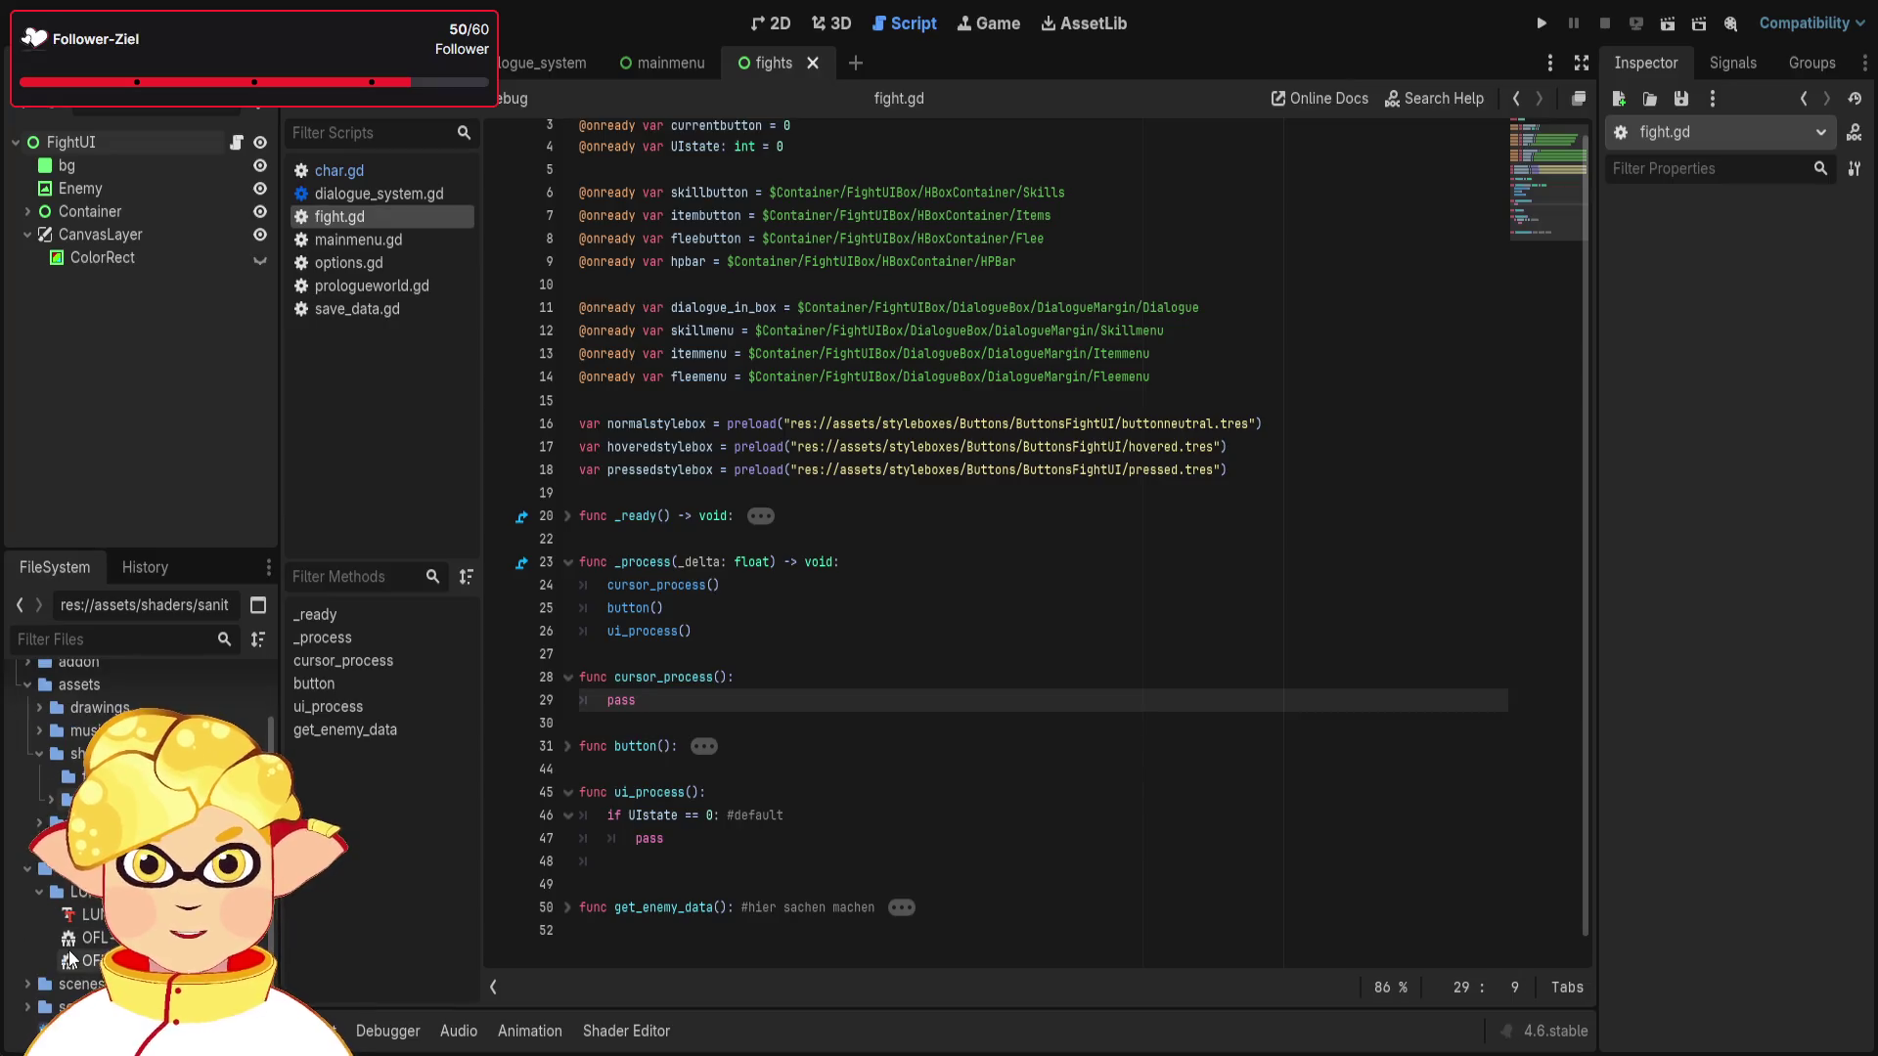
- Browse fight.gd, expanding and refolding the _ready and get_enemy_data functions
left_click(1177, 864)
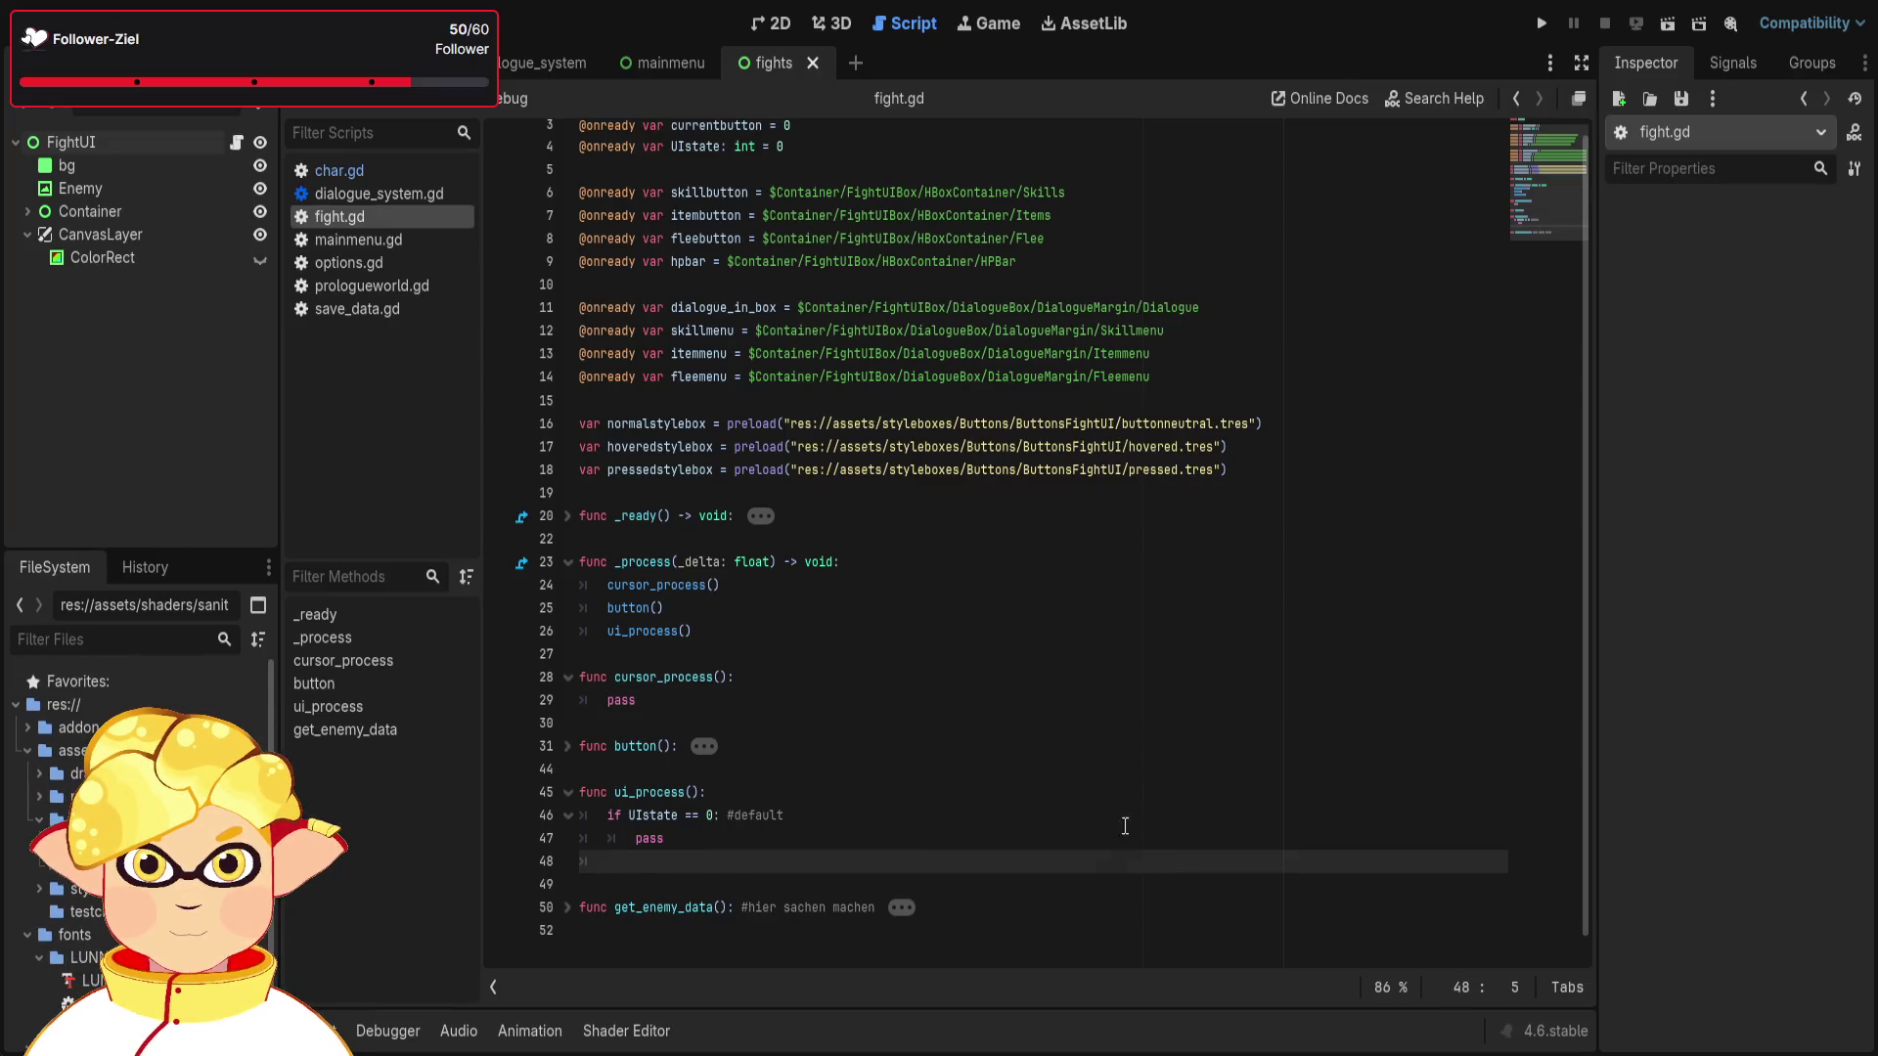
scroll(1115, 812, "up", 2)
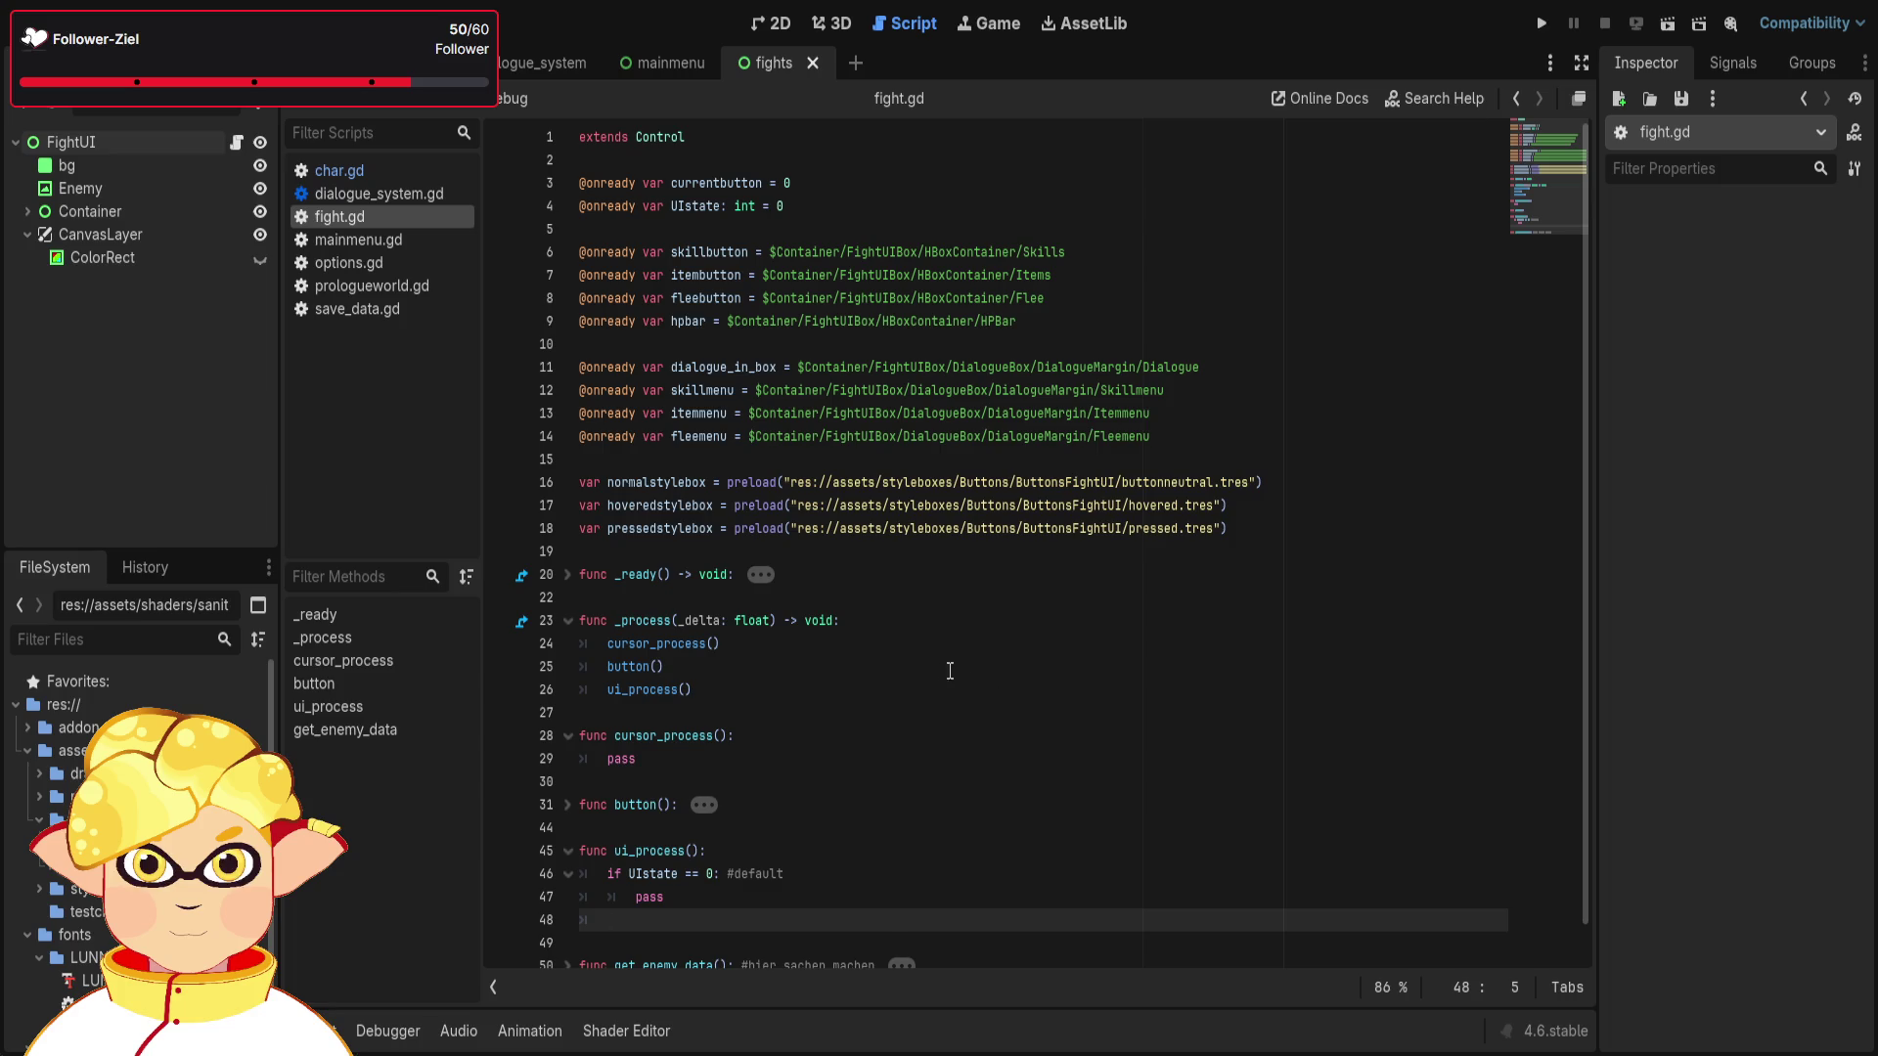
left_click(822, 22)
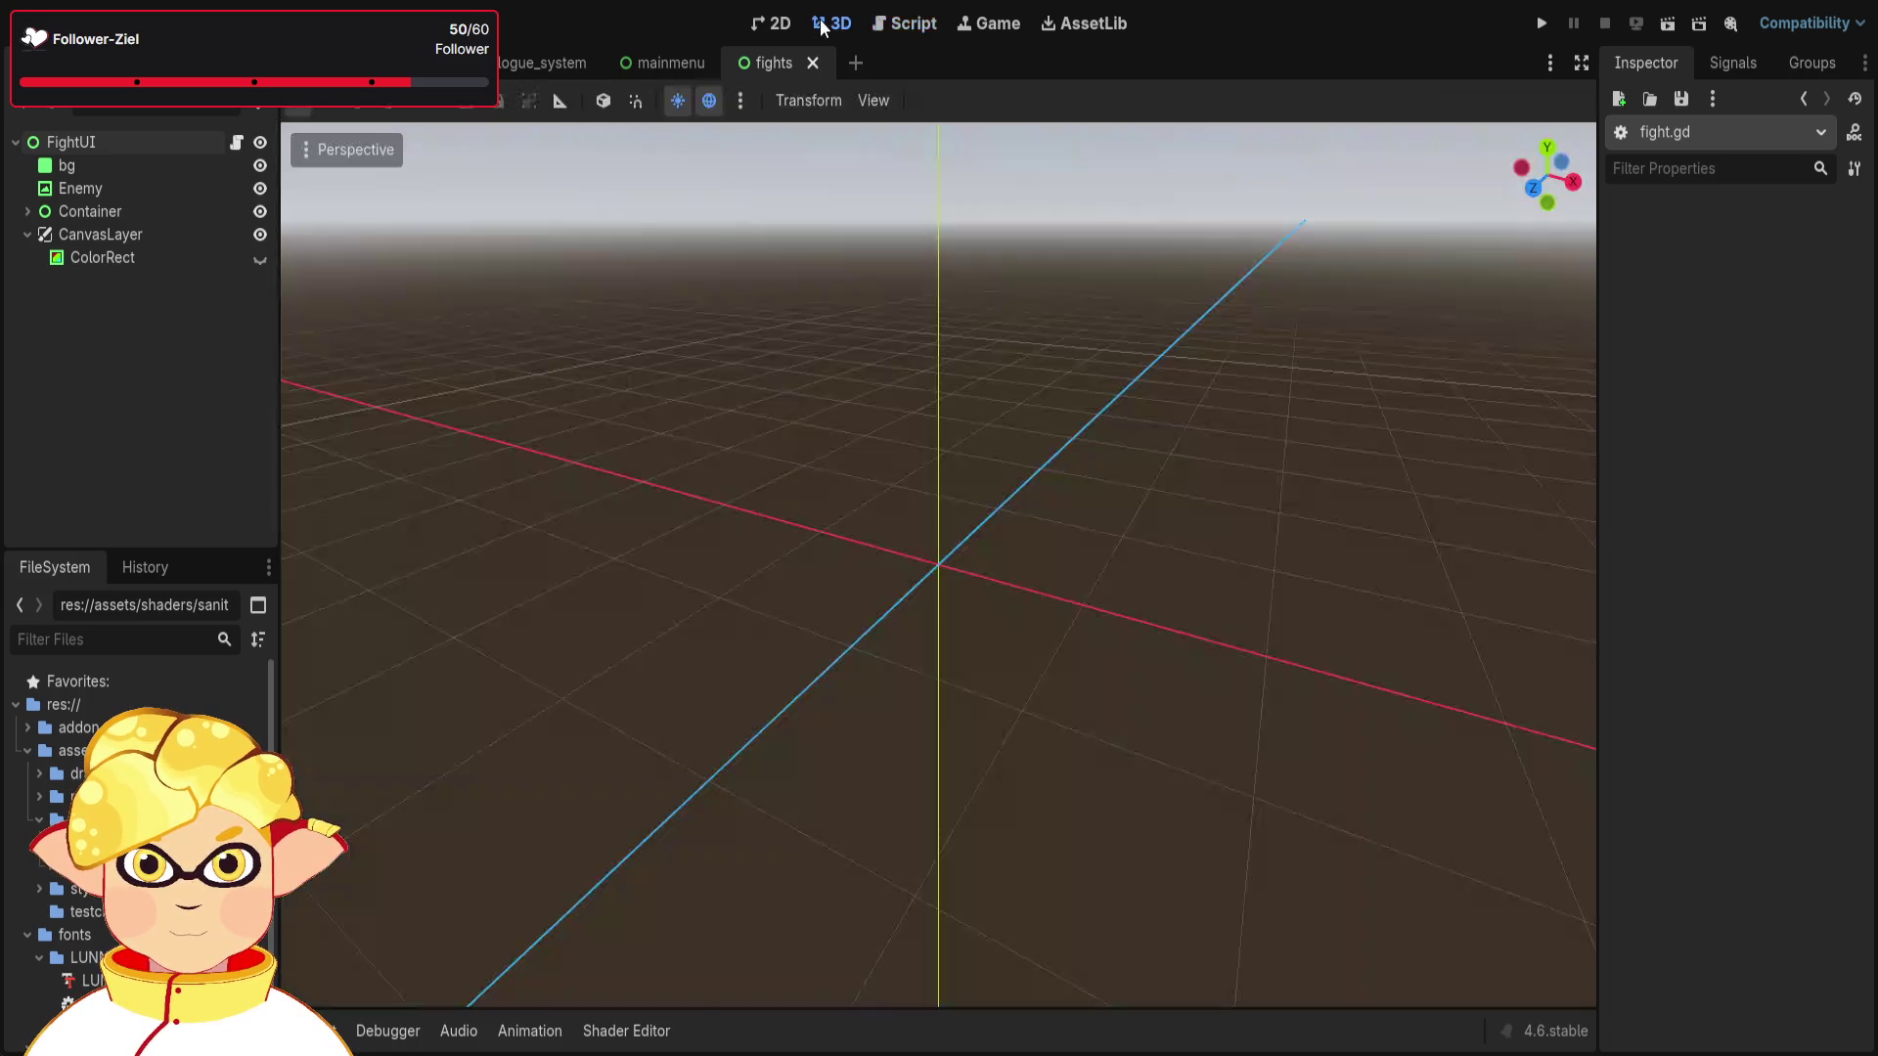
left_click(887, 21)
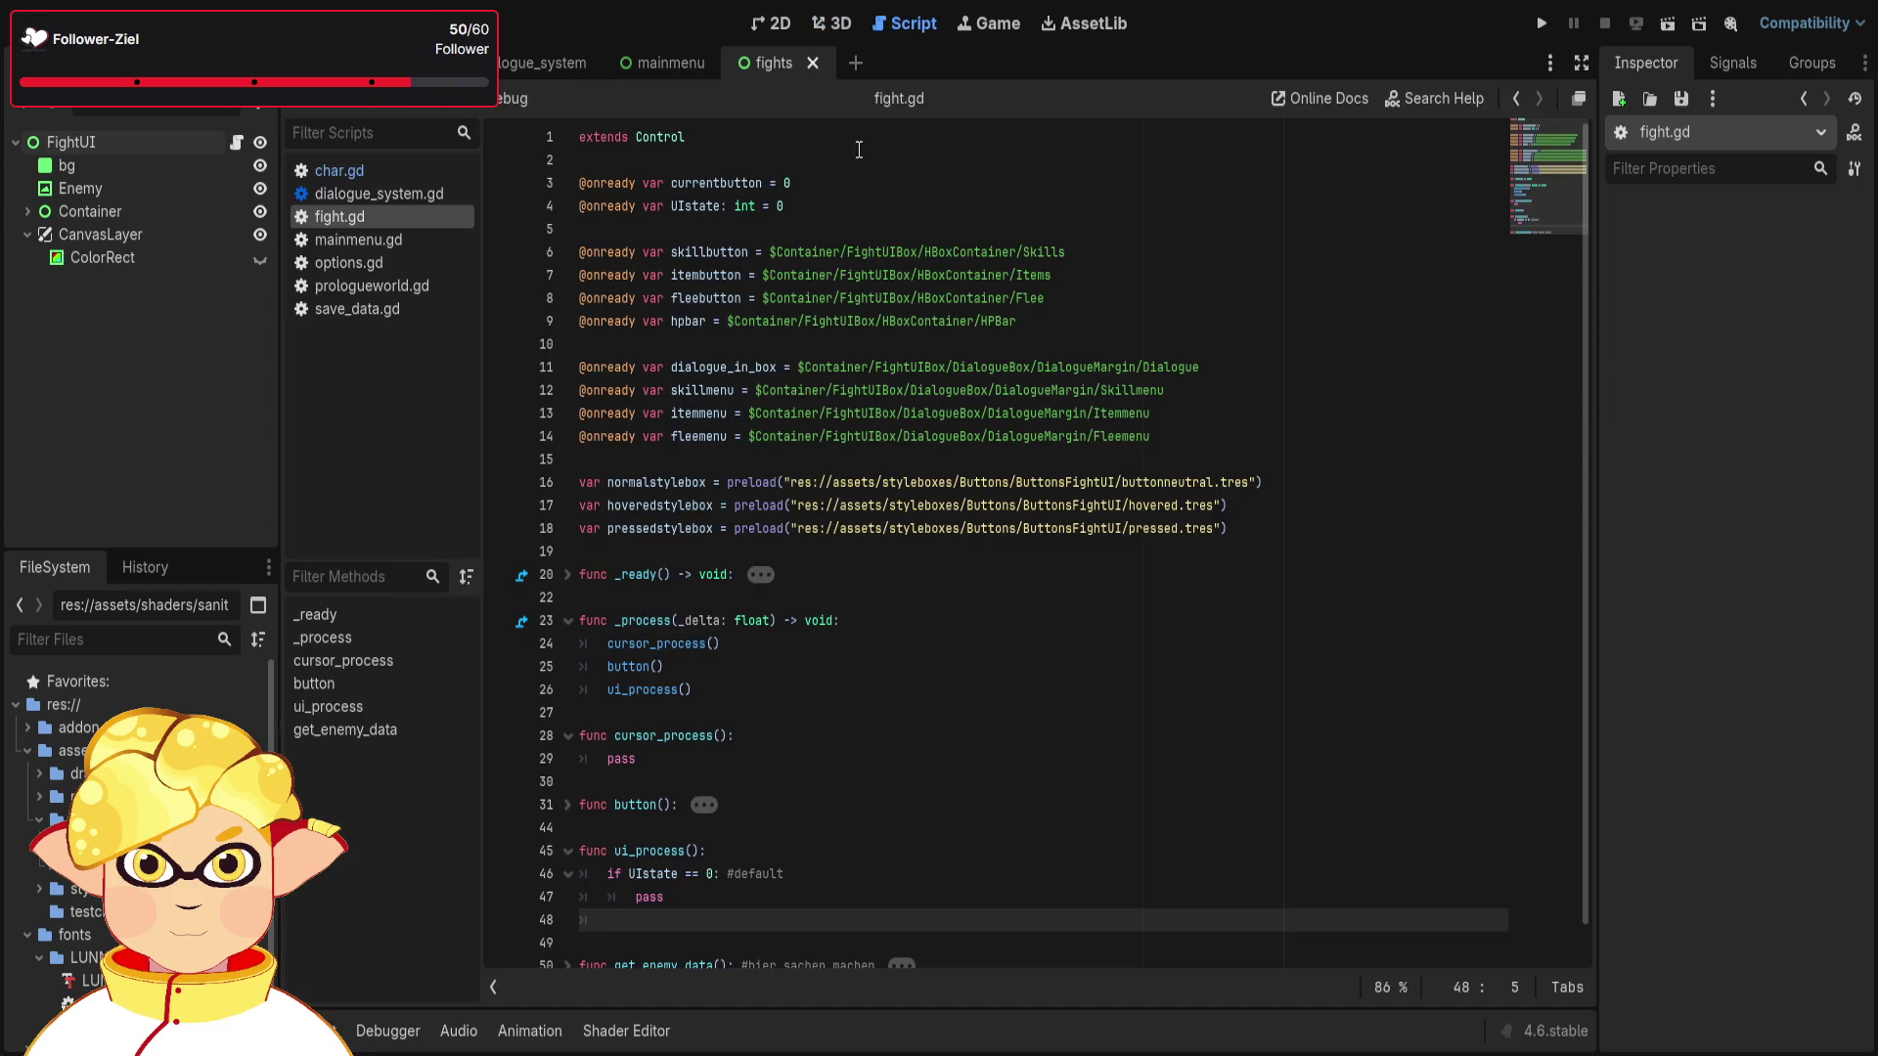
scroll(845, 549, "down", 1)
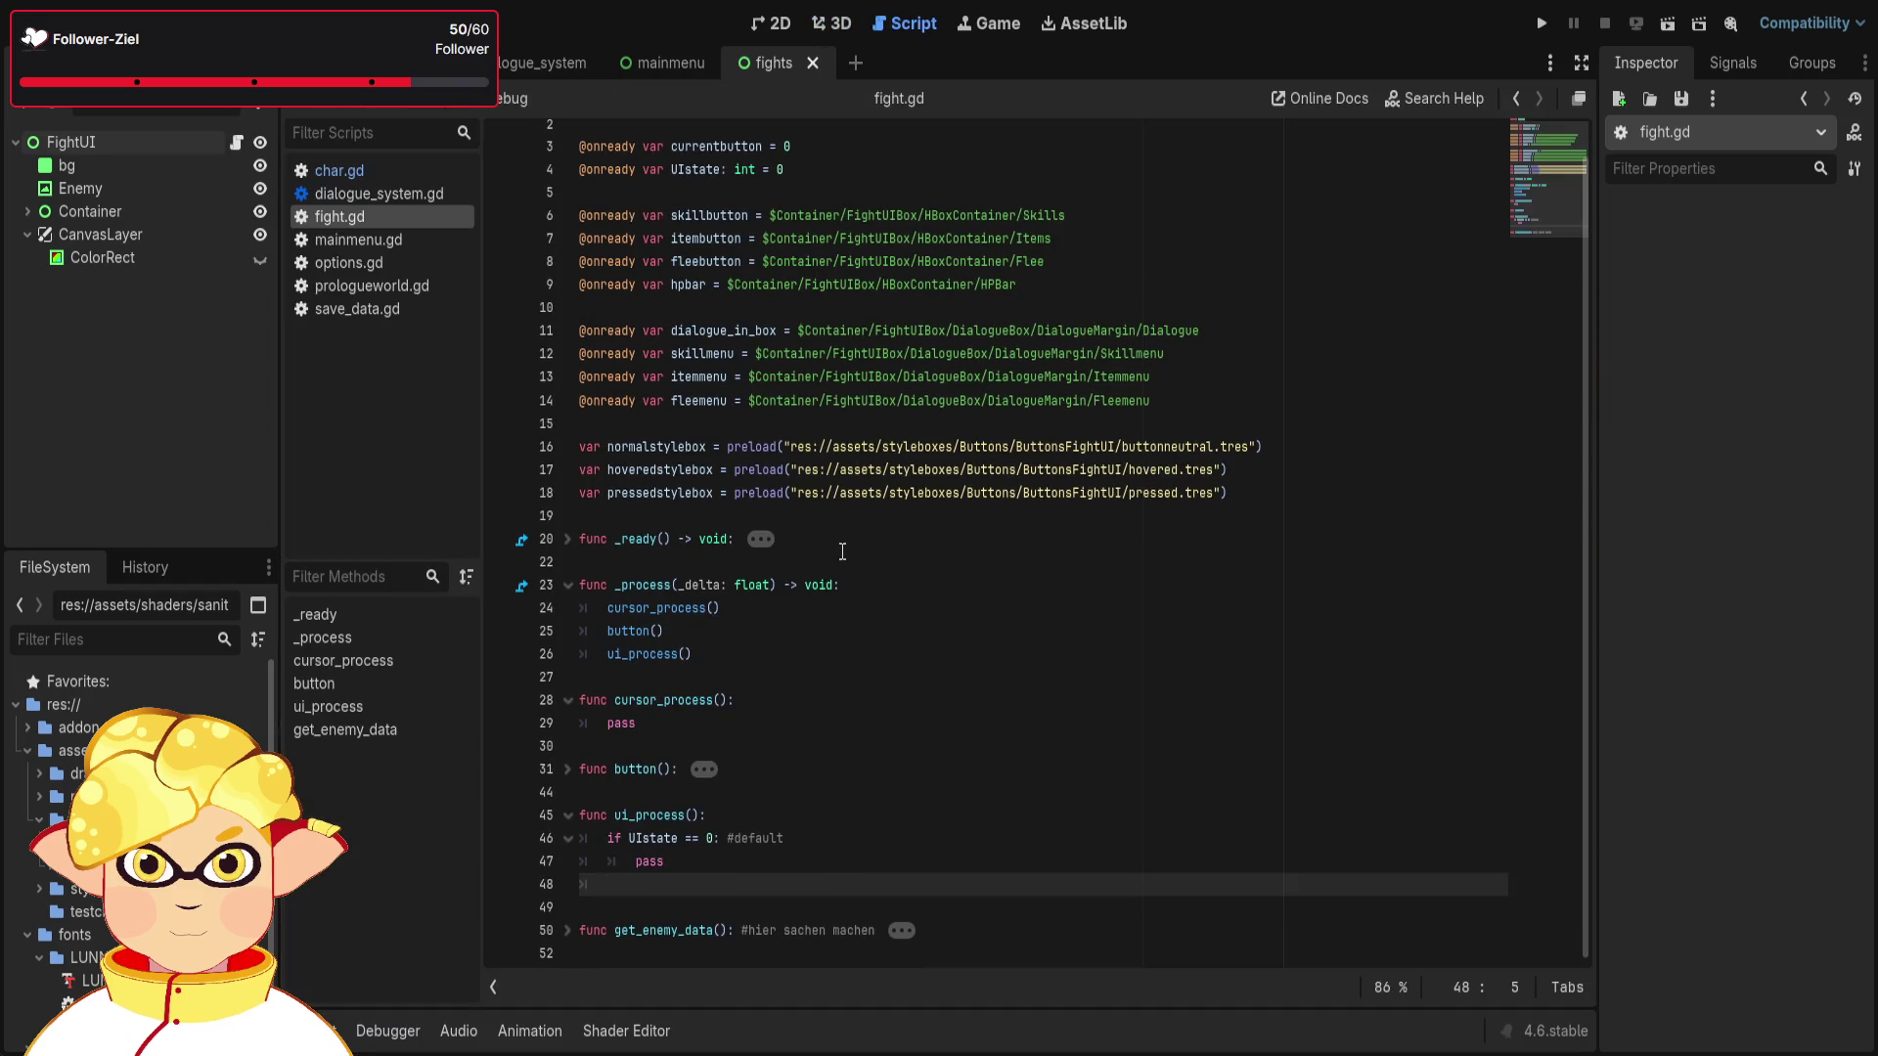
scroll(842, 552, "up", 1)
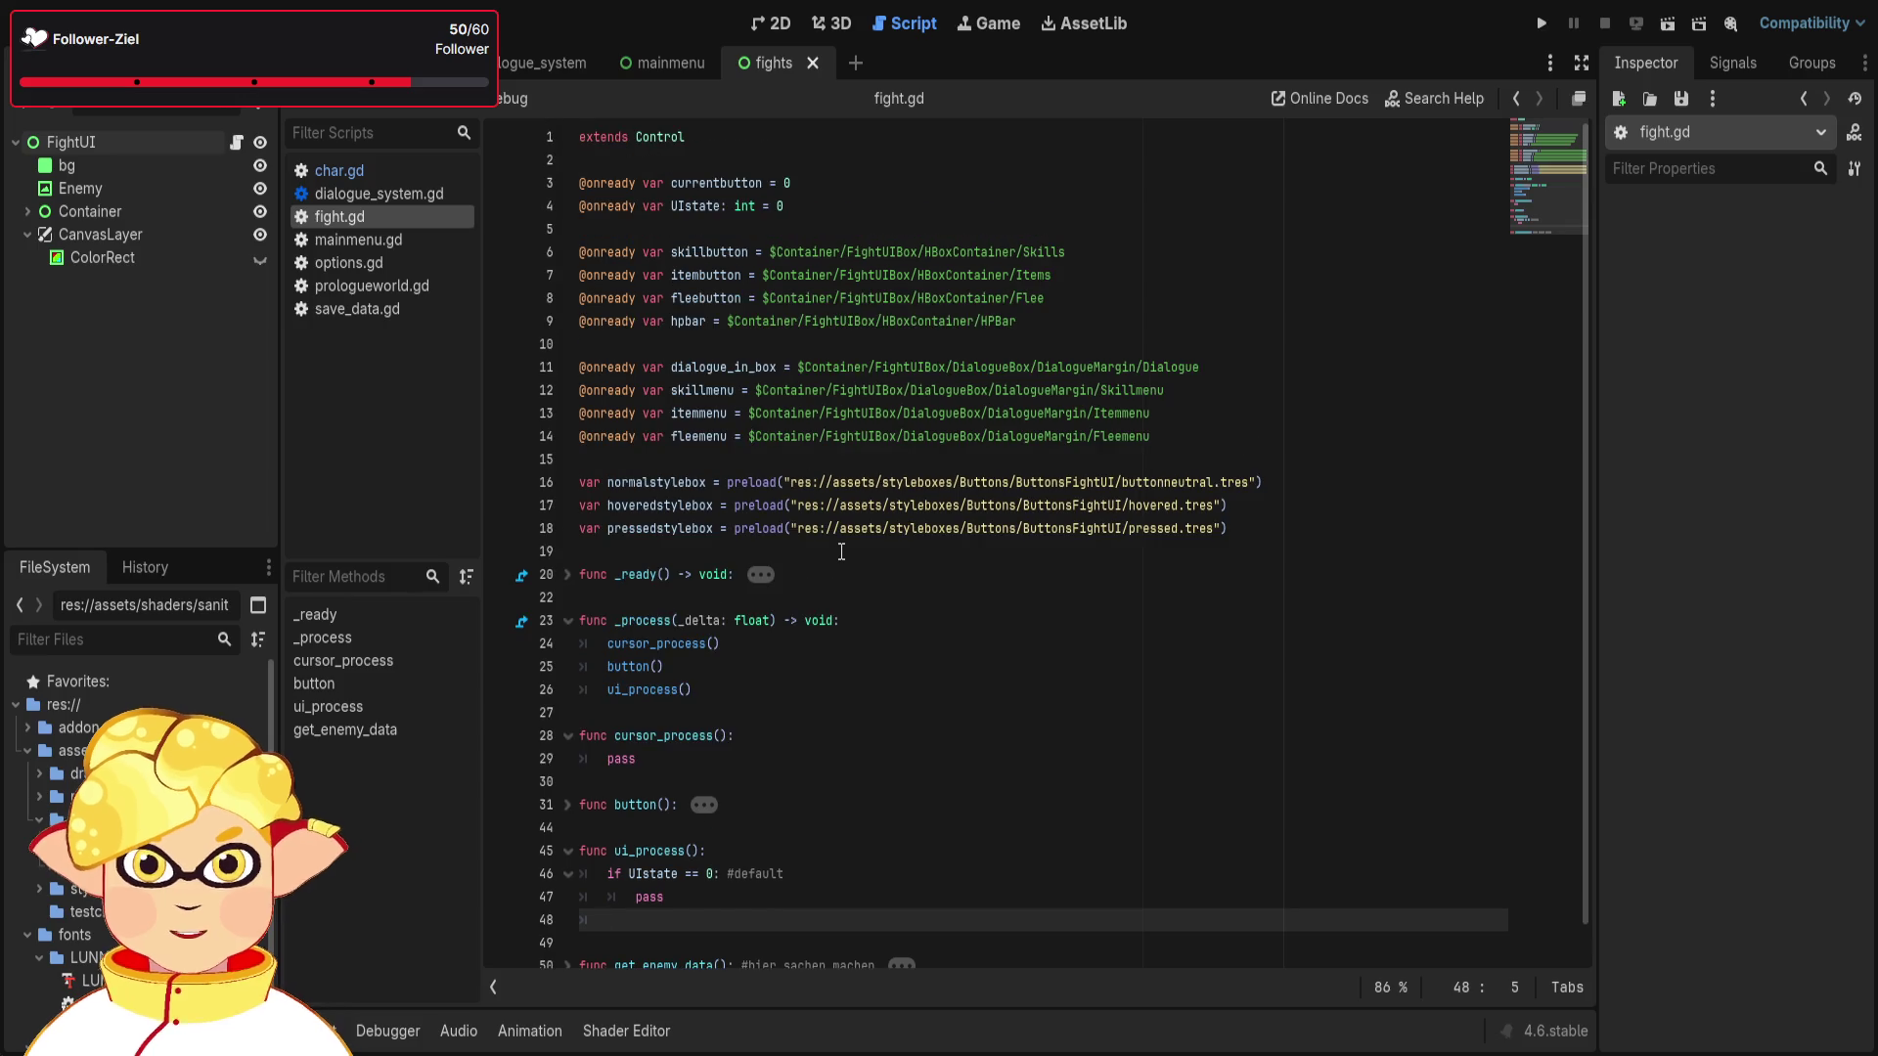
scroll(838, 560, "down", 1)
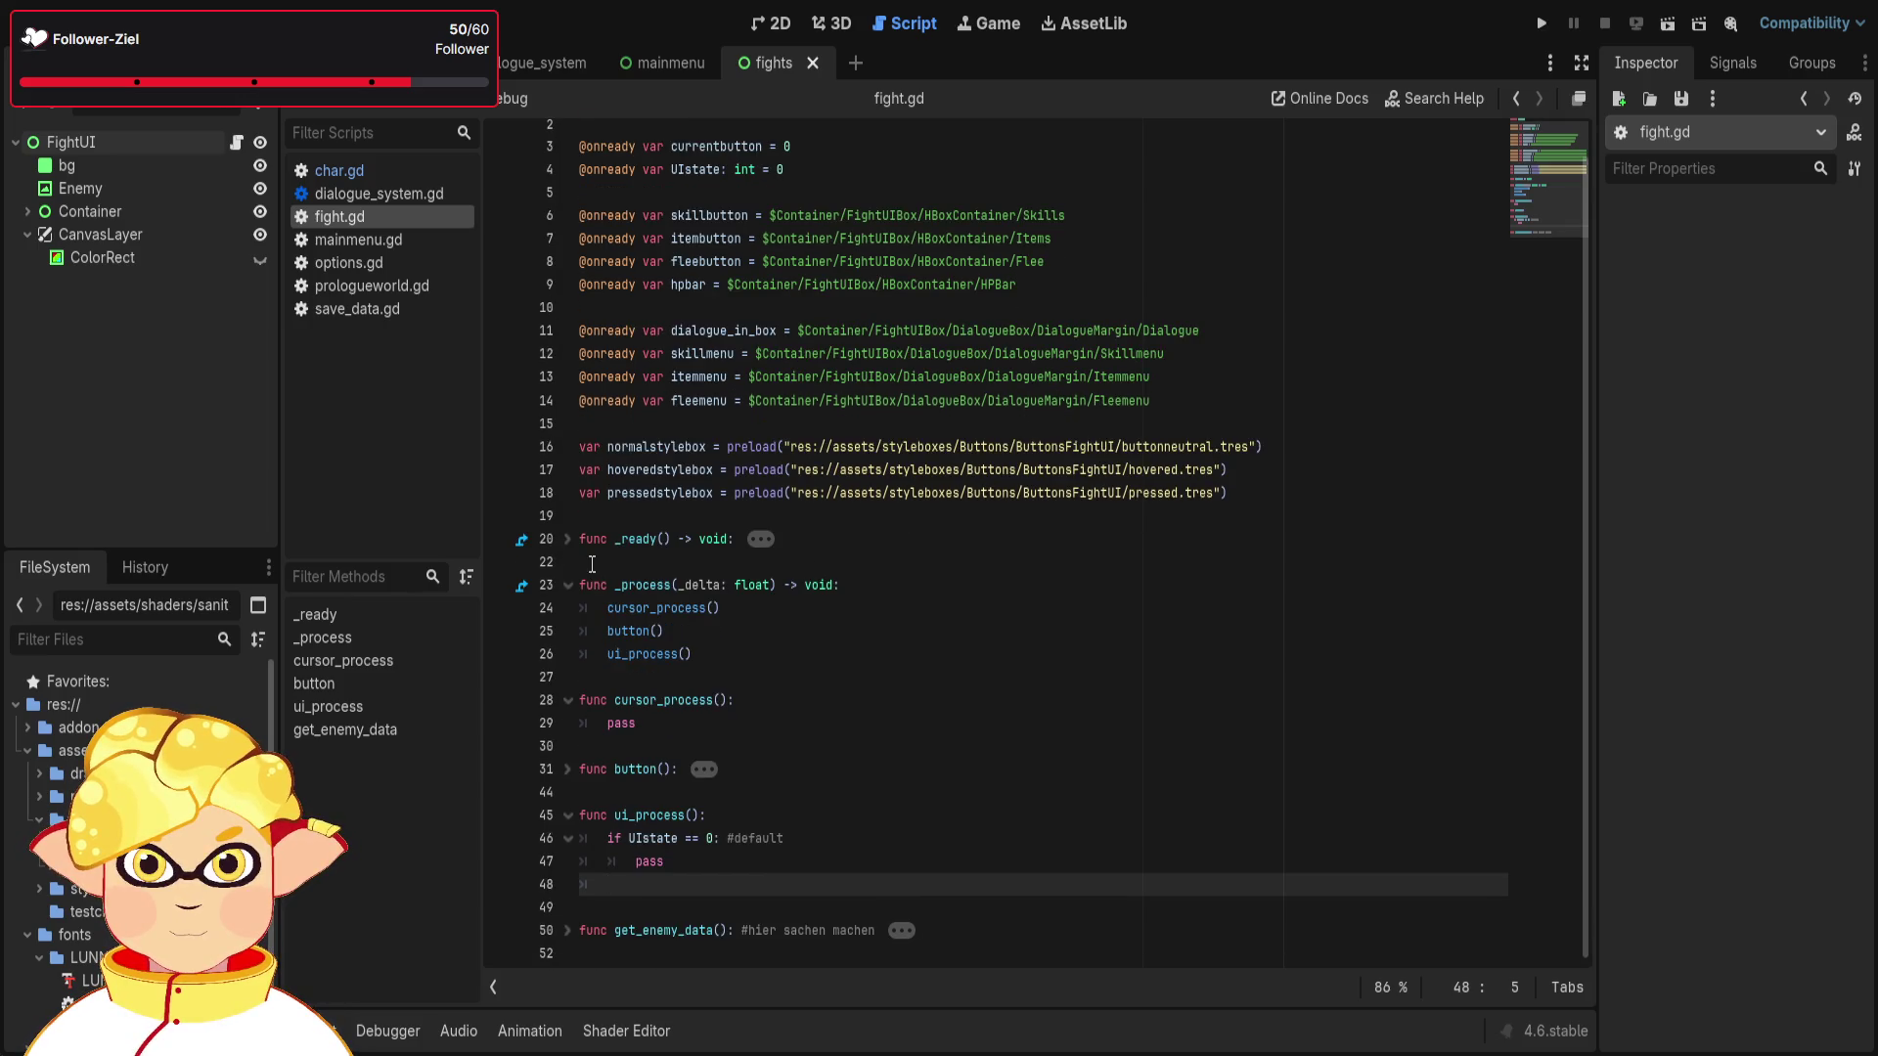
left_click(567, 539)
left_click(645, 562)
left_click(840, 607)
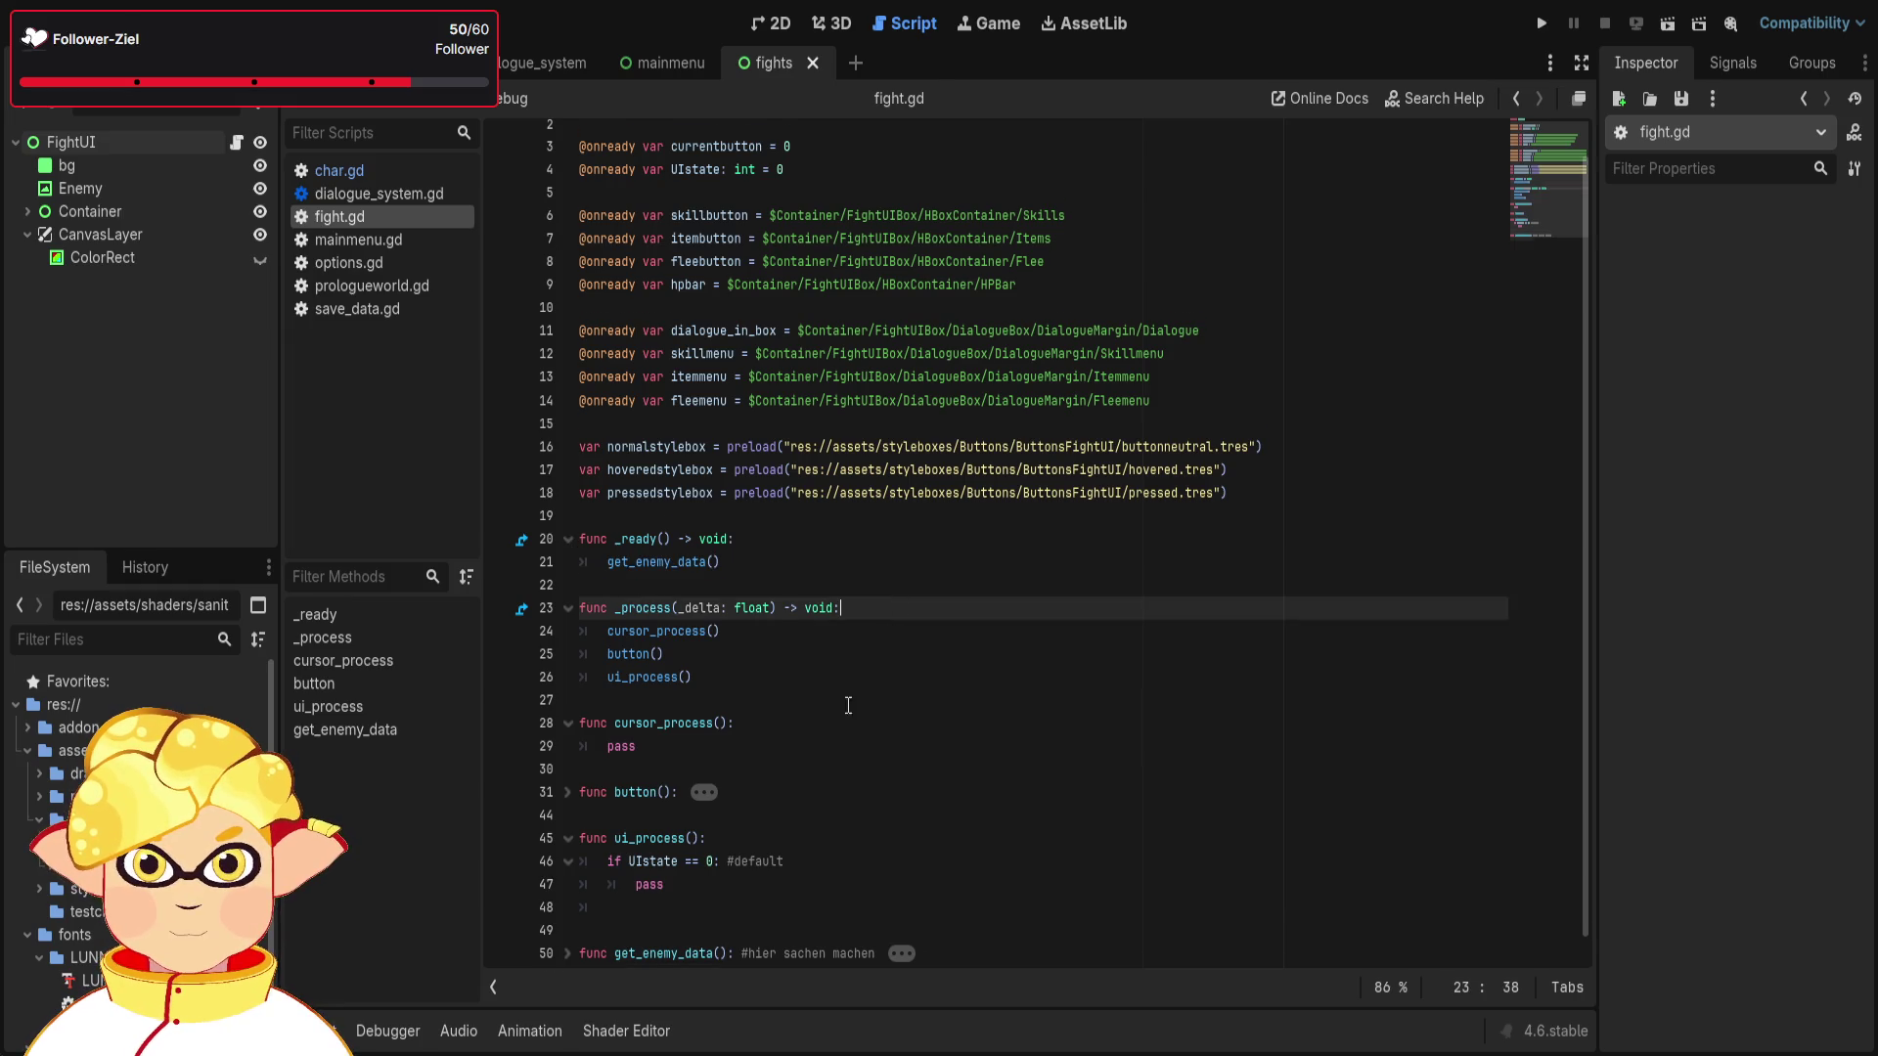
scroll(848, 705, "down", 1)
left_click(567, 930)
scroll(572, 939, "down", 1)
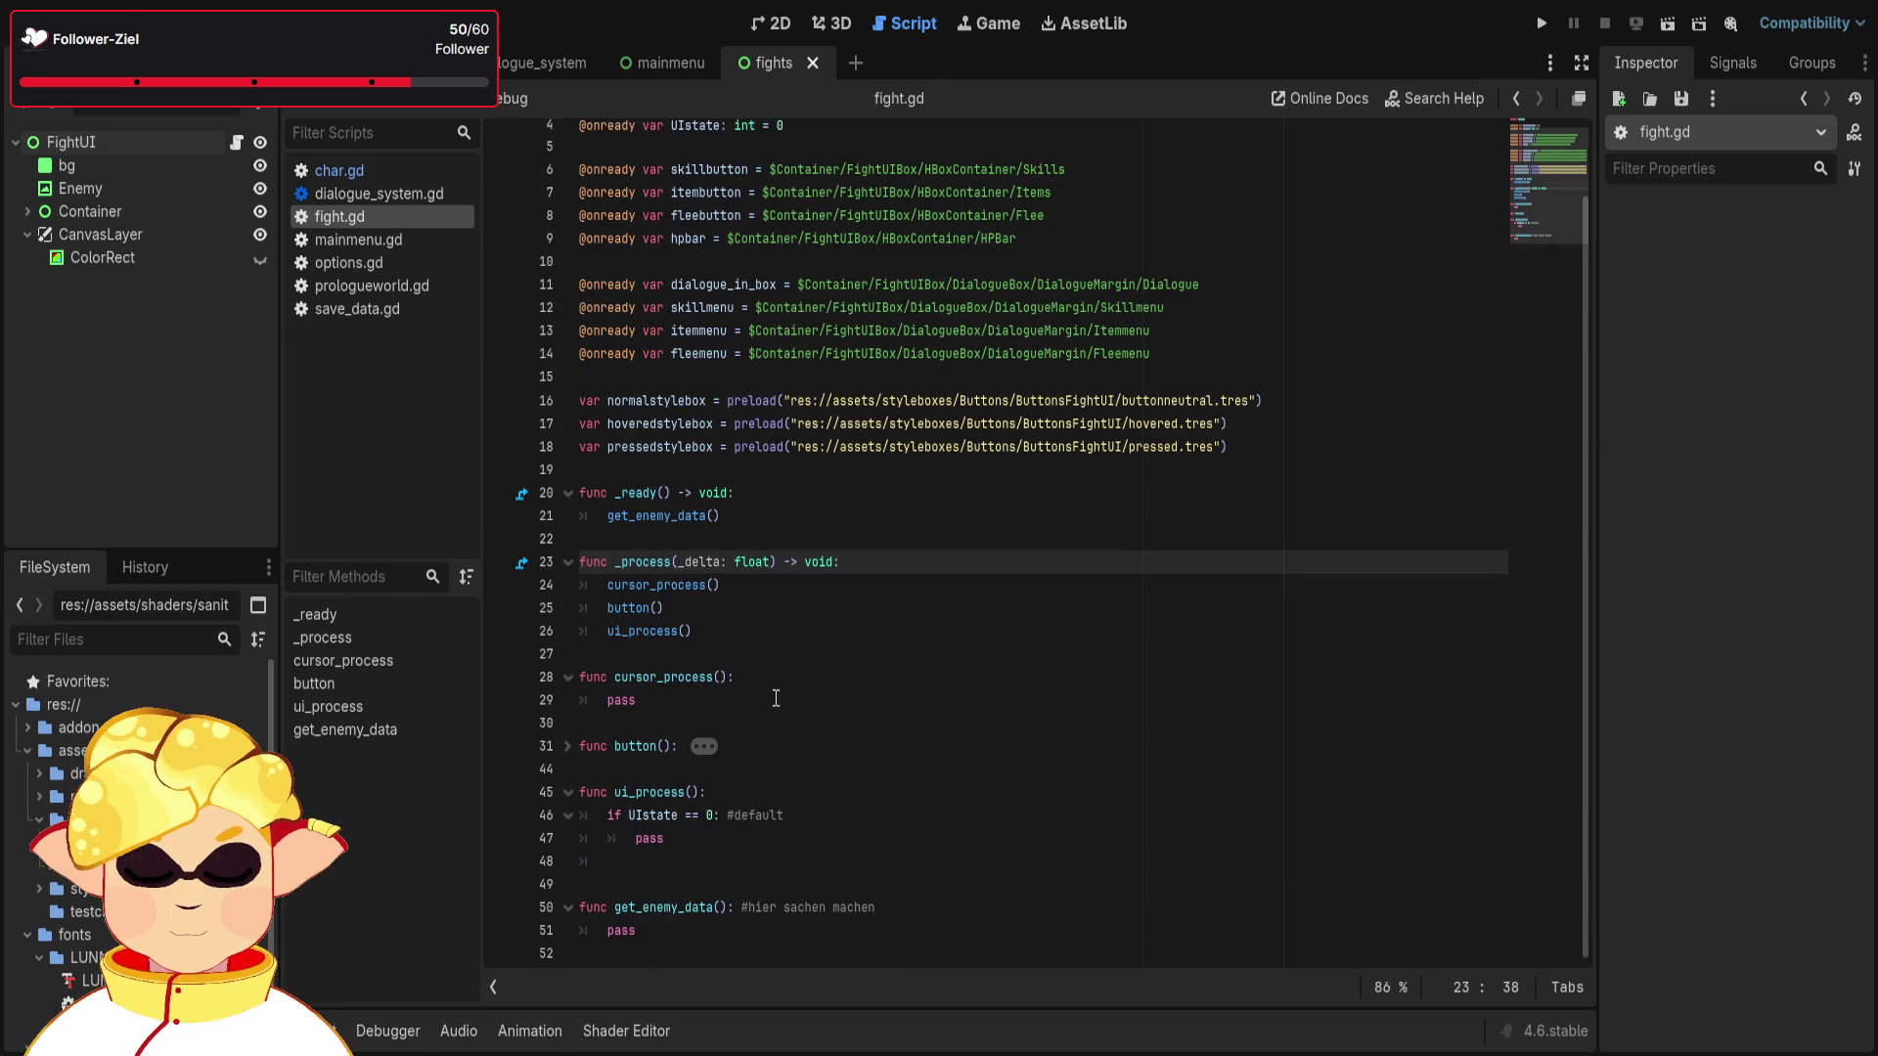
left_click(567, 908)
left_click(567, 494)
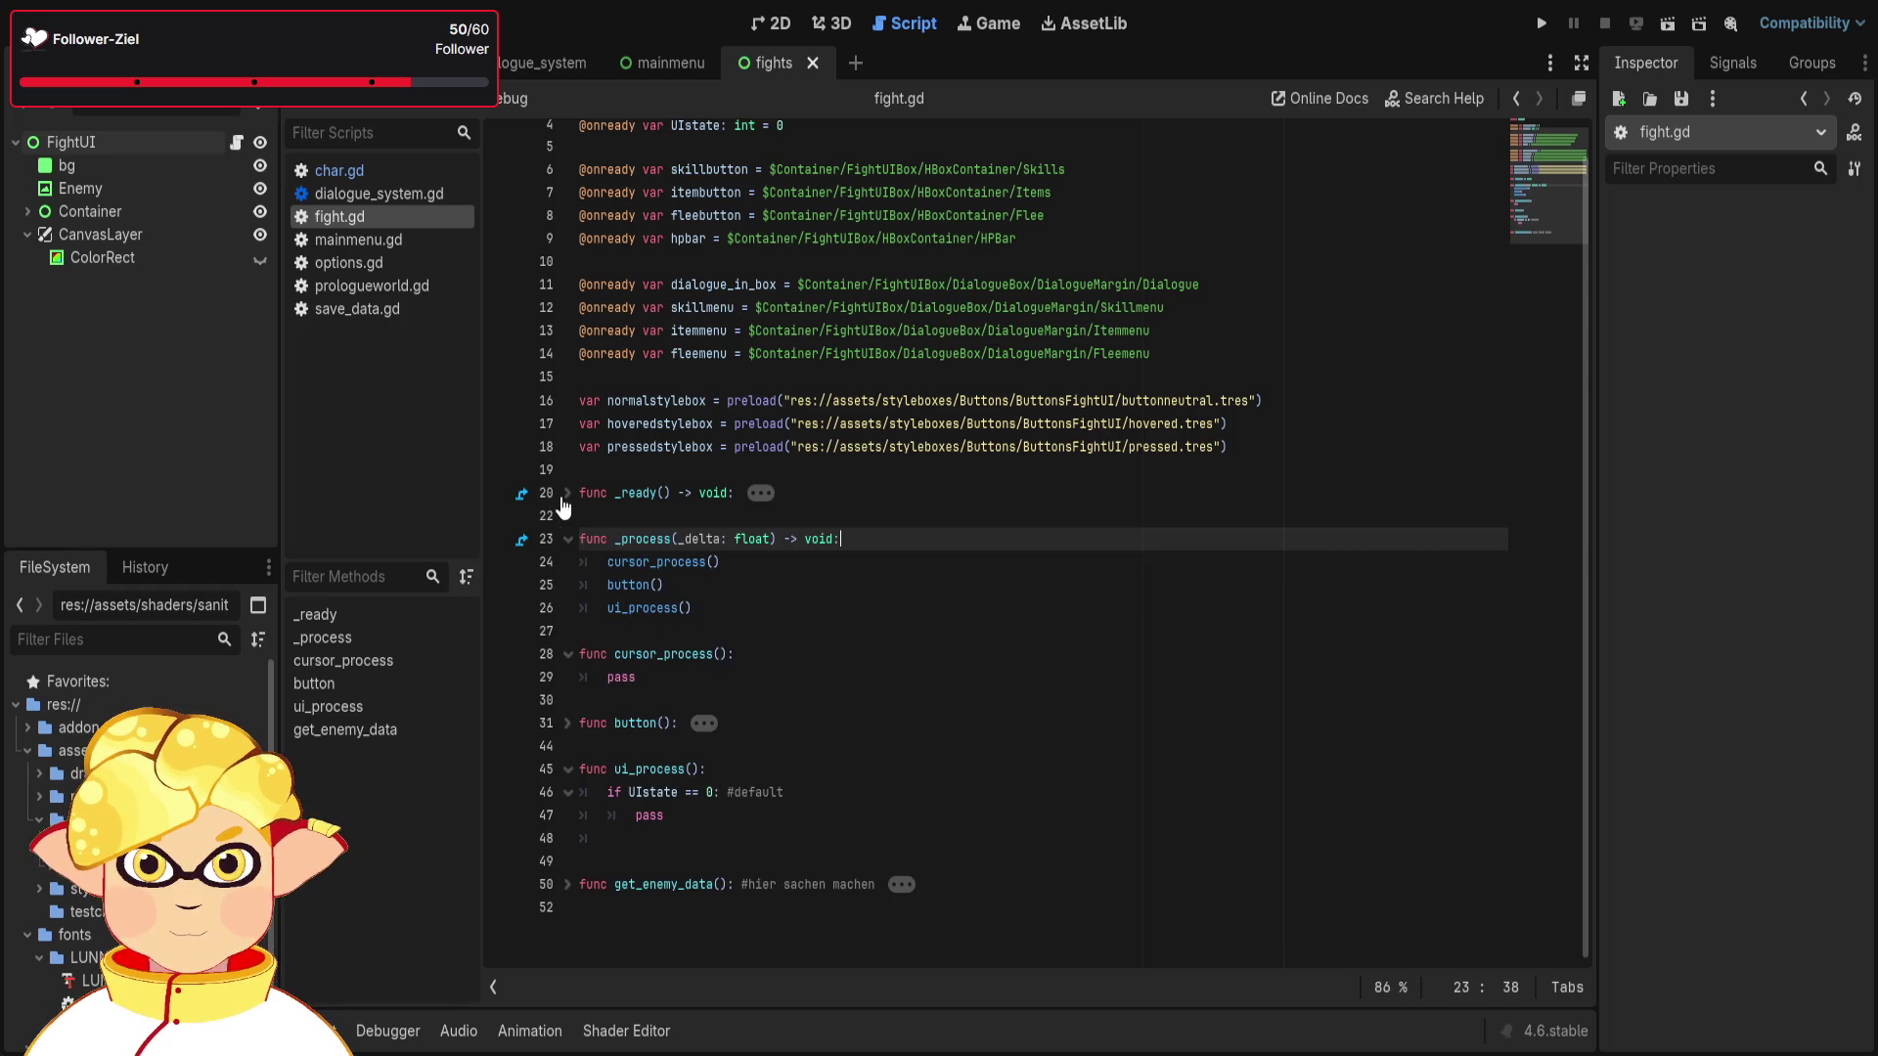
scroll(712, 683, "up", 2)
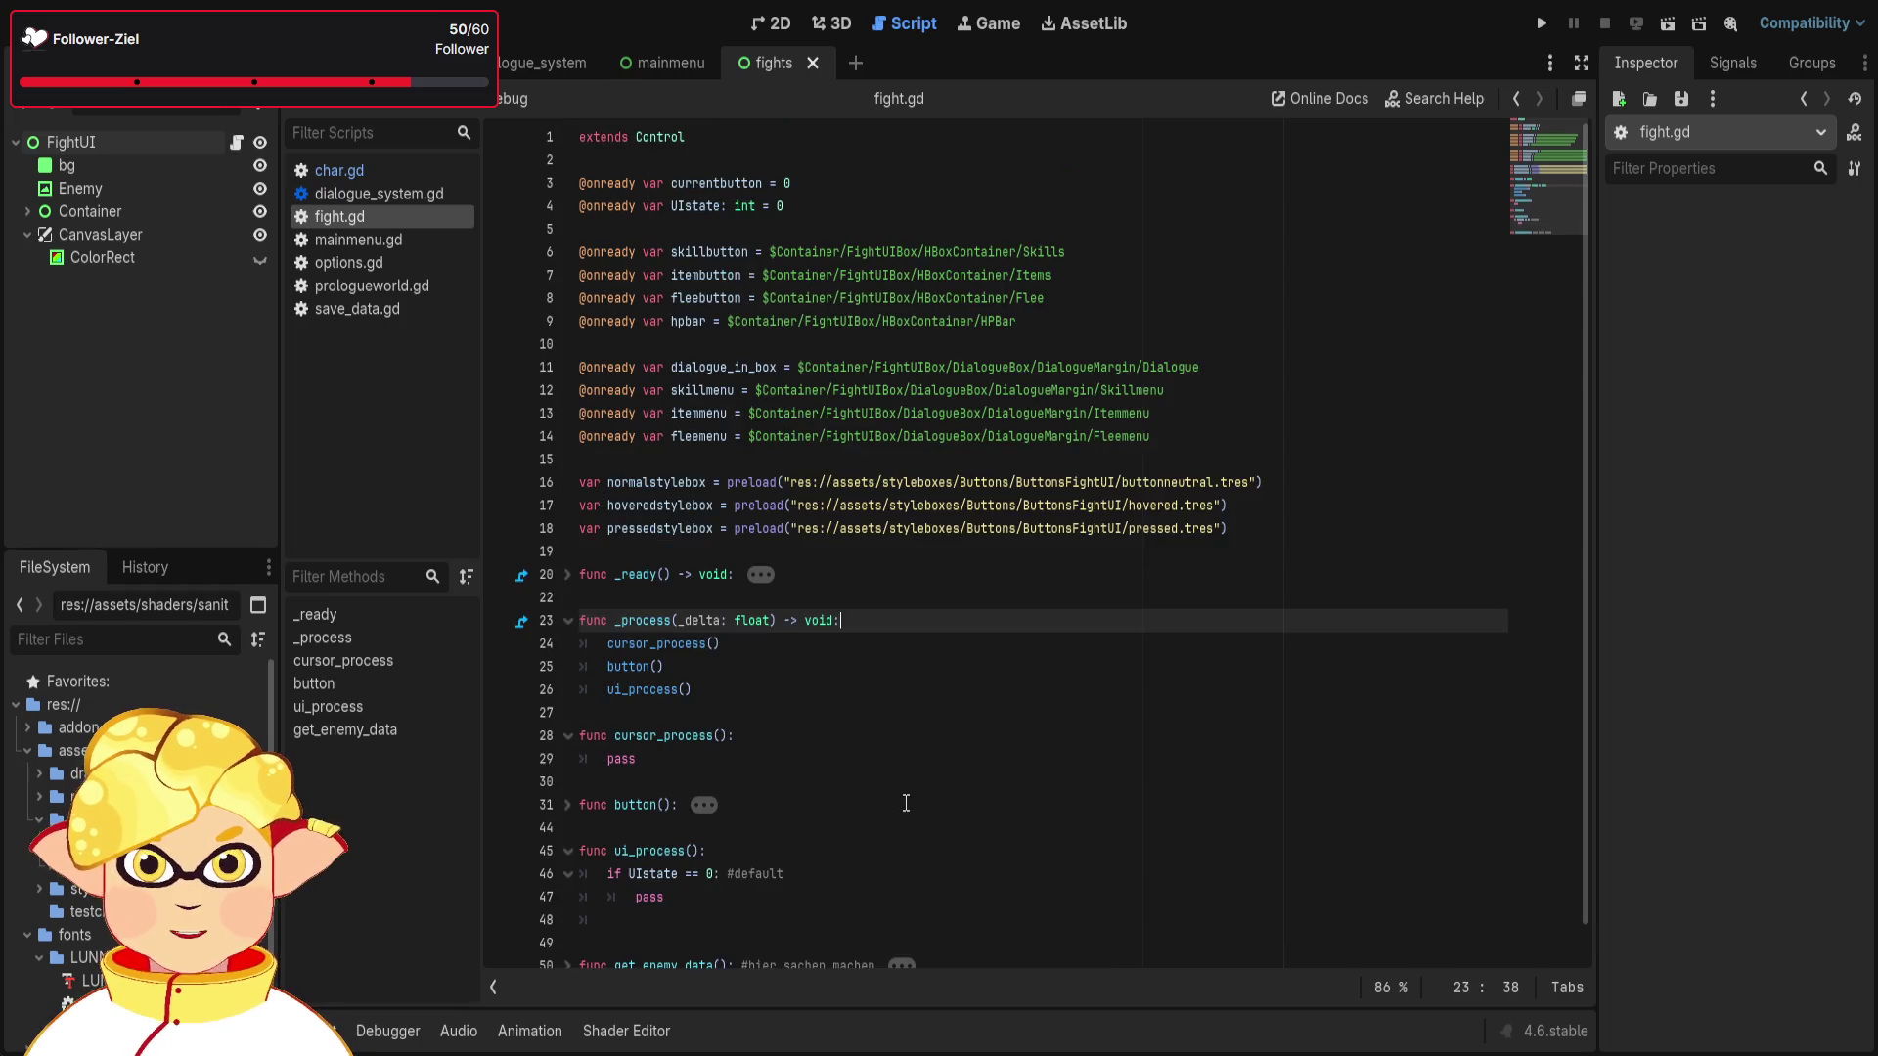
- Review the stylebox preload lines 16–18 and line 23 in fight.gd
left_click(1272, 519)
left_click_drag(1272, 519, 1293, 519)
left_click(1271, 482)
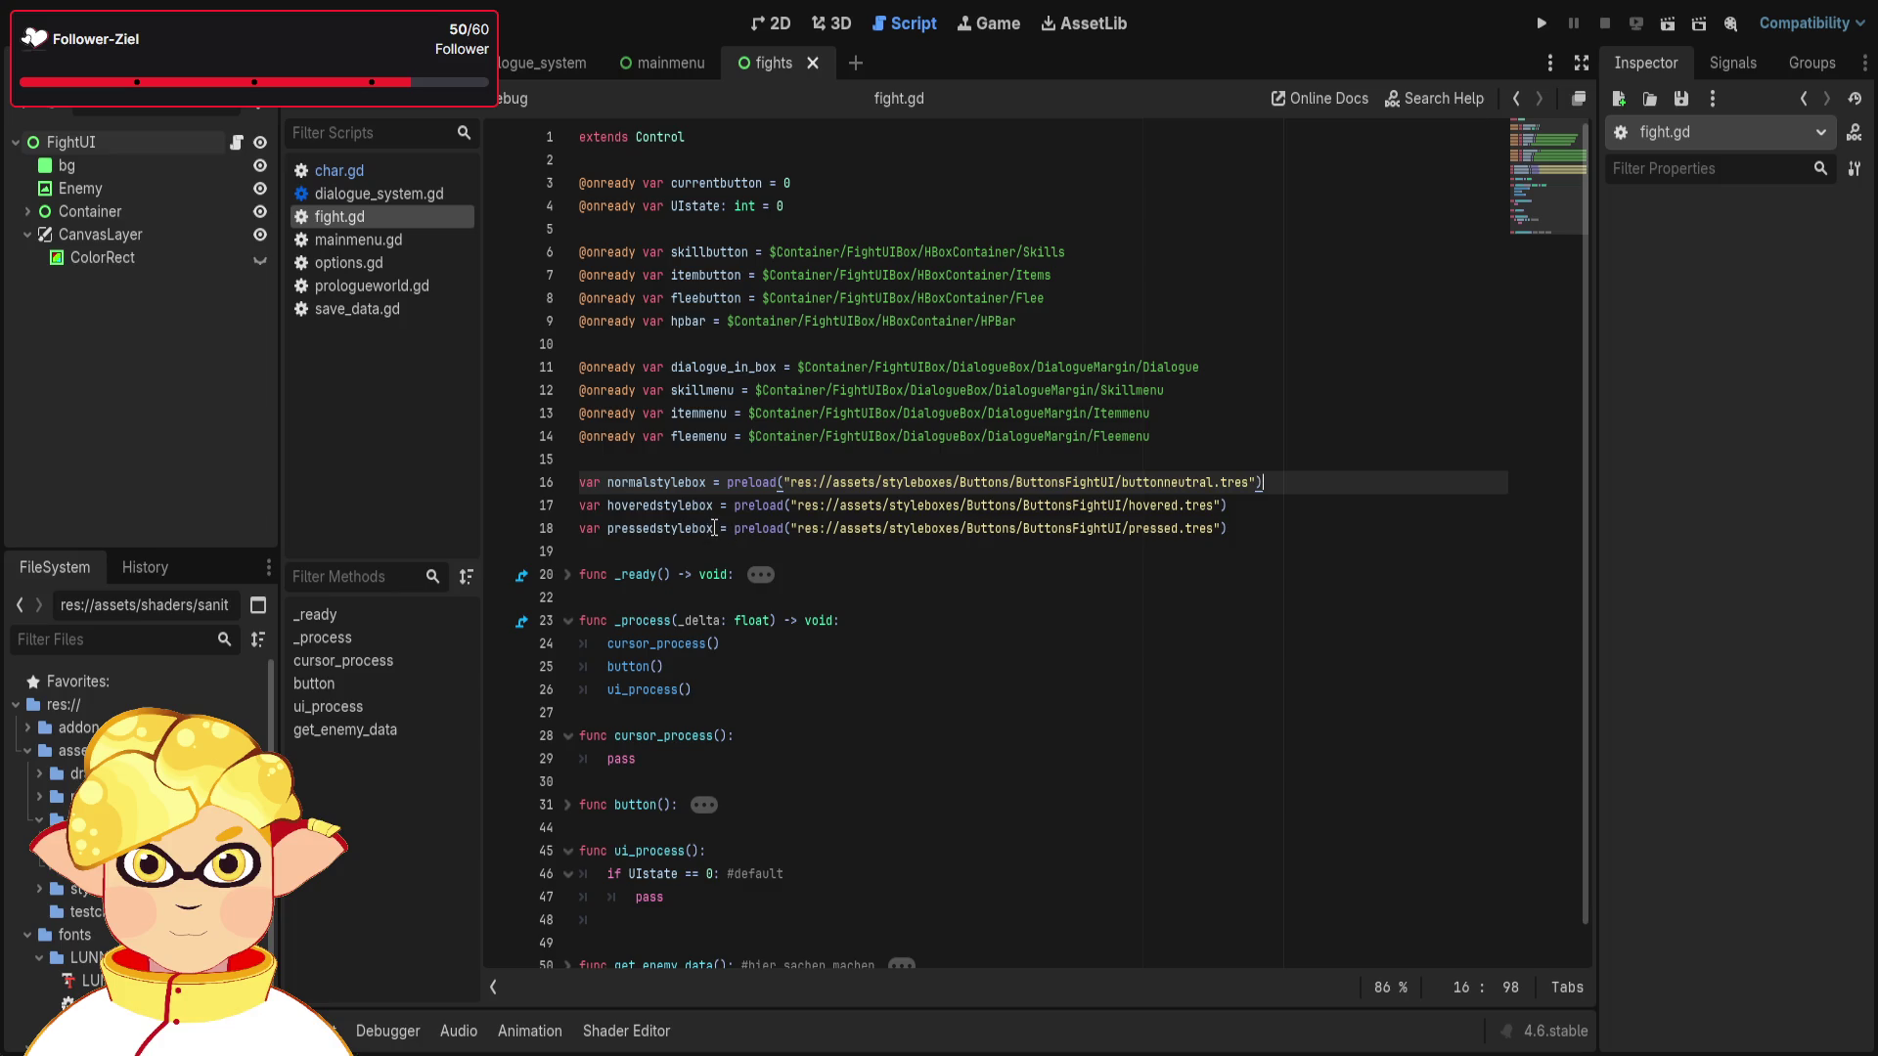
left_click_drag(714, 528, 606, 528)
left_click(1281, 504)
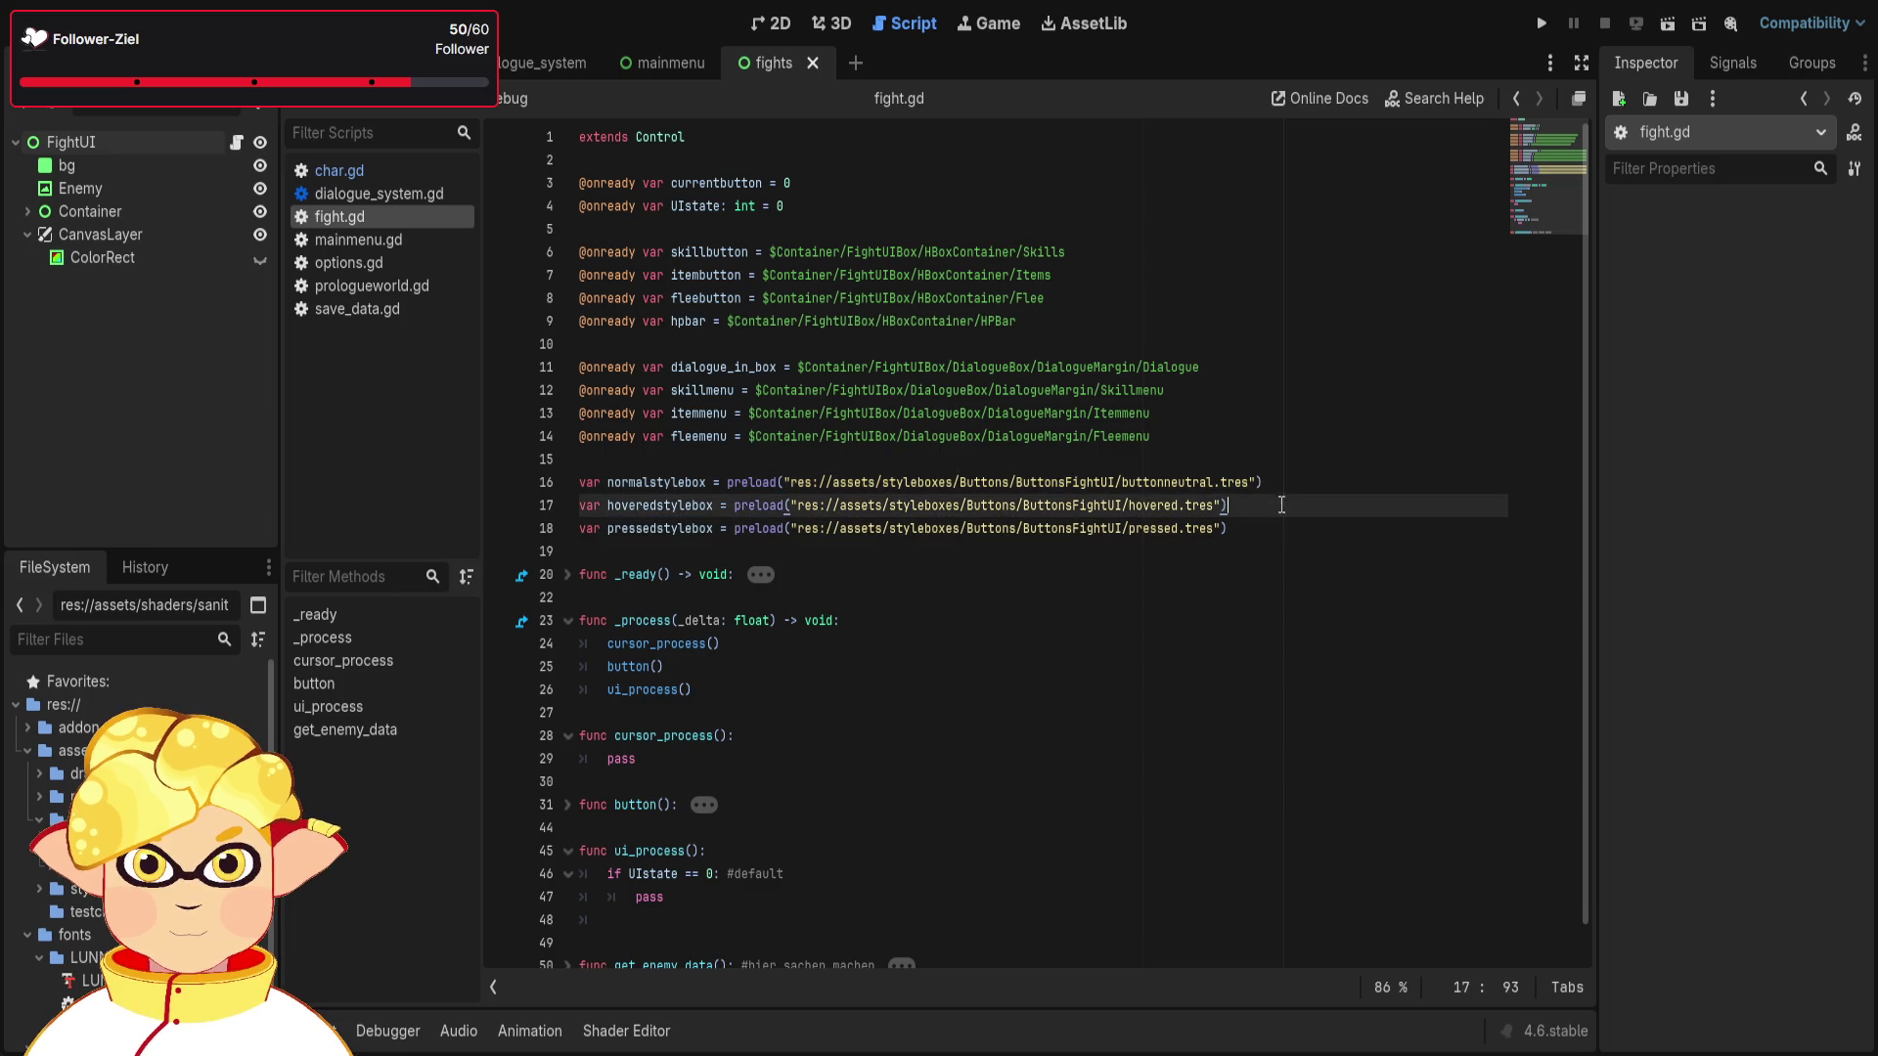
left_click(1165, 617)
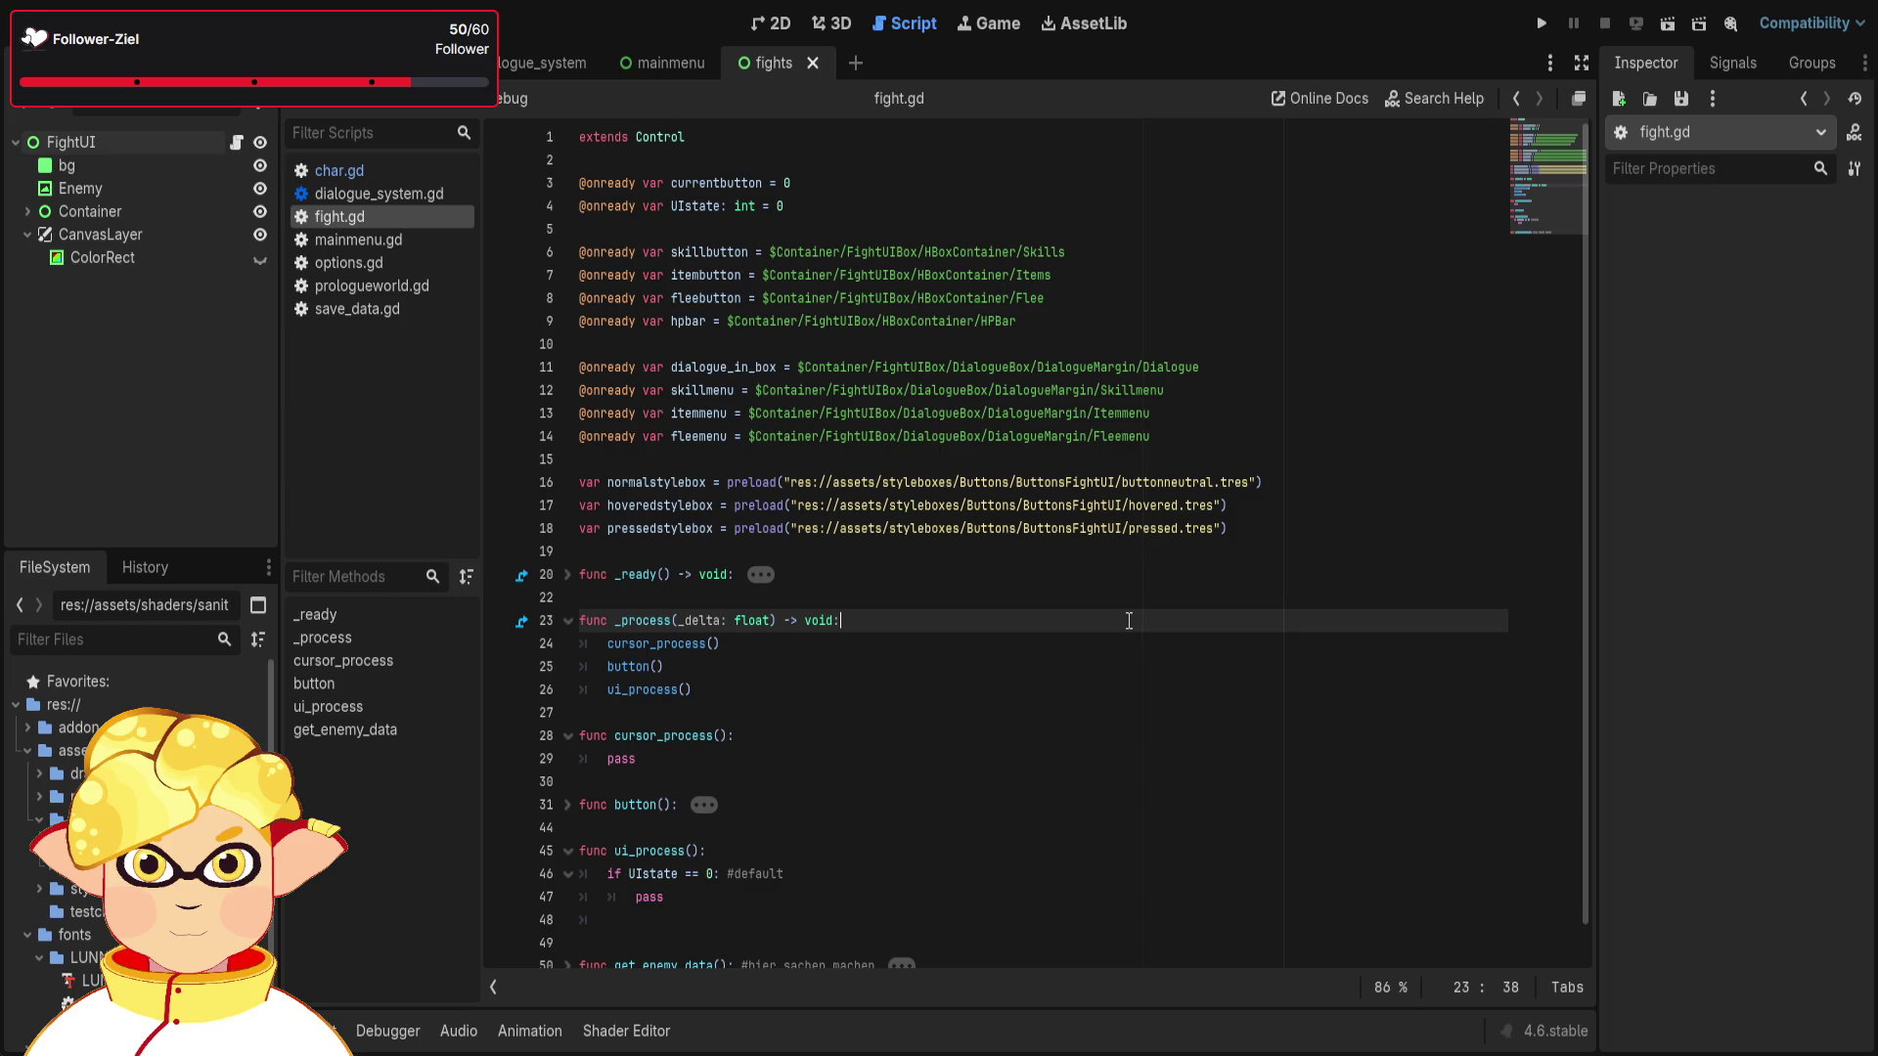
- Review the currentbutton and UIstate variables and the folded button function
left_click(811, 203)
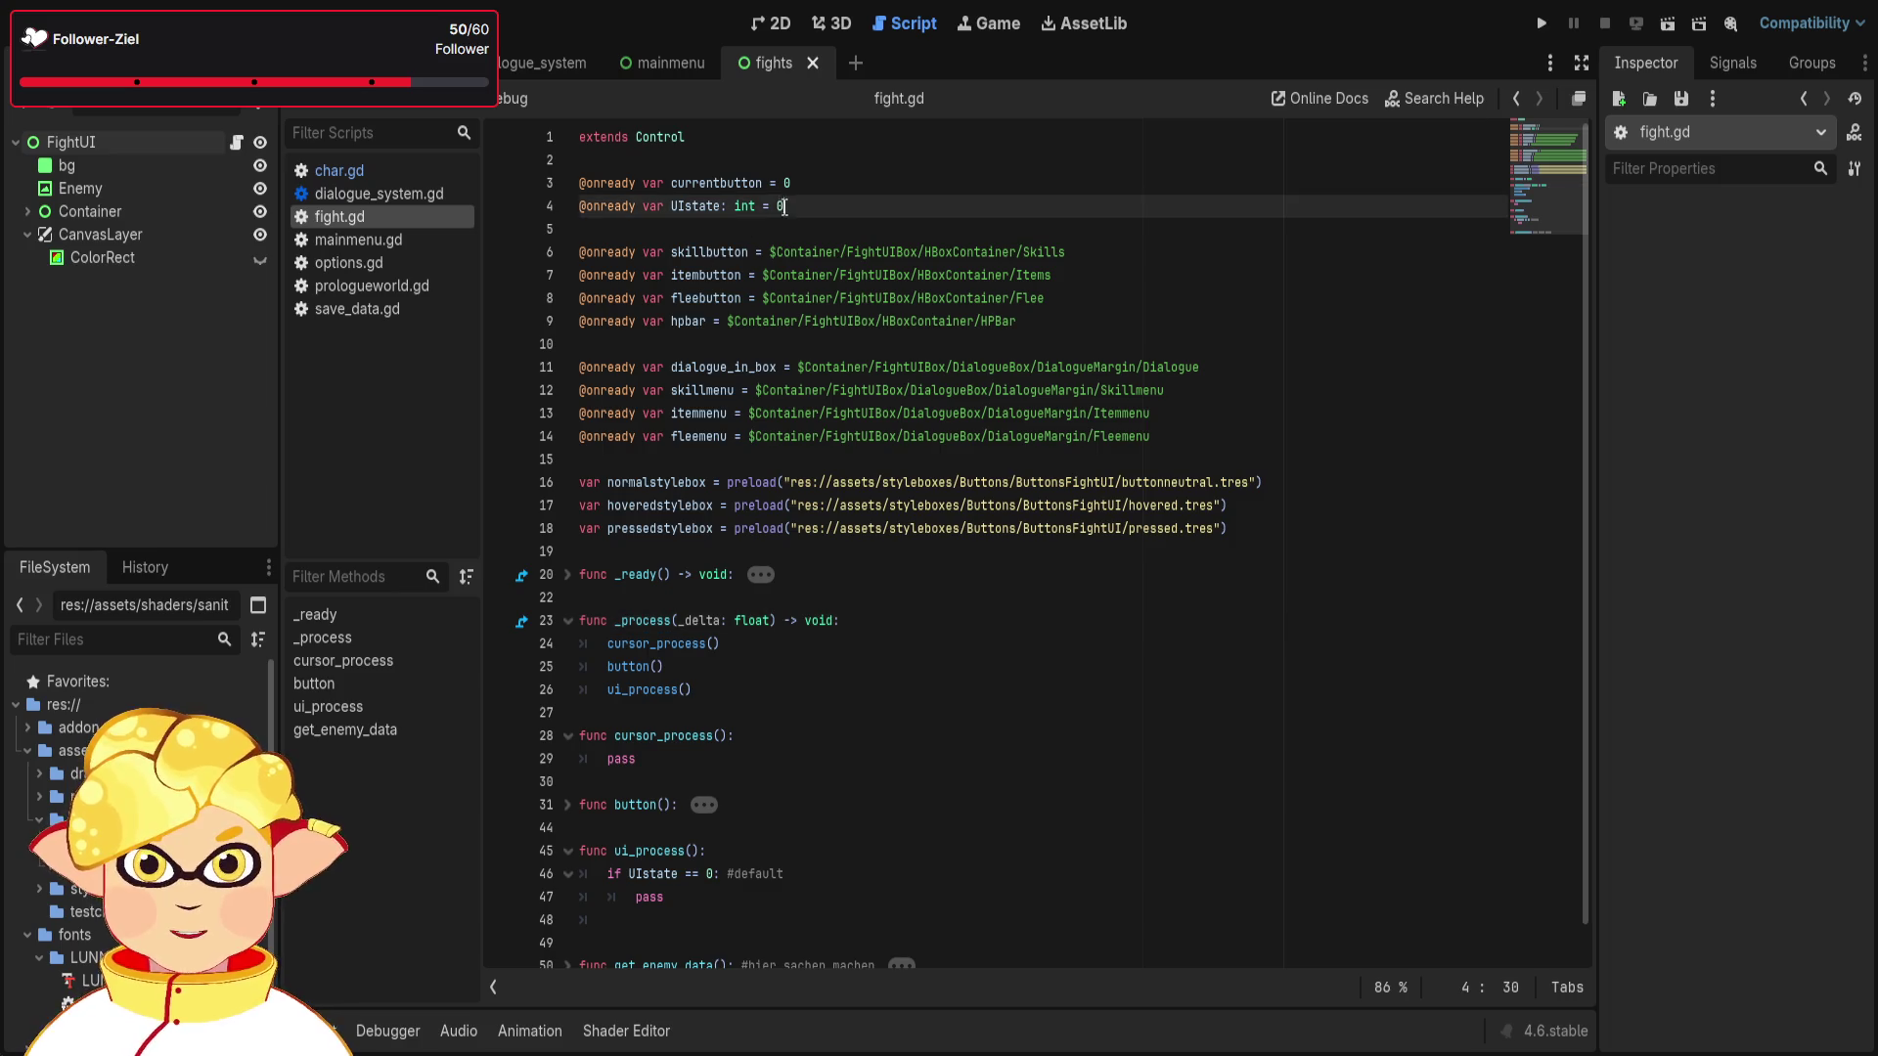
key("Up")
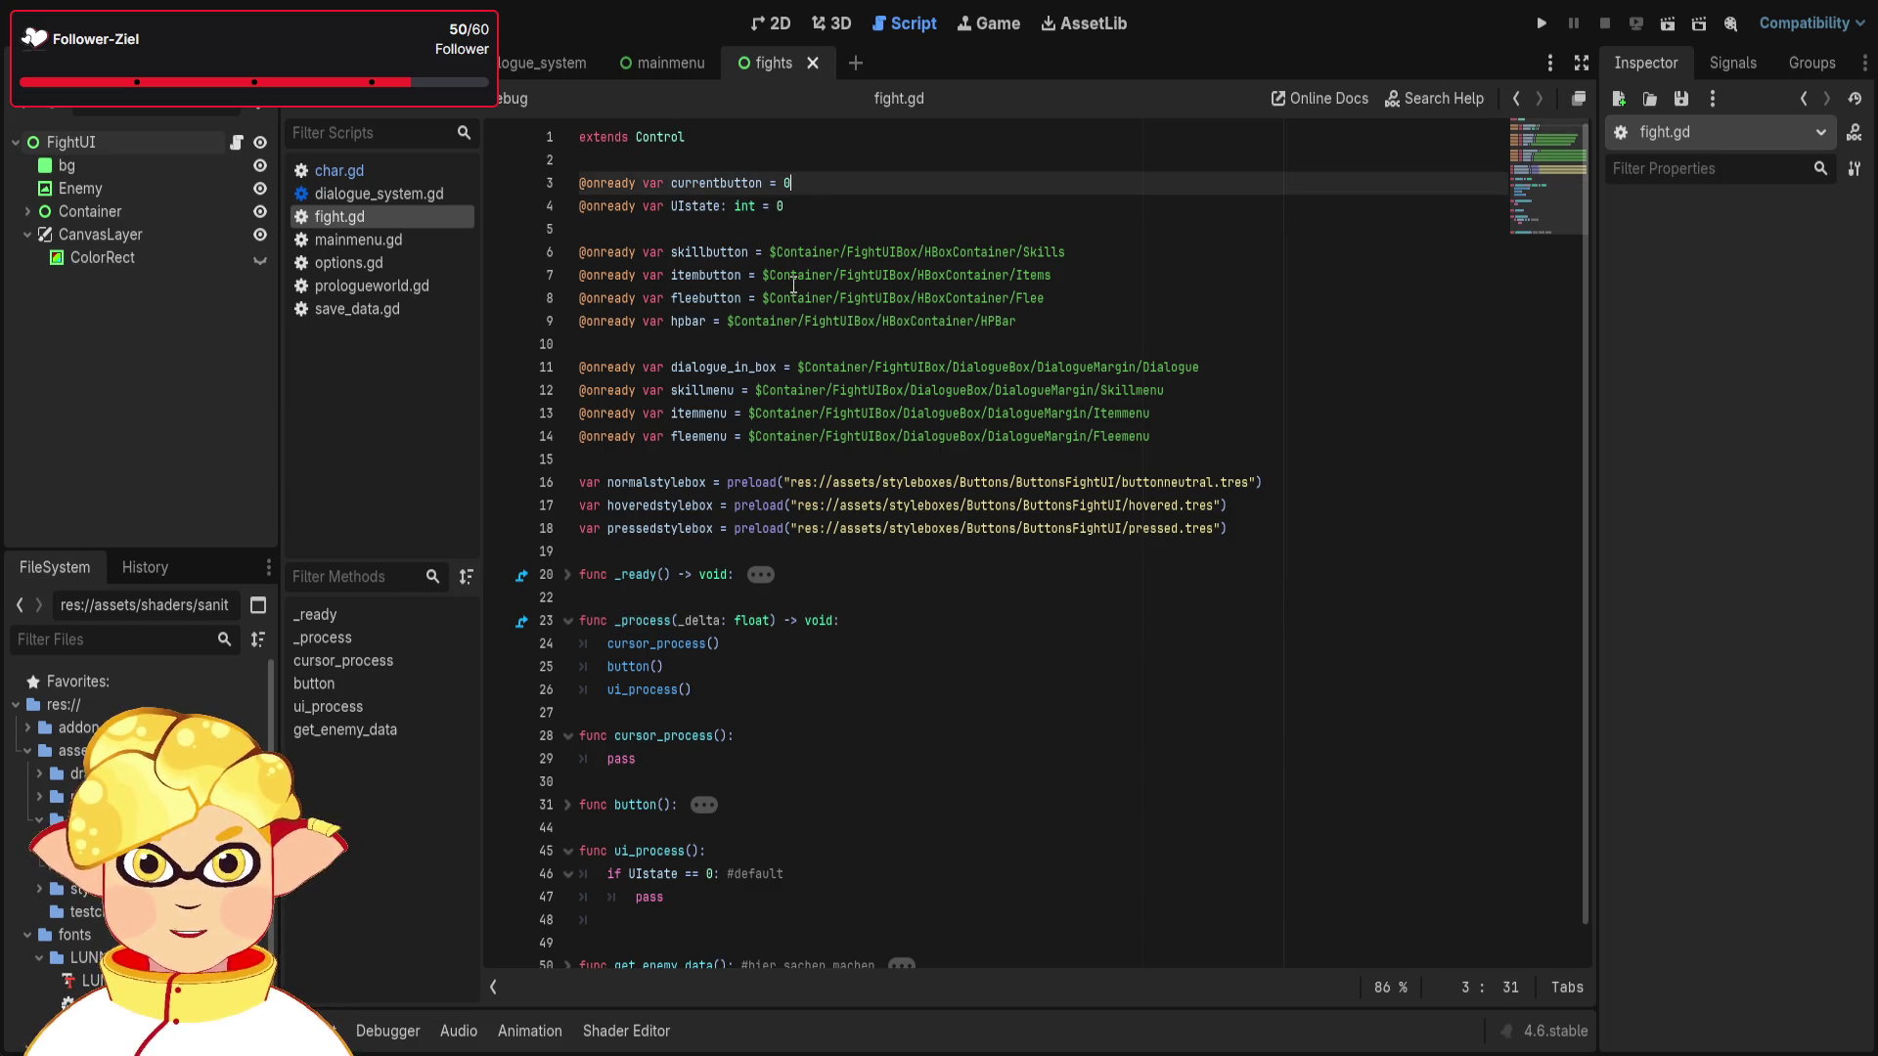
scroll(811, 181, "down", 1)
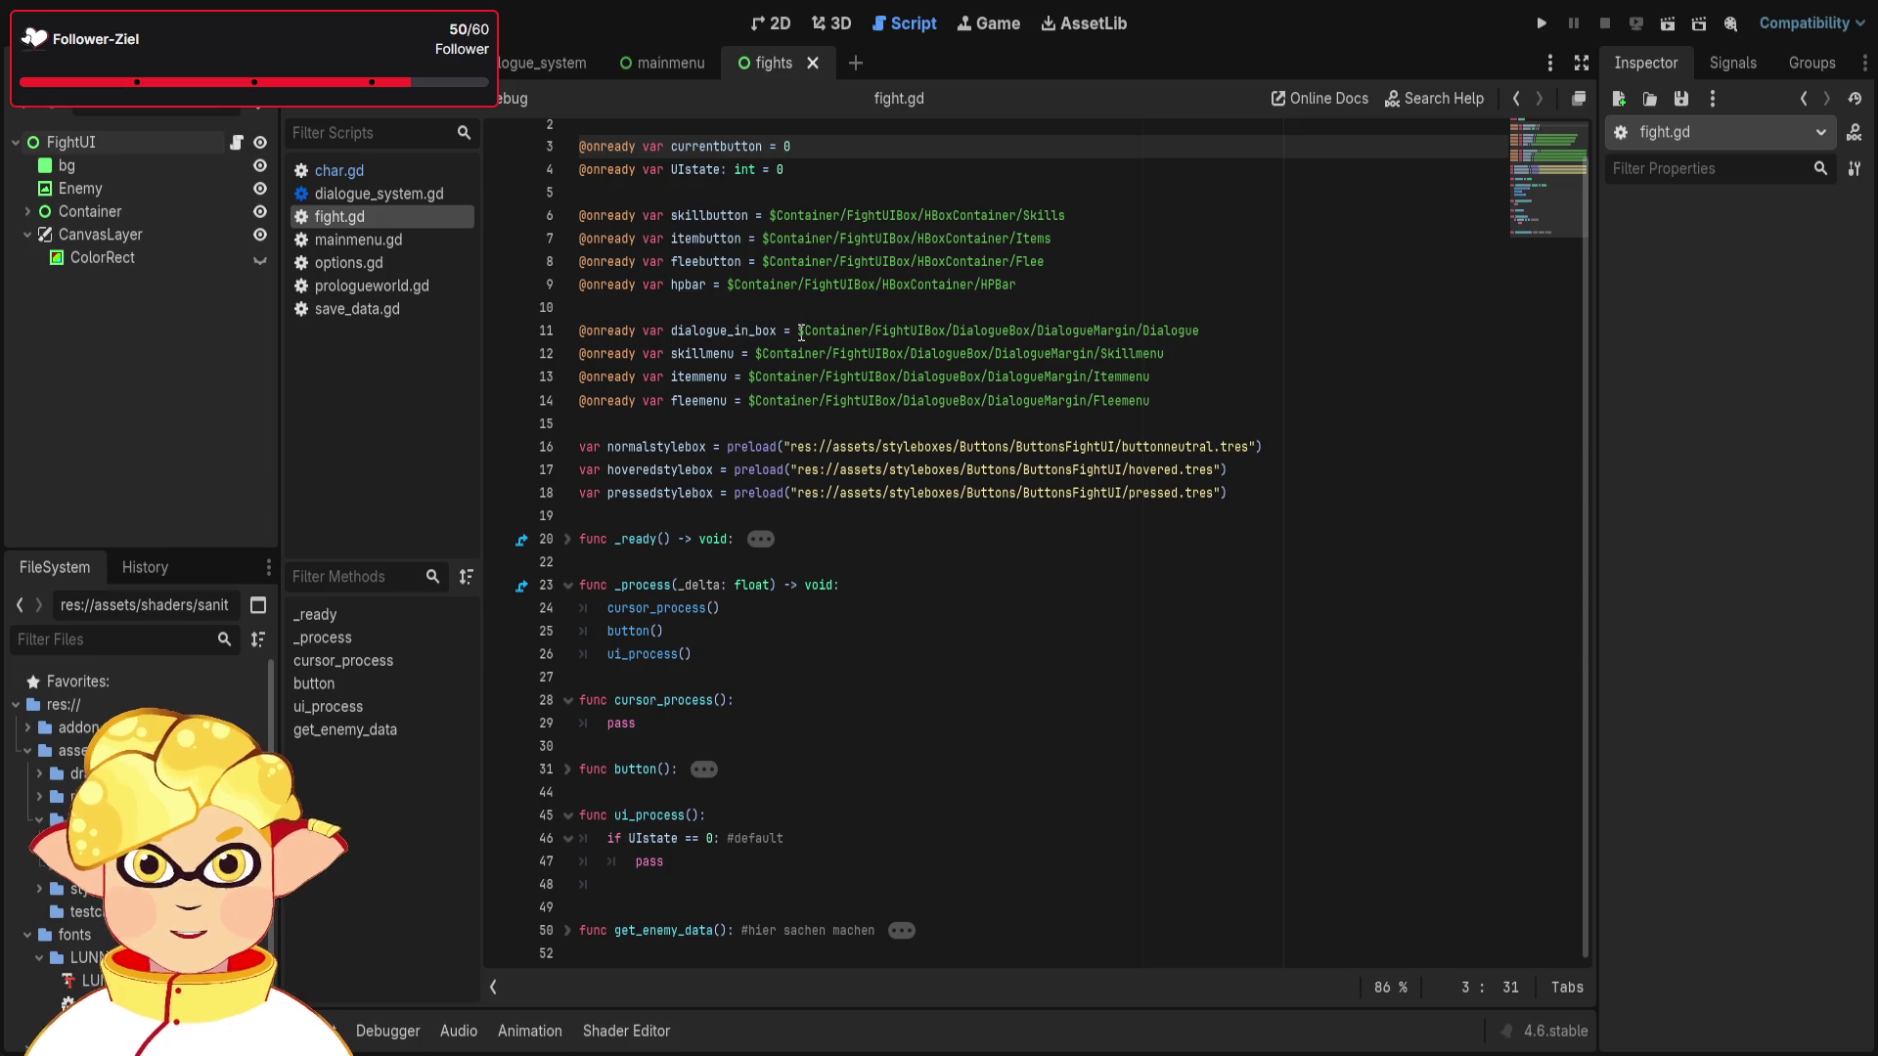
left_click(704, 769)
scroll(743, 704, "down", 4)
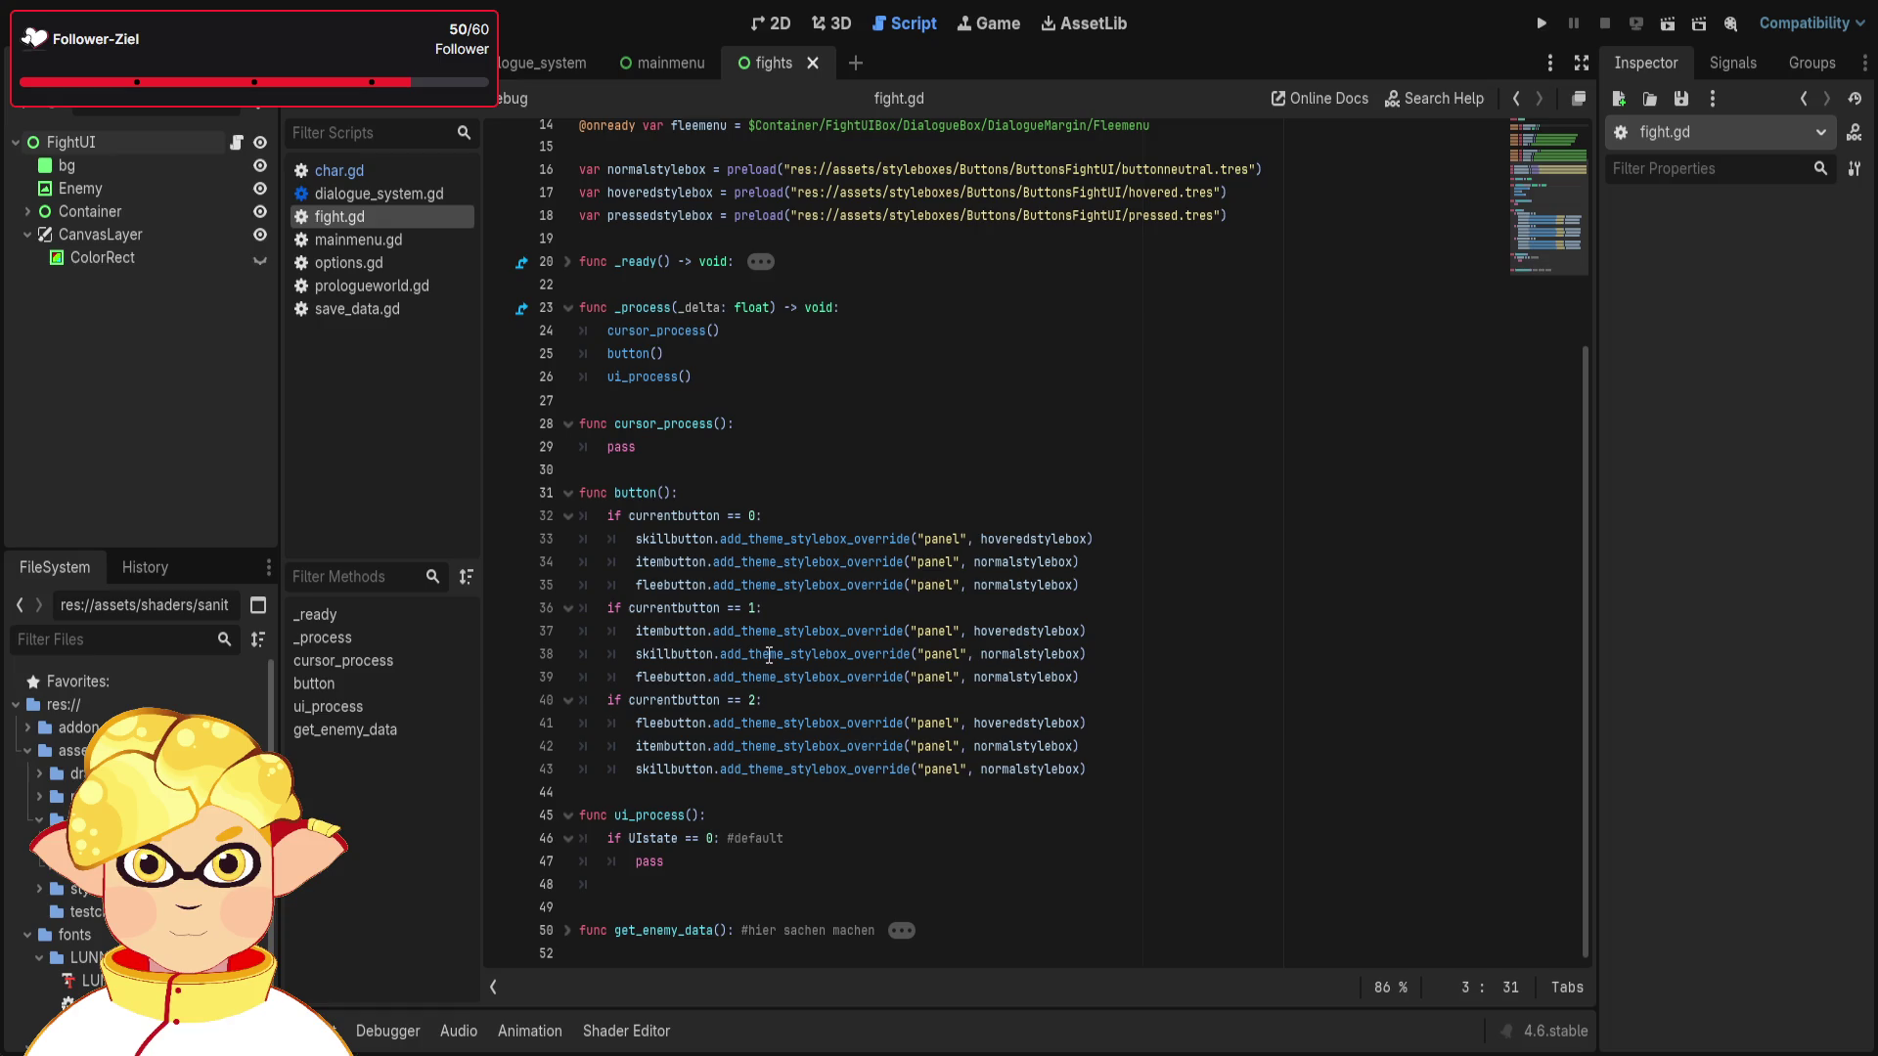
left_click(1136, 771)
left_click(1071, 847)
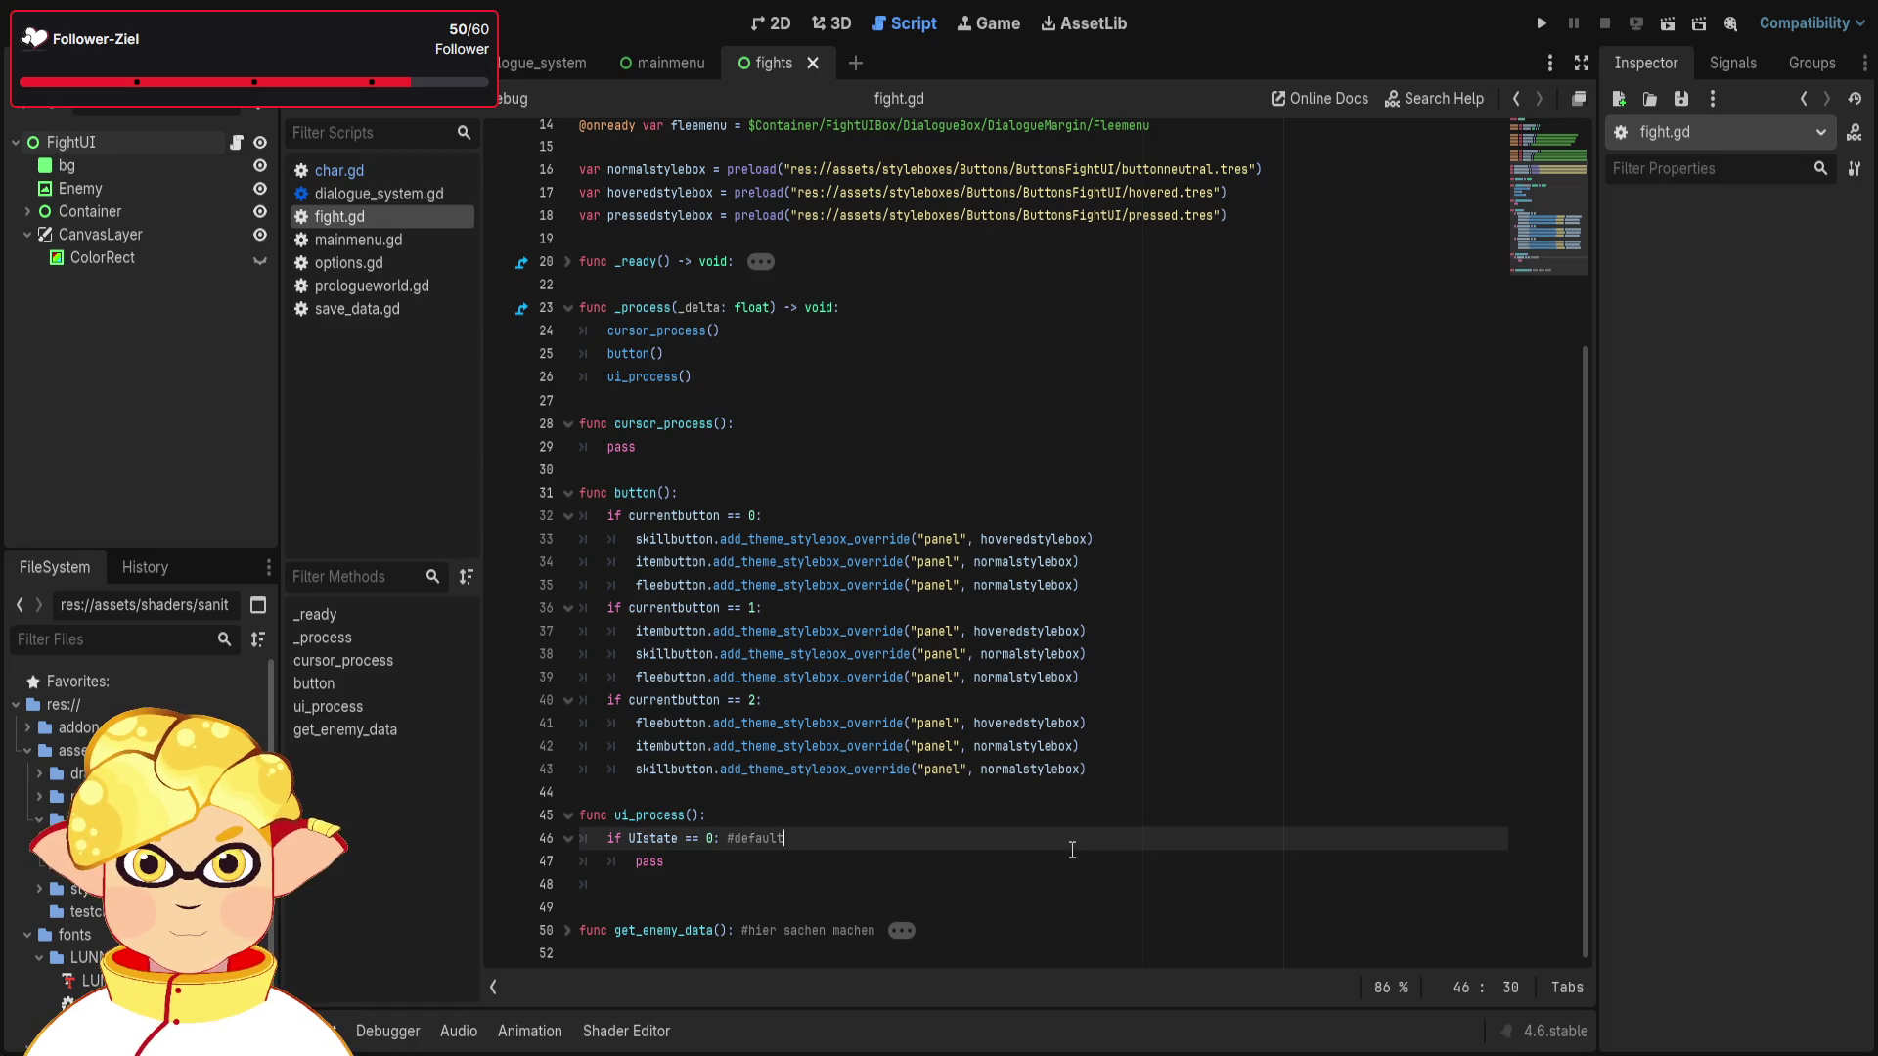
left_click(1124, 791)
left_click(566, 493)
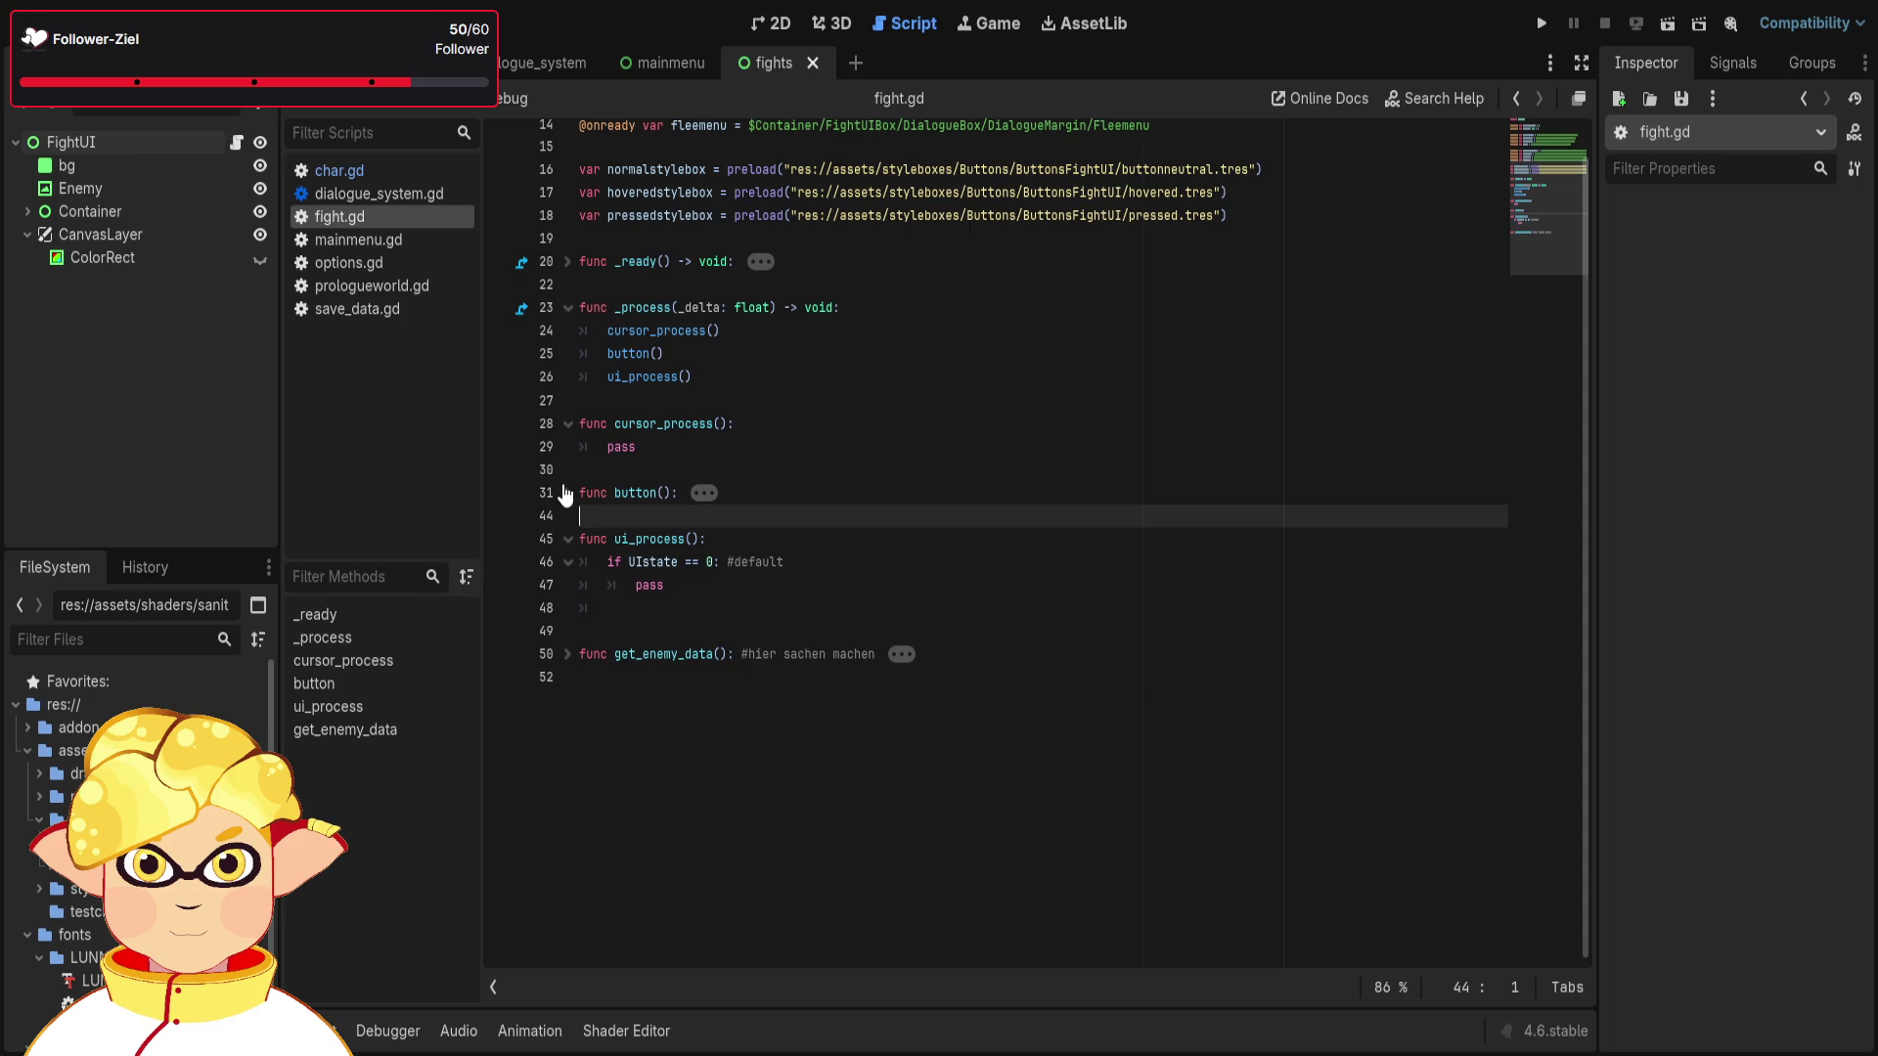
- Switch to the FightUI scene's 2D view and run the current scene with F6
left_click(900, 497)
scroll(845, 684, "up", 5)
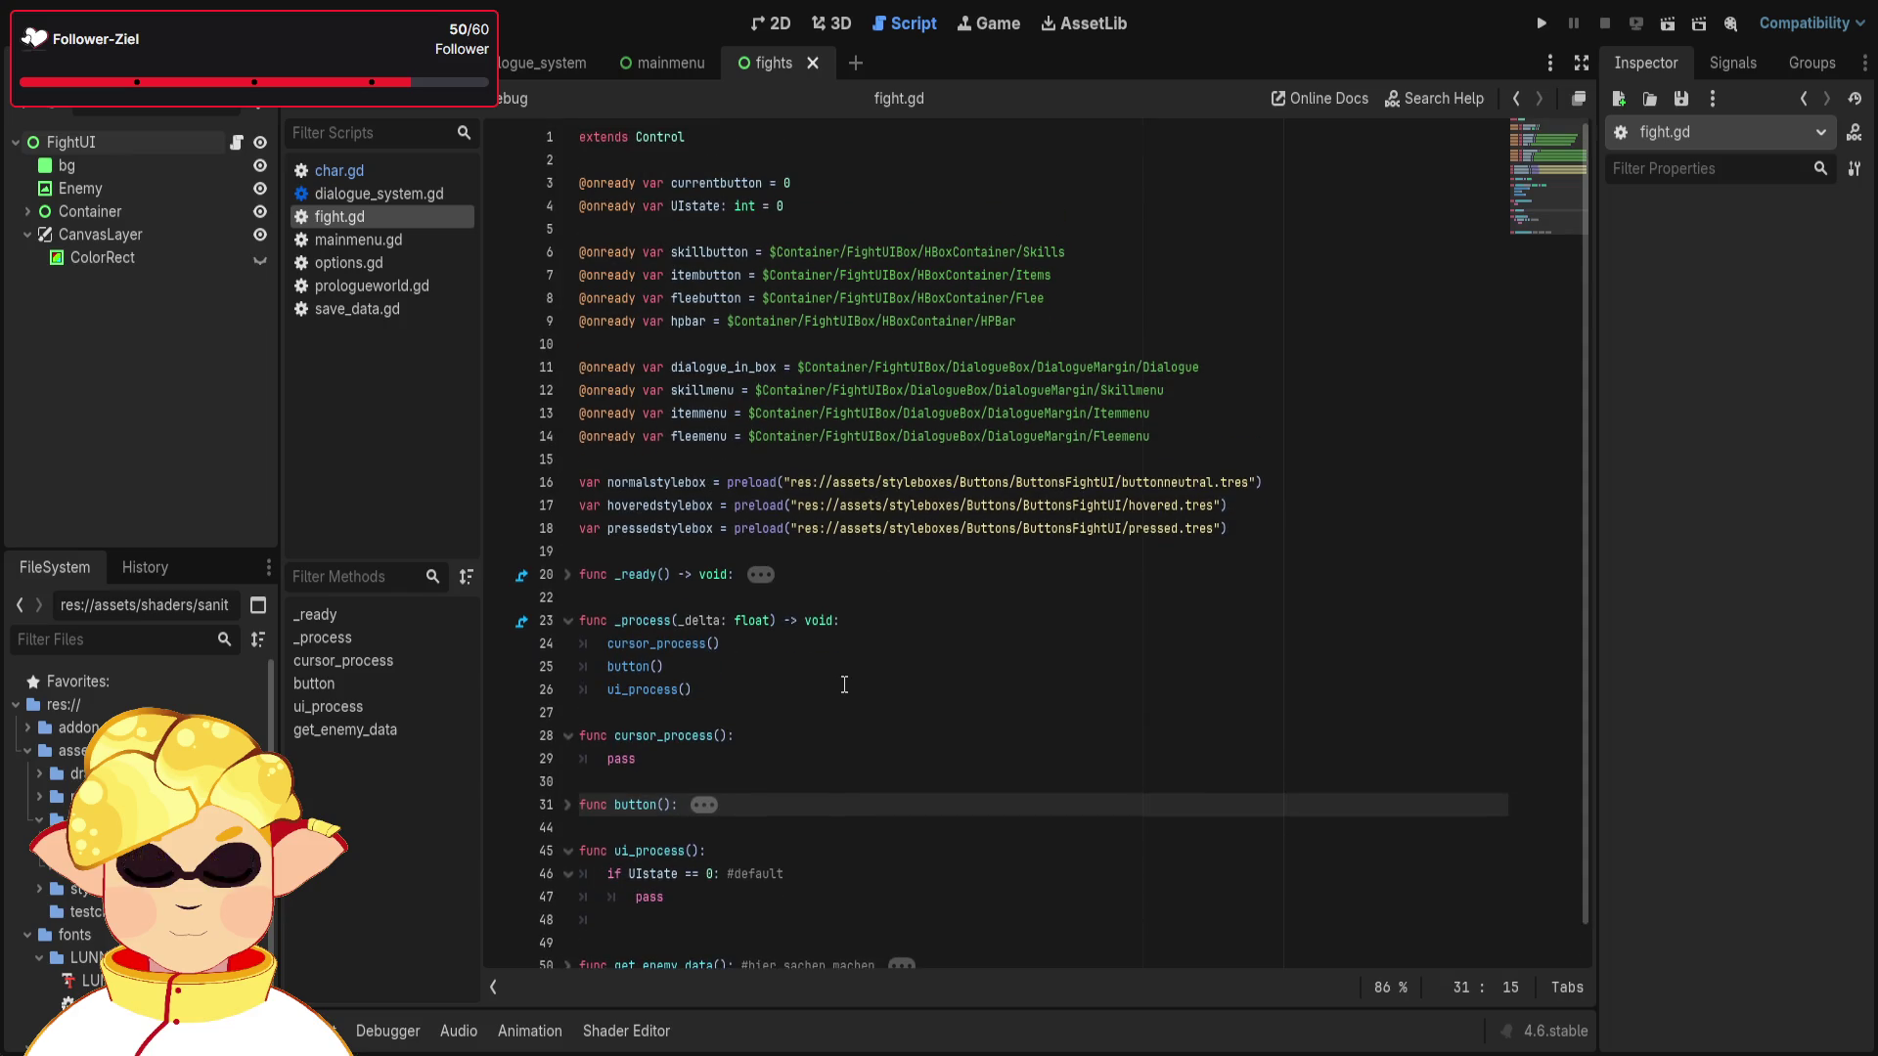
scroll(906, 772, "down", 1)
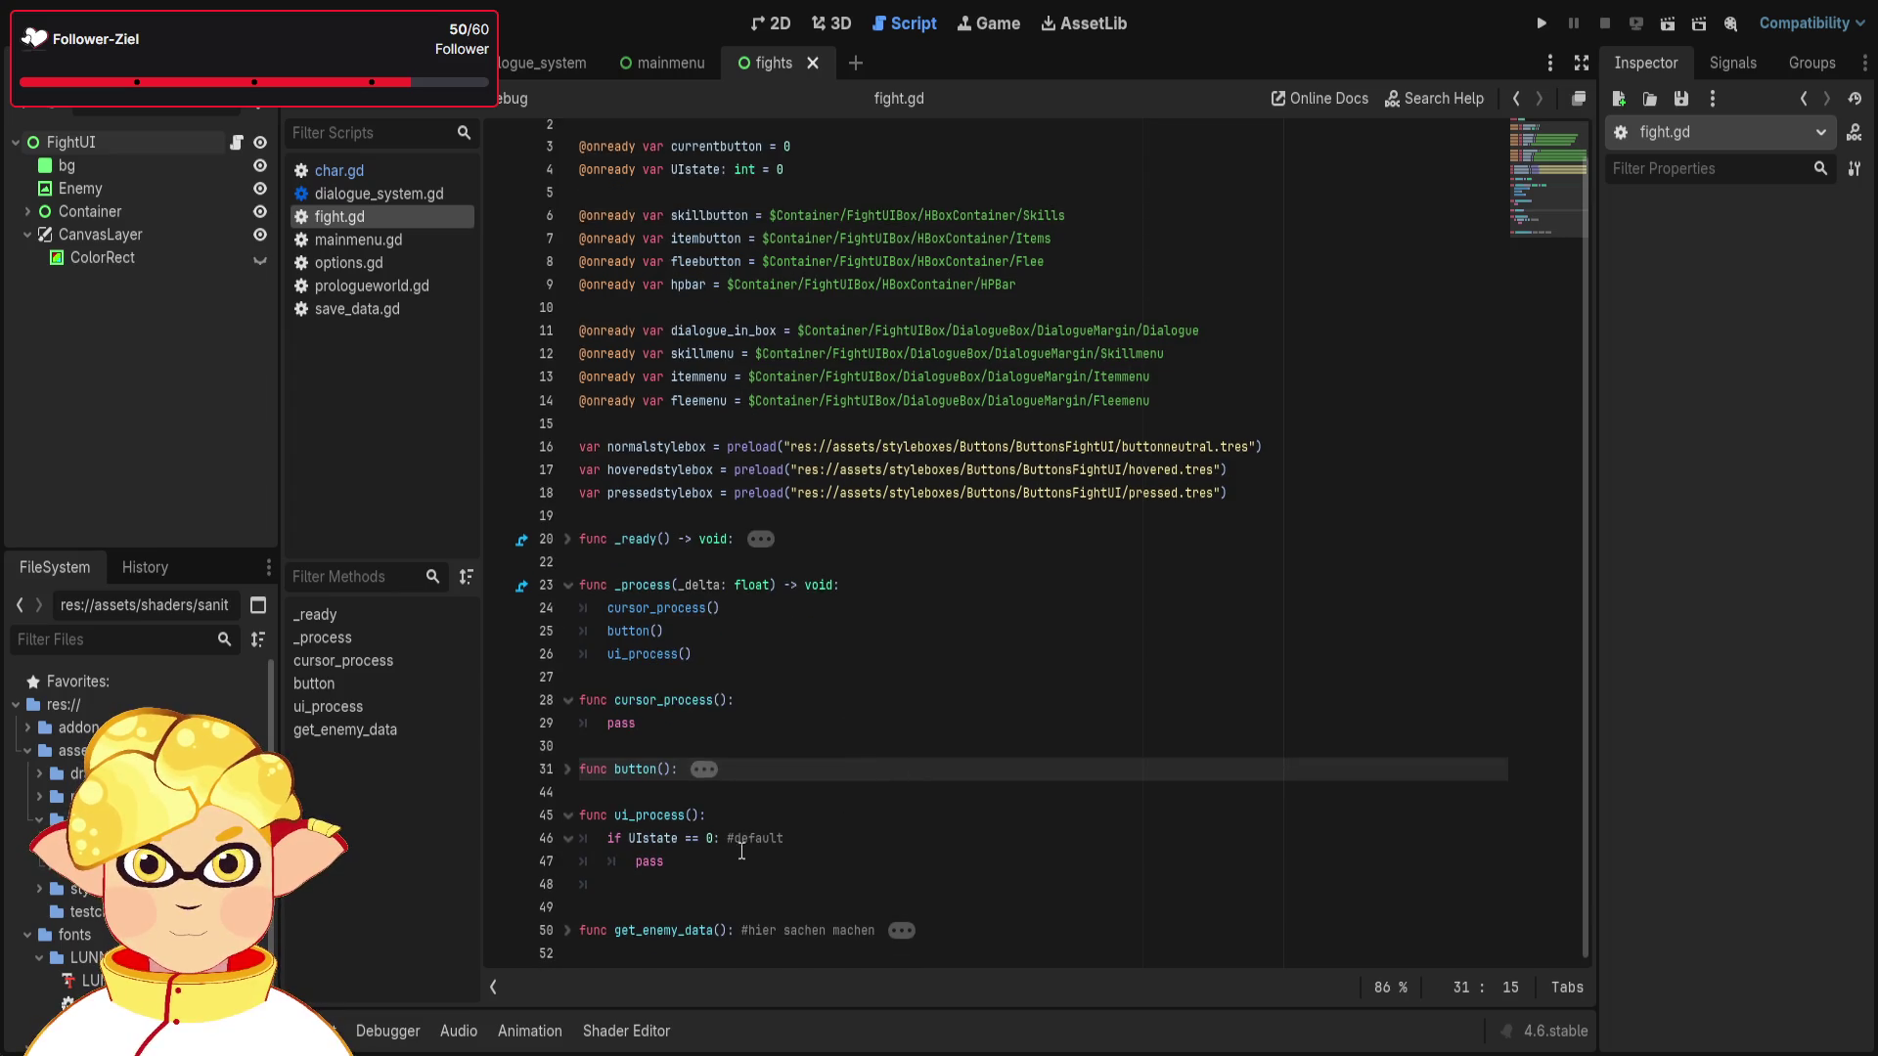
key("ctrl+F1")
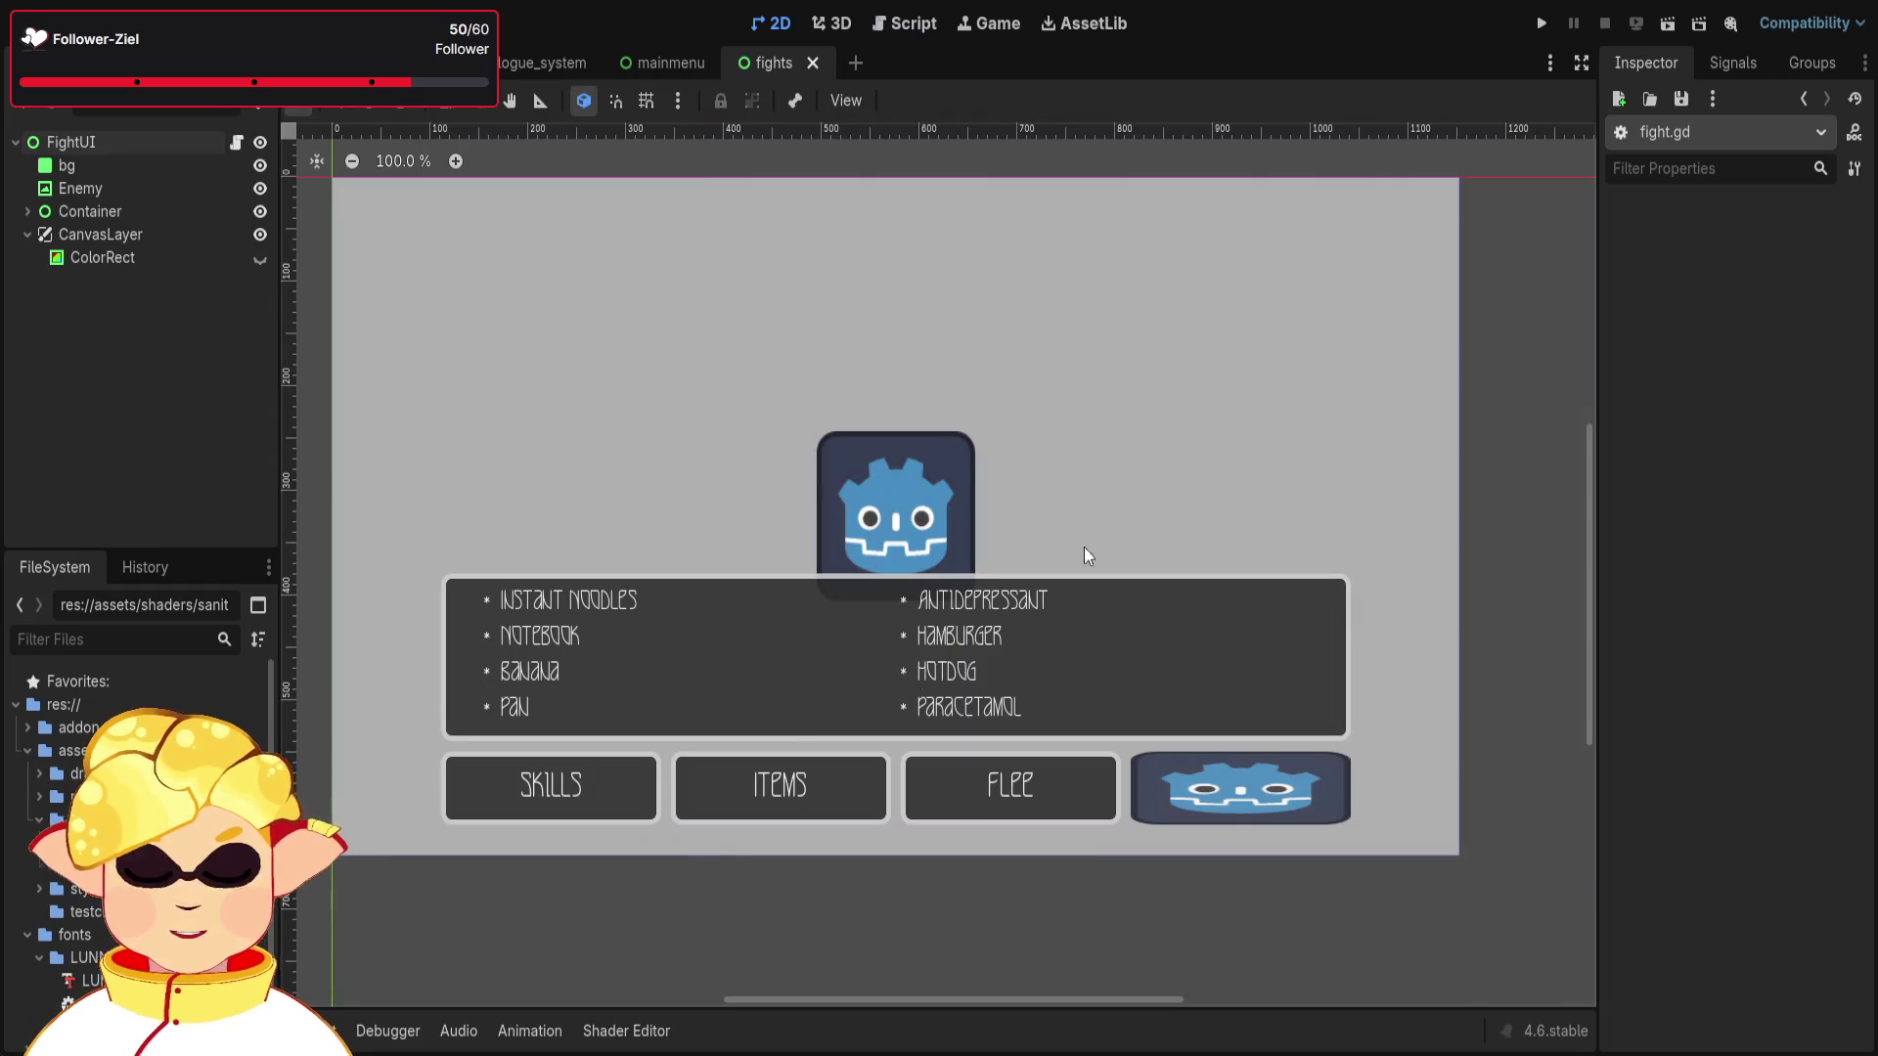
left_click(1666, 25)
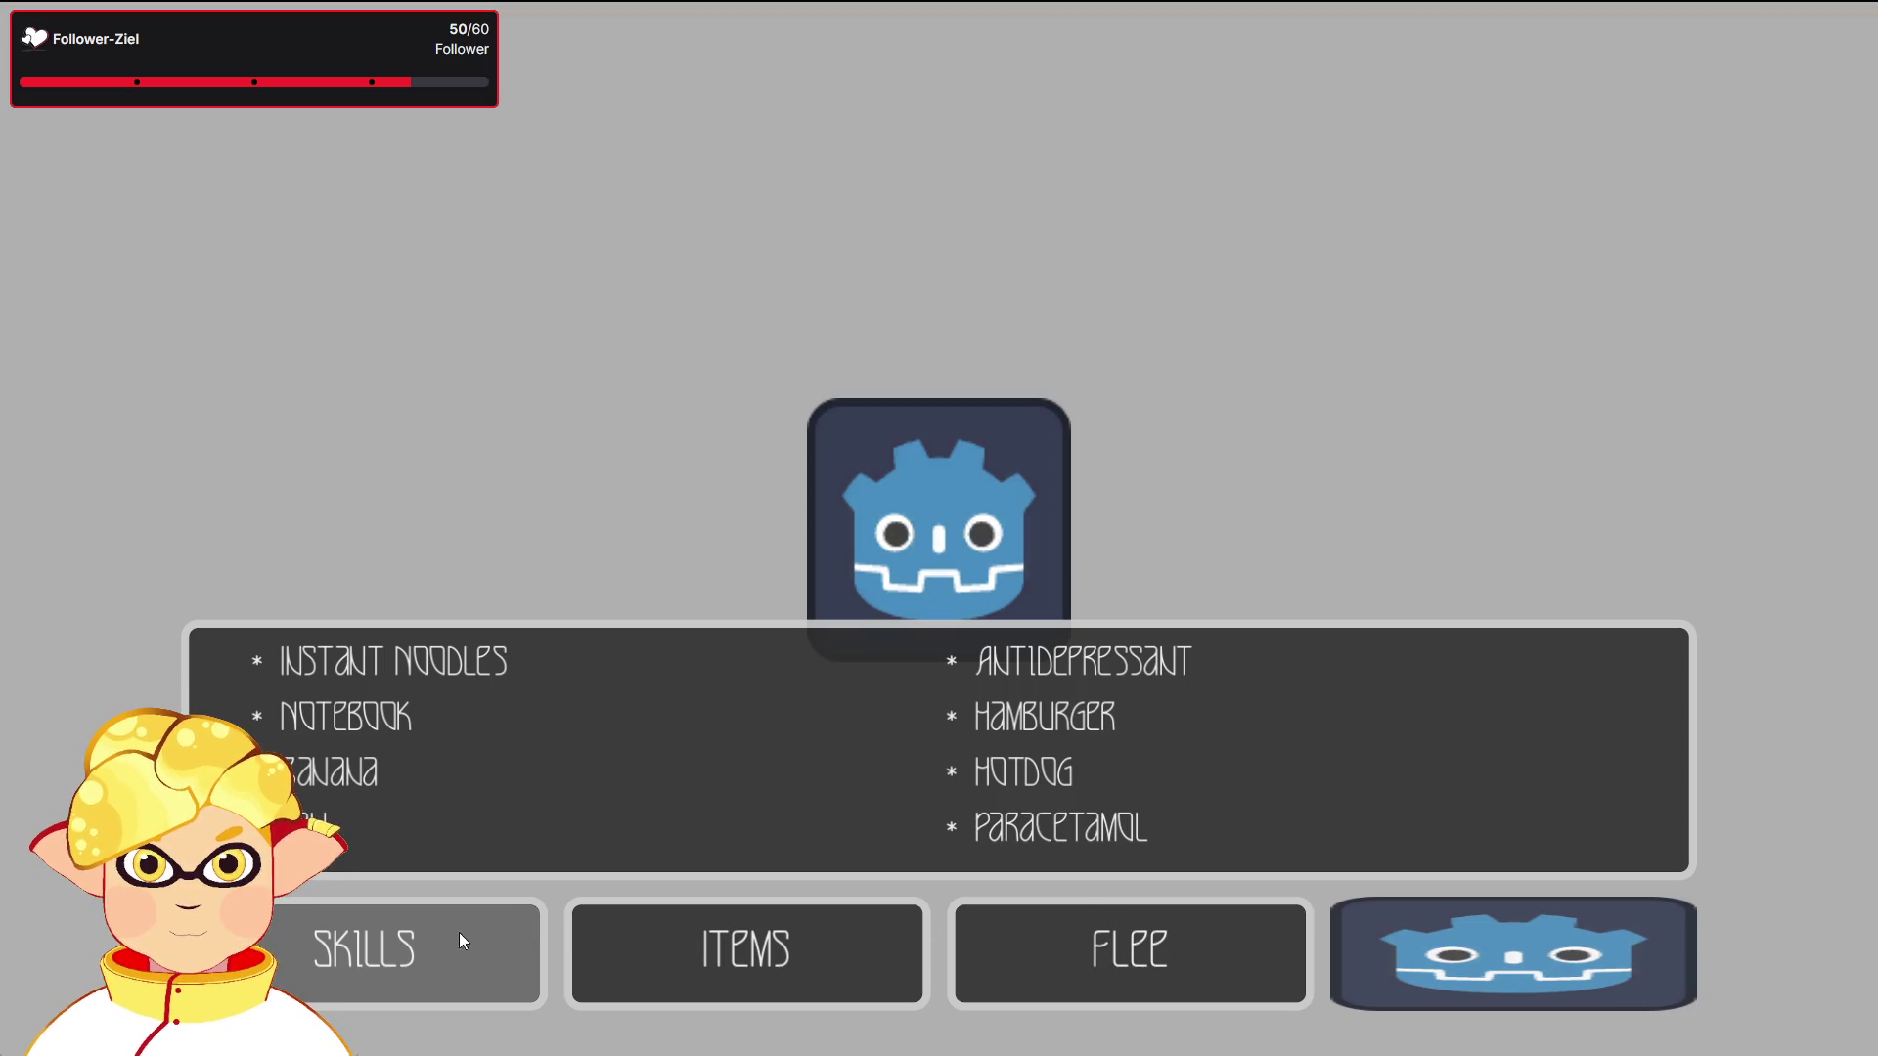
- Stop the game, expand Container and collapse the ItemHBox and Itemmenu nodes
left_click(1065, 951)
scroll(998, 661, "down", 3)
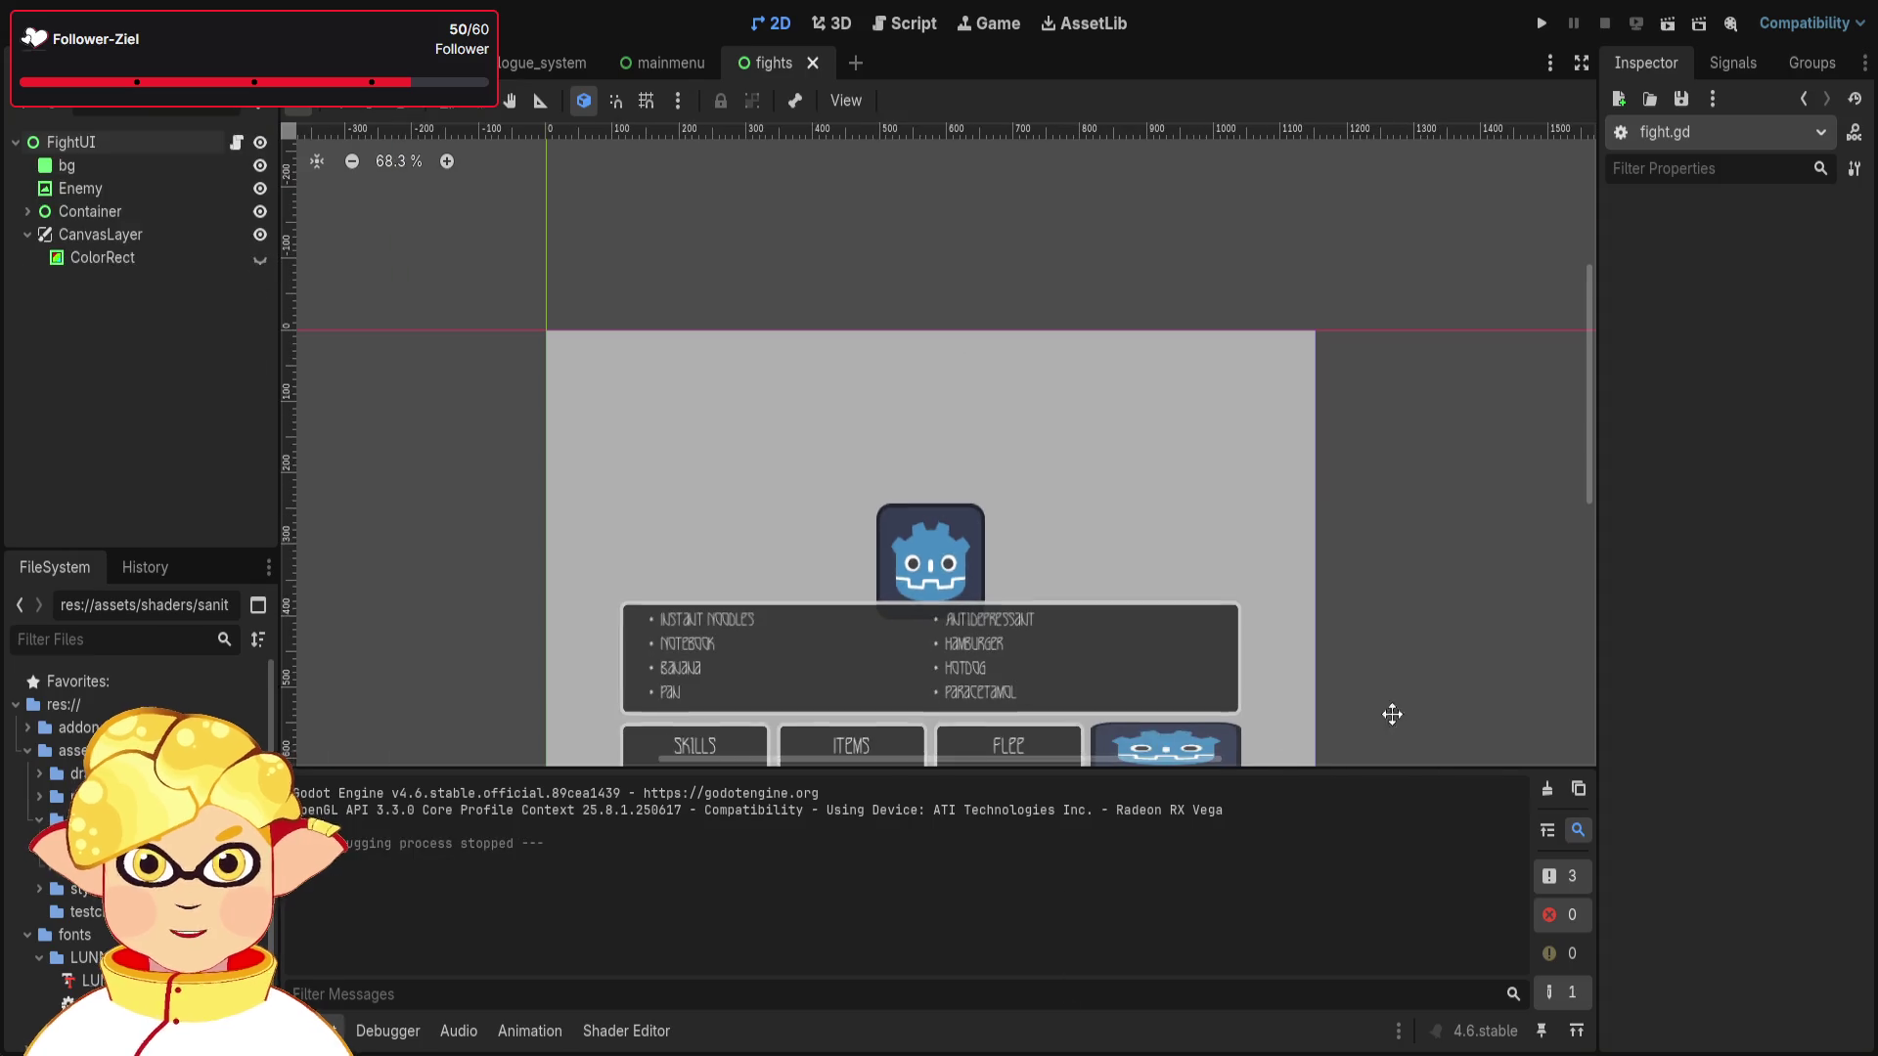
scroll(988, 679, "up", 3)
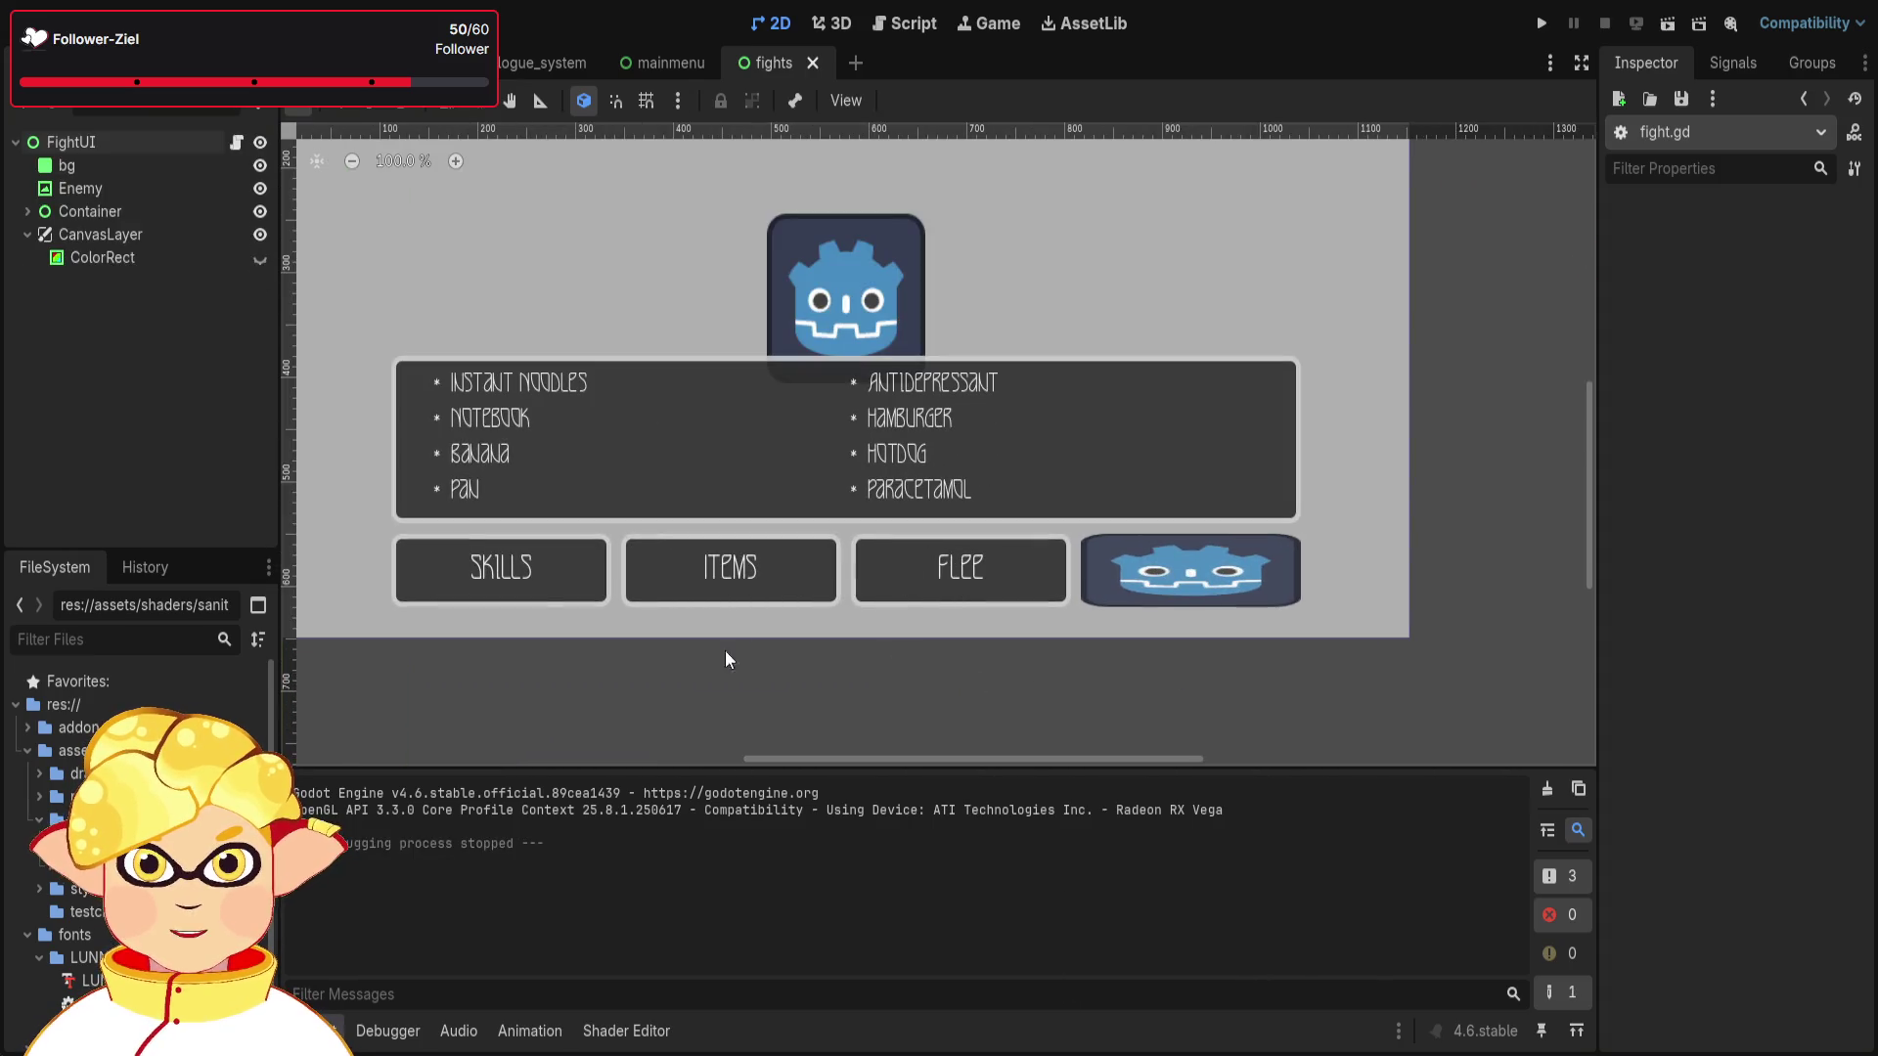
left_click(23, 211)
scroll(47, 256, "down", 1)
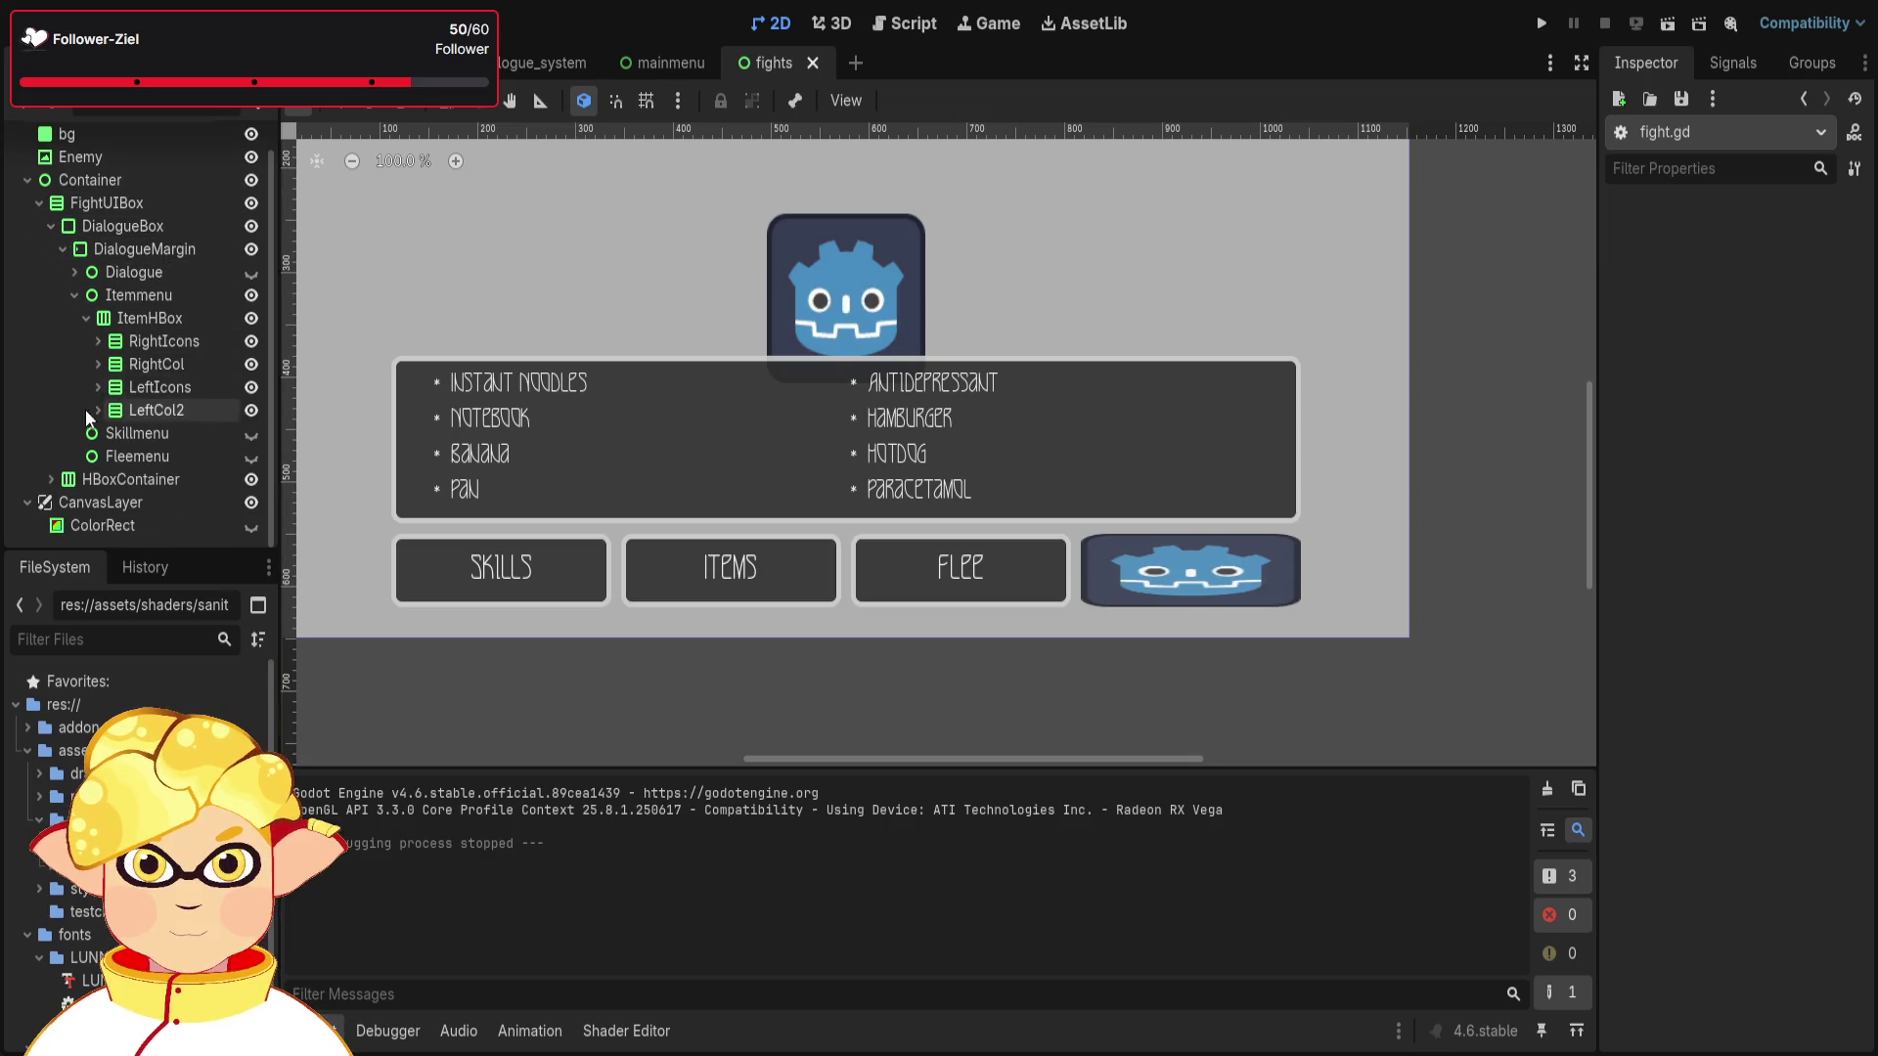
left_click(86, 319)
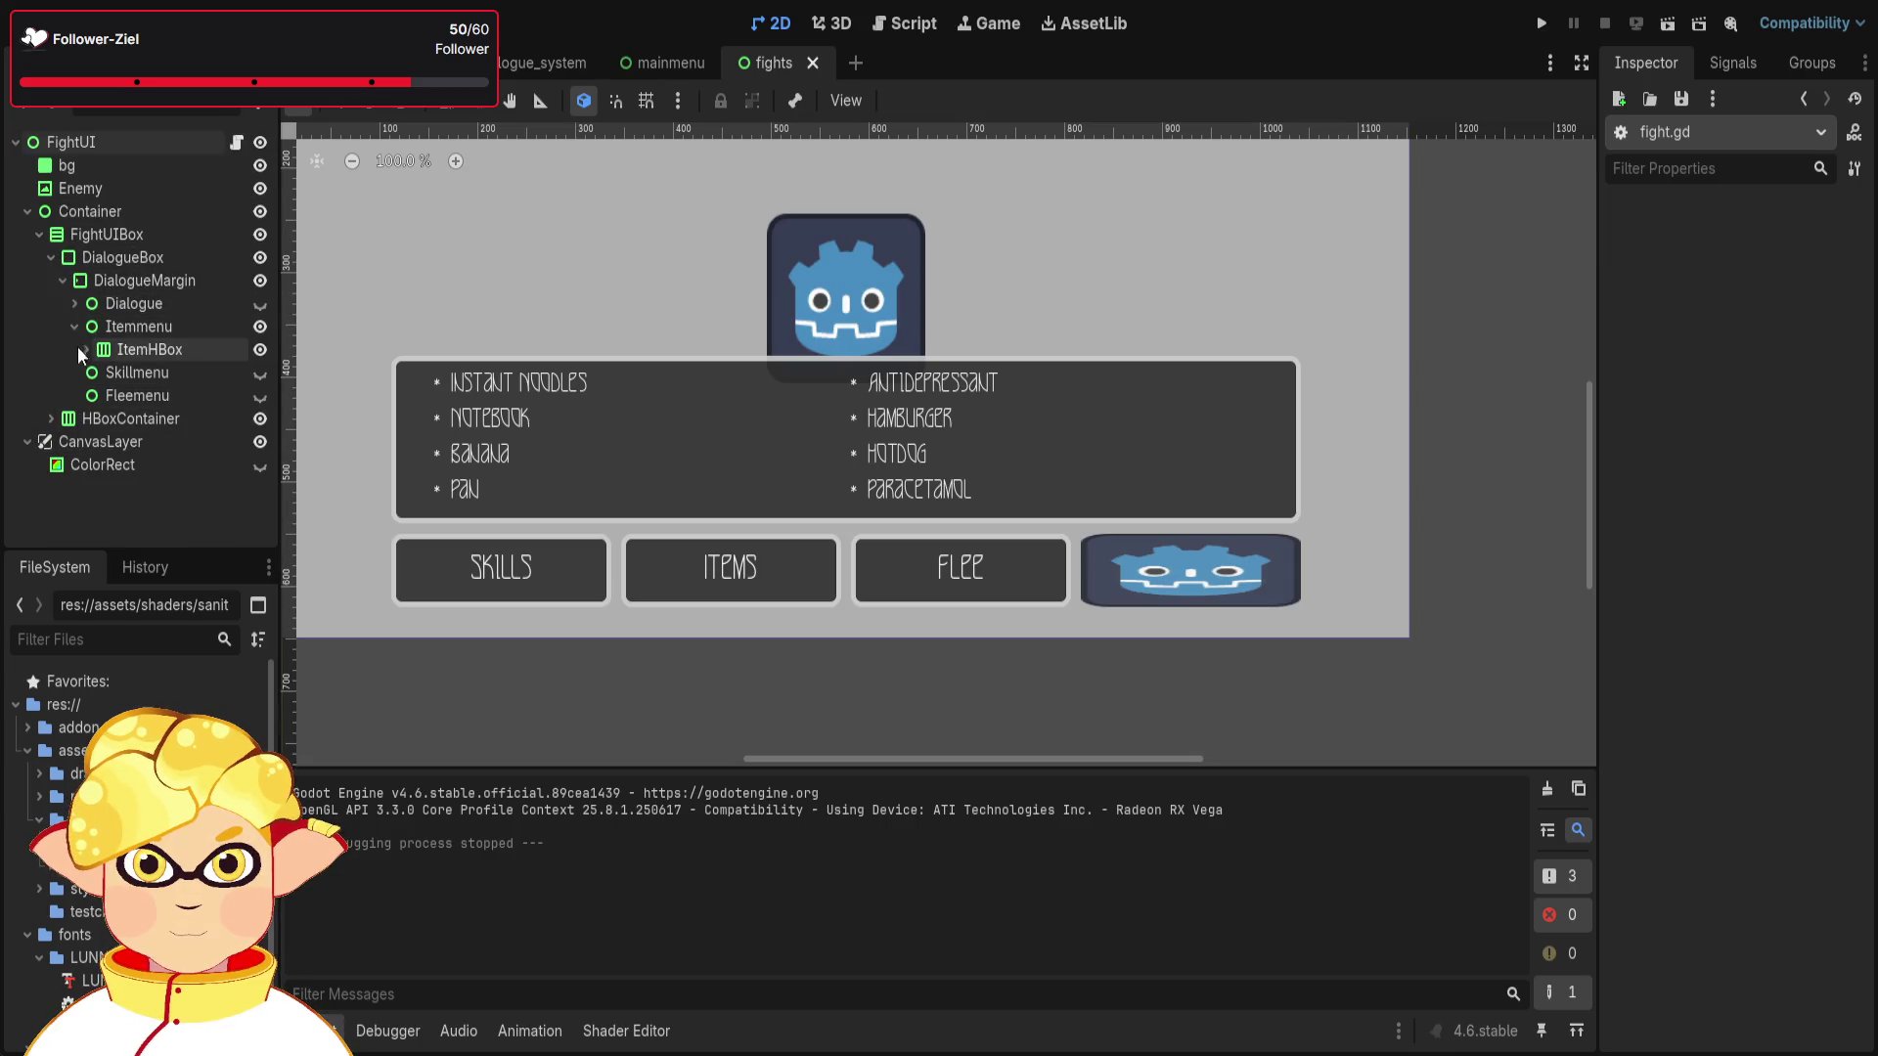
left_click(75, 327)
- Inspect the Fleemenu, Skillmenu, DialogueMargin, DialogueBox and FightUIBox node properties
left_click(128, 372)
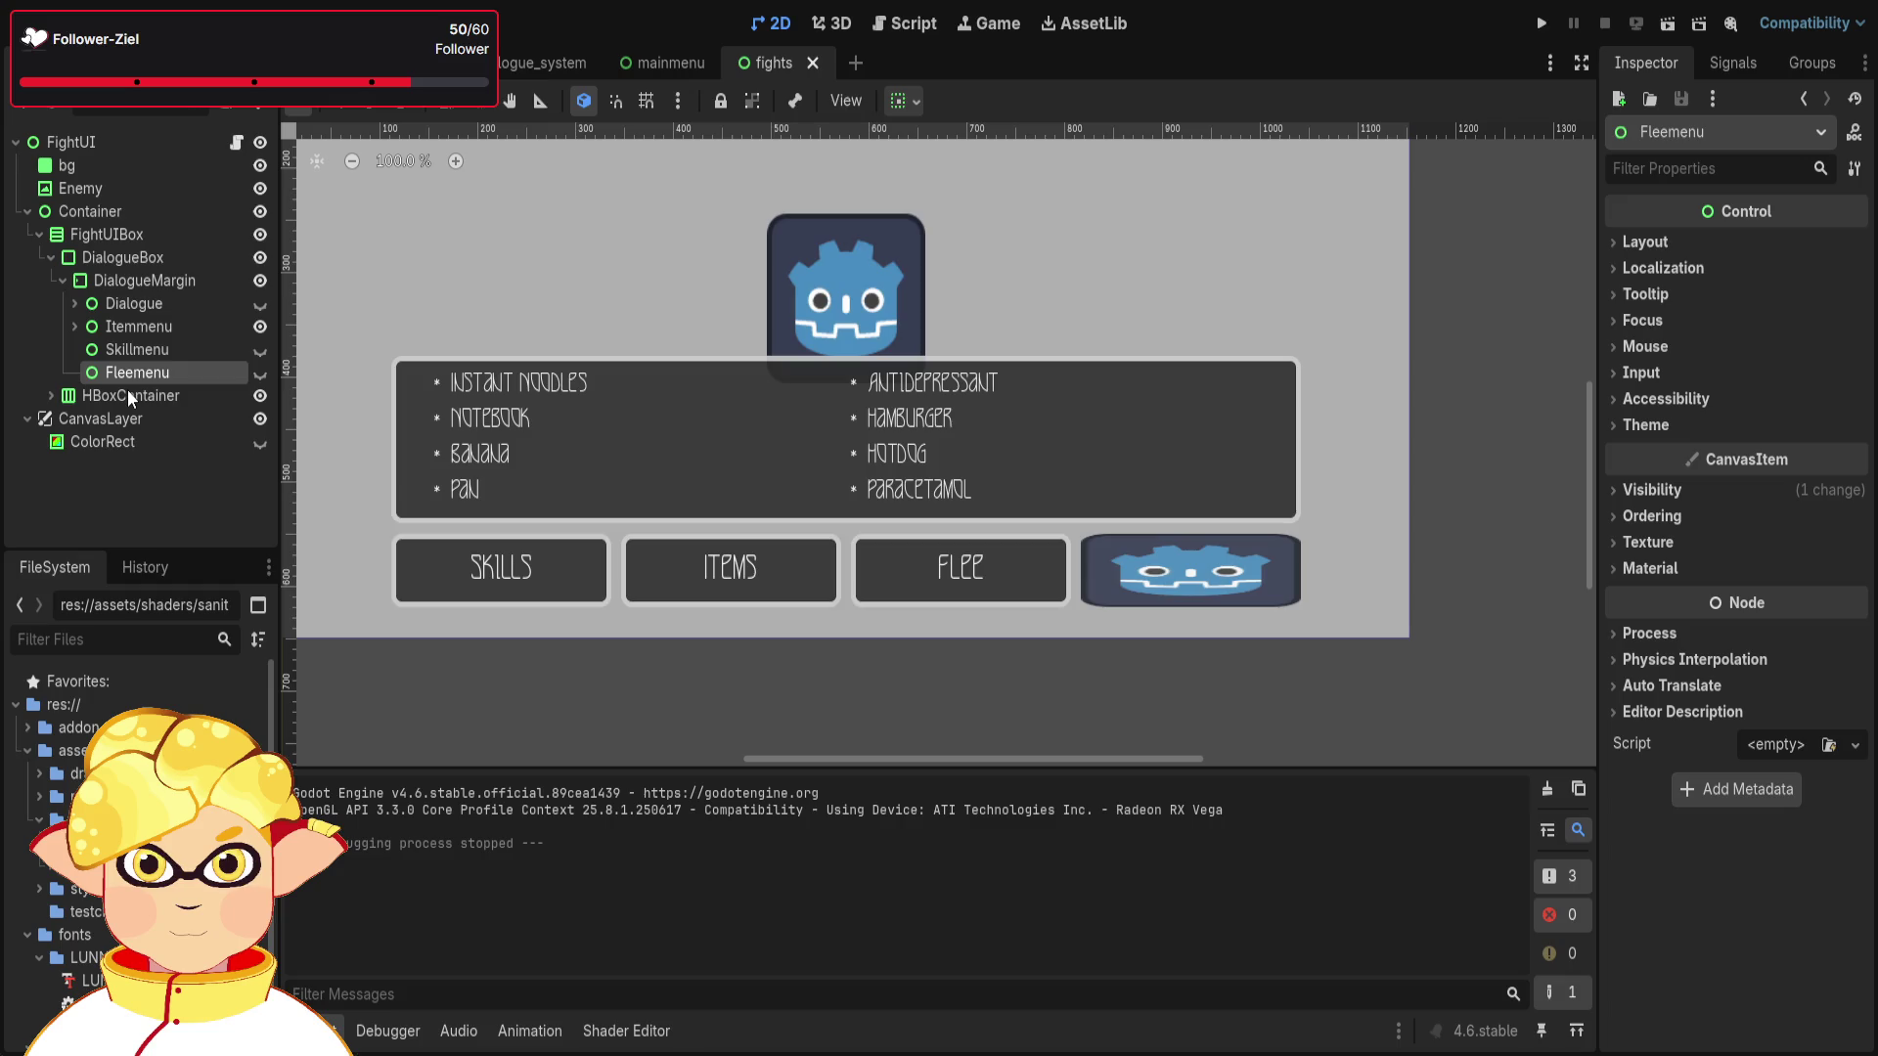
left_click(162, 352)
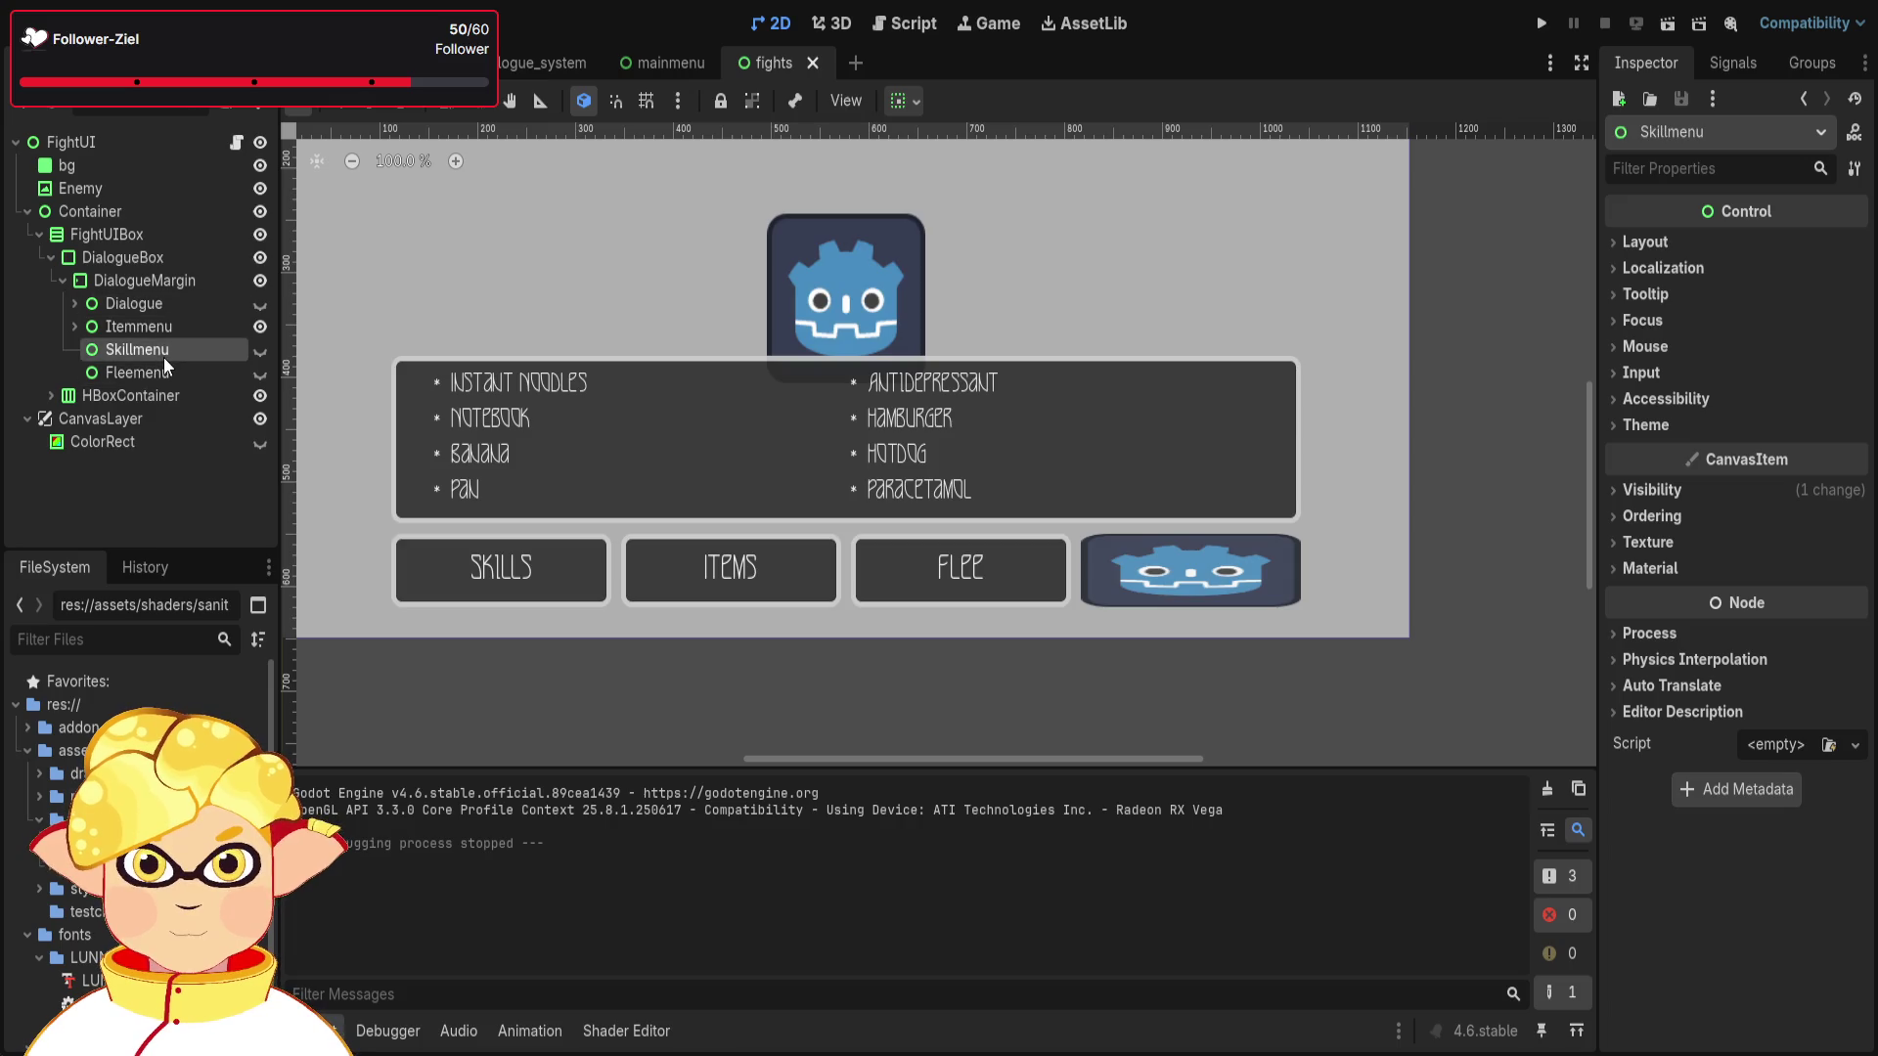
left_click(137, 283)
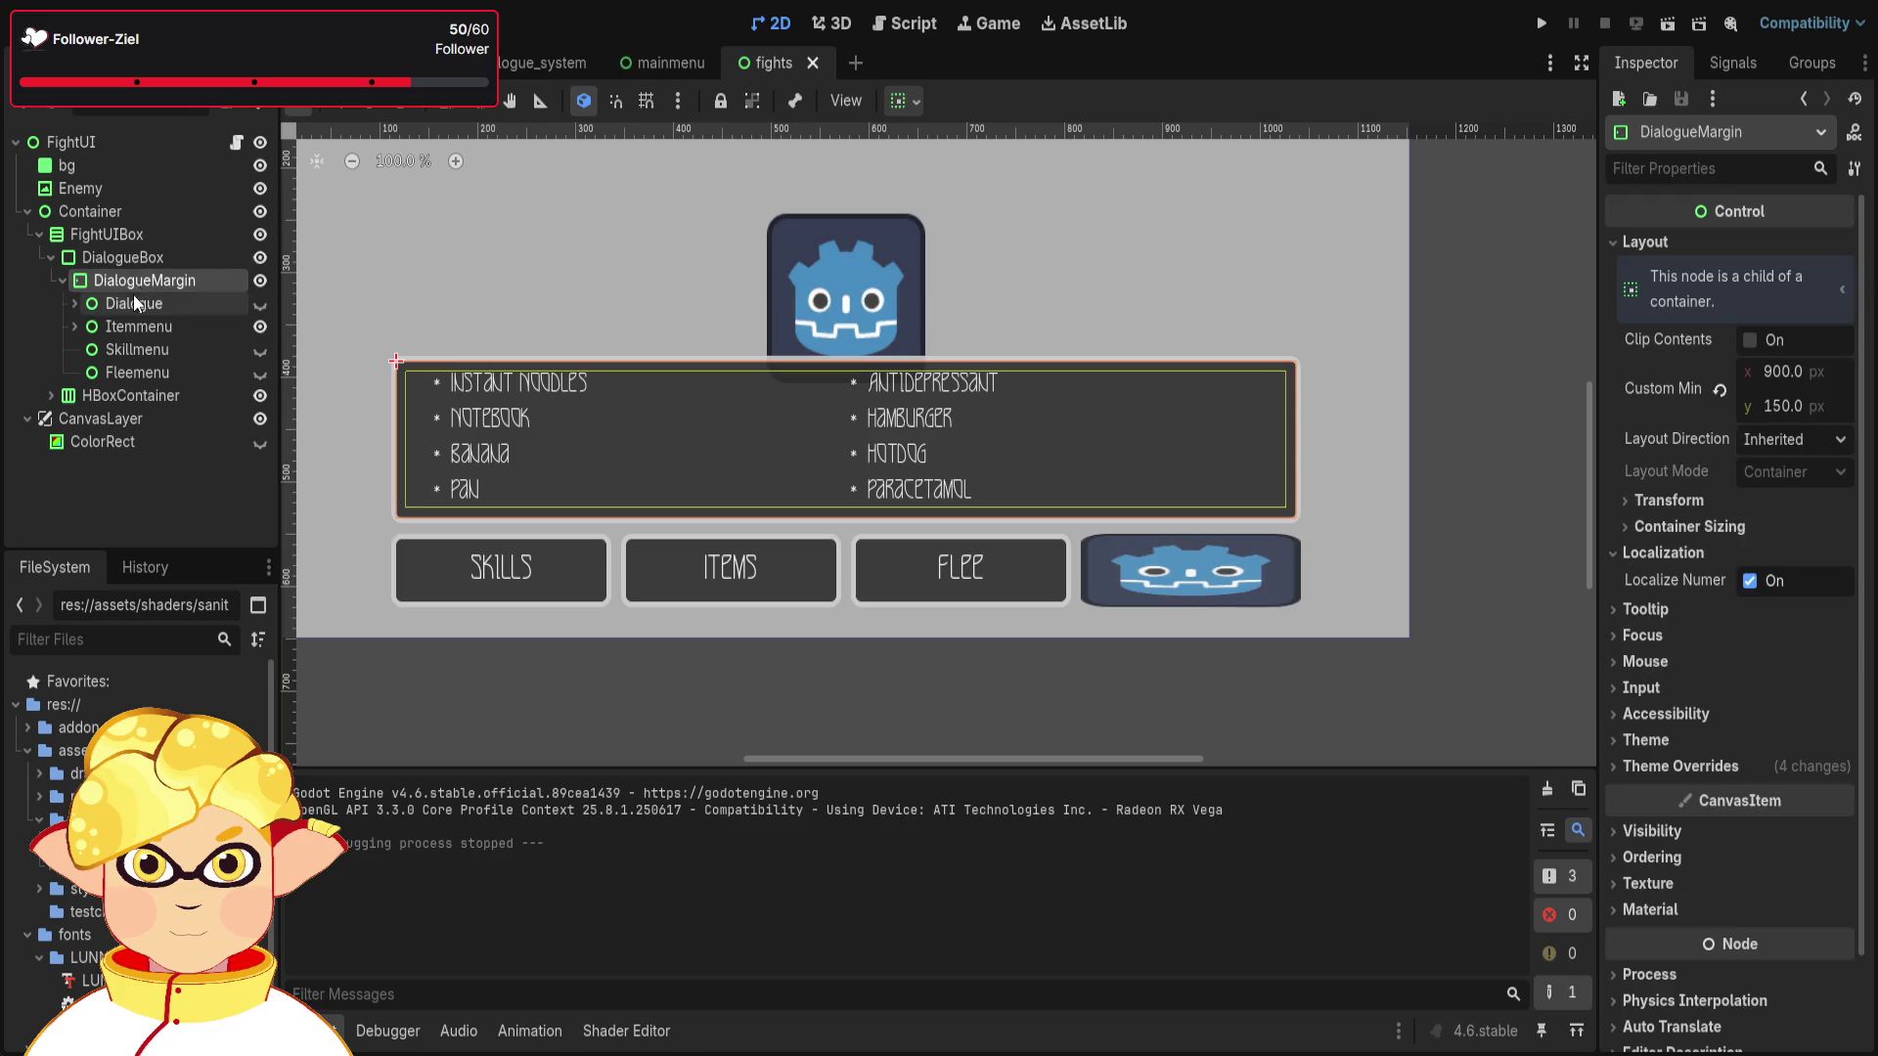
left_click(132, 260)
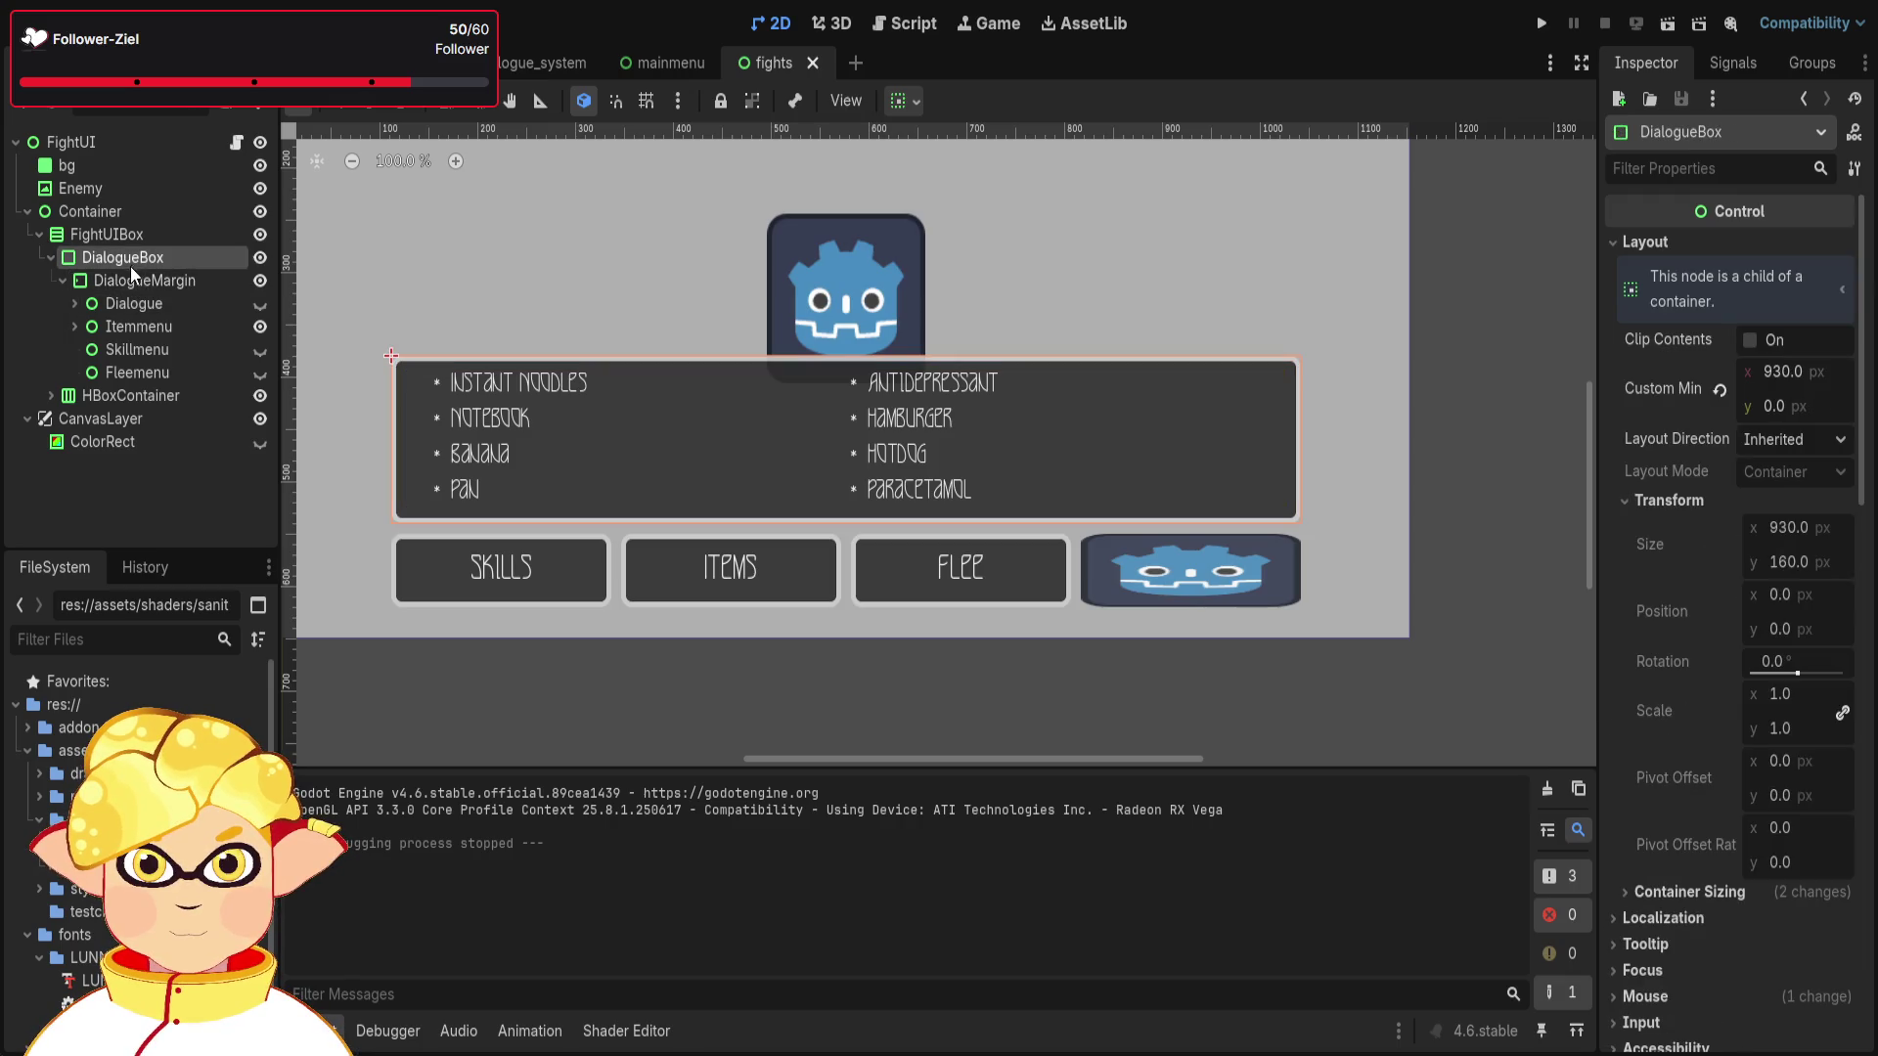
left_click(118, 235)
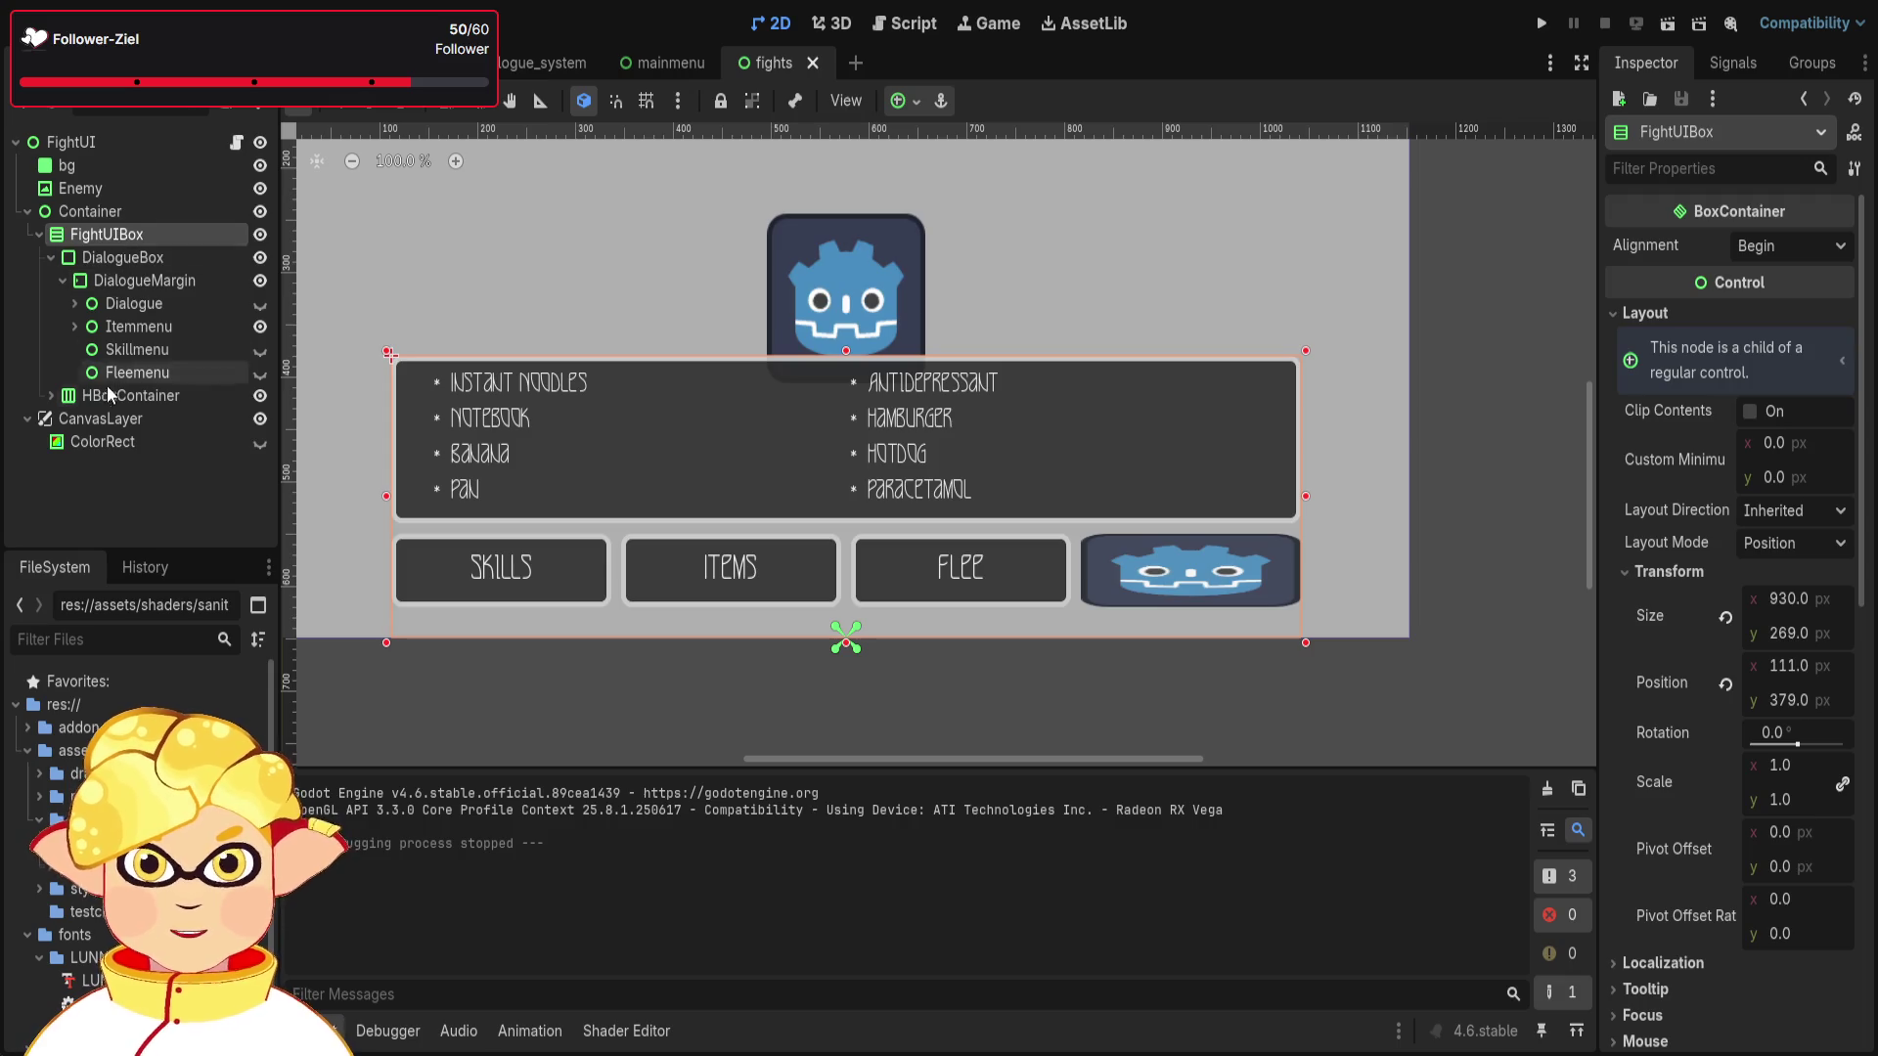
- Expand HBoxContainer, select the Flee button, then pick the button row as paste target
left_click(52, 396)
scroll(68, 381, "down", 2)
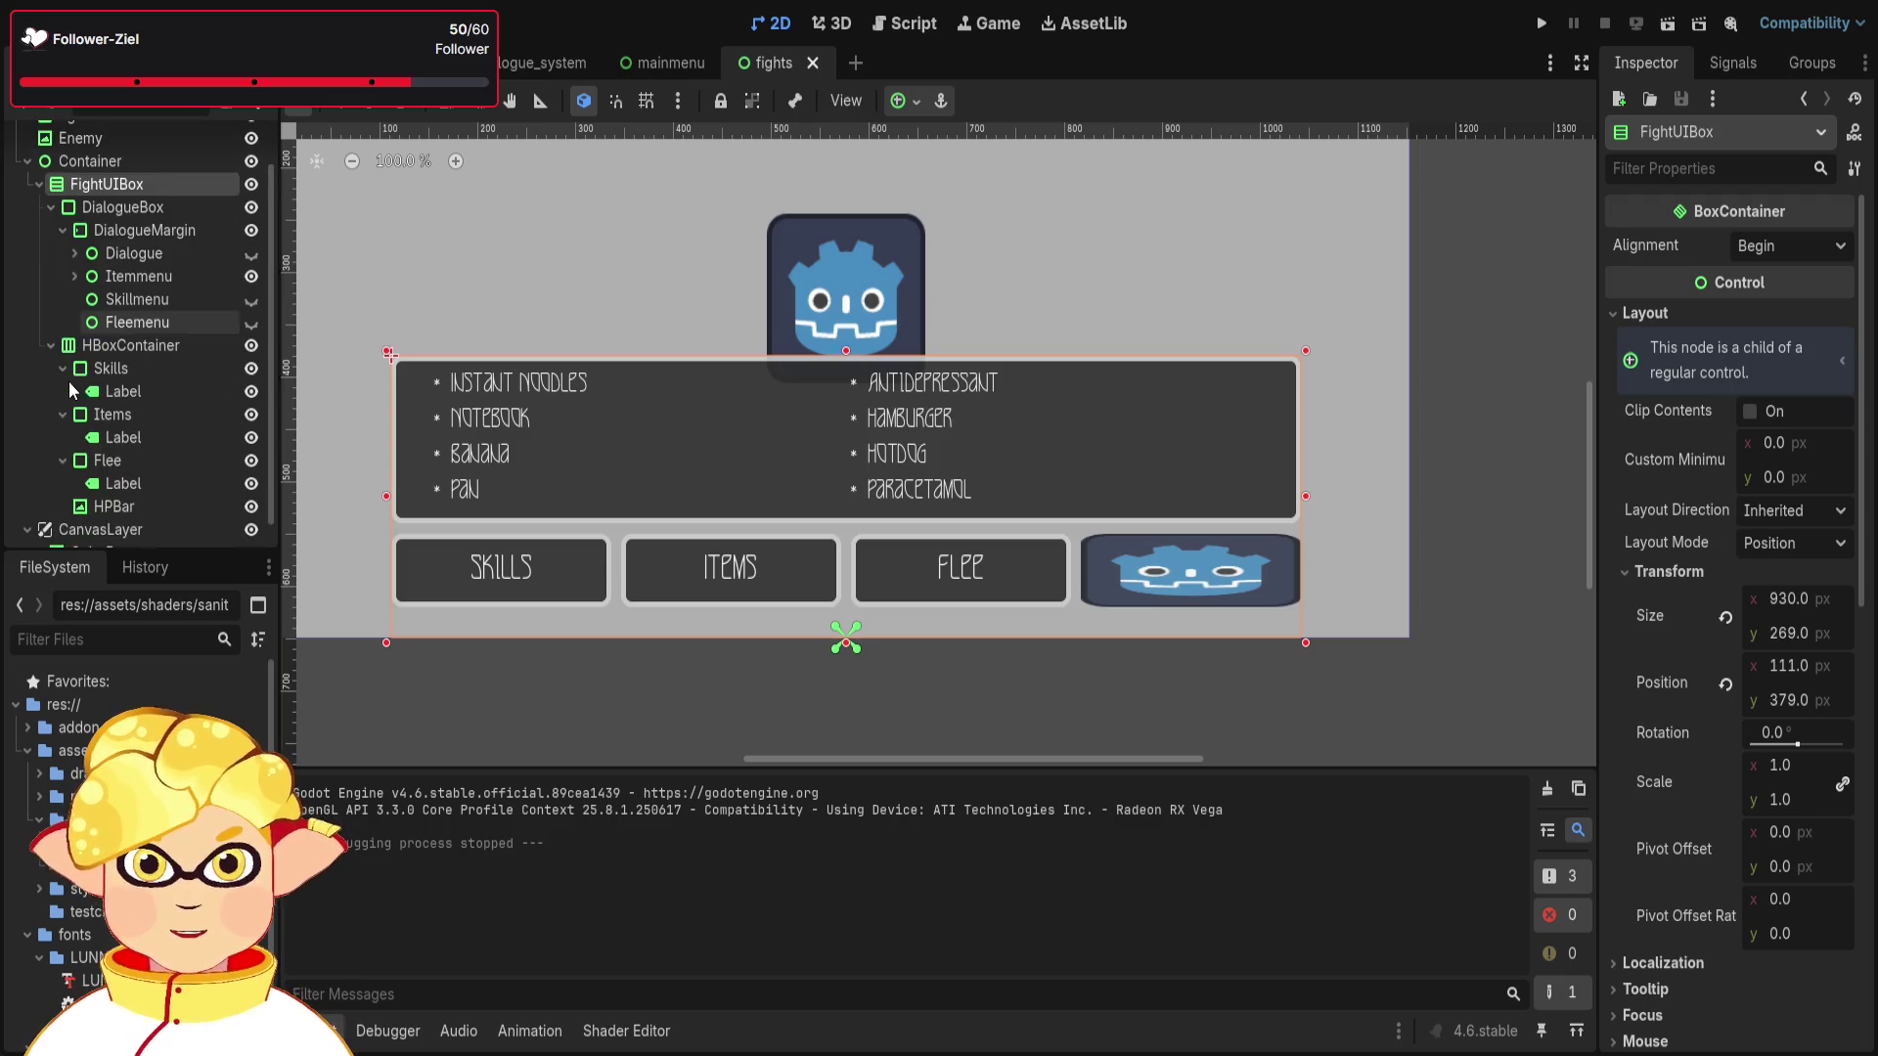
left_click(108, 435)
left_click(108, 459)
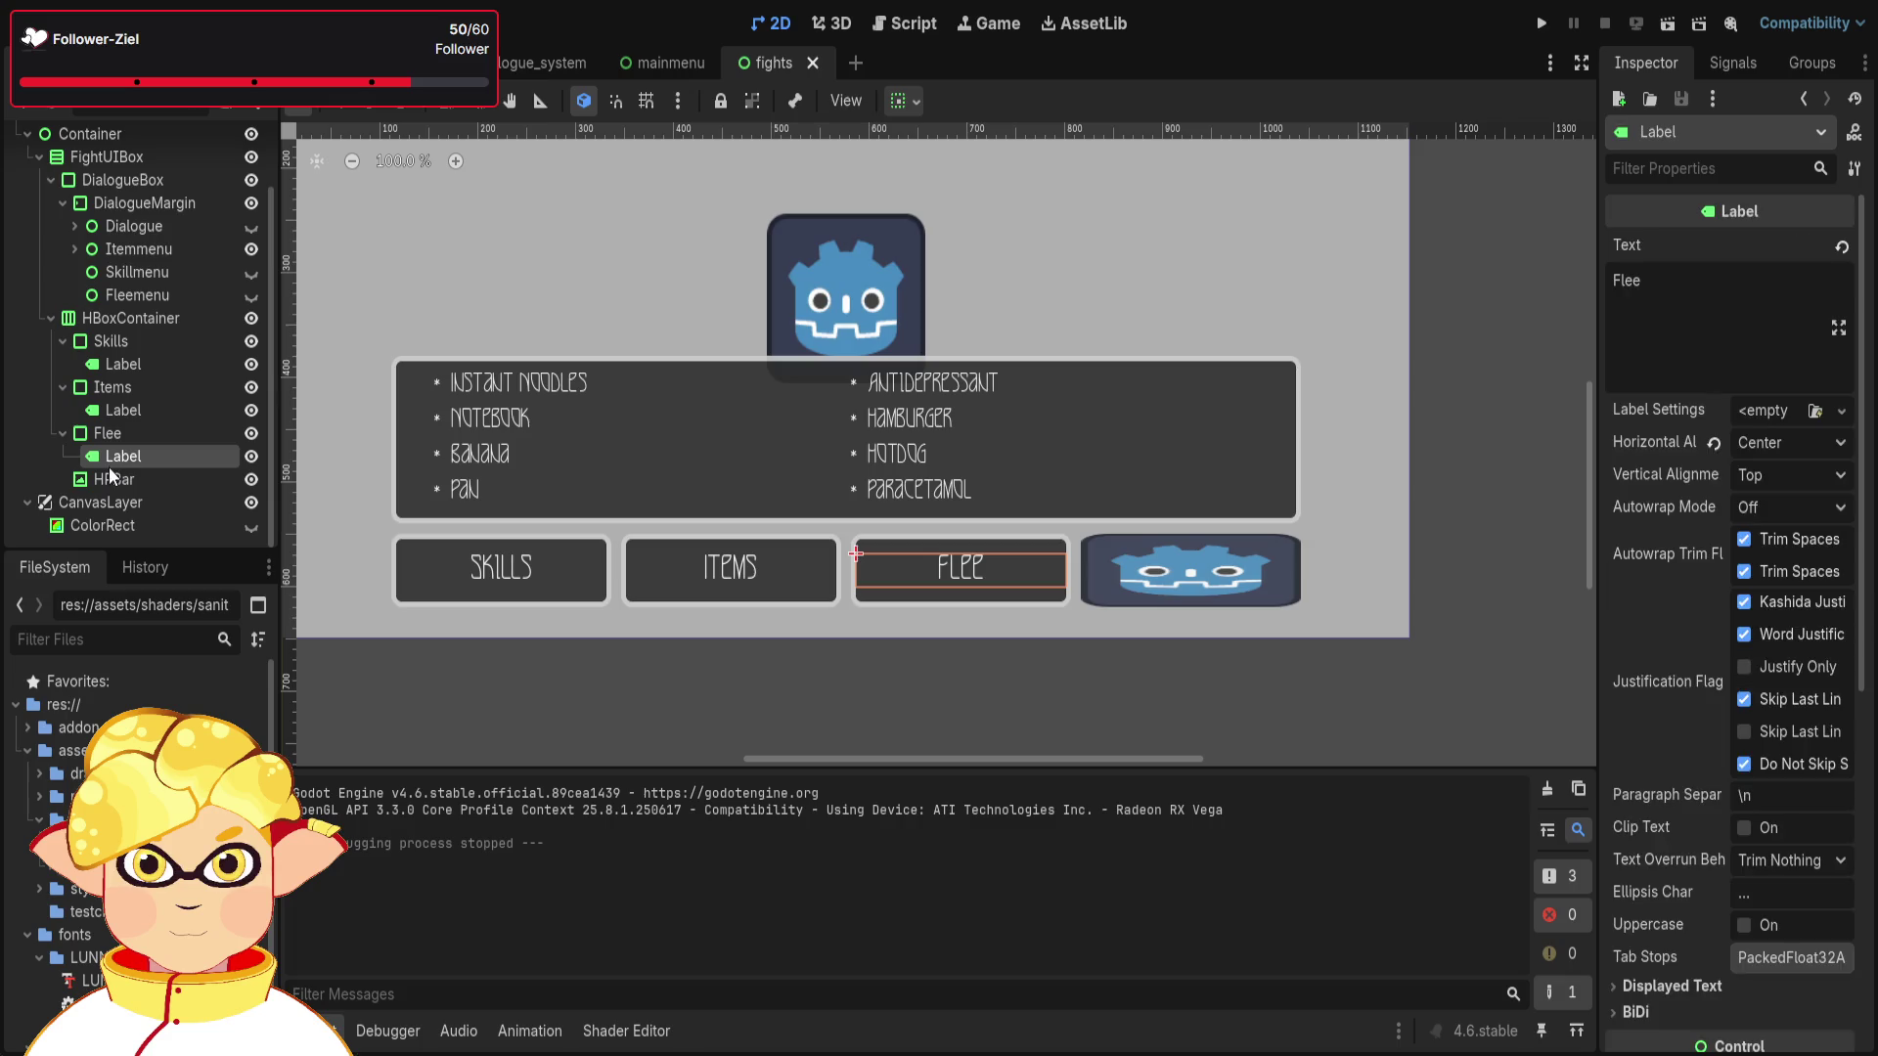
left_click(101, 436)
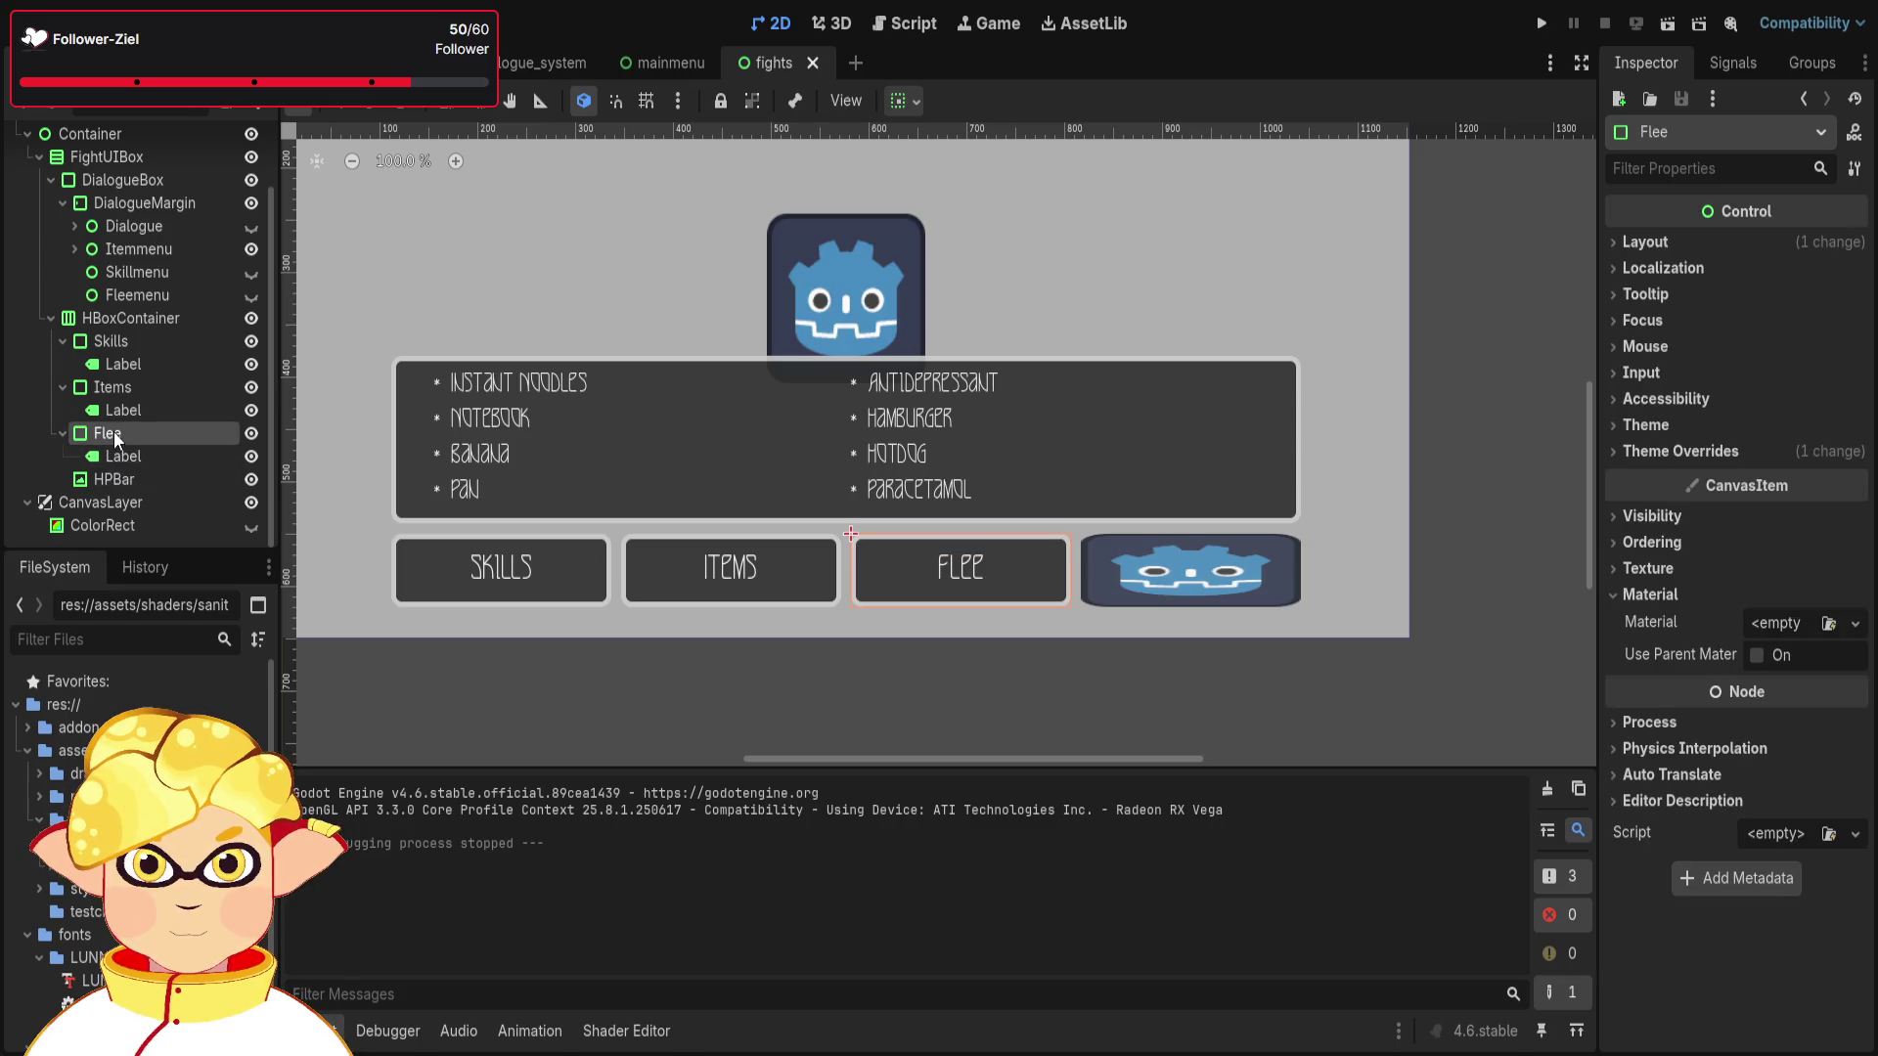
left_click(65, 432)
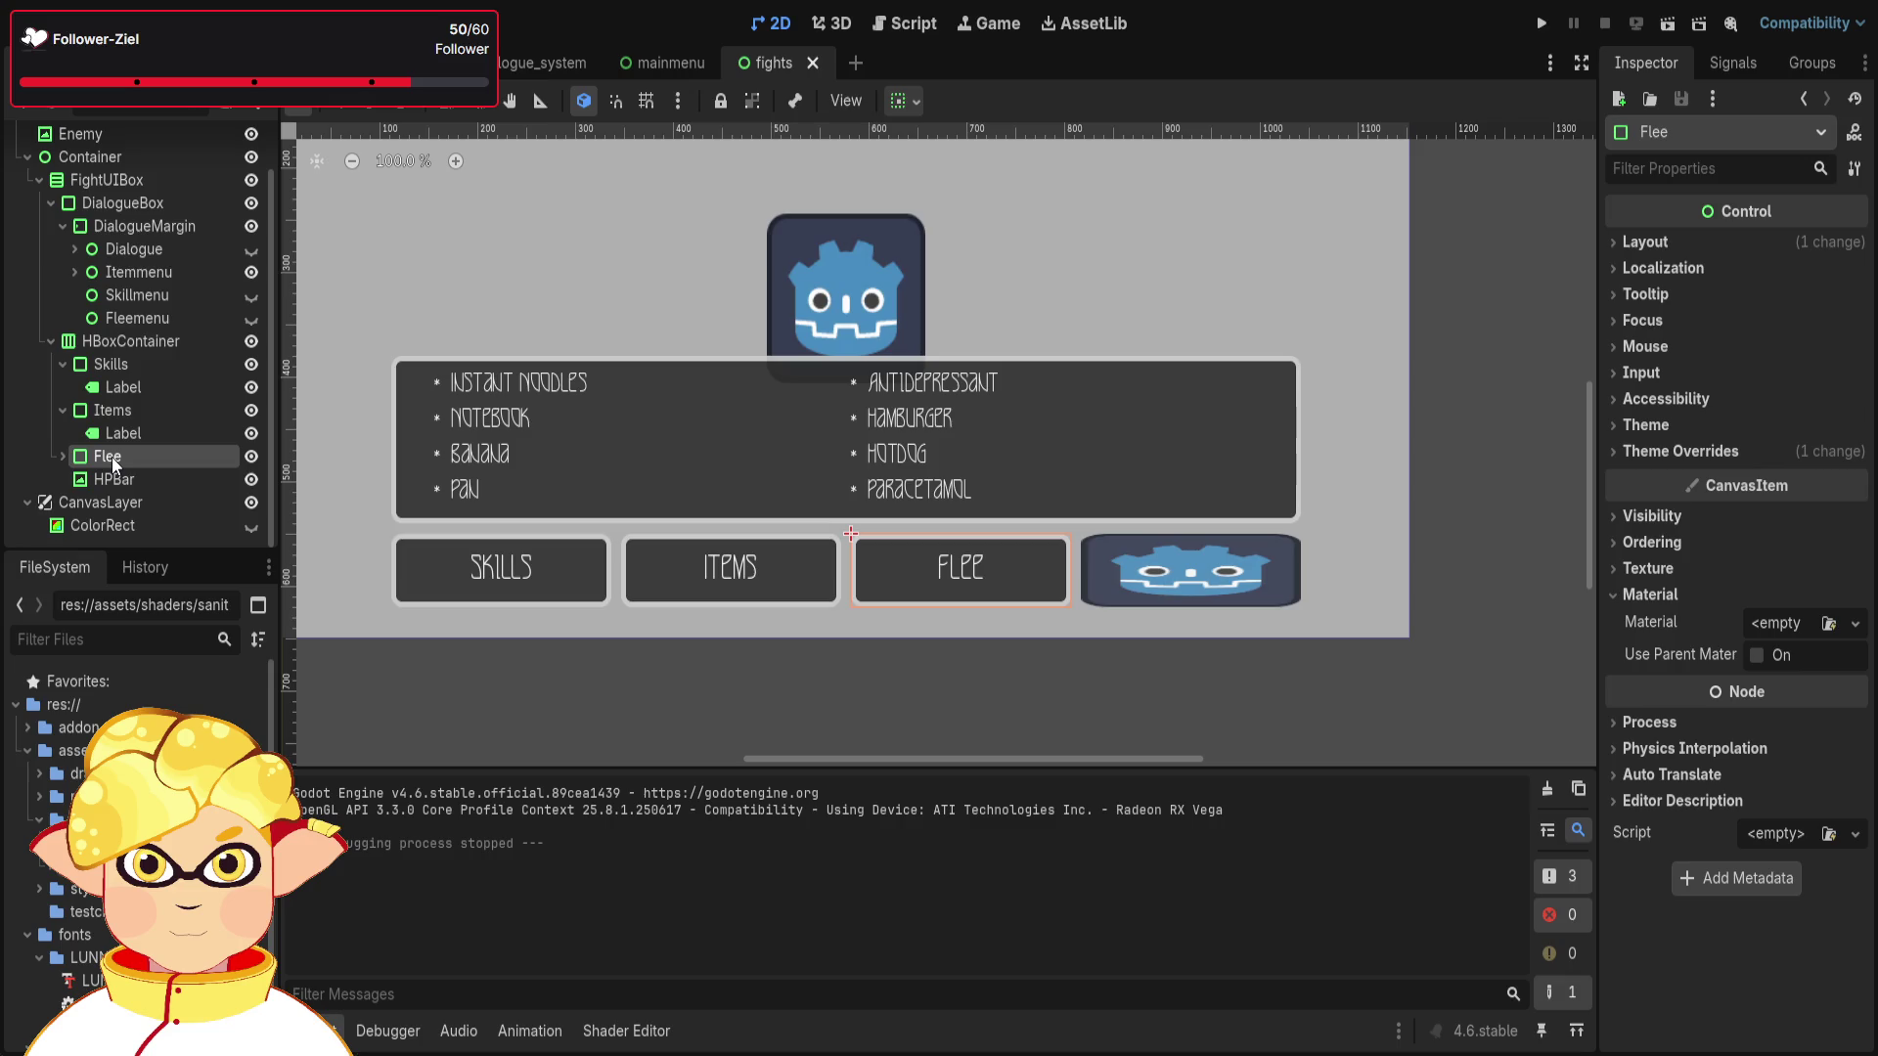
left_click(114, 345)
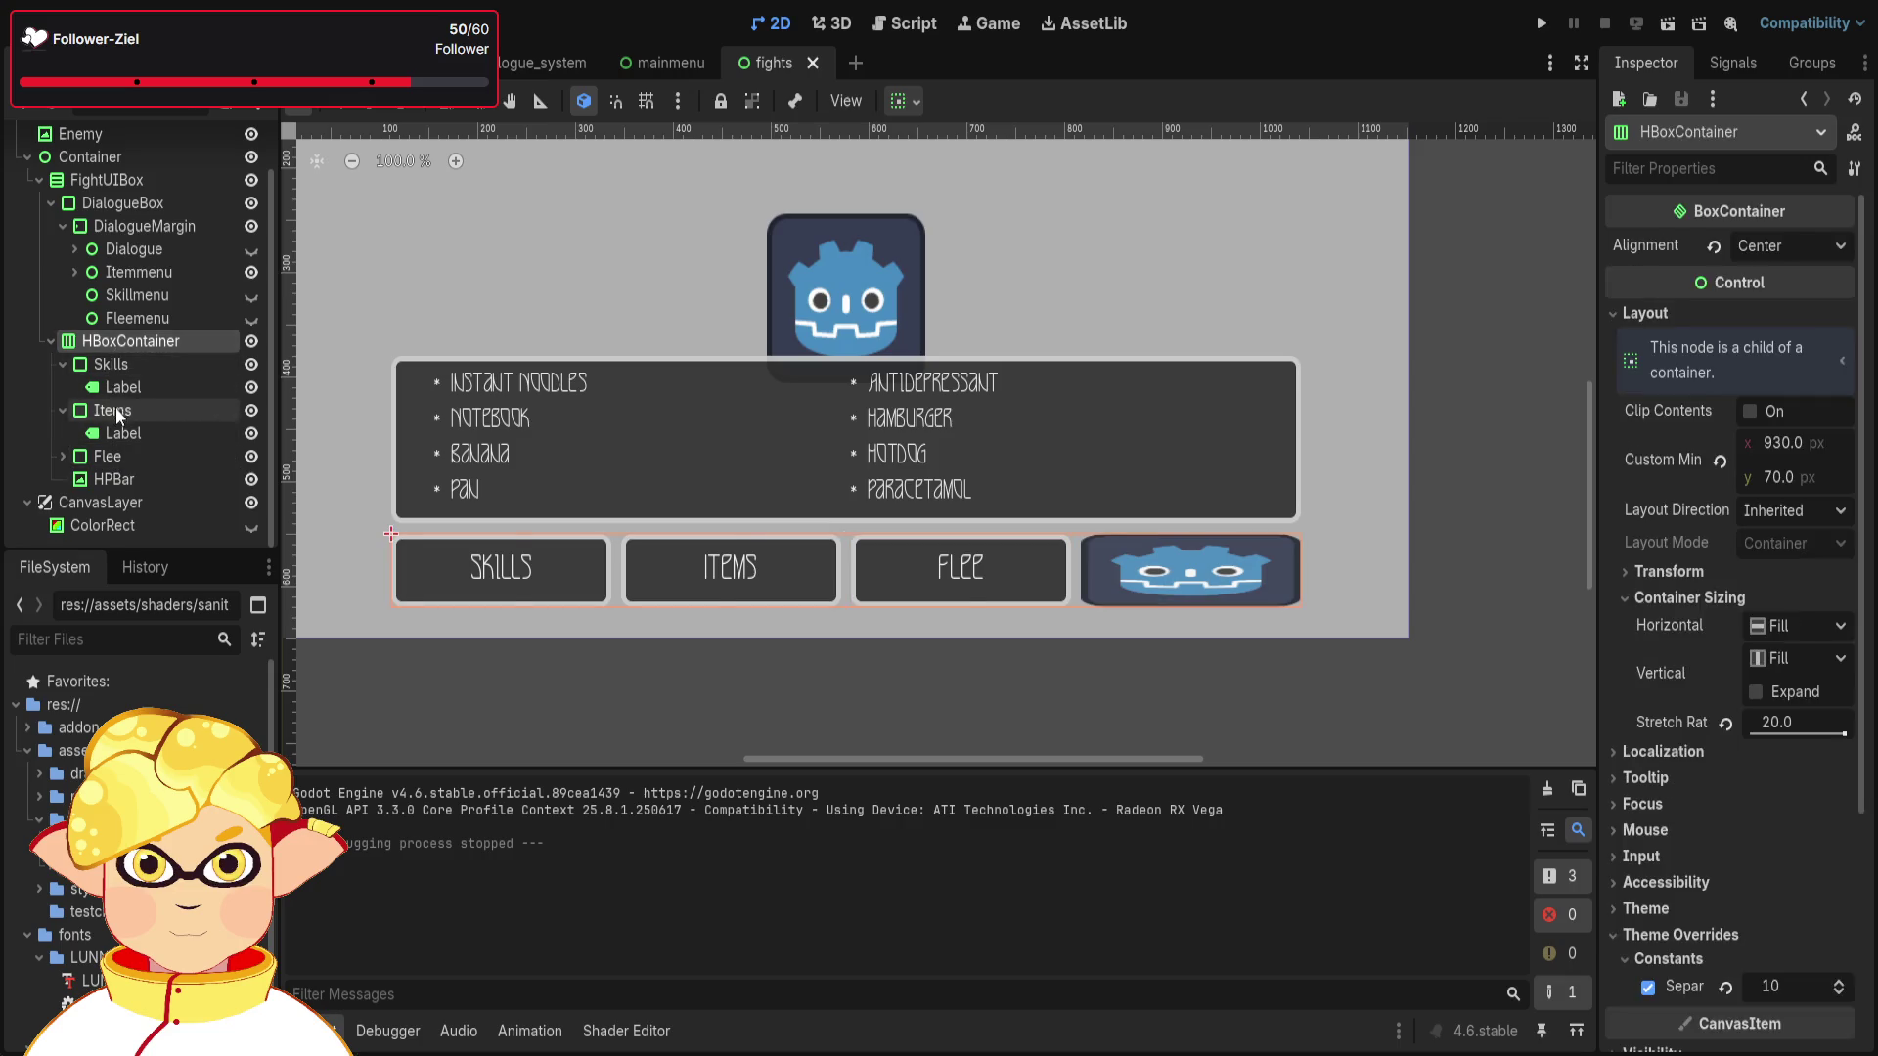
- Paste a copy of Flee into the button row and rename it Interact
key("ctrl+v")
scroll(127, 438, "down", 1)
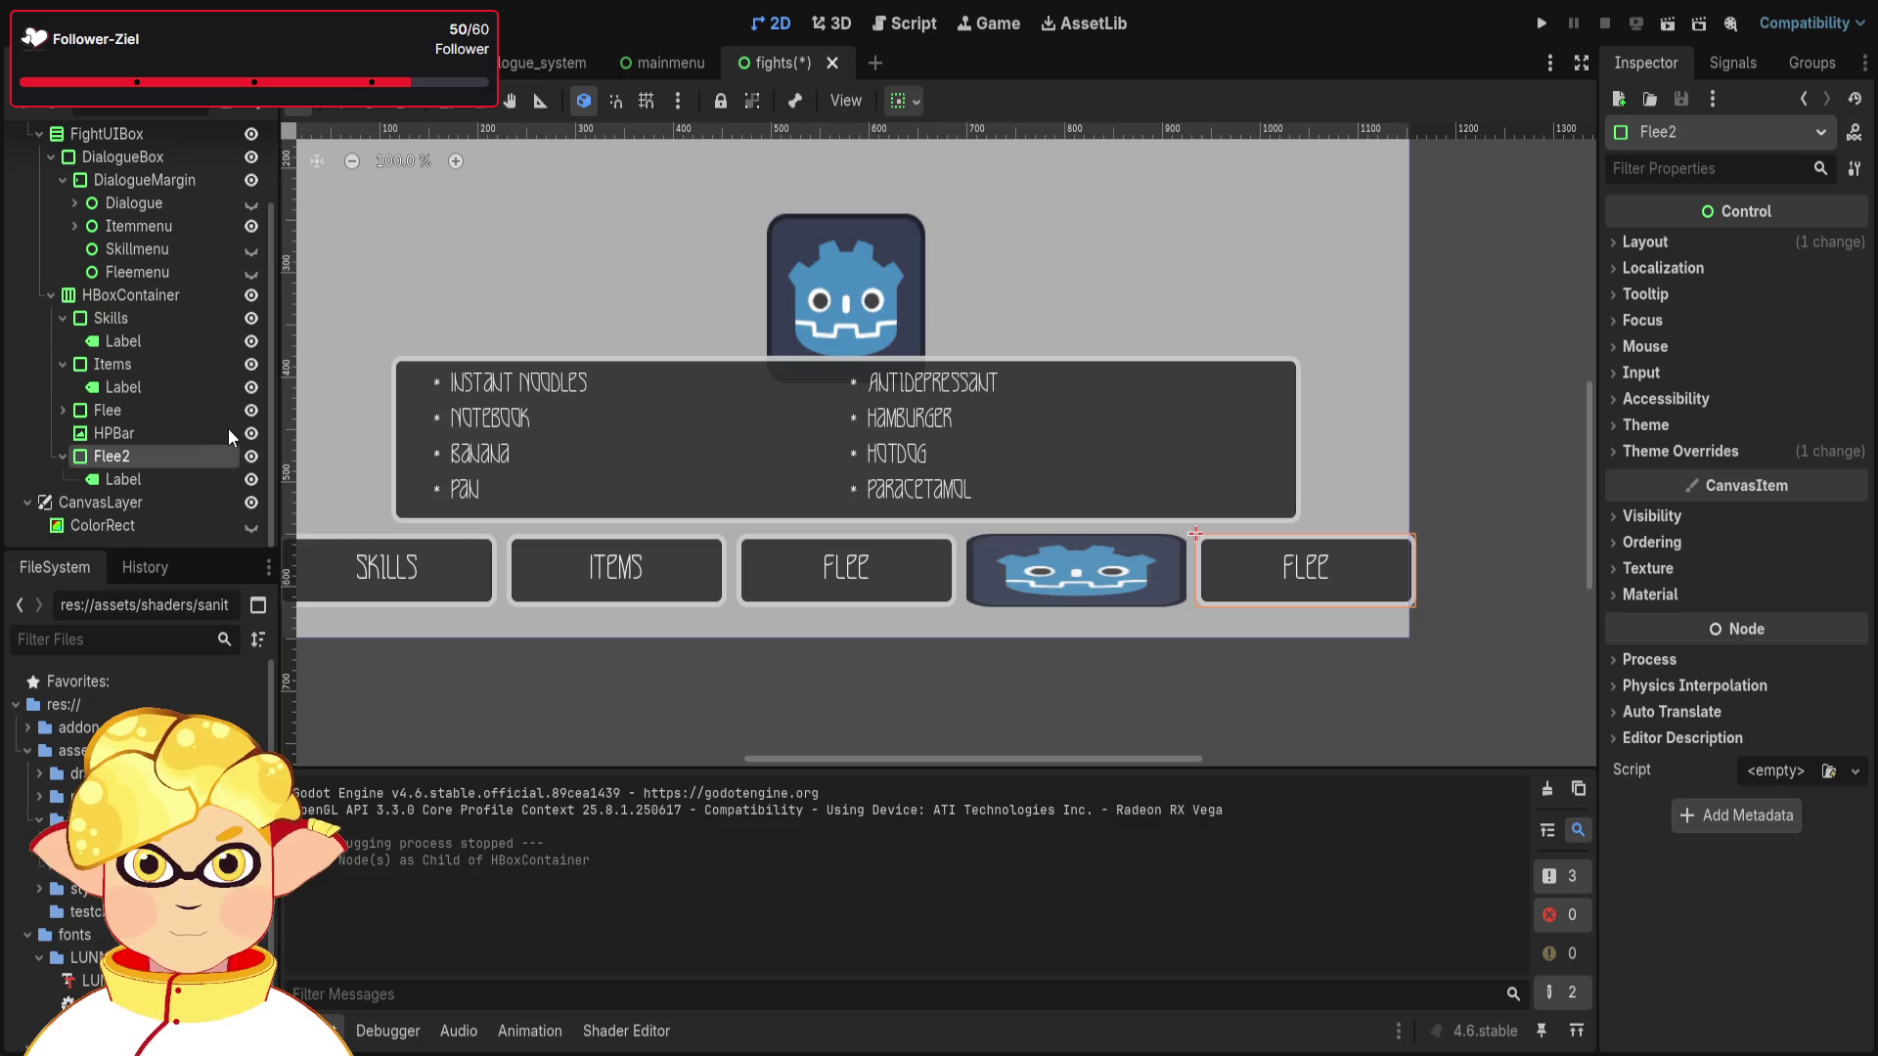
key("F2")
type("Interact")
key("Return")
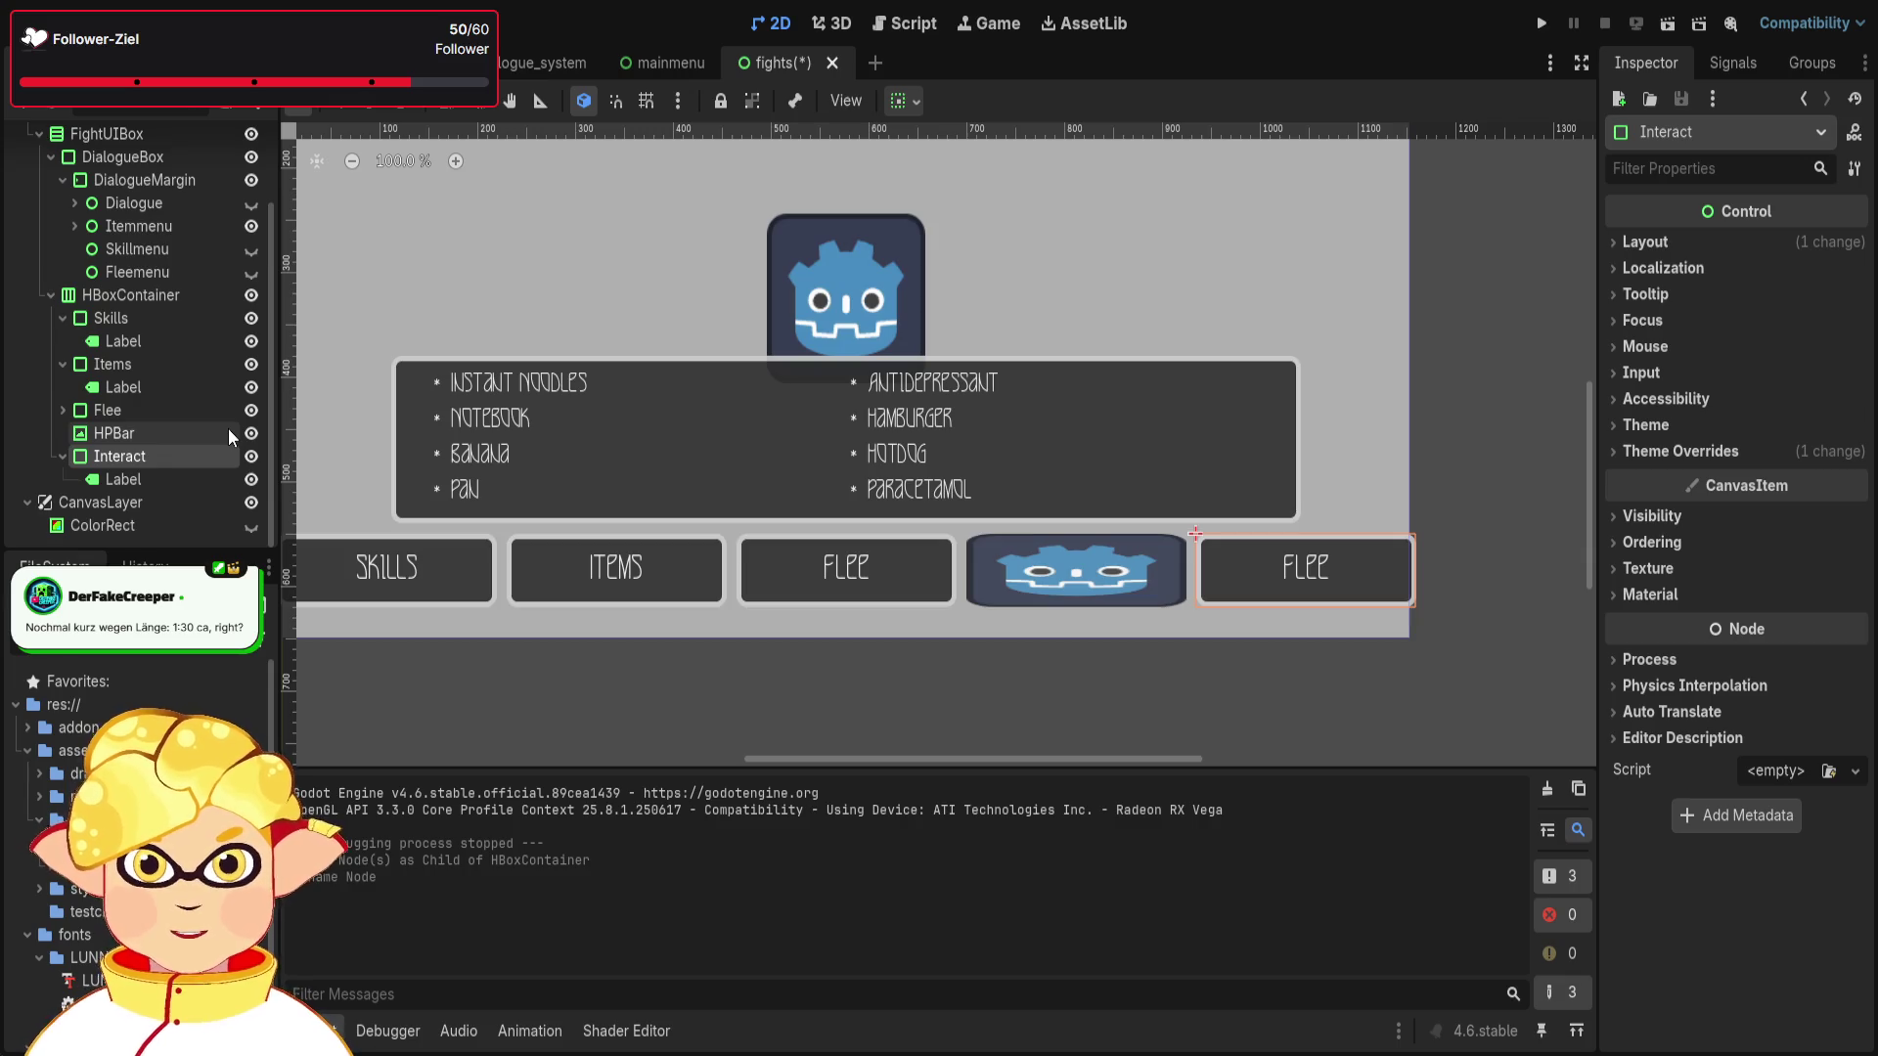
- Change the new button's label text to Interact and move it before HPBar
left_click(129, 479)
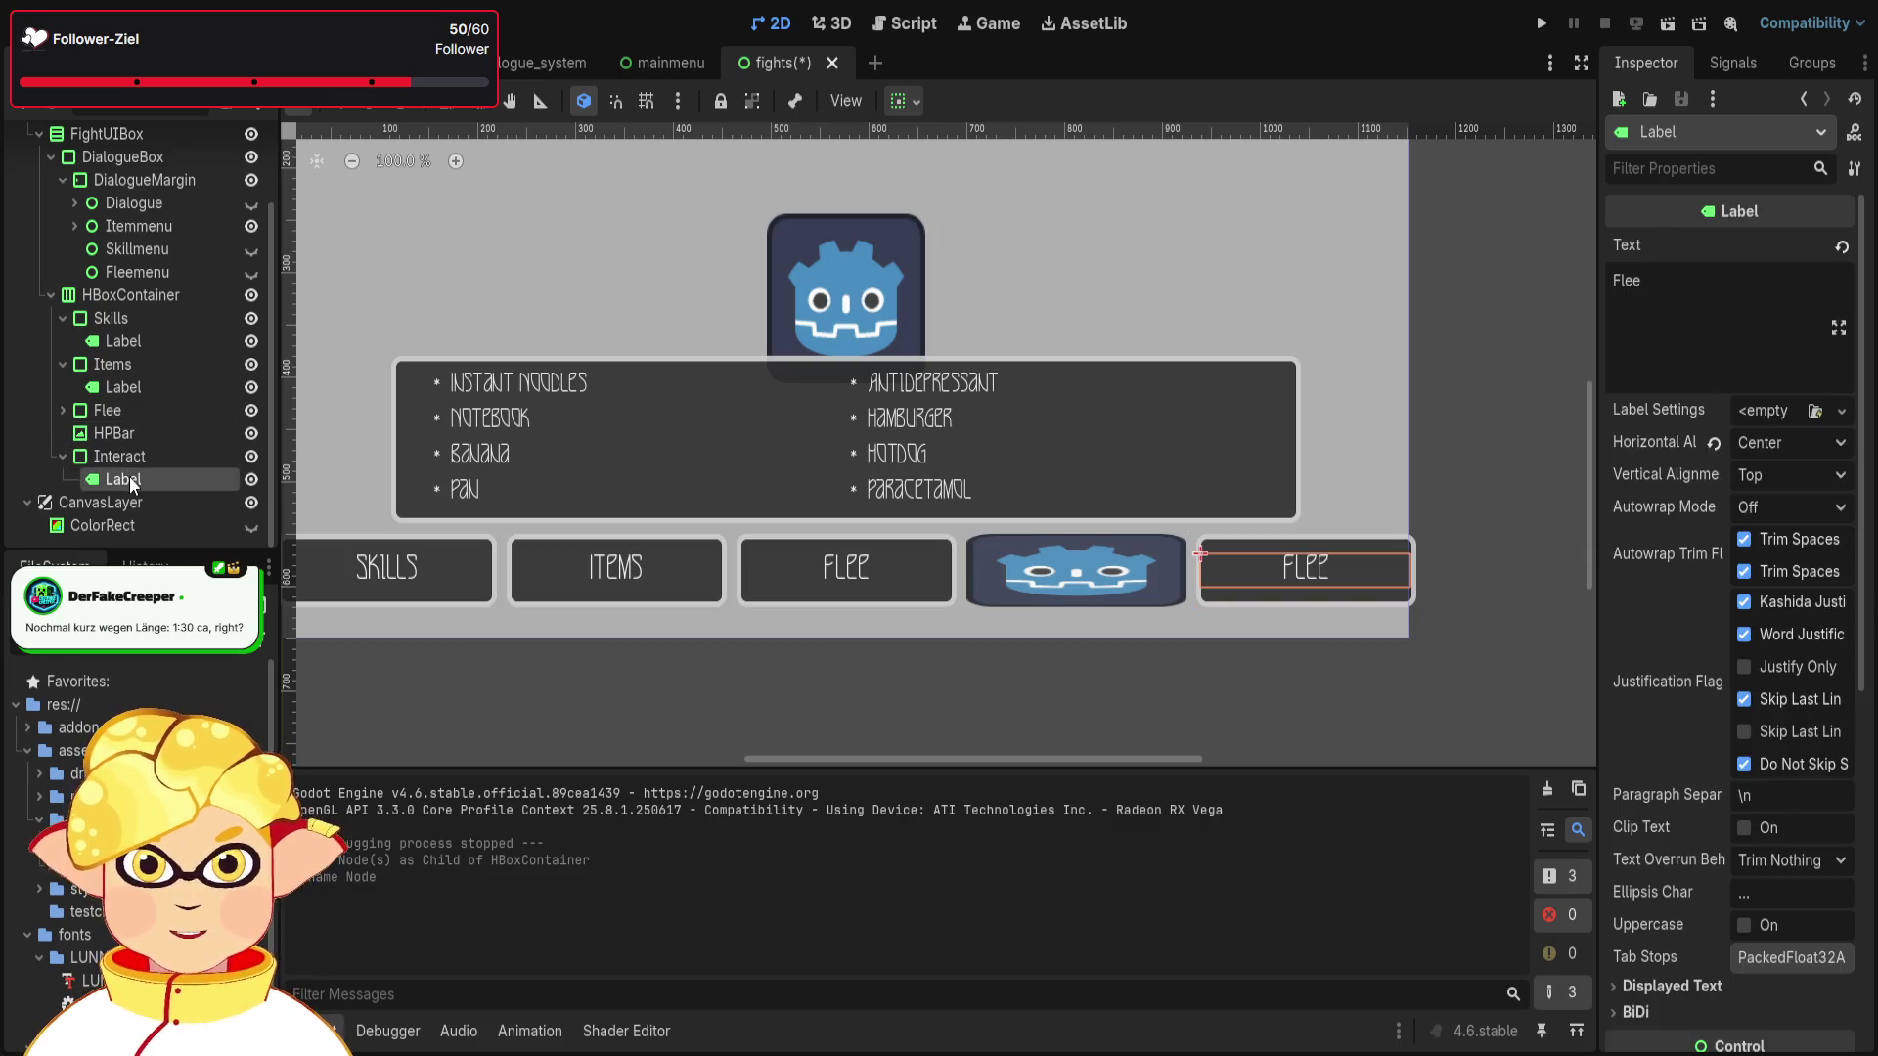
left_click_drag(1643, 282, 1591, 284)
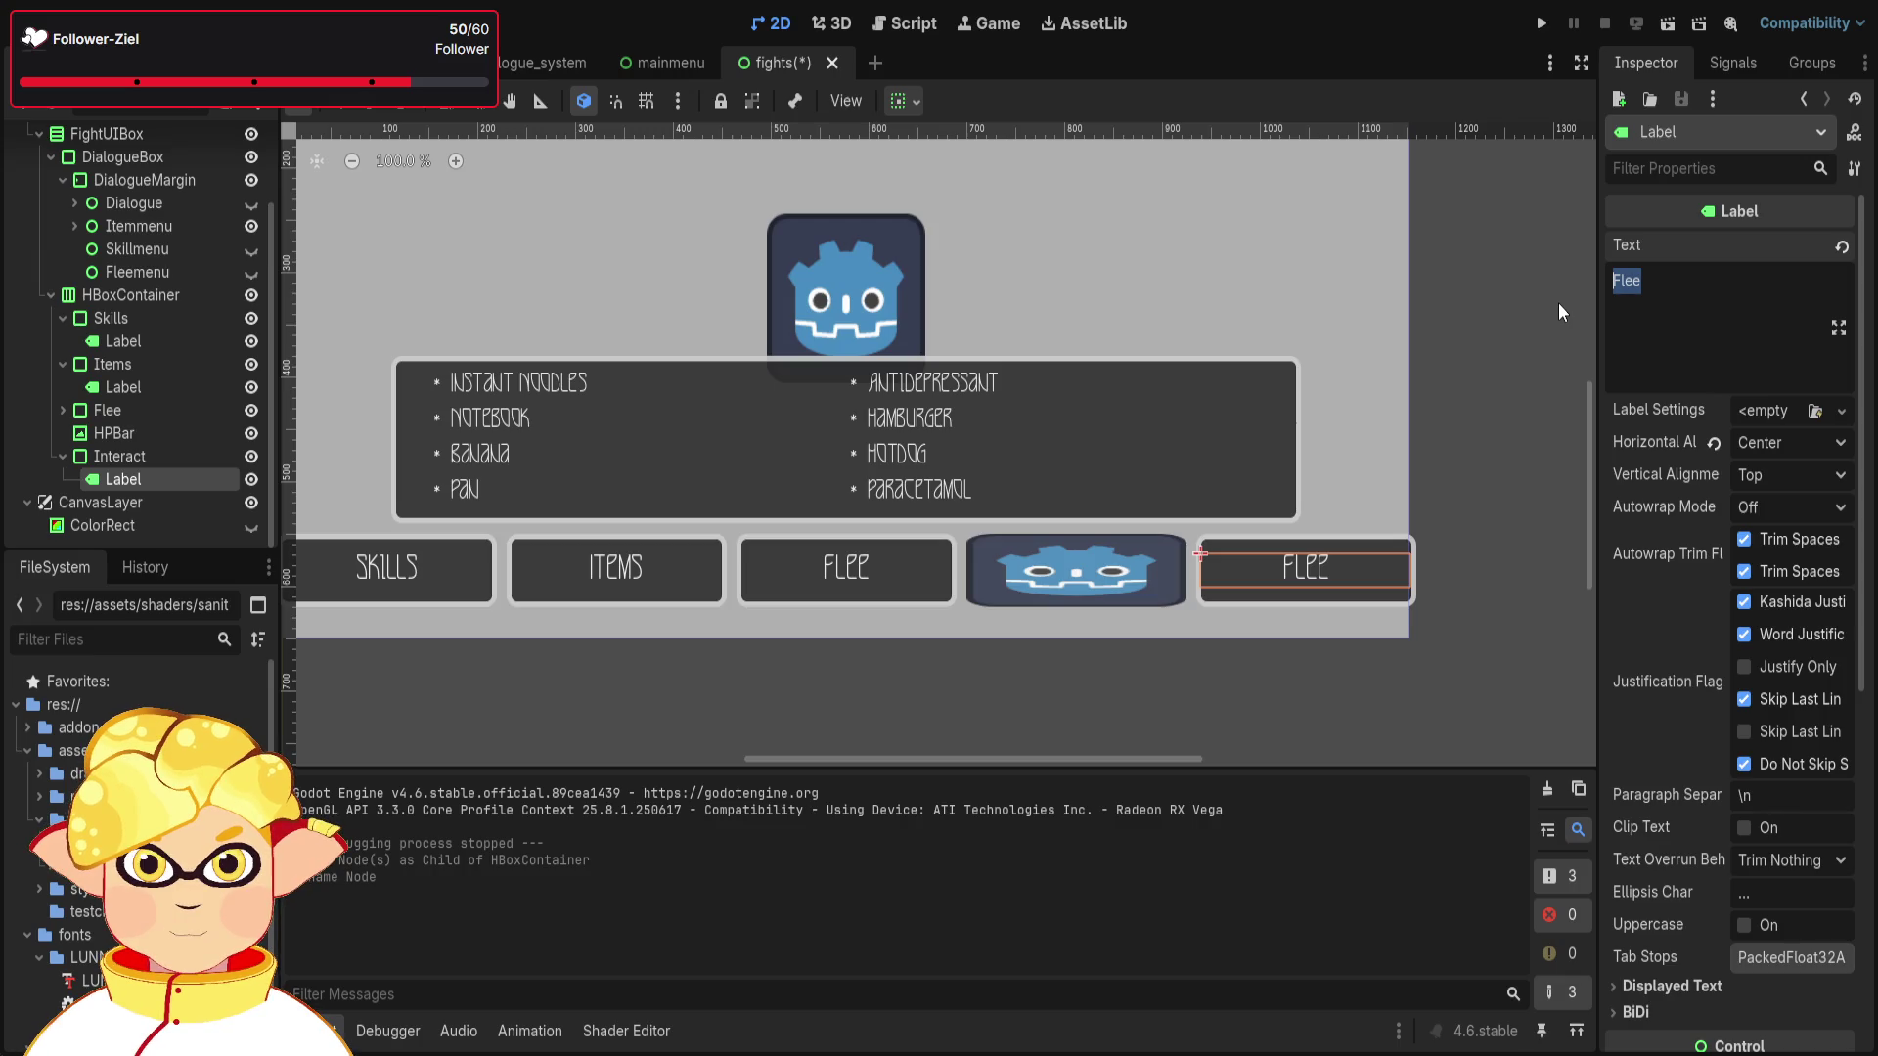
type("Intera")
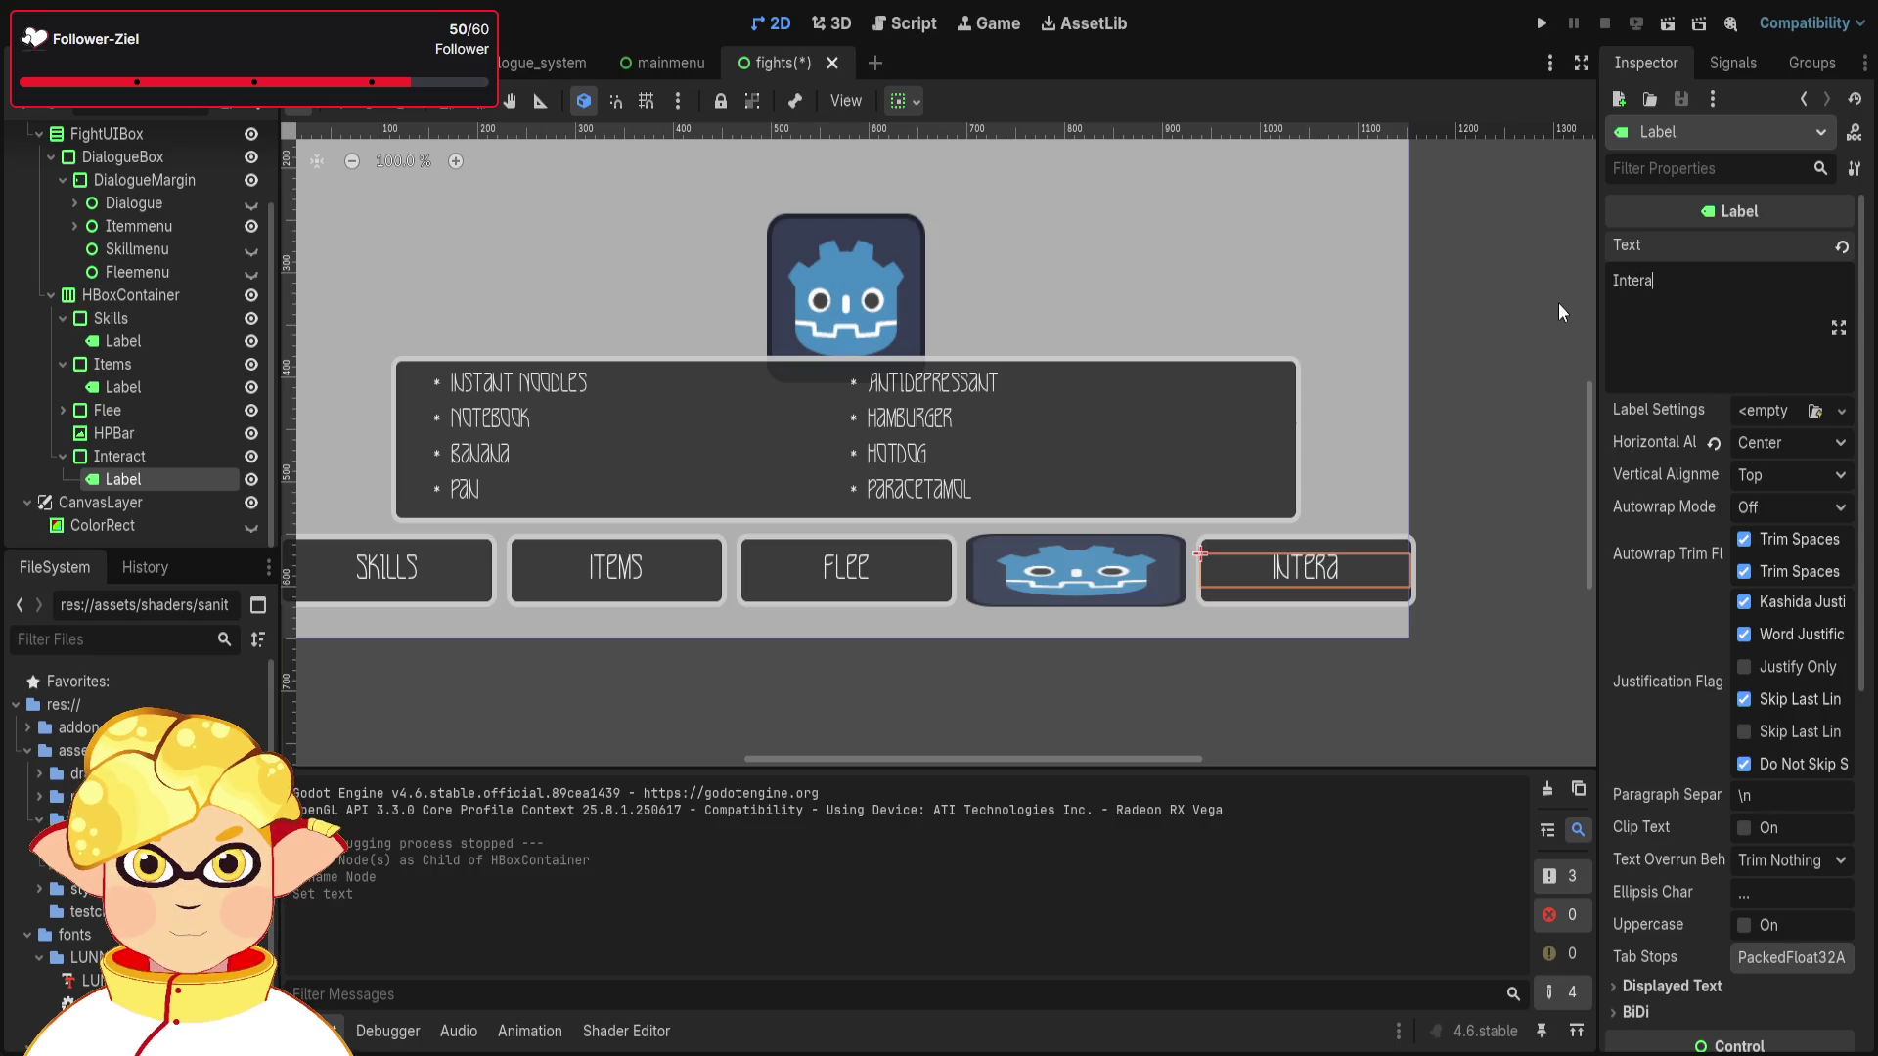
type("ct")
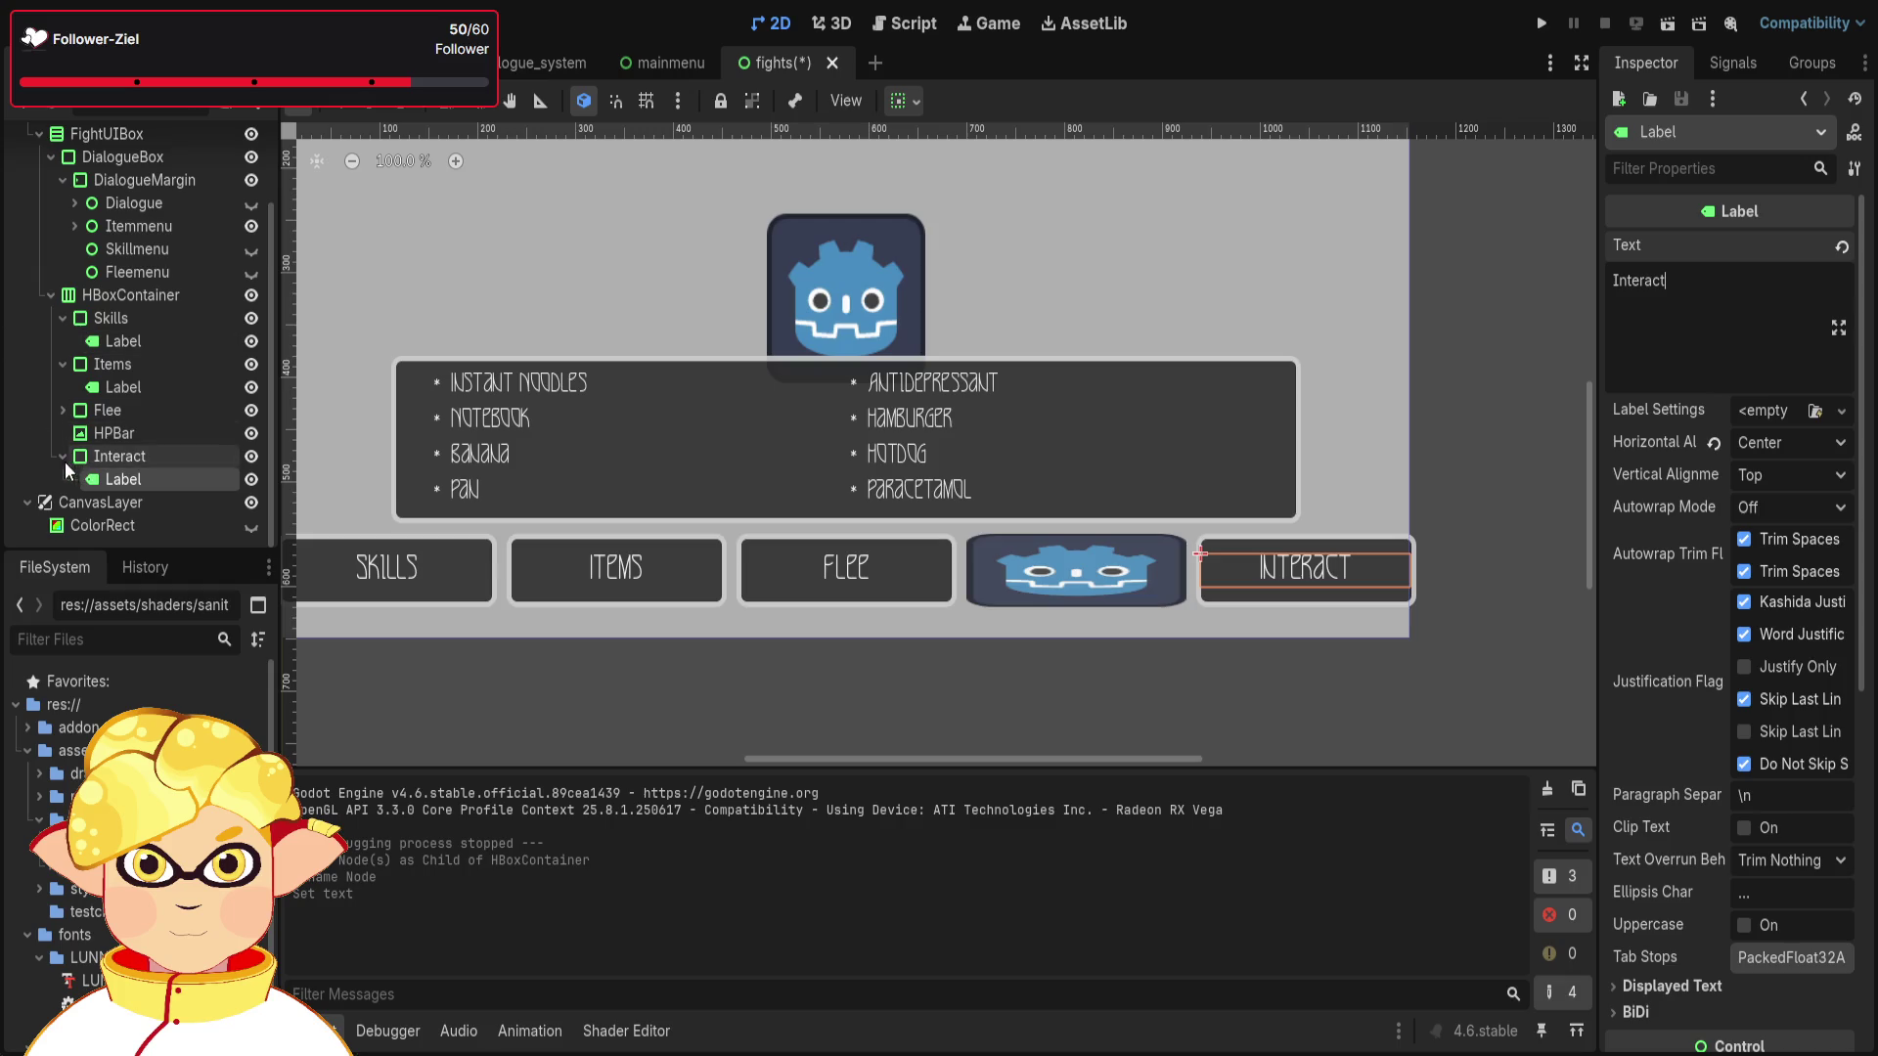
left_click(63, 456)
mouse_move(96, 480)
left_mouse_down()
mouse_move(115, 484)
mouse_move(111, 448)
mouse_move(119, 484)
mouse_move(122, 147)
mouse_move(144, 381)
mouse_move(127, 406)
mouse_move(98, 249)
left_mouse_up()
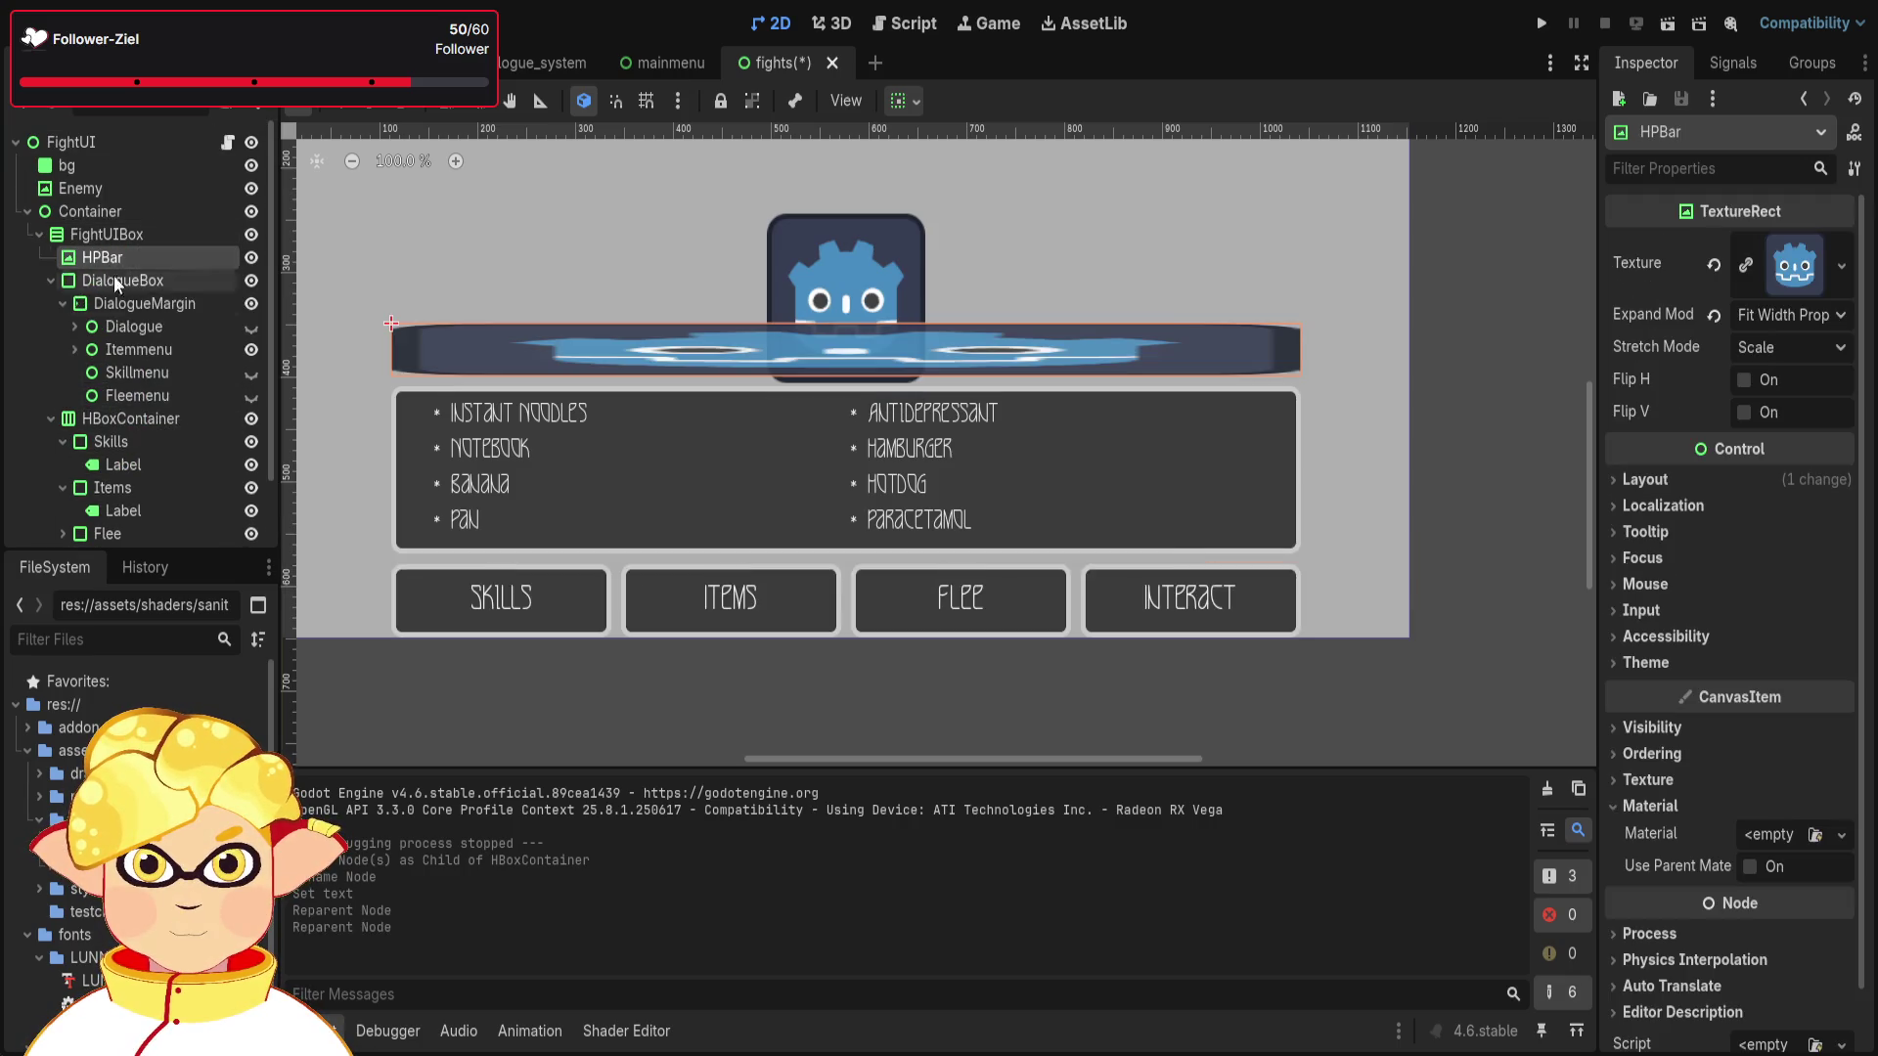
- Collapse DialogueBox and HBoxContainer, then set HPBar's Expand Mode to Ignore Size
left_click(51, 280)
left_click(51, 303)
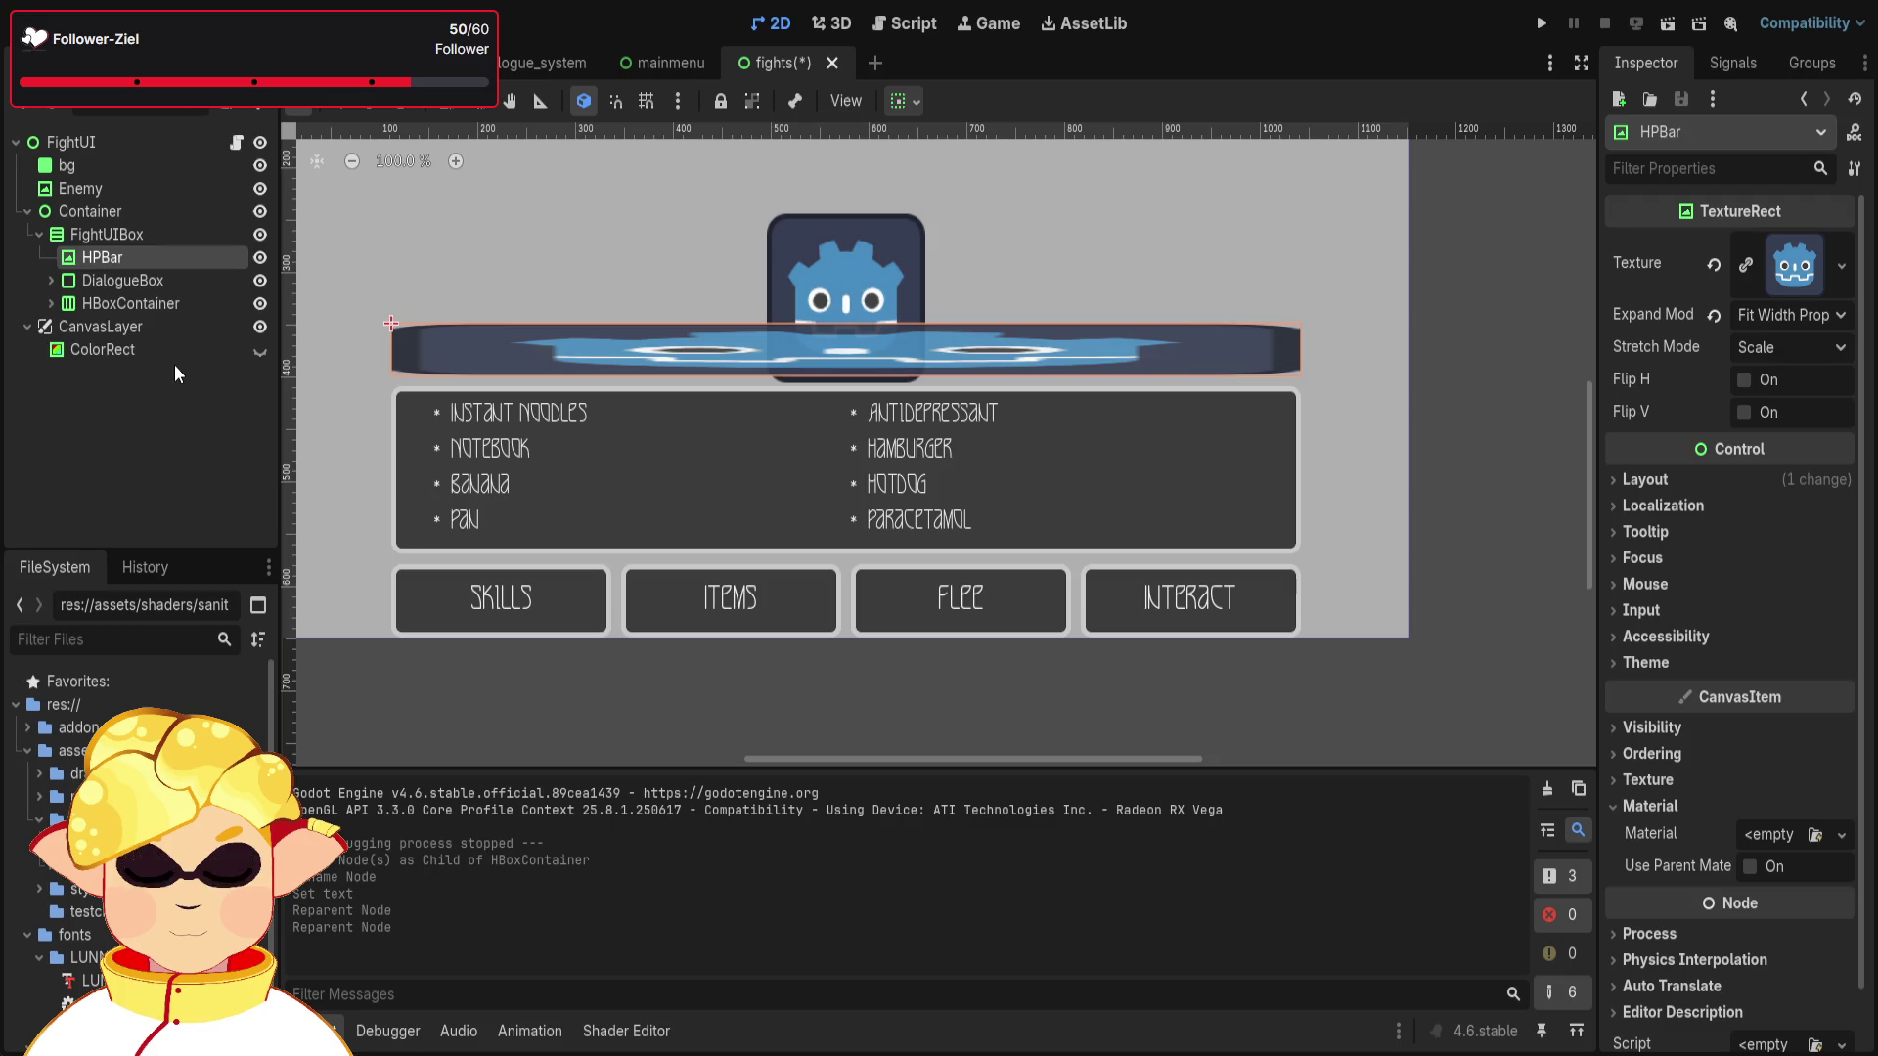
left_click(1715, 314)
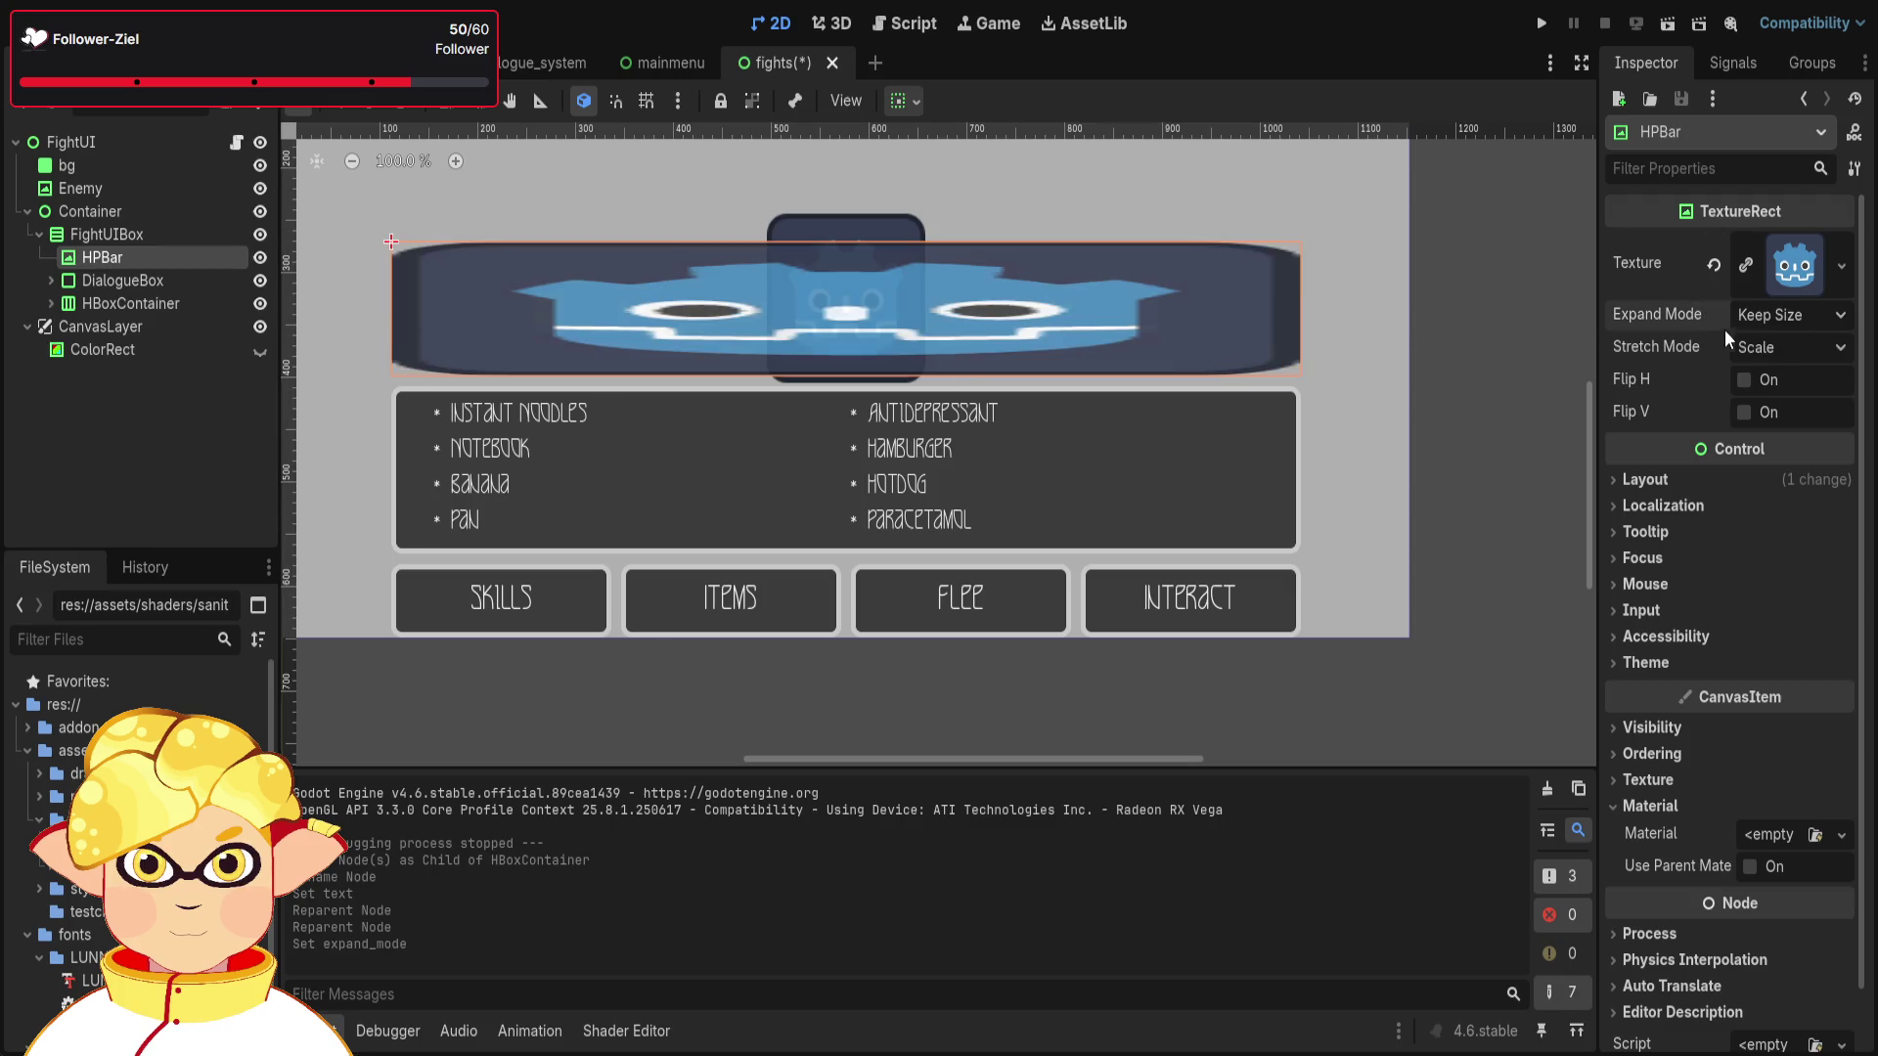
left_click(1765, 314)
left_click(1756, 375)
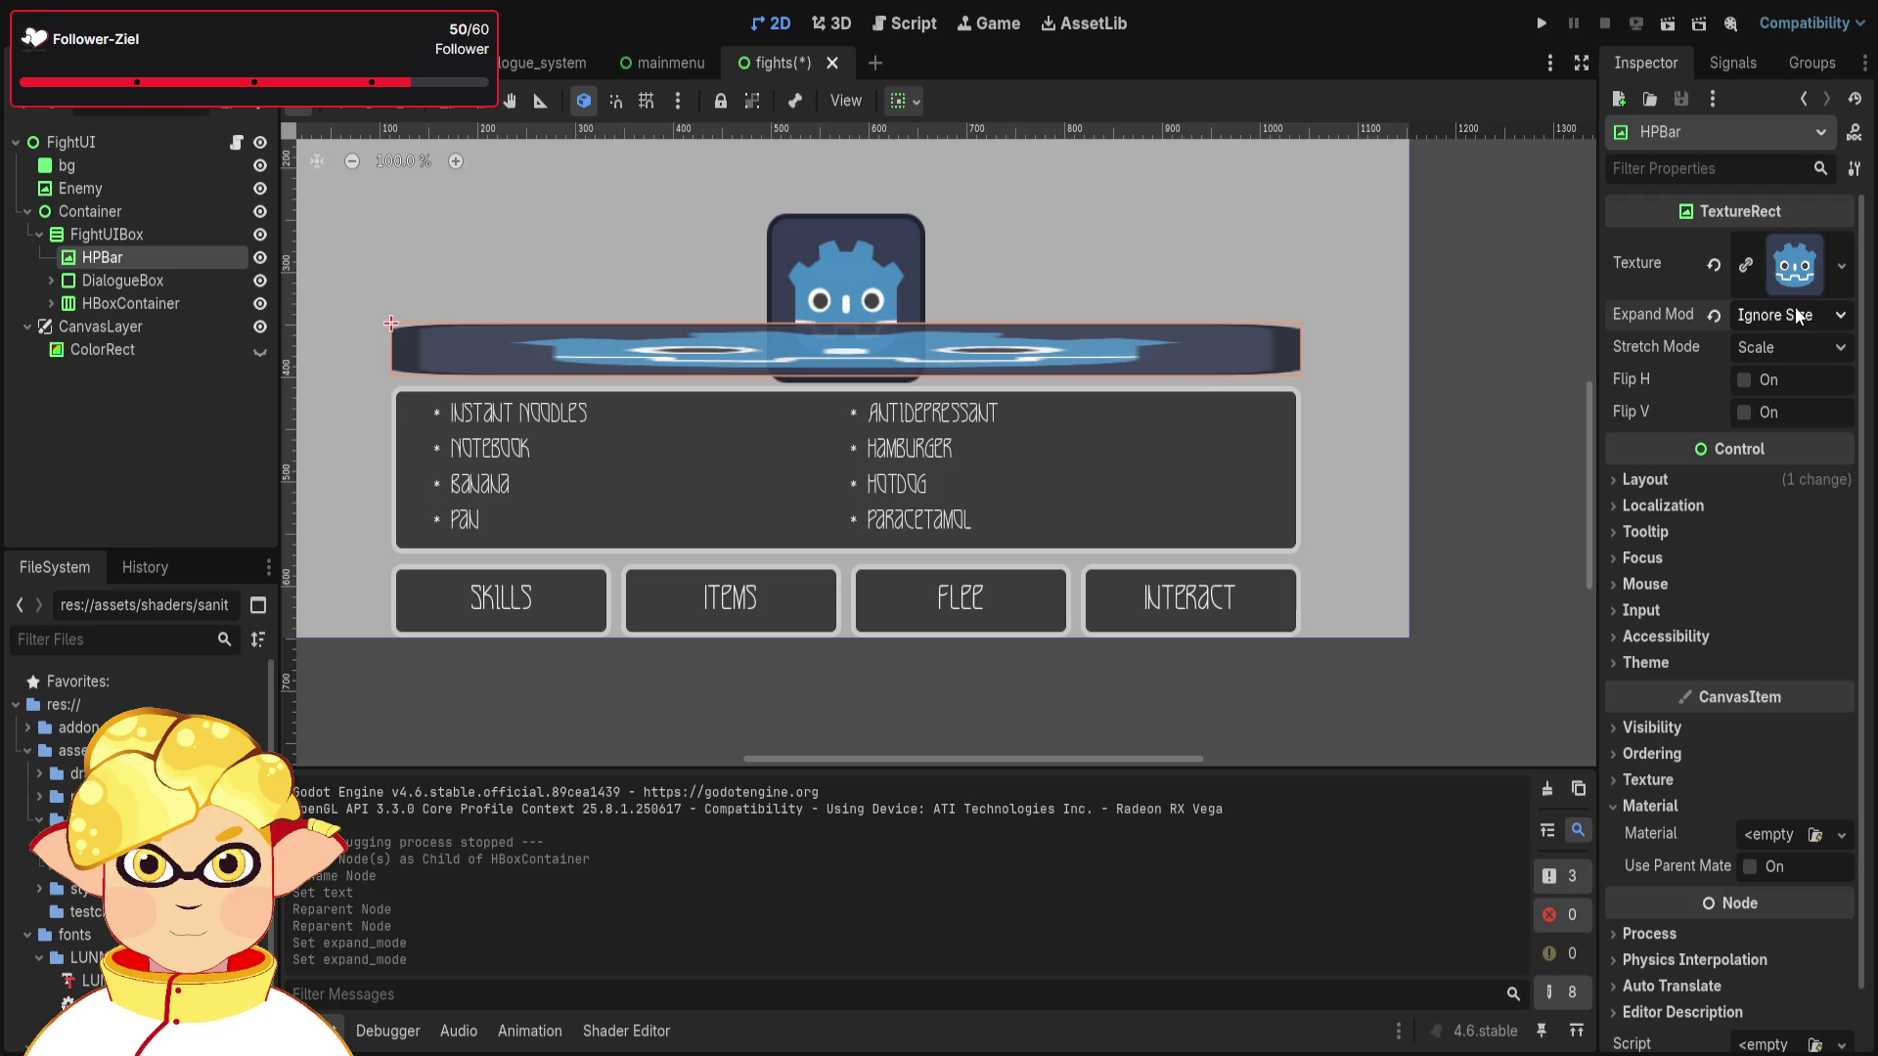
- Set HPBar's Stretch Mode to Keep after trying Tile, toggling Flip H and Flip V
left_click(1753, 411)
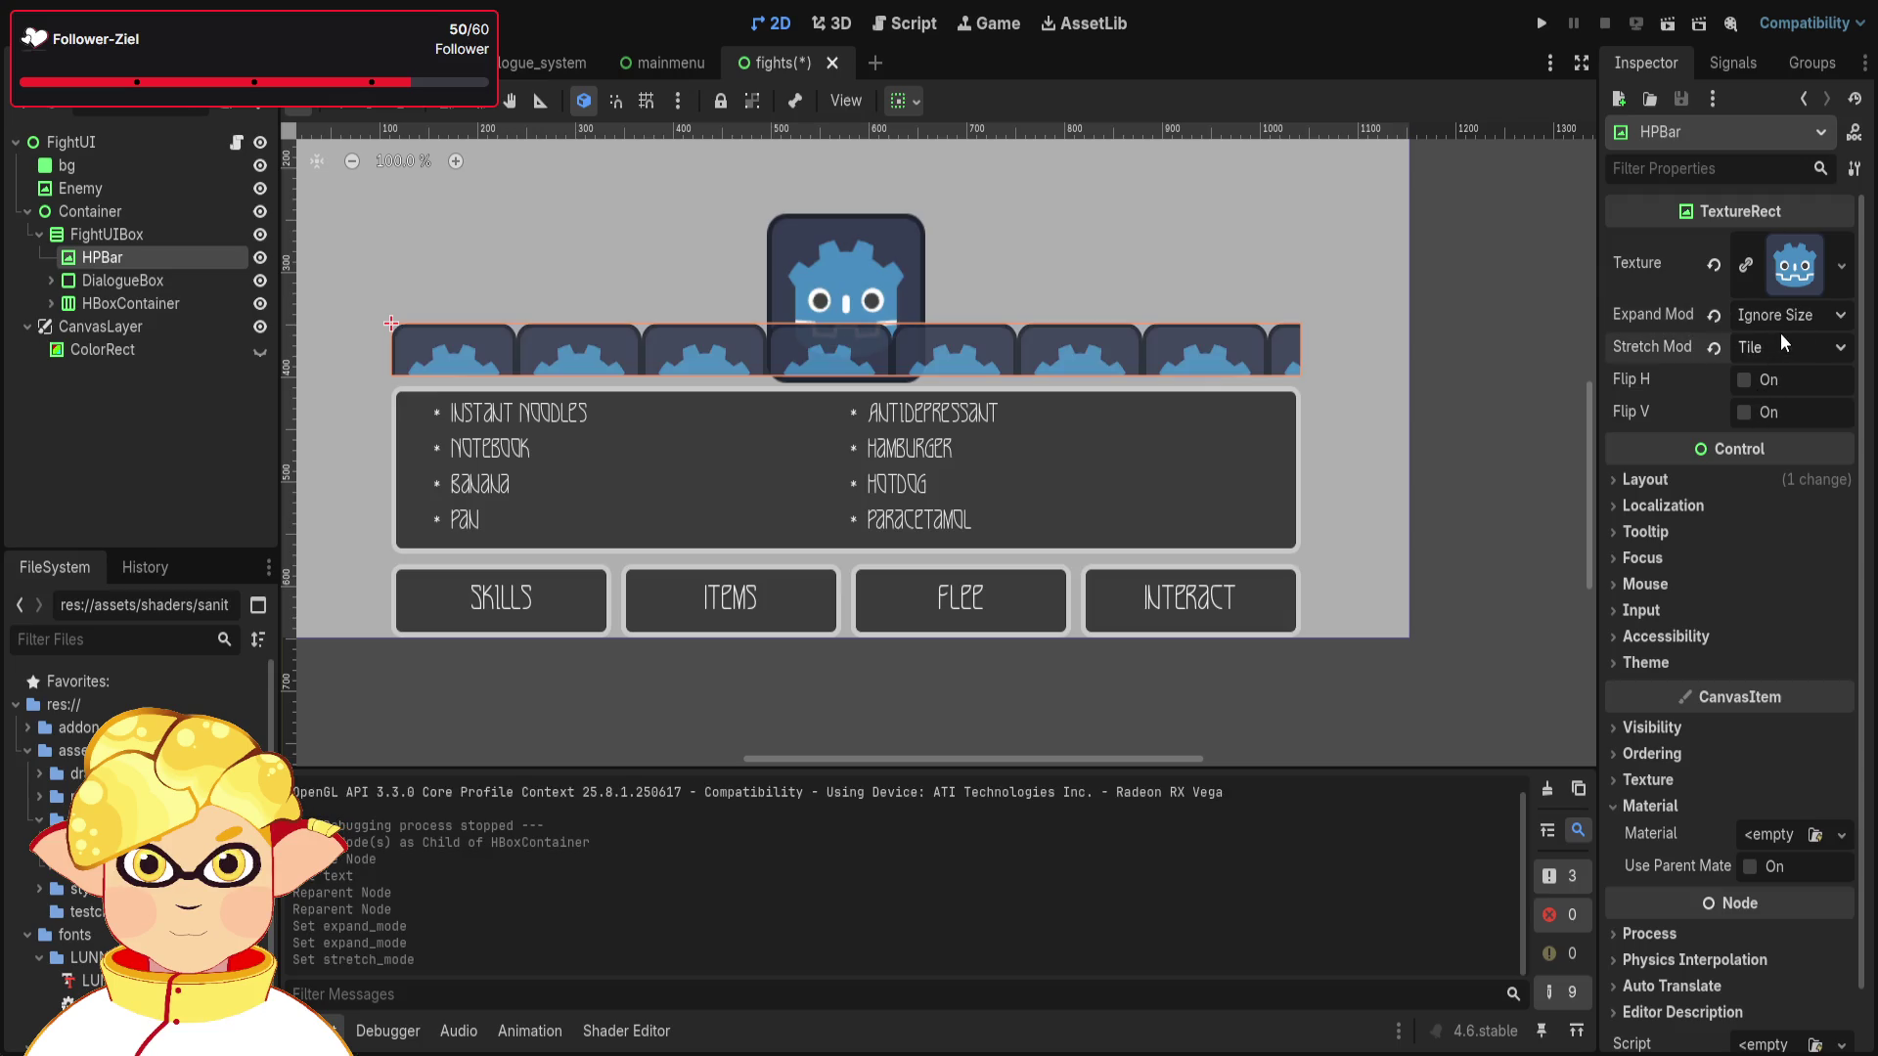
left_click(1780, 347)
left_click(1752, 443)
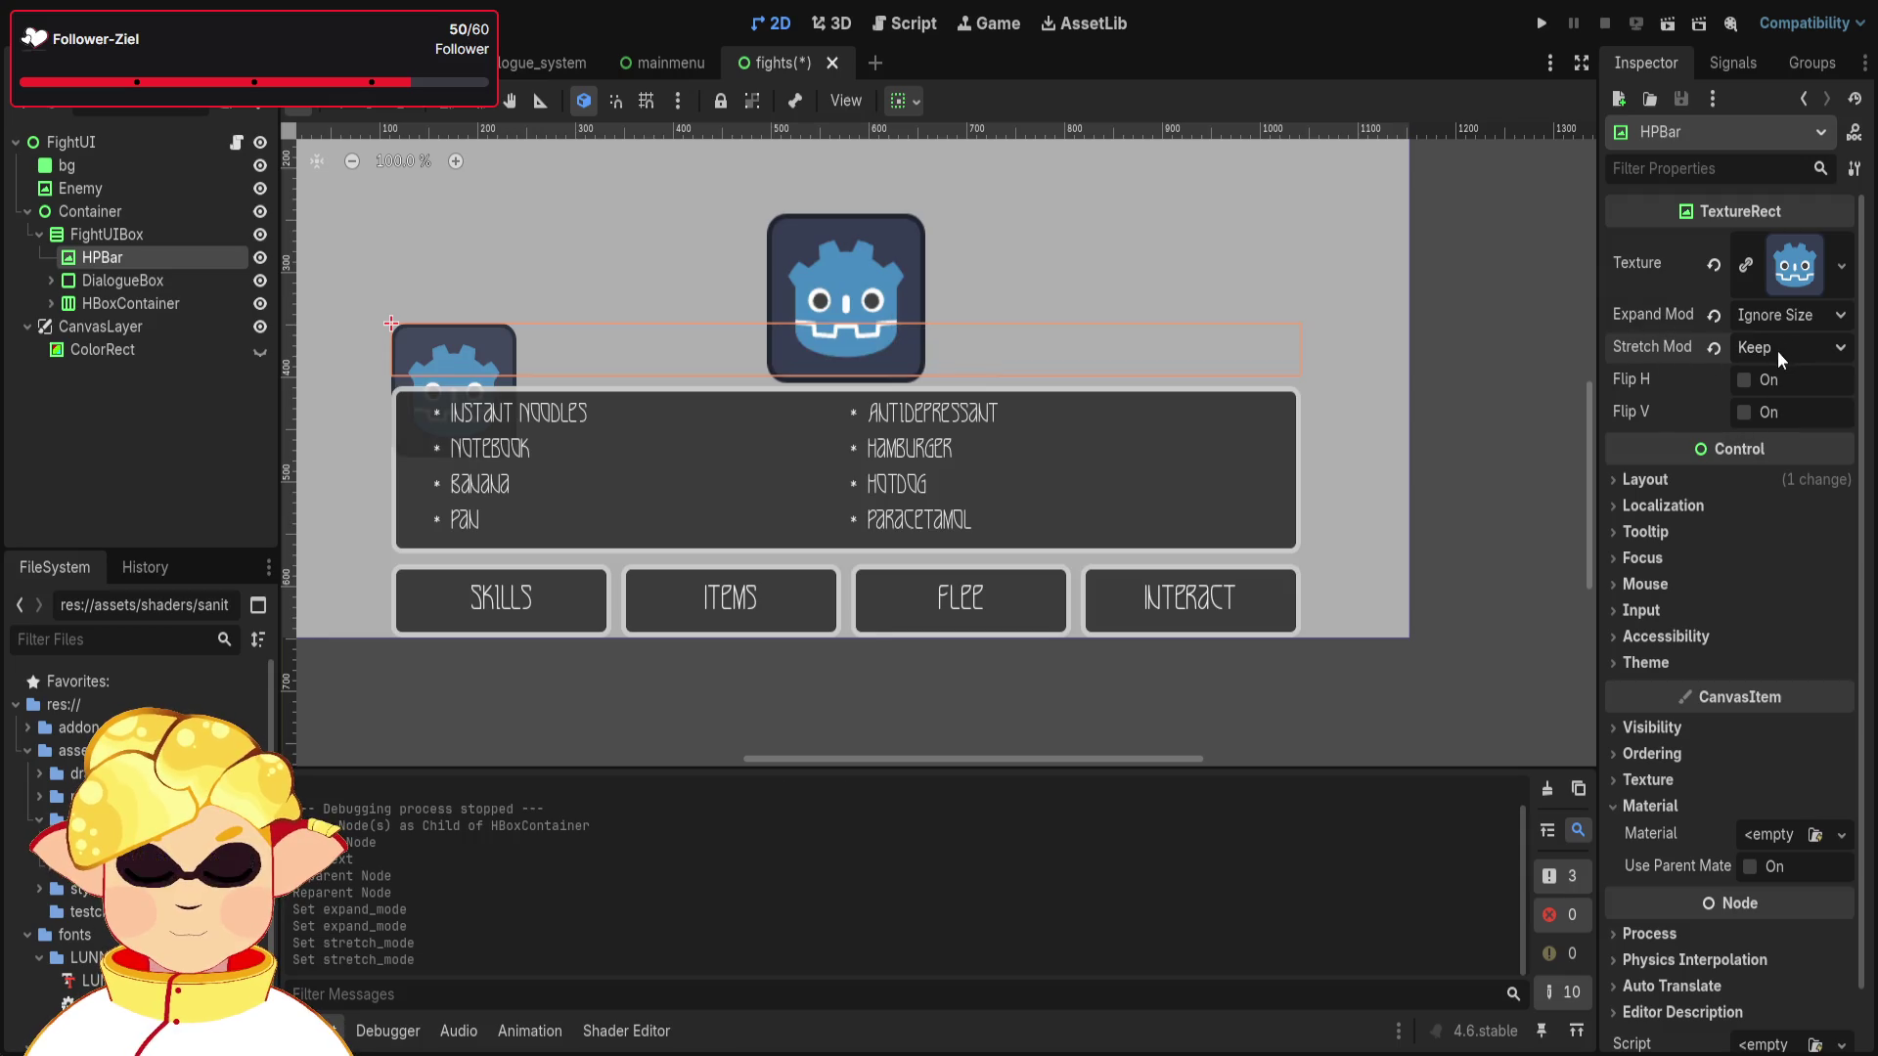
left_click(1738, 384)
left_click(1739, 411)
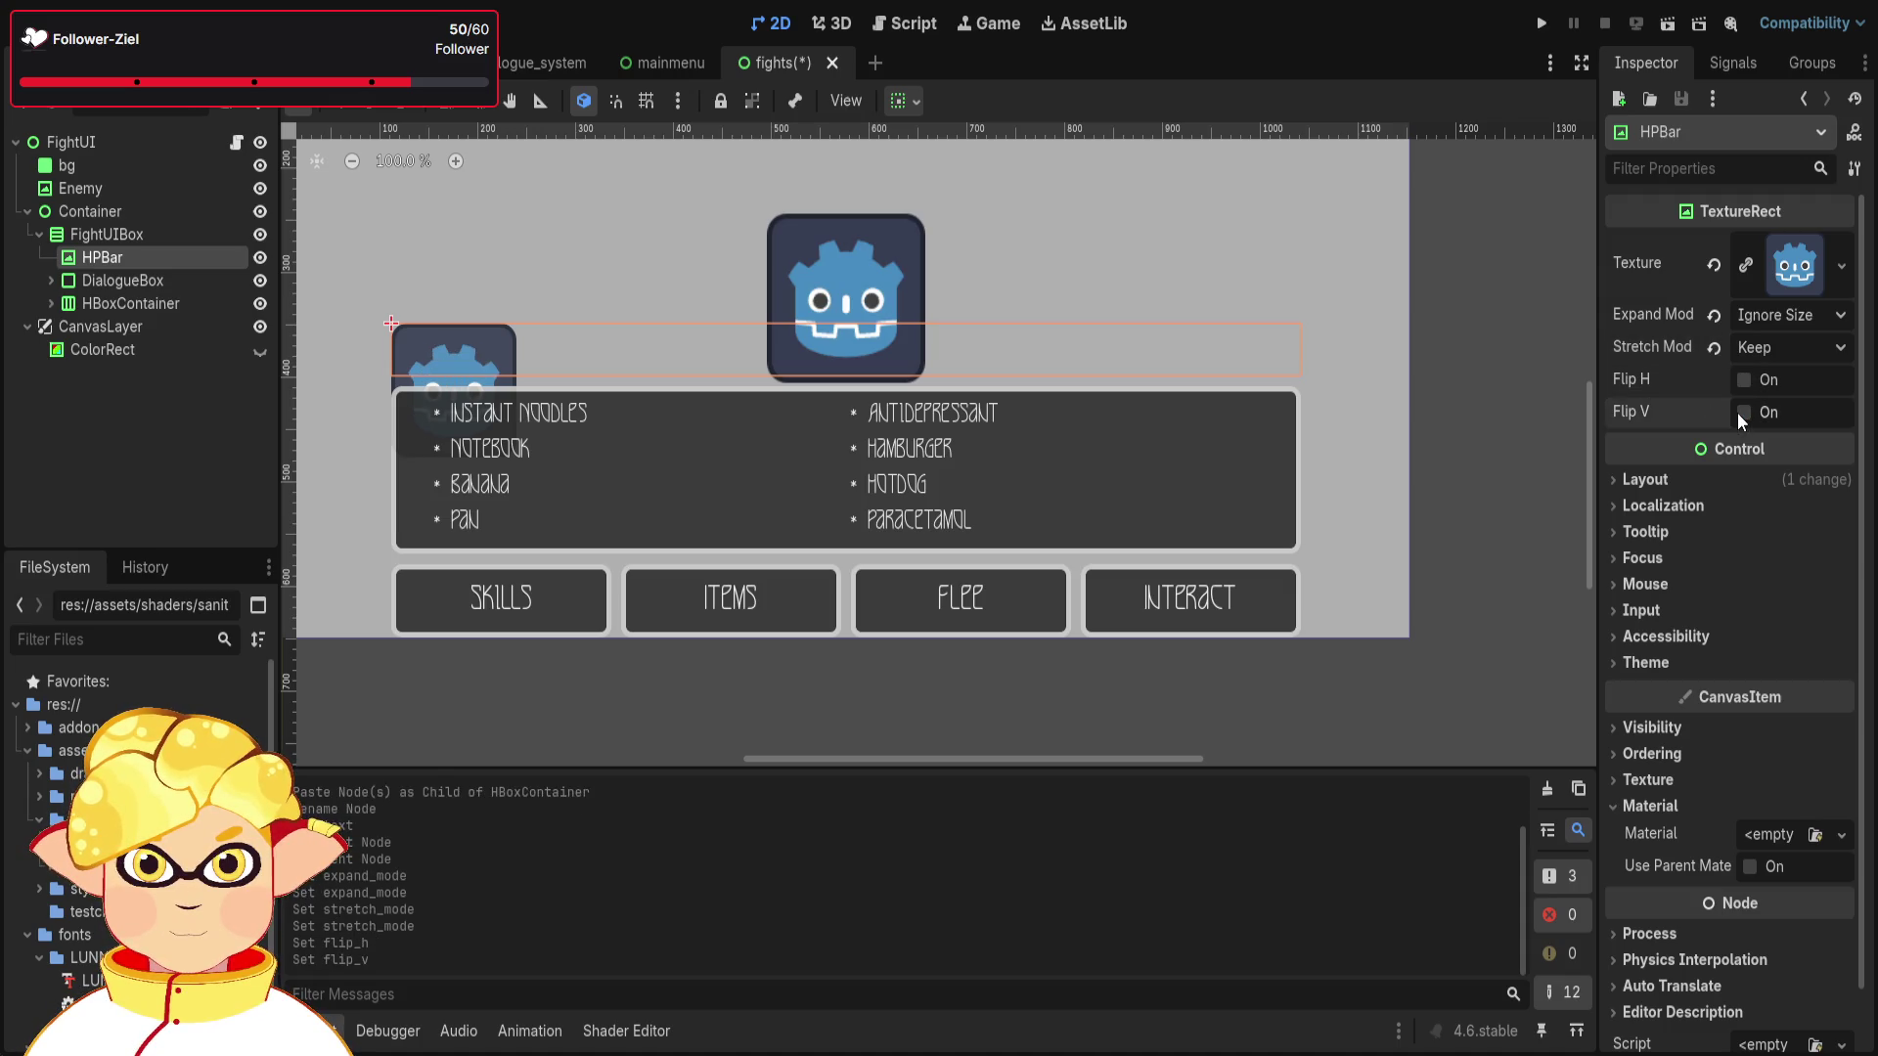
scroll(1738, 412, "down", 1)
scroll(1682, 518, "up", 1)
left_click(88, 240)
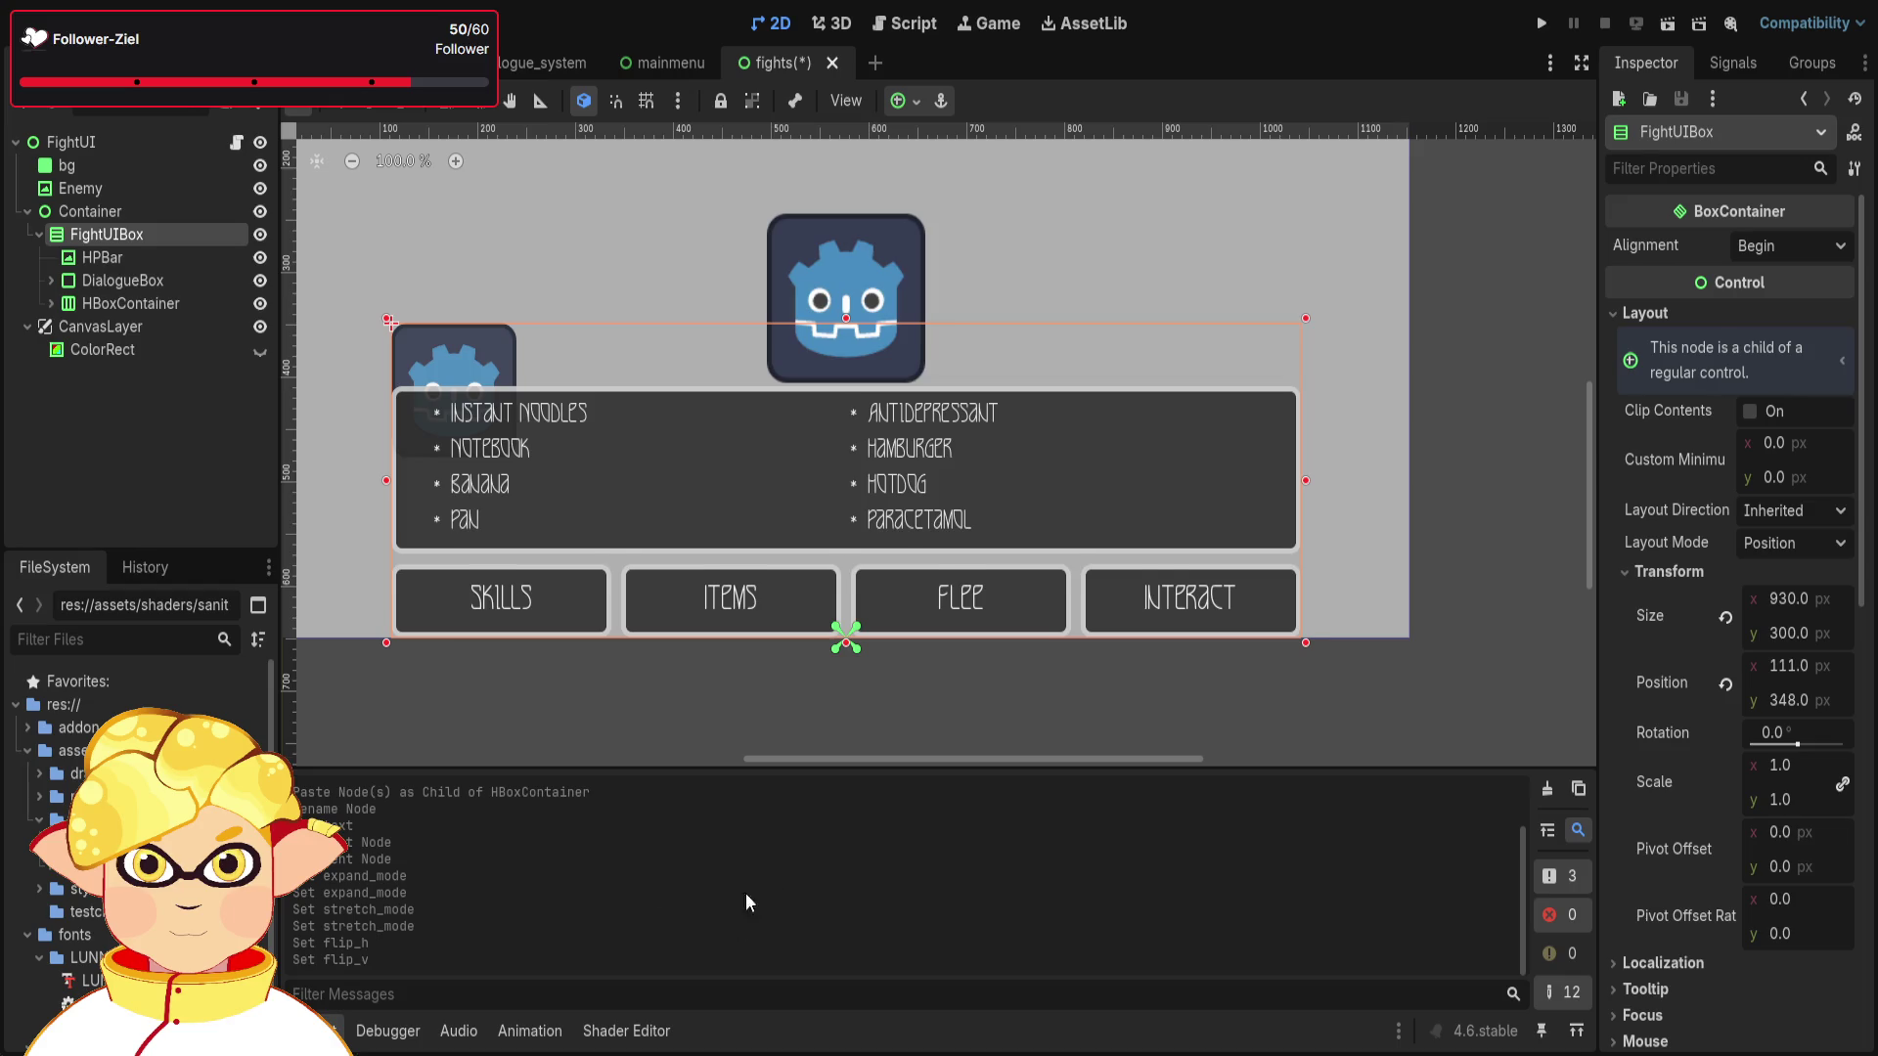
- Add an HBoxContainer at the top of FightUIBox and name it OverBox
key("ctrl+a")
key("Return")
mouse_move(135, 326)
left_mouse_down()
mouse_move(145, 291)
mouse_move(103, 257)
left_mouse_up()
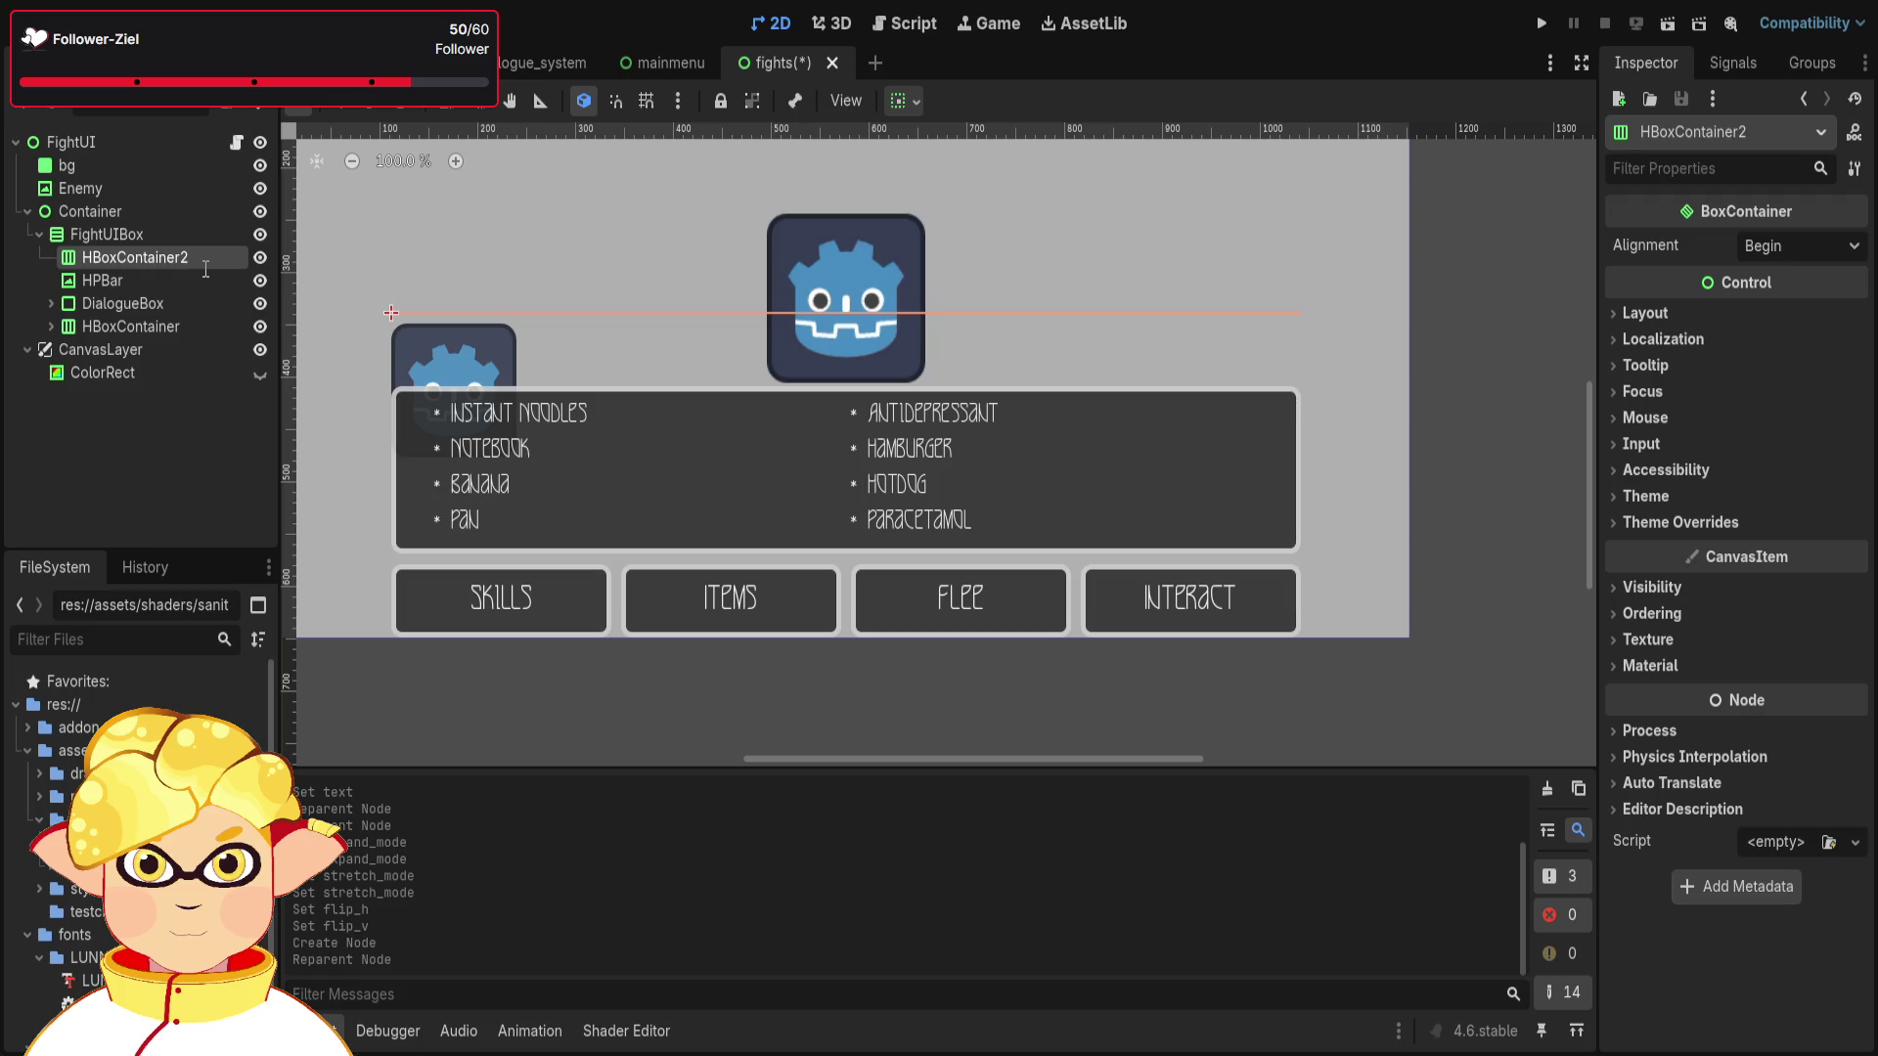
type("OverBox")
key("Return")
- Rename the button row UnderBox, move HPBar into OverBox, and open fight.gd
left_click(148, 324)
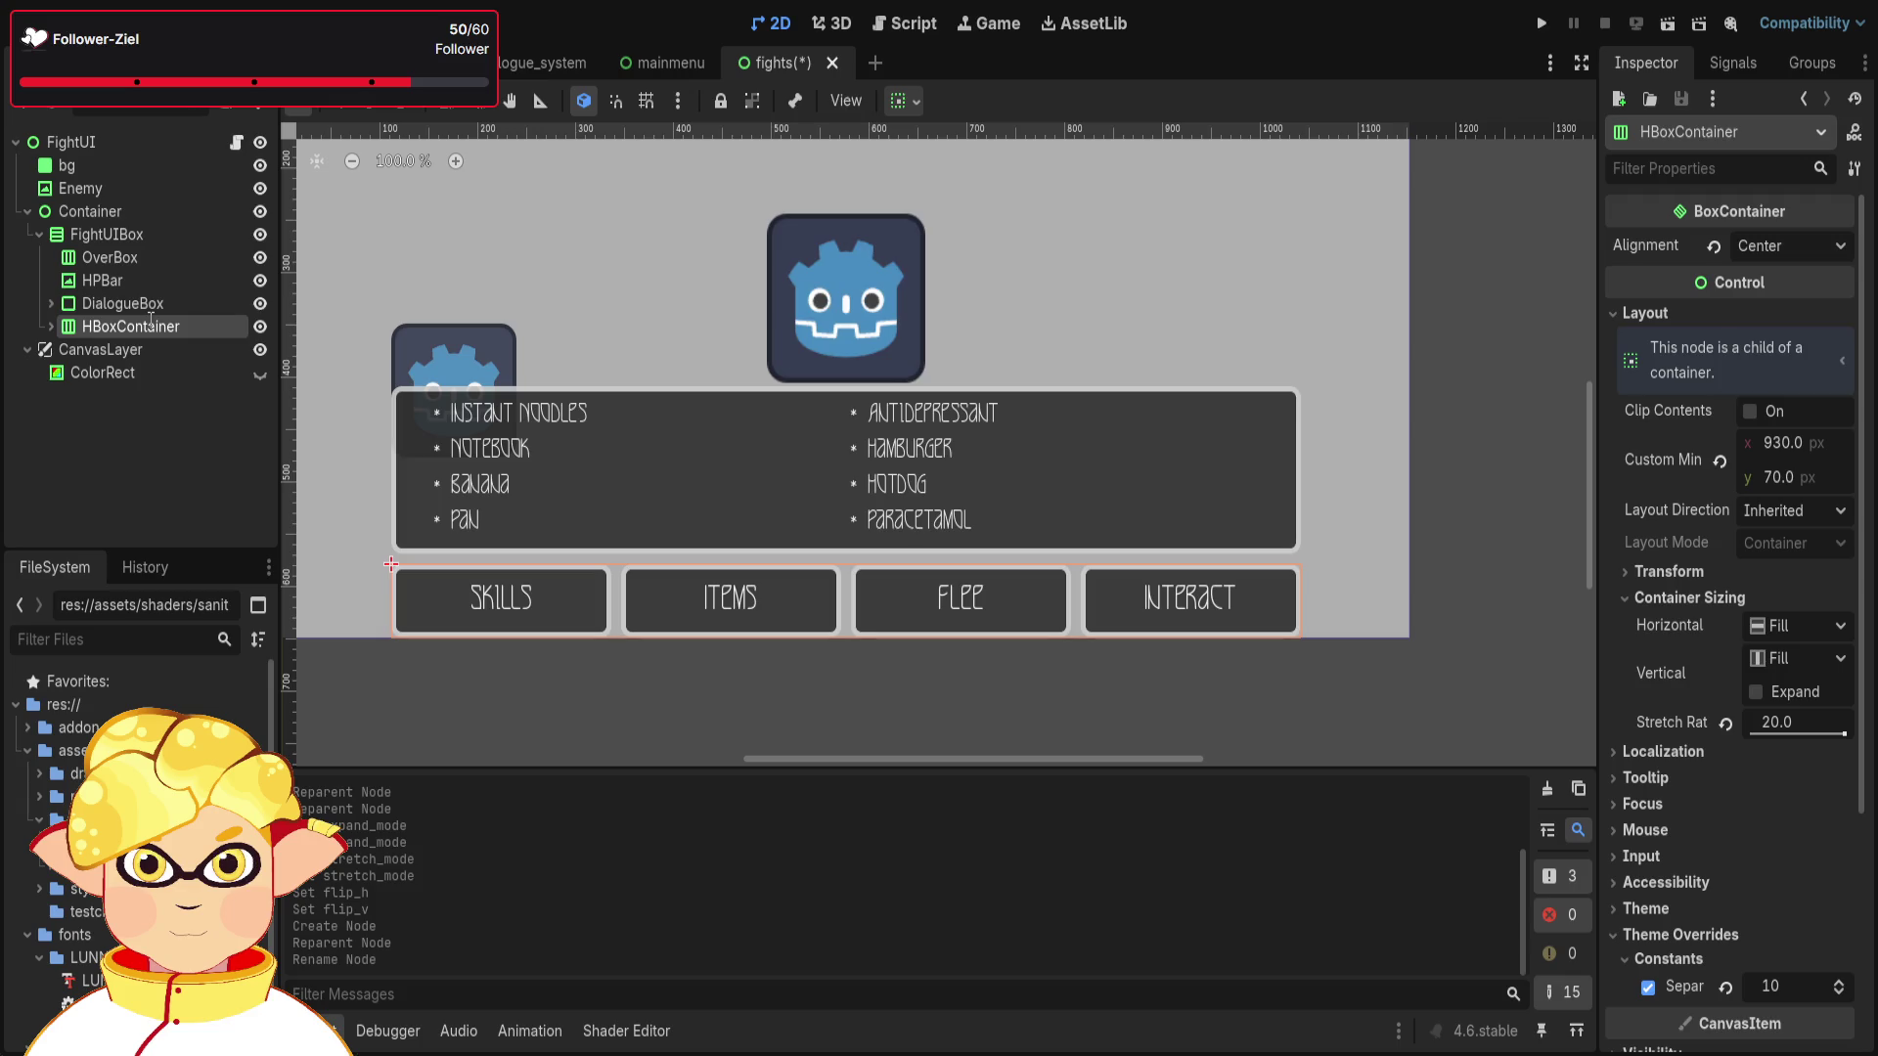
type("UnderBox")
left_click(107, 278)
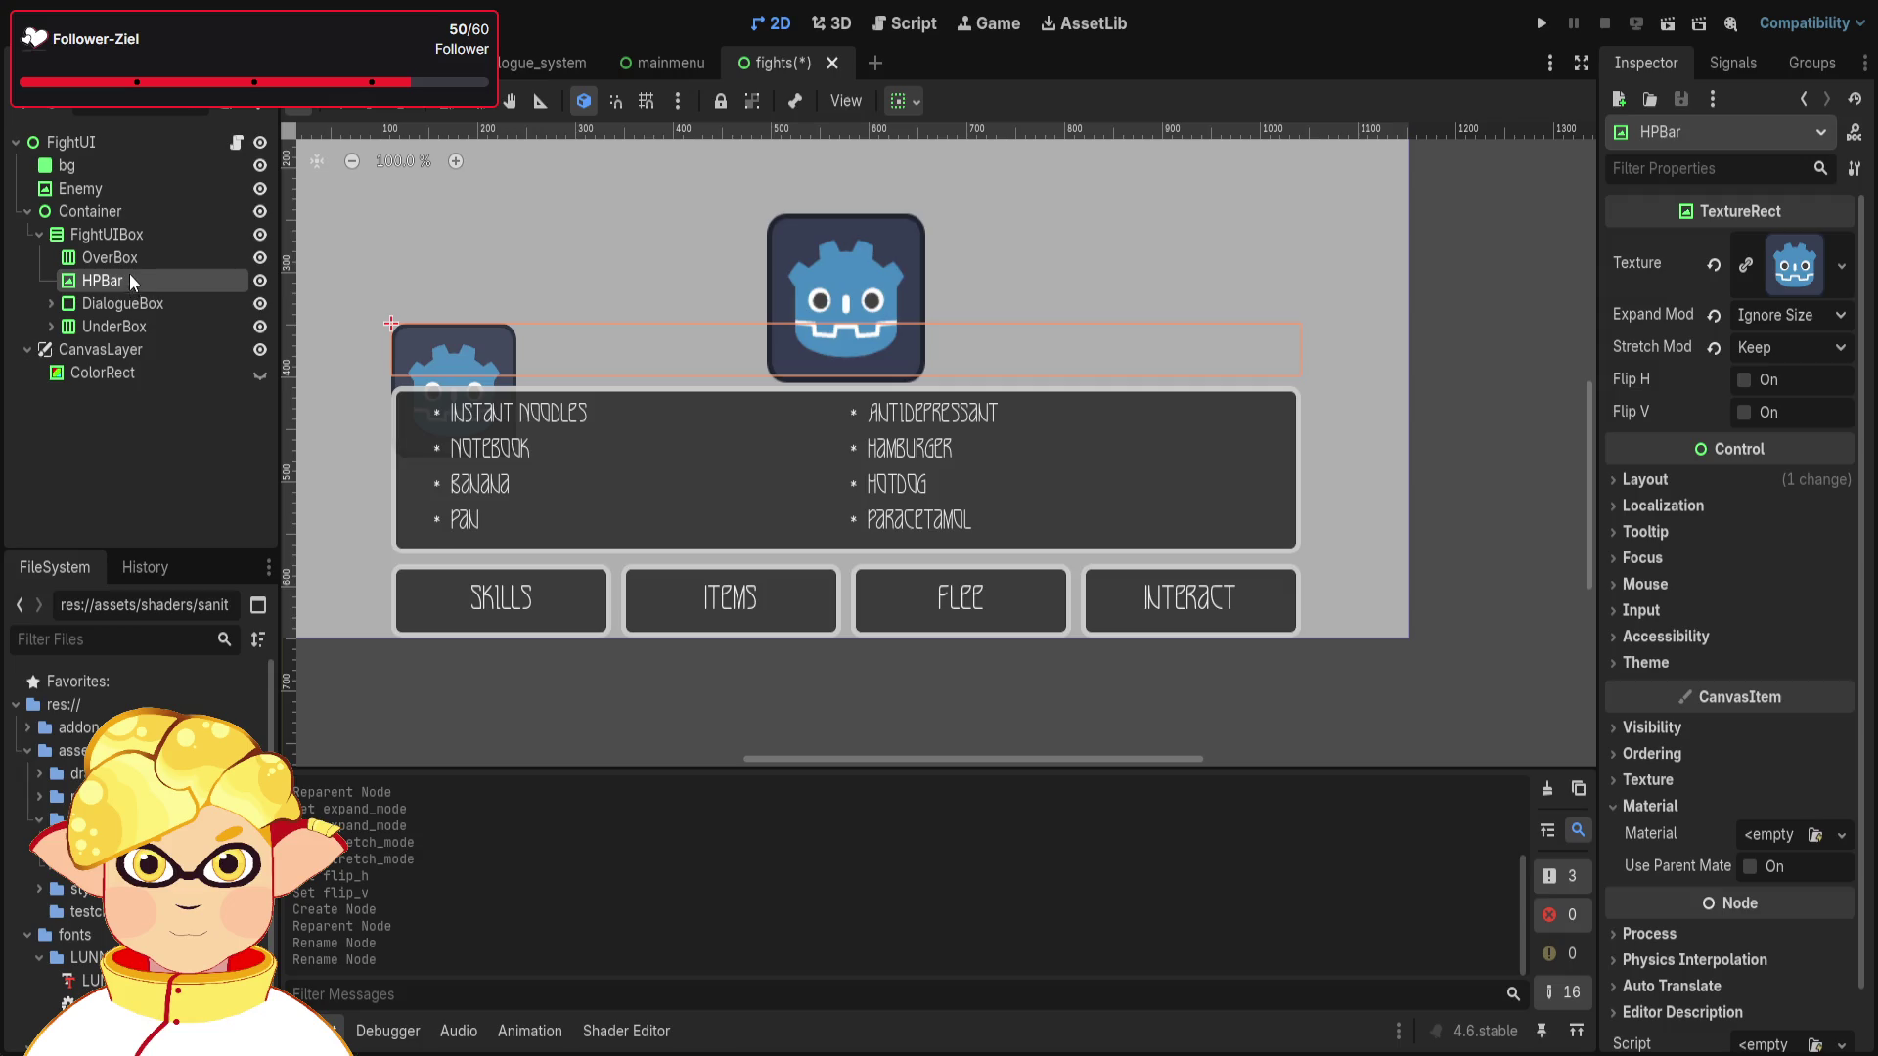
left_click_drag(130, 279, 125, 260)
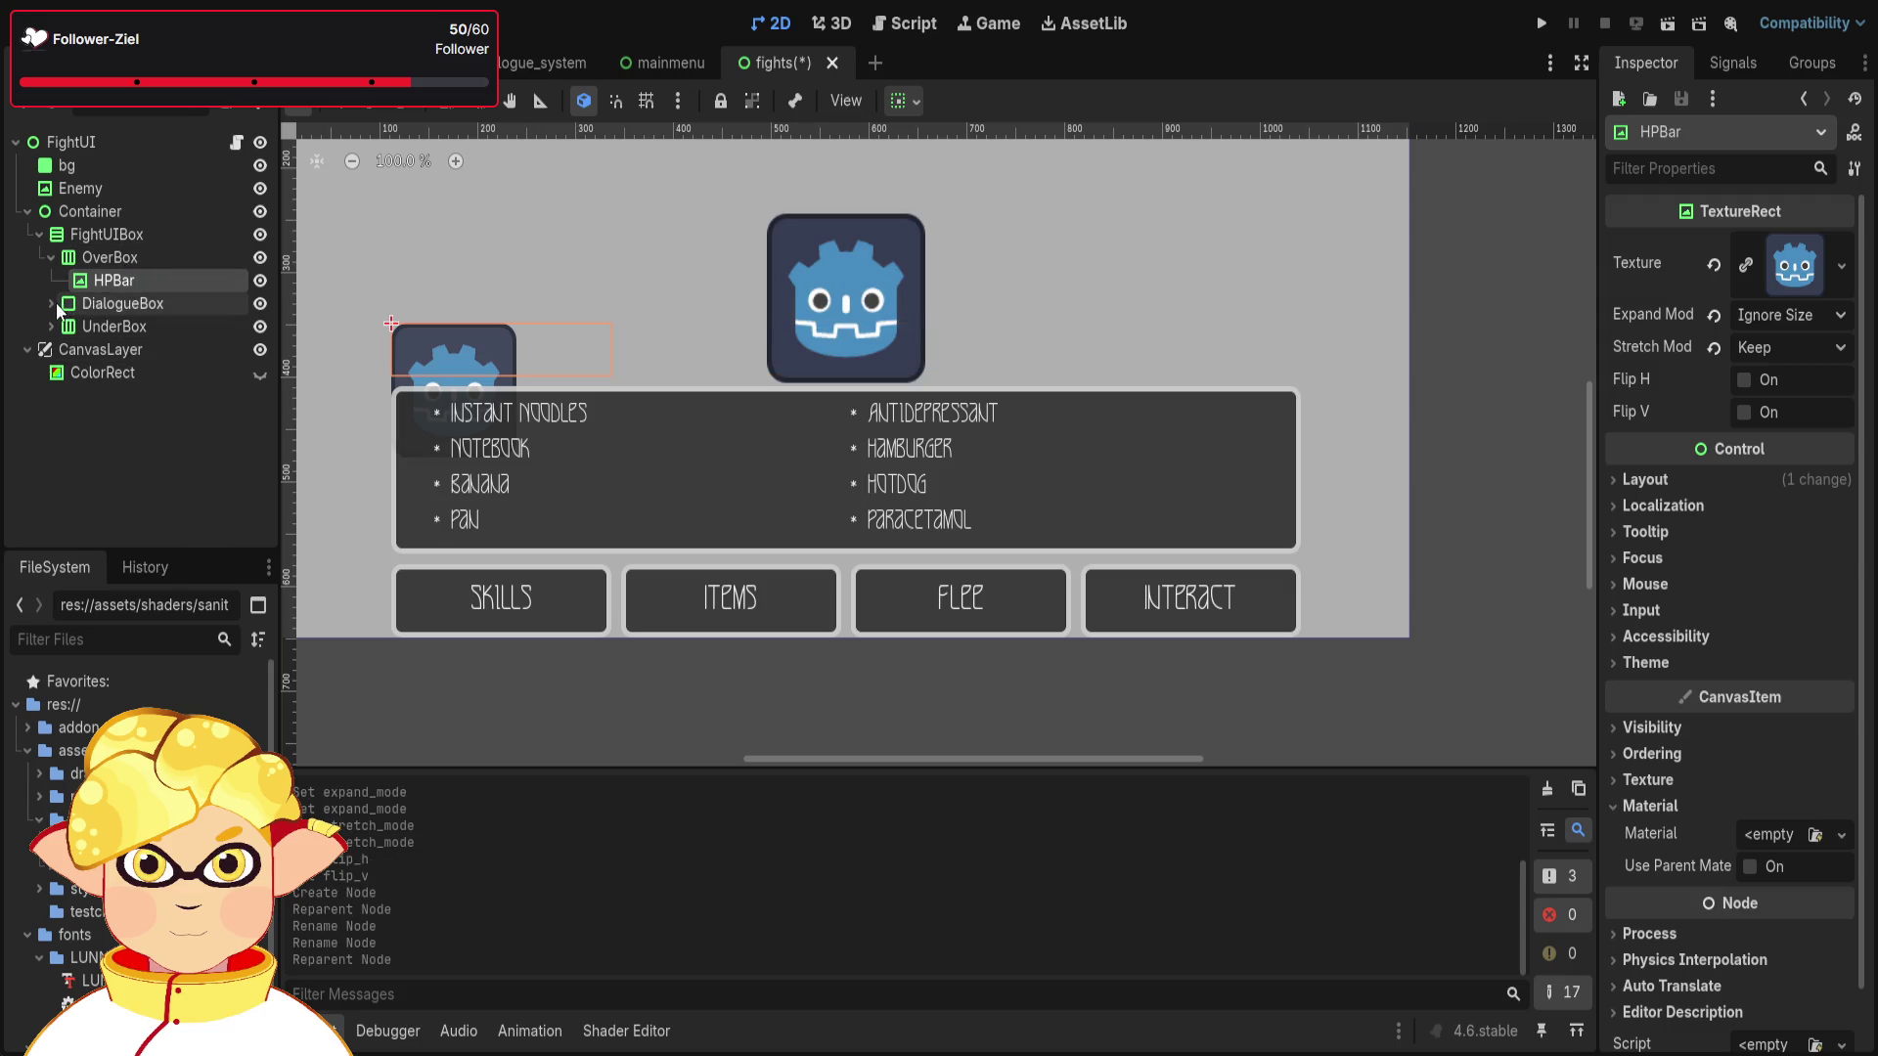
left_click(235, 142)
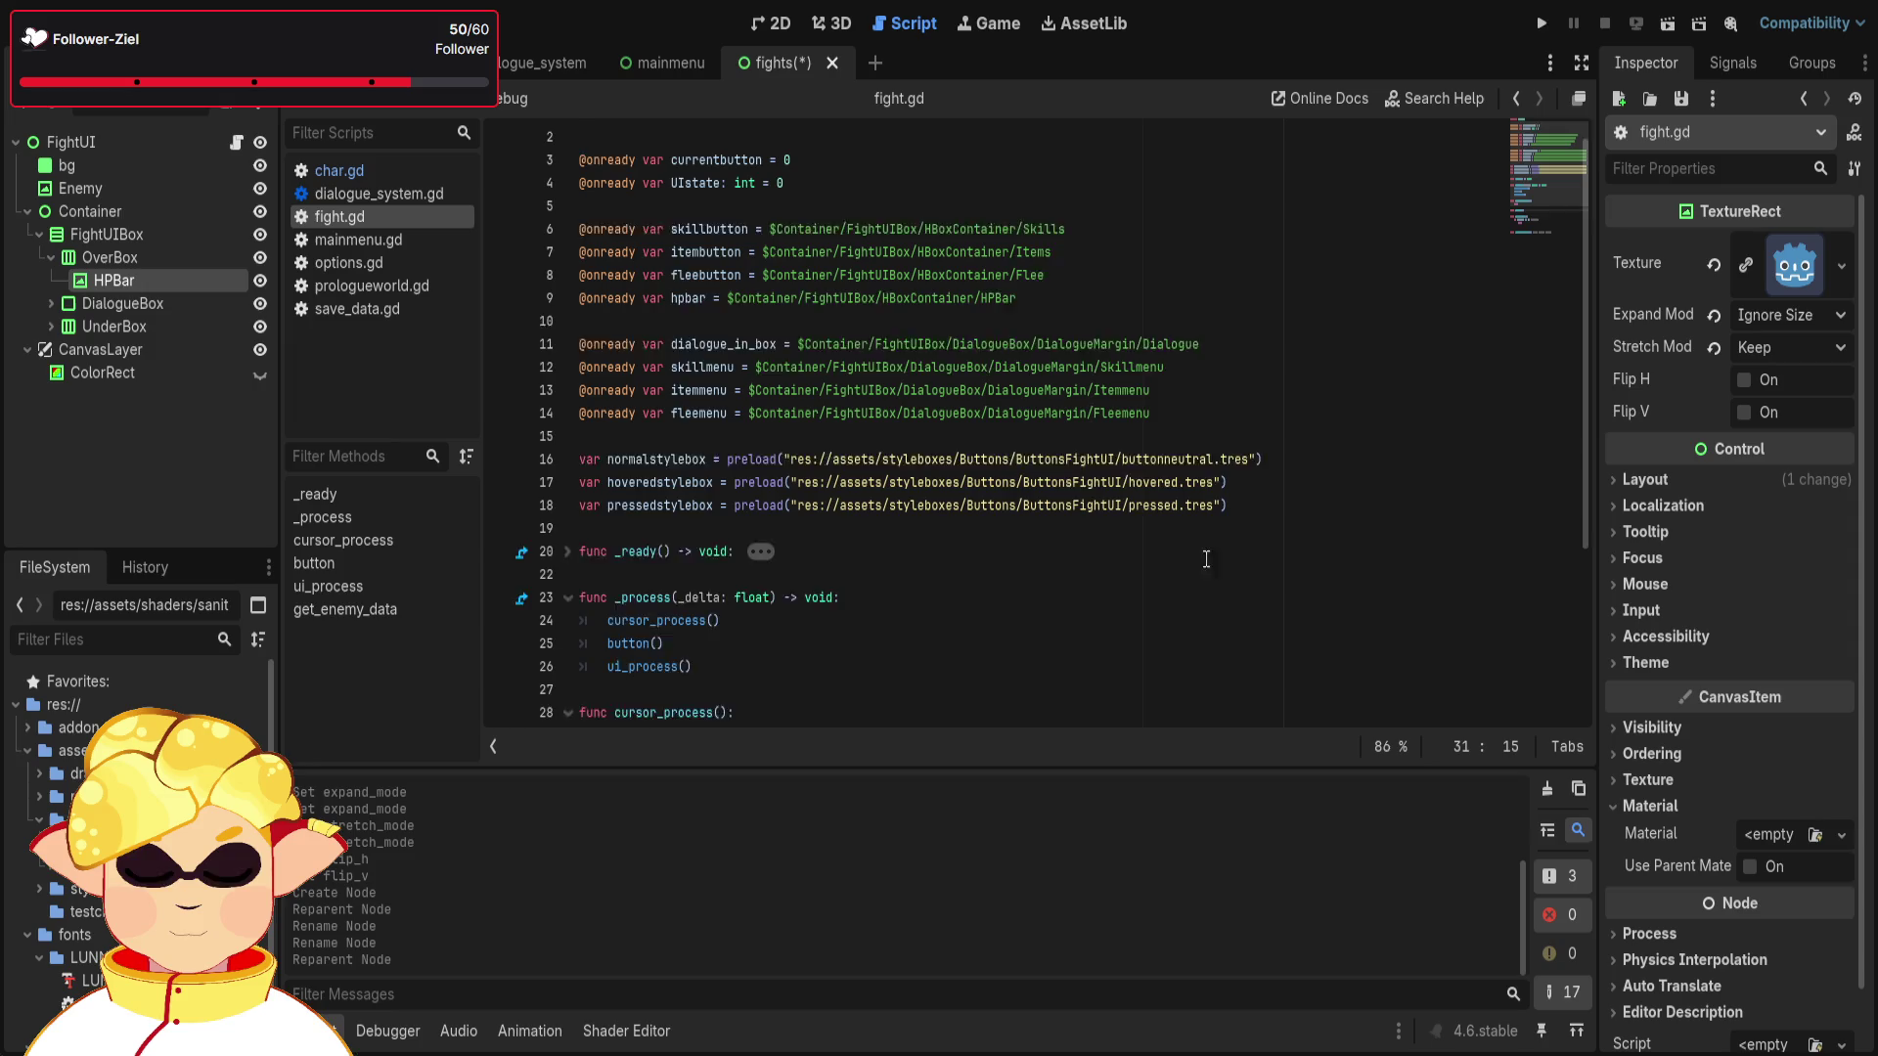
scroll(1206, 559, "up", 1)
left_click_drag(1150, 437, 749, 436)
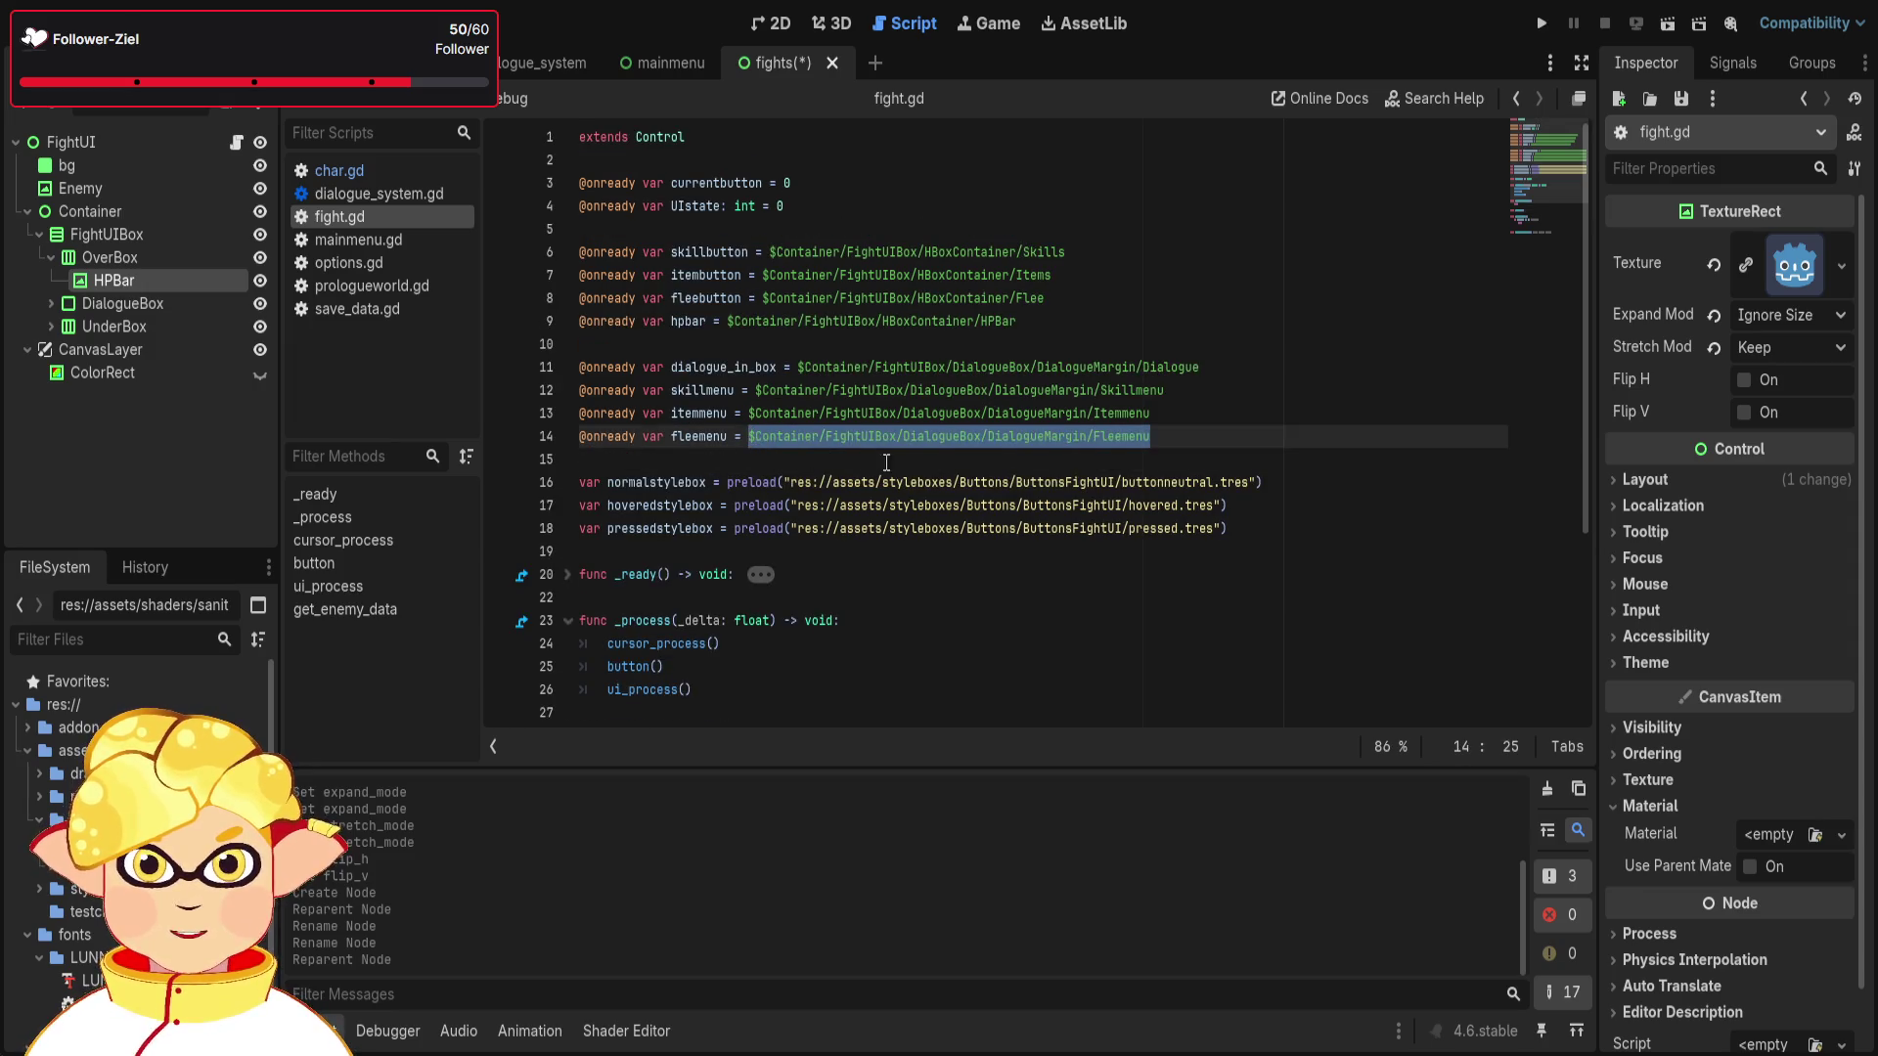
left_click(929, 436)
left_click(1015, 297)
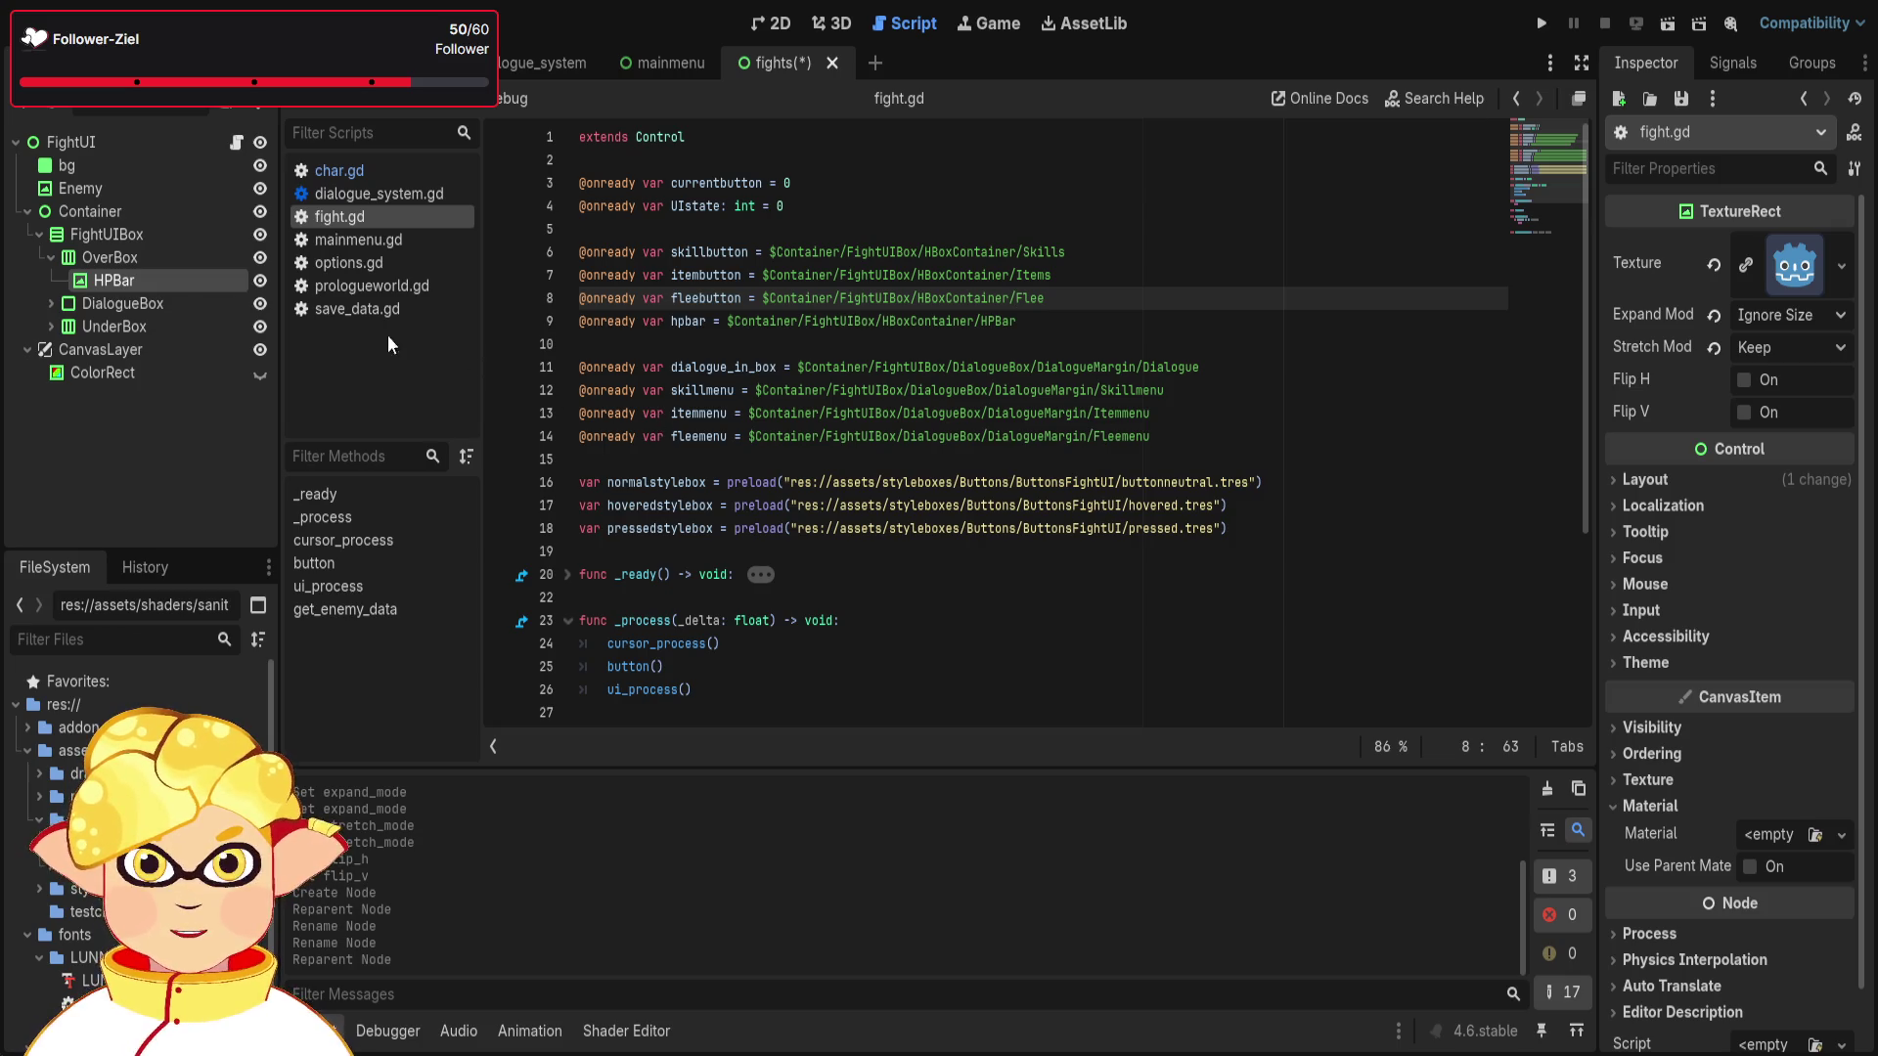
double_click(170, 257)
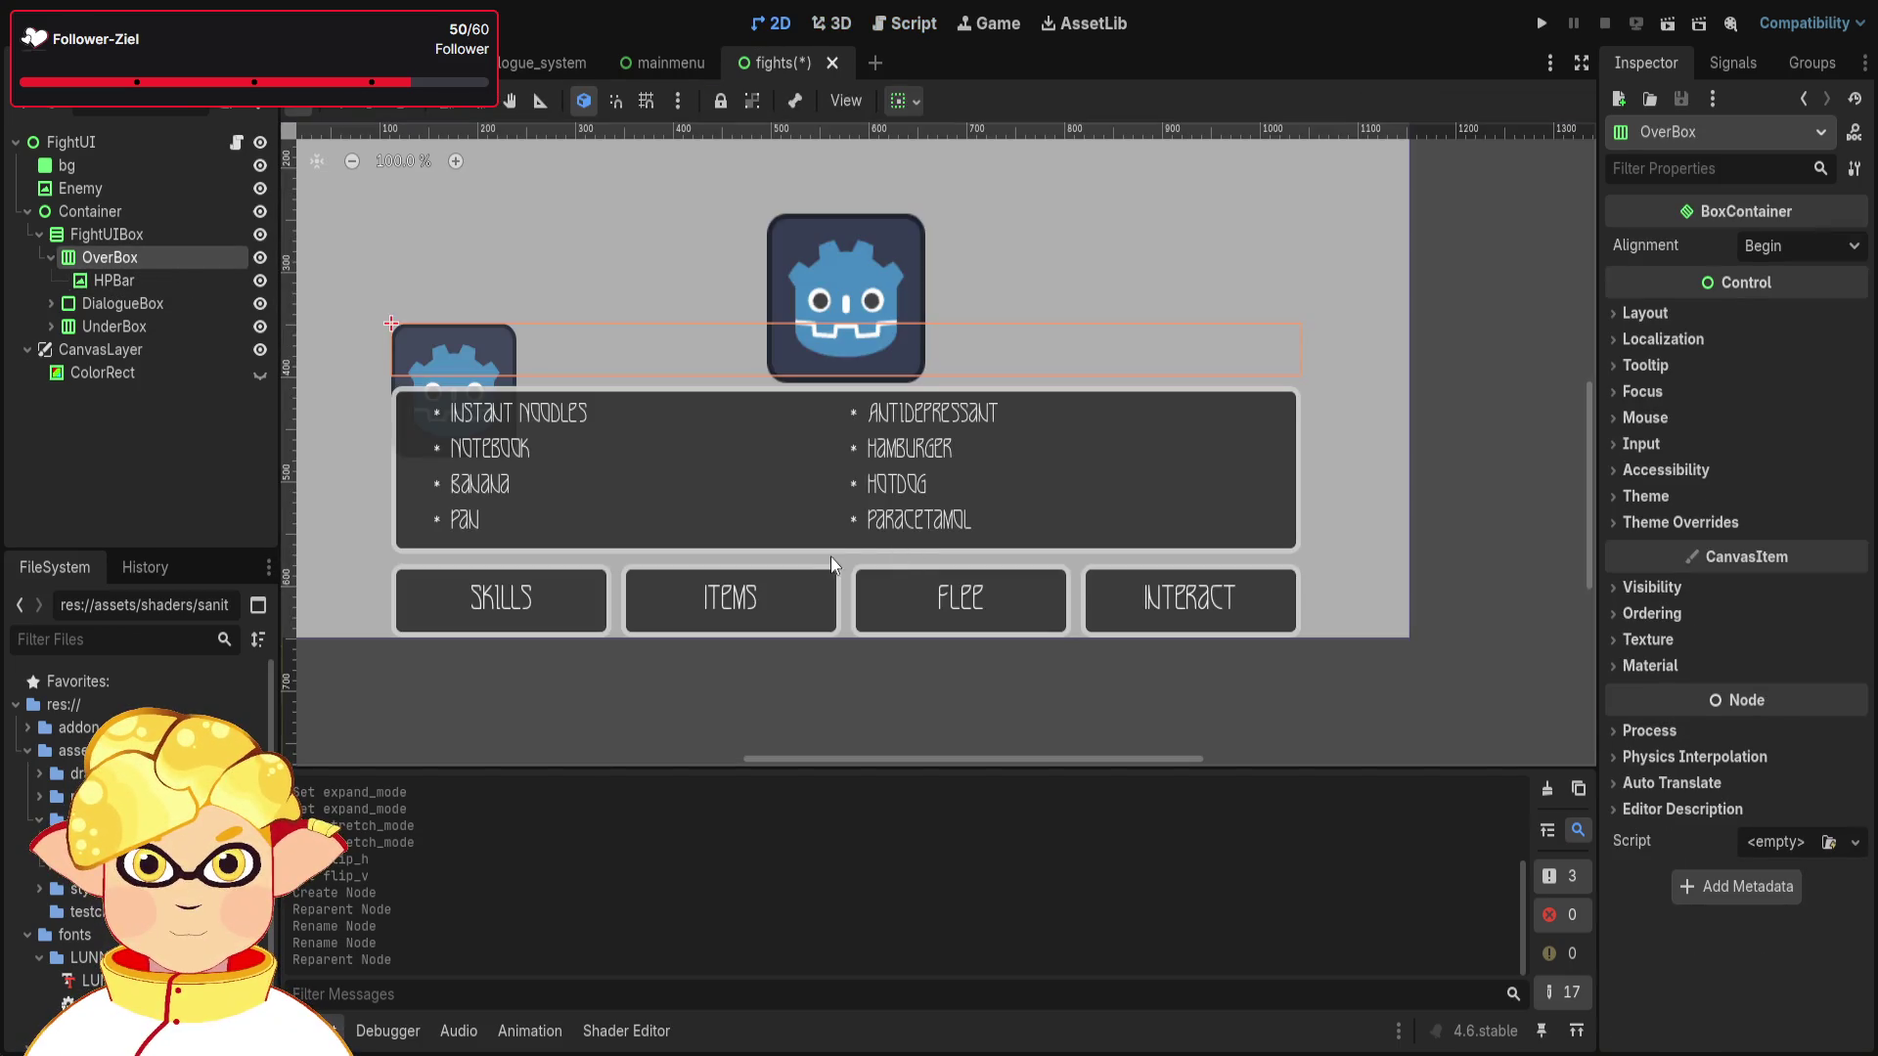
- Expand UnderBox and drag Interact between Items and Flee
scroll(515, 659, "up", 1)
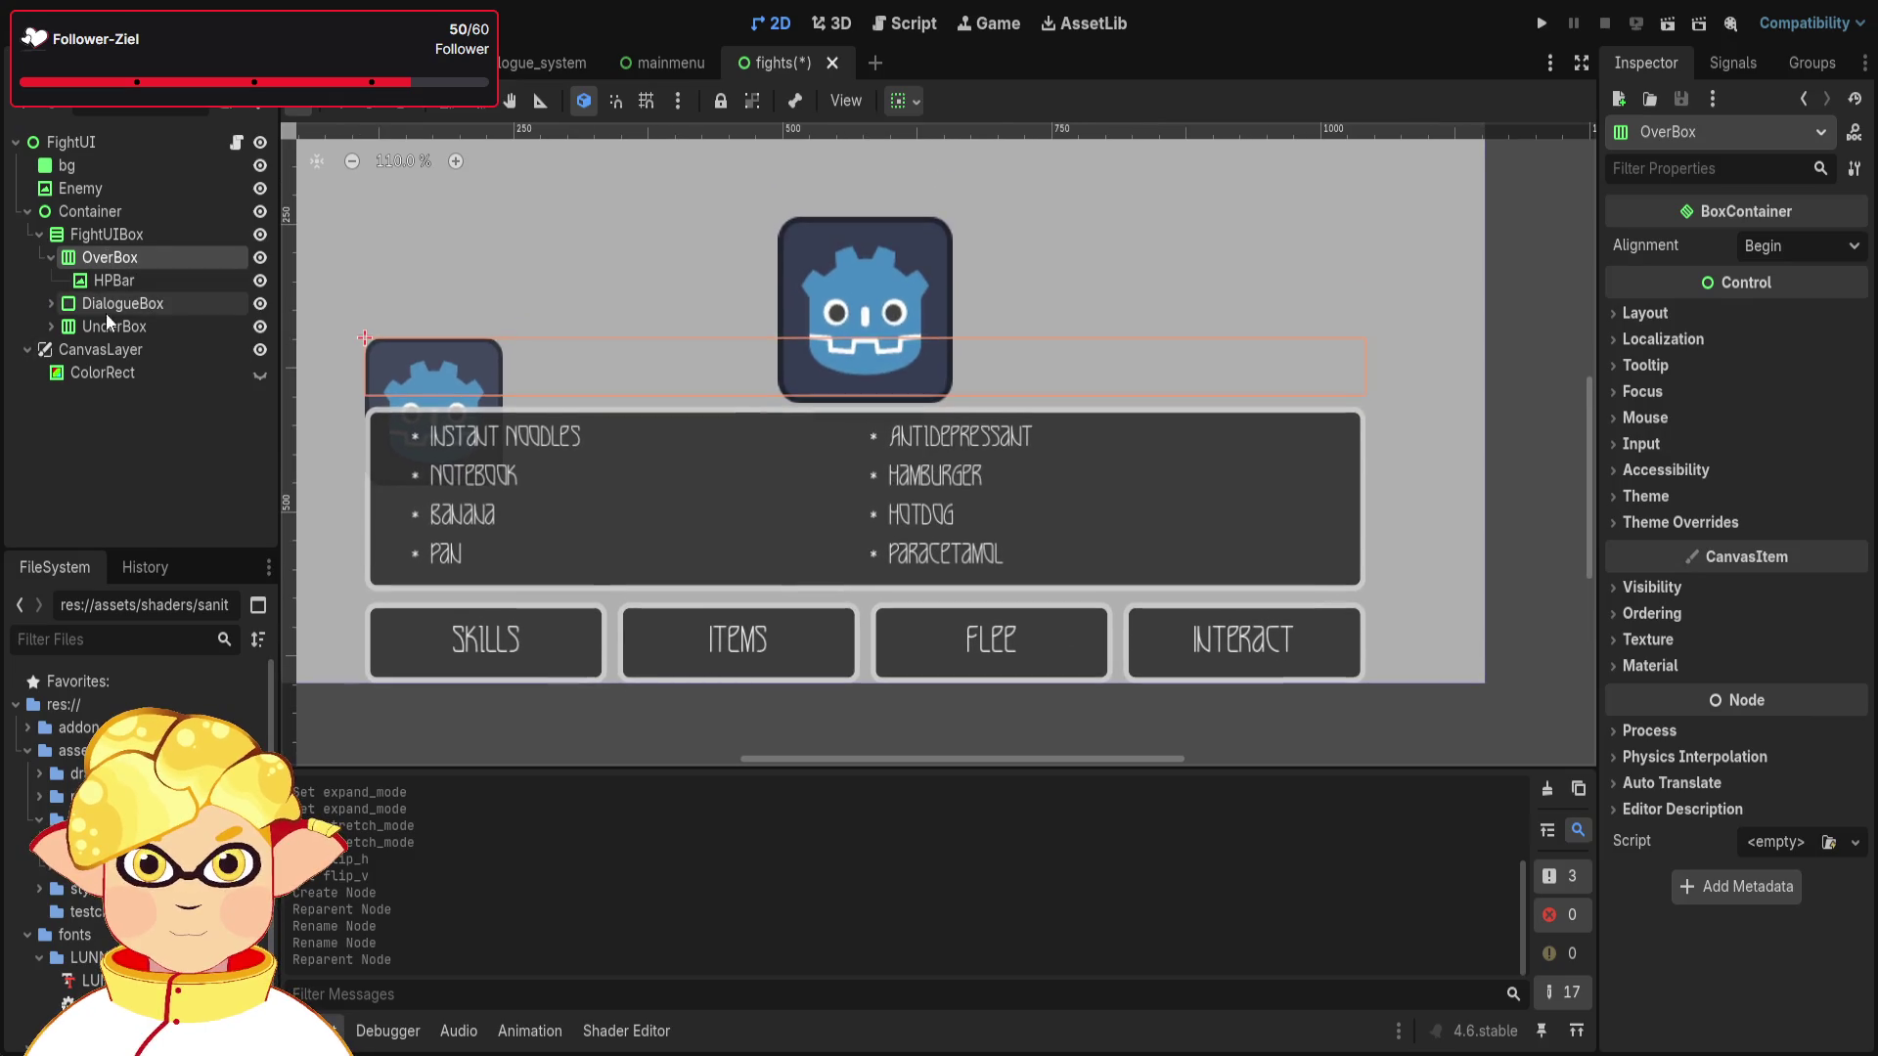
left_click(51, 326)
left_click(62, 349)
left_click(63, 395)
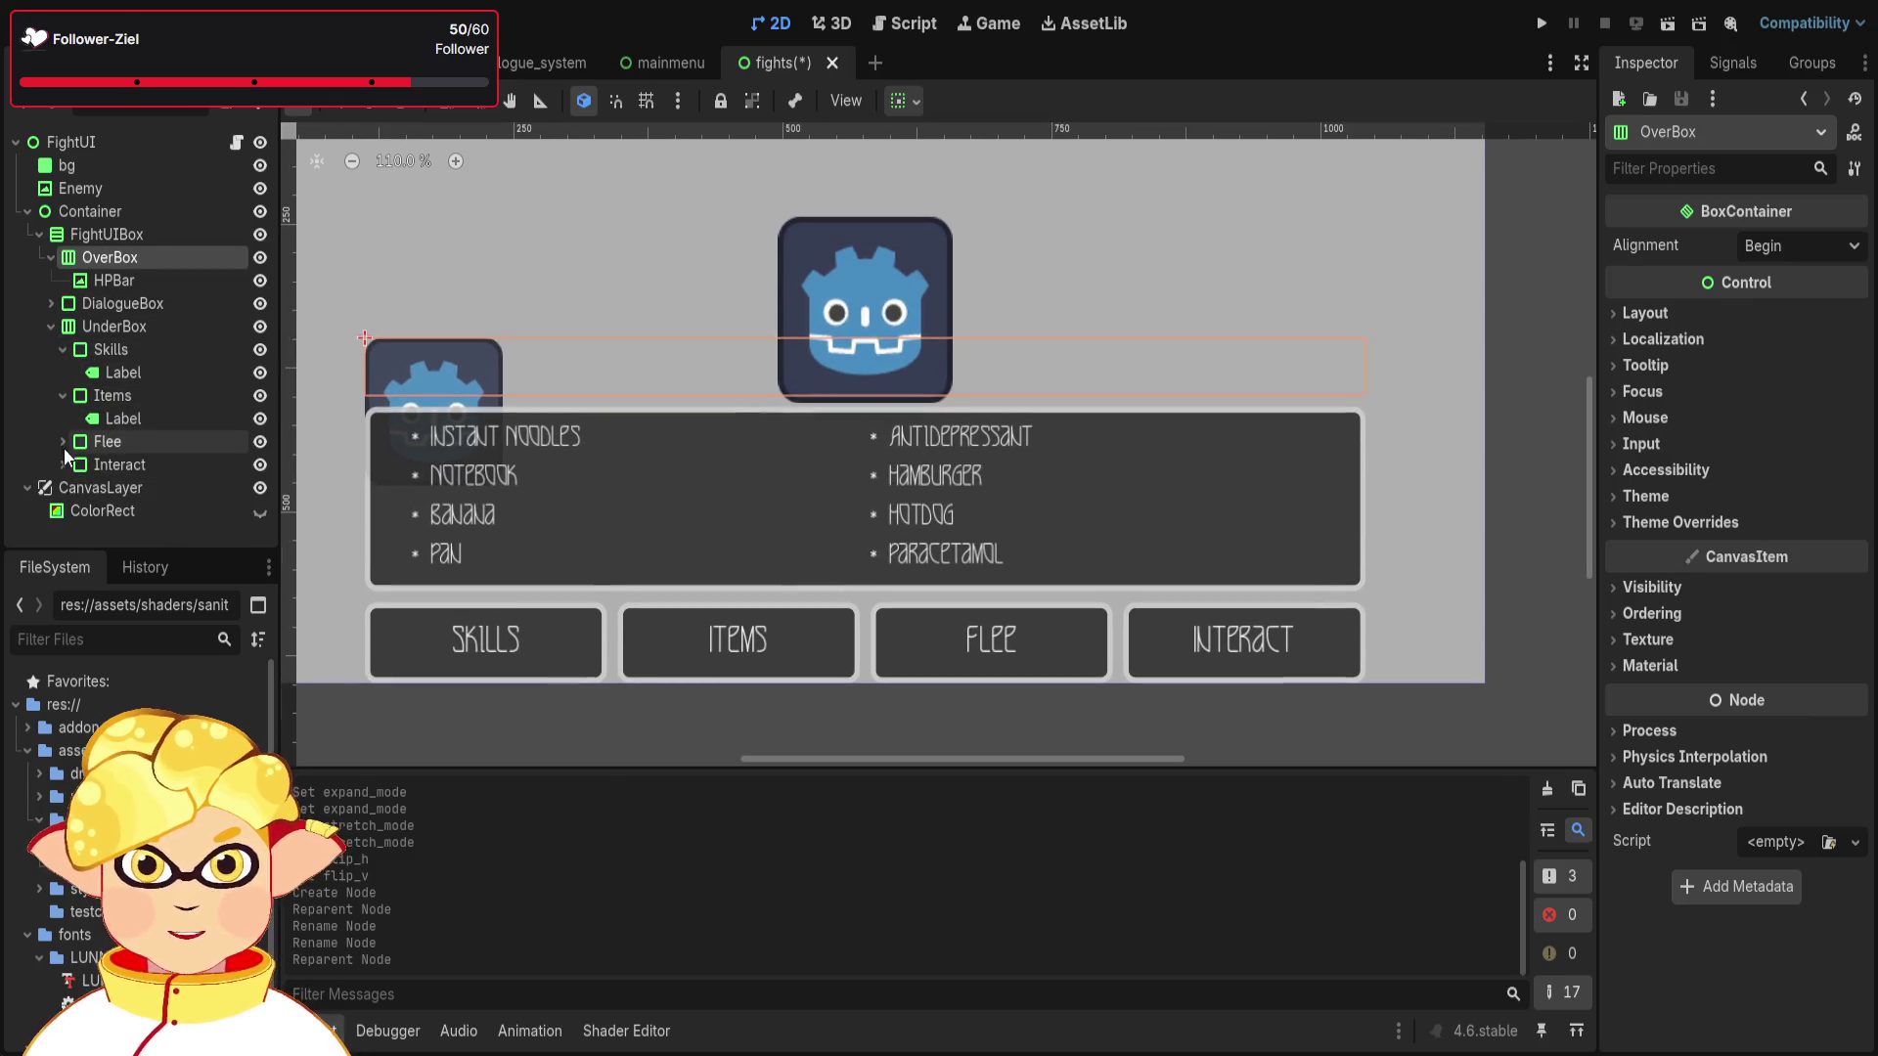
left_click(62, 395)
left_click(63, 349)
left_click(109, 372)
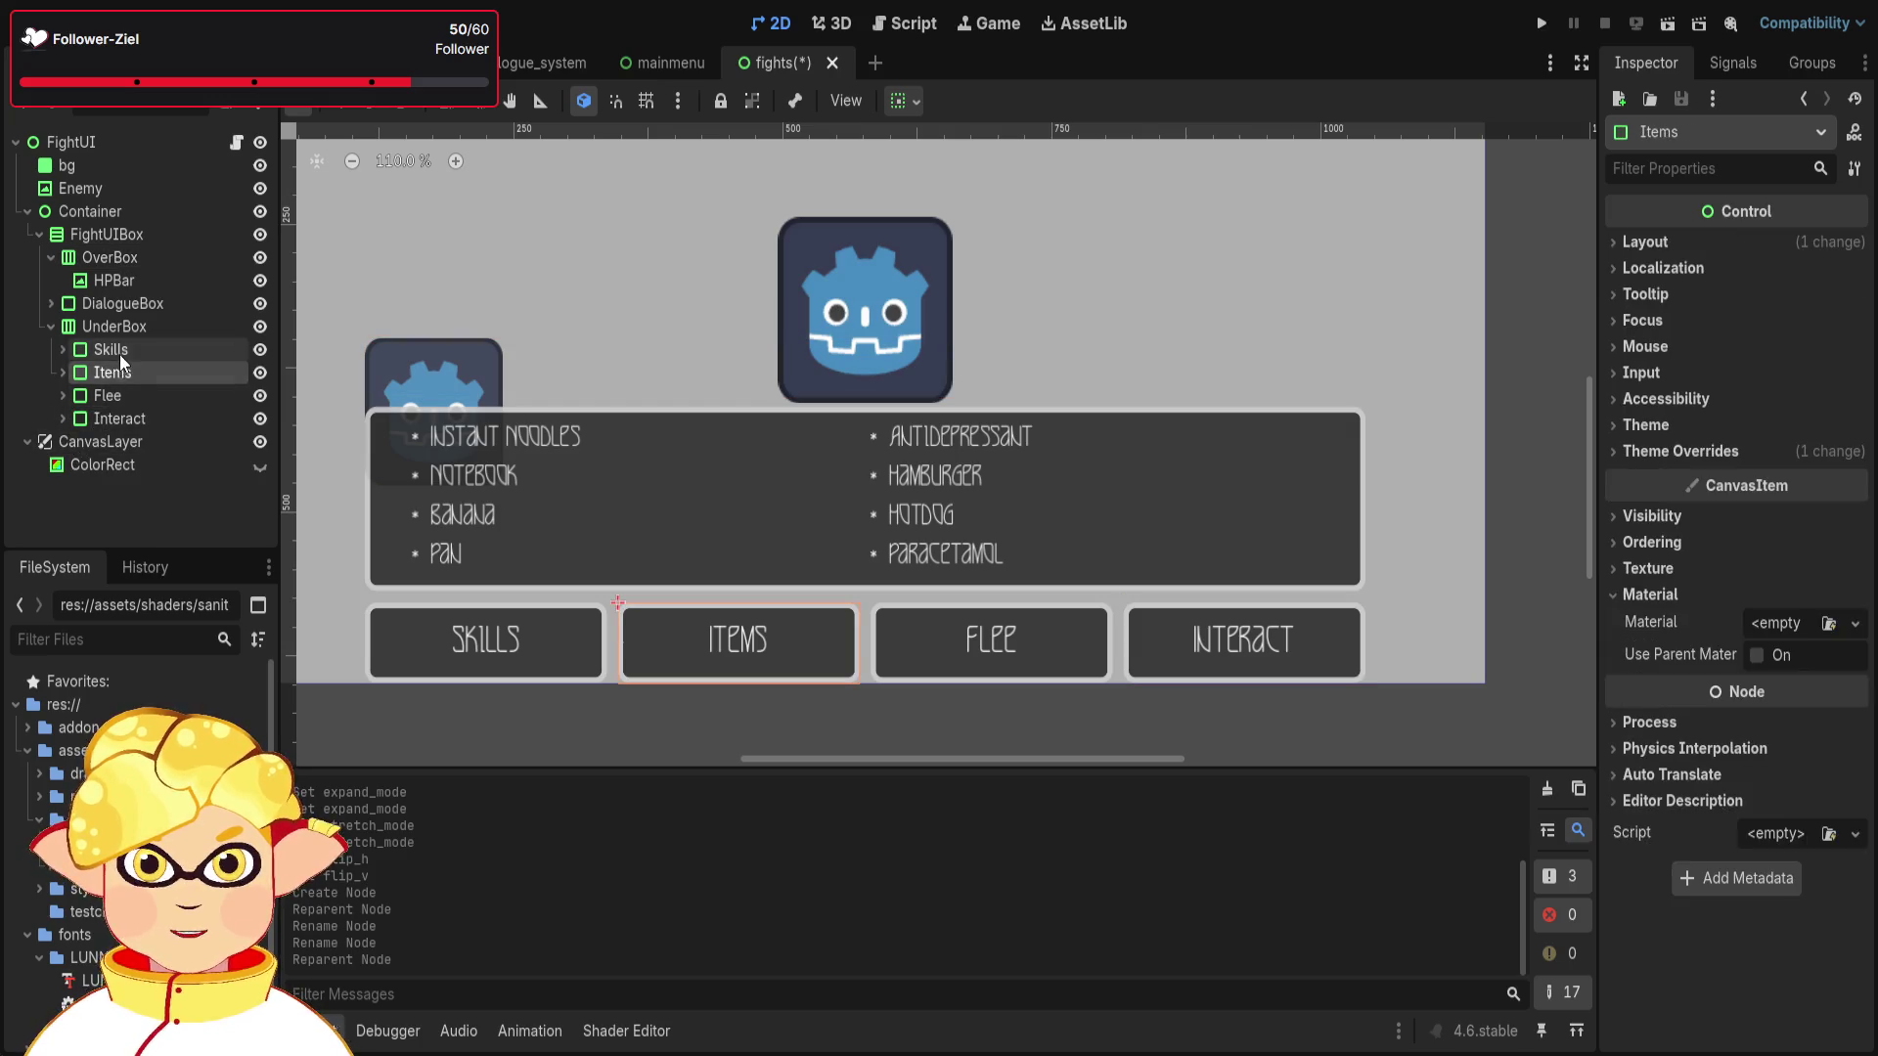
left_click(119, 418)
left_click_drag(125, 424, 119, 392)
- Click through the Items, OverBox, HPBar, Skills and FightUIBox nodes to verify the new layout
left_click(655, 675)
scroll(707, 701, "down", 1)
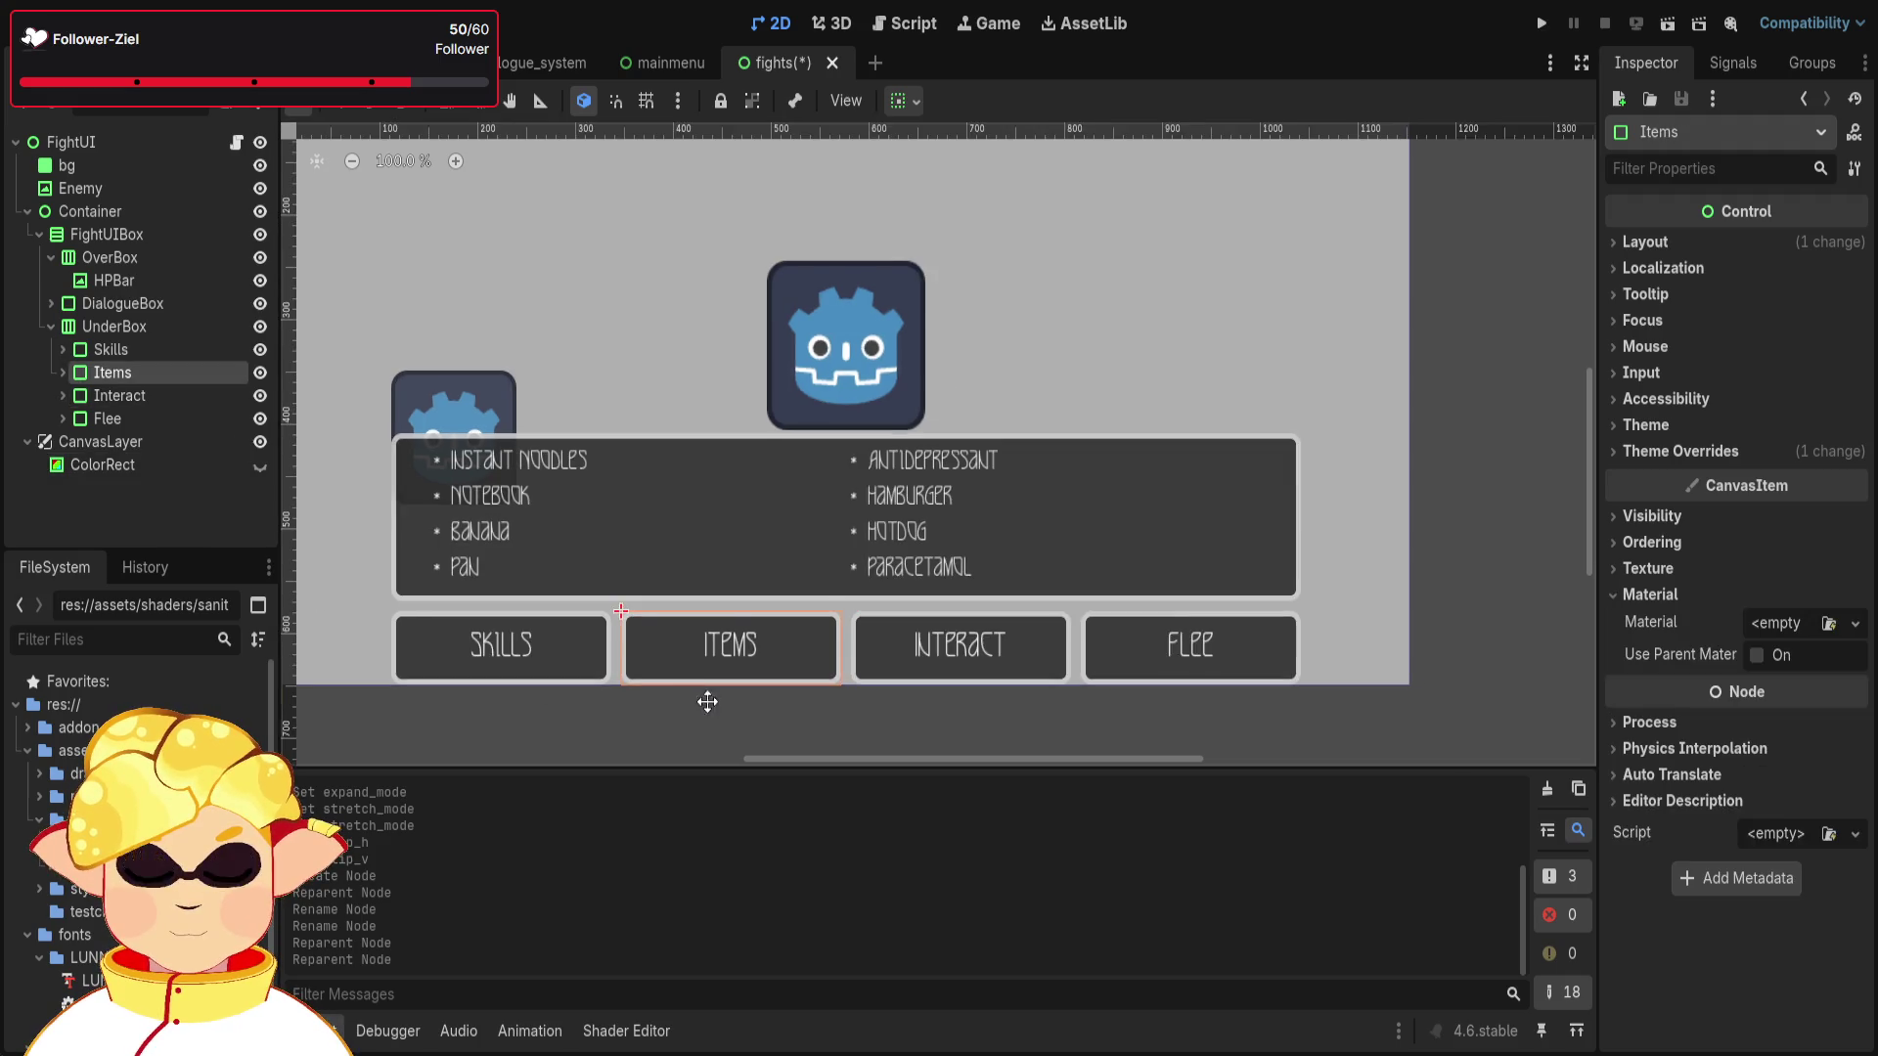
scroll(888, 717, "down", 1)
scroll(893, 734, "down", 1)
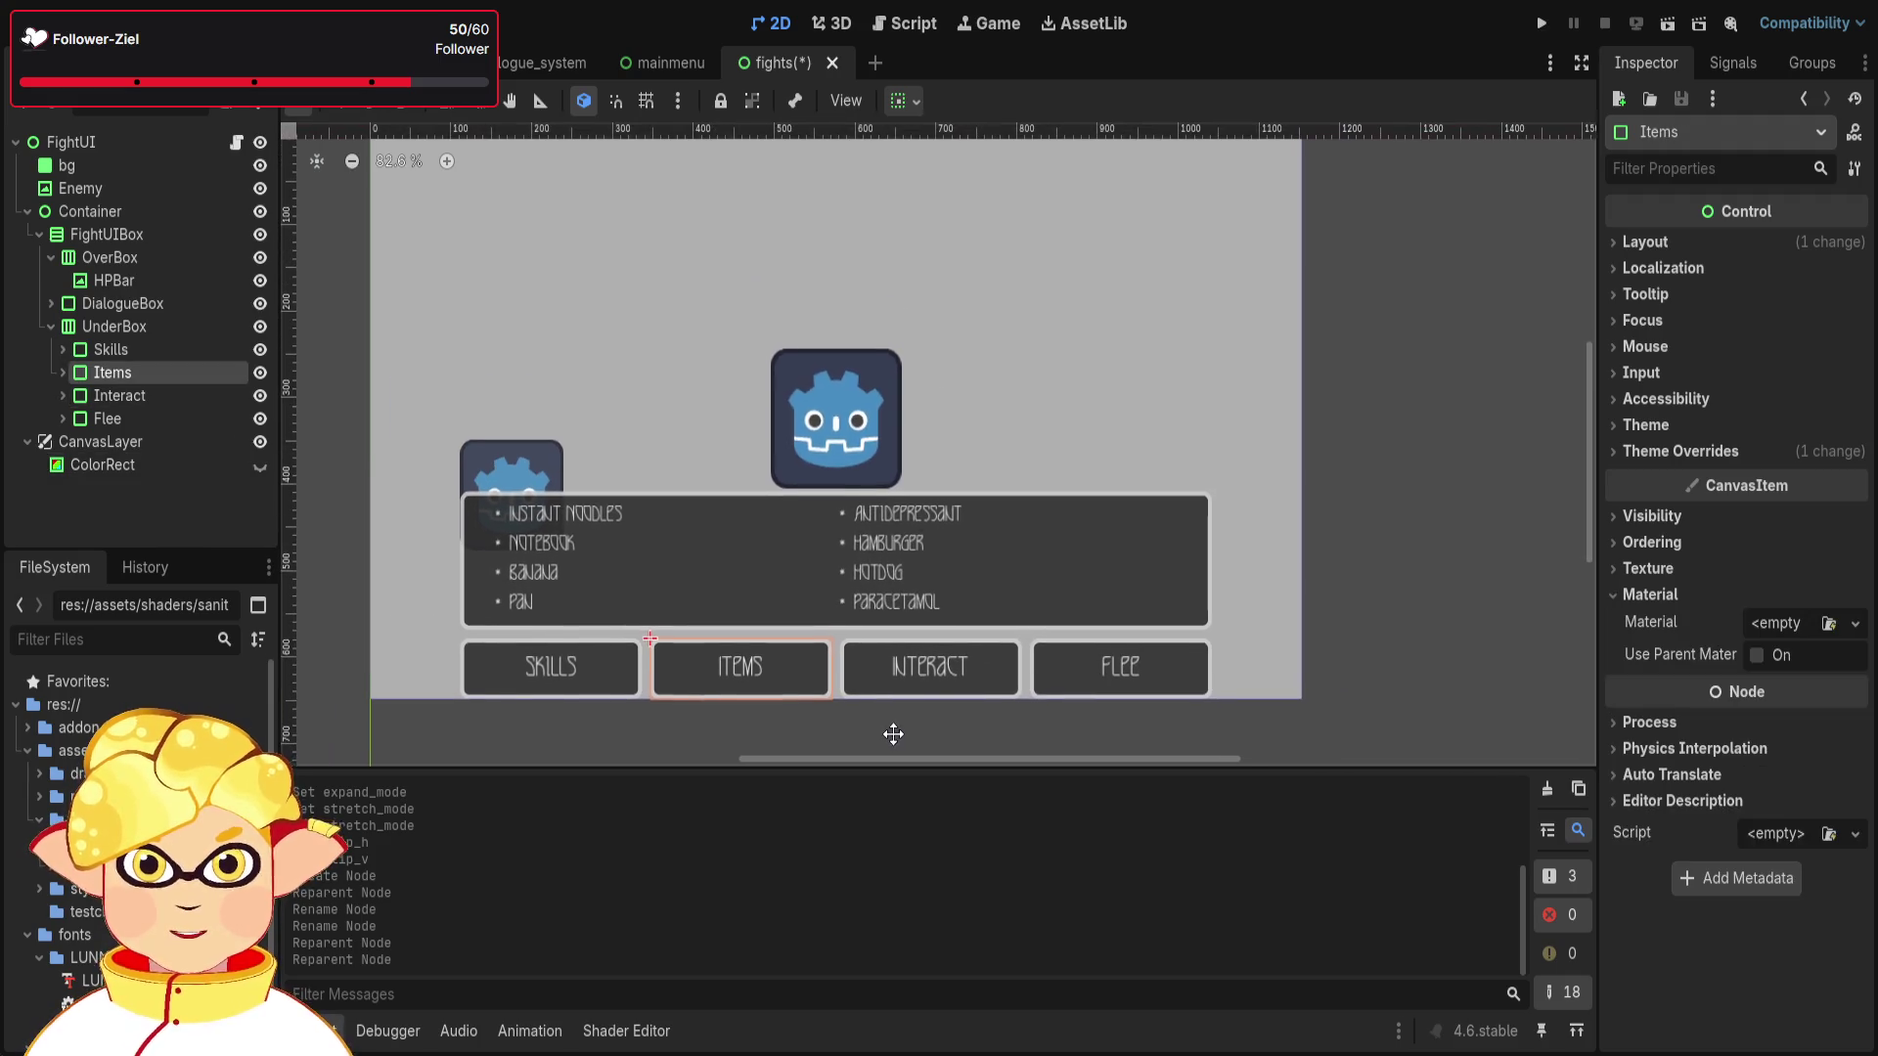
left_click(86, 260)
left_click(112, 276)
key("Up")
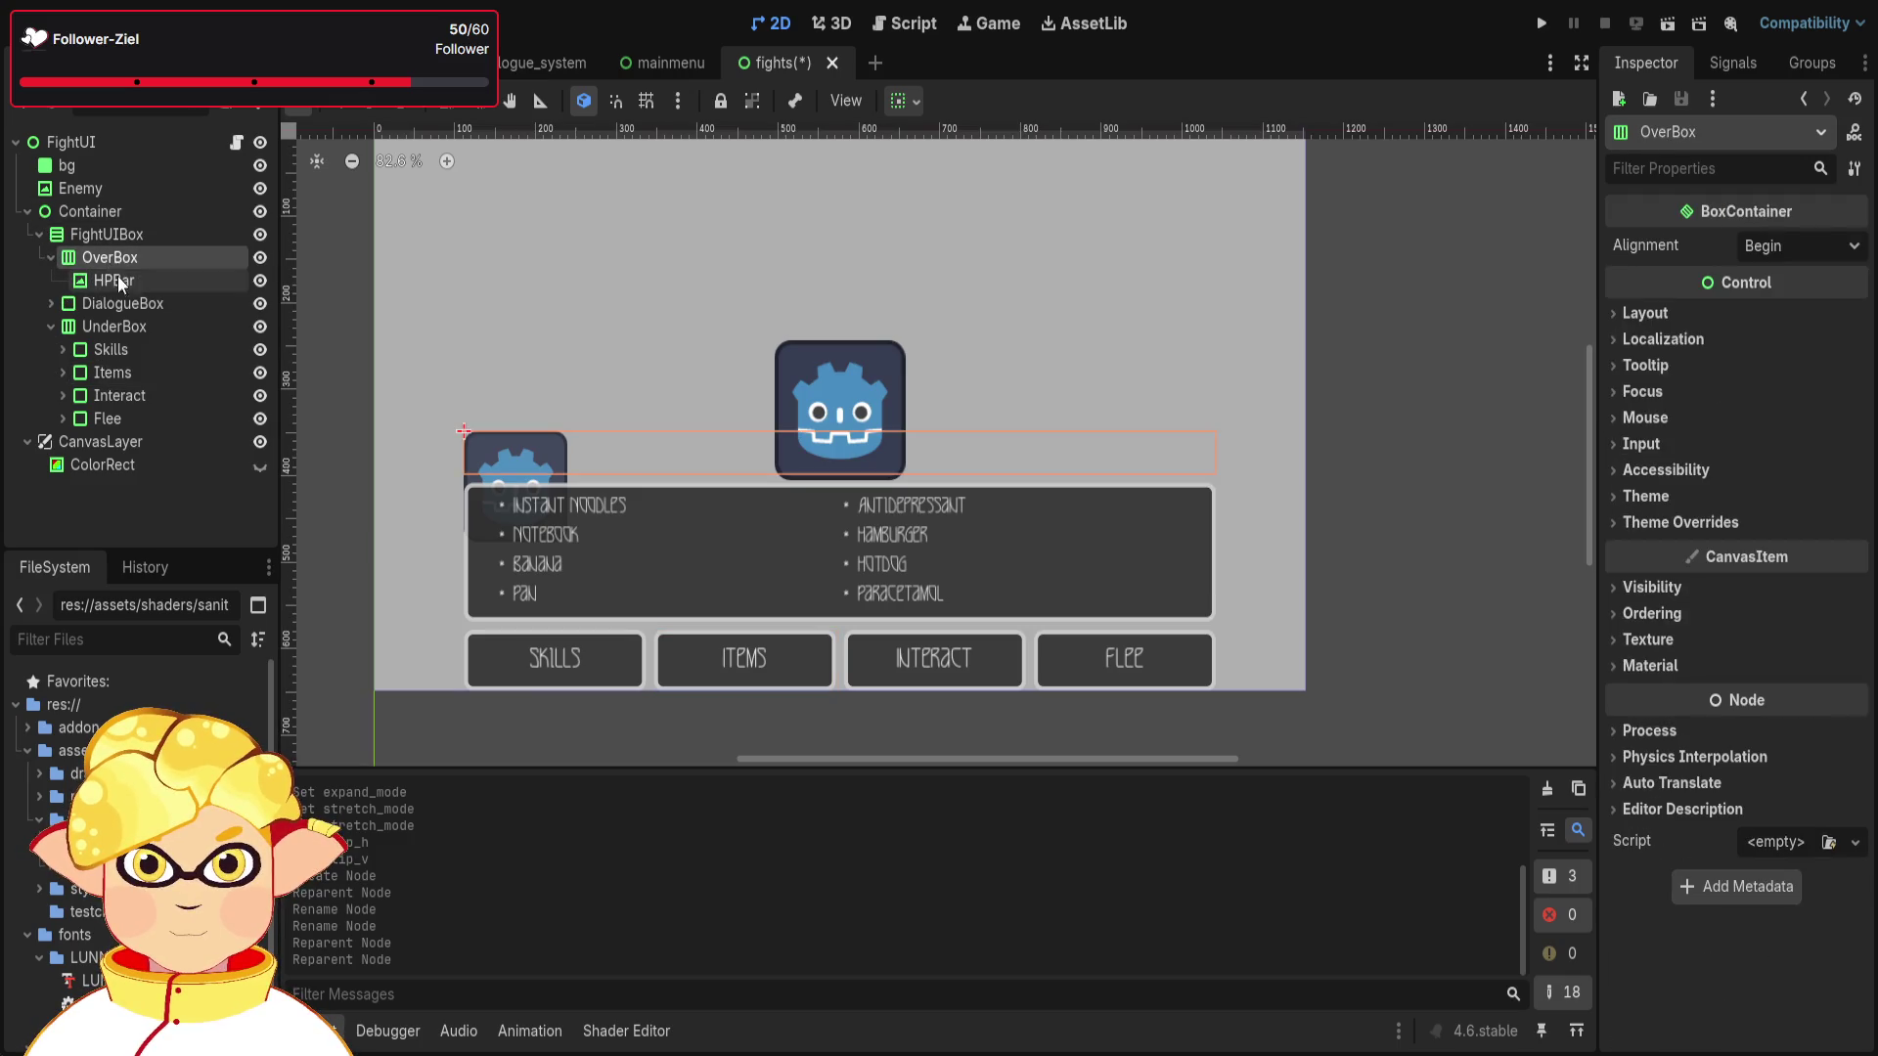
left_click(125, 281)
key("Up")
left_click(127, 281)
key("Up")
left_click(63, 349)
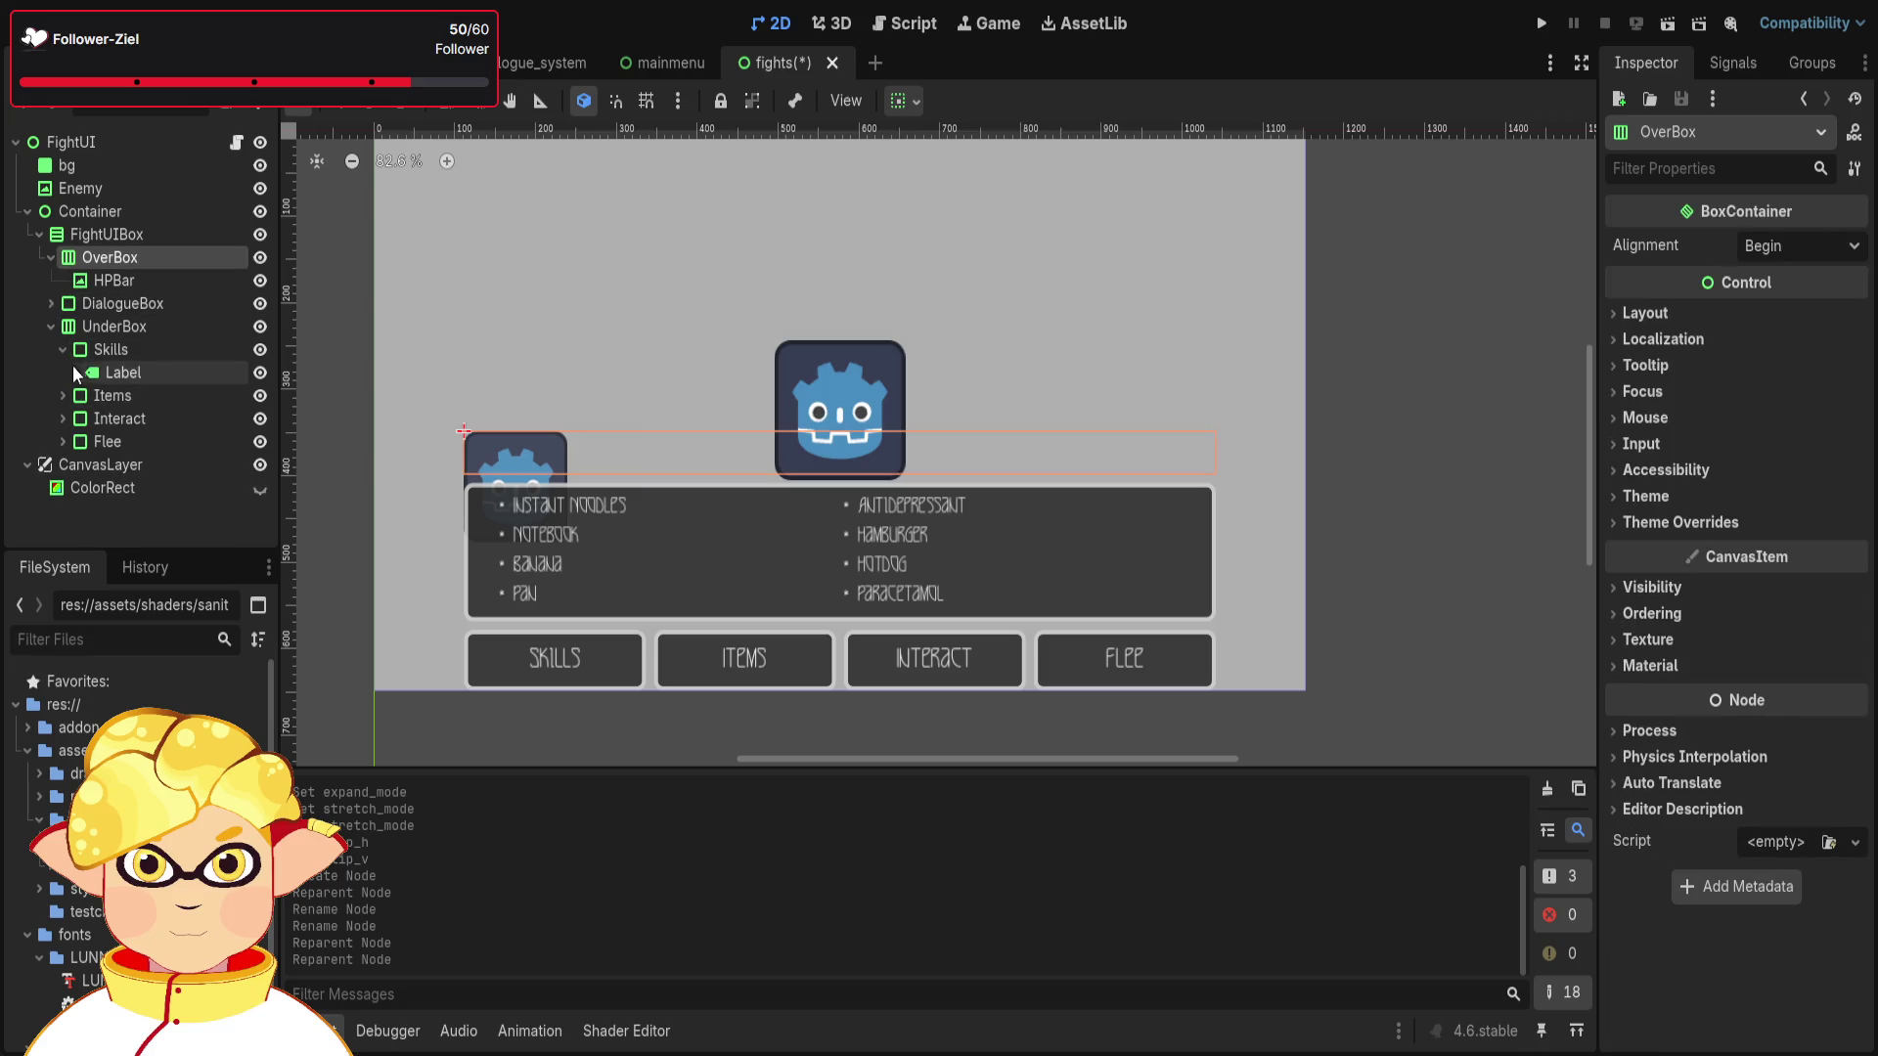
left_click(100, 351)
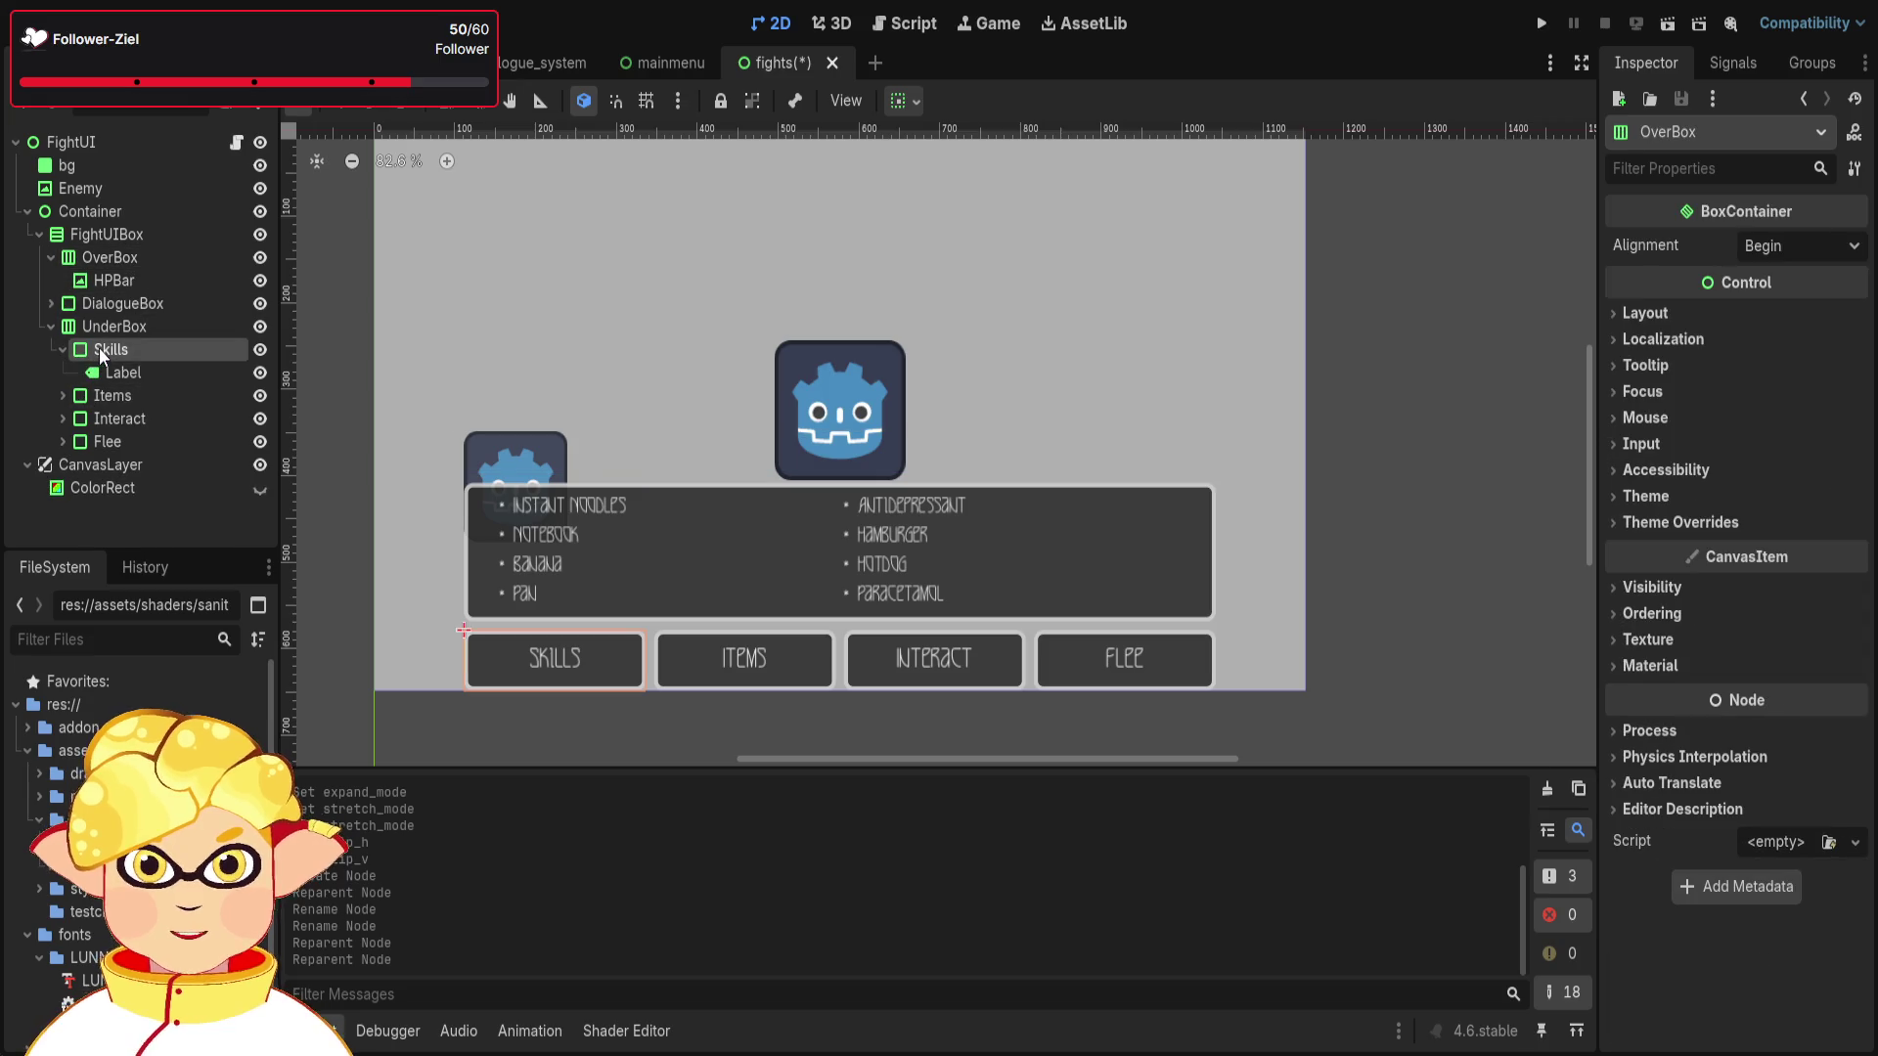
left_click(101, 241)
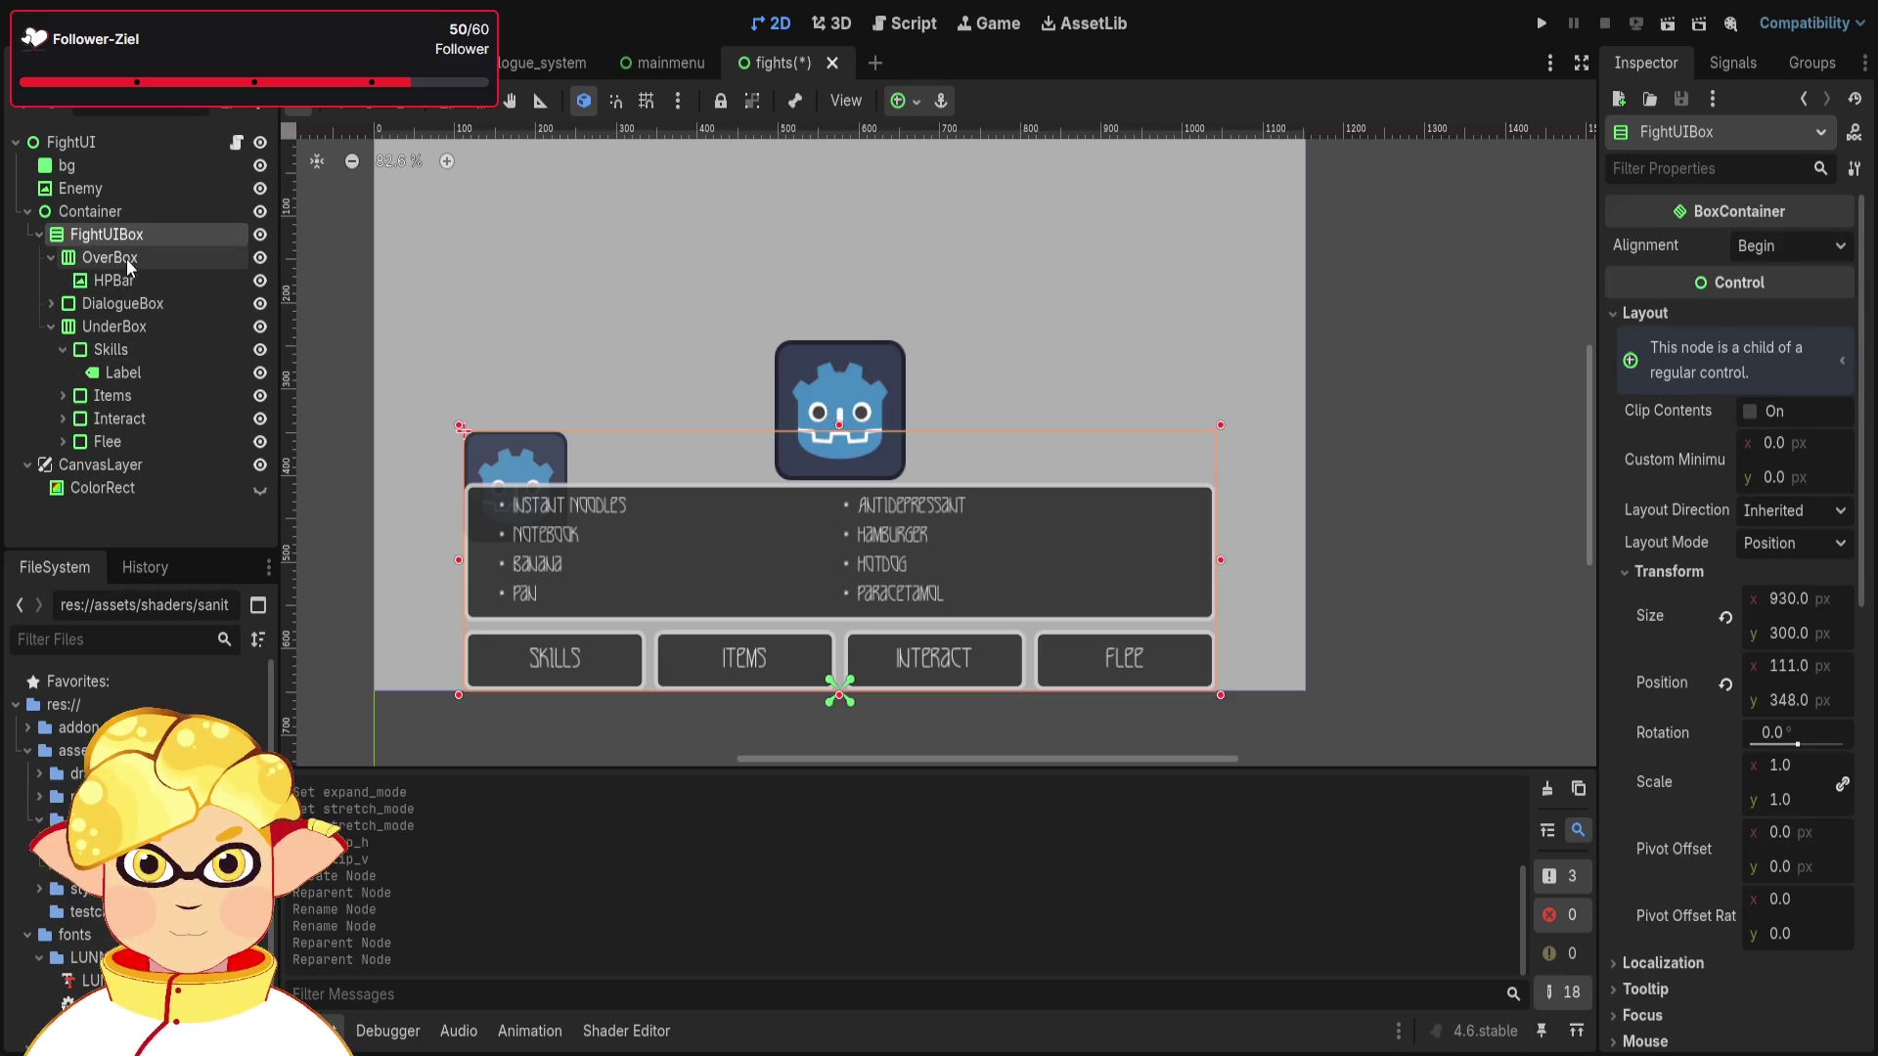
- Paste a copy of the Skills button into OverBox and move it above HPBar
left_click(126, 258)
key("ctrl+v")
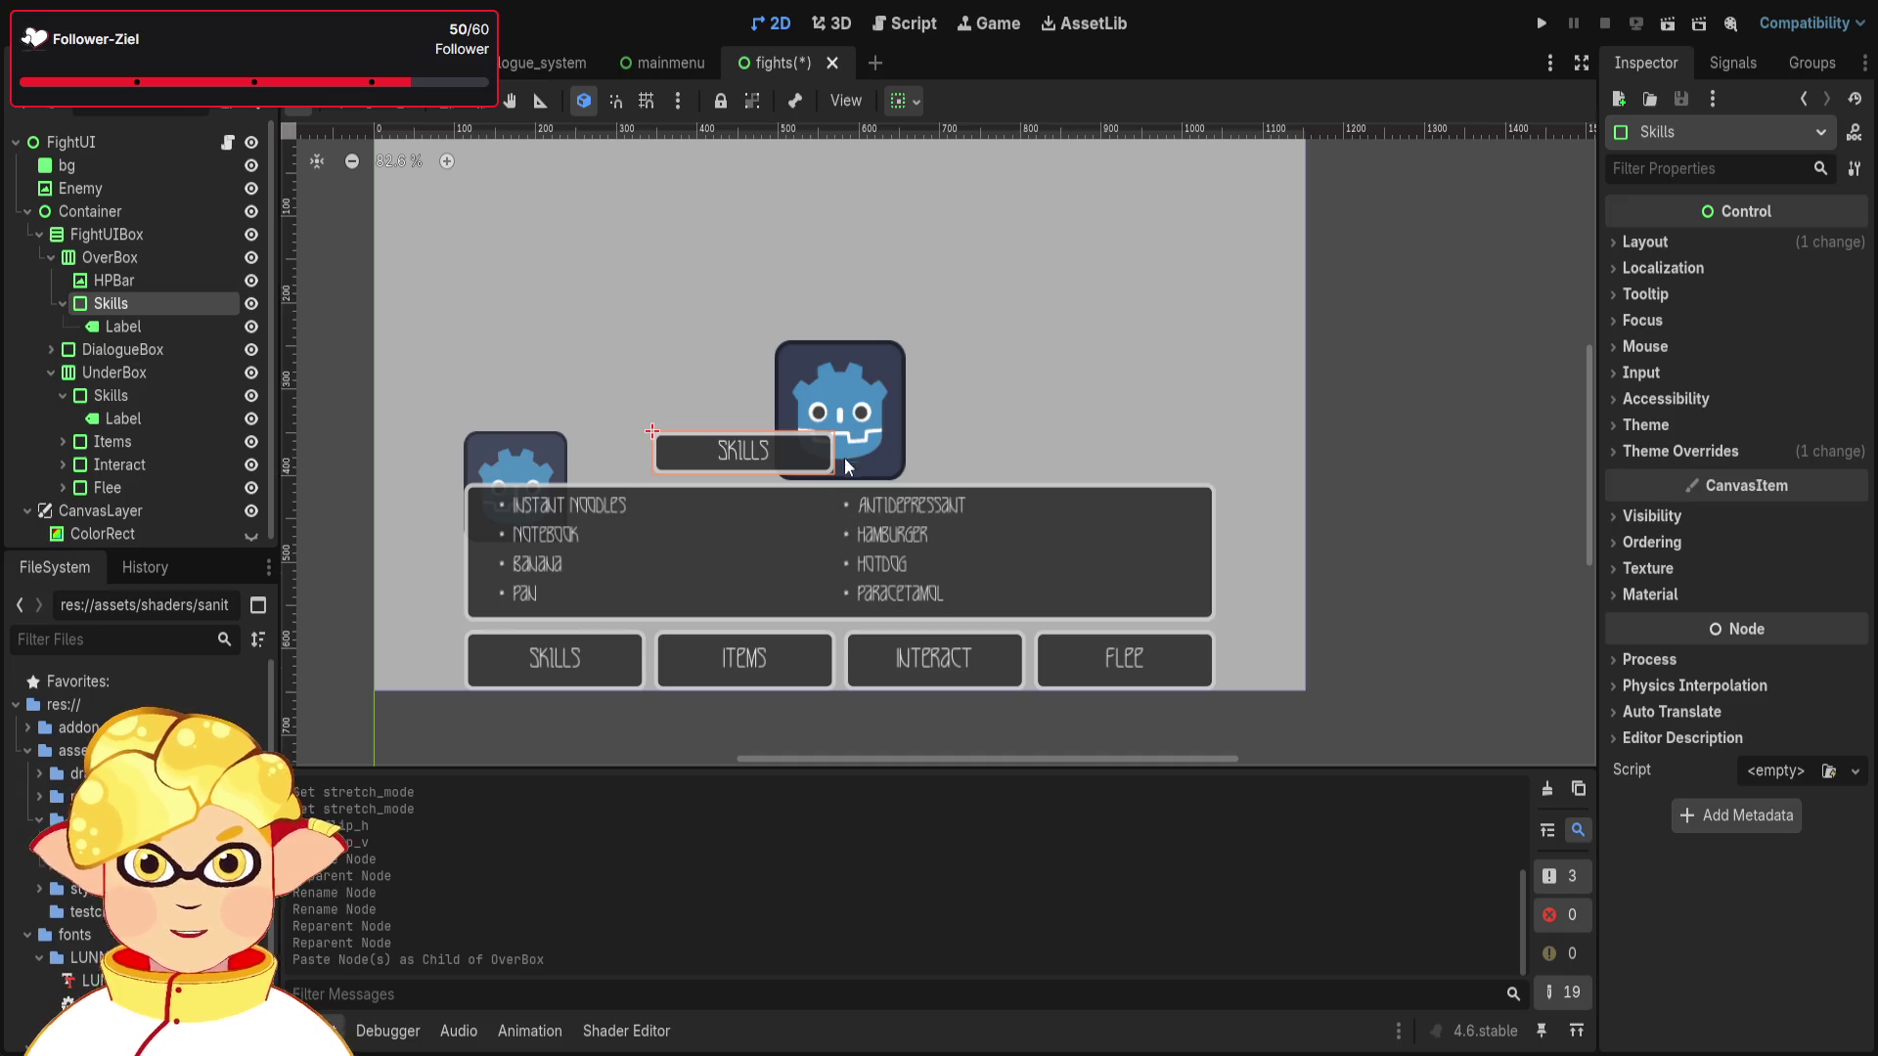
scroll(843, 458, "up", 2)
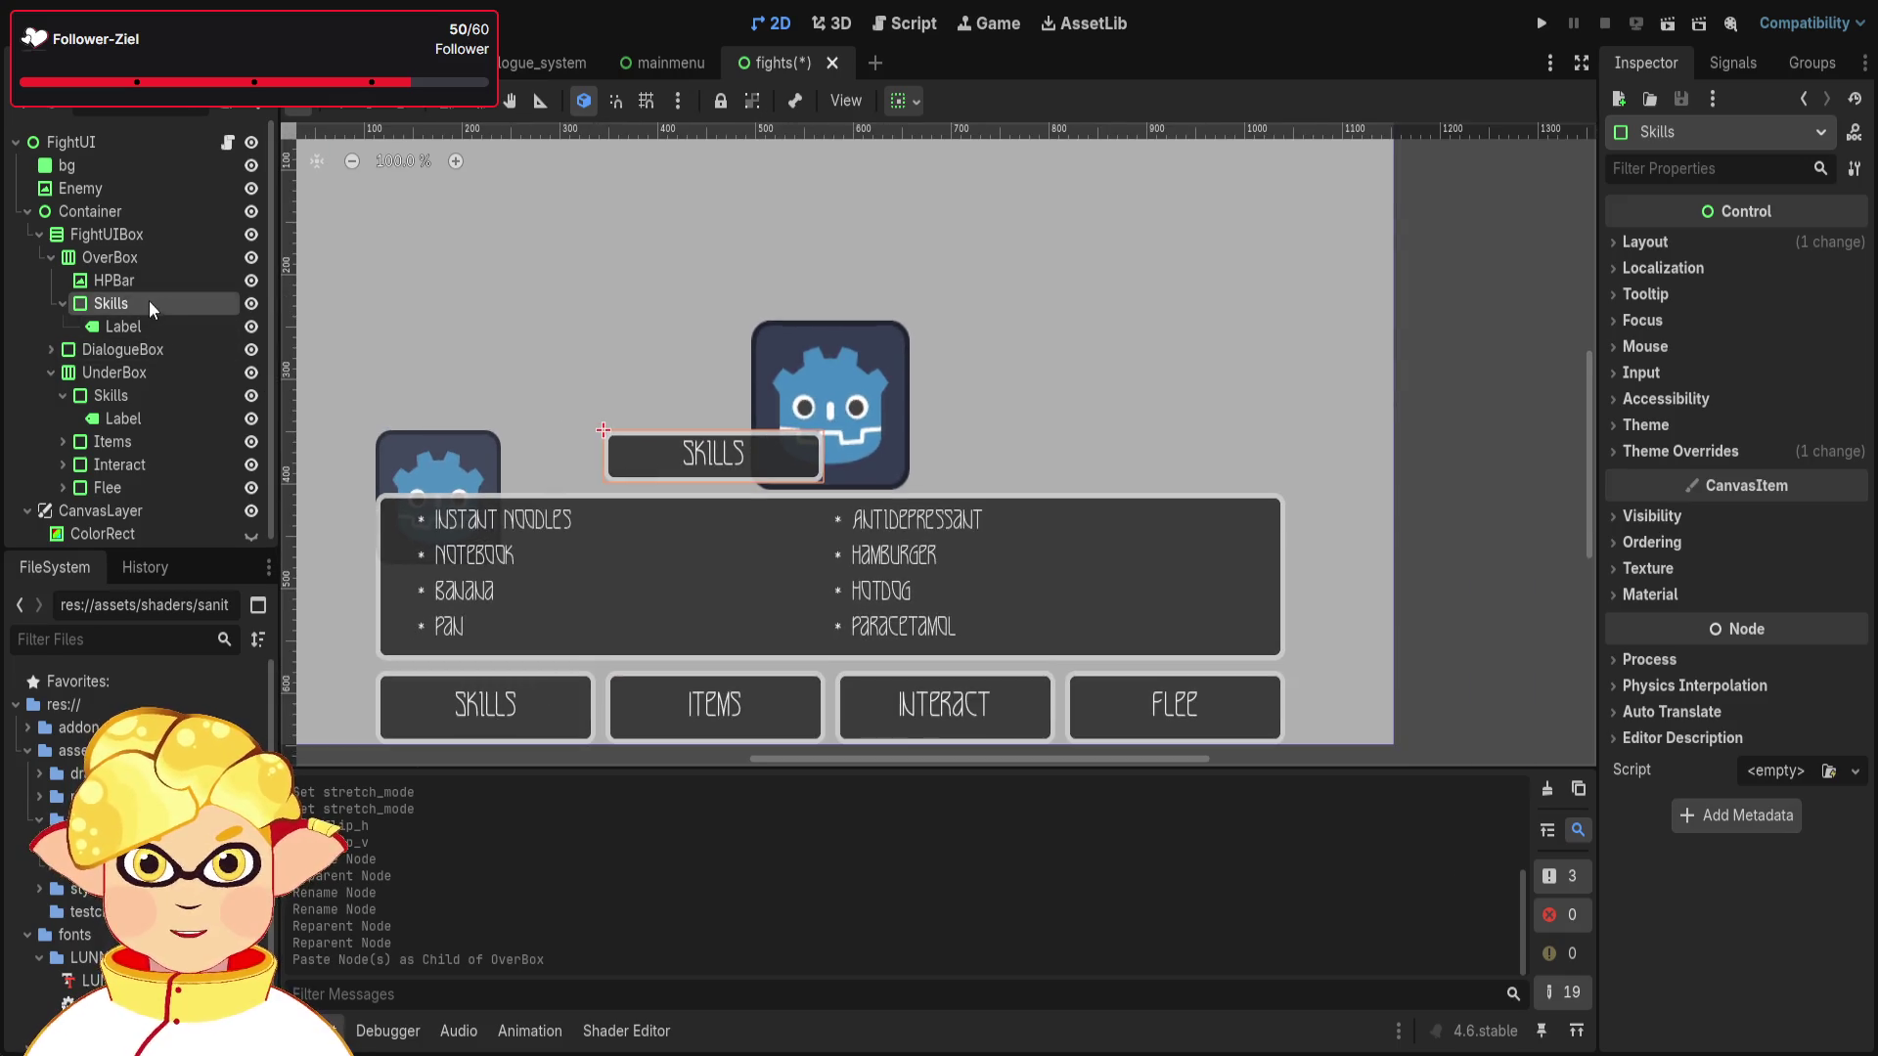
mouse_move(55, 296)
left_mouse_down()
mouse_move(100, 302)
mouse_move(98, 272)
left_mouse_up()
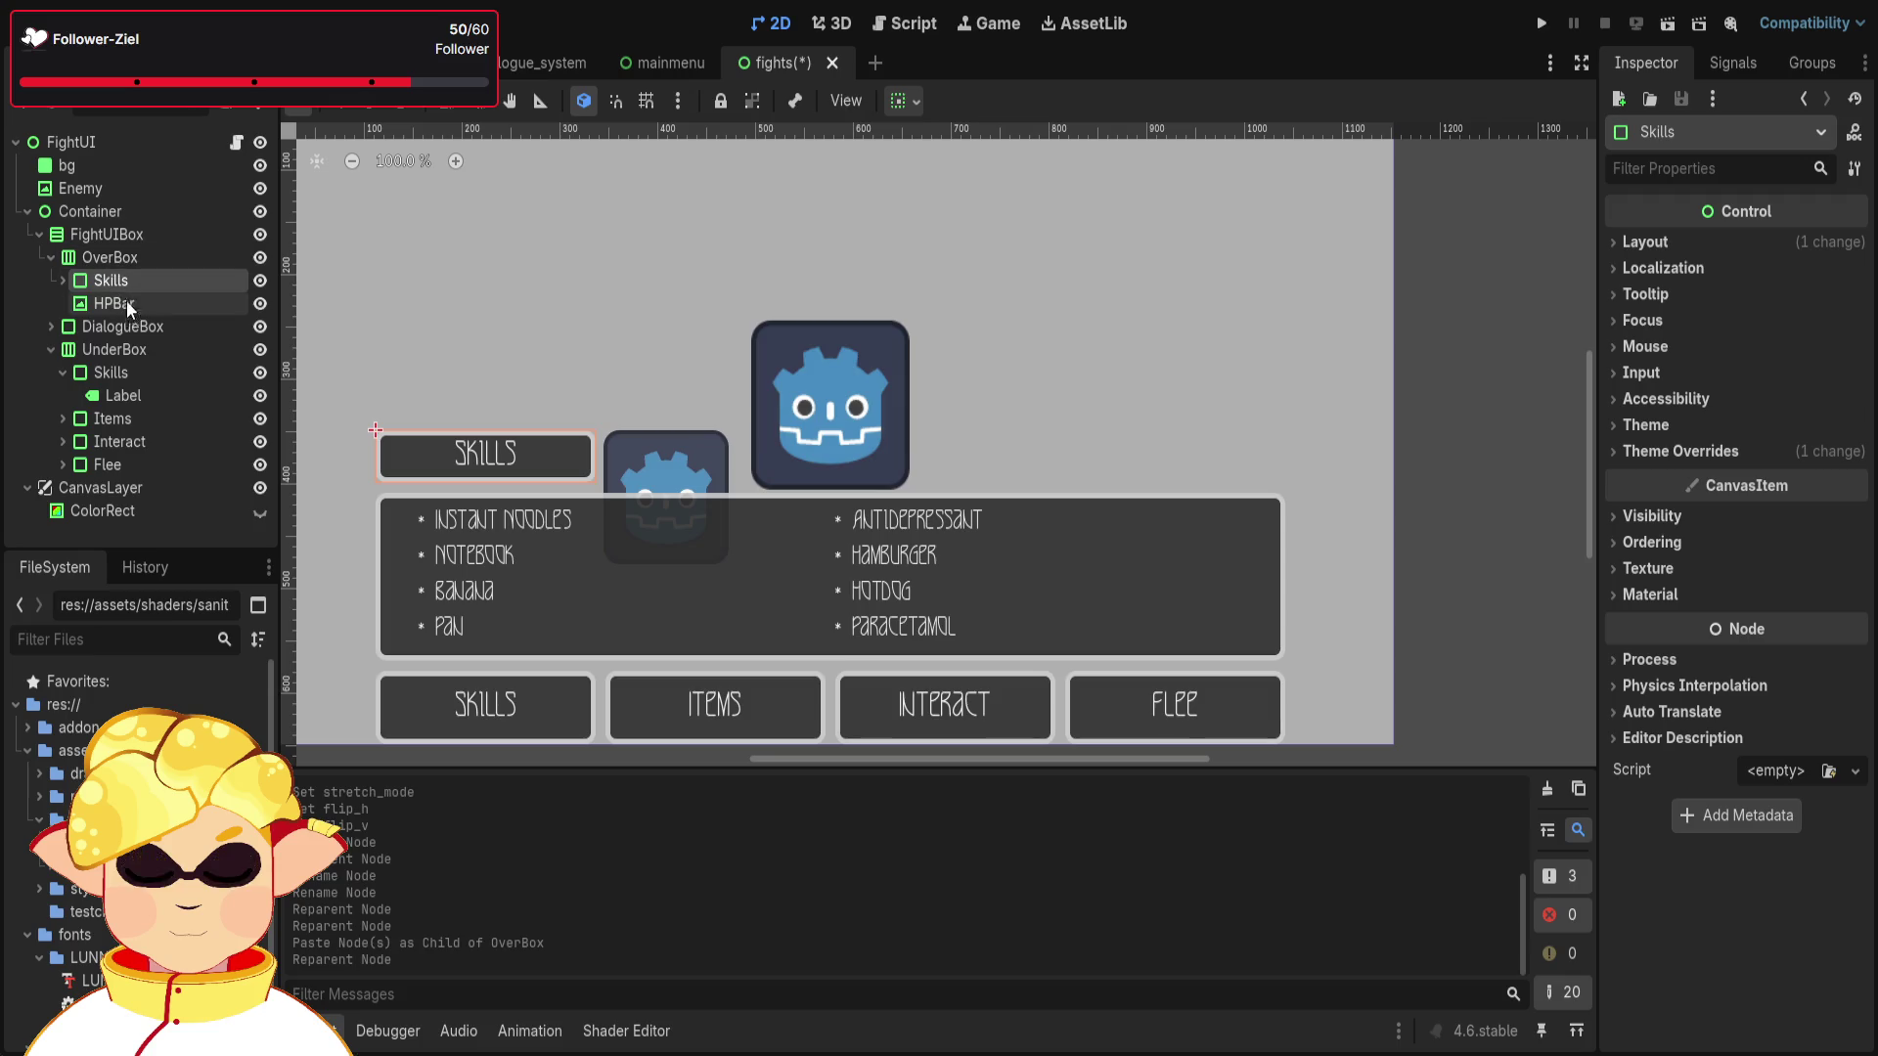
- Select the Label inside the new Skills copy
left_click(62, 280)
left_click(114, 307)
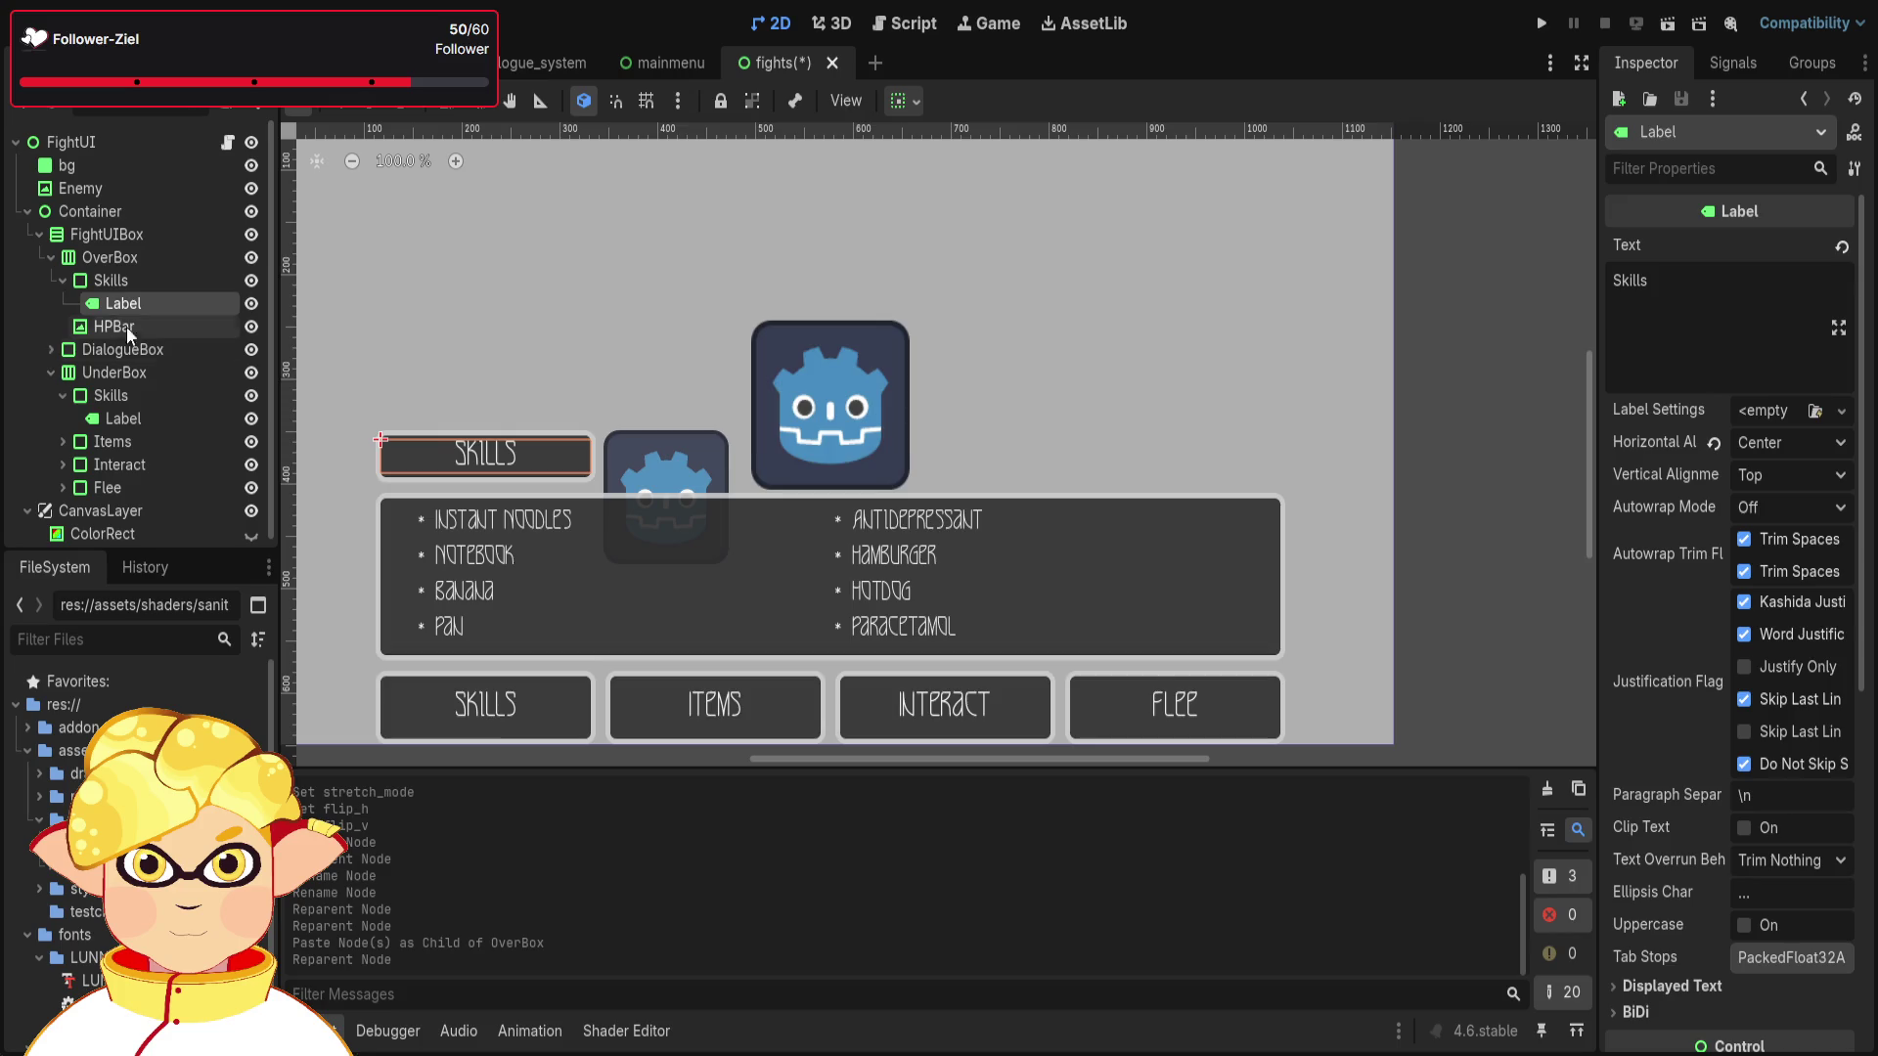
scroll(457, 450, "down", 2)
scroll(506, 501, "up", 5)
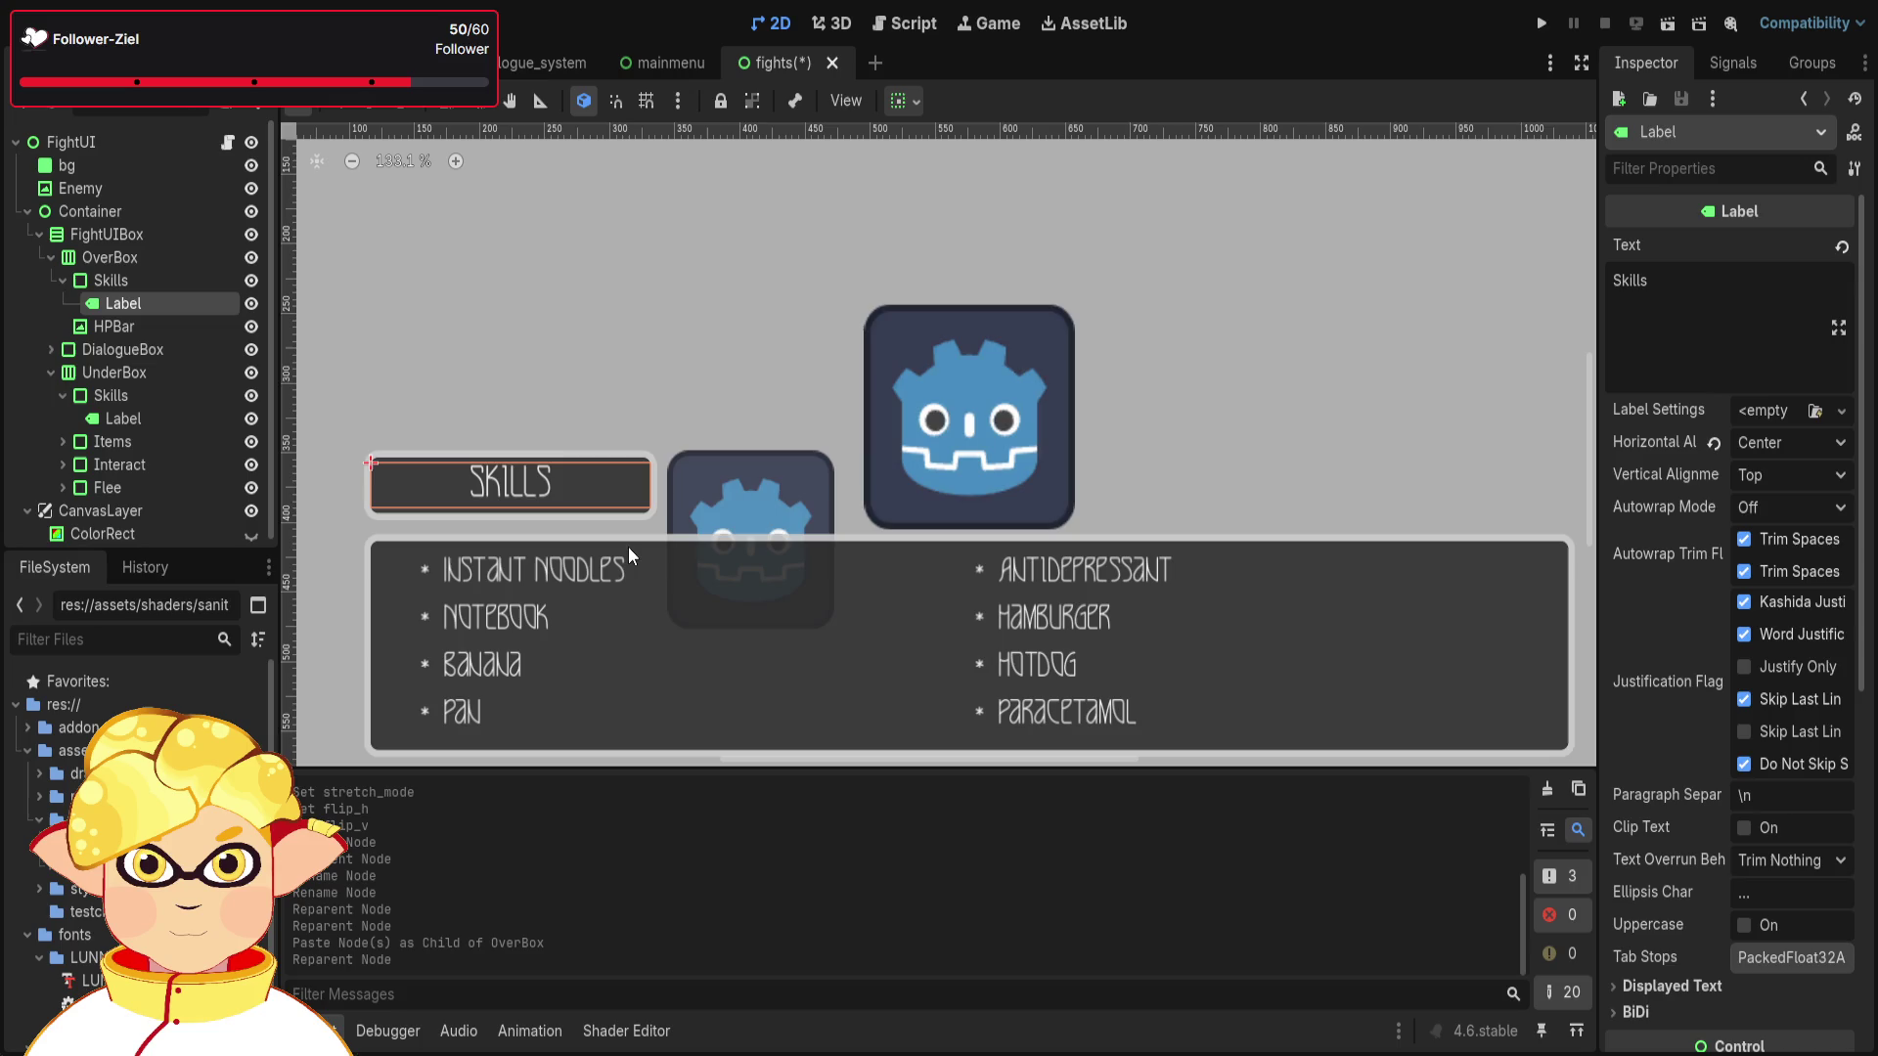
scroll(596, 556, "down", 4)
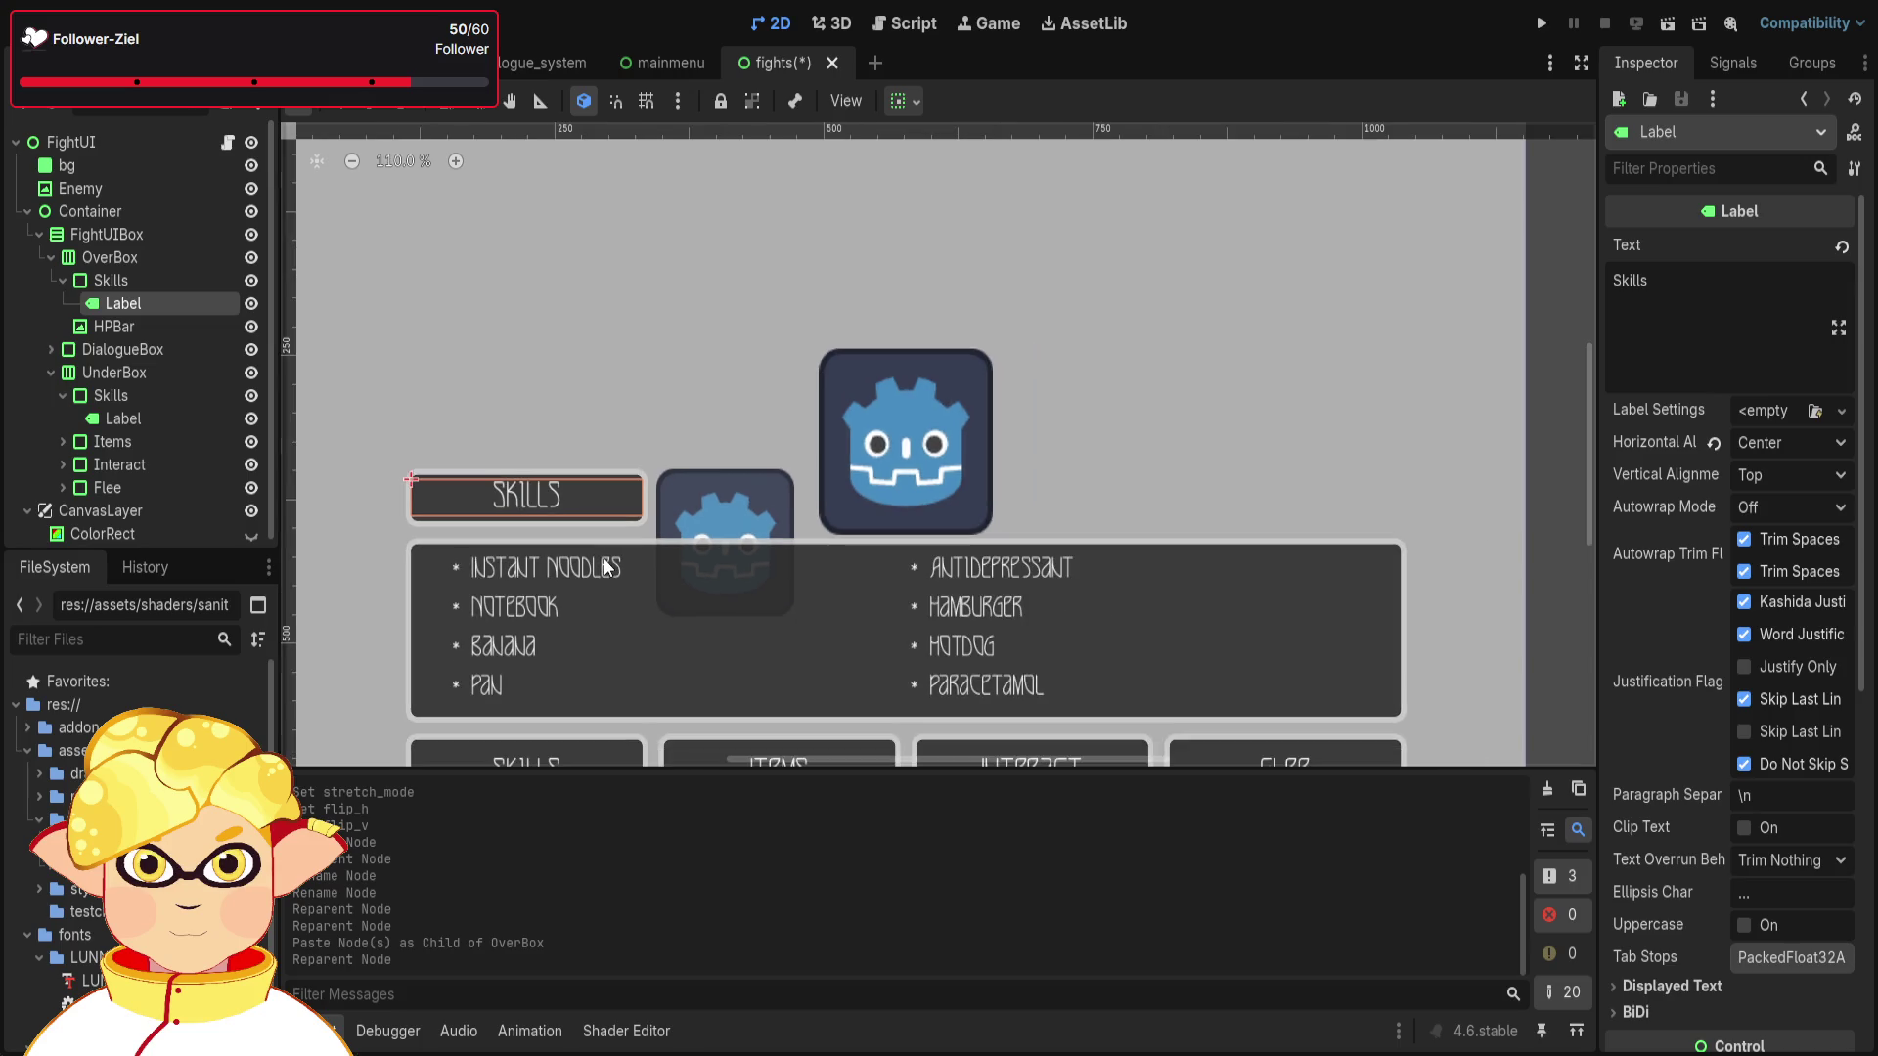
scroll(596, 621, "up", 3)
scroll(583, 631, "down", 2)
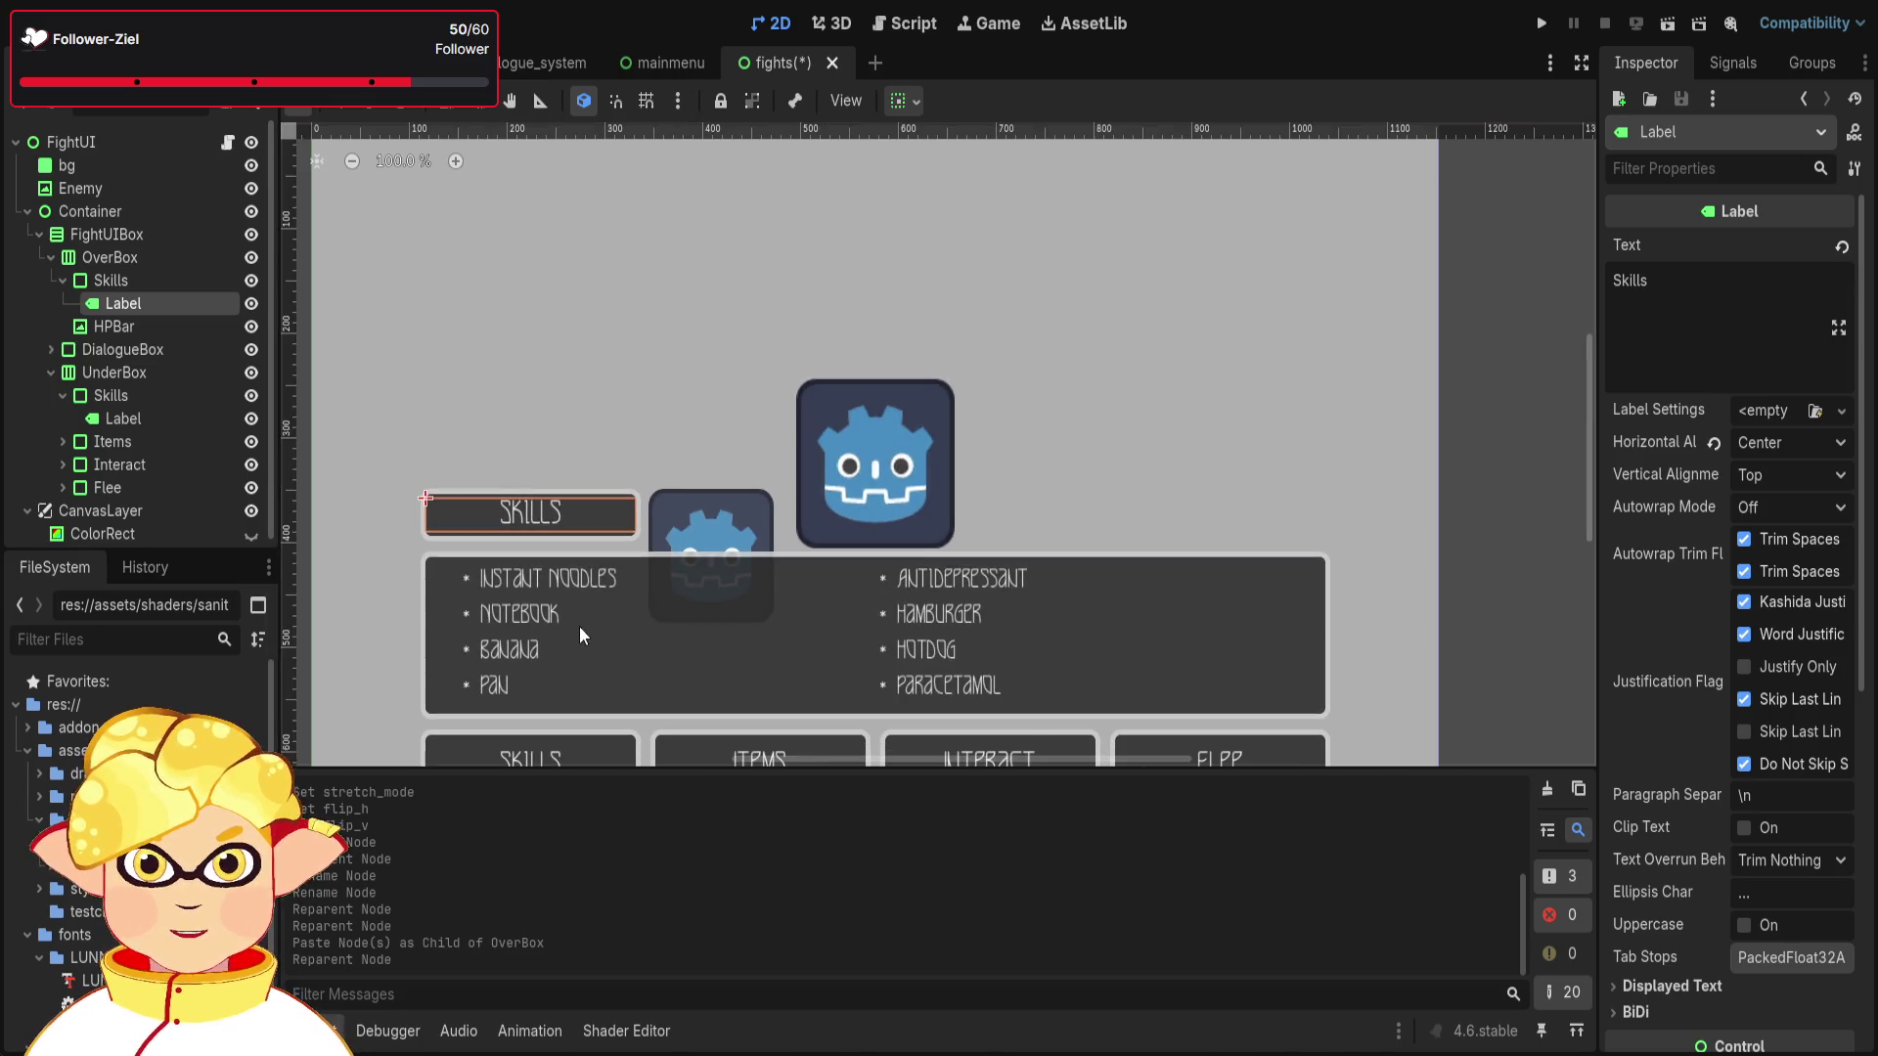
scroll(548, 614, "up", 4)
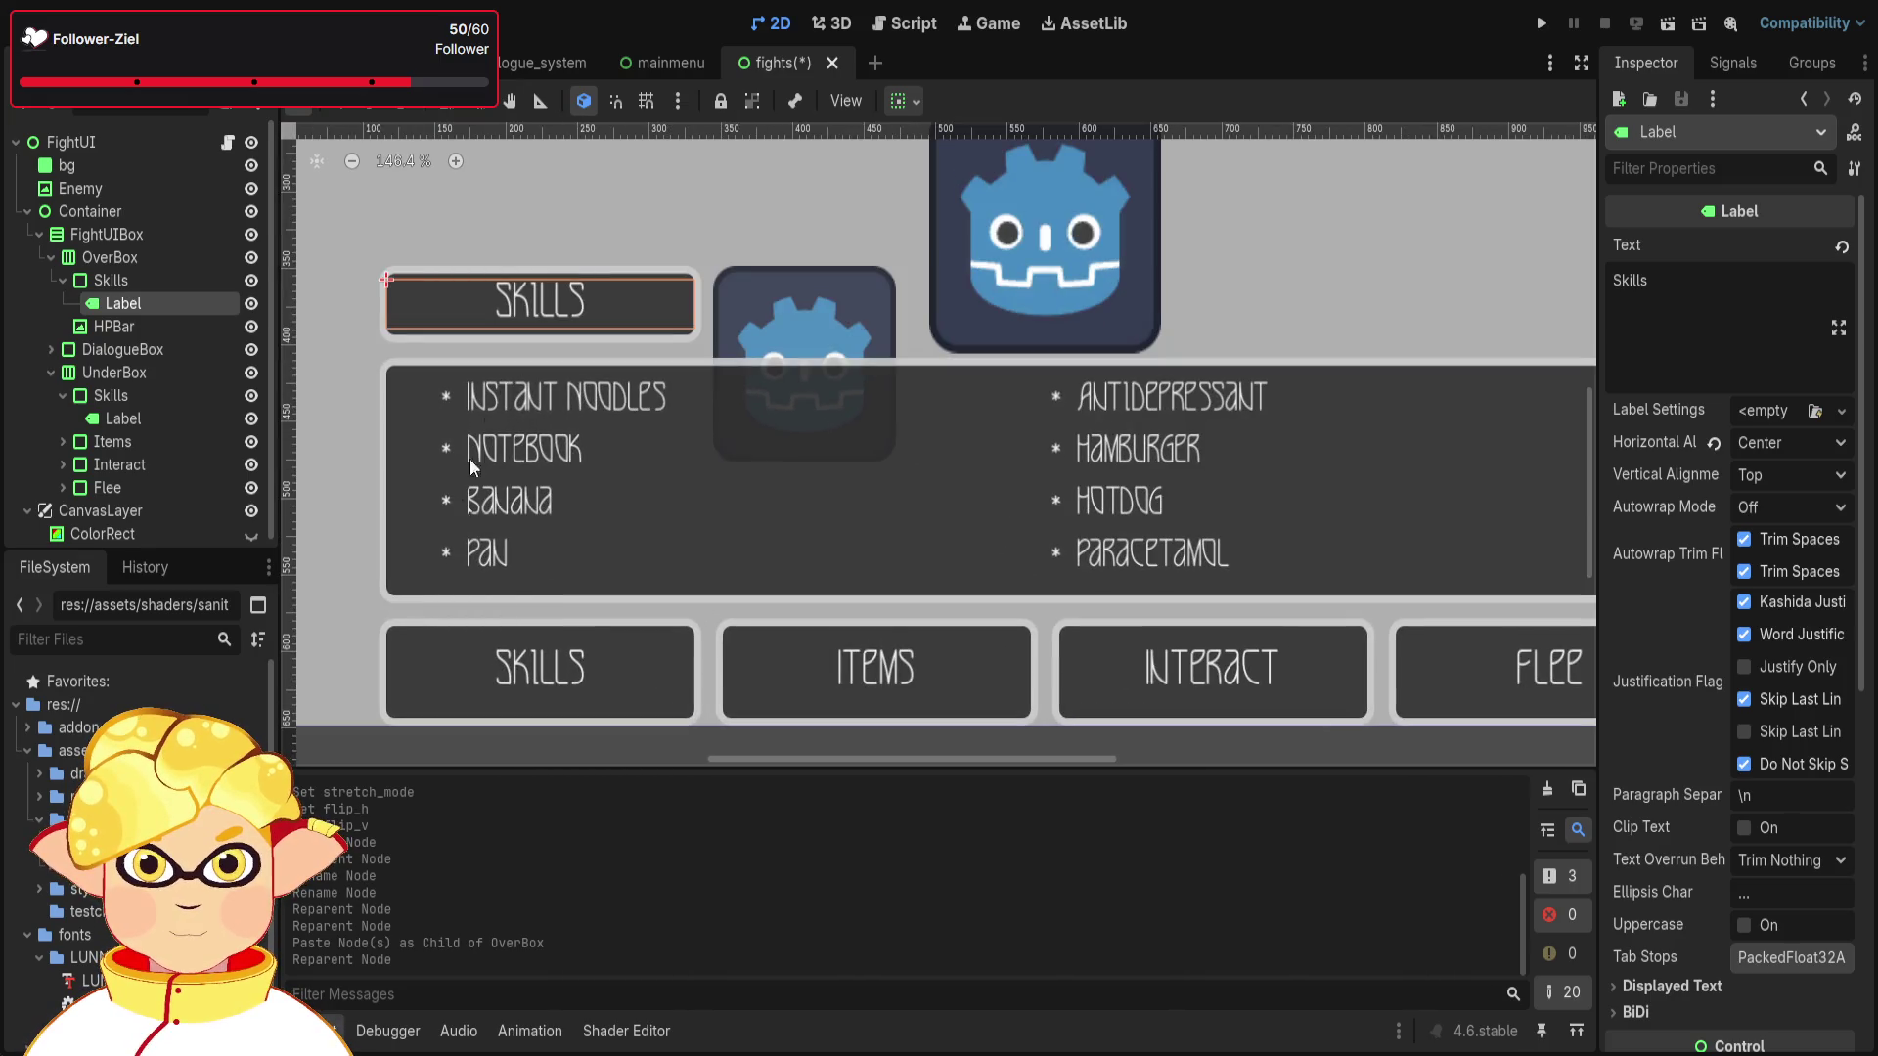
- Clear the label's existing Skills text in the Inspector
left_click_drag(1648, 281, 1613, 281)
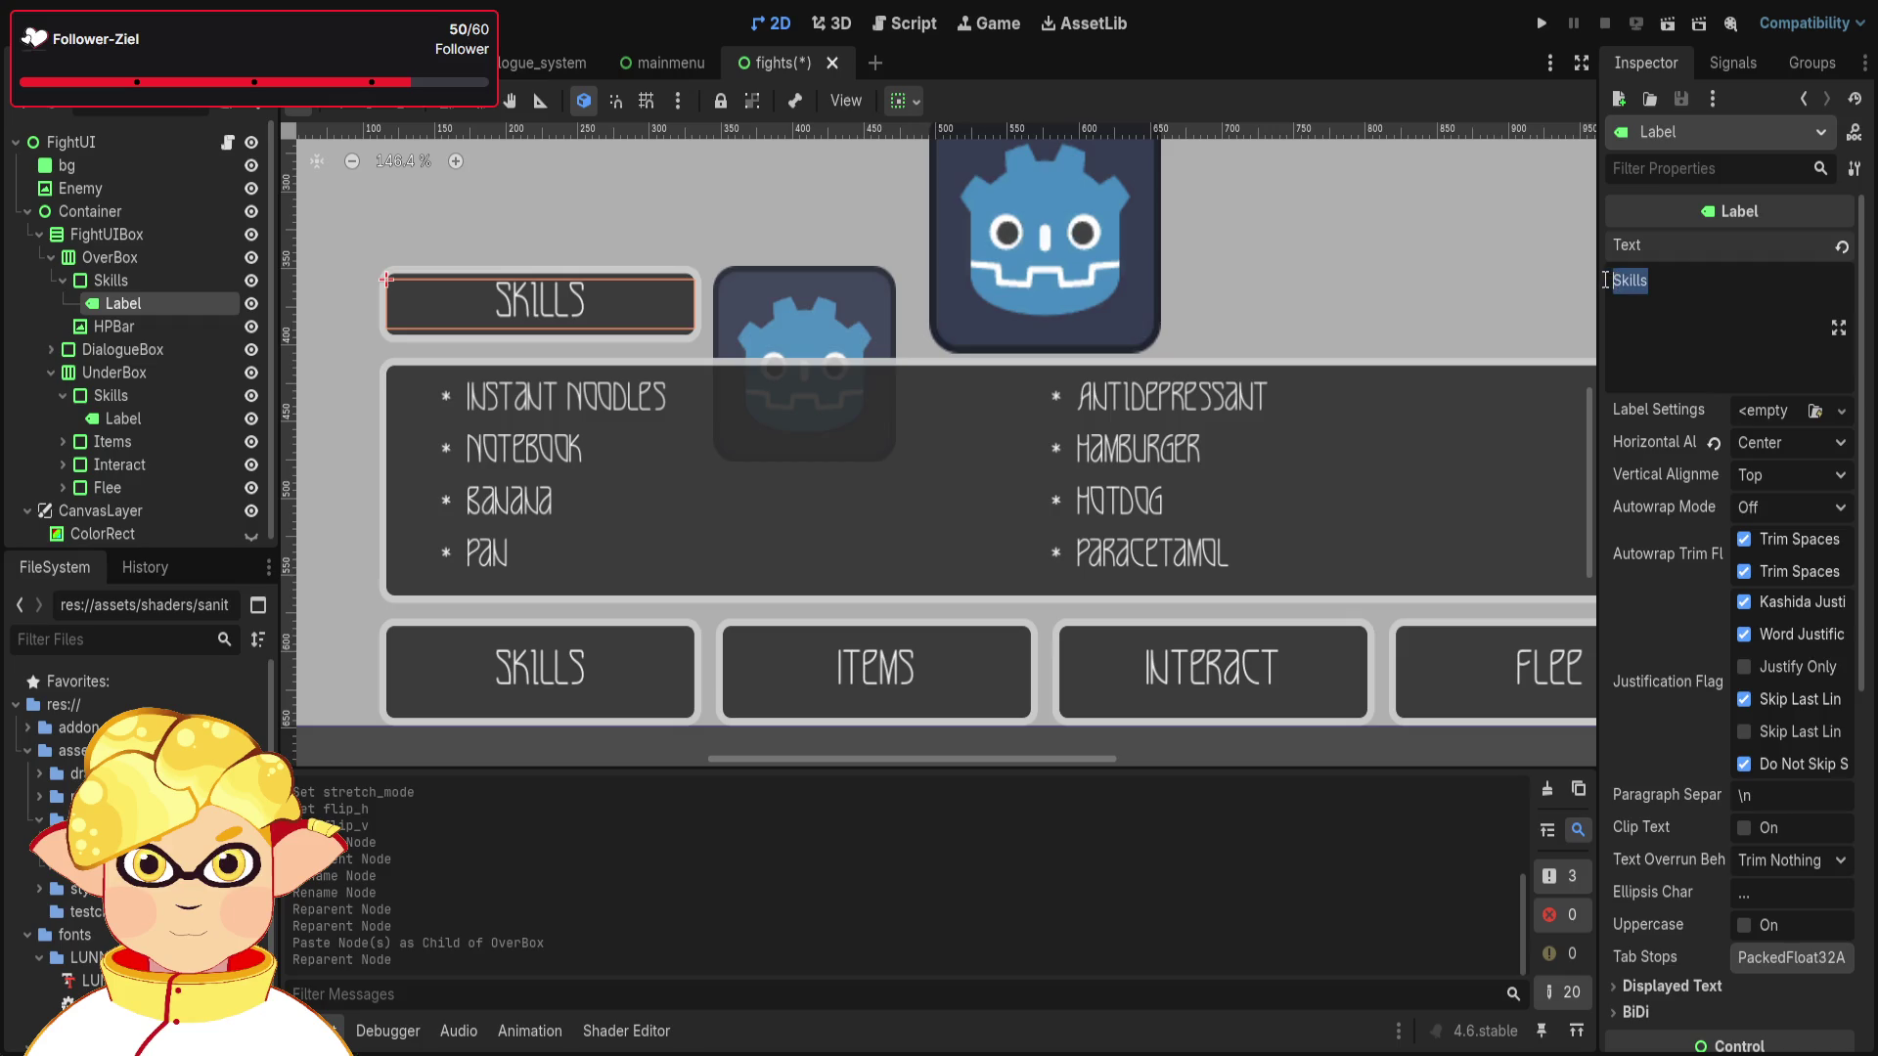
type("Name")
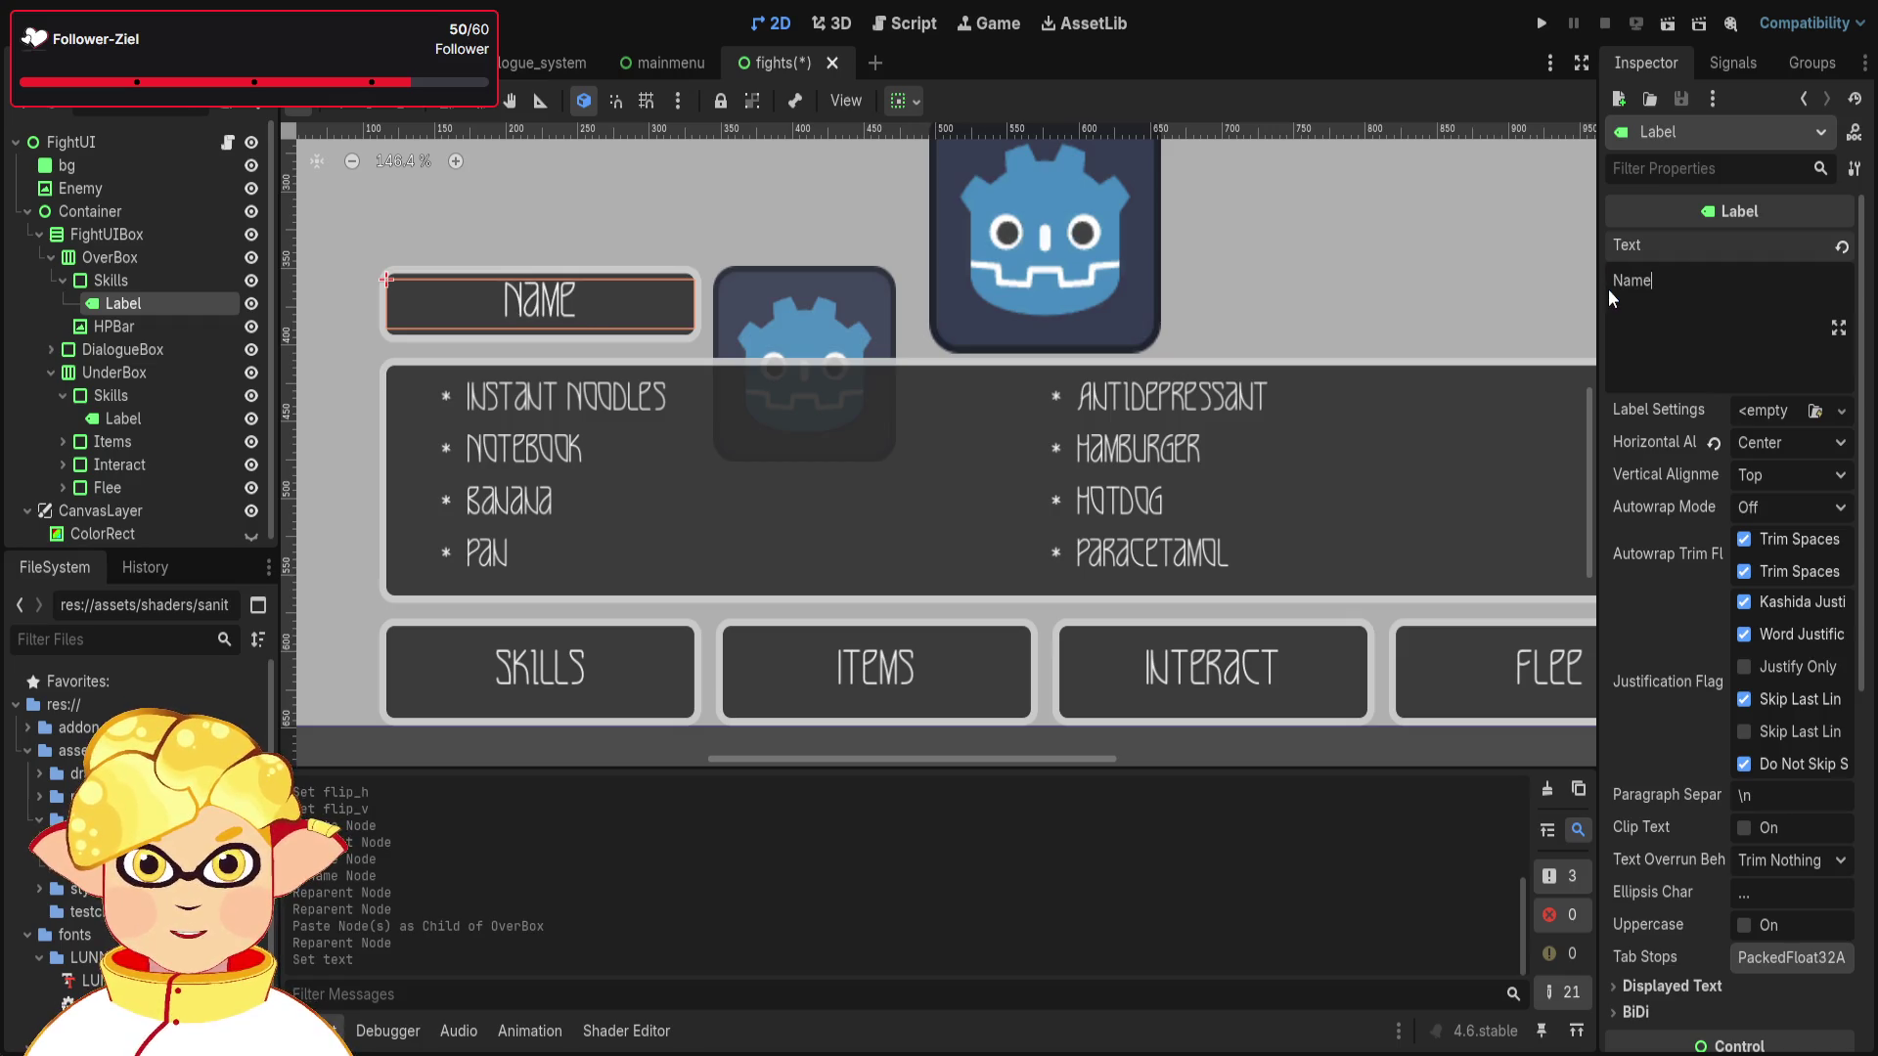
type(":")
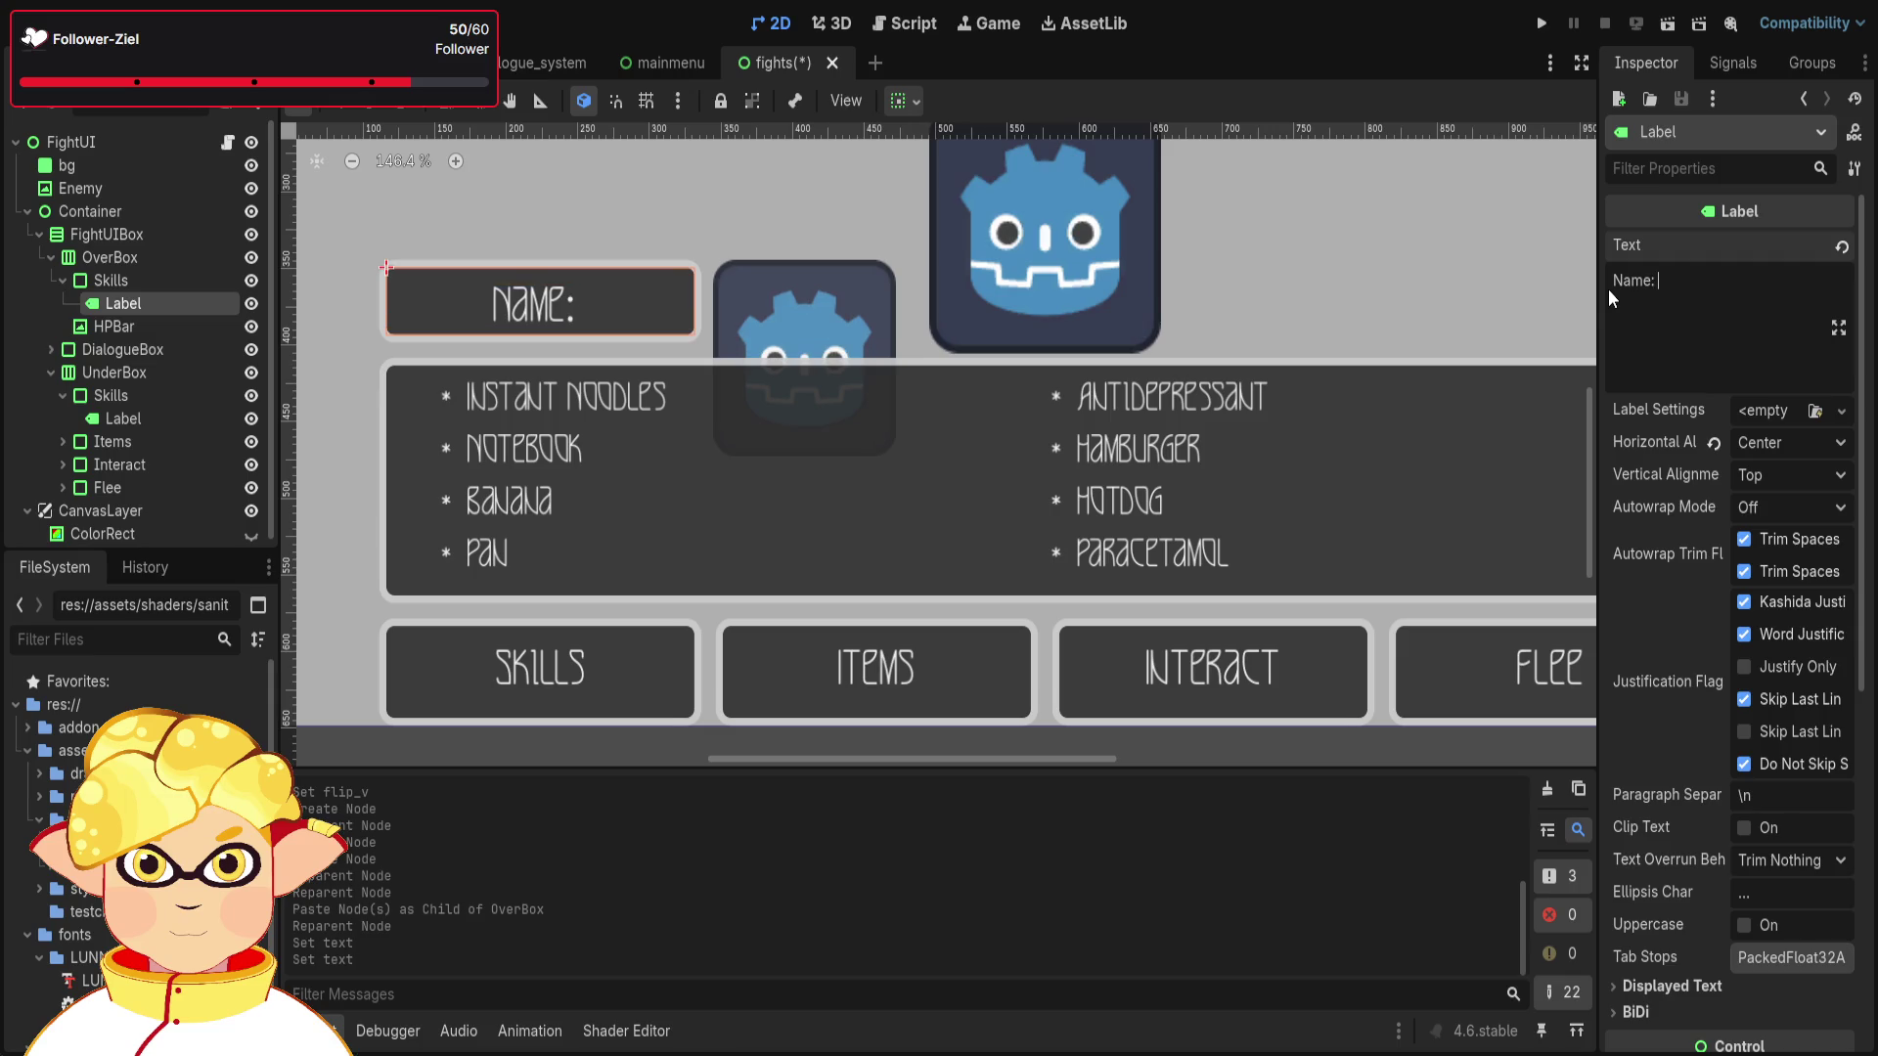
key("BackSpace")
key("BackSpace")
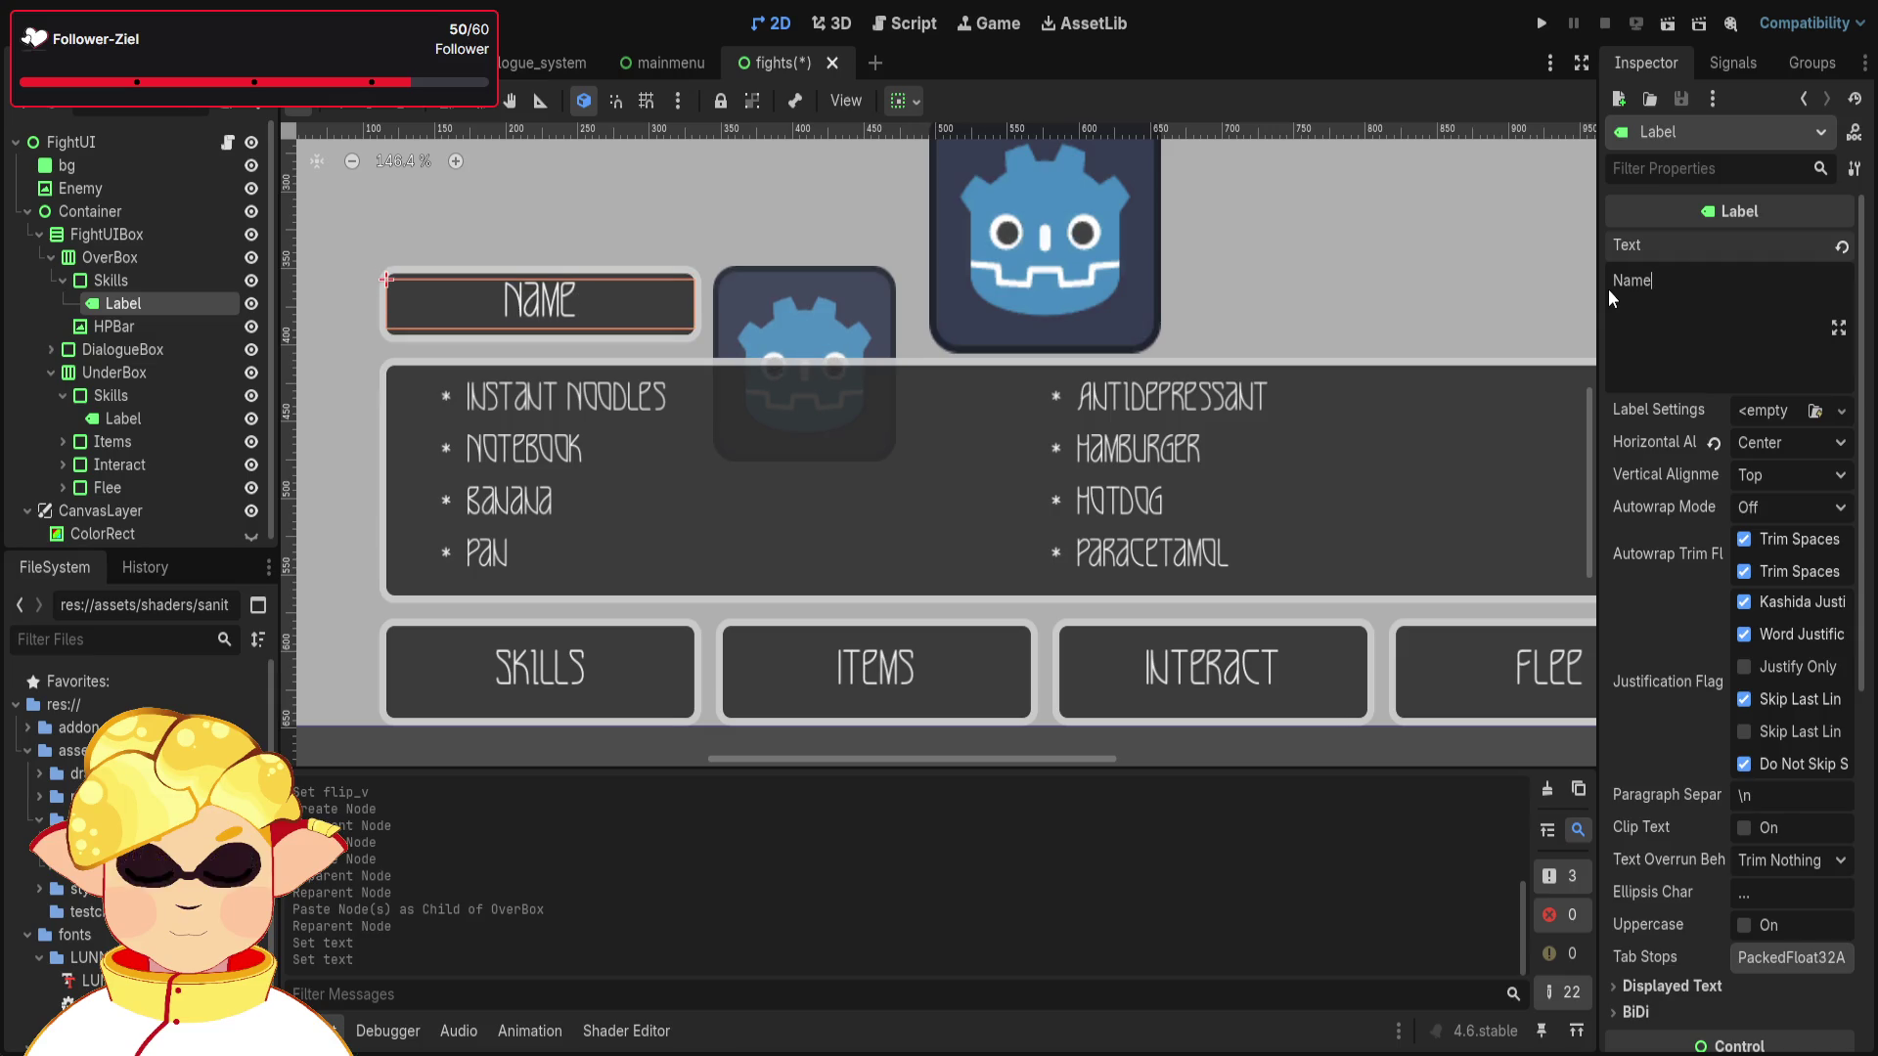
type(".")
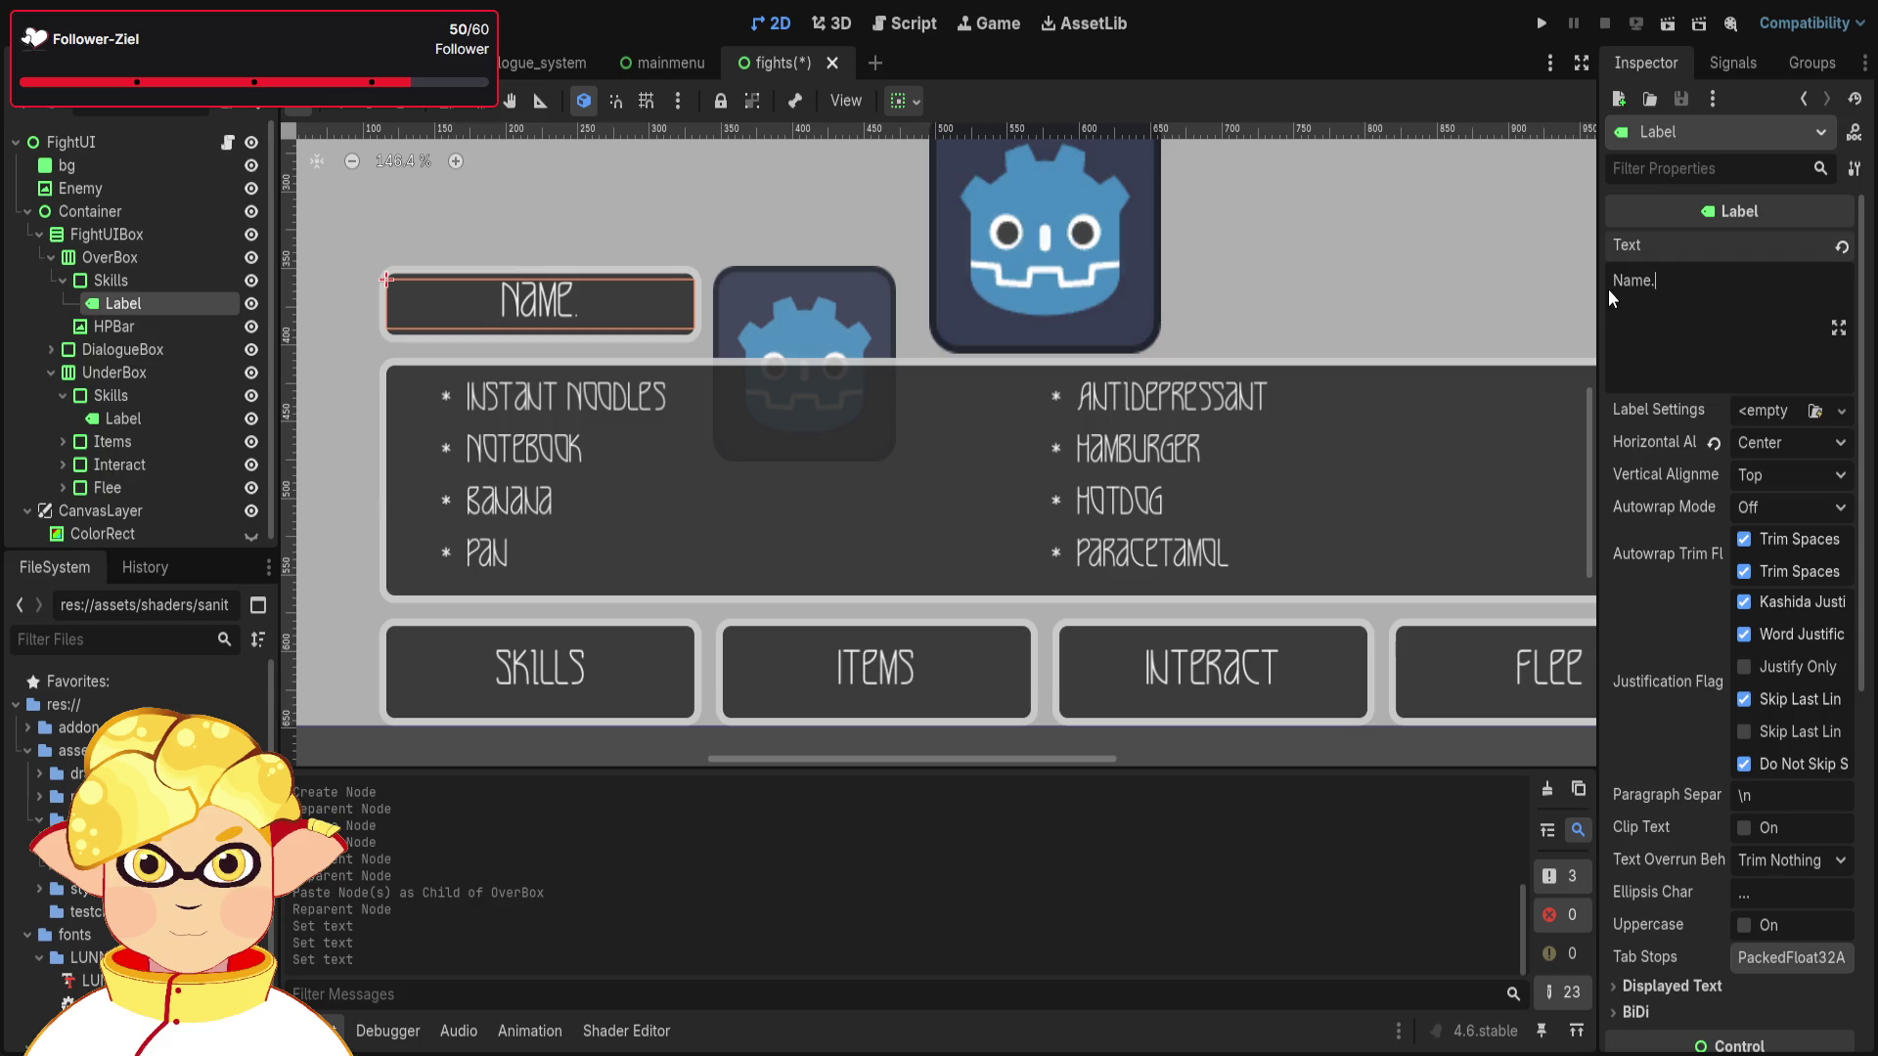
key("BackSpace")
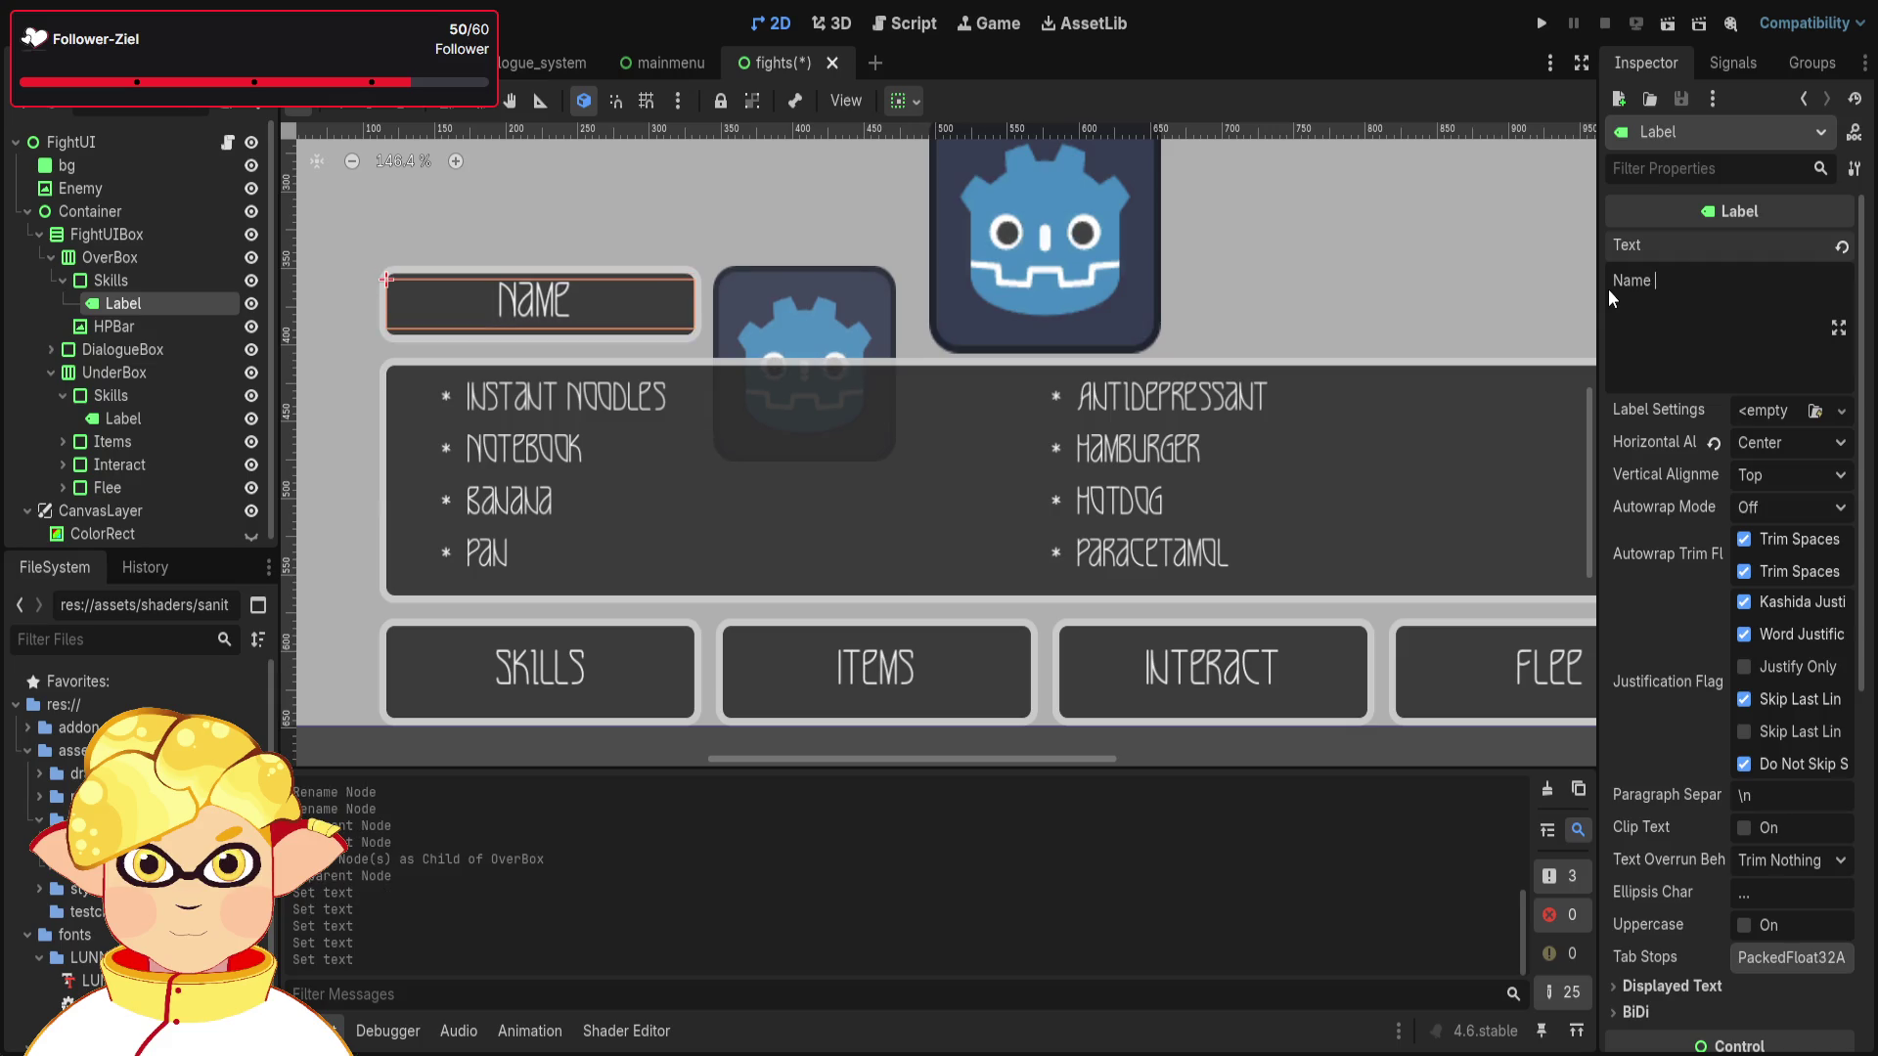
type("|")
key("BackSpace")
type("|")
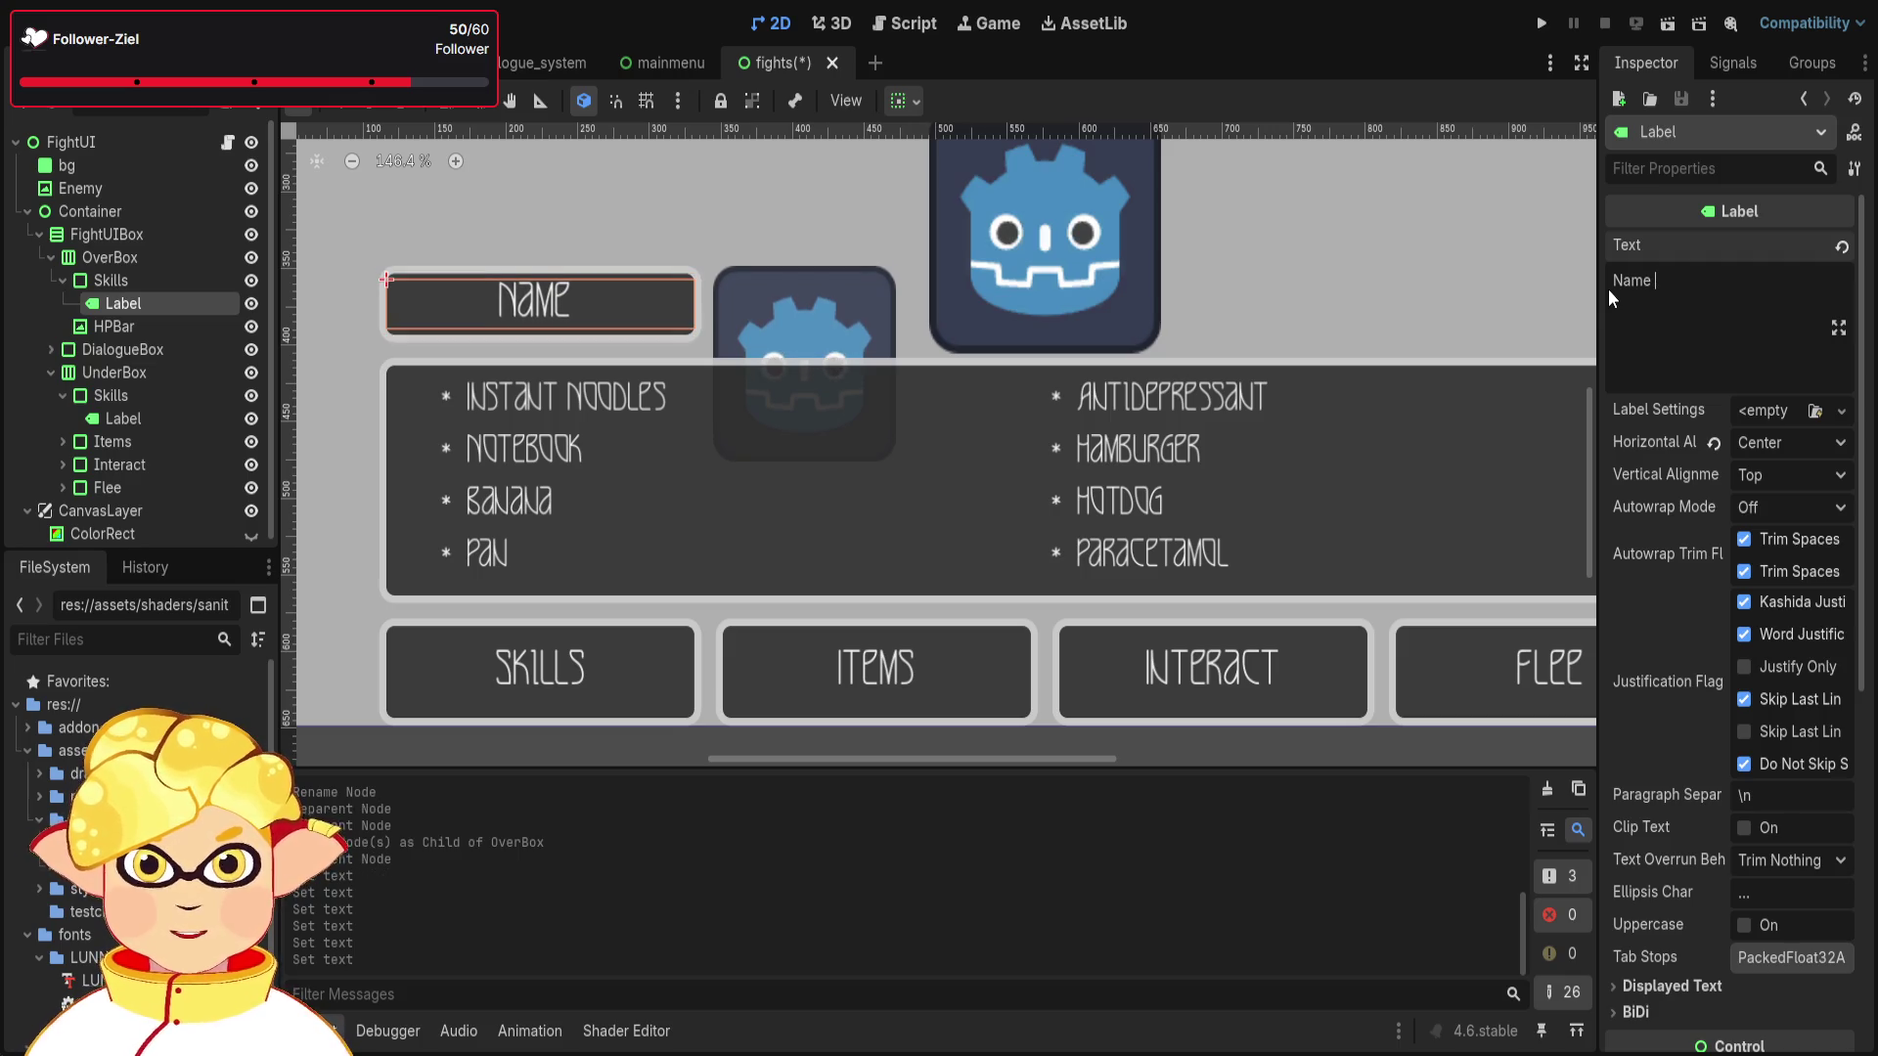
key("BackSpace")
type("?")
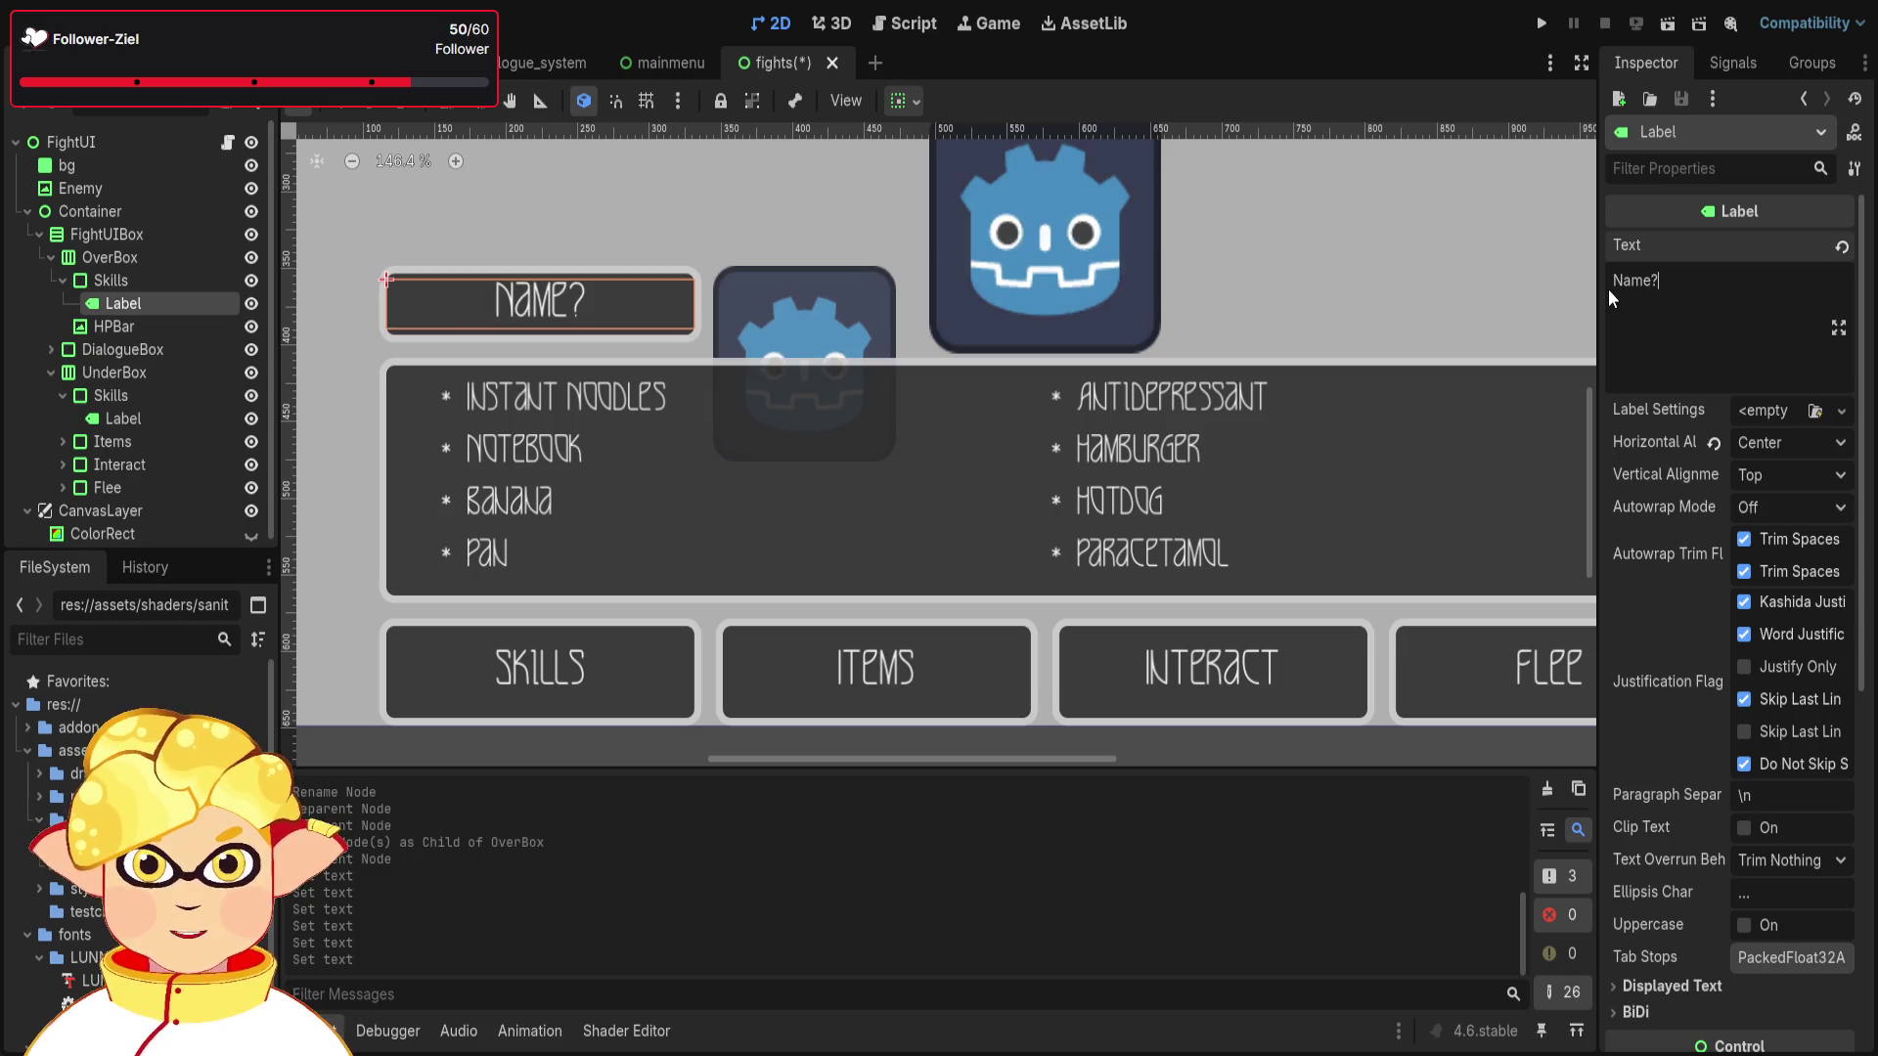
key("BackSpace")
type("?")
key("BackSpace")
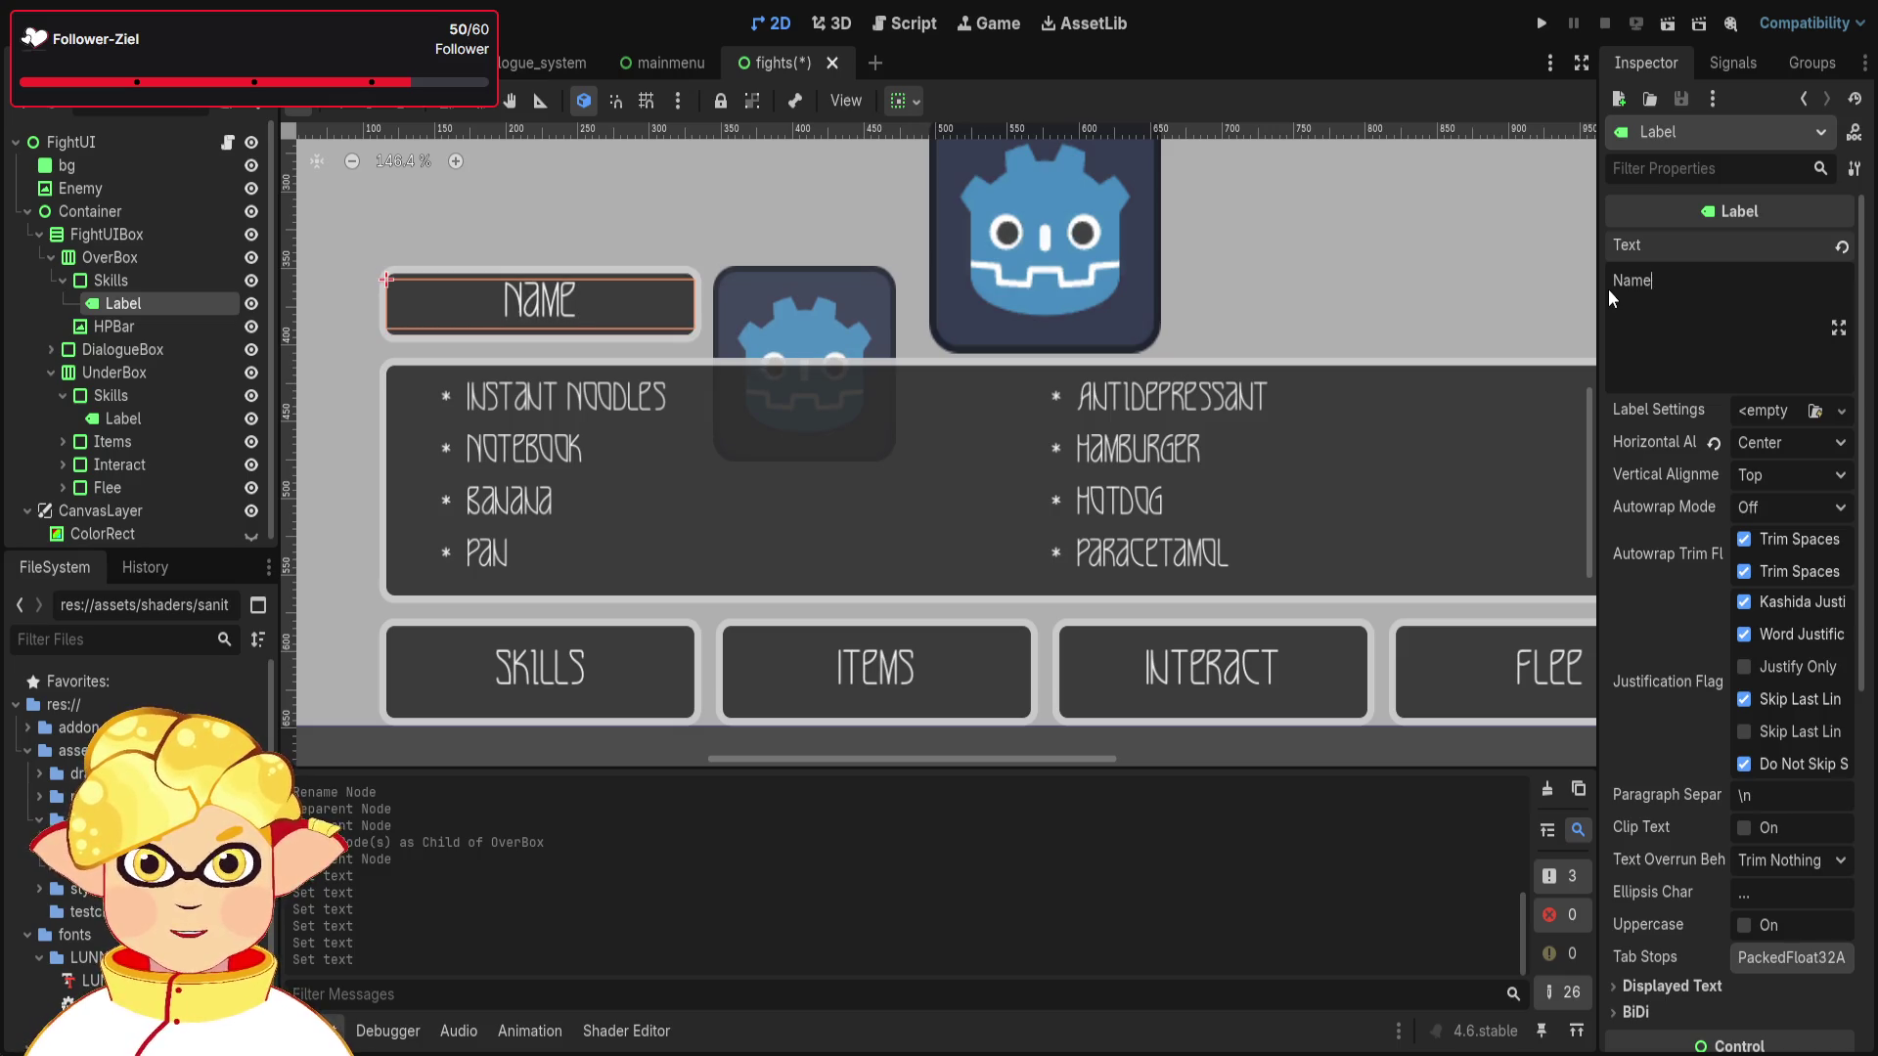
key("BackSpace")
key("BackSpace")
key("BackSpace")
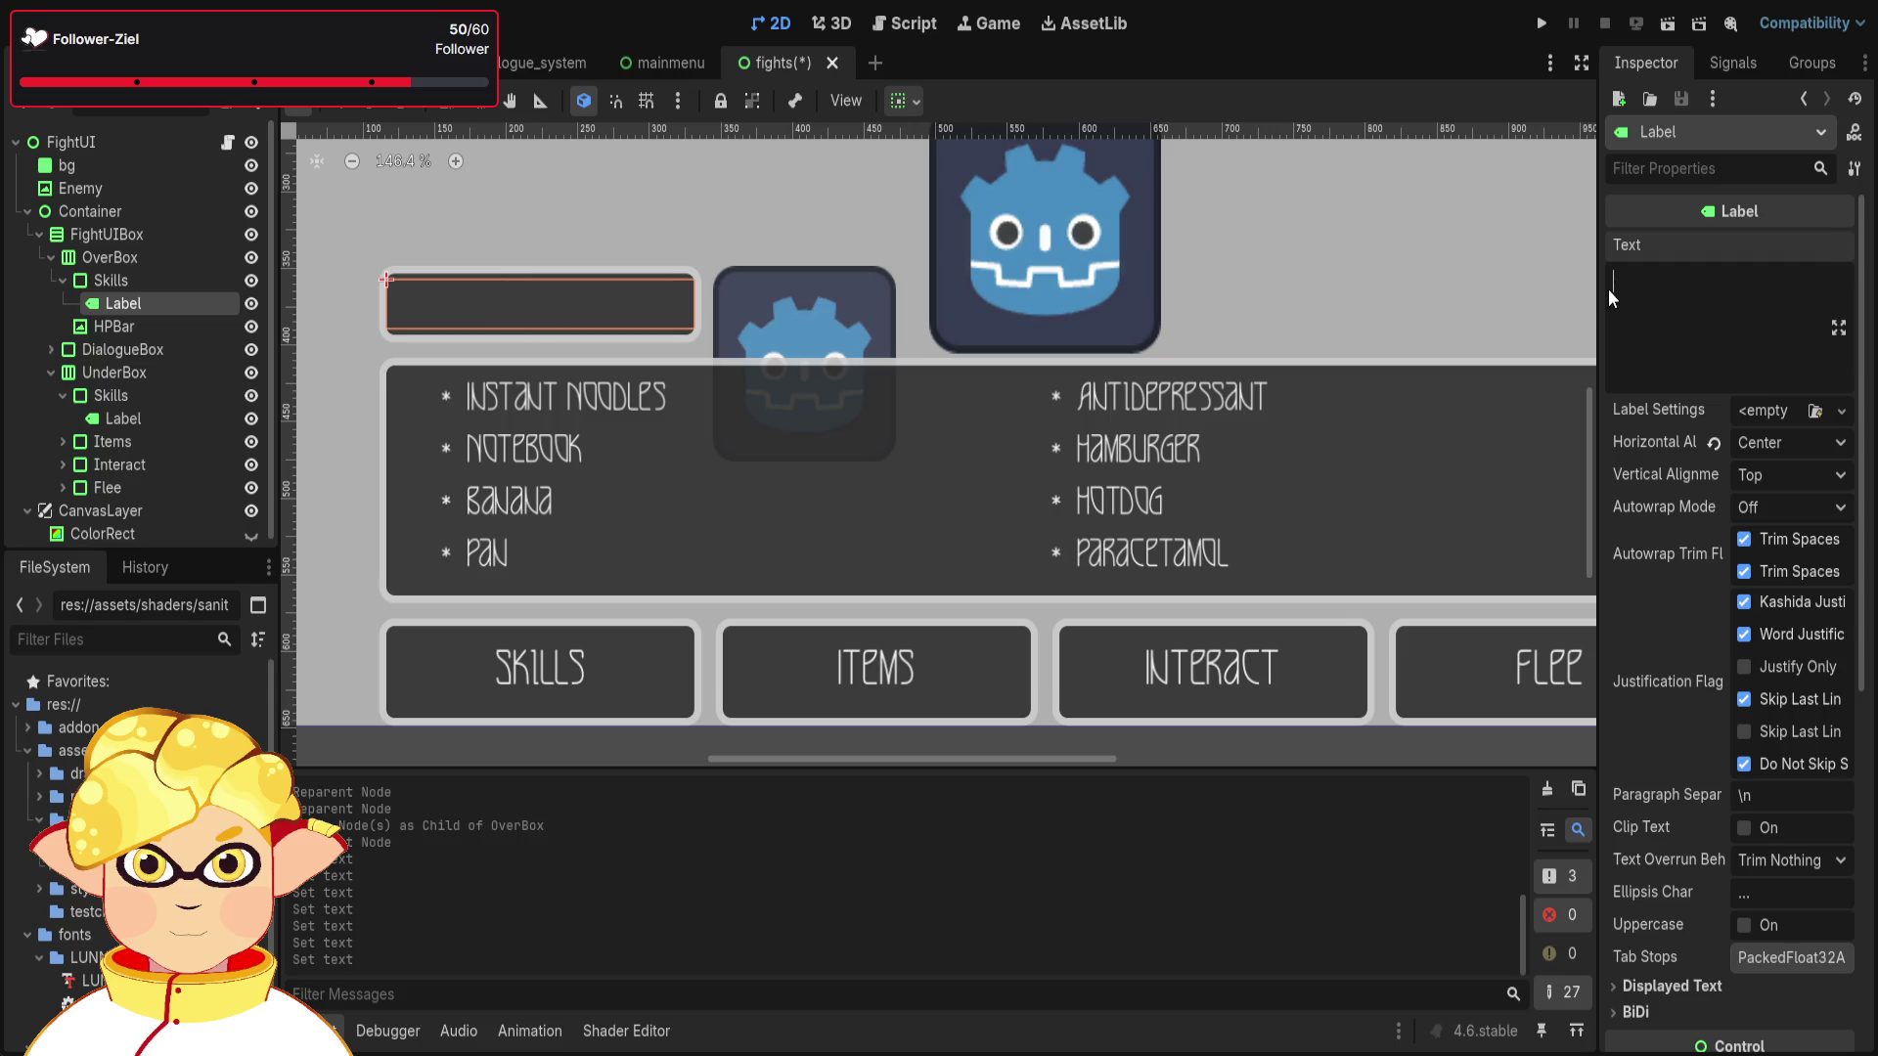
- Set the label text to the character name followed by LVL 2805
type("Ling")
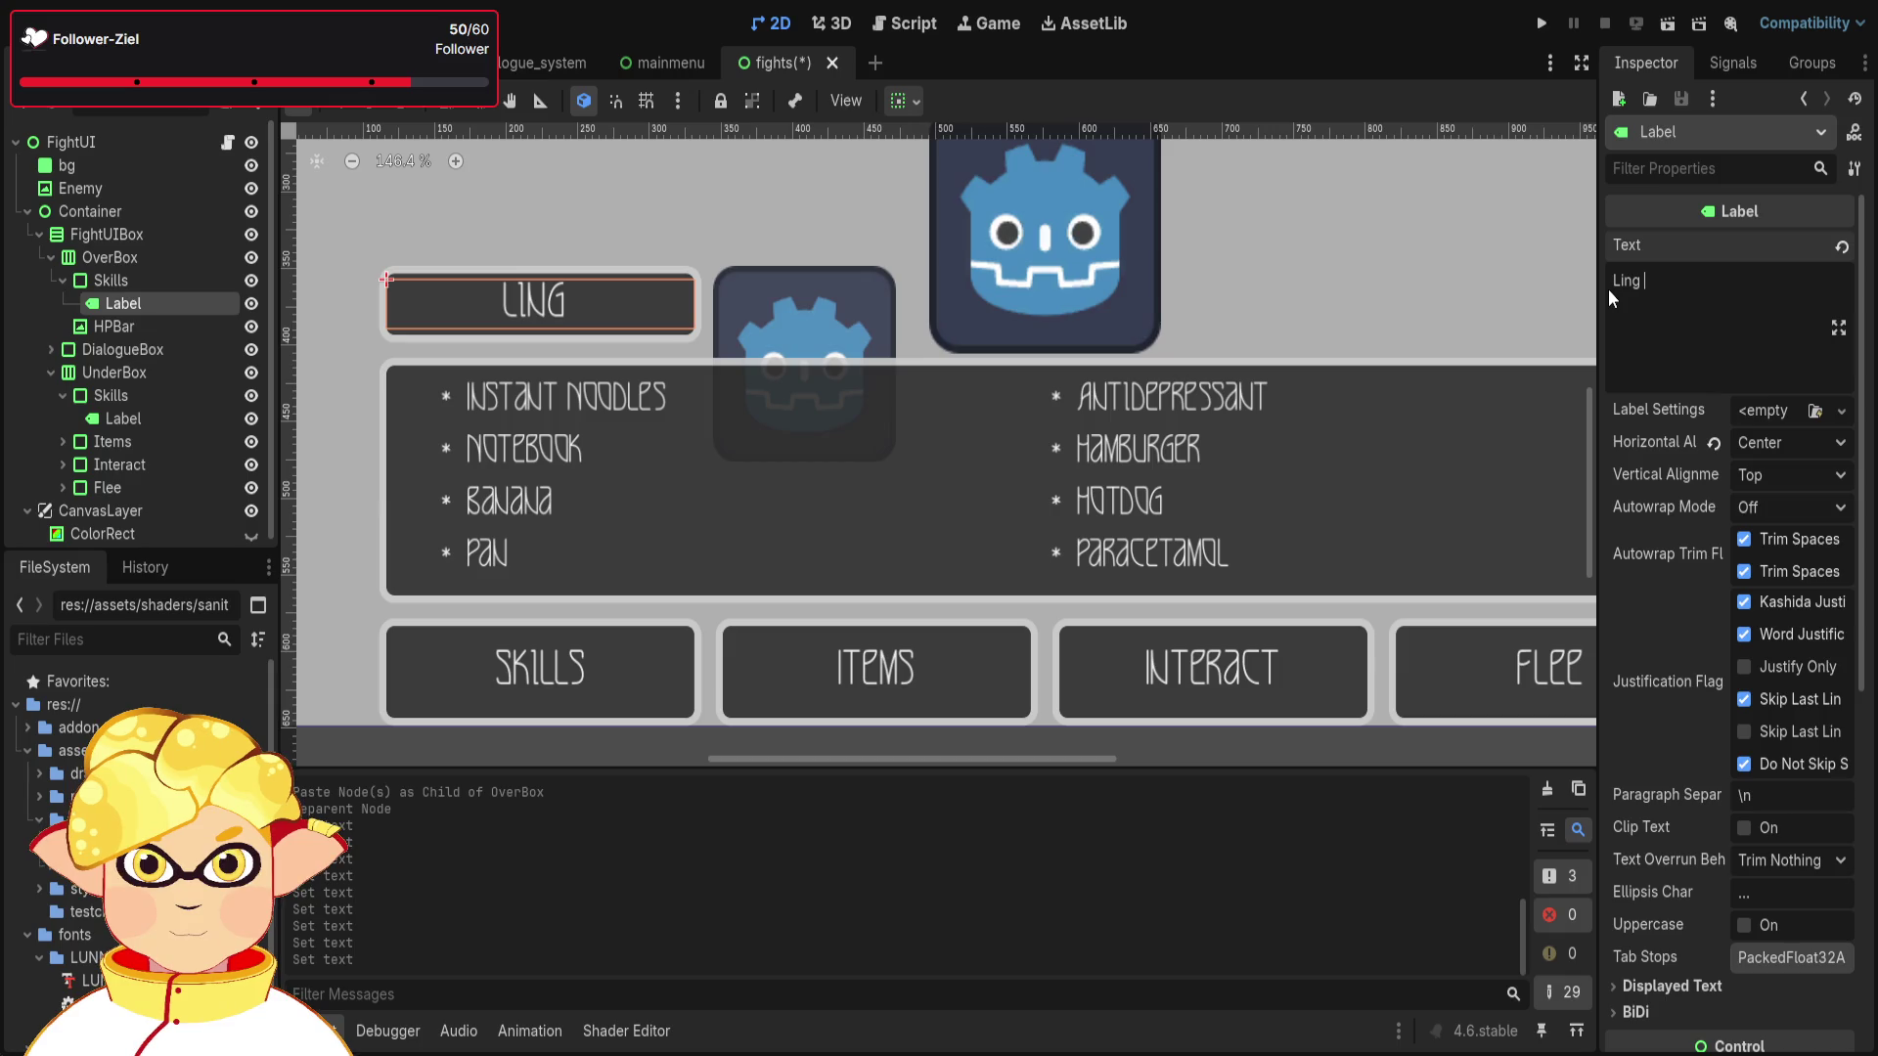
type(" LVL")
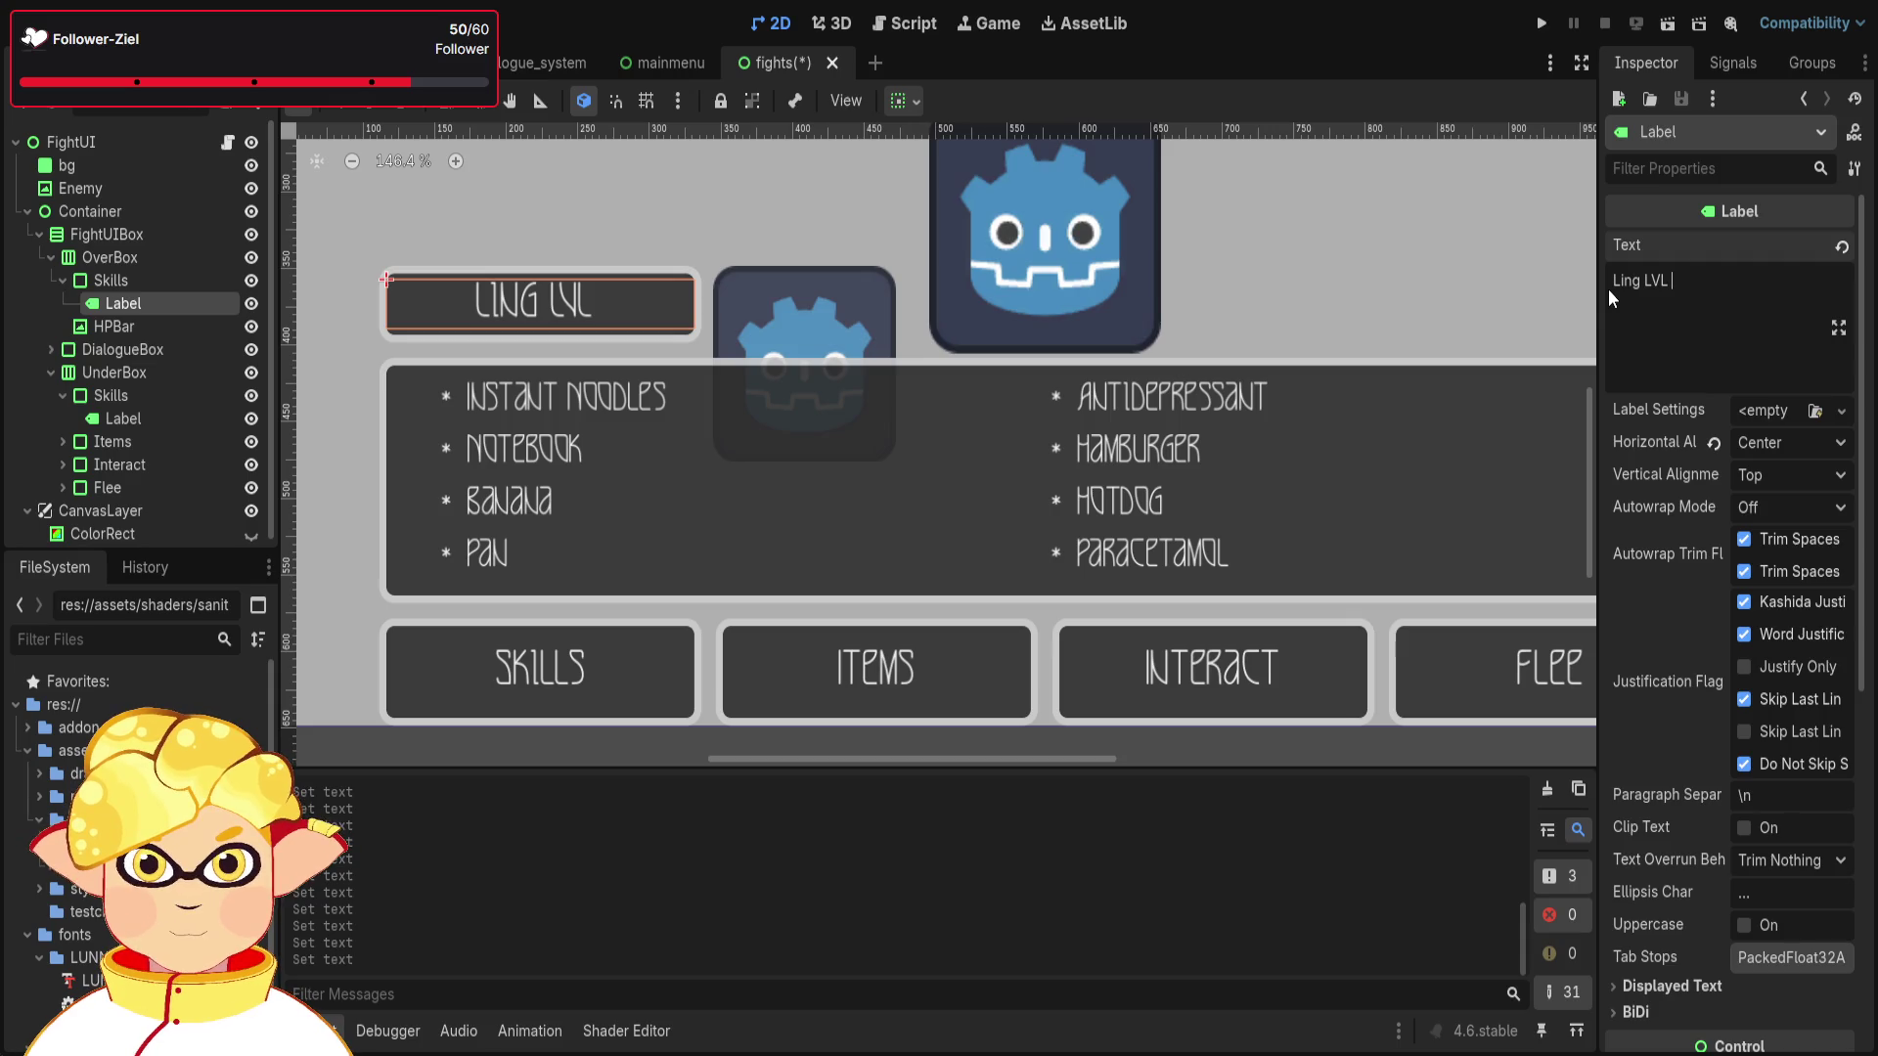
type(" 67")
scroll(1363, 371, "down", 4)
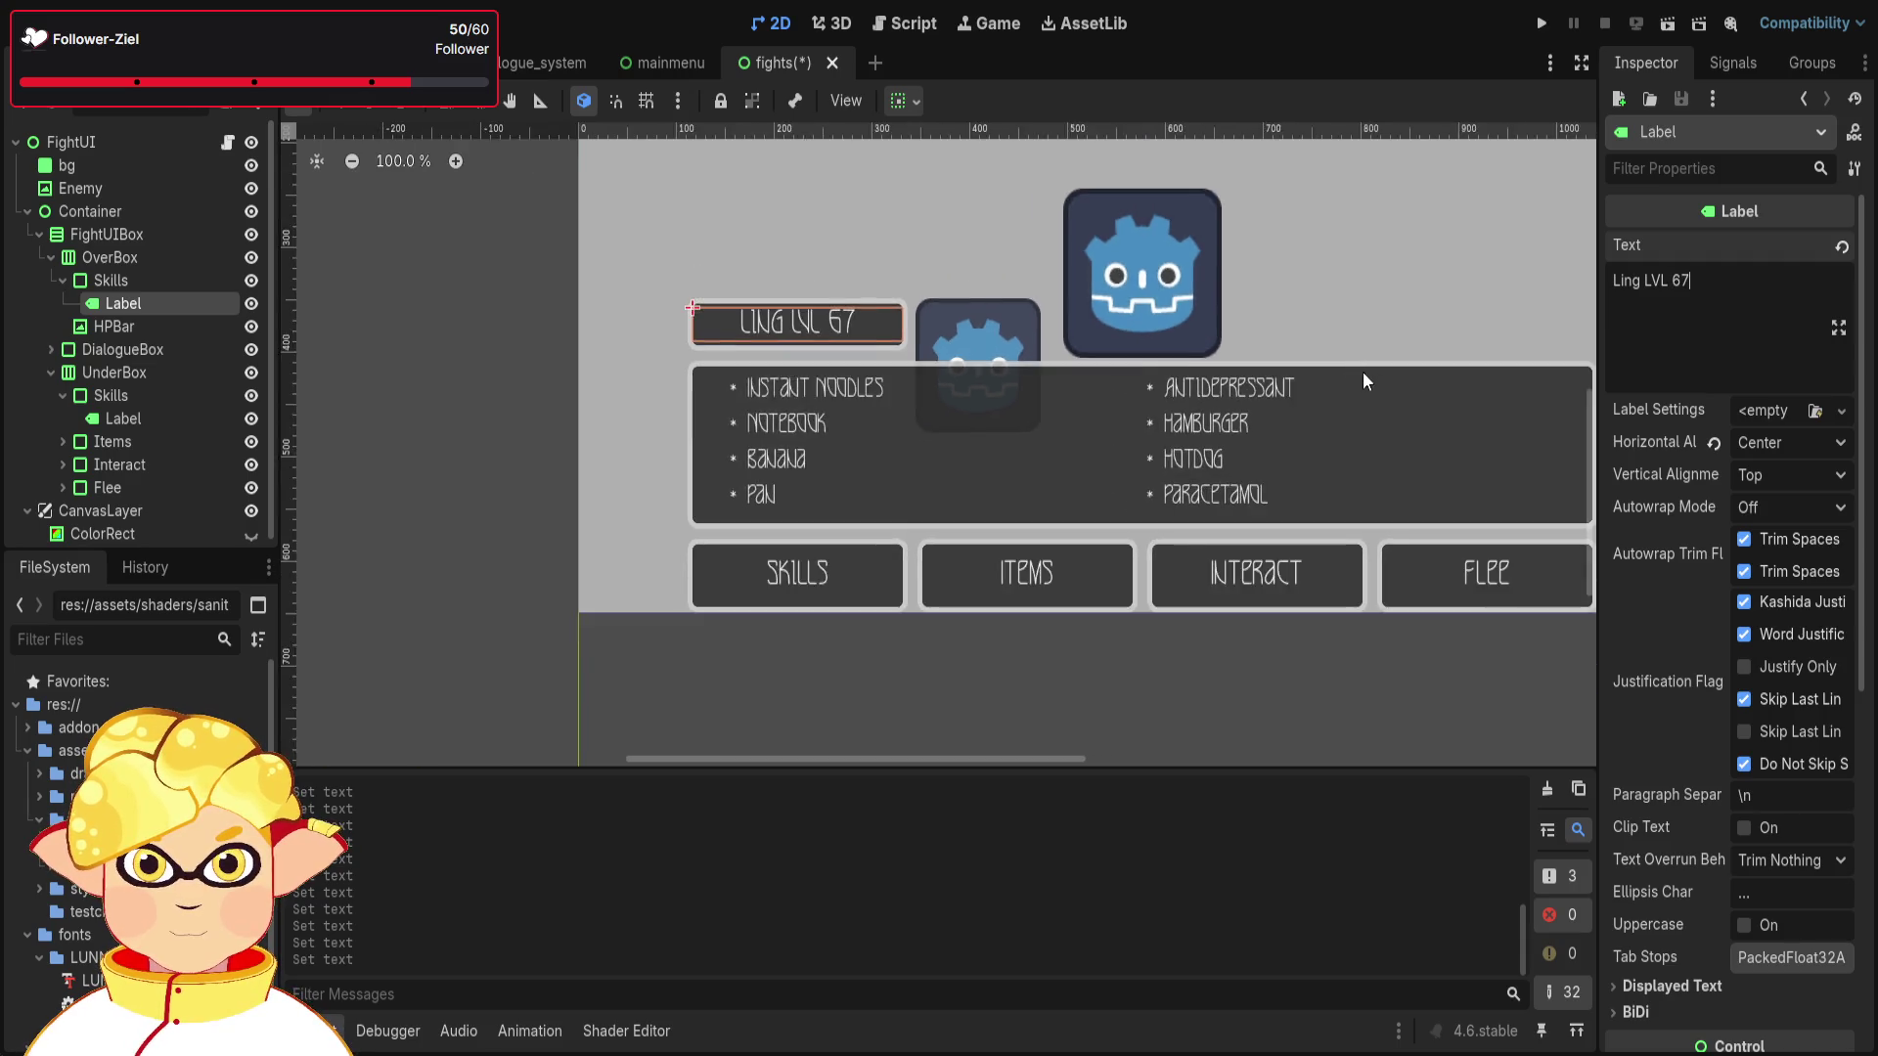
scroll(1363, 371, "up", 2)
key("BackSpace")
key("BackSpace")
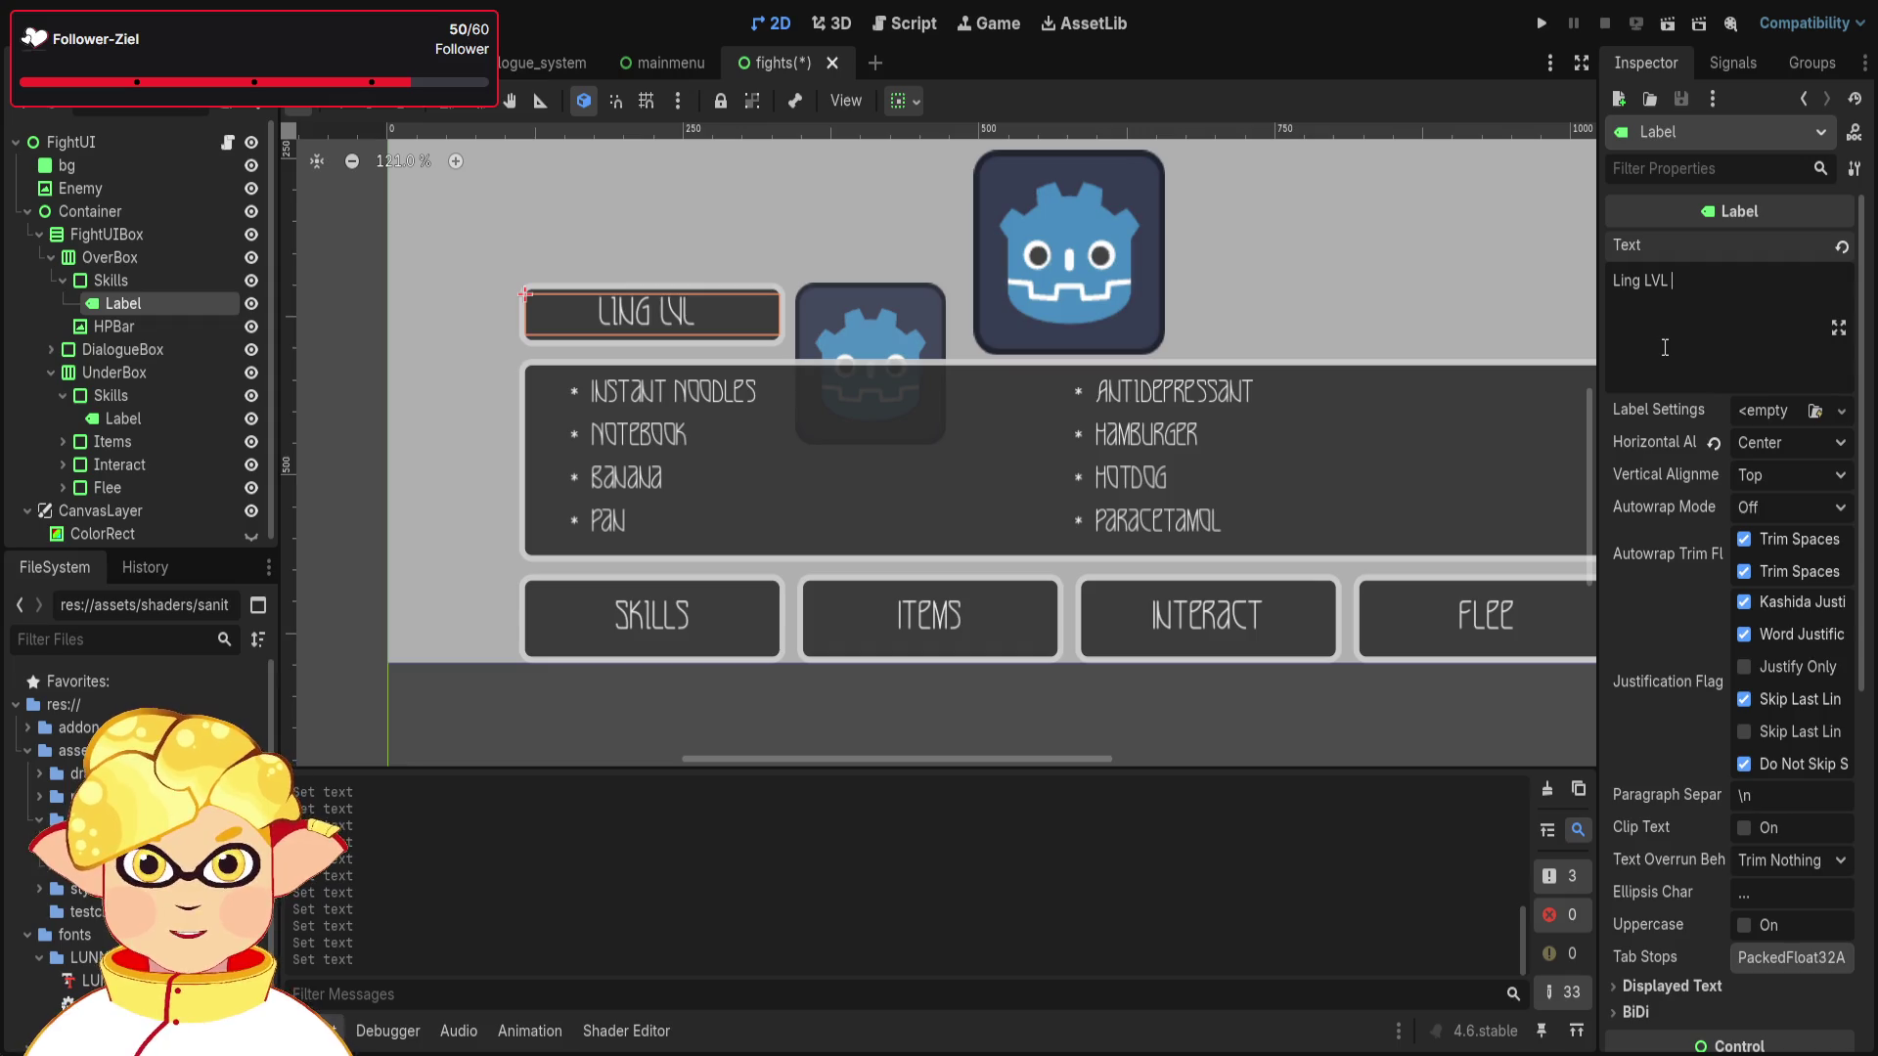
type("2805")
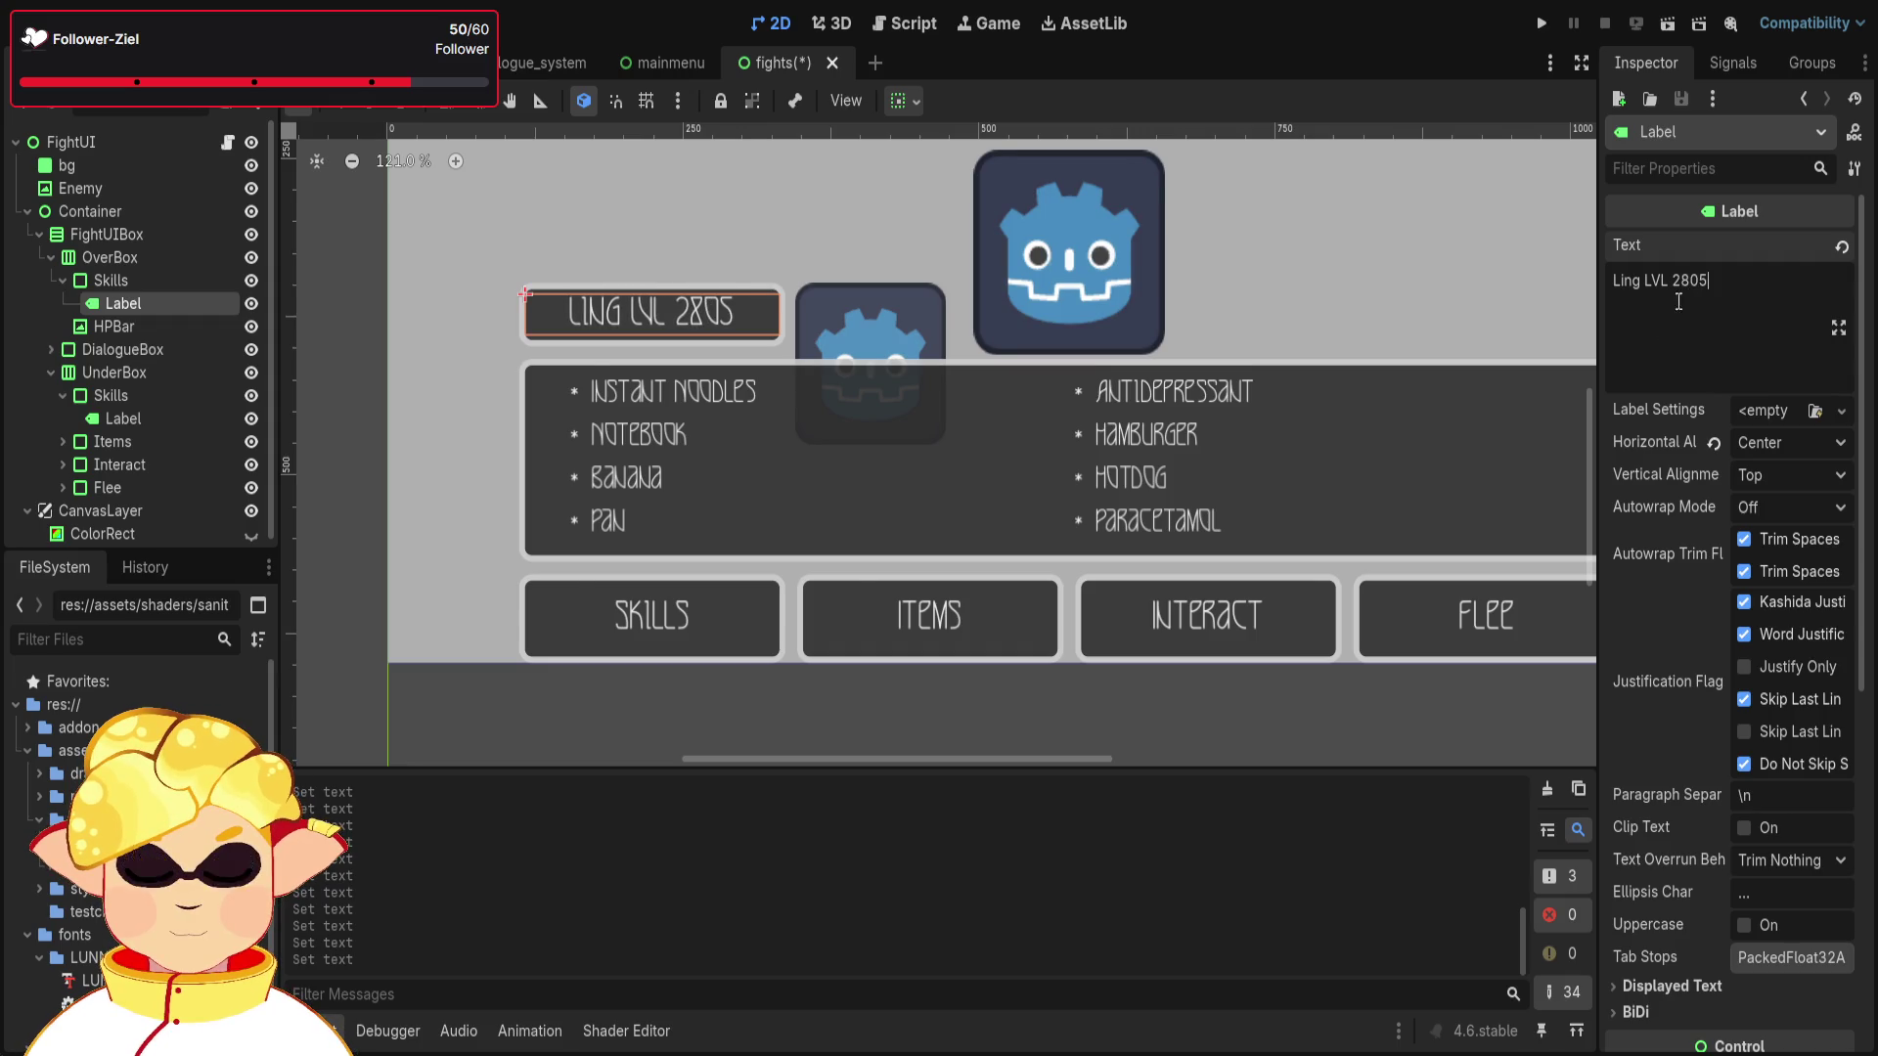
scroll(1360, 485, "down", 1)
left_click(1177, 754)
- Select the HPBar TextureRect and expand its Layout section in the Inspector
scroll(1225, 372, "up", 1)
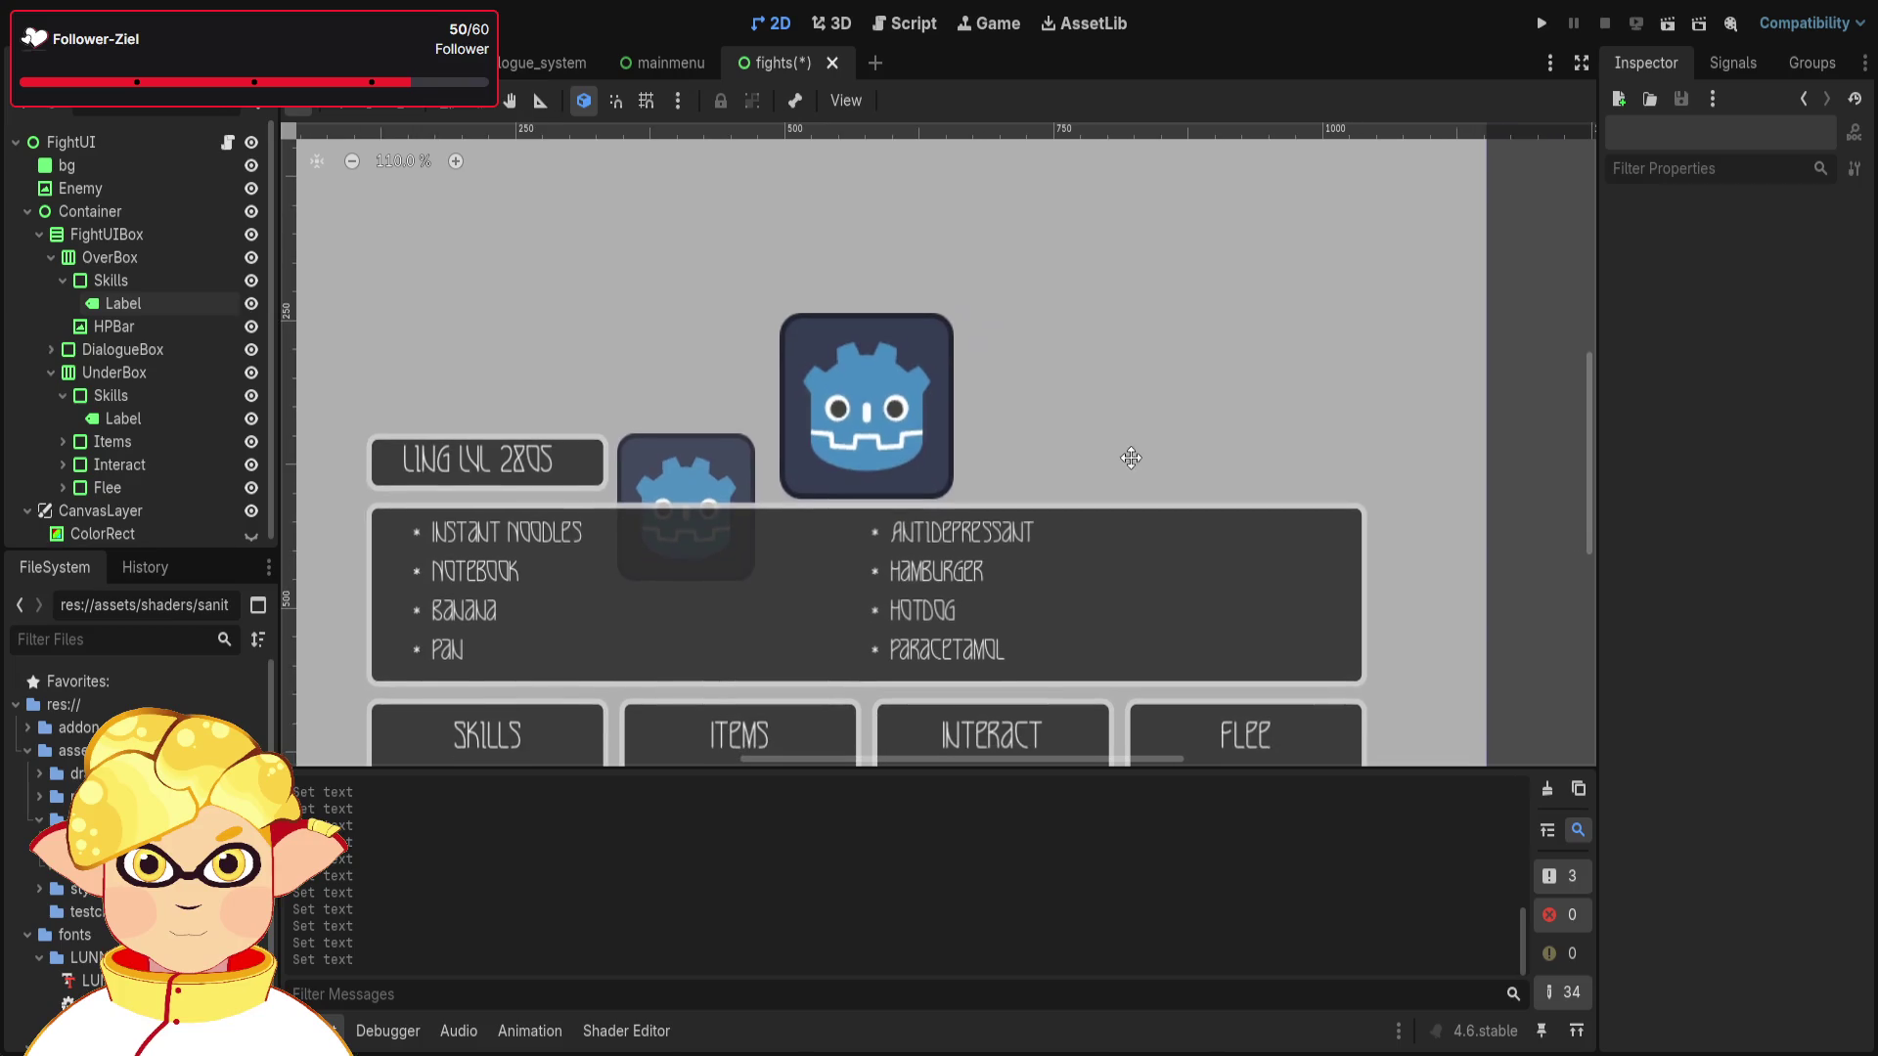
scroll(802, 512, "down", 4)
scroll(732, 543, "up", 2)
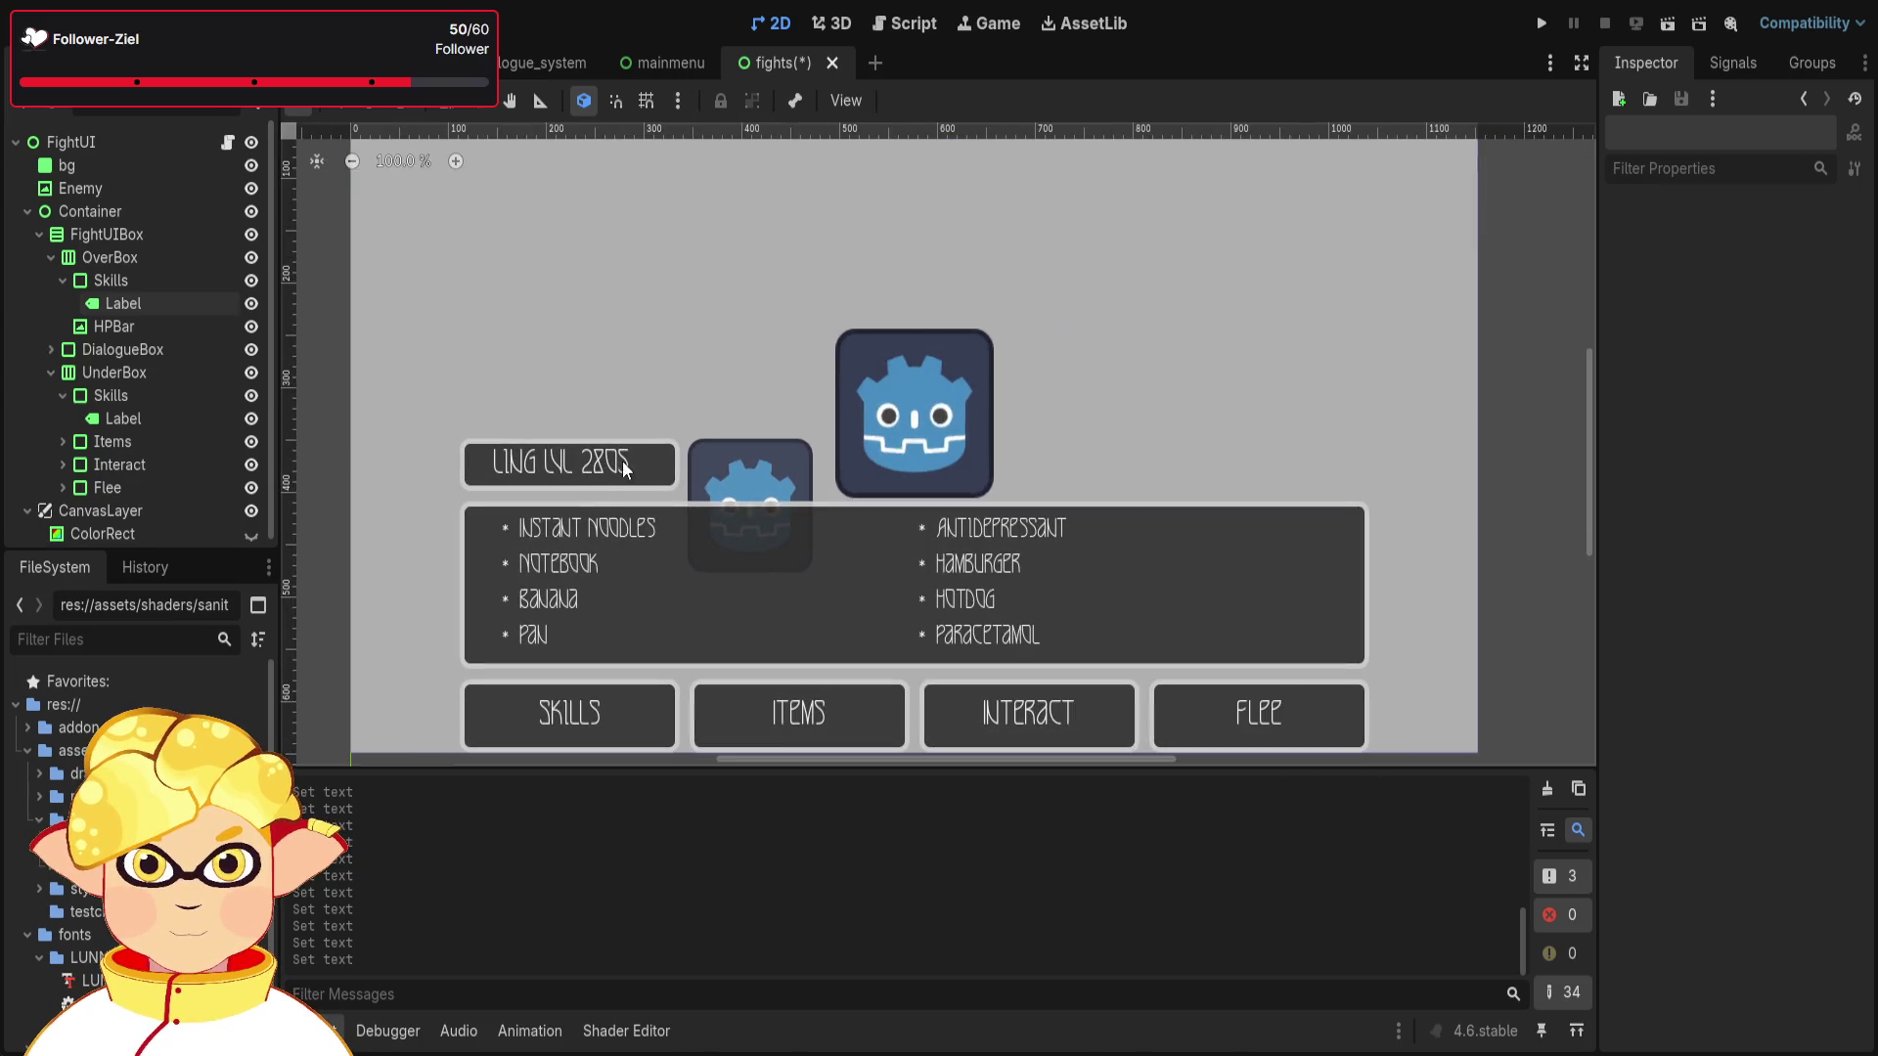
scroll(616, 473, "up", 2)
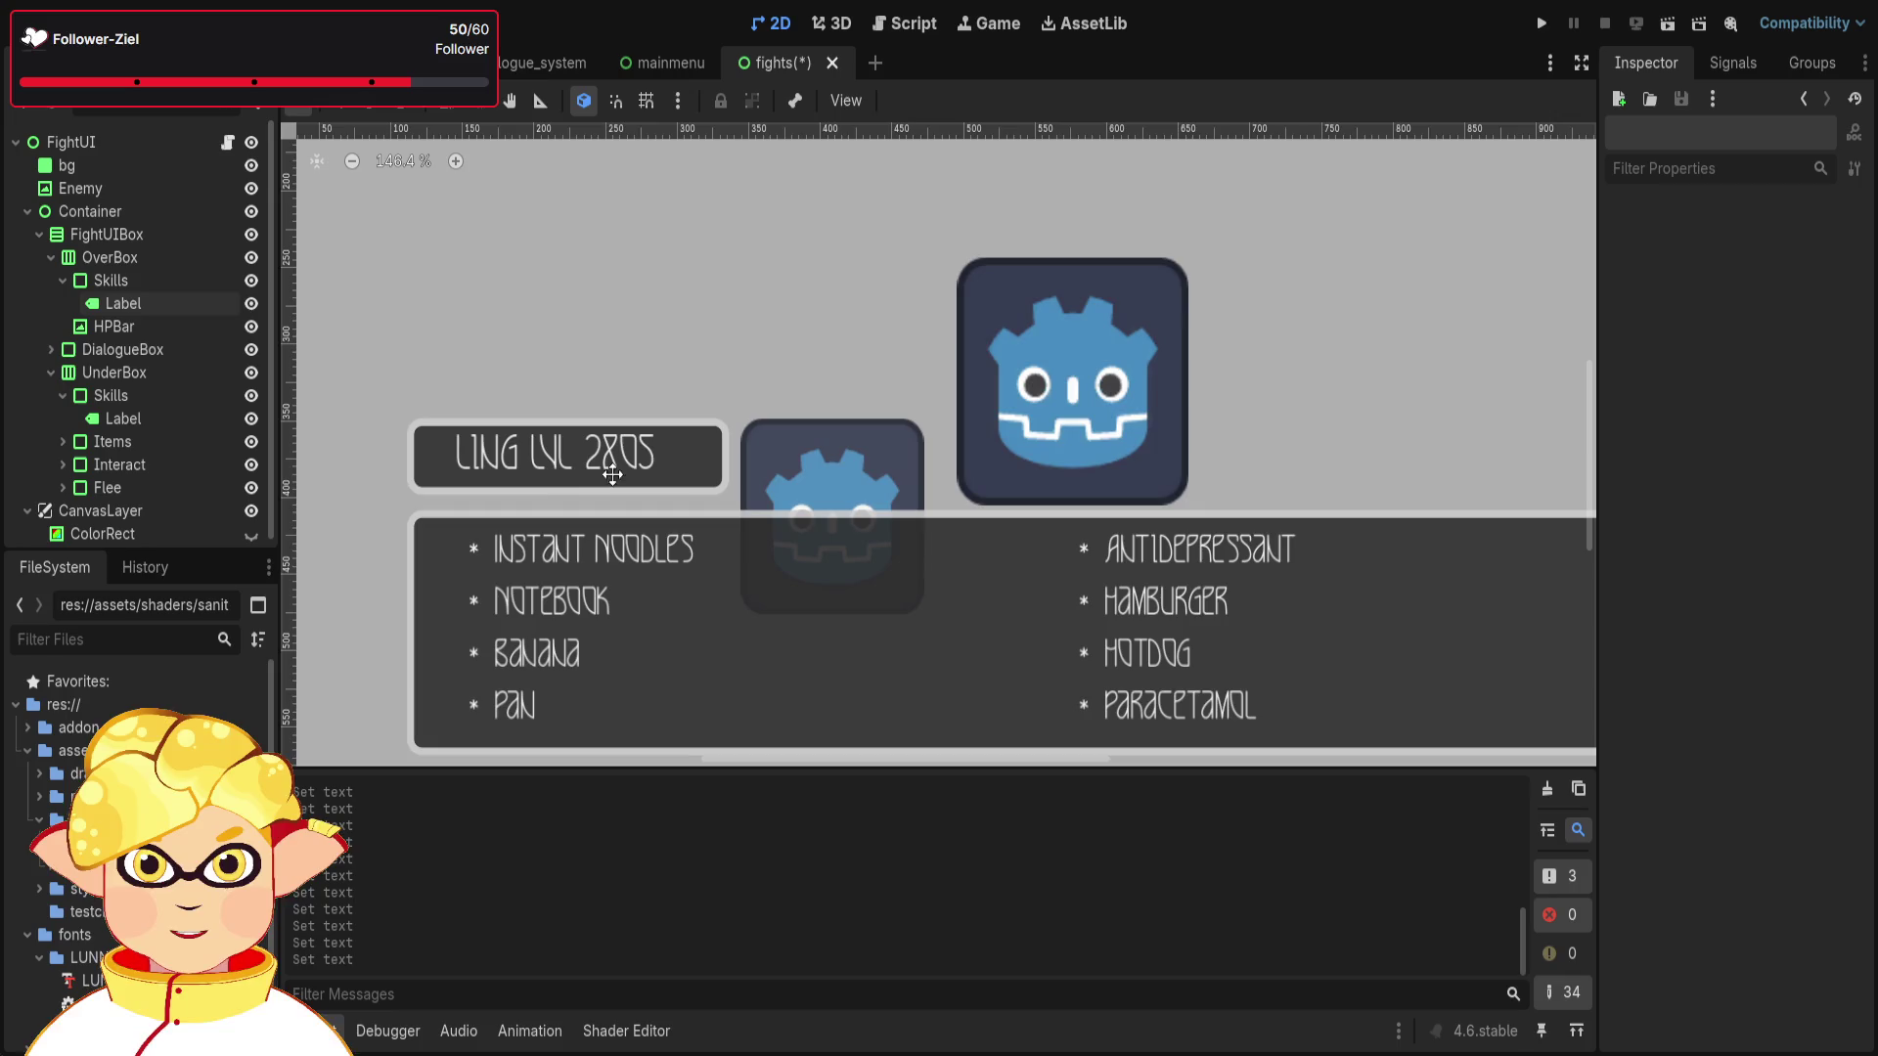
scroll(1274, 637, "down", 1)
scroll(1190, 616, "down", 1)
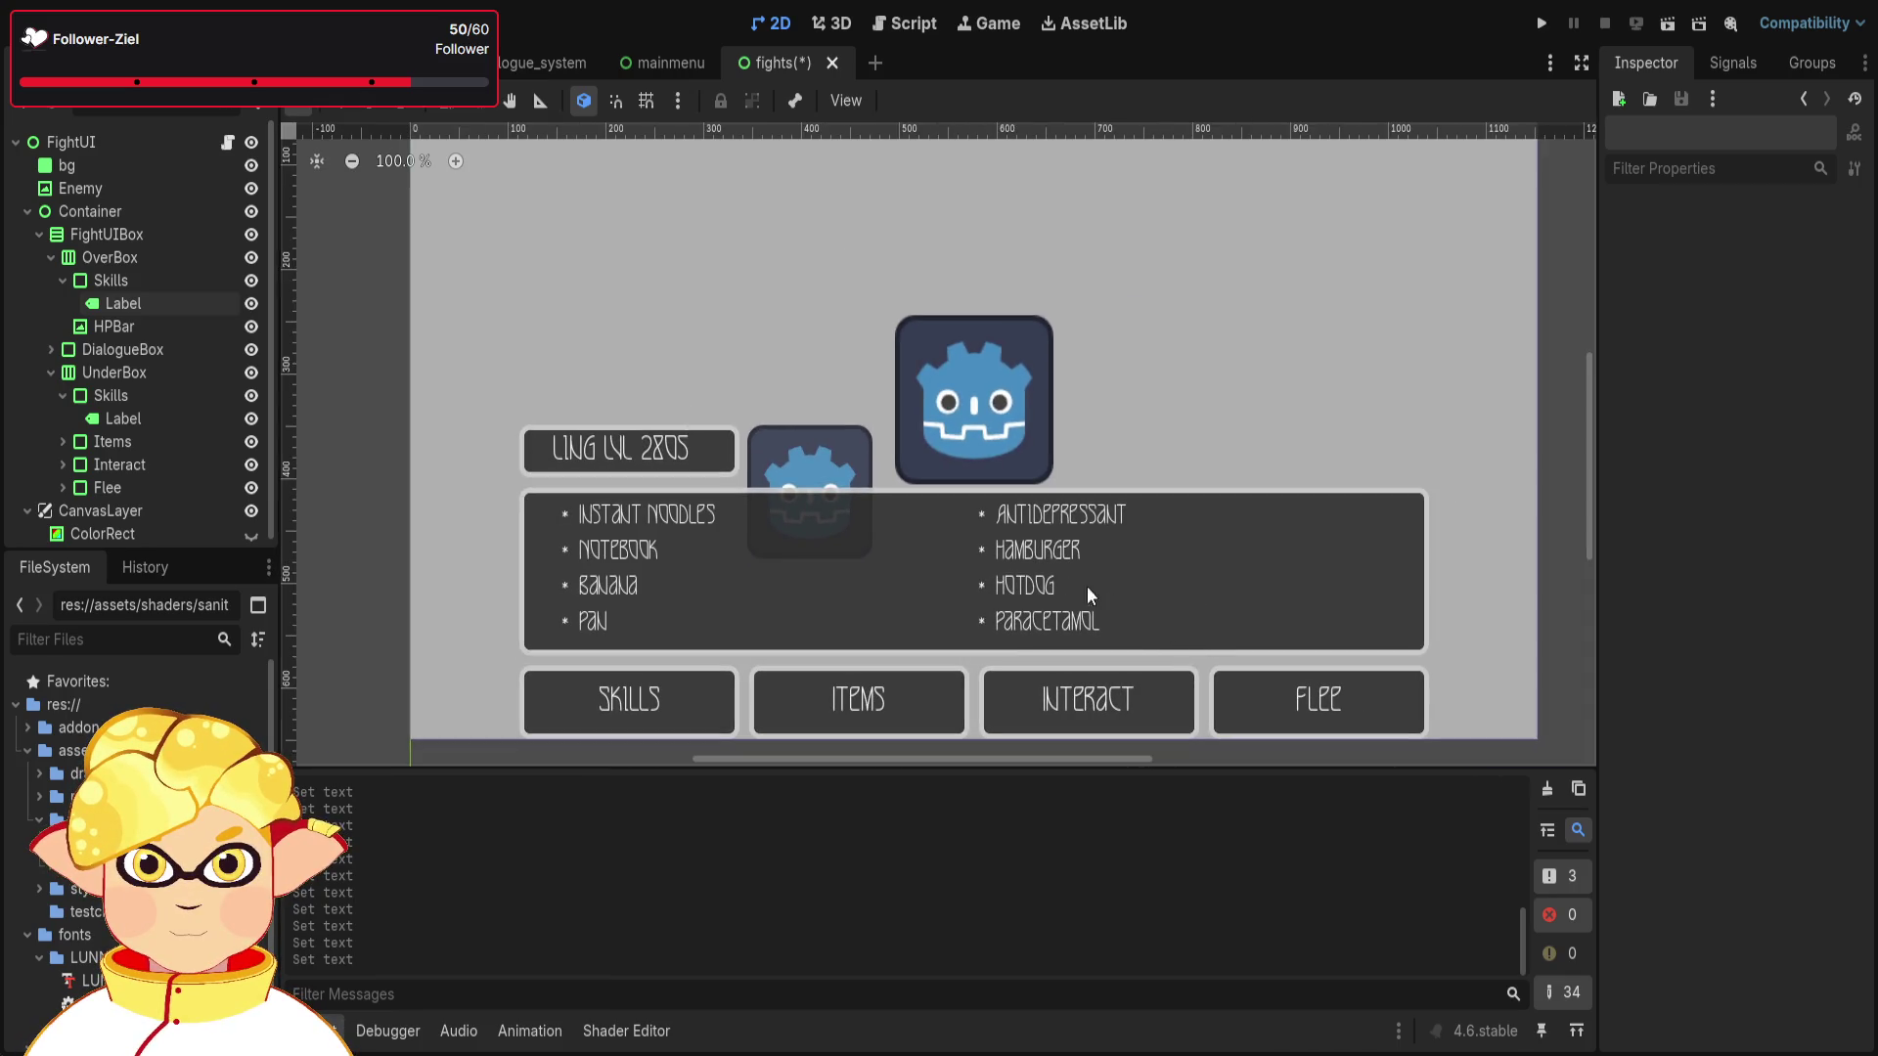
left_click(821, 460)
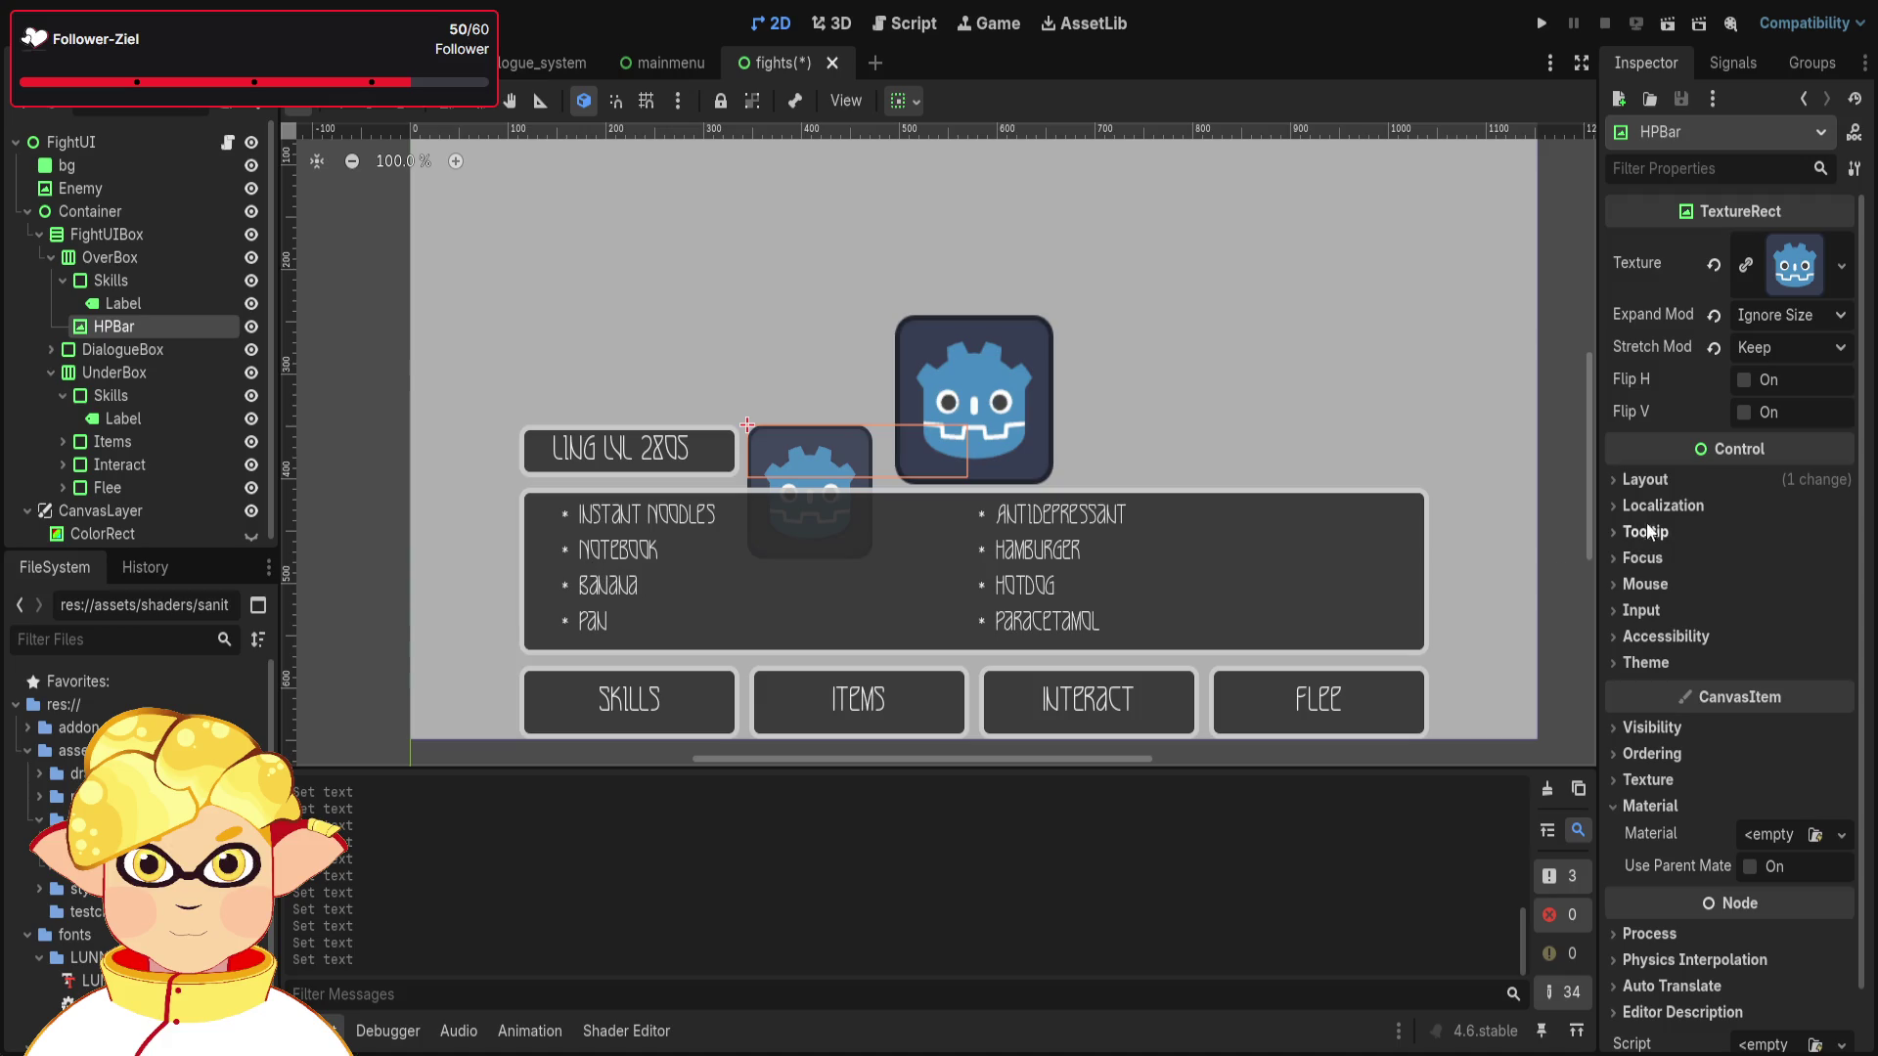
left_click(1645, 480)
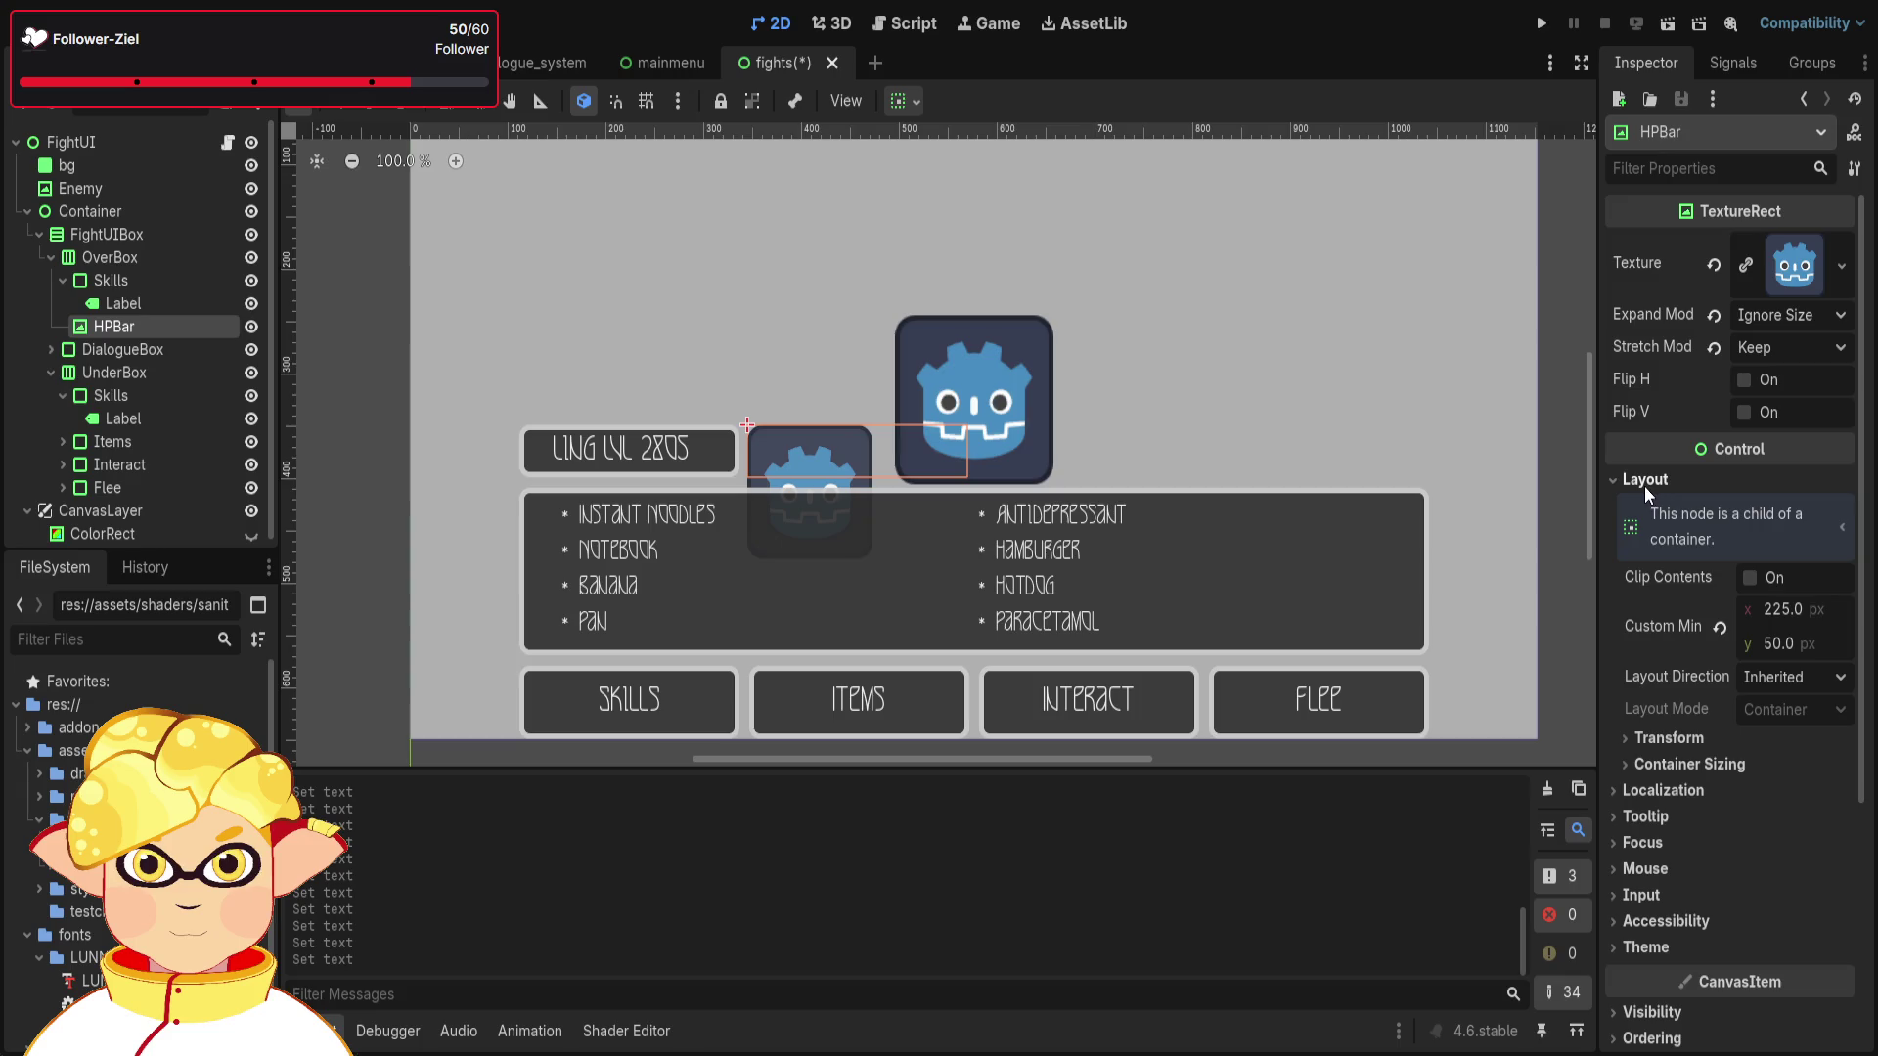
- Try Shrink Begin horizontally and Shrink Center vertically on HPBar, then return both to Fill
left_click(1672, 739)
left_click(1674, 740)
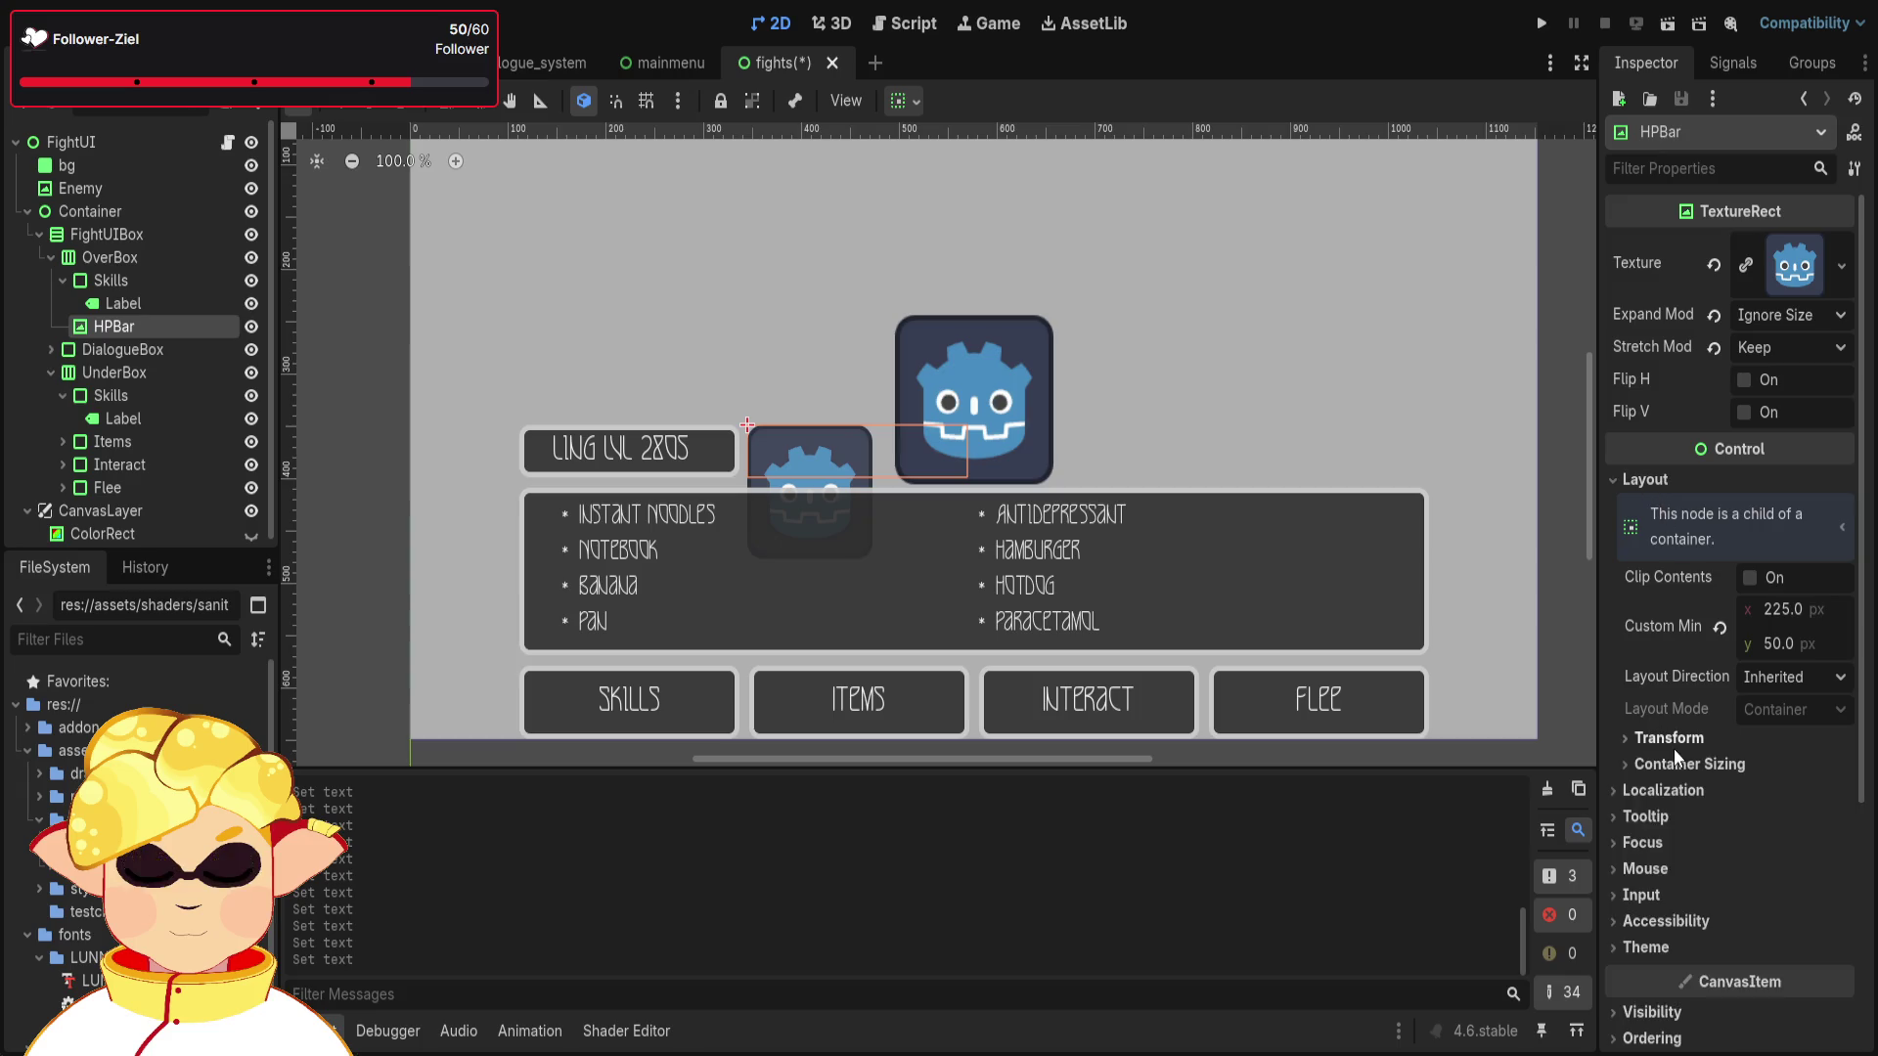
left_click(1681, 764)
scroll(1681, 754, "down", 2)
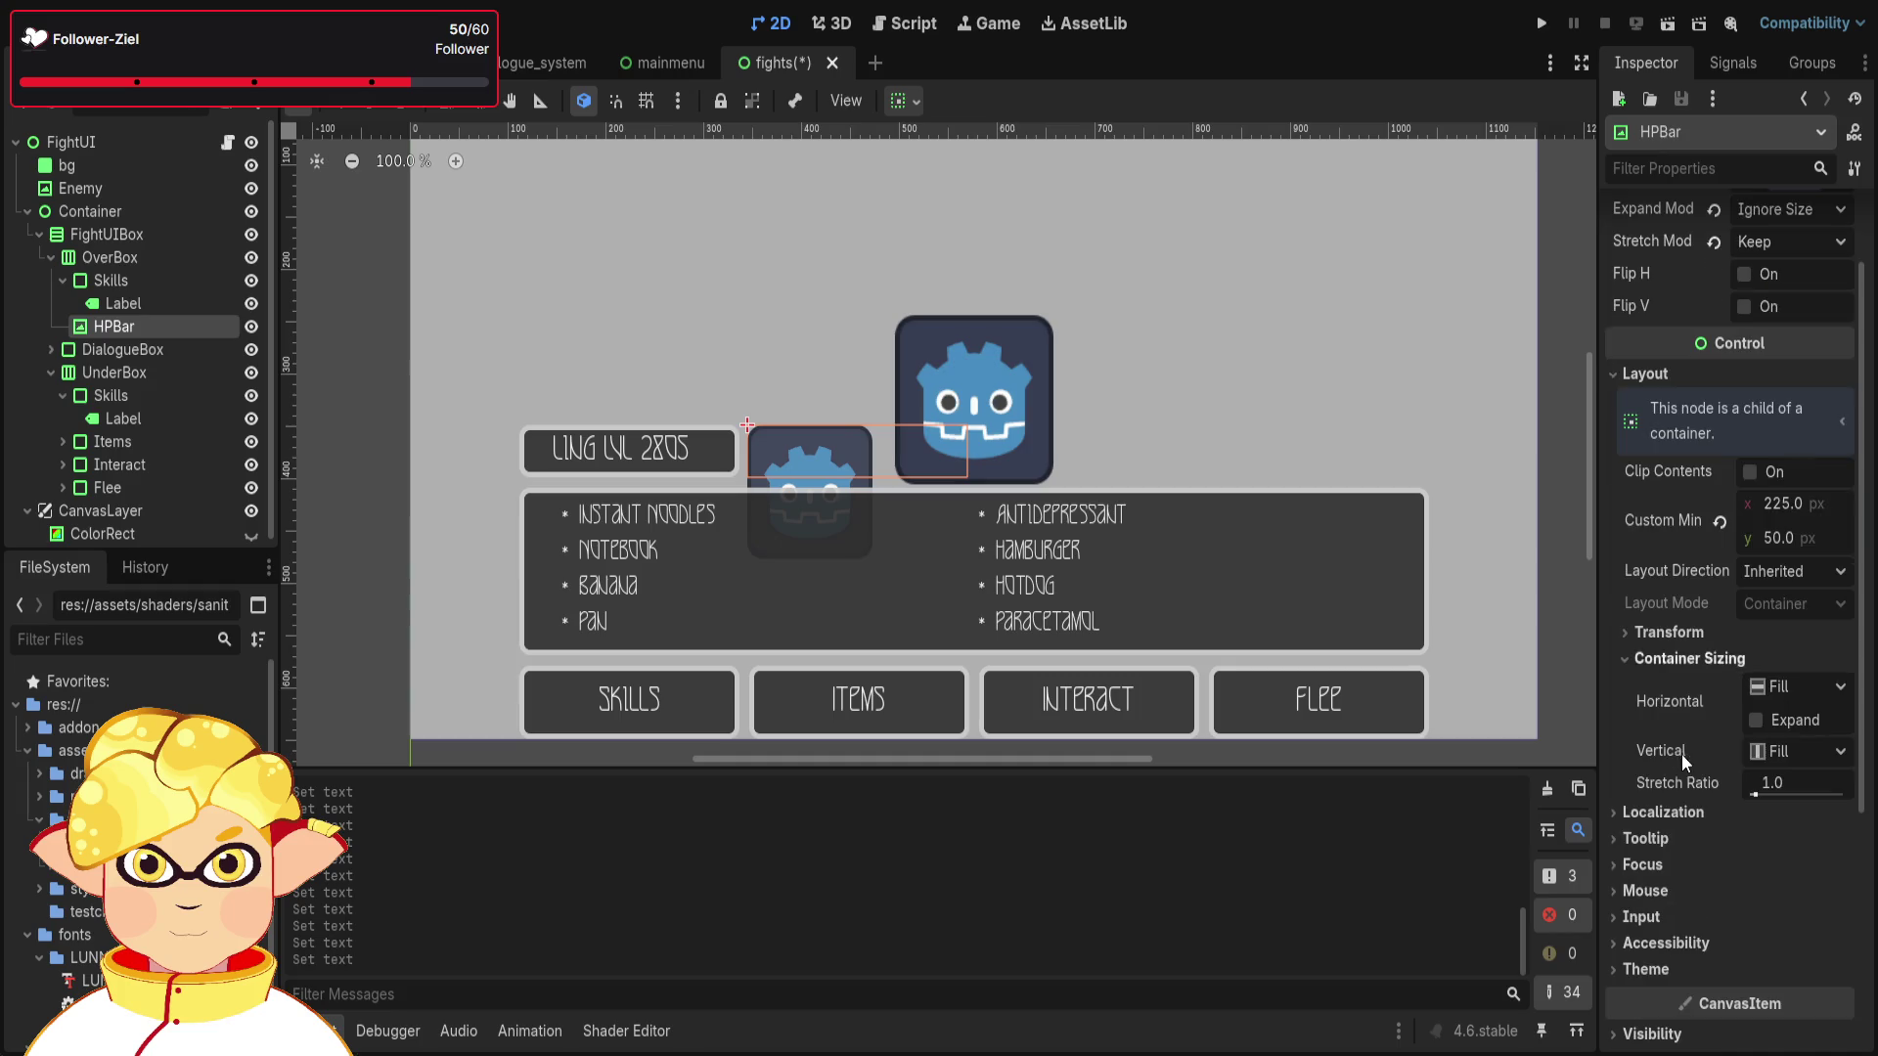
left_click(1800, 686)
left_click(1800, 749)
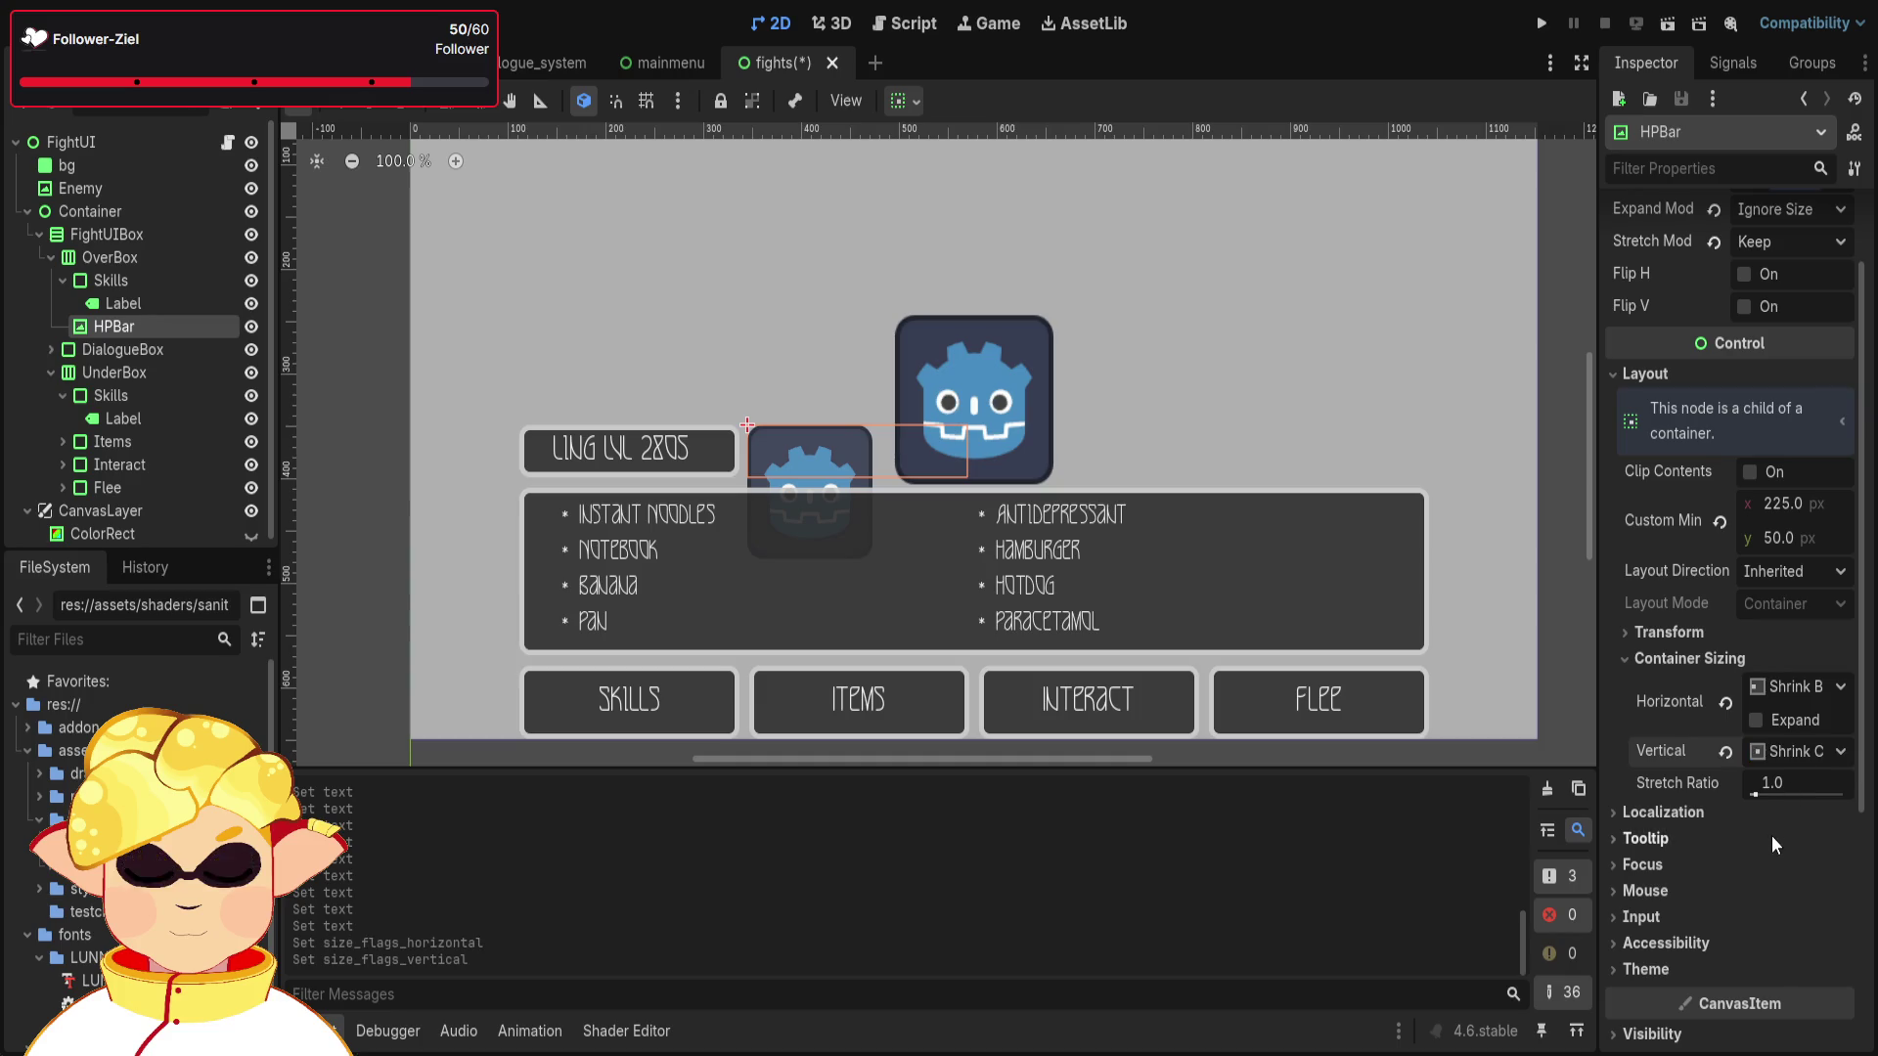
left_click(1760, 751)
left_click(1750, 731)
left_click(1727, 751)
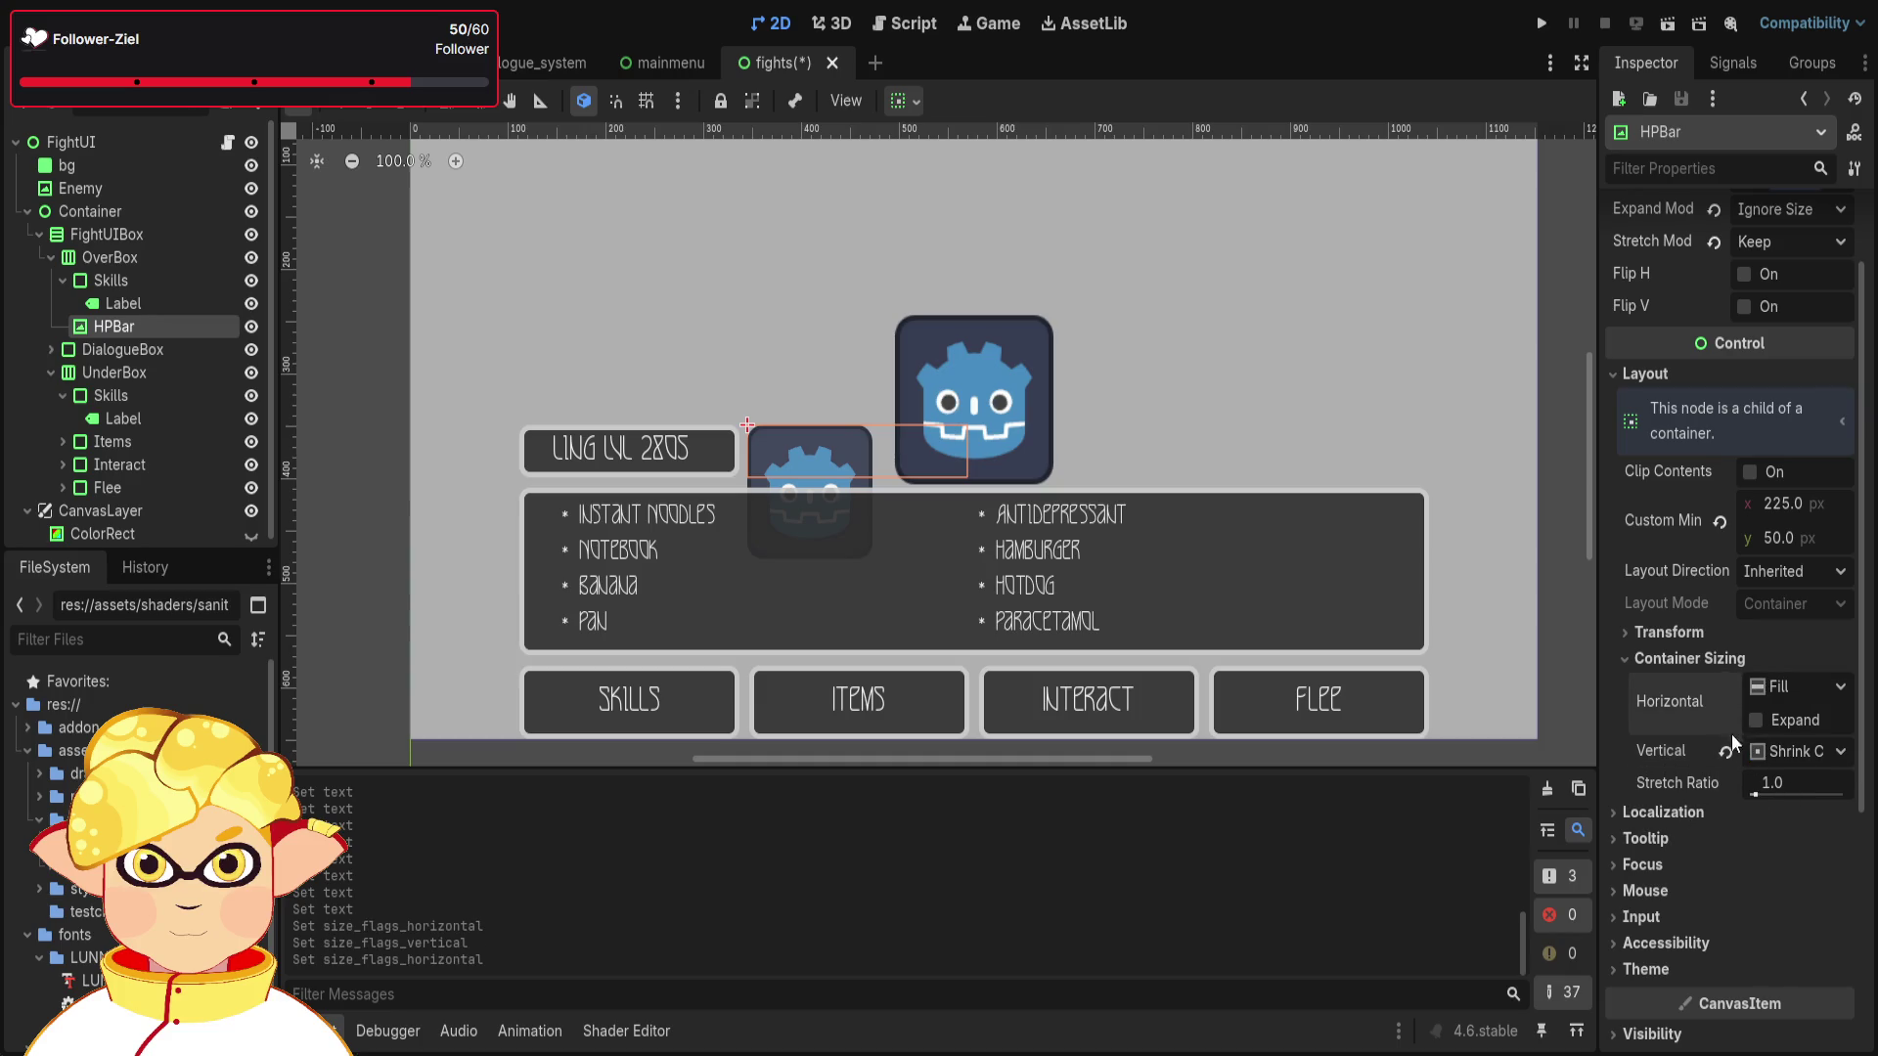
left_click(1726, 702)
- Expand Transform to view HPBar's 225 × 50 size and x position 233
left_click(1672, 631)
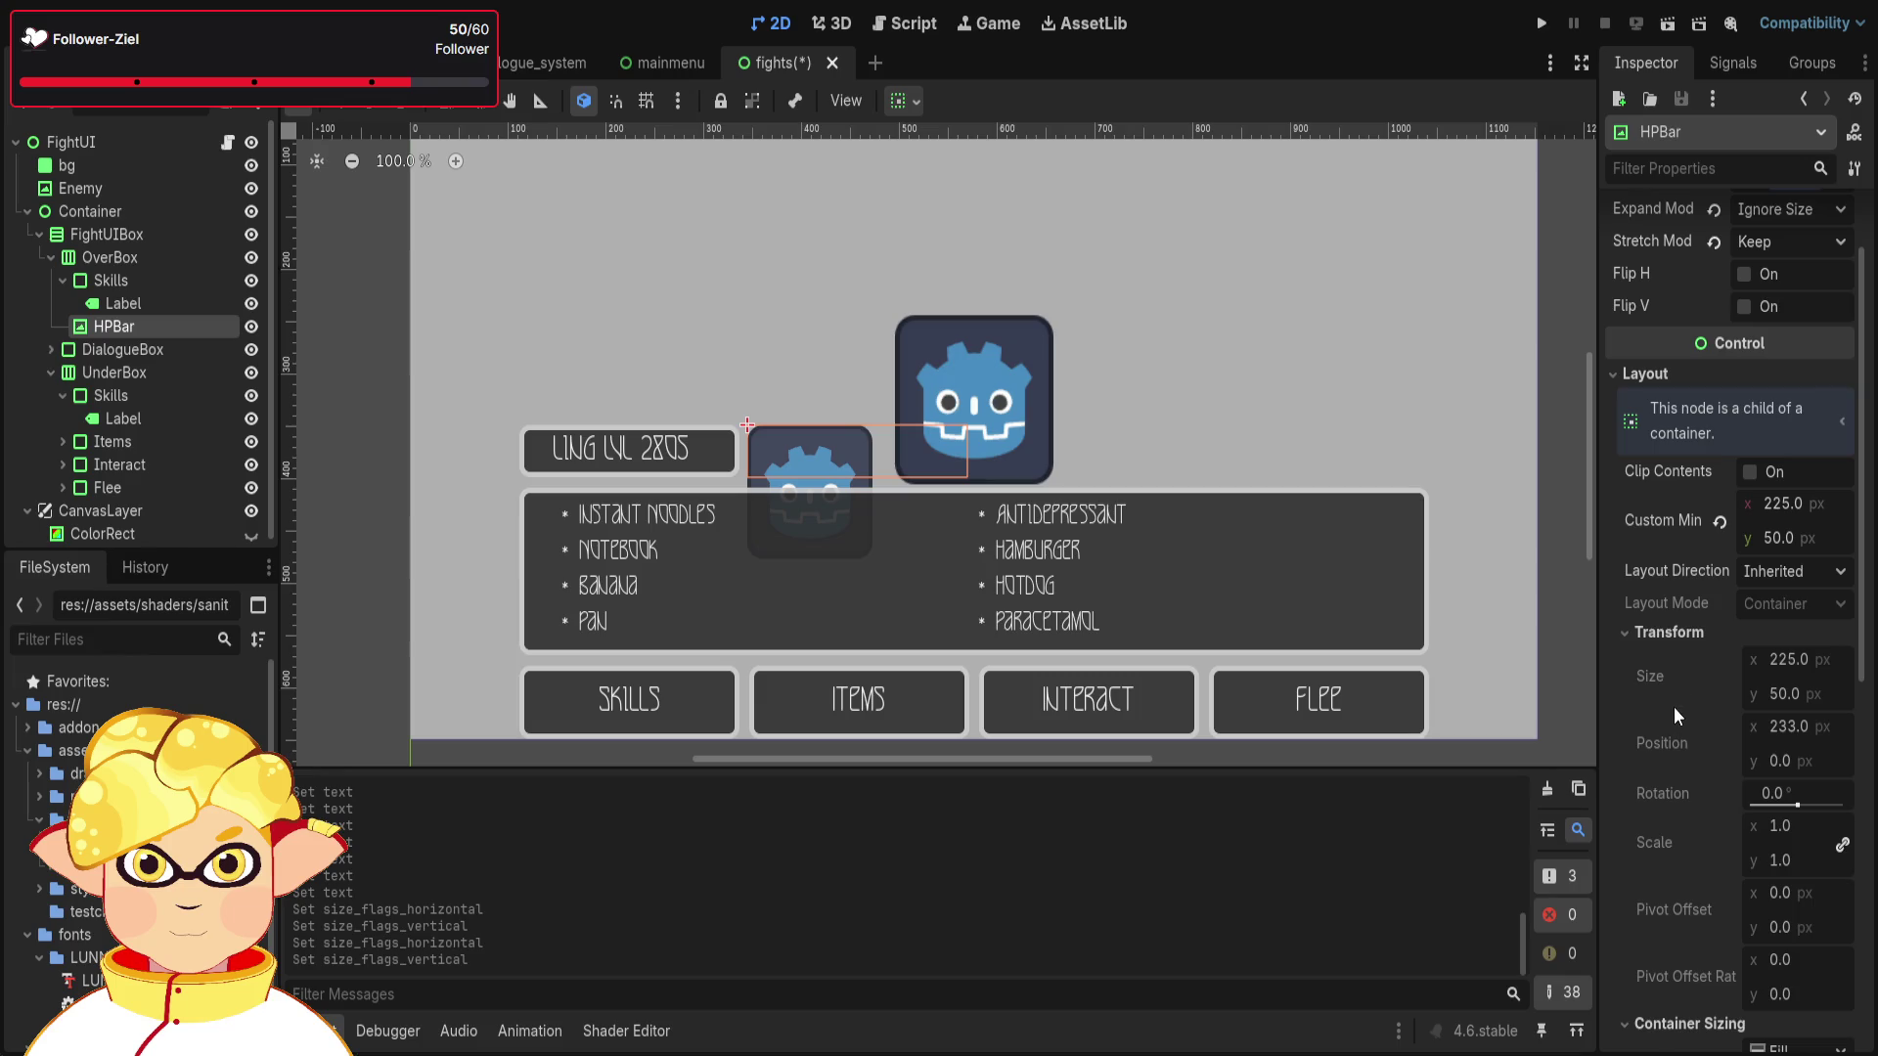
scroll(1663, 627, "down", 1)
scroll(1751, 699, "down", 1)
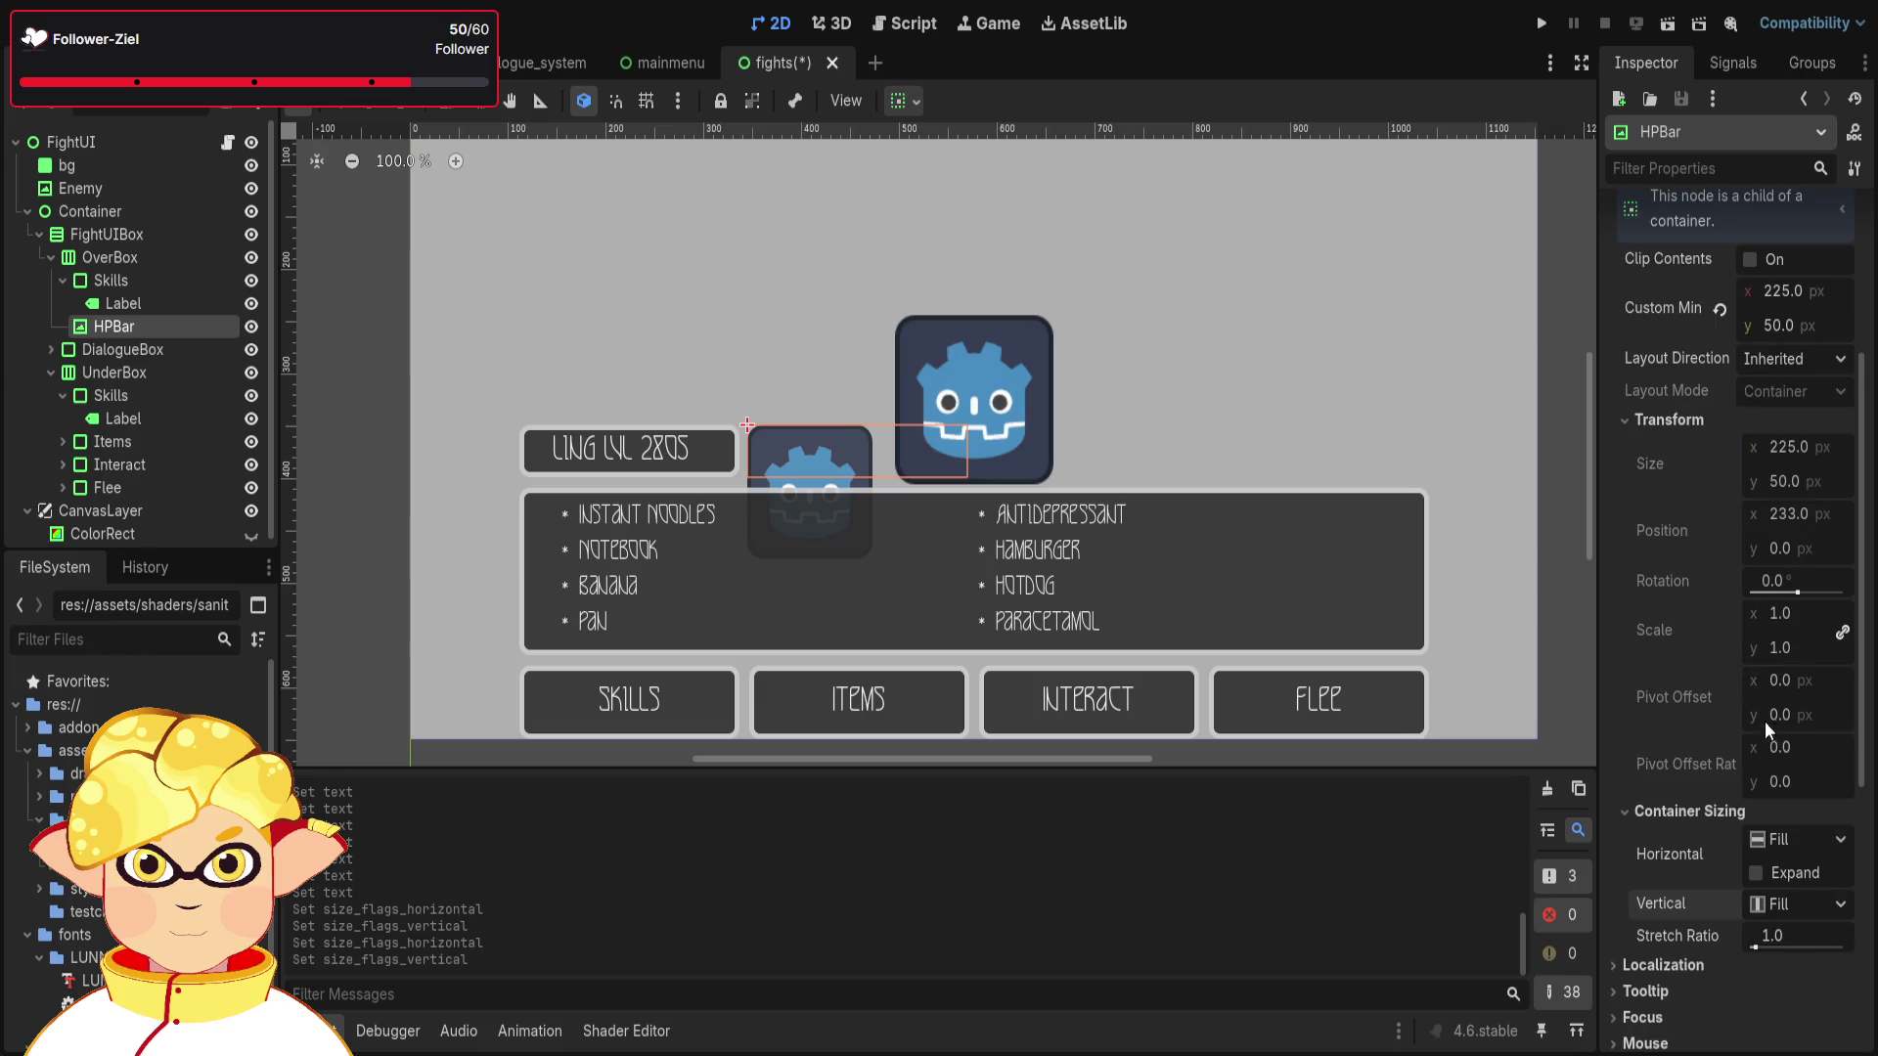
scroll(1768, 731, "up", 1)
scroll(1046, 528, "up", 5)
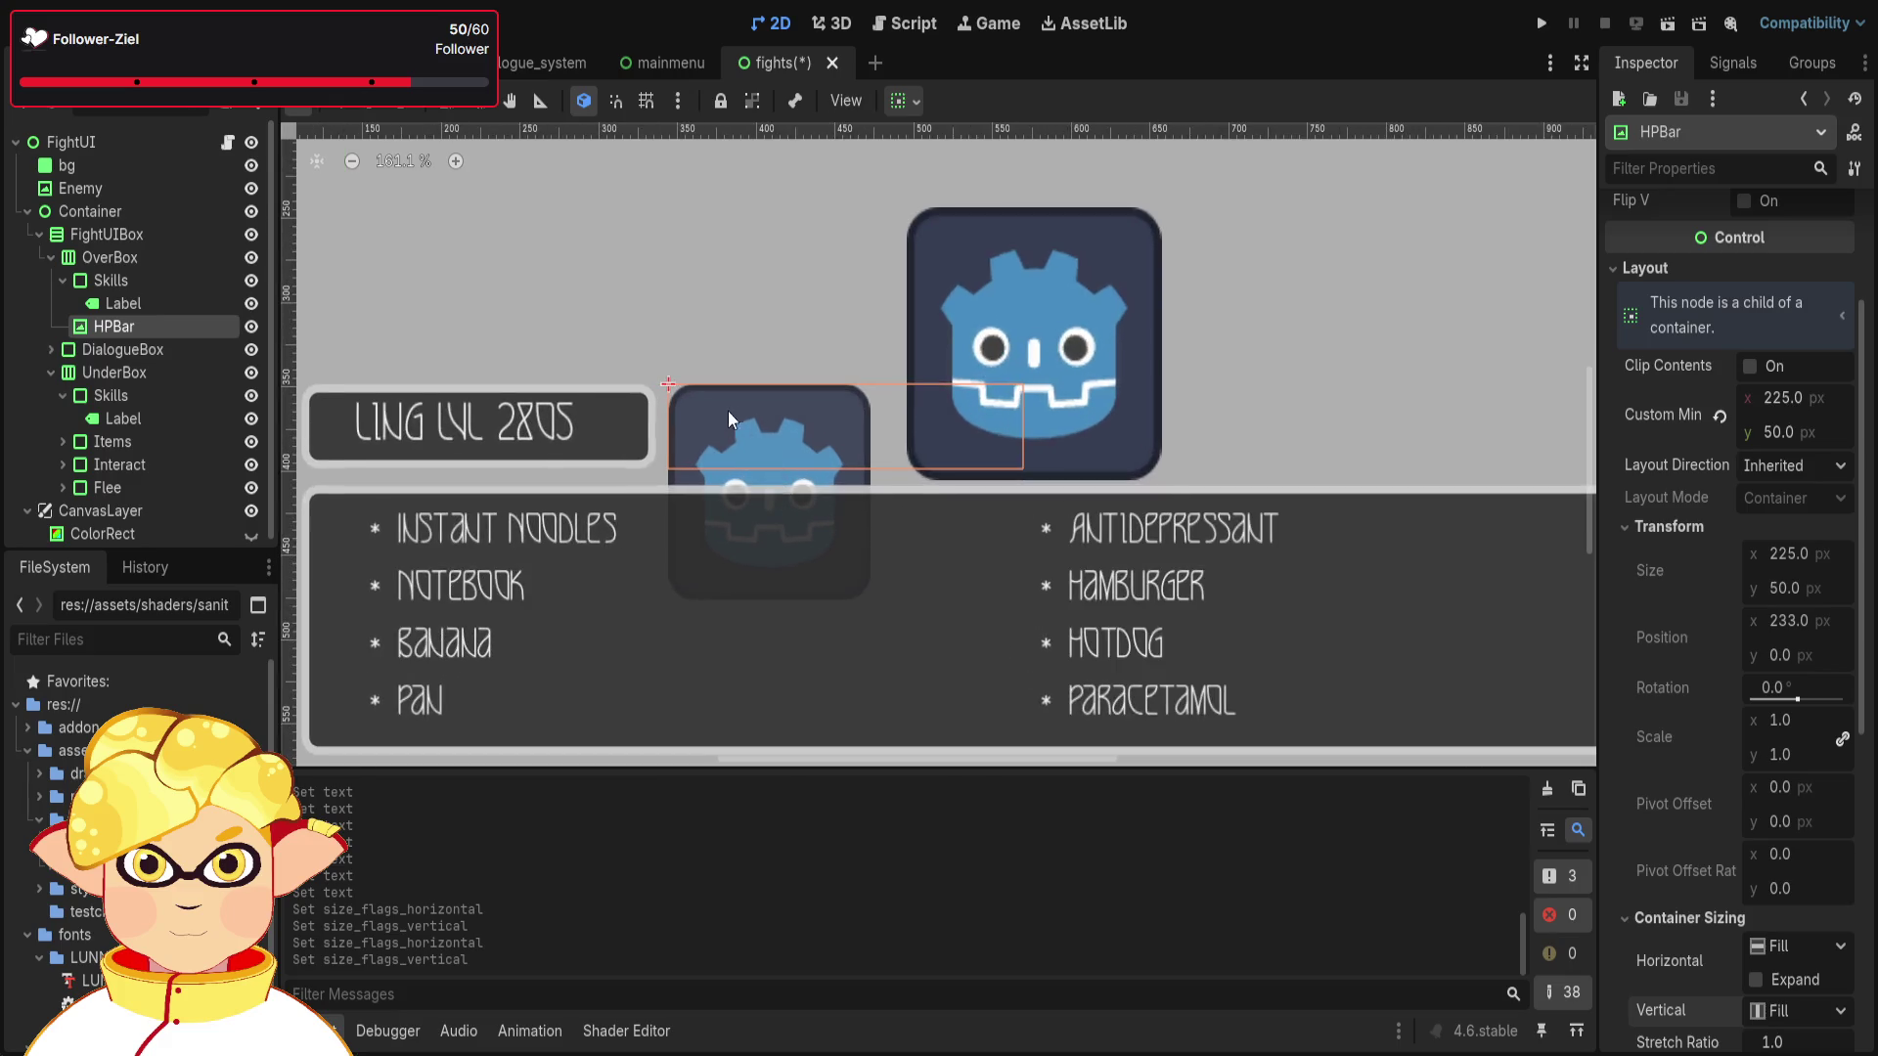
scroll(790, 420, "down", 4)
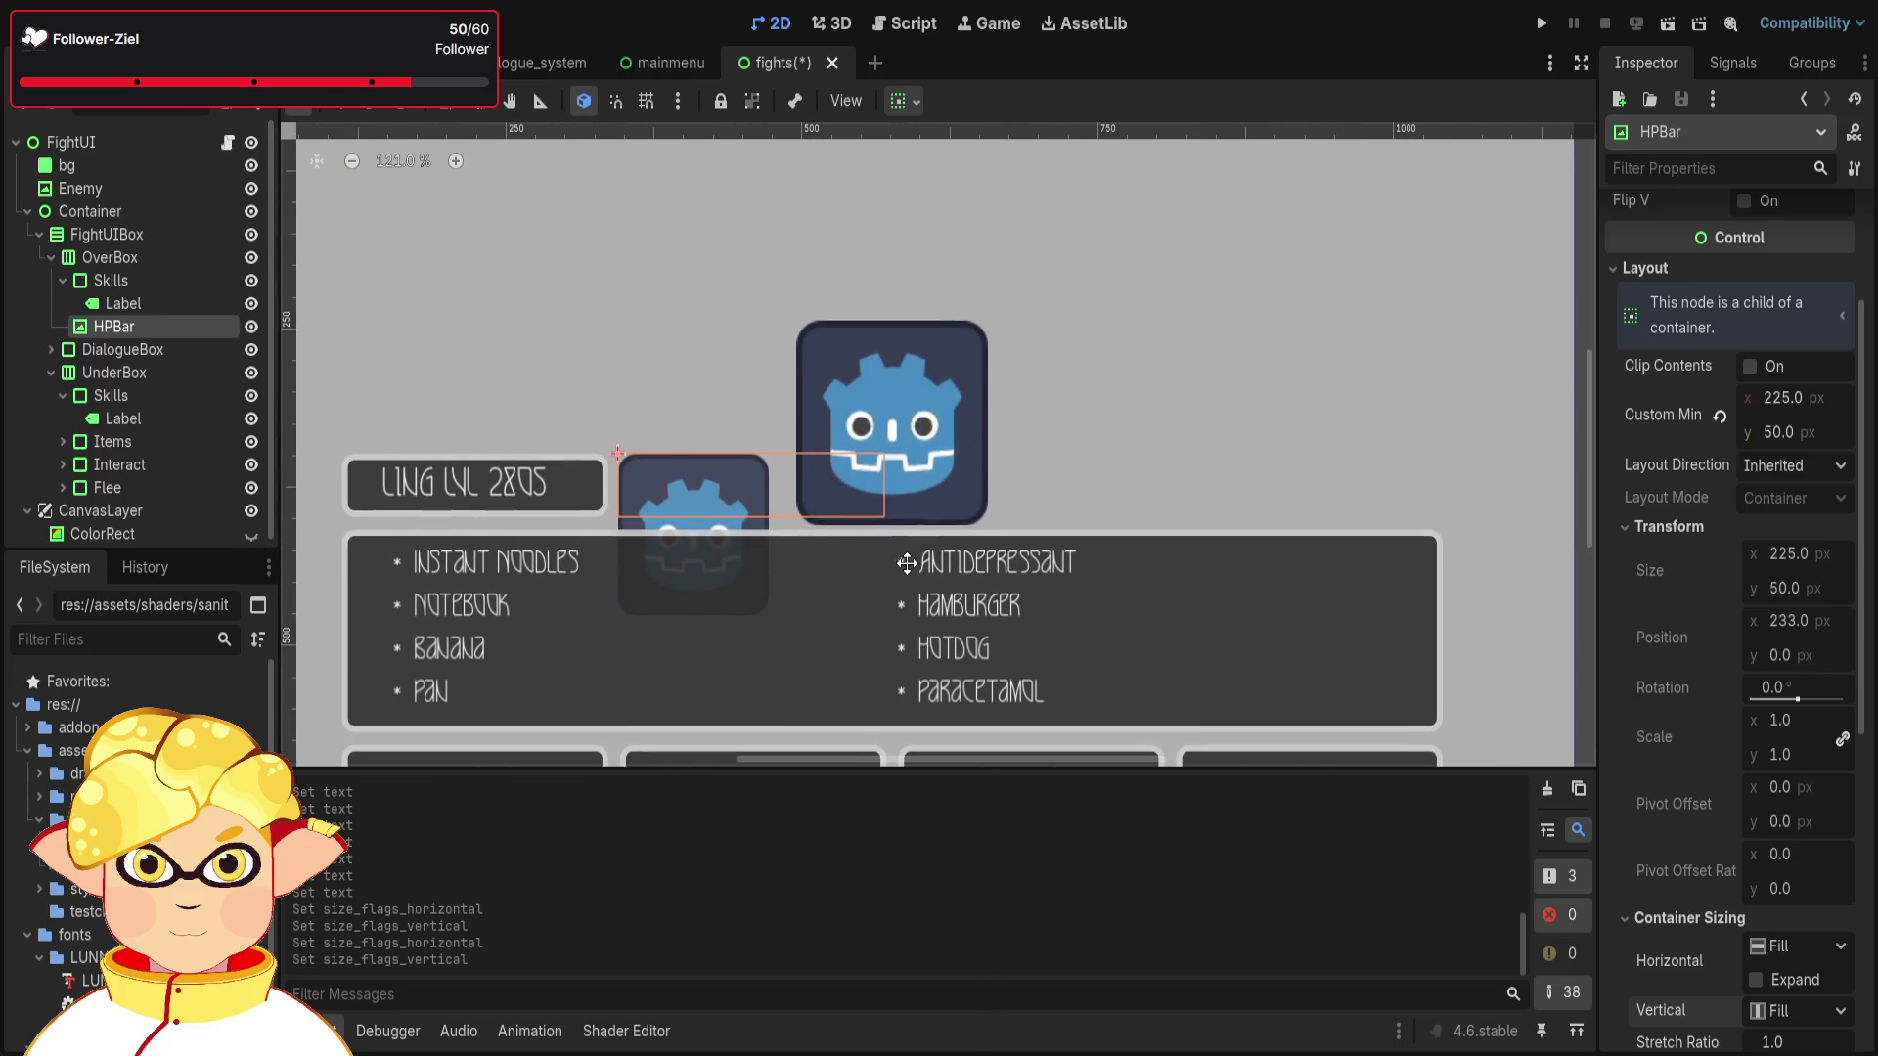
- Try Center alignment on OverBox, then undo it back to Begin
left_click(132, 256)
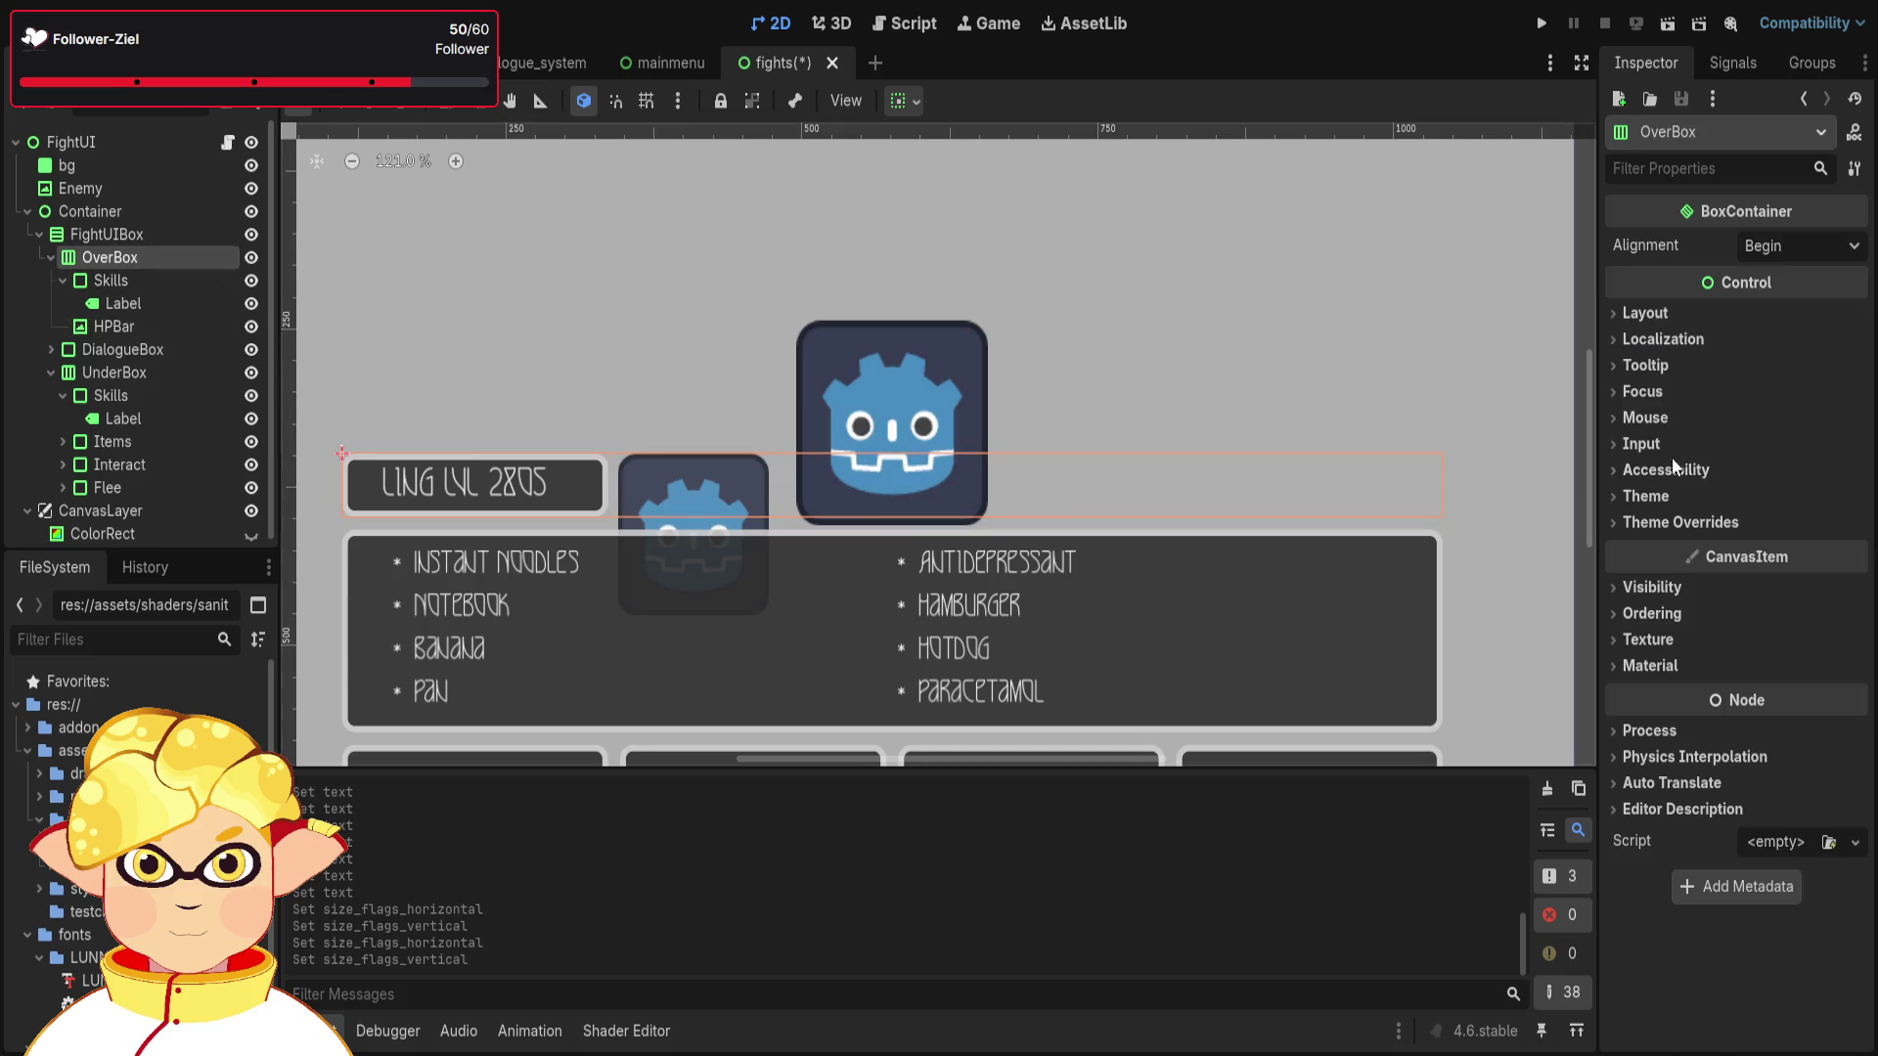
left_click(1770, 247)
left_click(1788, 298)
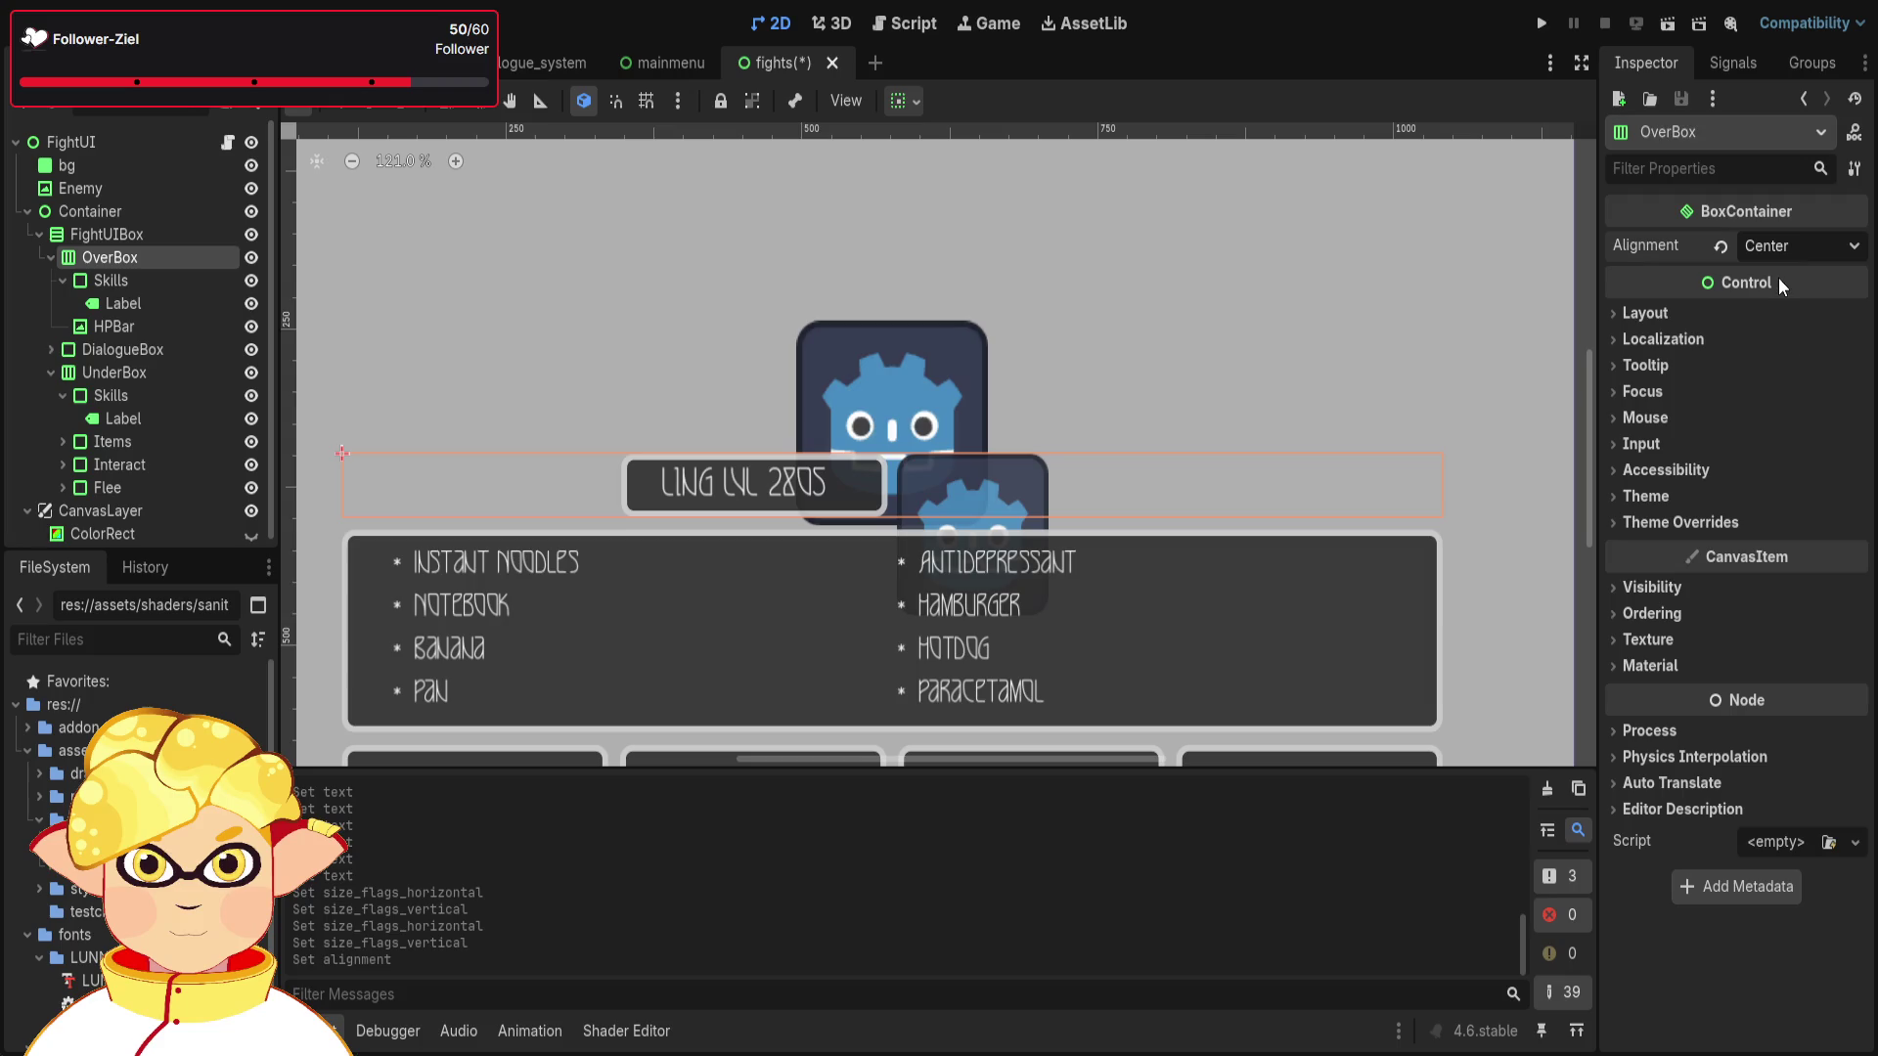
key("ctrl+z")
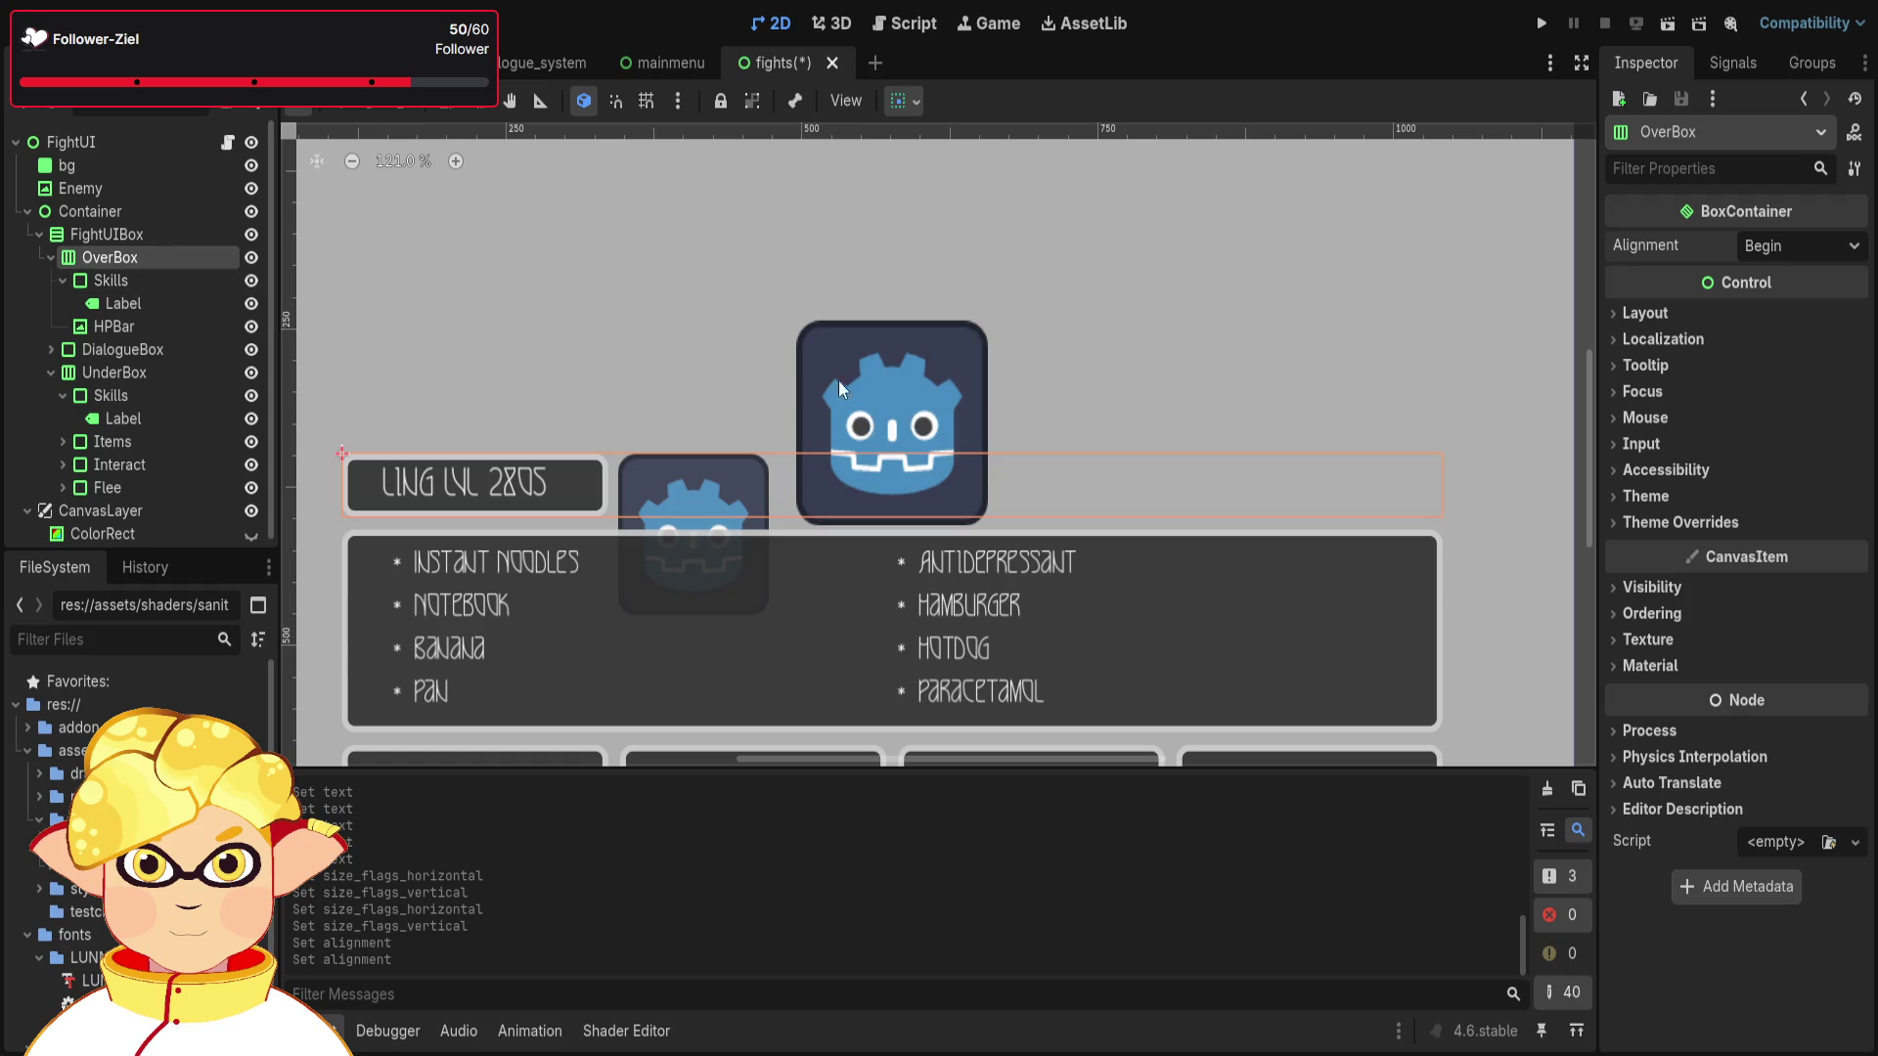
- Try Locale, Left-to-Right and Right-to-Left layout directions on OverBox, then reset to Inherited
left_click(1641, 311)
scroll(1682, 382, "down", 2)
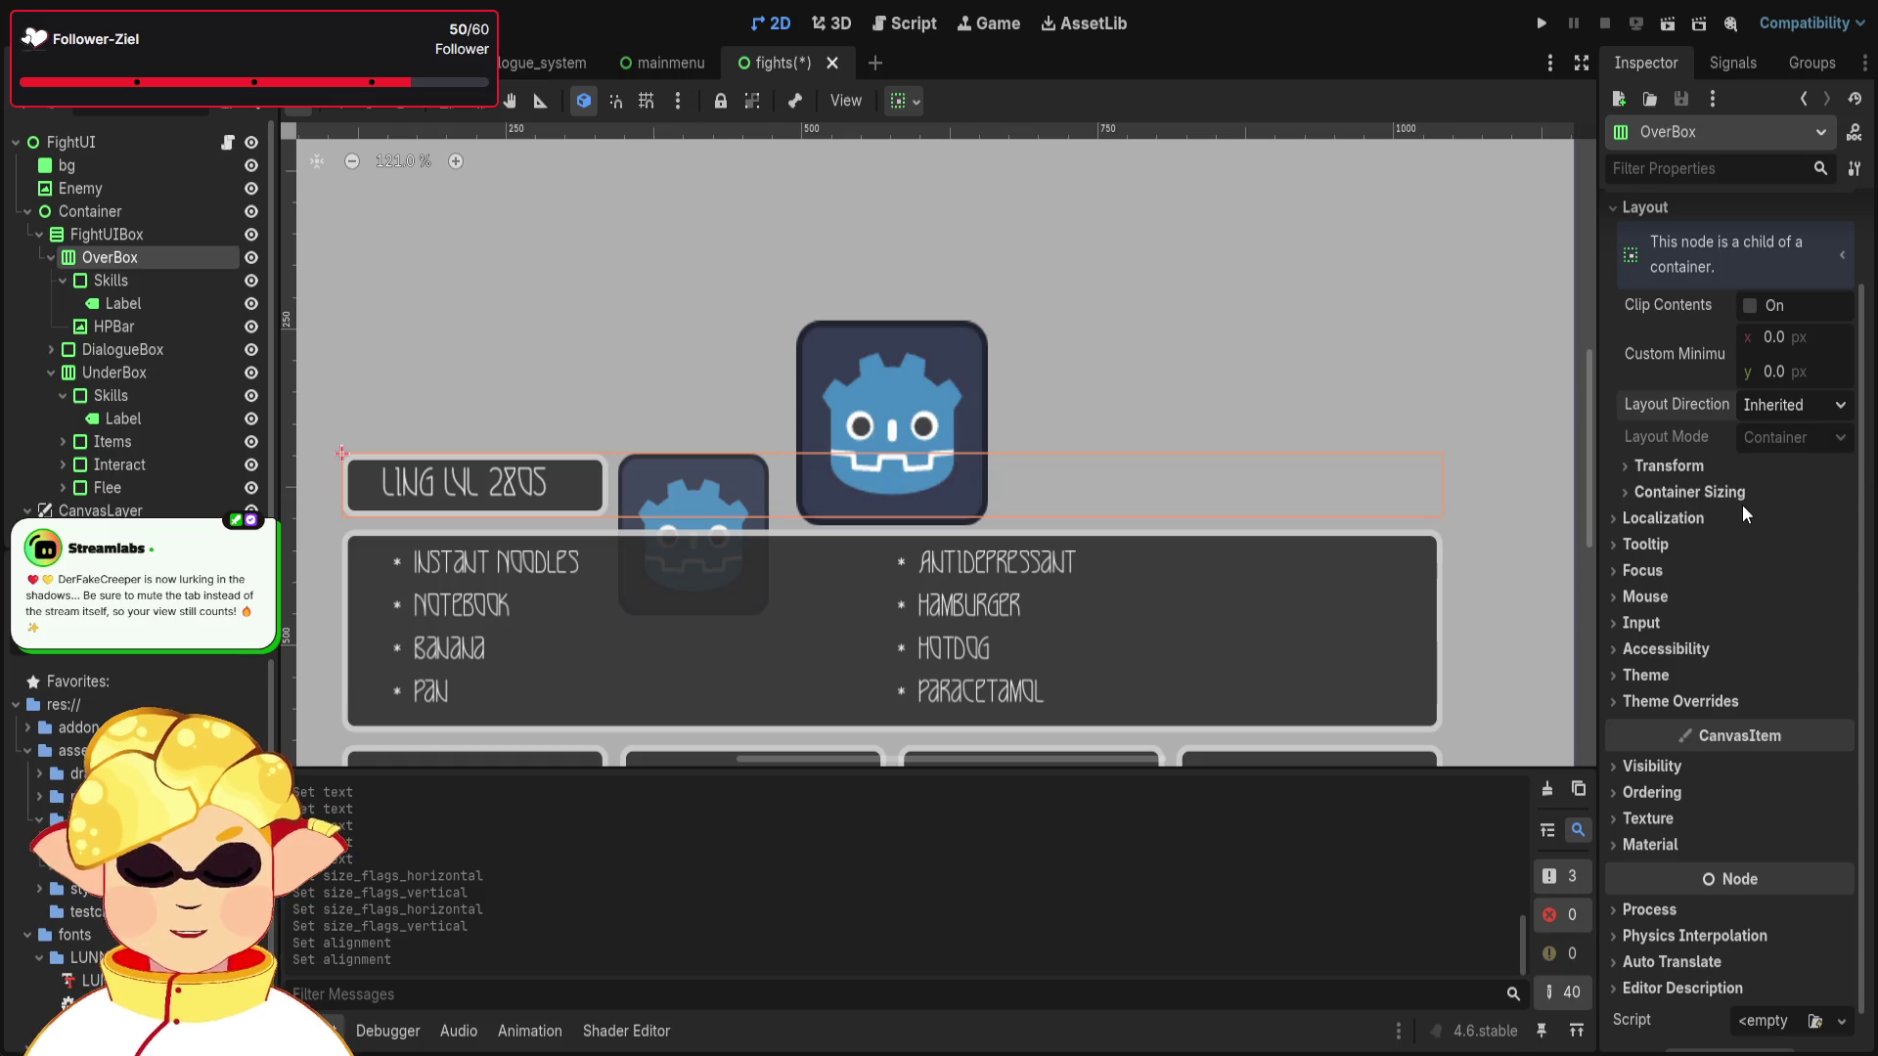
left_click(1792, 404)
left_click(1760, 465)
left_click(1765, 407)
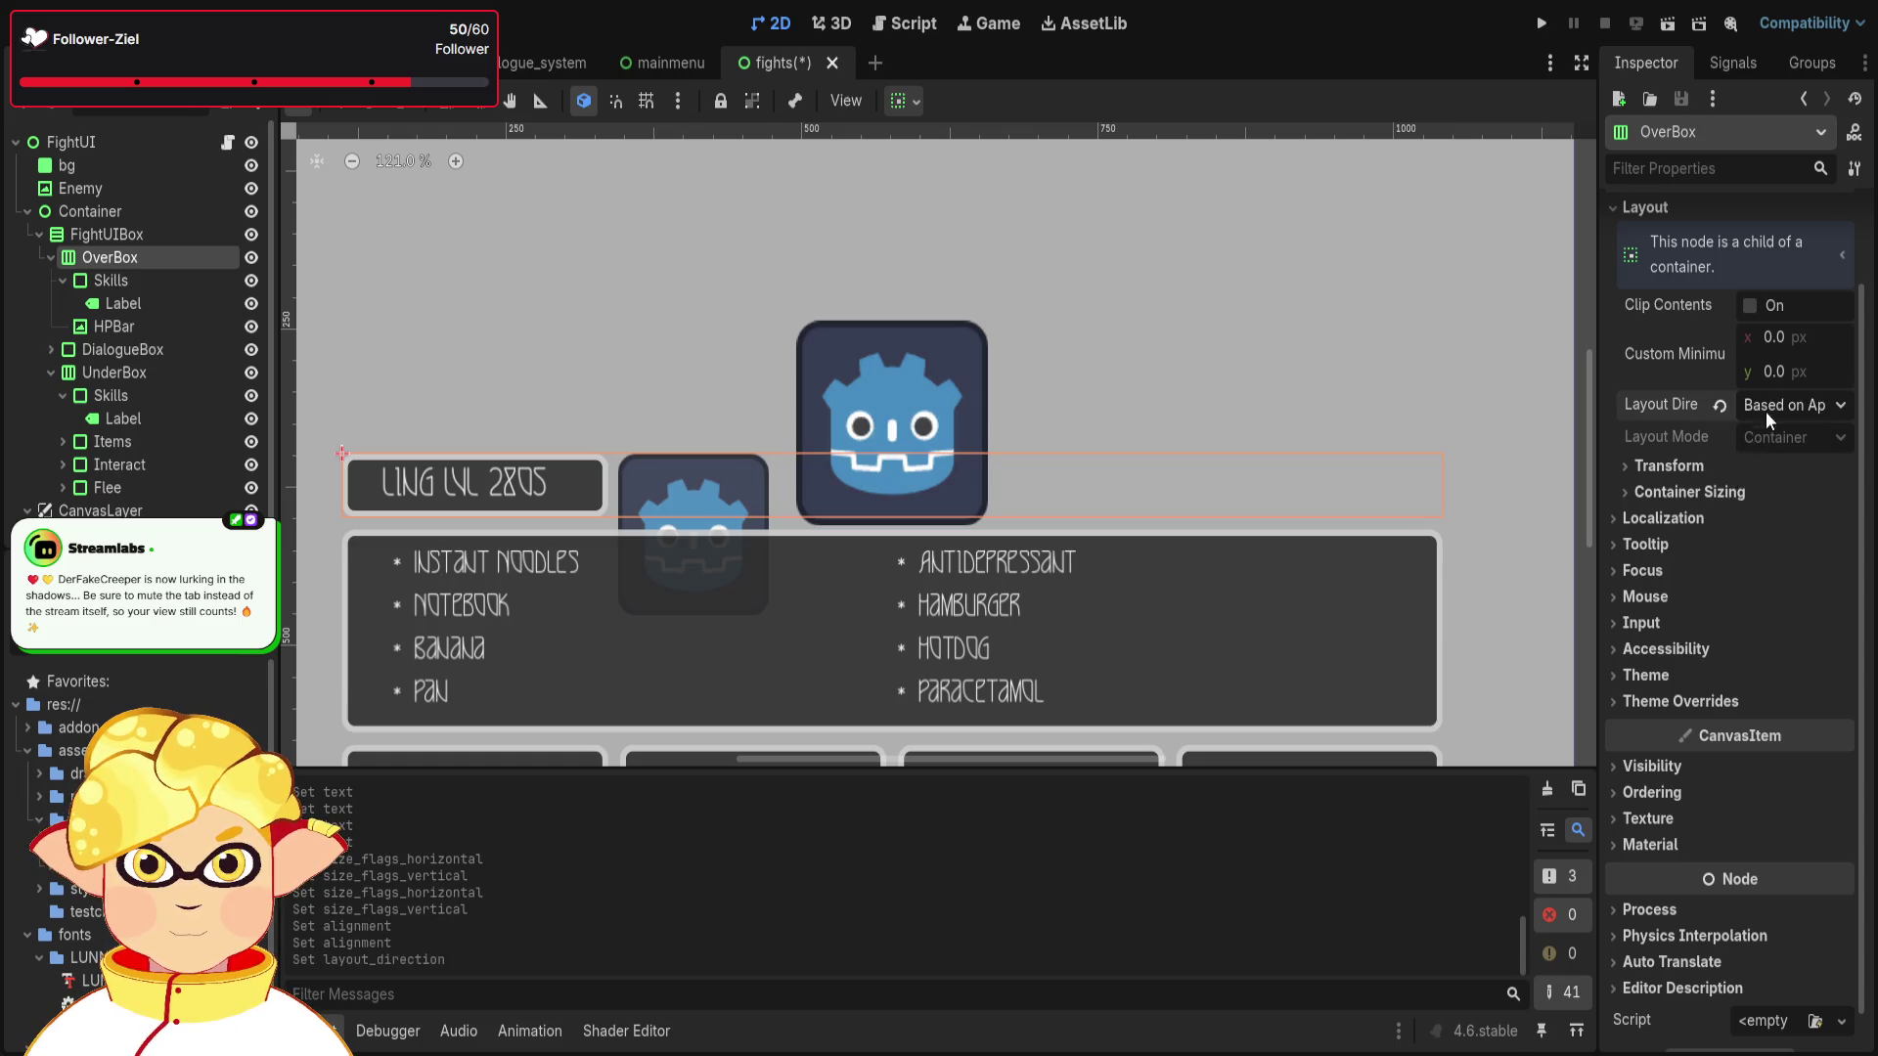
left_click(1742, 491)
left_click(1761, 507)
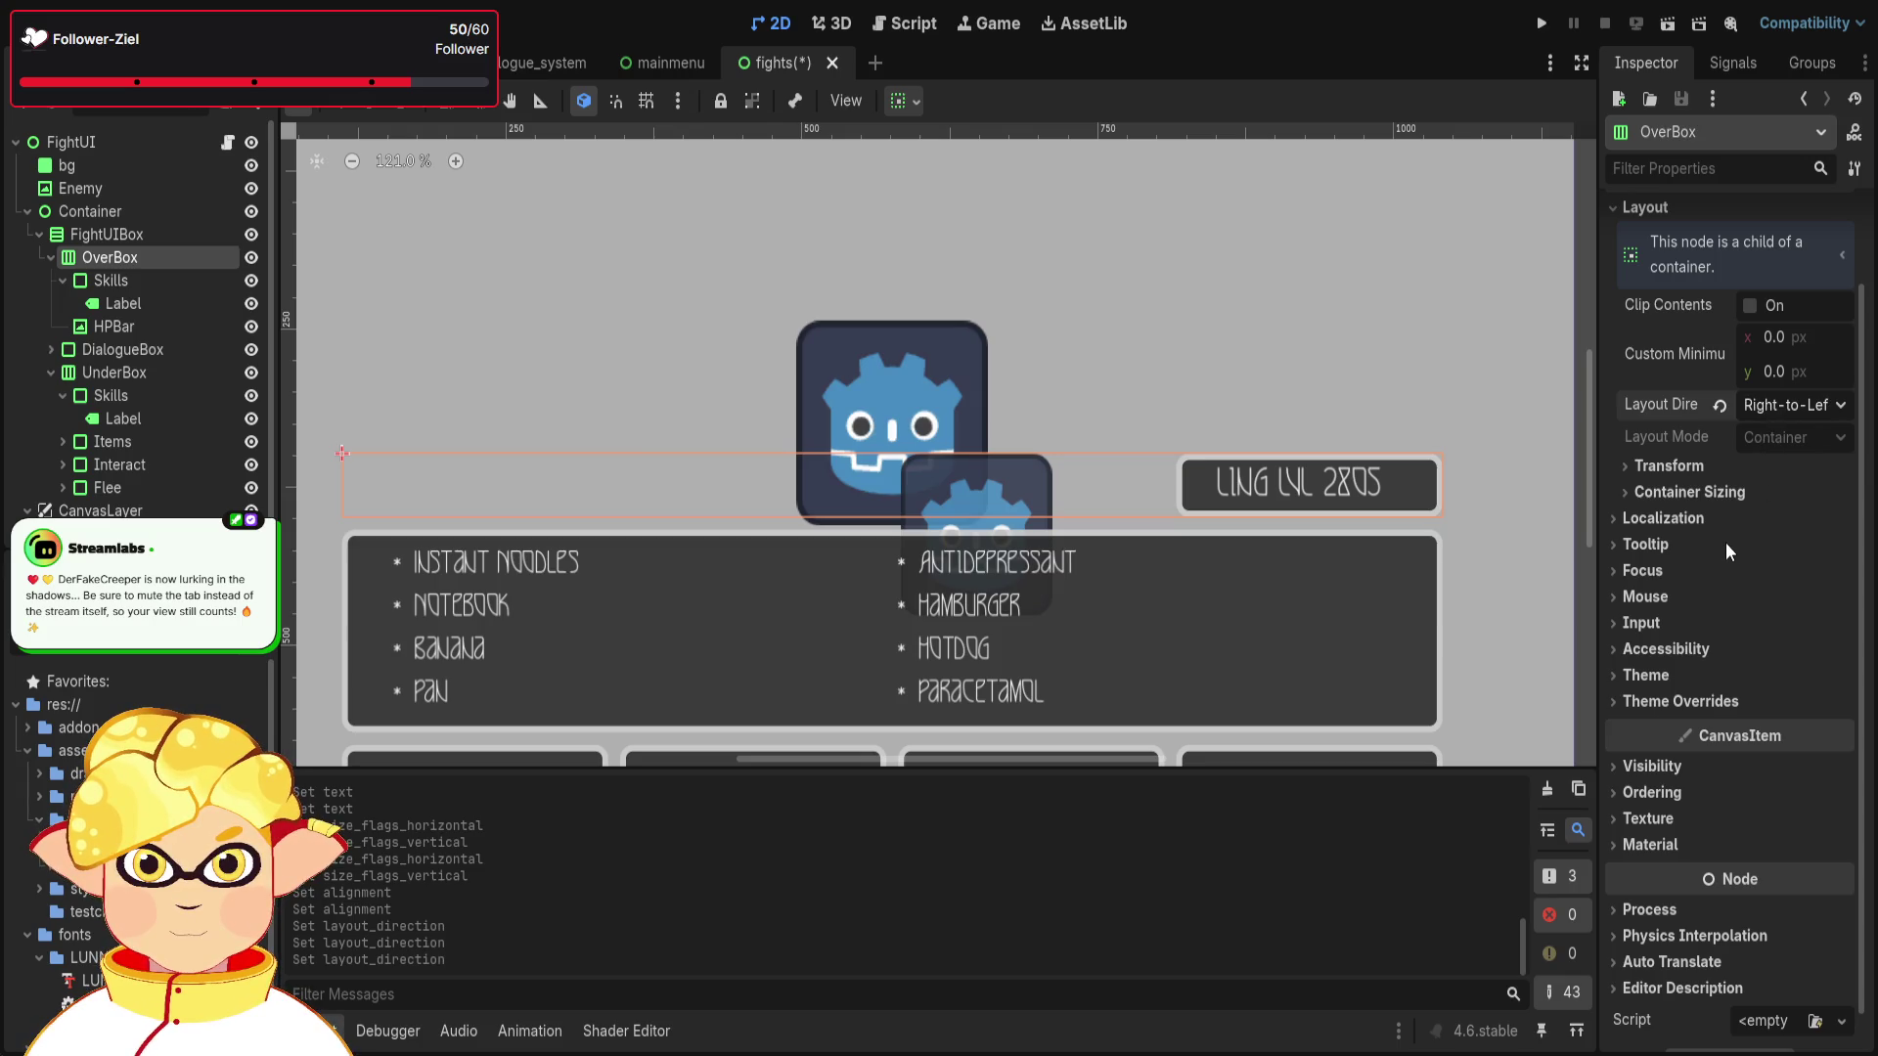
key("Down")
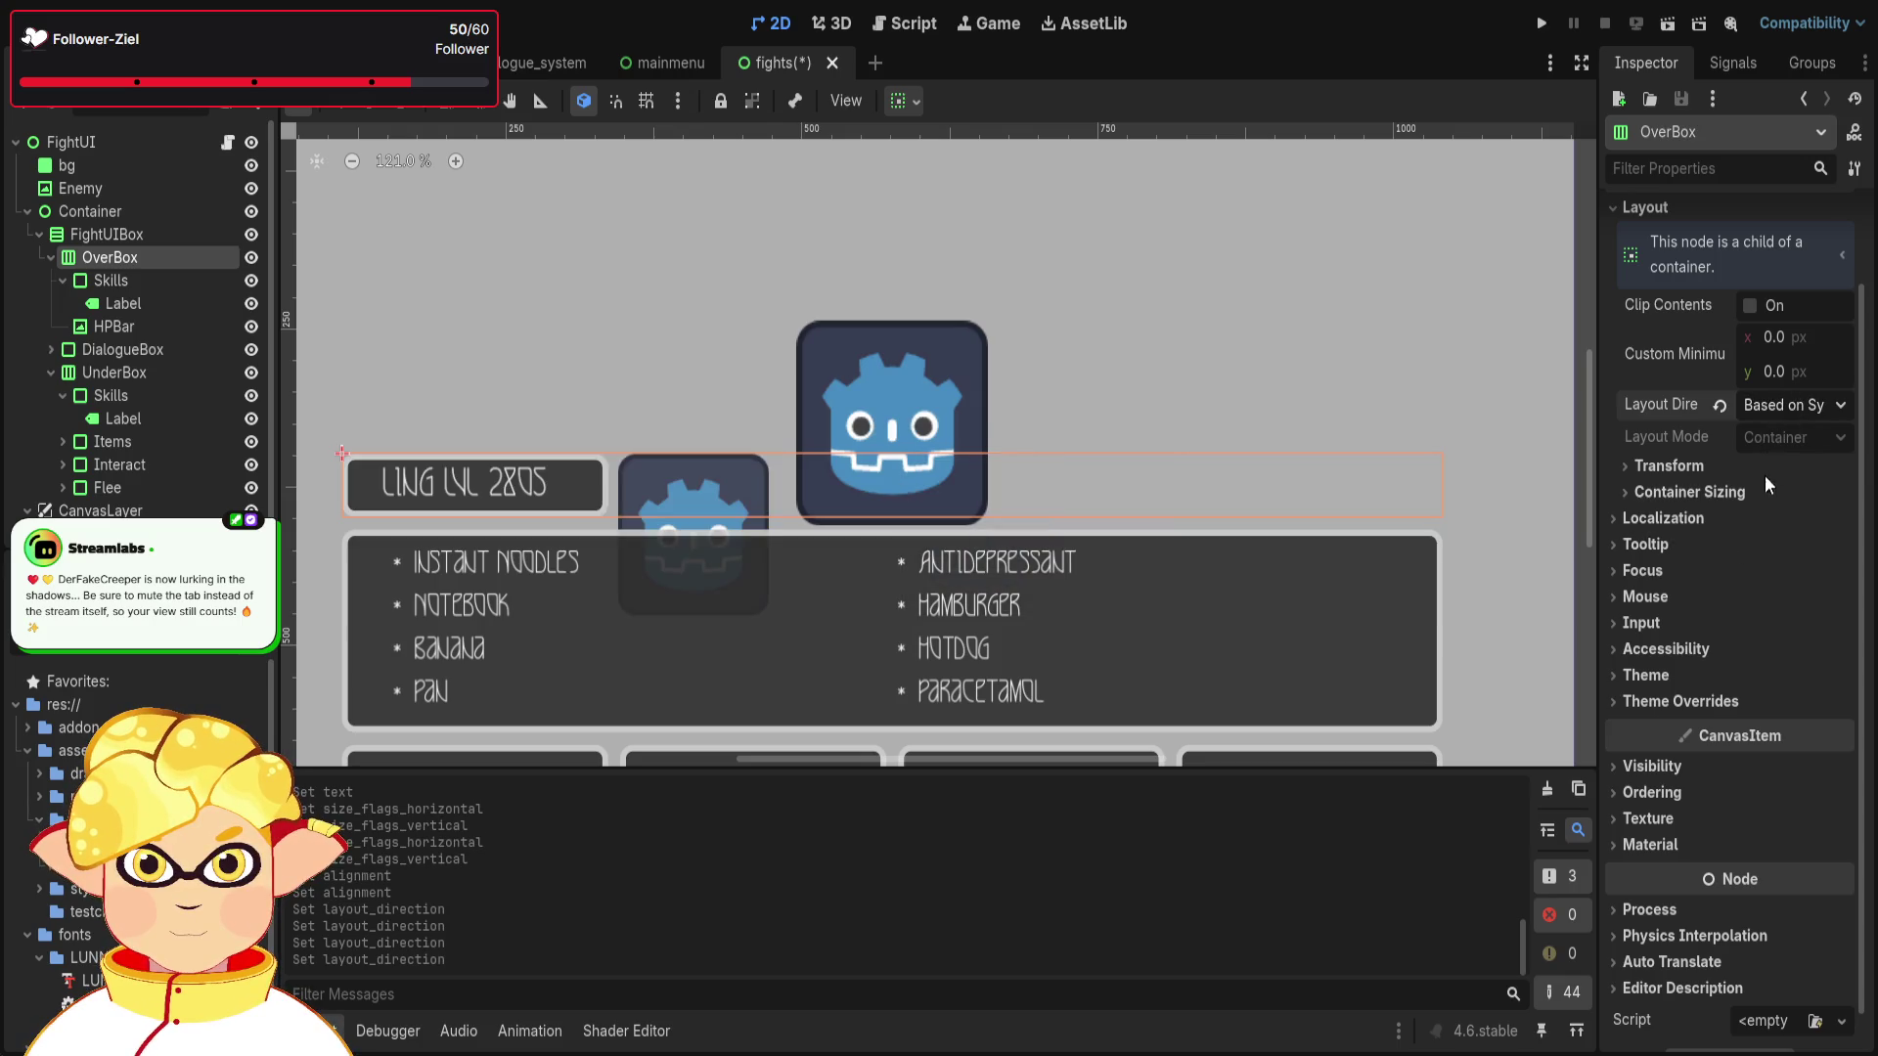
left_click(1713, 403)
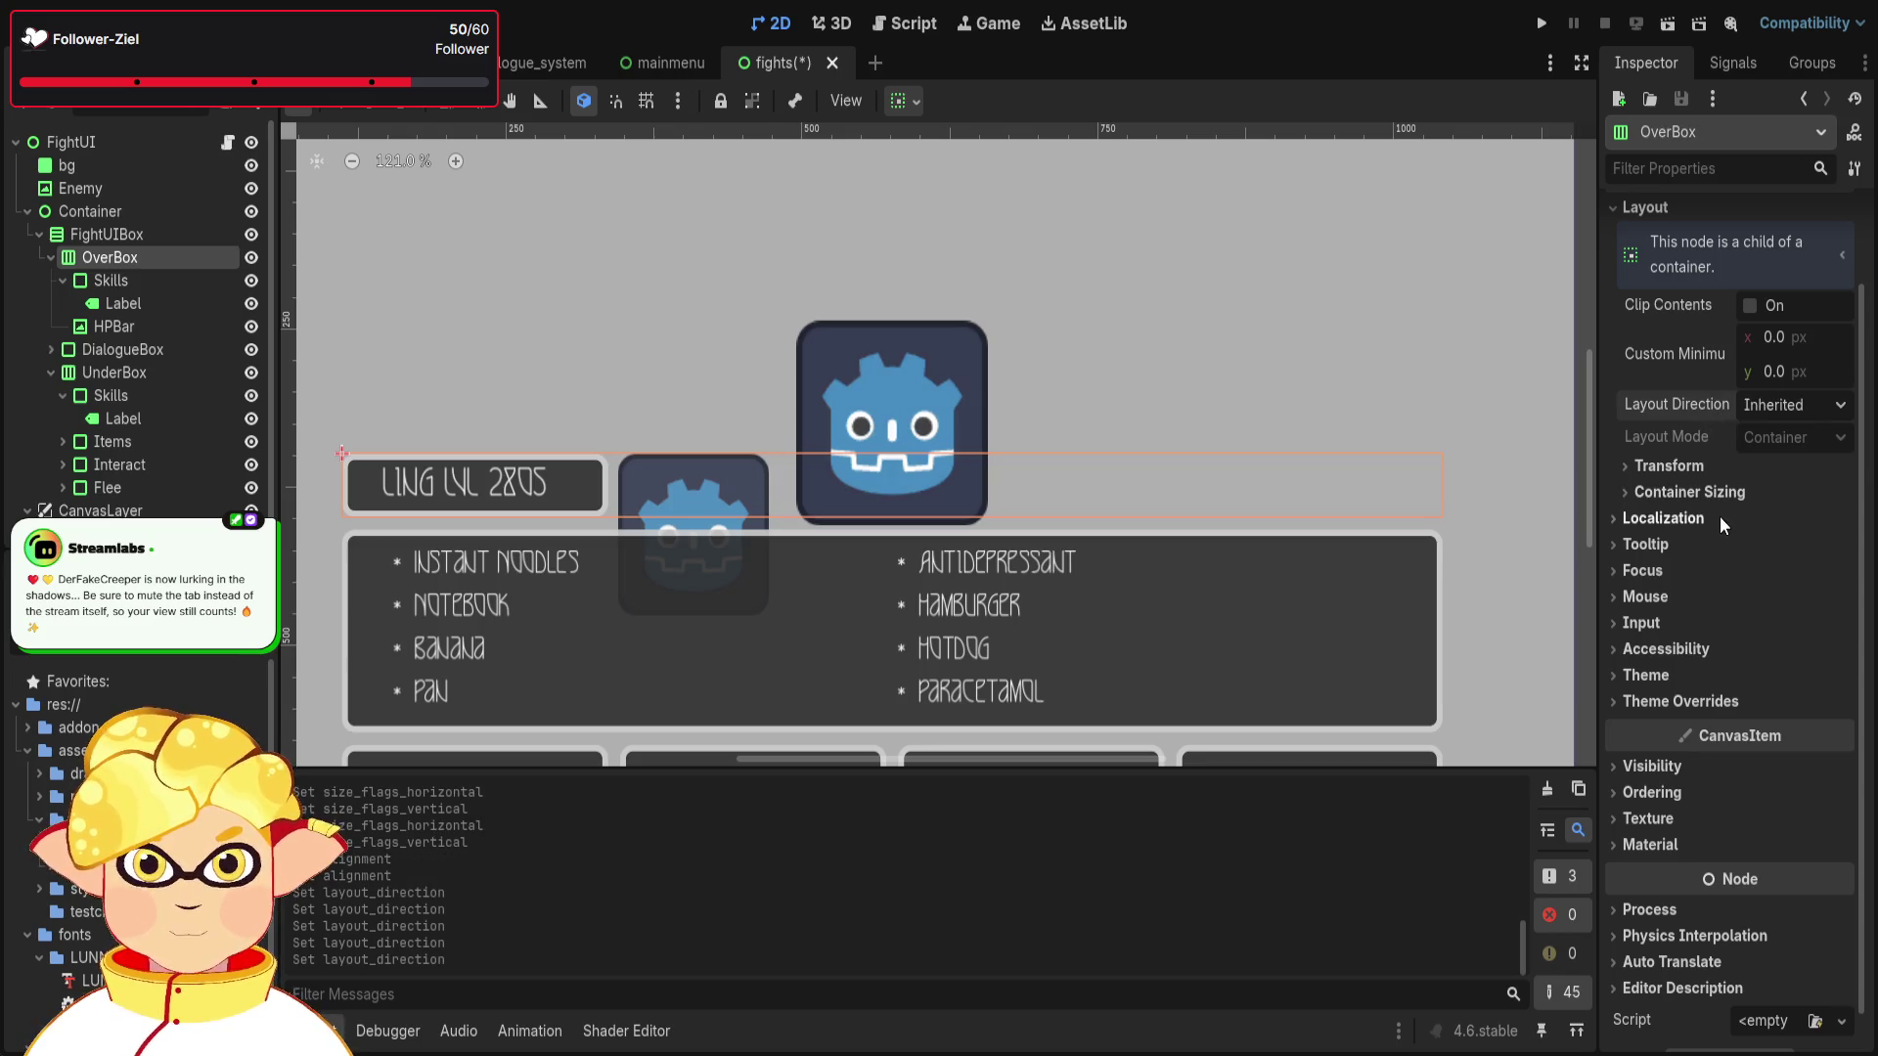
scroll(1705, 509, "up", 2)
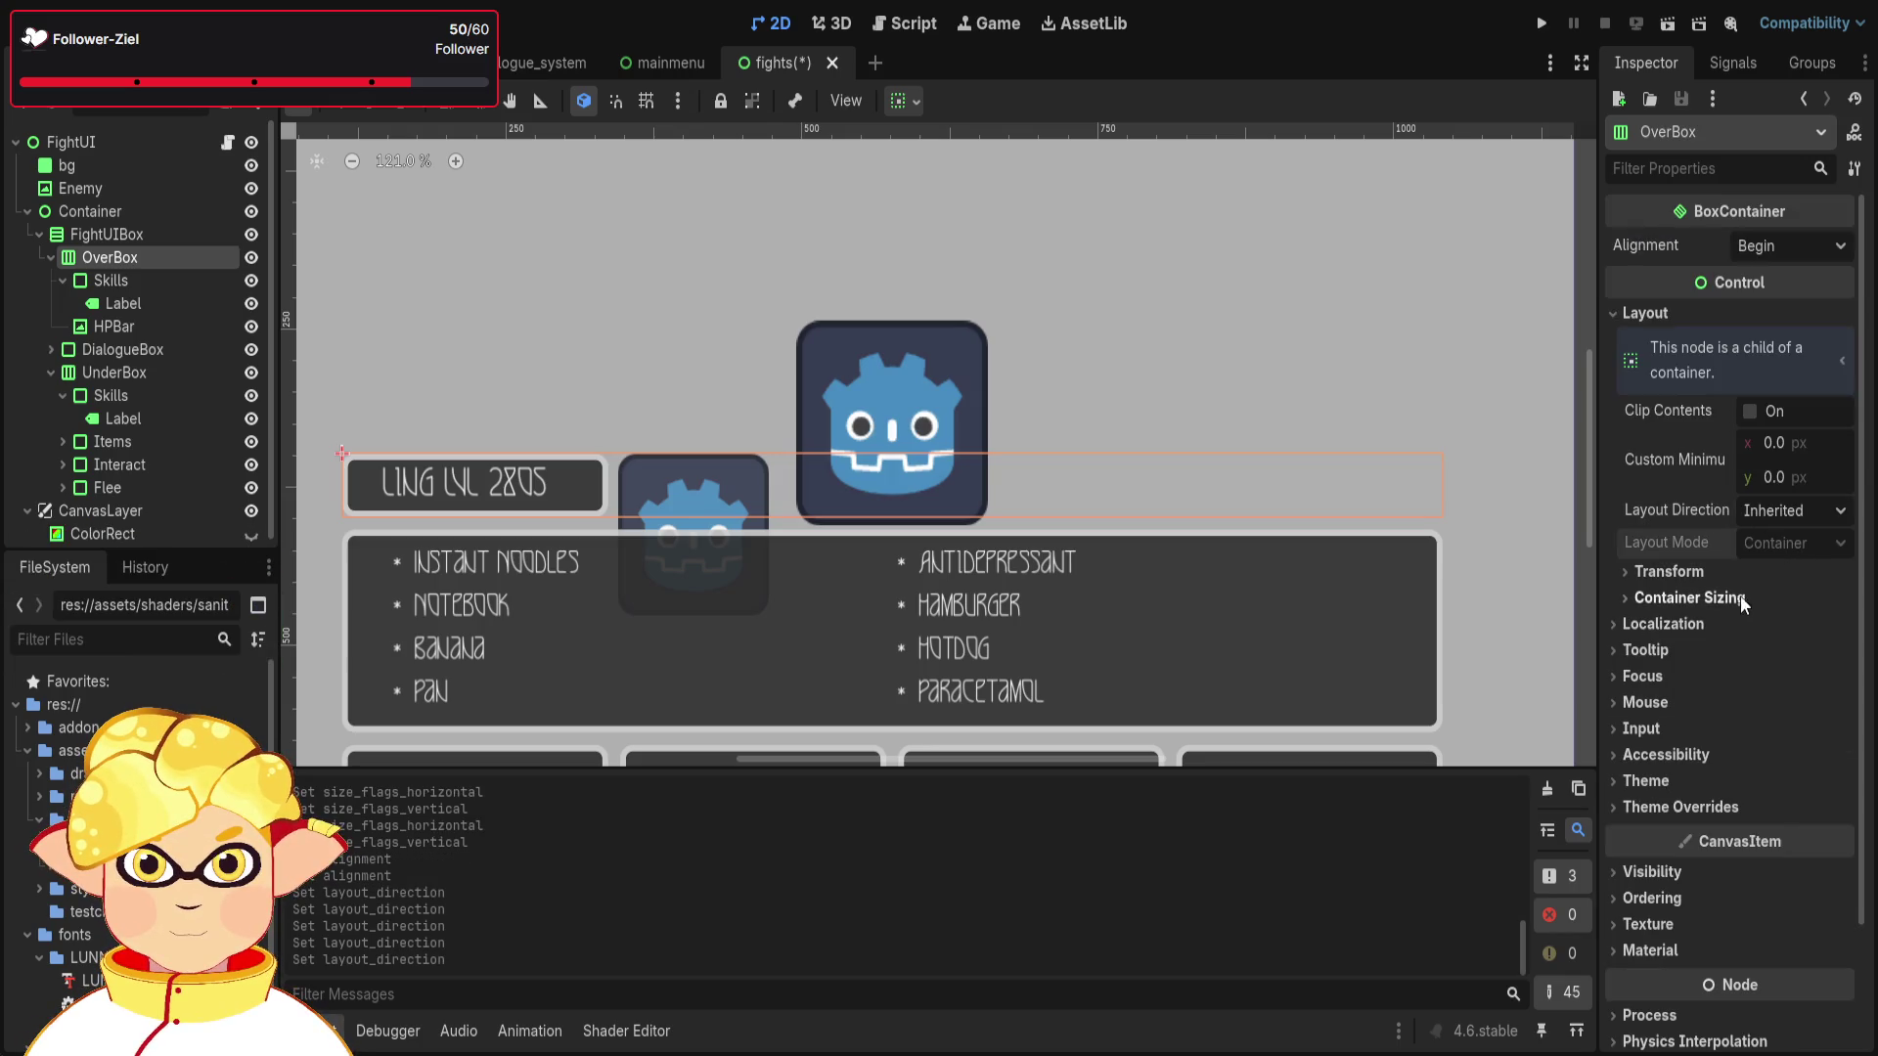
- Select the FightUIBox container in the Scene dock
left_click(151, 282)
left_click(143, 253)
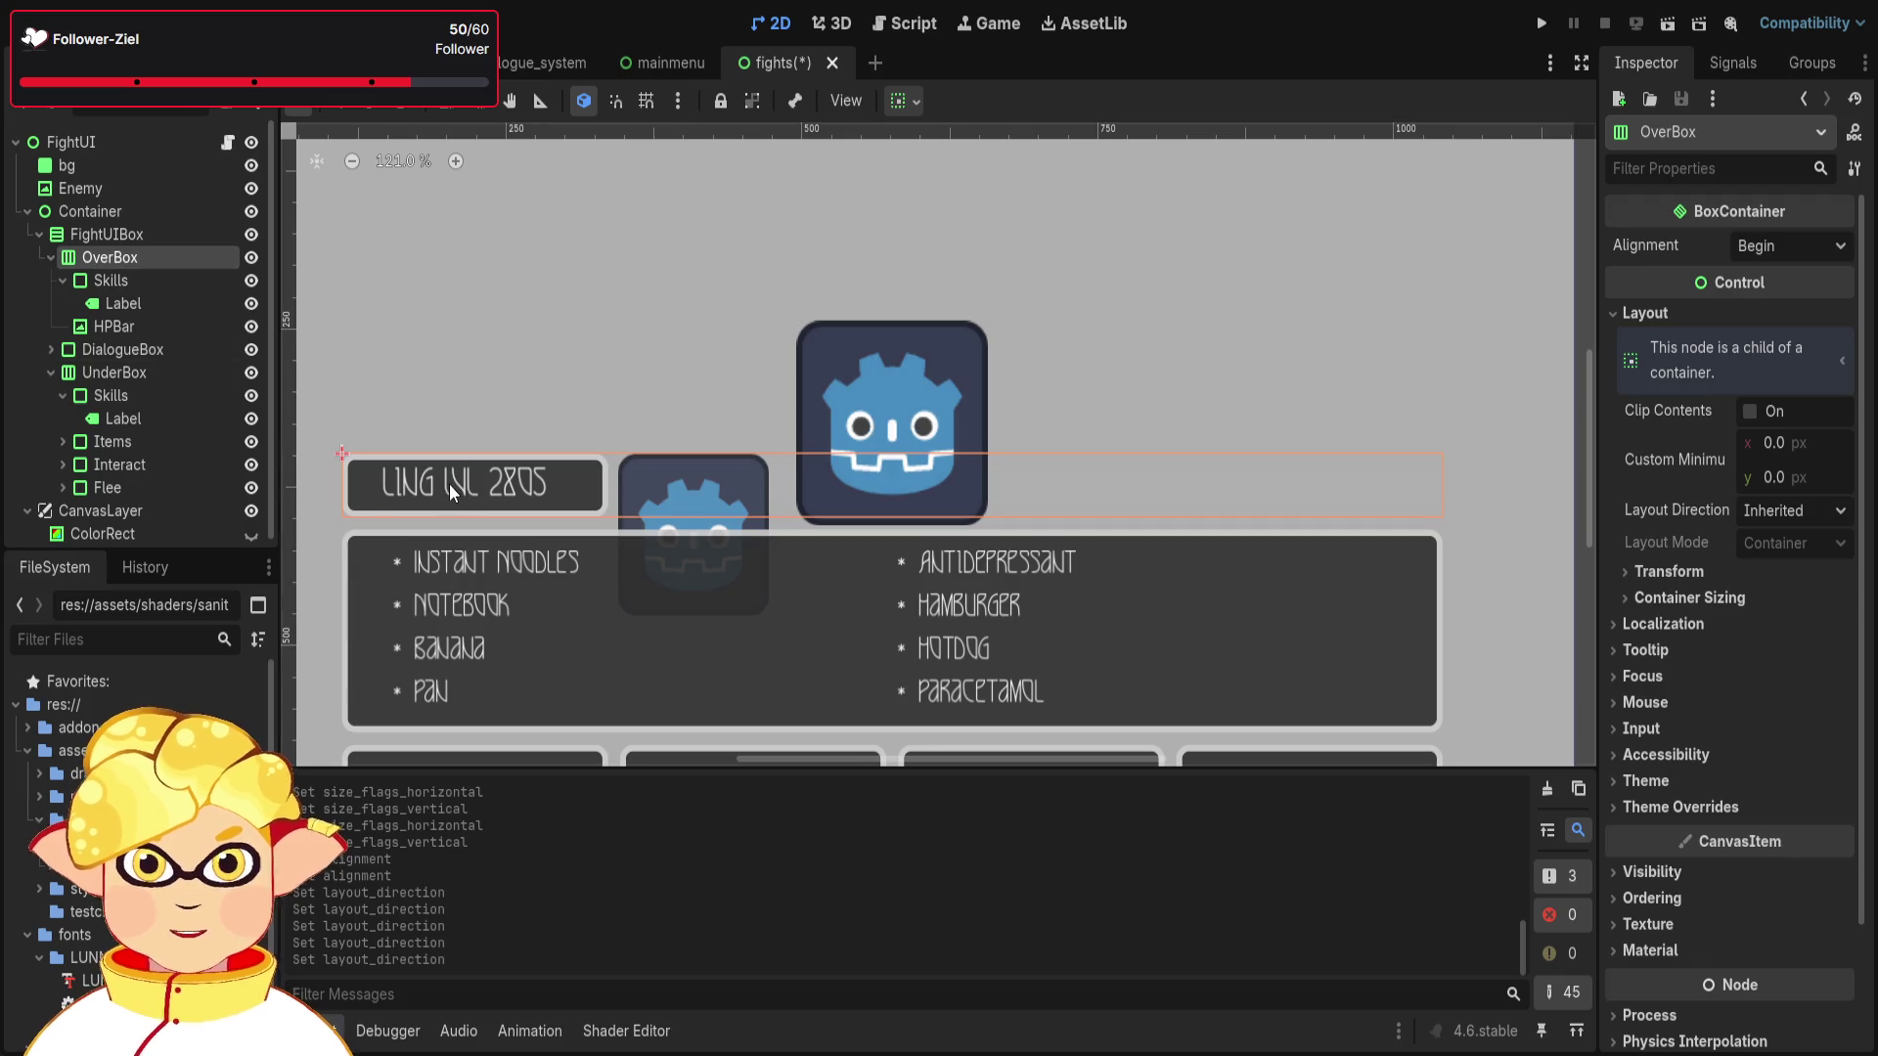
scroll(449, 483, "down", 2)
left_click(105, 234)
scroll(1704, 624, "down", 10)
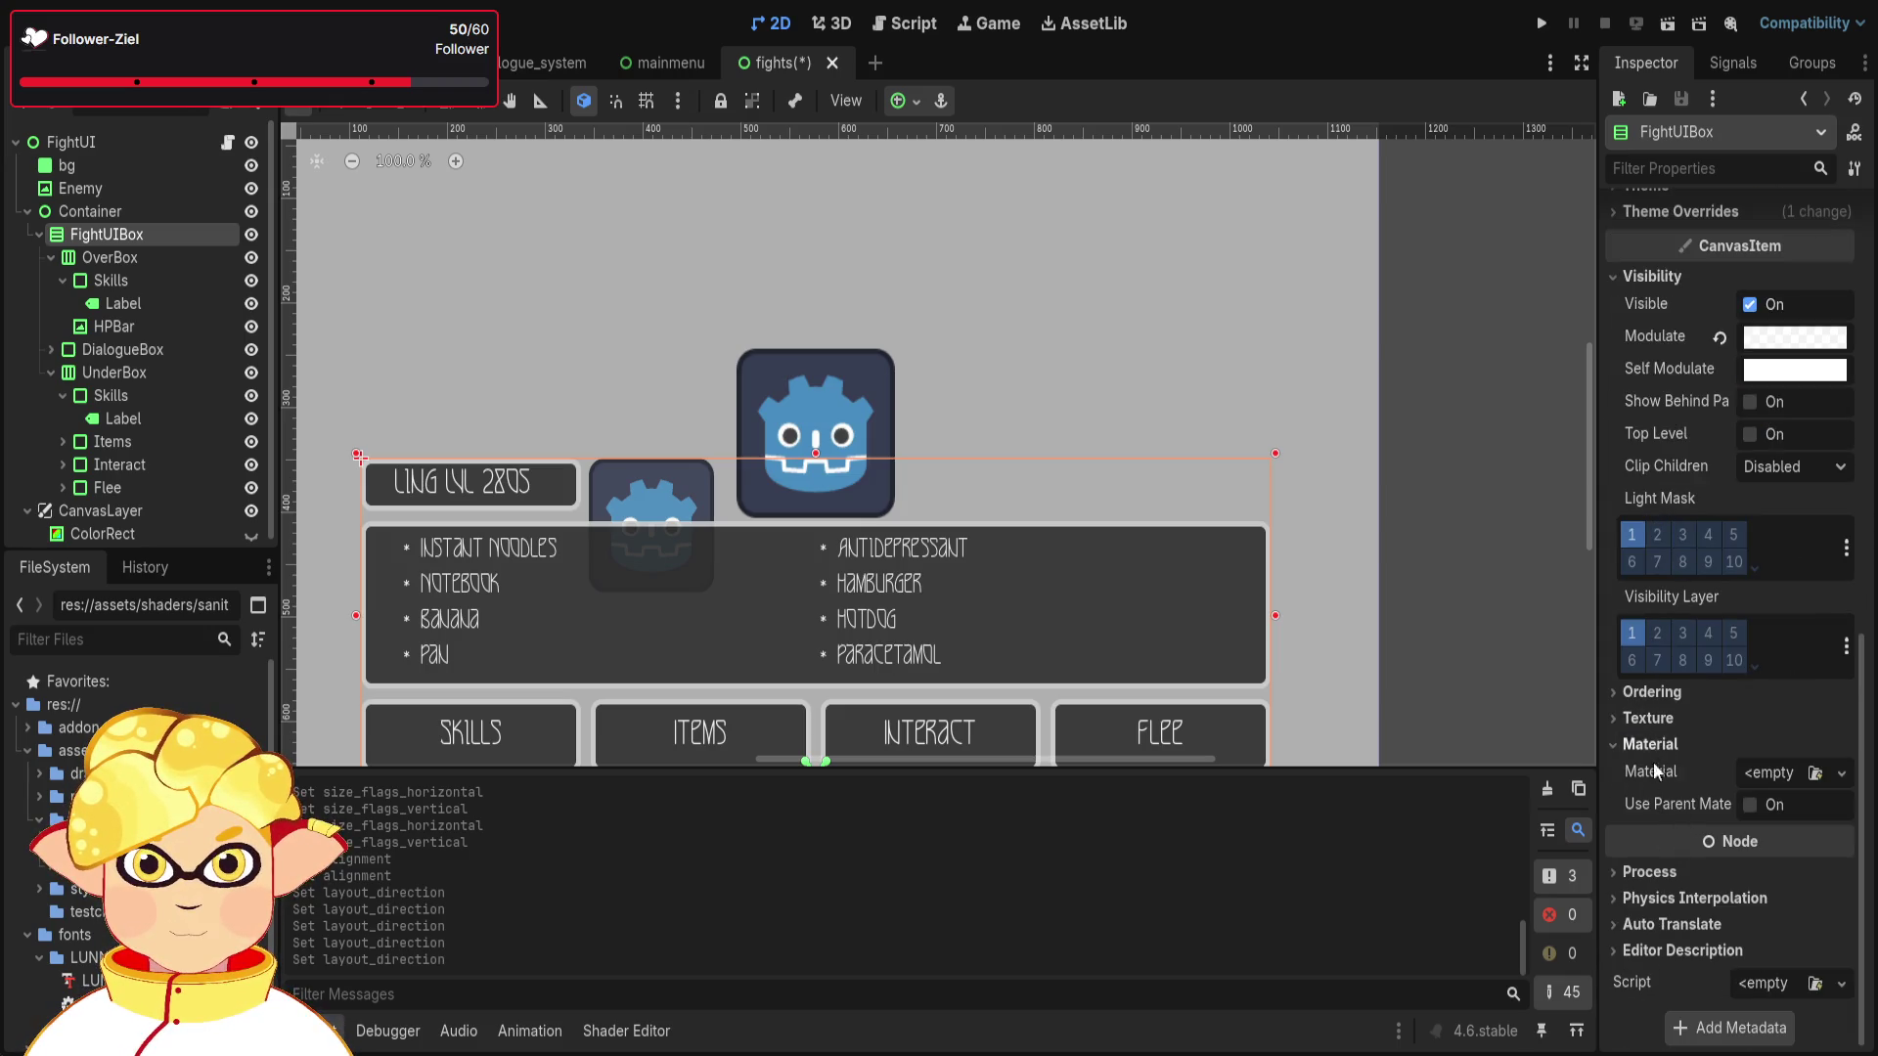
left_click(1649, 745)
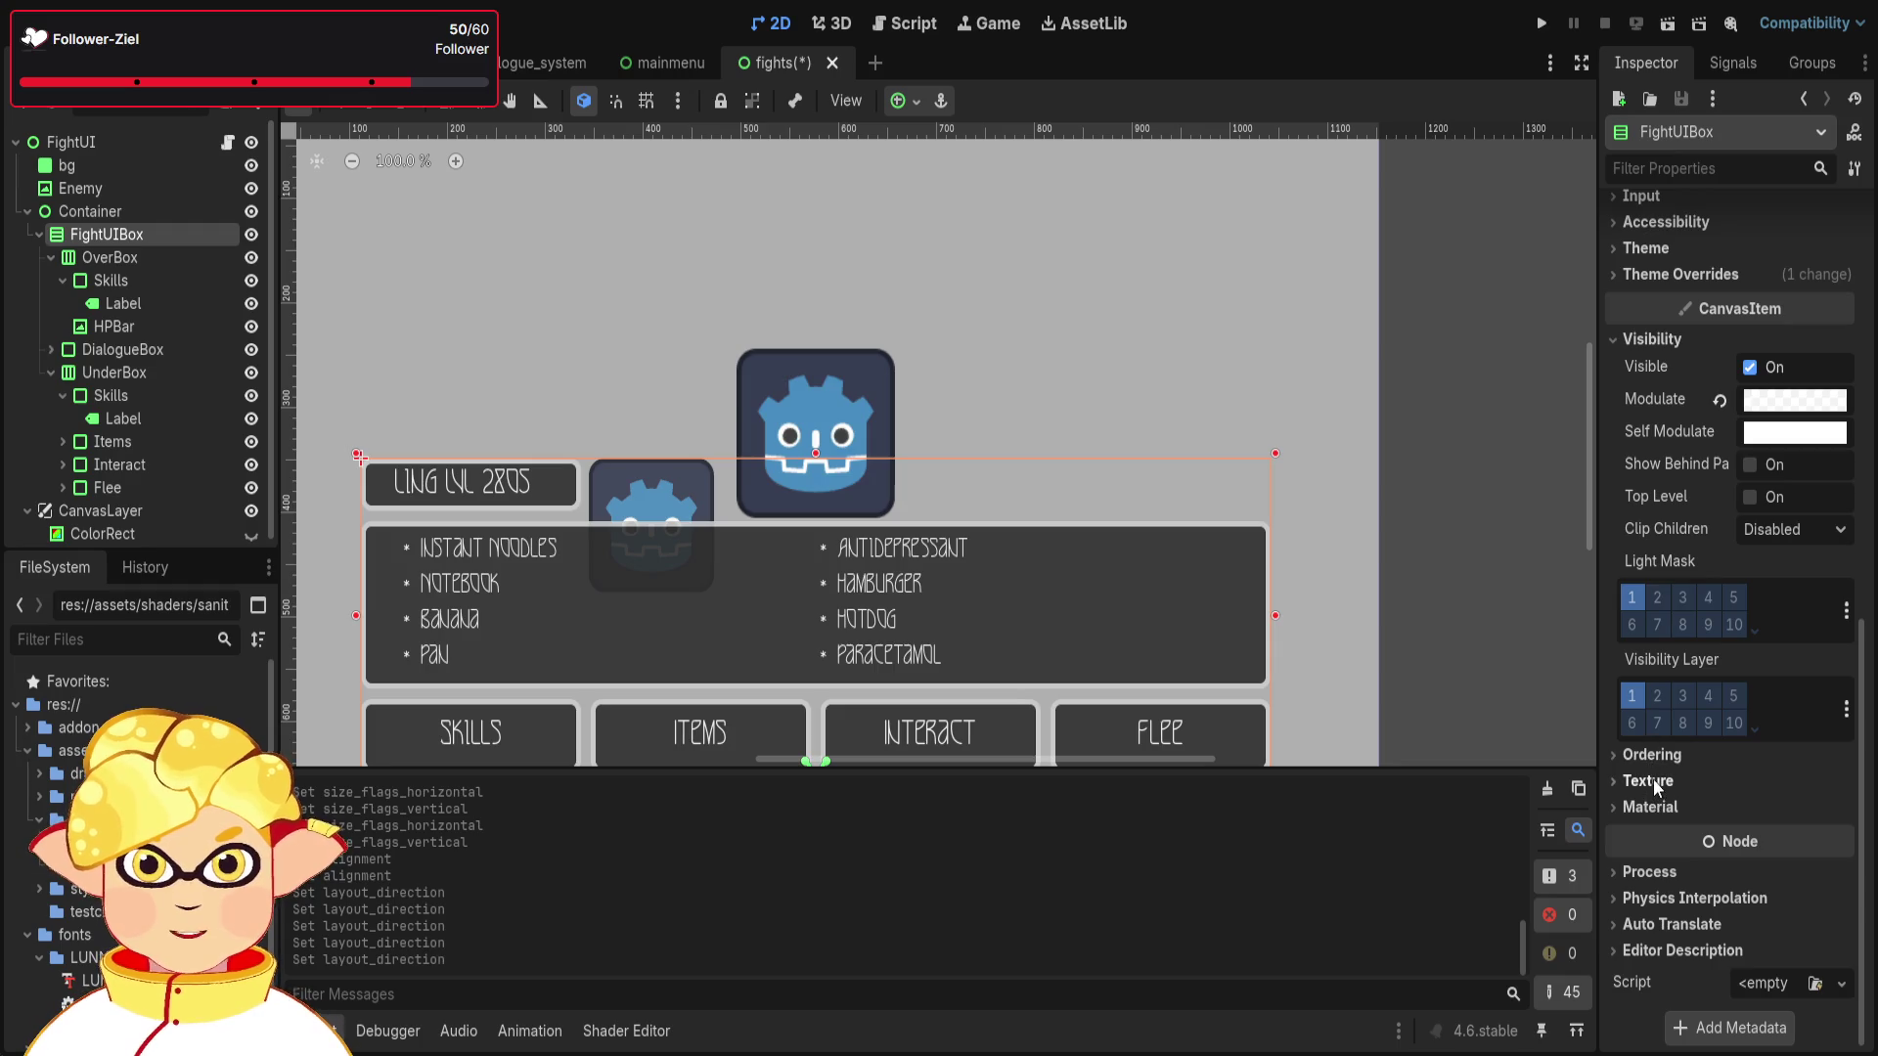
left_click(1660, 274)
left_click(1838, 333)
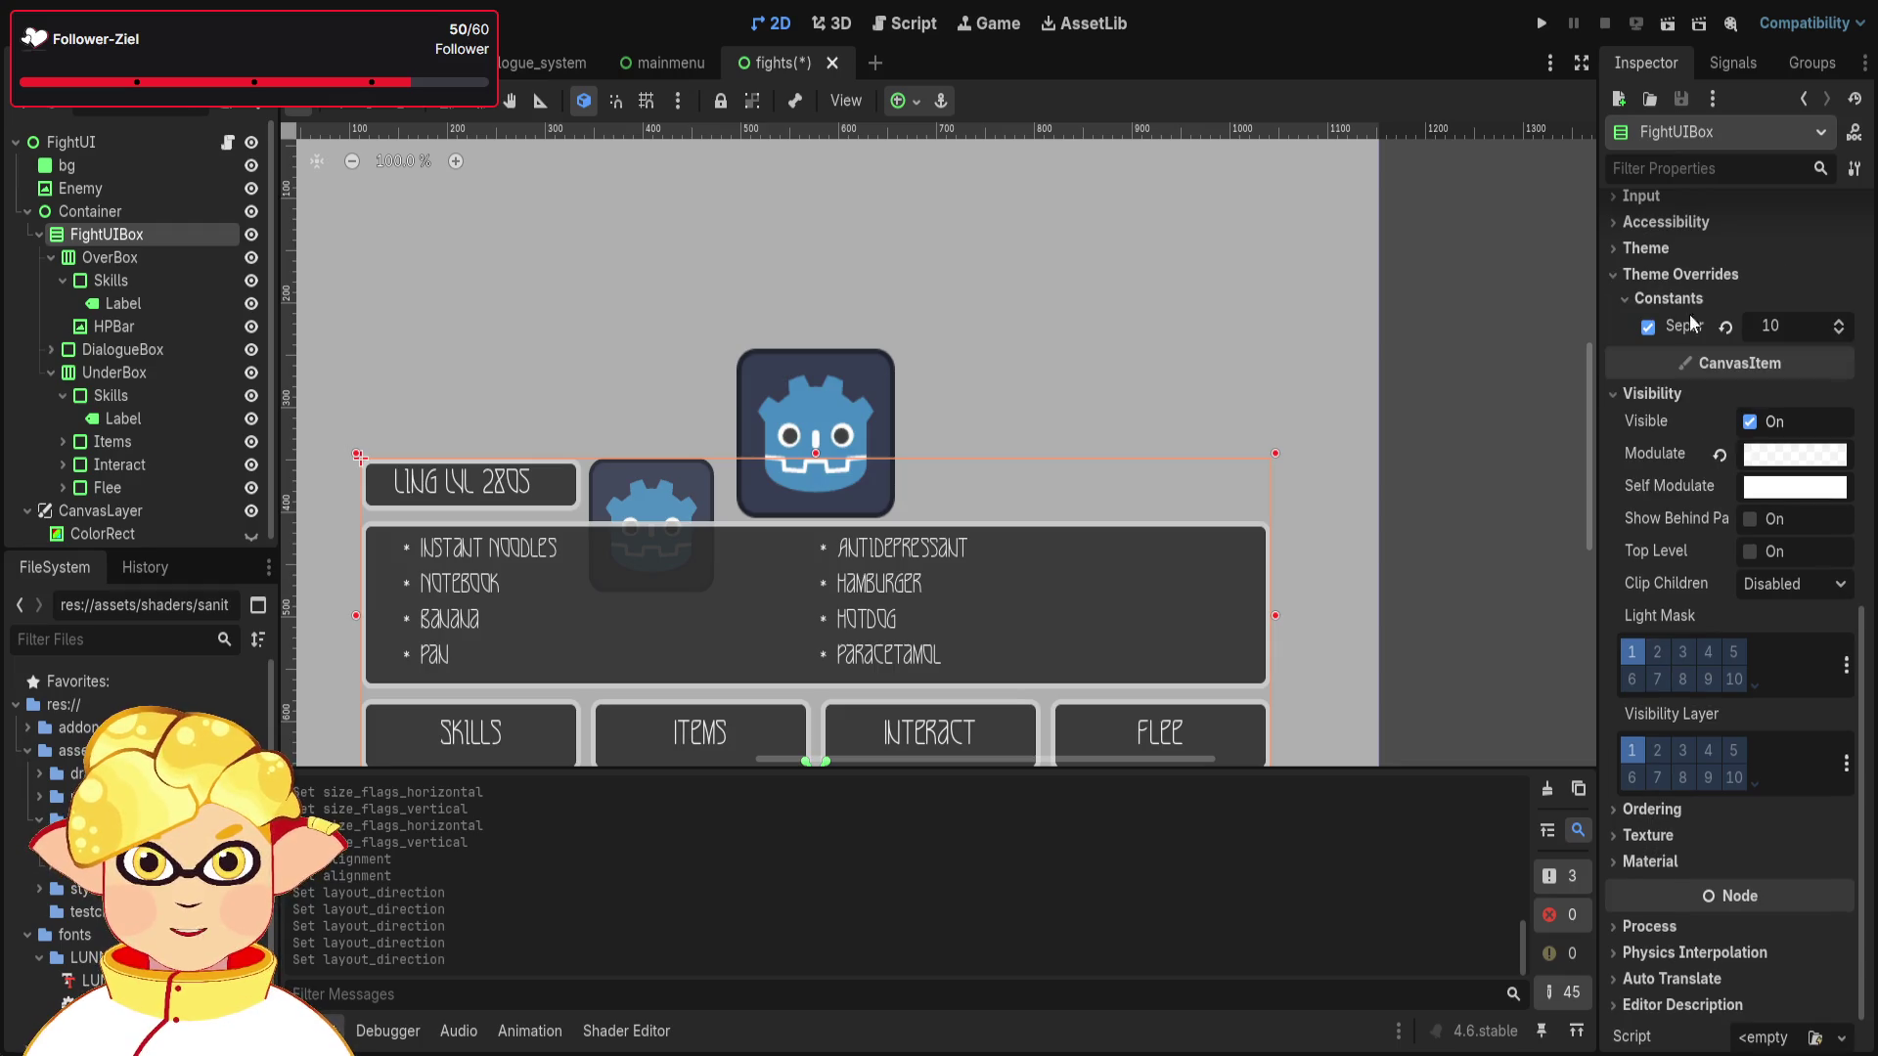
left_click(1838, 339)
left_click(1838, 339)
left_click(1837, 339)
left_click(1838, 339)
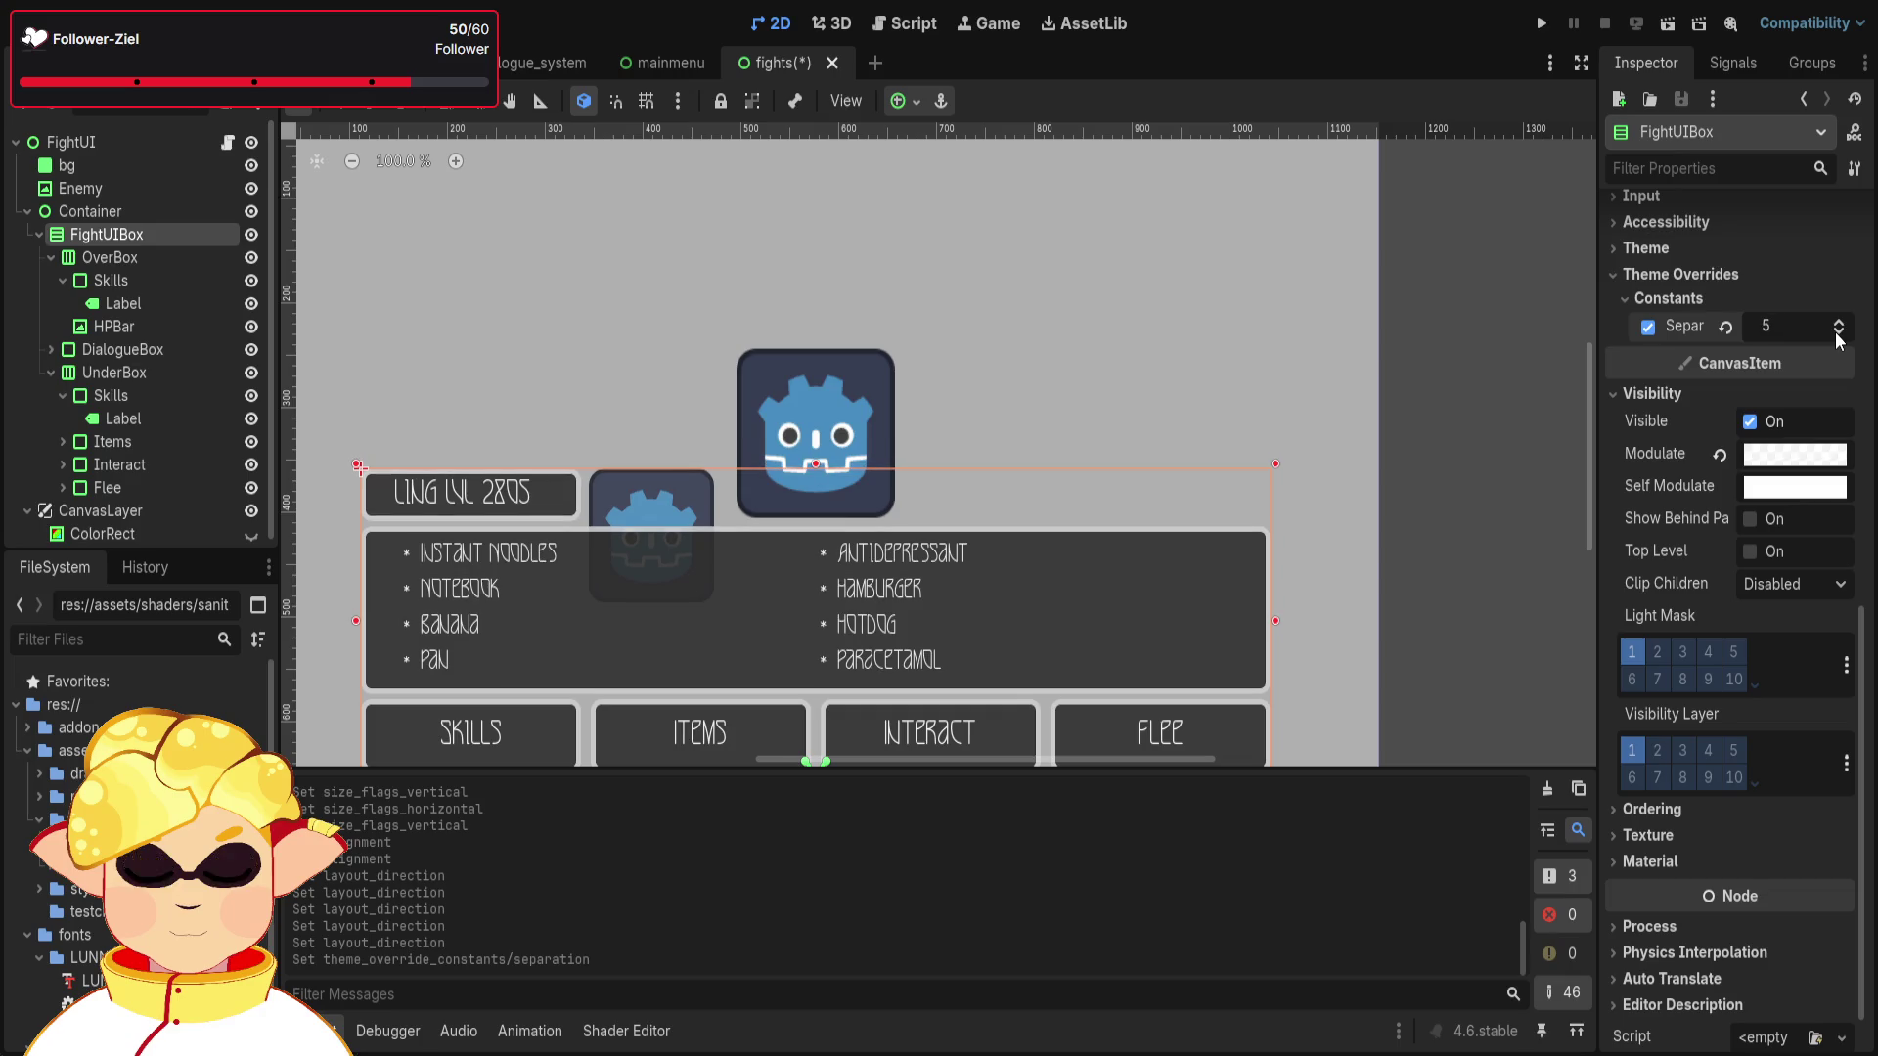
scroll(591, 530, "up", 10)
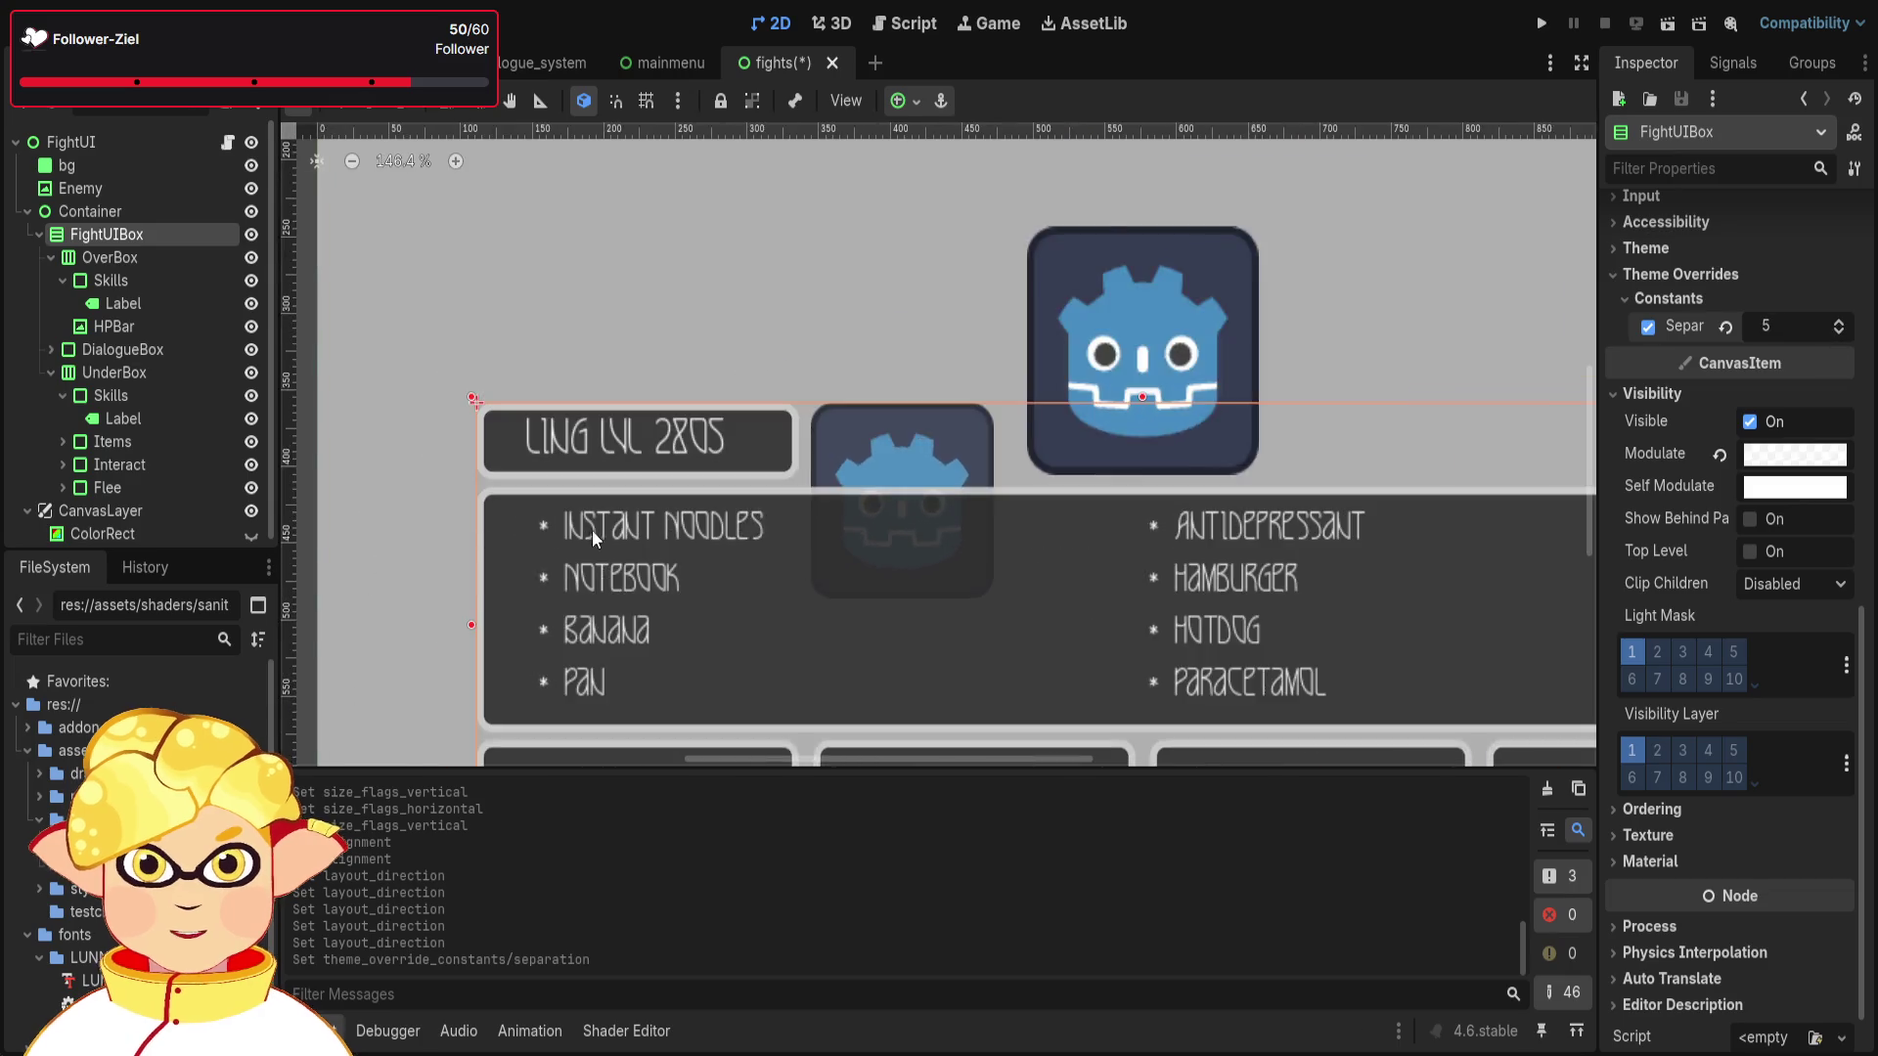
scroll(567, 453, "up", 9)
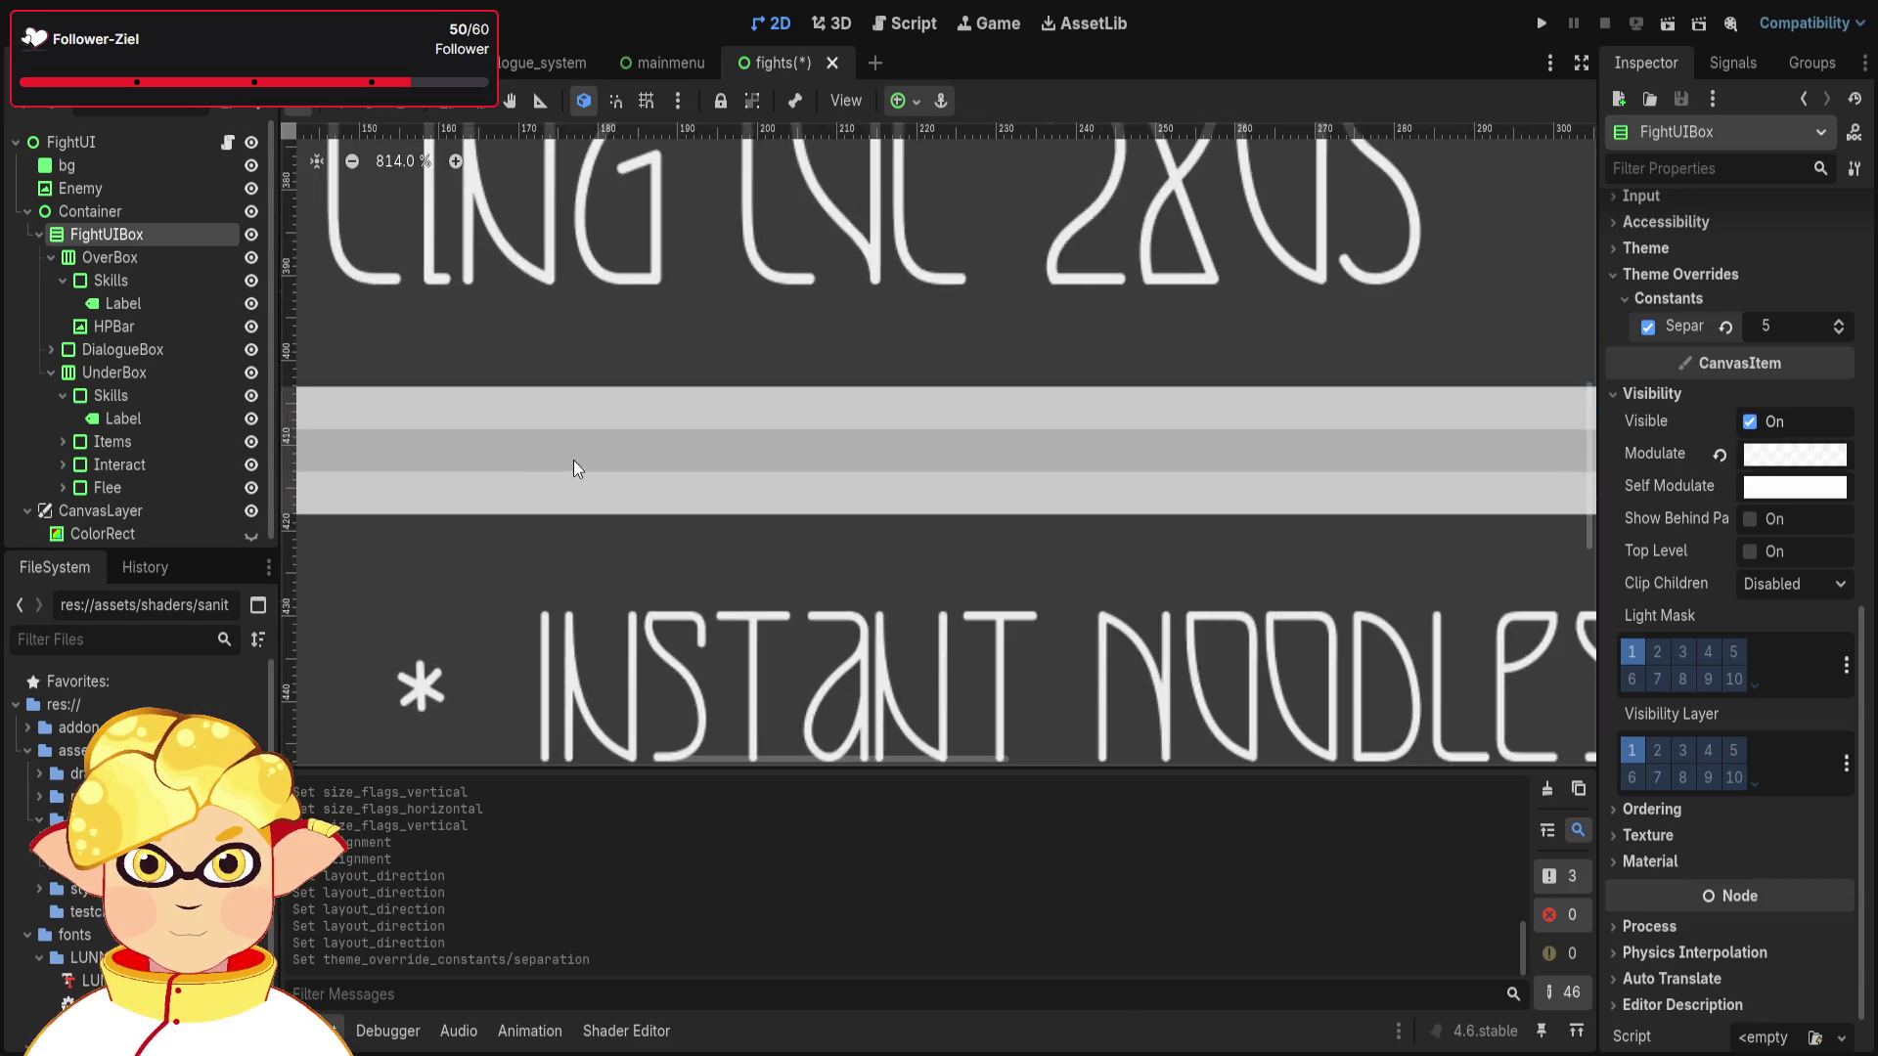
scroll(616, 436, "down", 10)
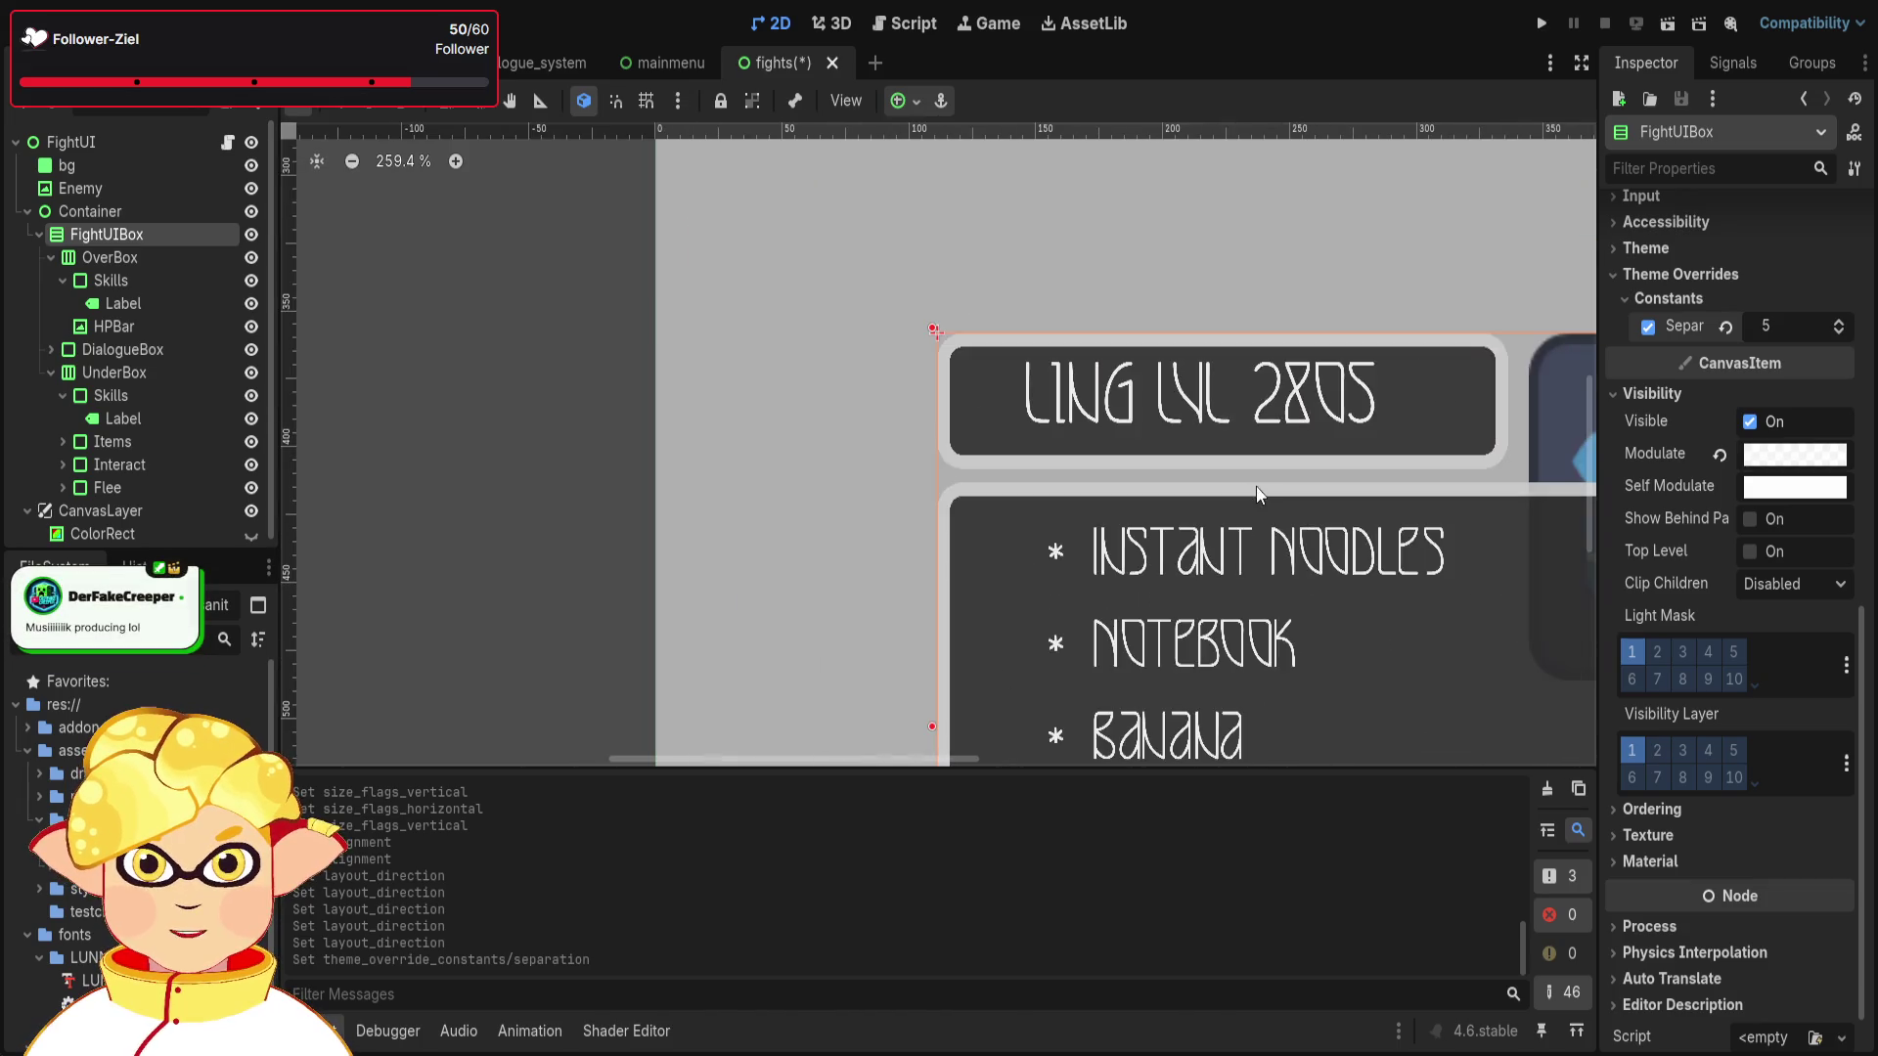
scroll(950, 549, "up", 3)
left_click_drag(950, 549, 1054, 582)
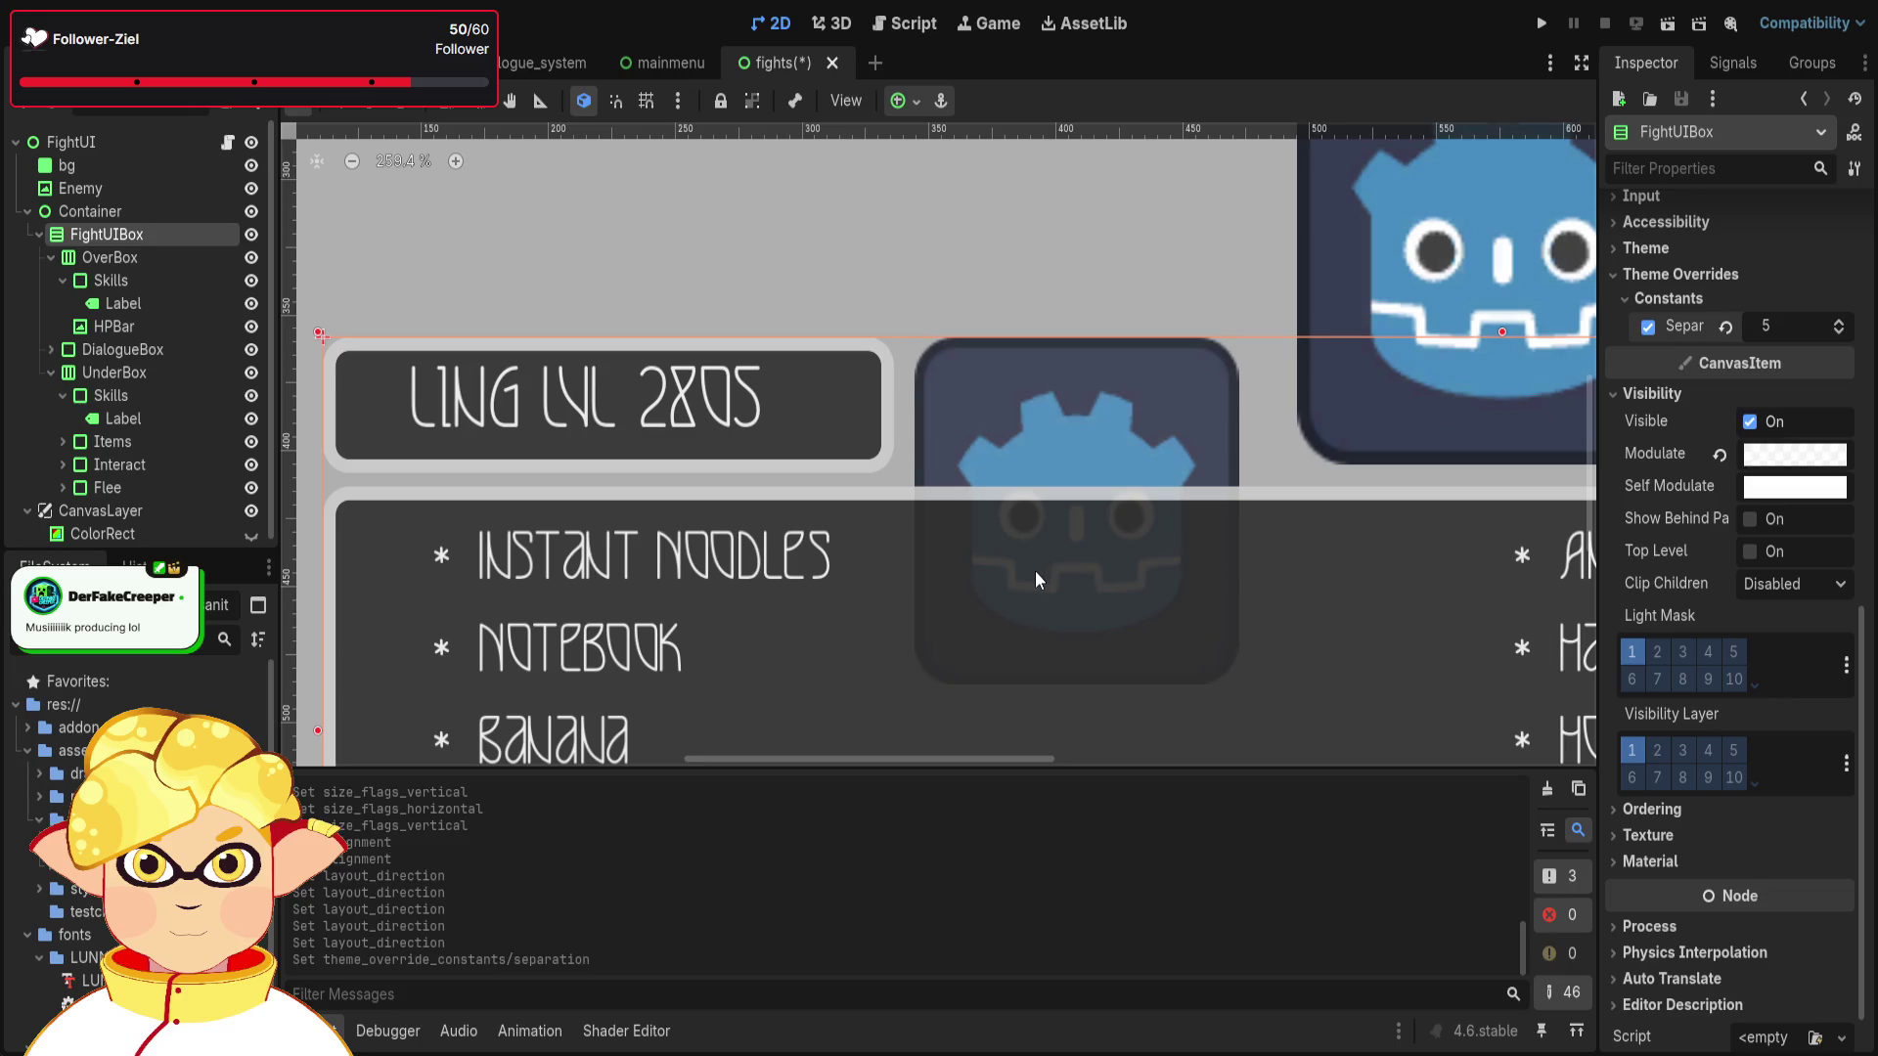
scroll(1034, 571, "down", 2)
scroll(1036, 626, "up", 1)
left_click(1037, 643)
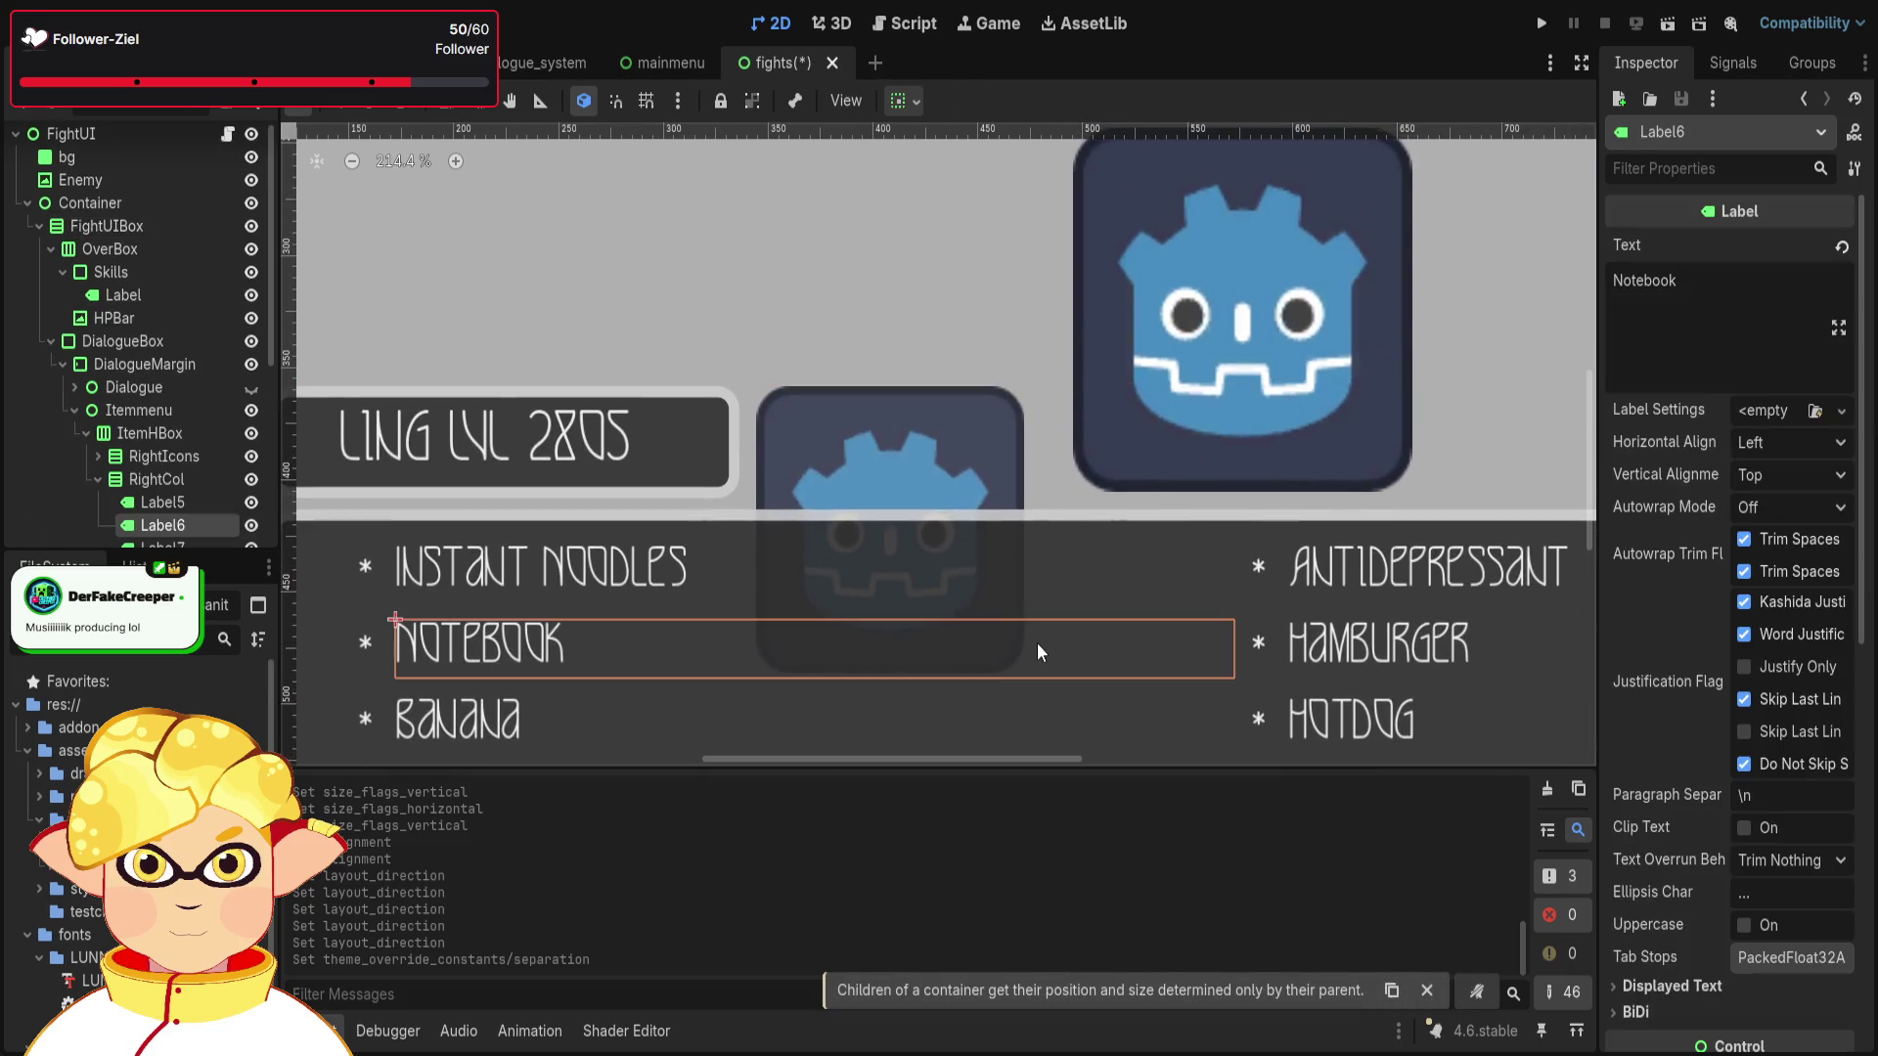
left_click(899, 501)
scroll(1144, 591, "down", 4)
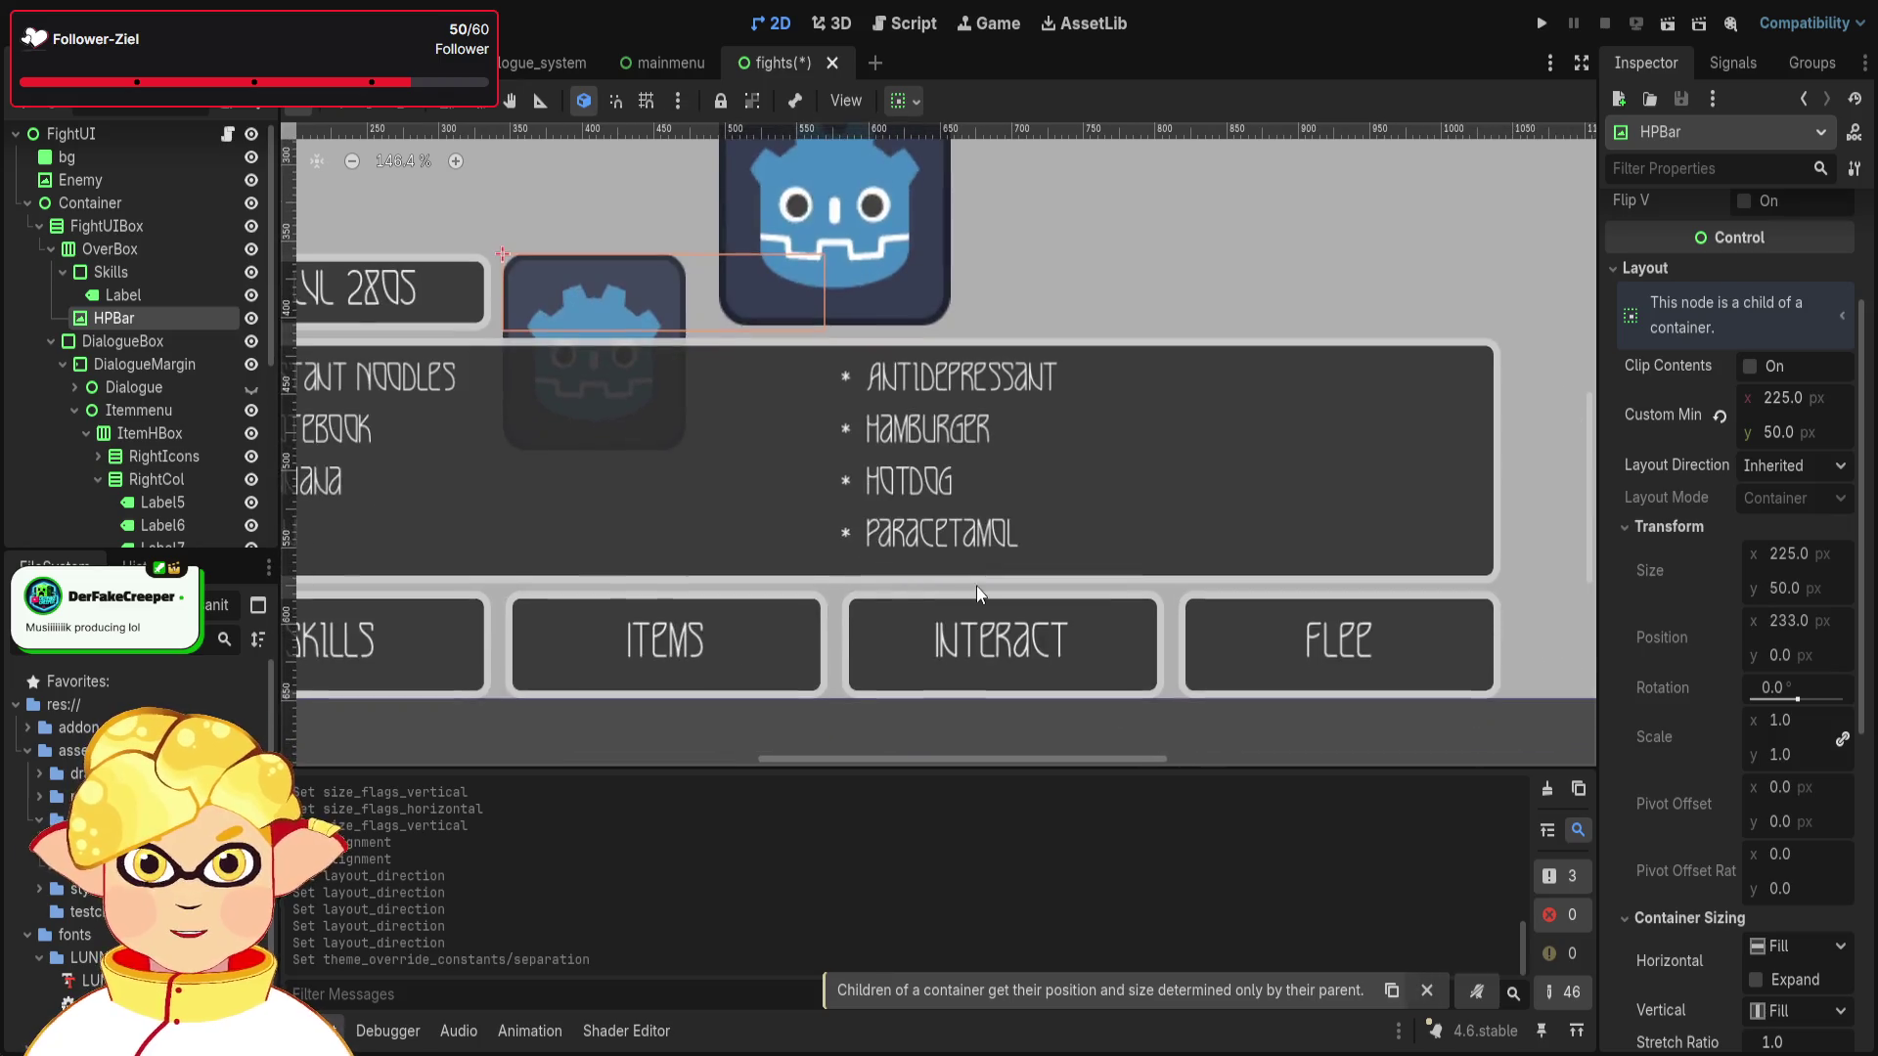
scroll(976, 584, "down", 4)
scroll(874, 500, "up", 5)
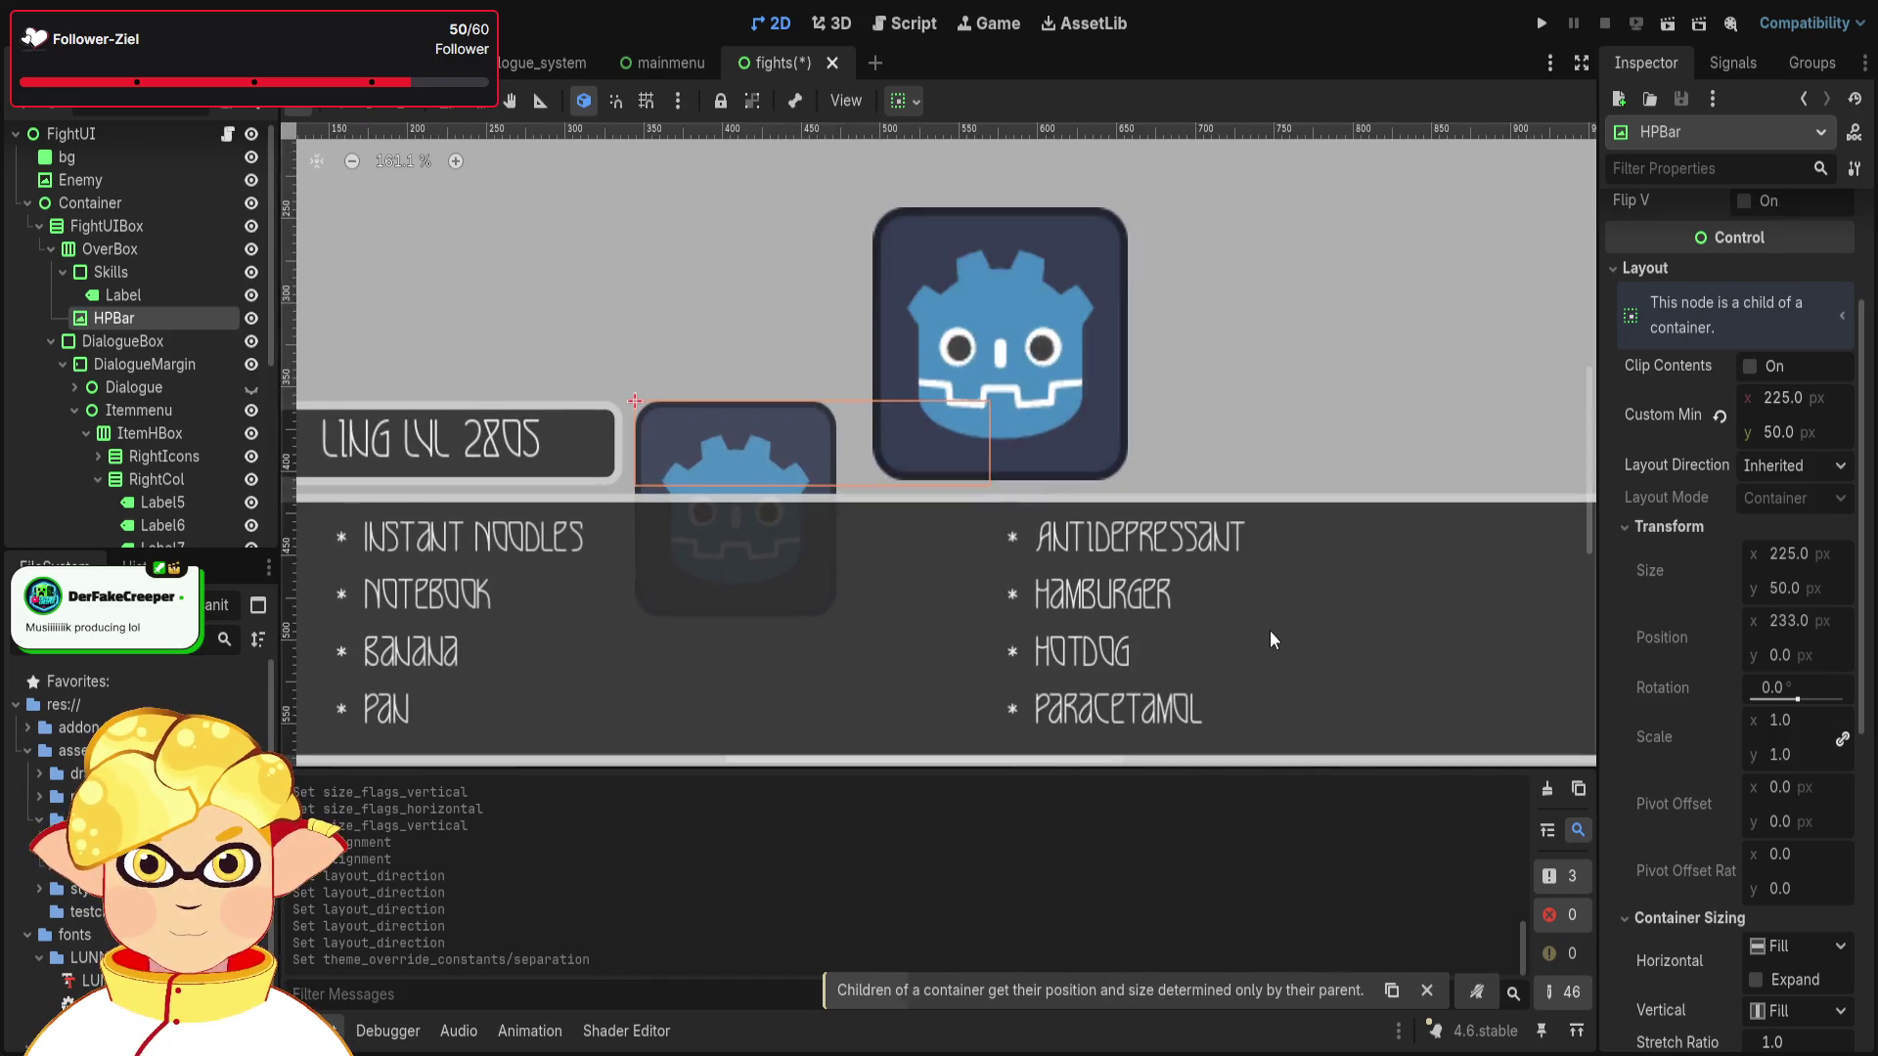
left_click(147, 251)
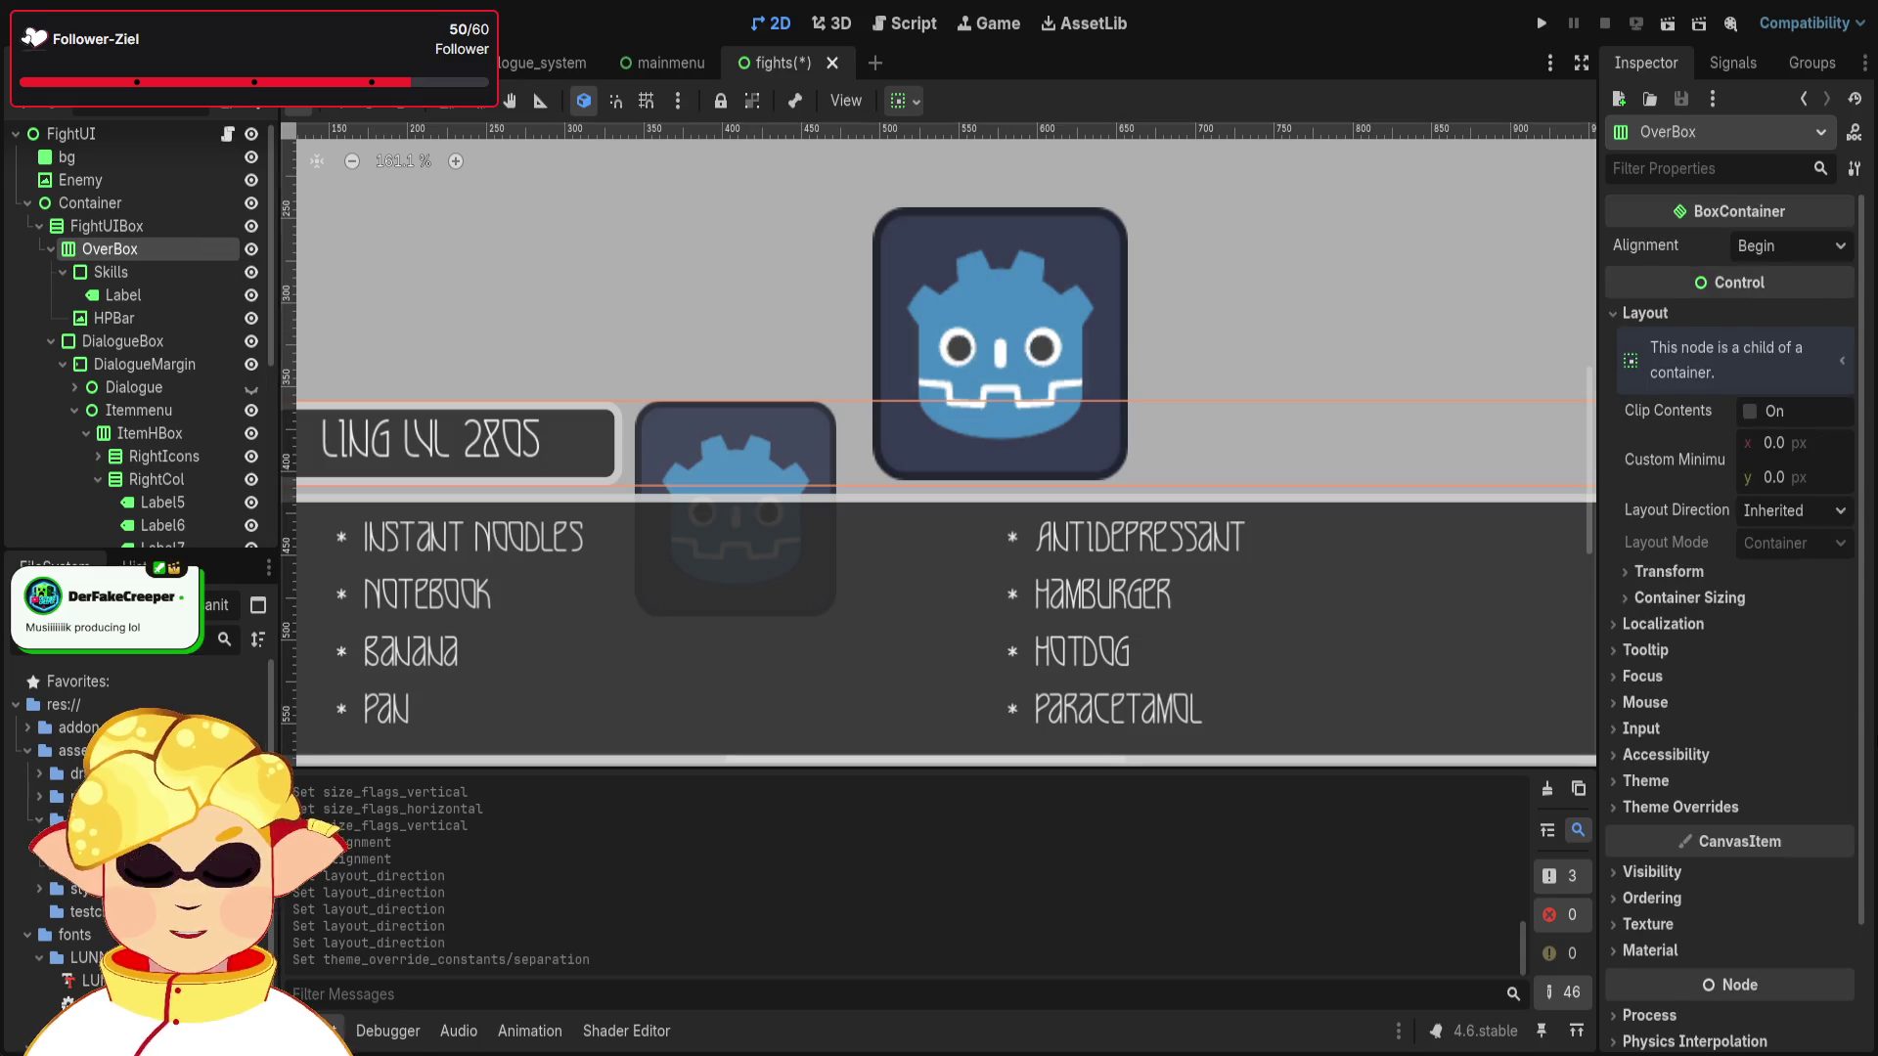
- Enable OverBox's Separation constant override and set it to 400
scroll(1747, 717, "down", 3)
left_click(1668, 663)
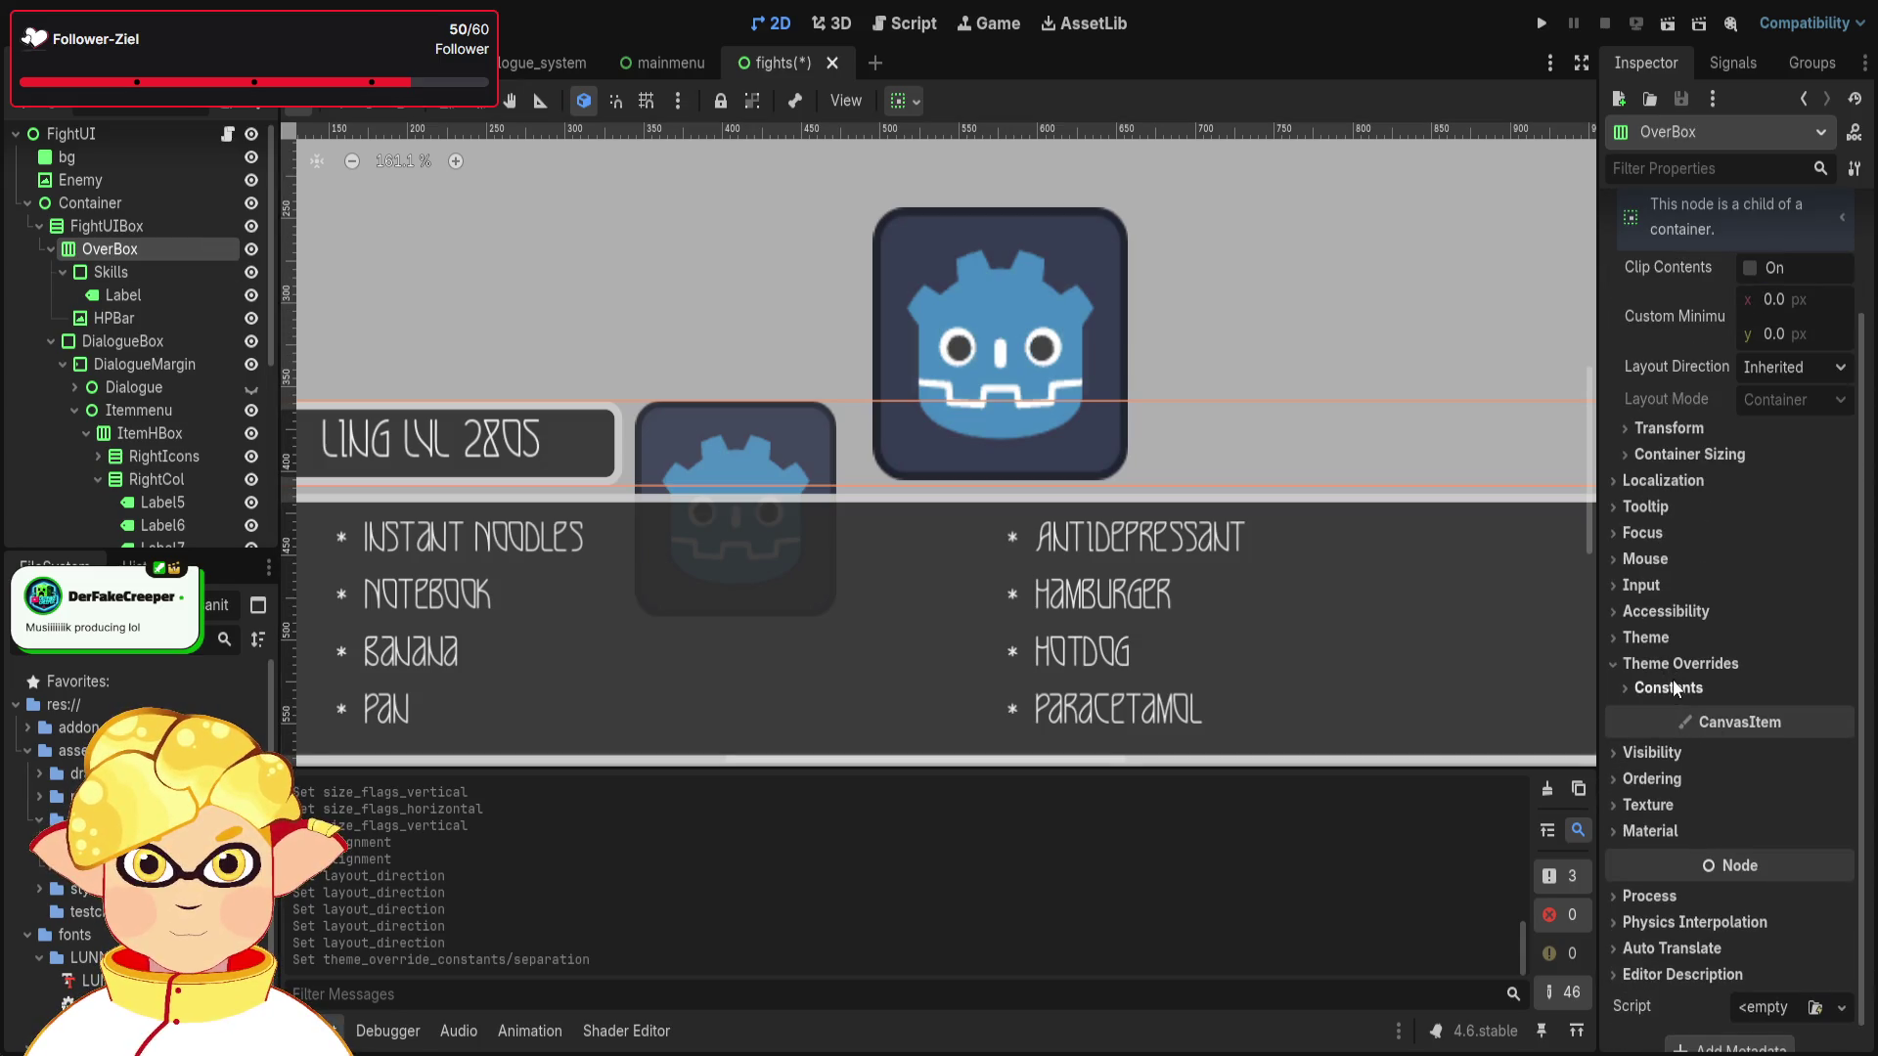
left_click(1672, 688)
left_click(1648, 717)
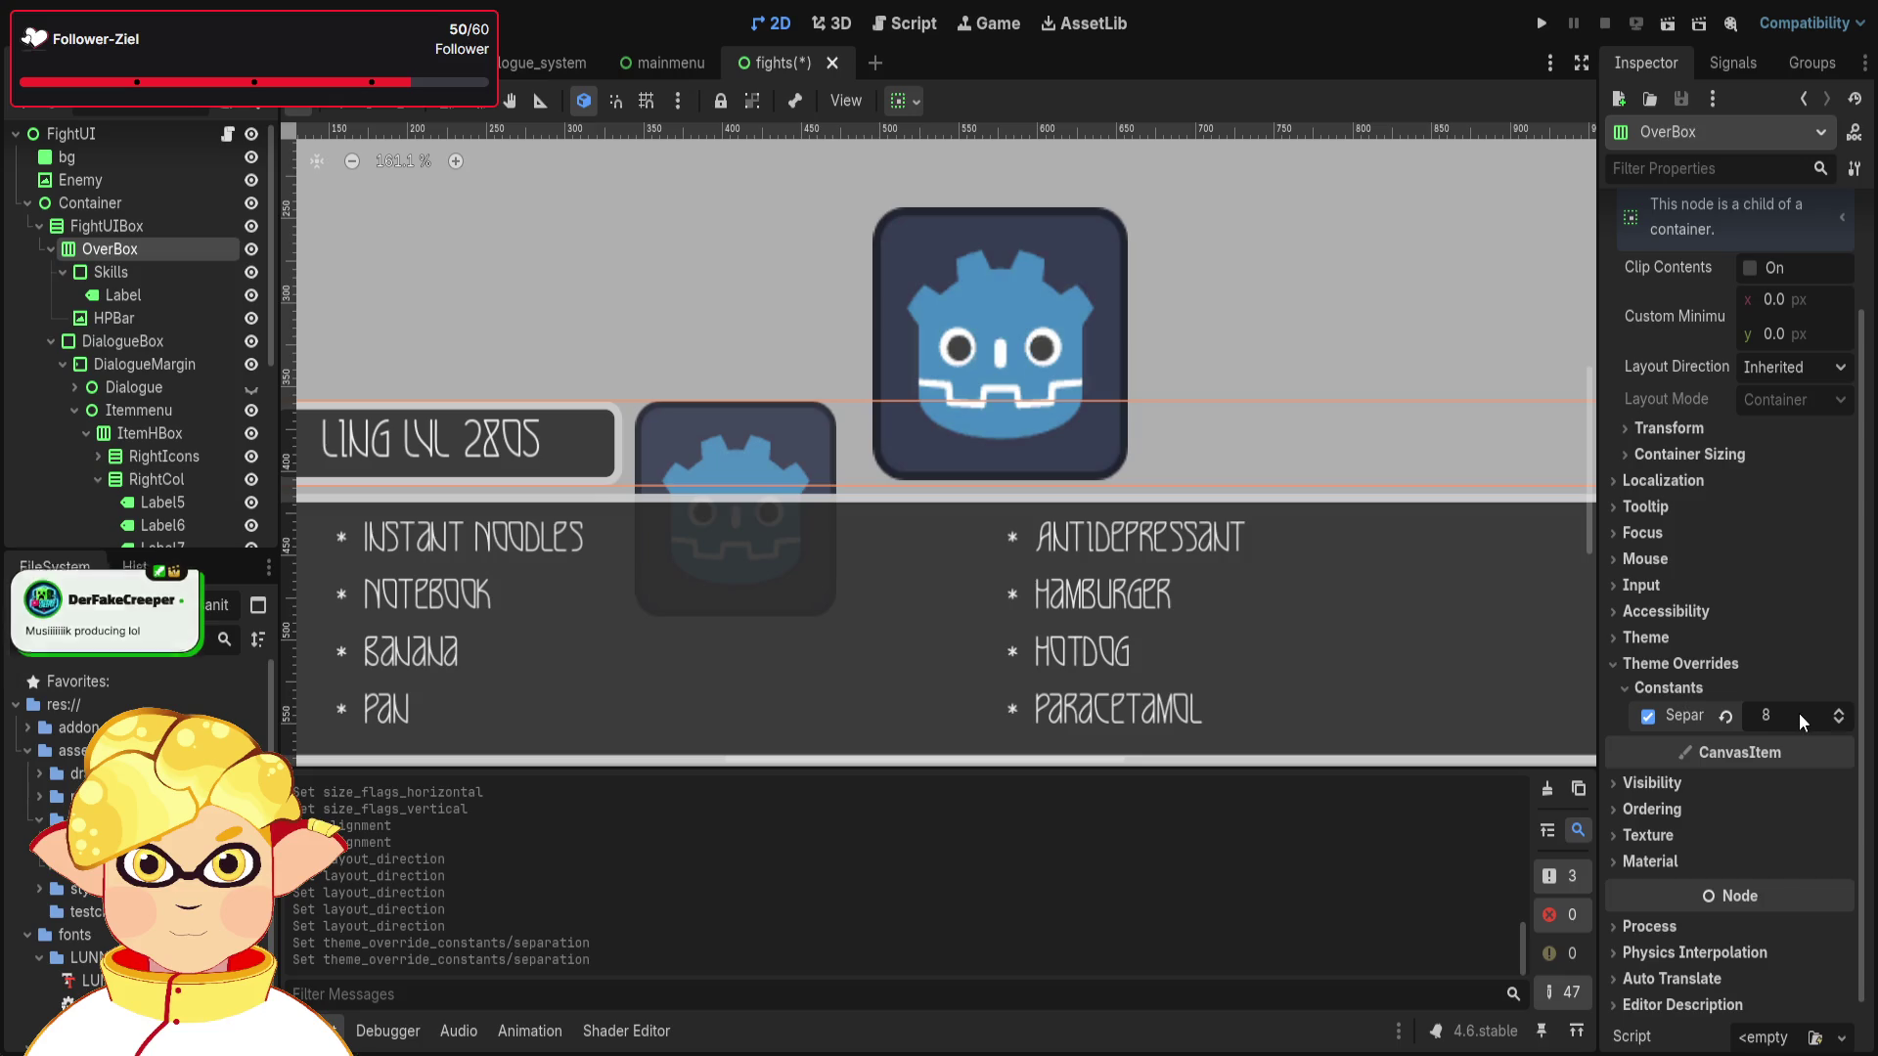
left_click(1798, 714)
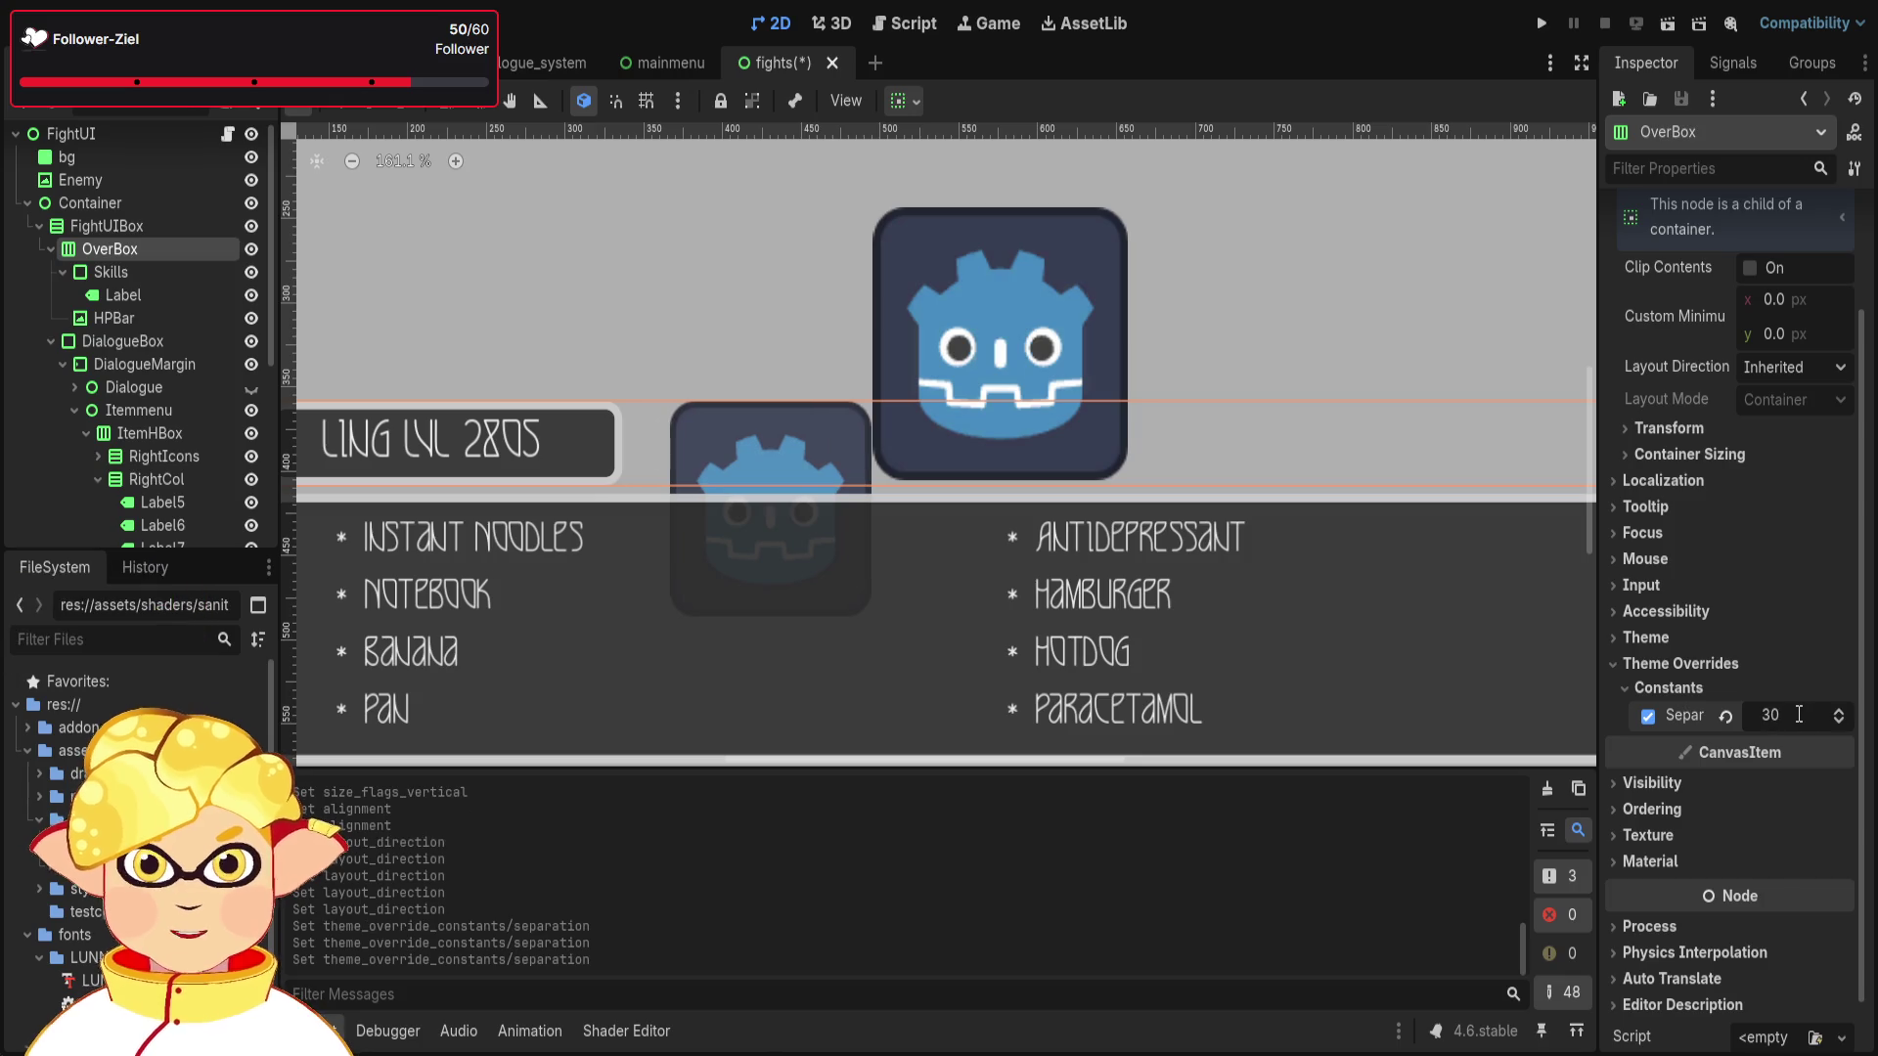
key("Return")
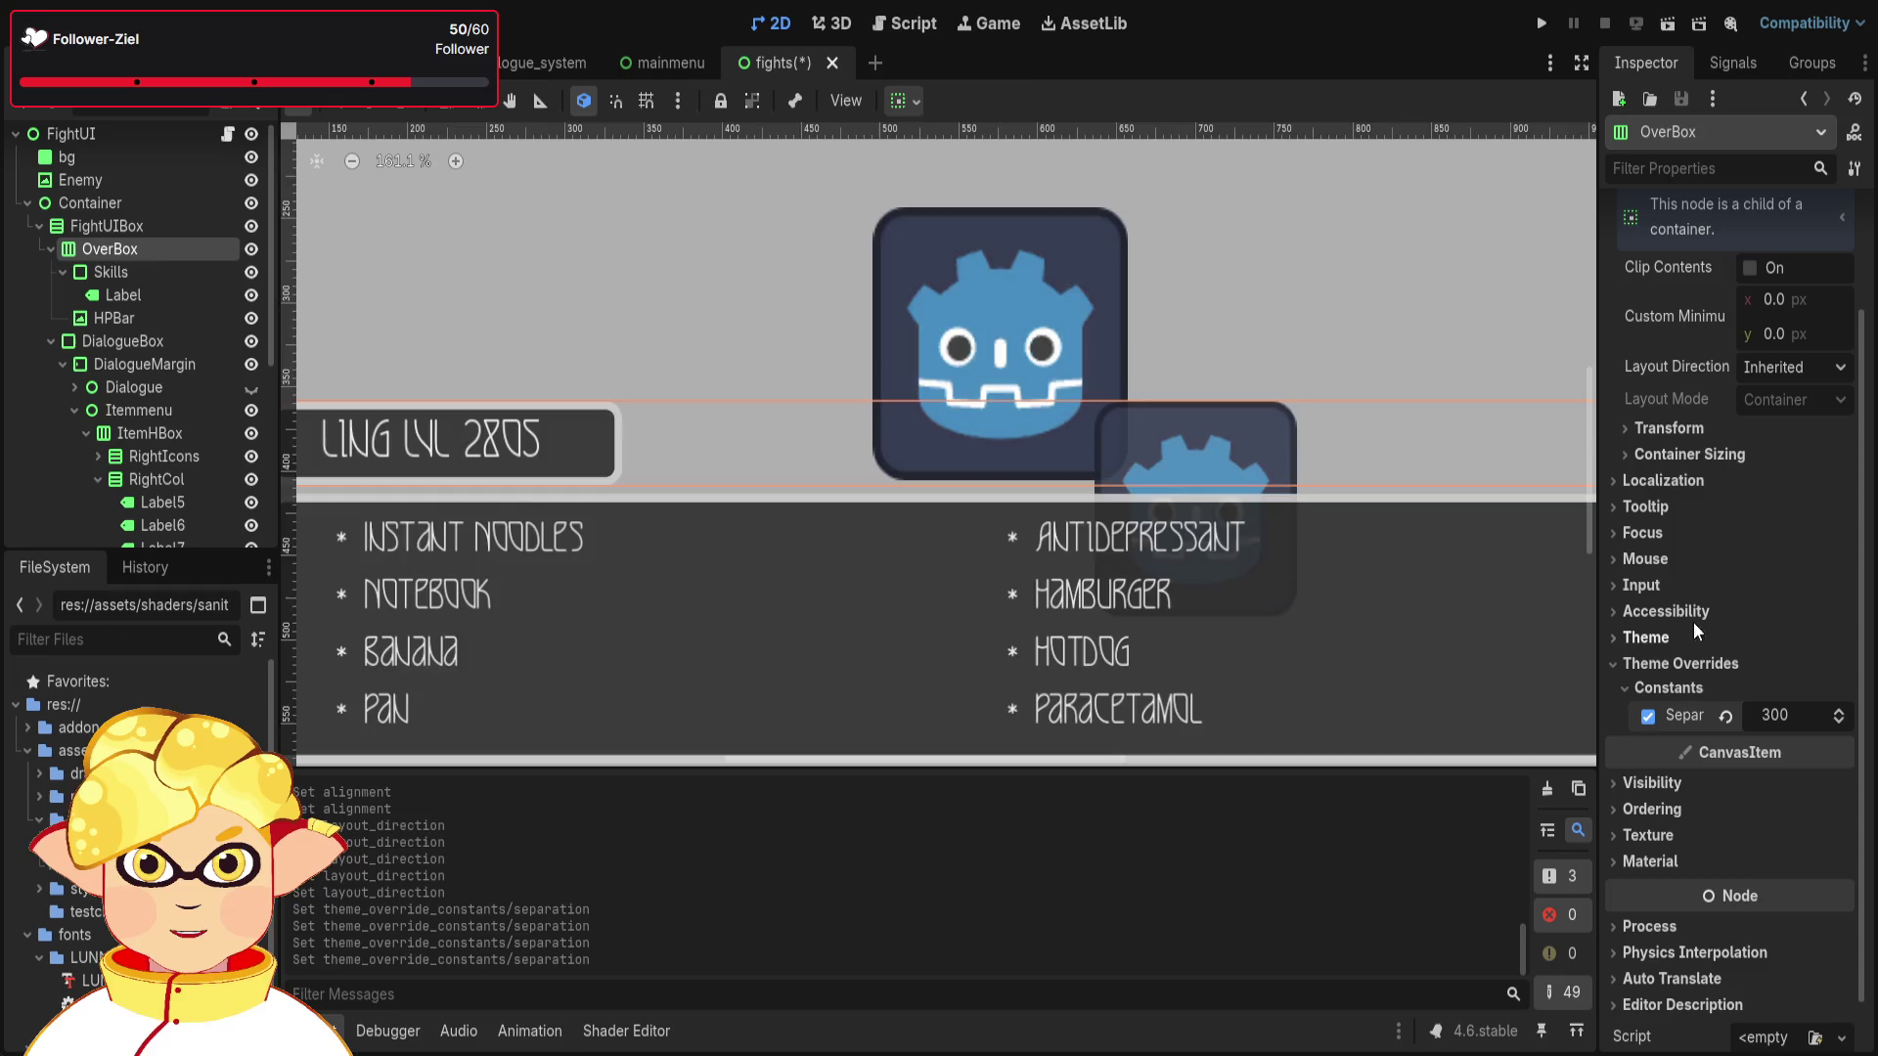
scroll(1447, 574, "down", 3)
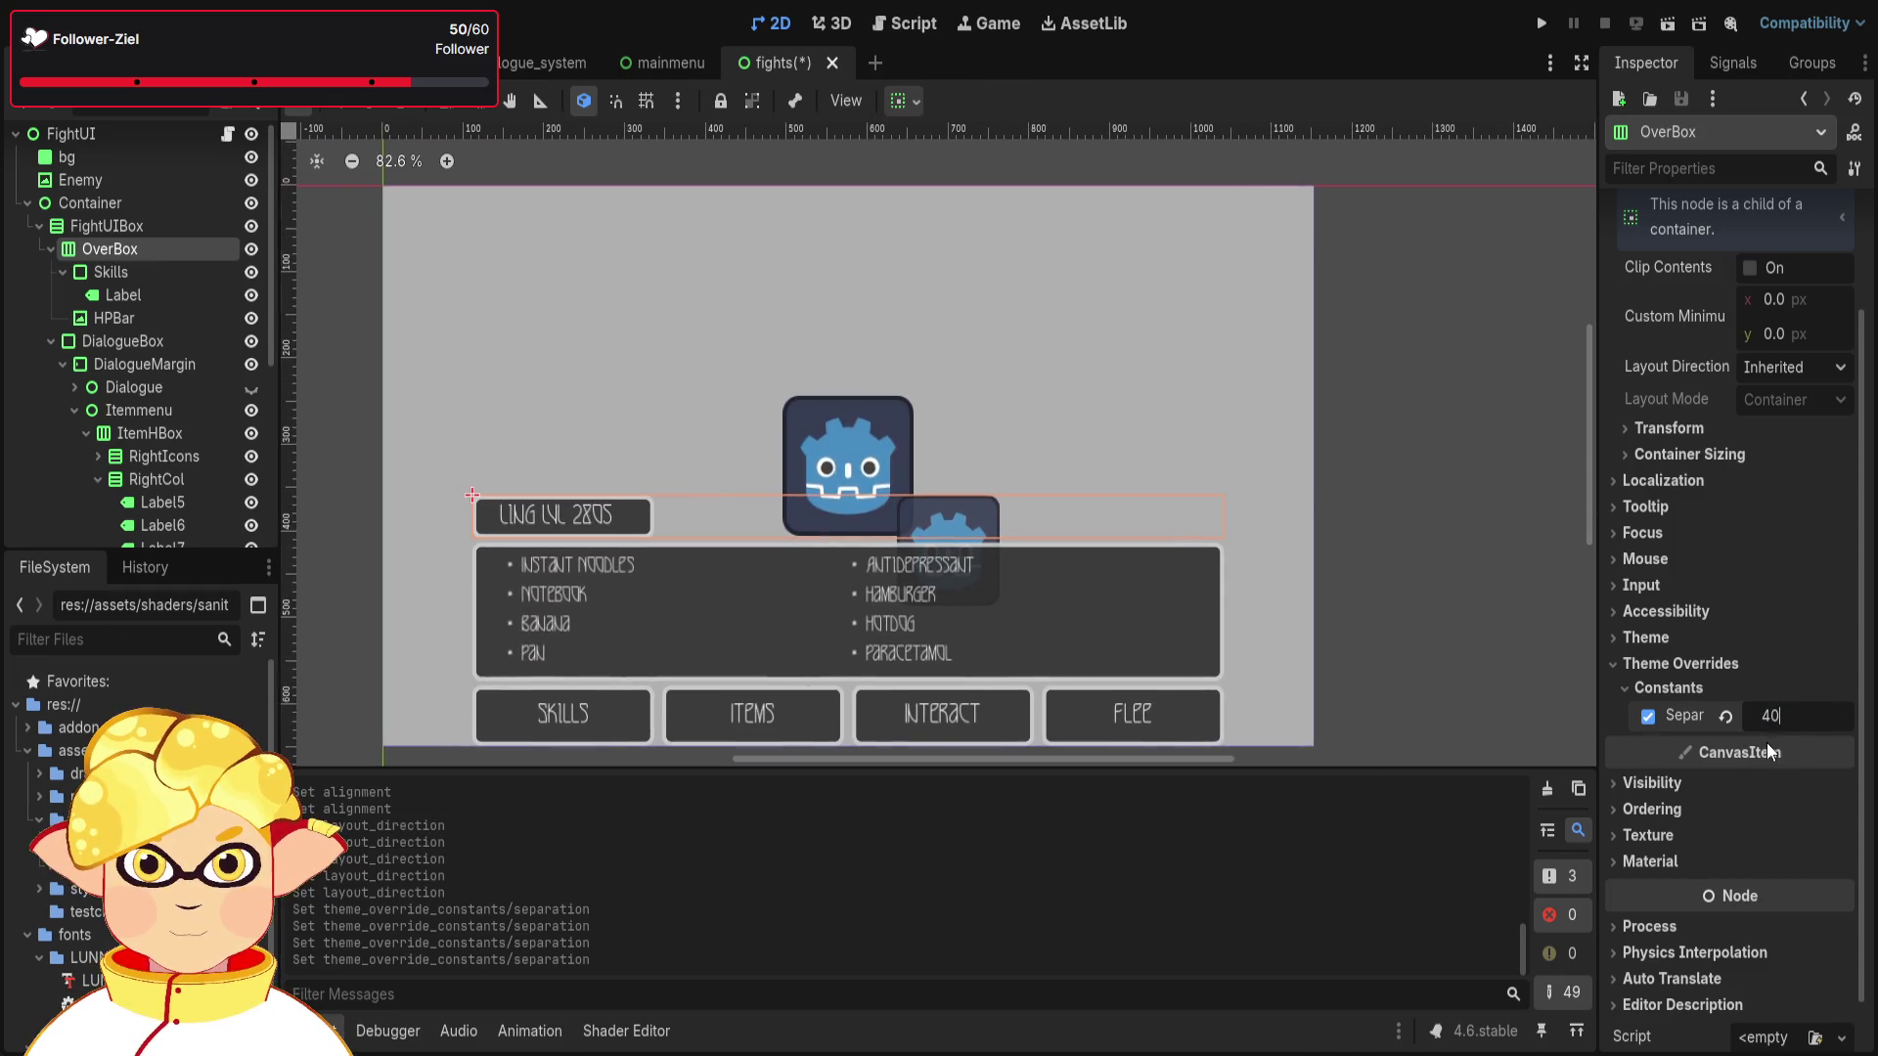
key("Return")
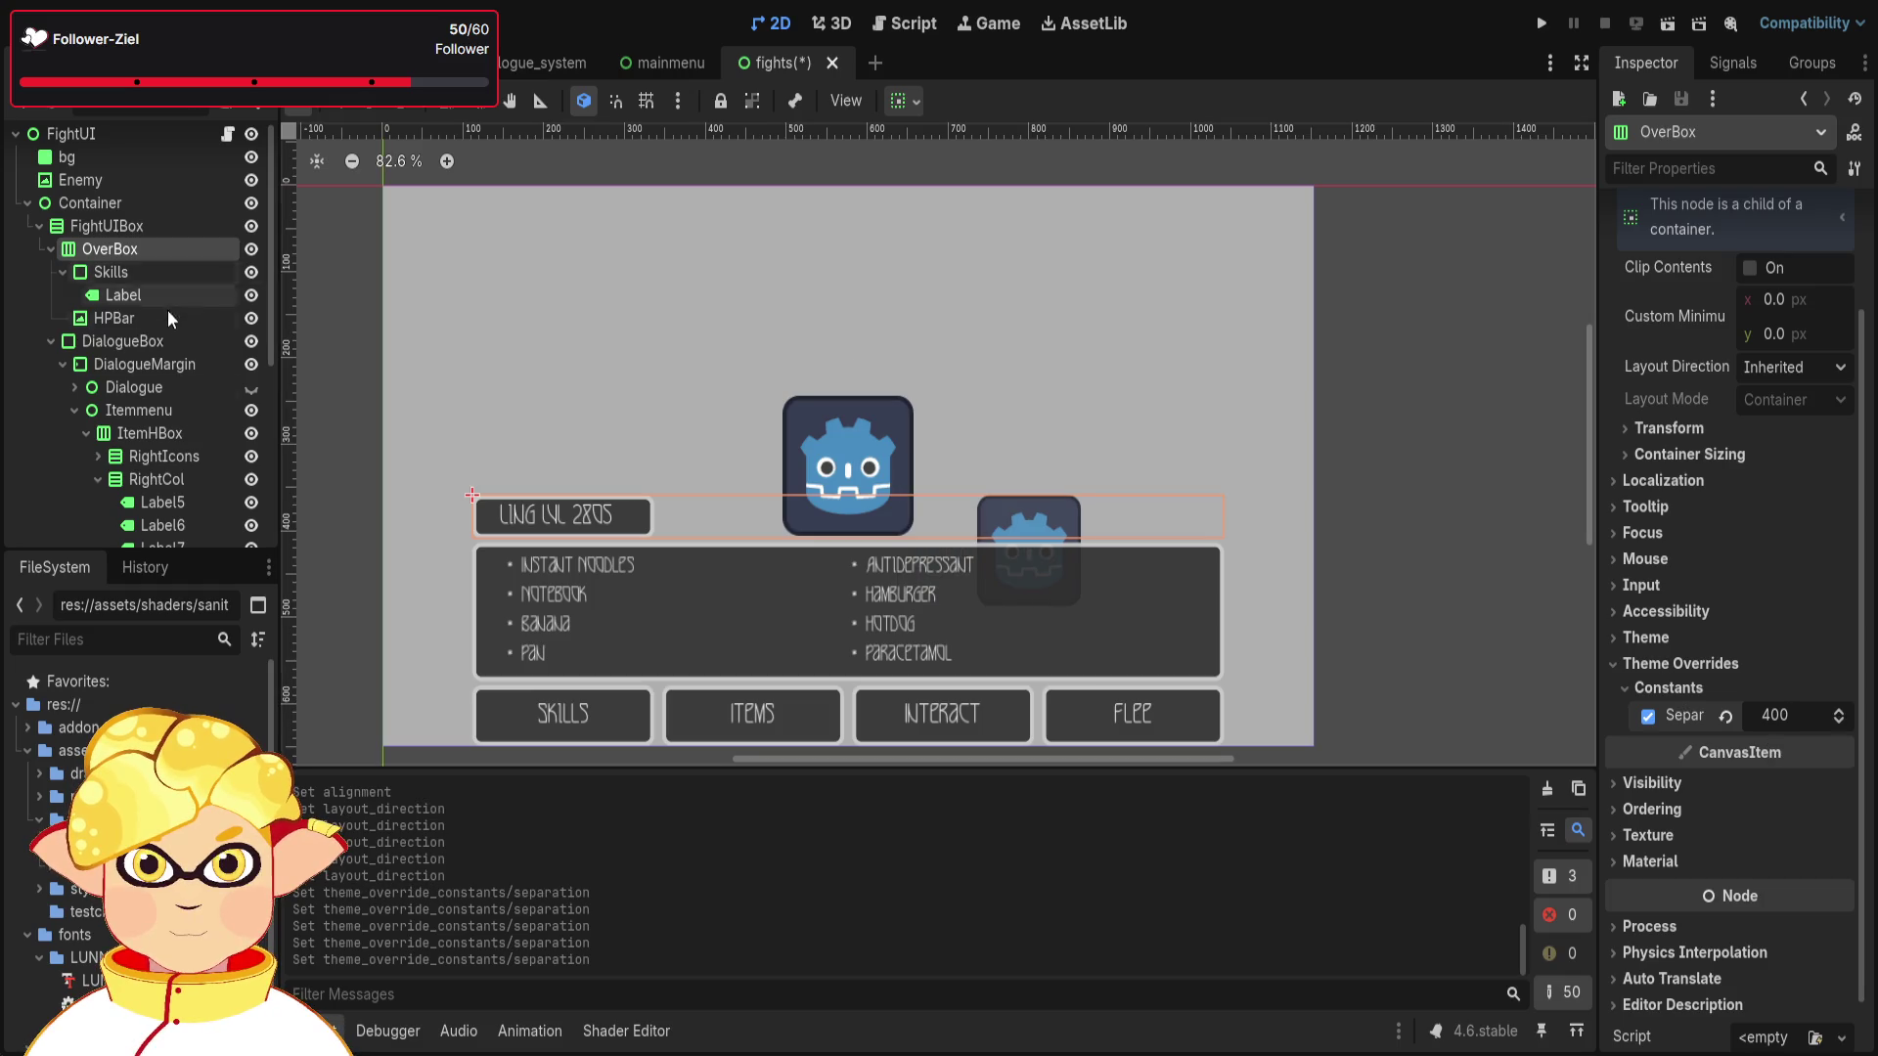
- Collapse the Skills, ItemHBox and Itemmenu branches and reselect OverBox
scroll(167, 309, "down", 5)
scroll(58, 437, "down", 1)
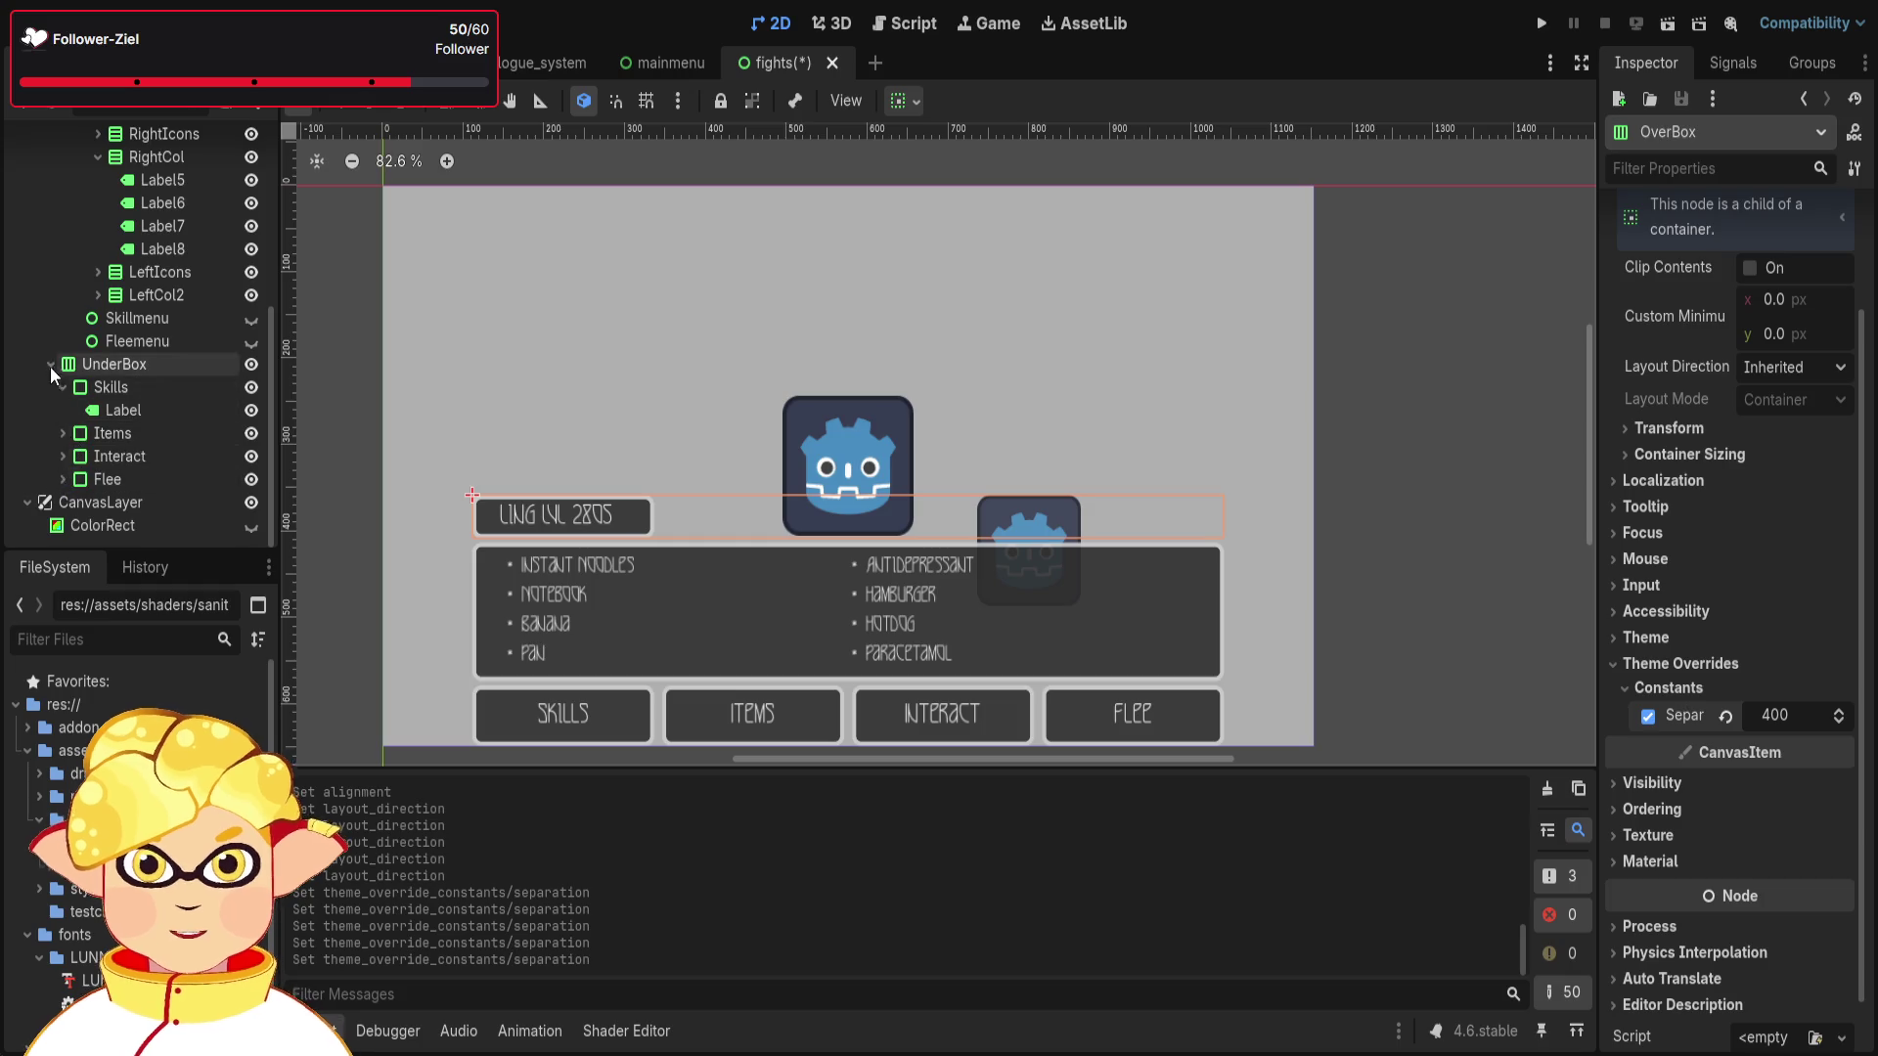
left_click(63, 386)
left_click(96, 413)
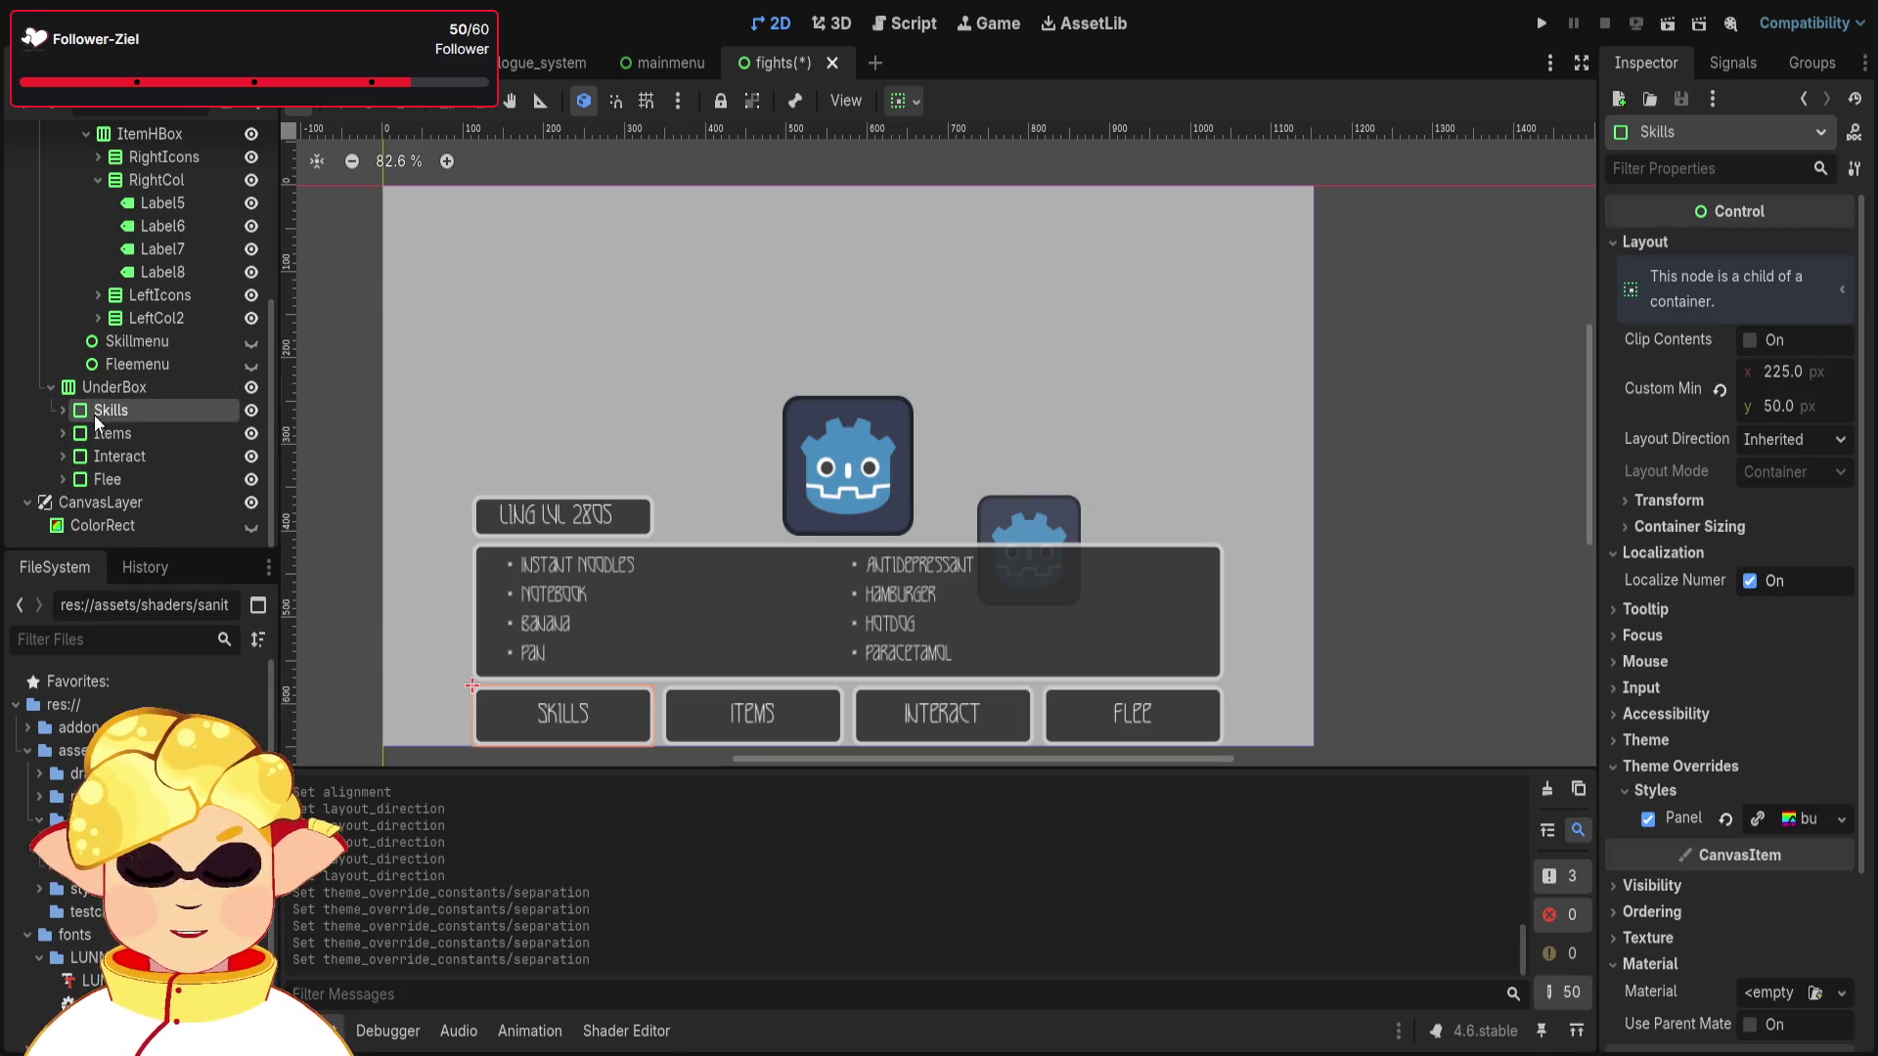
scroll(92, 428, "up", 5)
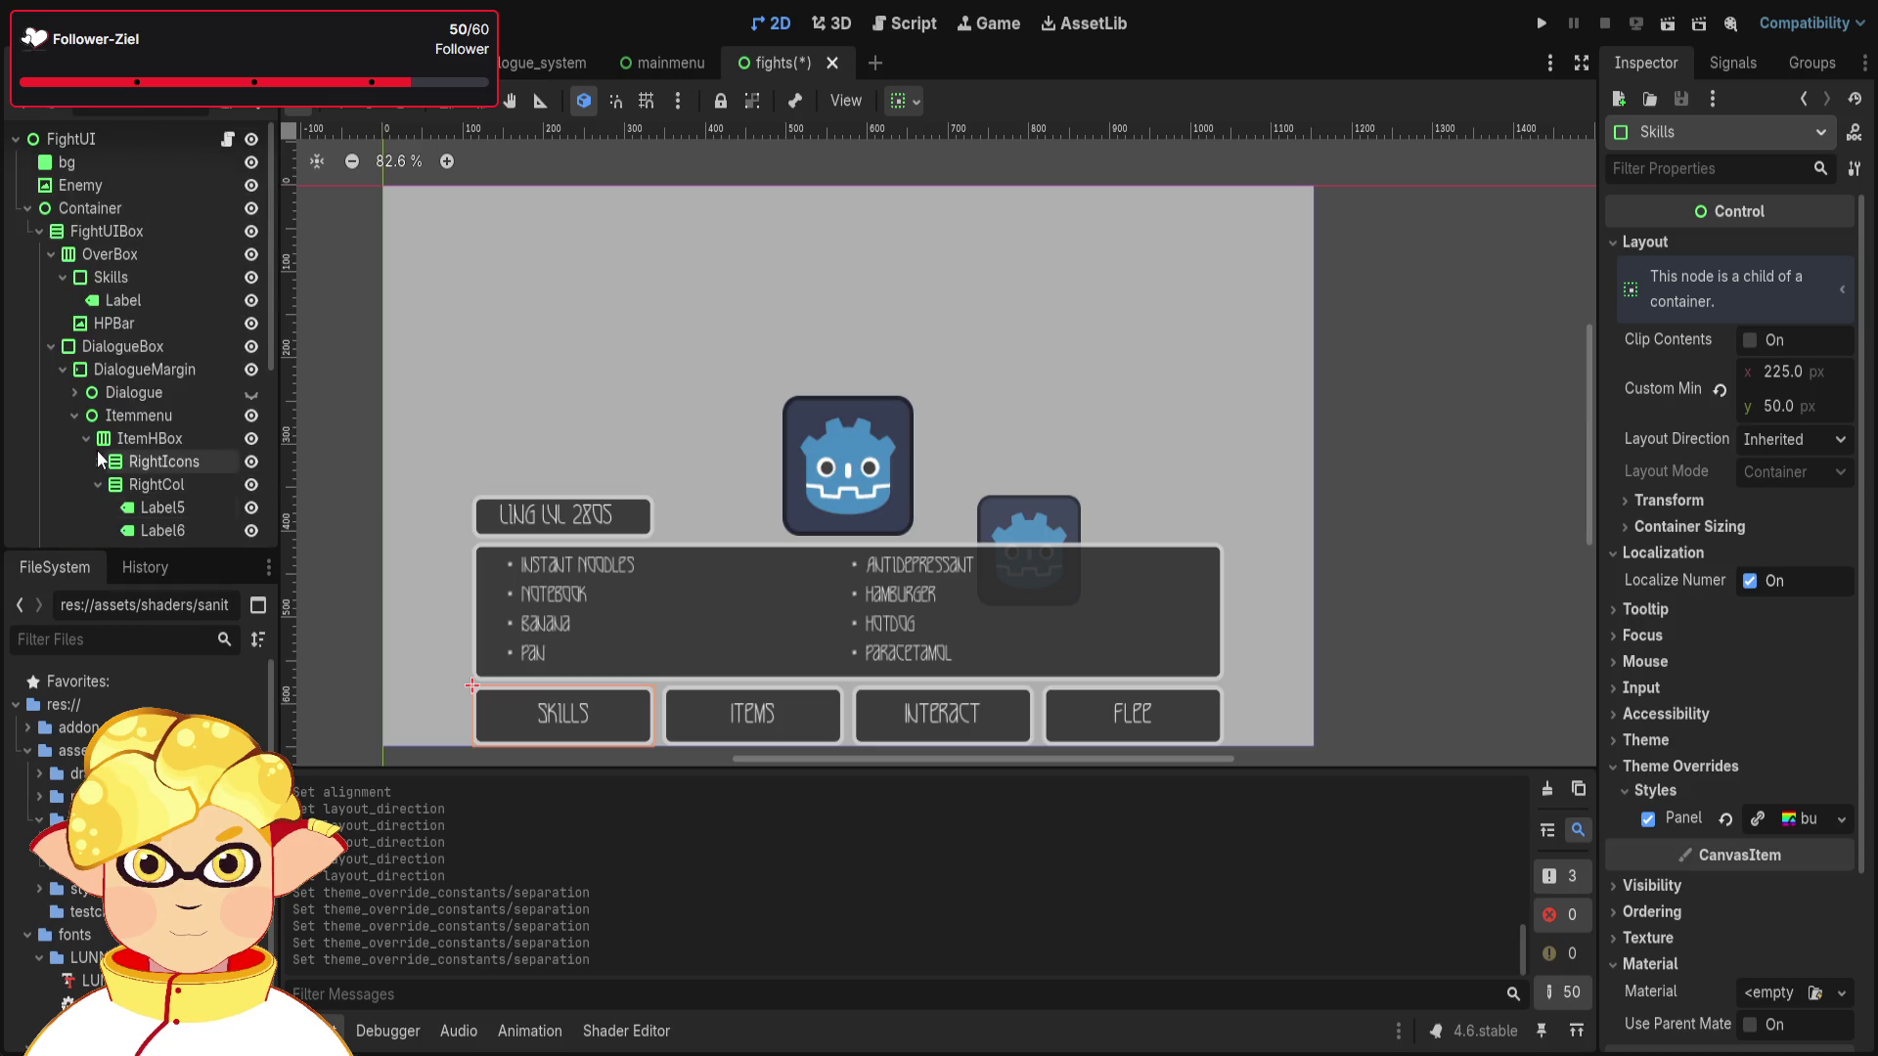
scroll(102, 449, "down", 2)
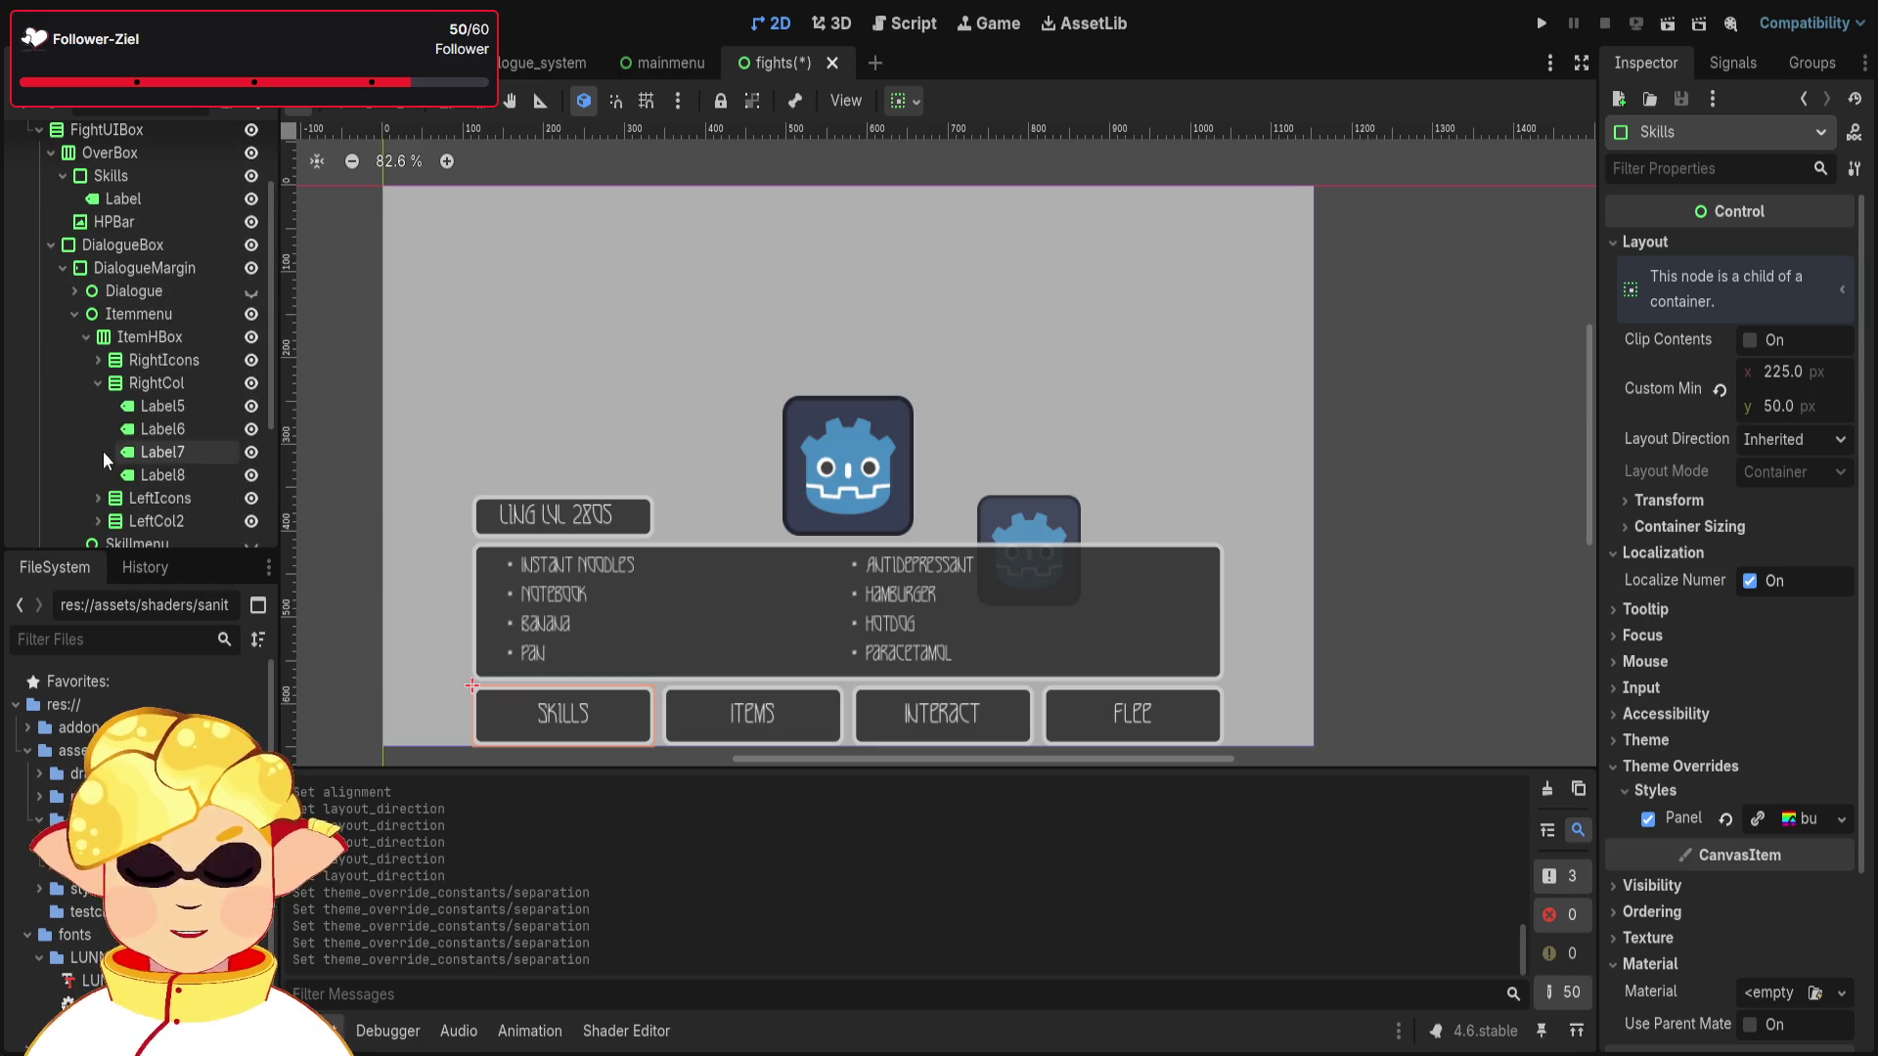
left_click(84, 337)
left_click(76, 314)
scroll(112, 342, "up", 2)
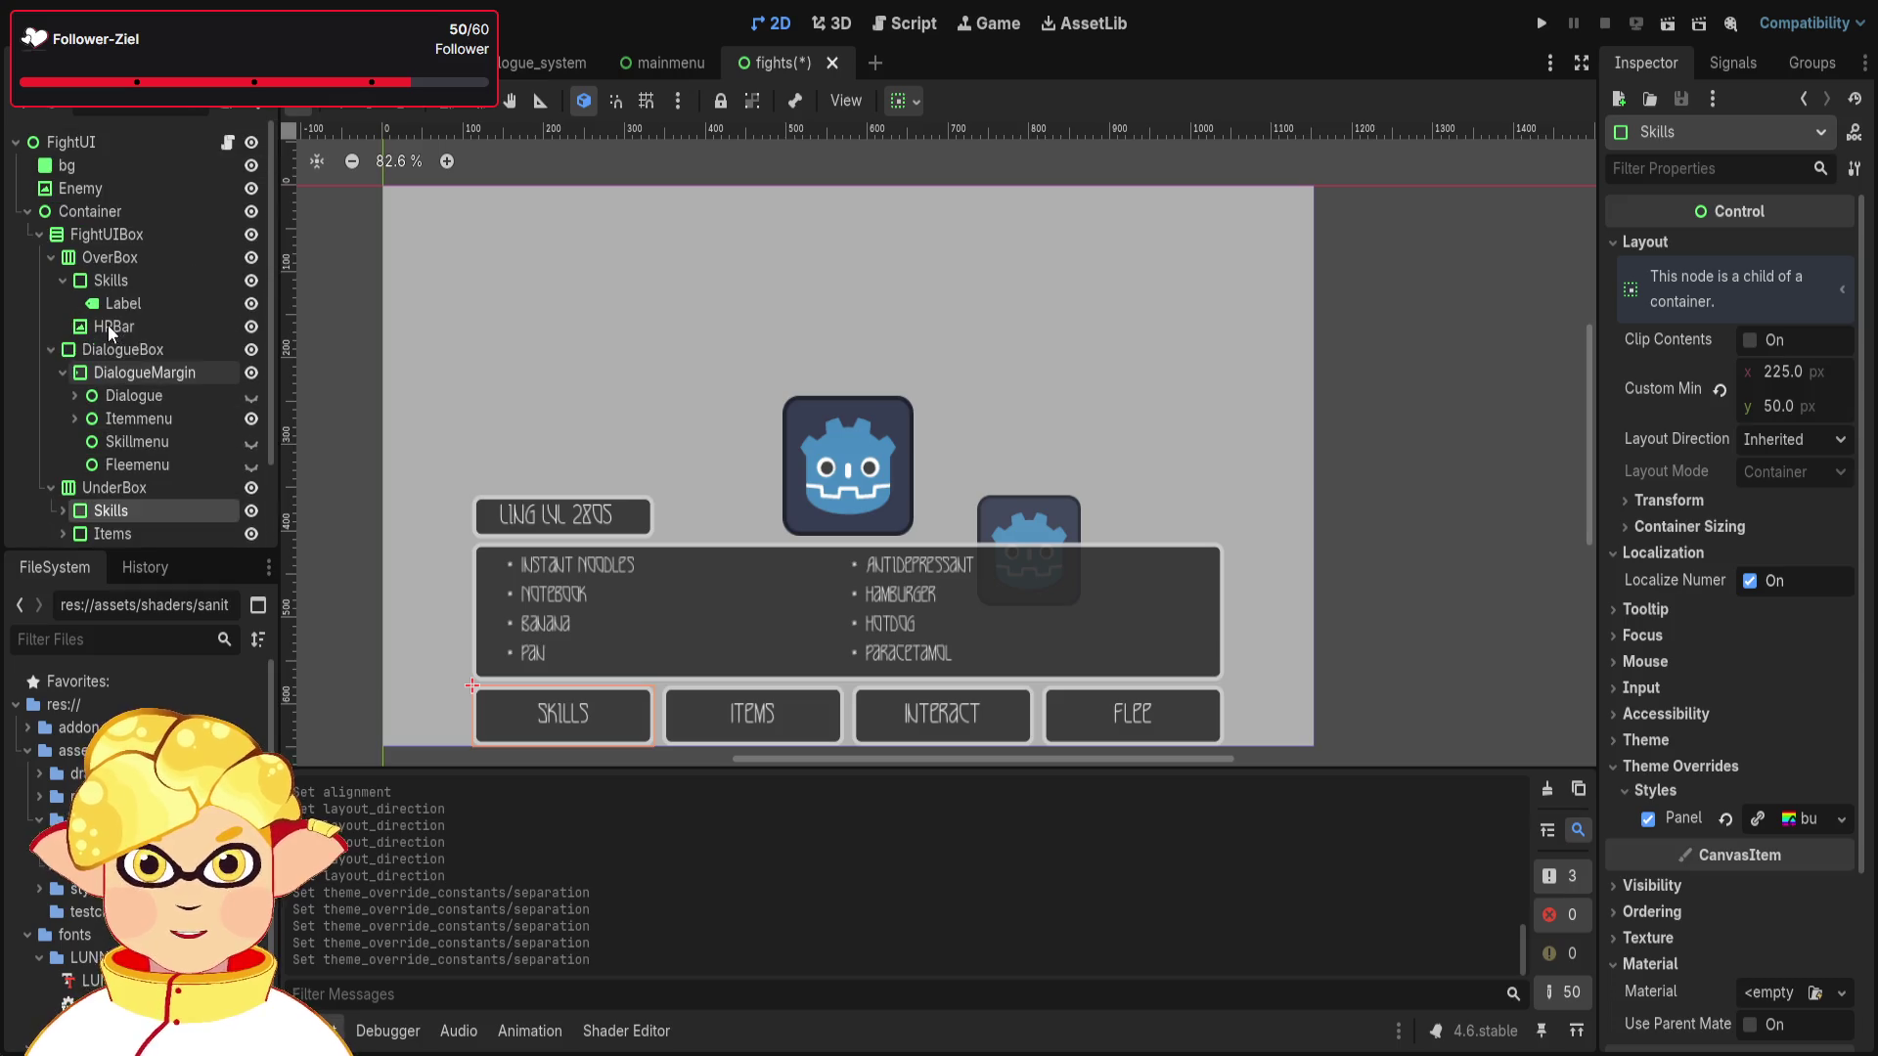
left_click(109, 309)
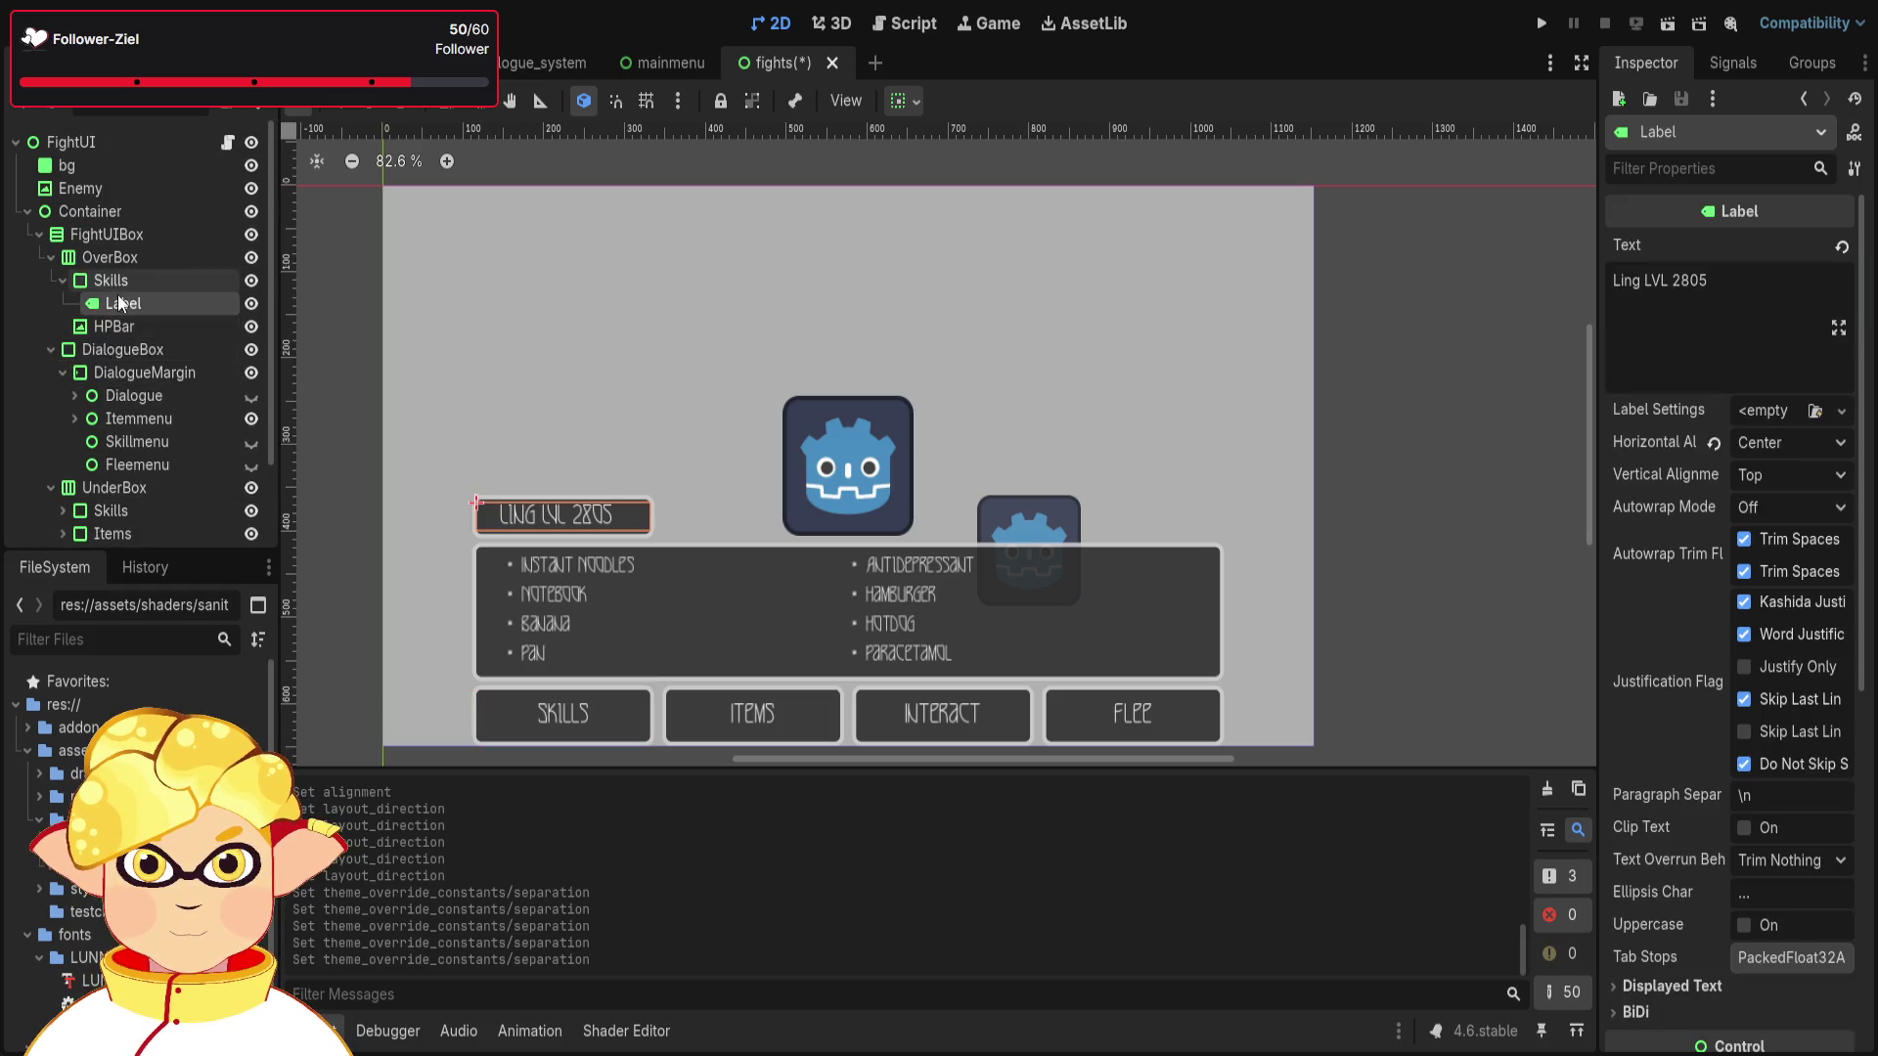
left_click(110, 323)
left_click(100, 259)
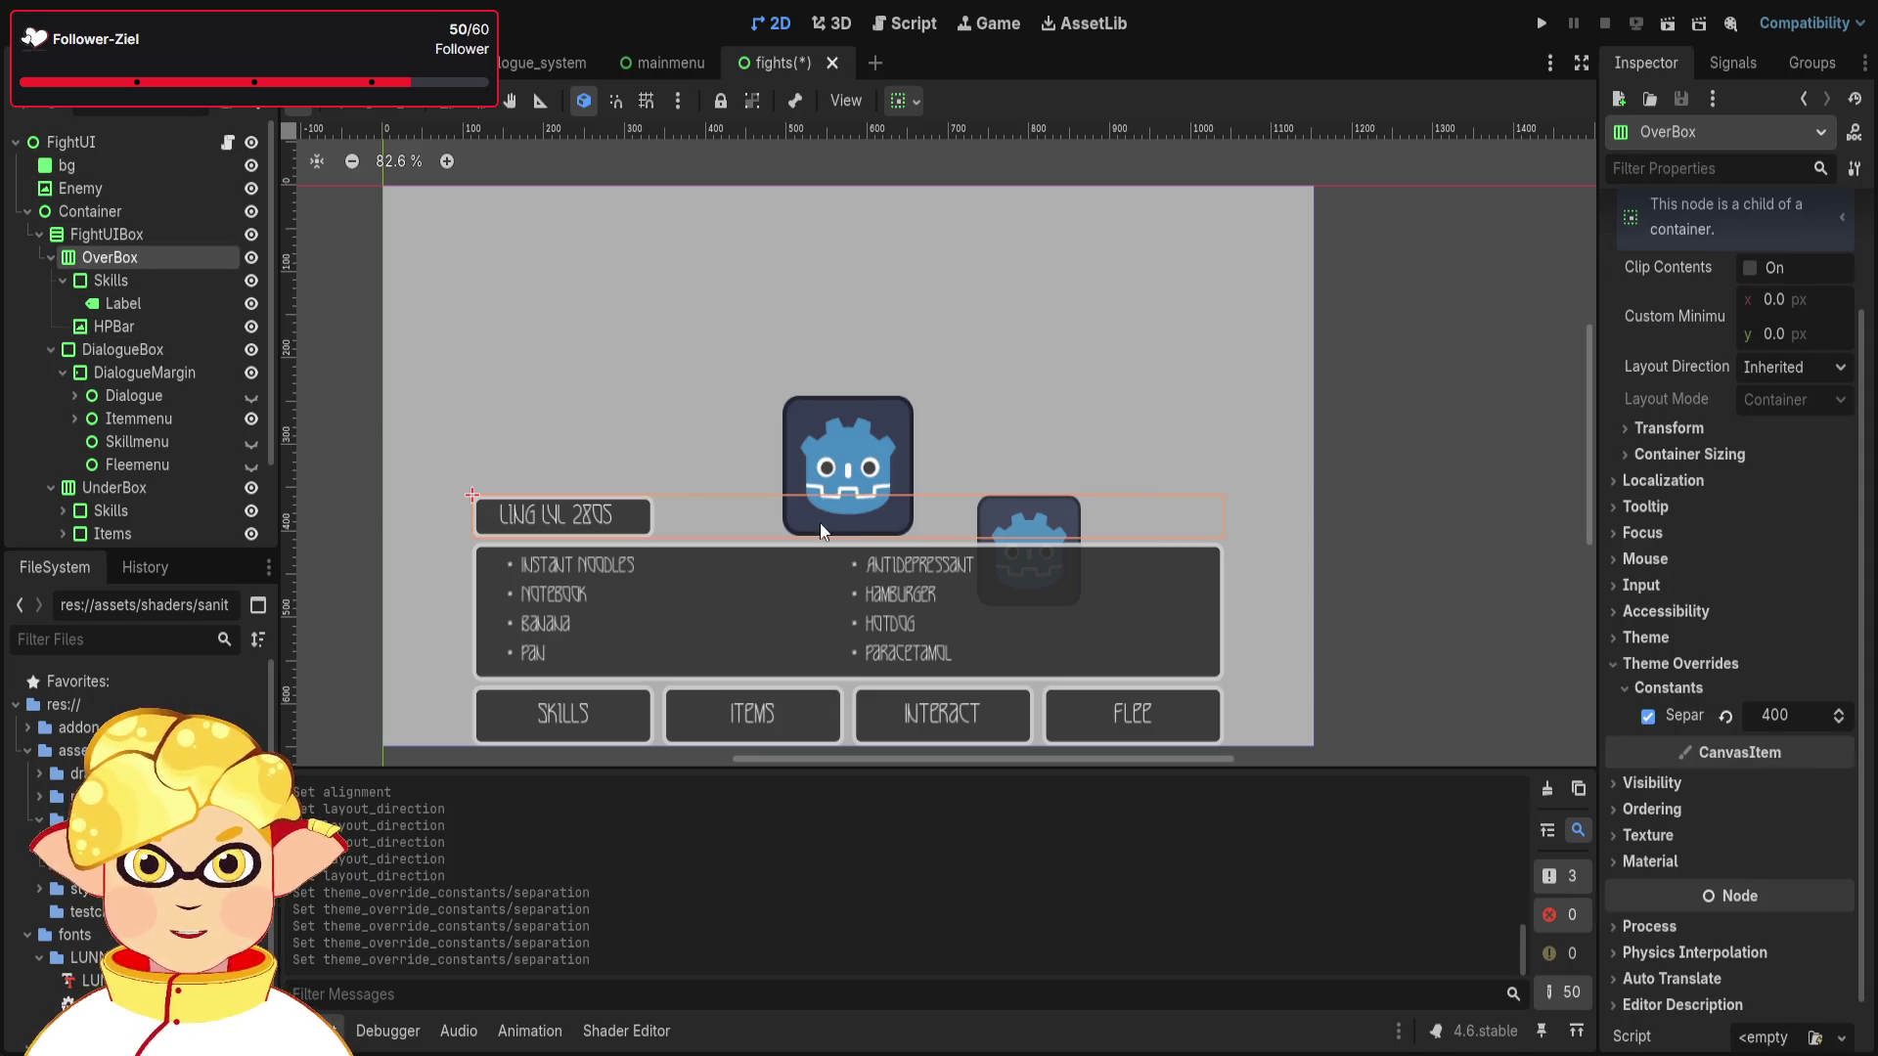
- Add a PanelContainer under OverBox, move HPBar into it, and adjust HPBar's vertical size flags
key("ctrl+a")
key("Return")
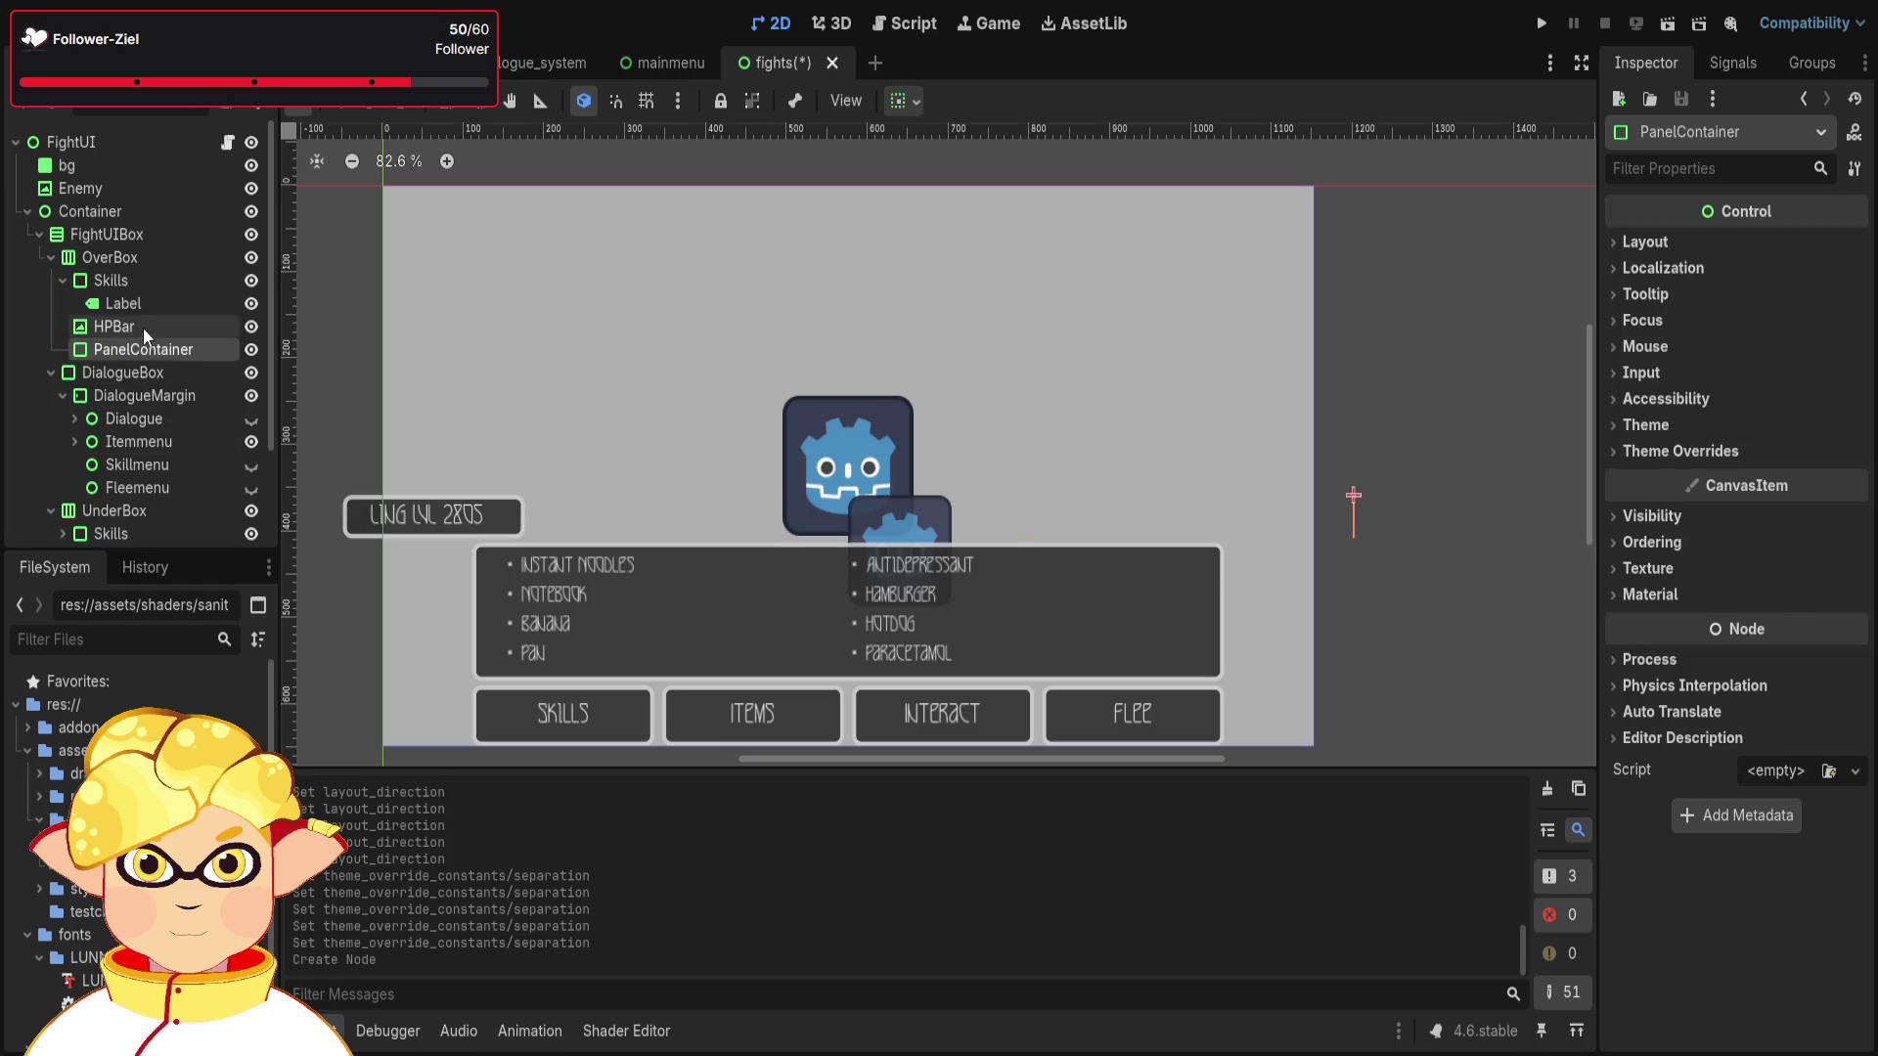
left_click(143, 327)
left_click_drag(143, 327, 135, 352)
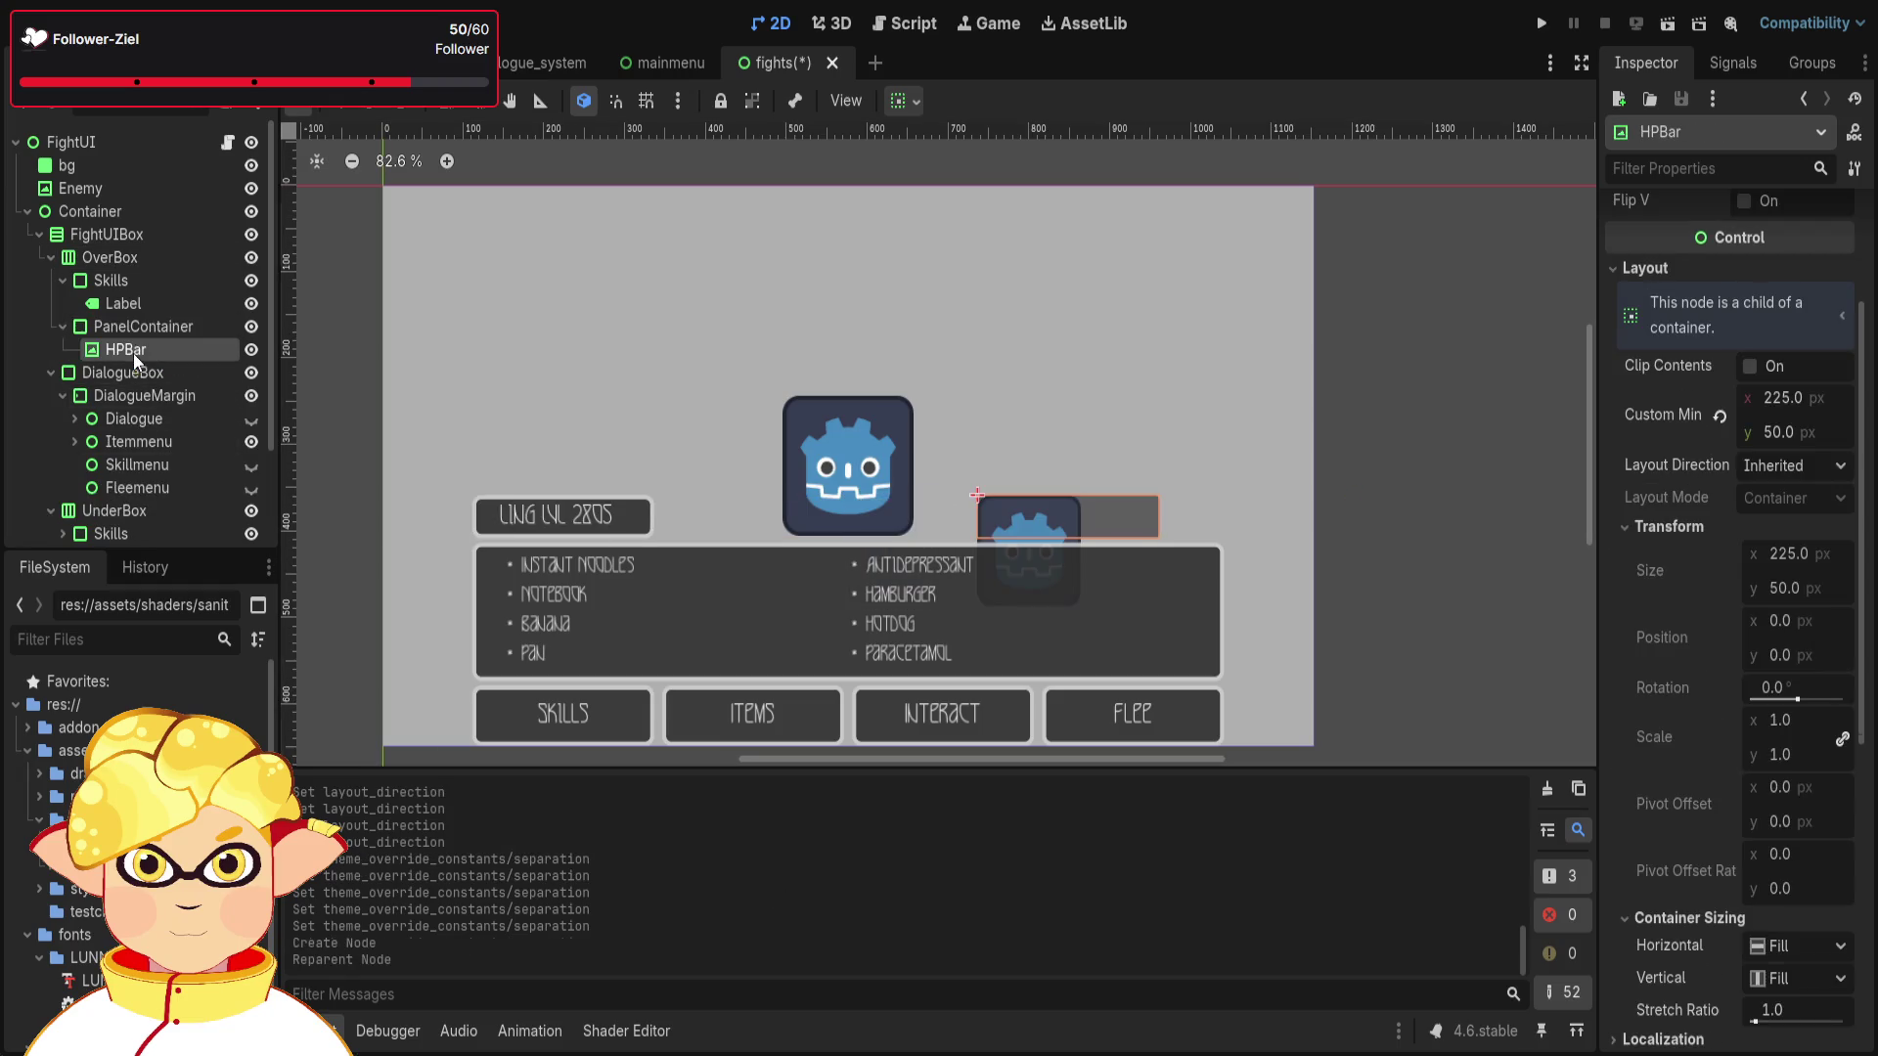
scroll(991, 496, "up", 3)
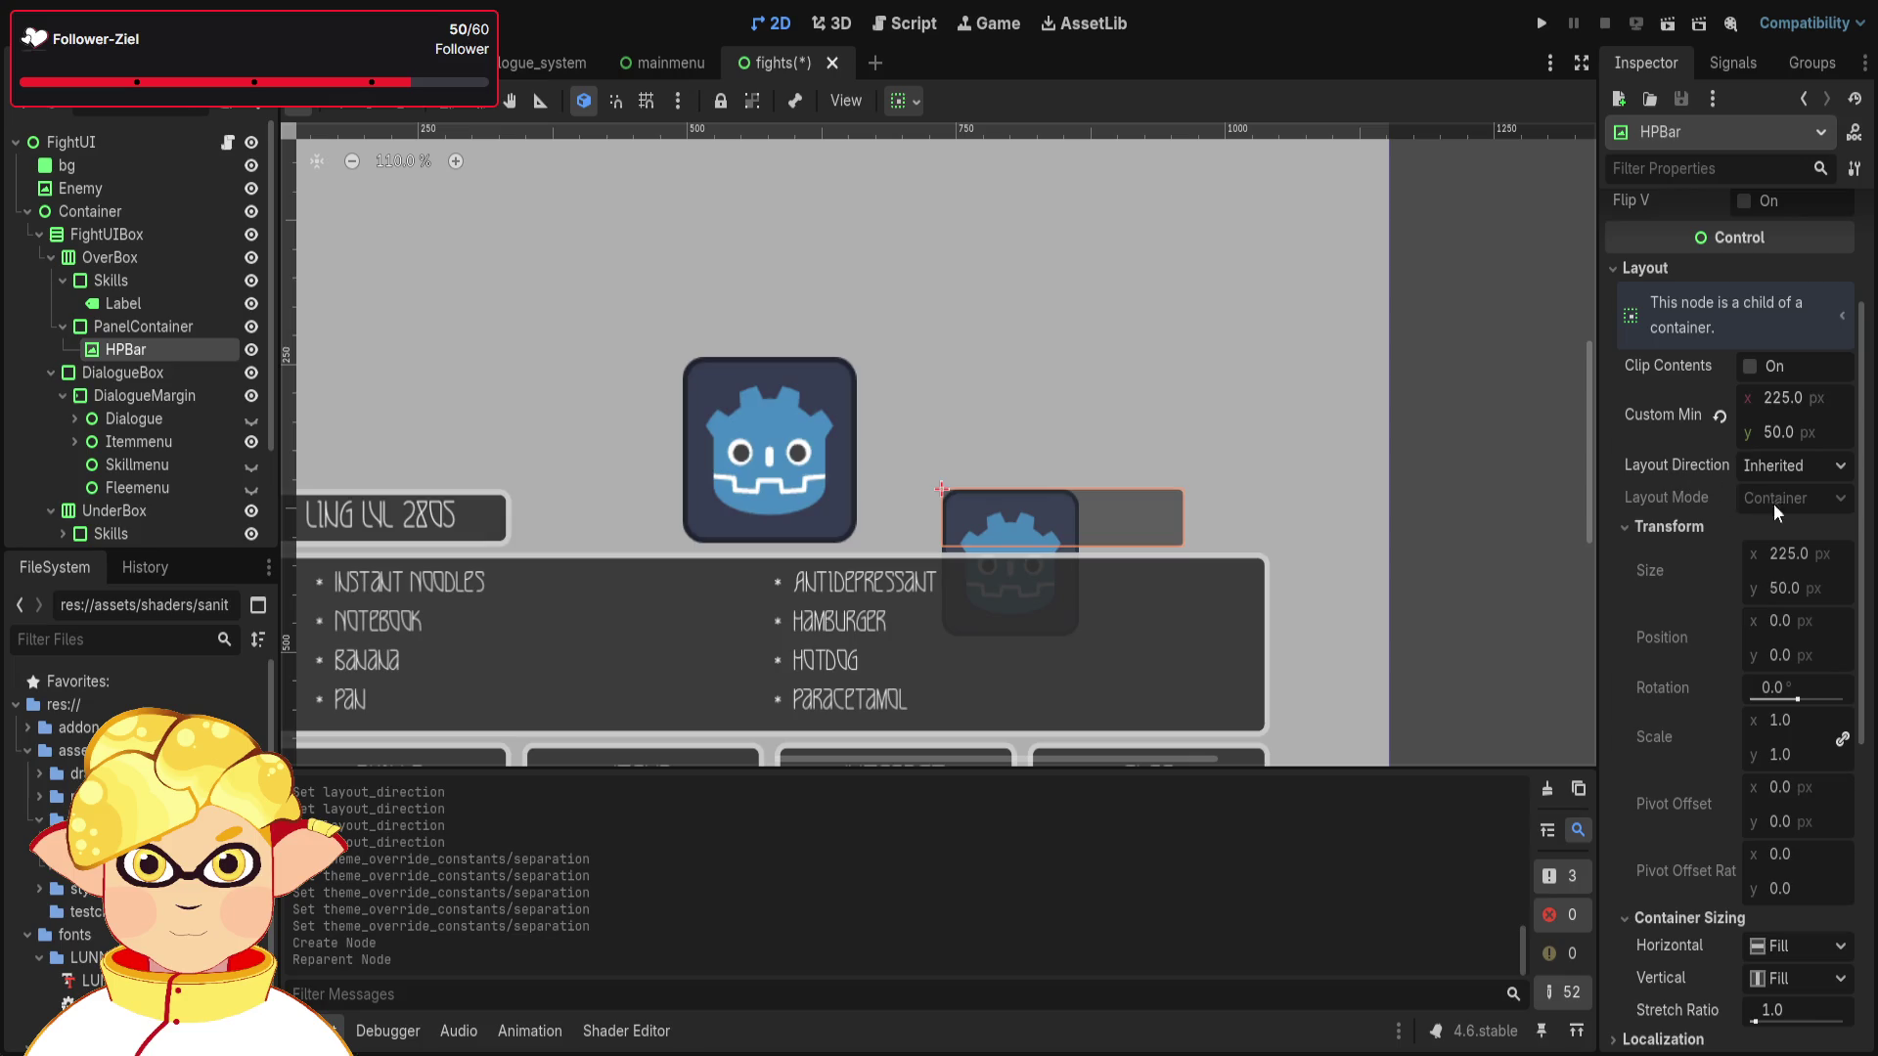
scroll(1723, 572, "up", 4)
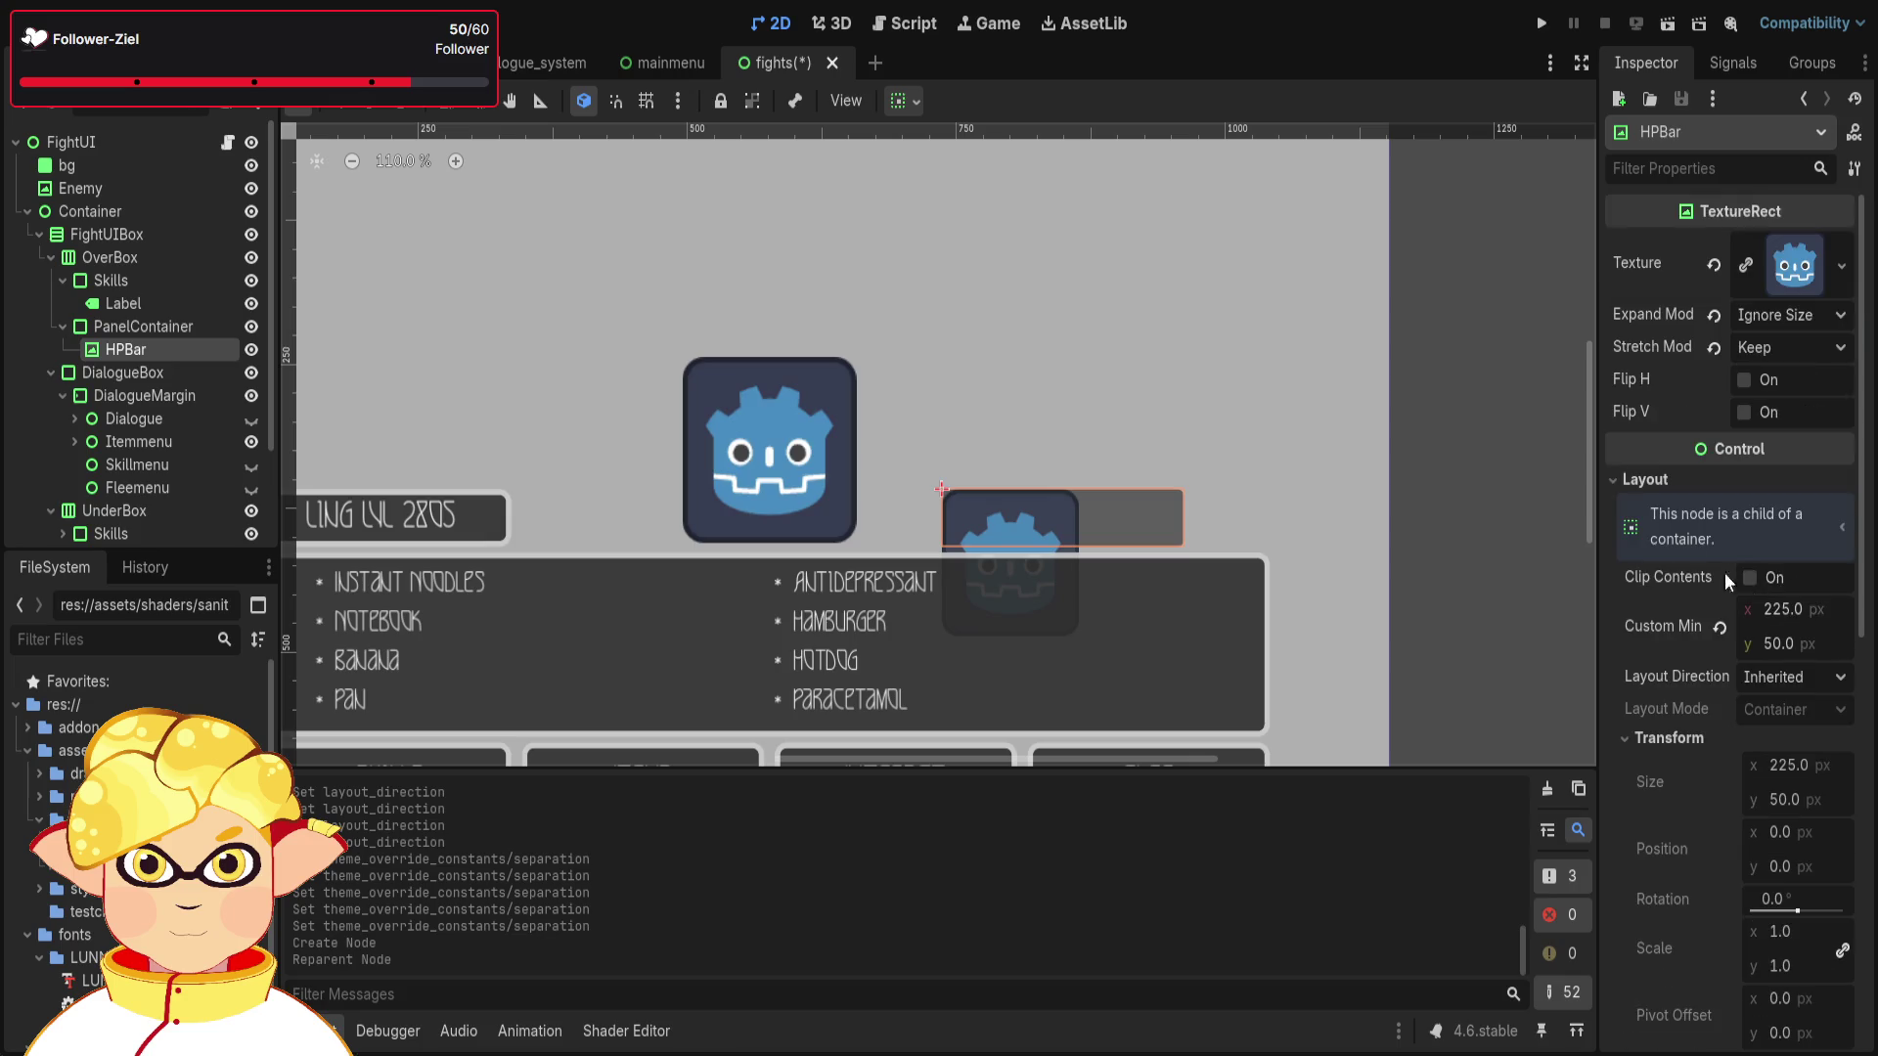
left_click(919, 100)
left_click(942, 301)
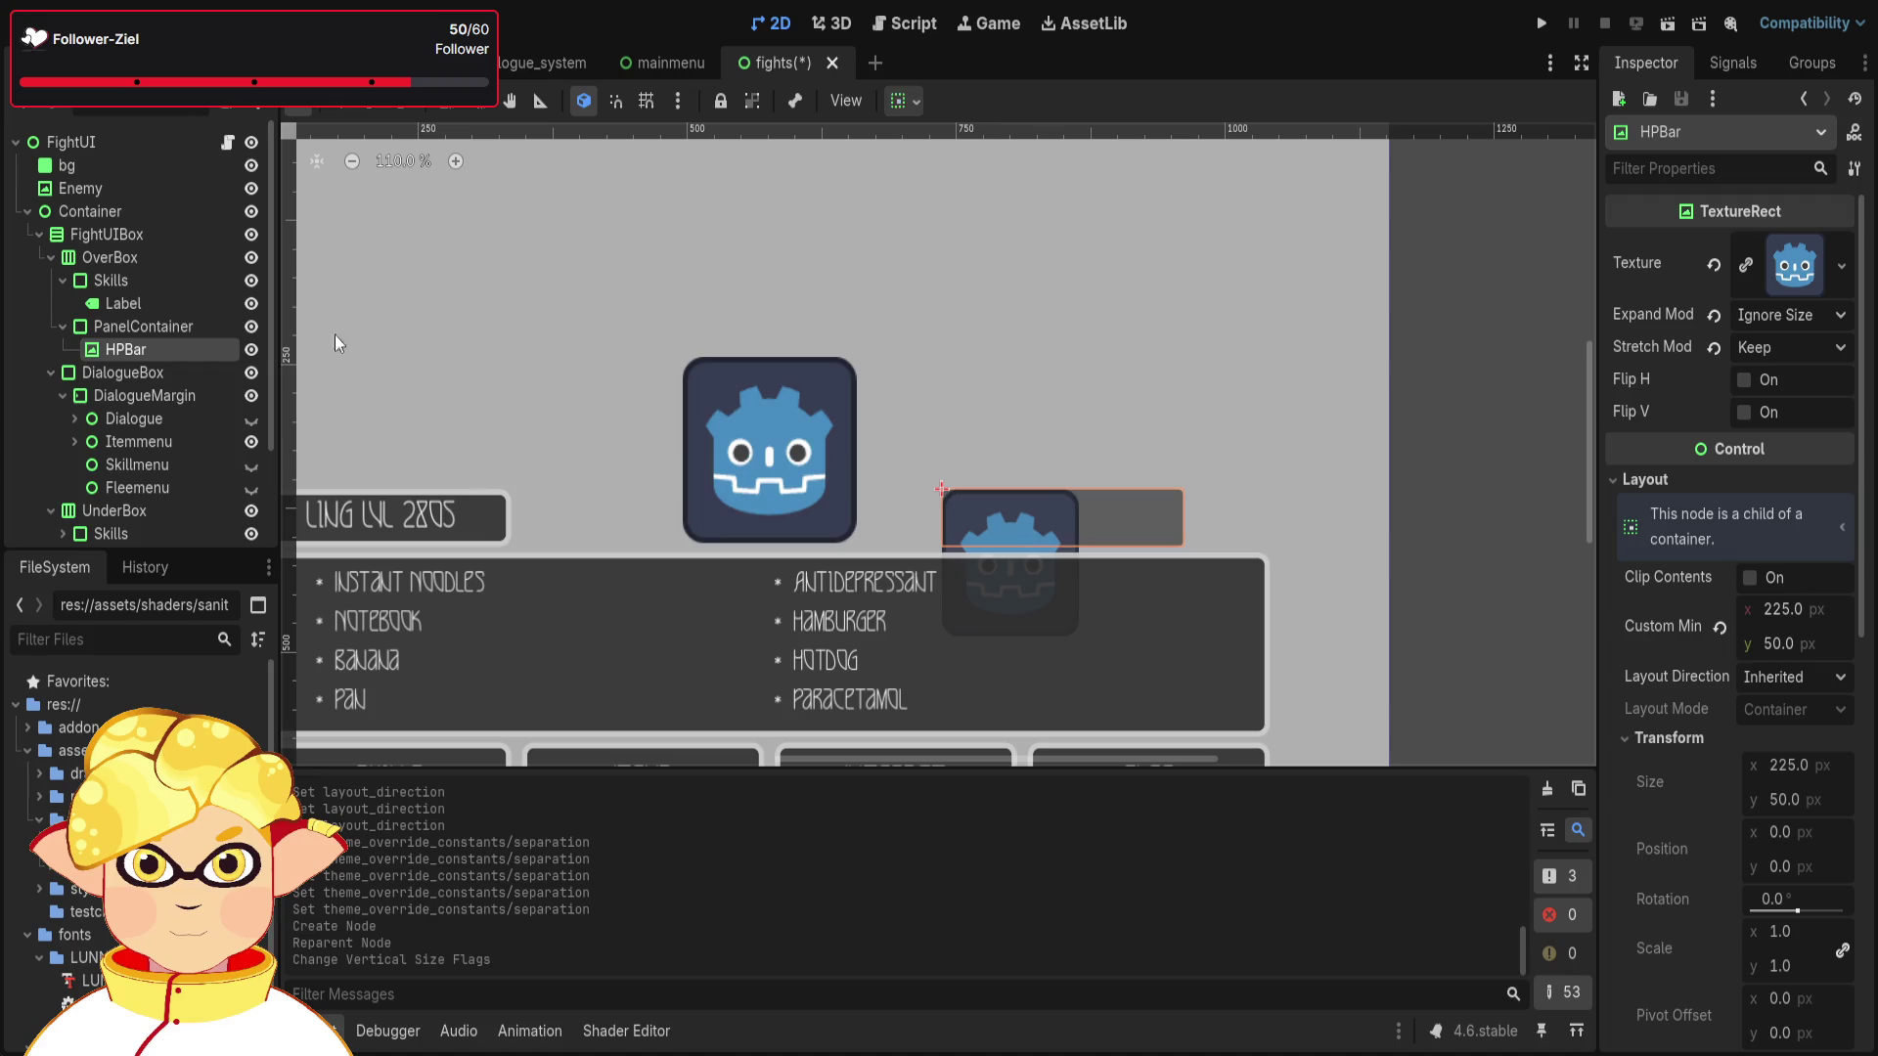
- Assign the button stylebox file as the PanelContainer's Panel style override
left_click(179, 328)
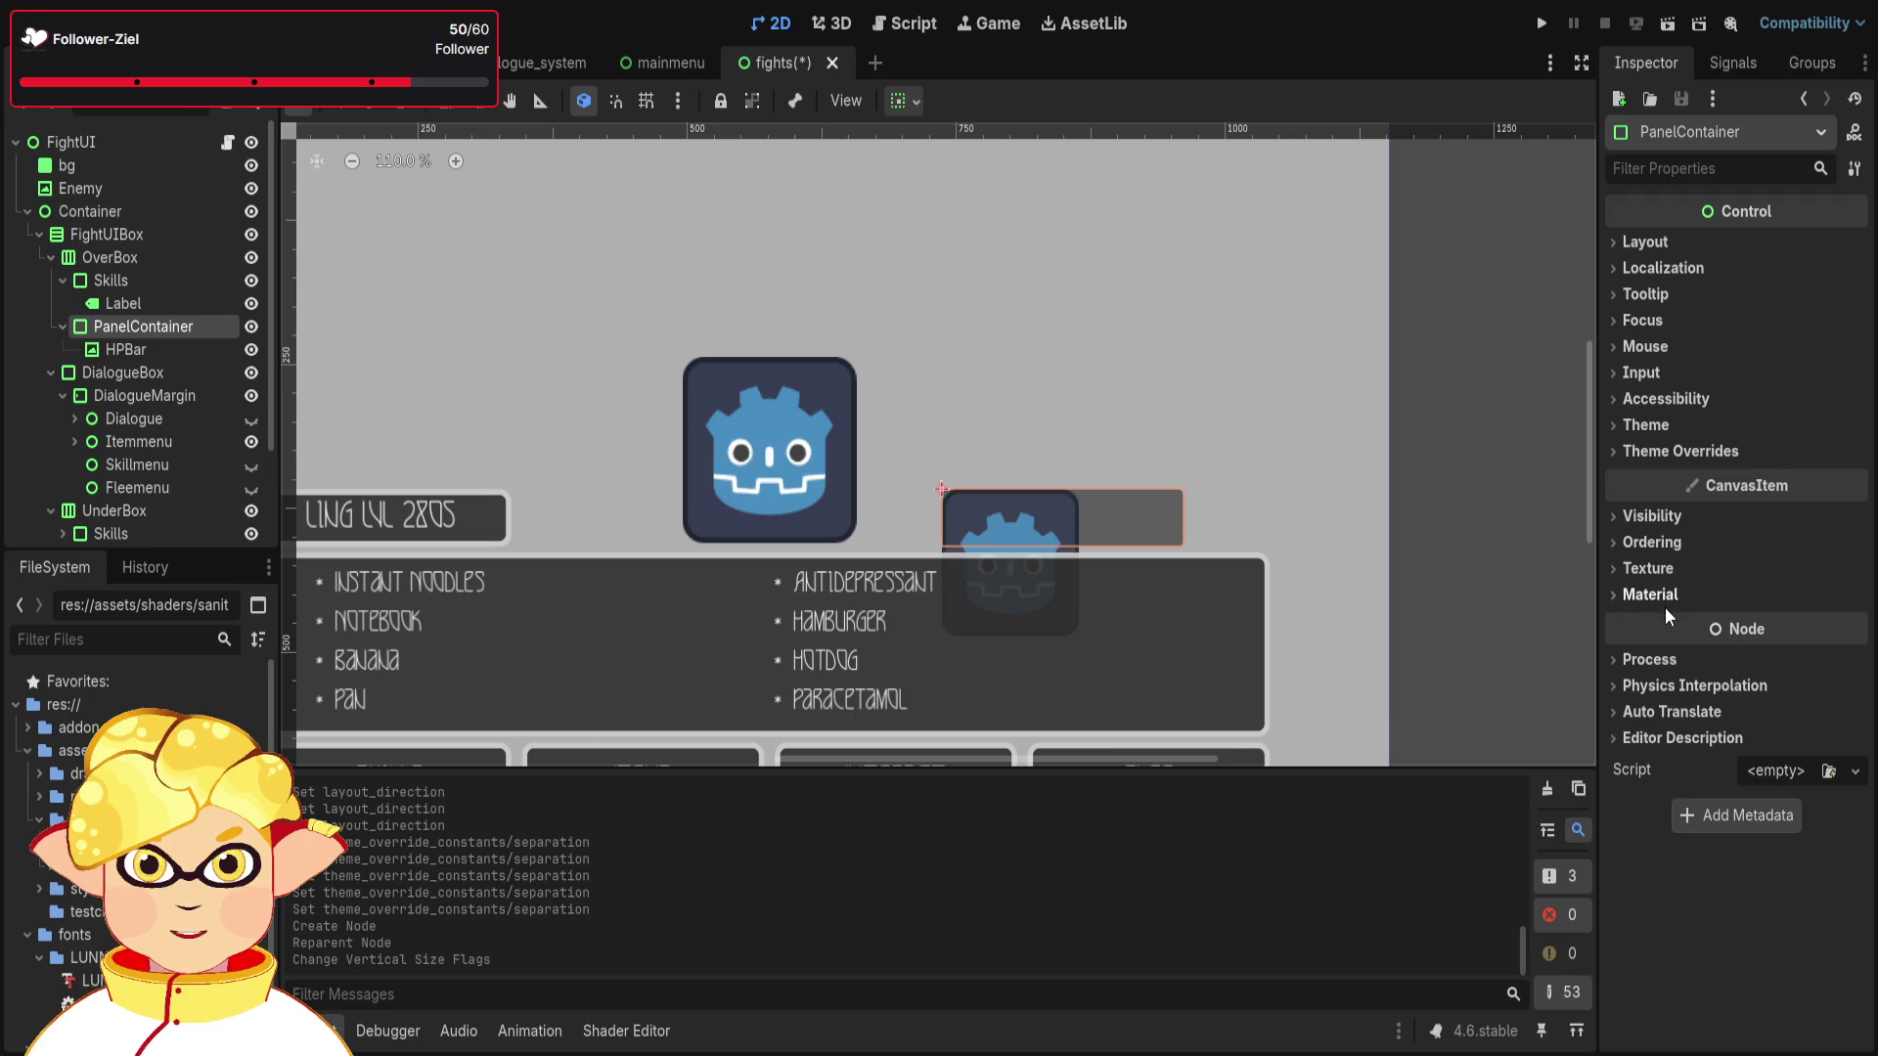
left_click(1664, 599)
left_click(1665, 598)
left_click(1665, 598)
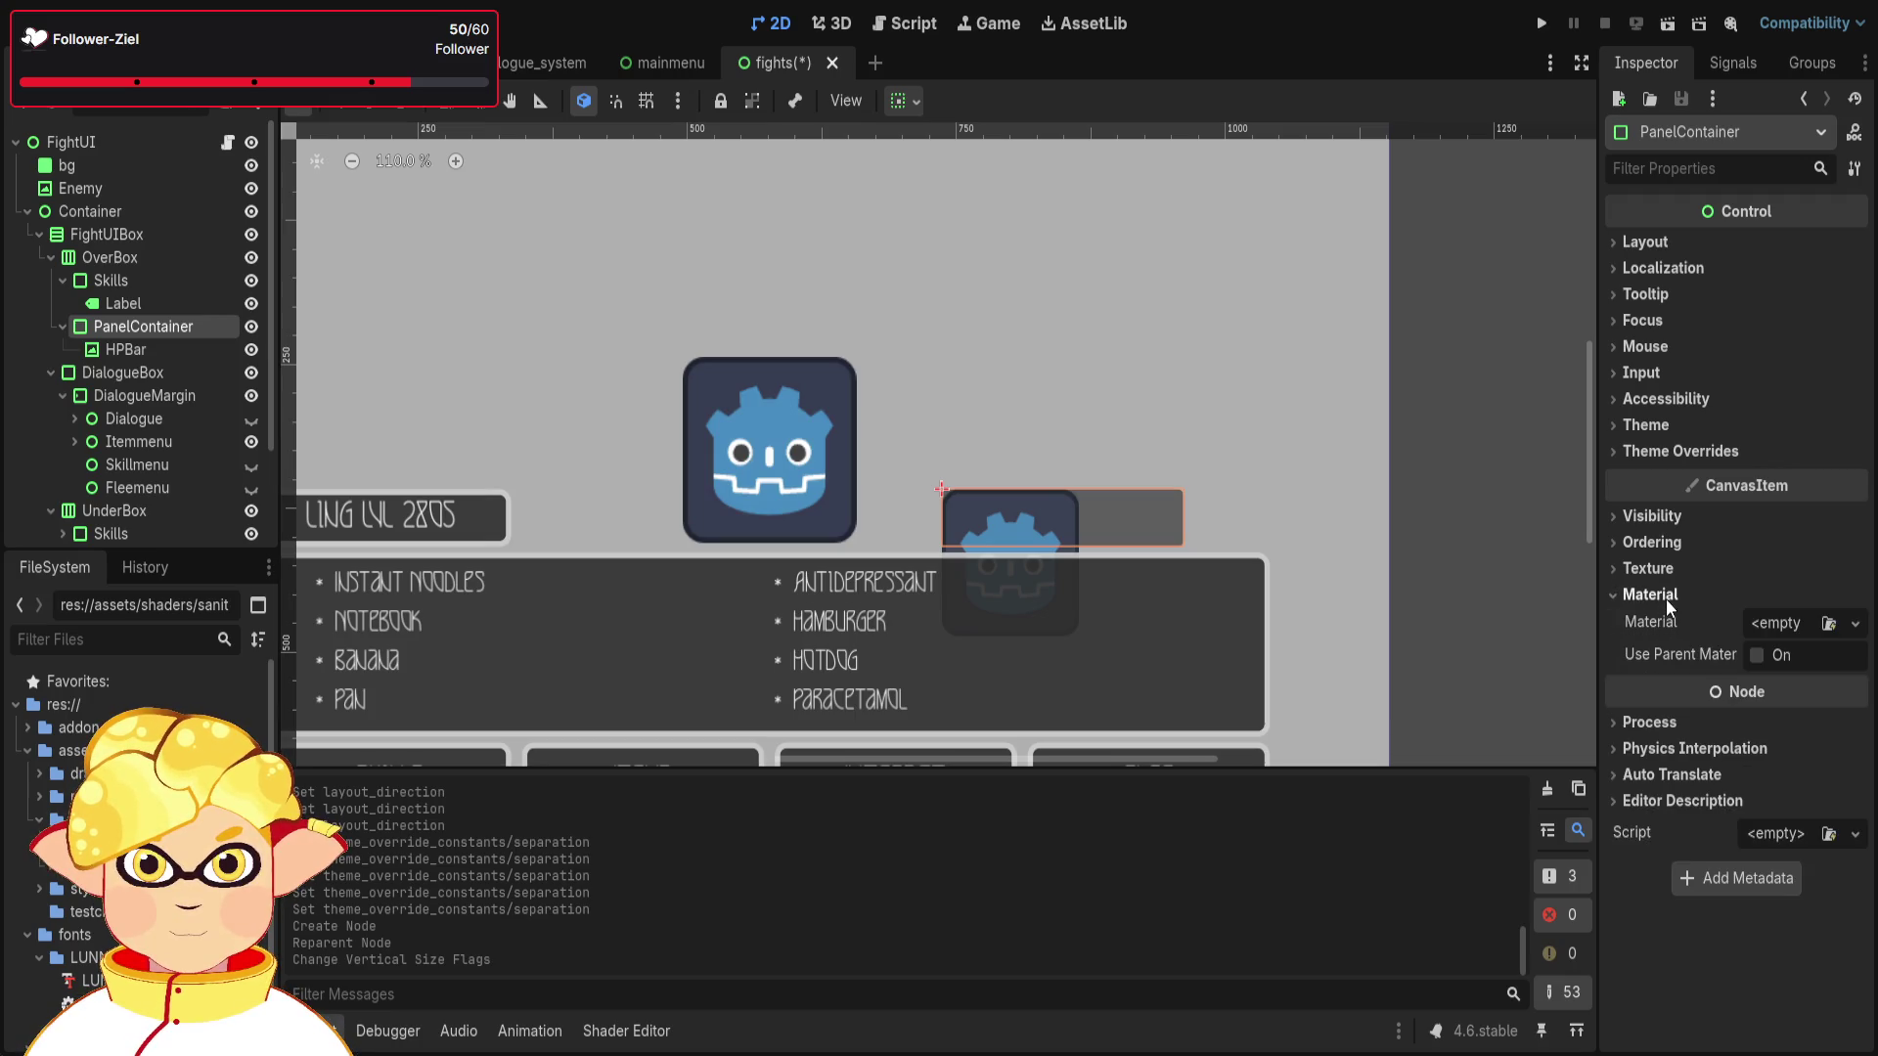
left_click(1665, 598)
left_click(1651, 453)
left_click(1653, 474)
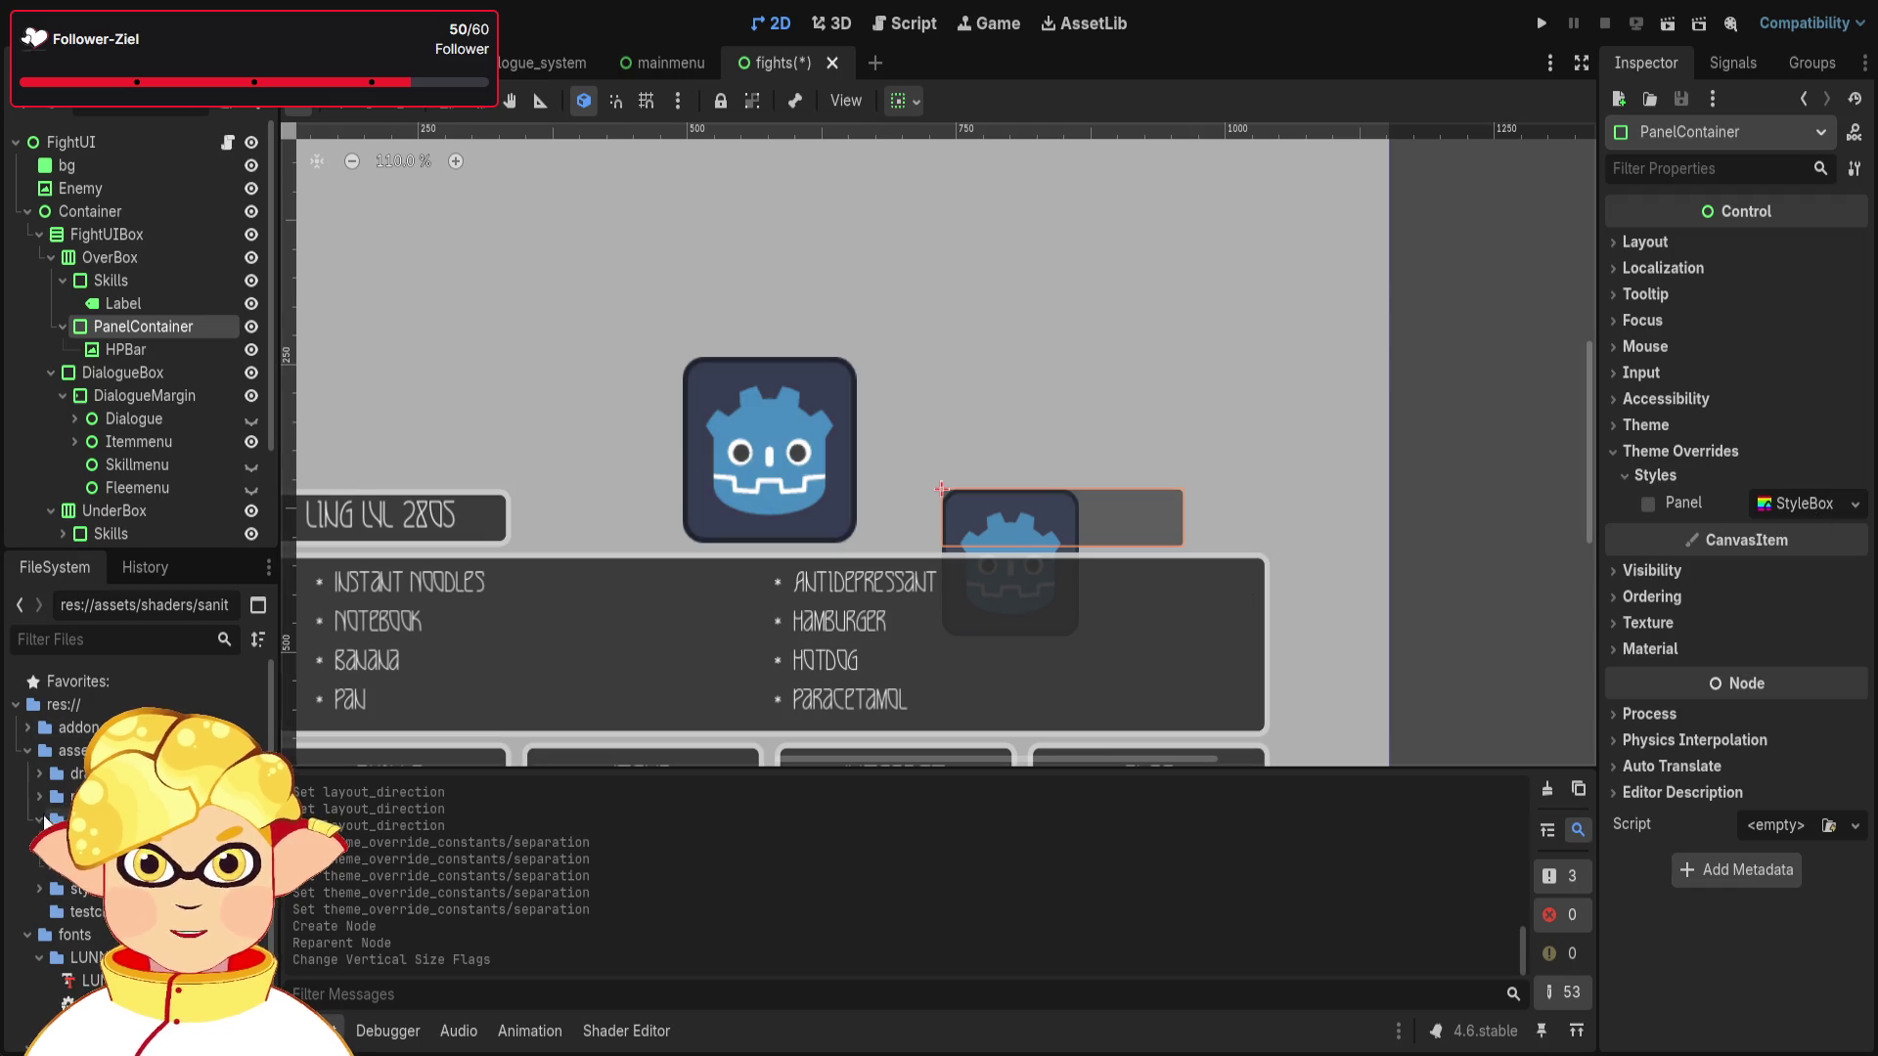
left_click(39, 888)
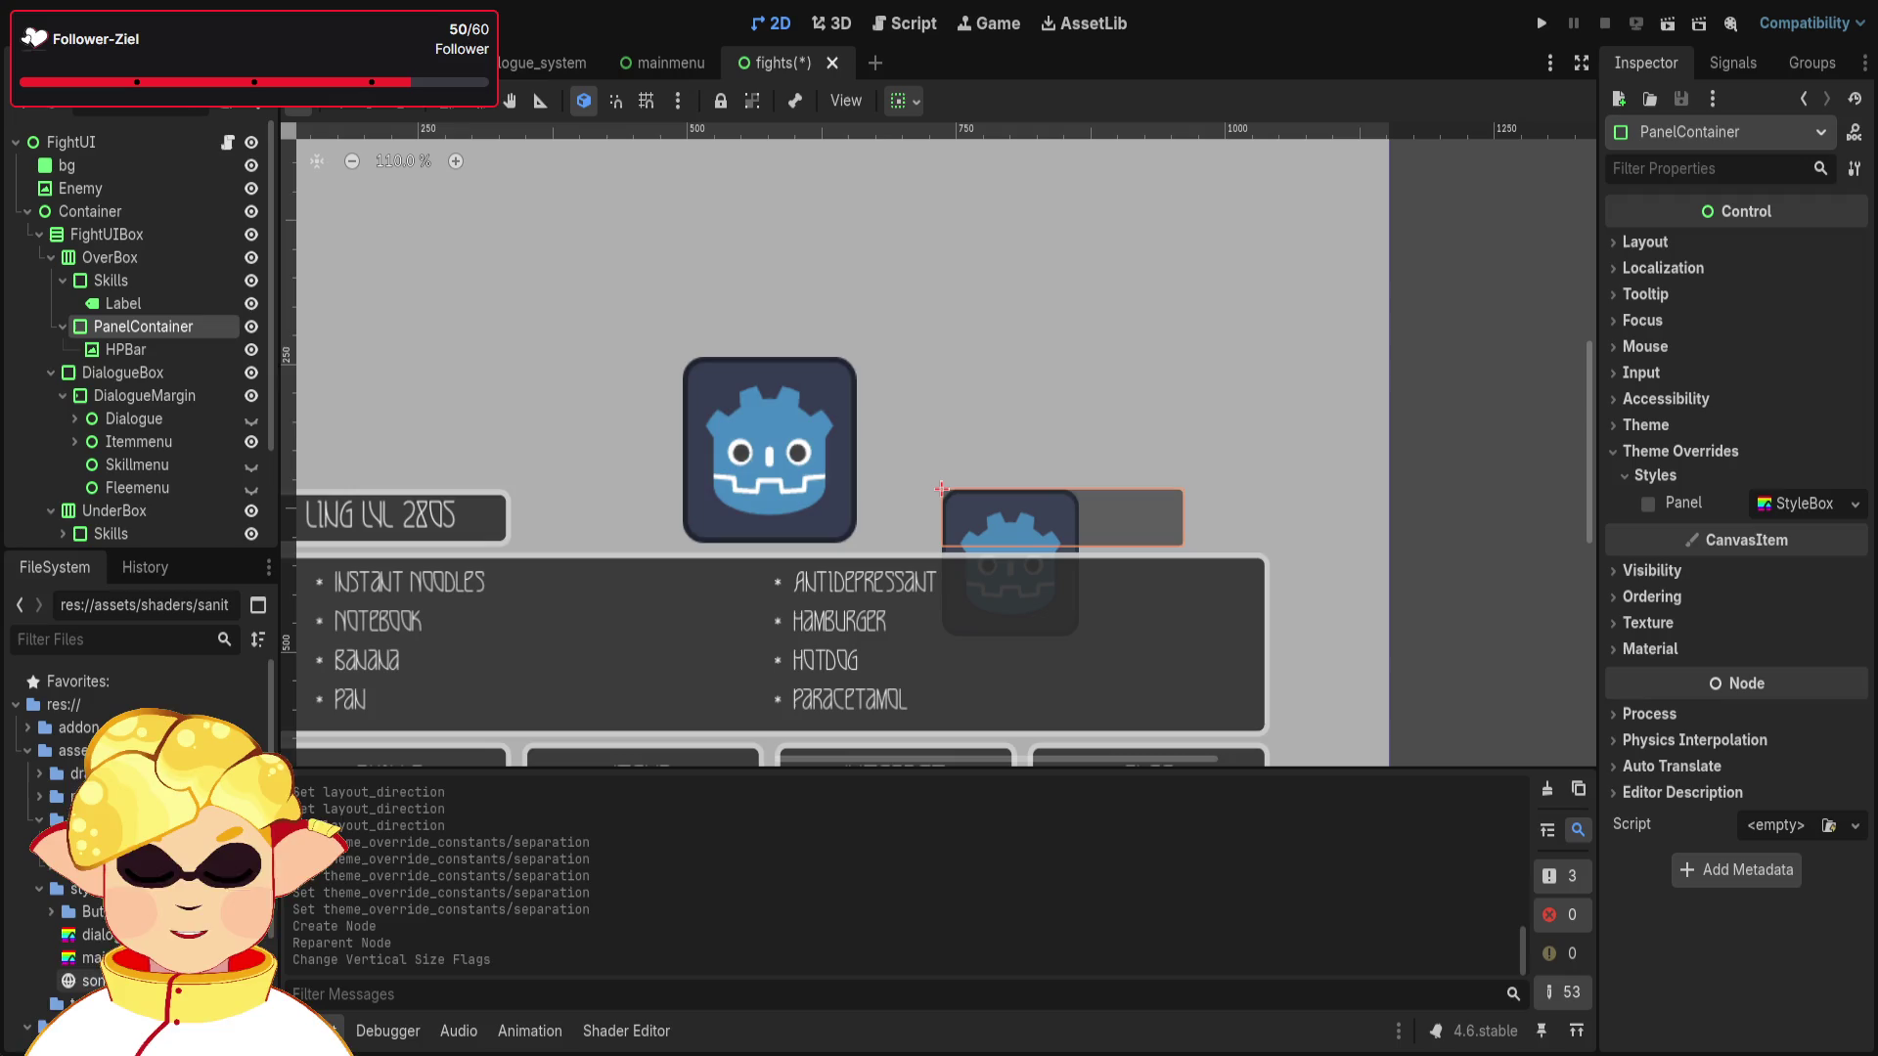
scroll(41, 911, "down", 2)
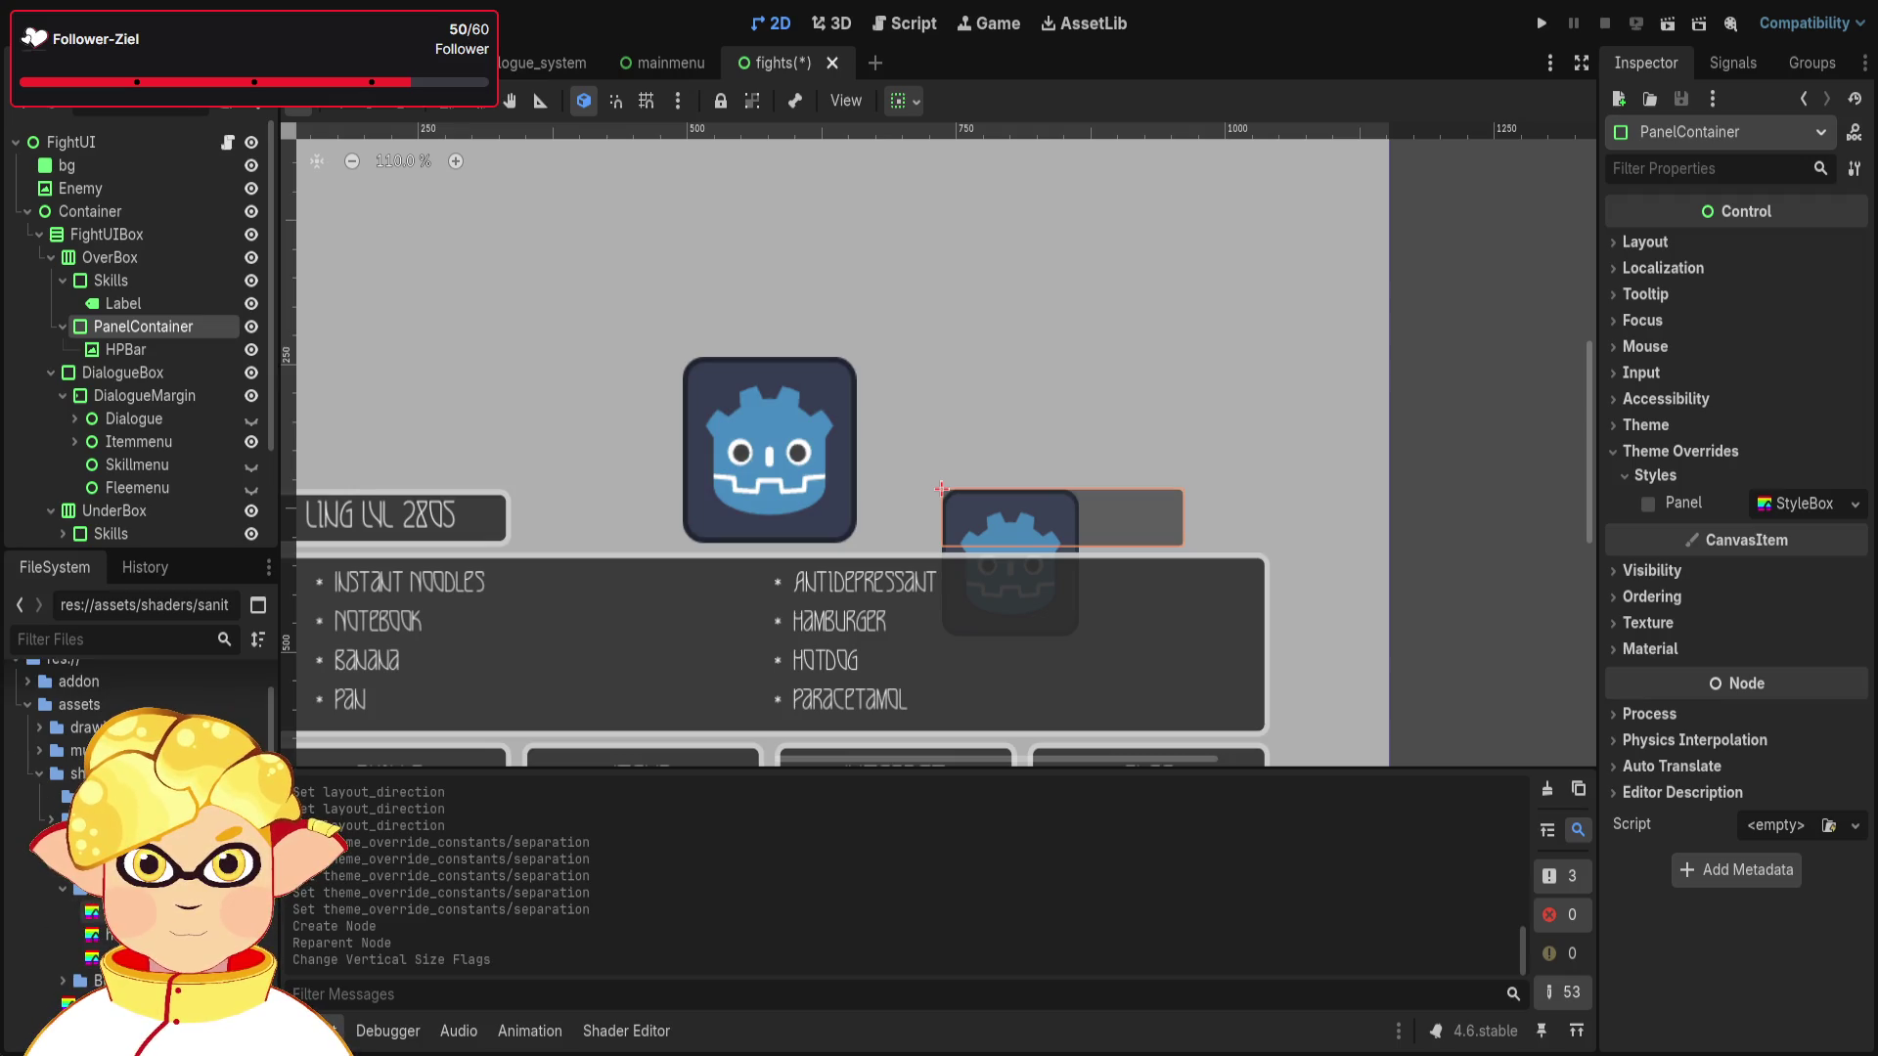
mouse_move(98, 912)
left_mouse_down()
mouse_move(699, 839)
mouse_move(1790, 504)
mouse_move(1774, 505)
left_mouse_up()
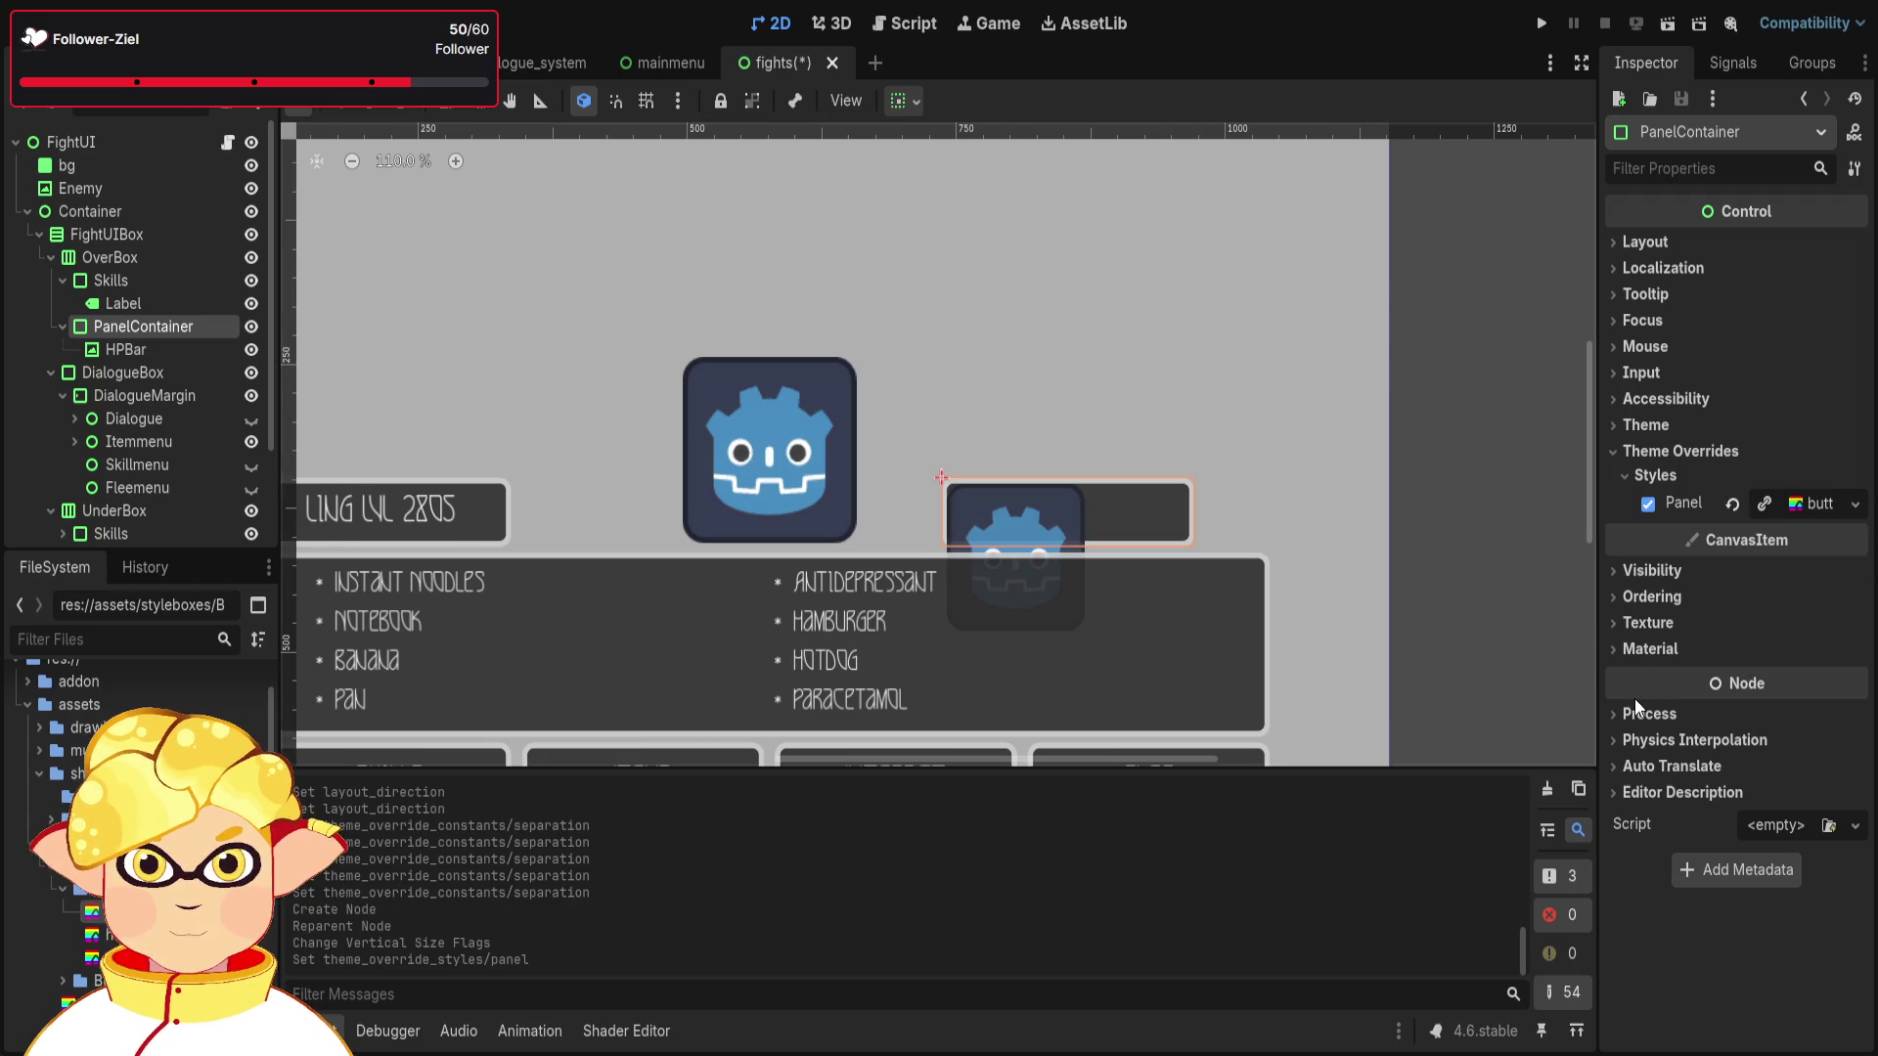
- Keep HPBar's Expand Mode at Ignore Size and set its Stretch Mode to Scale
left_click(132, 346)
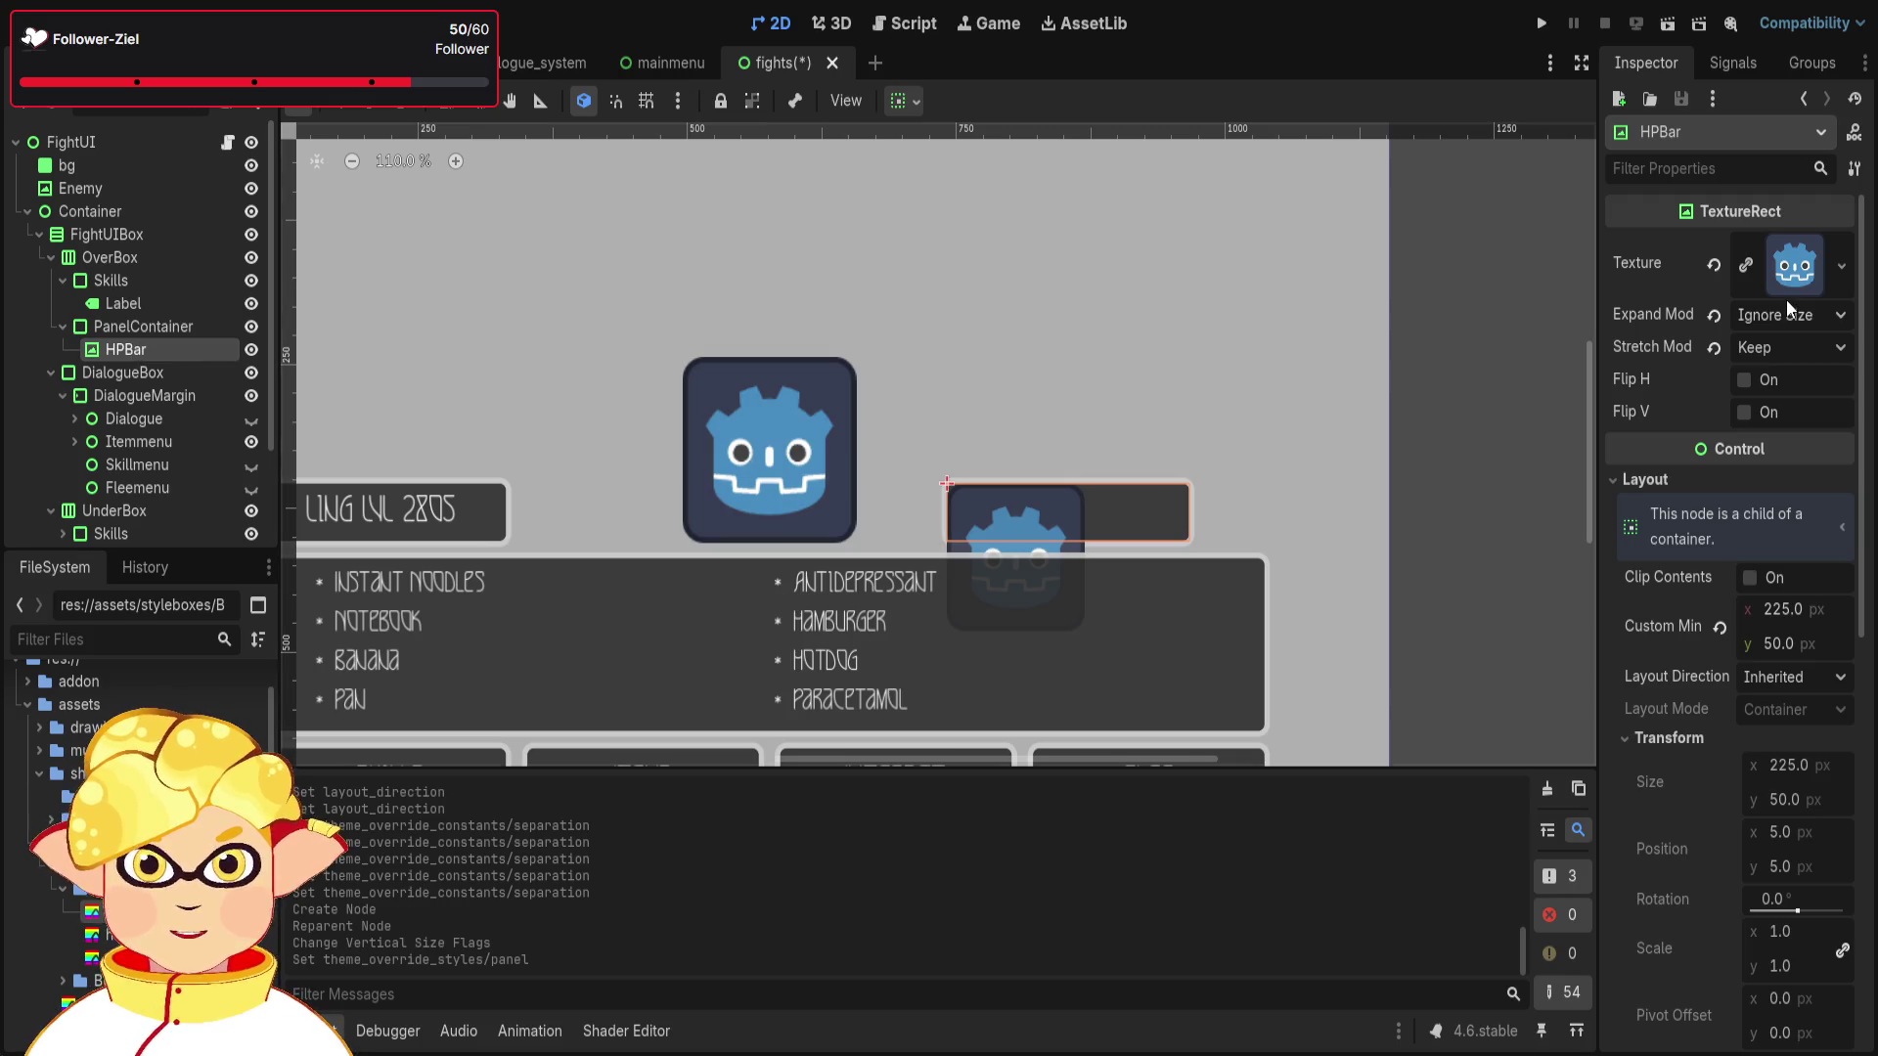
left_click(1762, 348)
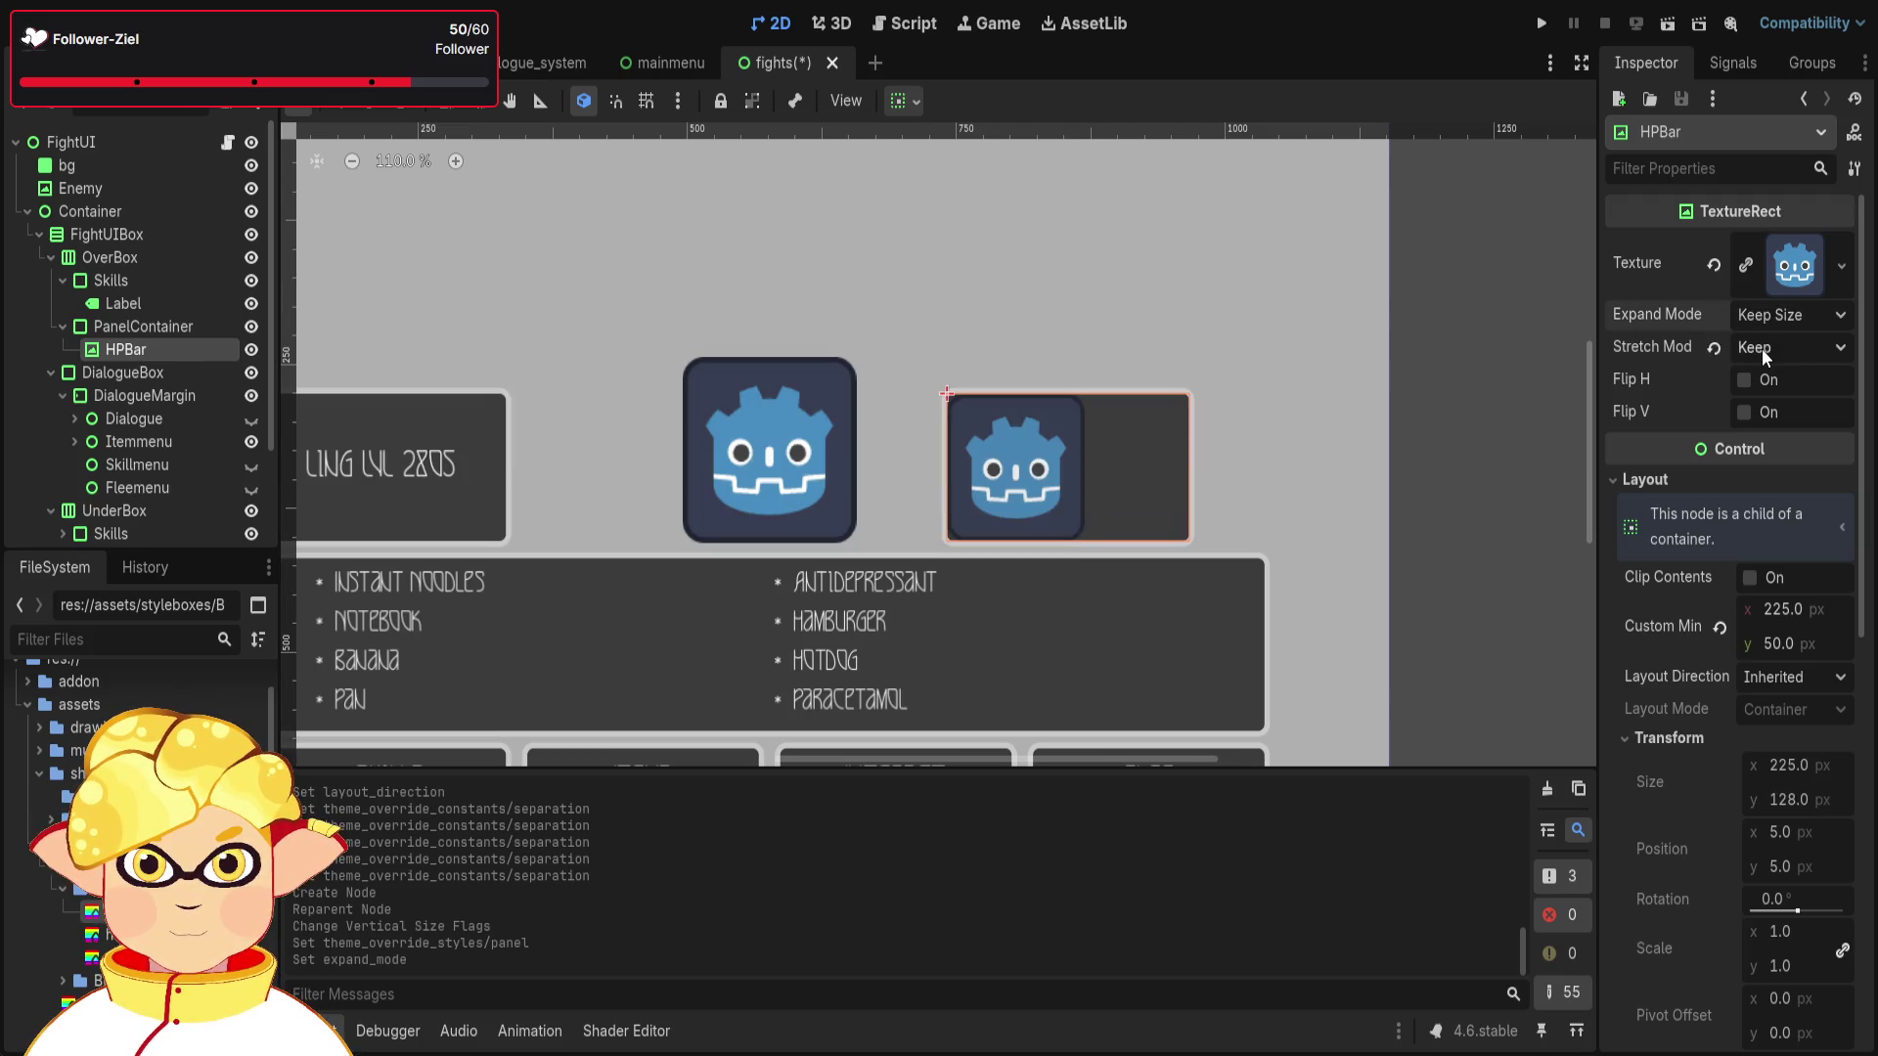
key("ctrl+z")
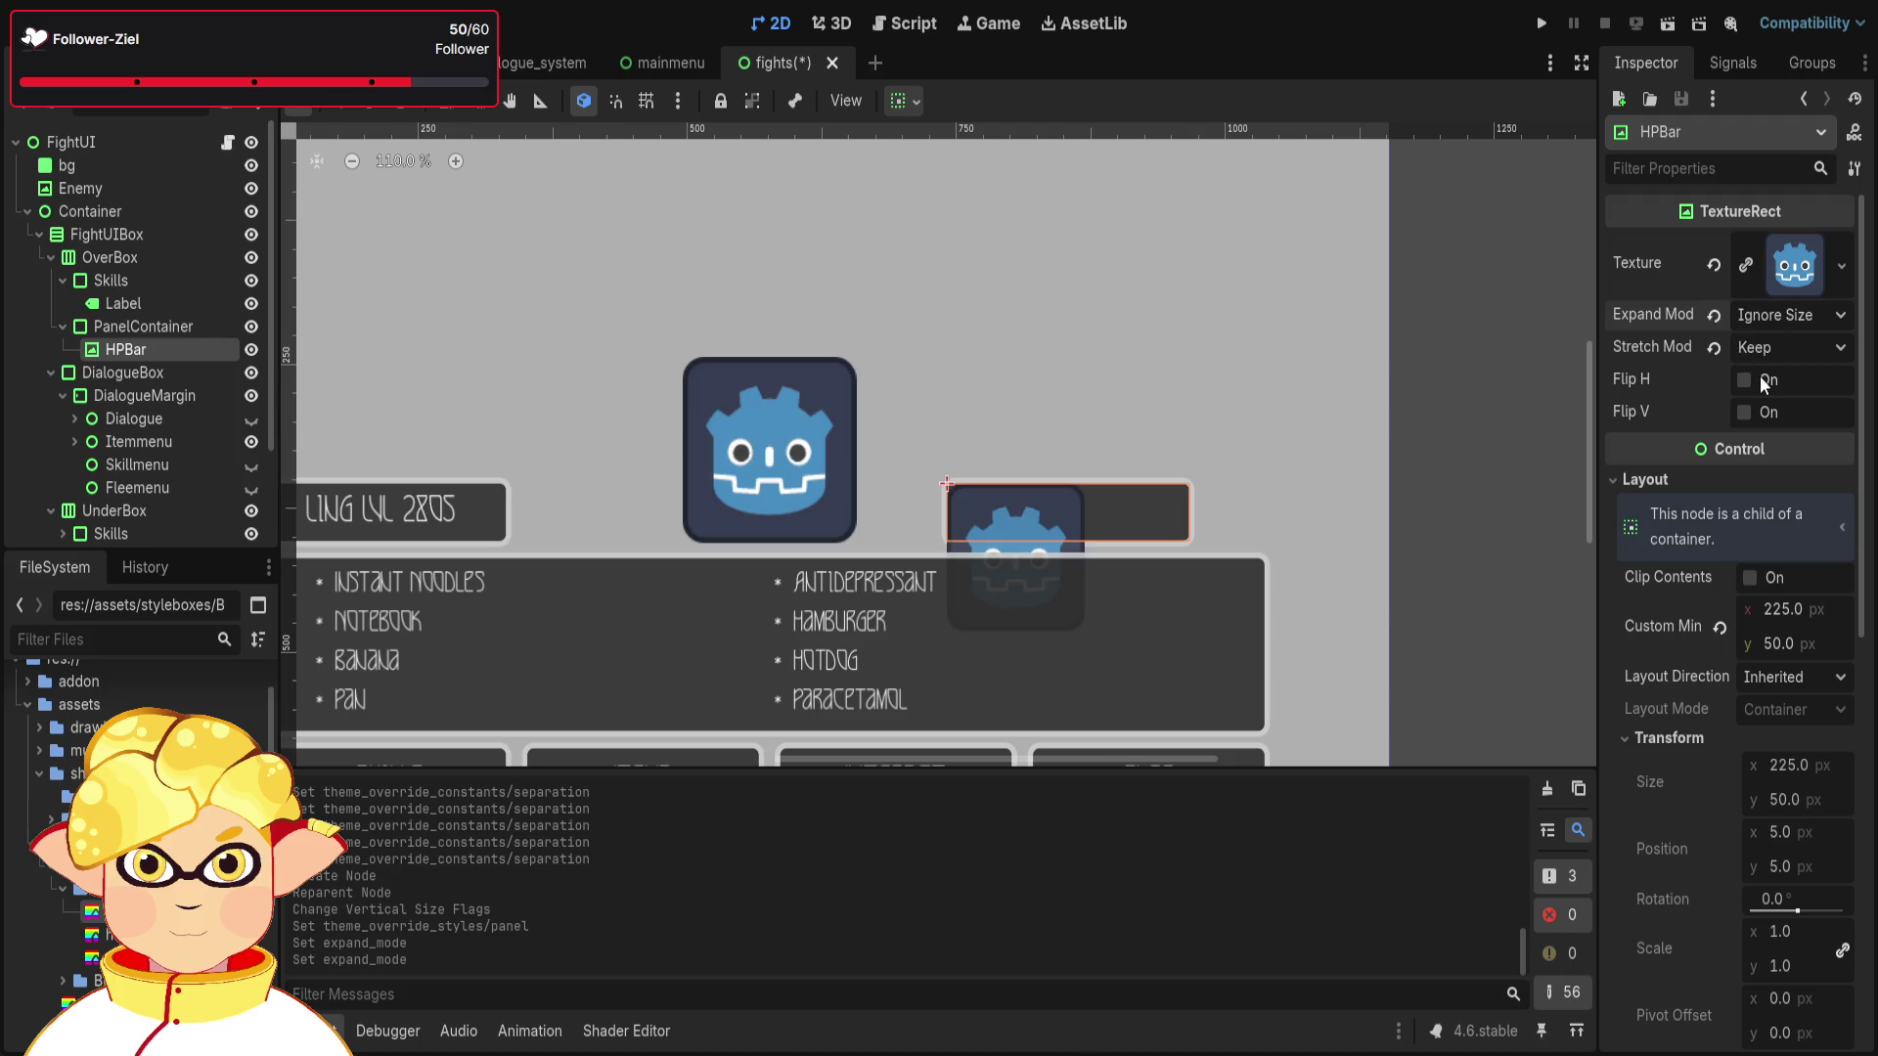
left_click(1758, 477)
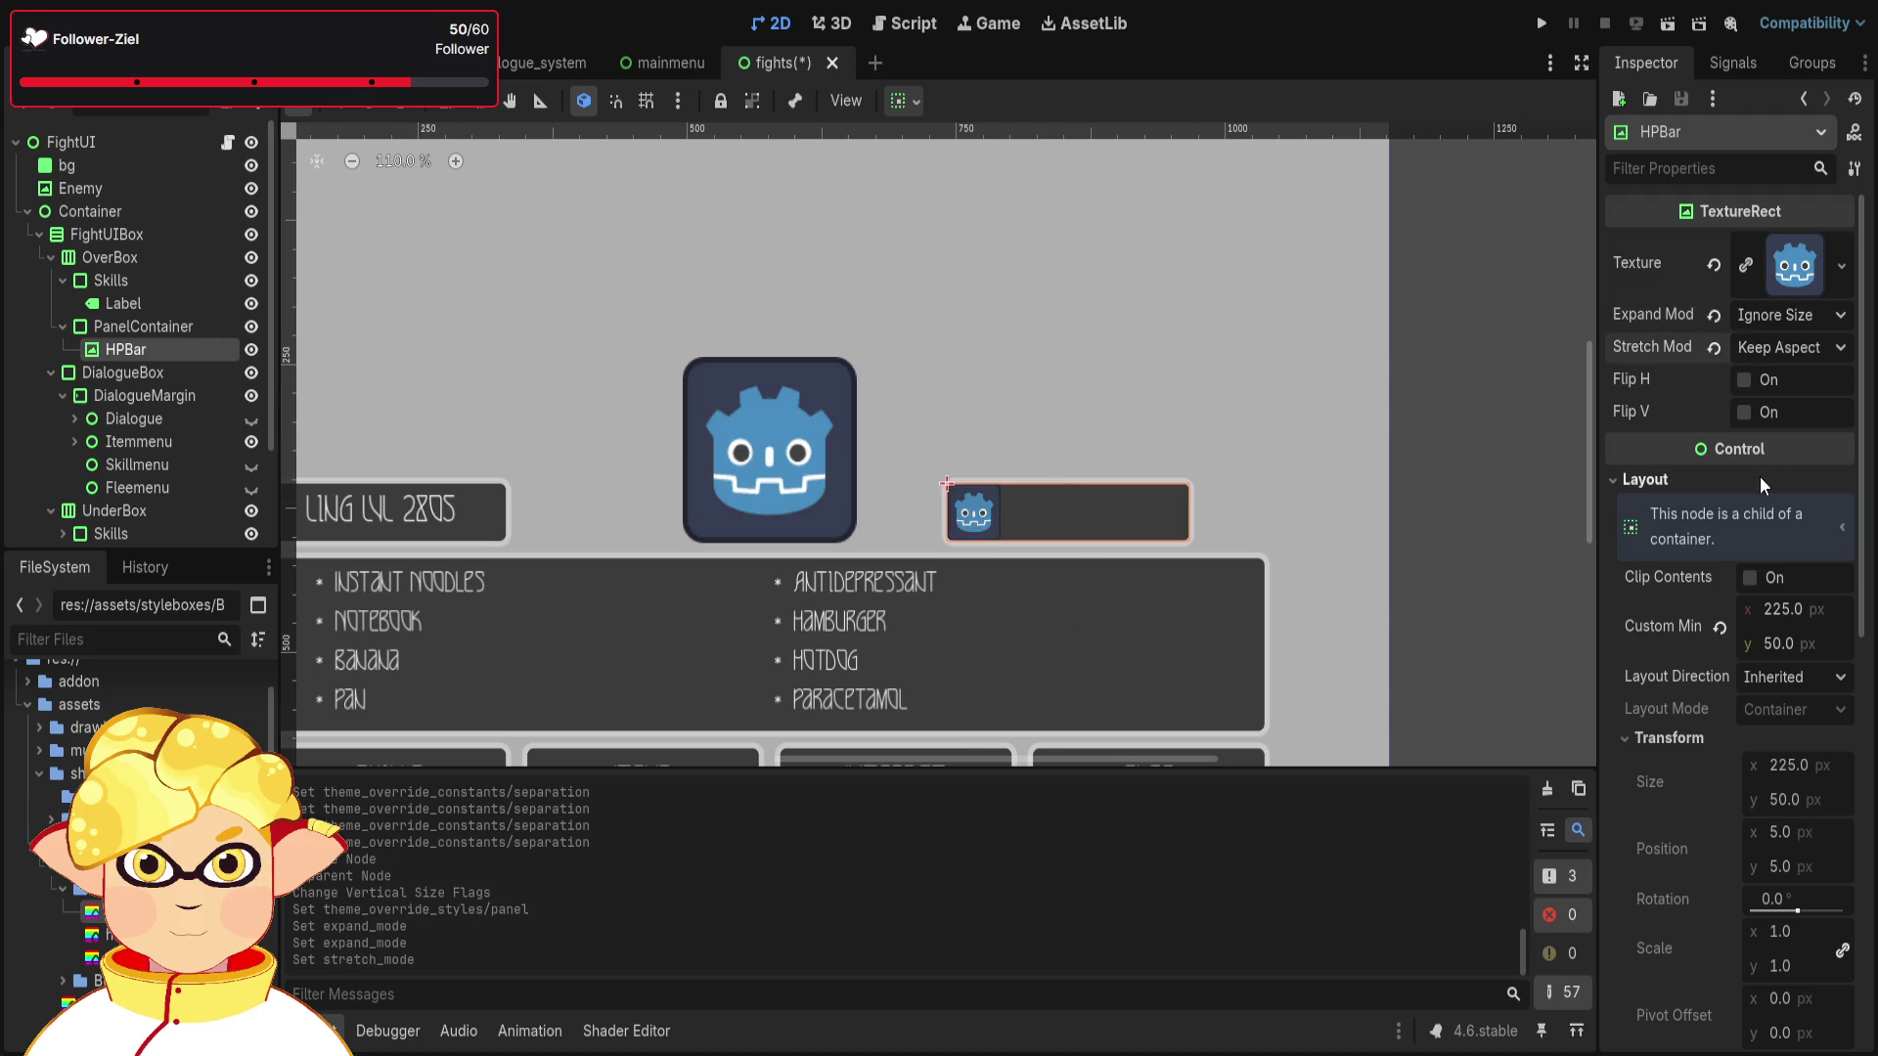
left_click(1750, 460)
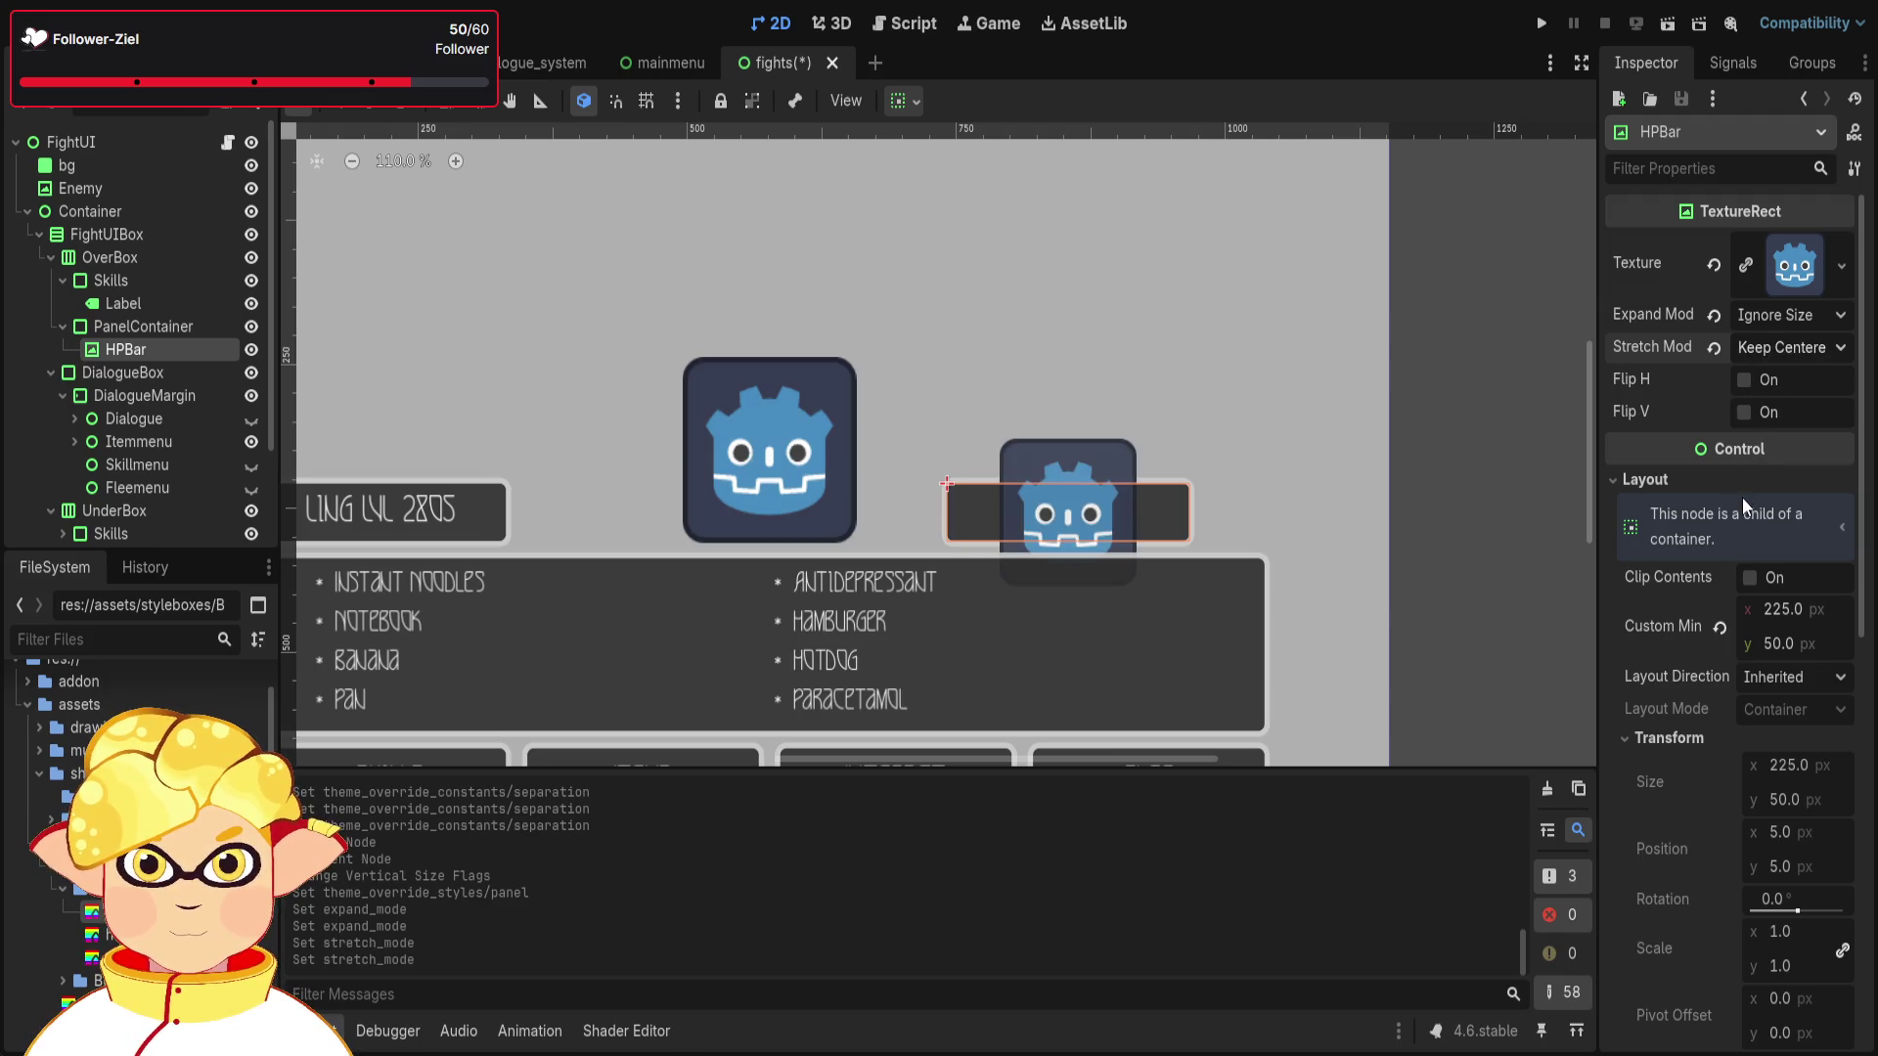
key("ctrl+z")
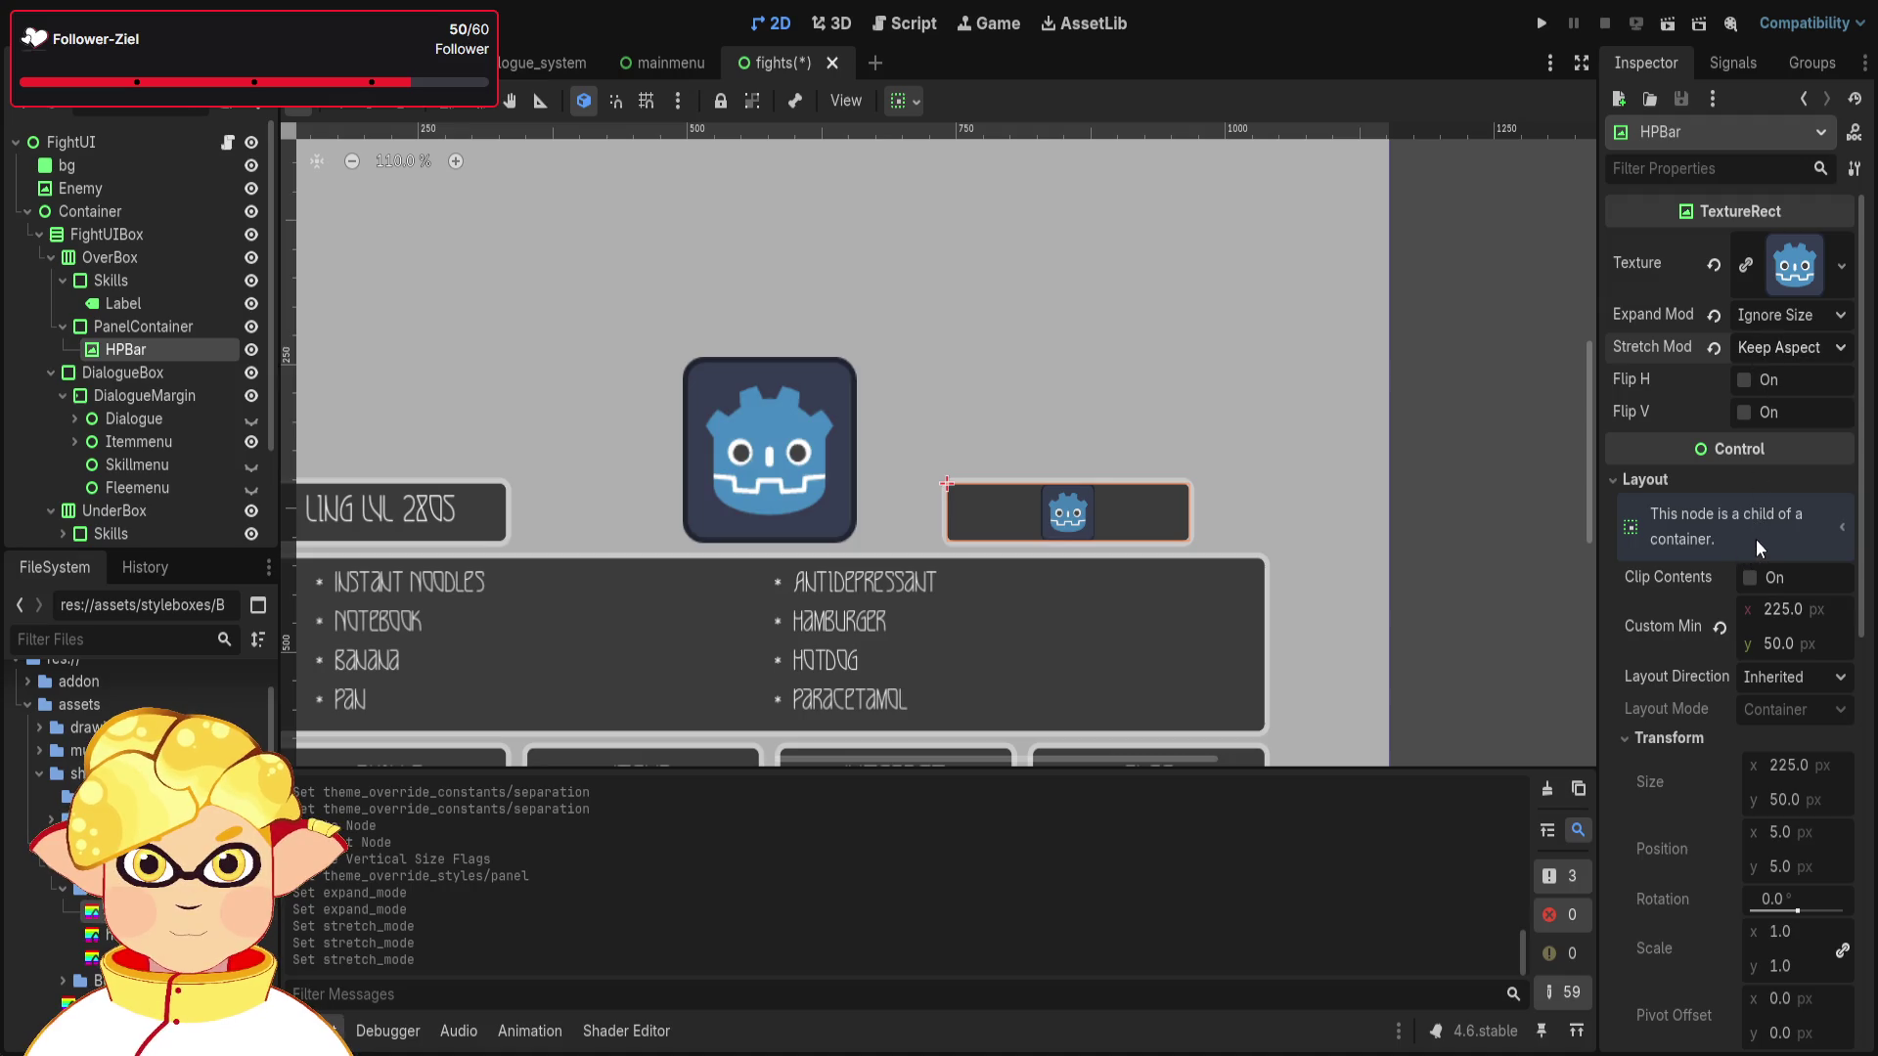
left_click(1721, 412)
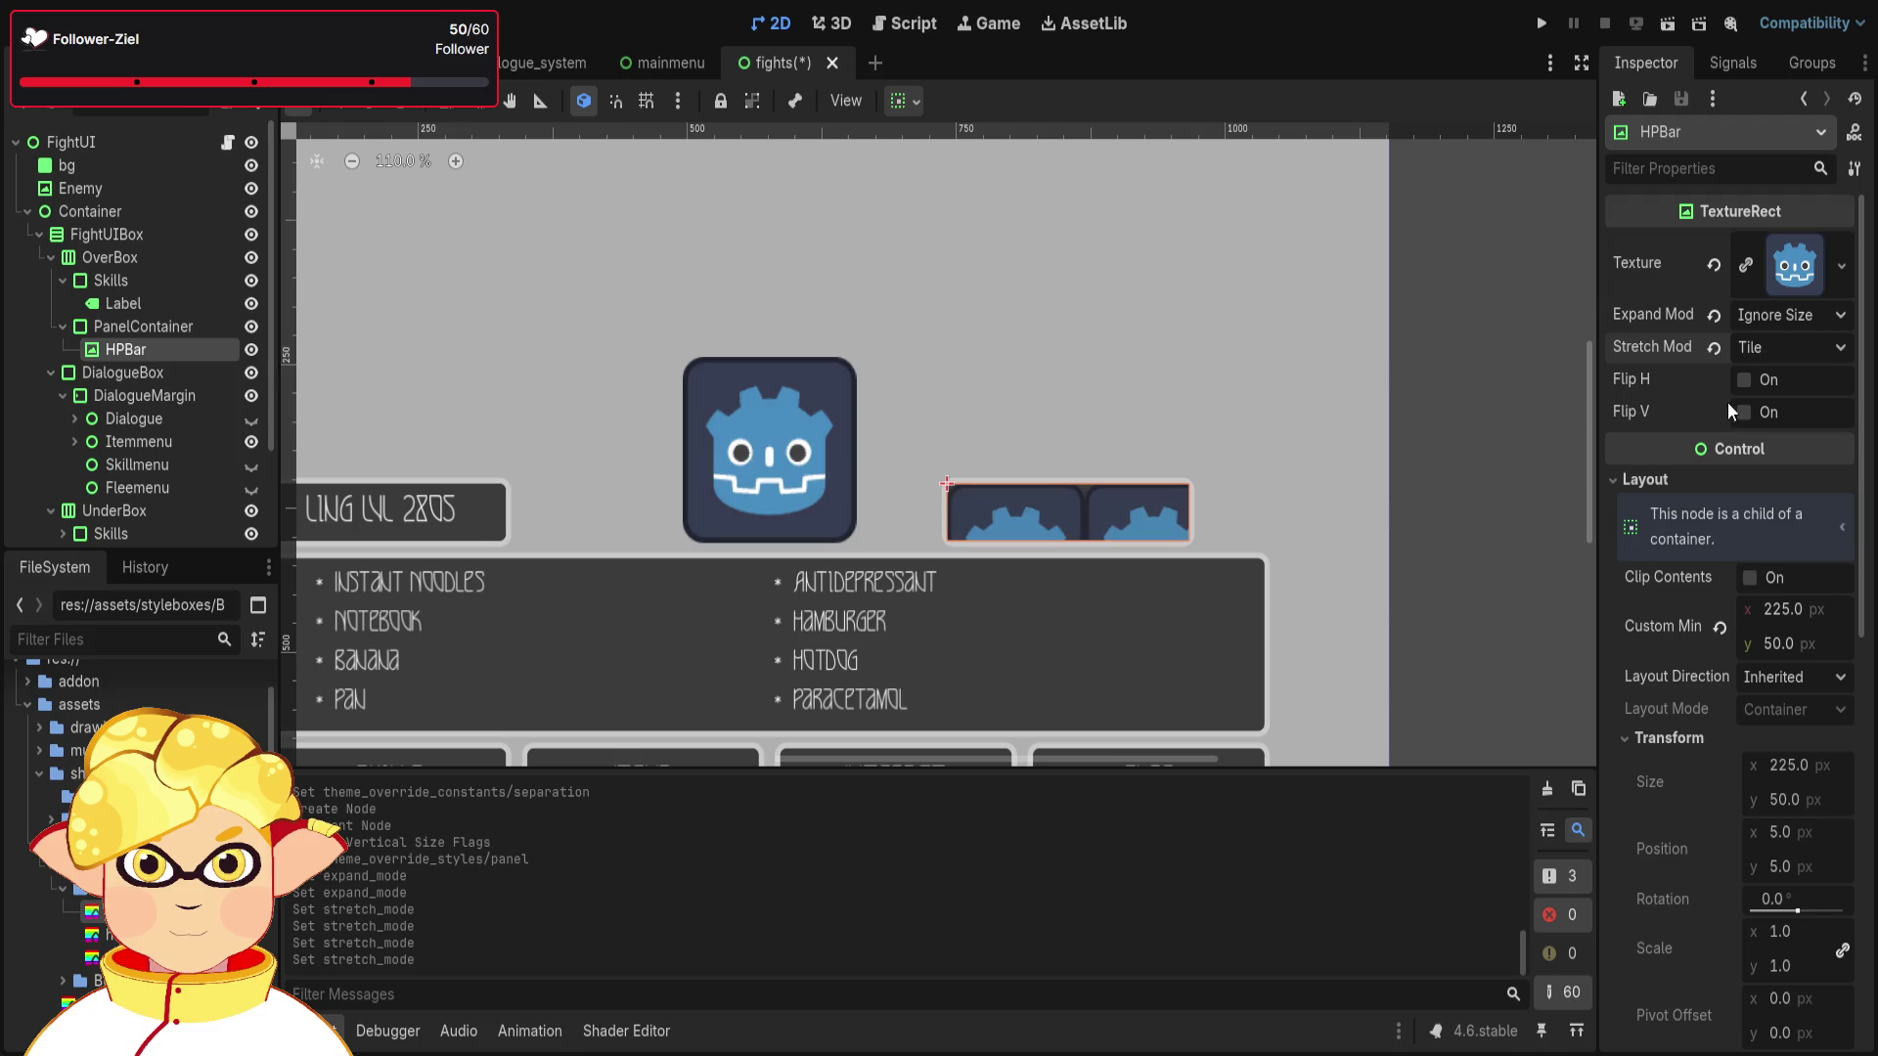
left_click(1769, 348)
left_click(1760, 375)
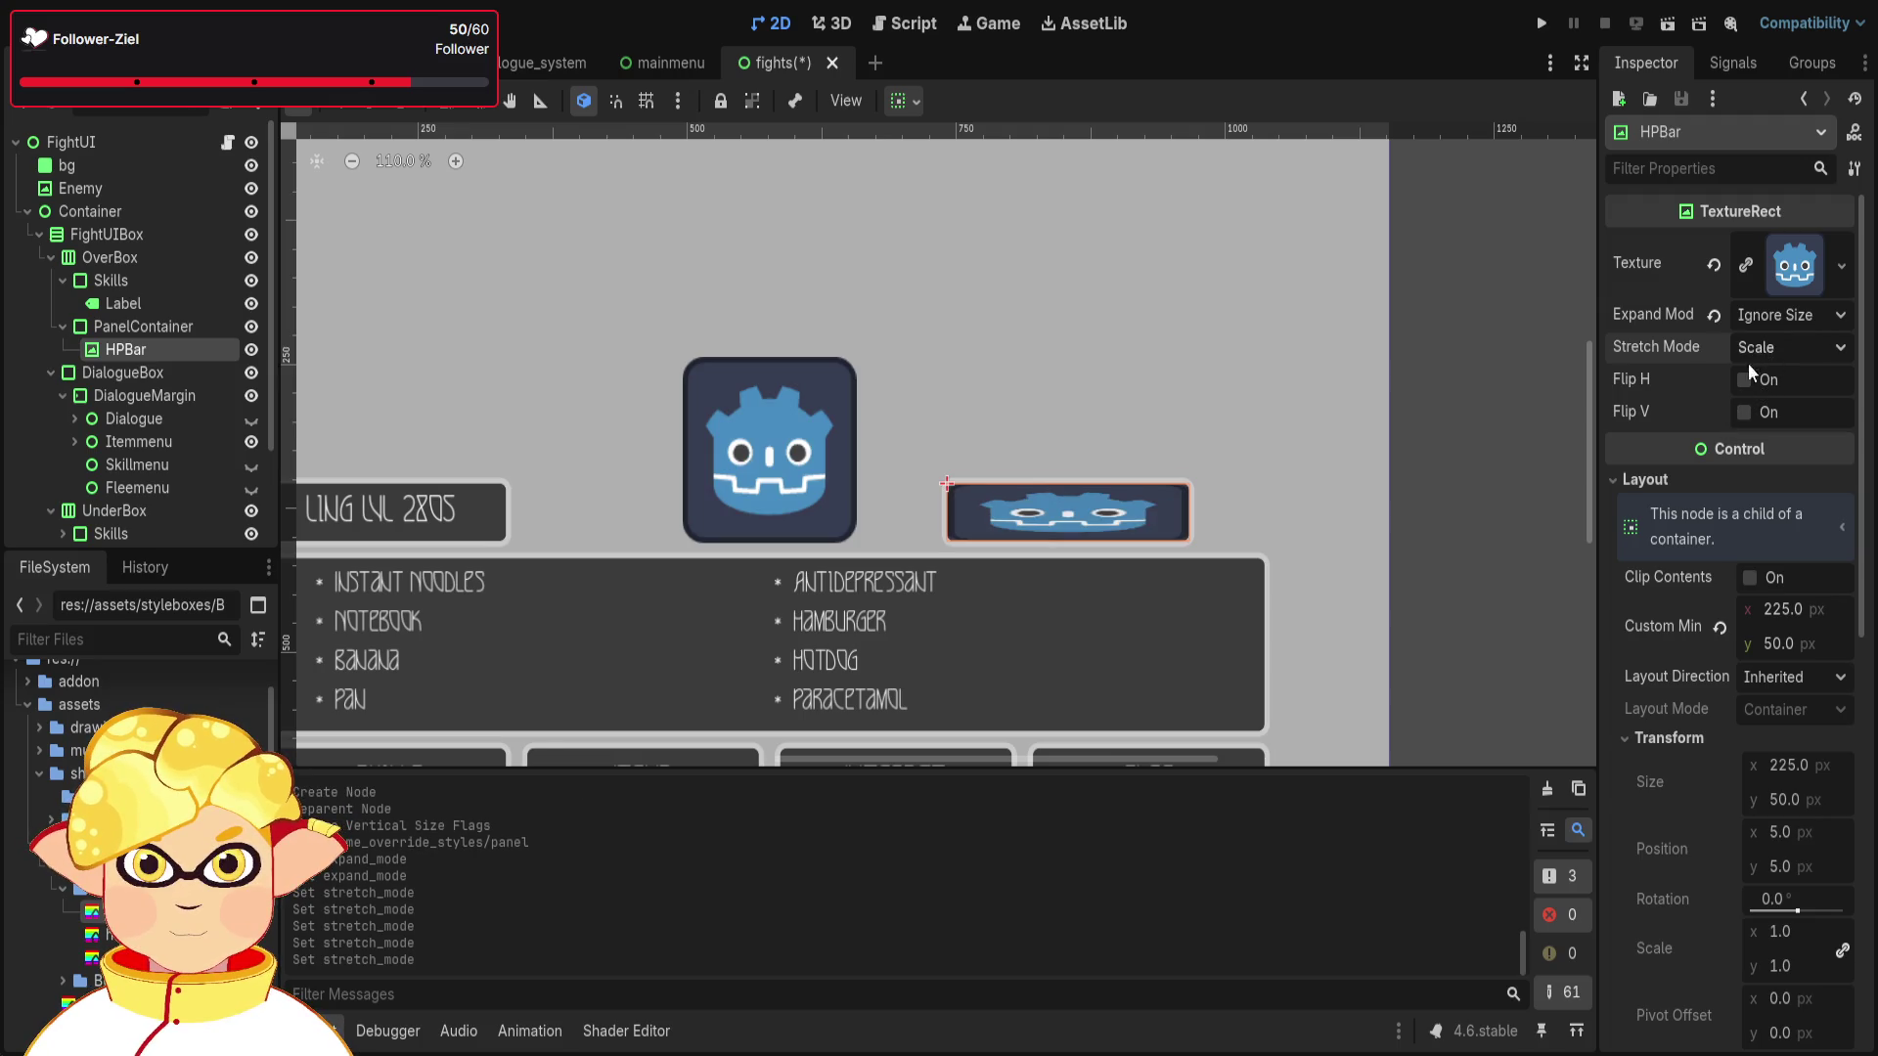
- Raise OverBox's separation from 400 to 468 to push the HP panel further right
scroll(1174, 528, "left", 2)
scroll(1418, 533, "down", 2)
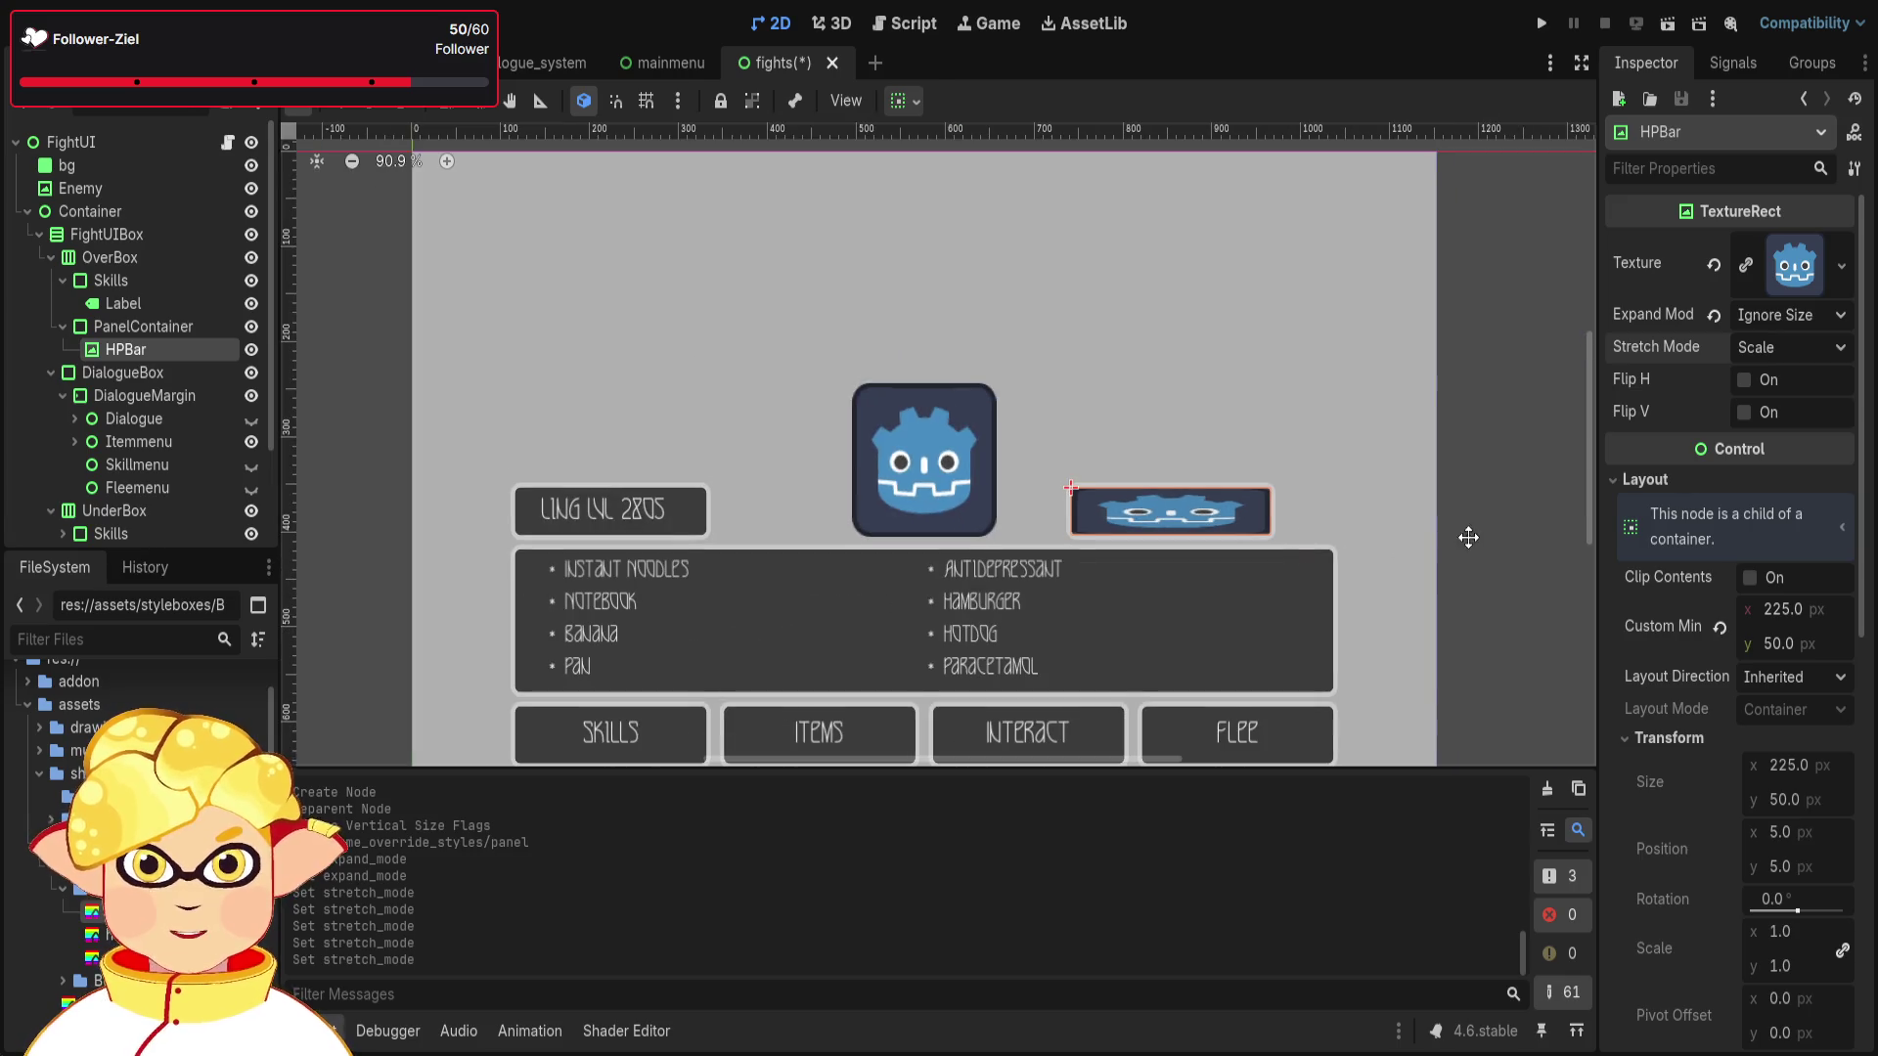
left_click(147, 305)
left_click(159, 327)
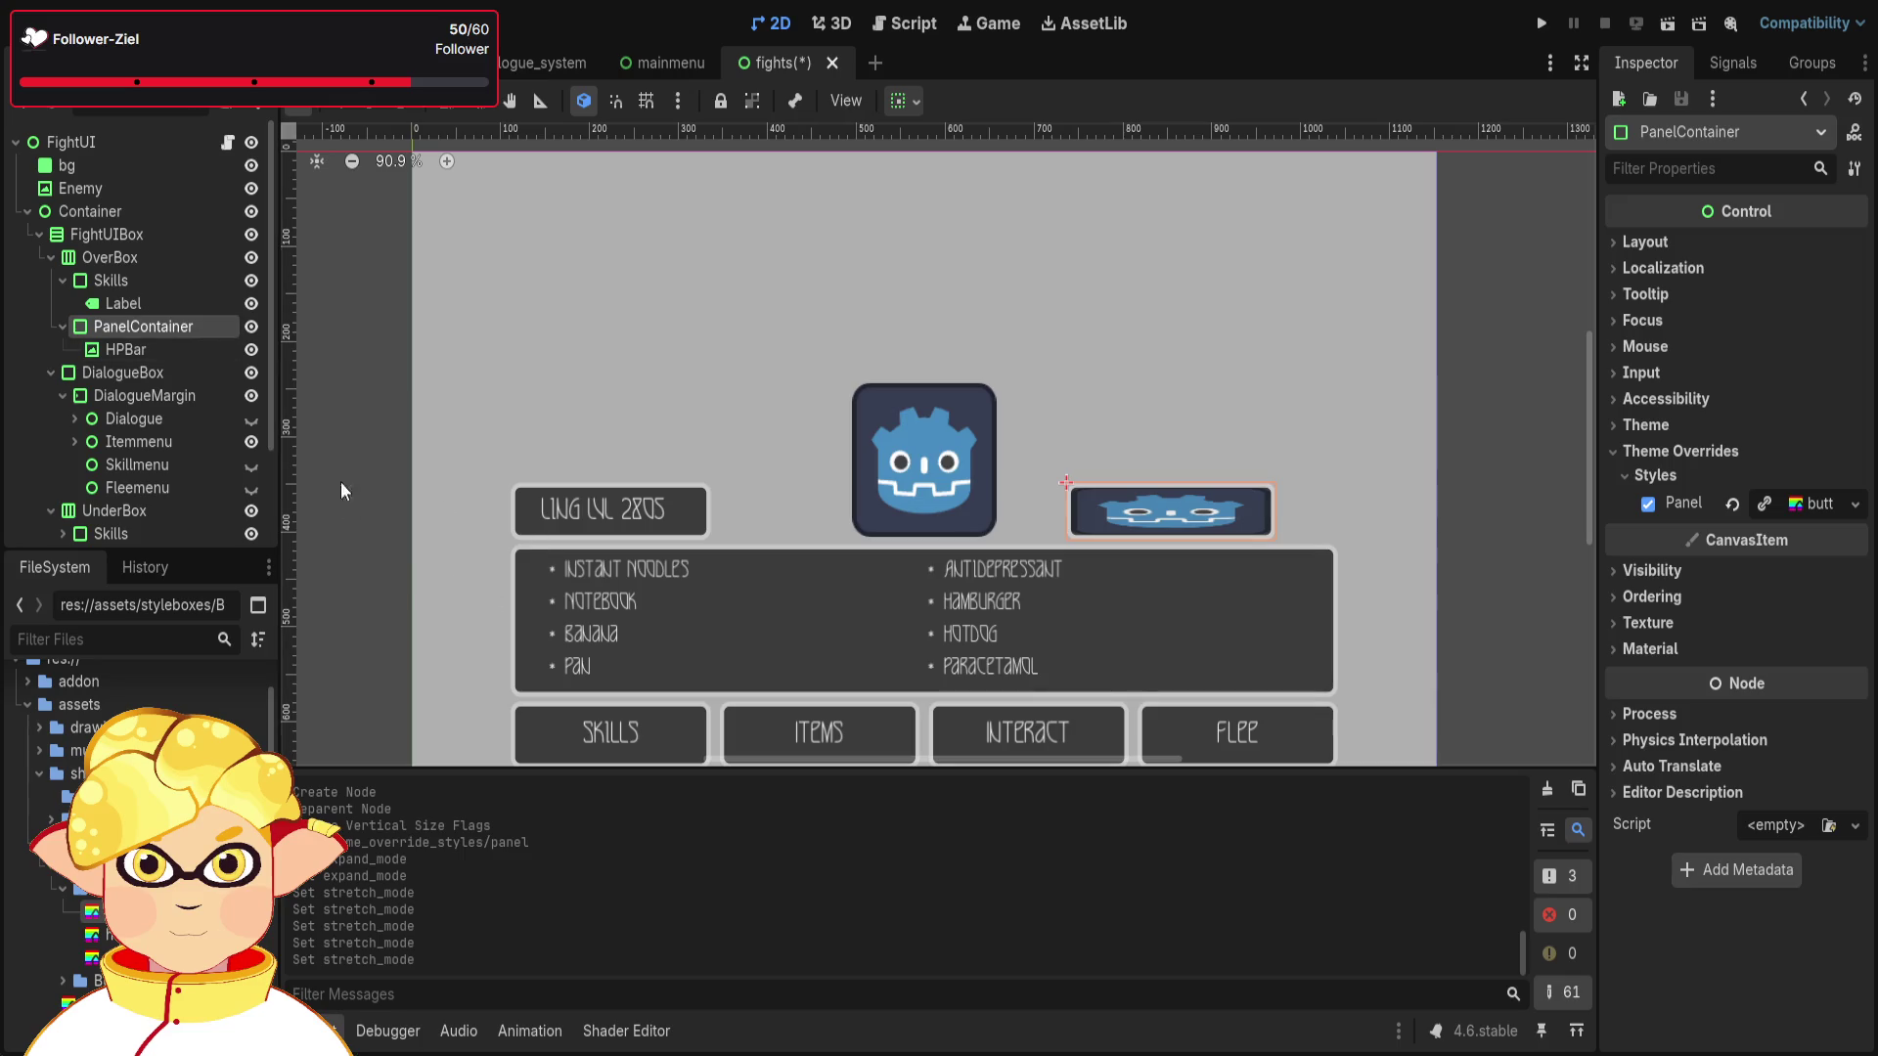
left_click(522, 528)
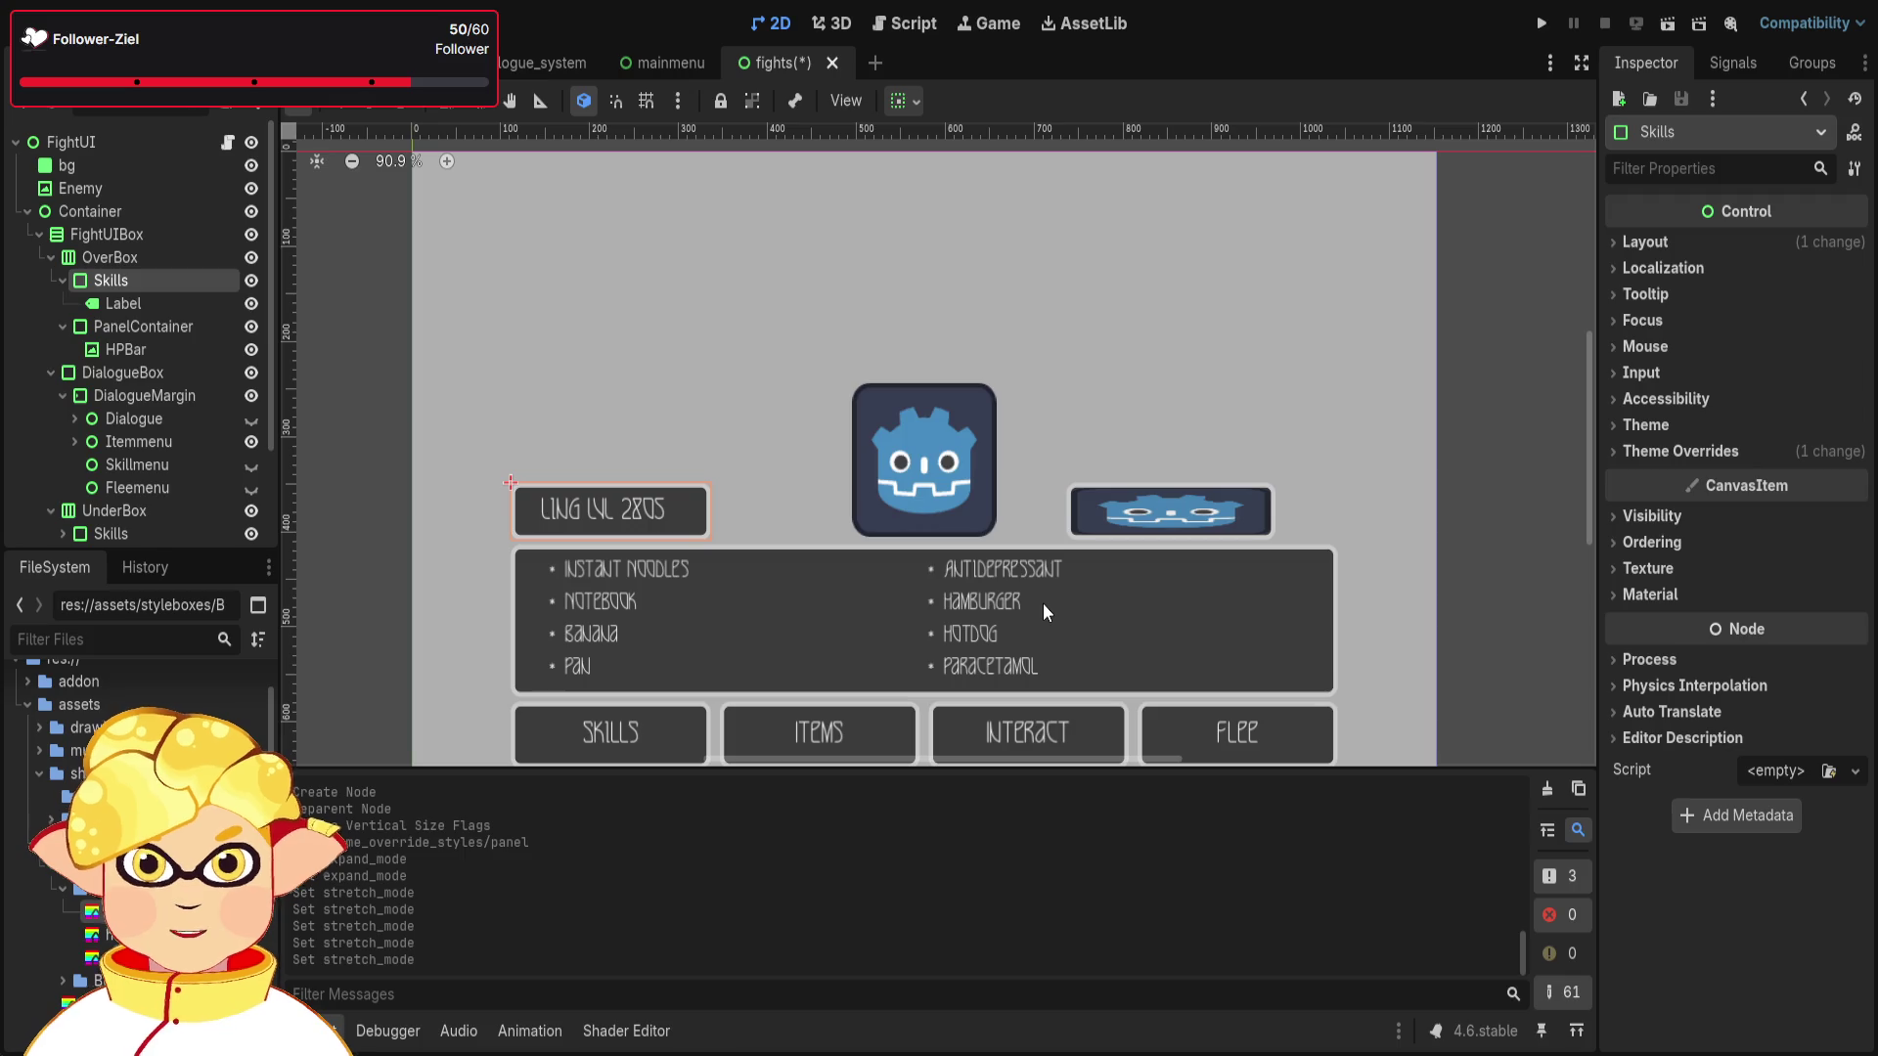
scroll(1043, 603, "up", 1)
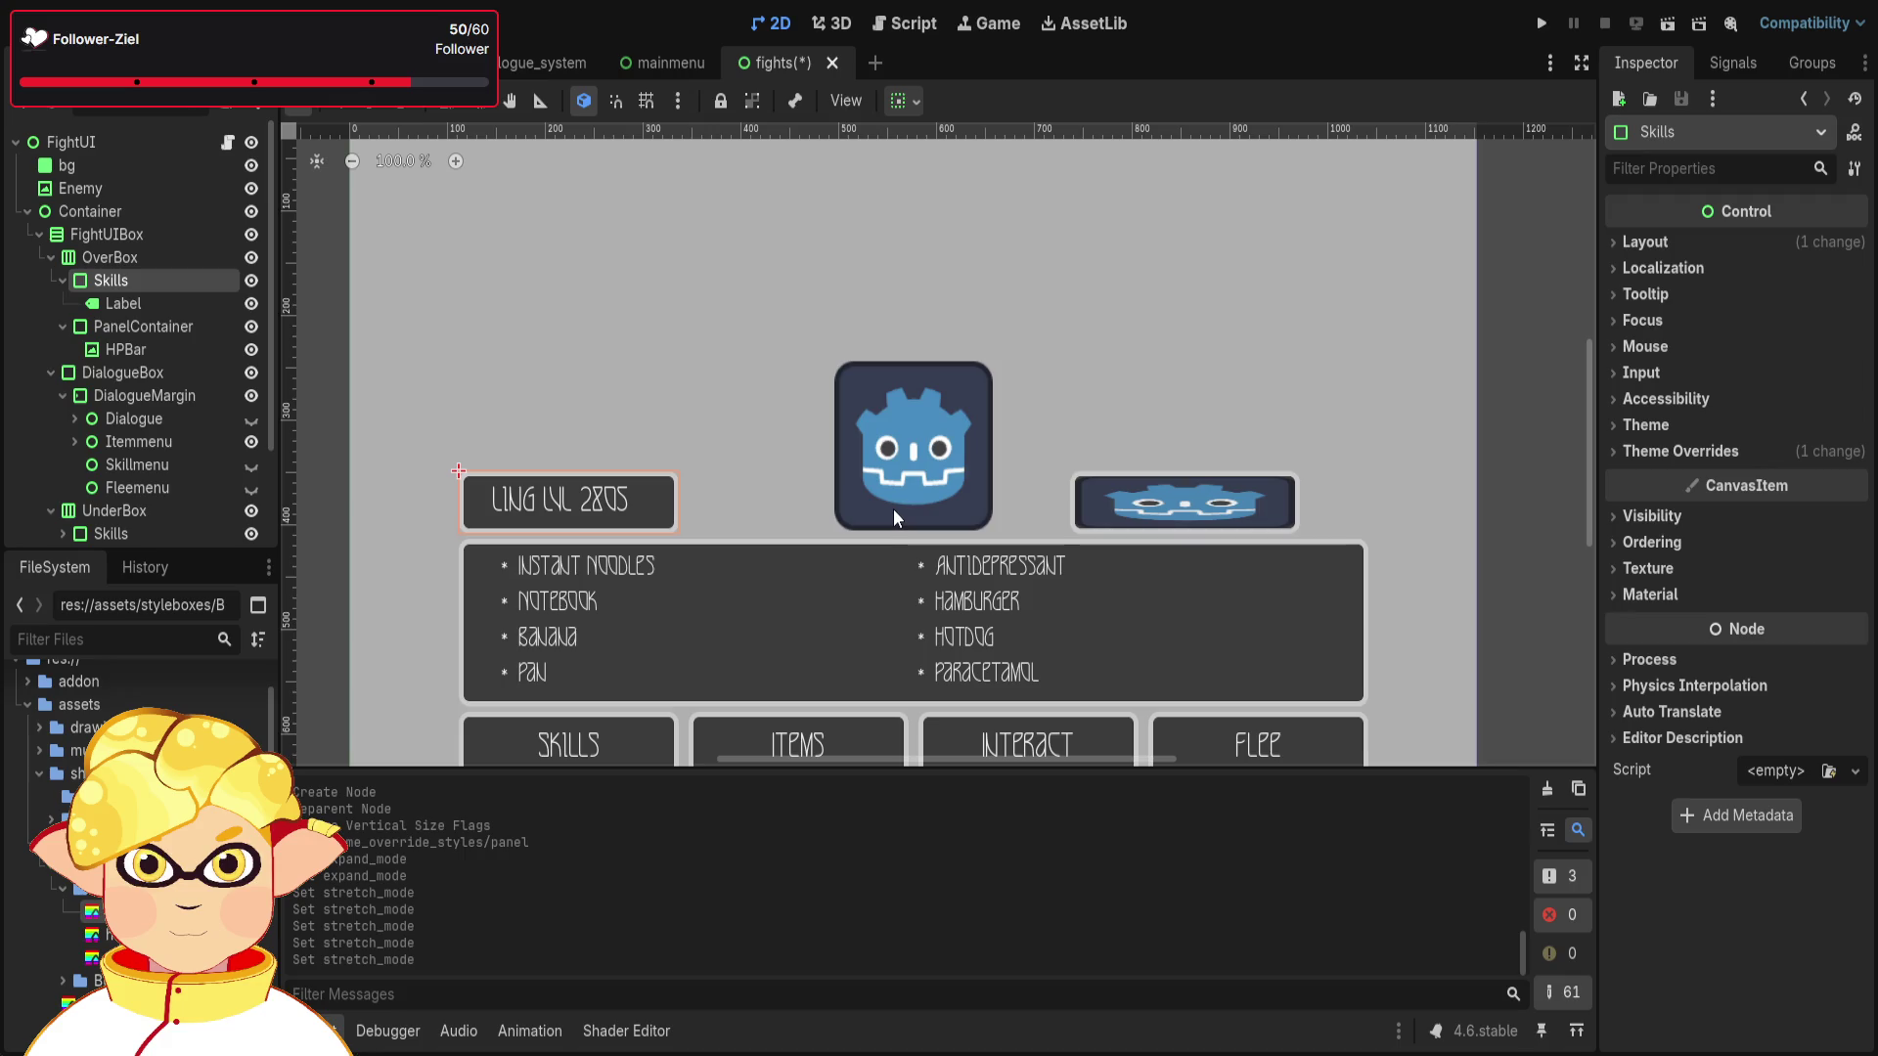
scroll(1095, 511, "up", 3)
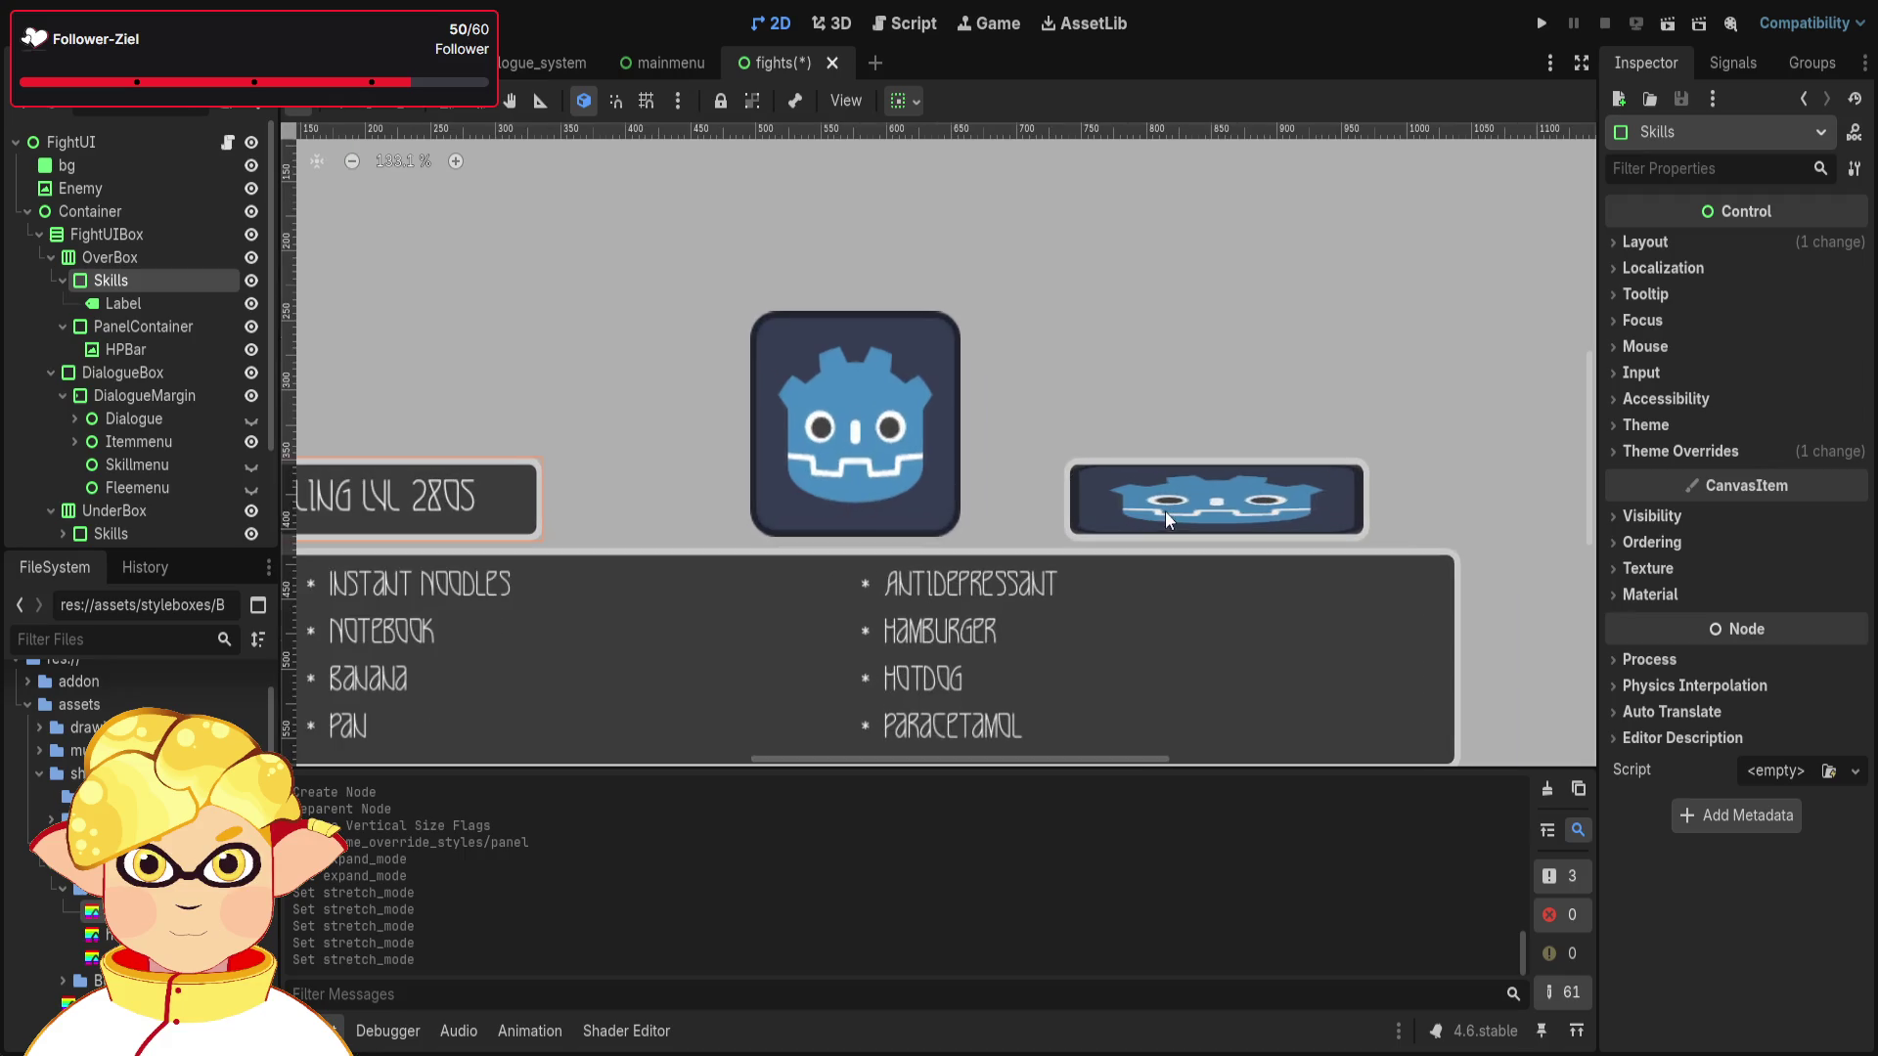
left_click(1072, 525)
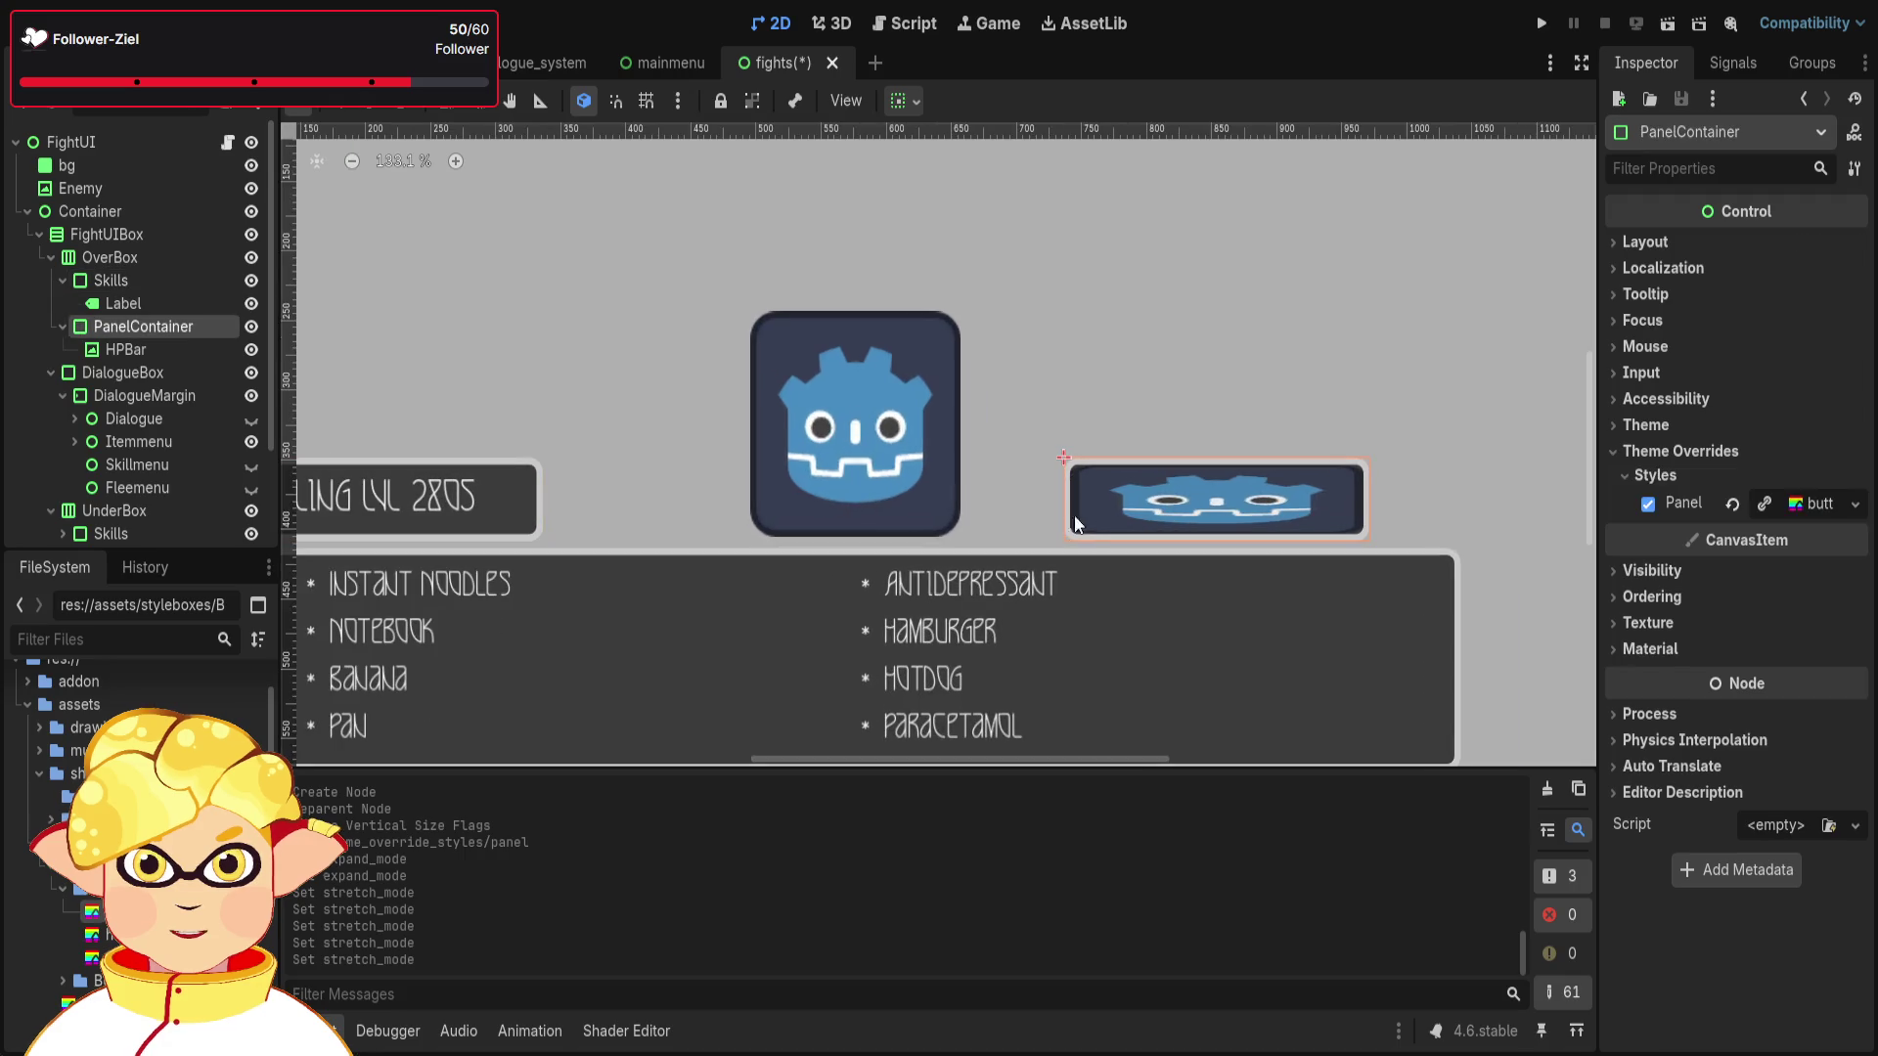
left_click(147, 259)
left_click_drag(1777, 724, 1864, 723)
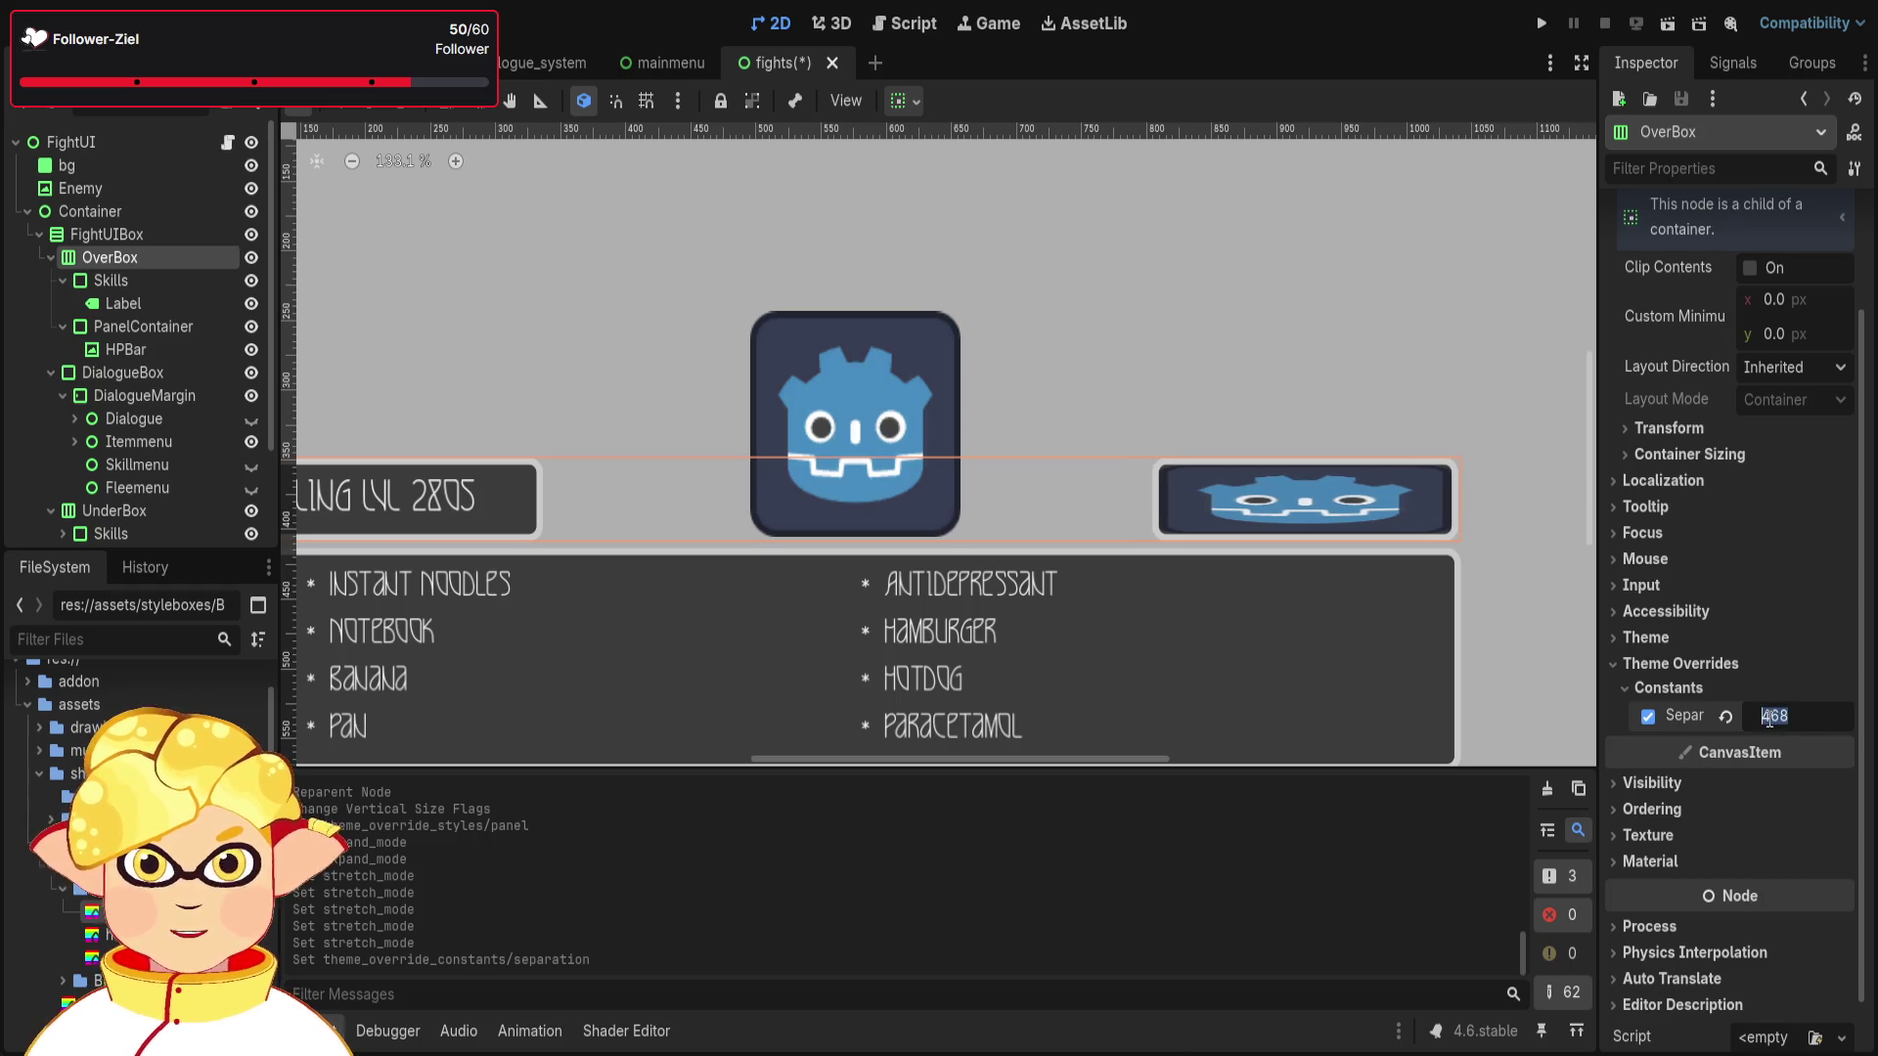
- Try OverBox separations of 500, 490 and 489, then settle on 470
type("0")
key("Return")
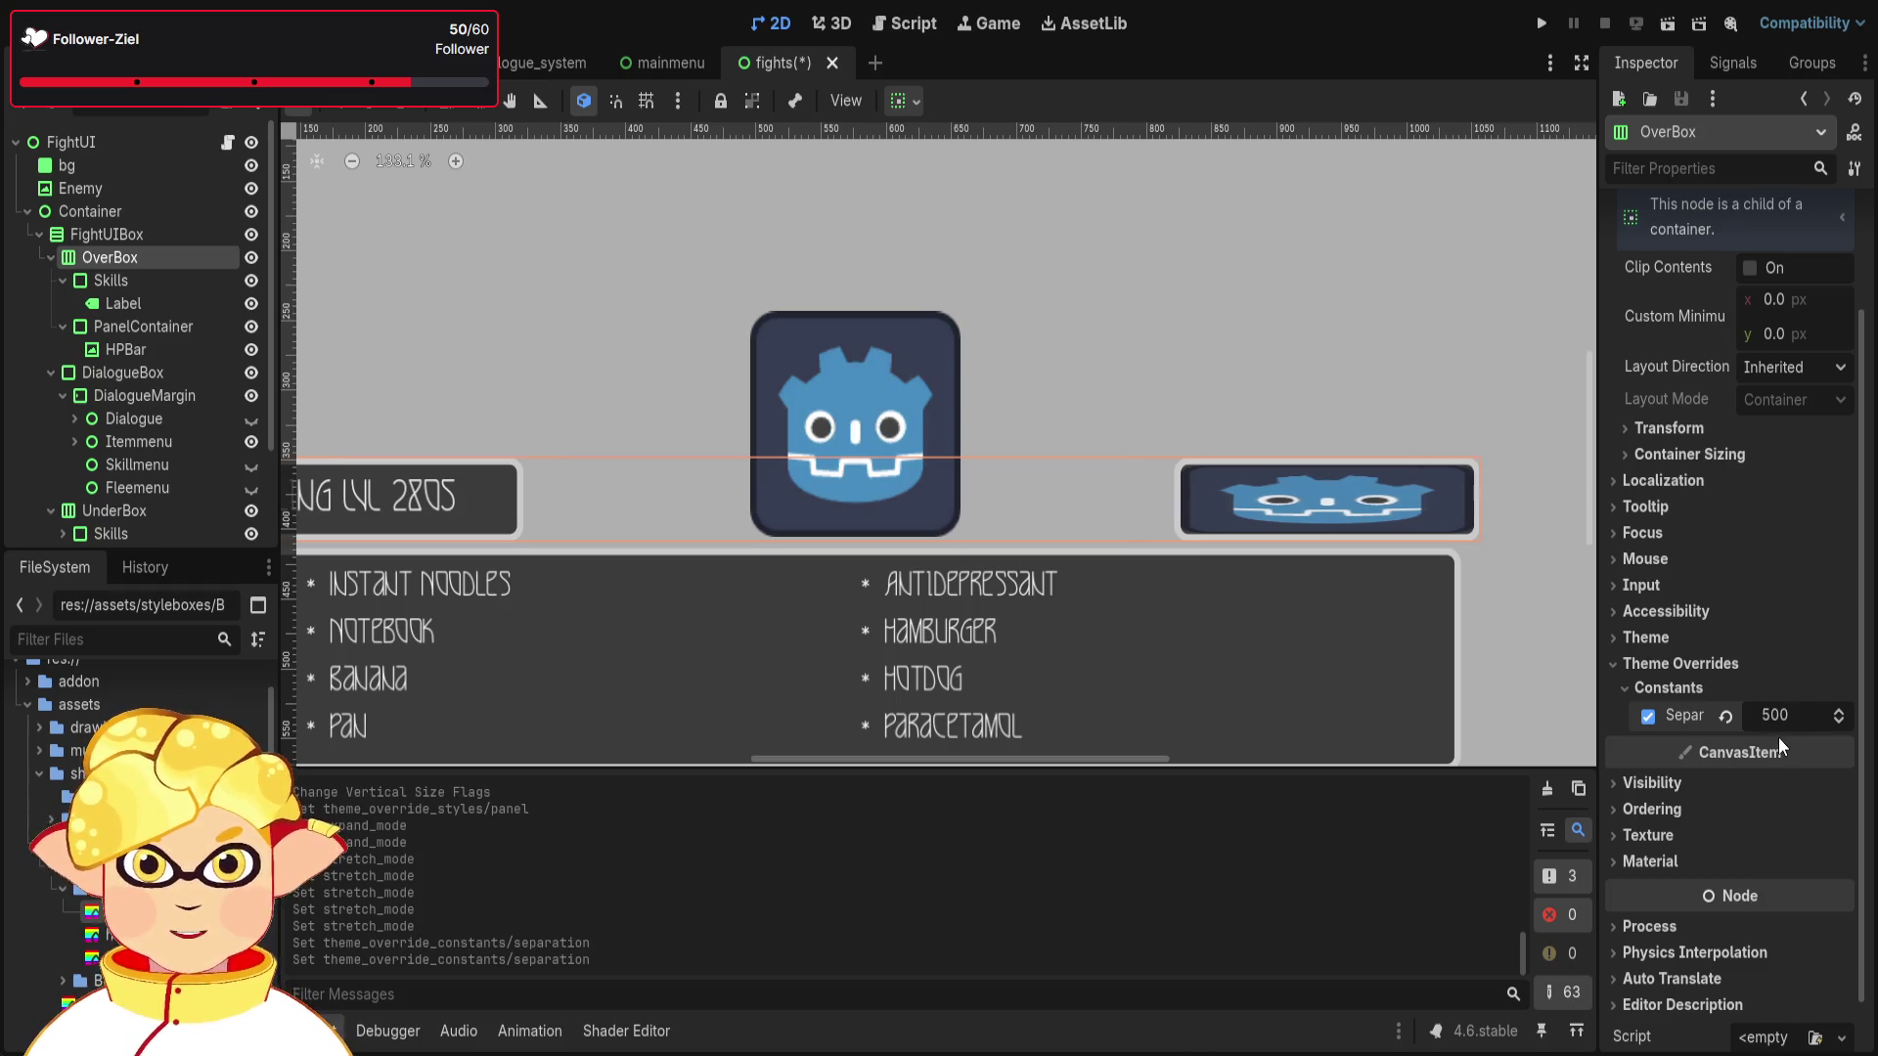
left_click(1777, 720)
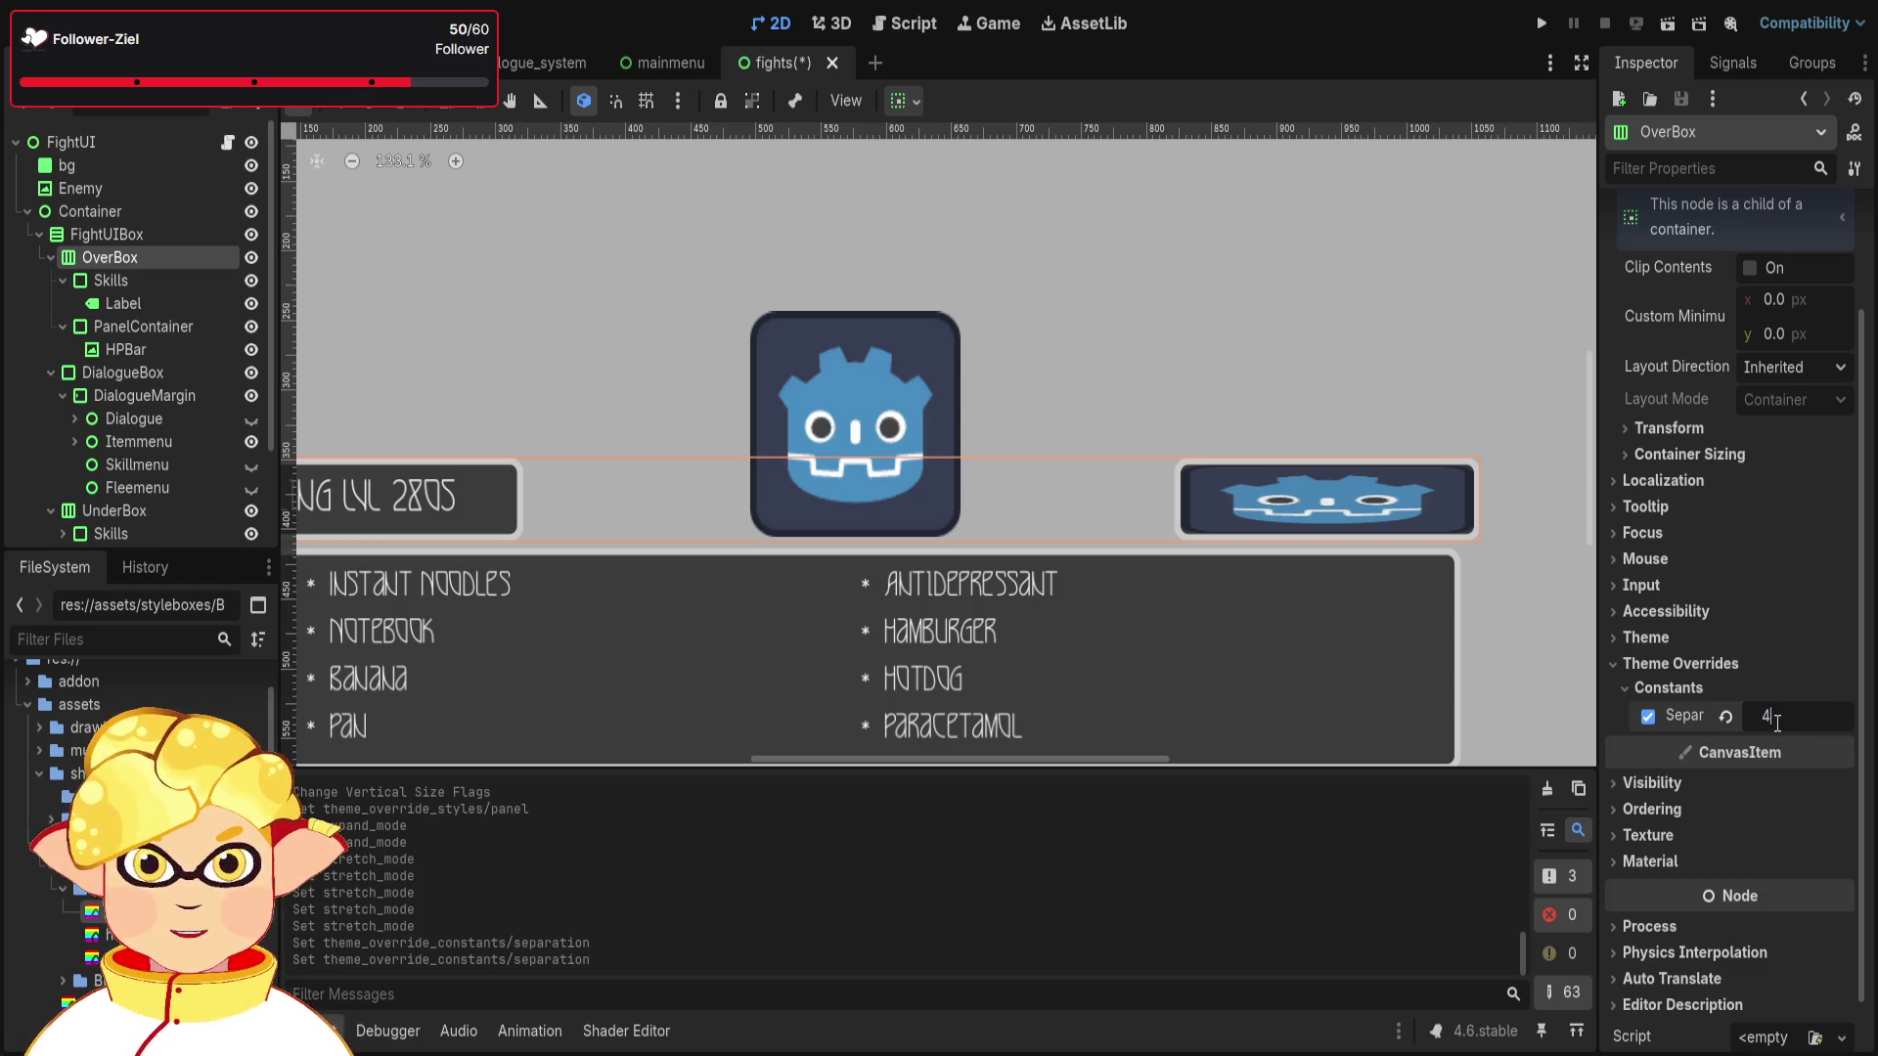
type("0")
key("Return")
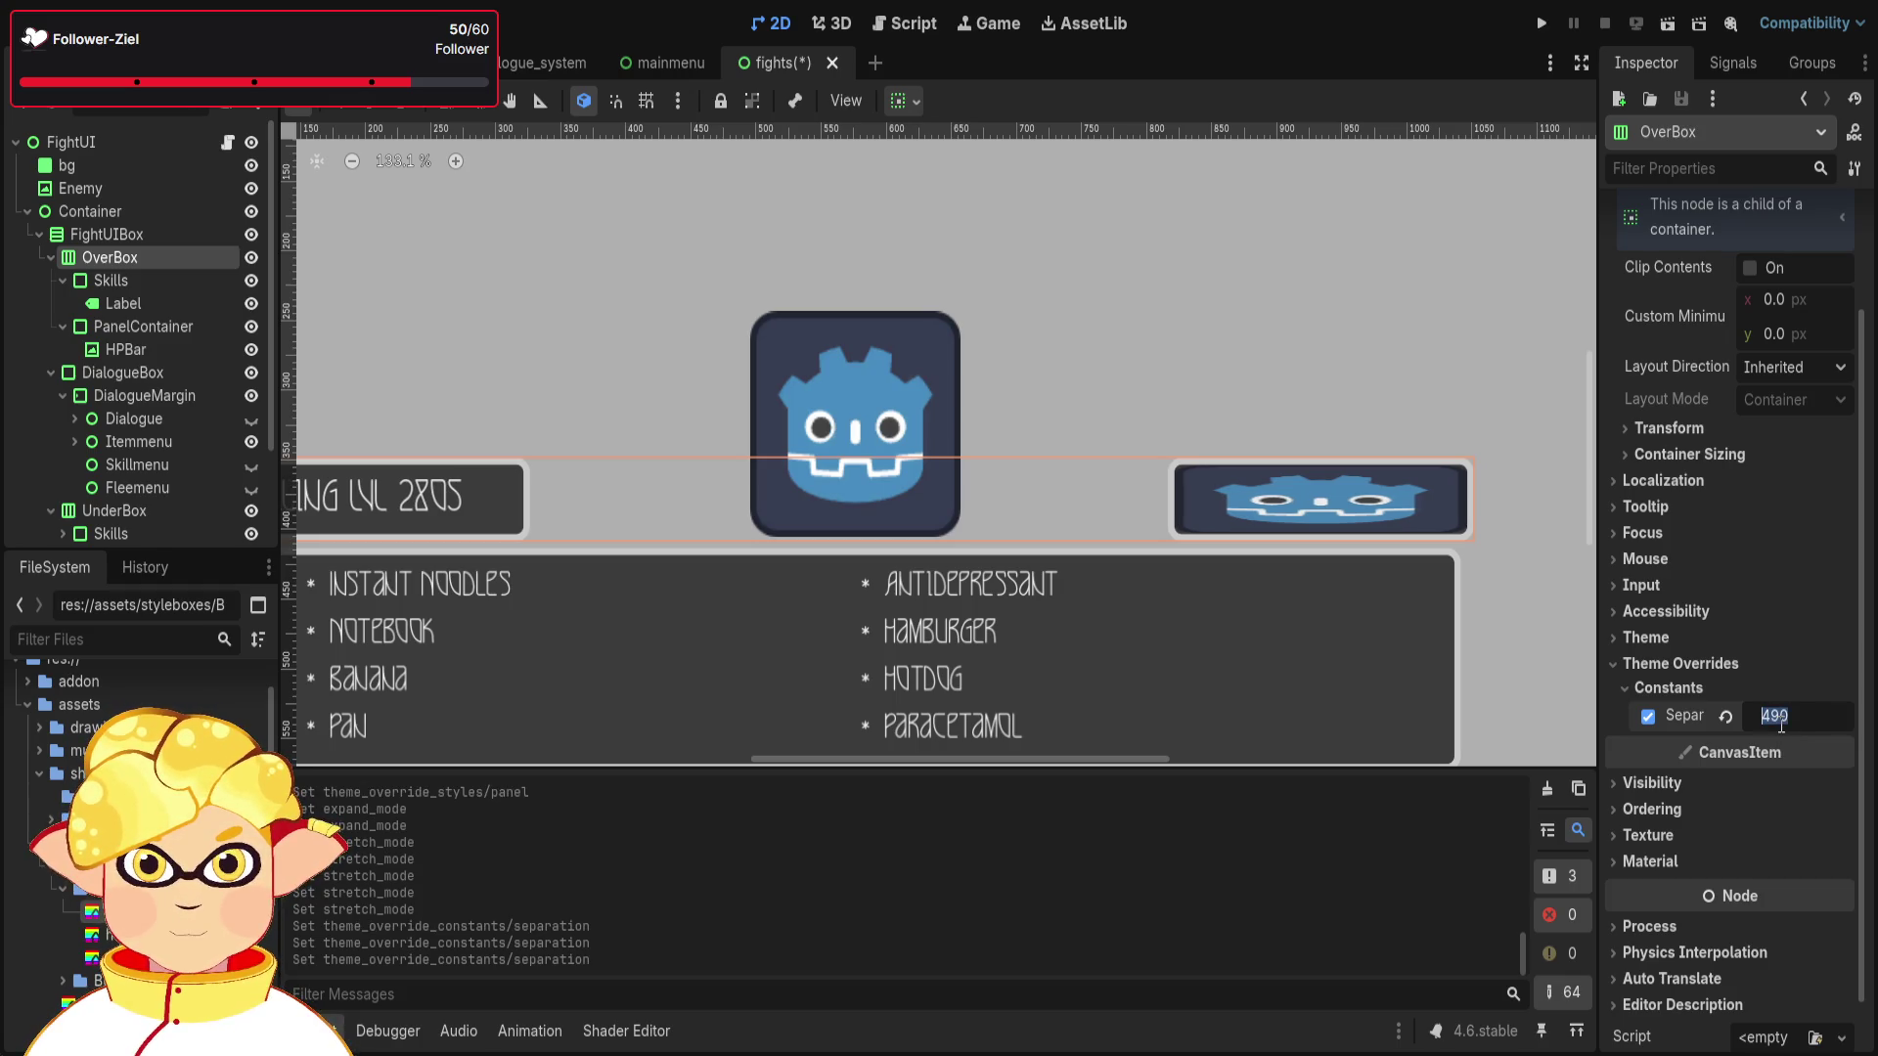
key("Return")
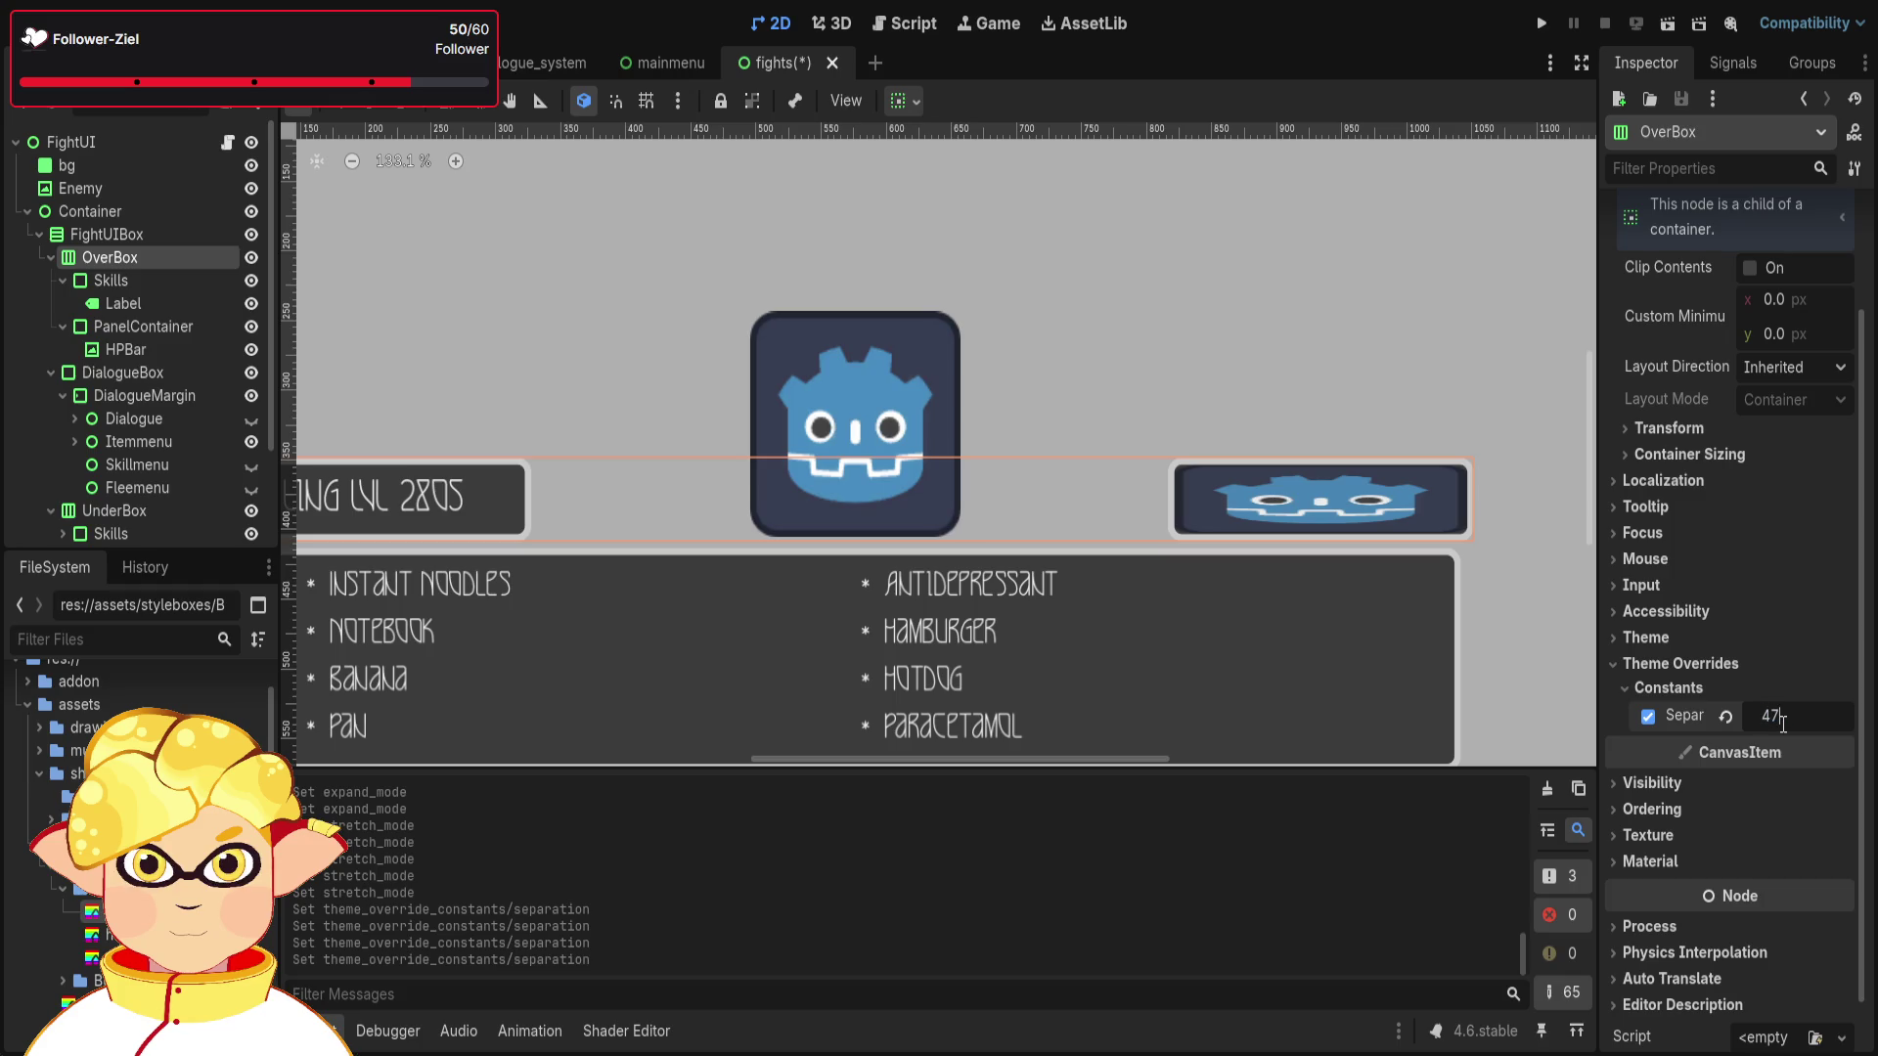
type("0")
key("Return")
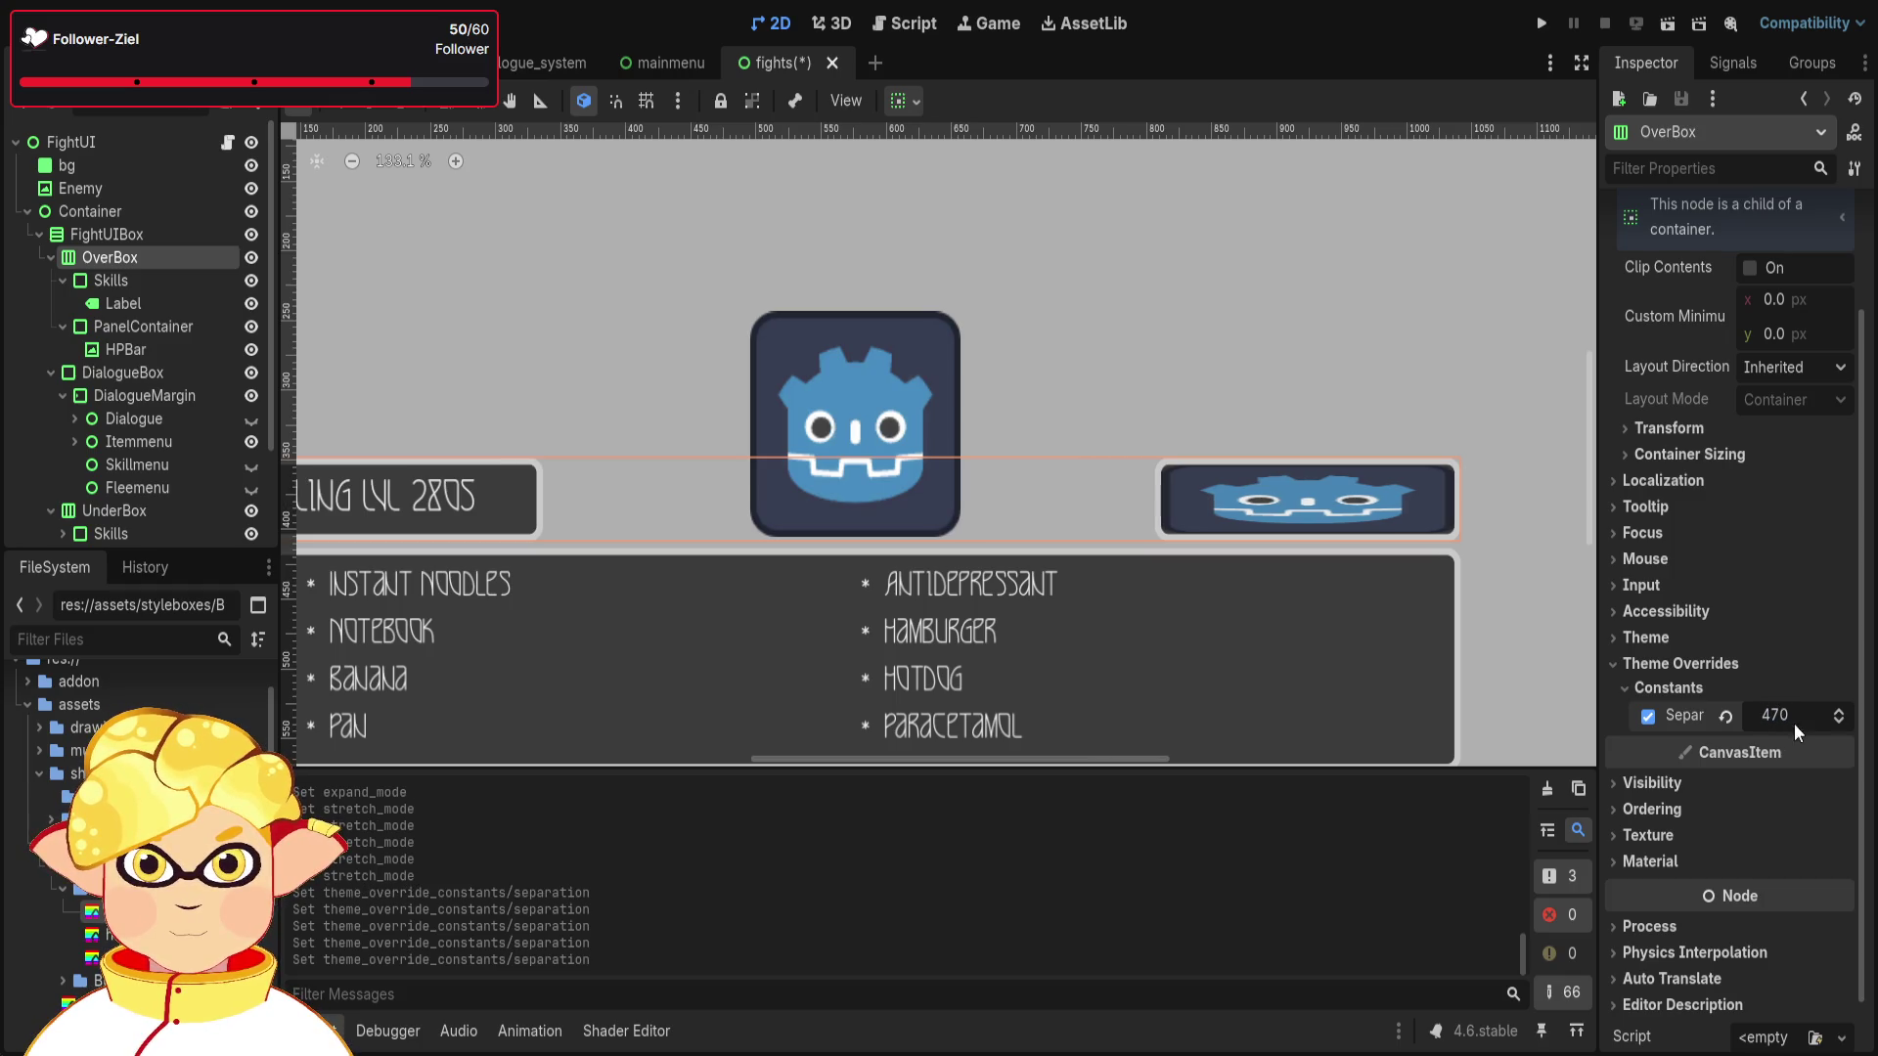
scroll(1369, 553, "up", 15)
left_click(1193, 628)
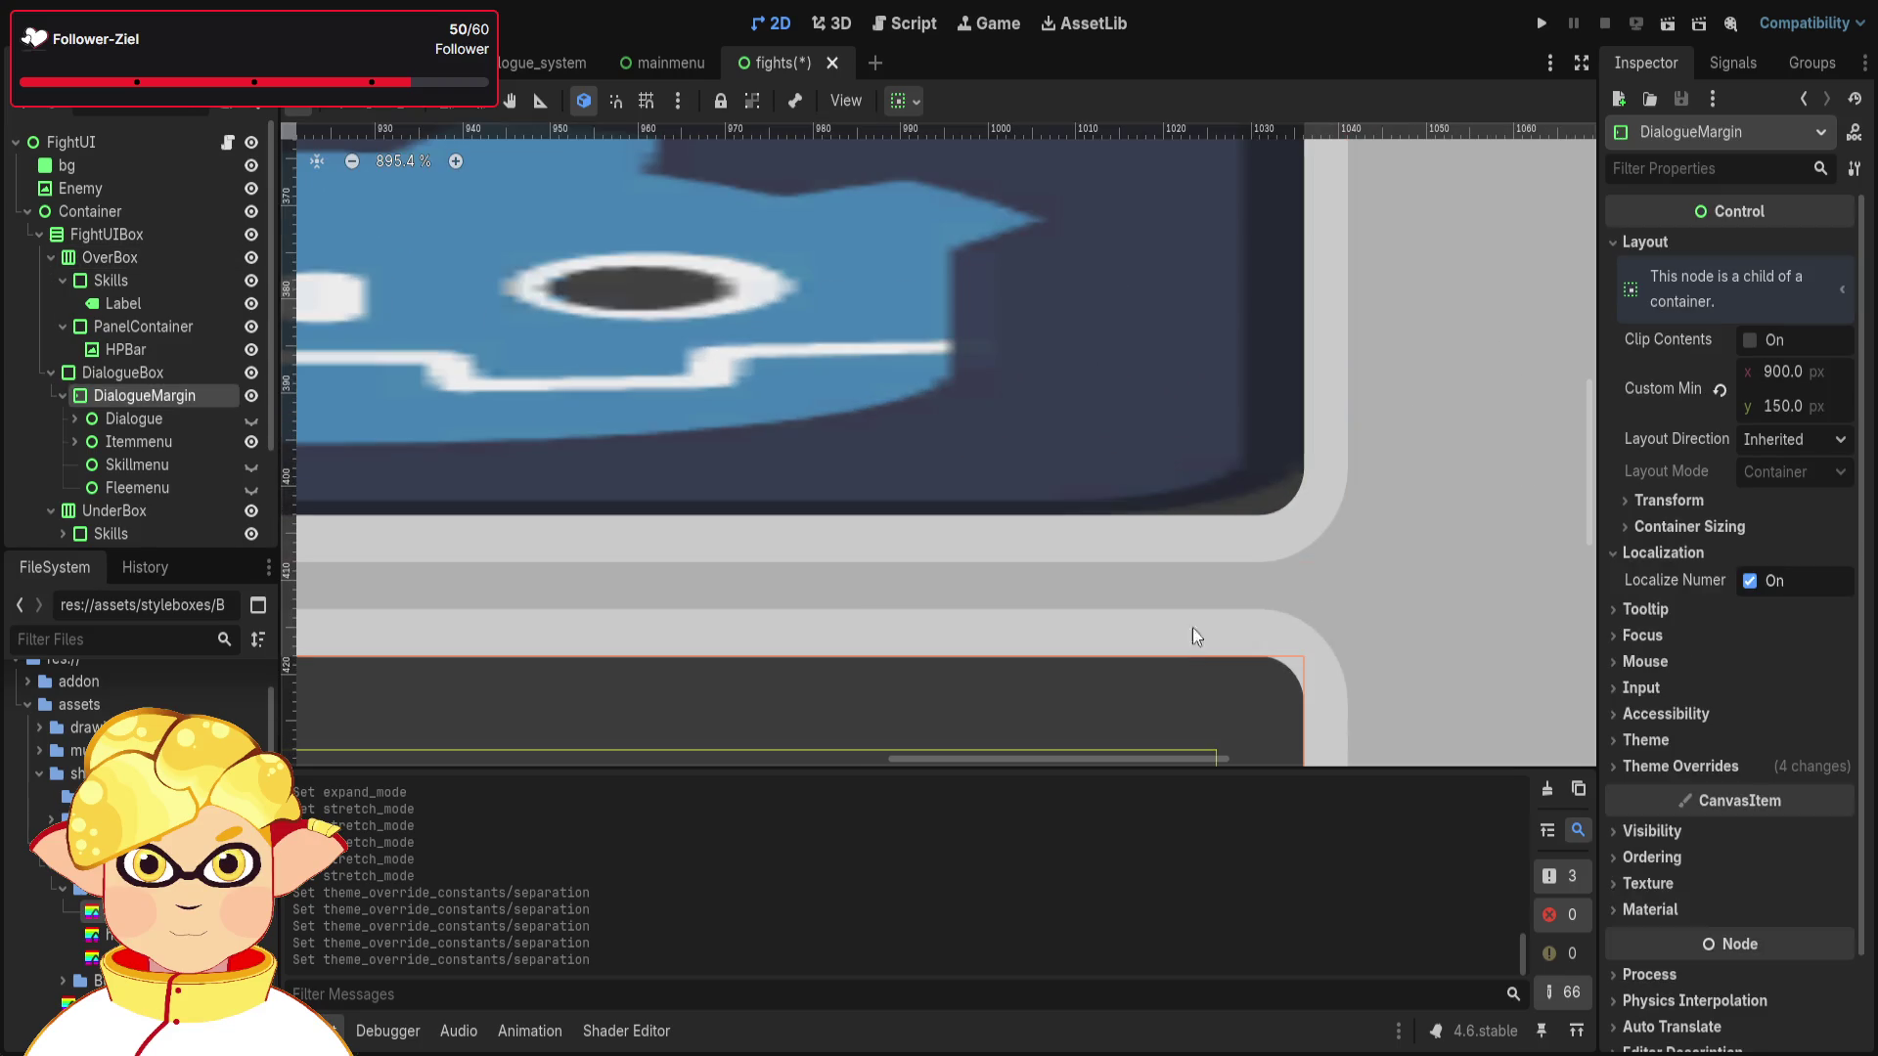
left_click(1187, 473)
left_click(1301, 665)
left_click(1287, 497)
left_click(1330, 683)
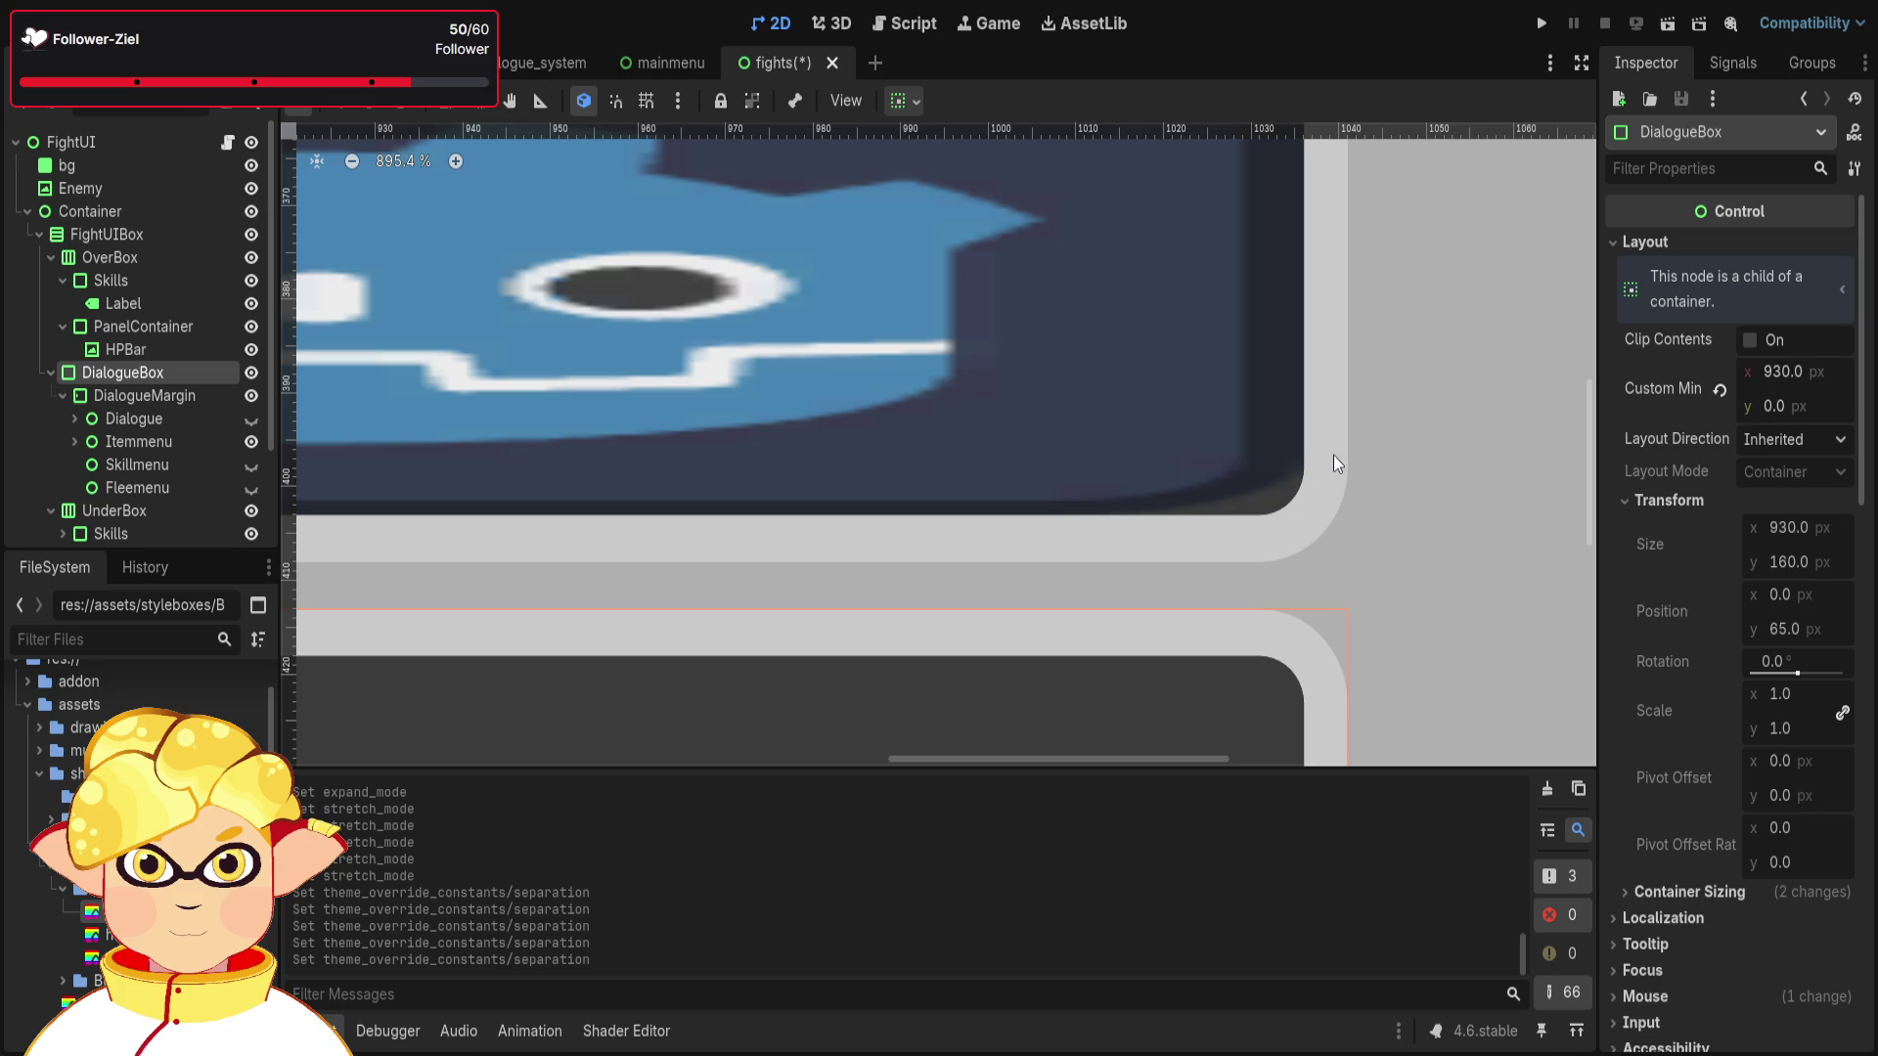
left_click(1334, 455)
left_click(1334, 638)
scroll(1306, 563, "down", 11)
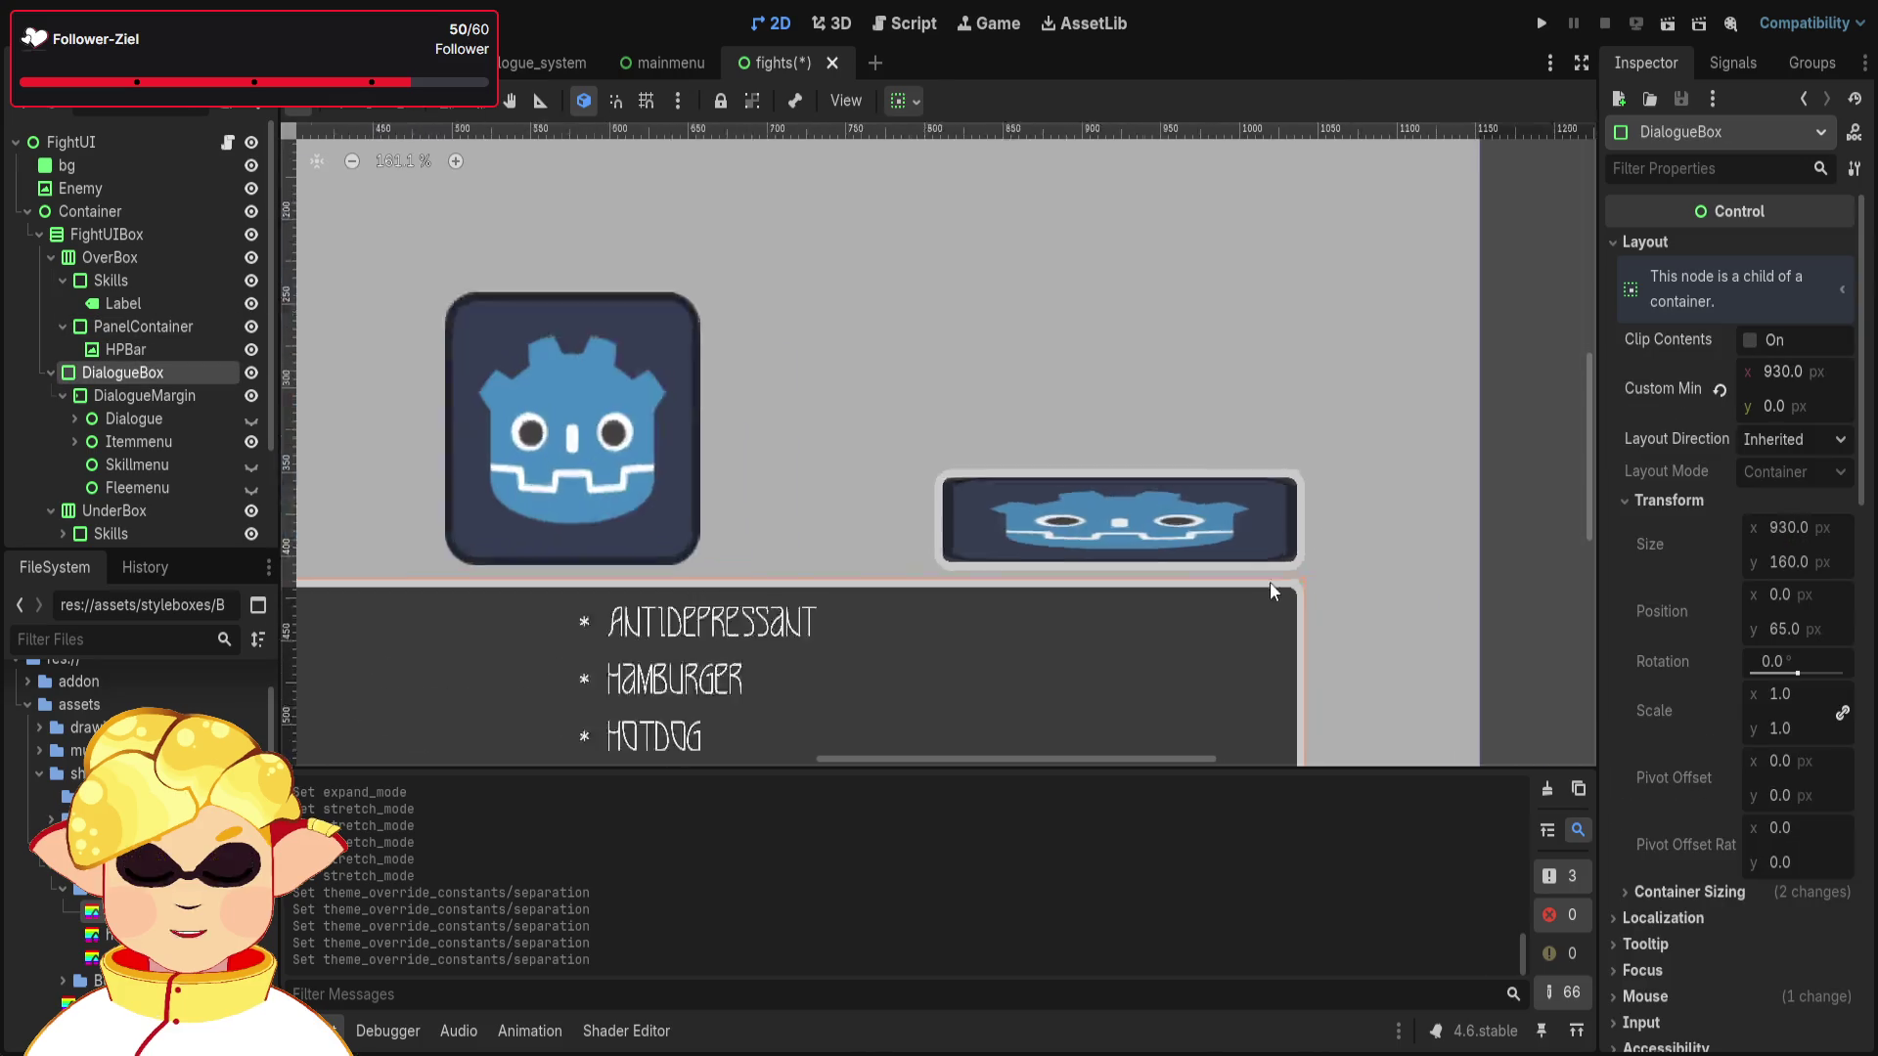
scroll(526, 706, "up", 7)
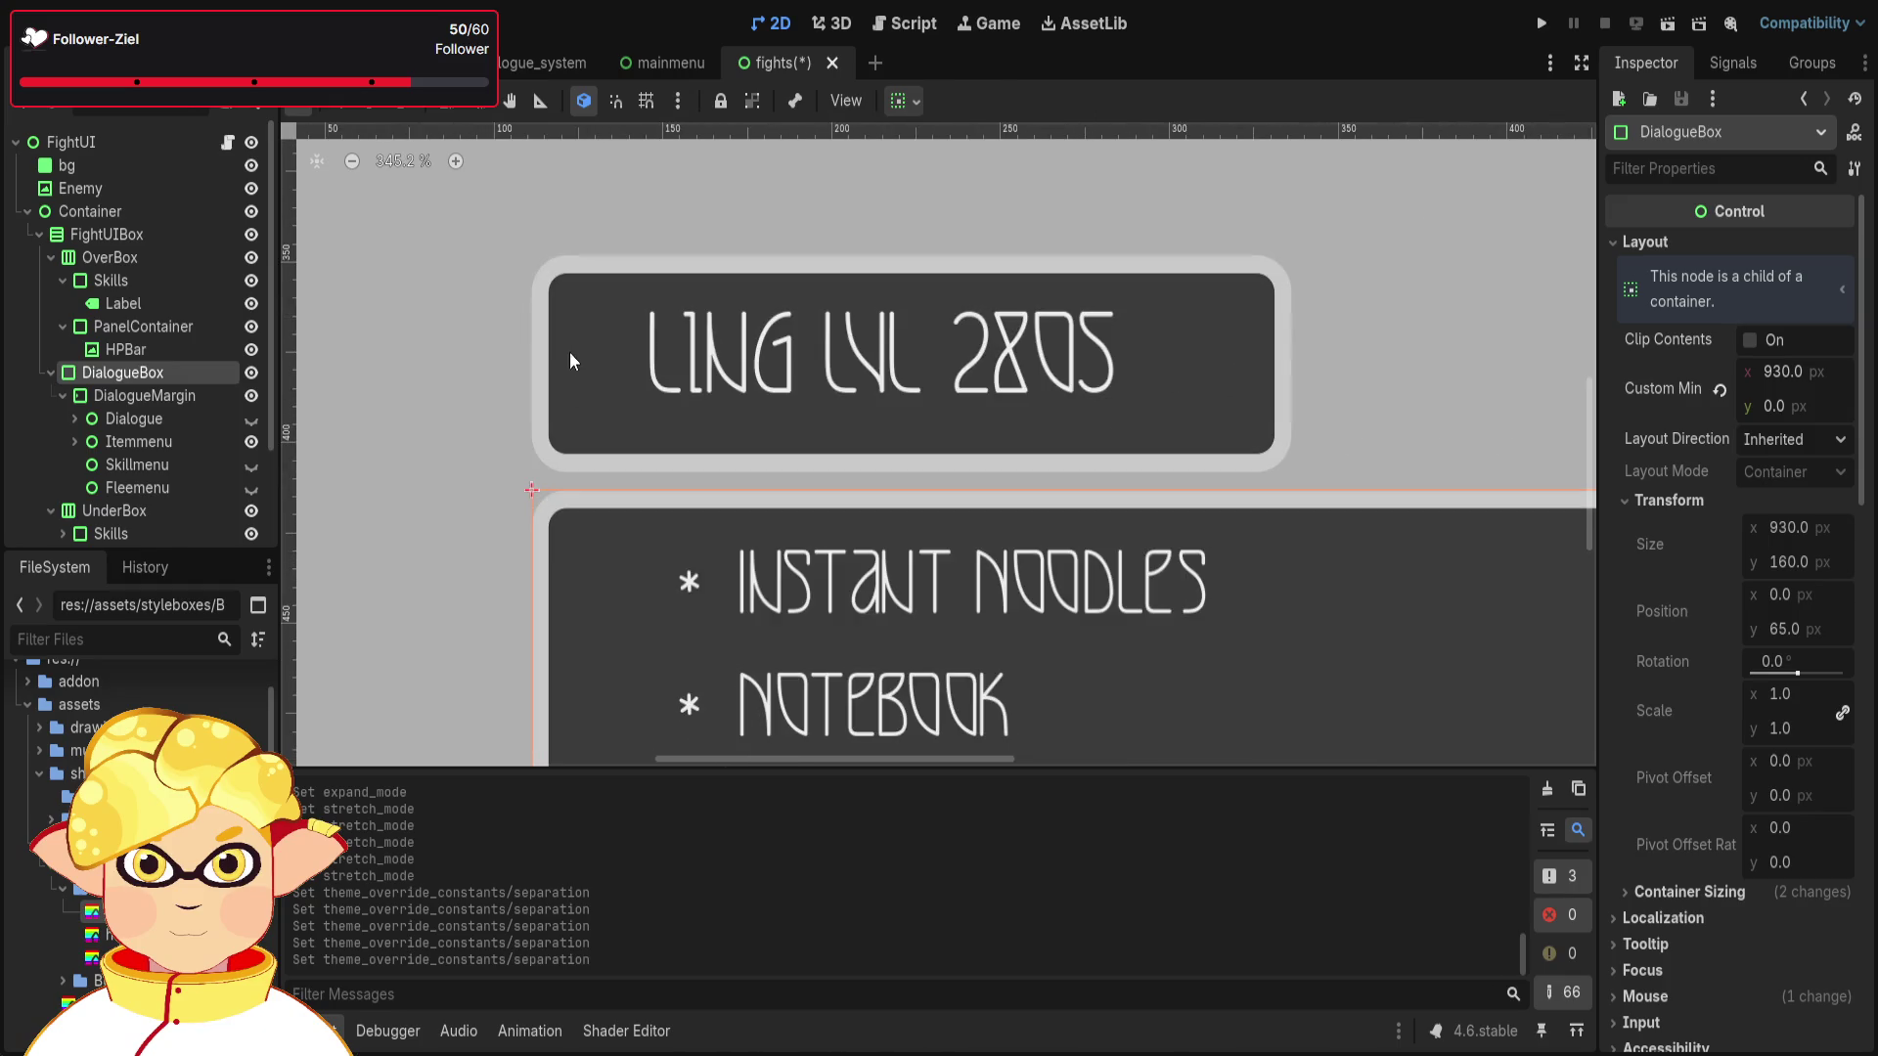
left_click(556, 338)
left_click(559, 455)
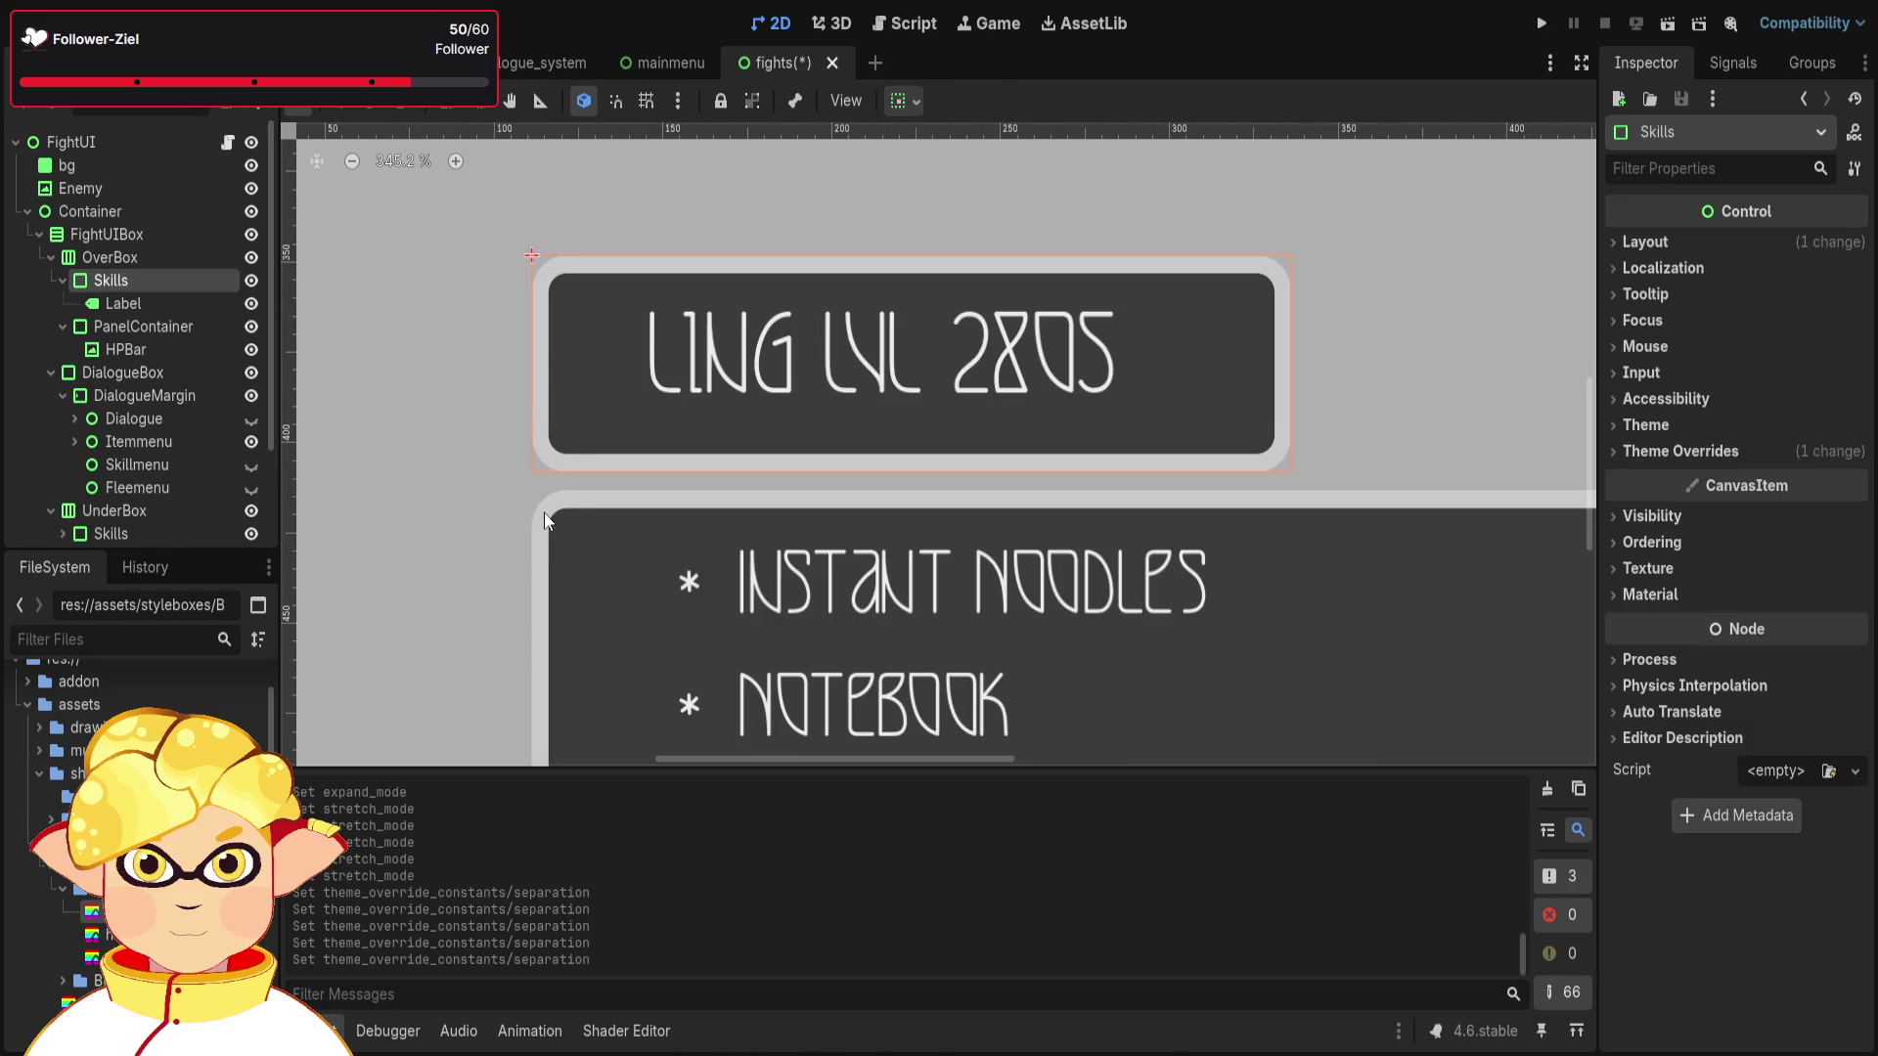
left_click(544, 516)
scroll(547, 503, "up", 5)
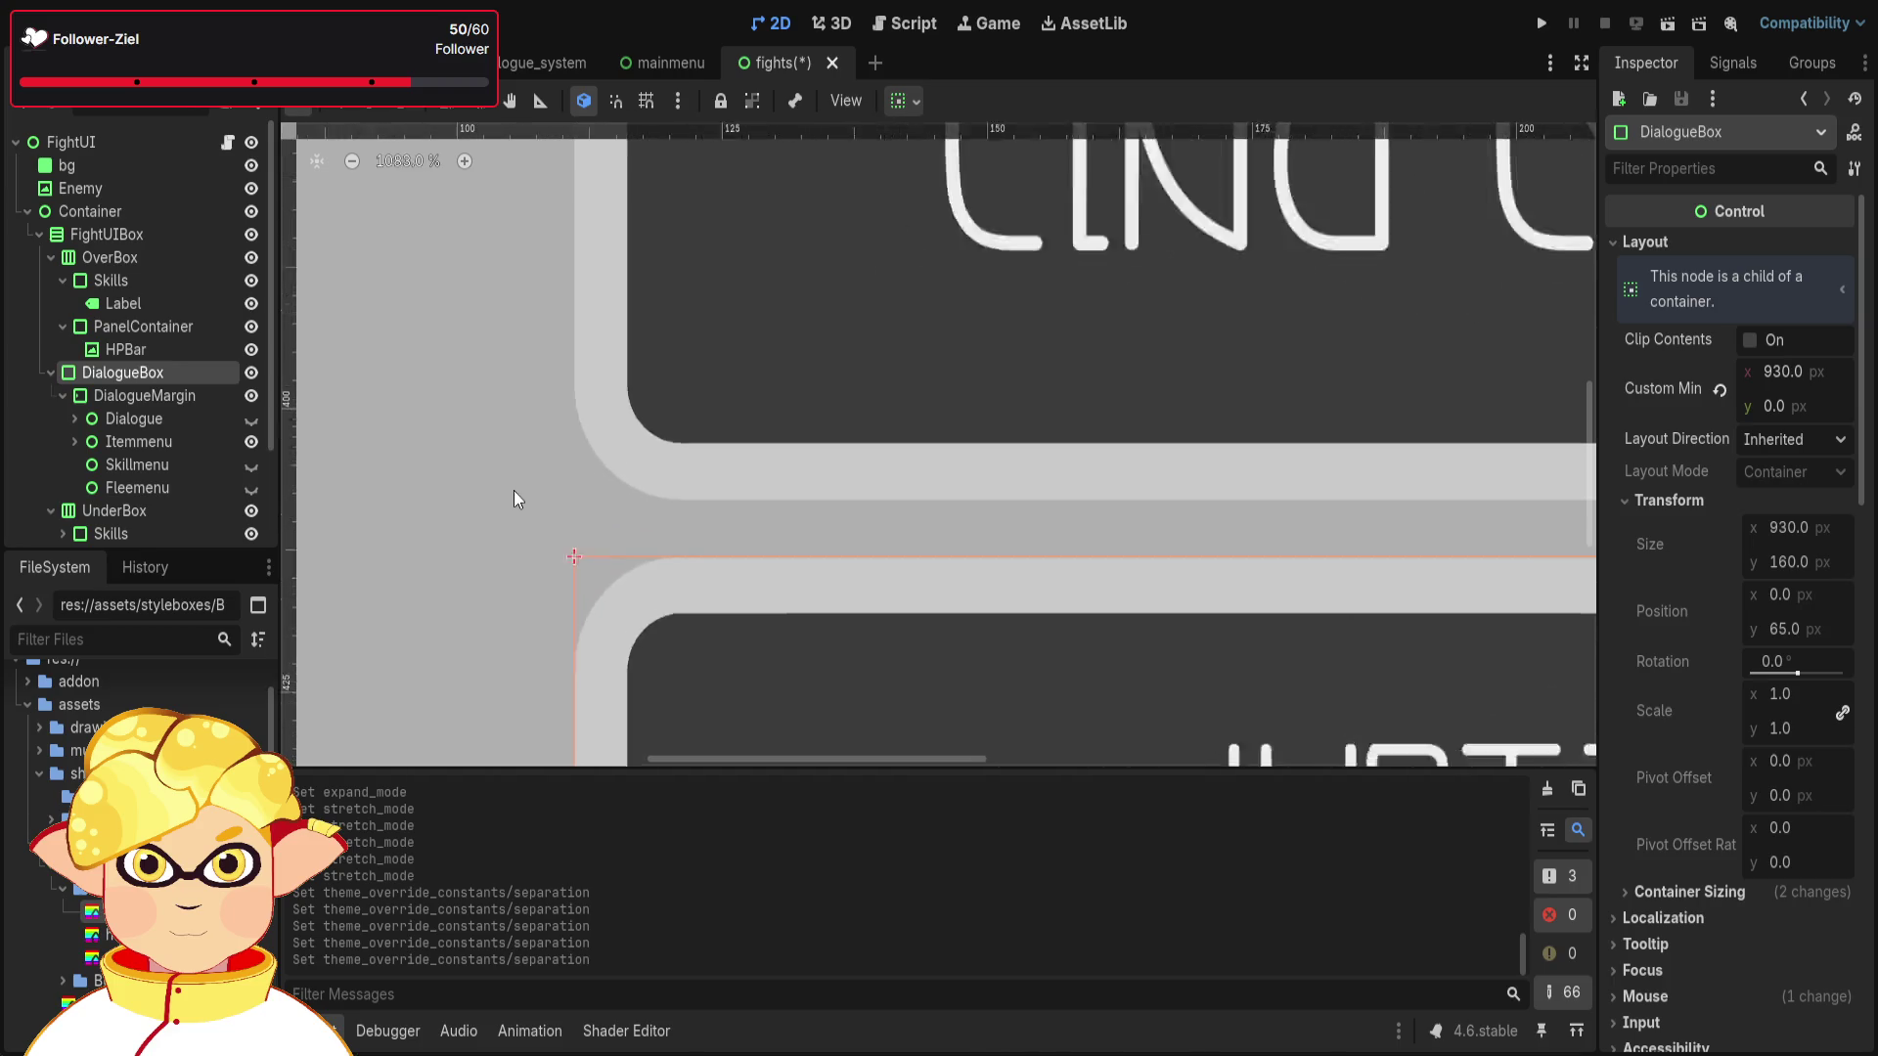
scroll(606, 493, "up", 2)
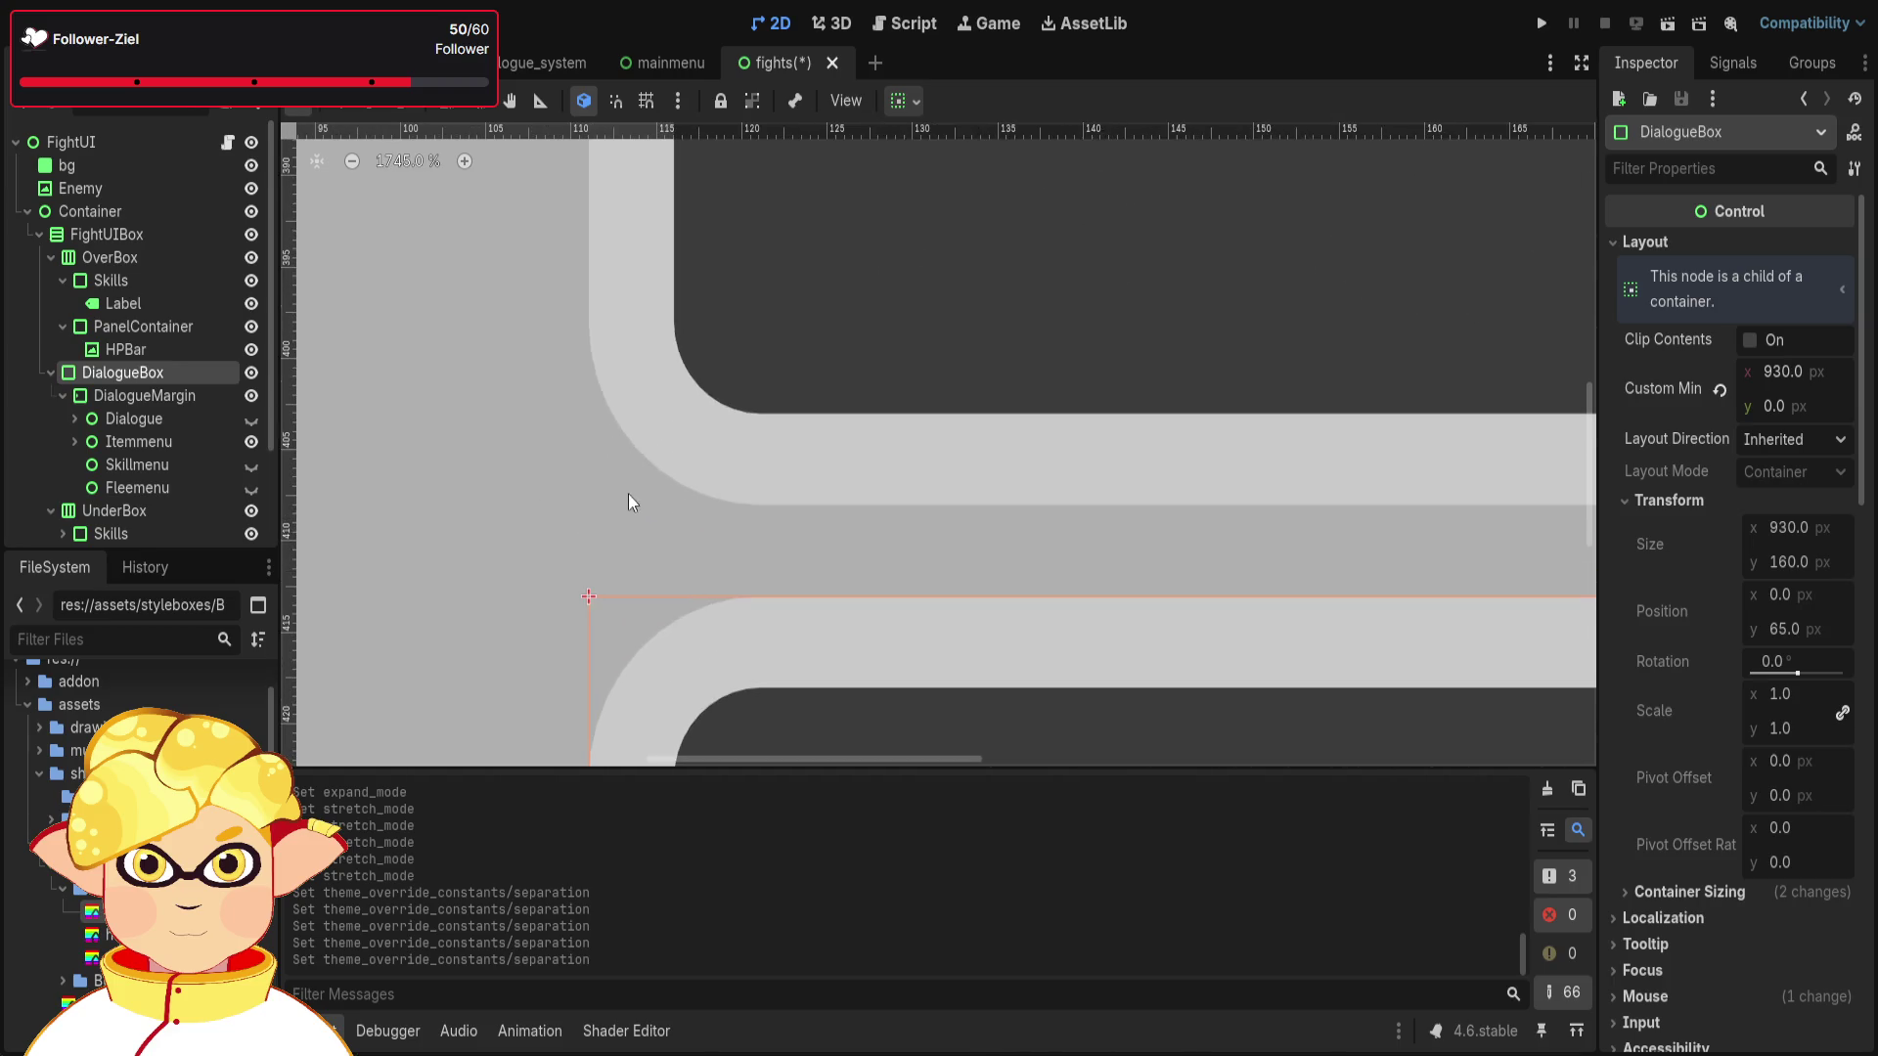
left_click(592, 335)
left_click(626, 728)
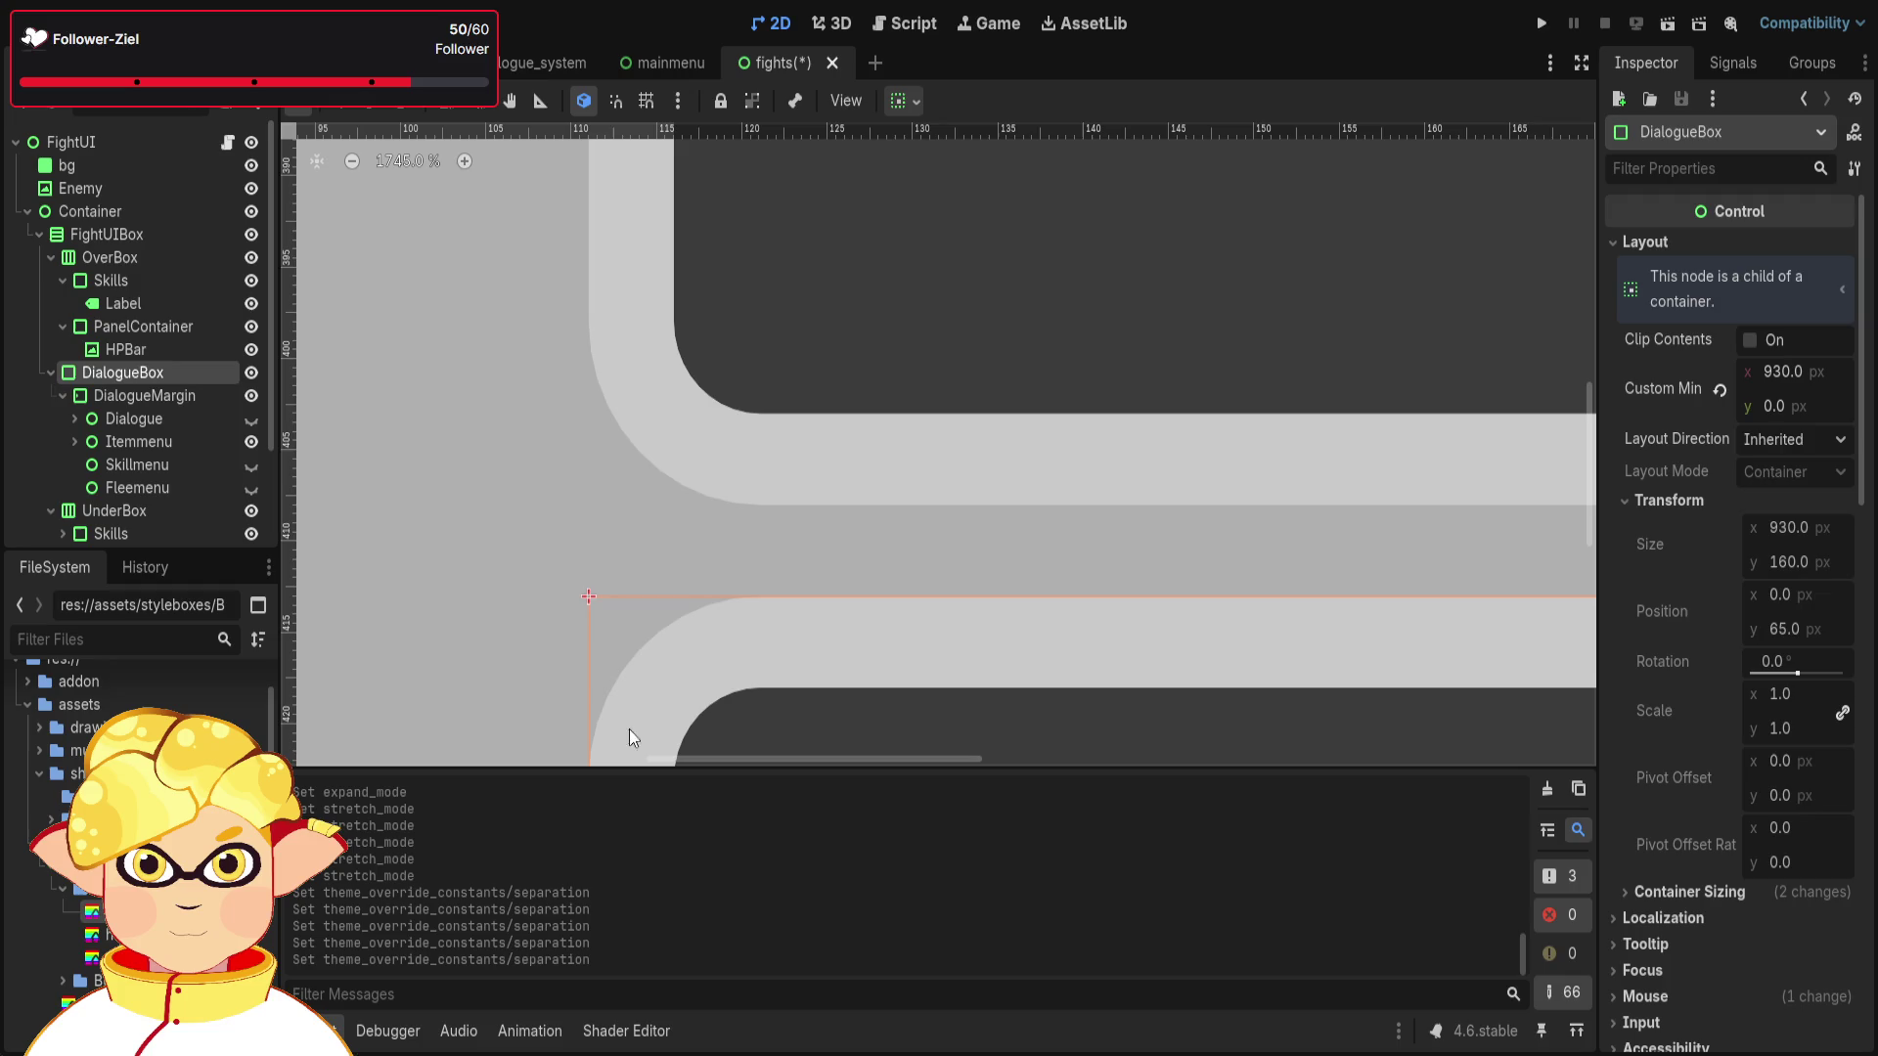
left_click(641, 332)
scroll(1084, 618, "down", 12)
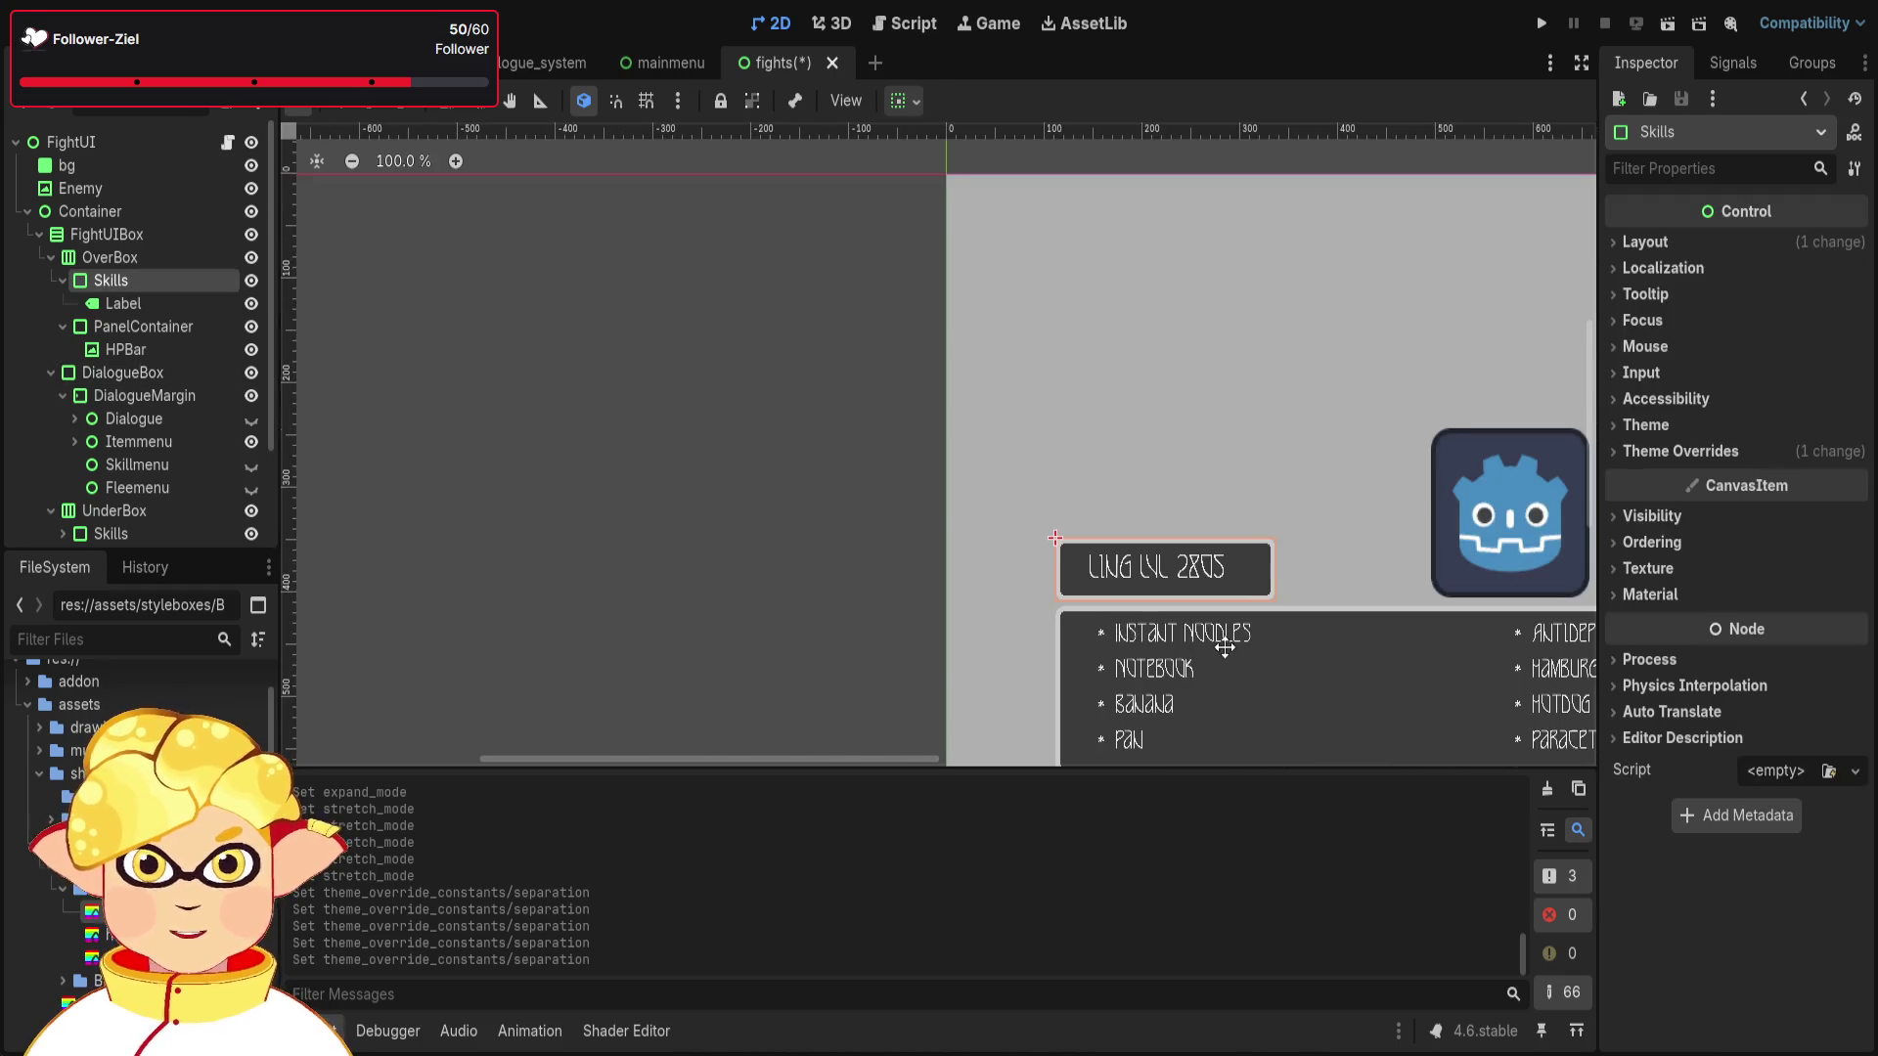
mouse_move(1225, 647)
left_mouse_down()
mouse_move(857, 654)
mouse_move(835, 553)
mouse_move(682, 525)
left_mouse_up()
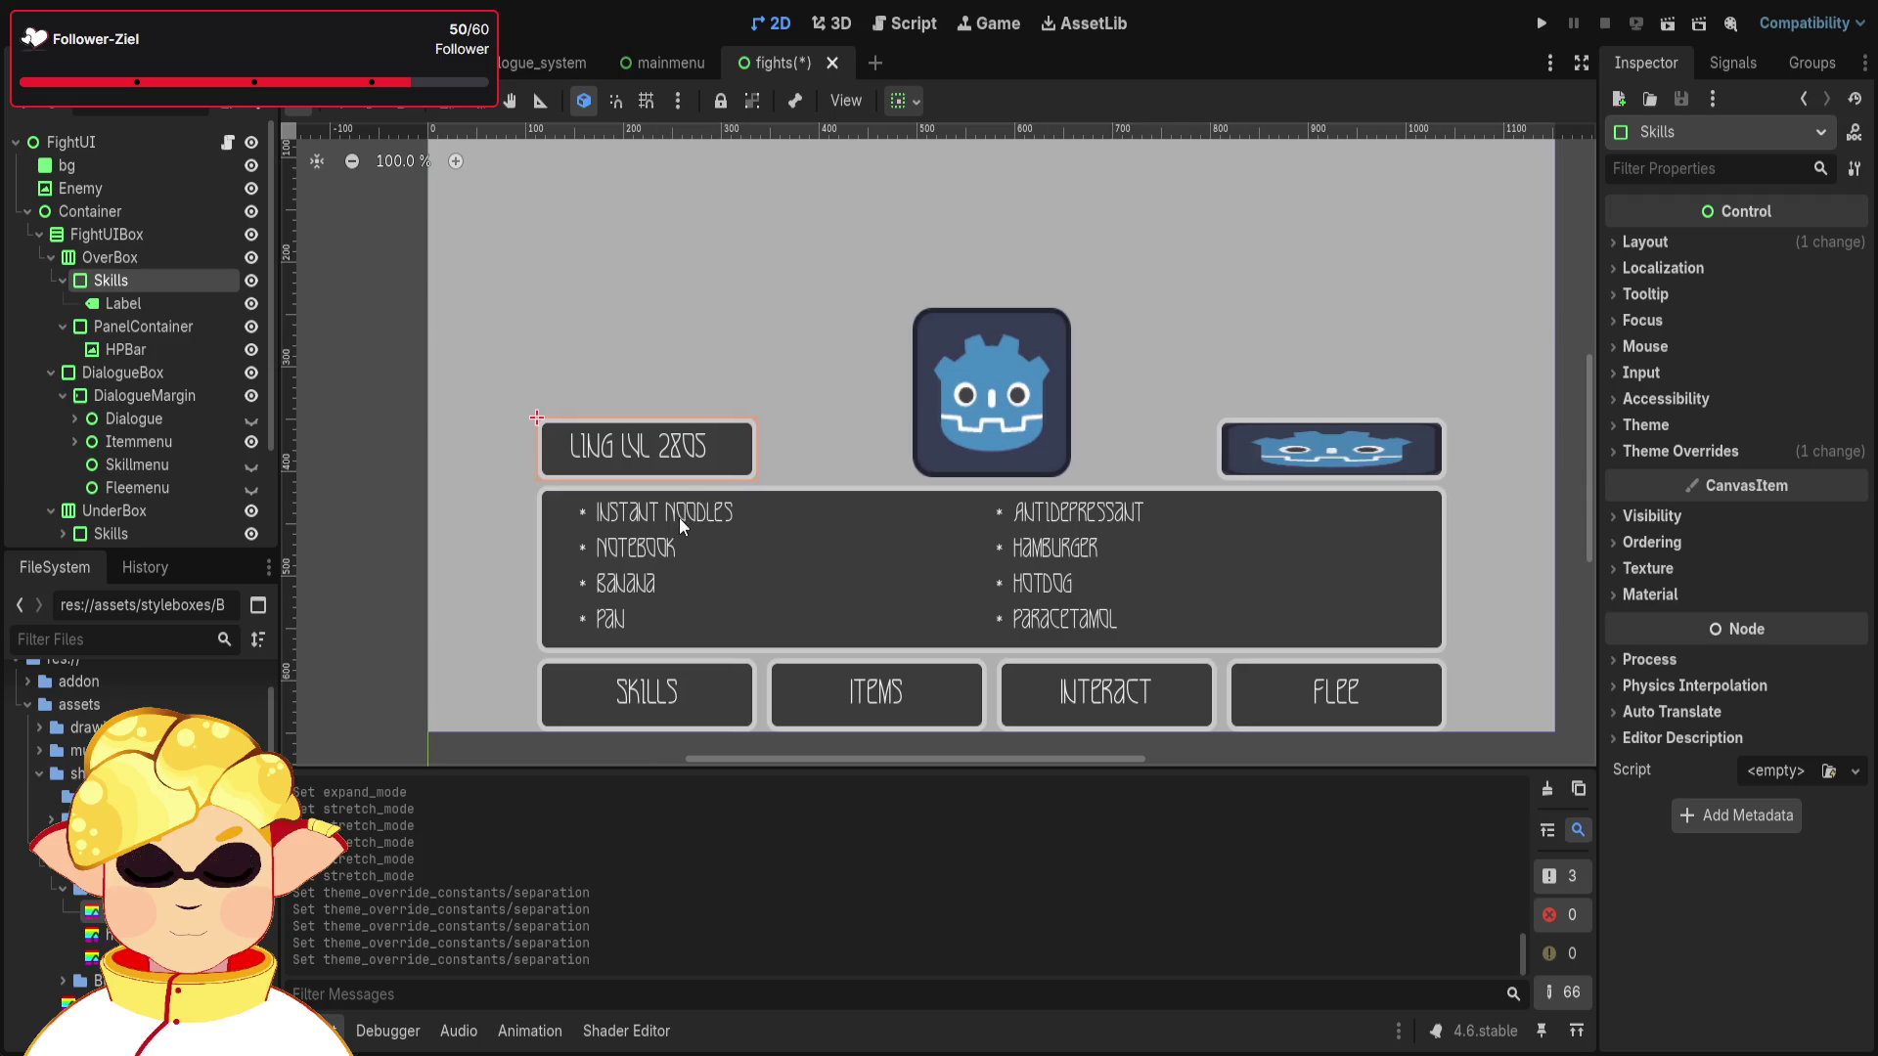
- Match OverBox's custom minimum width to the DialogueBox width by setting it to 930 px
left_click(143, 262)
scroll(1750, 430, "up", 3)
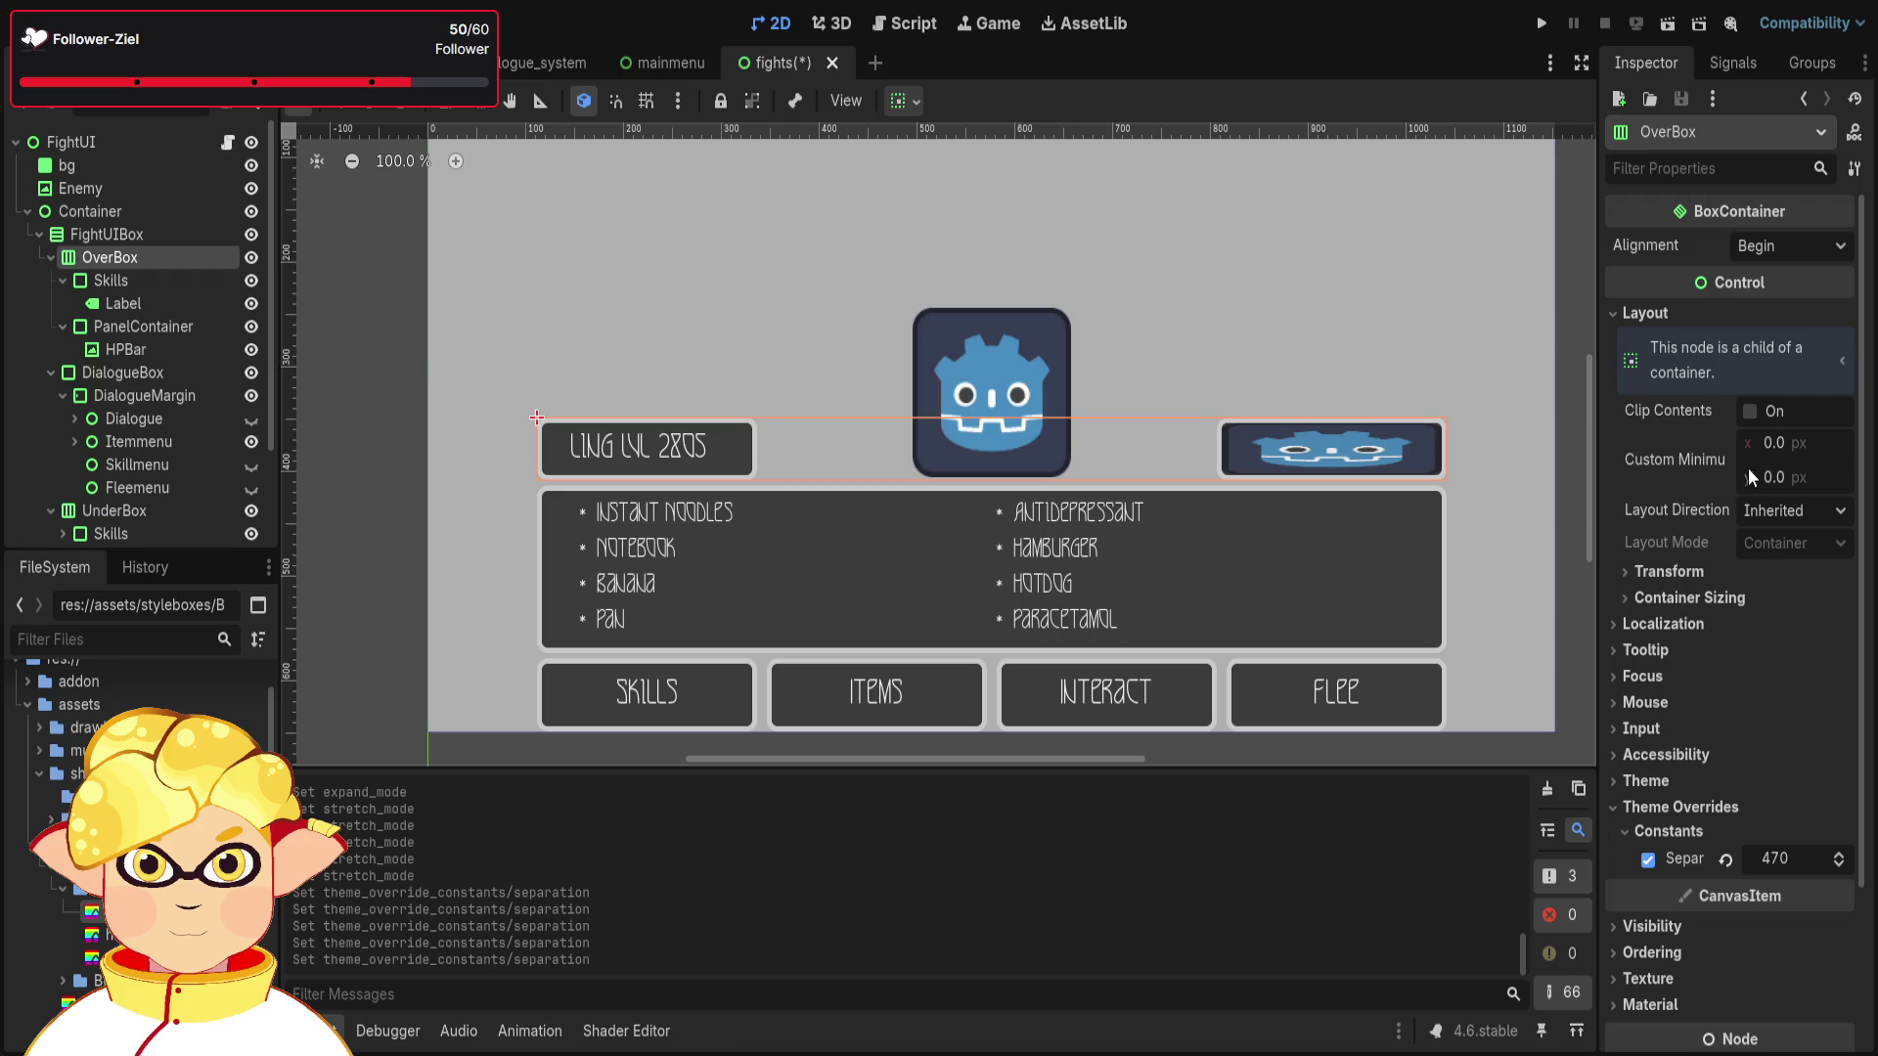
left_click(105, 372)
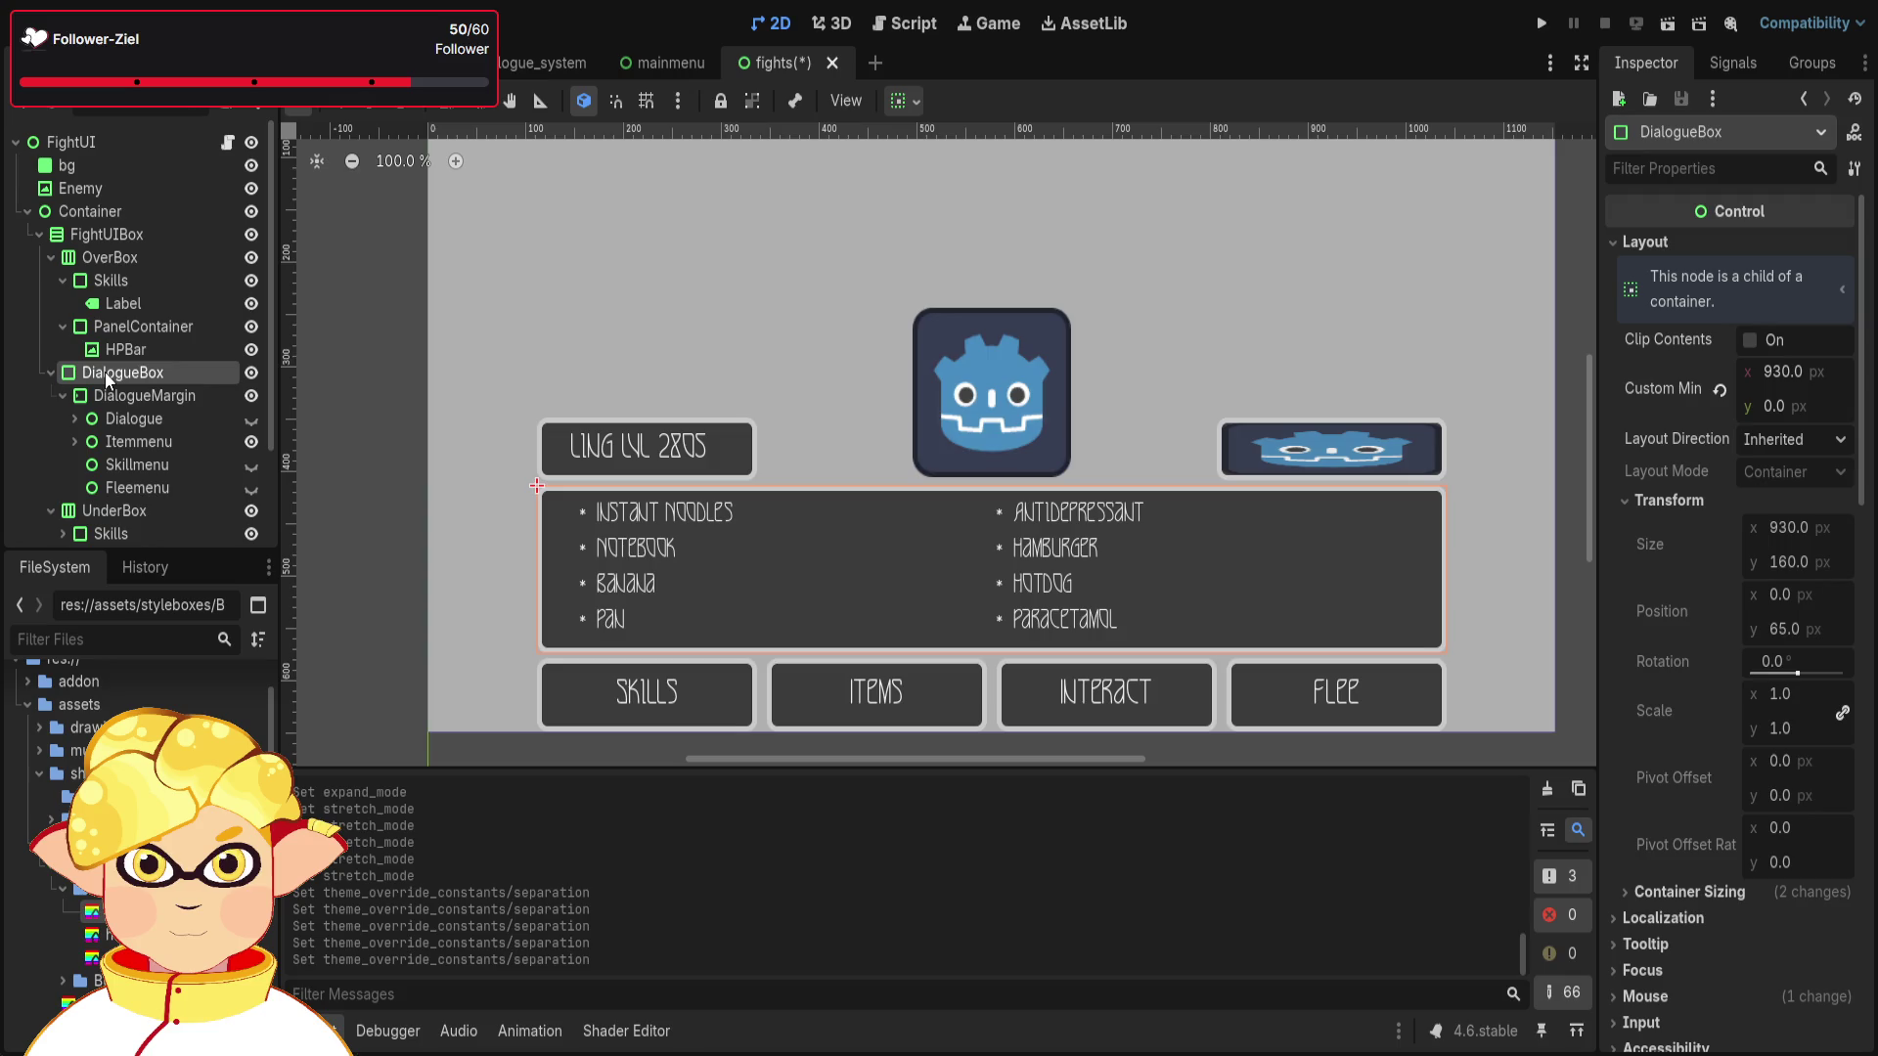
left_click(108, 256)
left_click(1796, 447)
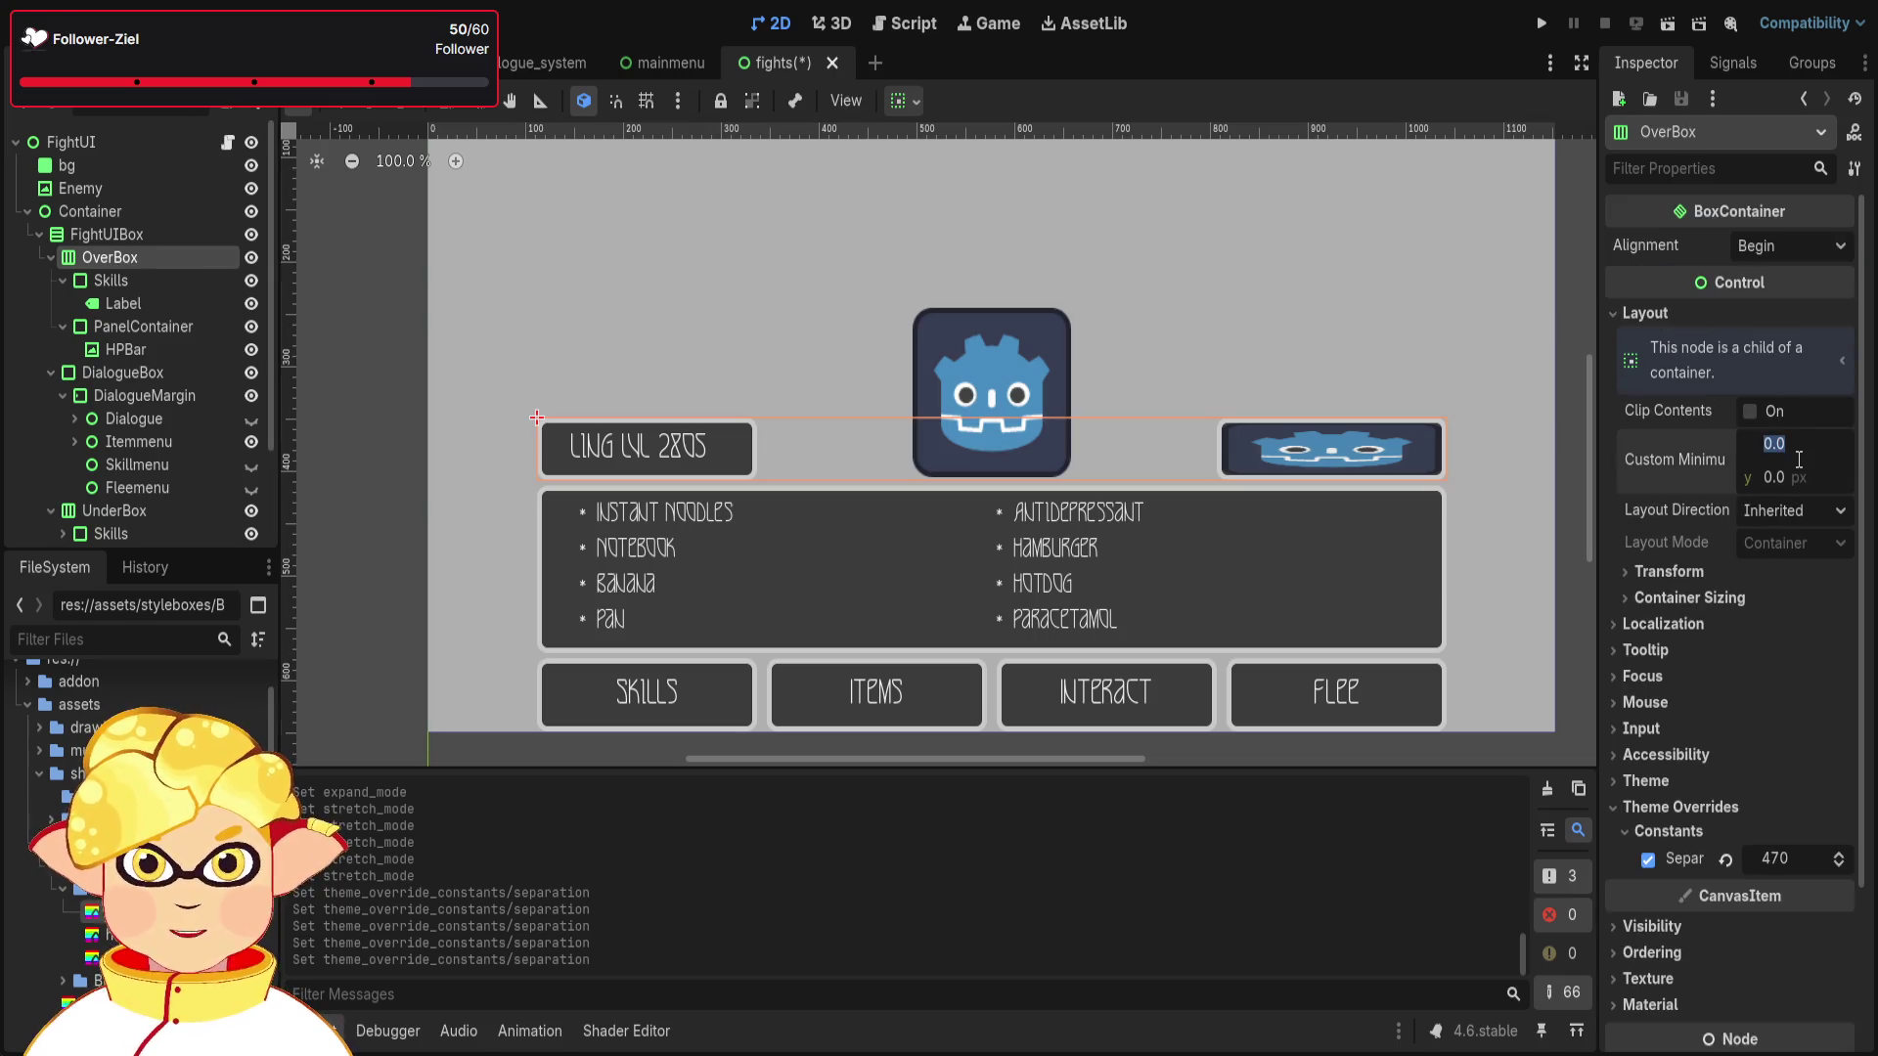
type("30")
key("Return")
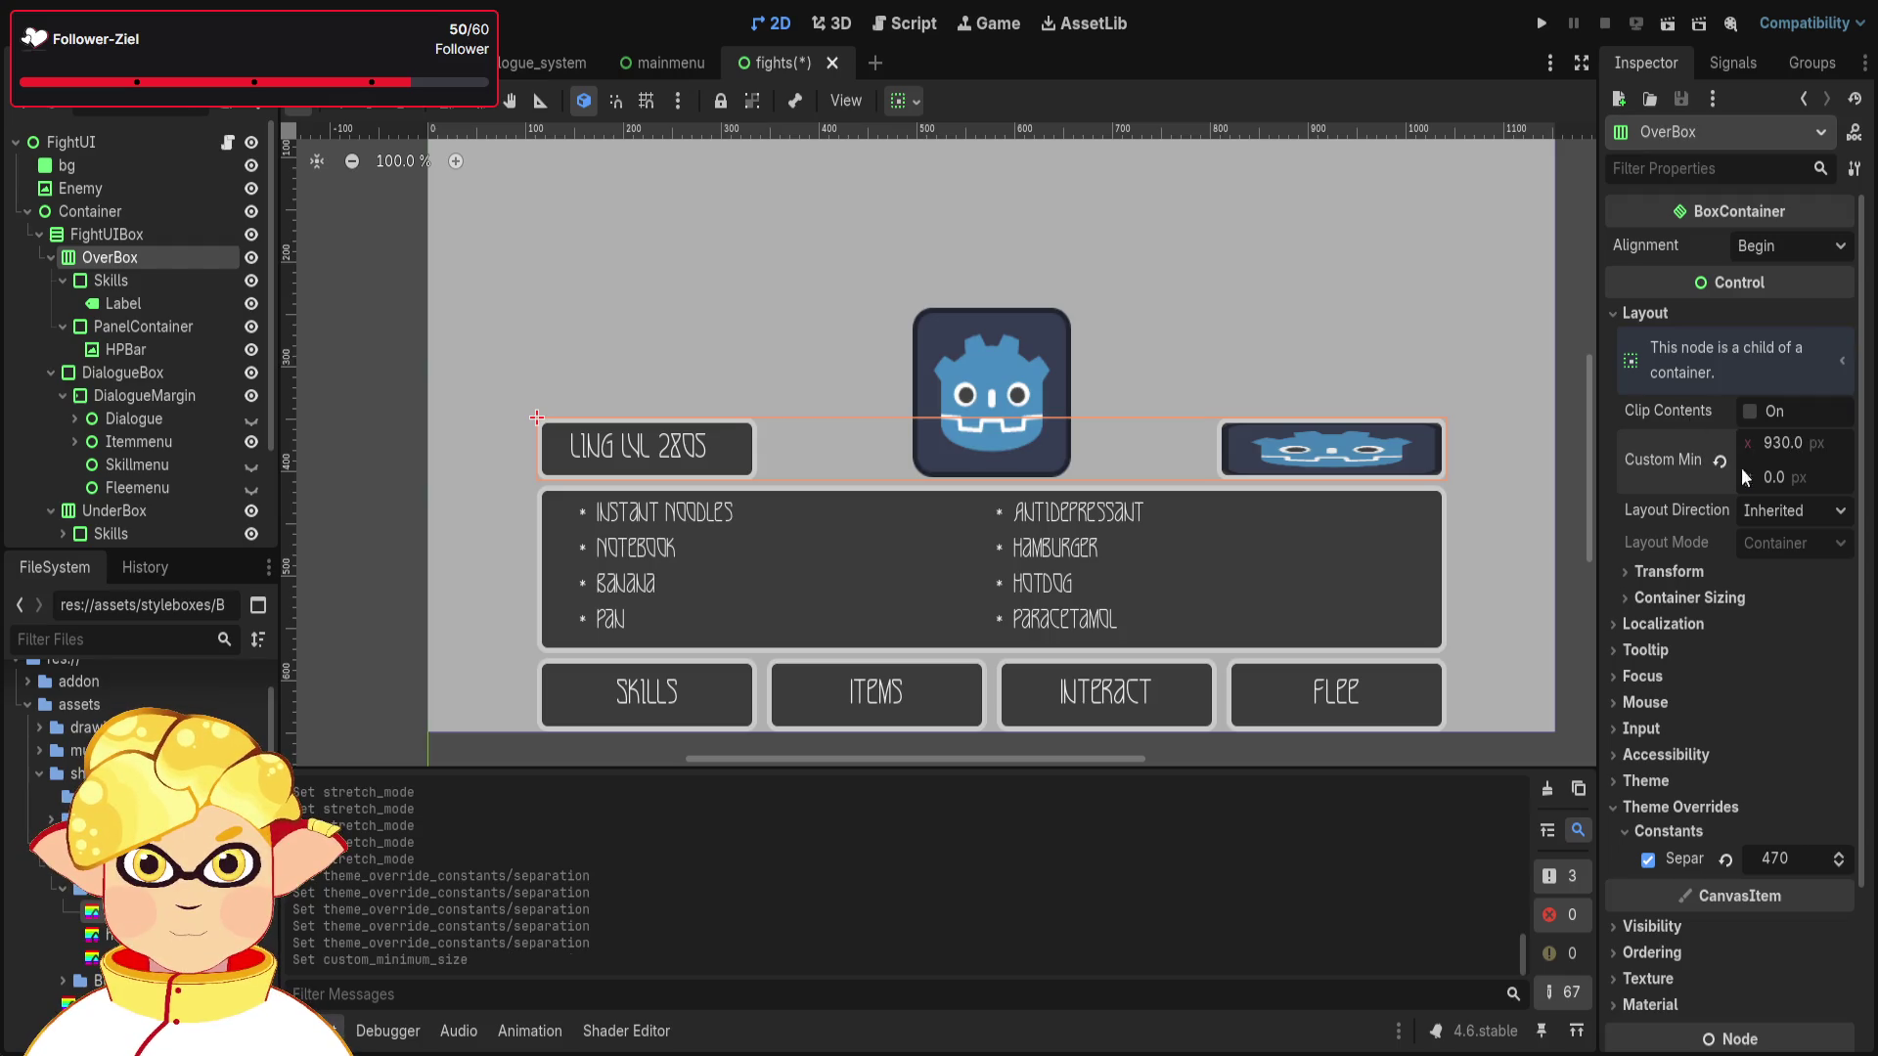
scroll(496, 371, "up", 1)
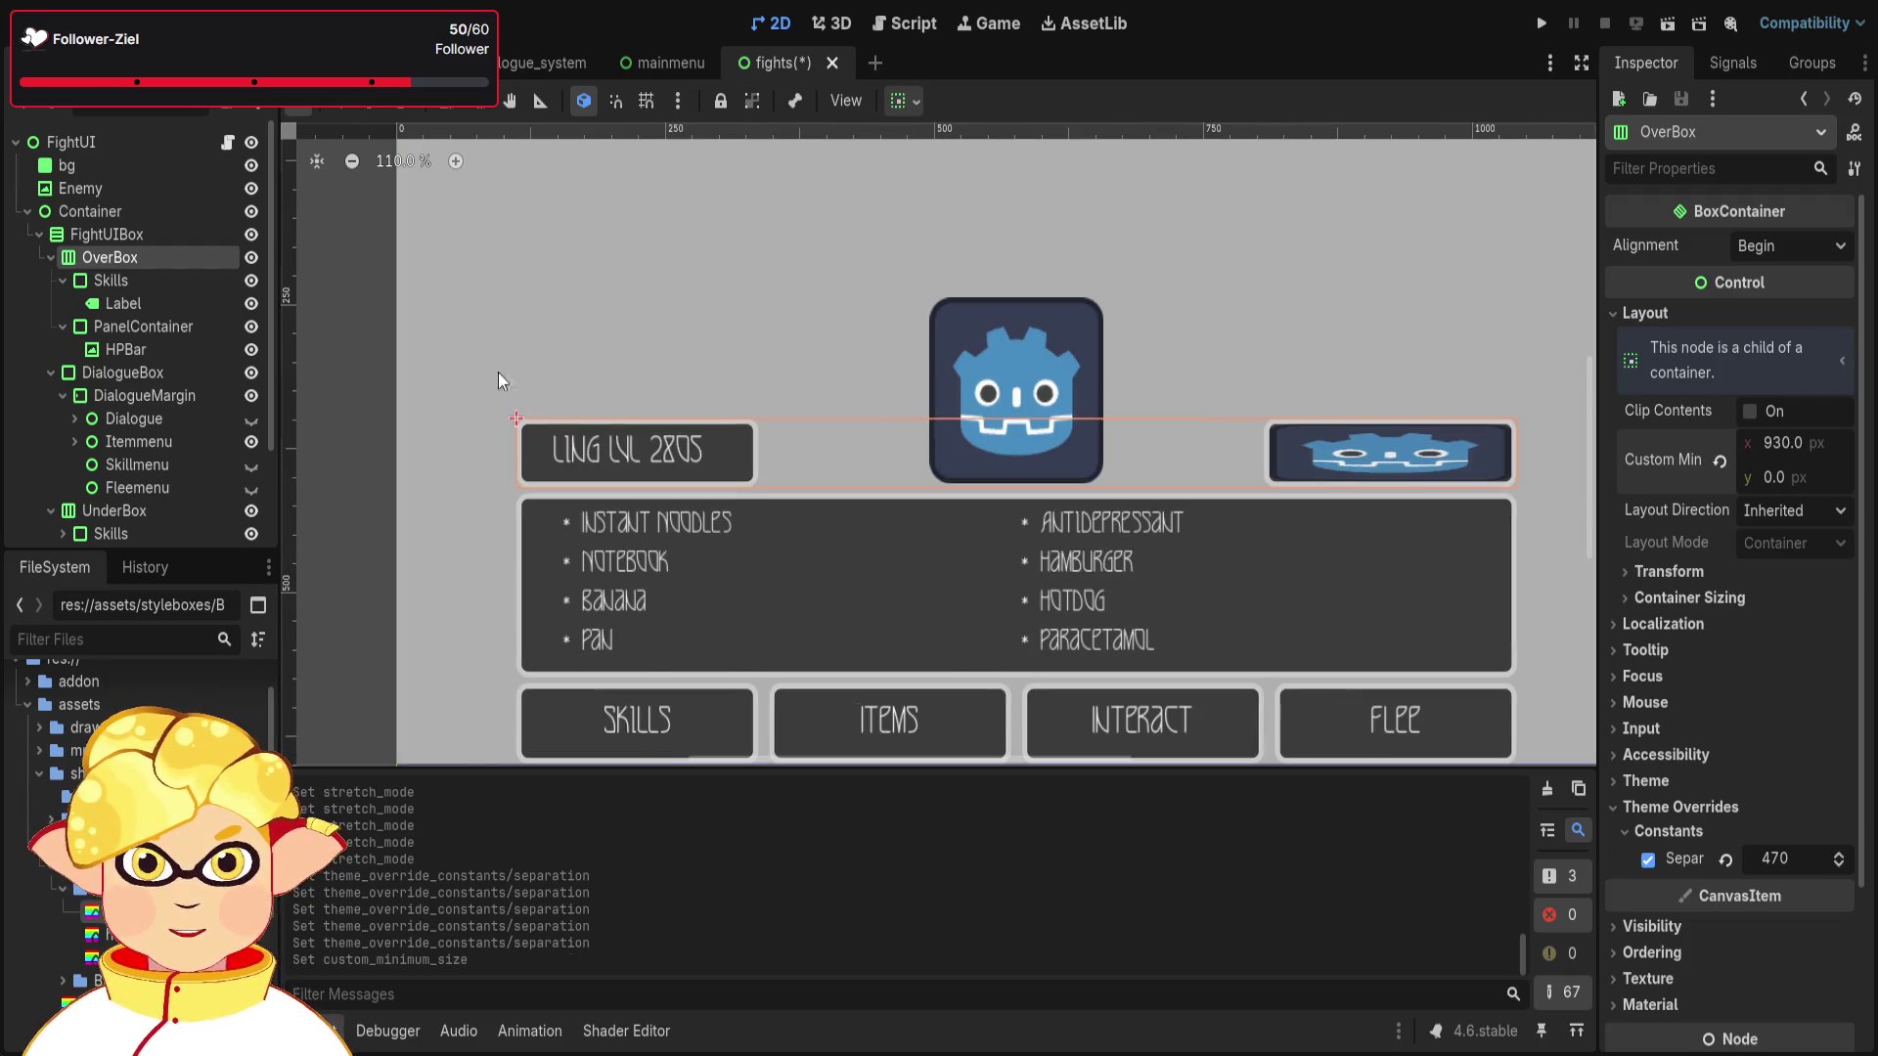
left_click(155, 281)
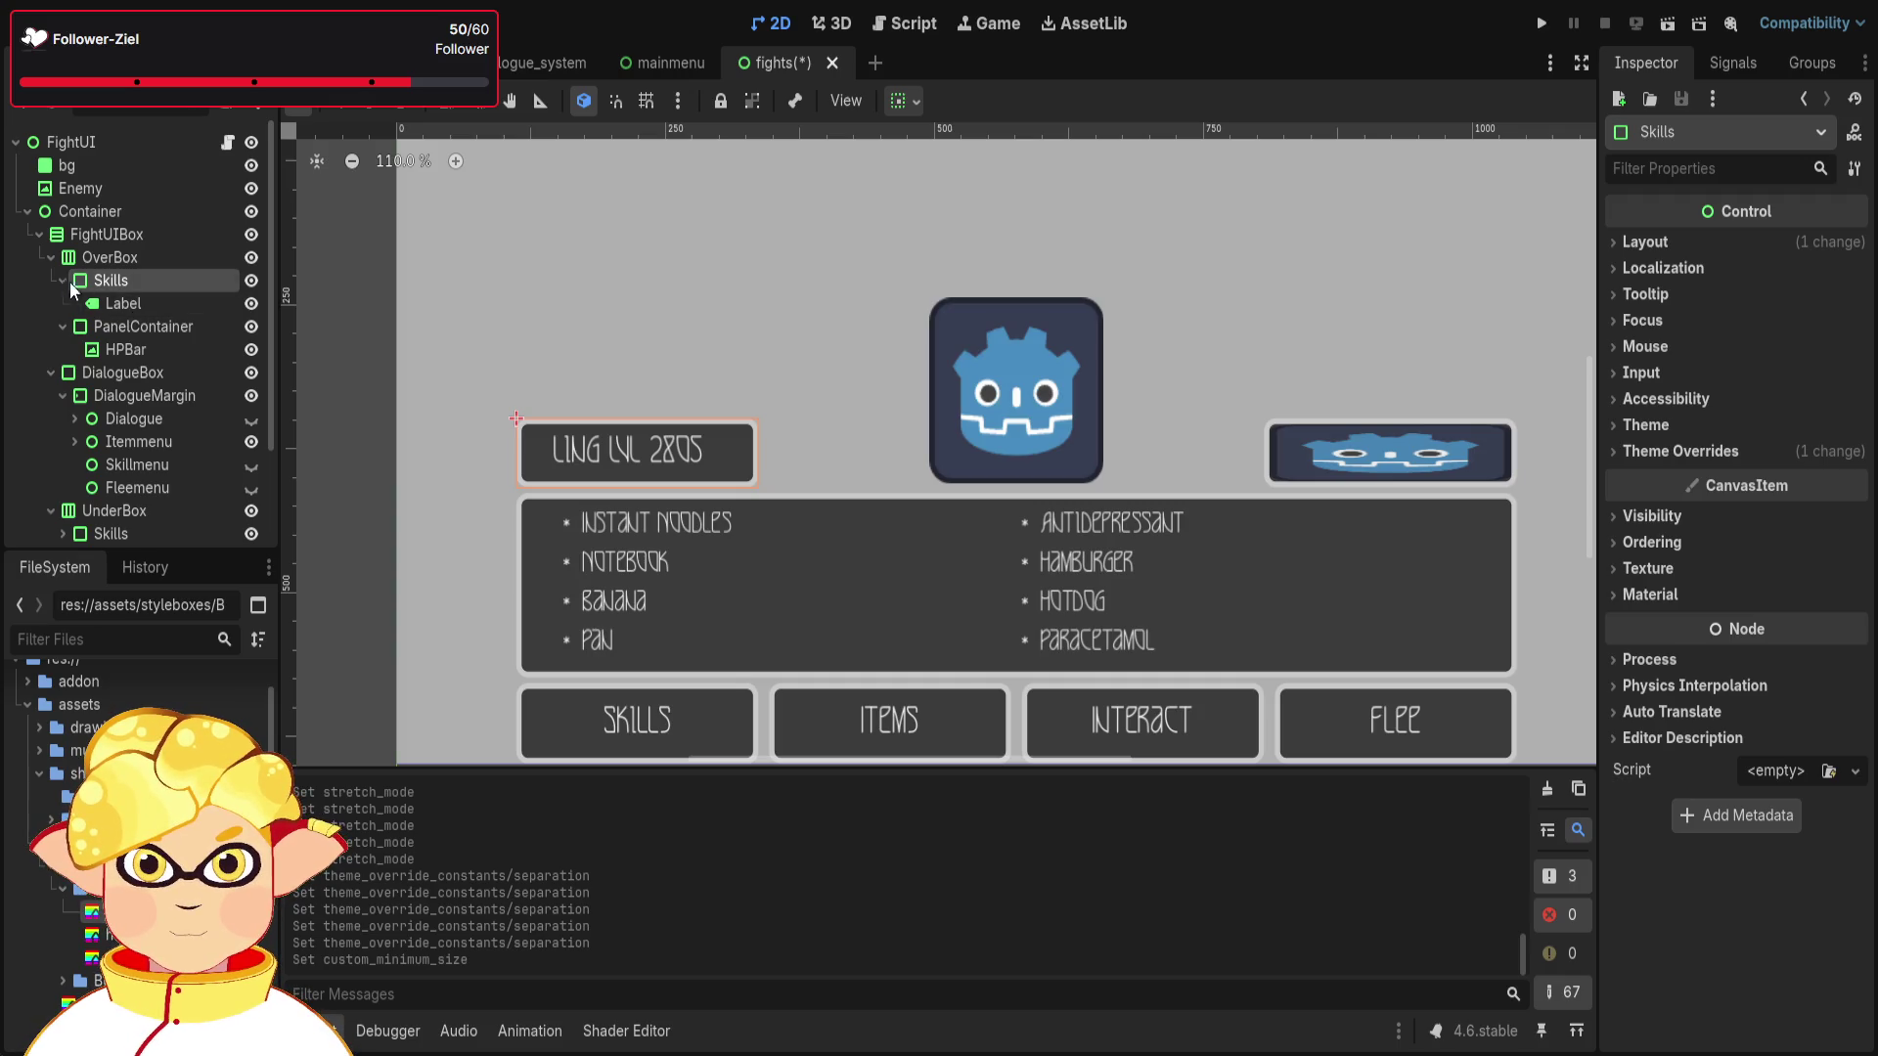
- Rename the Skills node to lvlpanel and its Label child to lvllabel
key("f")
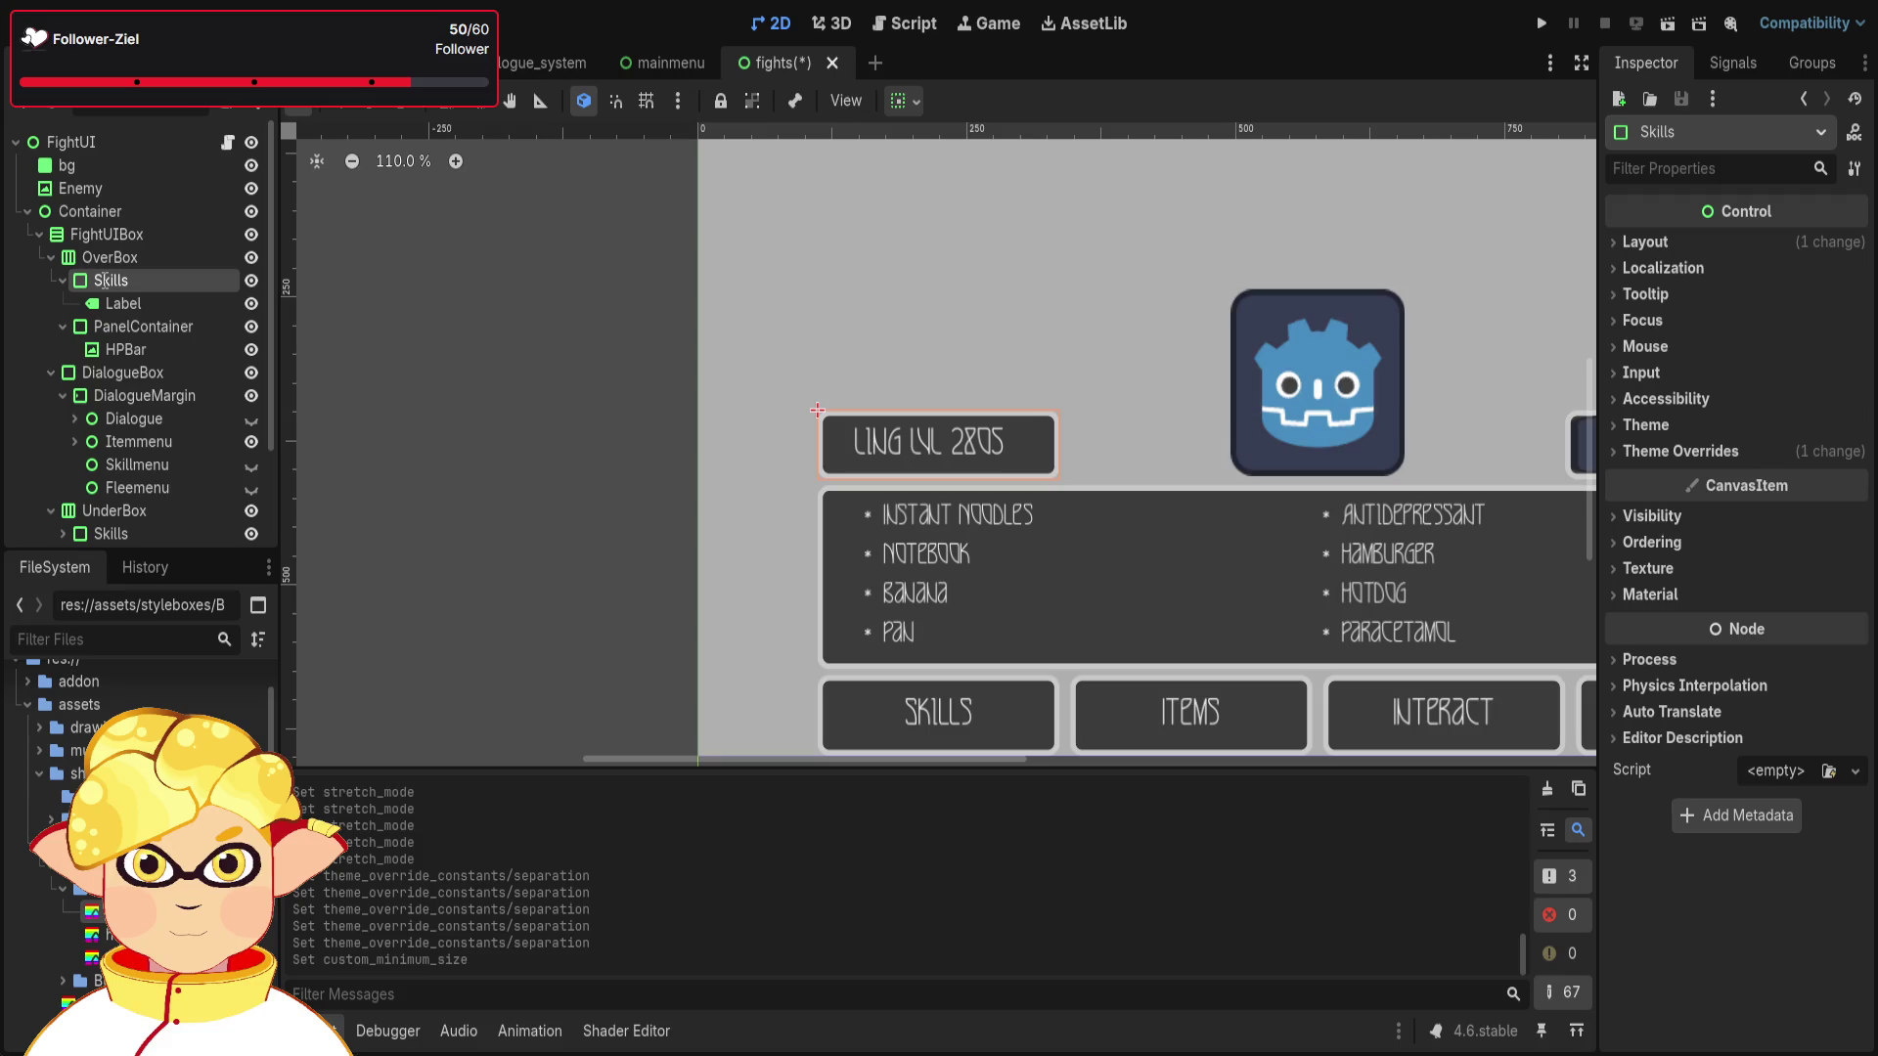
type("lvlpanel")
key("Return")
left_click(147, 309)
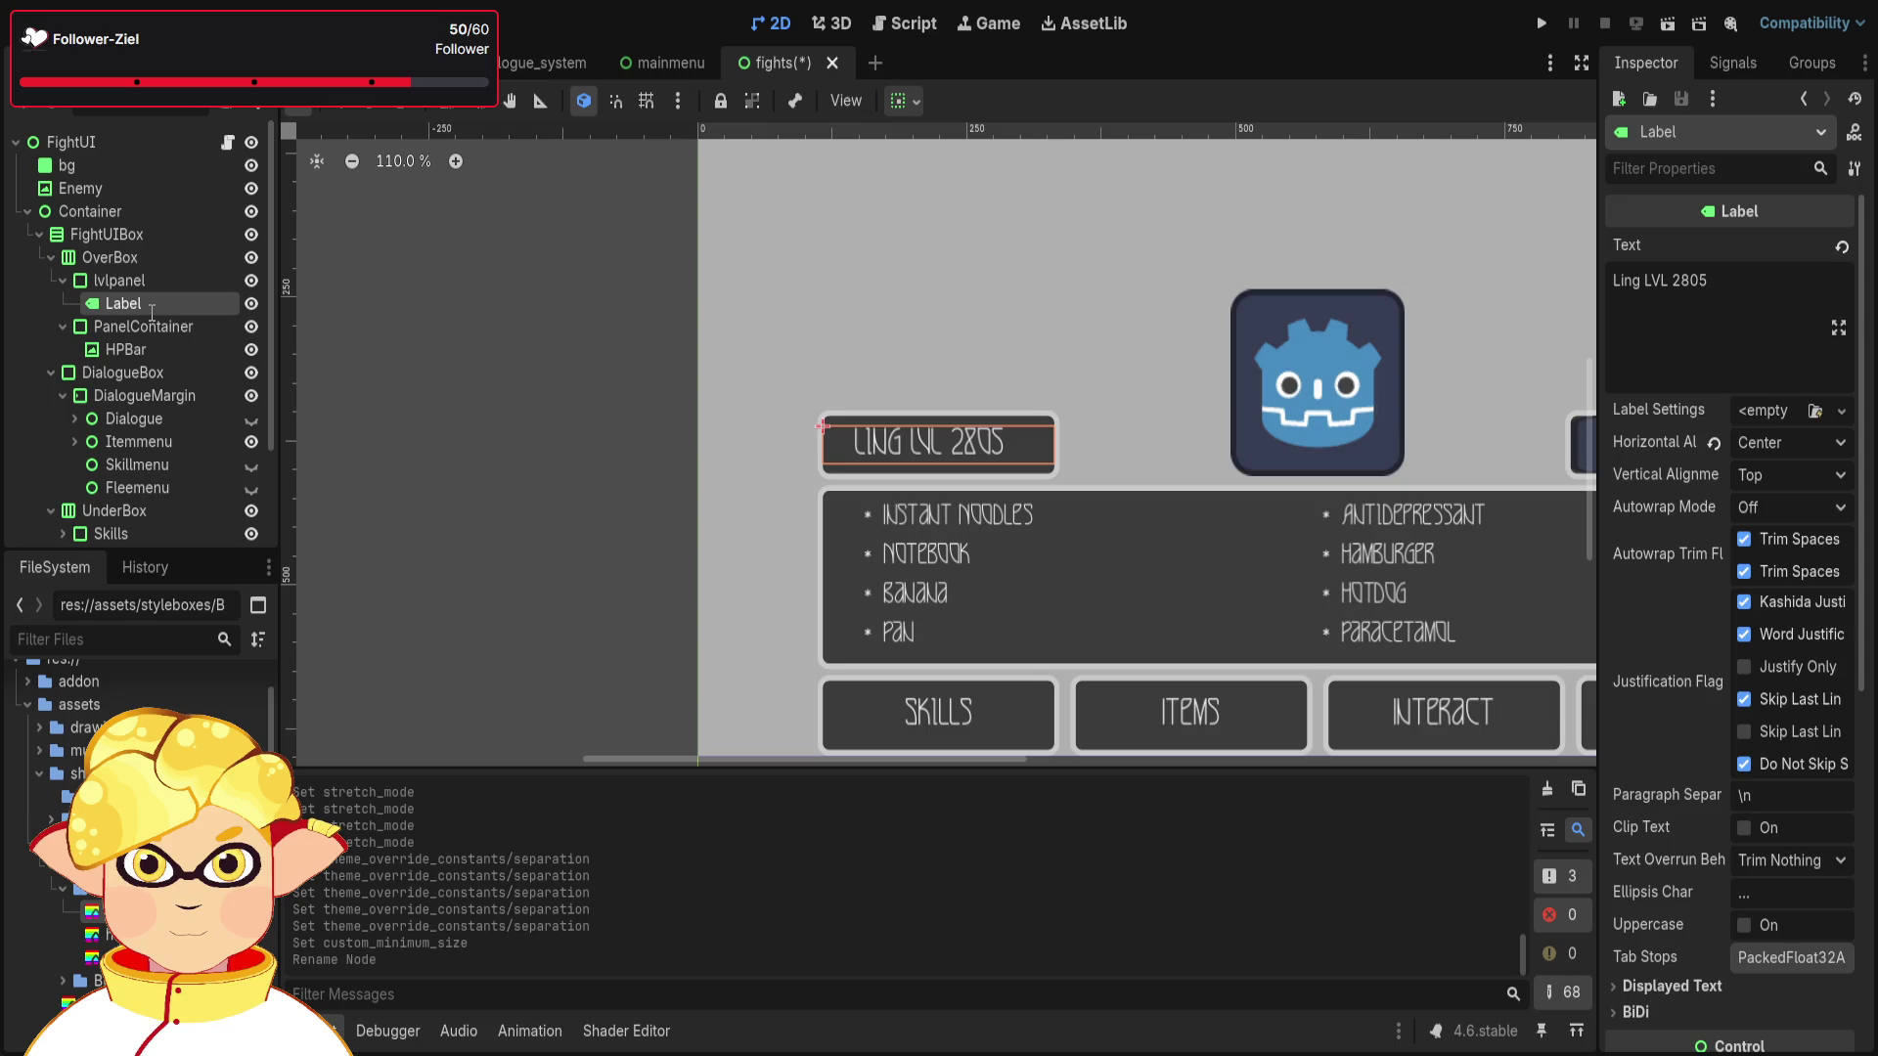
type("lvllabel")
key("Return")
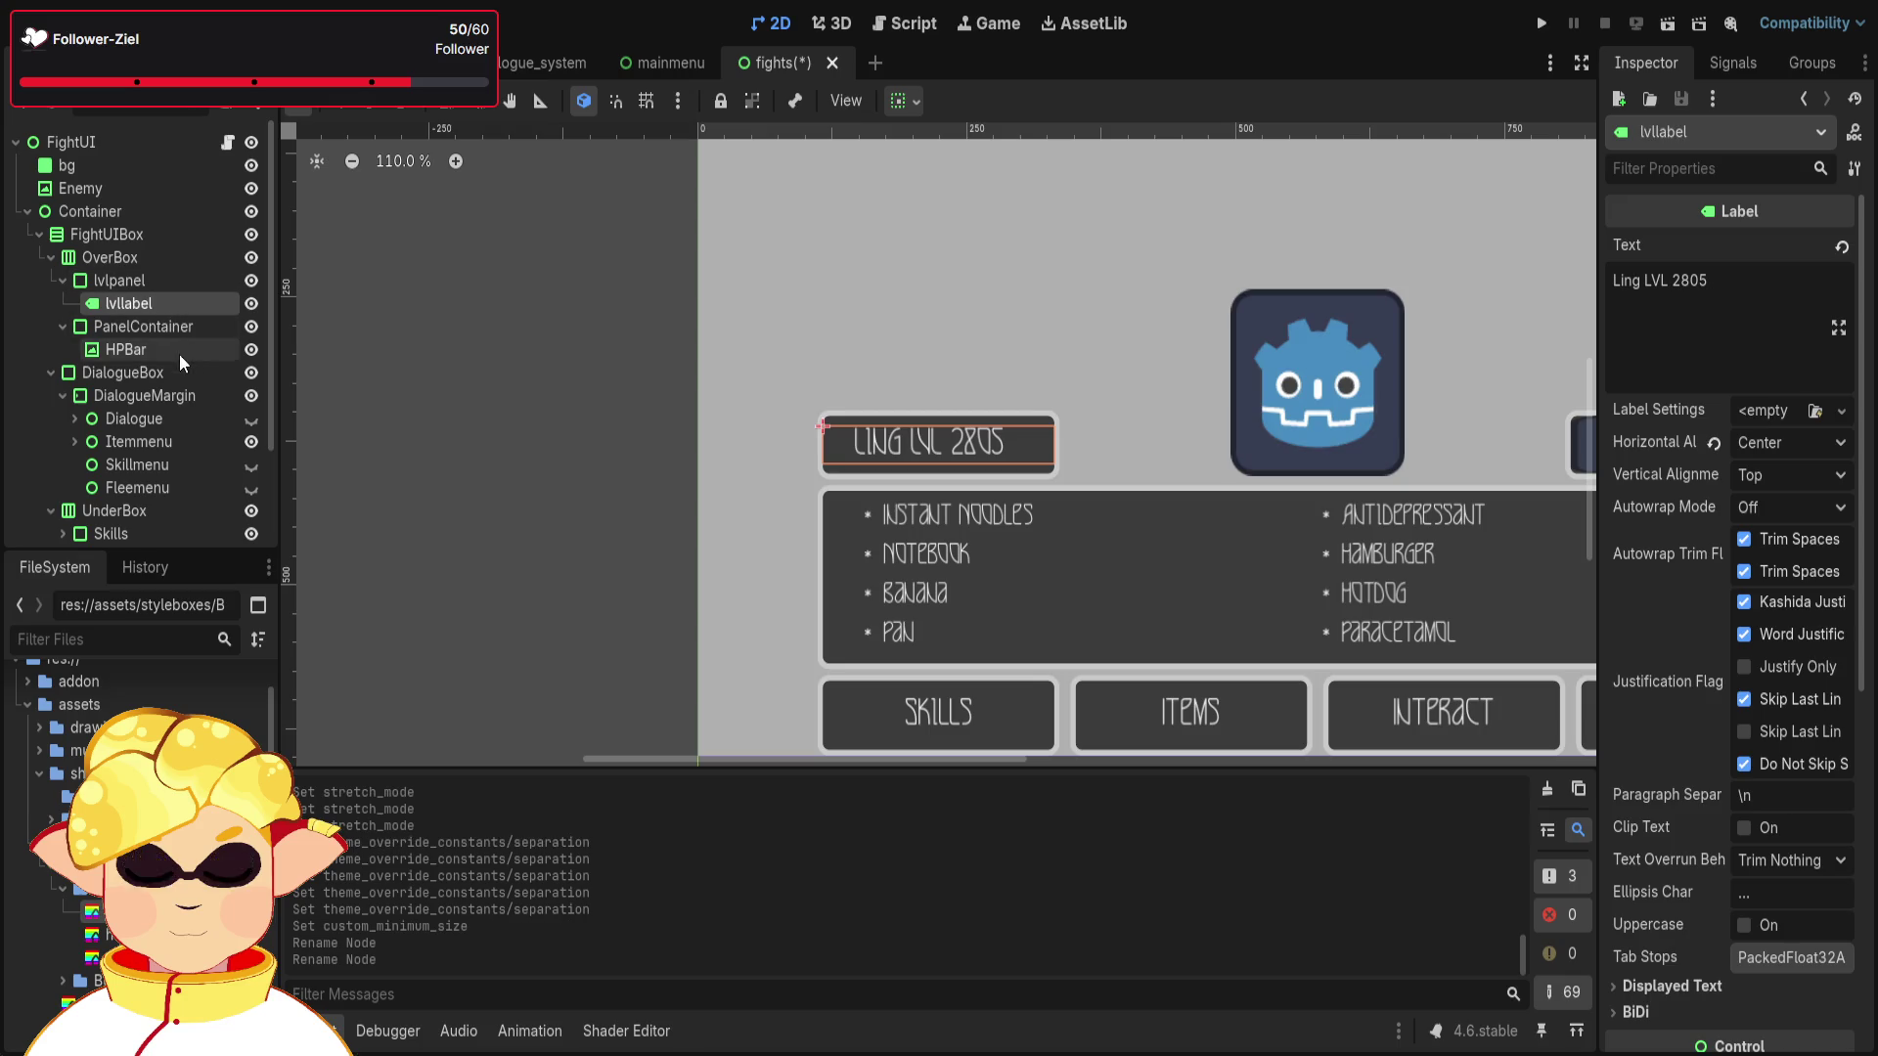
left_click(163, 331)
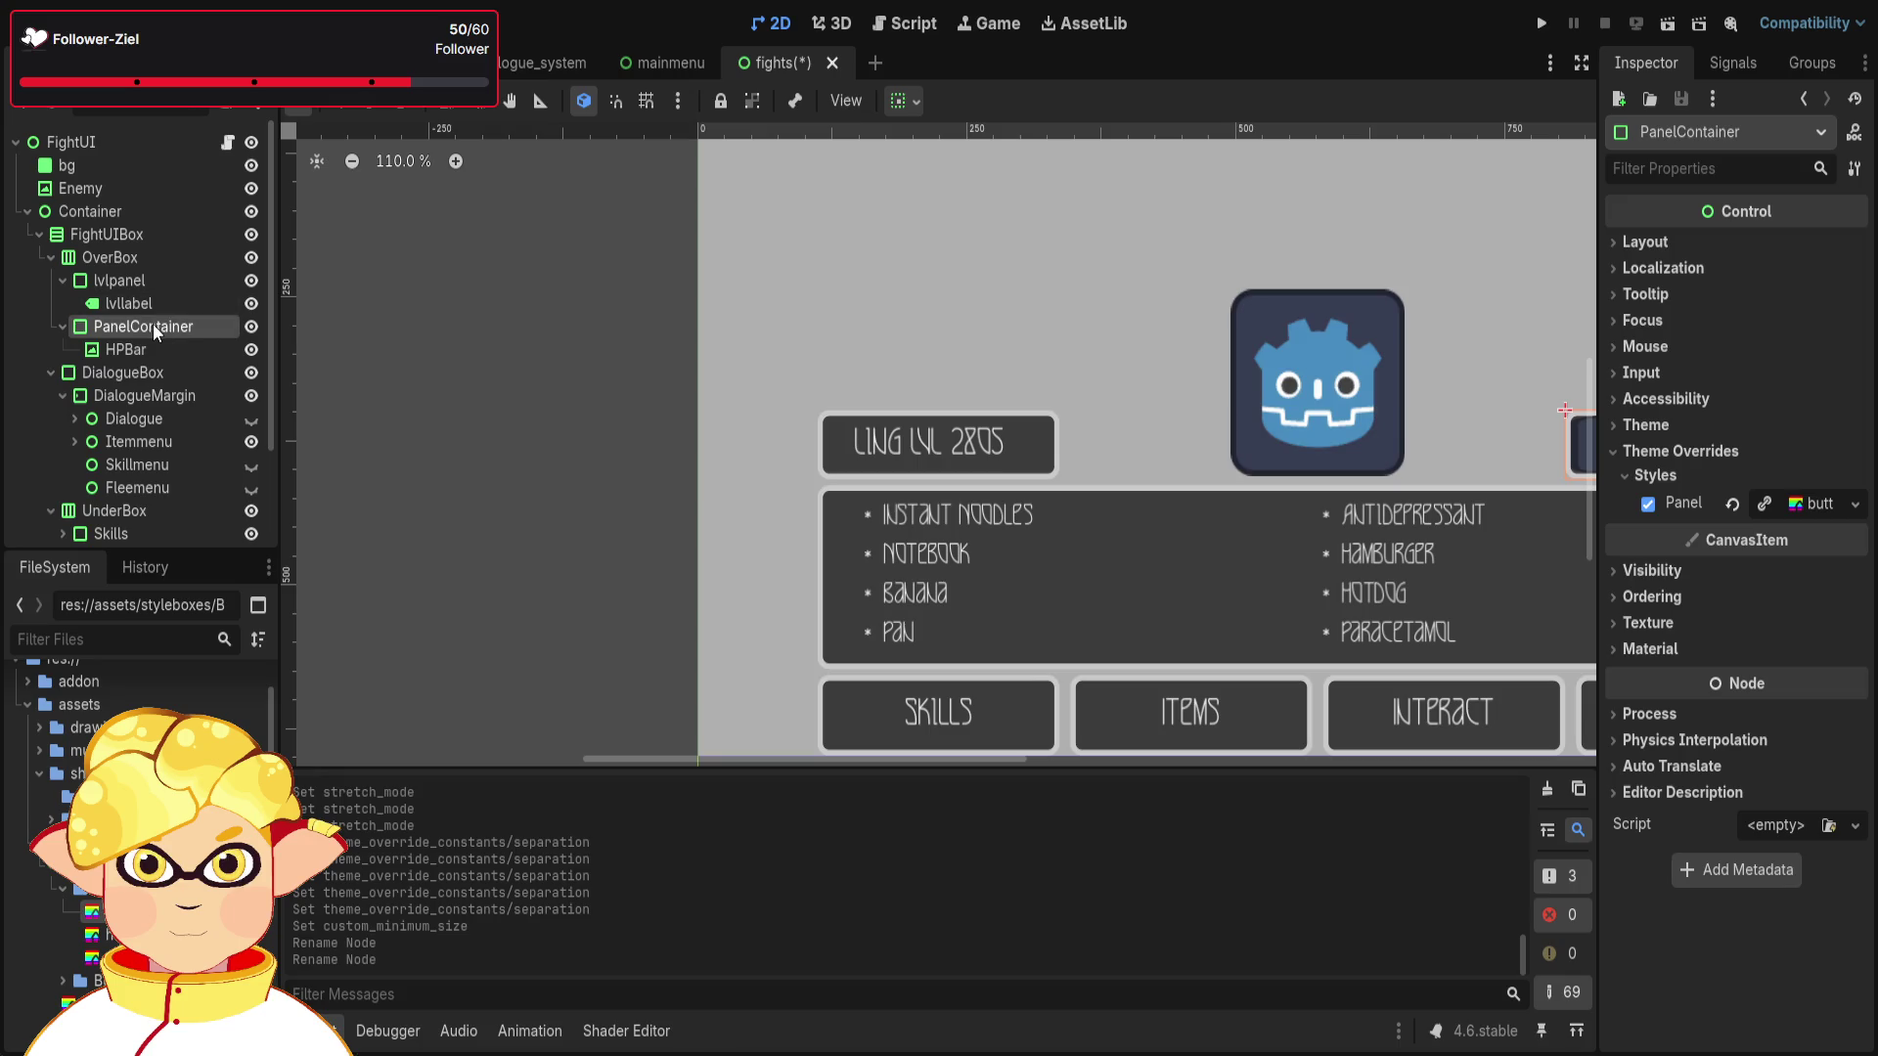
left_click(1646, 241)
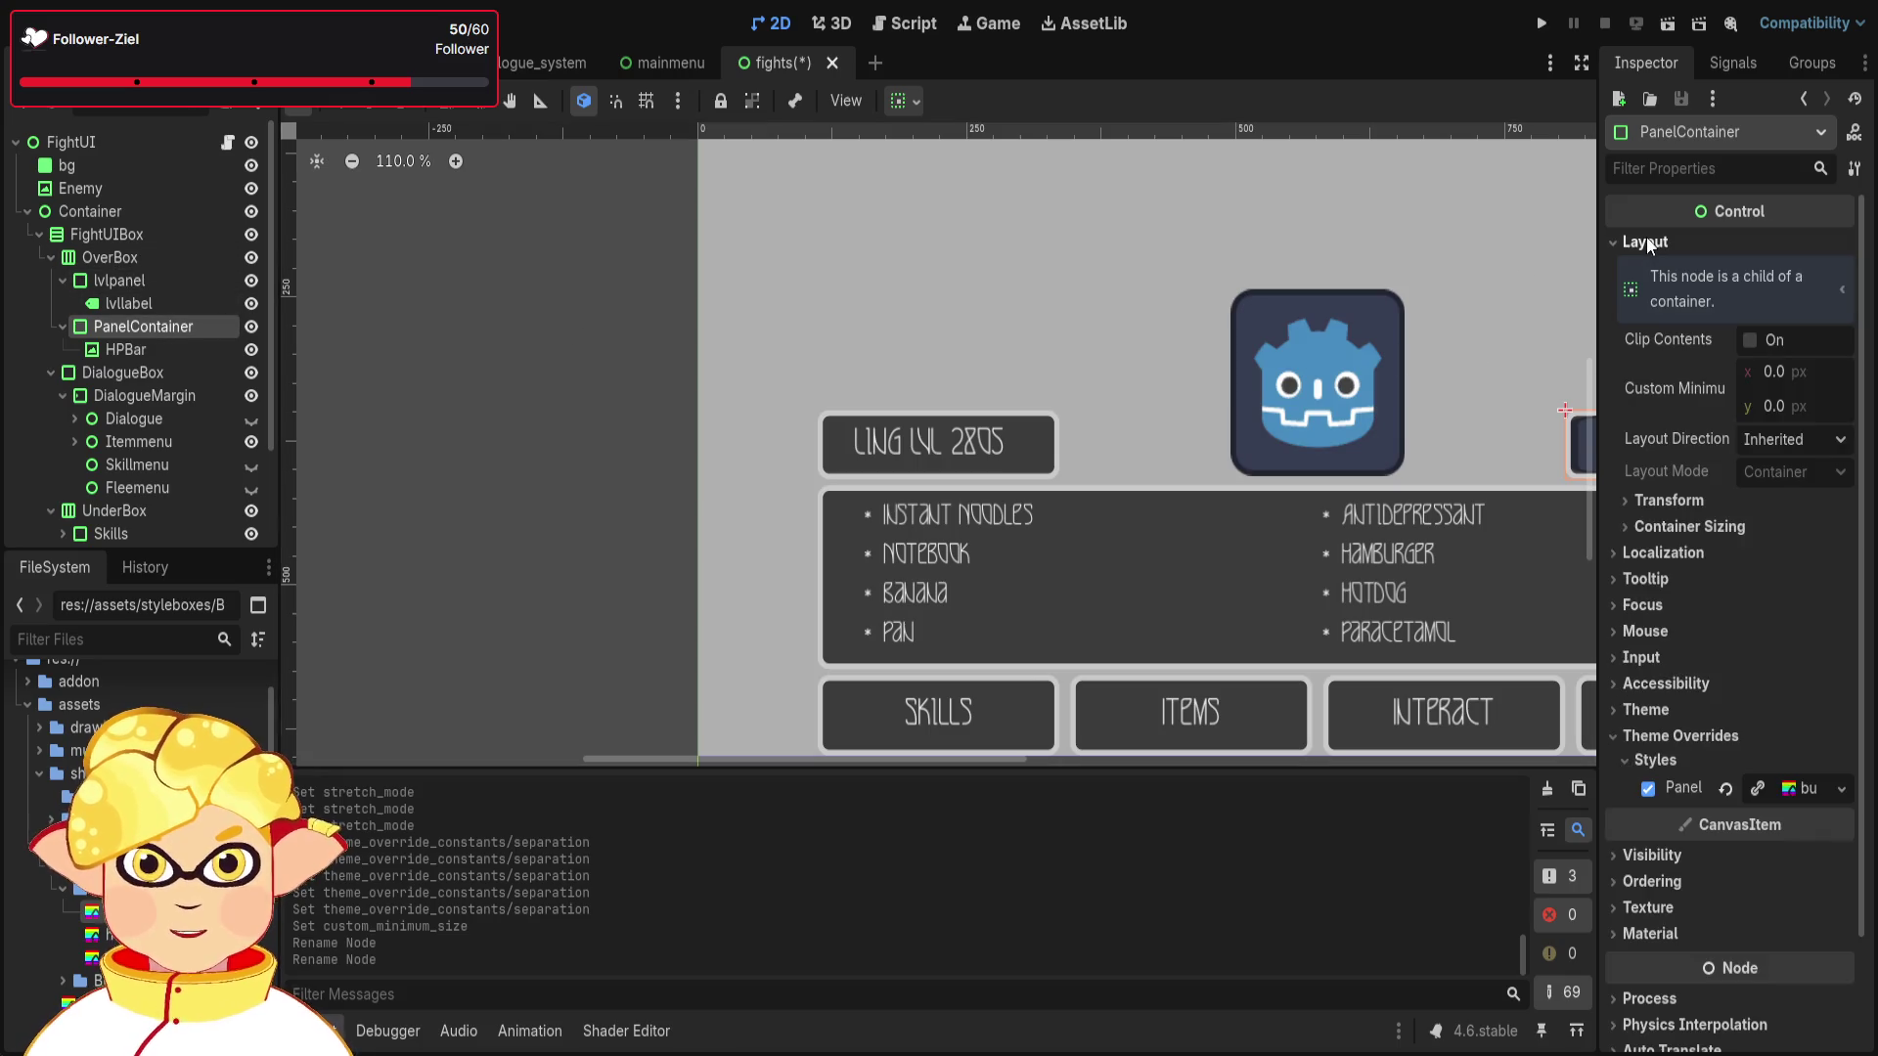
left_click(1645, 241)
left_click(1647, 268)
left_click(1648, 270)
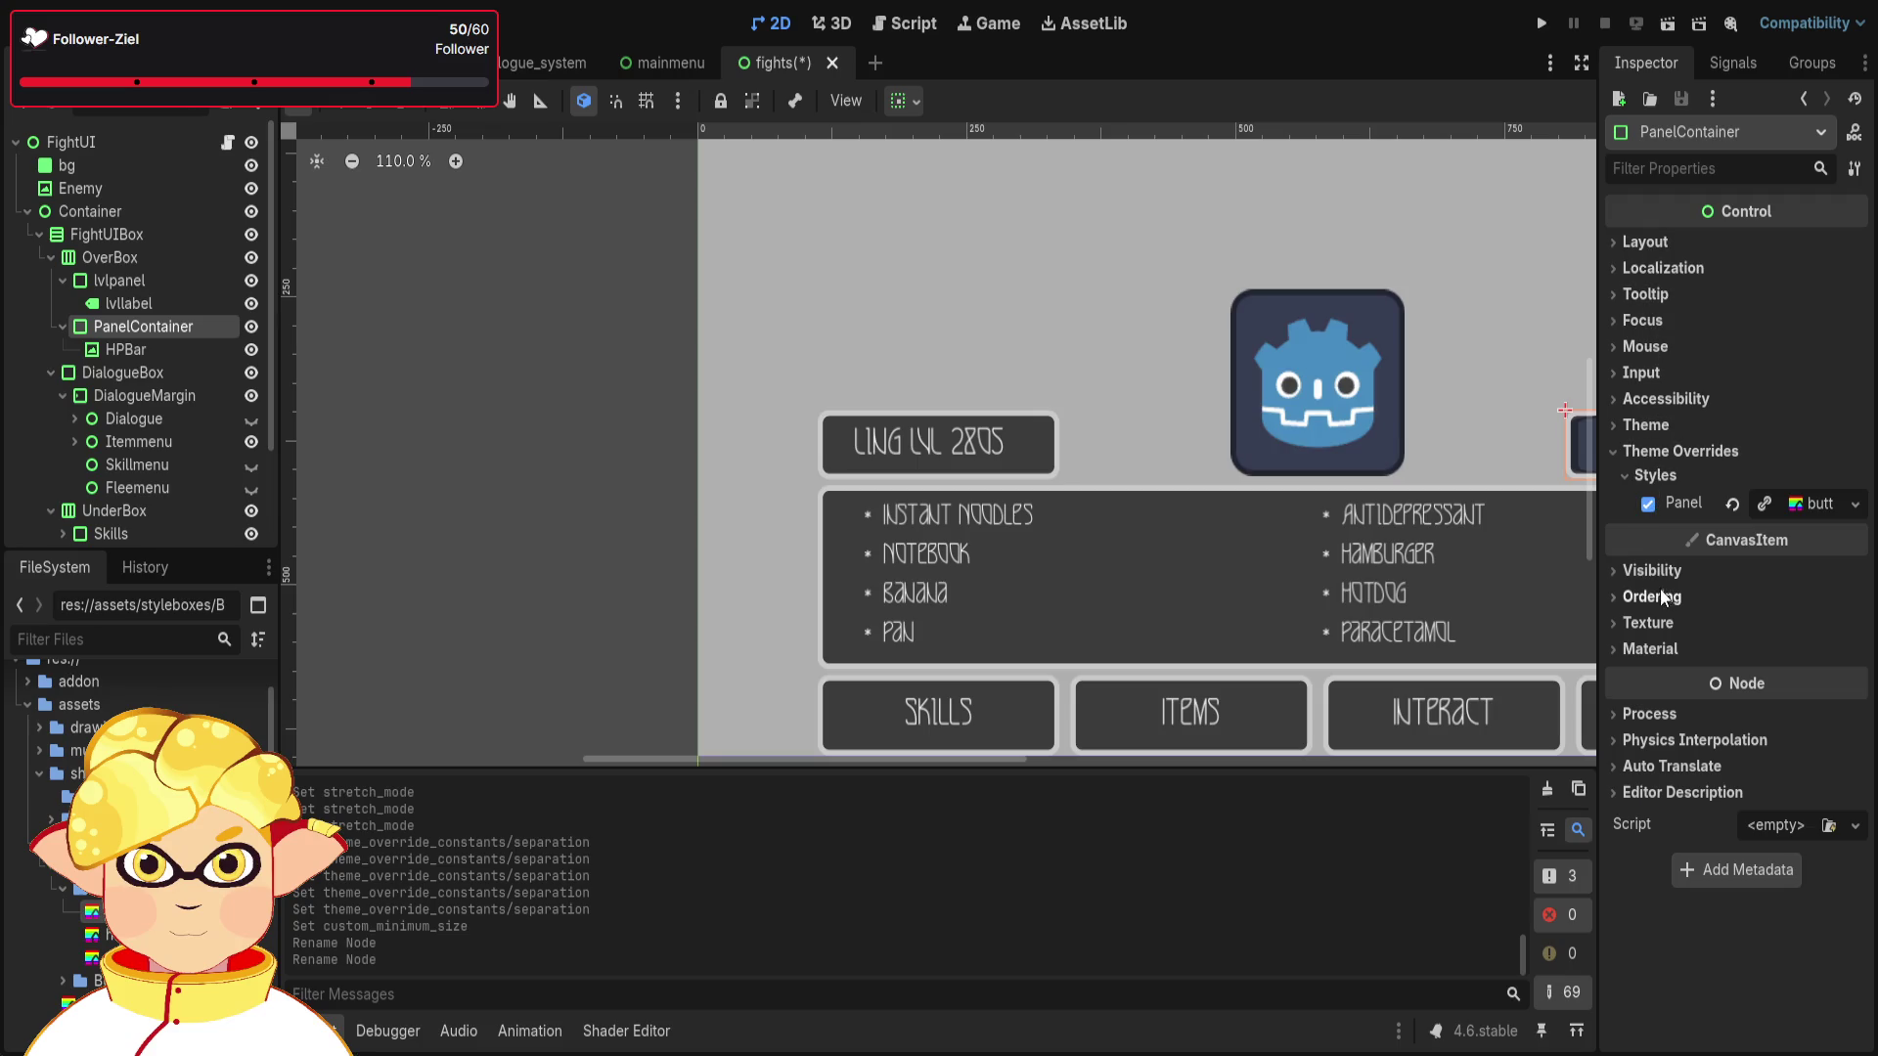
left_click(1644, 424)
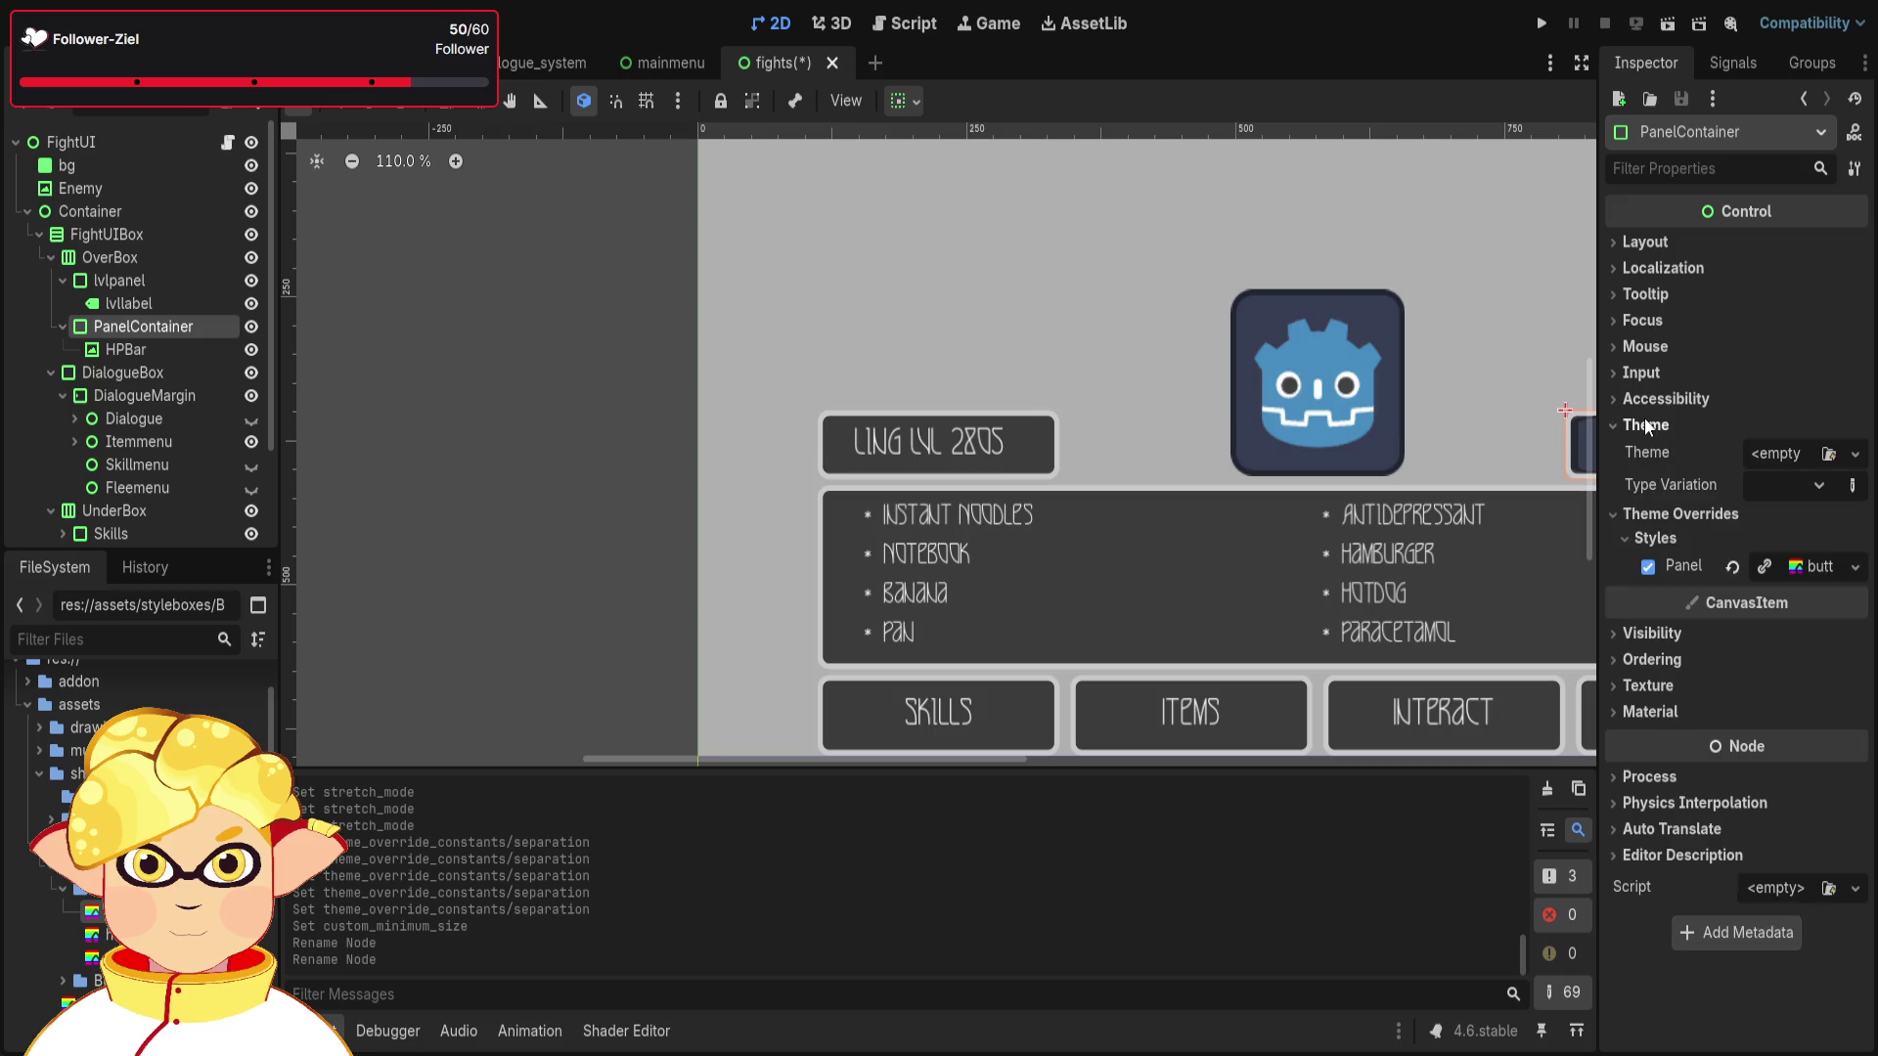
left_click(1645, 424)
left_click(1644, 401)
left_click(1644, 401)
left_click(1639, 374)
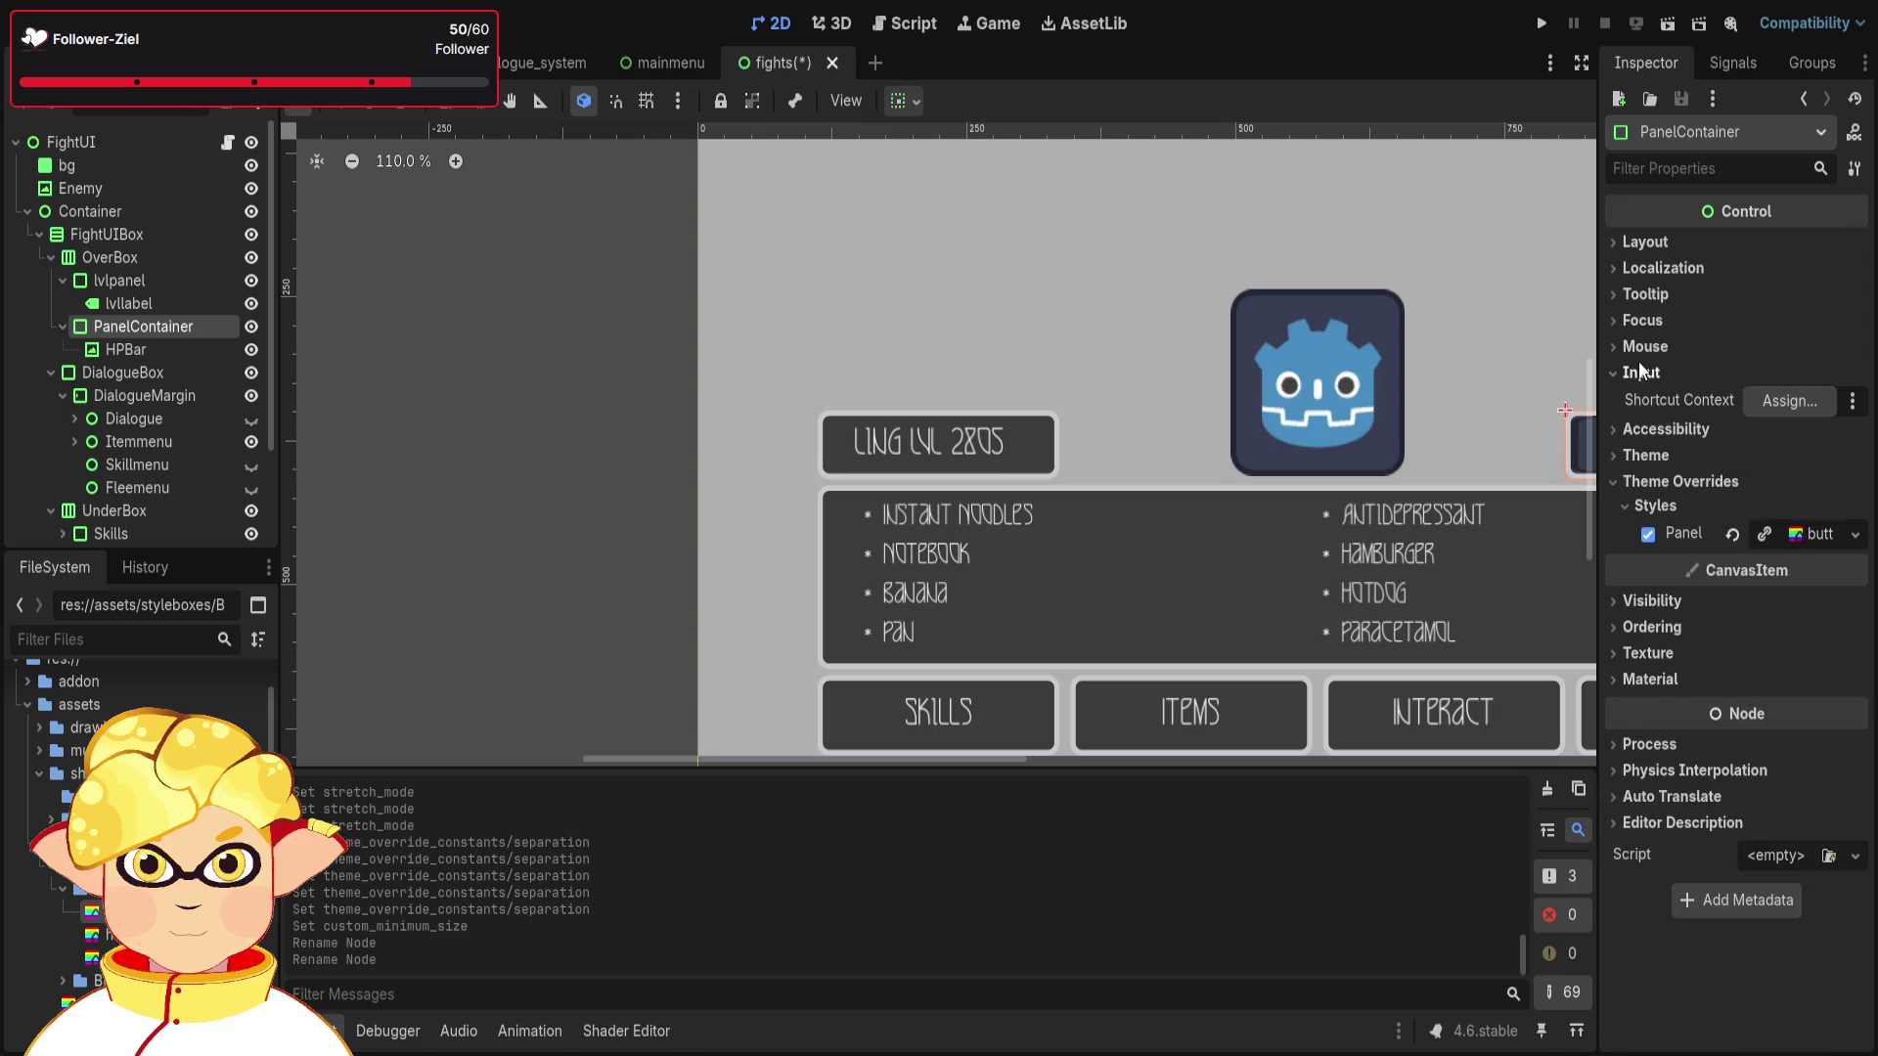
left_click(1637, 346)
left_click(1635, 320)
left_click(1633, 294)
left_click(1631, 269)
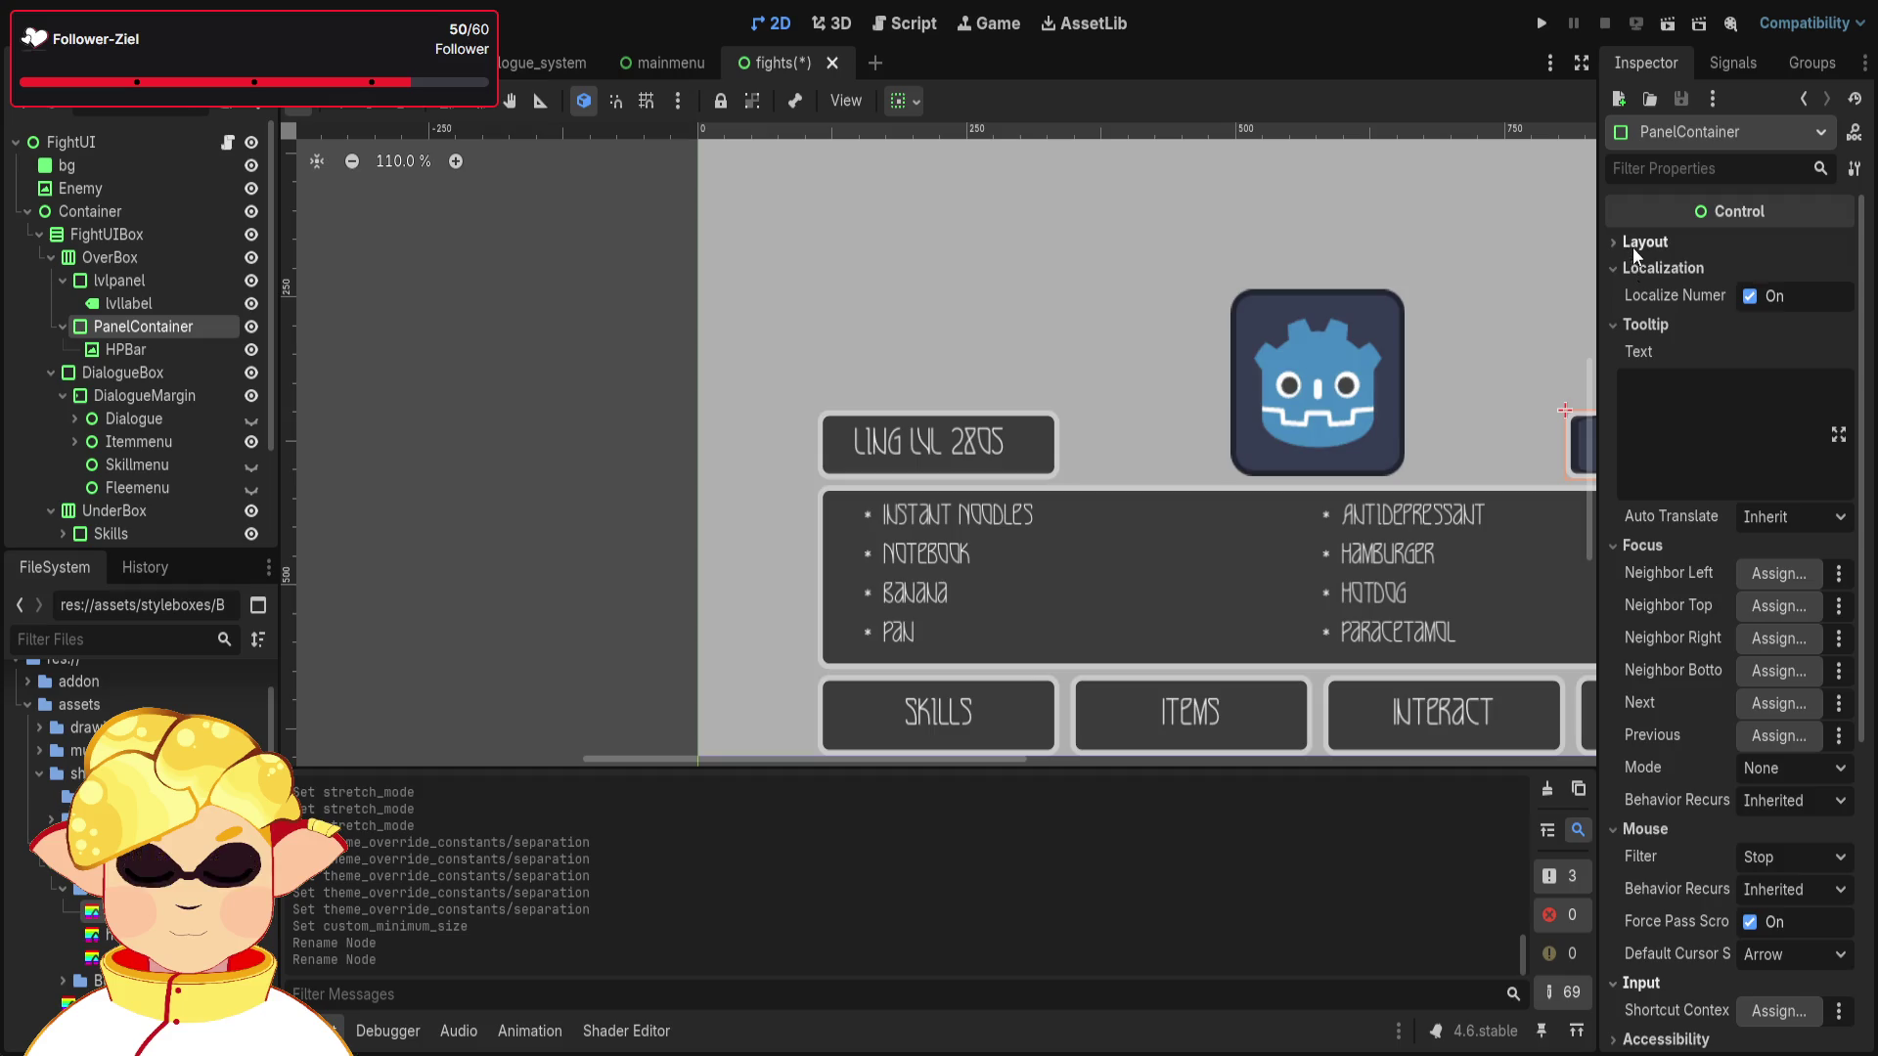
left_click(1633, 242)
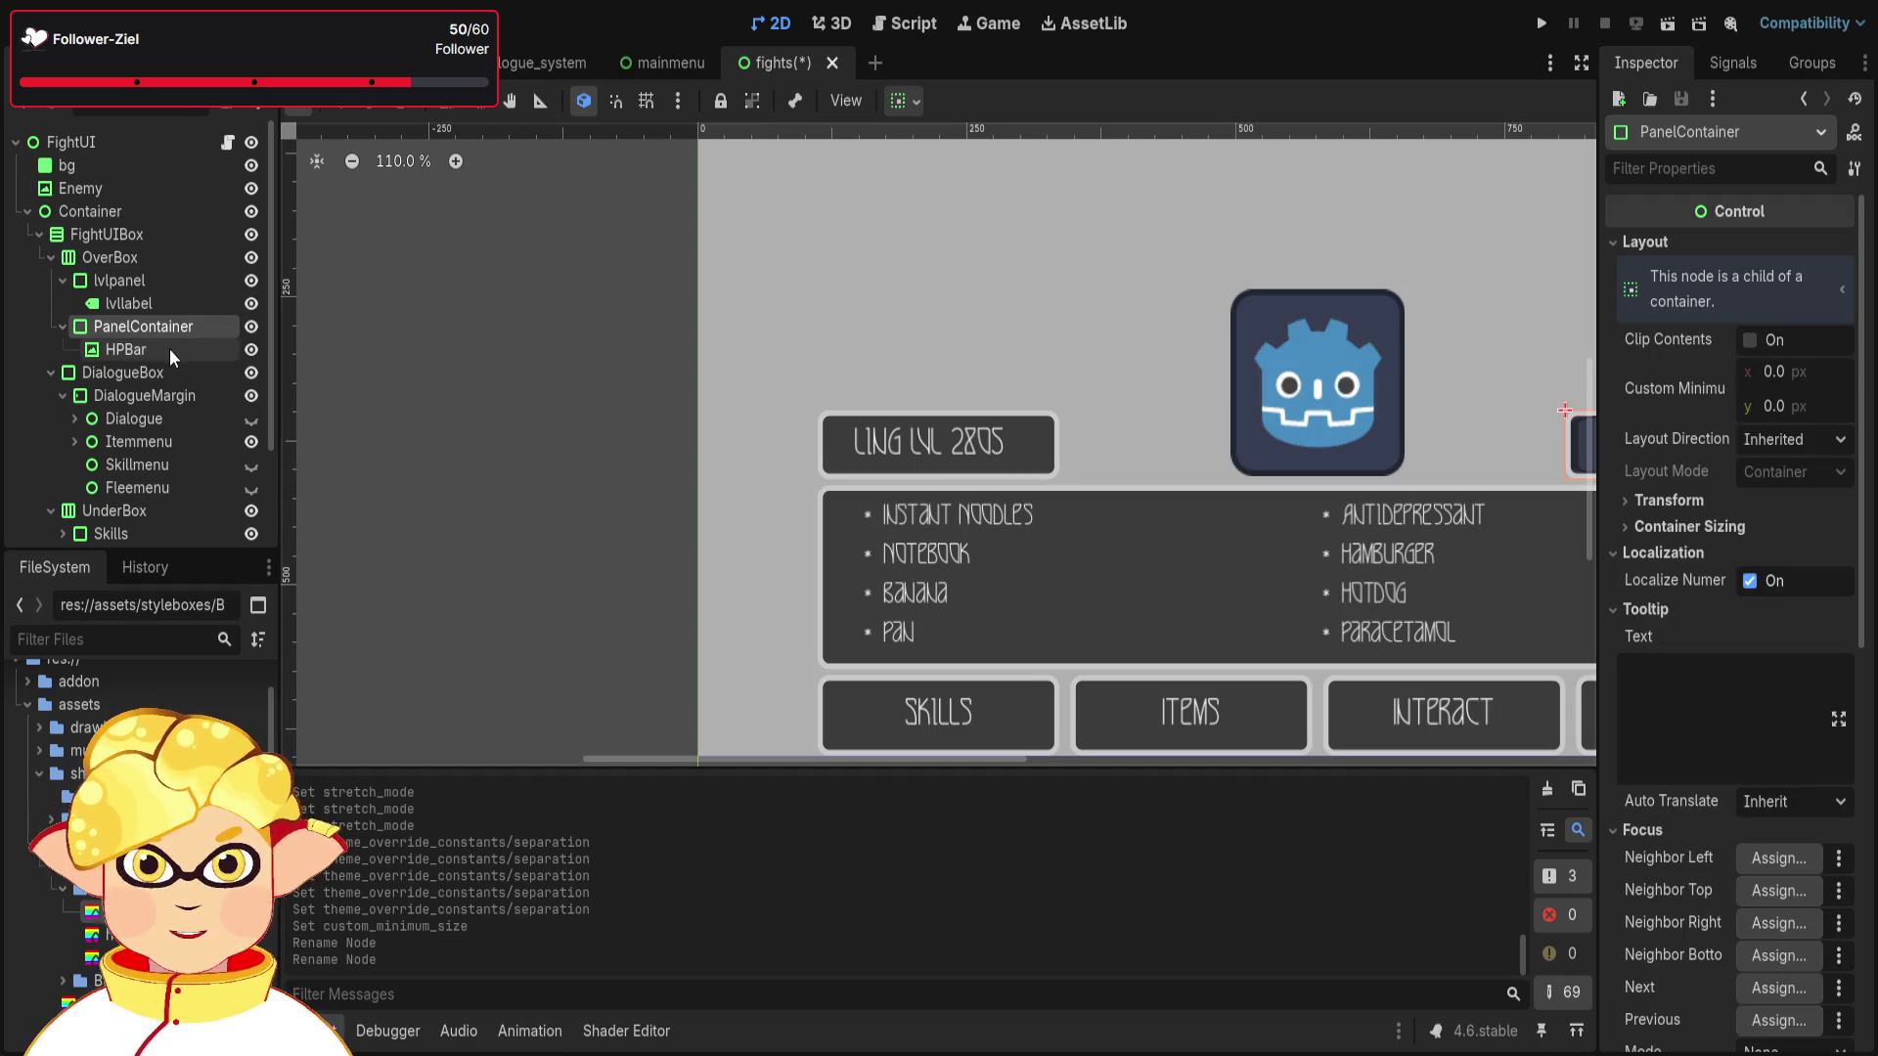
left_click(125, 280)
scroll(1036, 385, "down", 3)
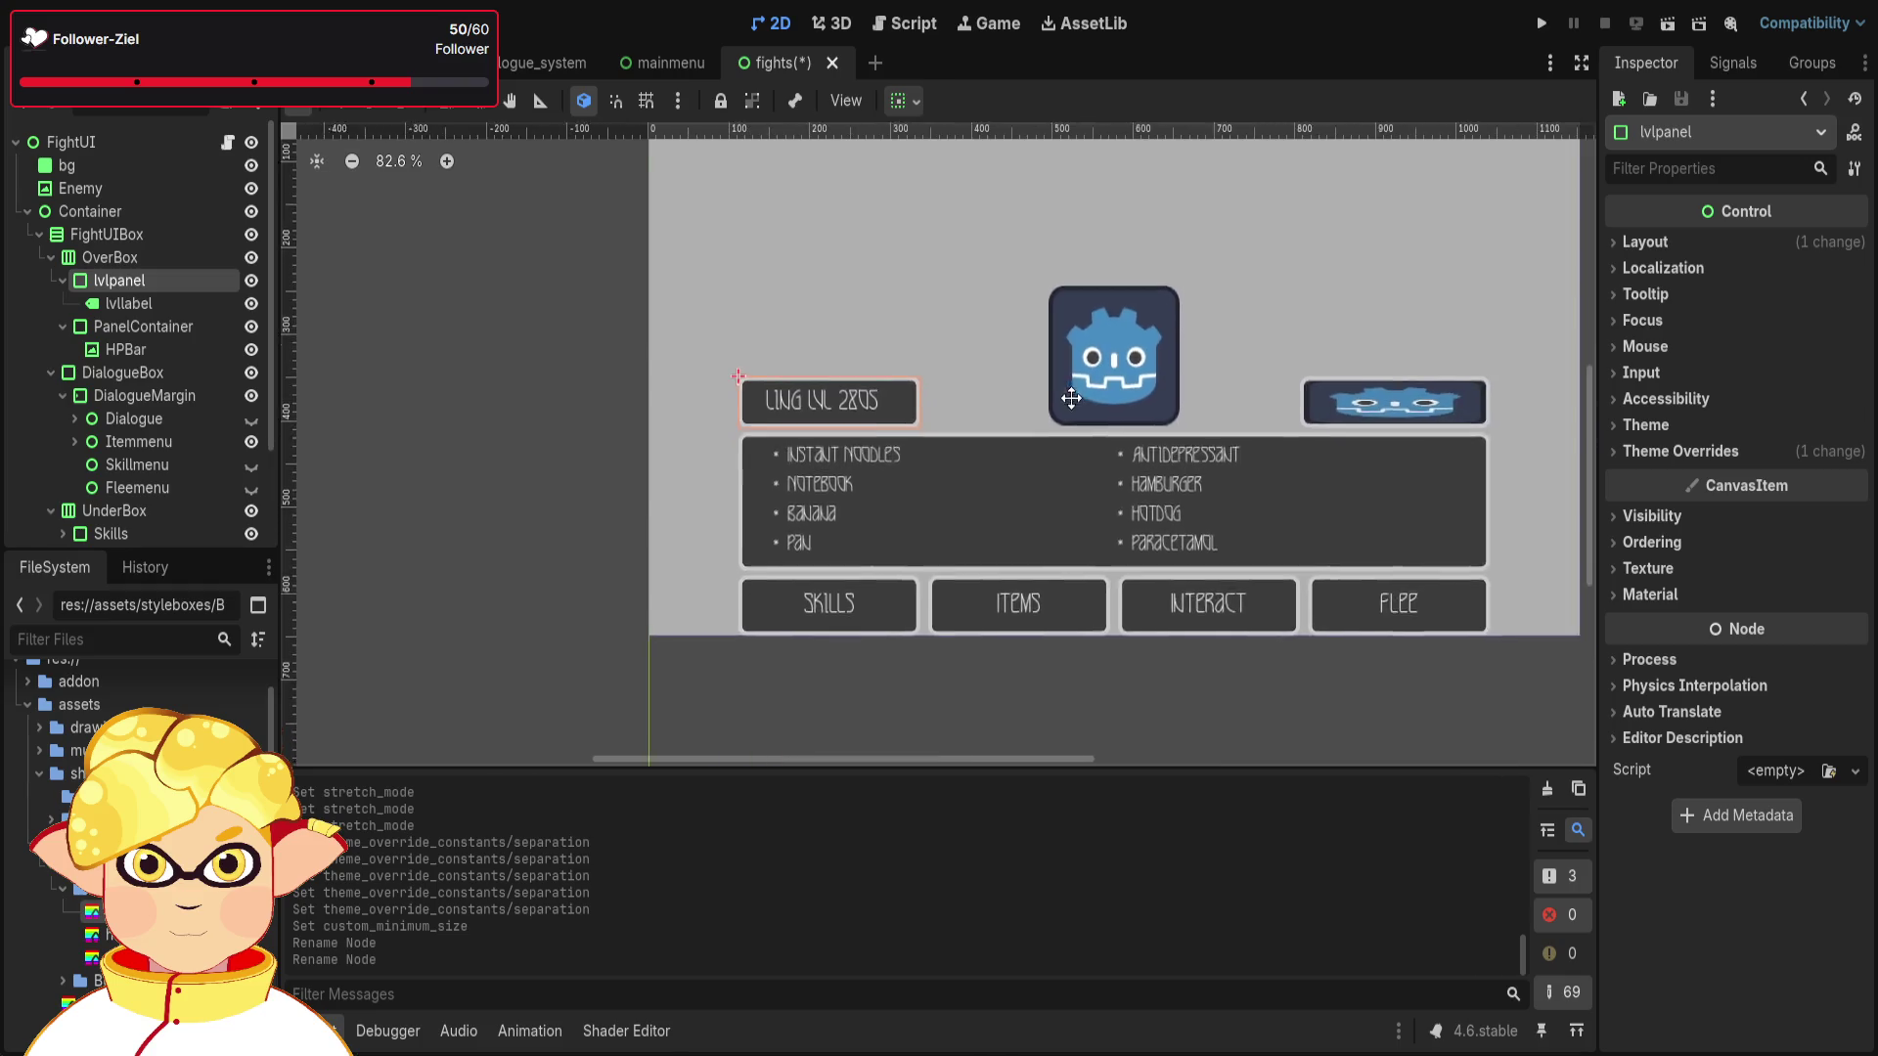
- Rename the HP panel container to hppanel
left_click(1639, 243)
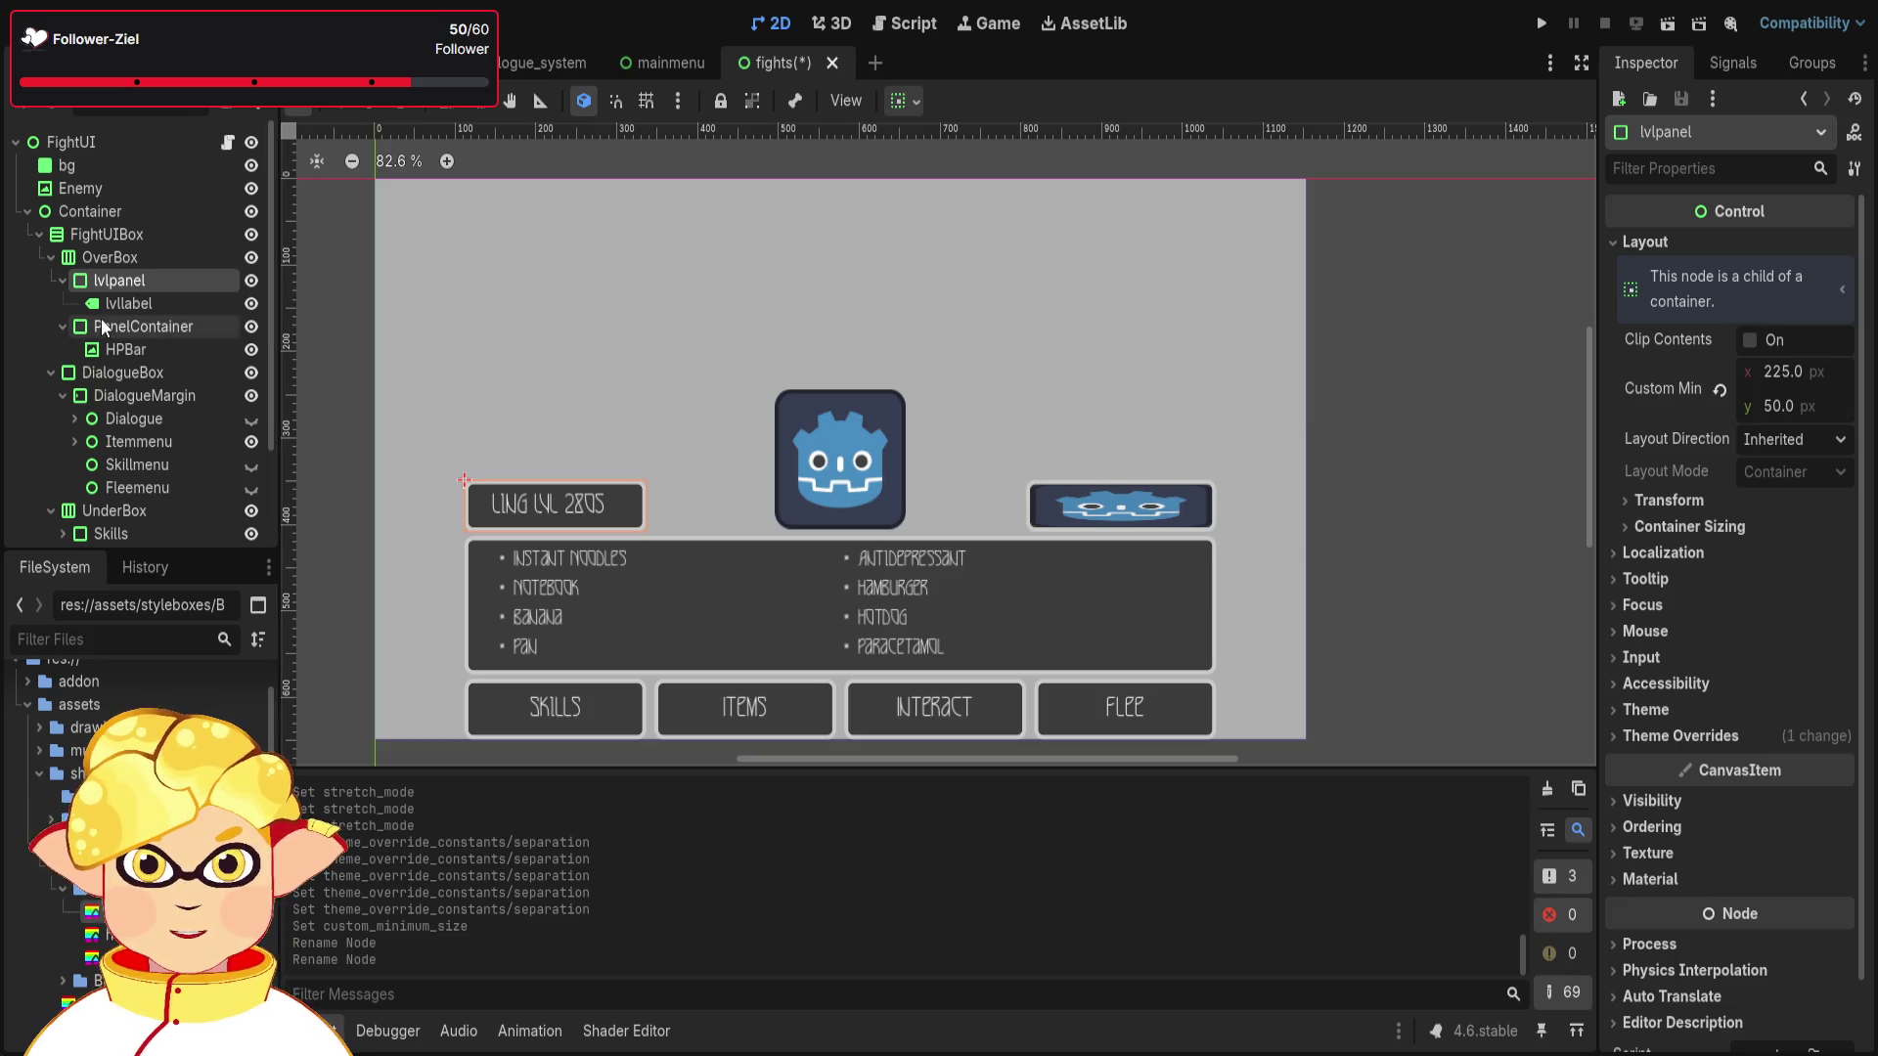
left_click(170, 326)
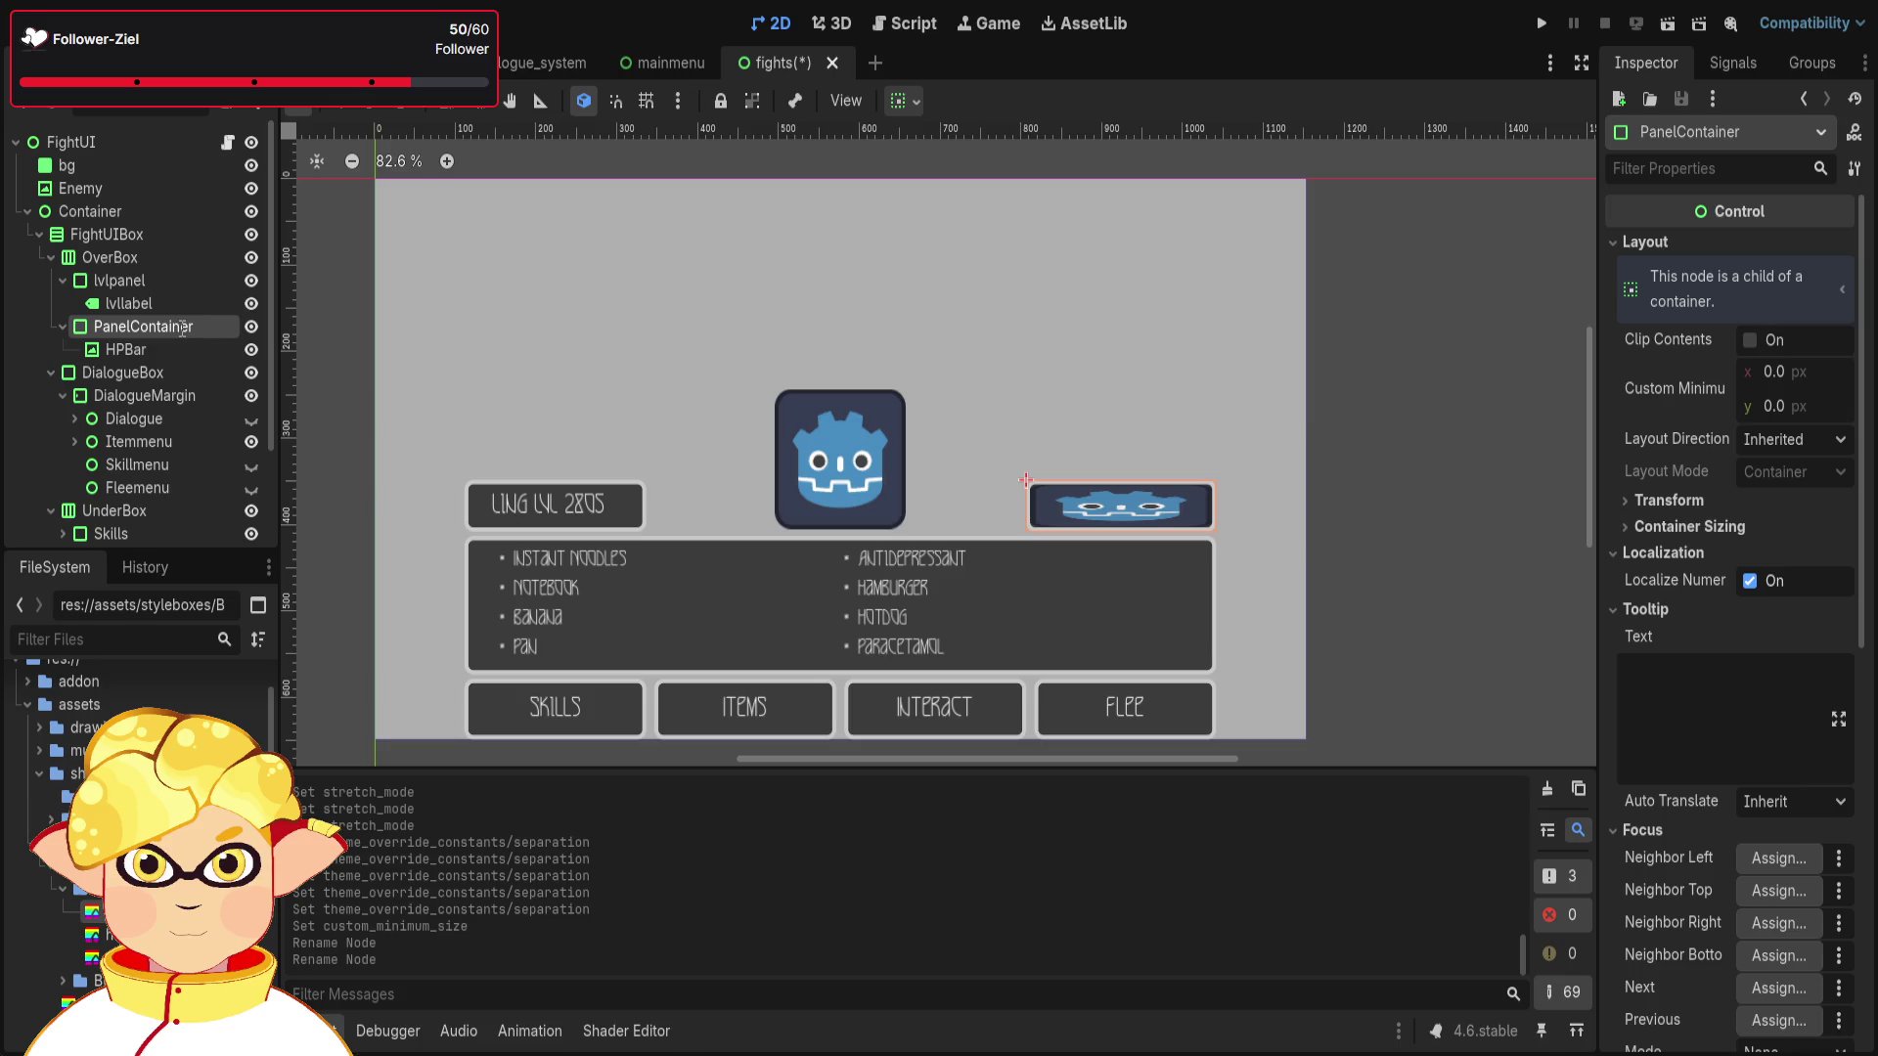
type("hppanel")
key("Return")
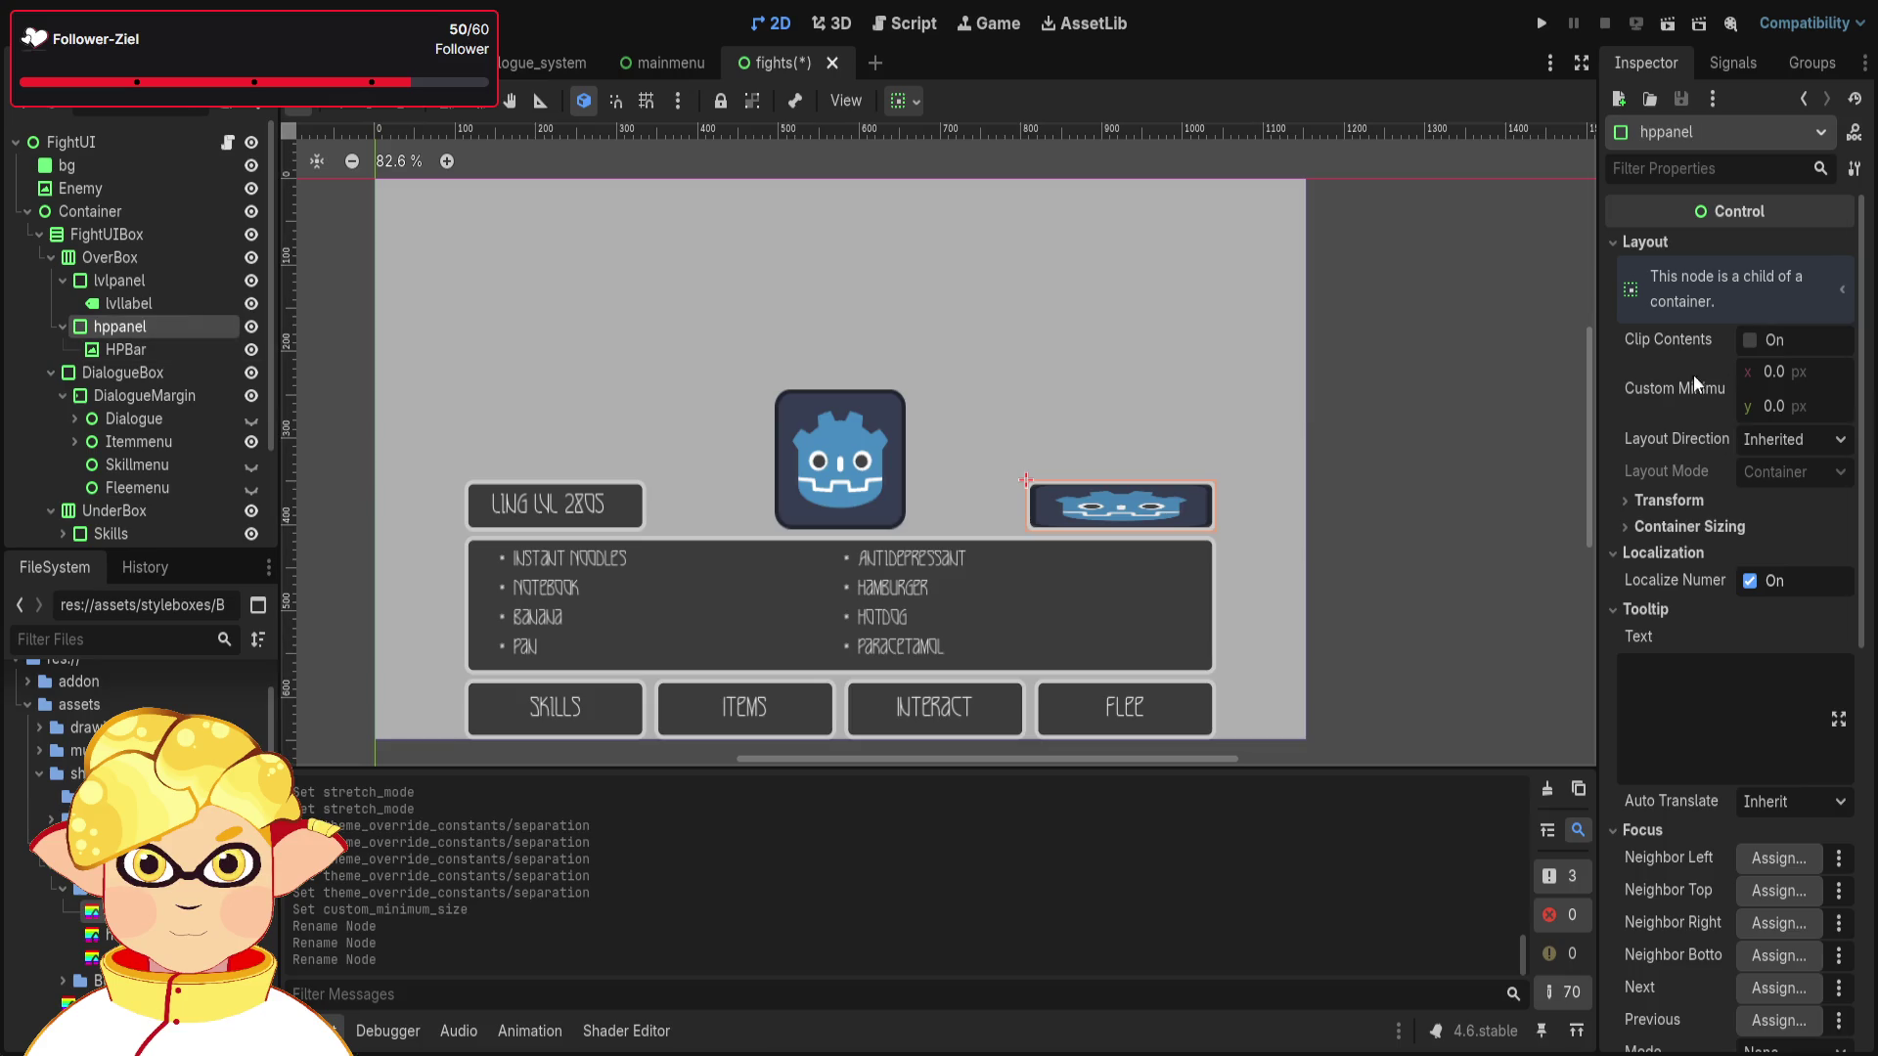
- Give hppanel the level panel's 225 × 50 custom minimum size
left_click(152, 282)
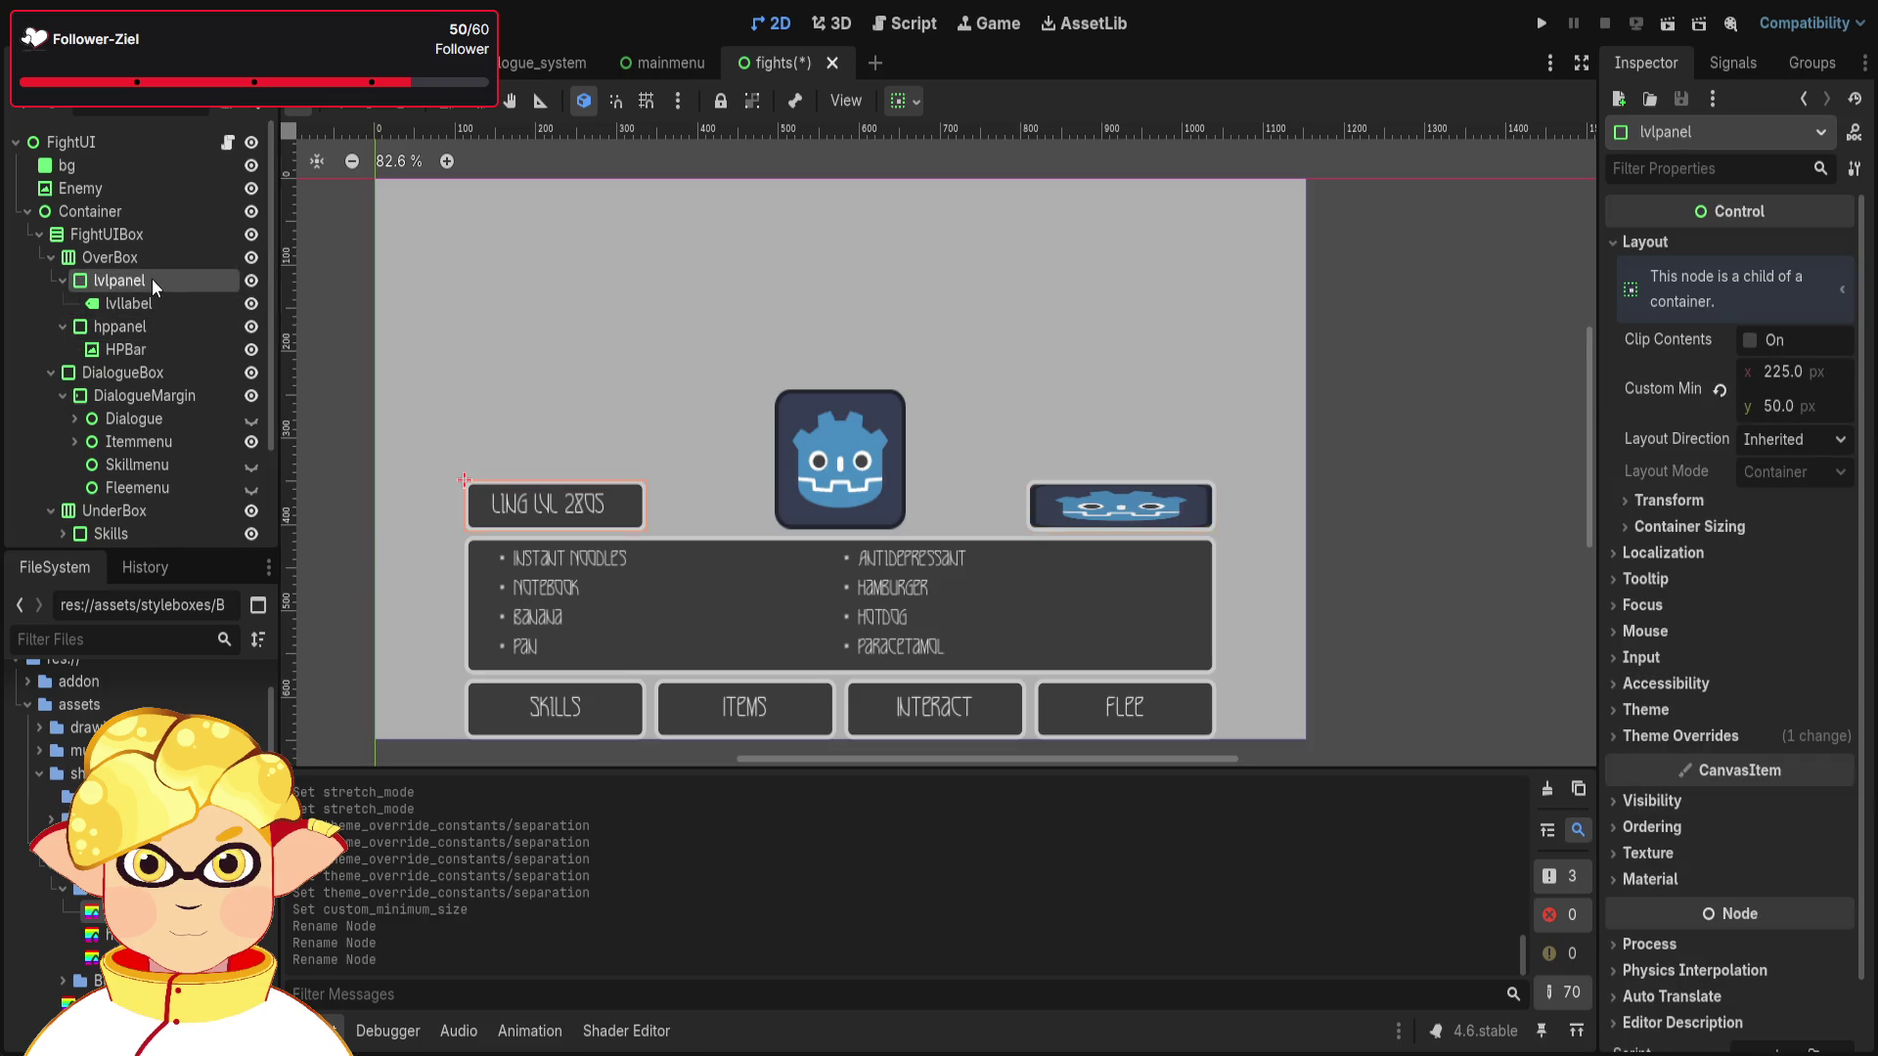
left_click(1794, 372)
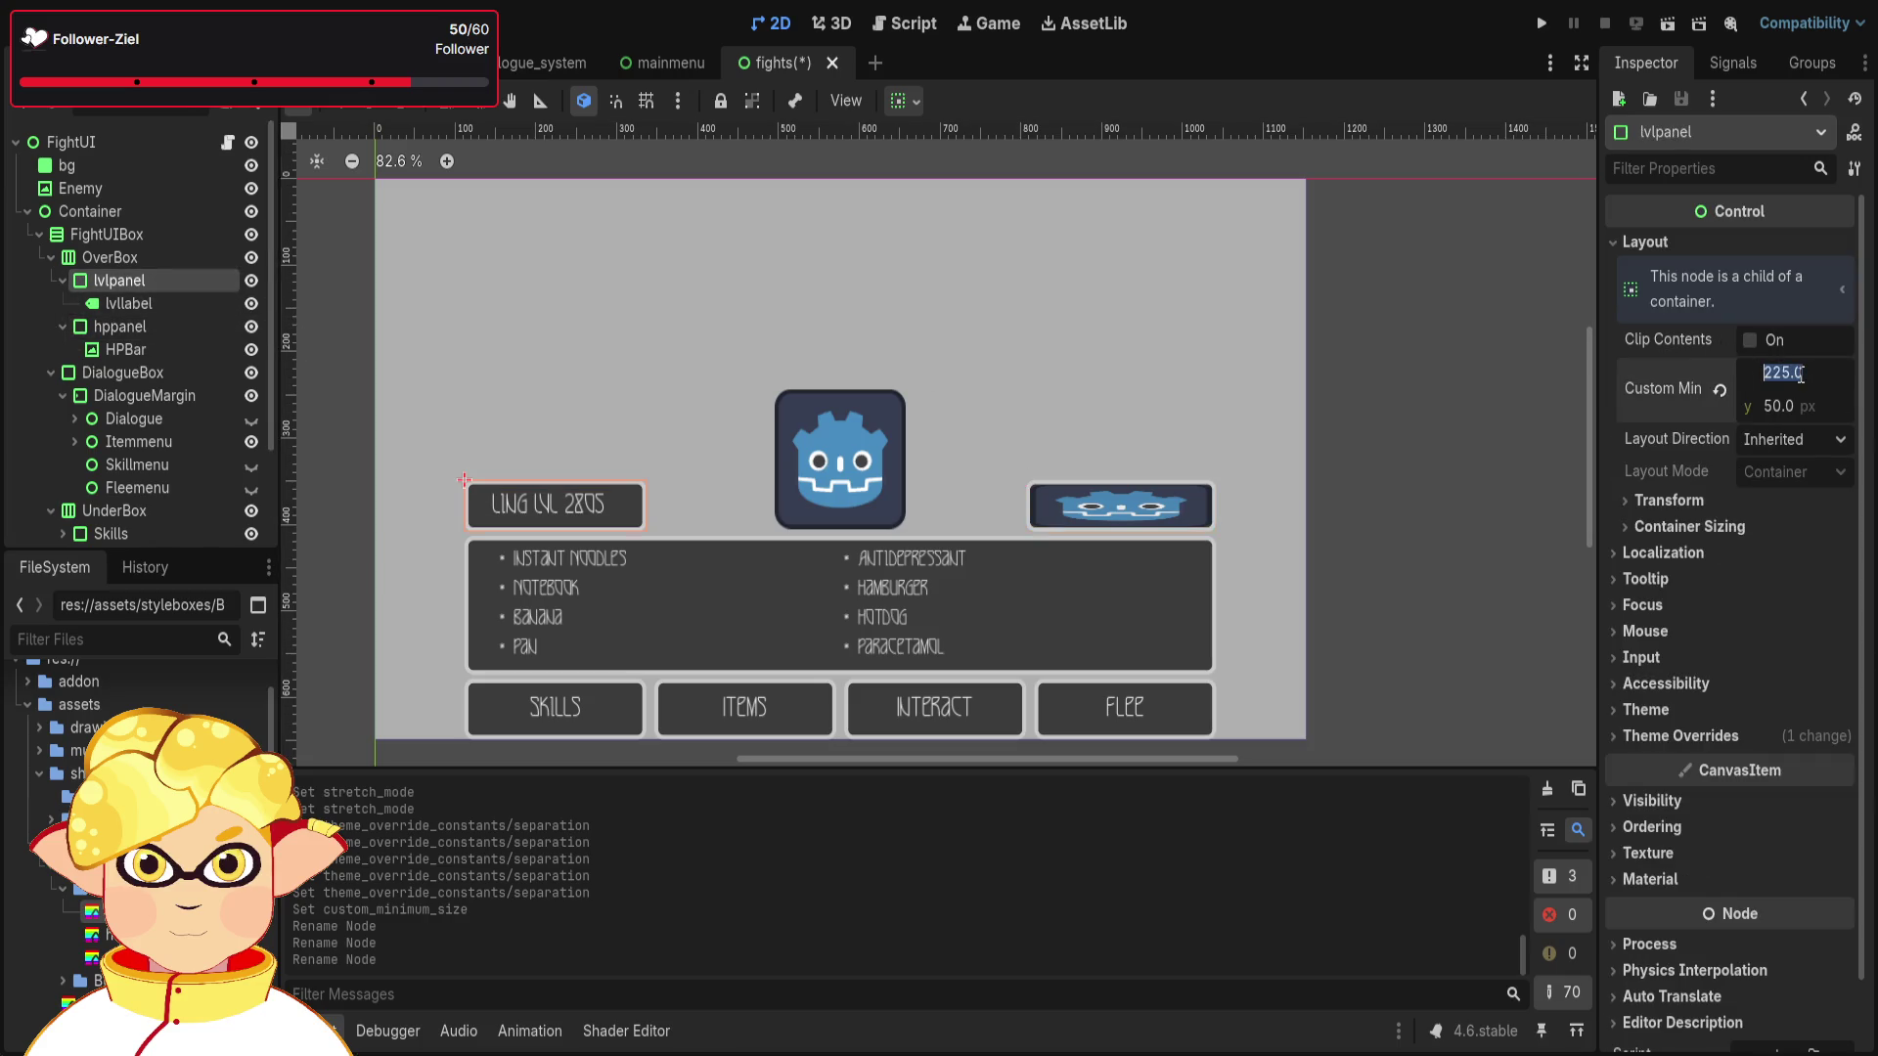
left_click(167, 323)
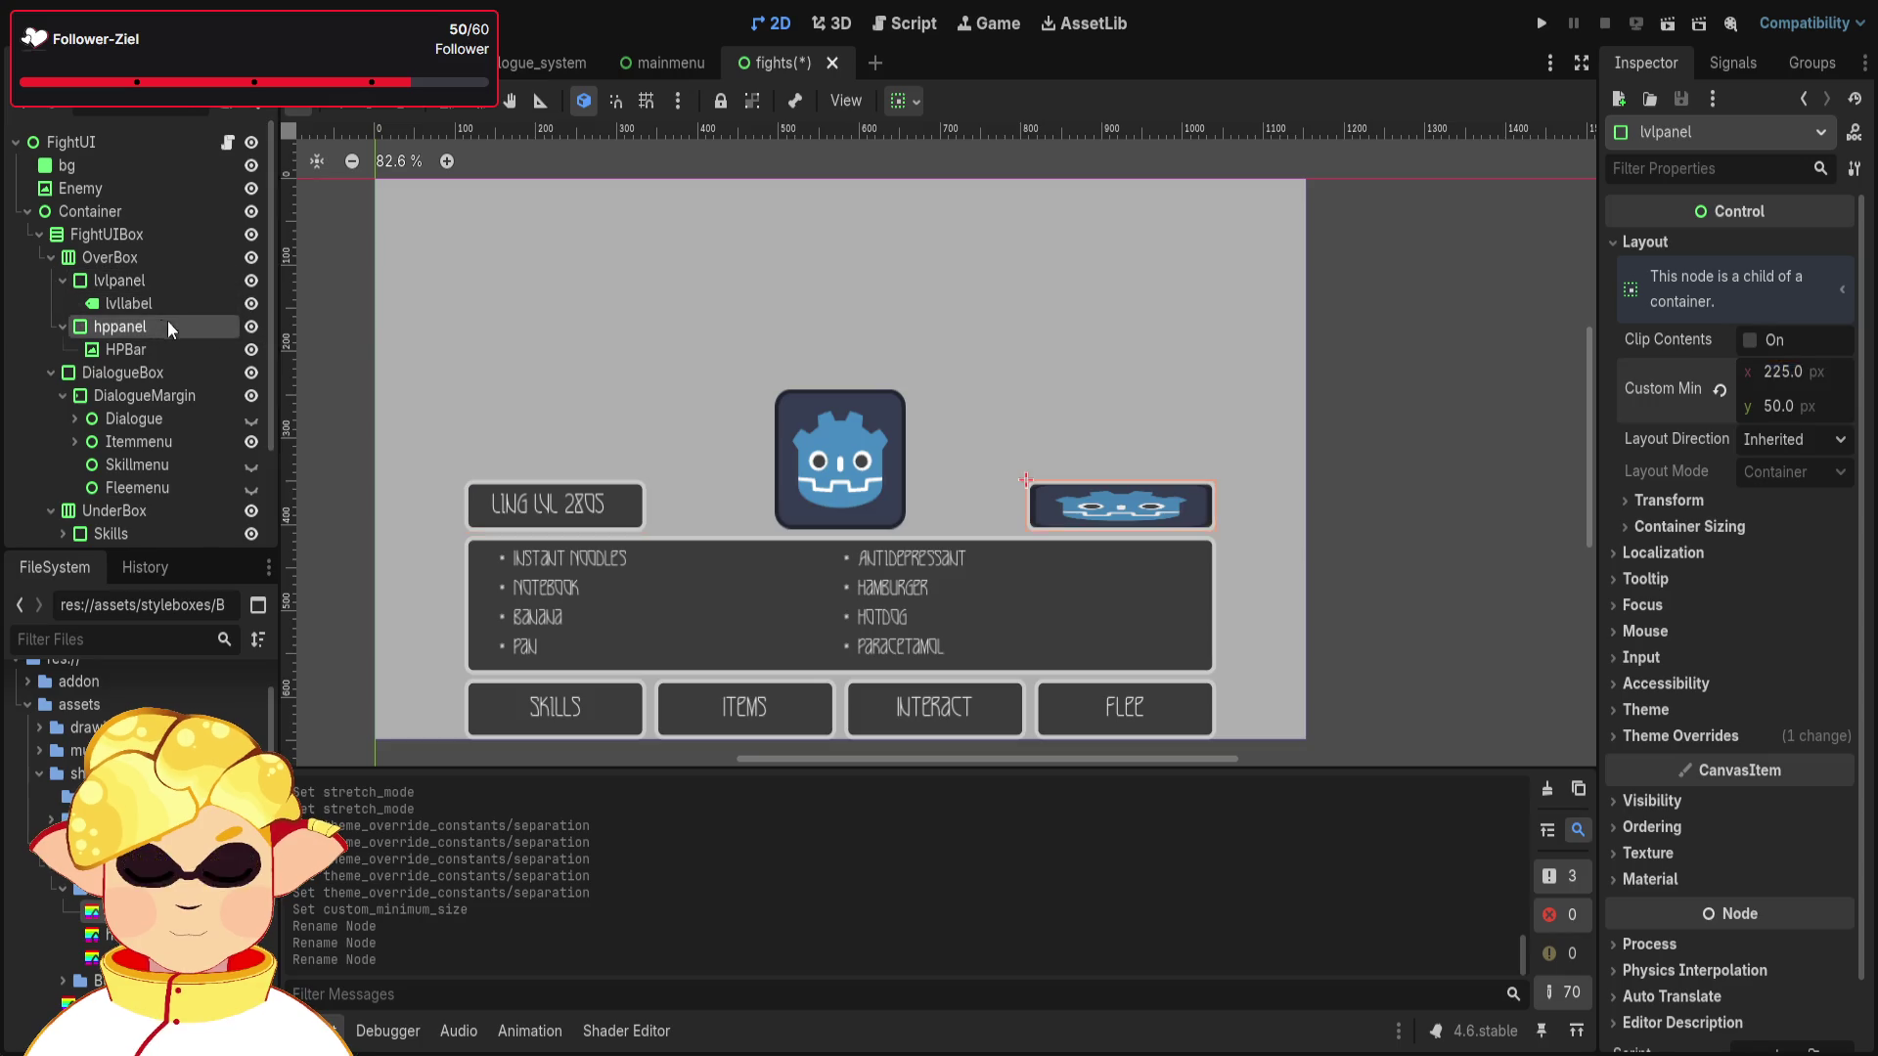
left_click(1793, 370)
type("225")
left_click(1790, 407)
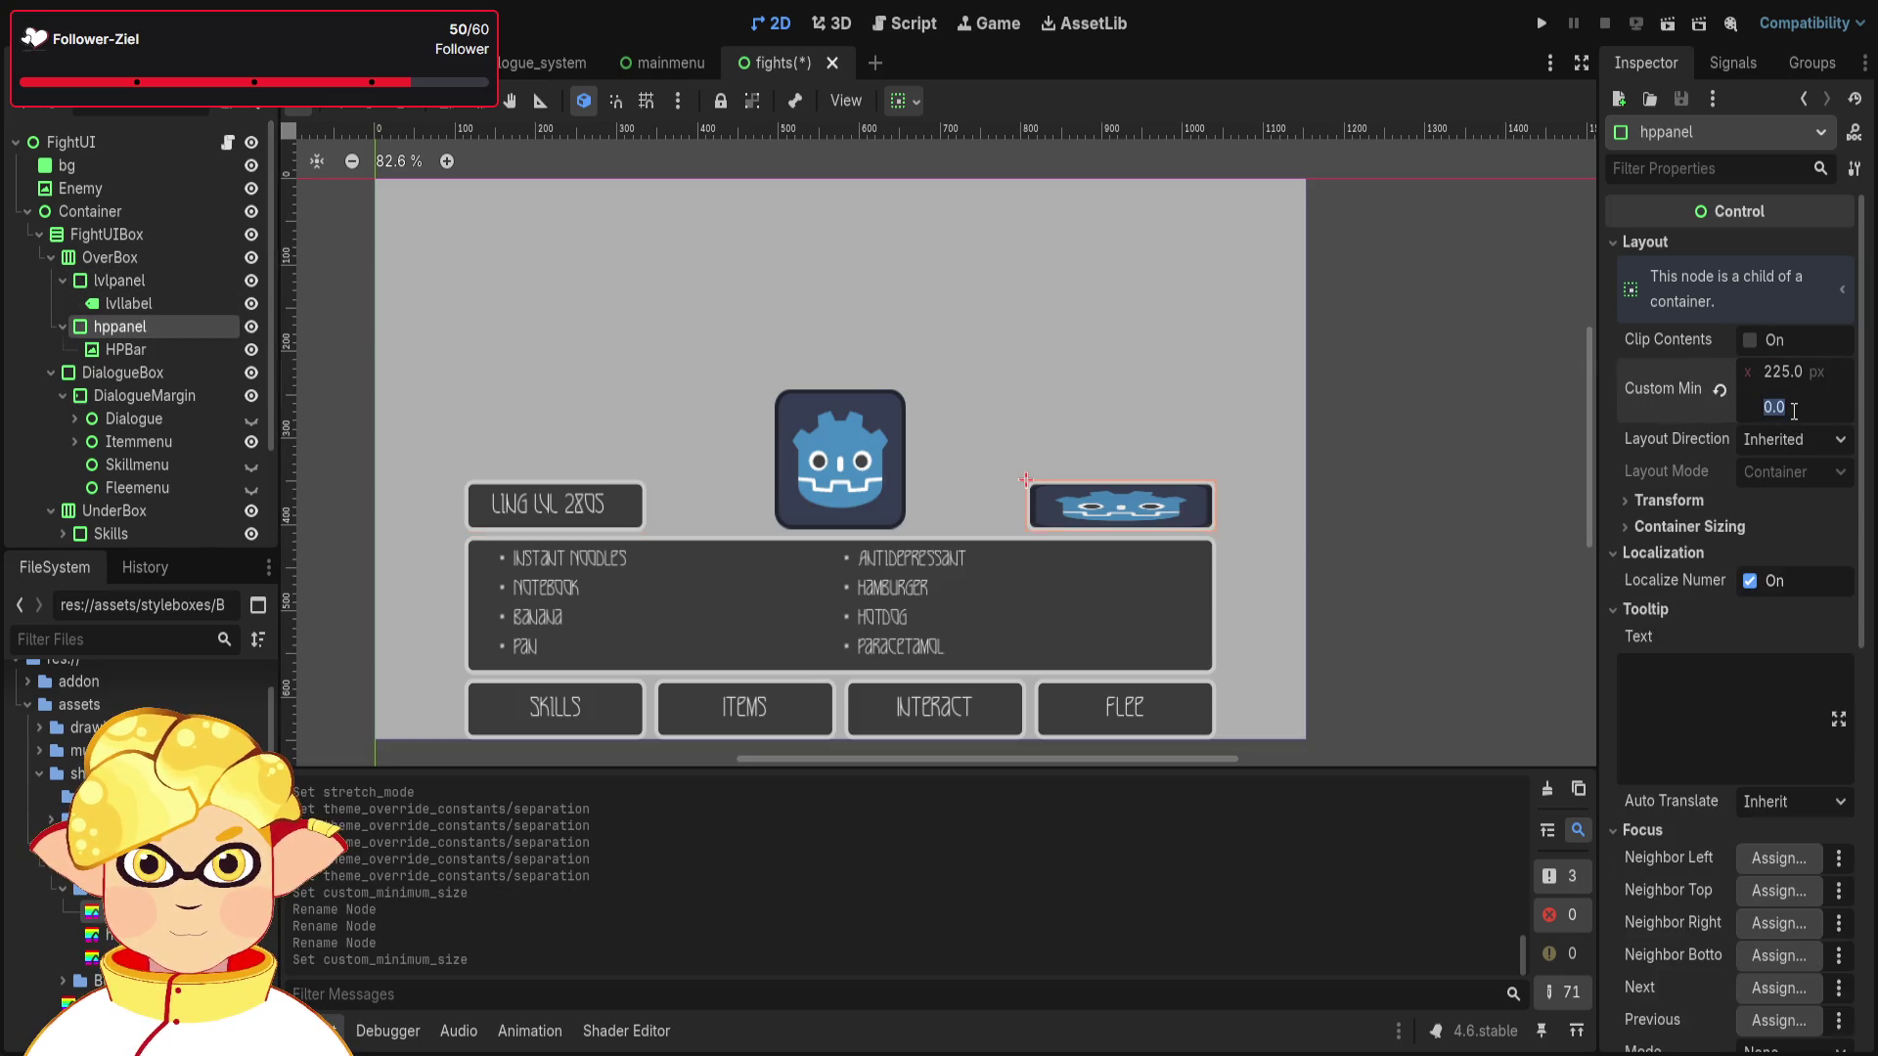
type("50")
key("Return")
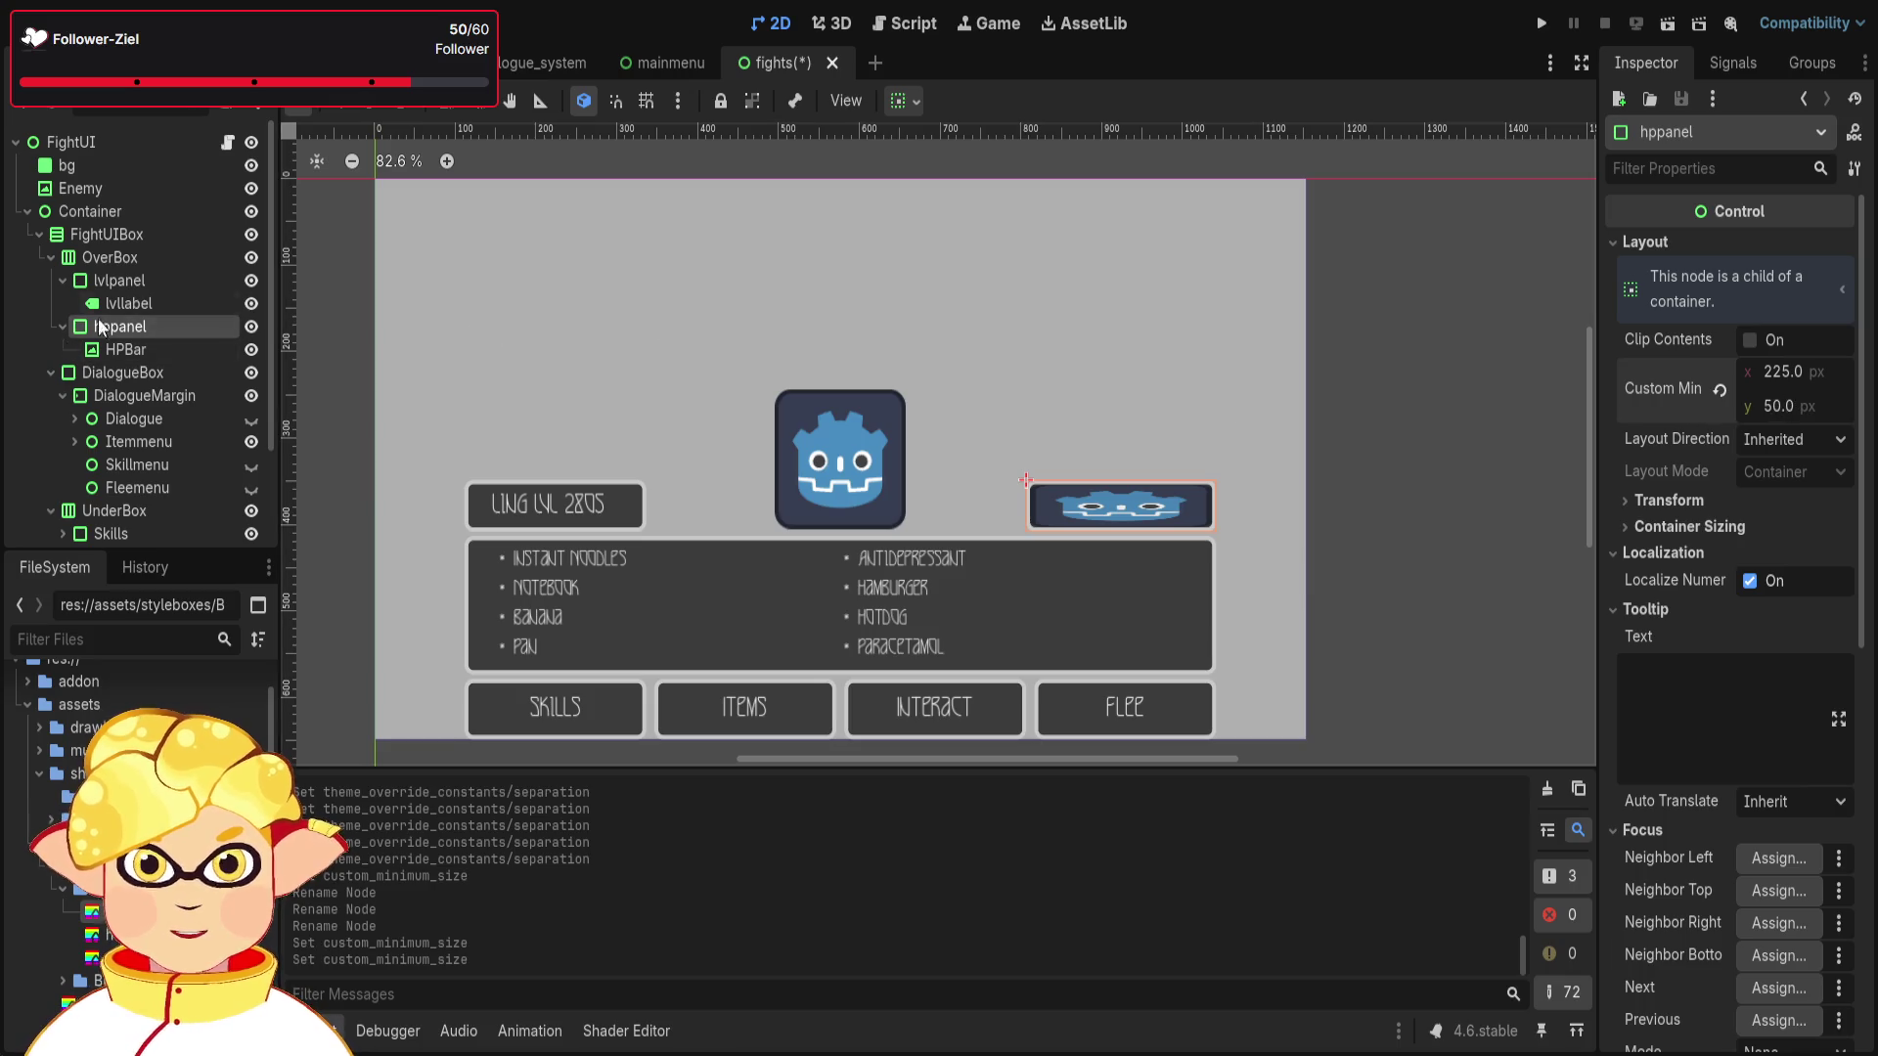
left_click(125, 237)
left_click(124, 259)
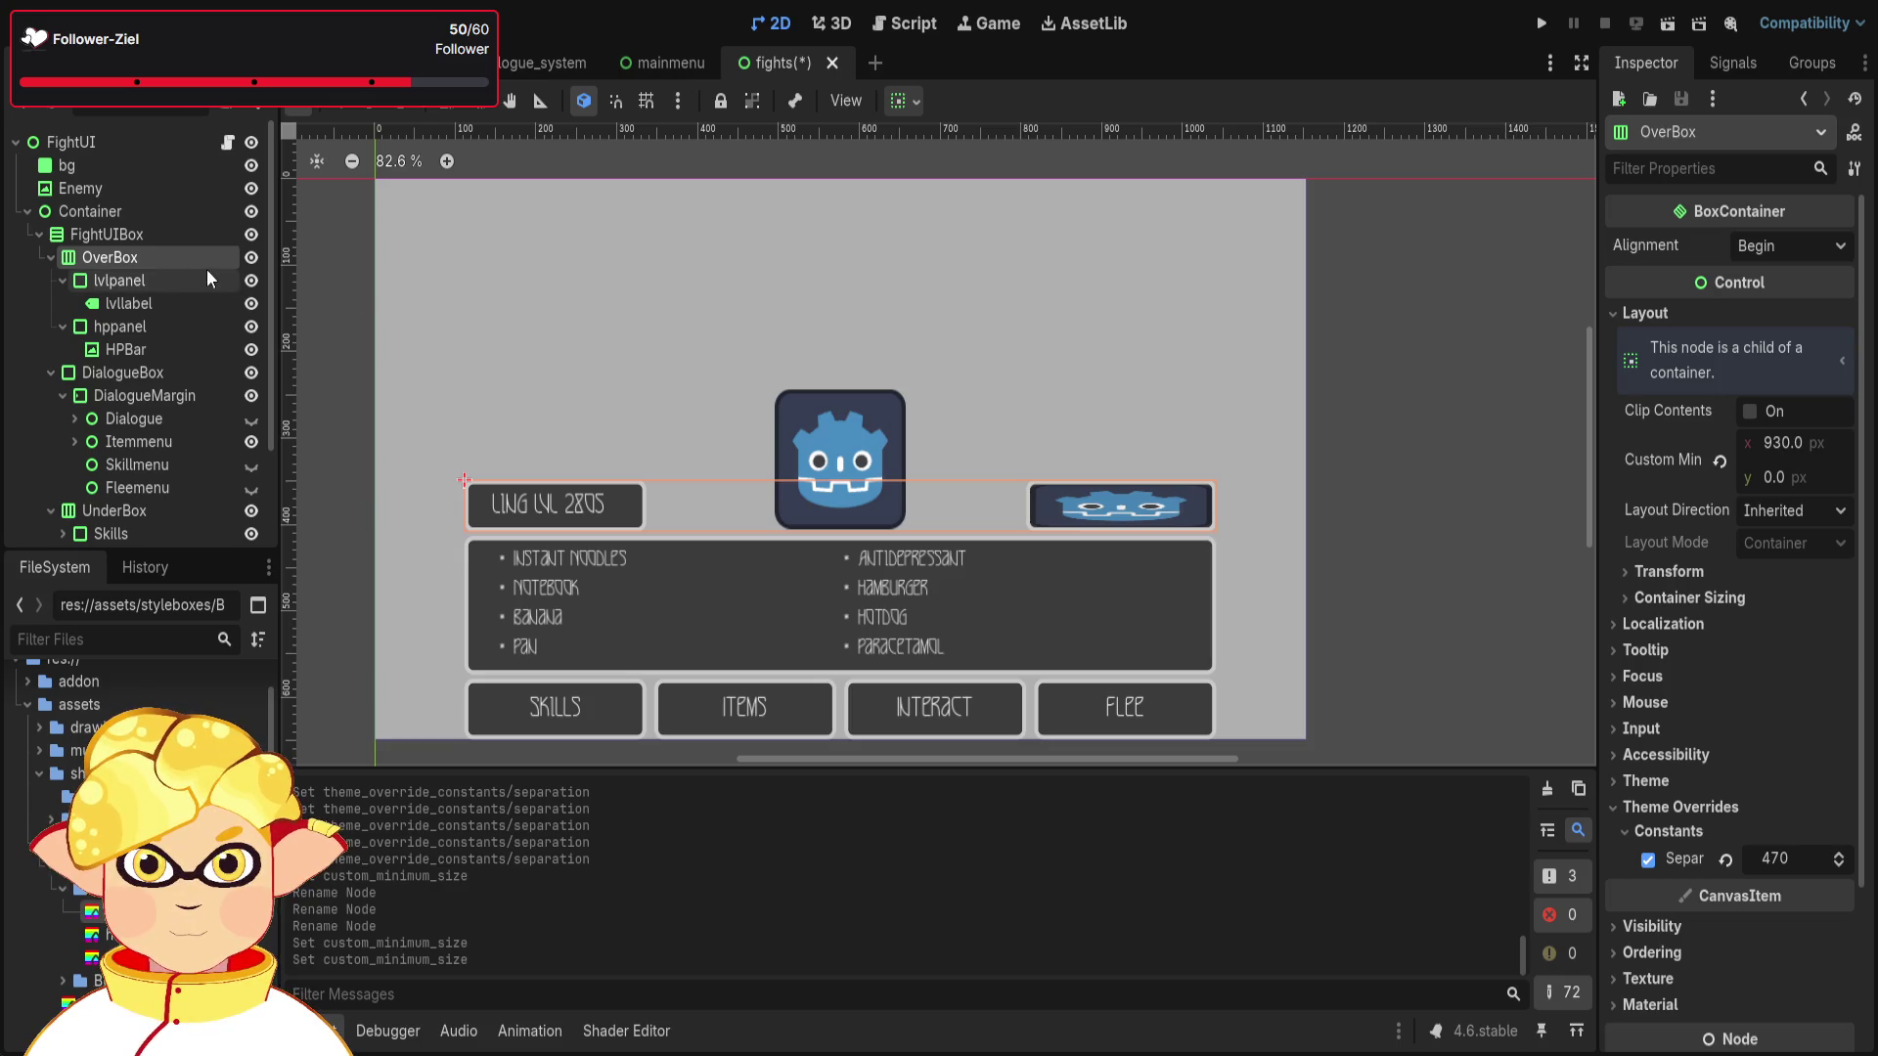
left_click(161, 285)
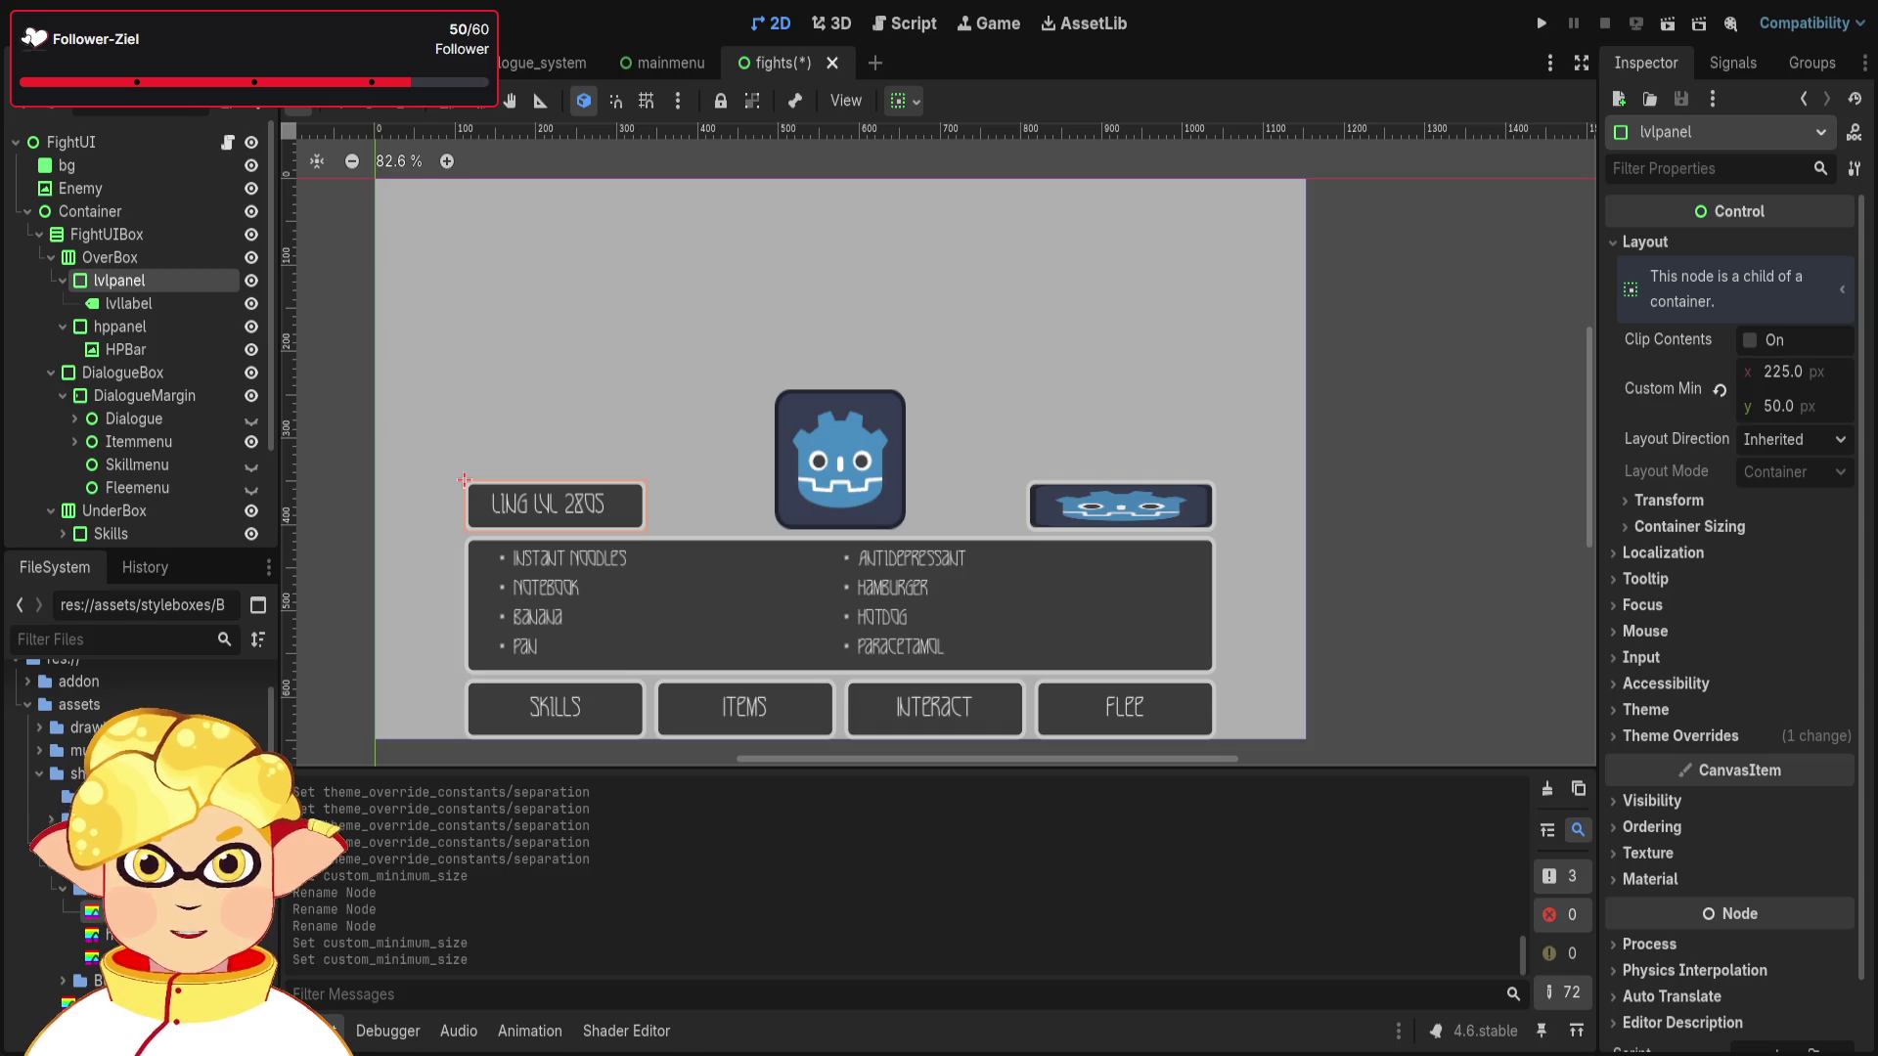
- Raise OverBox's separation to 480 and compare the HP panel's edge with the item list
left_click(133, 236)
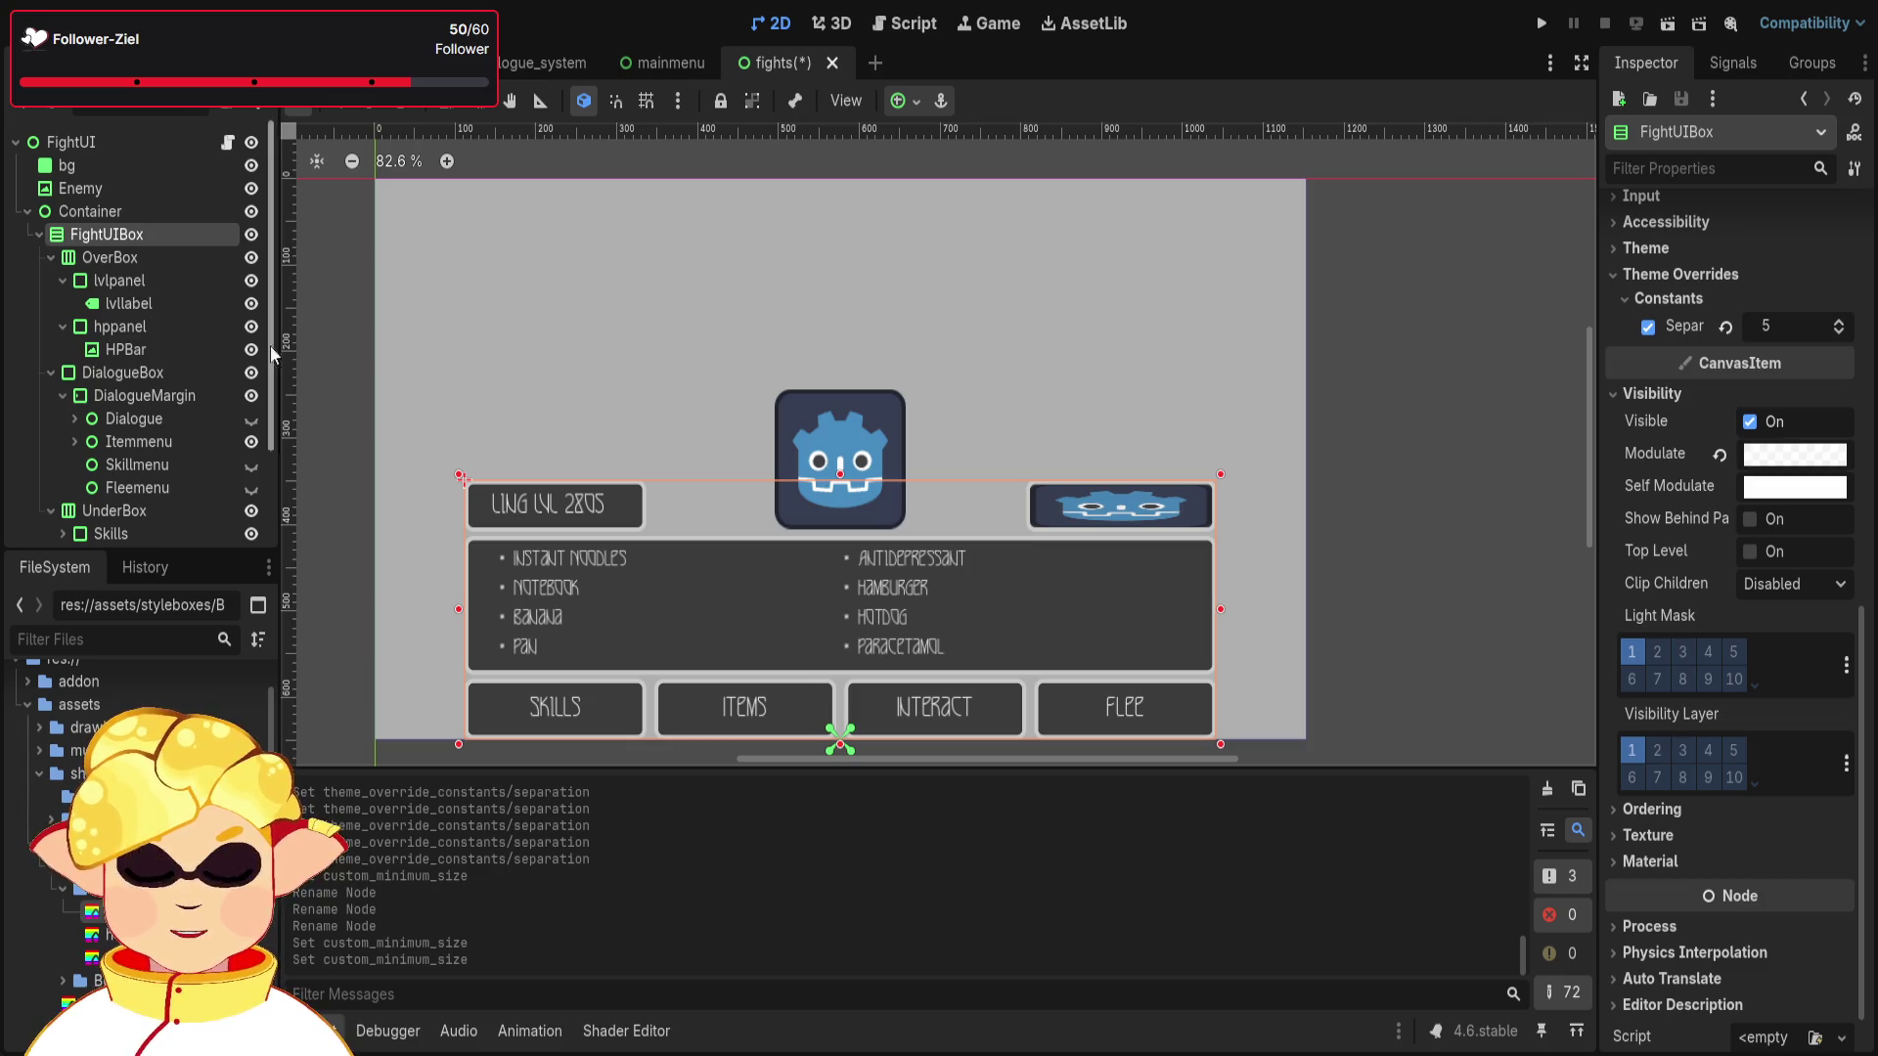
left_click(139, 258)
scroll(1757, 620, "down", 3)
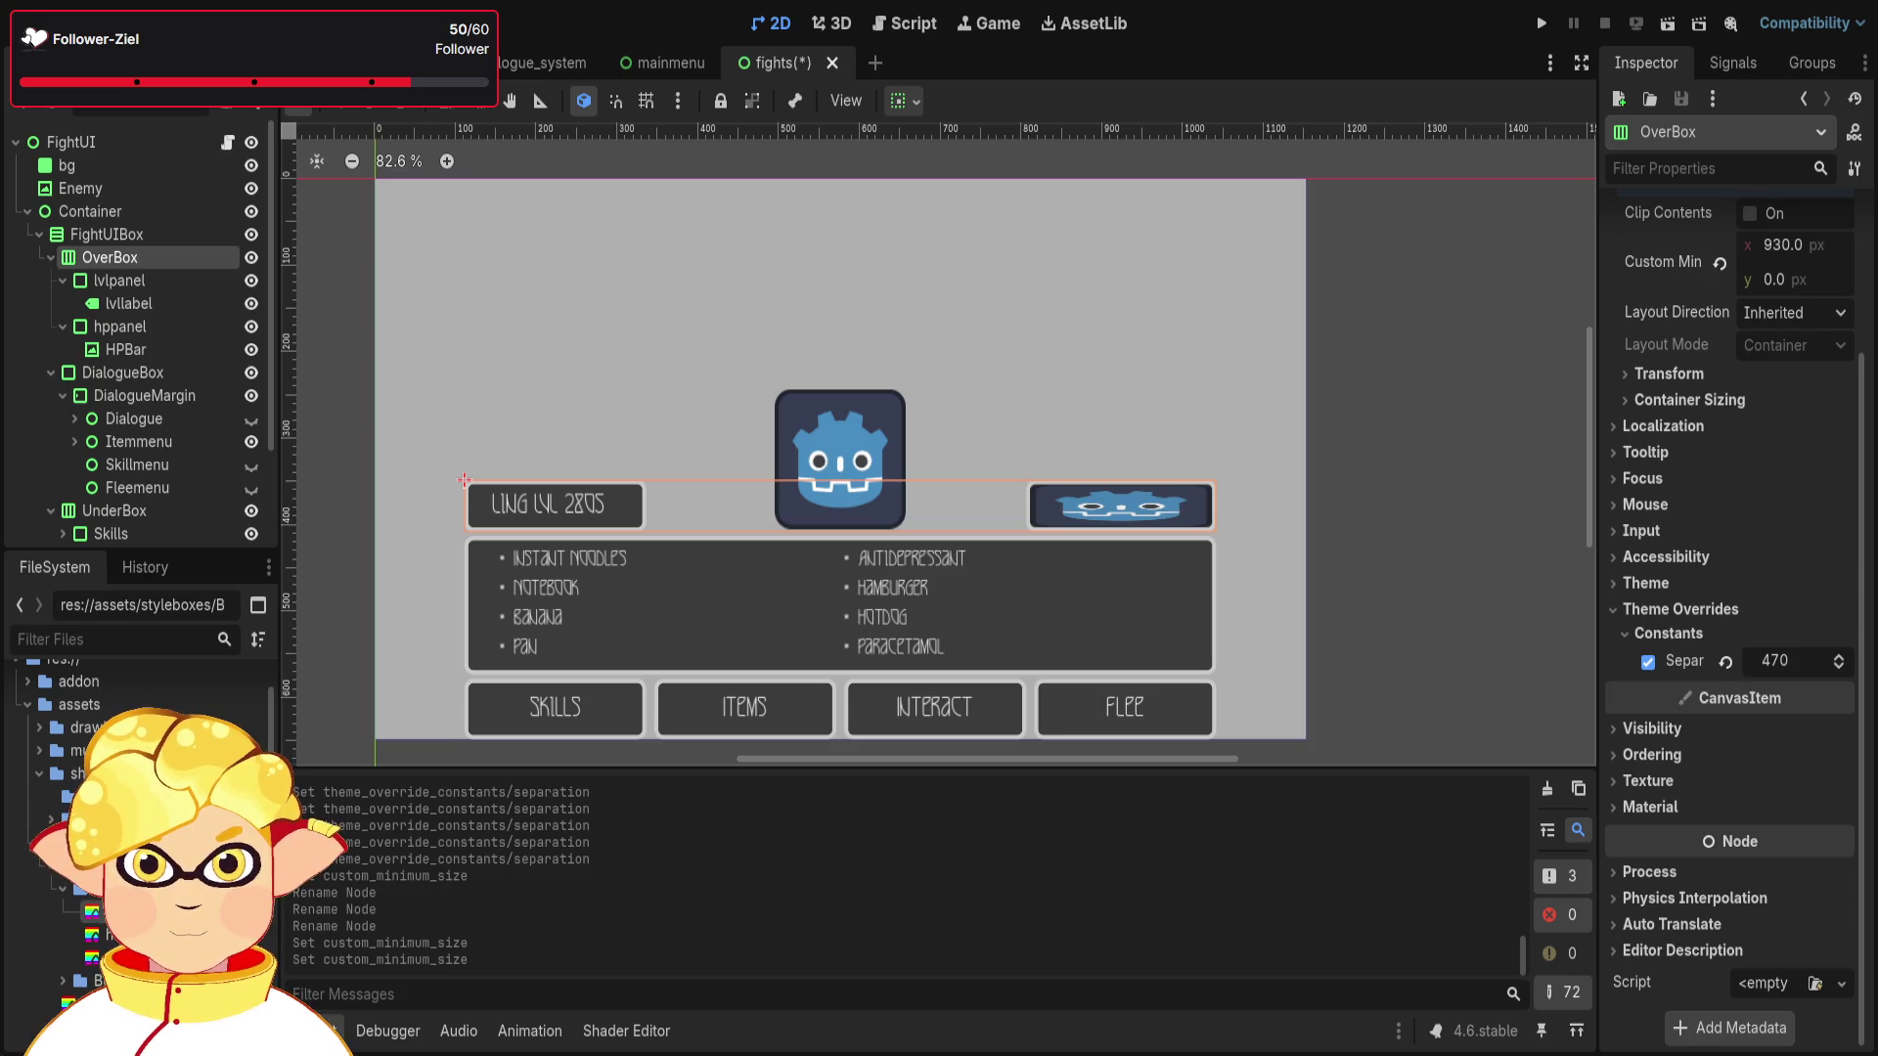
left_click(1769, 663)
key("BackSpace")
type("8")
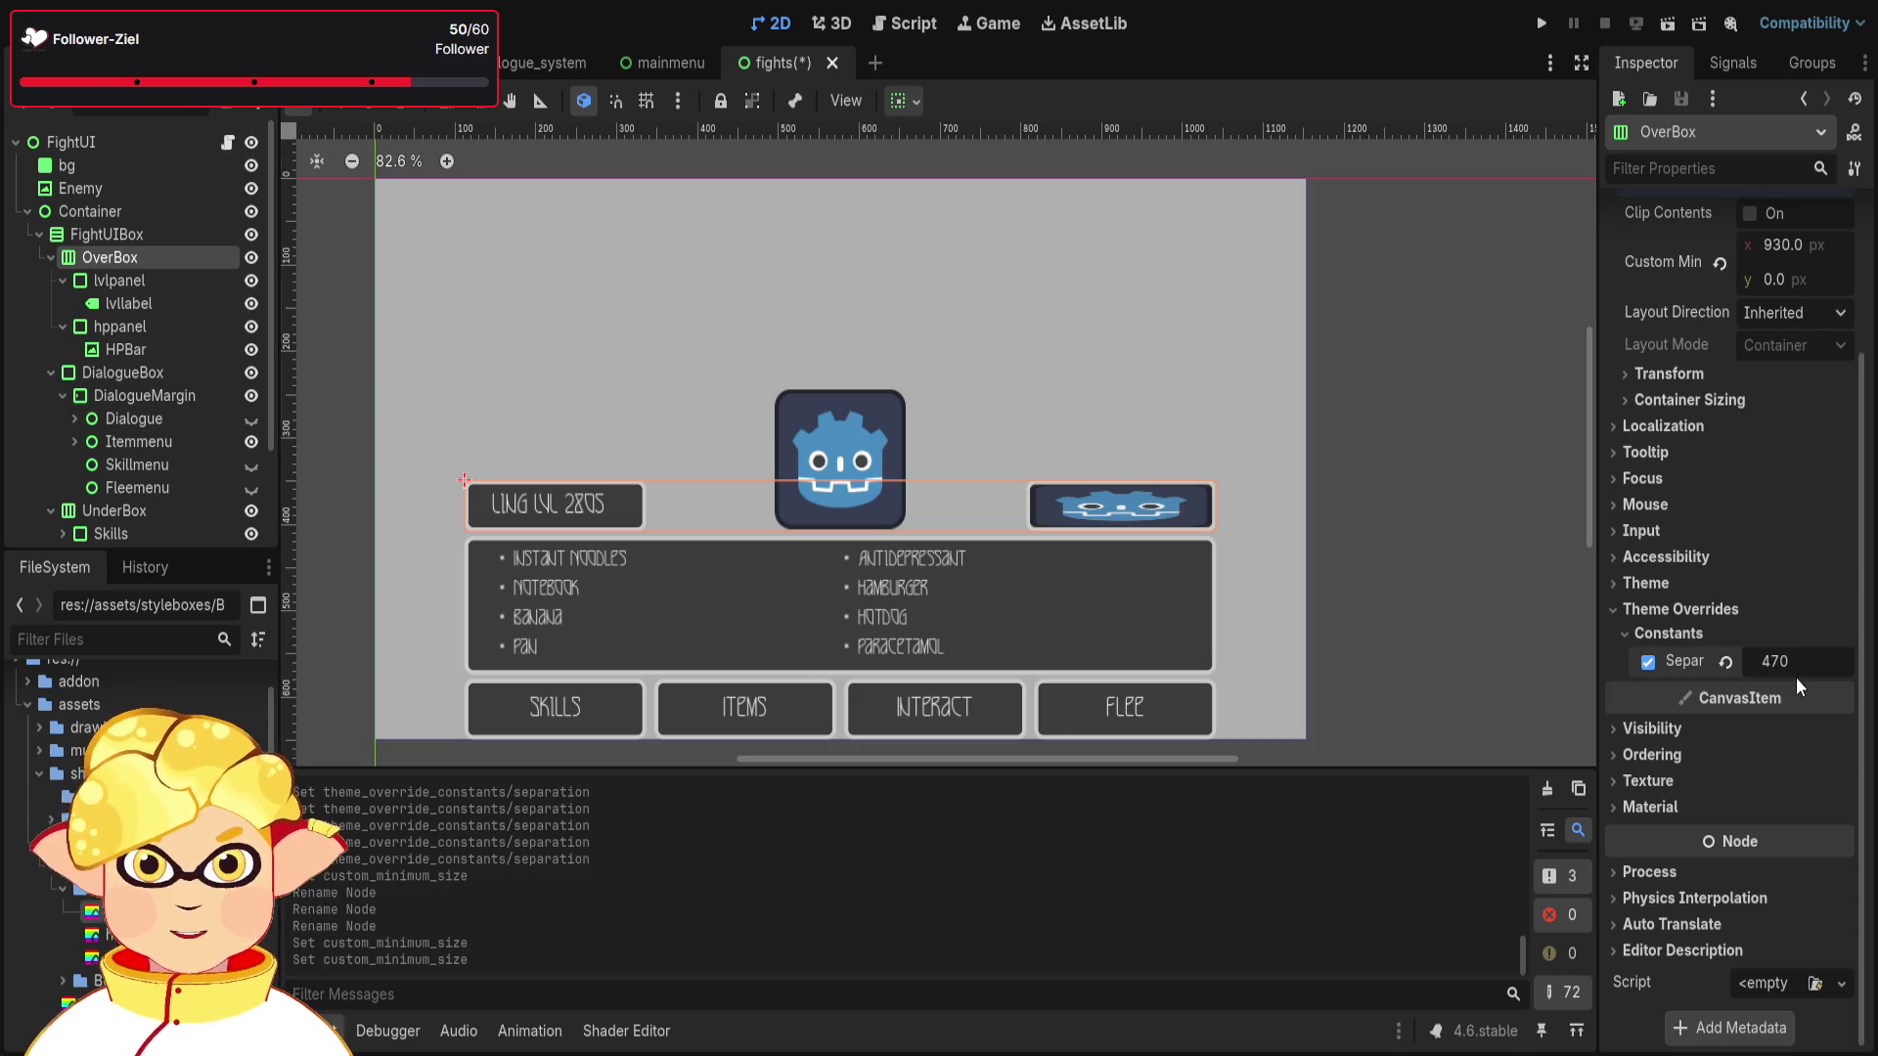
key("Return")
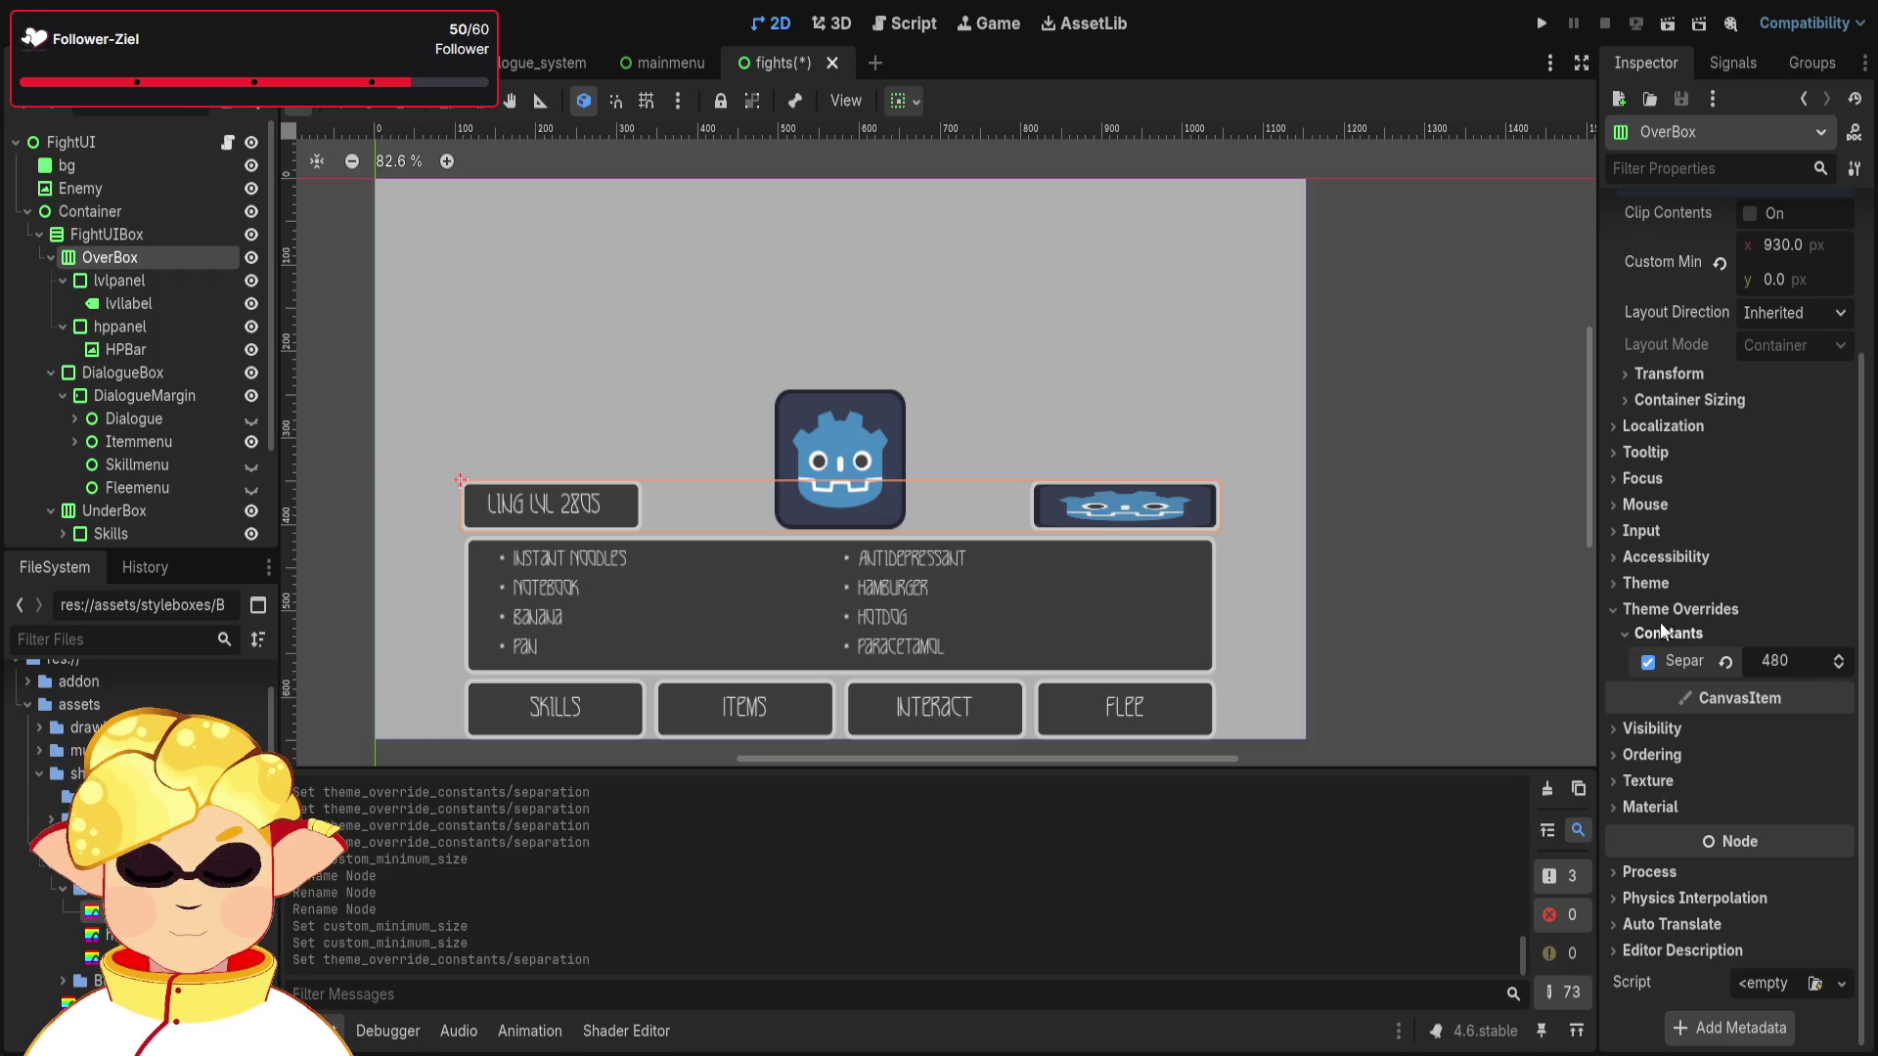
scroll(1165, 572, "up", 3)
scroll(1165, 572, "up", 10)
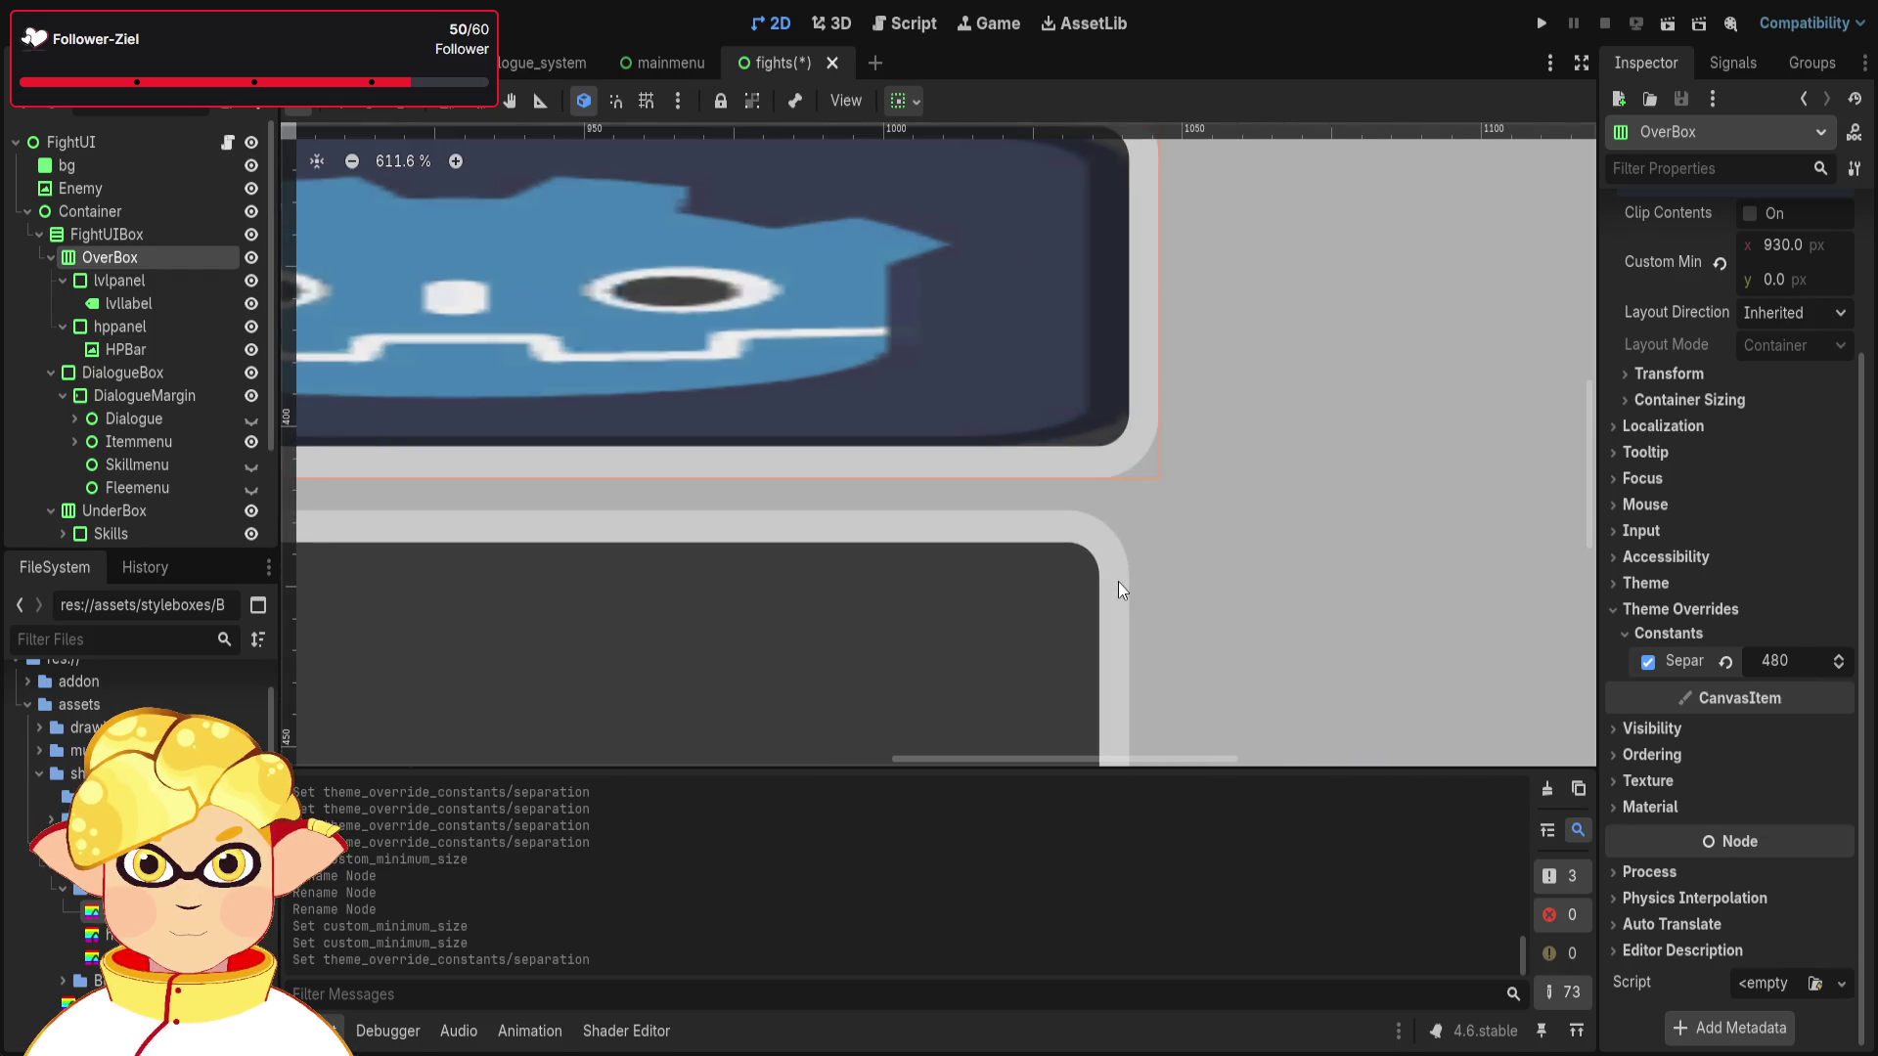
left_click(1117, 582)
left_click(1121, 544)
left_click(1116, 587)
left_click(1140, 431)
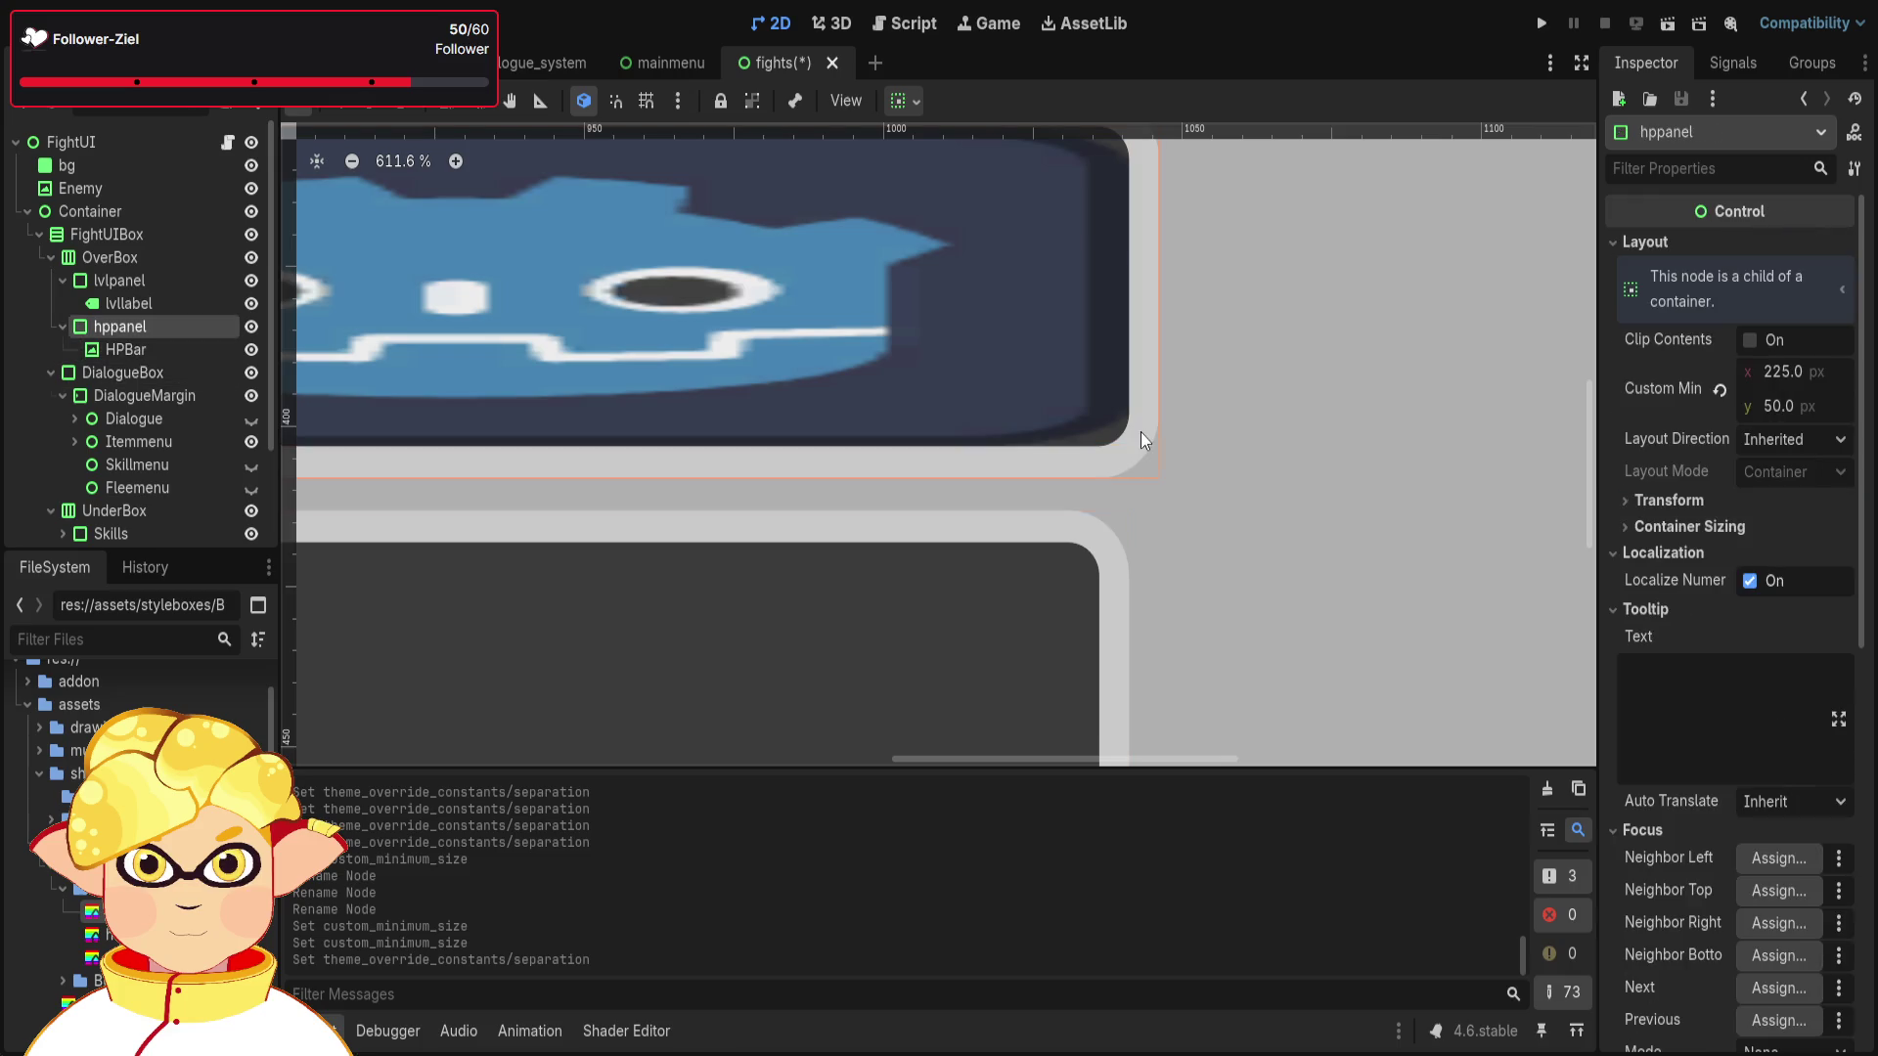
scroll(1036, 495, "down", 4)
scroll(1036, 495, "down", 13)
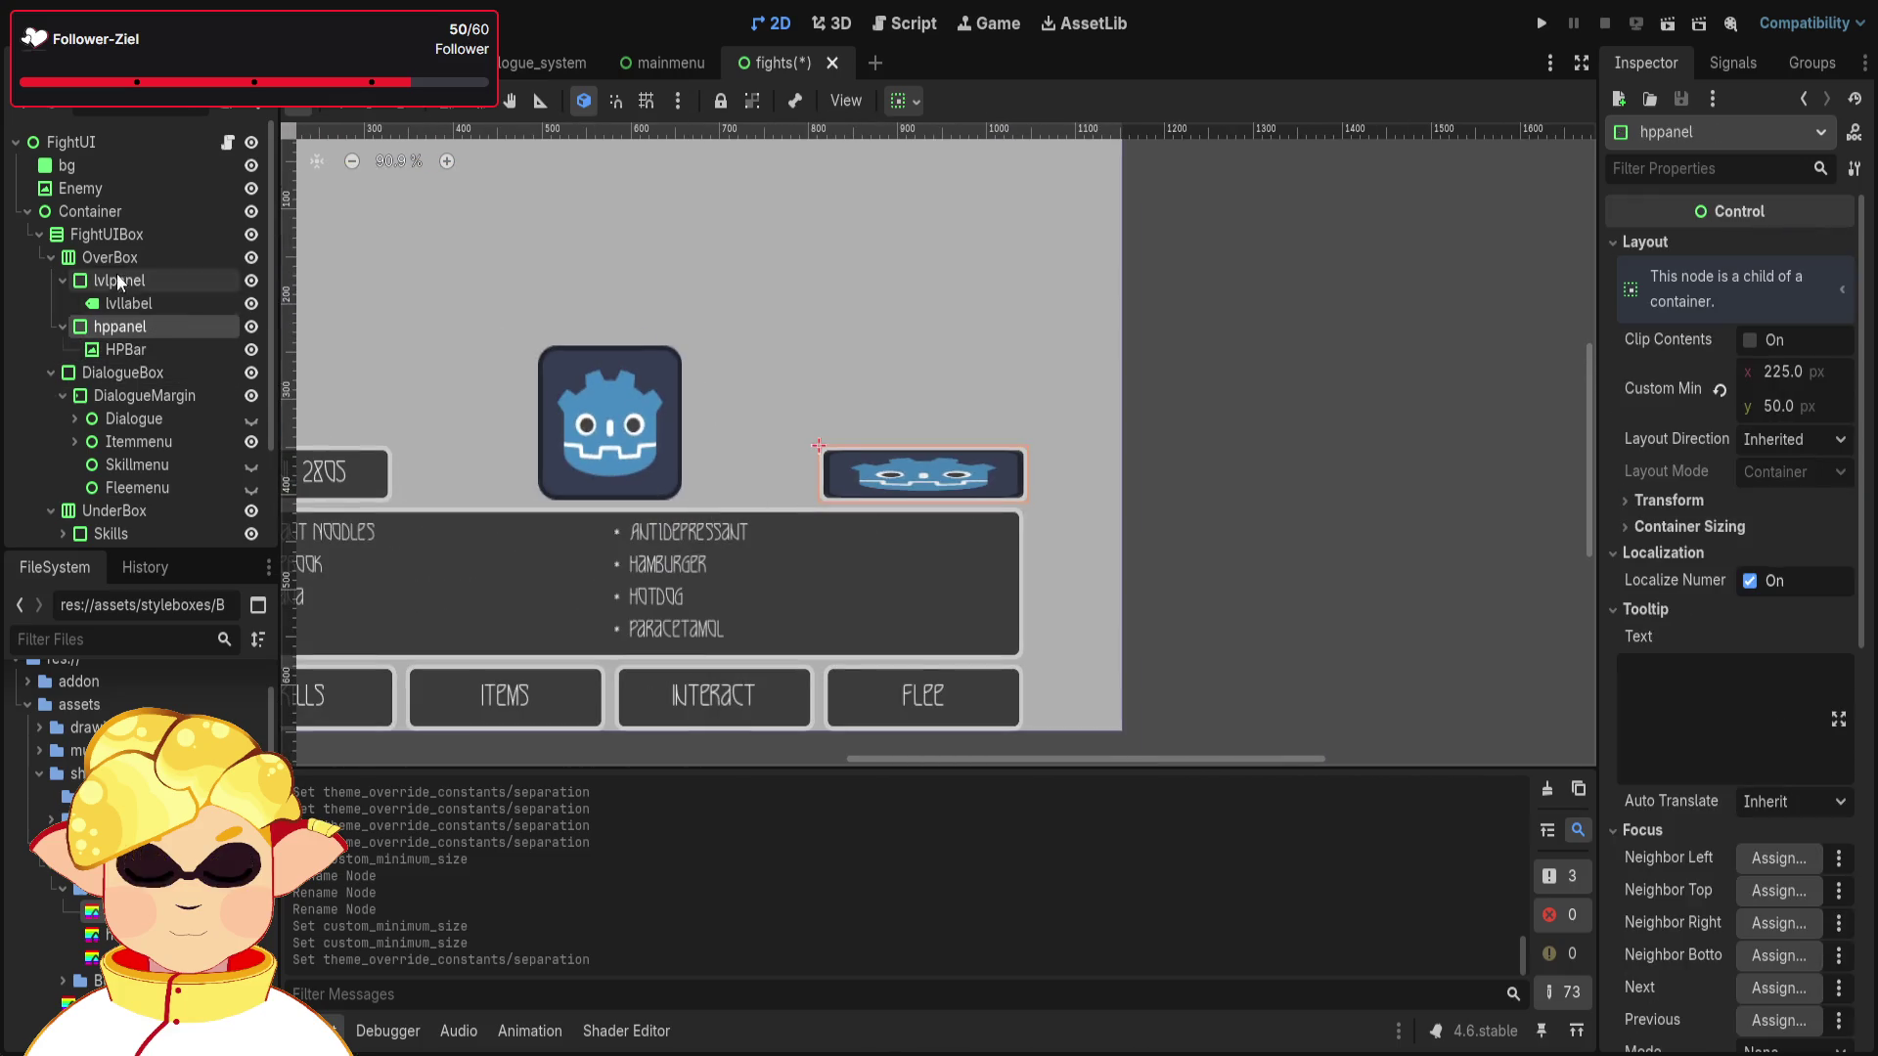
- Lower OverBox's separation to 470 with the spinbox arrows, then collapse OverBox
left_click(110, 258)
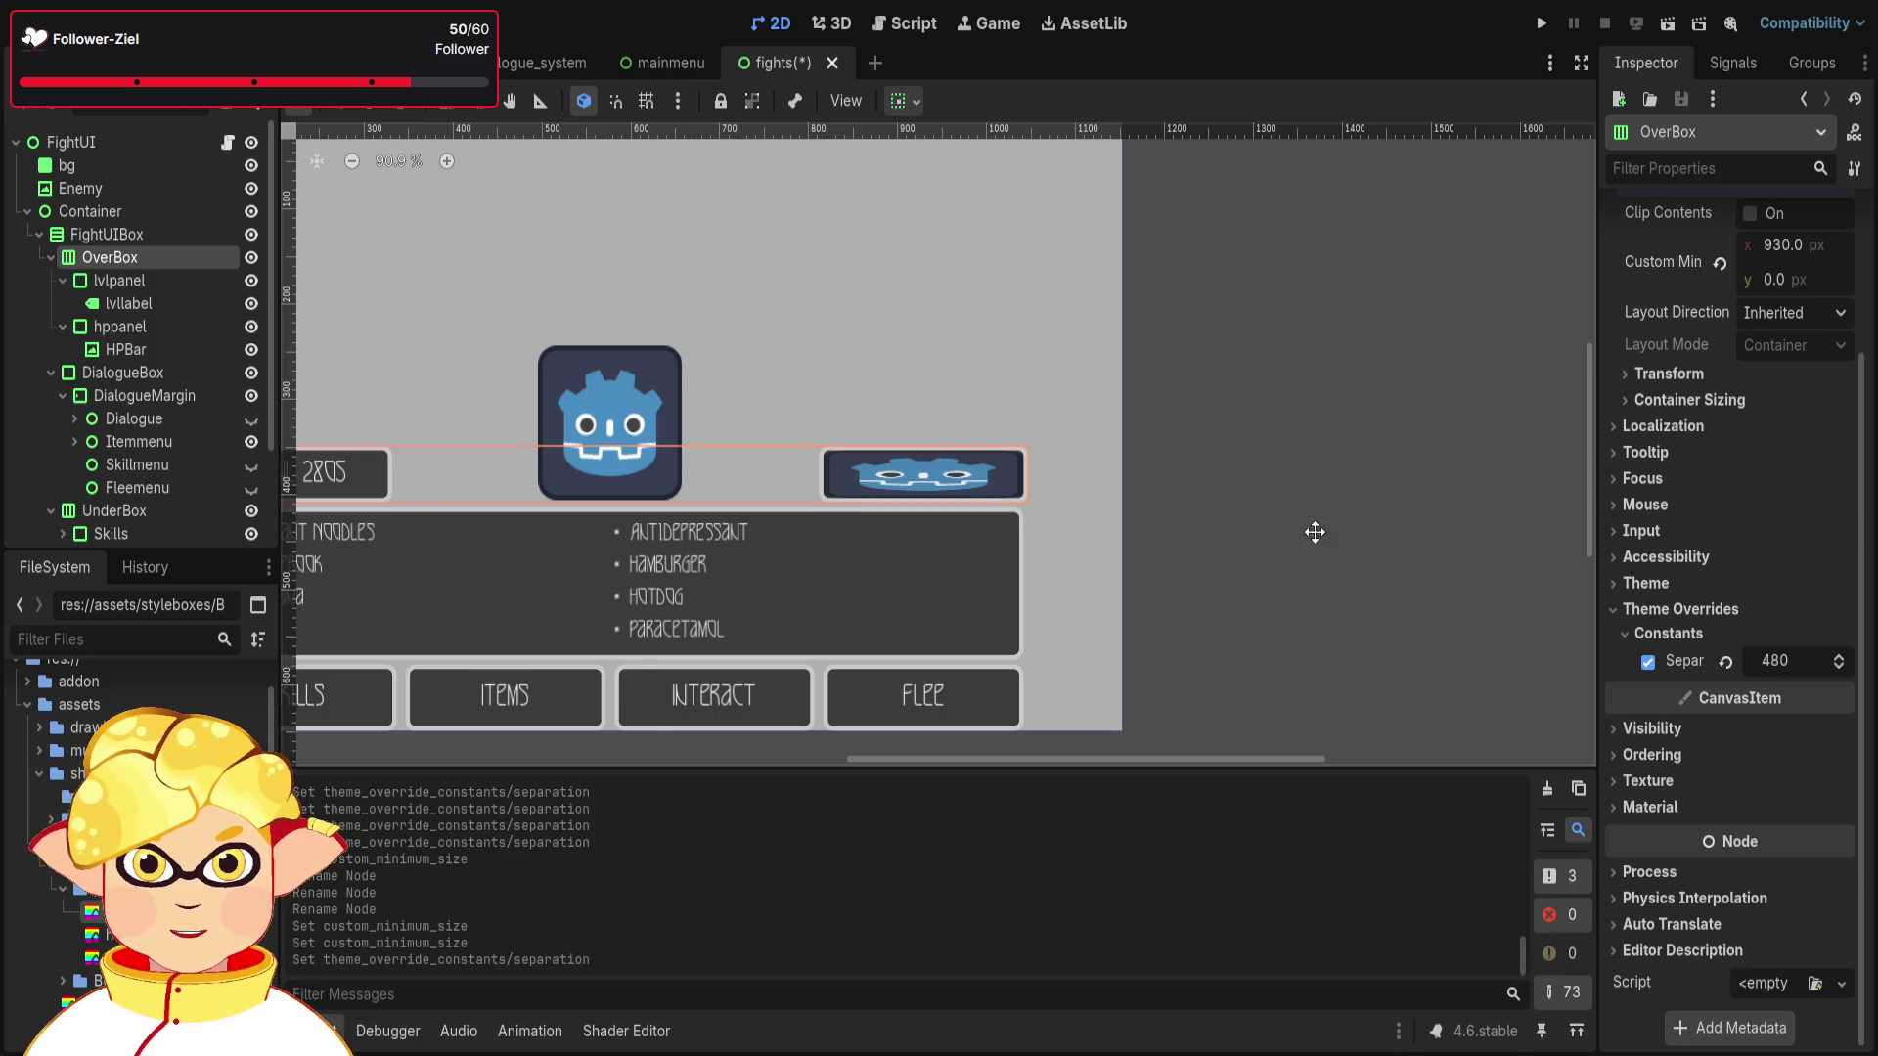
scroll(1292, 531, "left", 3)
scroll(1292, 531, "left", 3)
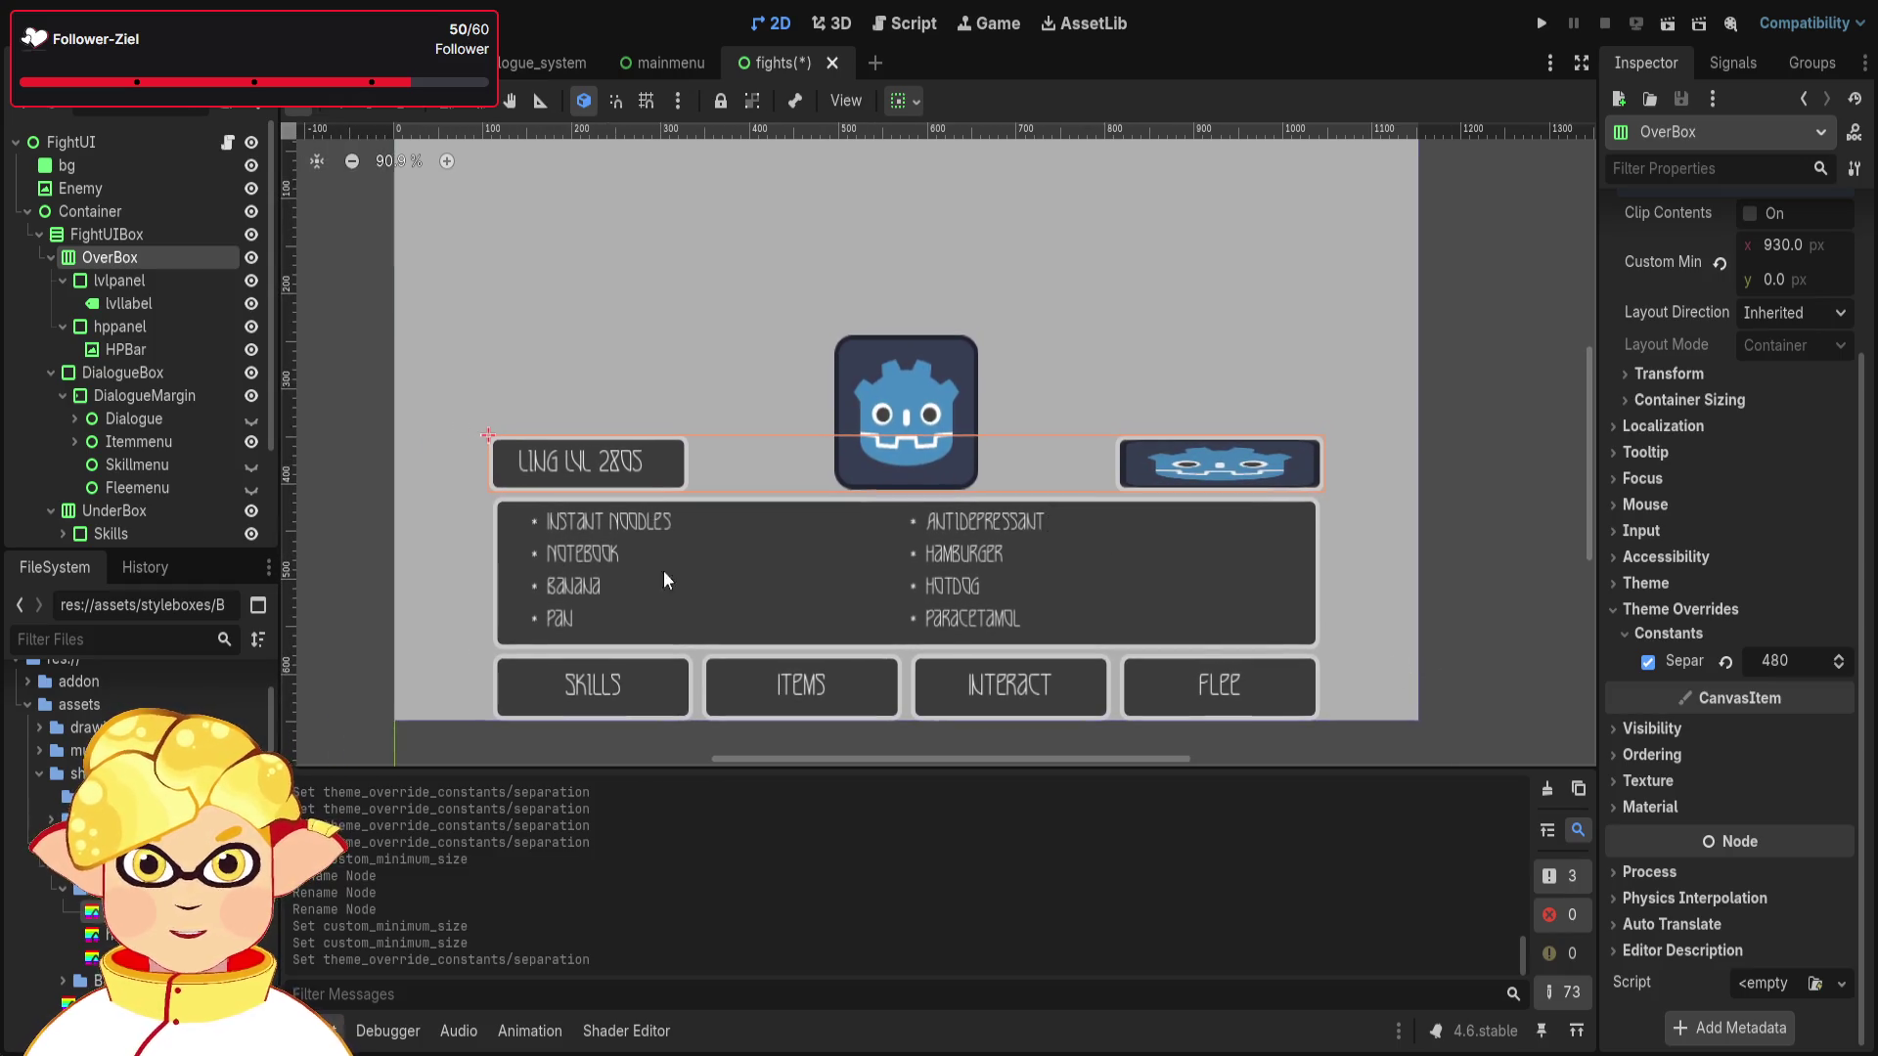
scroll(434, 501, "up", 9)
scroll(470, 484, "up", 8)
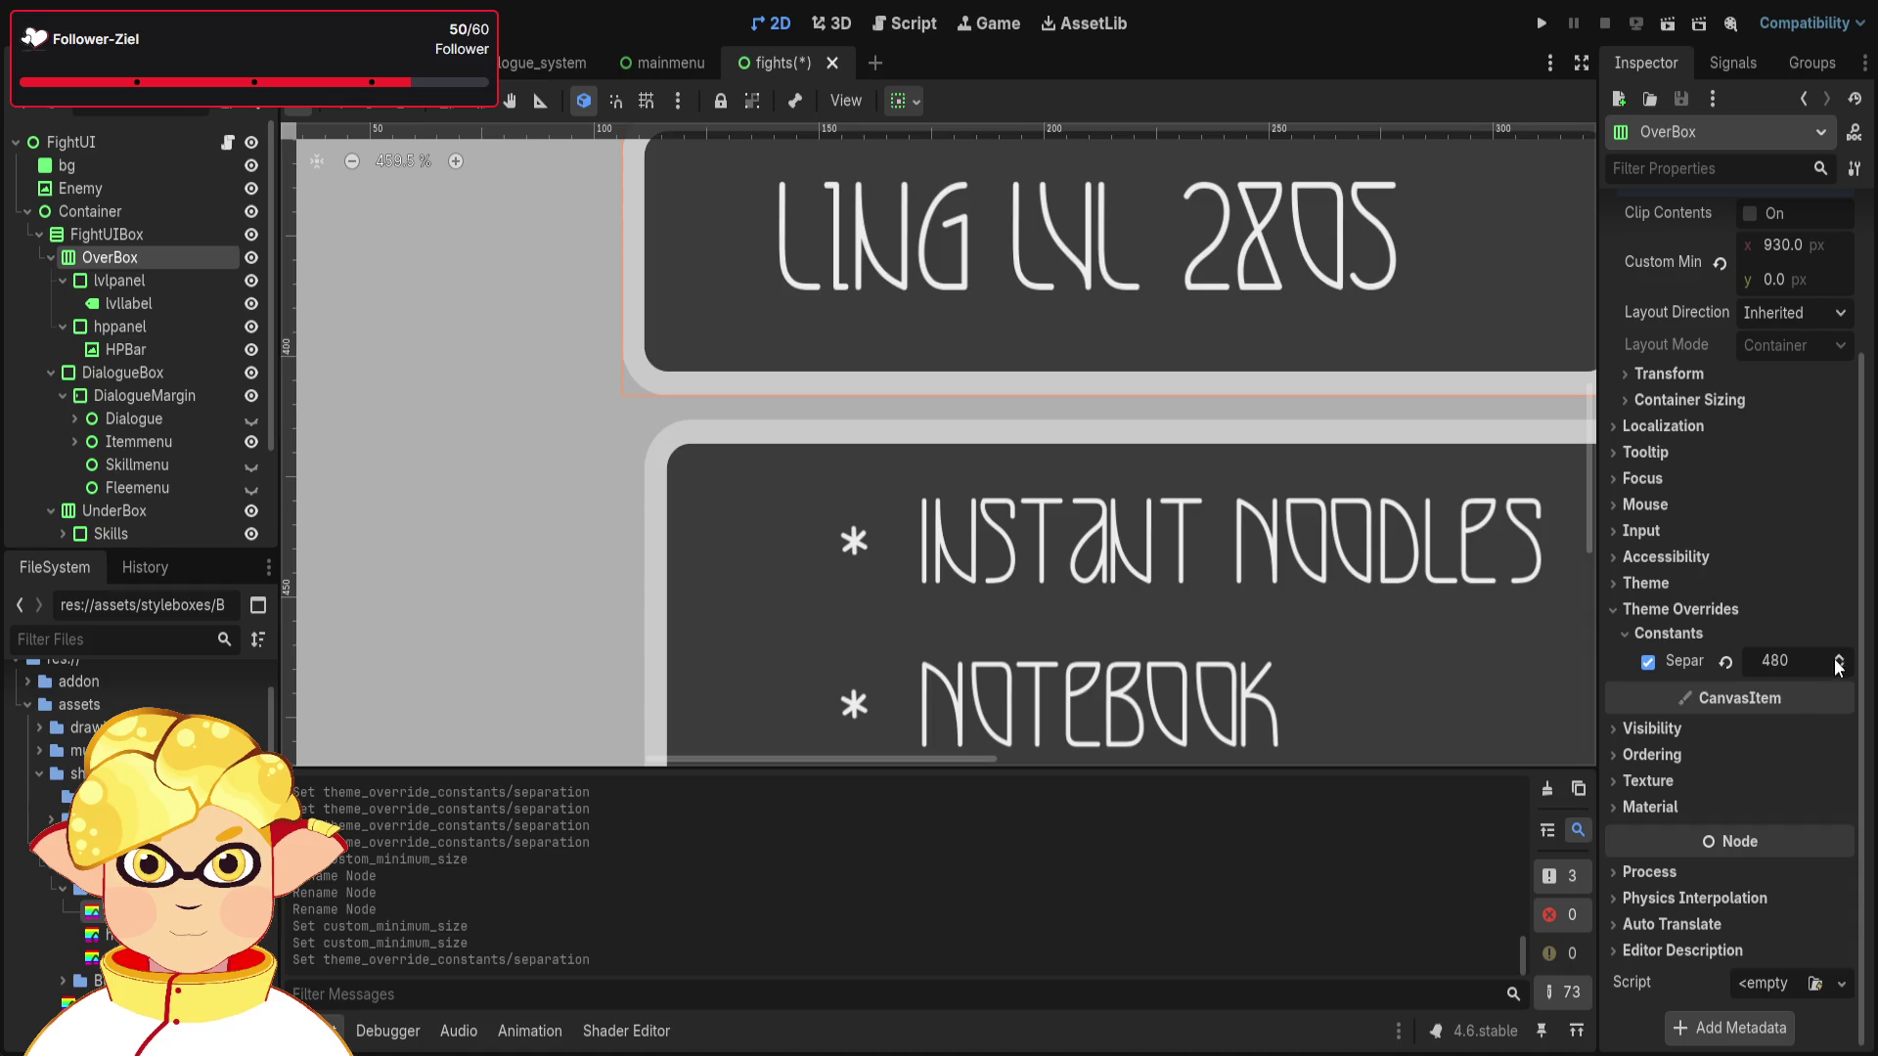
left_click_drag(1838, 671, 1841, 673)
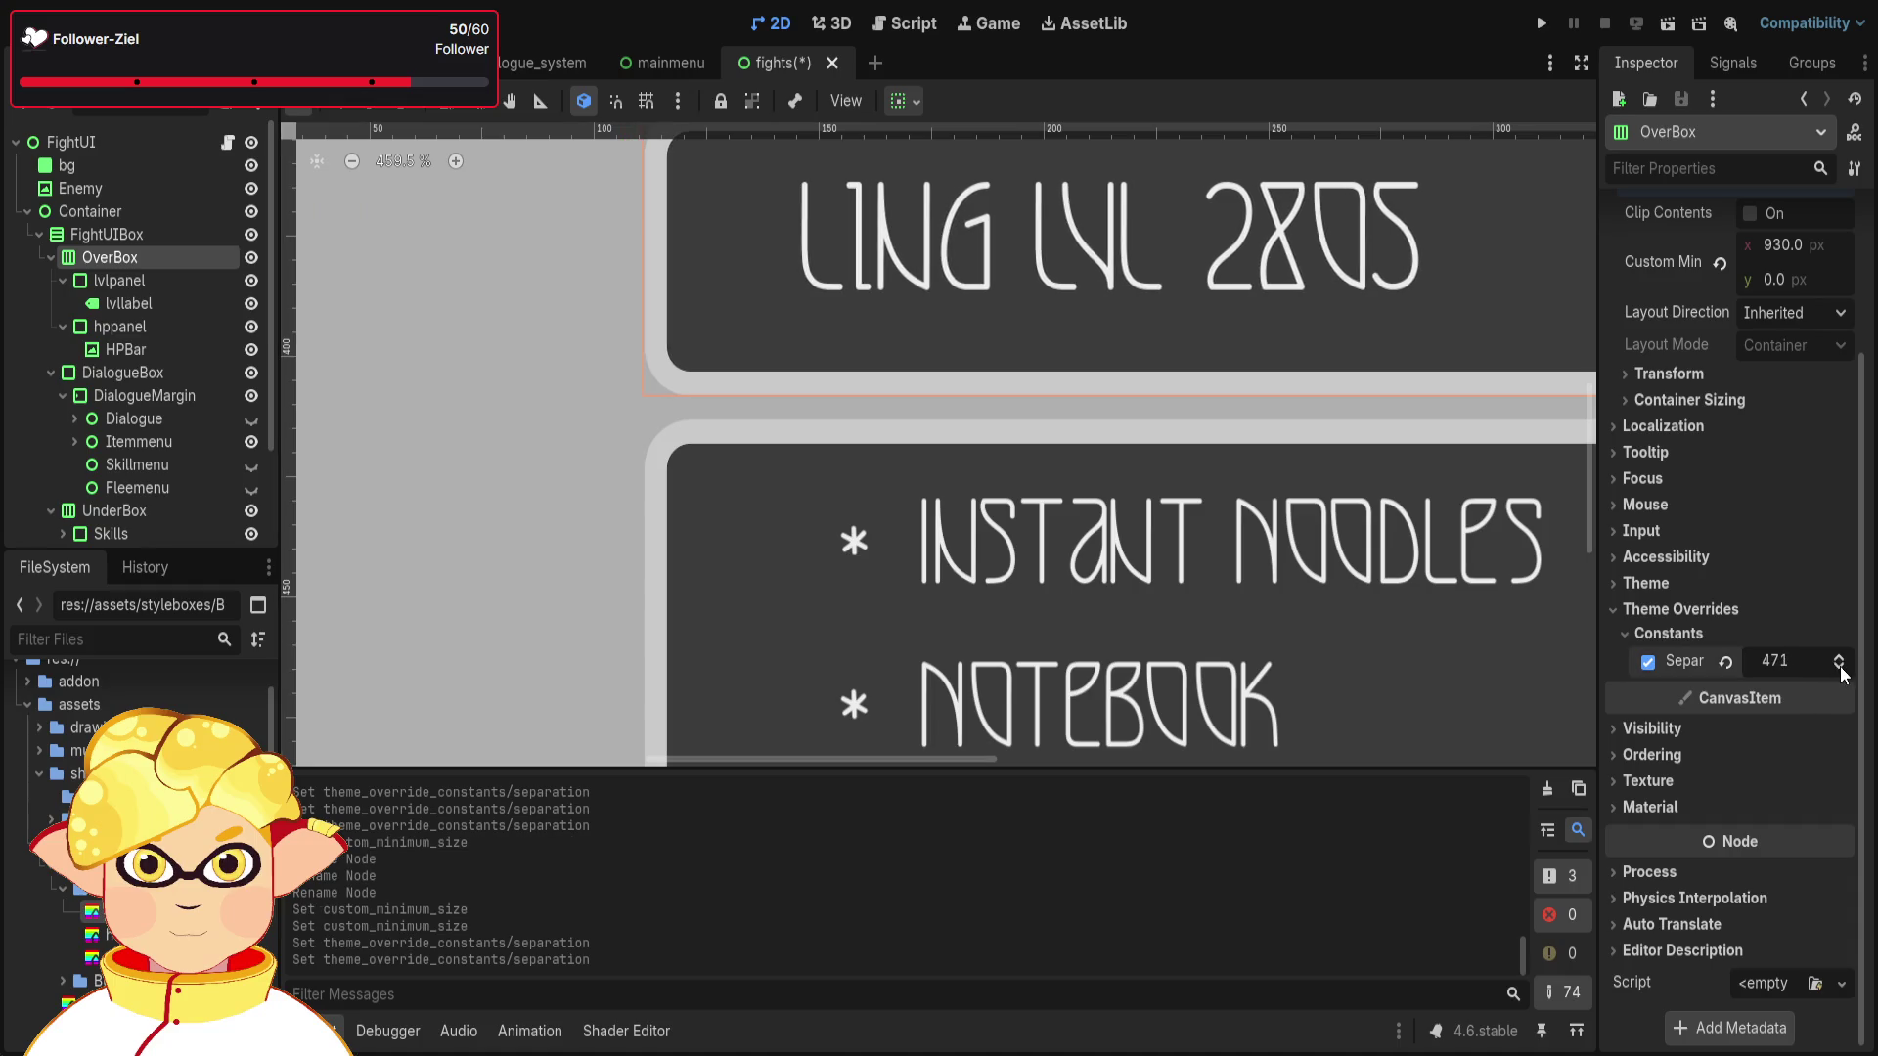
left_click(1841, 673)
scroll(381, 373, "up", 6)
scroll(519, 454, "up", 3)
left_click(525, 472)
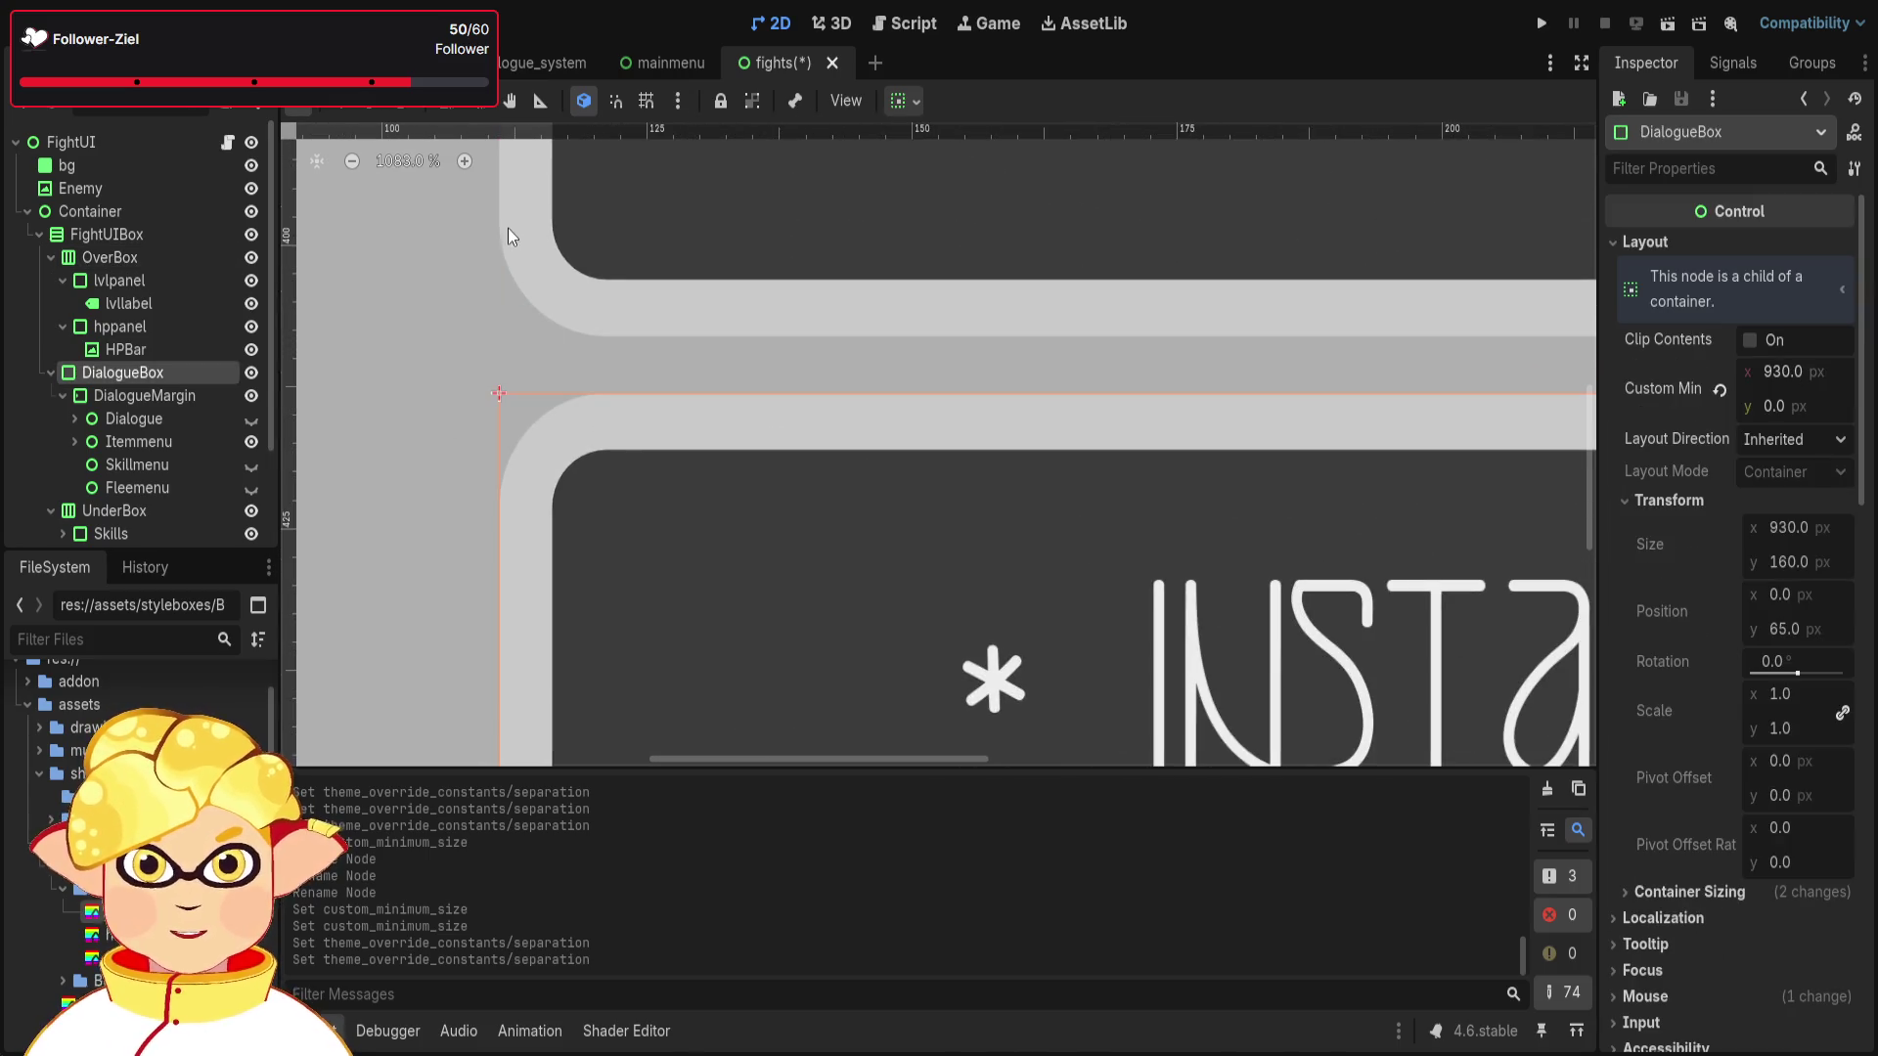
left_click(508, 226)
scroll(768, 520, "down", 20)
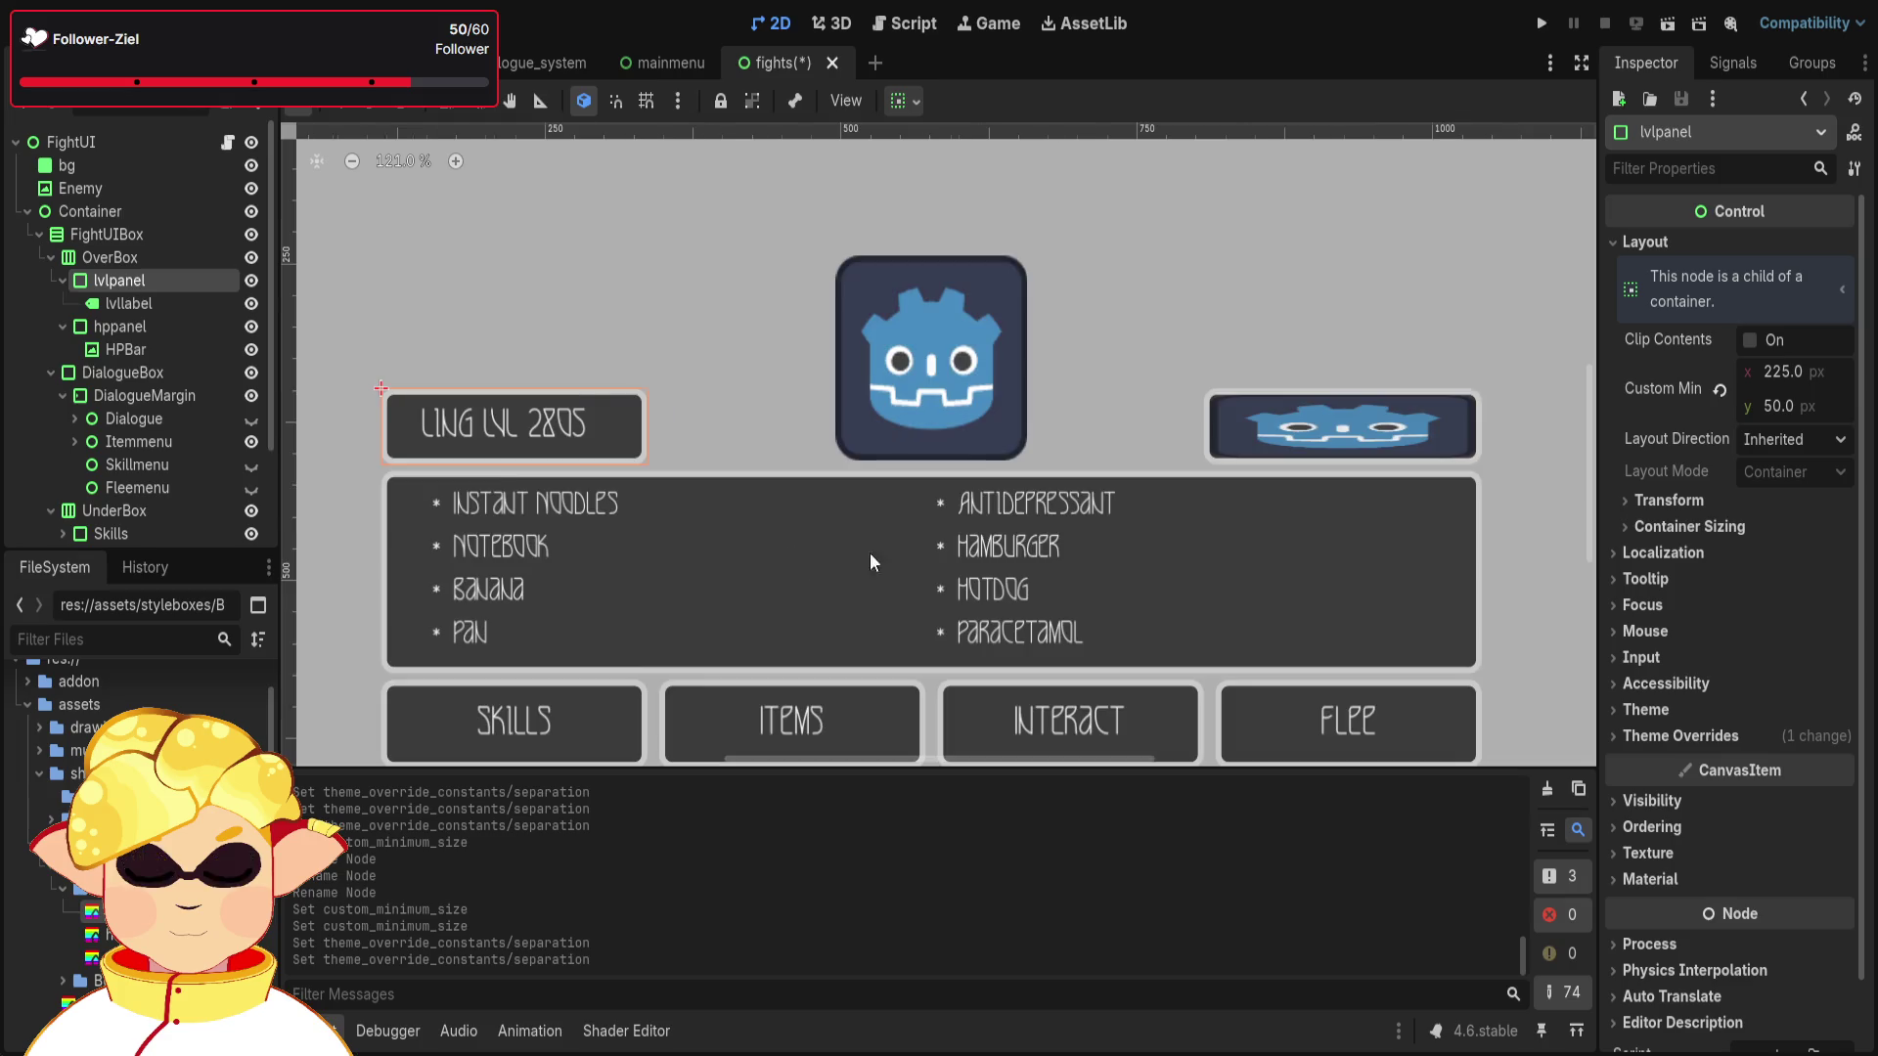
scroll(880, 555, "down", 5)
left_click(1311, 589)
left_click(47, 257)
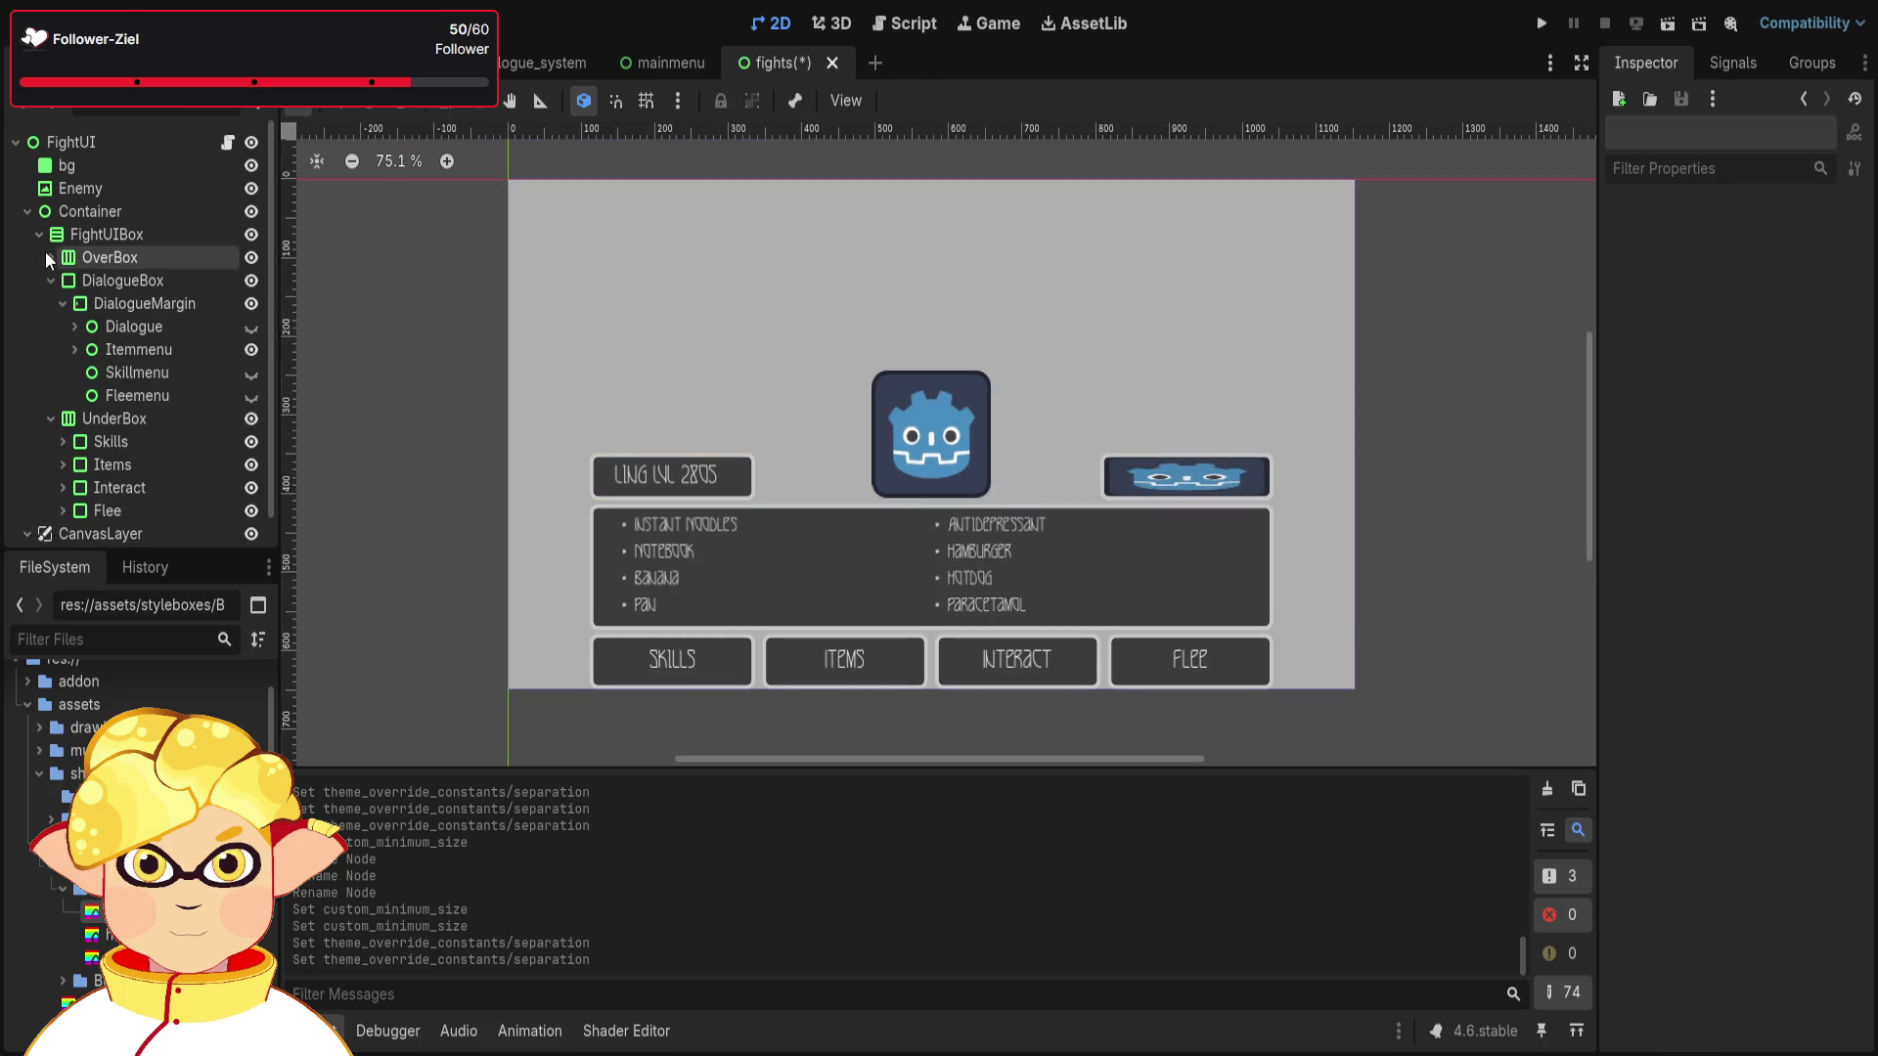
- Collapse the DialogueBox and UnderBox groups and toggle the ColorRect's visibility on and off
left_click(49, 280)
left_click(52, 304)
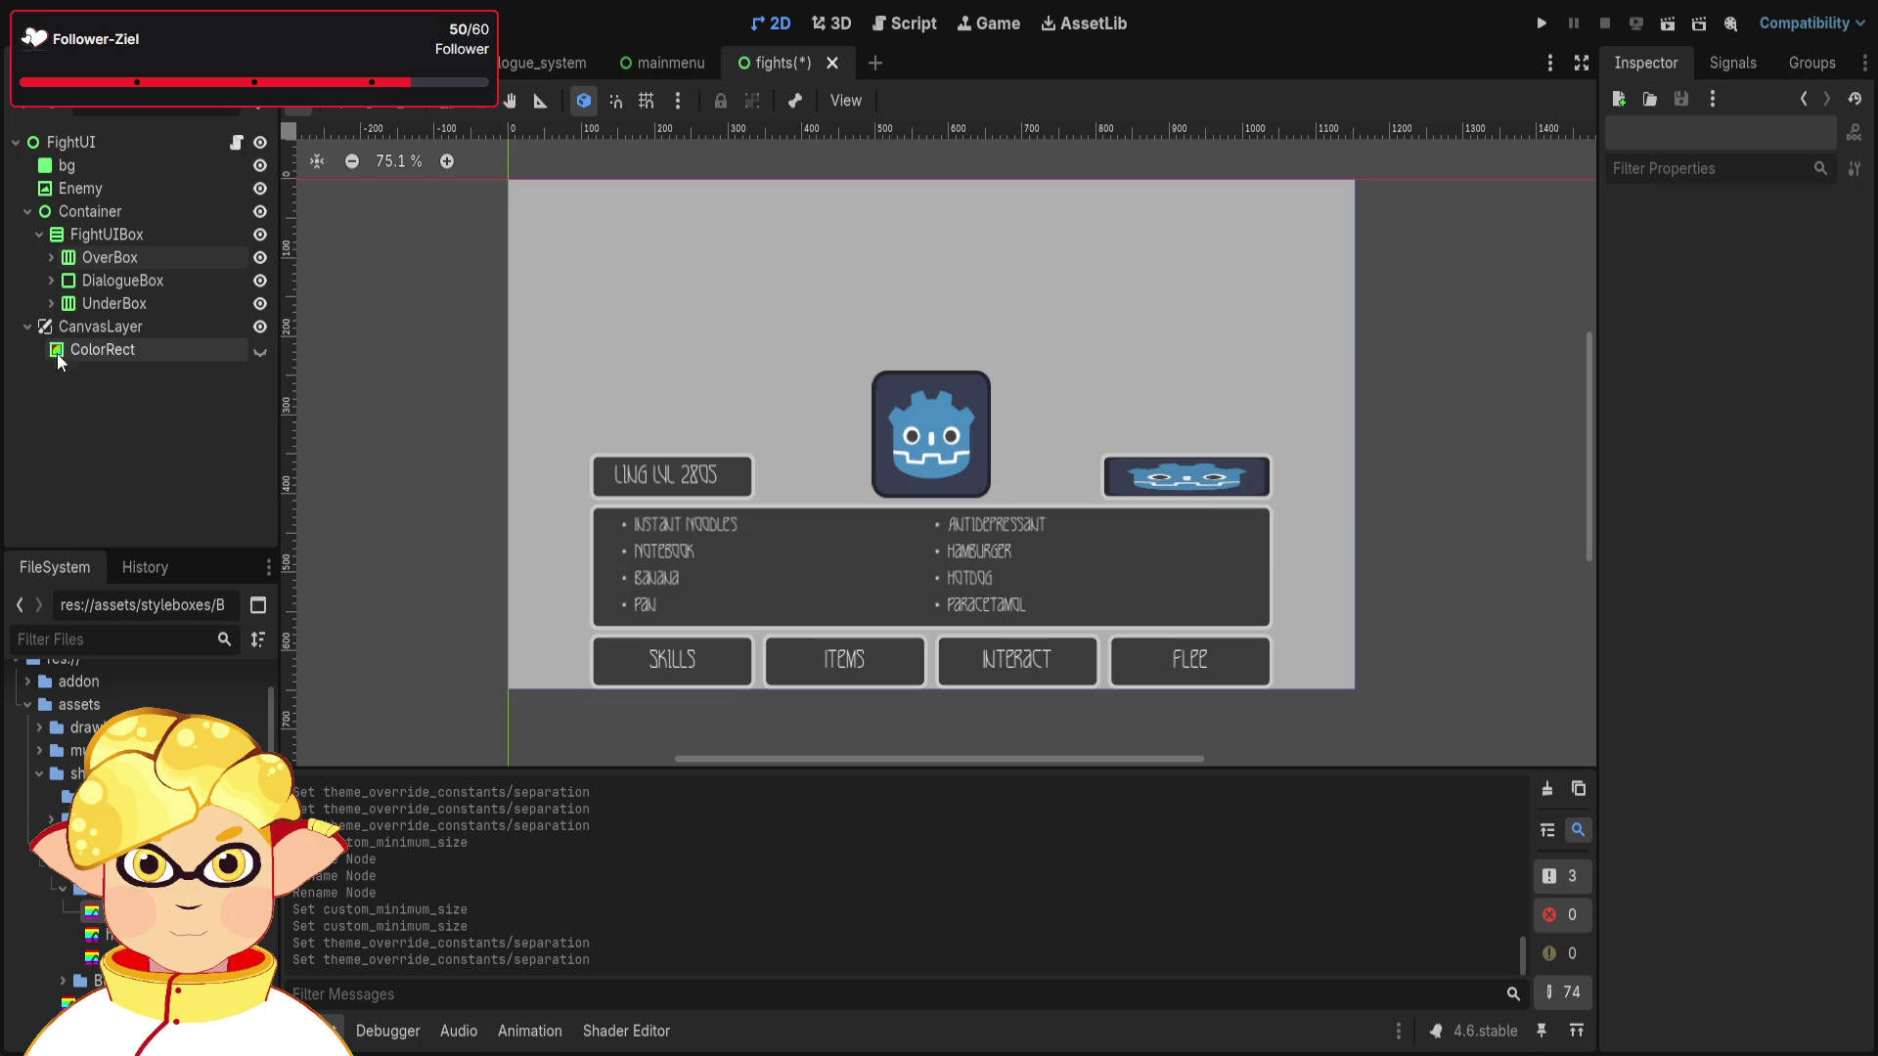
left_click(260, 351)
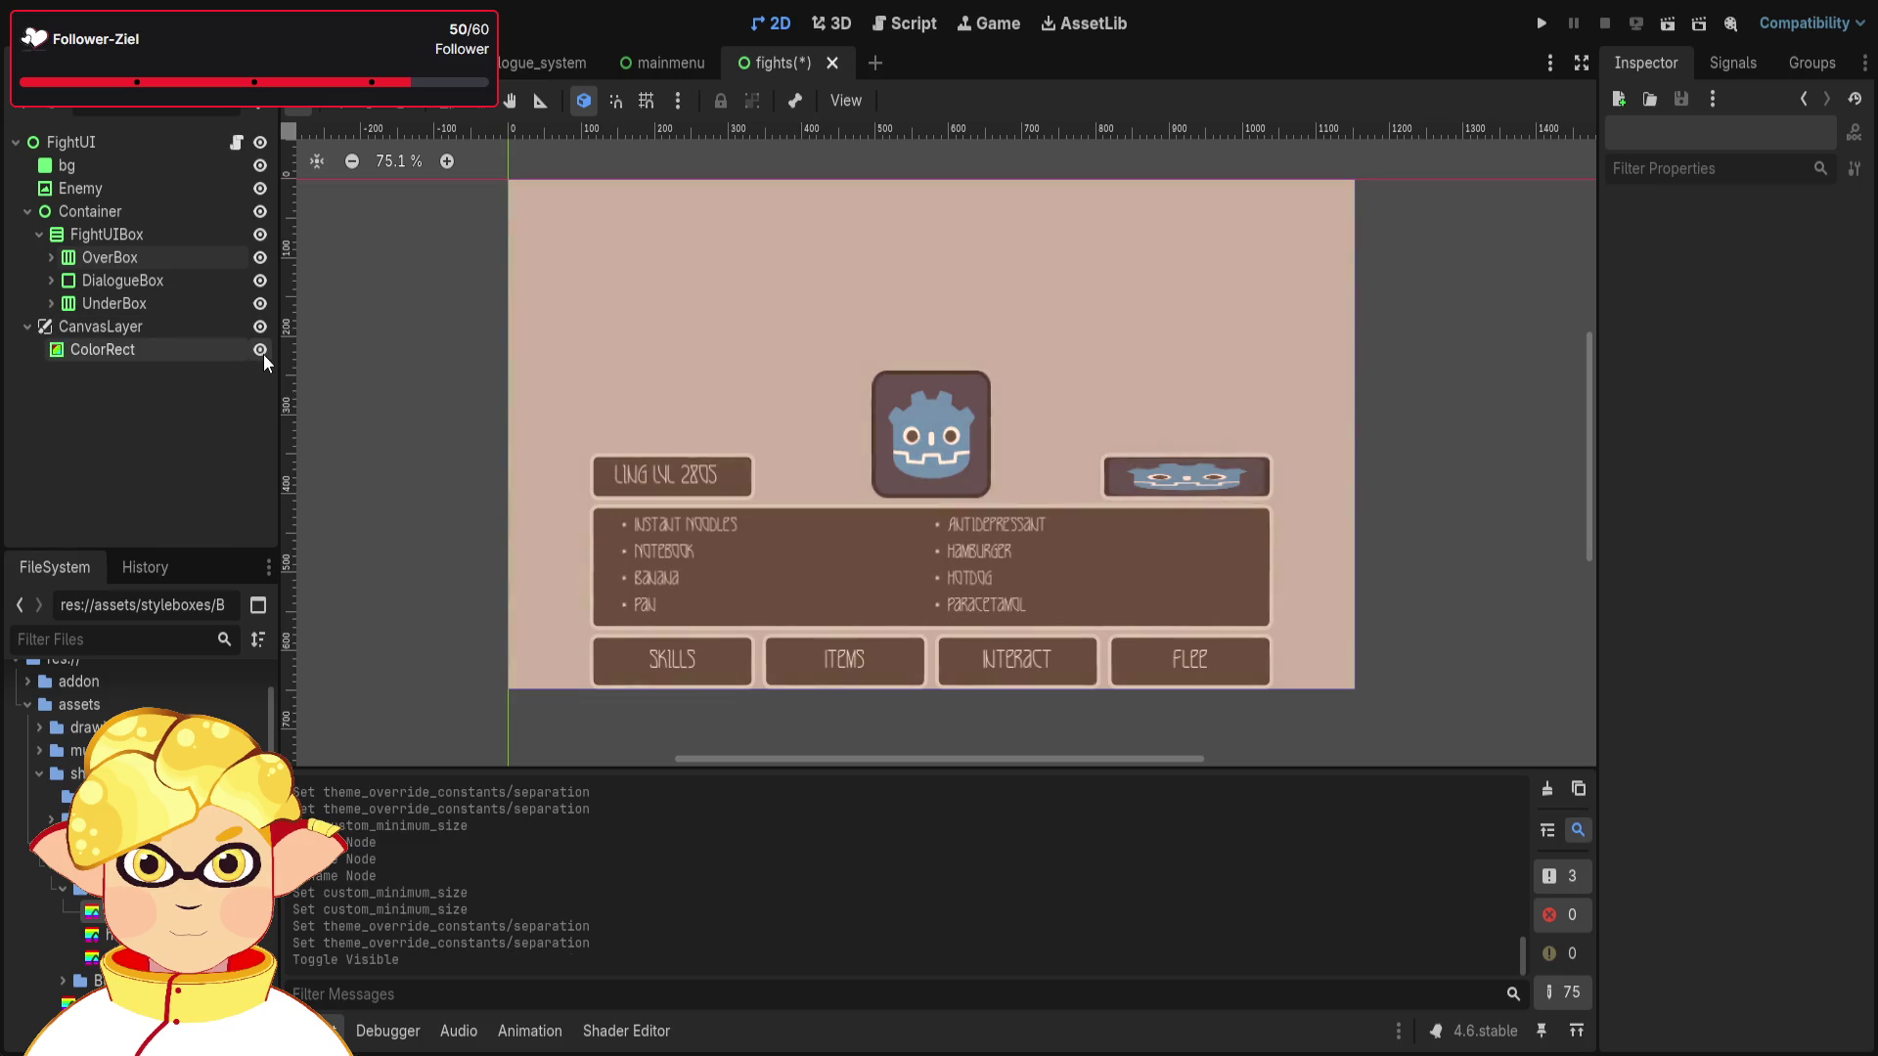
left_click(261, 352)
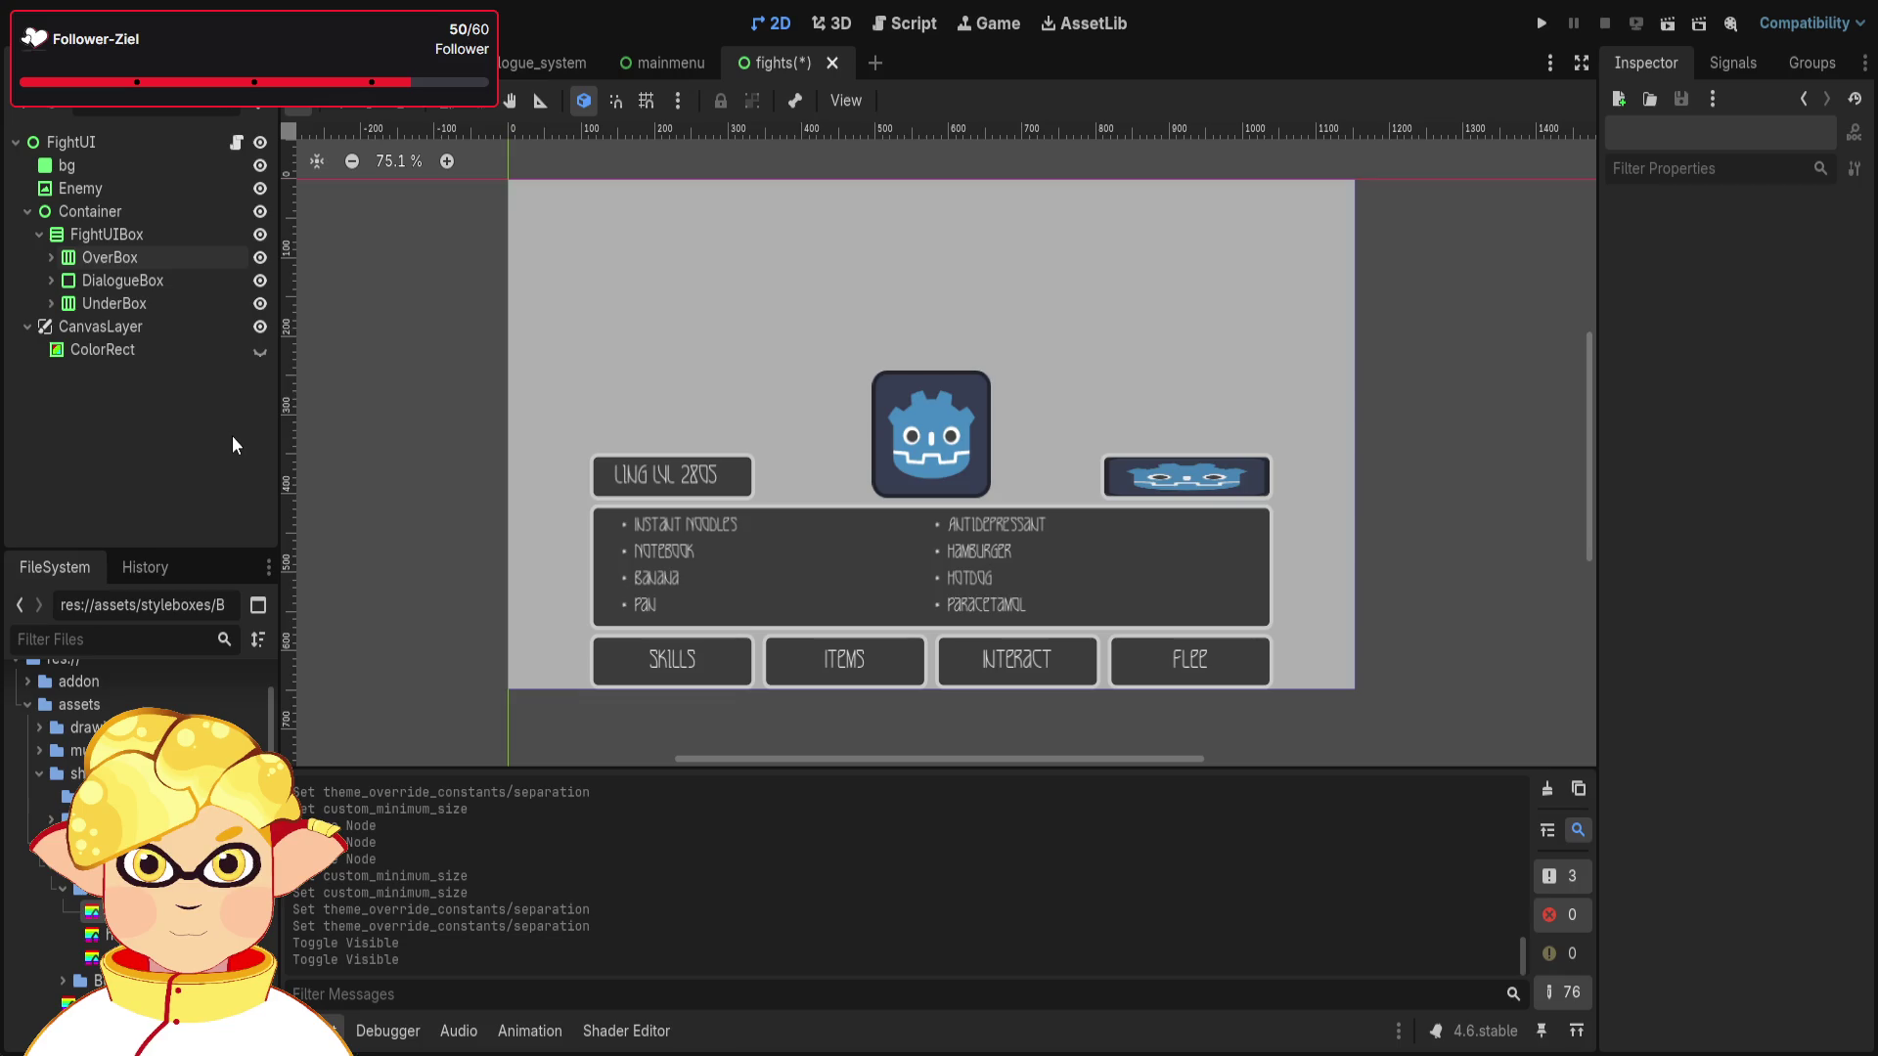
- Frame the Container over the item list and buttons, then select FightUIBox
scroll(1085, 539, "up", 5)
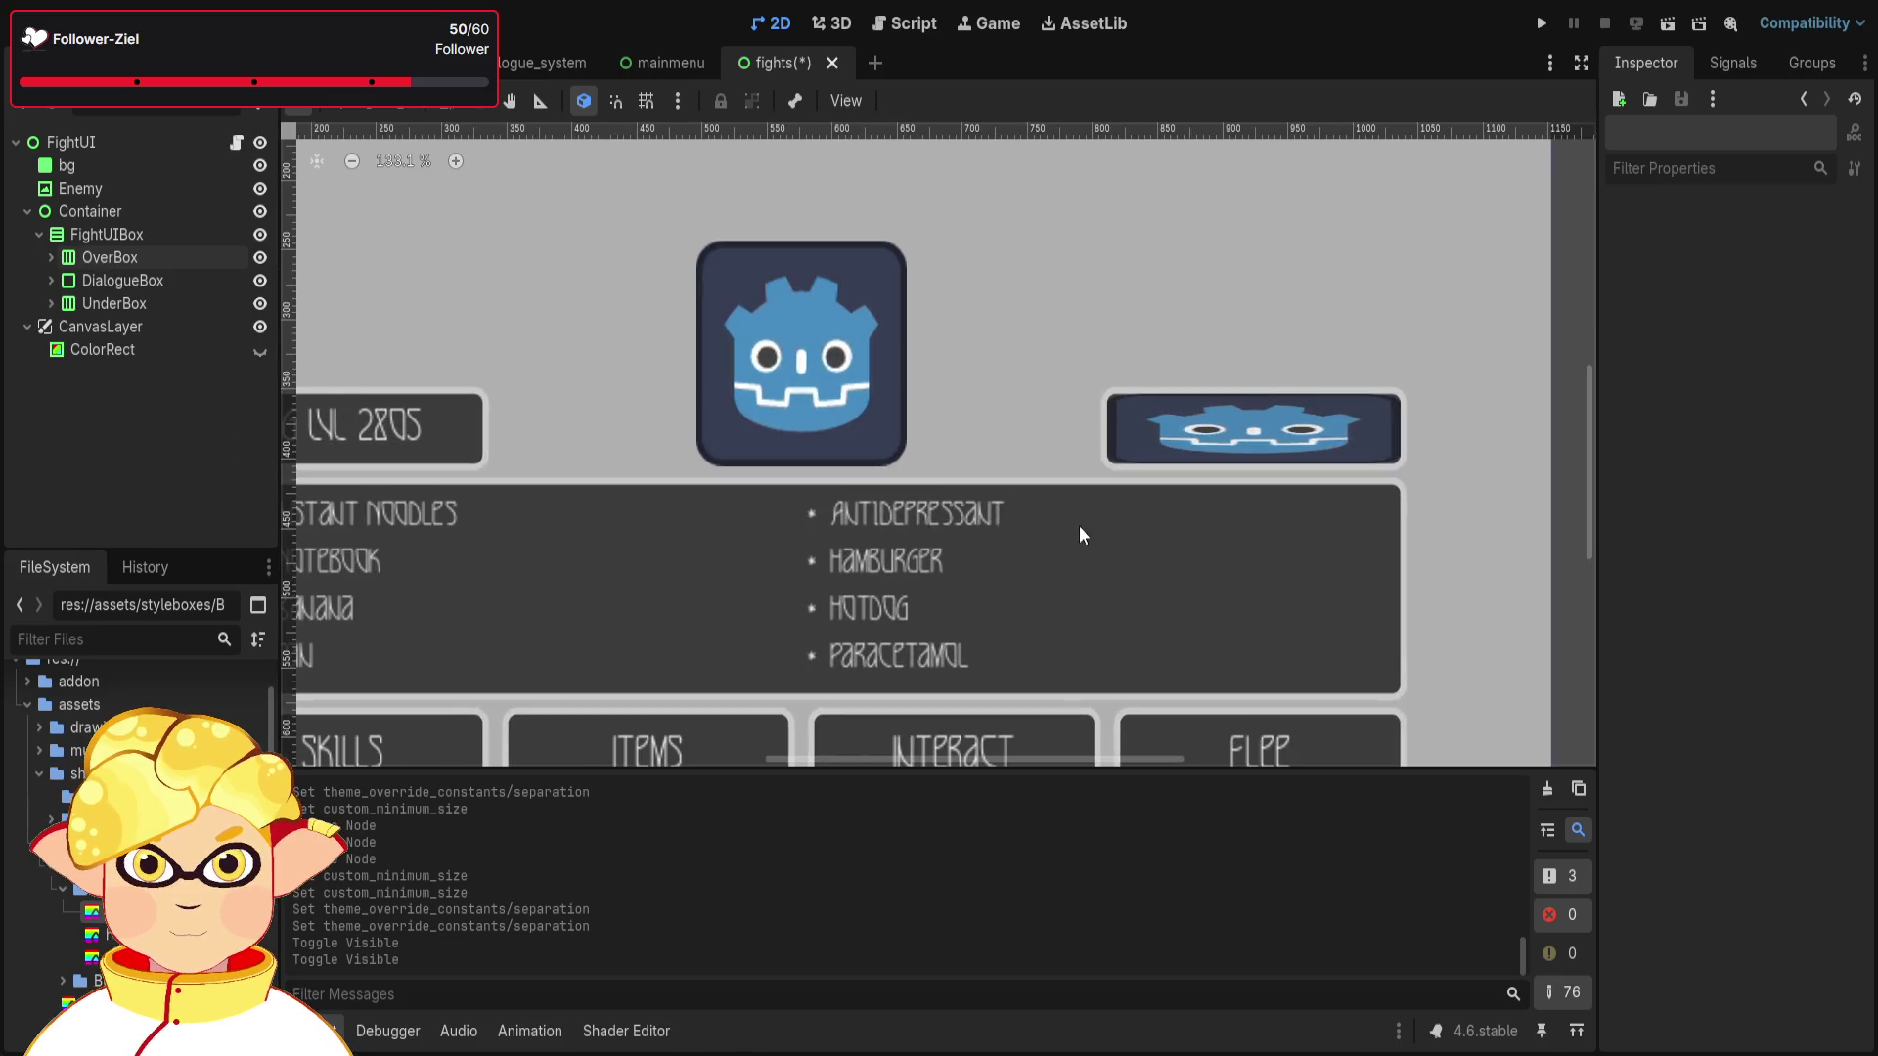
scroll(671, 520, "down", 5)
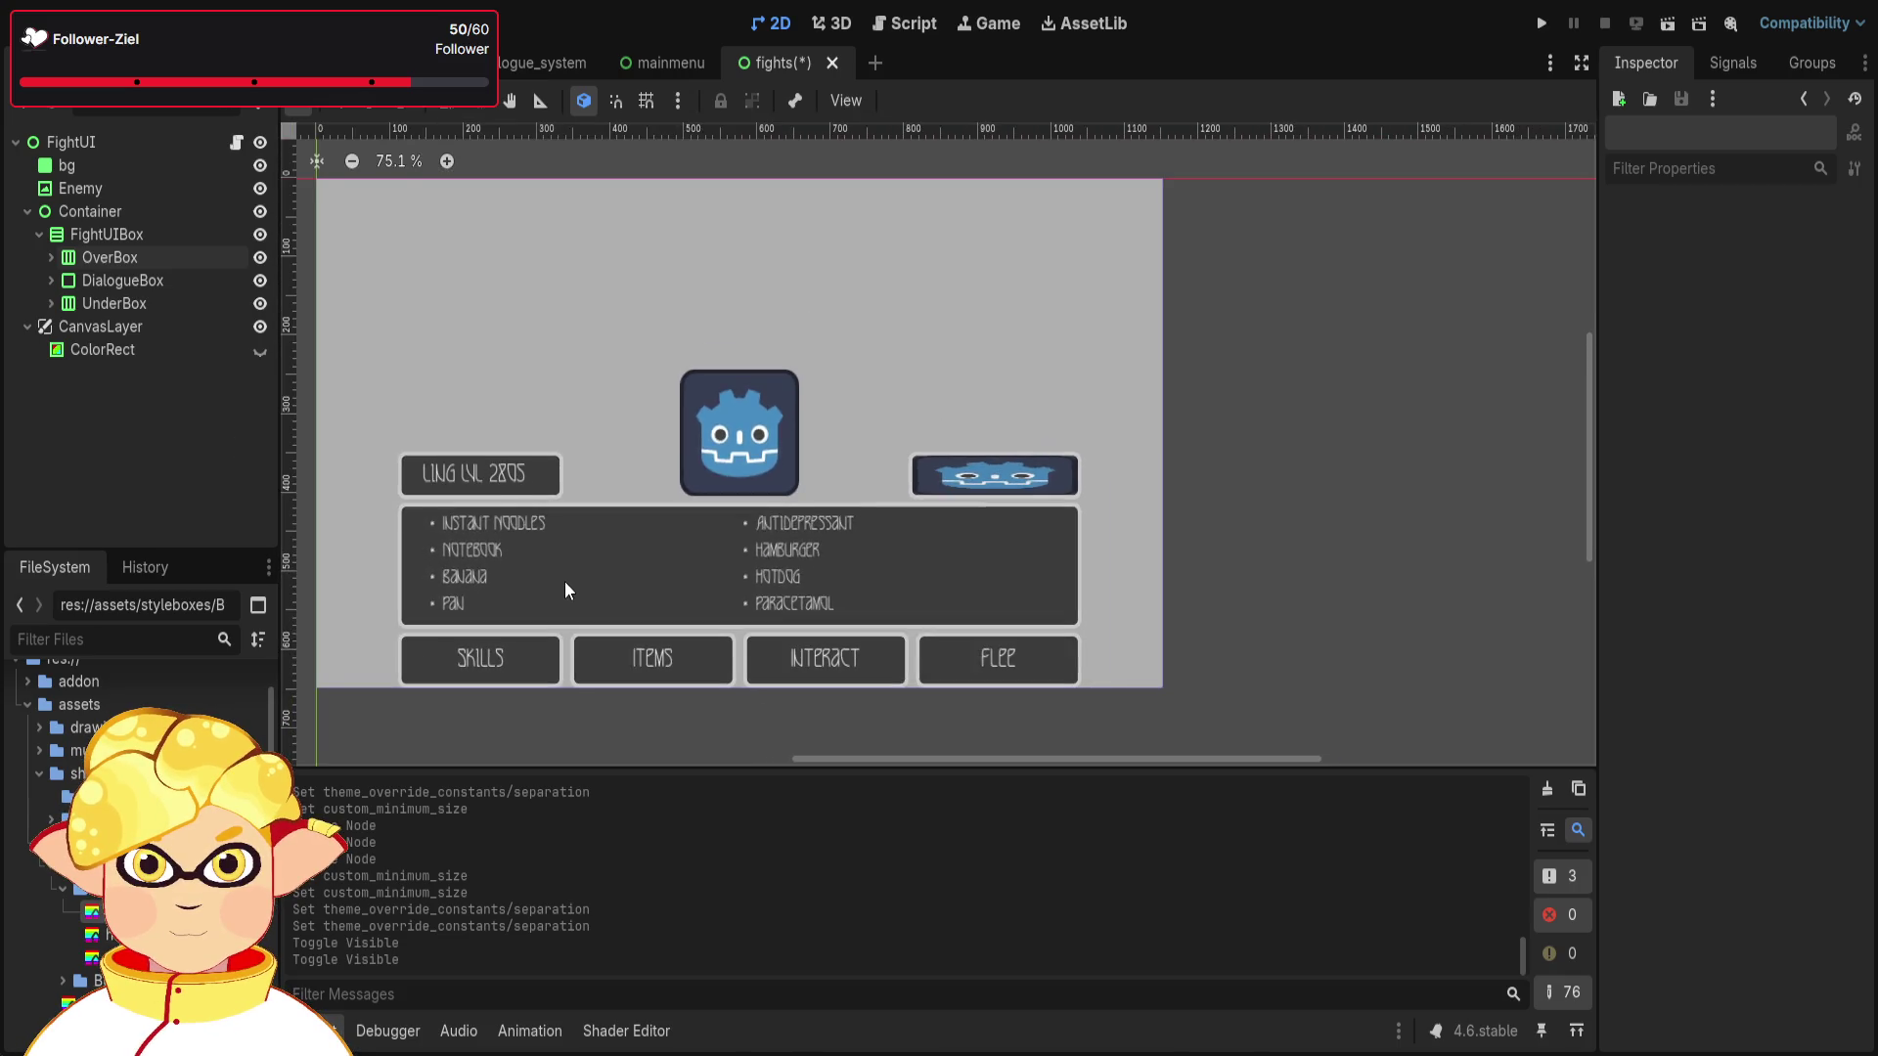
scroll(567, 759, "down", 2)
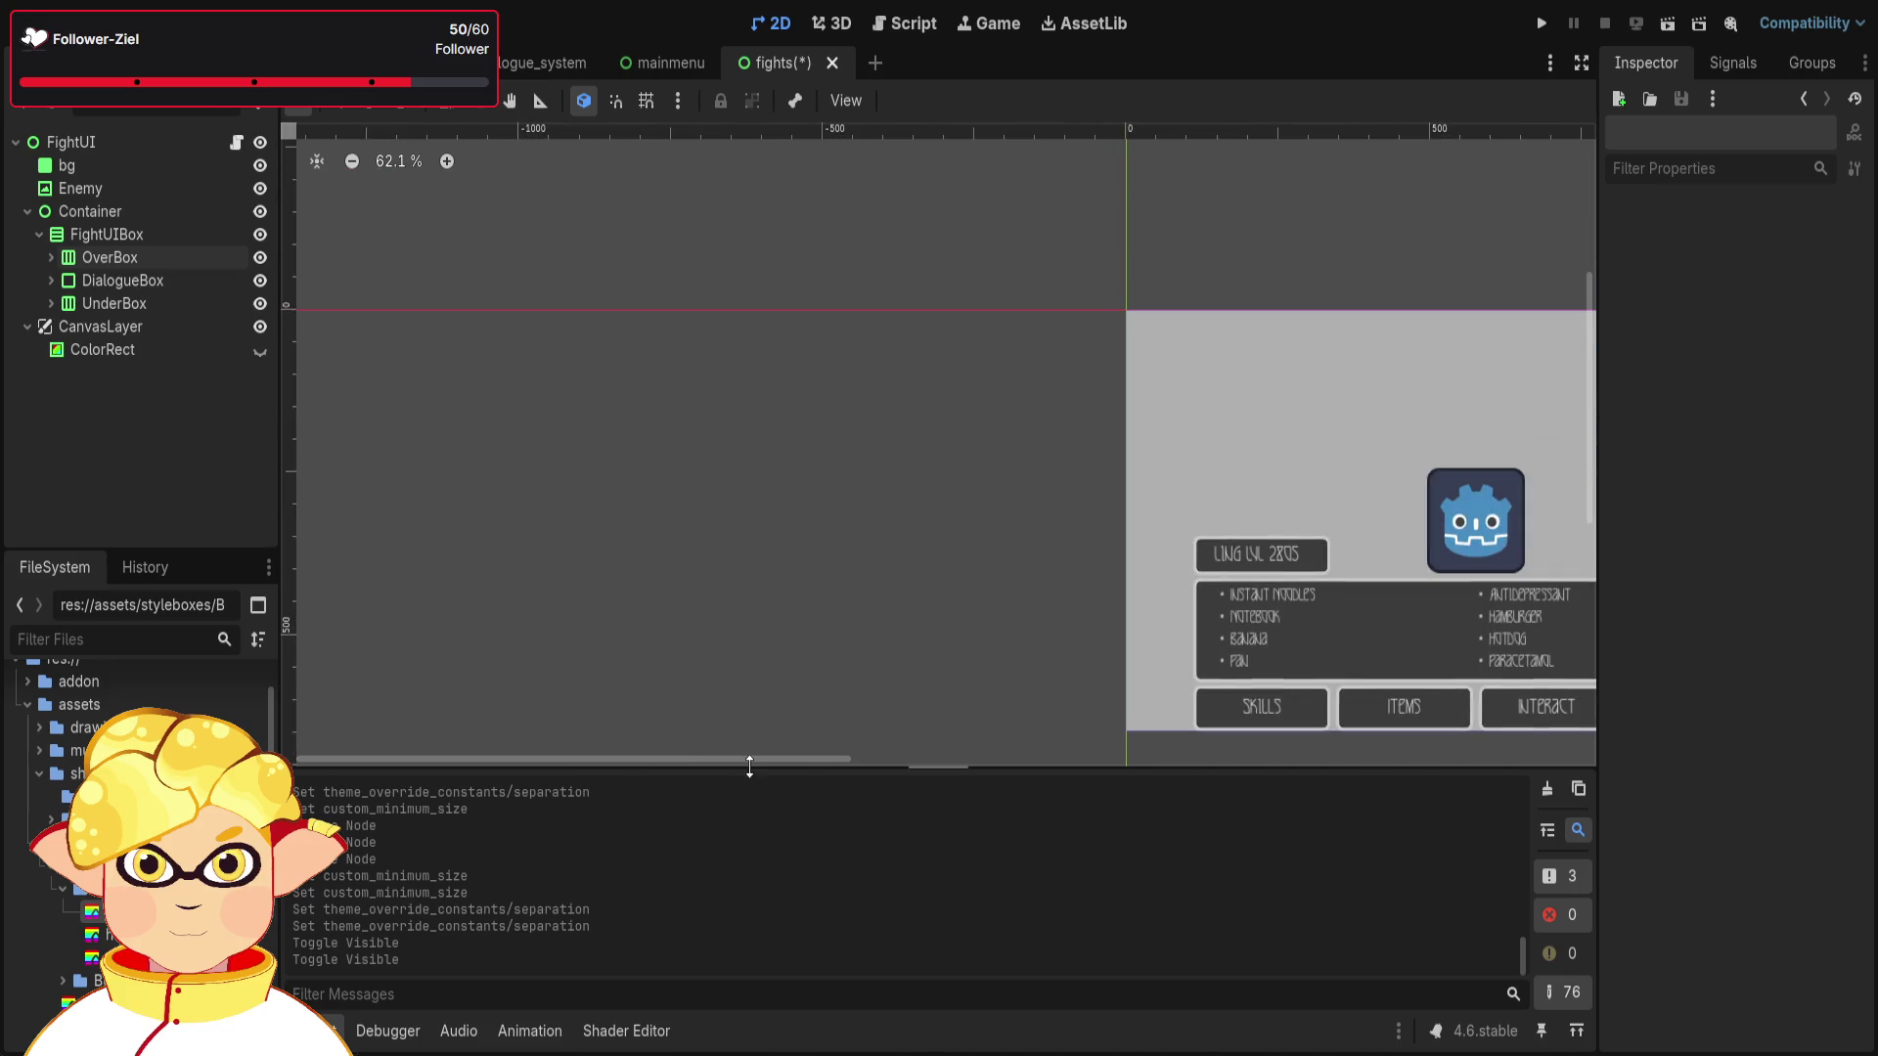
scroll(759, 755, "right", 5)
scroll(893, 725, "up", 5)
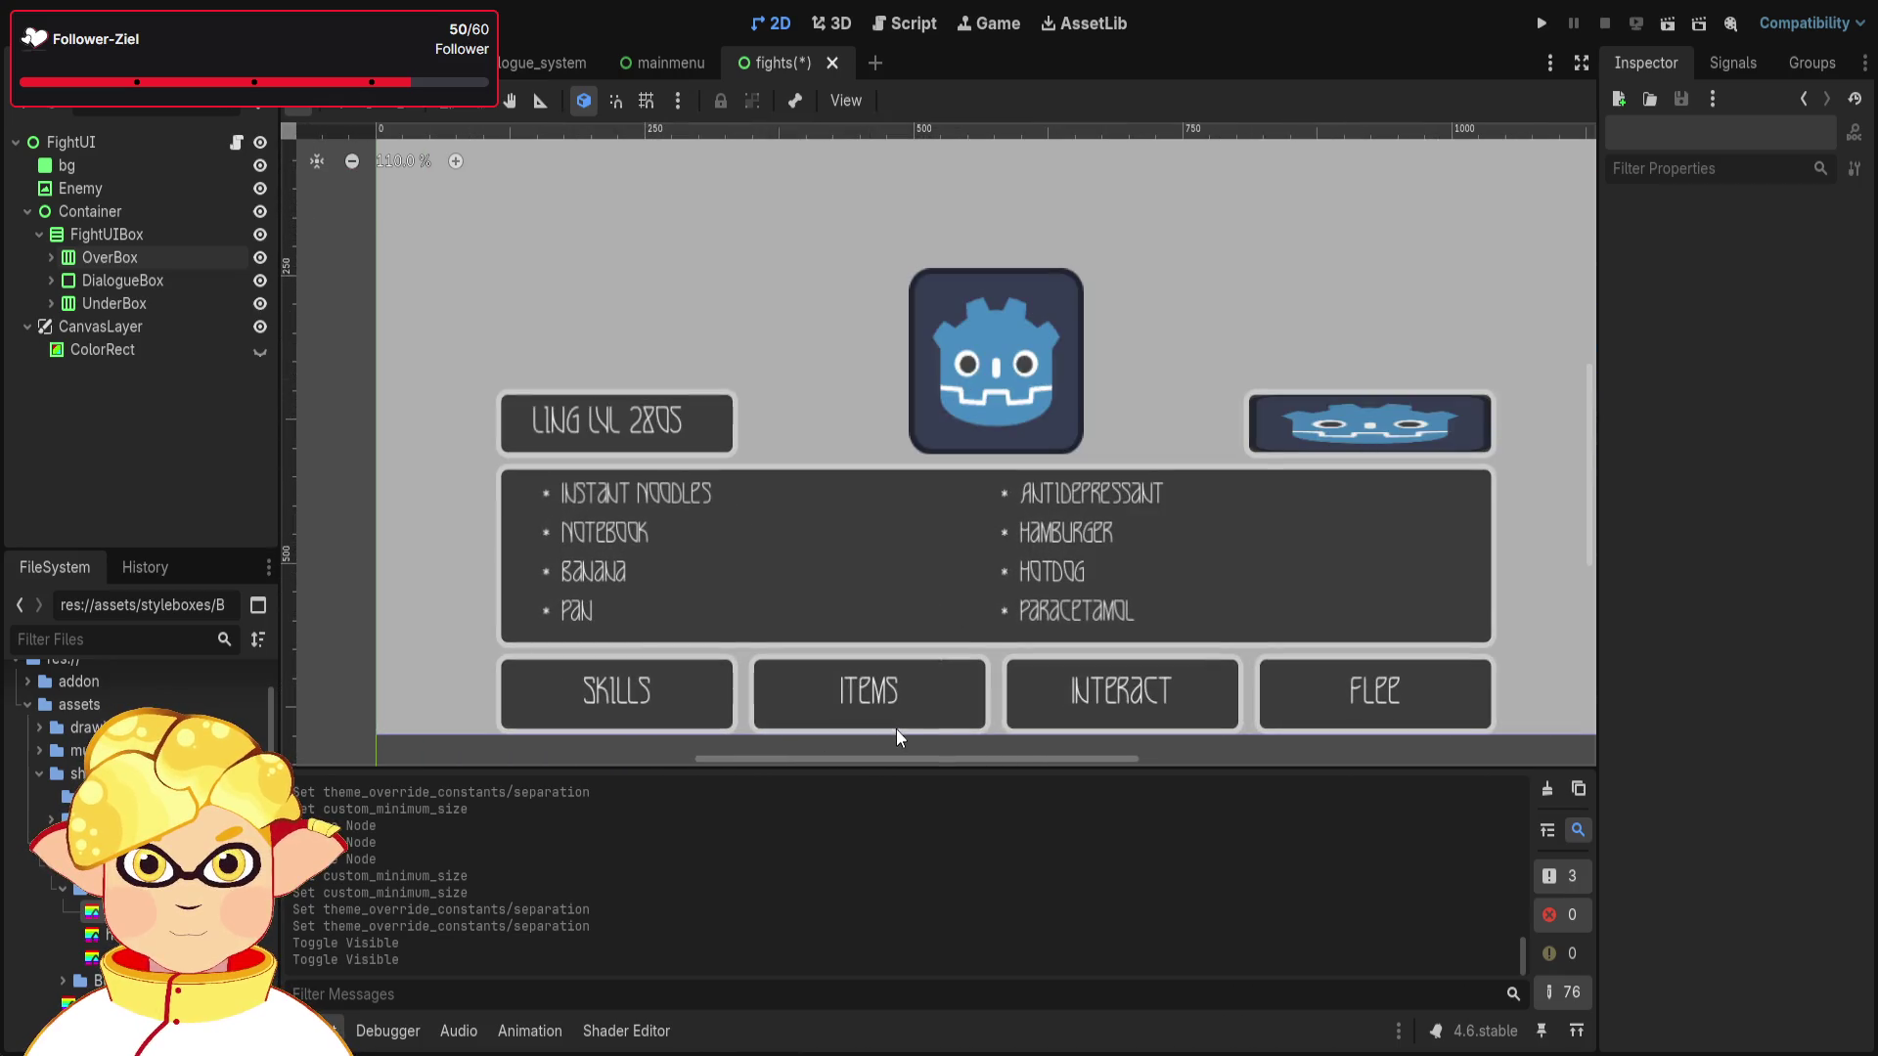
scroll(845, 678, "up", 5)
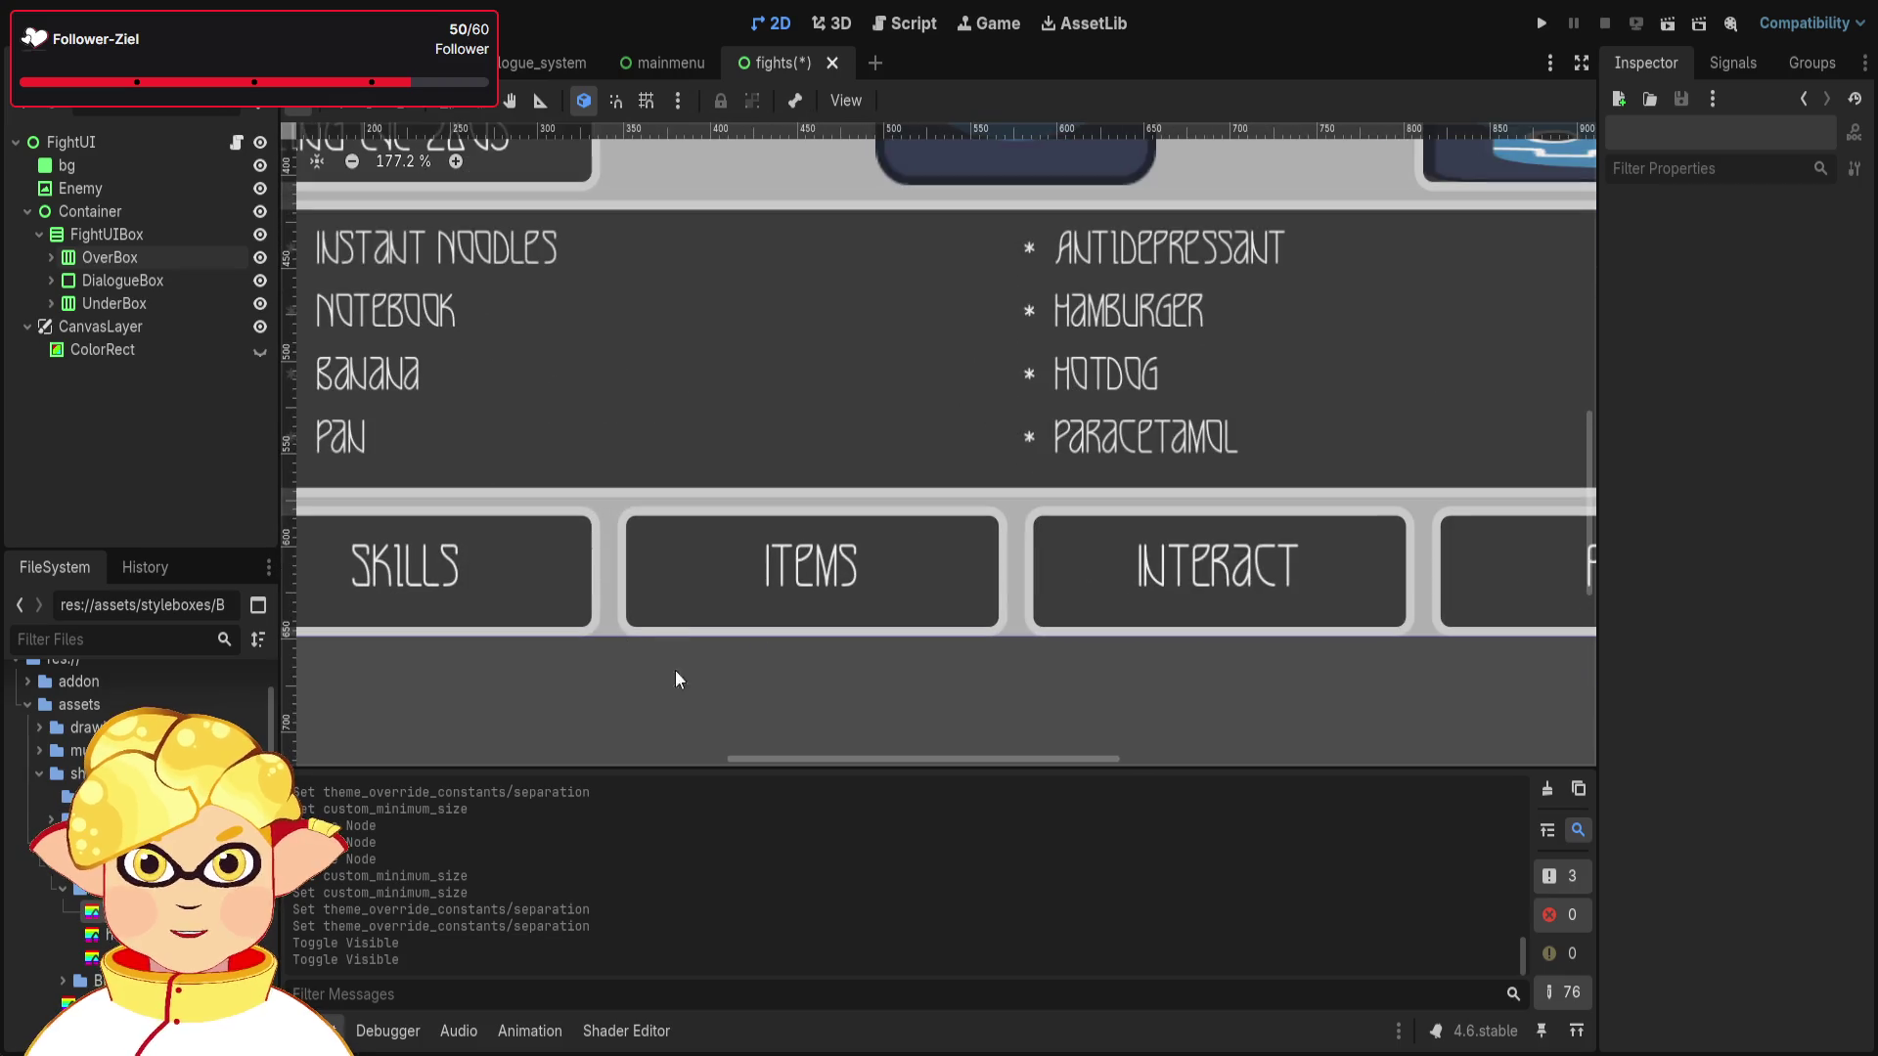
left_click_drag(752, 694, 811, 713)
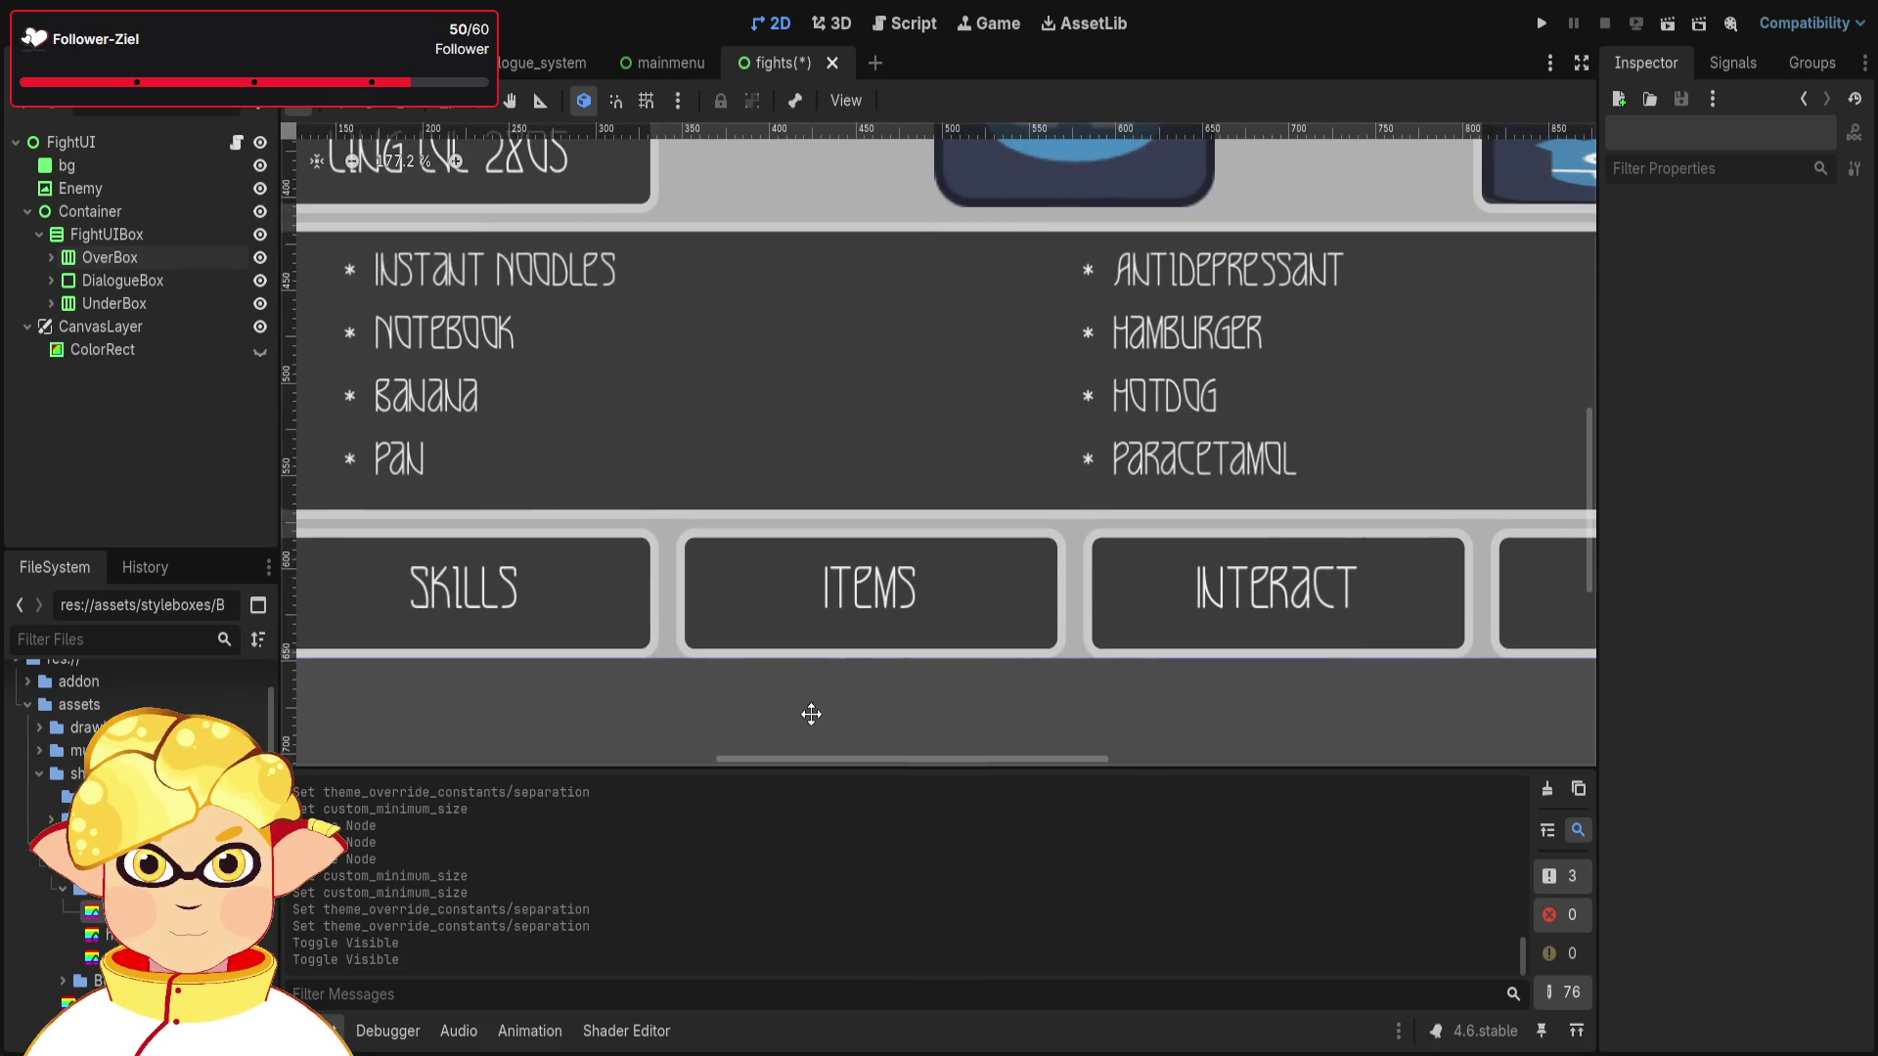
left_click(107, 196)
left_click(106, 210)
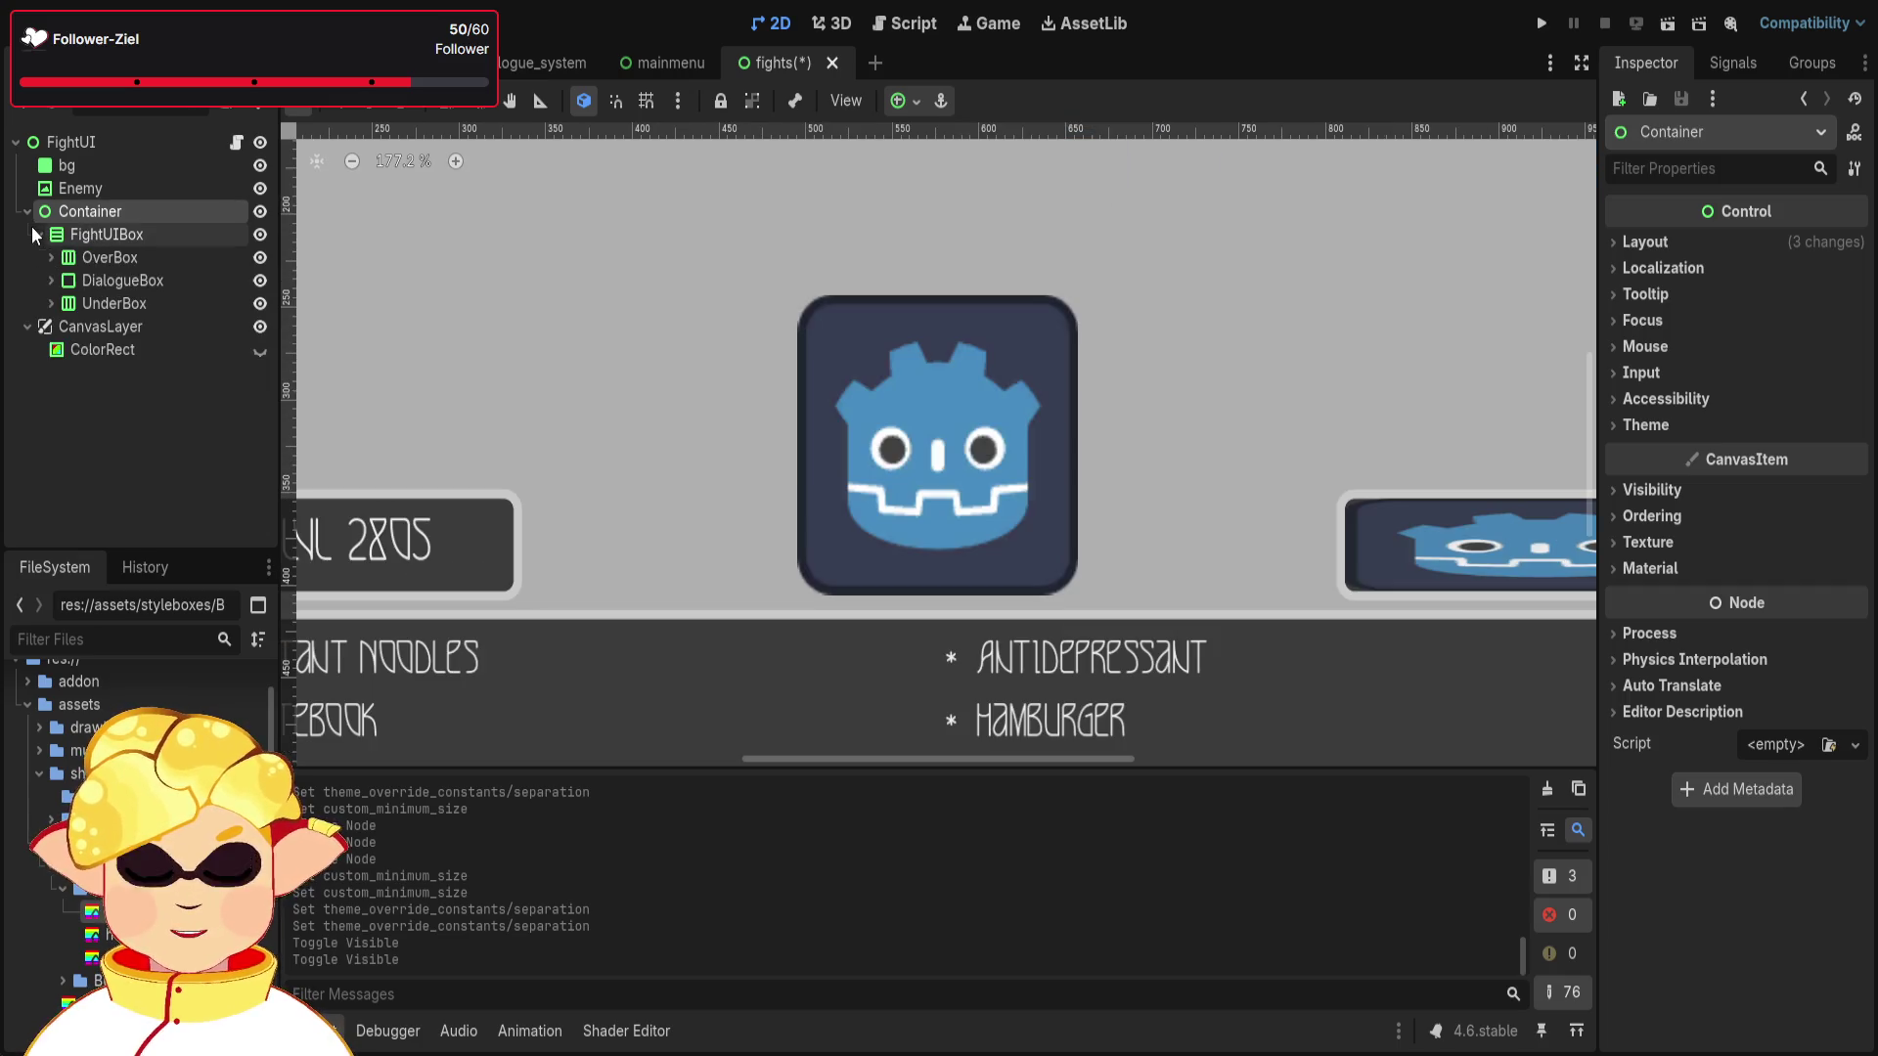
key("f")
left_click(45, 233)
scroll(679, 389, "down", 7)
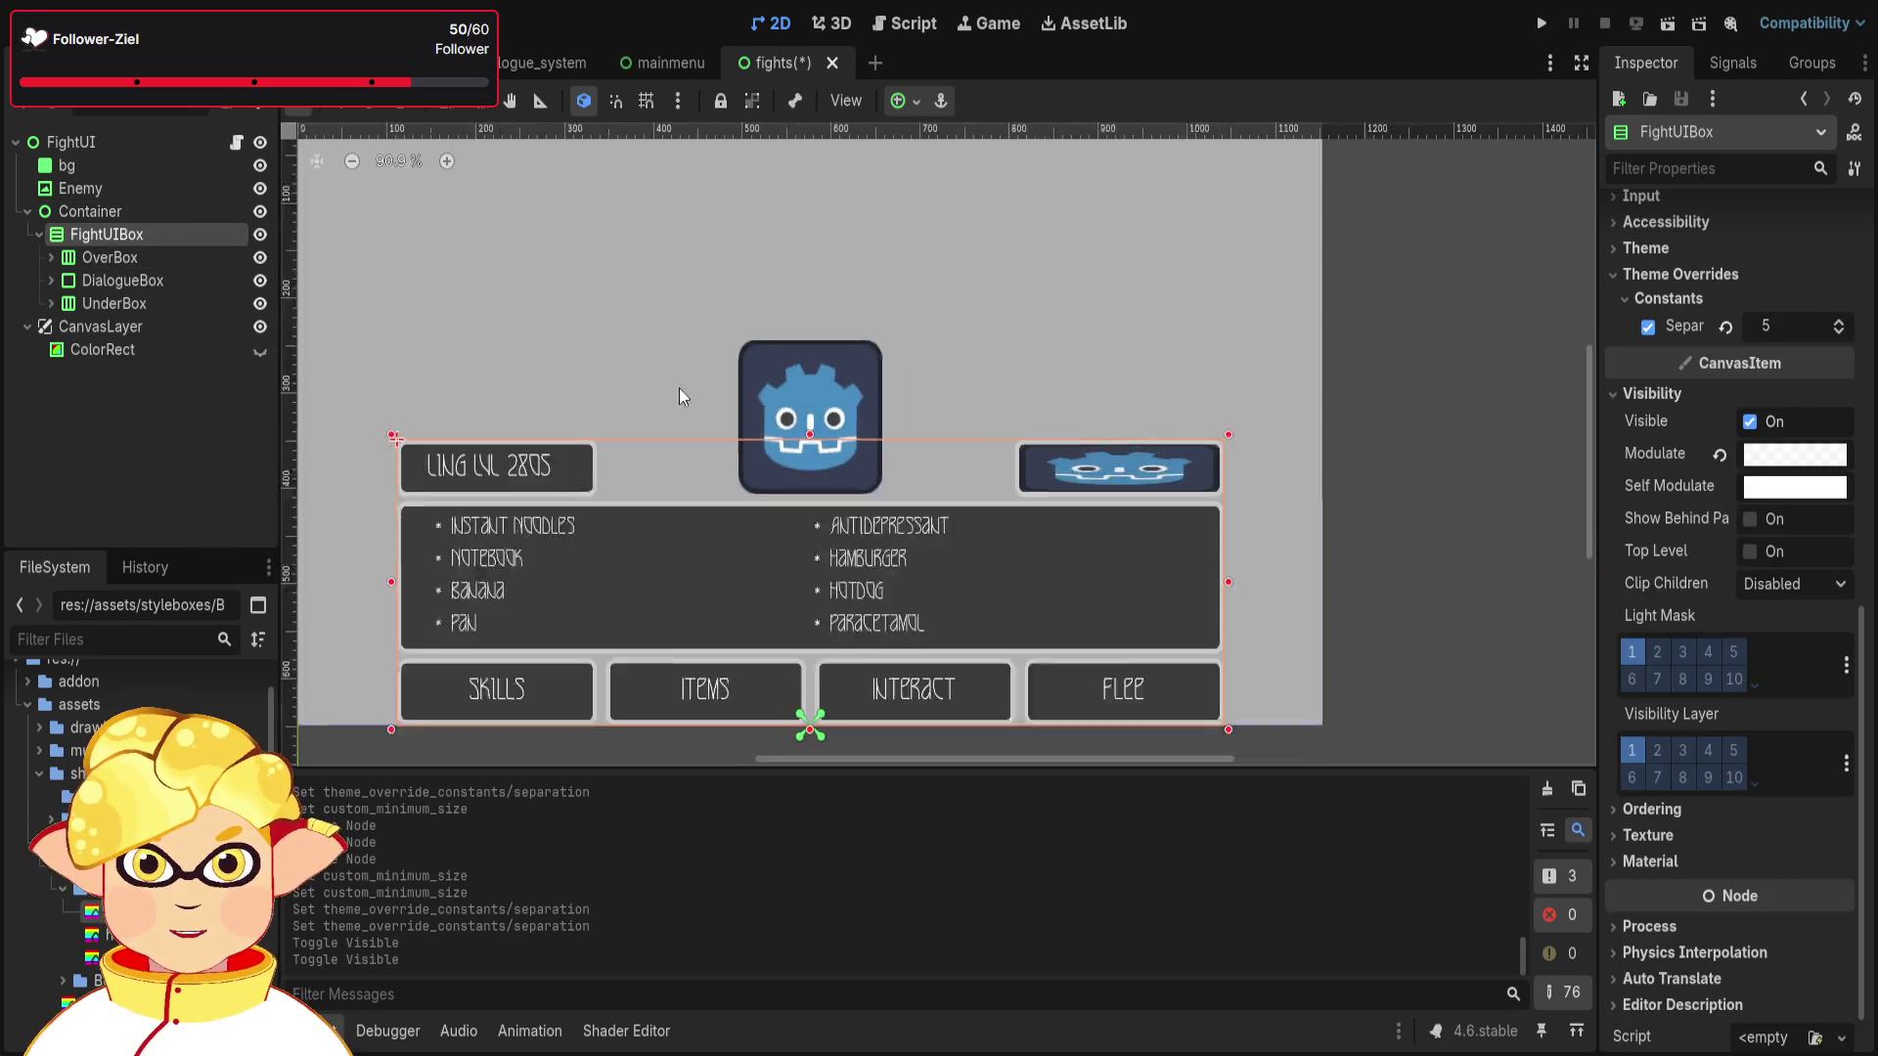
- Set FightUIBox height to 350, anchor it Center Bottom, then shorten it to 310 px
scroll(764, 653, "up", 2)
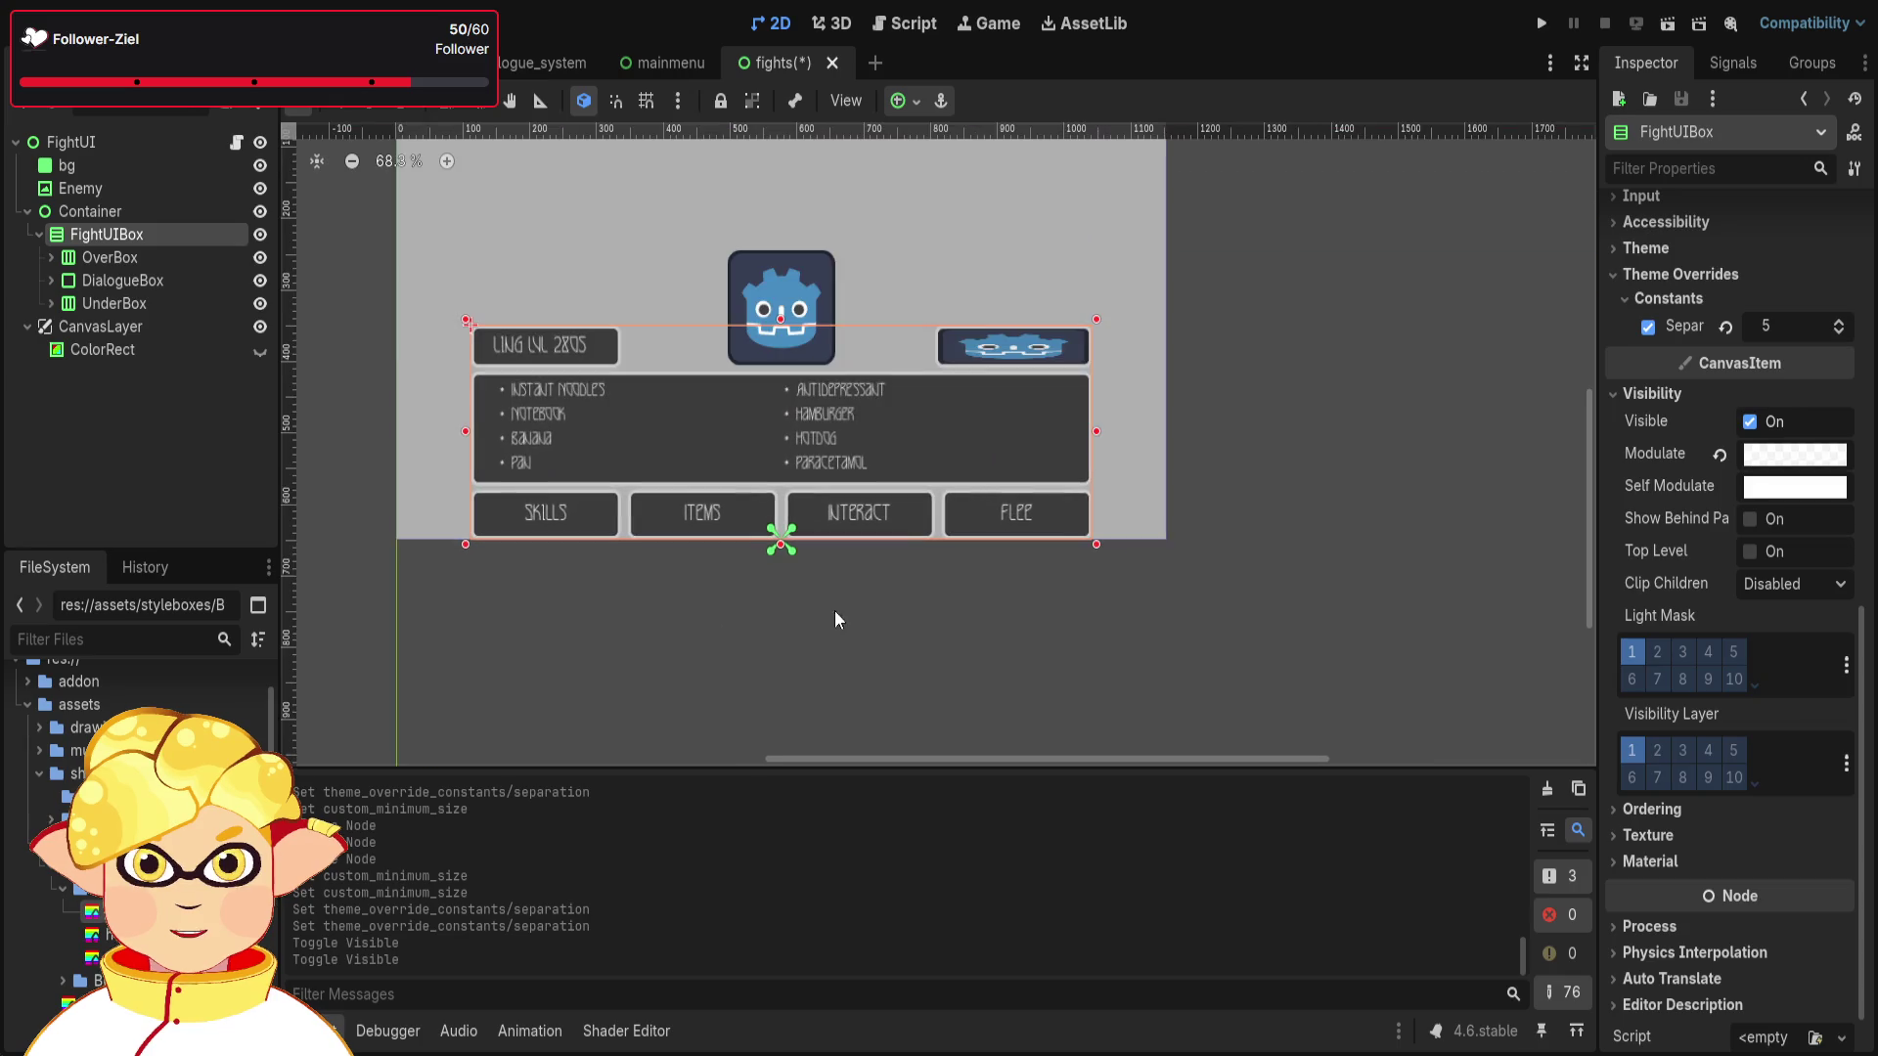
scroll(1721, 483, "up", 10)
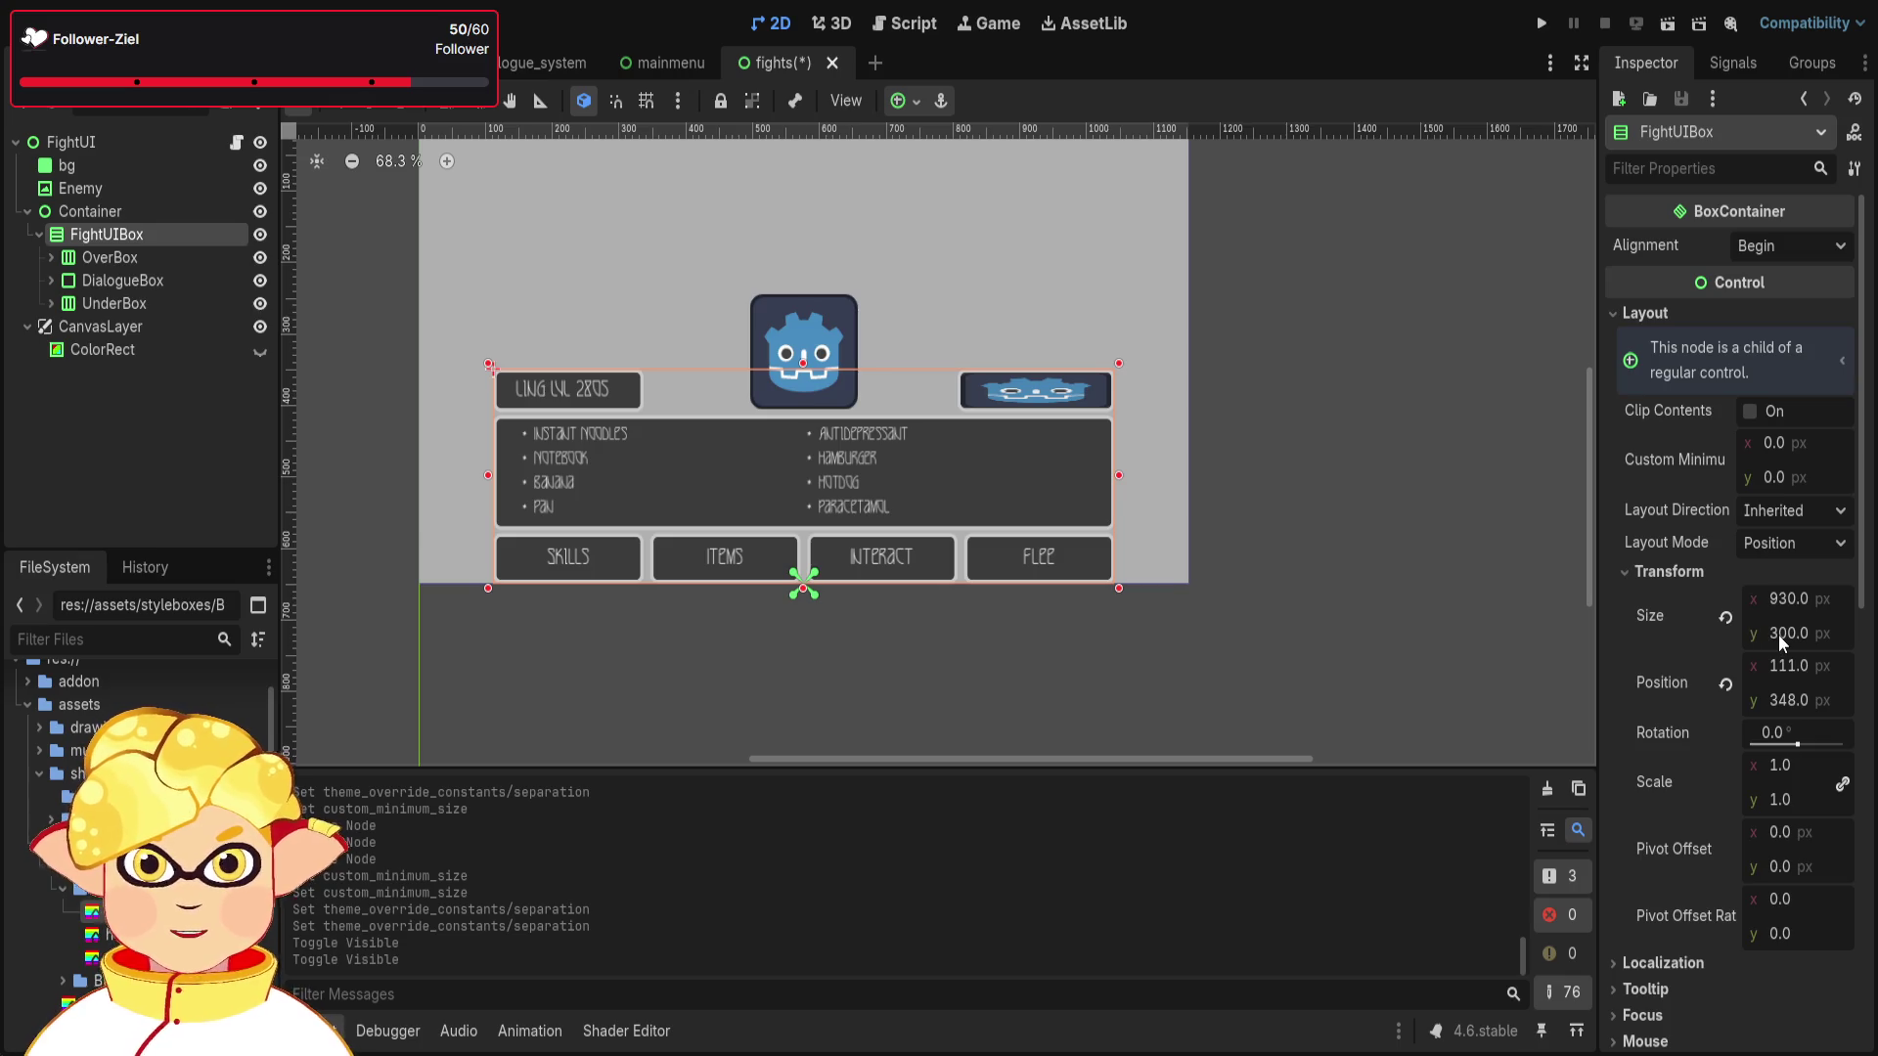
left_click(1778, 636)
type("350")
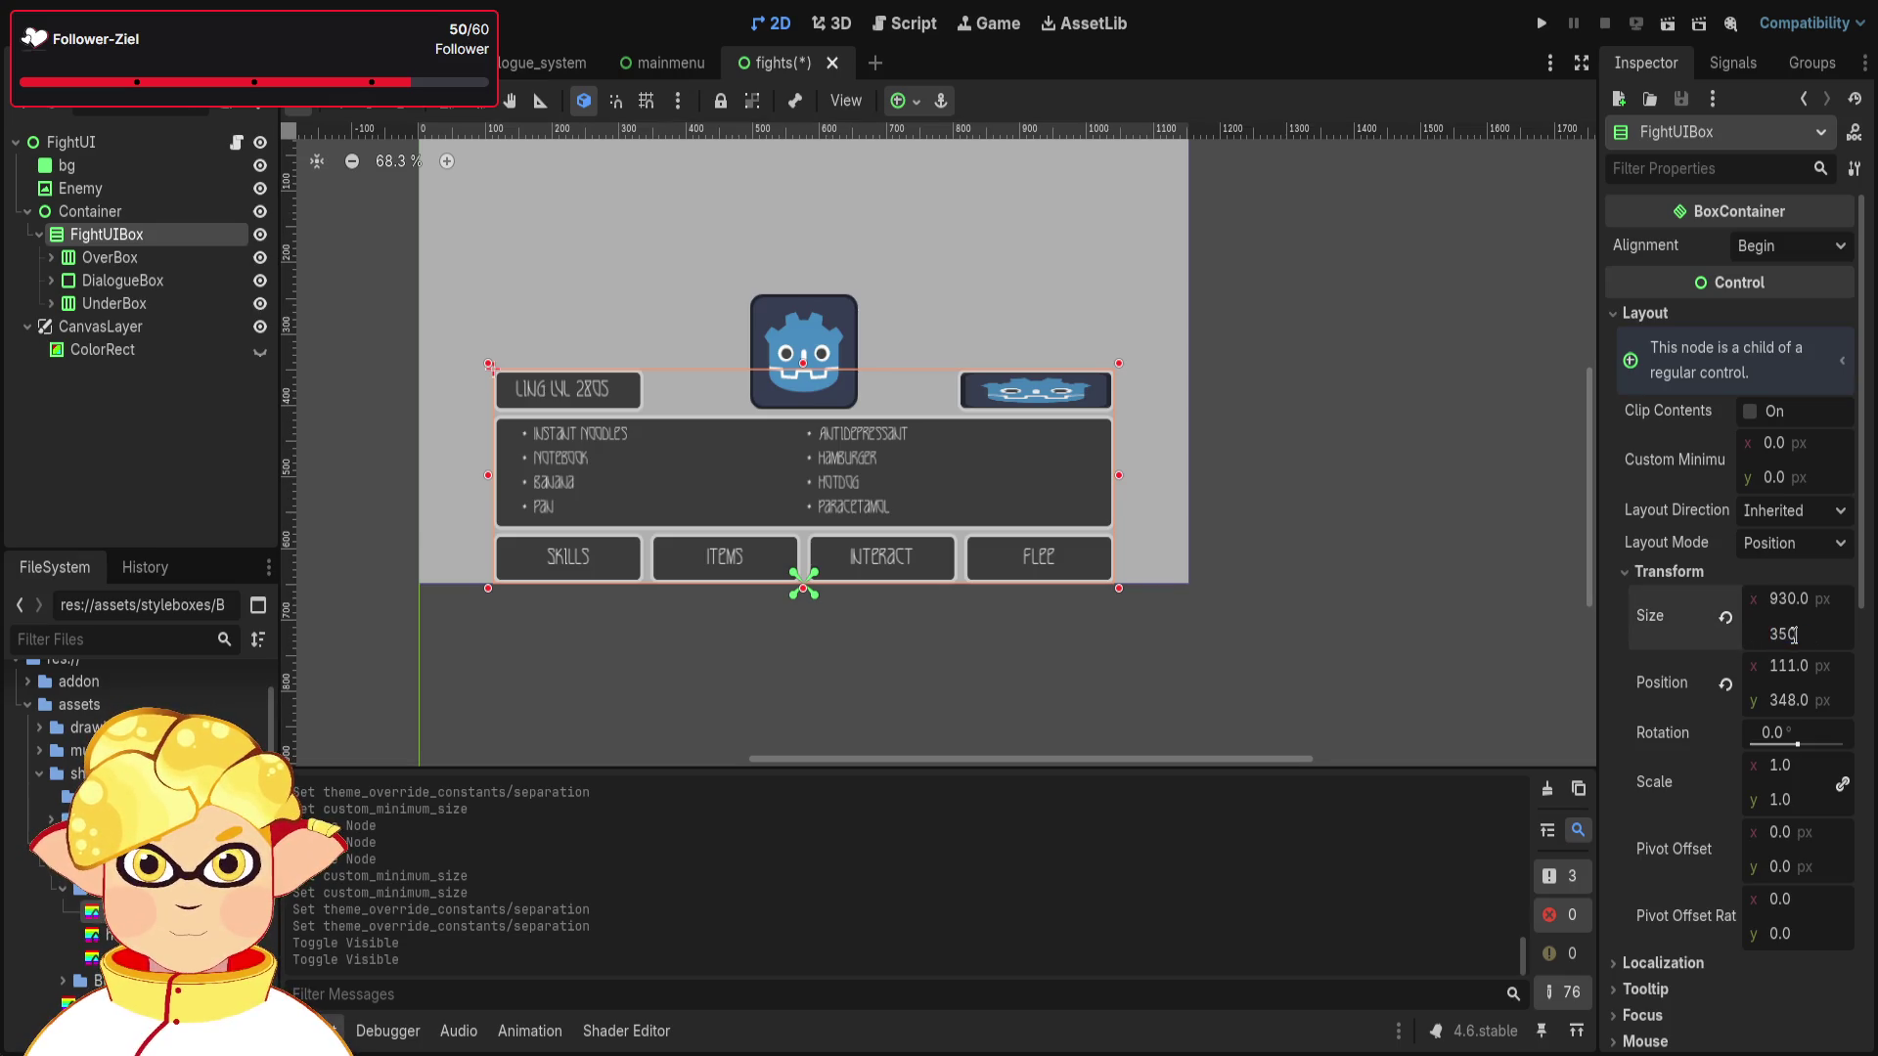
key("Return")
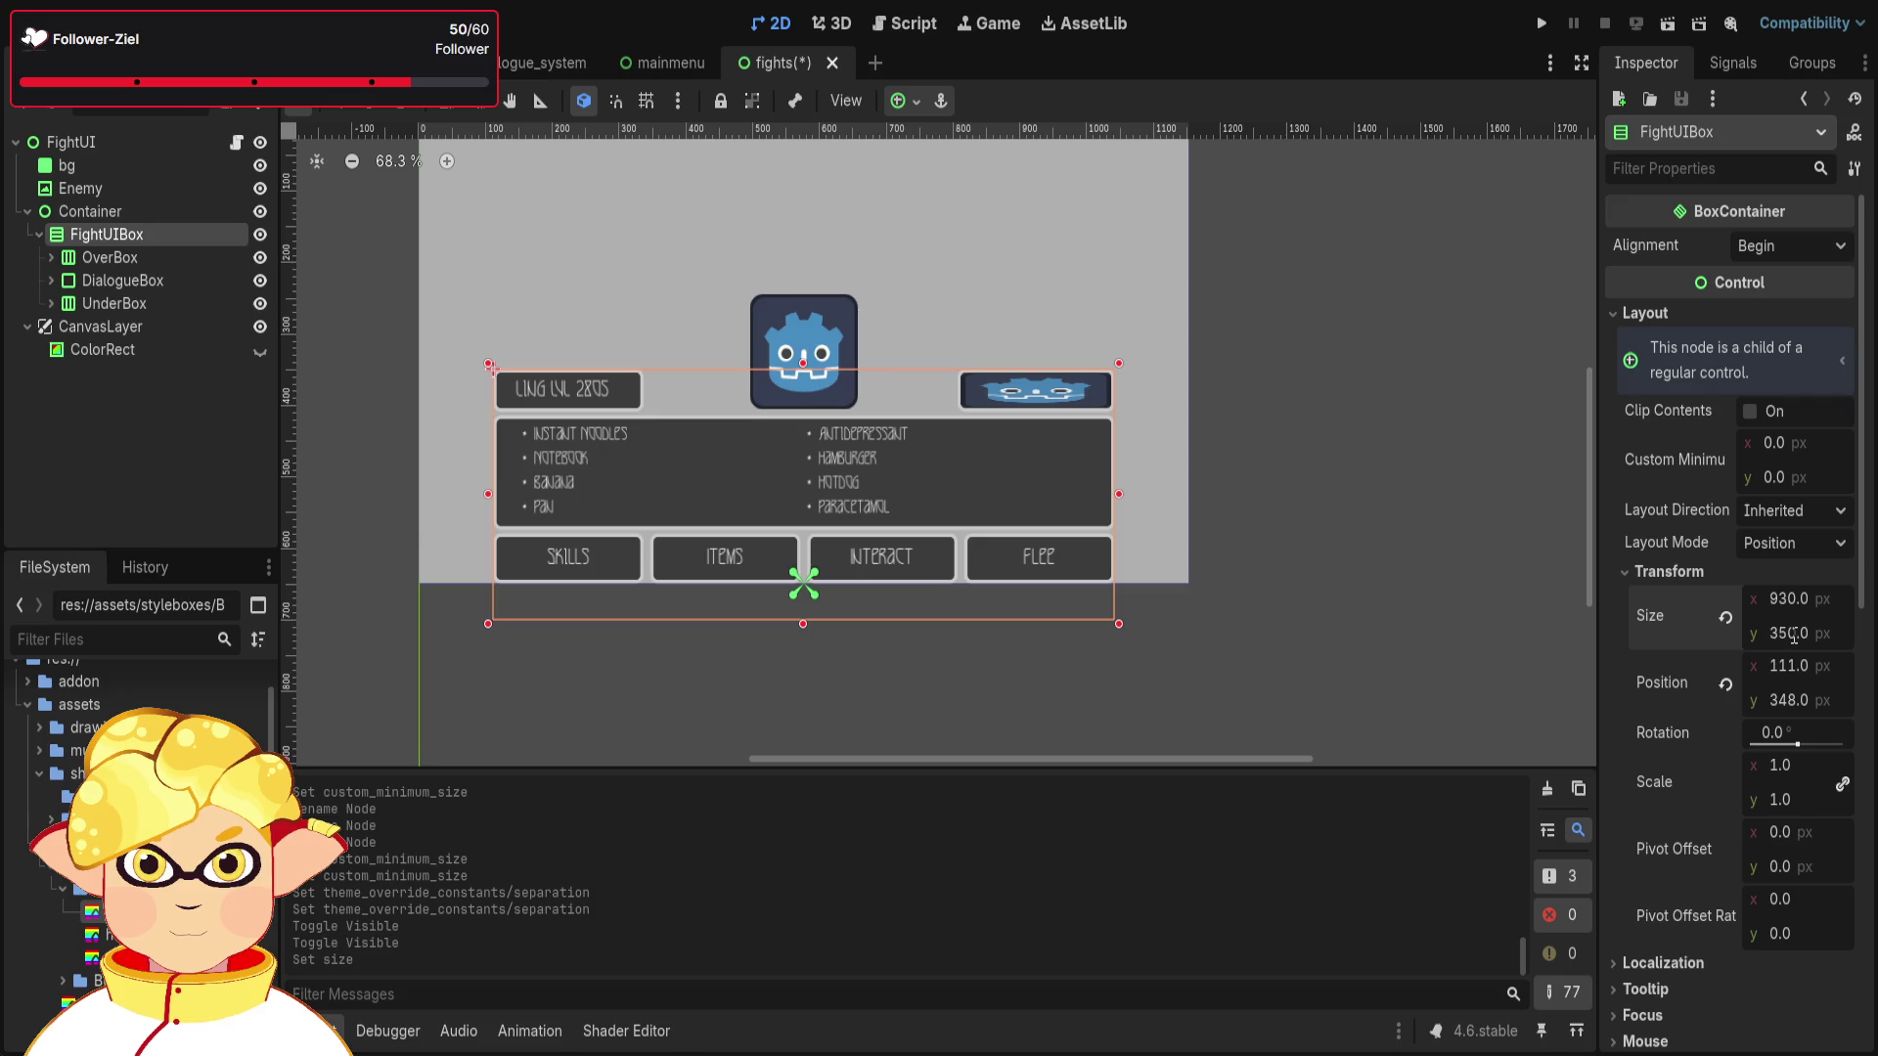
left_click(942, 252)
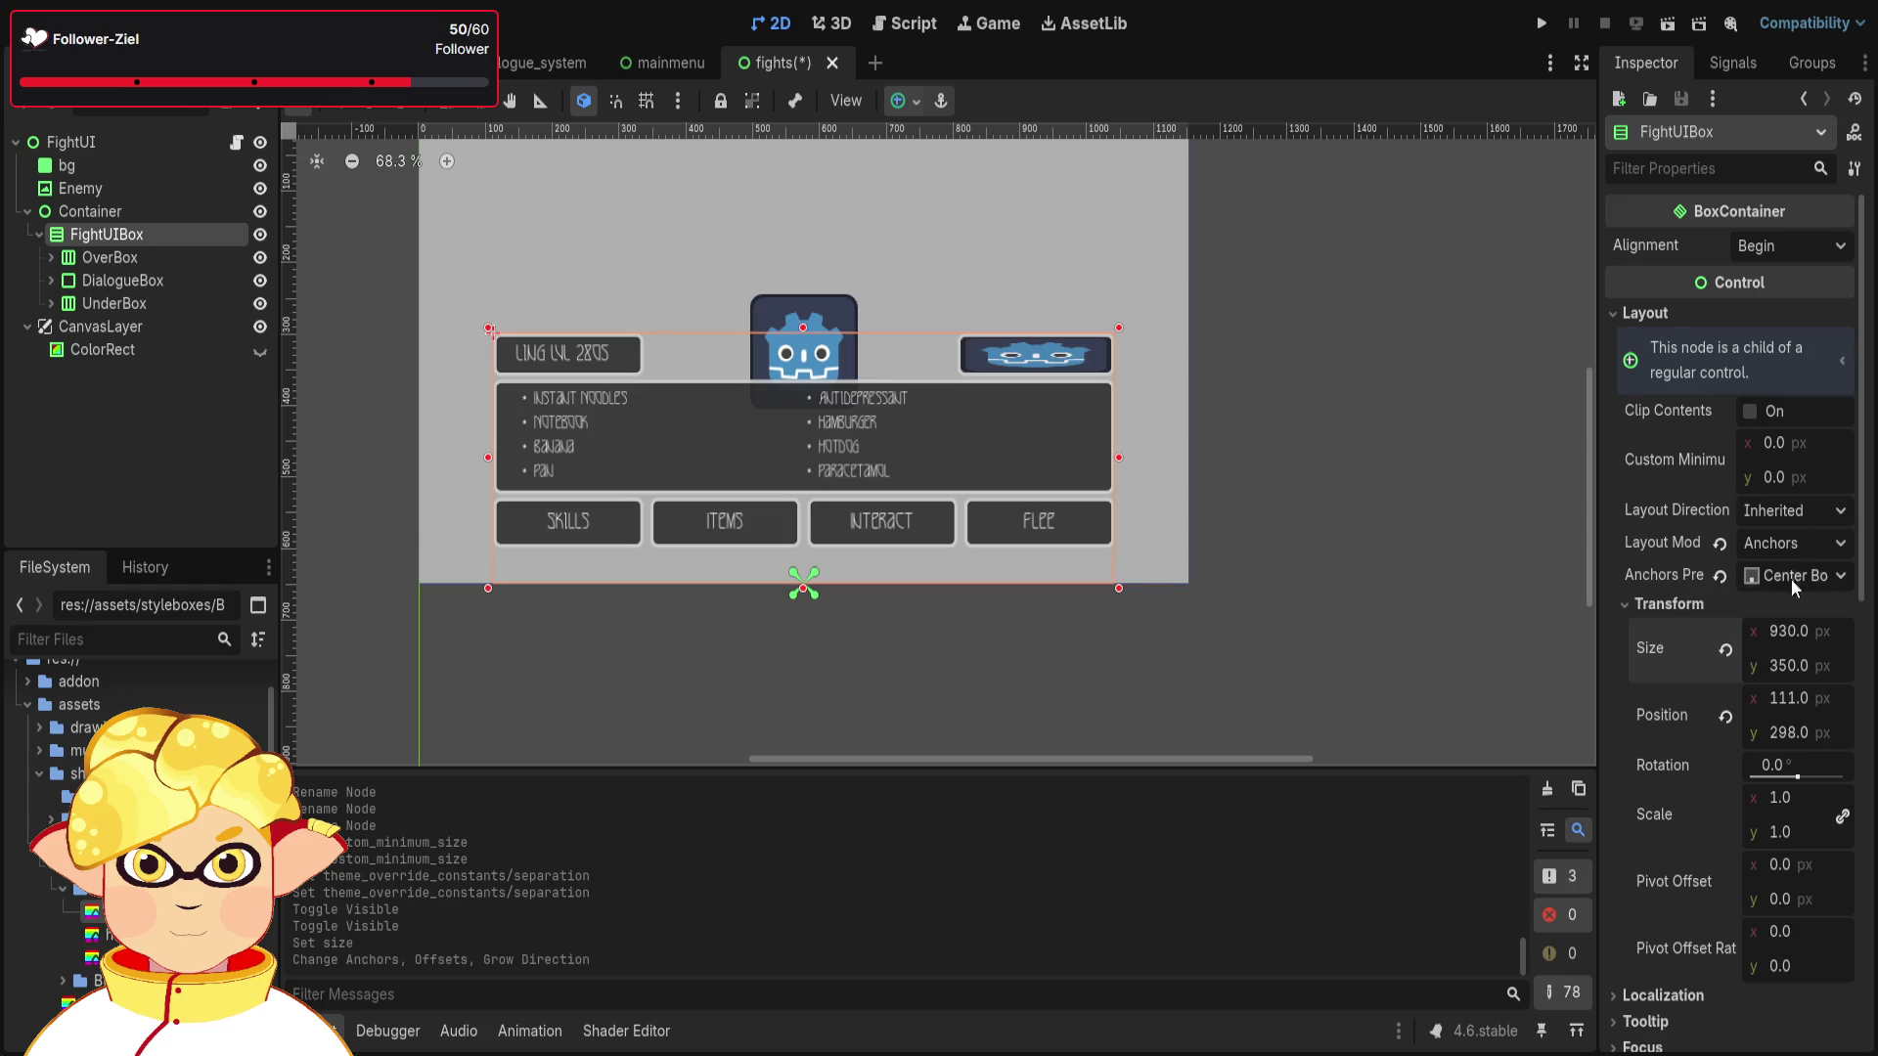
left_click(1791, 666)
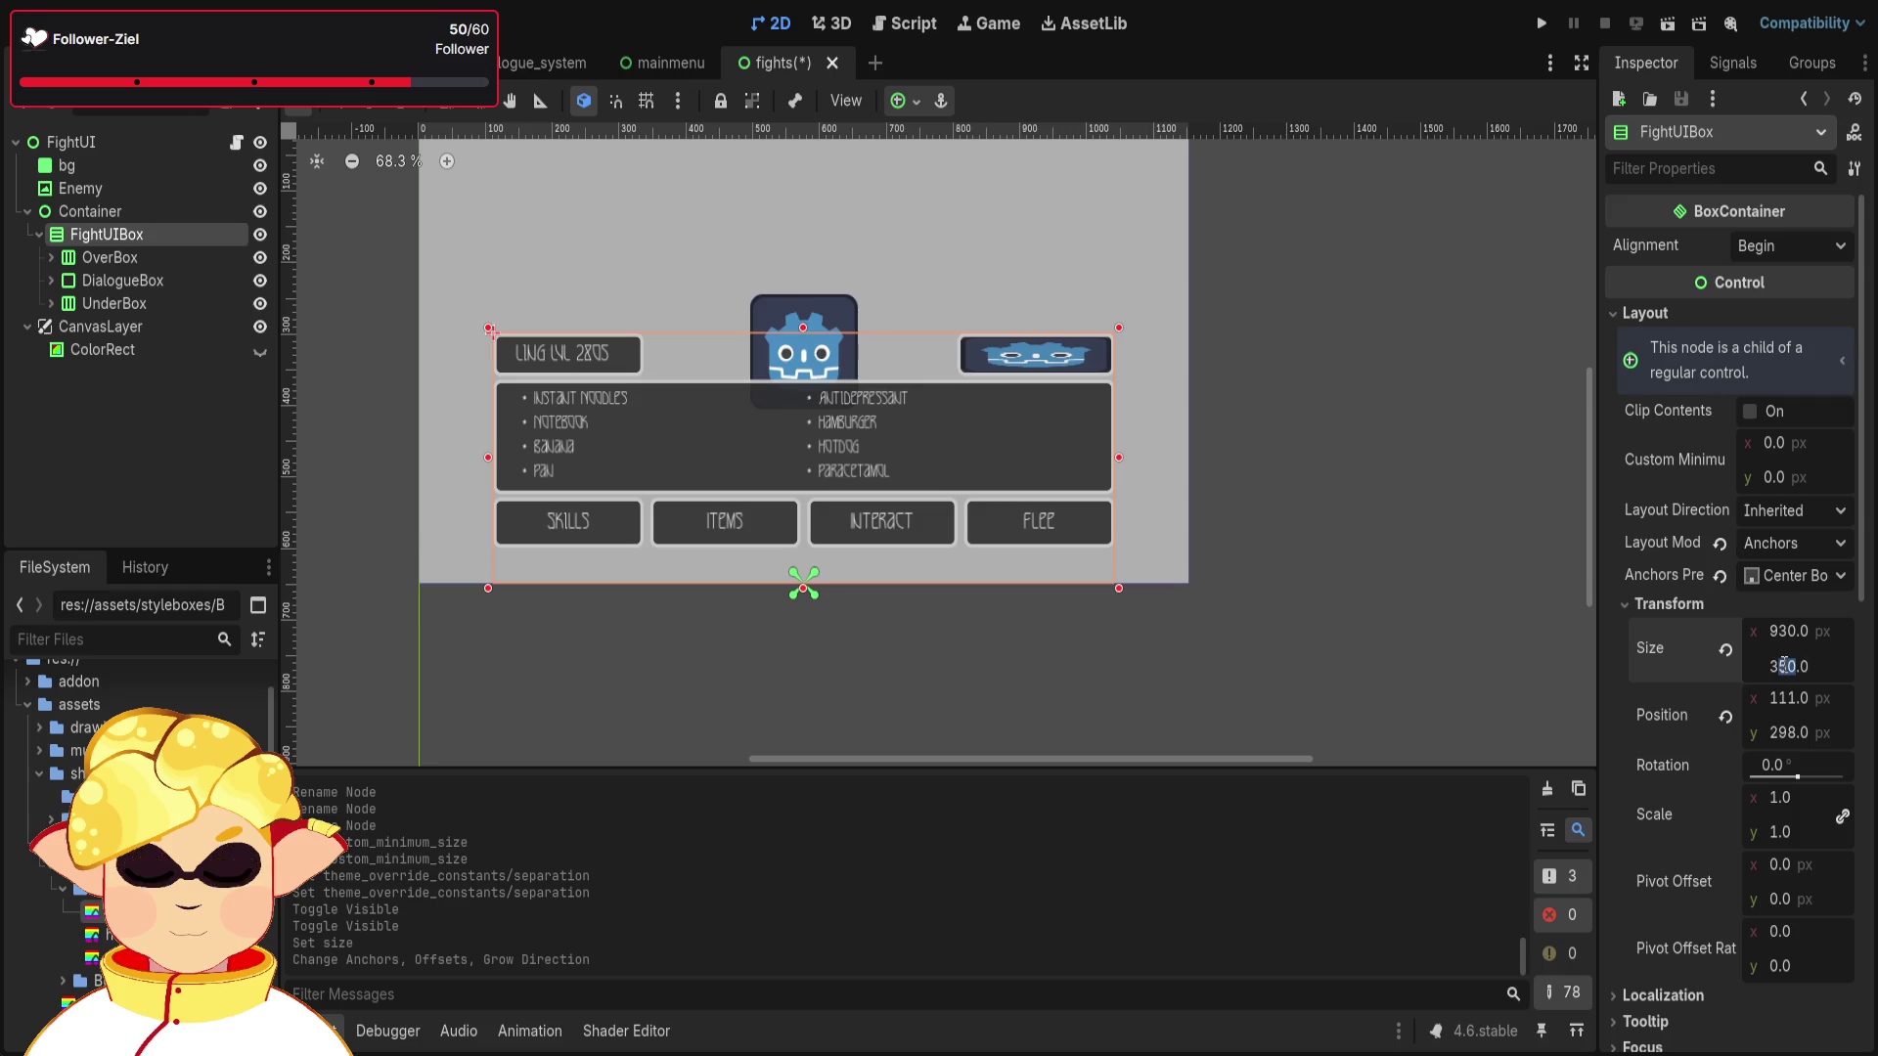
type("10")
key("Return")
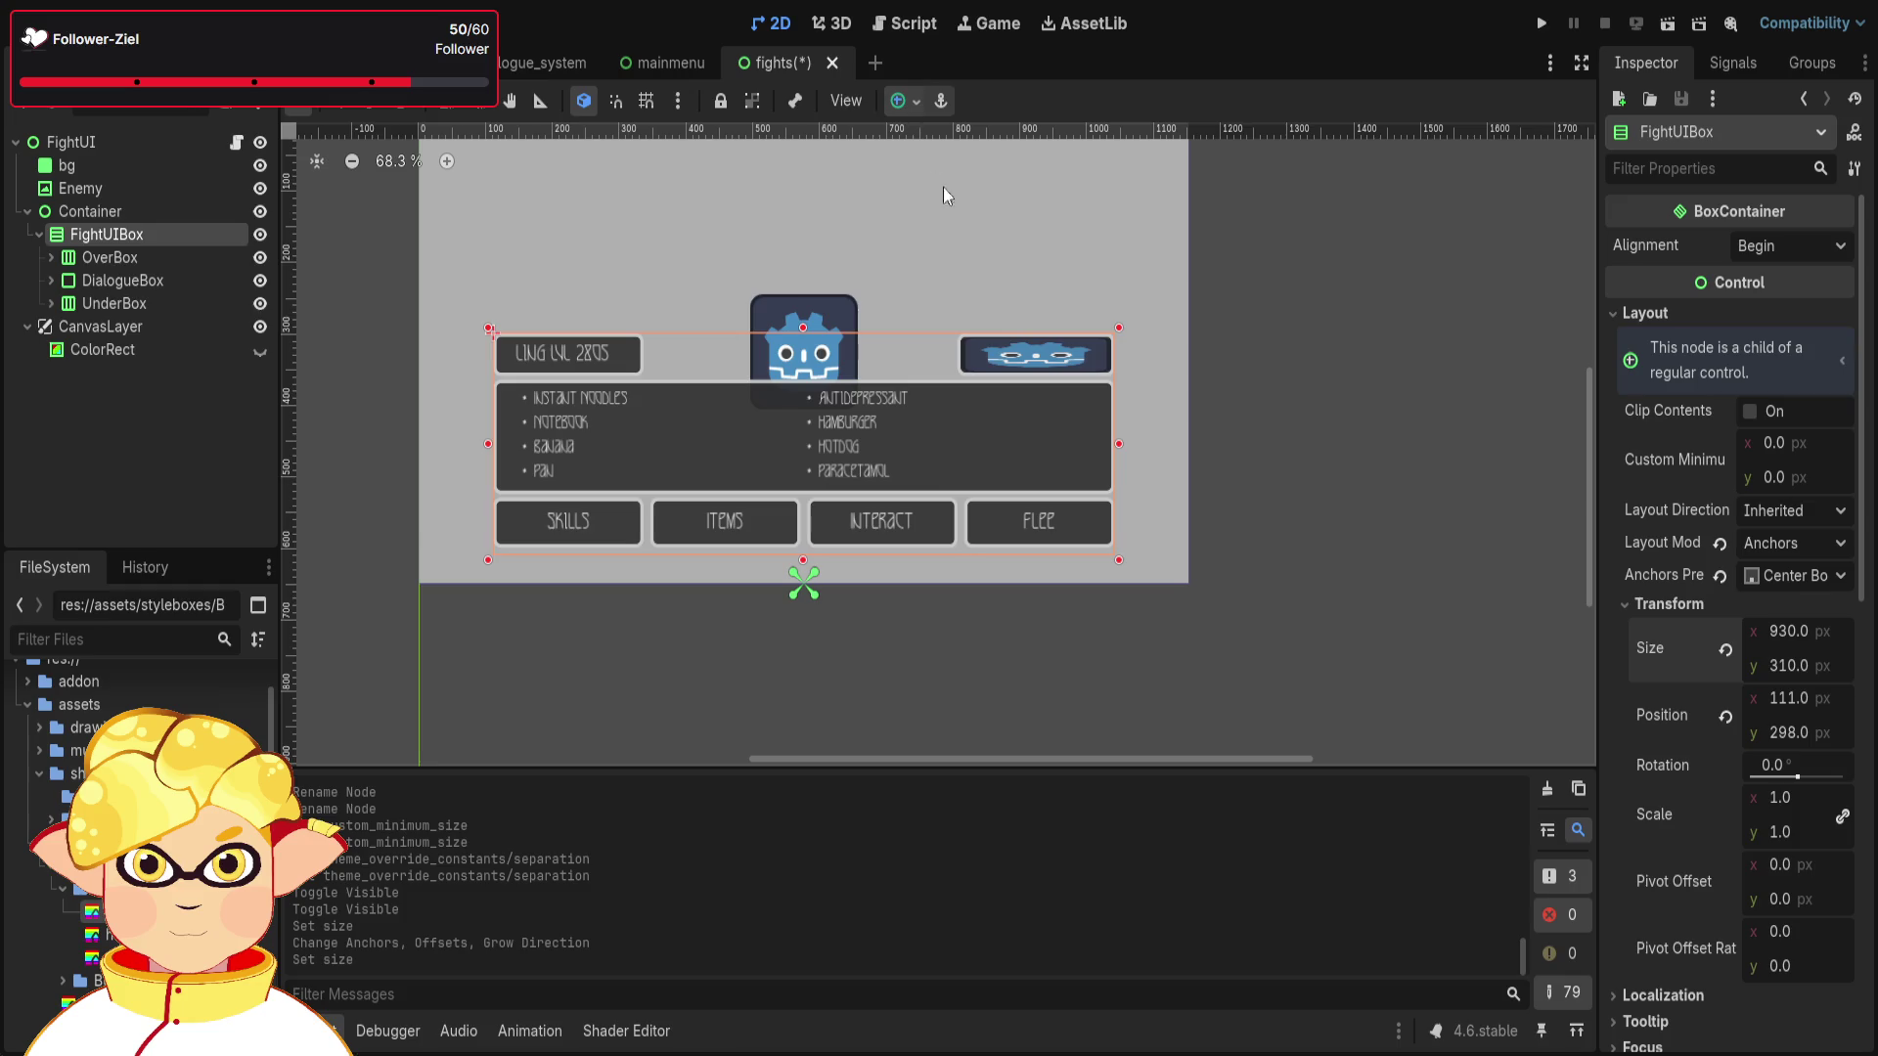
key("ctrl+shift+k")
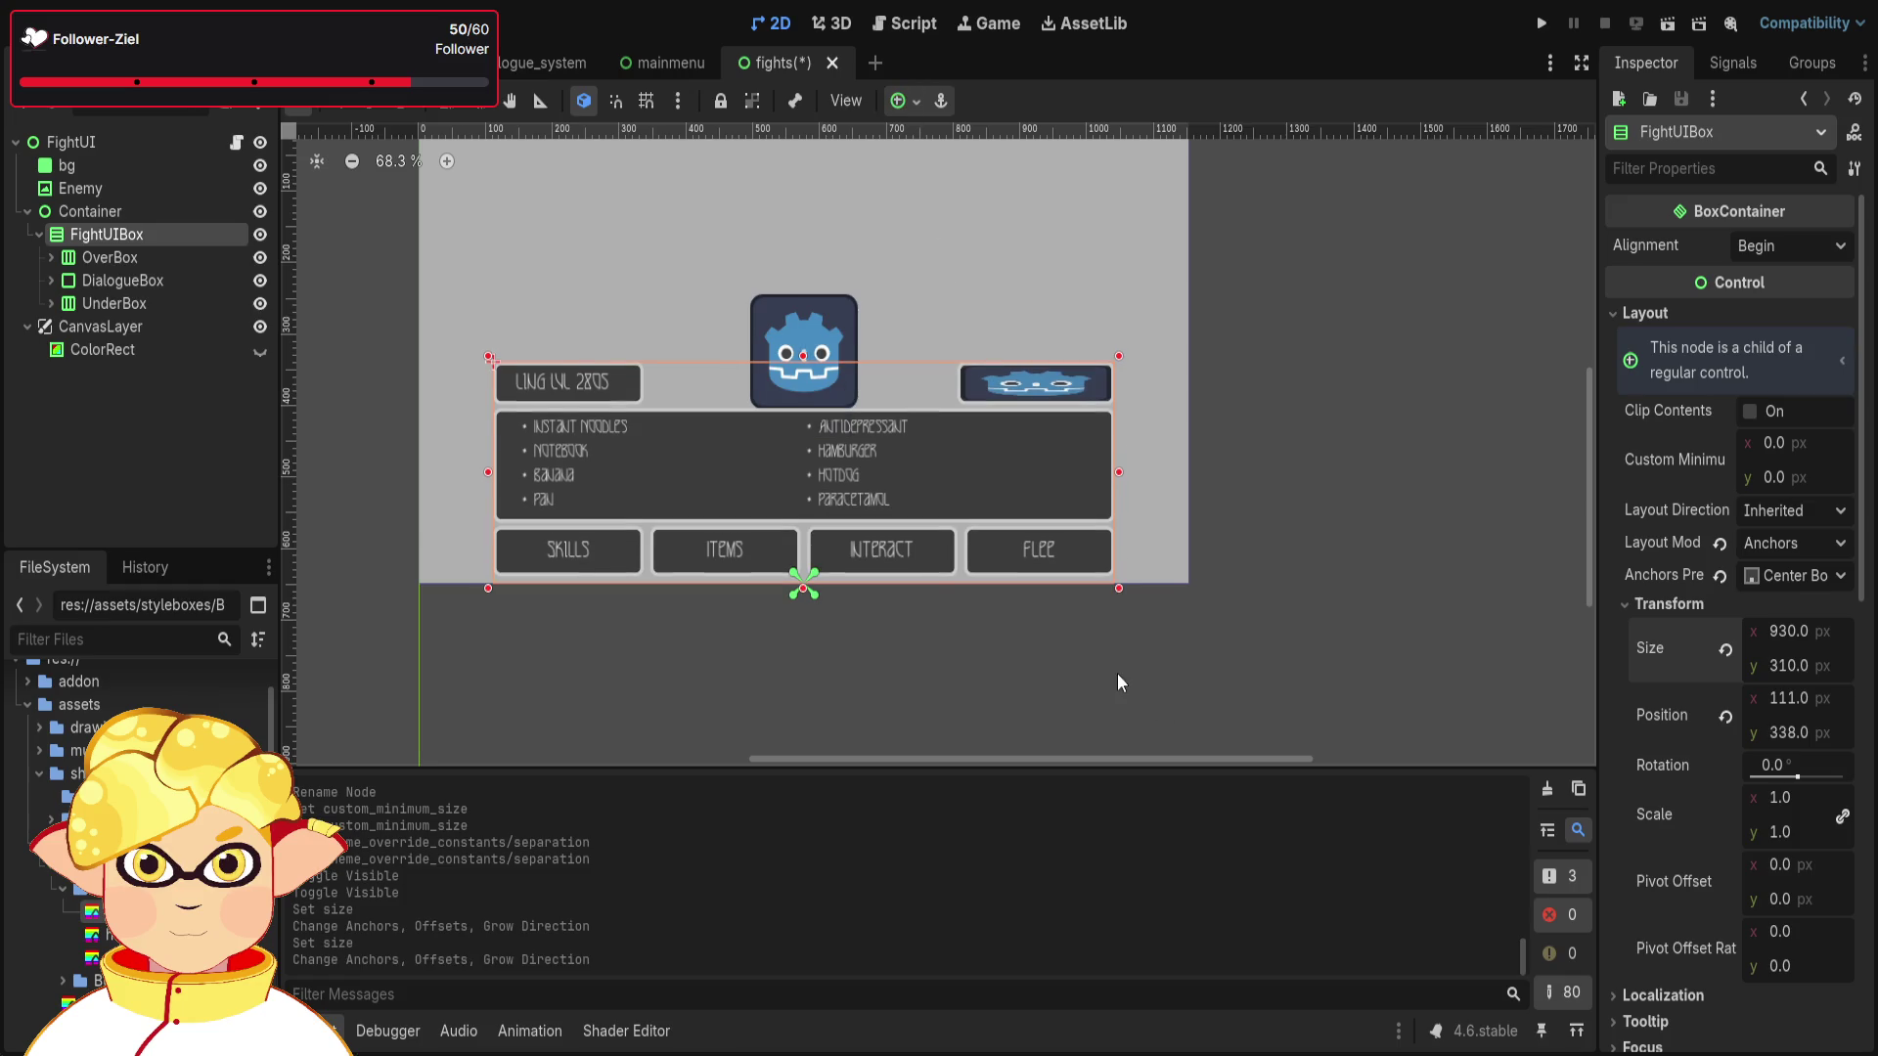
- Look over the anchored fight UI on the canvas, then save and run the scene
left_click(954, 657)
scroll(905, 597, "up", 5)
mouse_move(826, 621)
left_mouse_down()
mouse_move(933, 738)
mouse_move(1115, 788)
mouse_move(656, 751)
left_mouse_up()
scroll(929, 735, "up", 3)
mouse_move(897, 780)
left_mouse_down()
mouse_move(826, 730)
mouse_move(1165, 726)
left_mouse_up()
scroll(1166, 726, "down", 5)
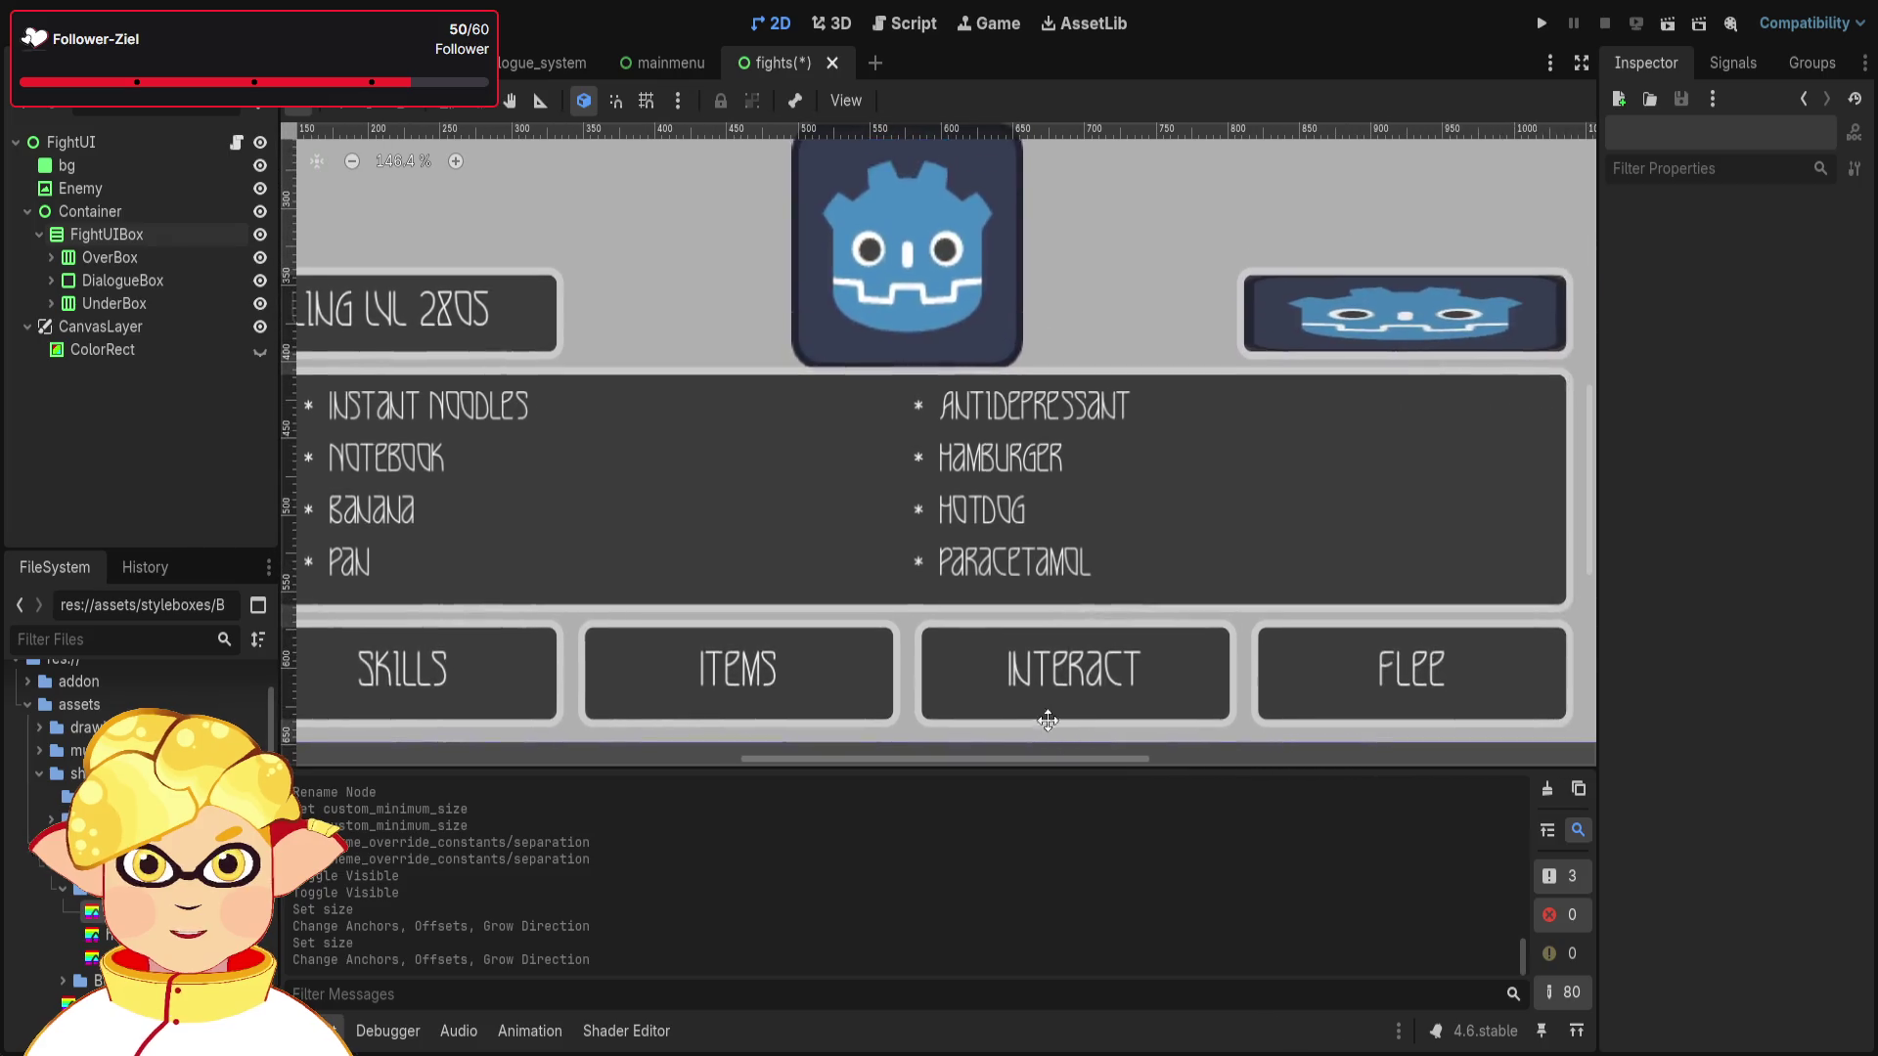
left_click(1667, 22)
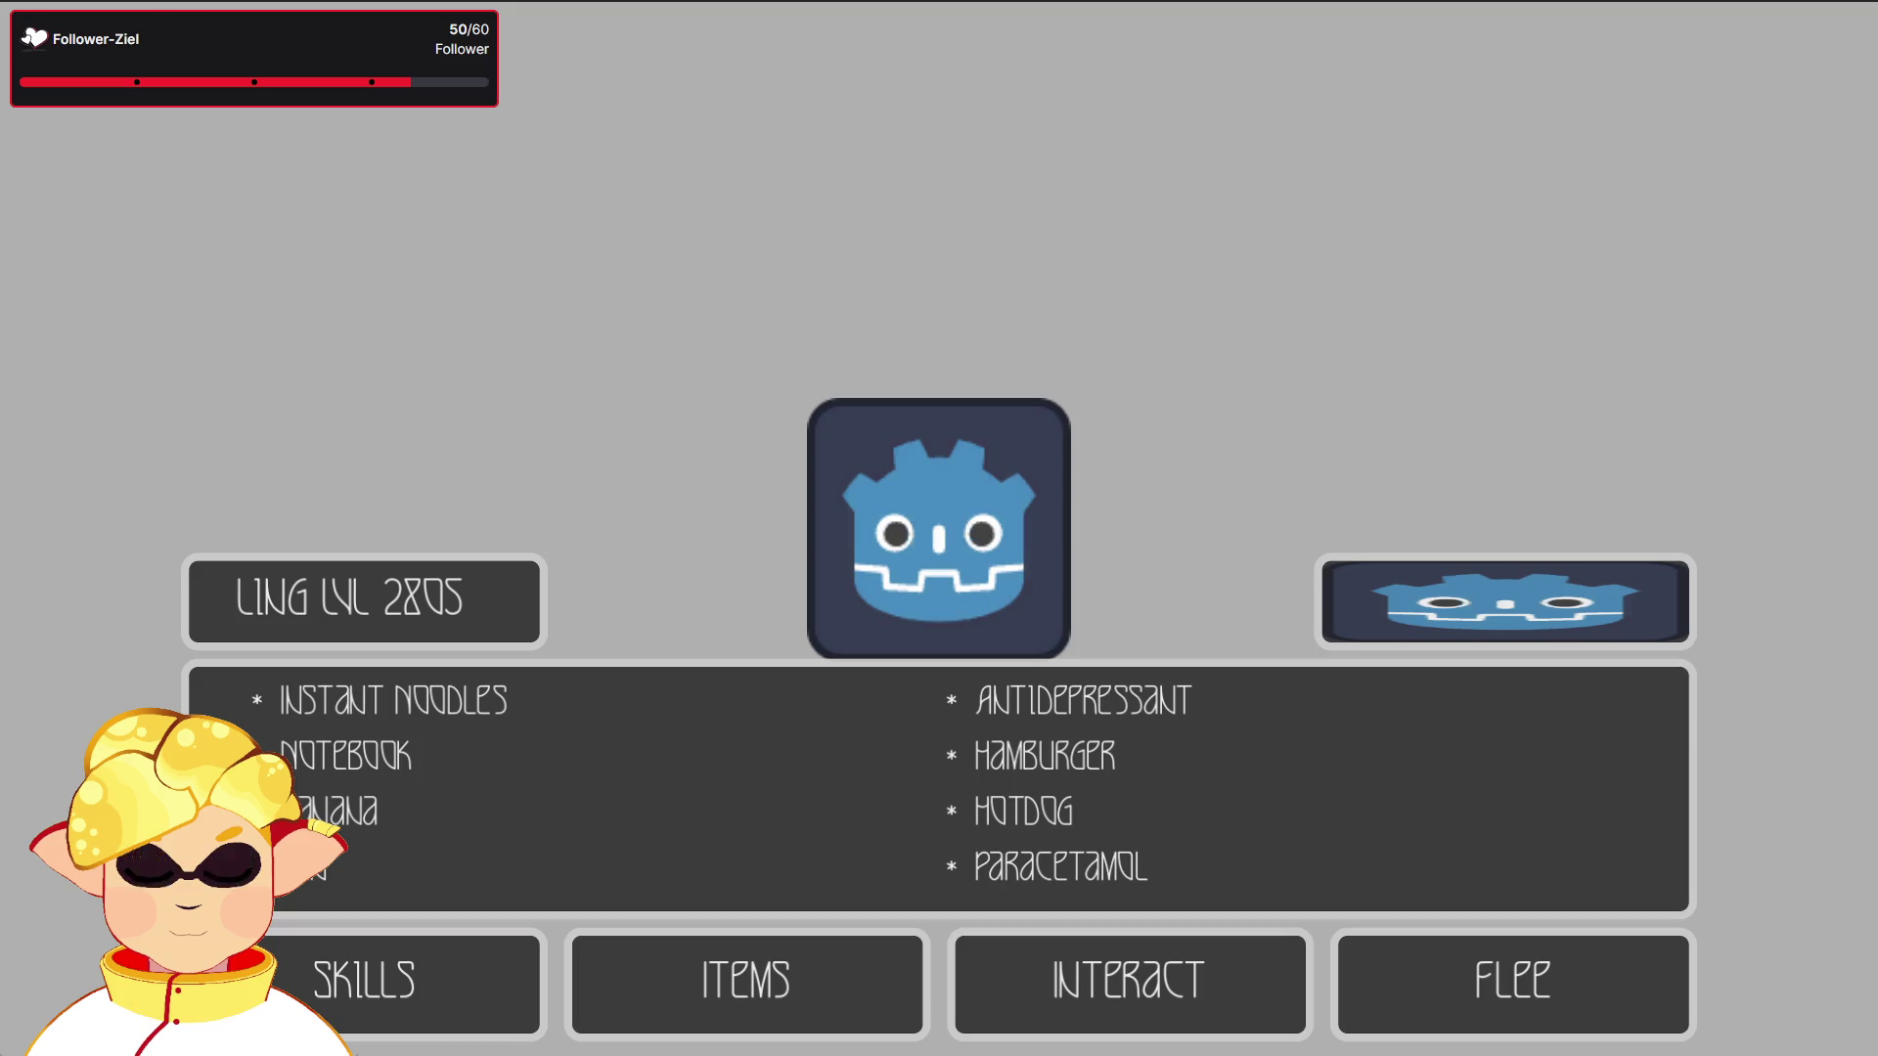
- Close the running fight scene preview with F8
key("F8")
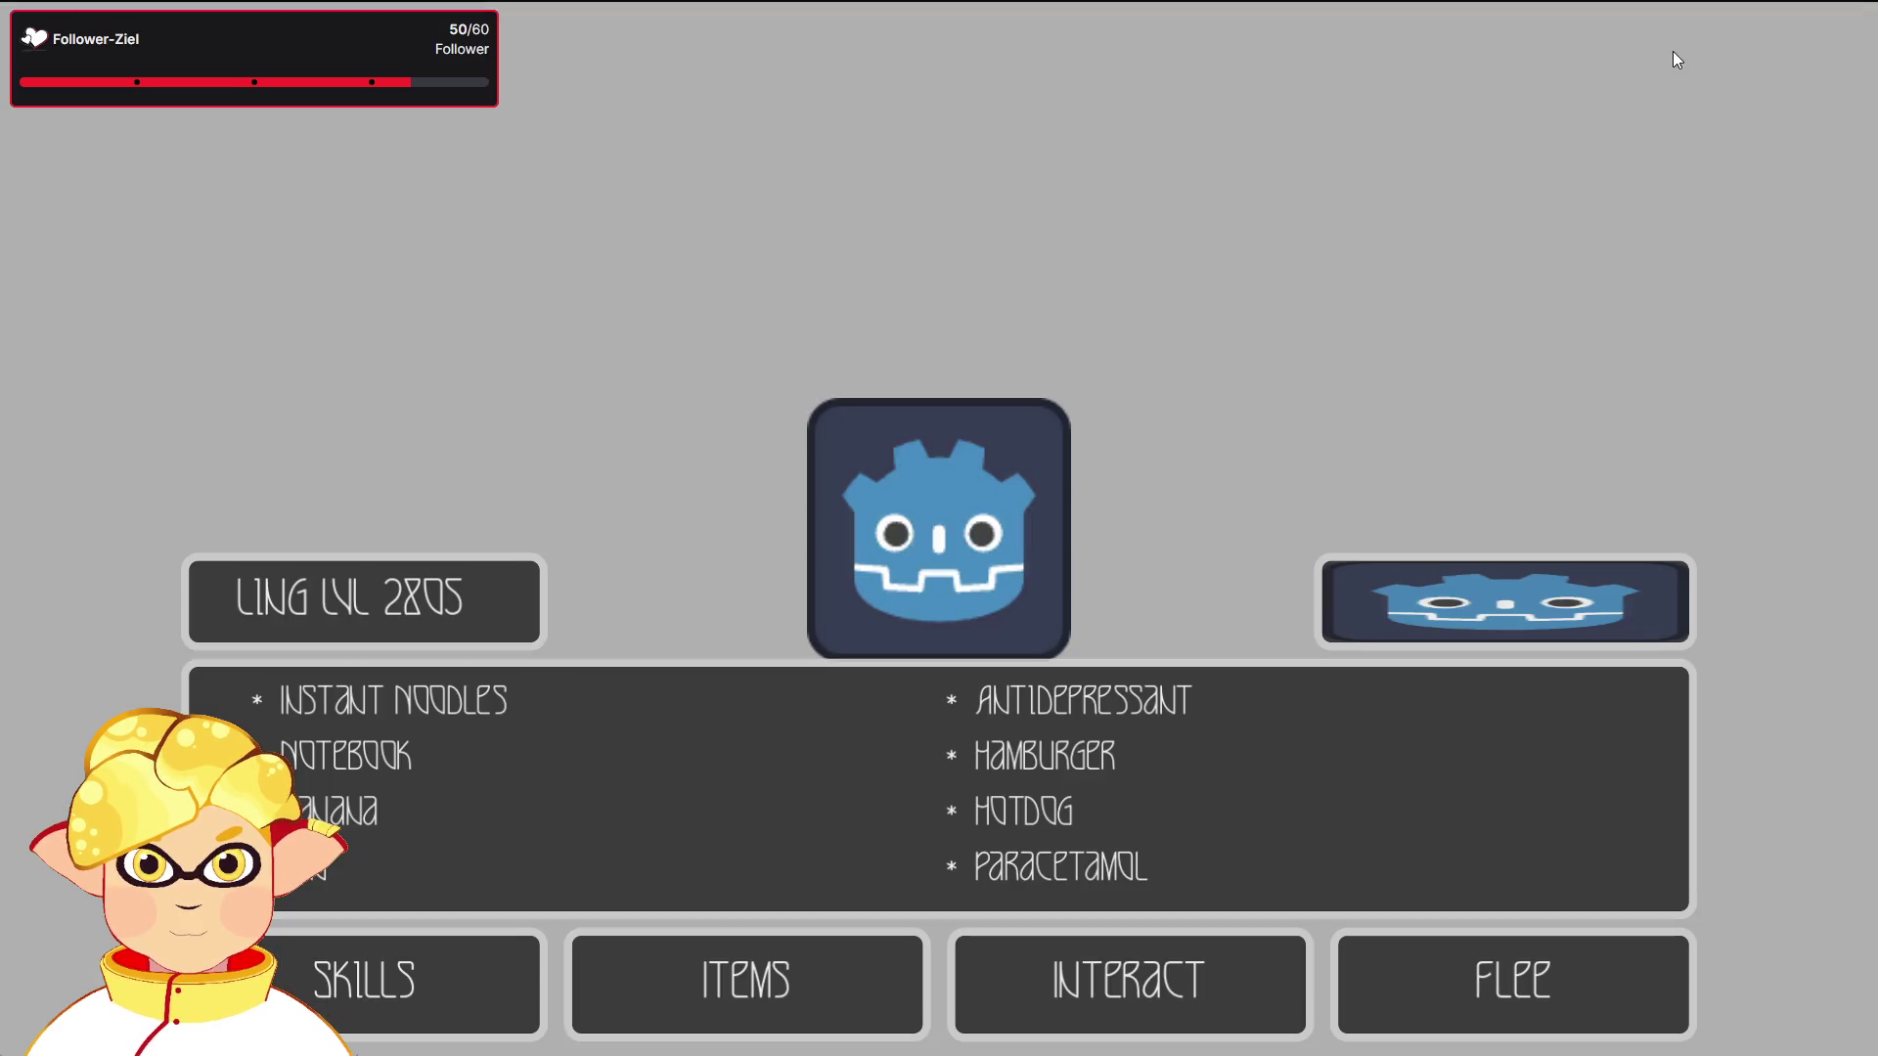
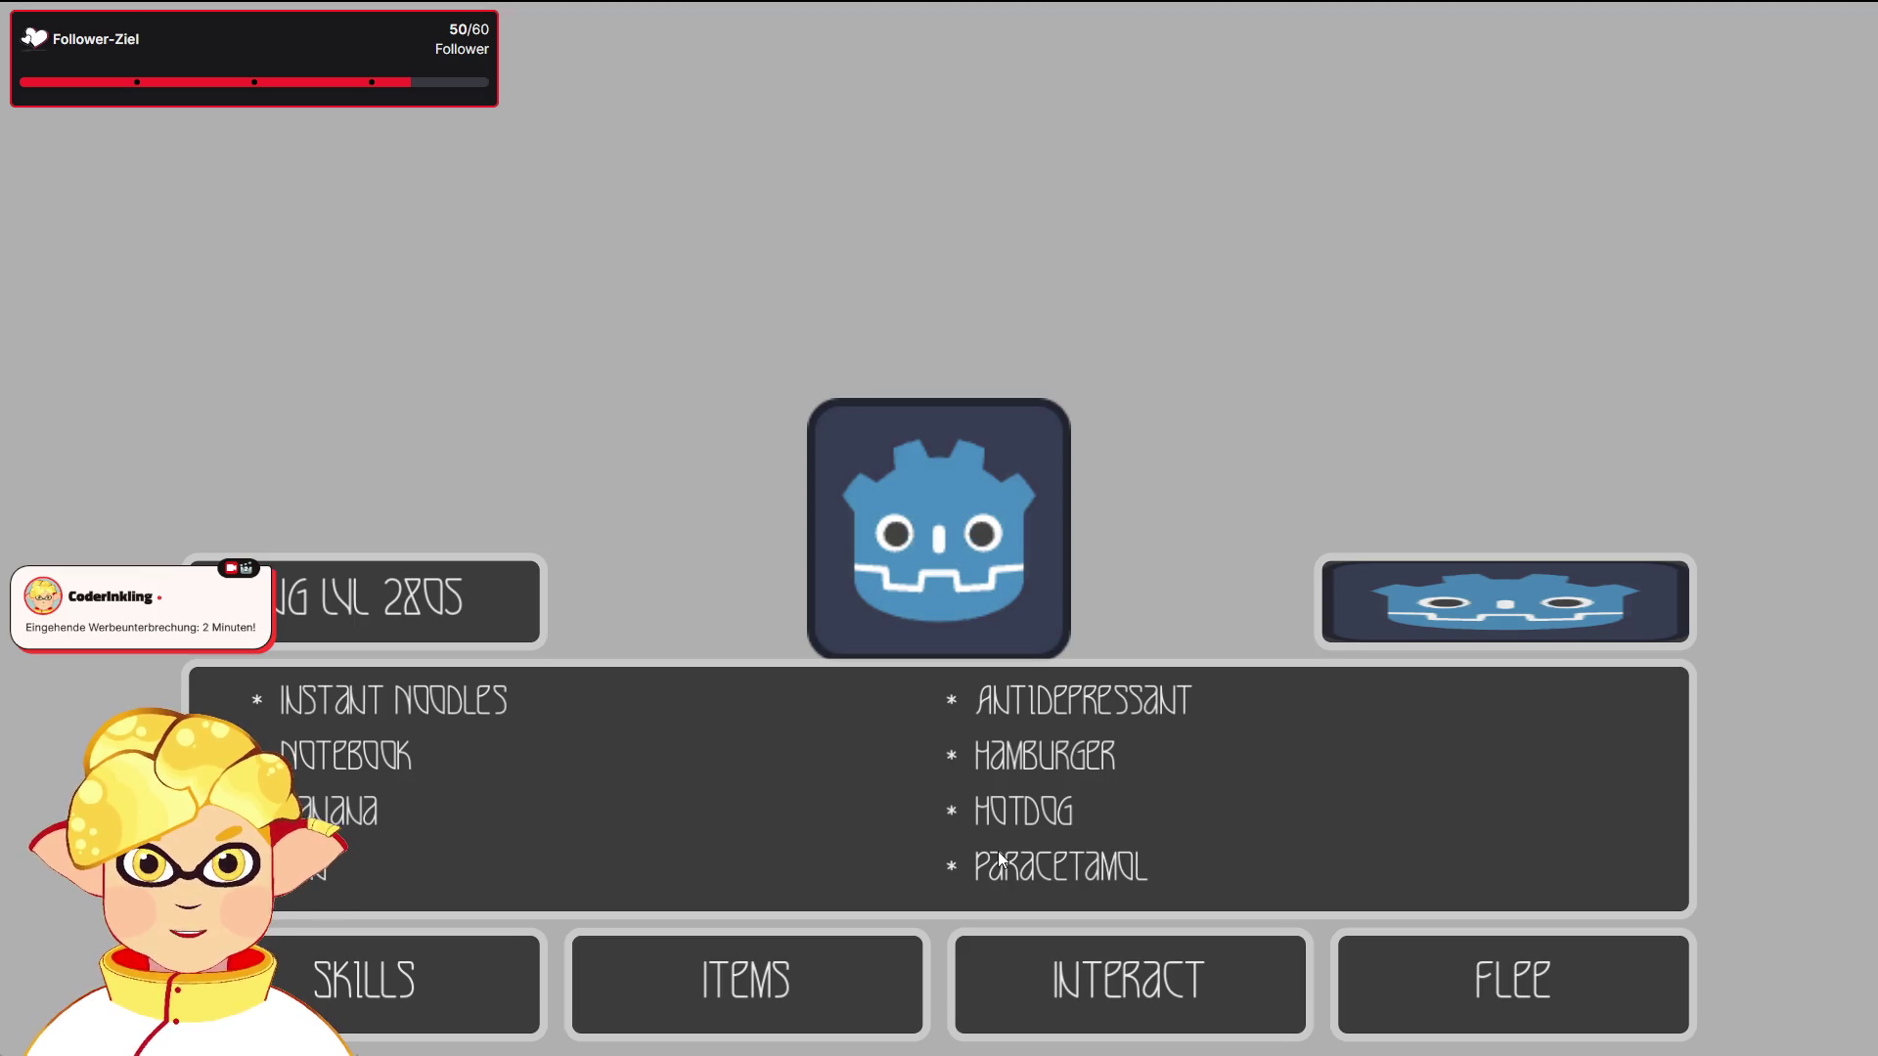
- Stop the running game and delete the commented-out button() function from fight.gd
key("F8")
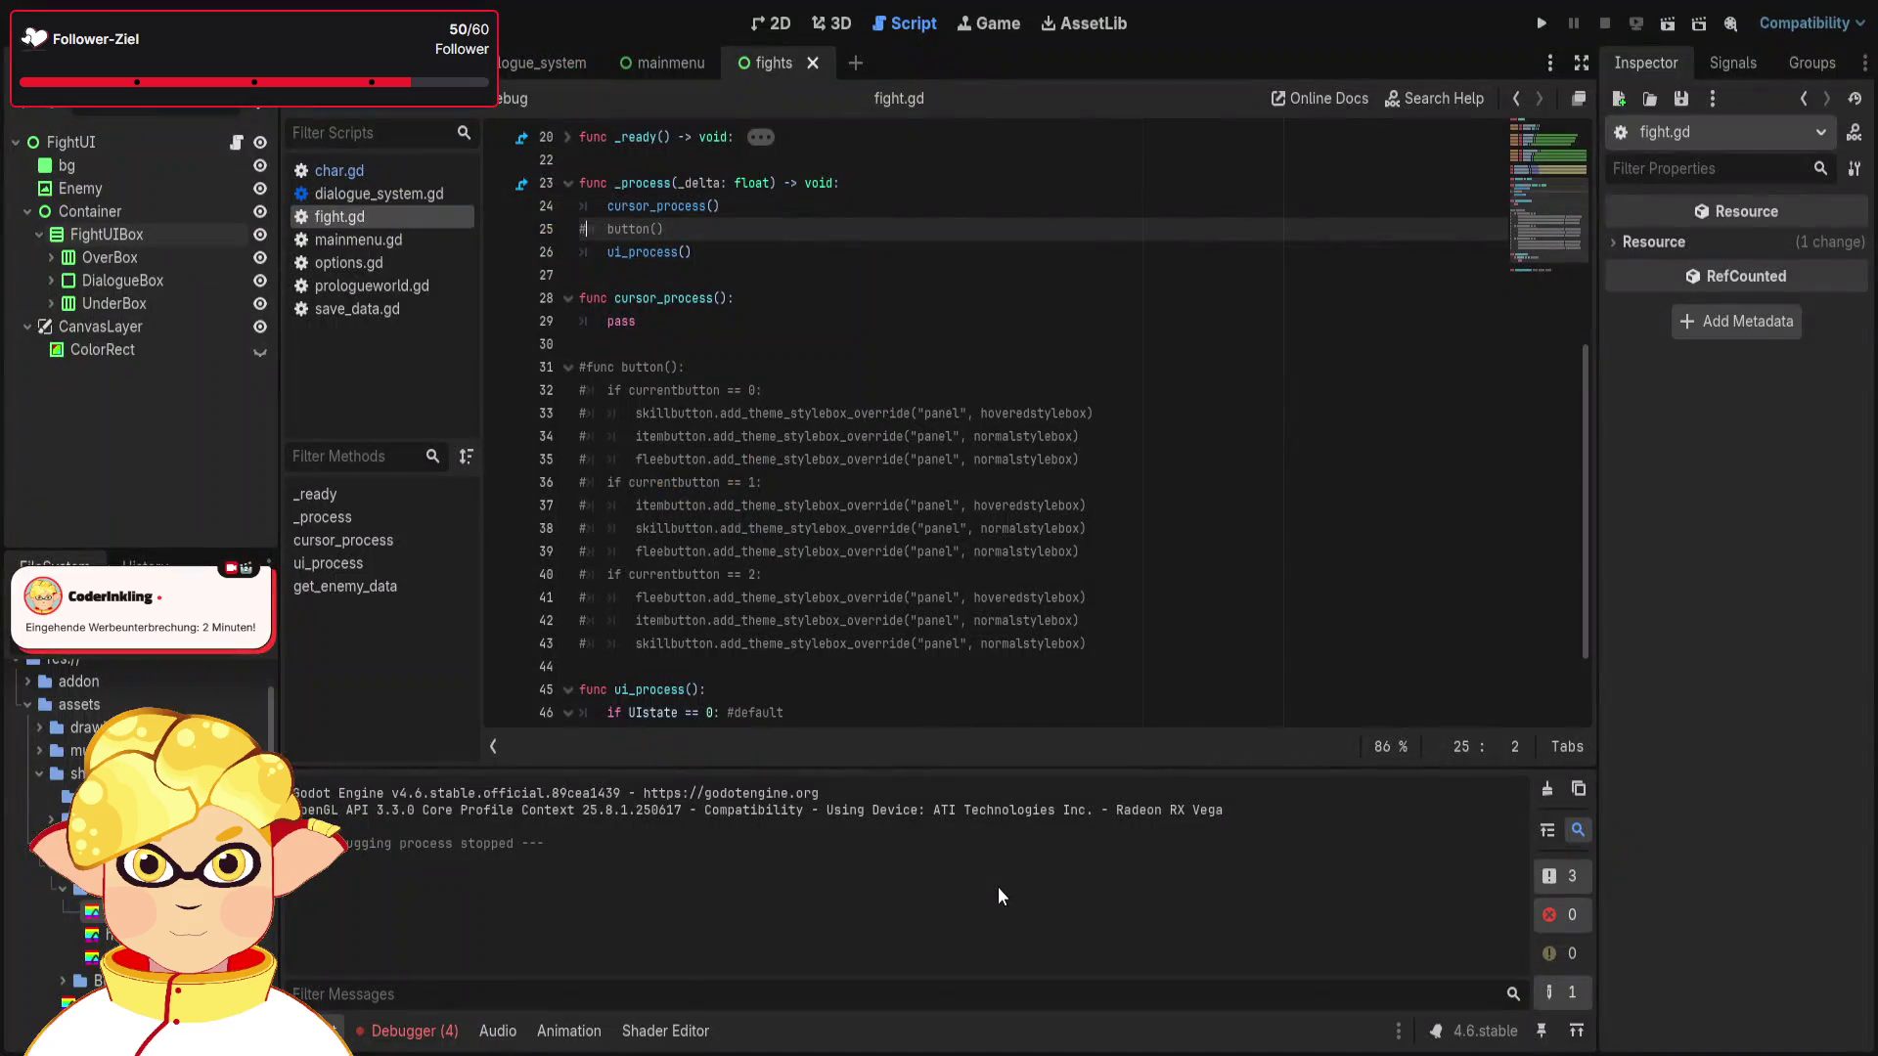
scroll(901, 426, "up", 4)
left_click(865, 459)
scroll(866, 455, "up", 2)
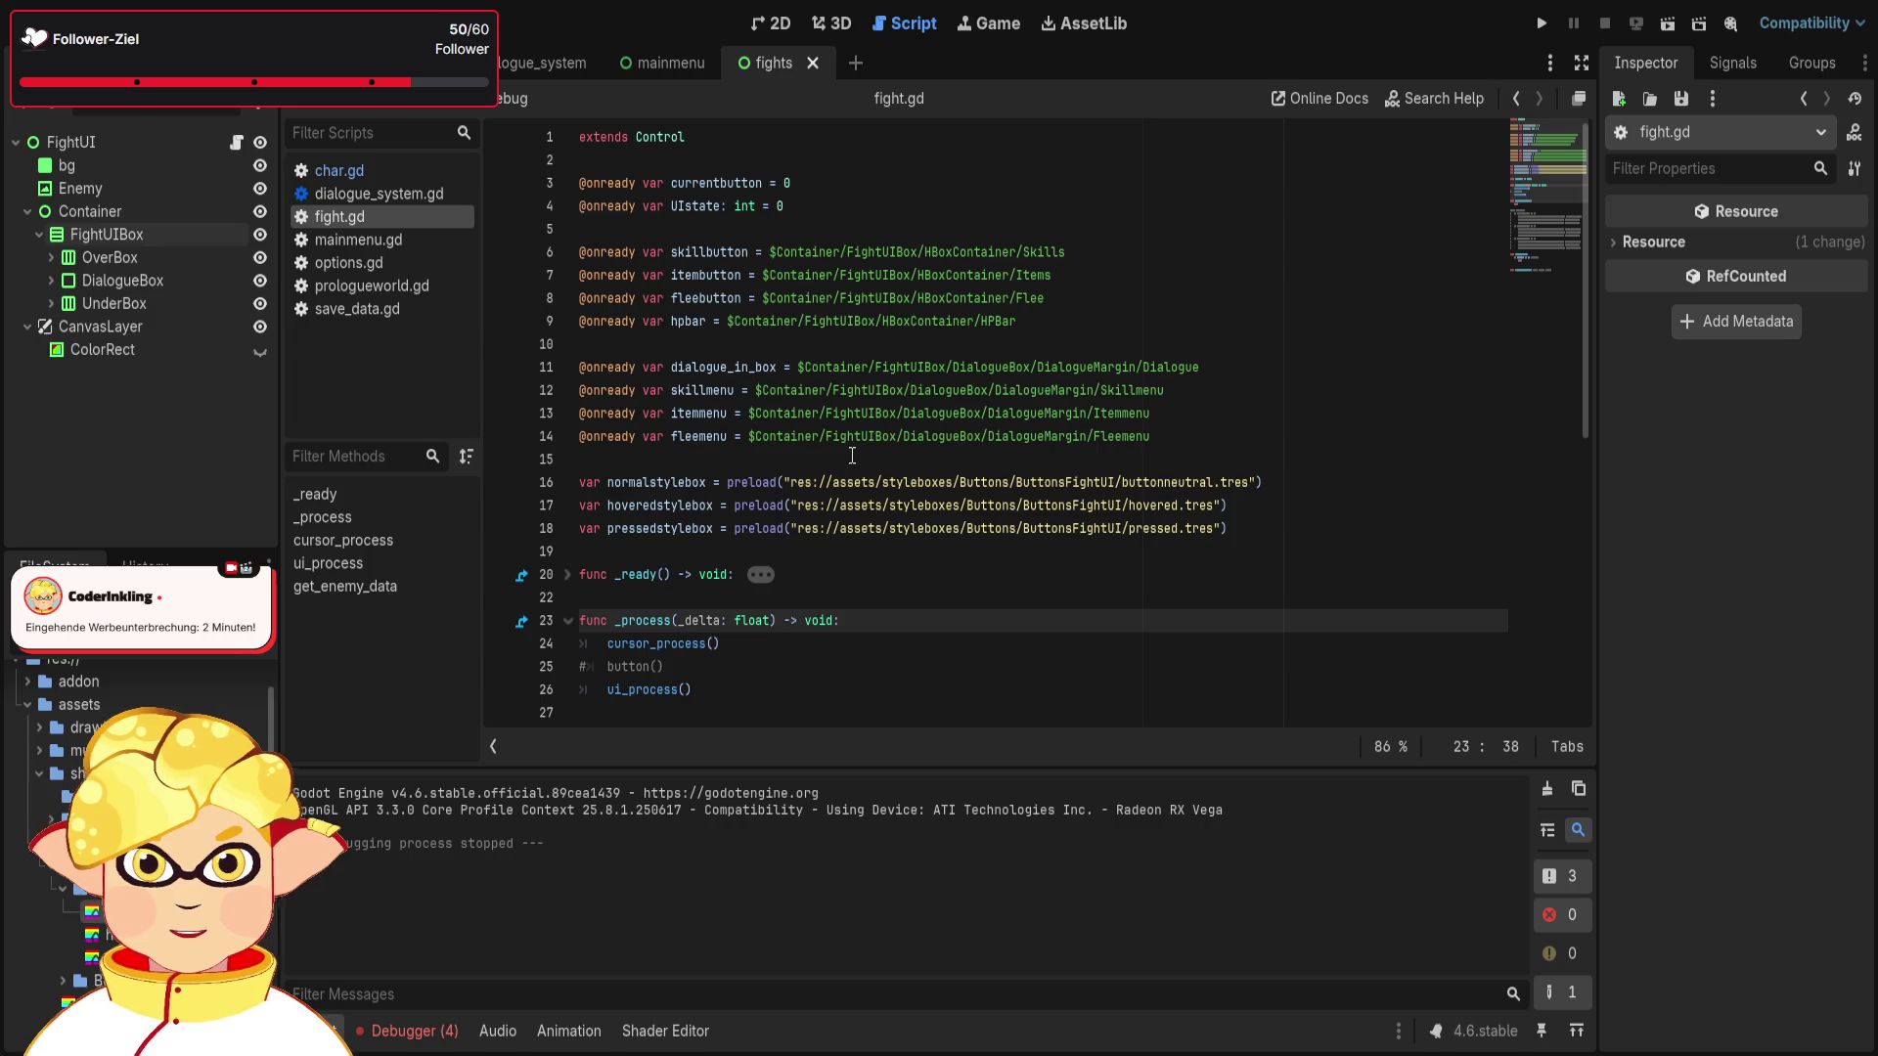
left_click(850, 458)
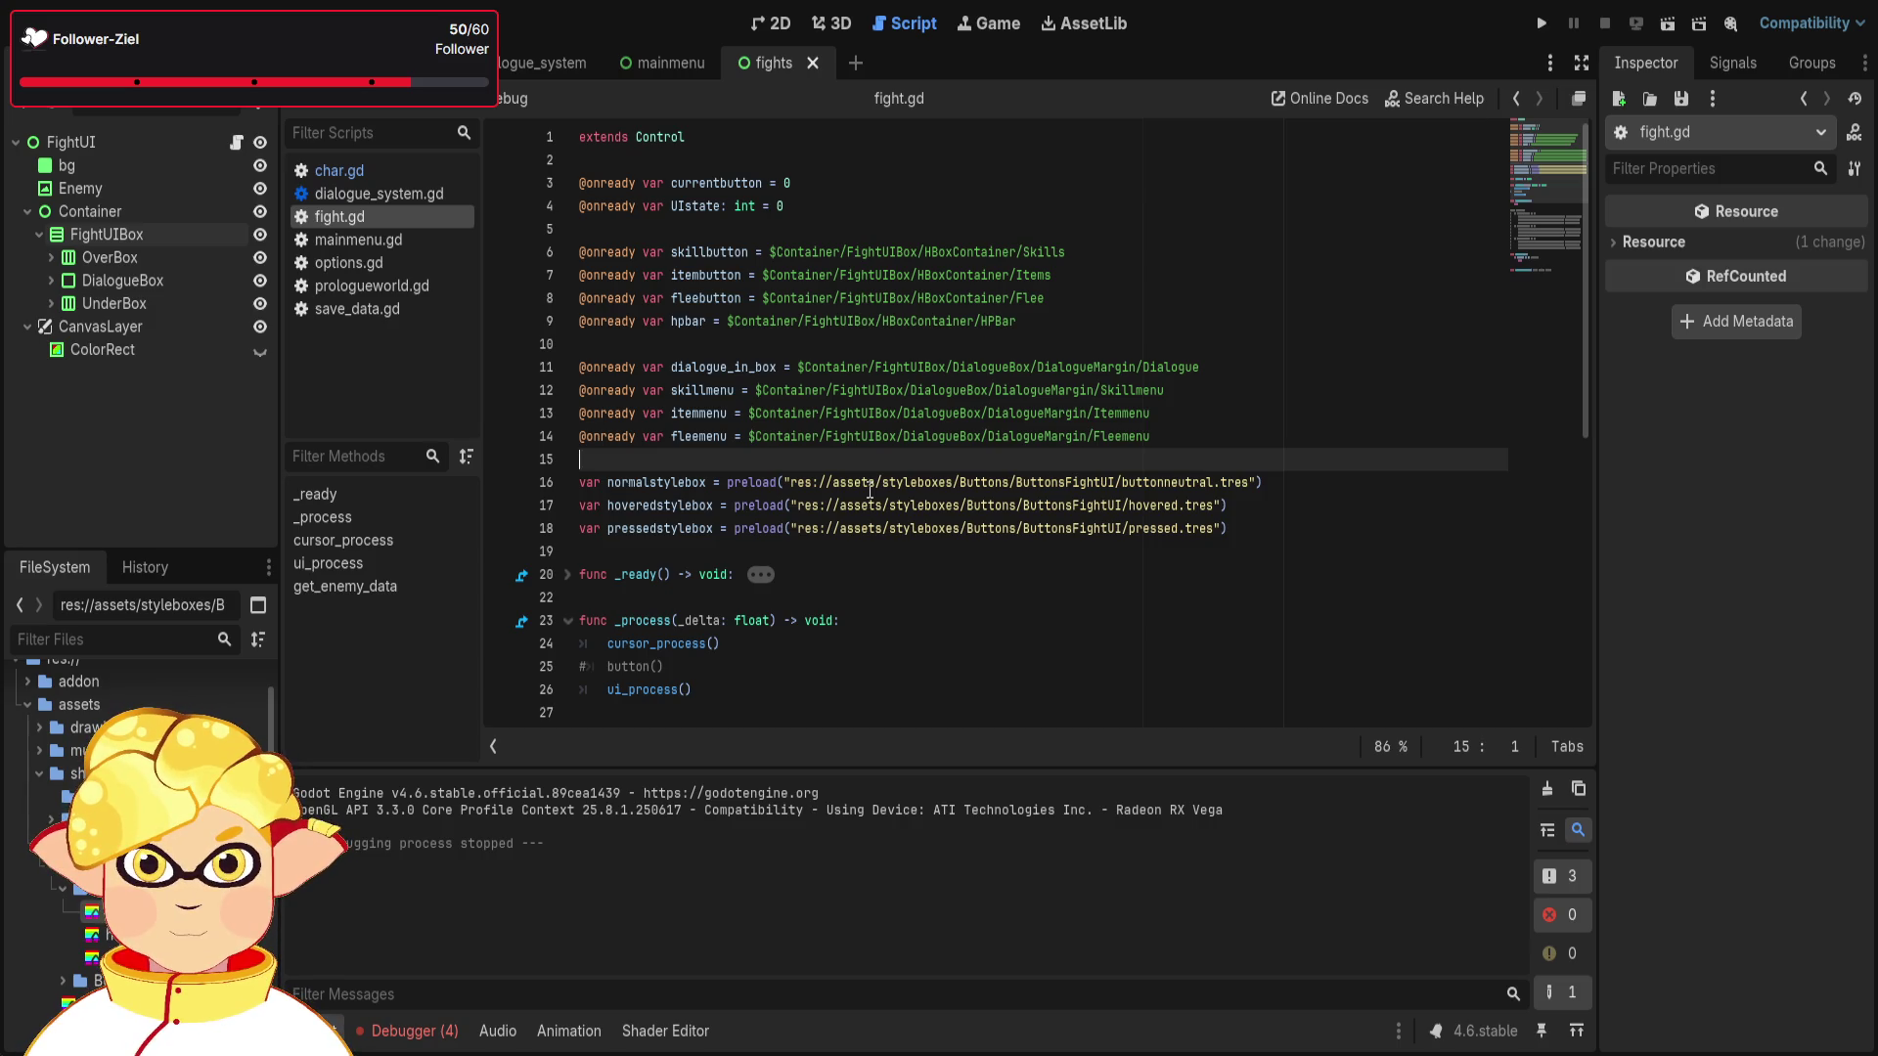
left_click(901, 578)
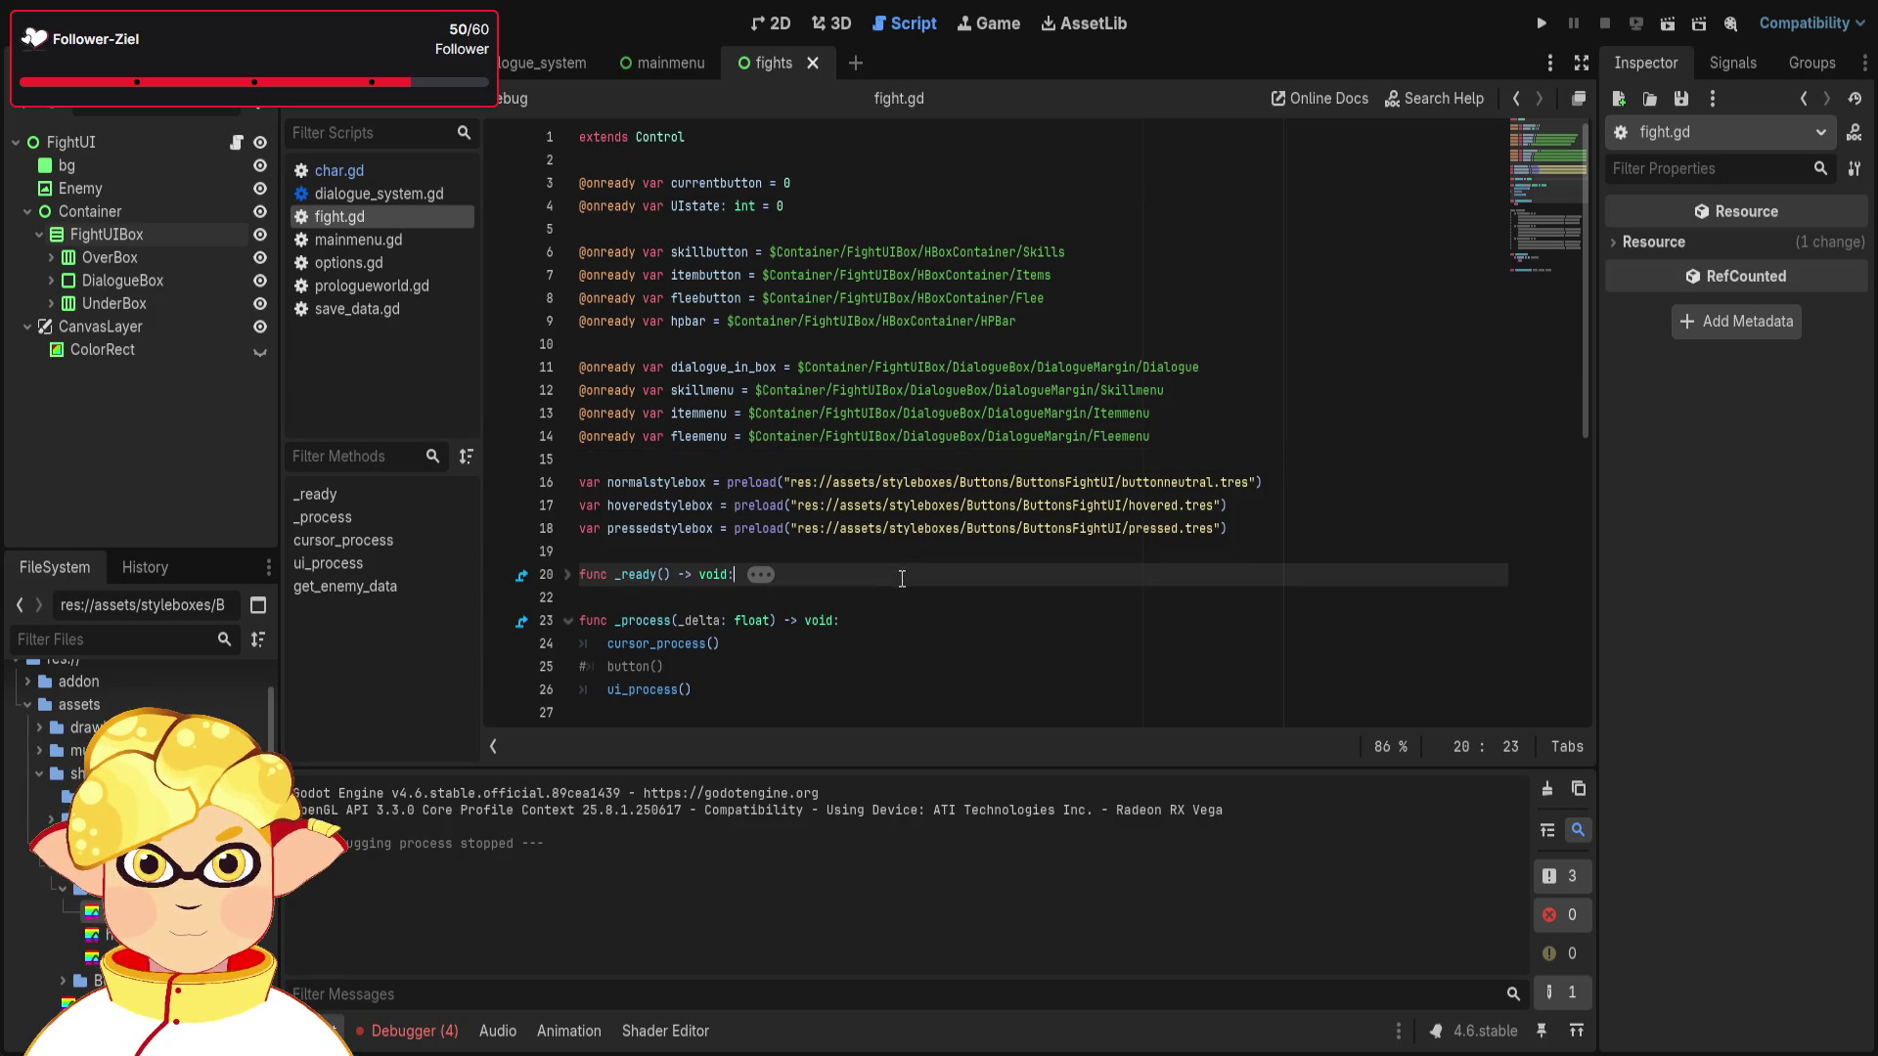
scroll(919, 544, "down", 5)
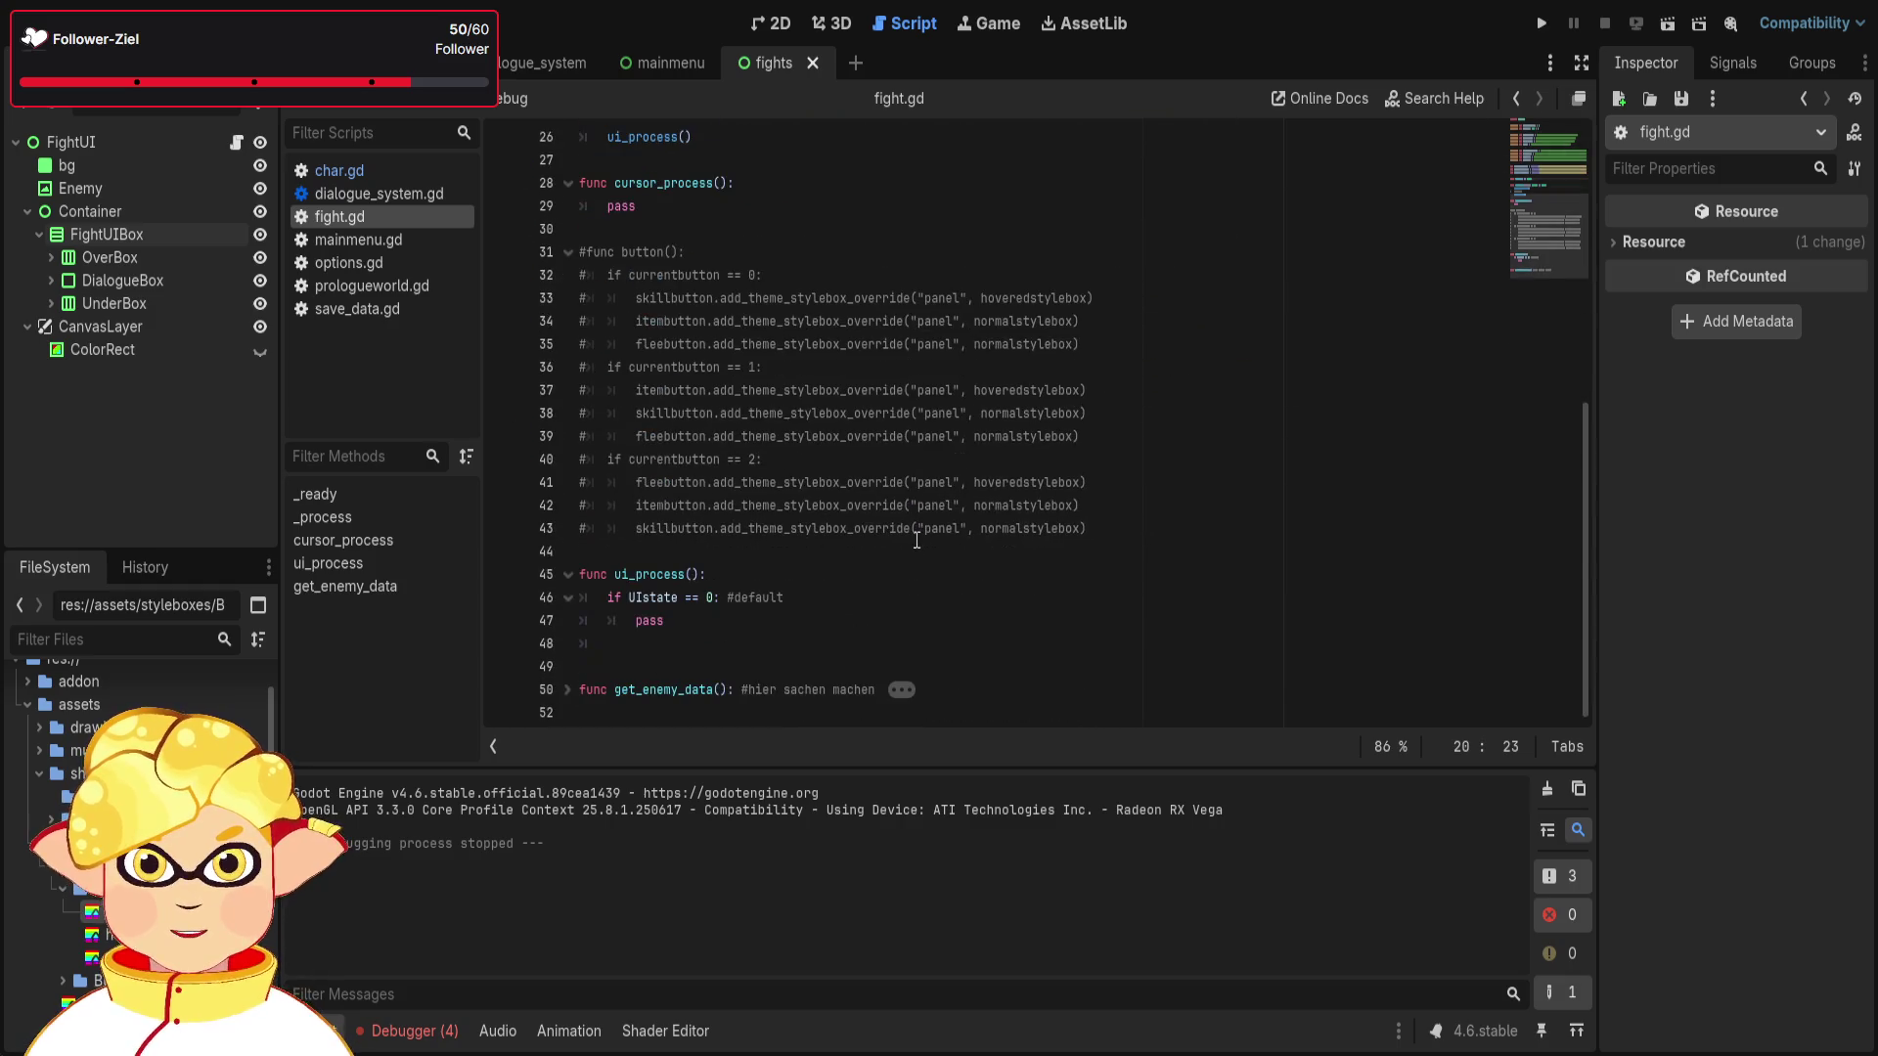
left_click(1132, 546)
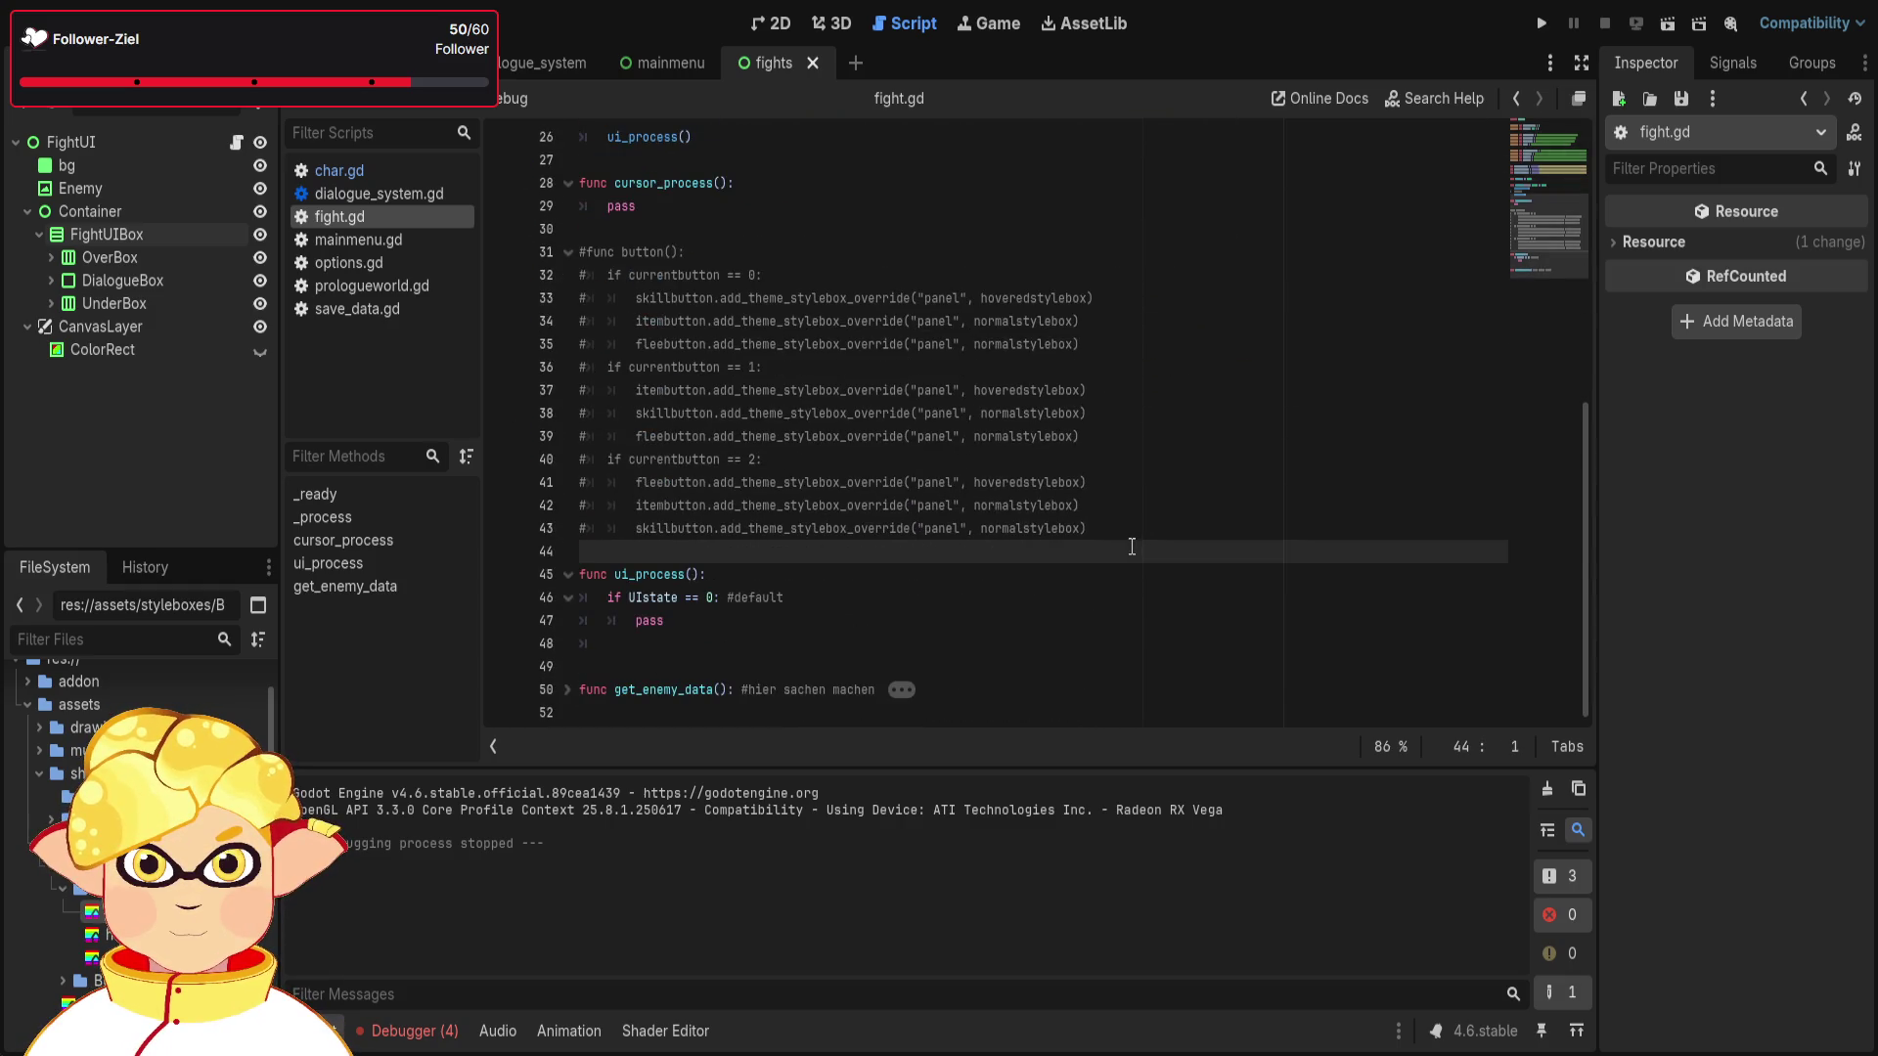
mouse_move(1128, 548)
left_mouse_down()
mouse_move(841, 460)
mouse_move(577, 437)
mouse_move(545, 360)
mouse_move(537, 251)
left_mouse_up()
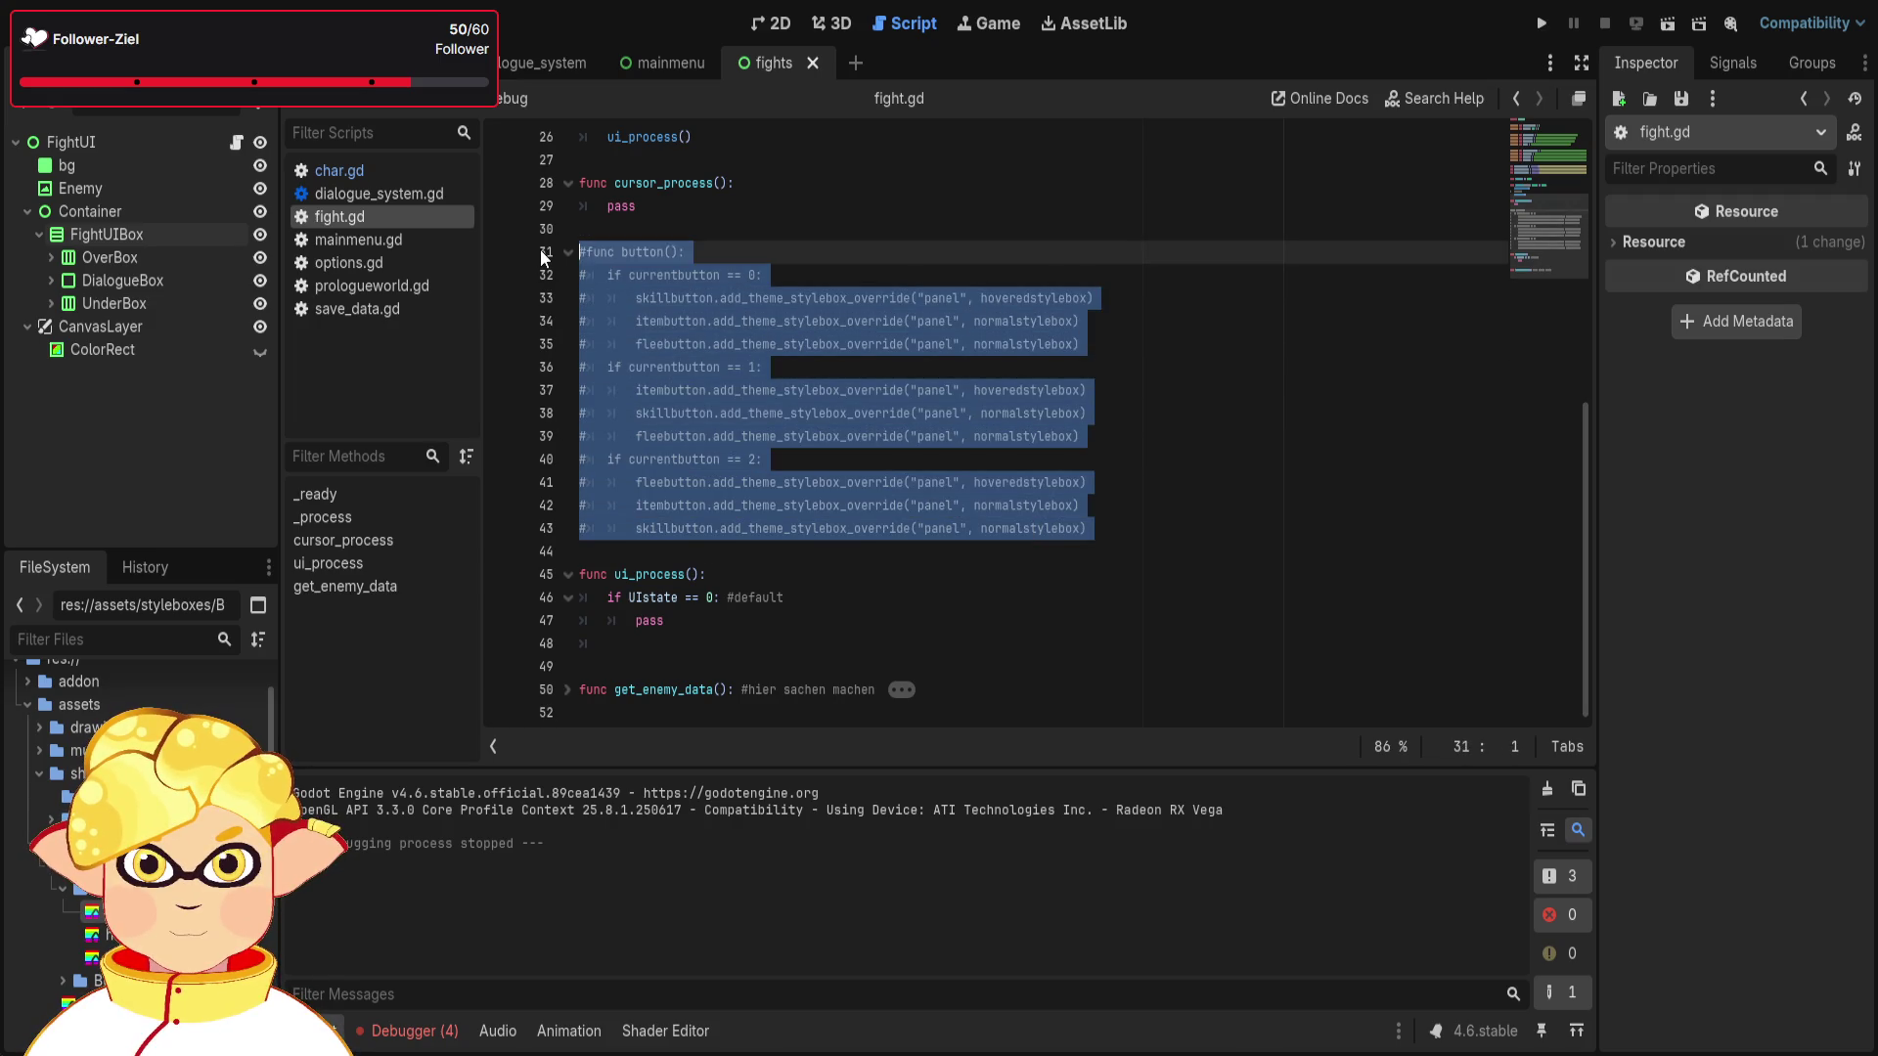
key("BackSpace")
- Delete the commented #button() call in _process, then select the DialogueBox node
scroll(799, 476, "up", 10)
scroll(978, 489, "down", 2)
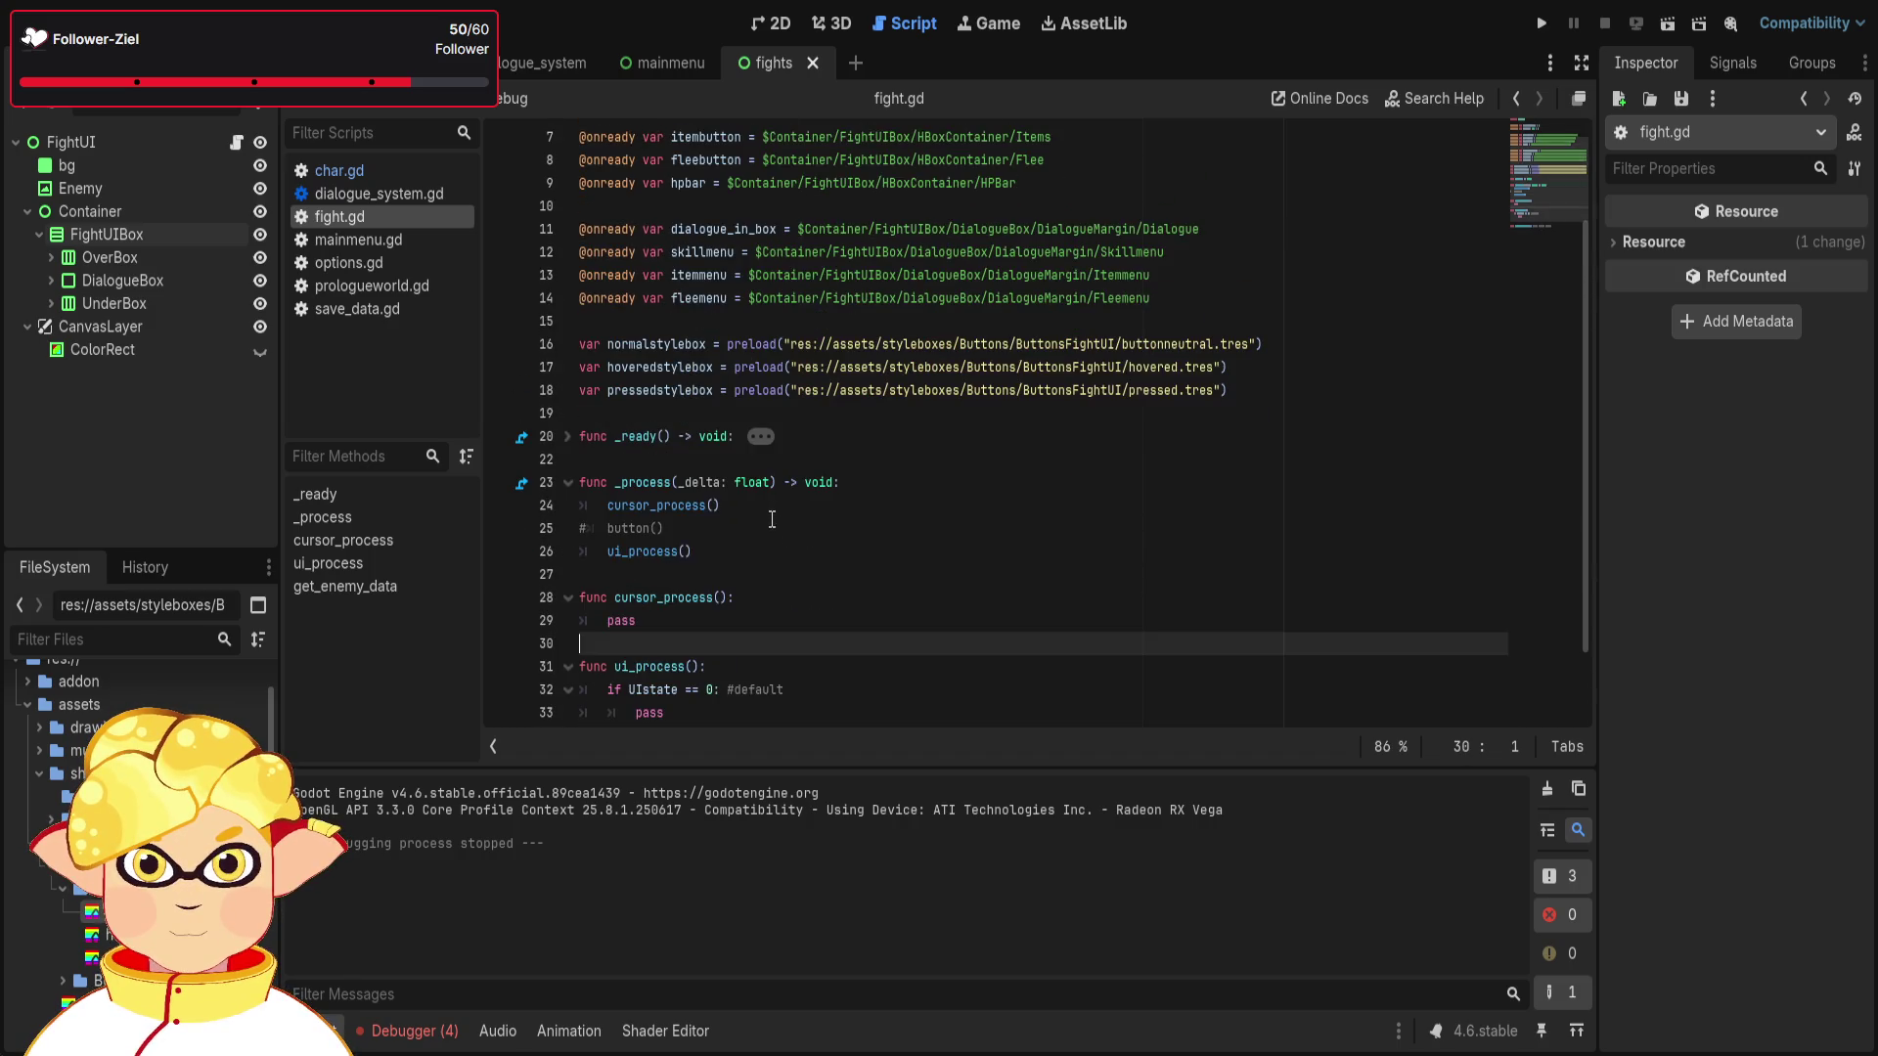
left_click(1030, 528)
key("BackSpace")
scroll(1026, 566, "down", 1)
left_click(1026, 545)
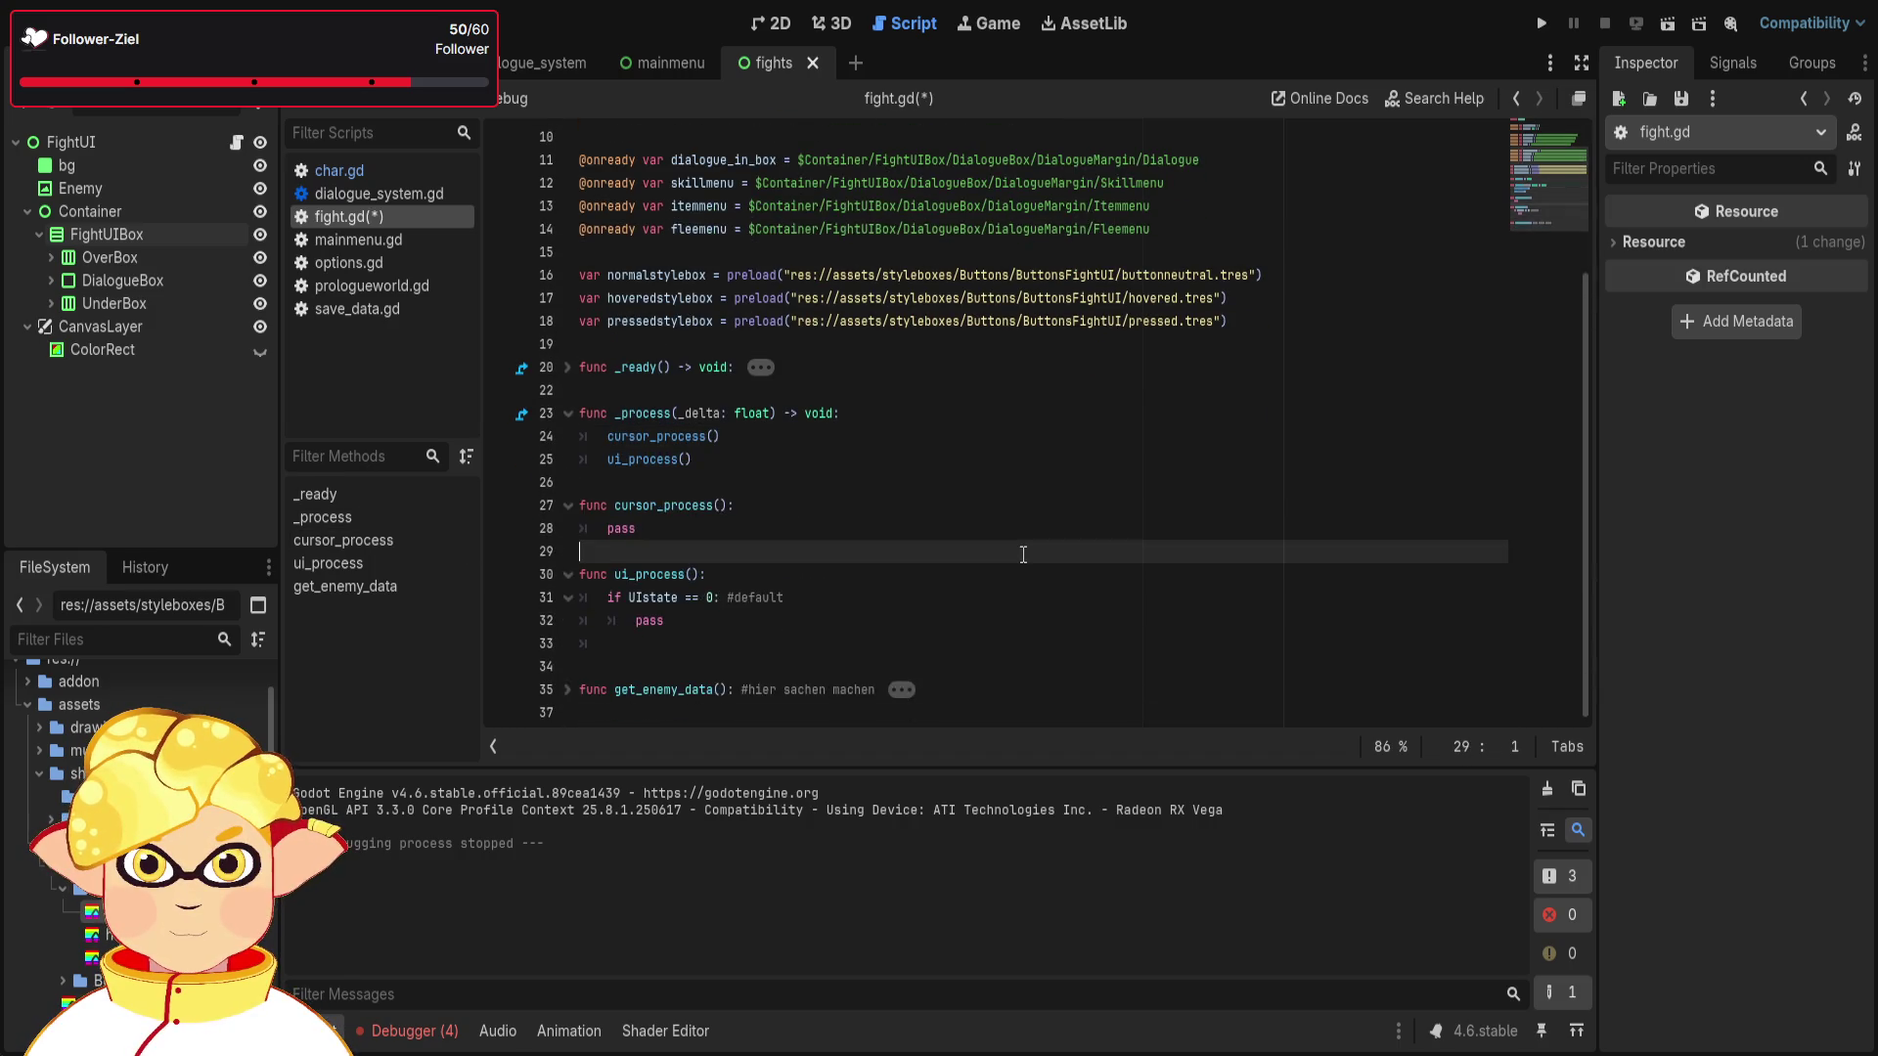
left_click(1027, 595)
left_click(1048, 553)
left_click(1058, 506)
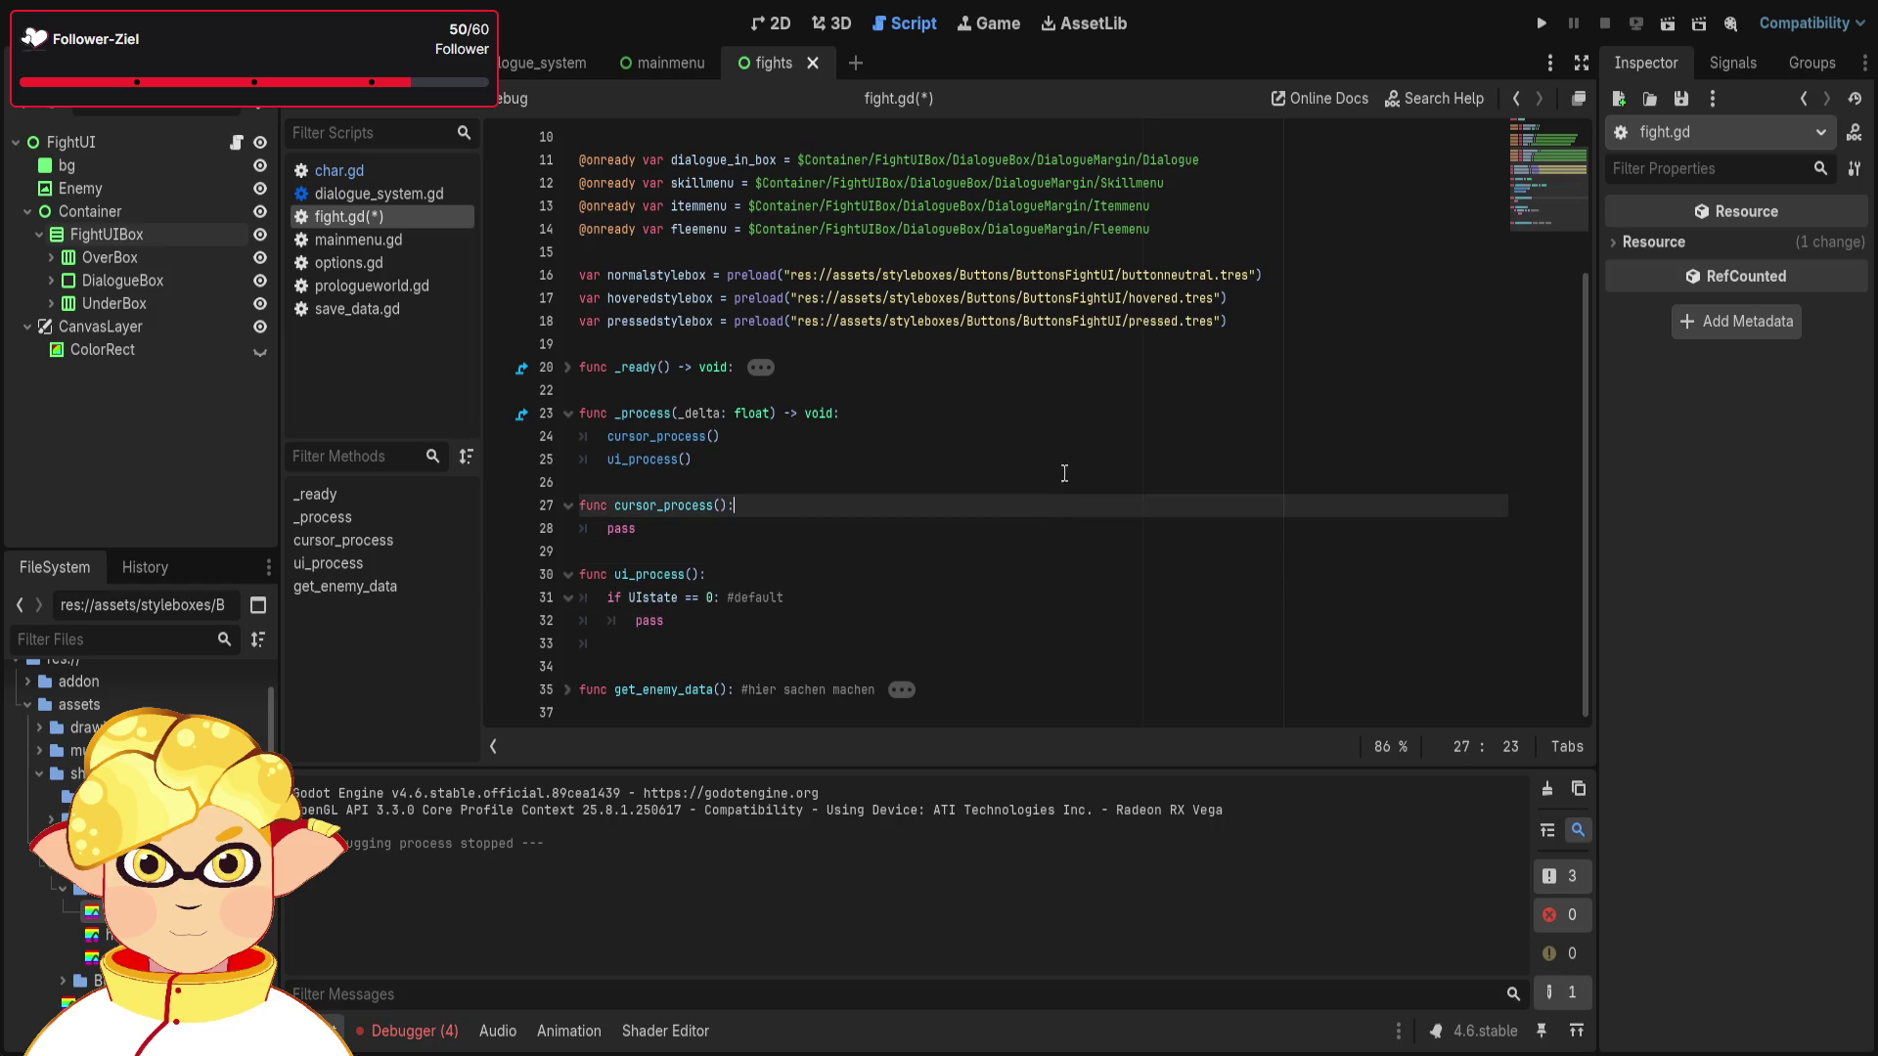
left_click(1068, 457)
left_click(50, 280)
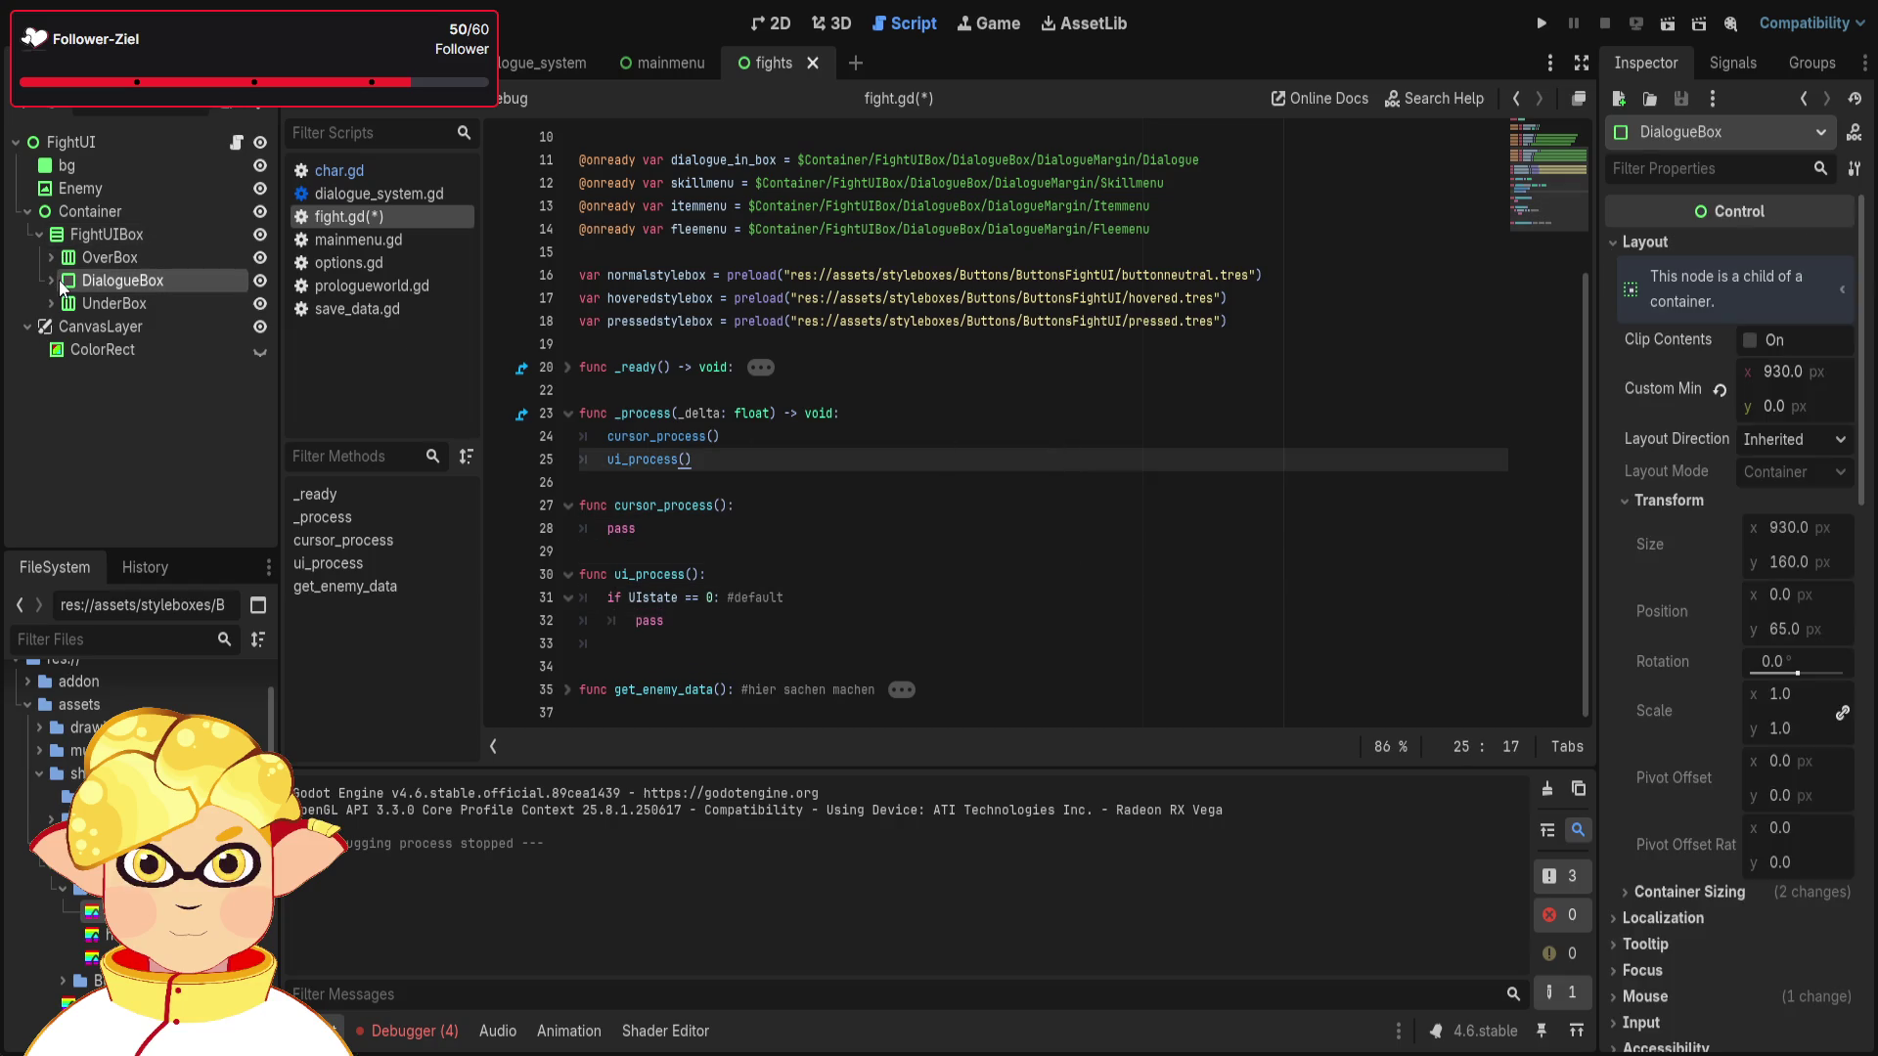
- Browse the DialogueBox, UnderBox and OverBox children, select FightUIBox, and show the 2D view
left_click(50, 280)
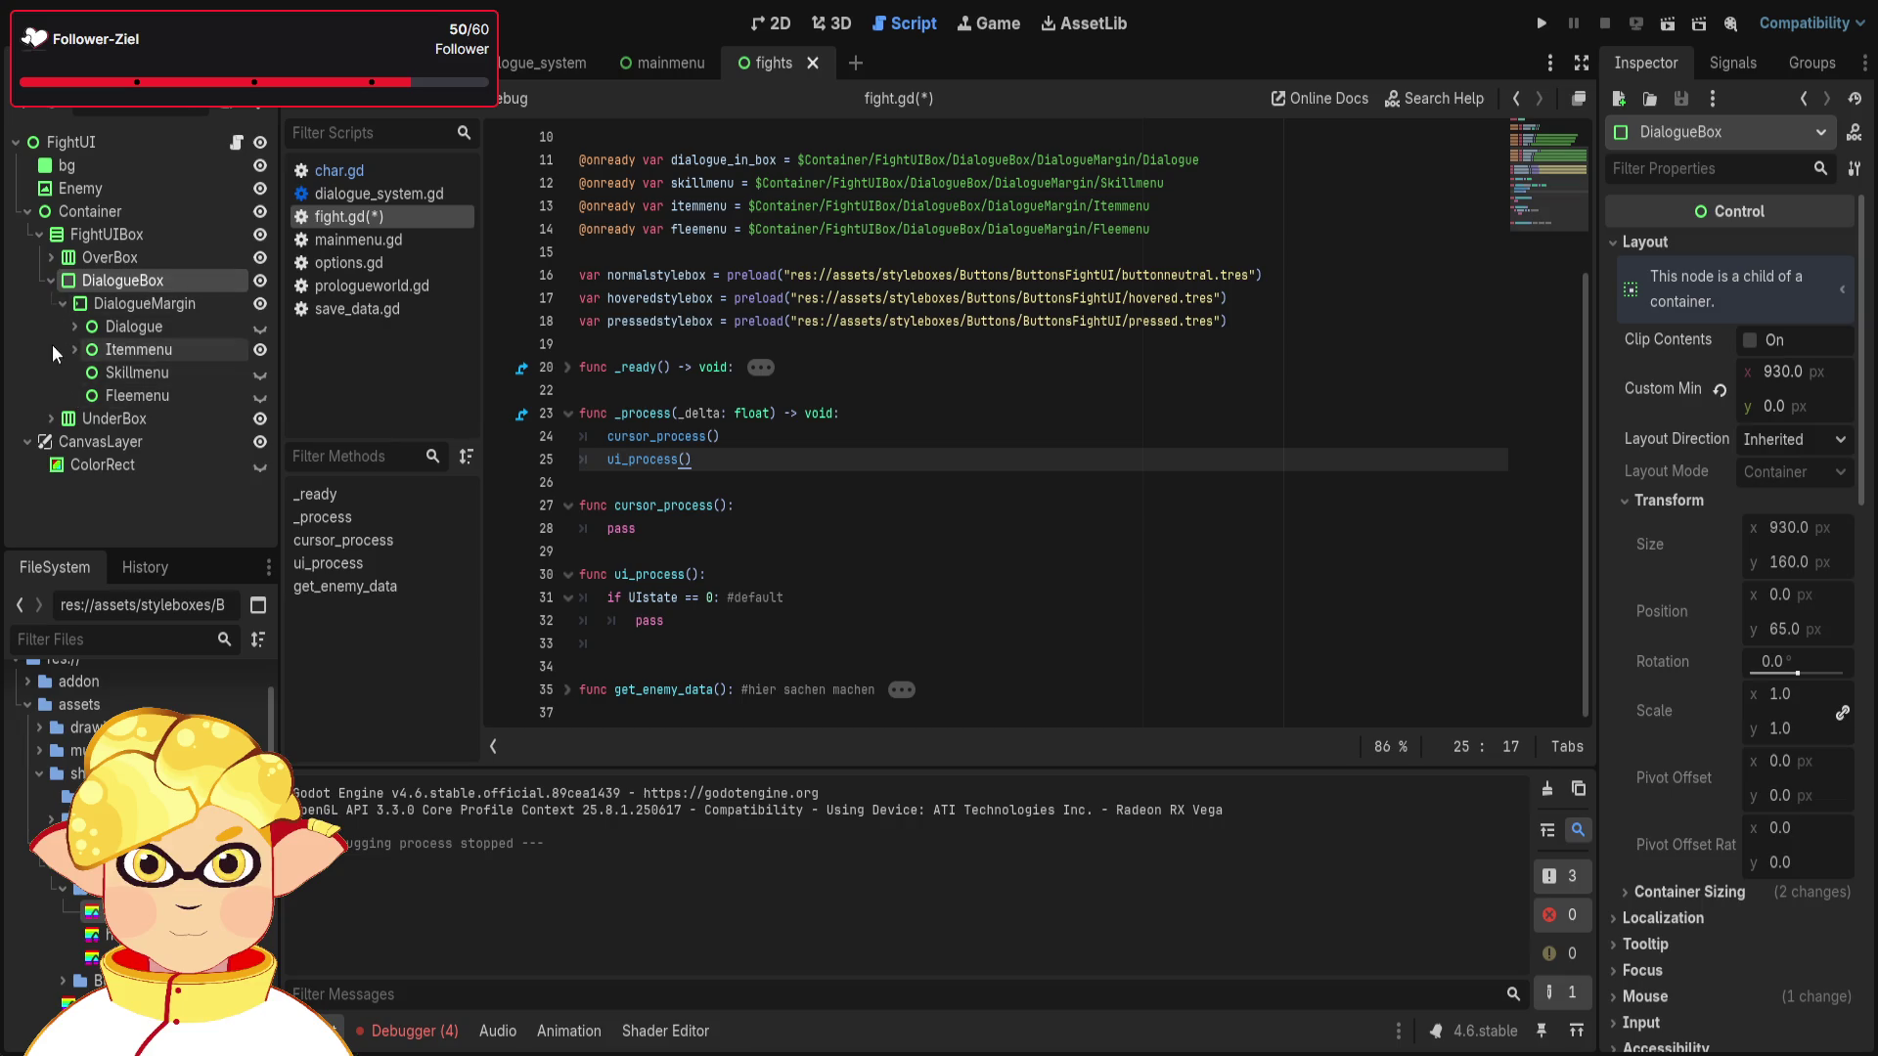
left_click(49, 417)
left_click(49, 416)
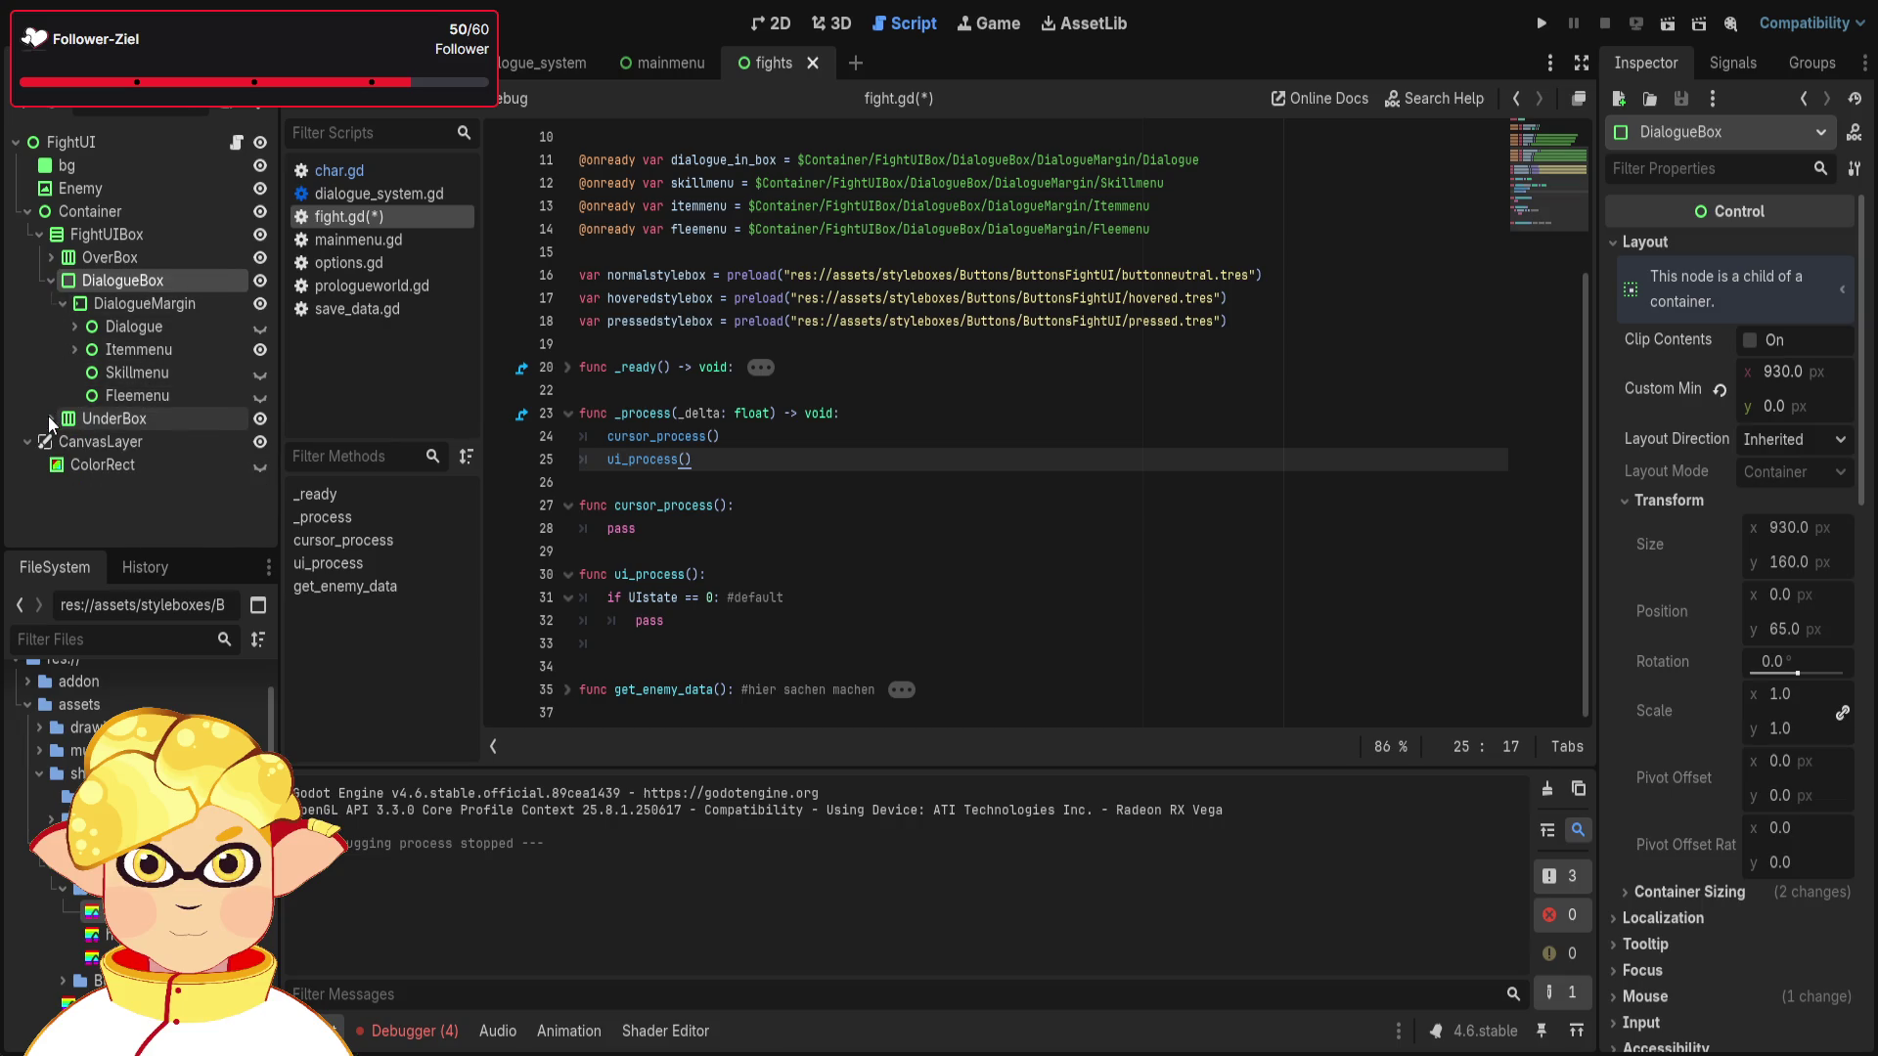
left_click(50, 279)
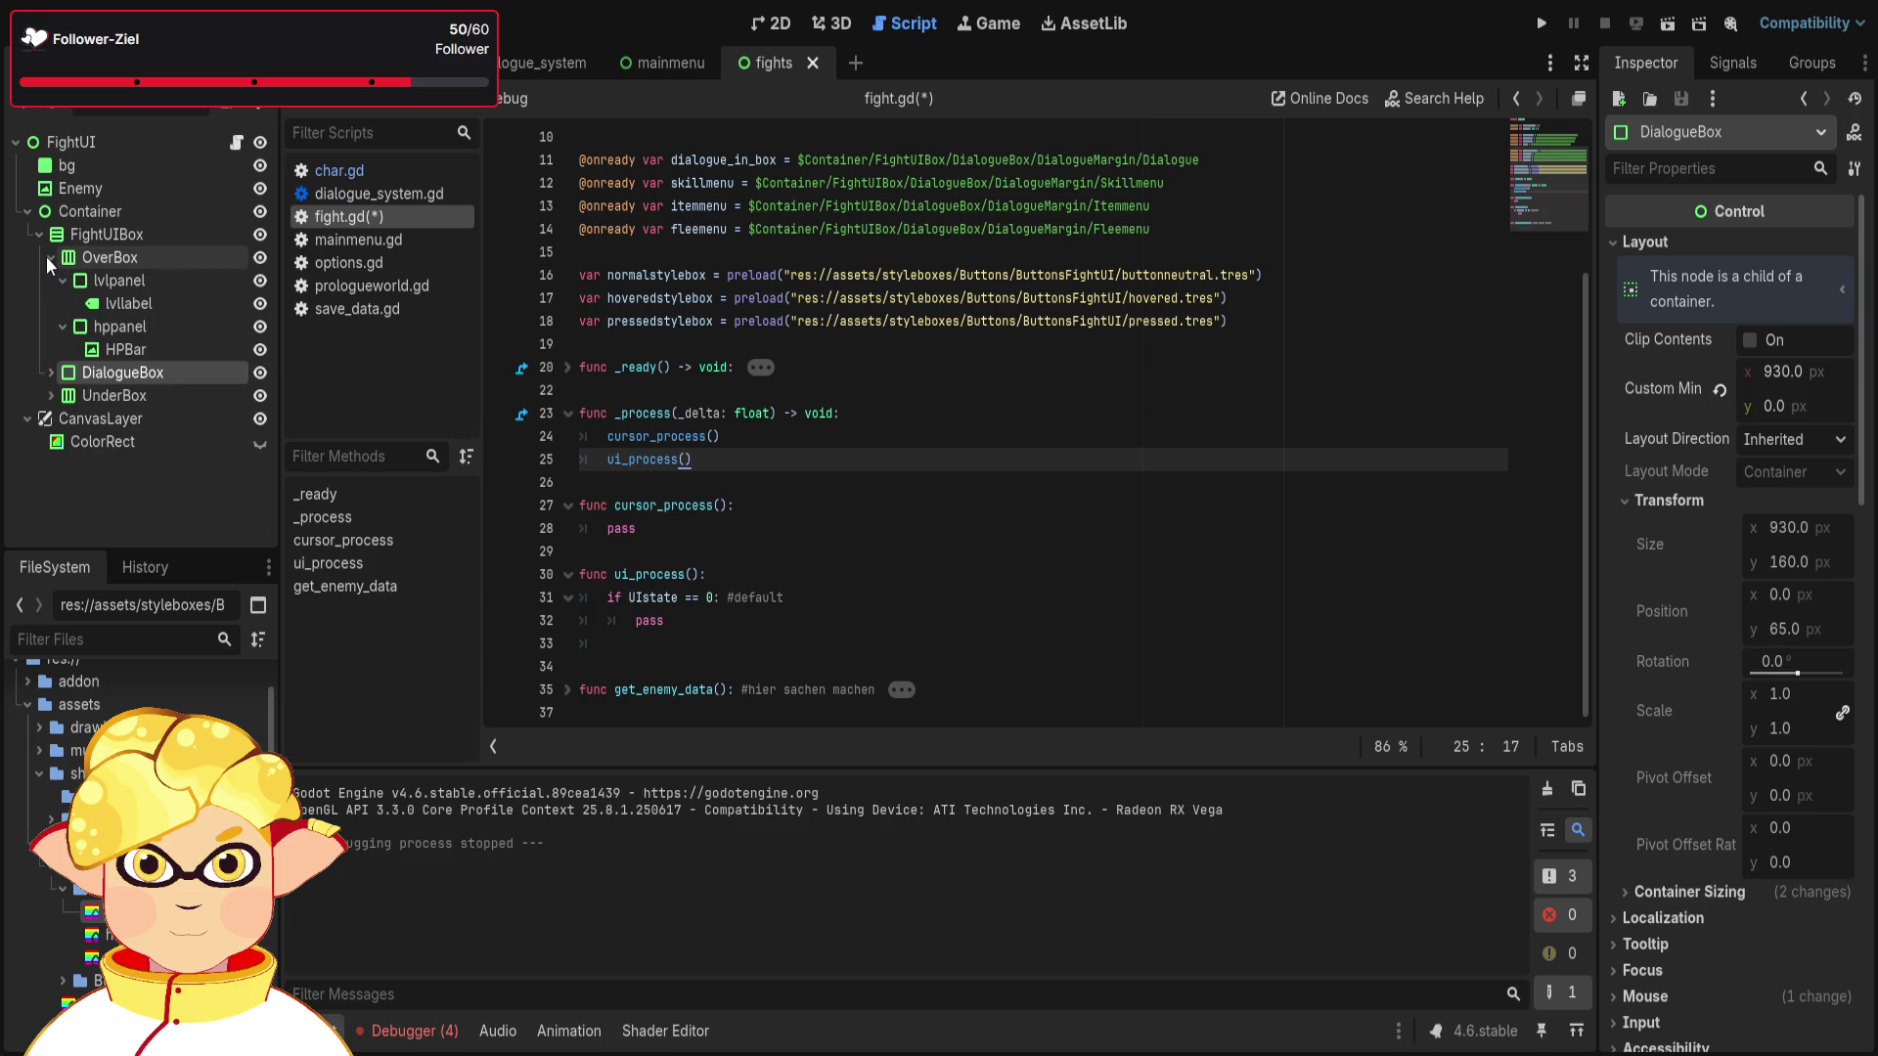
left_click(106, 235)
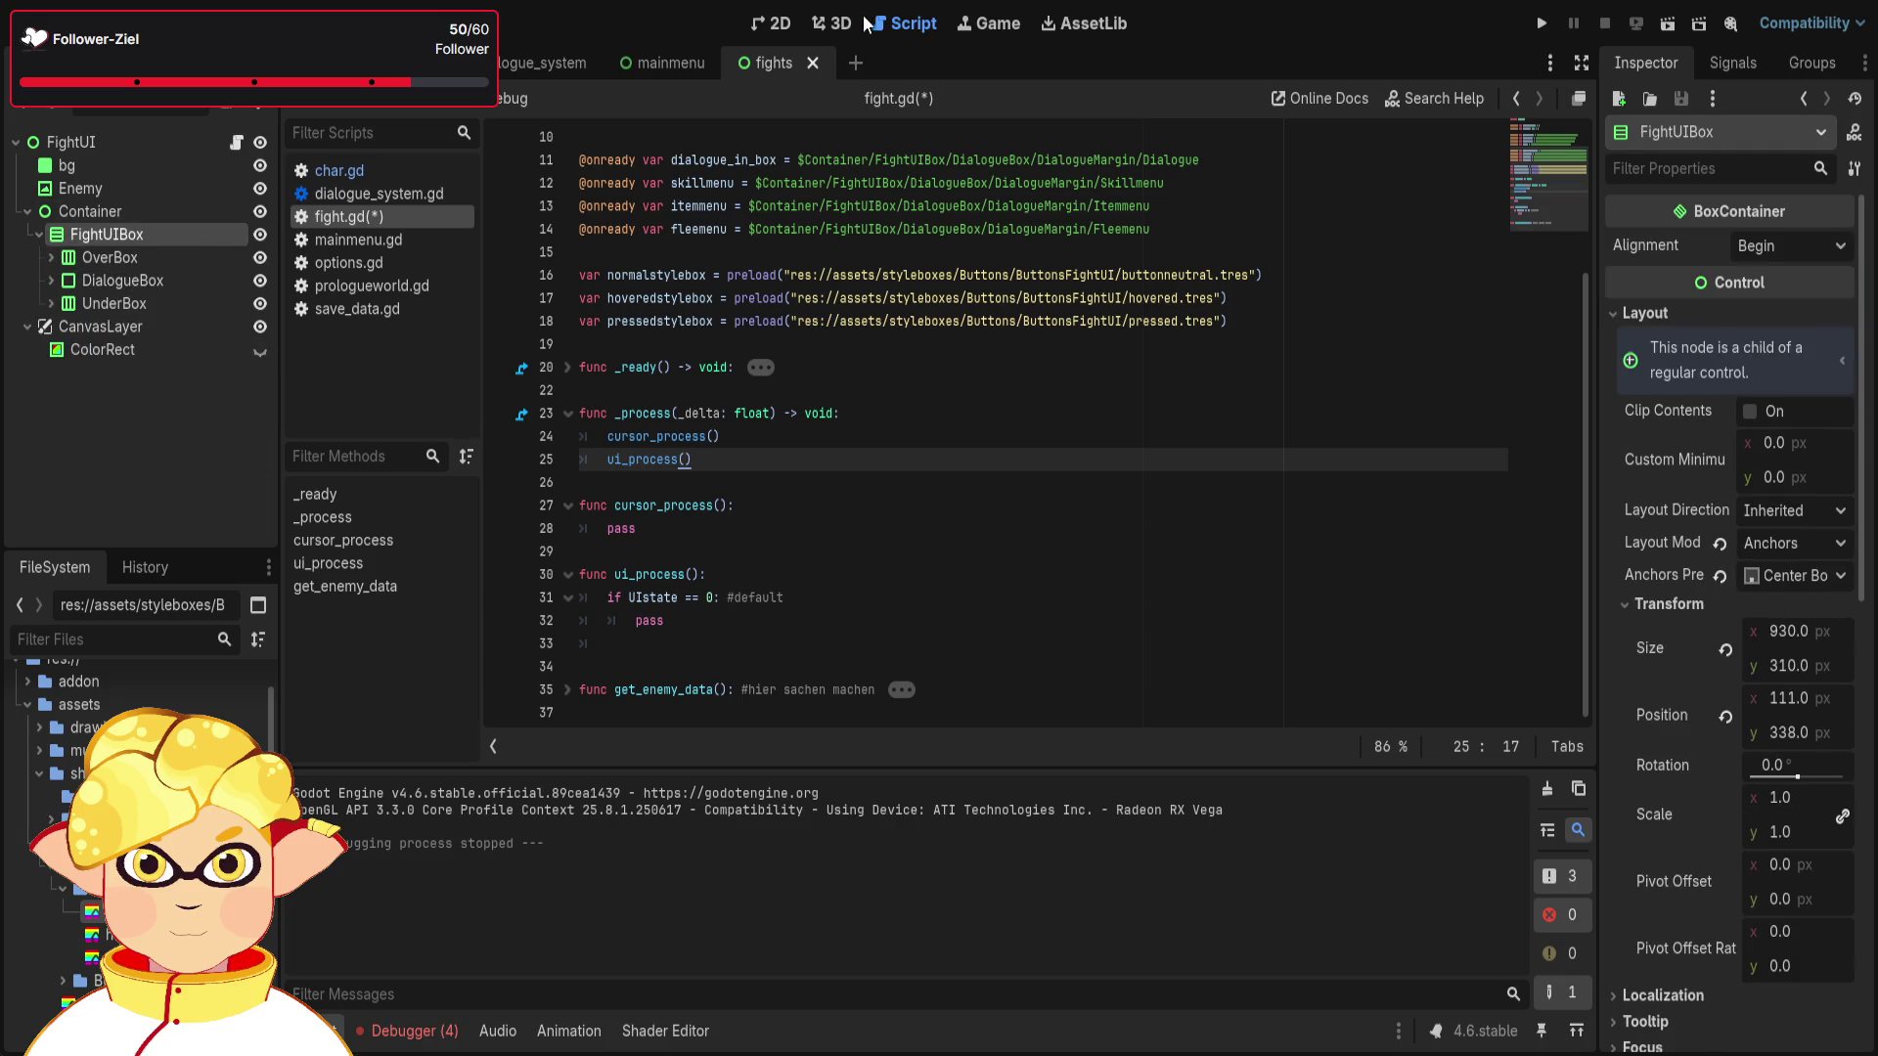
left_click(846, 27)
left_click(782, 29)
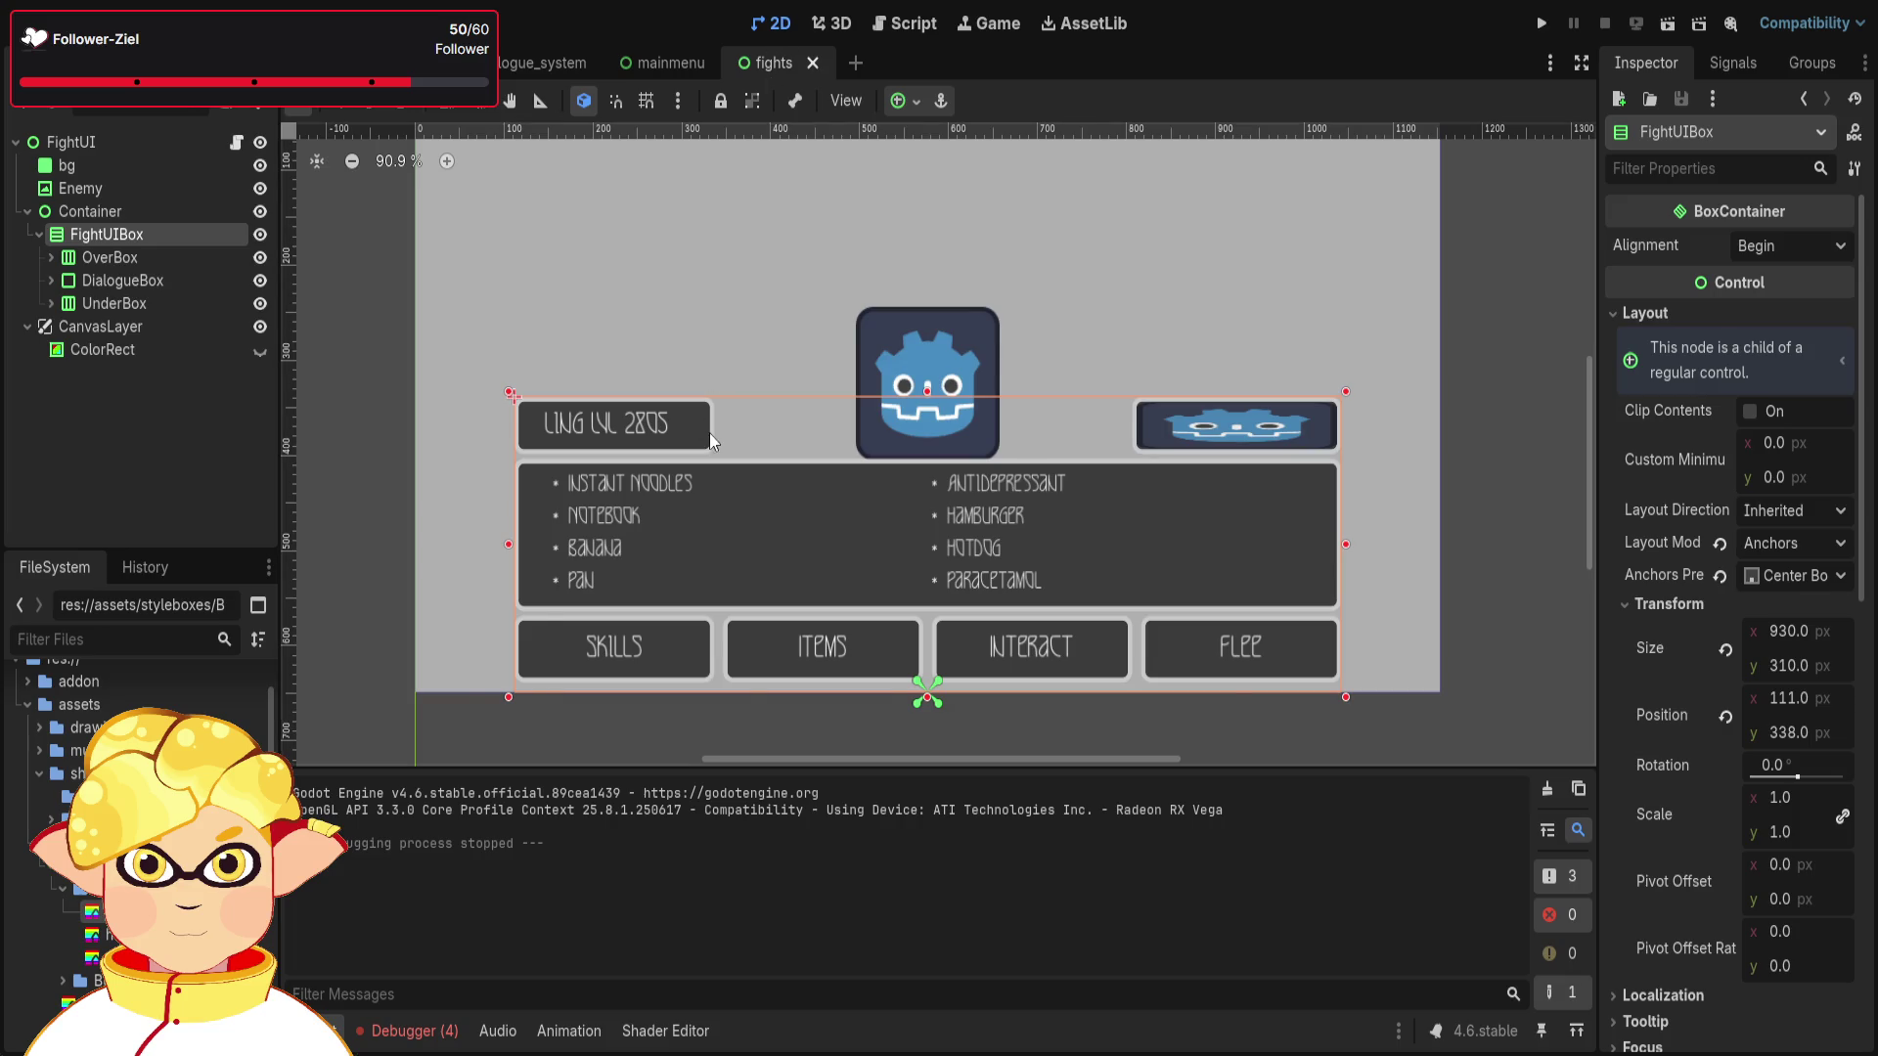
- Give FightUIBox the VCenter Wide anchor preset and End alignment, keeping panels at the bottom
scroll(870, 377, "down", 2)
scroll(919, 262, "up", 2)
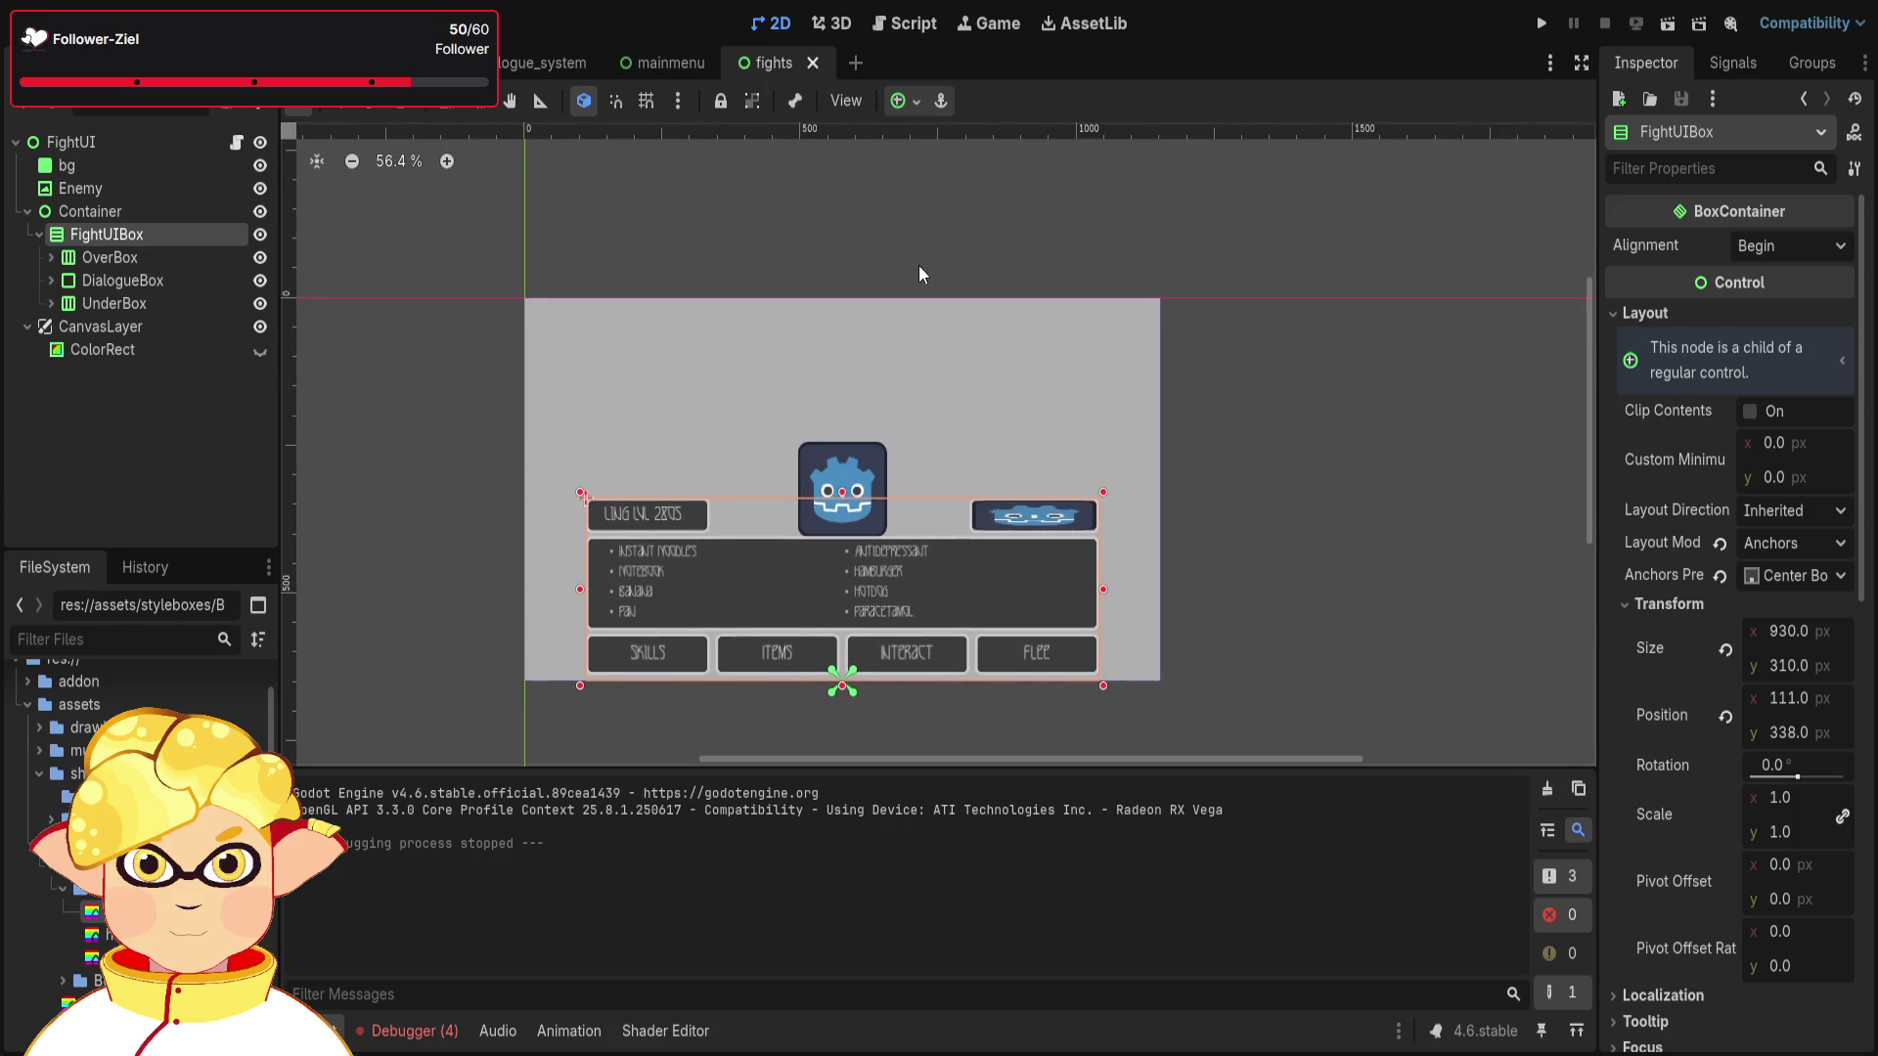
left_click_drag(903, 255, 922, 203)
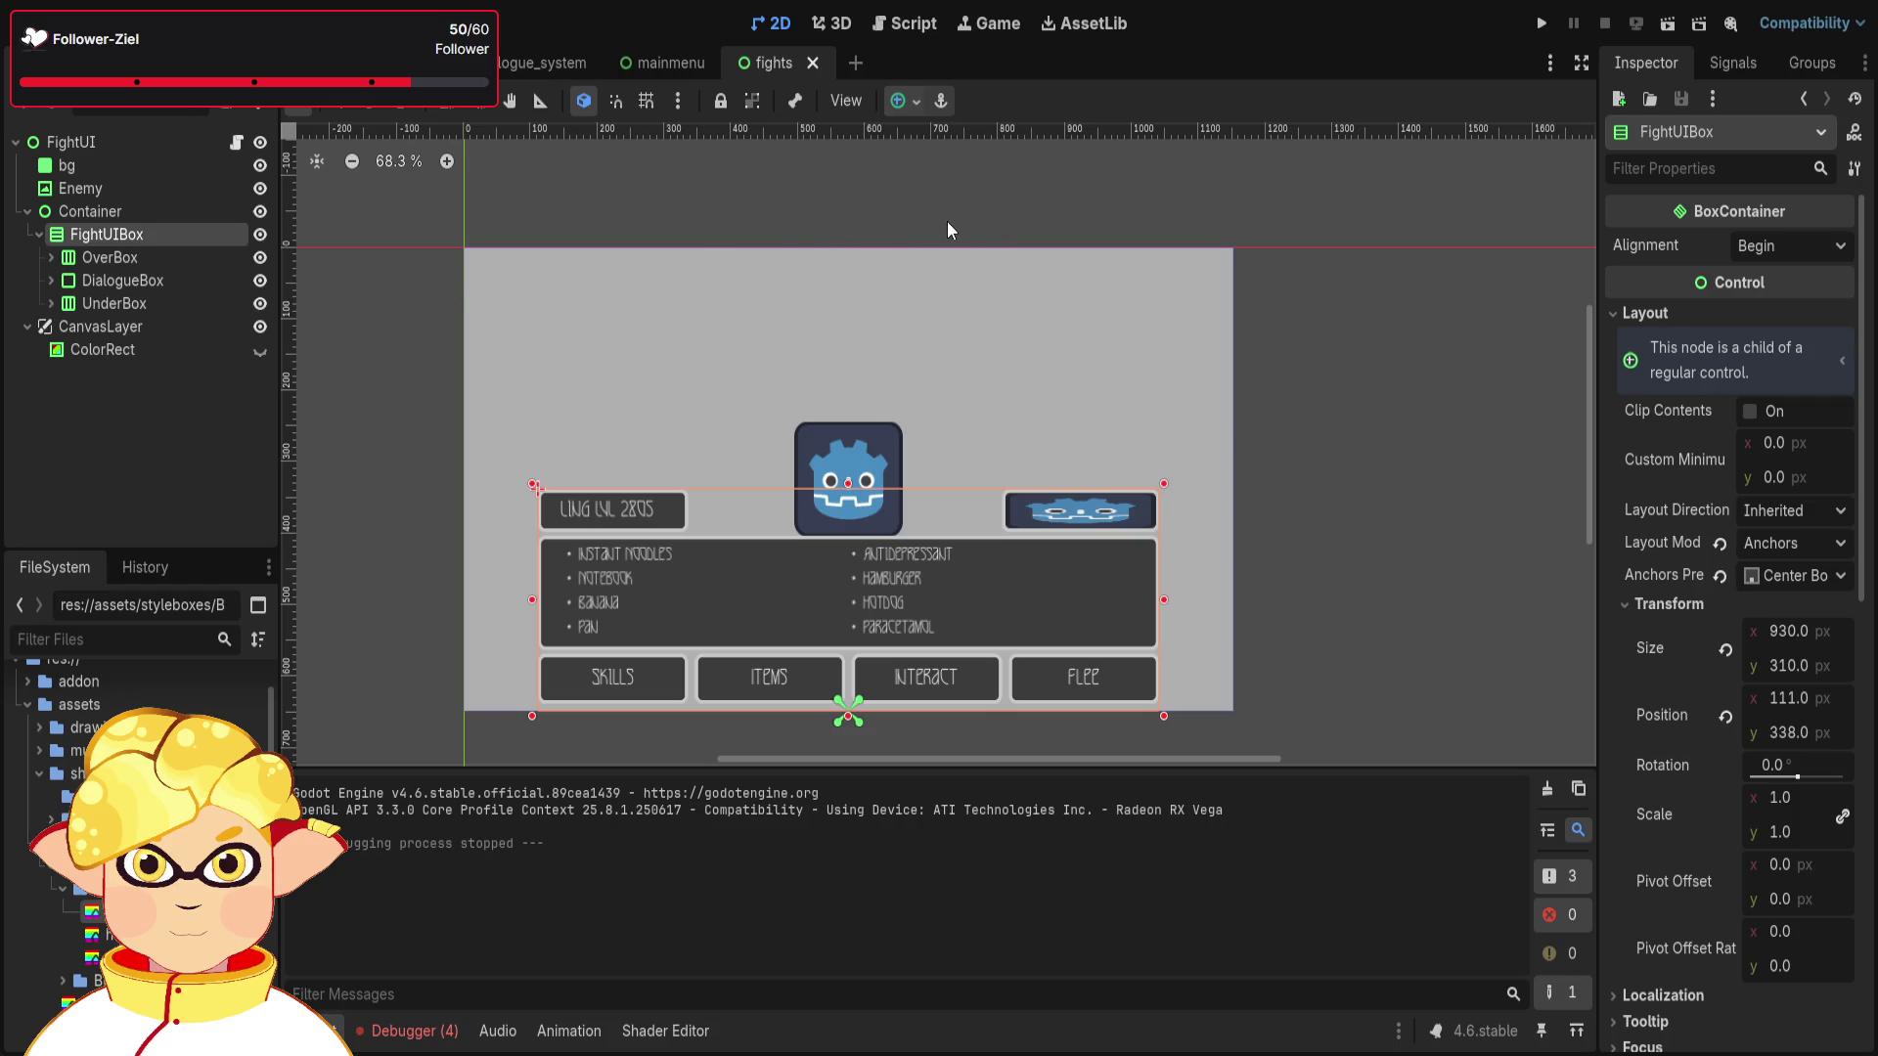
key("ctrl+z")
key("ctrl+shift+z")
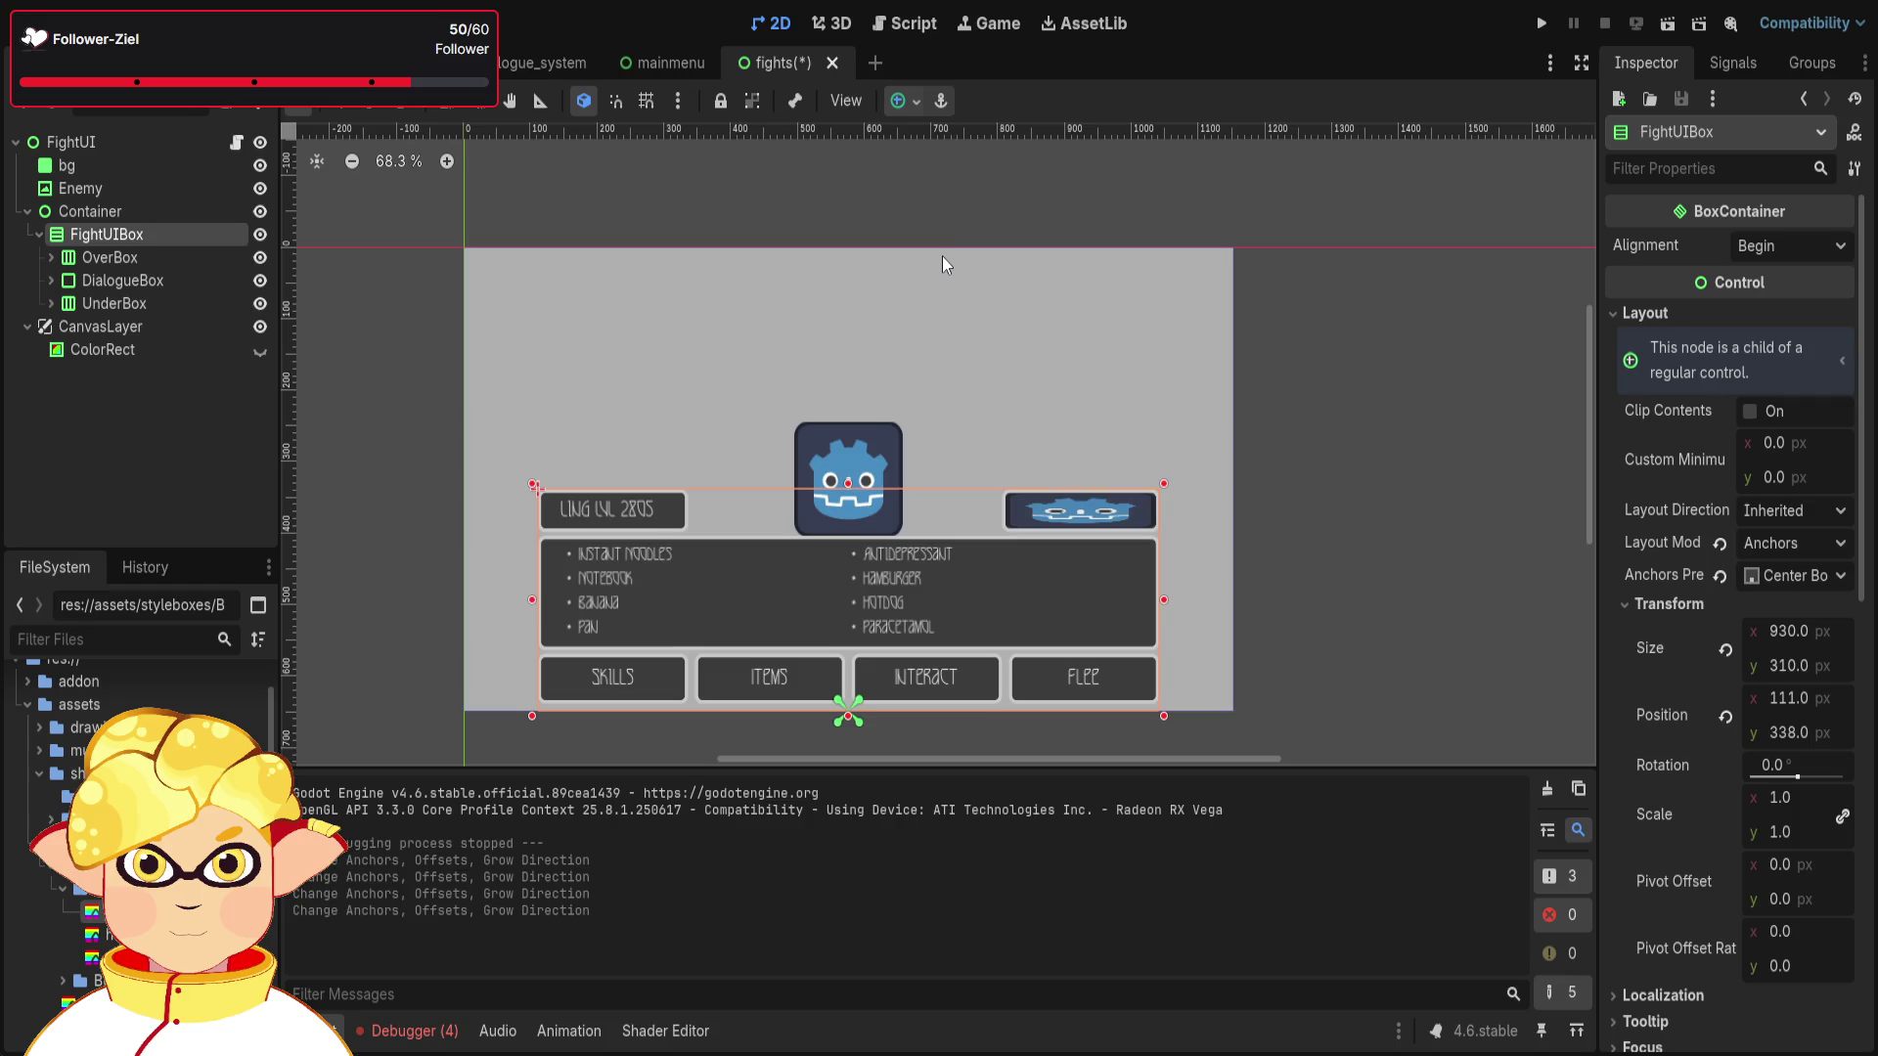
key("ctrl+z")
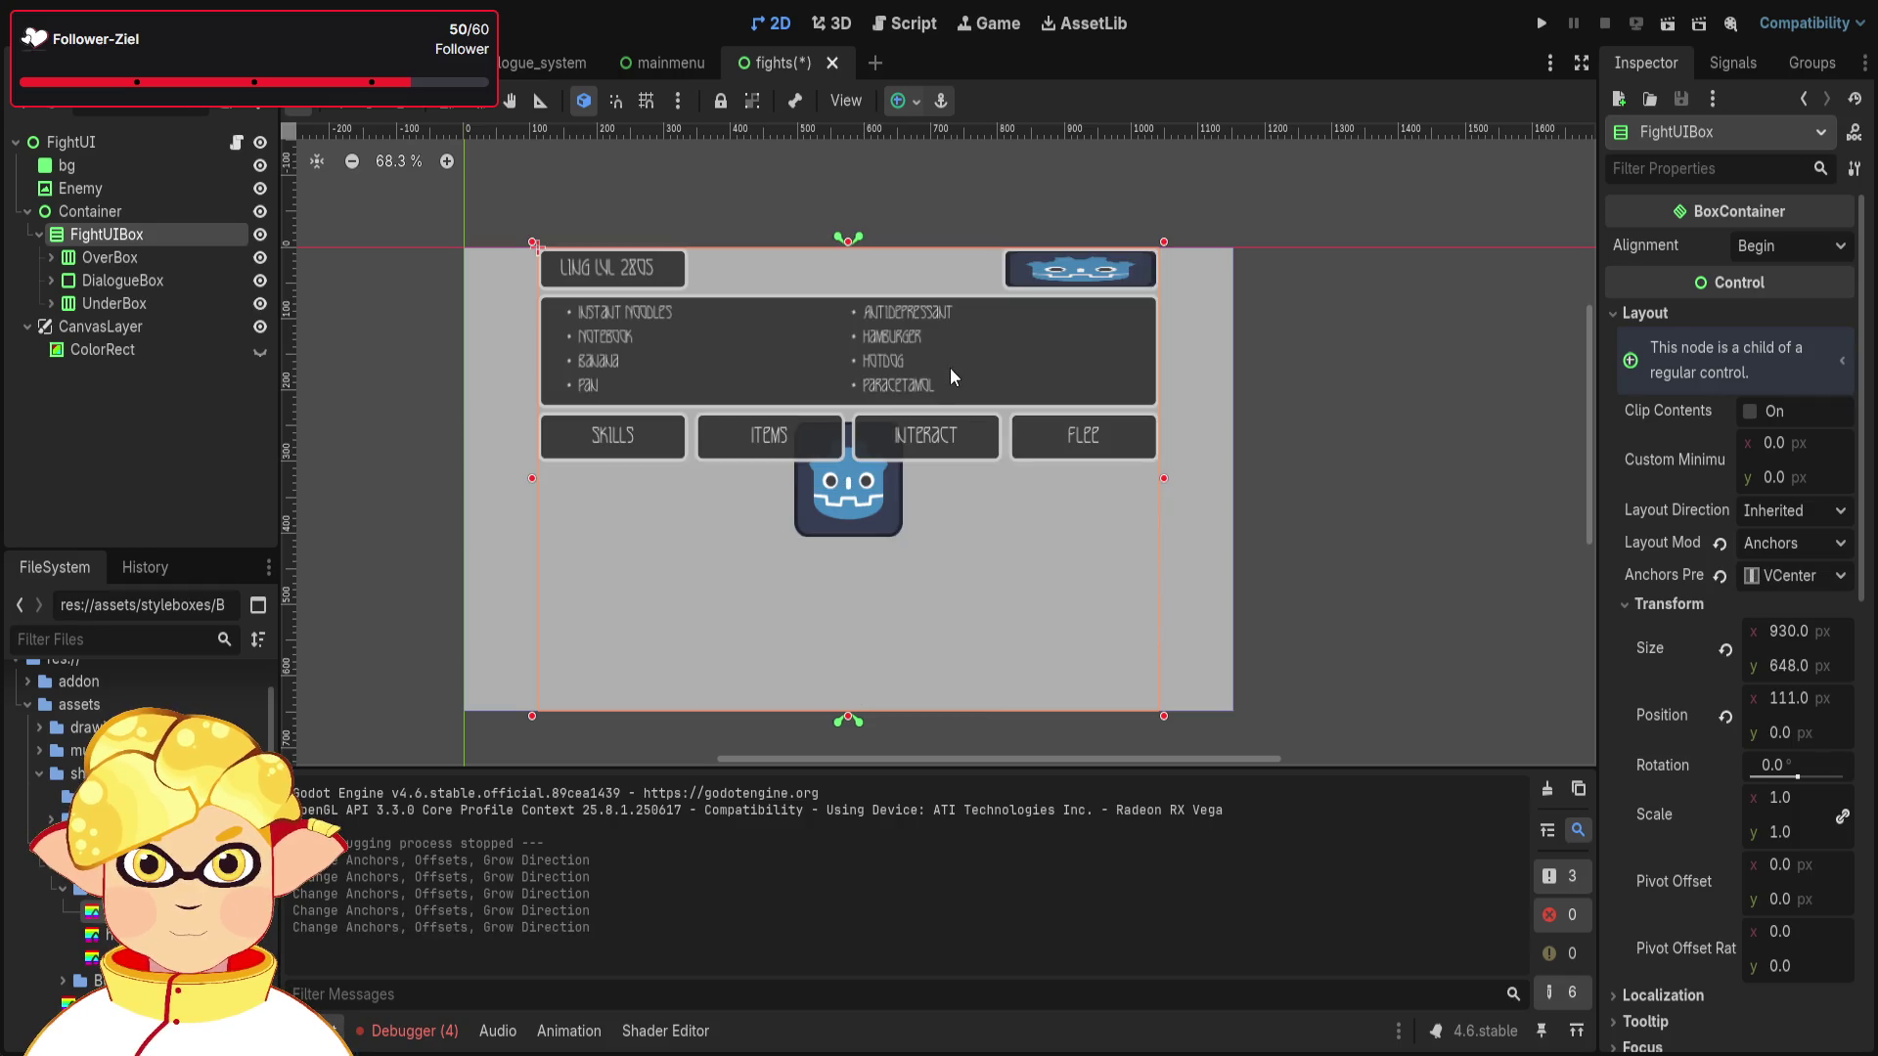
left_click(1795, 253)
left_click(1778, 342)
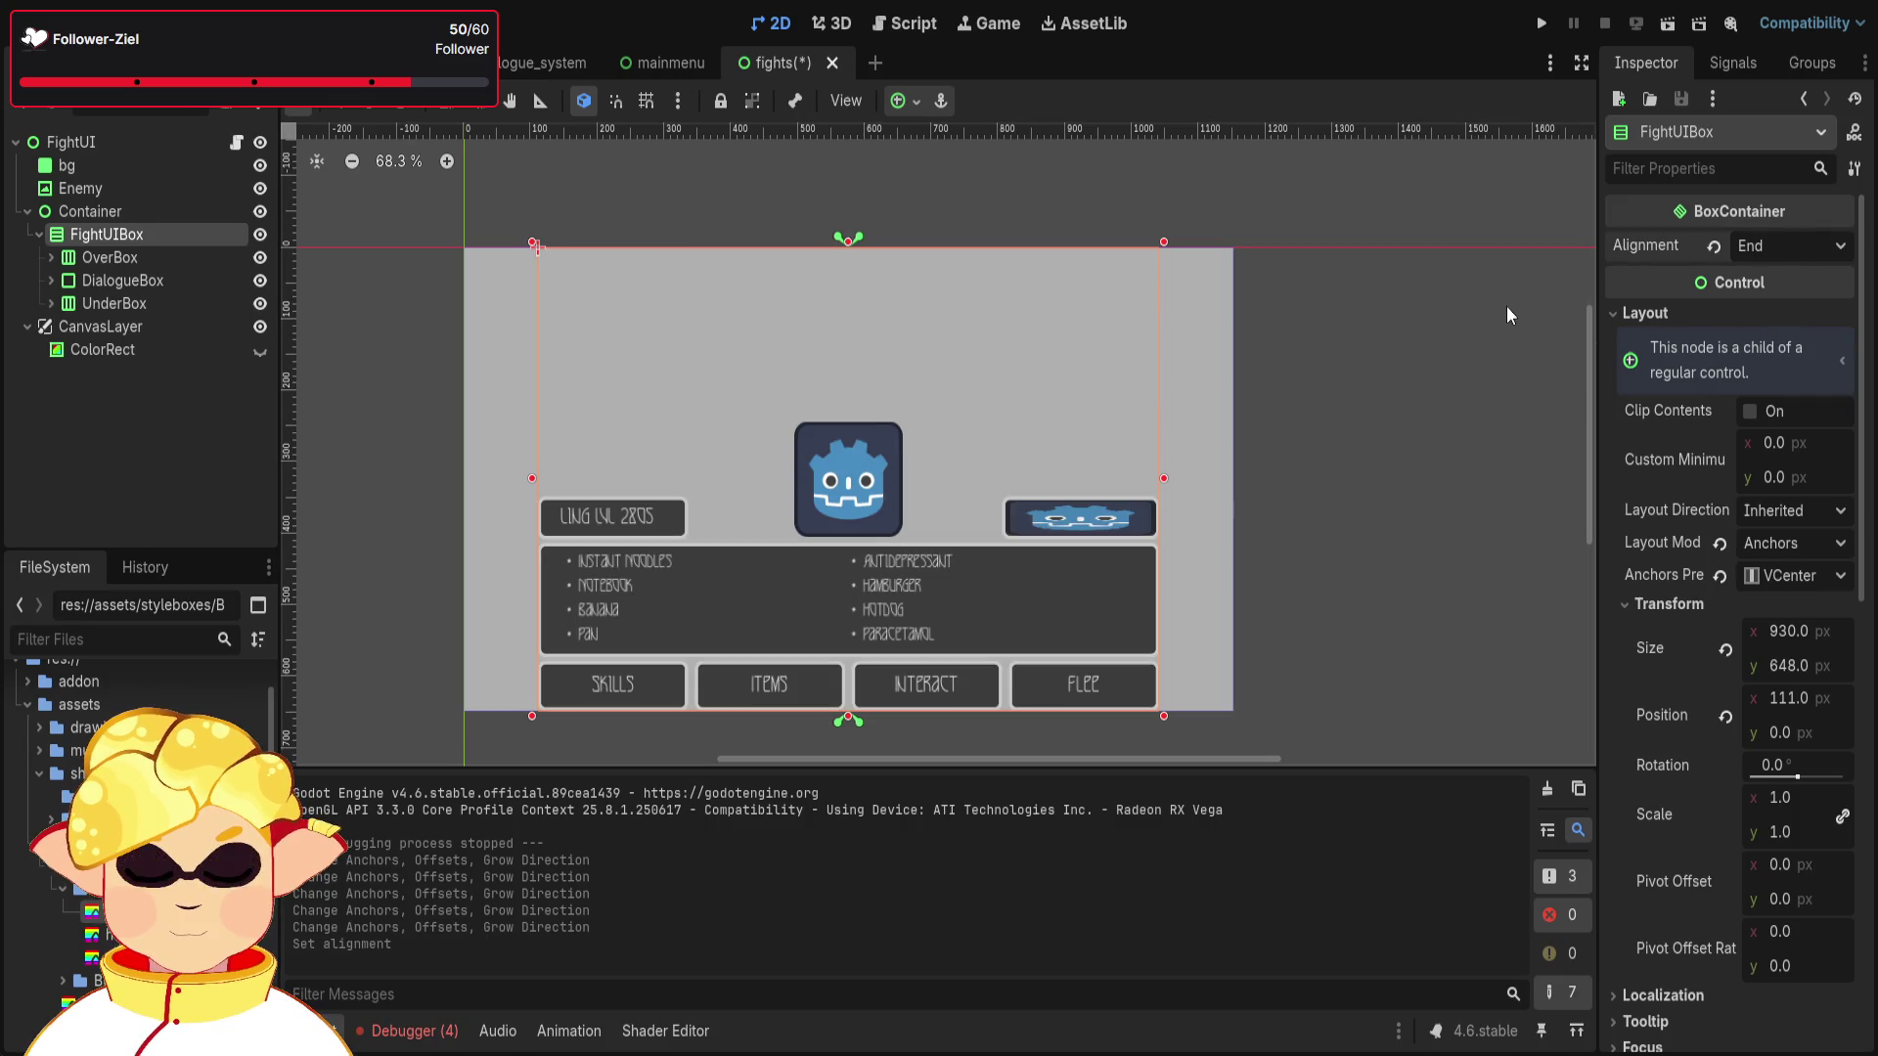
left_click(138, 285)
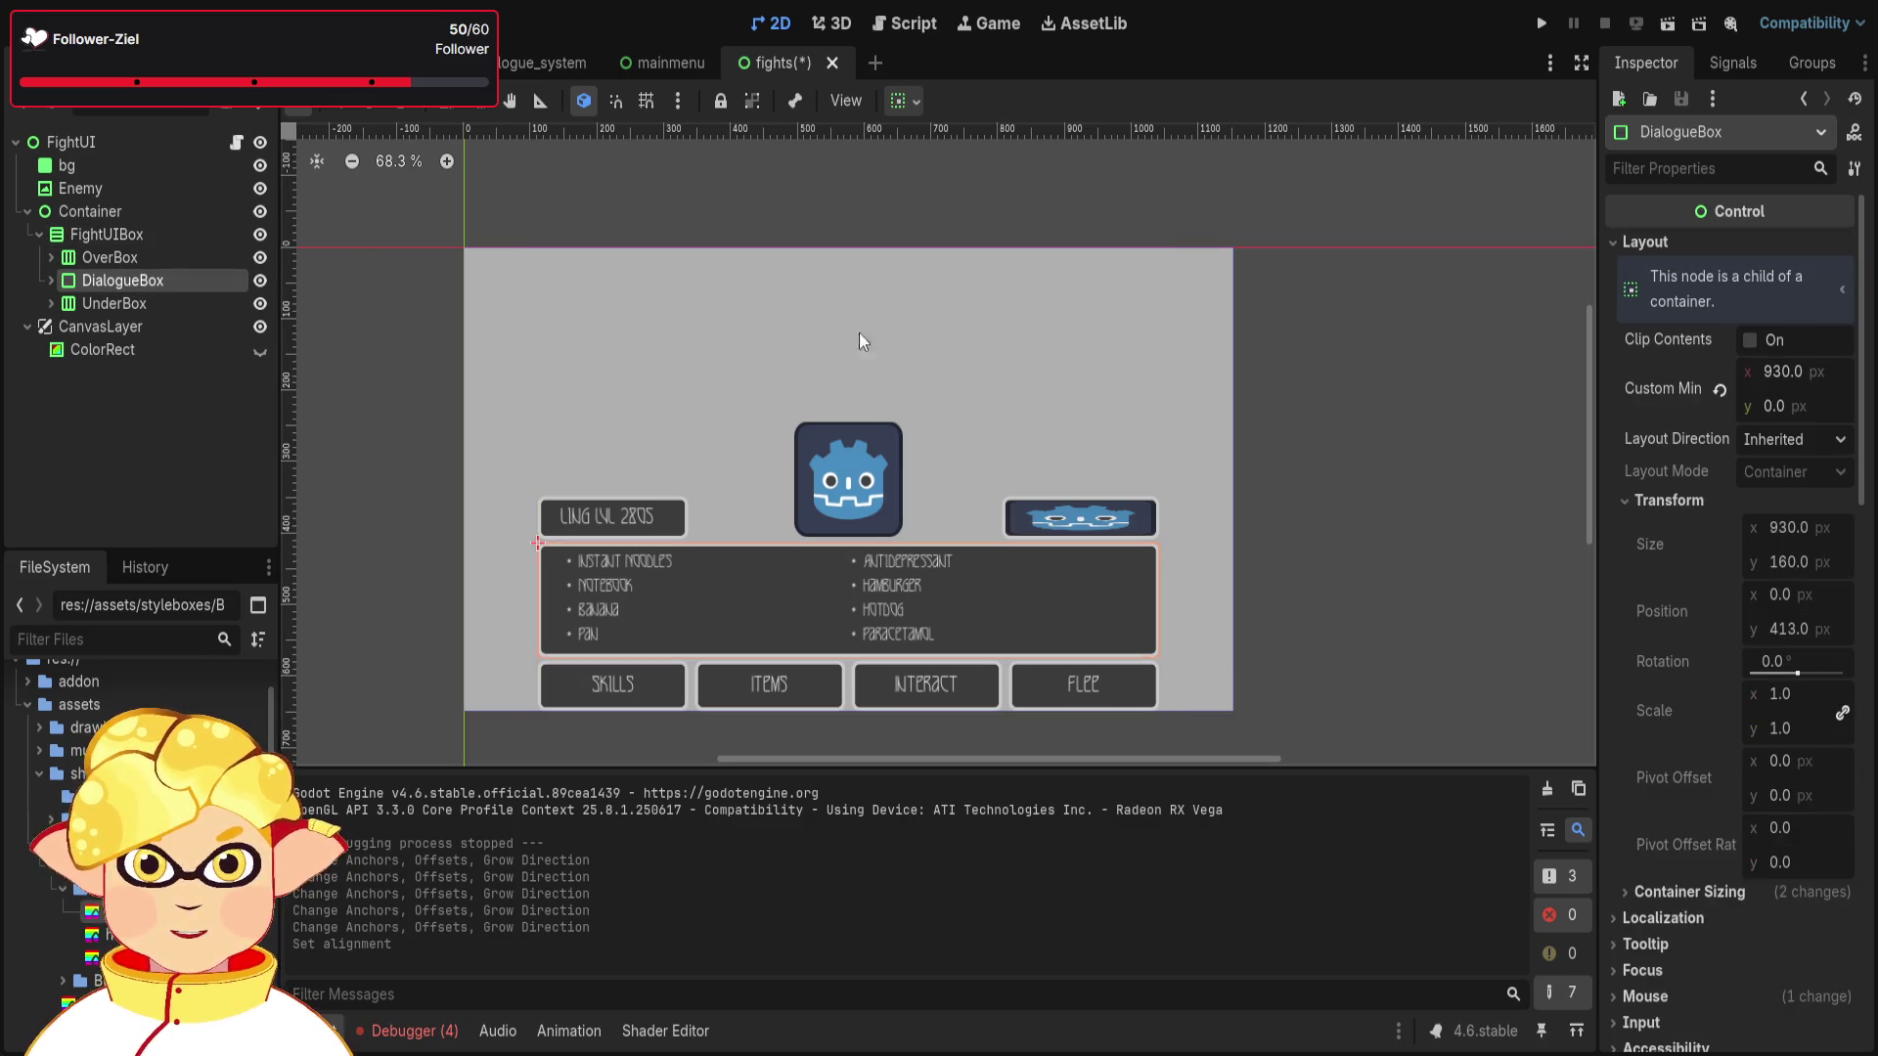
- Adjust DialogueBox's custom minimum size, entering 0 for the height
left_click_drag(1778, 406, 1863, 405)
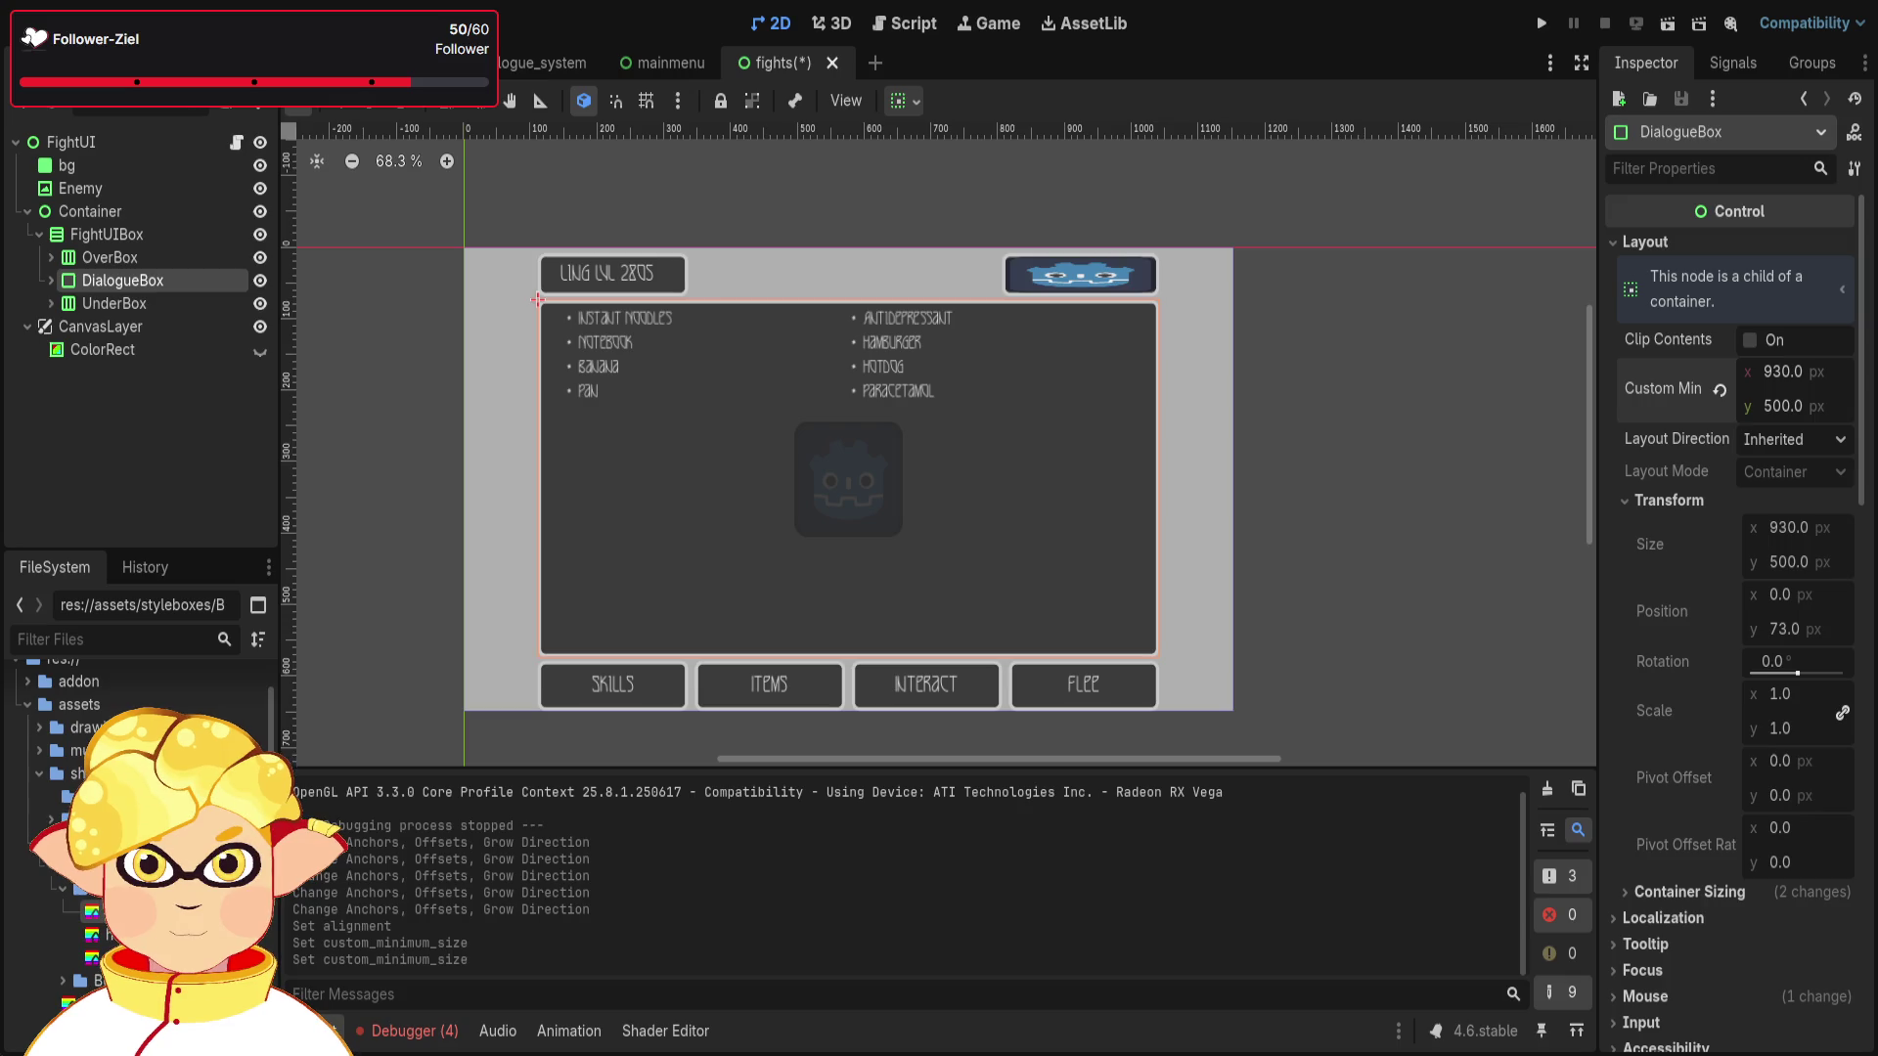
left_click_drag(1863, 405, 1809, 404)
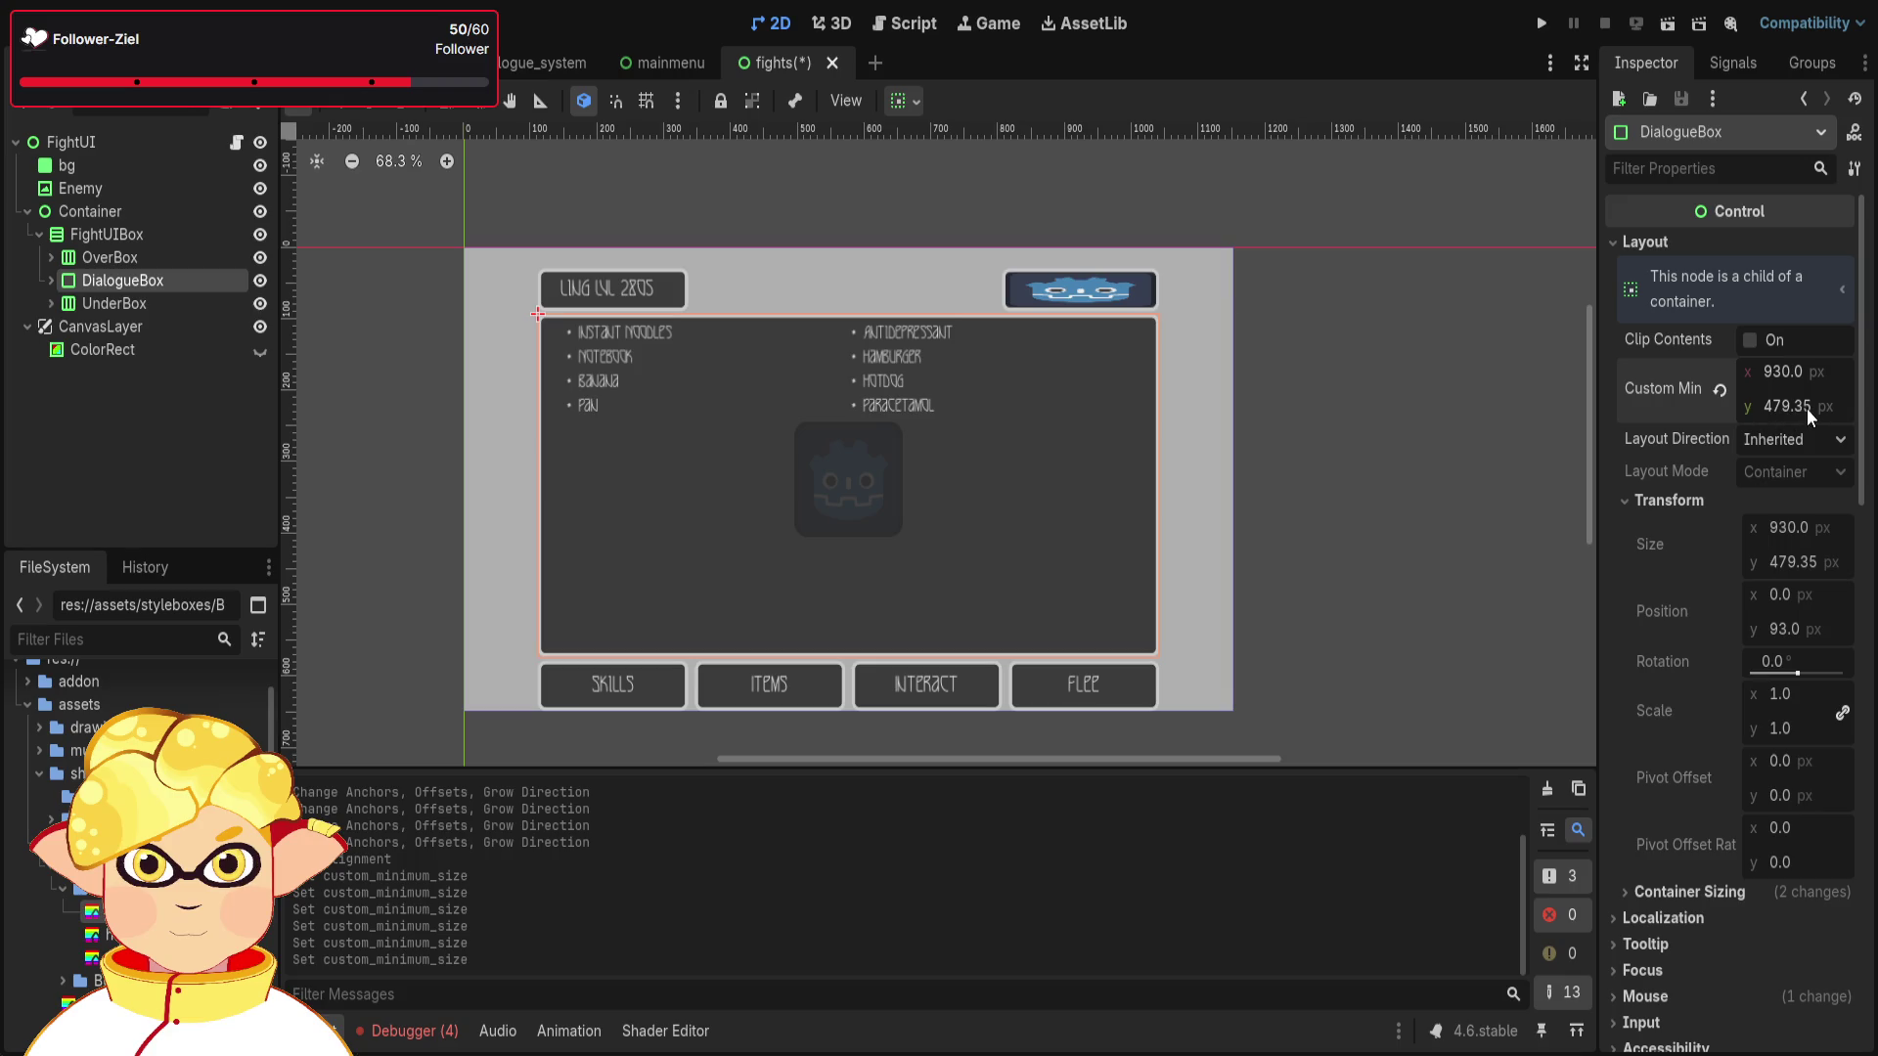
left_click(1805, 408)
type("0")
key("Return")
left_click(1463, 413)
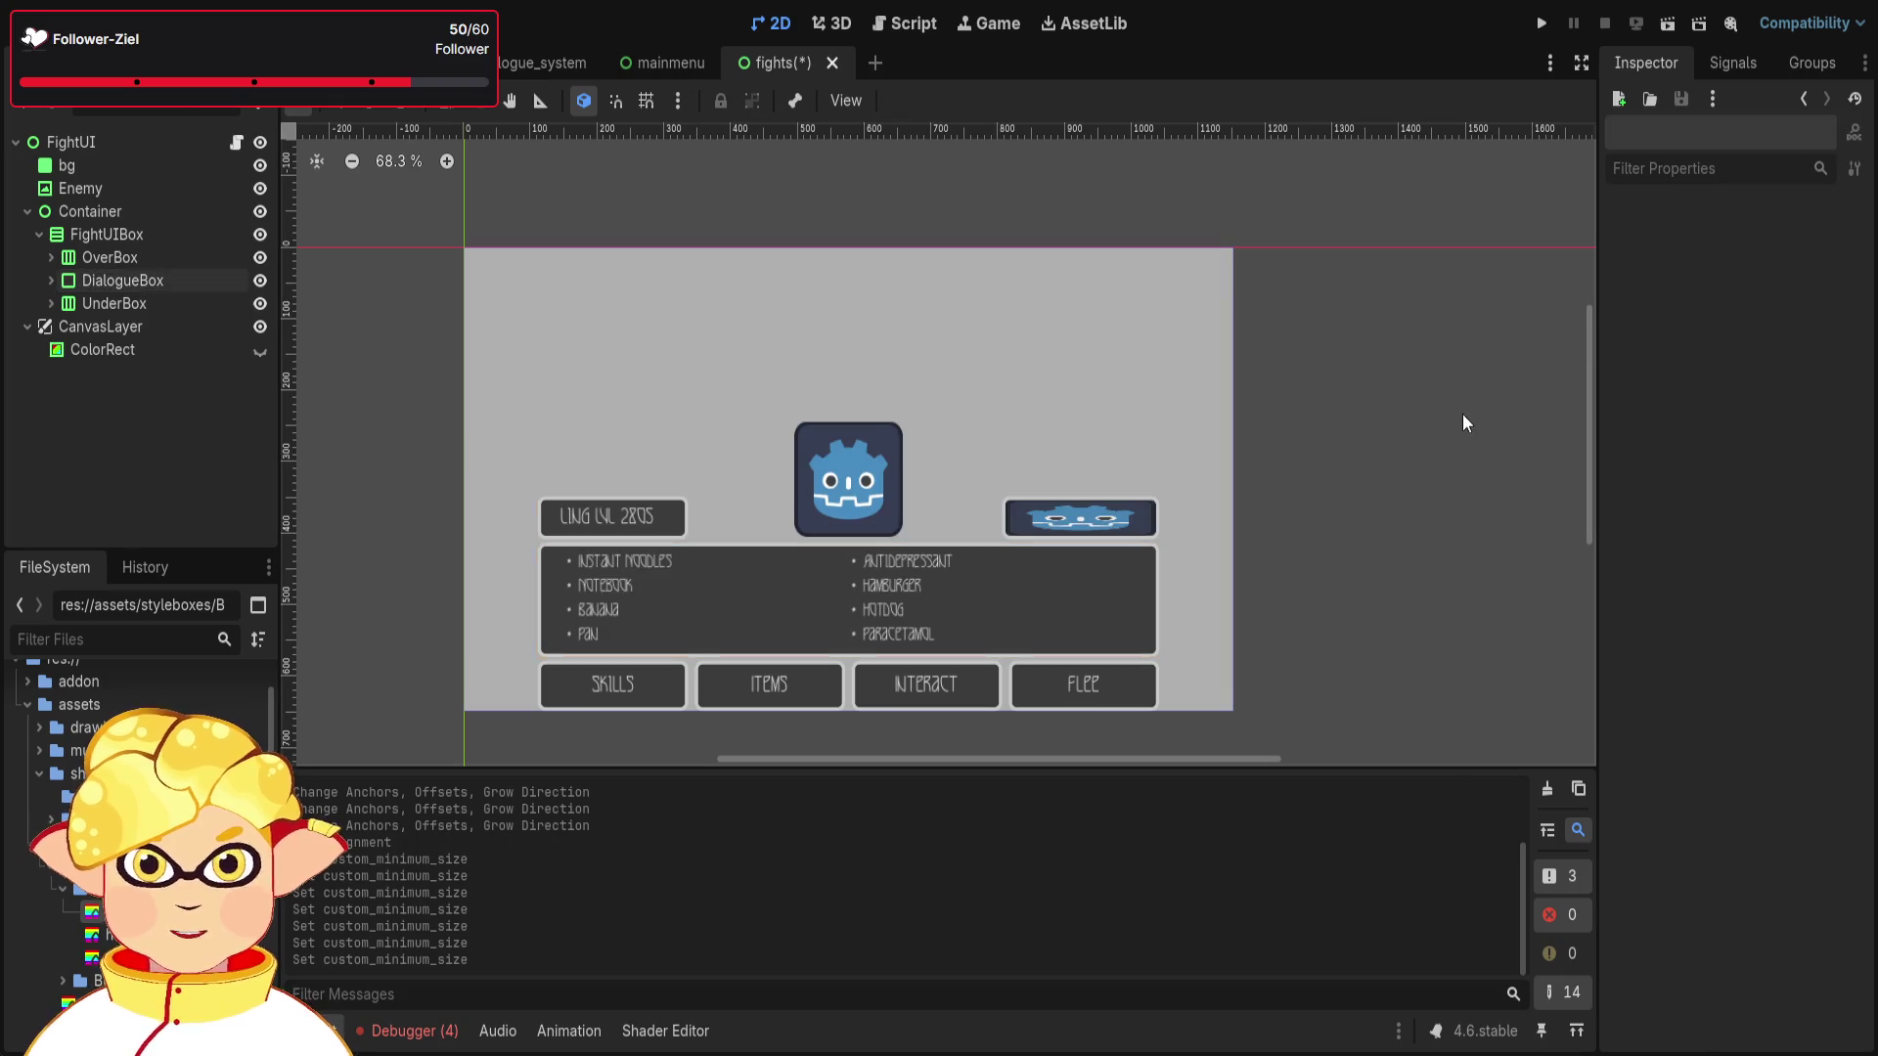
scroll(1405, 474, "up", 3)
scroll(971, 585, "down", 2)
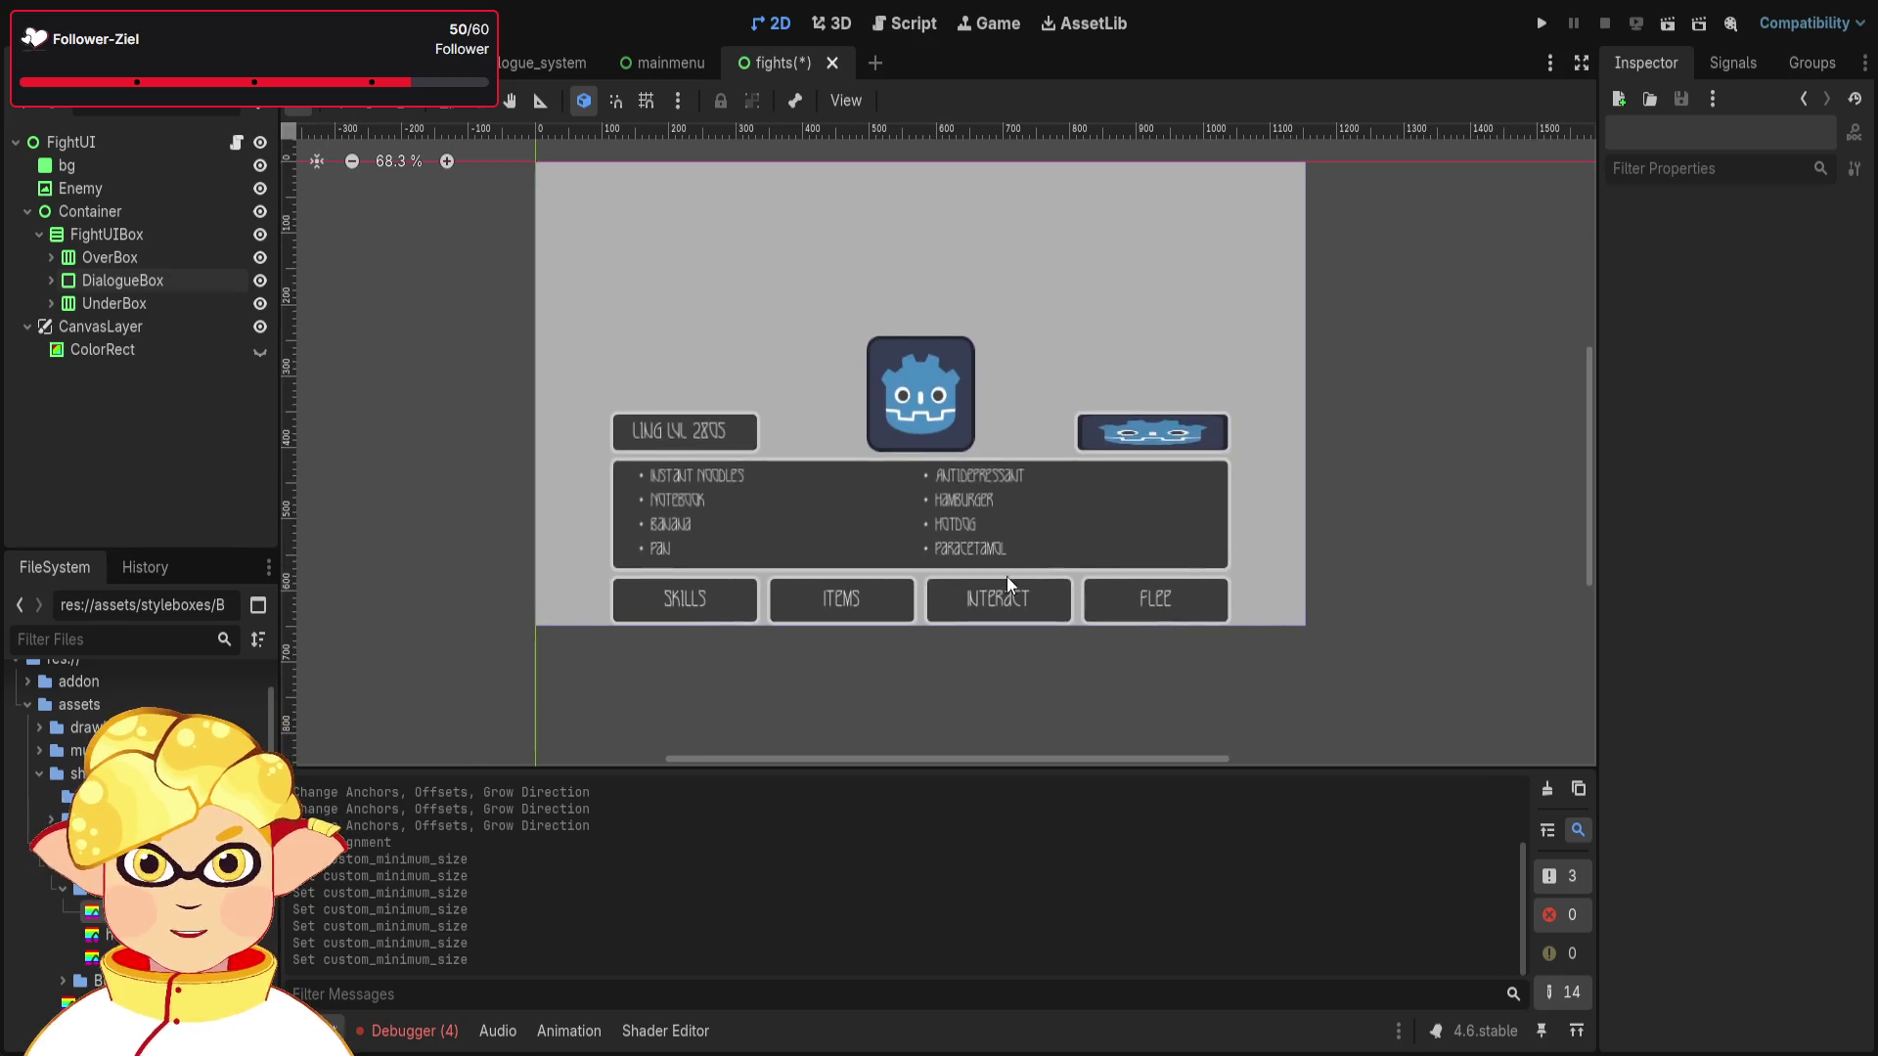
scroll(784, 501, "up", 6)
- Reselect DialogueBox and check its 930 × 160 px size across the fight layout
left_click(186, 281)
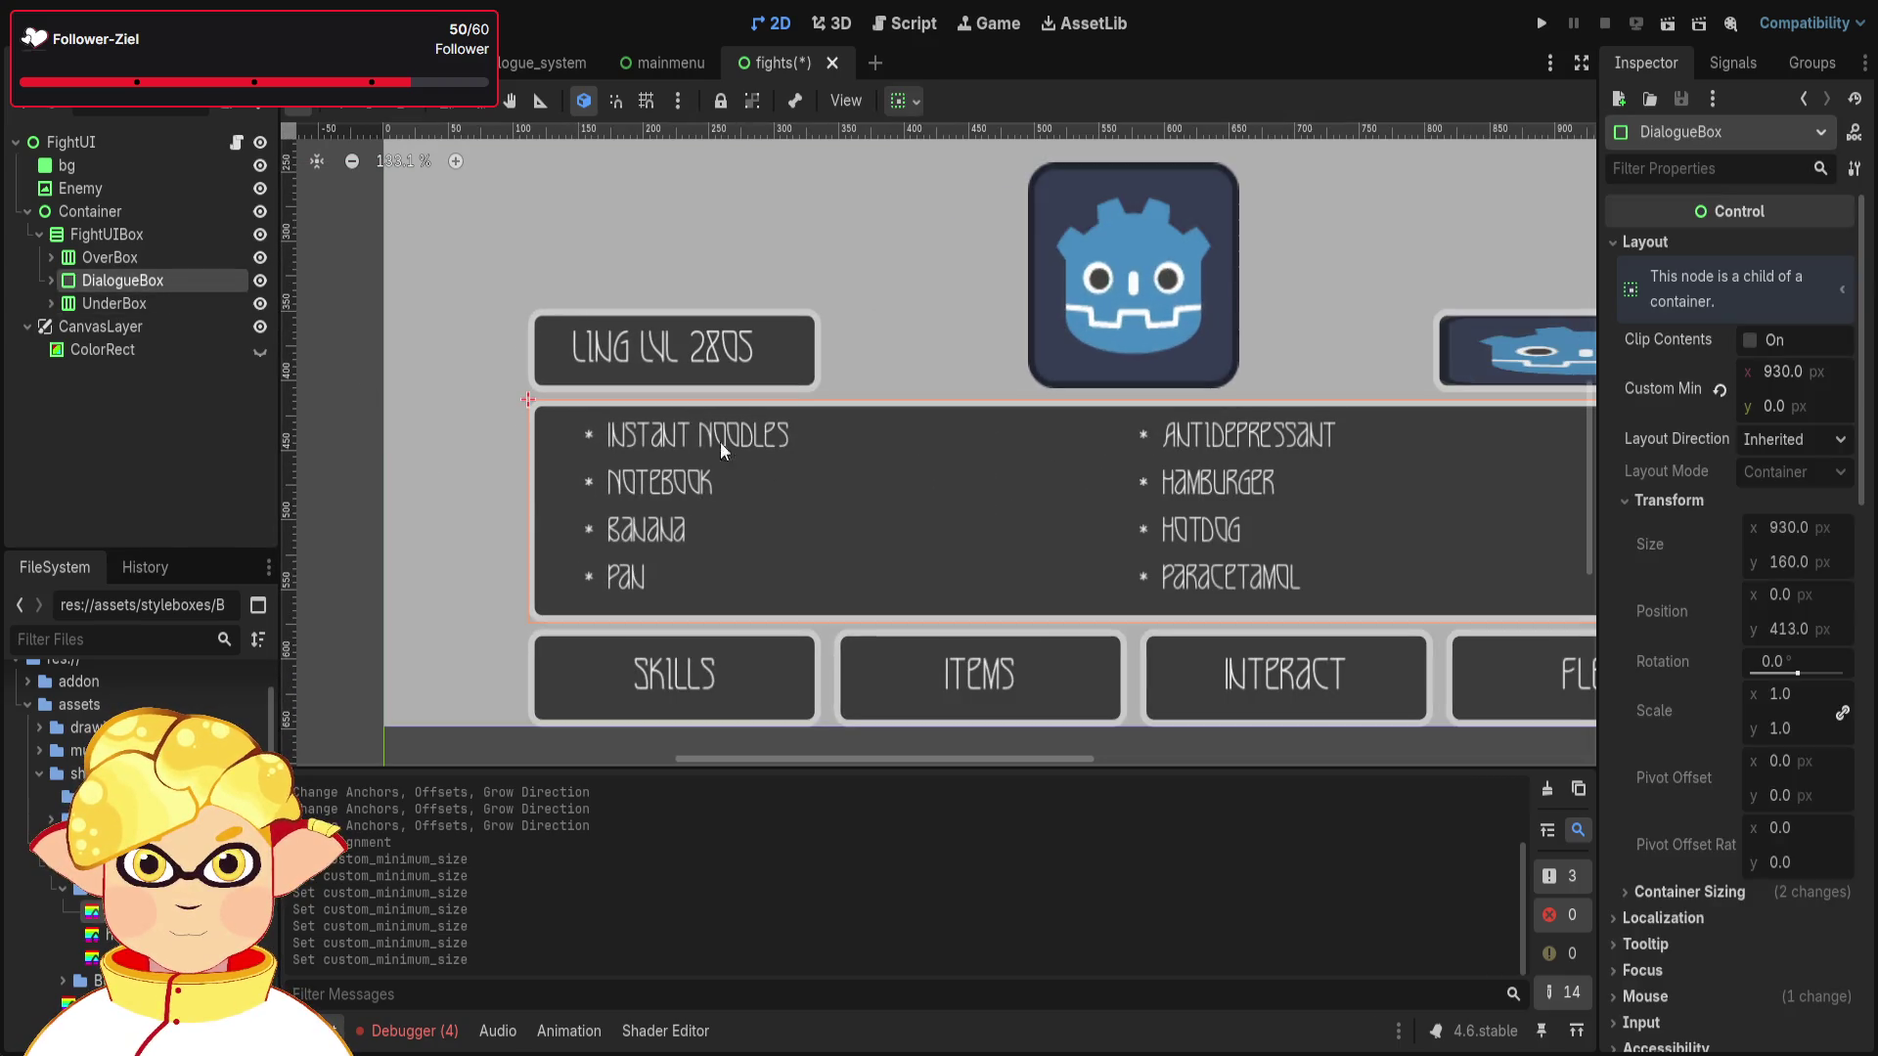
scroll(819, 496, "down", 7)
scroll(1005, 486, "right", 2)
scroll(1005, 485, "up", 1)
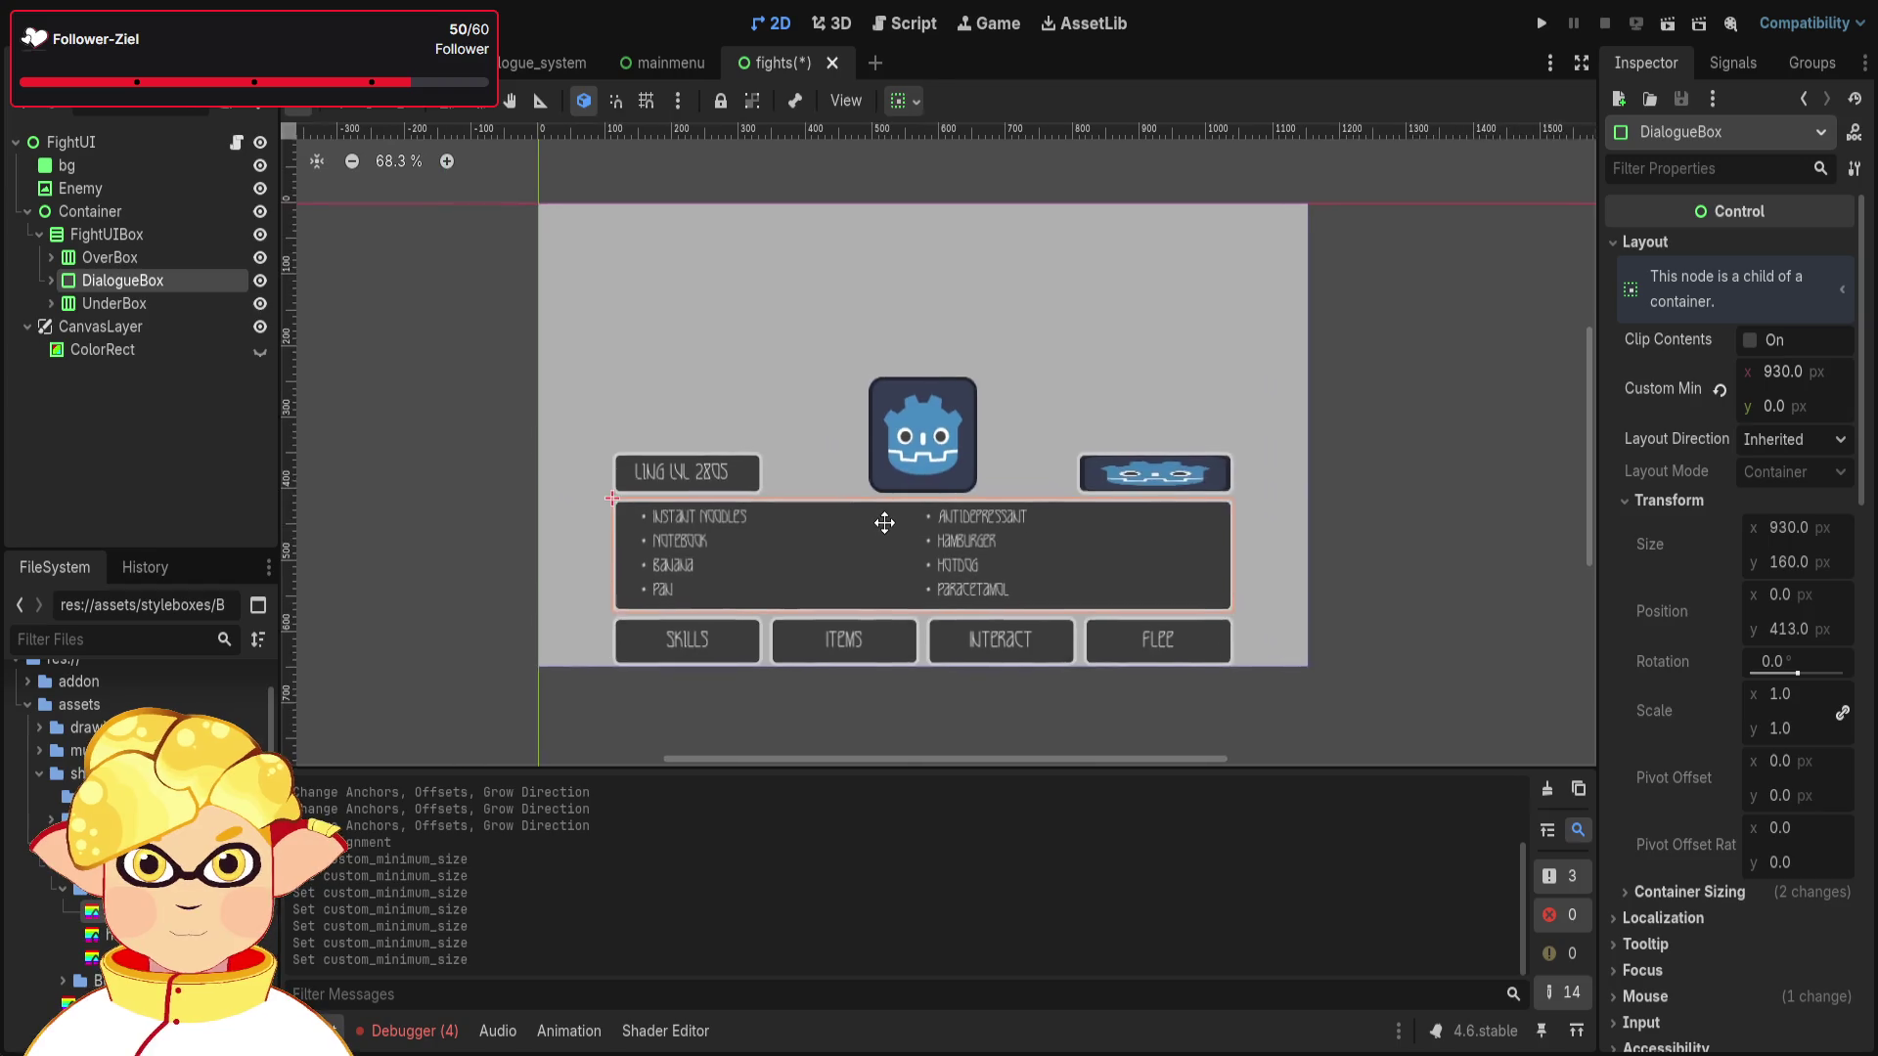
scroll(814, 526, "left", 2)
scroll(814, 526, "right", 1)
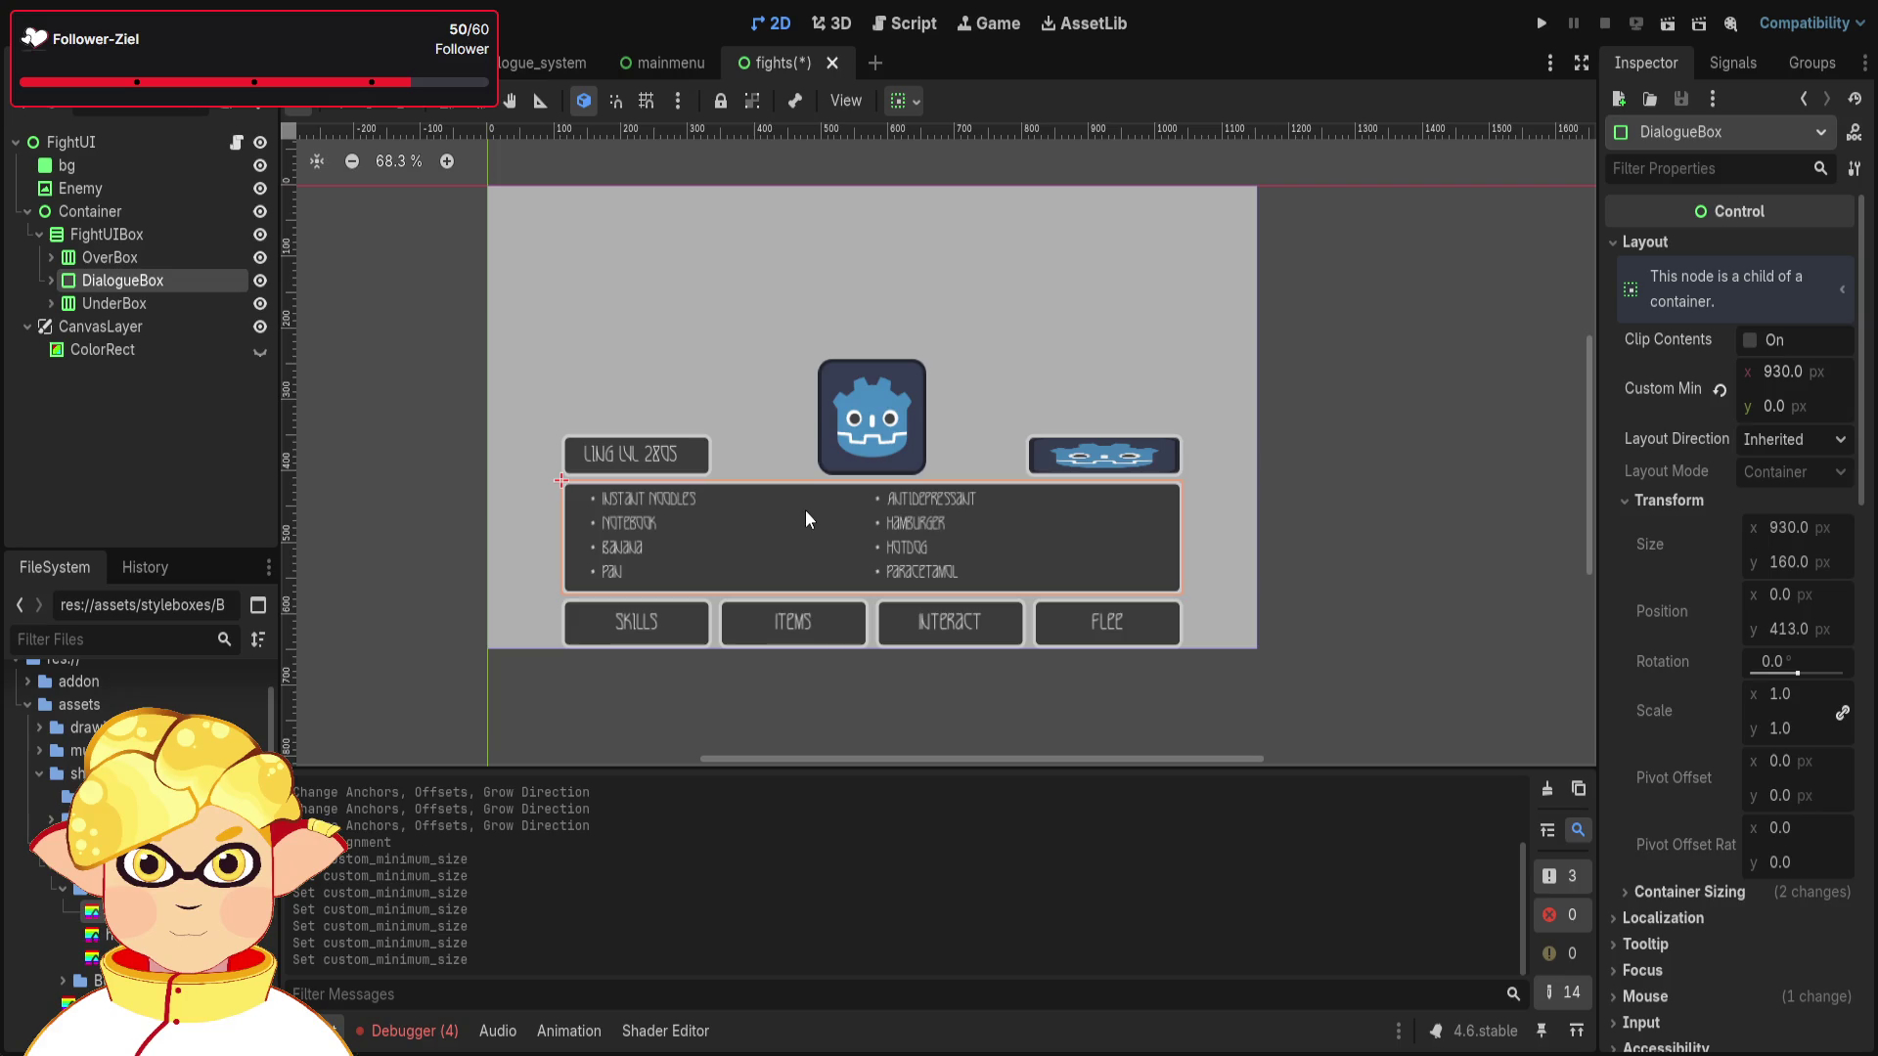
scroll(835, 495, "up", 3)
left_click(1423, 549)
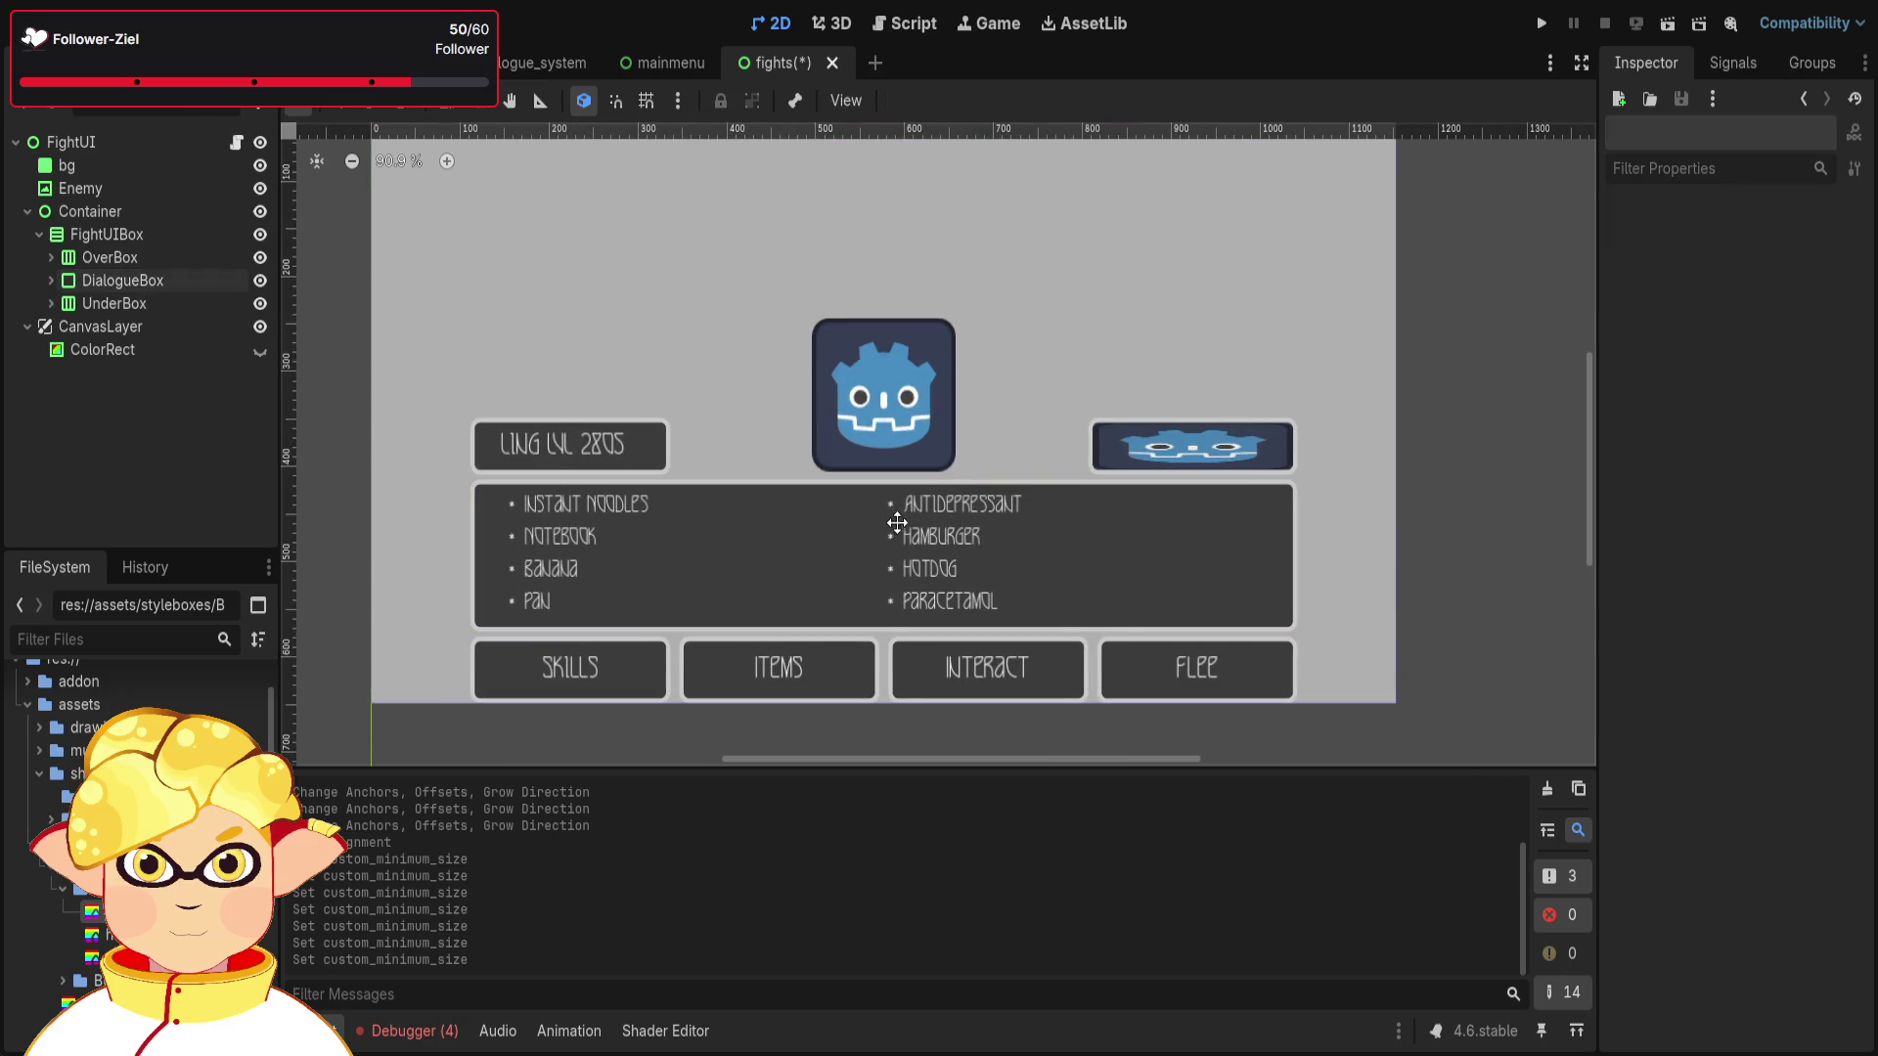
scroll(893, 524, "up", 1)
scroll(871, 524, "right", 1)
scroll(871, 524, "down", 1)
- Expand FightUIBox and OverBox in the Scene dock, then bring up the Debugger panel
left_click(39, 235)
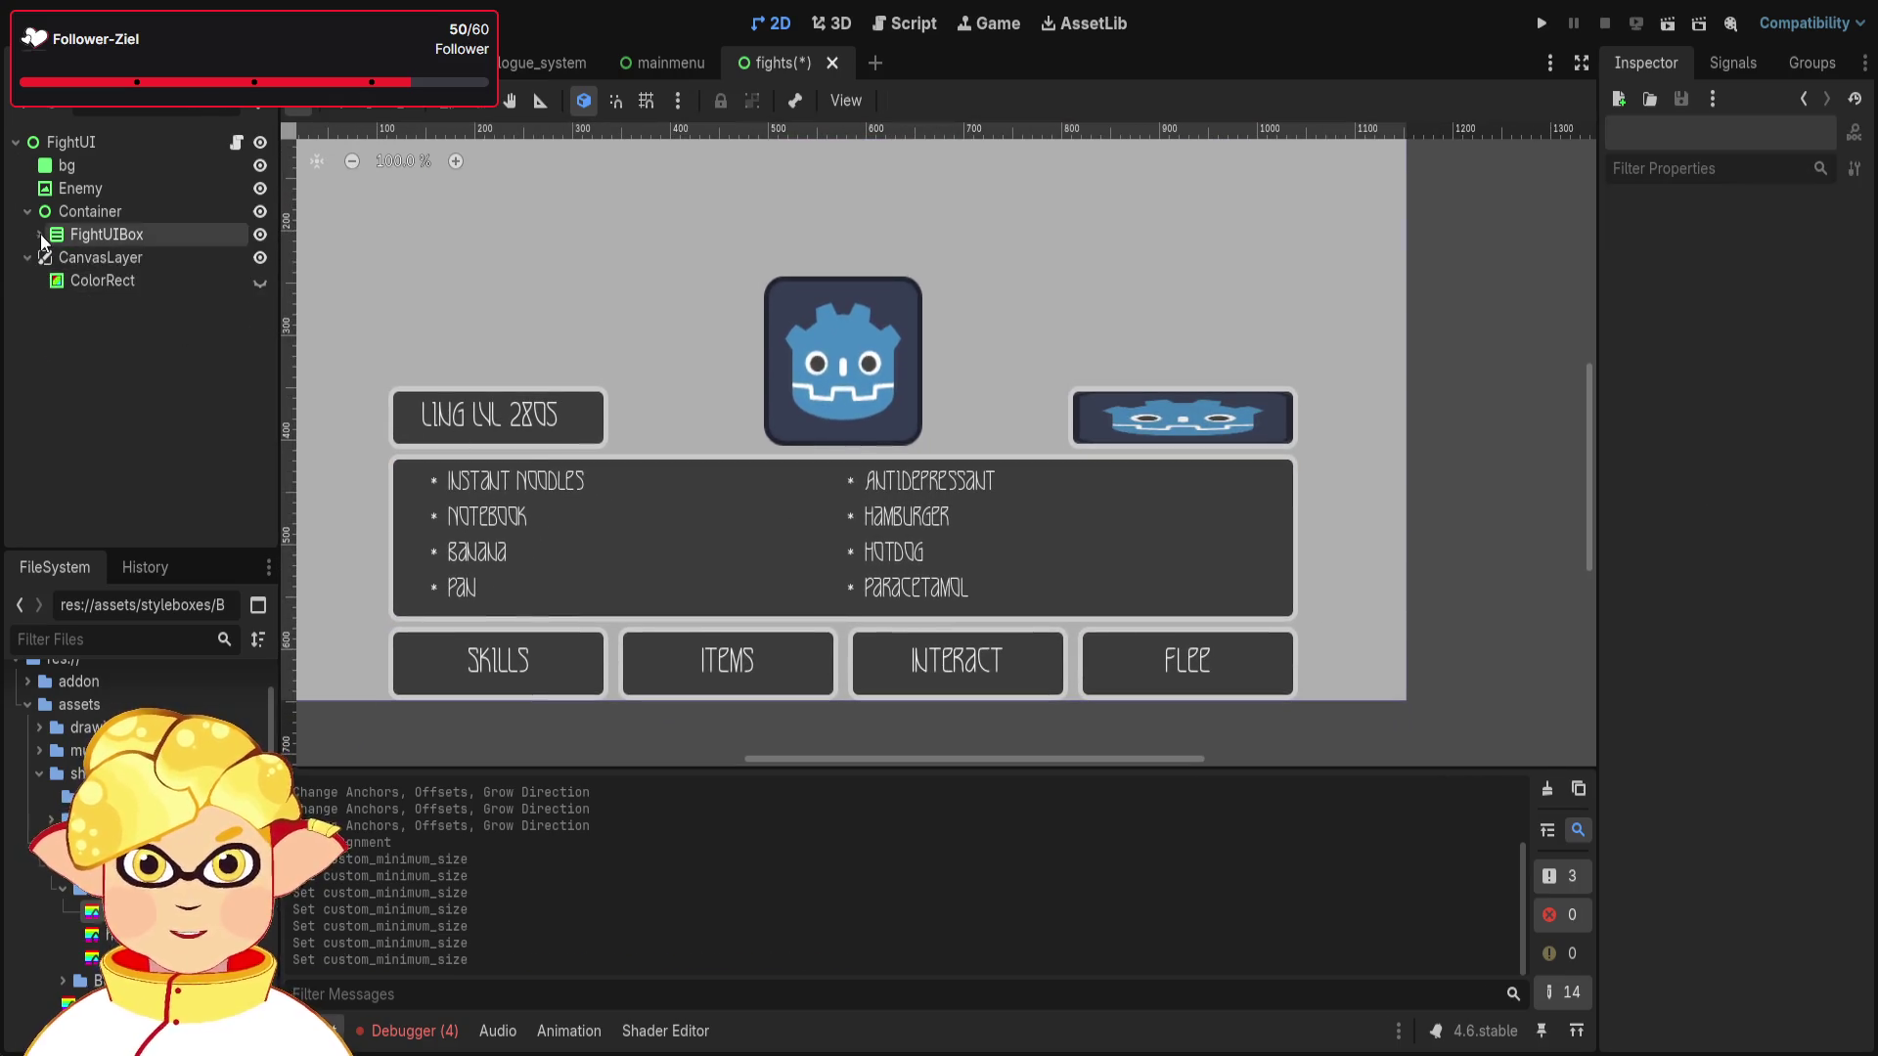
left_click(39, 237)
left_click(39, 249)
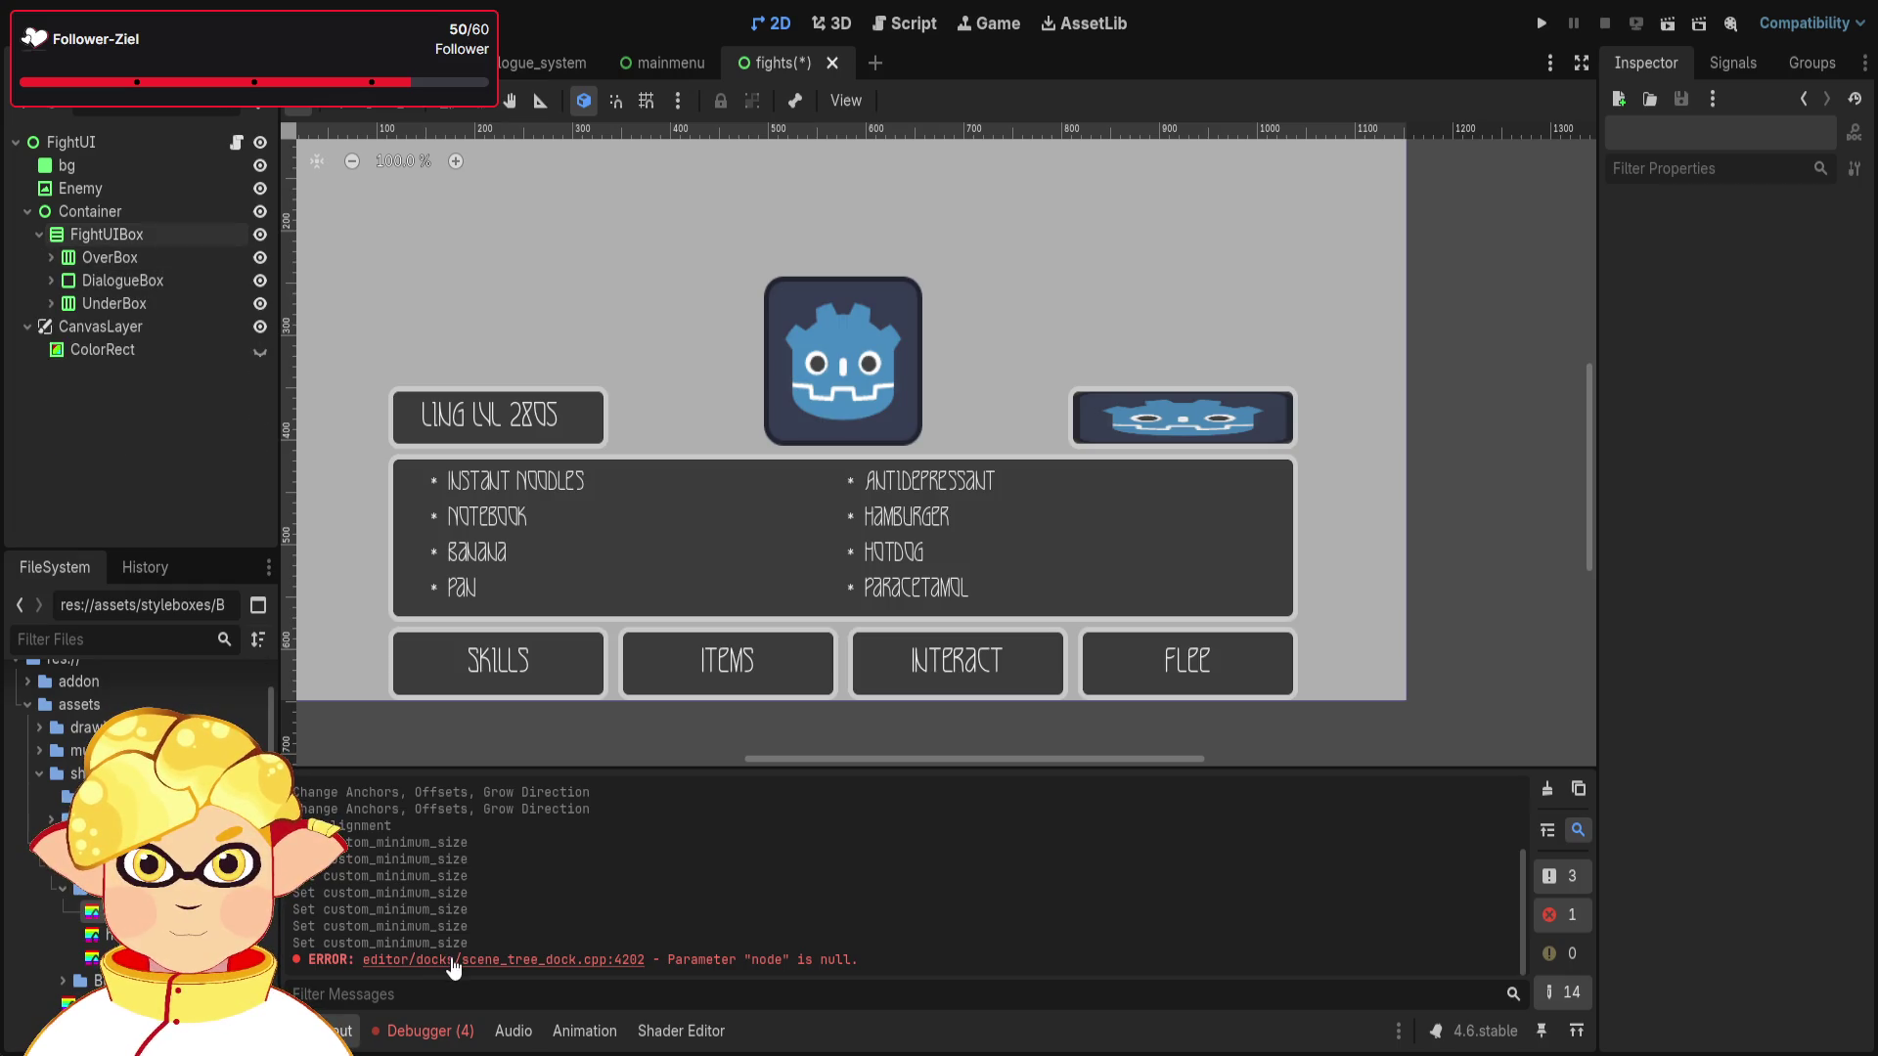
scroll(716, 585, "down", 4)
left_click(423, 1031)
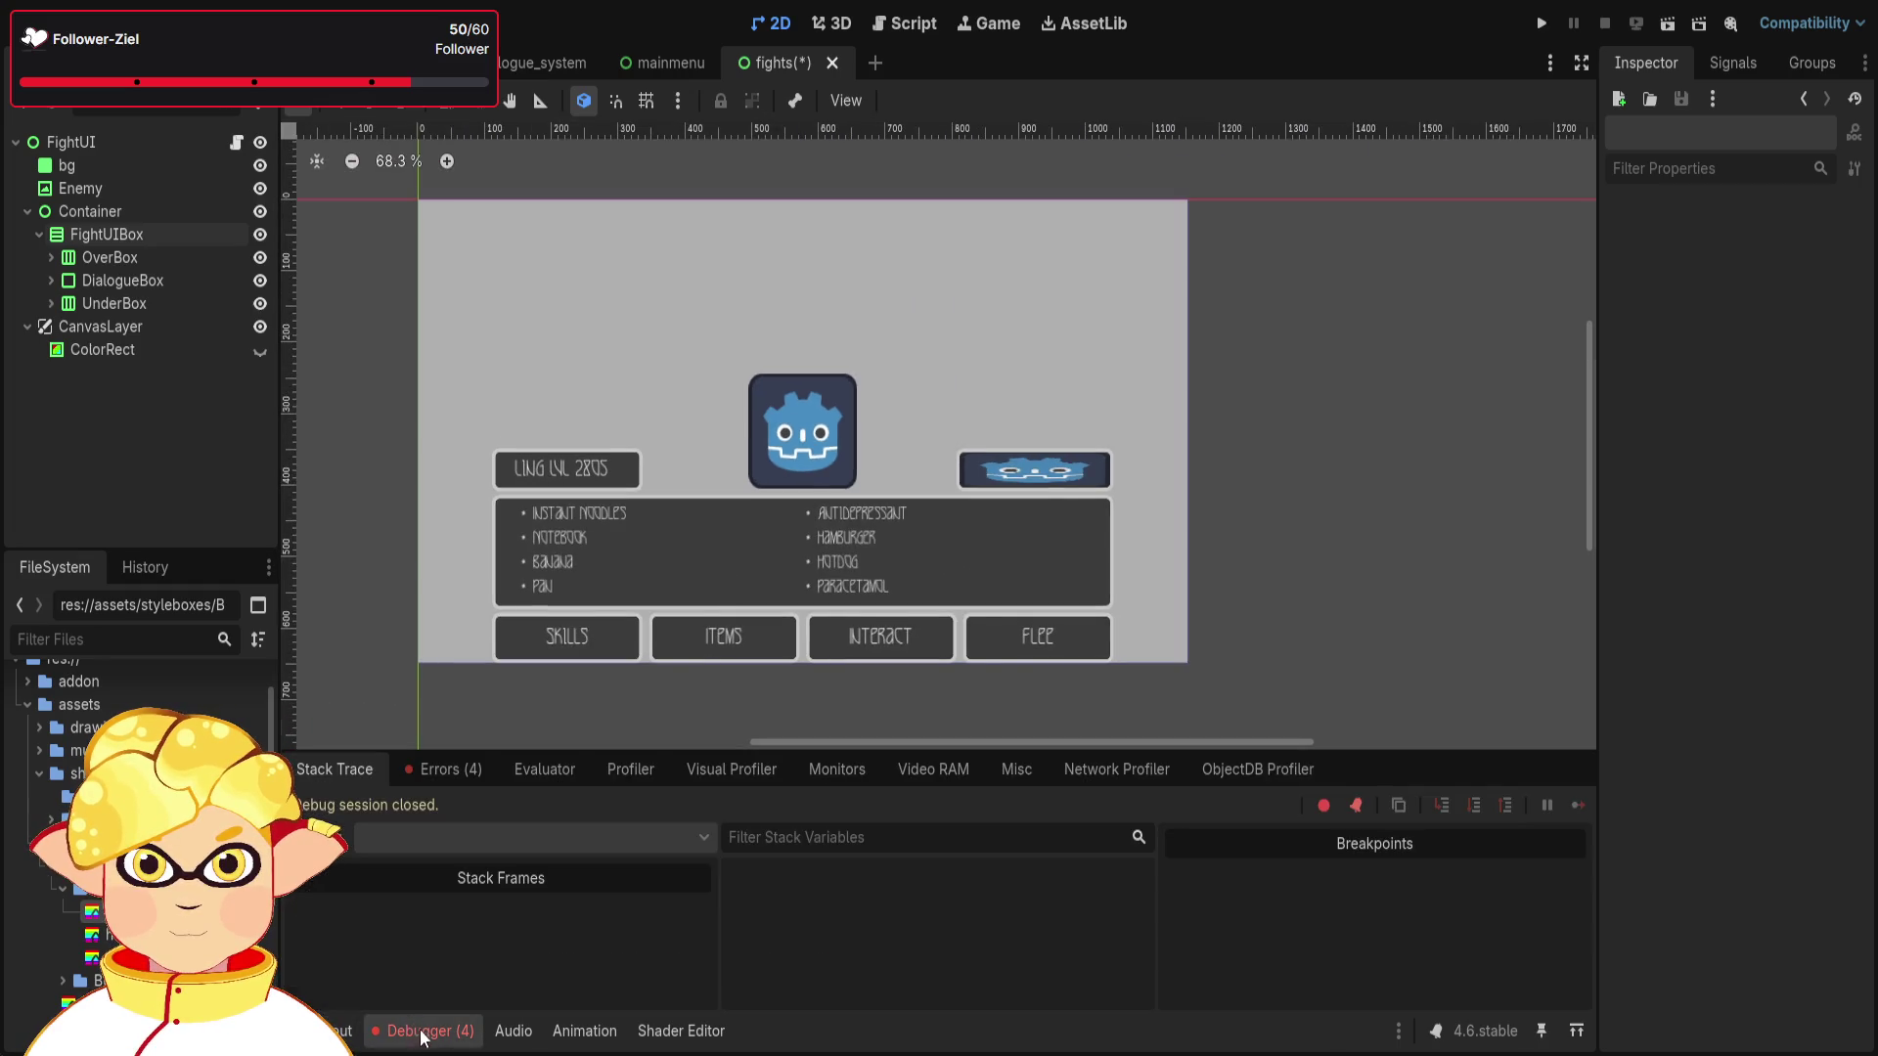
- List the Node not found errors and jump to the Skills, Items, Flee and HPBar lines
left_click(460, 769)
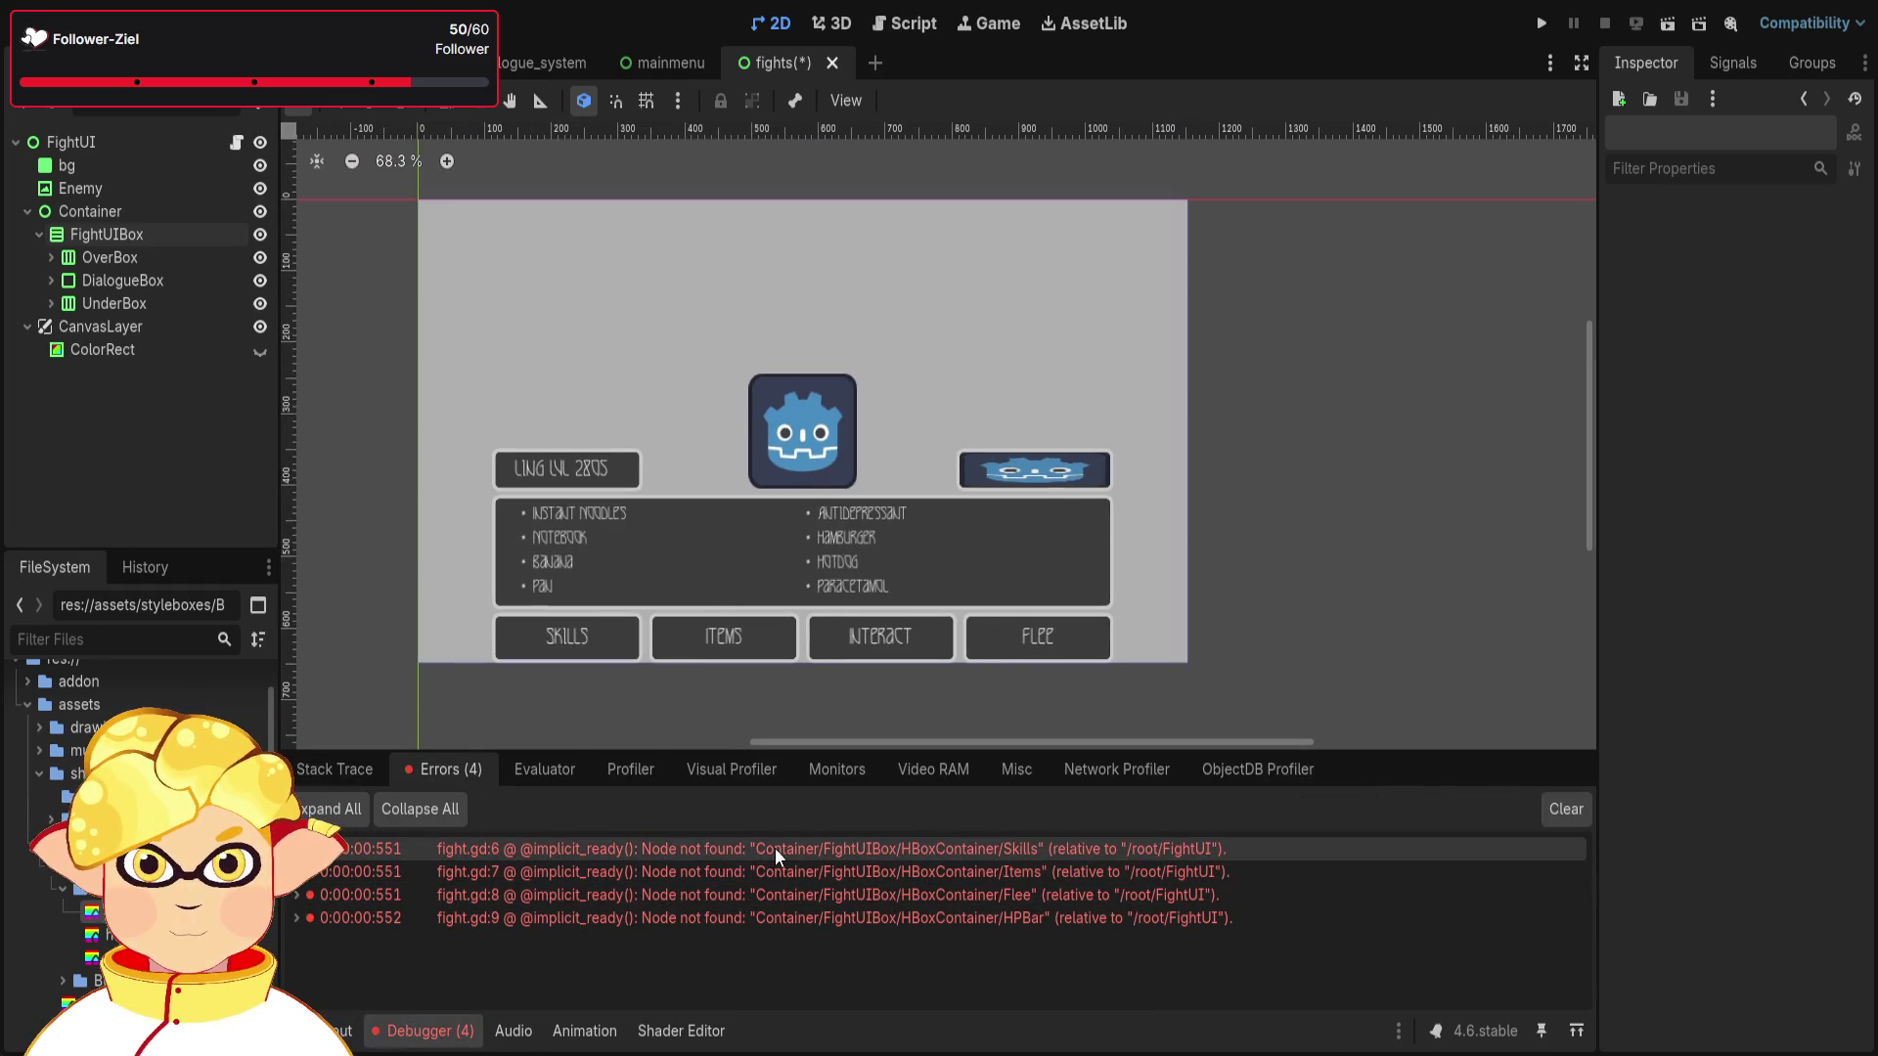
left_click(775, 848)
left_click(780, 867)
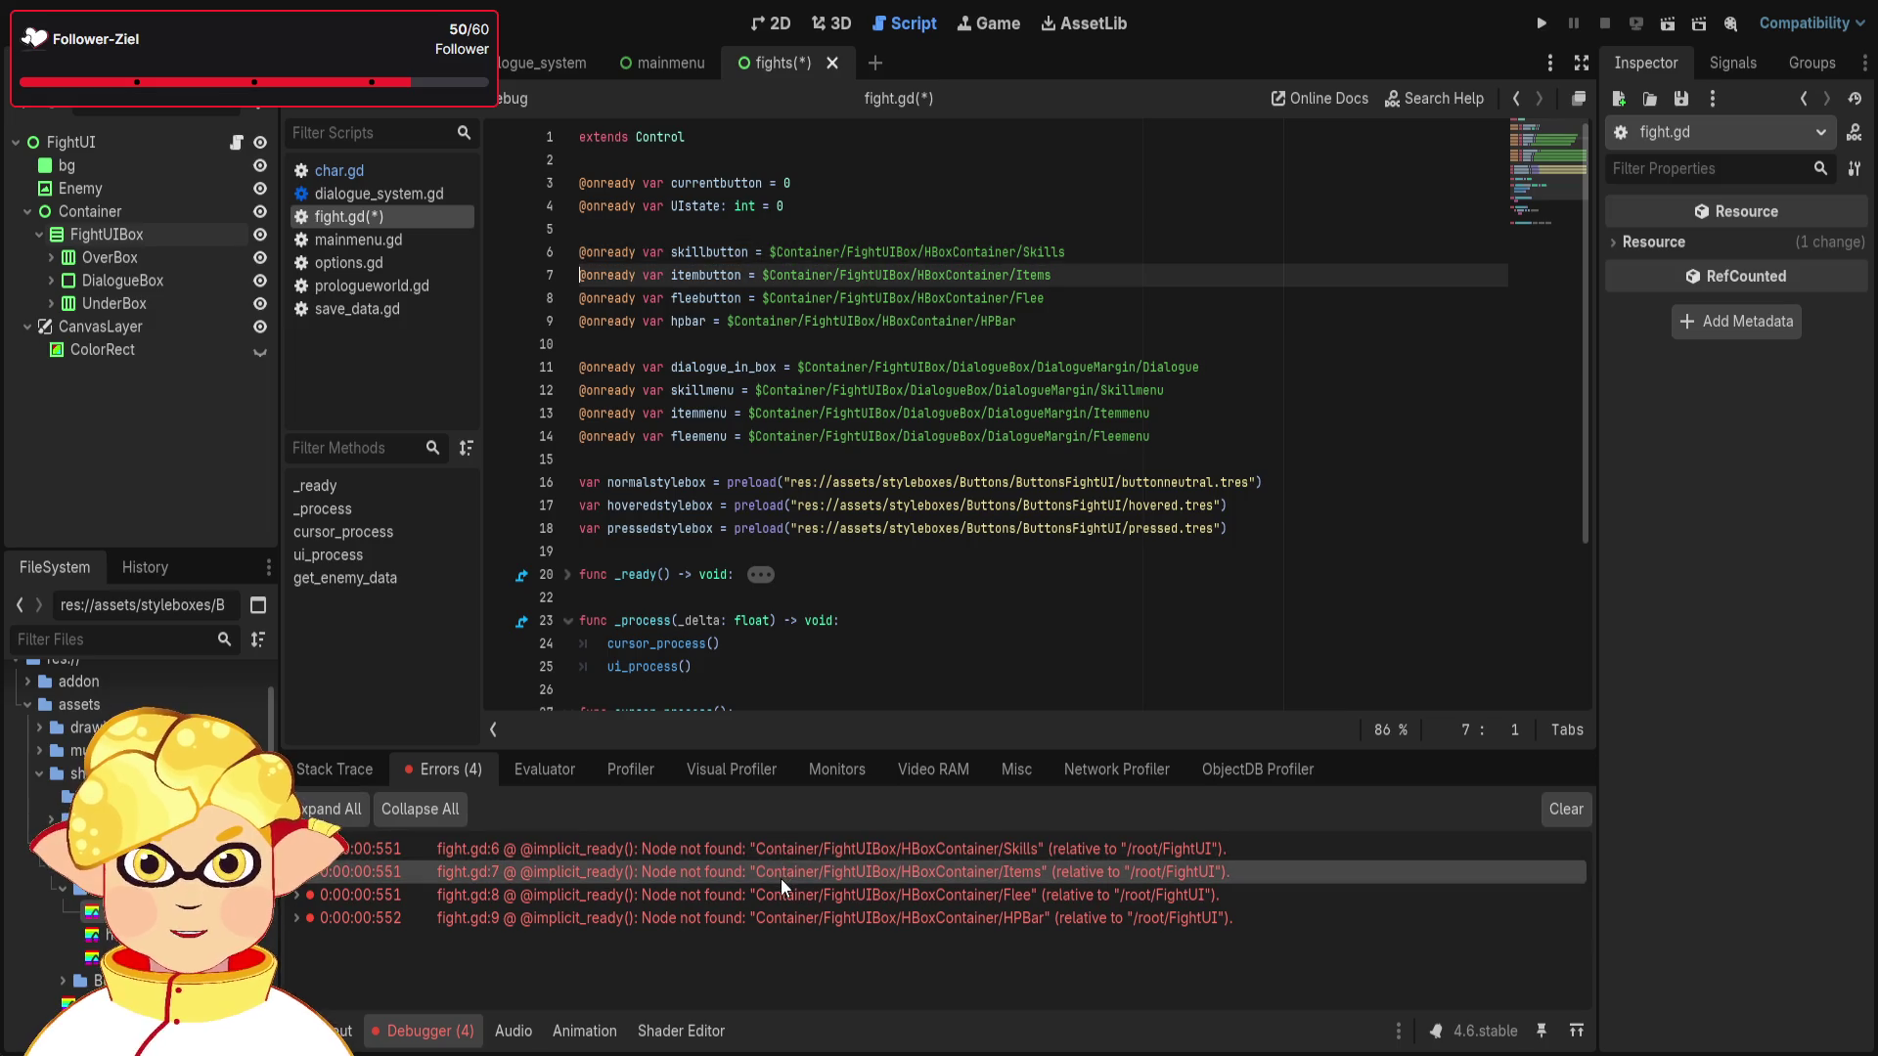
left_click(778, 892)
left_click(778, 918)
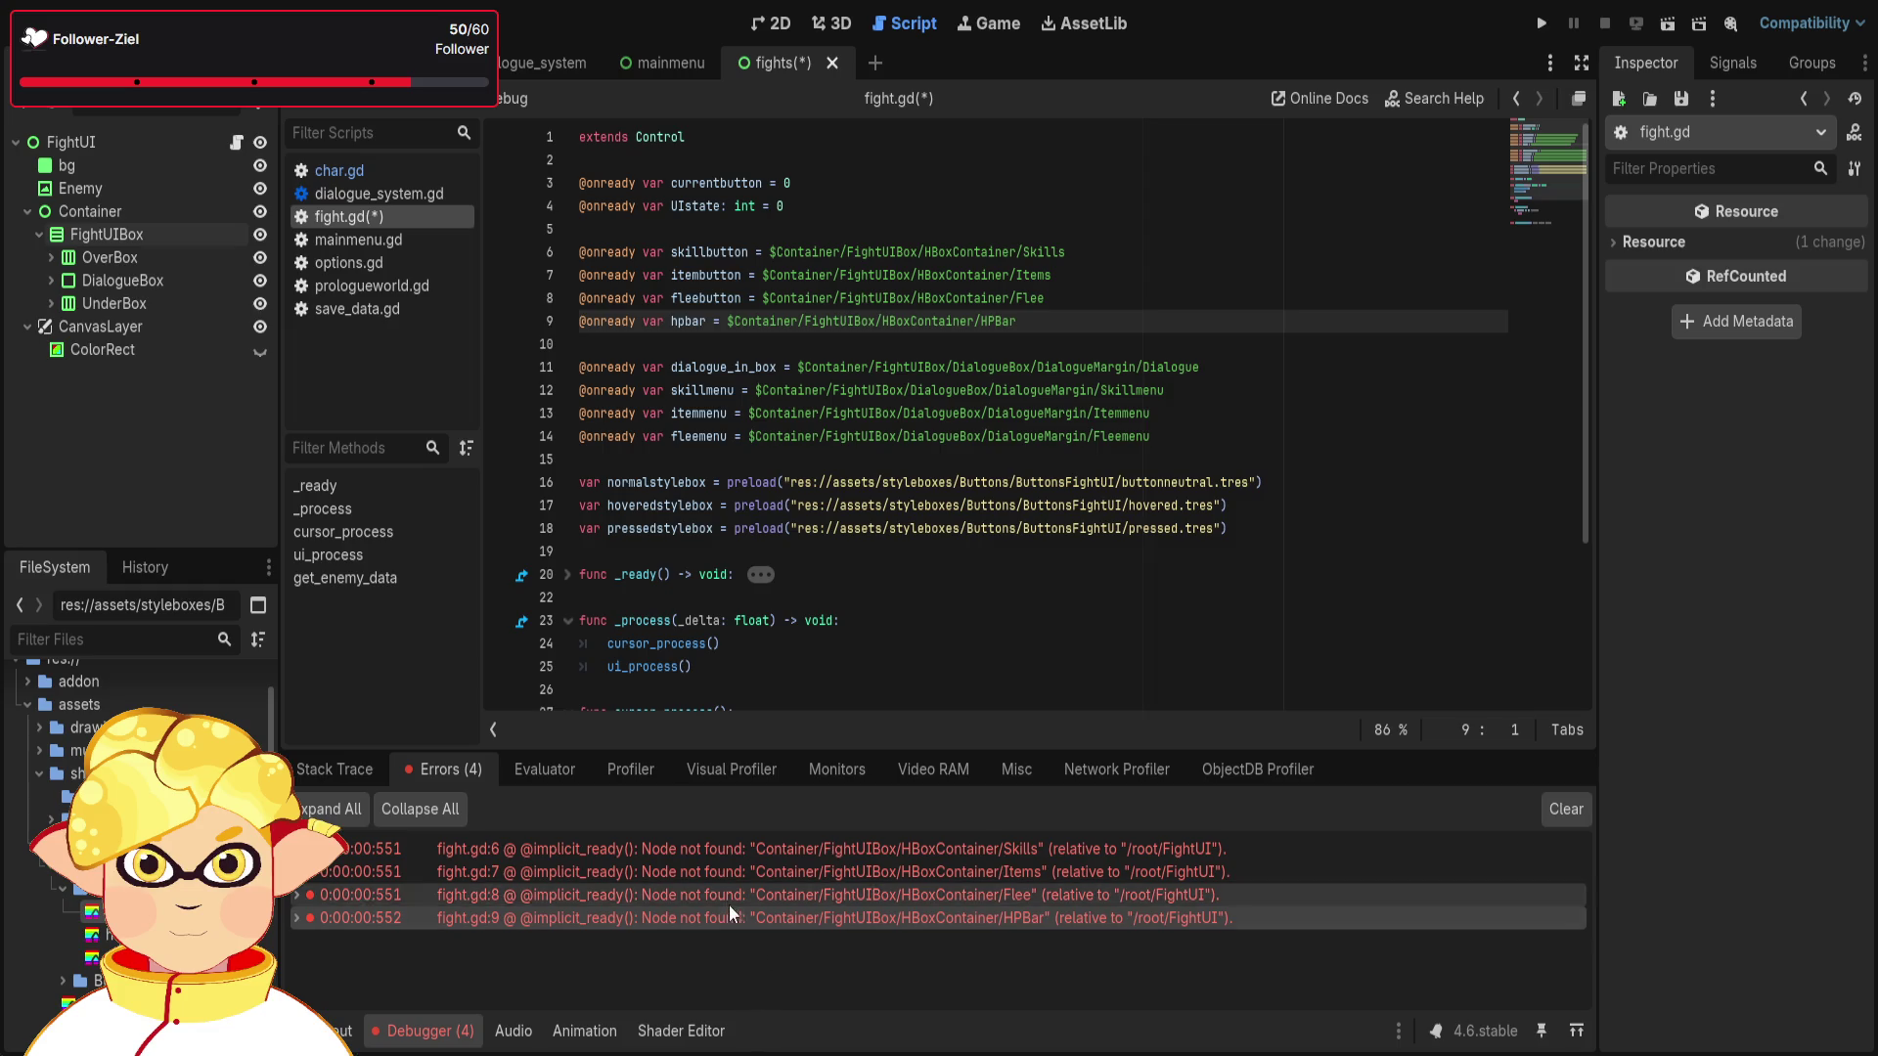
left_click(1175, 440)
left_click_drag(1176, 441, 570, 253)
key("BackSpace")
key("BackSpace")
key("BackSpace")
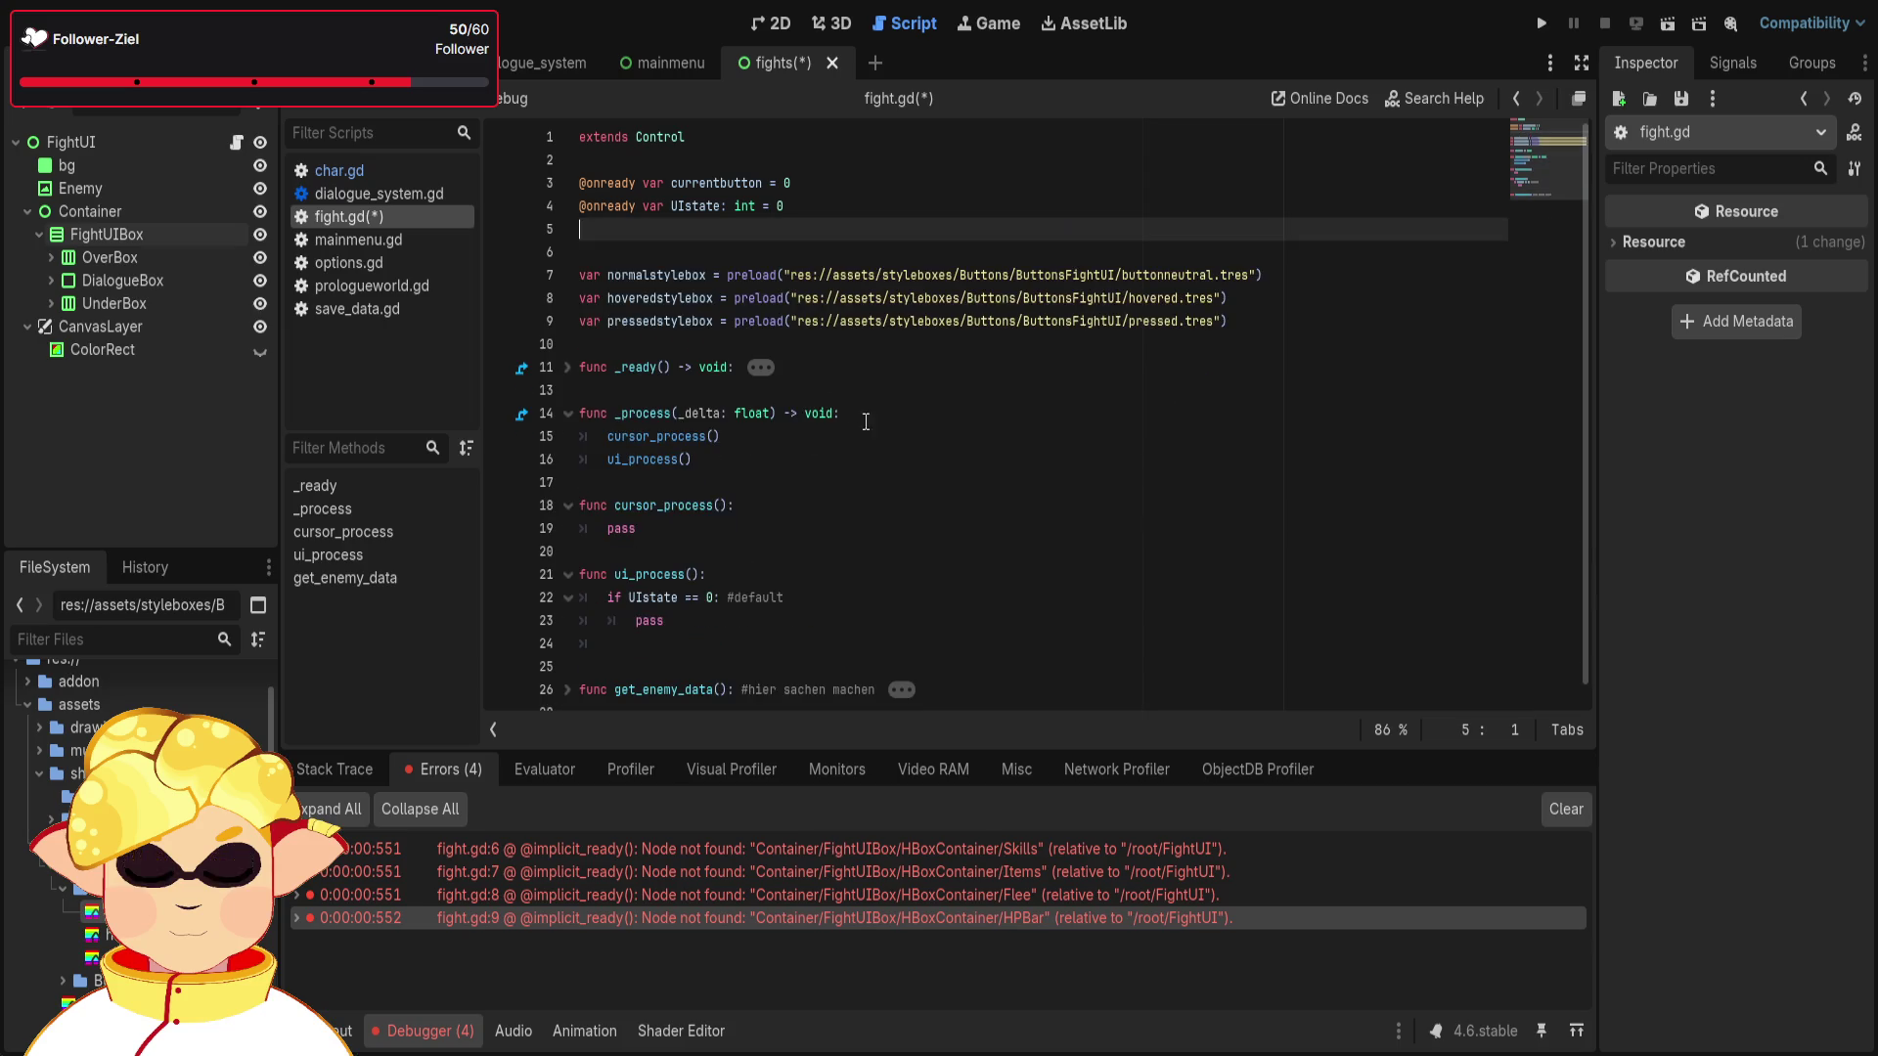
left_click_drag(1260, 304, 538, 261)
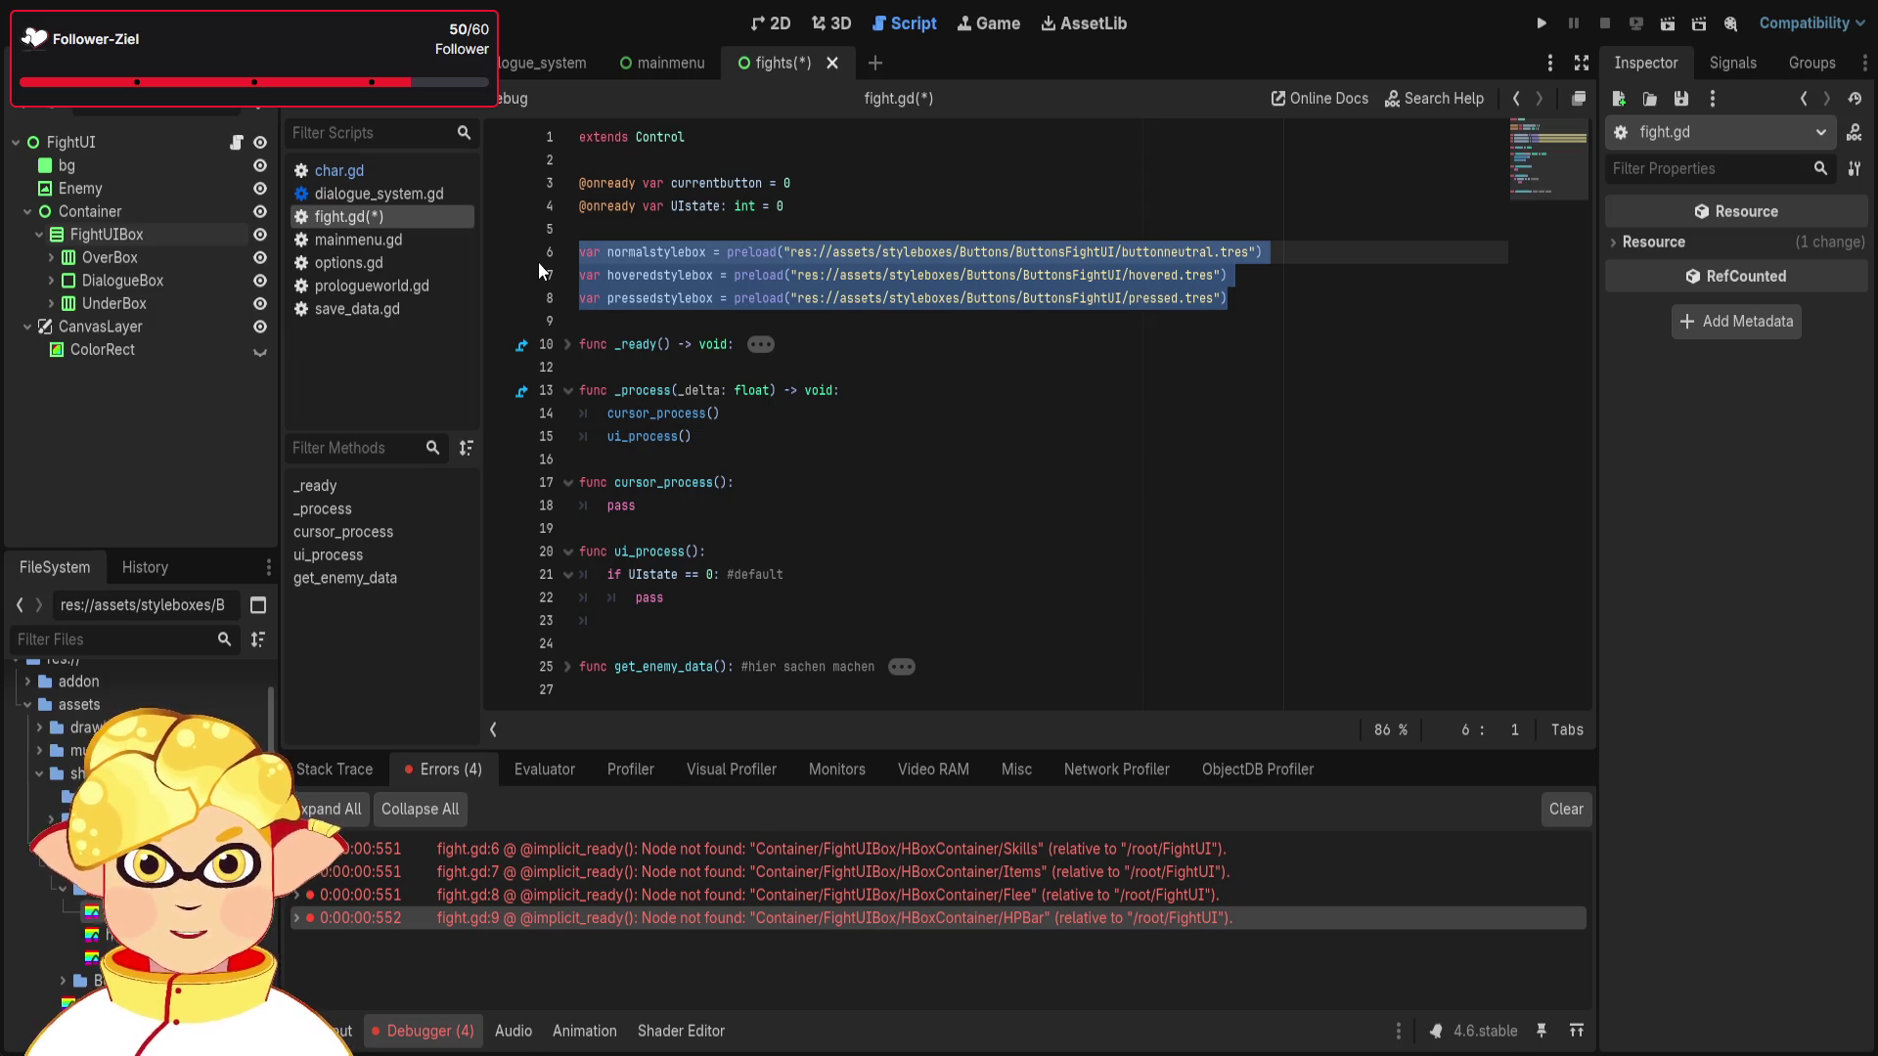
key("BackSpace")
key("BackSpace")
key("BackSpace")
- Review the _process, _ready and ui_process functions, folding _ready back up
key("Down")
key("Down")
key("Down")
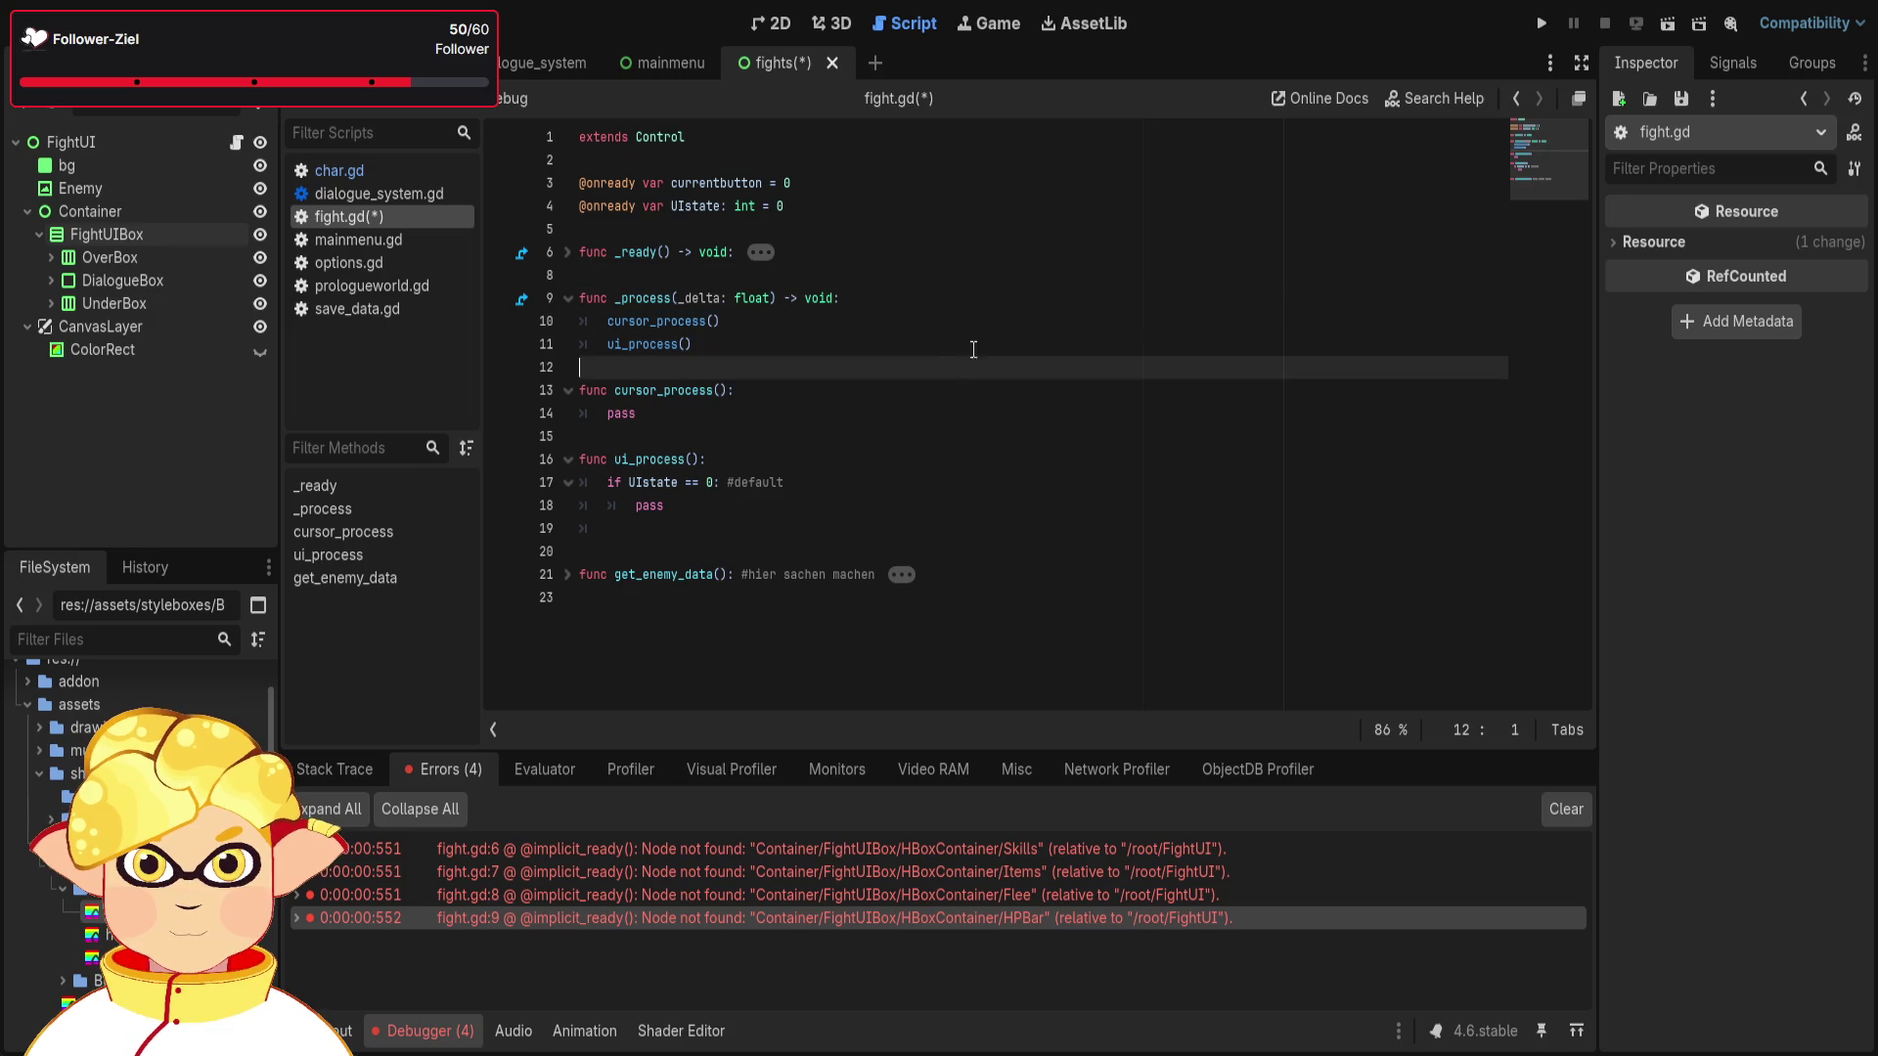
left_click(976, 290)
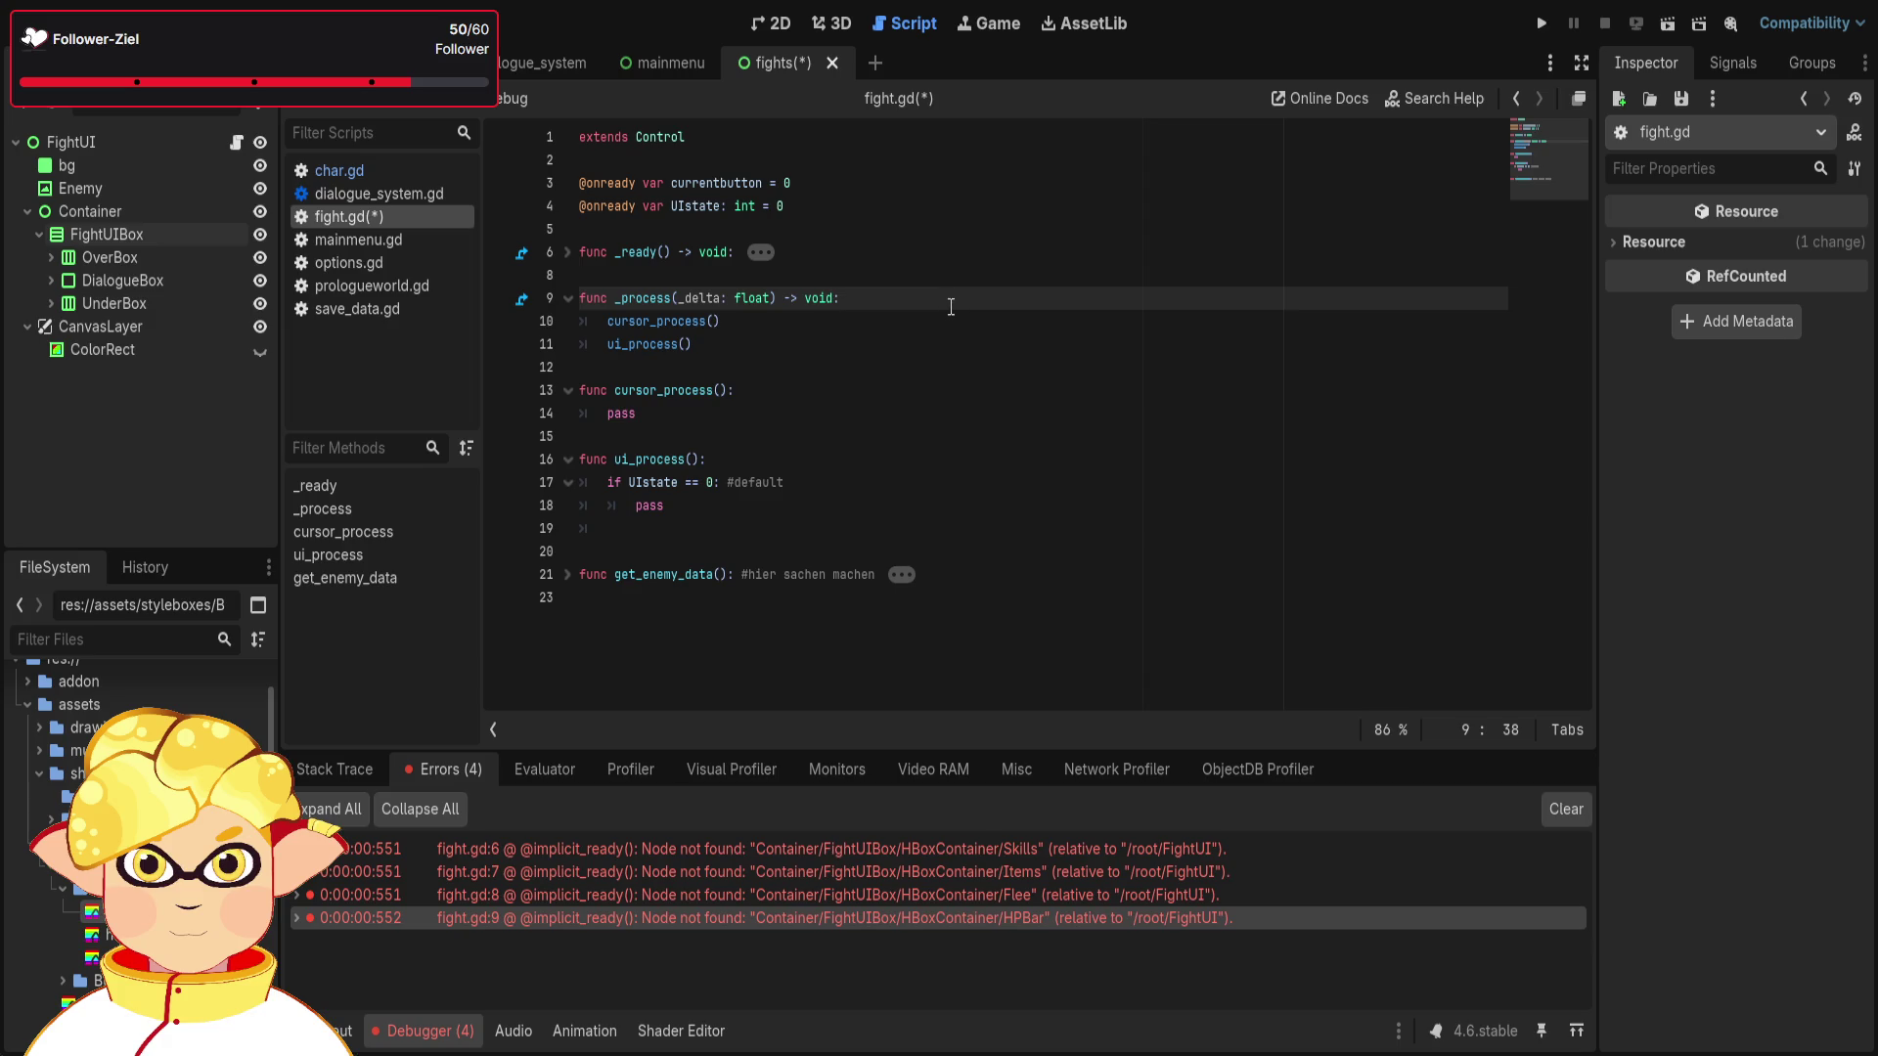
left_click(587, 278)
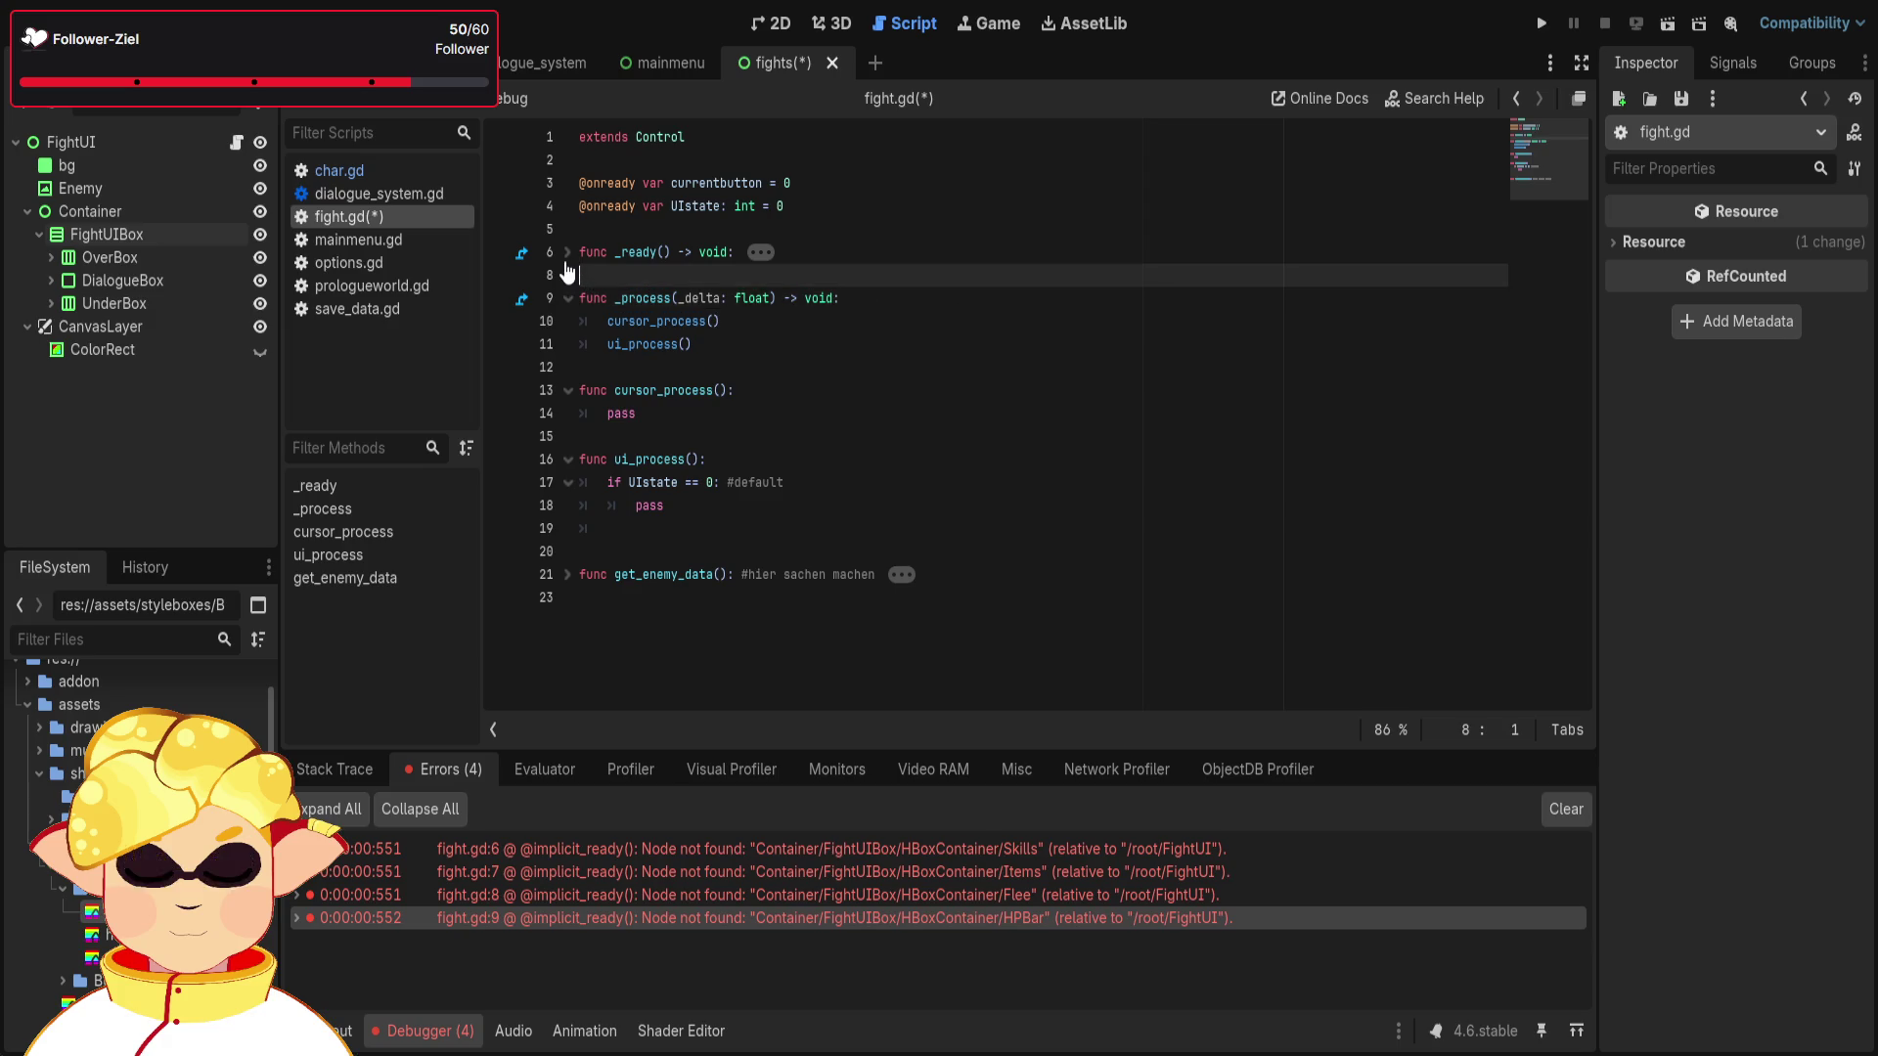
left_click(567, 254)
left_click(566, 254)
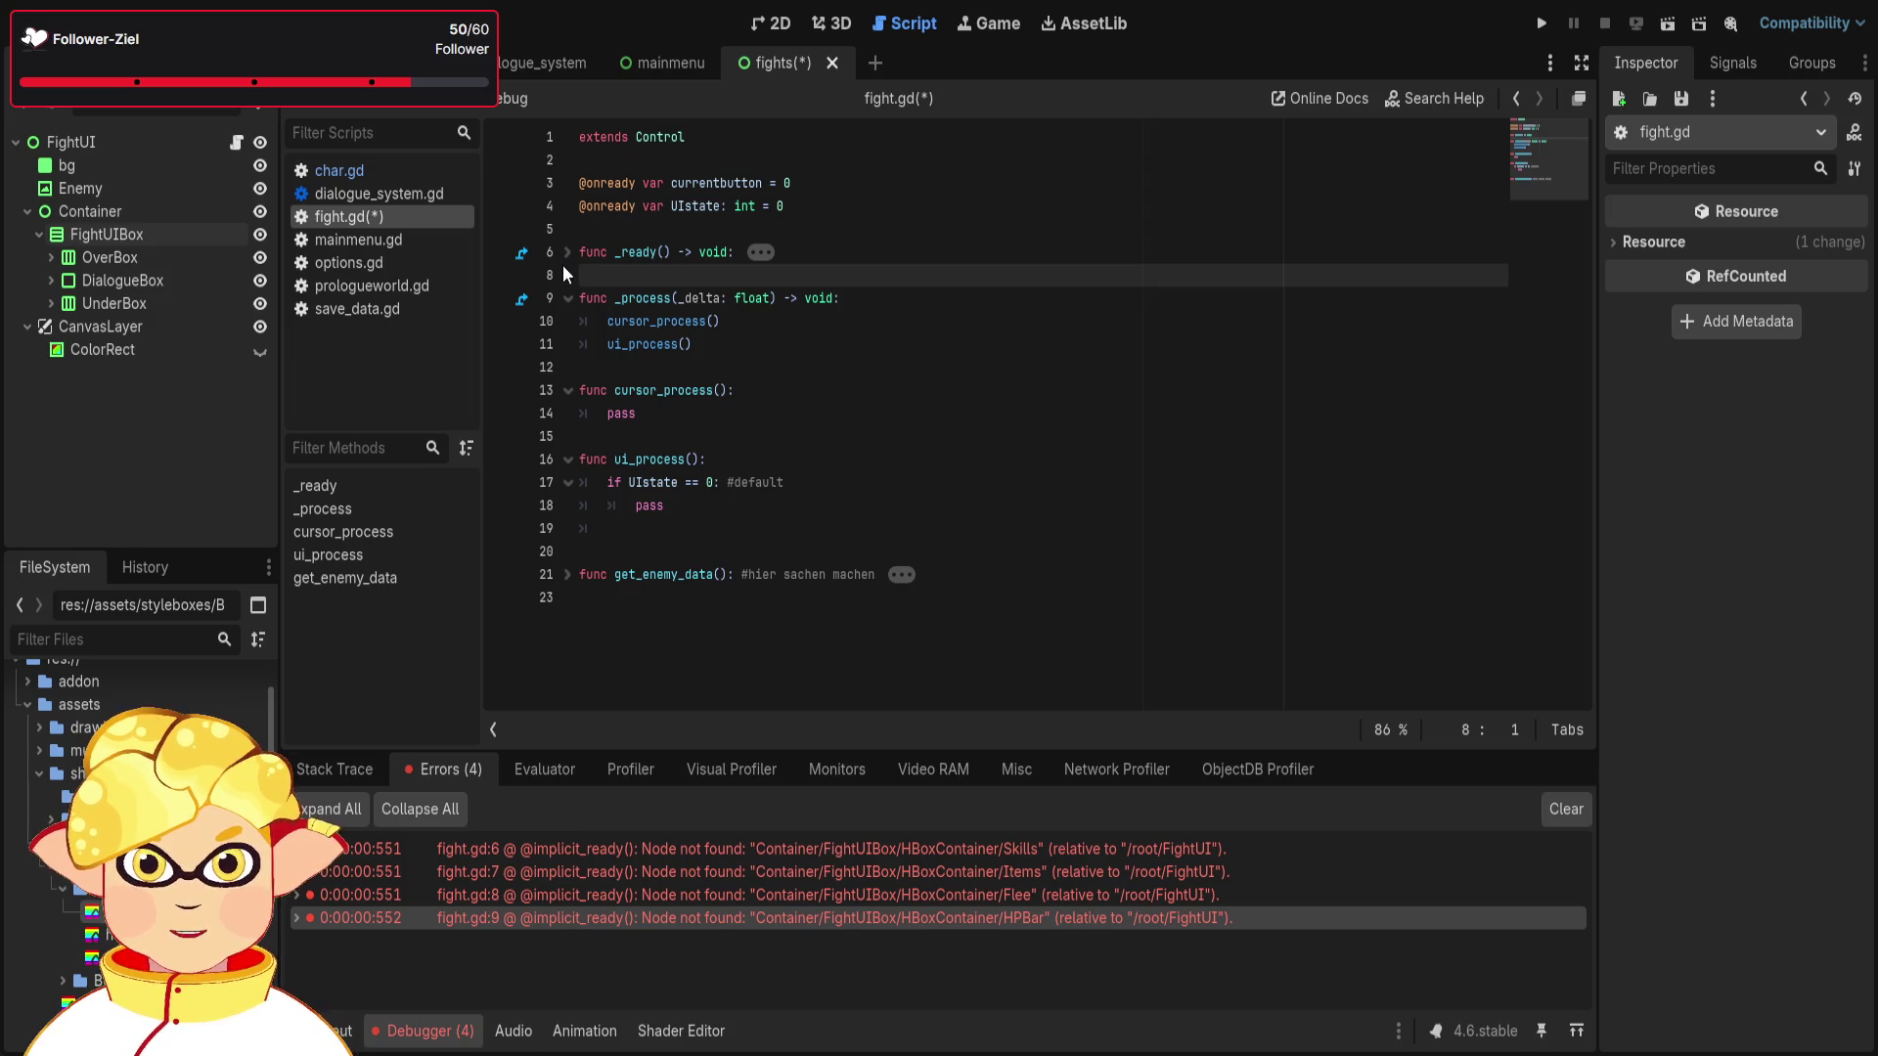
left_click(947, 435)
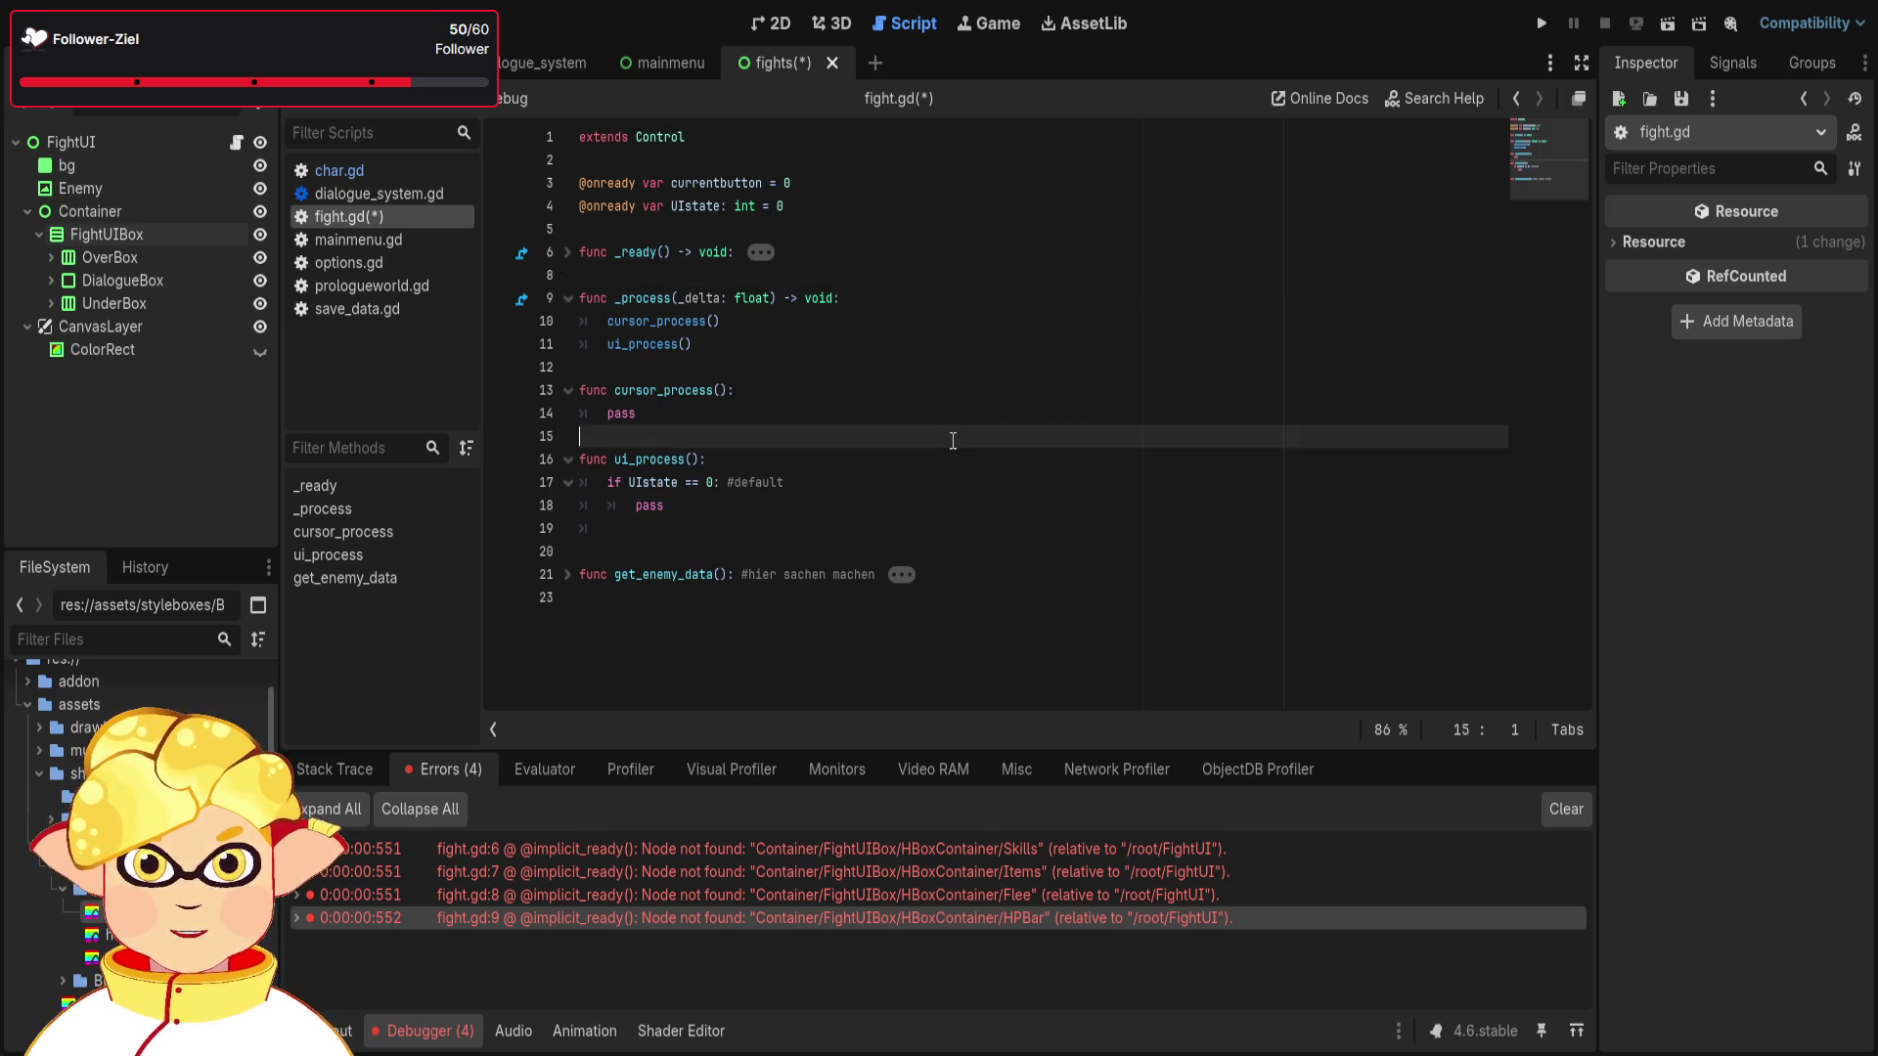
left_click(763, 478)
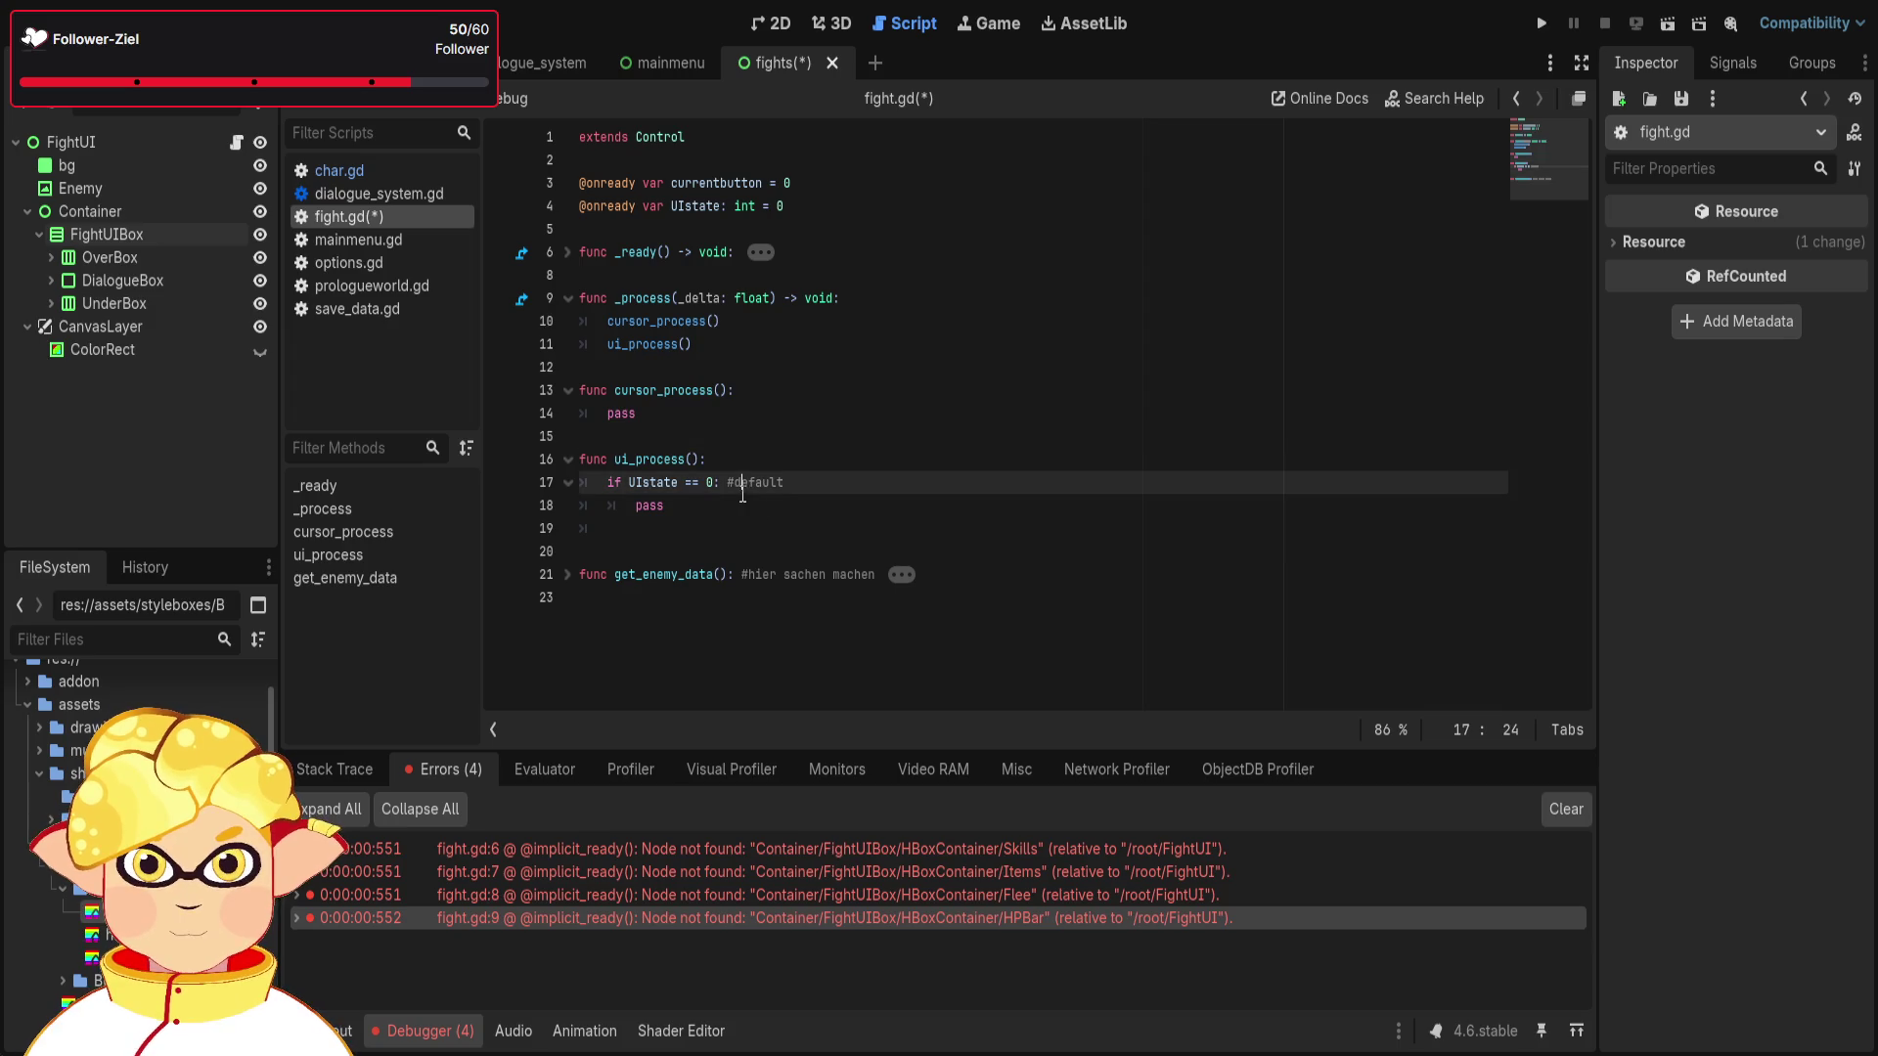
left_click(797, 528)
left_click(805, 489)
left_click(797, 505)
- Examine the if UIstate == 0 block in ui_process and select the if keyword
key("shift+Down")
left_click(794, 507)
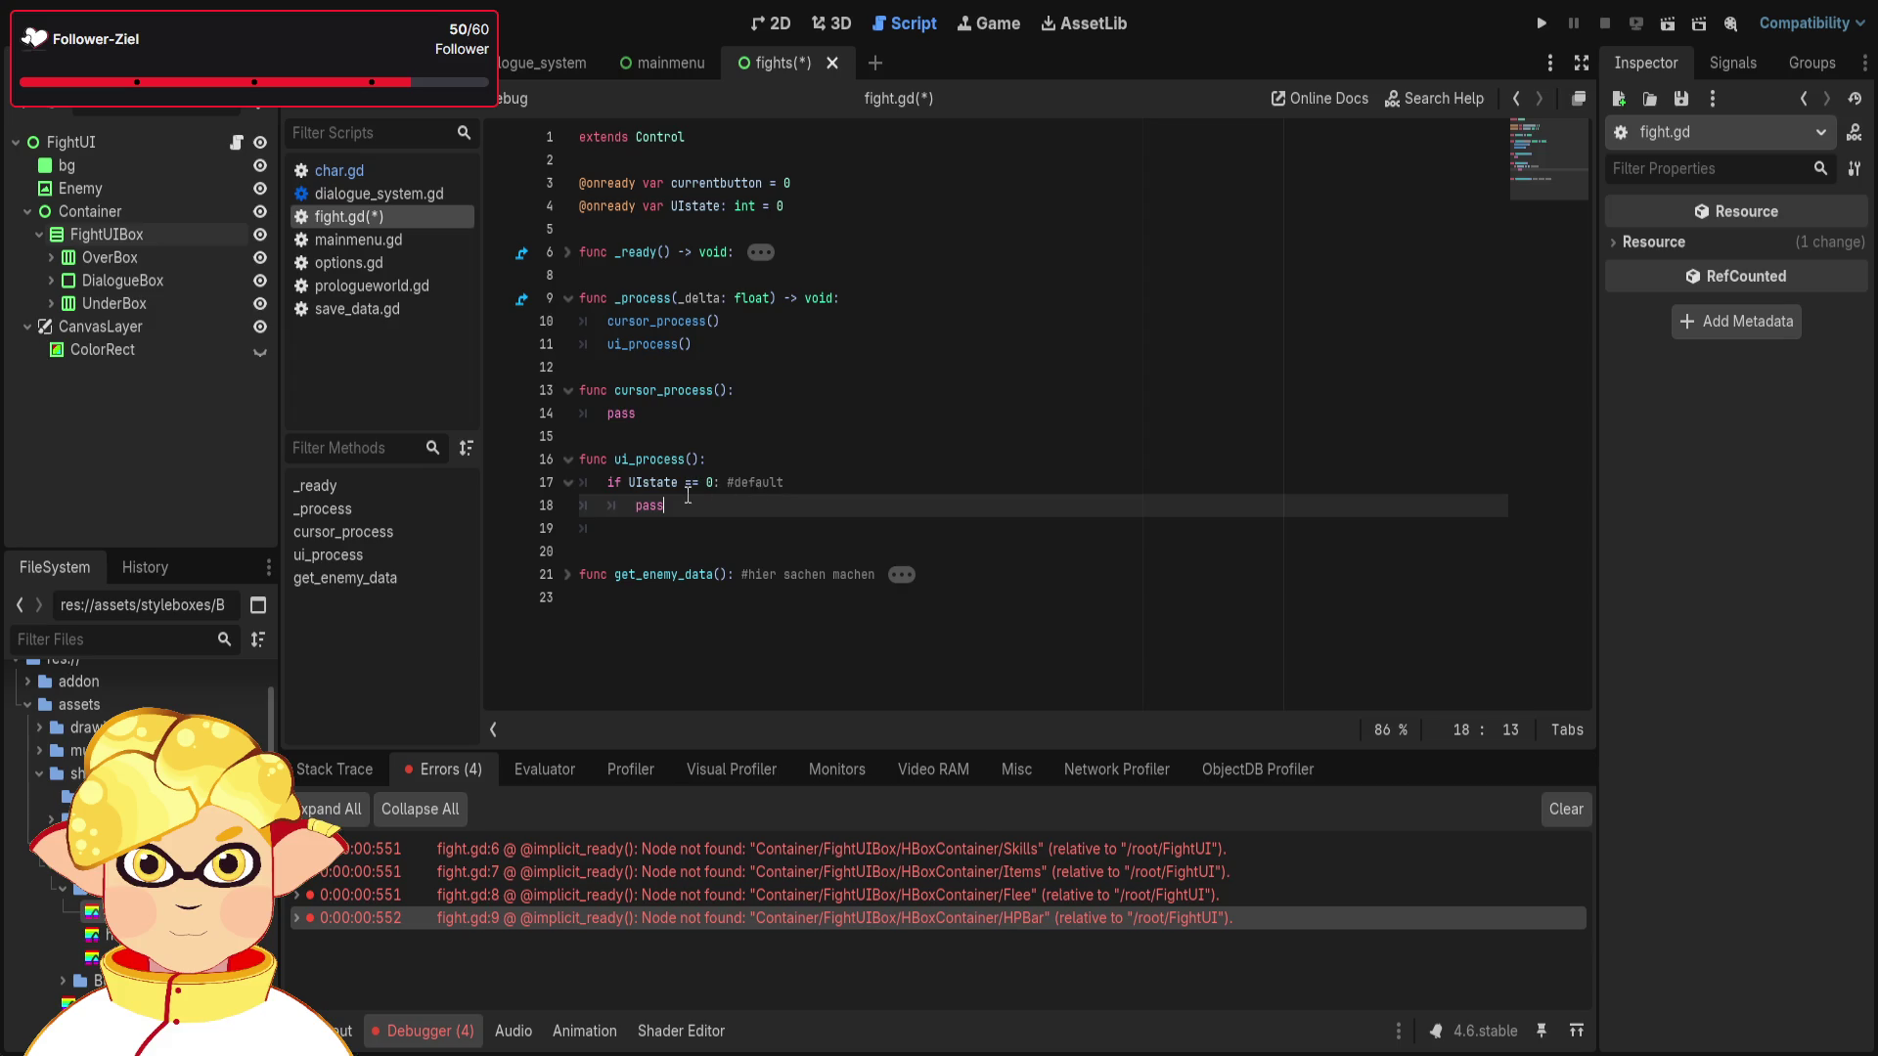
left_click_drag(687, 496, 636, 501)
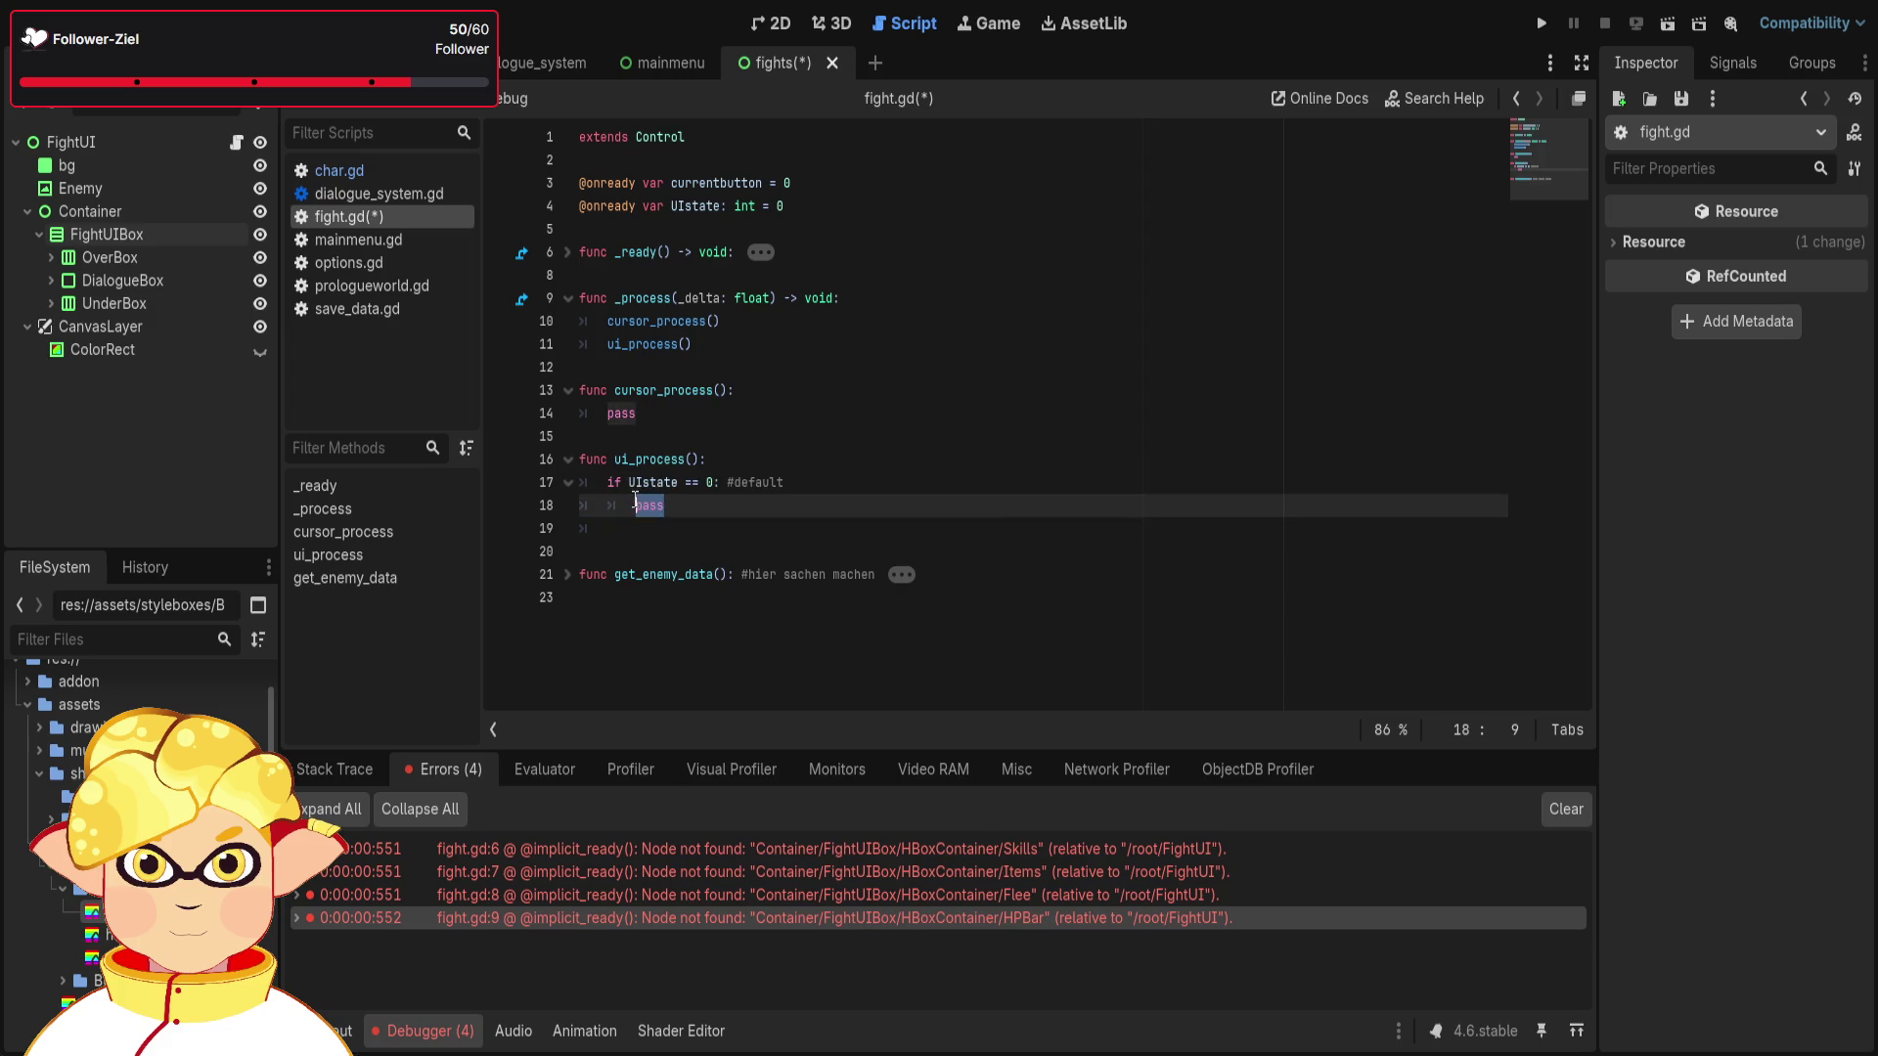
left_click(712, 511)
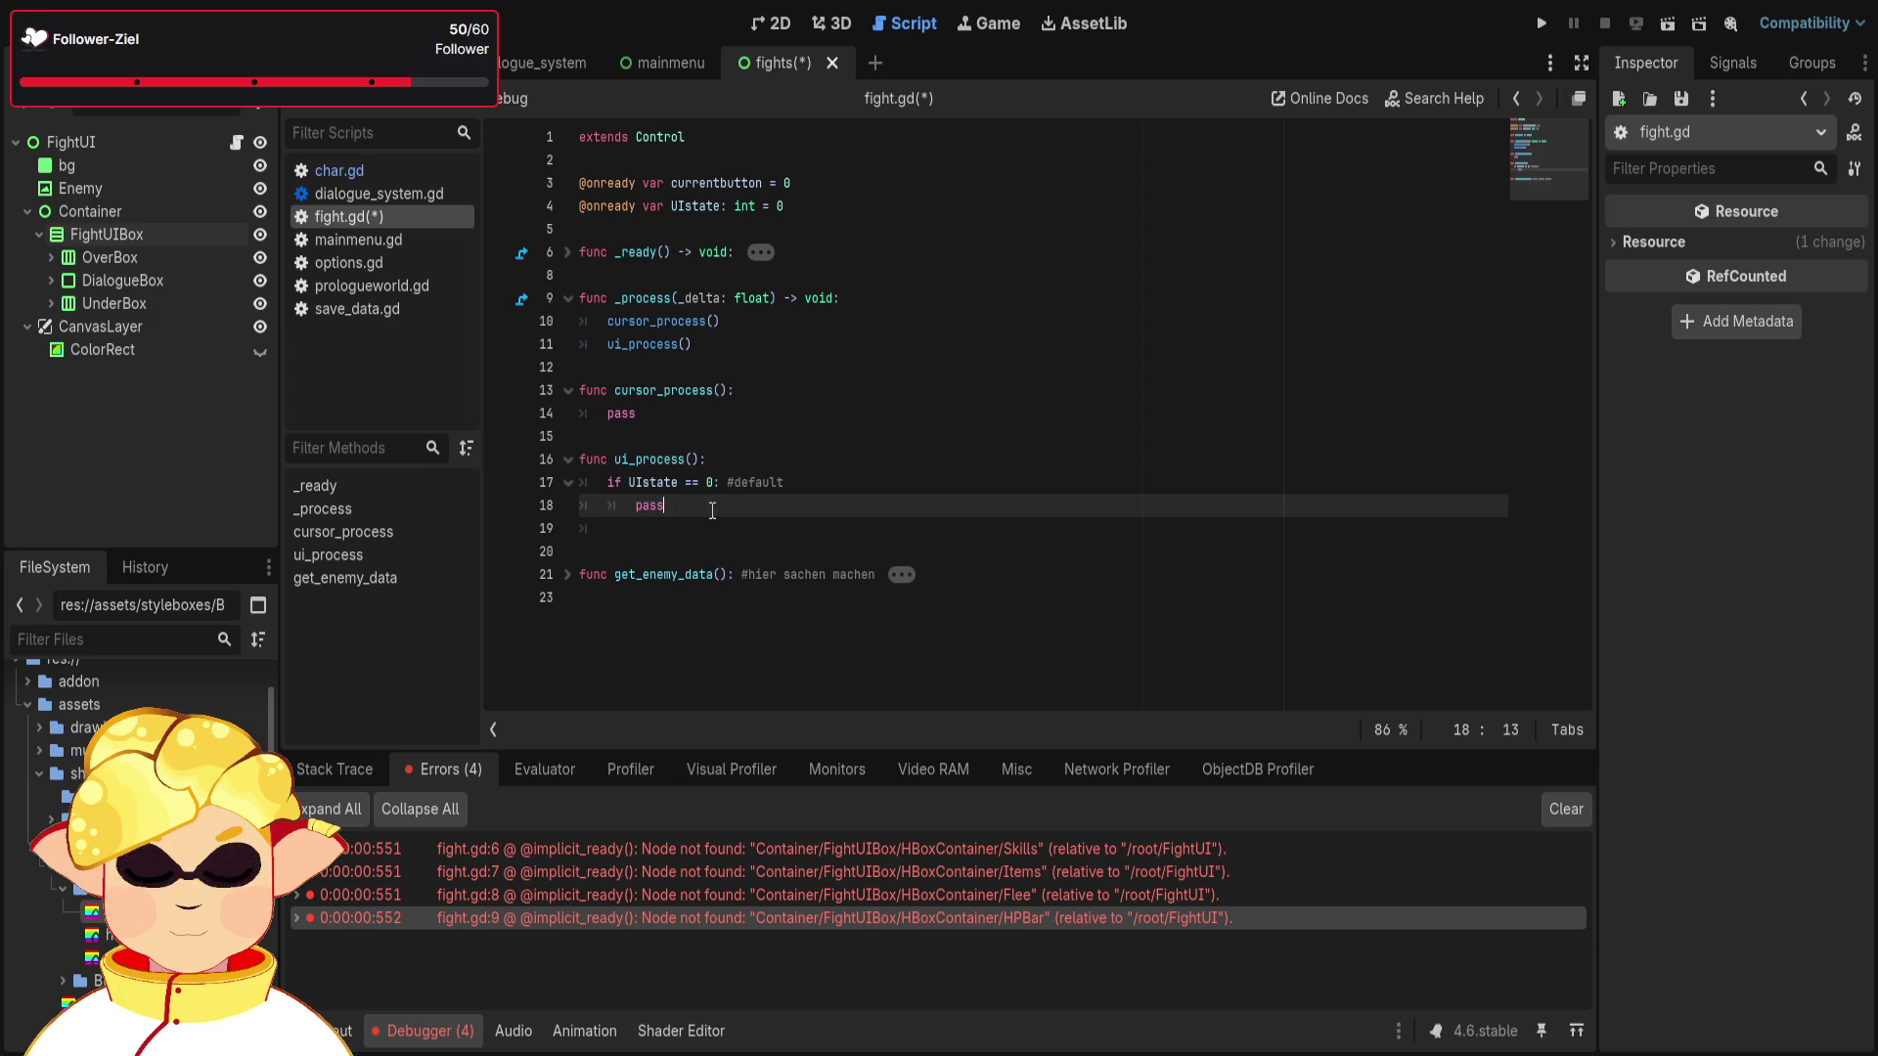
key("shift+Up")
key("shift+Home")
key("shift+Home")
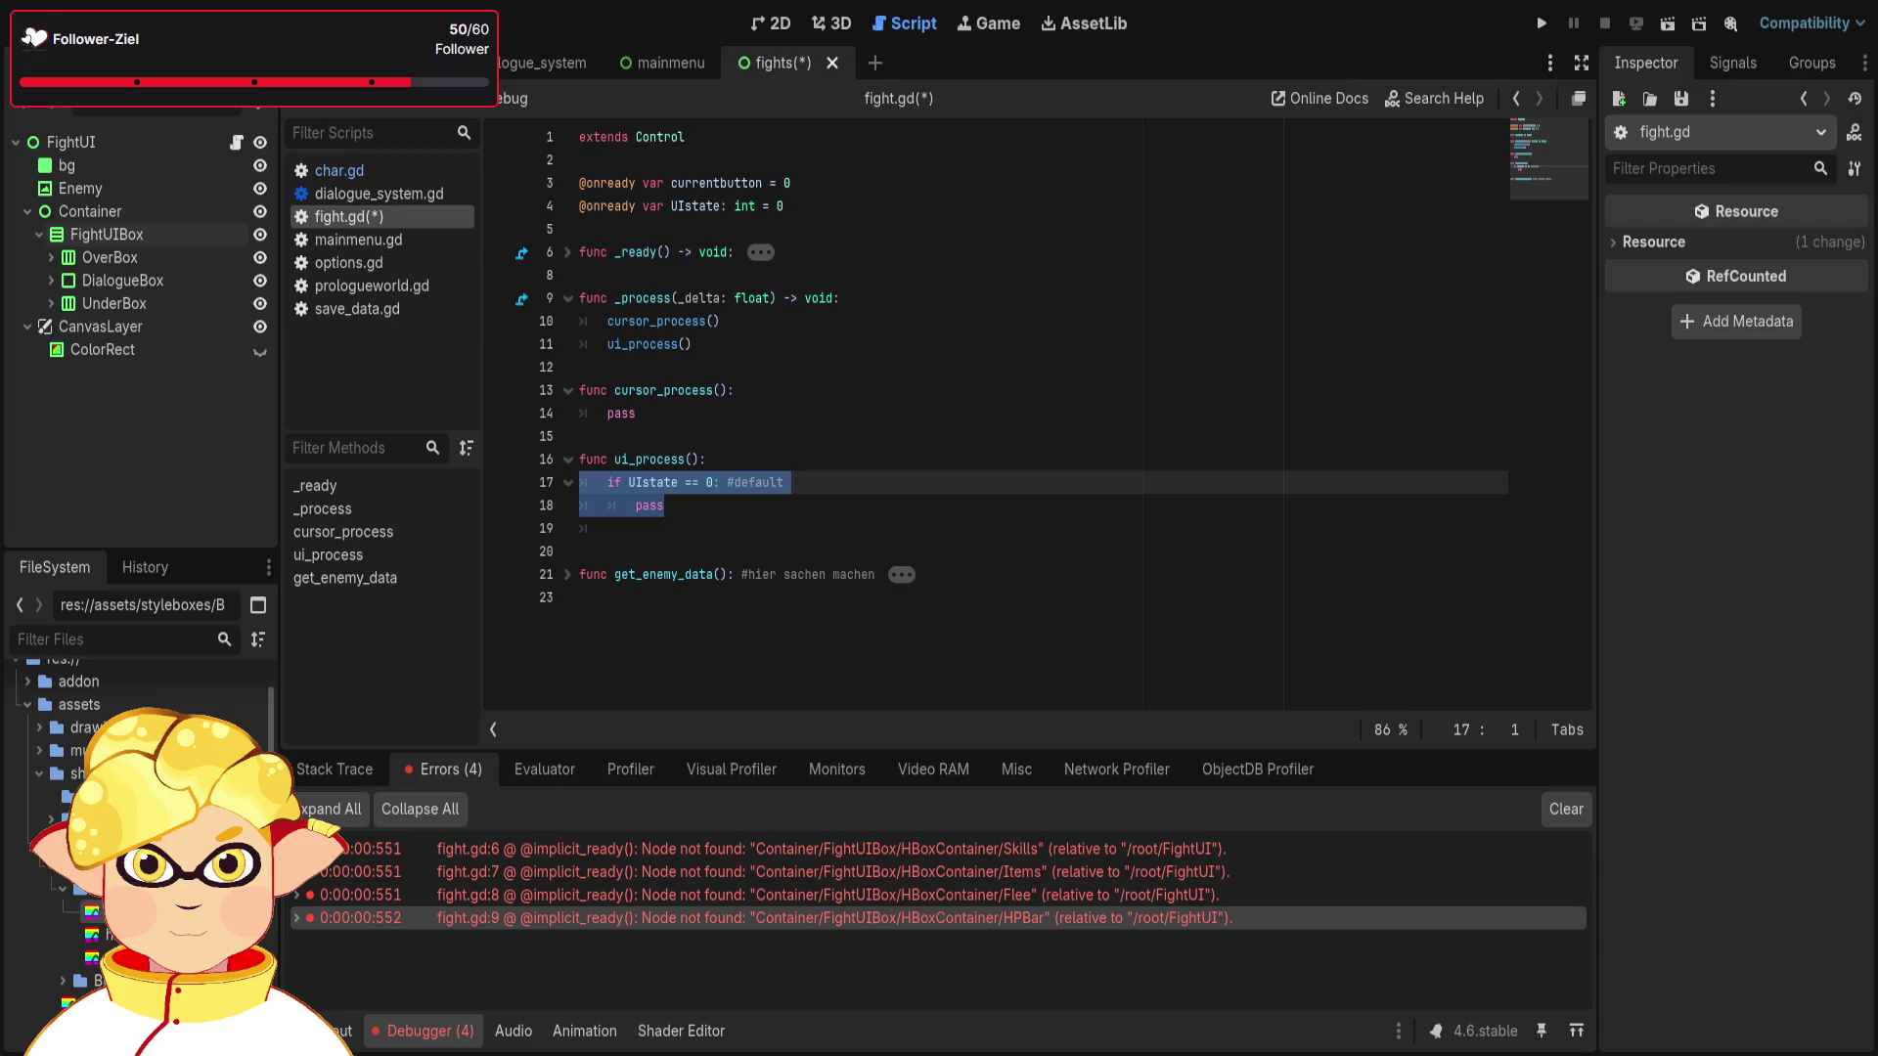
left_click(686, 507)
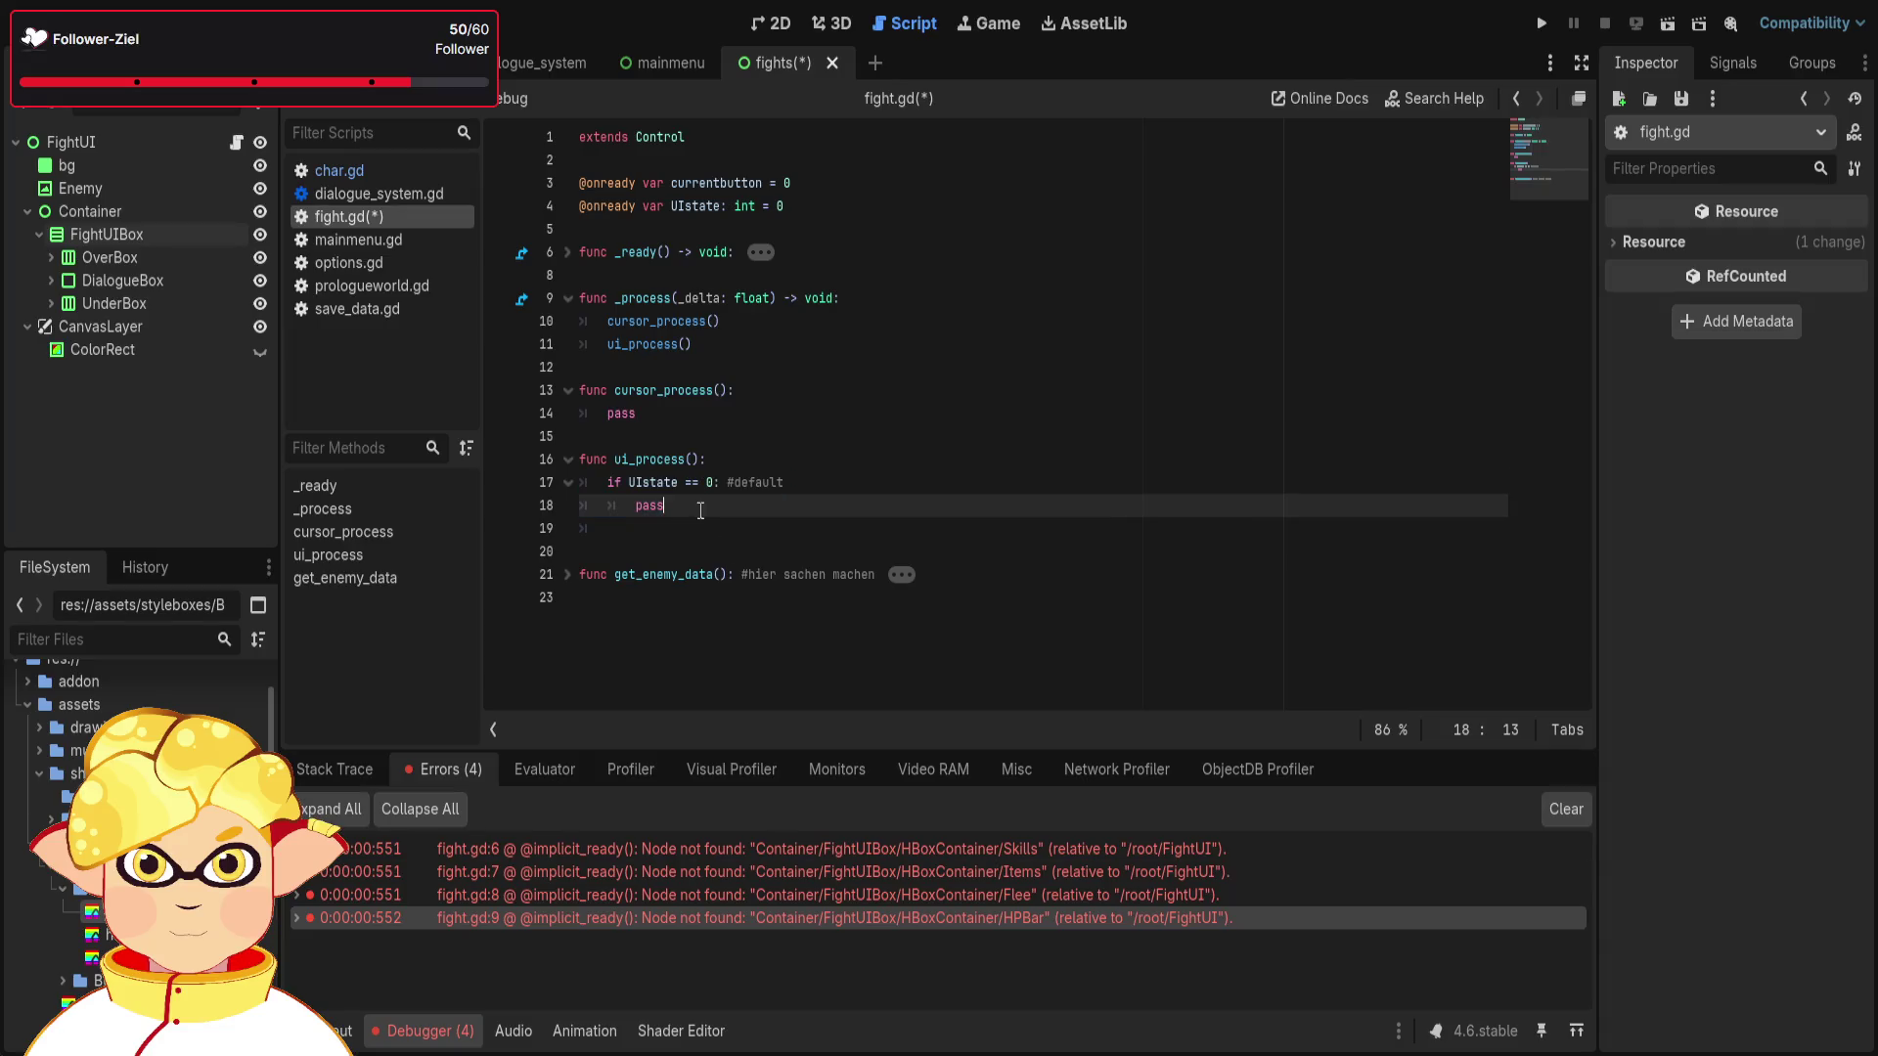
left_click(624, 483)
key("ctrl+shift+Left")
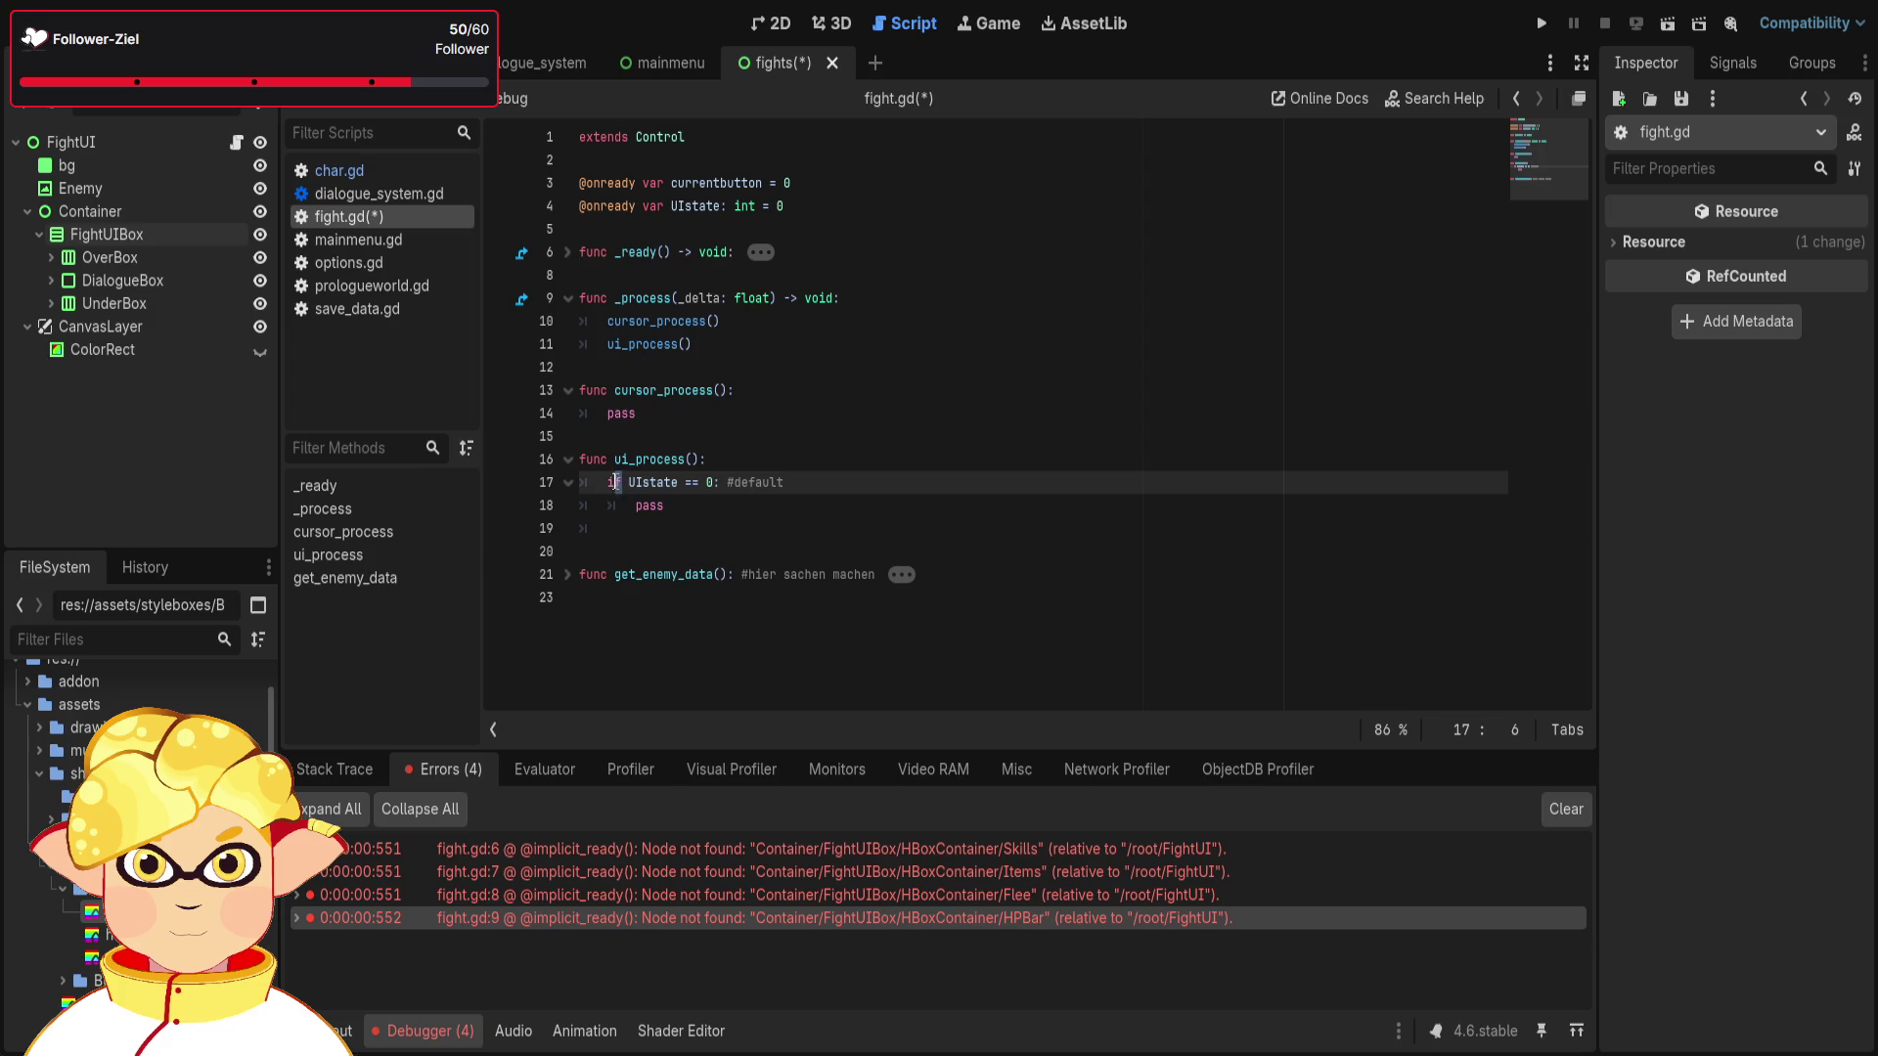
- Replace if with match on line 17 and remove the leftover '== 0: #default' condition
type("mar")
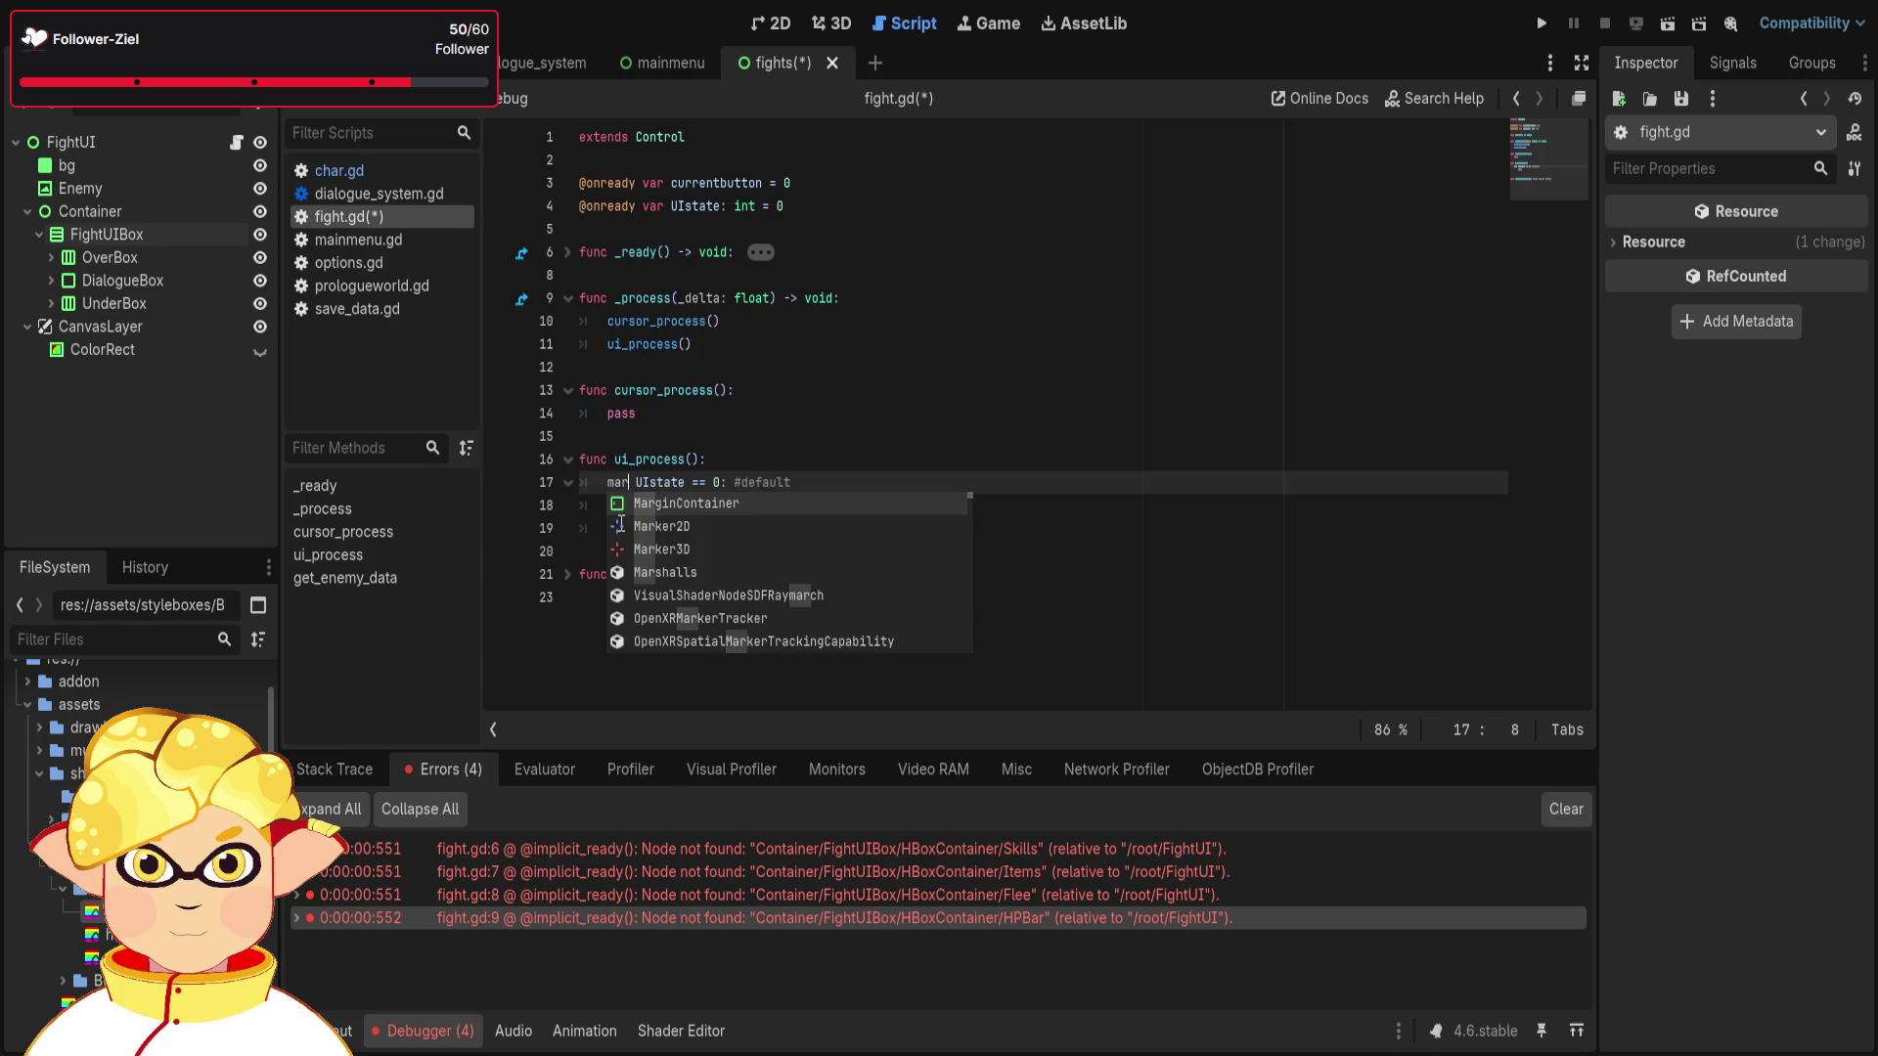
key("BackSpace")
type("tch")
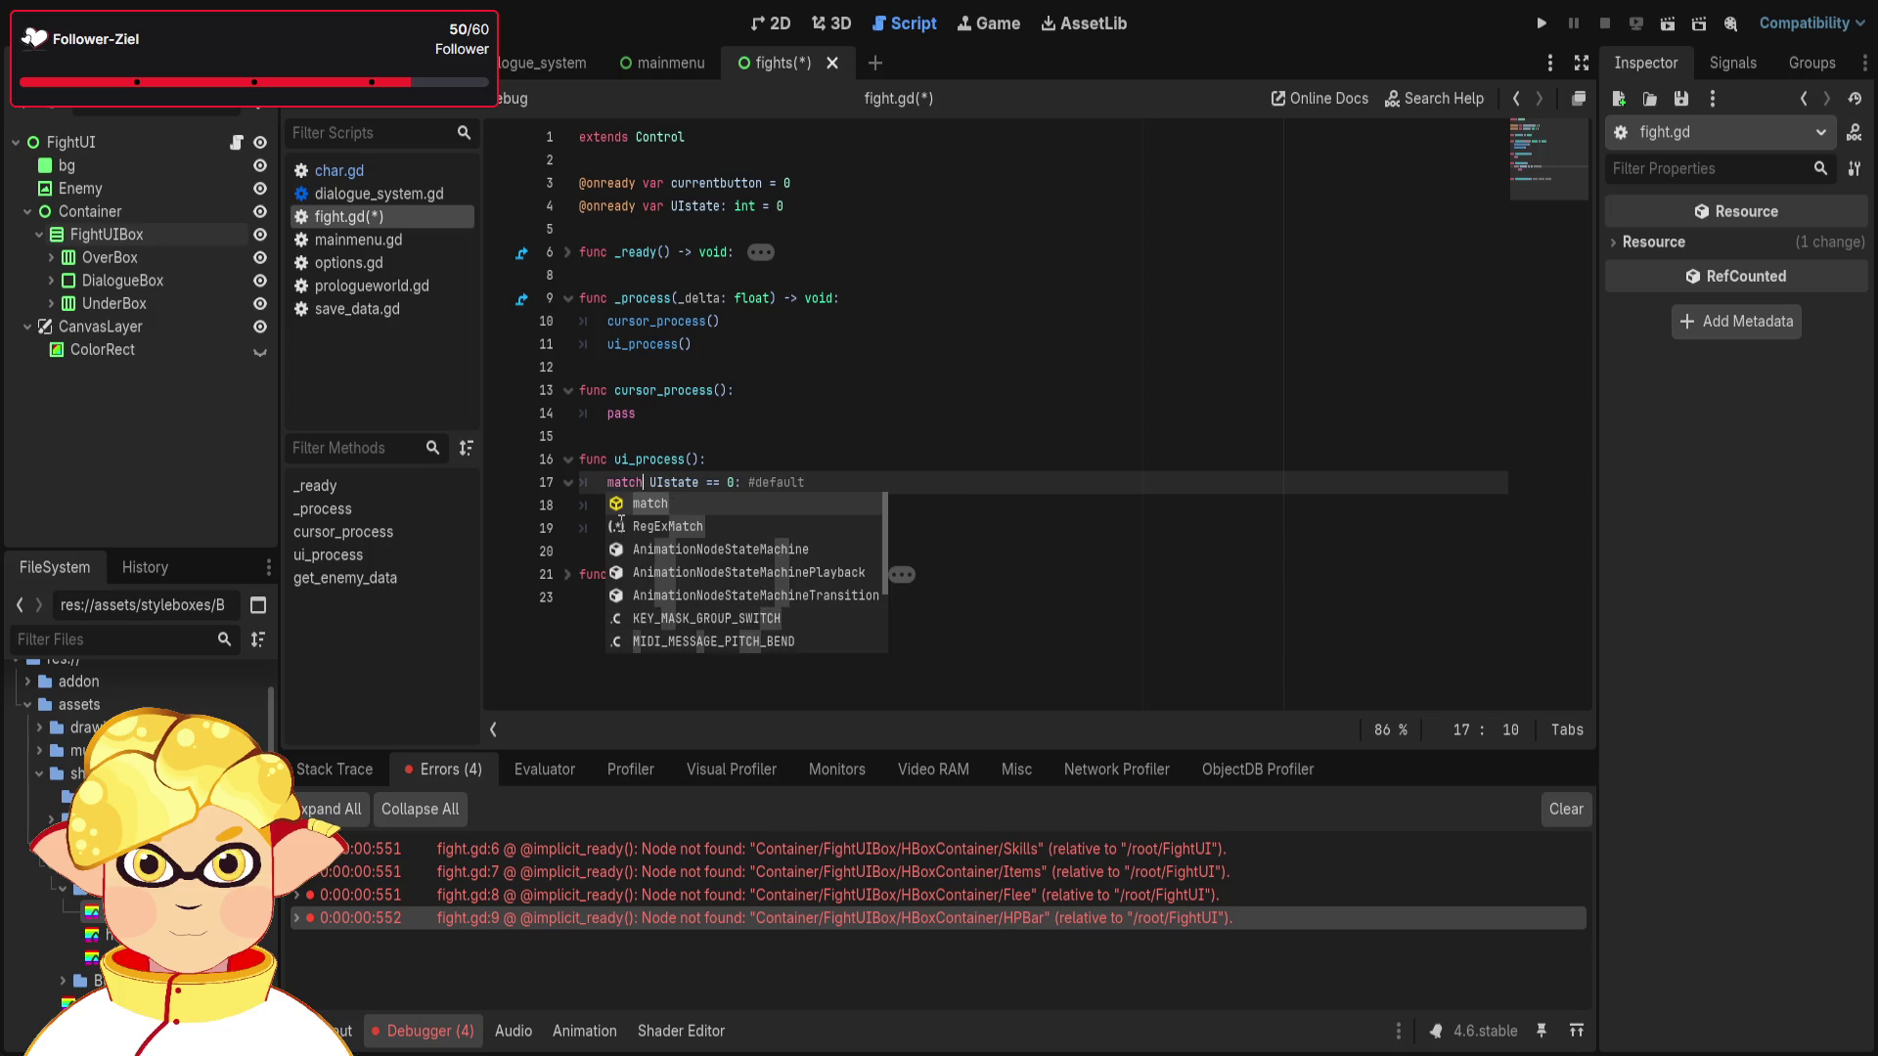
key("End")
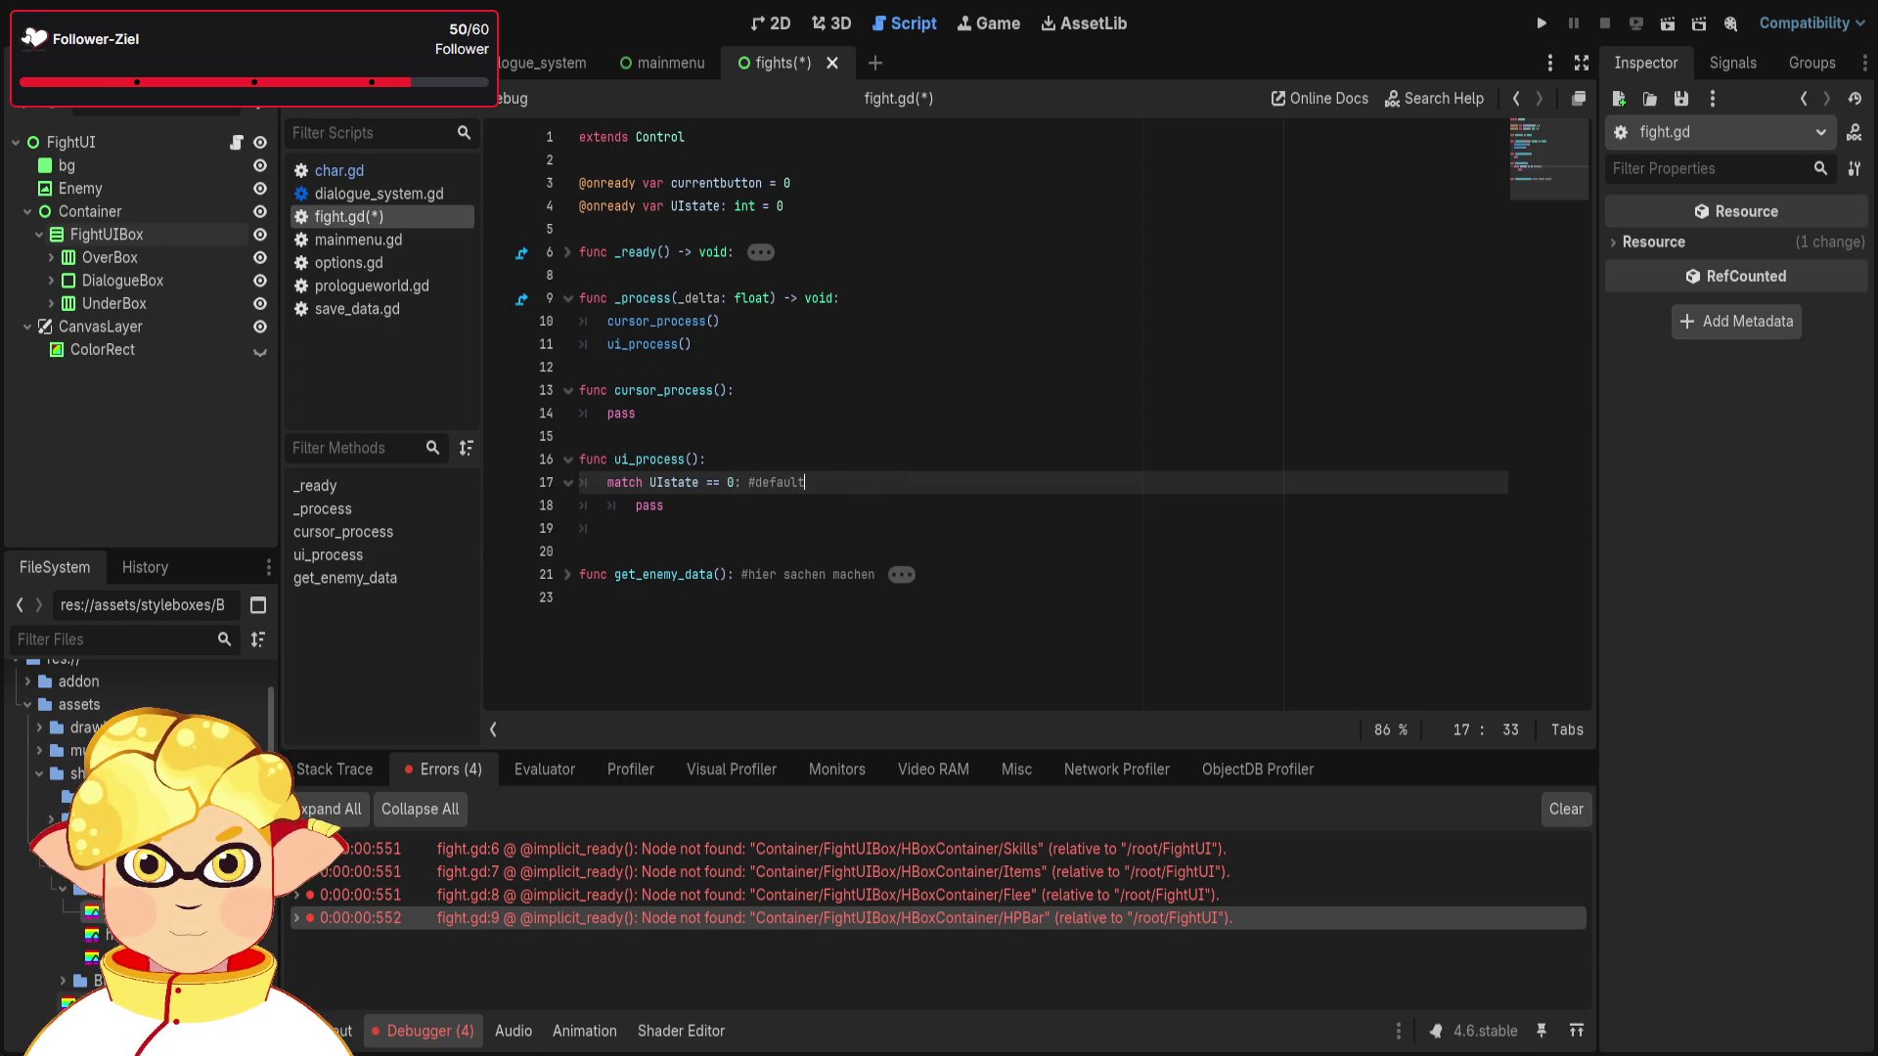
key("alt+o")
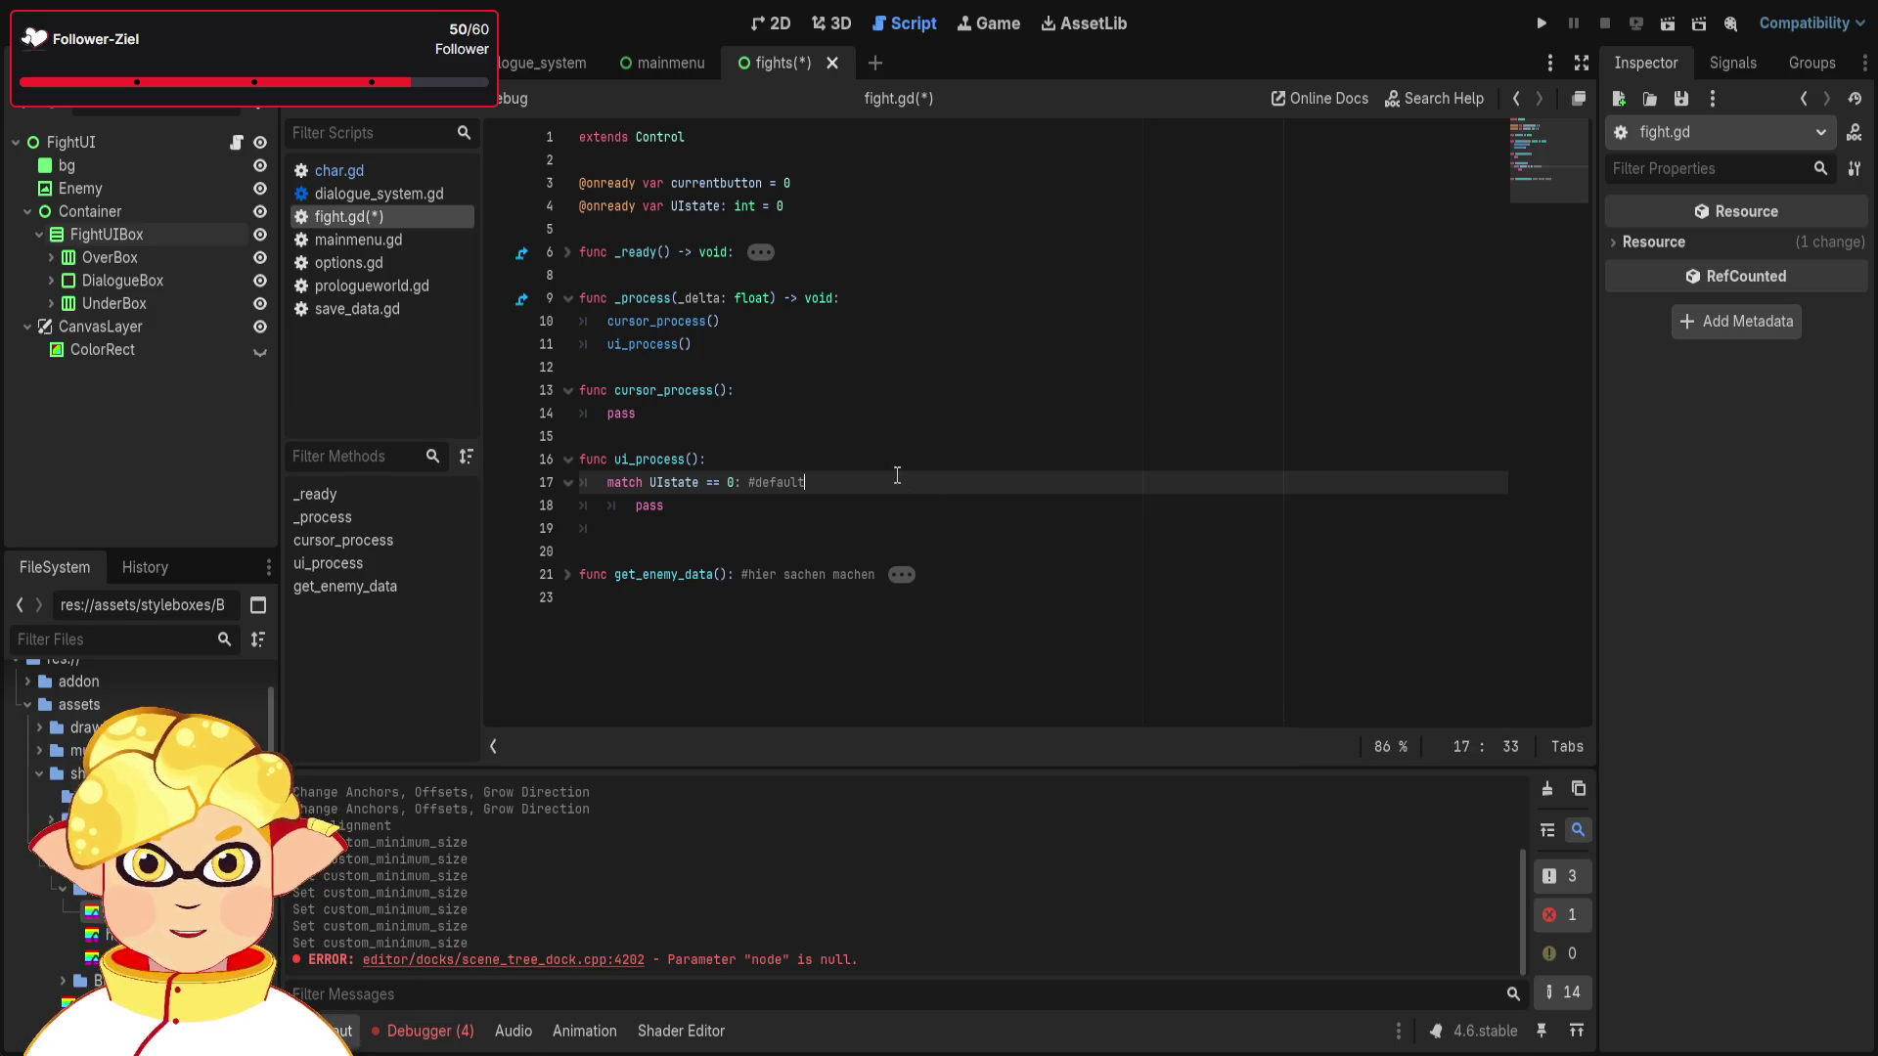
left_click_drag(811, 483, 702, 479)
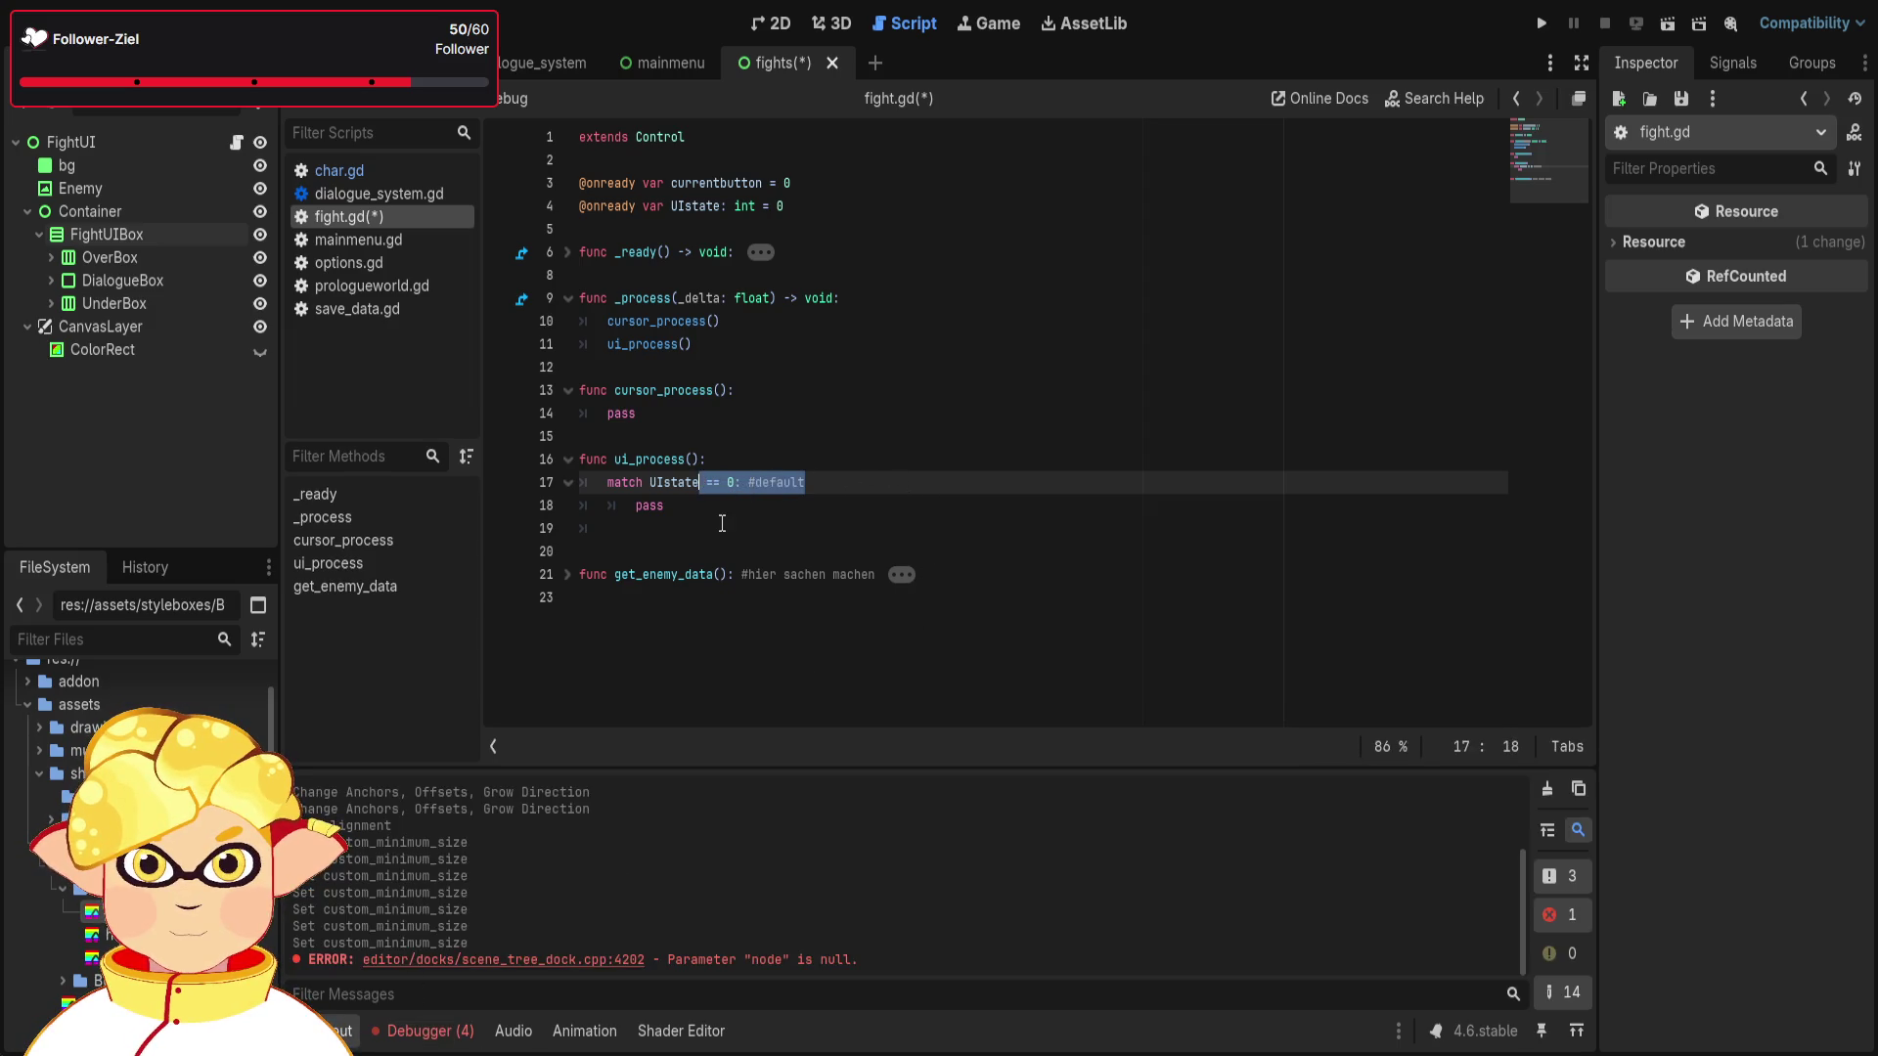
key("BackSpace")
- Delete the UIstate declaration, remove get_enemy_data's extra blank line, and add ':' after match UIstate
left_click(830, 206)
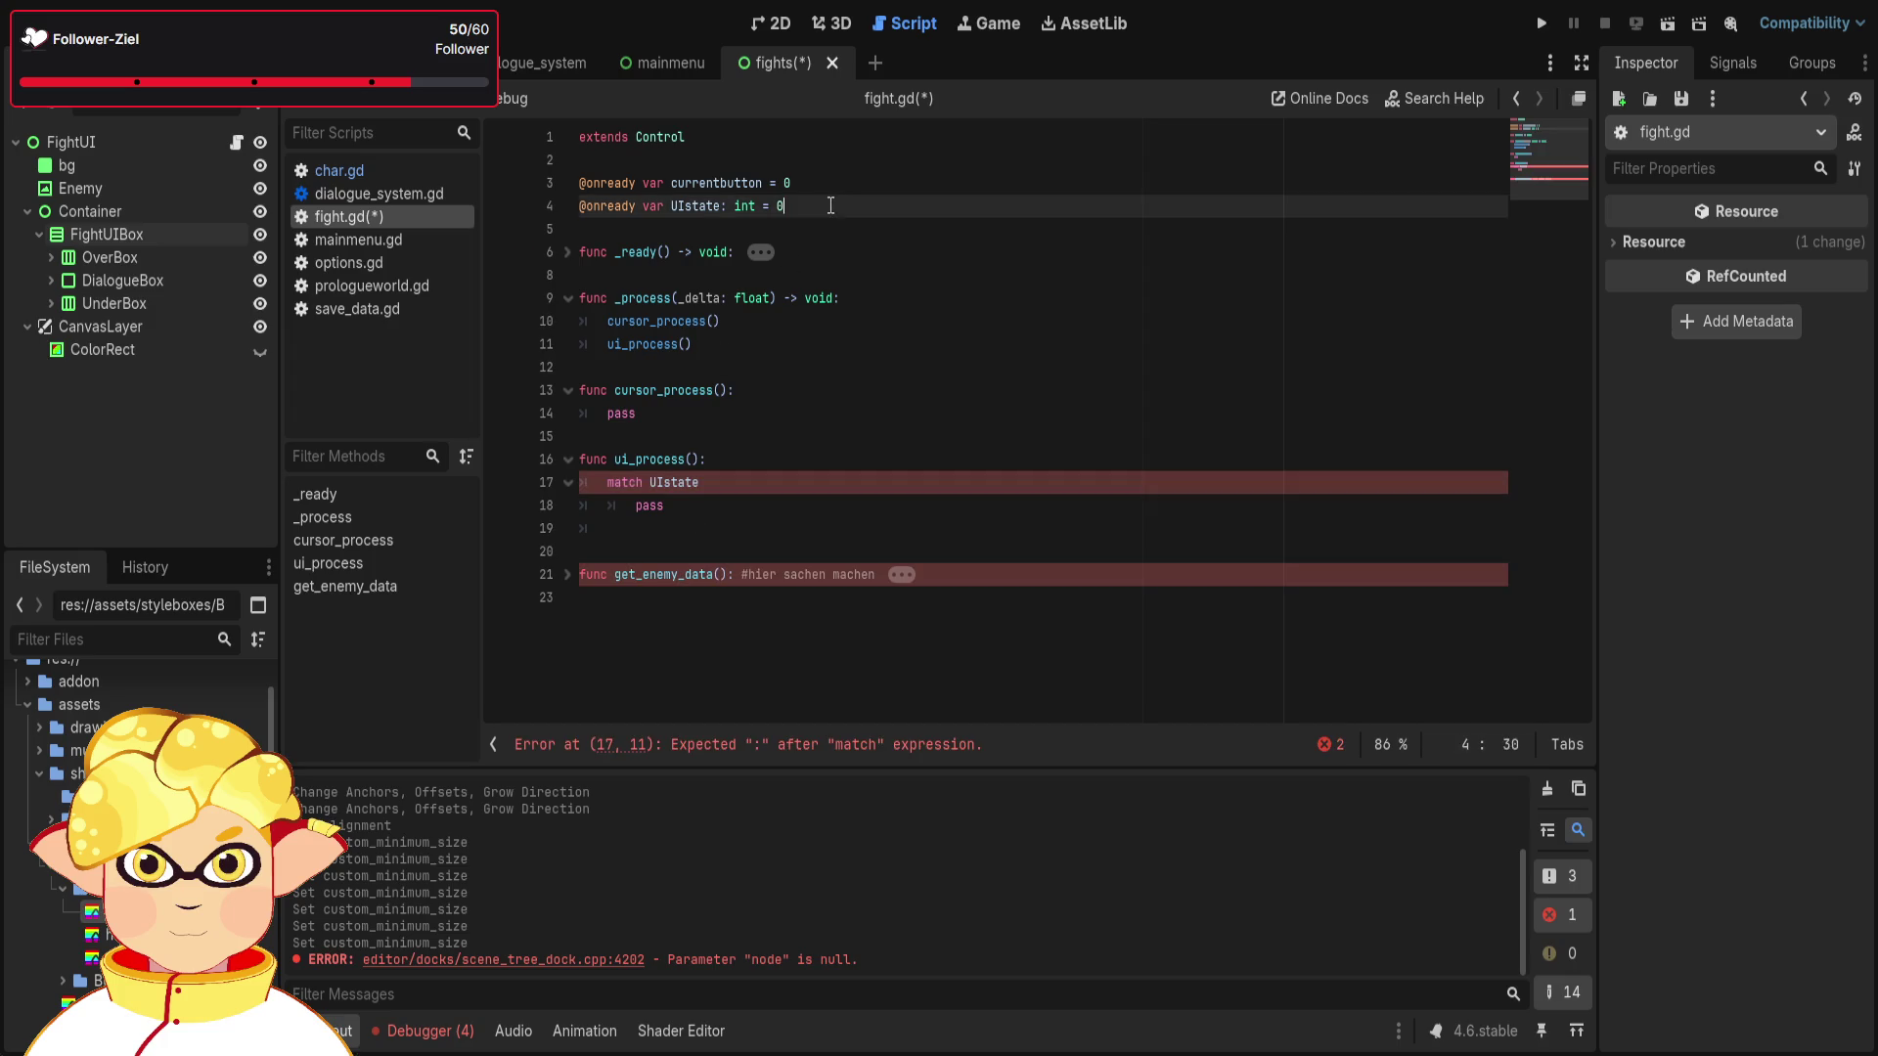
left_click_drag(831, 206, 573, 217)
key("BackSpace")
key("BackSpace")
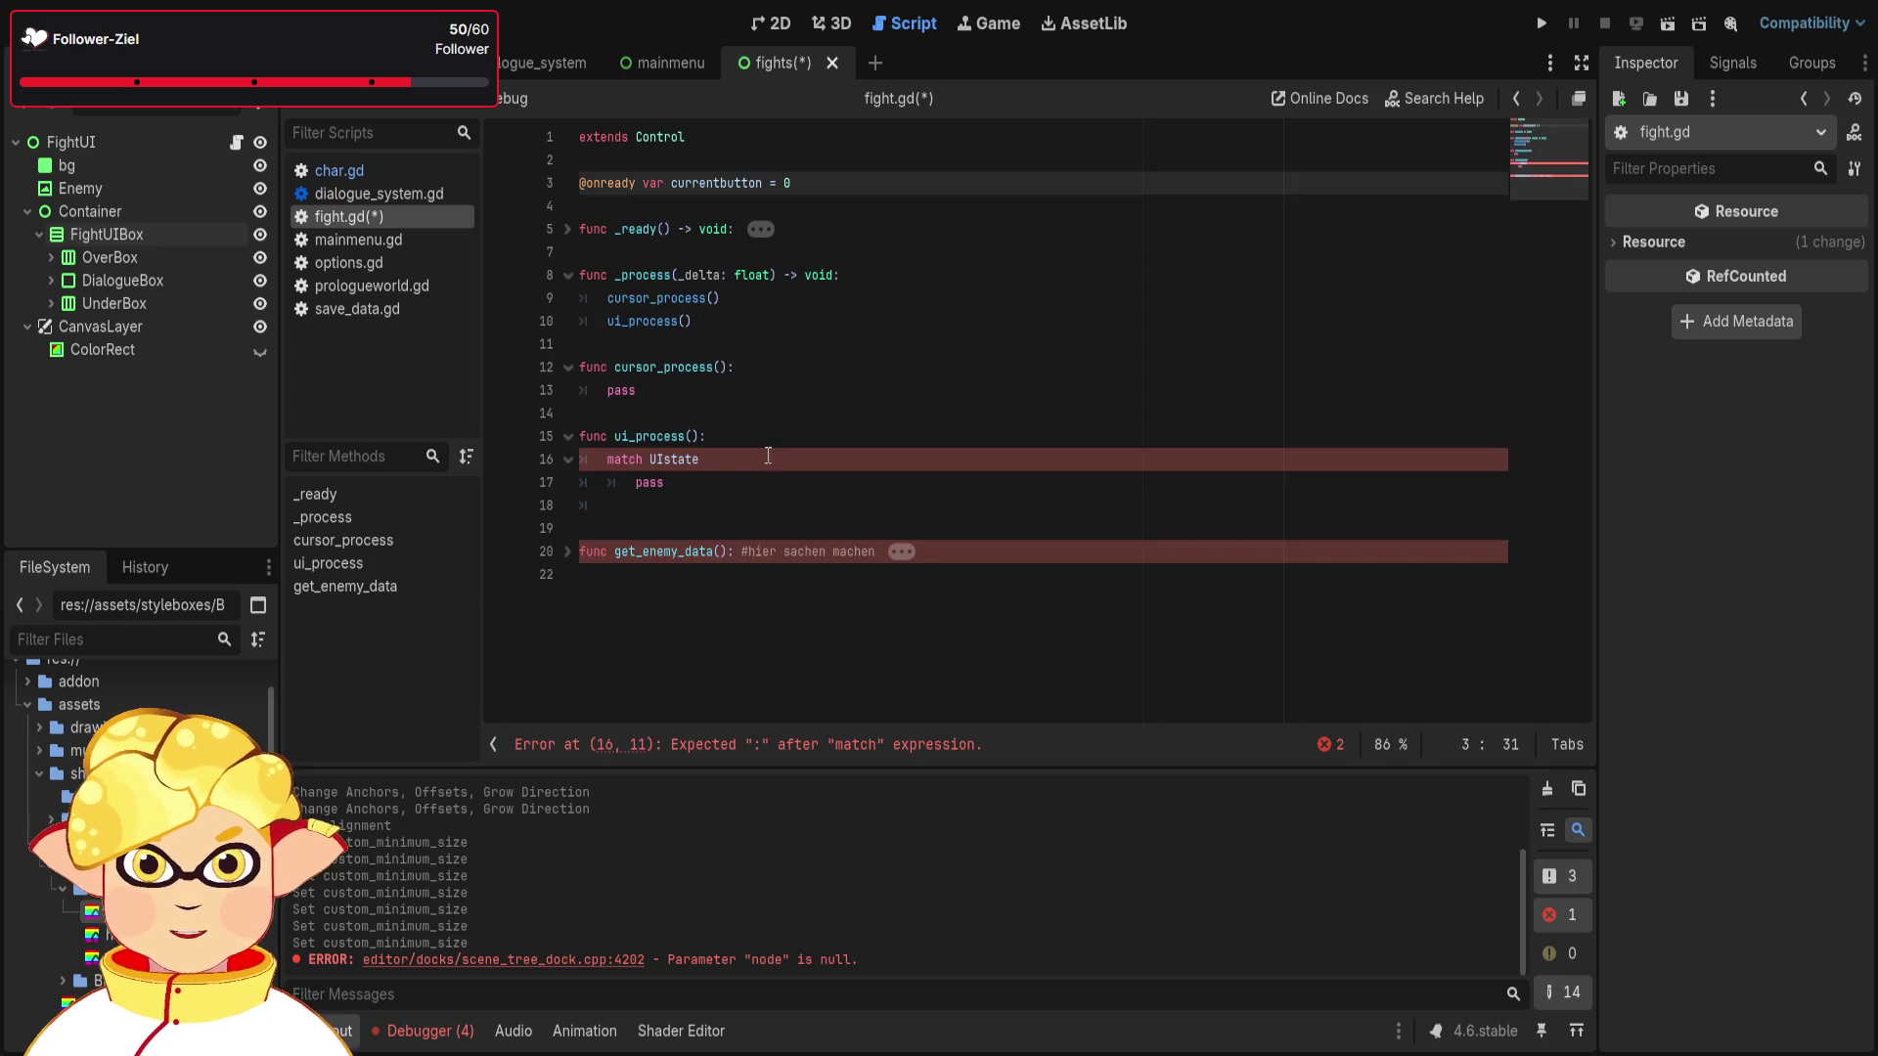
left_click(759, 461)
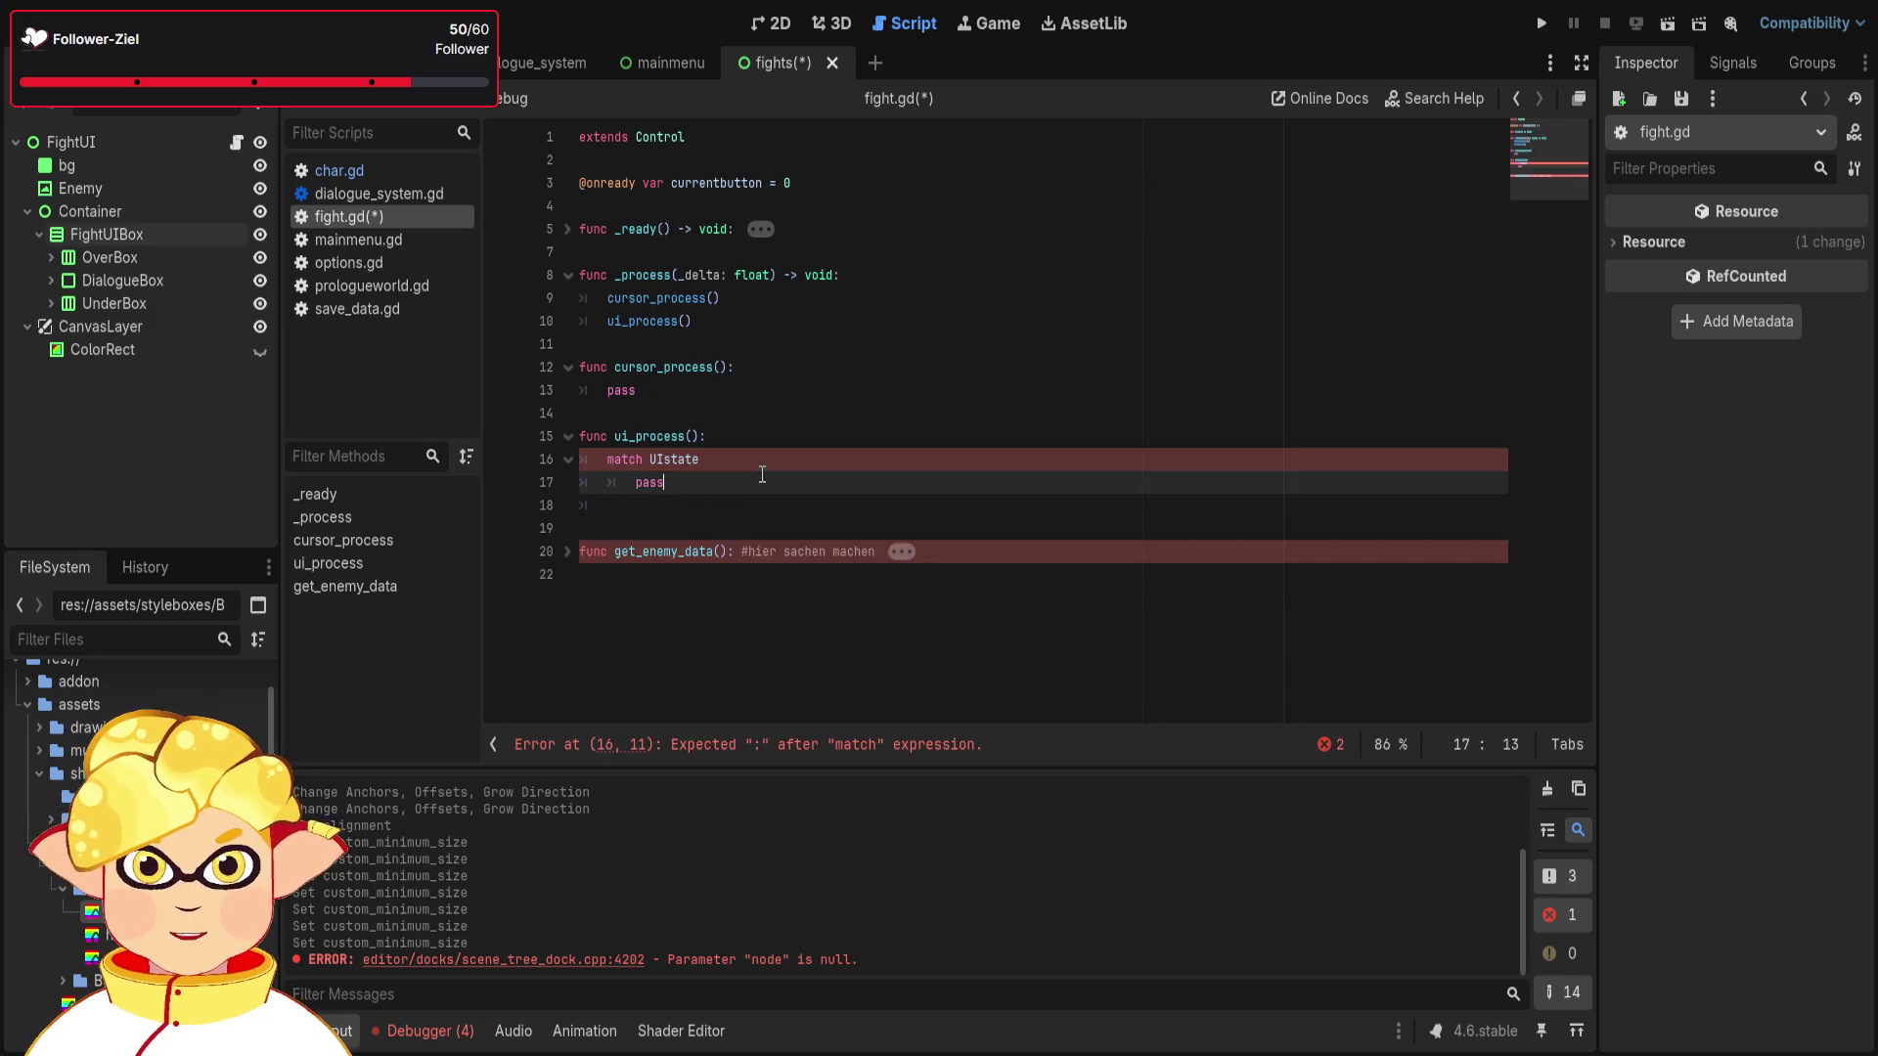
left_click(567, 551)
key("Down")
key("Down")
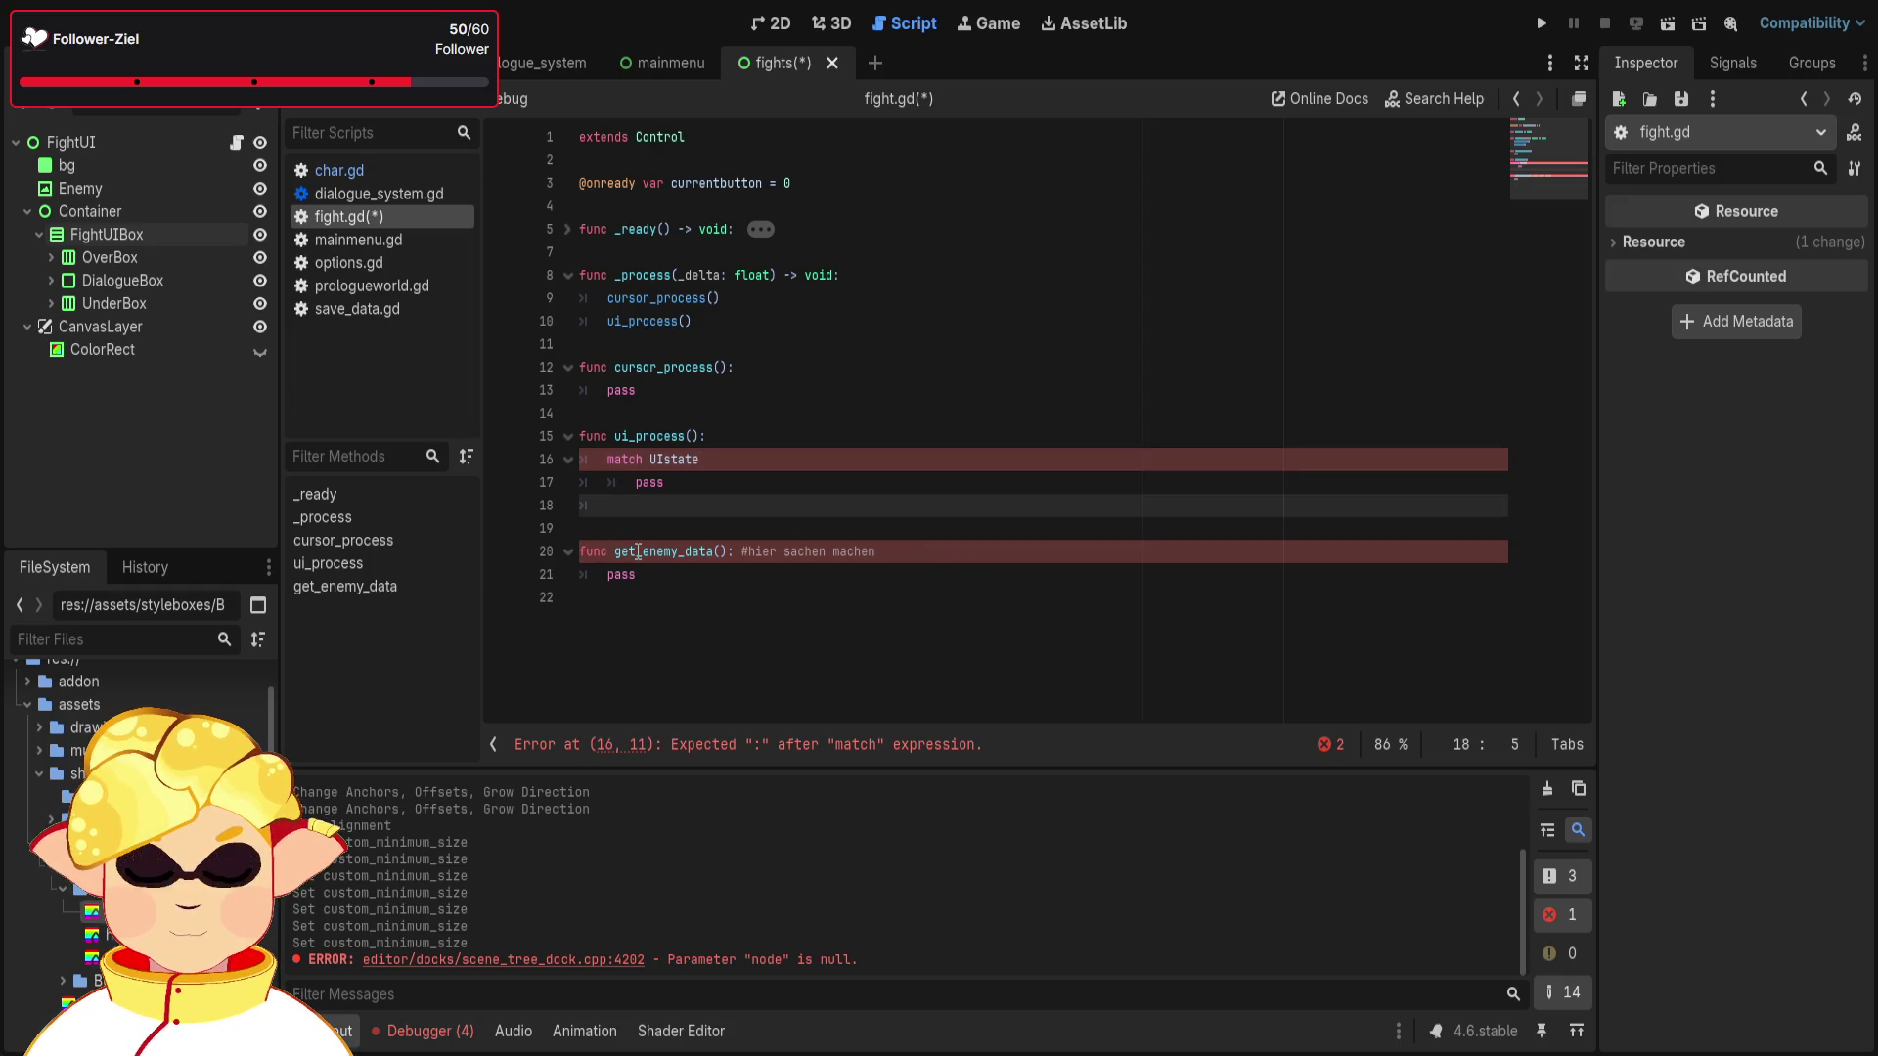
key("BackSpace")
key("BackSpace")
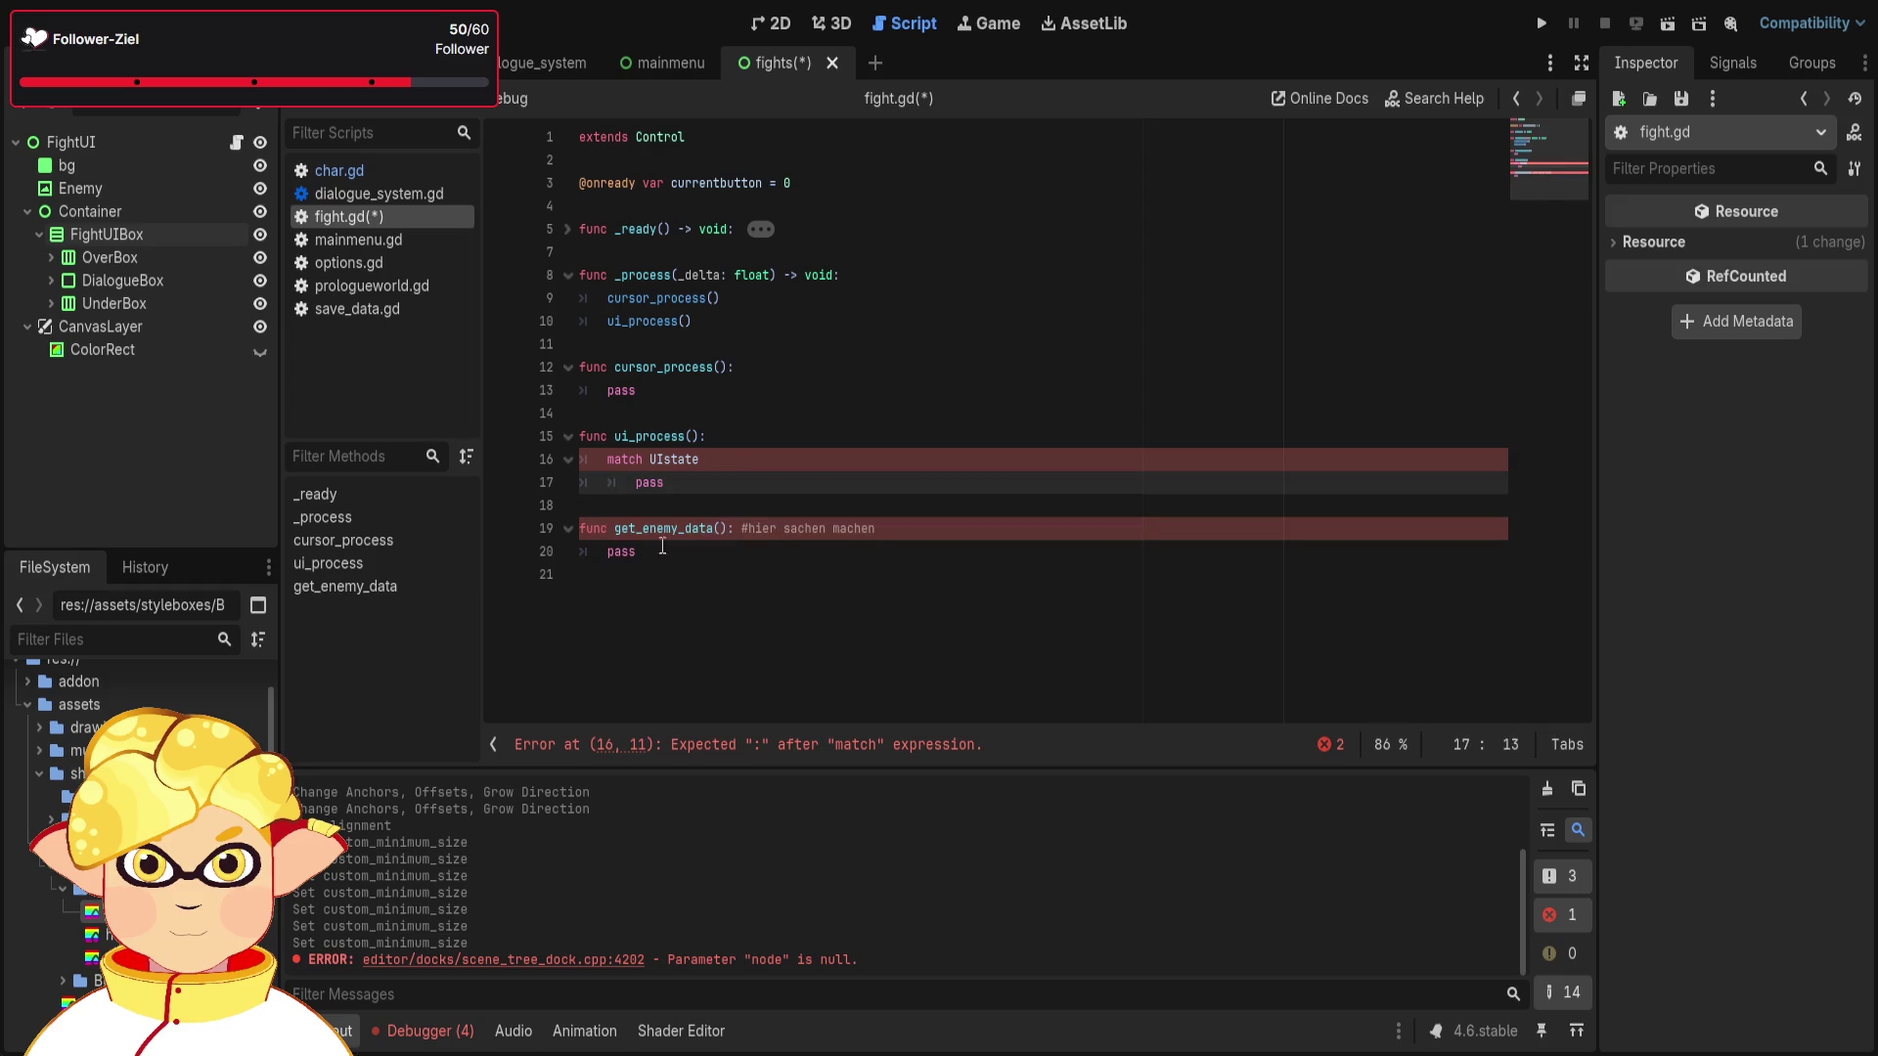
left_click(777, 466)
type(":")
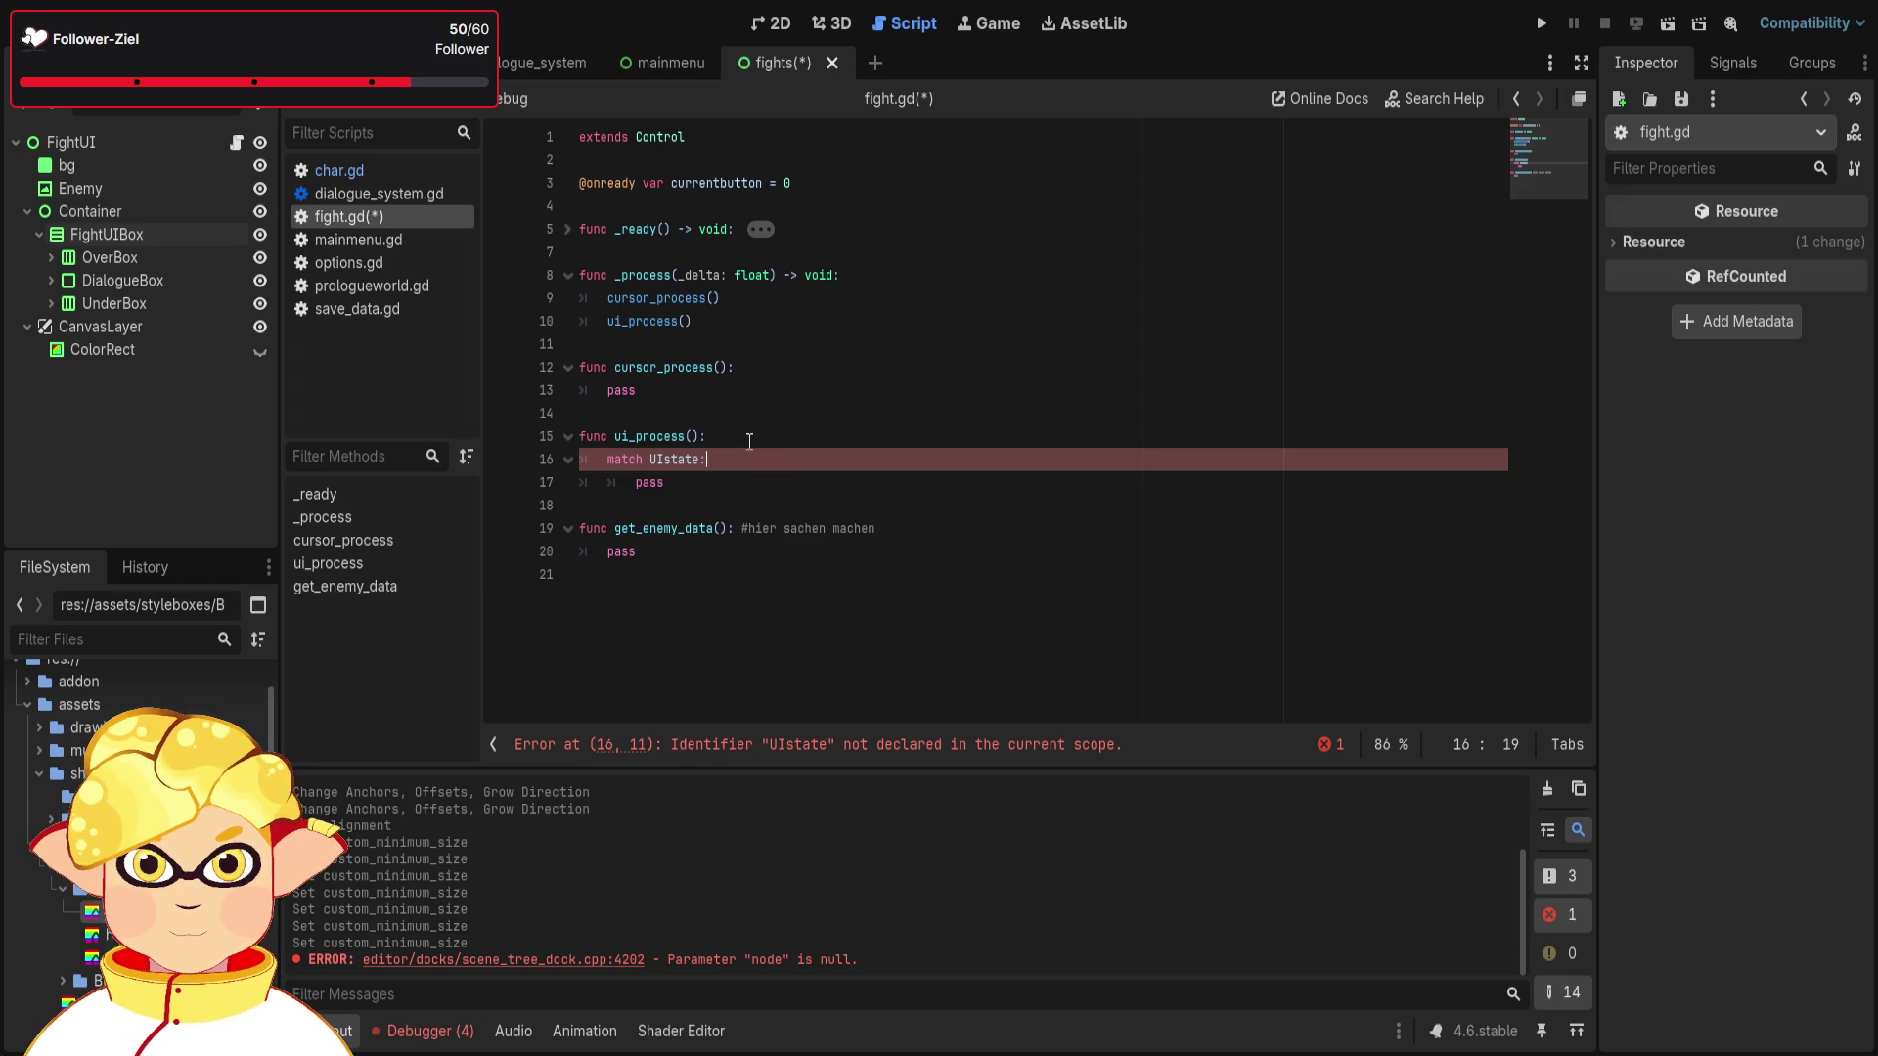
left_click(664, 166)
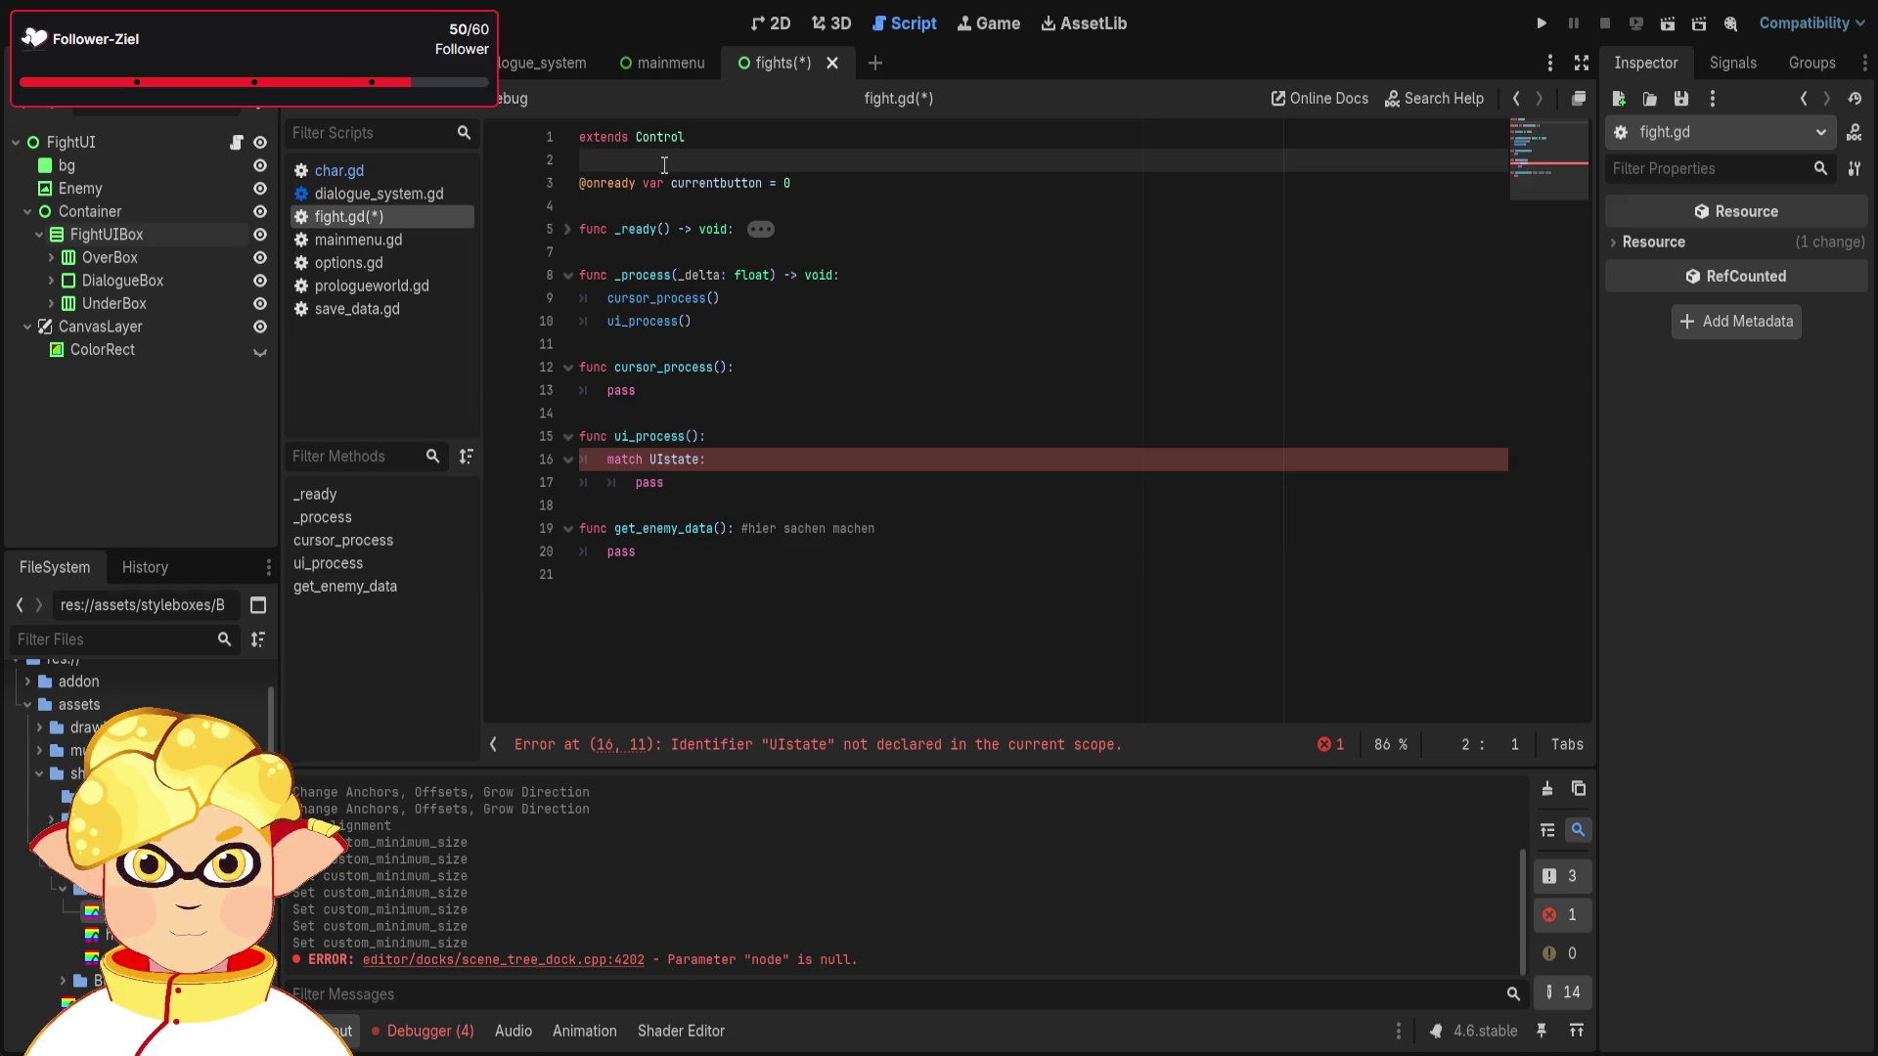
key("Return")
type("@onready")
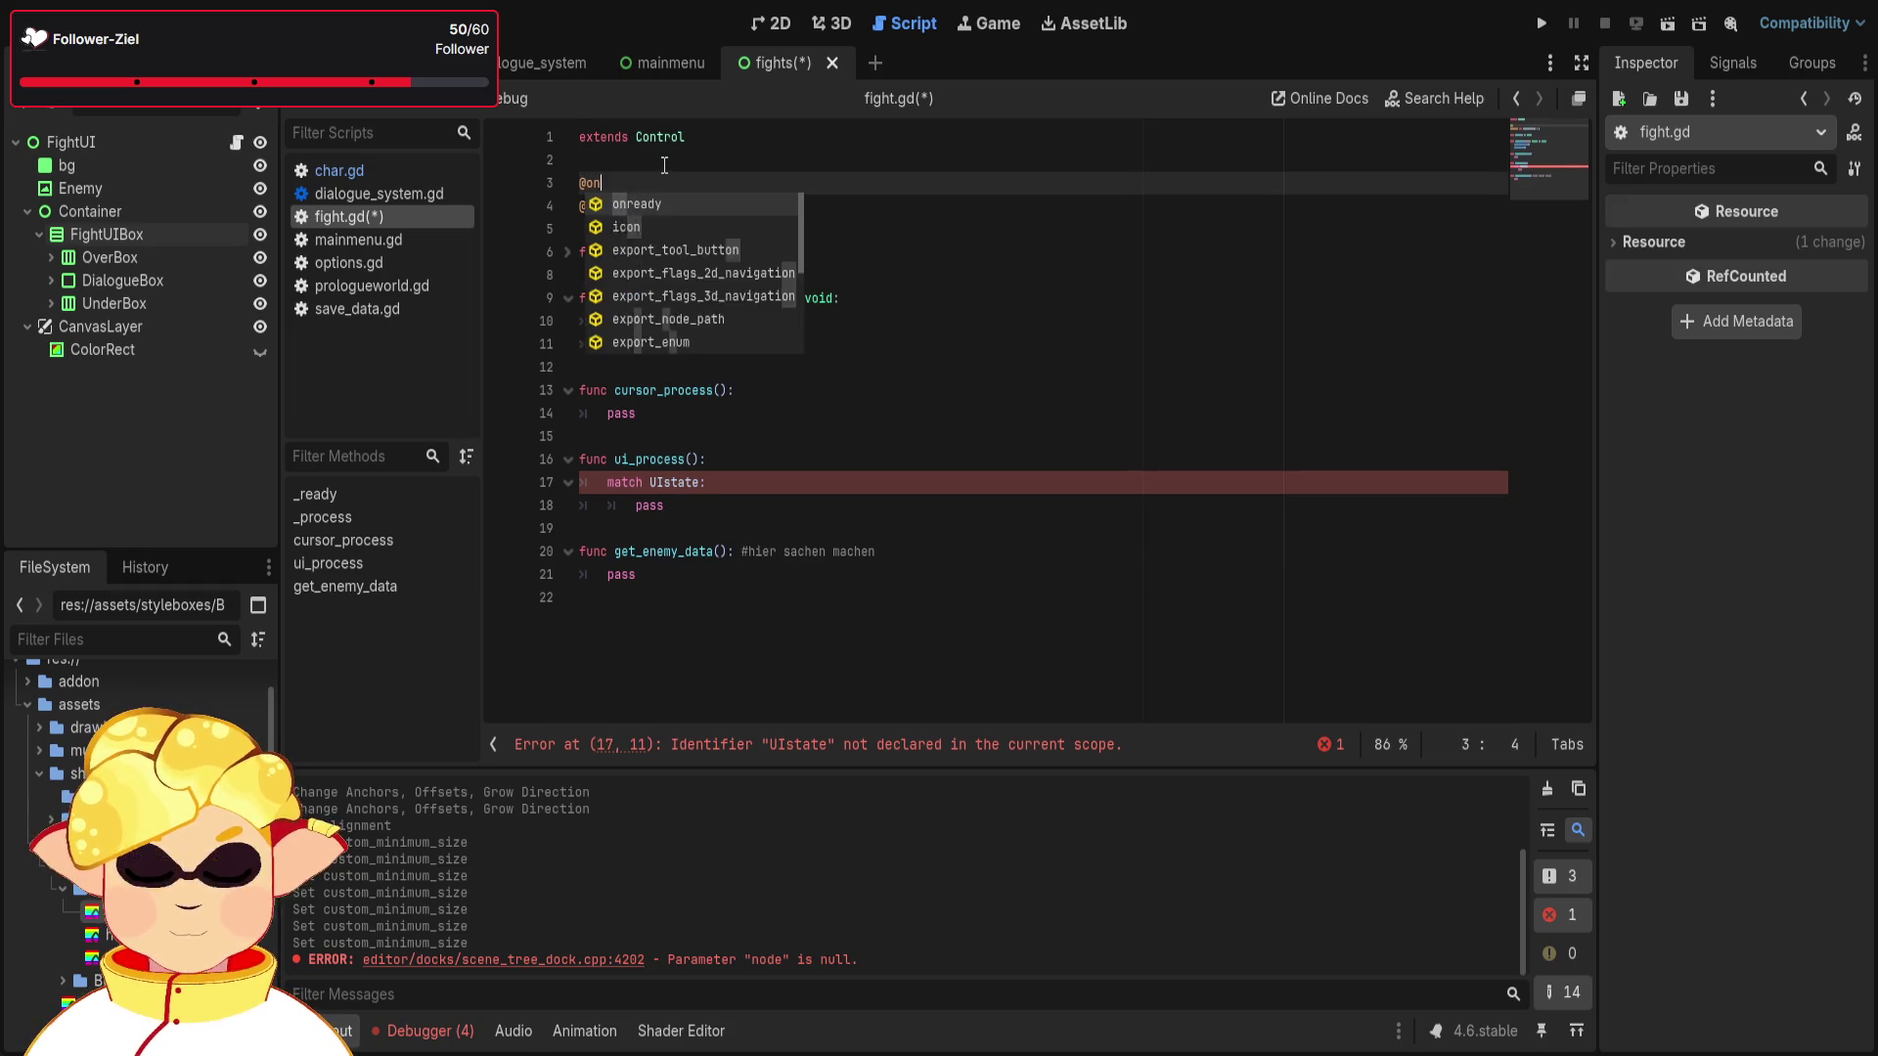
type(" var ")
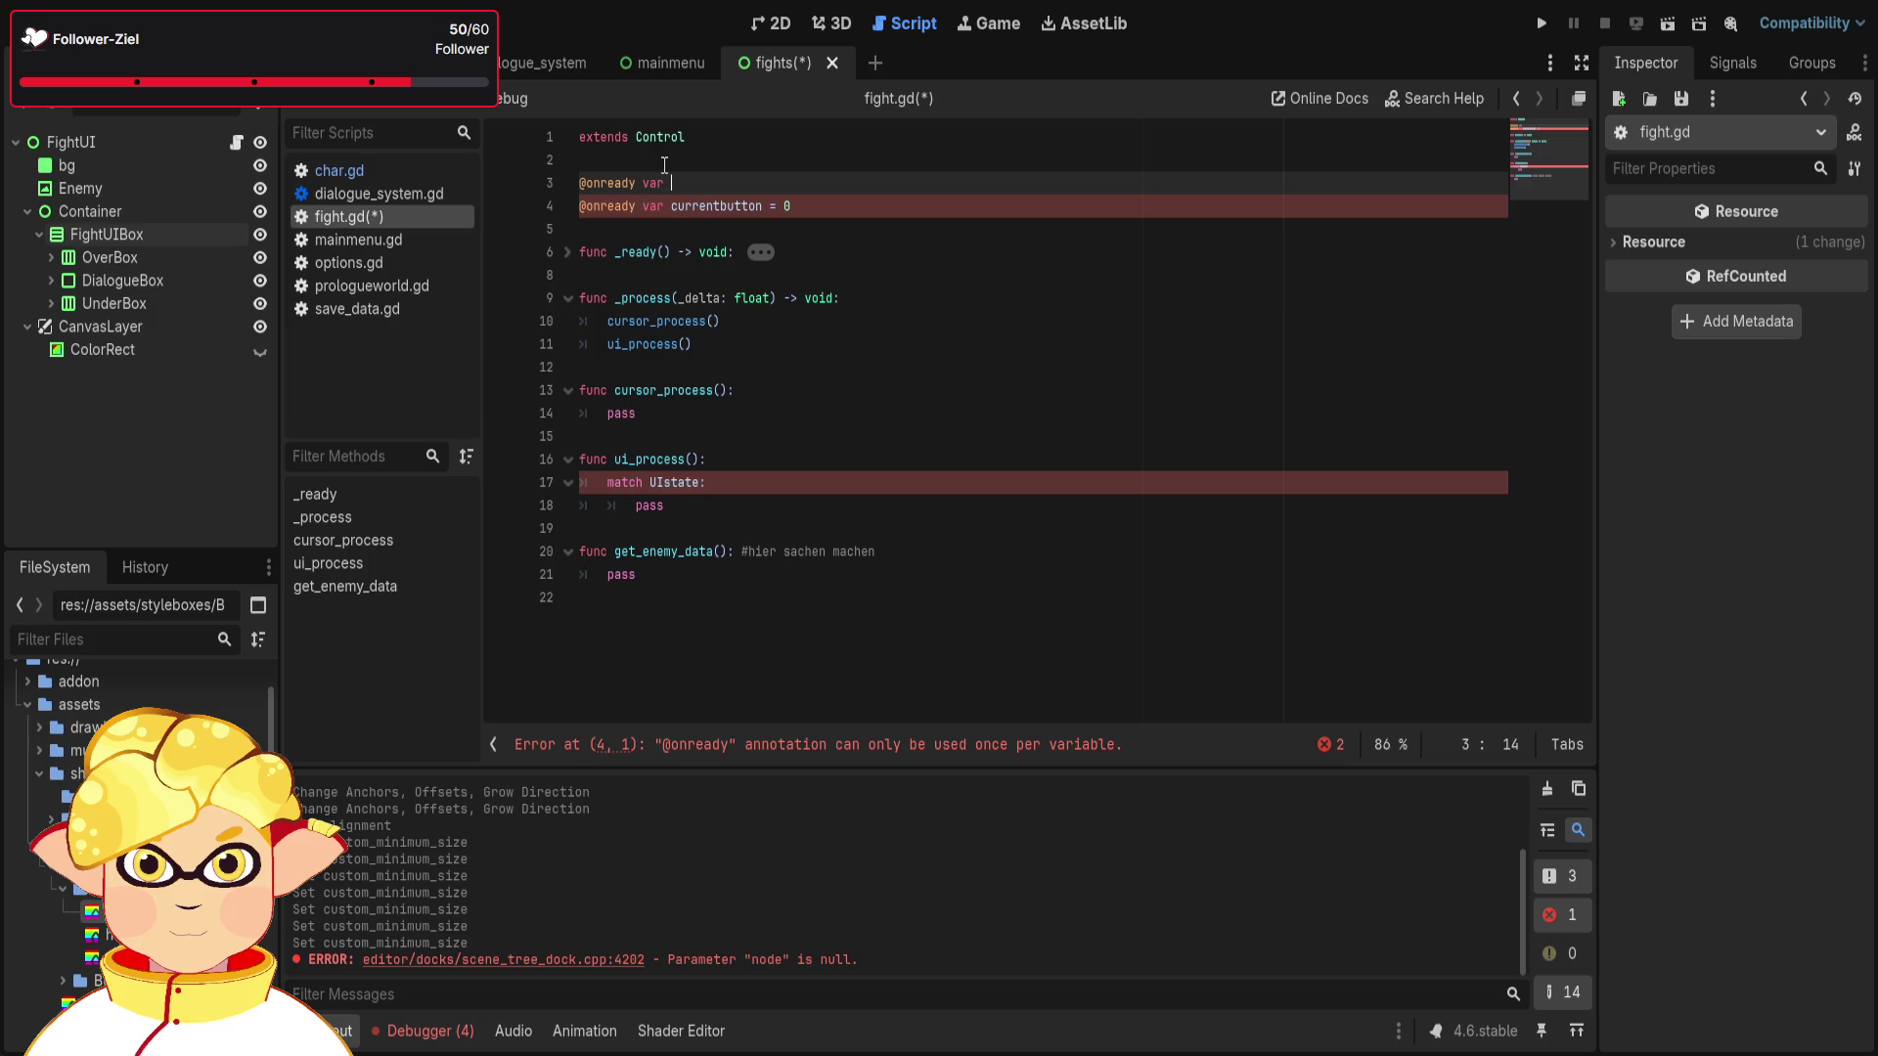
type("UI")
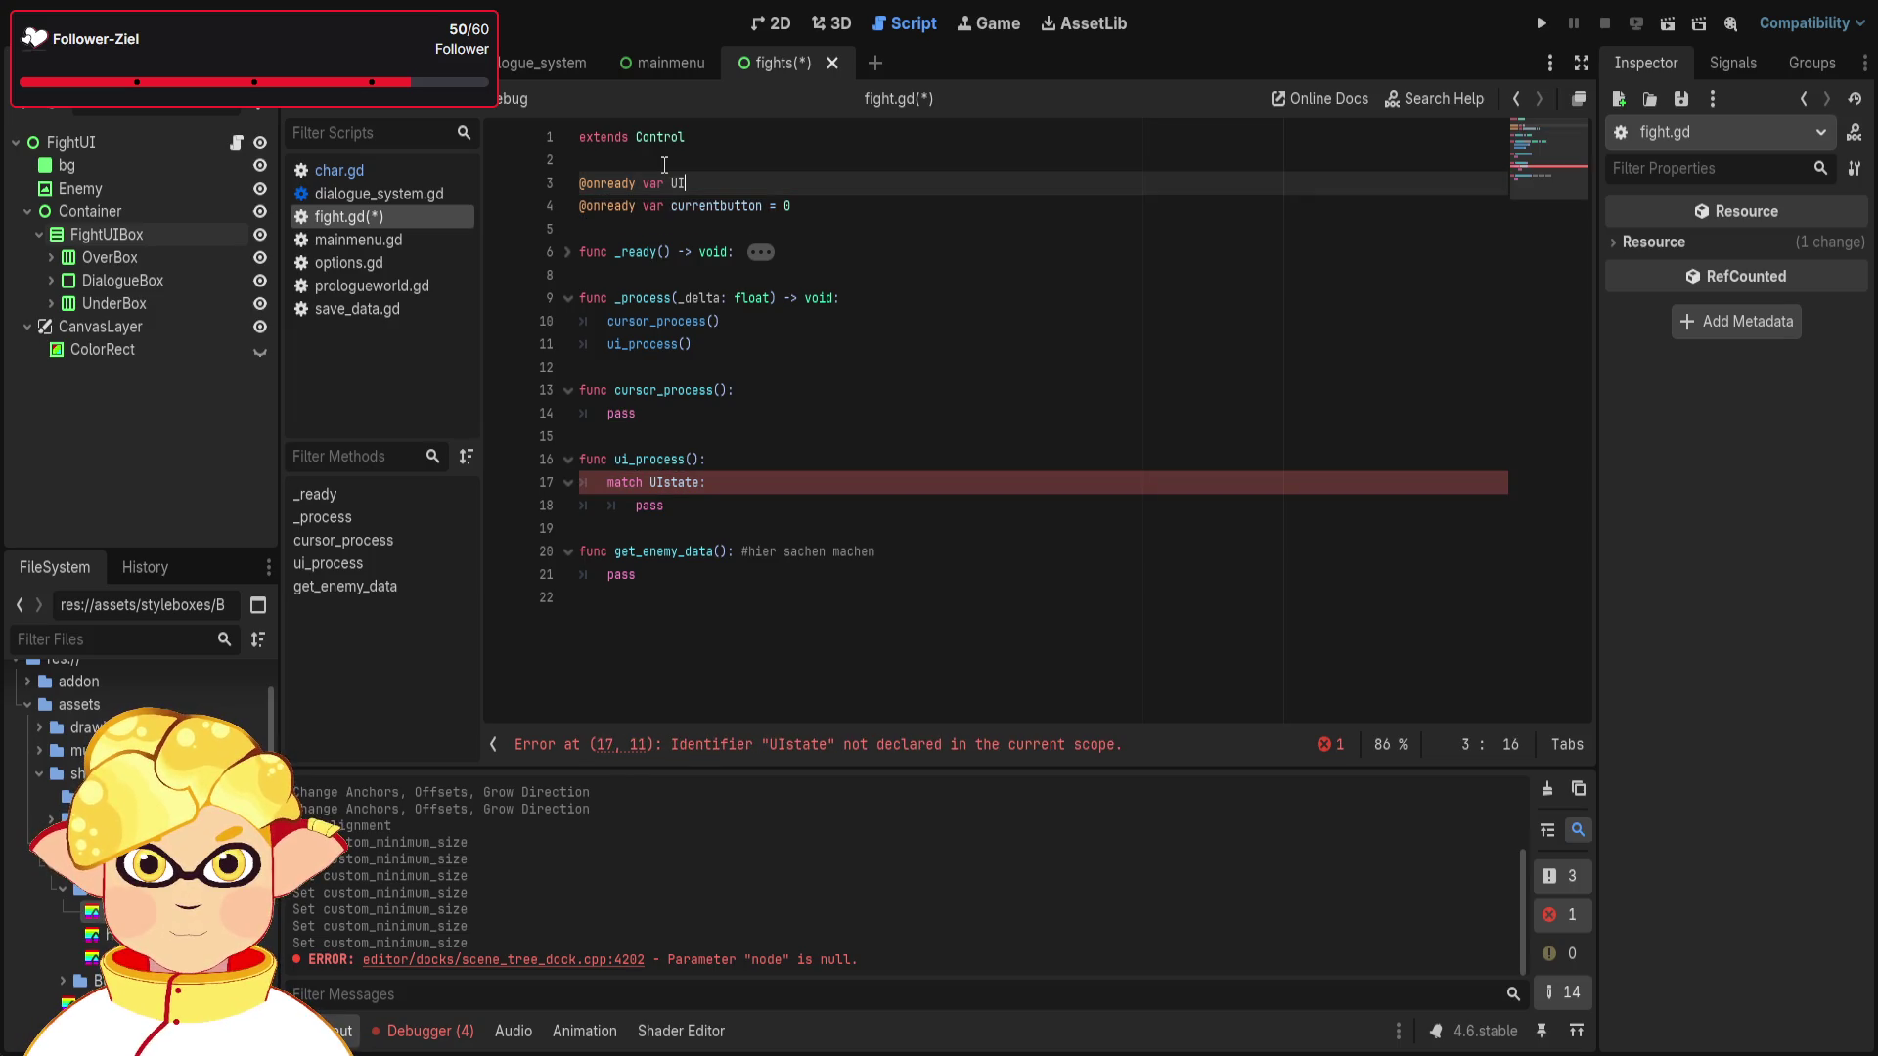
type("state")
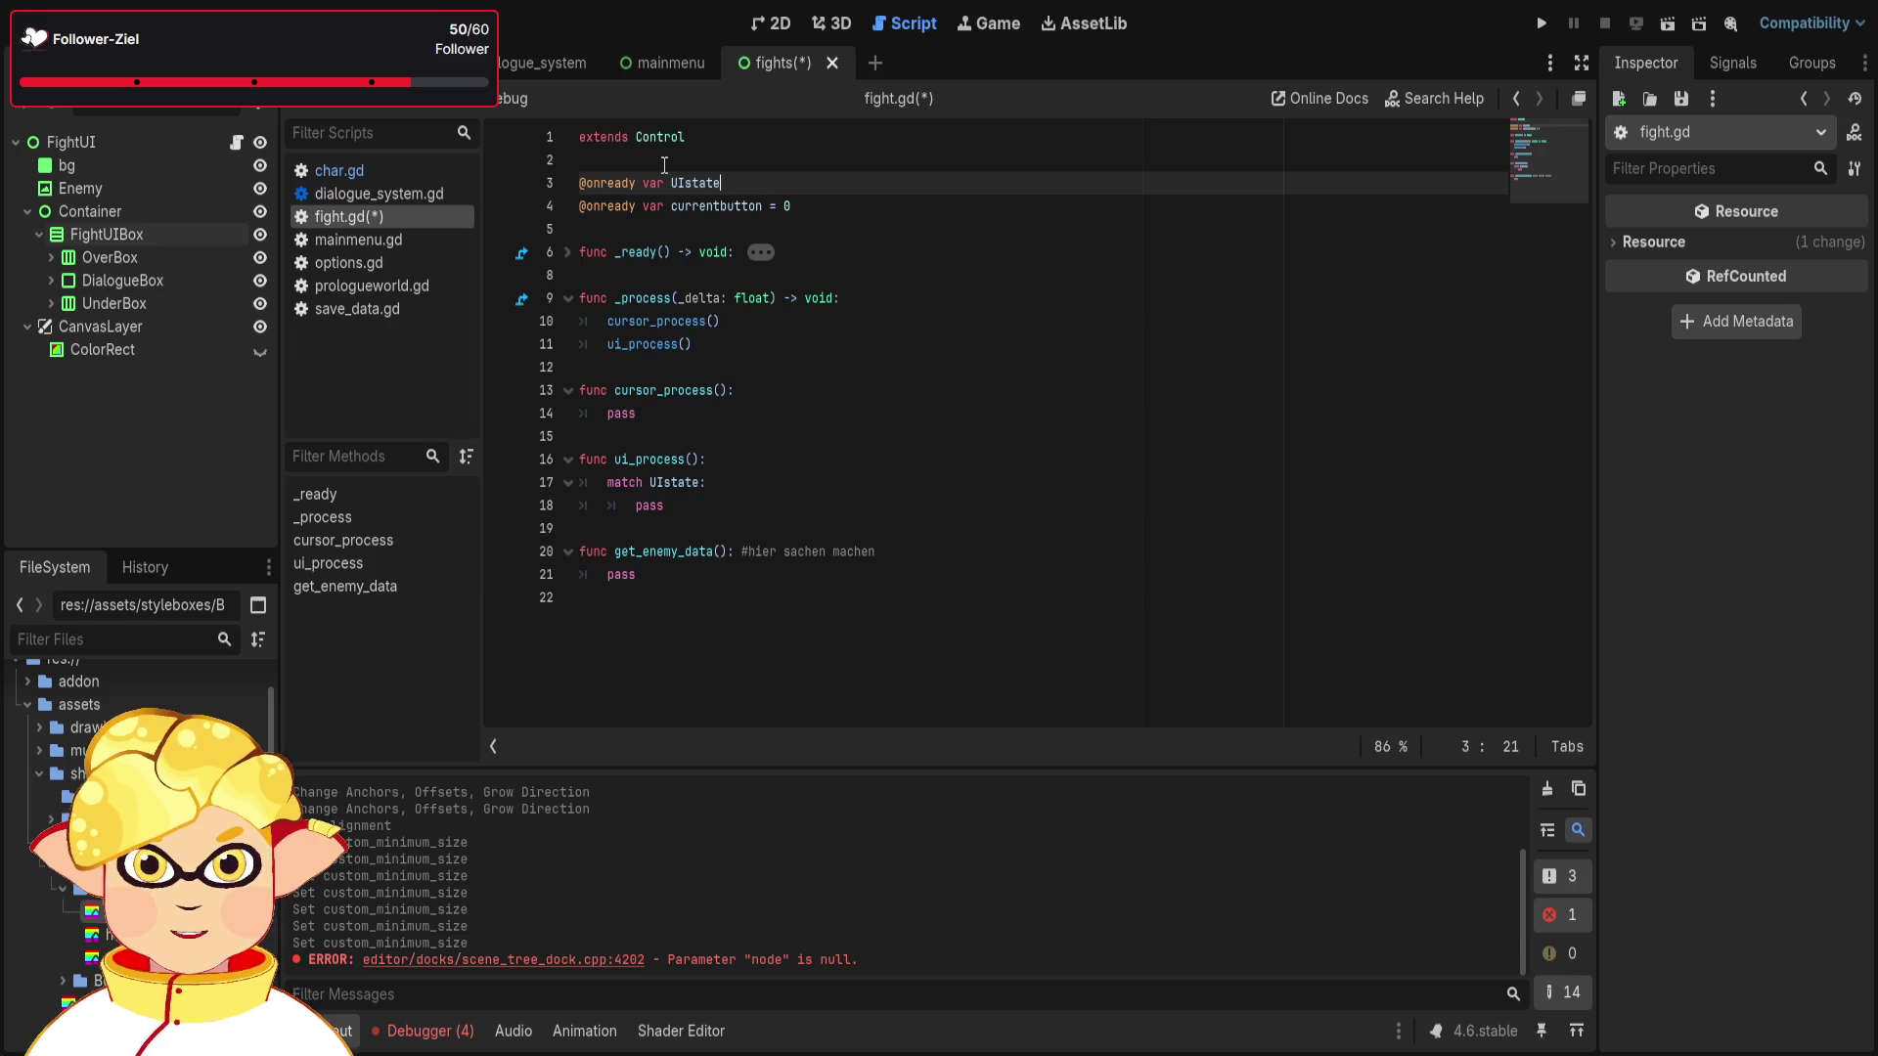
type(" := 0")
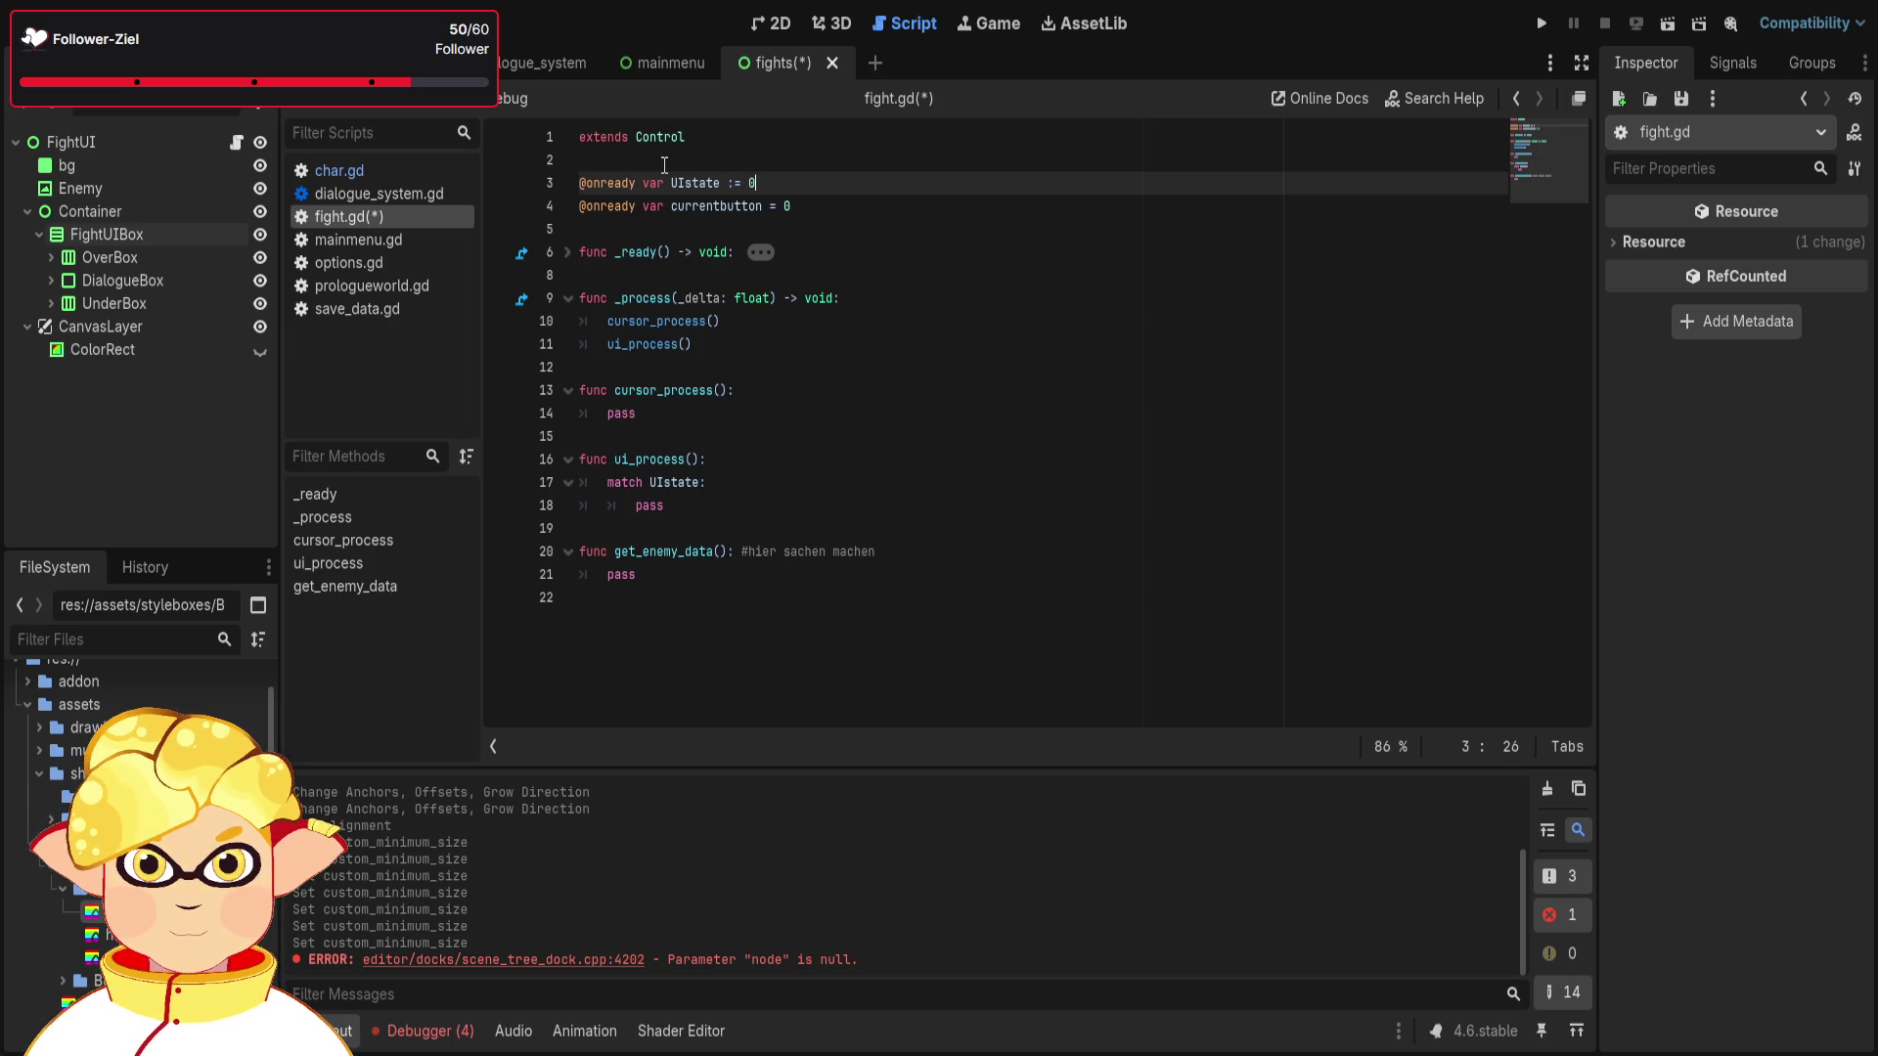
left_click(829, 404)
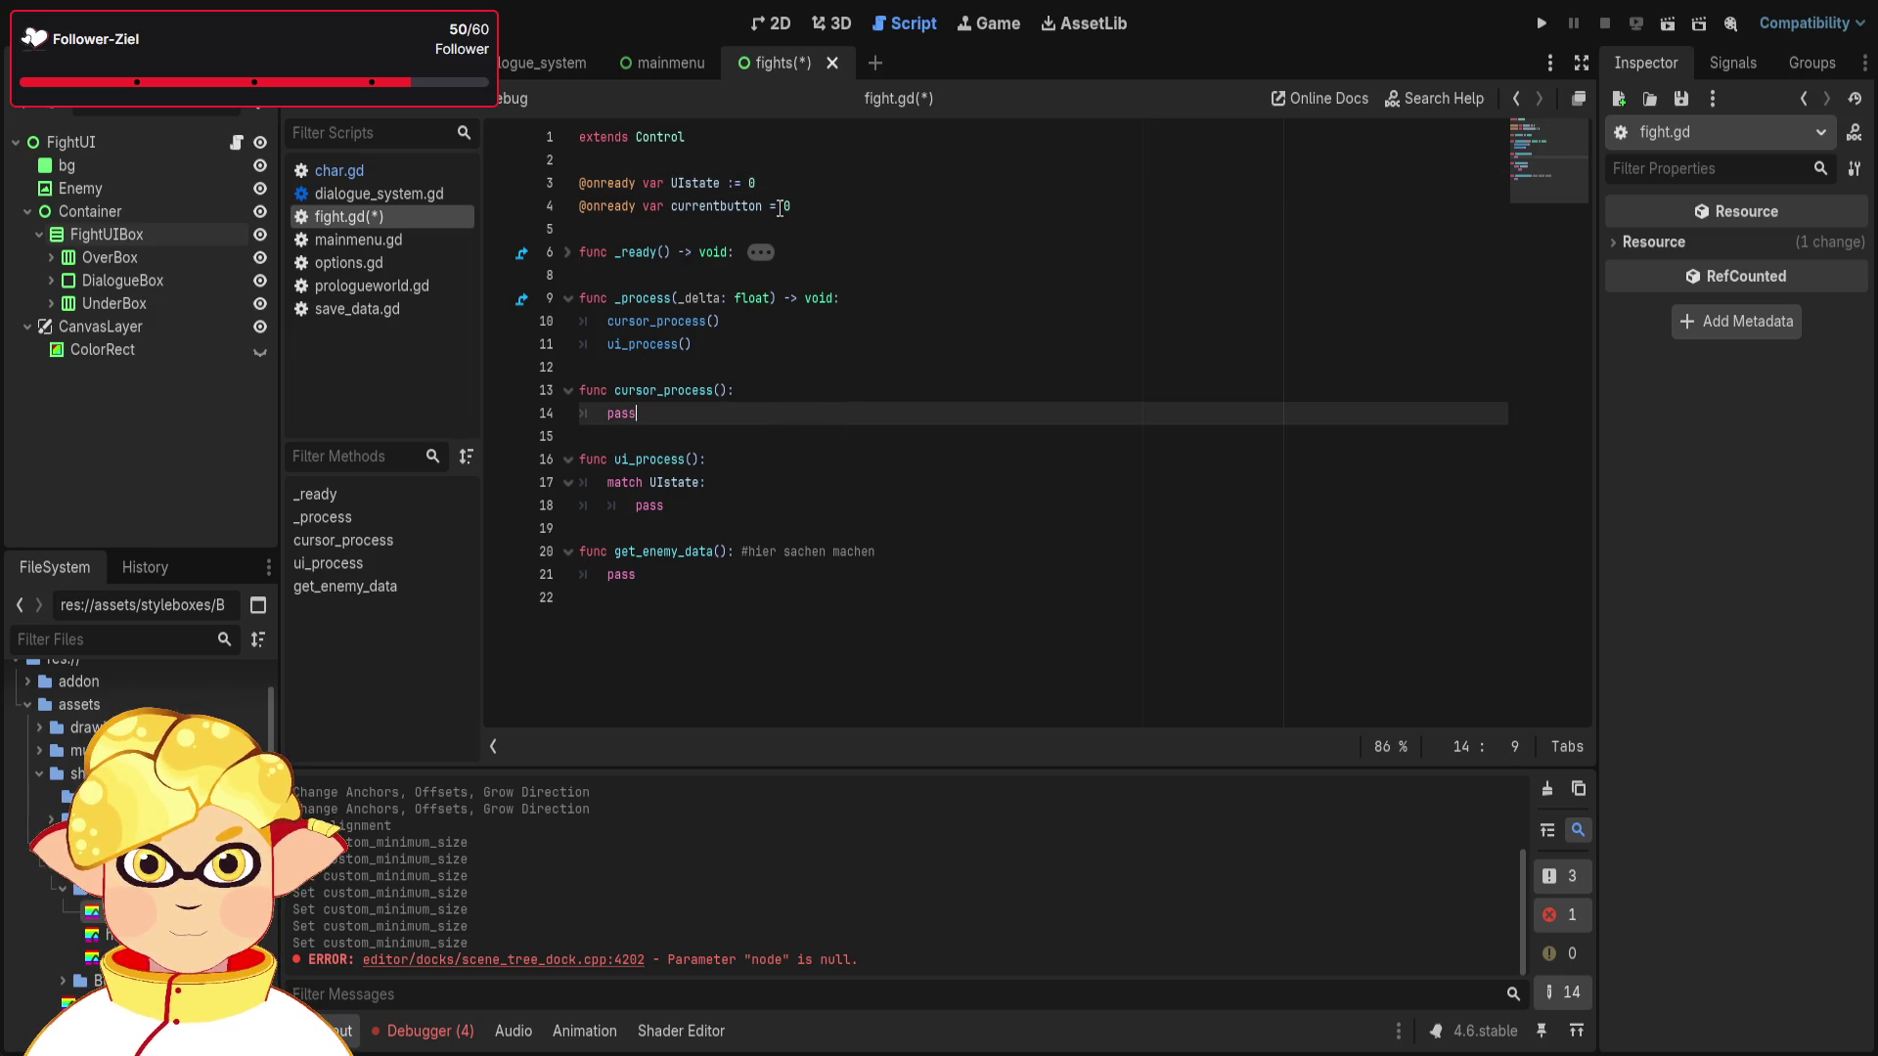
key("ctrl+z")
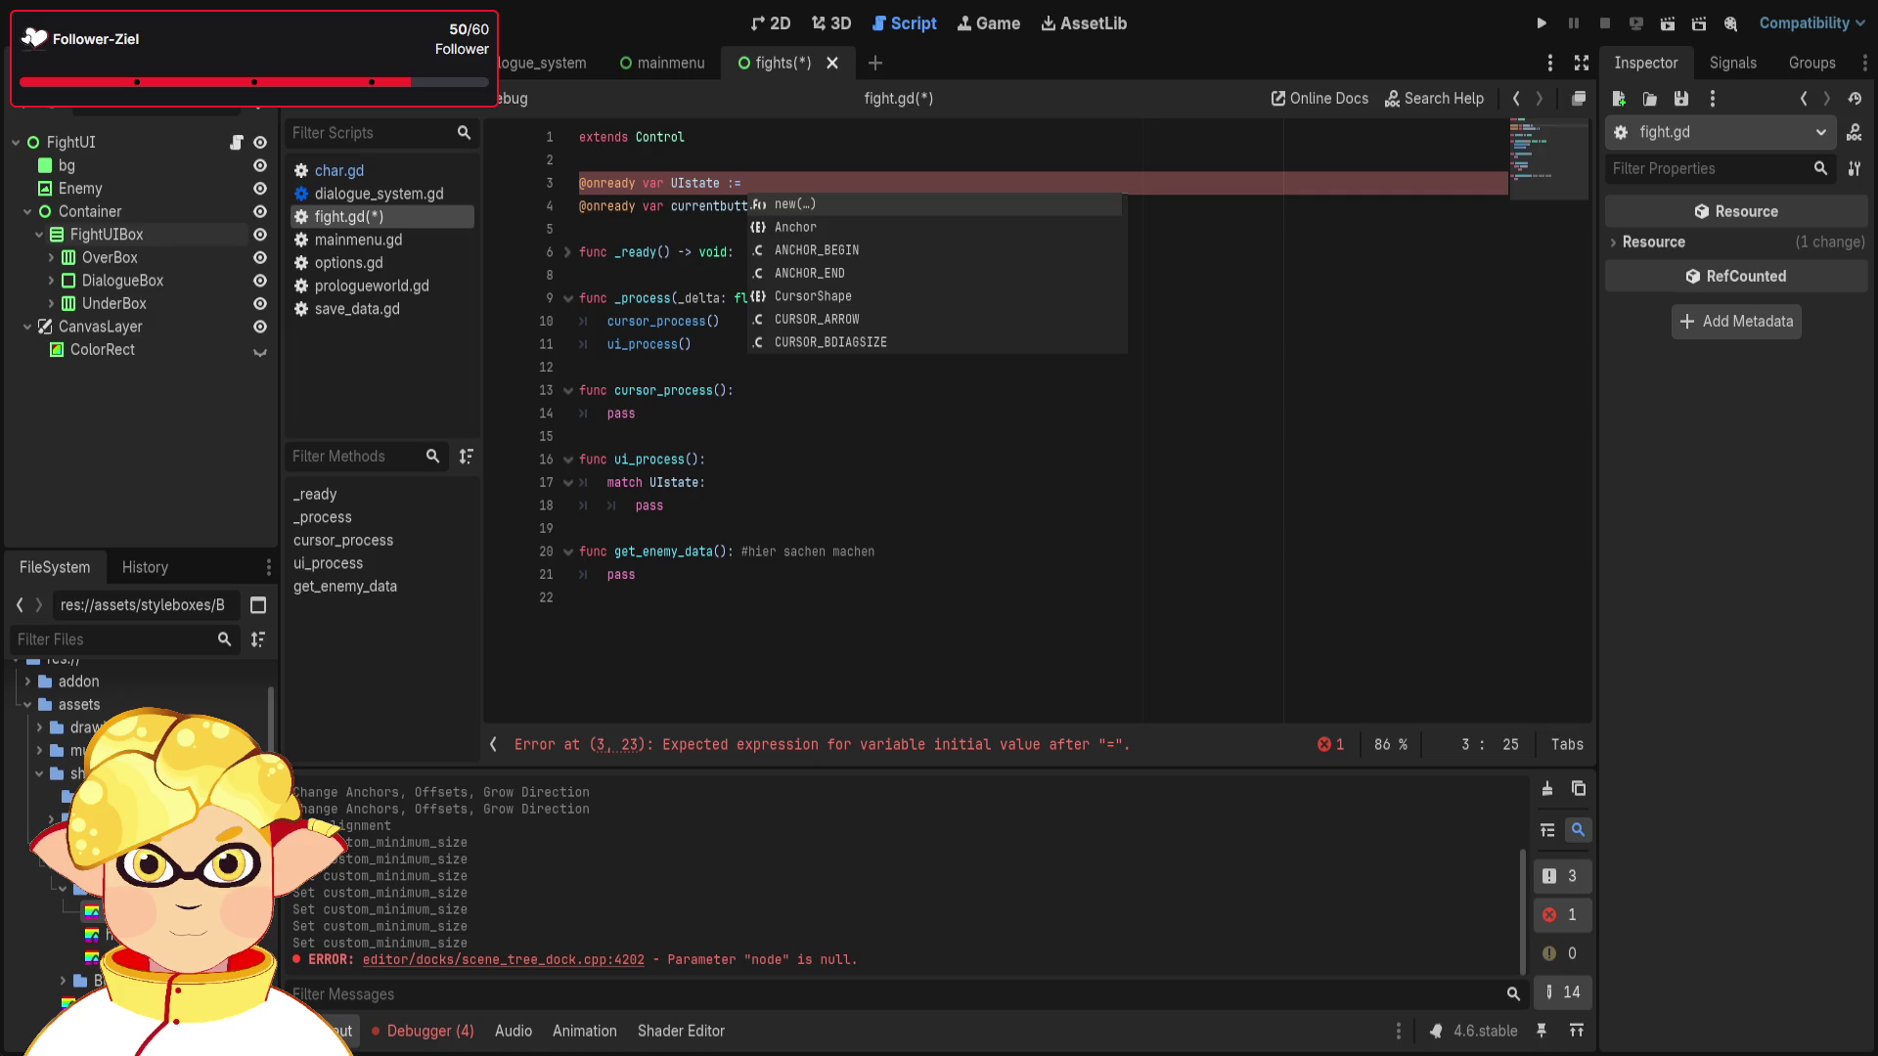
left_click(764, 181)
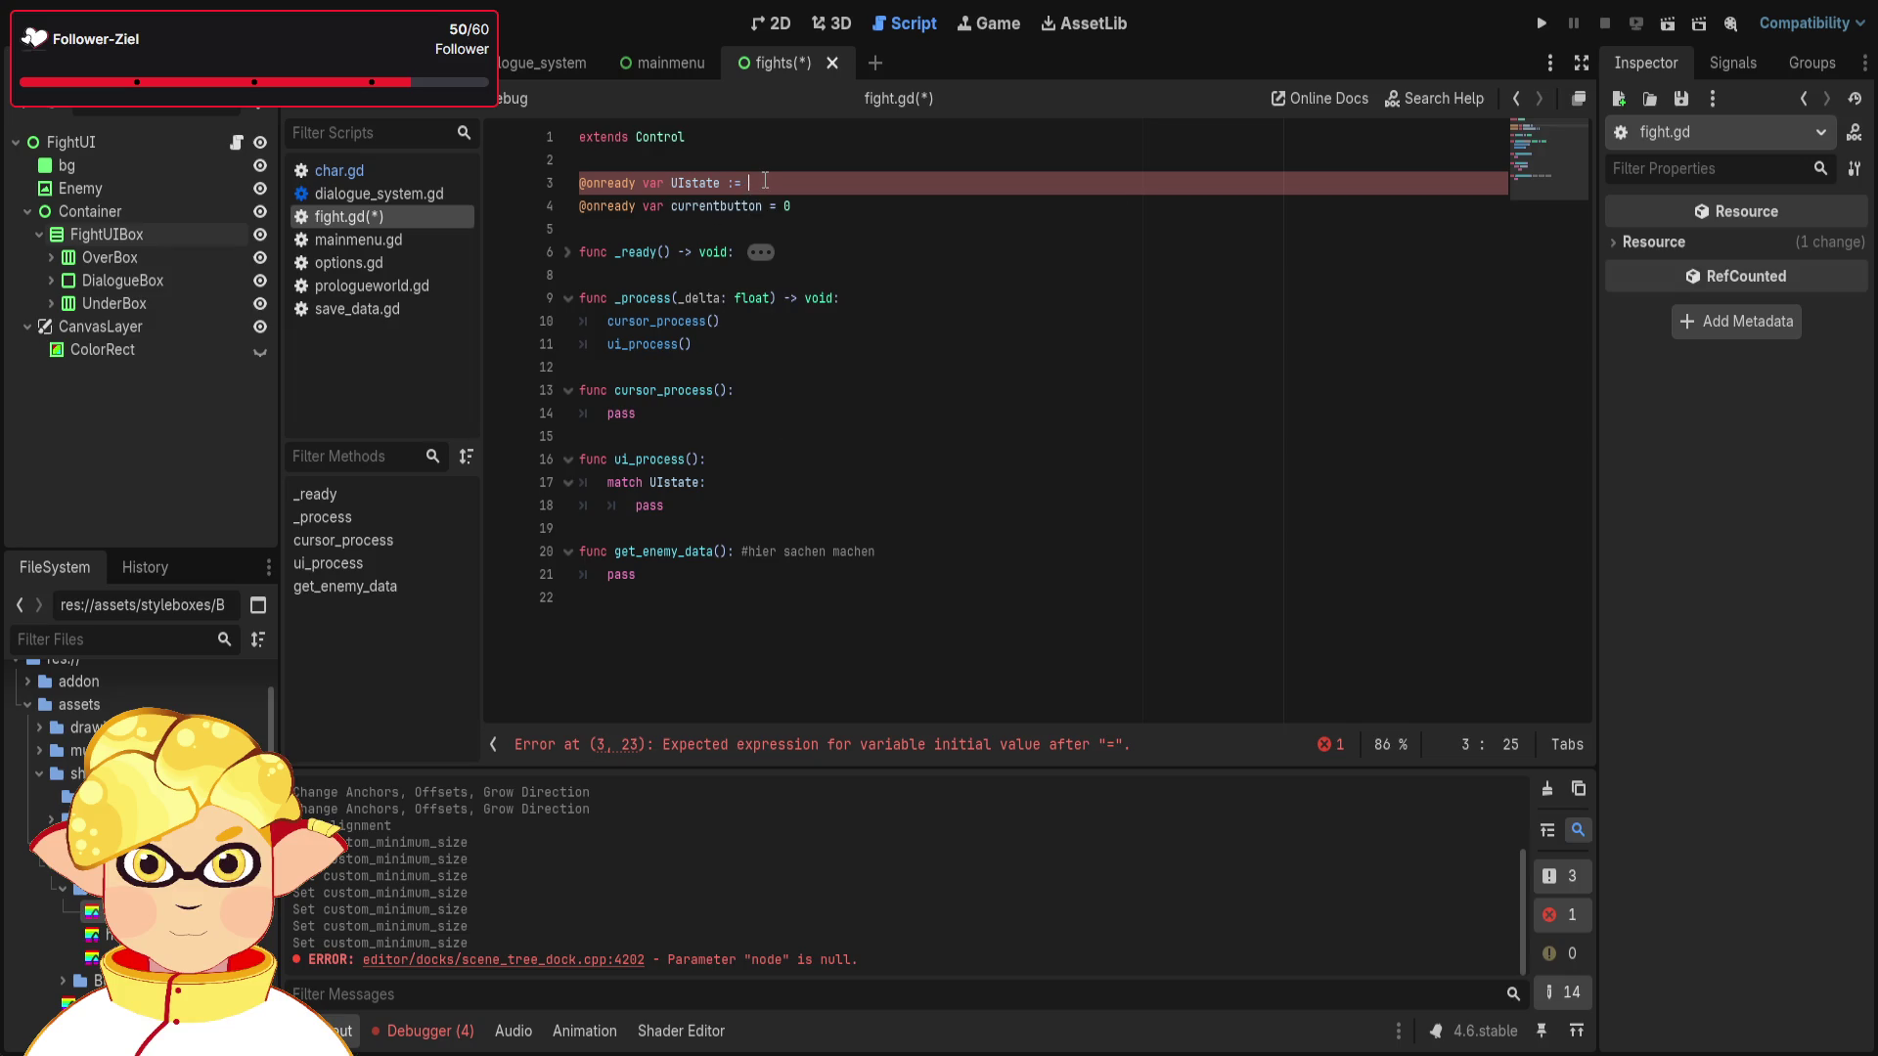
type("0")
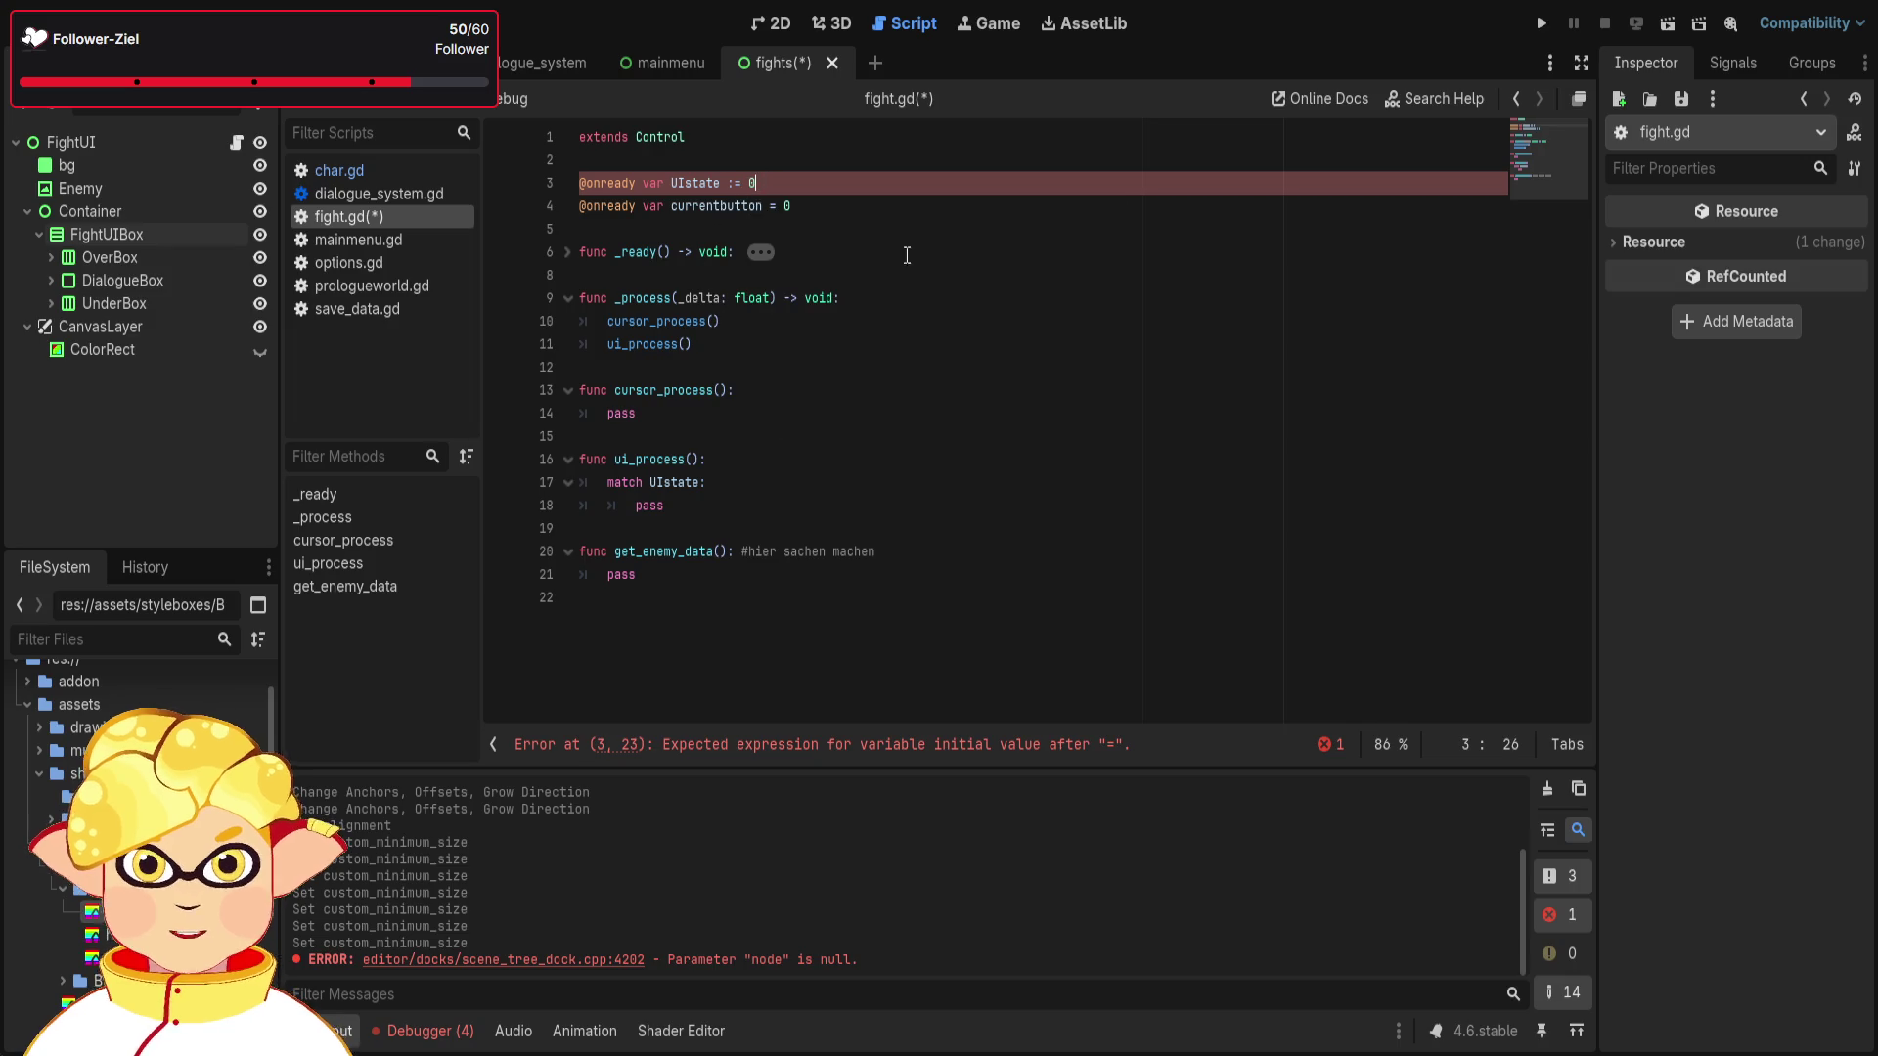
left_click(1070, 364)
left_click(923, 452)
left_click(878, 484)
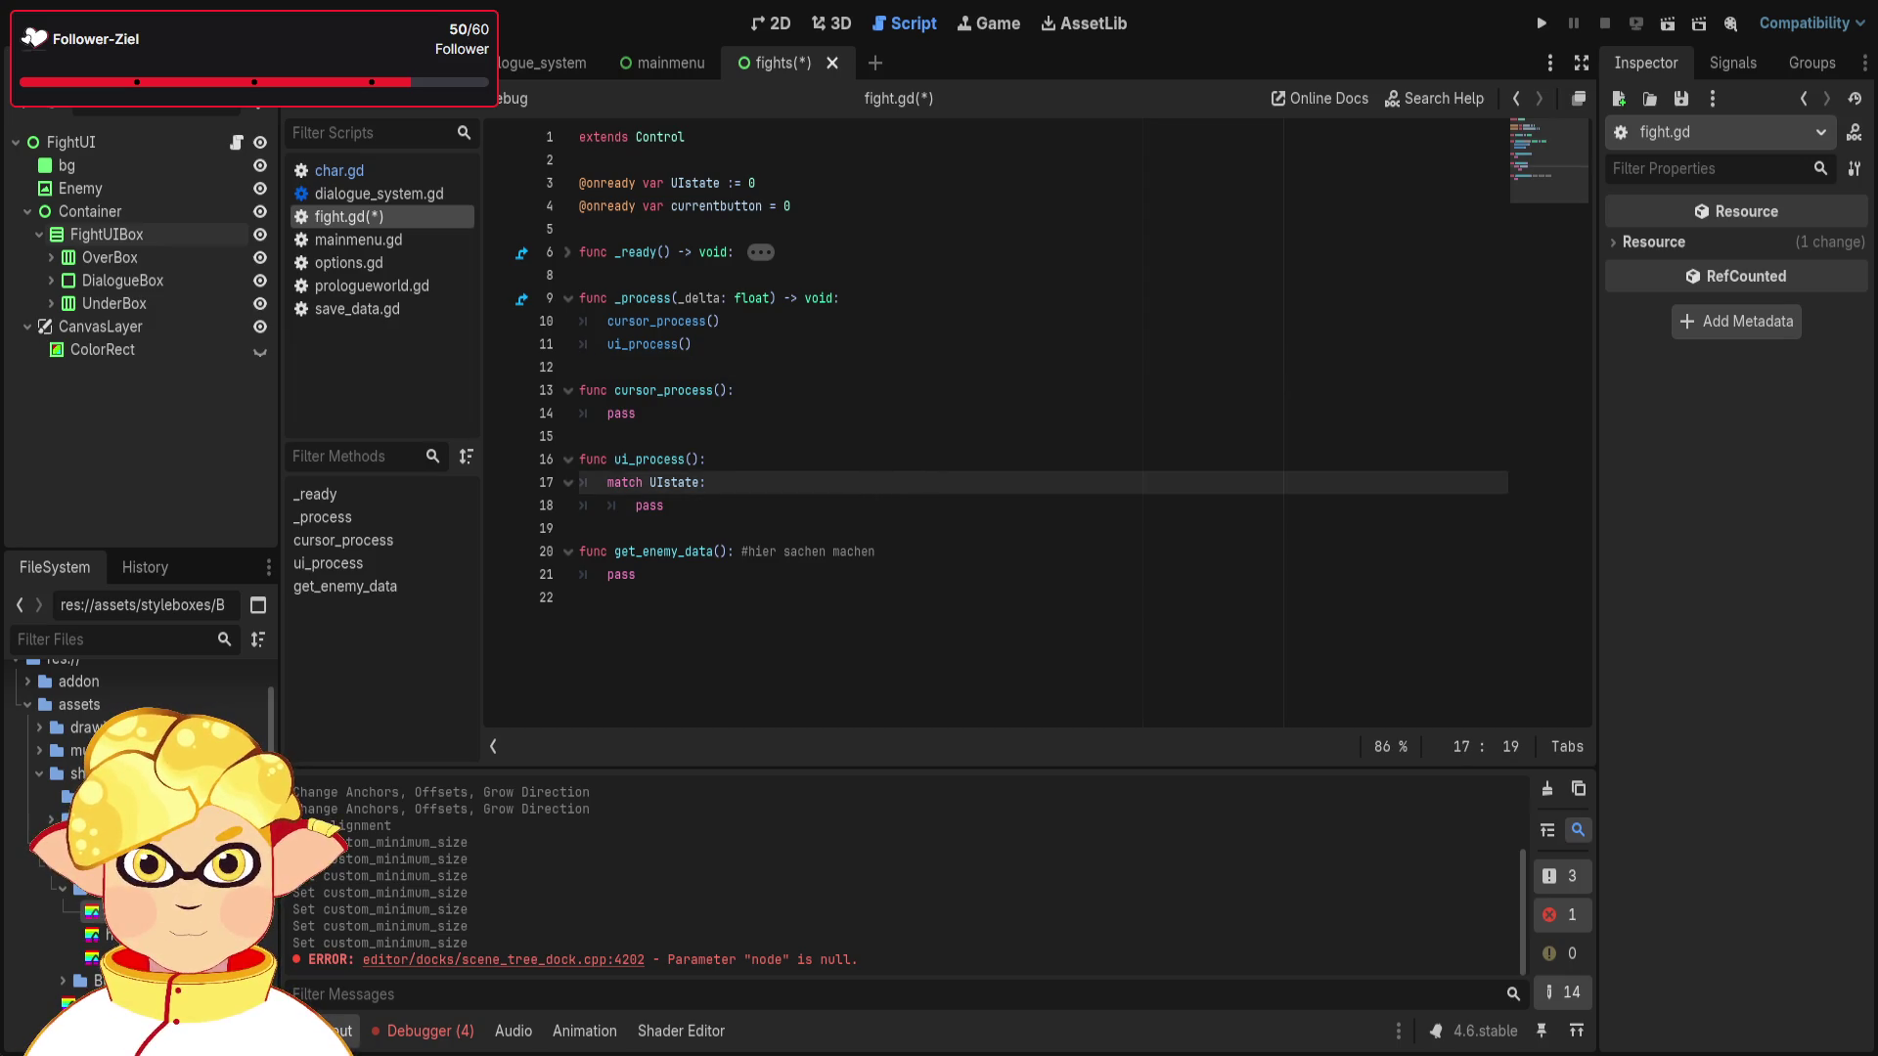
- Open an empty line under match UIstate: and delete the old pass line
key("Return")
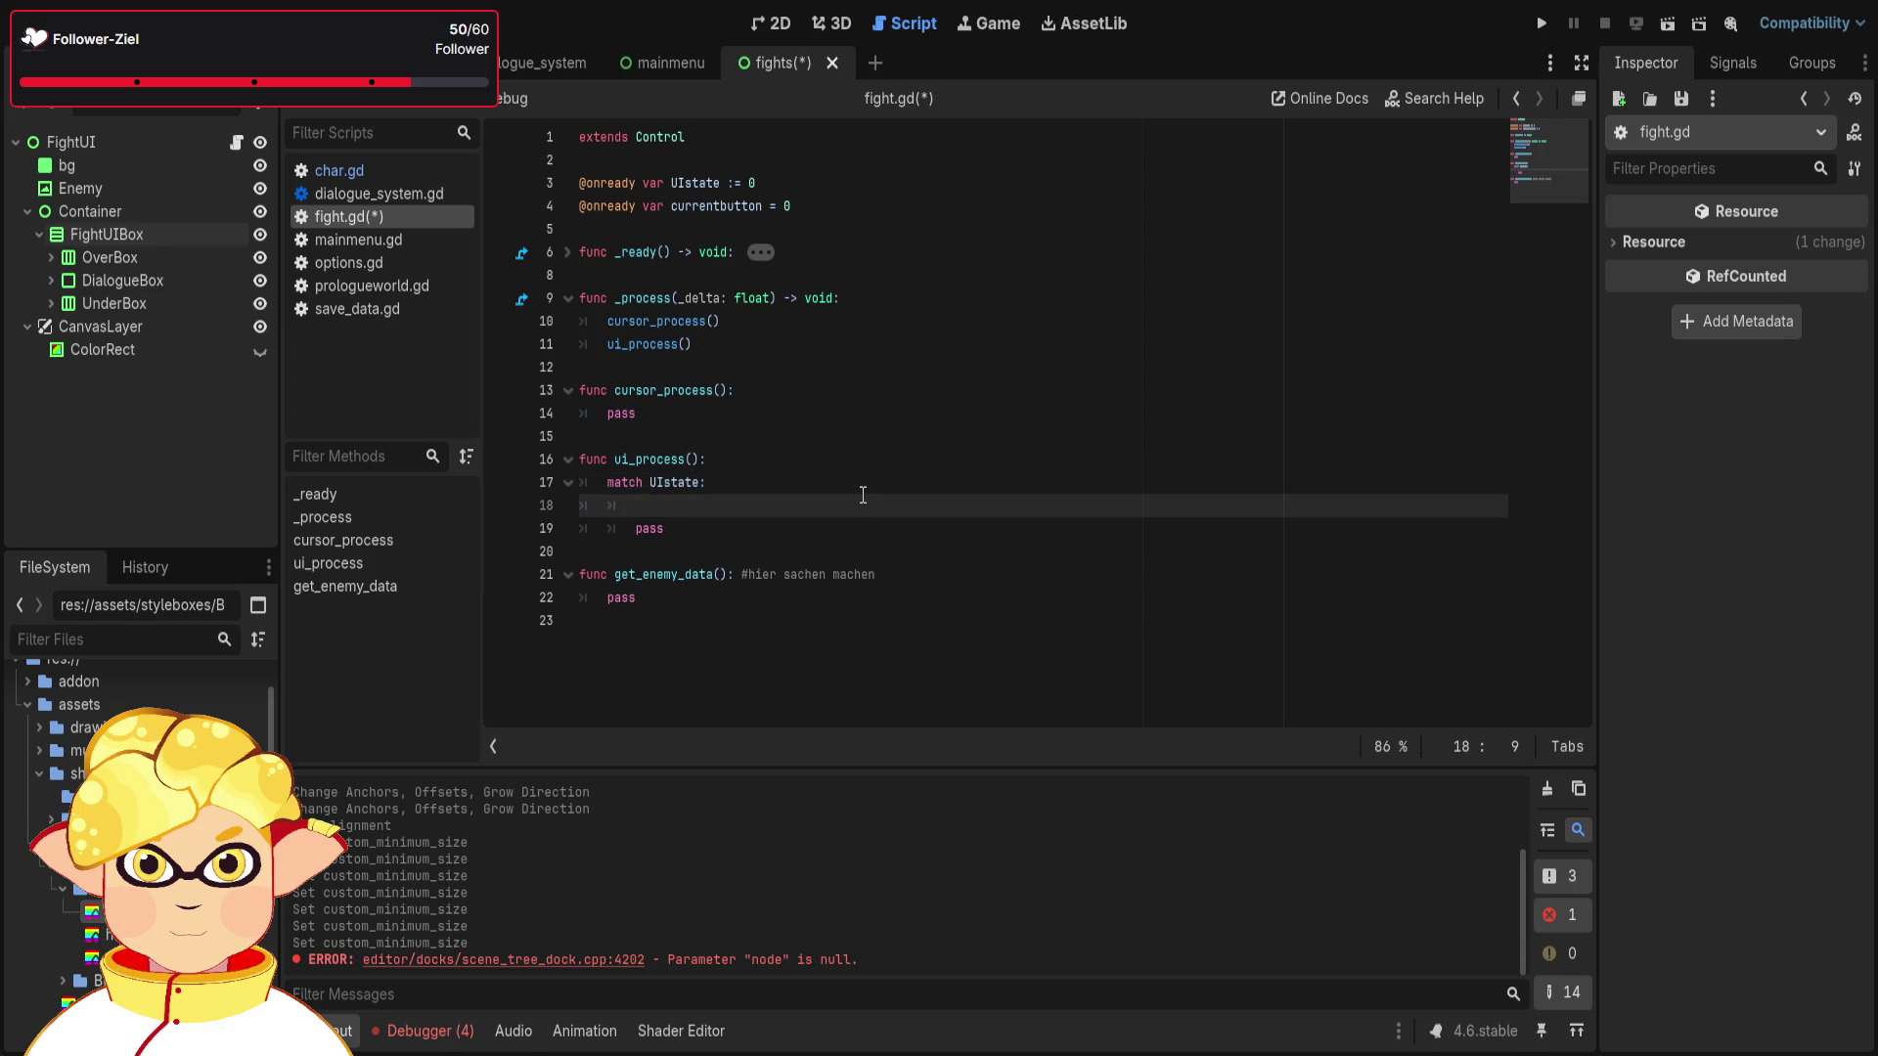
key("Tab")
key("BackSpace")
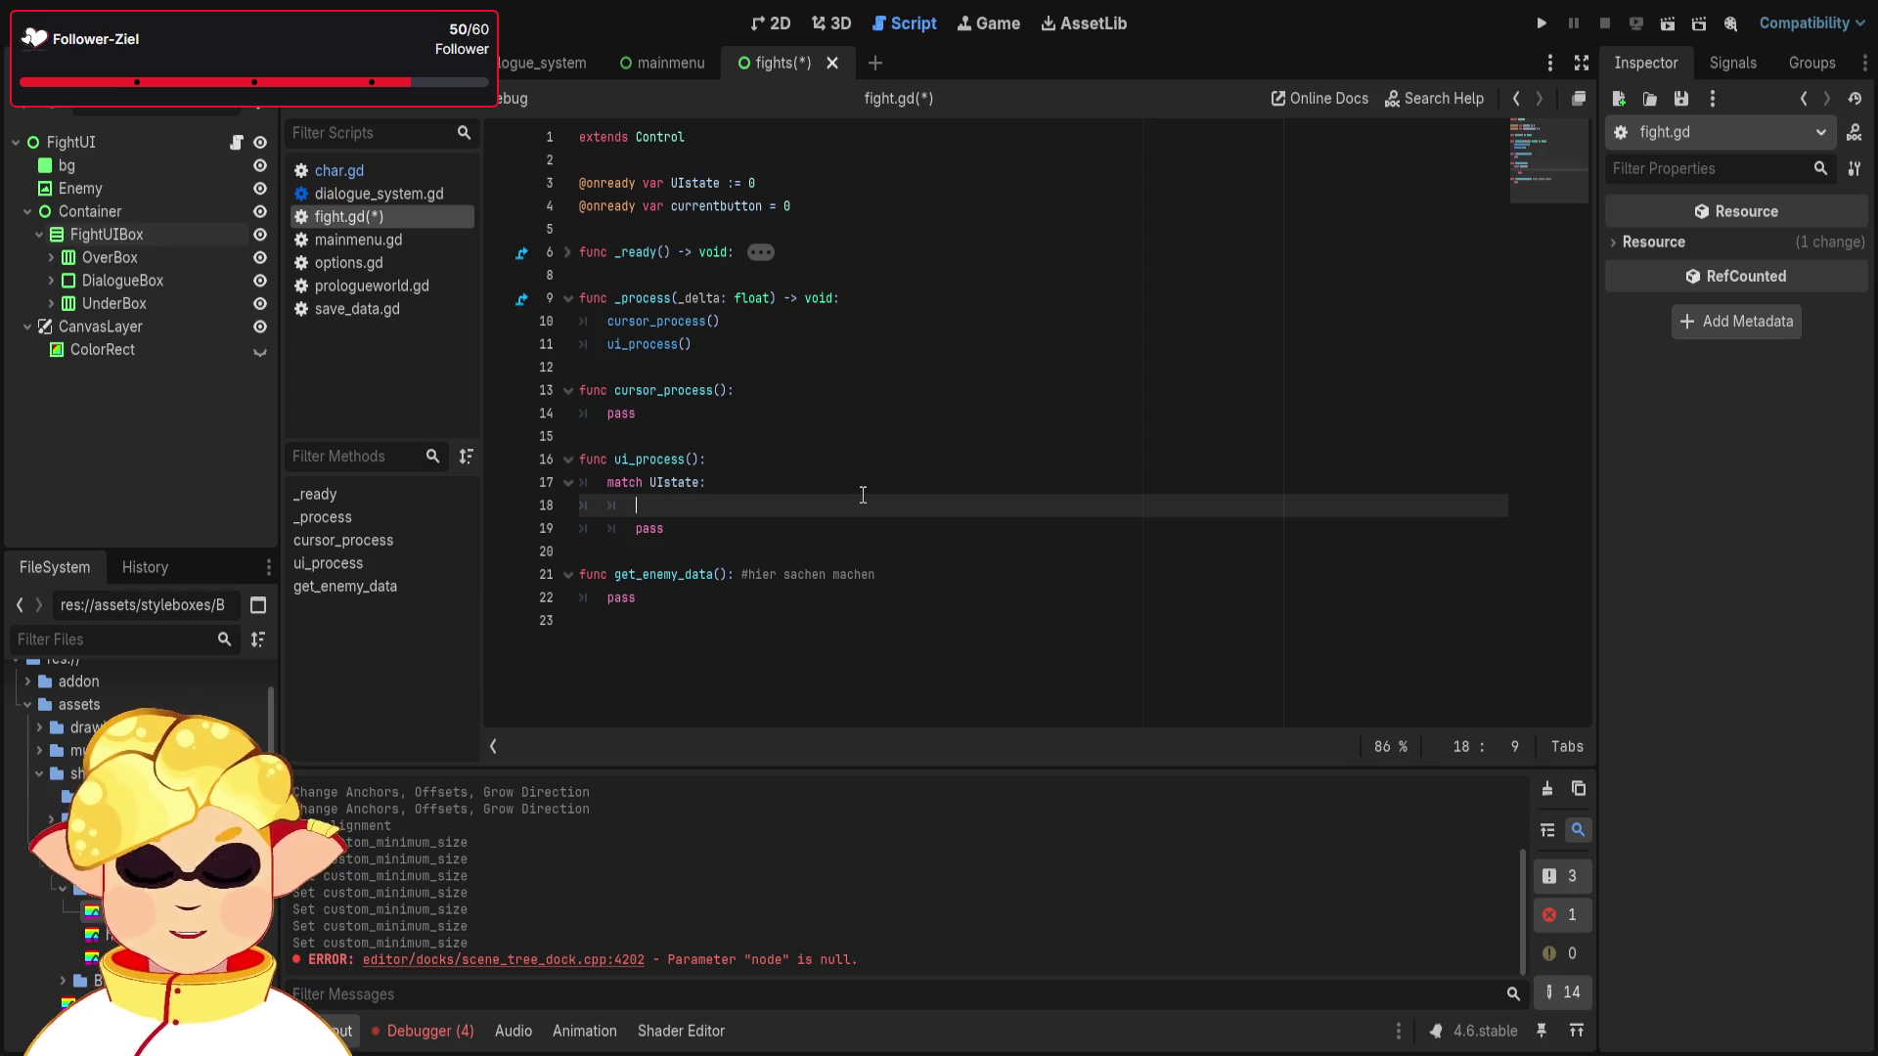
key("Down")
key("Delete")
key("Delete")
key("Delete")
type("pa")
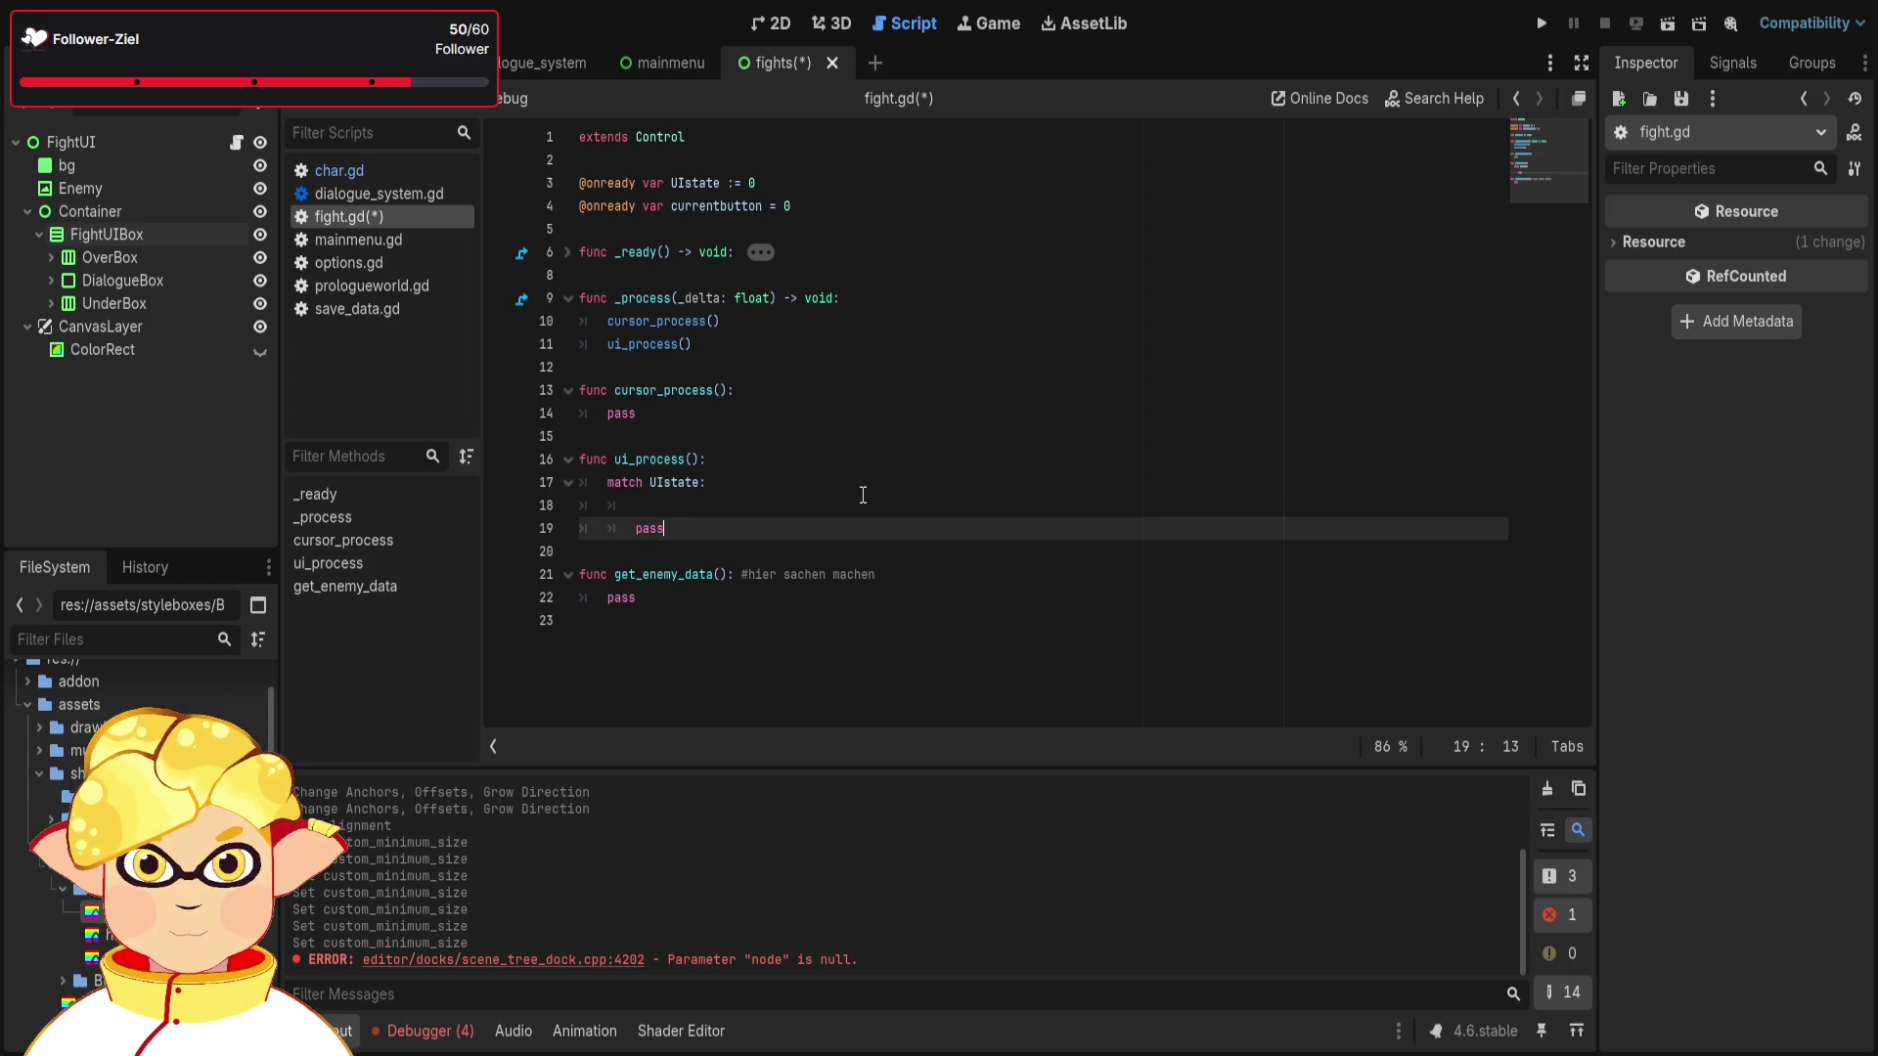
key("BackSpace")
key("BackSpace")
key("Up")
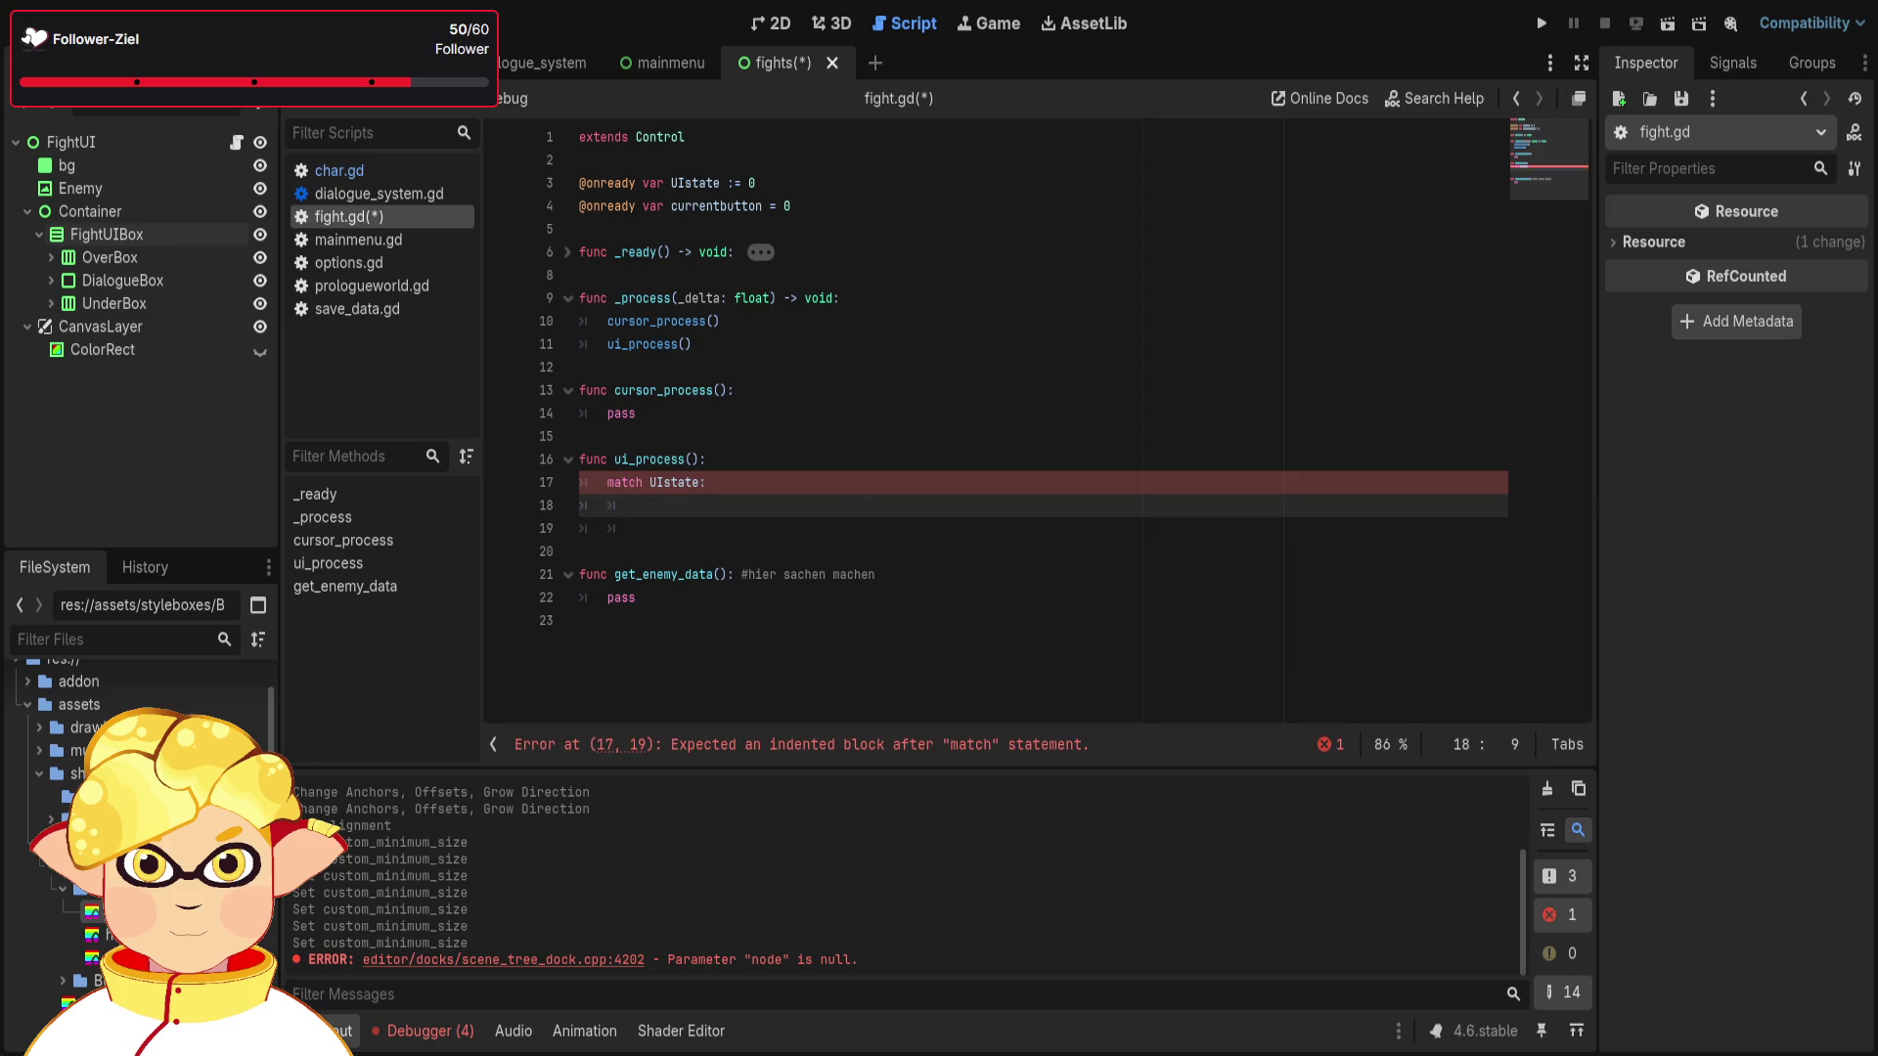
- Write the UIstate.0: pattern with an indented empty body line beneath it
type("UIs")
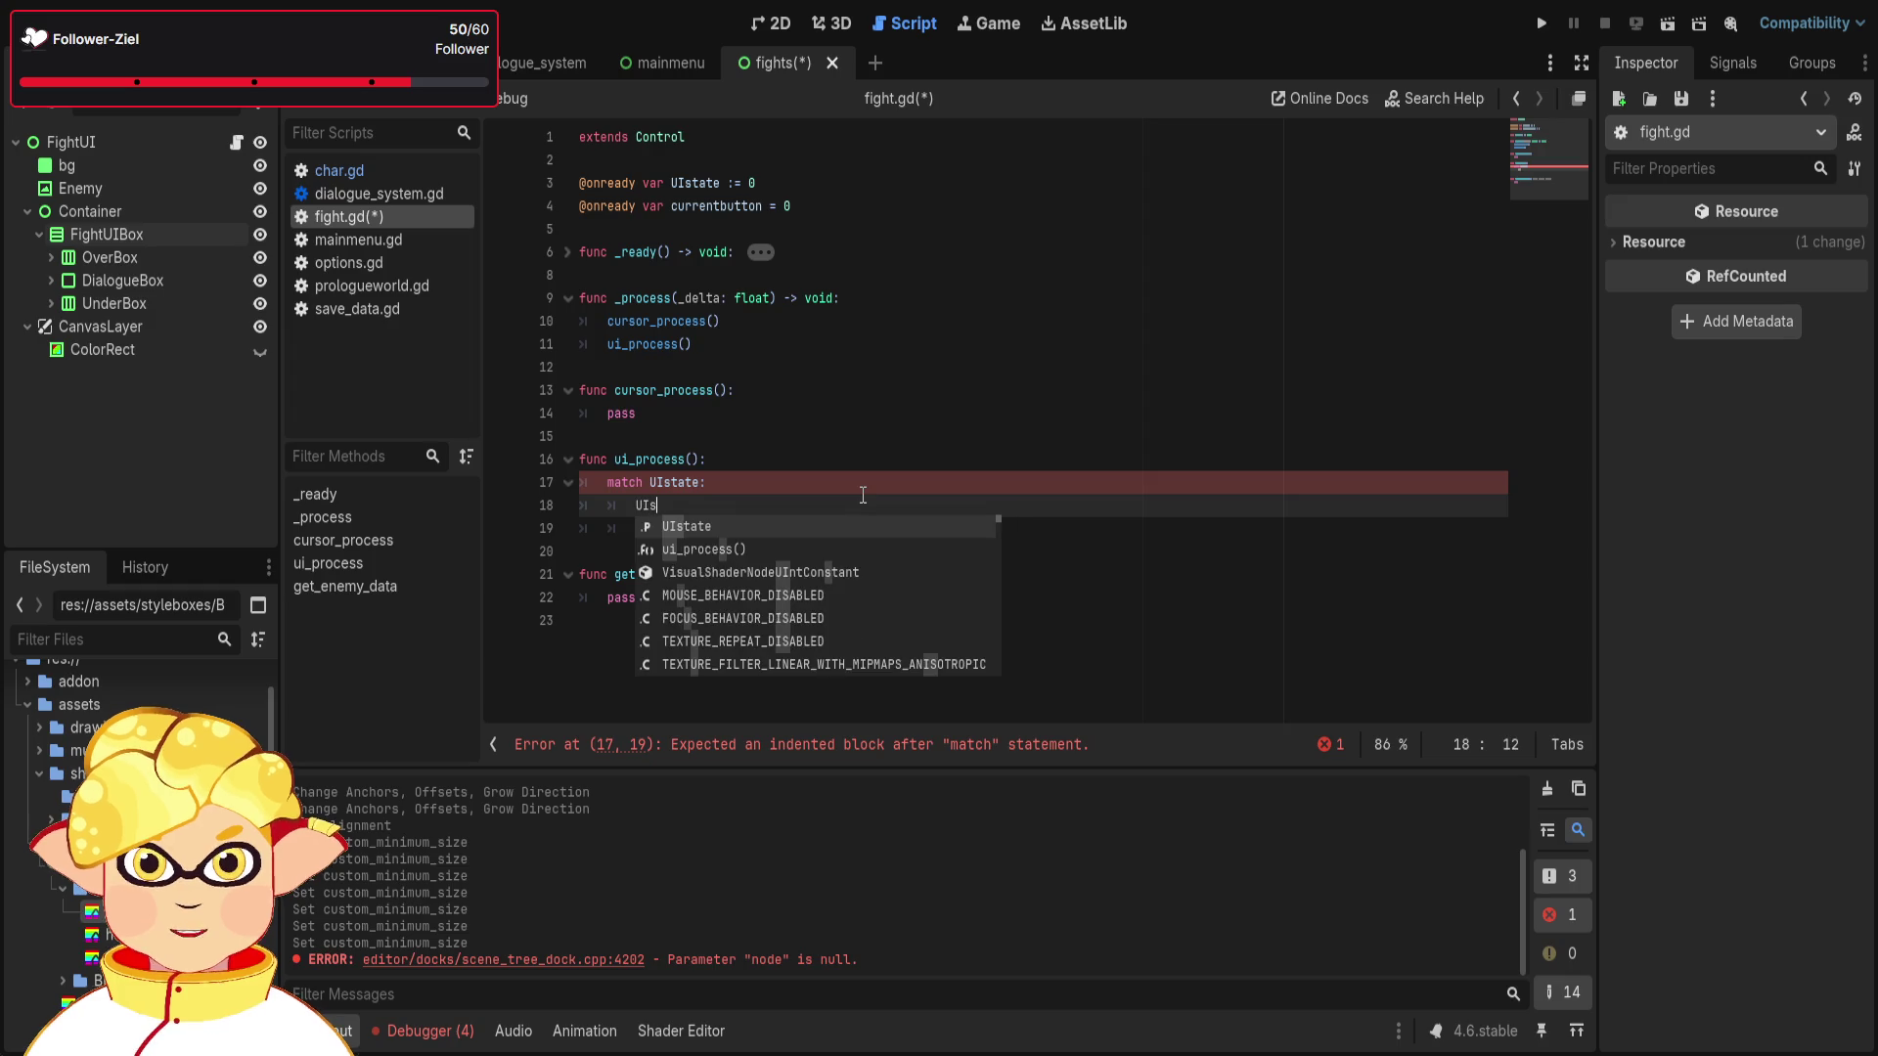
key("Return")
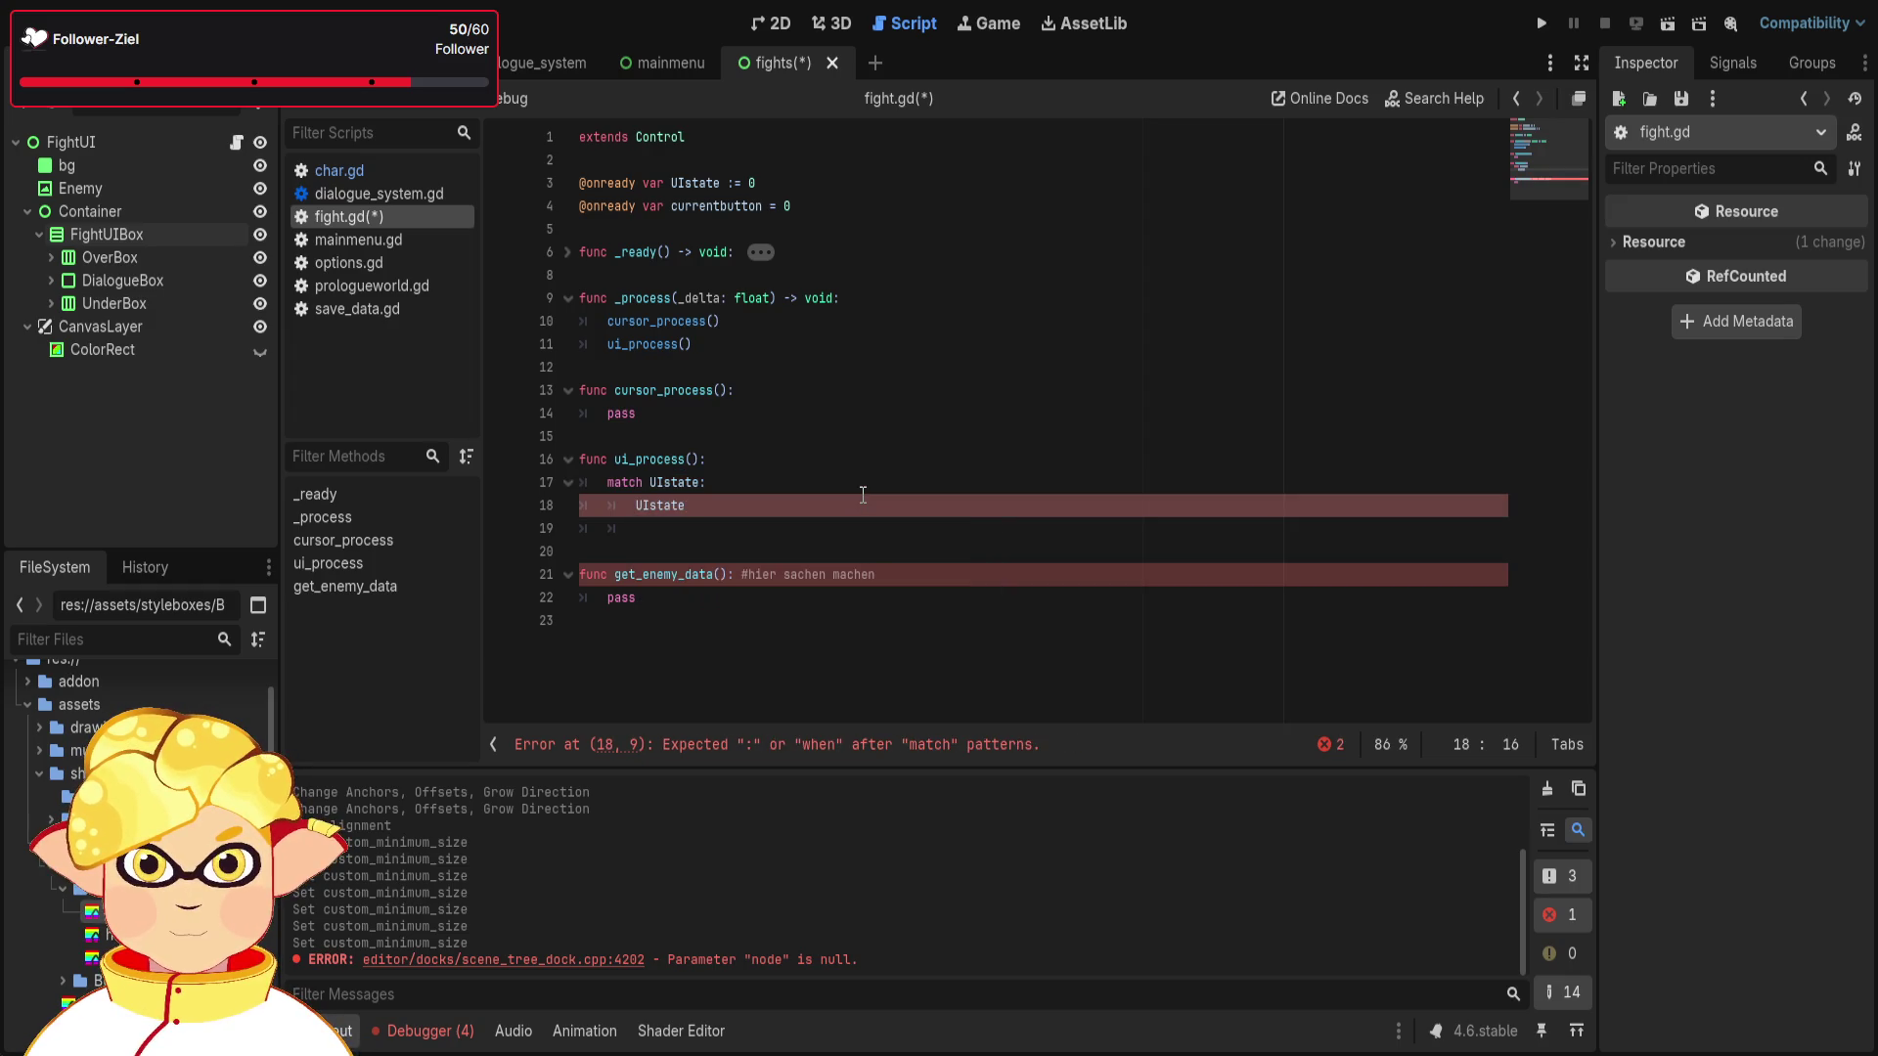
type(".0")
type(":")
key("Return")
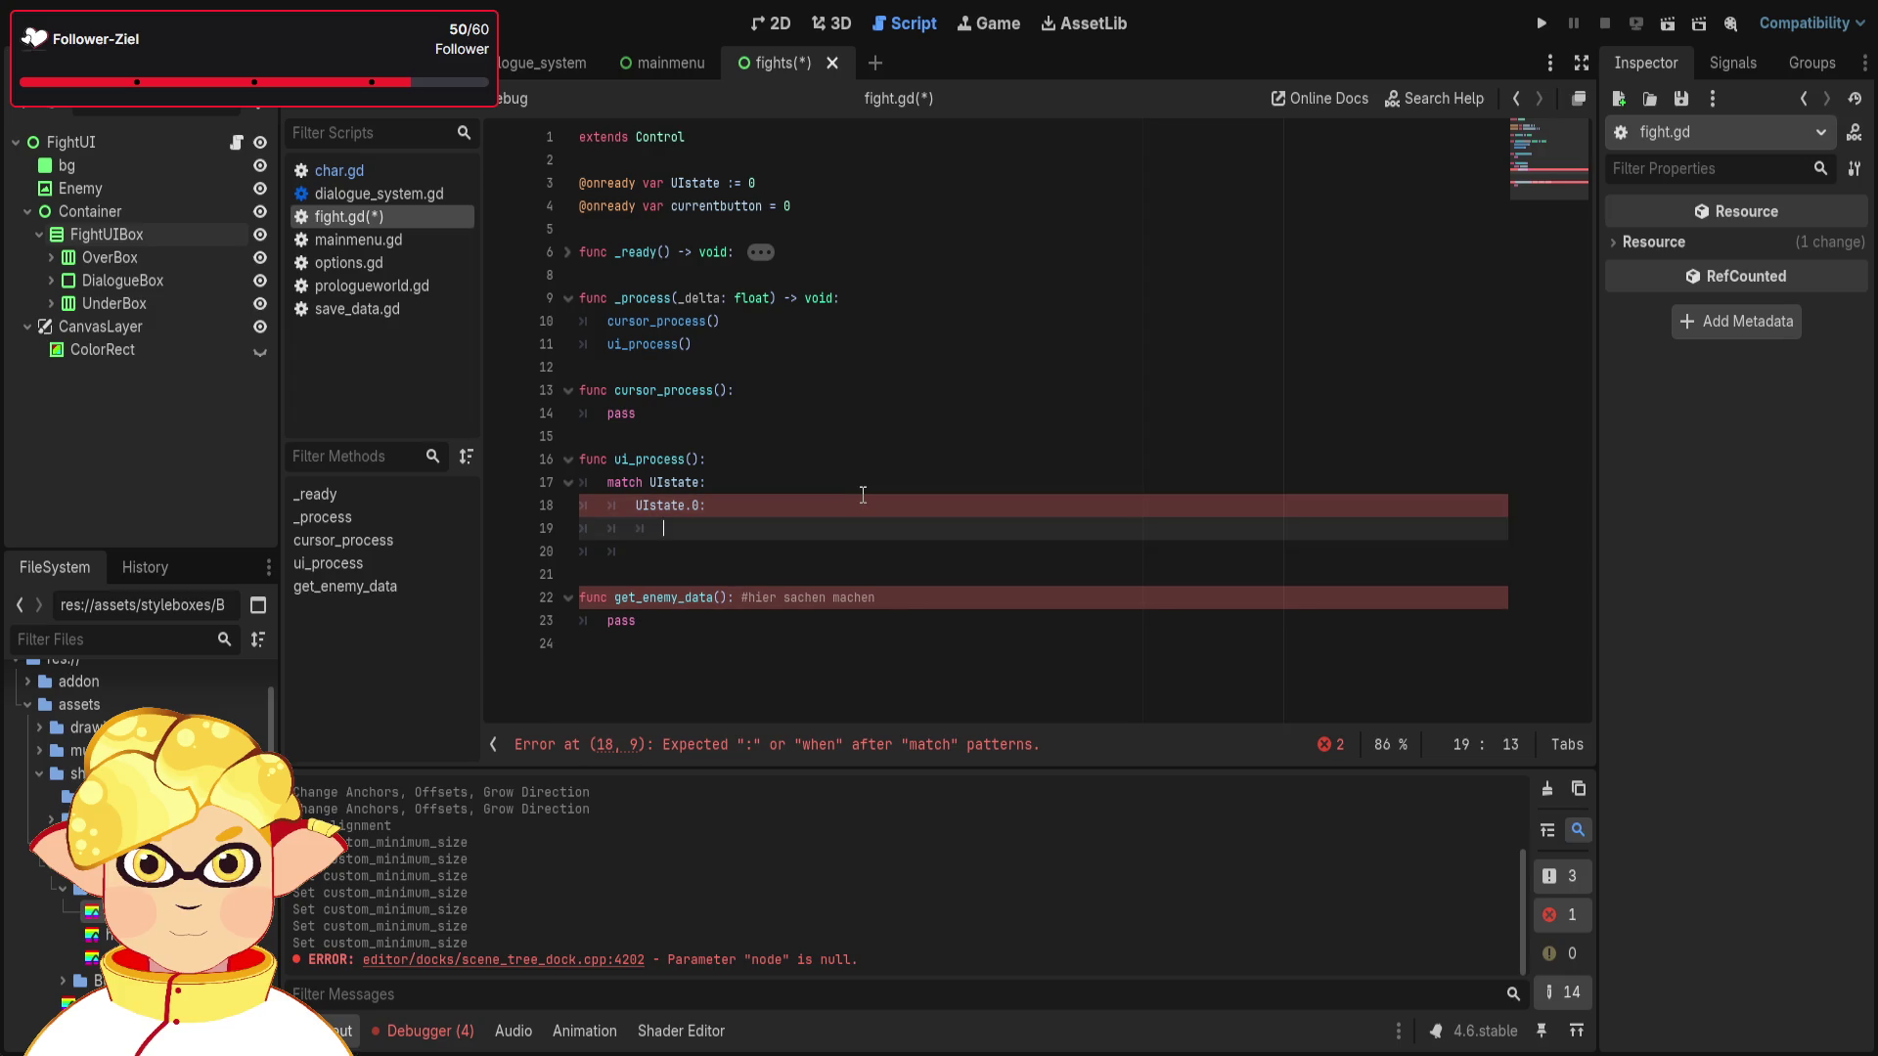
left_click(701, 513)
key("shift+Left")
key("shift+Left")
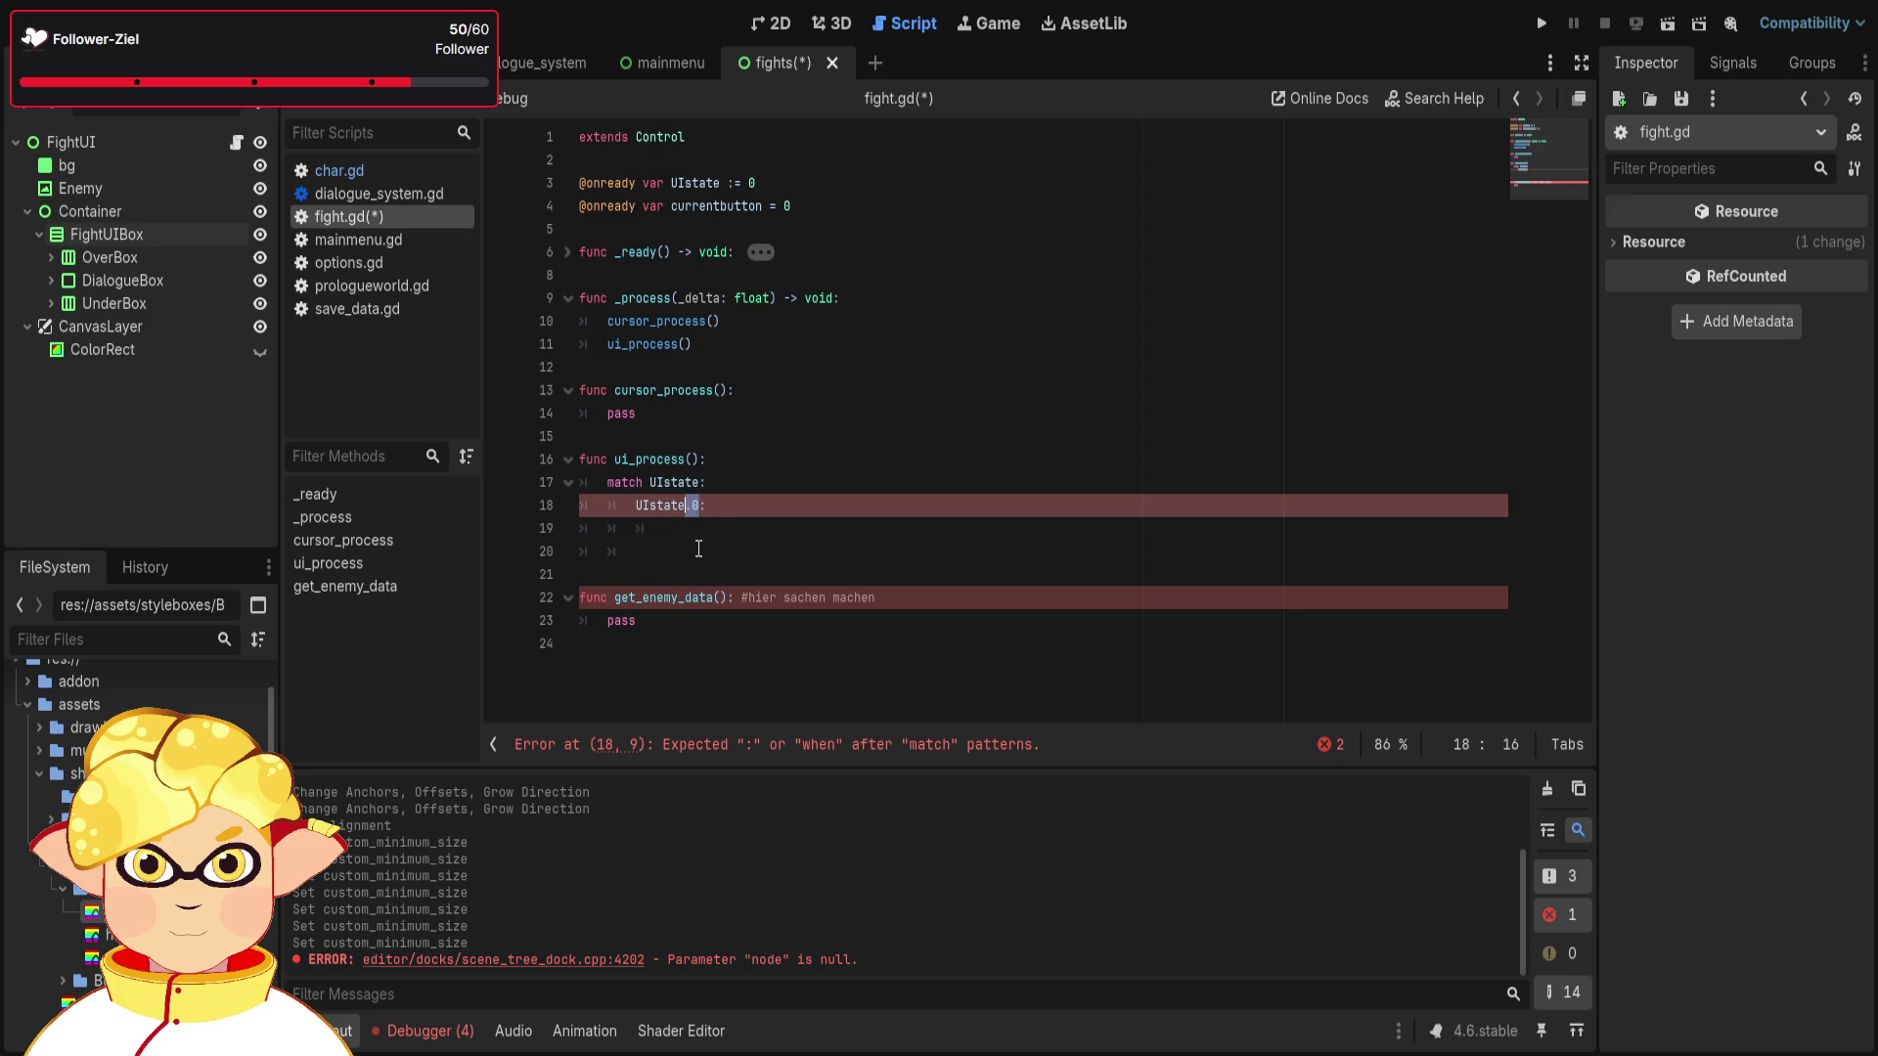
key("End")
- Strip 'UIstate.' so the first pattern reads 0:, and give it a pass body
left_click(693, 564)
left_click_drag(692, 563, 559, 468)
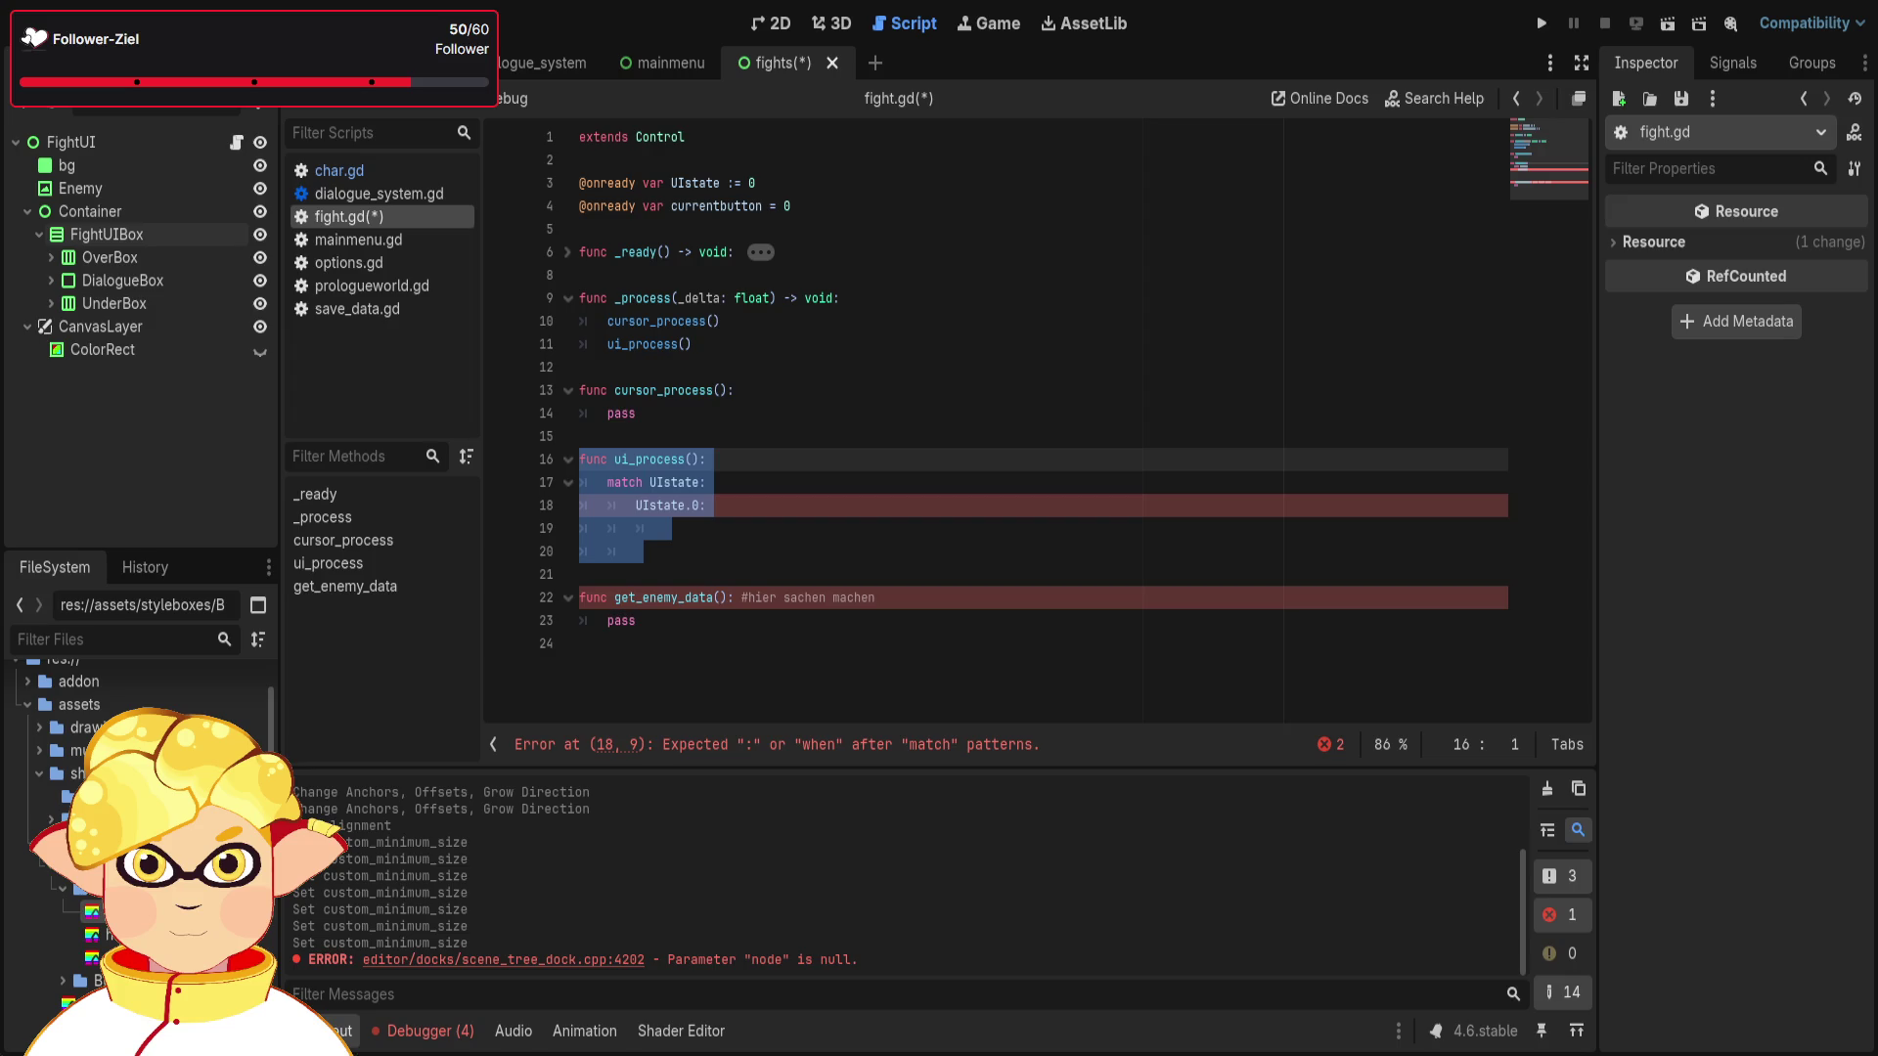
left_click(1025, 651)
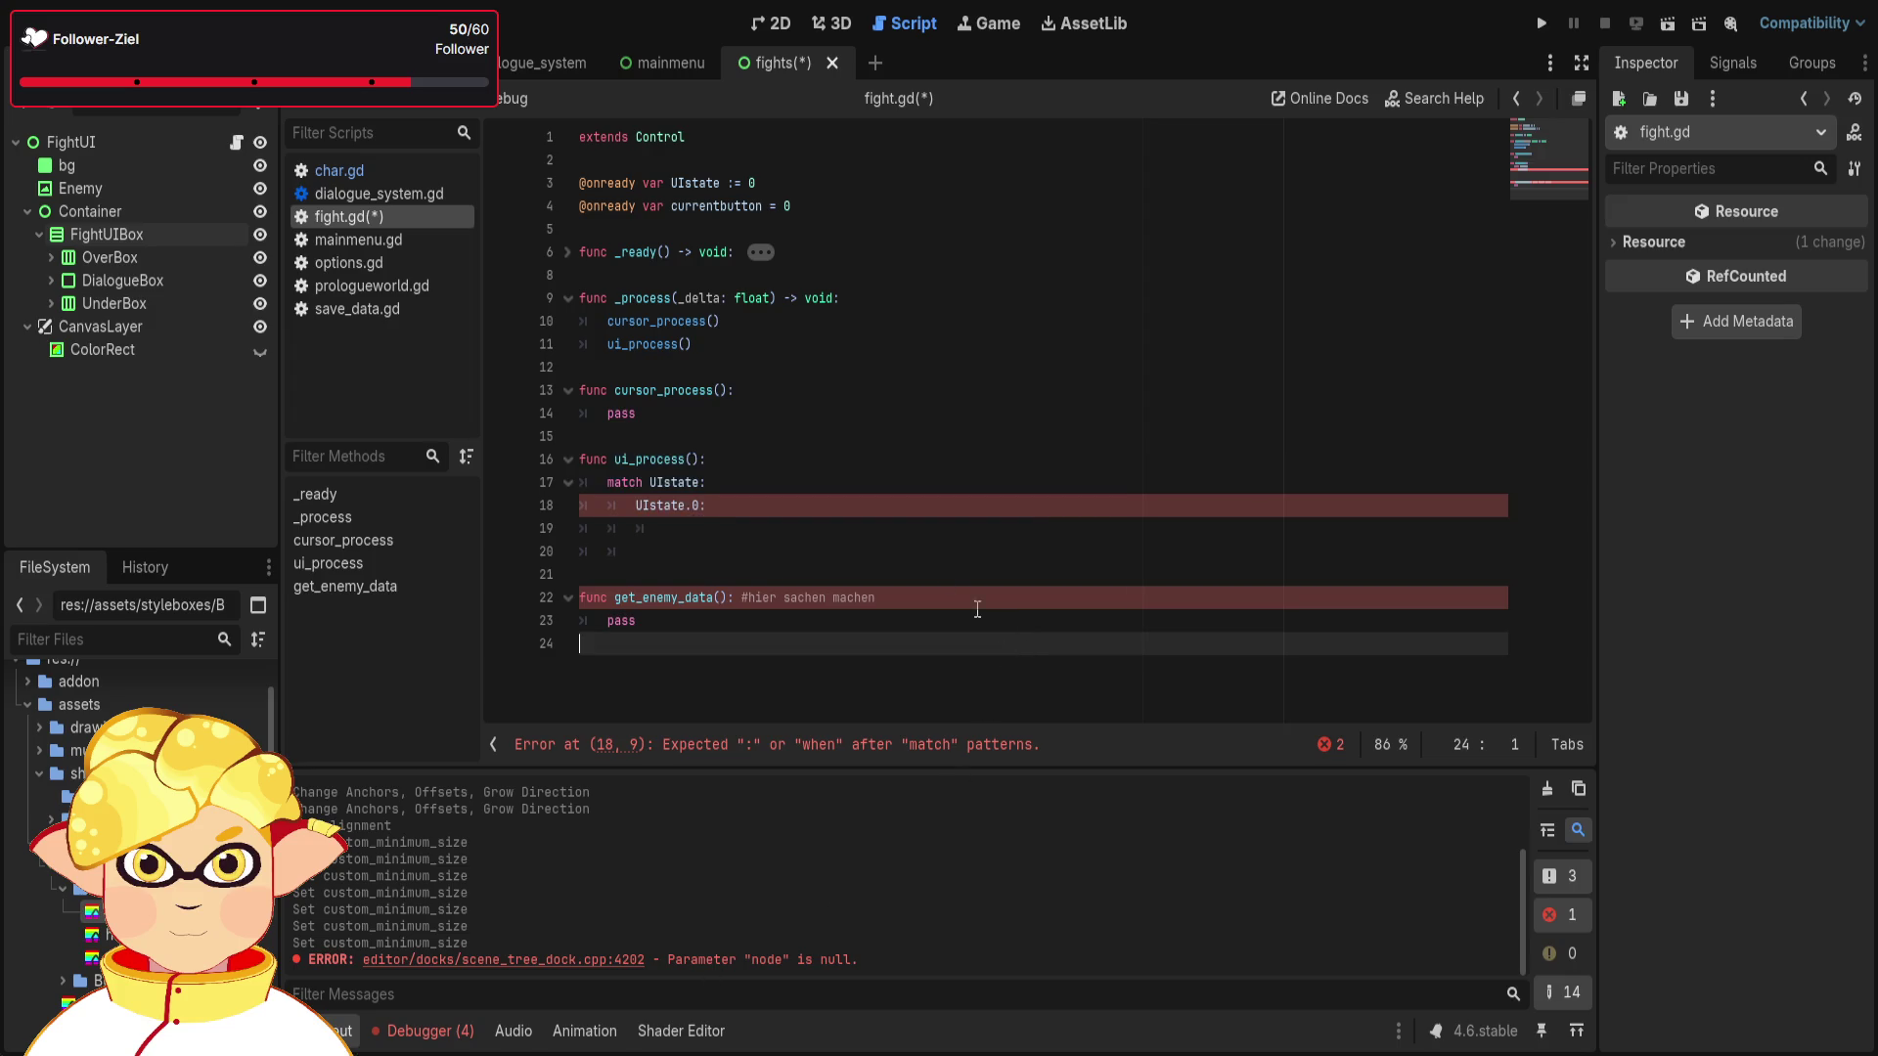
left_click(843, 499)
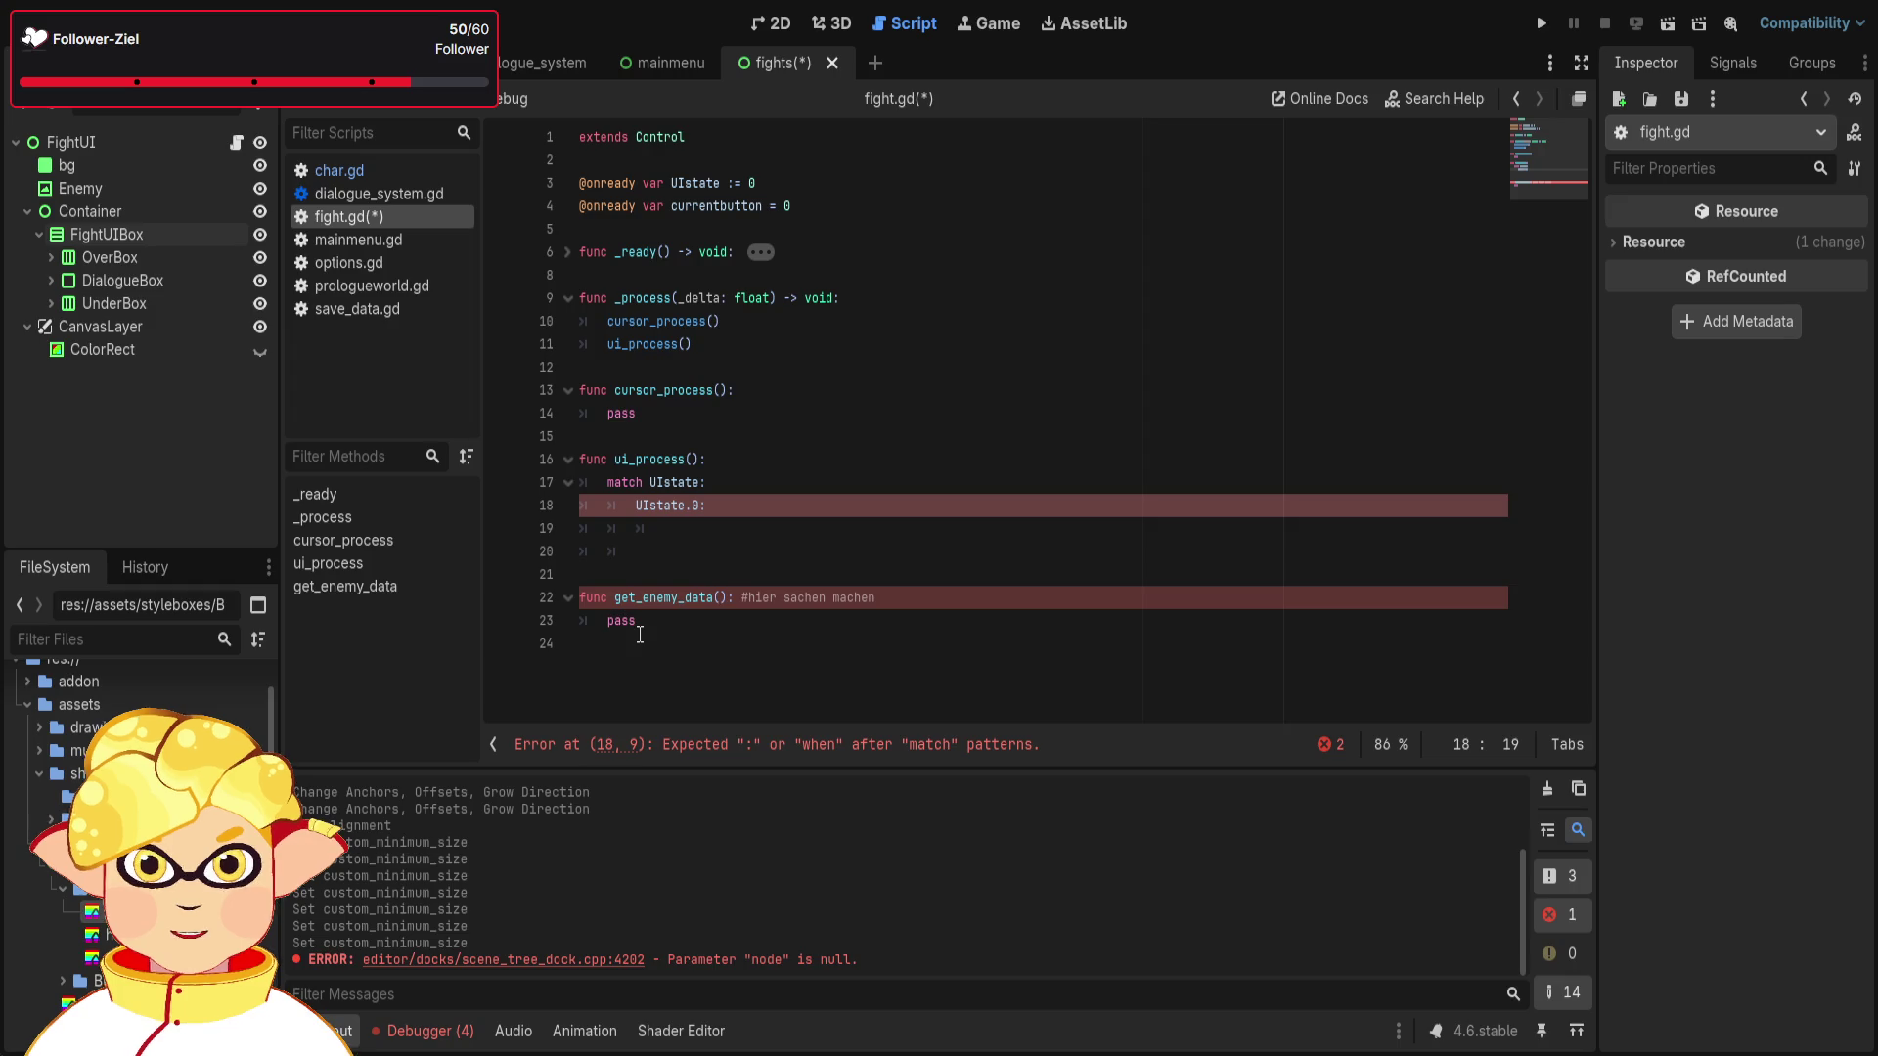
left_click(682, 506)
left_click_drag(692, 506, 634, 505)
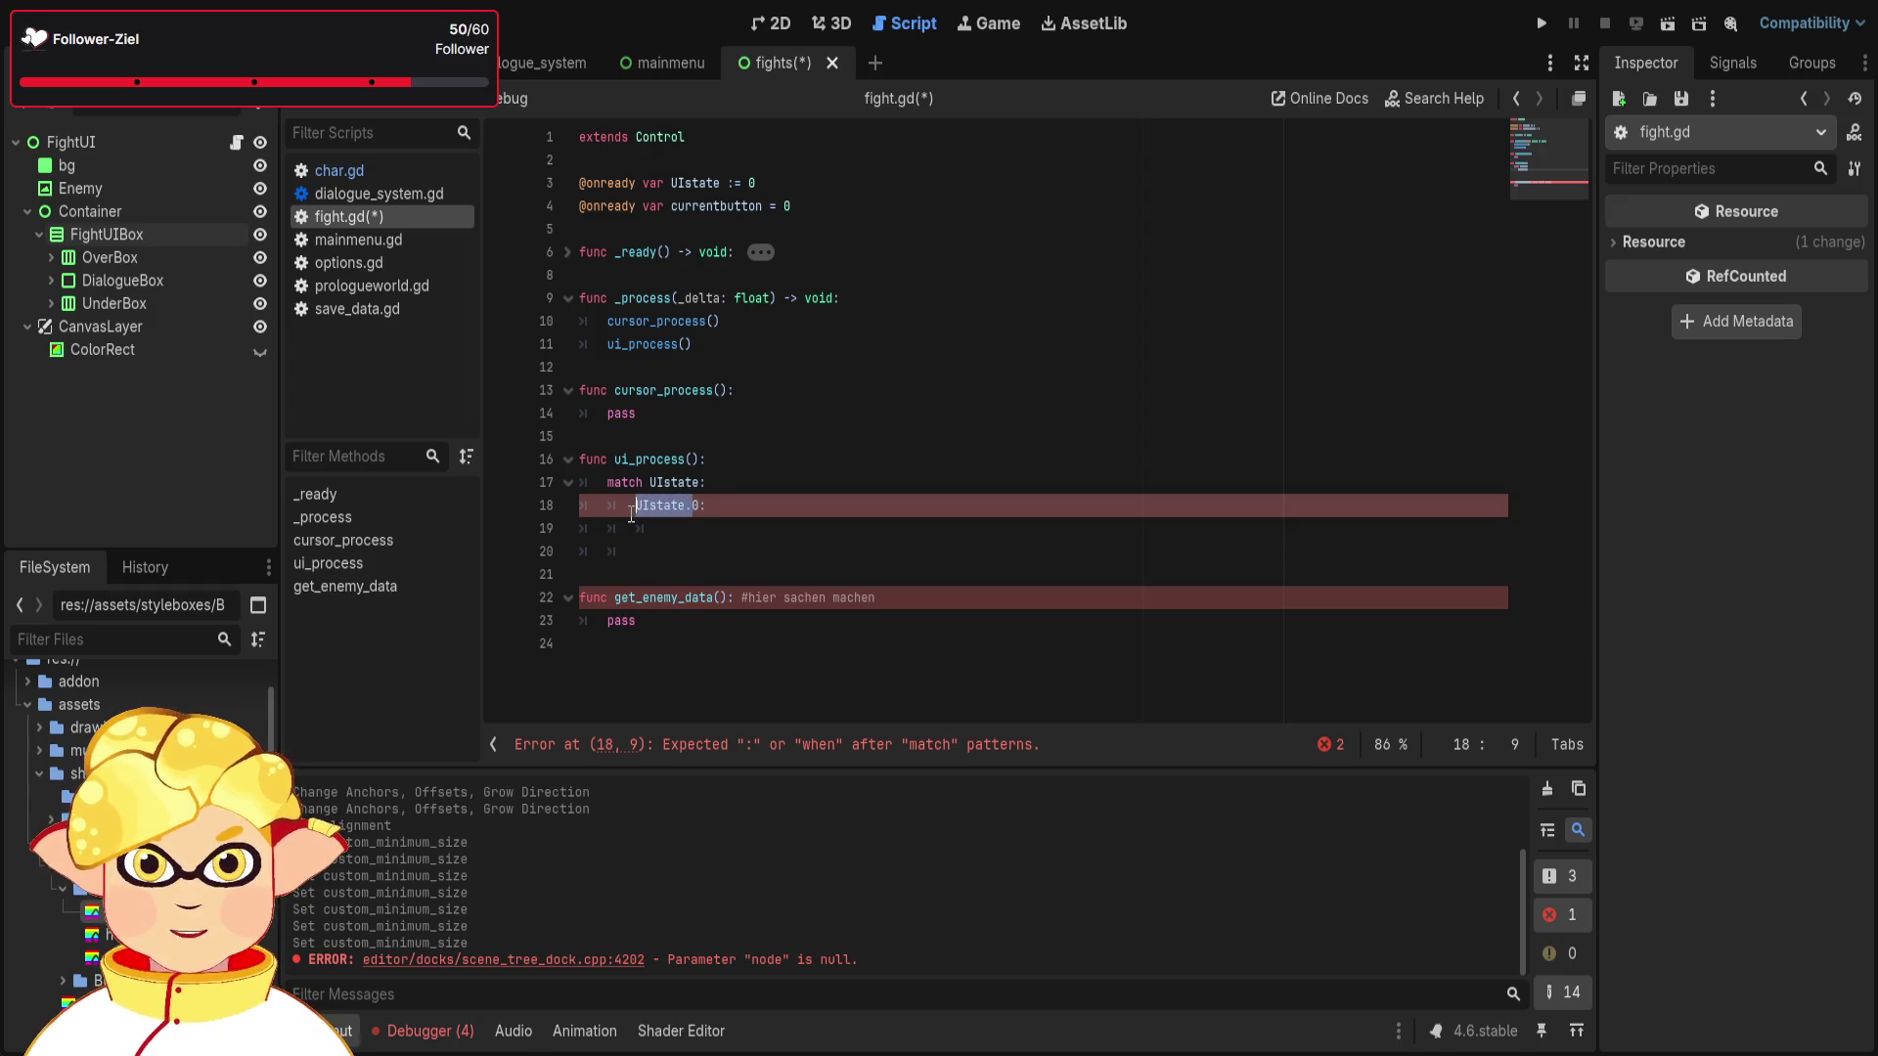
key("BackSpace")
key("Down")
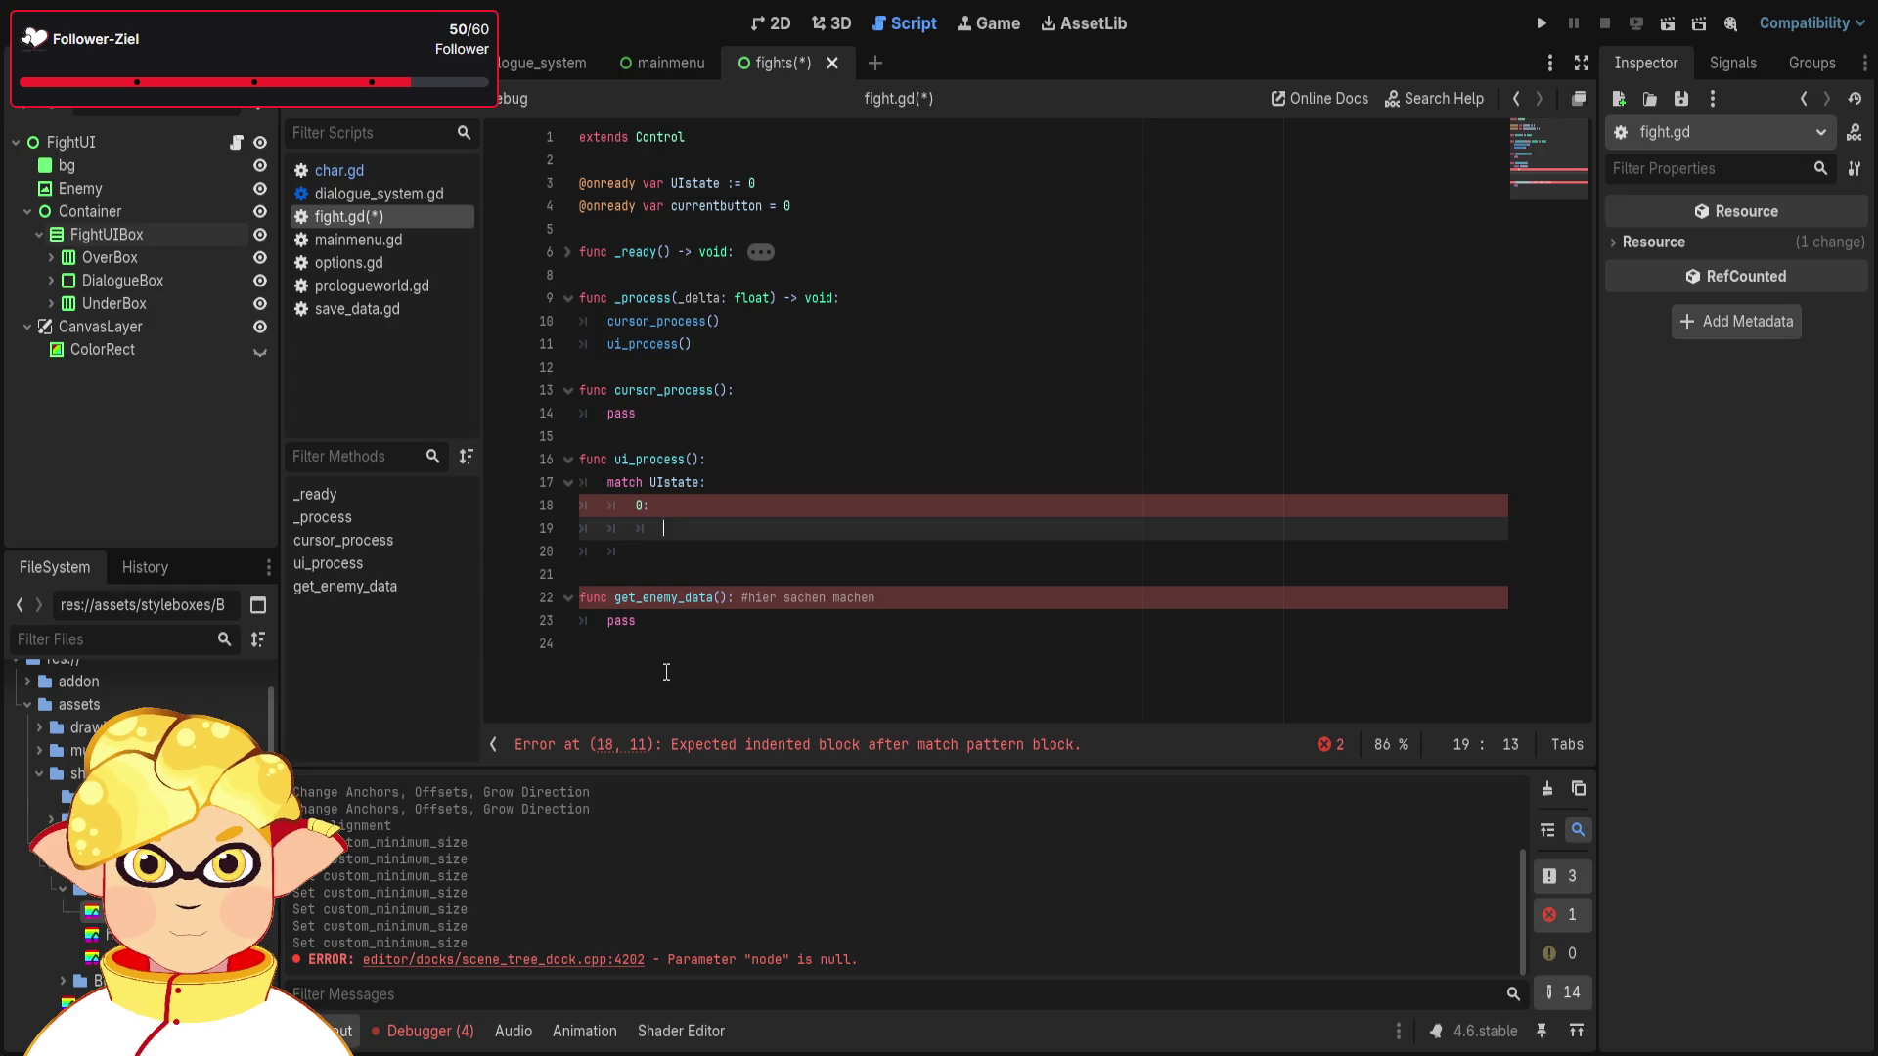
type("pass")
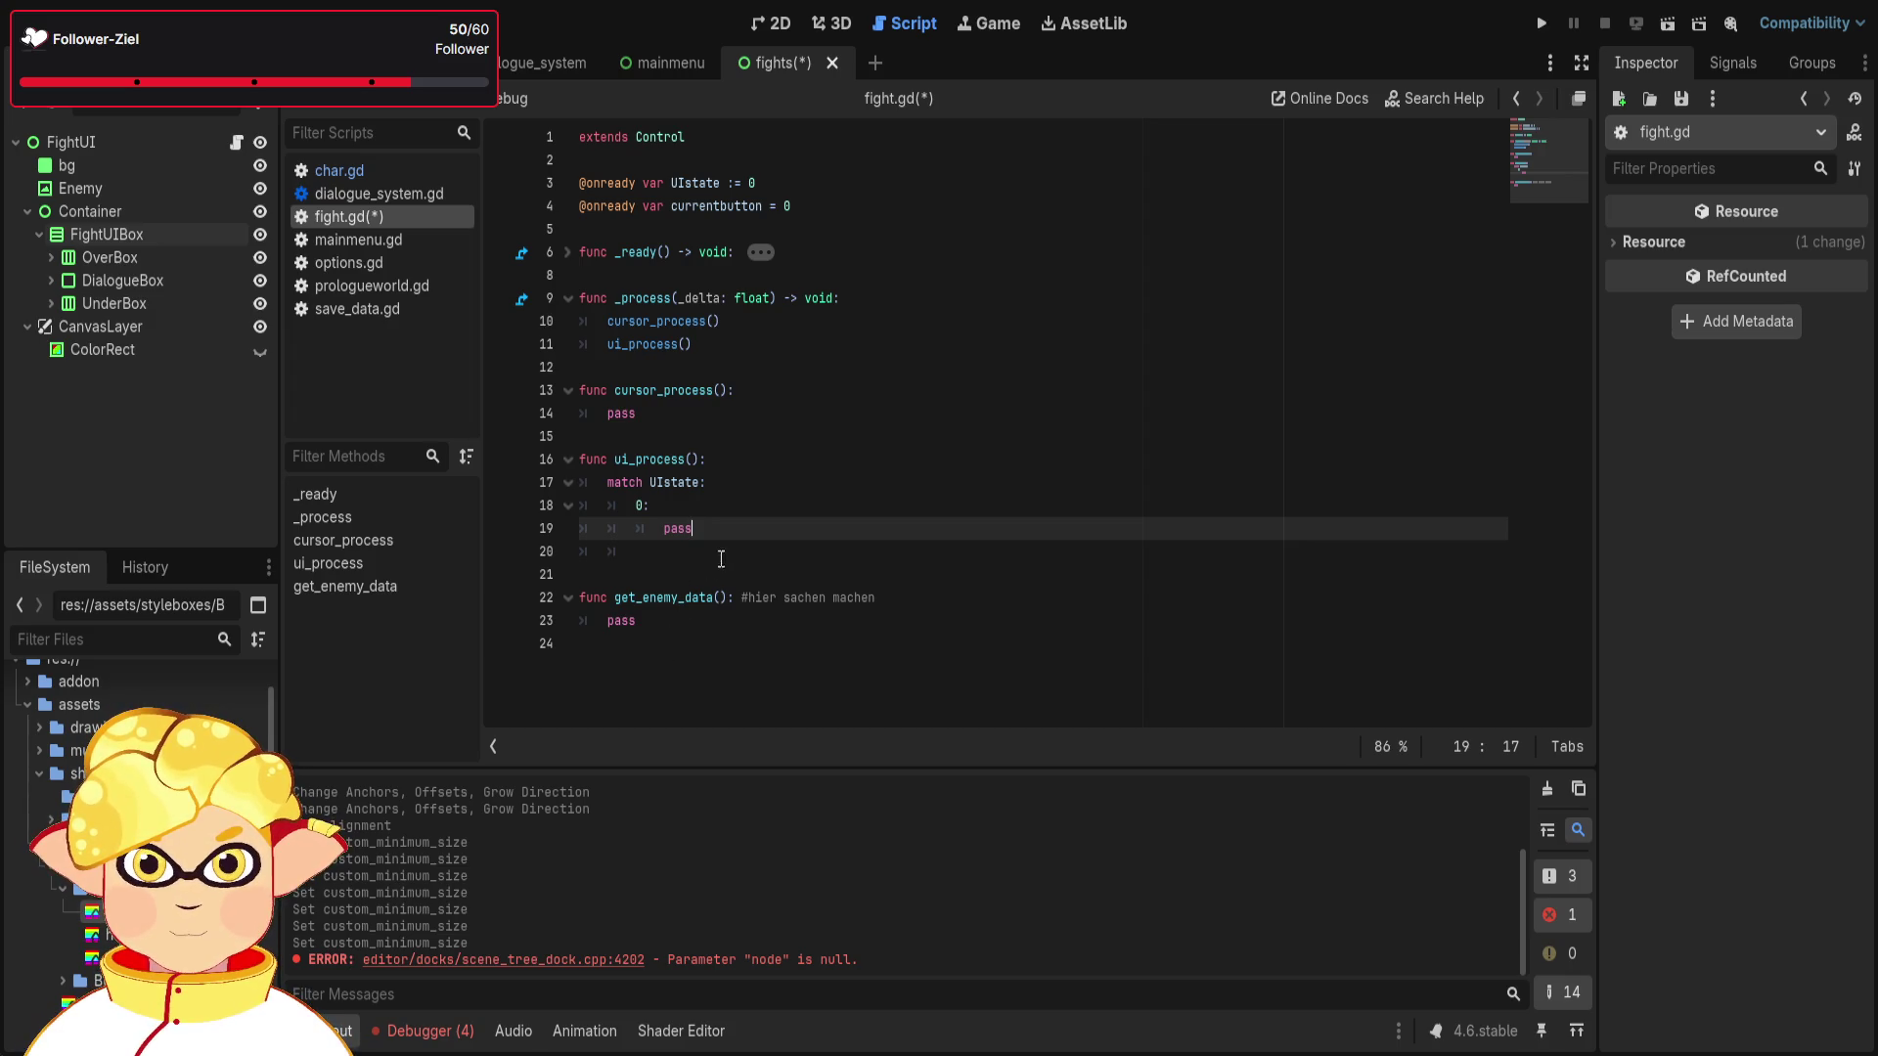
- Add a second match pattern 1: below the 0: branch
left_click(686, 504)
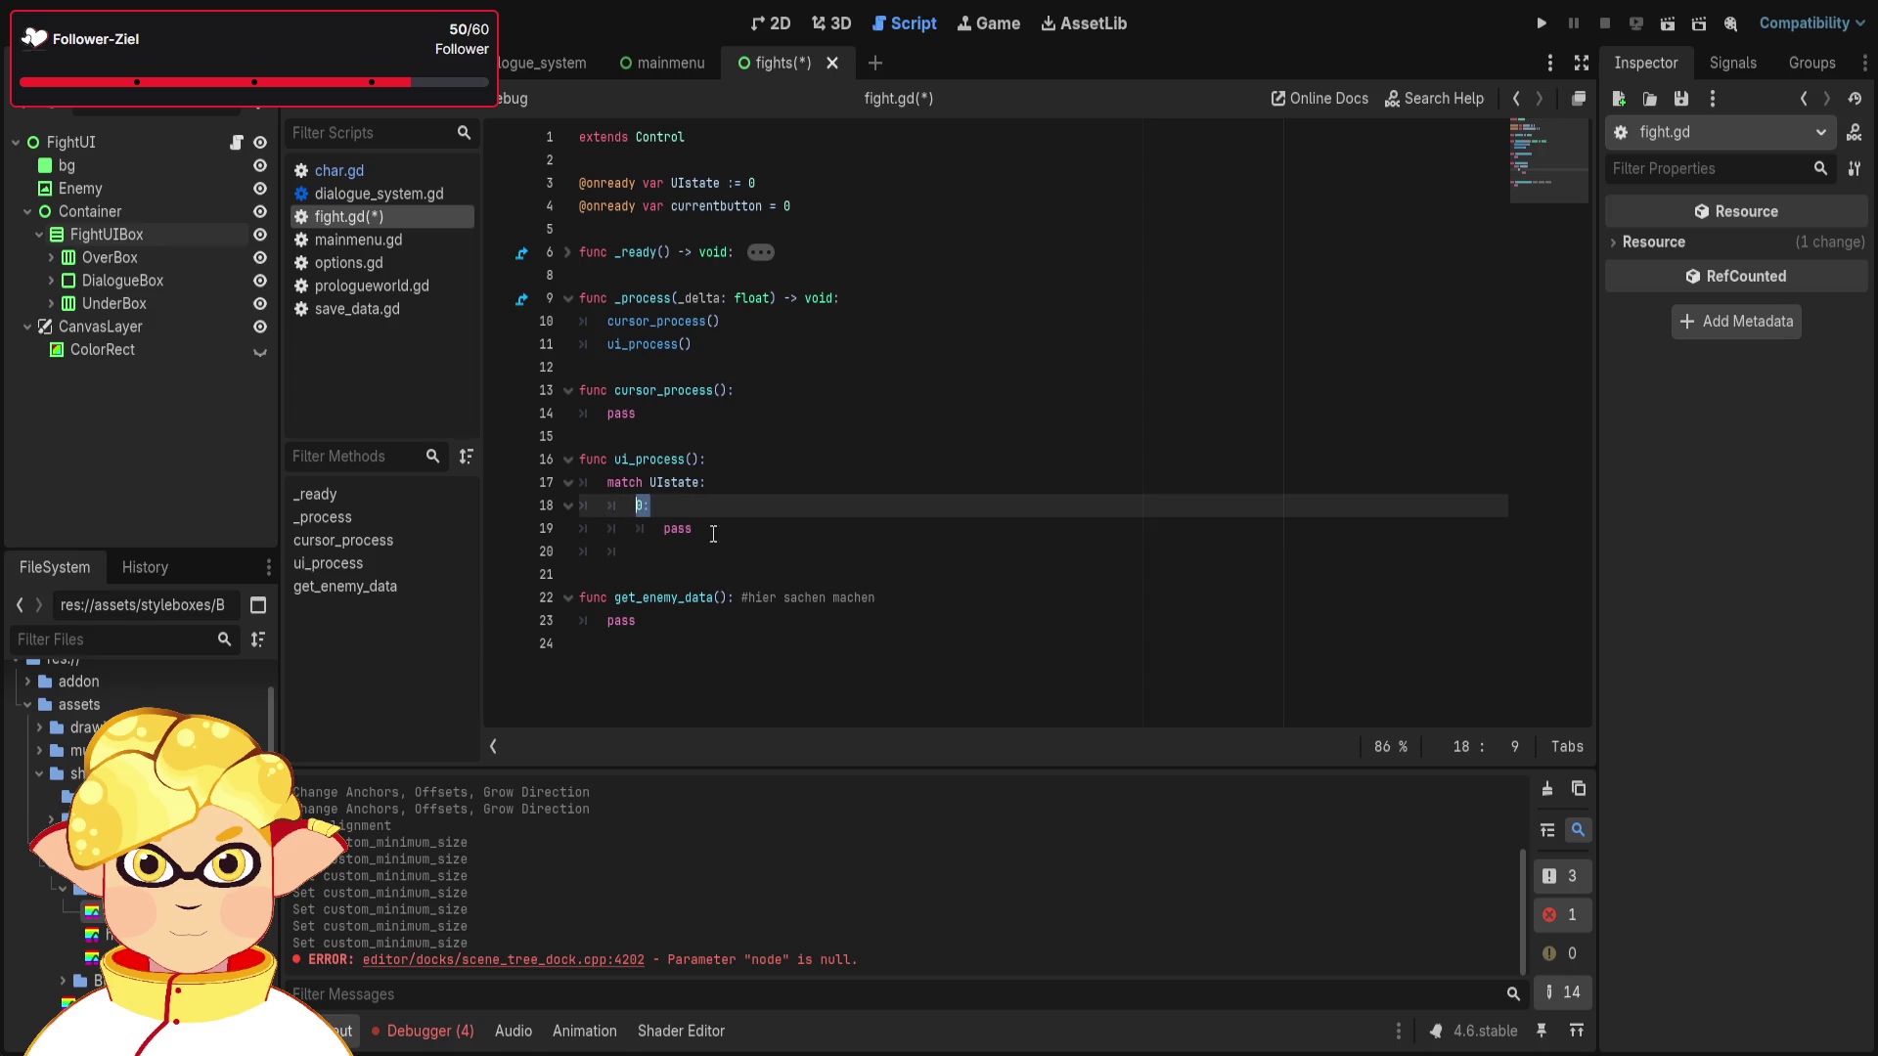
left_click(696, 548)
type("0:")
key("BackSpace")
type("2:")
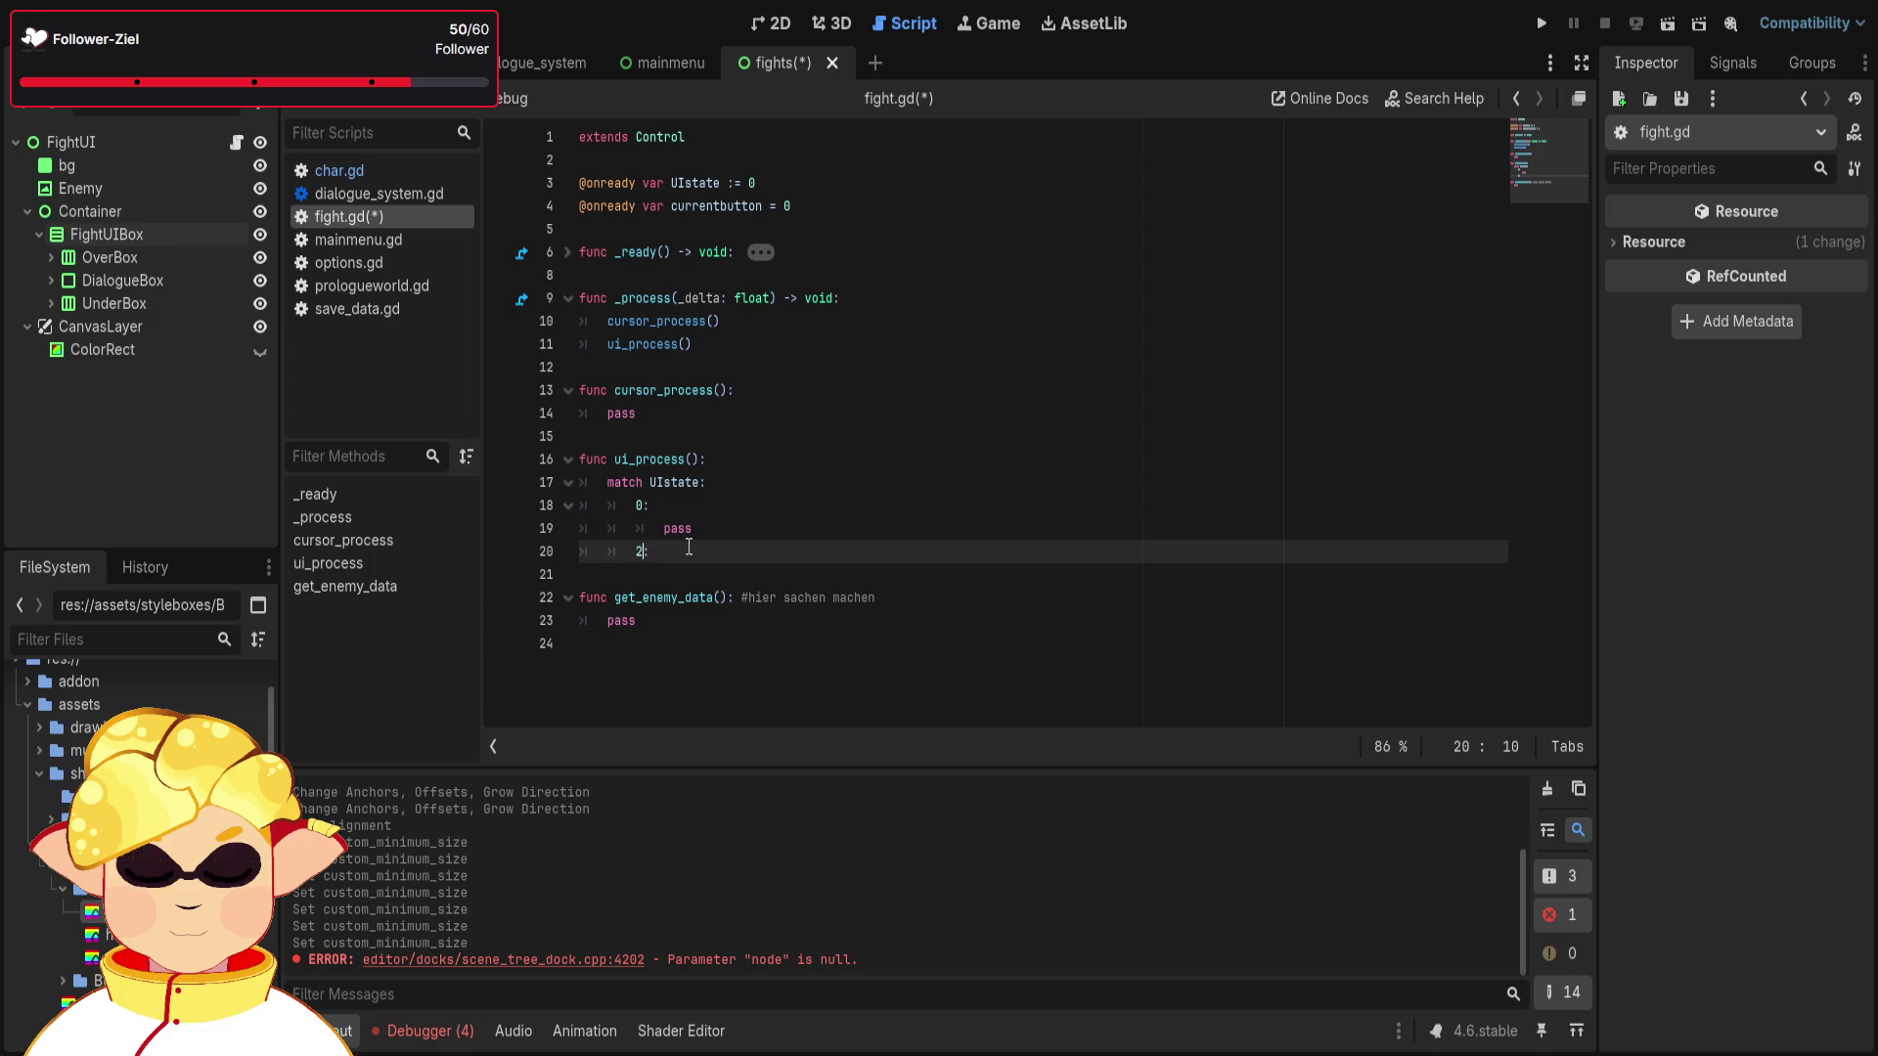
key("BackSpace")
type("1")
left_click(708, 527)
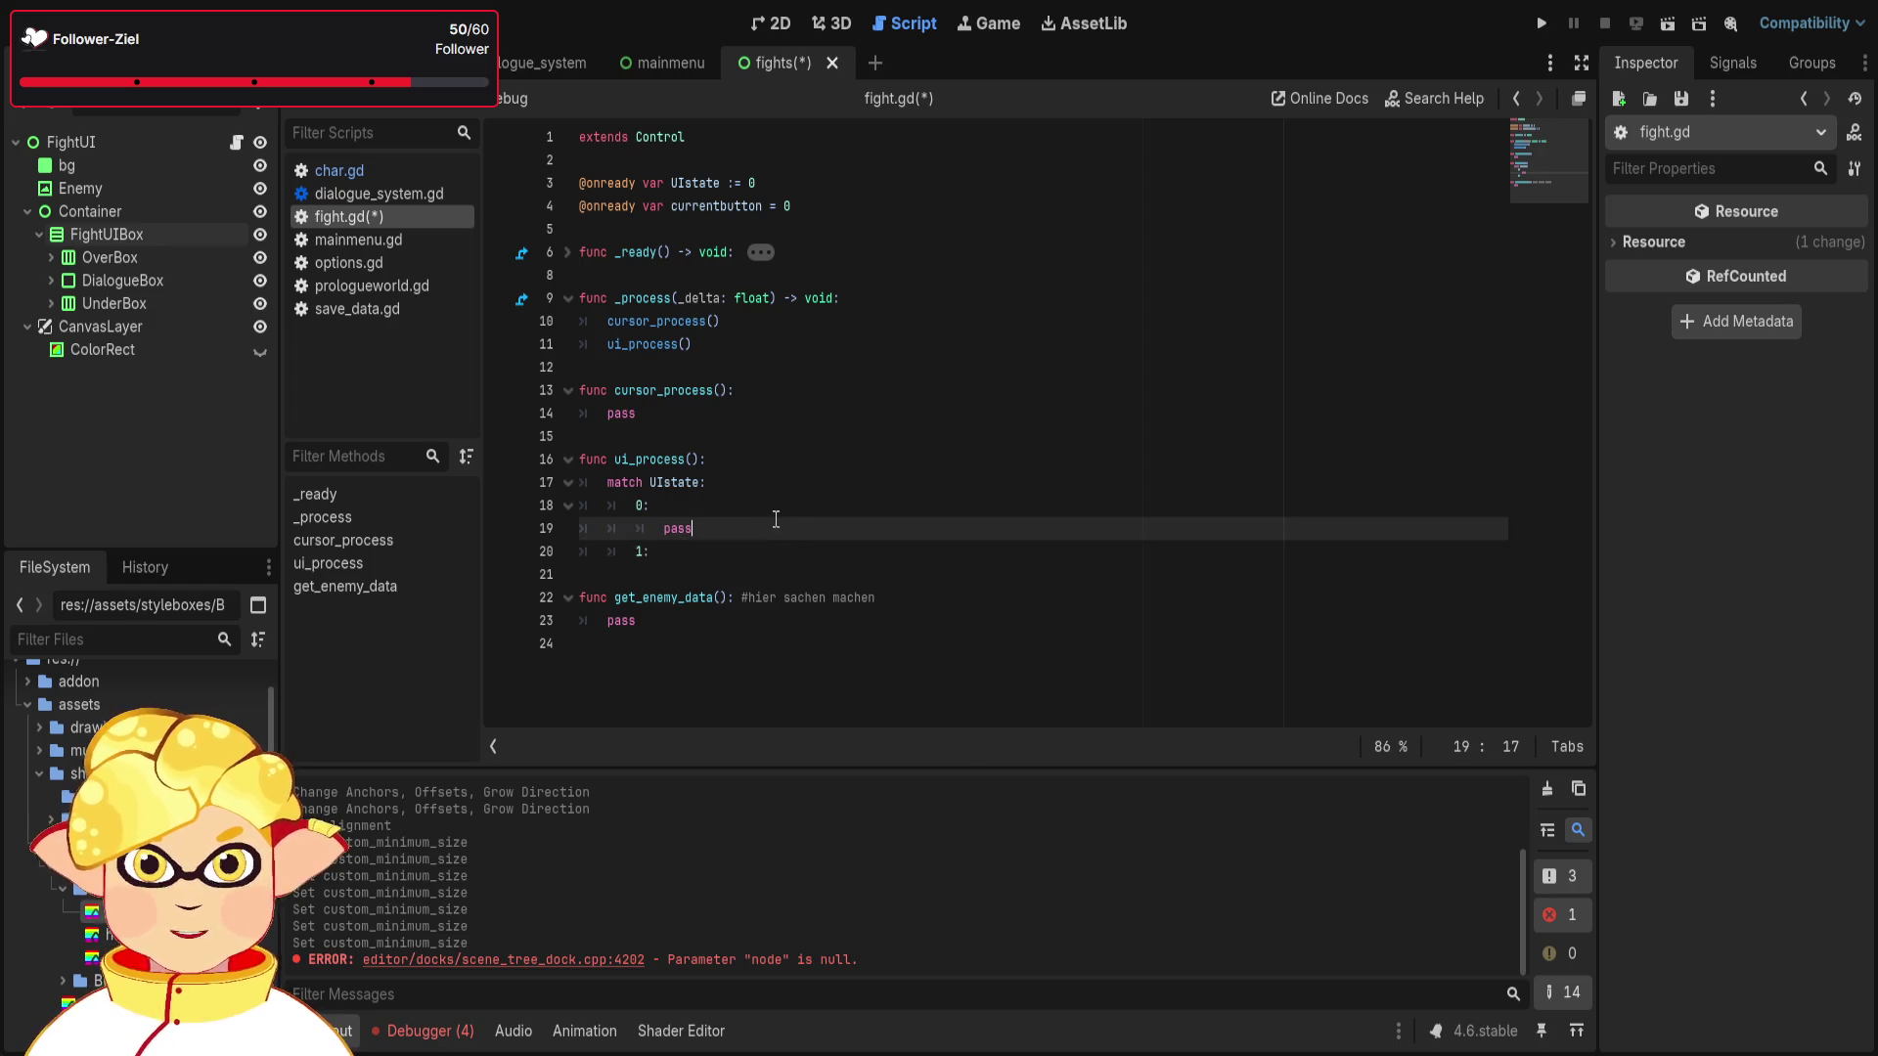
left_click(688, 558)
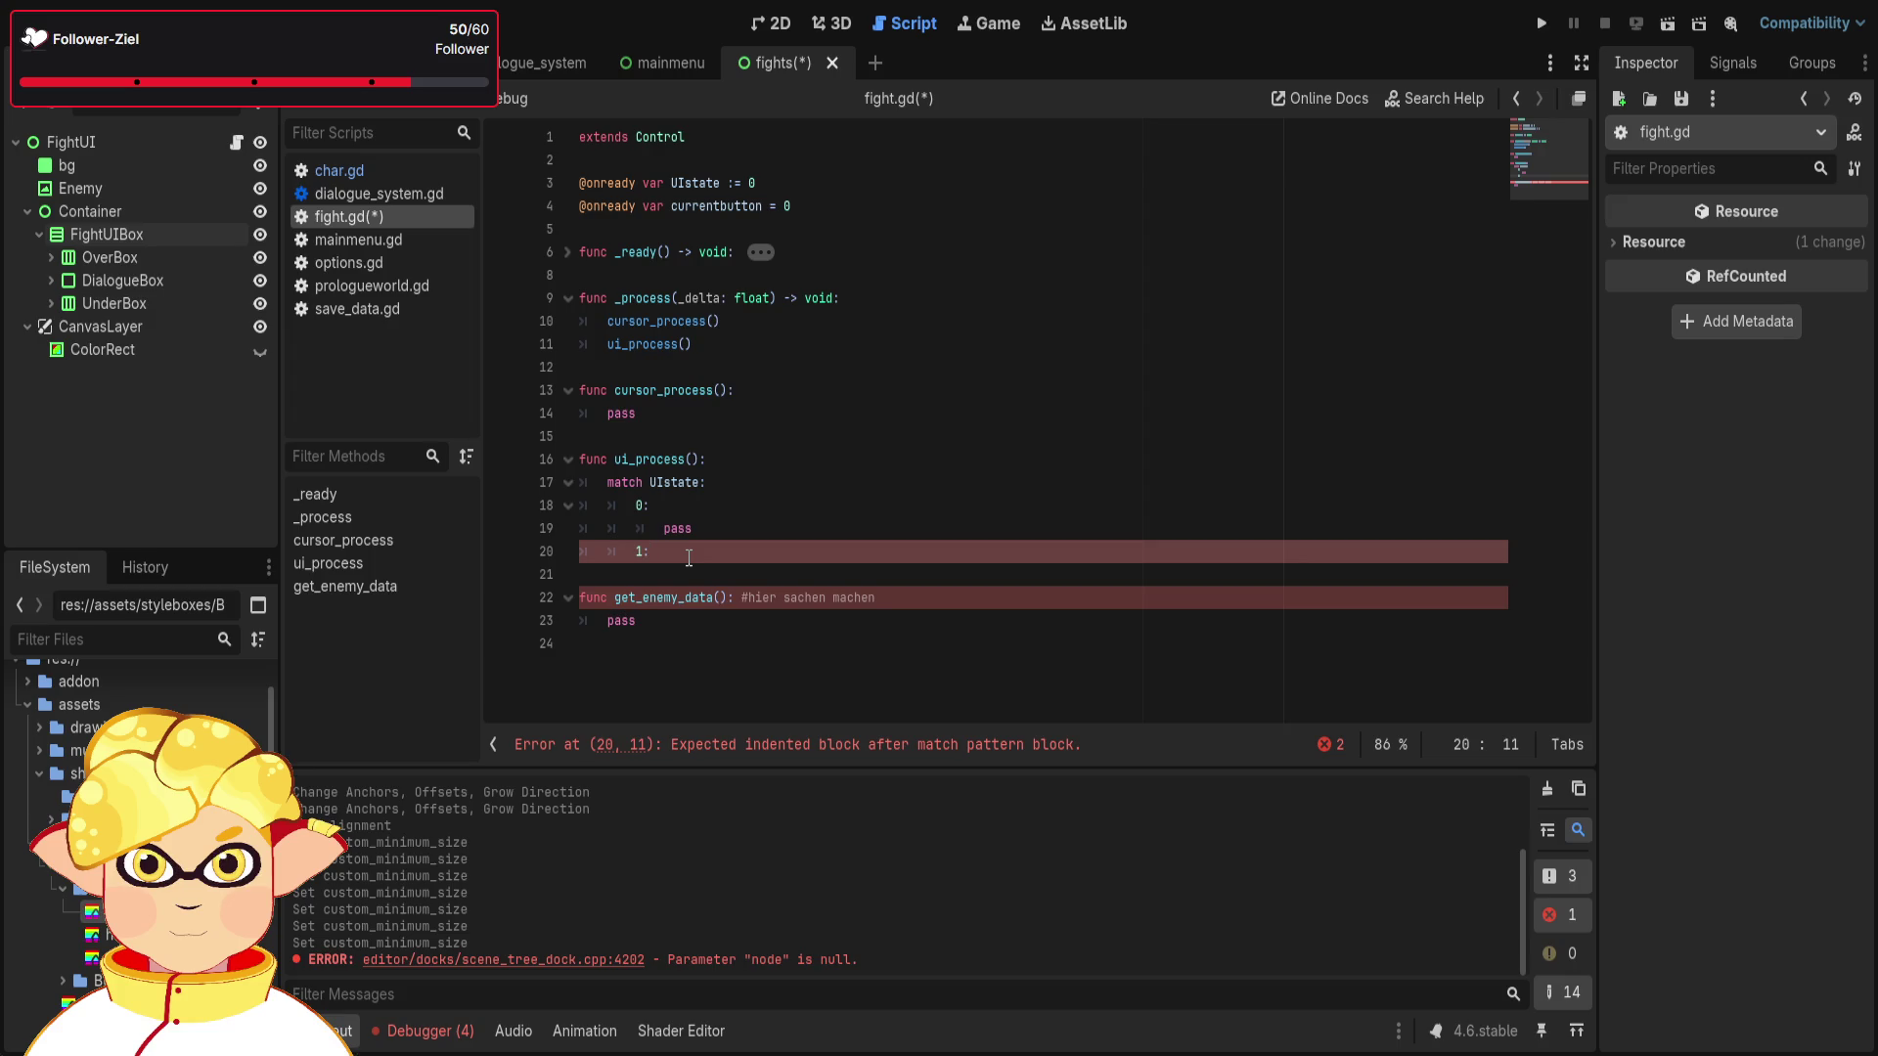
key("Return")
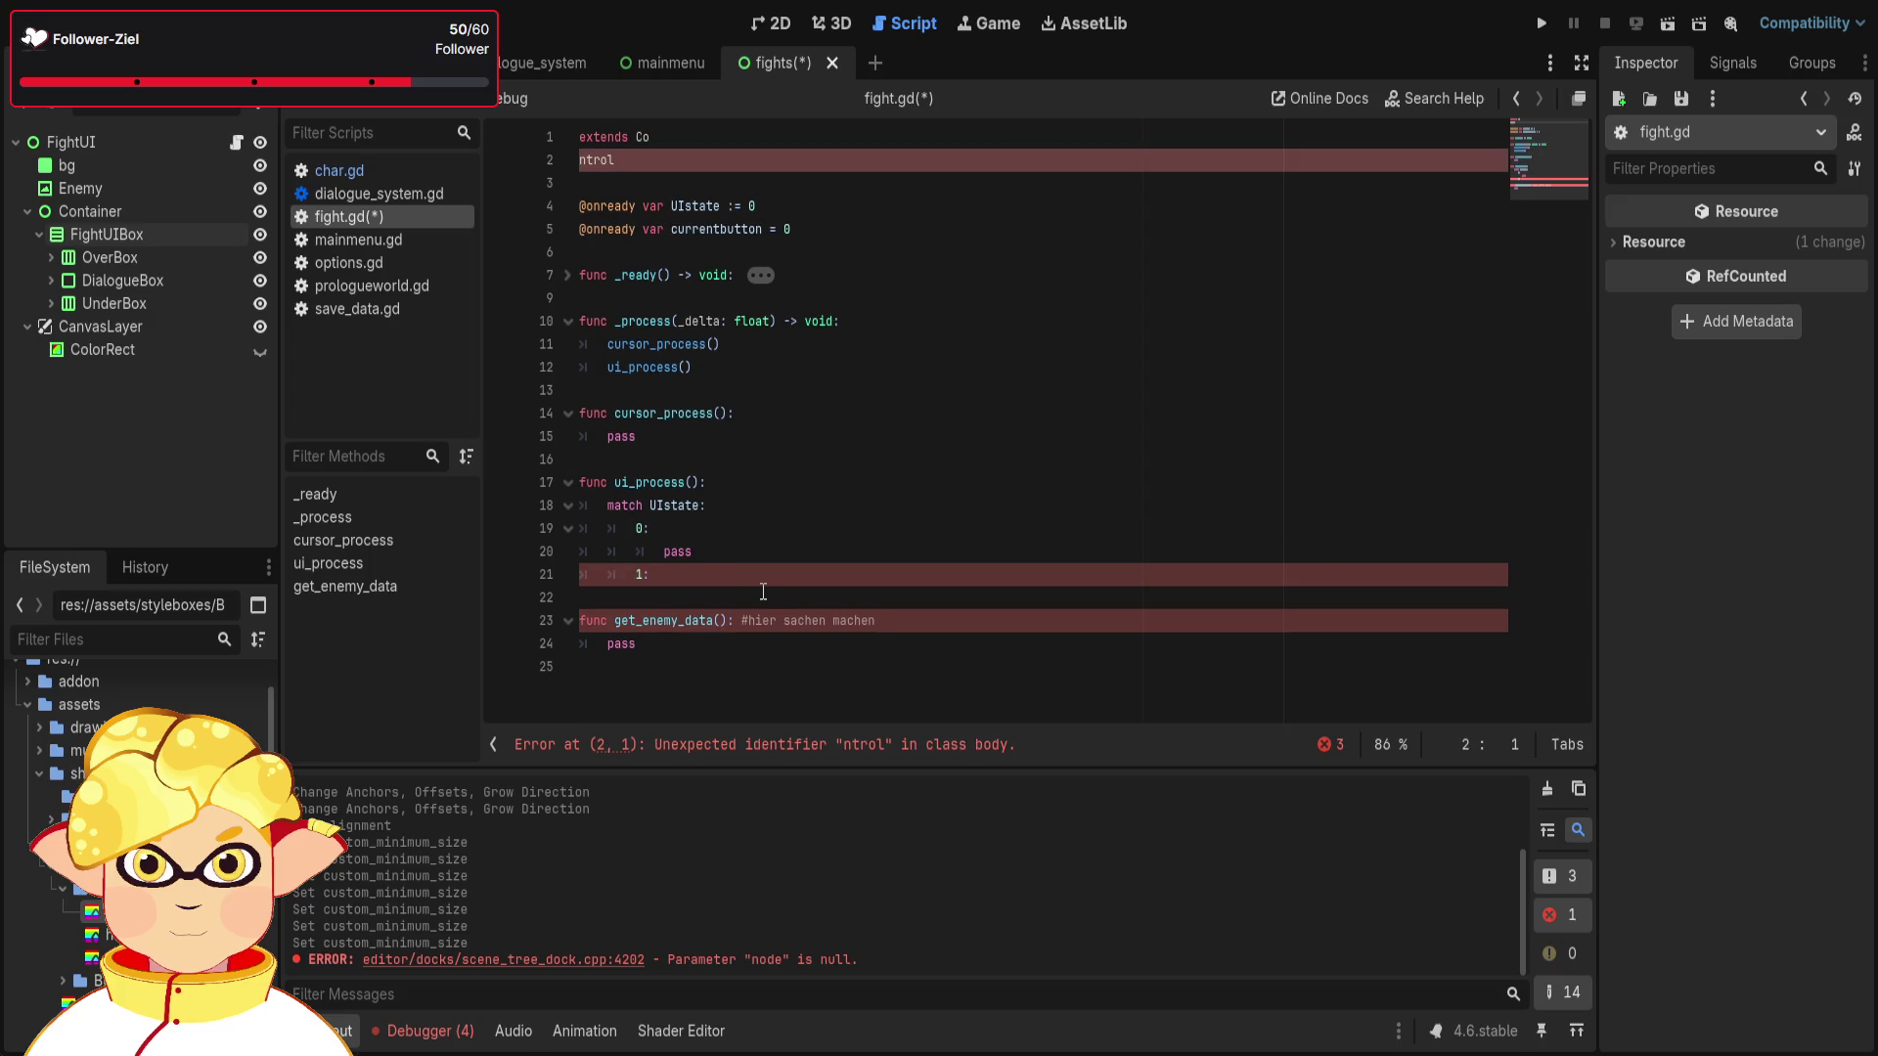
key("BackSpace")
- Give the 1: branch a pass body and open an empty line under 0:
left_click(730, 560)
key("Return")
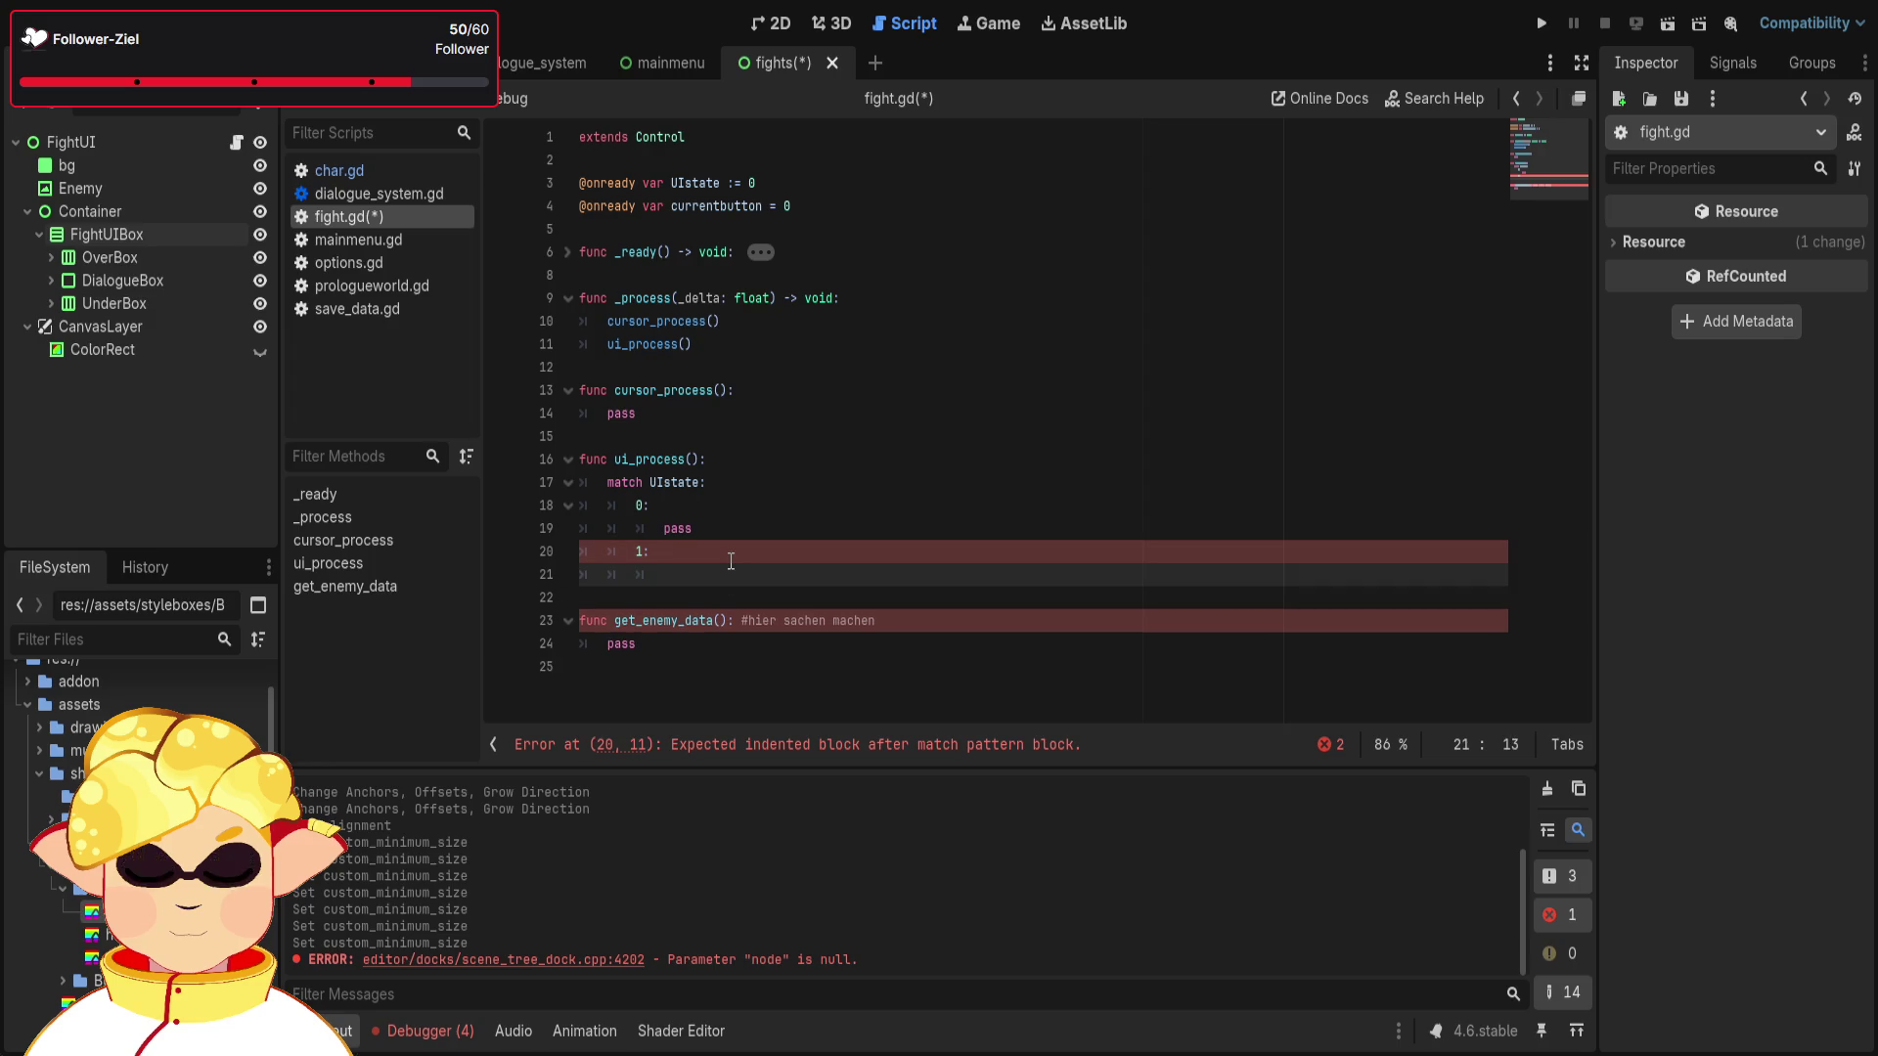
type("pass")
left_click(806, 509)
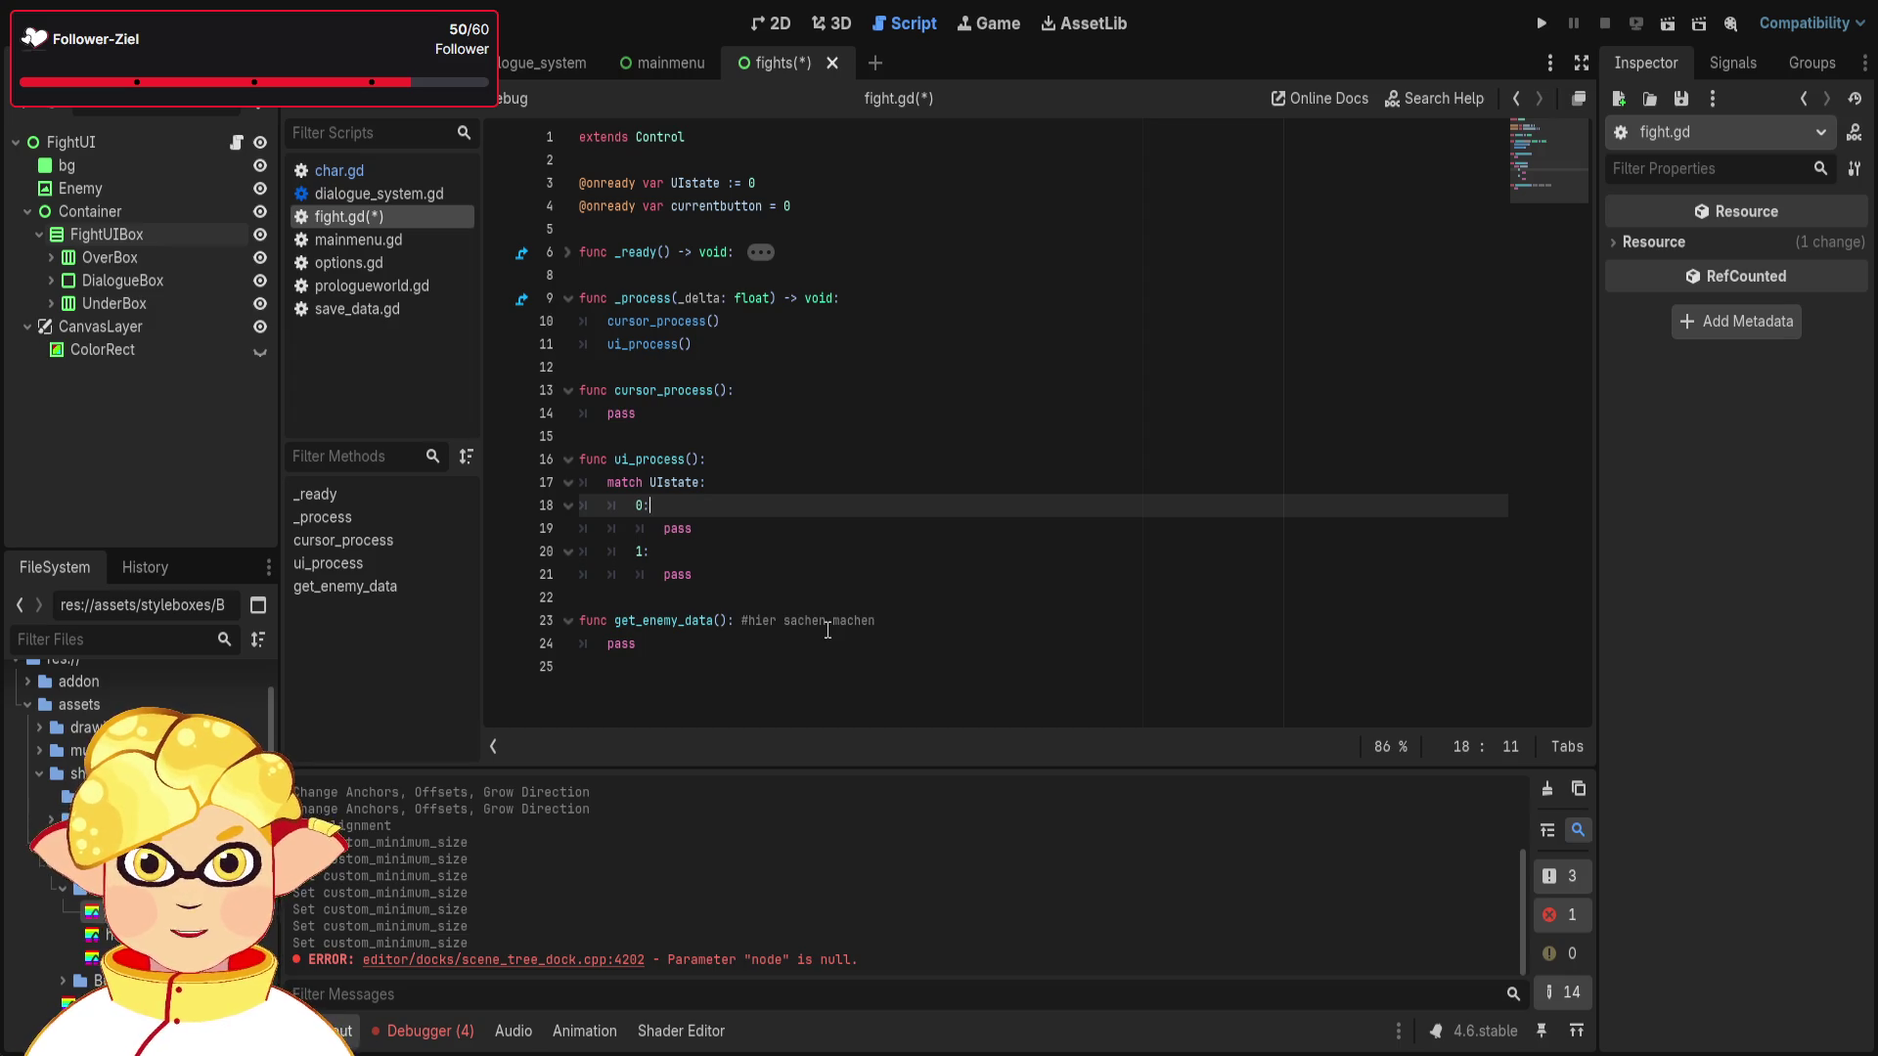
key("Return")
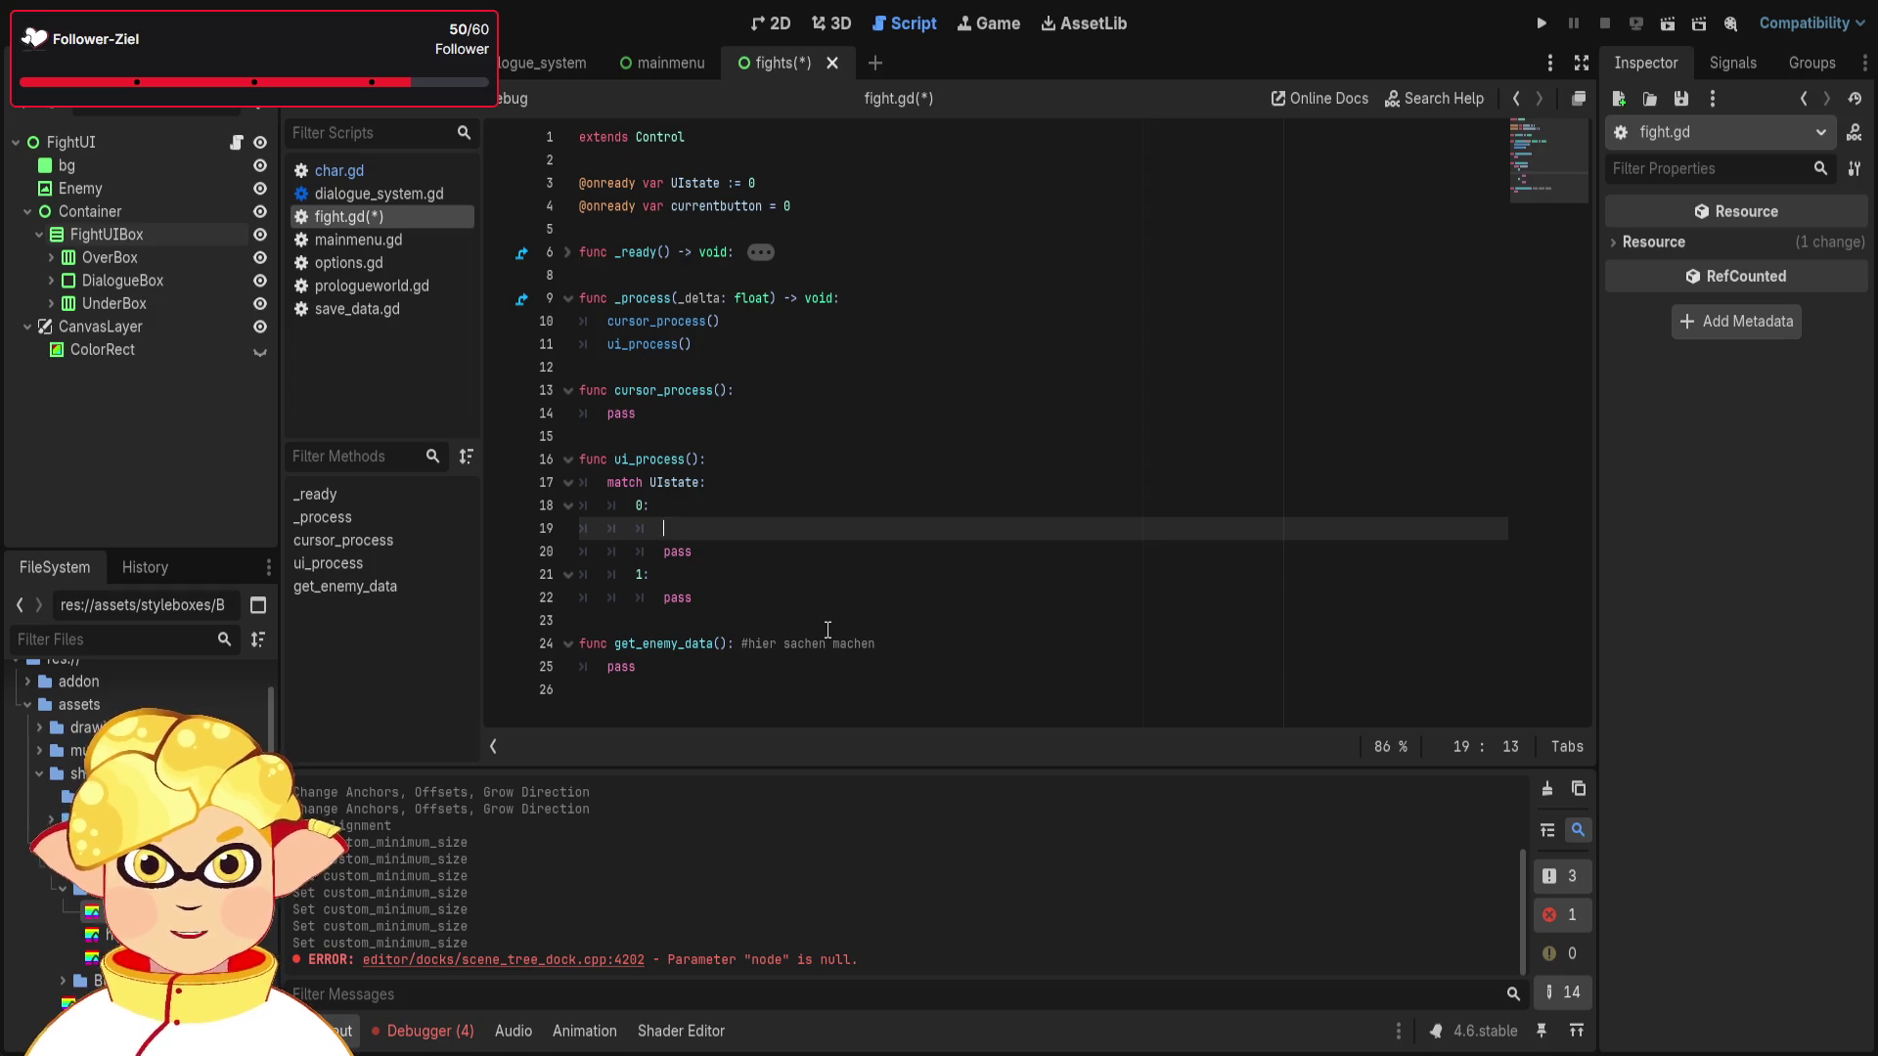
- Begin an if on the empty 0: line, trying and then removing the InputEventAction completion
type("if")
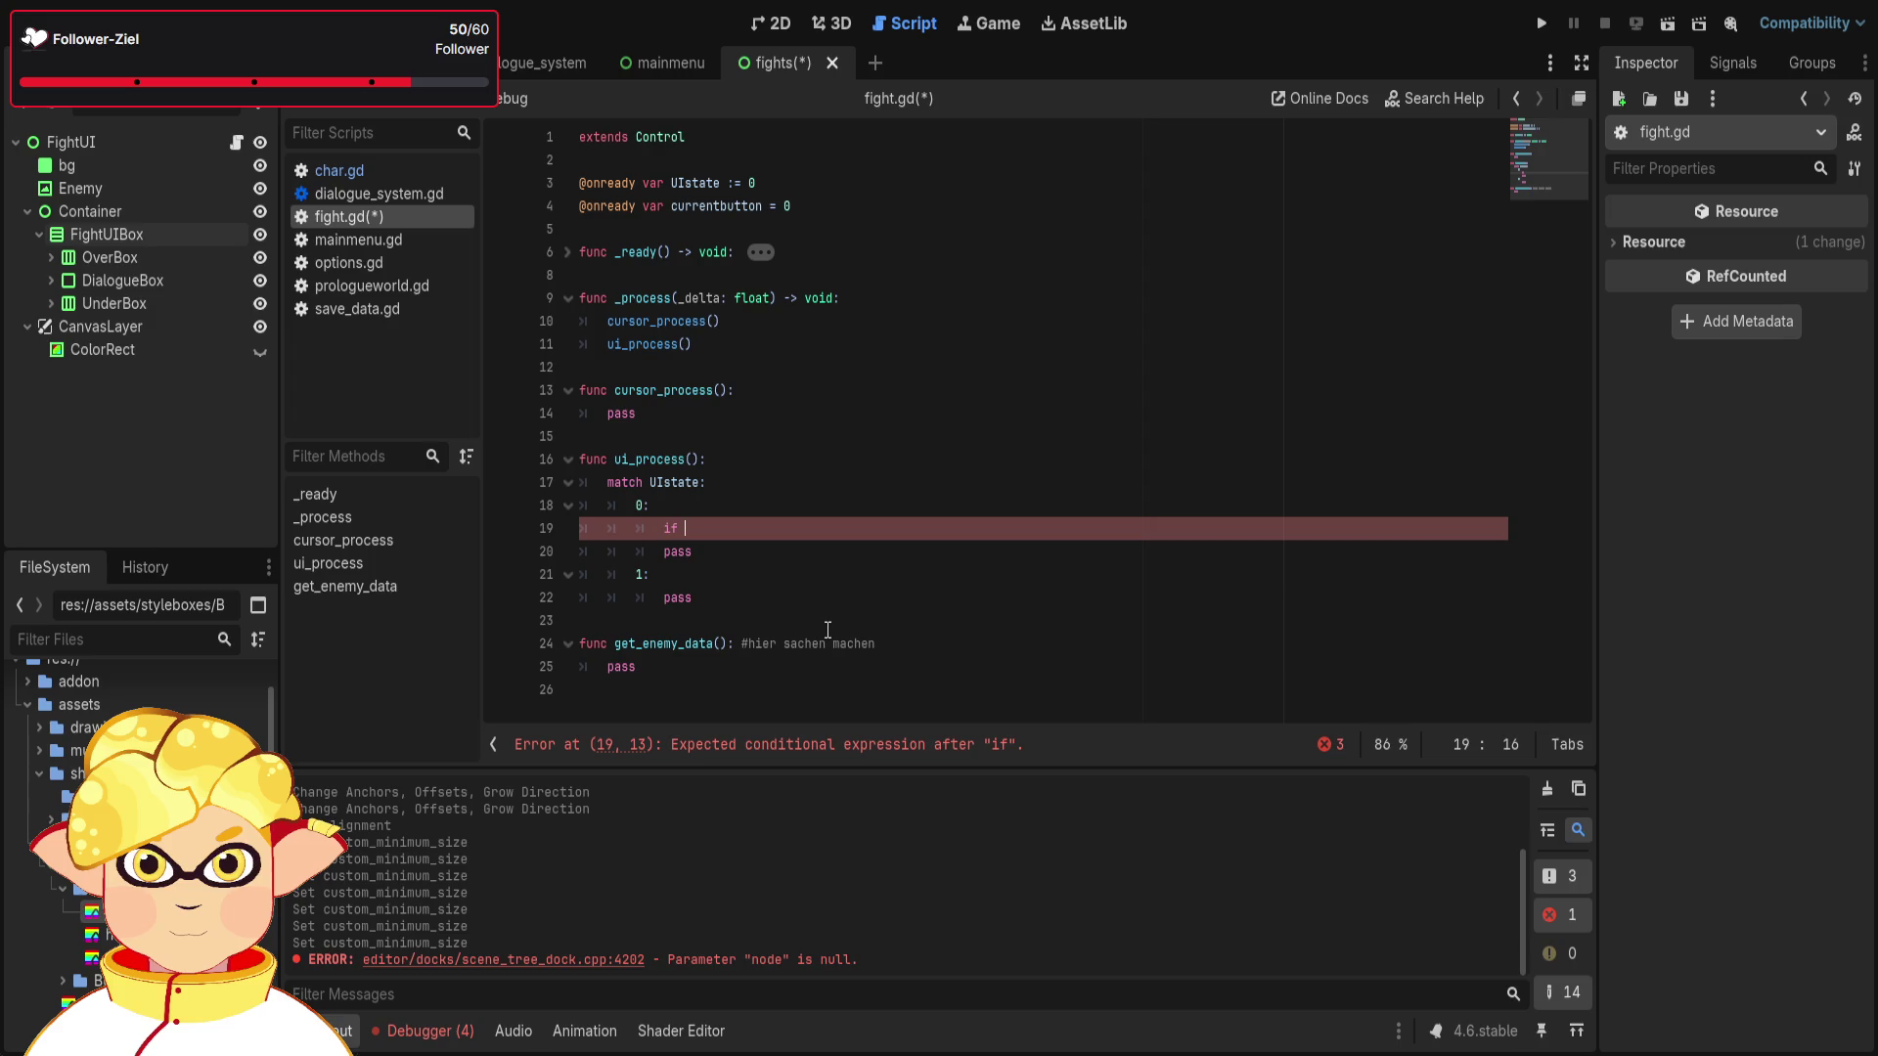
type("Inp")
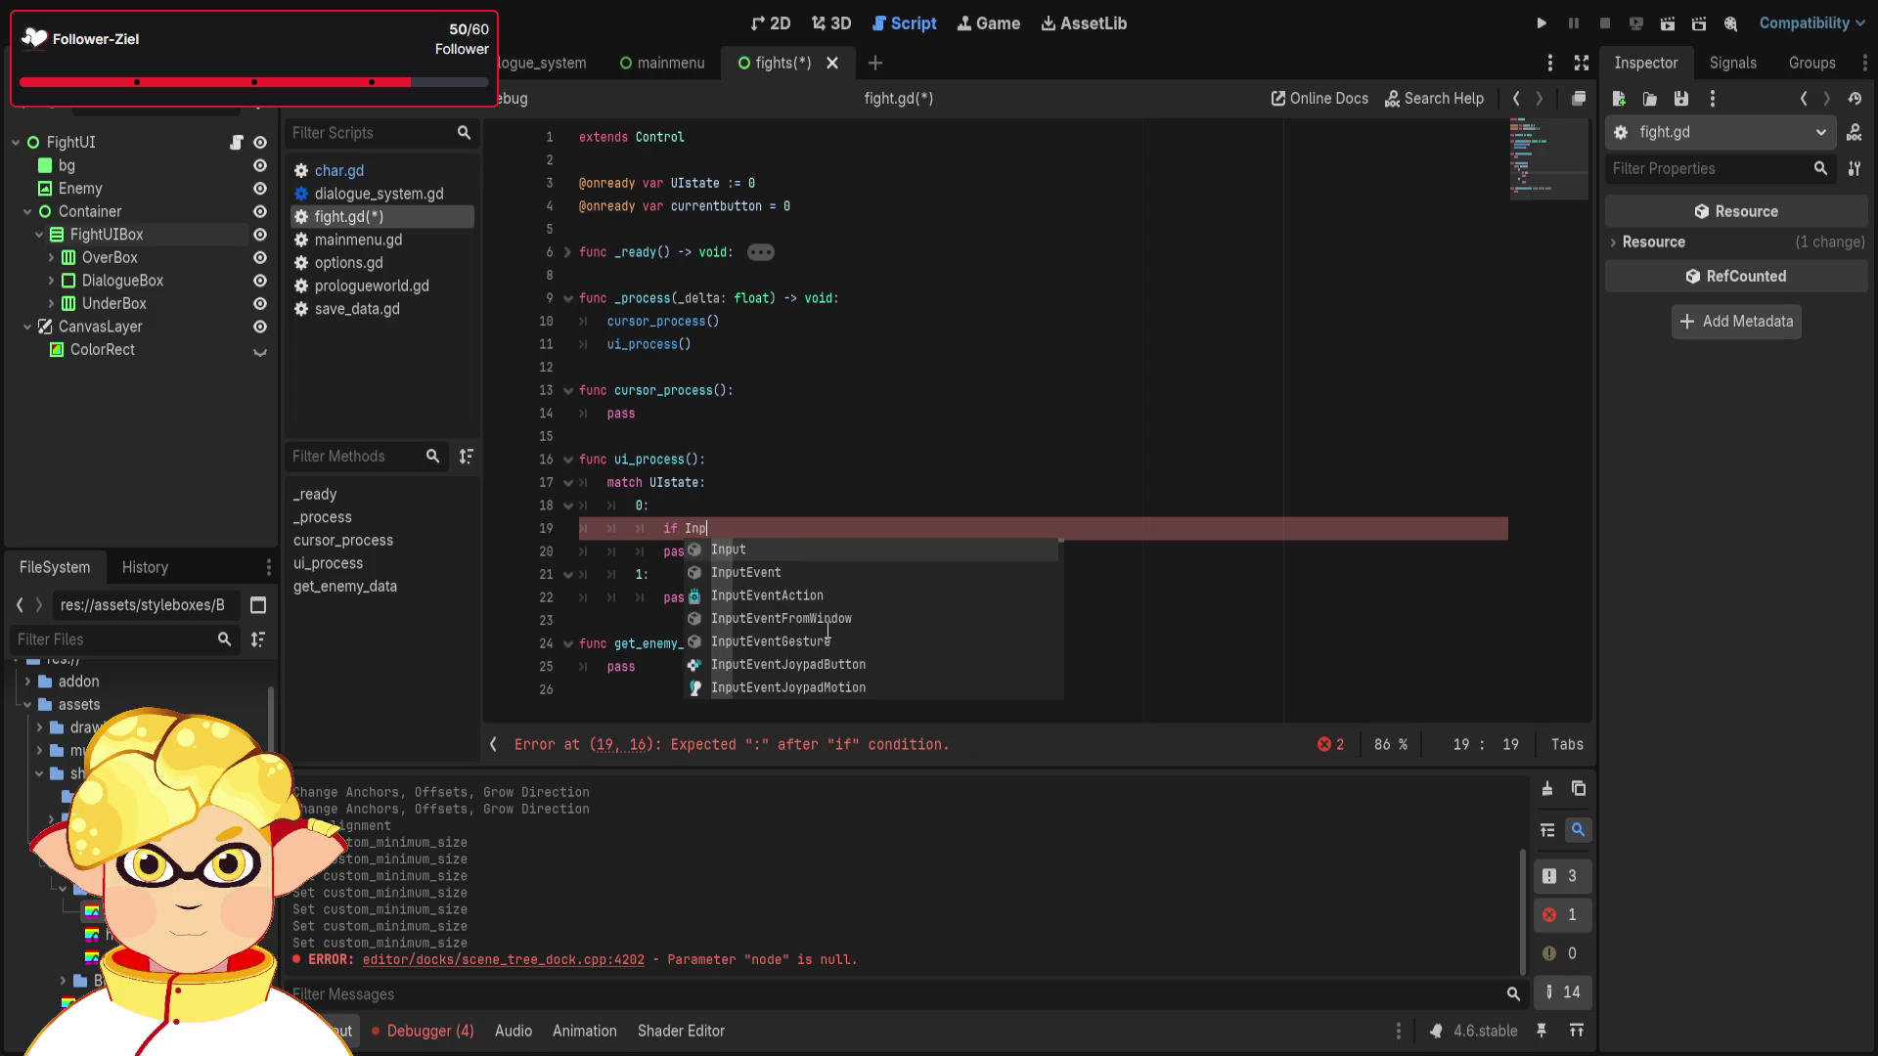
key("Down")
key("Down")
key("Return")
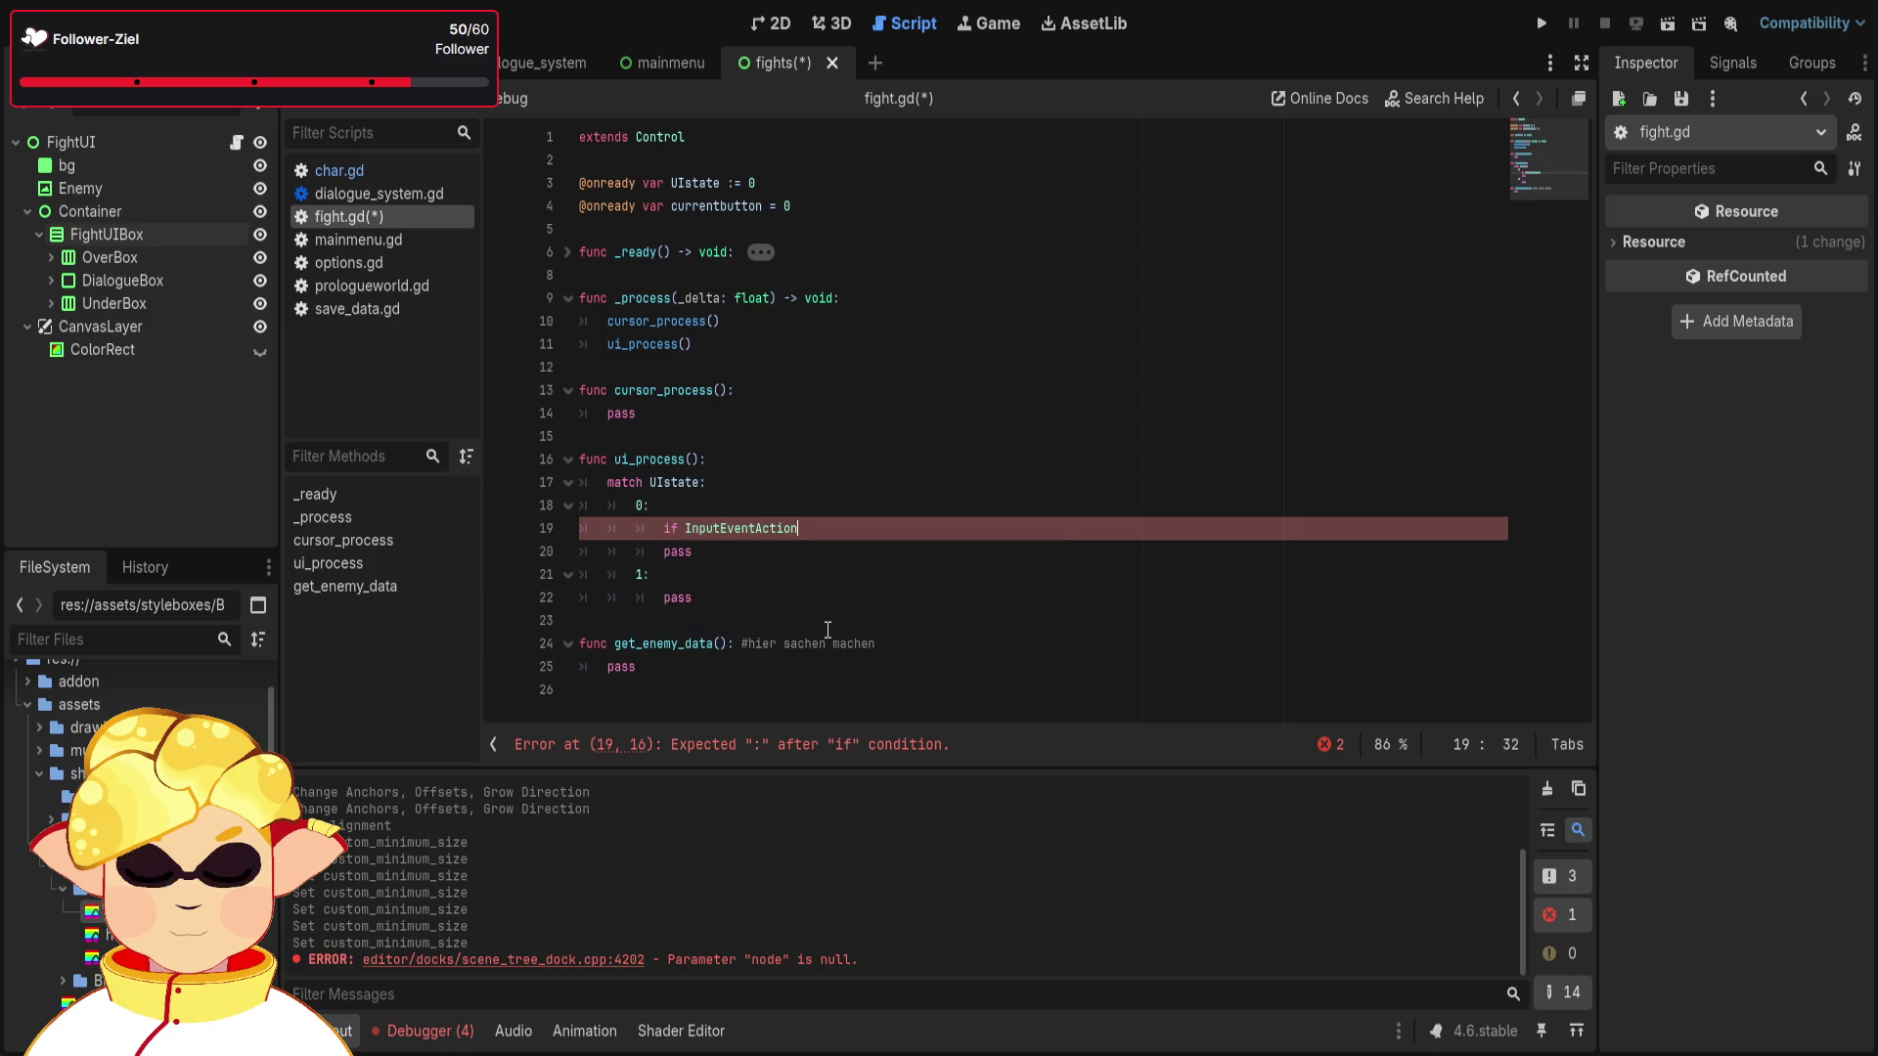
key("BackSpace")
key("BackSpace")
key("BackSpace")
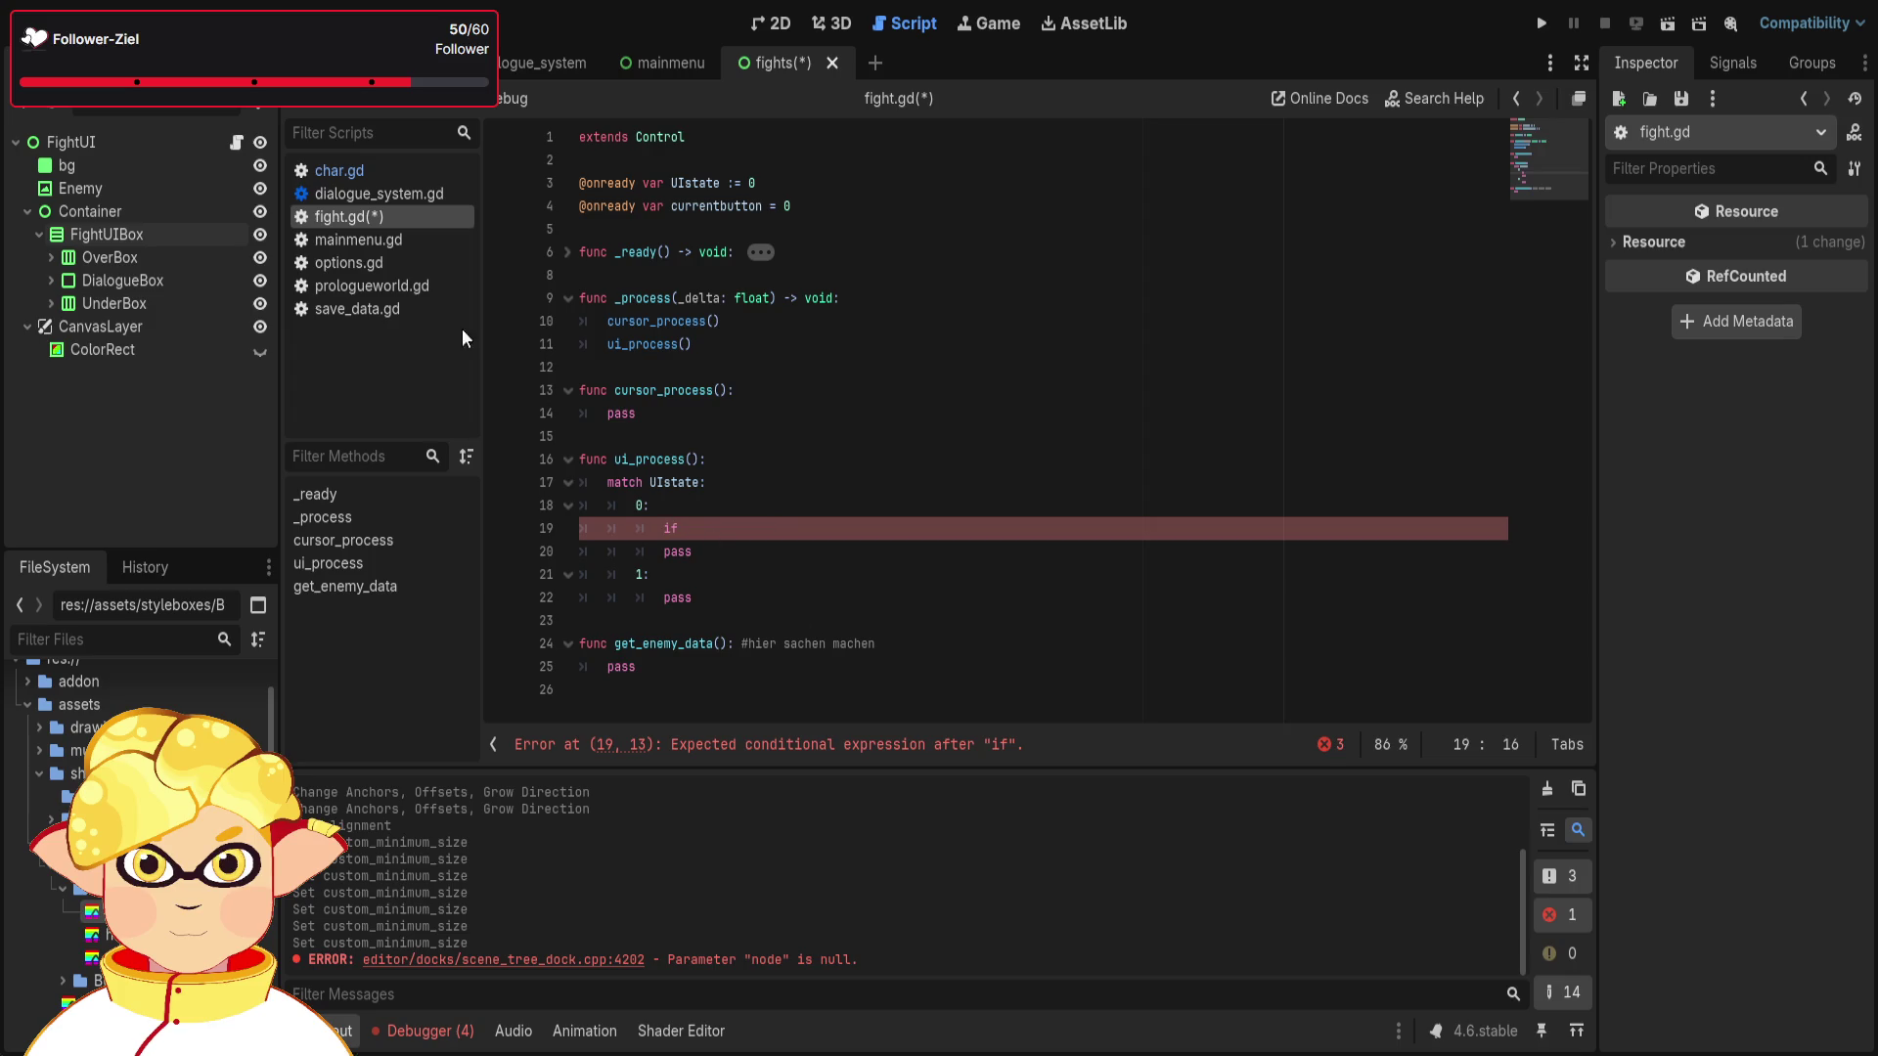
left_click(420, 194)
- Browse mainmenu.gd, options.gd, prologueworld.gd and char.gd, then come back to fight.gd
left_click(402, 240)
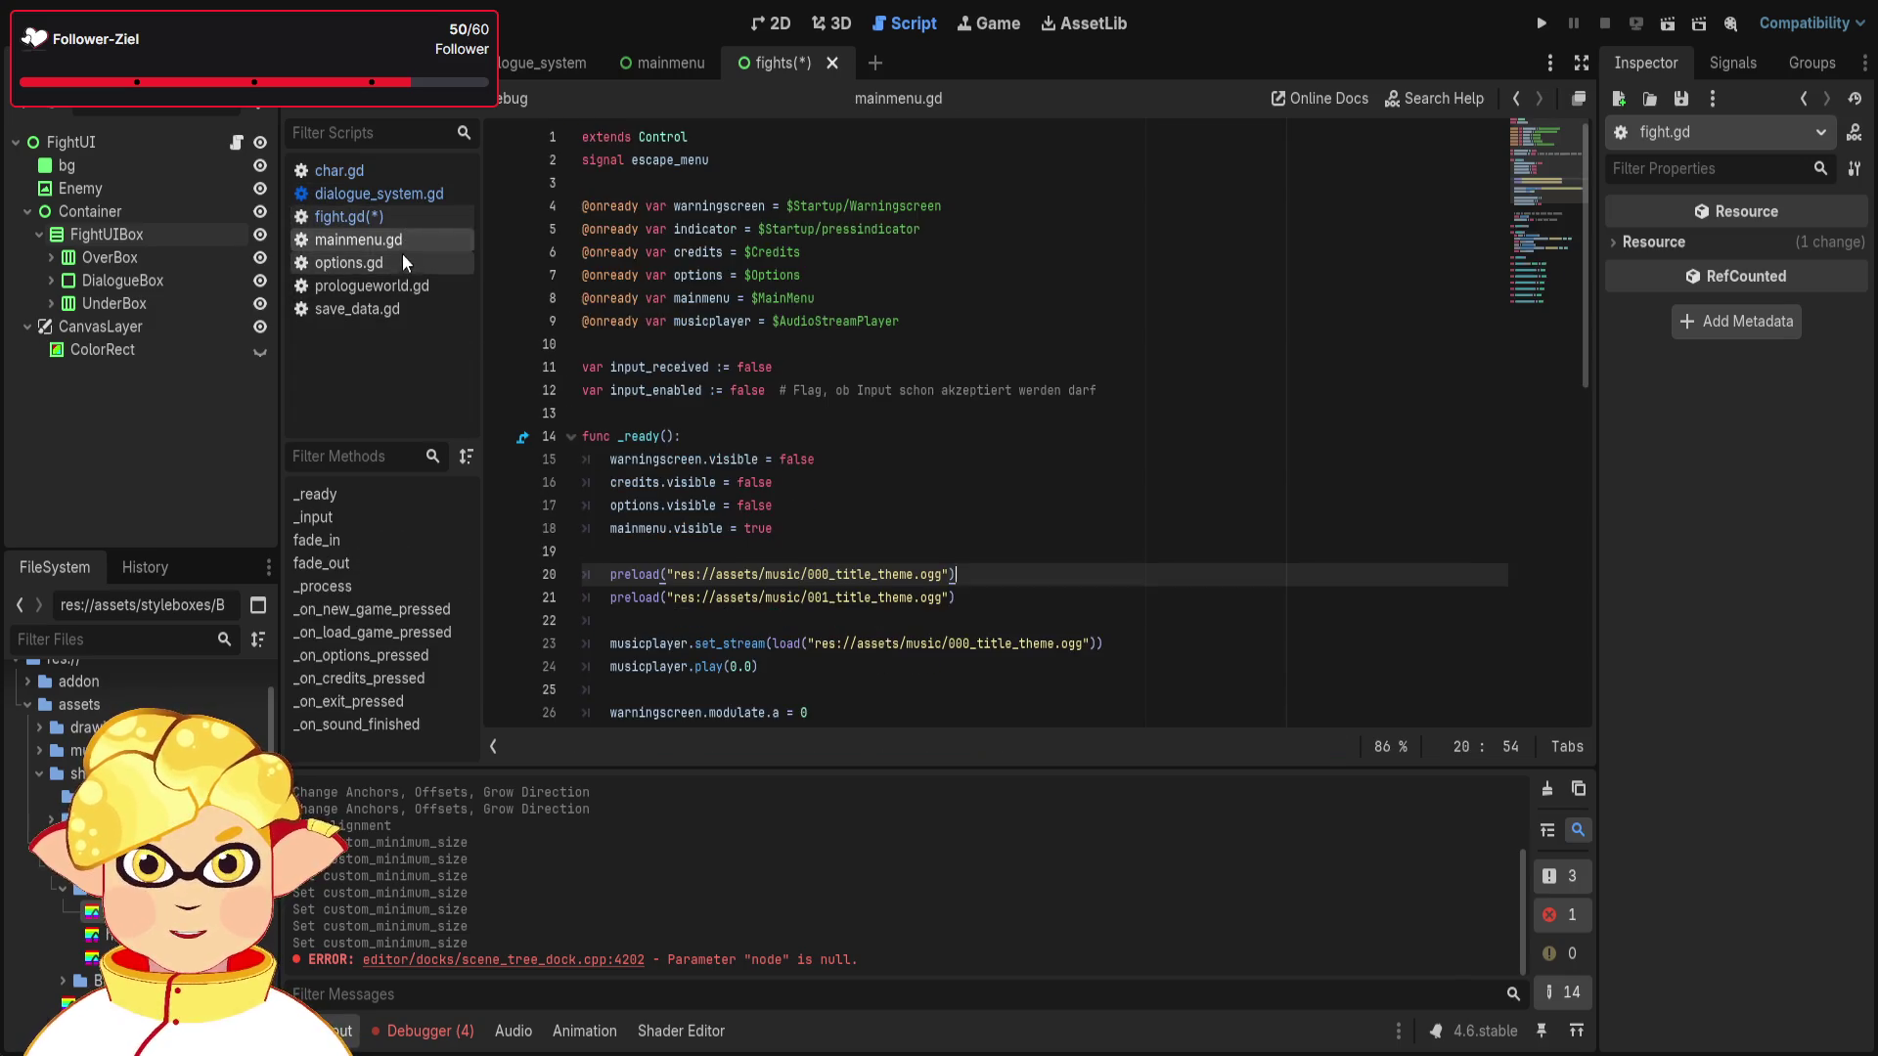
left_click(402, 262)
scroll(585, 603, "down", 3)
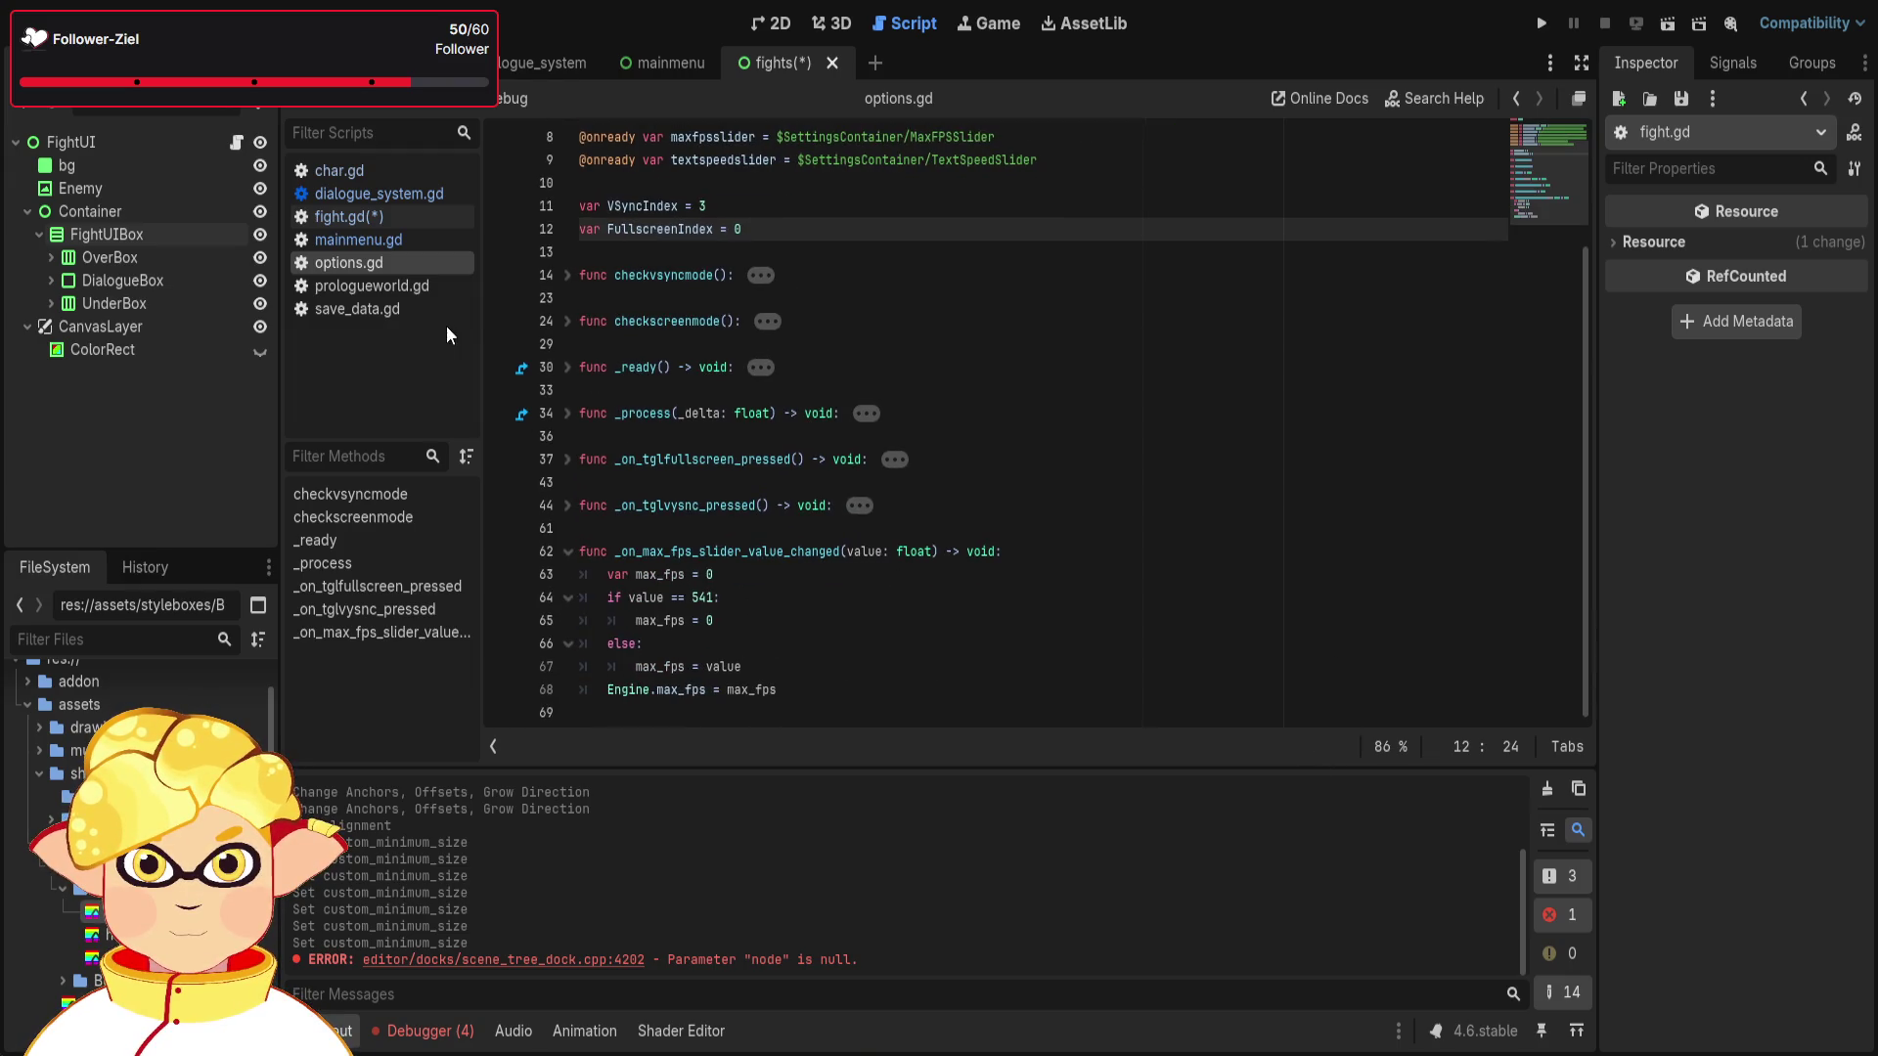
left_click(374, 286)
left_click(384, 170)
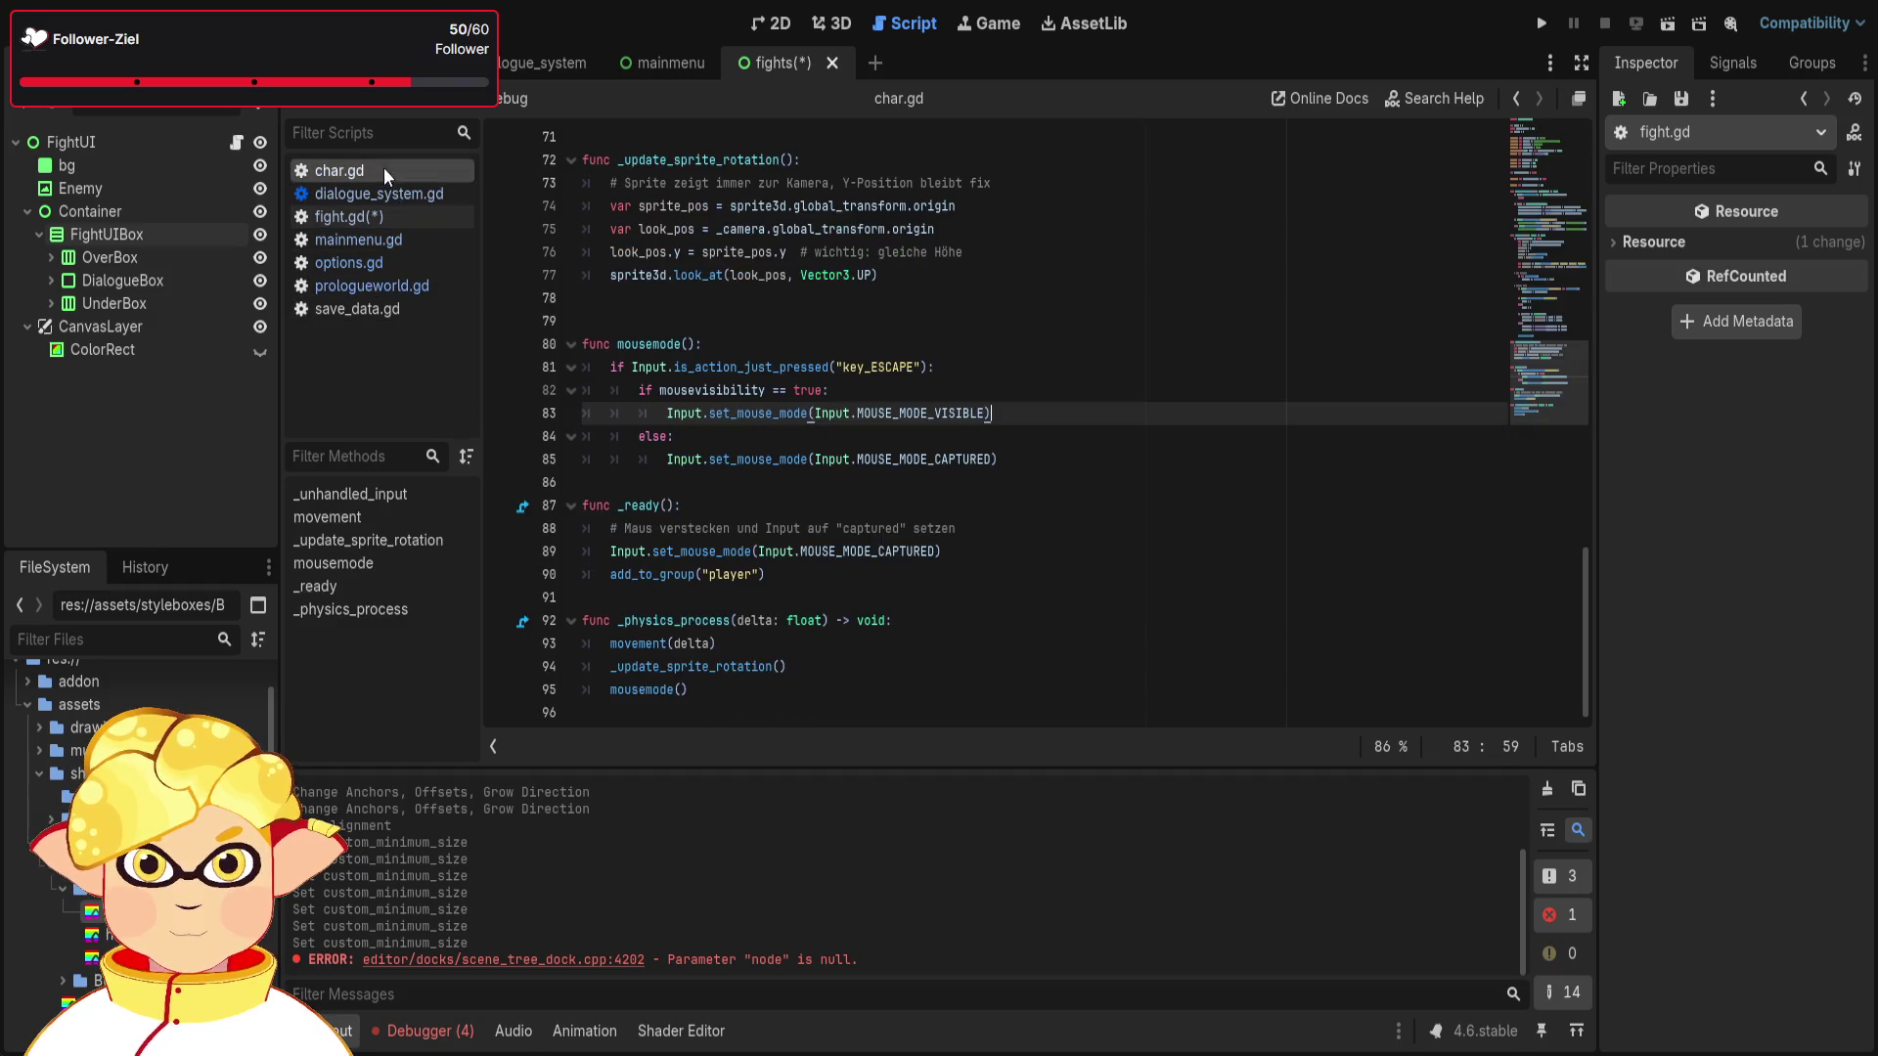
scroll(766, 614, "up", 1)
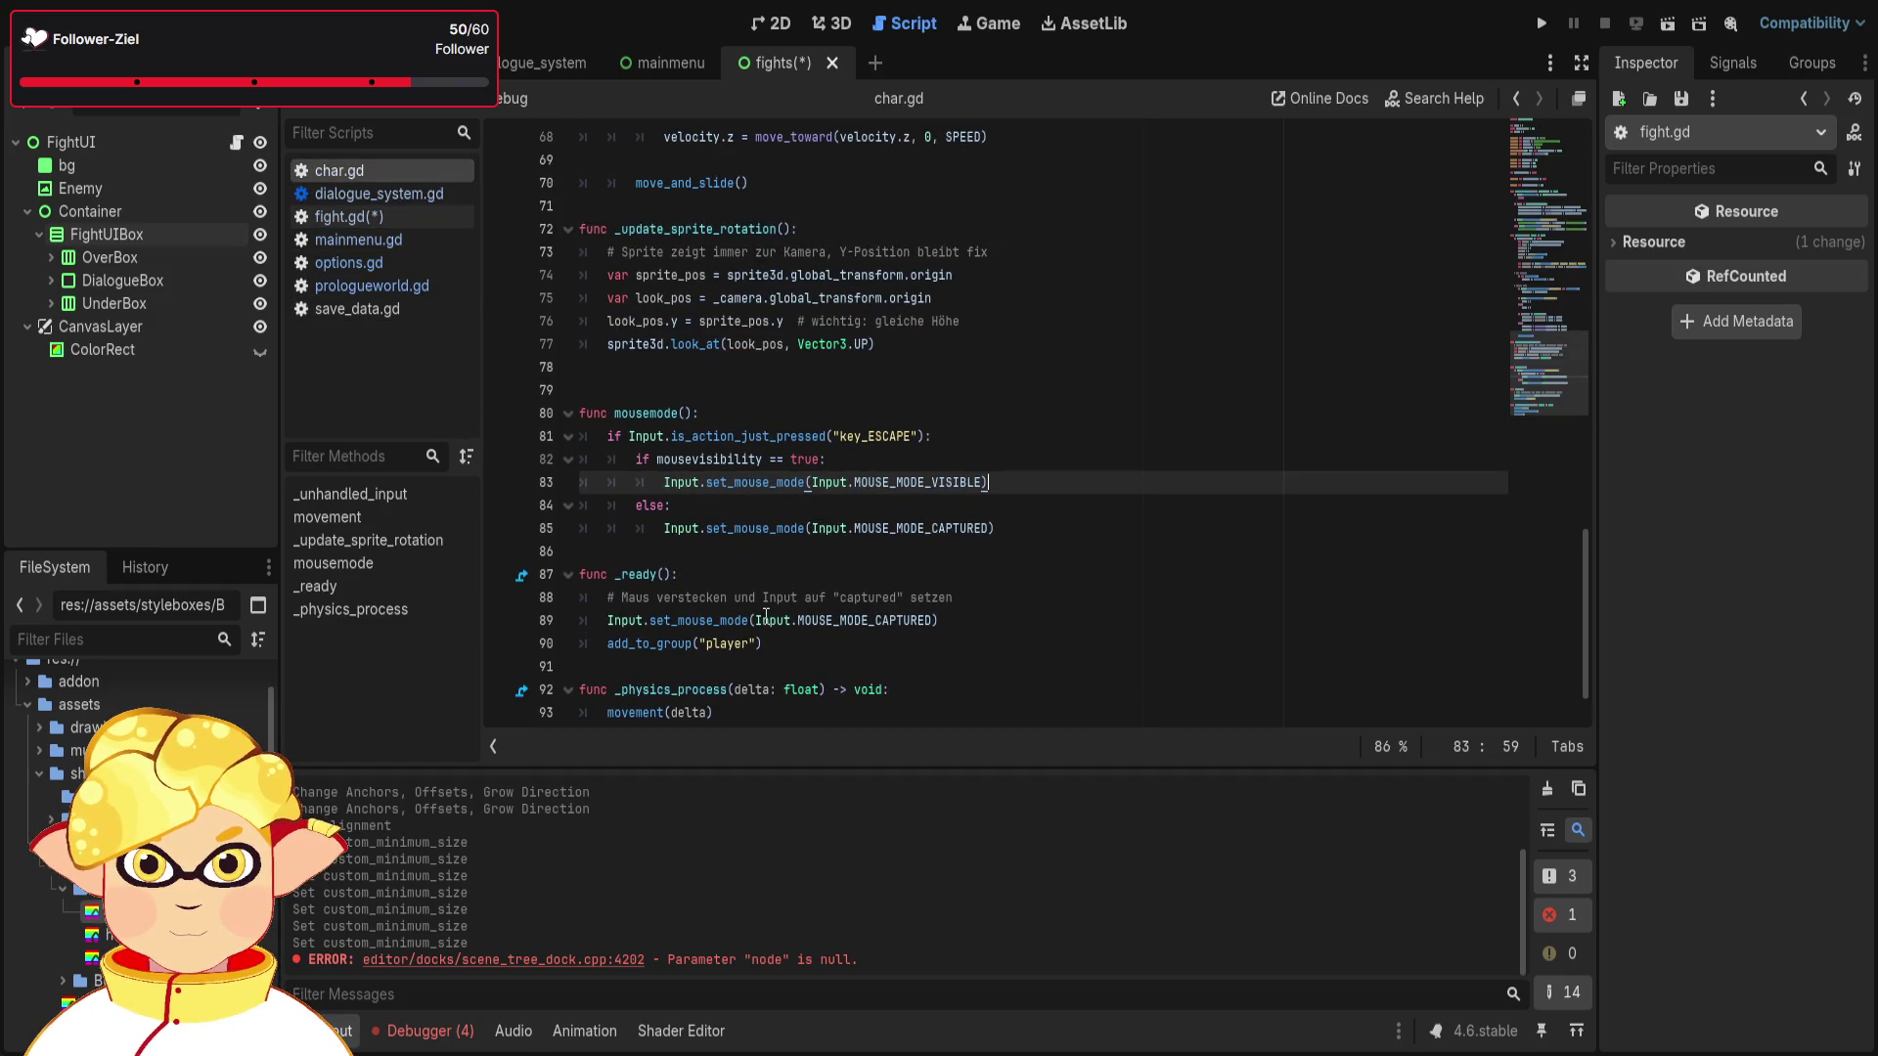
left_click(373, 217)
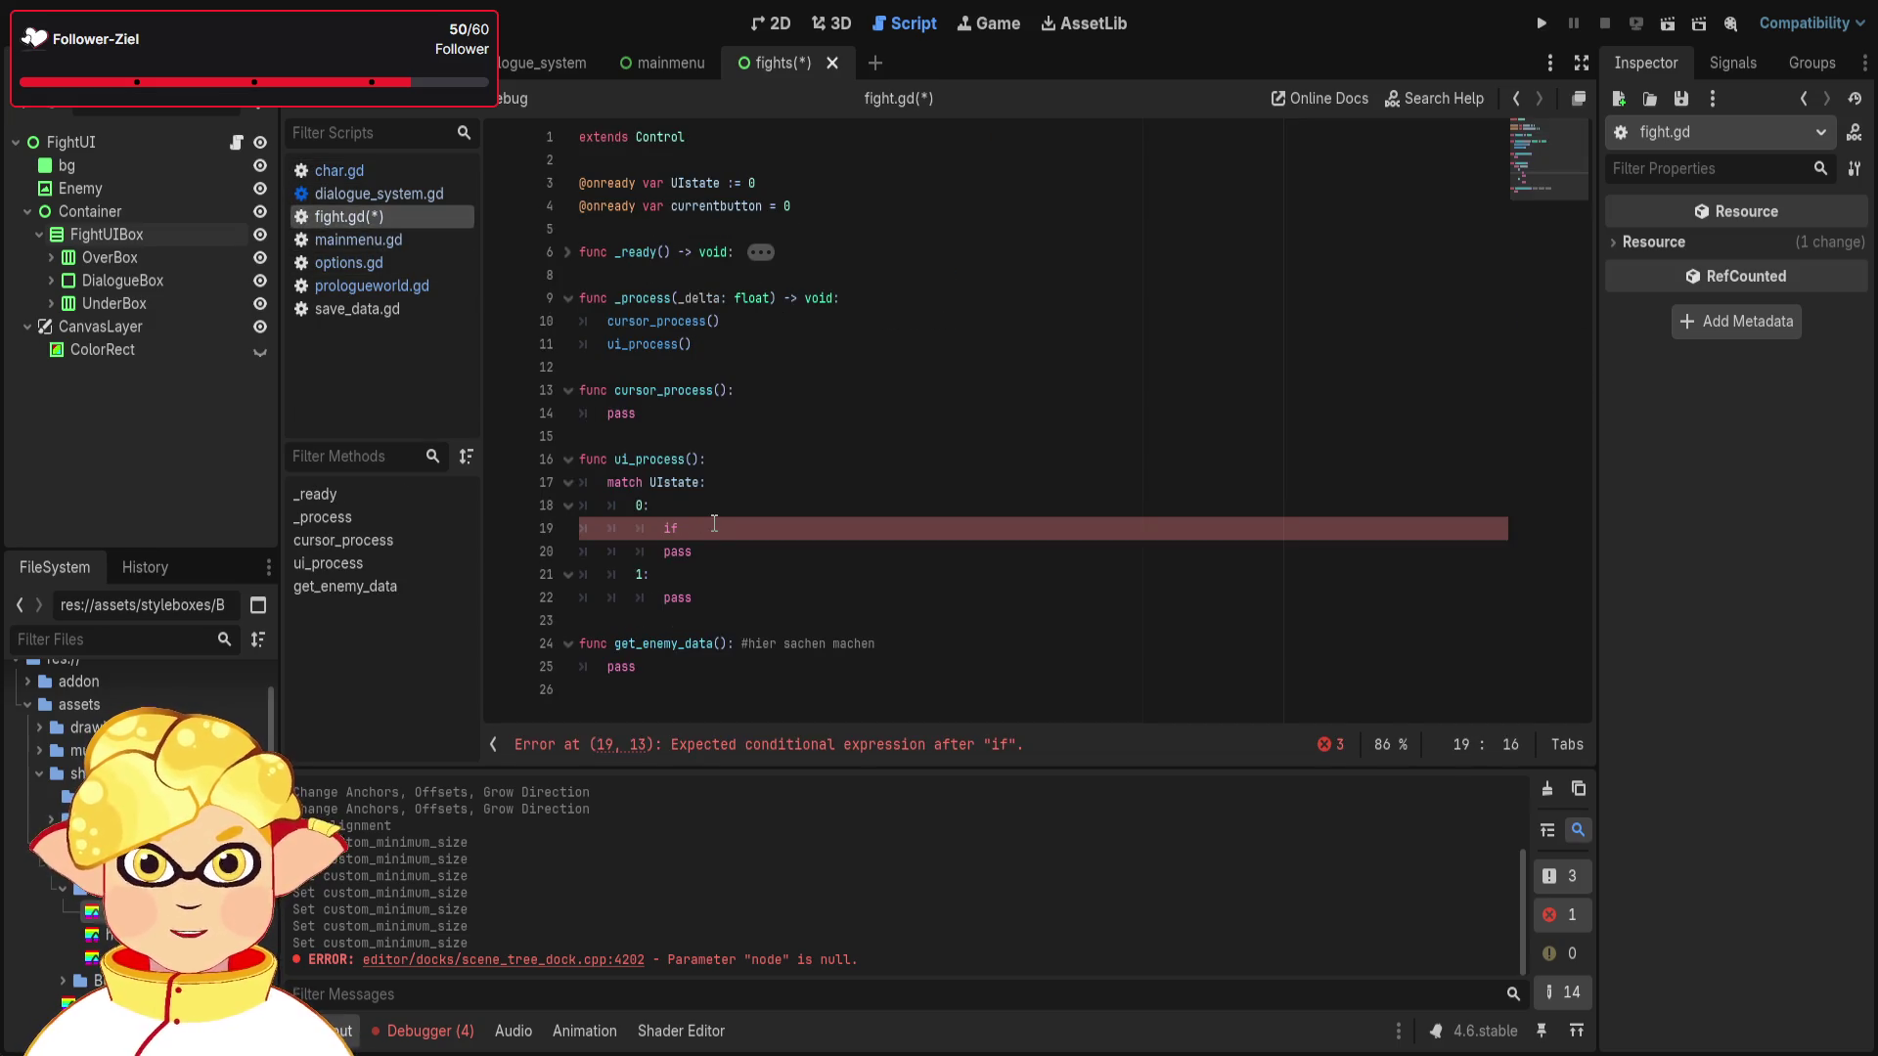
- Complete the condition as if Input.is_action_just_pressed("key_A"): with a pass body
type("Input")
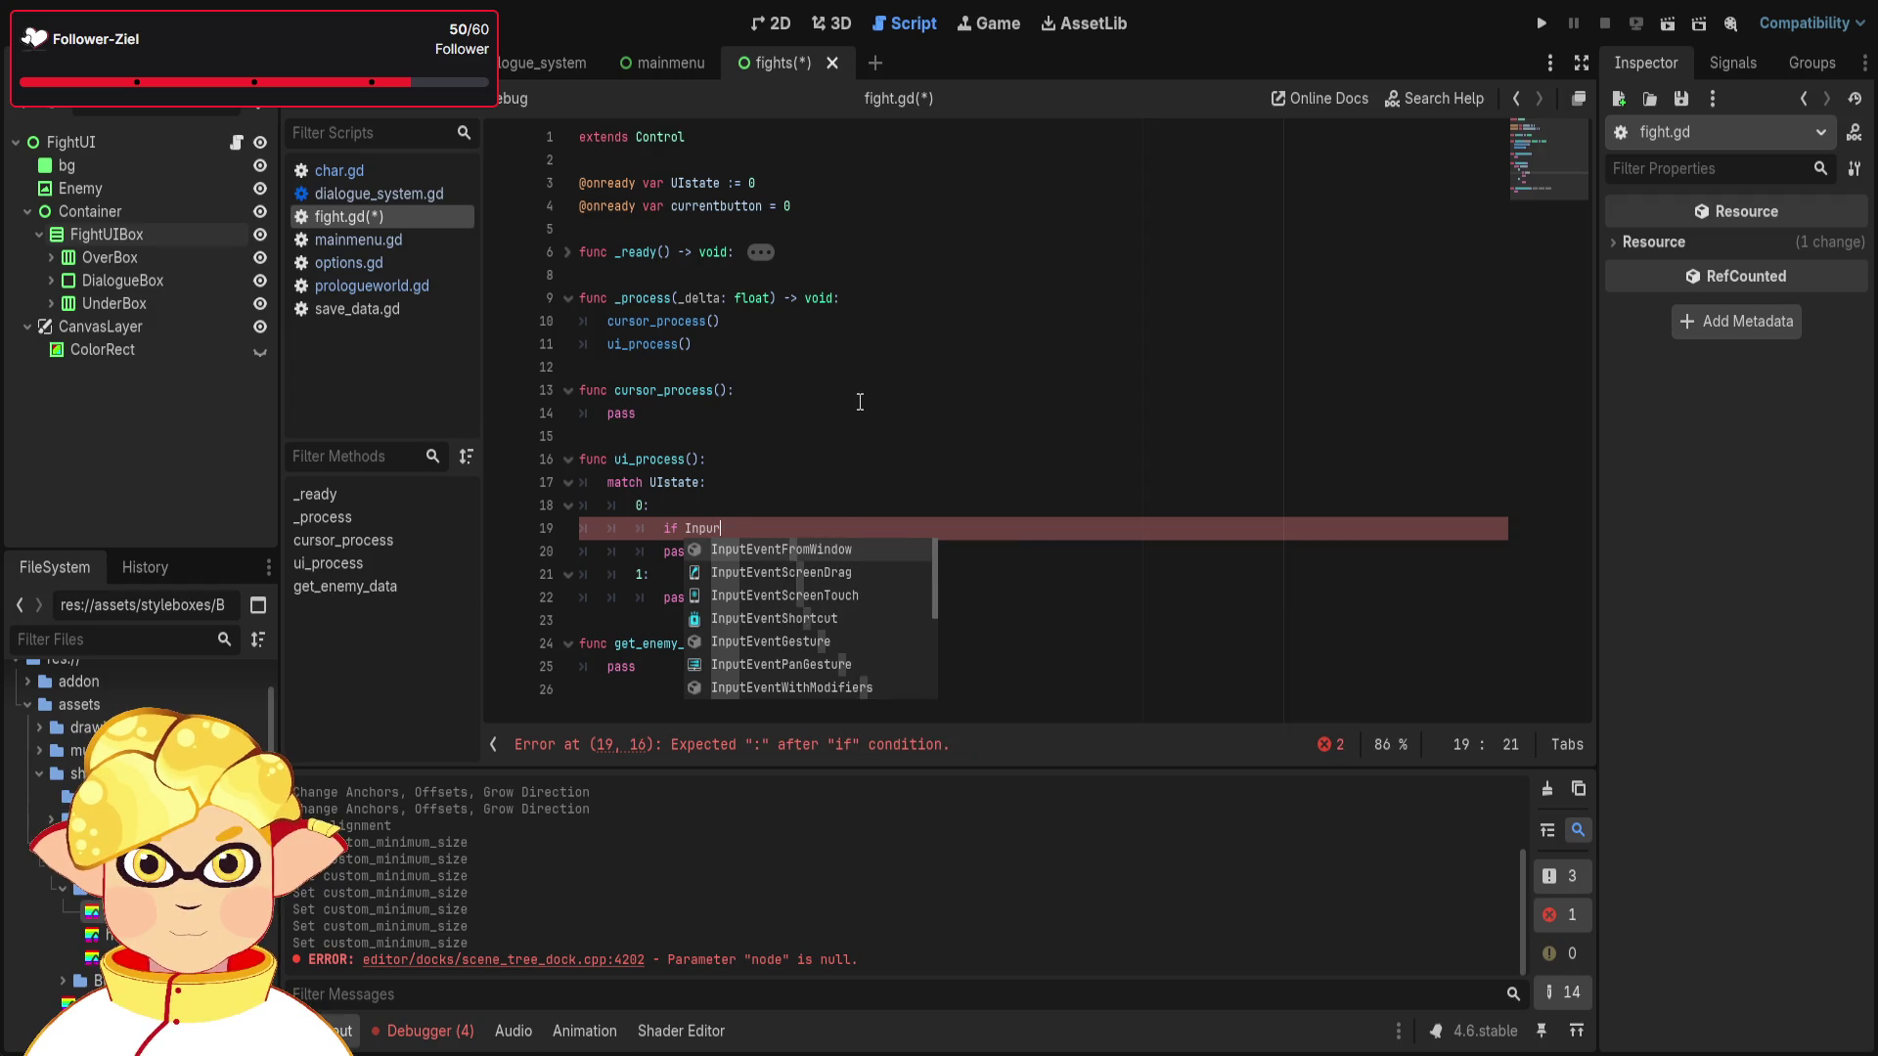
type(".")
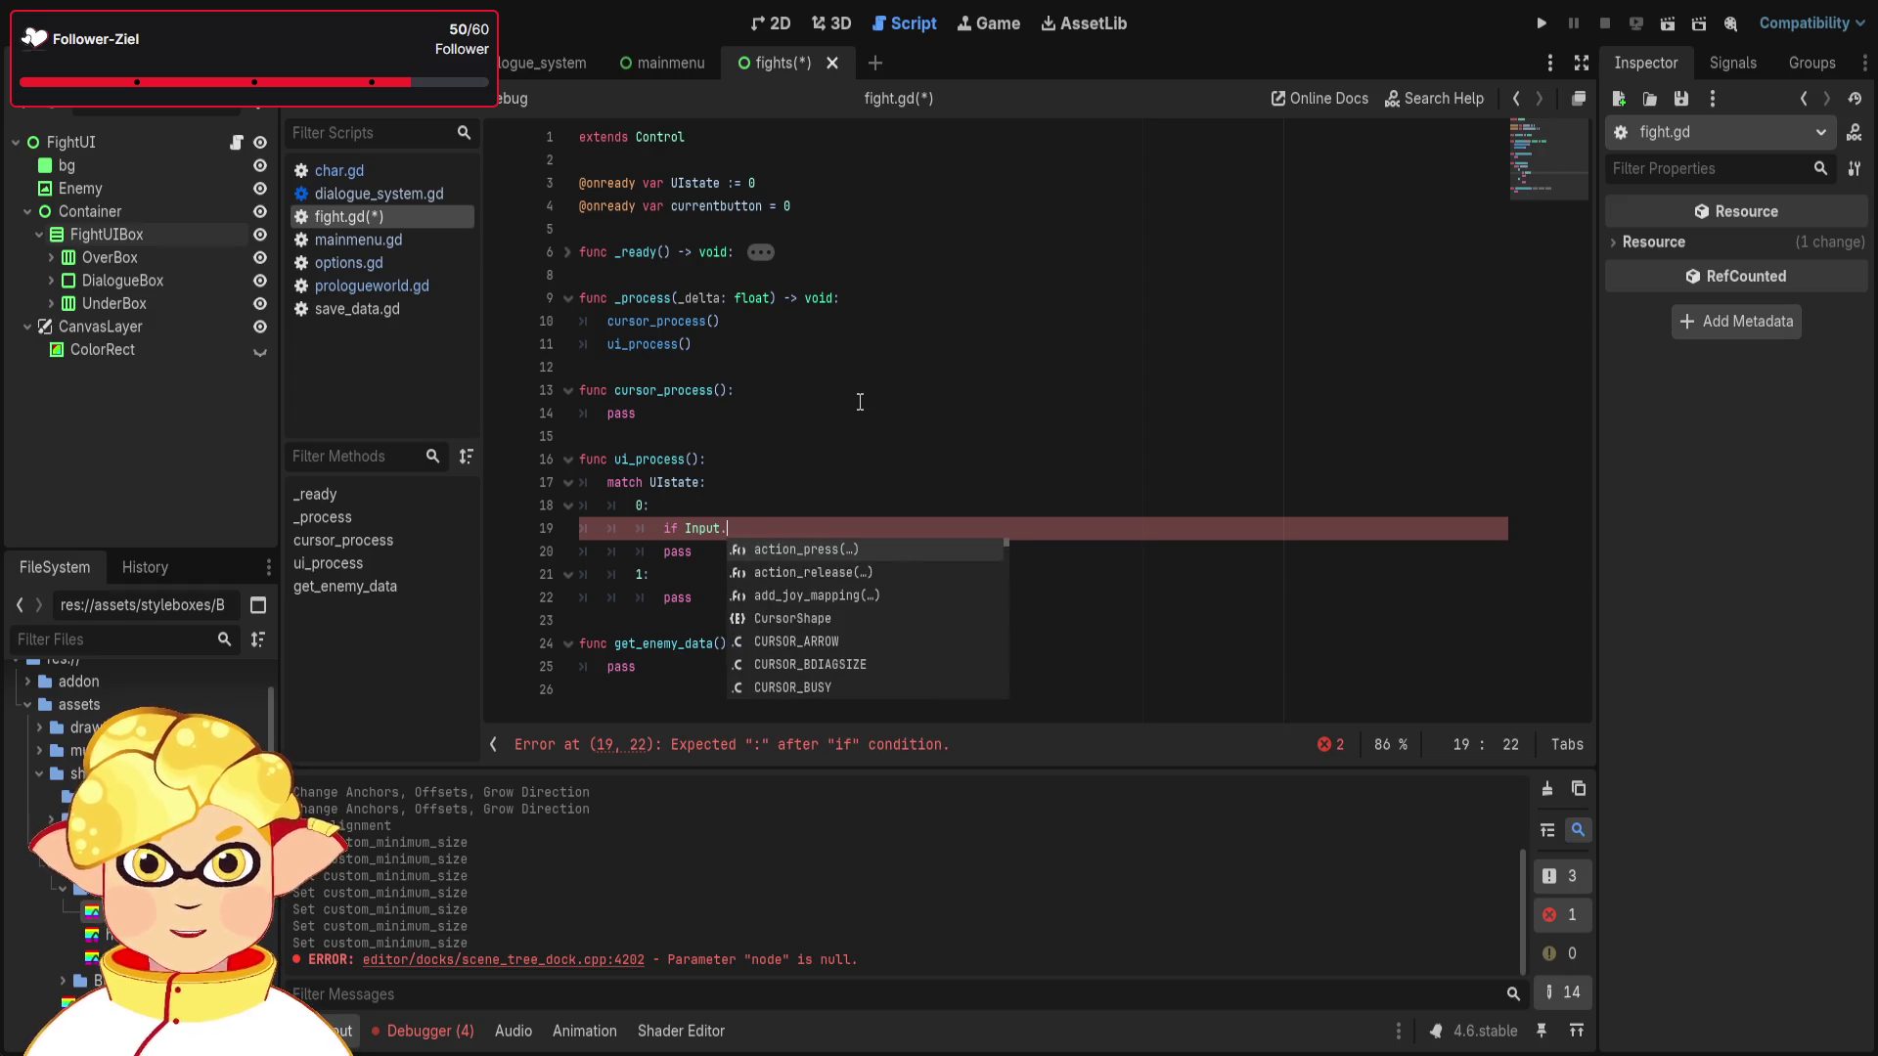
type("is_action")
key("Return")
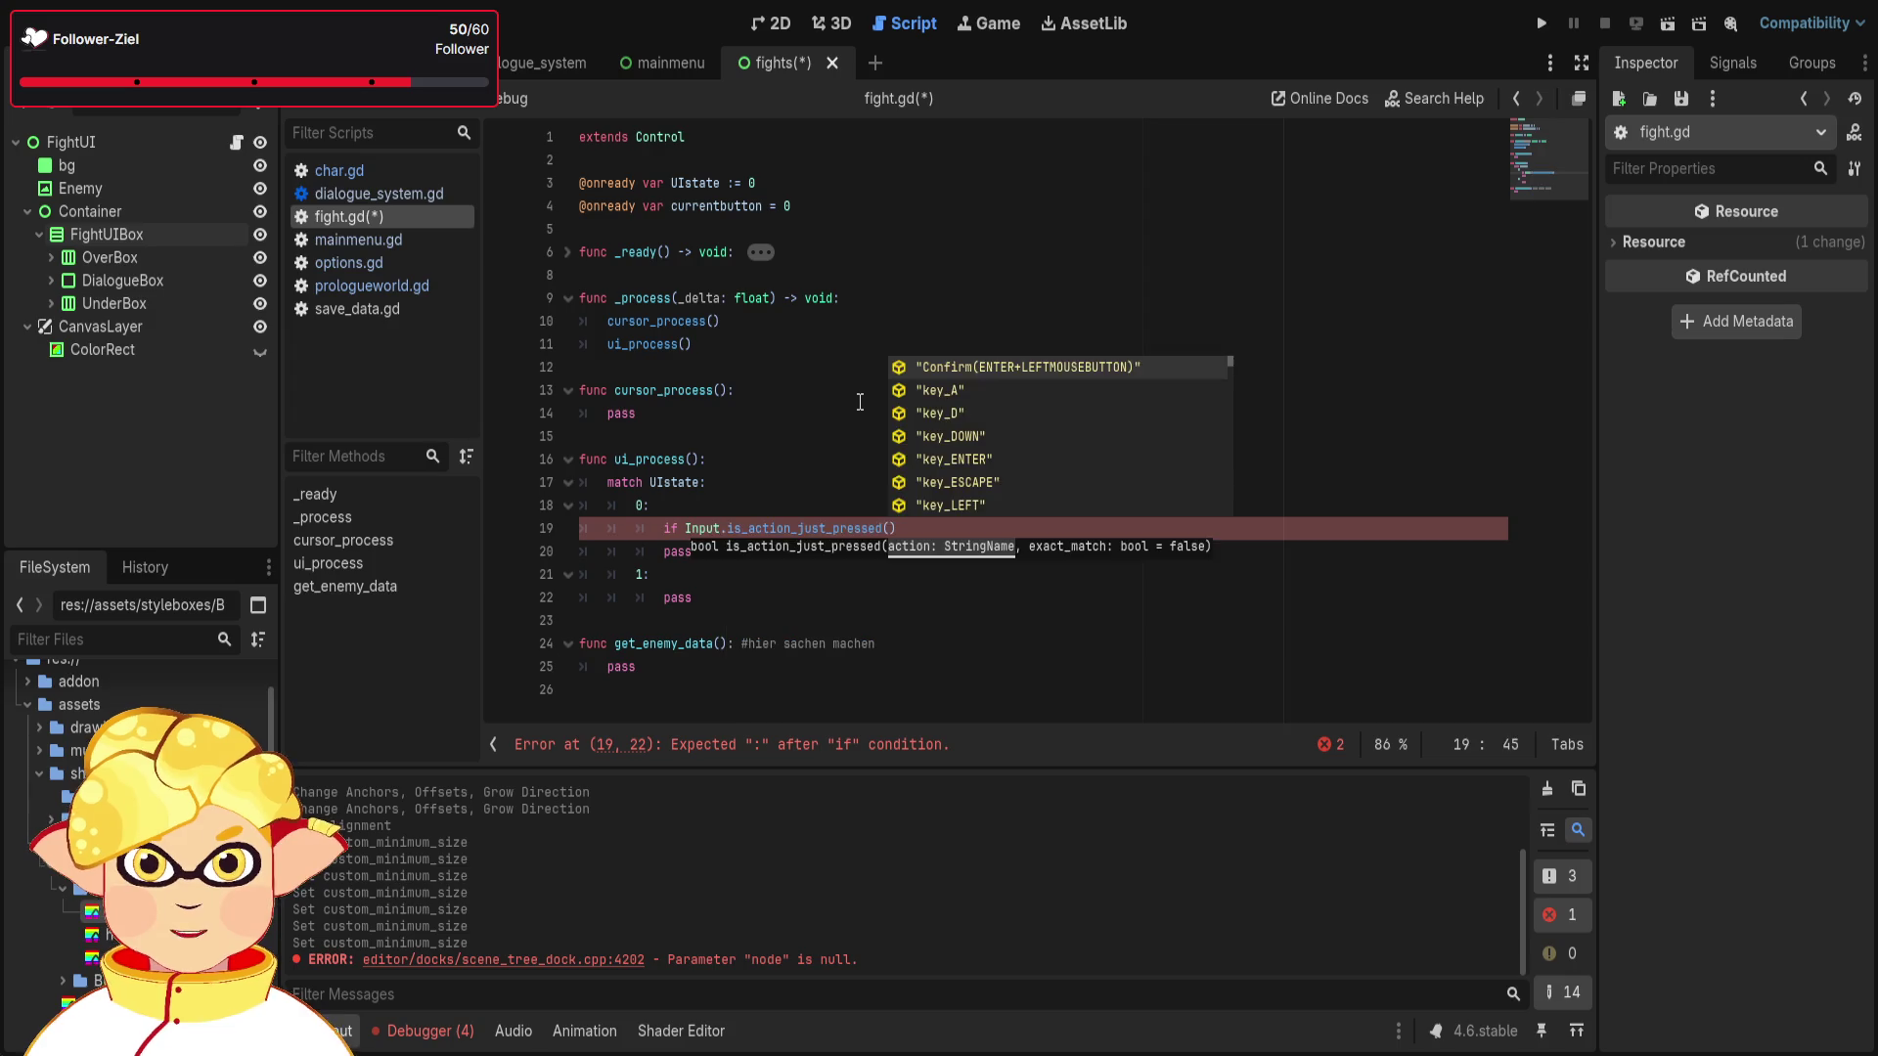
key("Down")
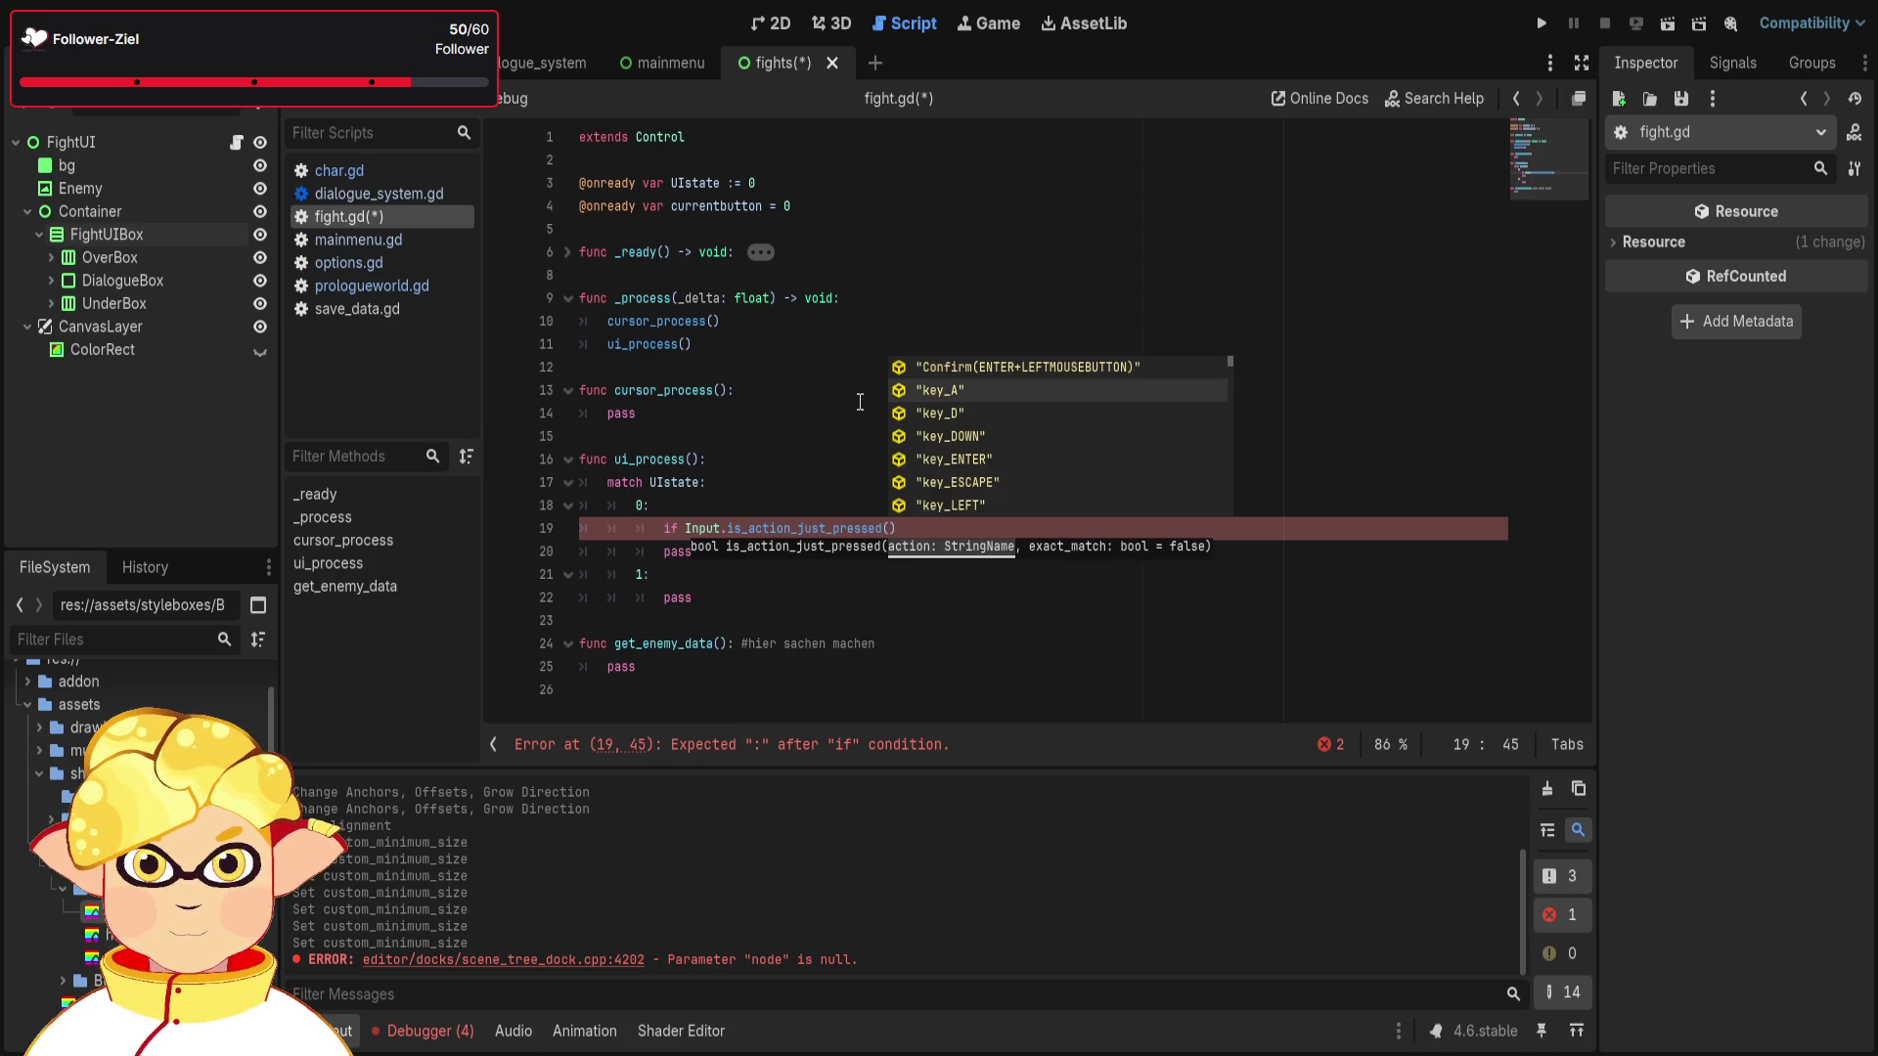
key("Return")
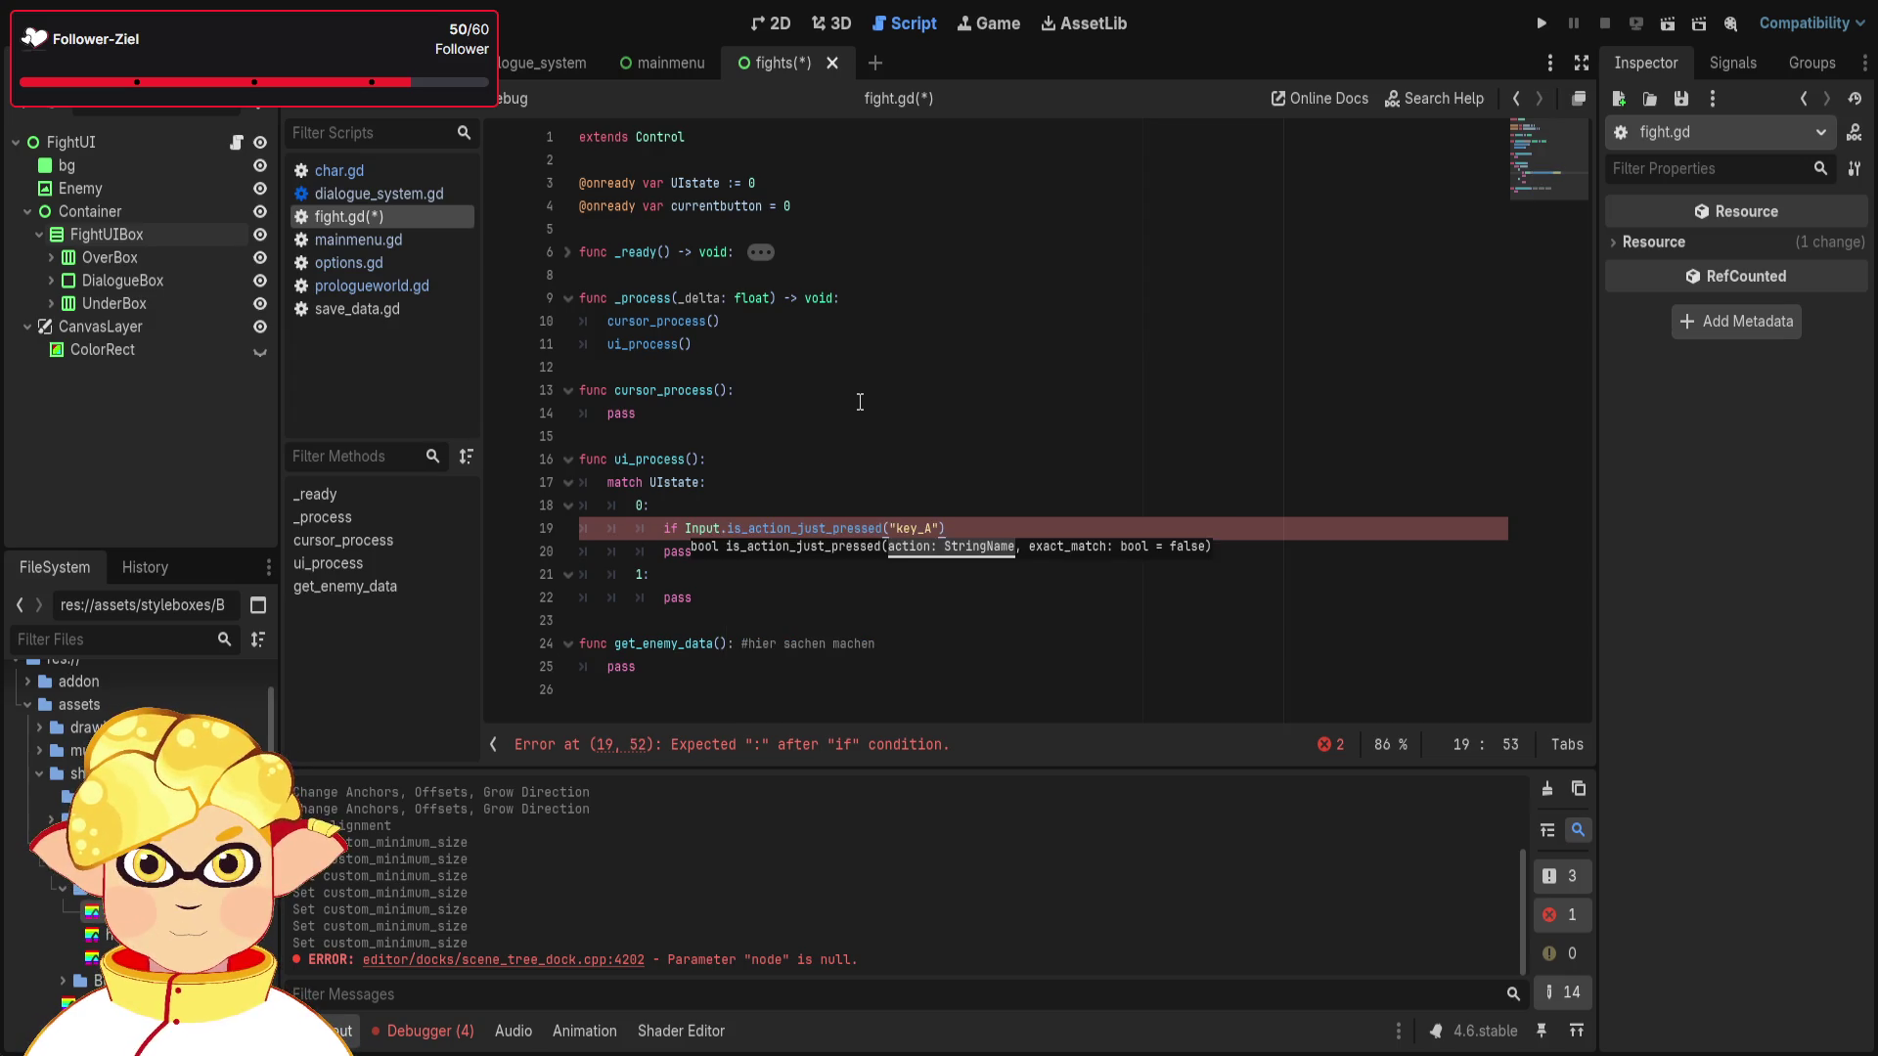
type(":")
key("Return")
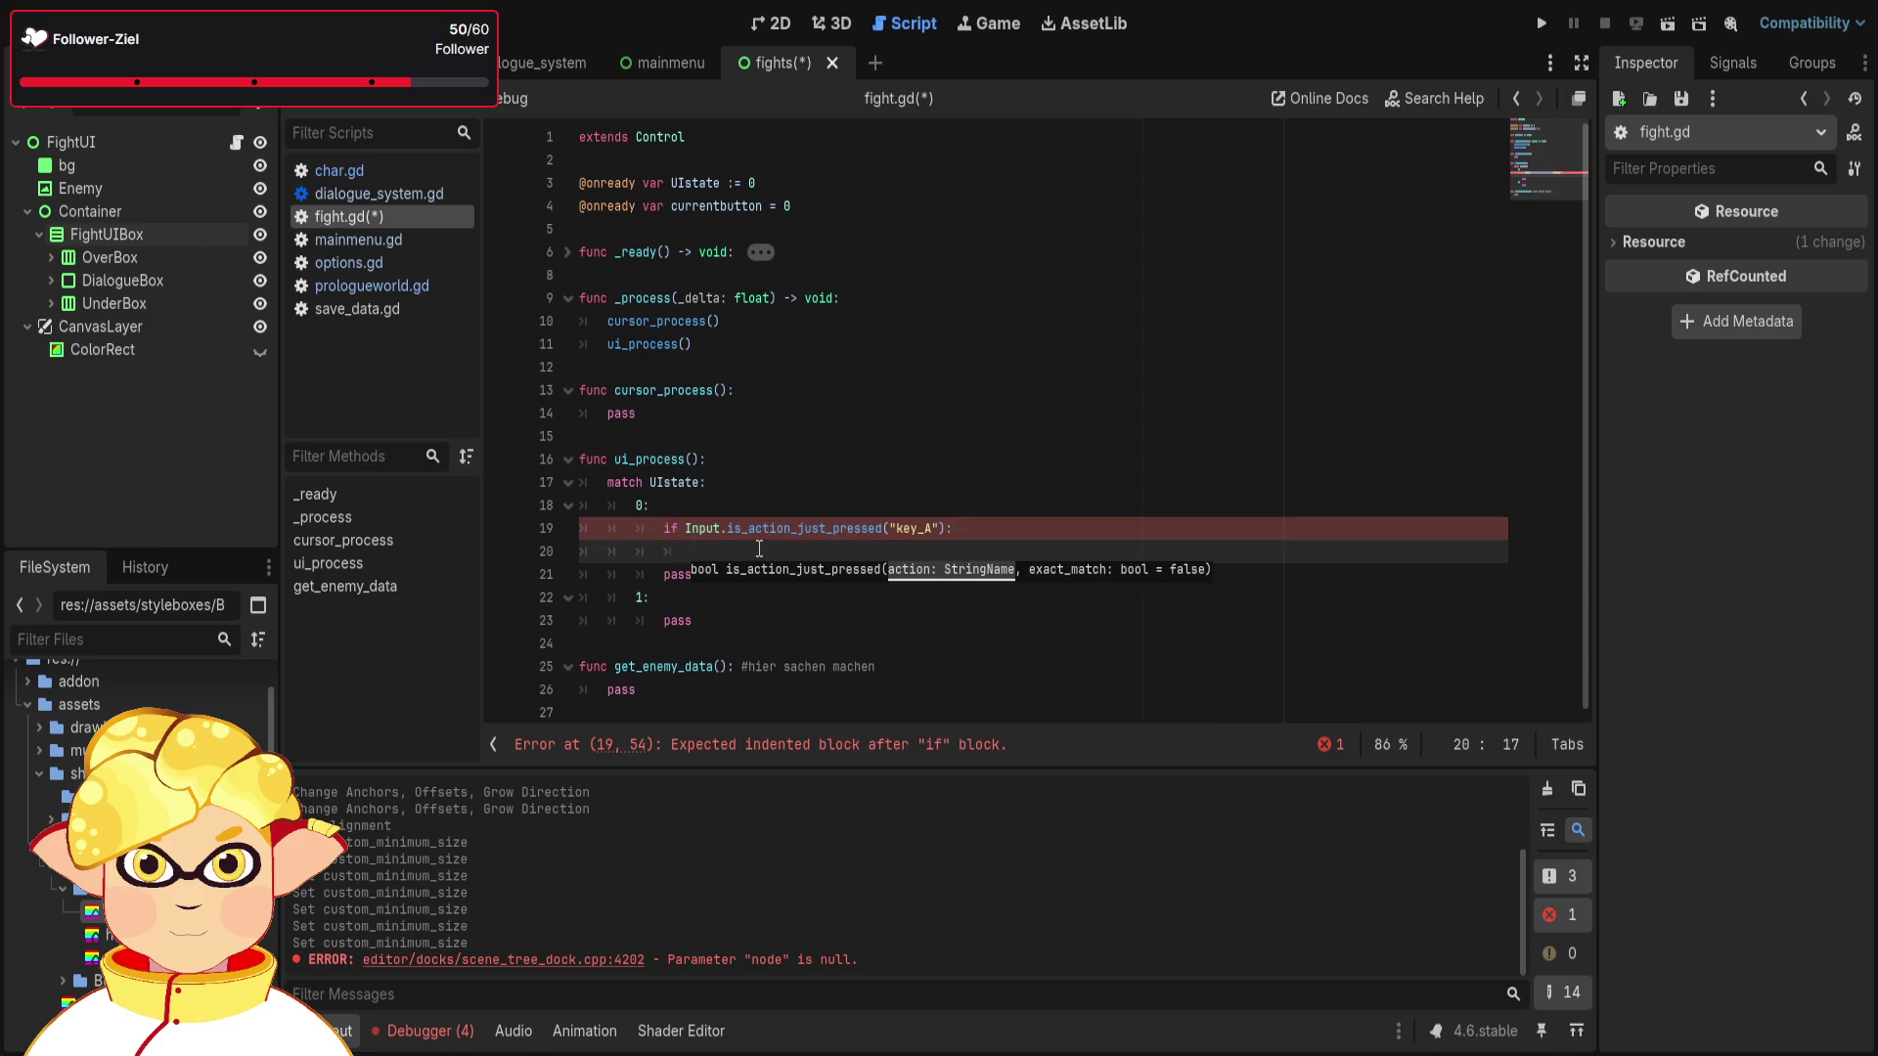
type("pass")
- Delete the leftover pass on line 21 and add an empty line before the 1 branch
left_click(883, 458)
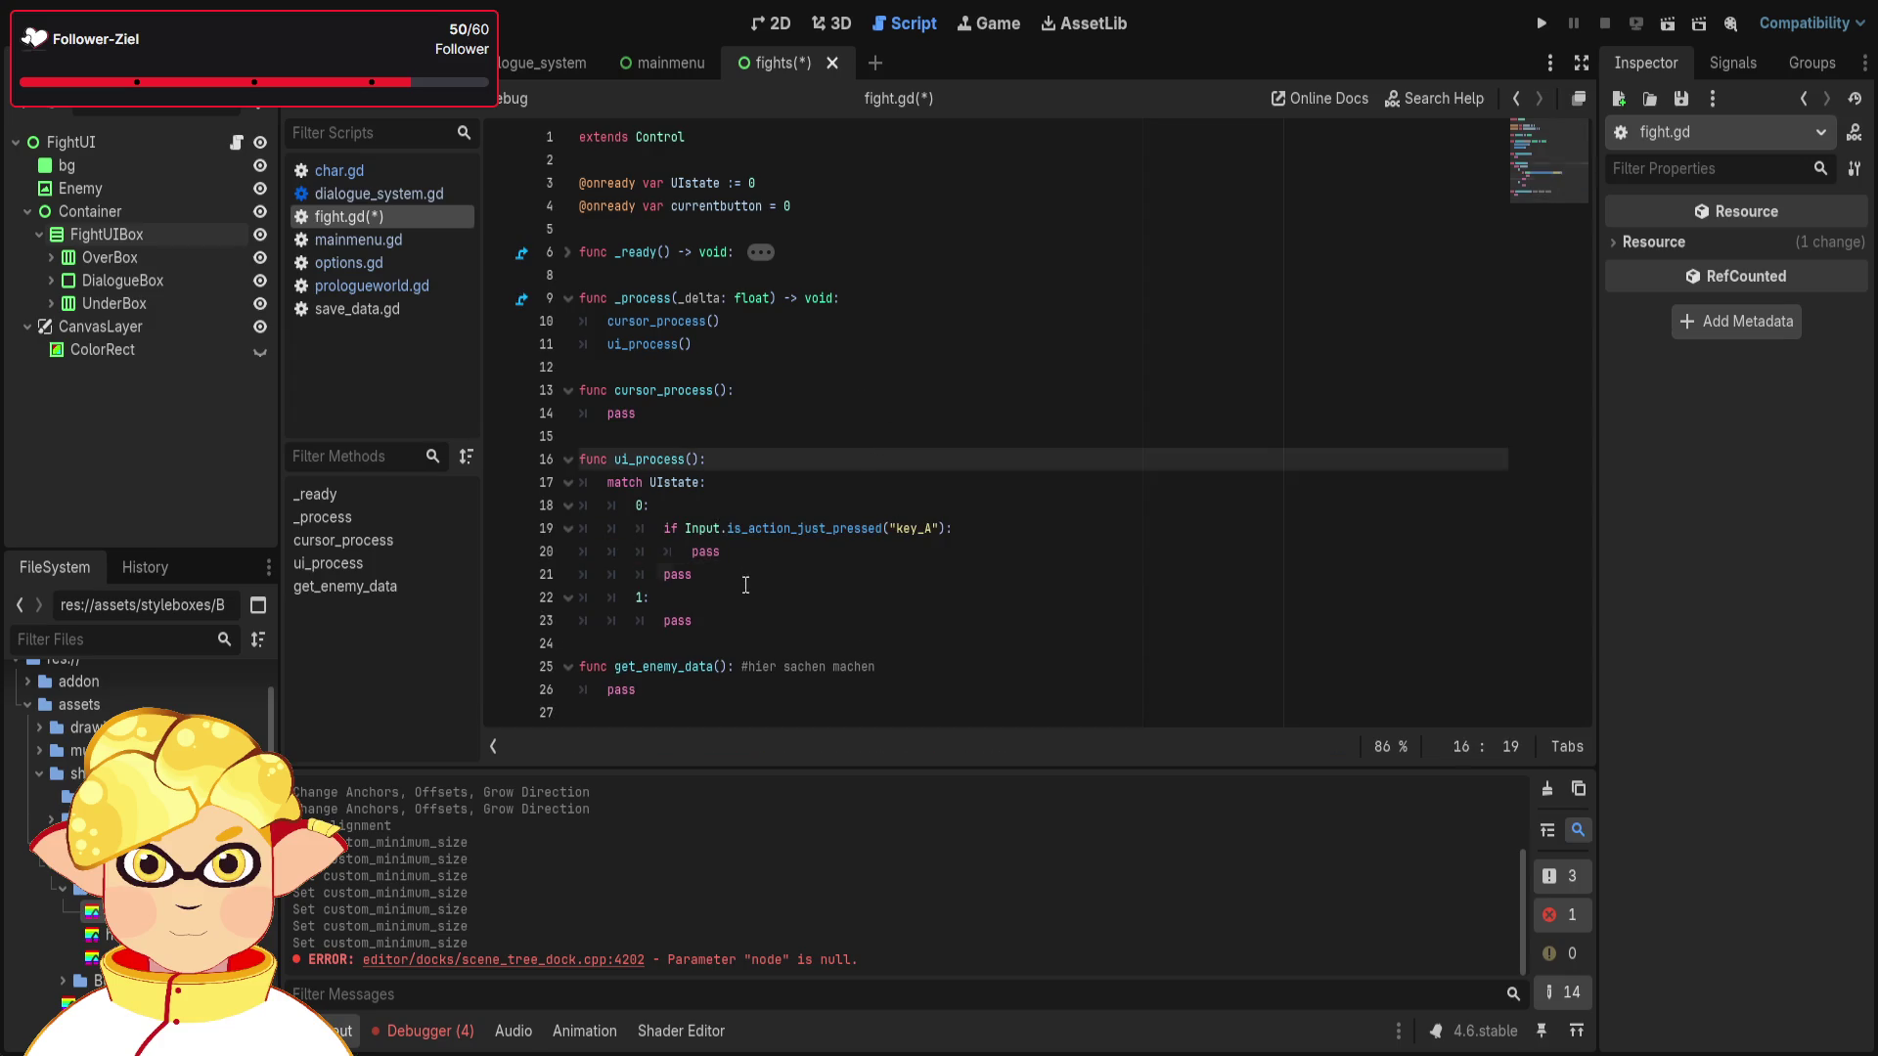
left_click_drag(745, 585, 578, 577)
key("BackSpace")
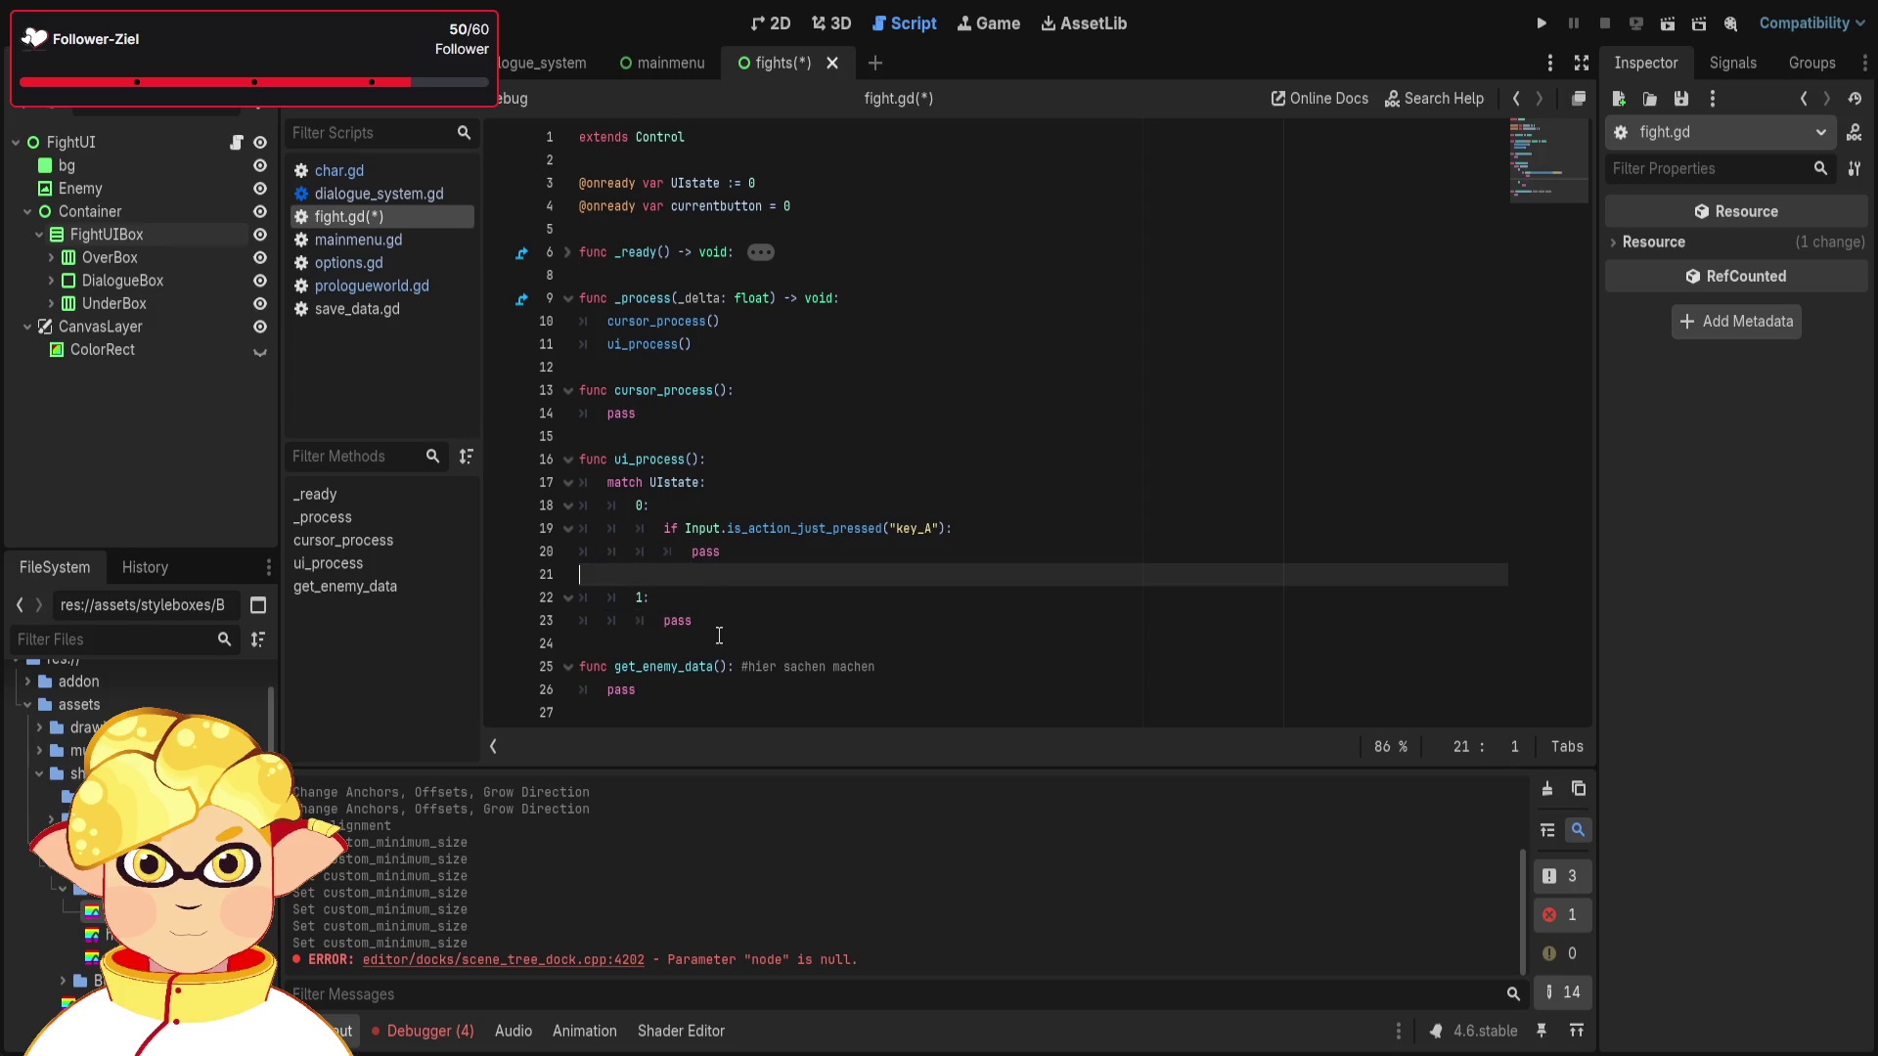
key("Return")
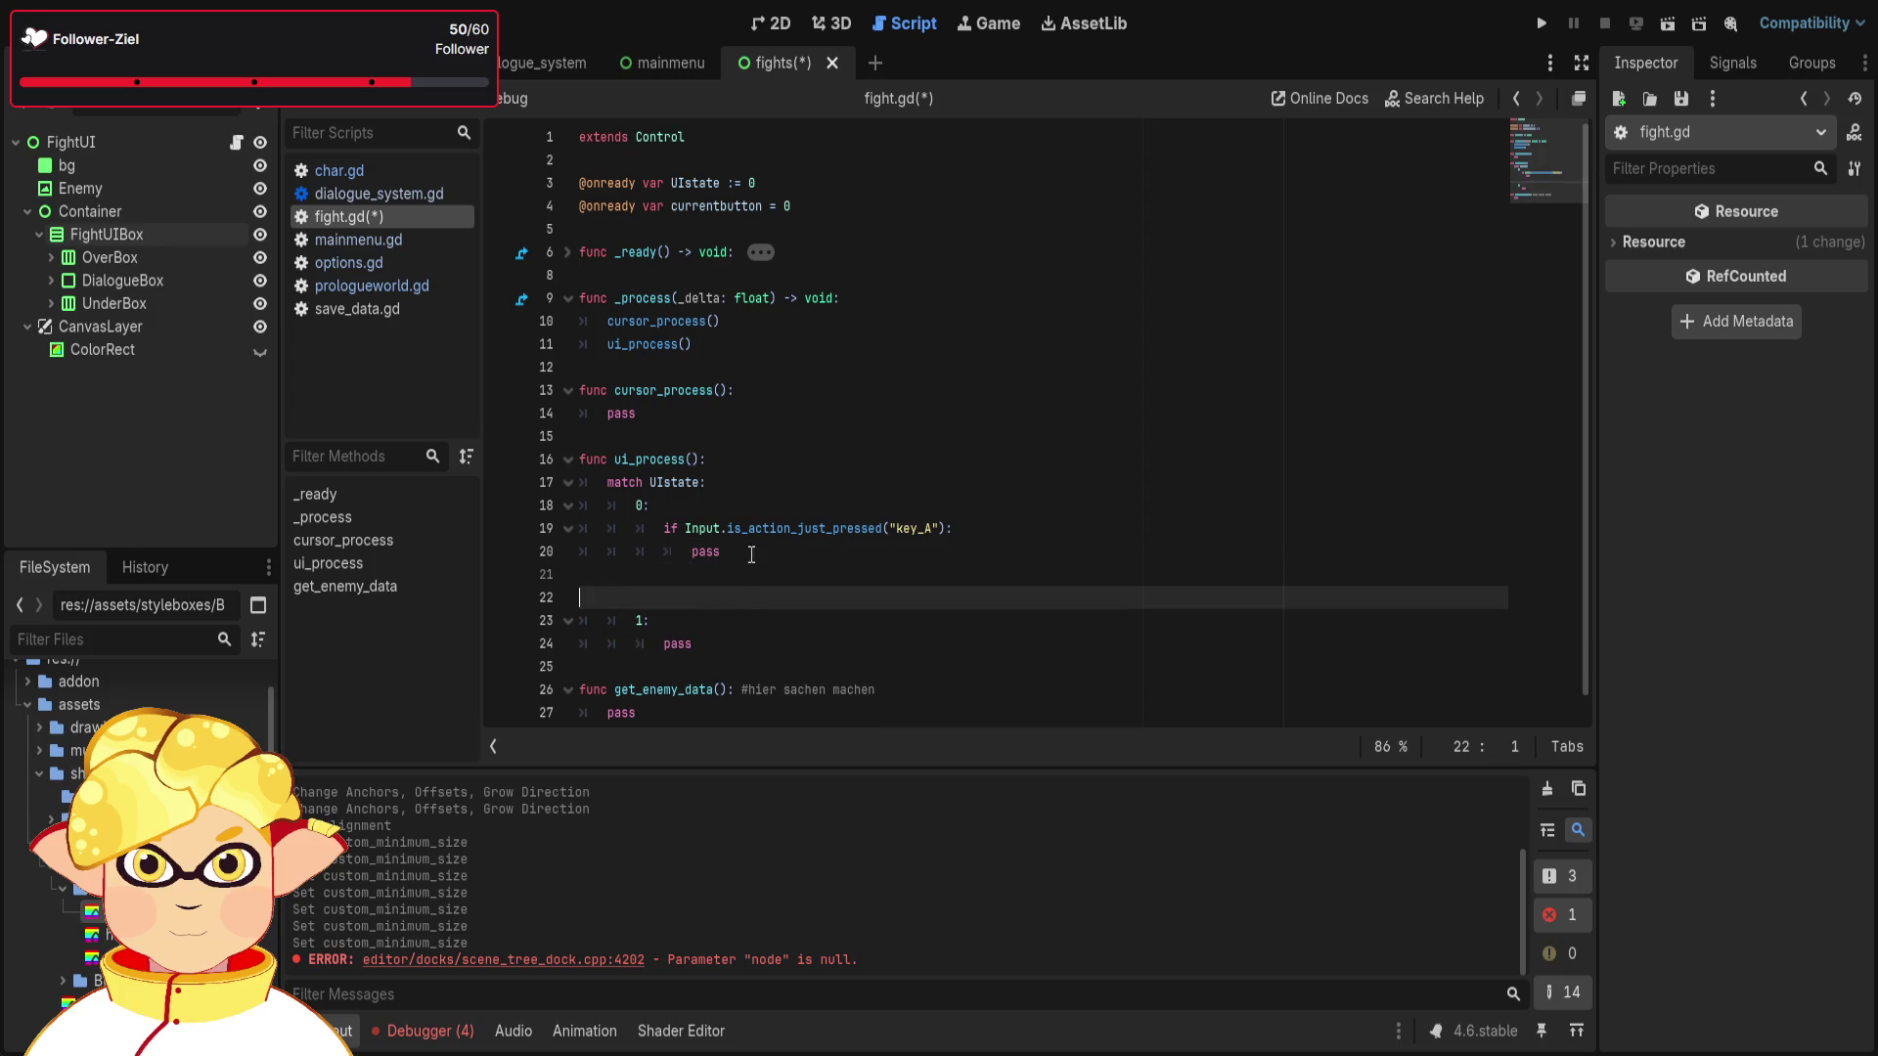
left_click(735, 503)
- Add the comment '#default, auswahl zw skill, item, interact und flee' after 0:, changing fight to skill
type("#d")
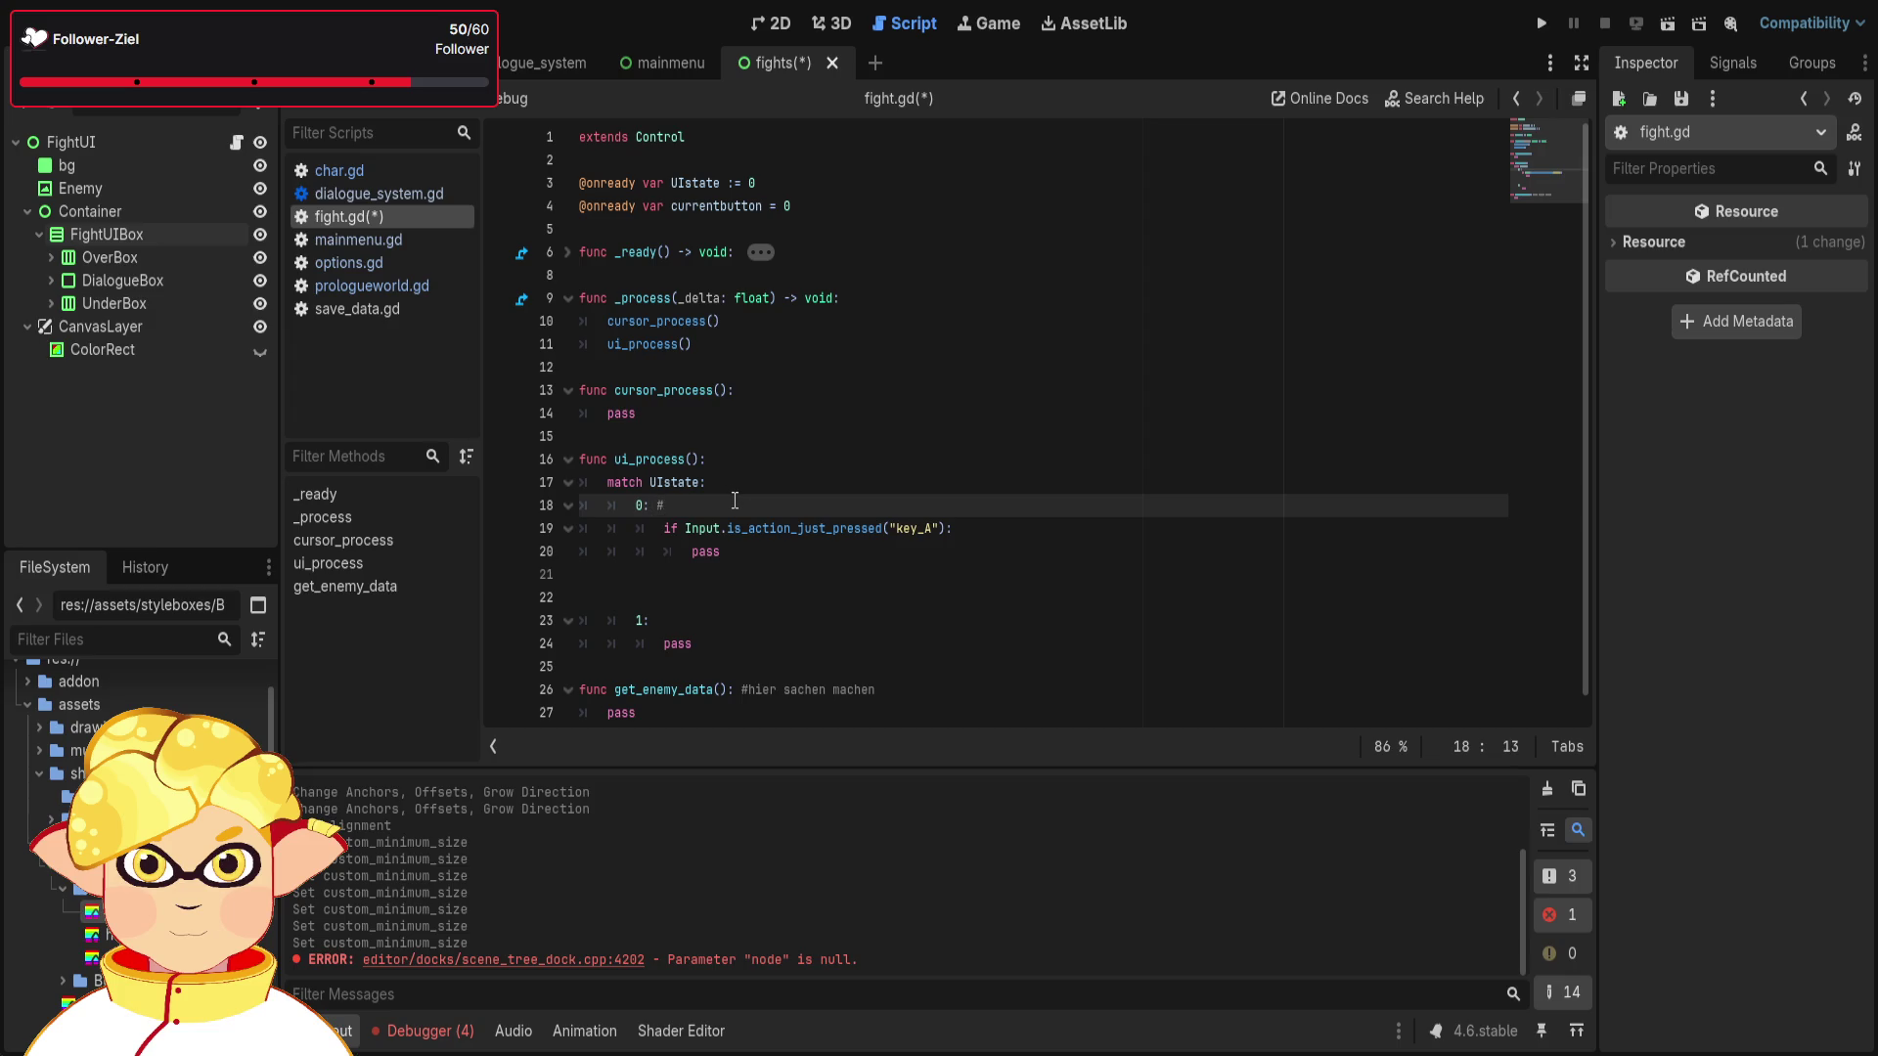
type("efault,")
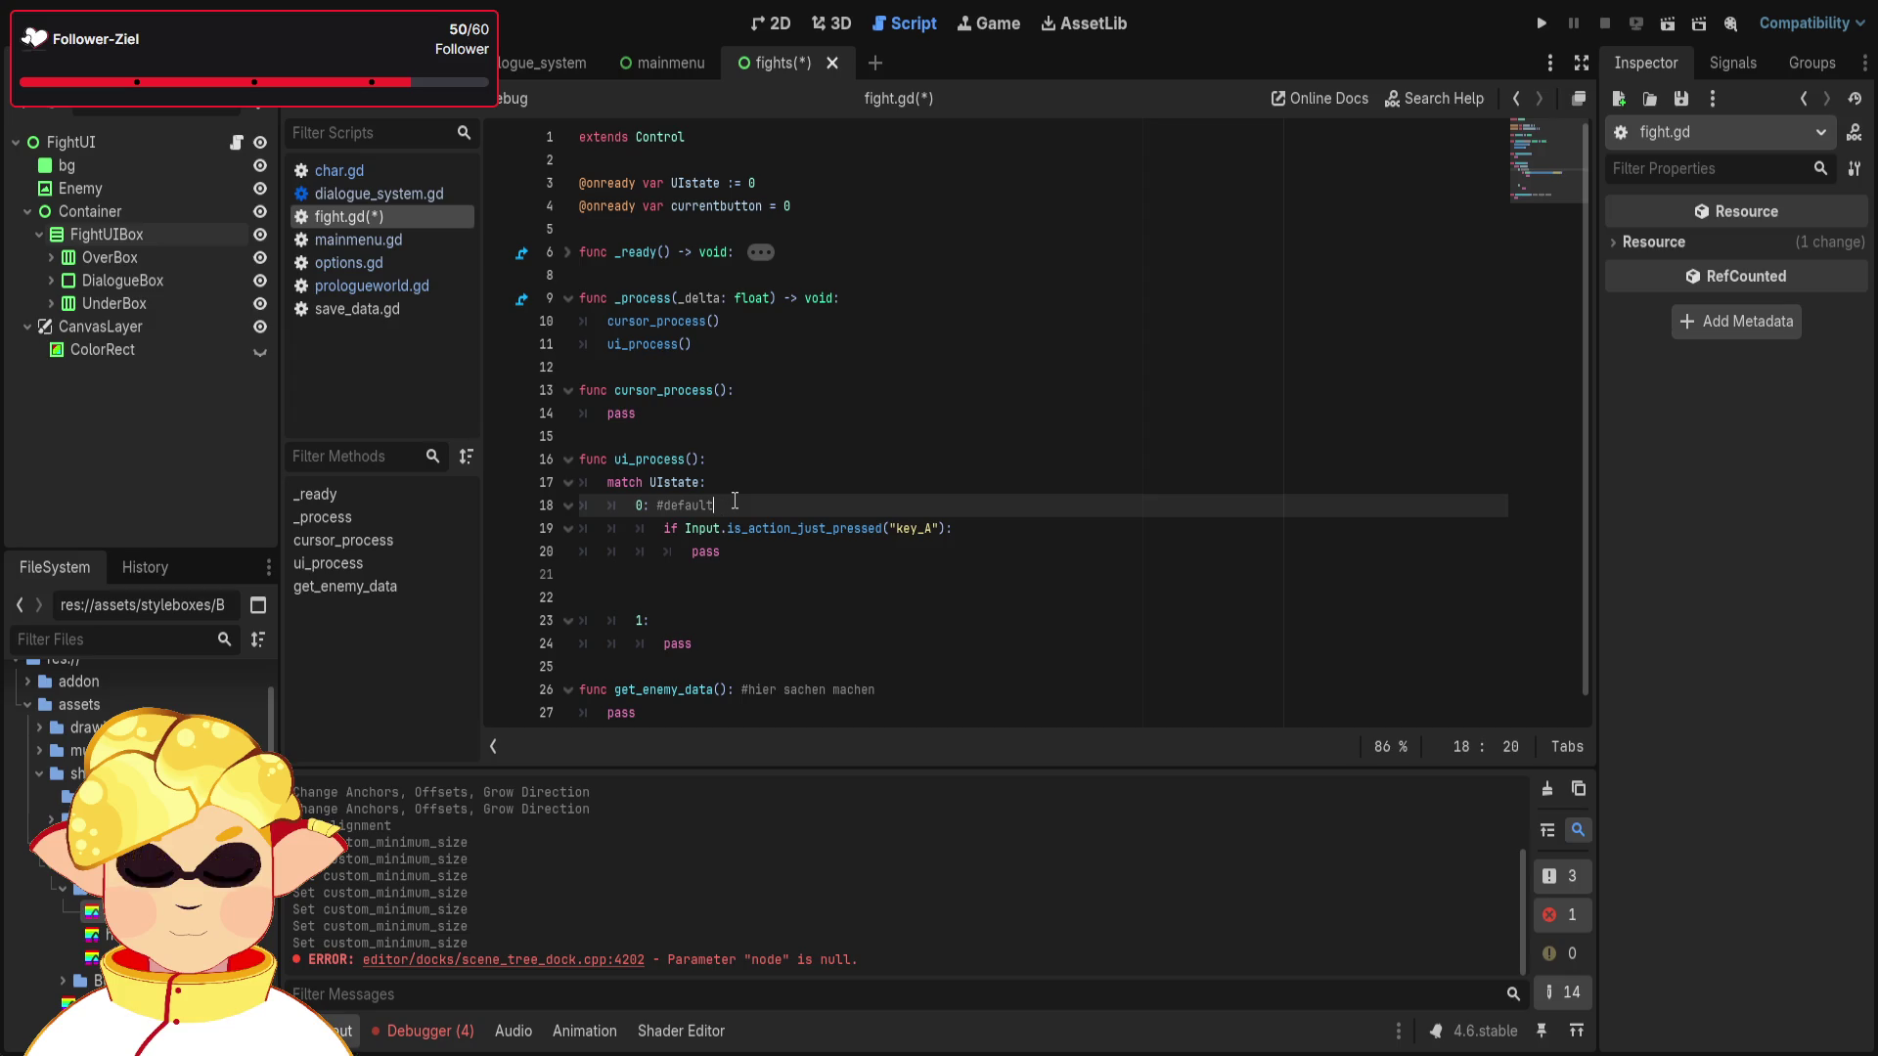
type(" auswahl ")
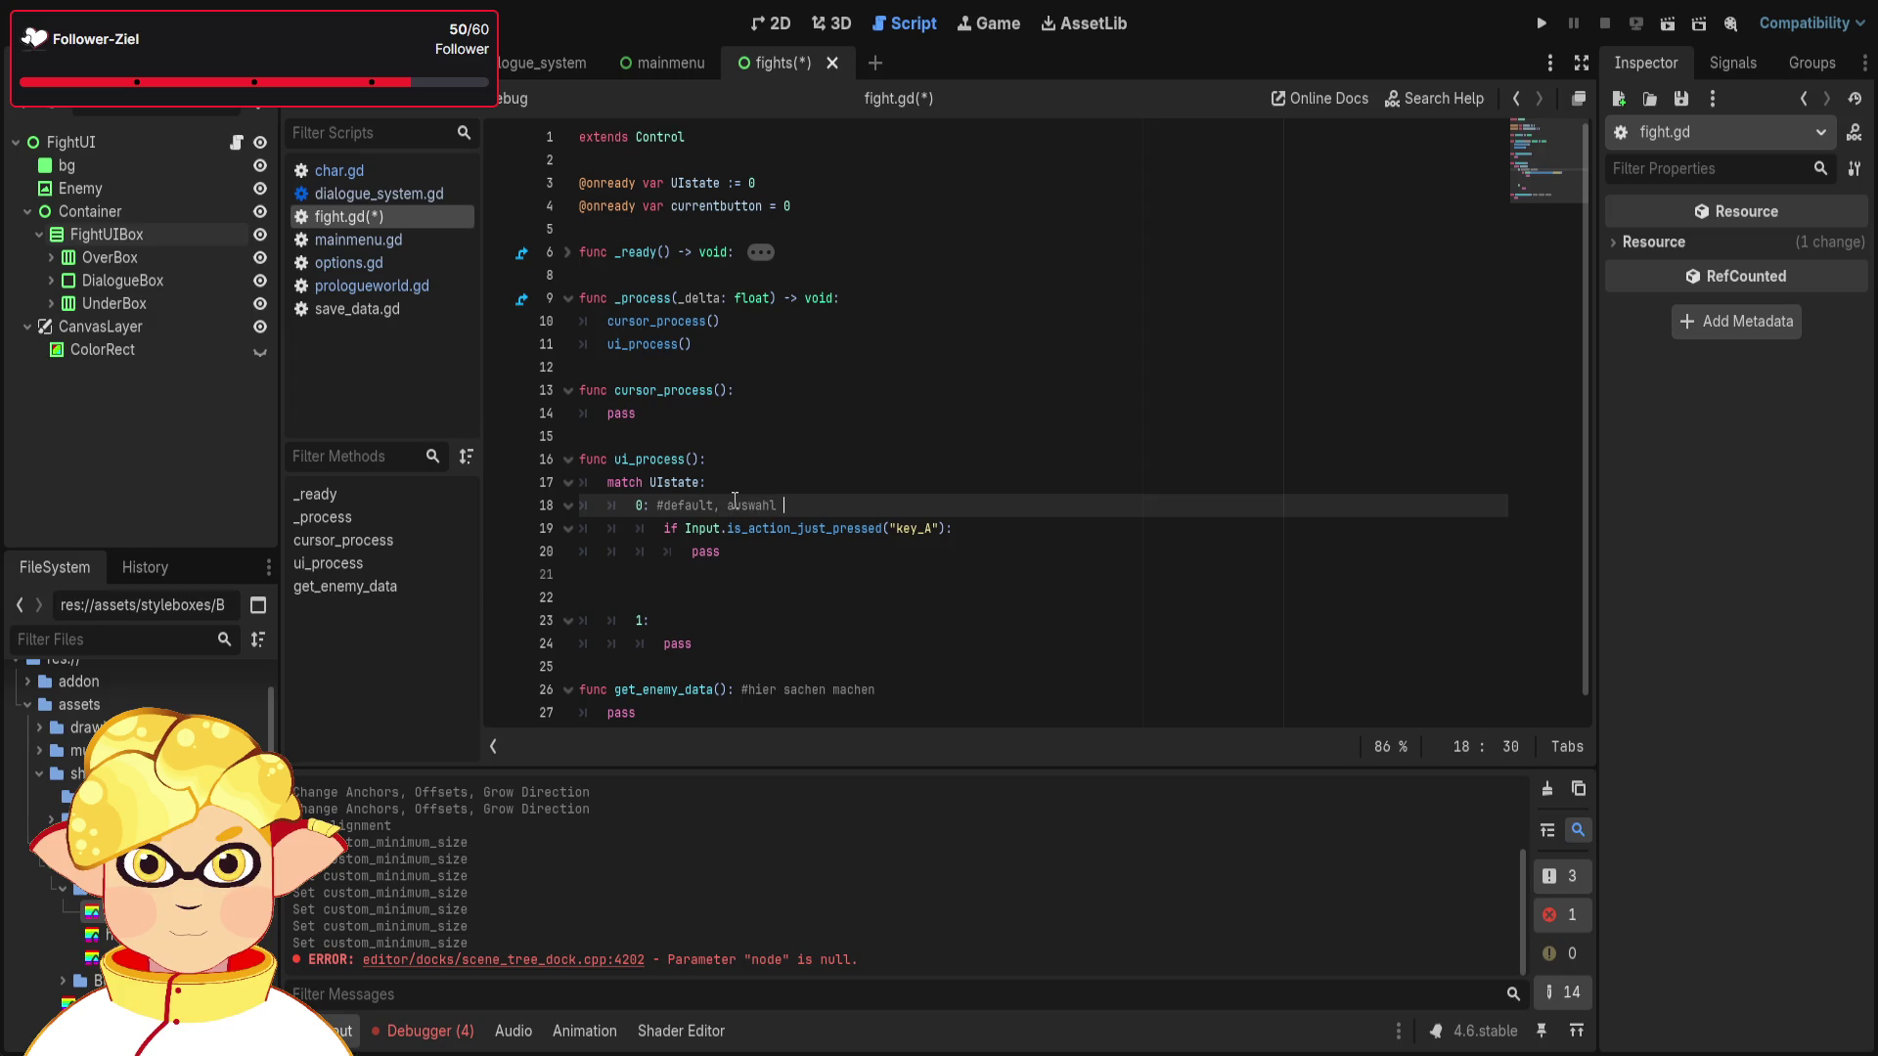
type("zw ")
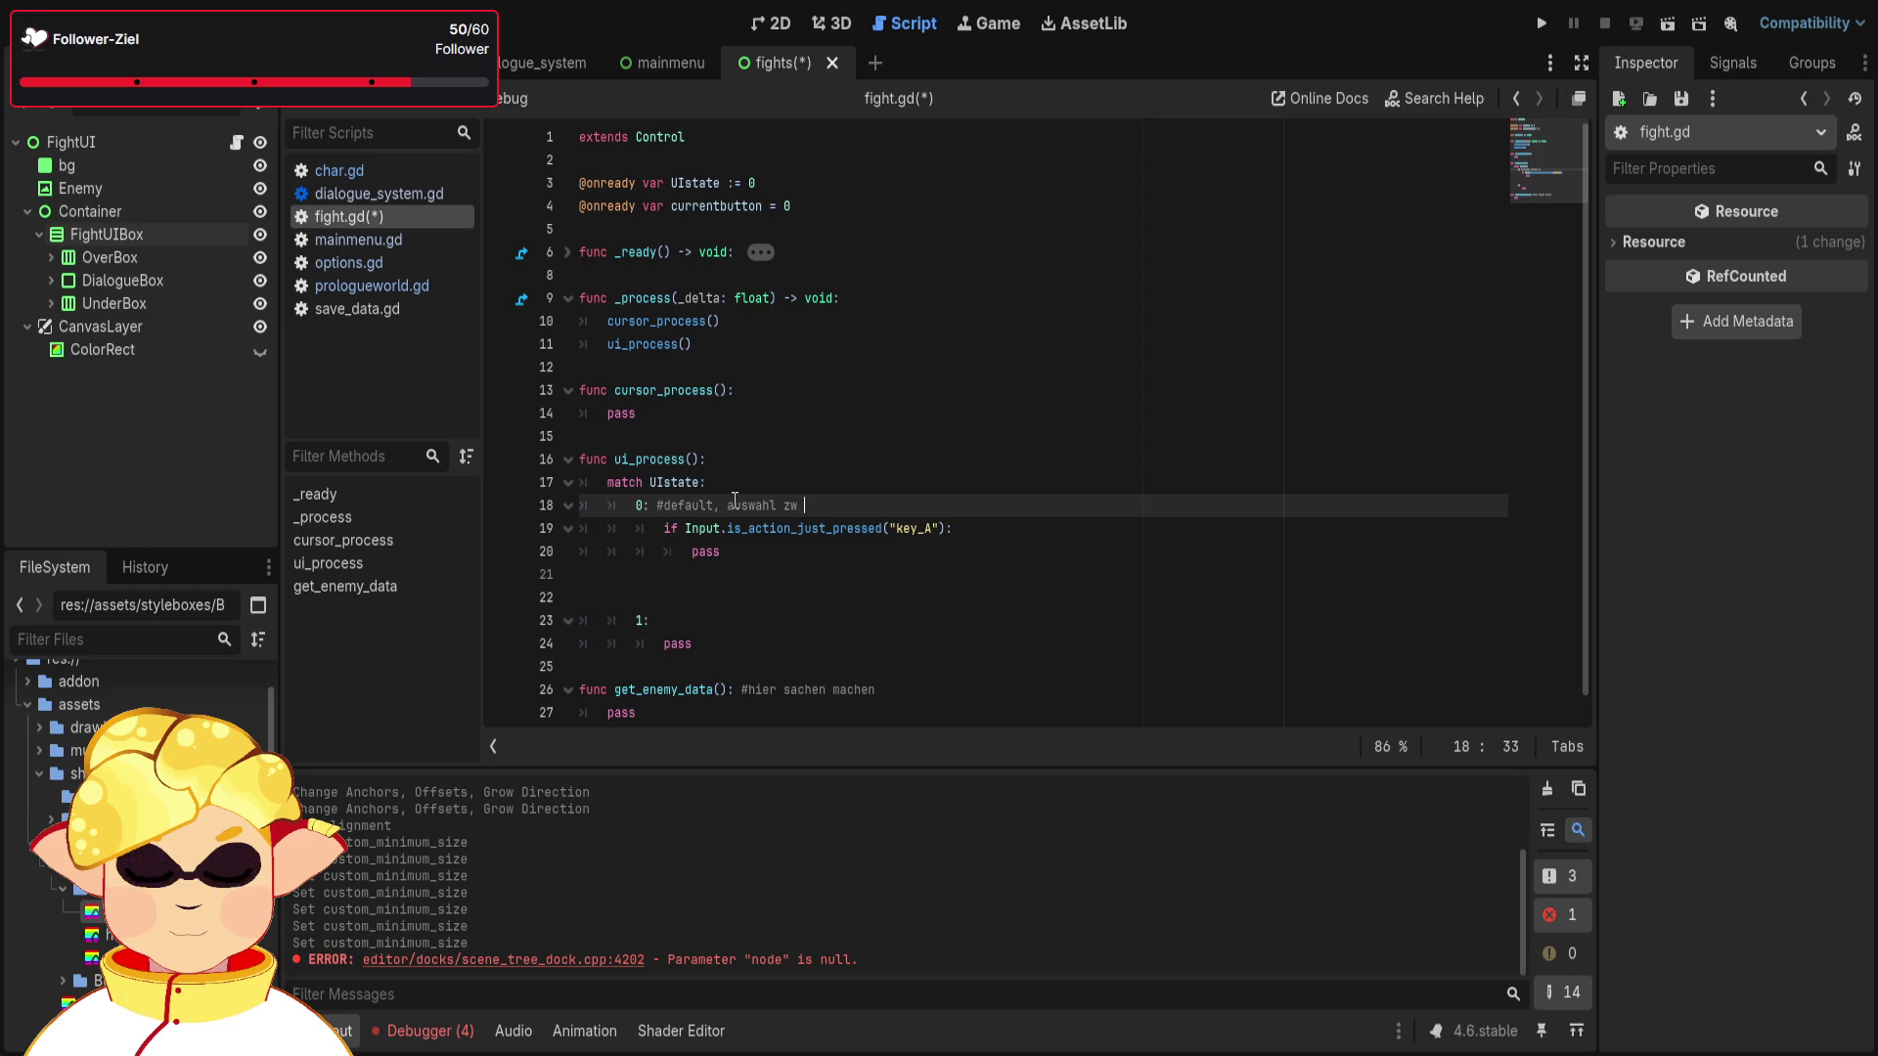
type("fight, item, ")
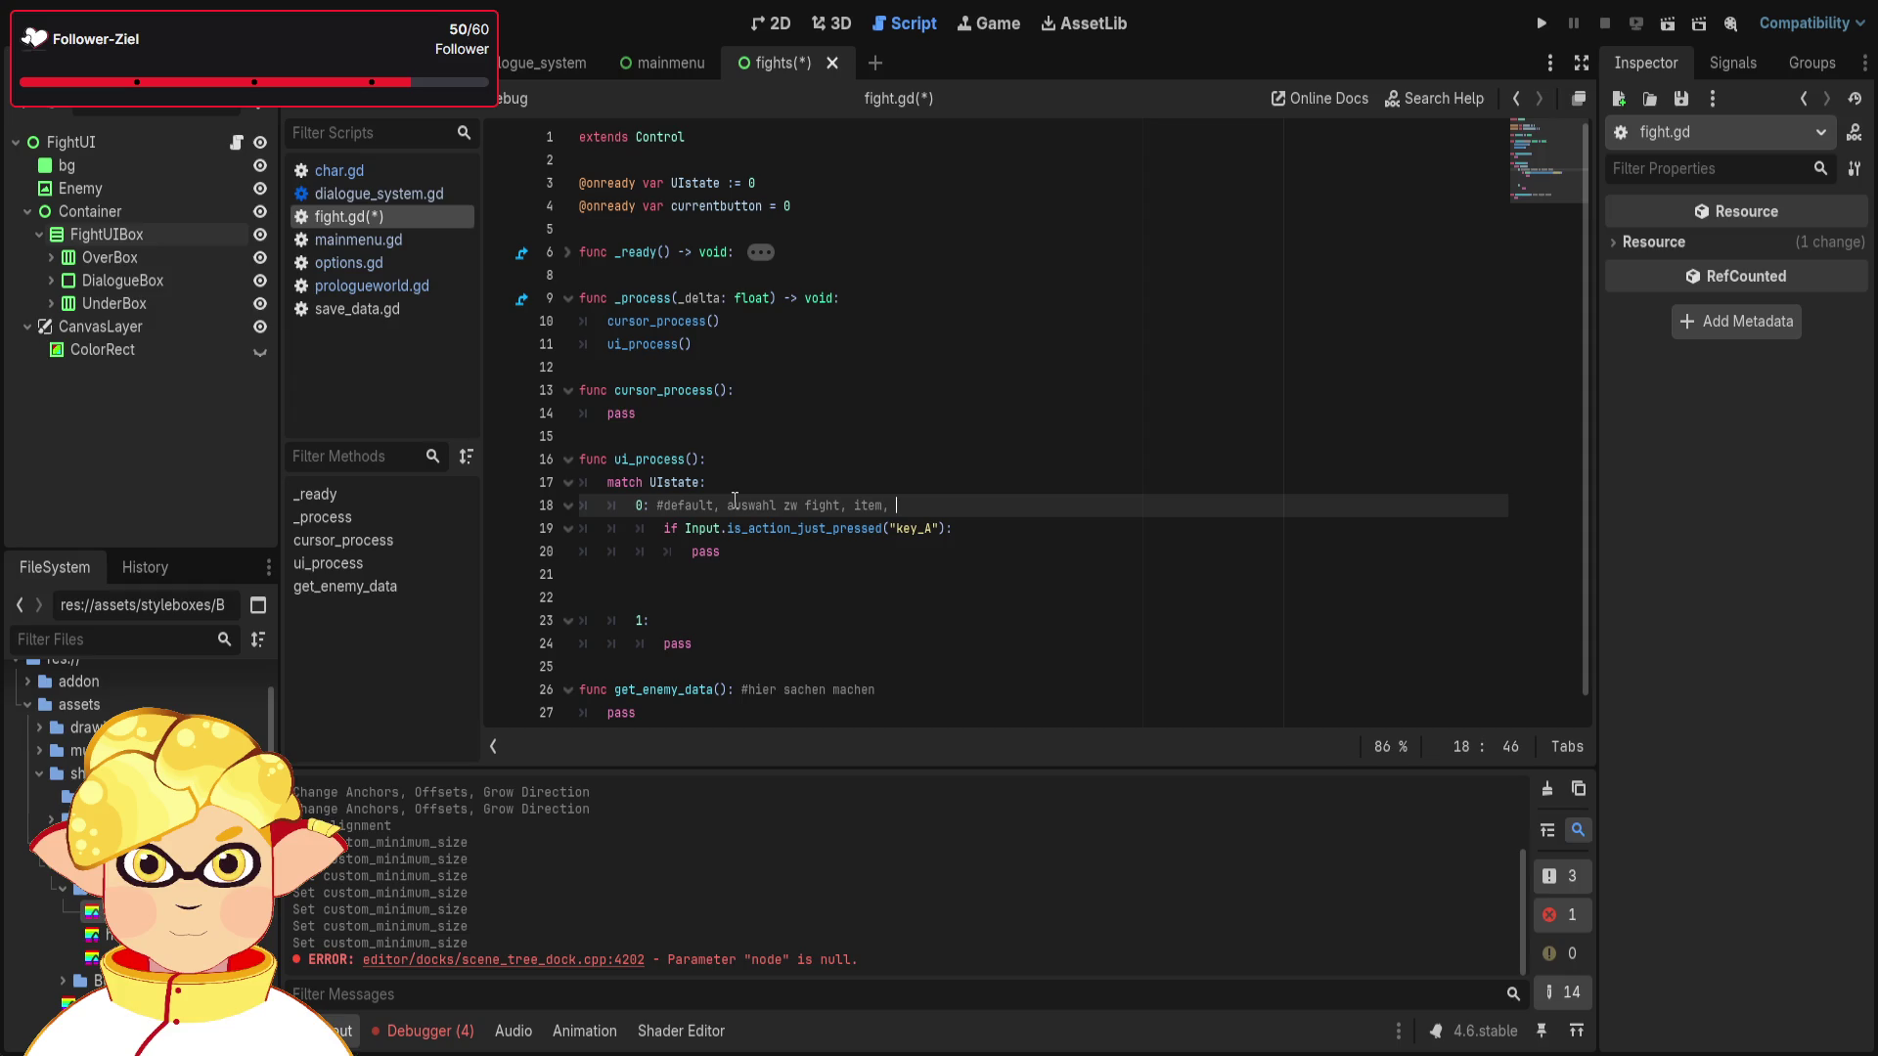
type("i")
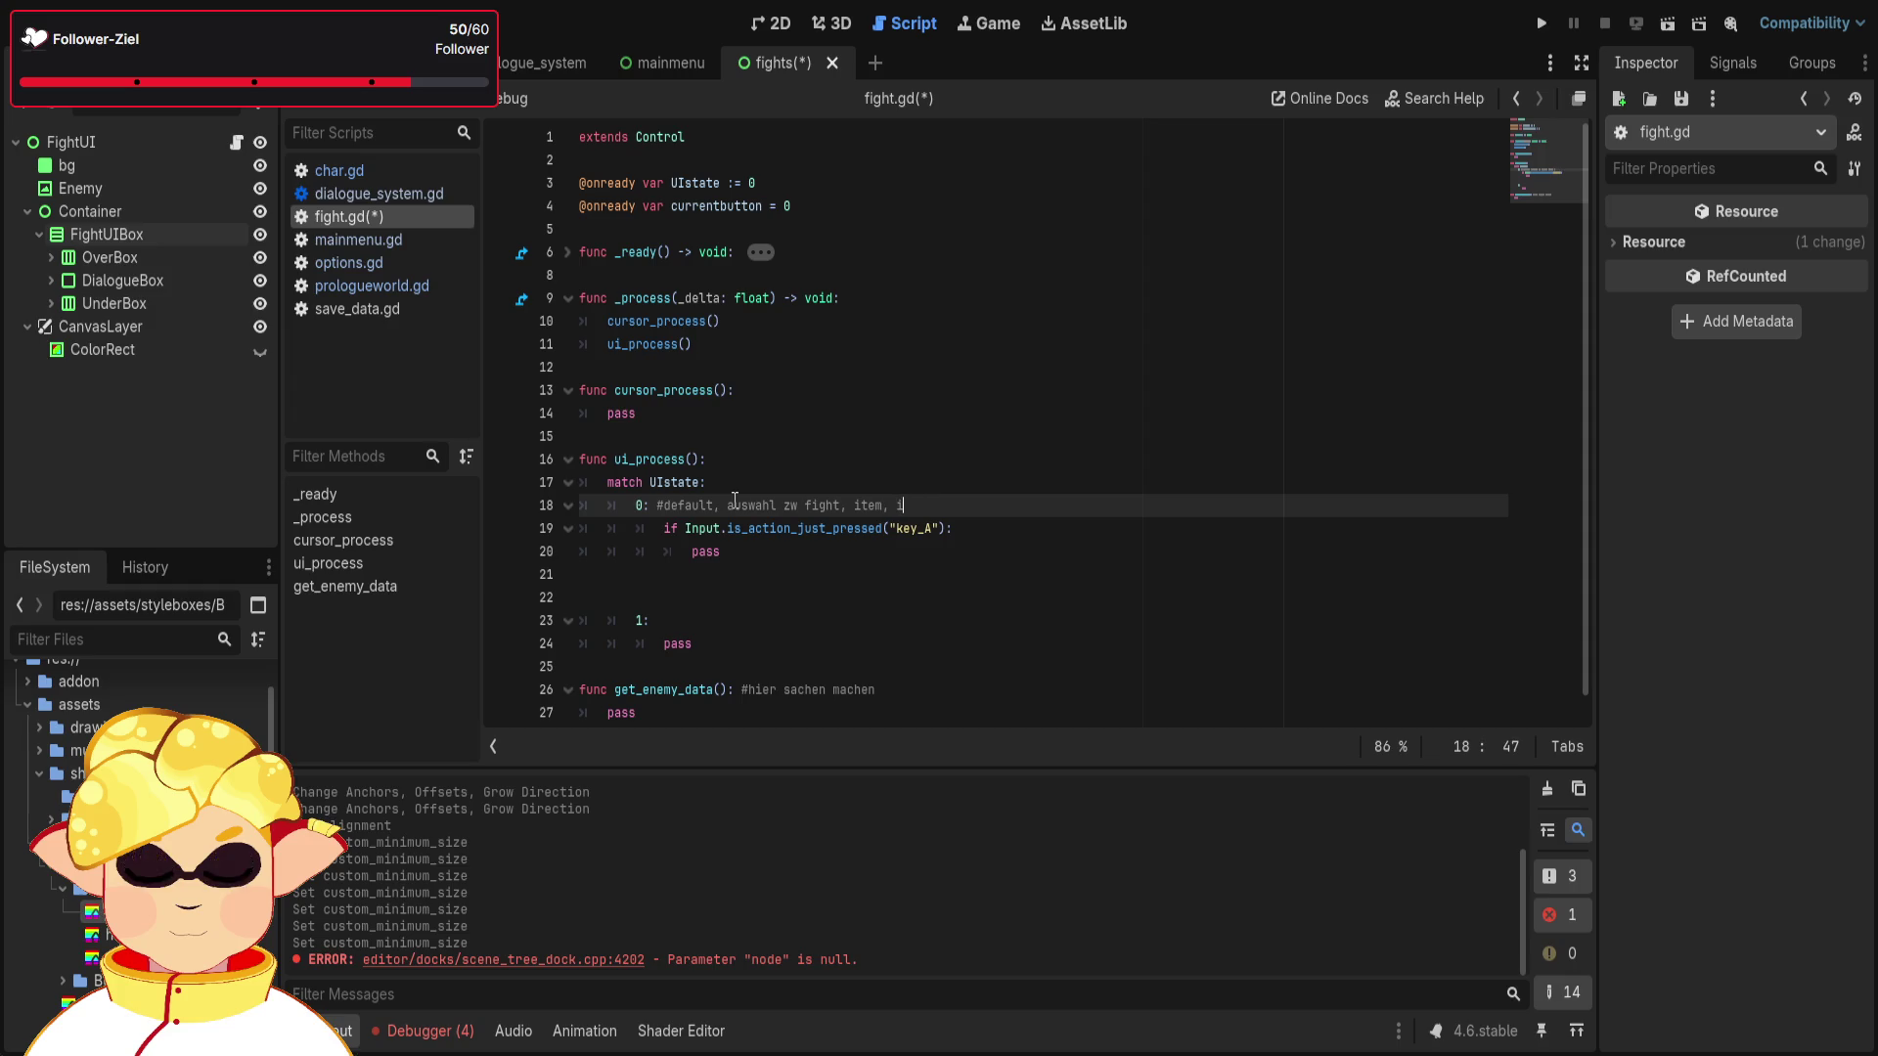
type("nteract ")
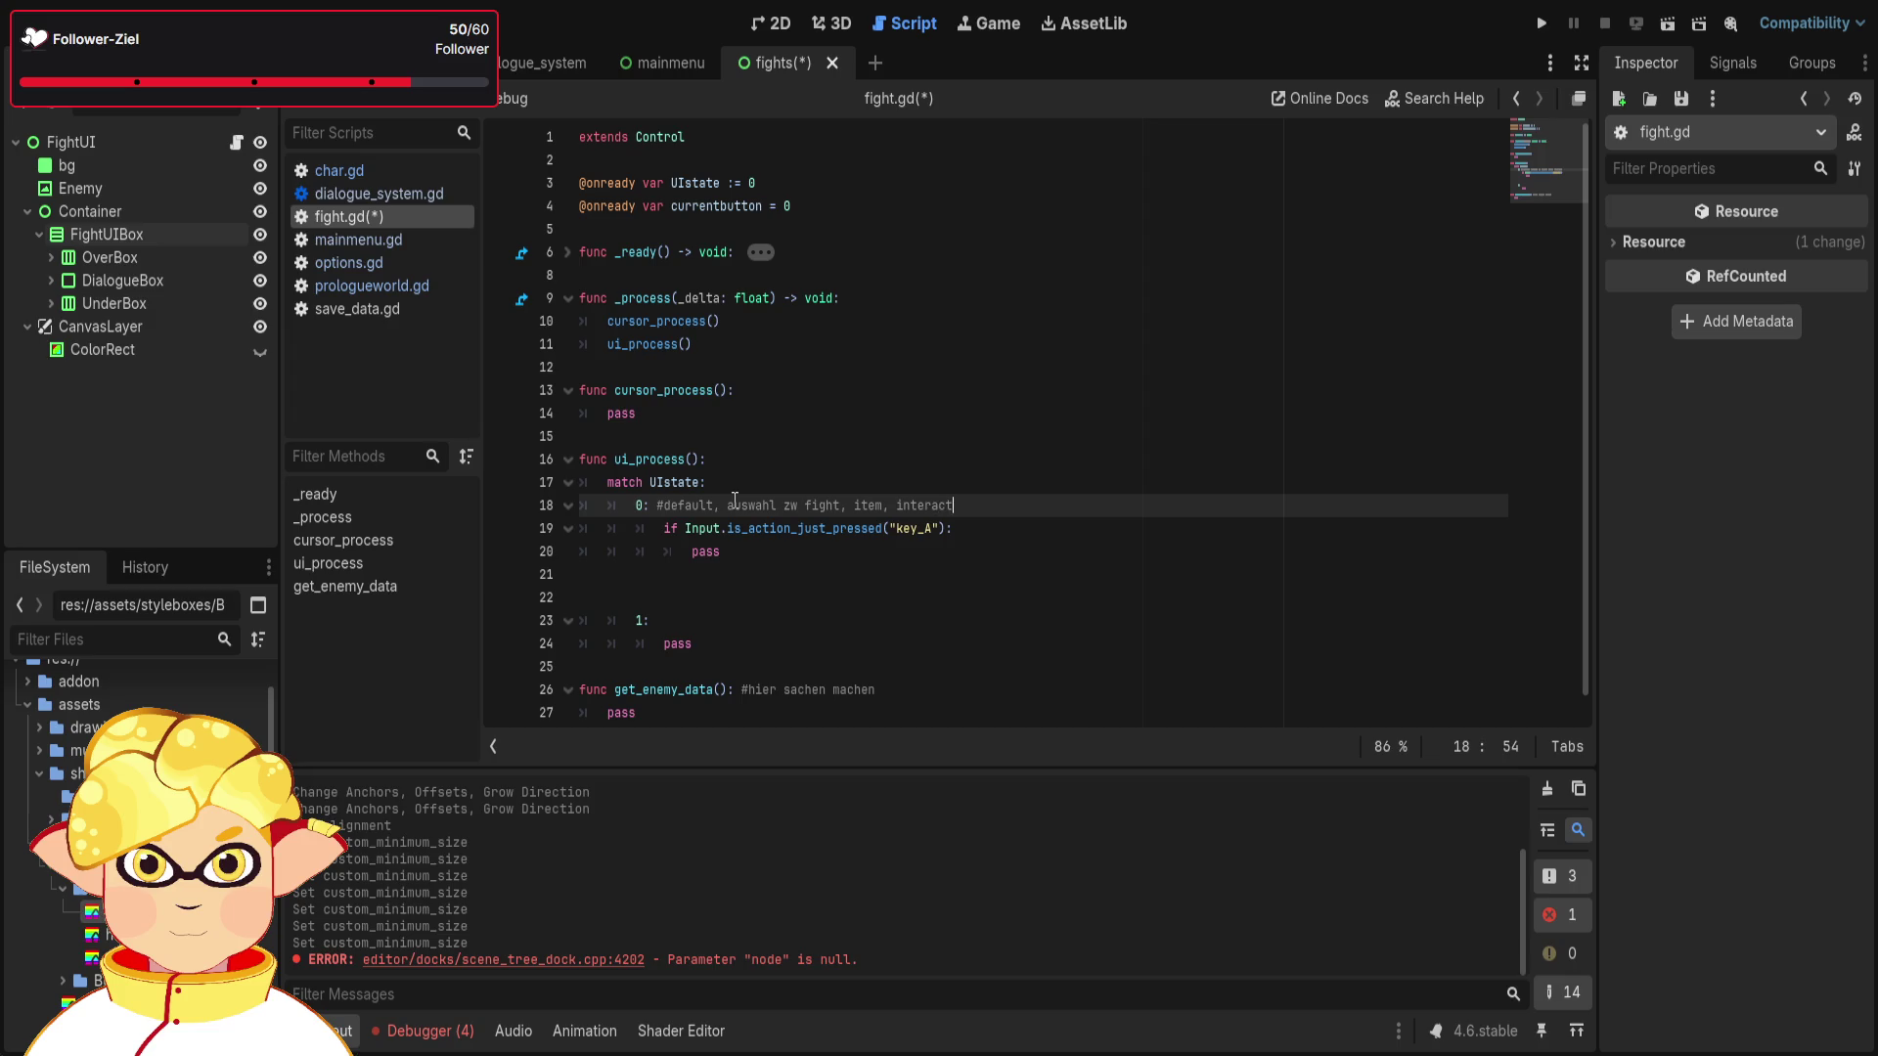
type("und flee")
left_click_drag(839, 505, 806, 504)
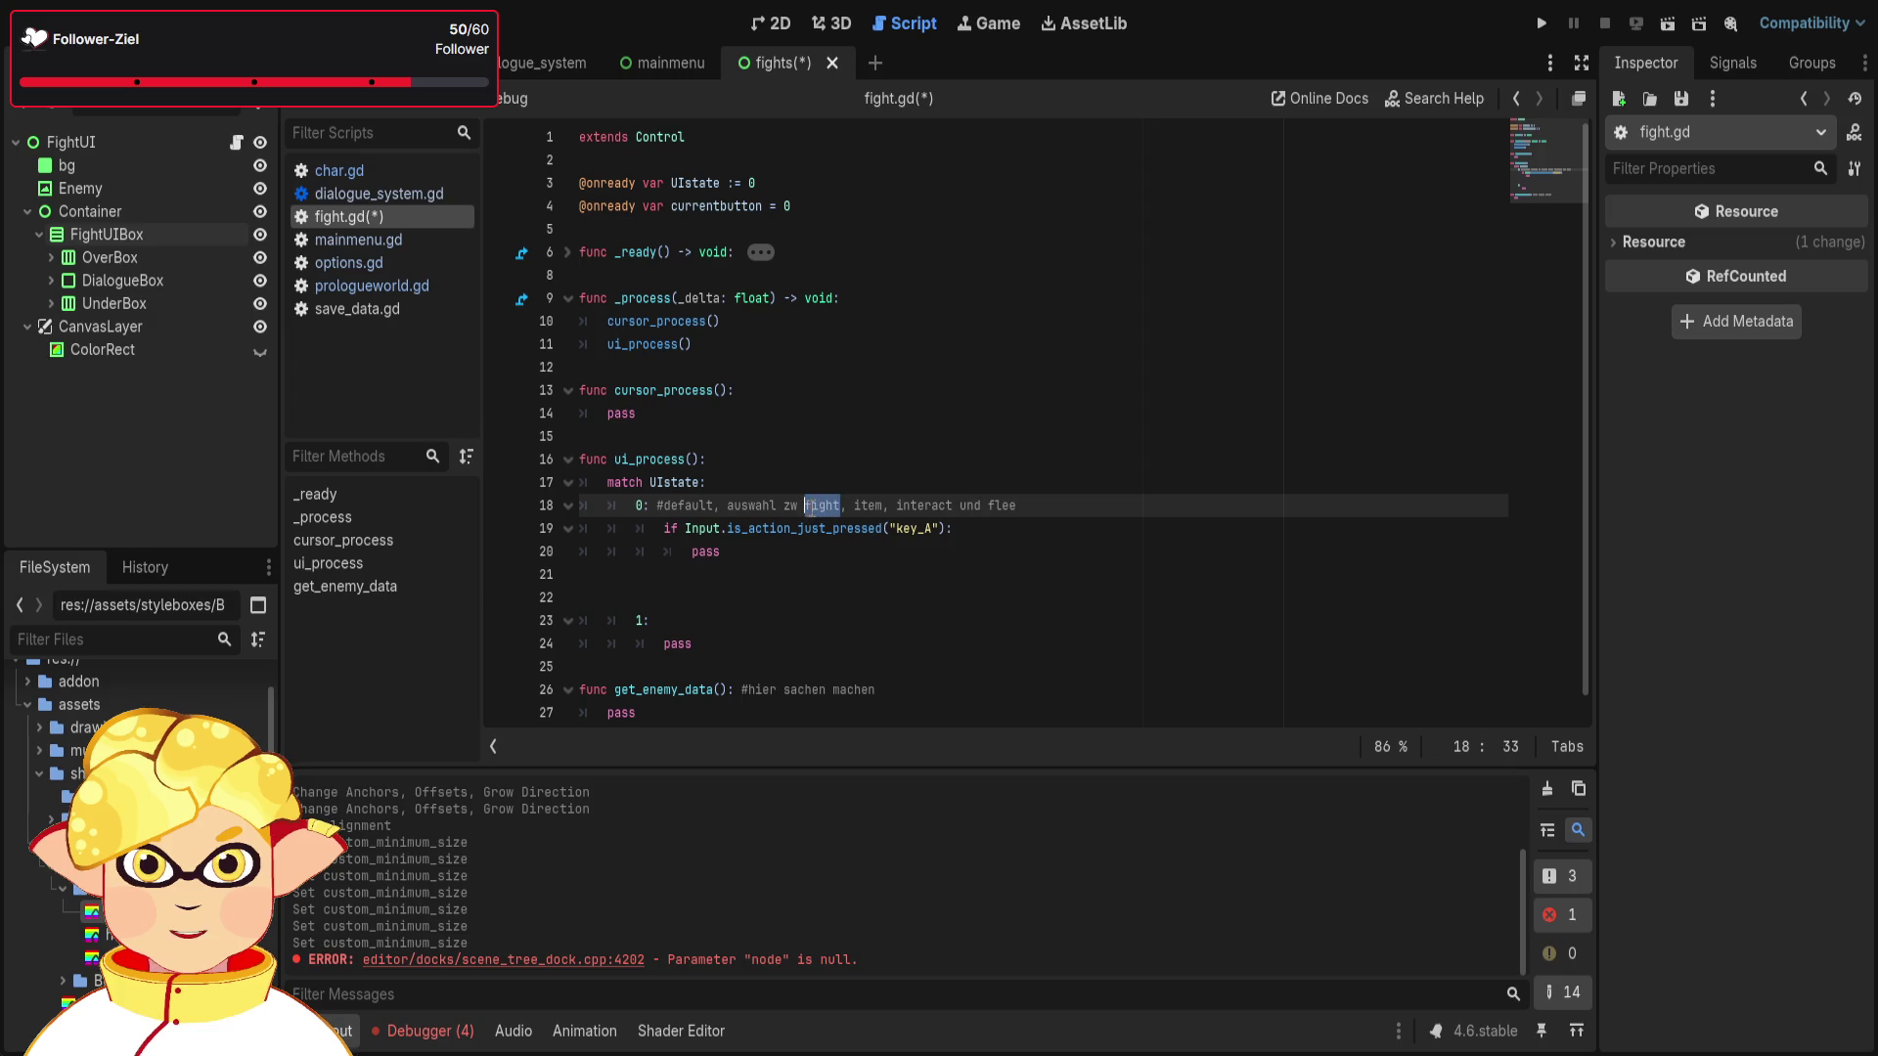
type("skill")
left_click(1022, 477)
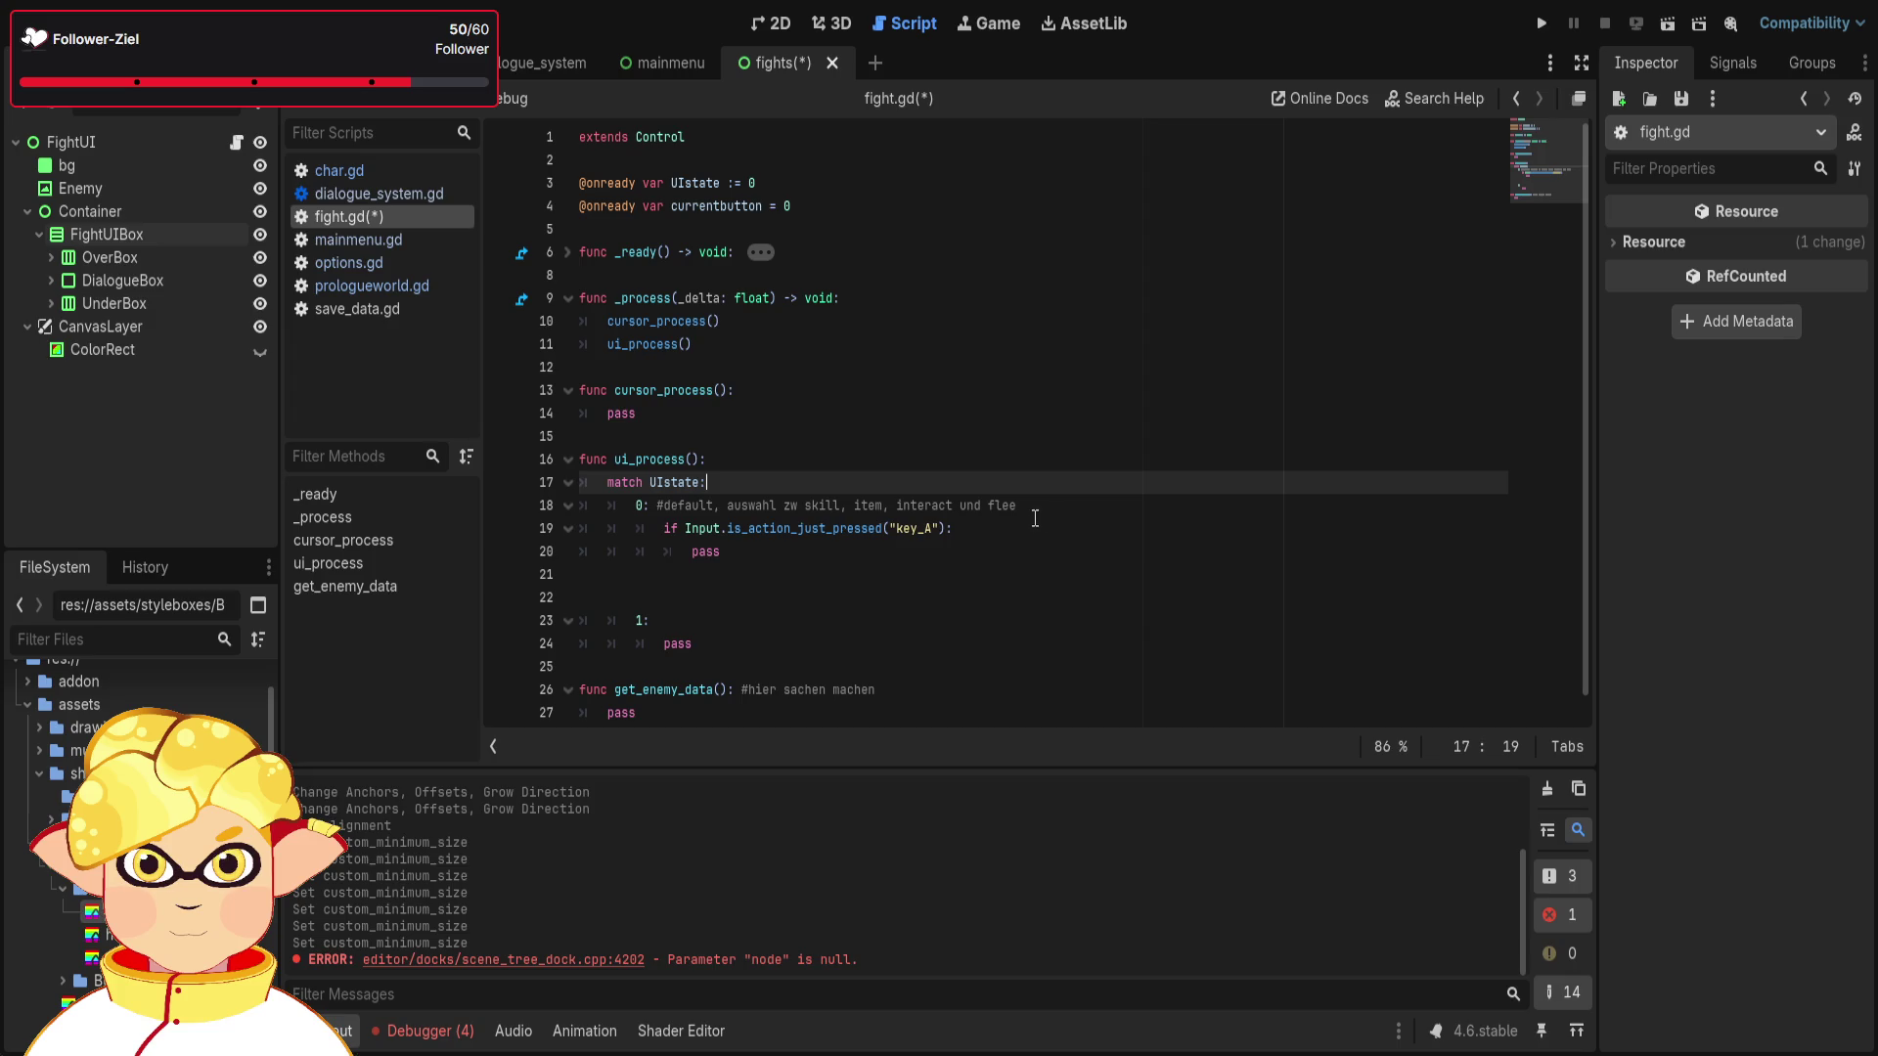
left_click(1035, 508)
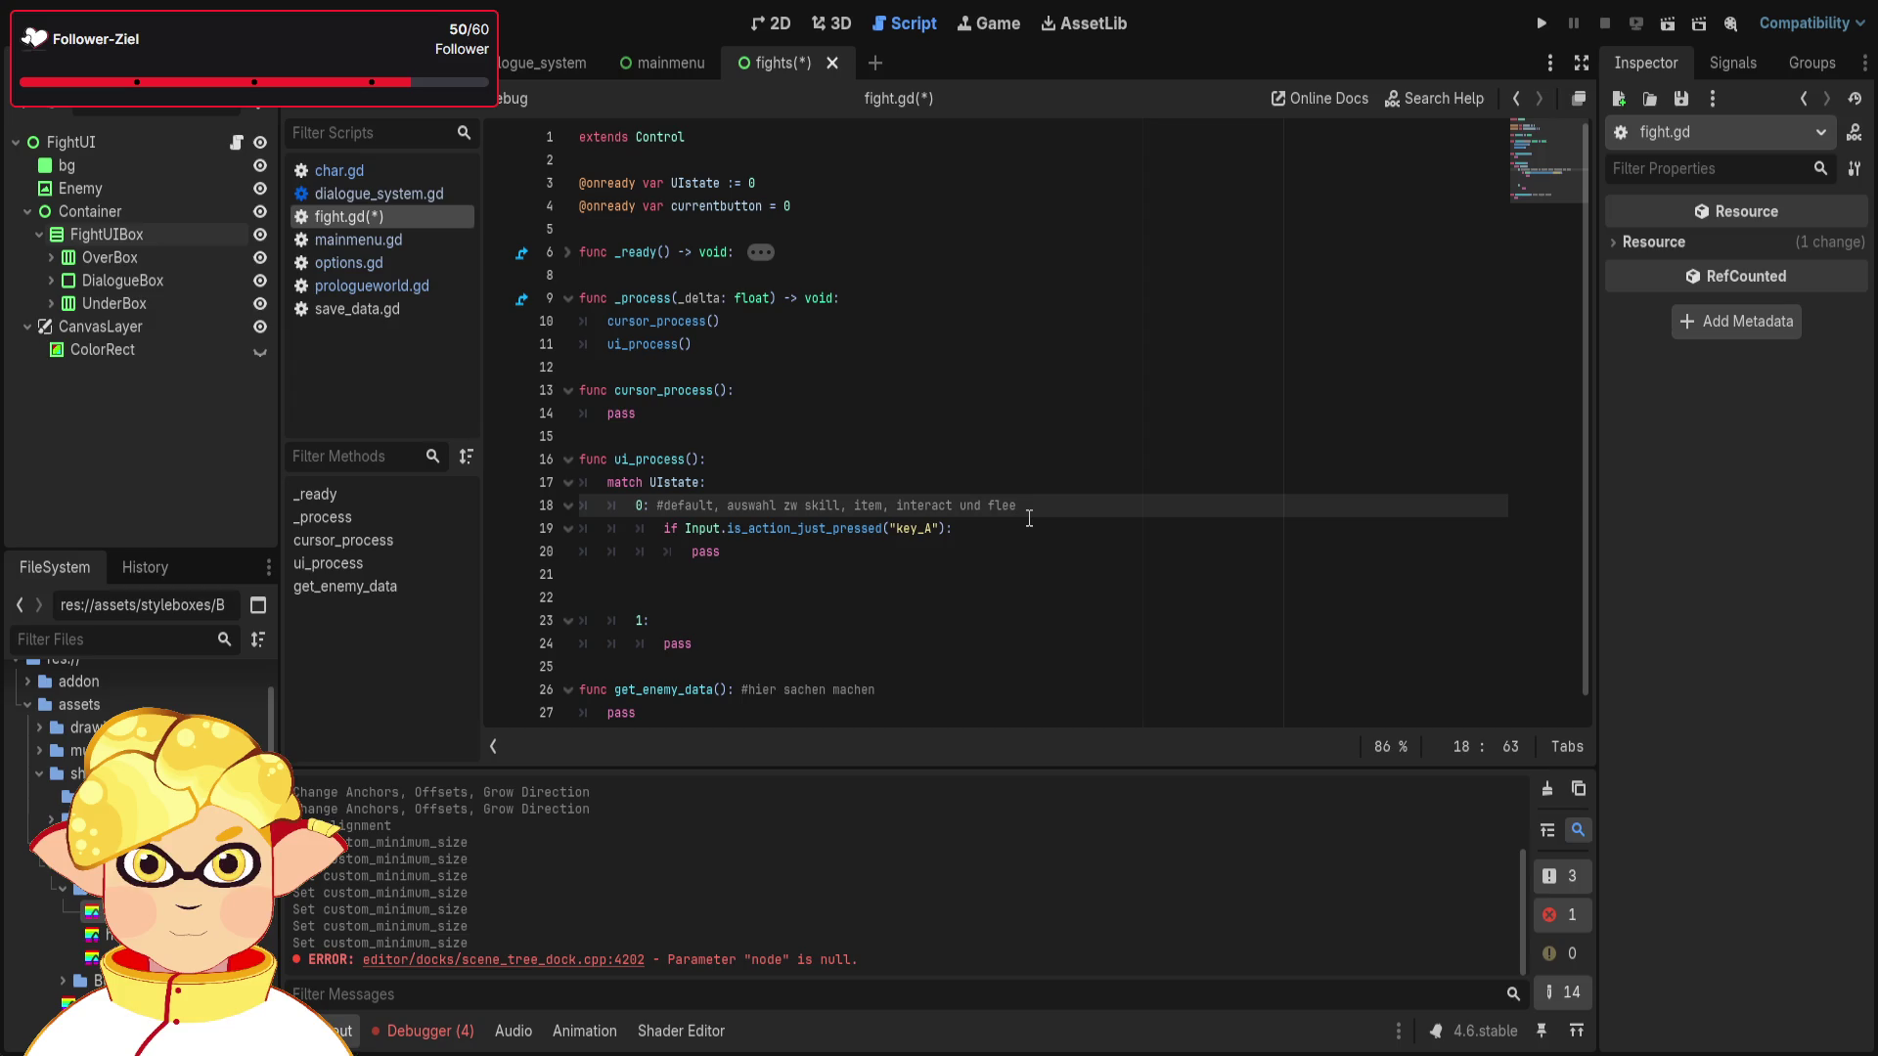
left_click(990, 551)
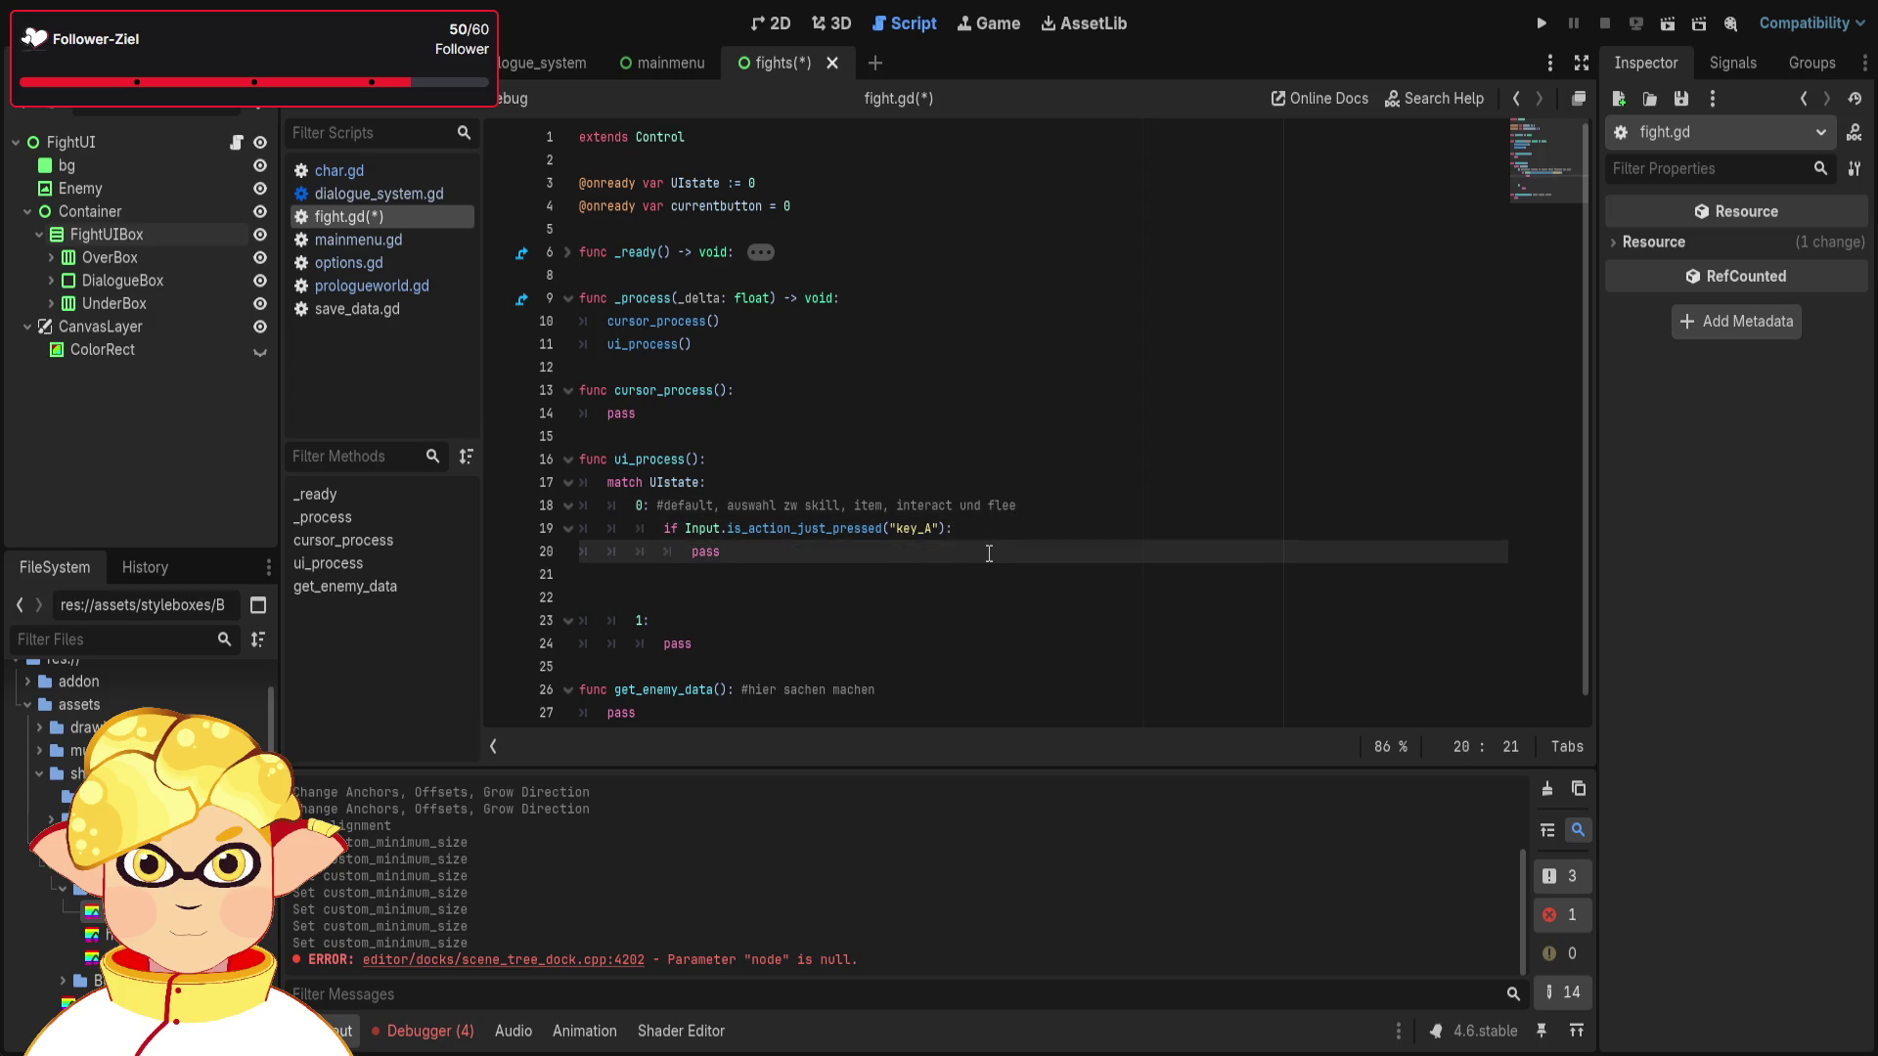
key("BackSpace")
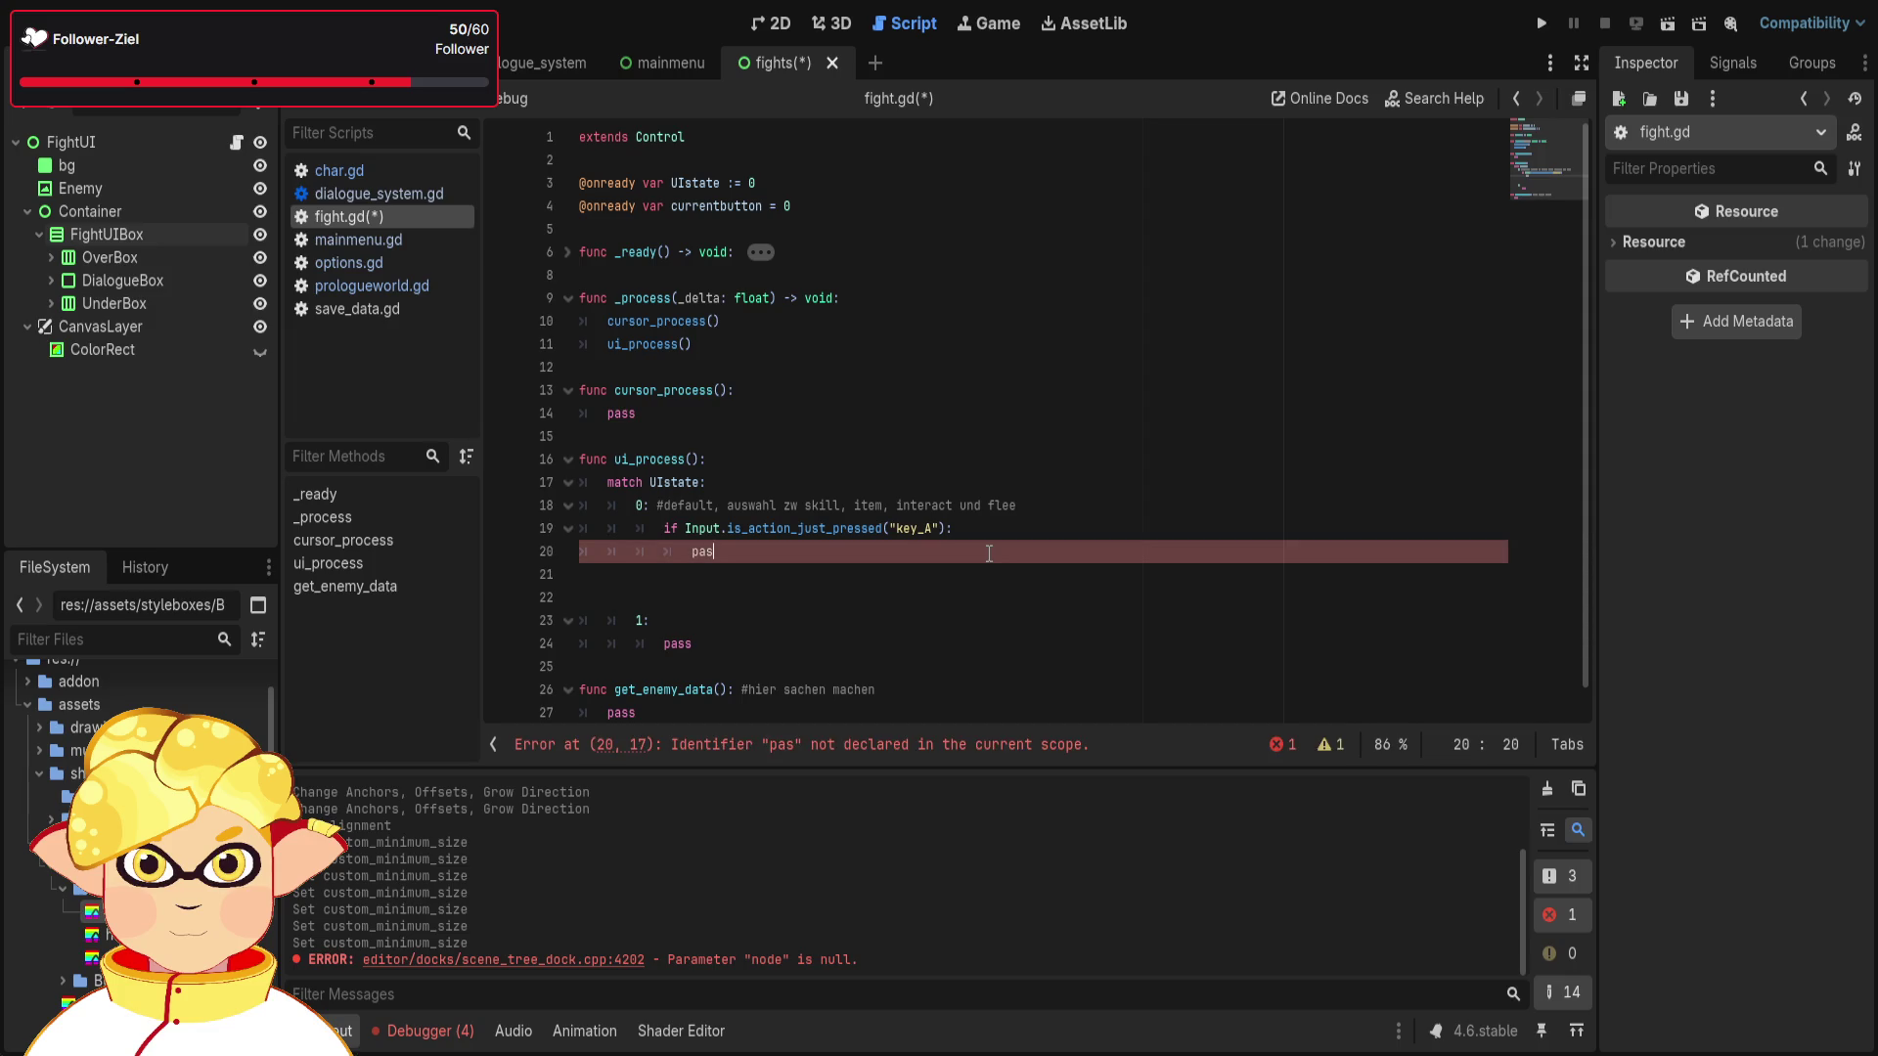
left_click(1040, 509)
key("Return")
type("va")
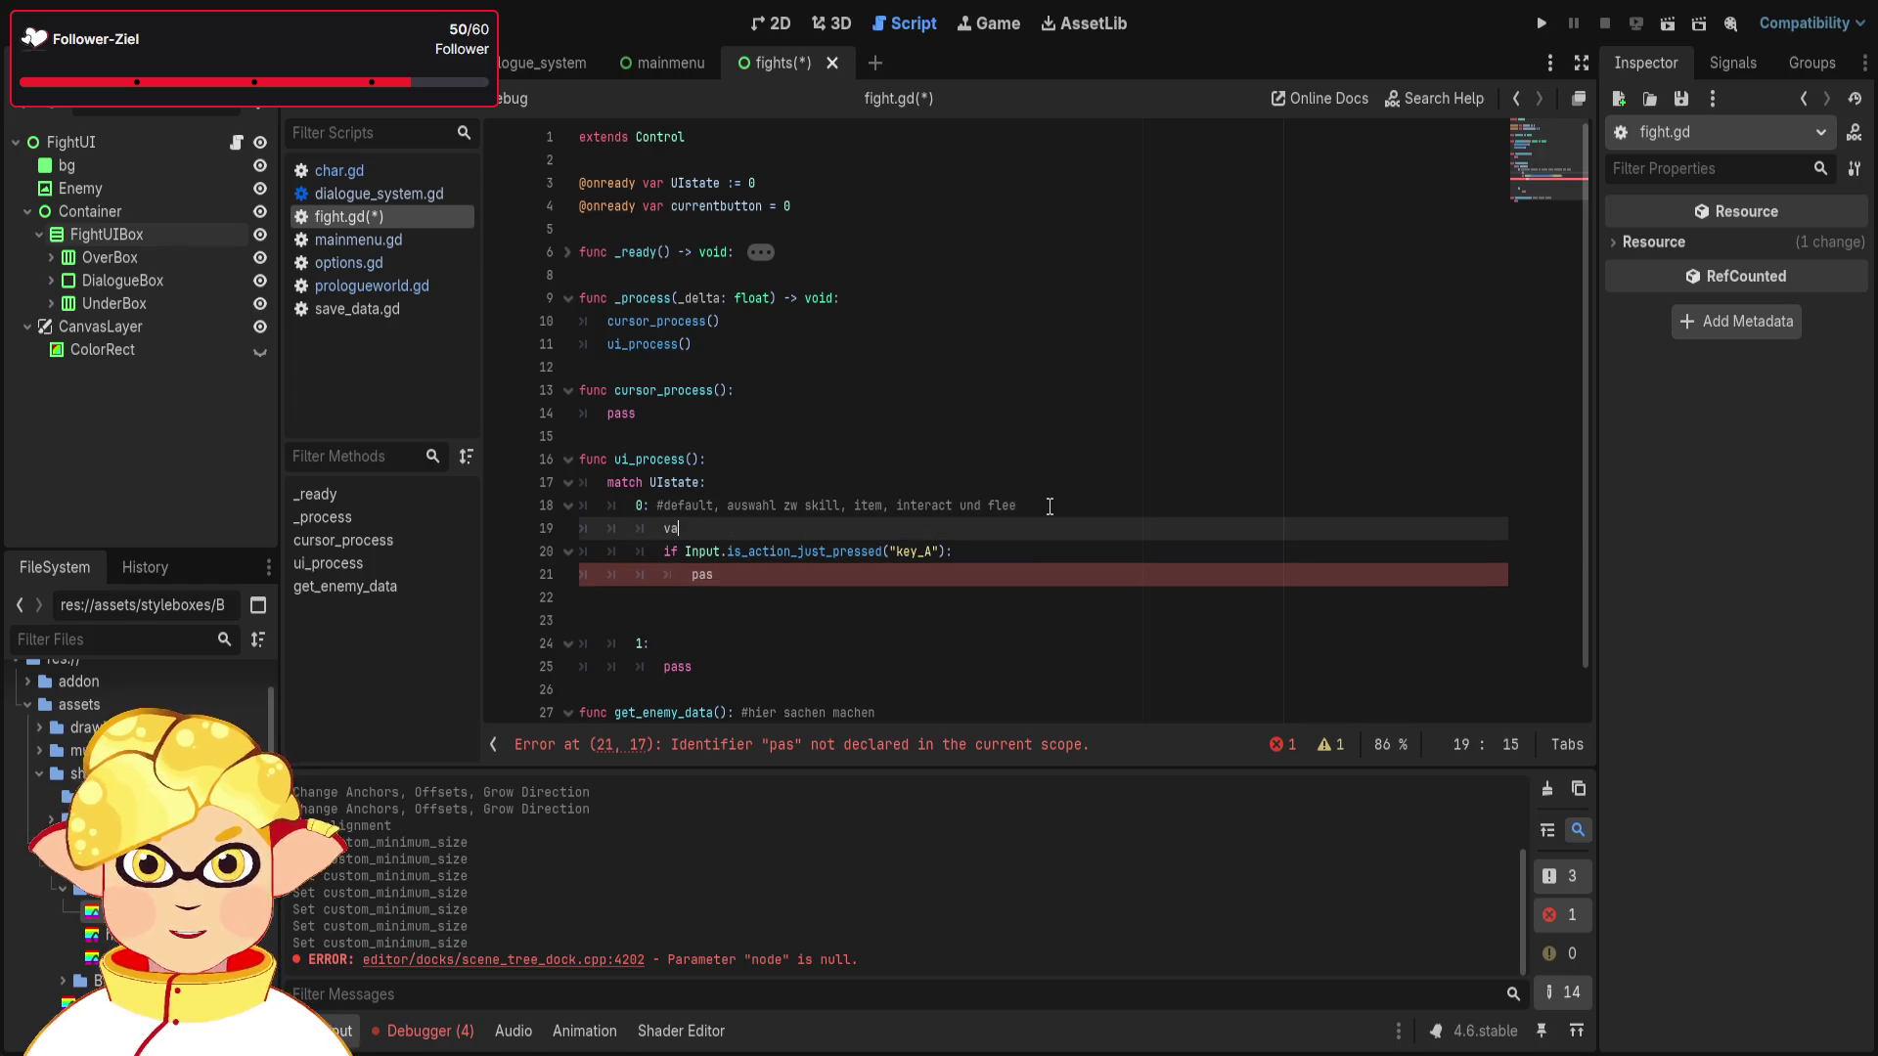
type("r b")
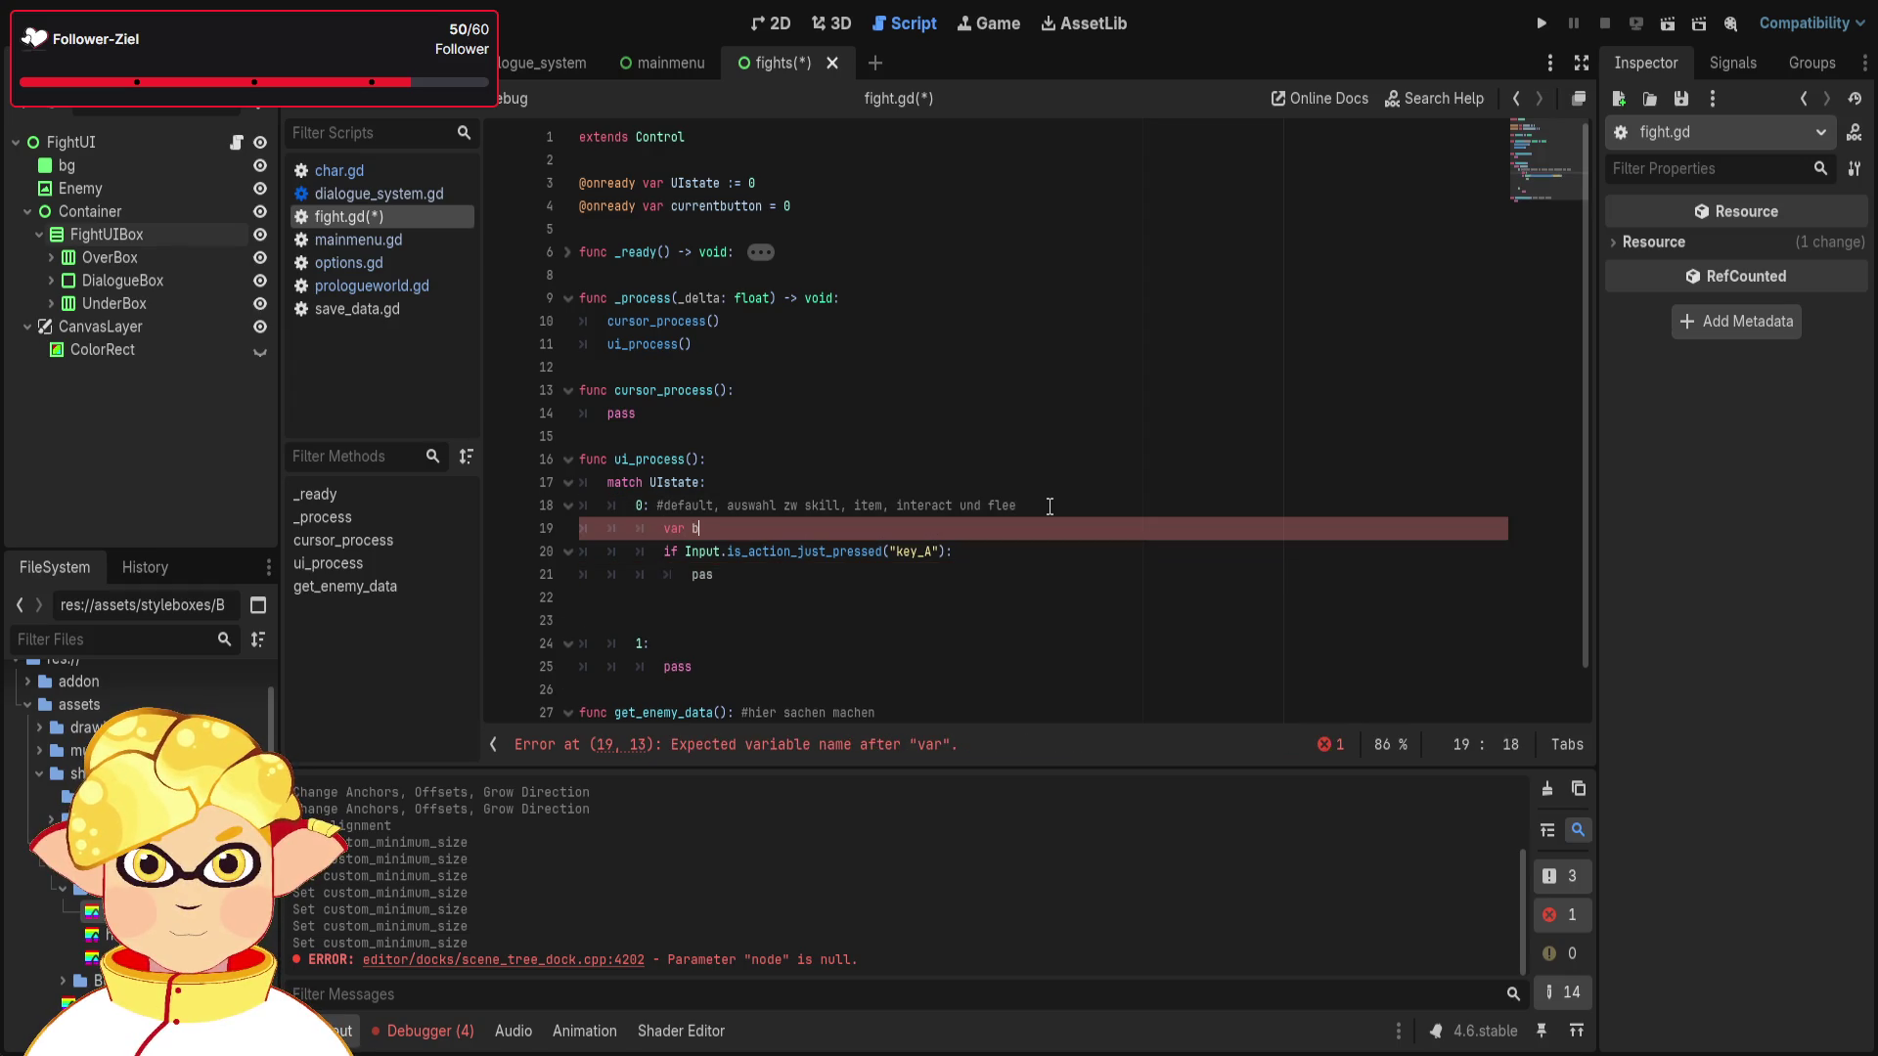
type("utton")
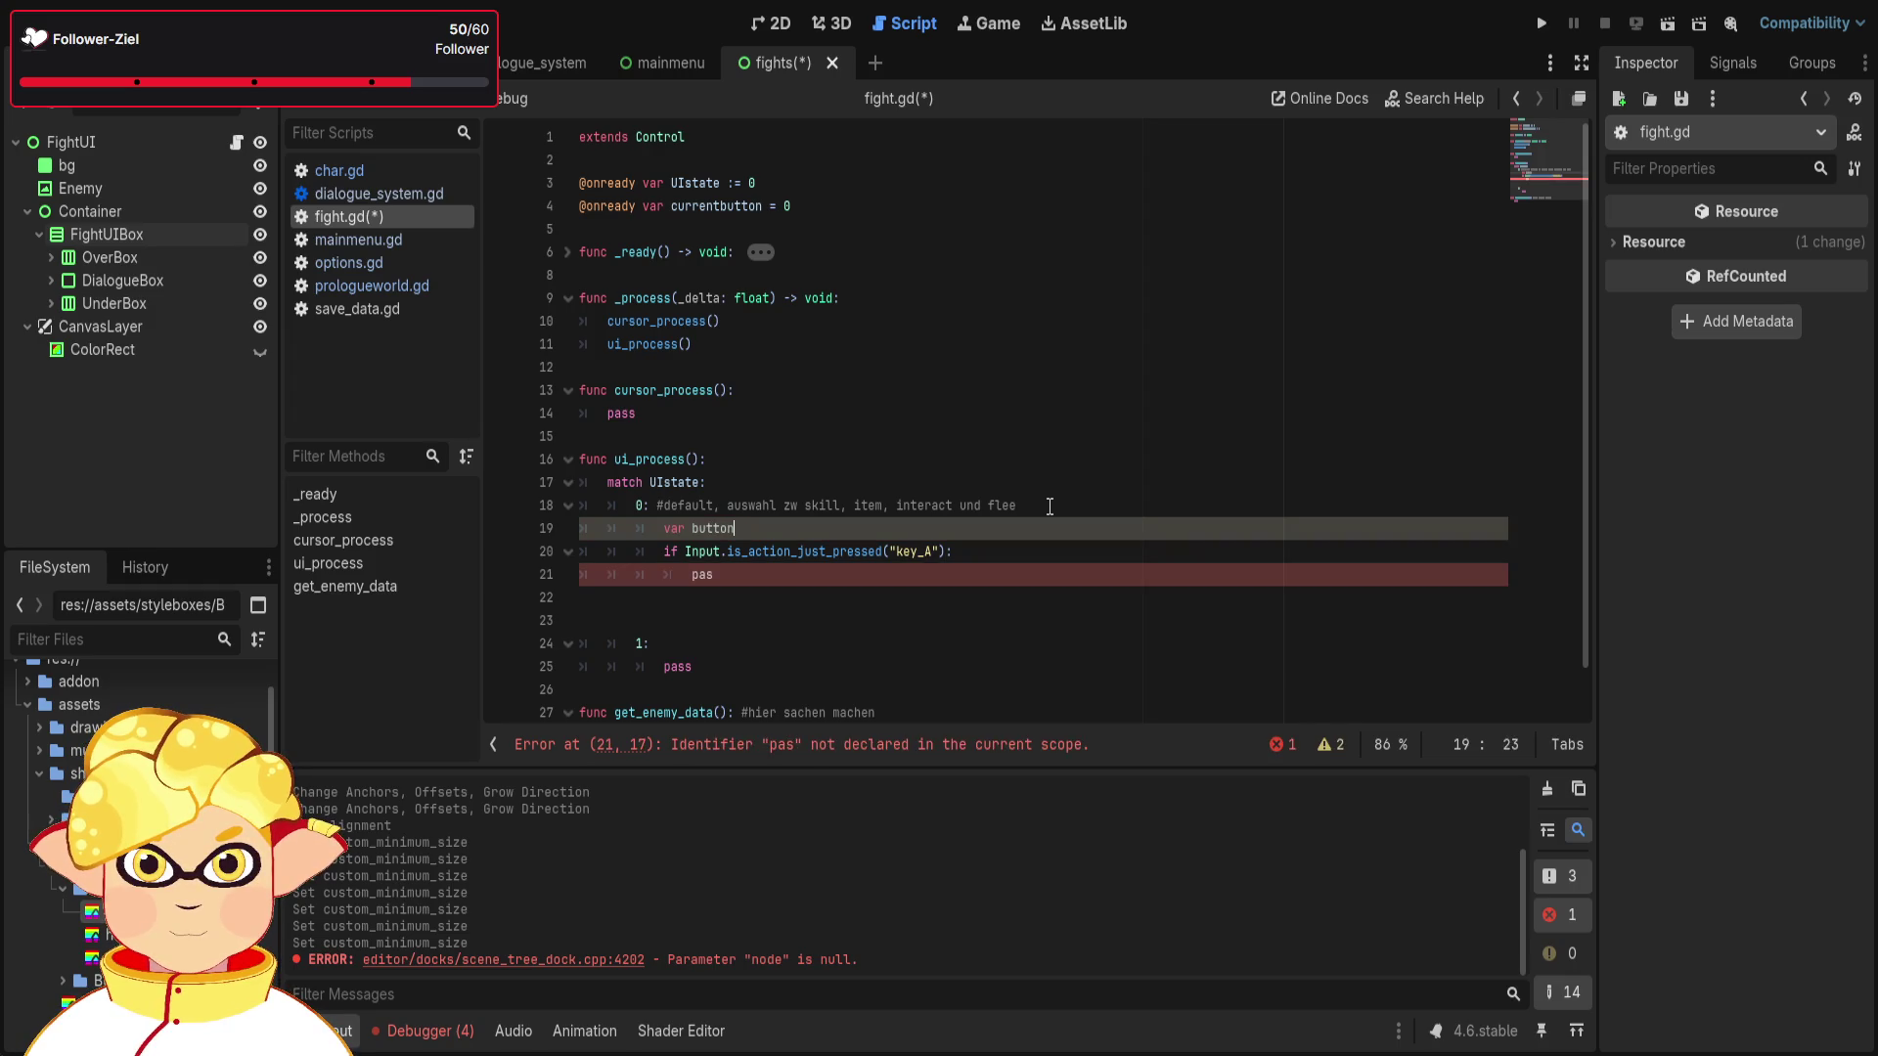
key("BackSpace")
key("BackSpace")
key("BackSpace")
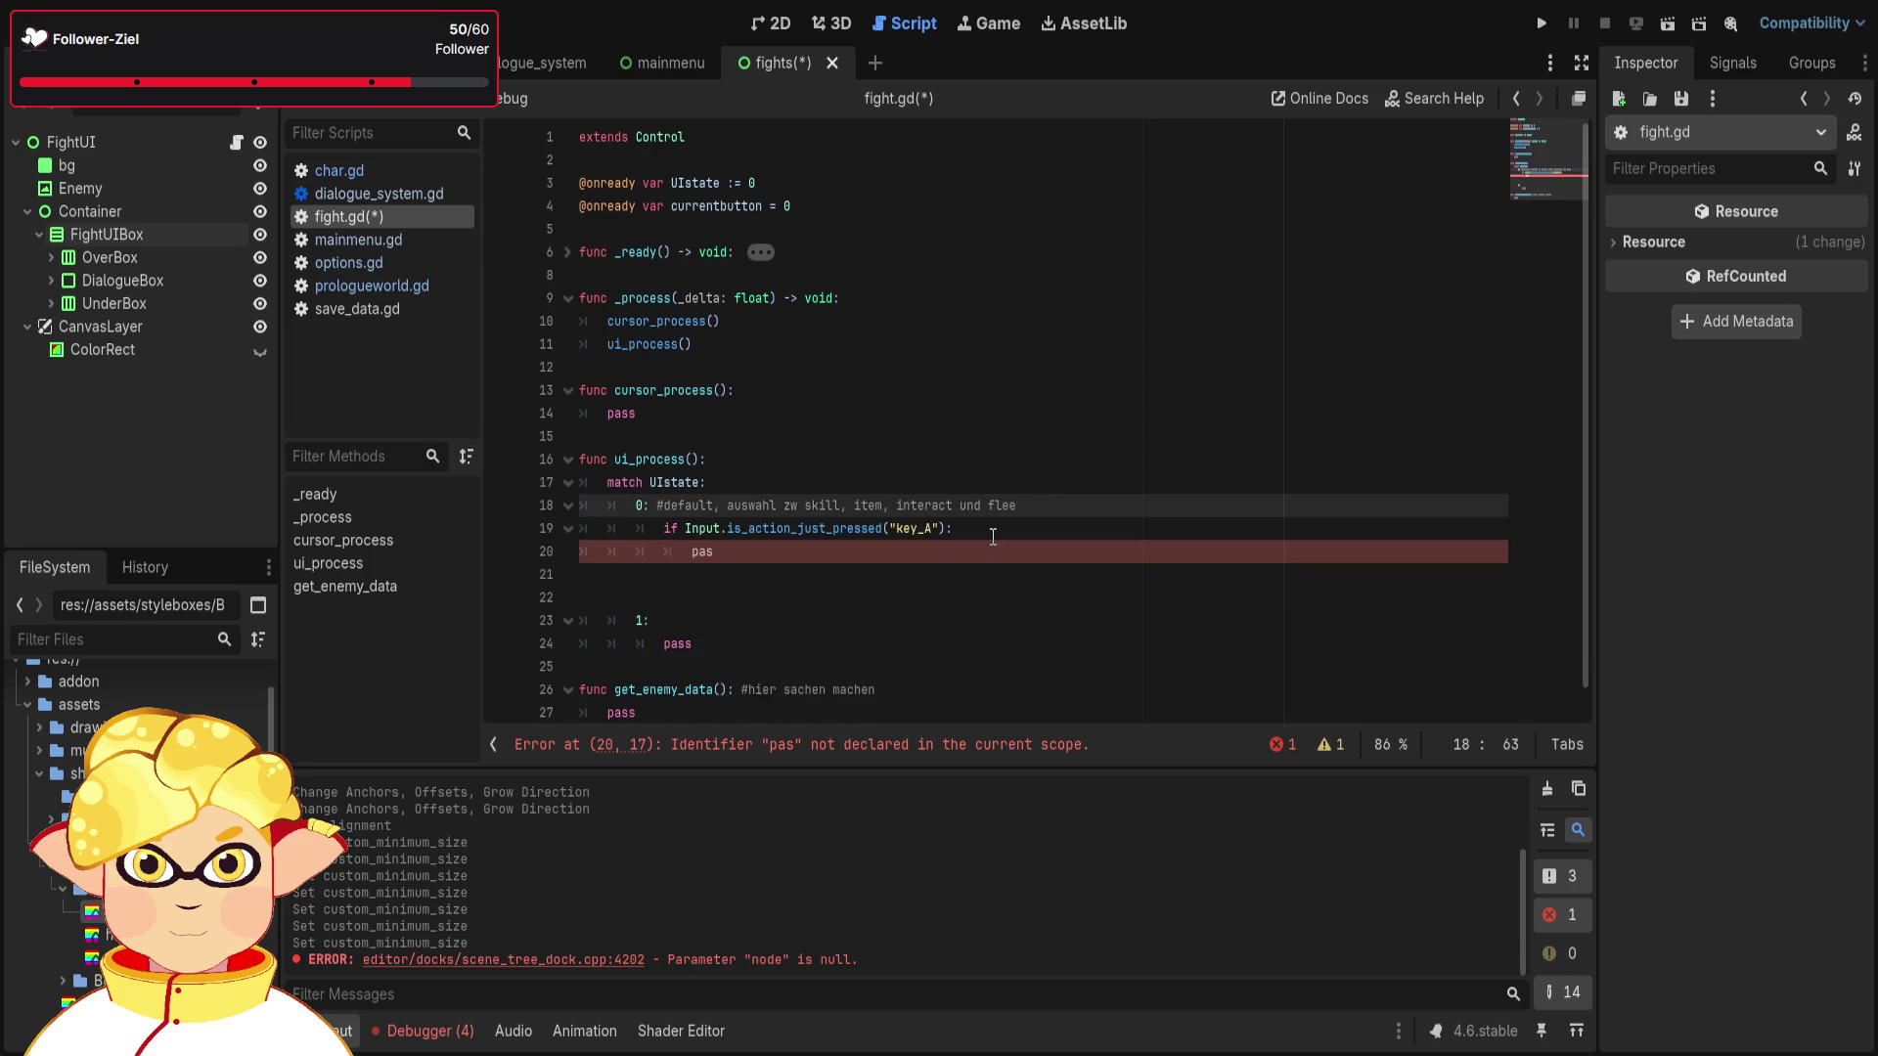
type("e")
key("Down")
type("and ")
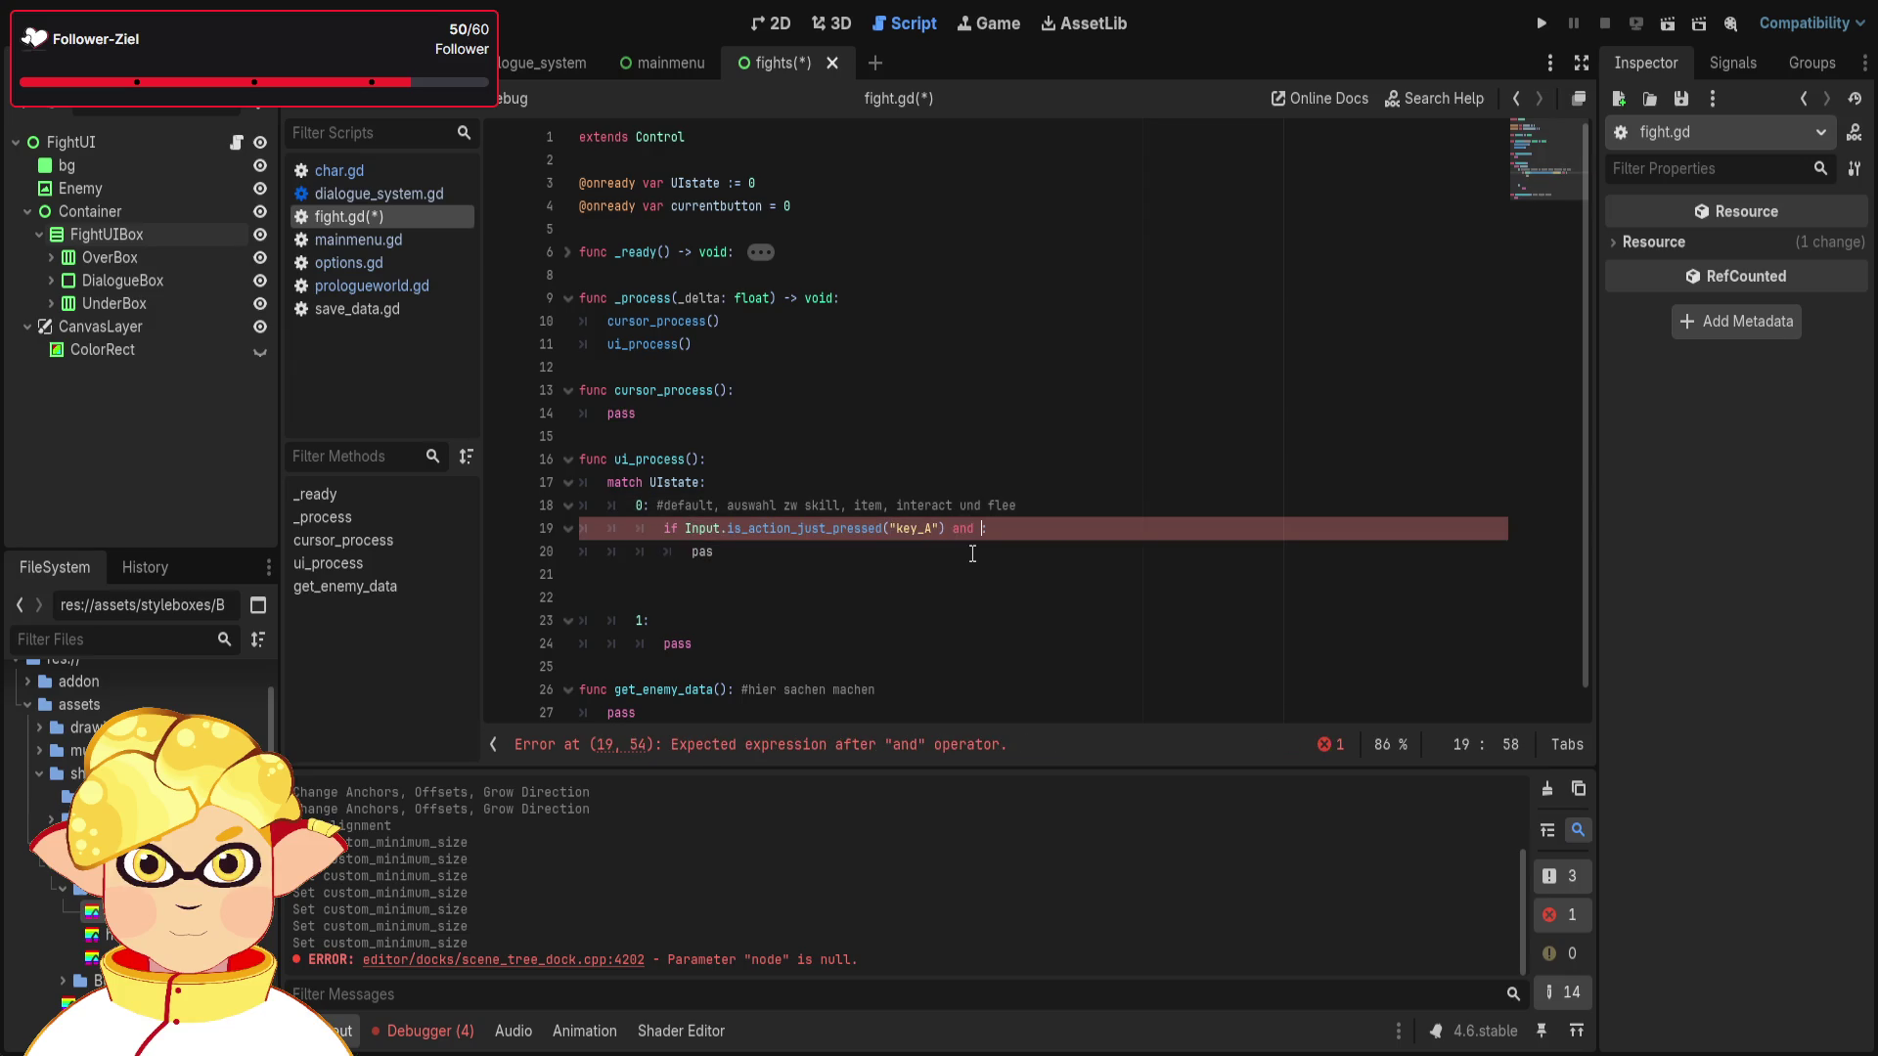
type("currentbutt")
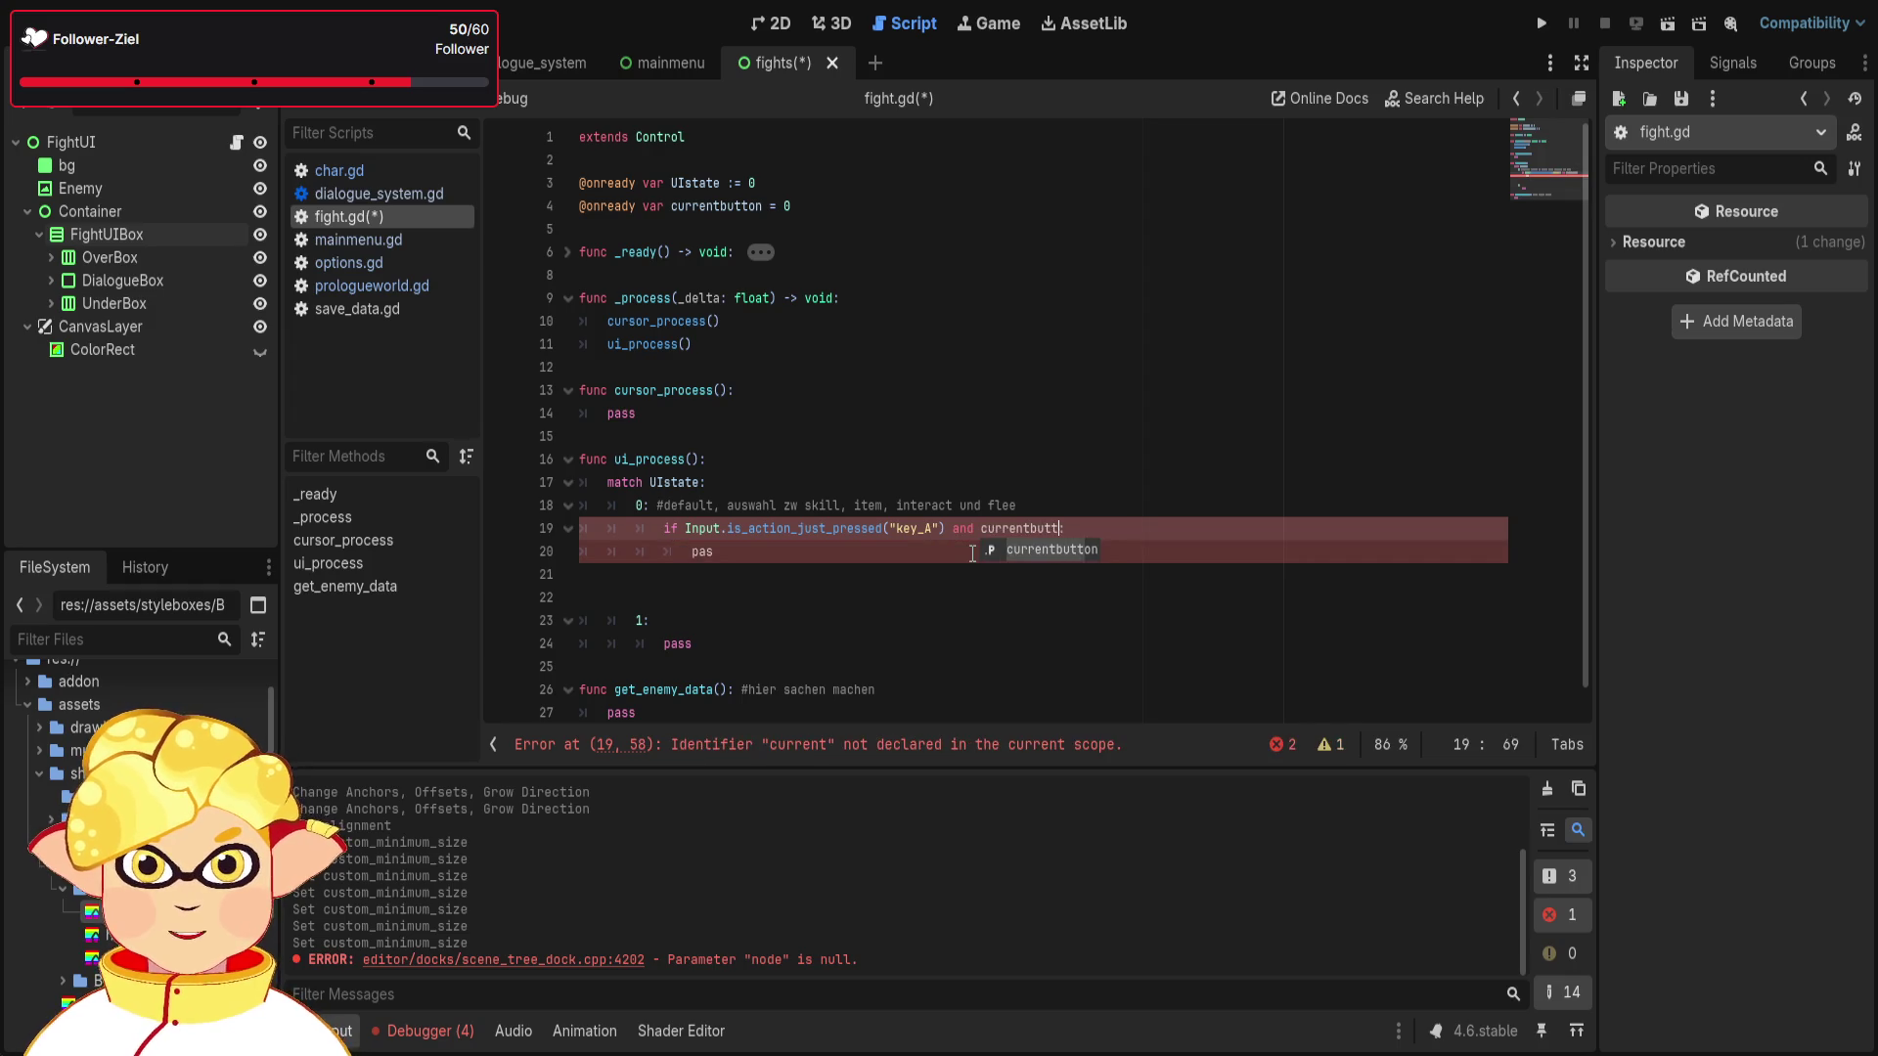
key("Return")
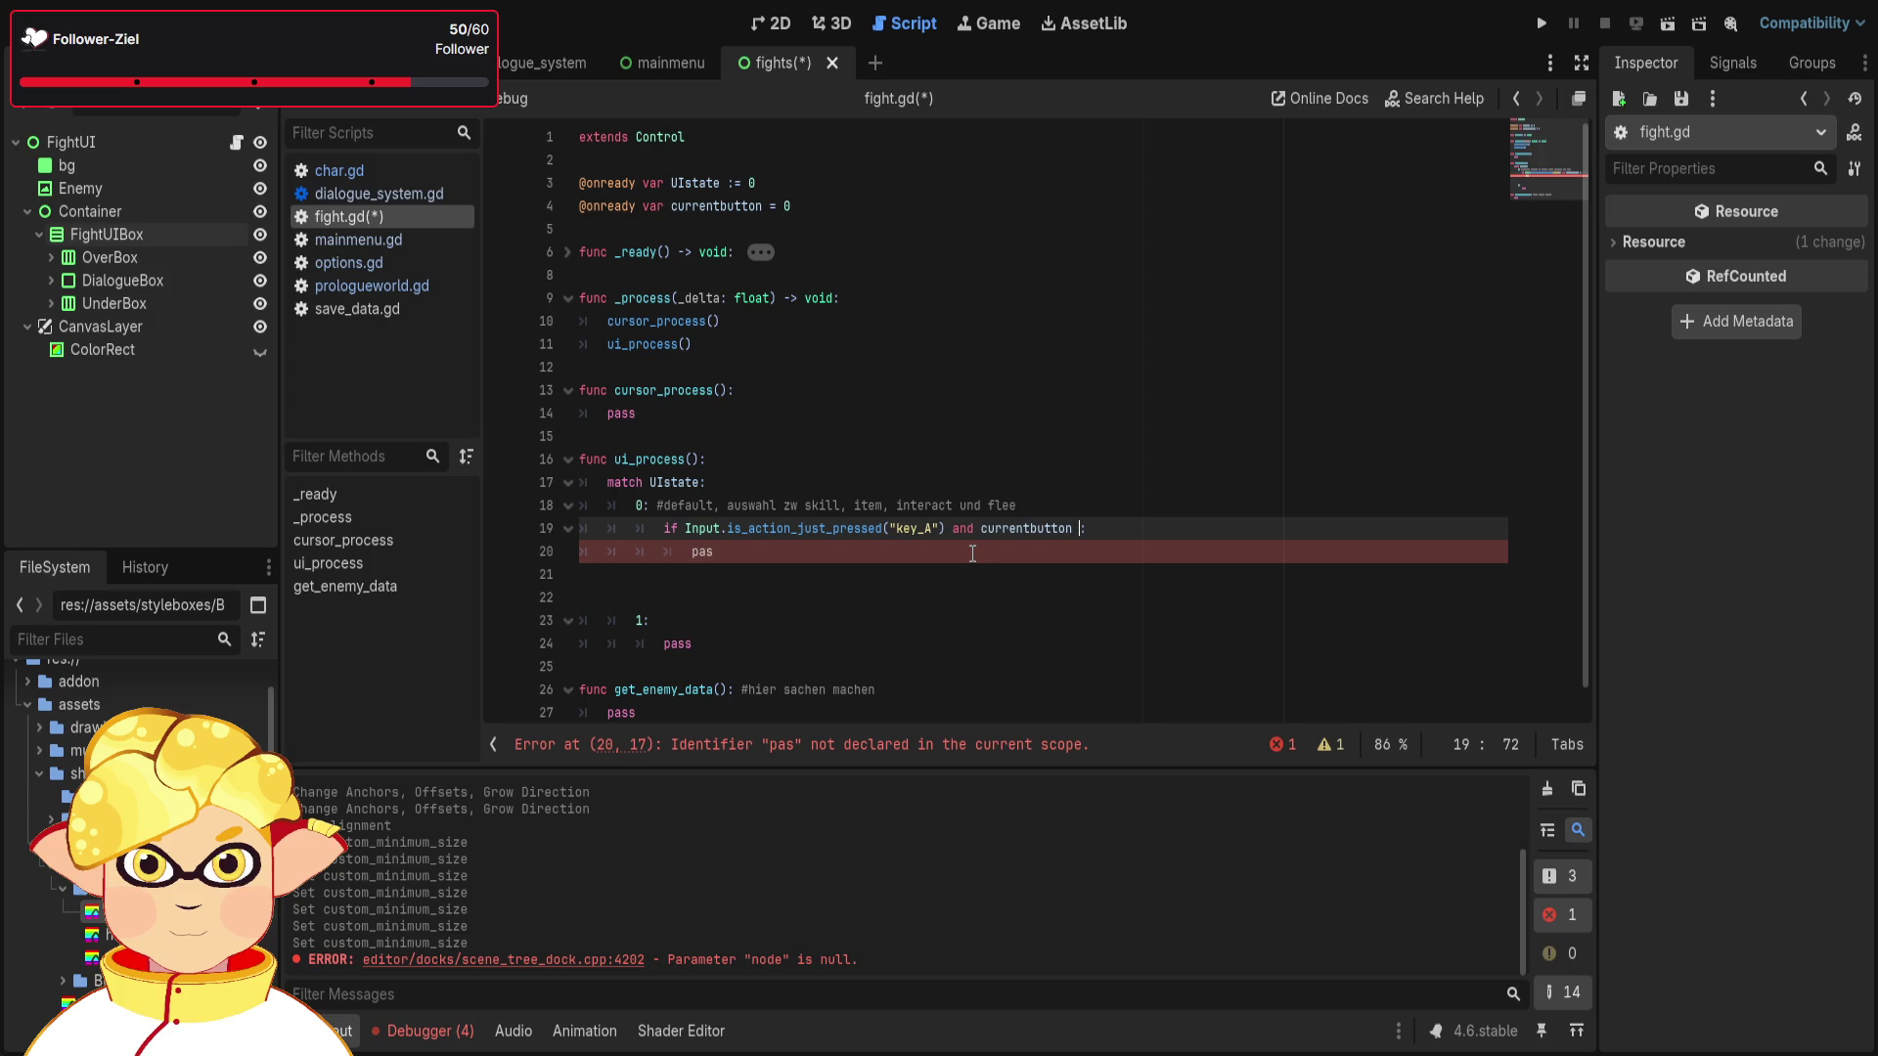
type("!=")
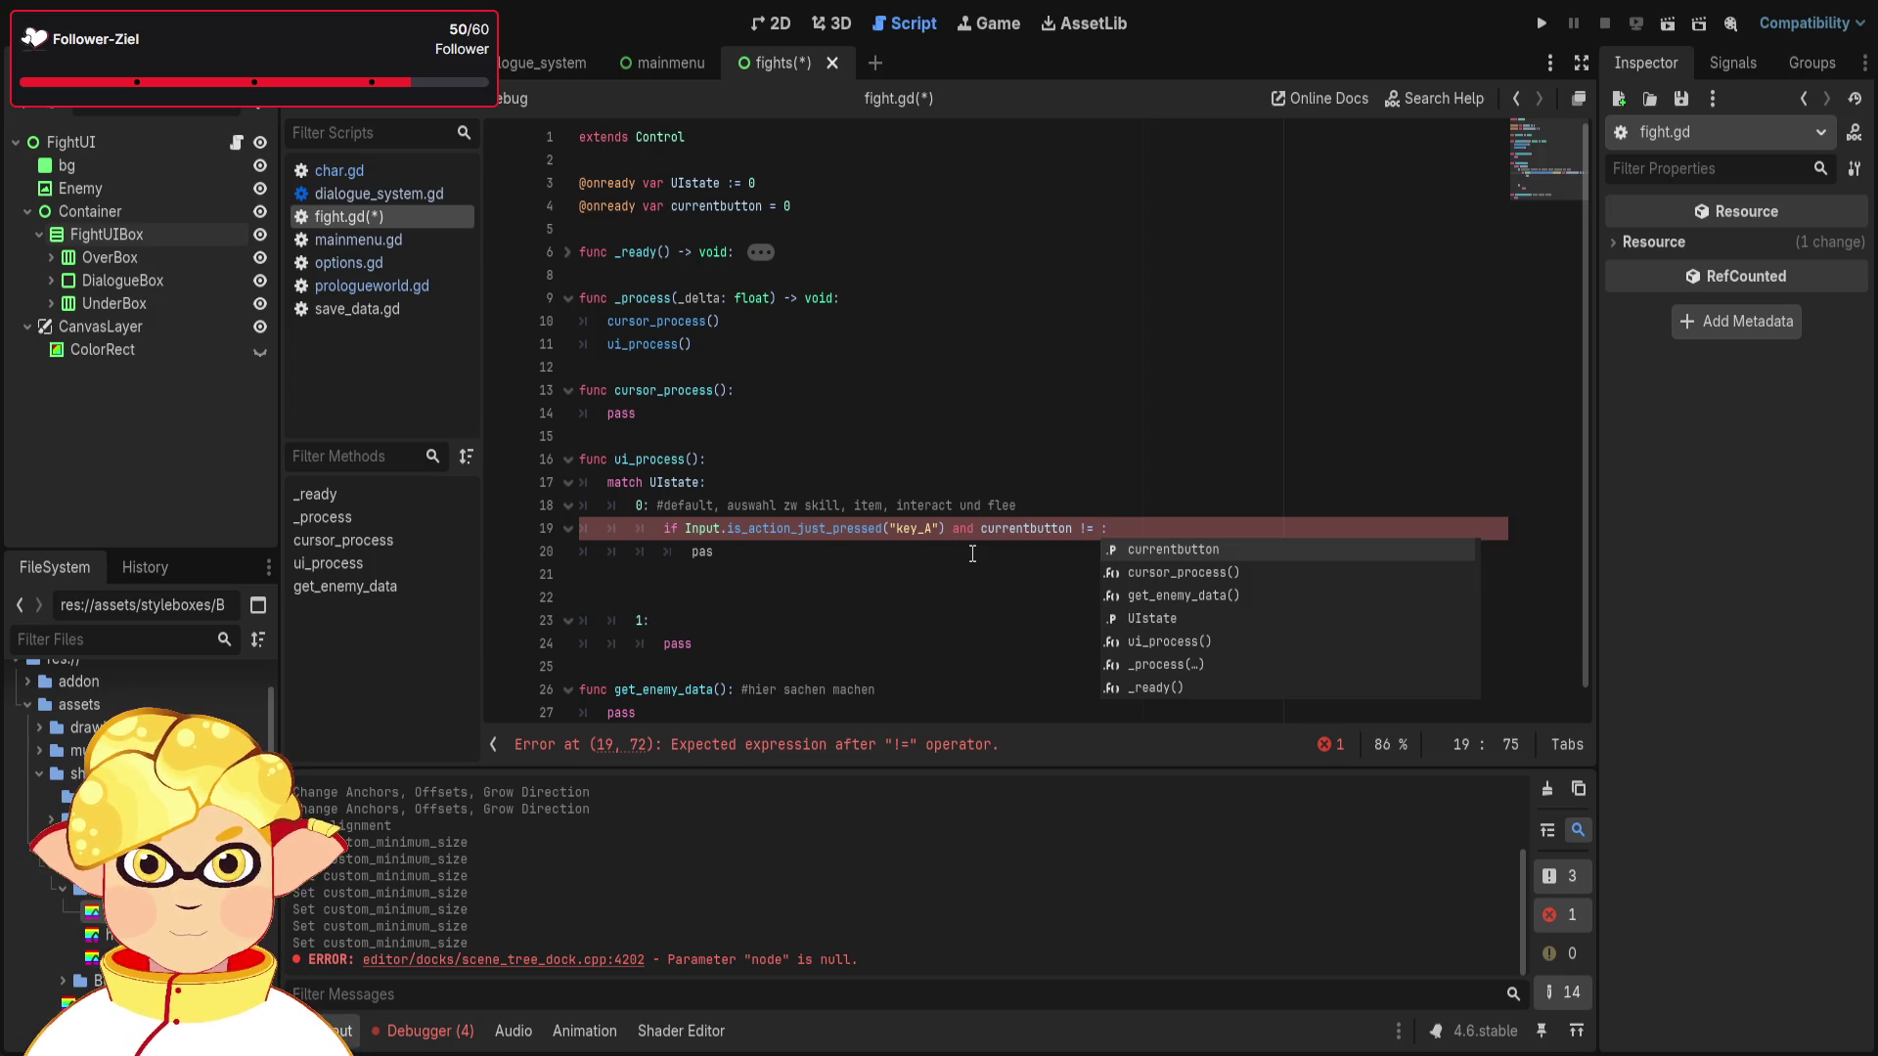
key("BackSpace")
key("BackSpace")
key("BackSpace")
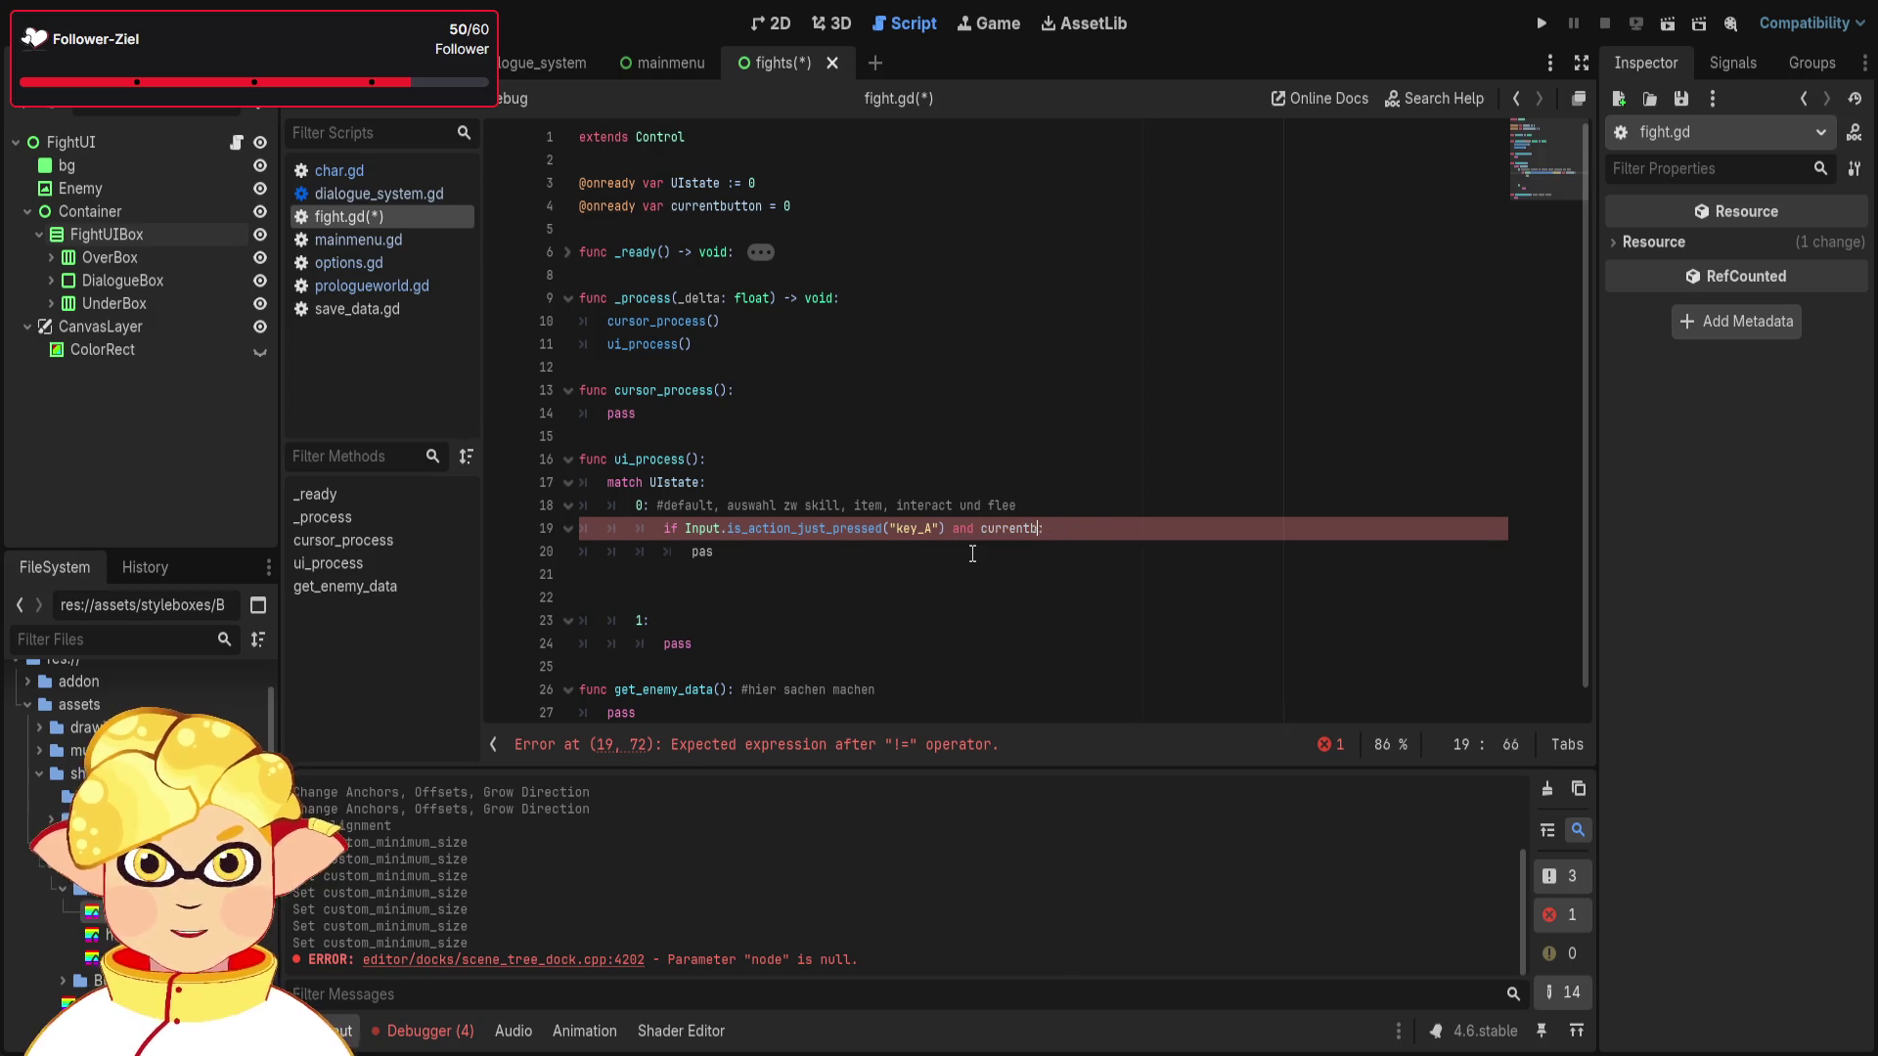
double_click(701, 552)
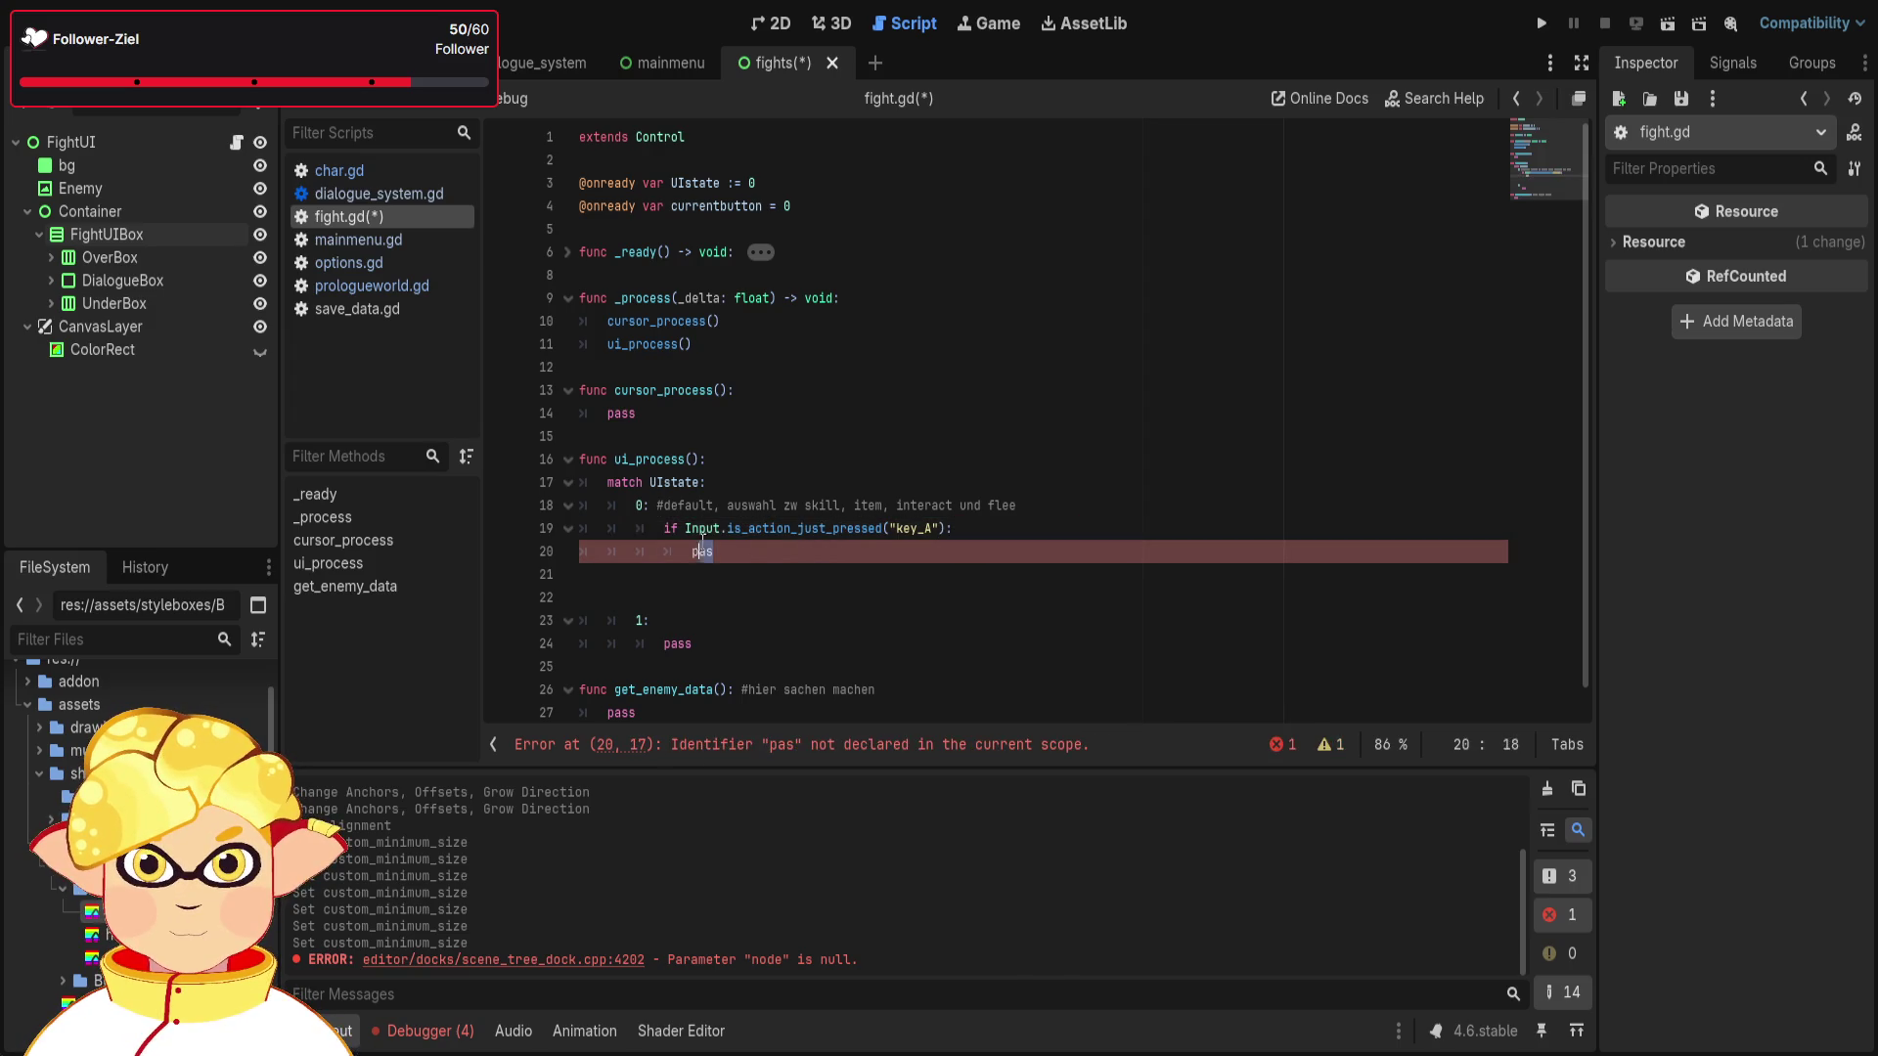
- Write a nested if currentbutton == 0: in the key_A body and start its indented line
type("if ")
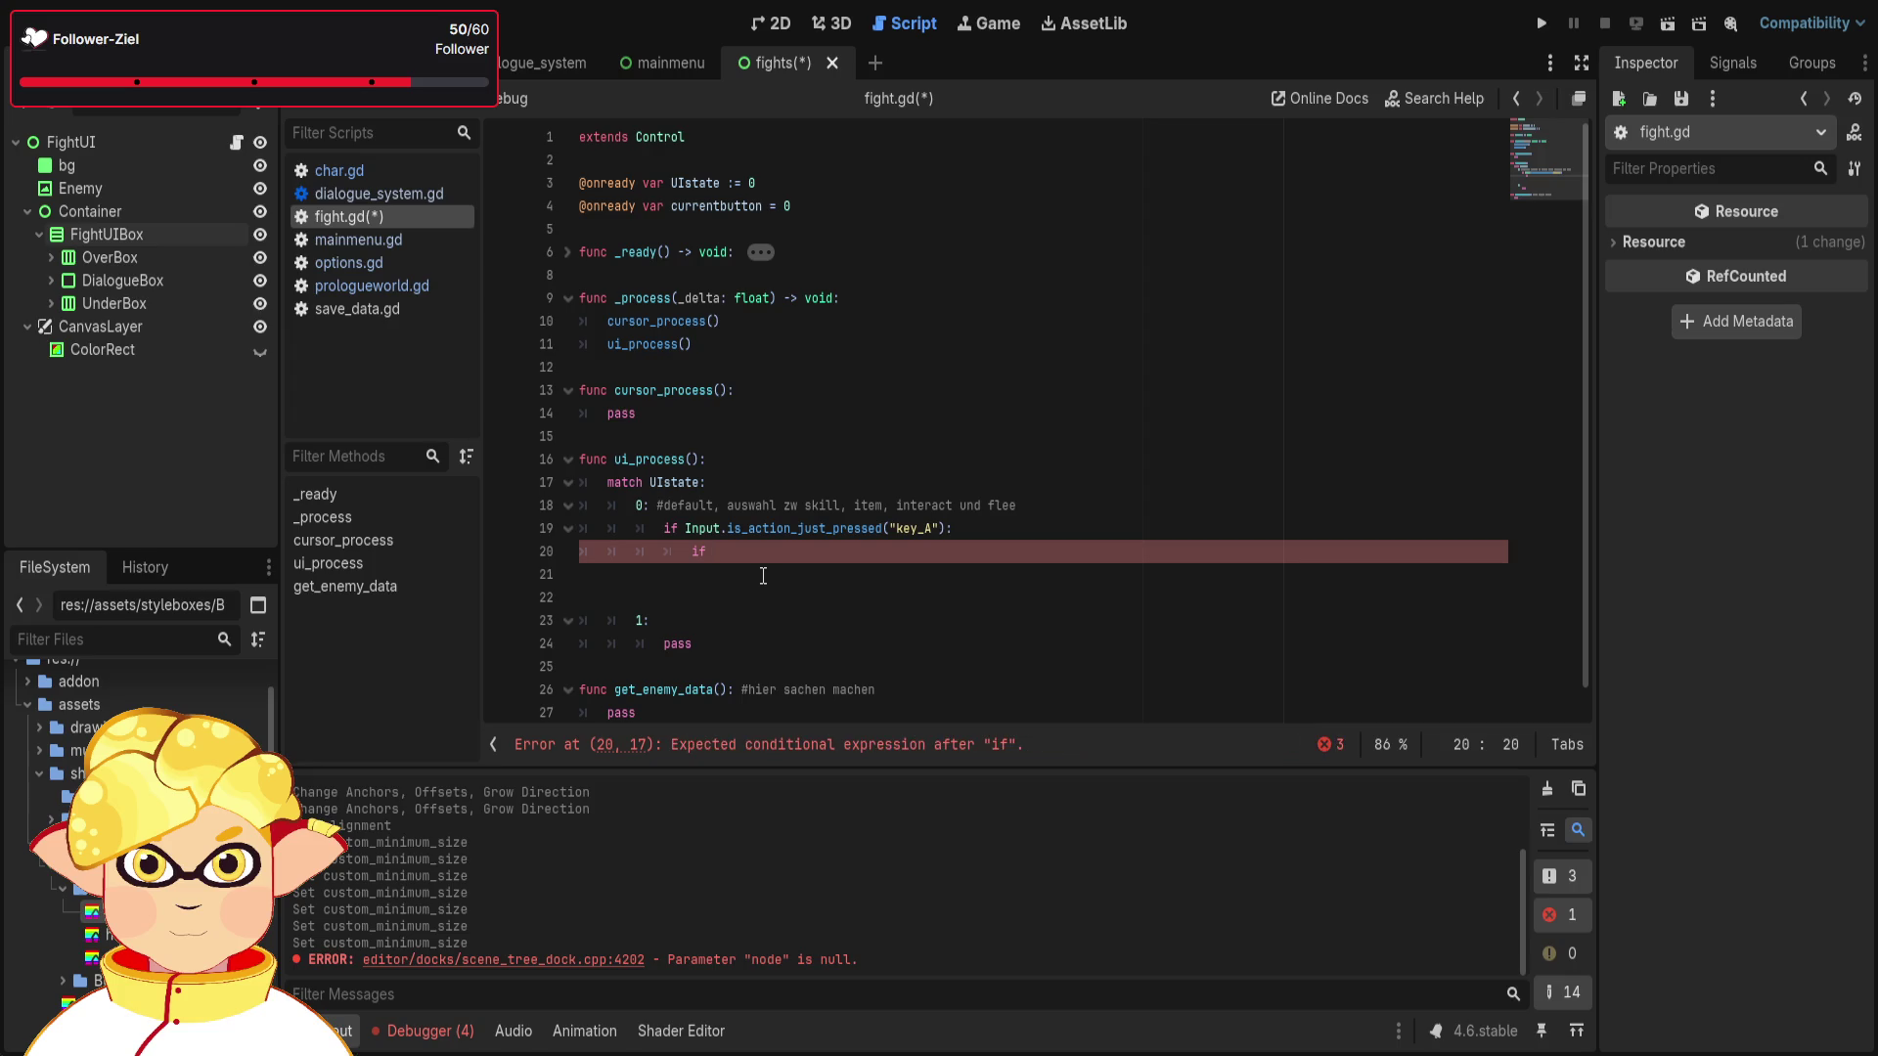
type("Input")
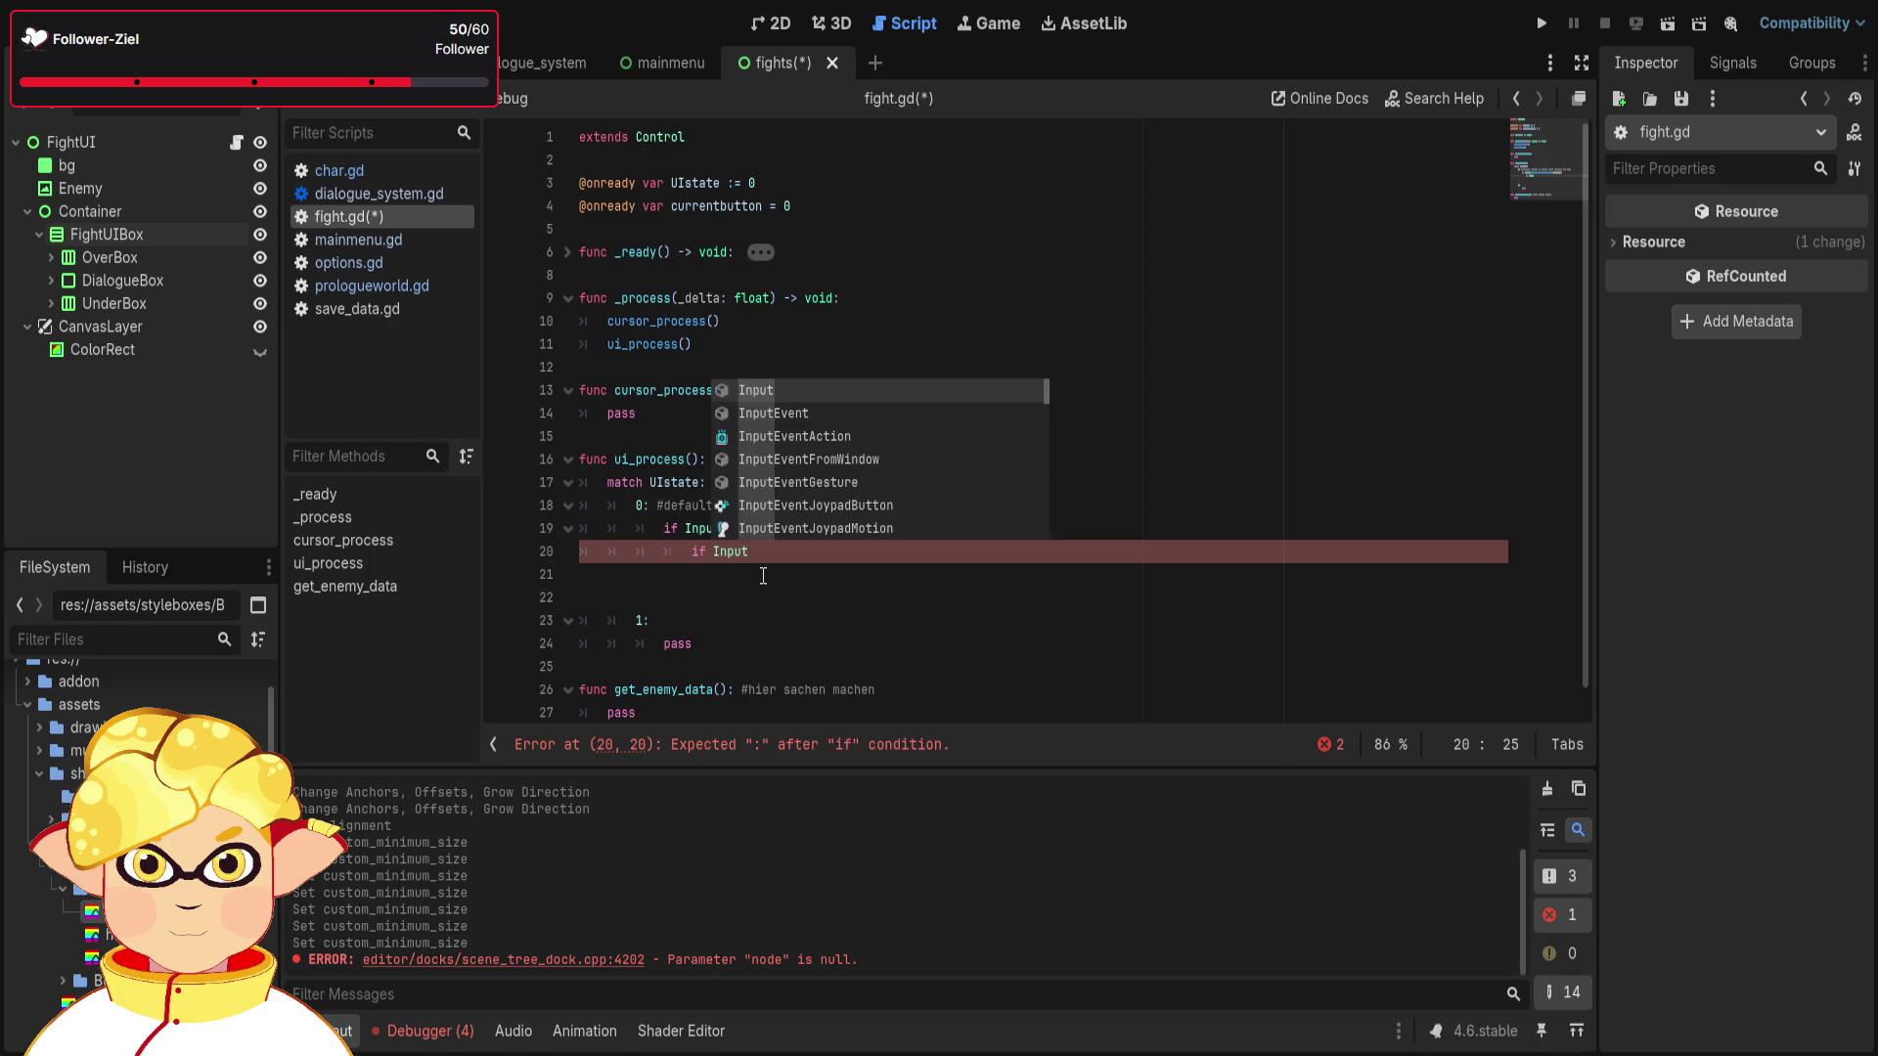
key("BackSpace")
key("BackSpace")
key("BackSpace")
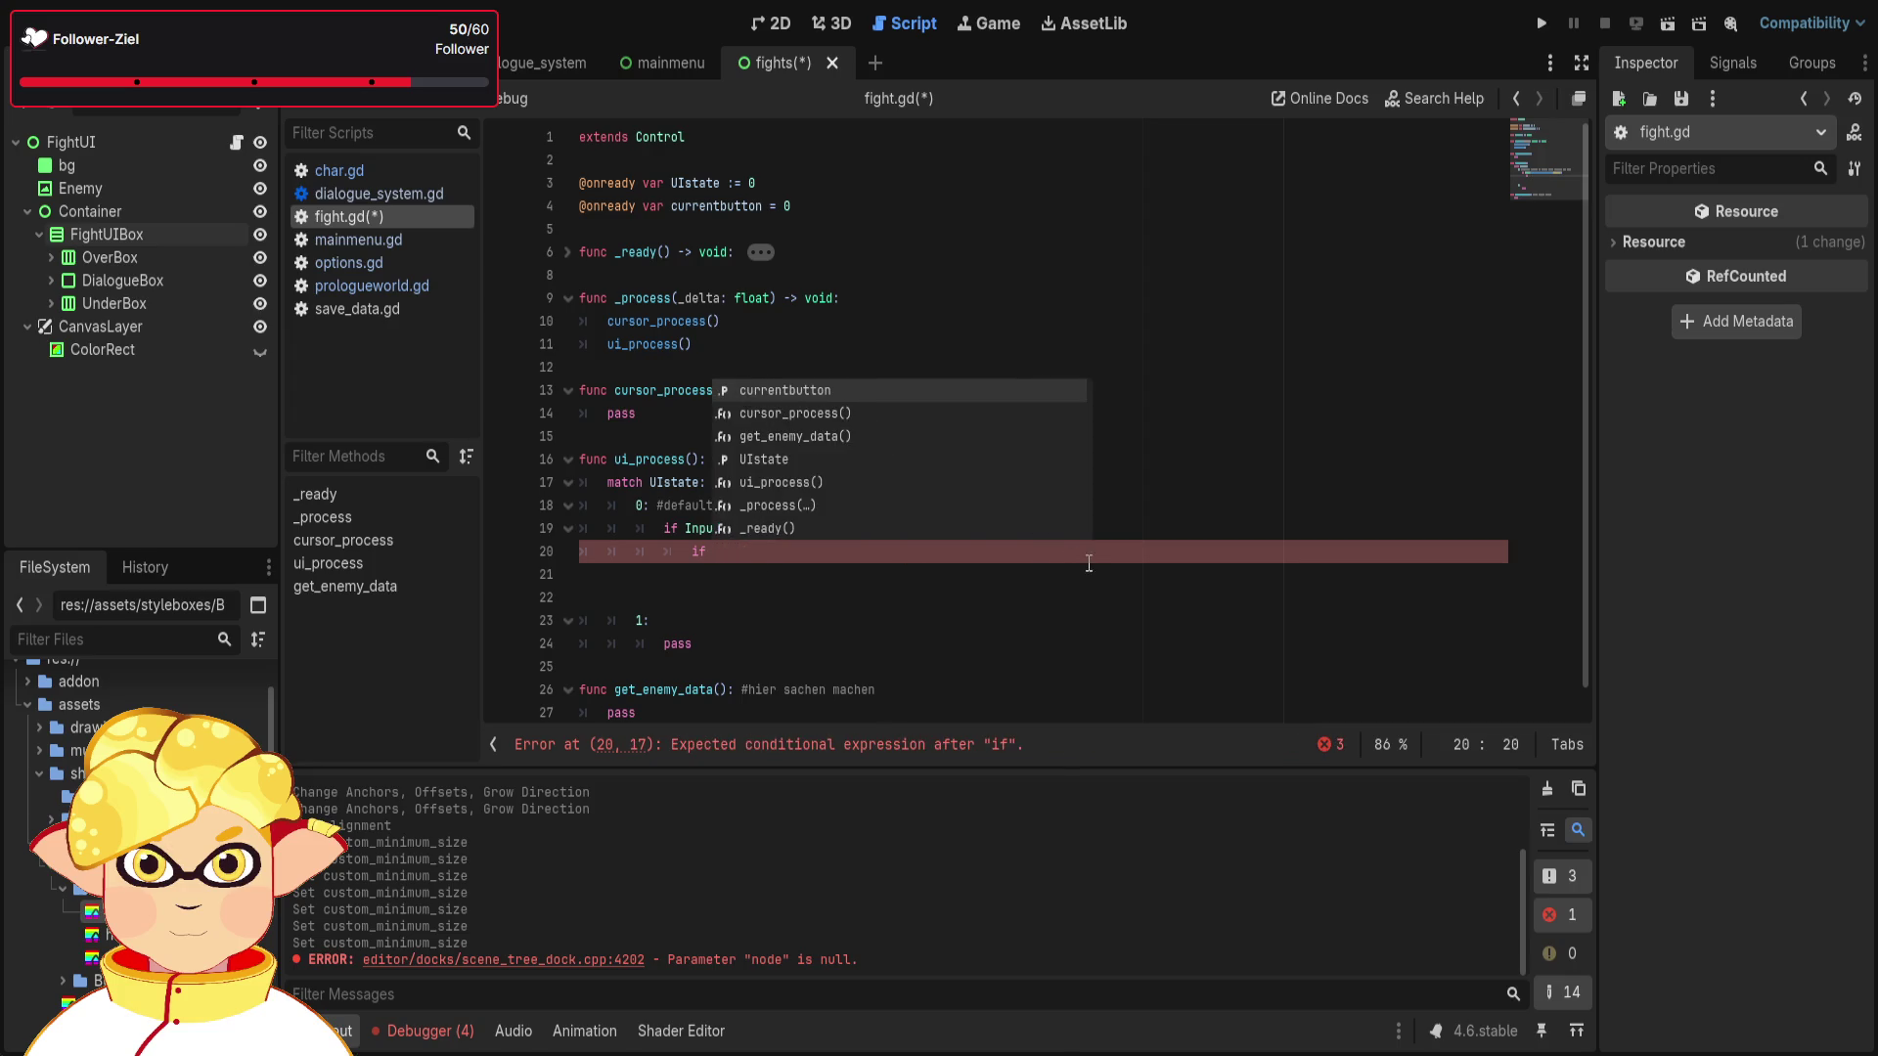
left_click(1094, 557)
type("currentbu")
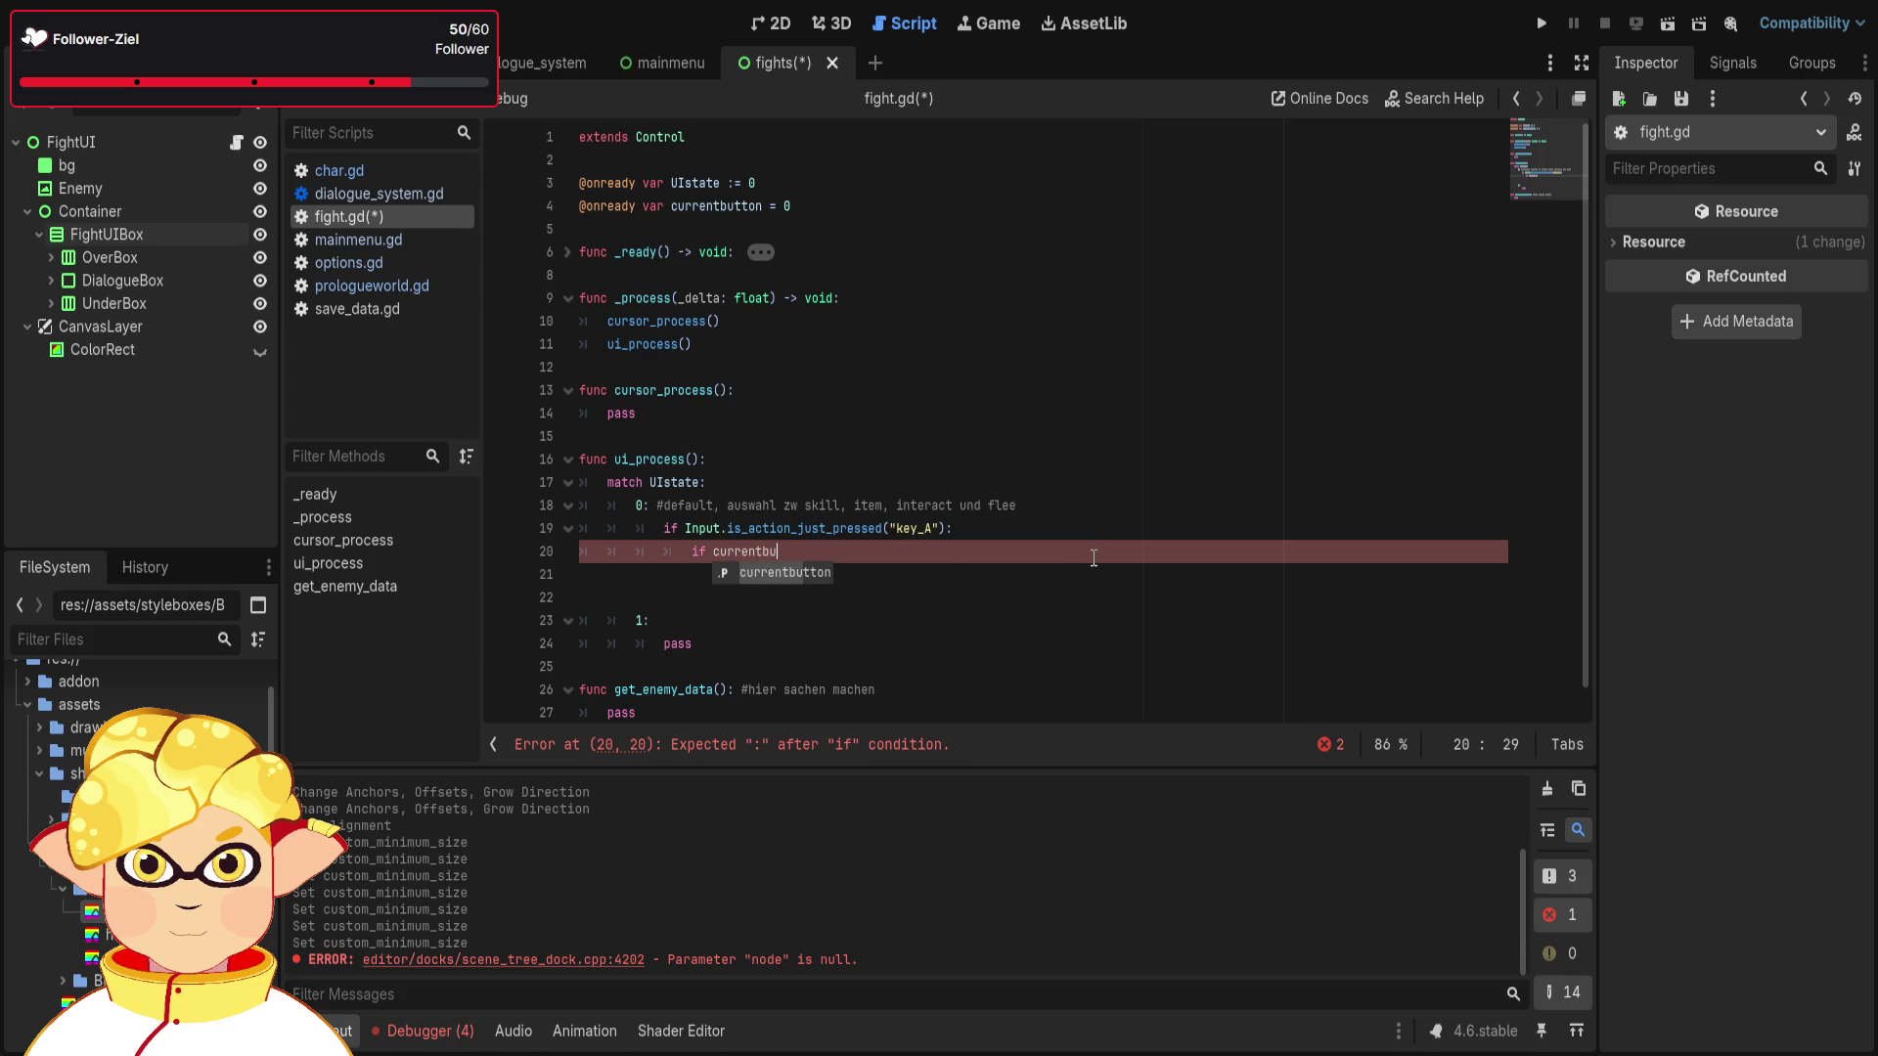
key("Return")
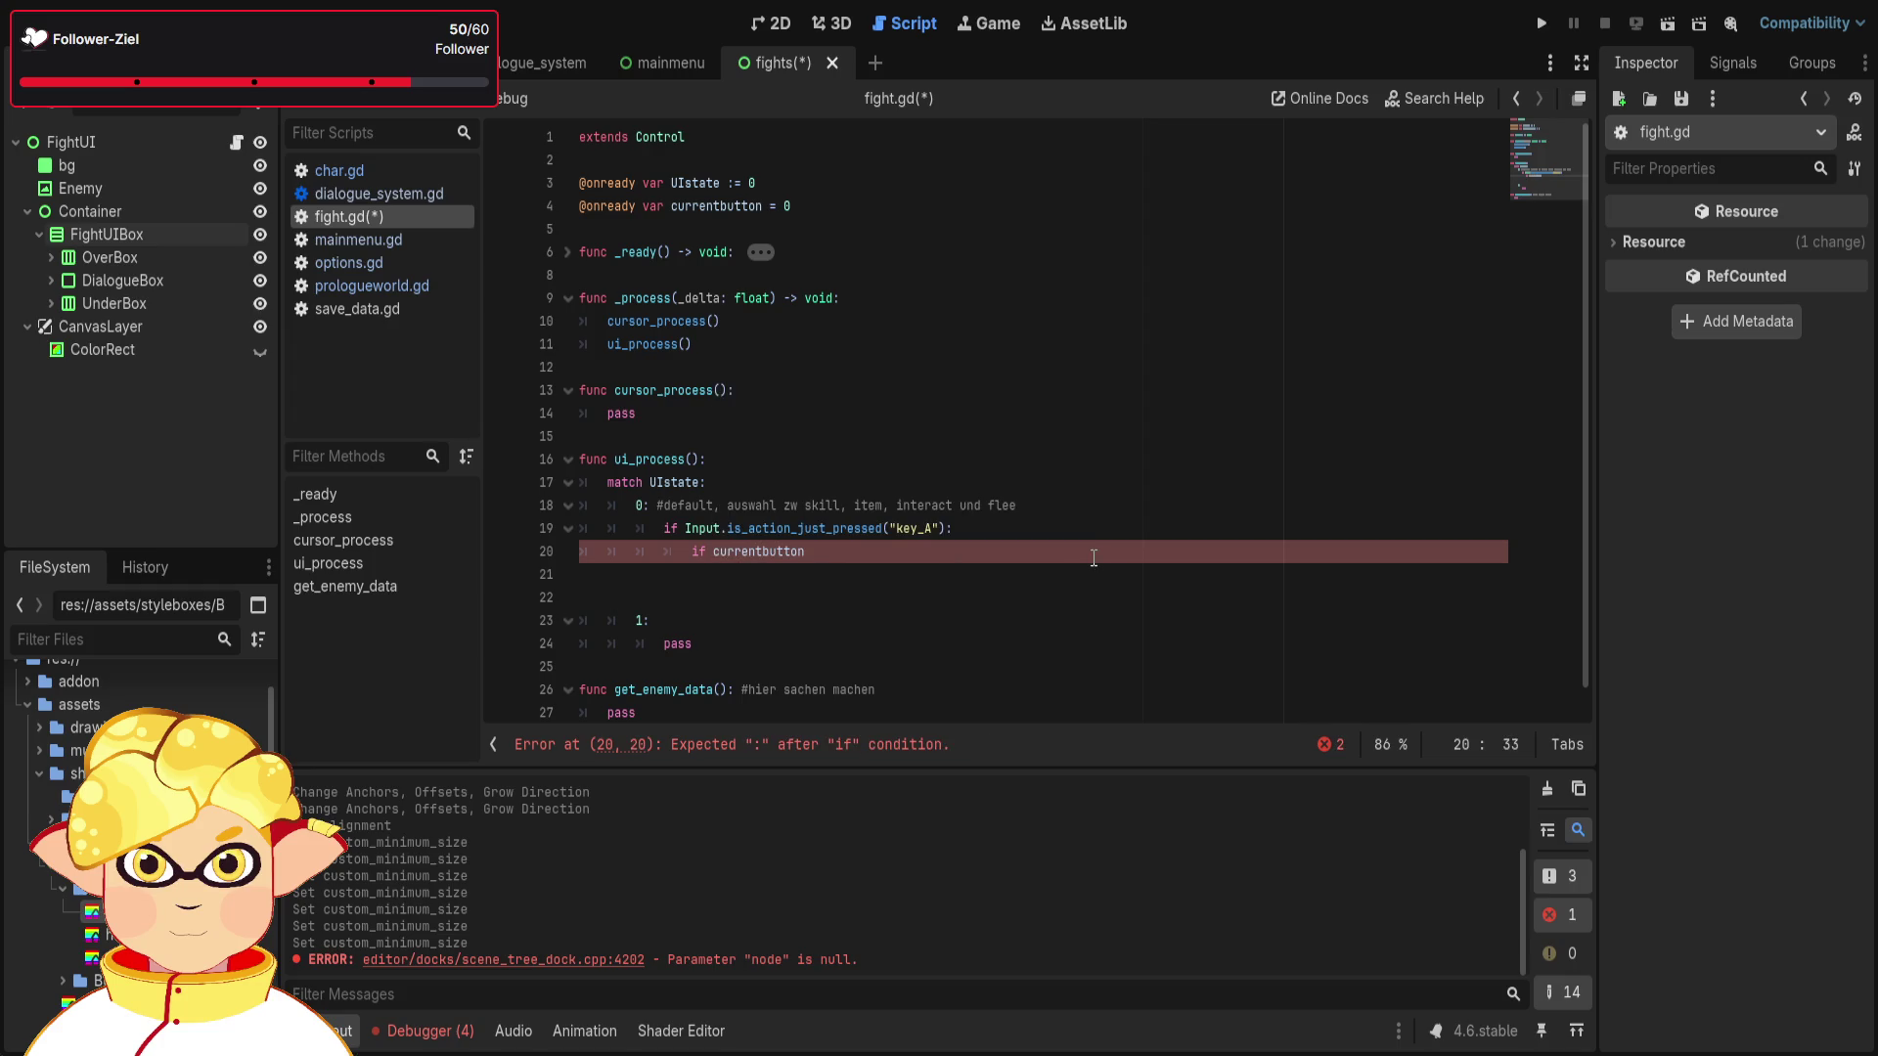
type("== ")
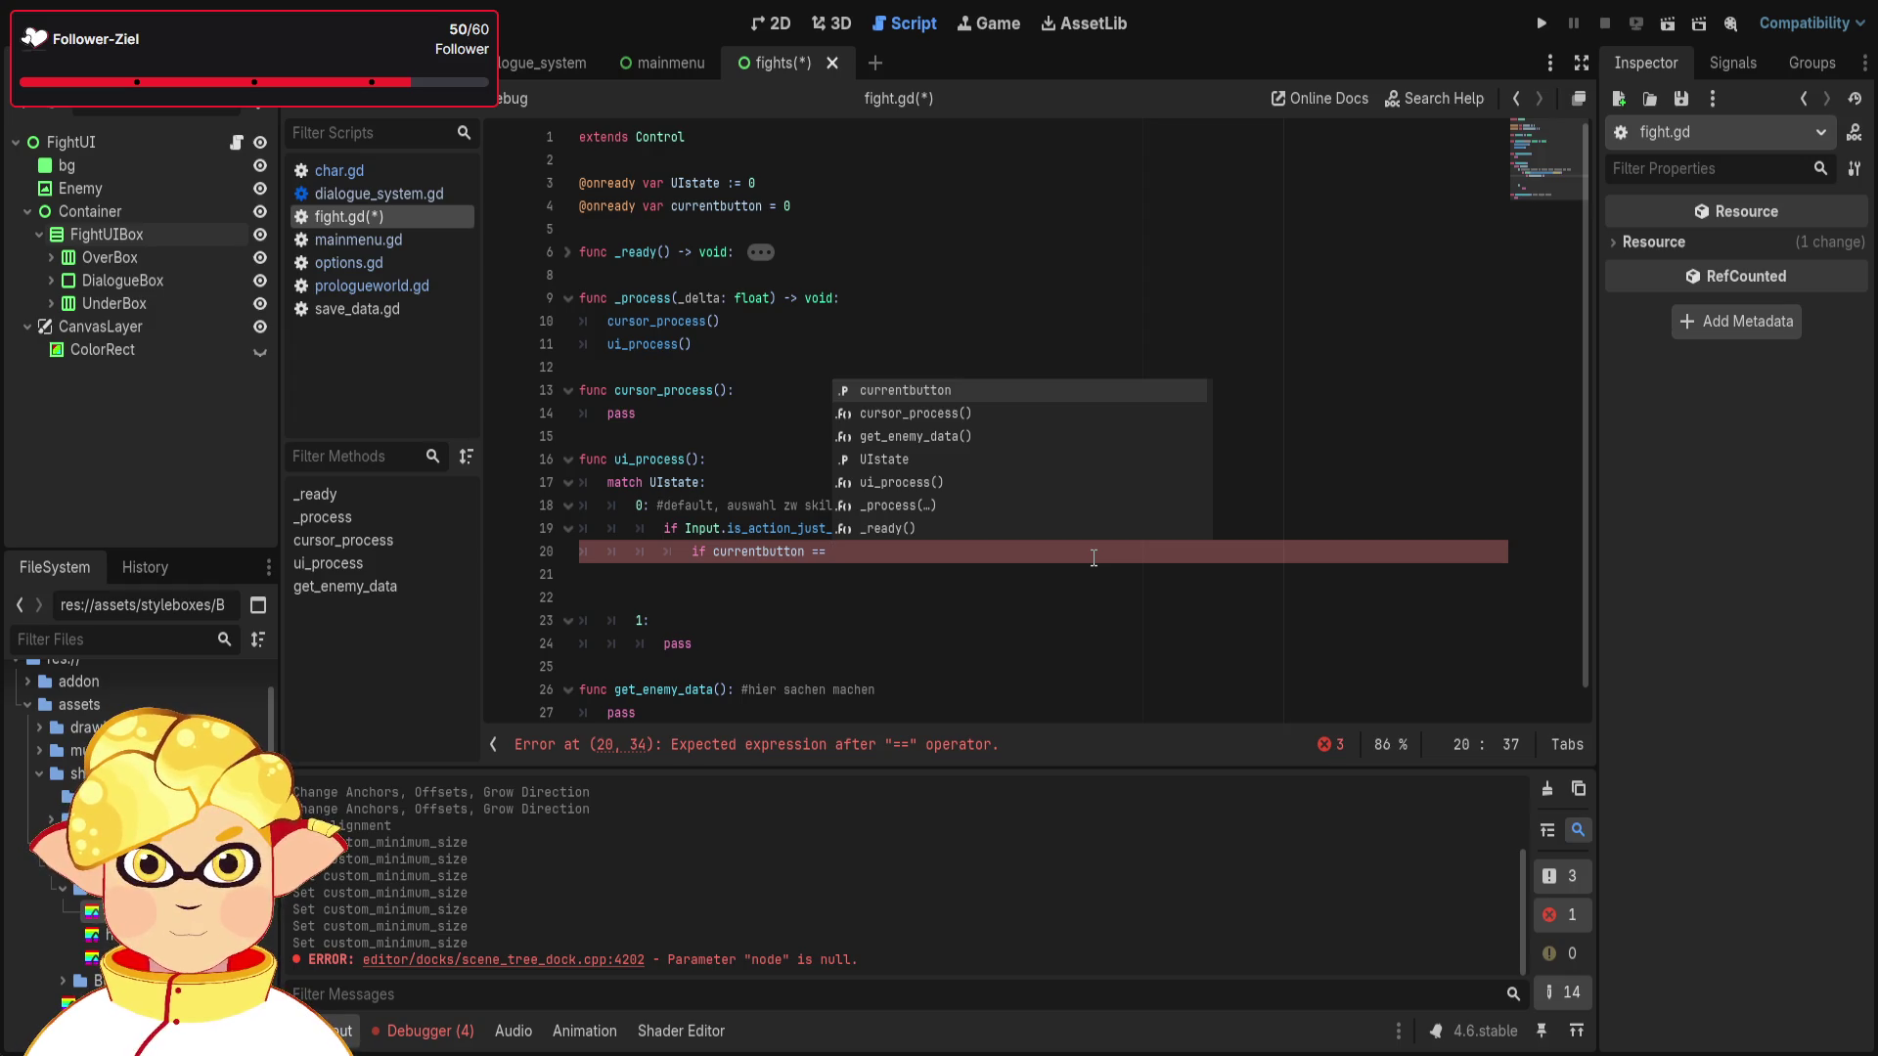
type("0")
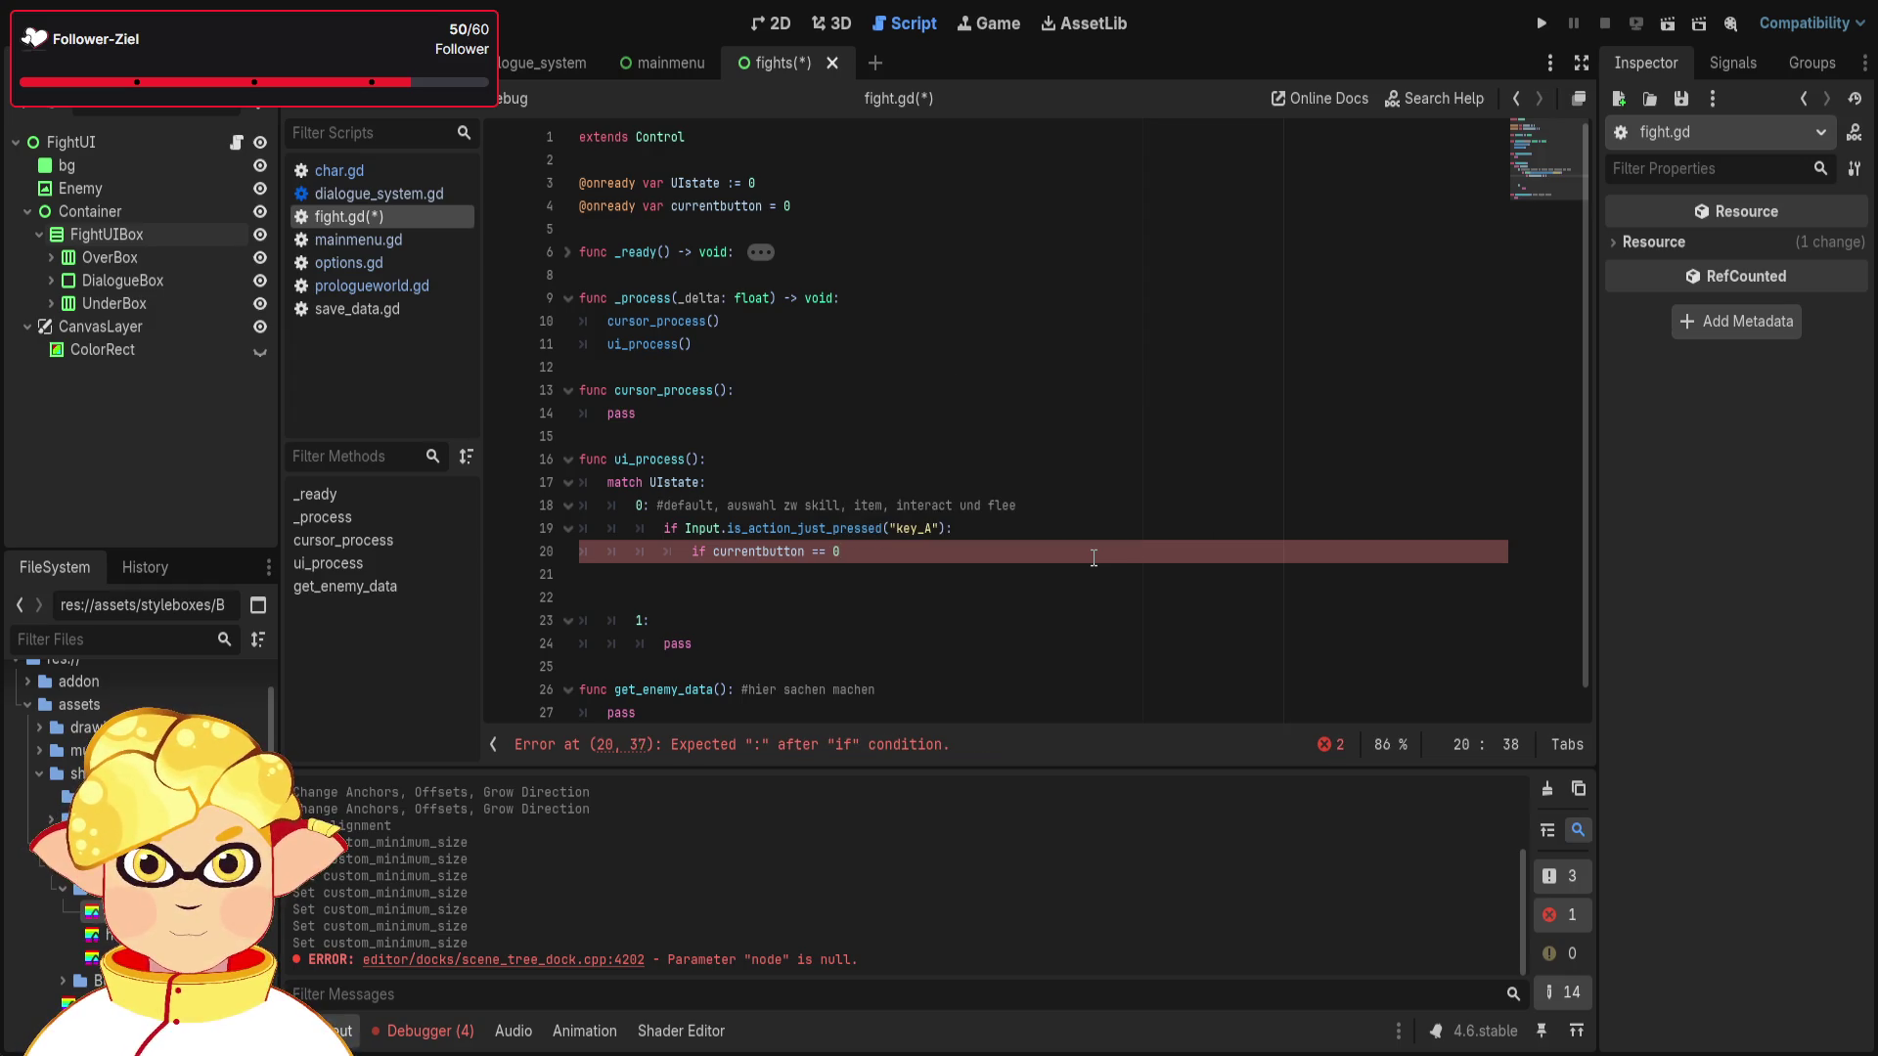
type(":")
key("Return")
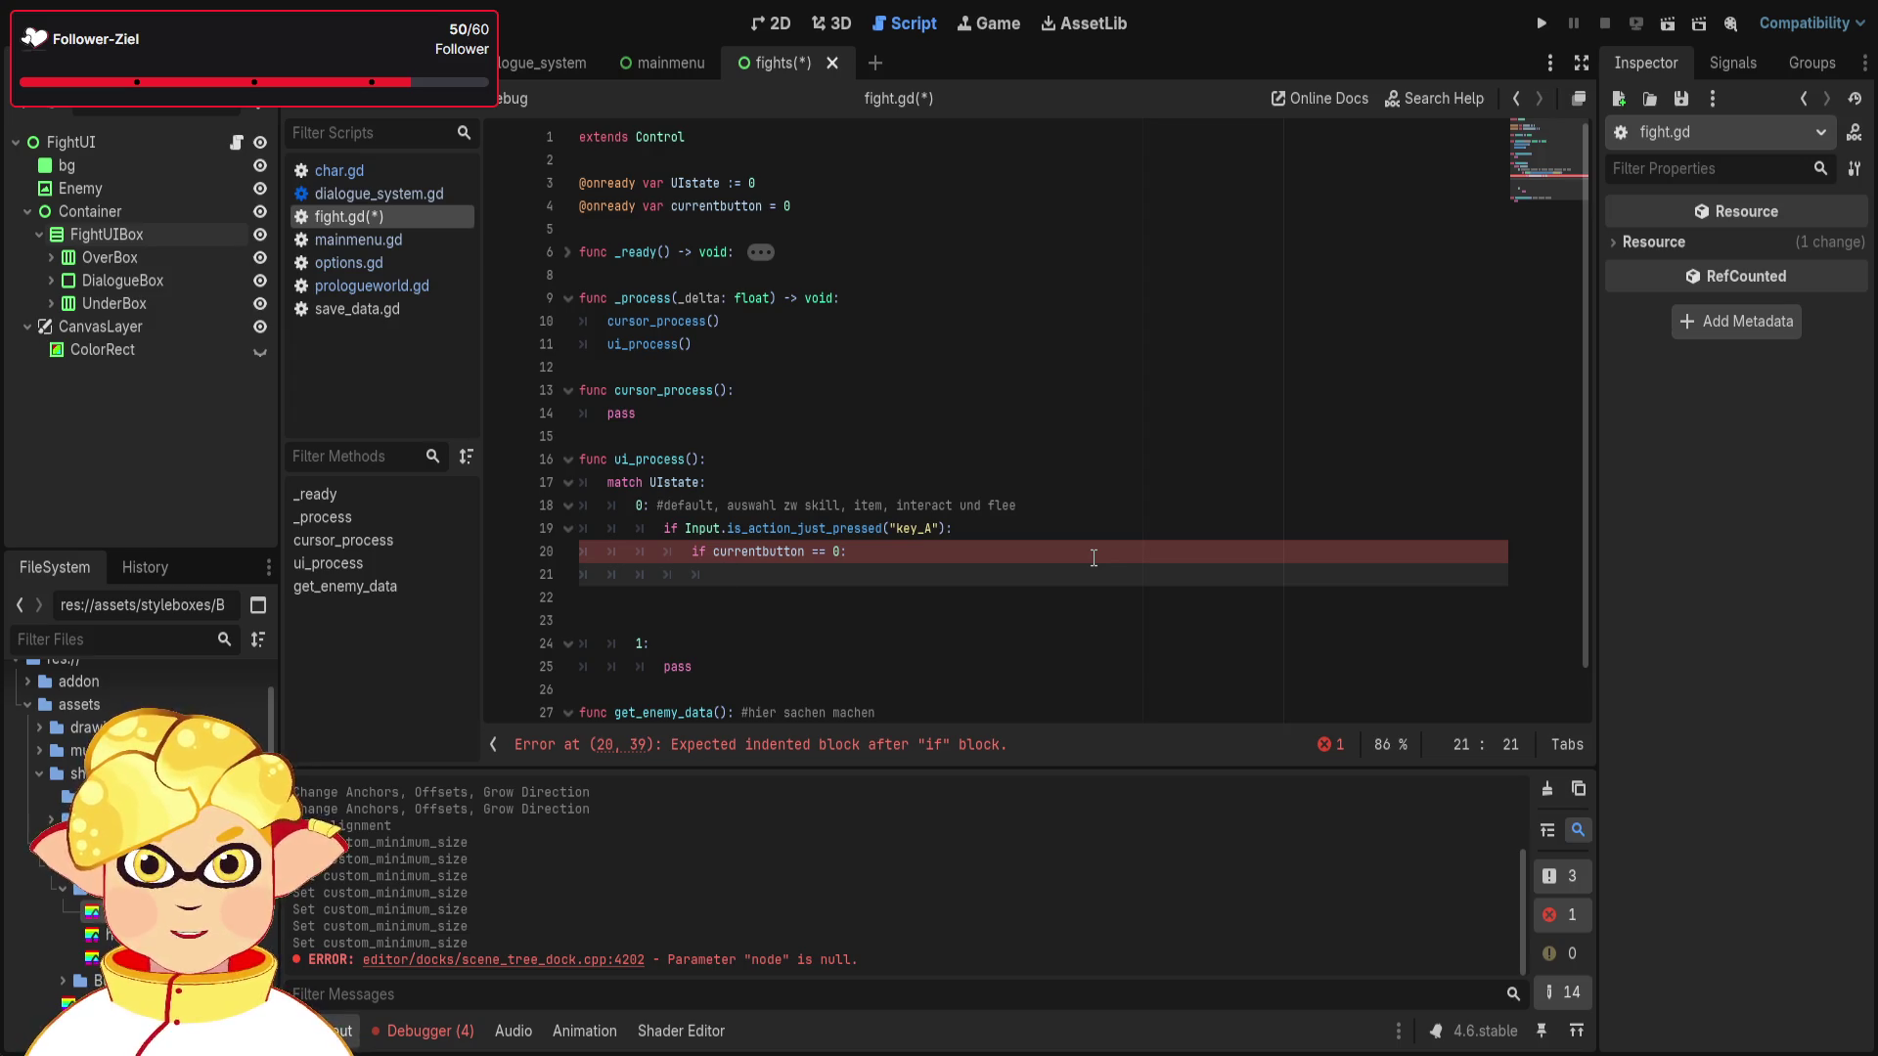
- Inspect the Skills button, UI container and Flee label in the fight scene's 2D layout
left_click(765, 28)
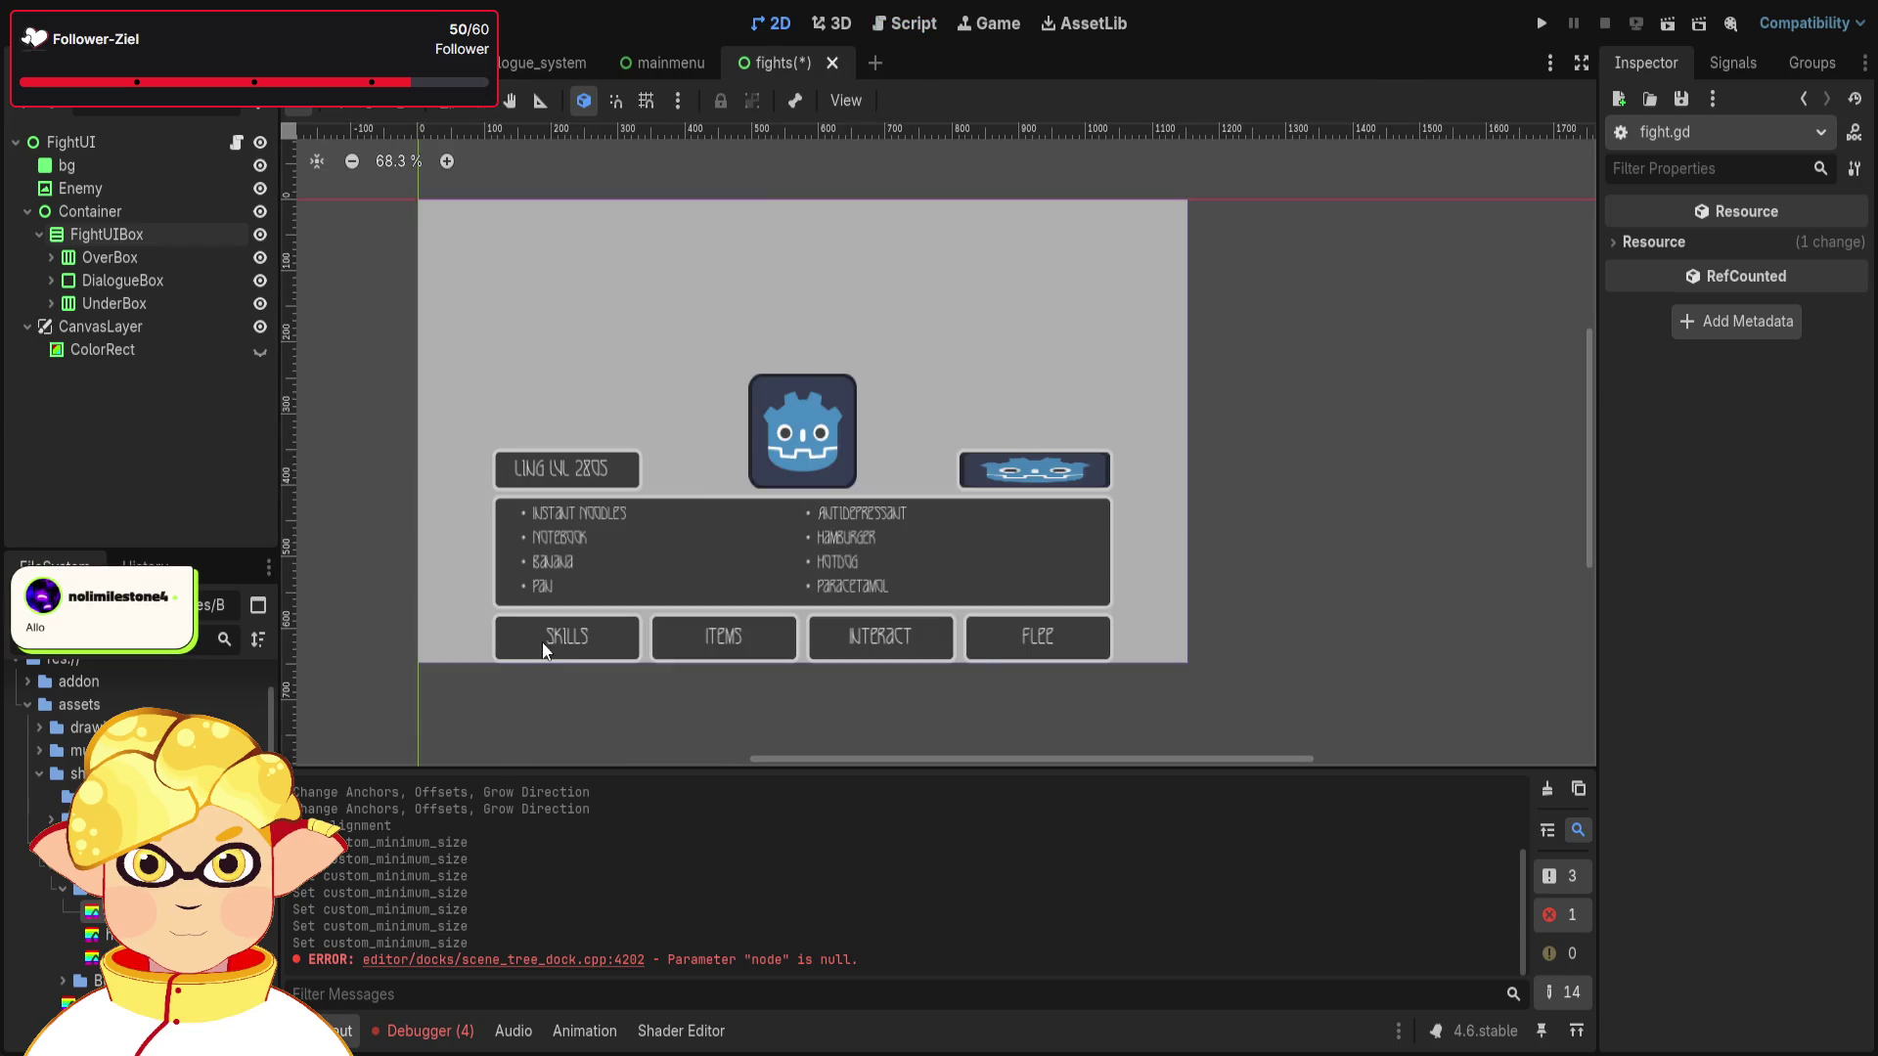
left_click(544, 650)
scroll(586, 635, "up", 2)
left_click(624, 629)
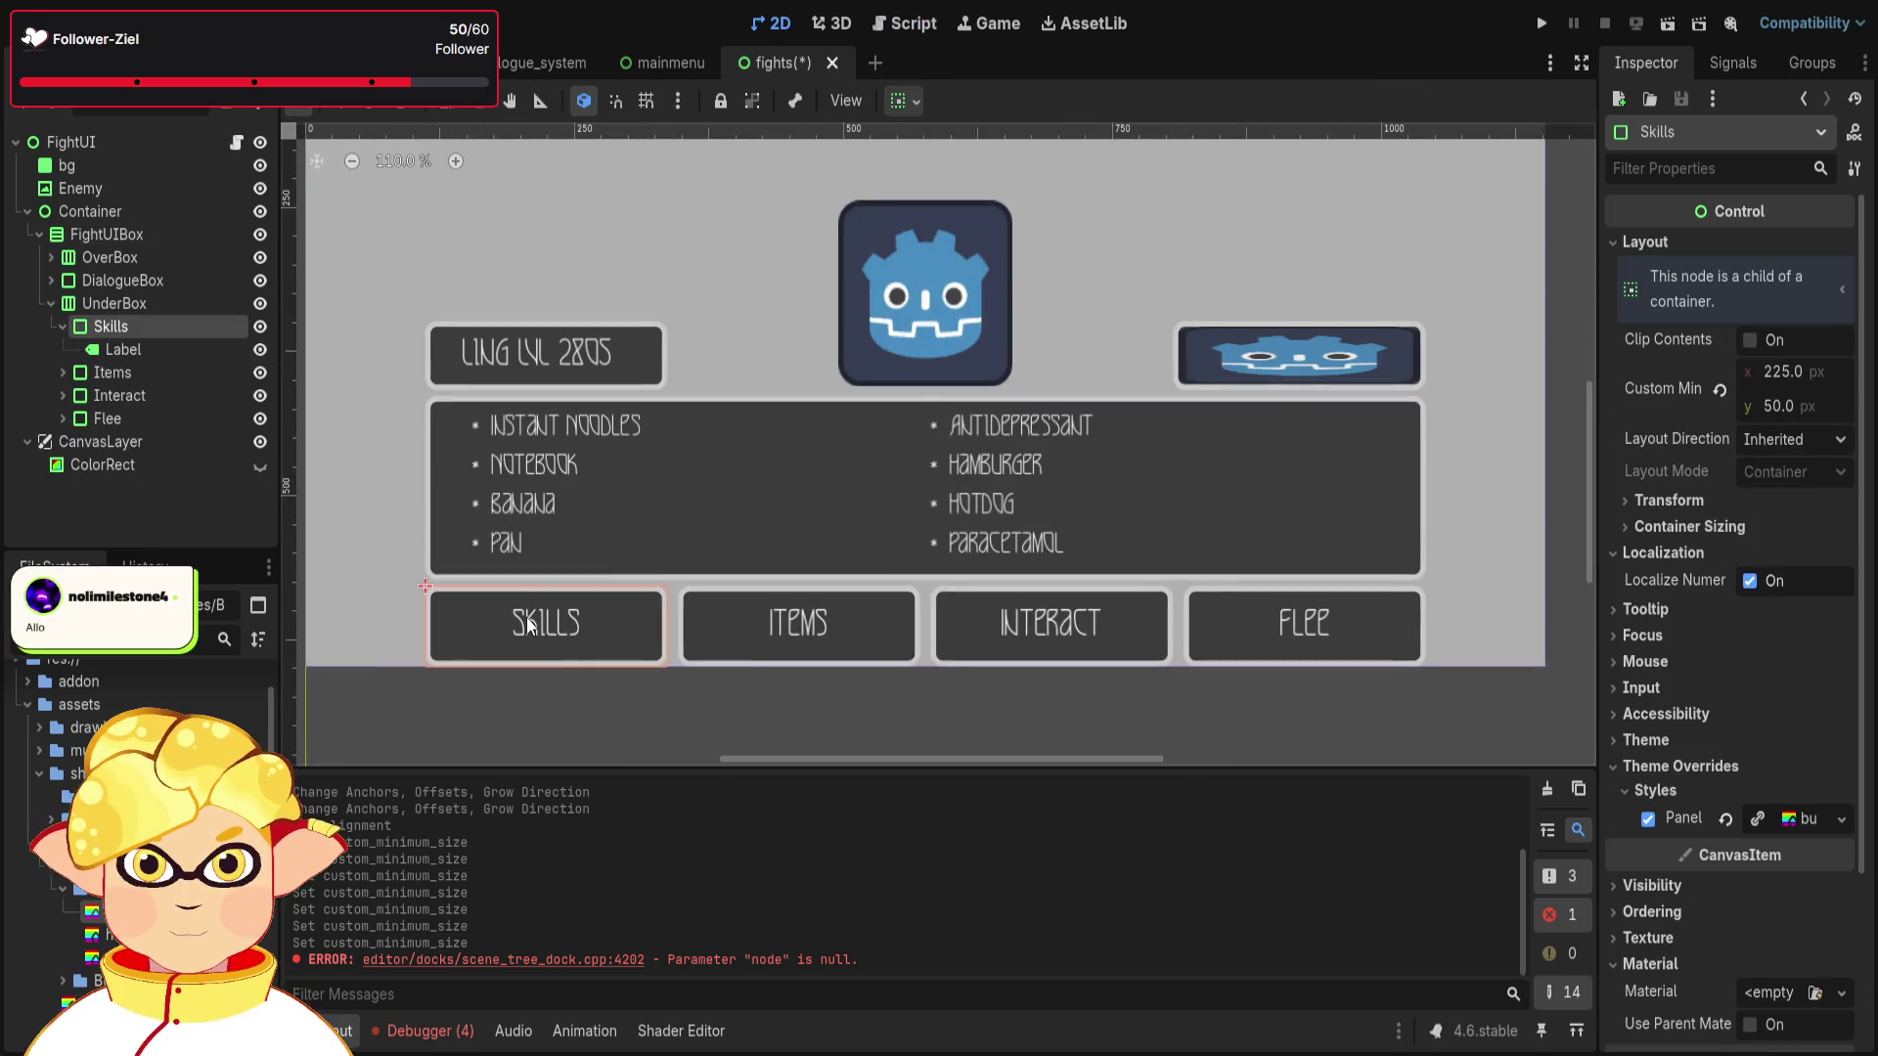
left_click(1435, 642)
left_click(1360, 602)
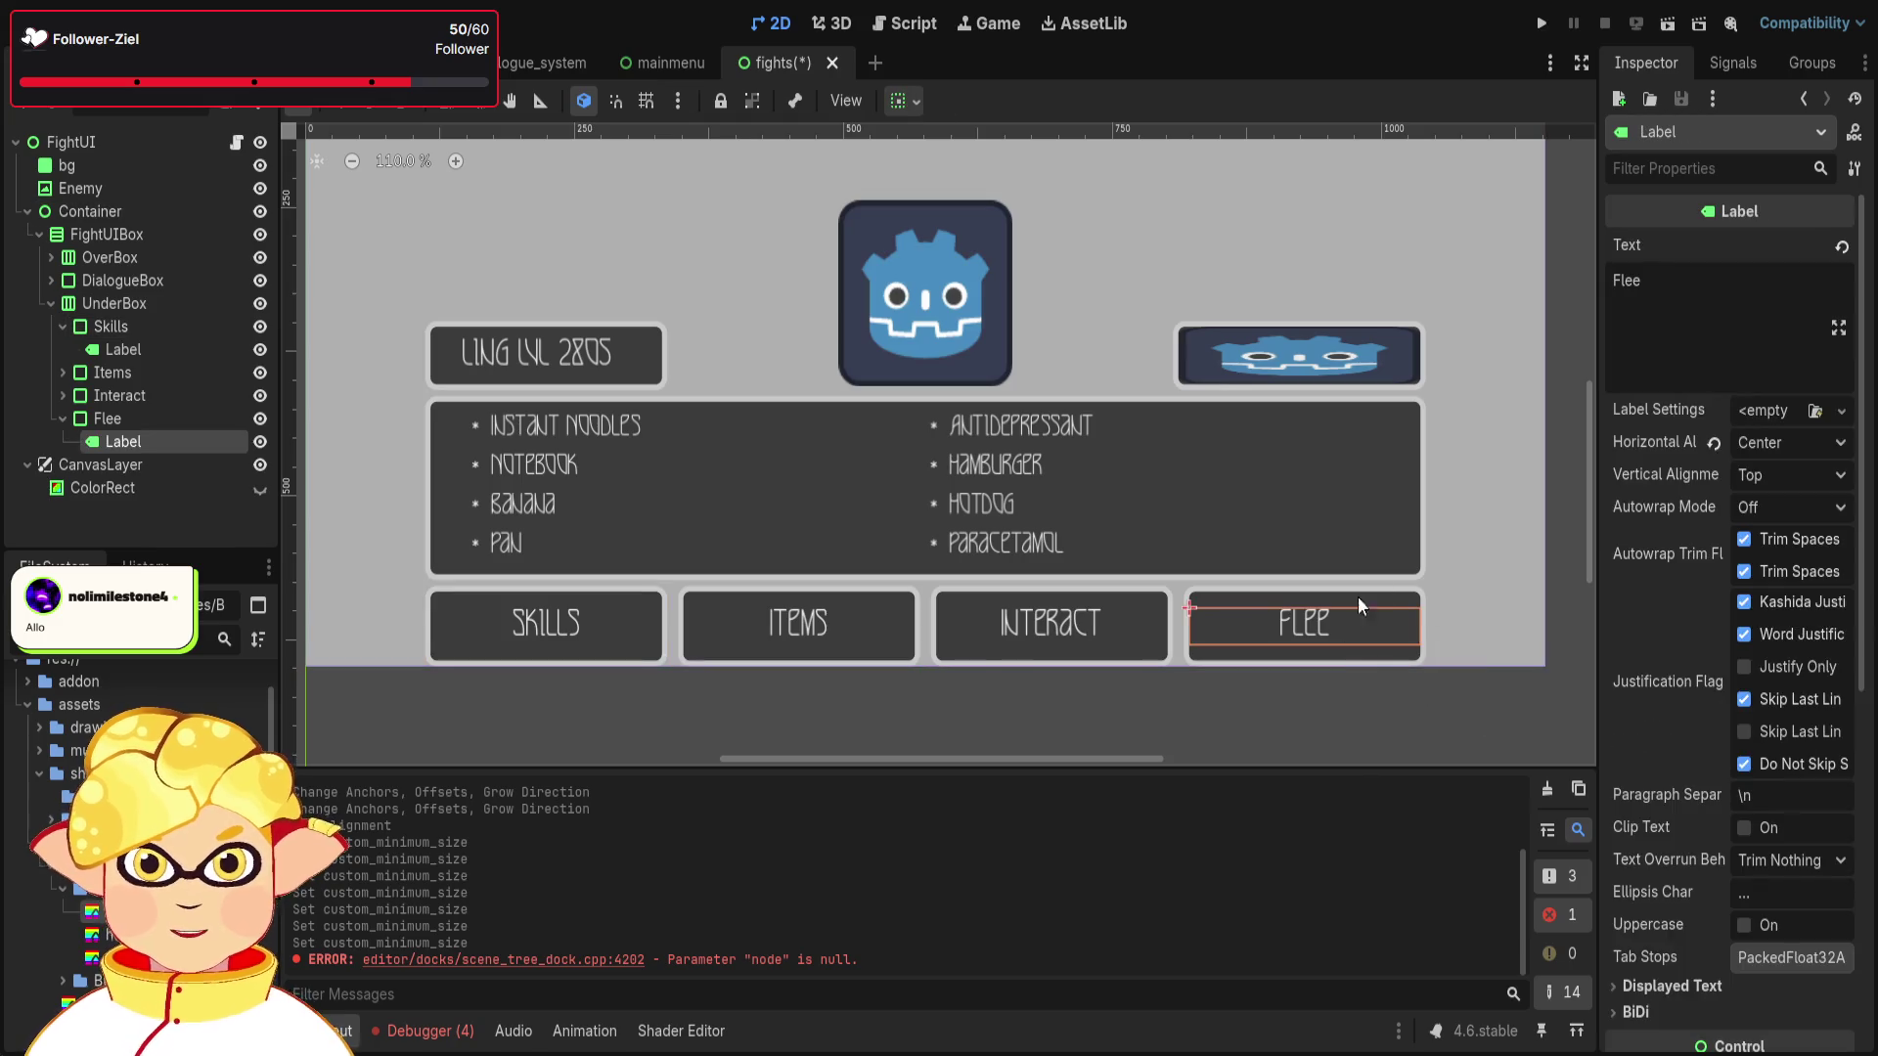
left_click(1344, 731)
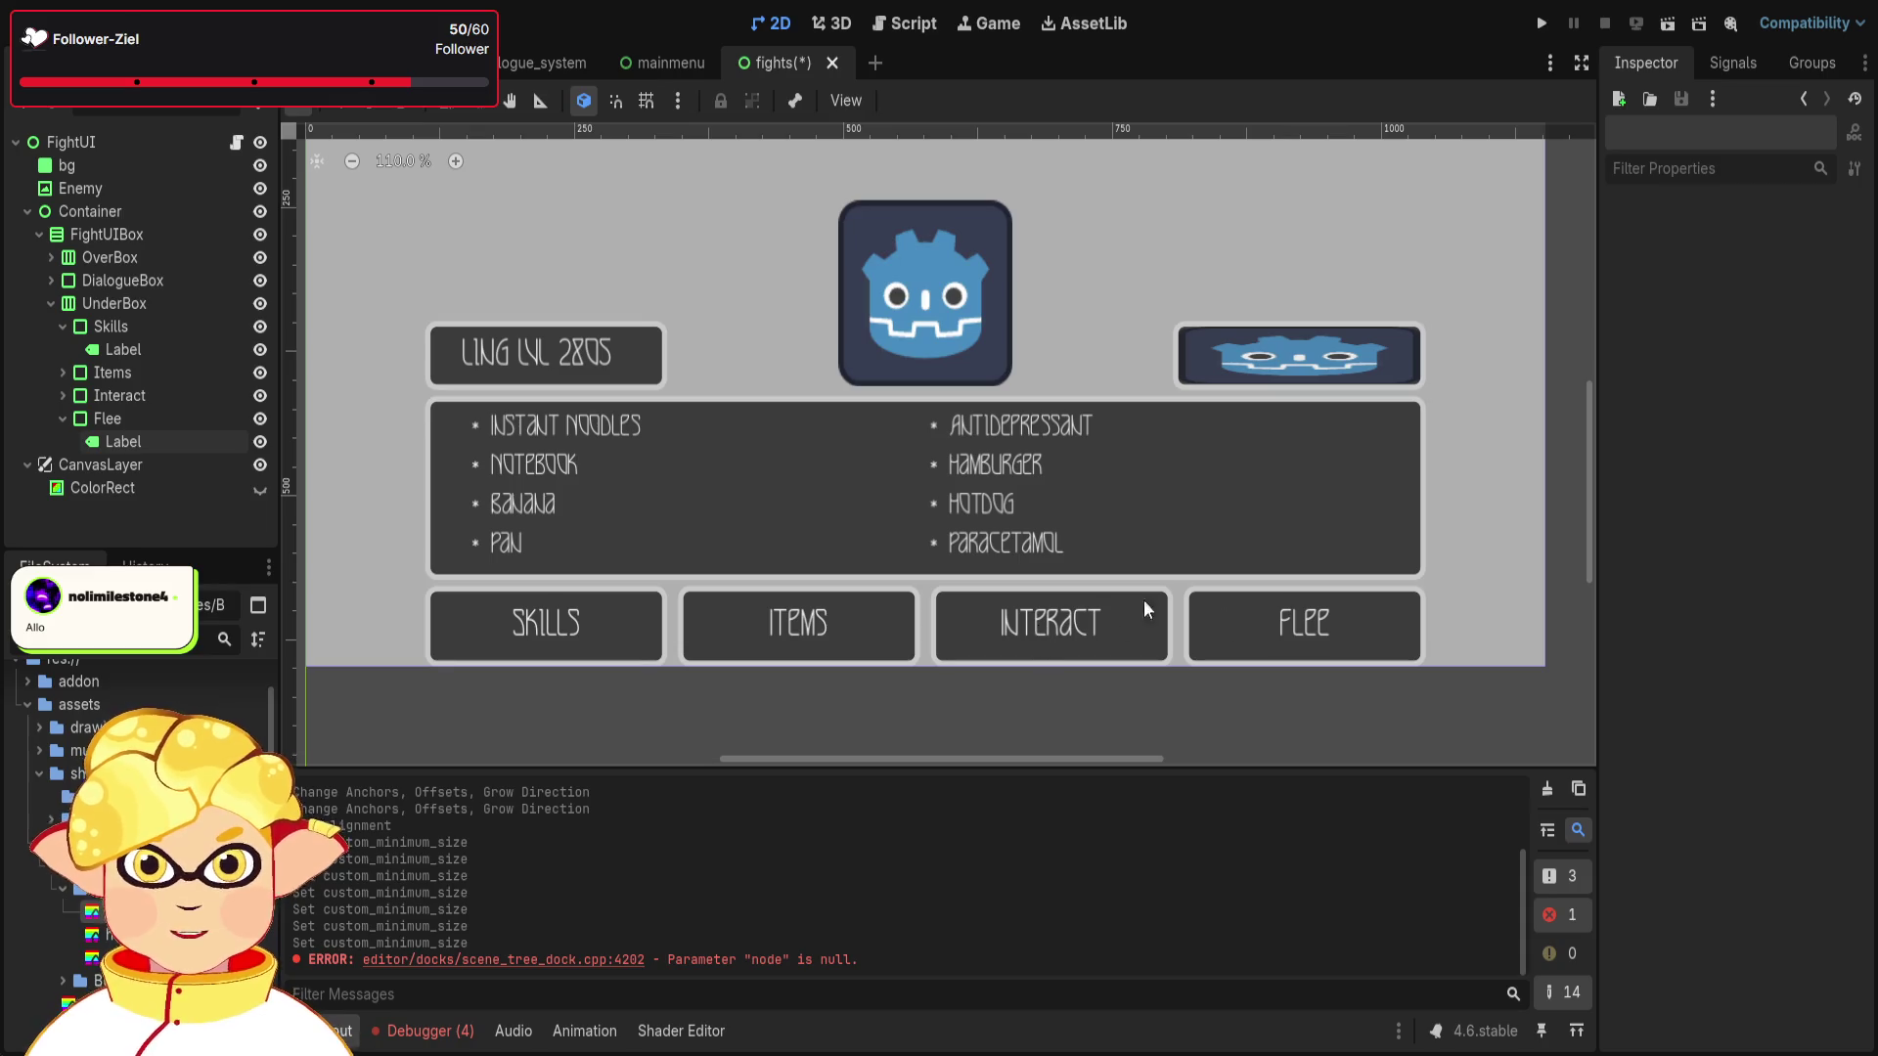
mouse_move(685, 45)
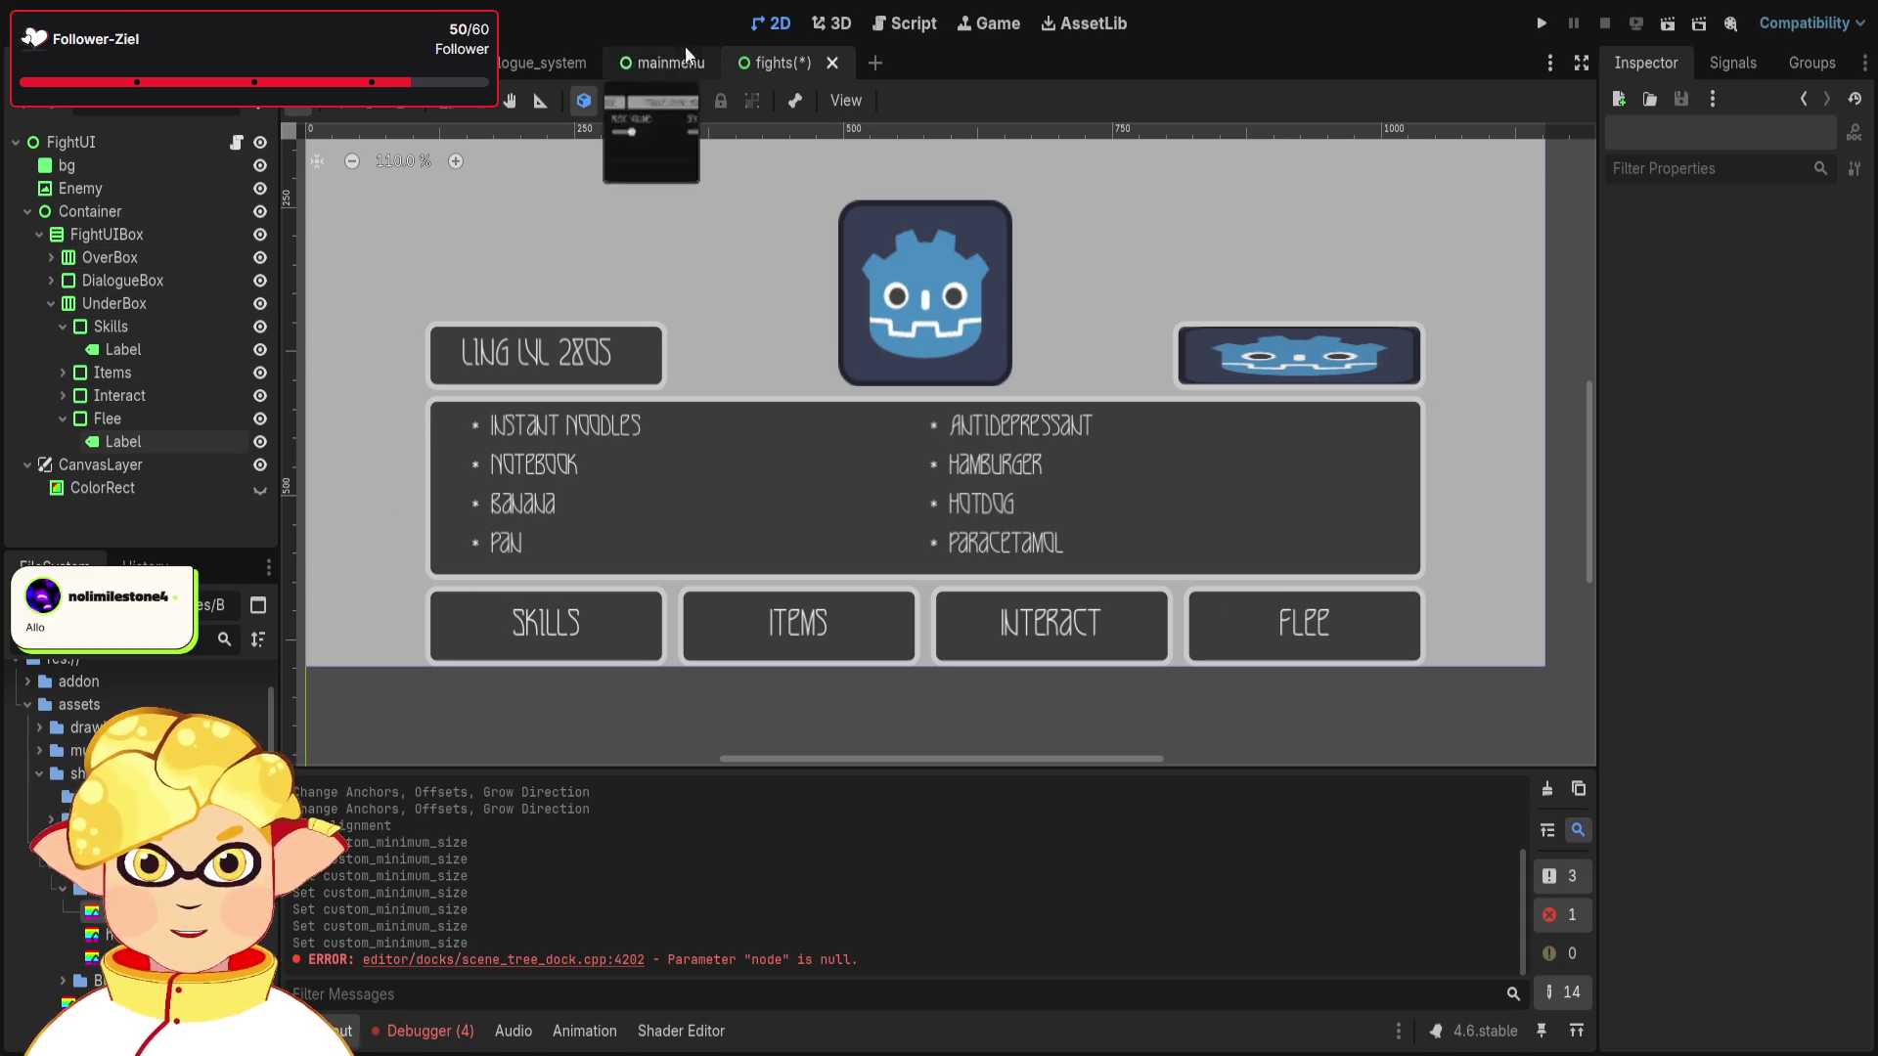
left_click(236, 142)
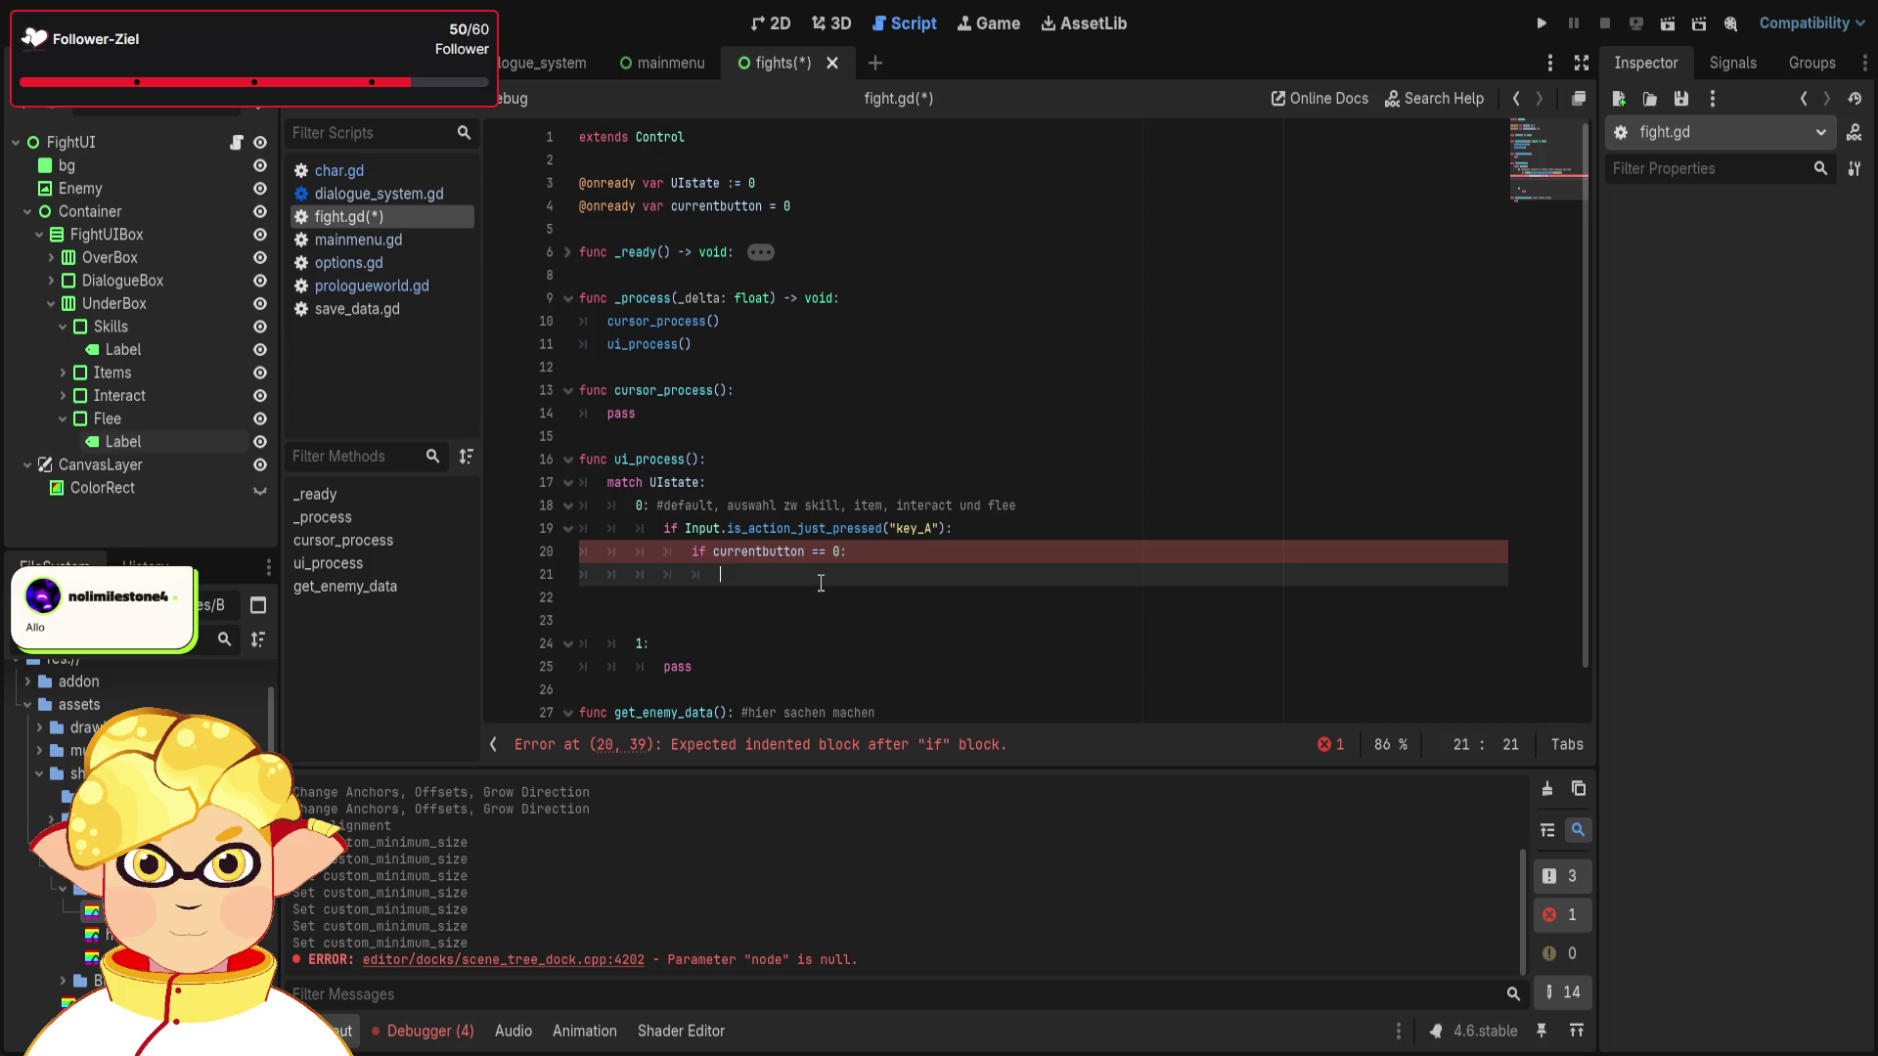
- Set currentbutton = 3 in the if body, and add an else that increments currentbutton by 1
type("currentbu")
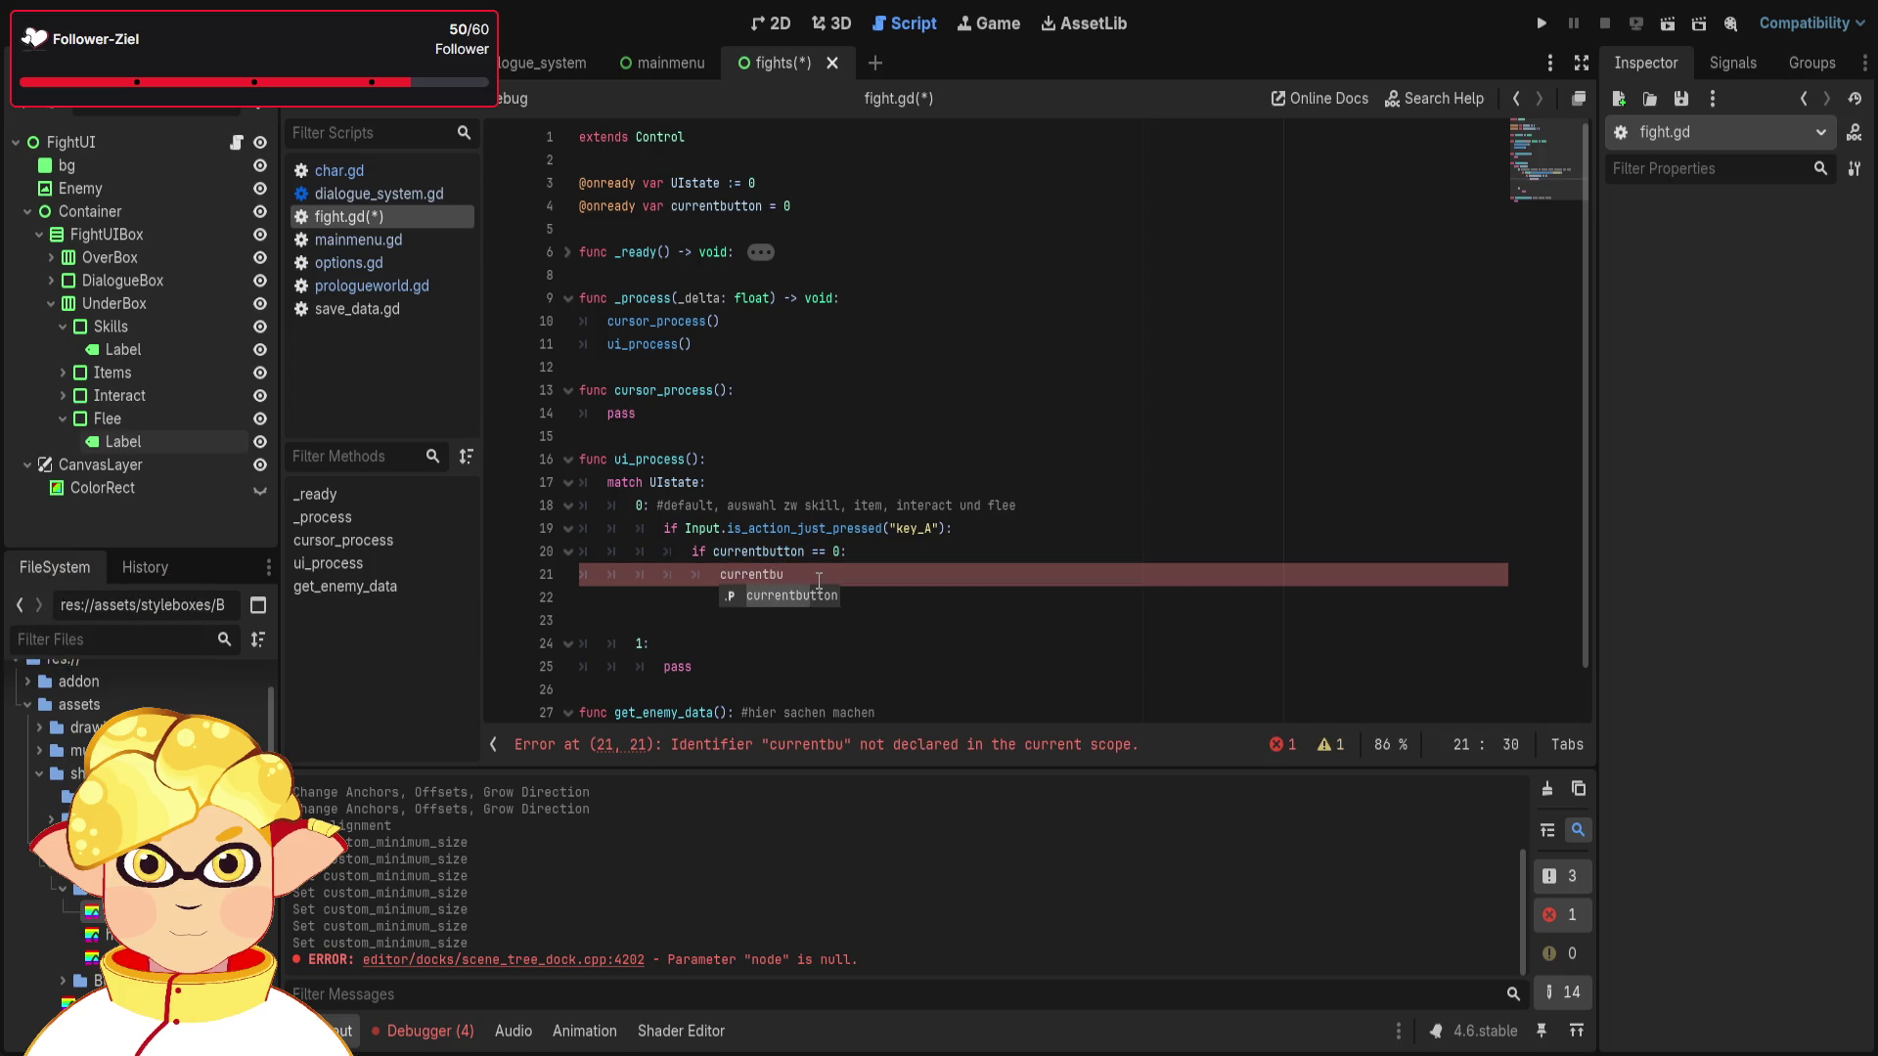
key("Return")
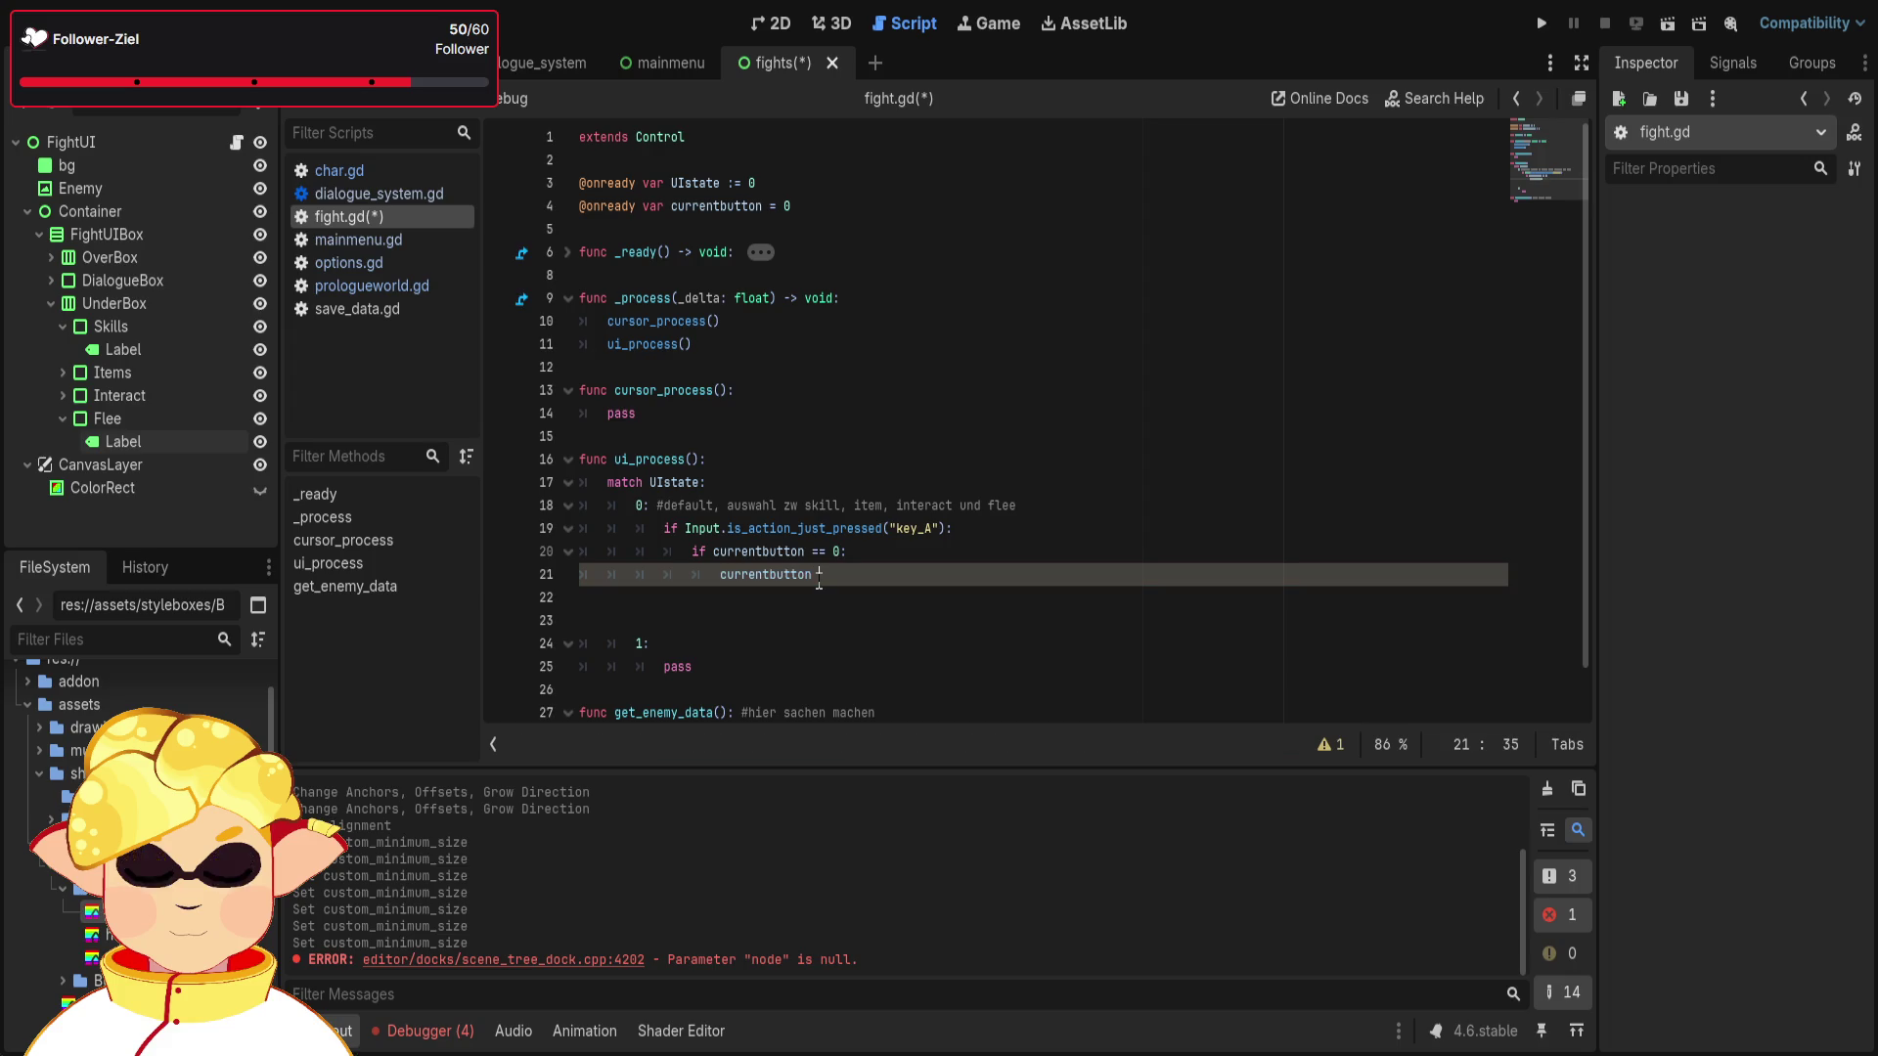
type("= 3")
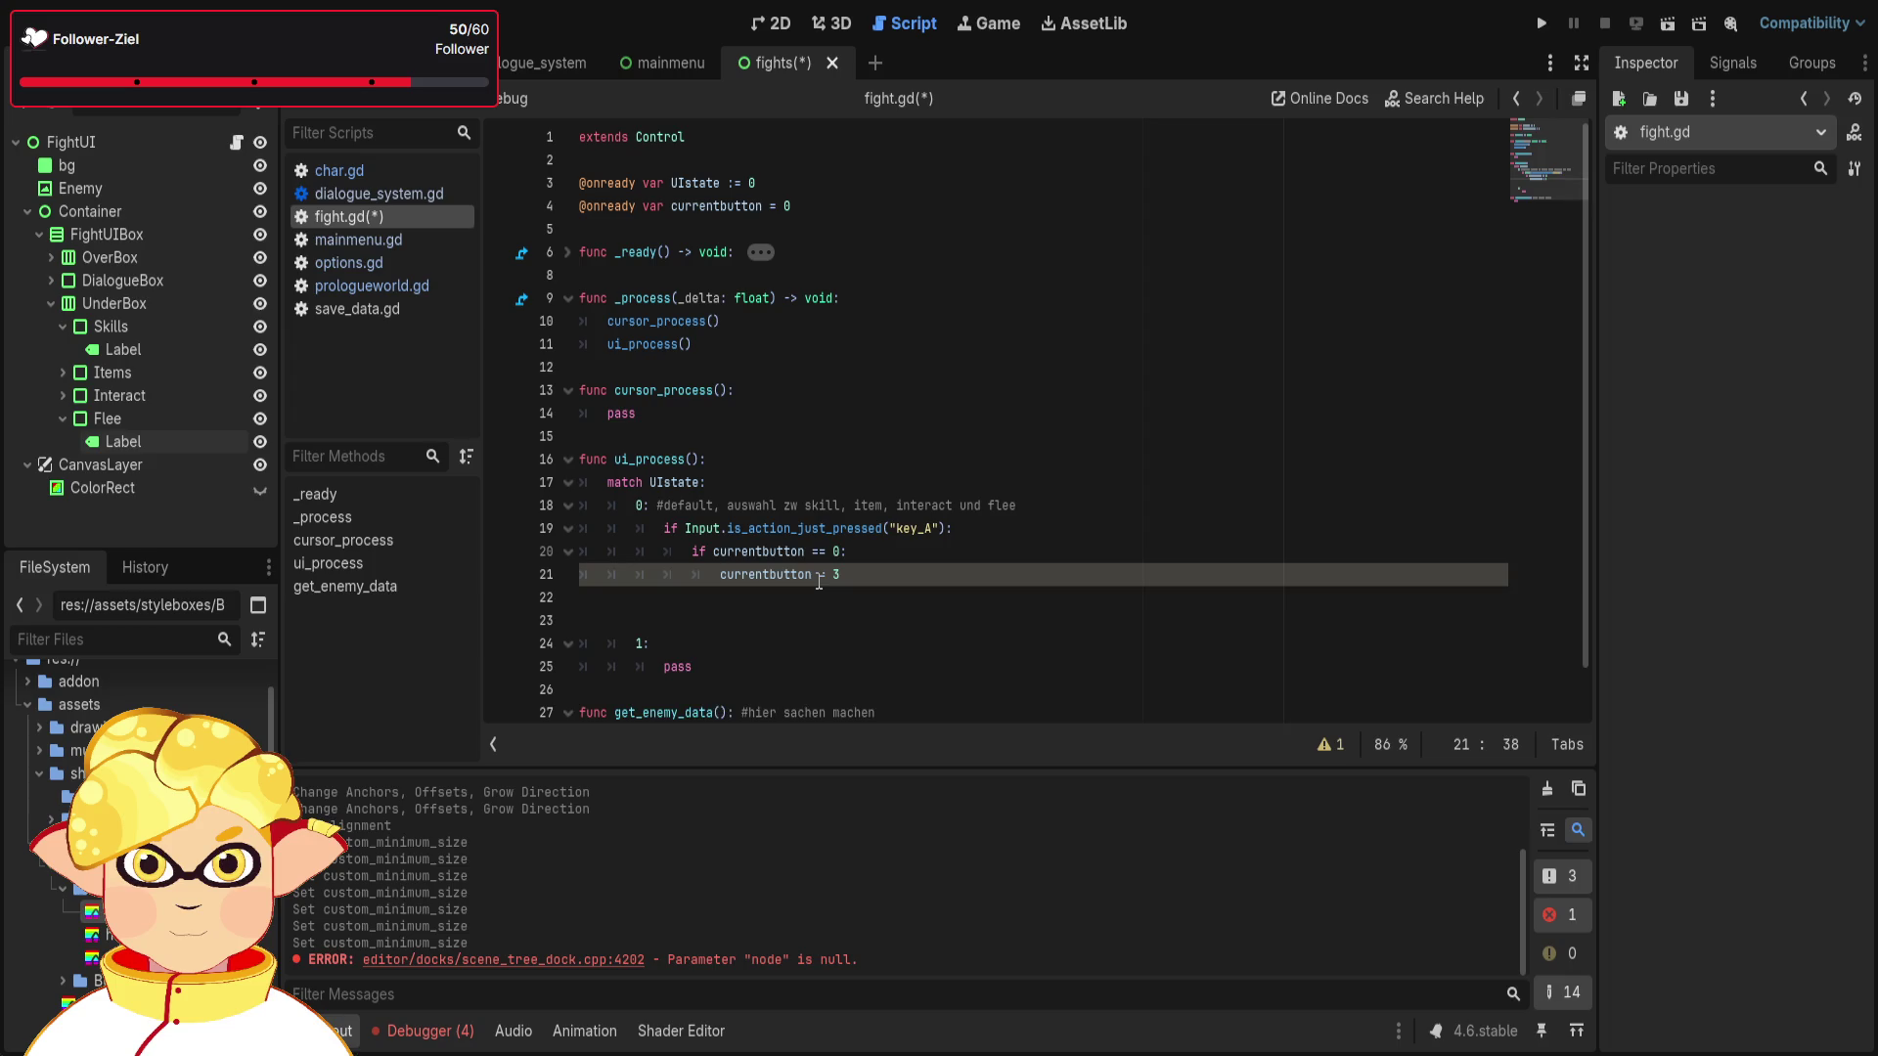
key("Return")
key("Tab")
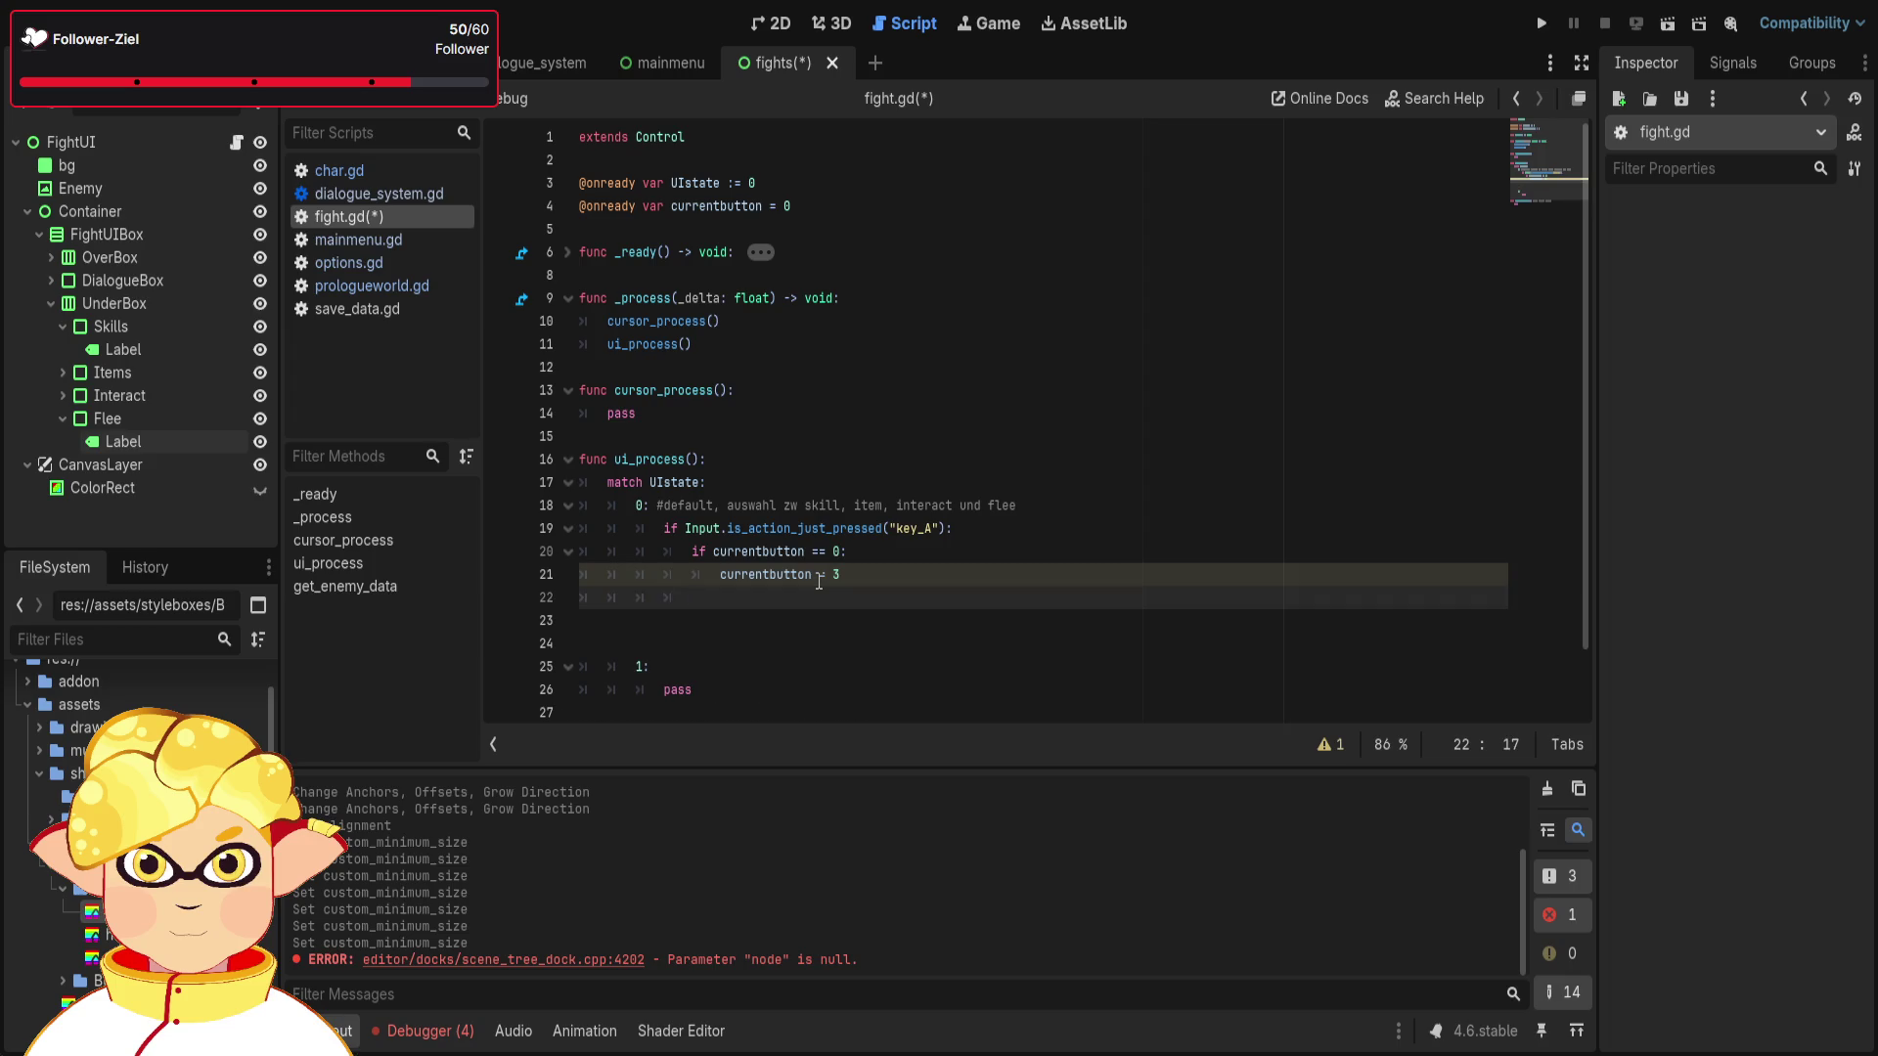
type("else:")
key("Return")
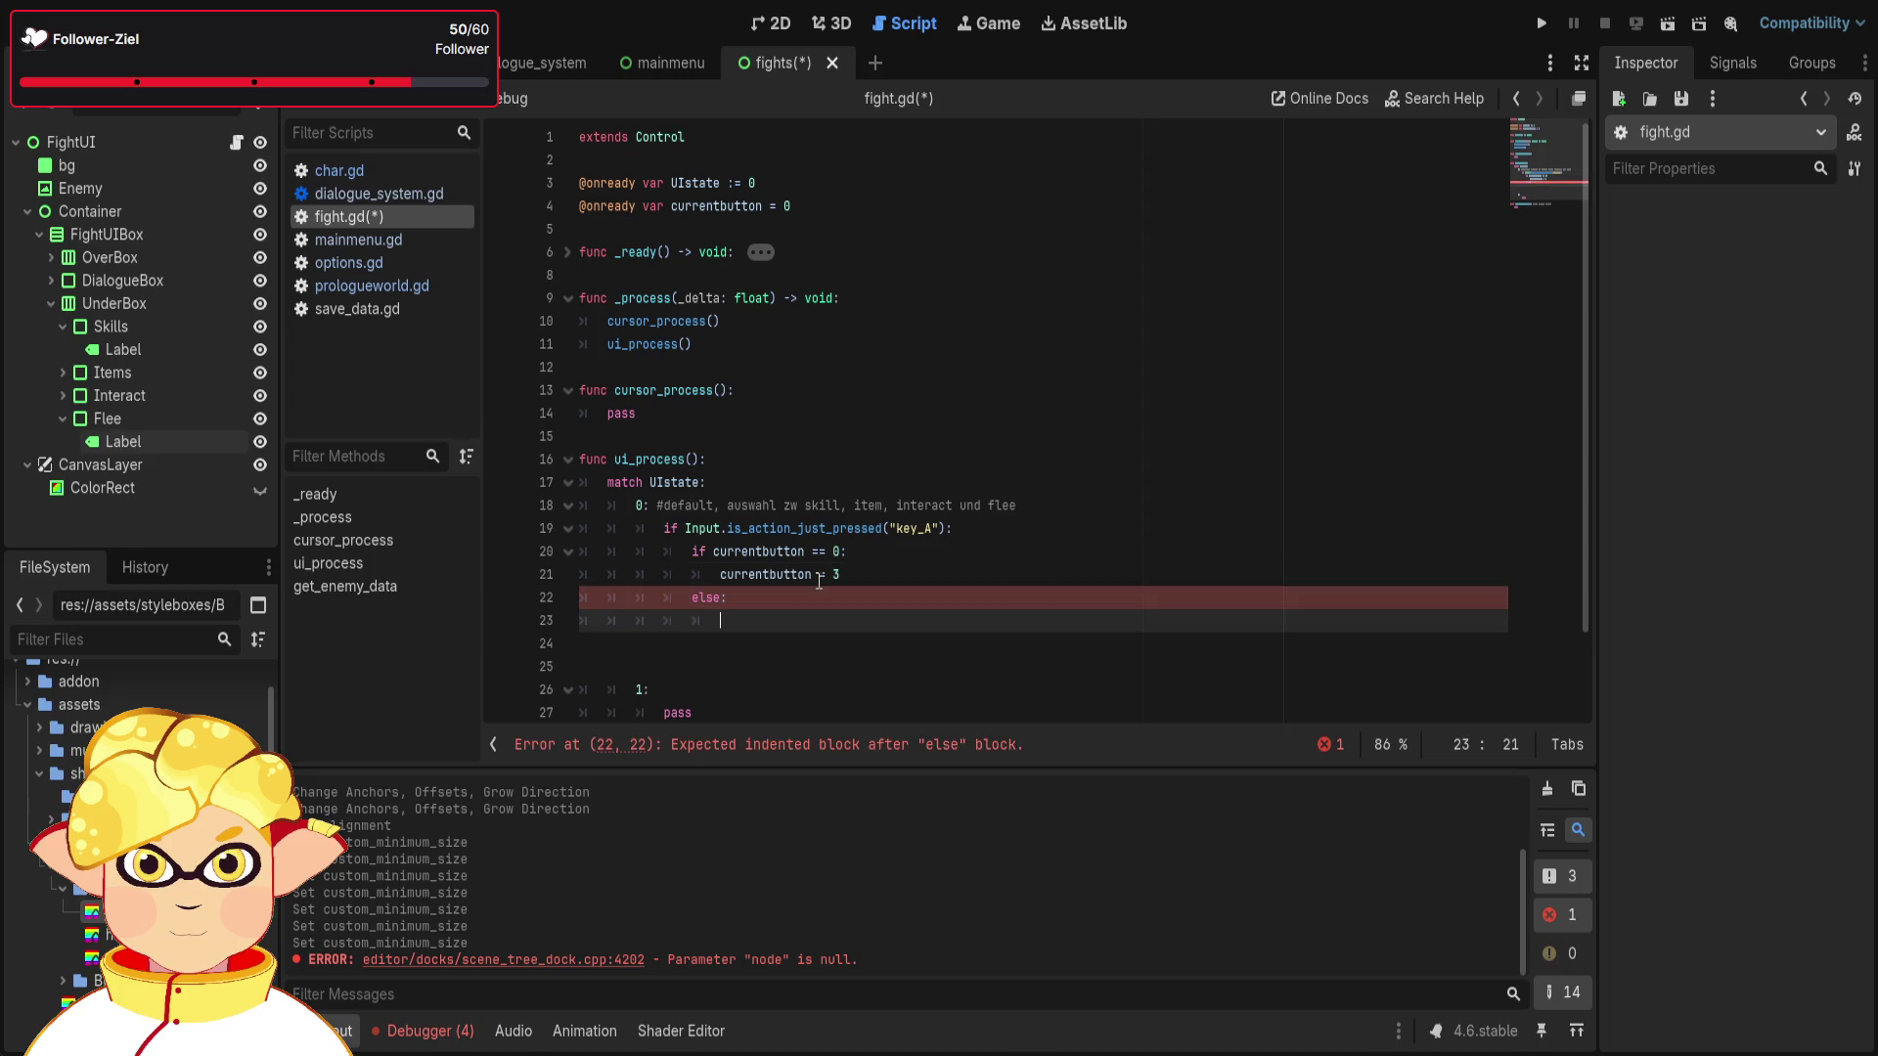
type("current")
type("button")
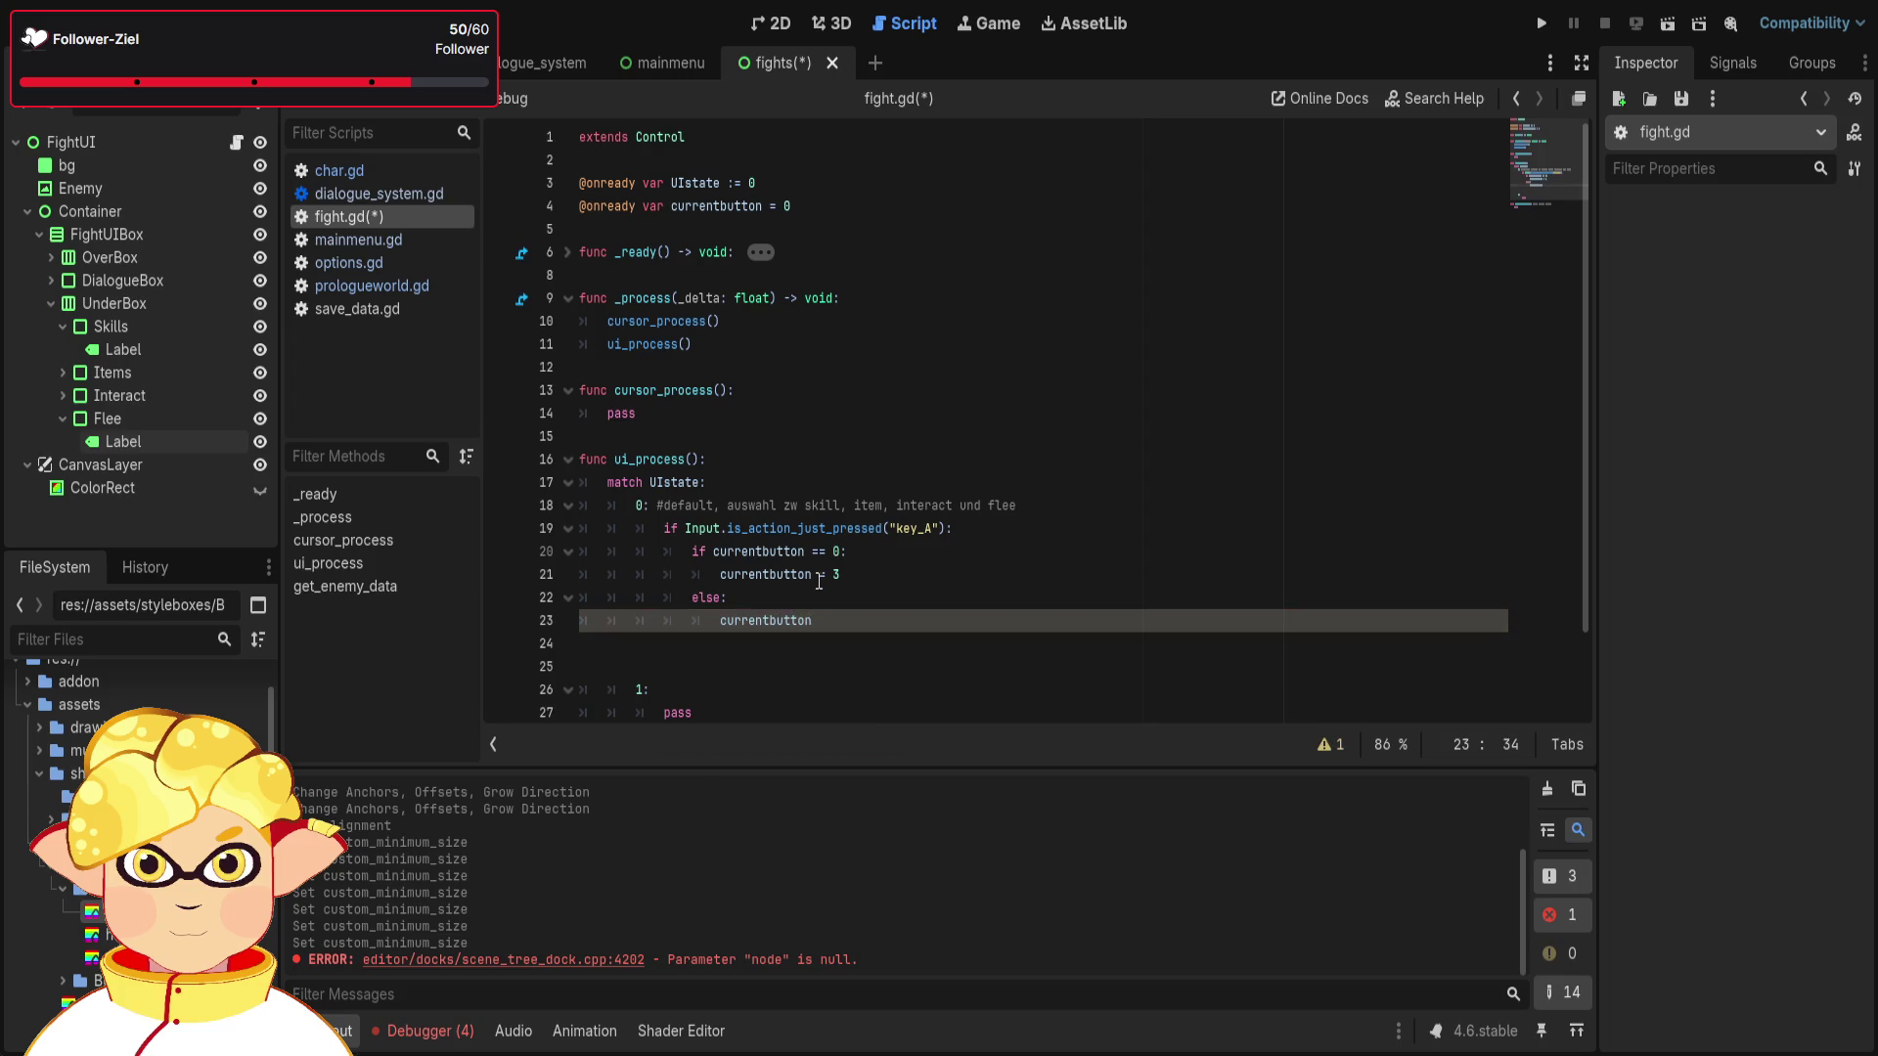
type(" =")
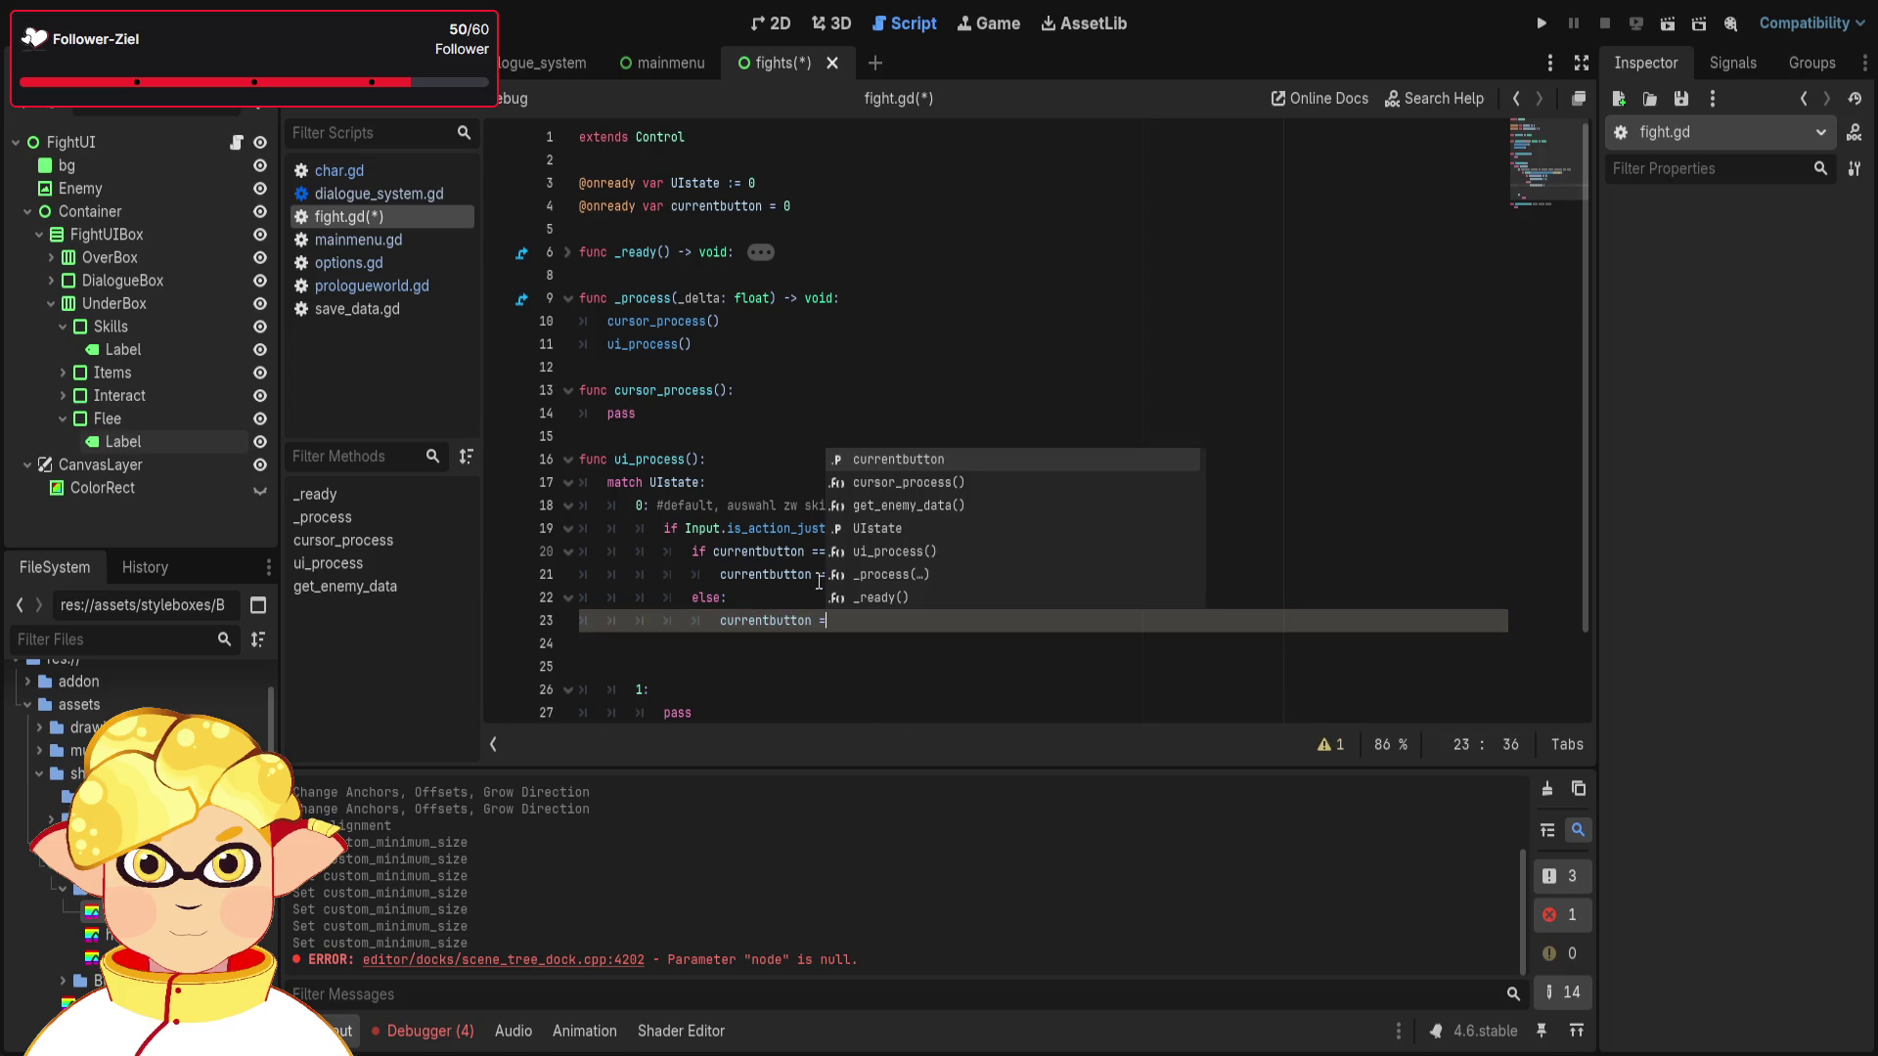
type("+ 1")
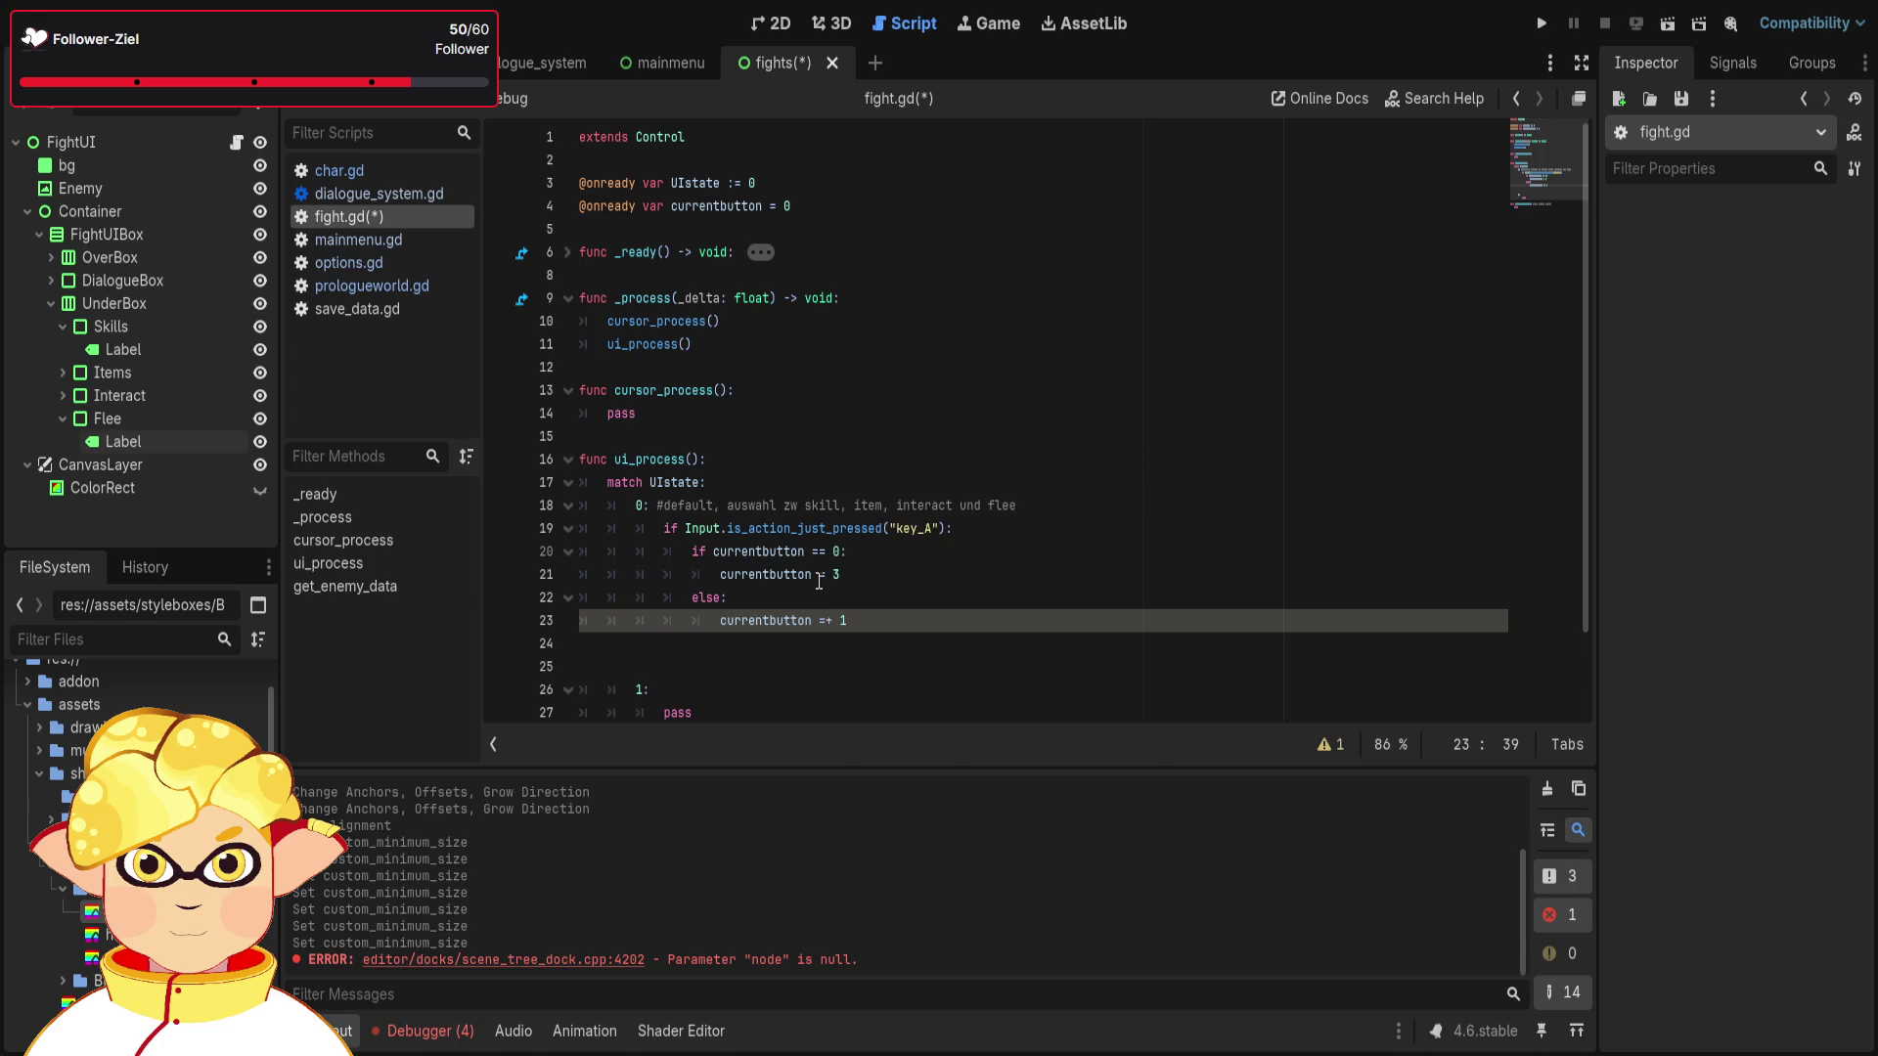
left_click(849, 662)
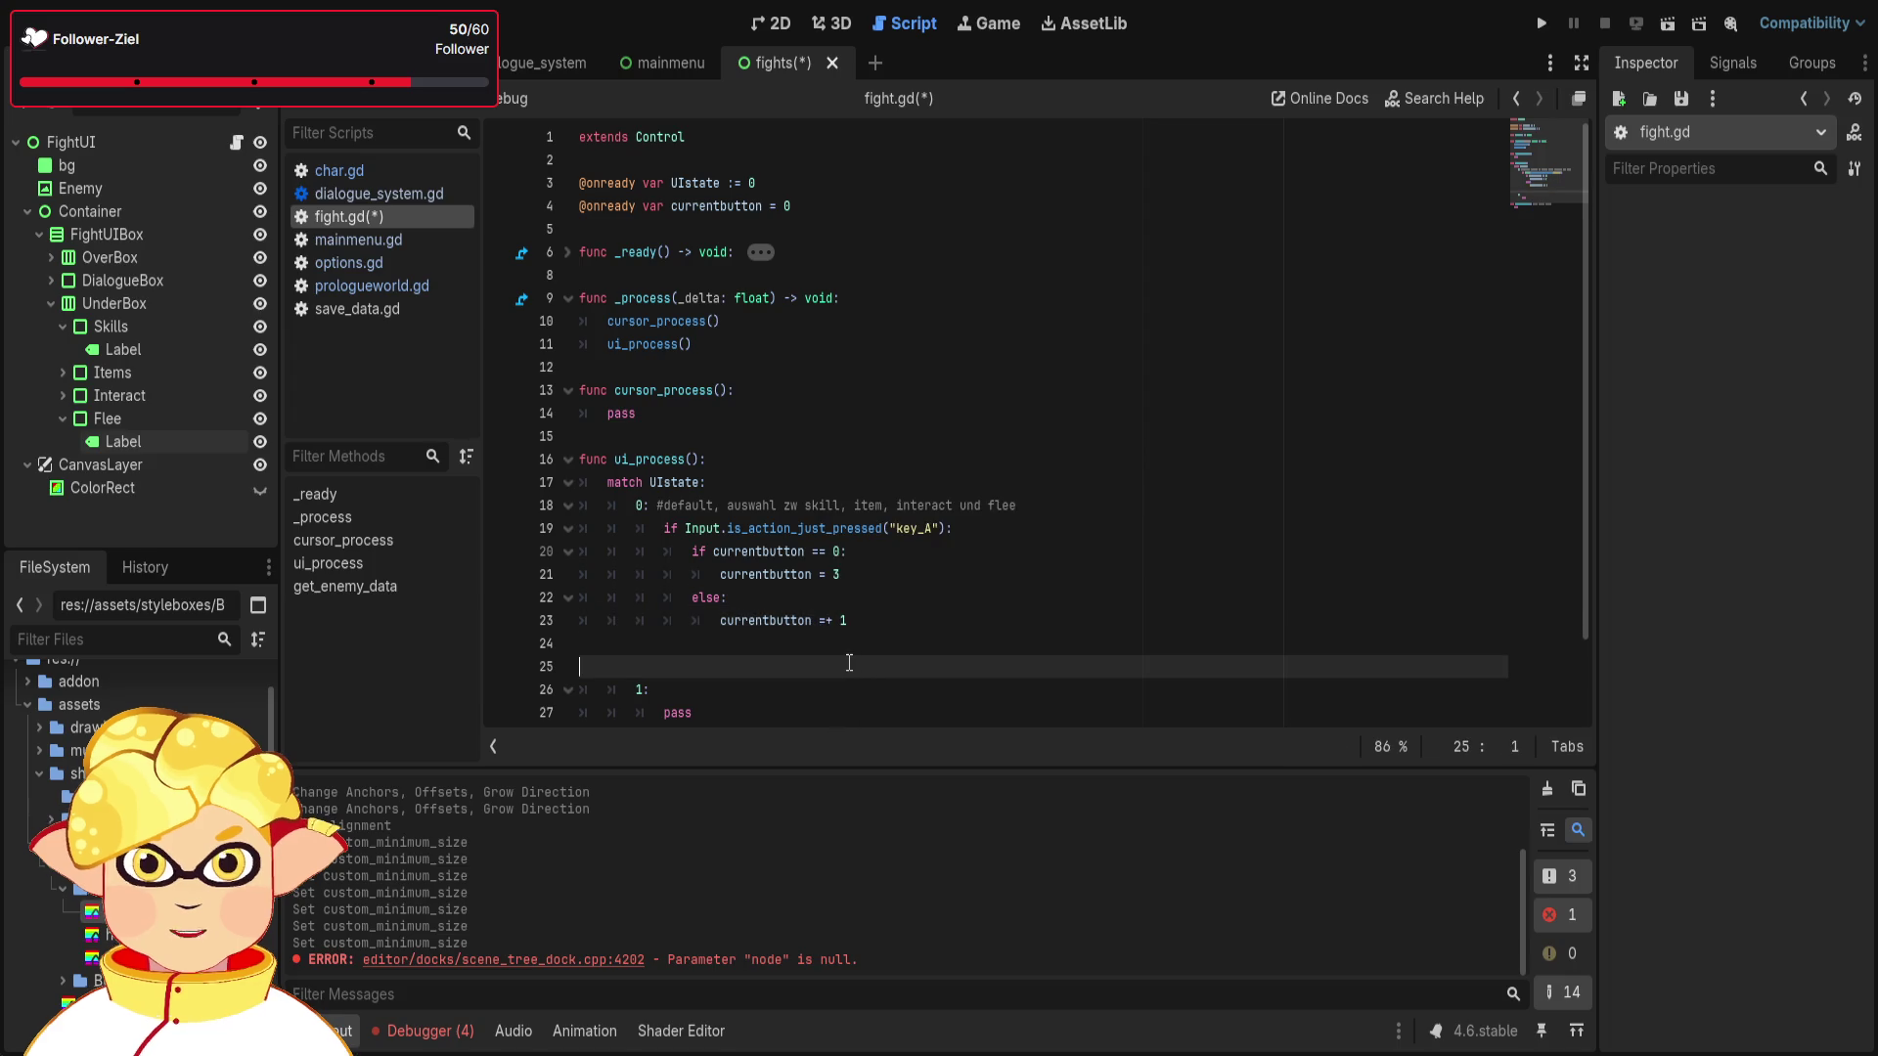
scroll(850, 655, "down", 1)
scroll(851, 635, "up", 1)
left_click(877, 622)
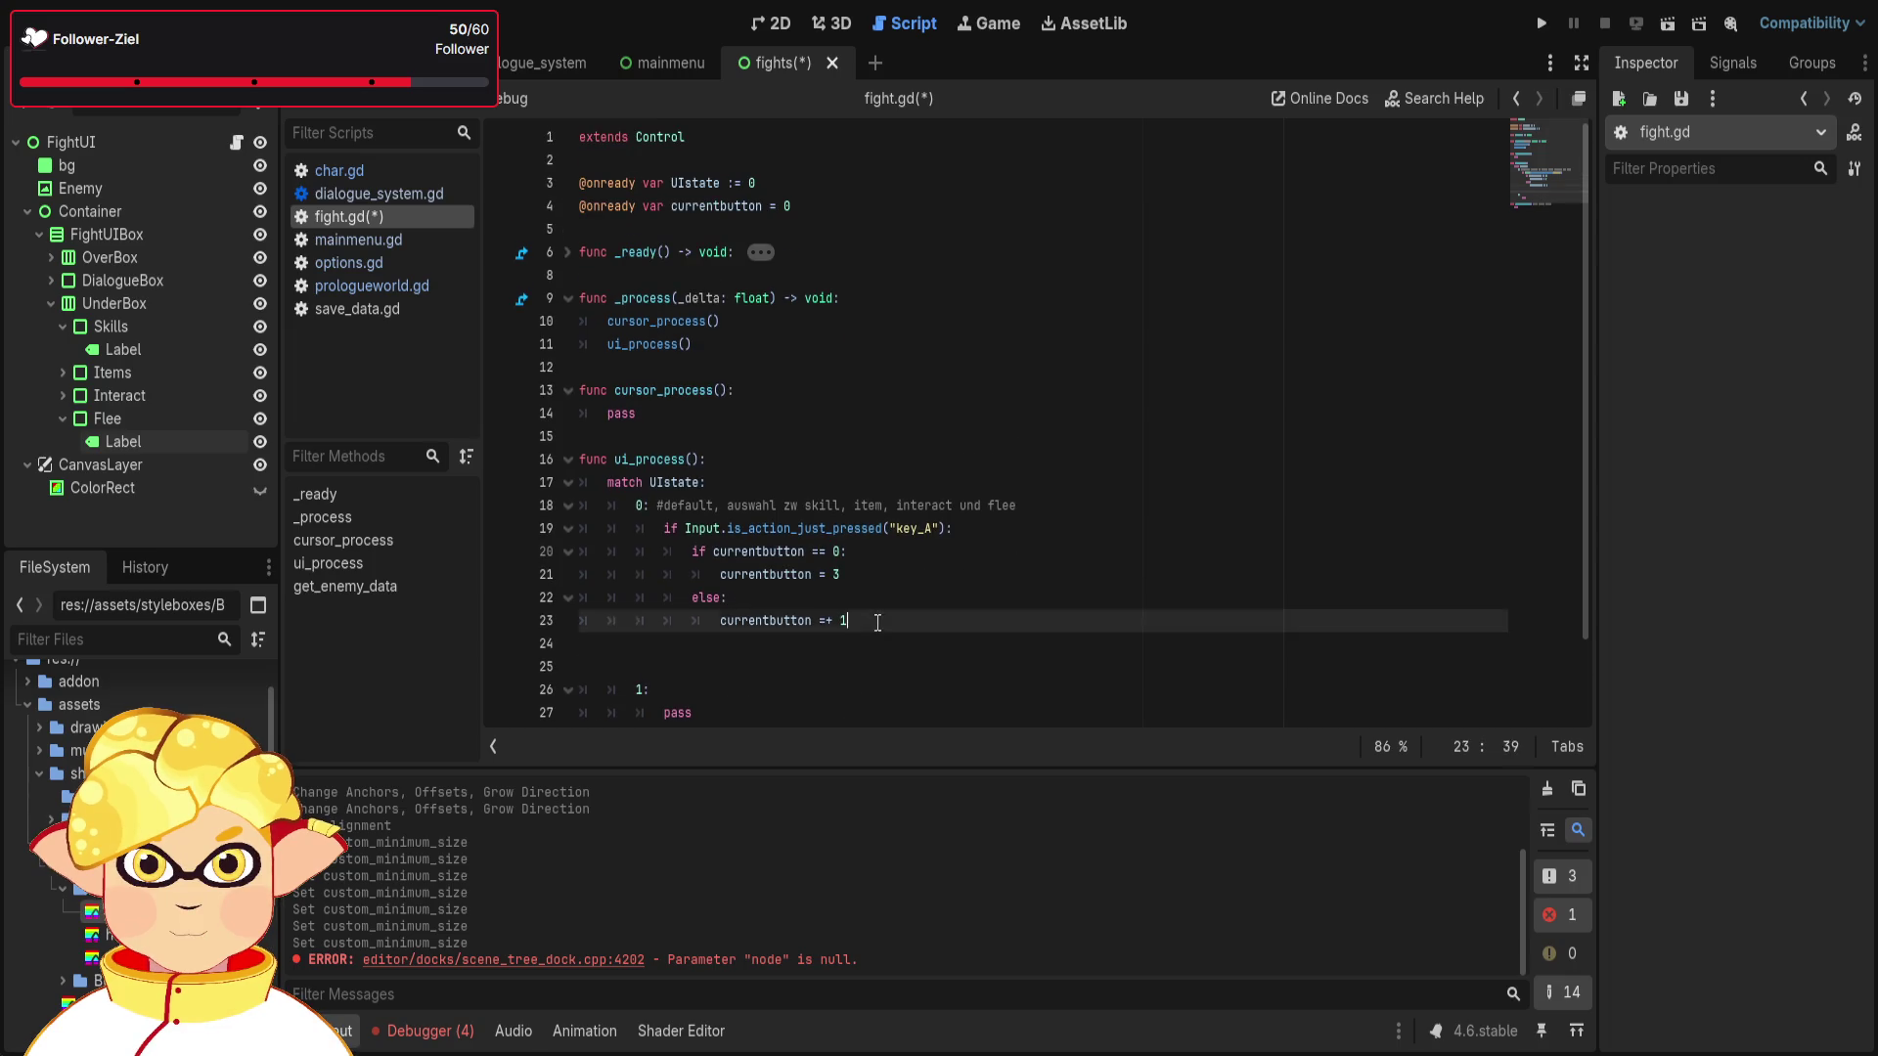
- Copy the key_A block and paste a duplicate below it
key("shift+Up")
key("shift+Up")
key("shift+Up")
key("shift+Home")
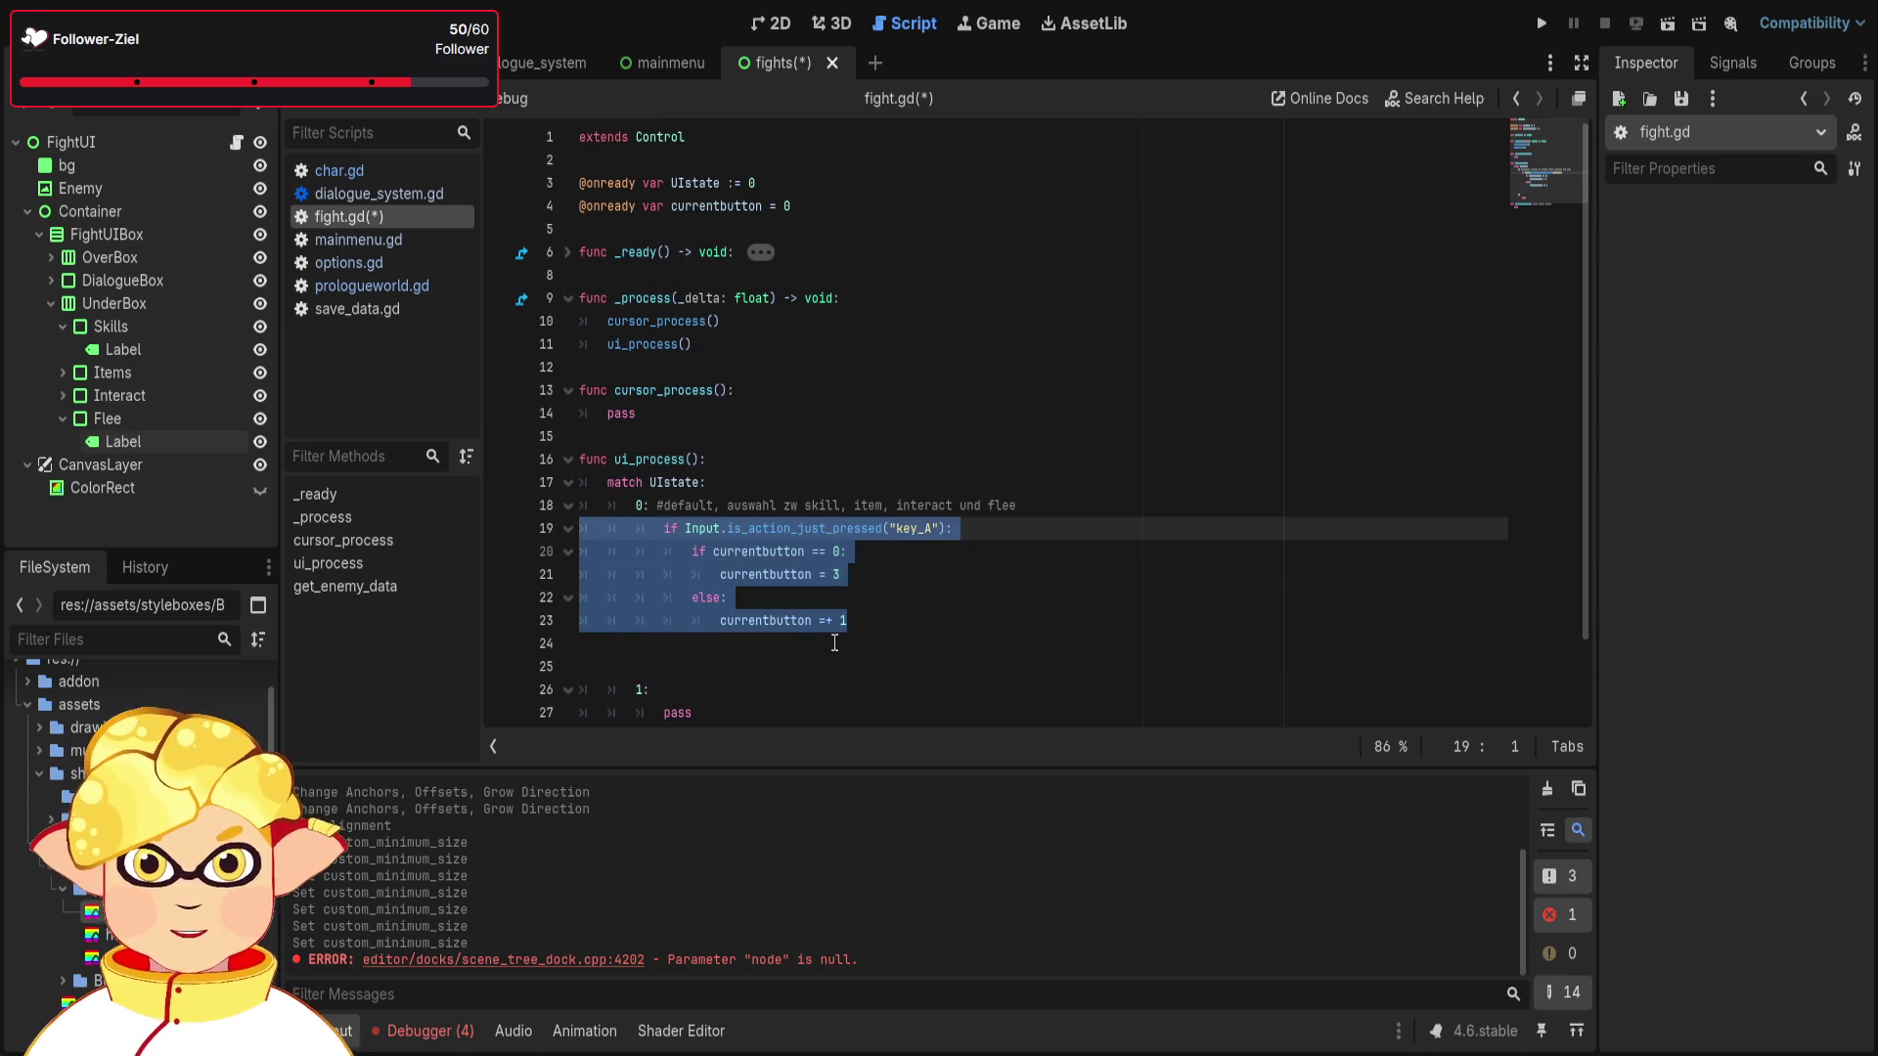
left_click(879, 620)
key("Return")
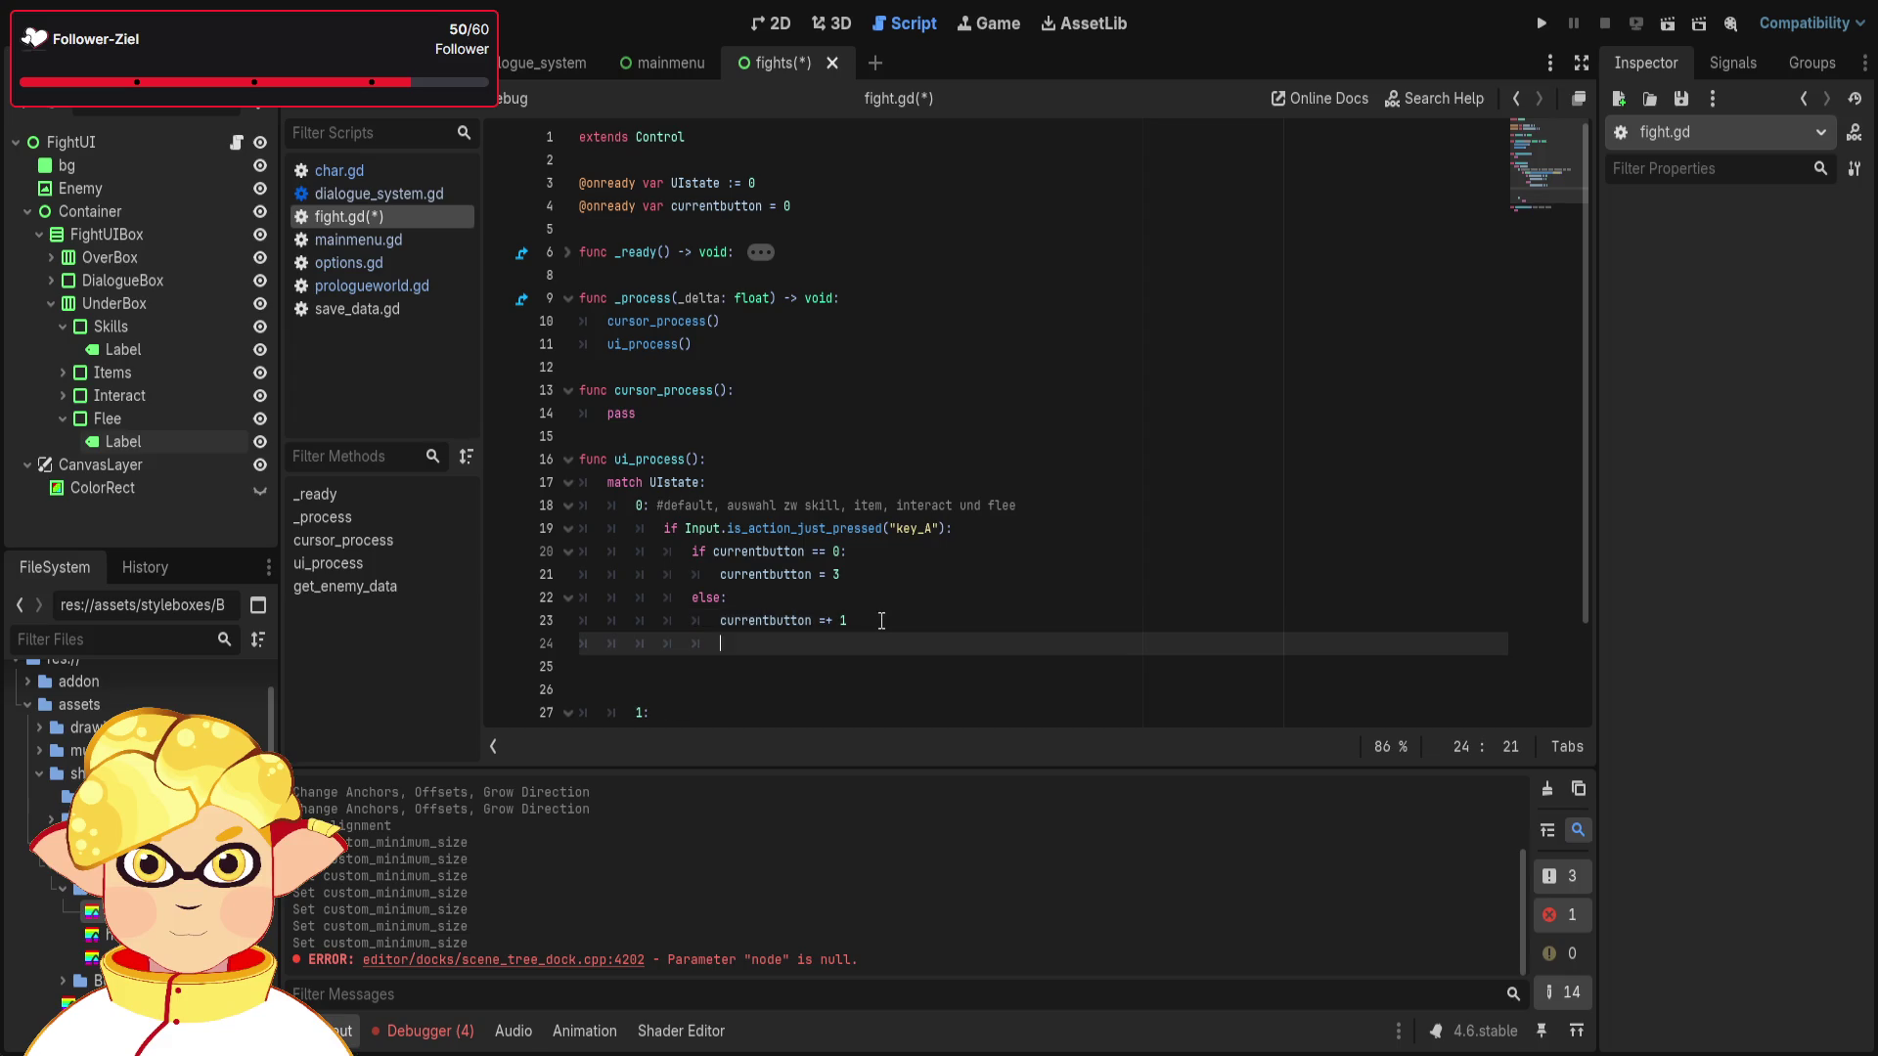
key("Return")
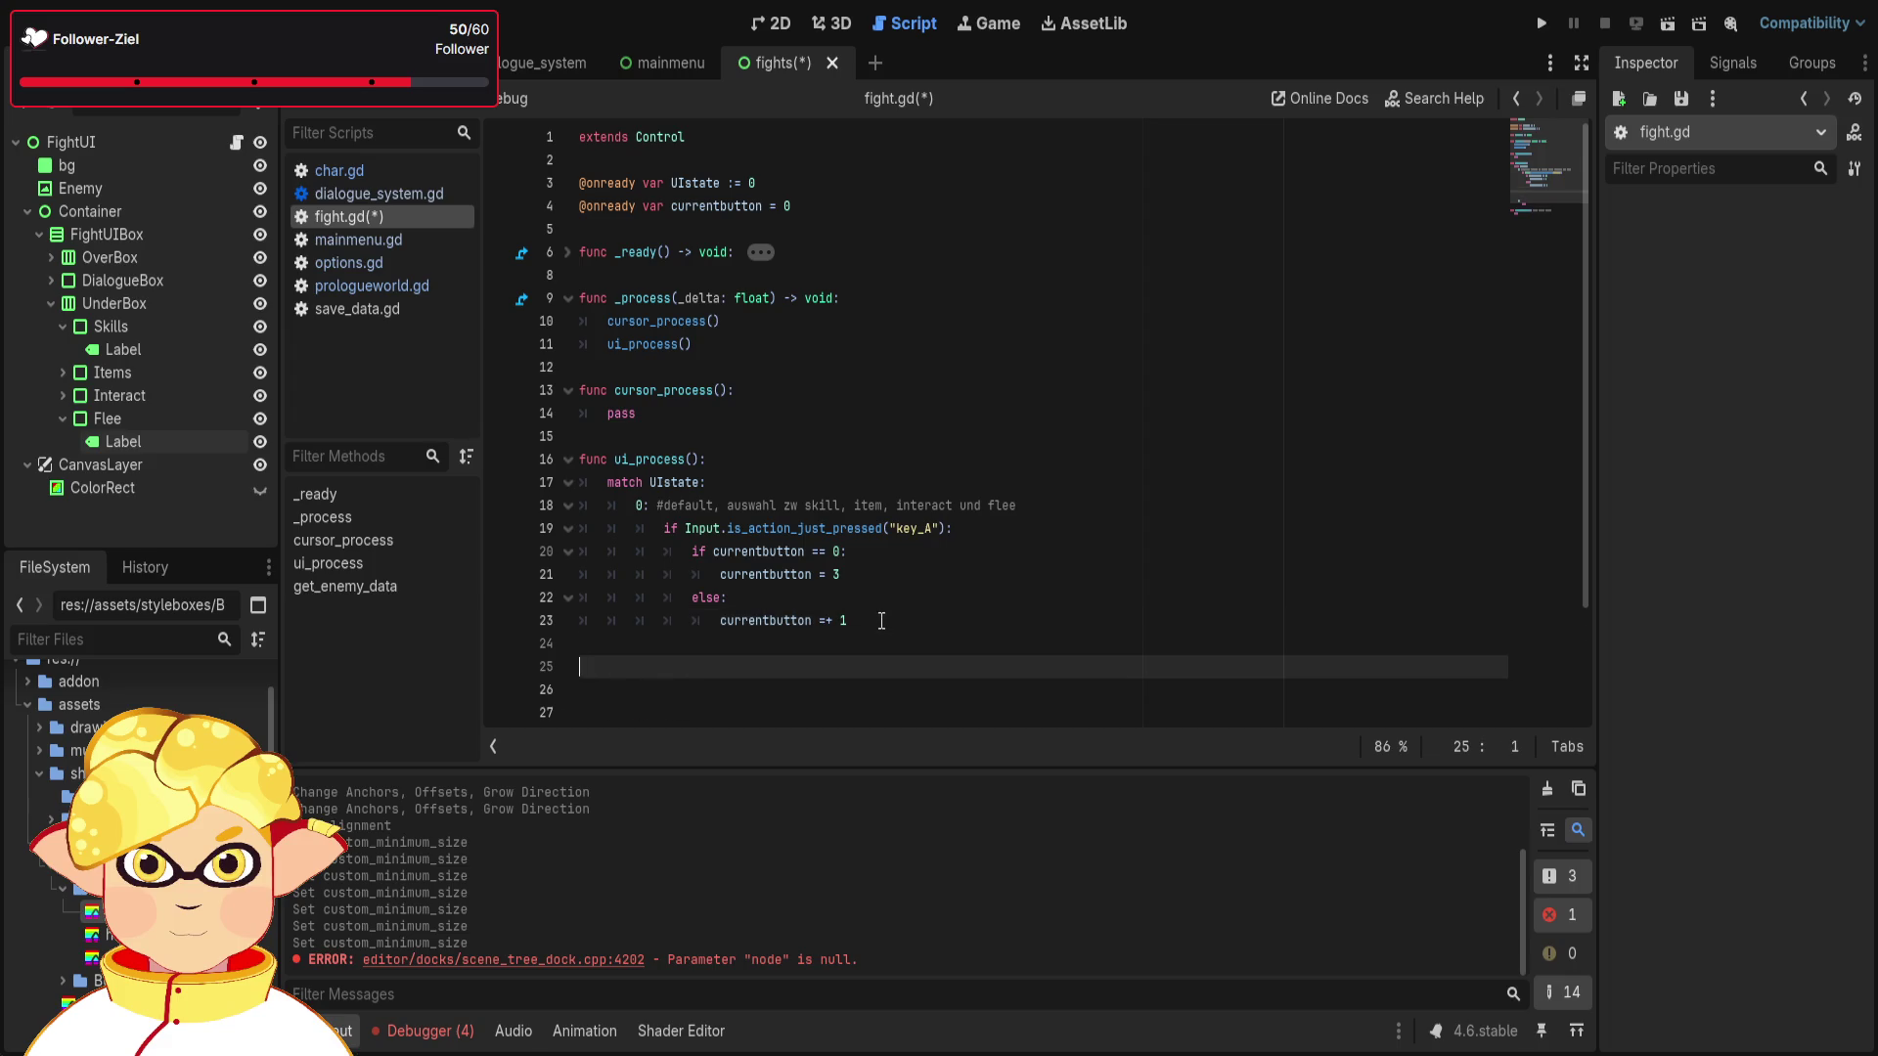
type("if Input.is_action_just_pressed(\"key_A\"): \t\t\t\tif currentbutton == 0: \t\t\t\t\tcurrentbutton = 3 \t\t\t\telse: \t\t\t\t\tcurrentbutton =+ 1")
scroll(878, 607, "down", 2)
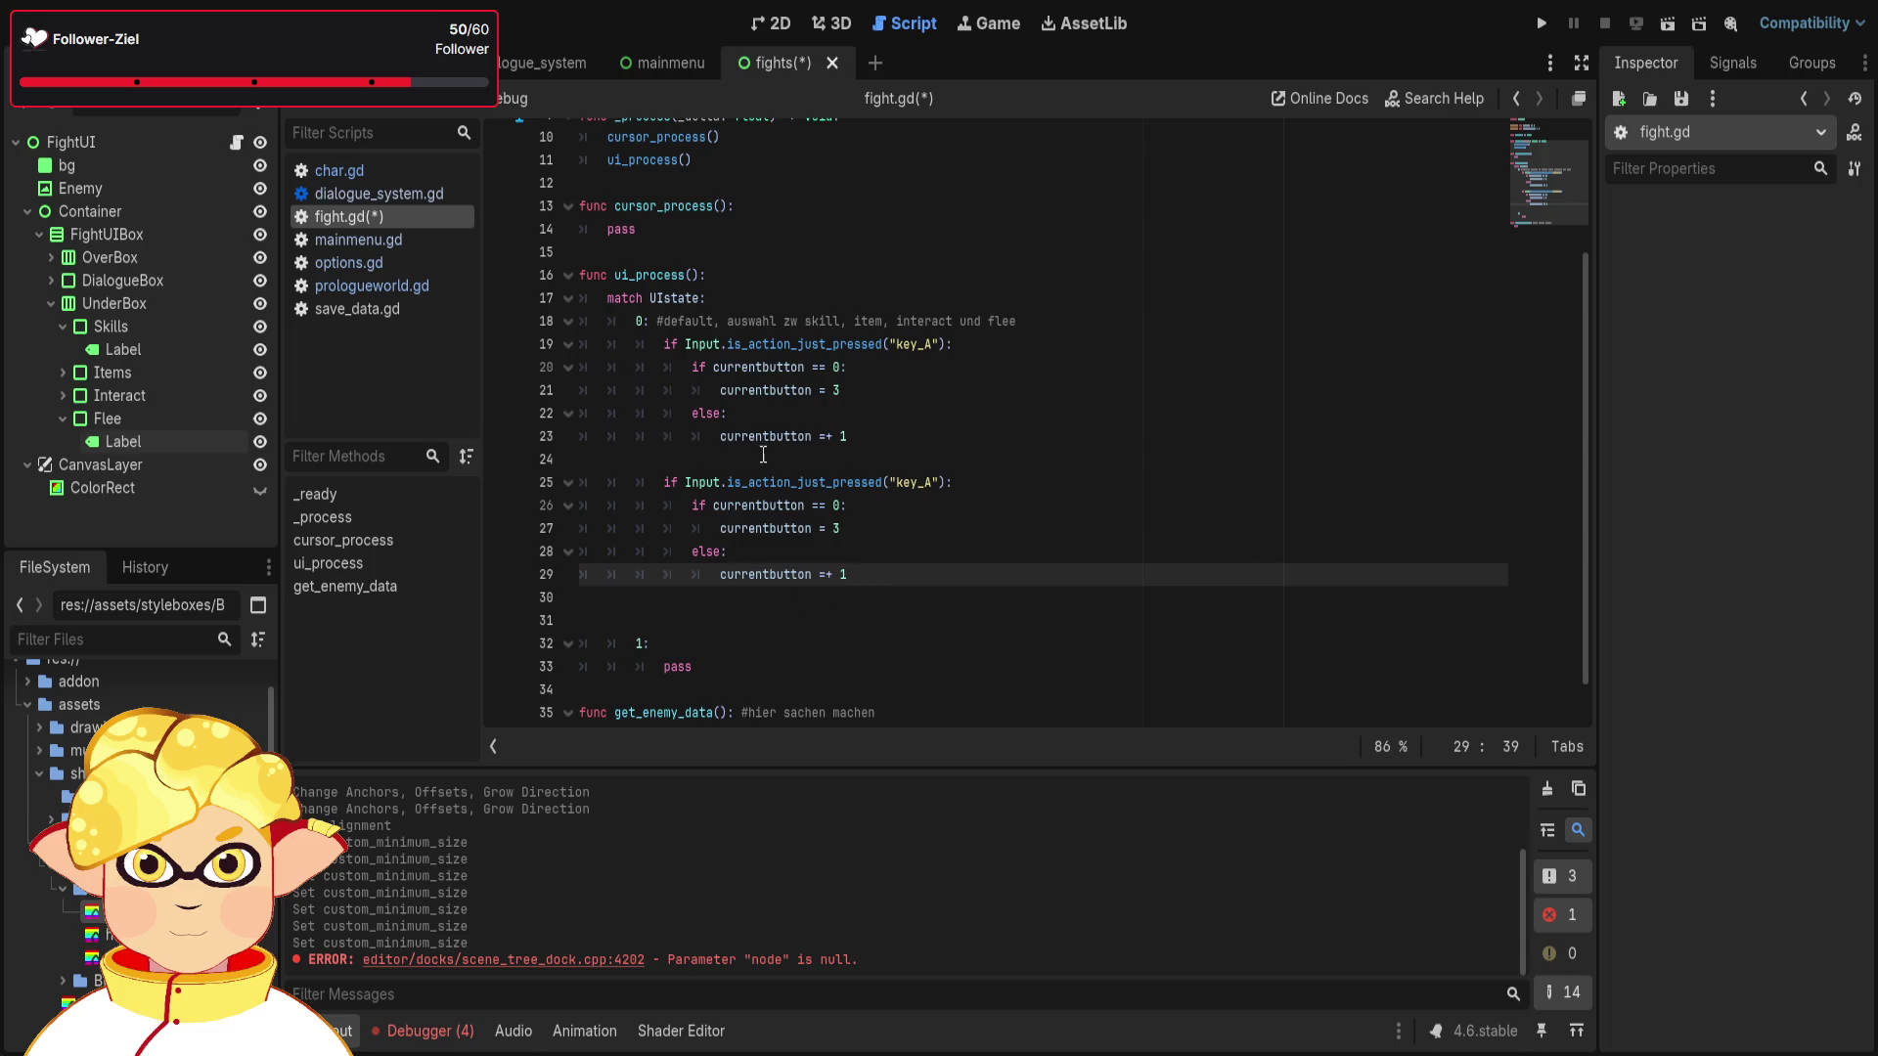
- In the copy, change key_A to key_D and the check to currentbutton == 3
left_click(932, 483)
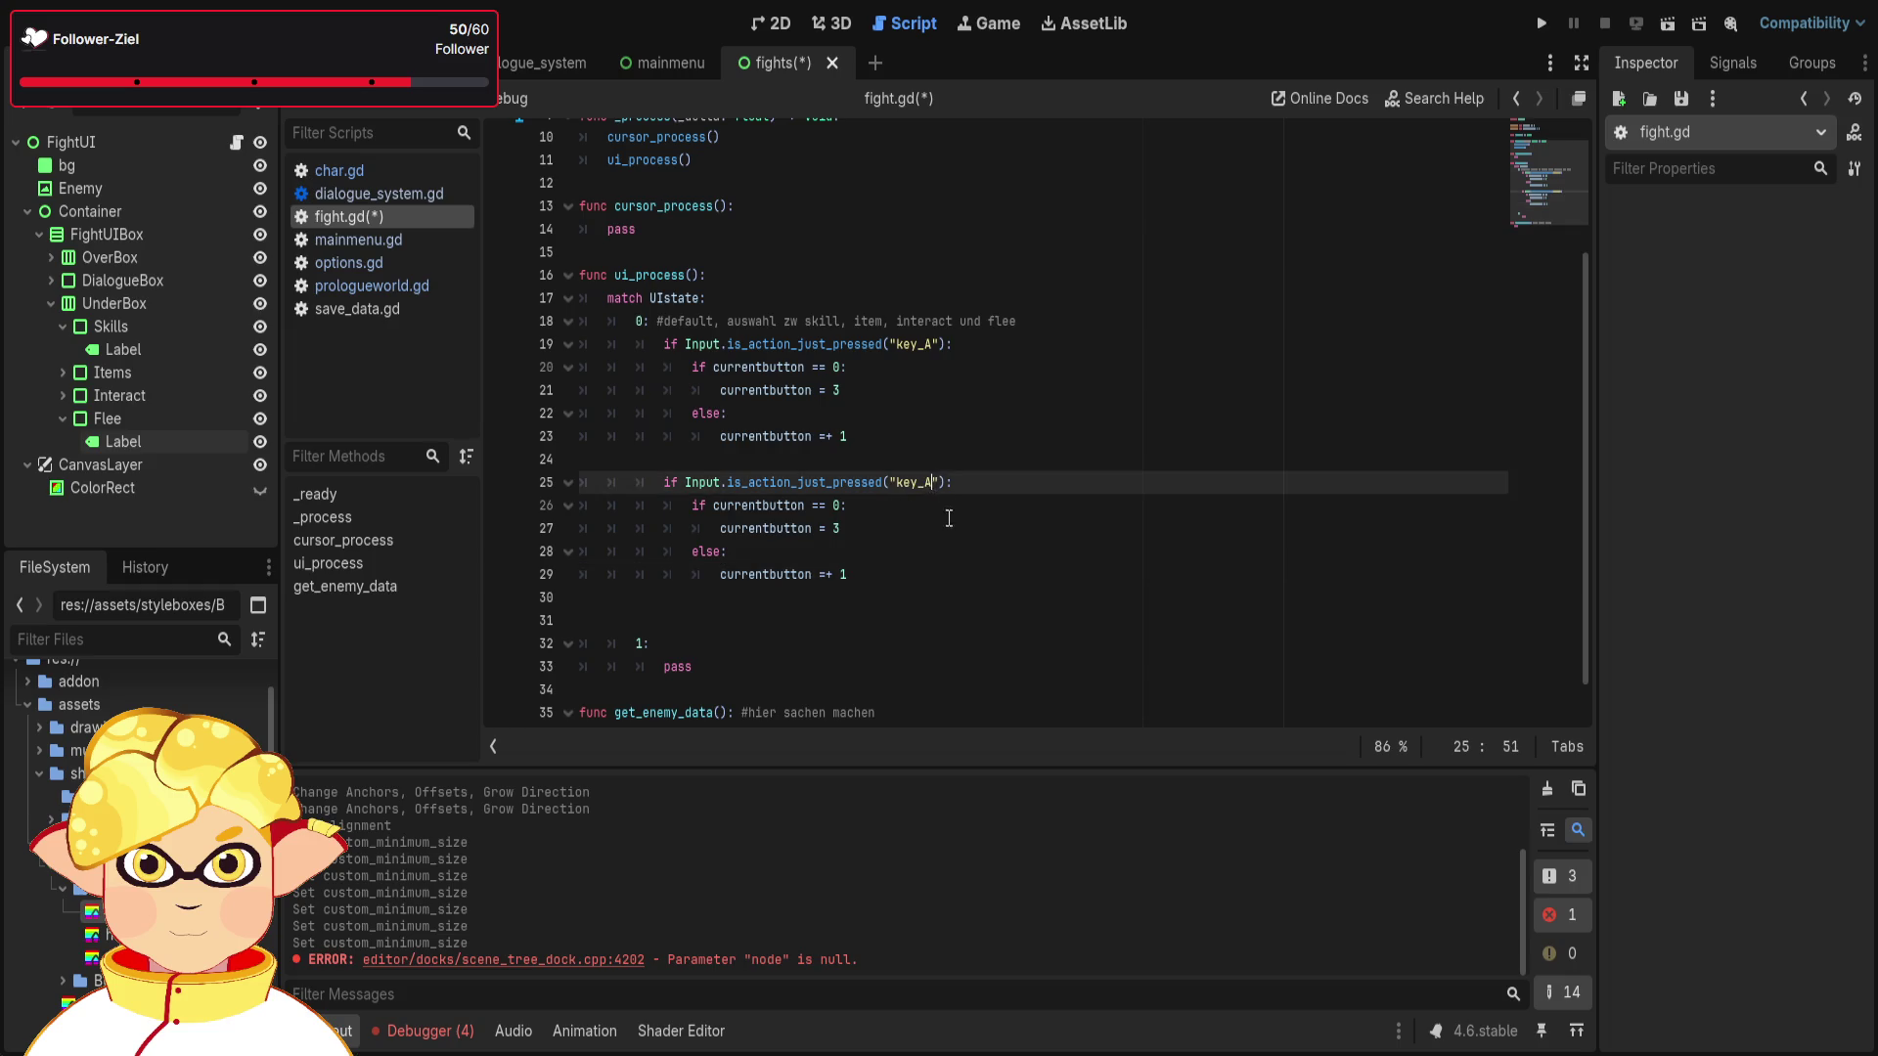
key("BackSpace")
type("D")
left_click(846, 507)
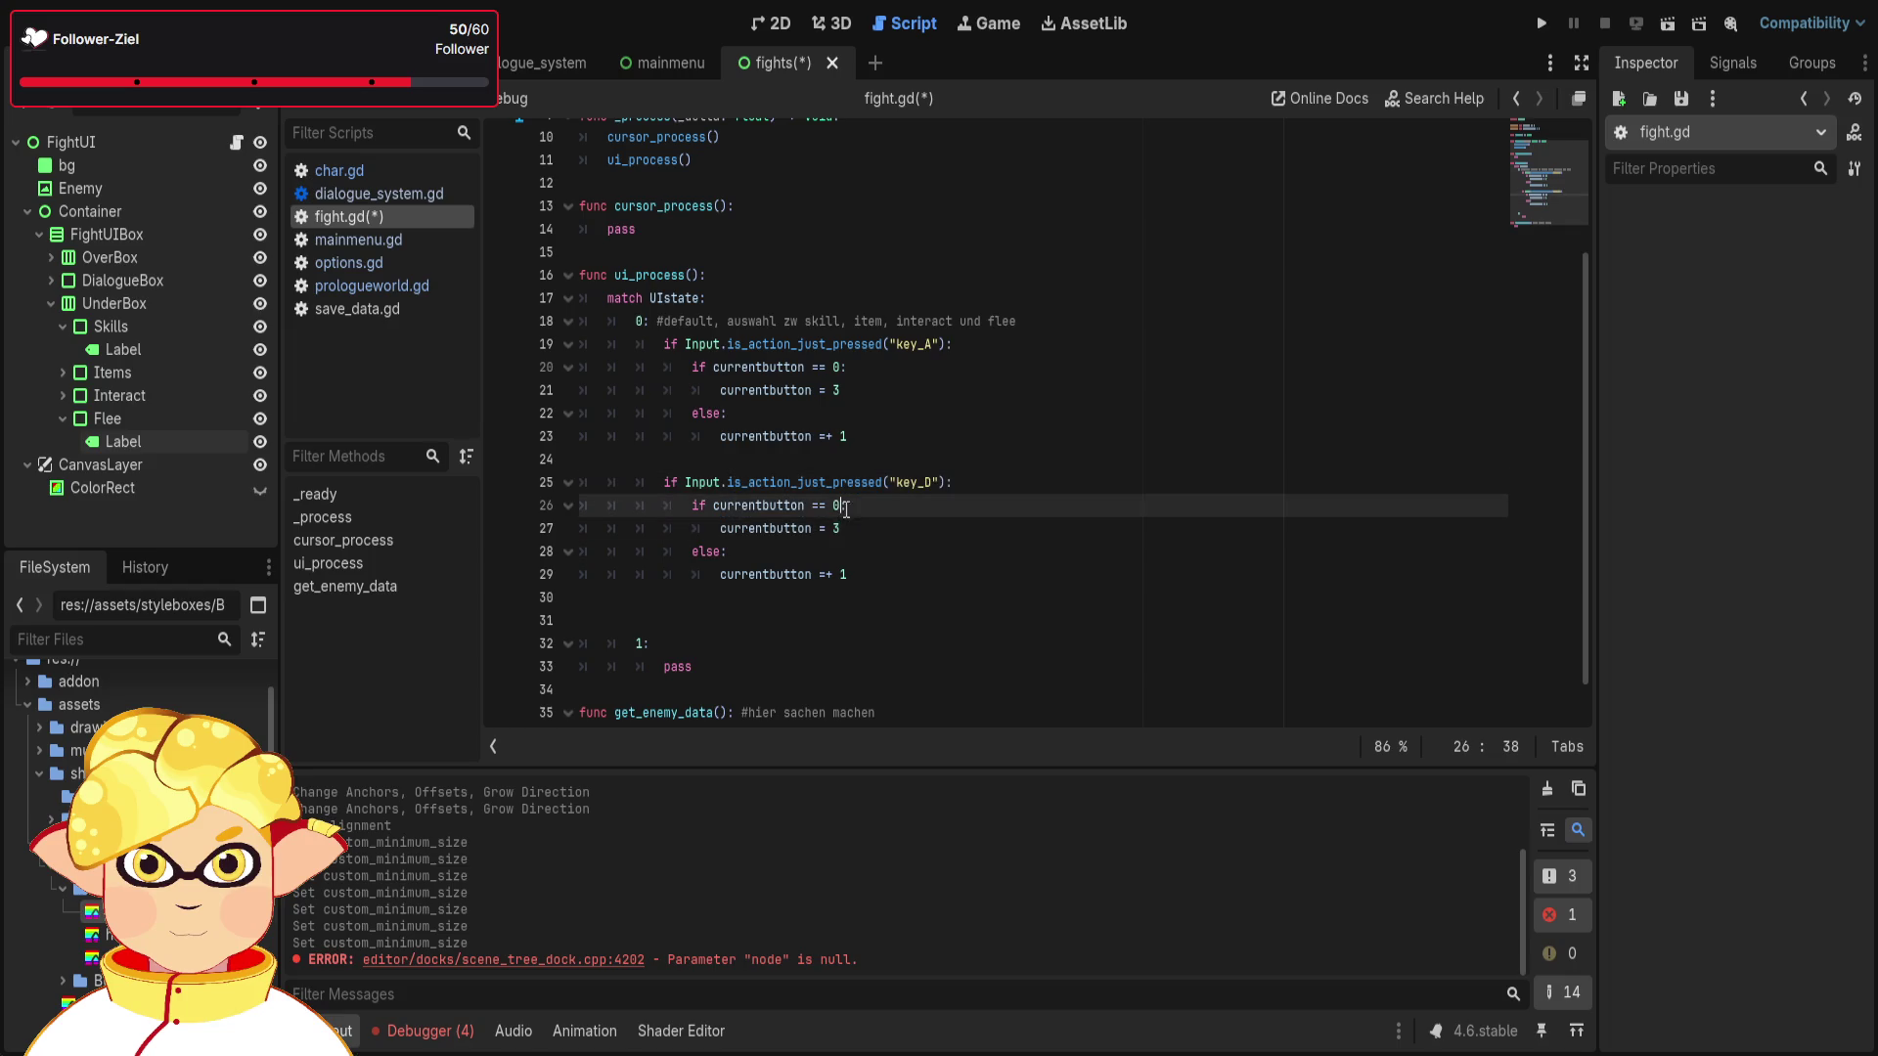
key("BackSpace")
type("3")
key("Down")
key("Down")
key("Home")
key("Home")
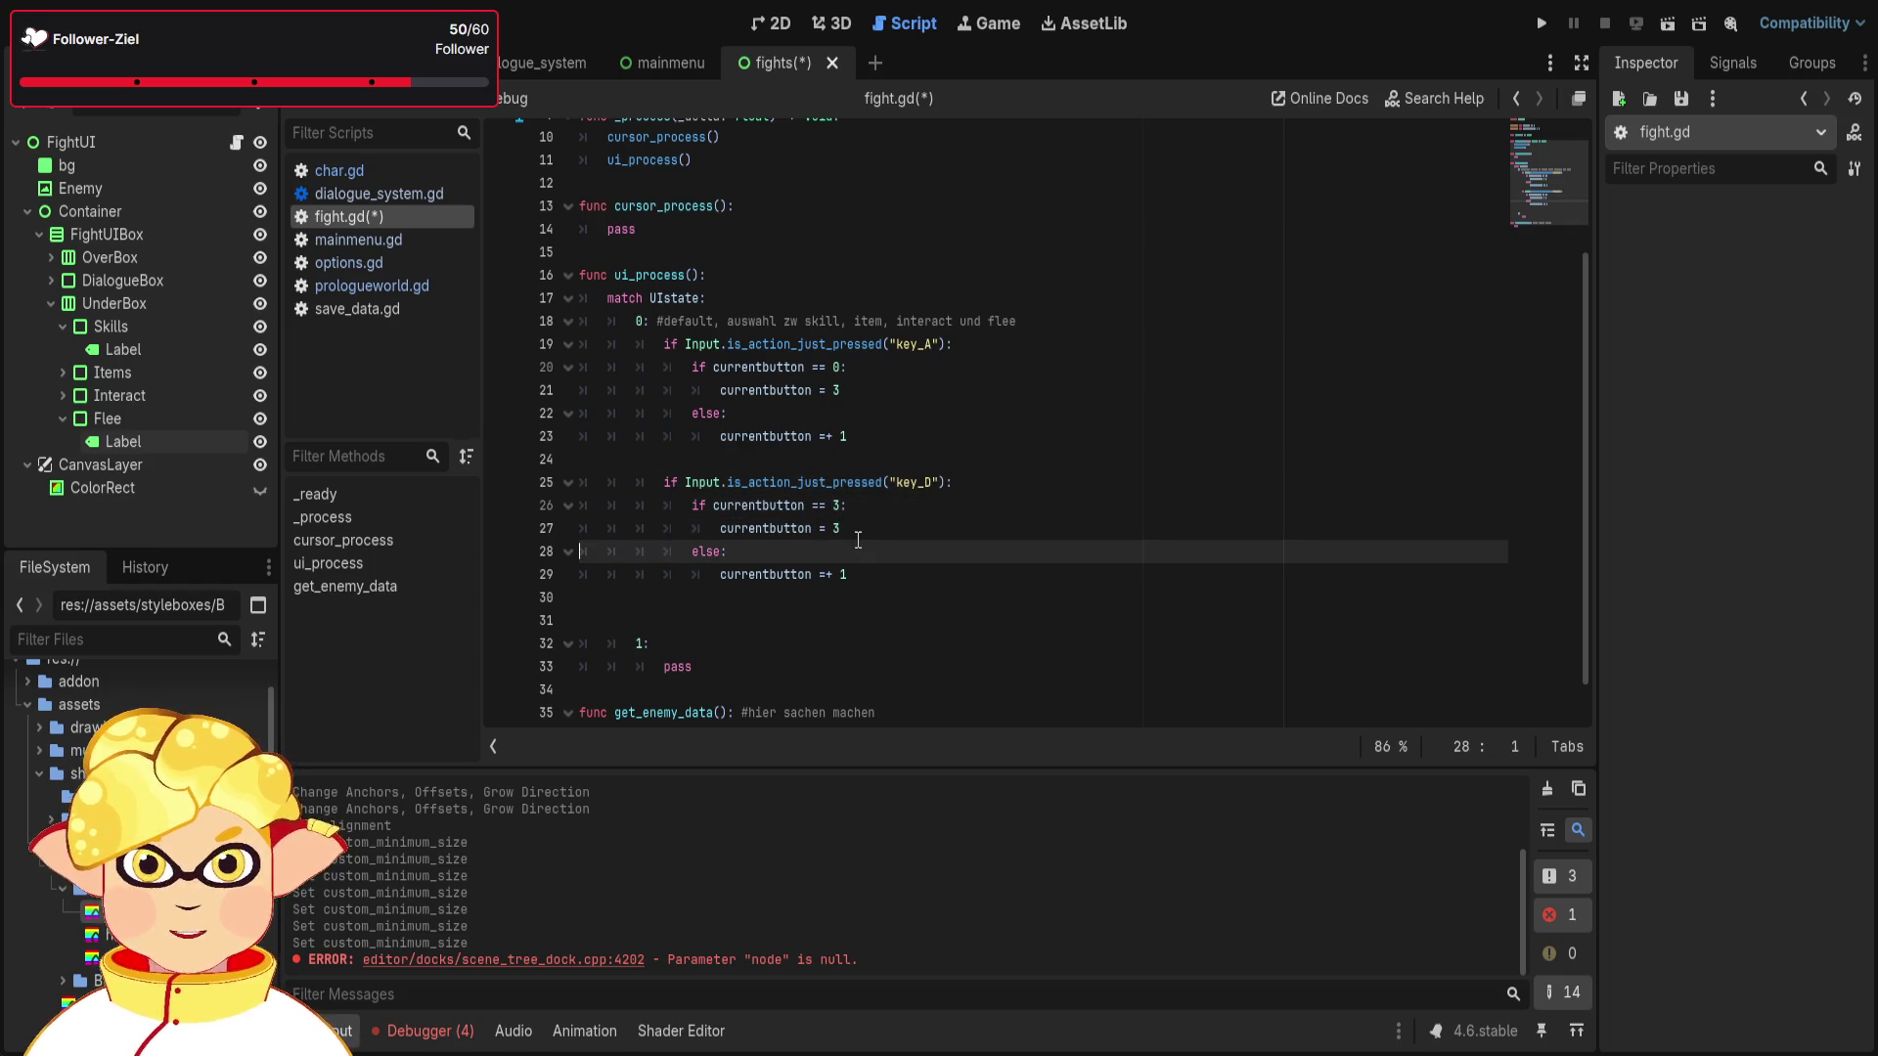
left_click(860, 528)
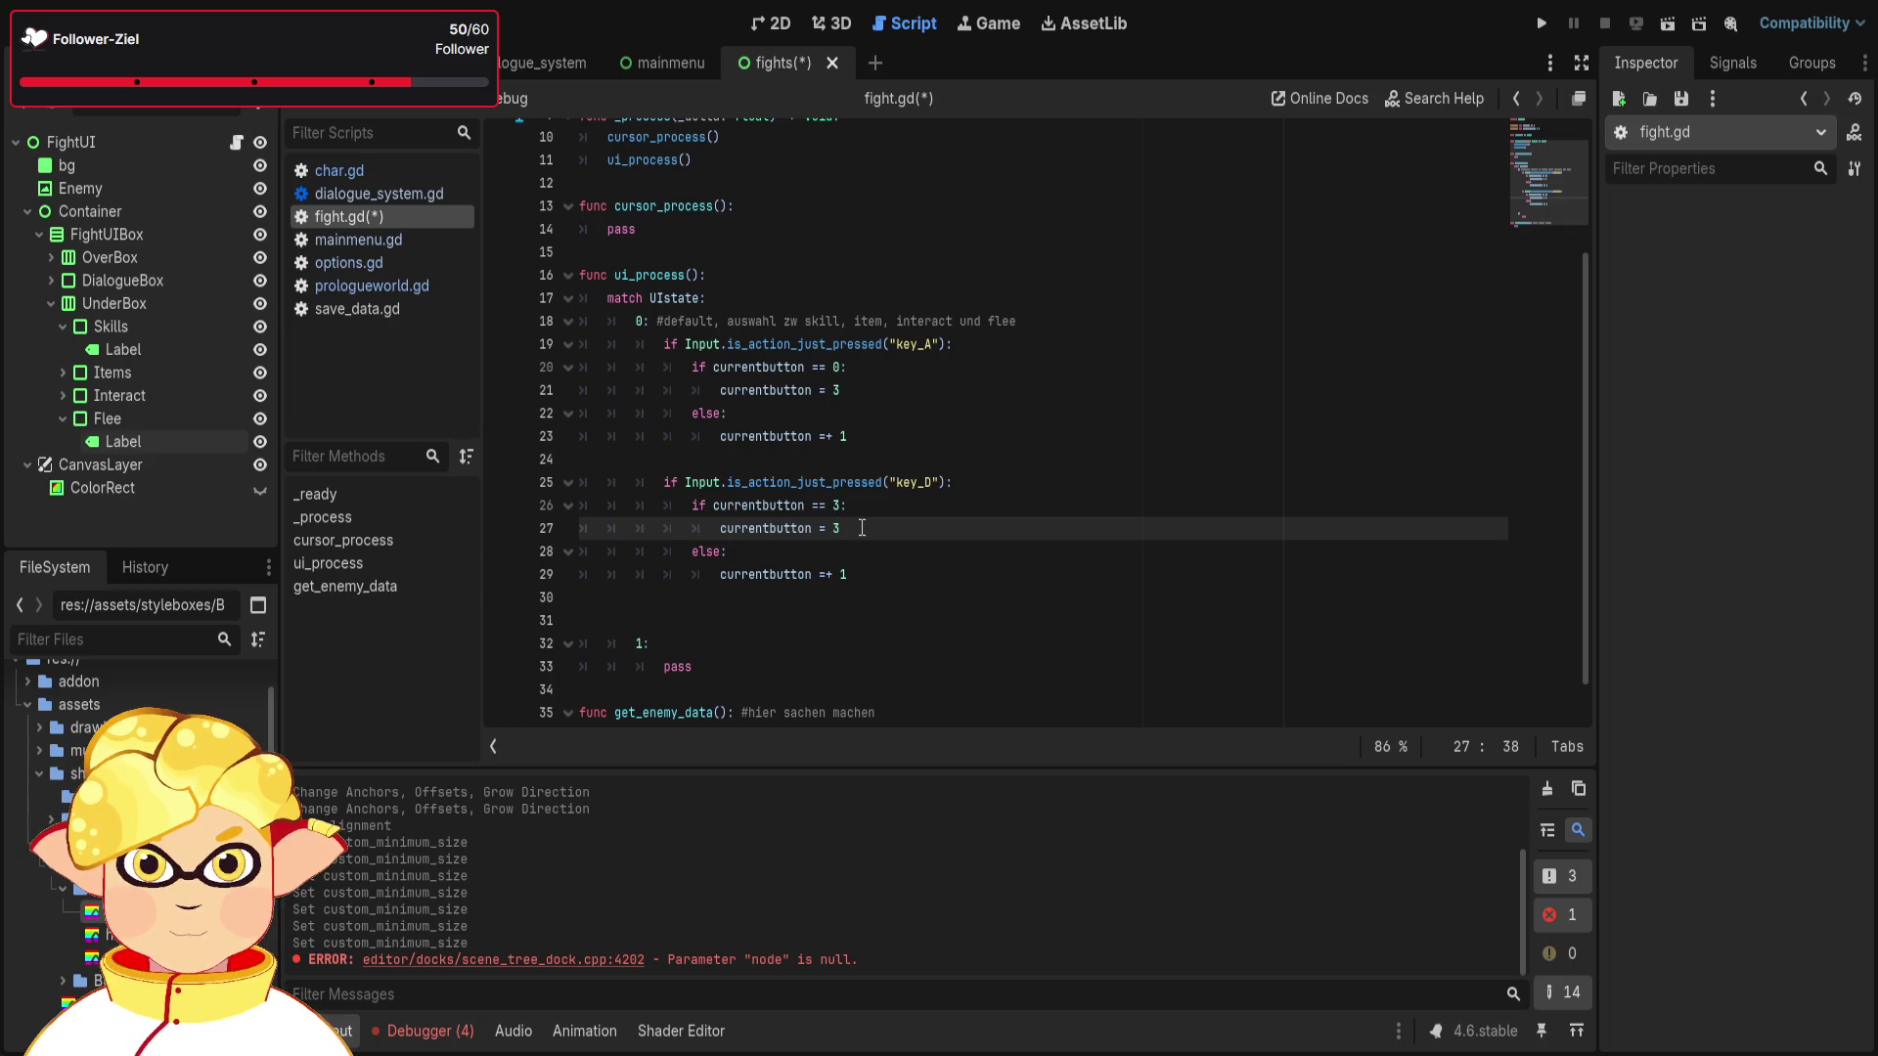
- Make the copy reset currentbutton to 0 and decrement it with -= 1 otherwise
key("Down")
key("Down")
key("Left")
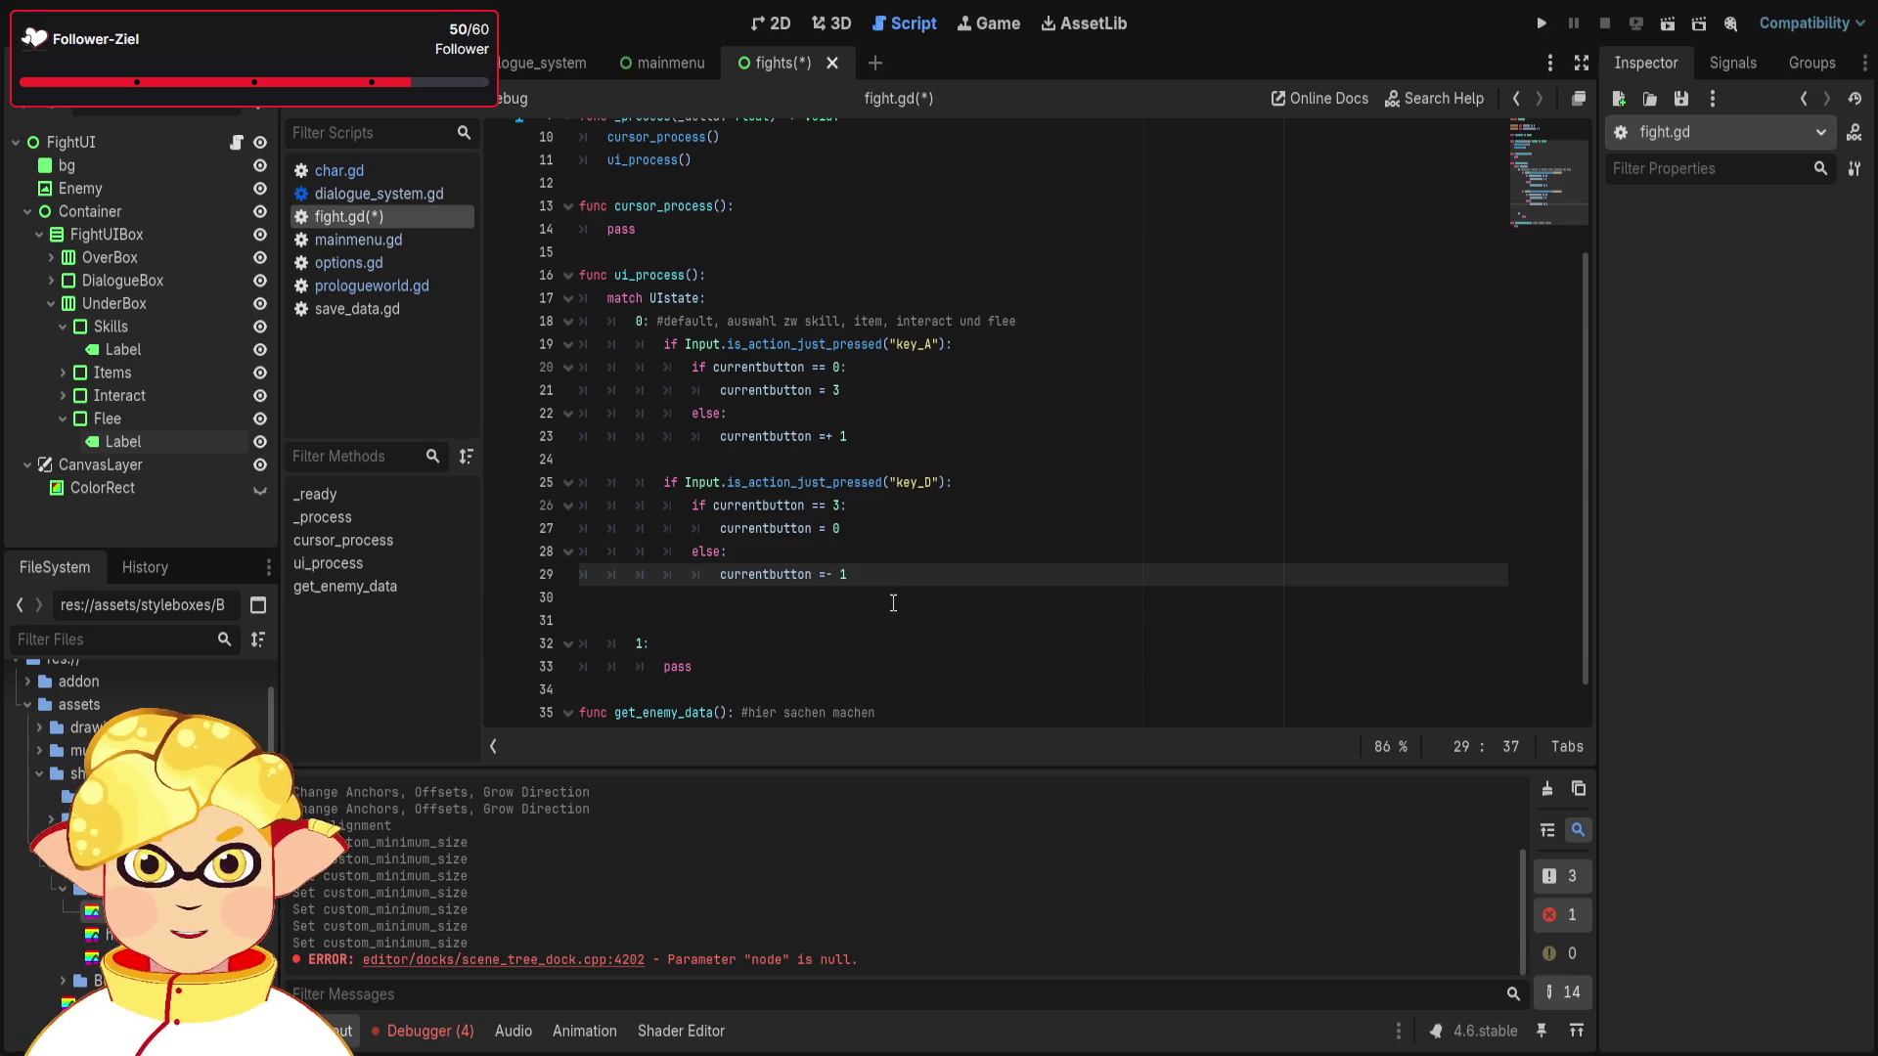
key("BackSpace")
type("-")
key("Down")
key("Up")
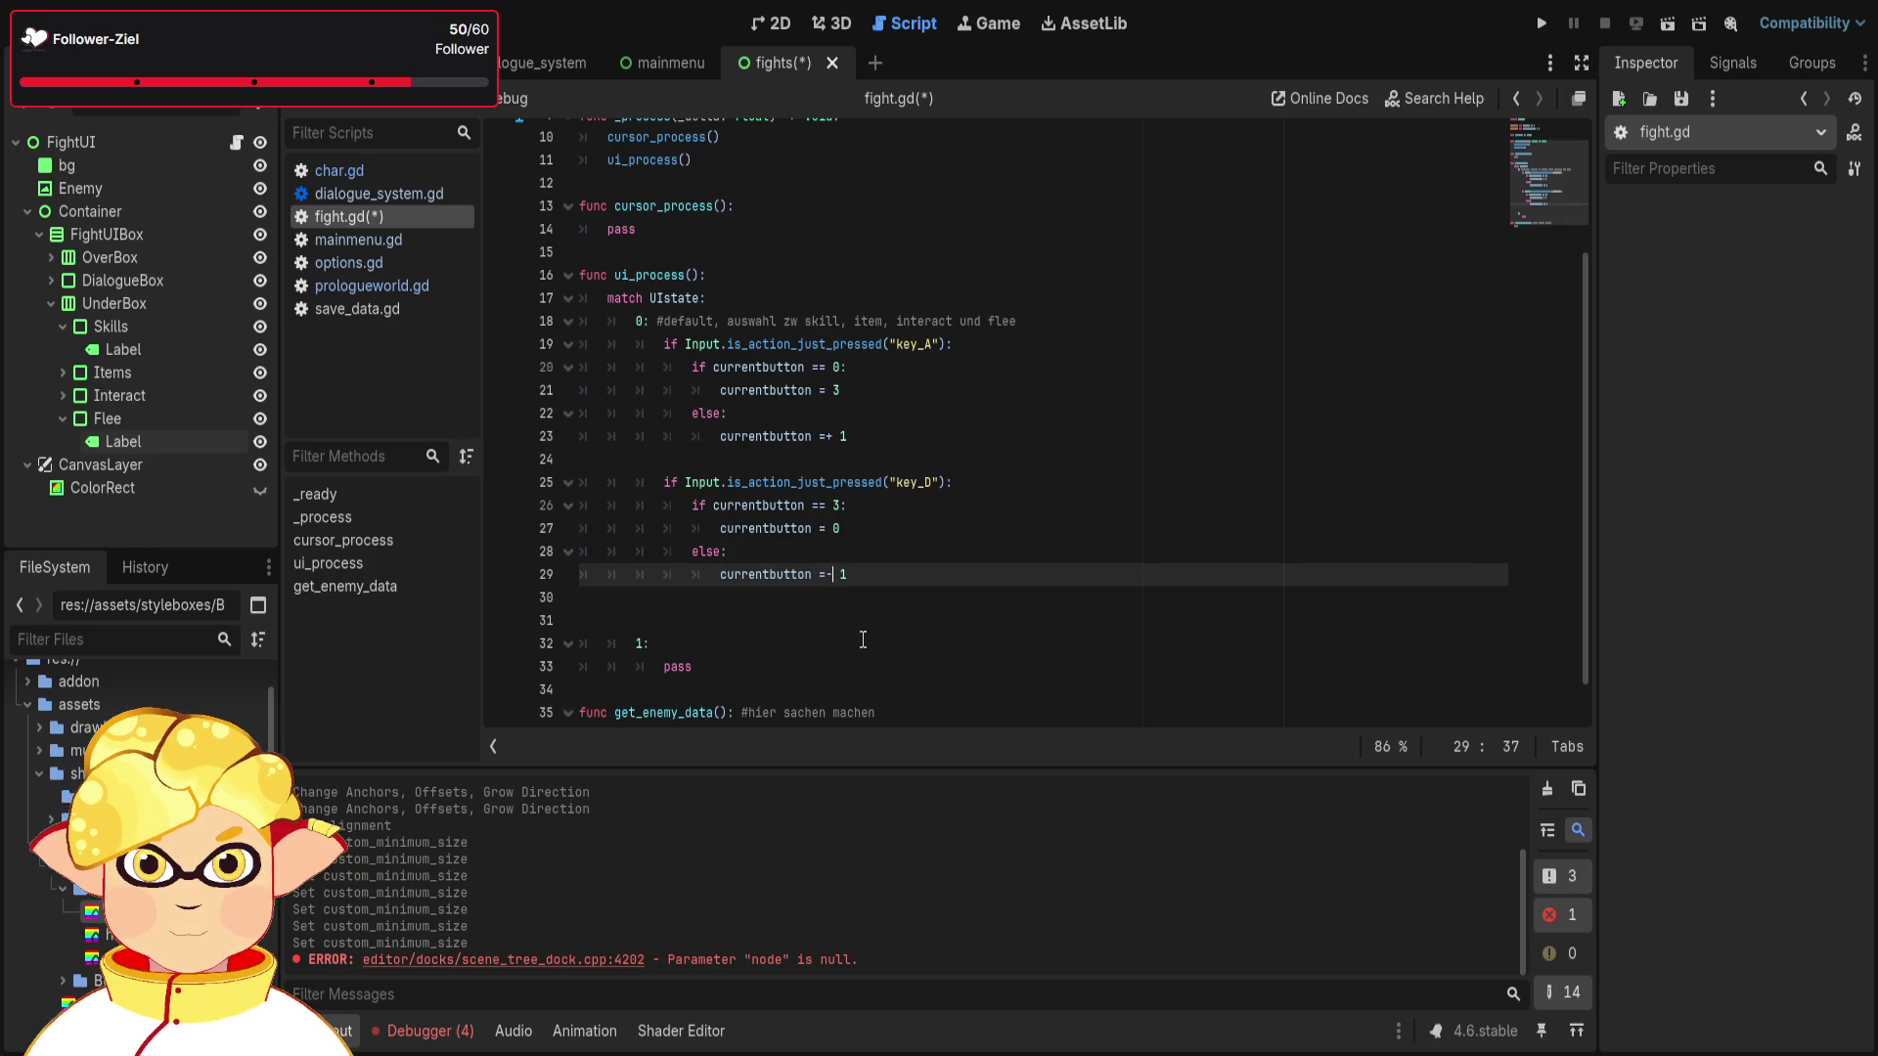
key("BackSpace")
key("Left")
type("-")
- Fix the key_A increment to += 1 and tidy the blank lines around the 1: case
key("Up")
key("Up")
key("Up")
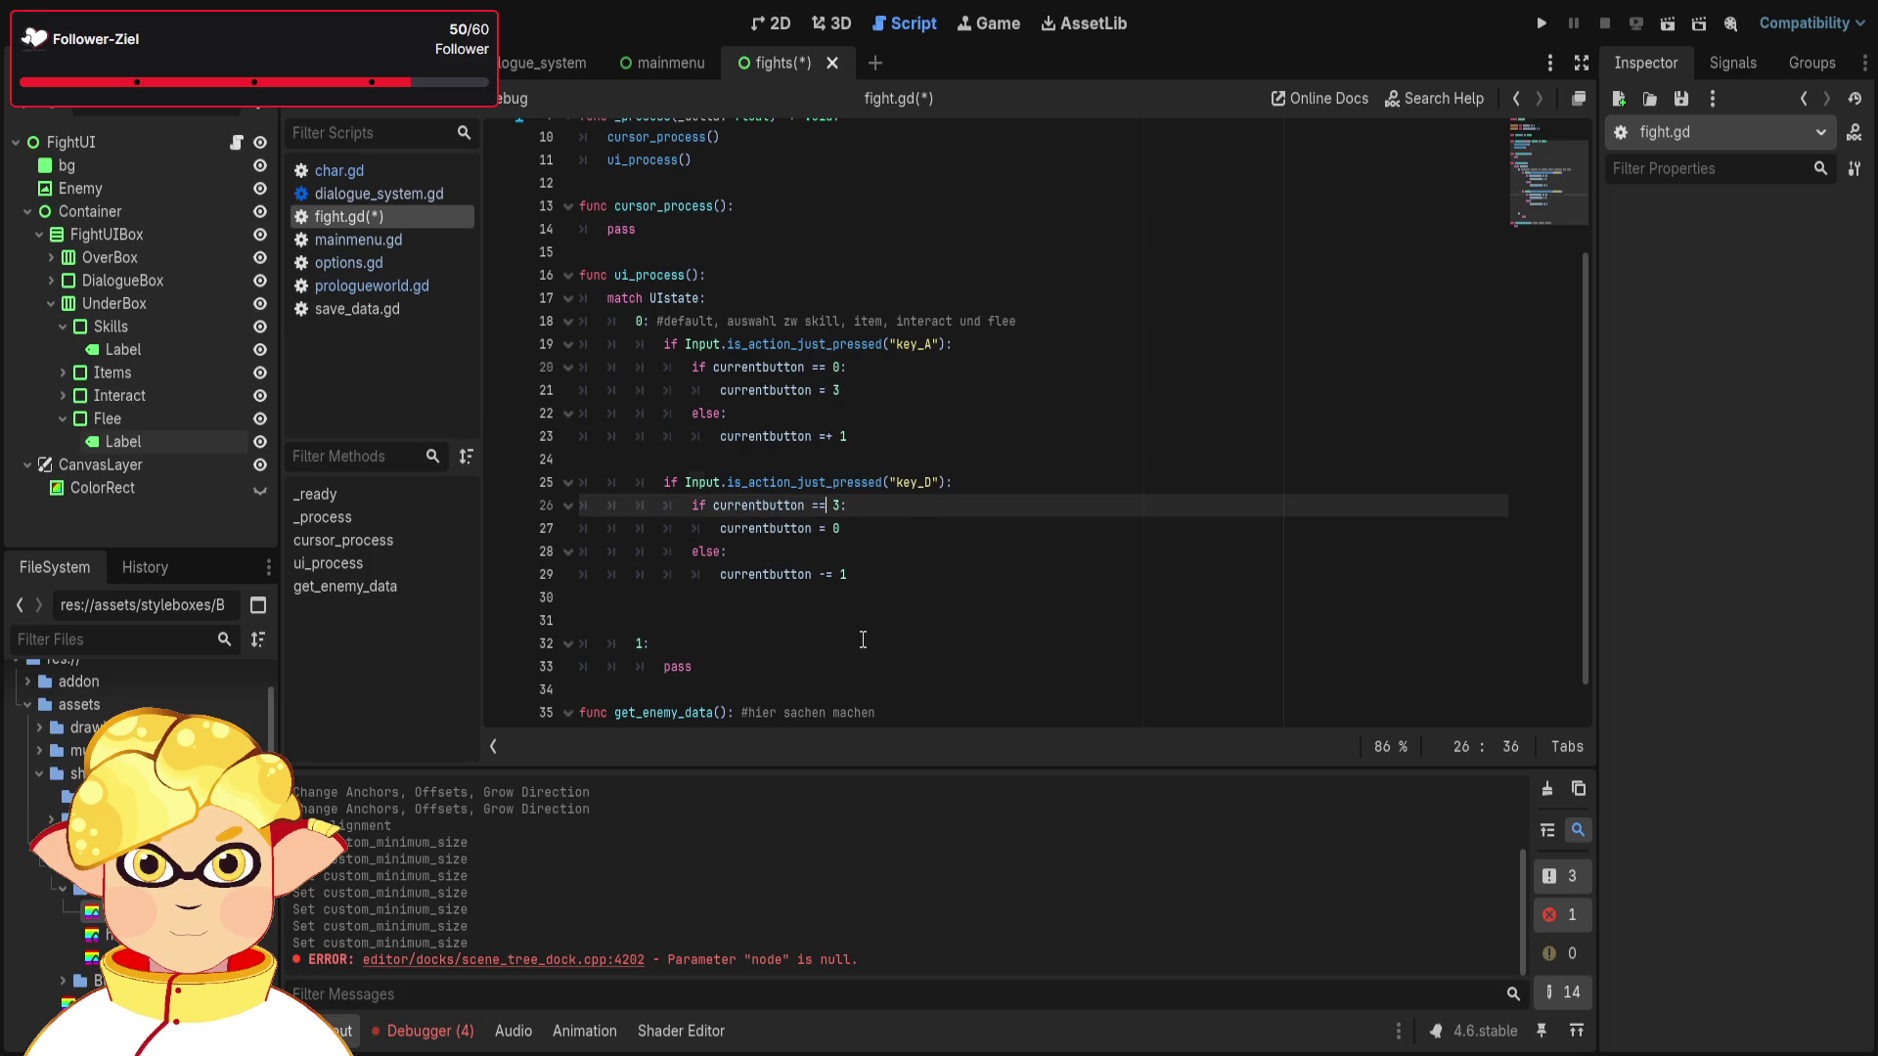
key("Delete")
key("Left")
type("+")
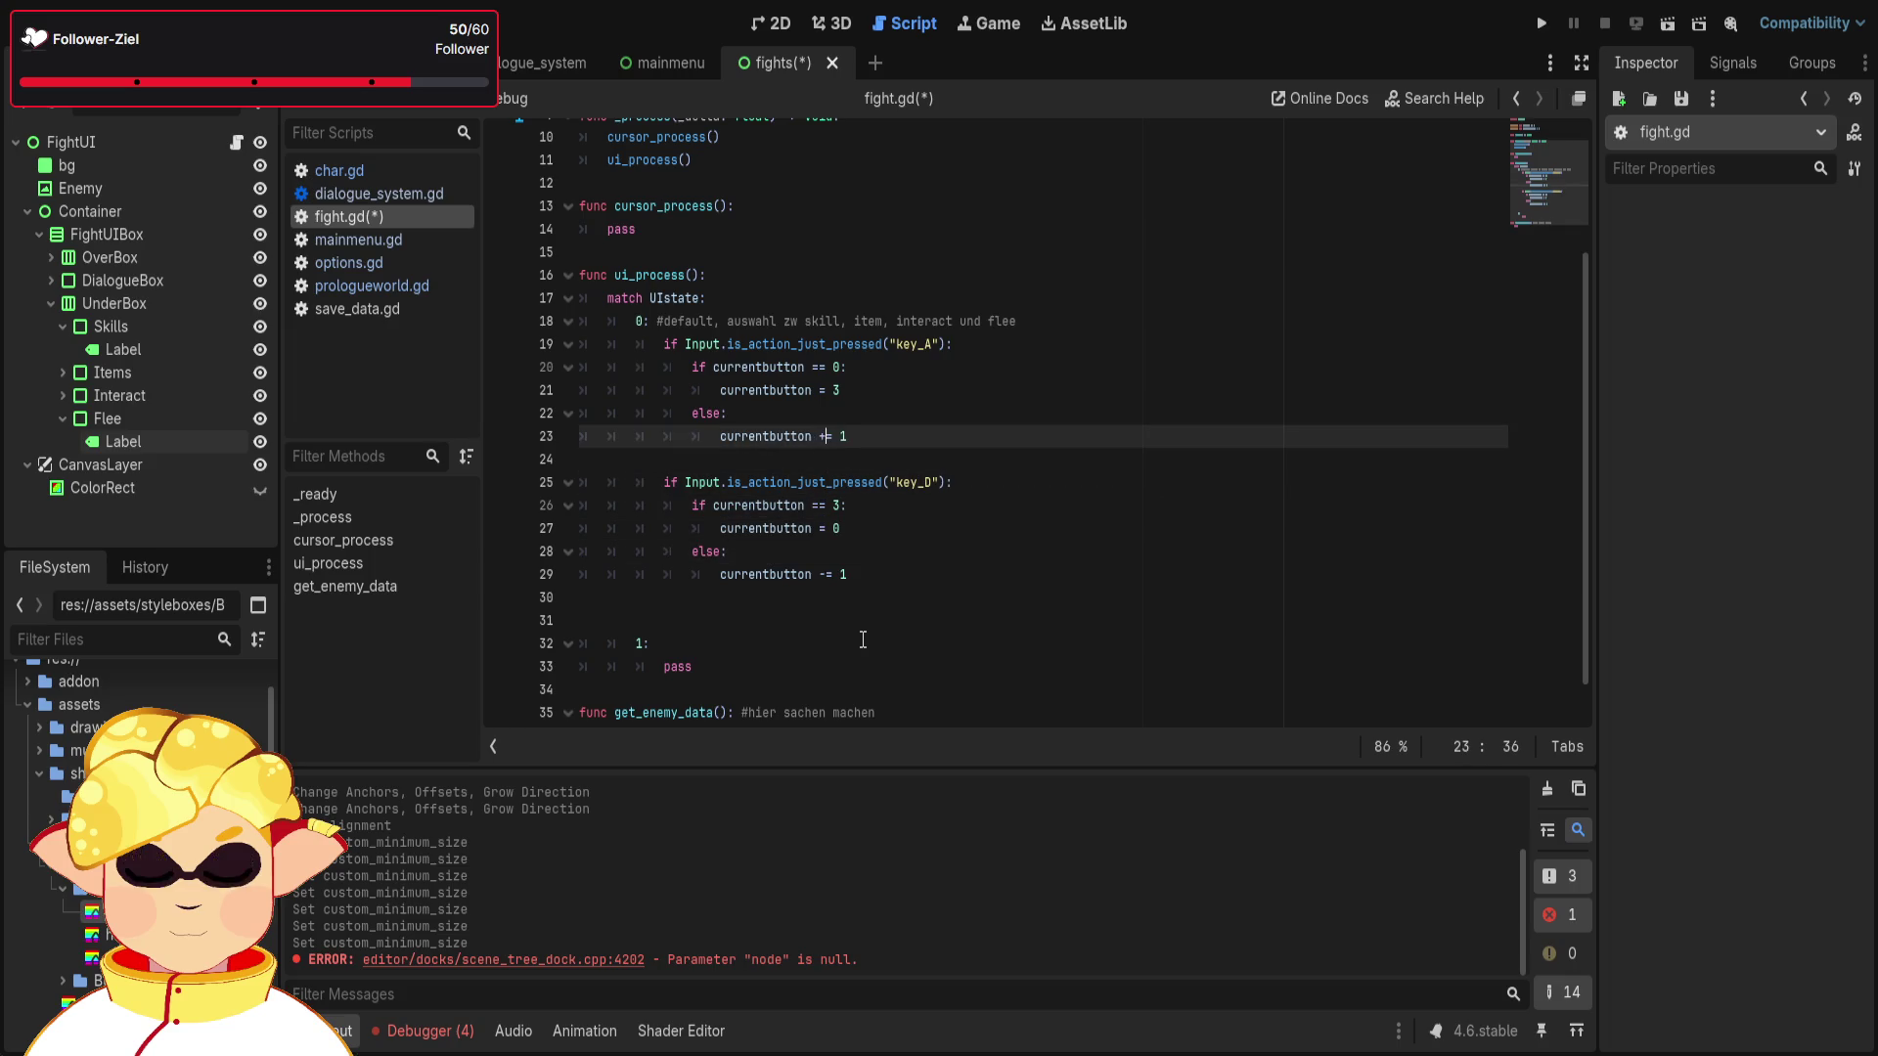
left_click(714, 624)
key("BackSpace")
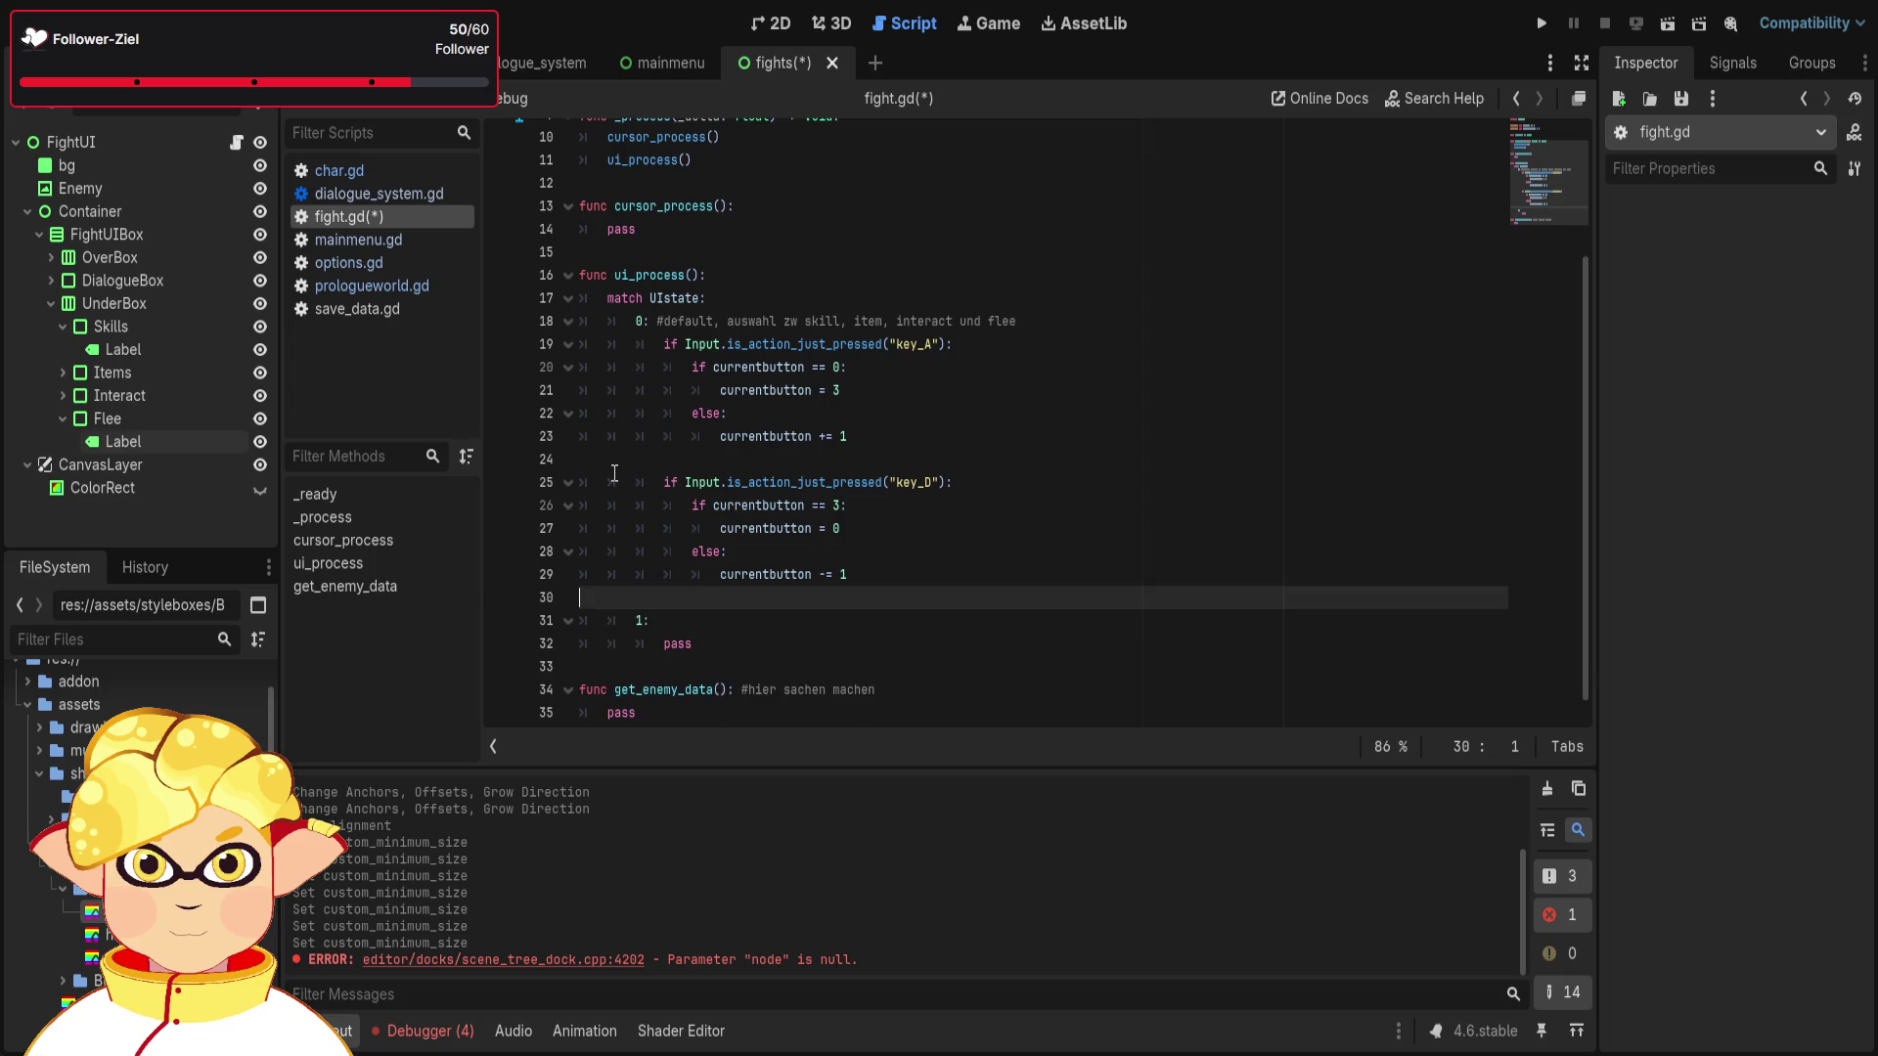
scroll(728, 497, "down", 1)
left_click(737, 596)
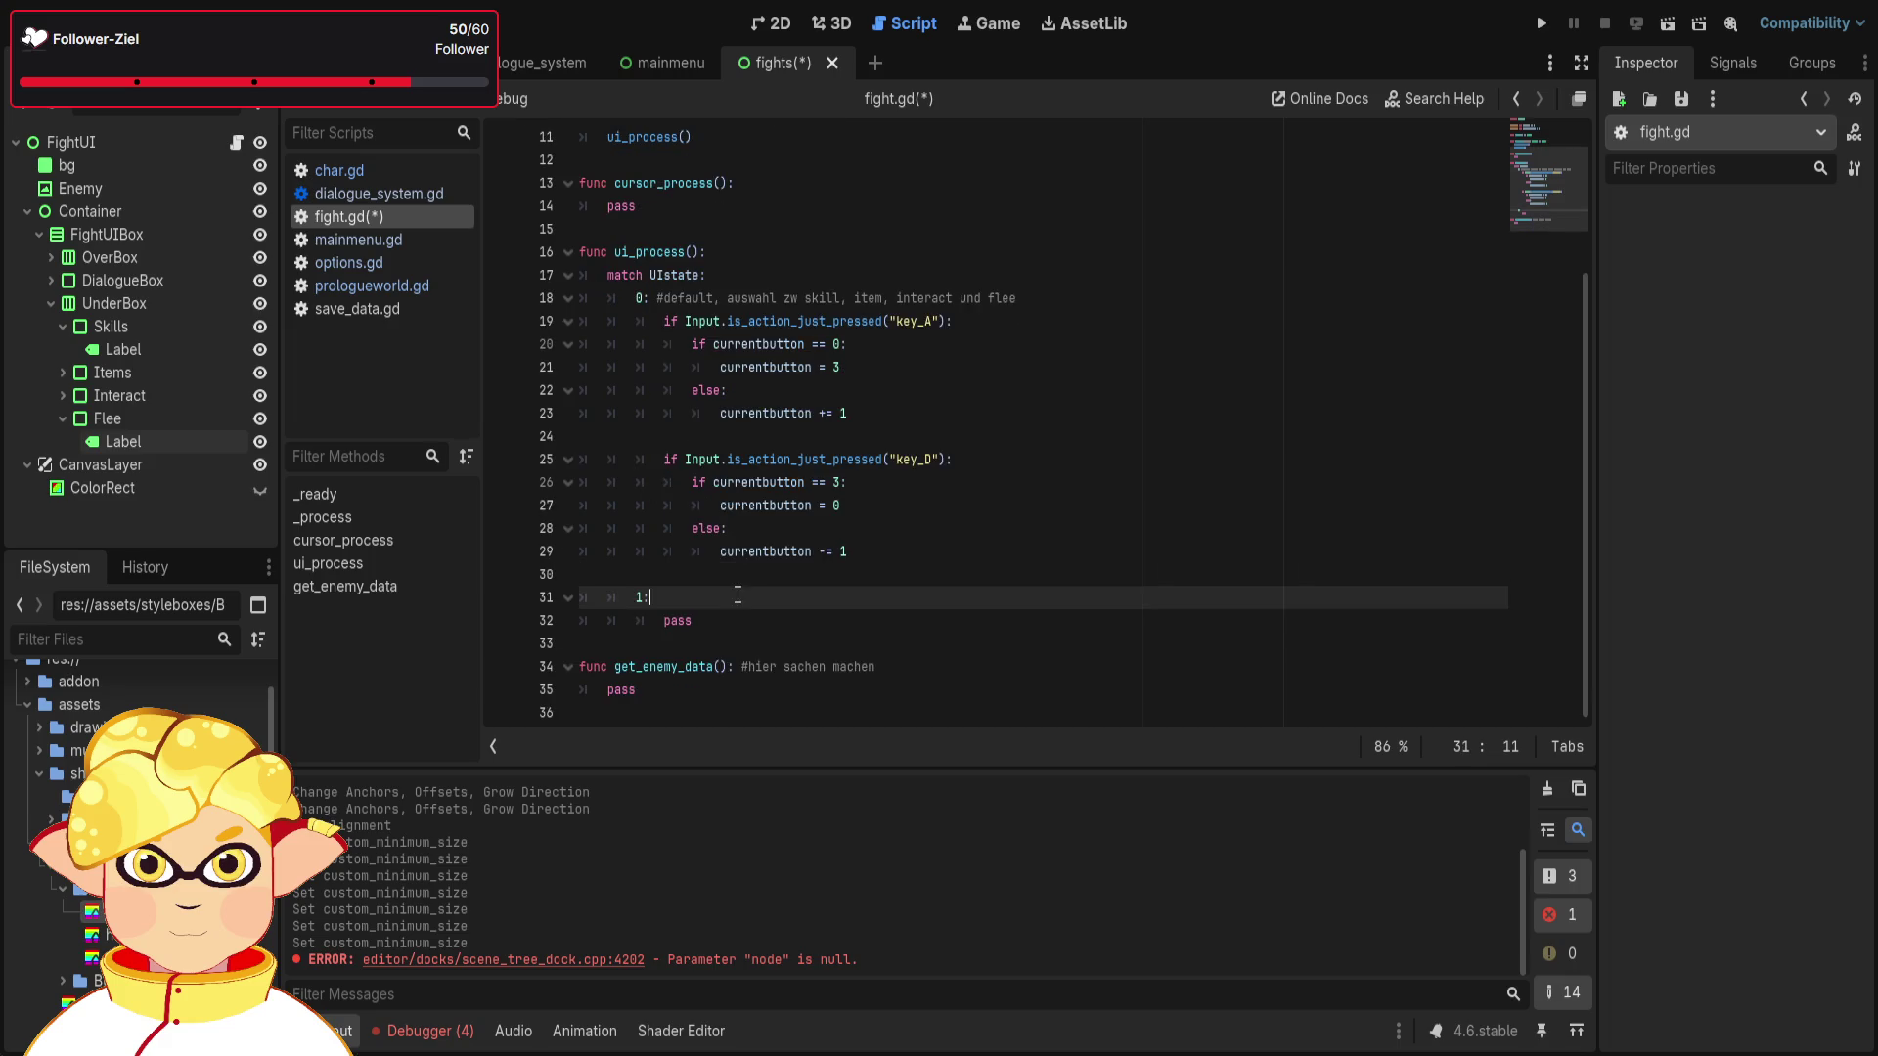
left_click(730, 570)
key("Return")
key("Return")
key("Return")
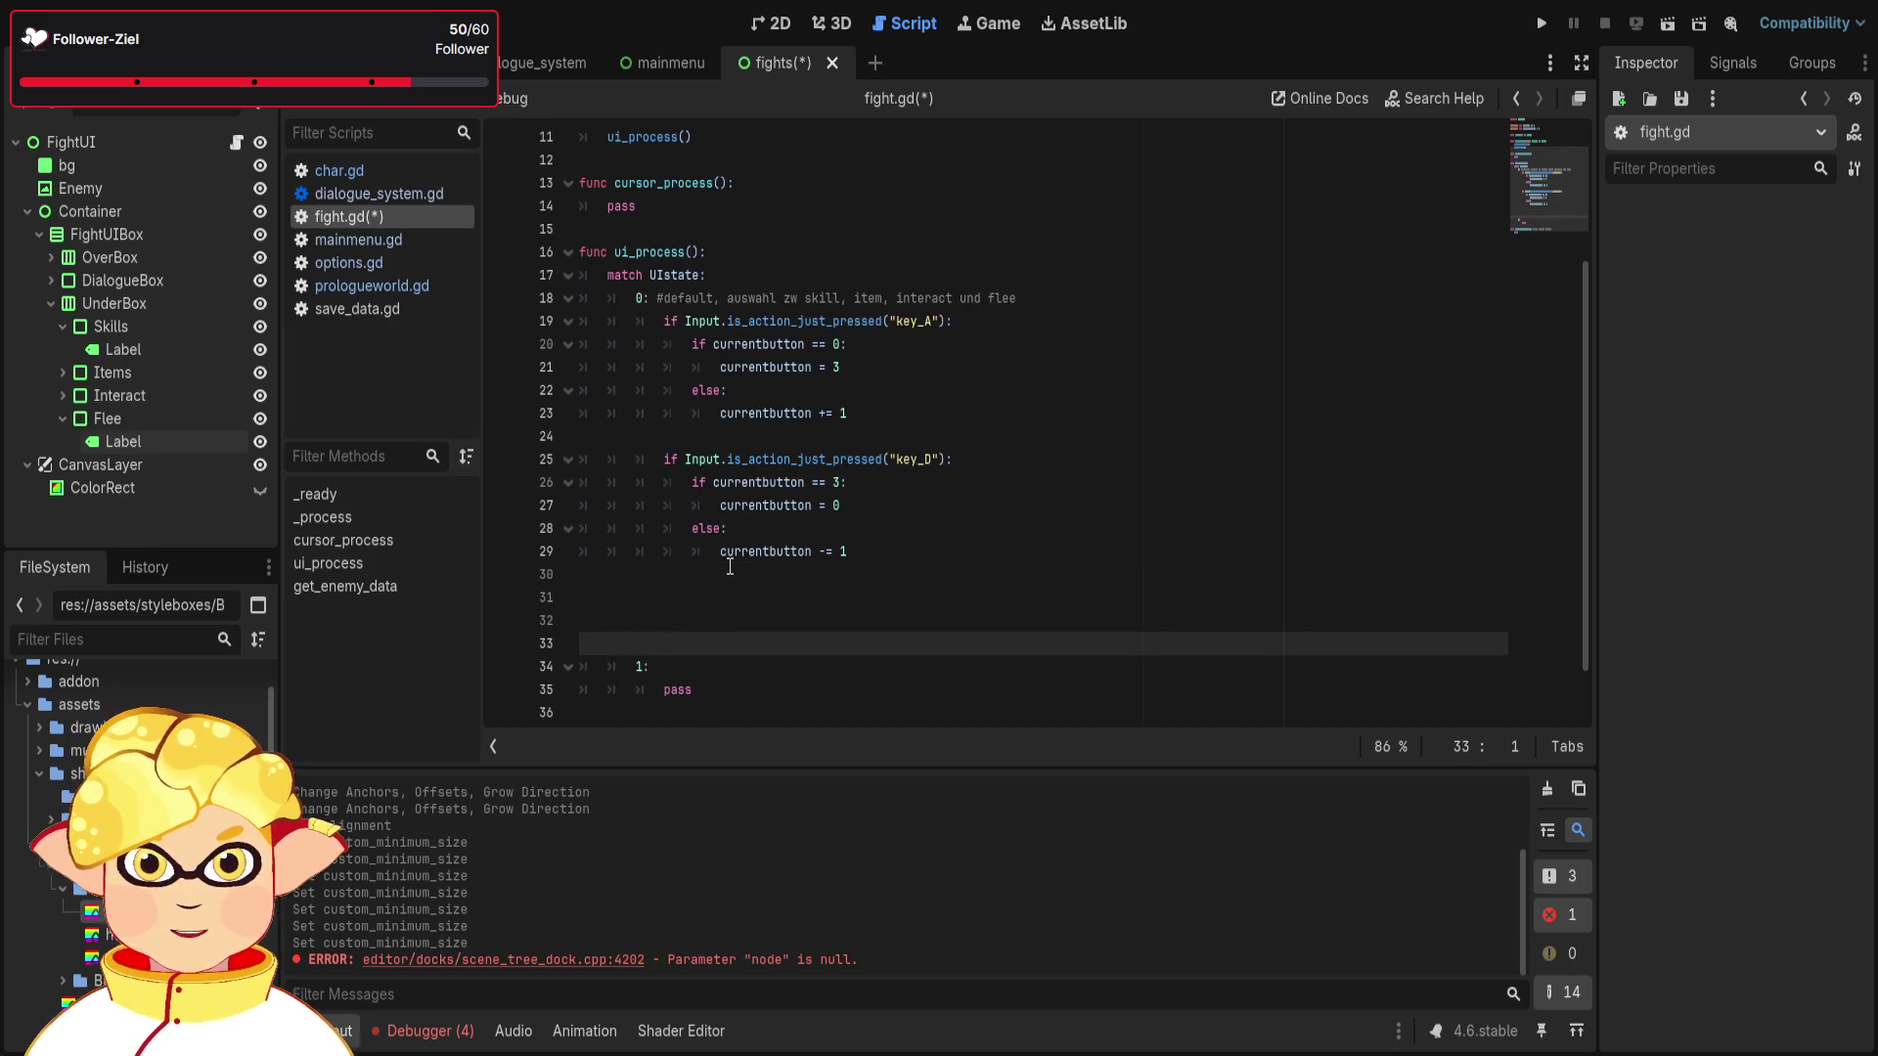
key("Up")
key("Up")
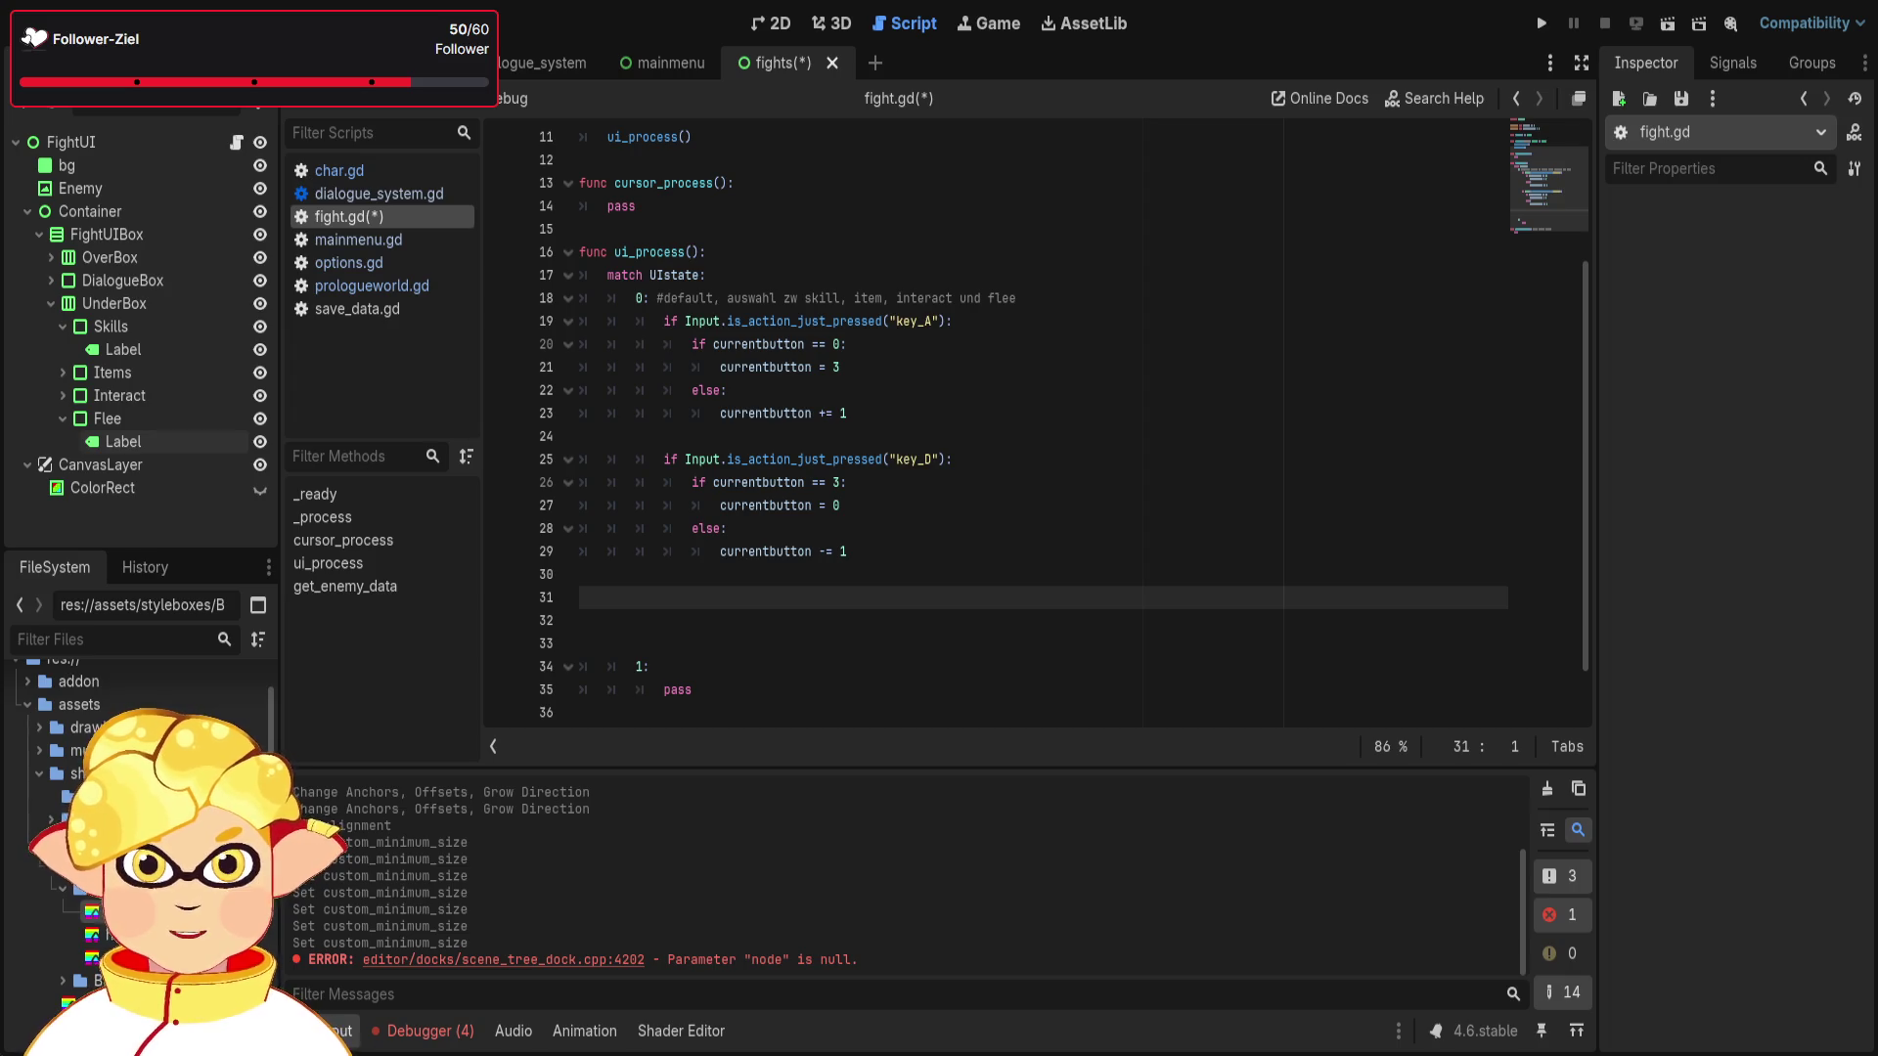
left_click(779, 22)
scroll(1208, 553, "up", 2)
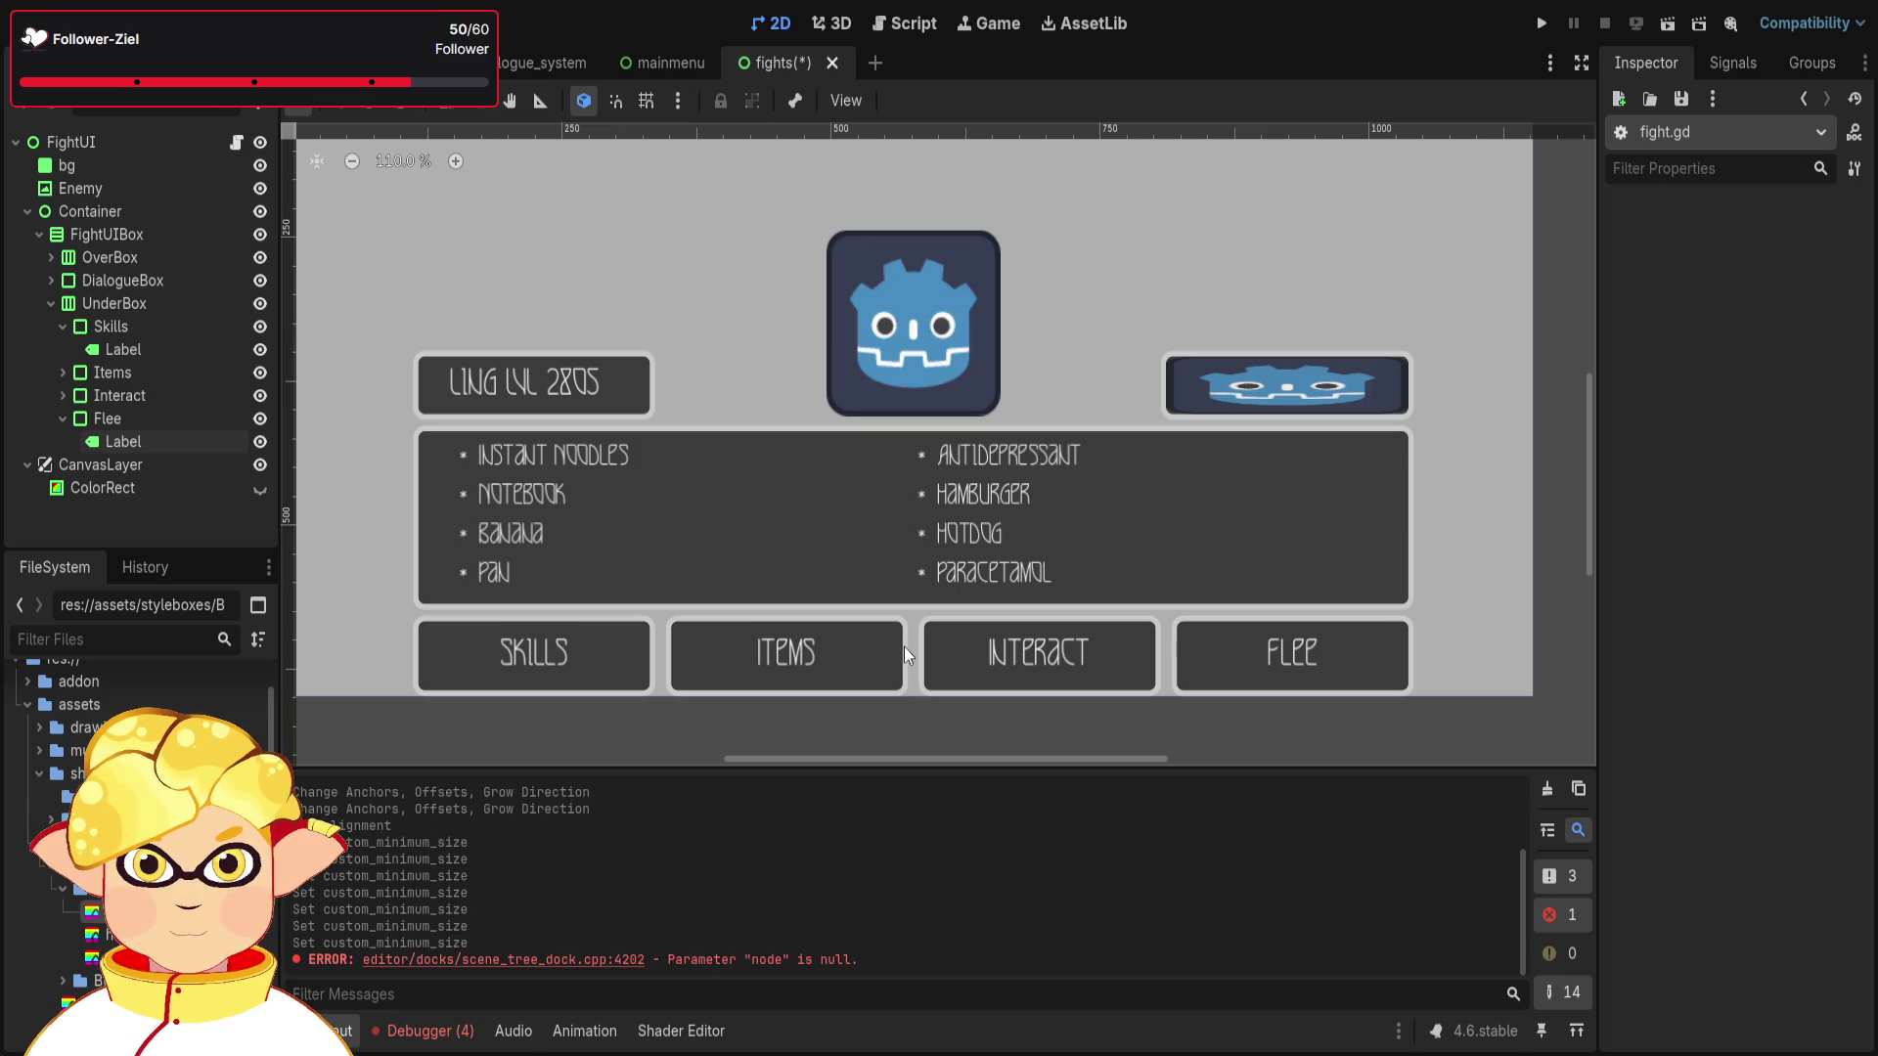
left_click(460, 1030)
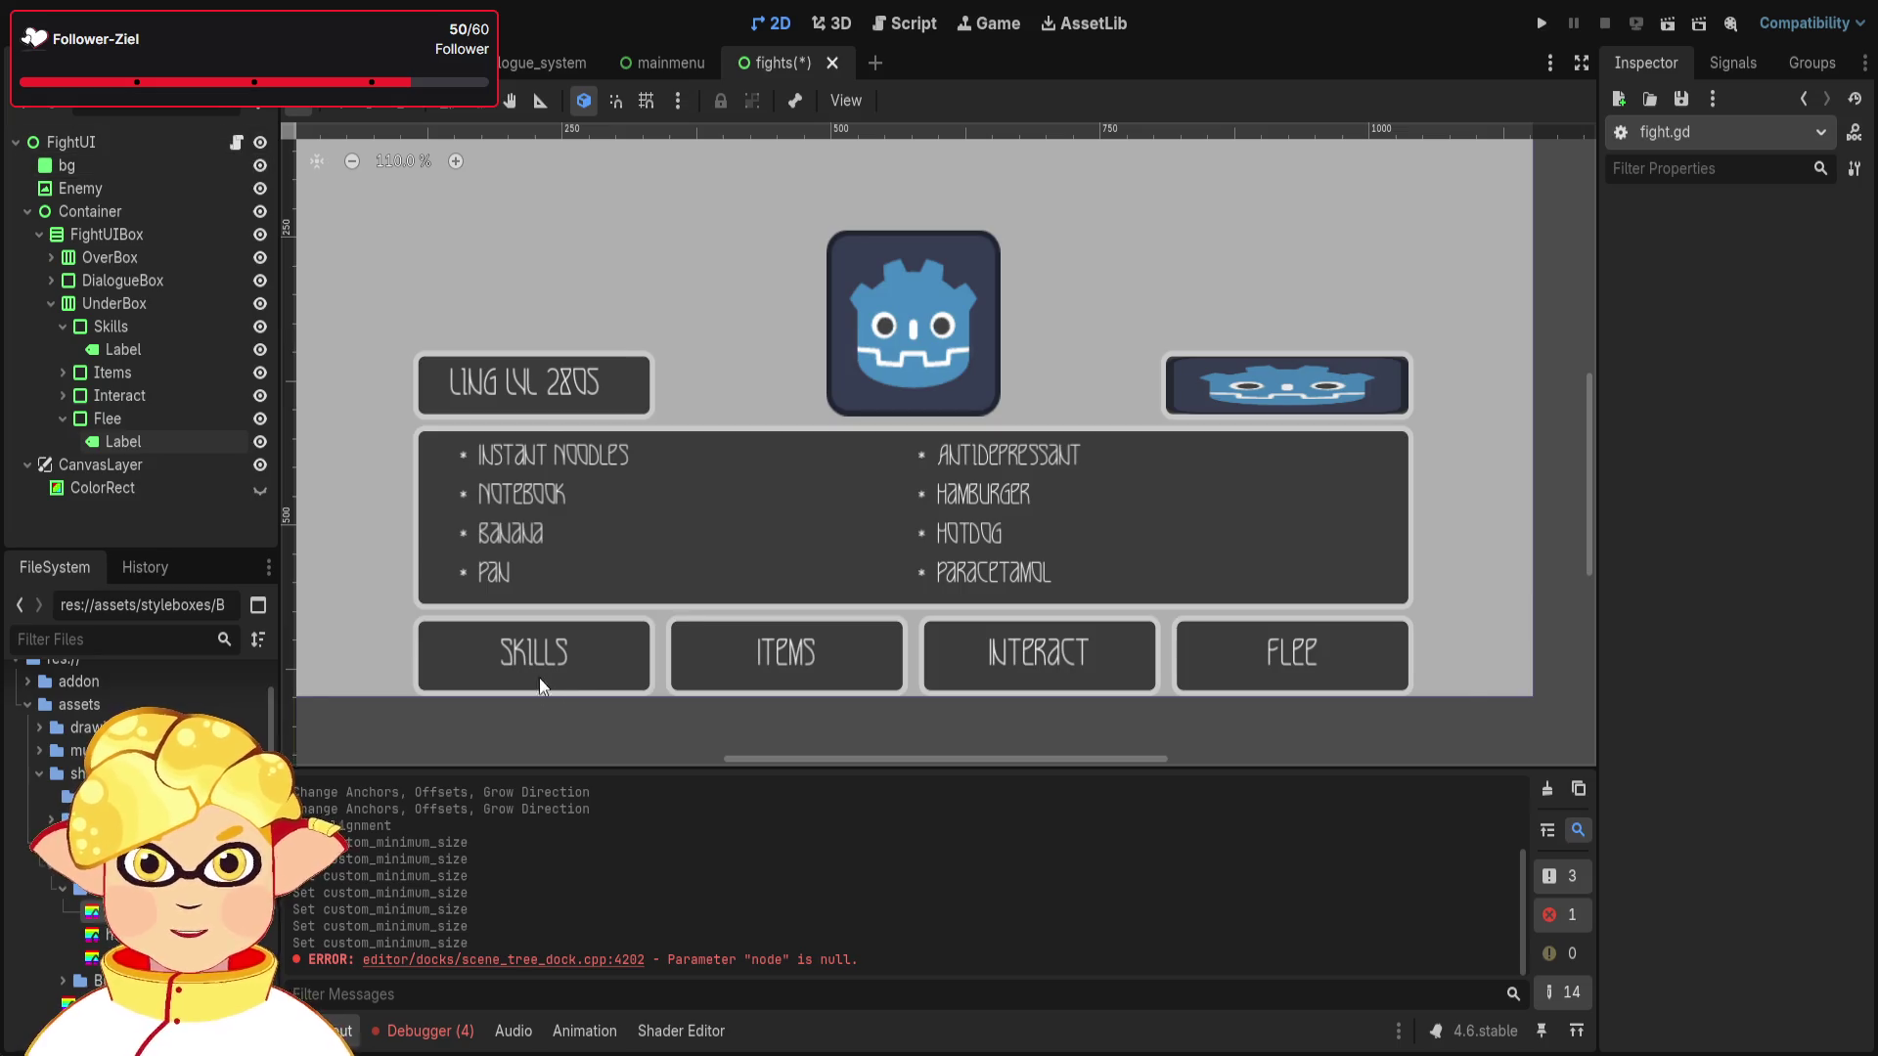
scroll(1206, 703, "up", 1)
scroll(1207, 702, "down", 2)
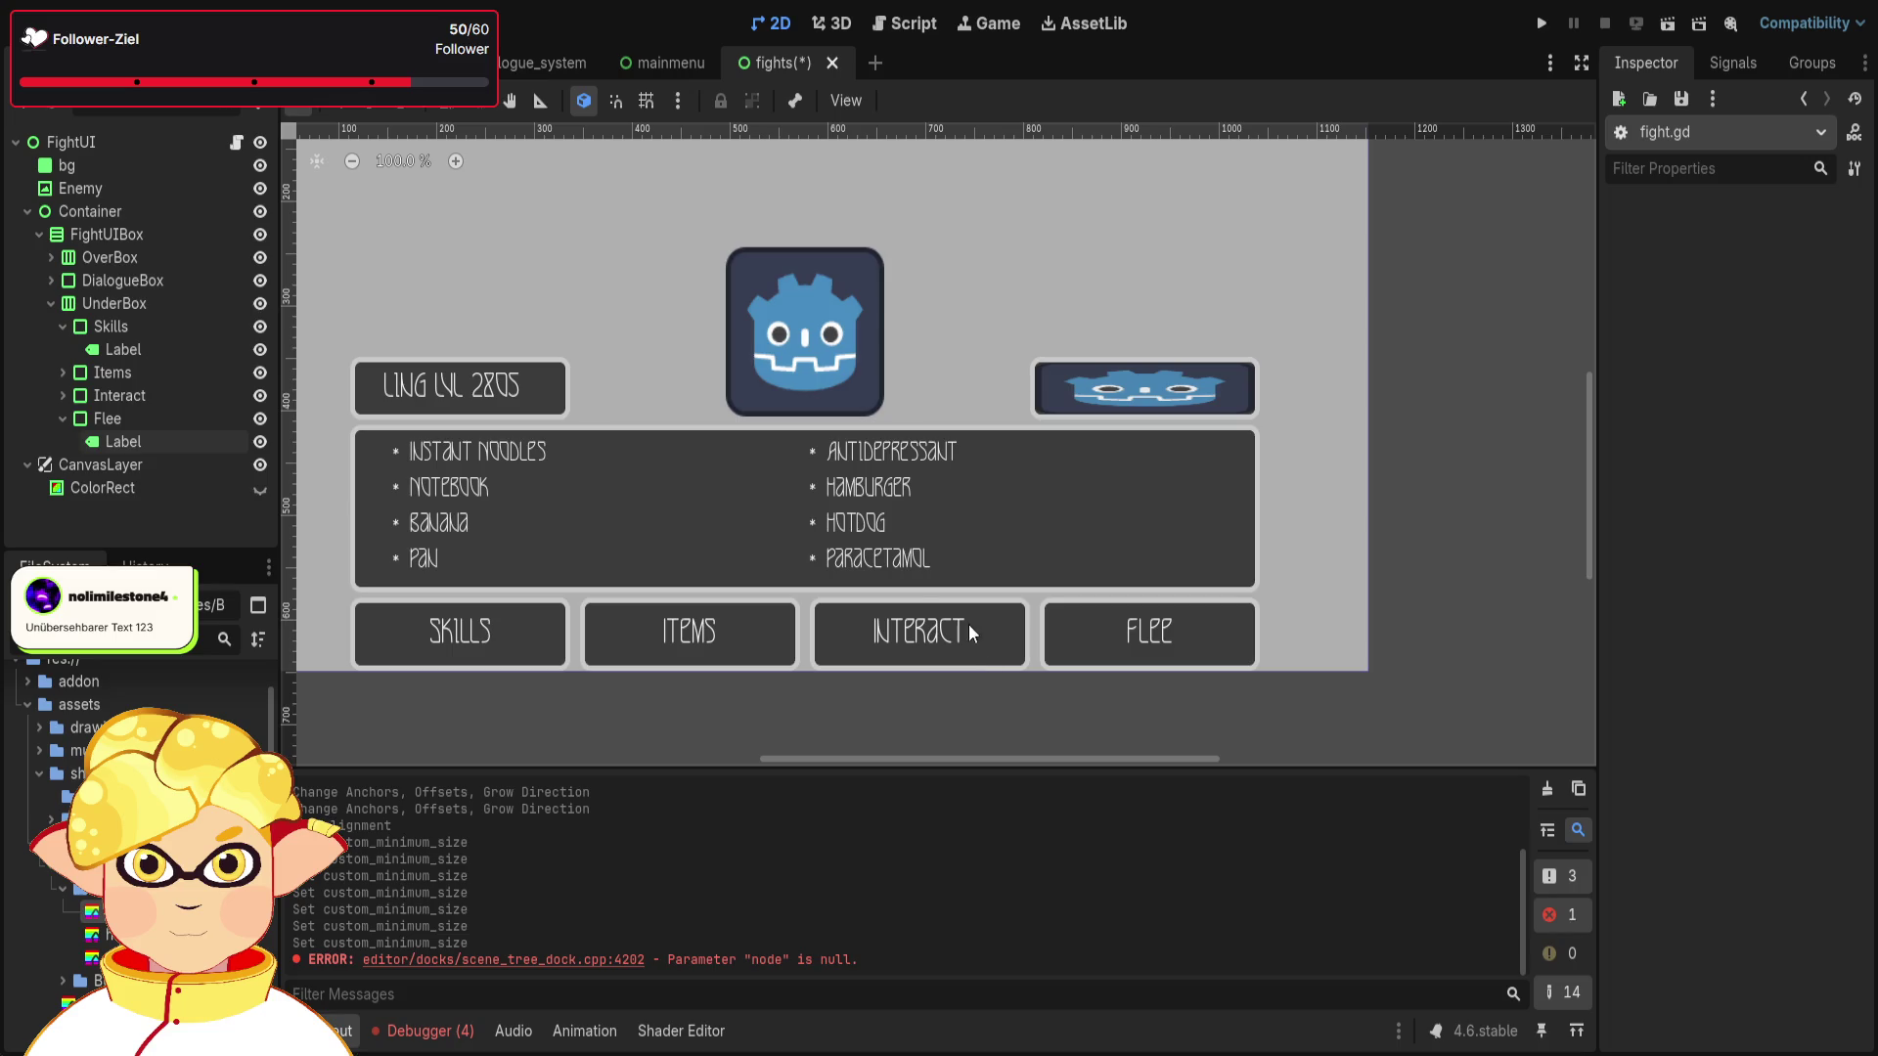
left_click(235, 142)
scroll(695, 560, "down", 1)
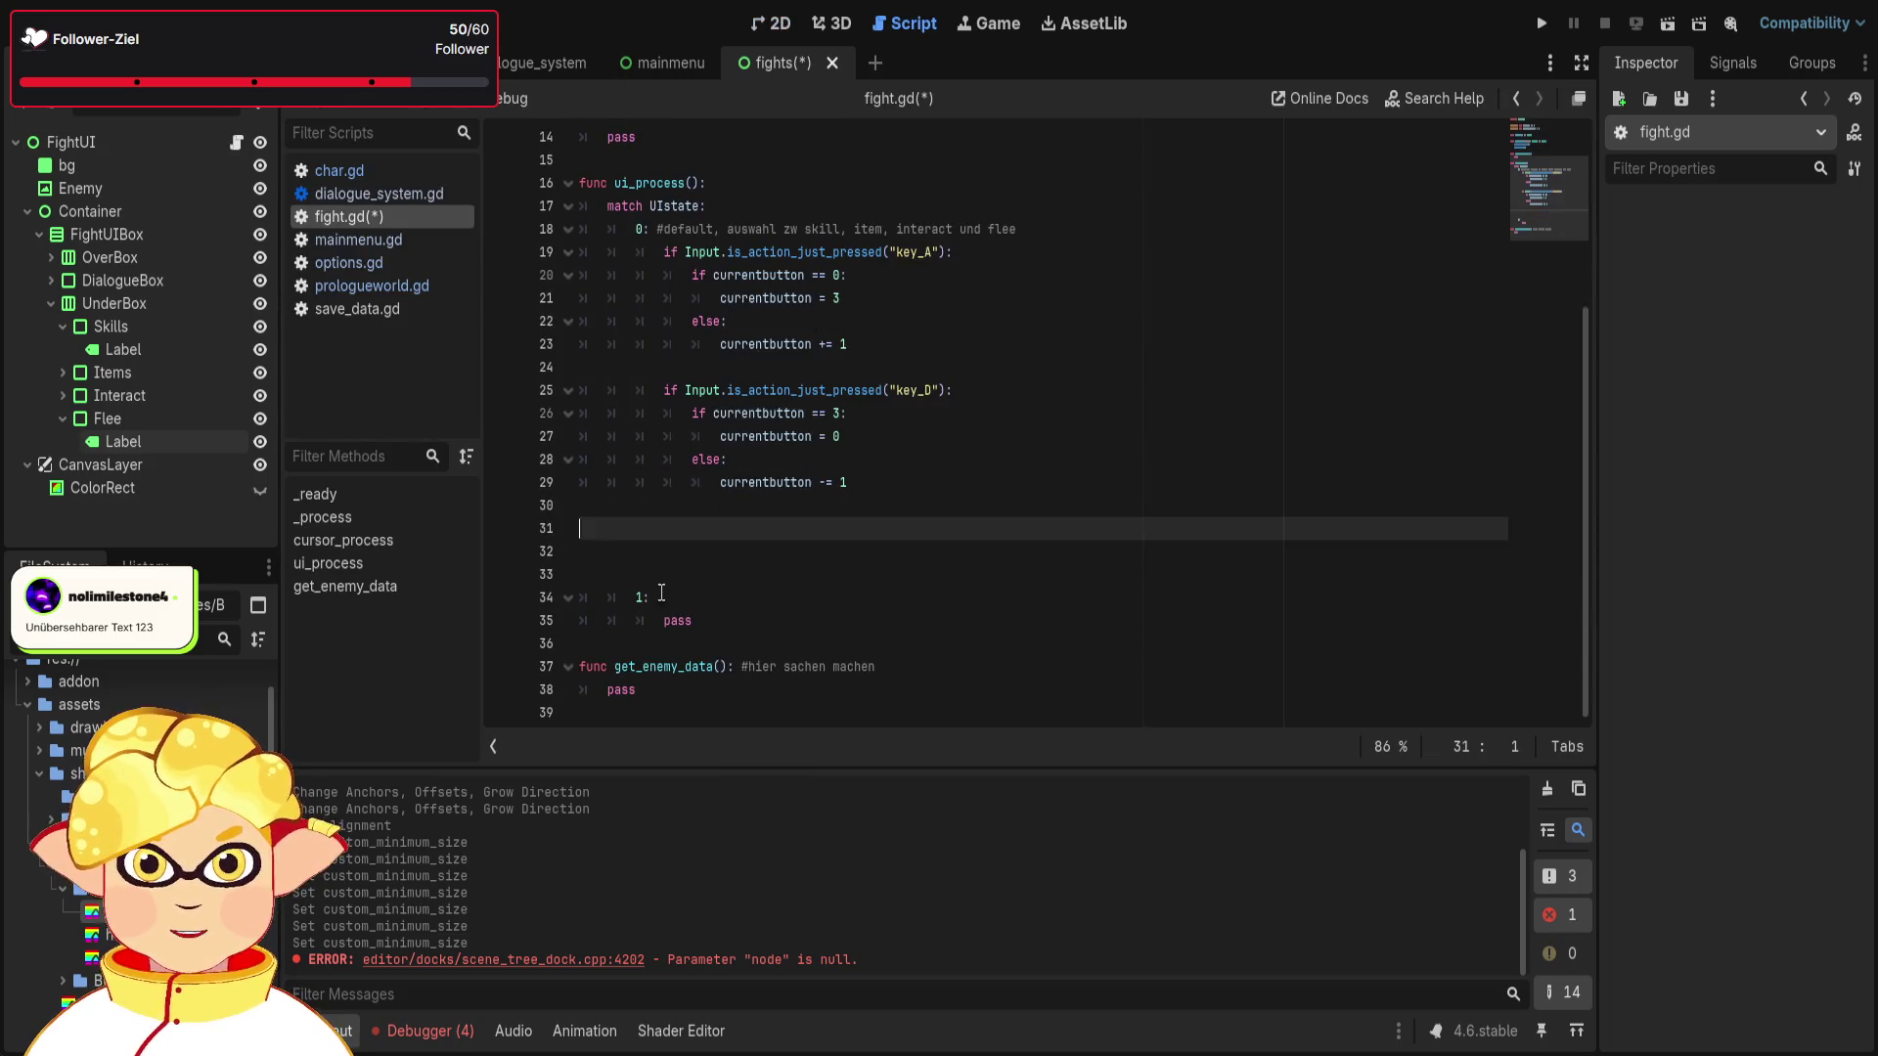
- Indent the blank line 31 below the key_D block to the key-check level
left_click(640, 545)
left_click(637, 529)
key("Tab")
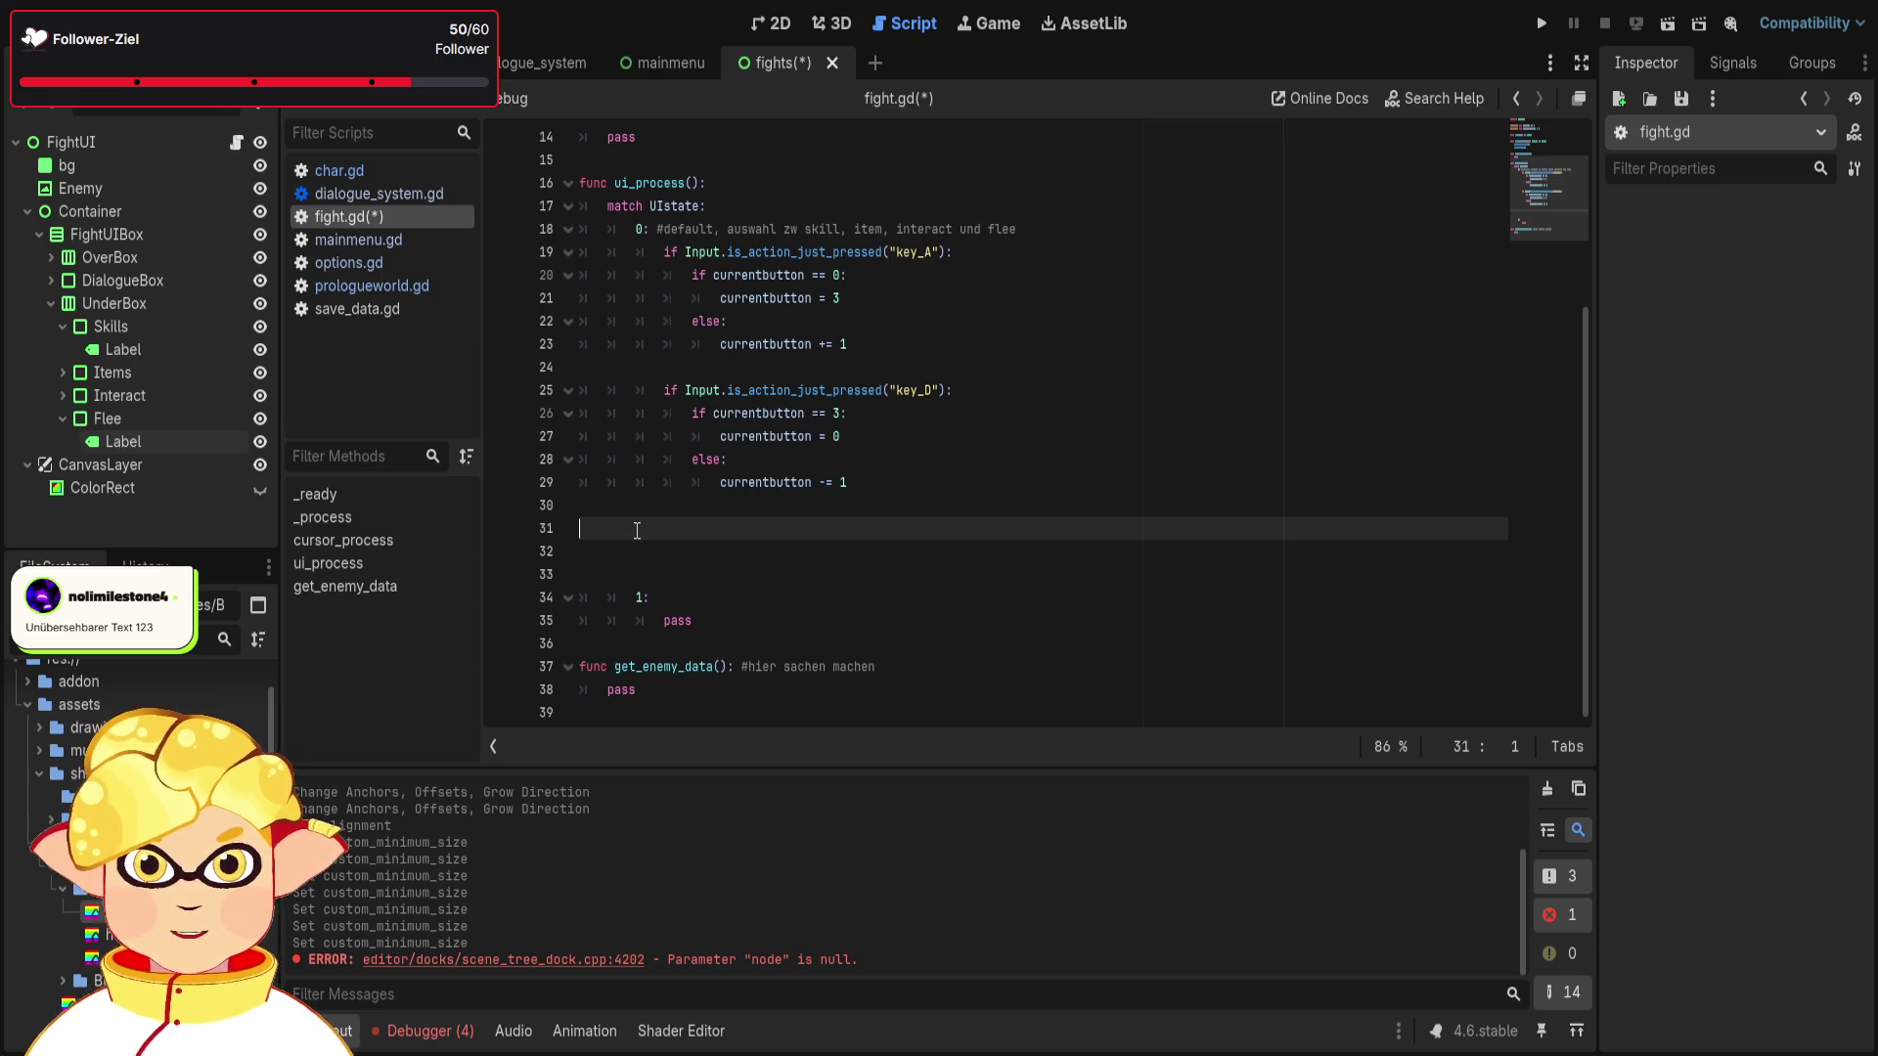
key("Tab")
key("Tab")
key("Tab")
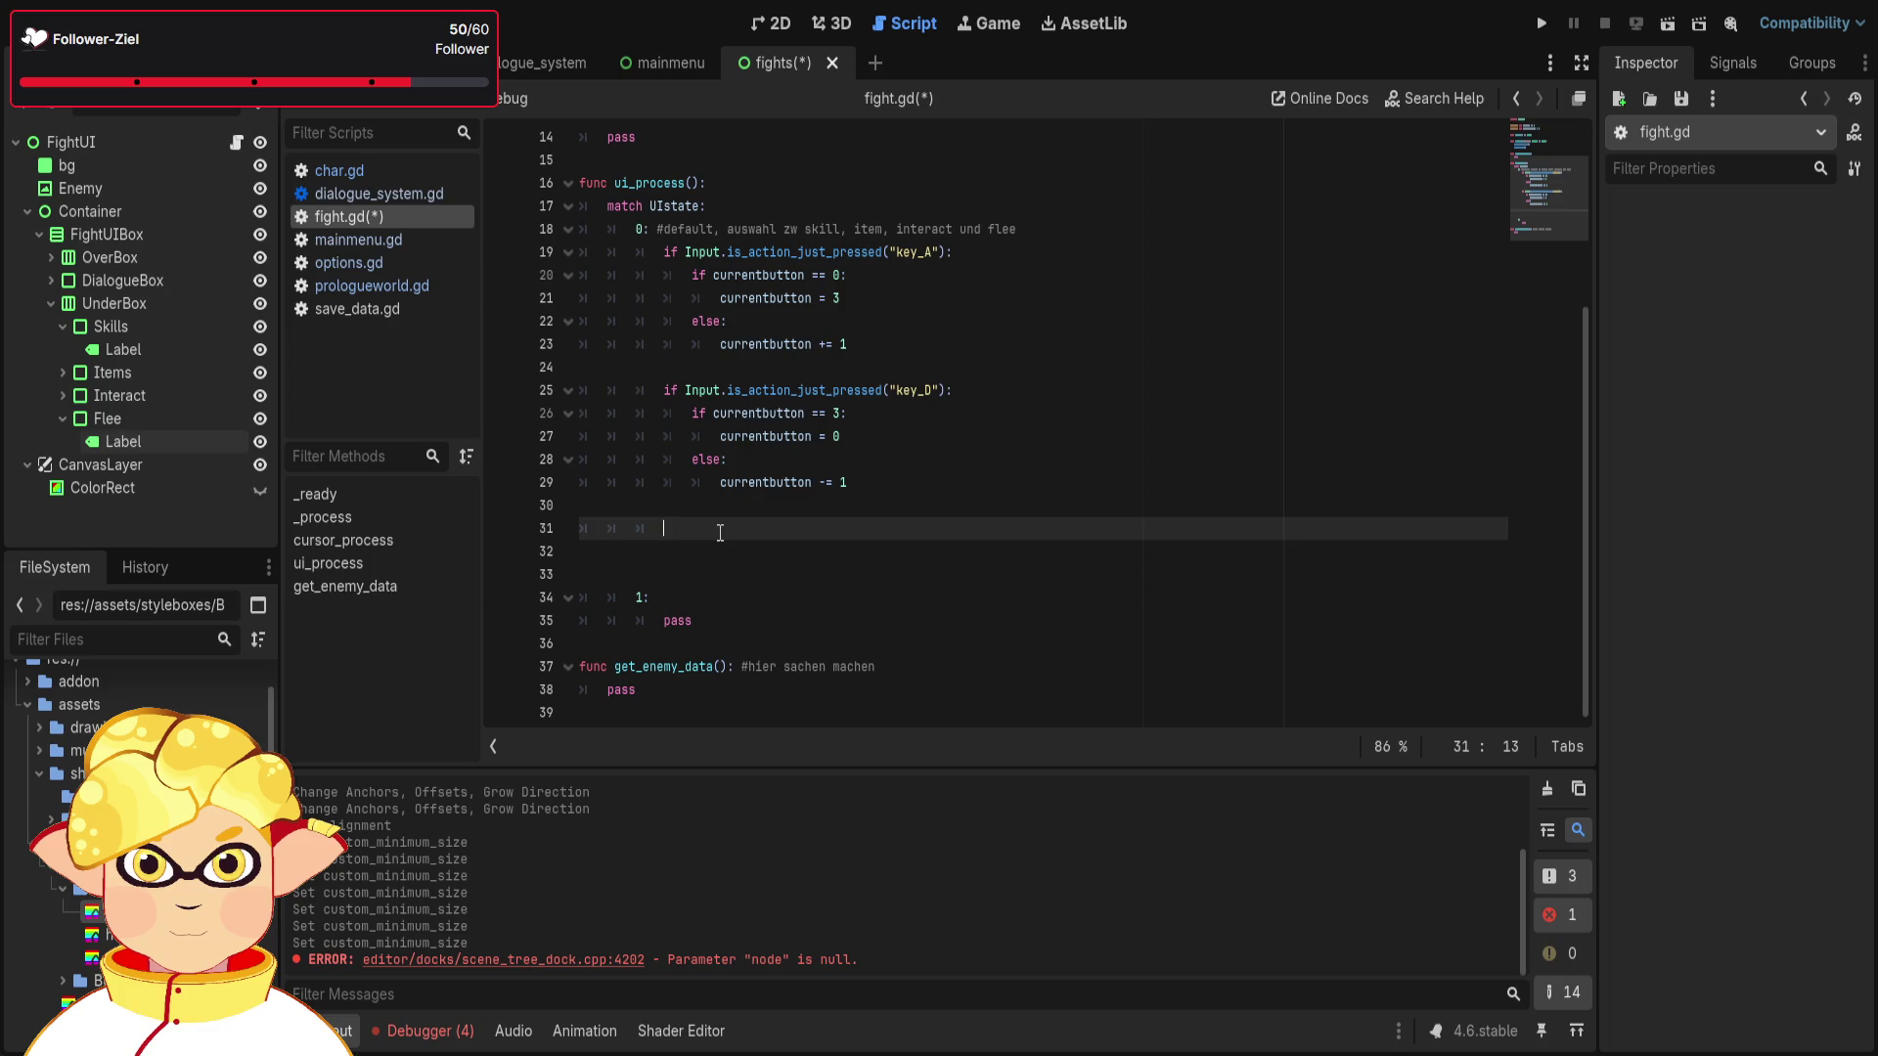
scroll(783, 460, "up", 5)
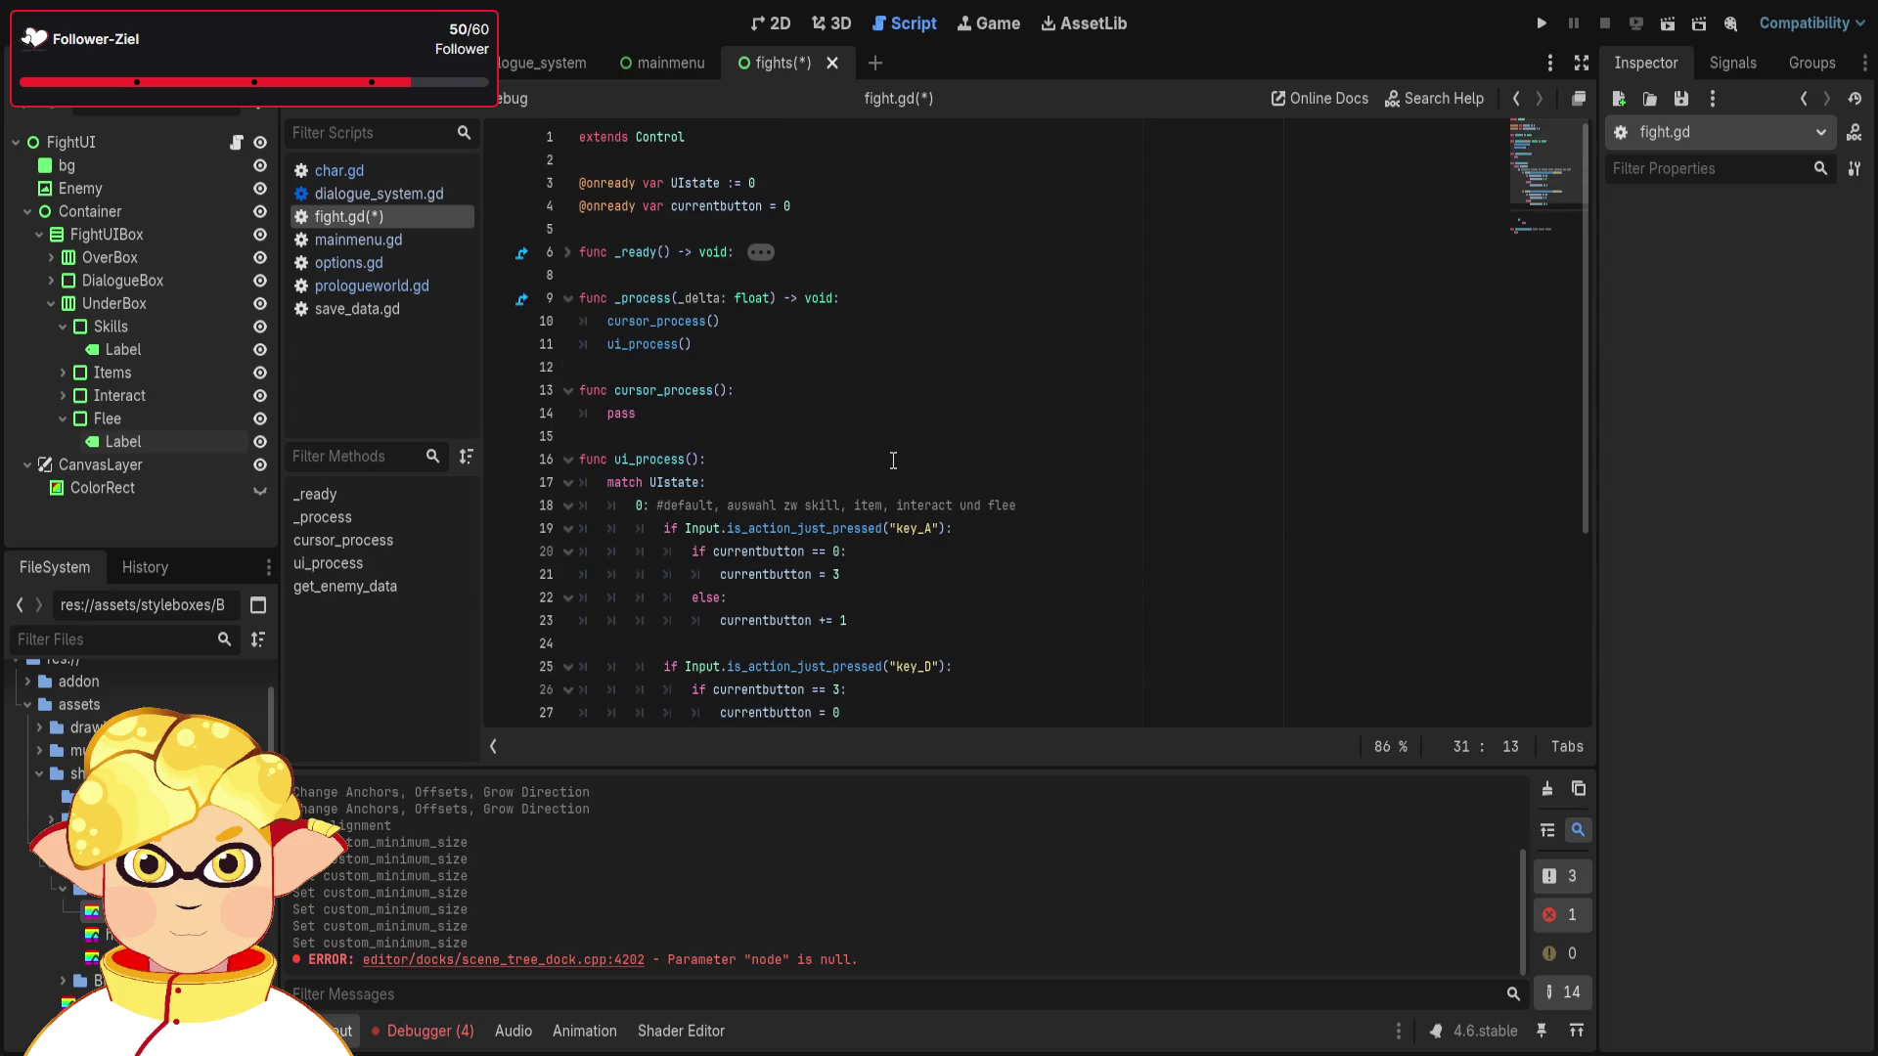
left_click(878, 391)
left_click(884, 342)
left_click(899, 299)
scroll(891, 515, "down", 5)
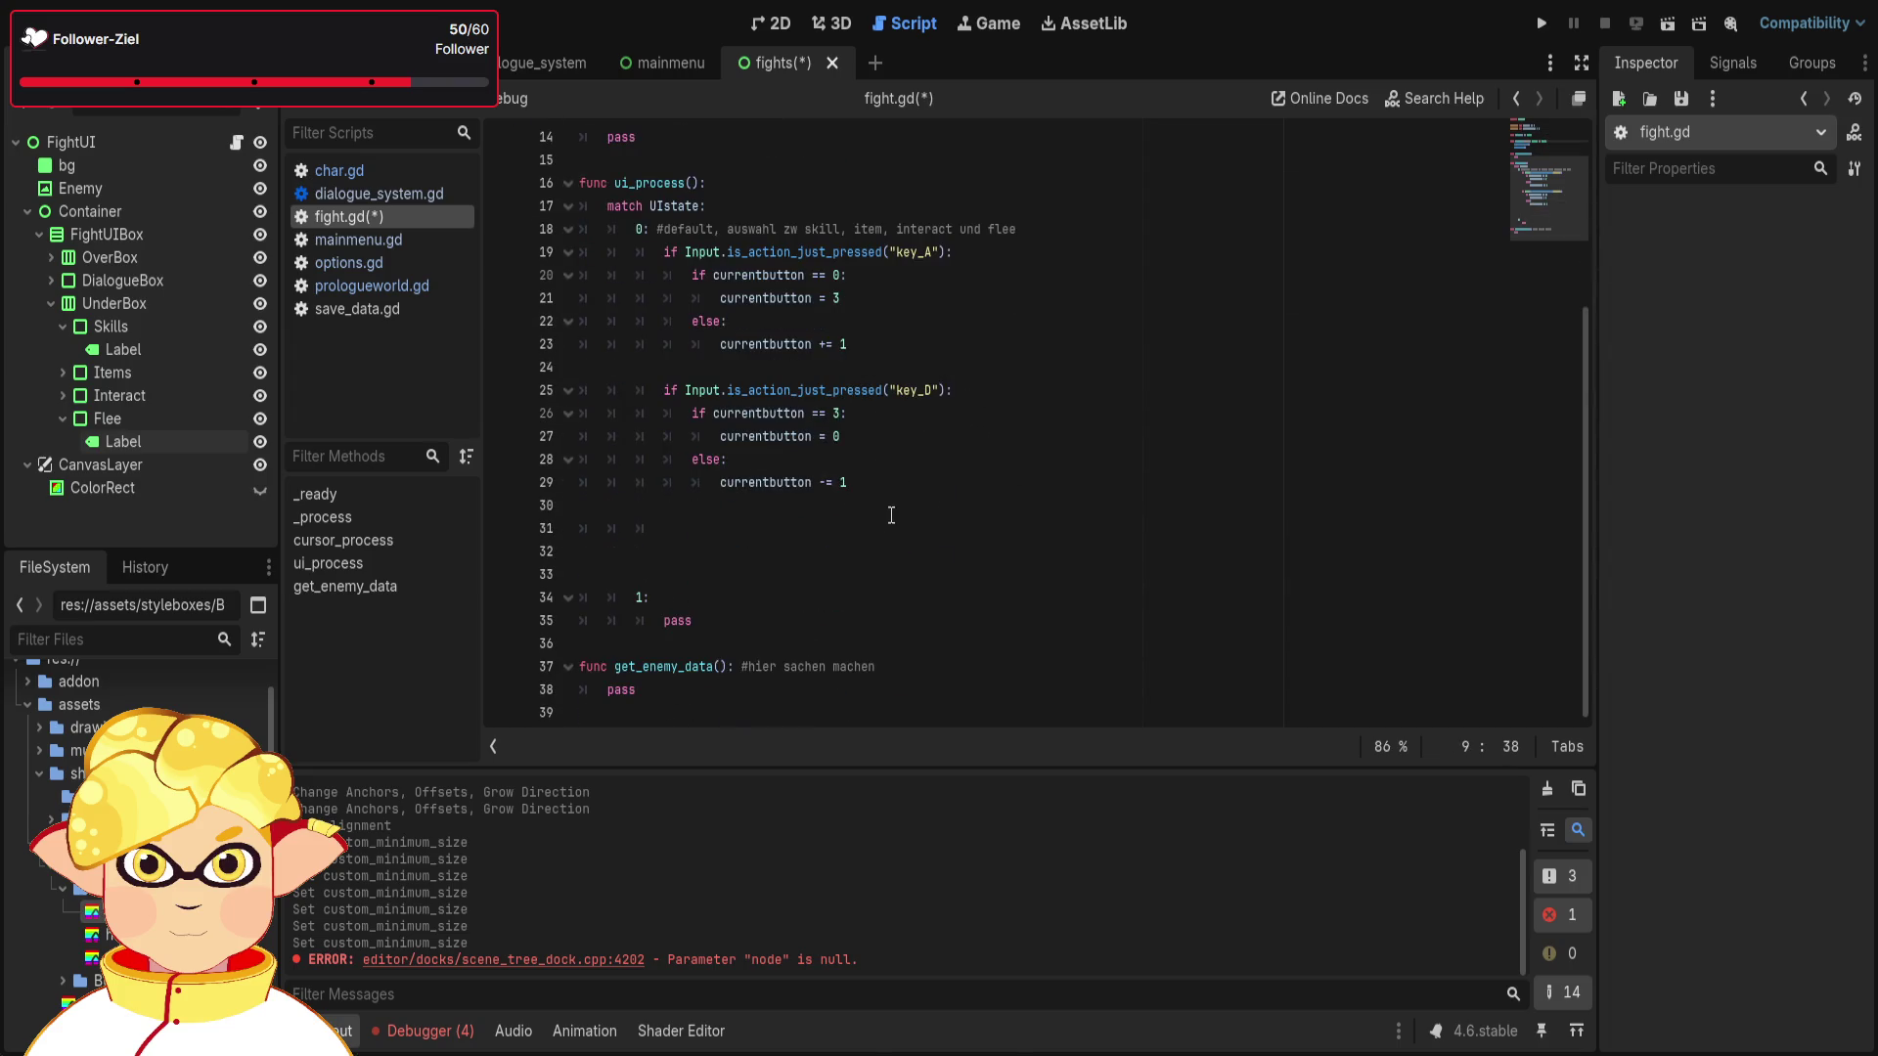
left_click(885, 527)
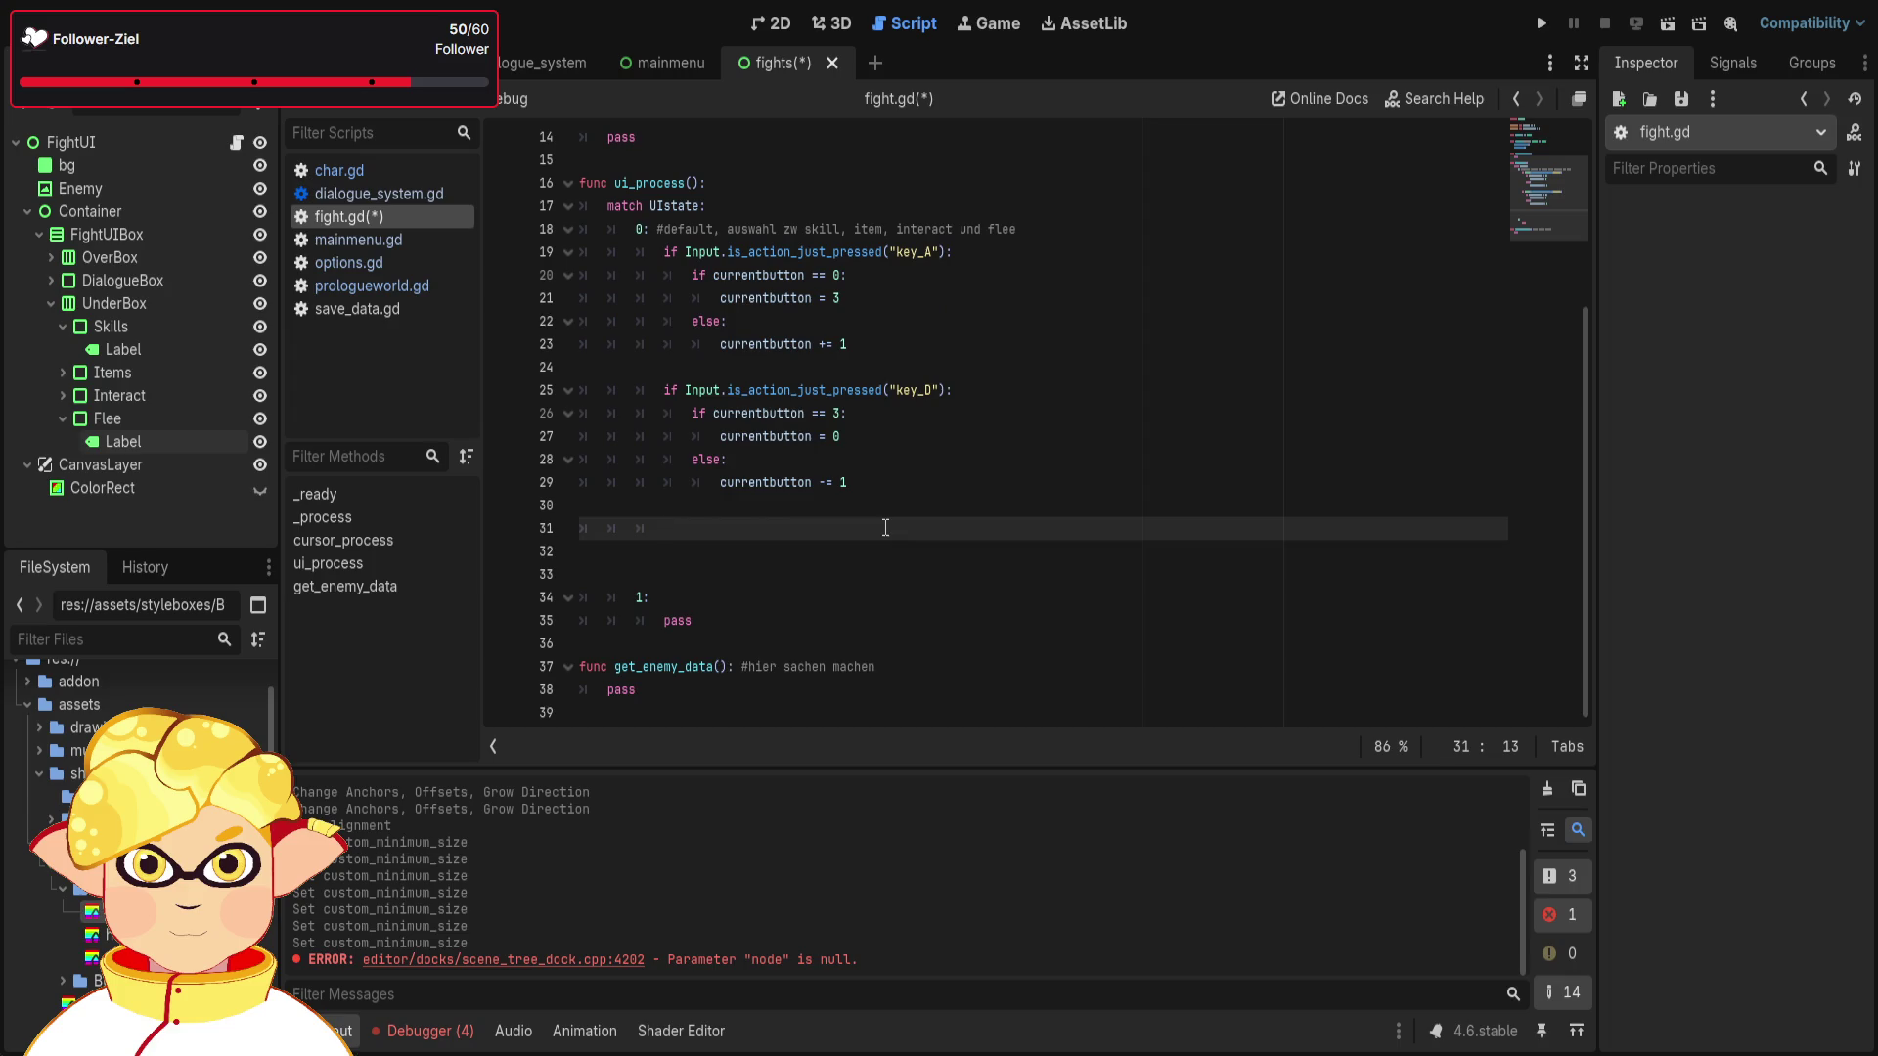
- Write 'match currentbutton:' with a '0:' case whose body is 'pass'
type("mat")
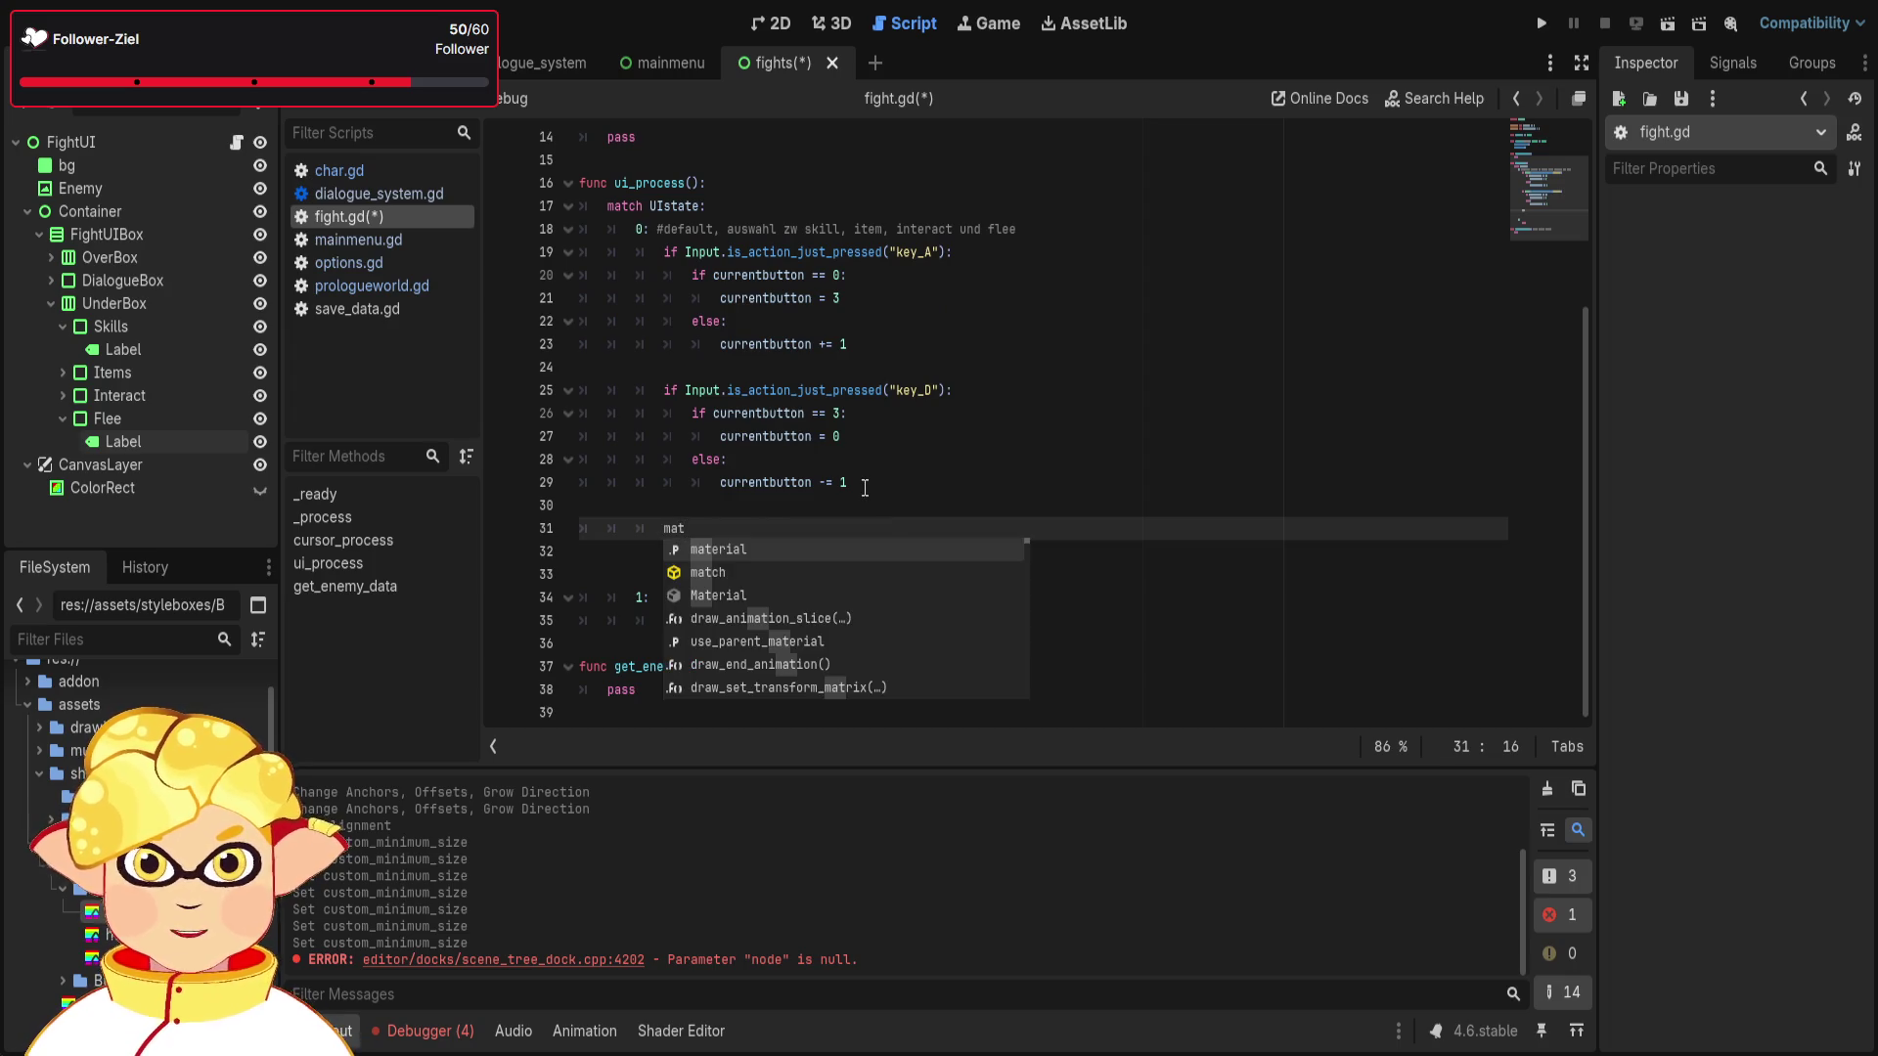
type("ch ")
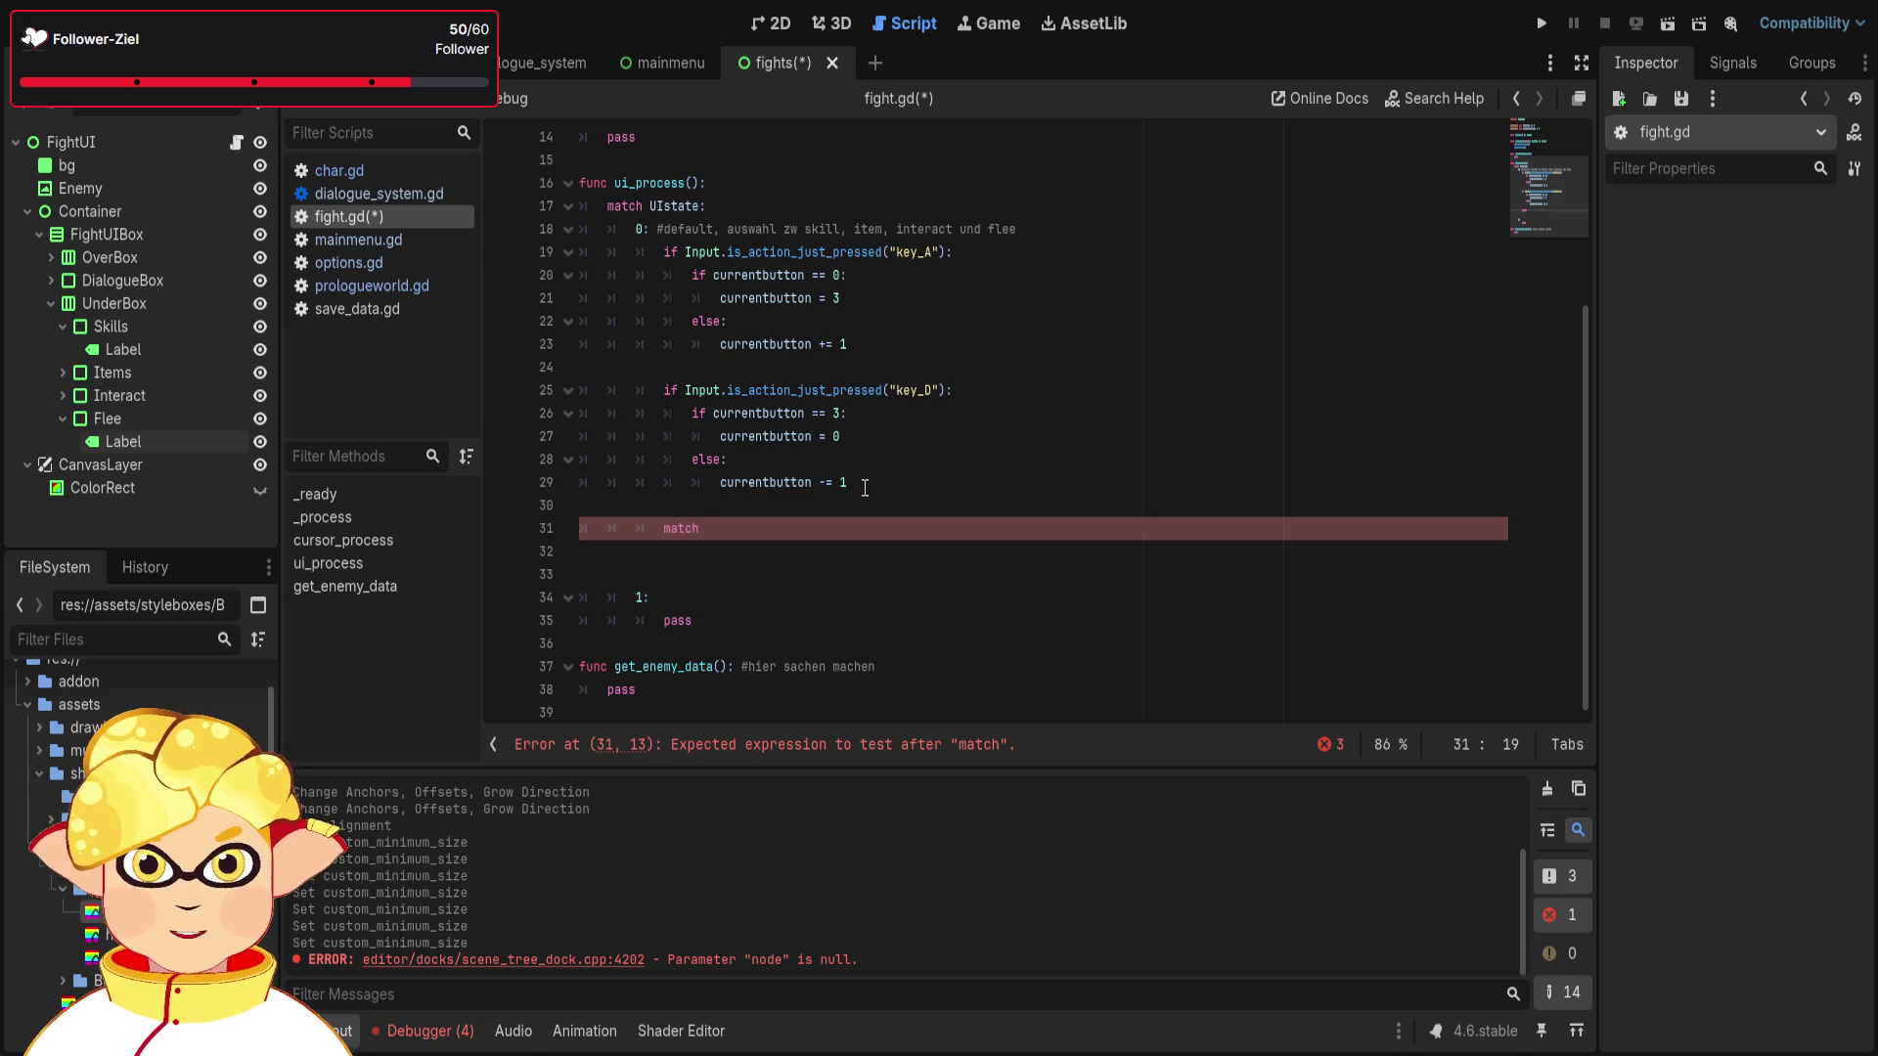
type("c")
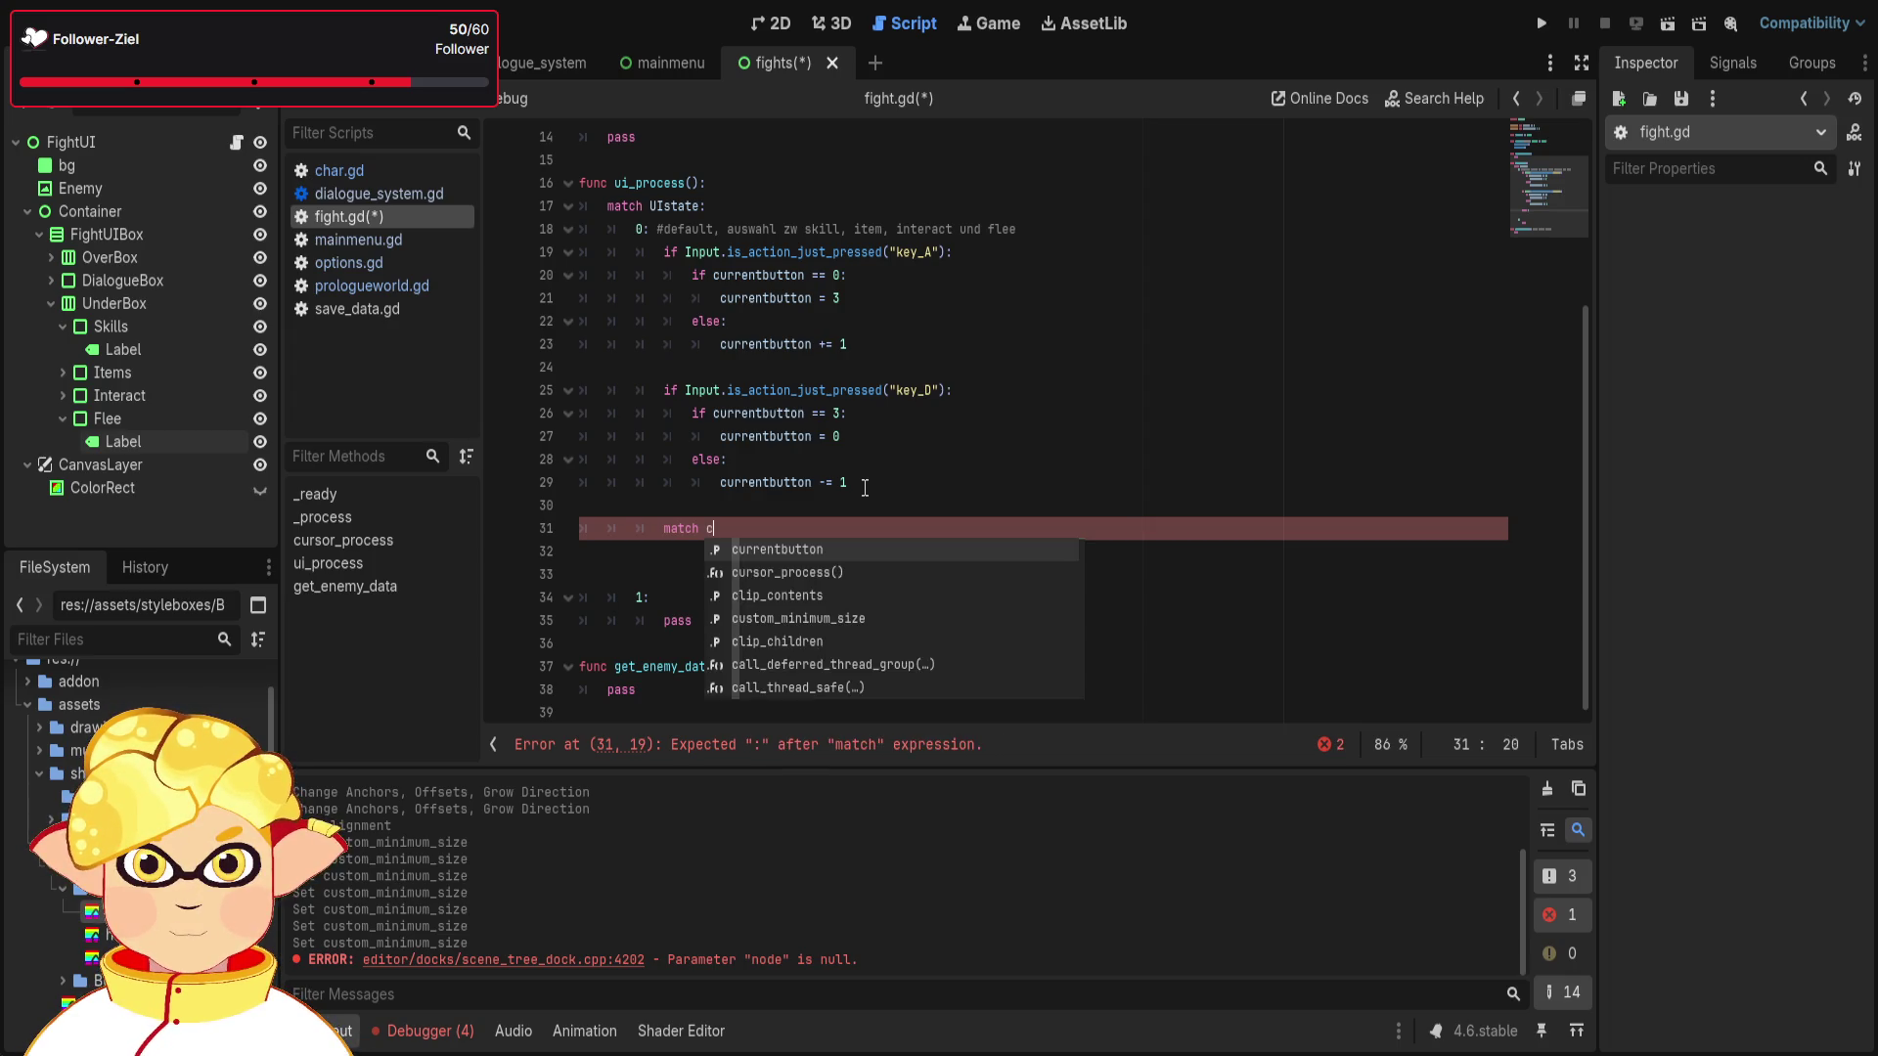
key("Return")
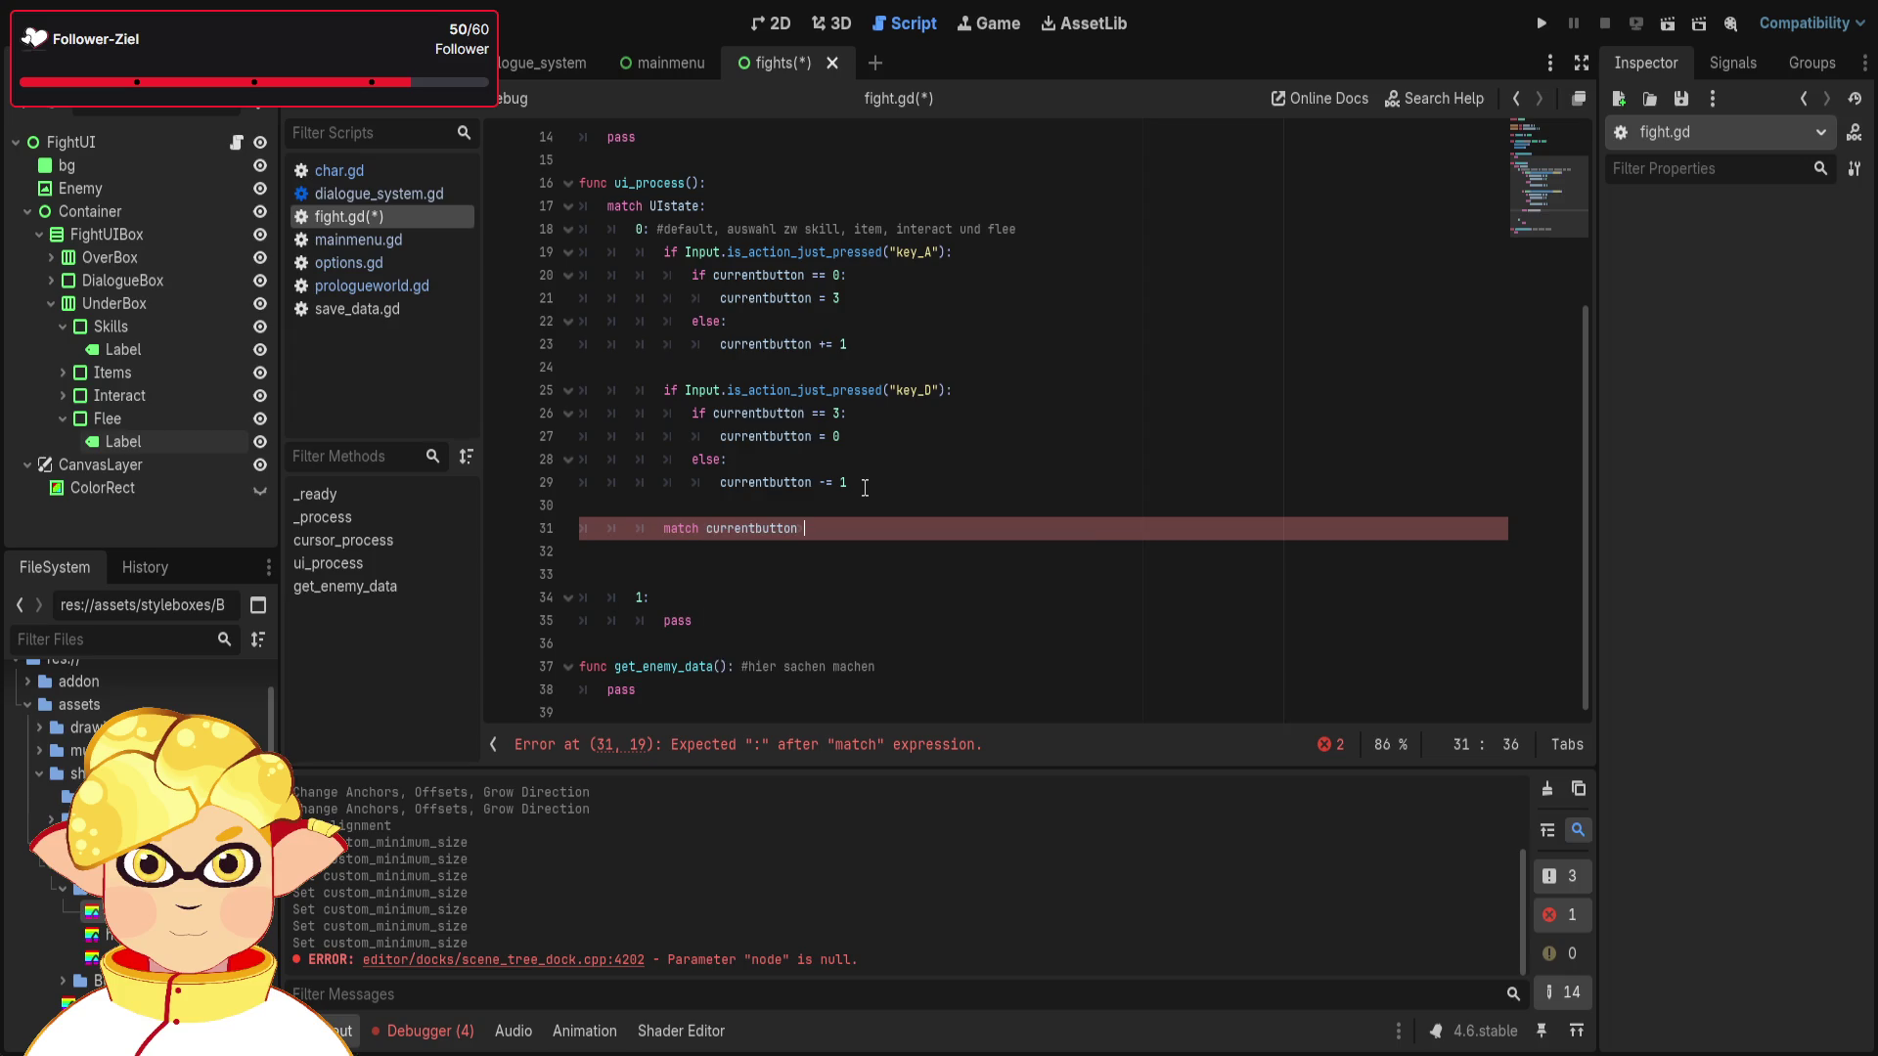
key("BackSpace")
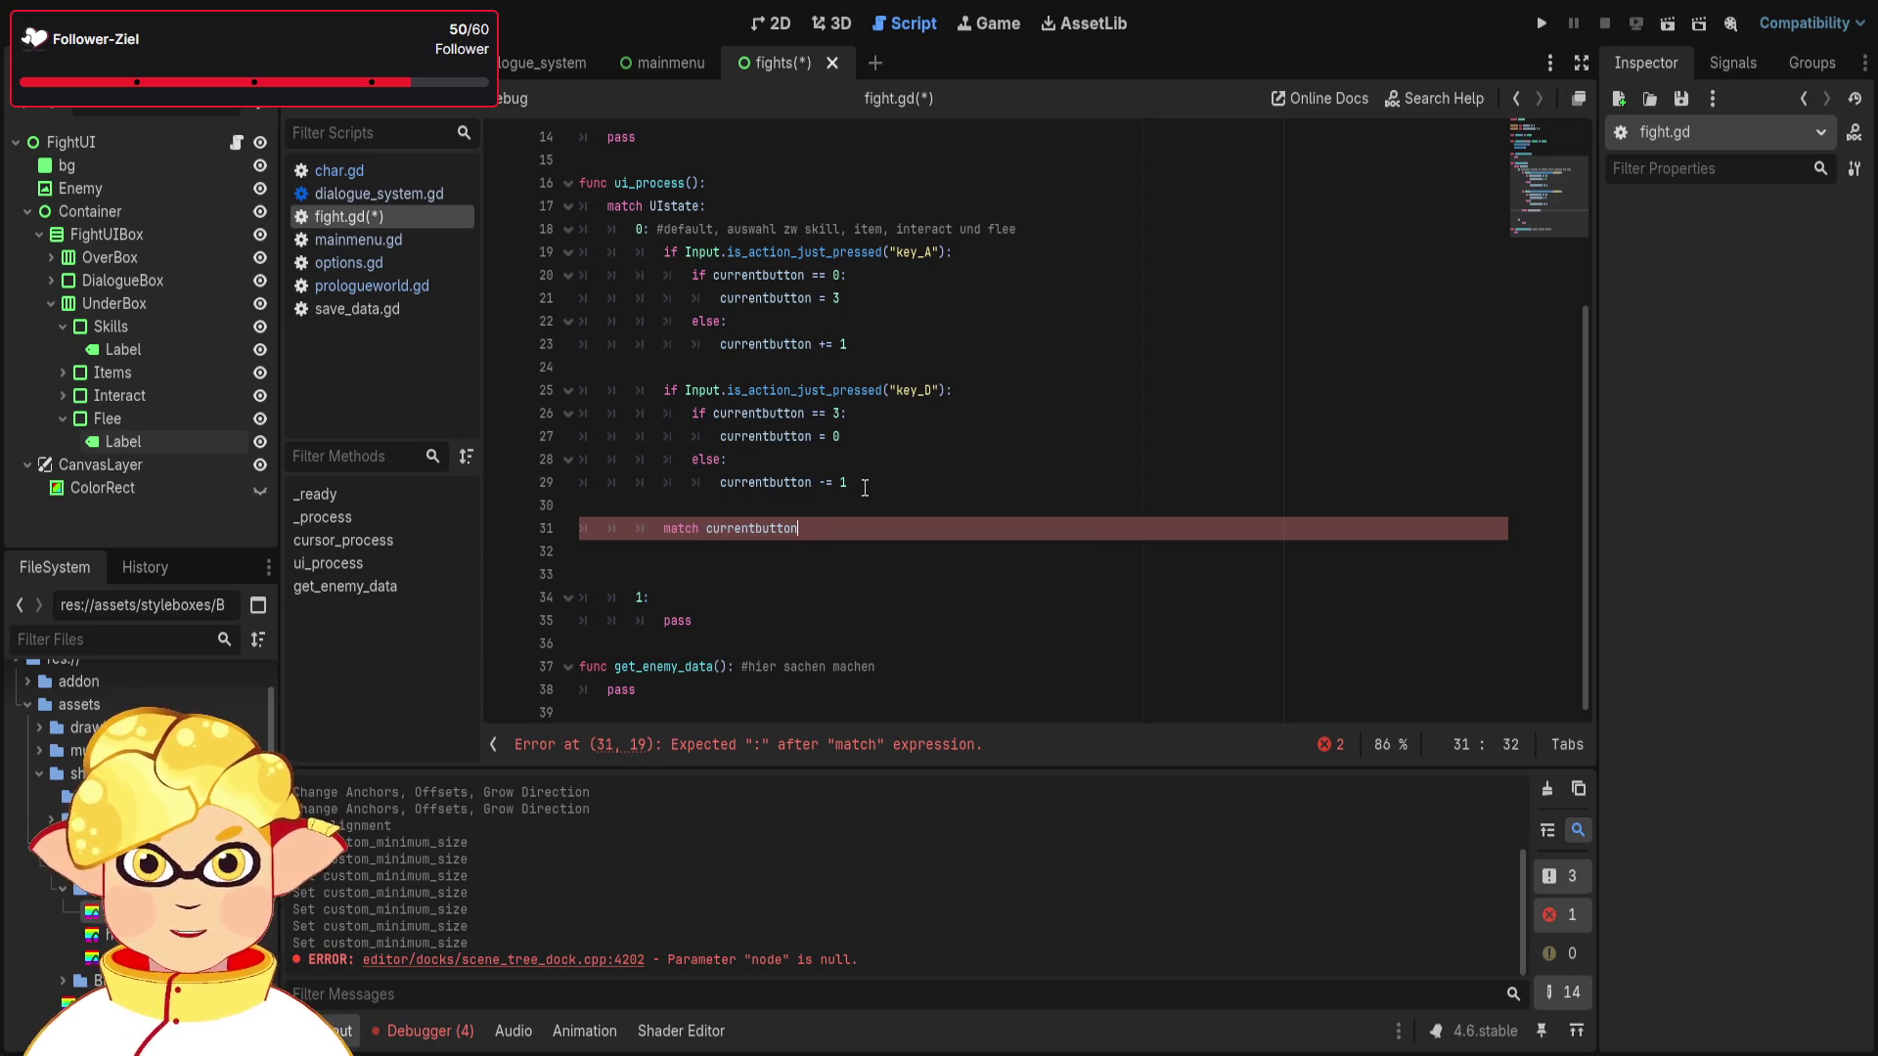
type(":")
key("Return")
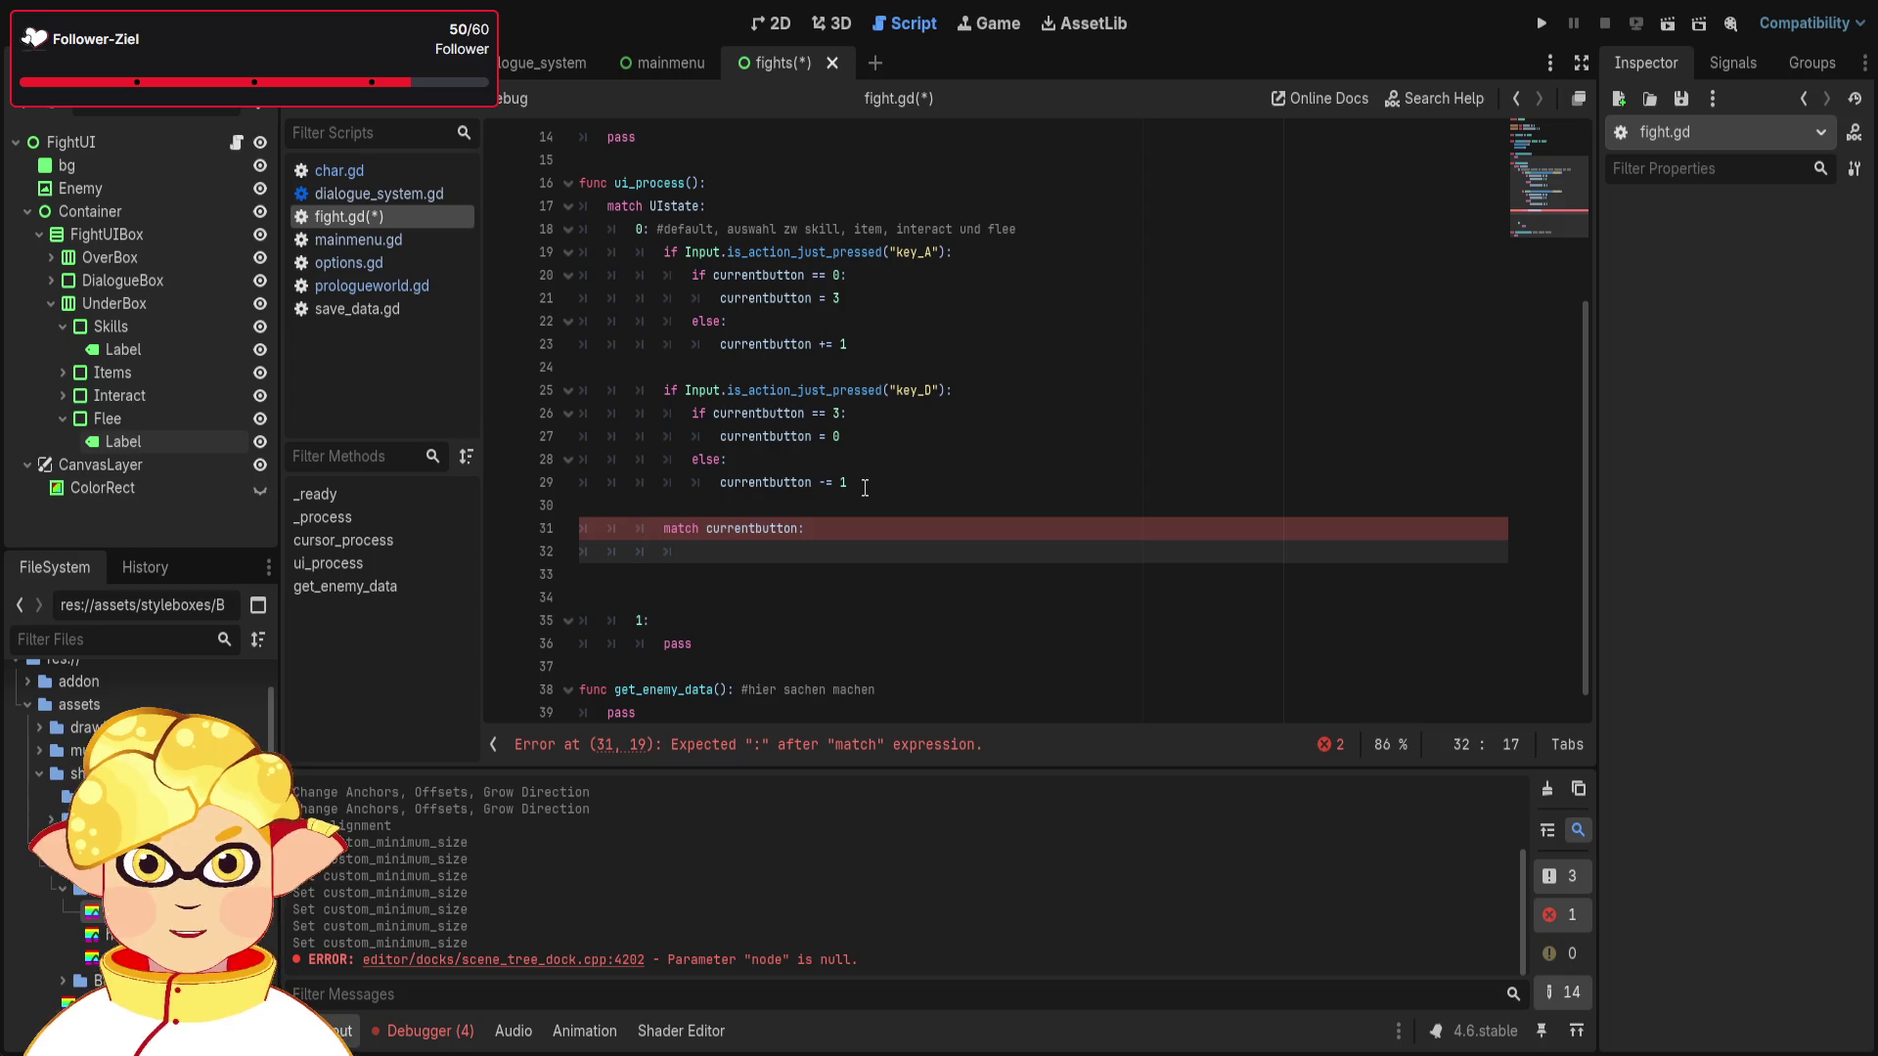
type("0:")
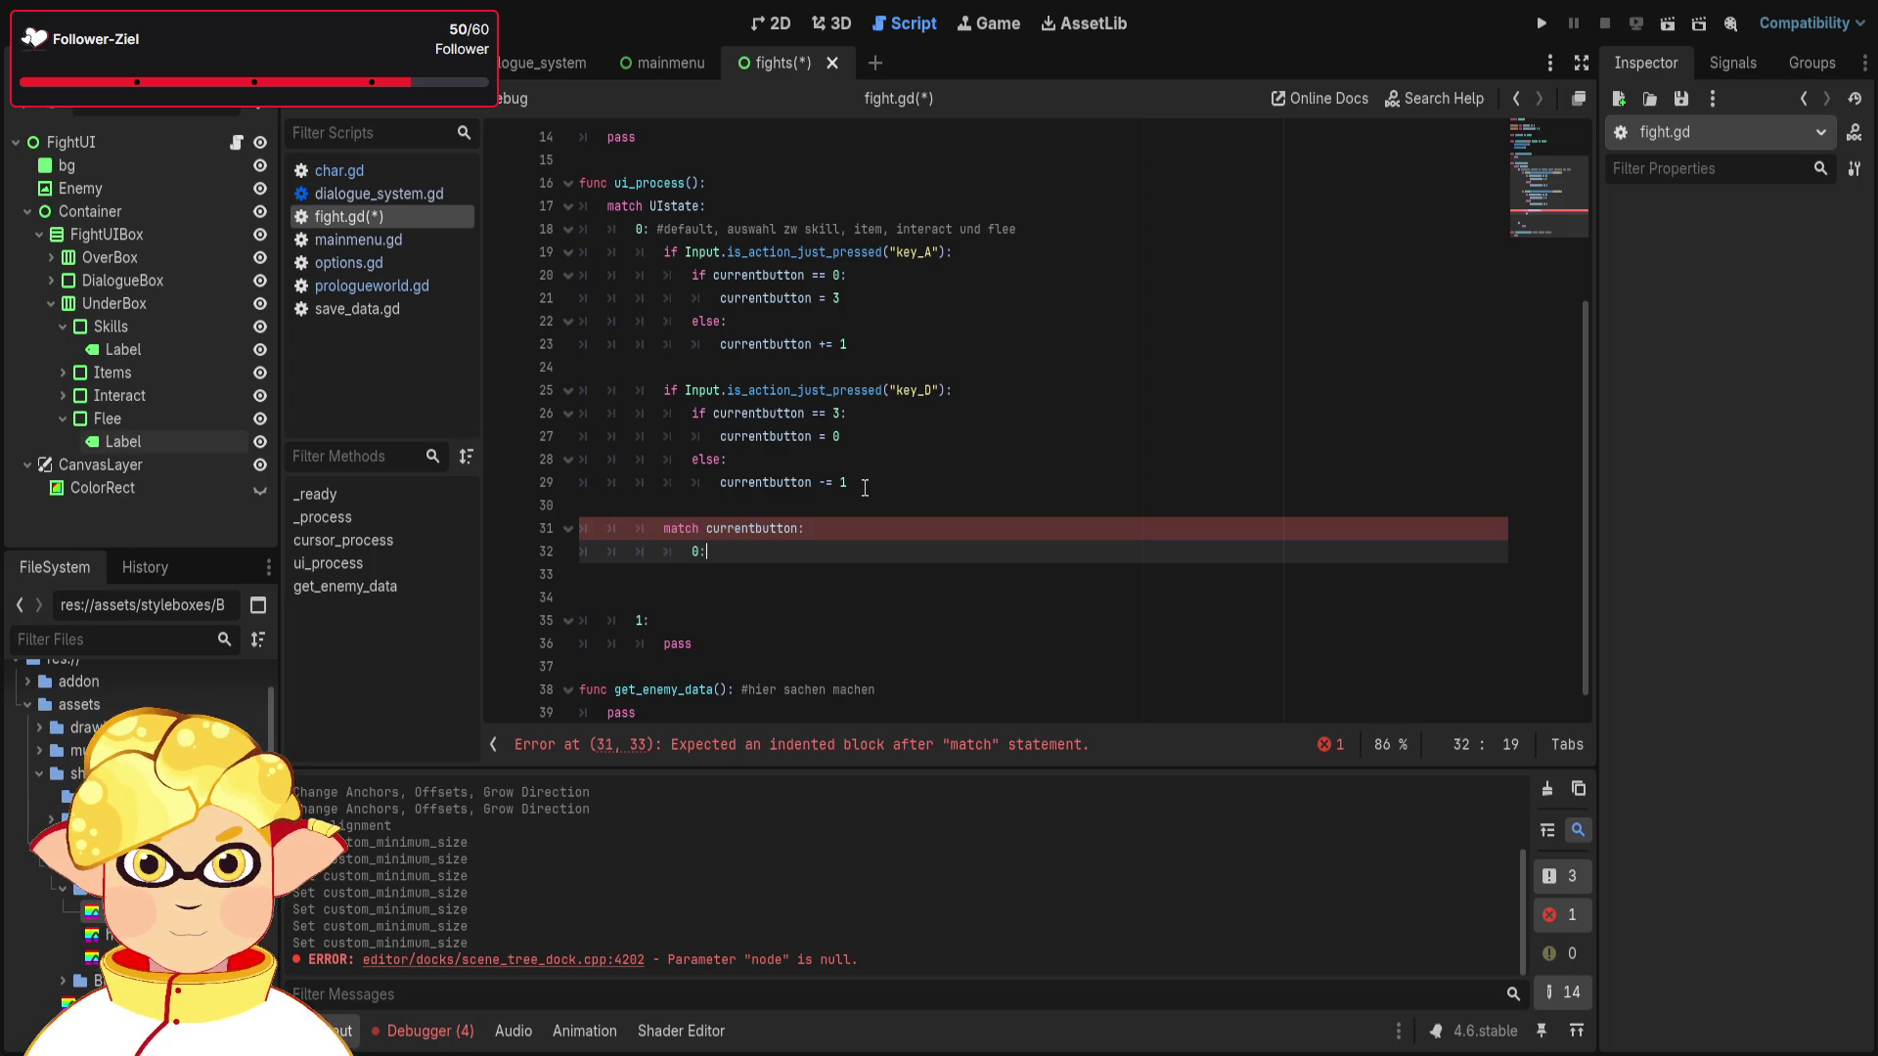
scroll(1015, 473, "up", 3)
scroll(945, 531, "down", 3)
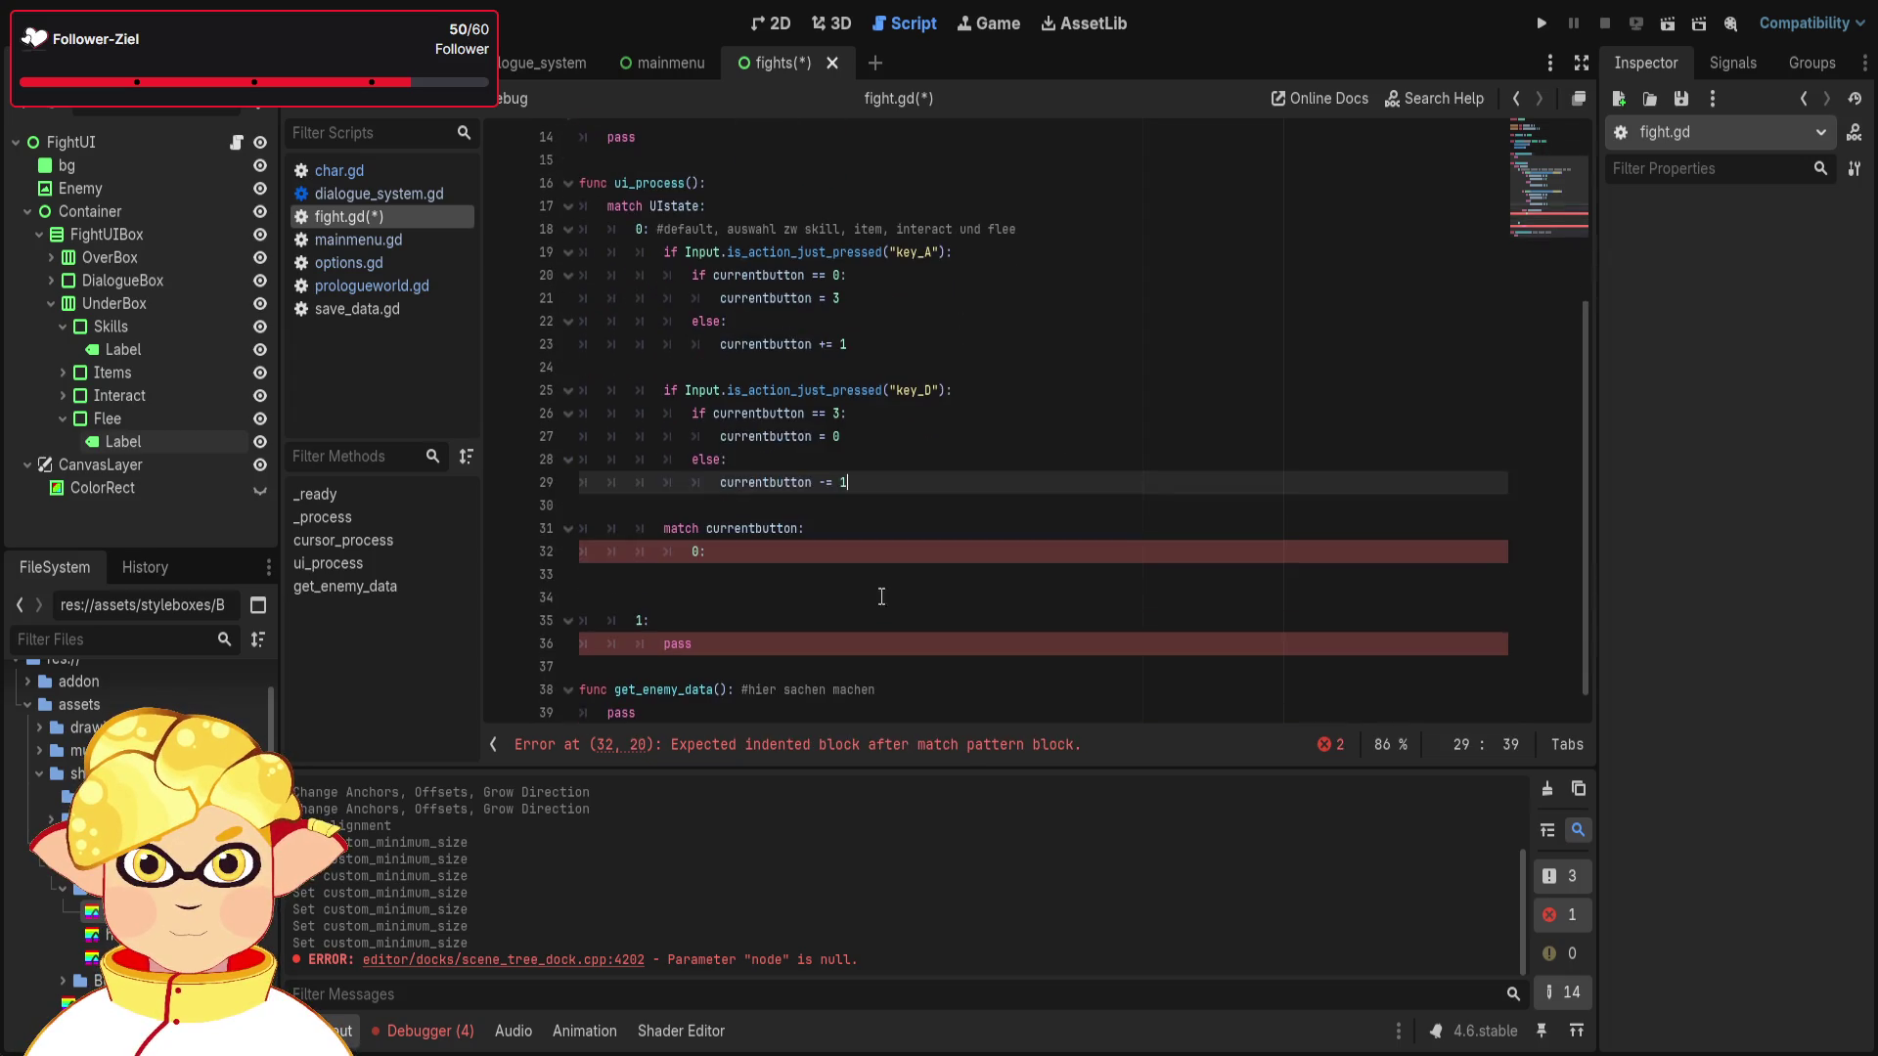
key("Return")
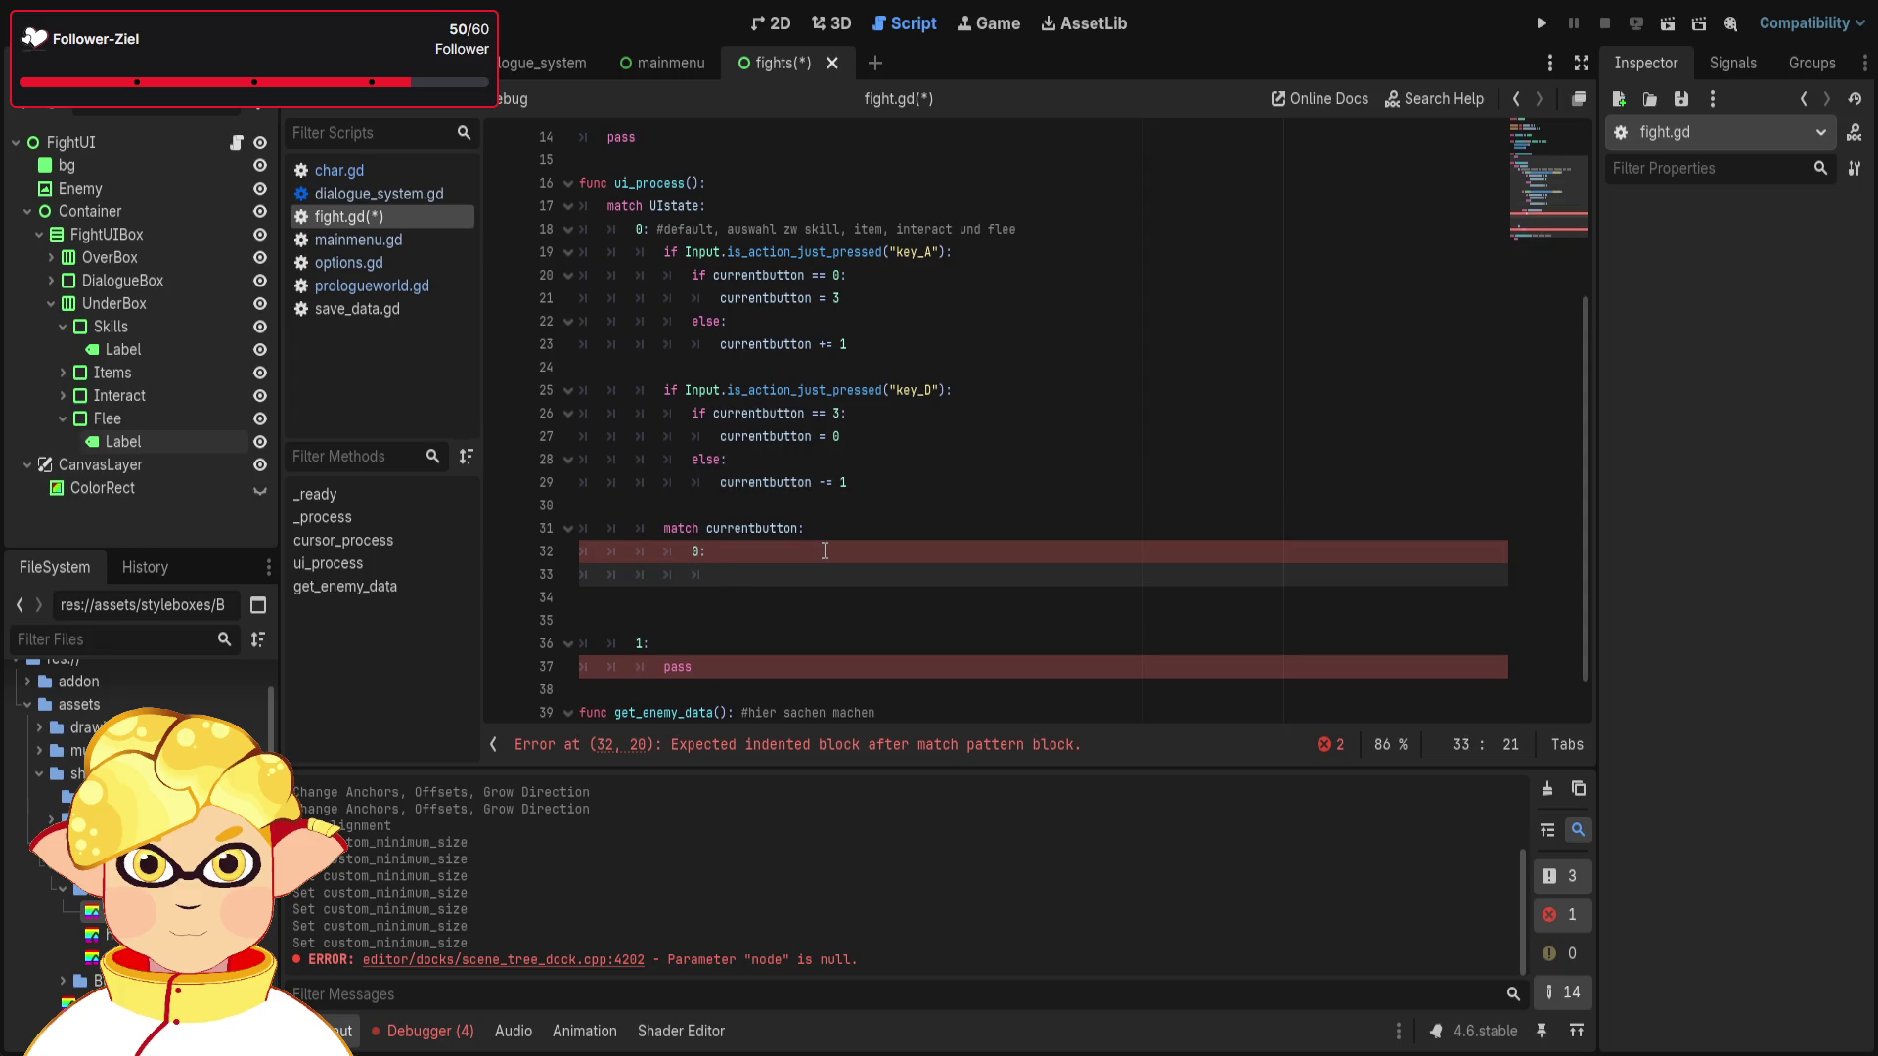
type("pass")
- Select and review the new match currentbutton block in ui_process
left_click(1097, 528)
scroll(993, 596, "up", 3)
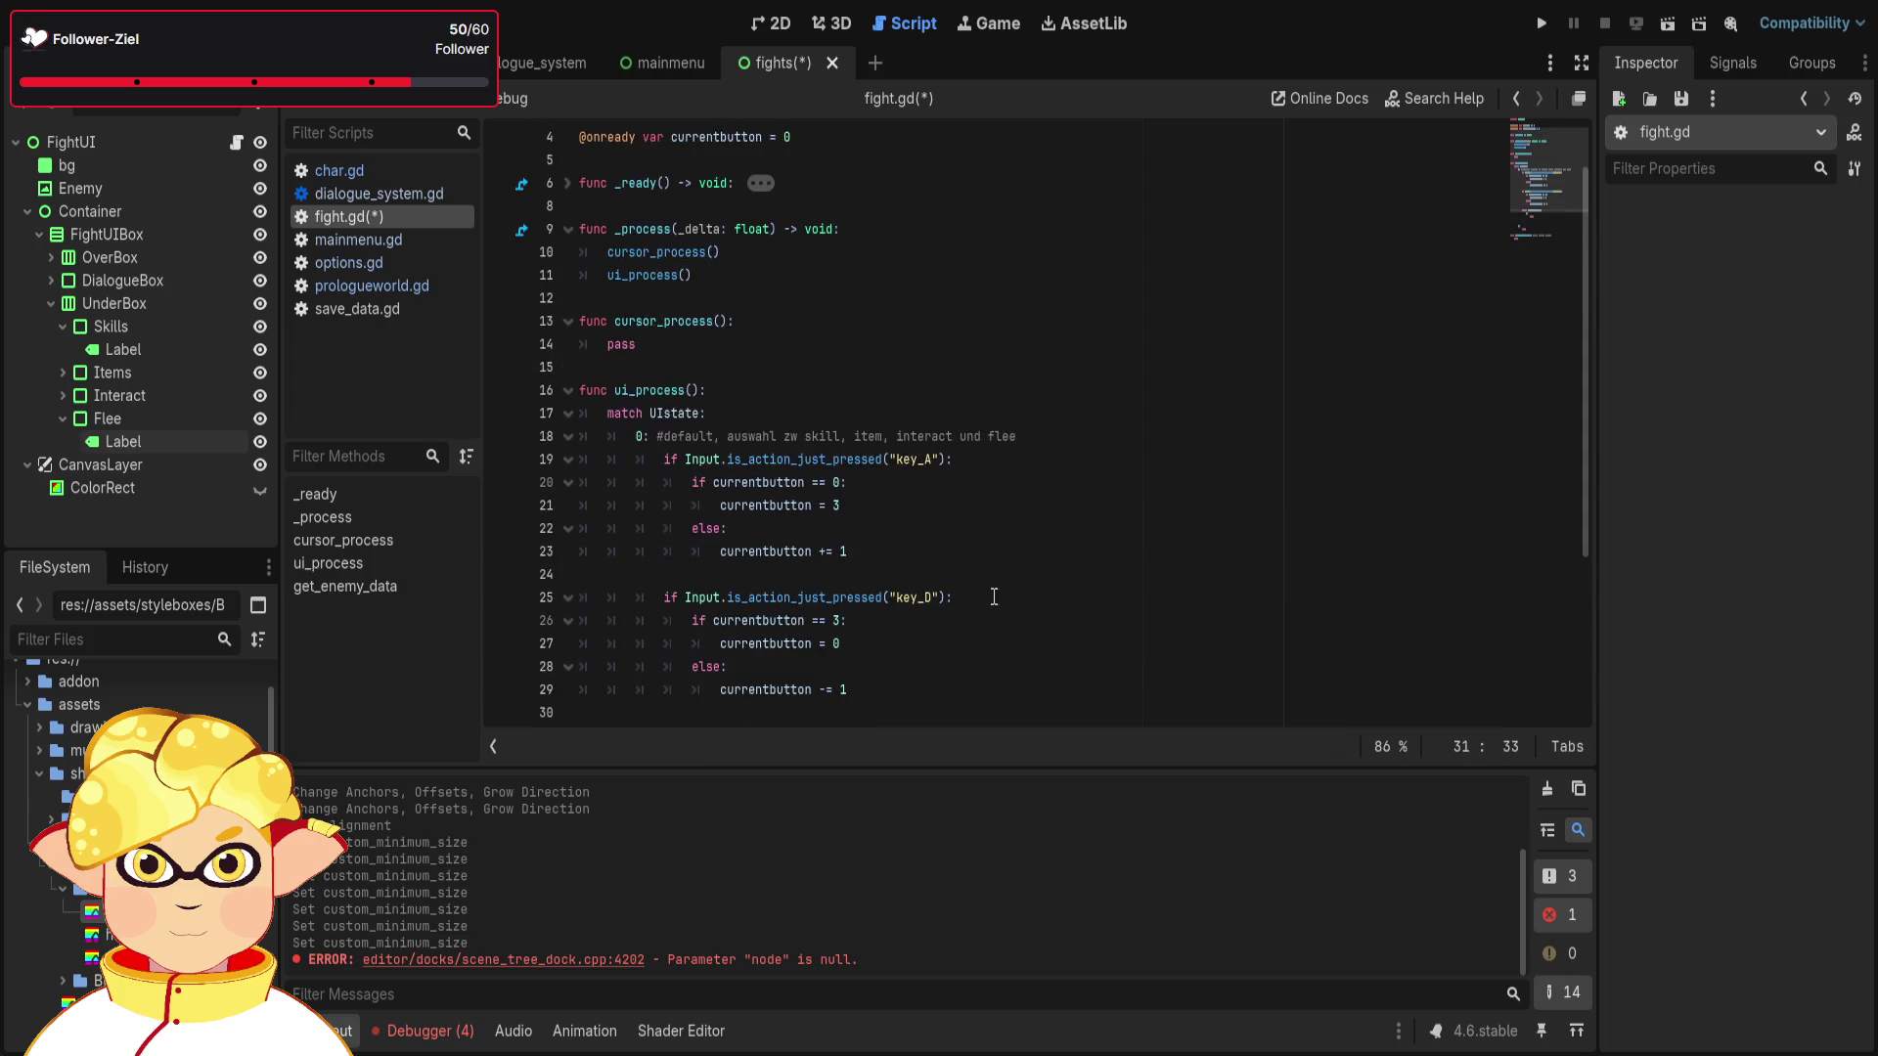
scroll(993, 597, "down", 3)
left_click(859, 643)
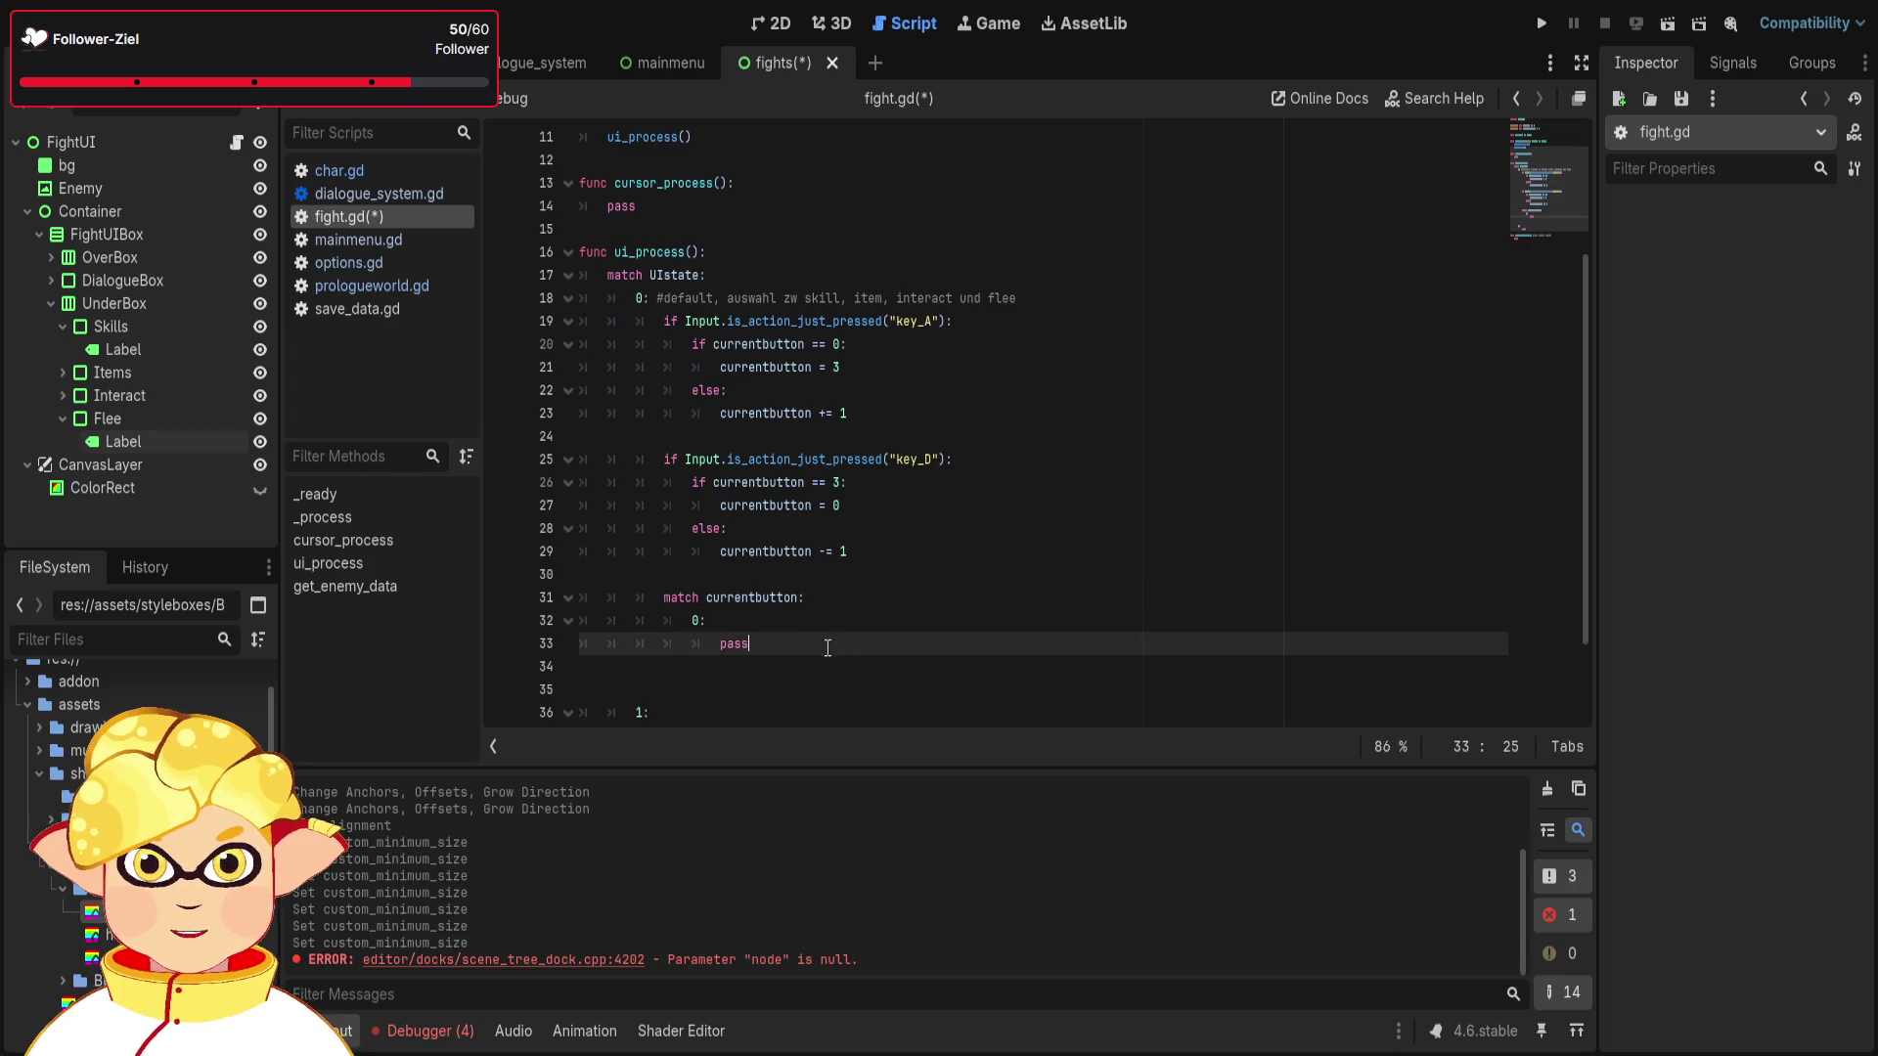
left_click_drag(865, 640, 645, 608)
left_click(838, 620)
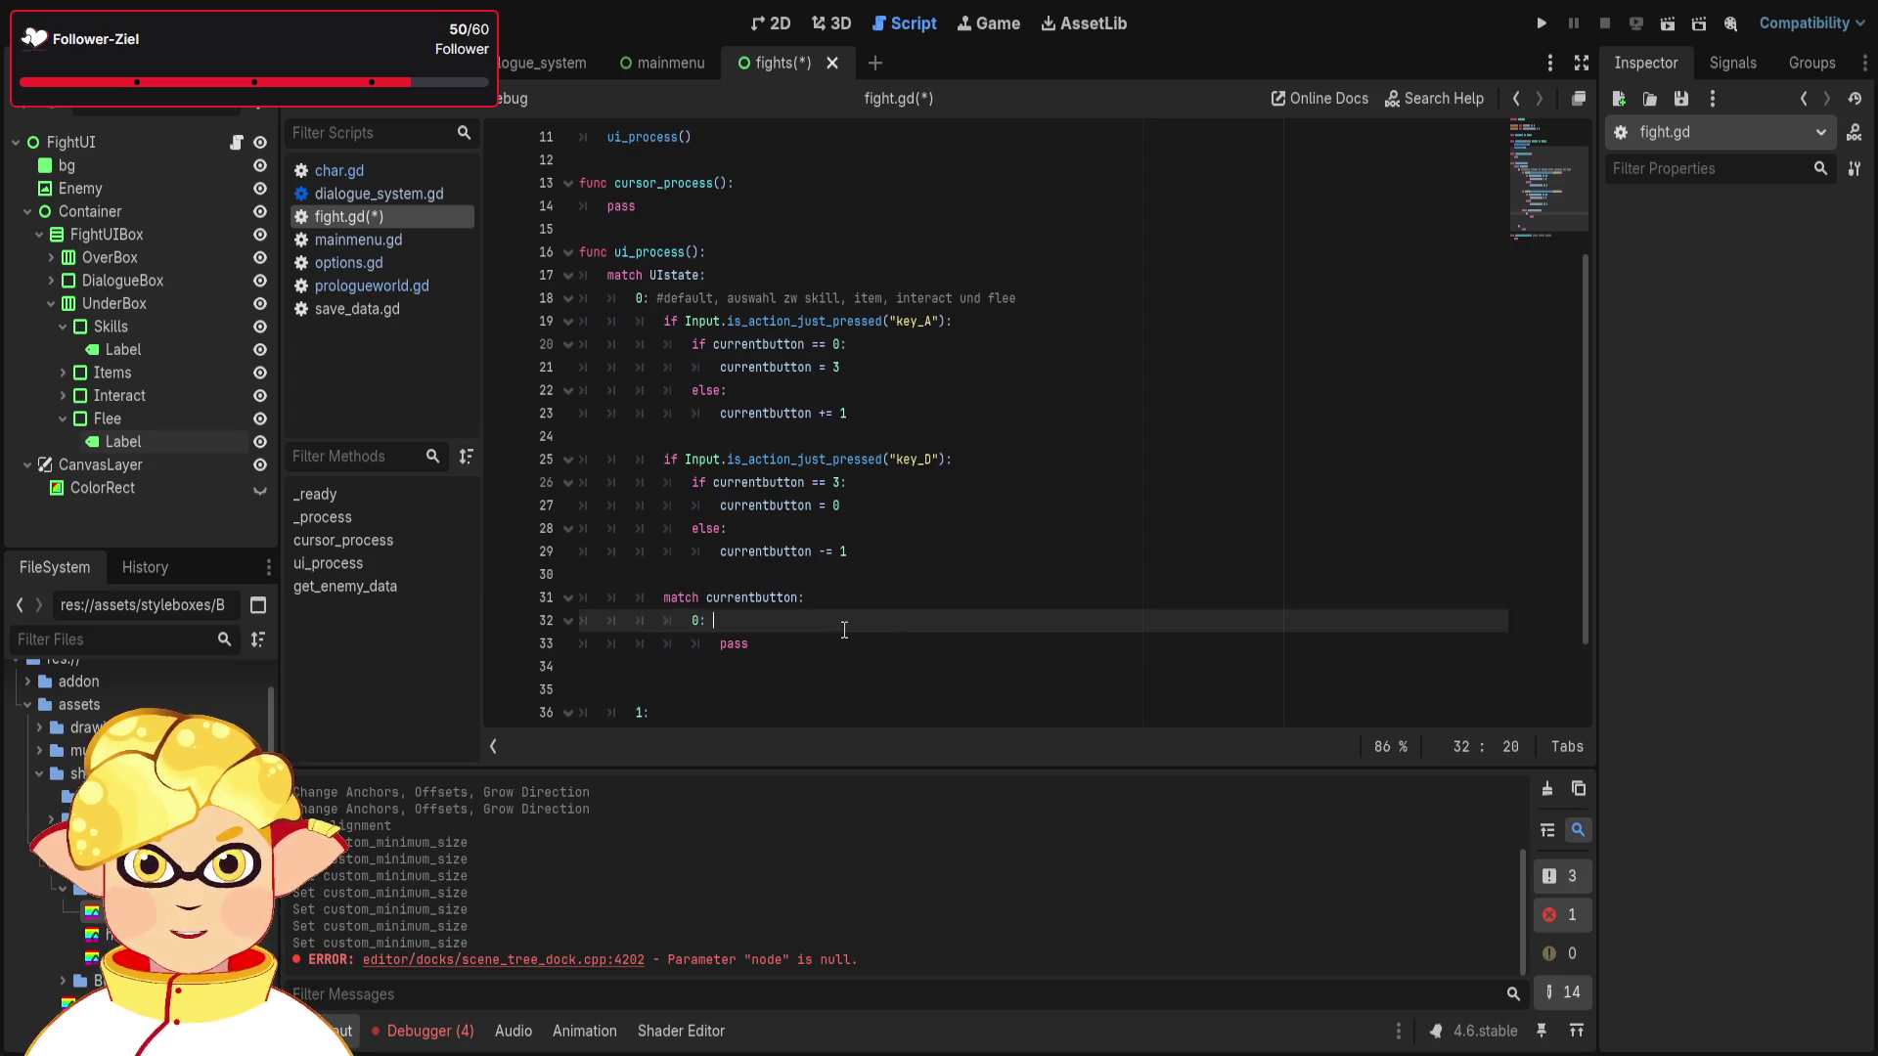
scroll(880, 587, "up", 5)
scroll(880, 547, "down", 5)
left_click(1023, 463)
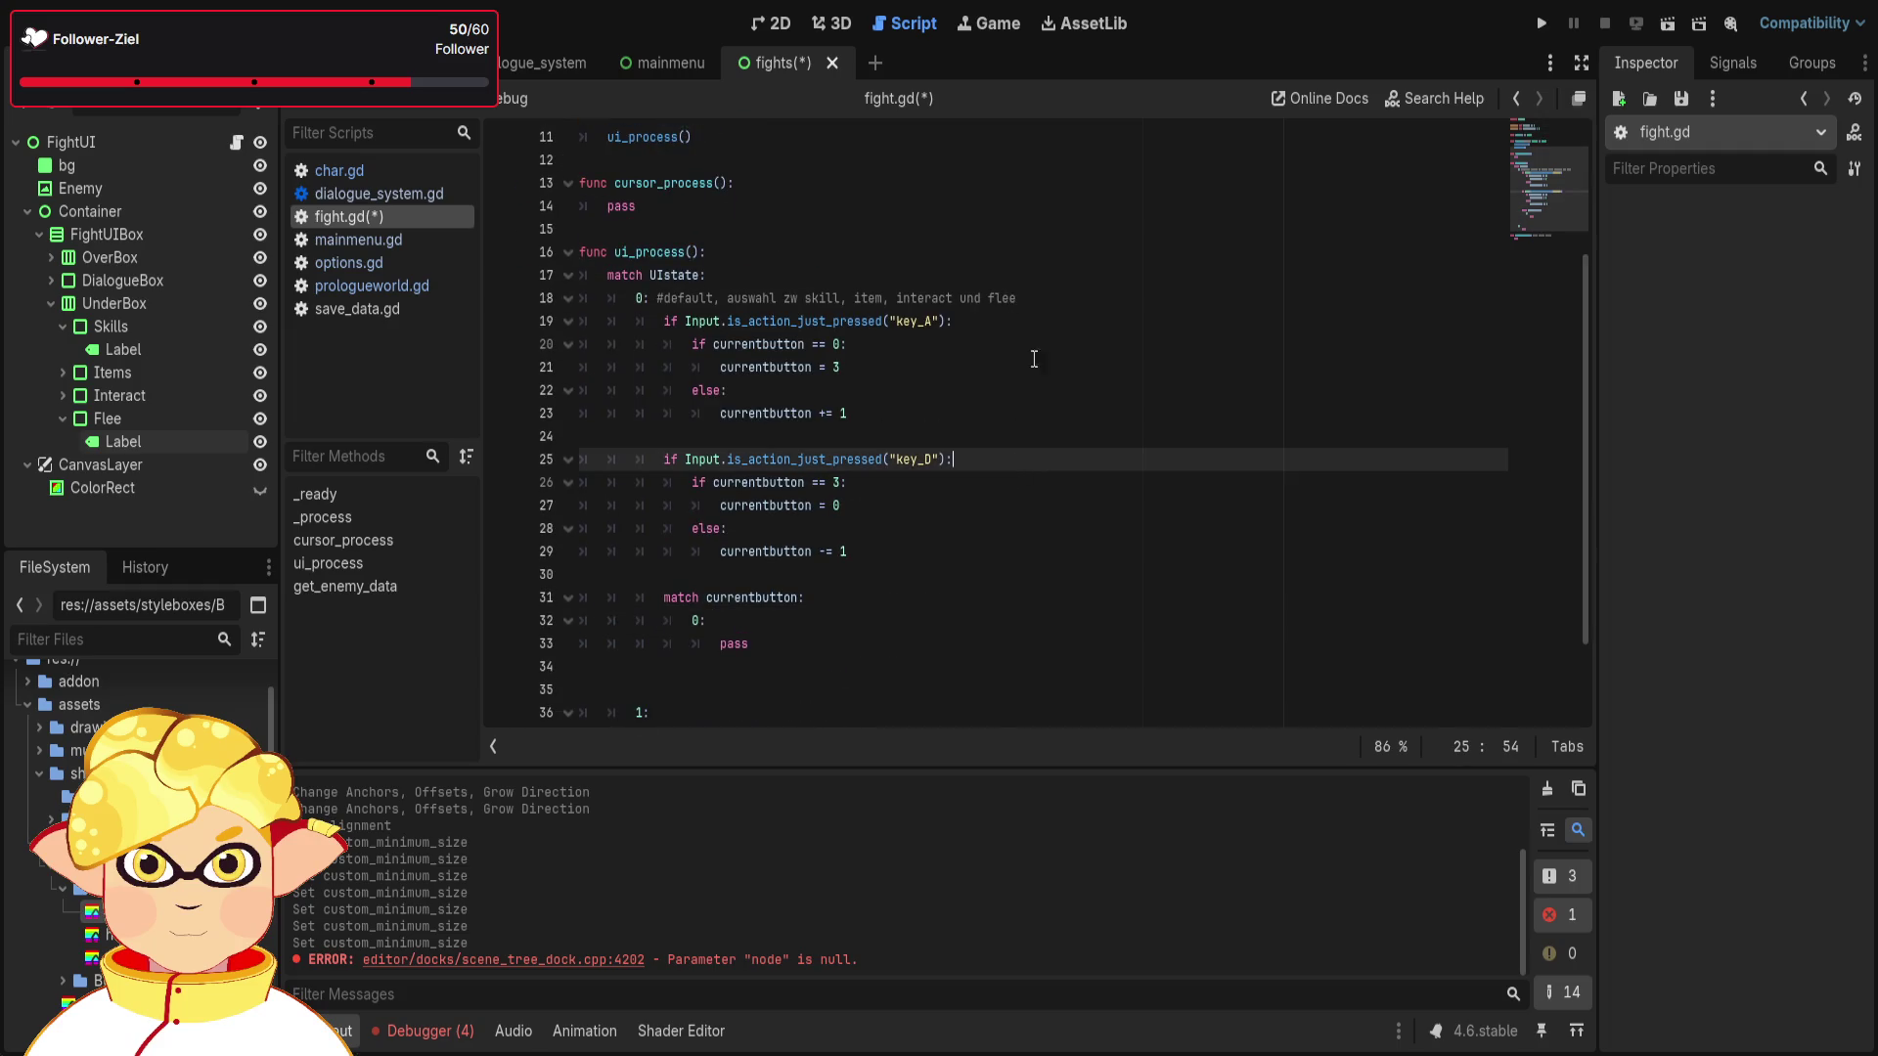
- Comment the key_A check '#cursor nach links' and the key_D check '#cursor nach rechts'
left_click(1053, 321)
type("#c")
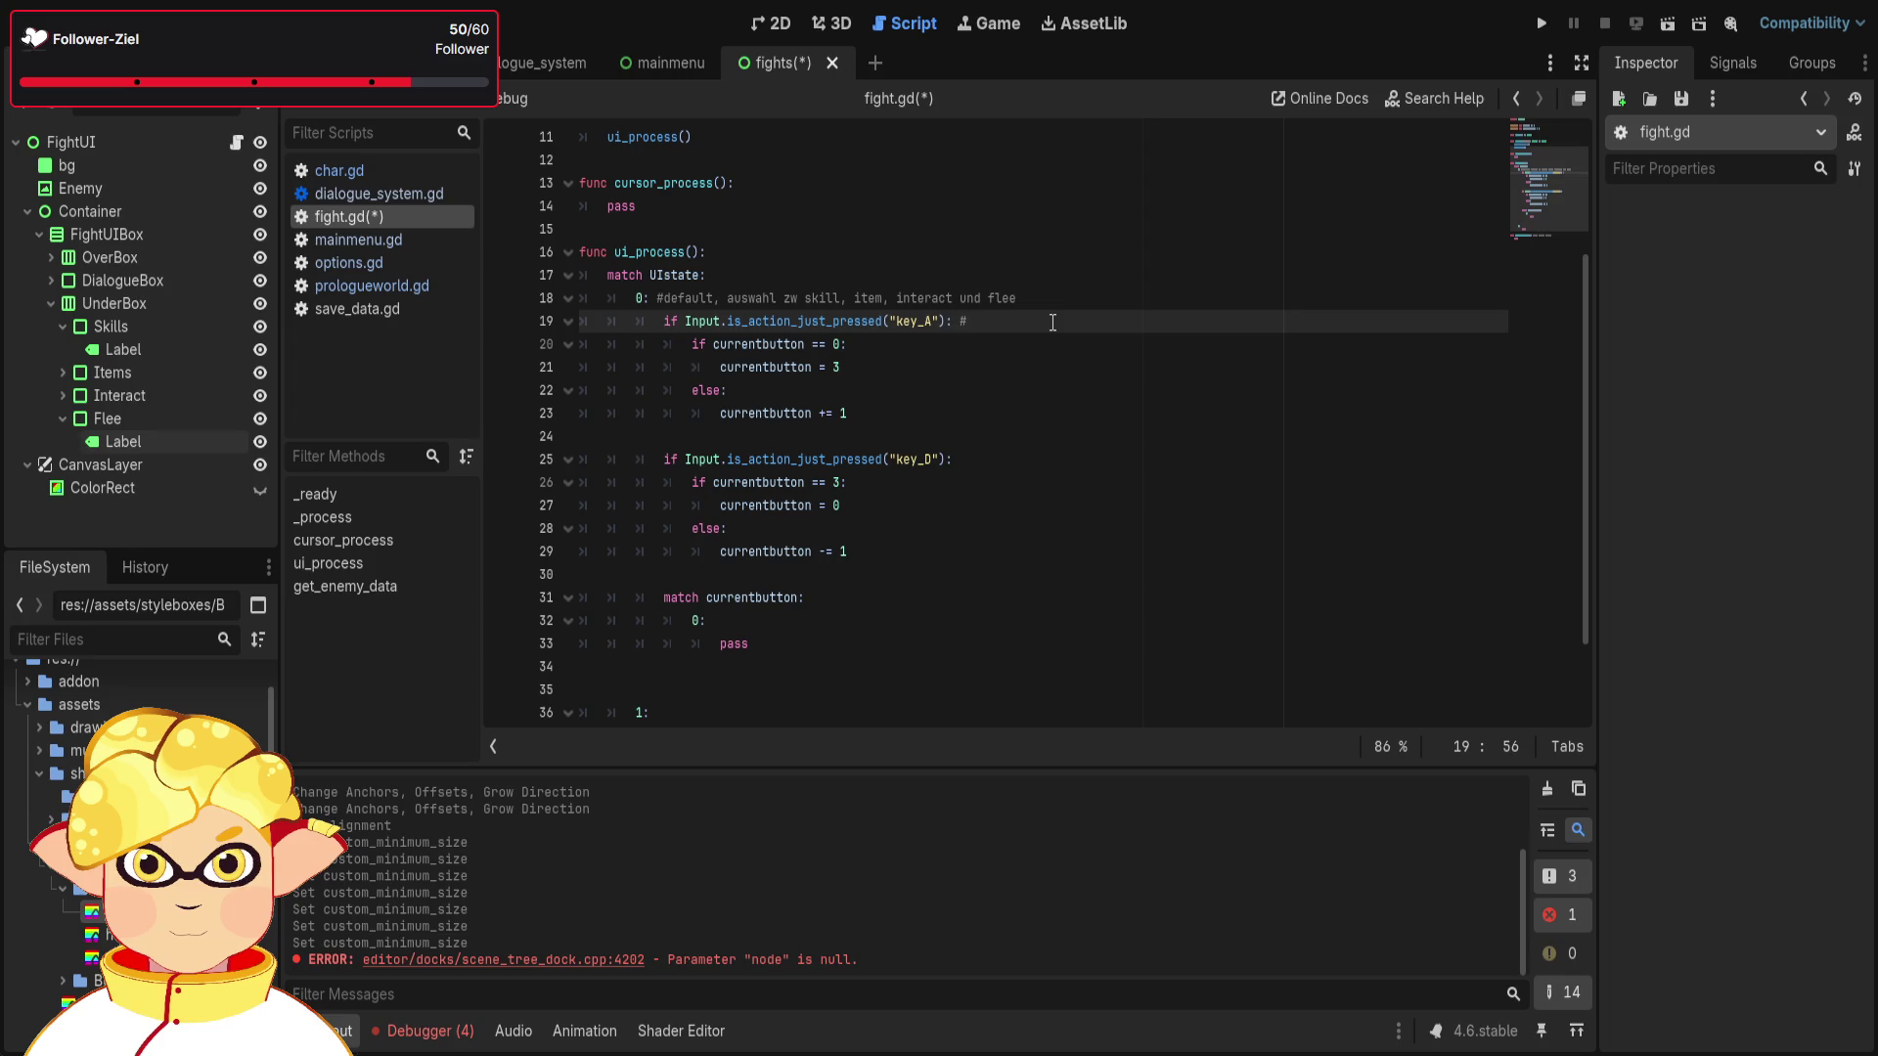
type("ursor nach ")
type("links")
key("Down")
key("Down")
key("Down")
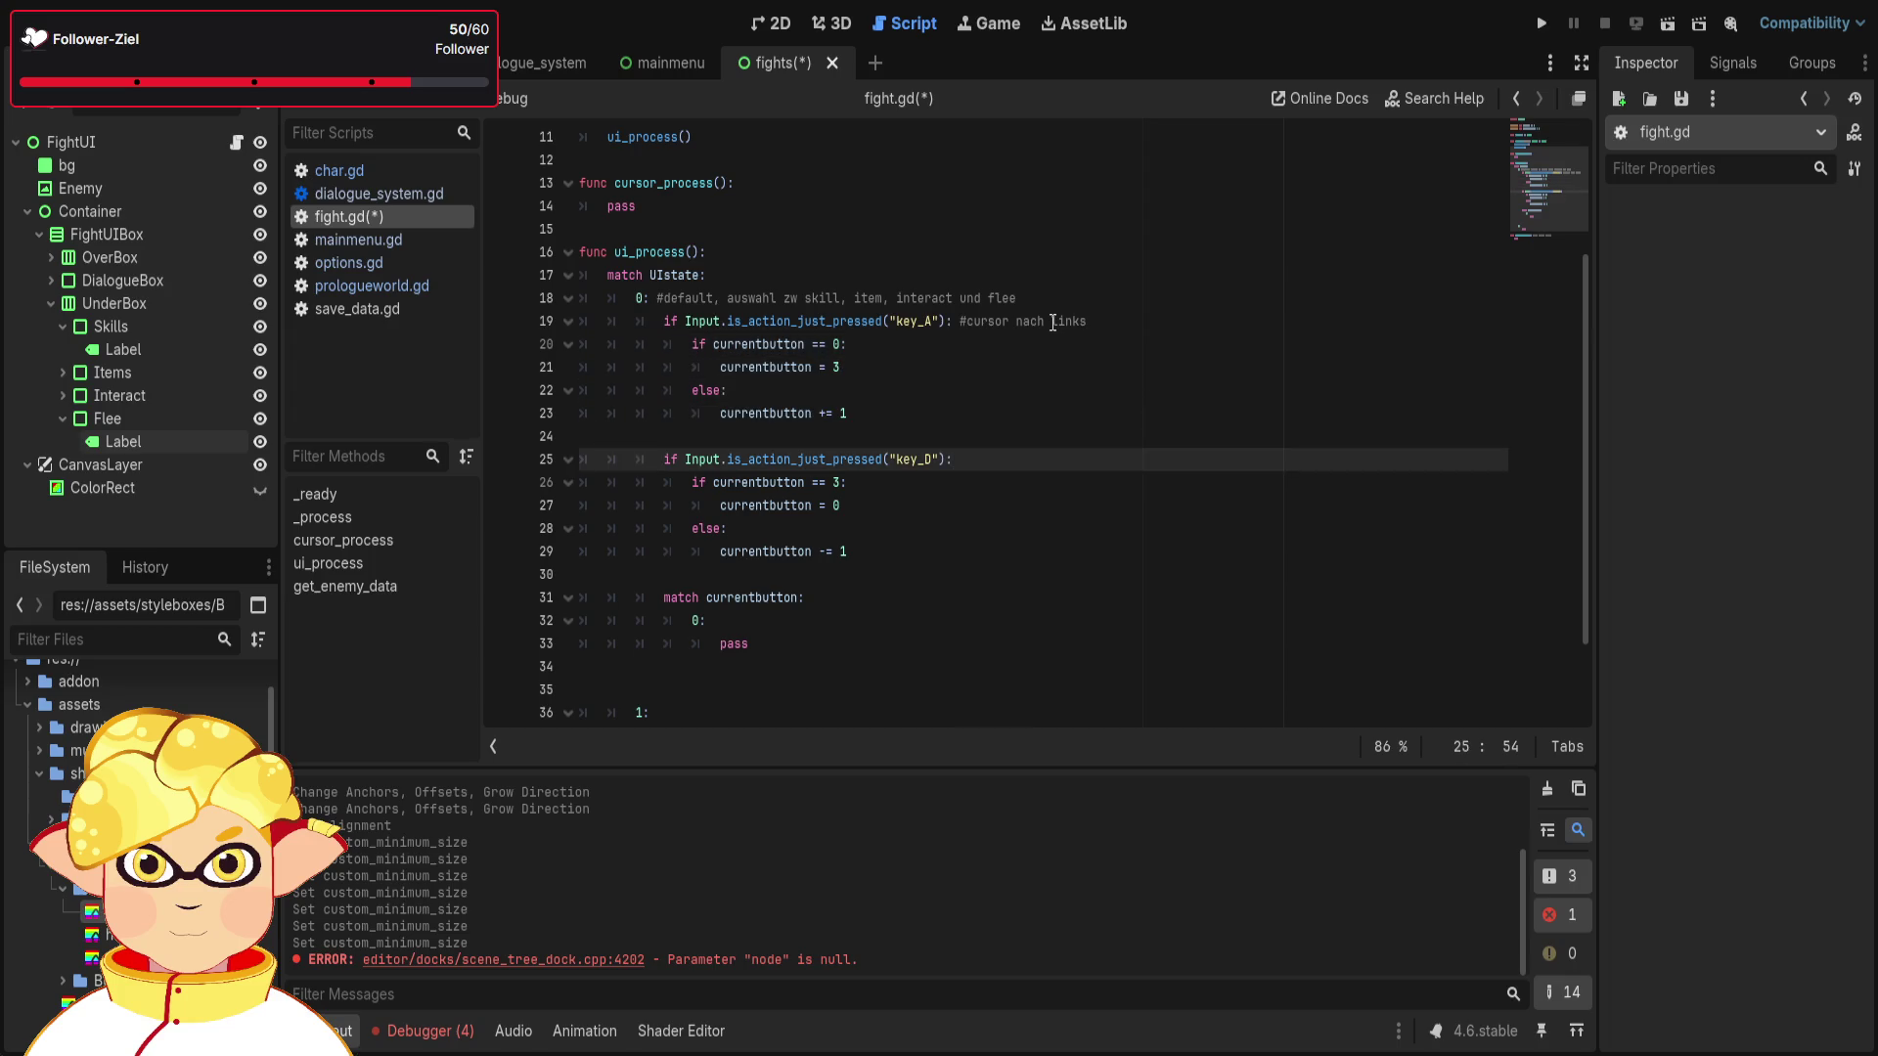
type("#cursor ")
type("nach rechts")
- Insert a blank line after the variable declarations at the top of fight.gd
scroll(1038, 509, "up", 3)
left_click(901, 236)
key("Return")
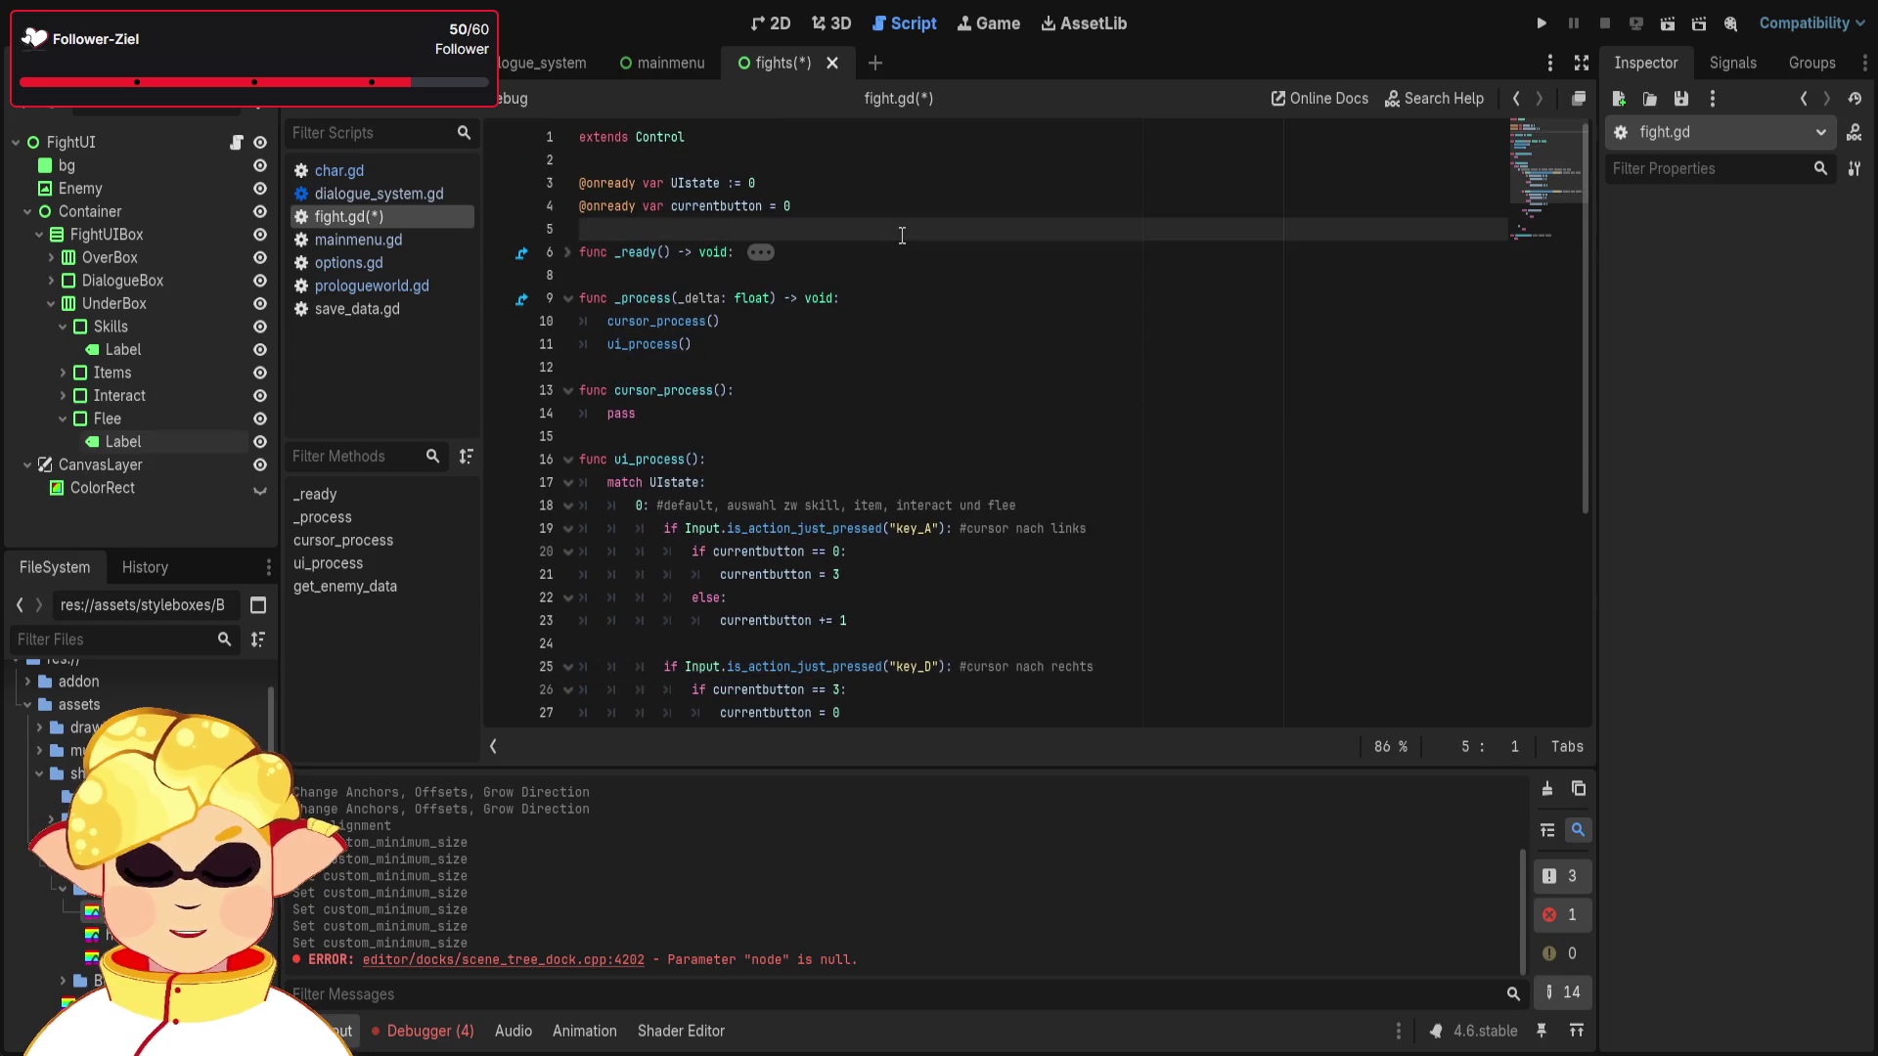
key("Return")
key("Return")
key("Down")
key("Down")
key("Up")
key("Up")
key("Up")
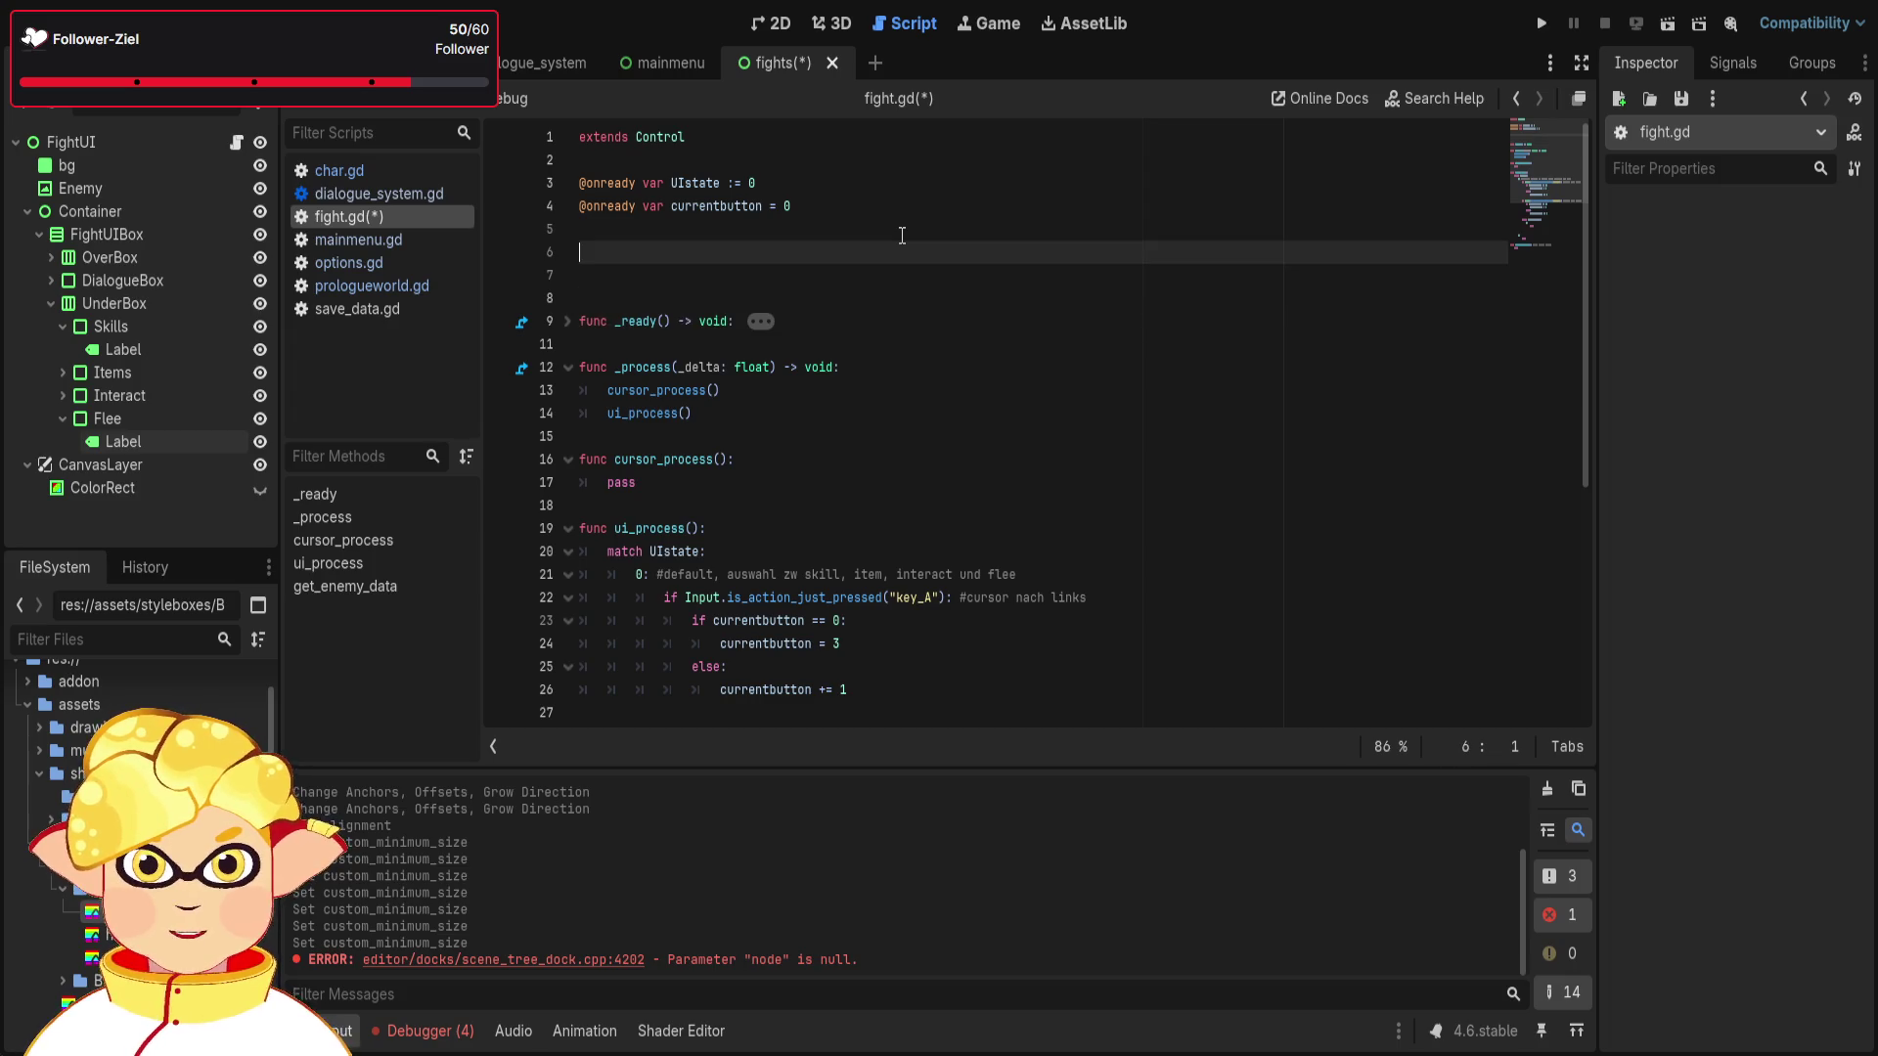
type("@onready ")
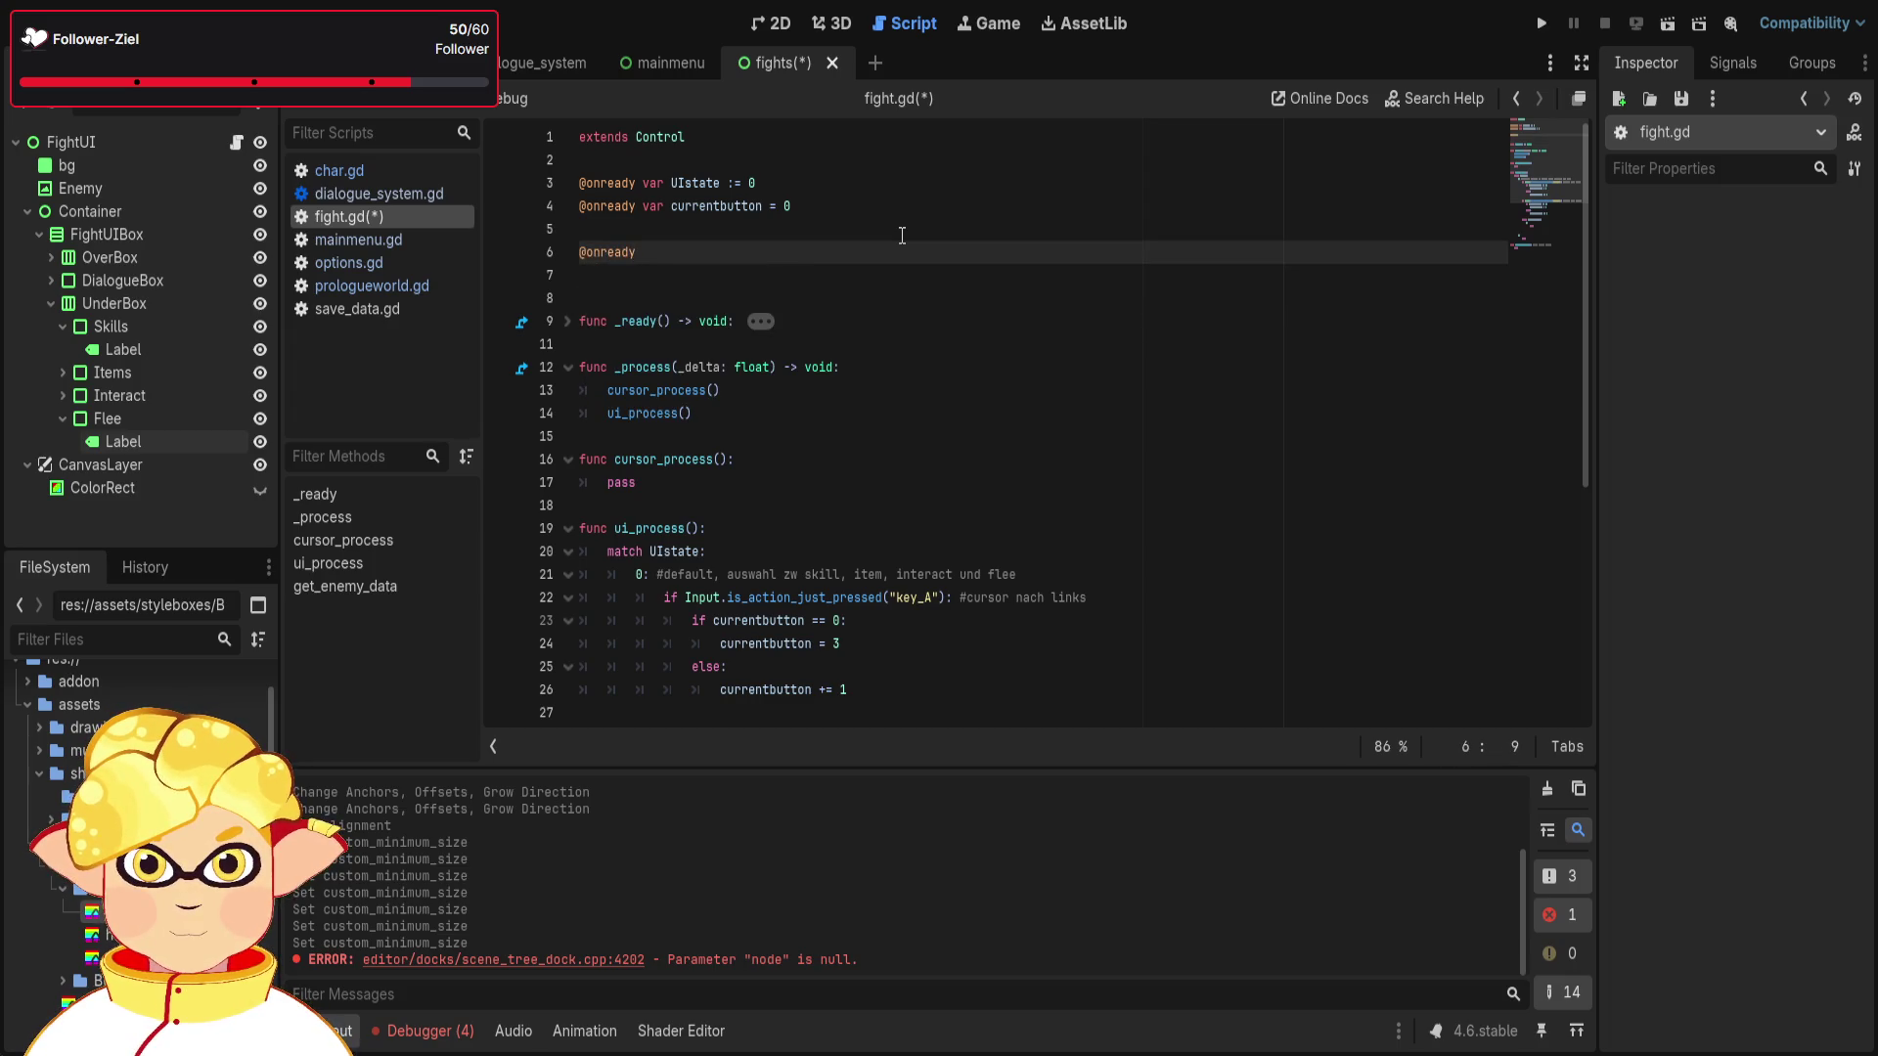
type("var")
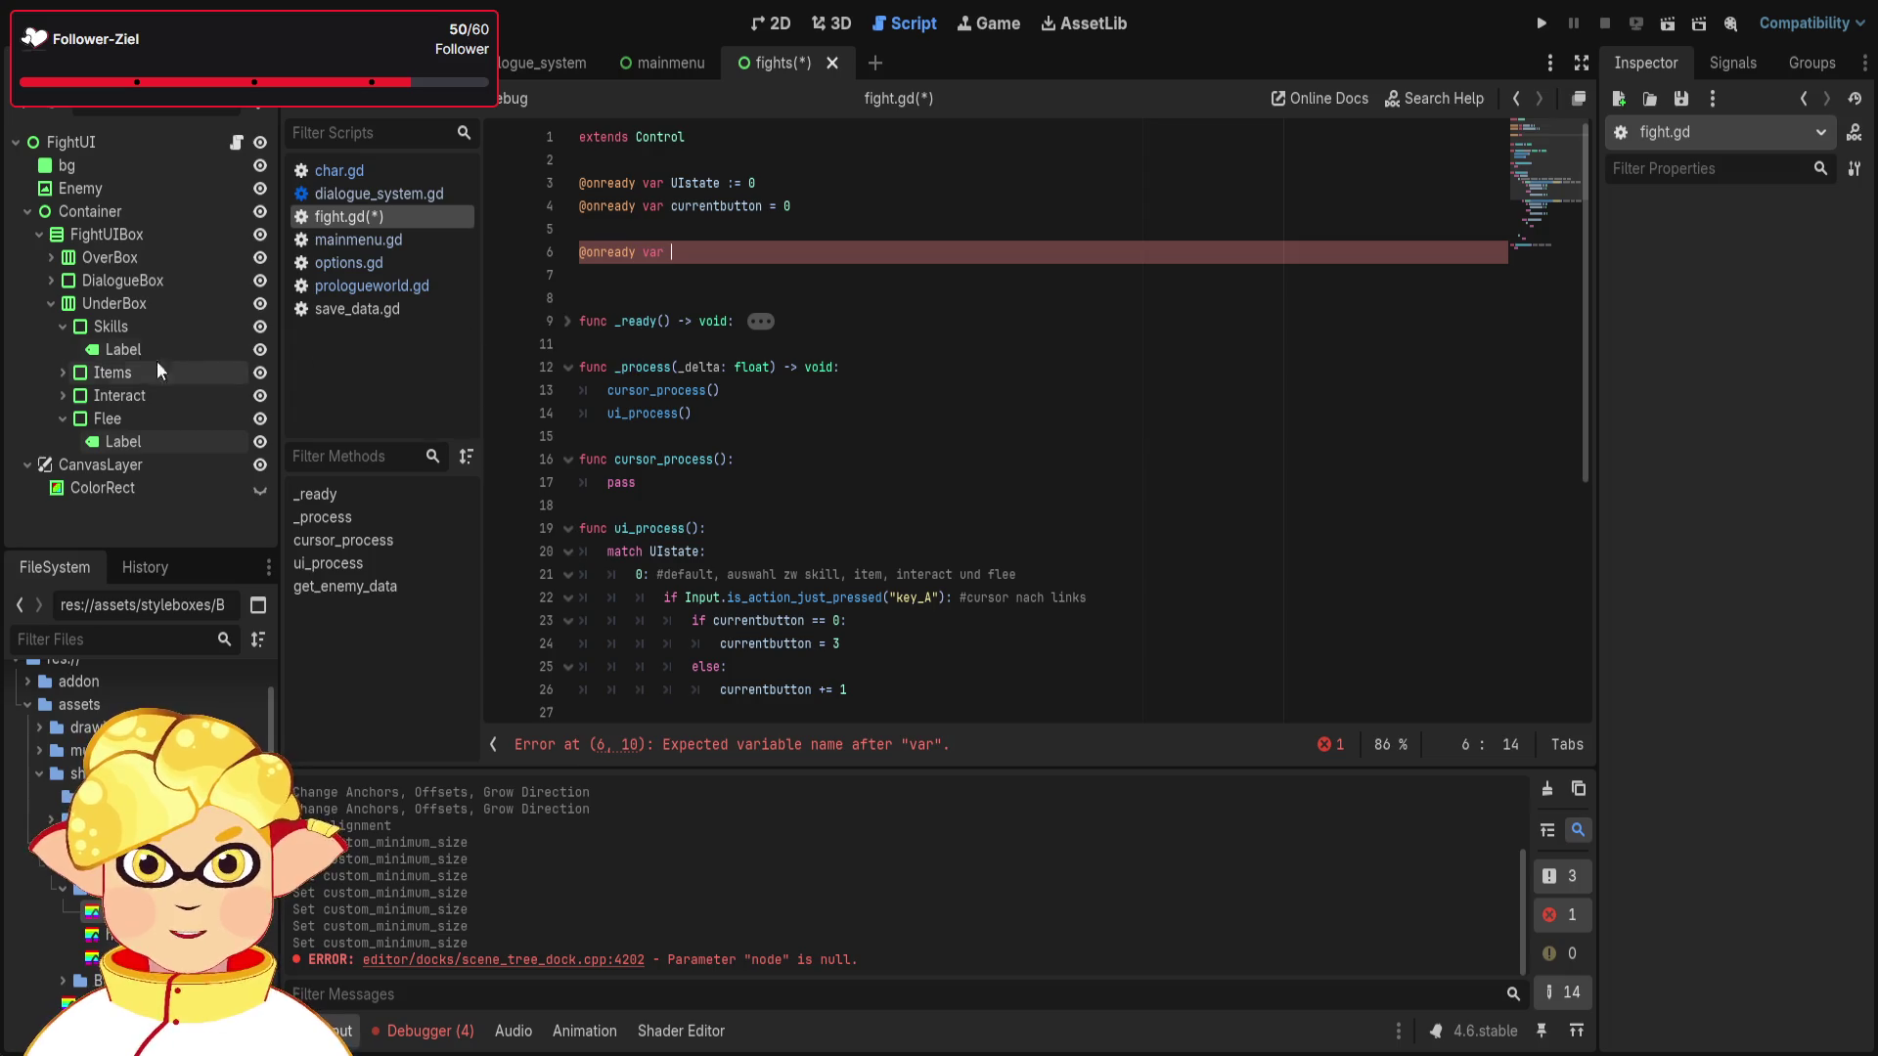
left_click(51, 259)
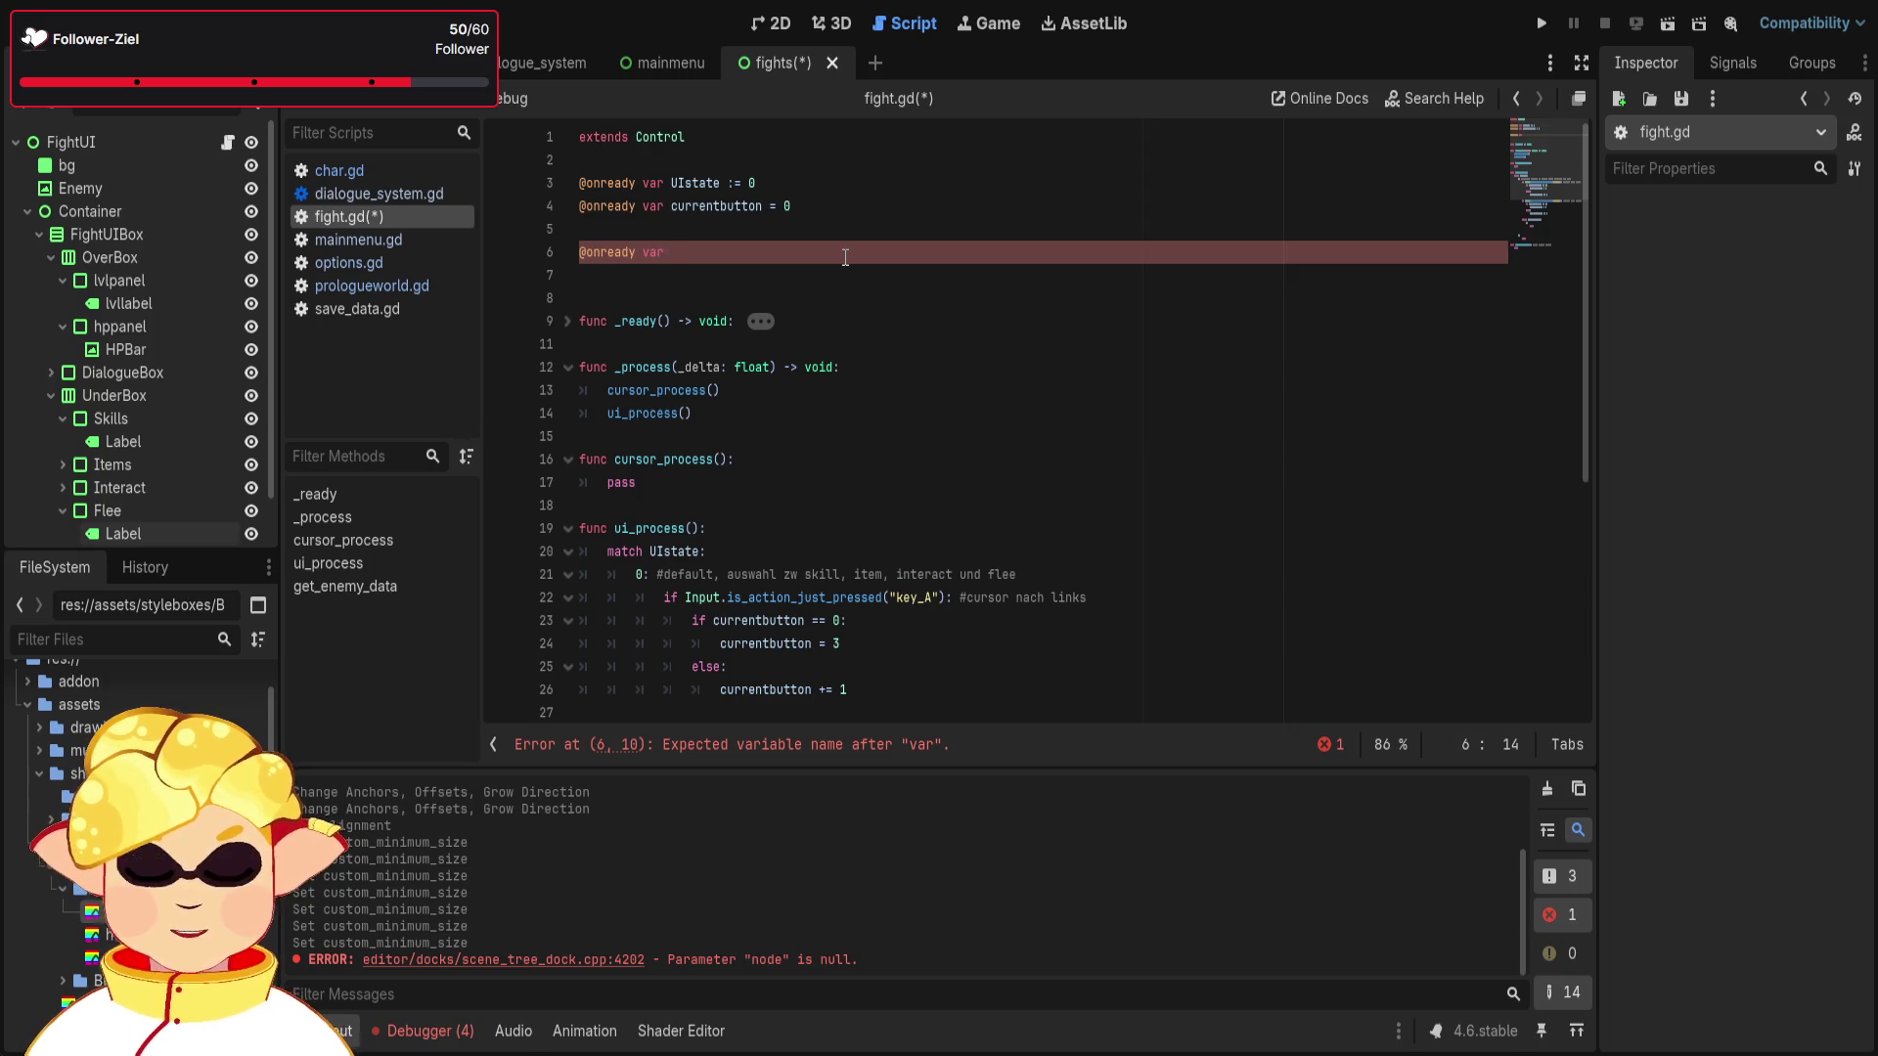
type("lvl")
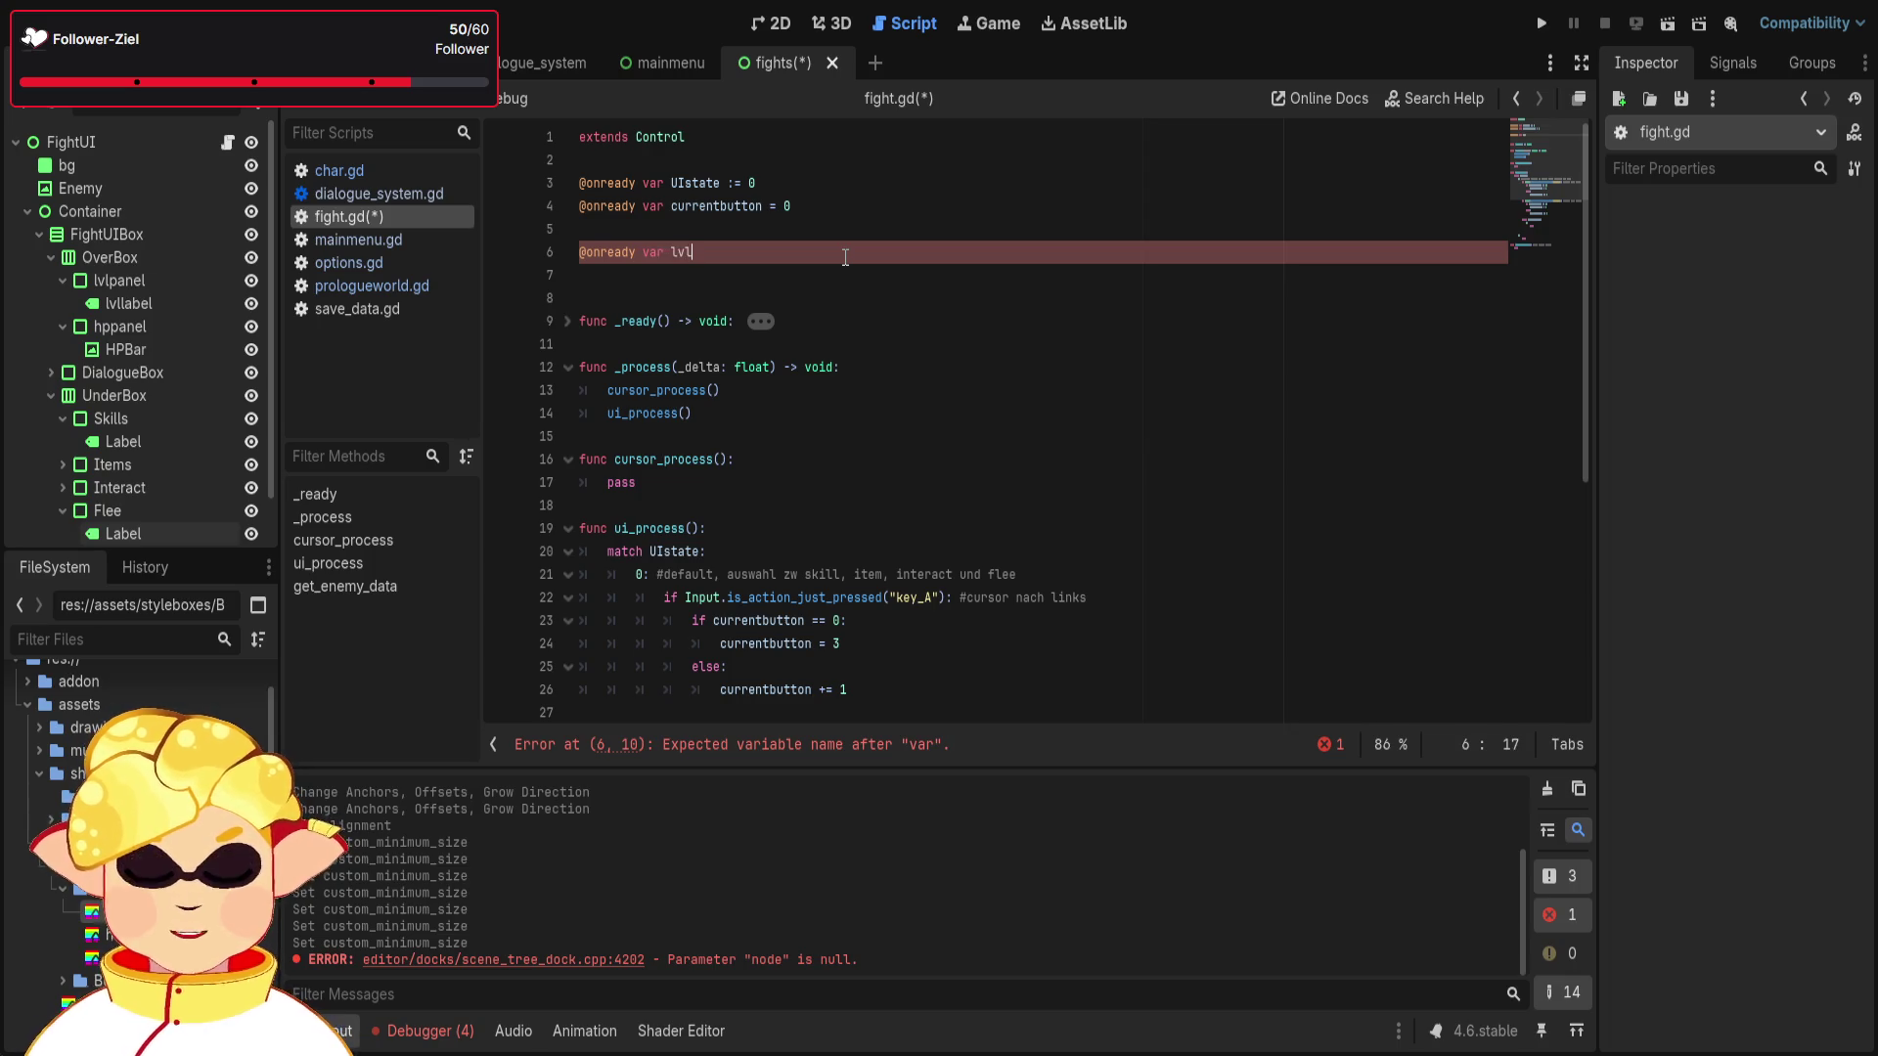
type("pan")
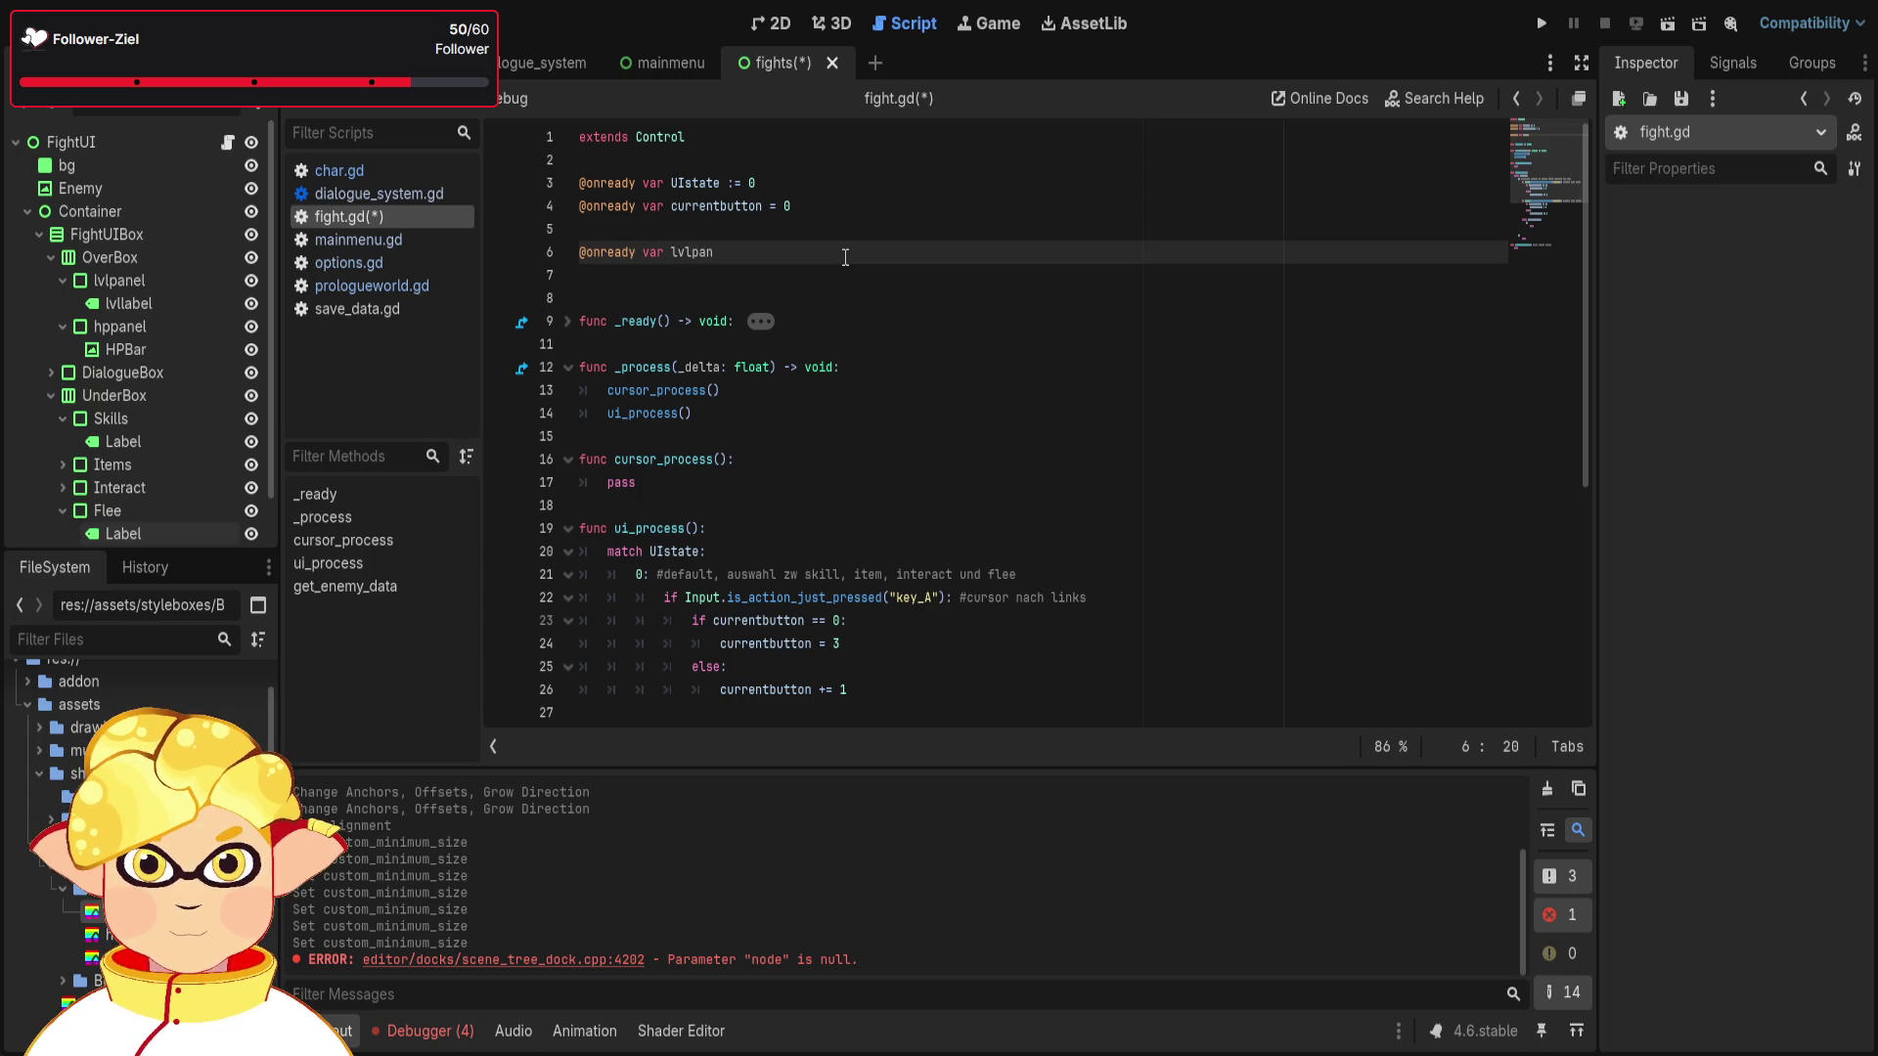
type("el ")
type("=")
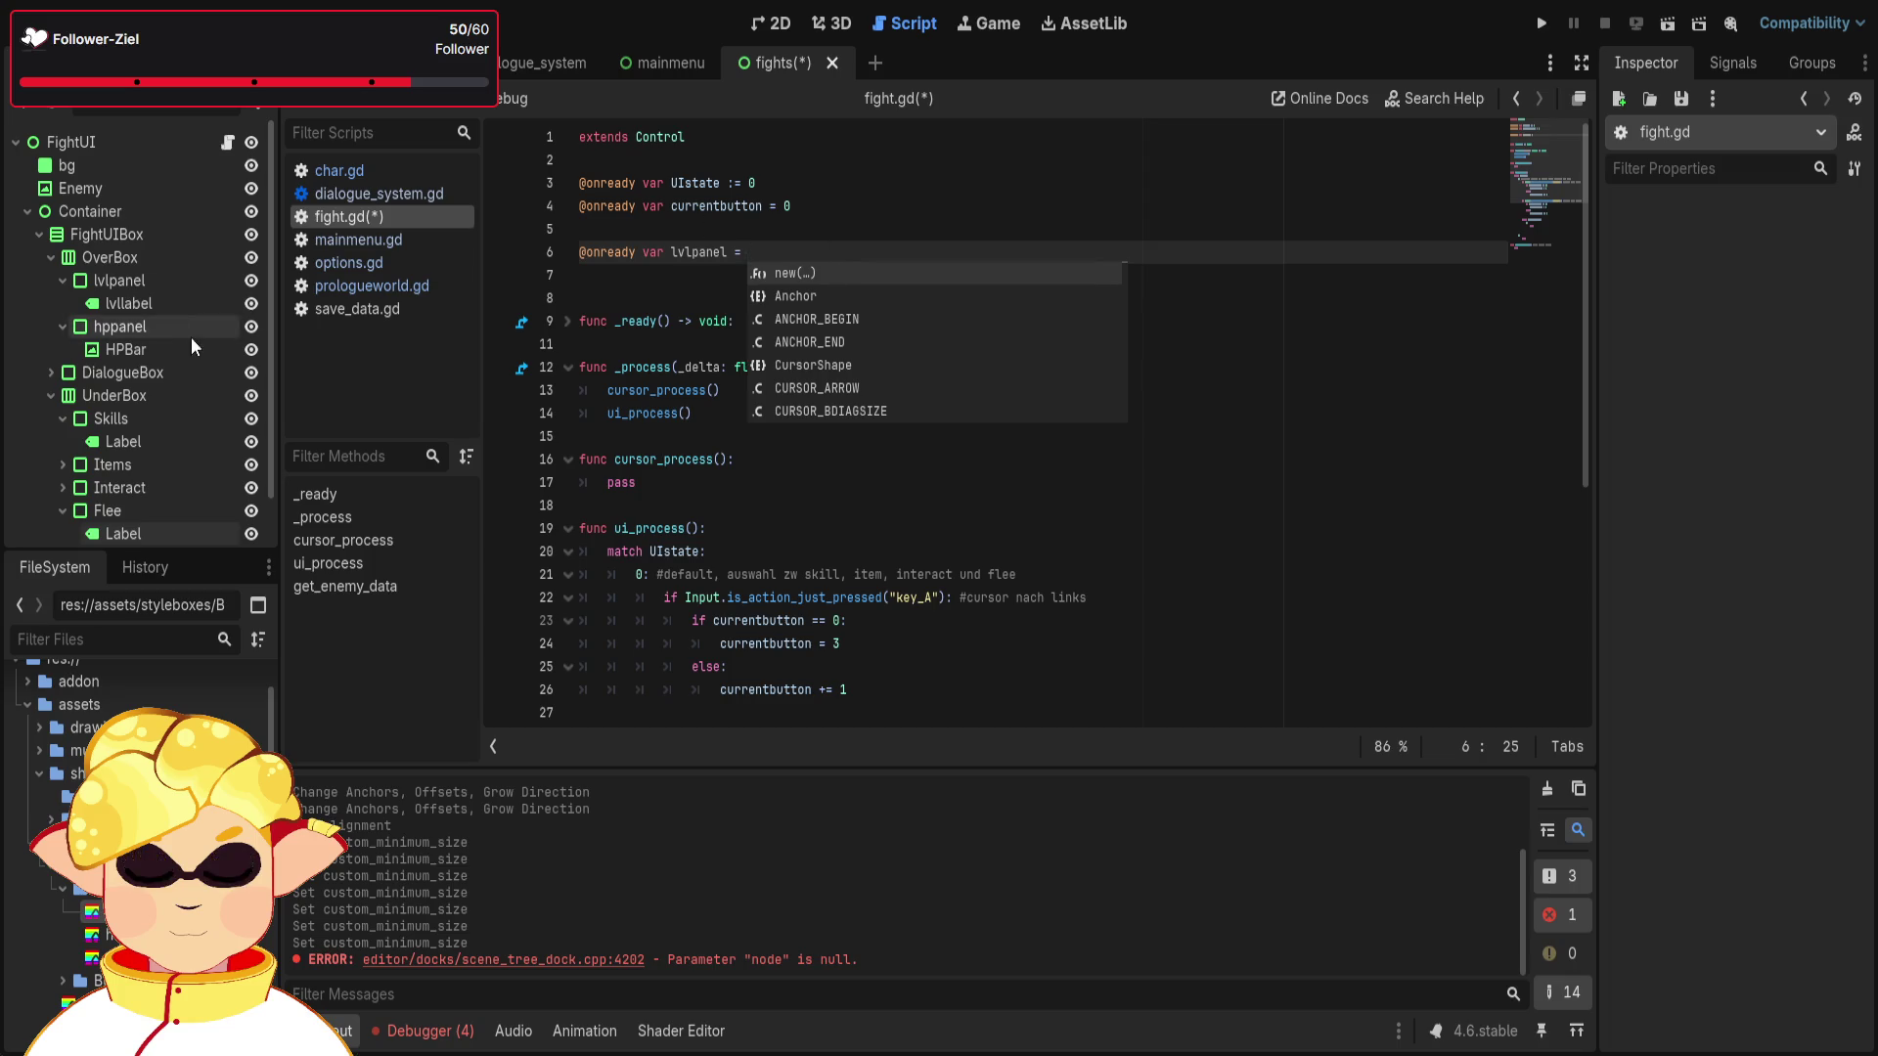
left_click(168, 307)
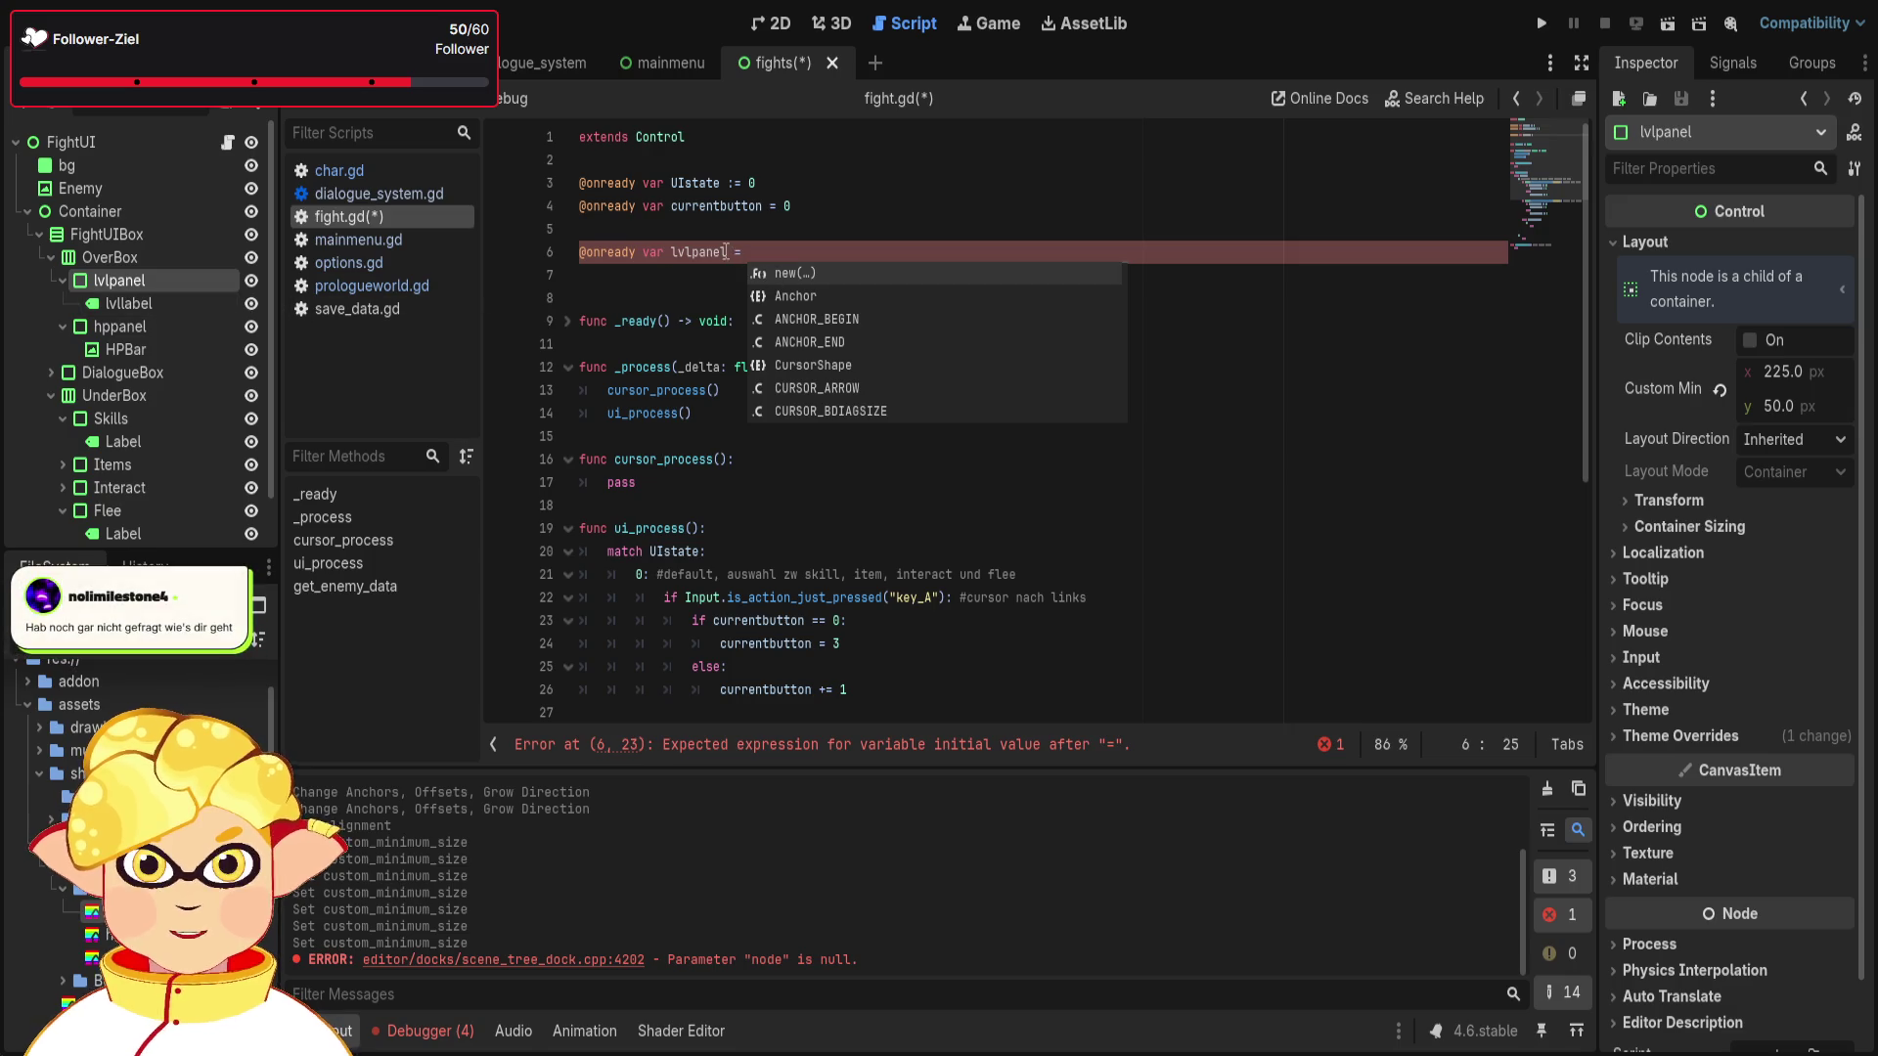
- Rename the variable to lvllabel and select the lvllabel node in the Scene dock
left_click_drag(727, 252, 696, 252)
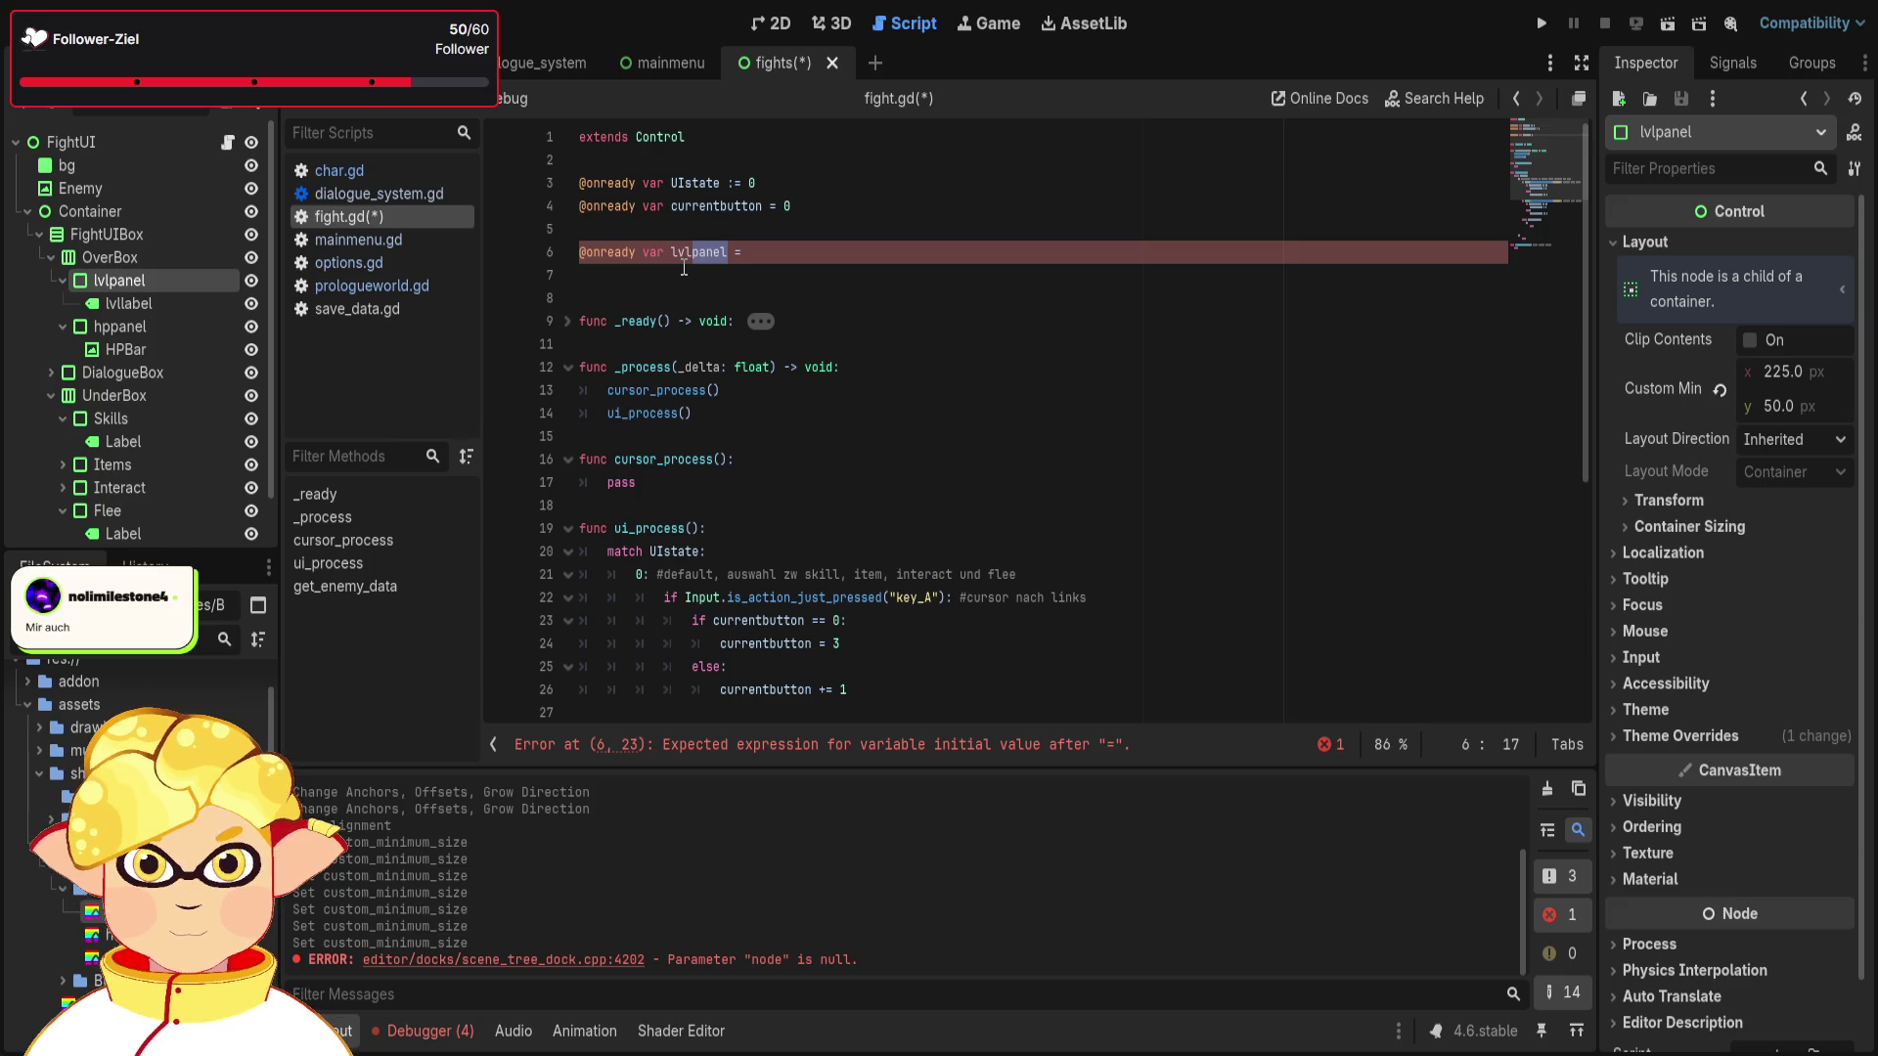
type("lab")
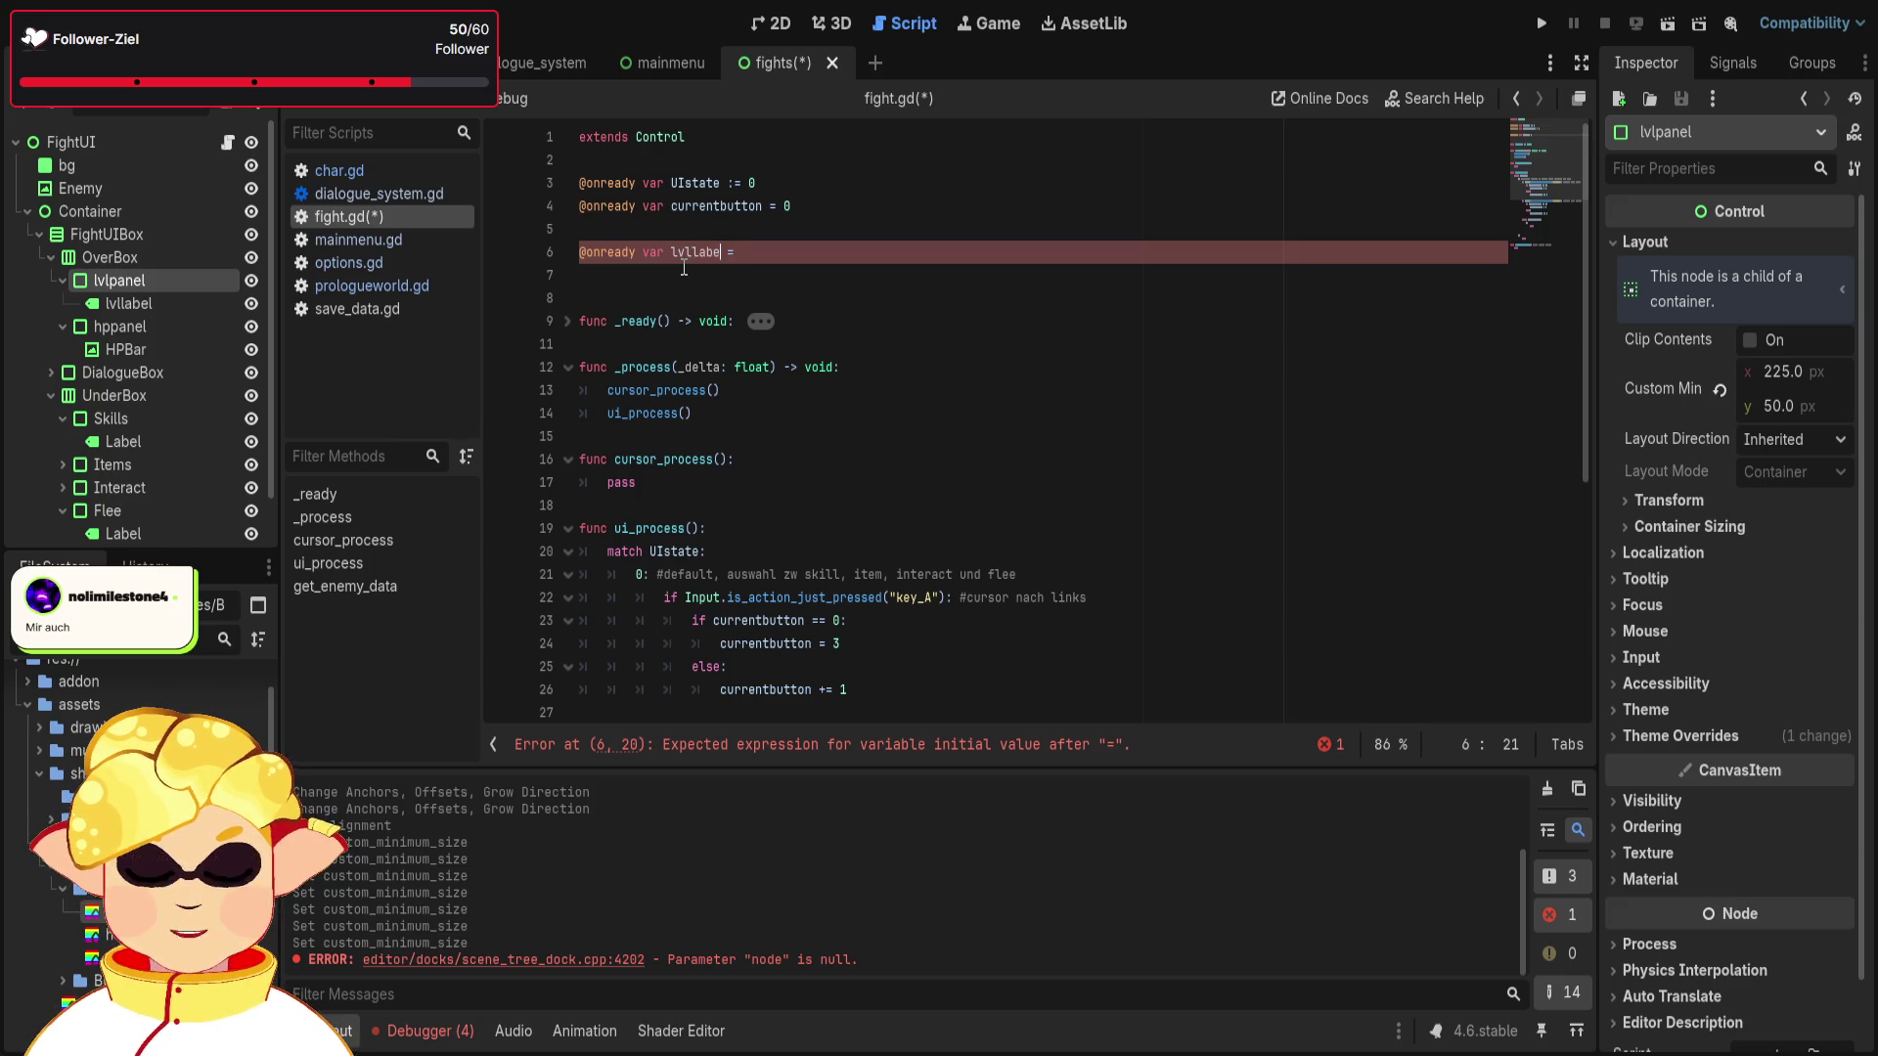
key("End")
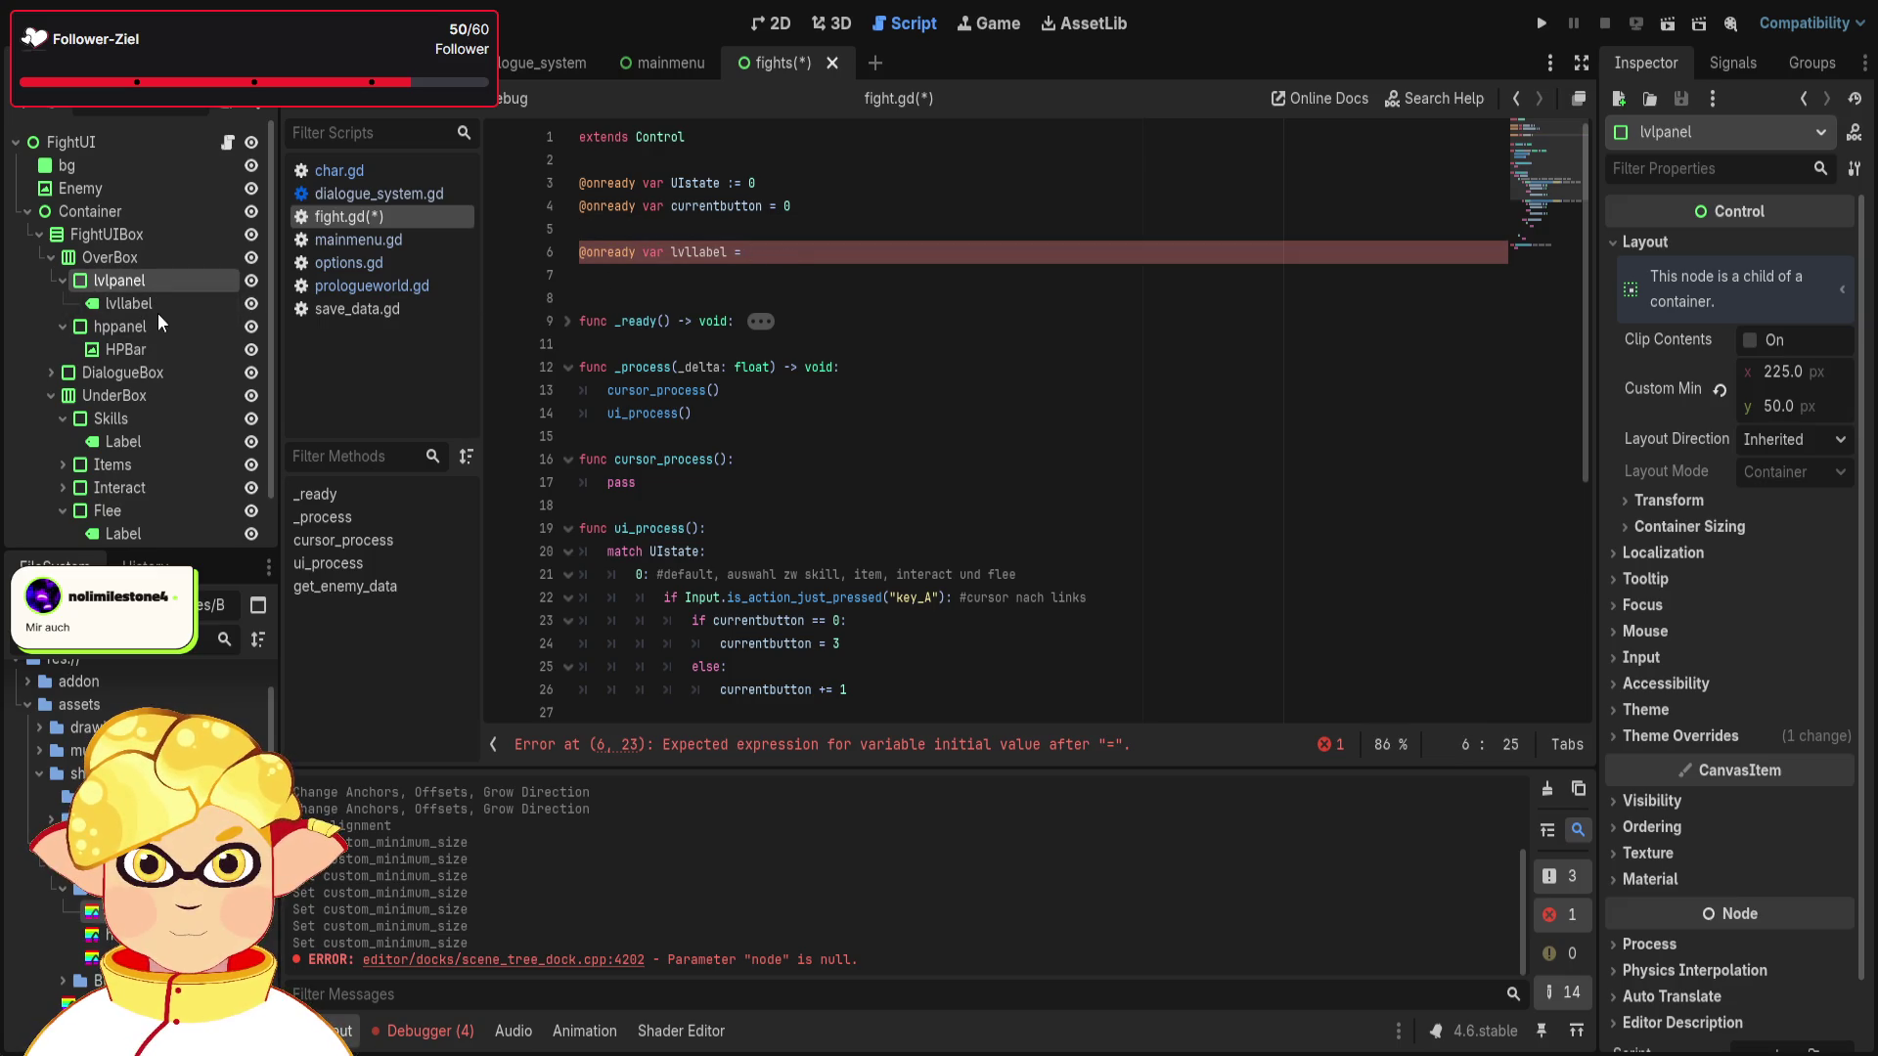
left_click(133, 308)
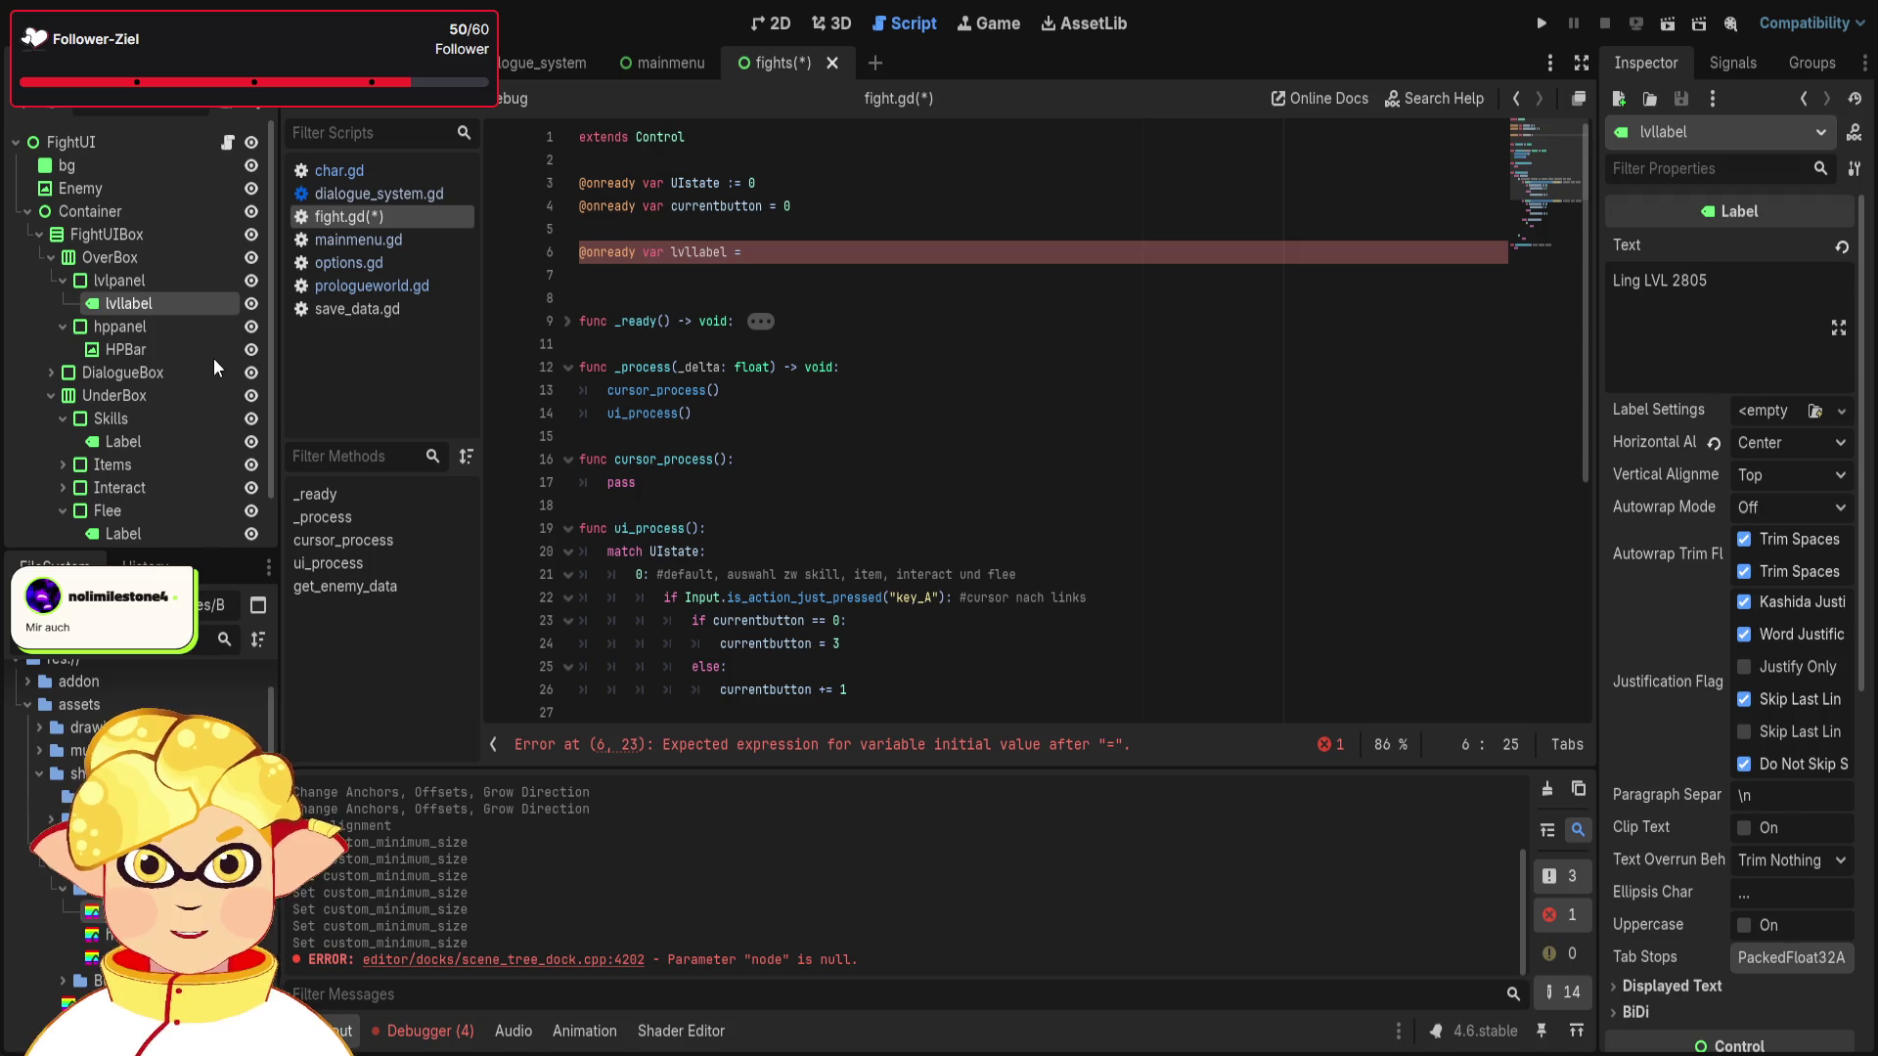
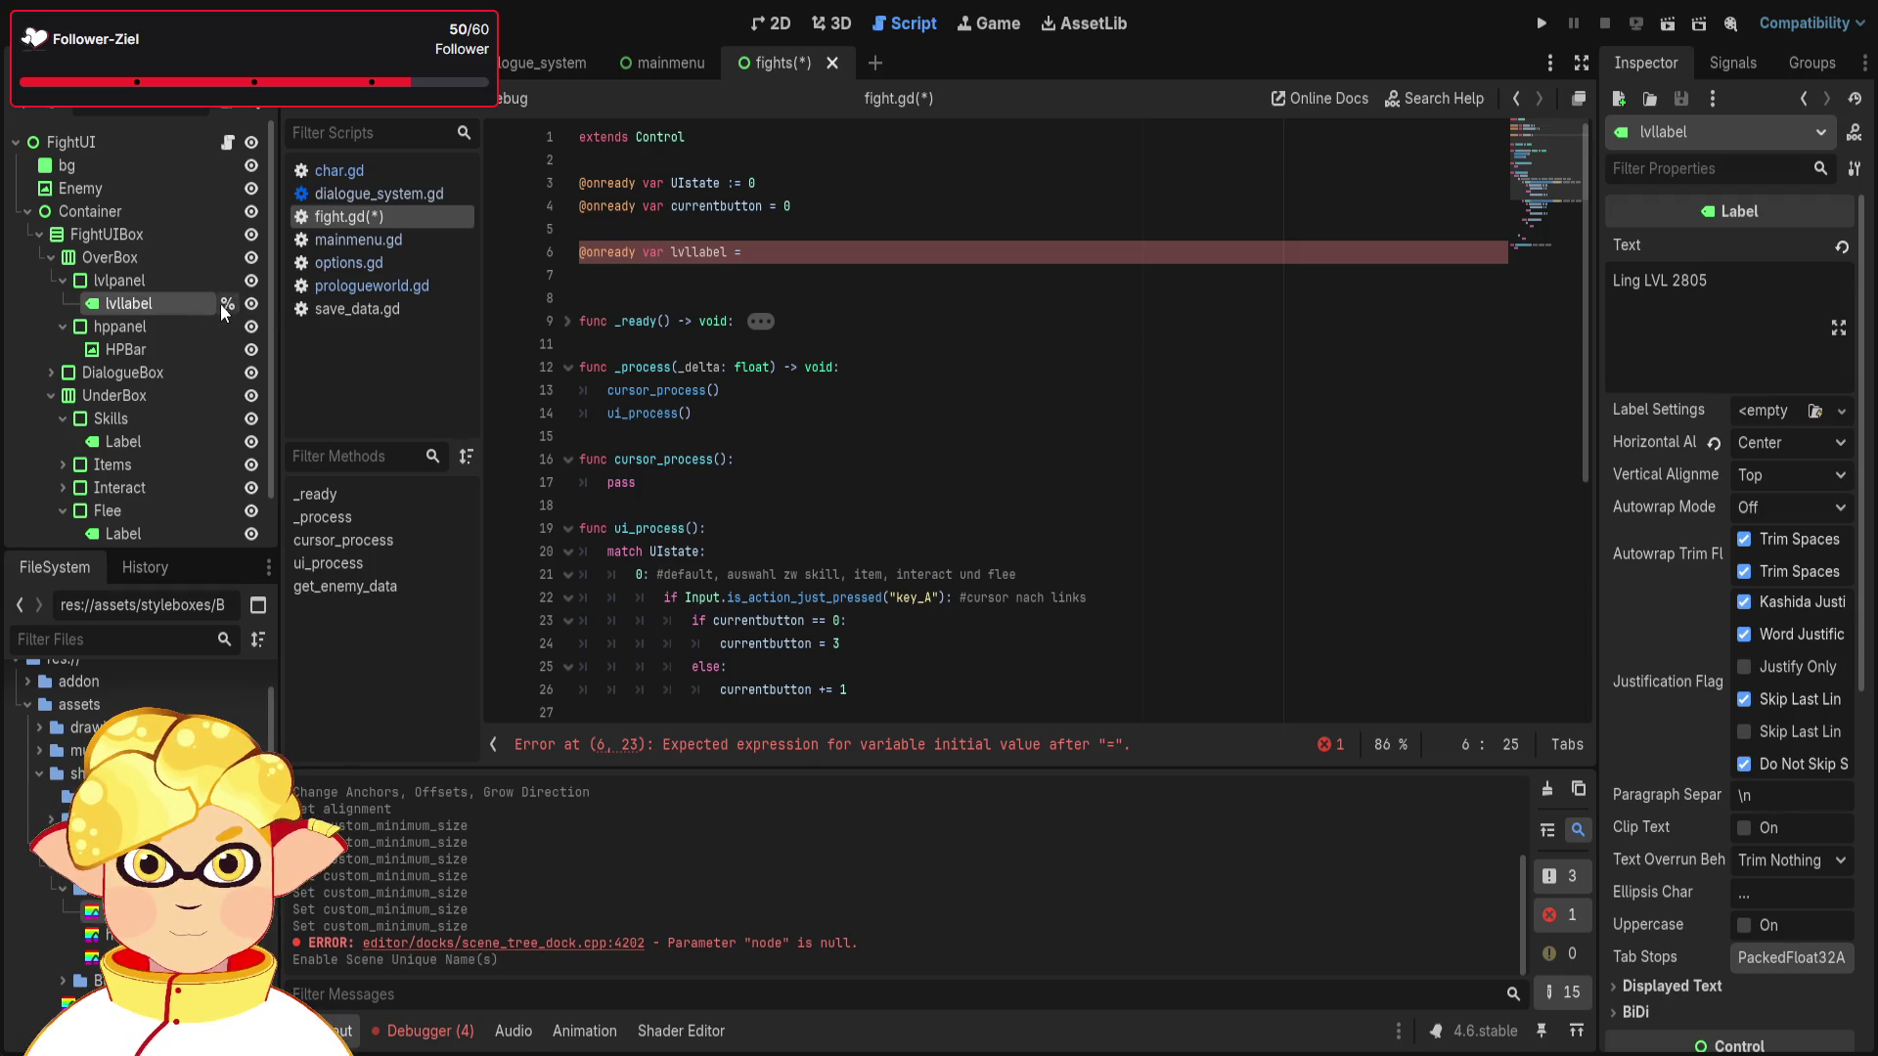
mouse_move(128, 303)
left_mouse_down()
mouse_move(771, 291)
mouse_move(799, 244)
left_mouse_up()
left_click(794, 399)
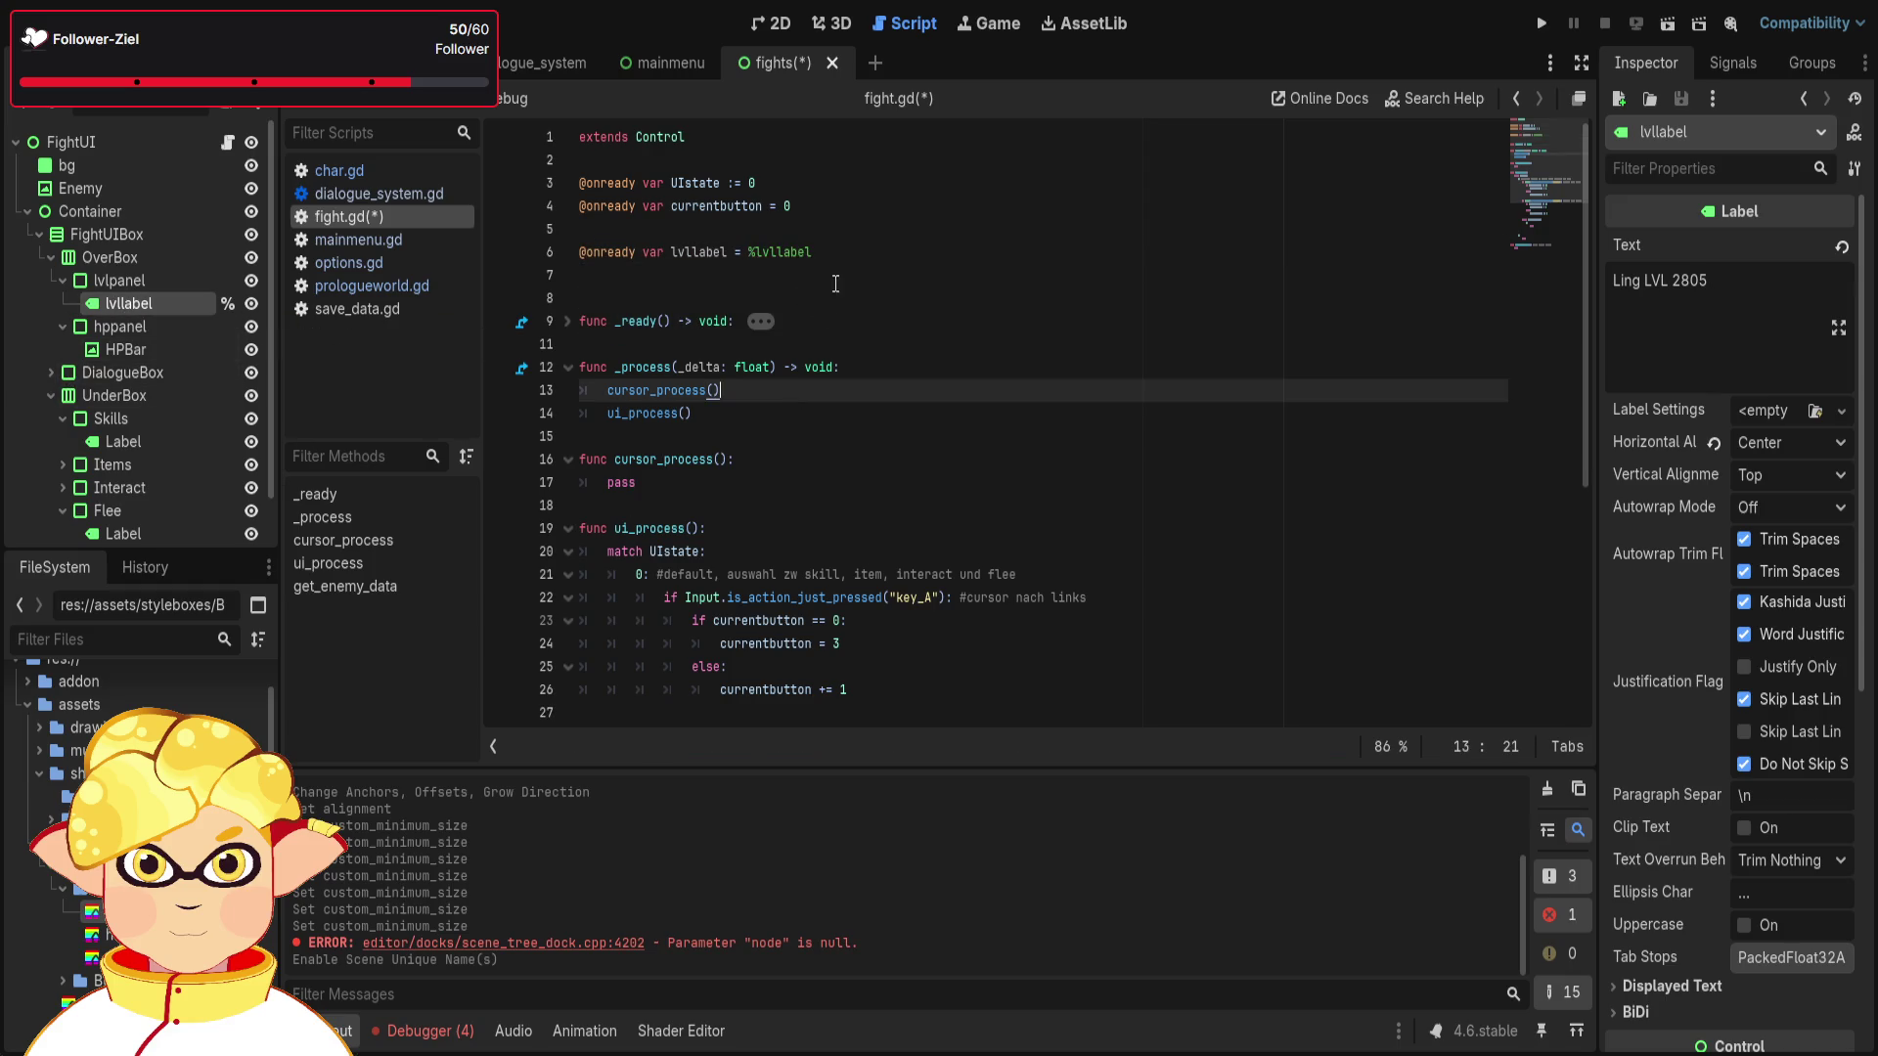
left_click(835, 283)
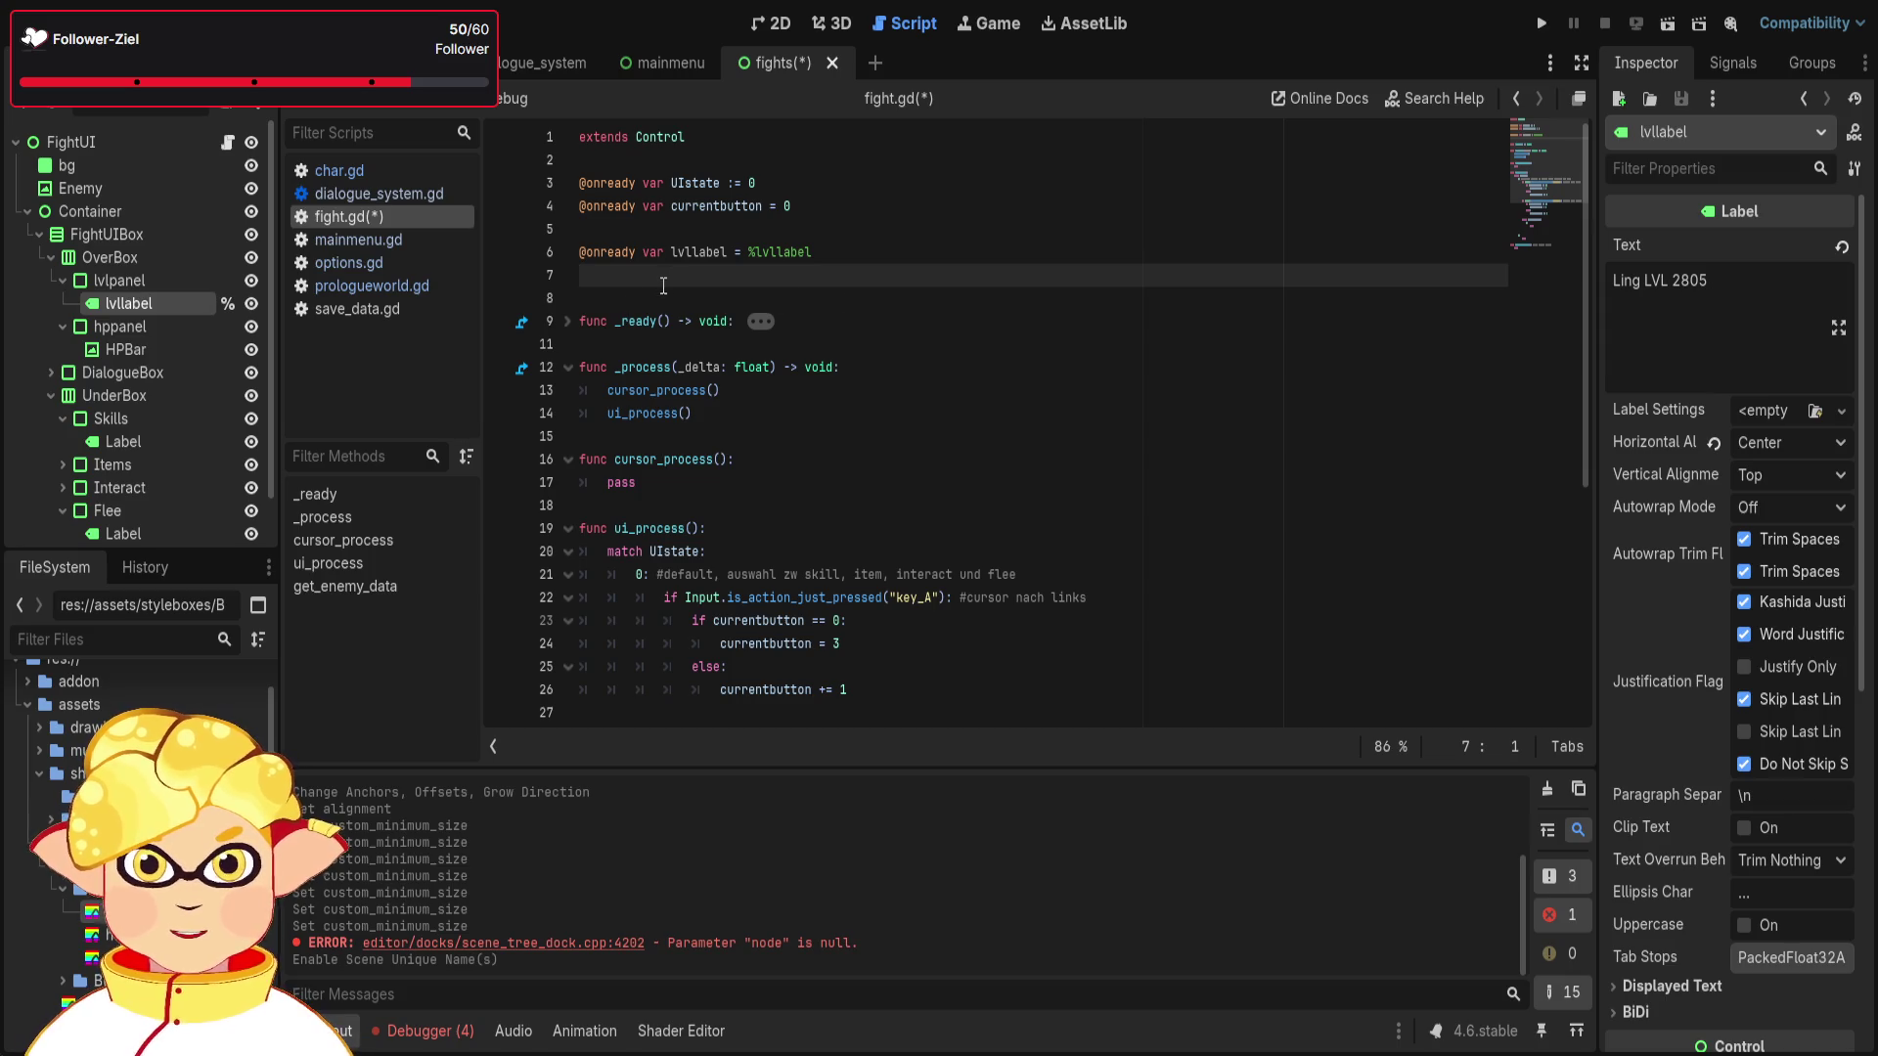
left_click(115, 355)
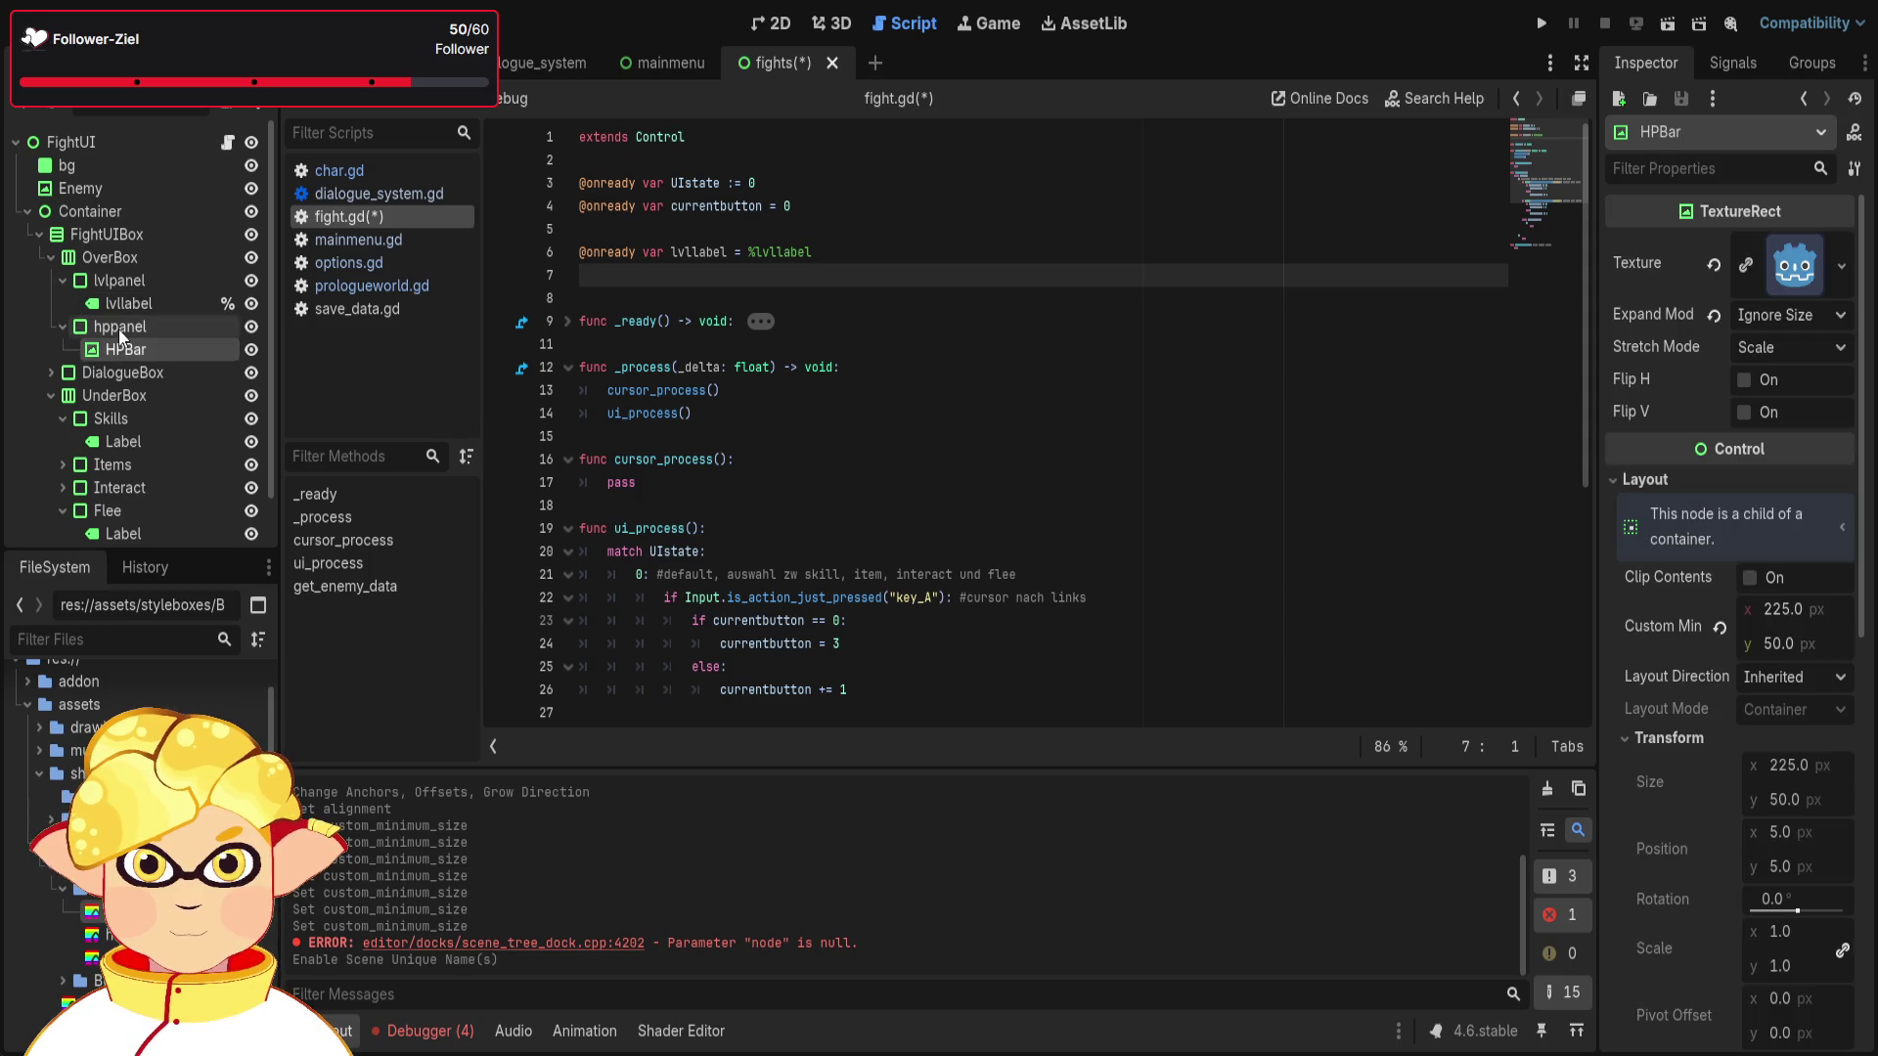
left_click(117, 331)
left_click(116, 348)
left_click(671, 276)
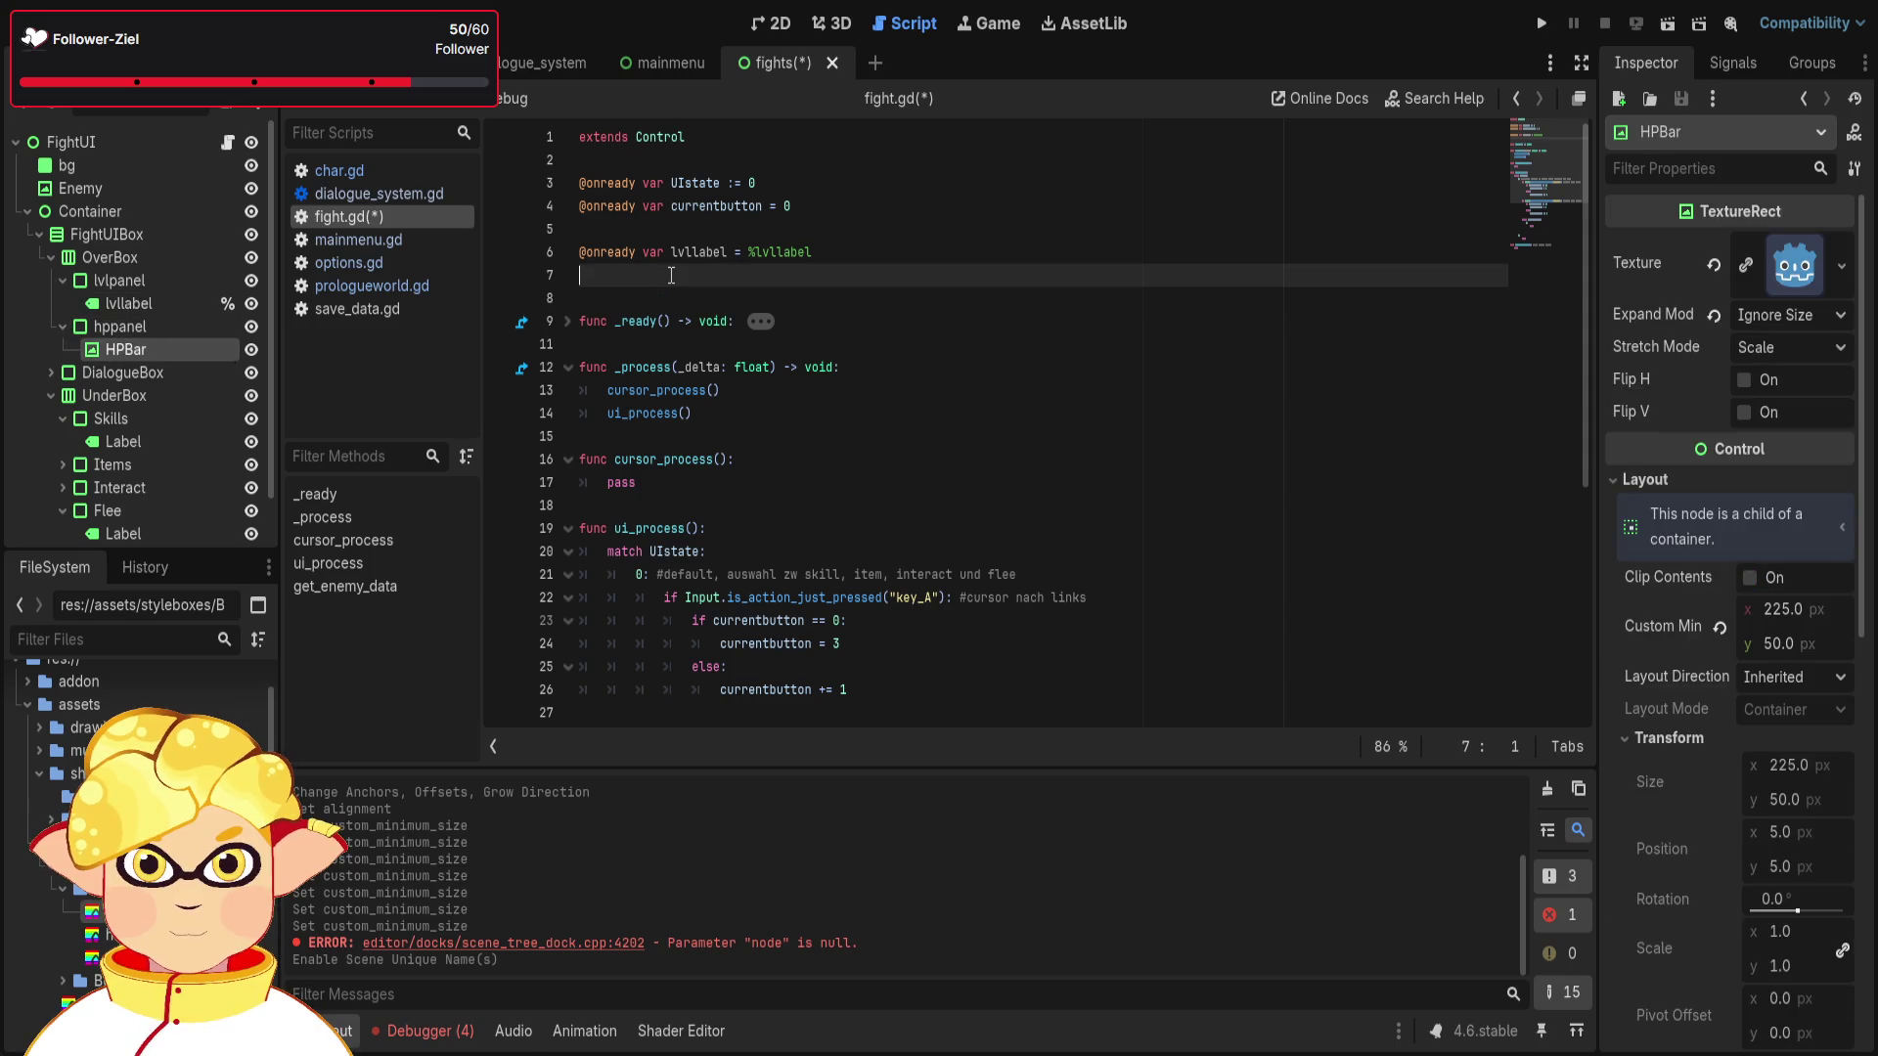
- Add a #overbox comment above lvllabel, then collapse OverBox and expand DialogueBox
left_click(650, 239)
key("Return")
type("#overbox")
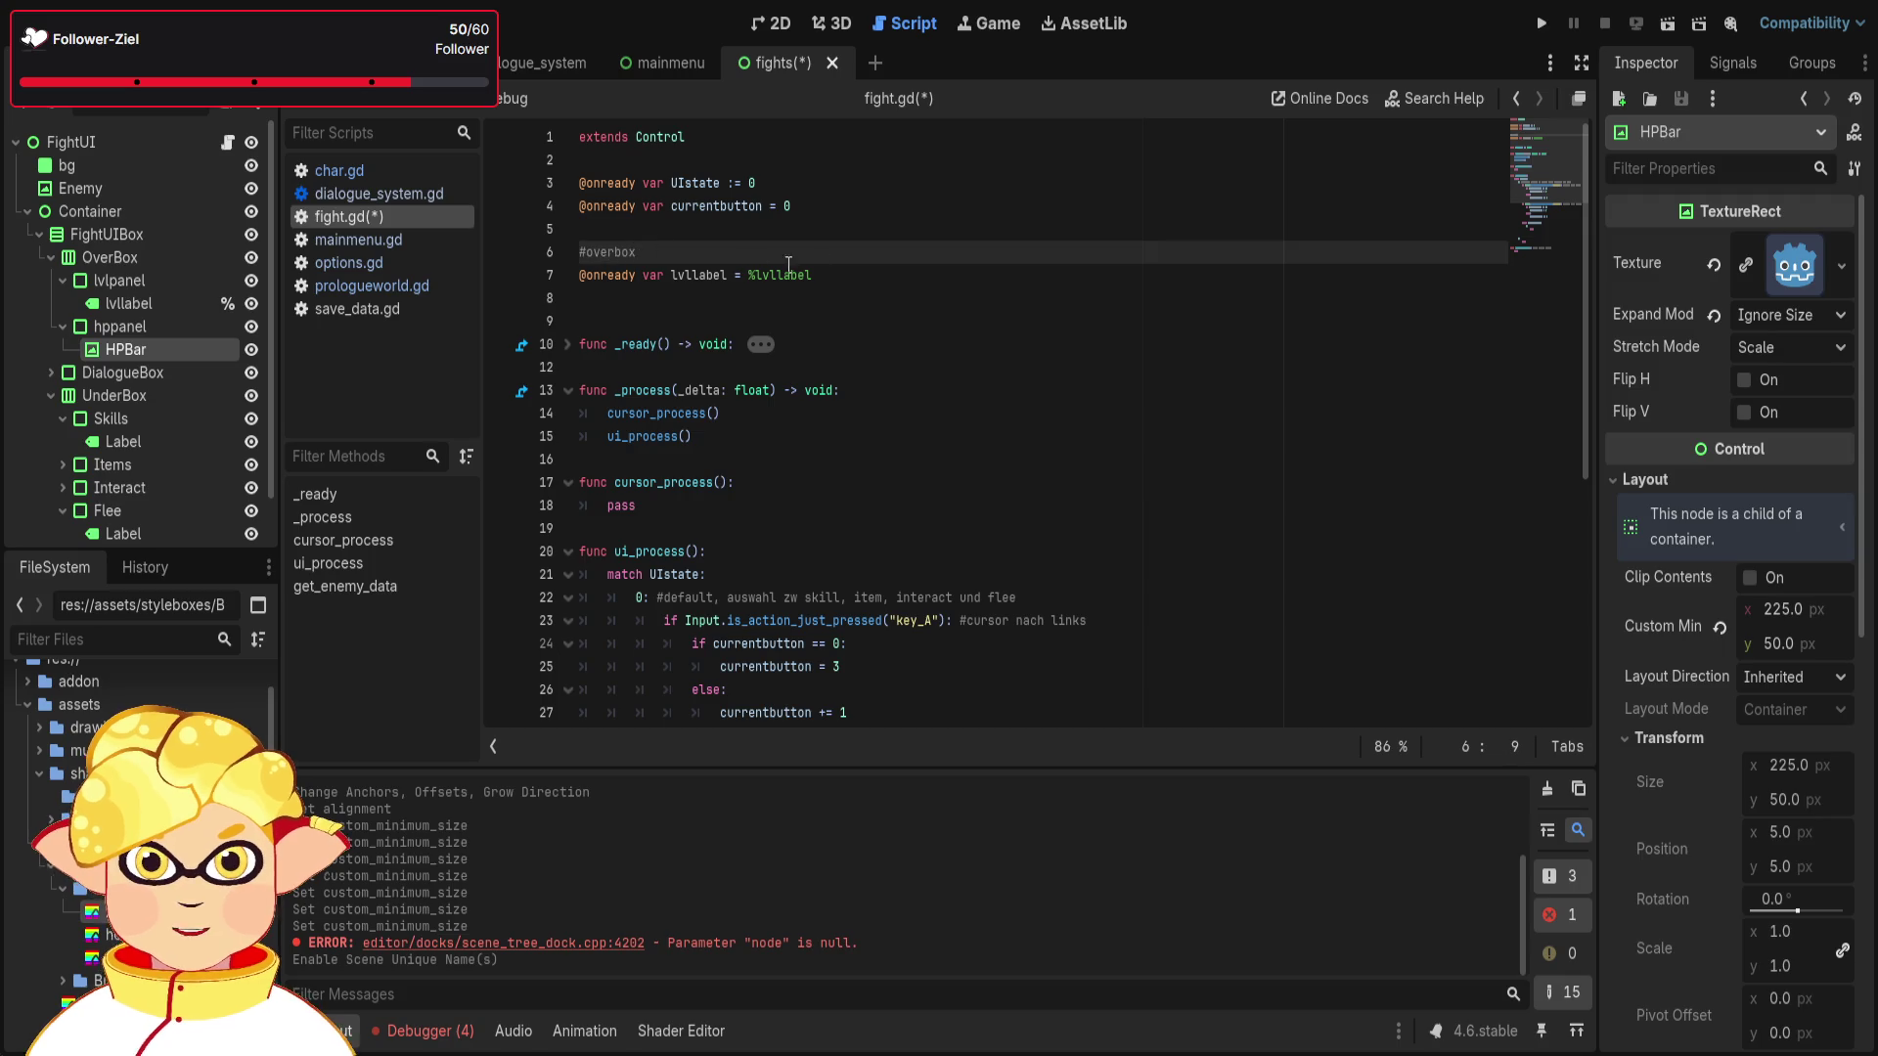
left_click(801, 276)
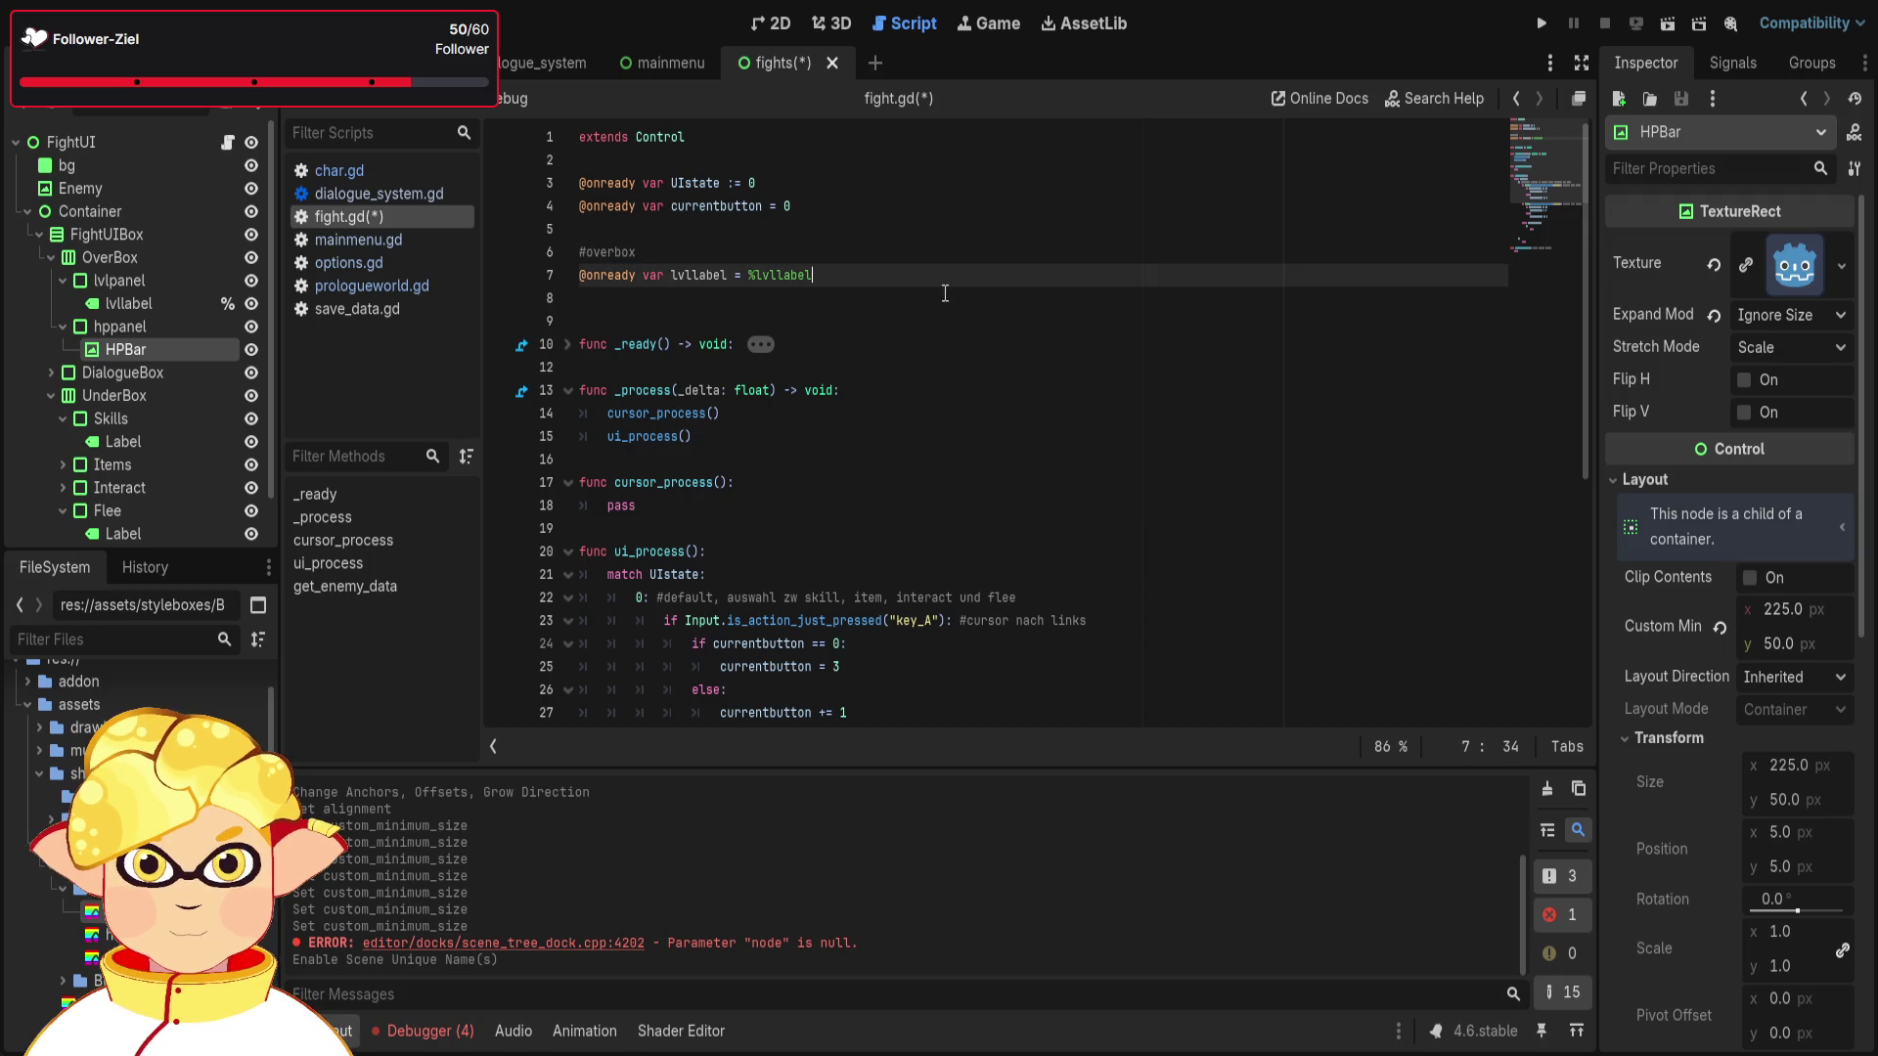
left_click(51, 257)
left_click(51, 280)
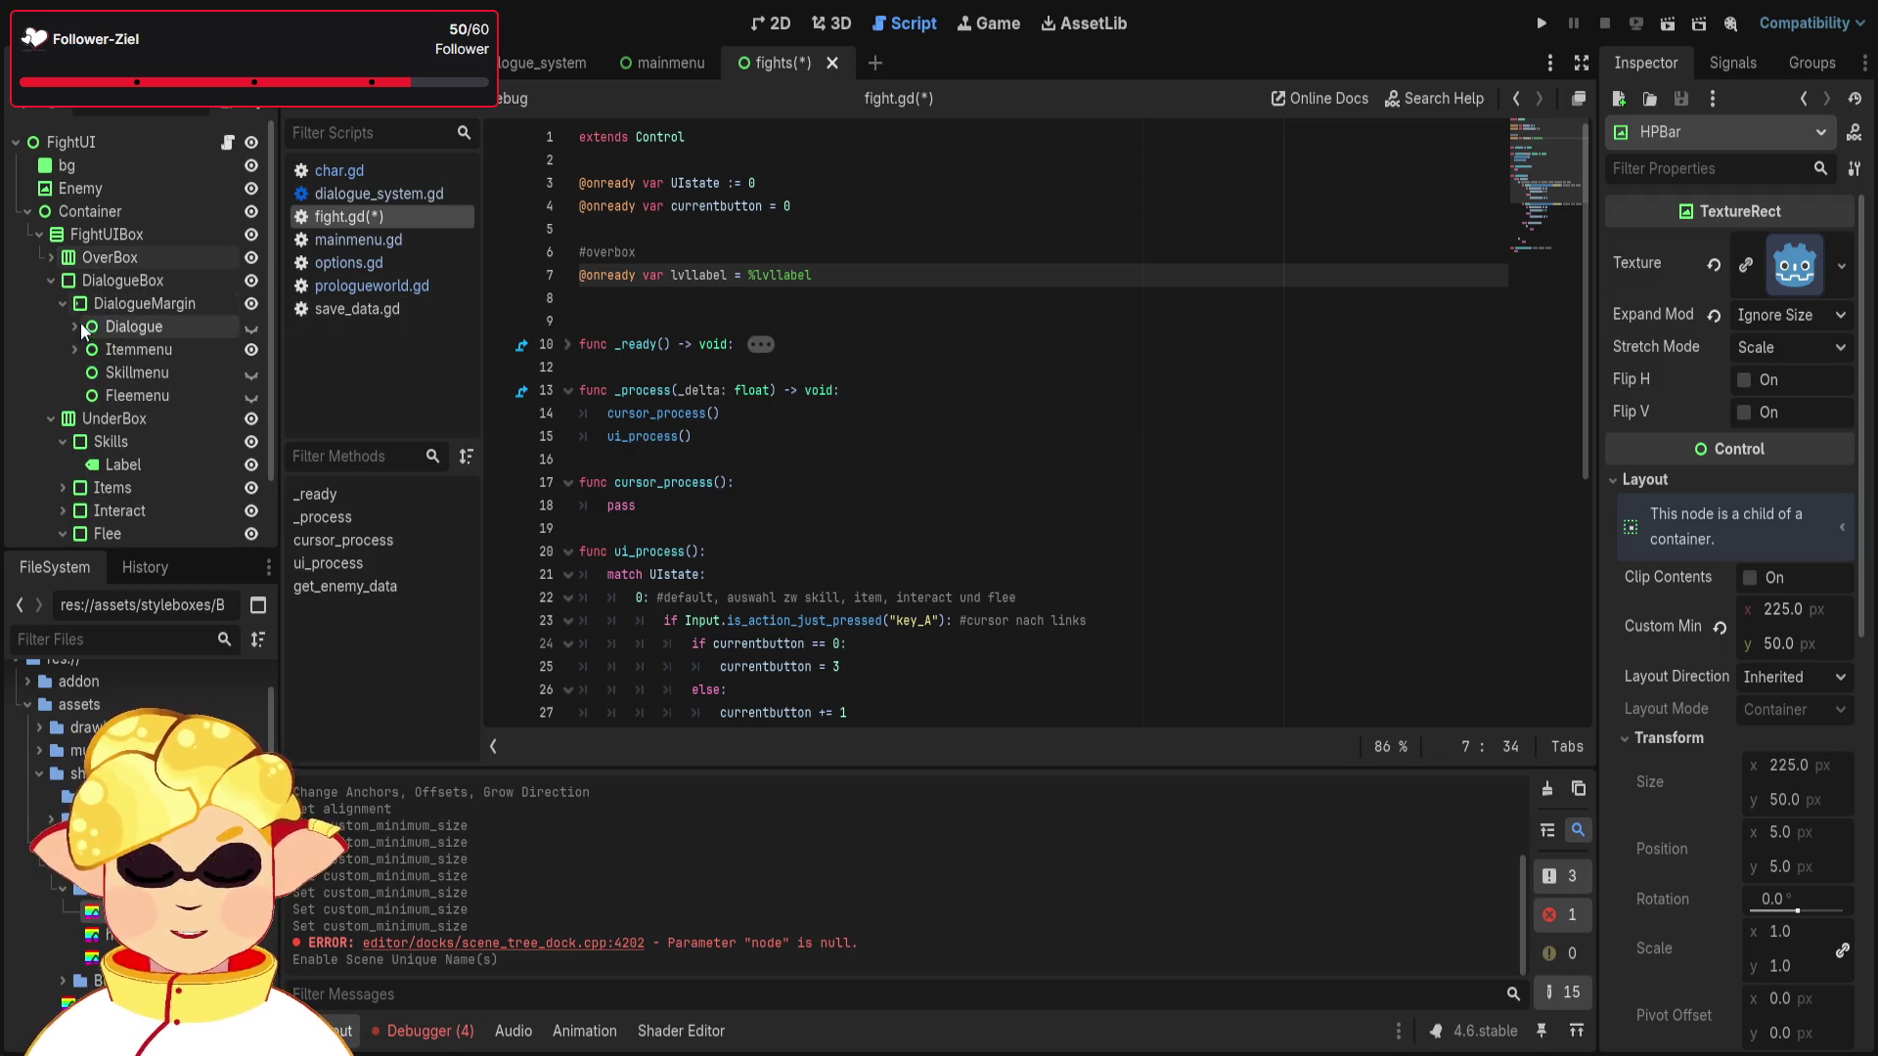
left_click(57, 417)
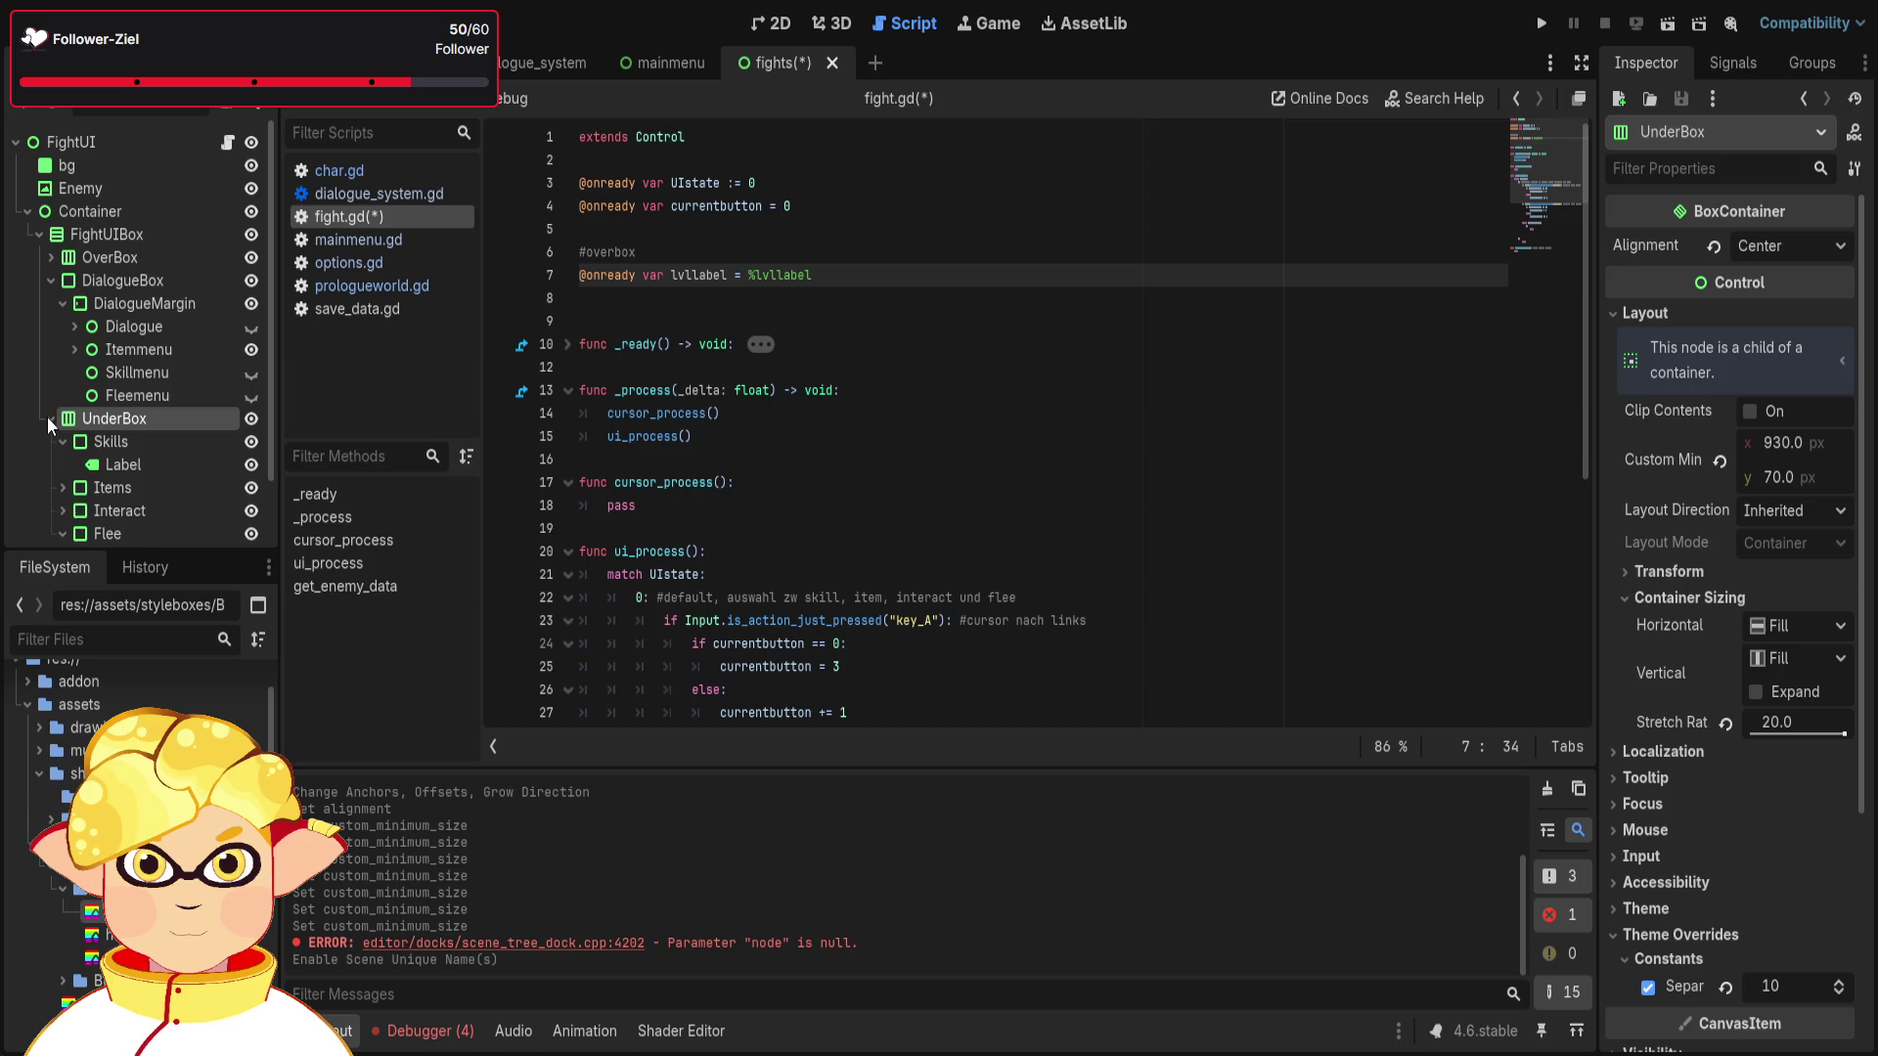
scroll(60, 409, "down", 1)
left_click(642, 291)
key("Return")
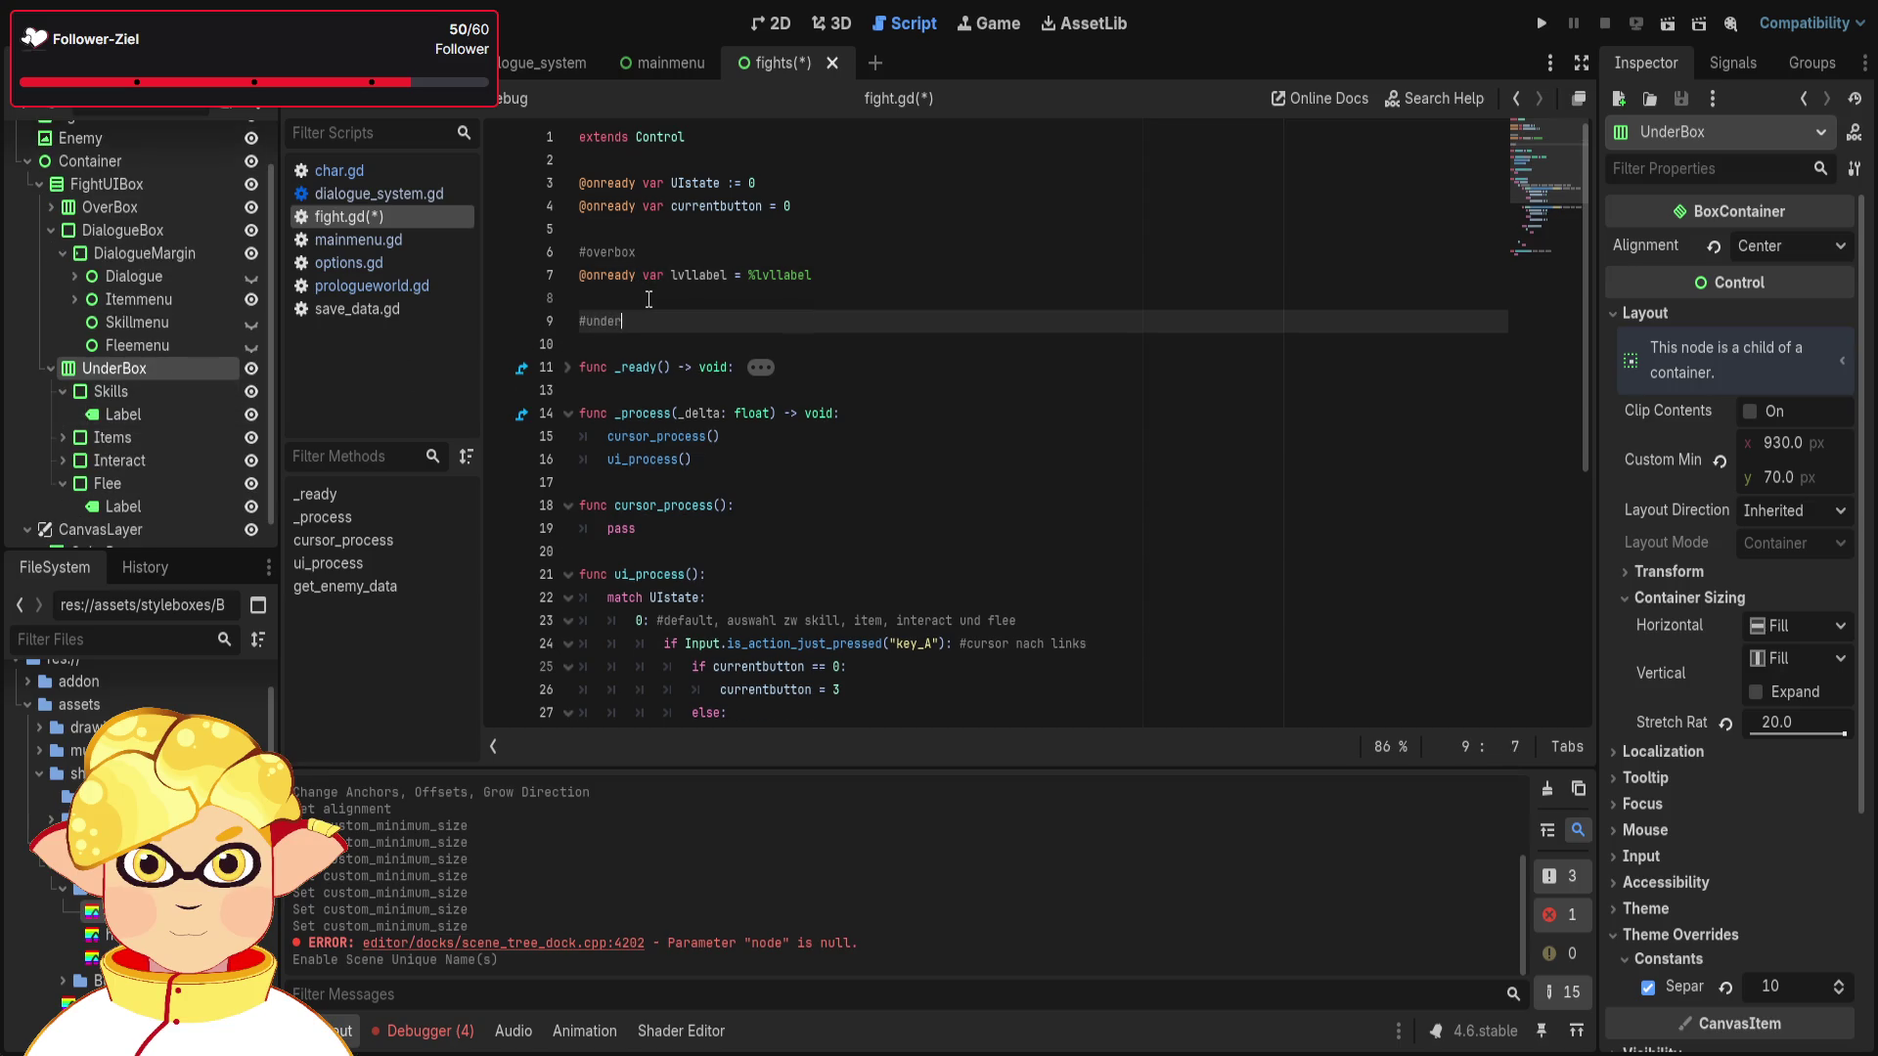
key("Return")
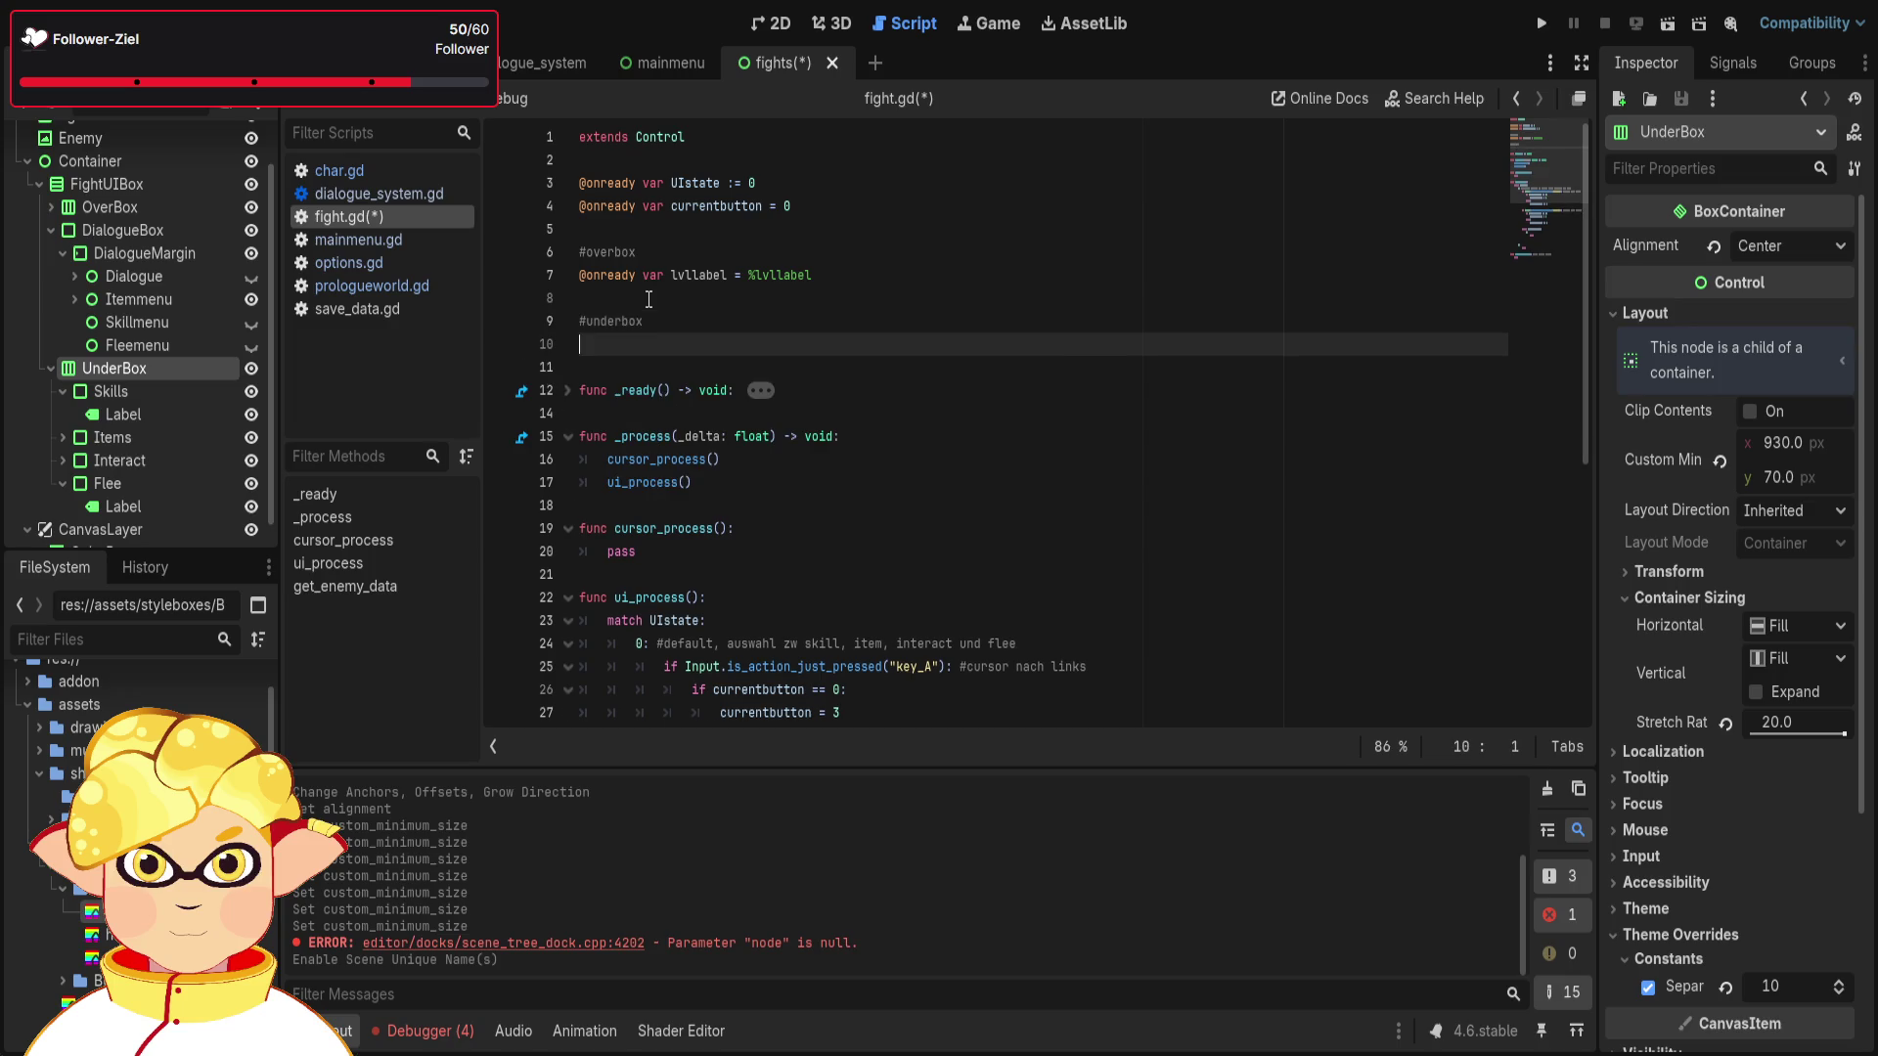
type("ady")
scroll(161, 328, "down", 1)
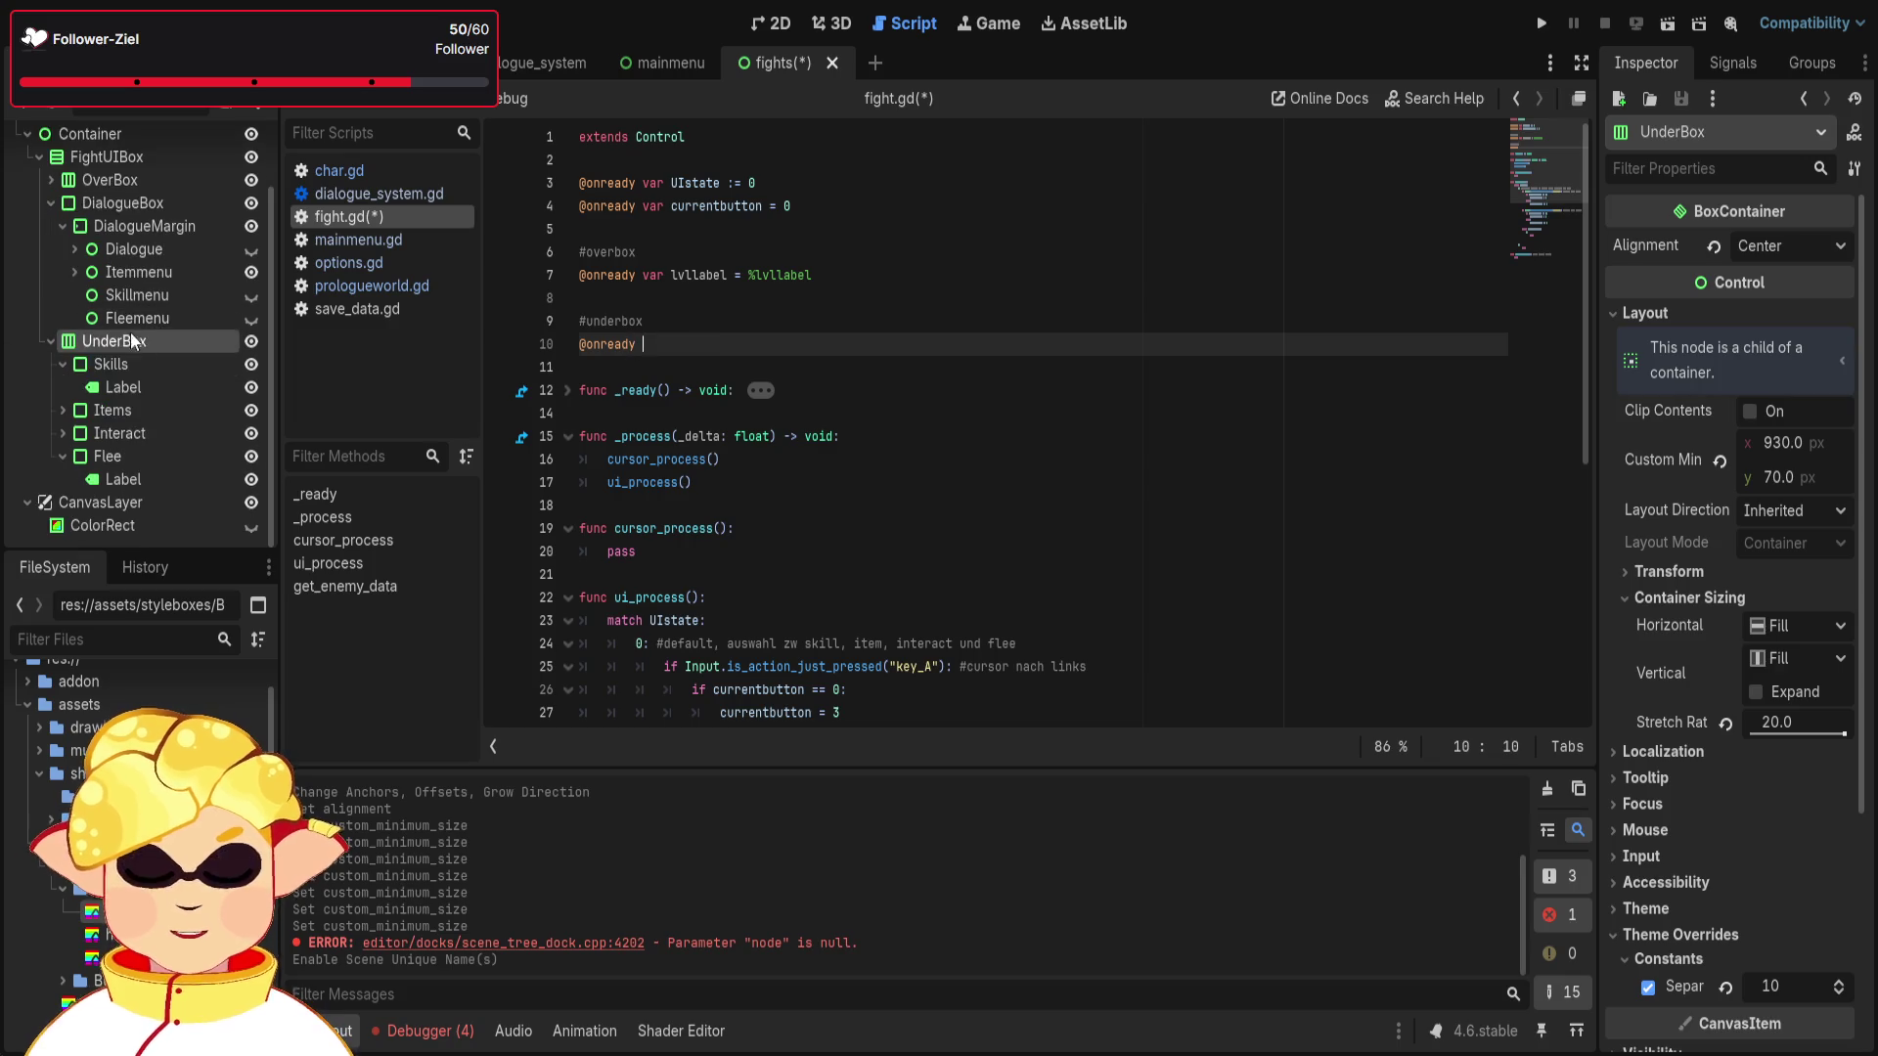
left_click(64, 364)
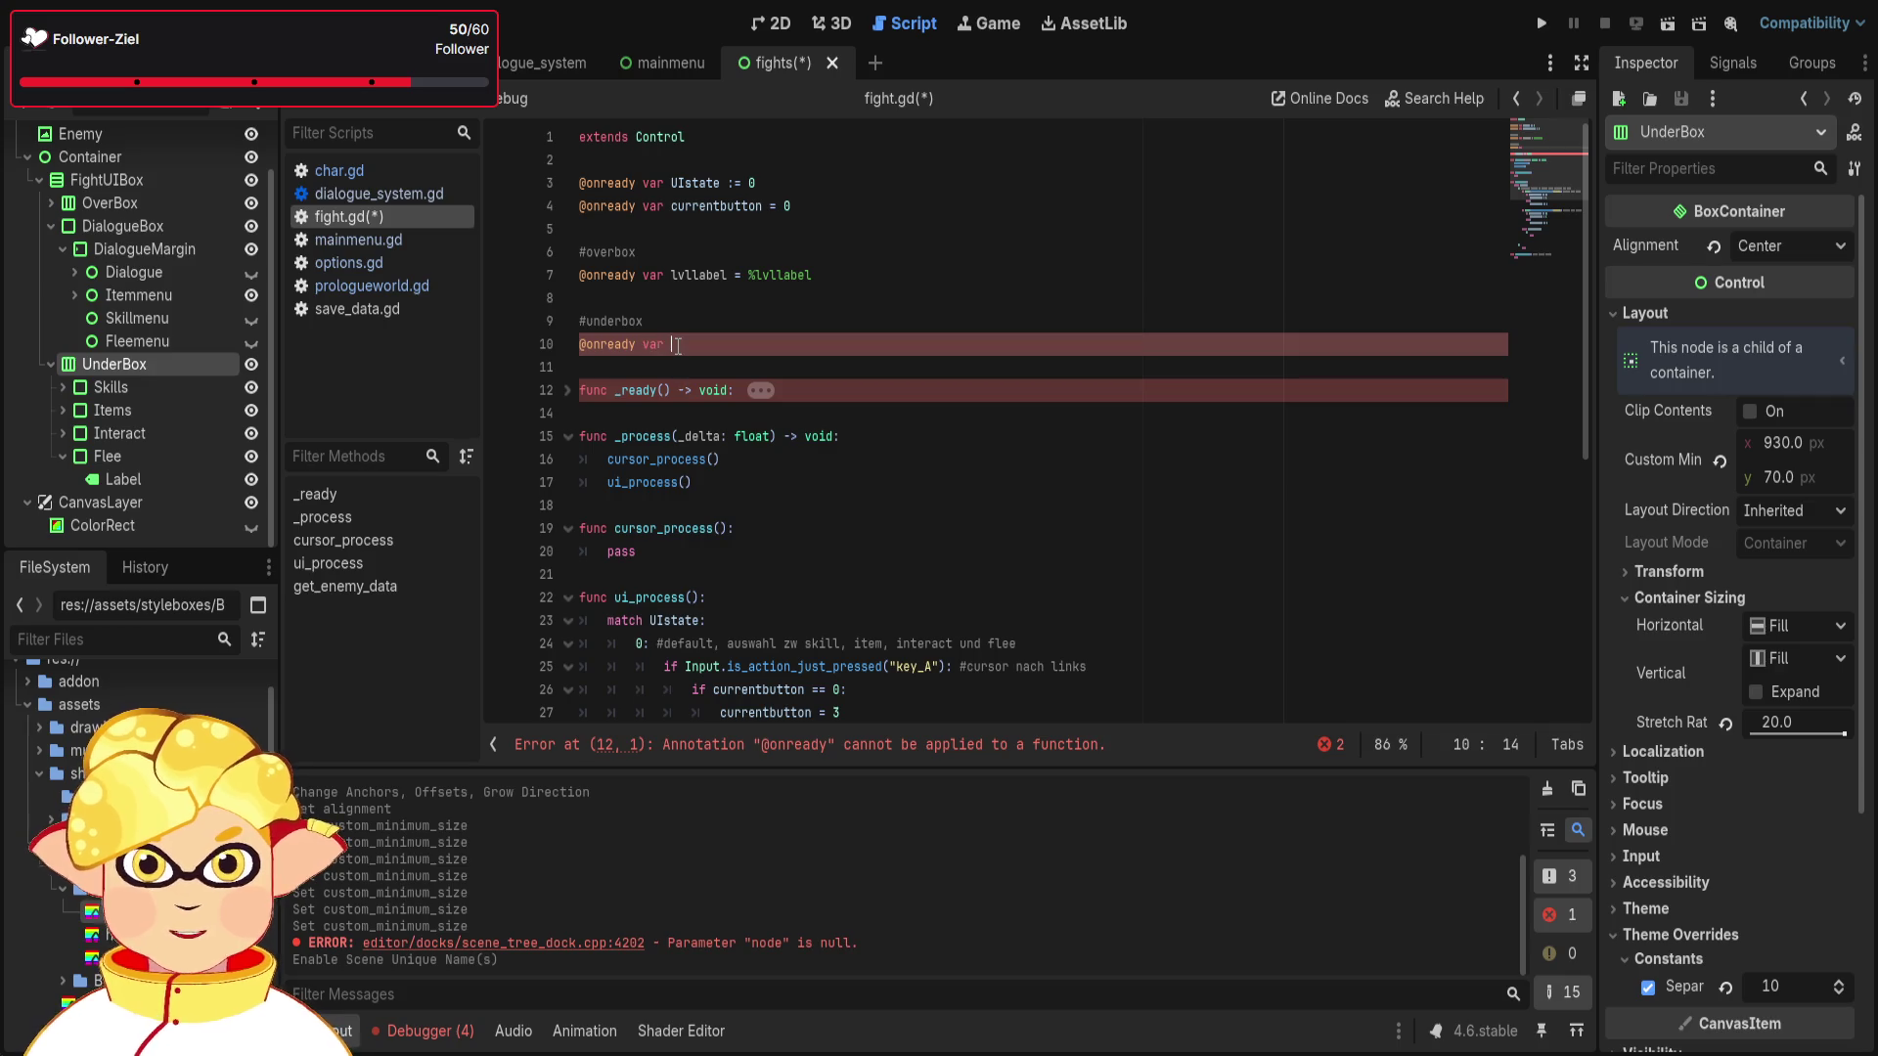
type("var skill")
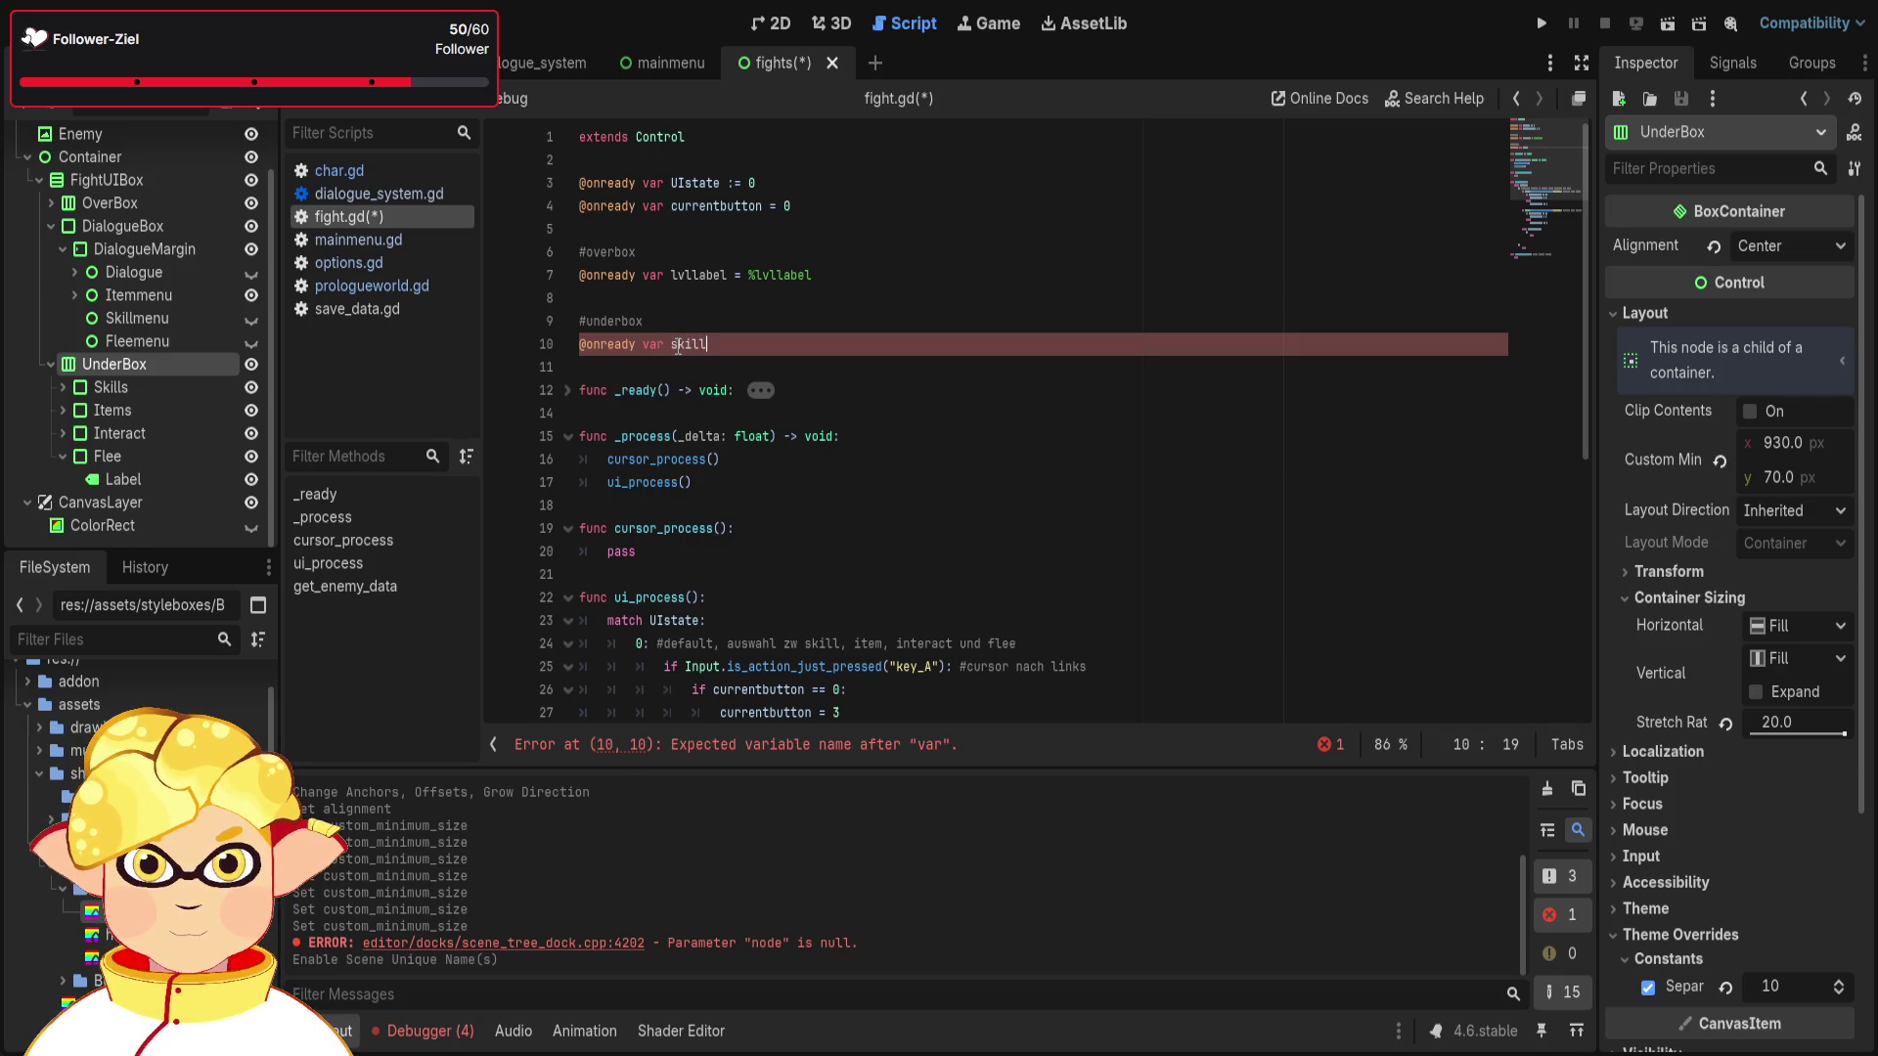
type("butt")
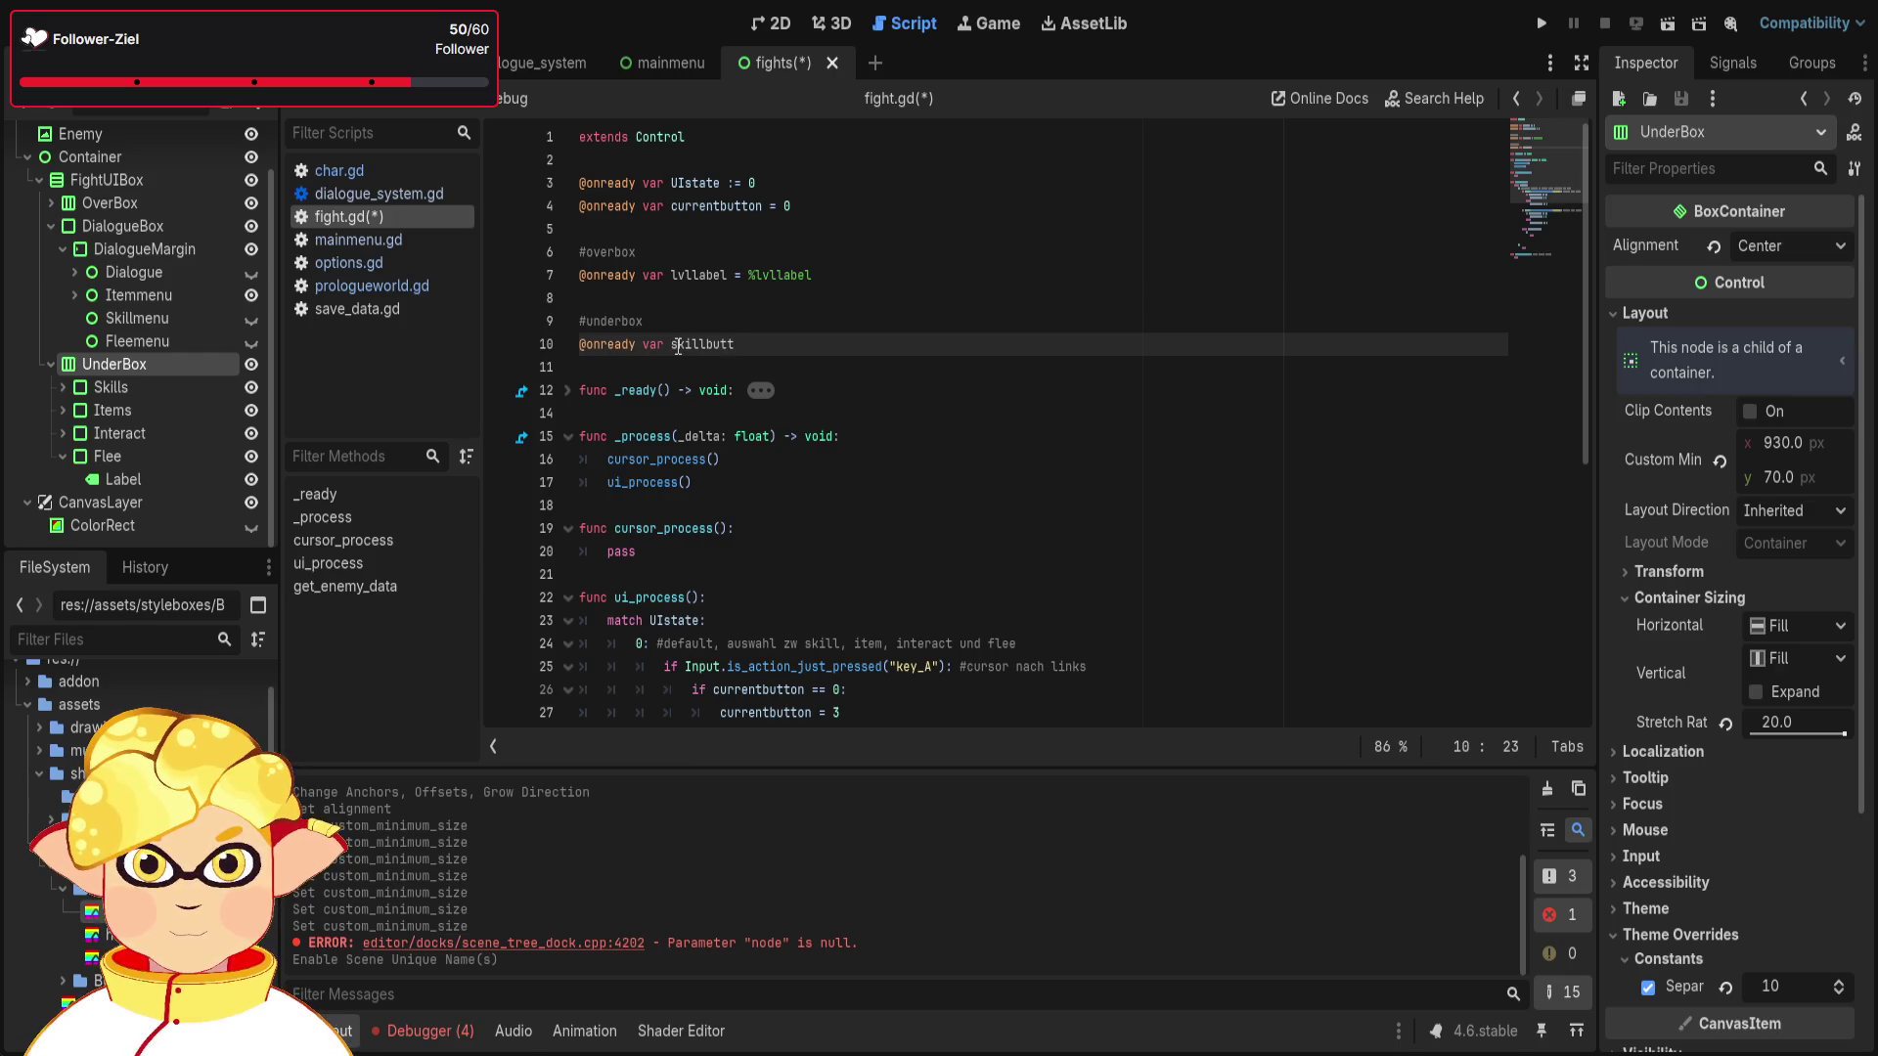
type("on =")
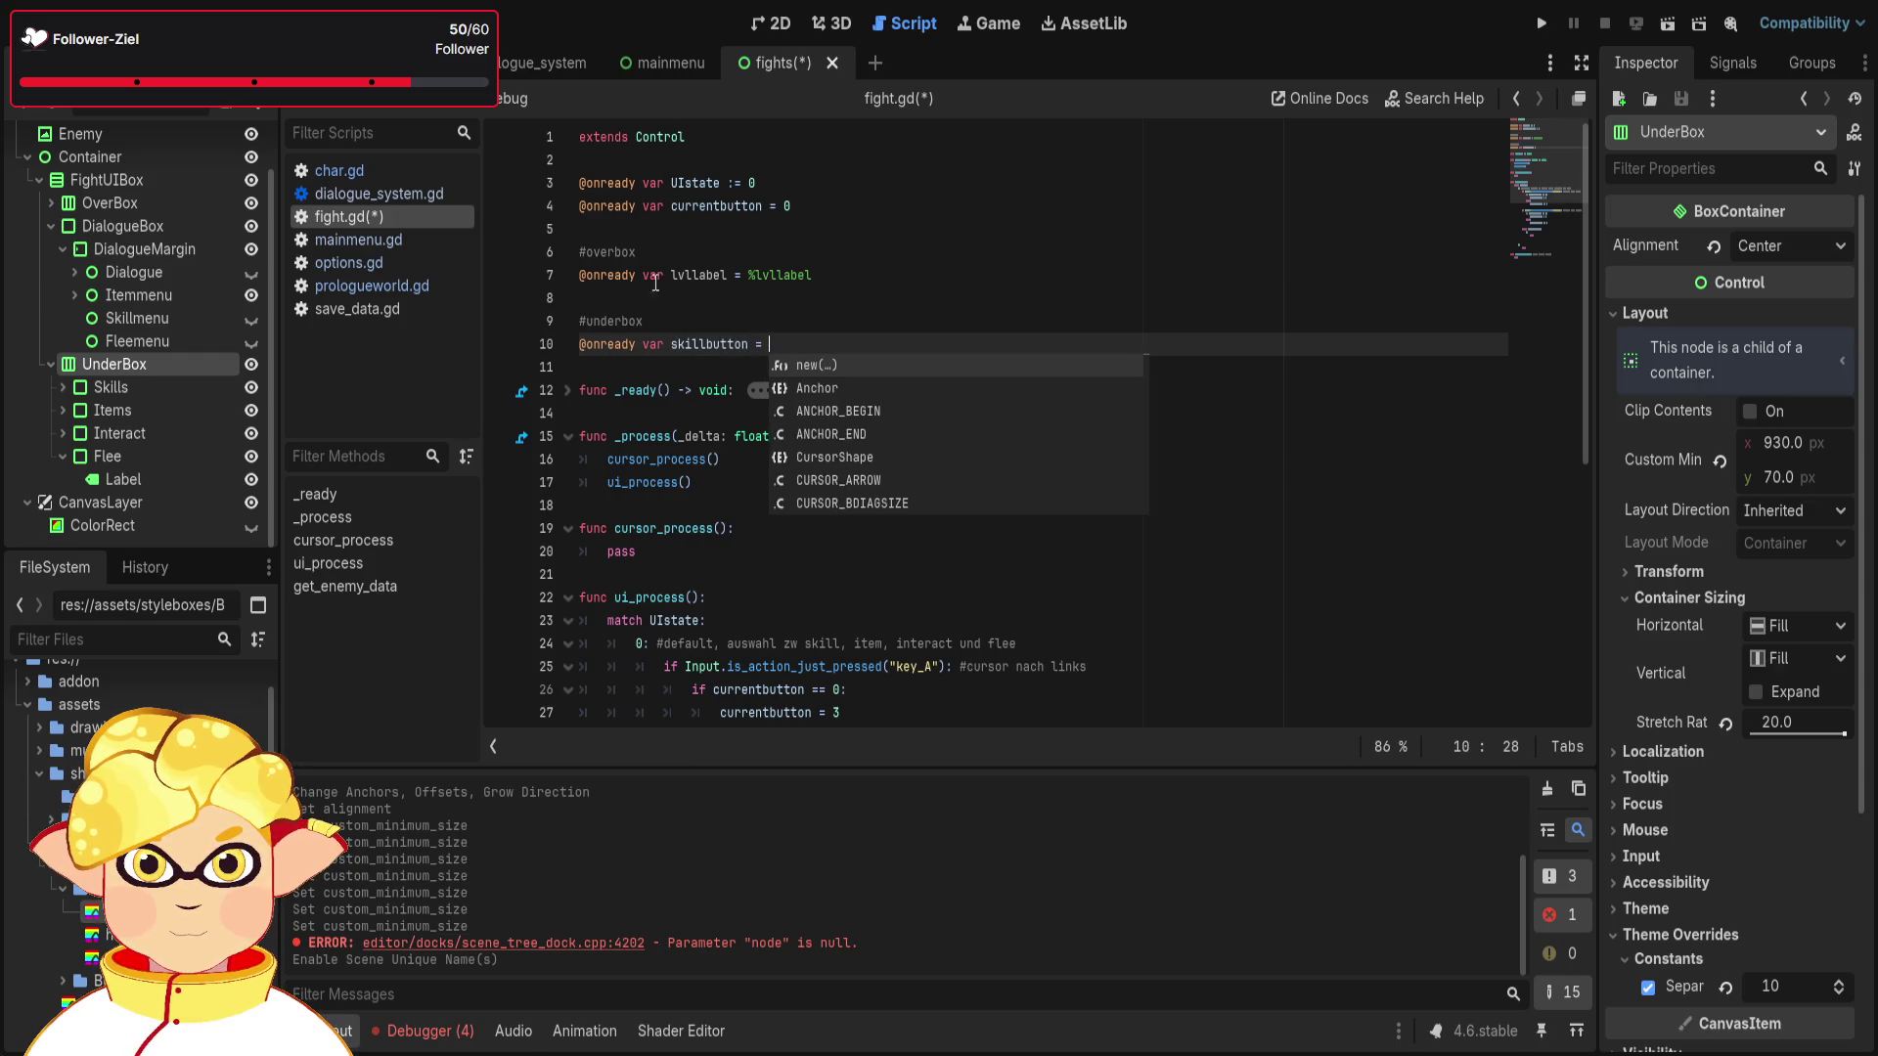
- Set Skills, Items, Interact and Flee to Access as Unique Name
left_click(166, 385)
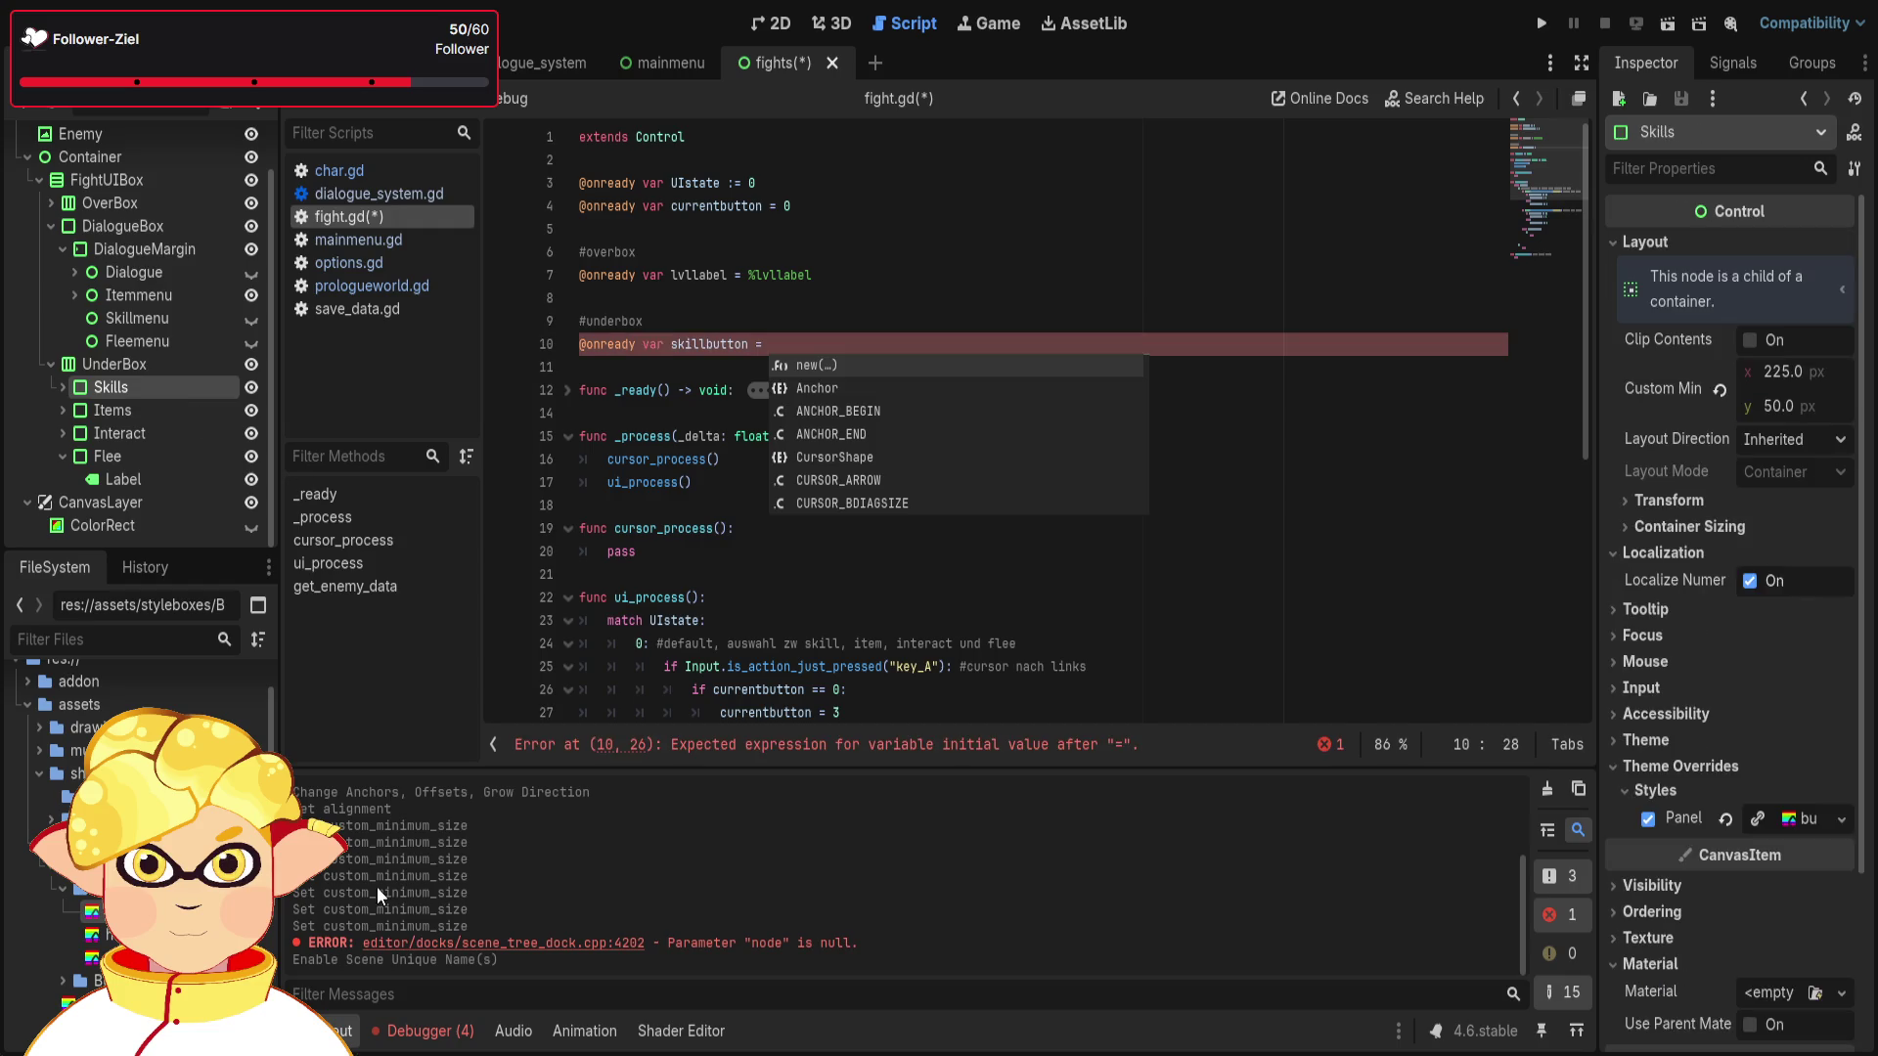
left_click(151, 407)
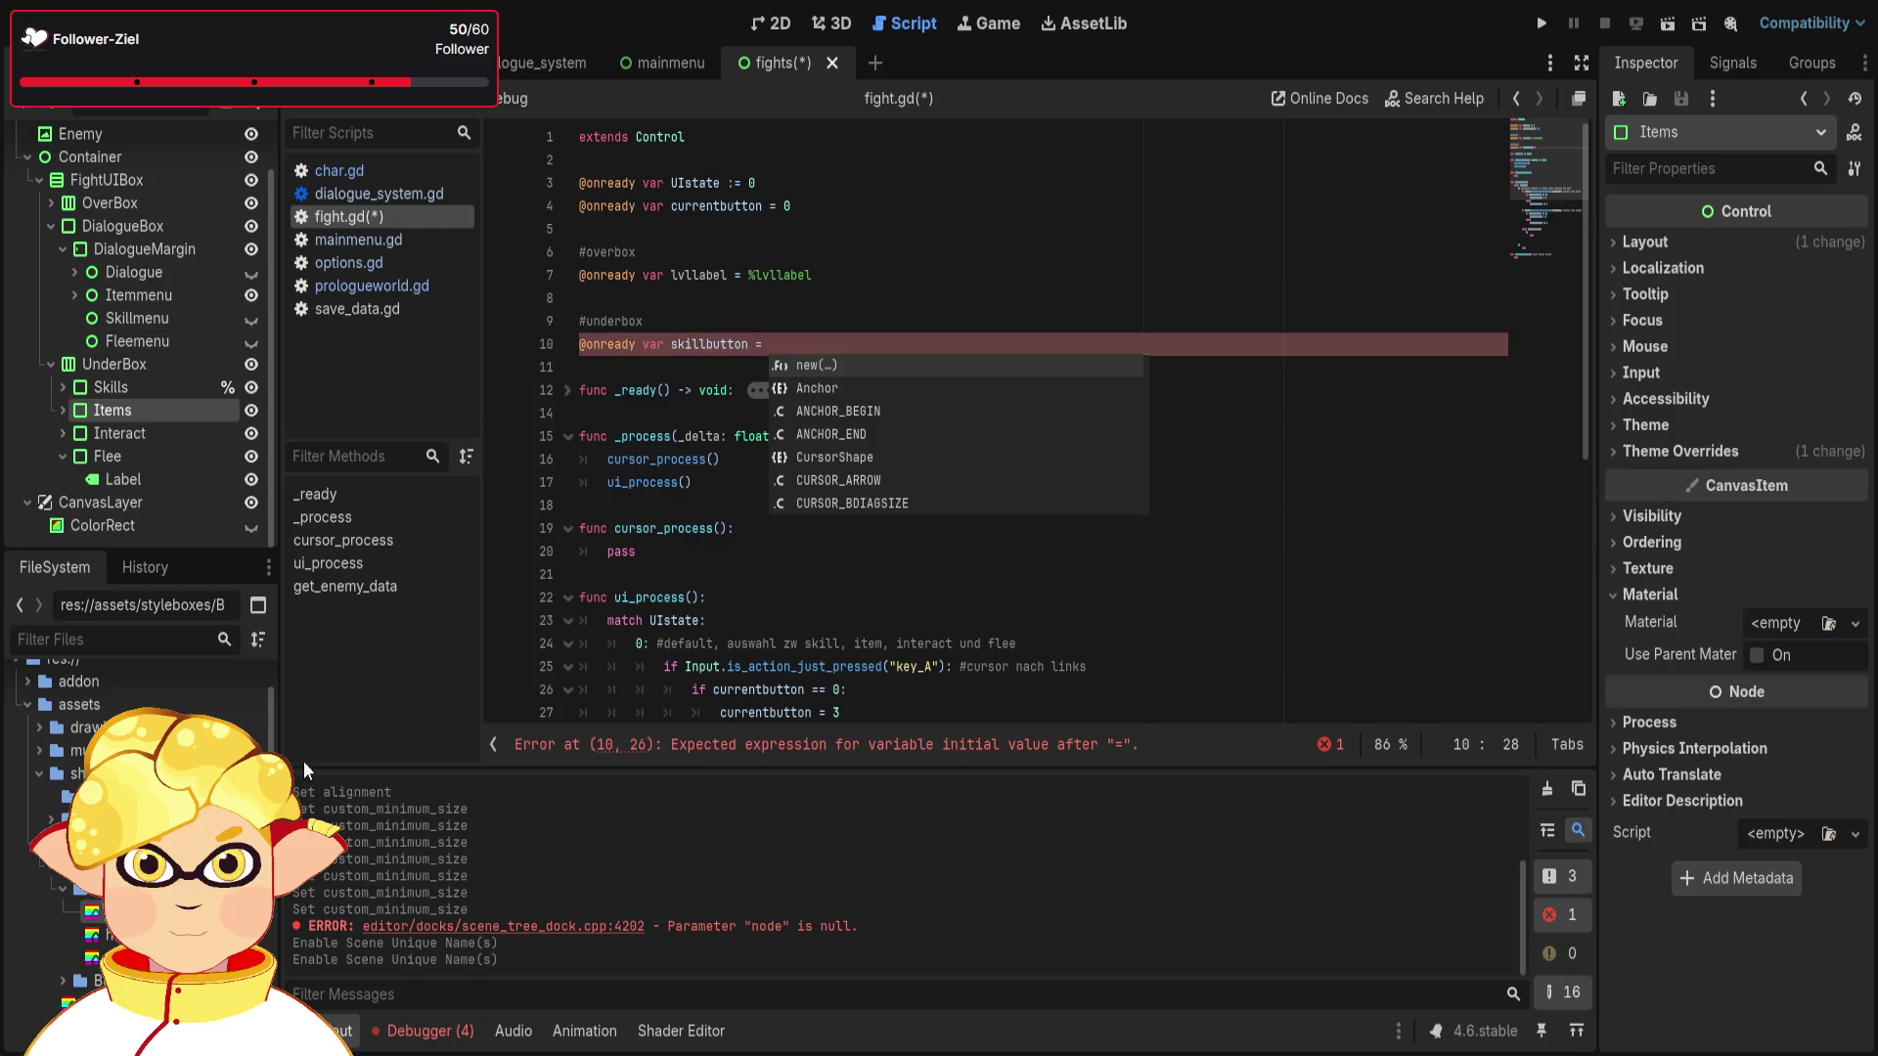
right_click(127, 410)
left_click(167, 434)
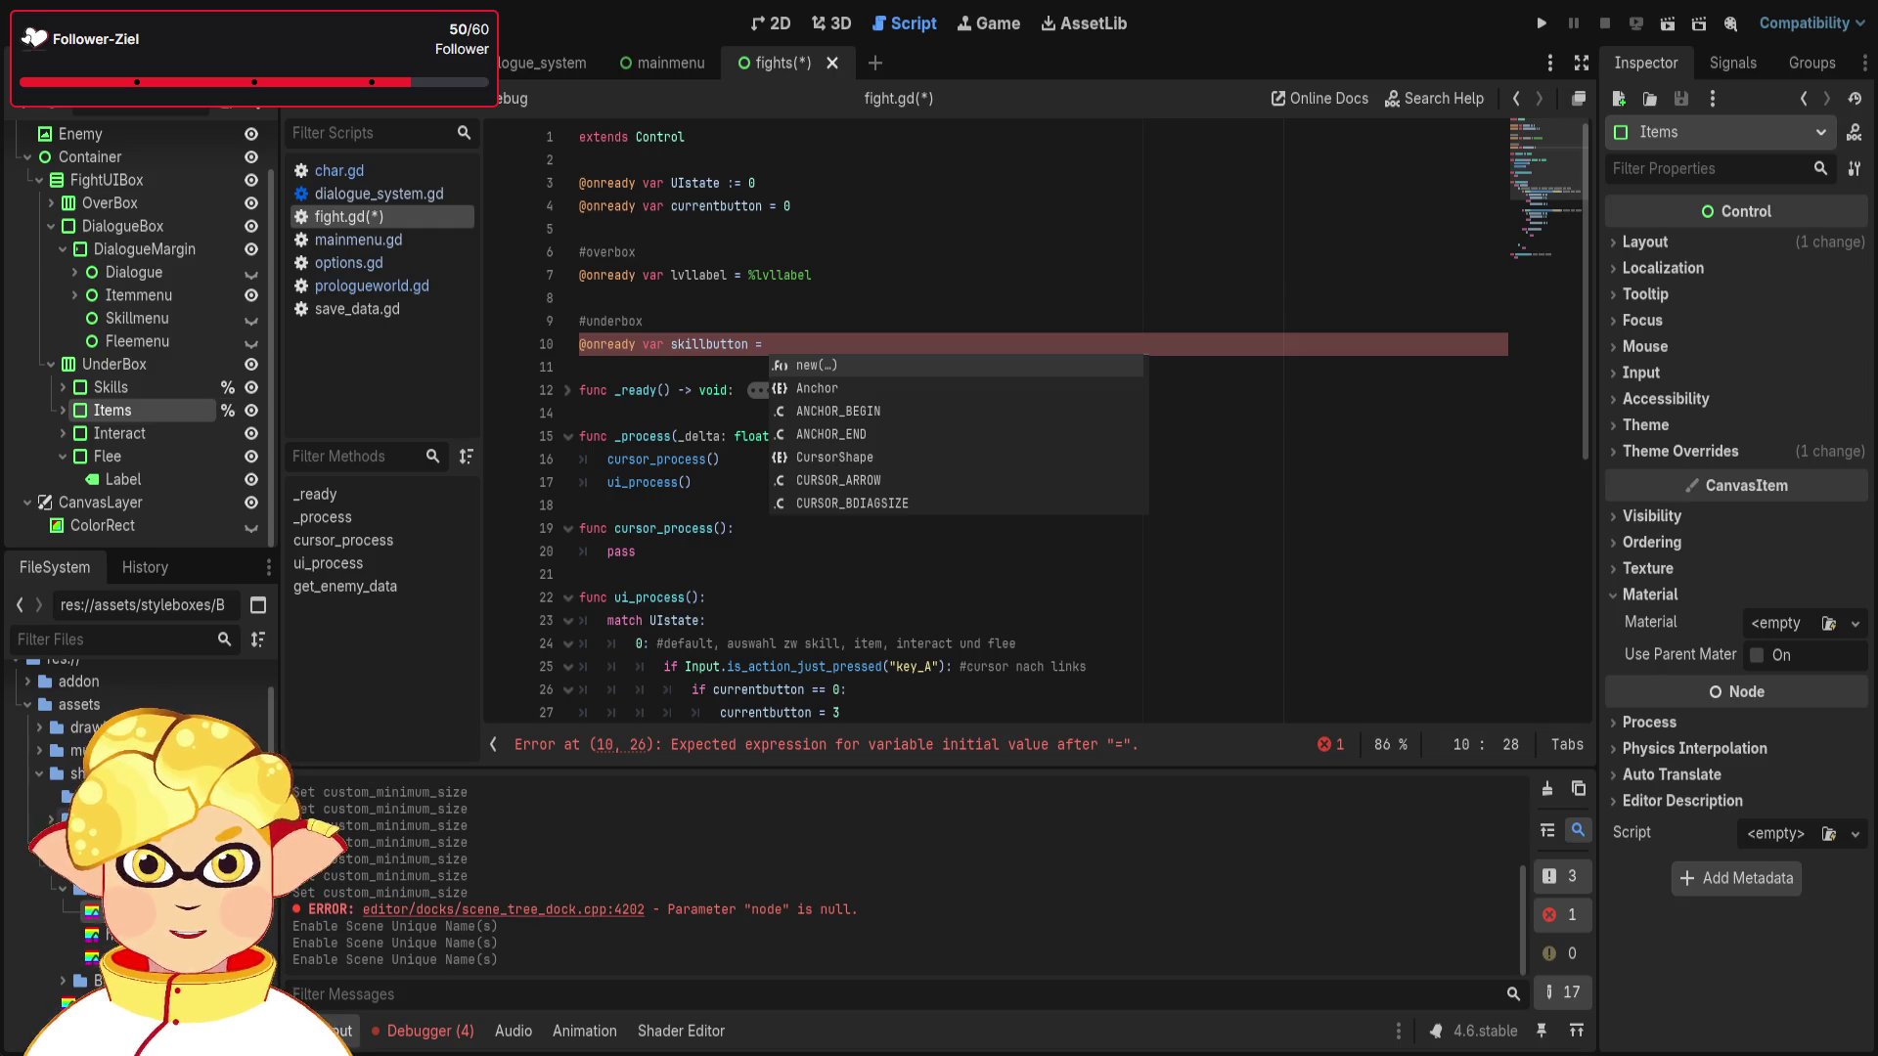
right_click(167, 434)
left_click(139, 509)
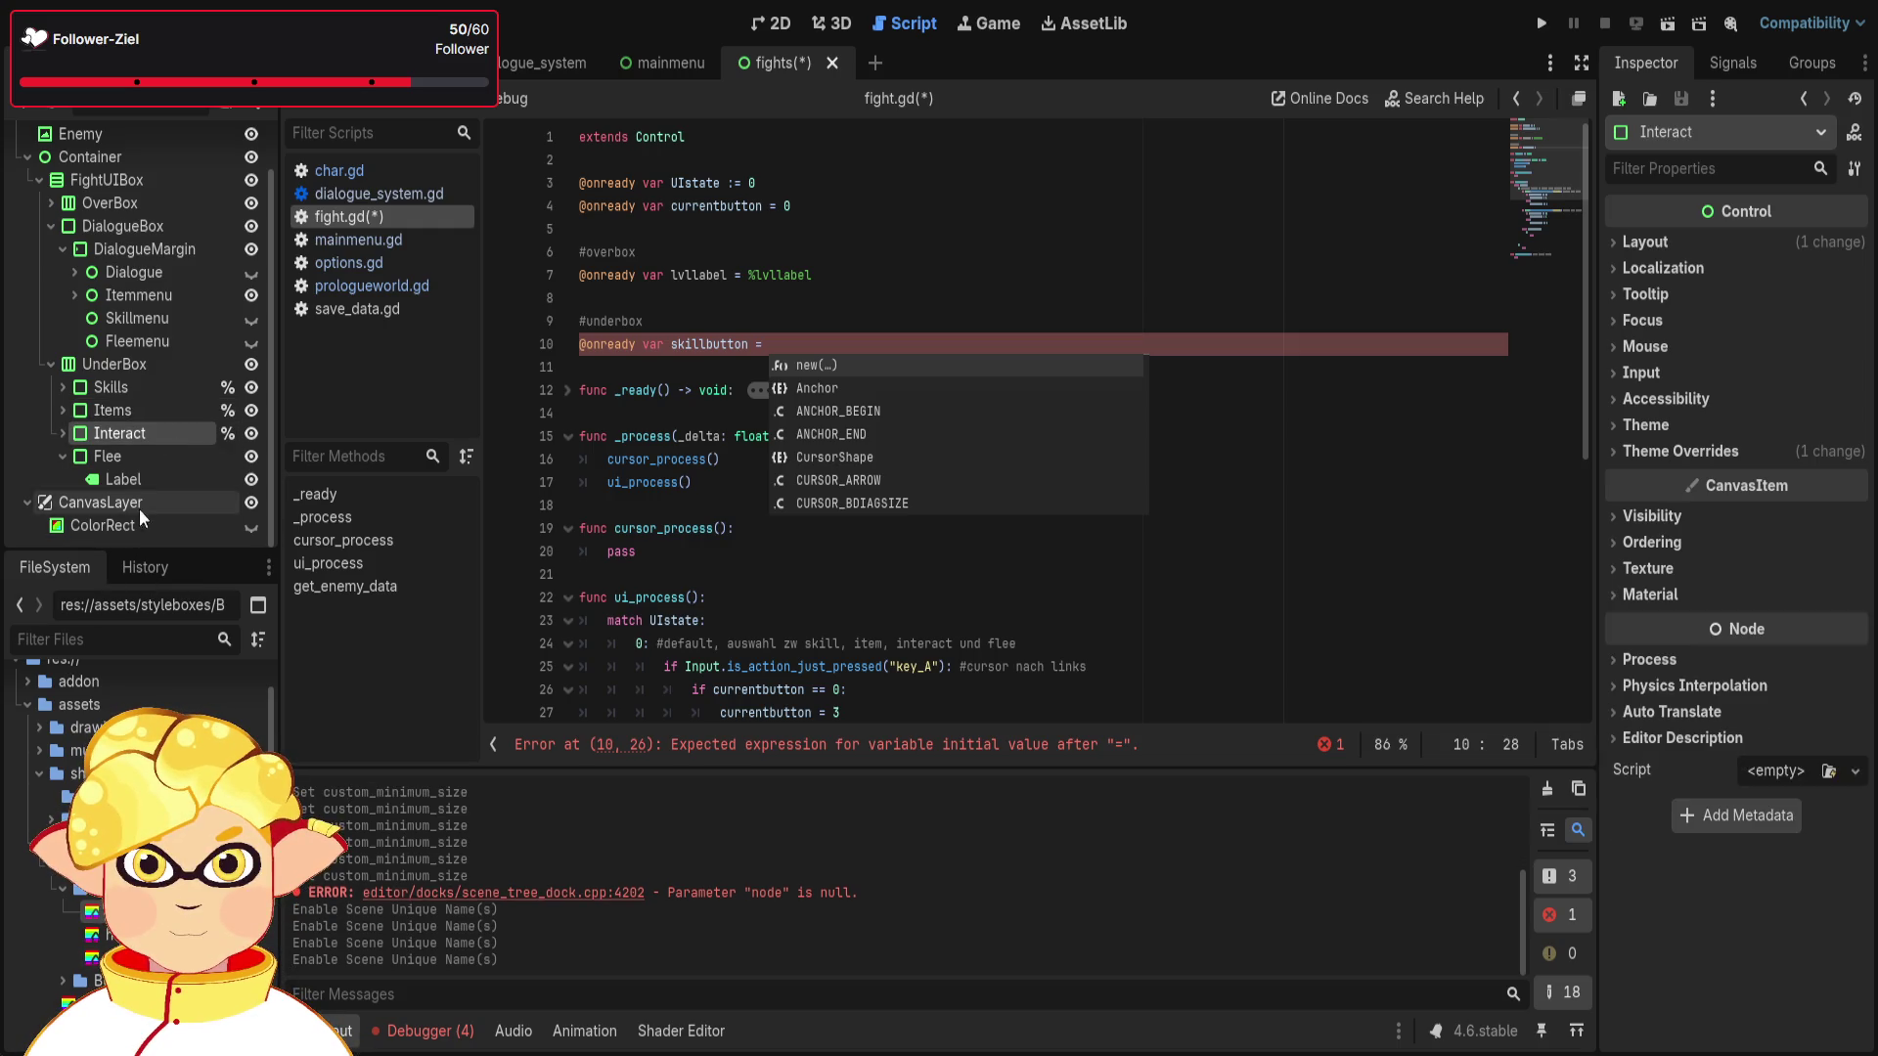
left_click(143, 457)
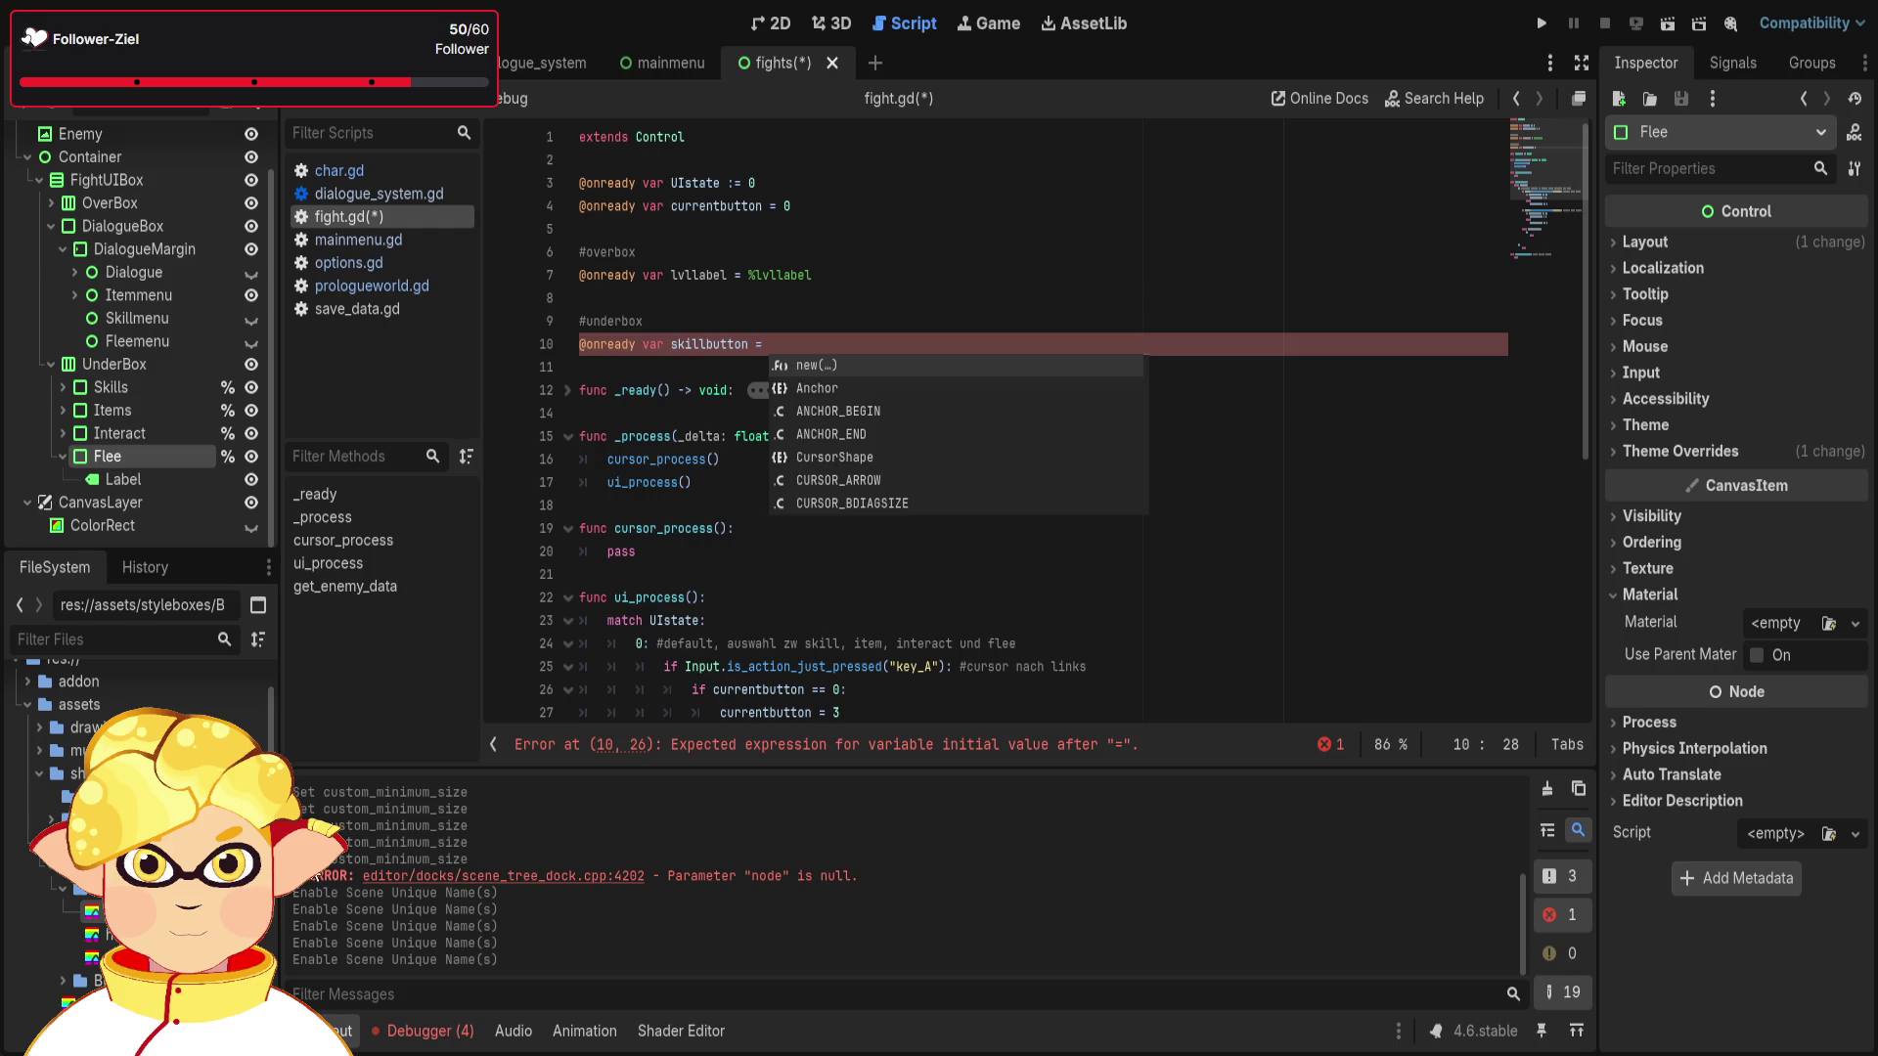
left_click(129, 387)
- Set skillbutton to %Skills and duplicate the declaration into three more lines
left_click_drag(125, 410, 823, 350)
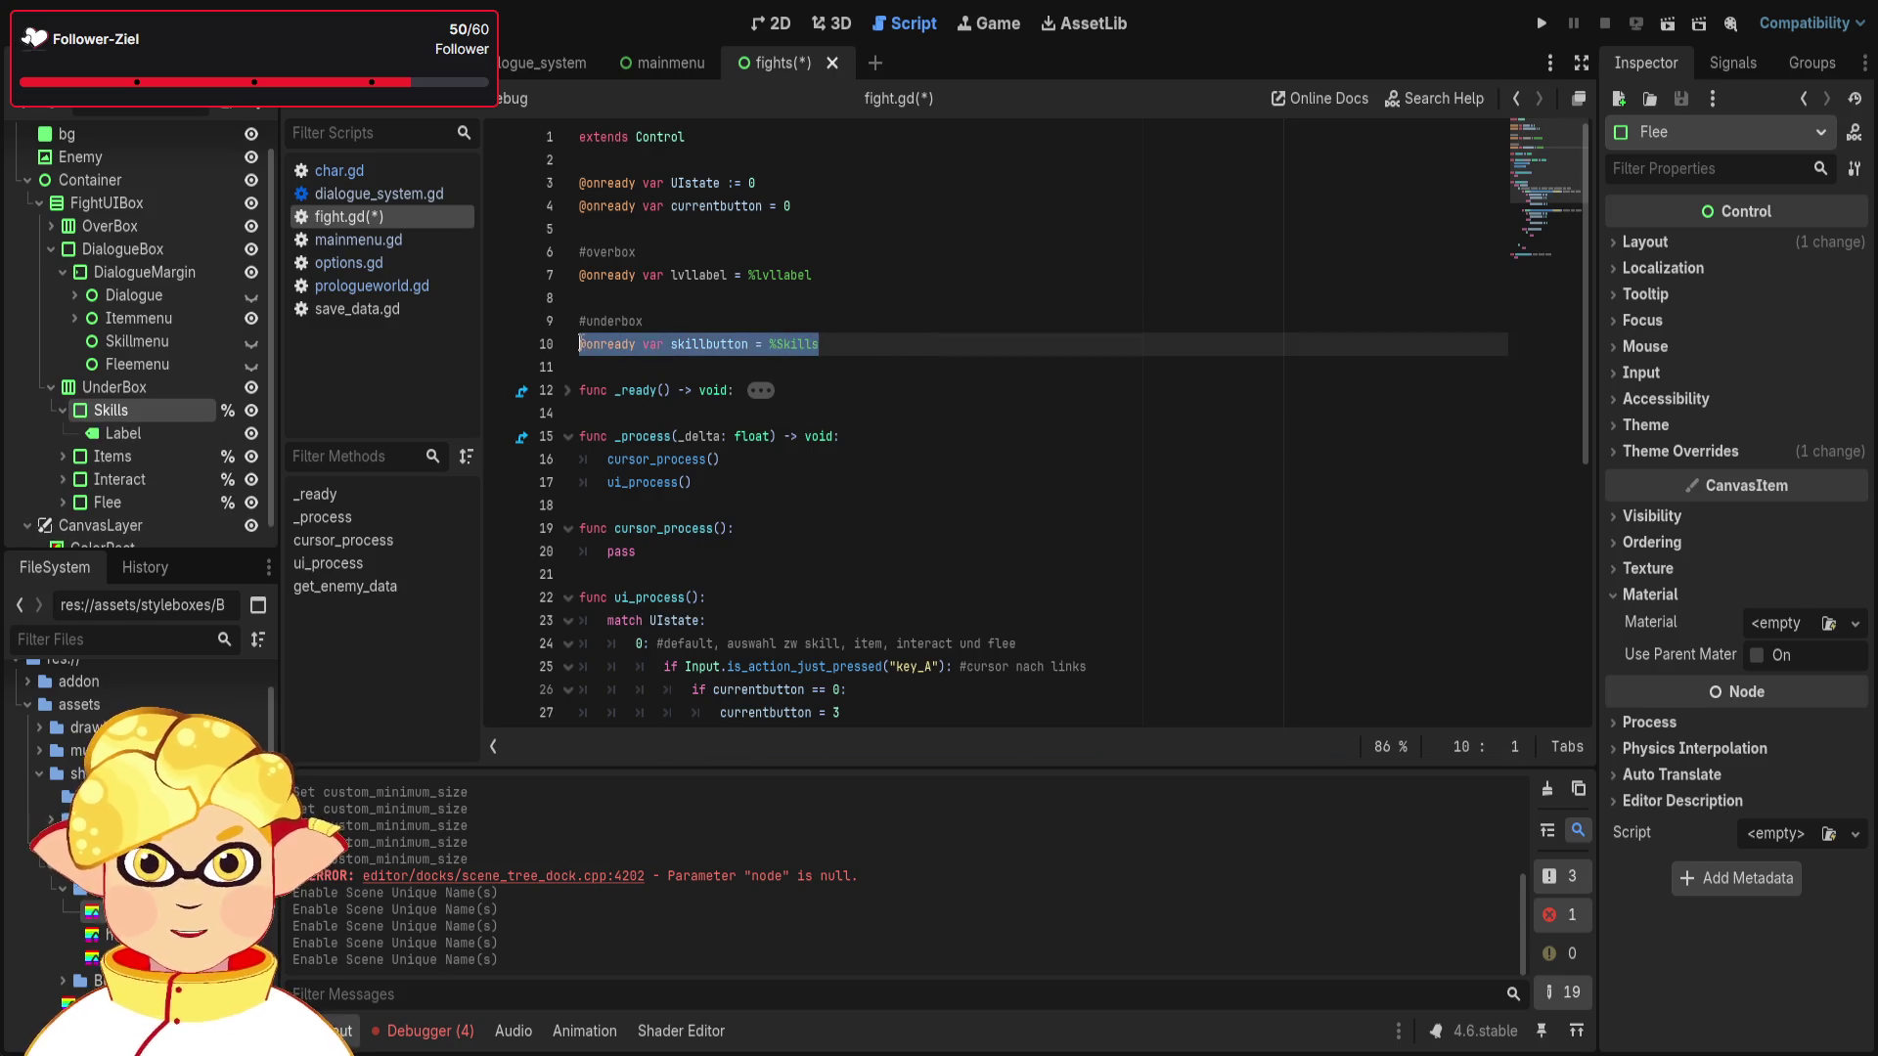
key("ctrl+shift+d")
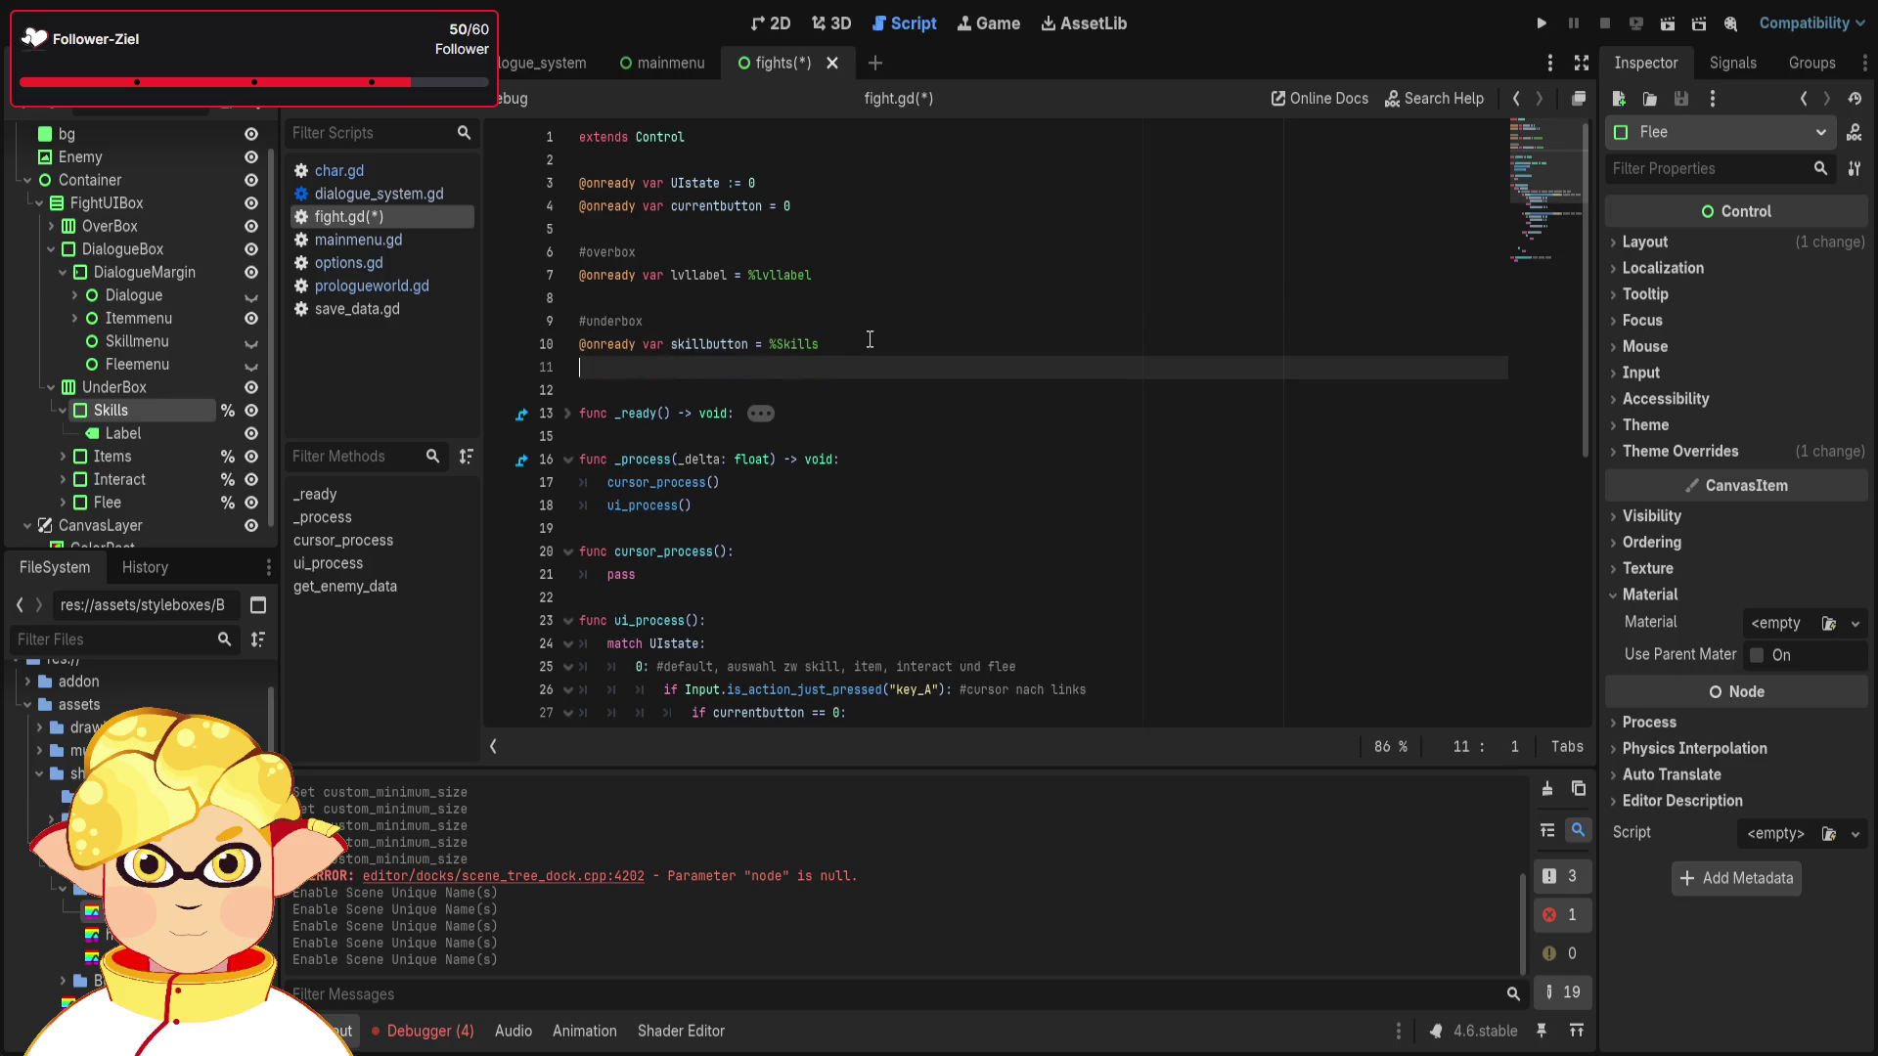
key("Return")
key("BackSpace")
key("ctrl+shift+d")
key("ctrl+shift+d")
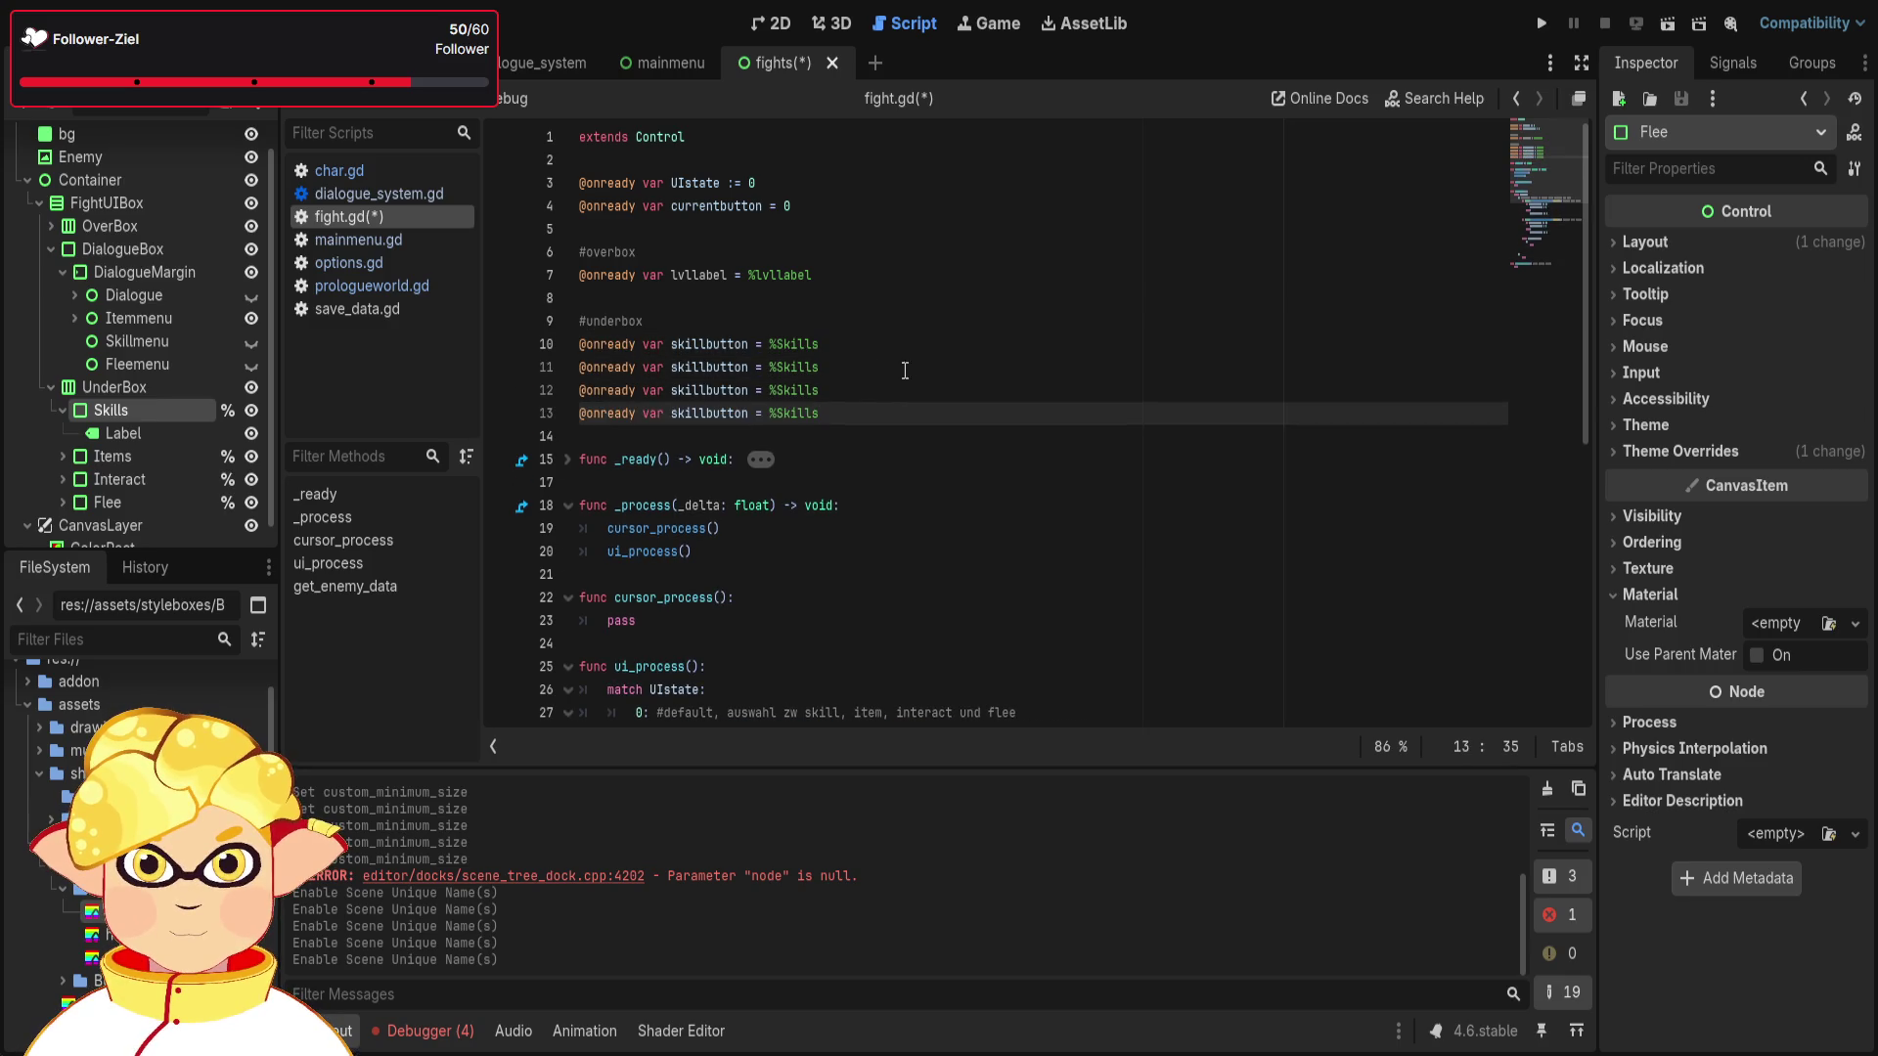
- Rename the copies to item, interact and flee button variables and clear their node paths
left_click(709, 366)
left_click_drag(709, 366, 674, 367)
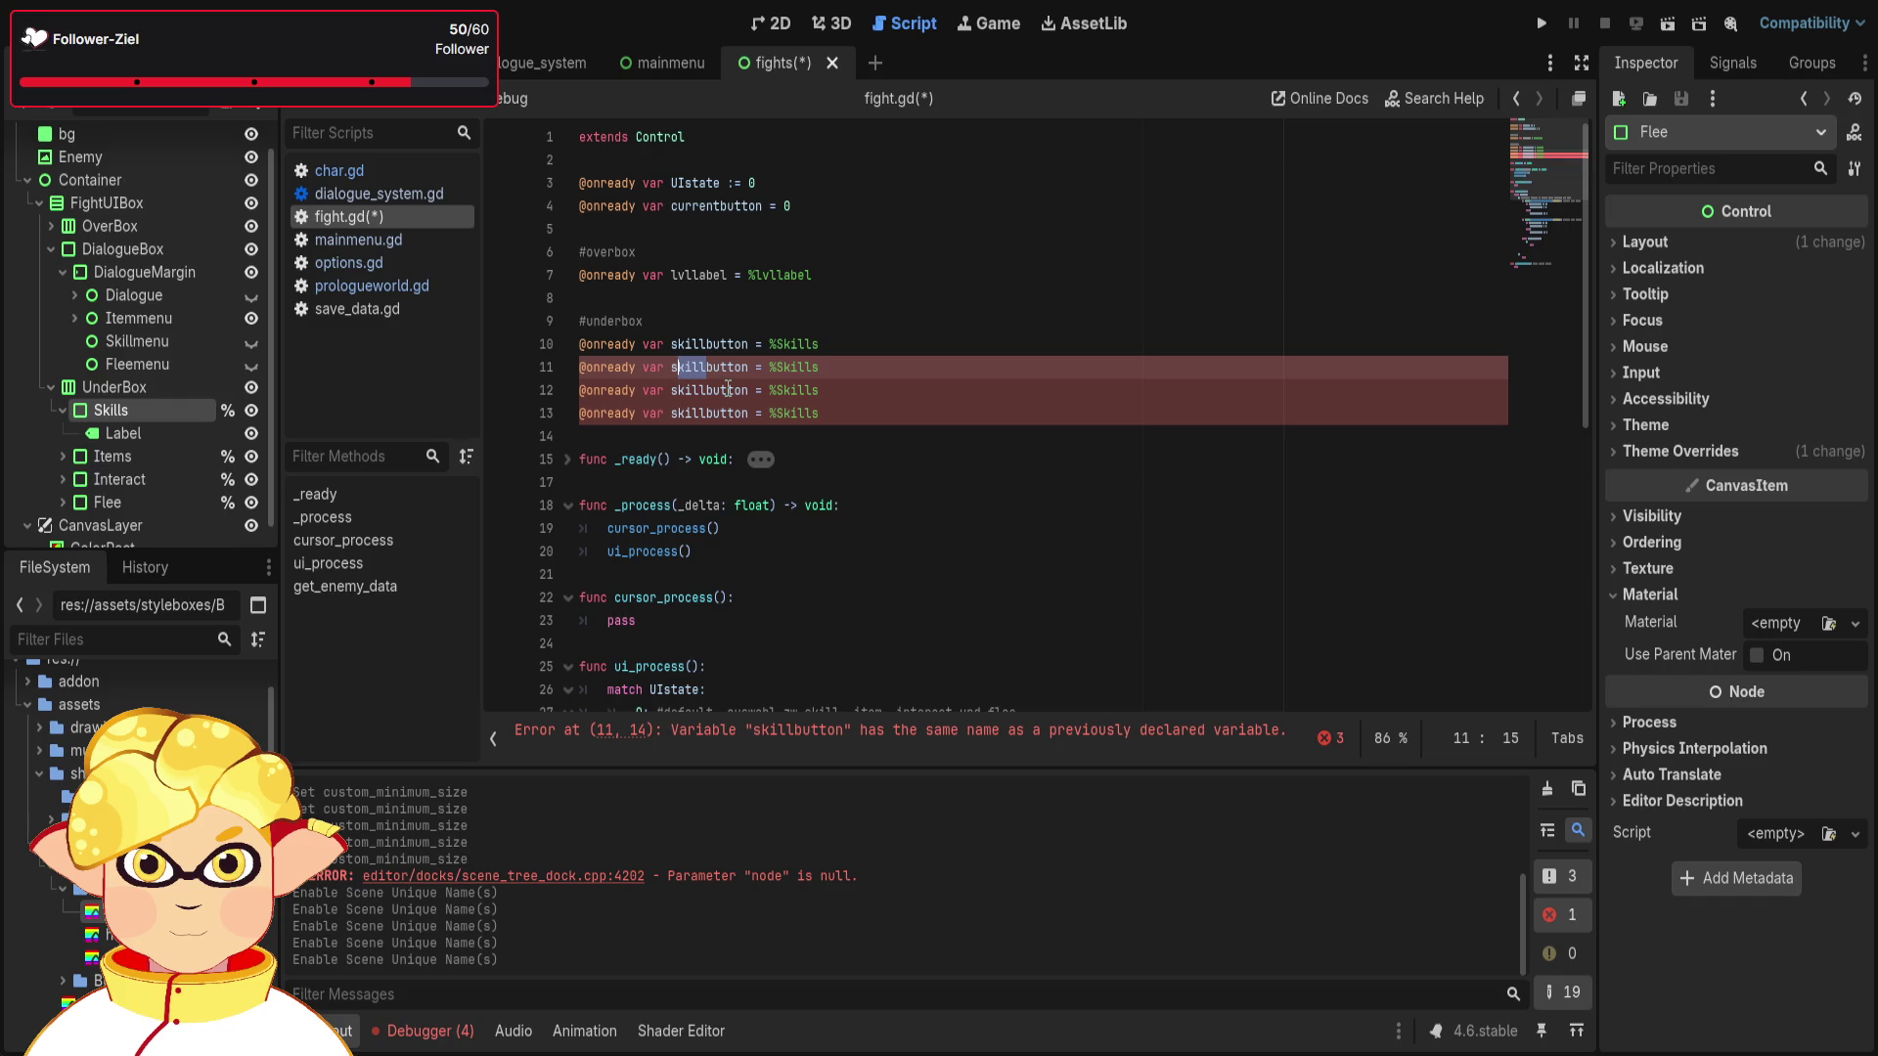
key("BackSpace")
key("BackSpace")
type("iu")
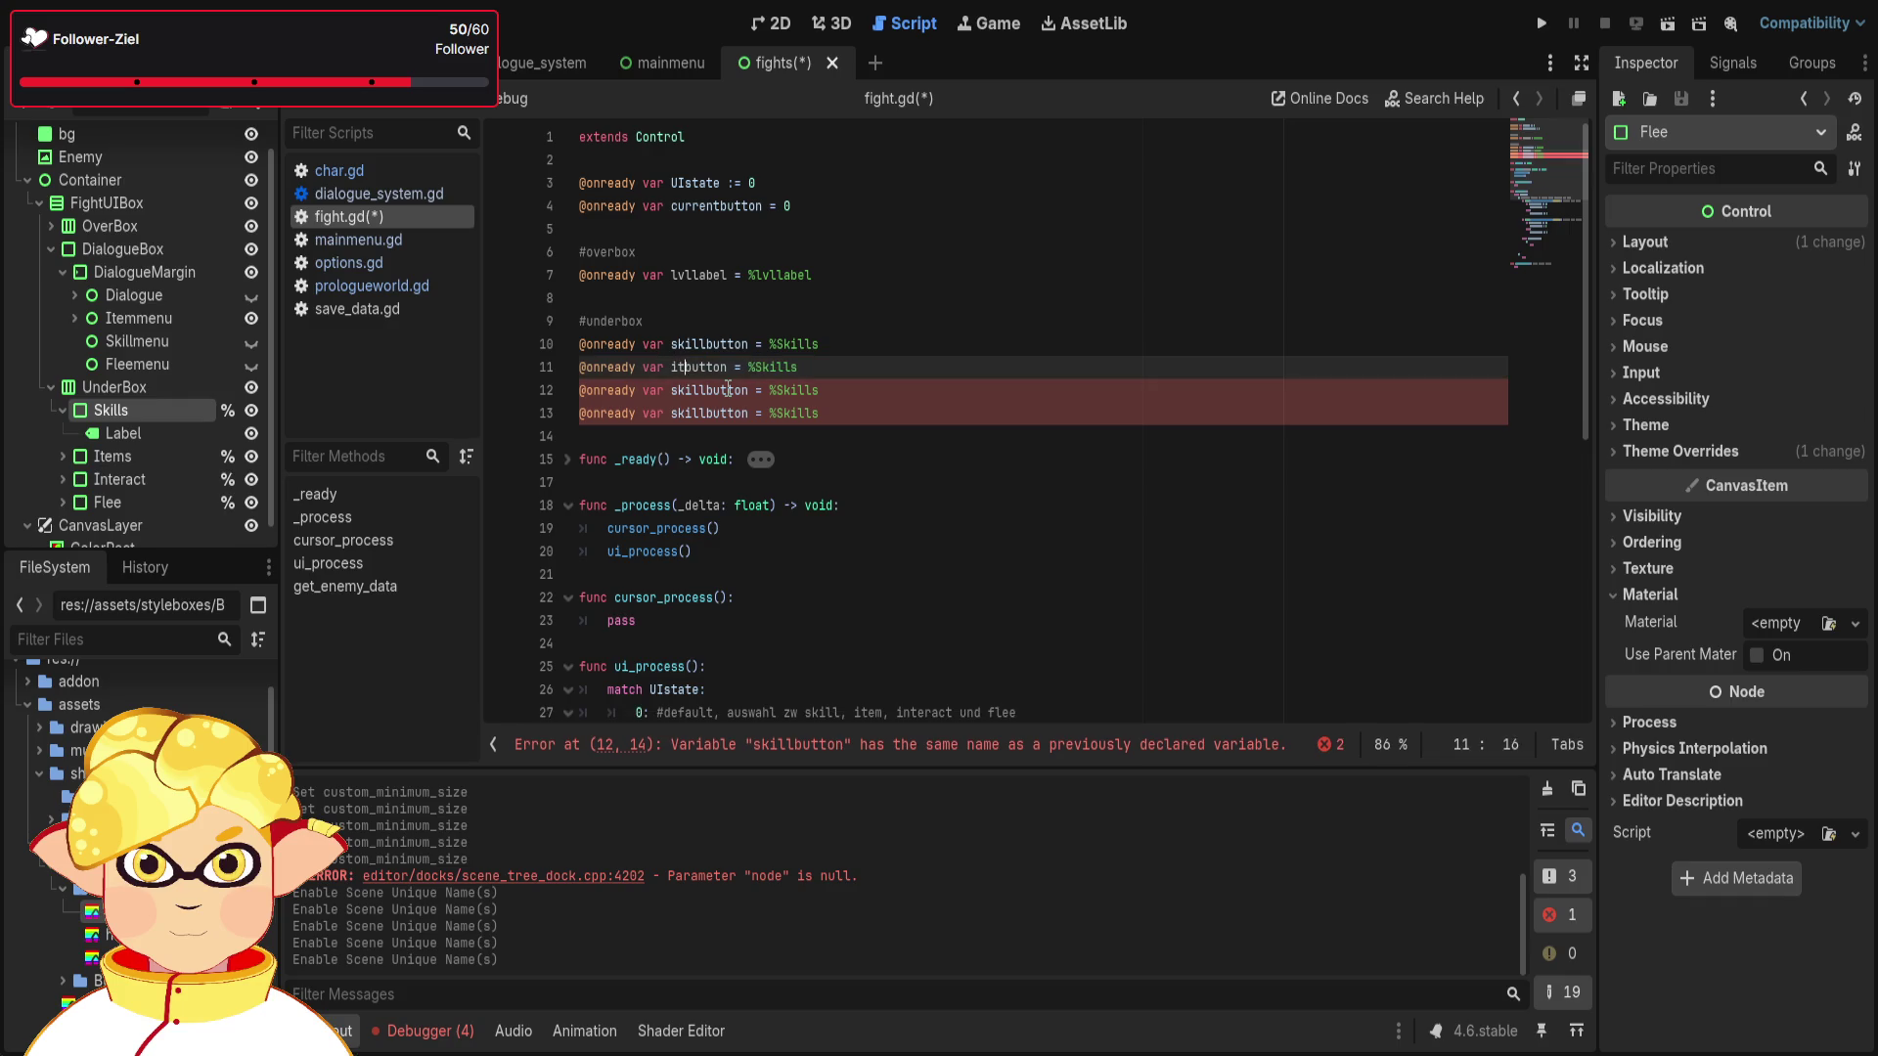
type("em")
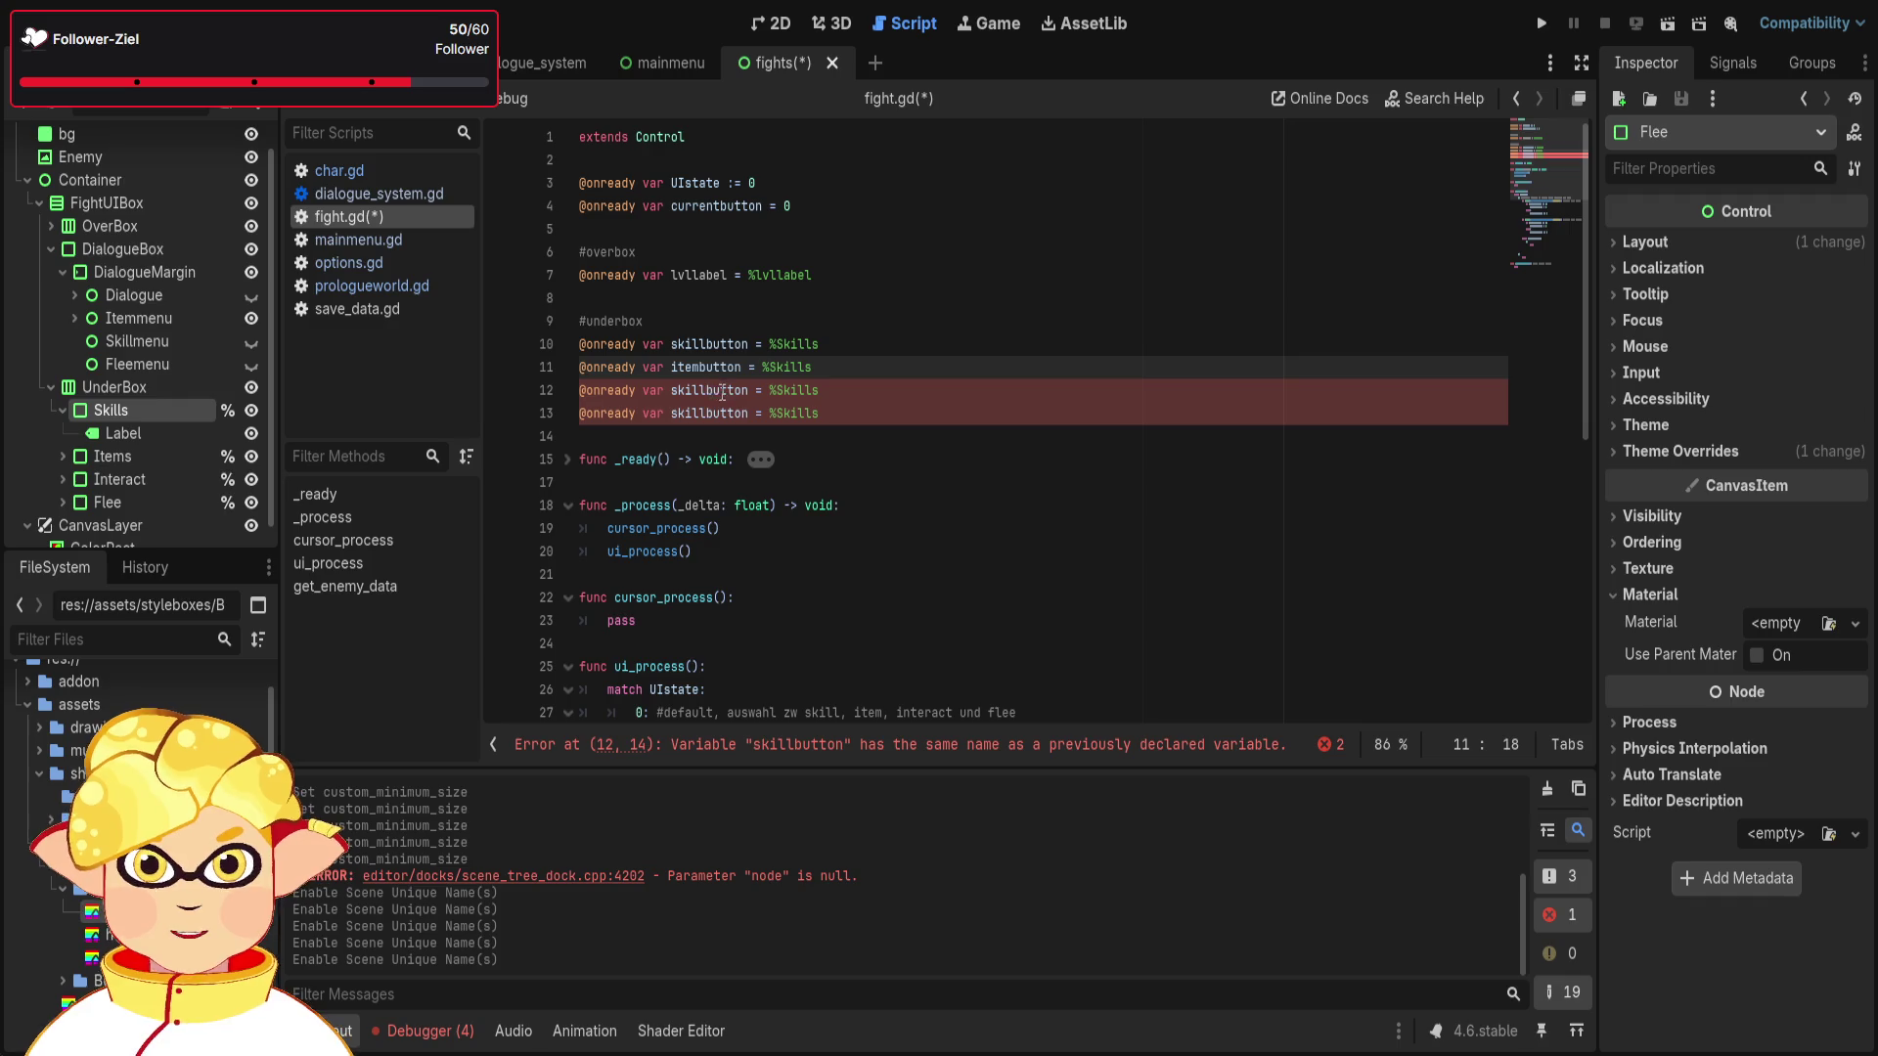
left_click_drag(707, 395, 674, 398)
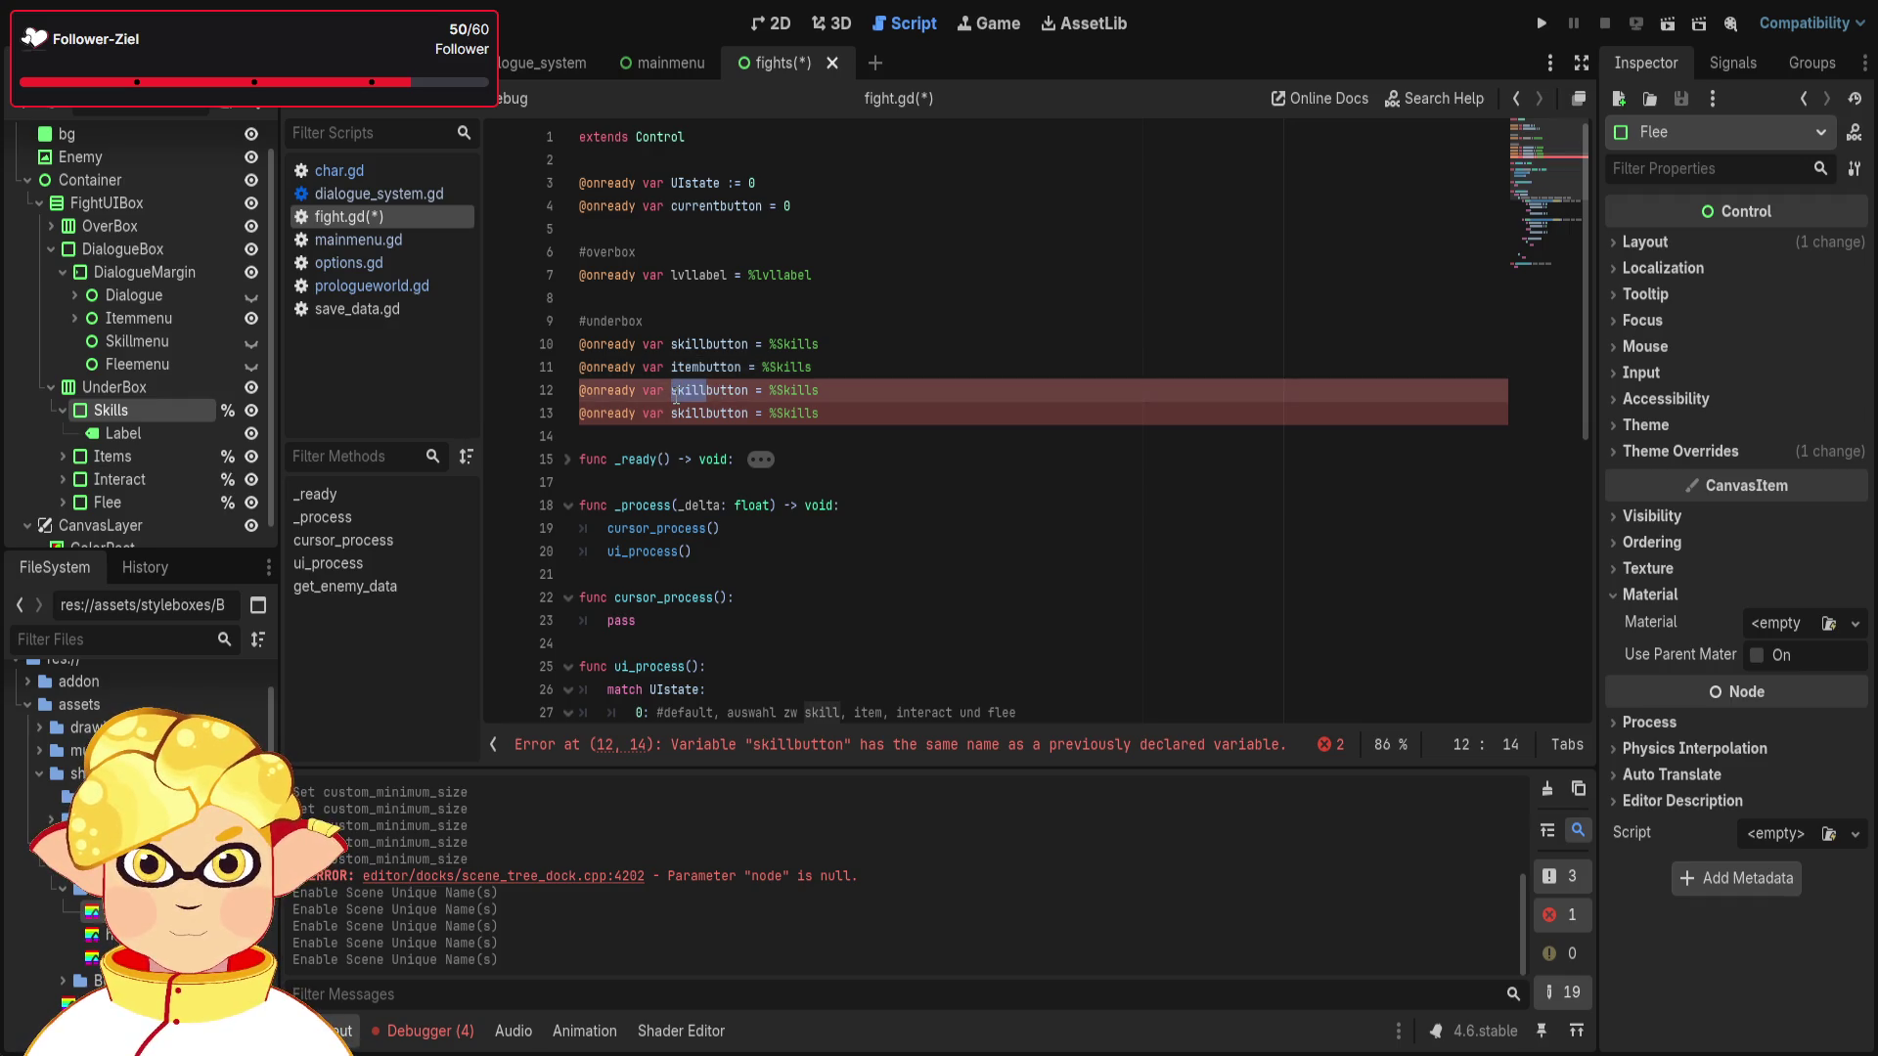
type("interac")
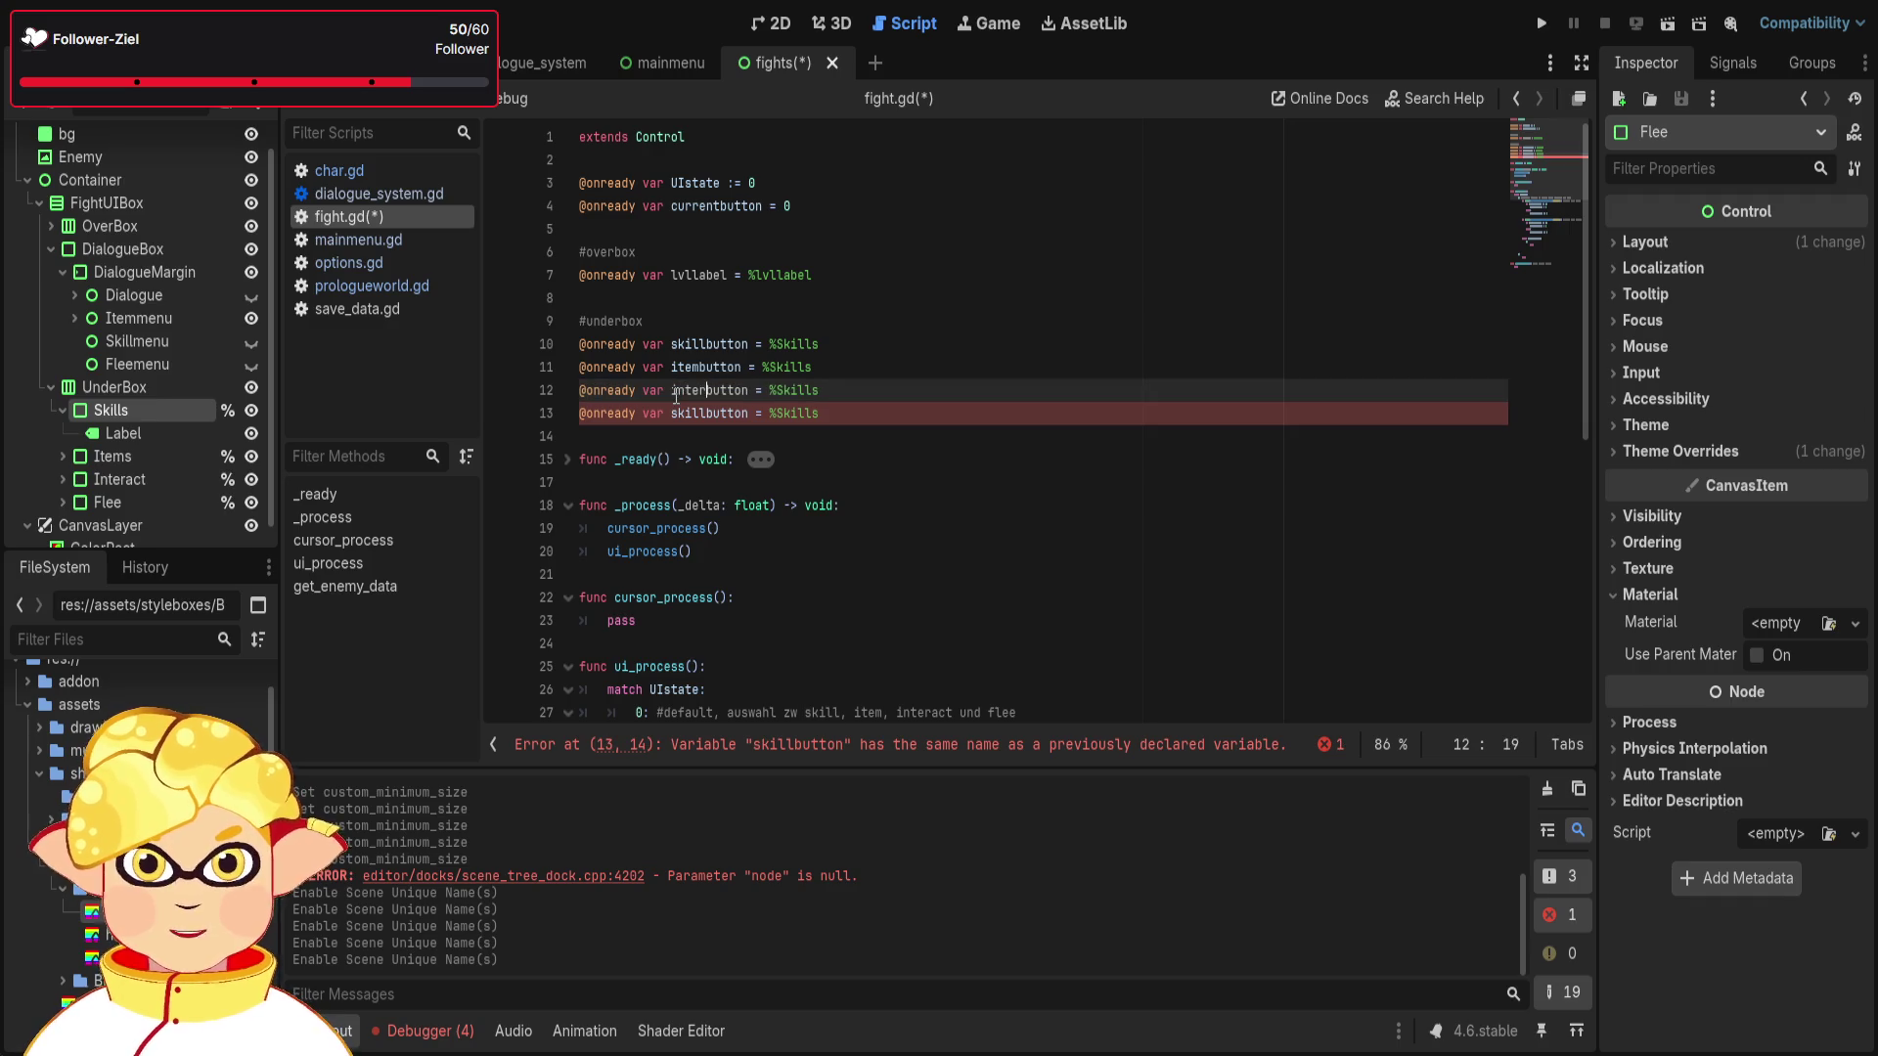
type("t")
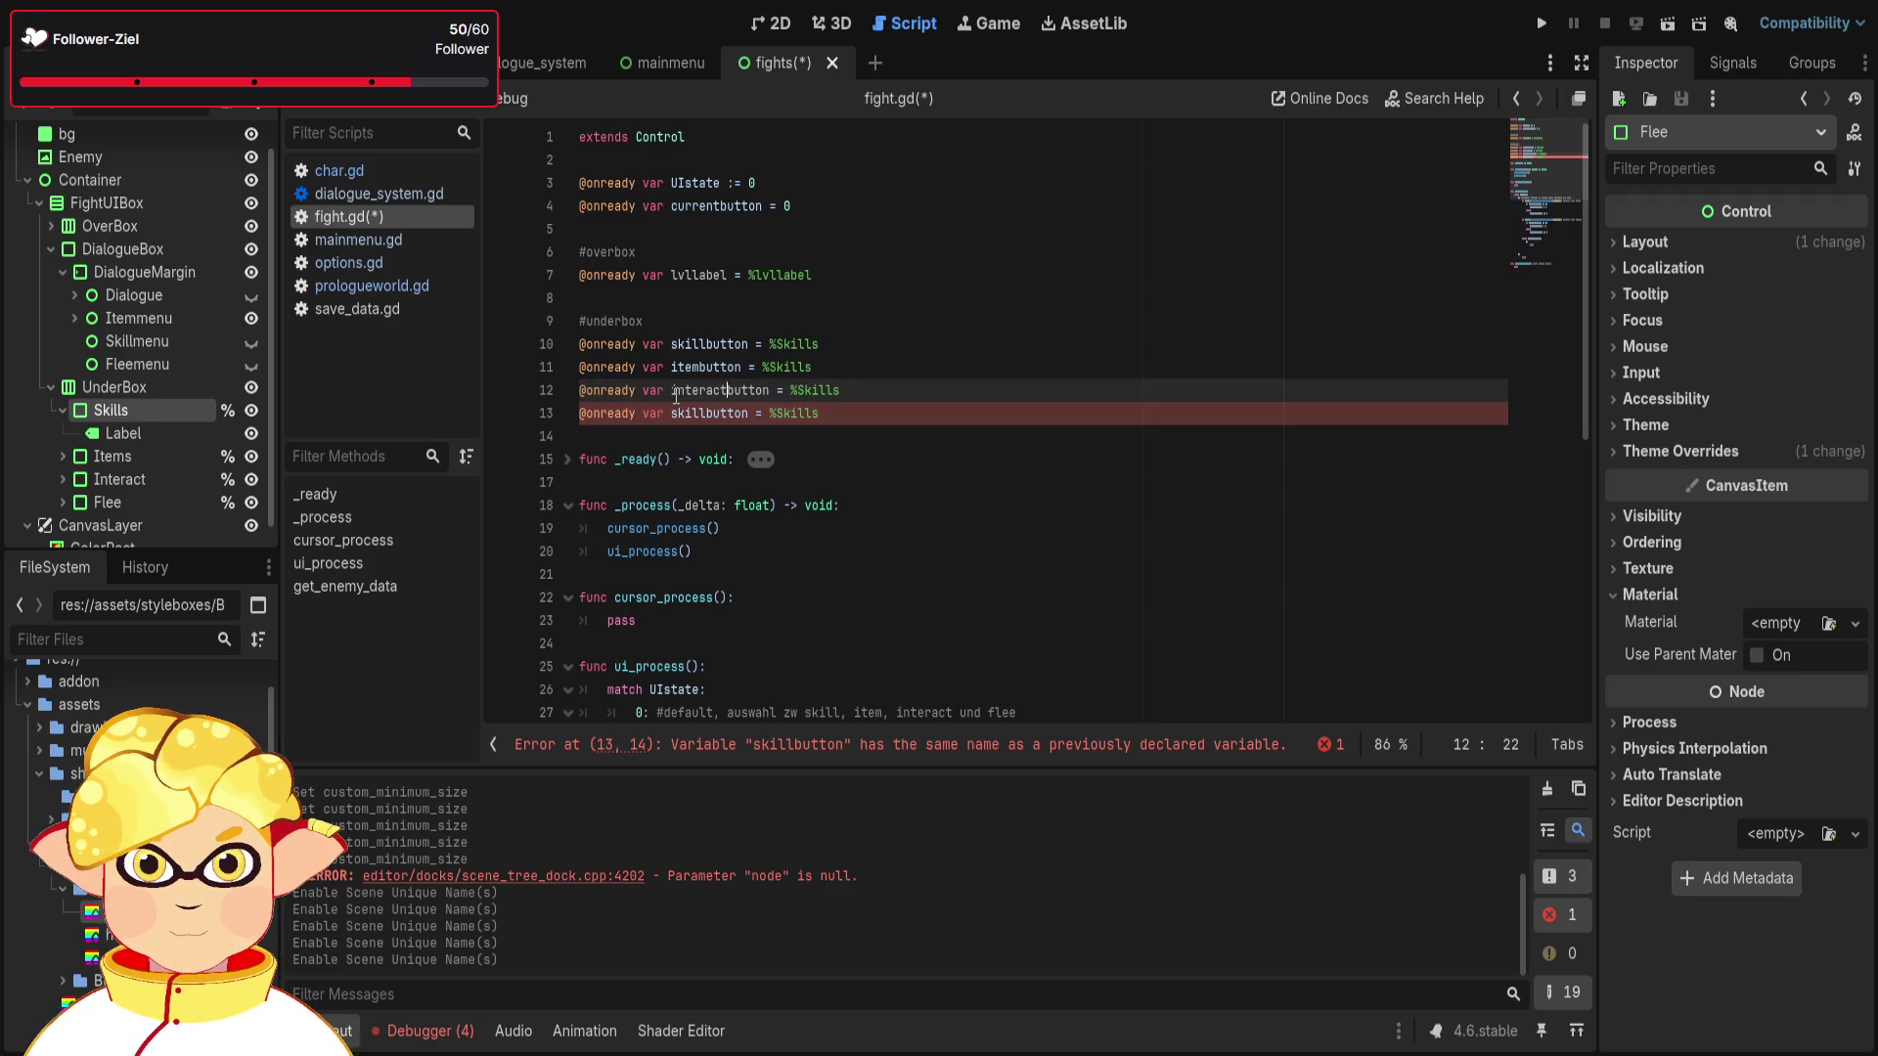
left_click_drag(712, 413, 672, 413)
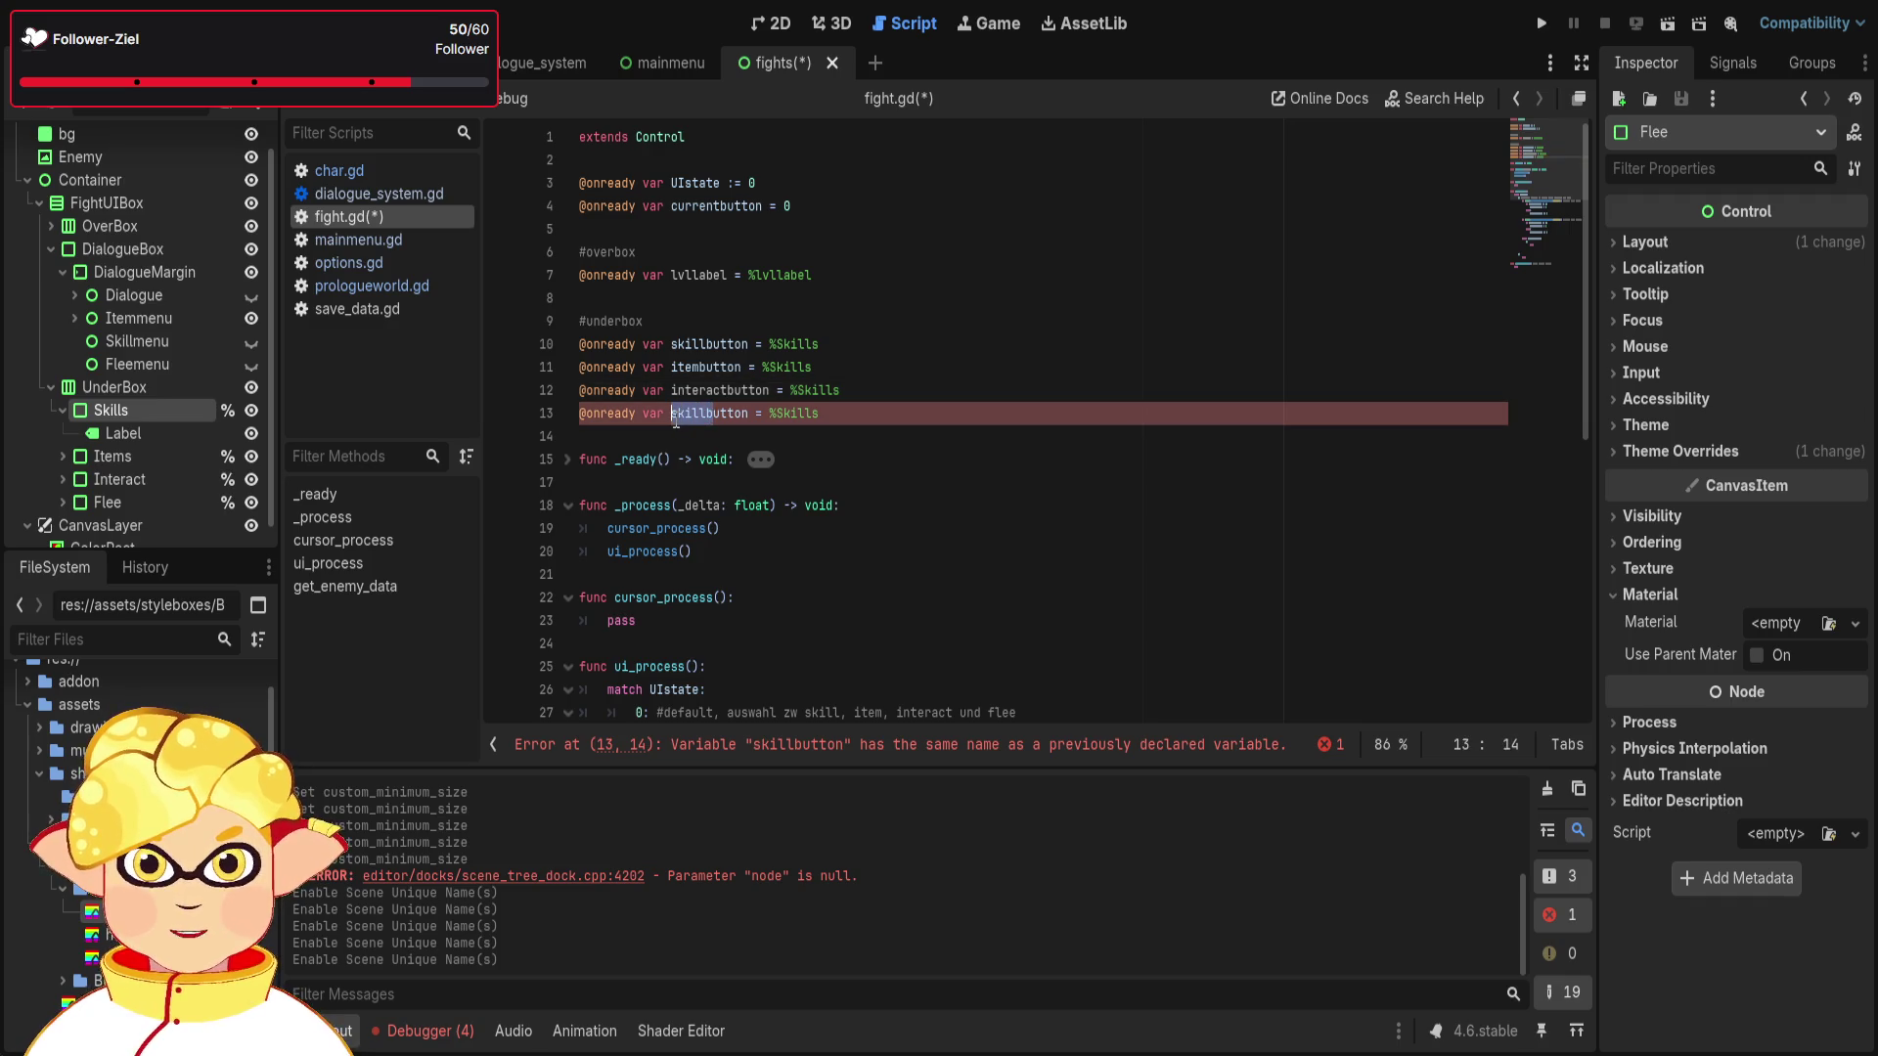
type("flee")
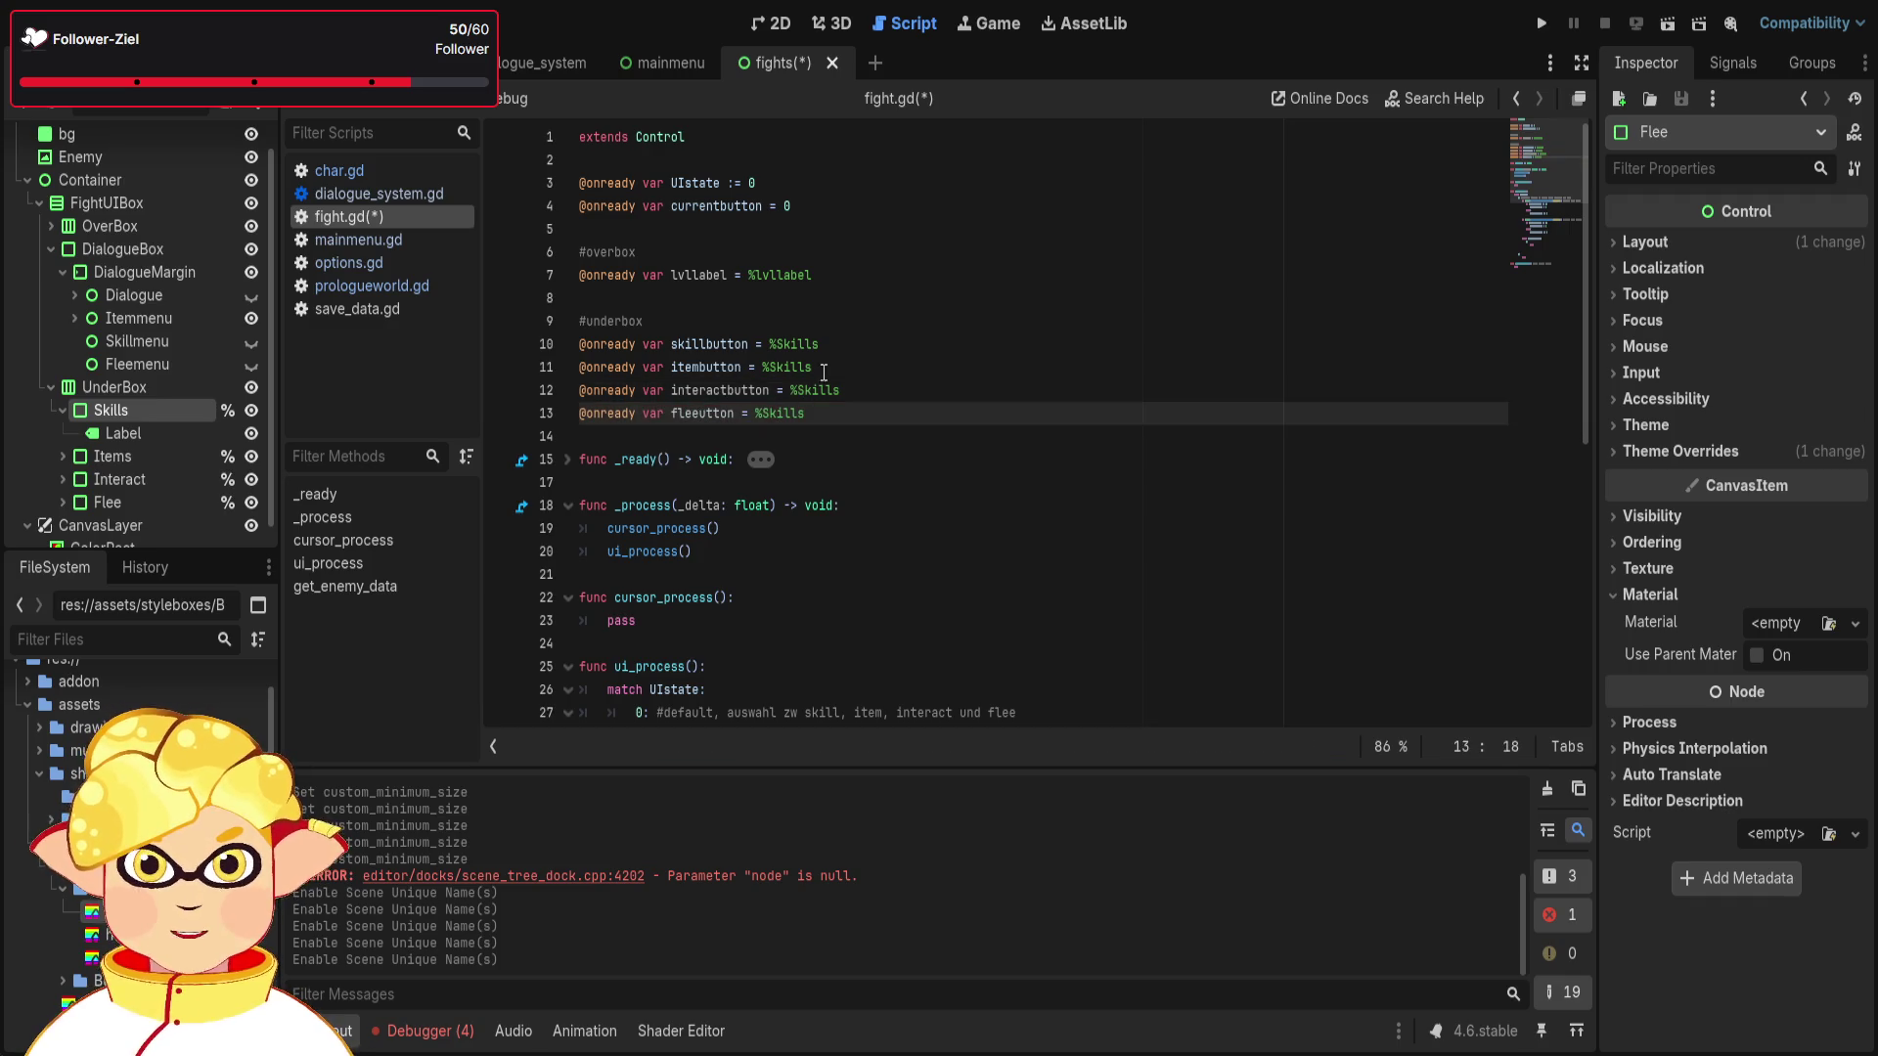
left_click_drag(812, 366, 770, 367)
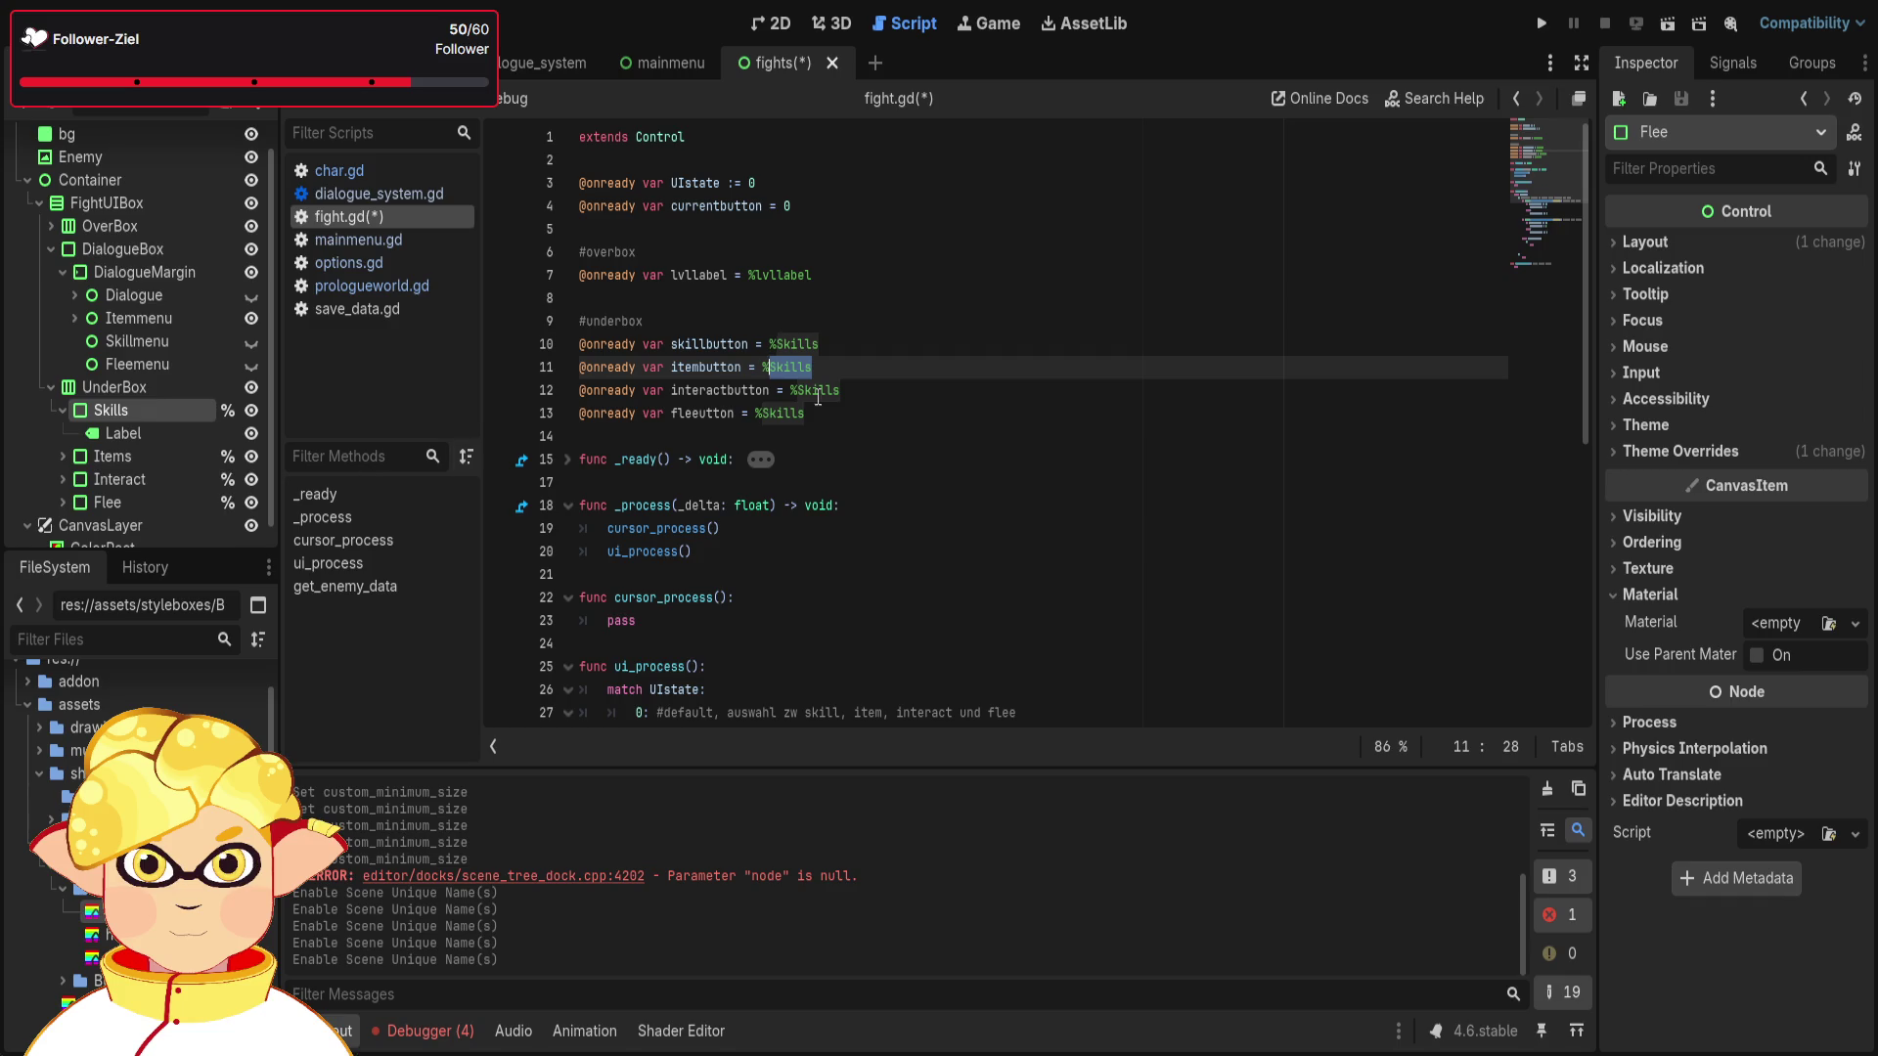
mouse_move(806, 412)
left_mouse_down()
mouse_move(756, 413)
mouse_move(790, 389)
mouse_move(769, 367)
left_mouse_up()
key("BackSpace")
key("BackSpace")
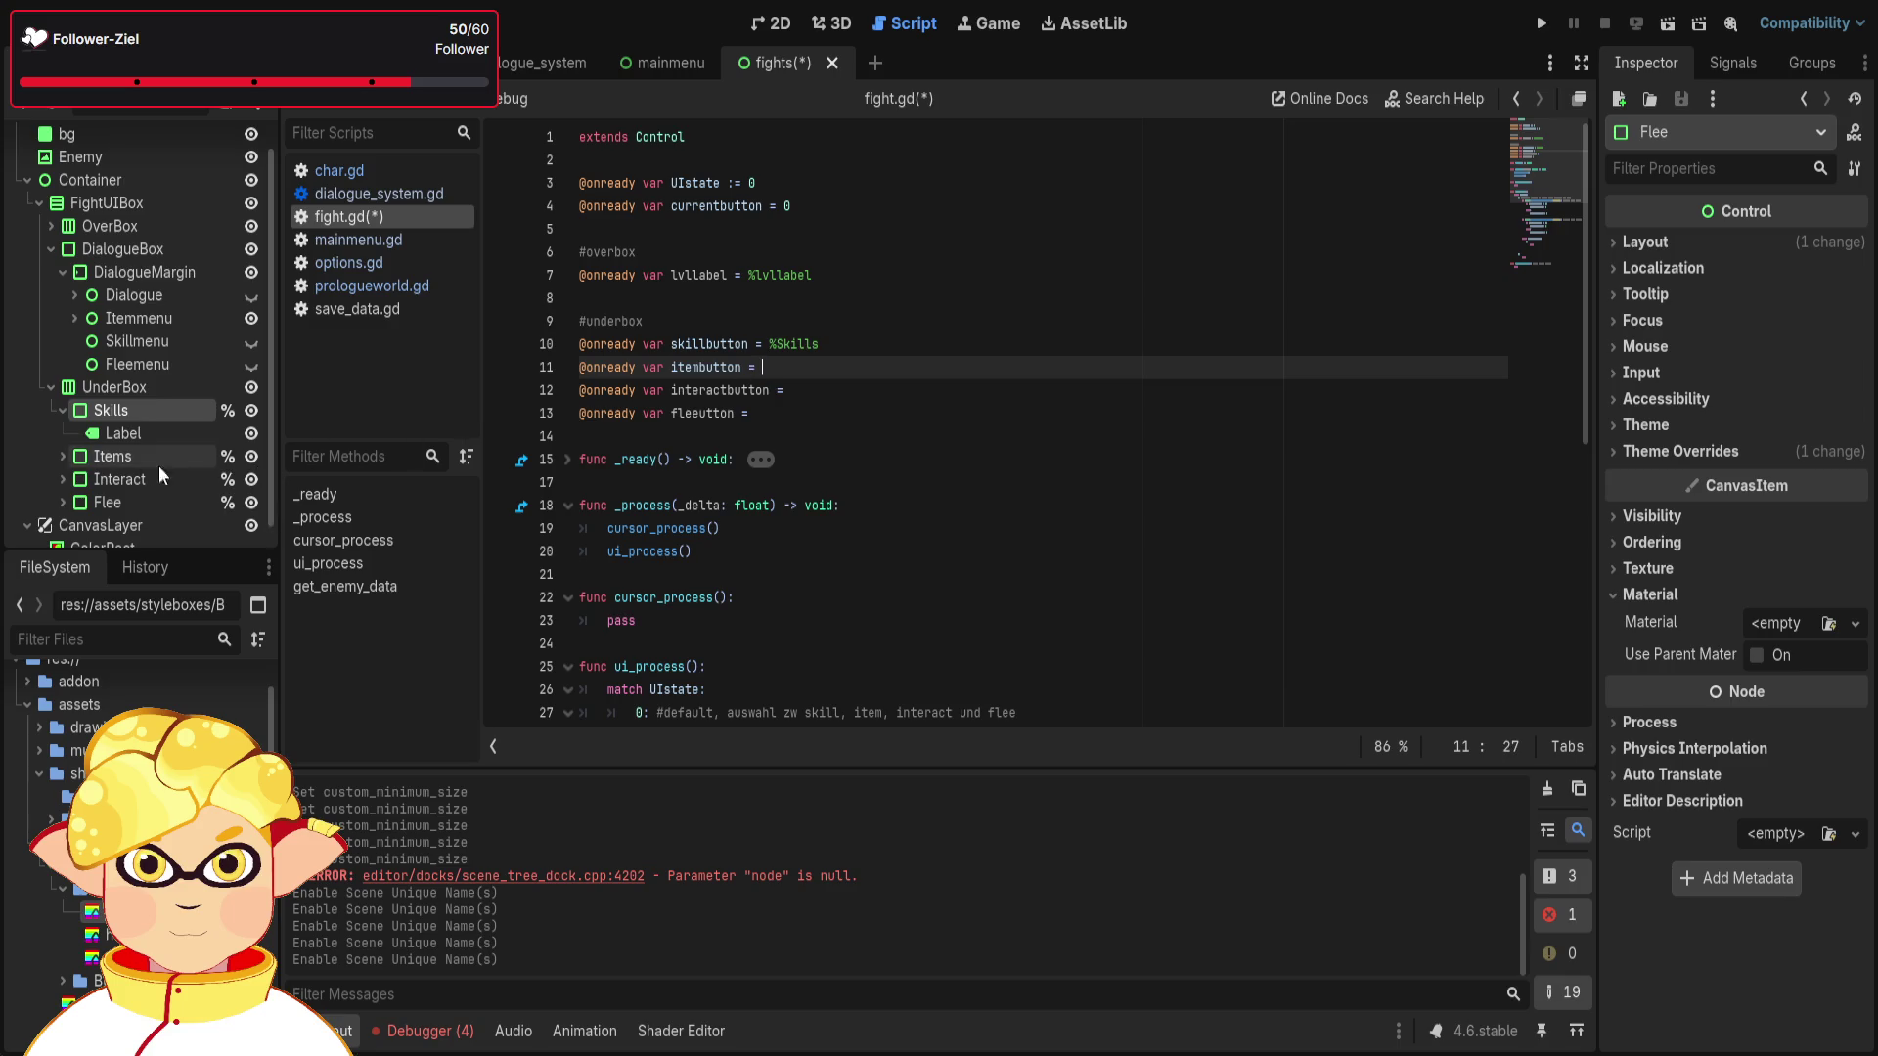
- Drop the Items, Interact and Flee nodes into lines 11–13, then collapse UnderBox
mouse_move(156, 460)
left_mouse_down()
mouse_move(706, 397)
mouse_move(768, 372)
left_mouse_up()
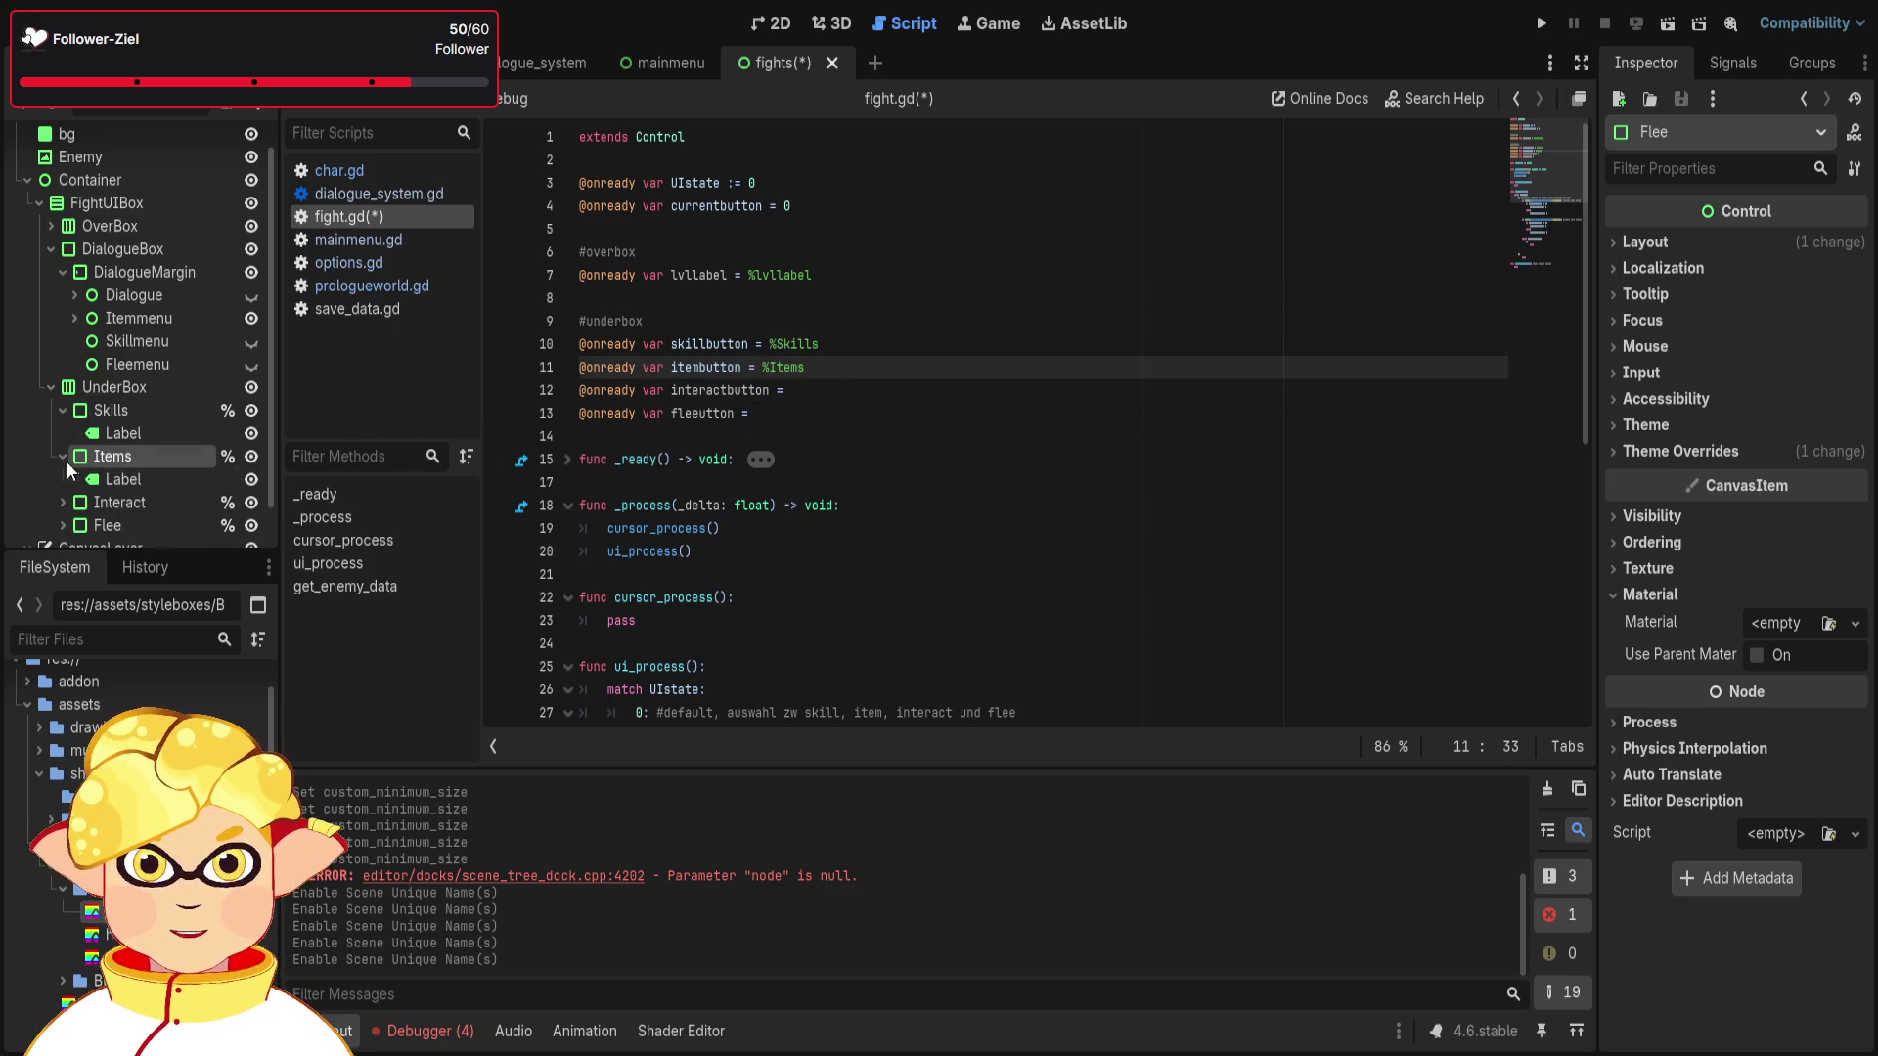
mouse_move(102, 479)
left_mouse_down()
mouse_move(784, 422)
mouse_move(787, 392)
left_mouse_up()
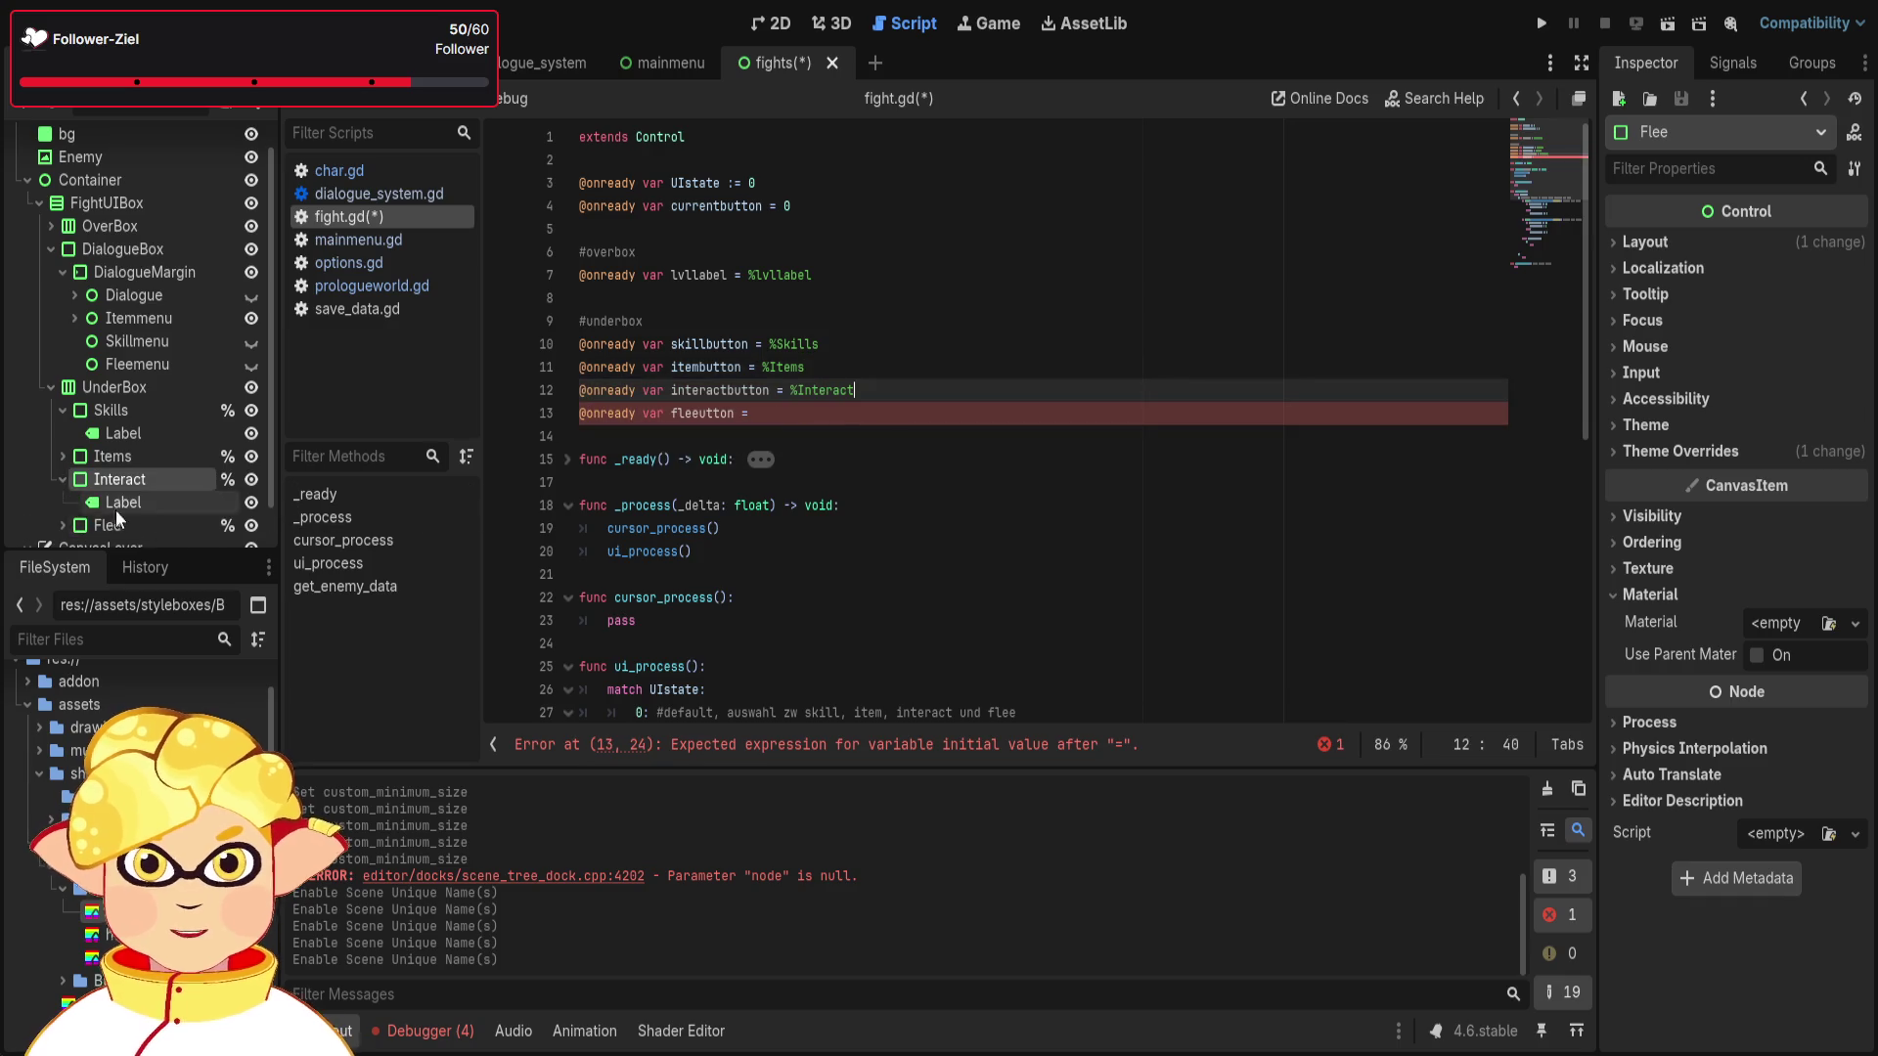
left_click_drag(104, 503, 817, 414)
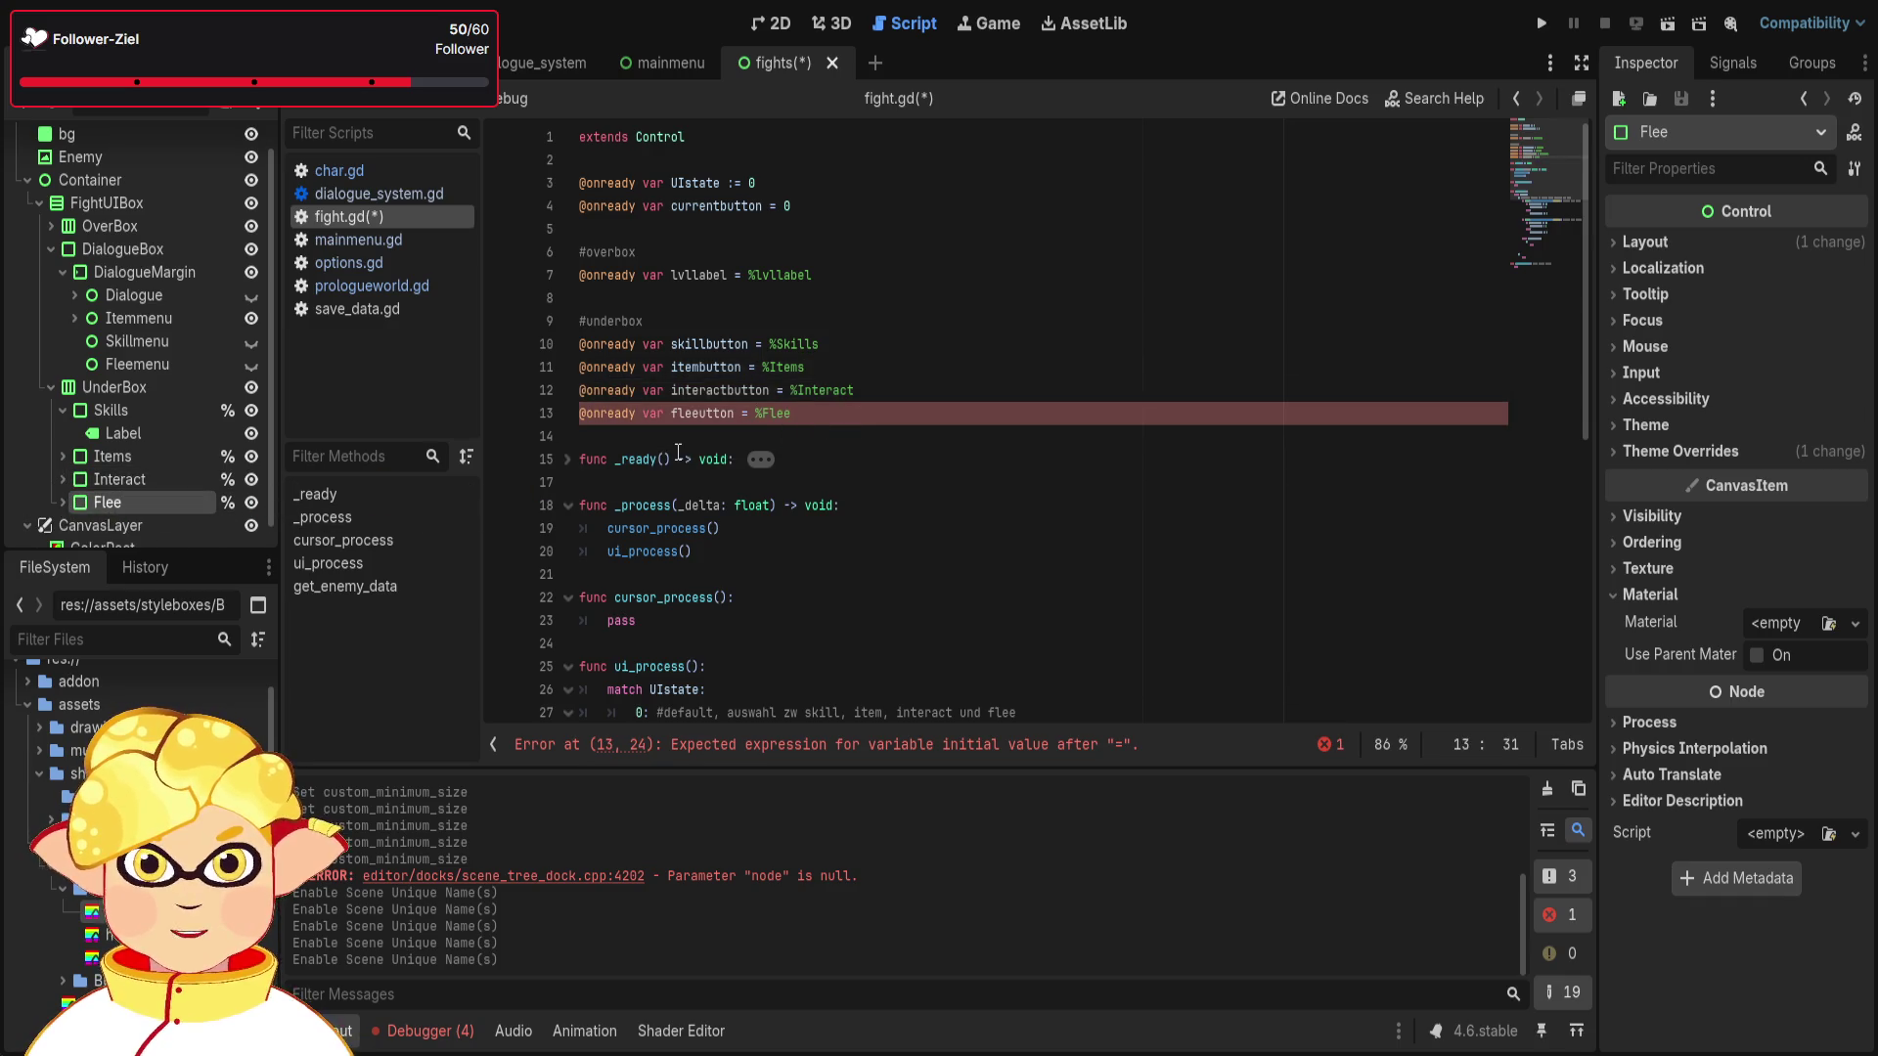
scroll(162, 444, "down", 1)
left_click(51, 364)
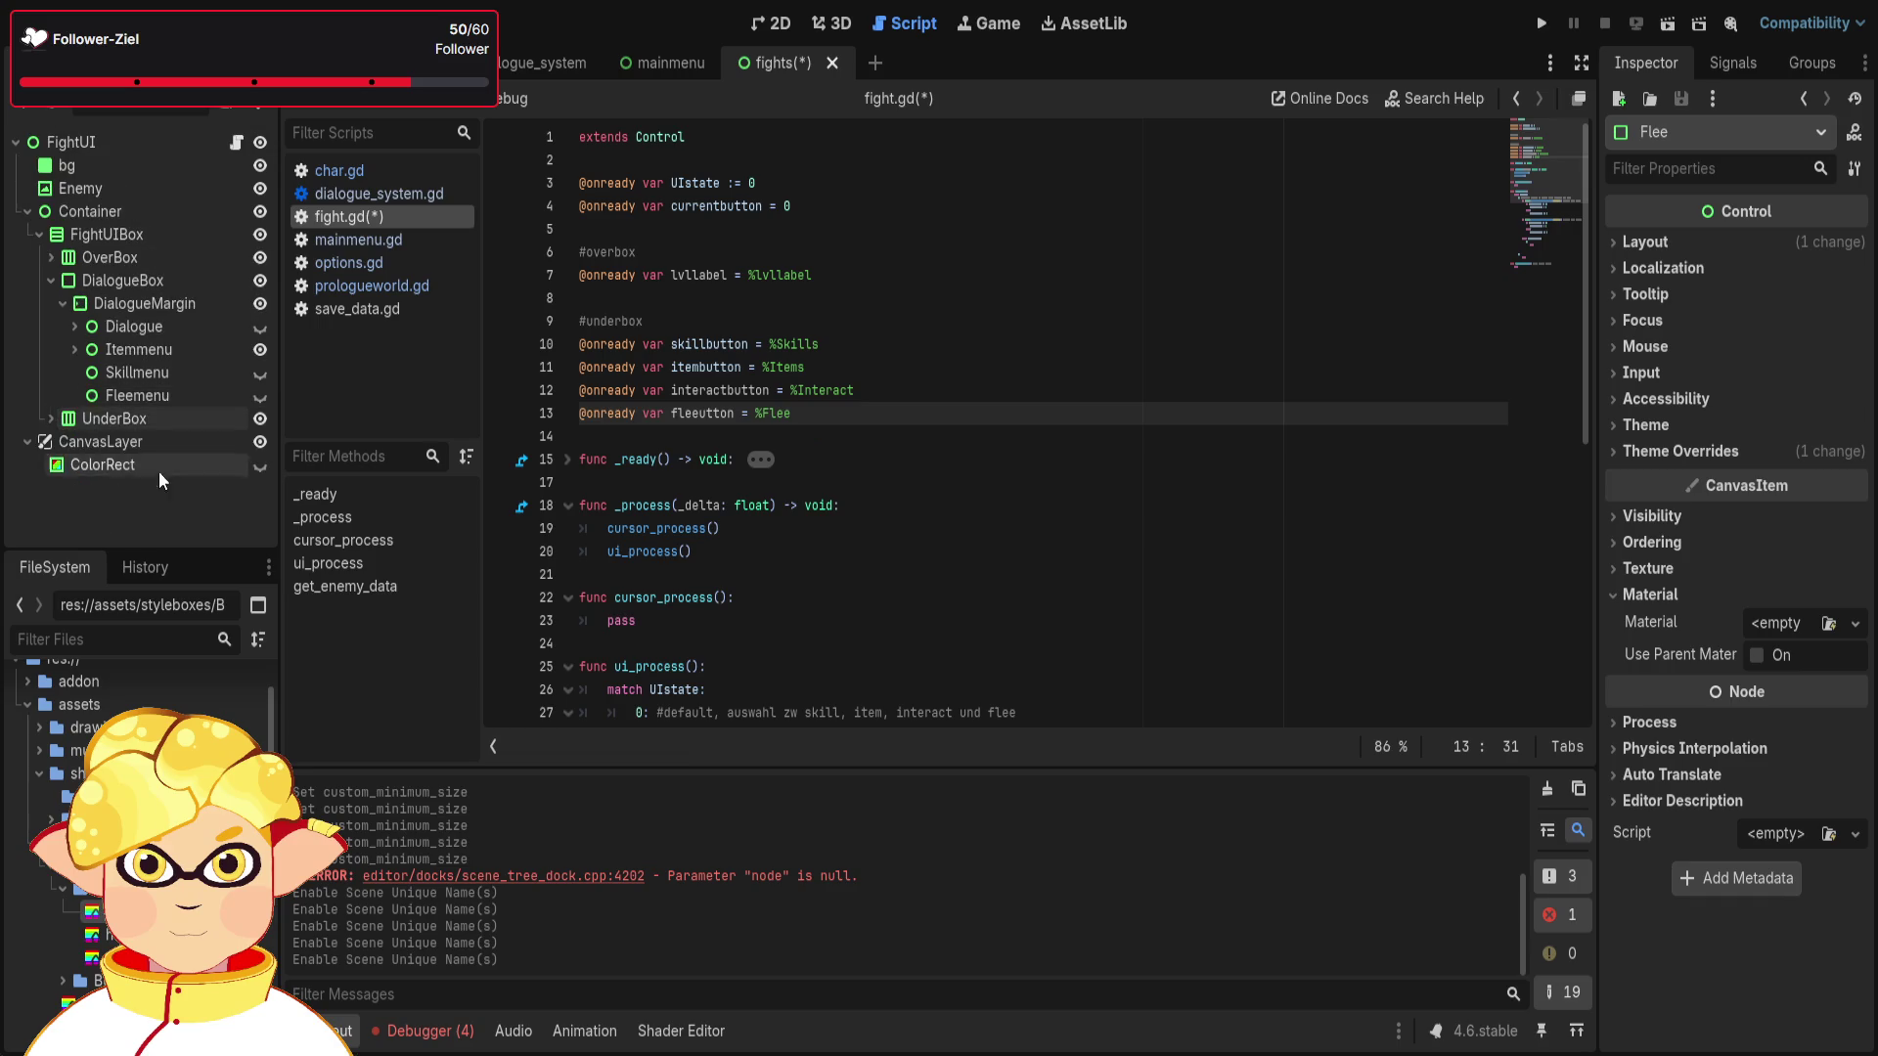
left_click(684, 298)
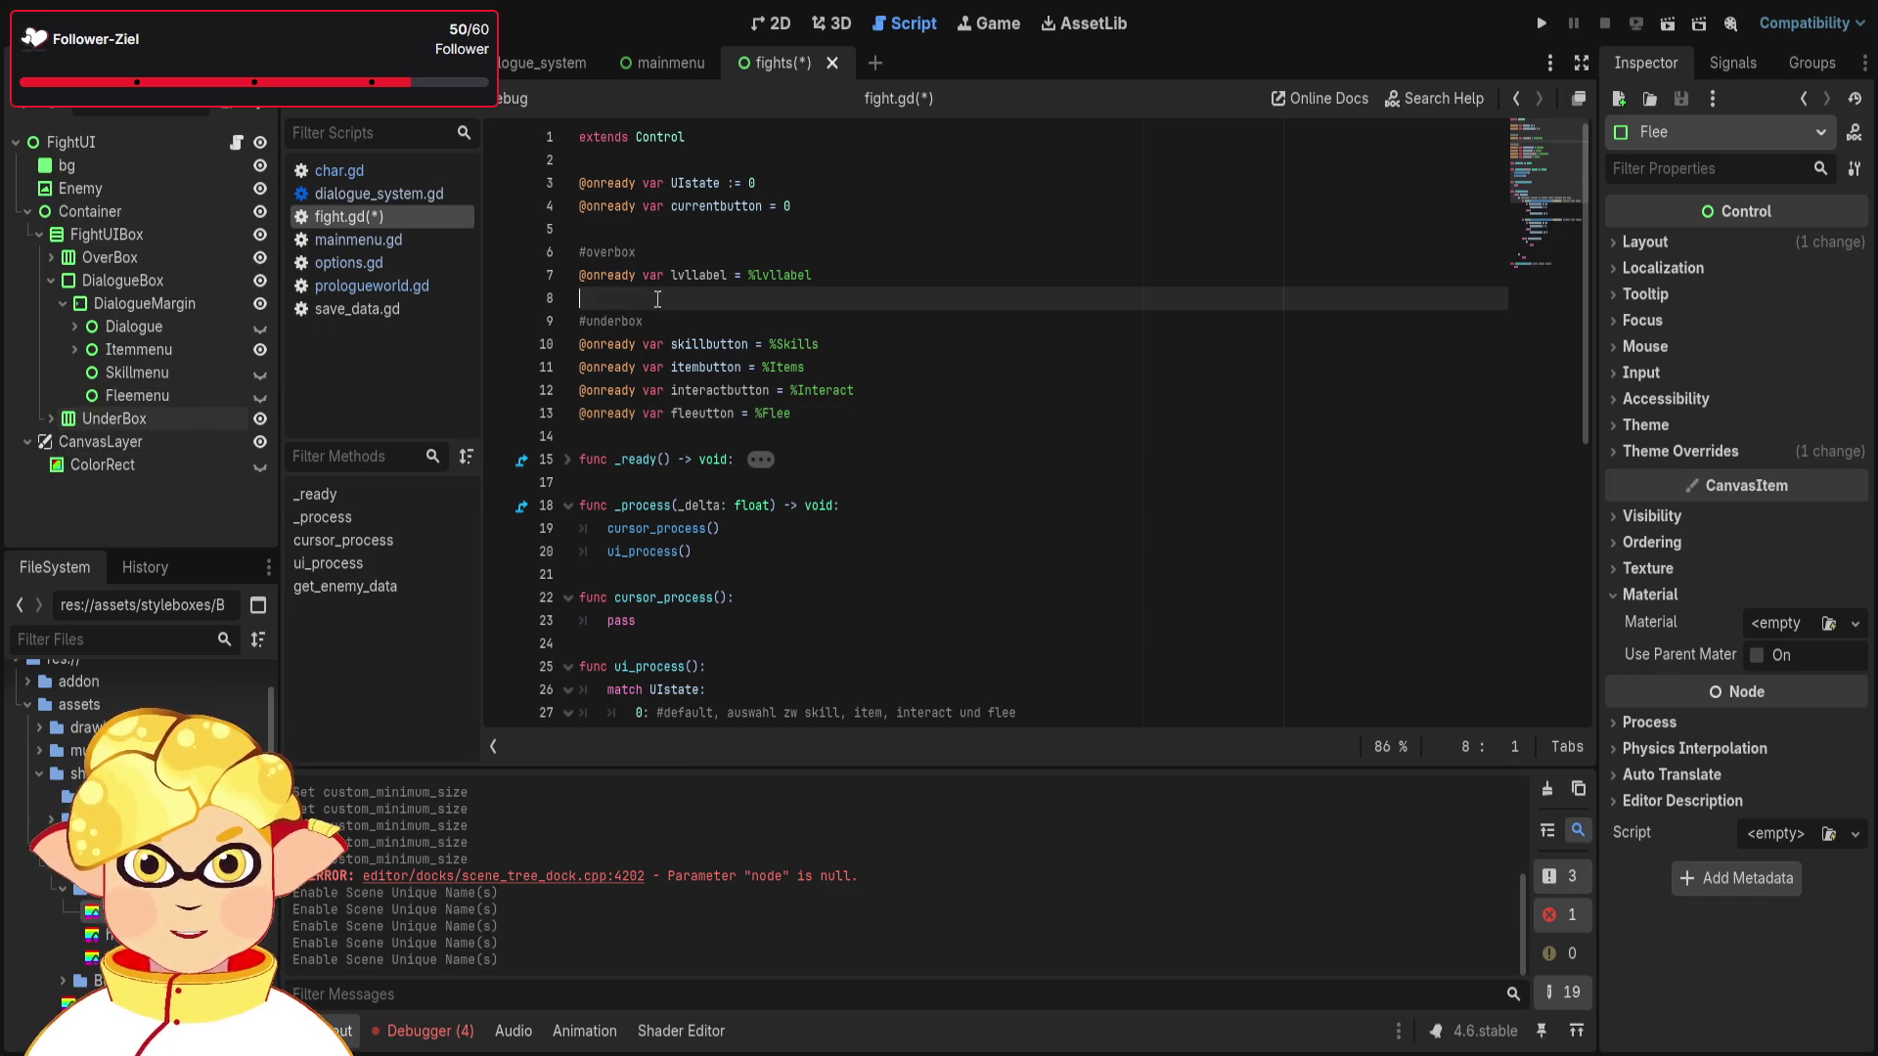
key("Return")
key("Return")
key("Return")
key("Up")
key("Up")
key("Up")
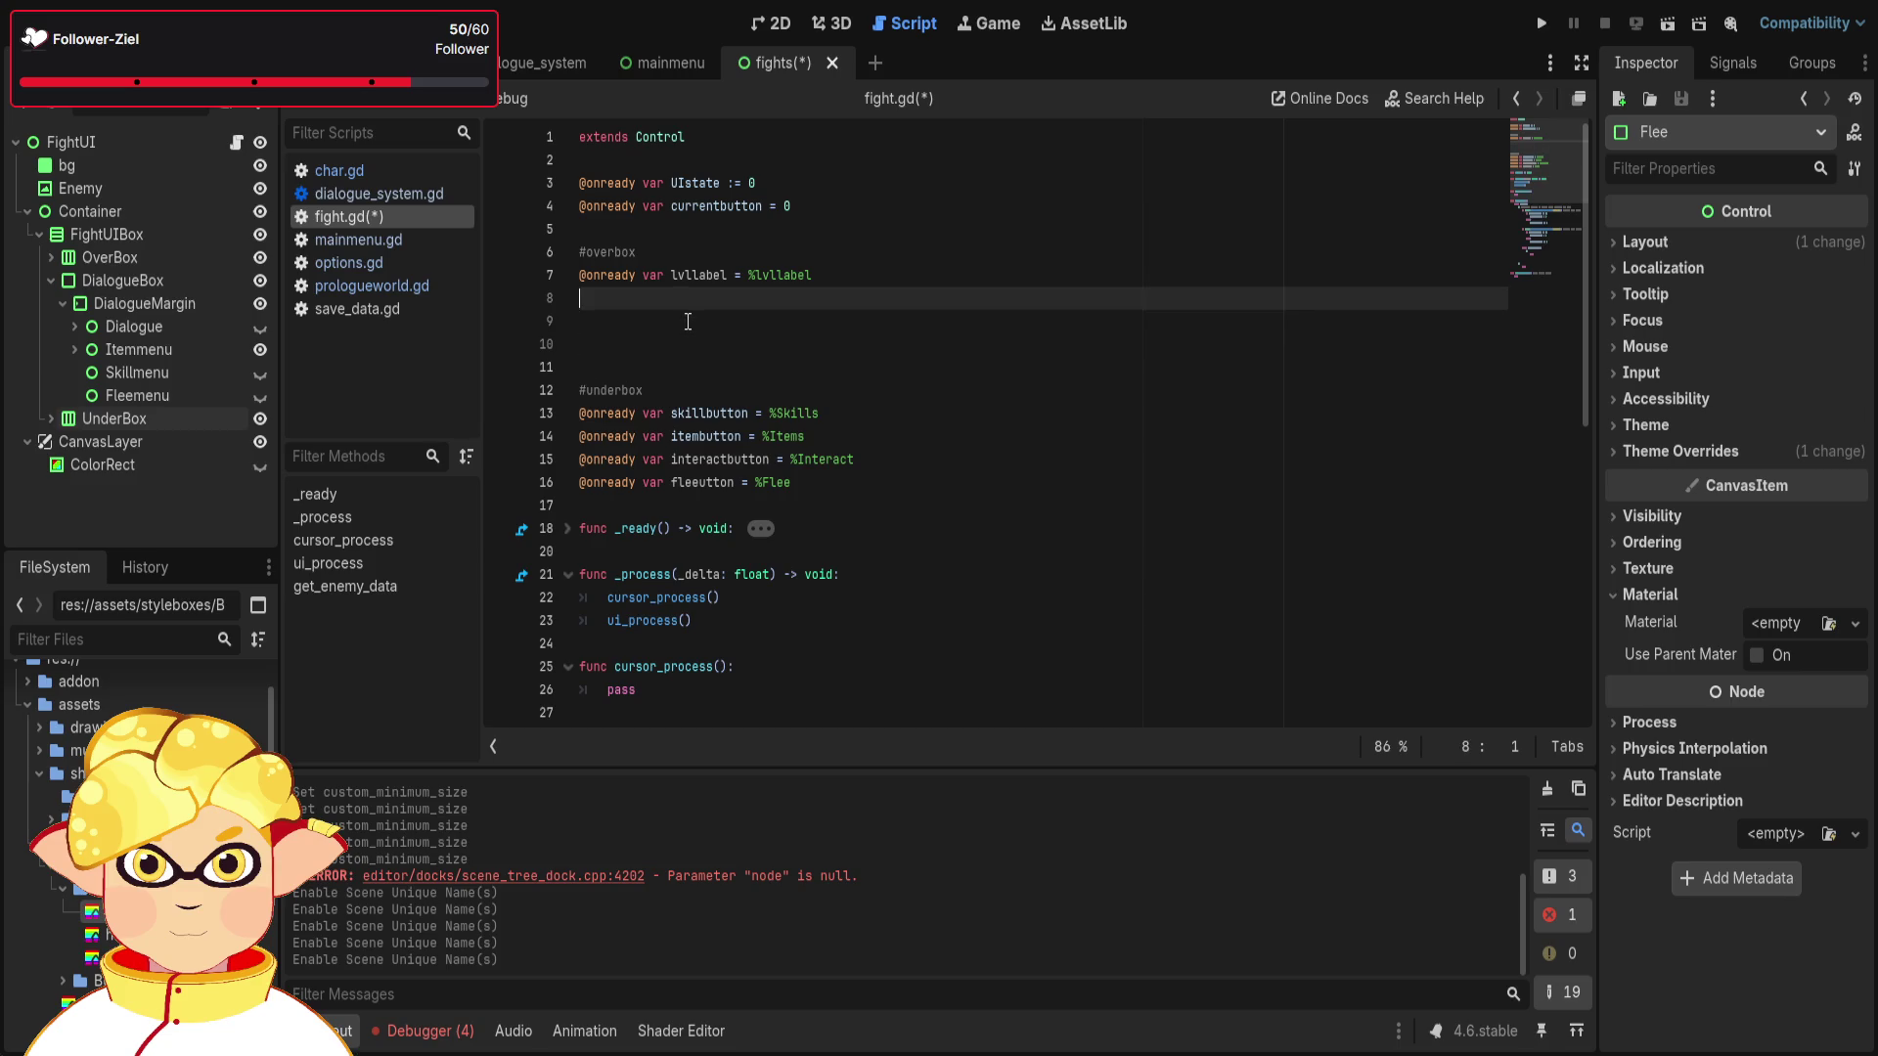
key("Down")
type("#")
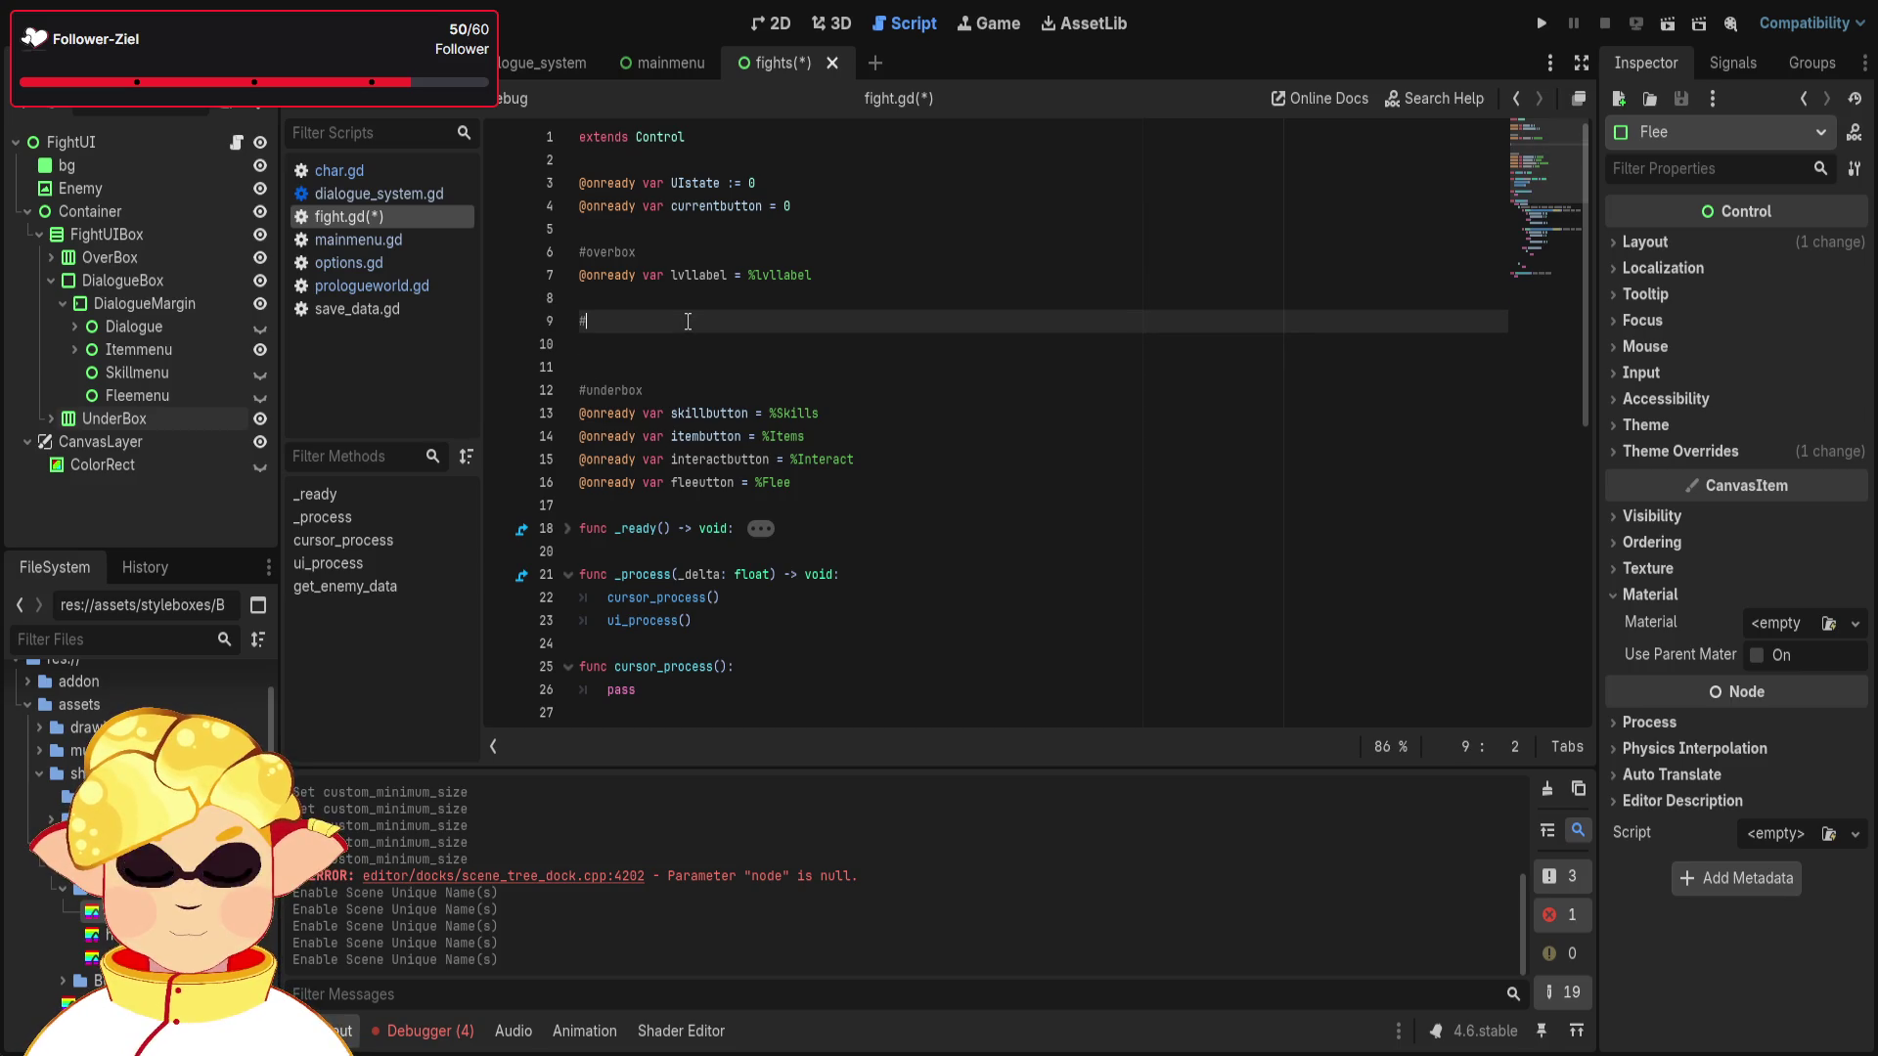
type("Dialog")
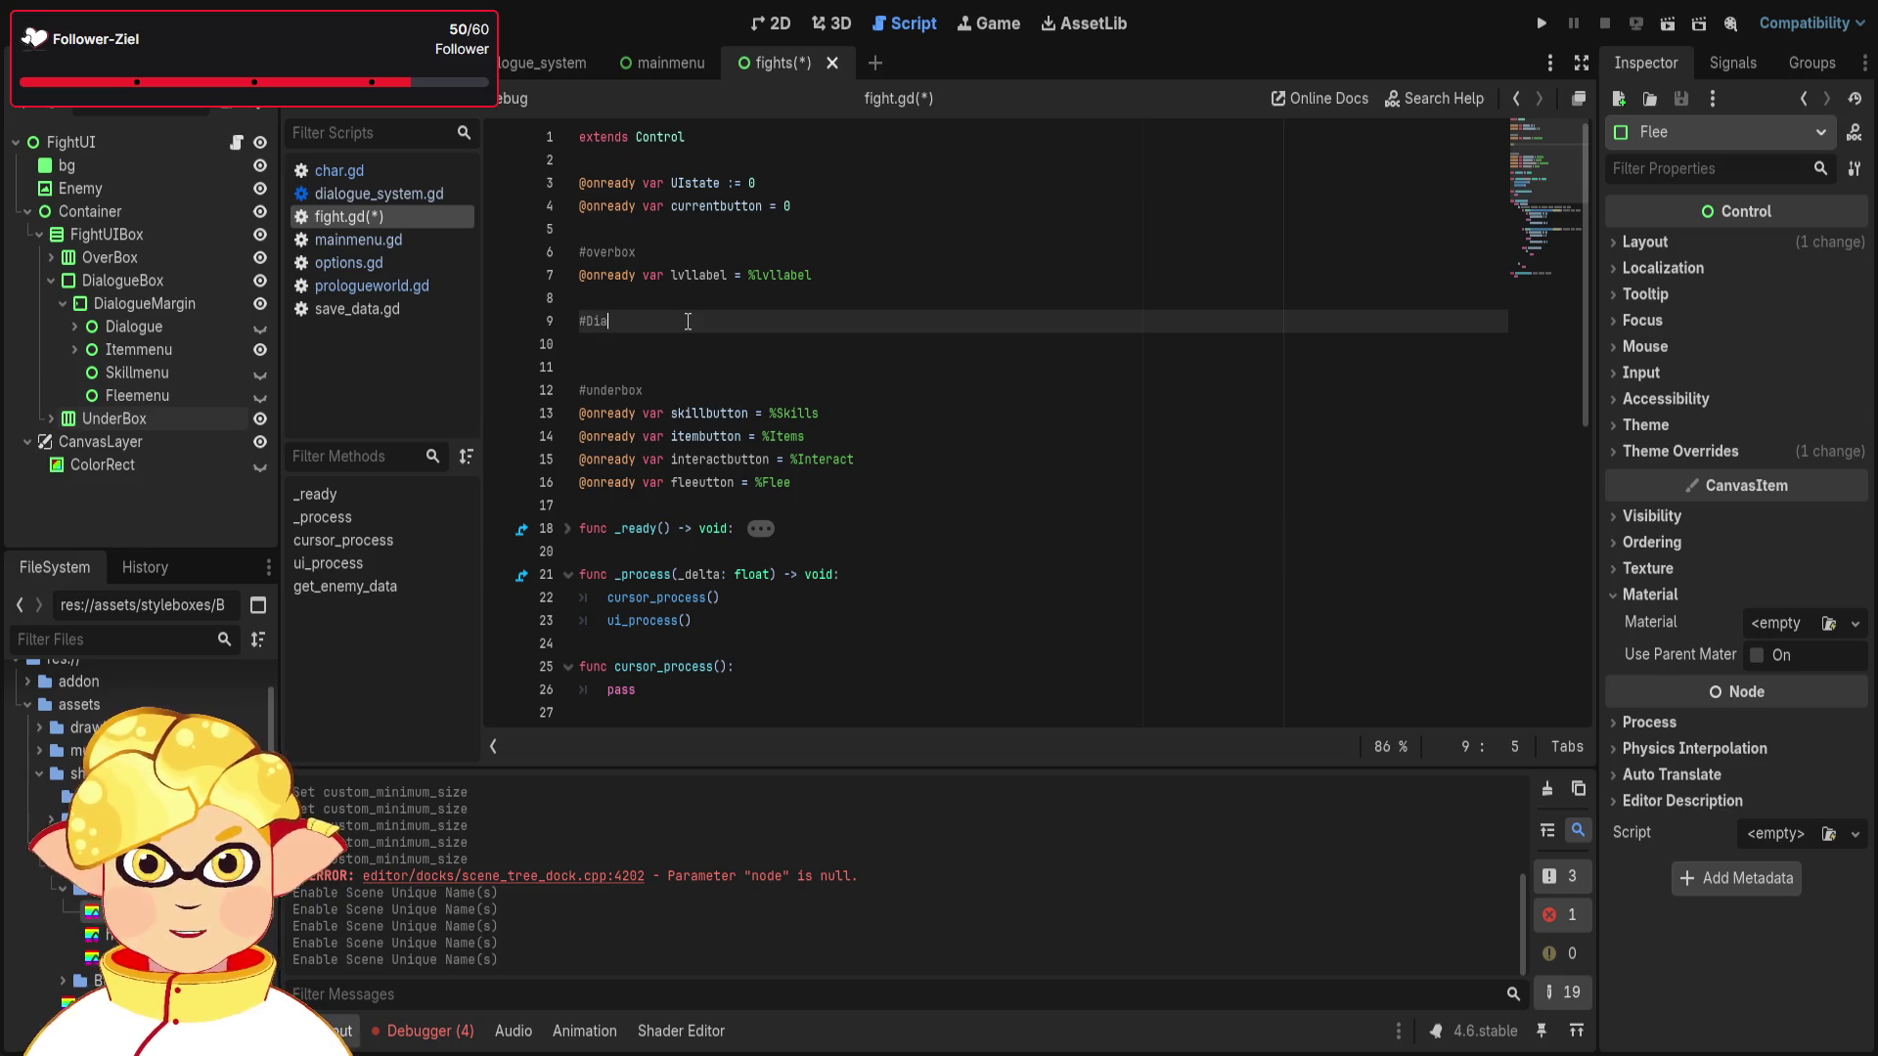
type("ueBox")
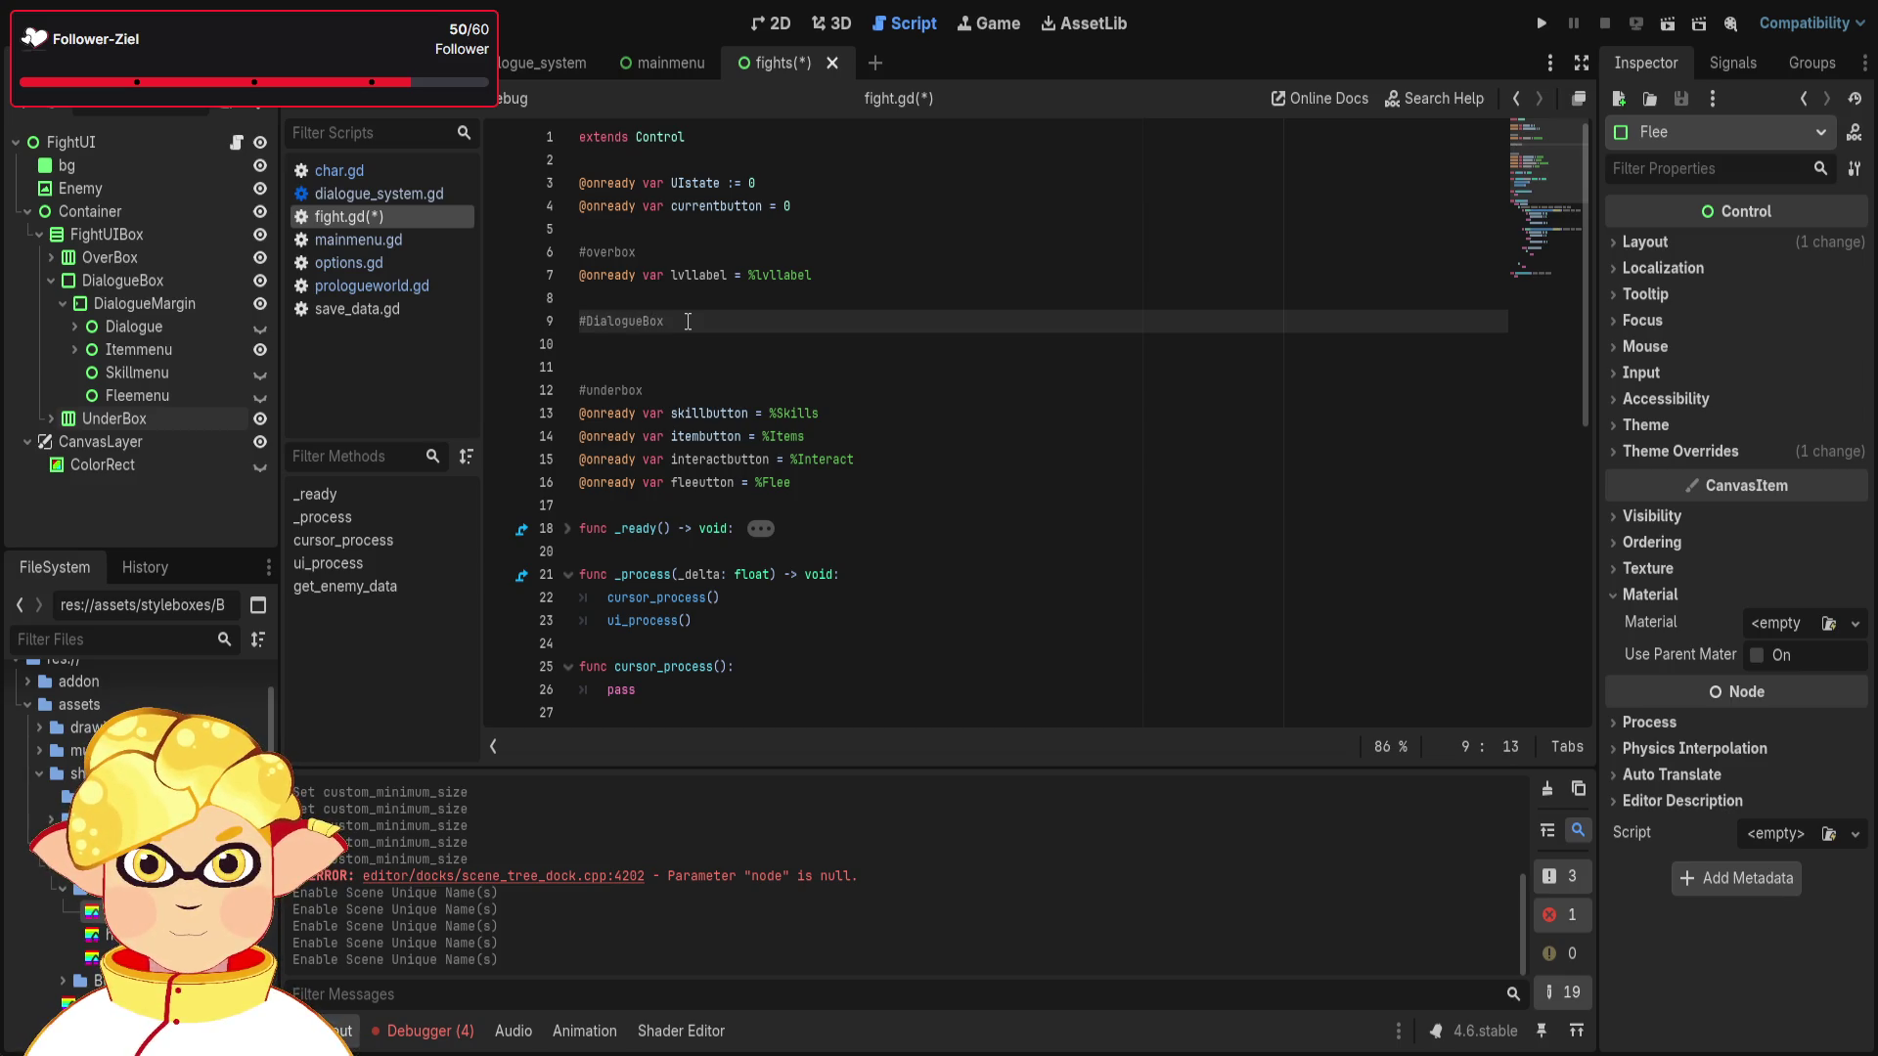
key("Return")
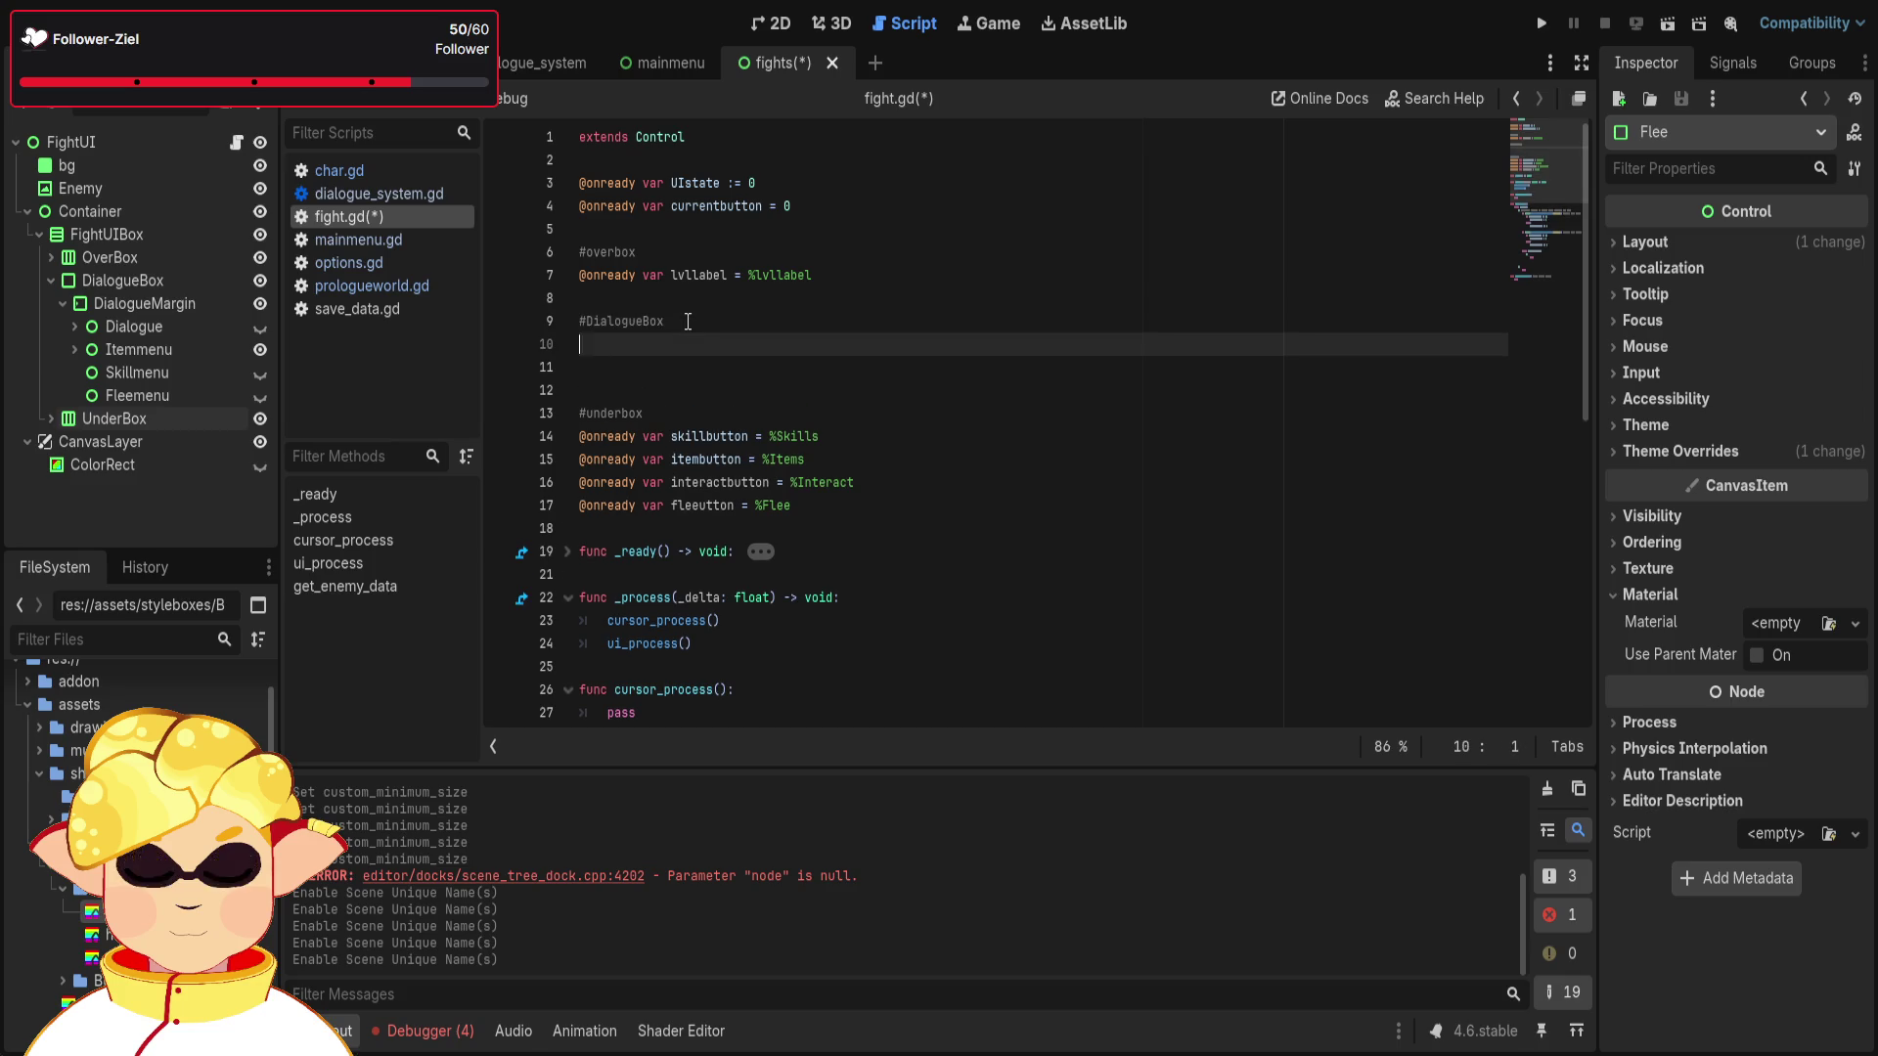
type("@onrte")
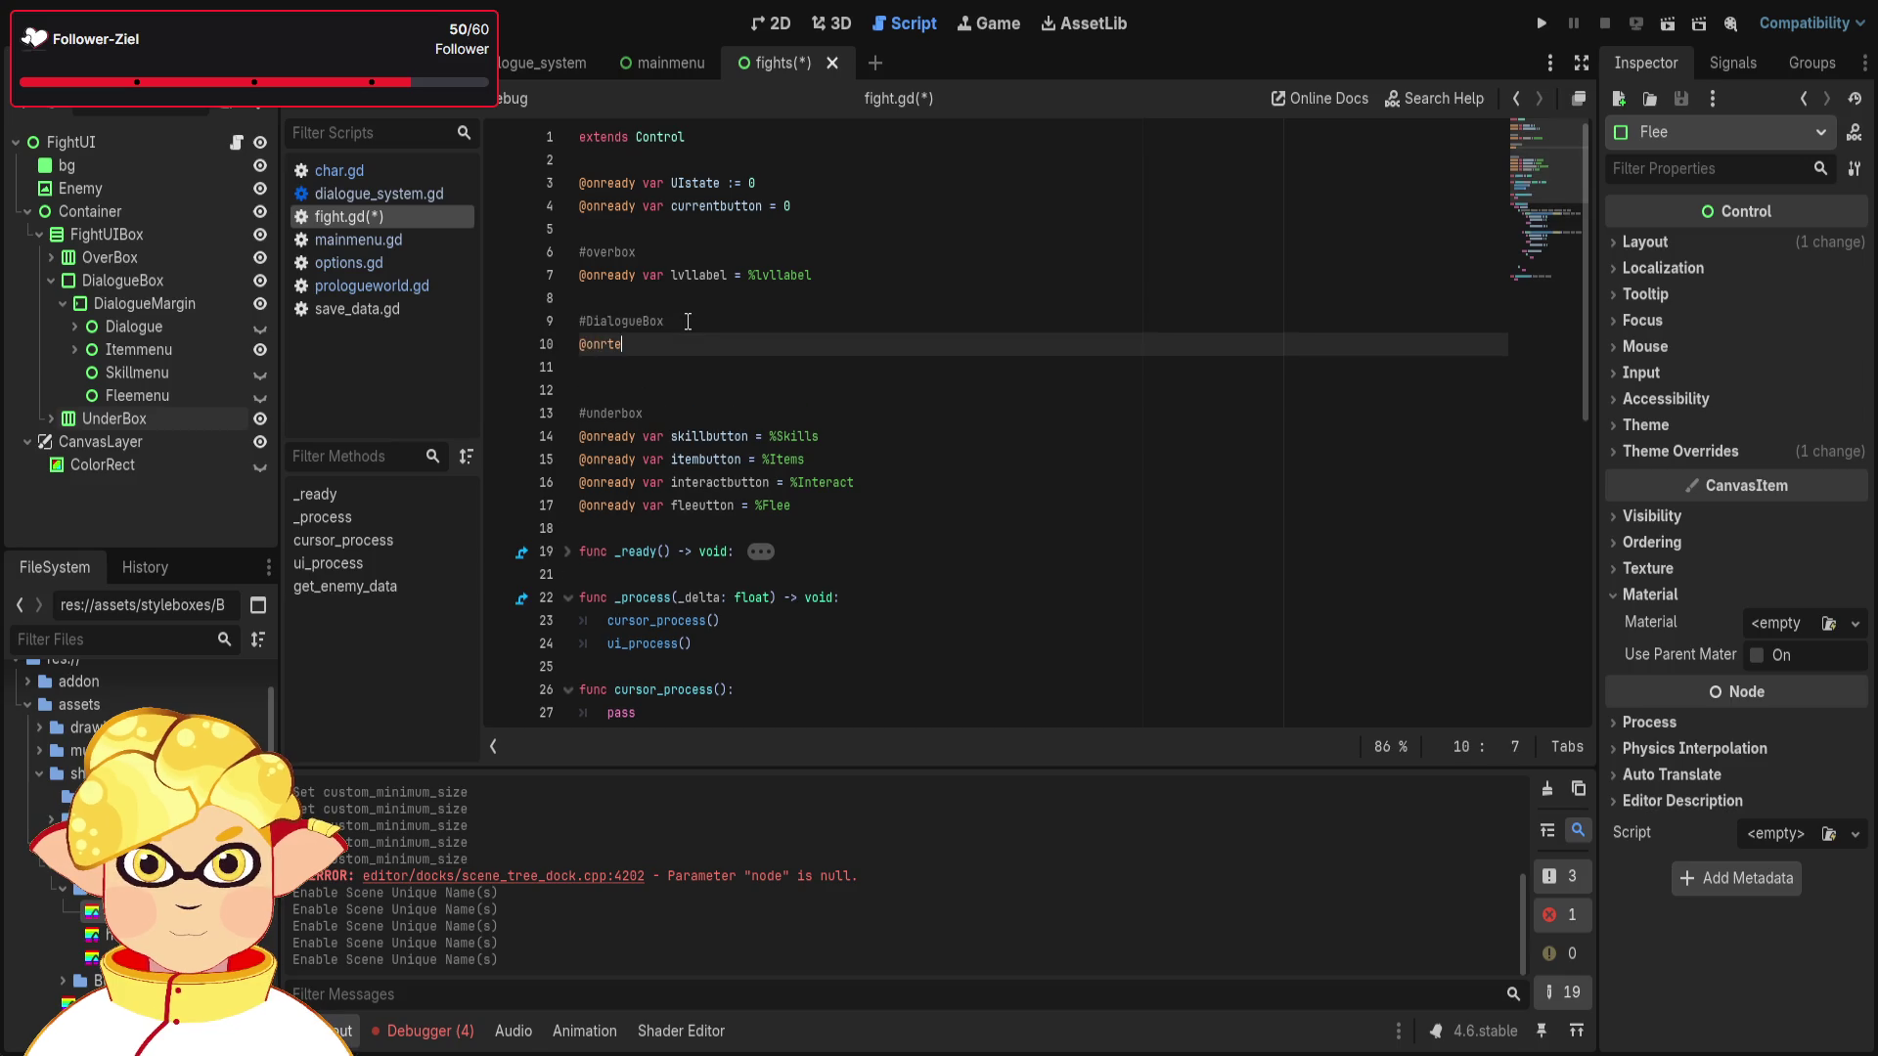
type("eady")
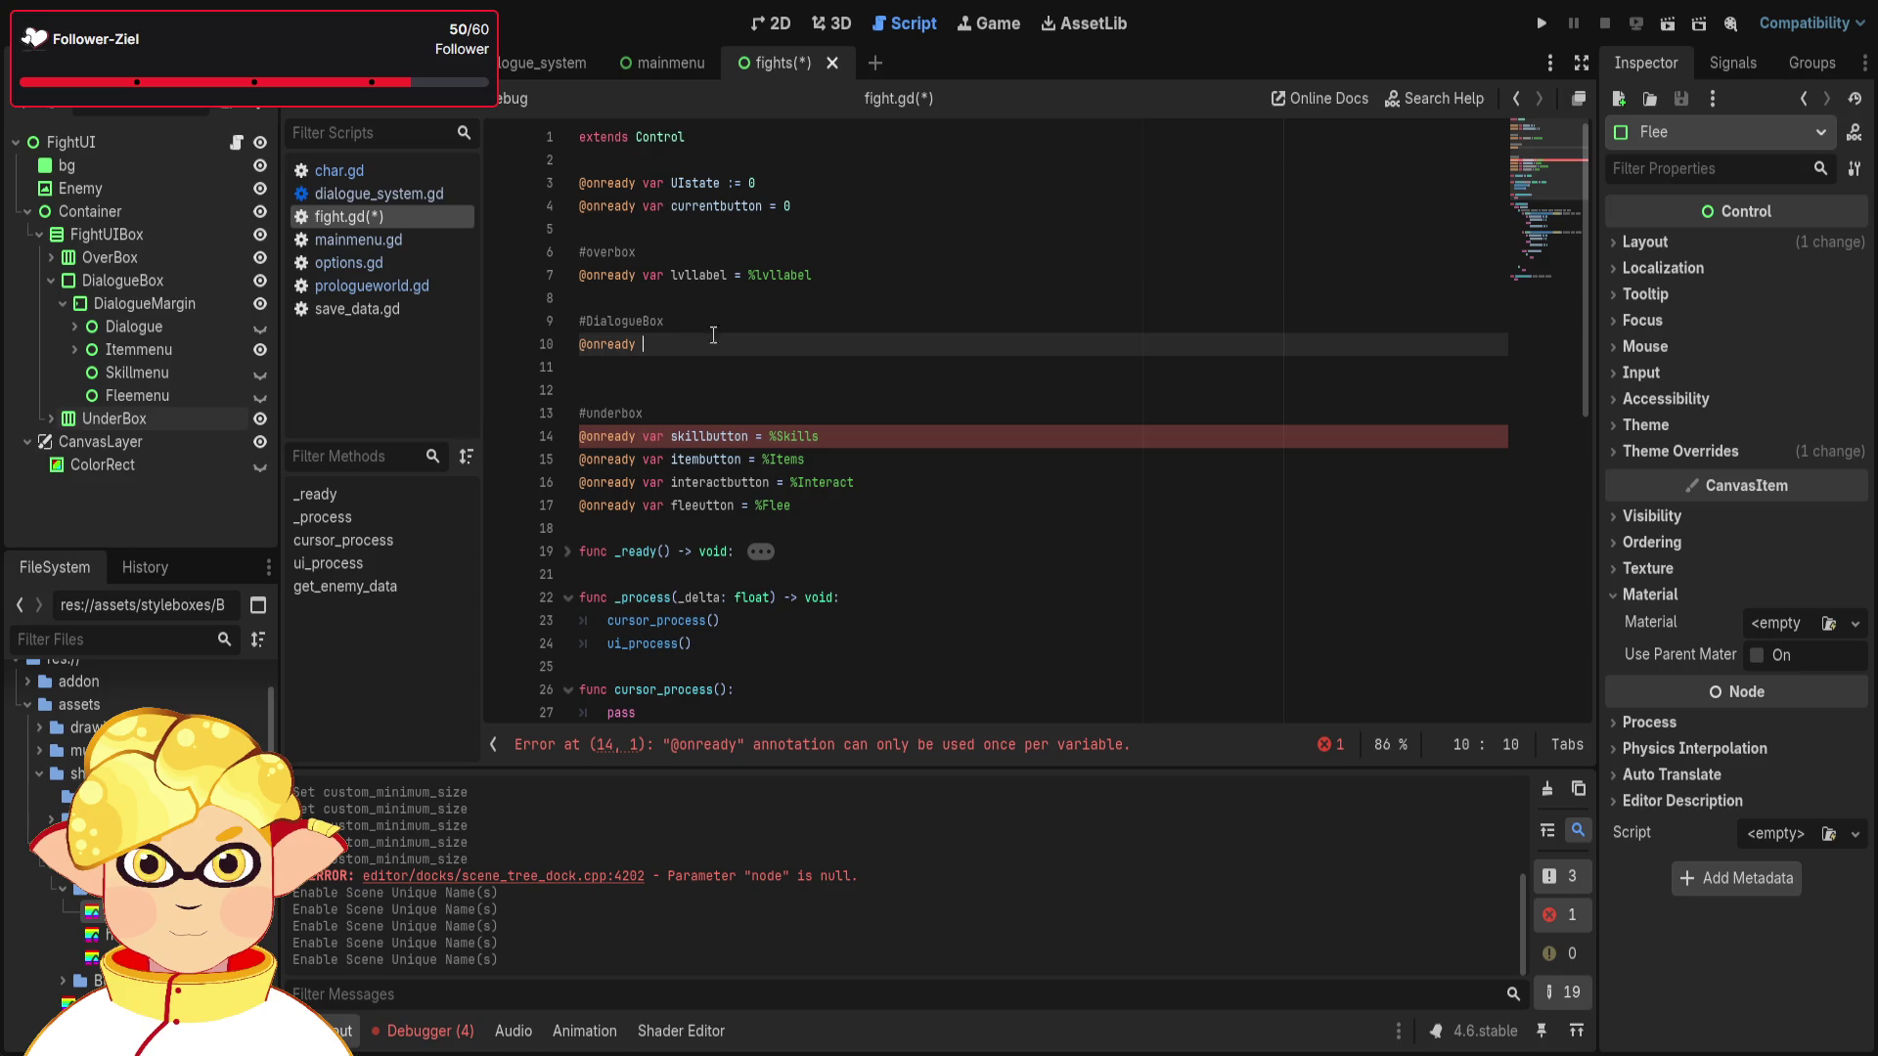
type("r")
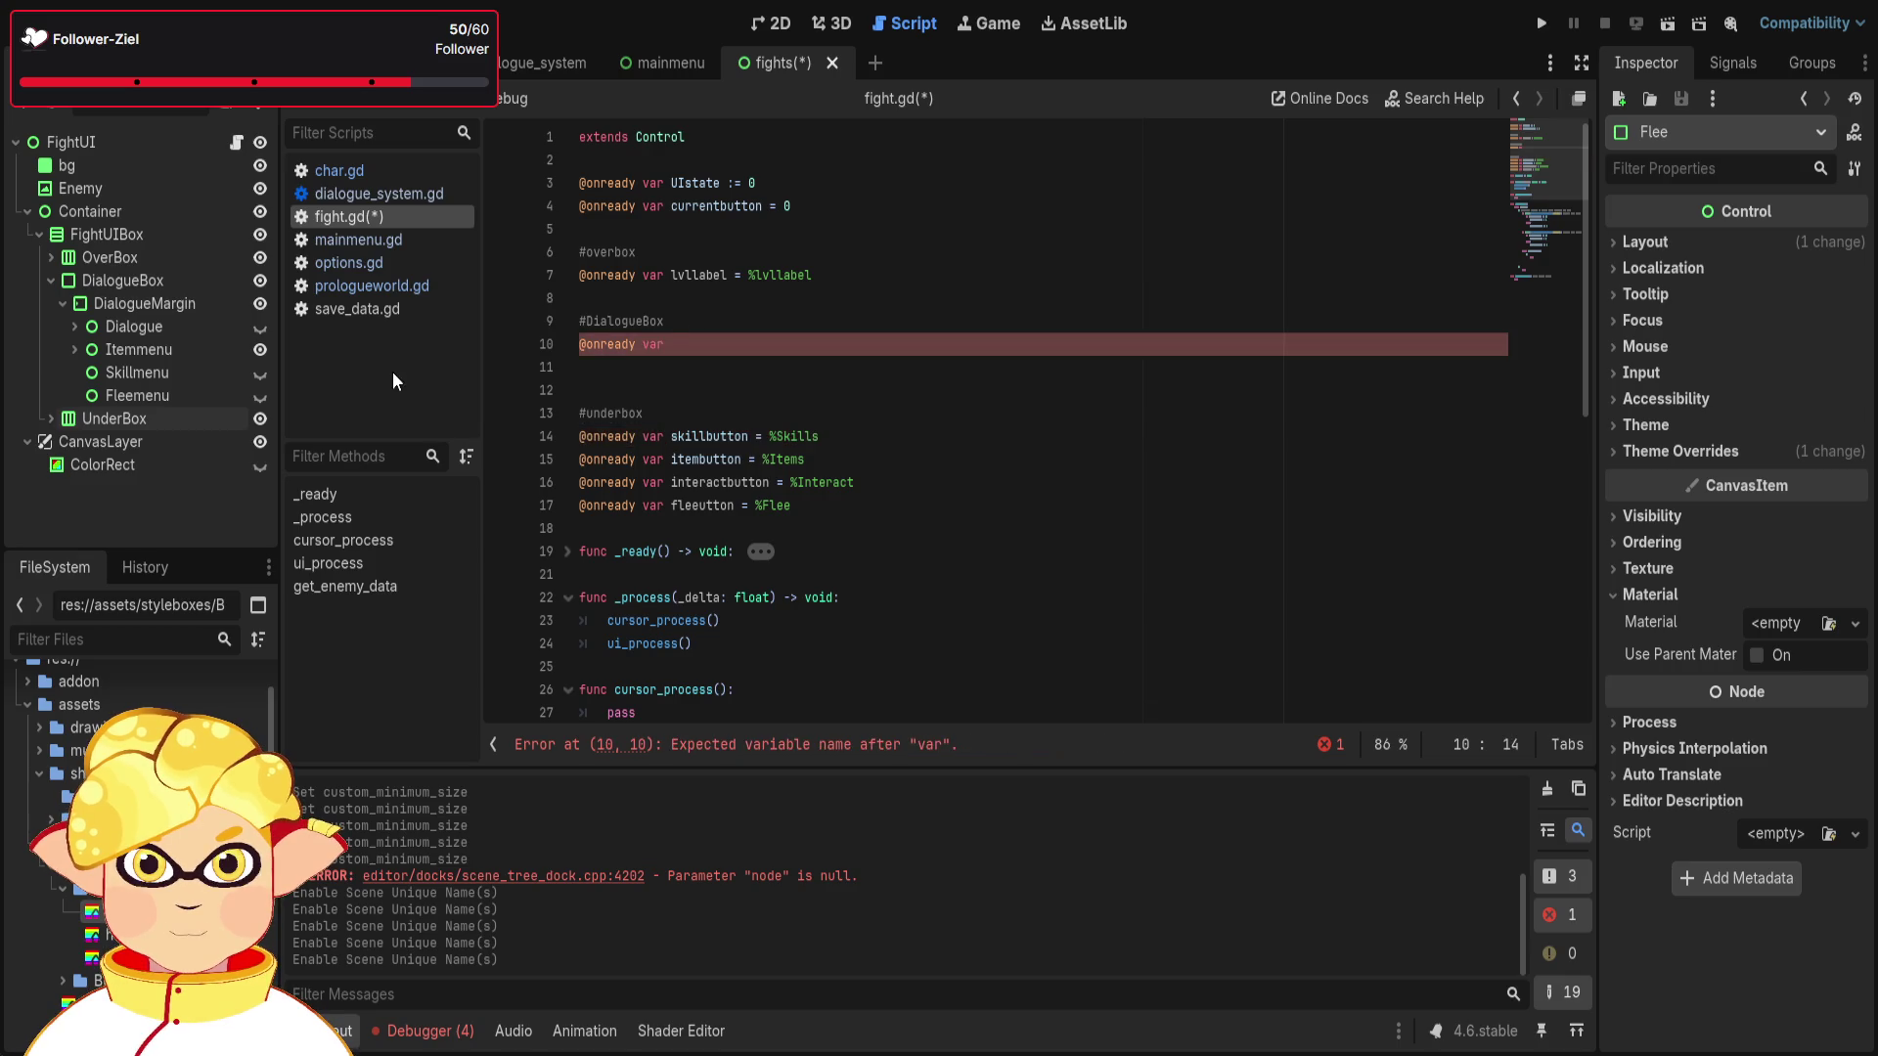
- Expand DialogueBox in the Scene dock and select DialogueMargin
left_click(57, 280)
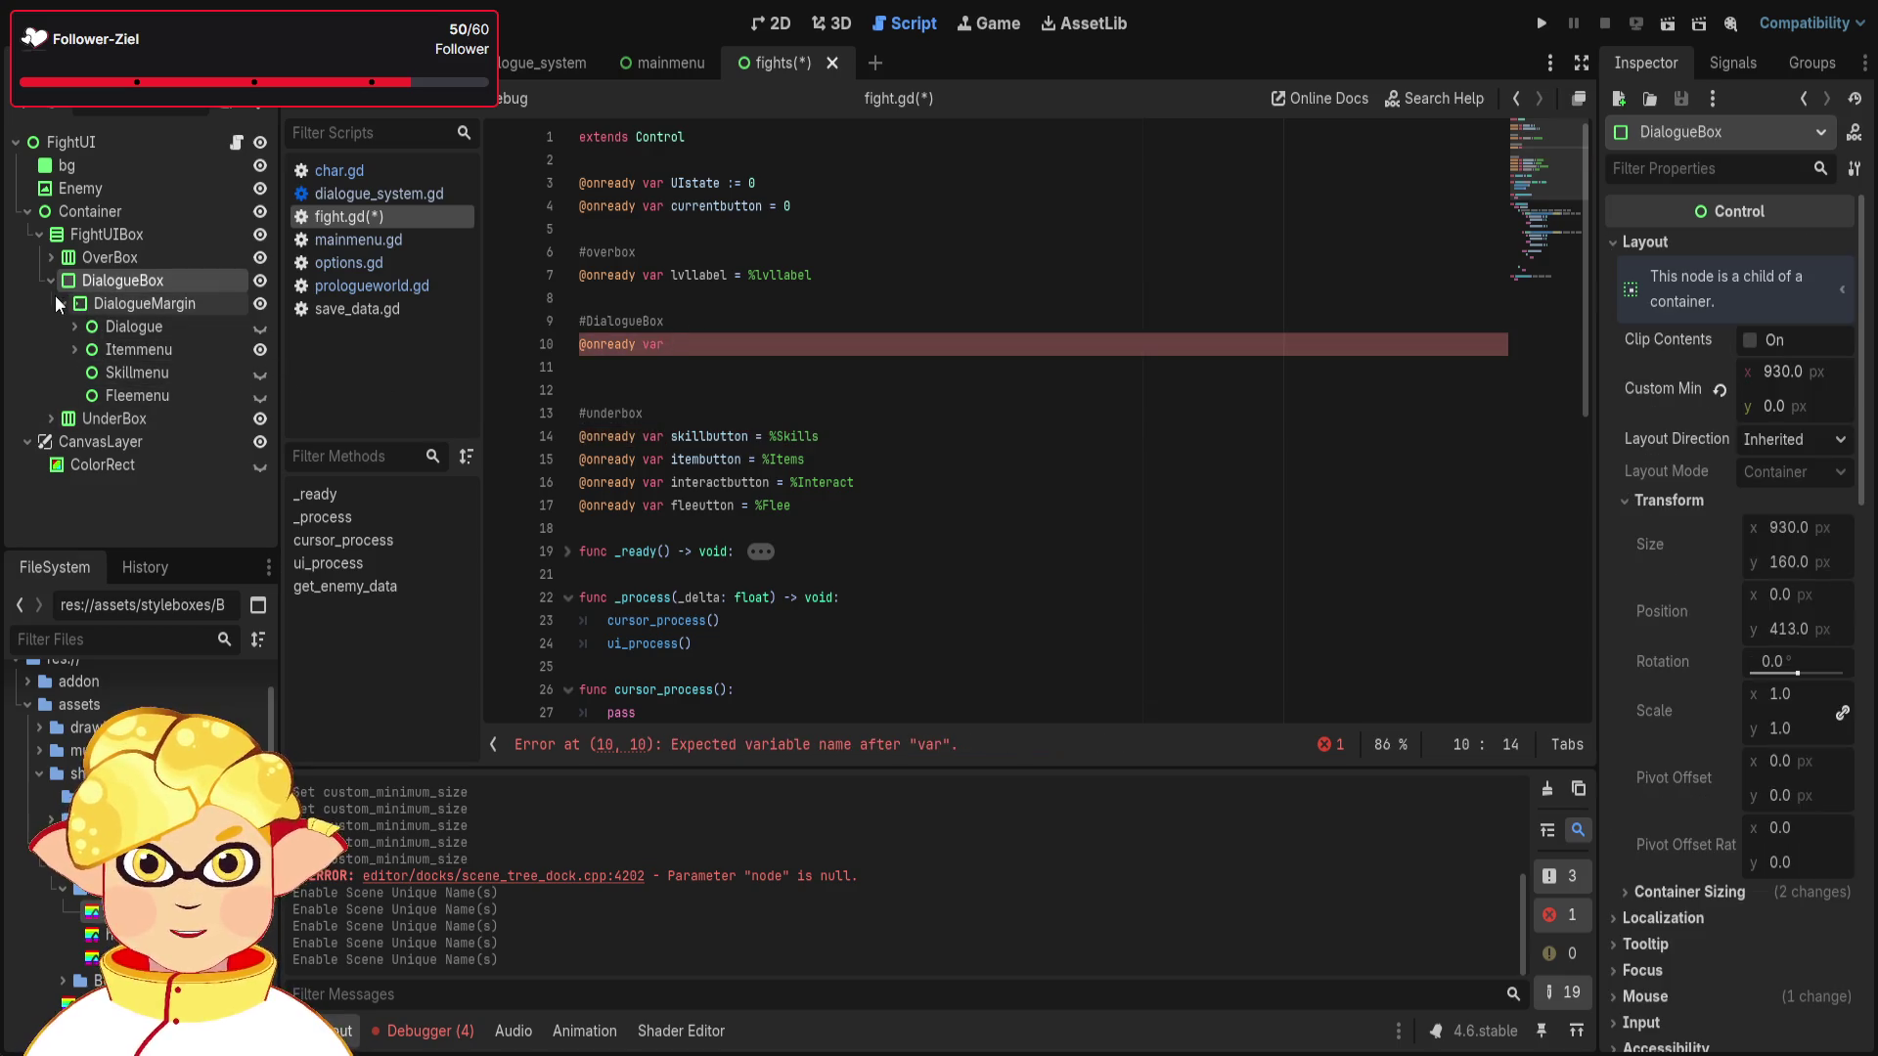
left_click(51, 280)
left_click(51, 280)
left_click(63, 304)
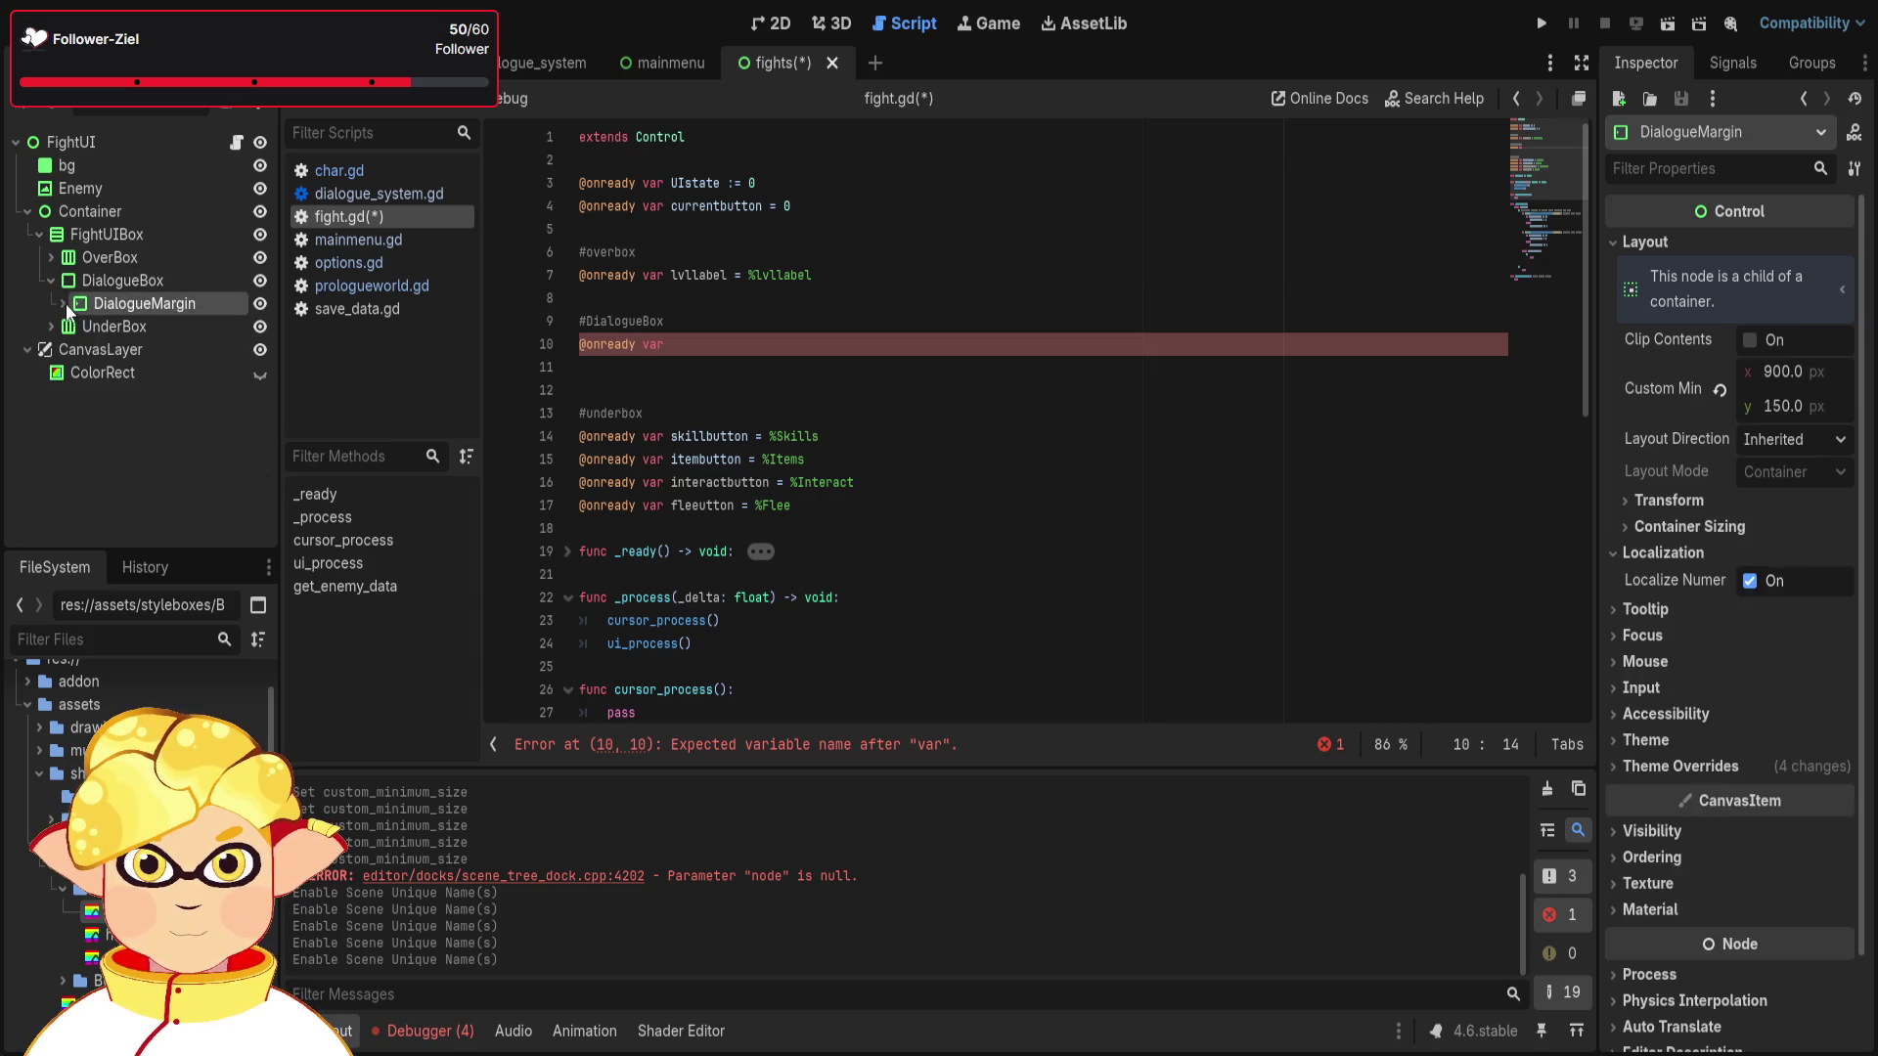
- Expand DialogueMargin and Itemmenu to browse the dialogue menu nodes
left_click(63, 303)
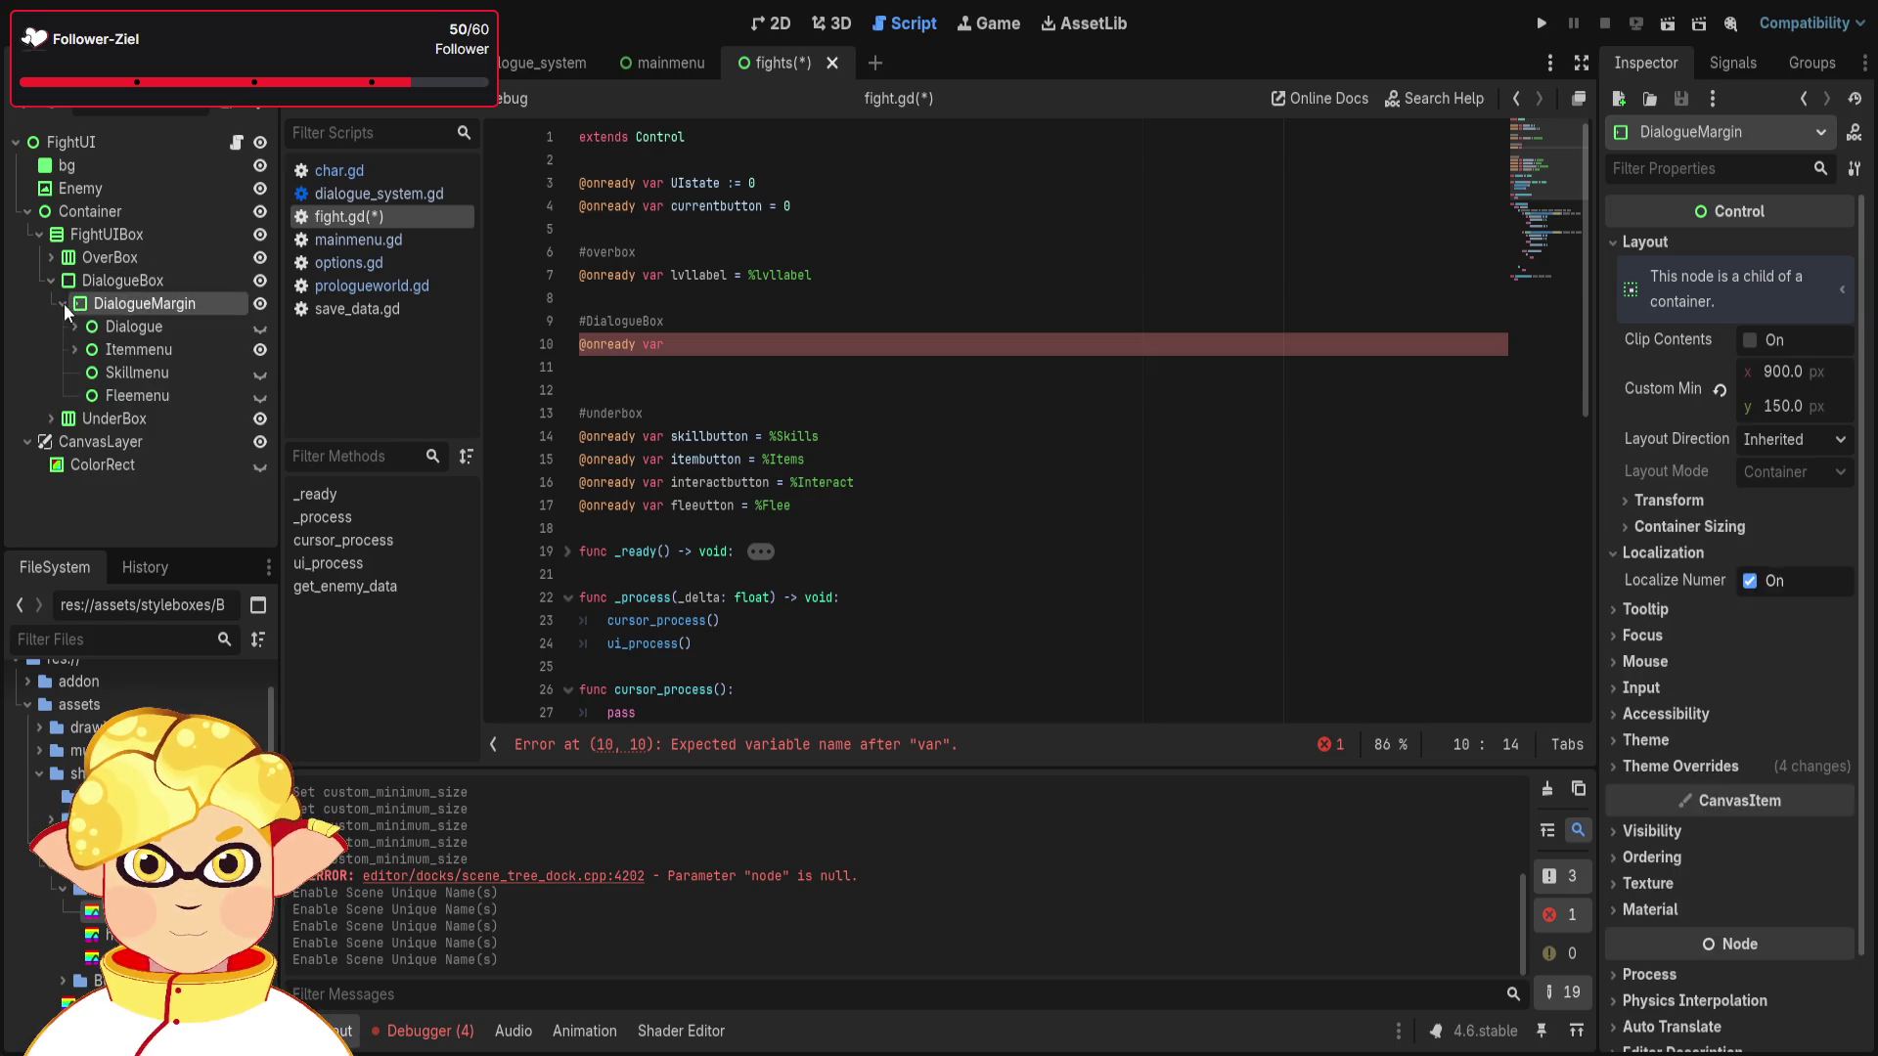
left_click(131, 326)
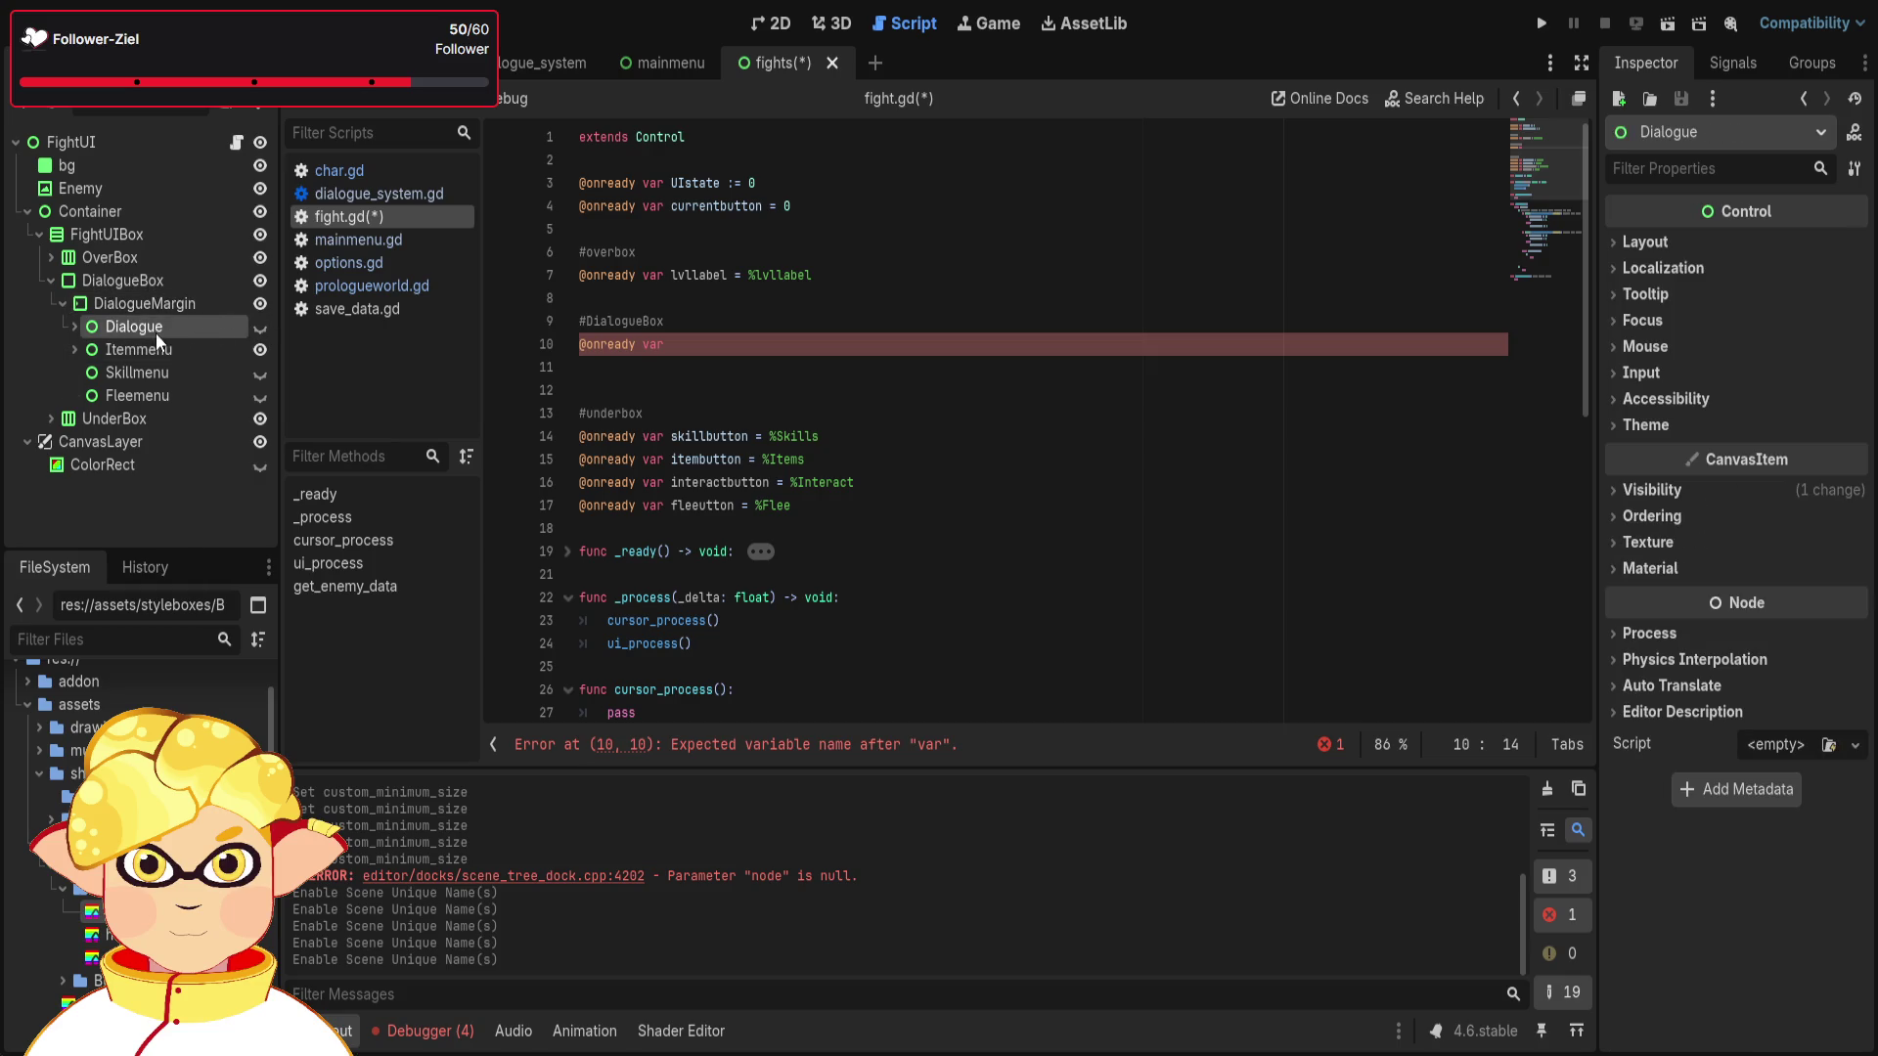
left_click(73, 349)
left_click(72, 349)
left_click(73, 352)
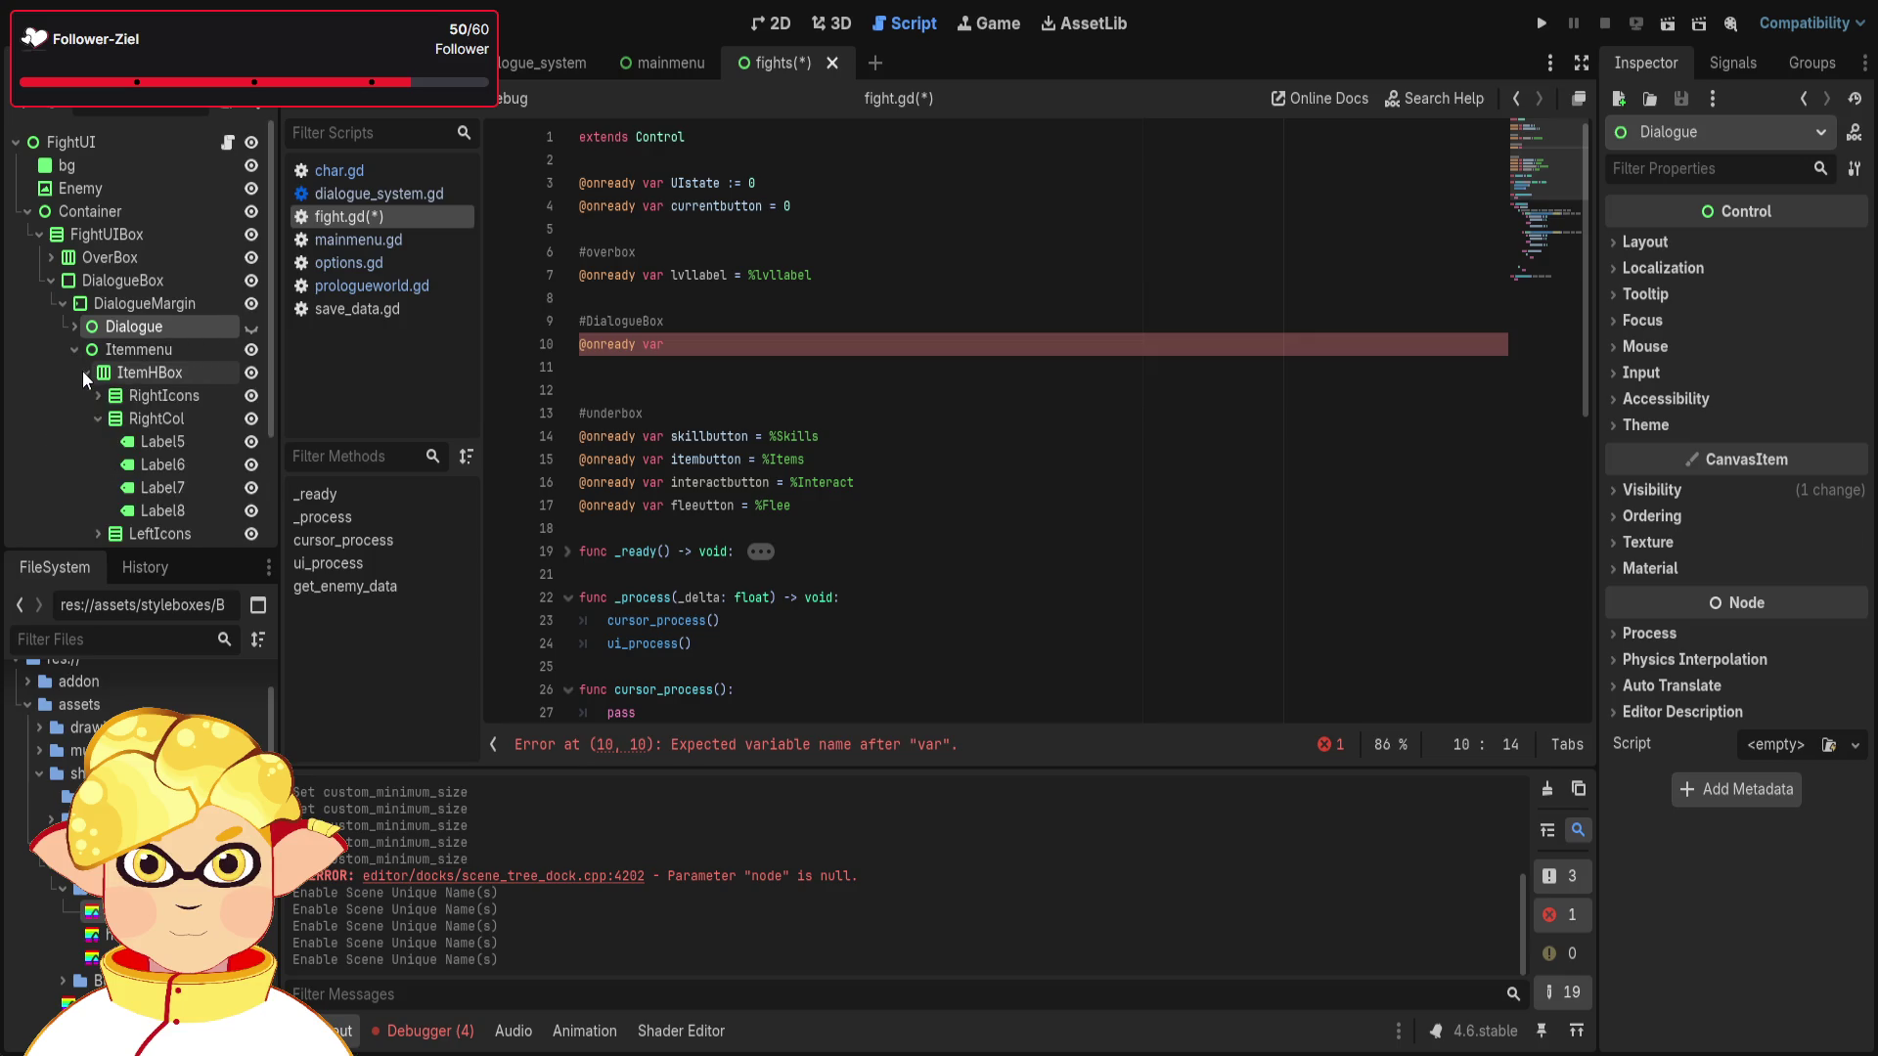
left_click(82, 371)
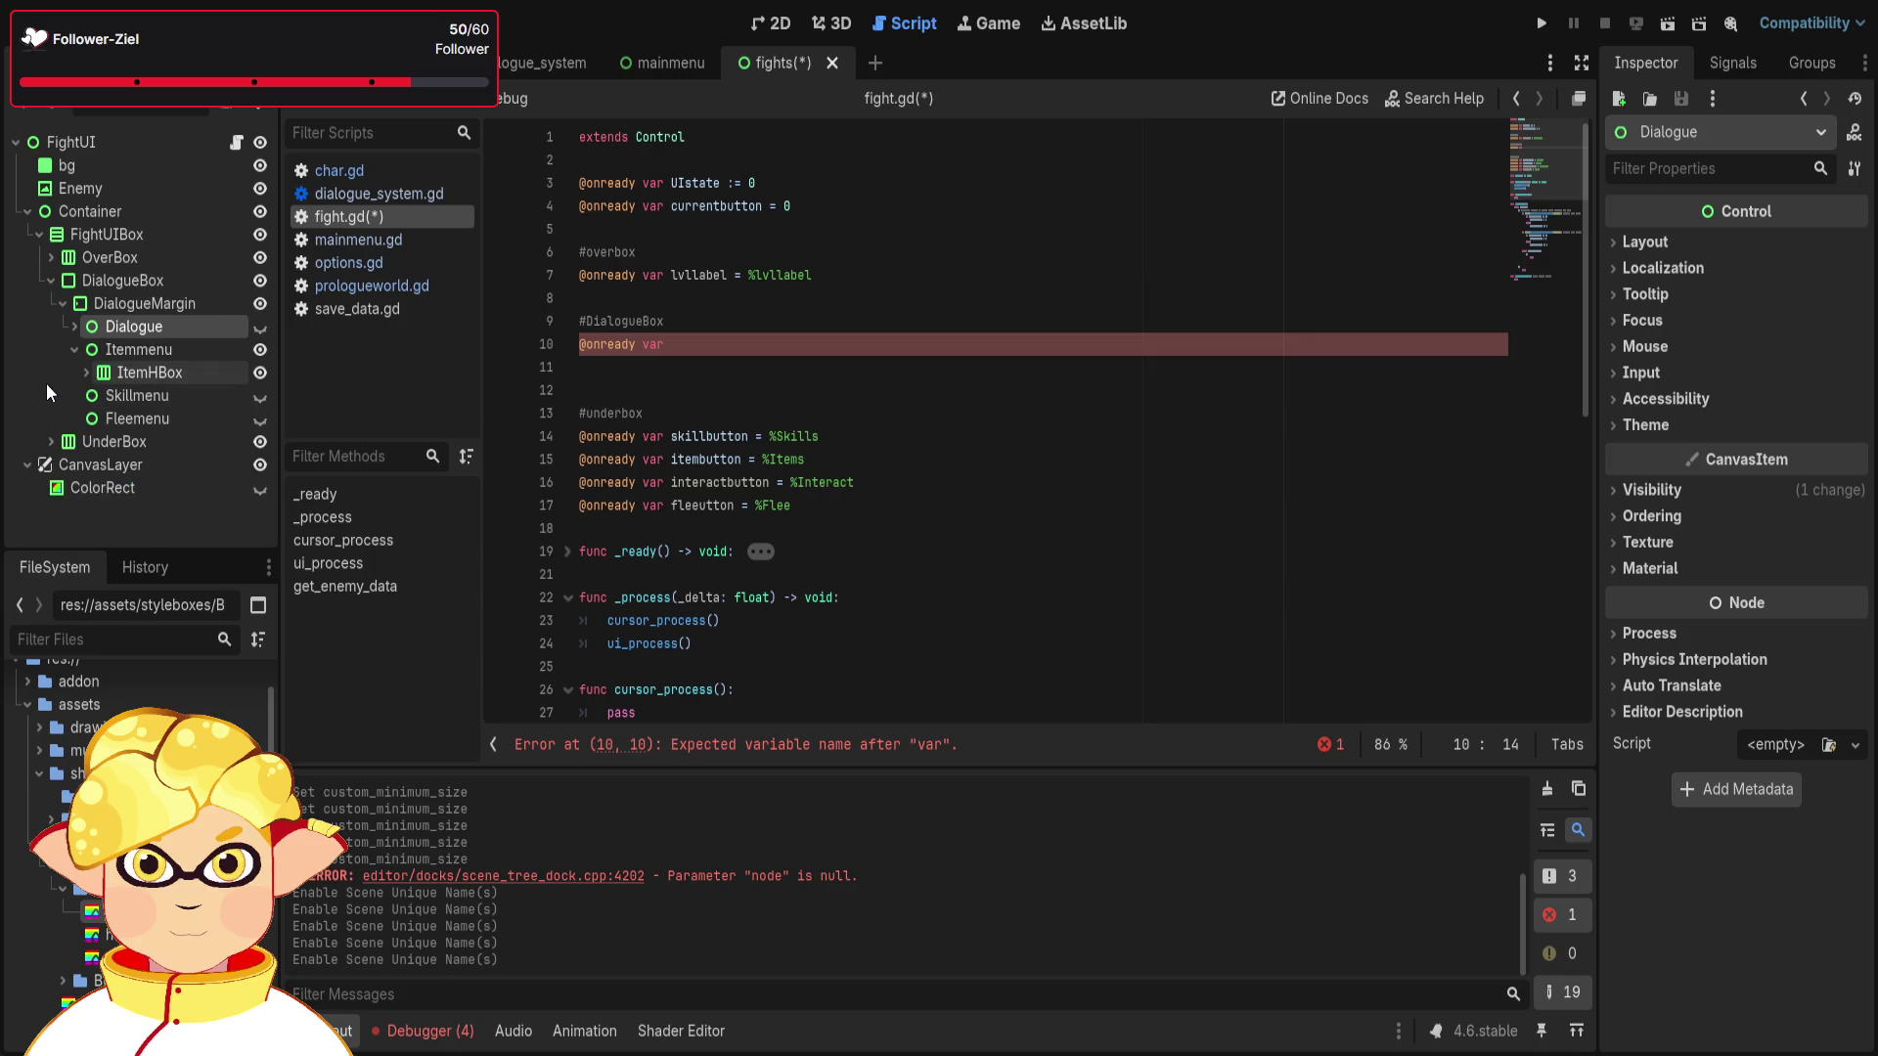
left_click_drag(671, 344, 634, 342)
key("BackSpace")
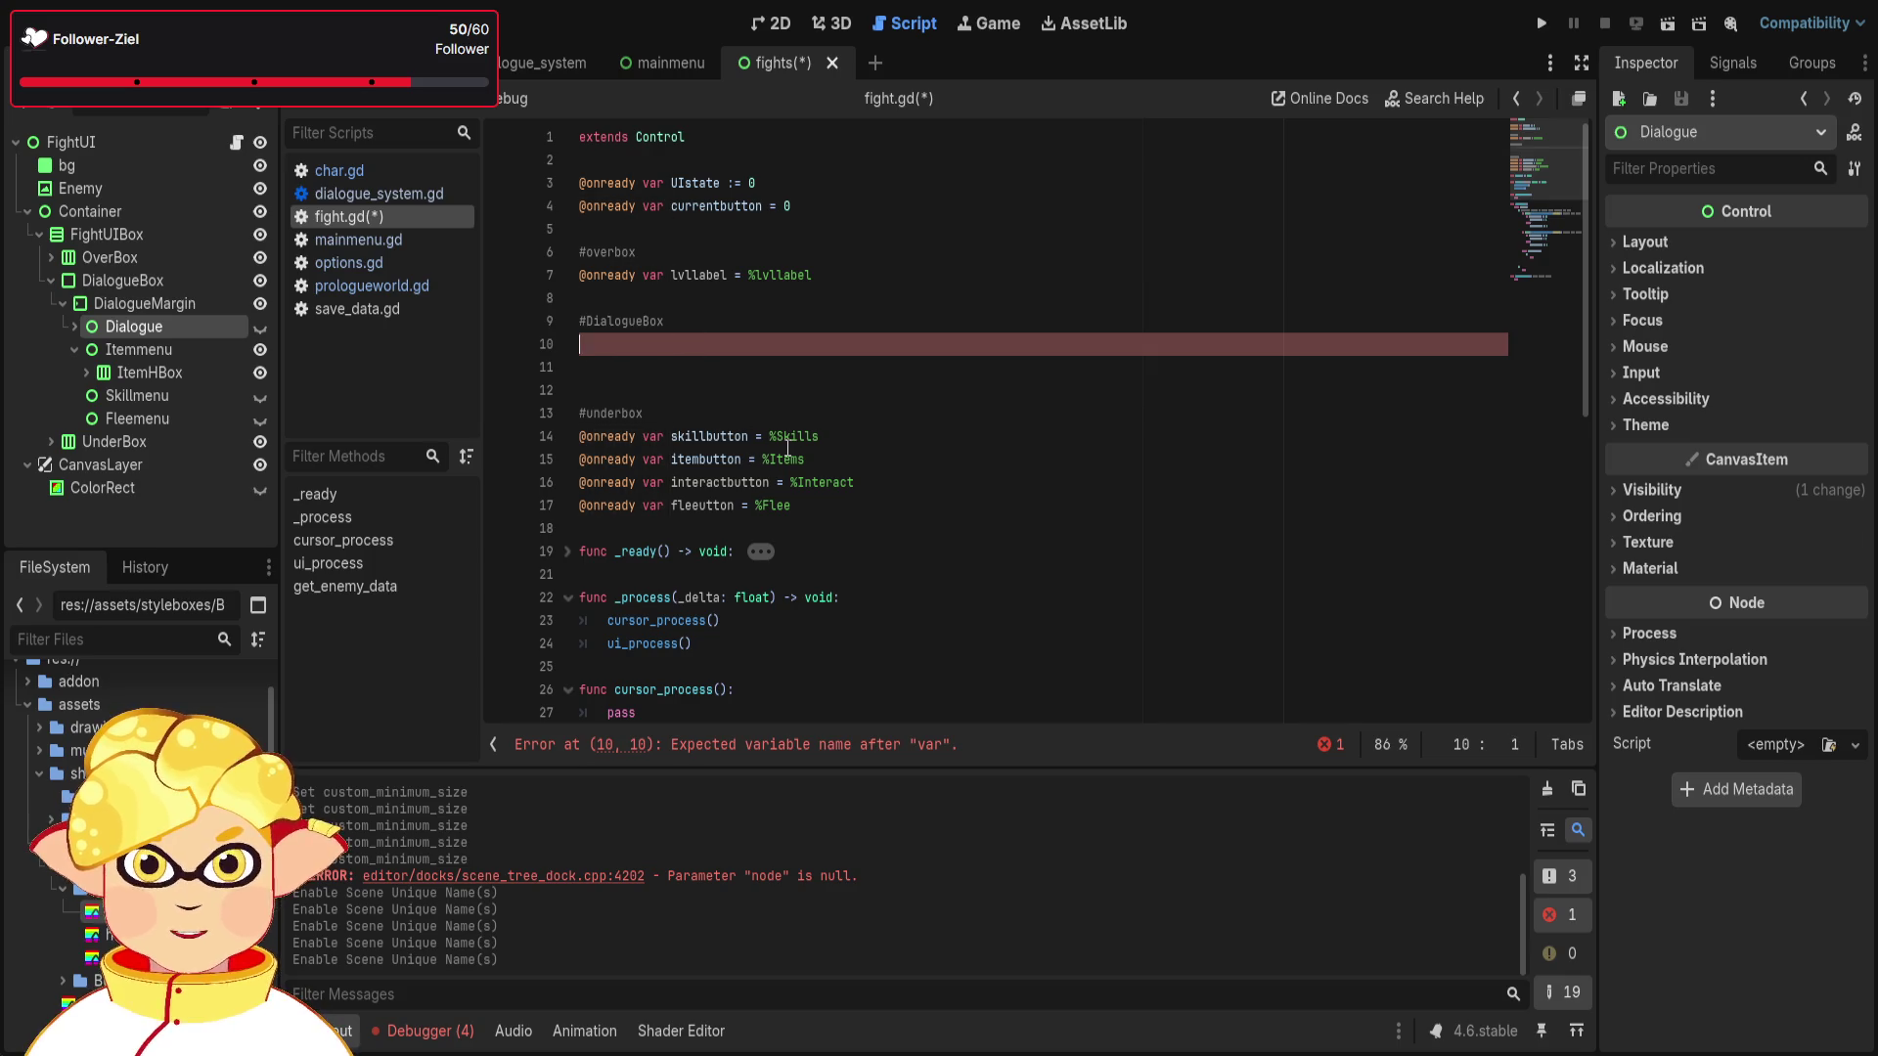
key("ctrl+shift+k")
key("BackSpace")
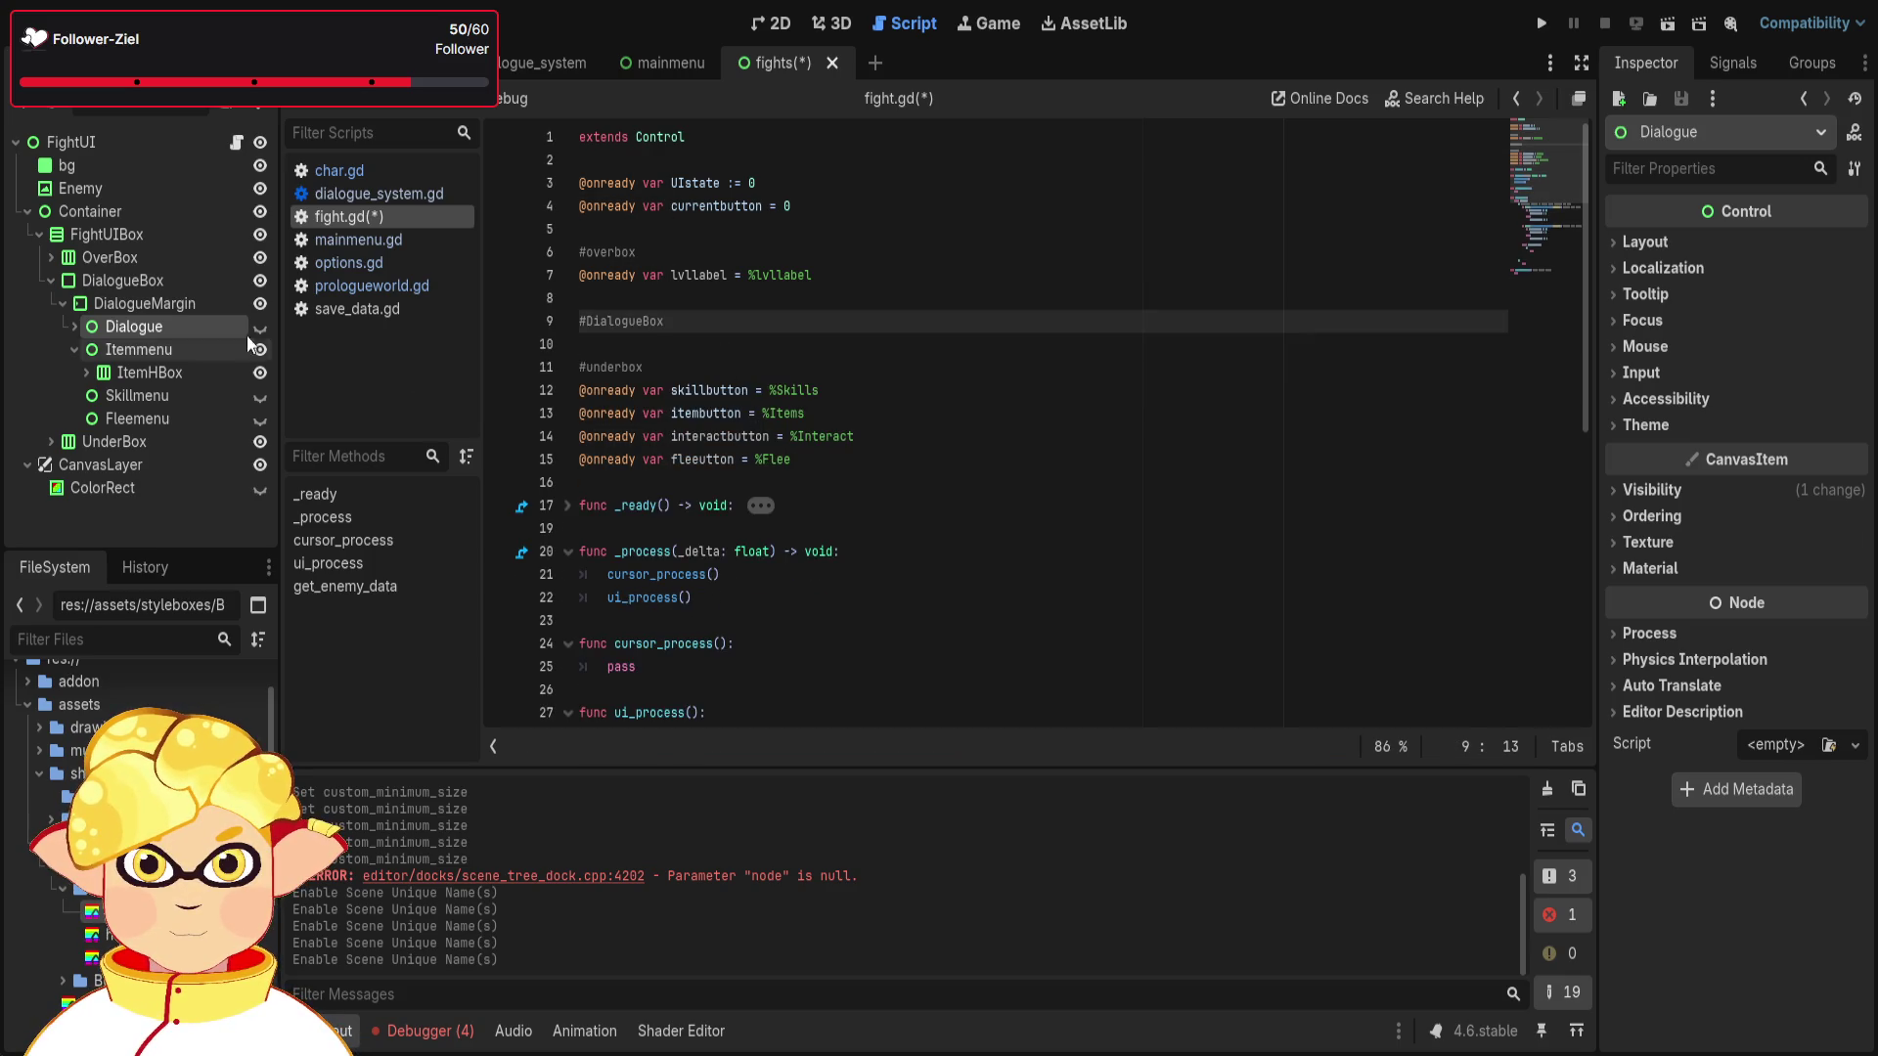
scroll(783, 453, "down", 6)
scroll(817, 470, "up", 6)
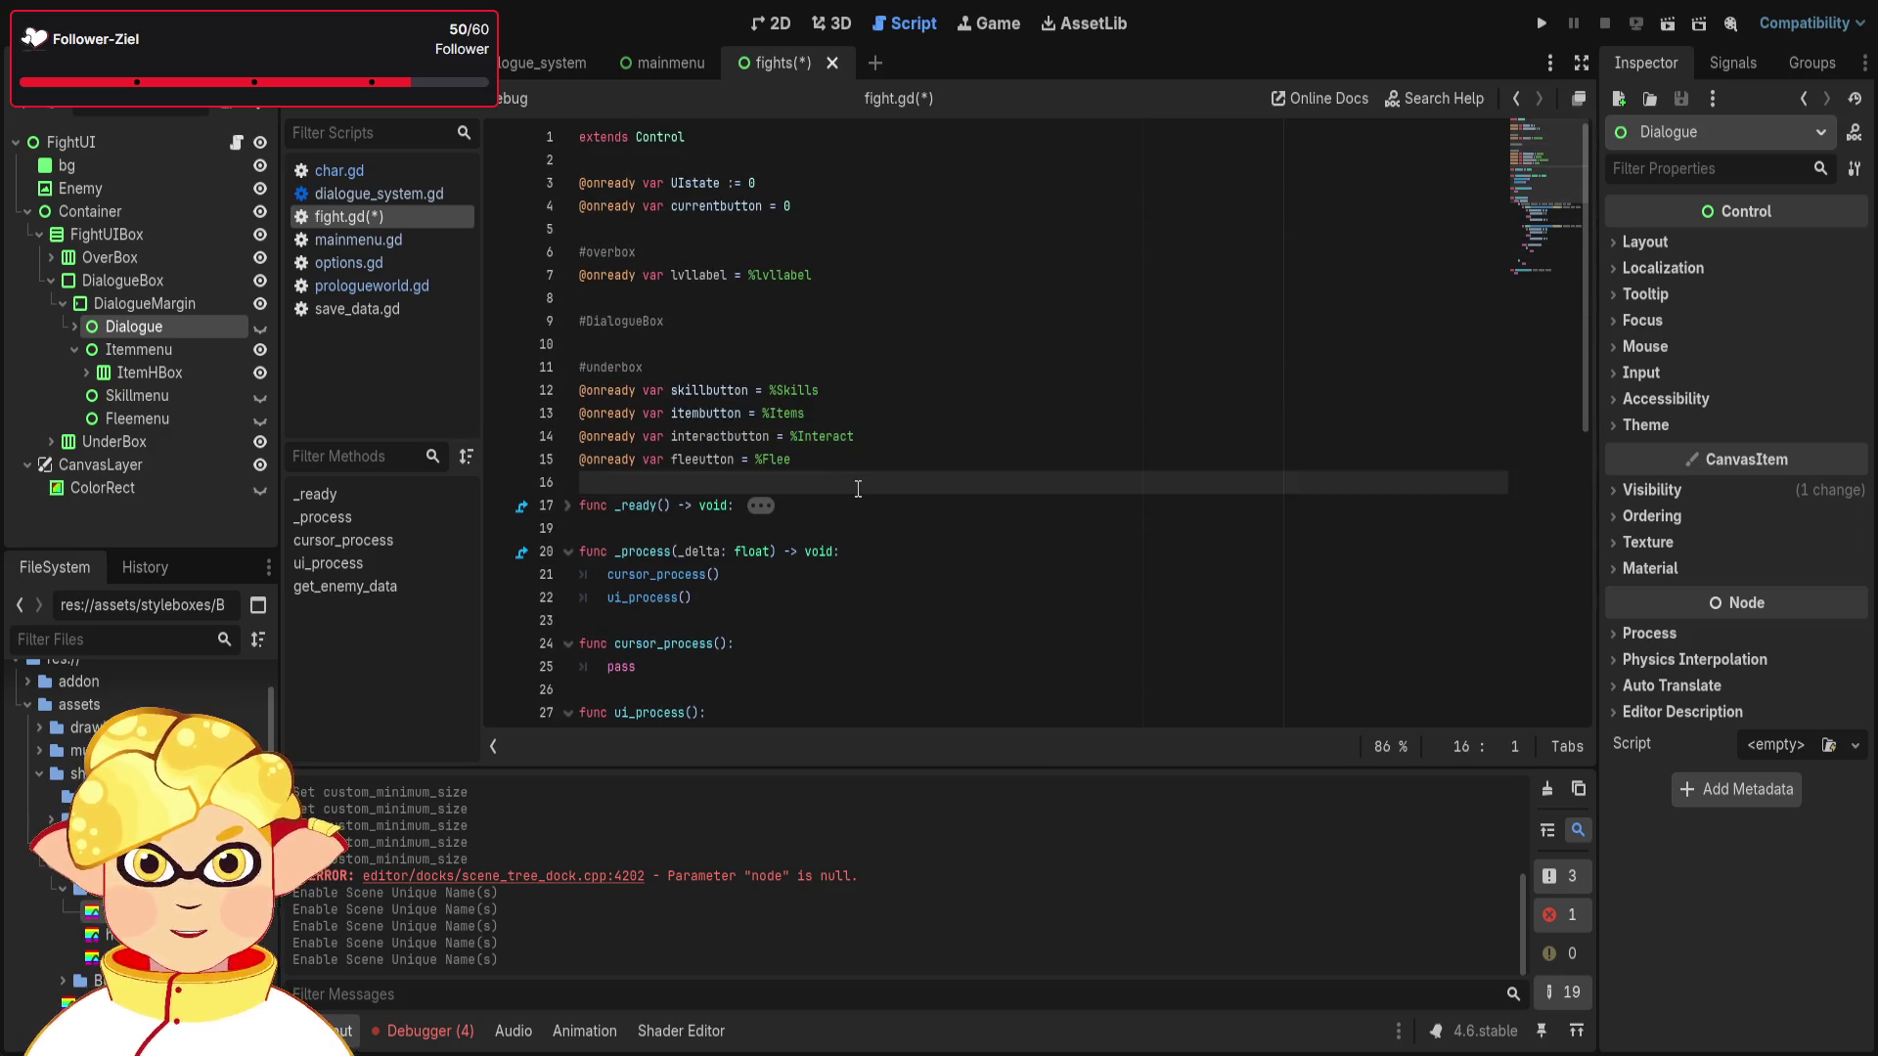
key("Return")
key("Return")
key("Return")
key("Up")
key("Up")
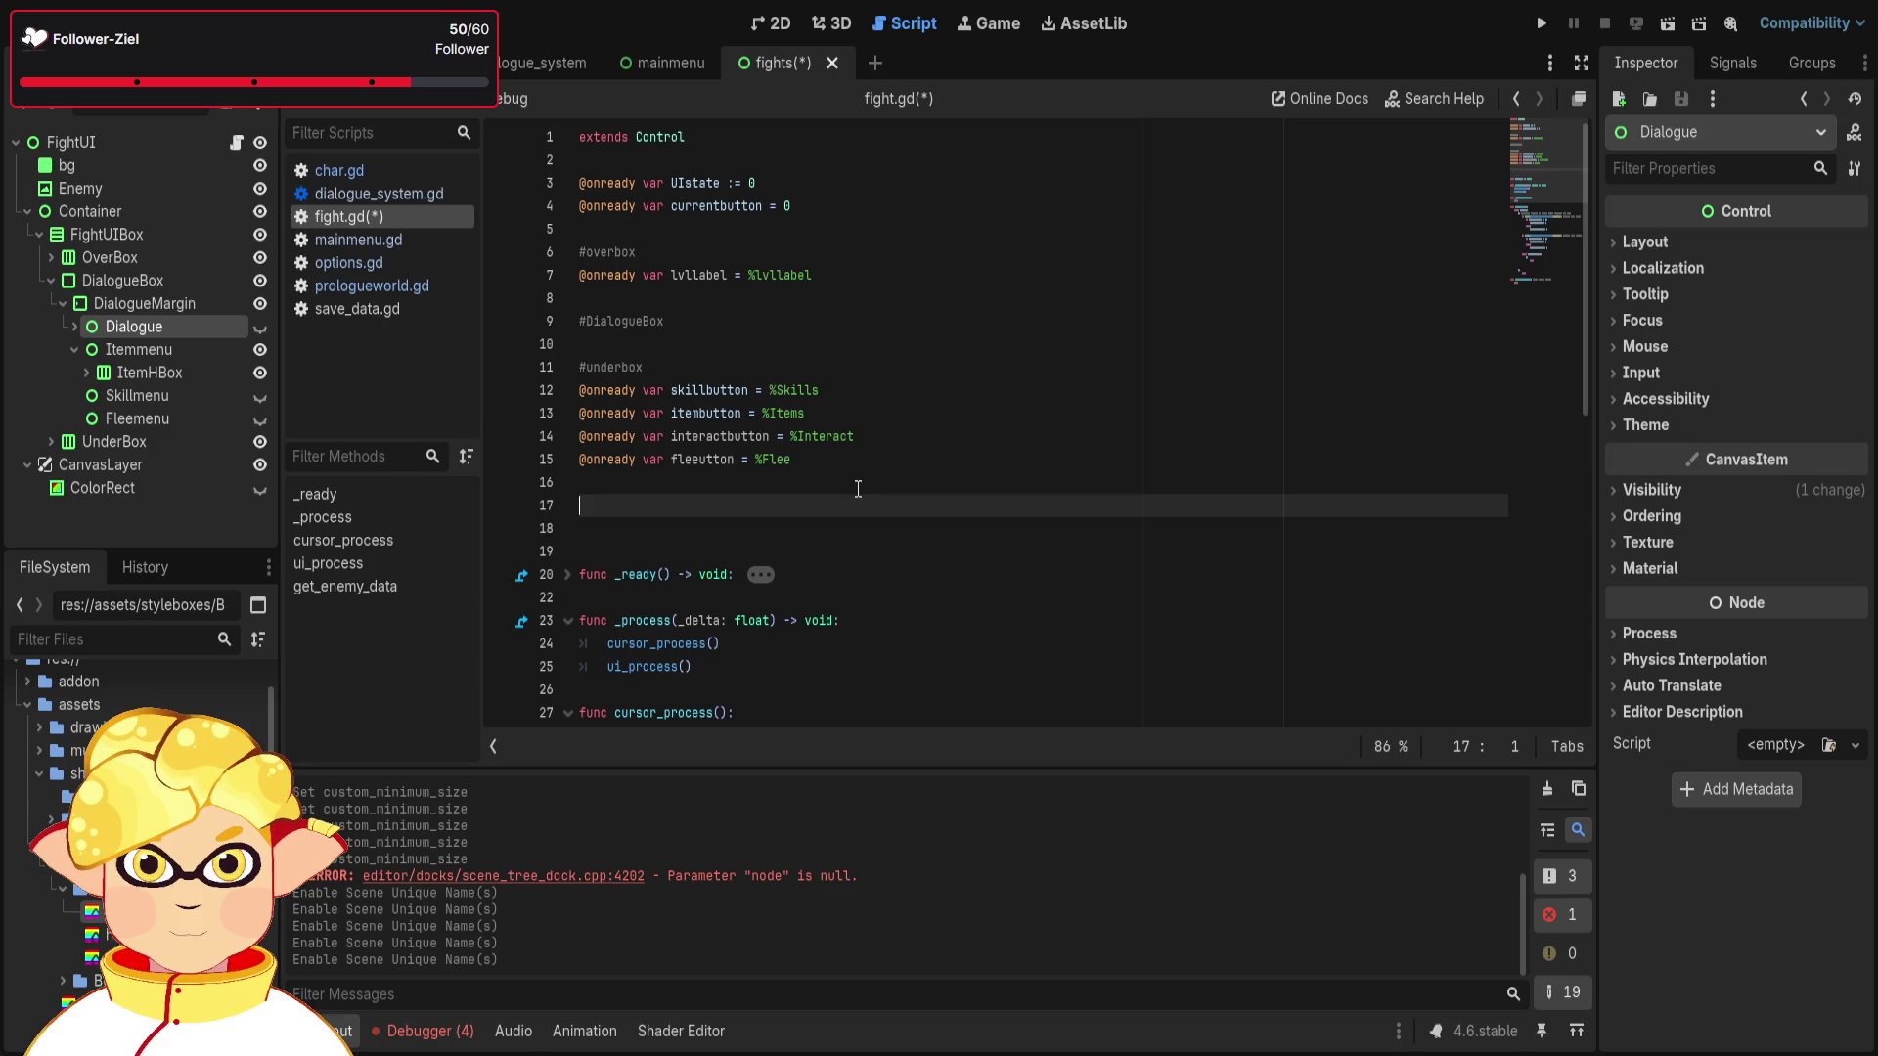
type("on")
key("Return")
type("var st")
type("l")
key("BackSpace")
key("BackSpace")
key("BackSpace")
type("redsb")
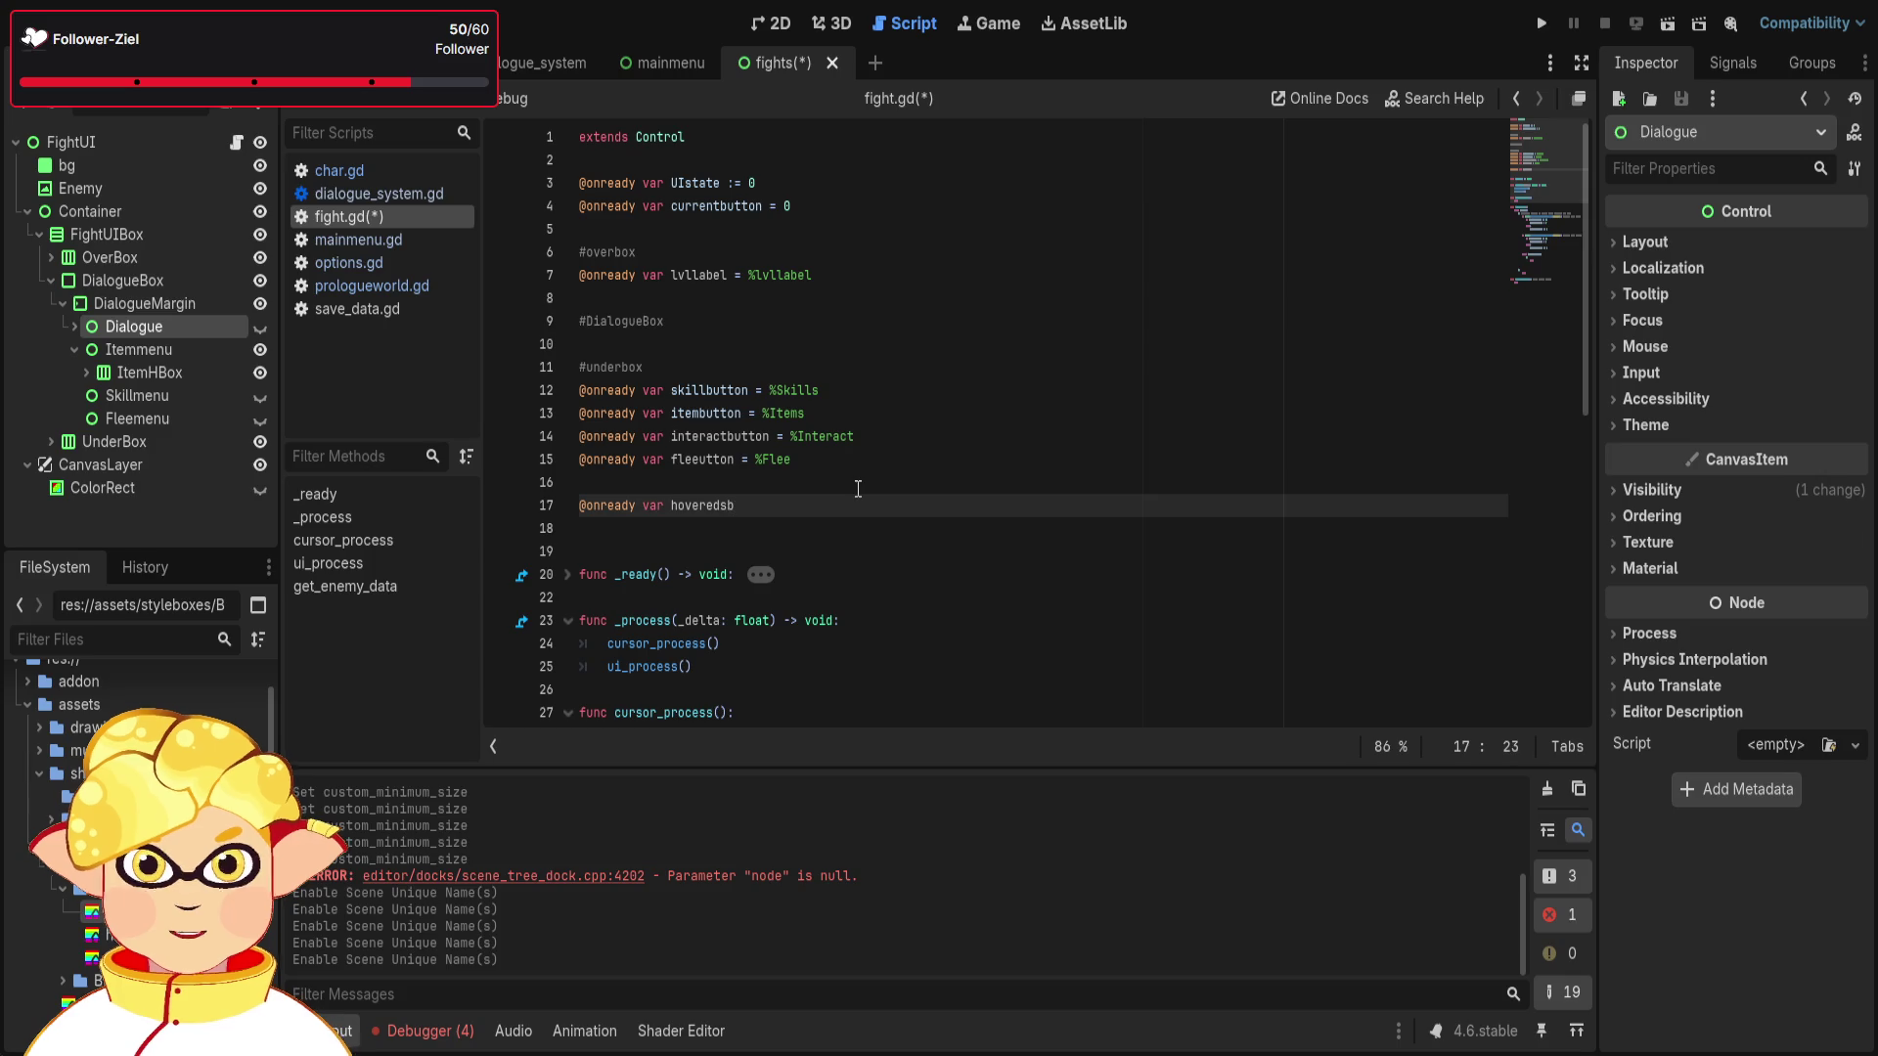
type(" = prel")
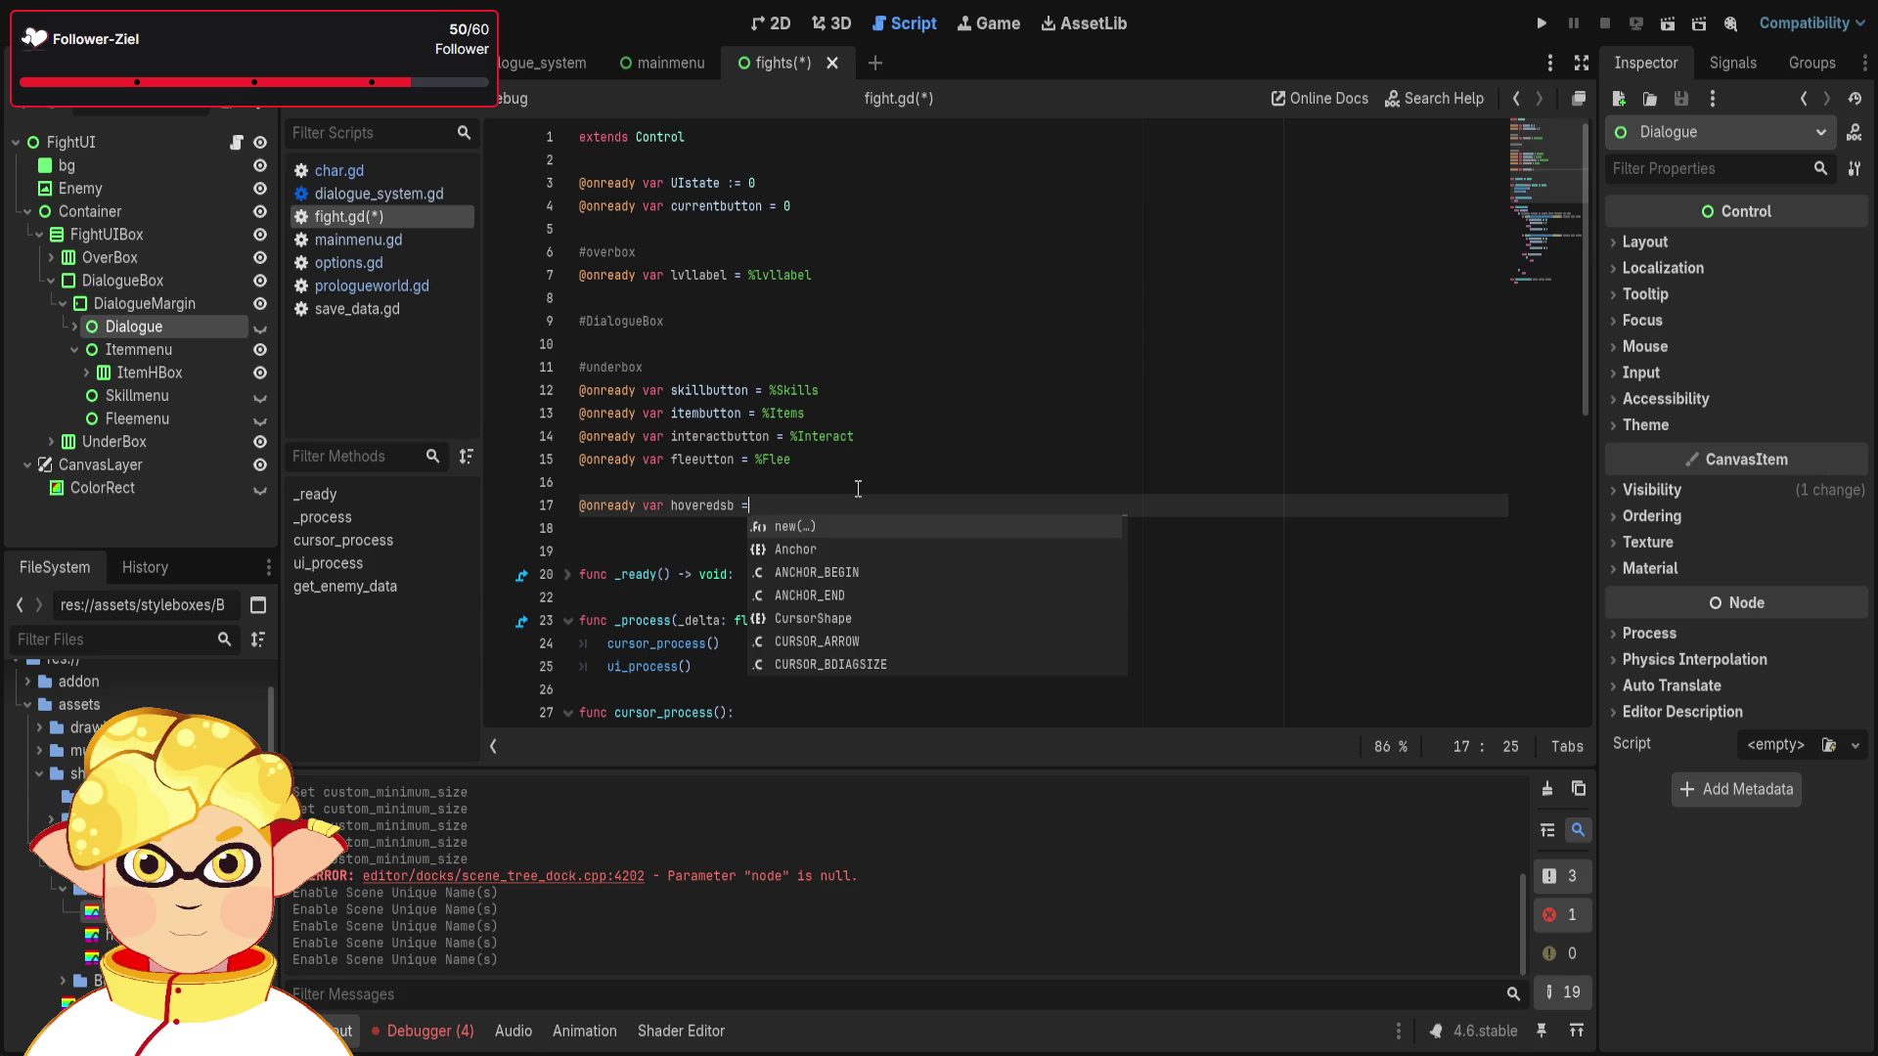
key("Return")
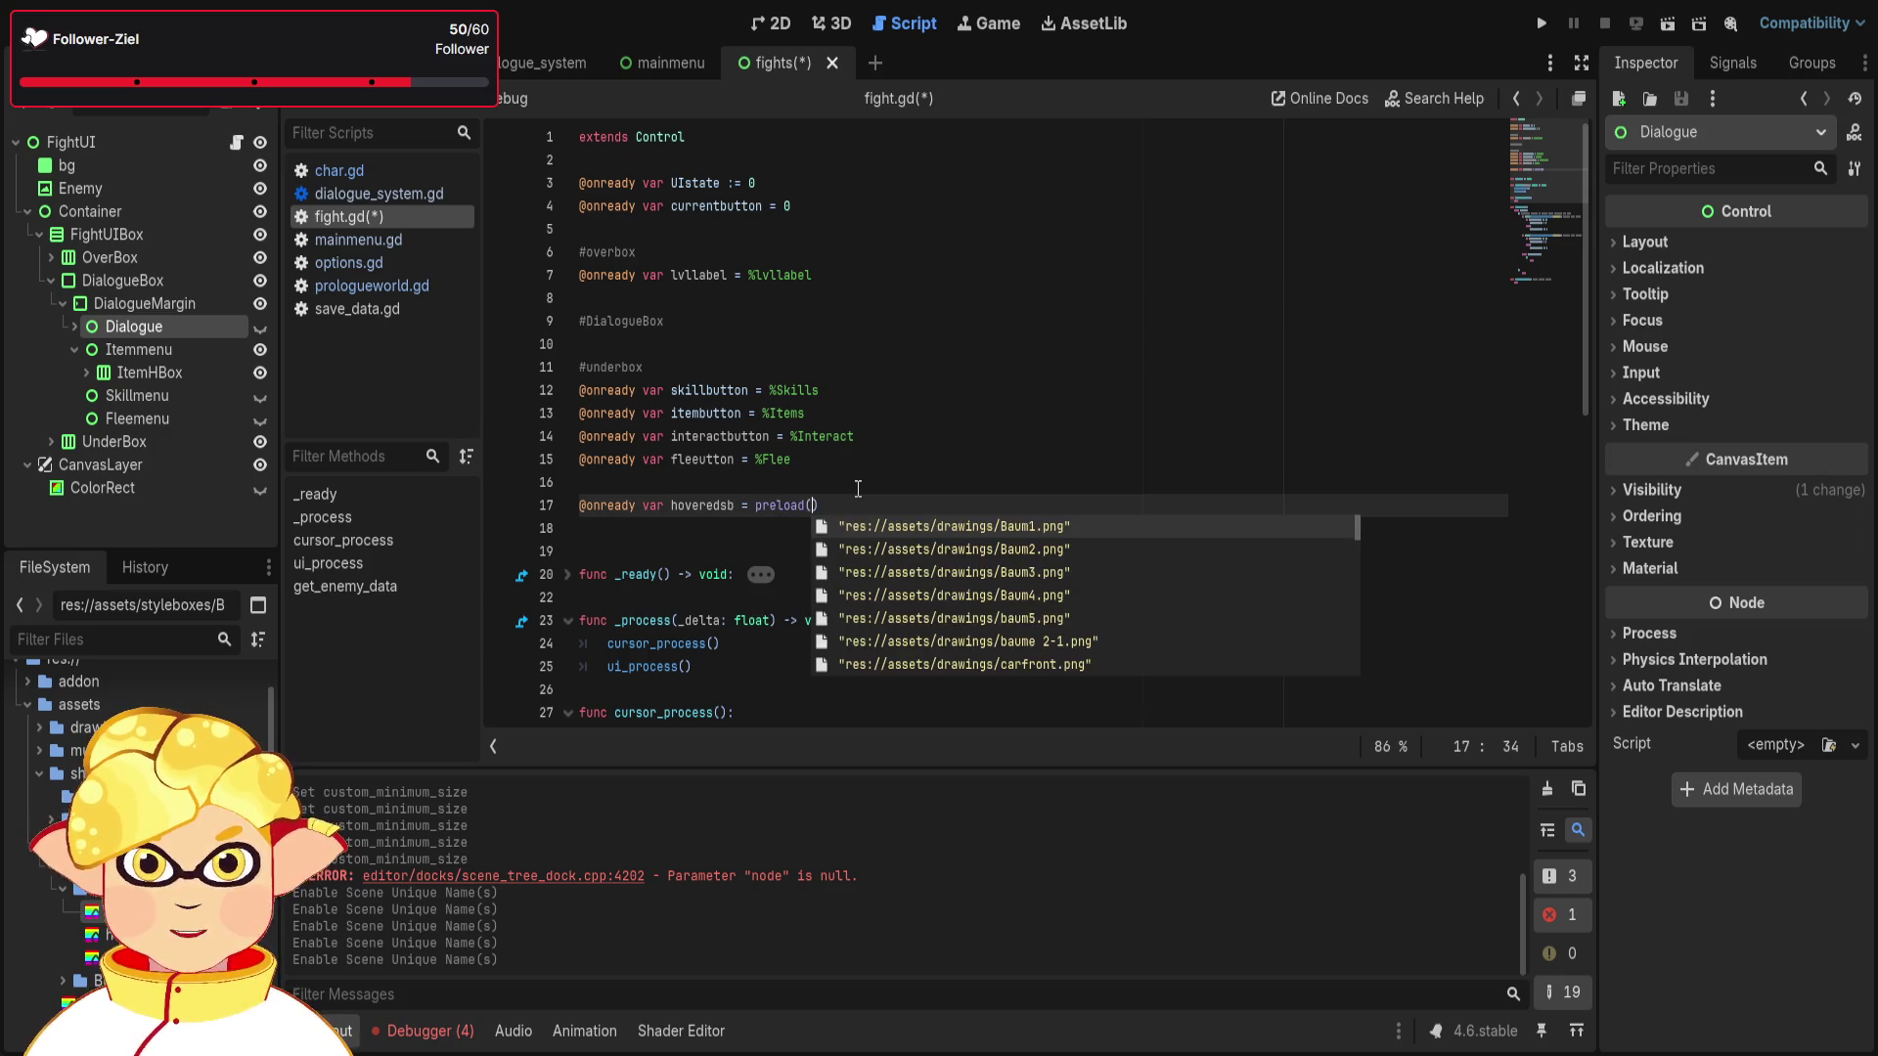
scroll(929, 549, "down", 10)
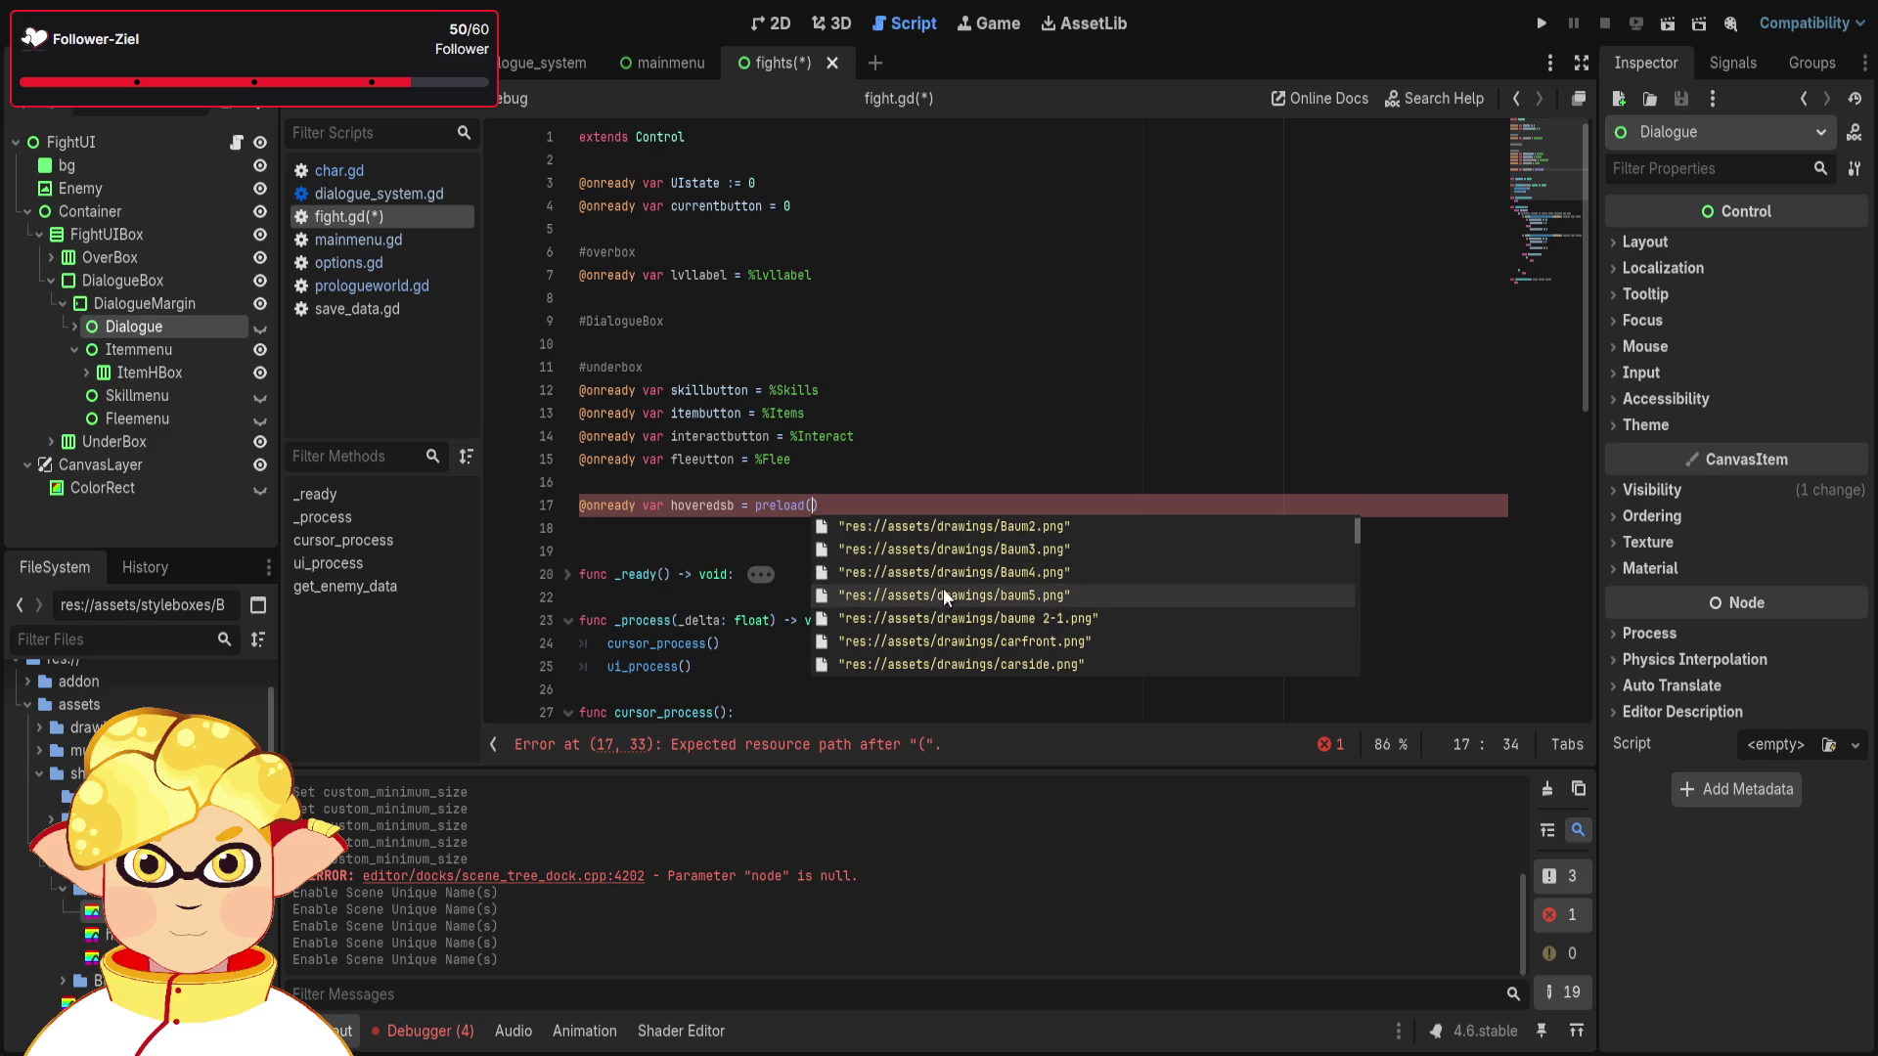
scroll(1001, 608, "down", 2)
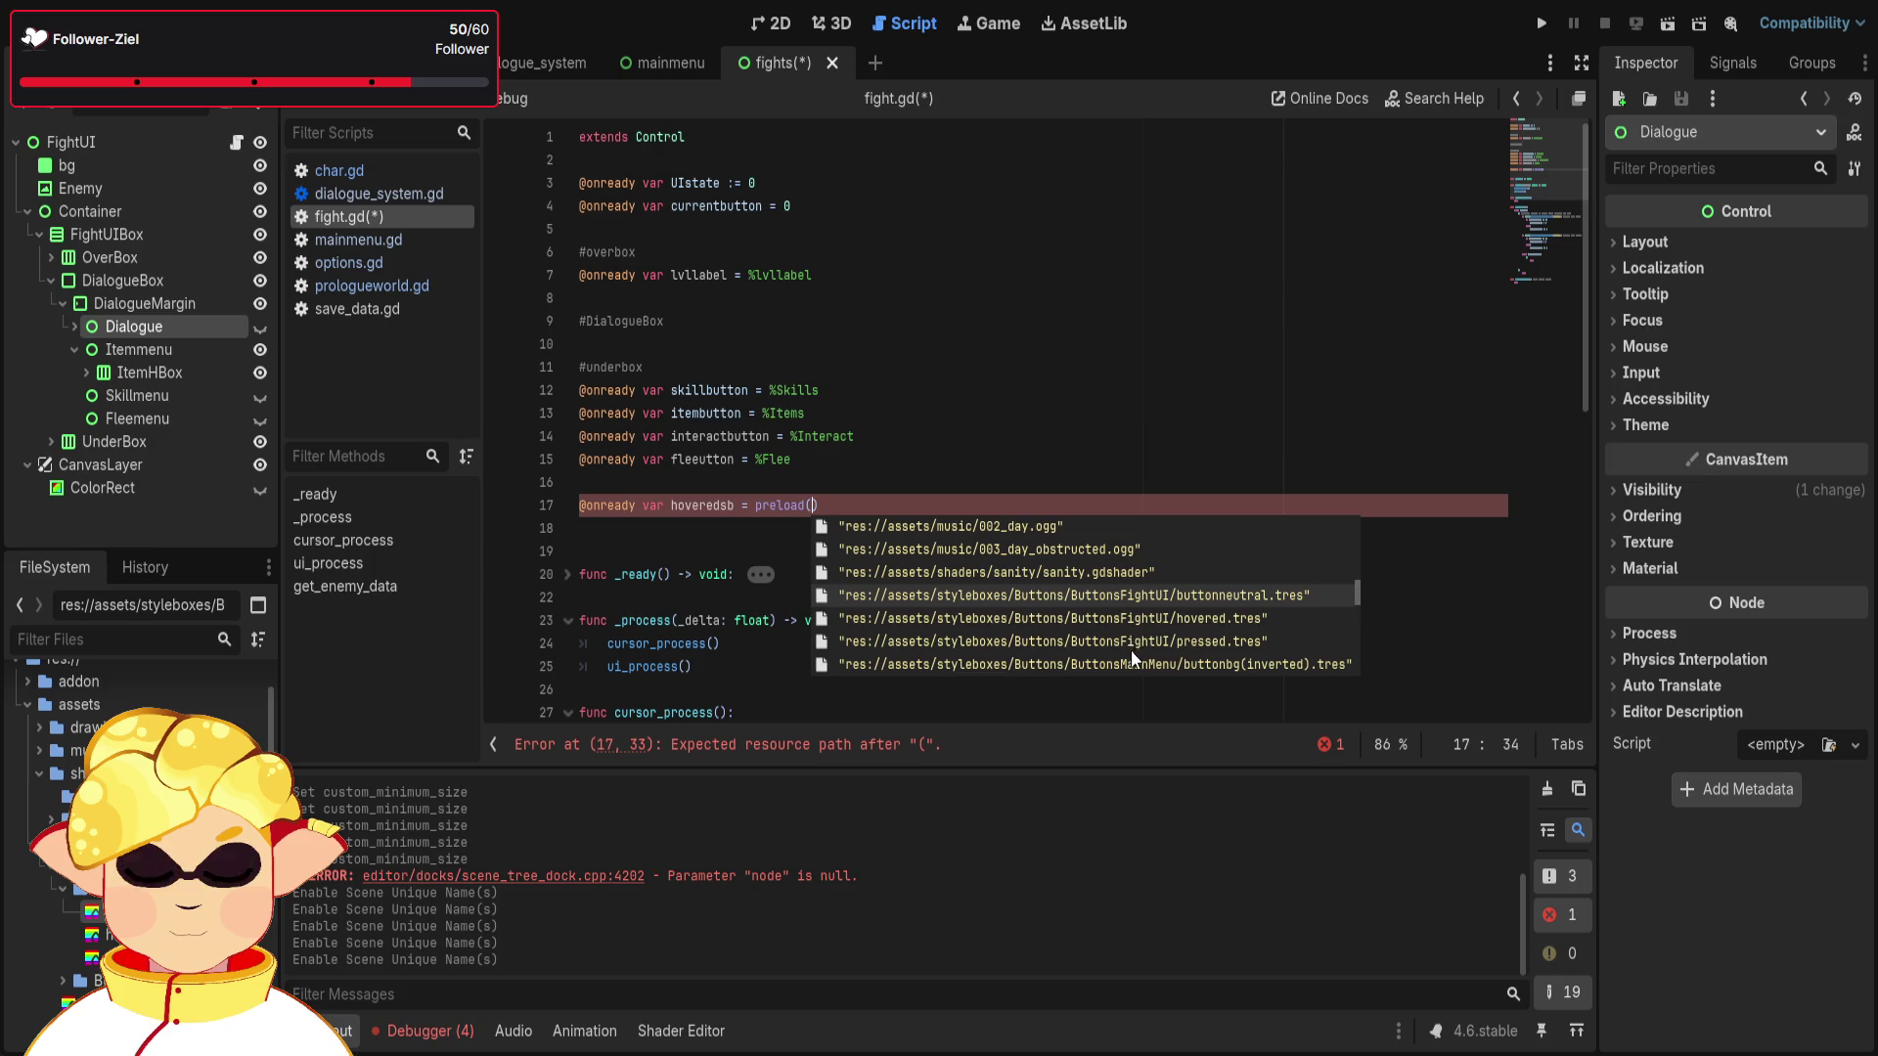
left_click(1106, 619)
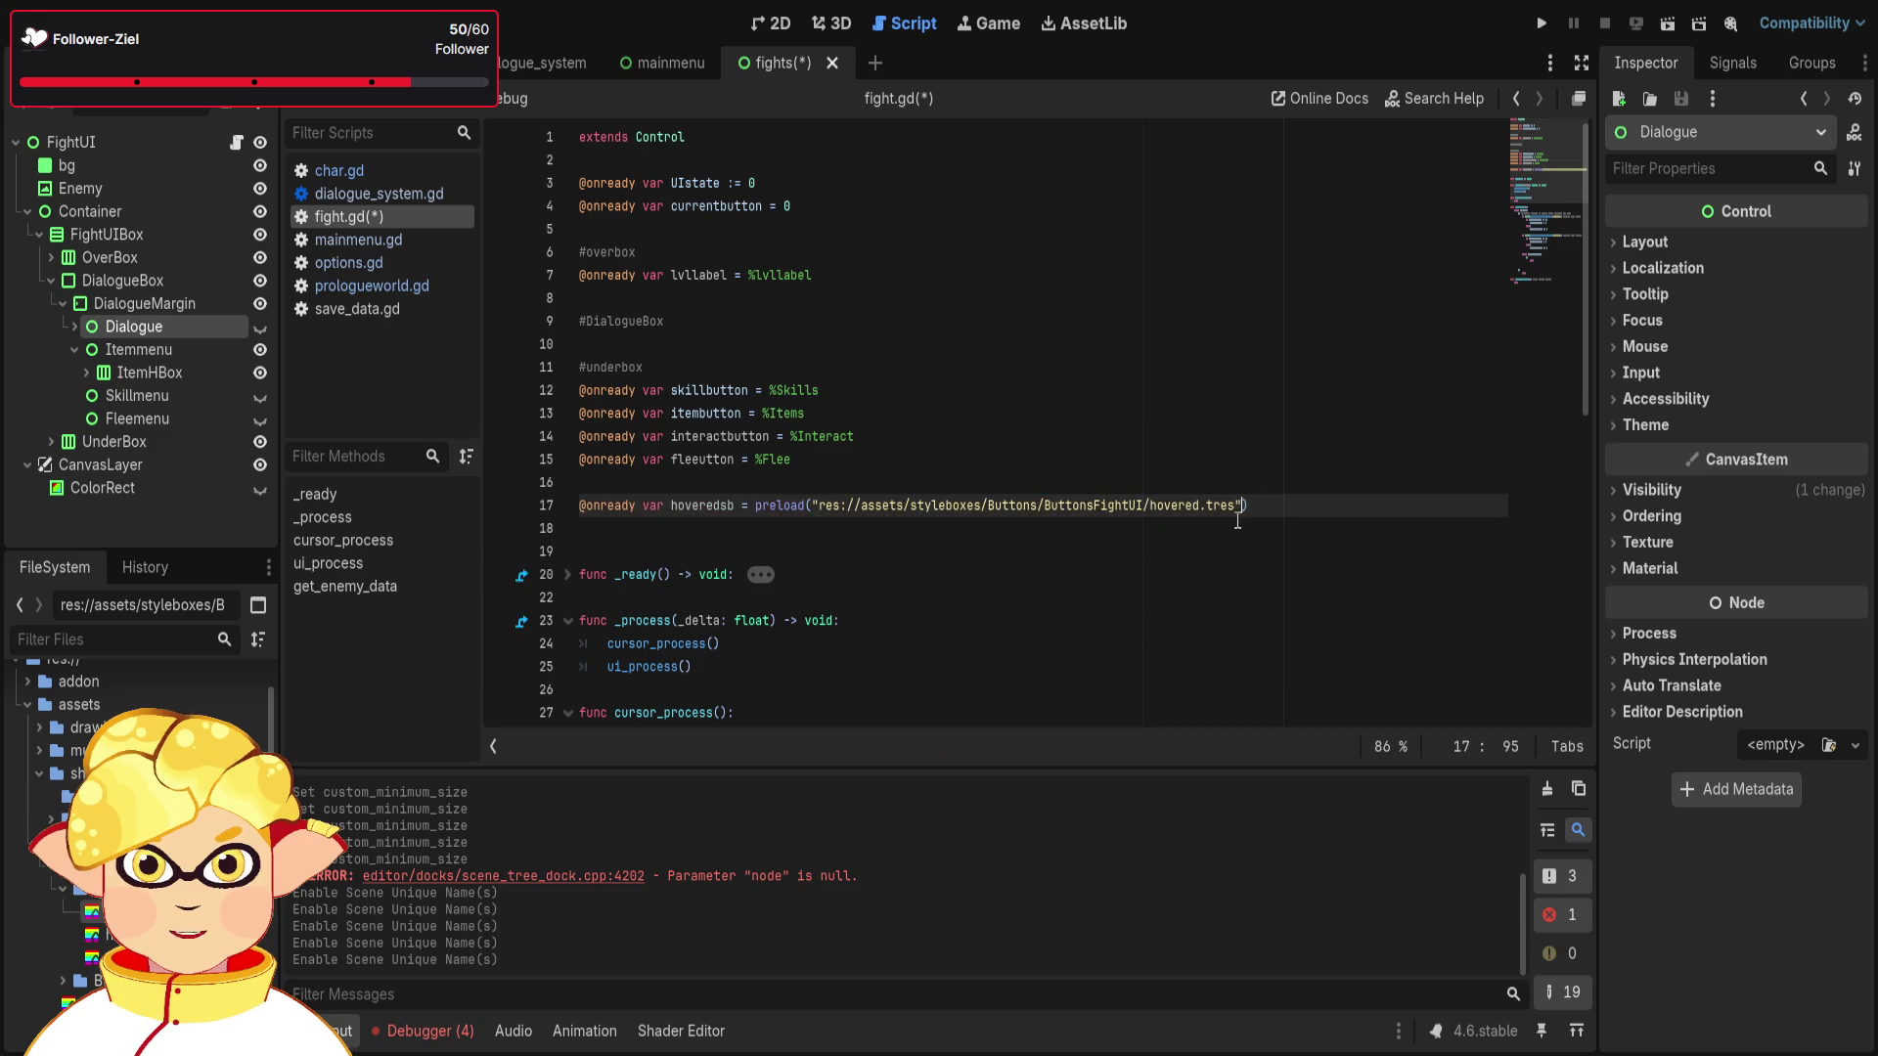
key("Return")
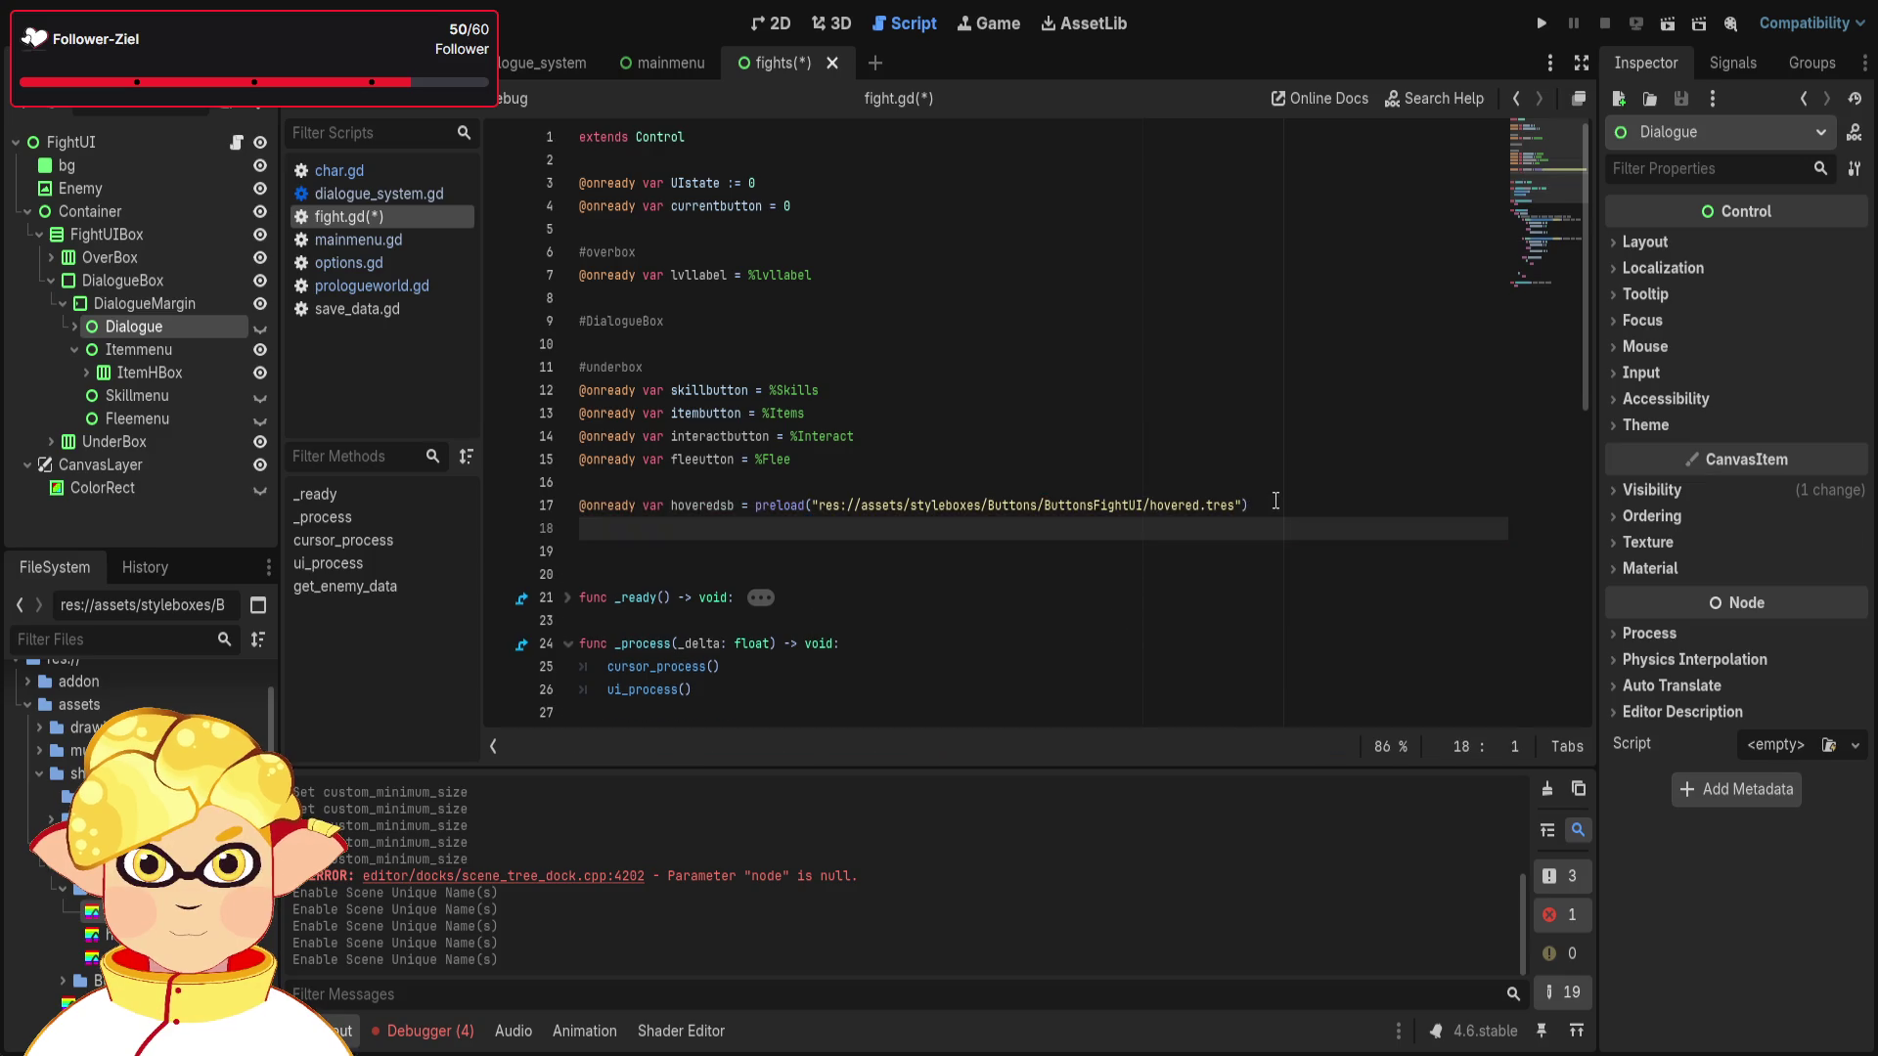
type("onre")
key("Return")
type("var")
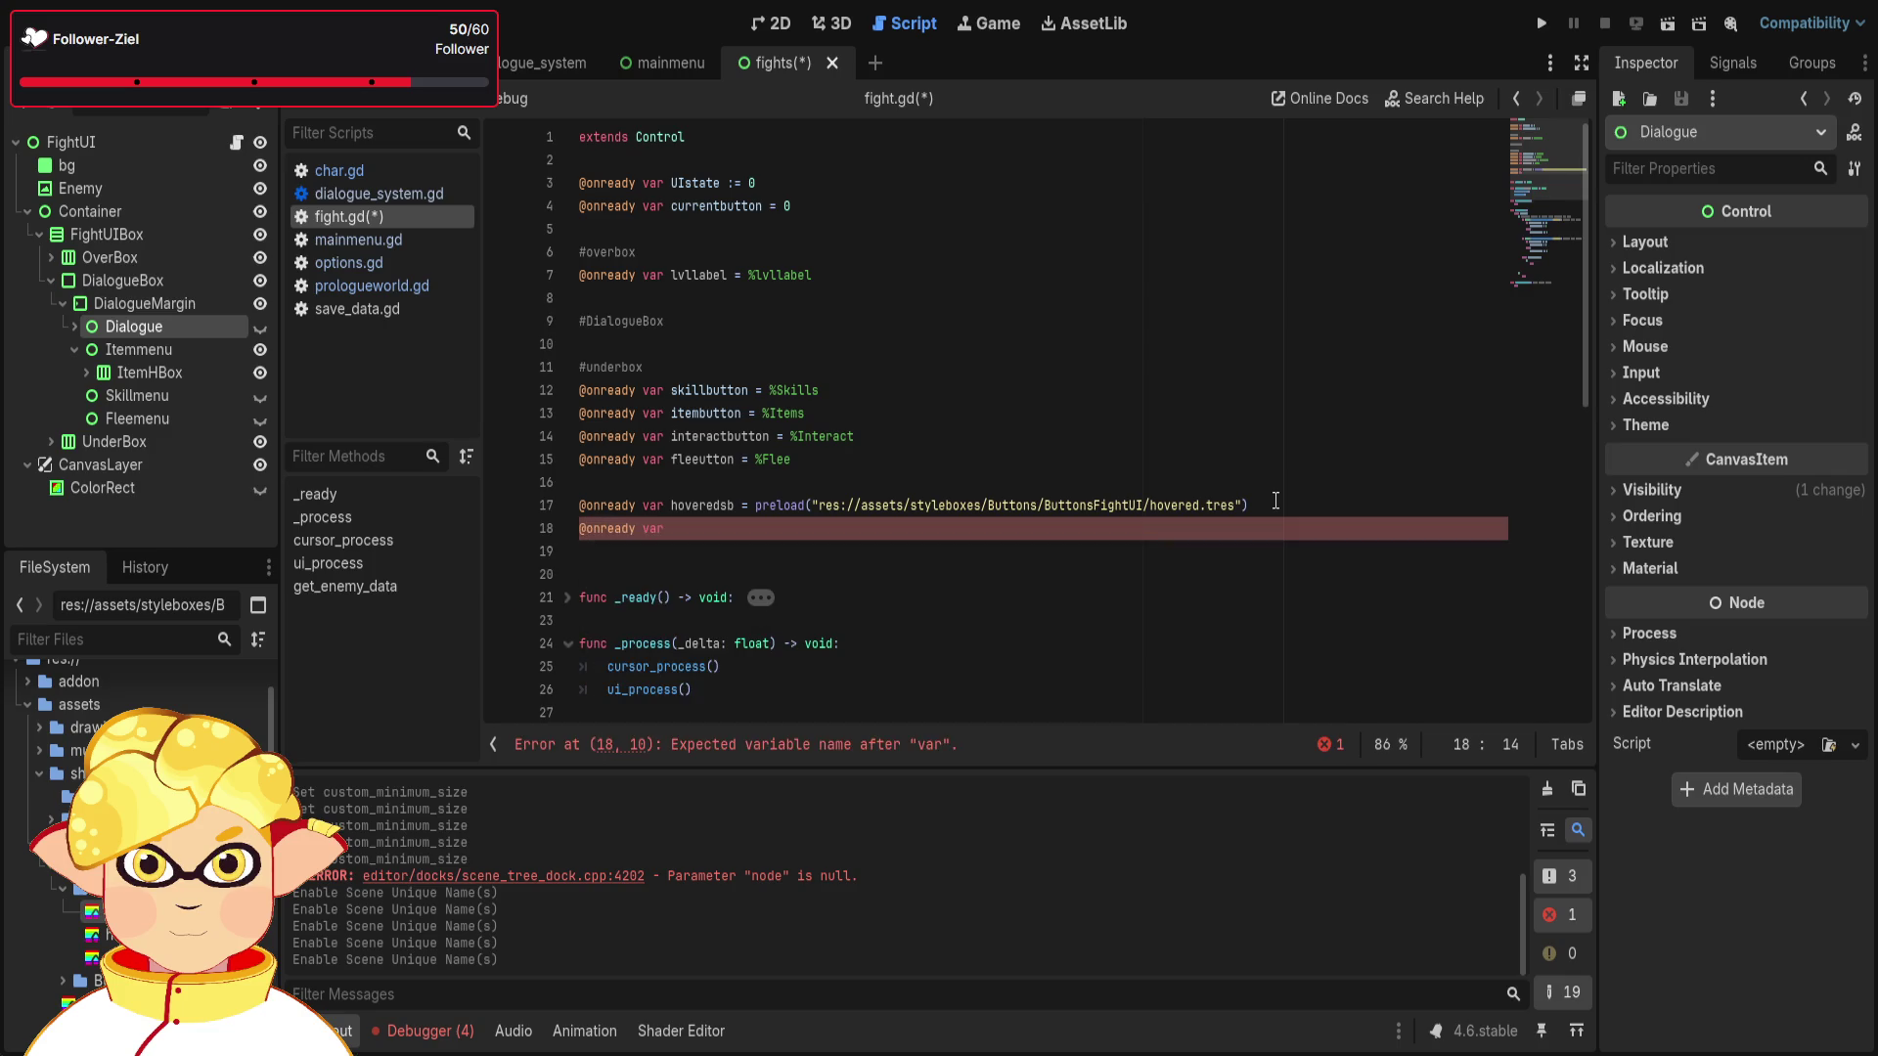
scroll(978, 518, "down", 1)
scroll(880, 523, "up", 1)
type("pressedsb ")
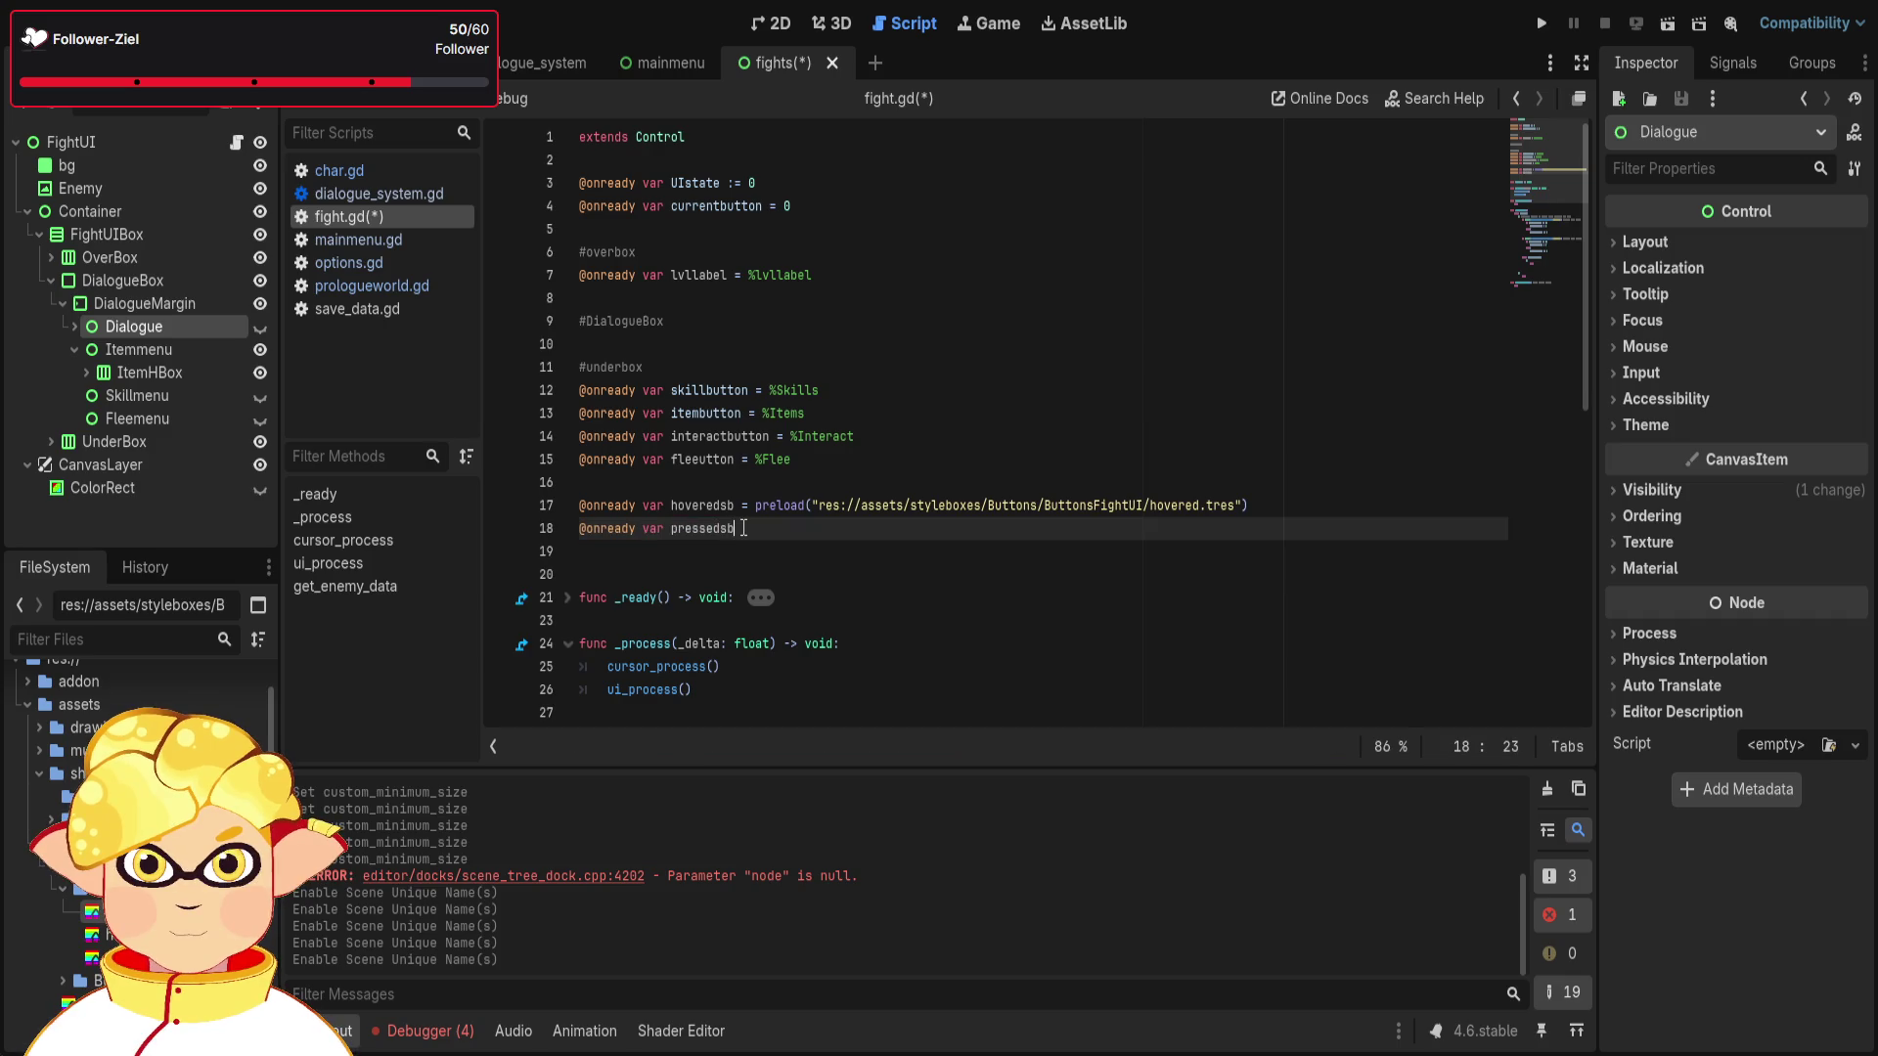
type("= ")
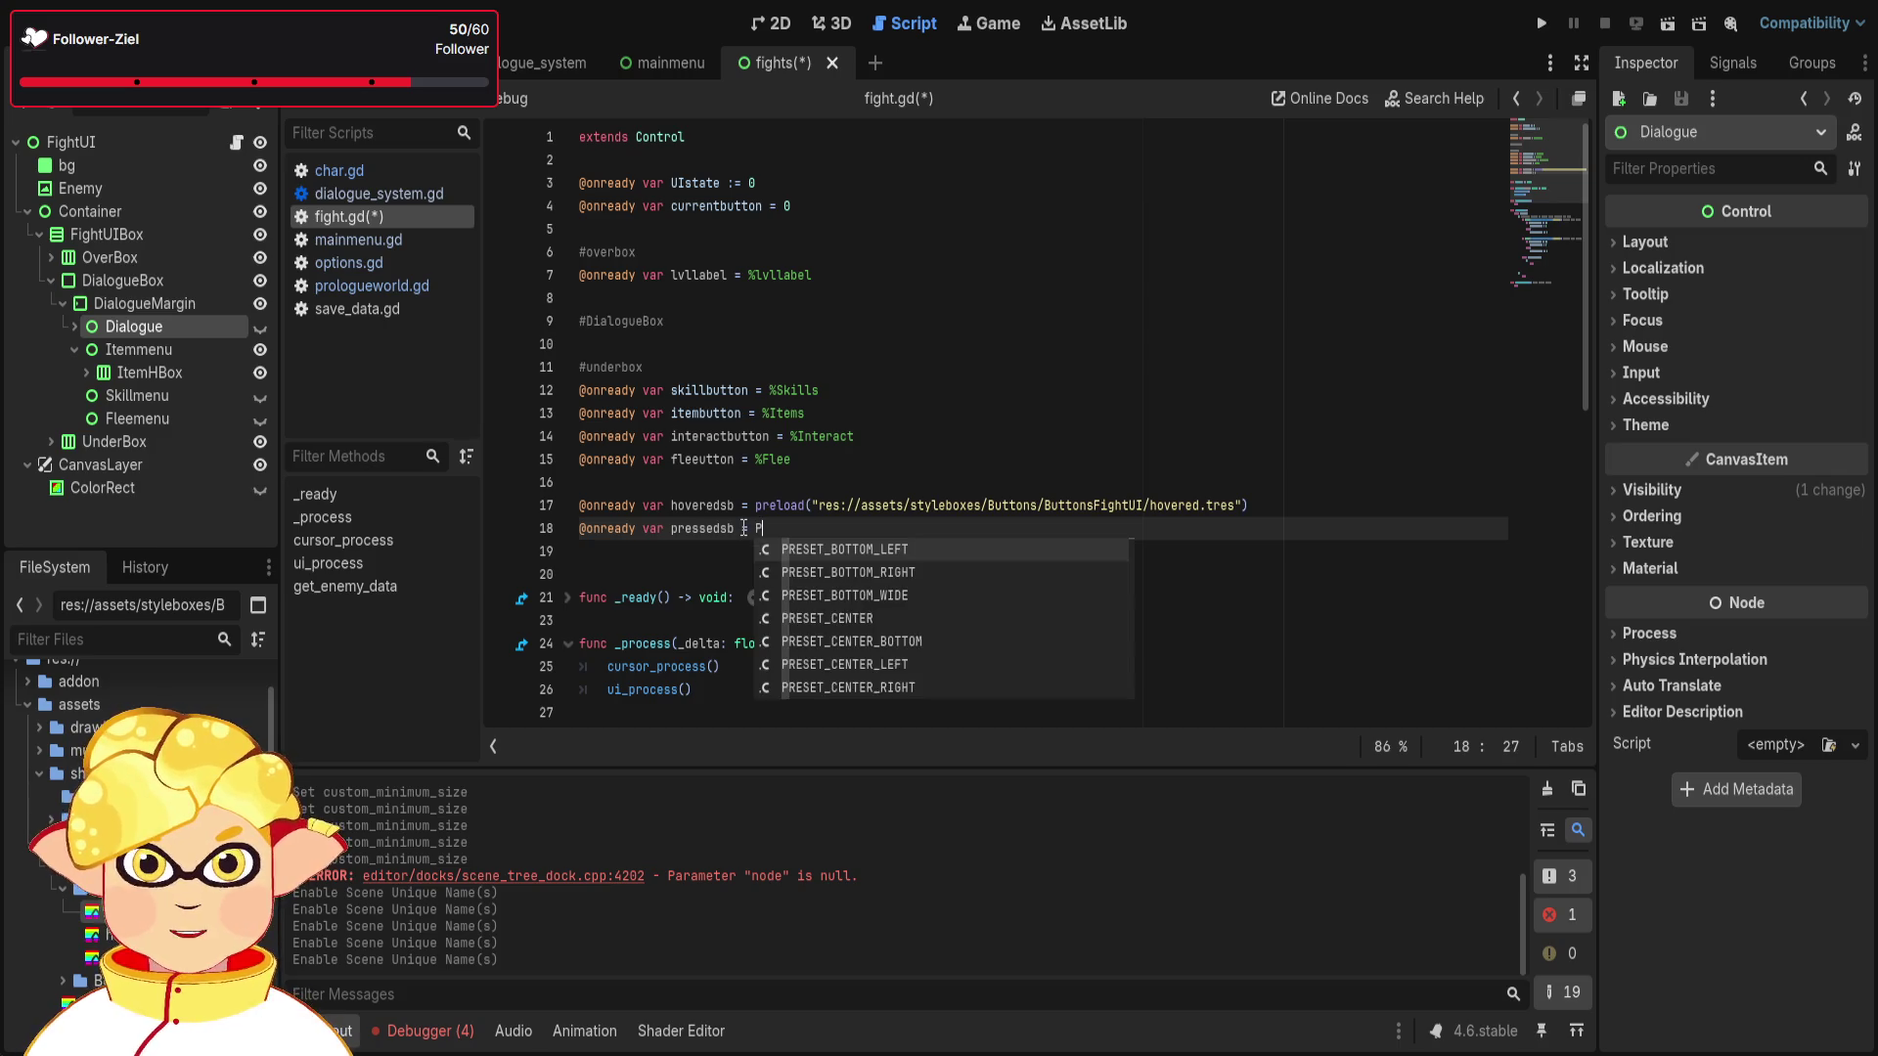
type("preload(")
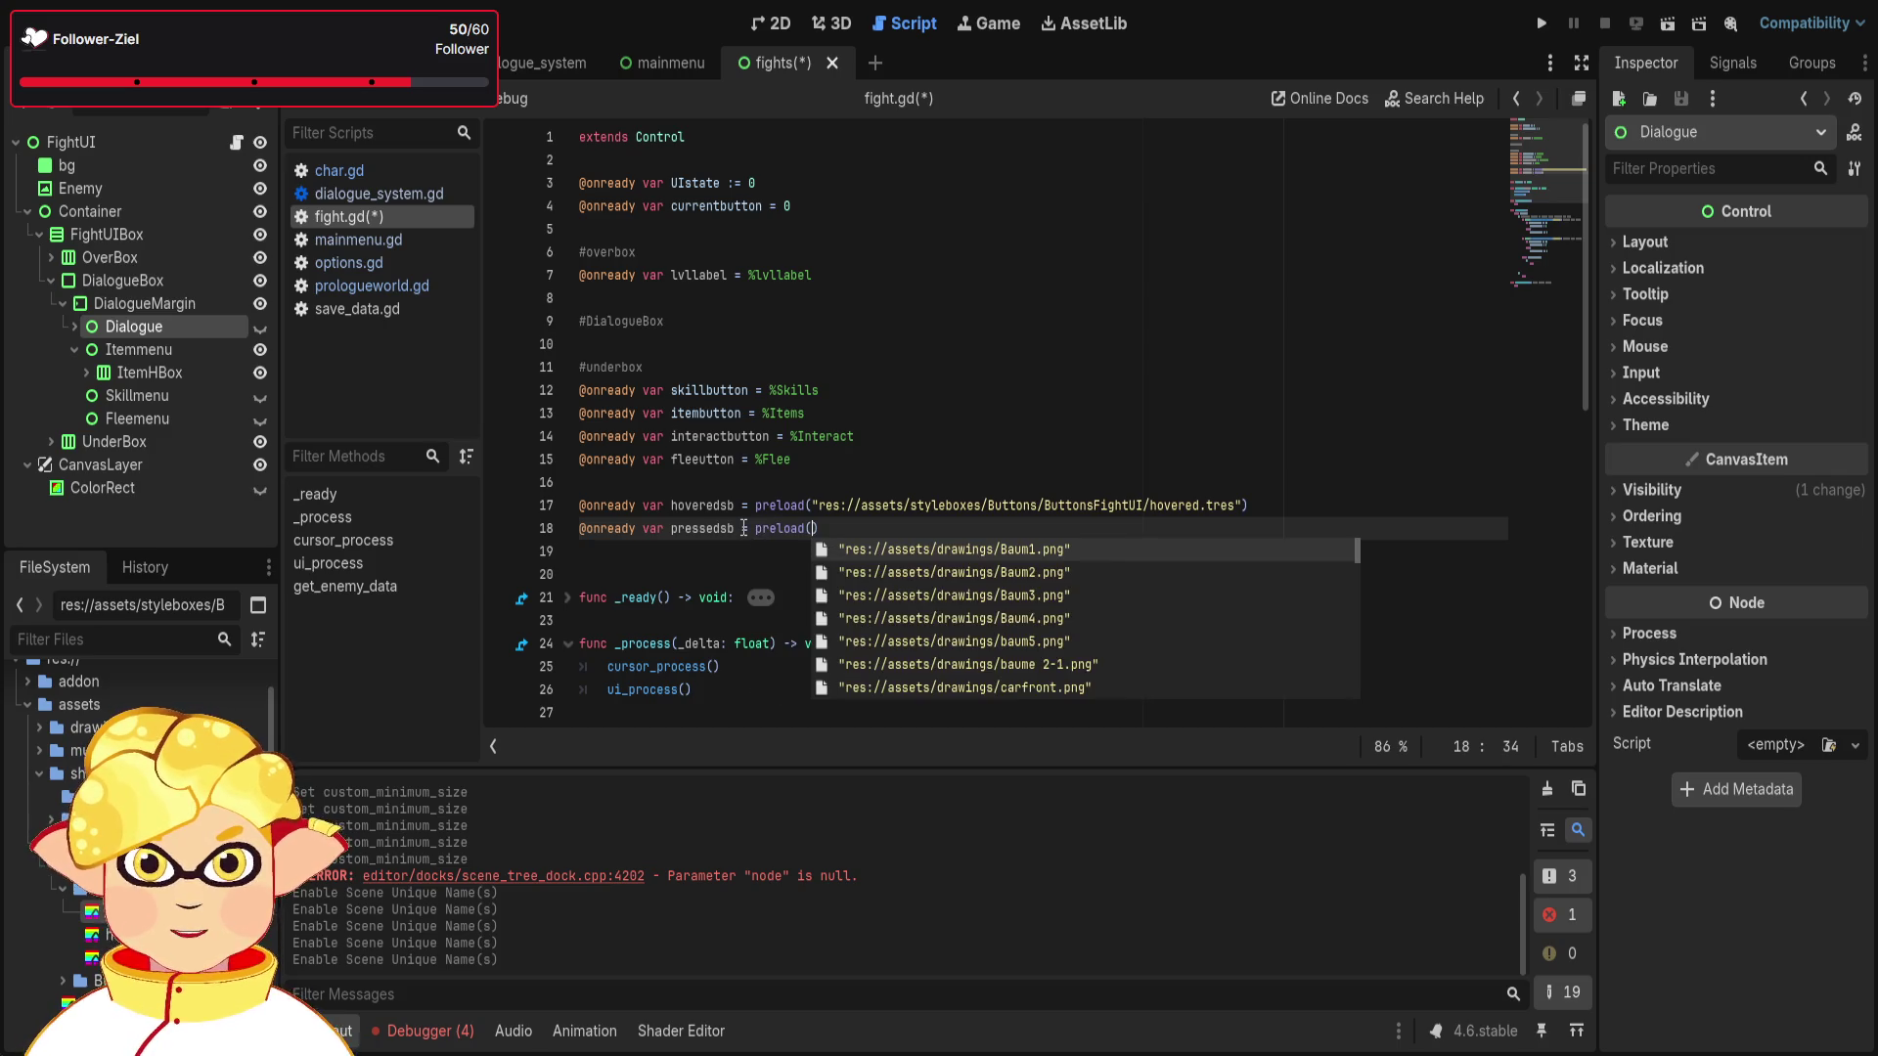
scroll(952, 595, "down", 5)
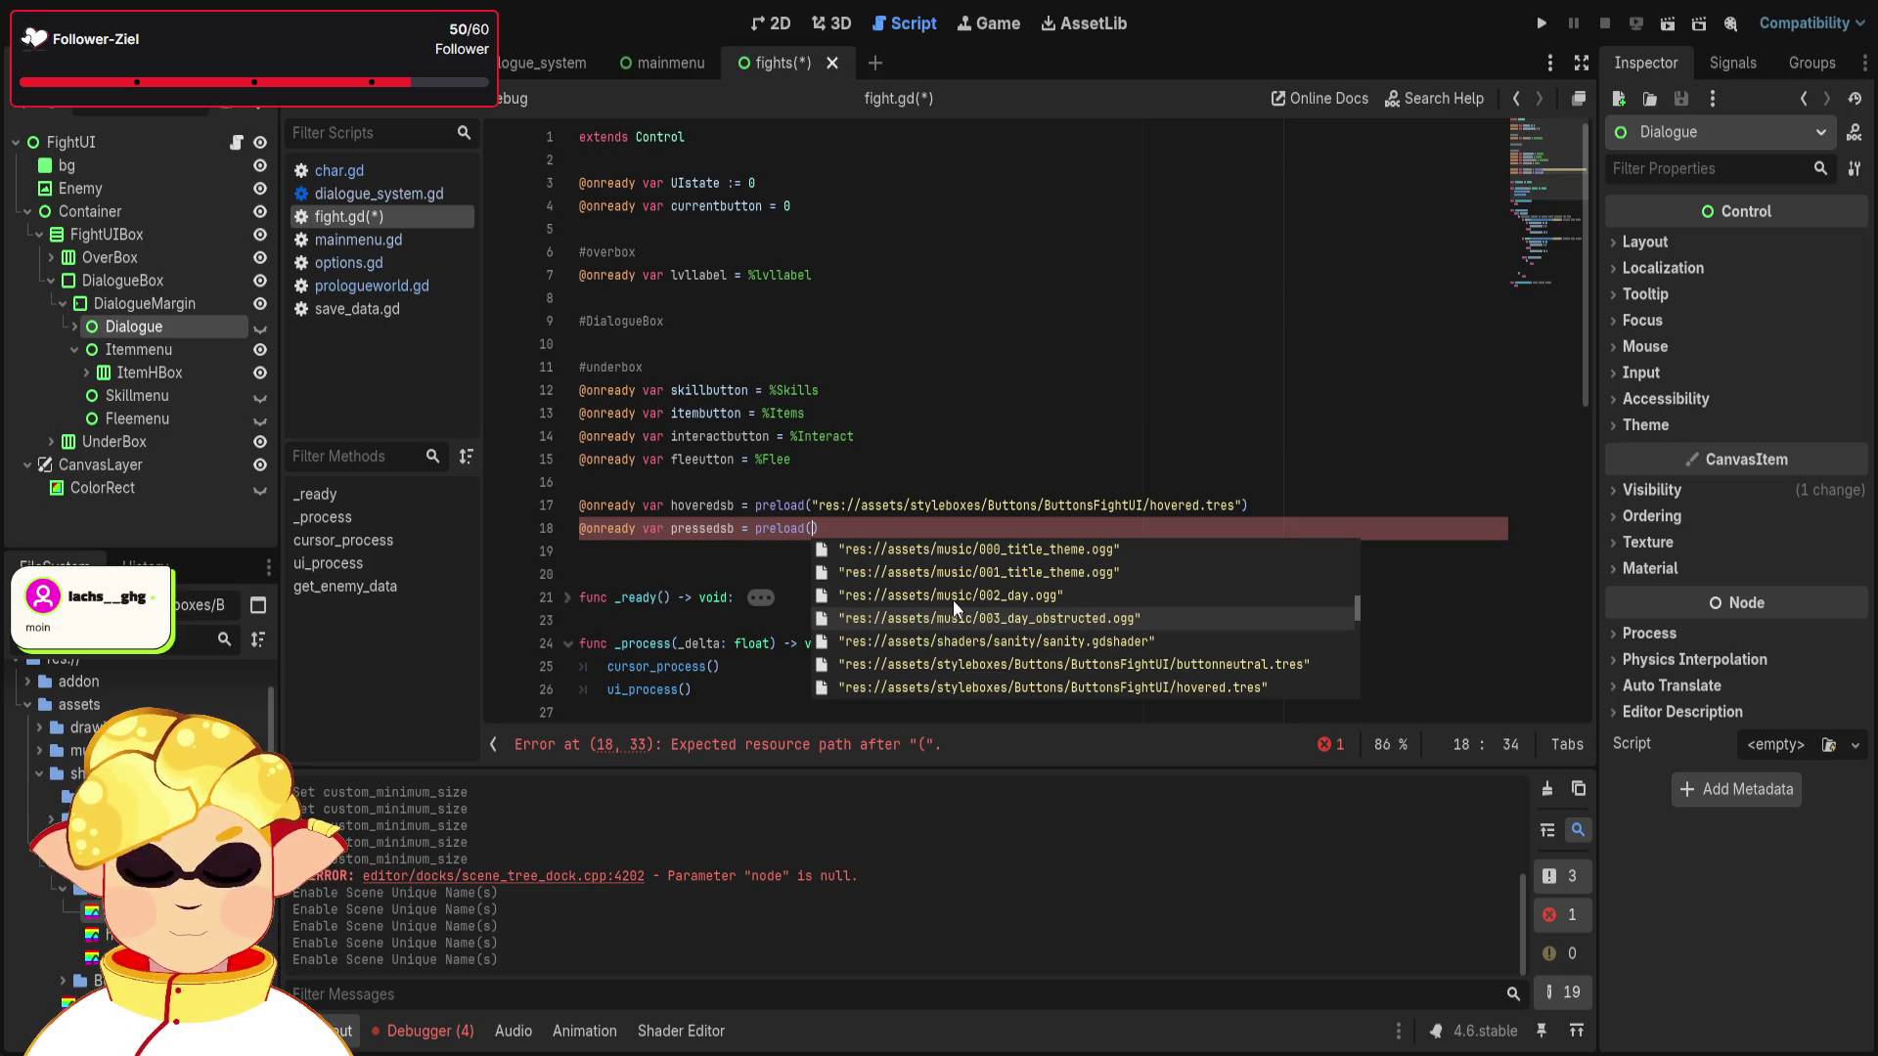
scroll(954, 600, "down", 1)
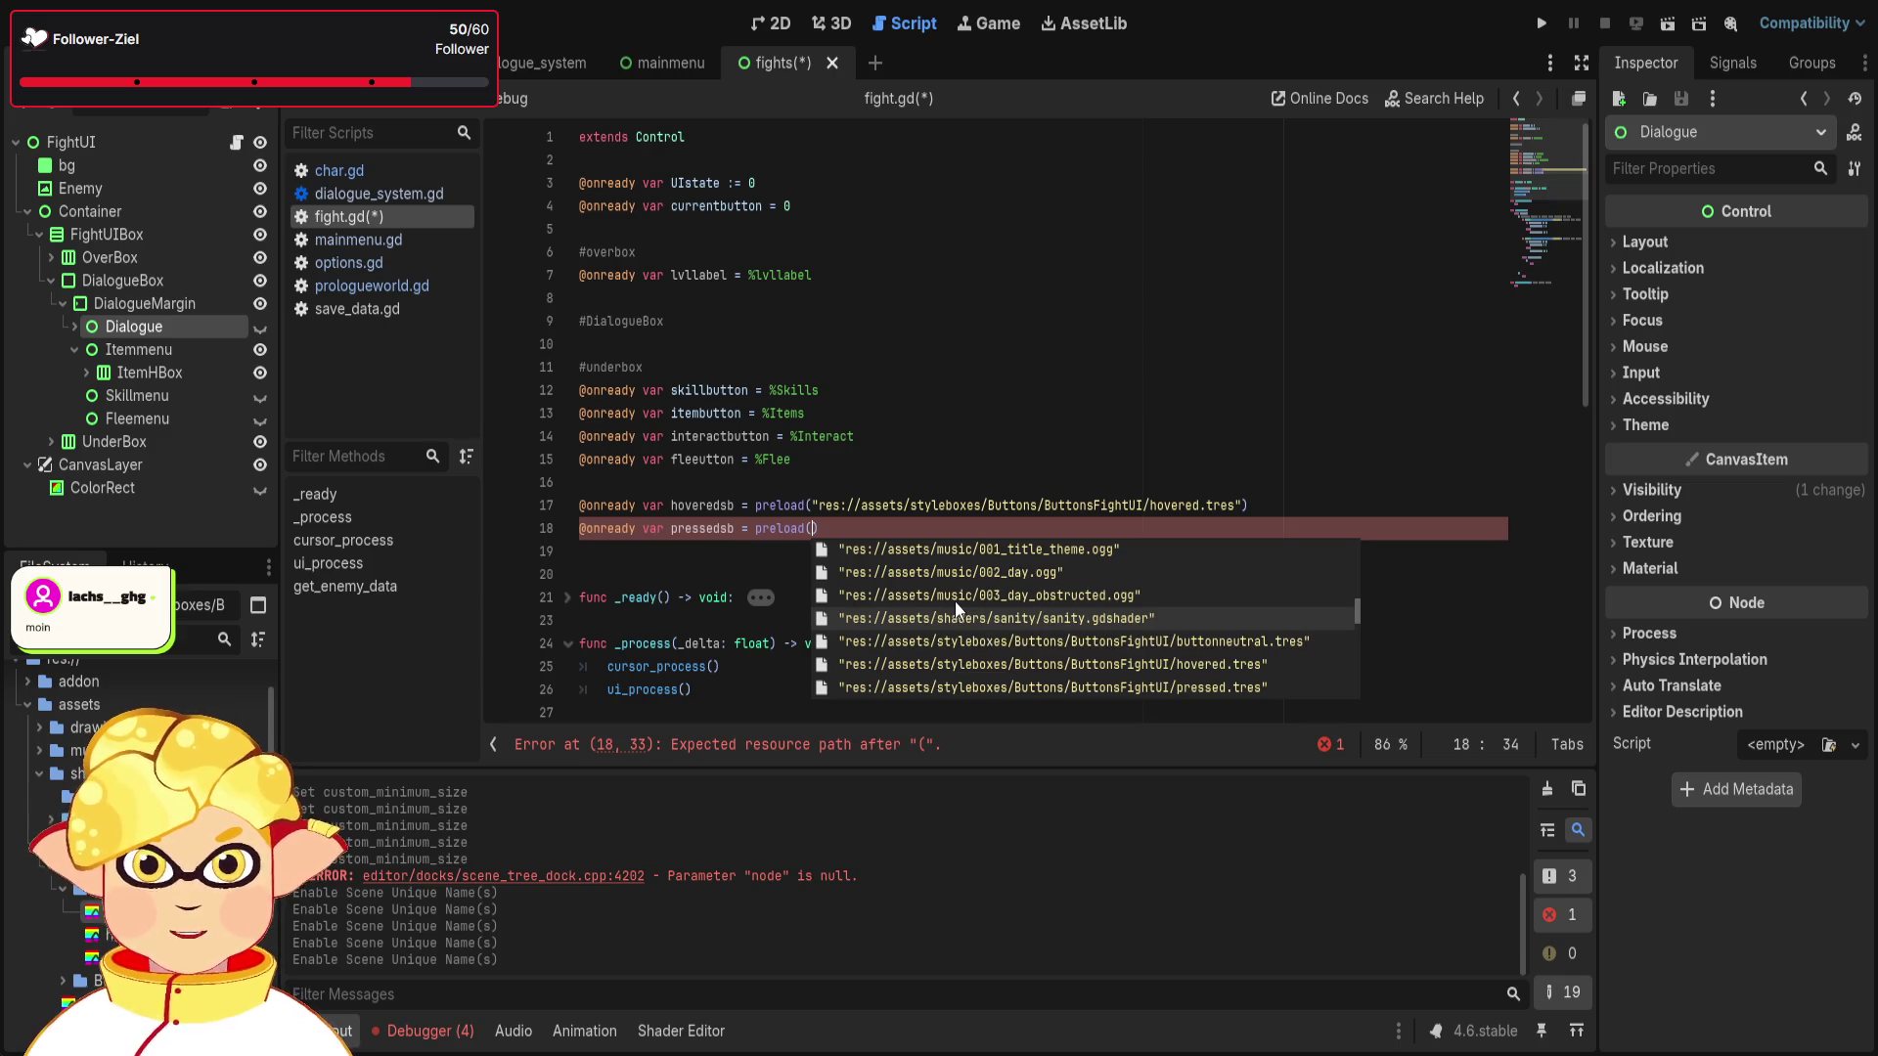
scroll(985, 631, "down", 1)
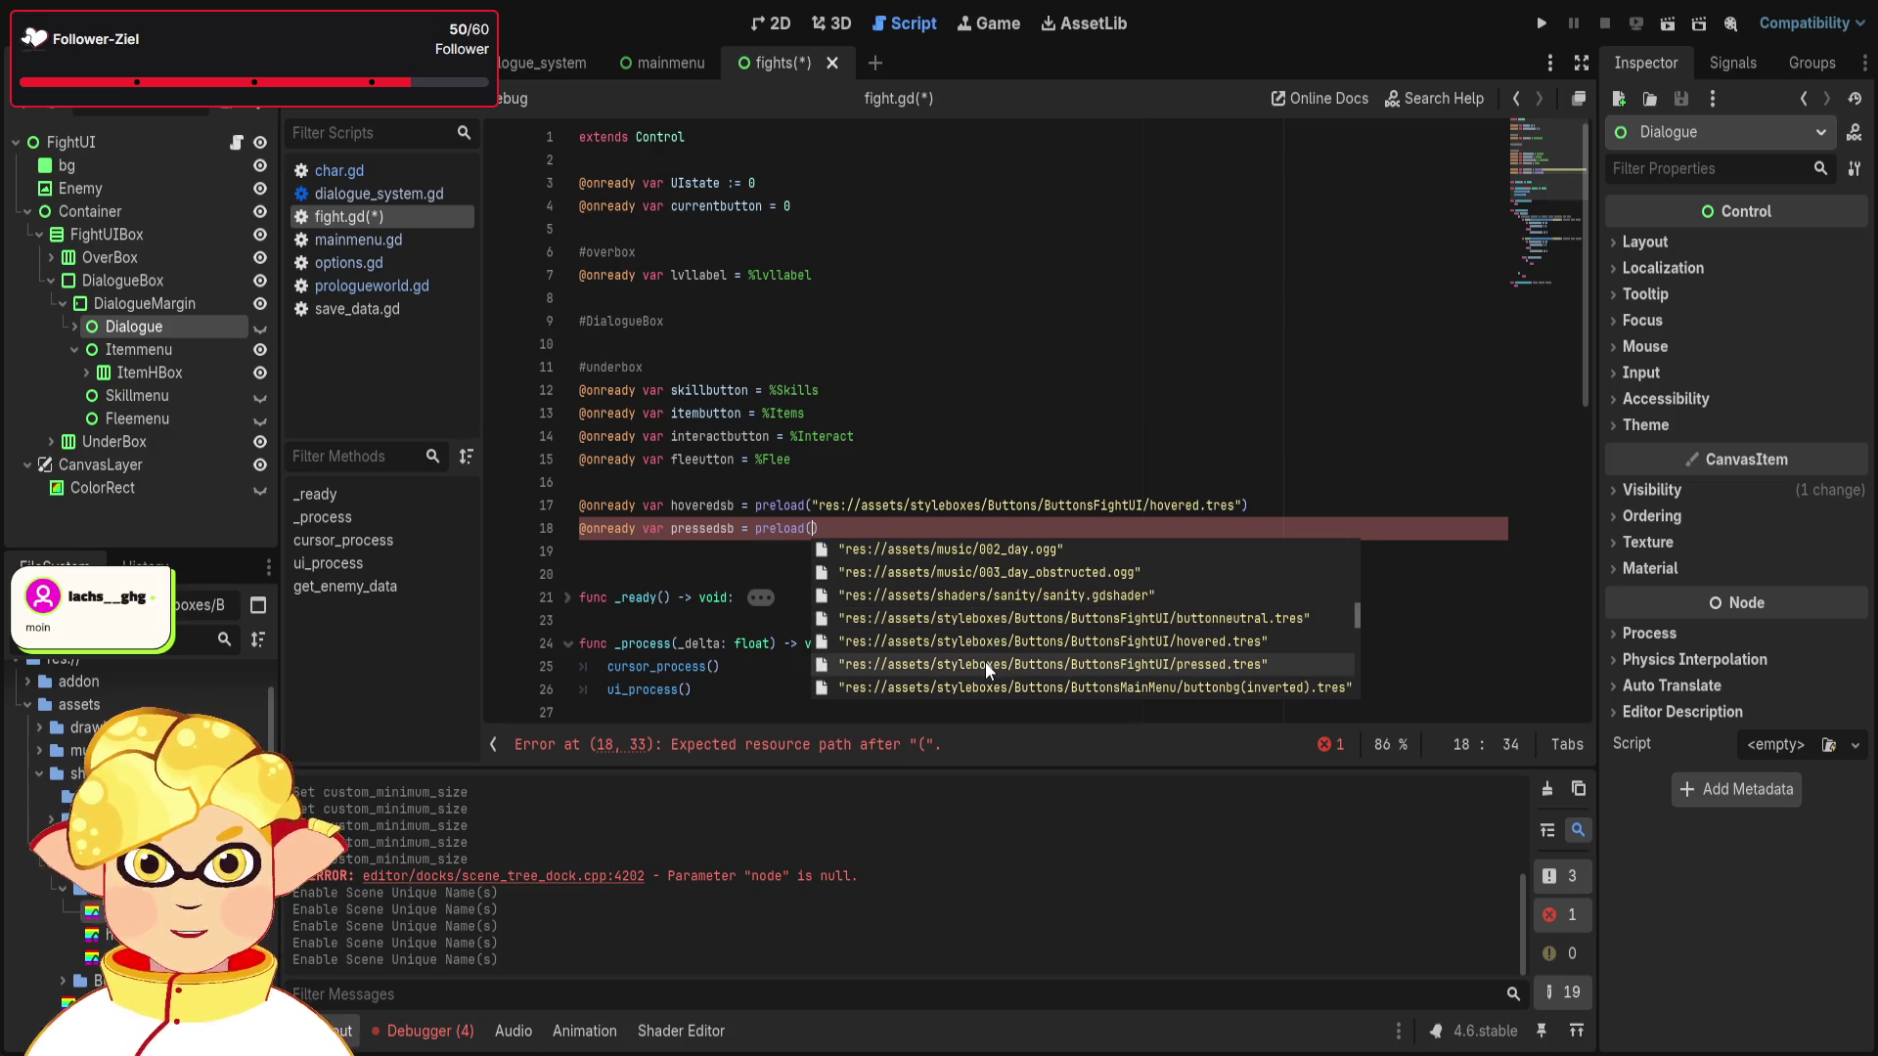
double_click(984, 661)
- Remove surplus blank lines after pressedsb and before _ready
key("Return")
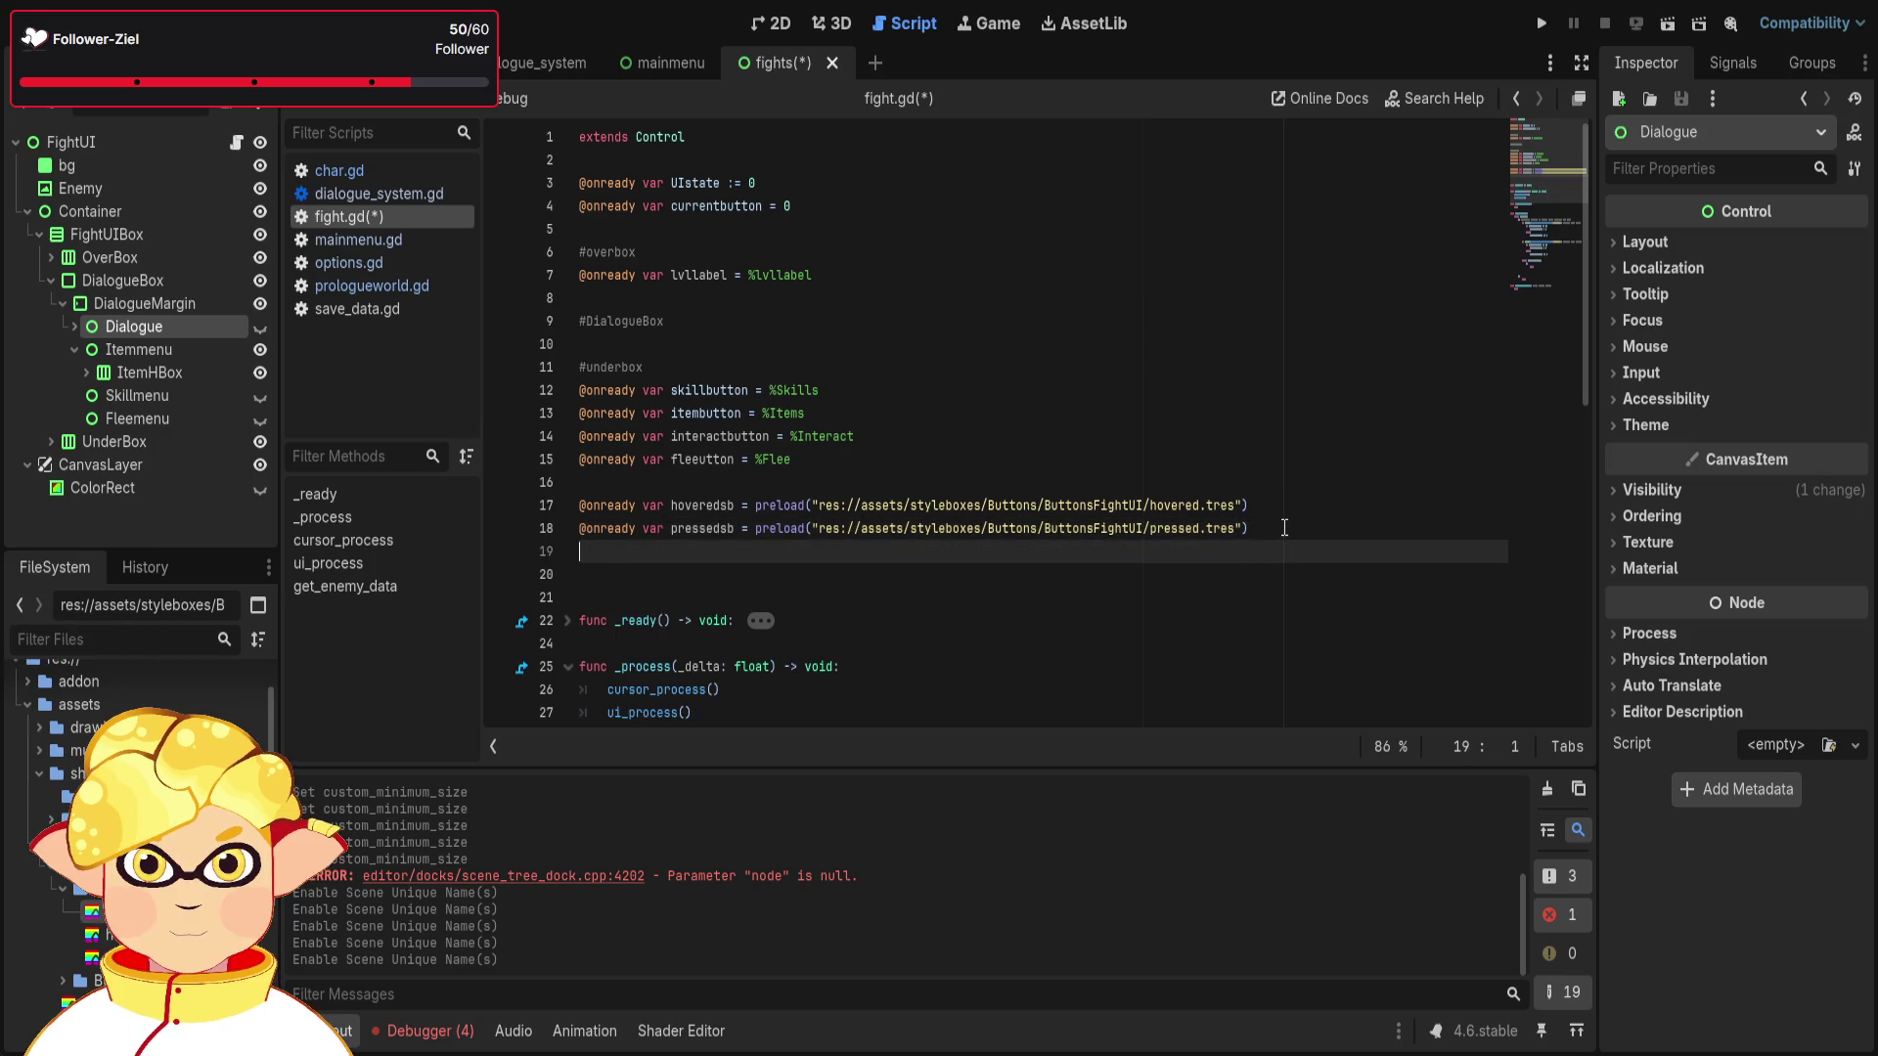
key("BackSpace")
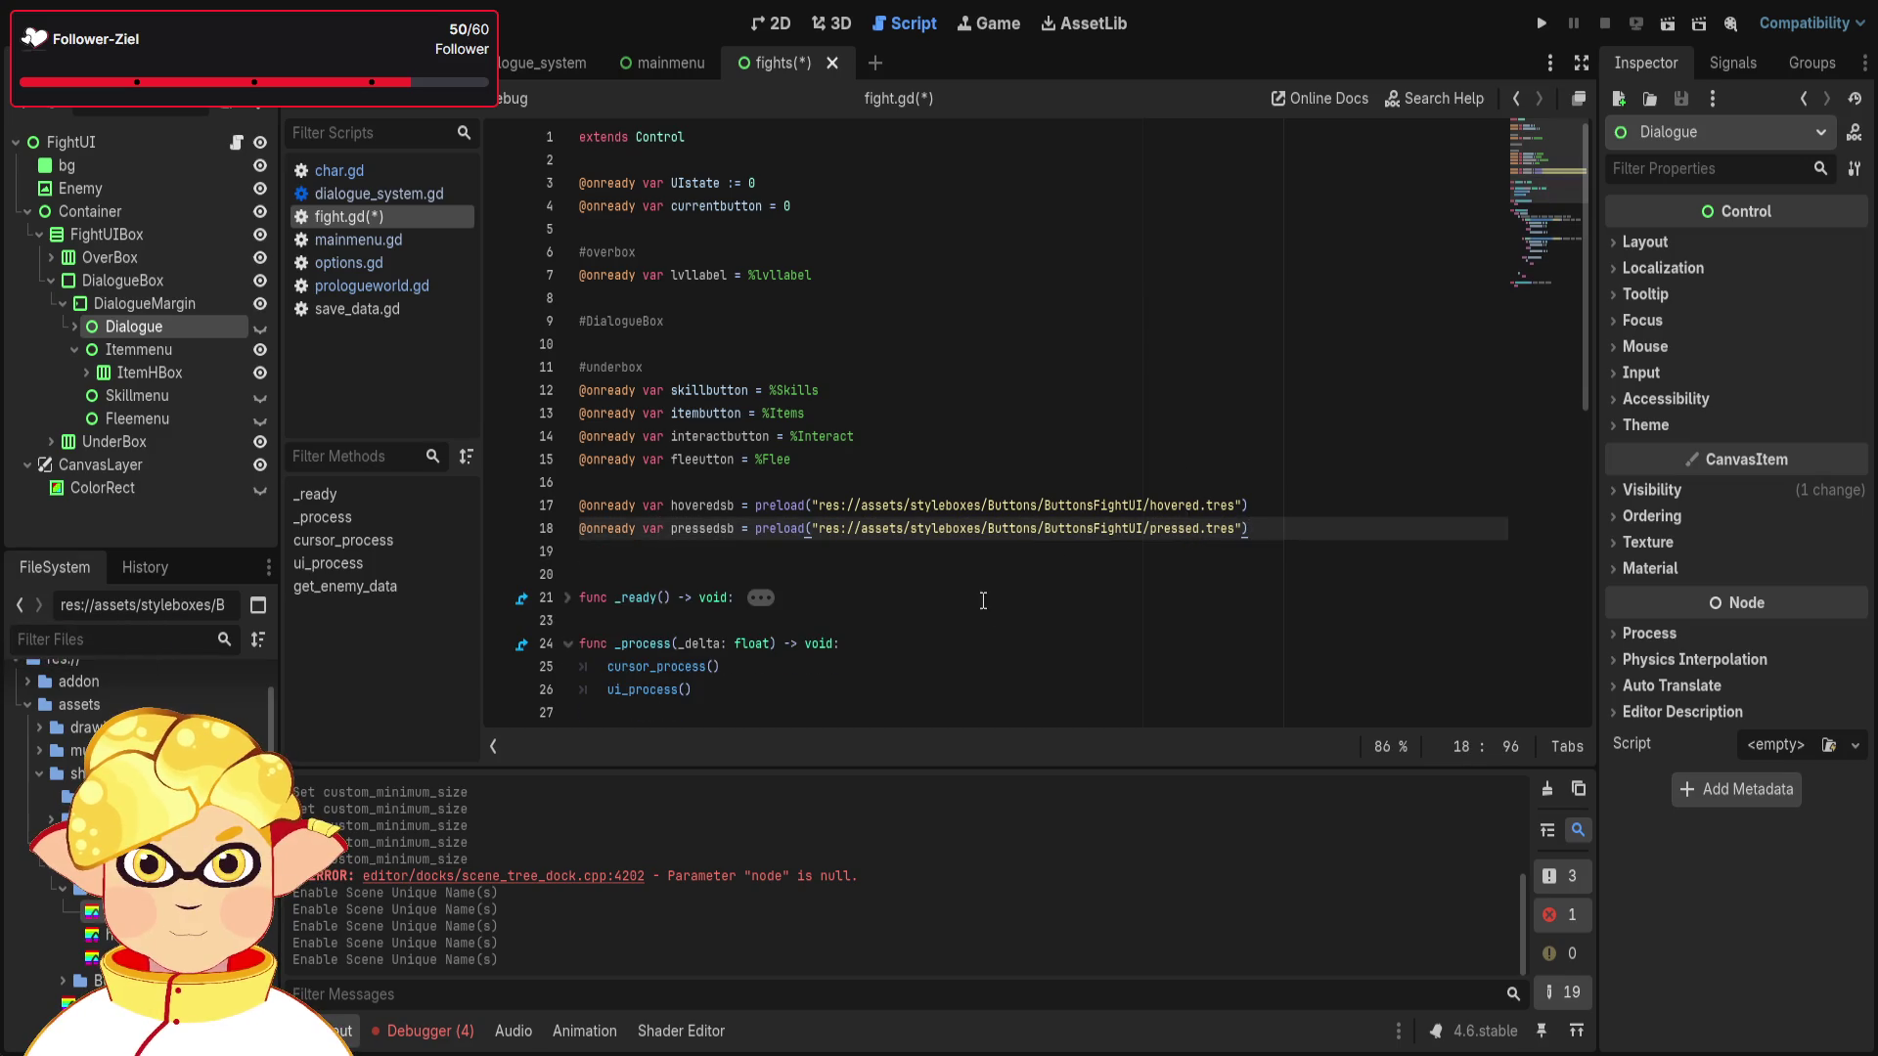
left_click(982, 581)
key("BackSpace")
left_click(972, 484)
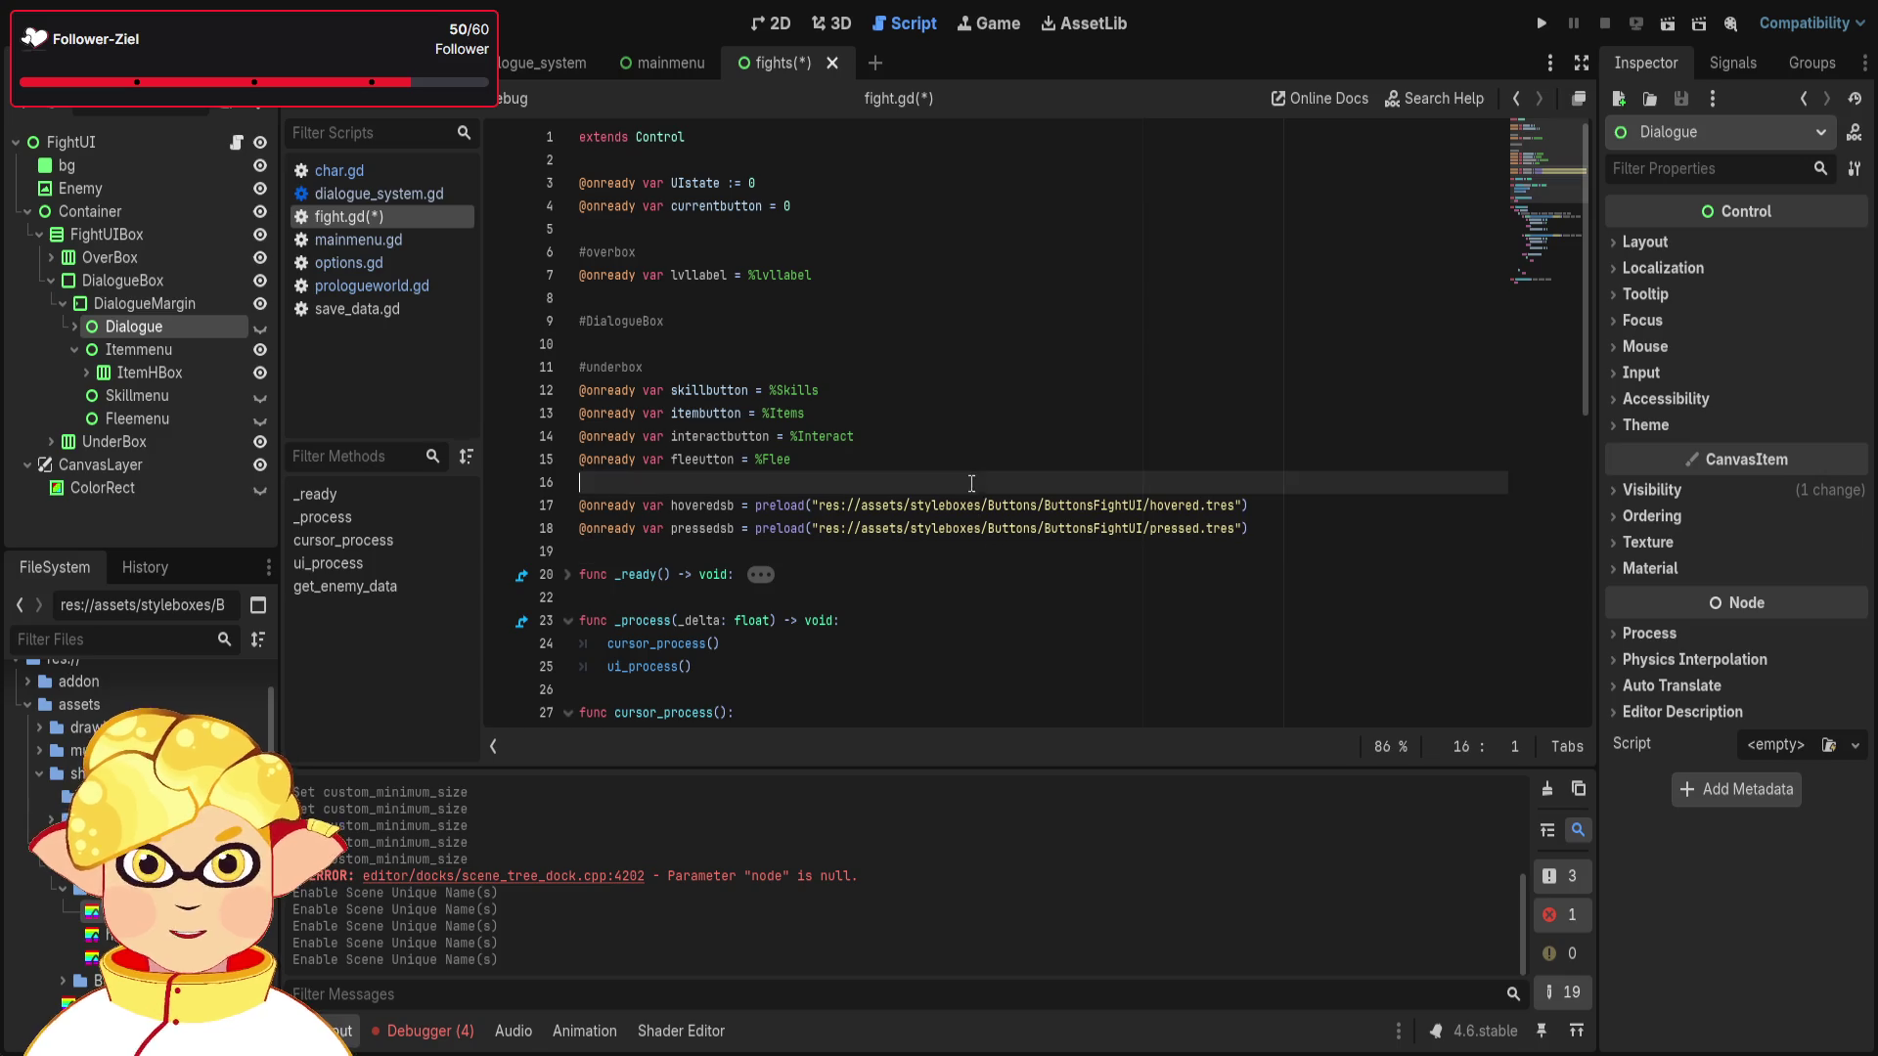
key("Return")
type("@onready ")
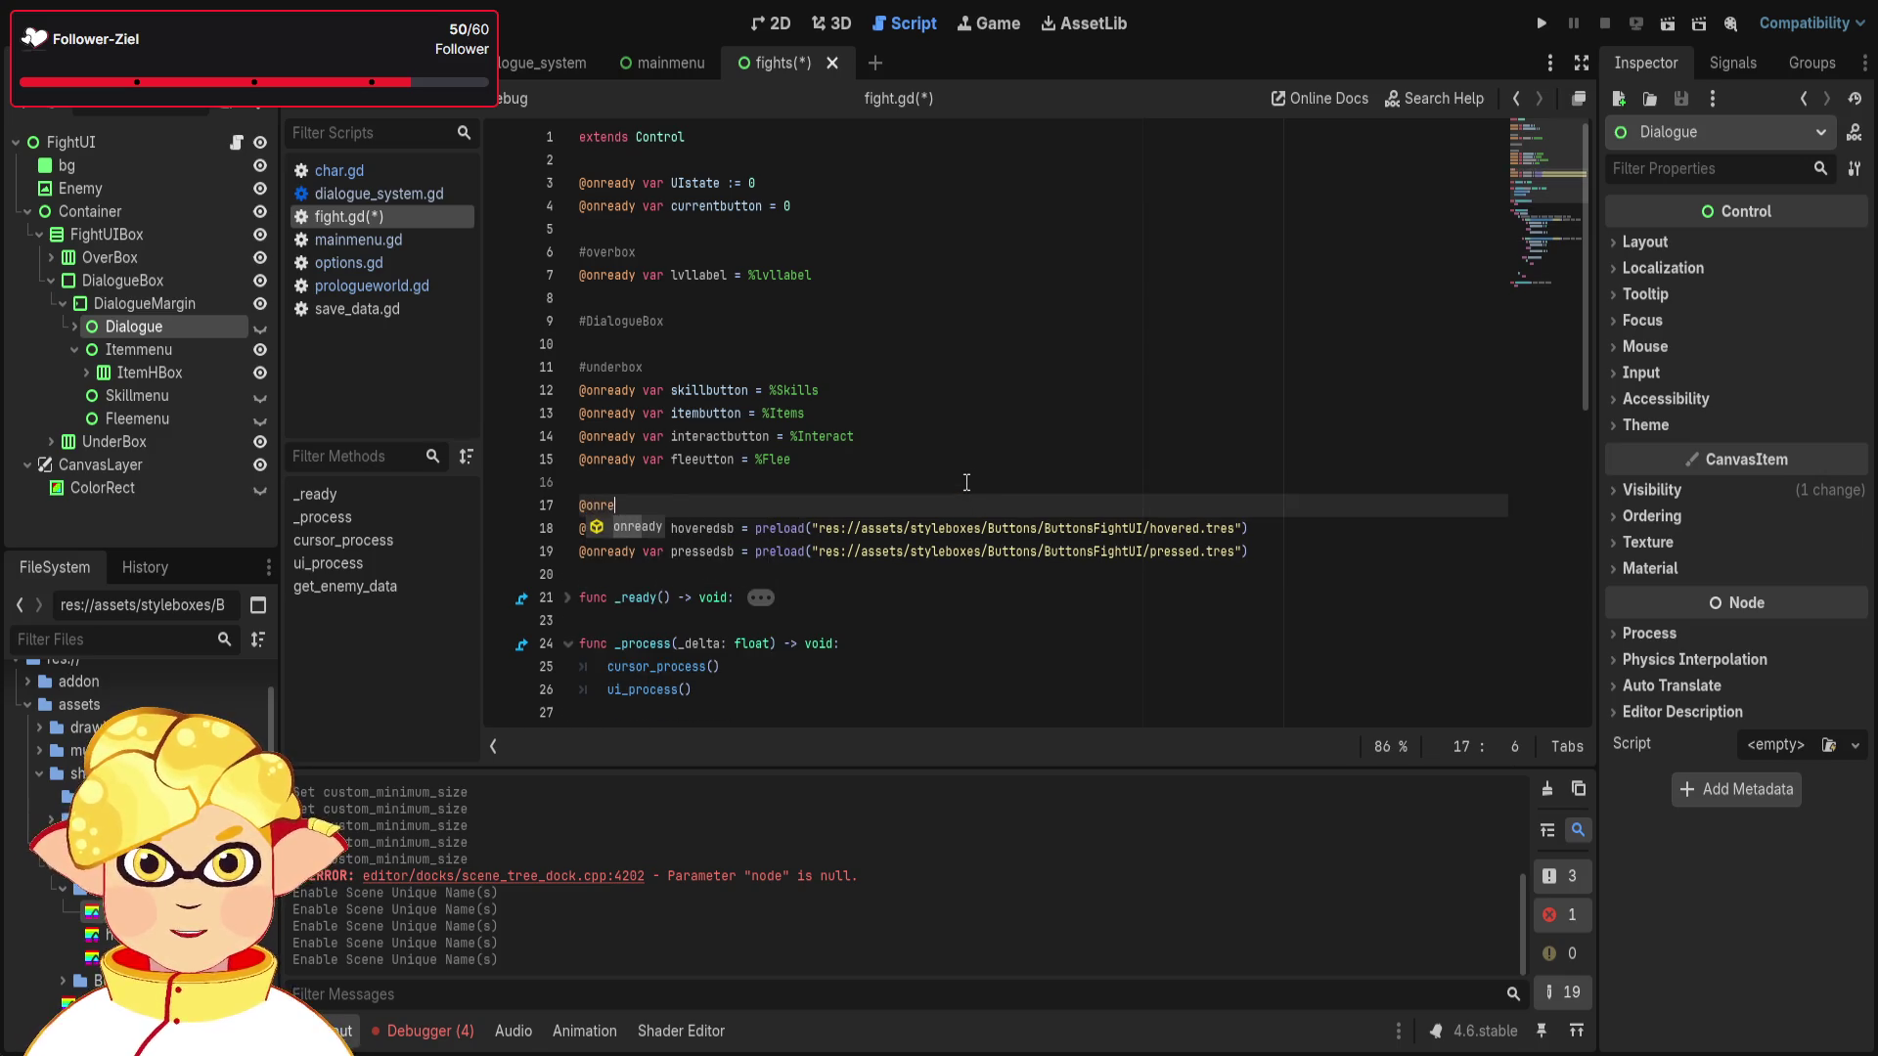
type("var ")
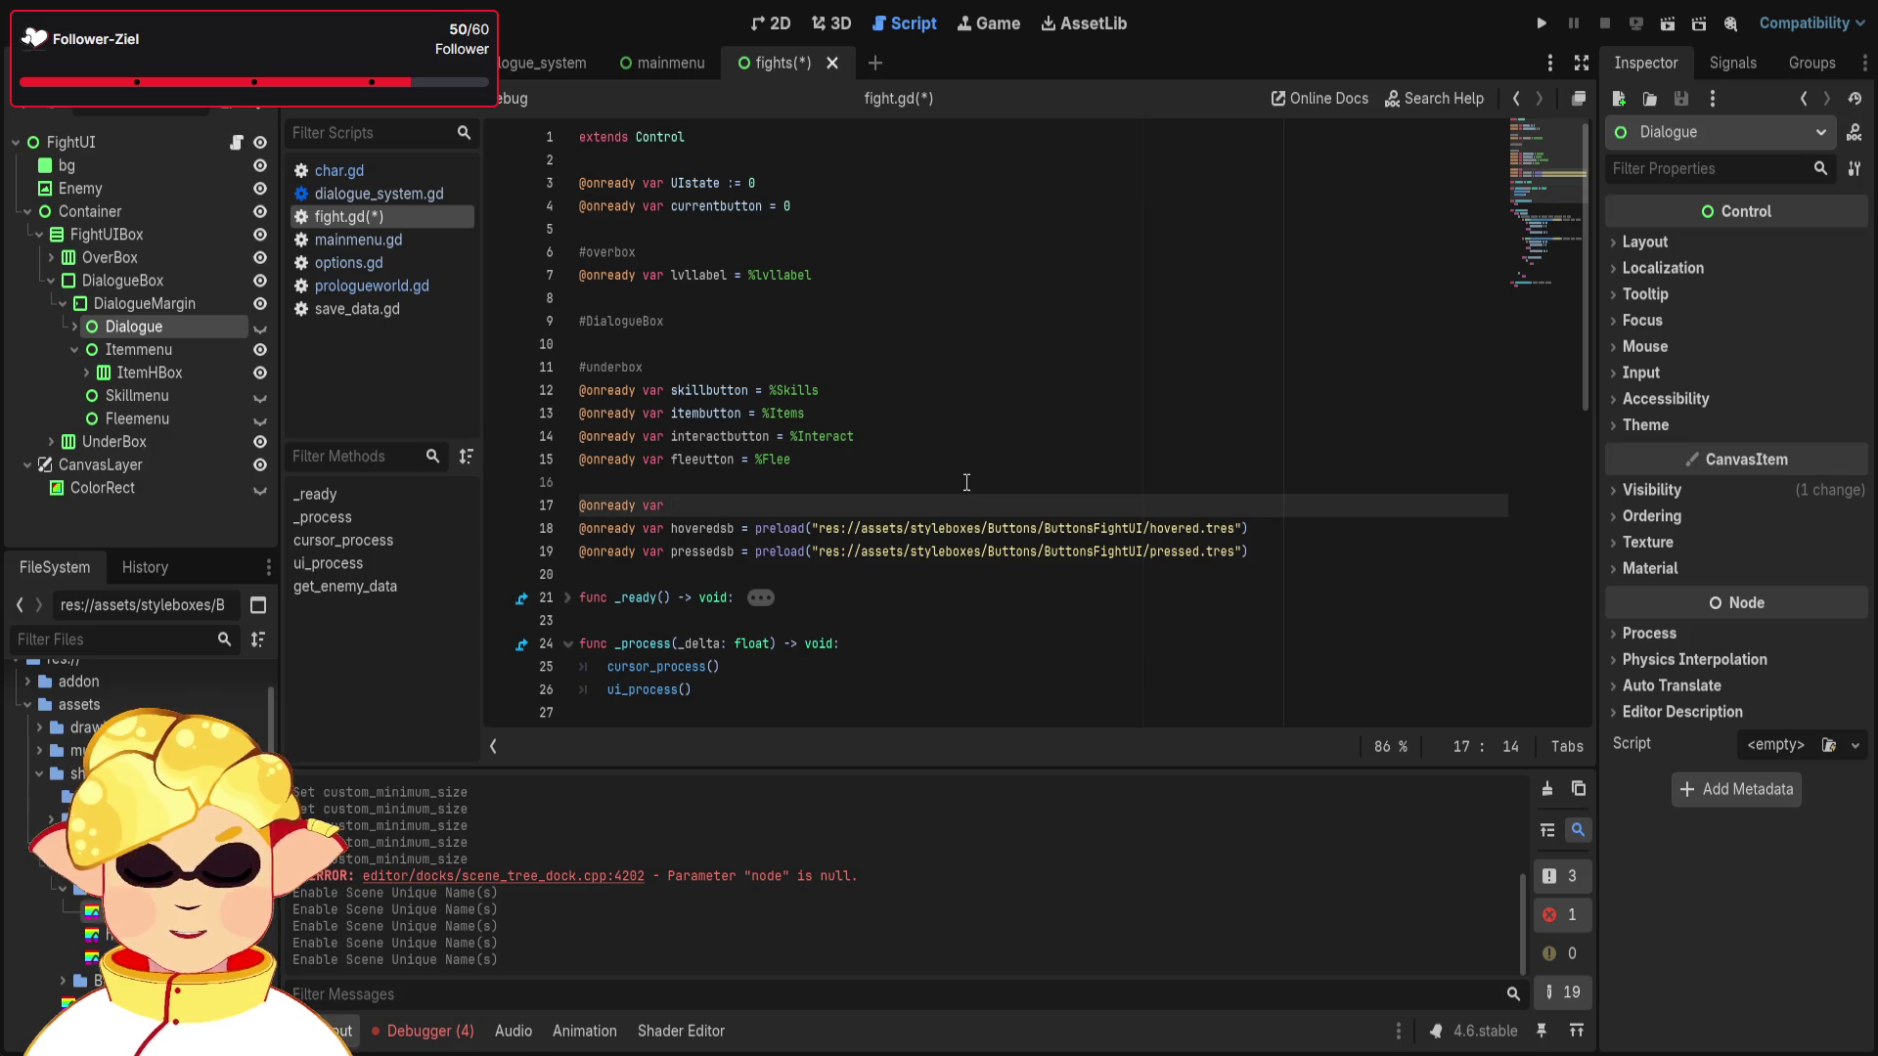
type("st")
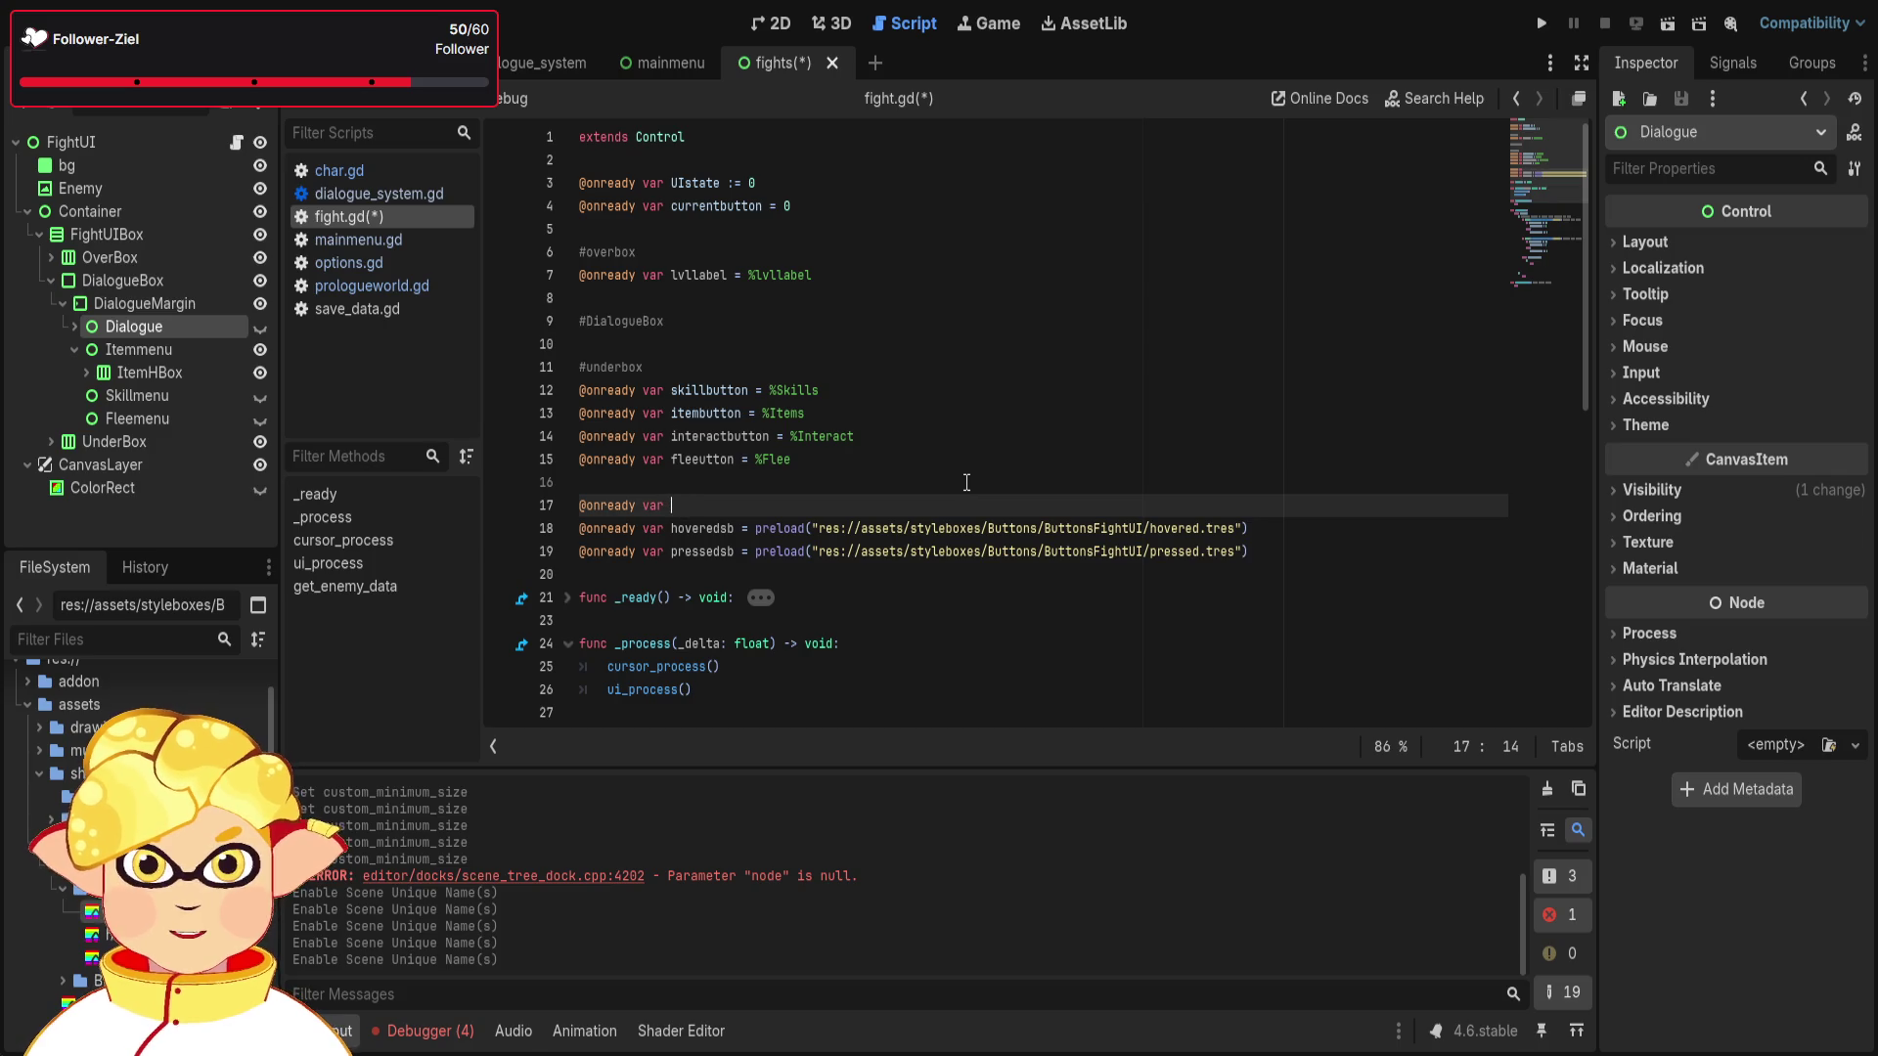
type("utralsb =")
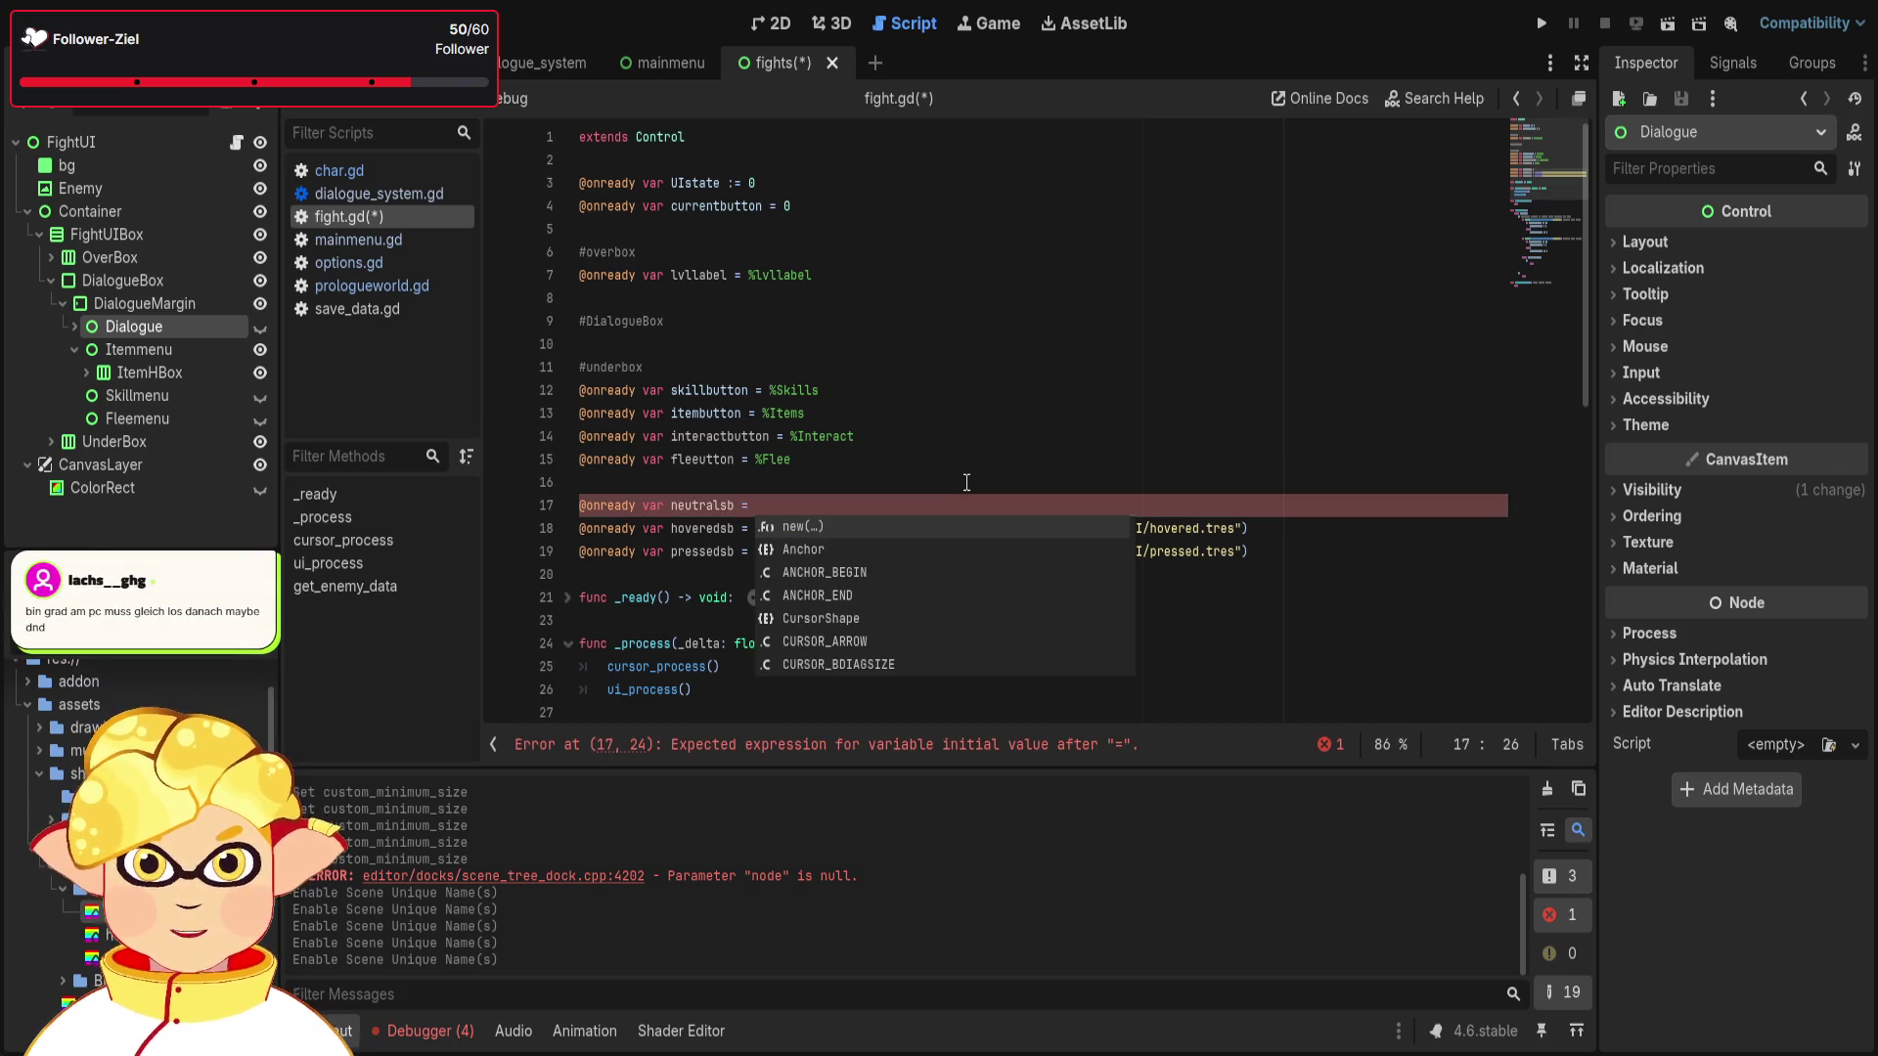
type(" preload(")
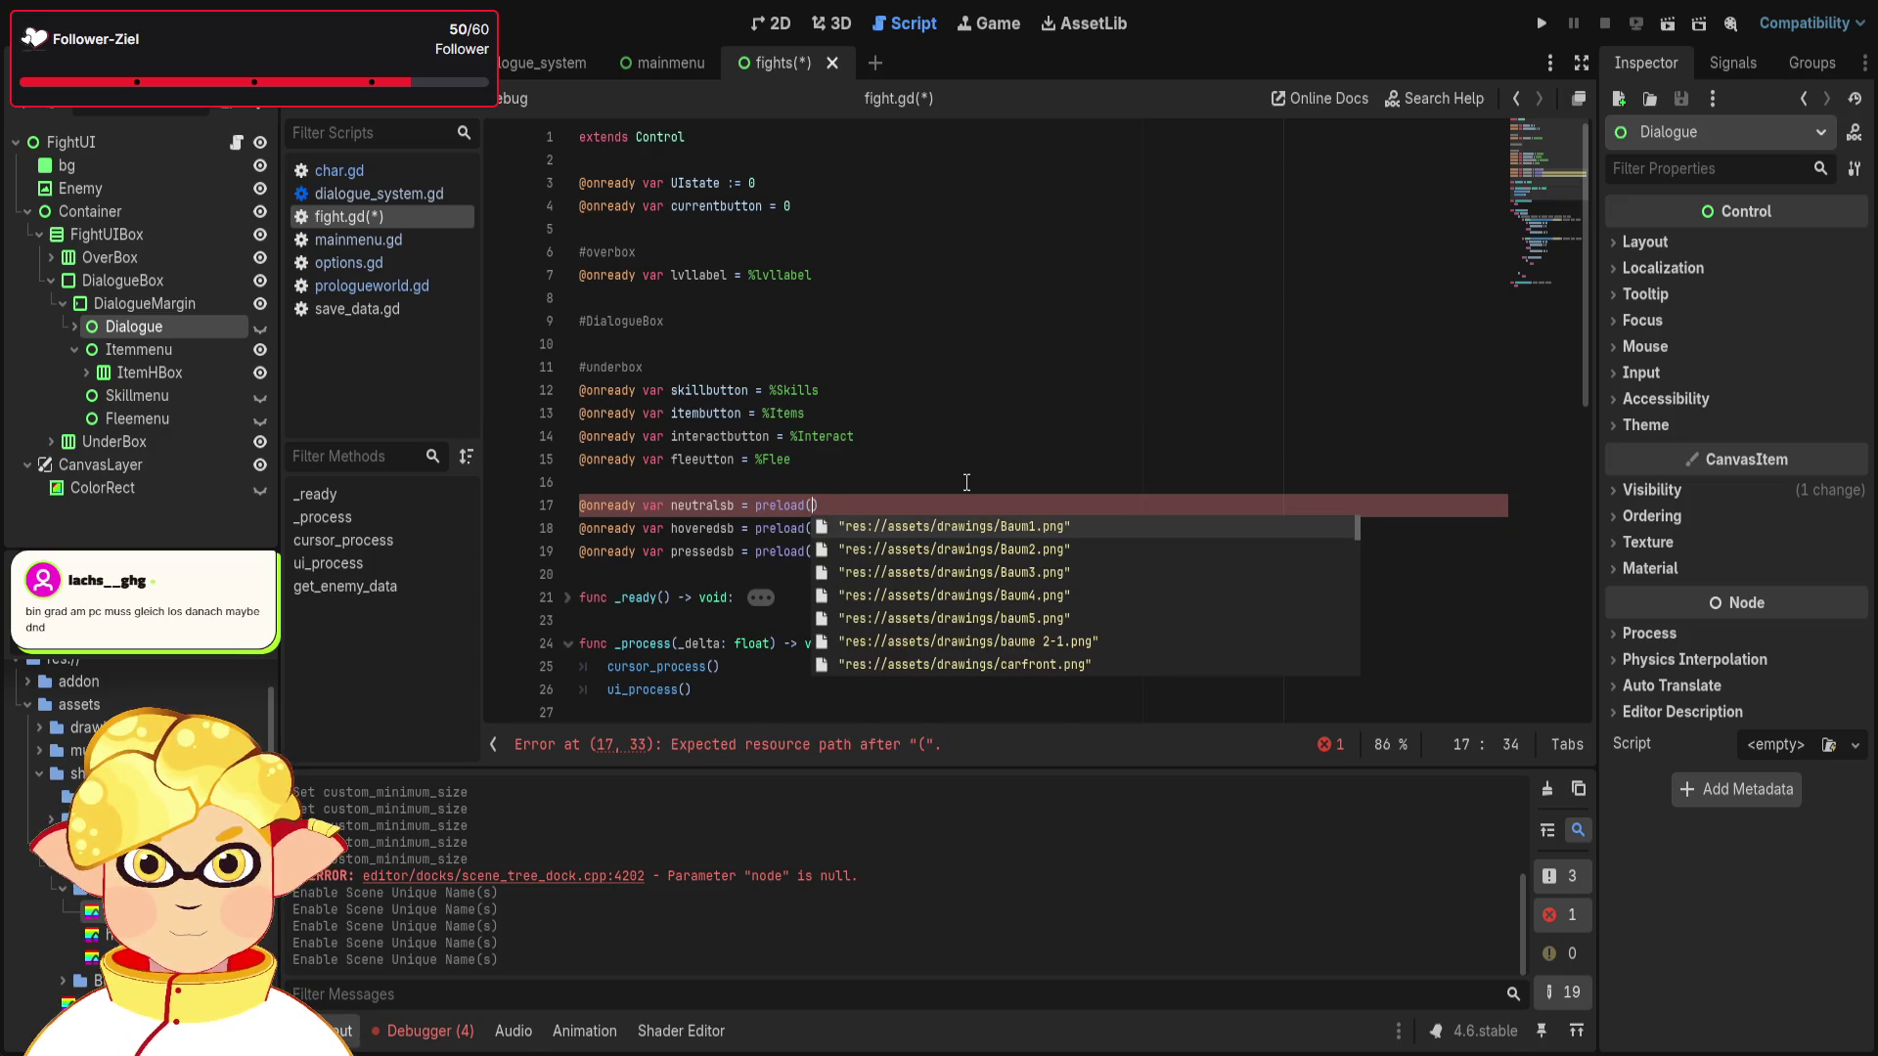
type("st")
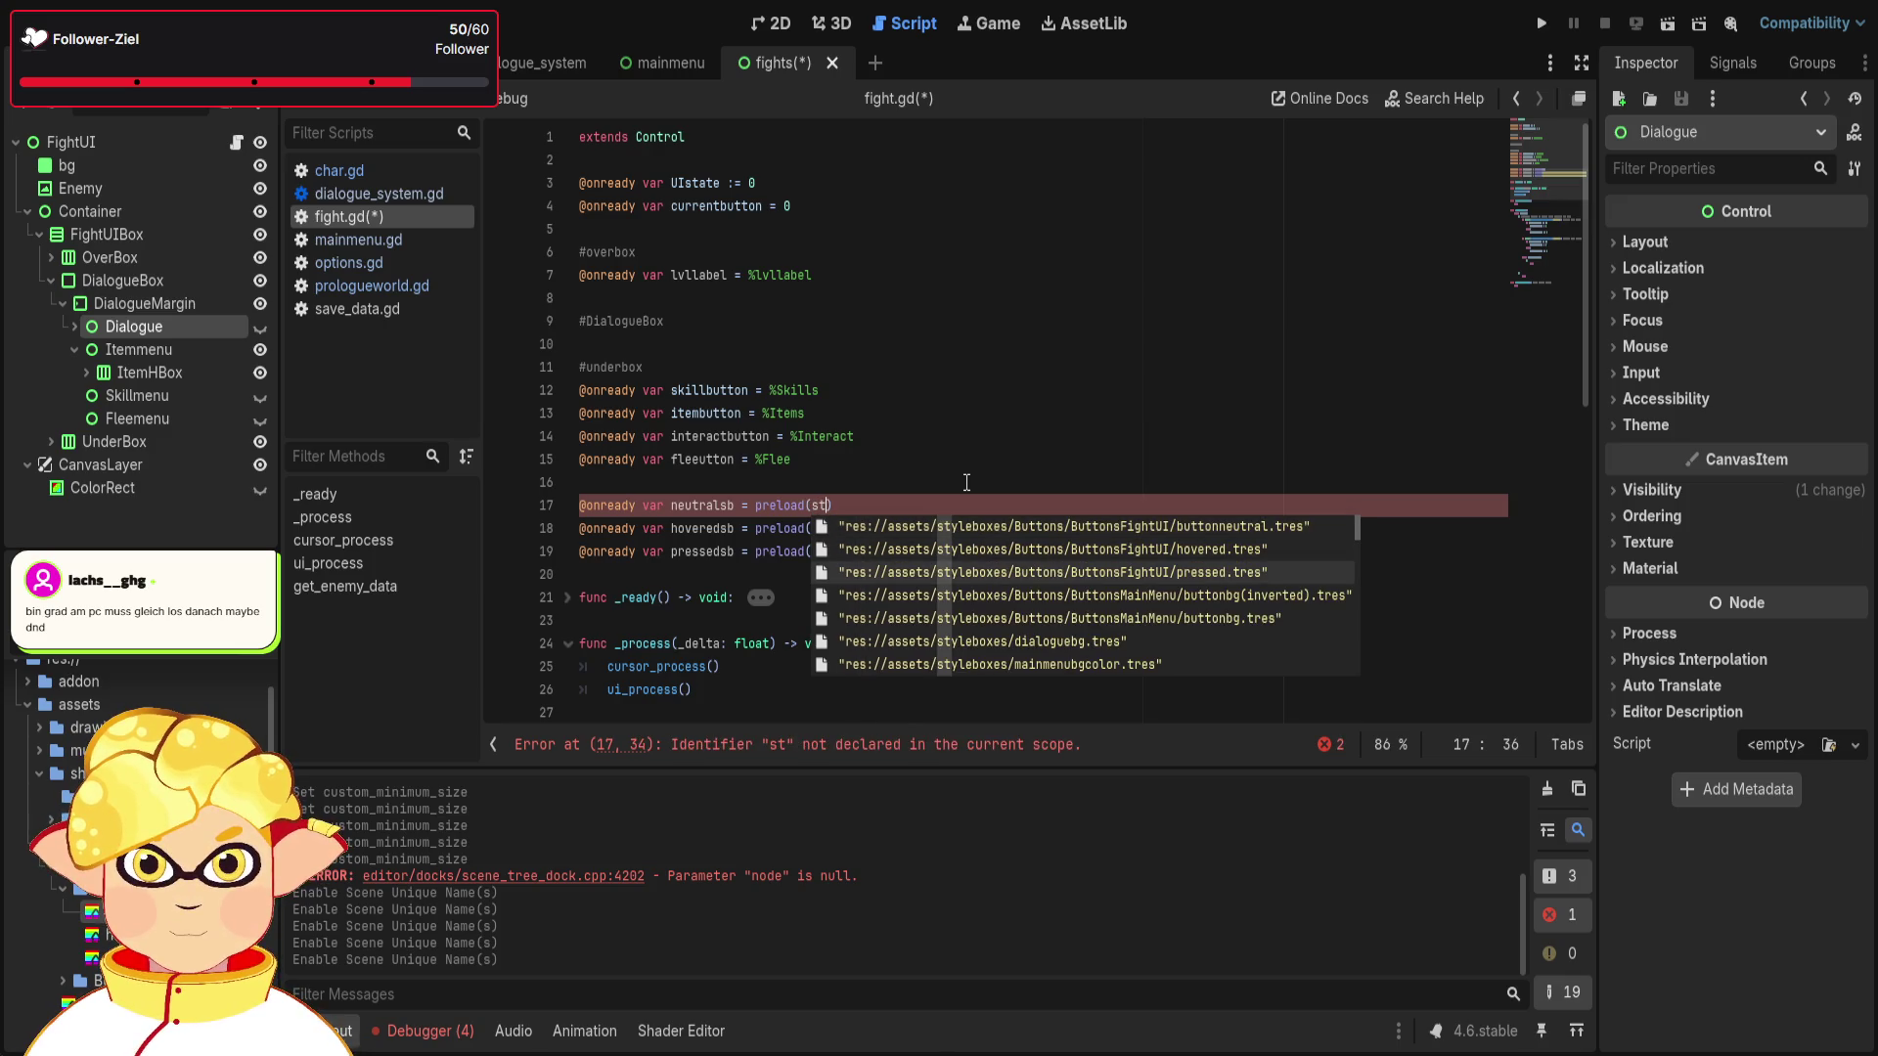
key("Return")
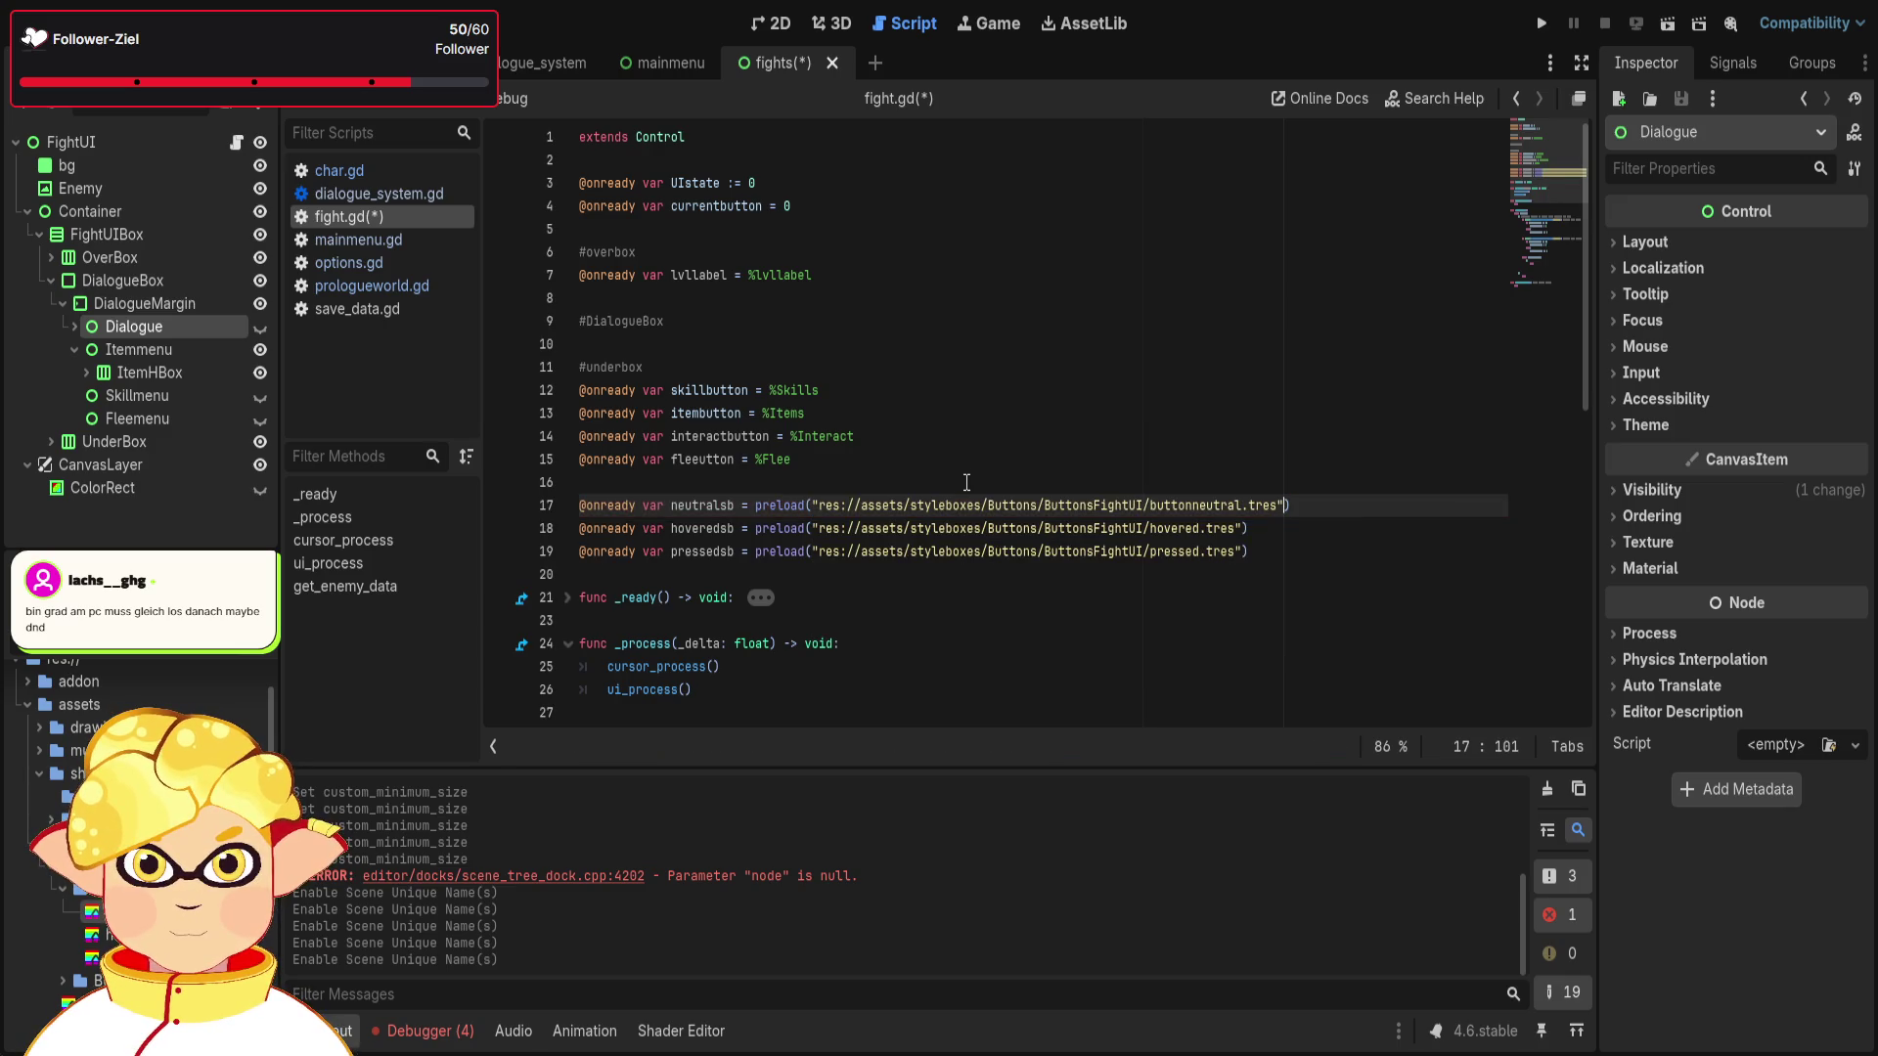
scroll(966, 482, "down", 6)
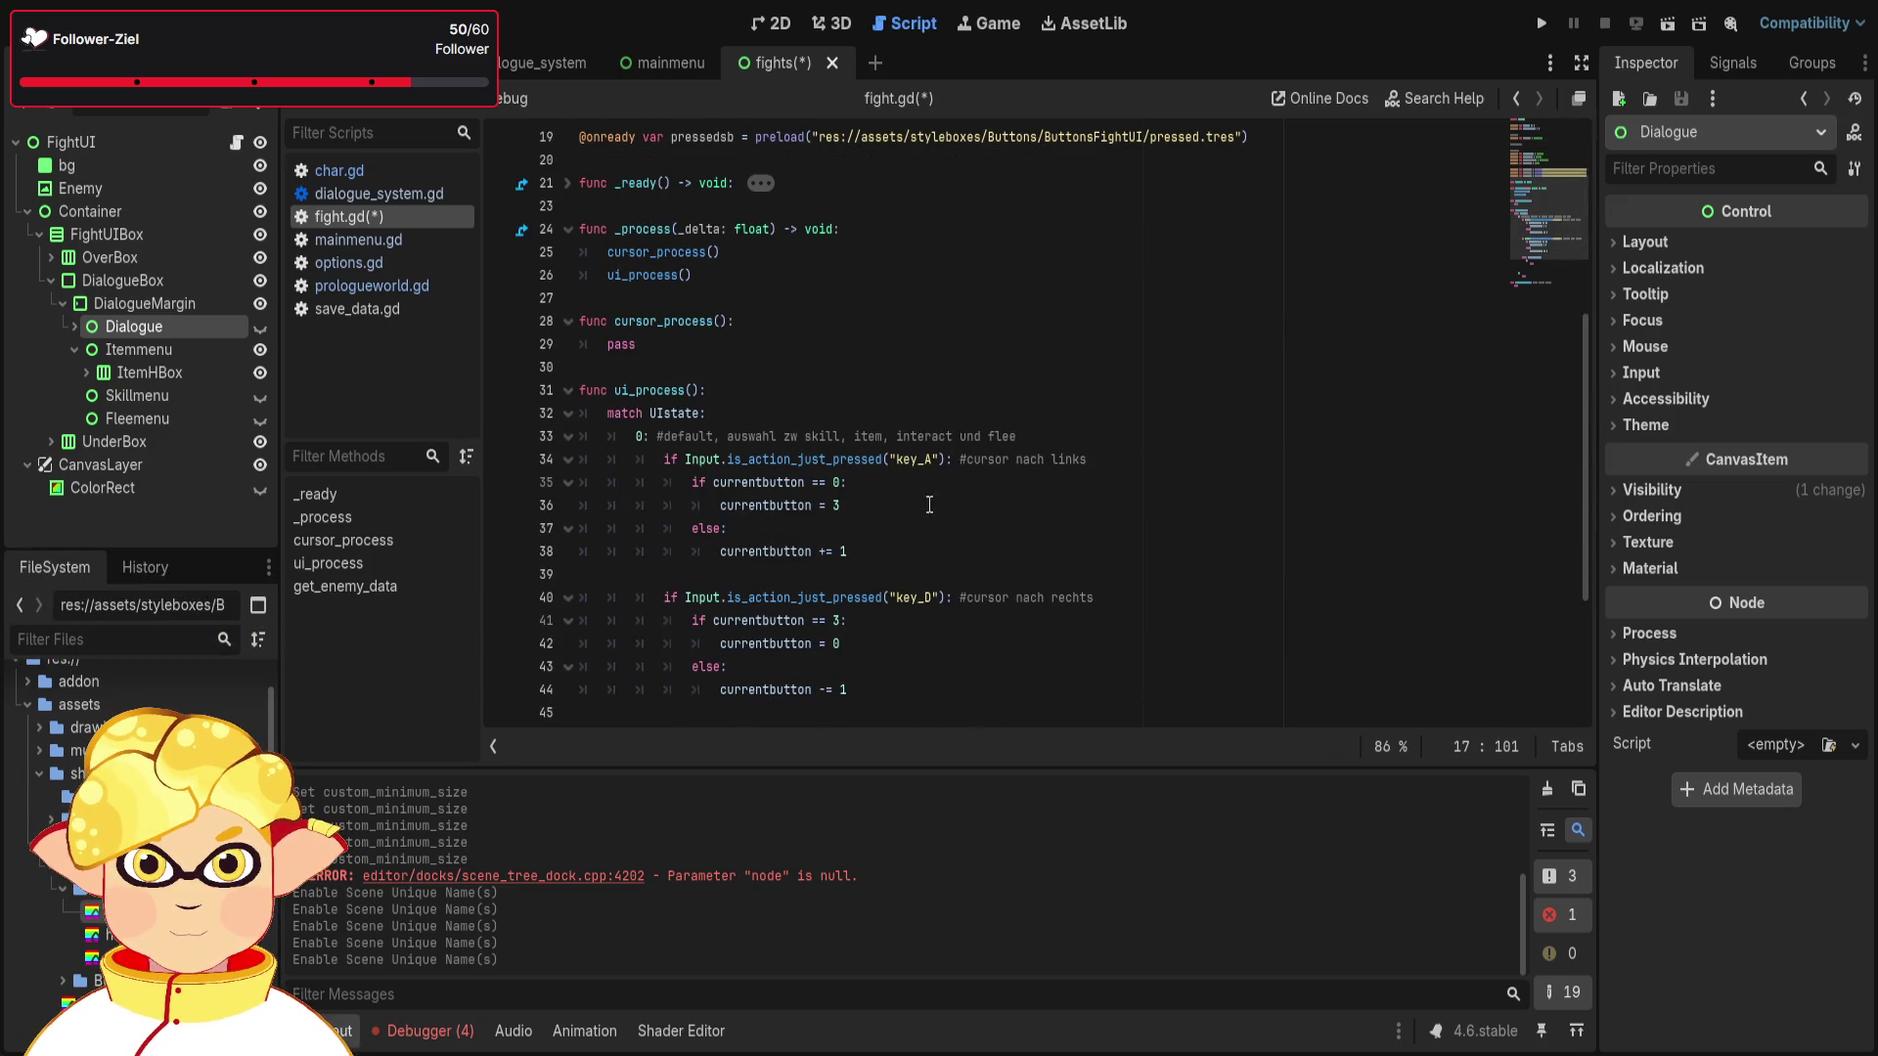
- In the 2D view, hide the Itemmenu and Dialogue nodes to inspect the fight UI
left_click(771, 22)
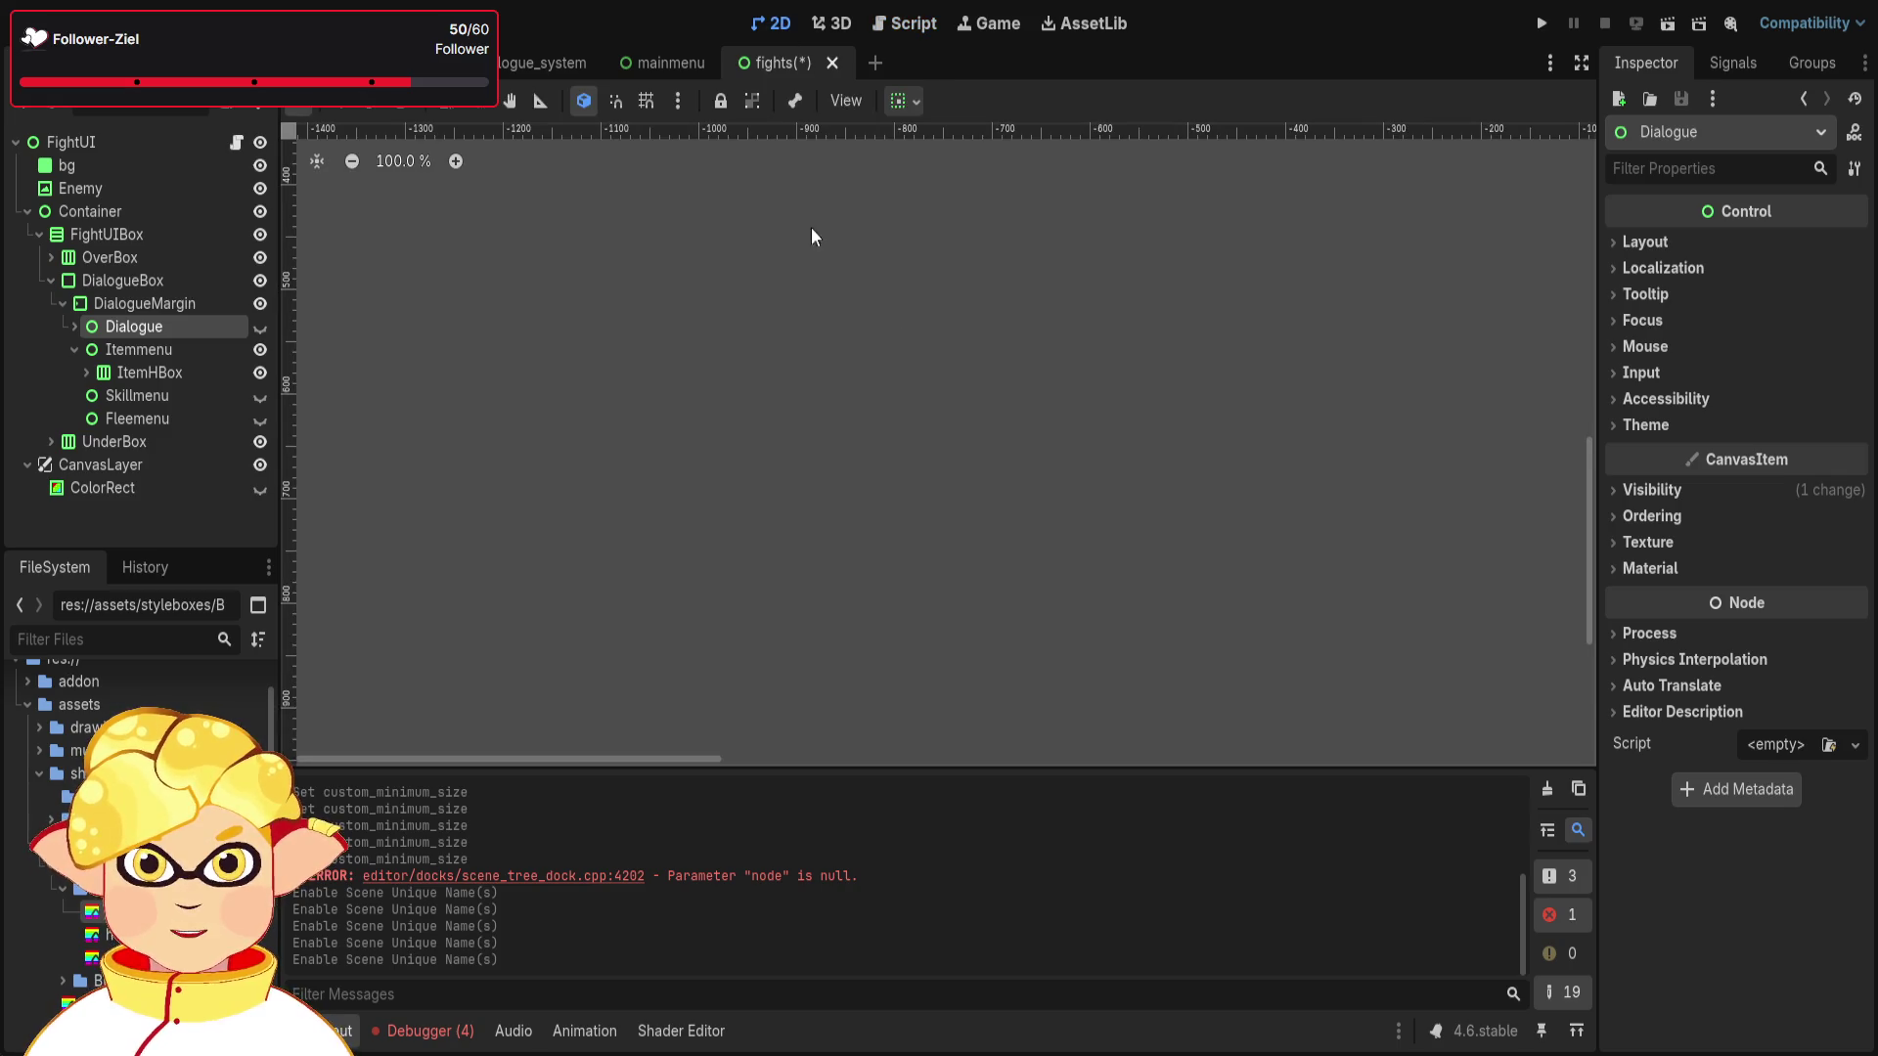
scroll(808, 313, "down", 5)
scroll(1136, 525, "right", 8)
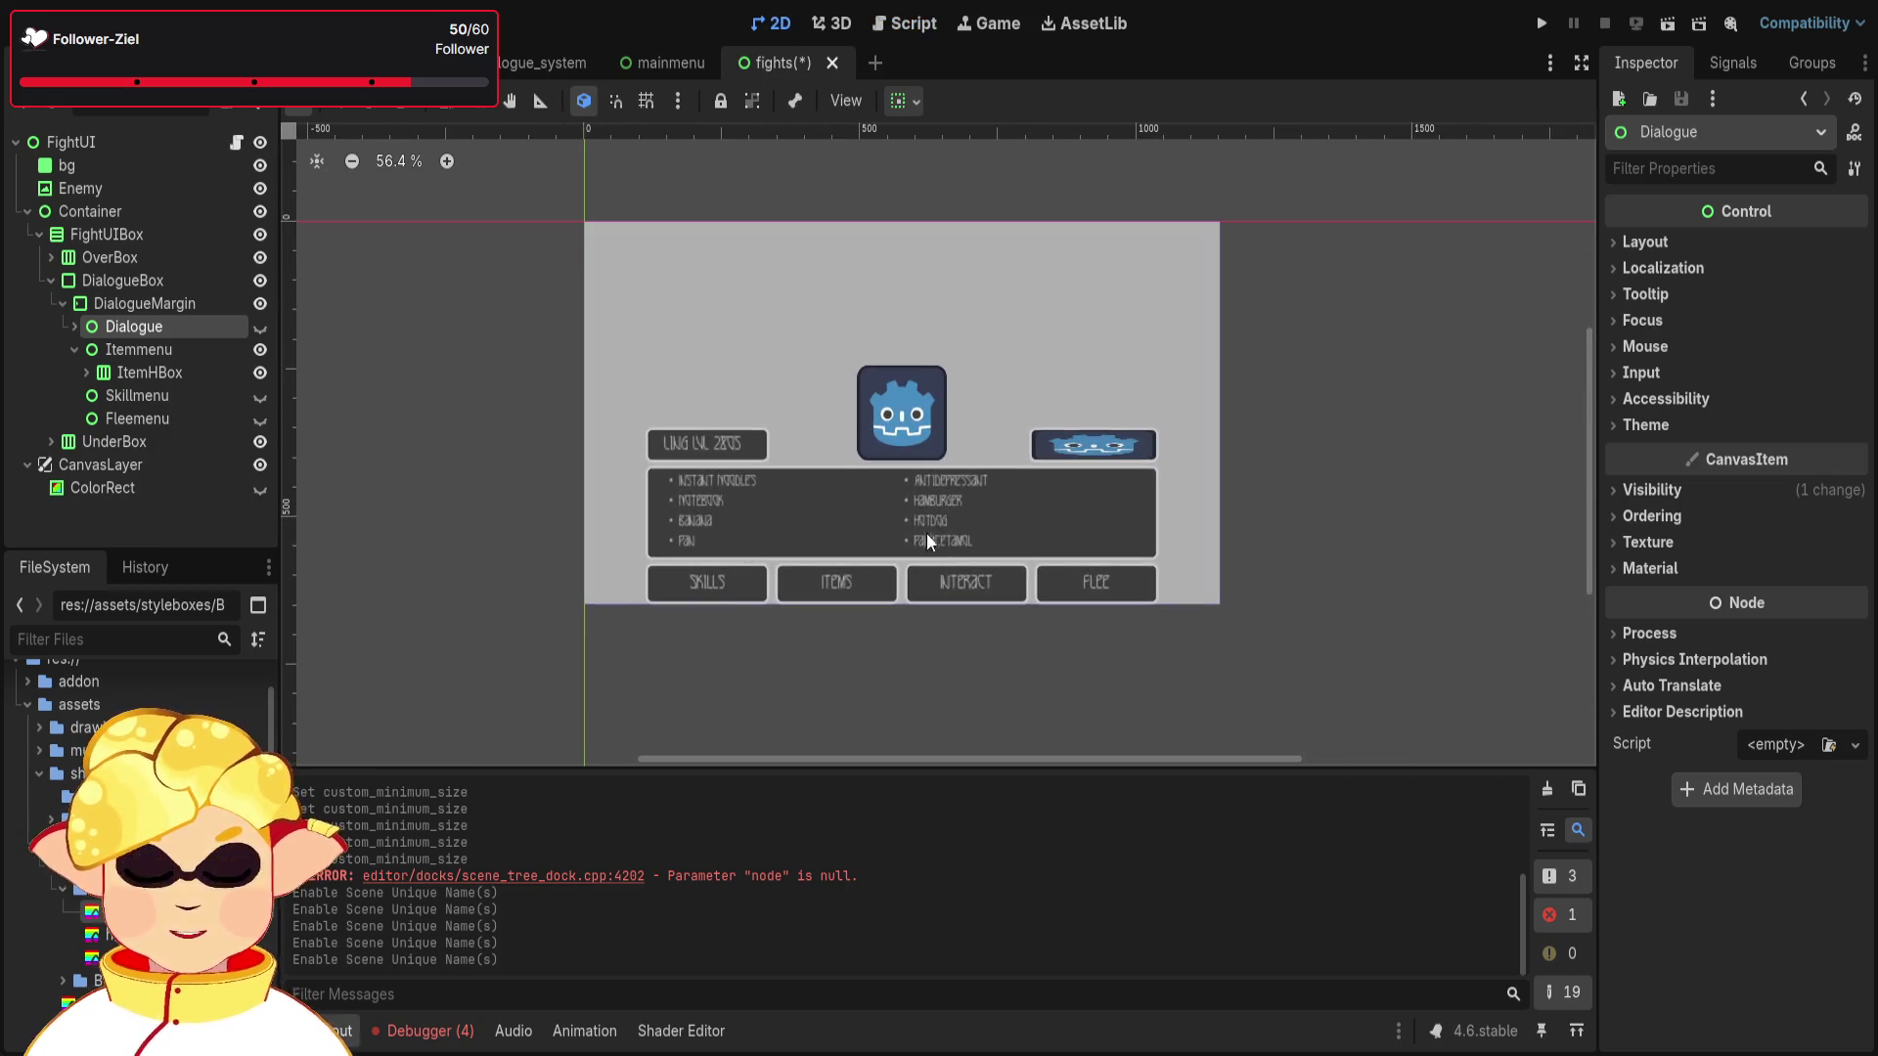
scroll(909, 714, "up", 4)
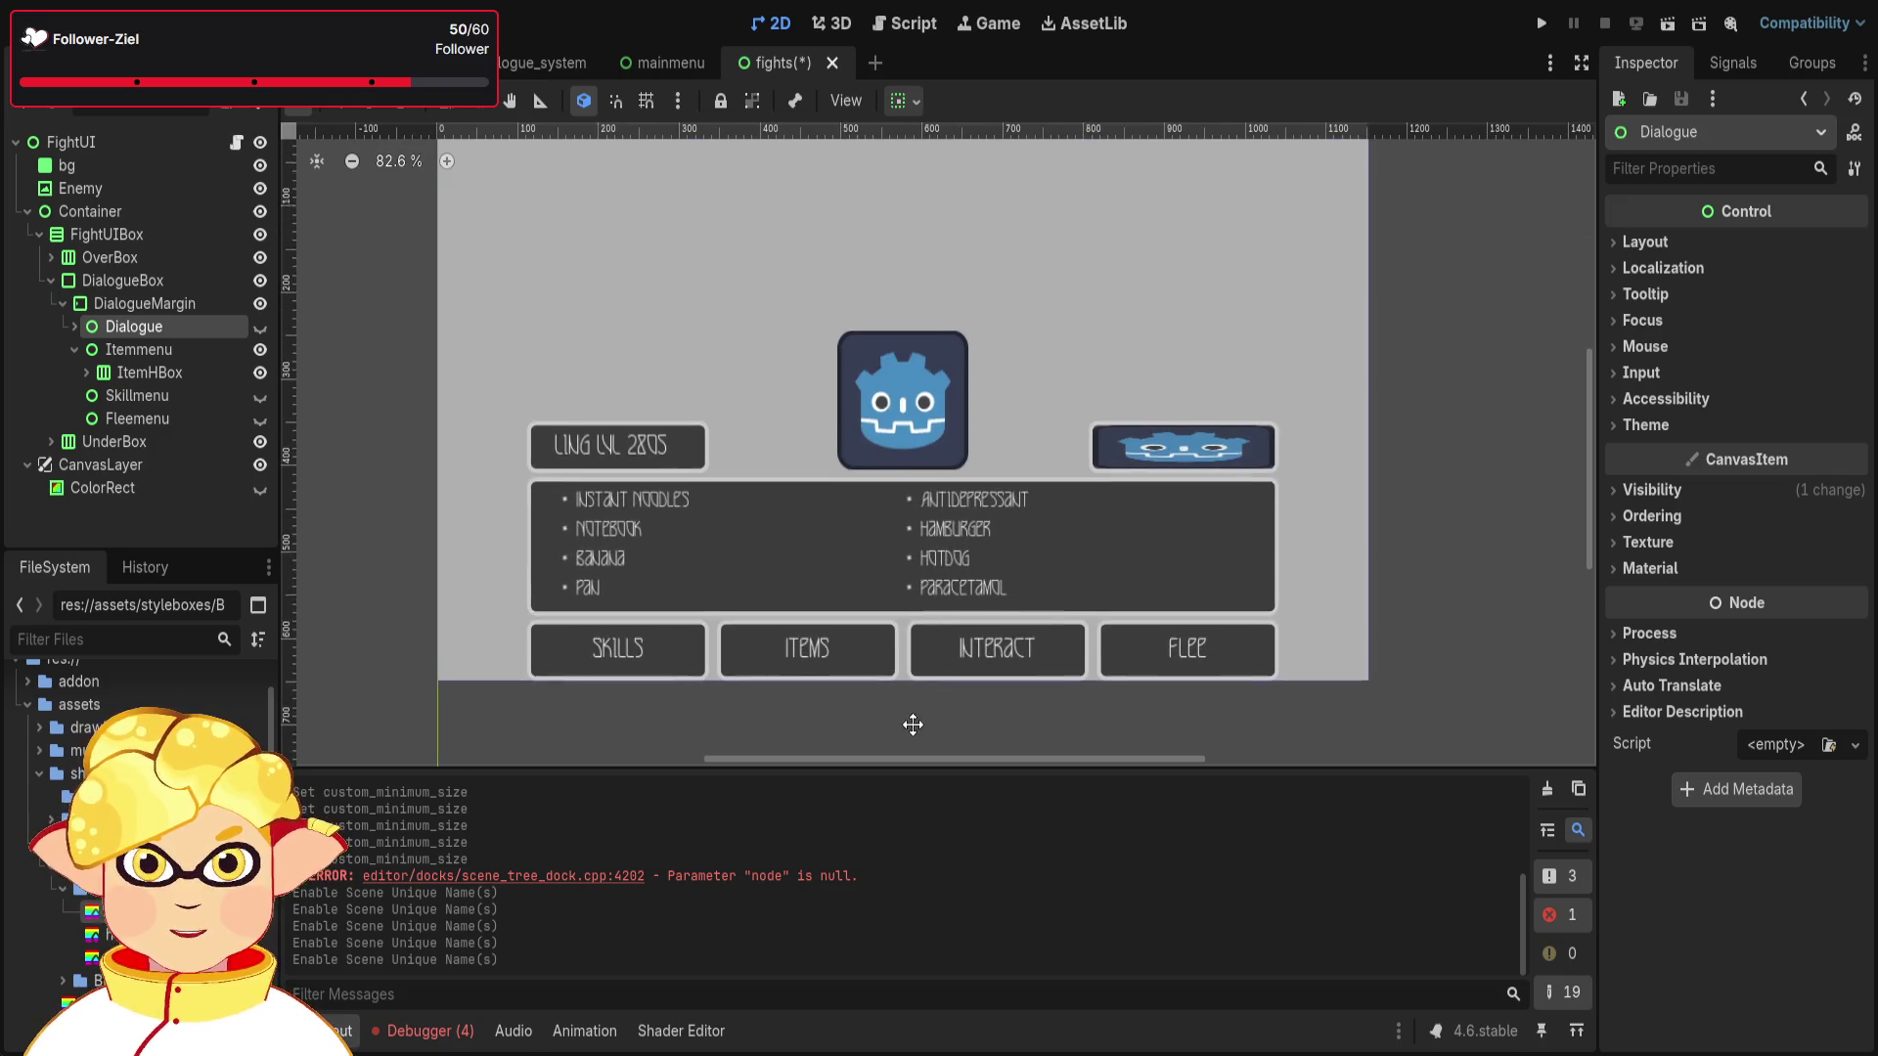
scroll(912, 724, "up", 1)
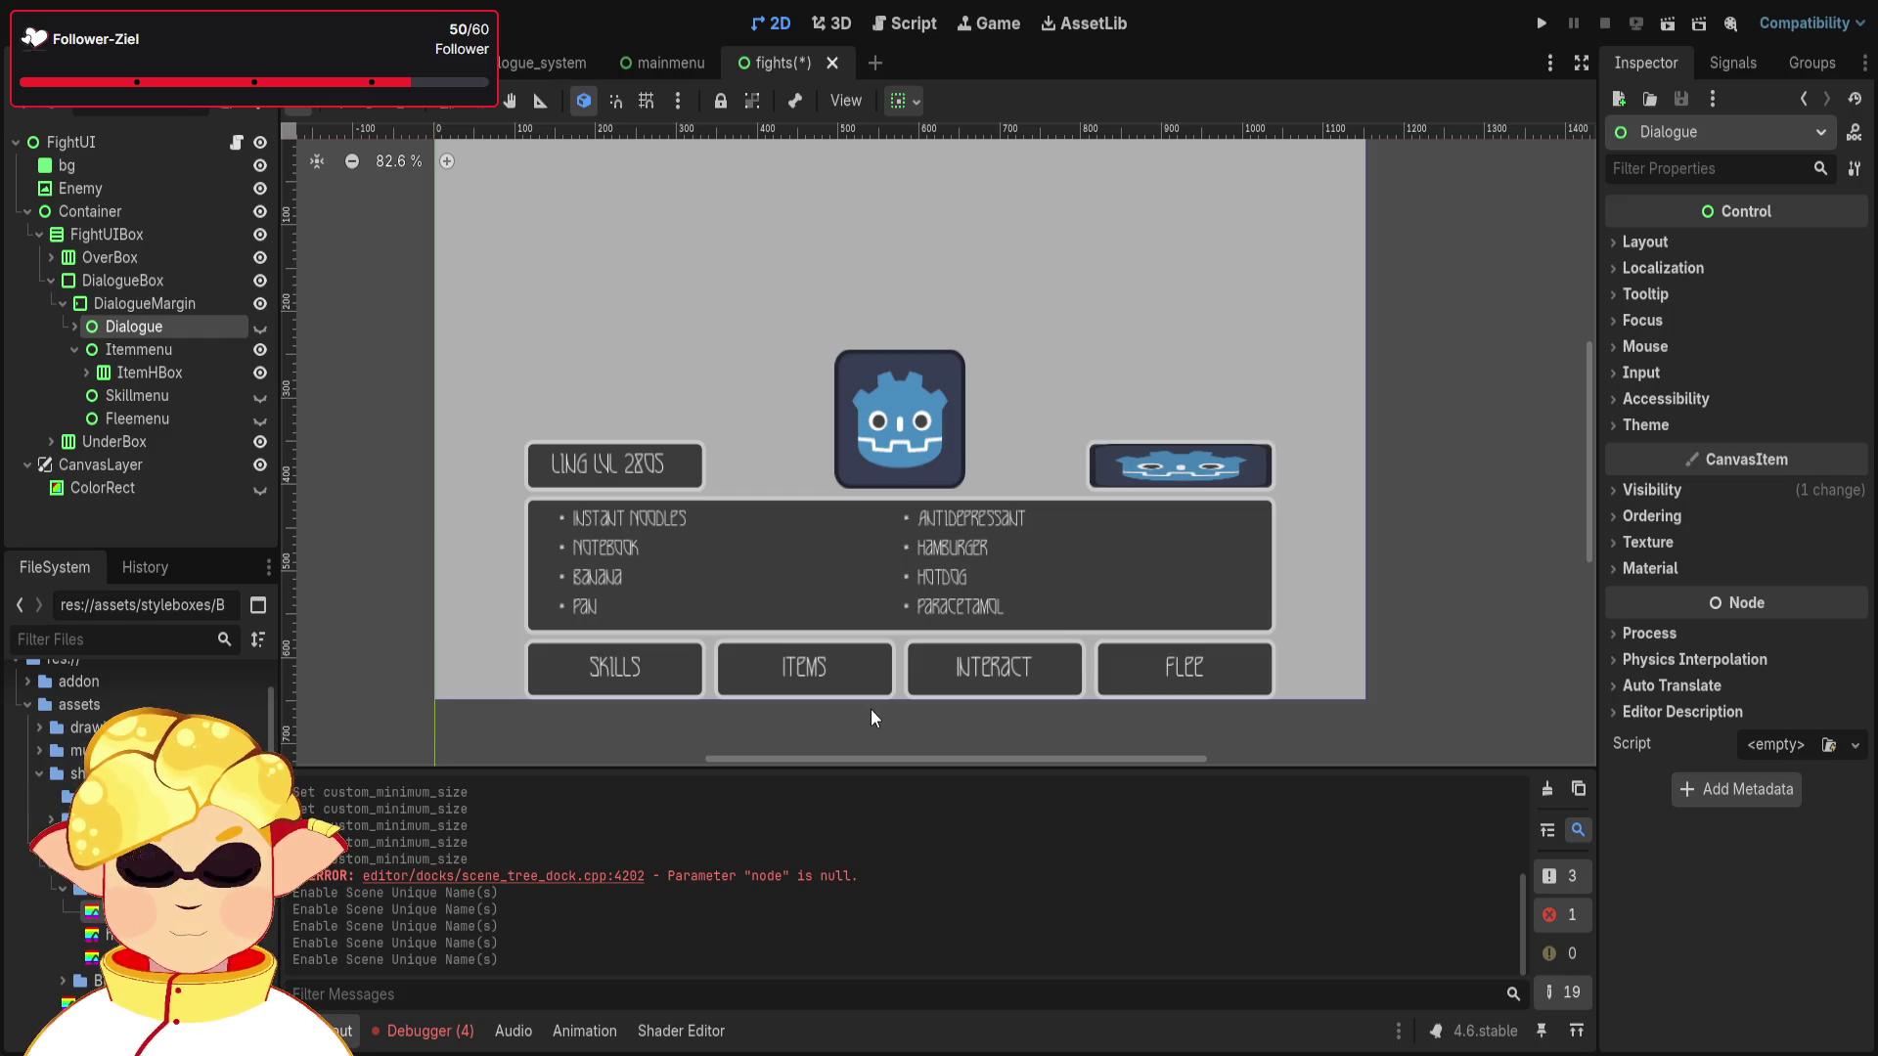
scroll(788, 631, "up", 5)
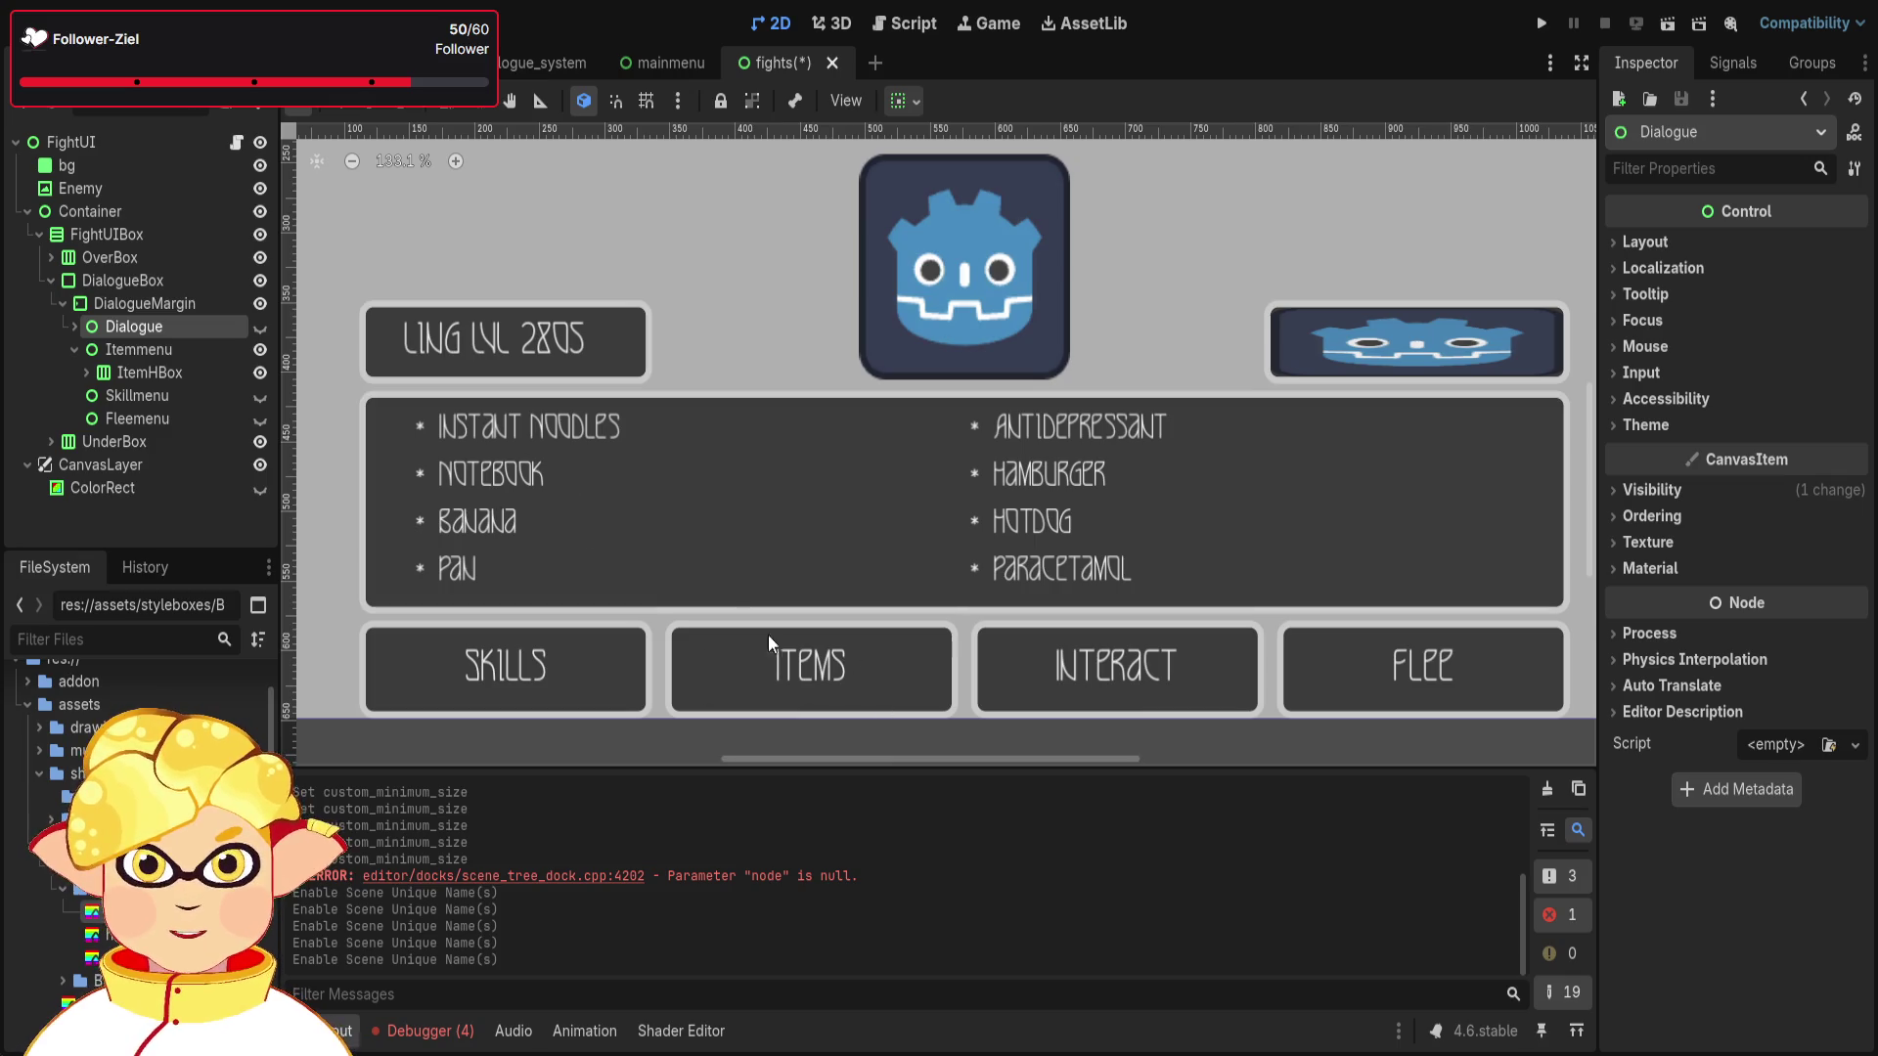
left_click(259, 349)
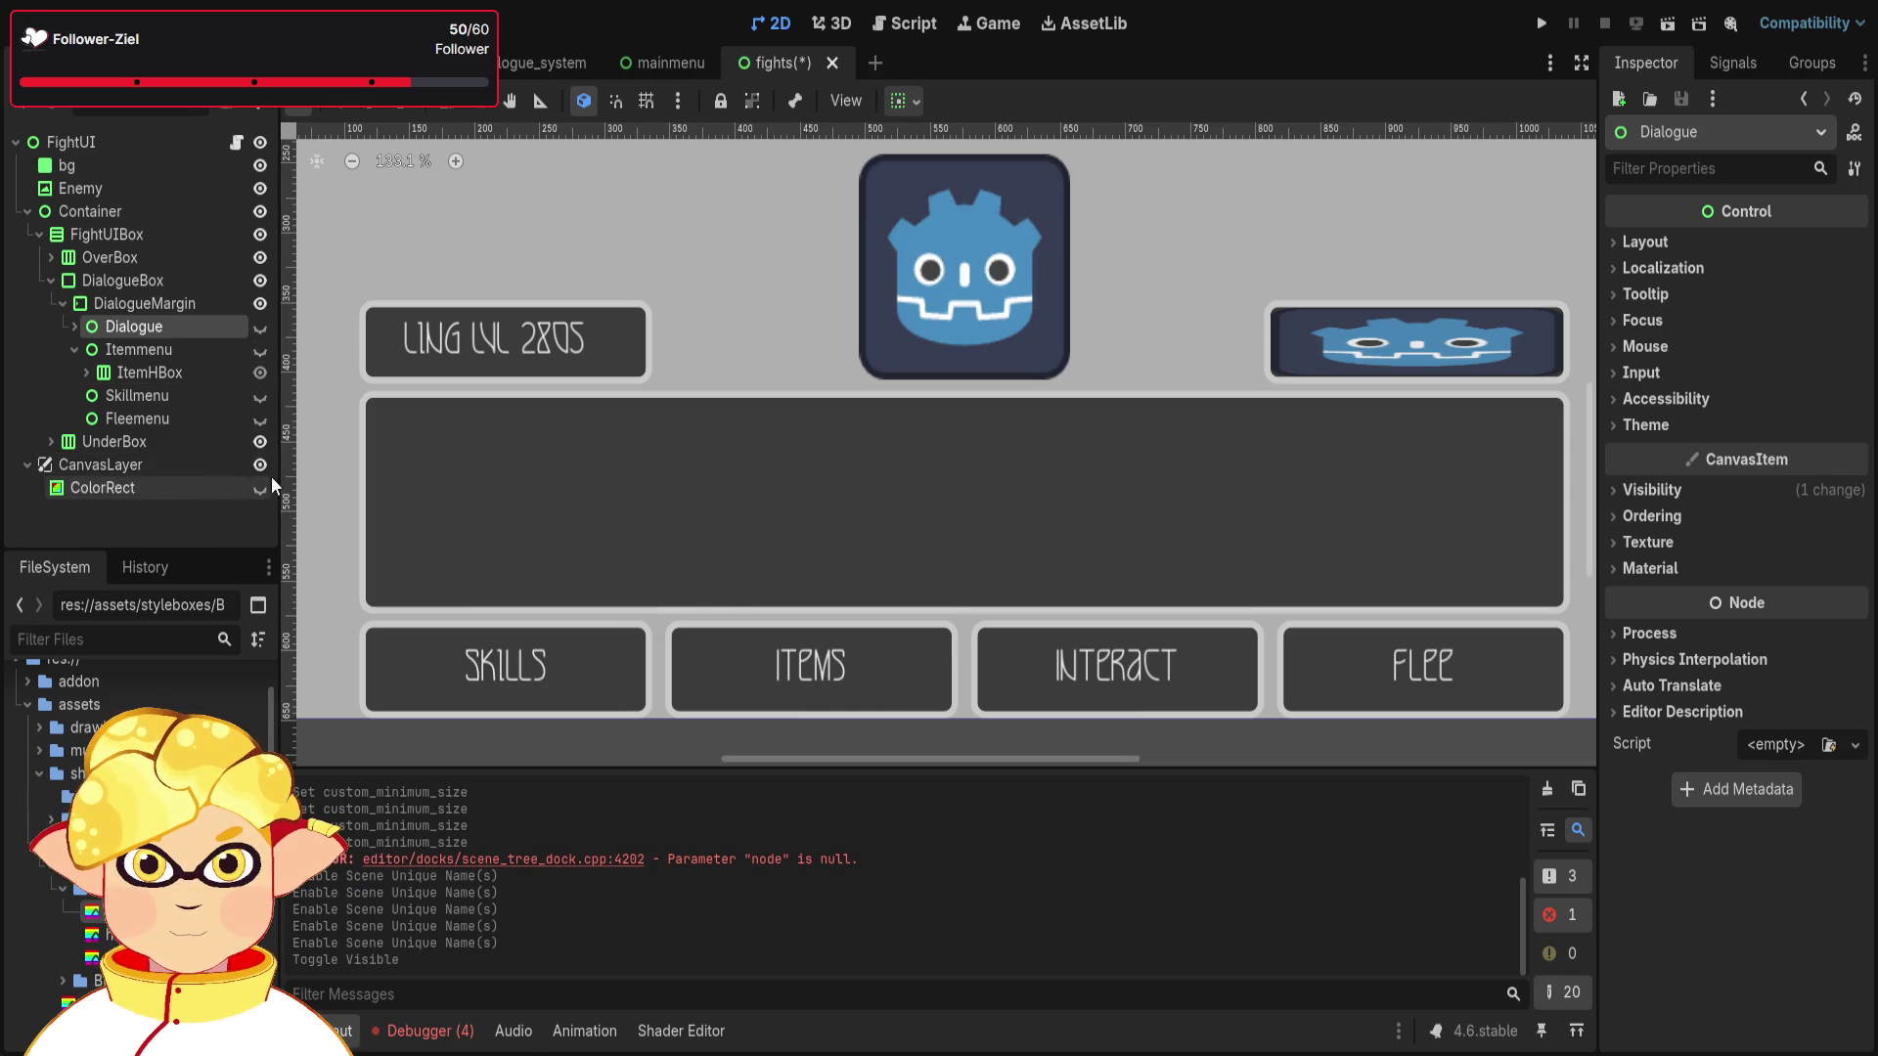
left_click(260, 326)
left_click(260, 332)
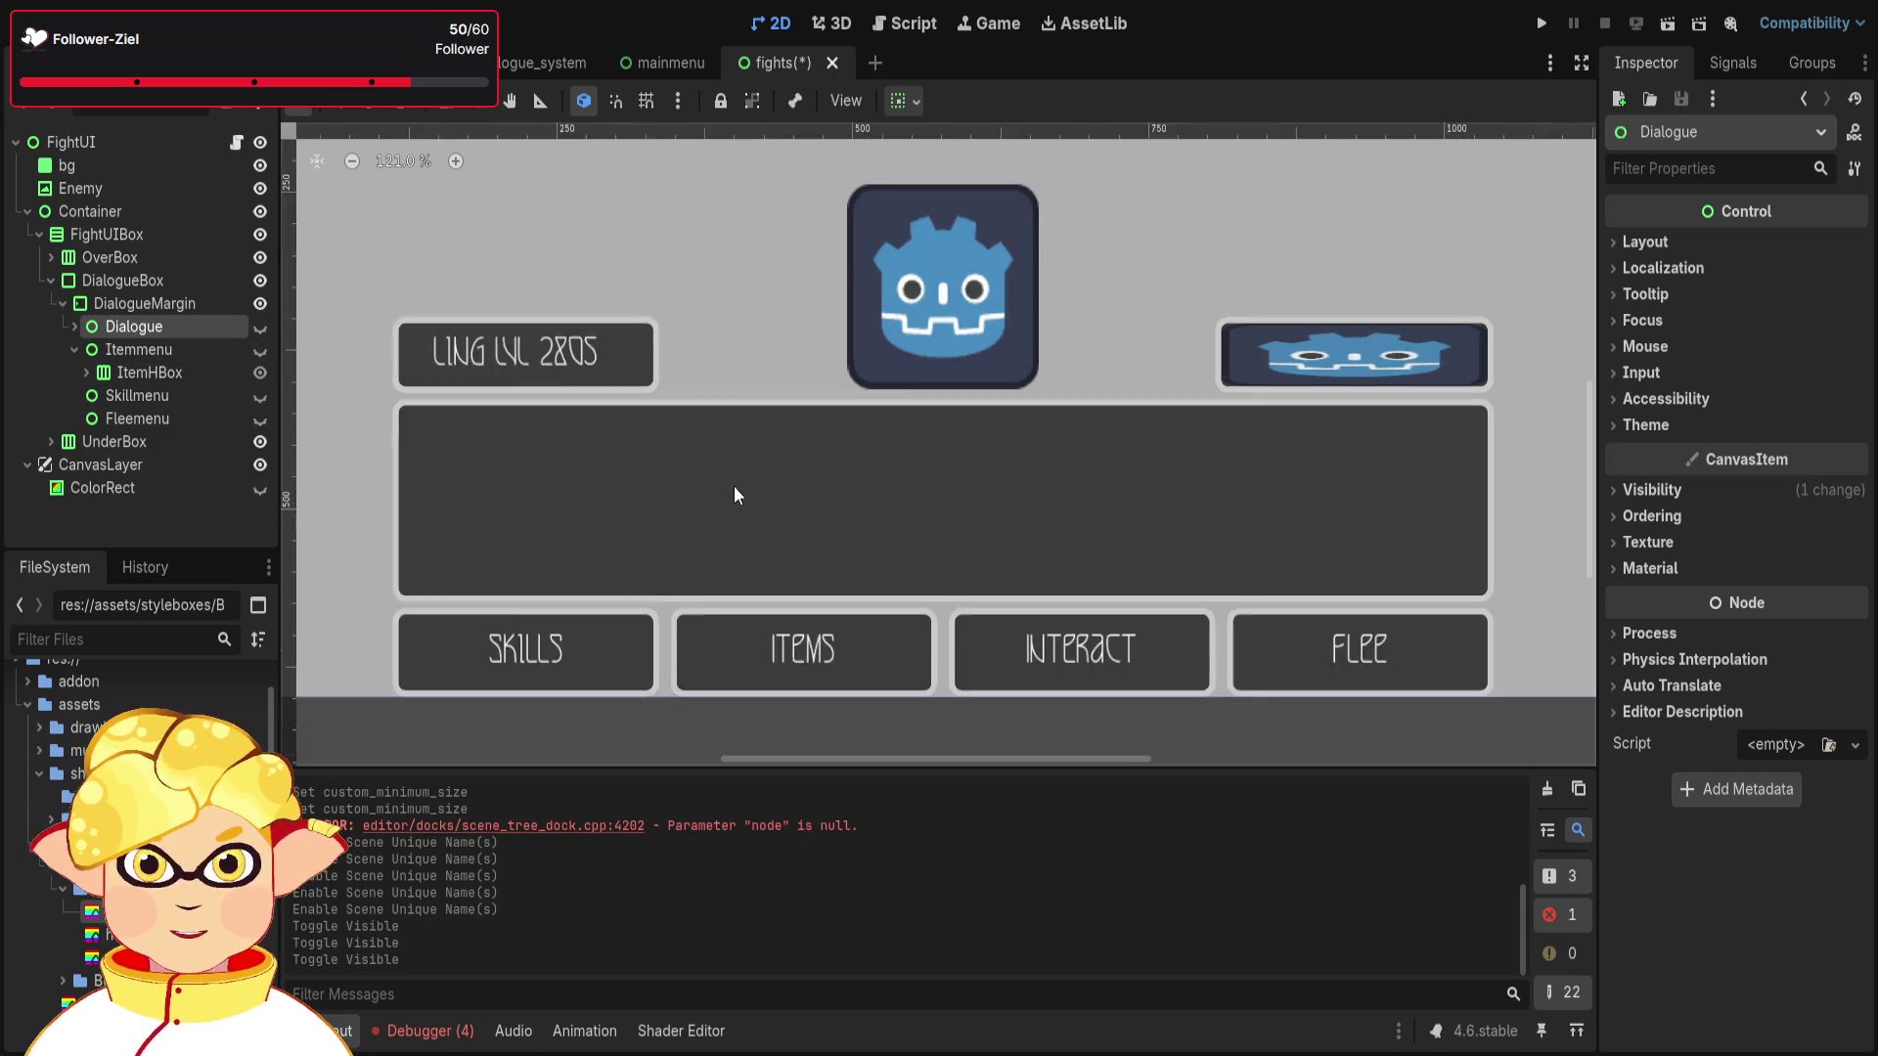
- Return to fight.gd in the script editor
scroll(734, 485, "down", 5)
scroll(1154, 518, "up", 6)
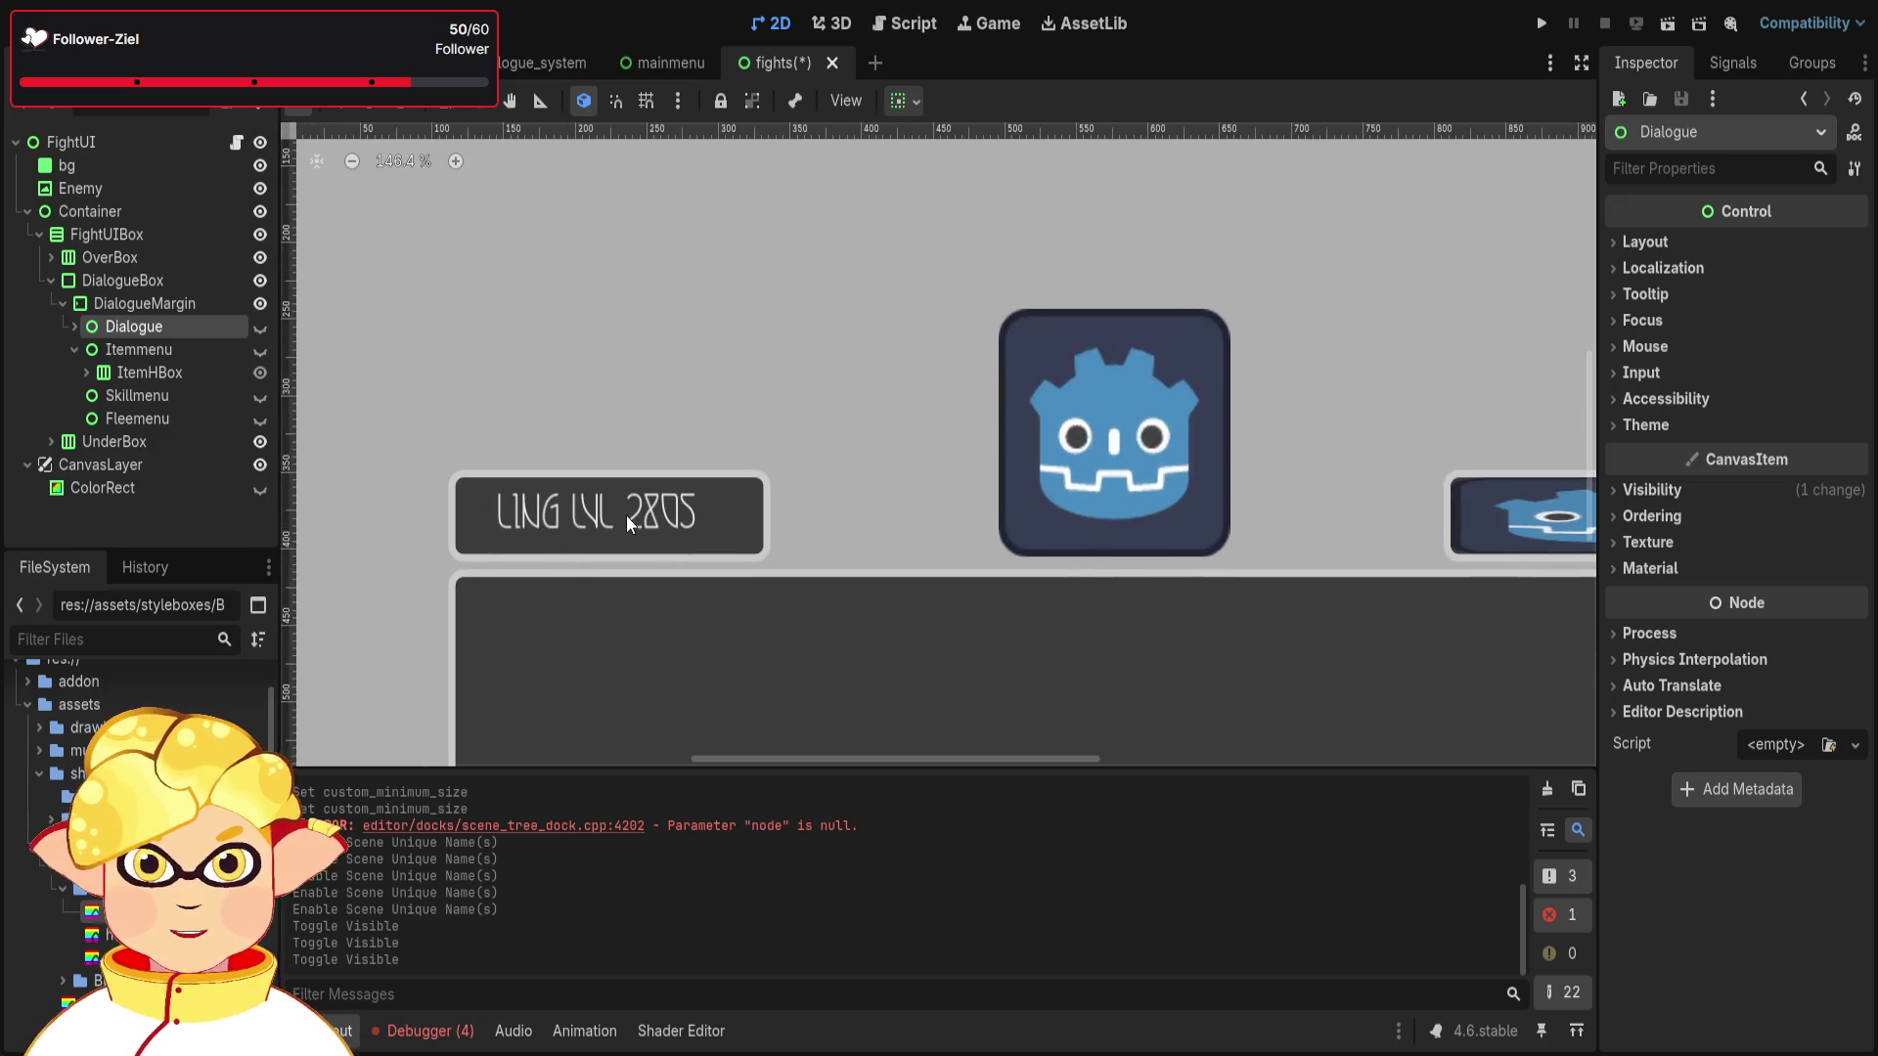
scroll(1076, 577, "down", 6)
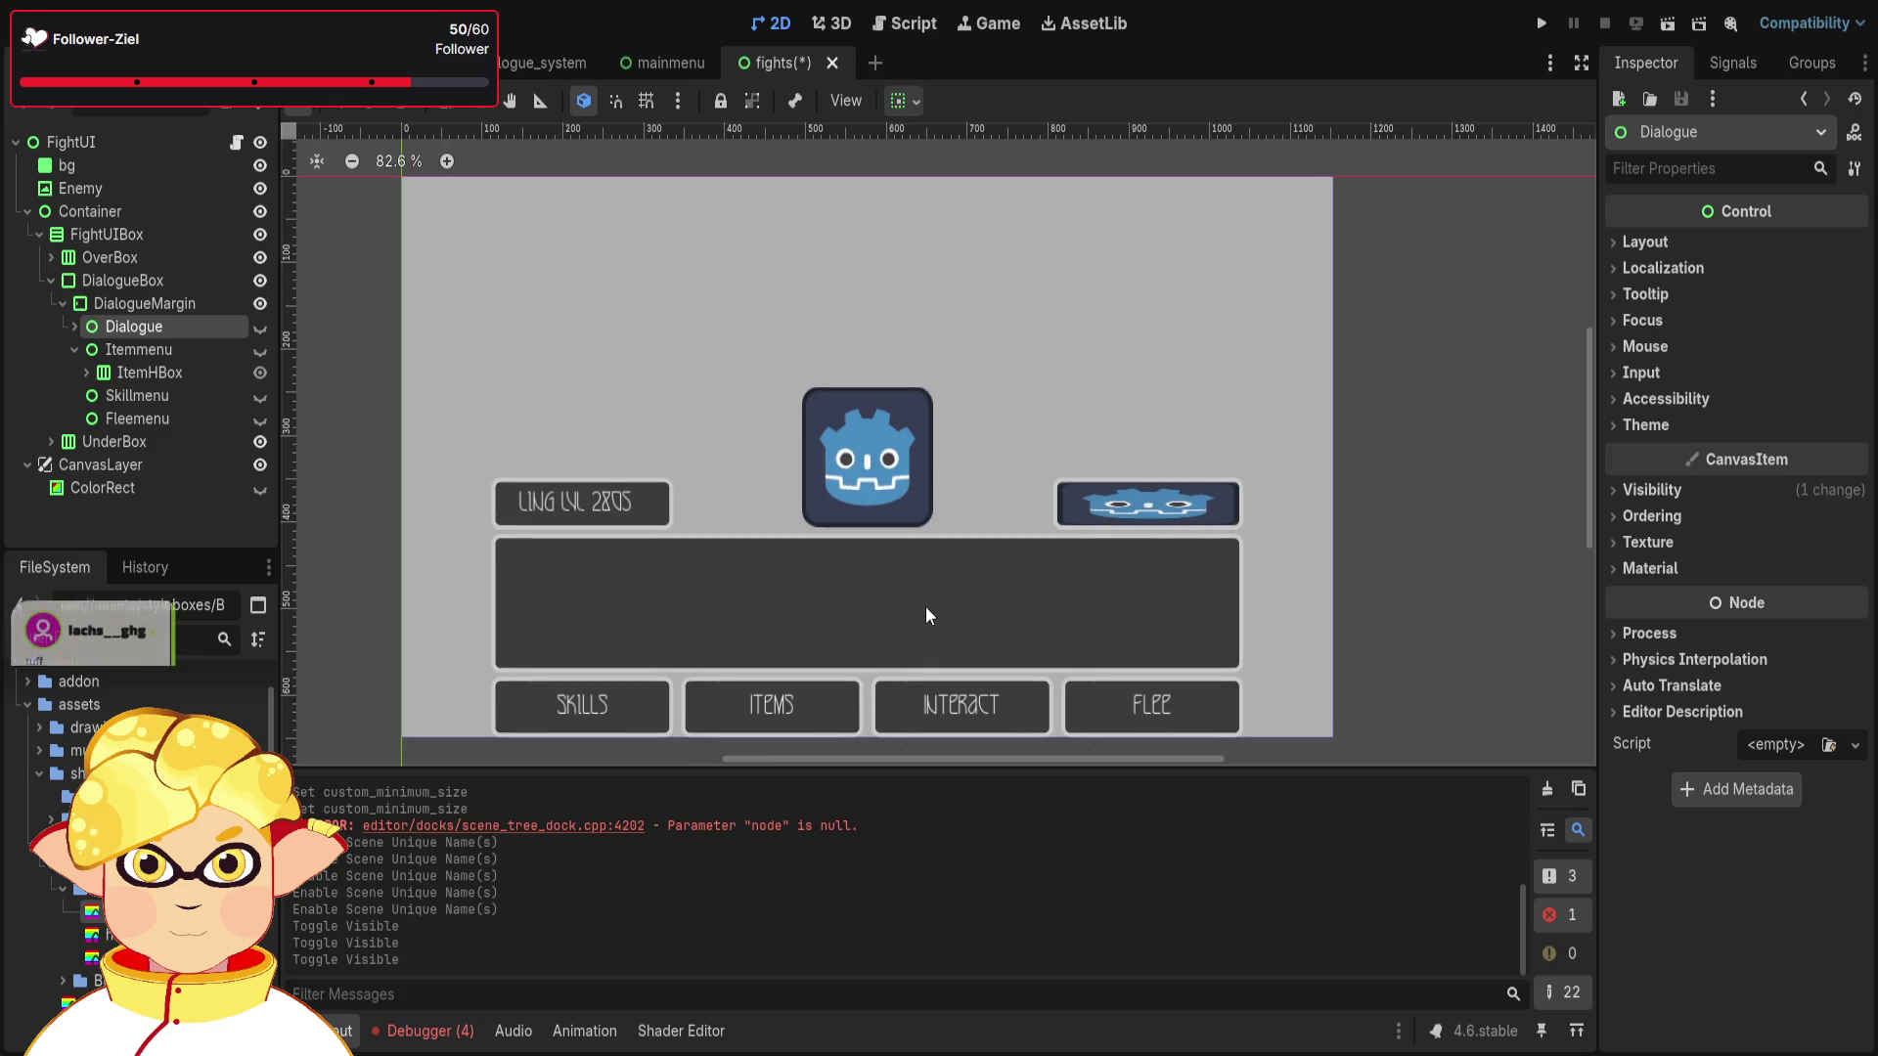
left_click(235, 142)
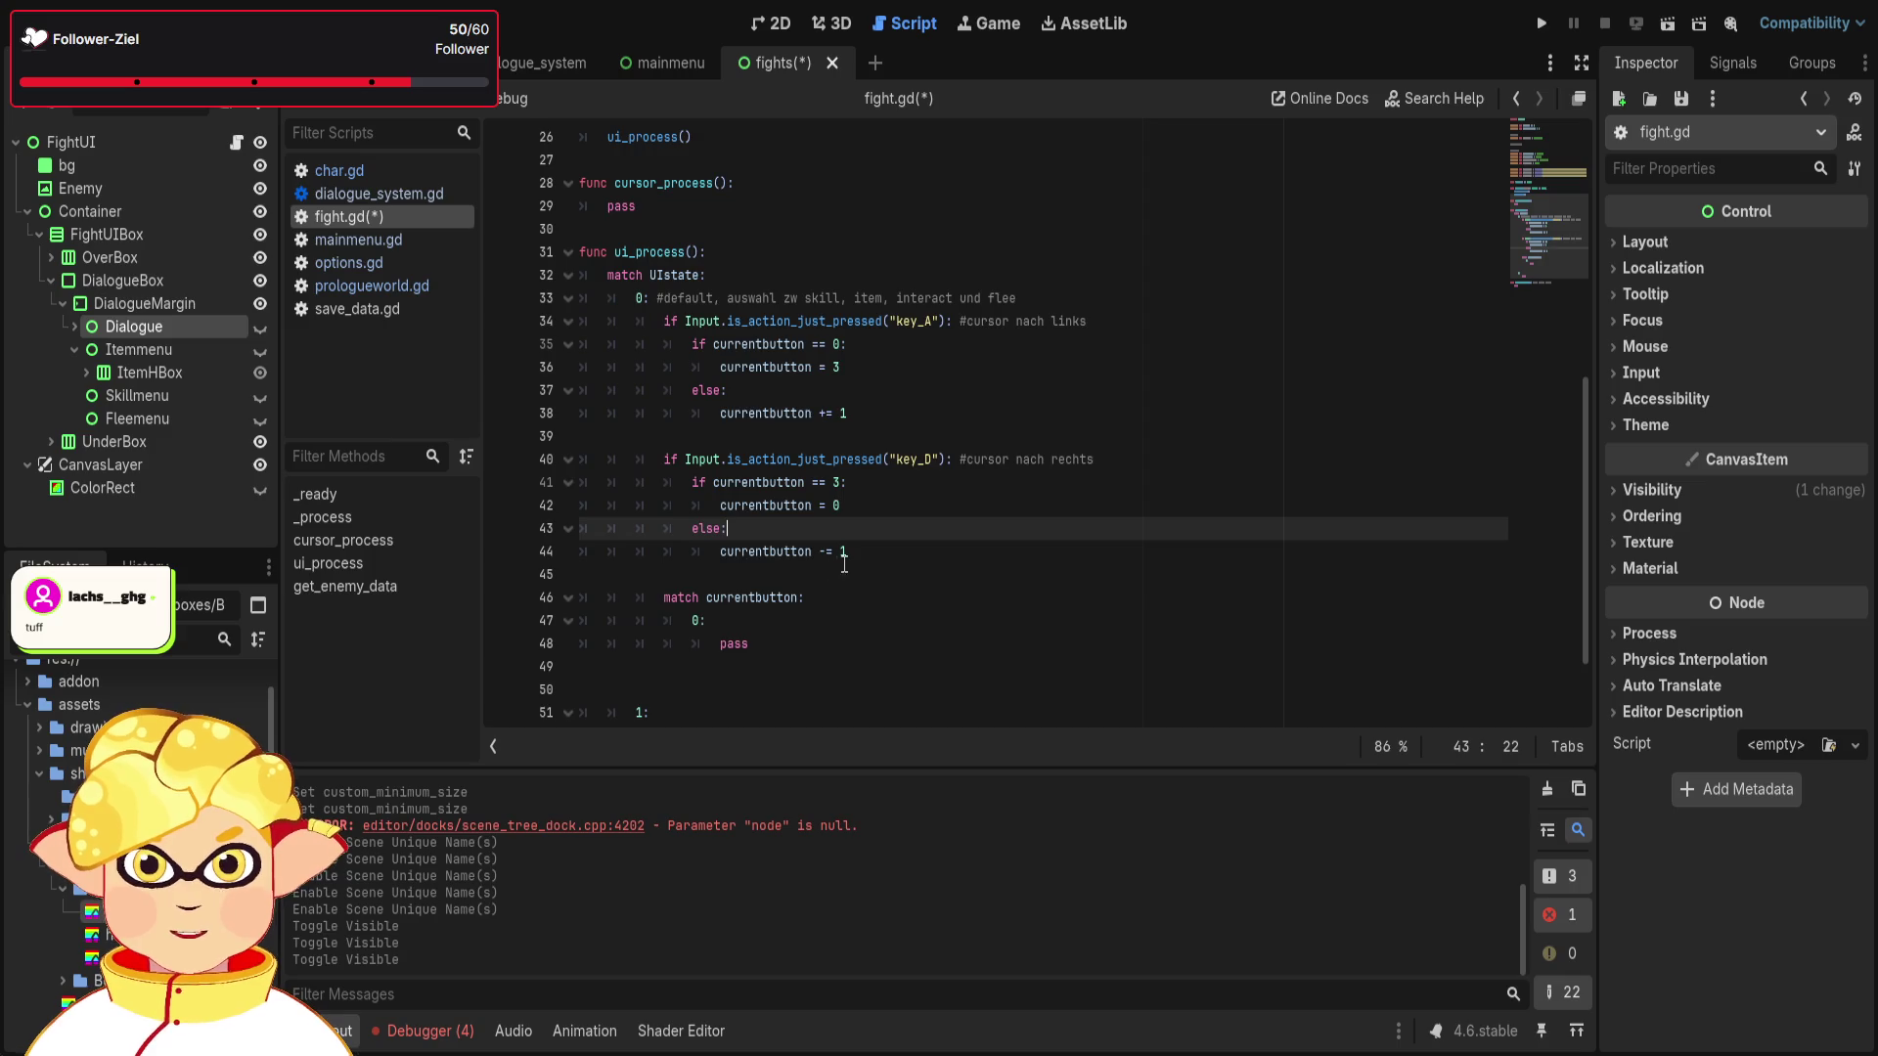
- Replace pass on line 48 with skillbutton.add_theme_stylebox_override()
left_click(827, 642)
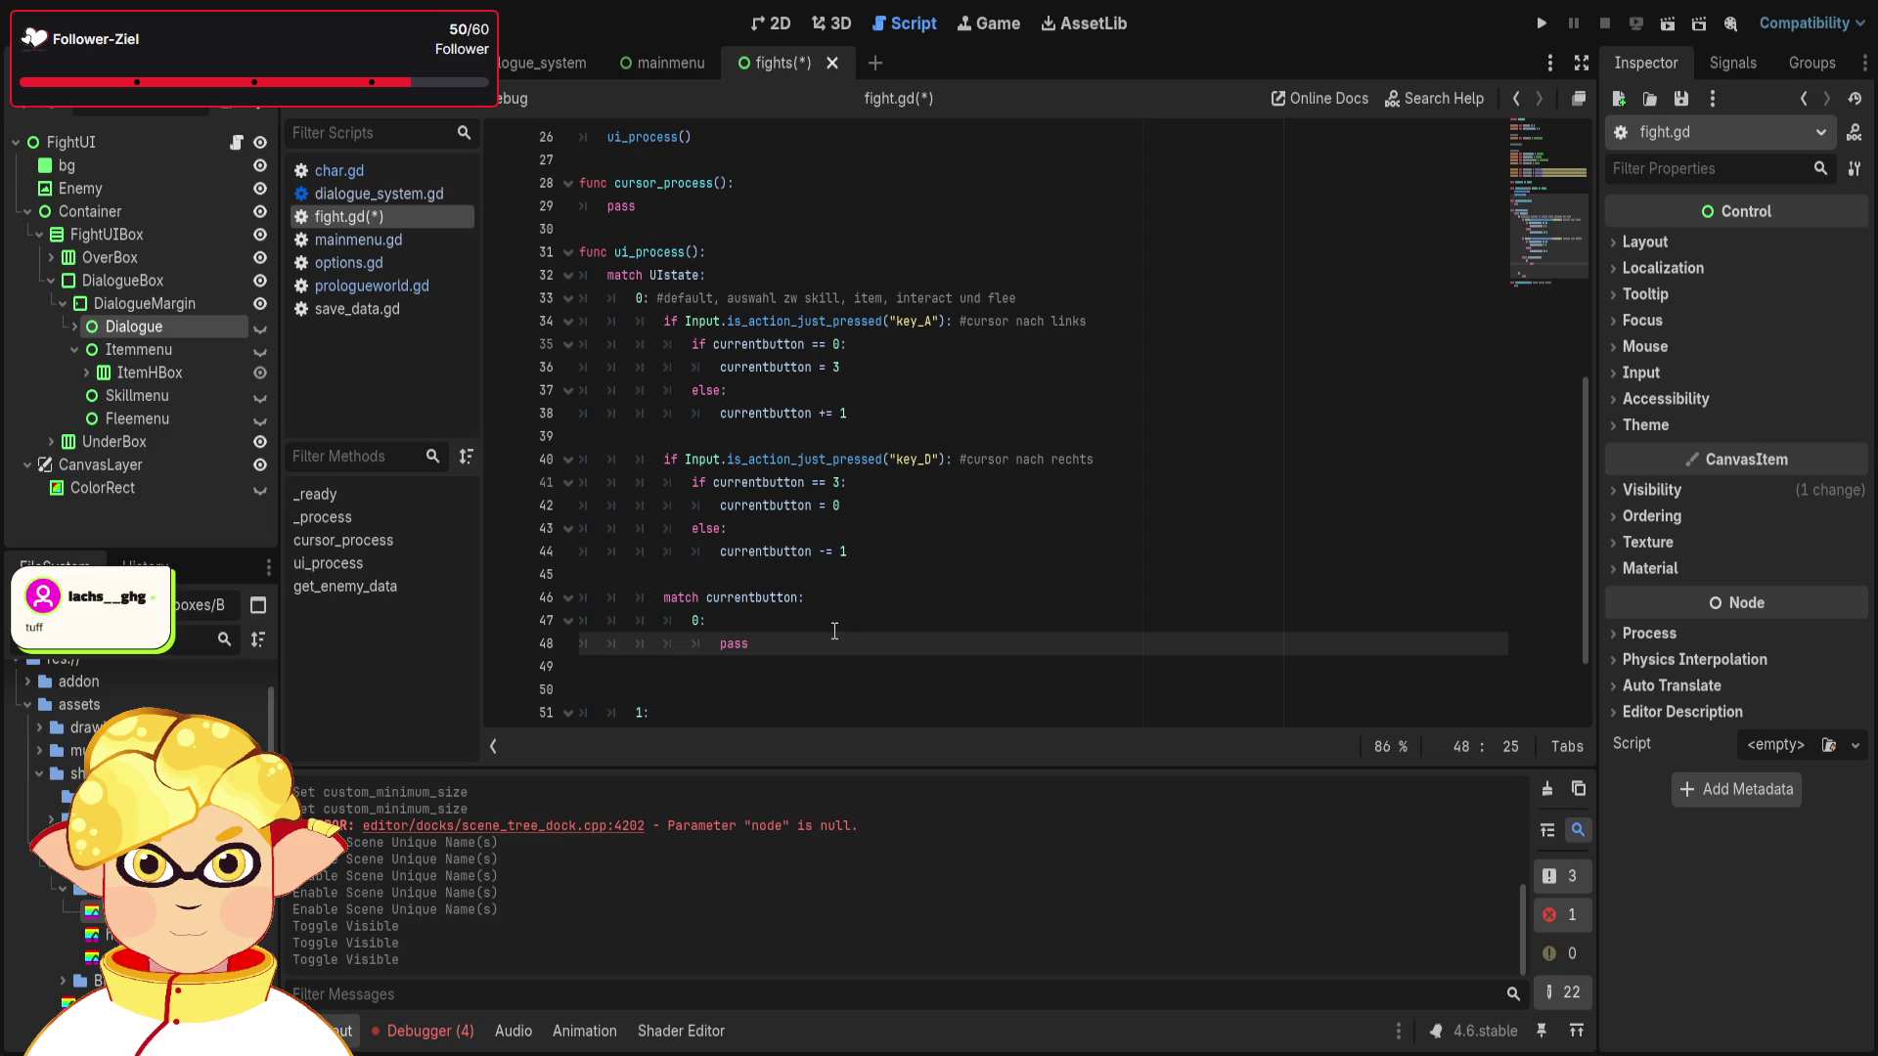
key("BackSpace")
key("BackSpace")
key("BackSpace")
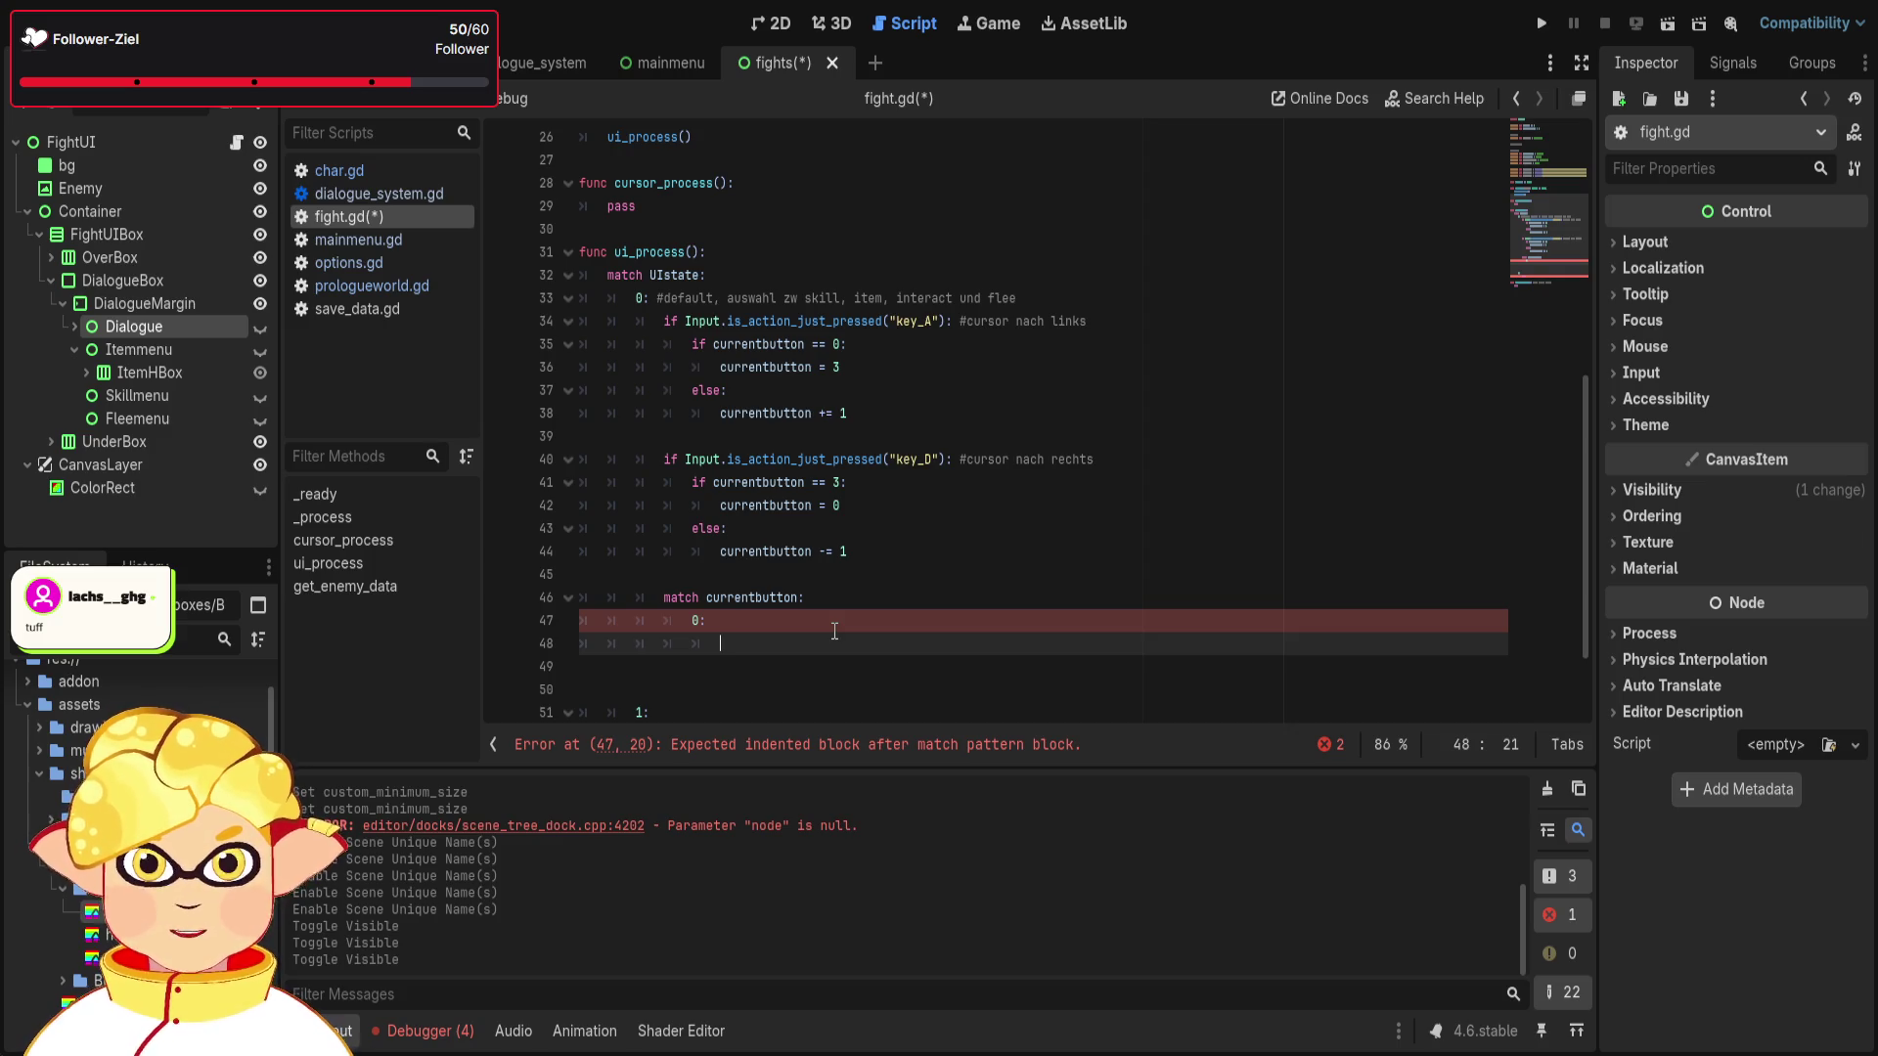
type("skil")
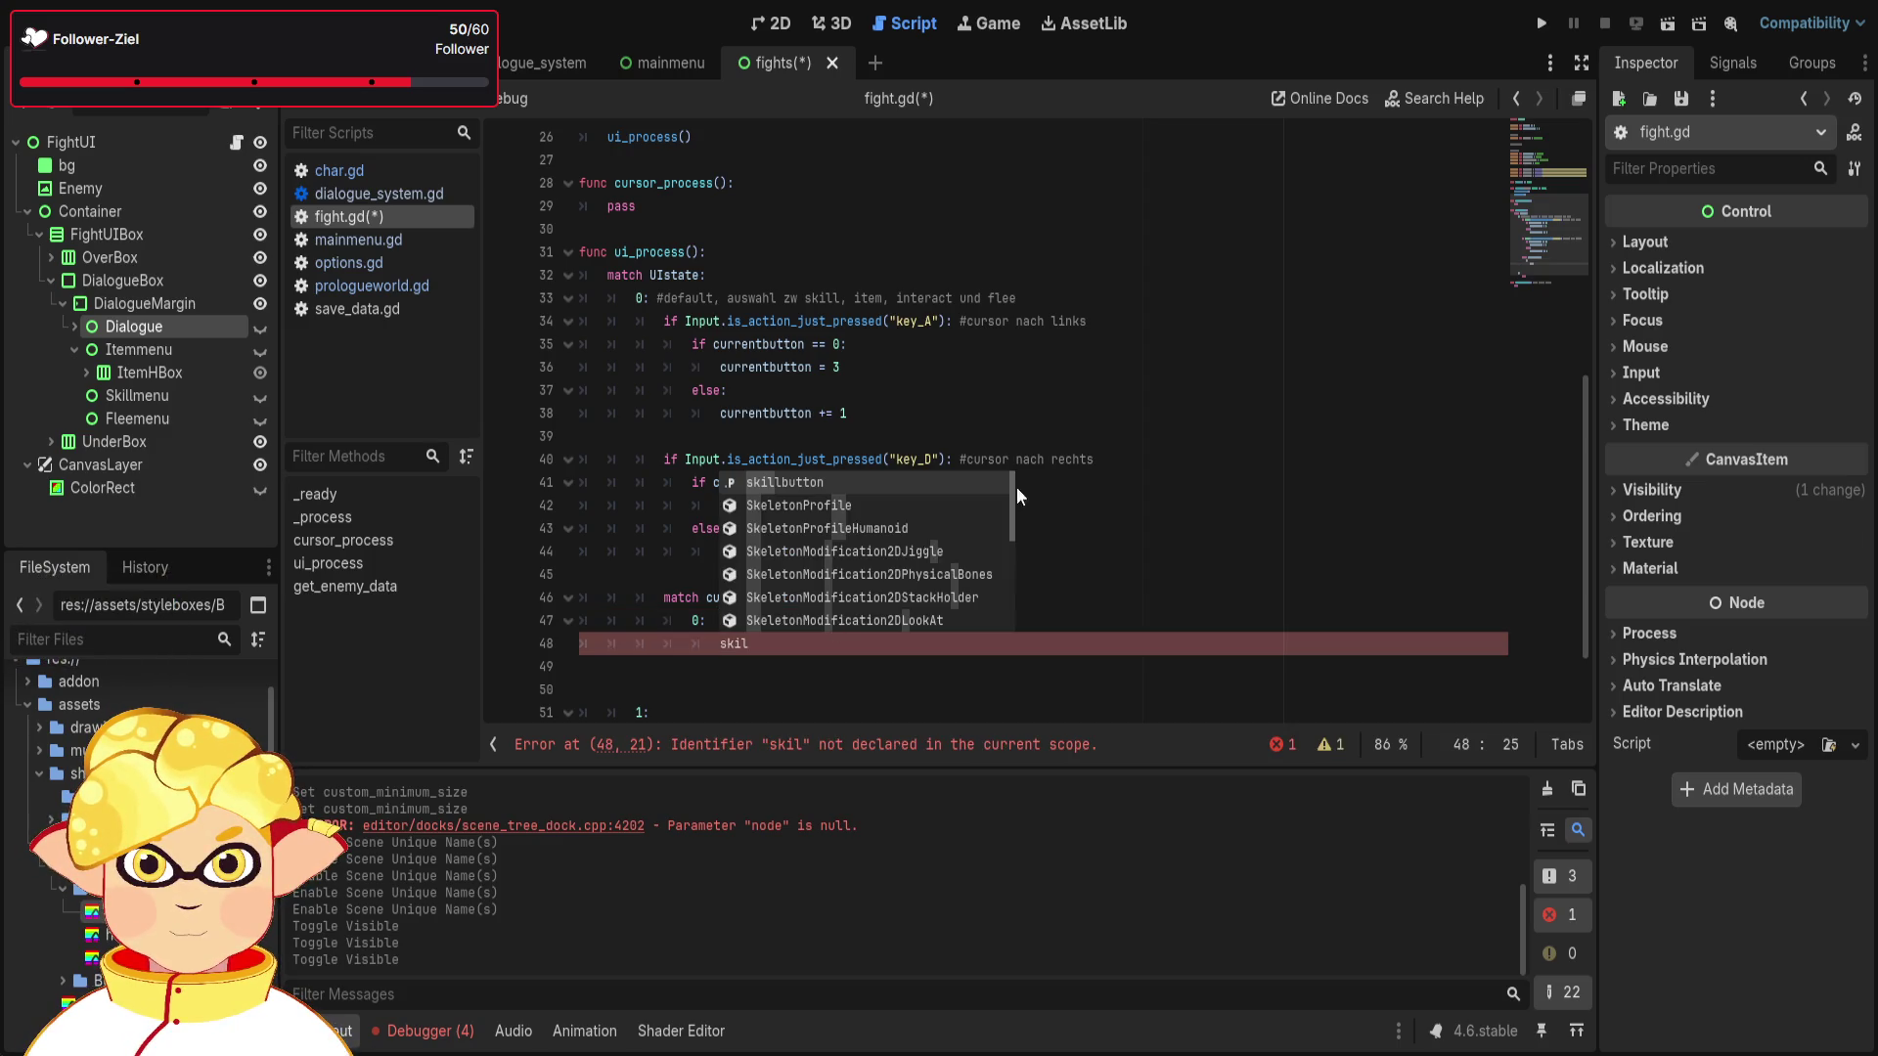
scroll(1076, 450, "up", 6)
scroll(1088, 441, "down", 8)
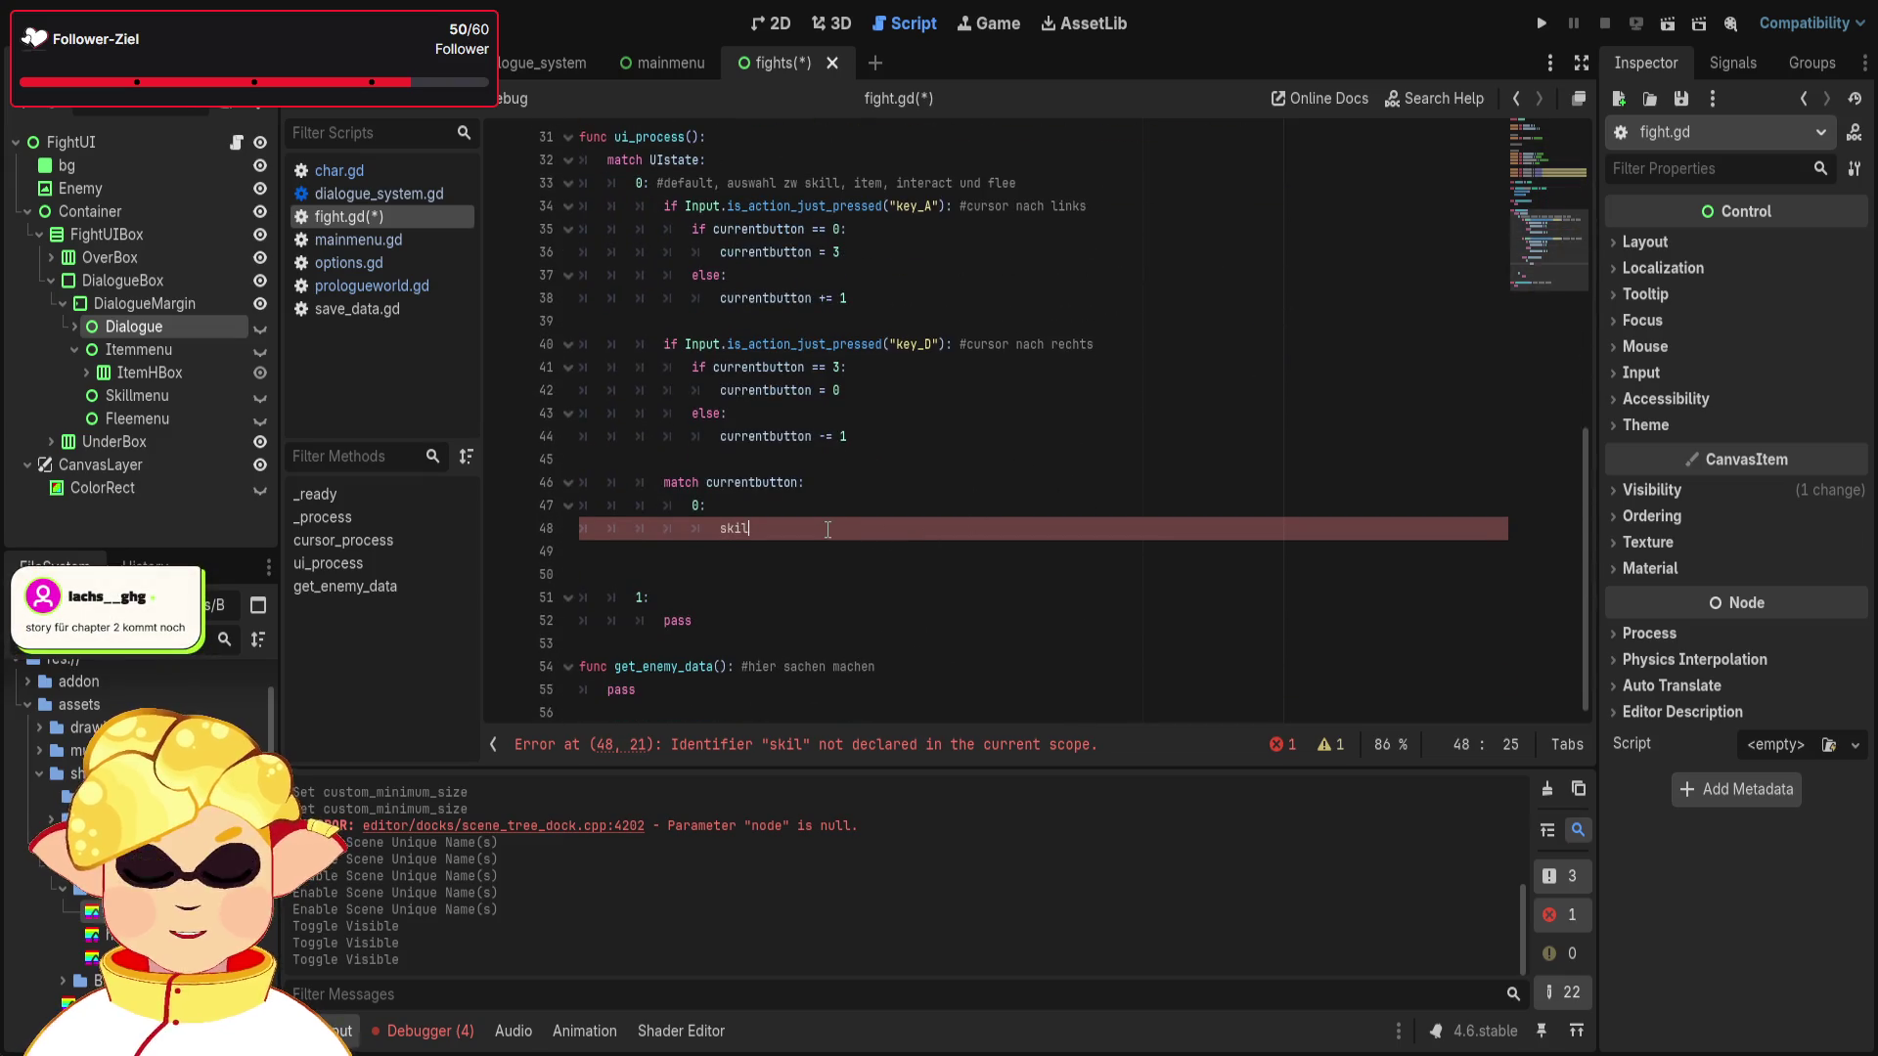
type("l")
key("Return")
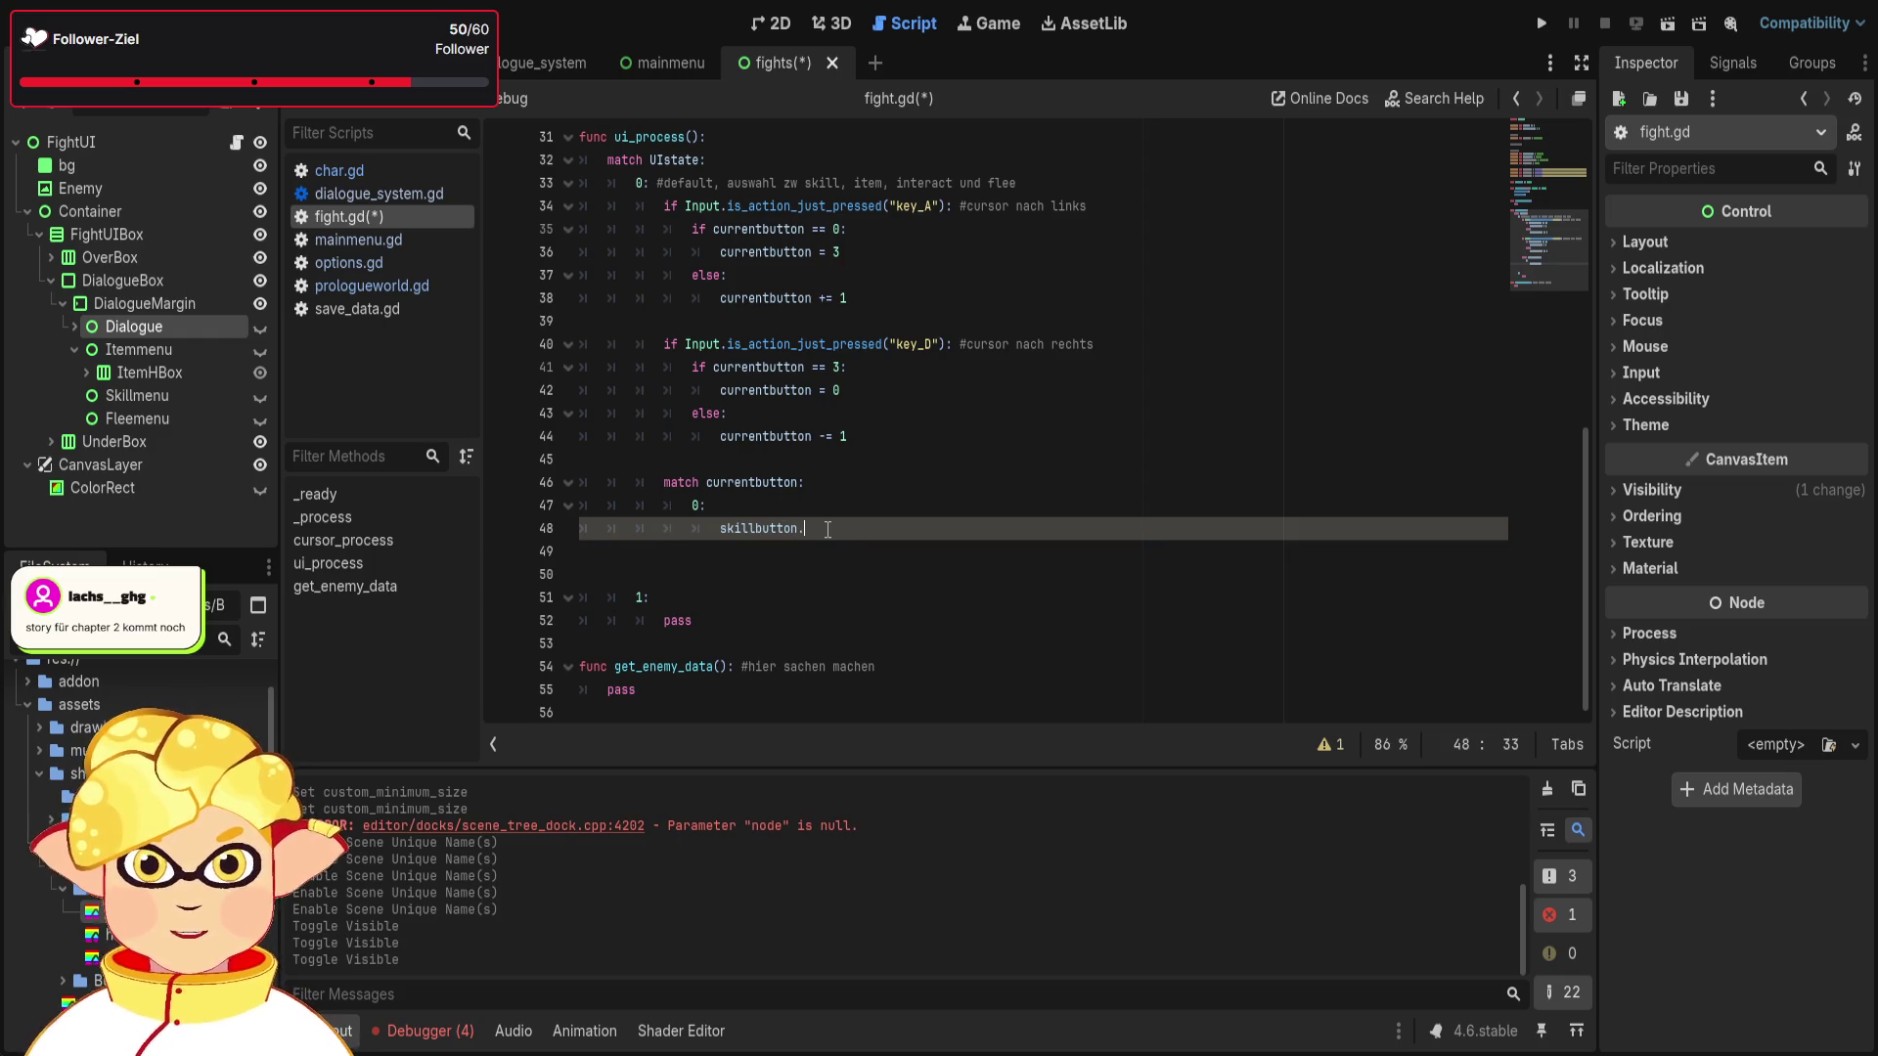
type(".")
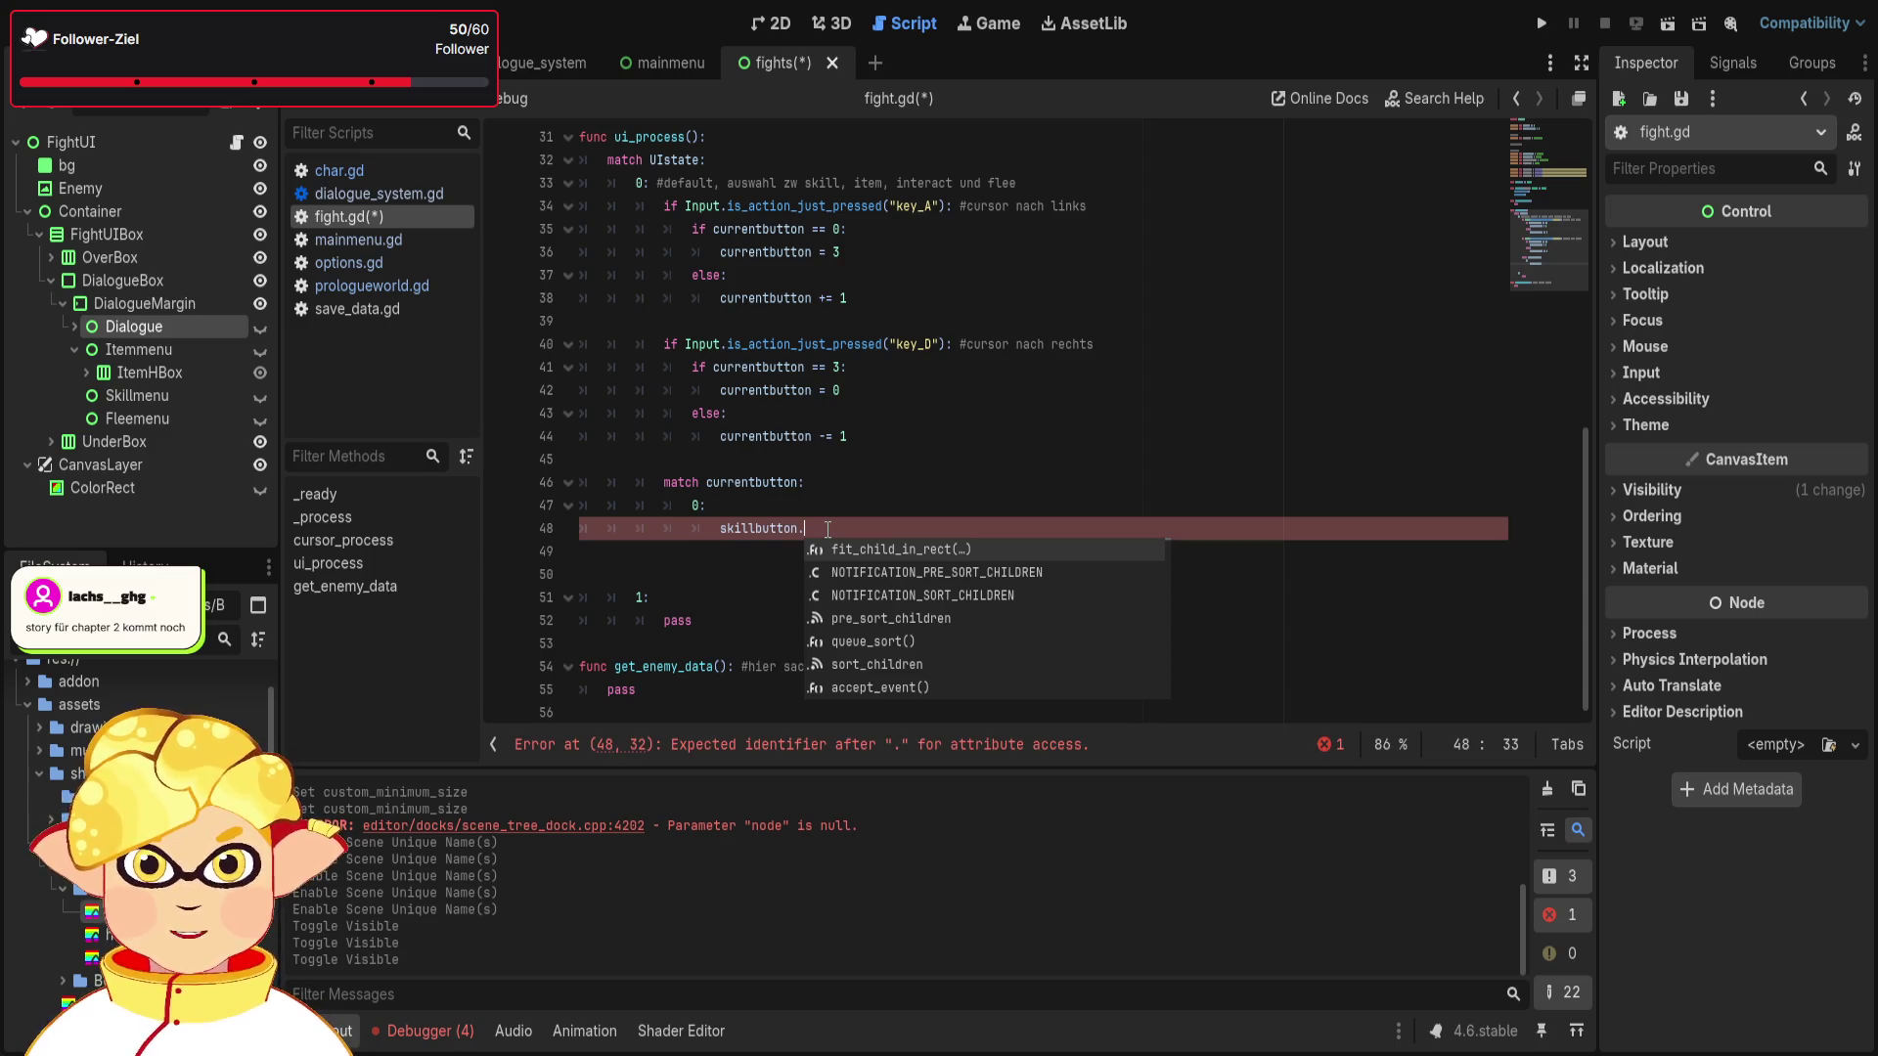
type("sty")
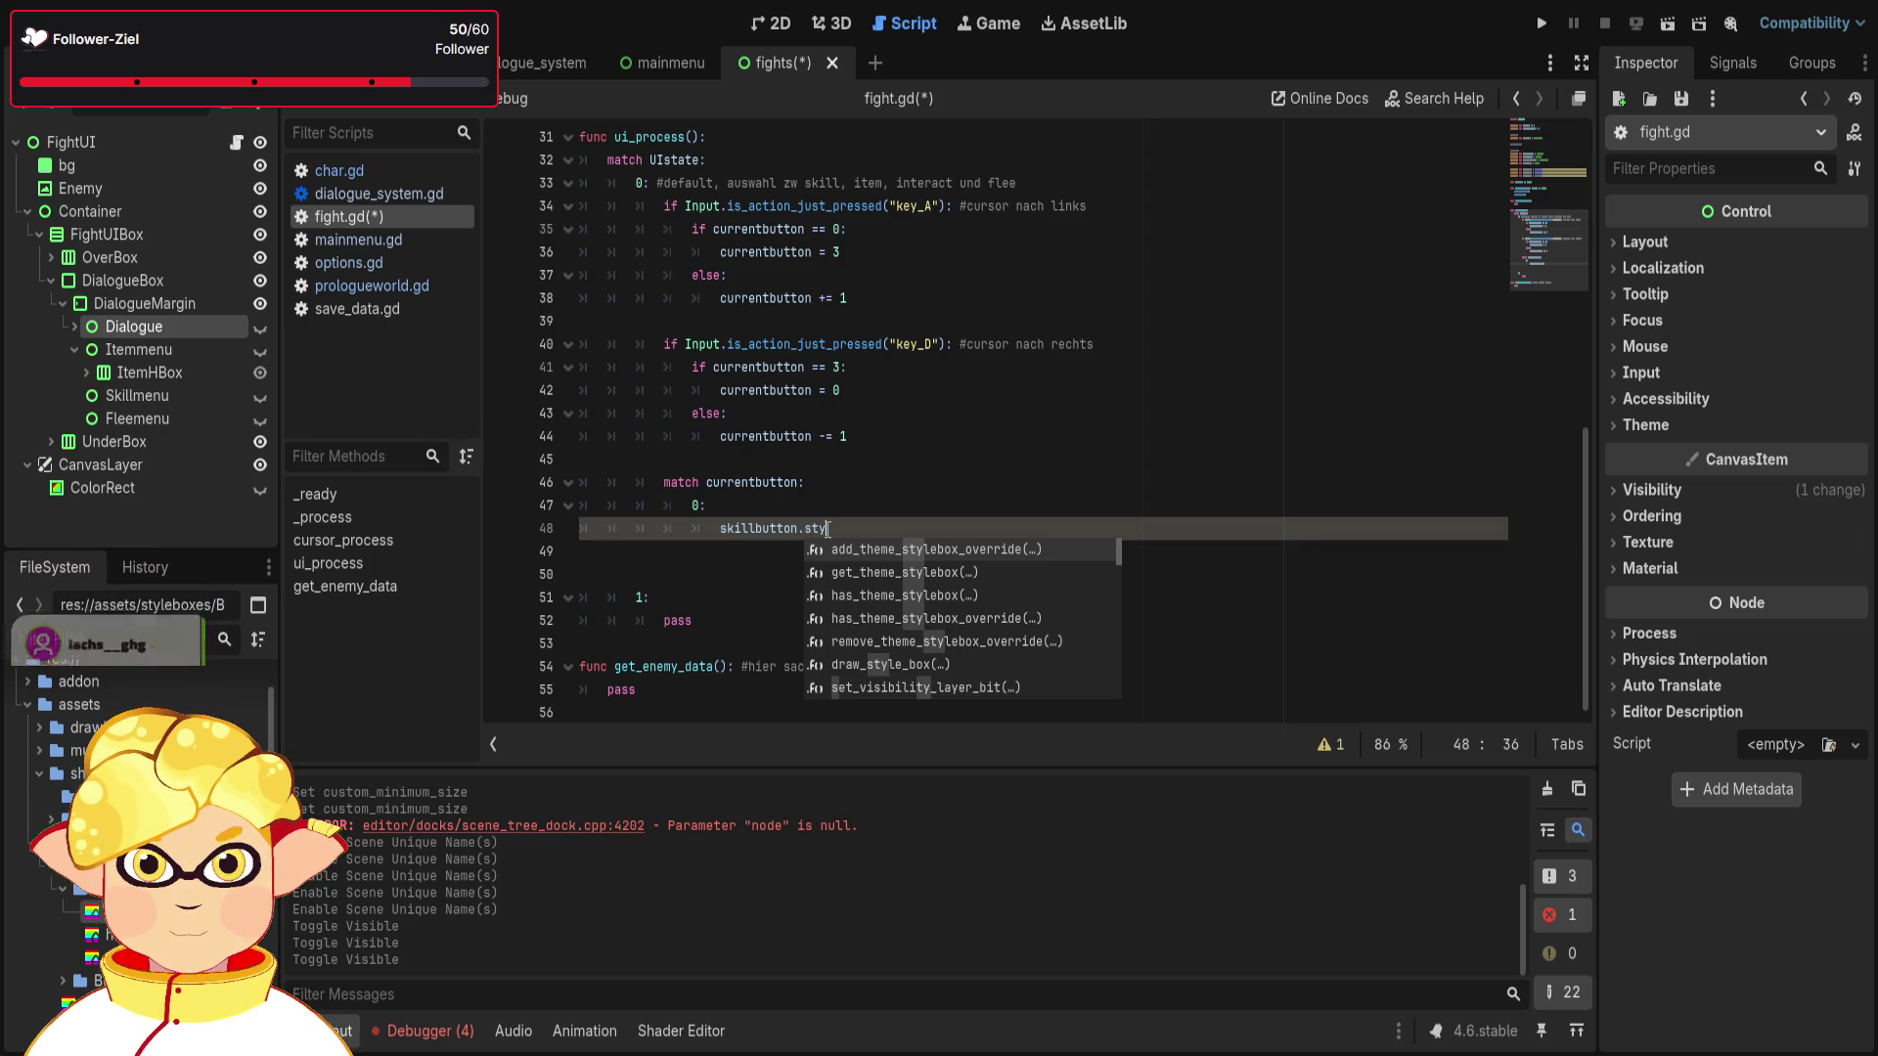
key("Down")
key("Down")
key("Down")
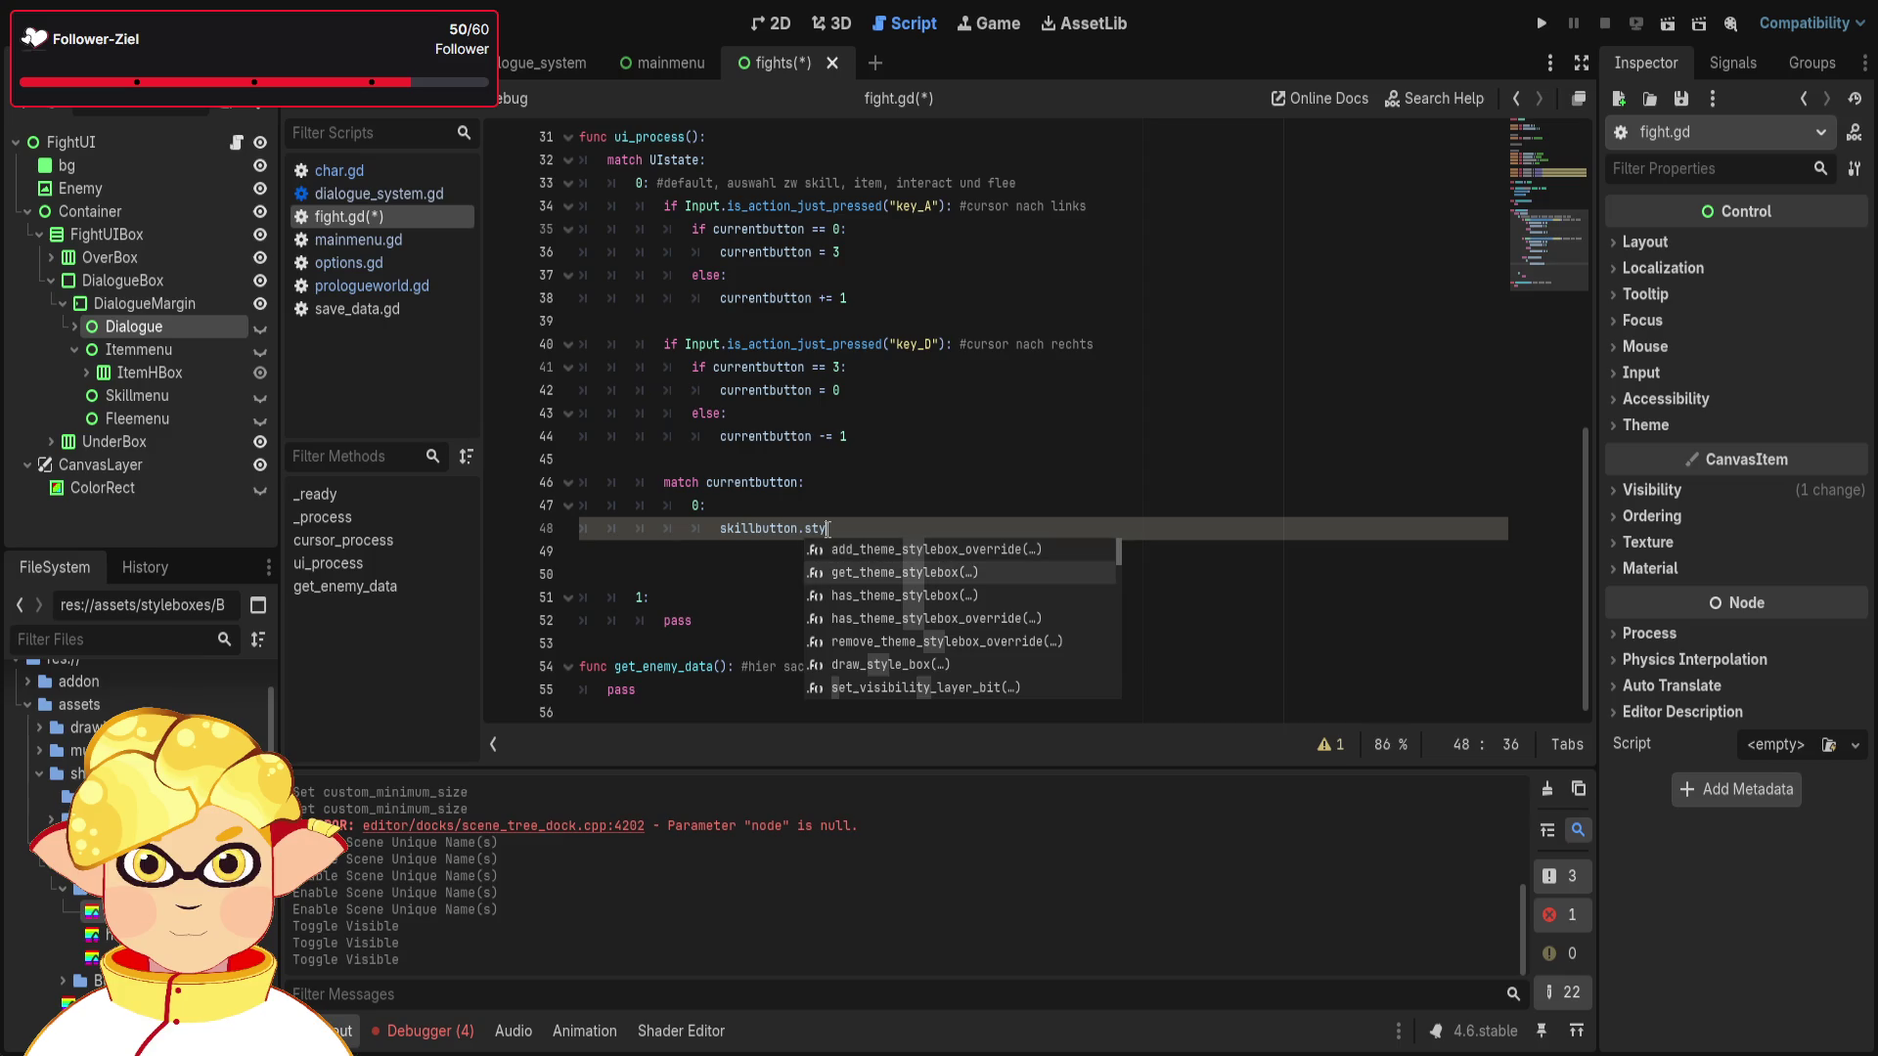
key("Up")
key("Up")
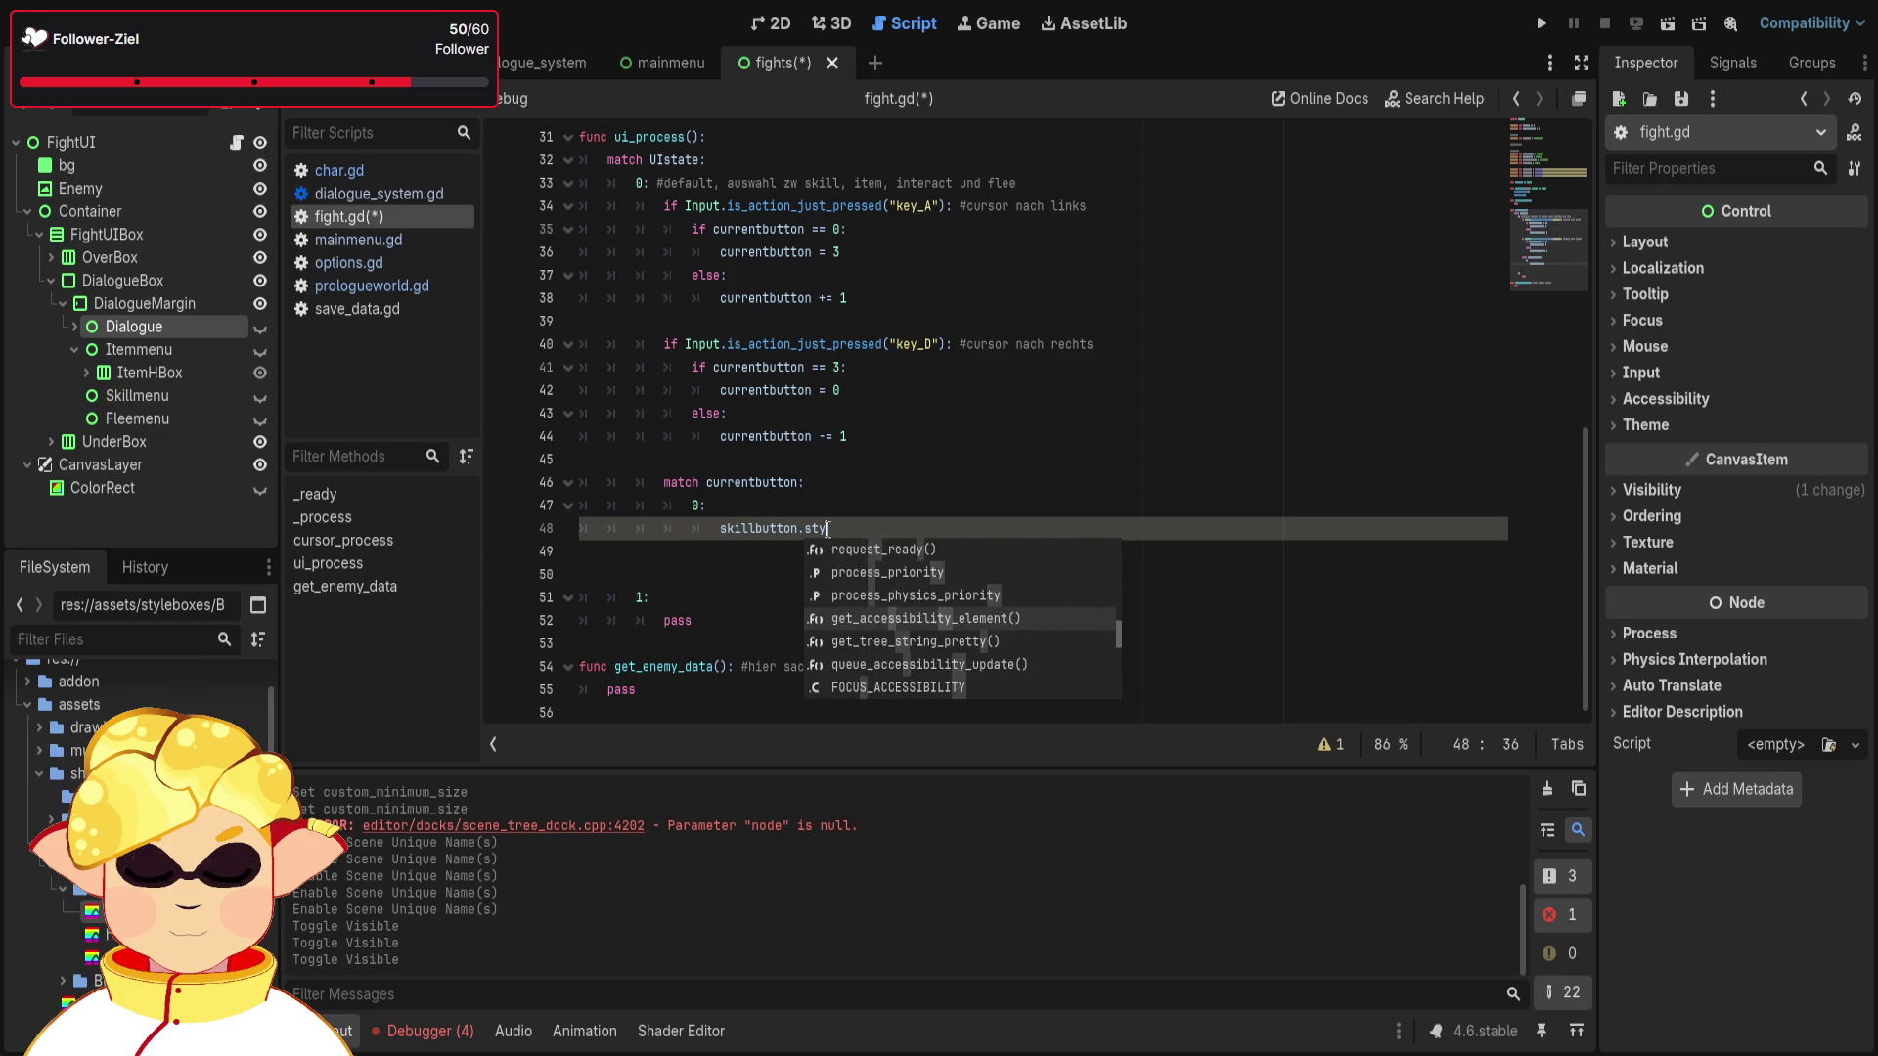
key("Up")
key("Up")
key("Up")
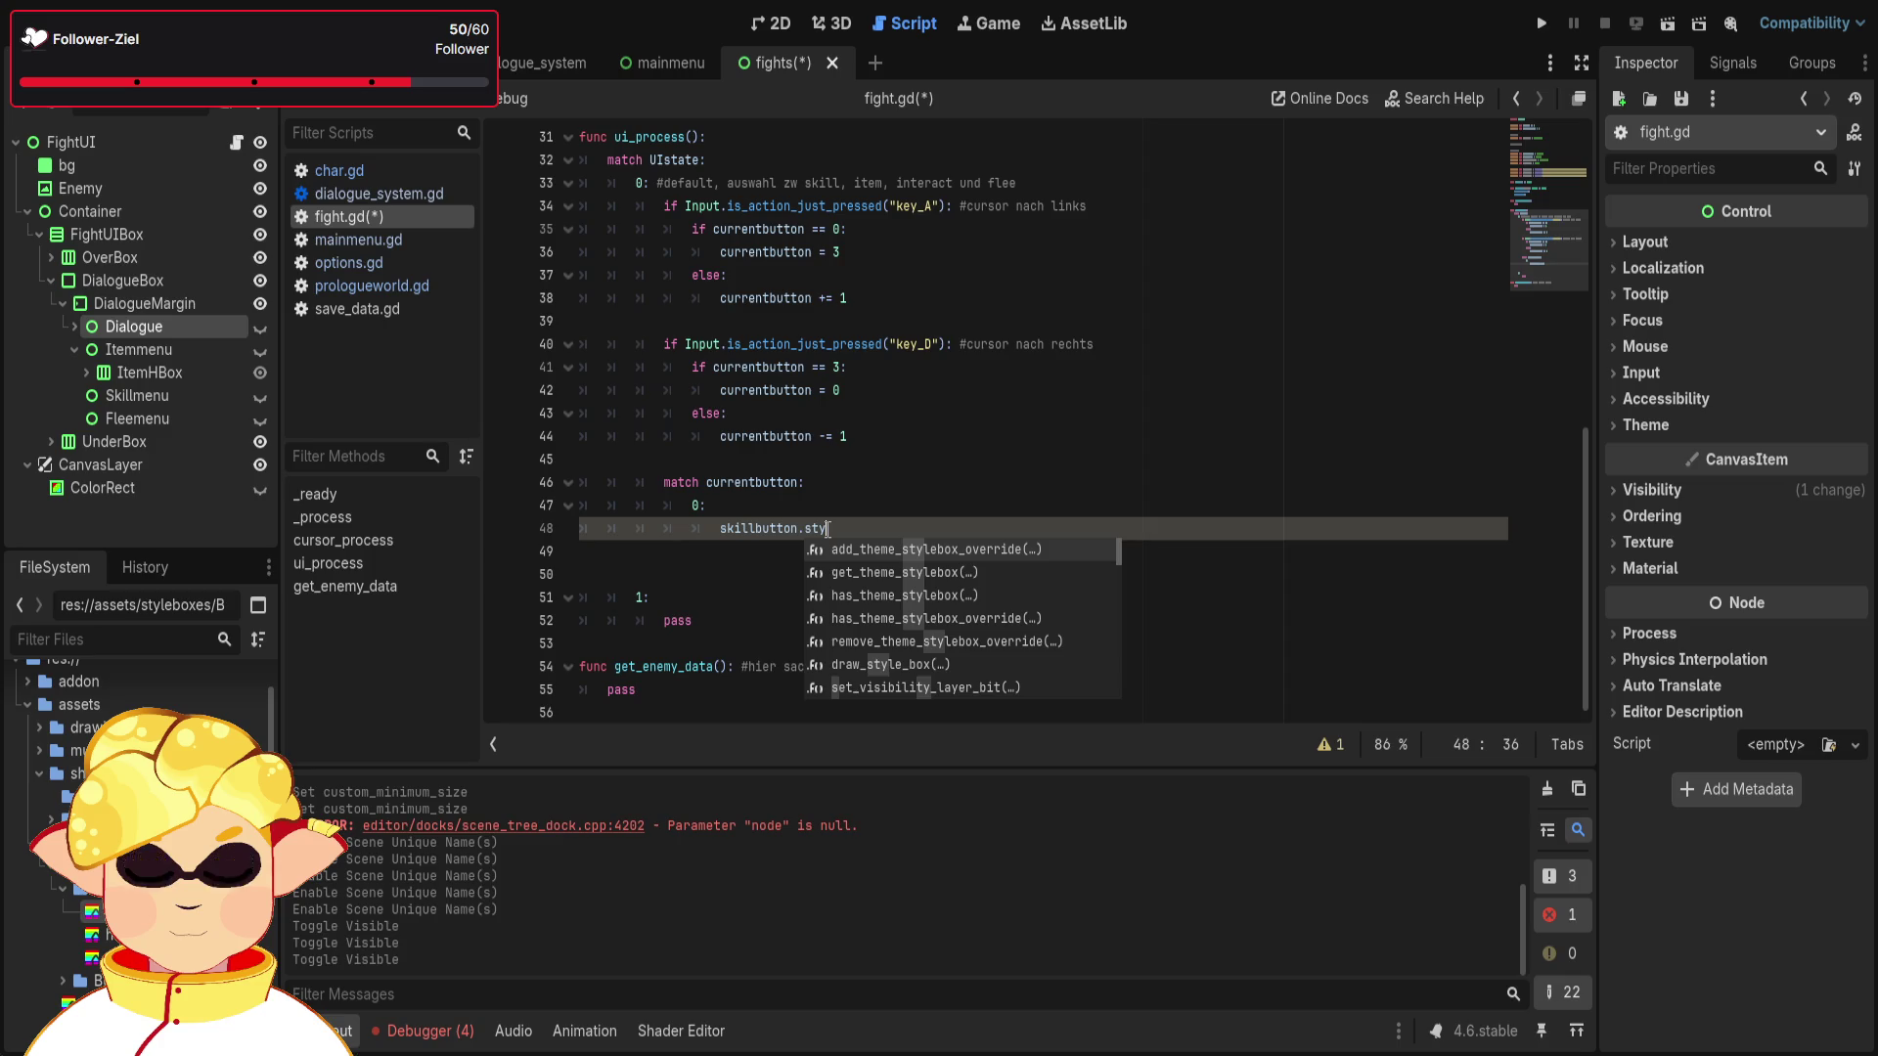
key("Down")
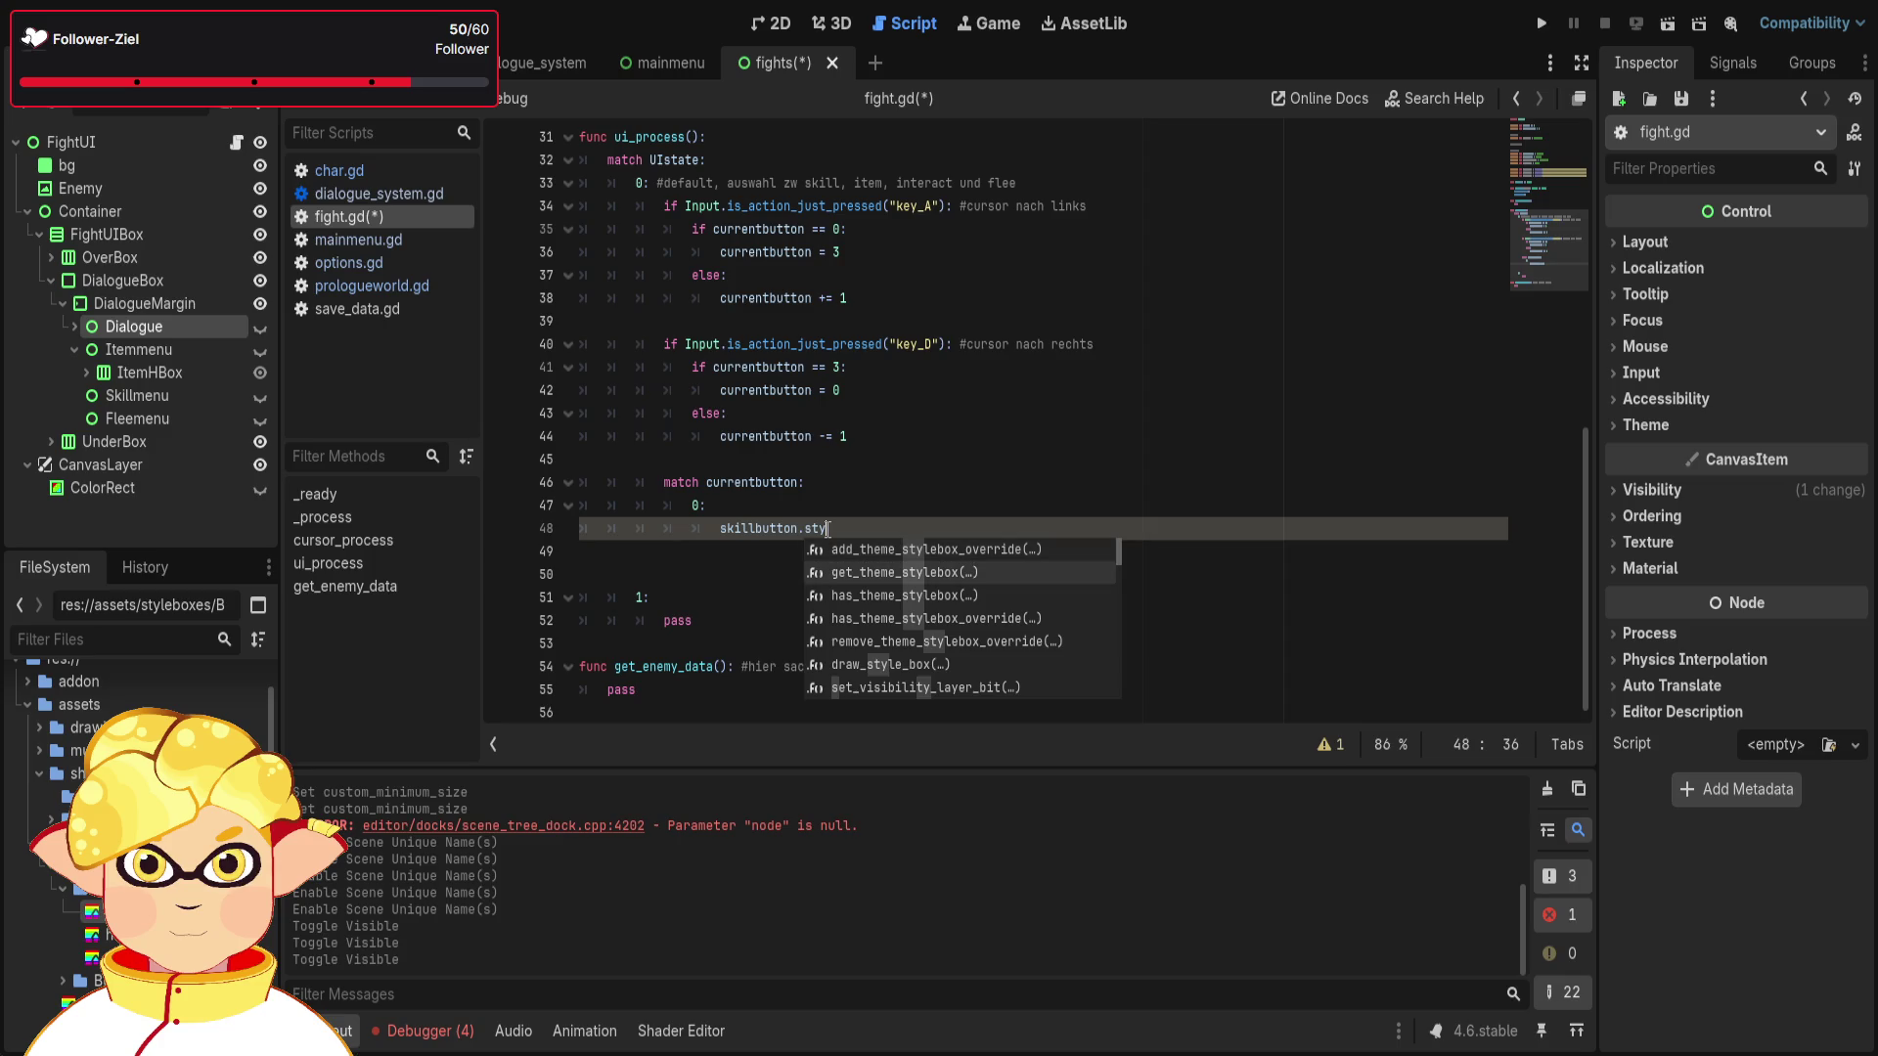
key("Up")
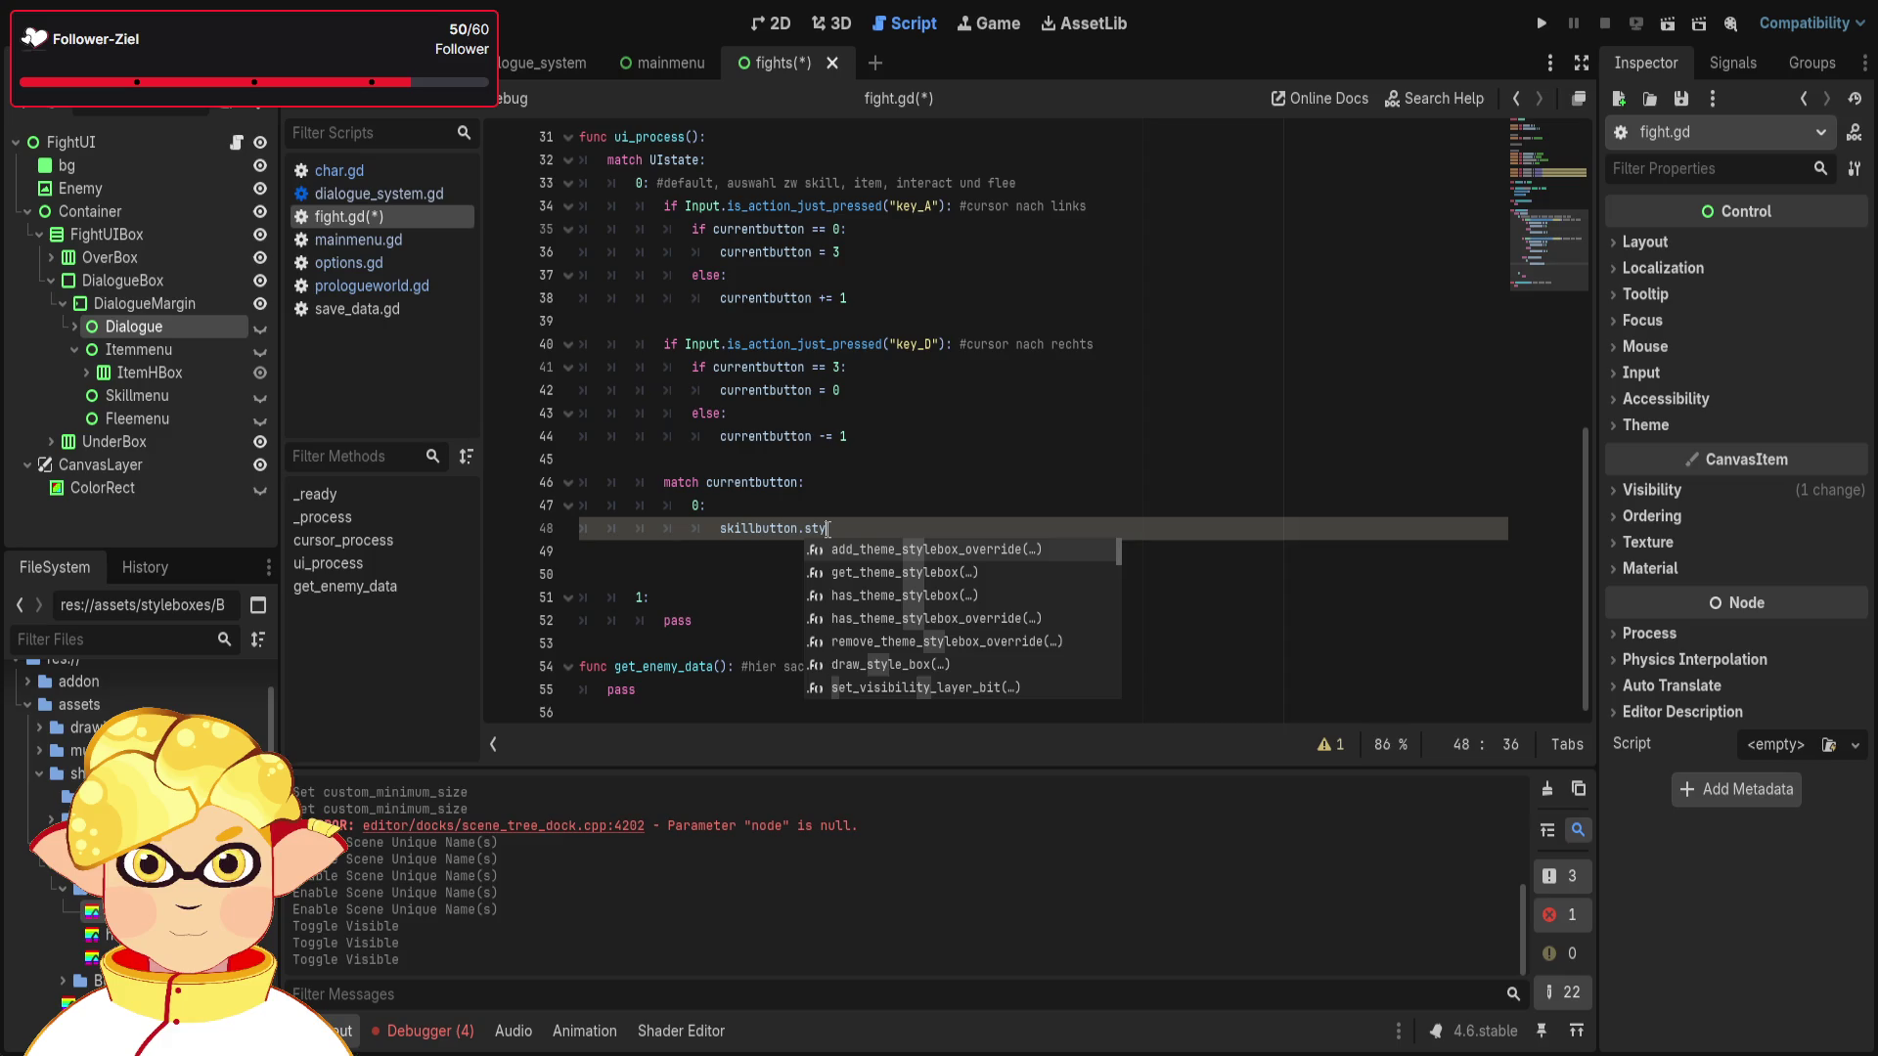
key("Return")
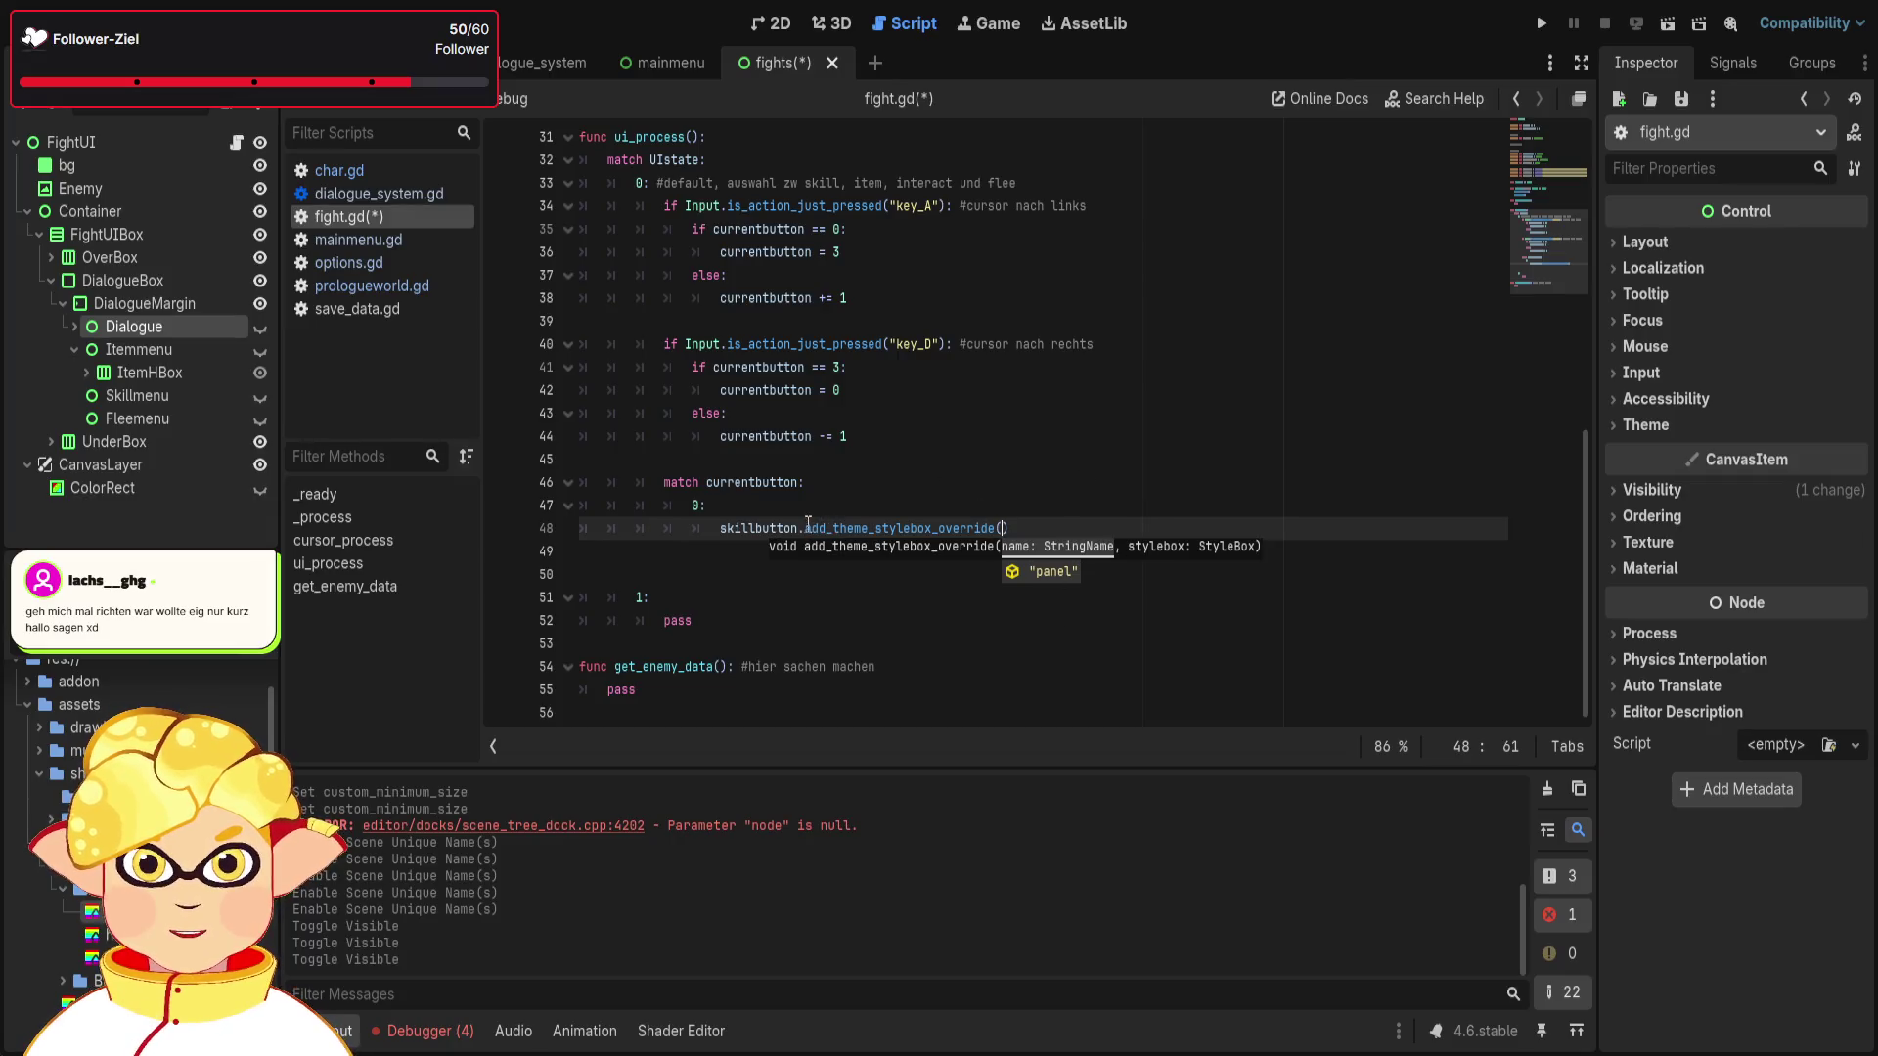
- Pass hoveredsb as the override argument and run the game with F5 to test
left_click_drag(804, 528, 995, 528)
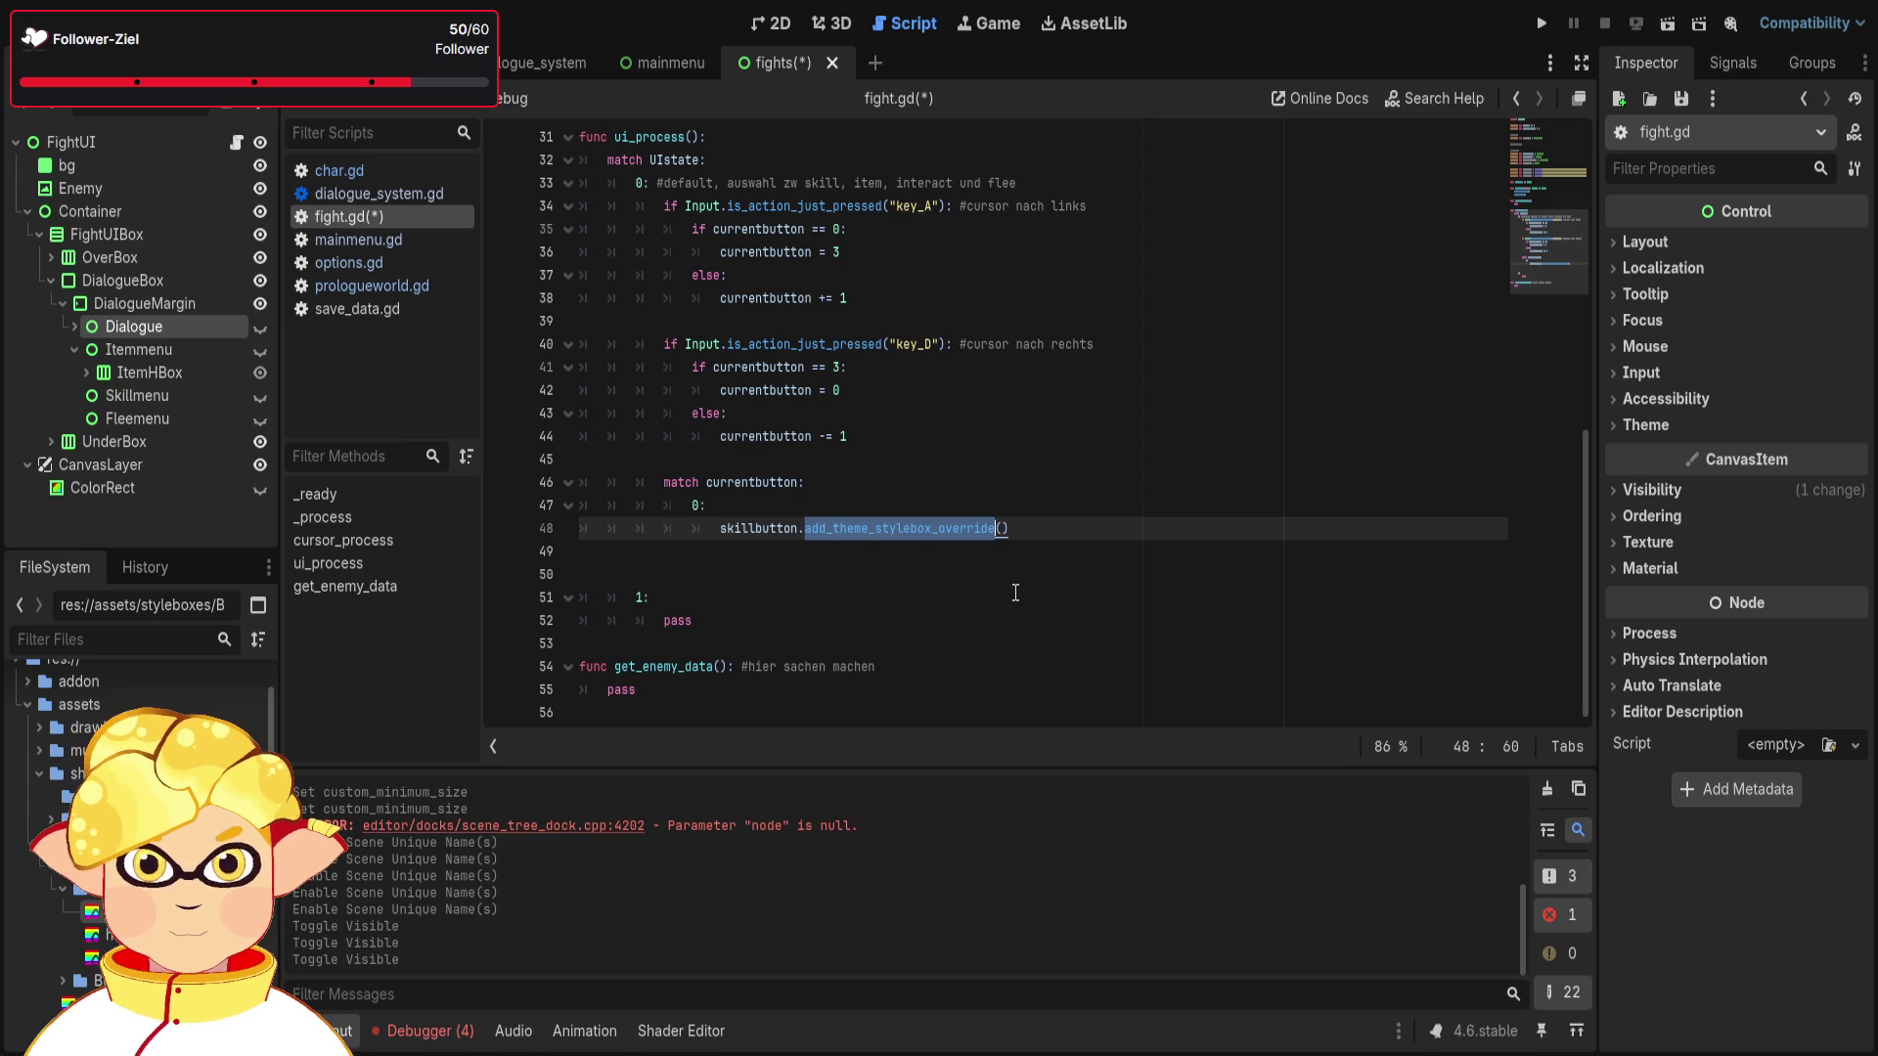
left_click(1015, 590)
left_click(1040, 529)
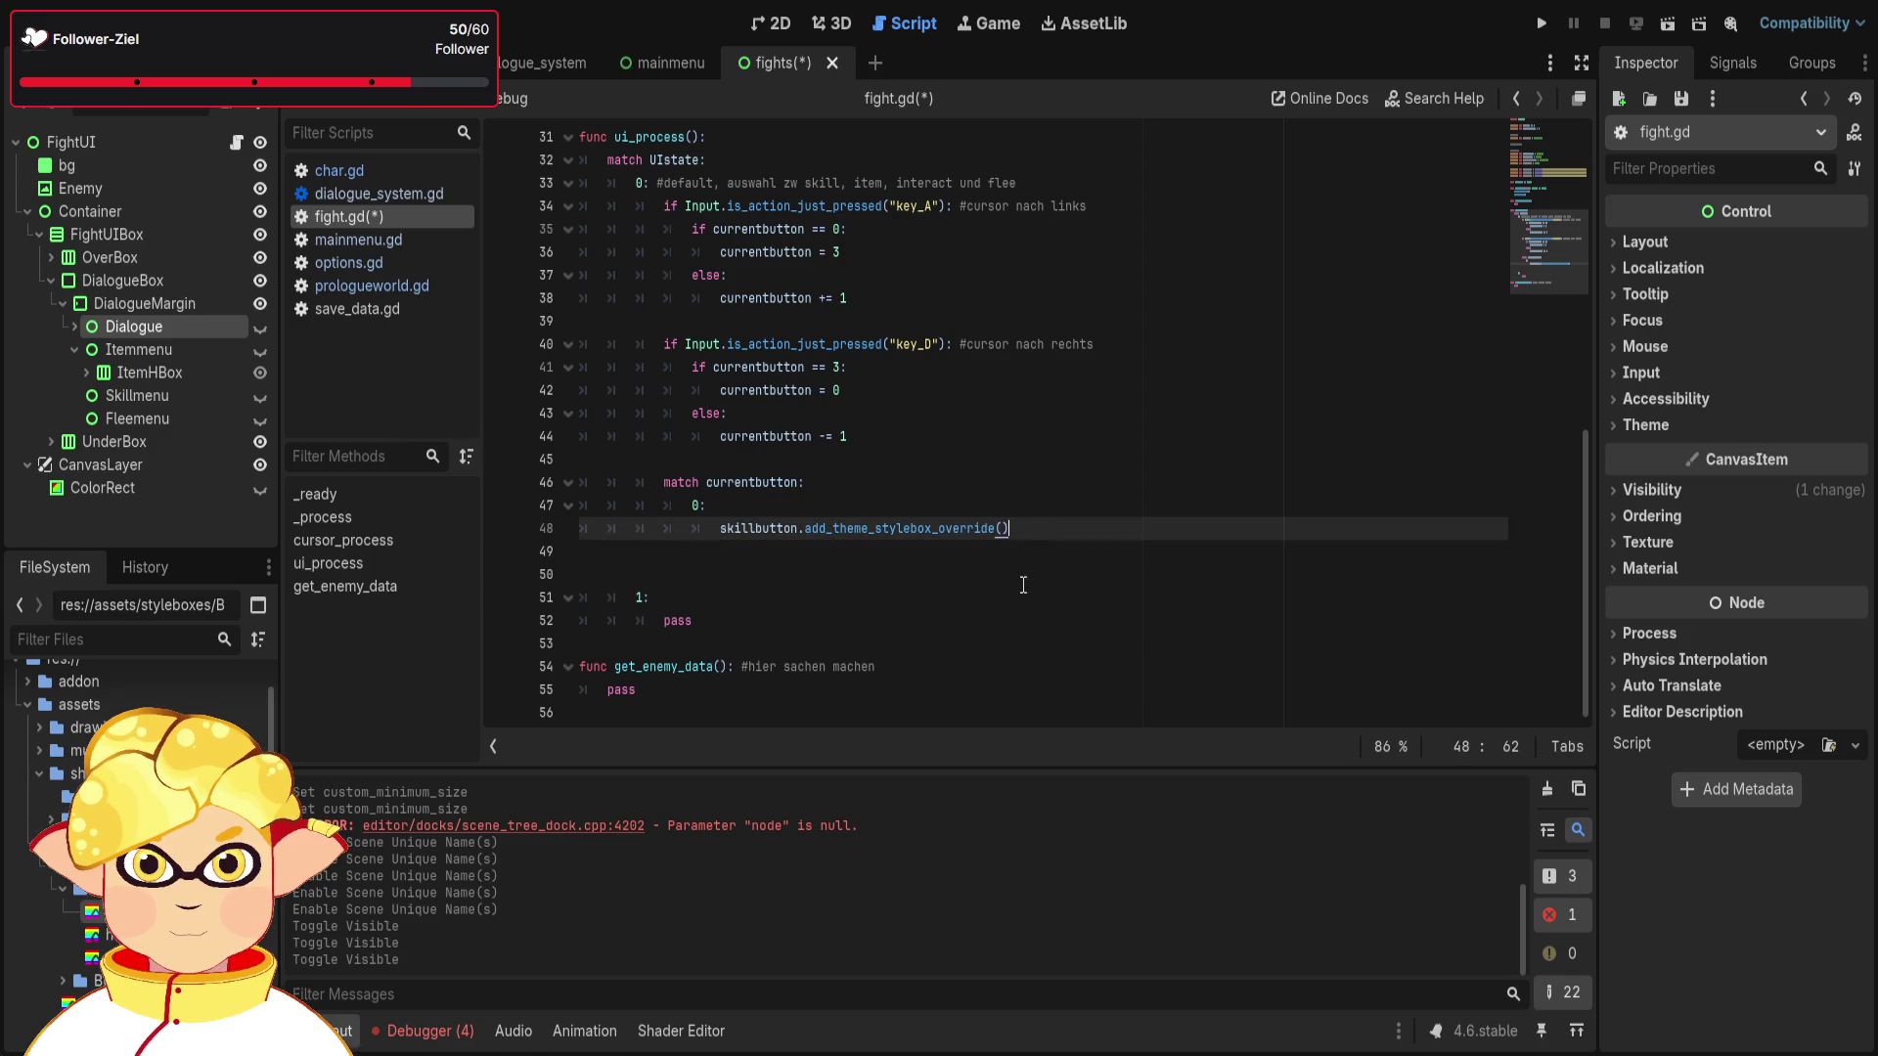
key("Left")
type("hovere")
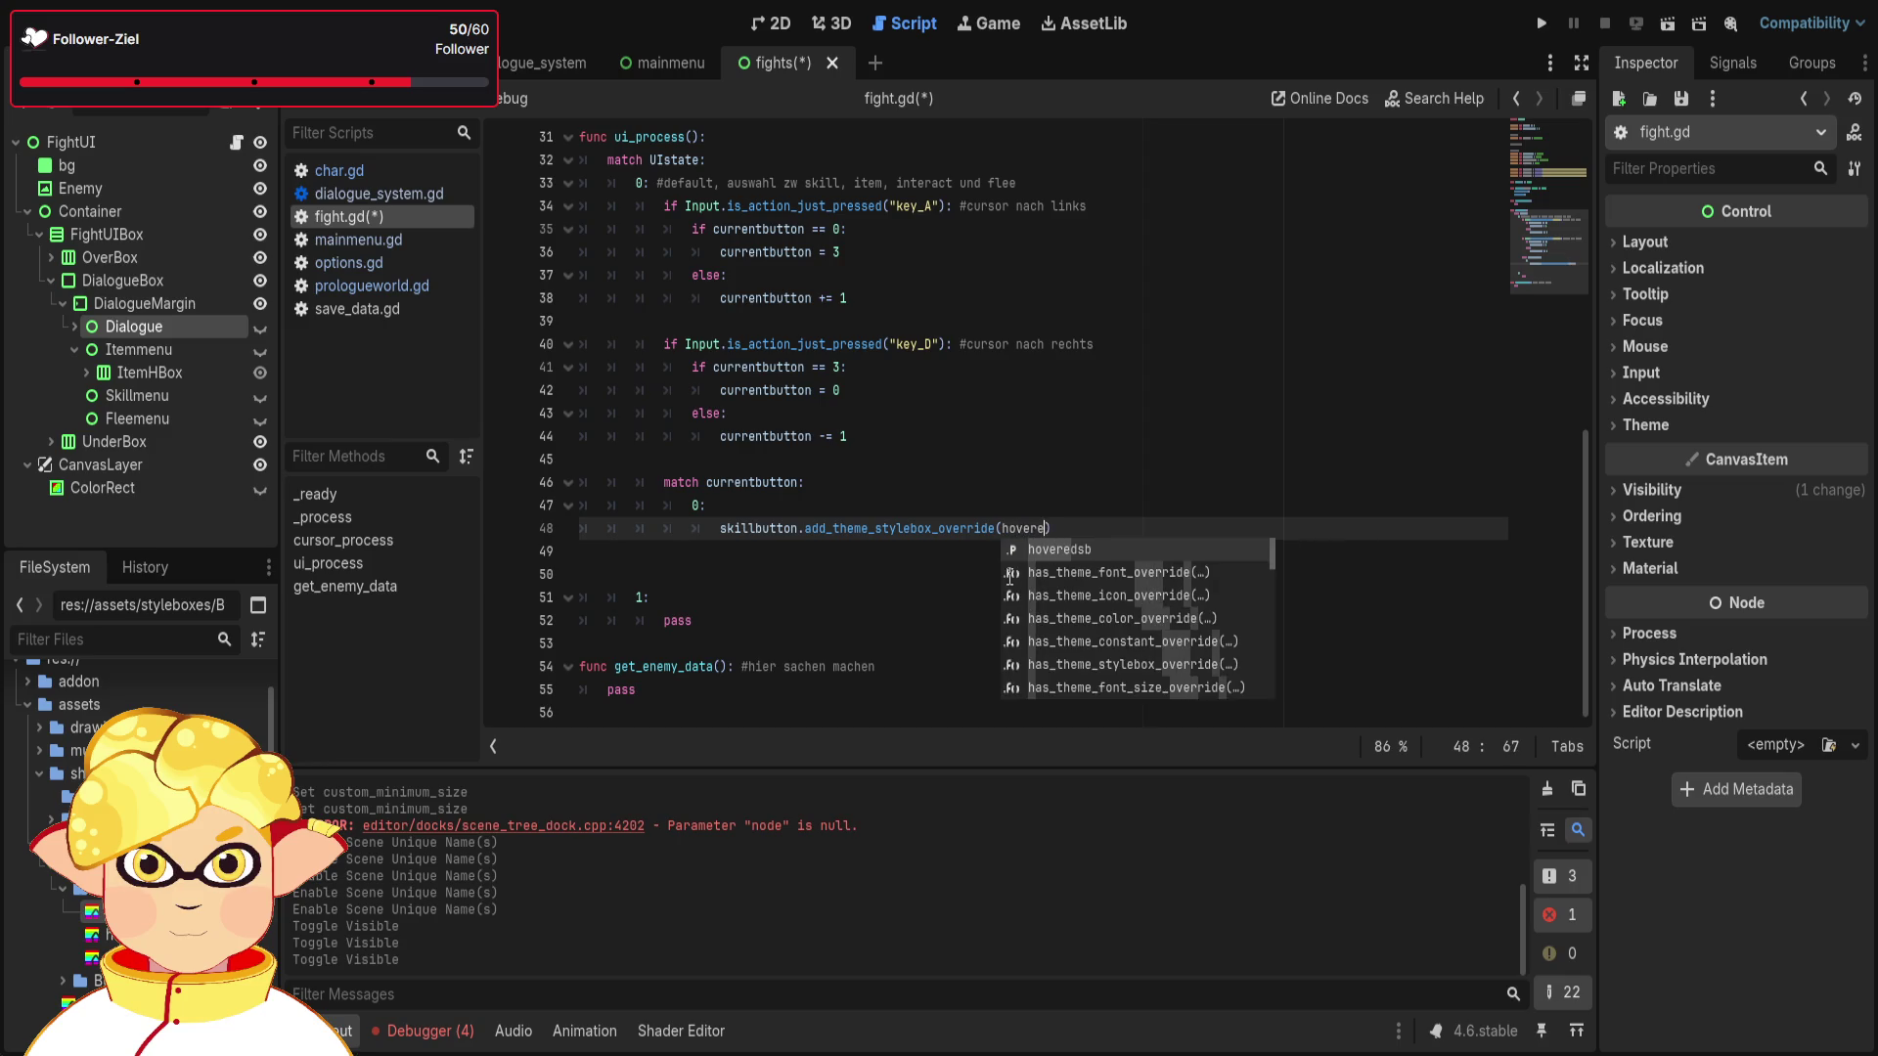
key("Return")
key("Right")
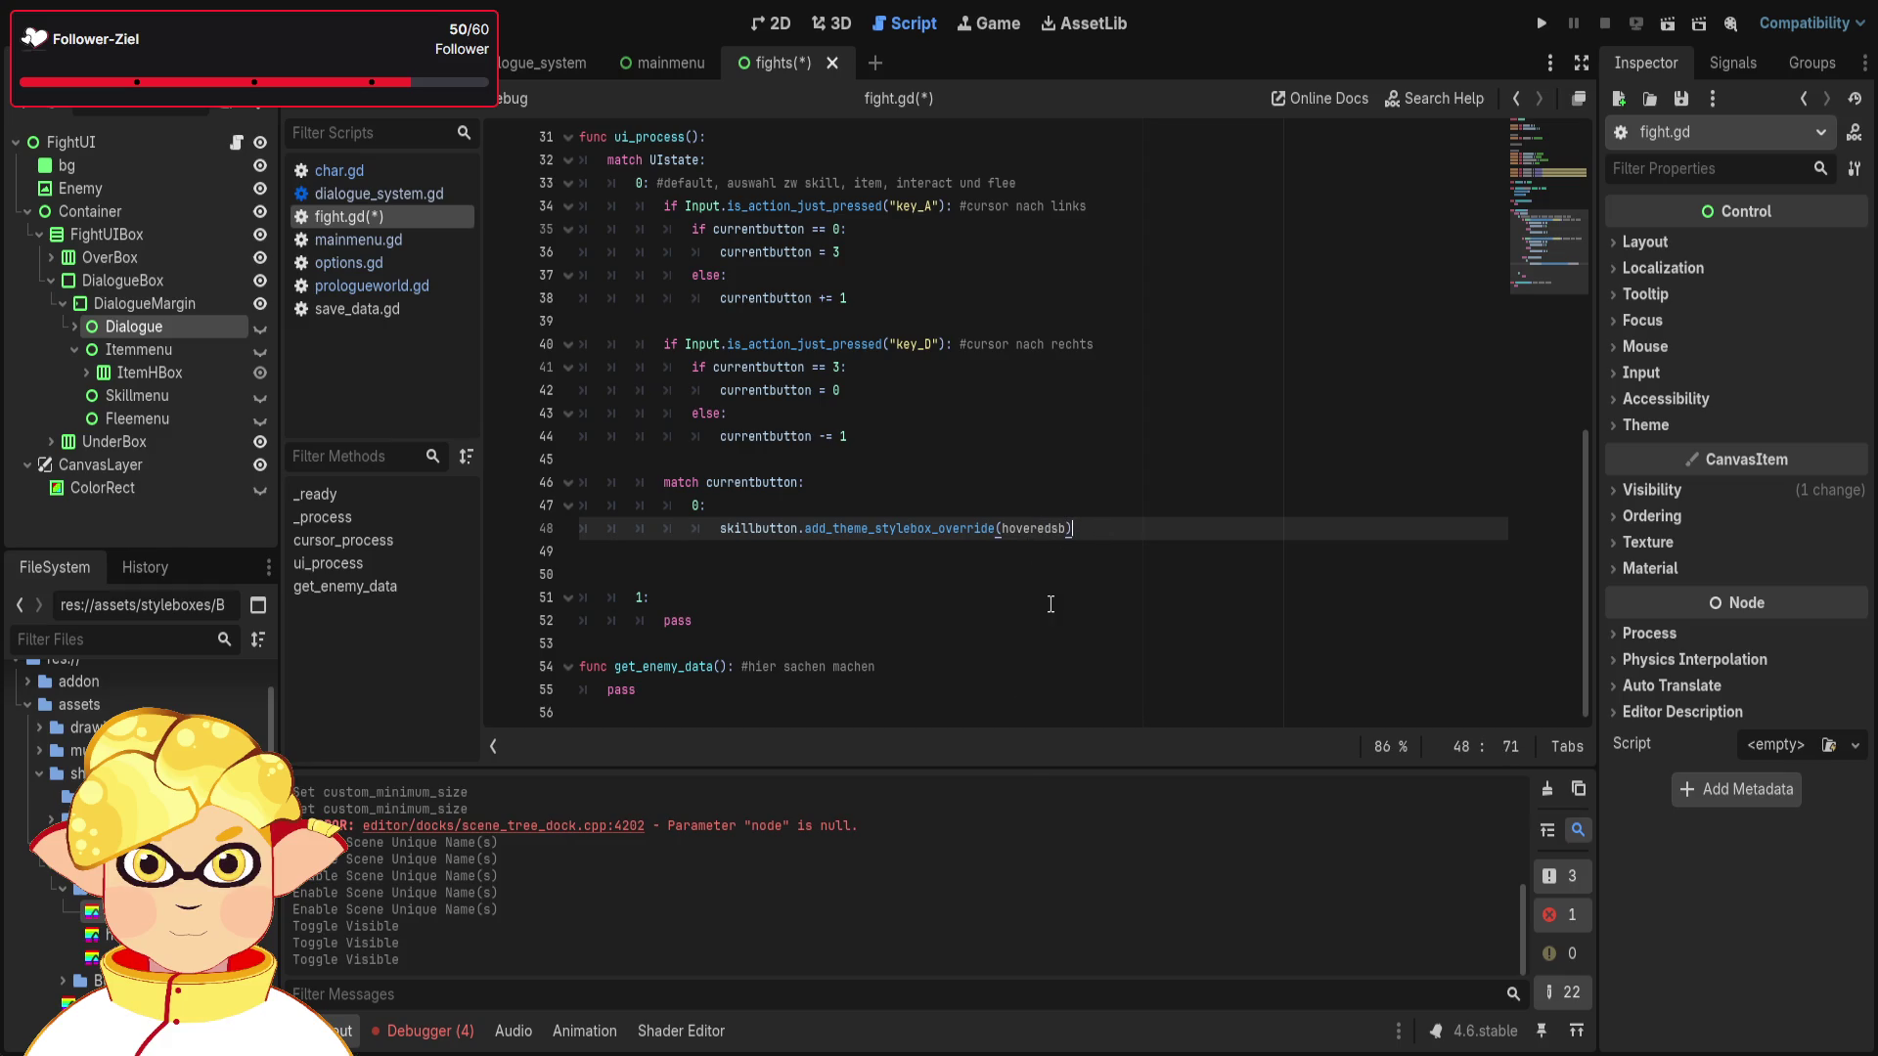
key("F5")
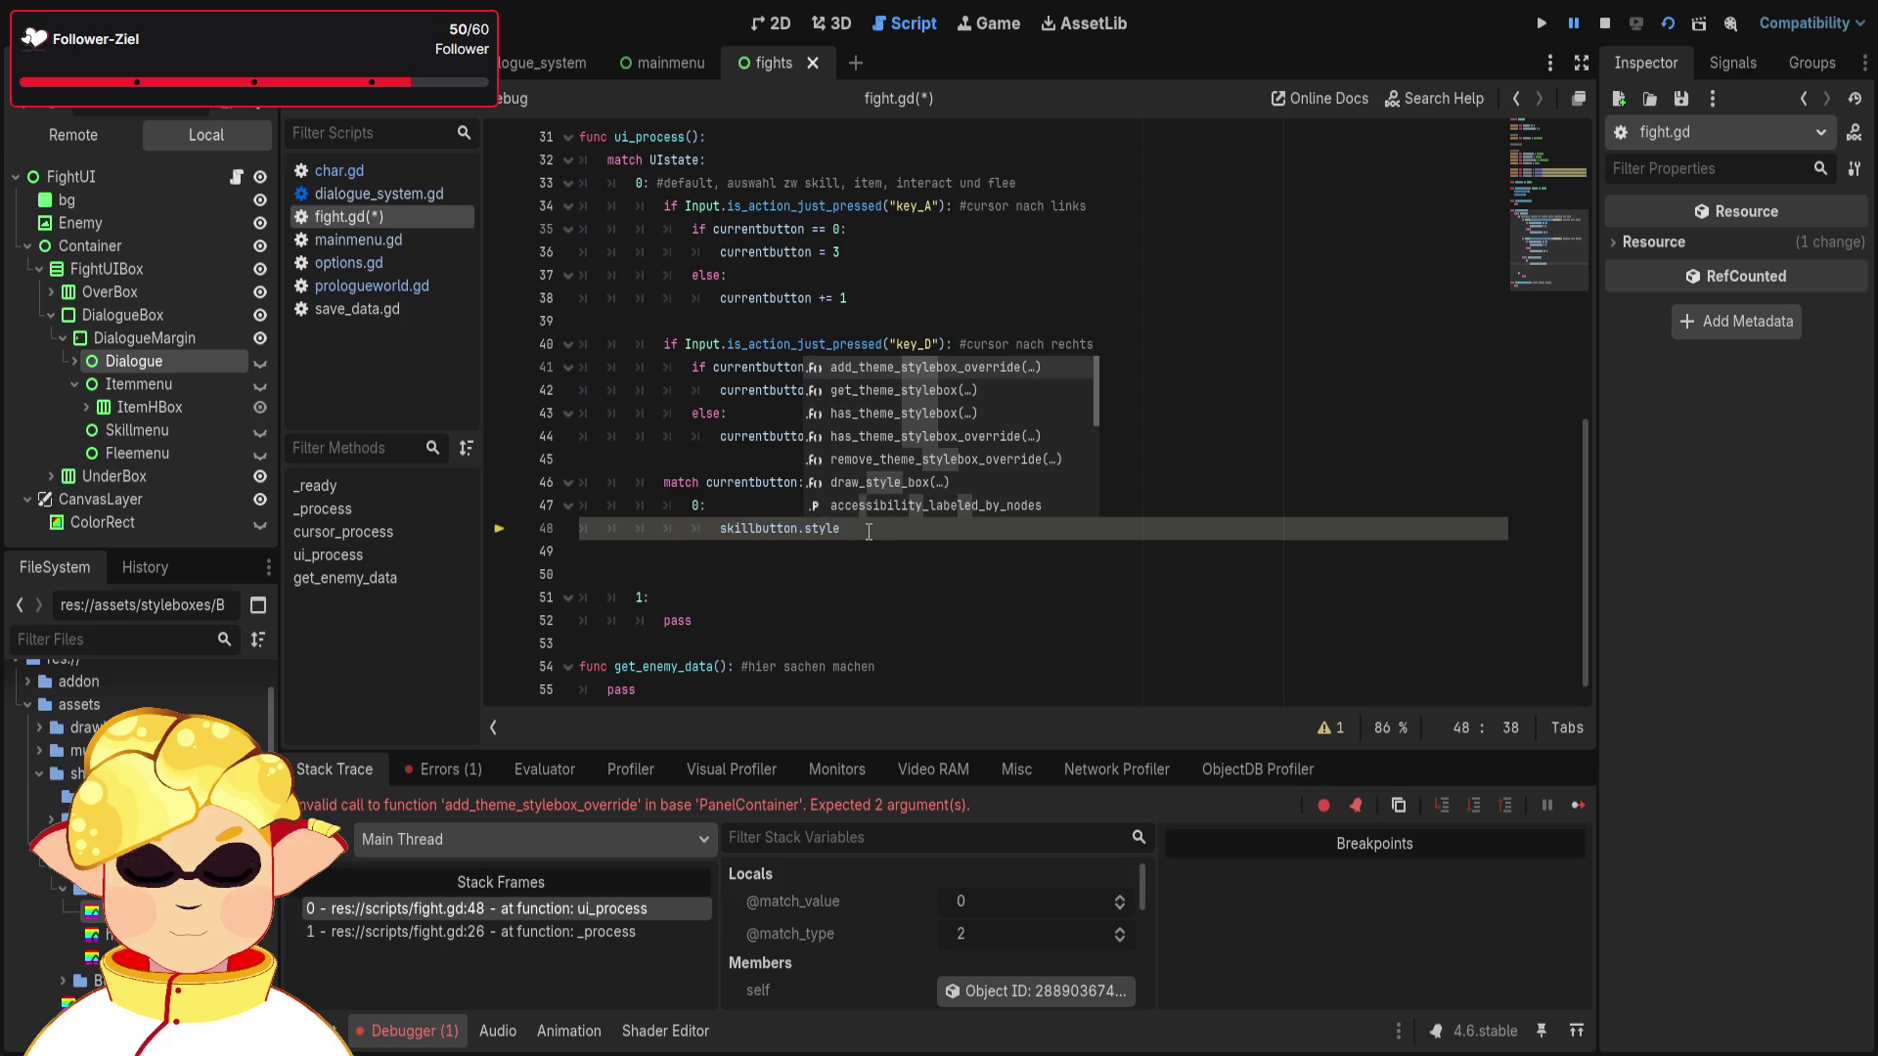
- Complete line 48 as add_theme_stylebox_override("panel", hoveredsb) and rerun the fight scene
key("Return")
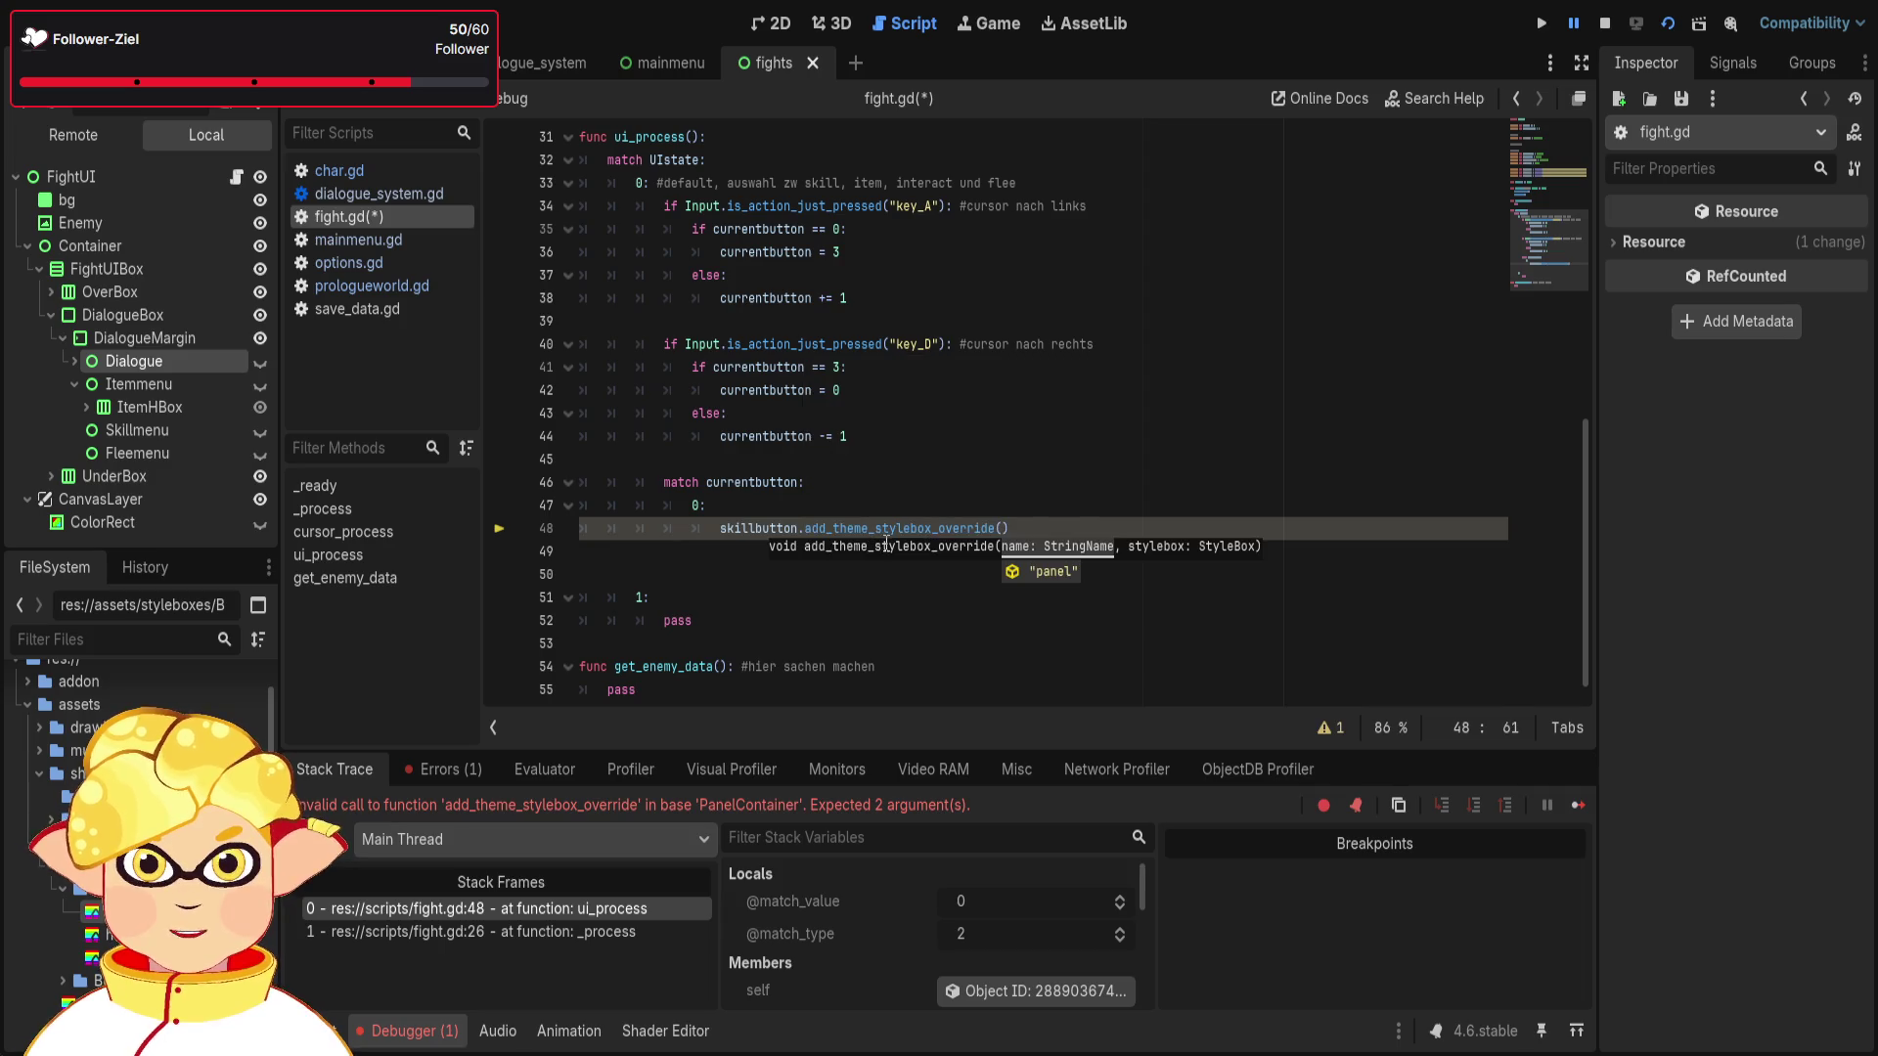
left_click(1035, 571)
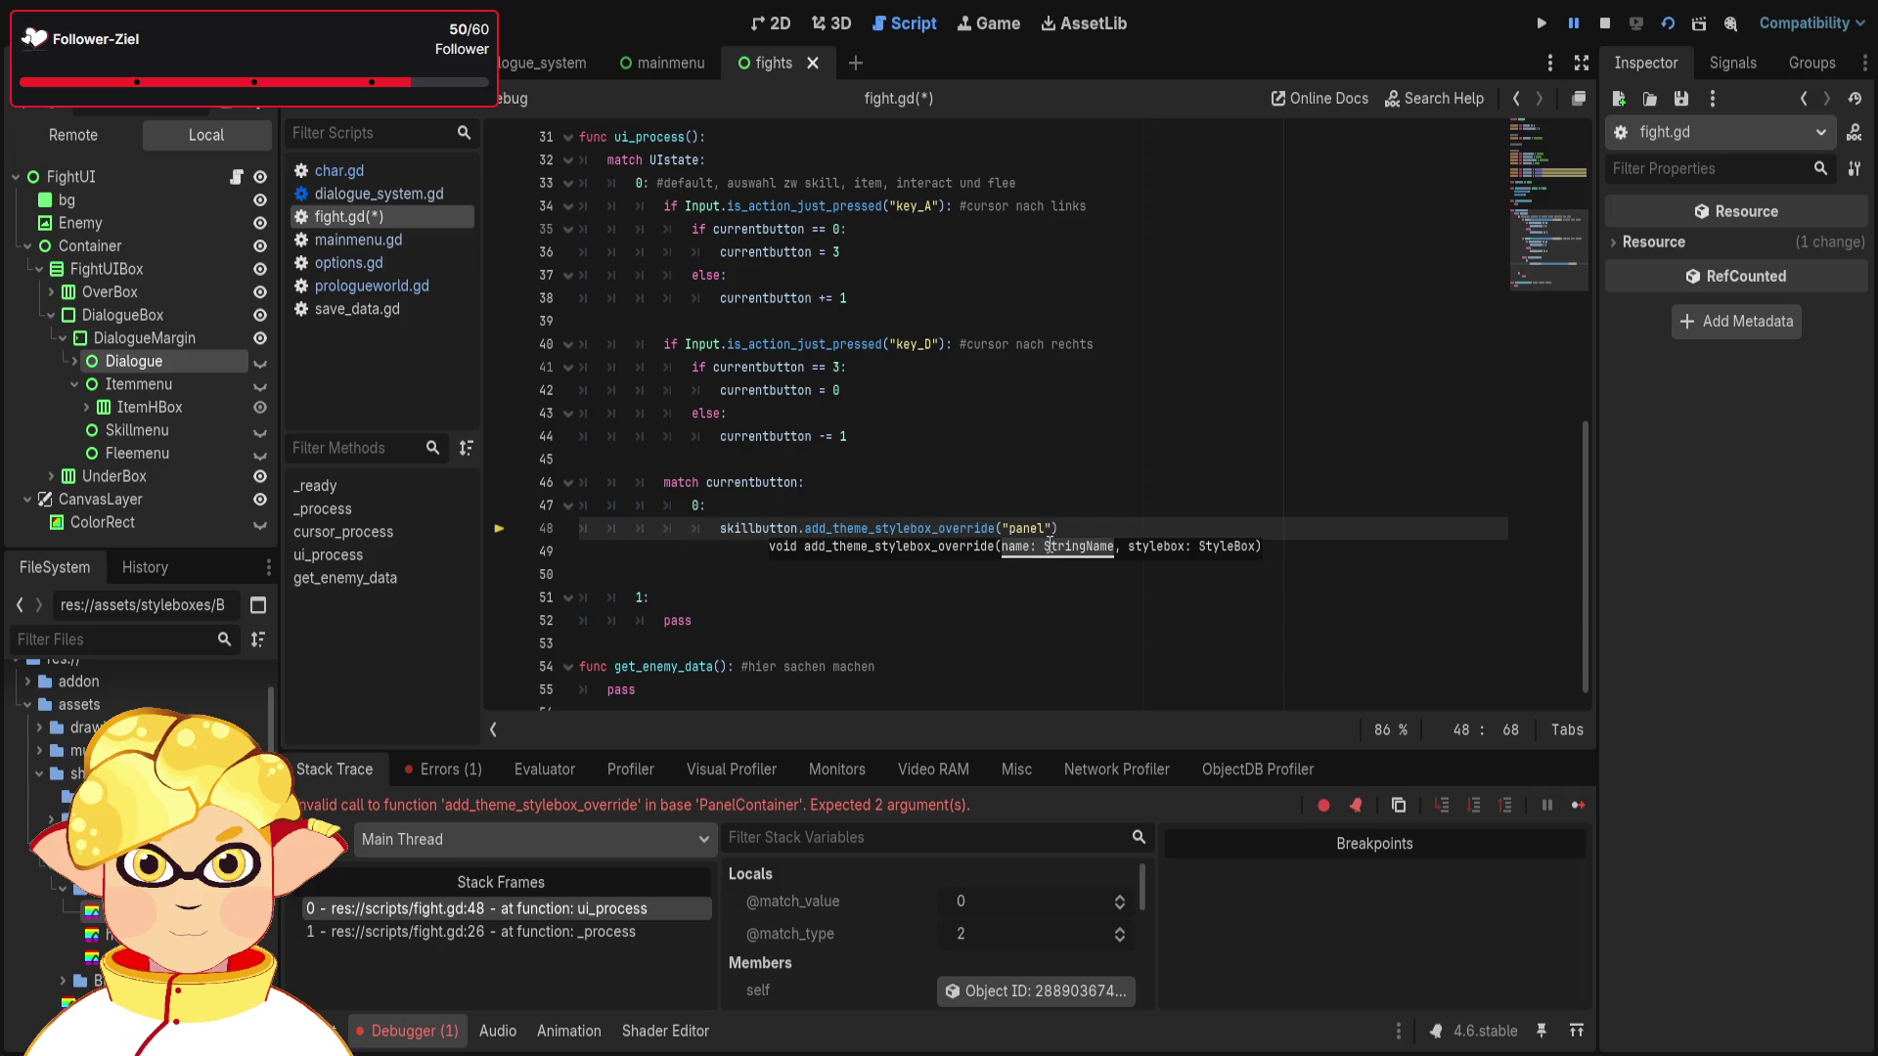
type(", ")
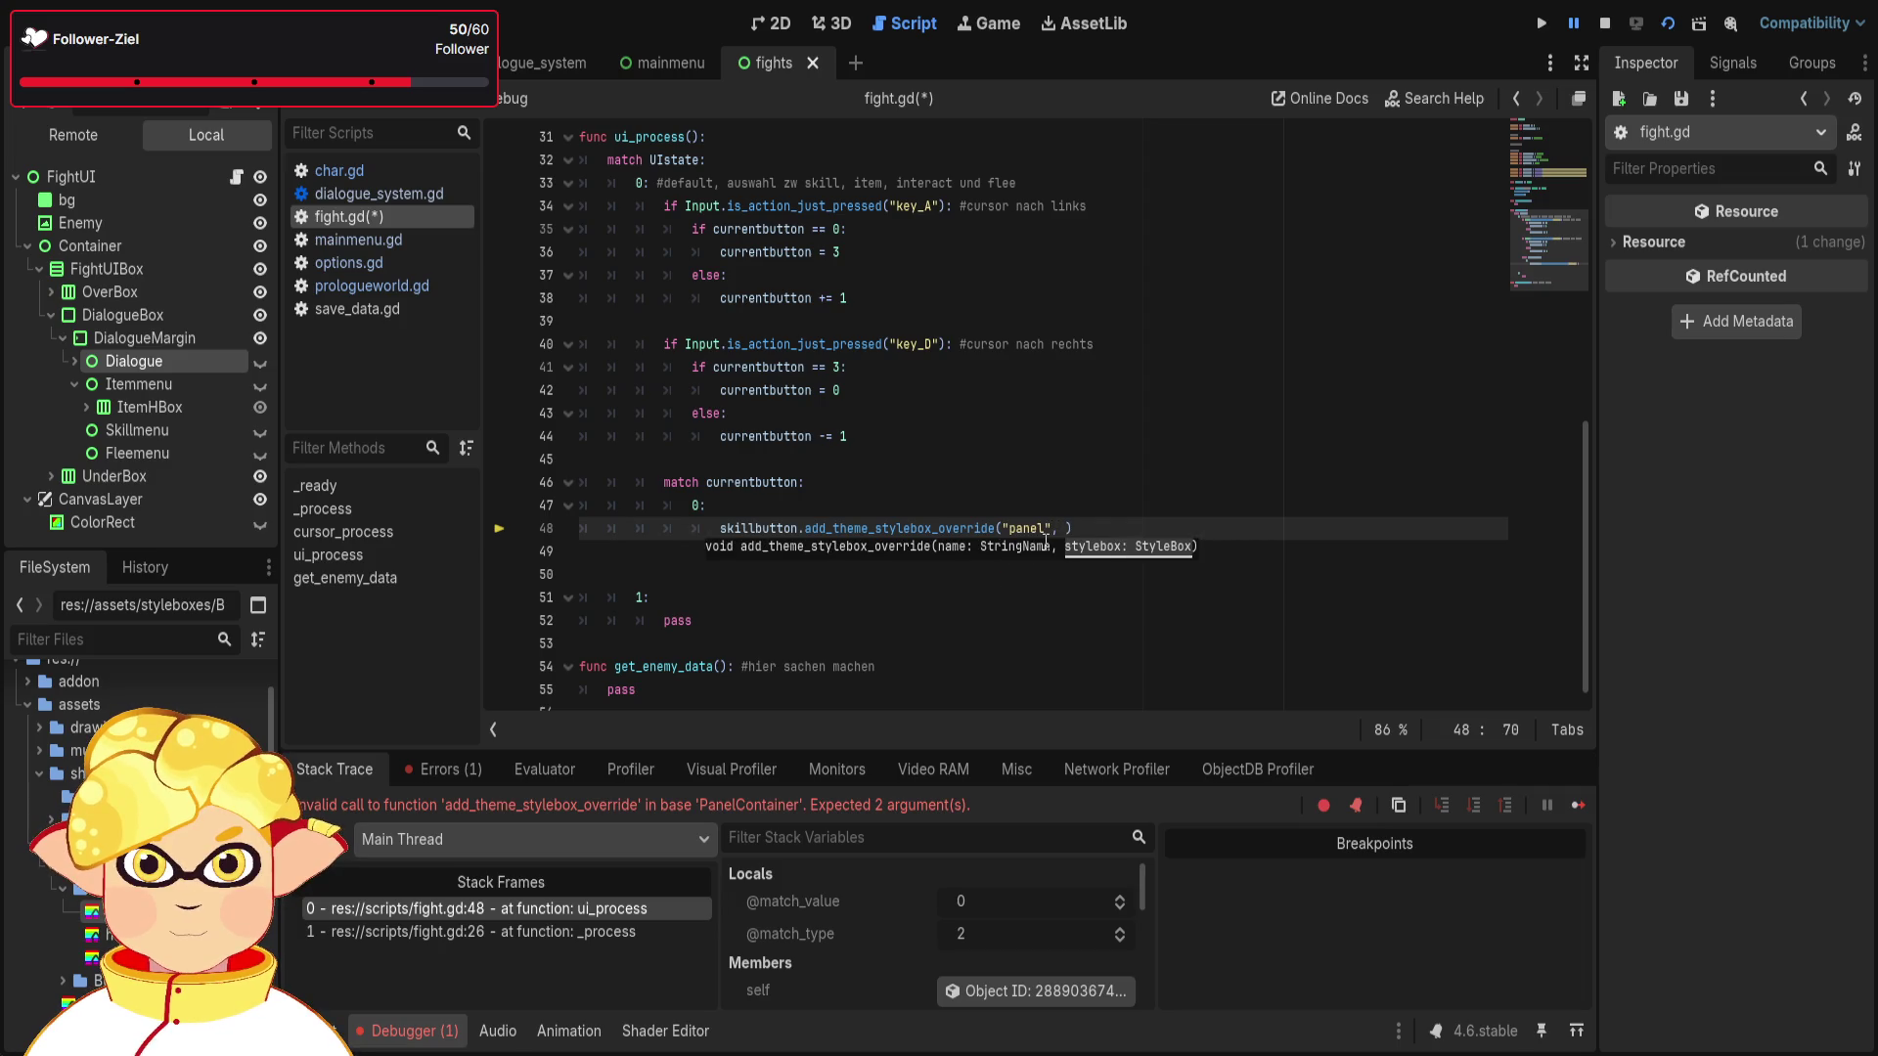
type("hovere")
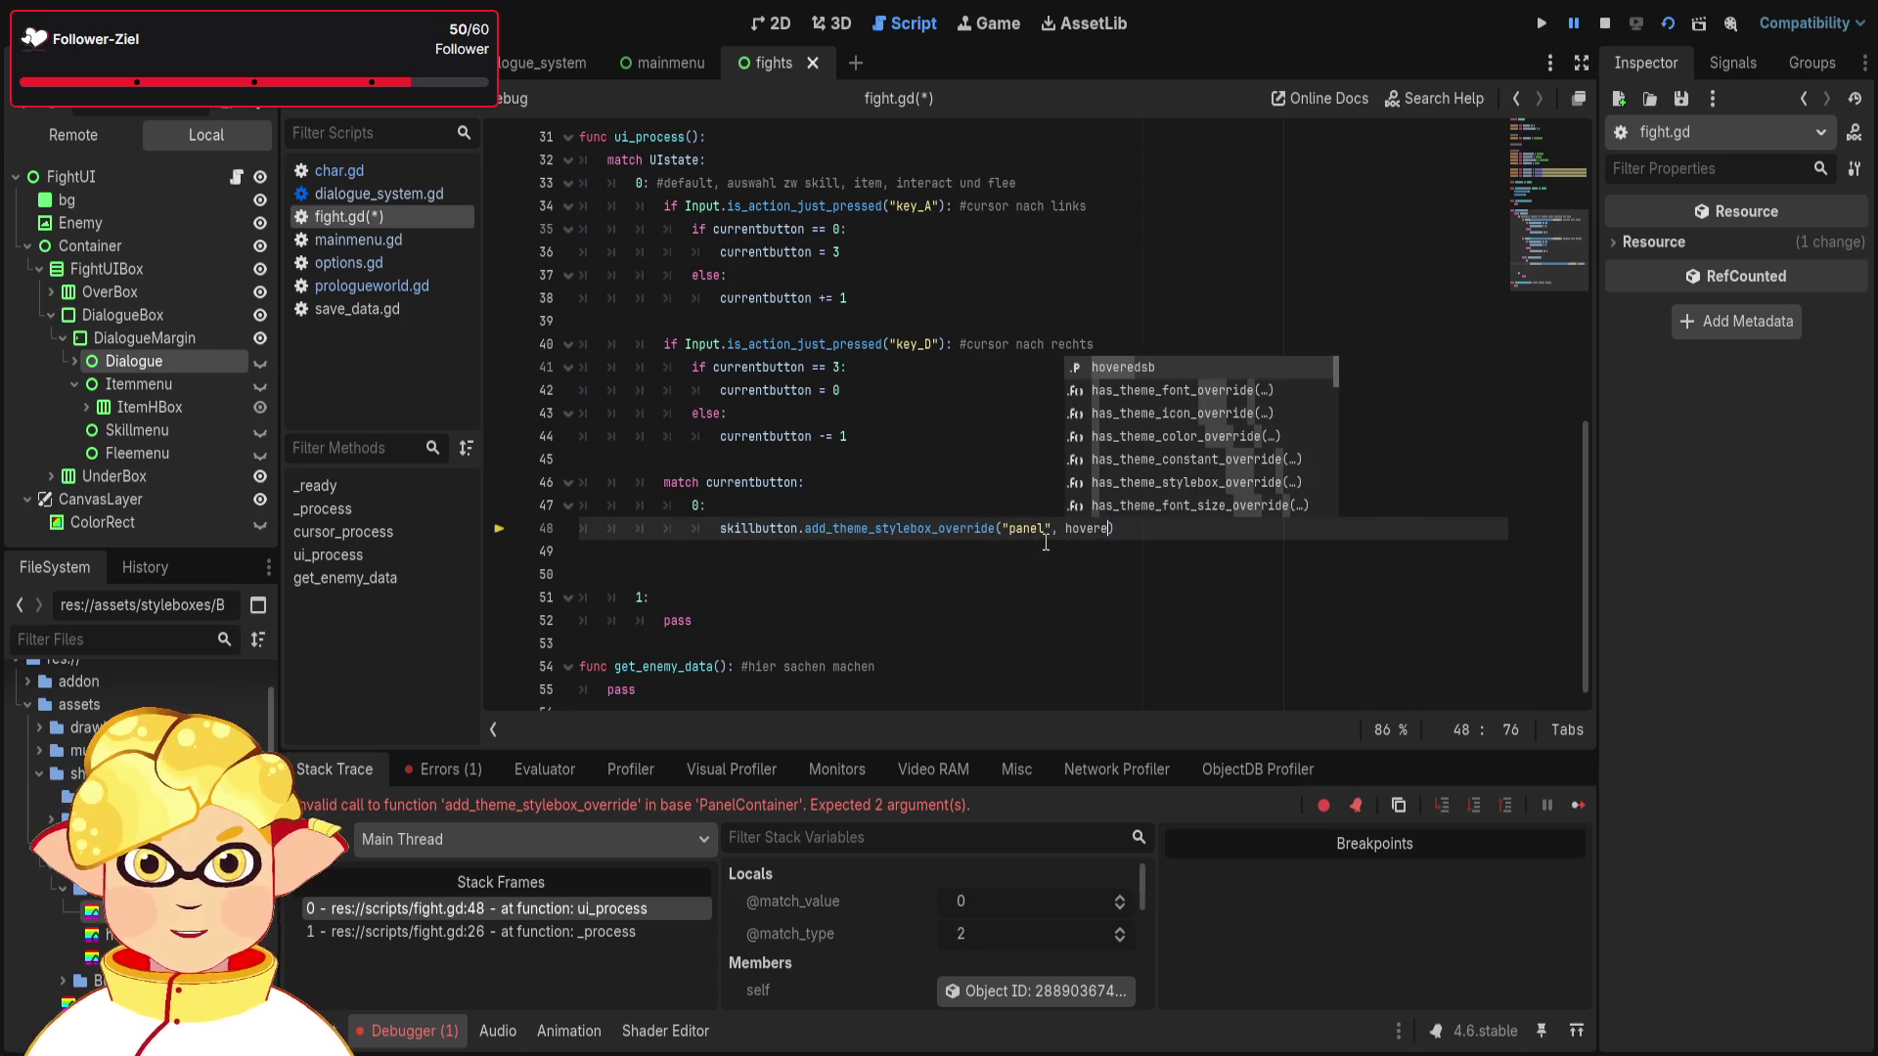
key("Return")
left_click(1668, 22)
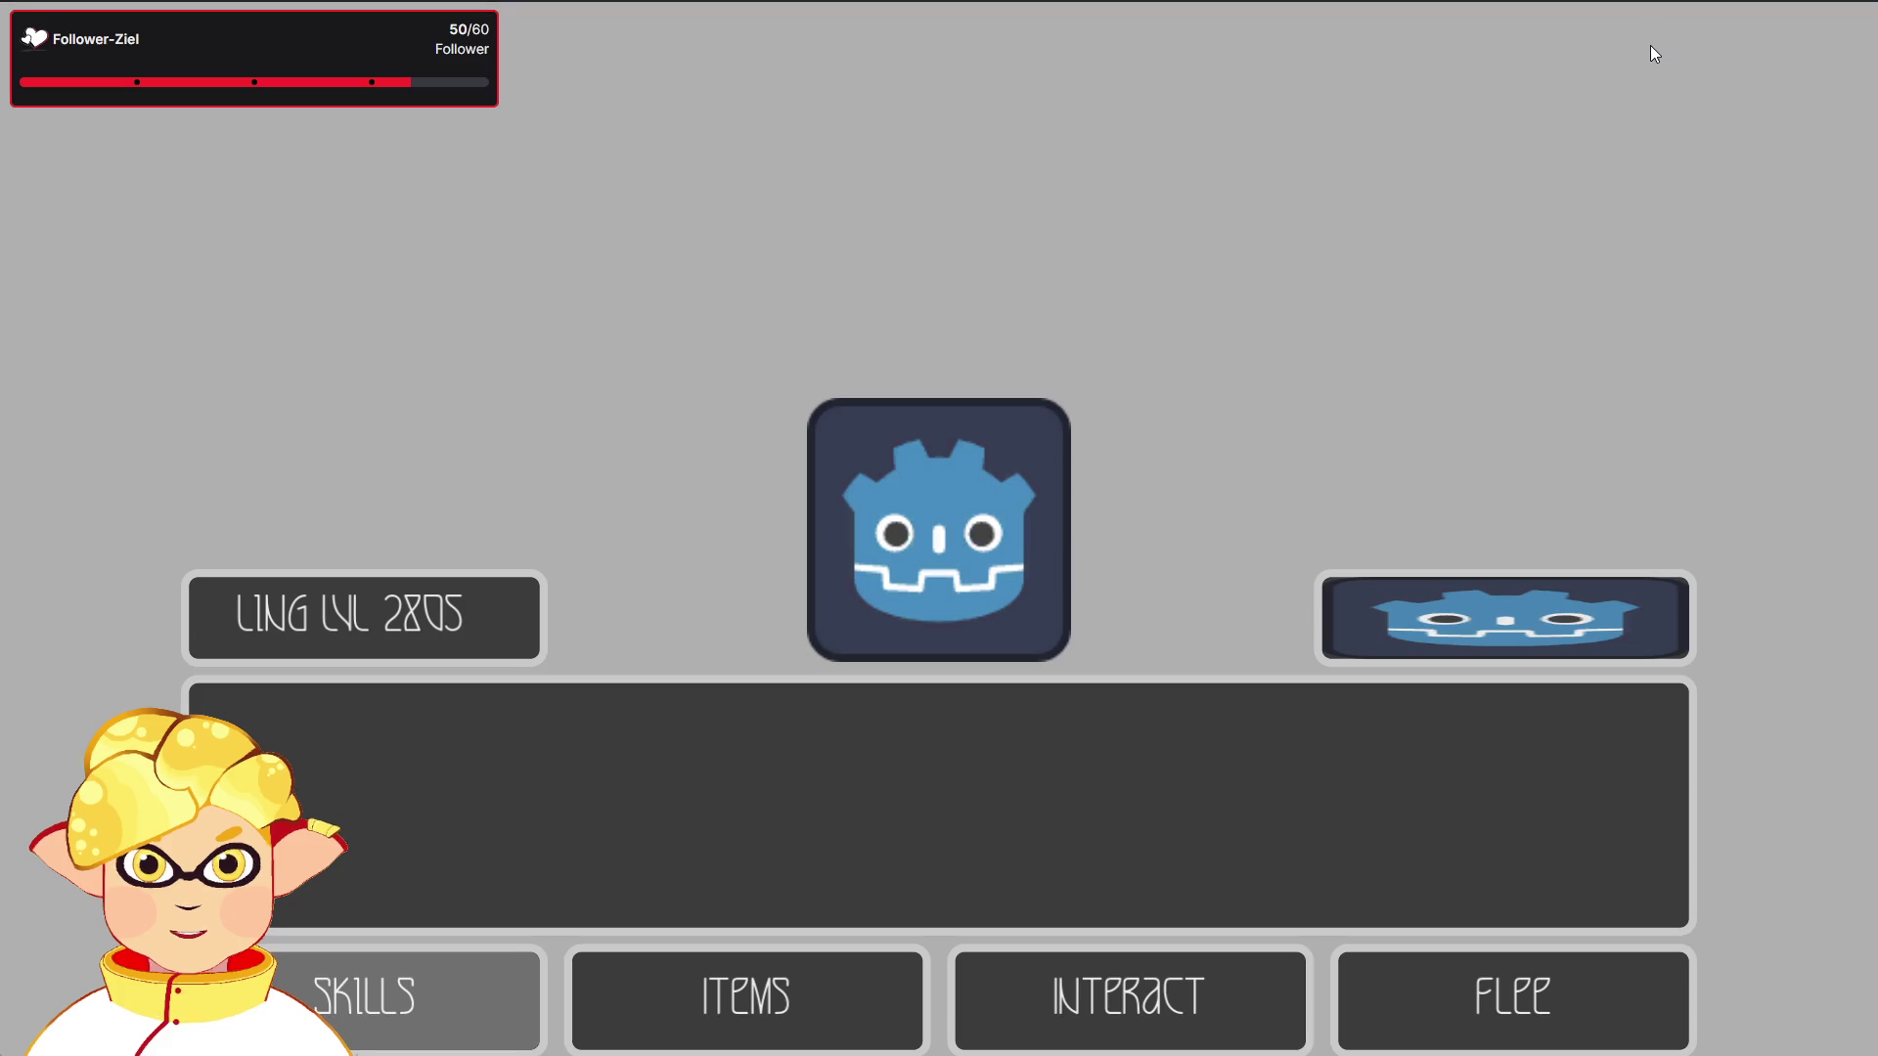
- Stop the test game with F8 and select the skillbutton styling line 48
key("F8")
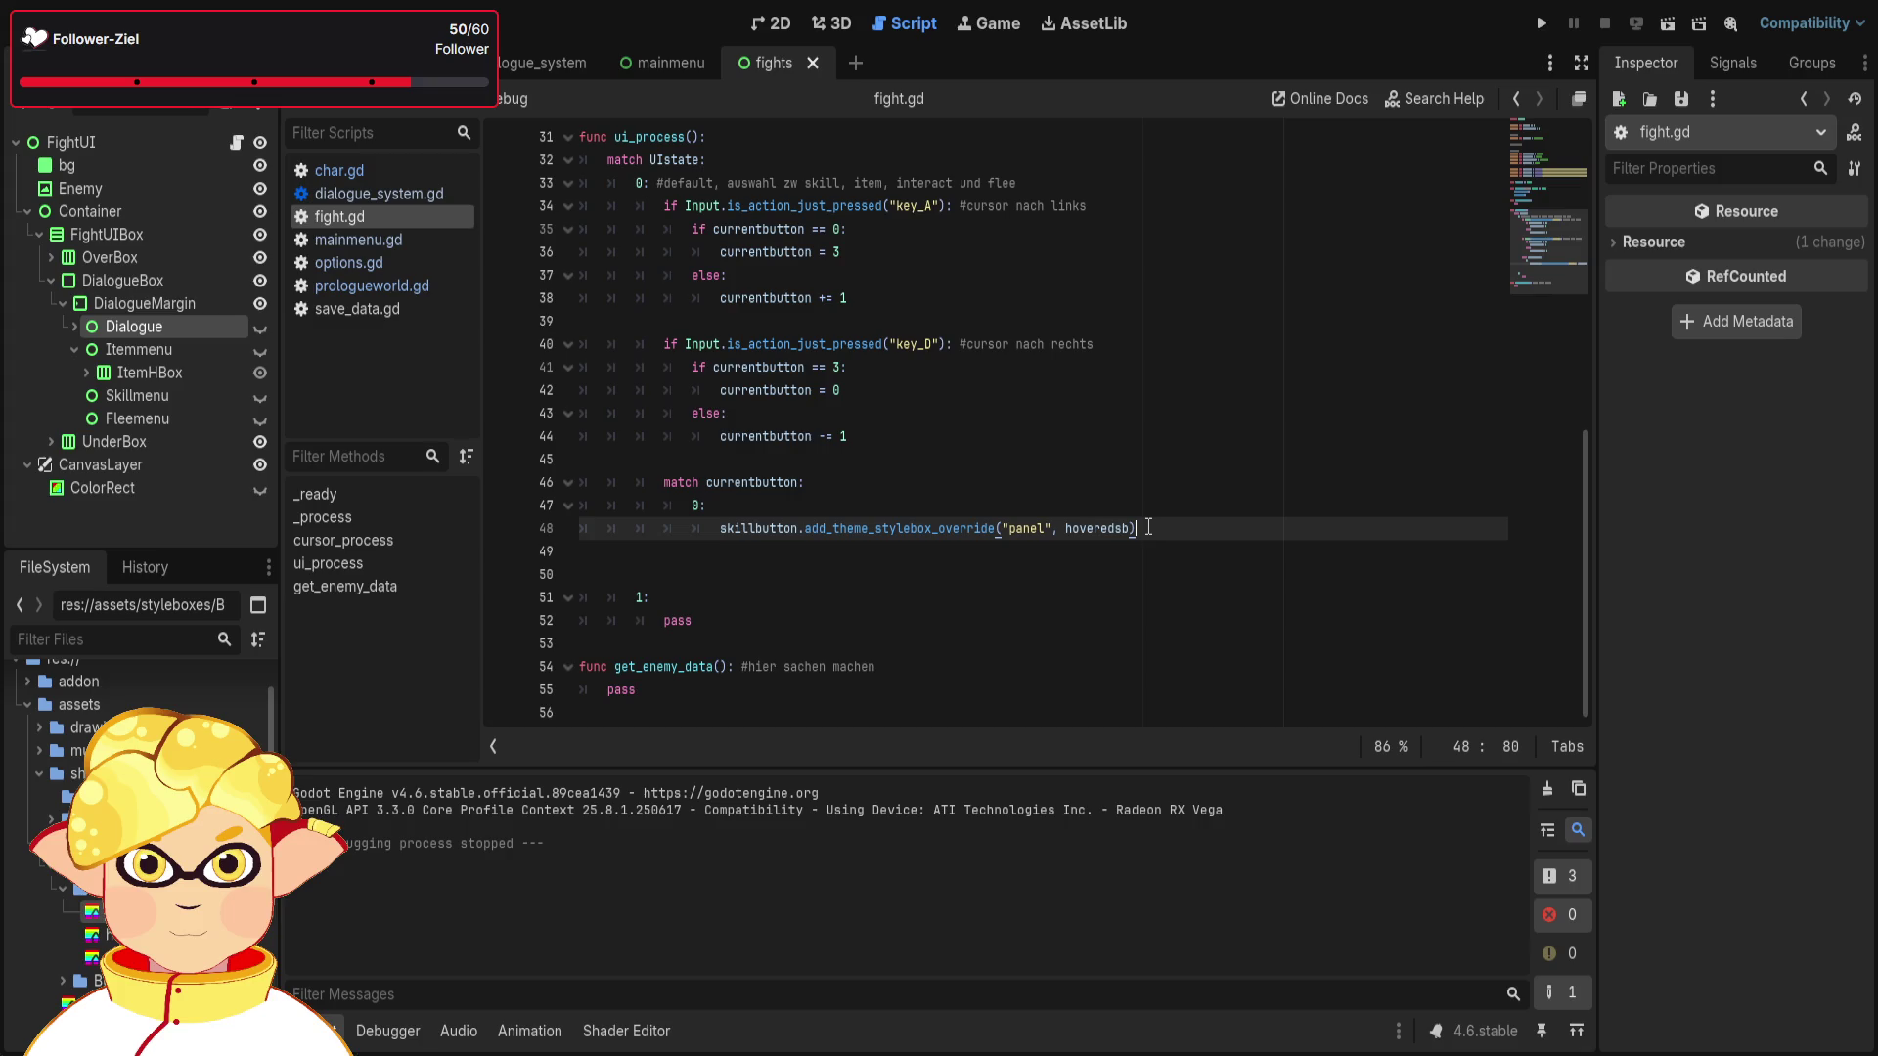
mouse_move(1149, 528)
left_mouse_down()
mouse_move(586, 529)
mouse_move(721, 529)
left_mouse_up()
- Duplicate the skillbutton styling line and switch line 49's style to neutralsb
key("End")
key("ctrl+shift+d")
key("ctrl+shift+d")
key("ctrl+shift+d")
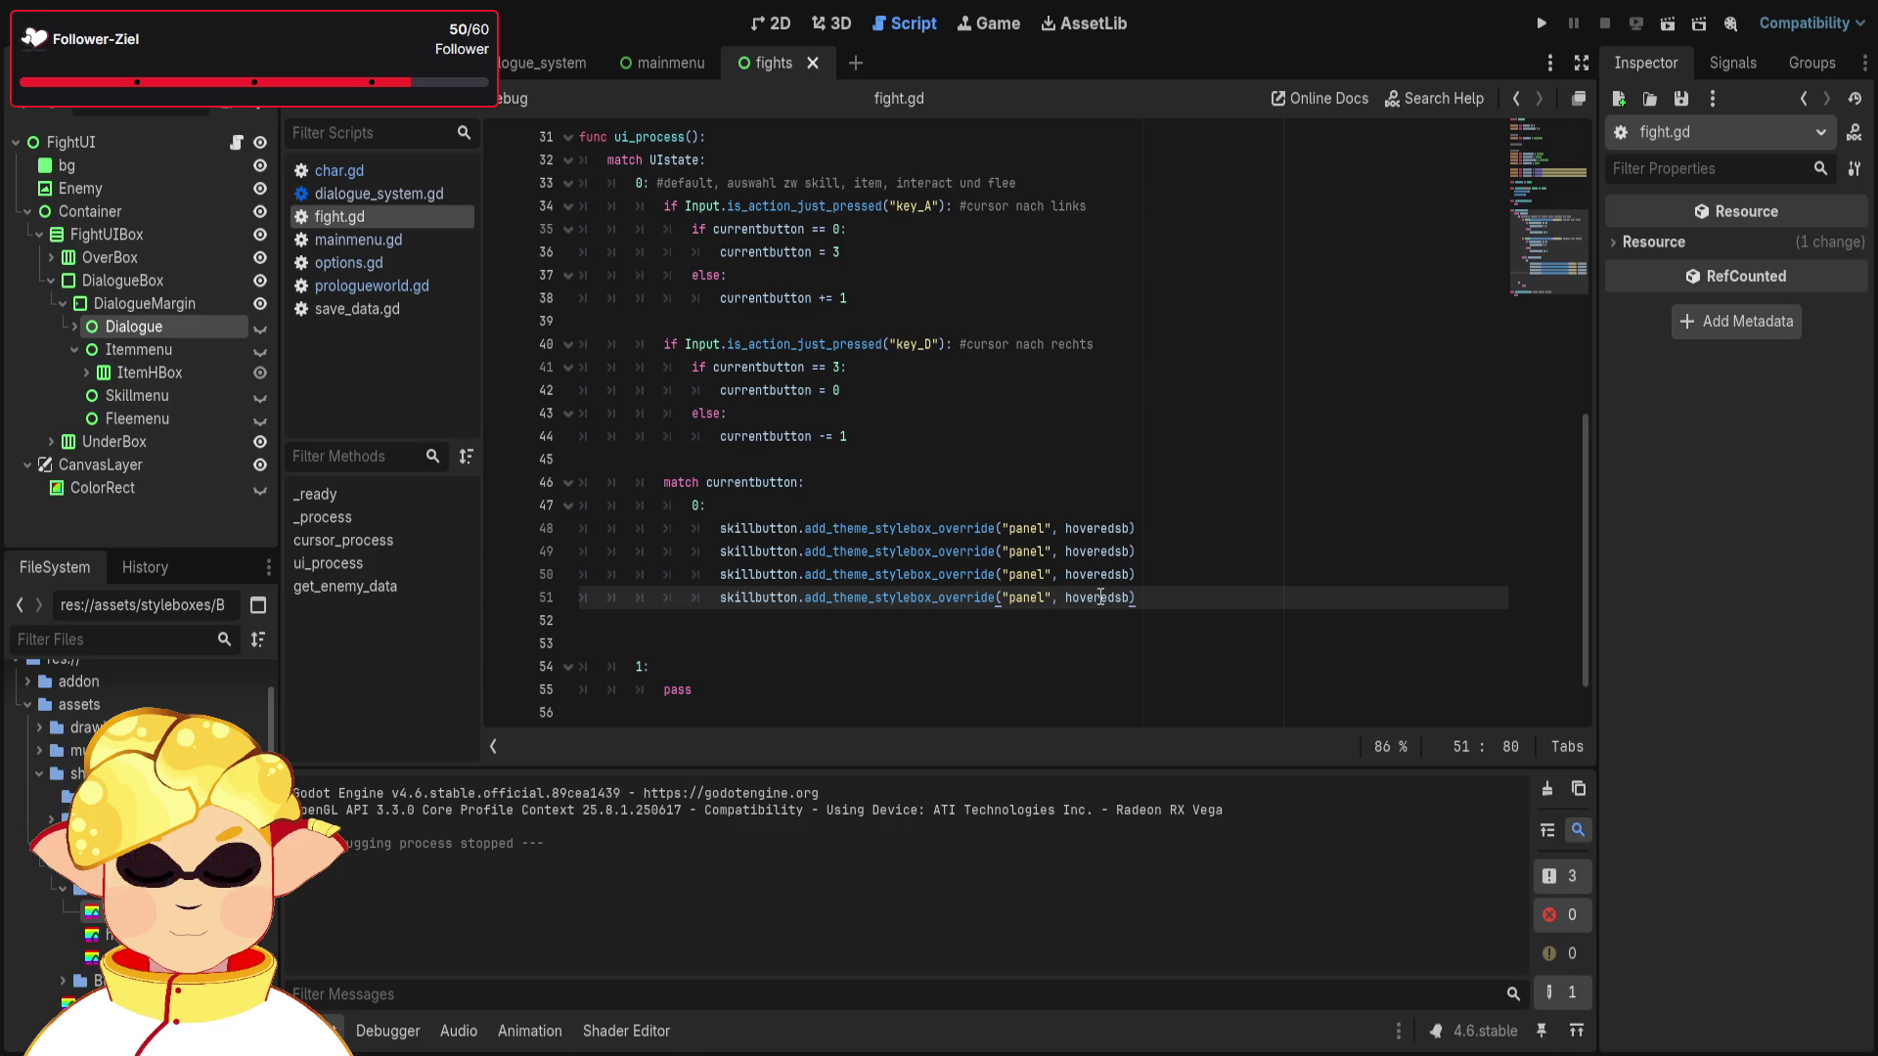
left_click(1120, 551)
double_click(1121, 550)
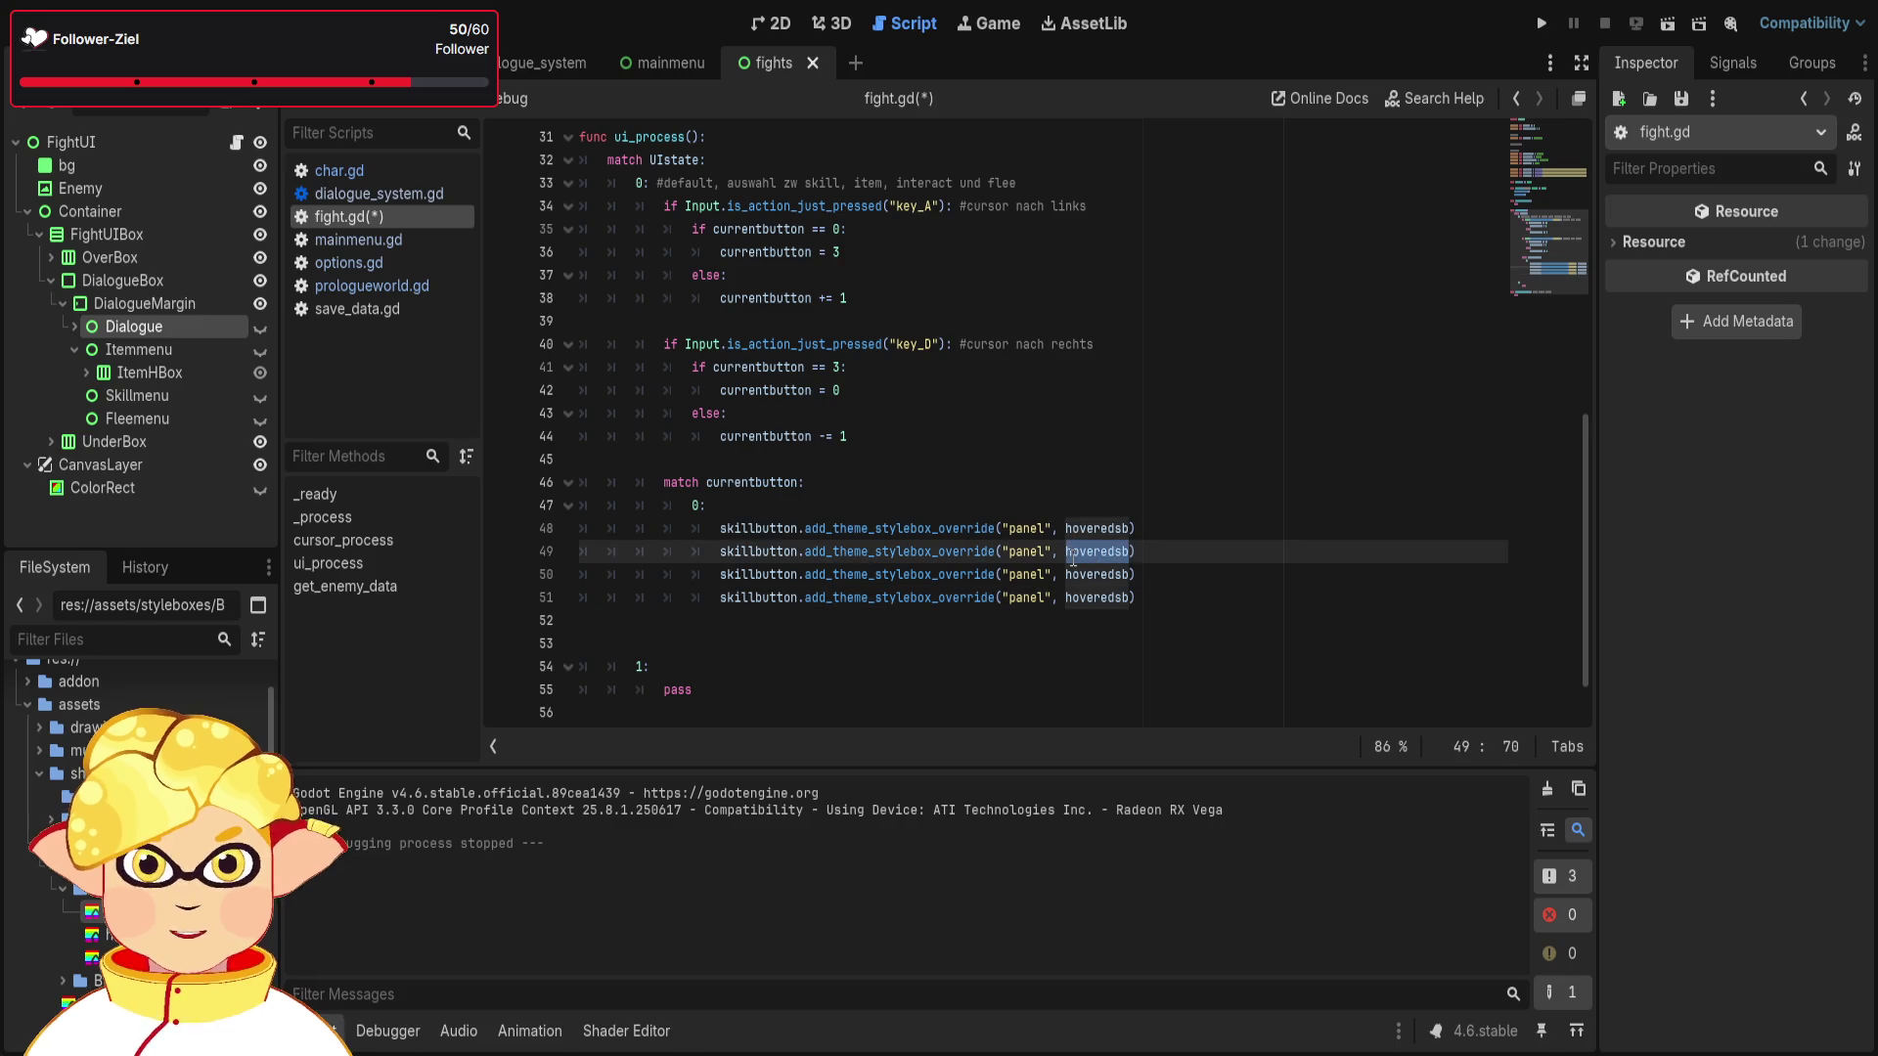
type("norma")
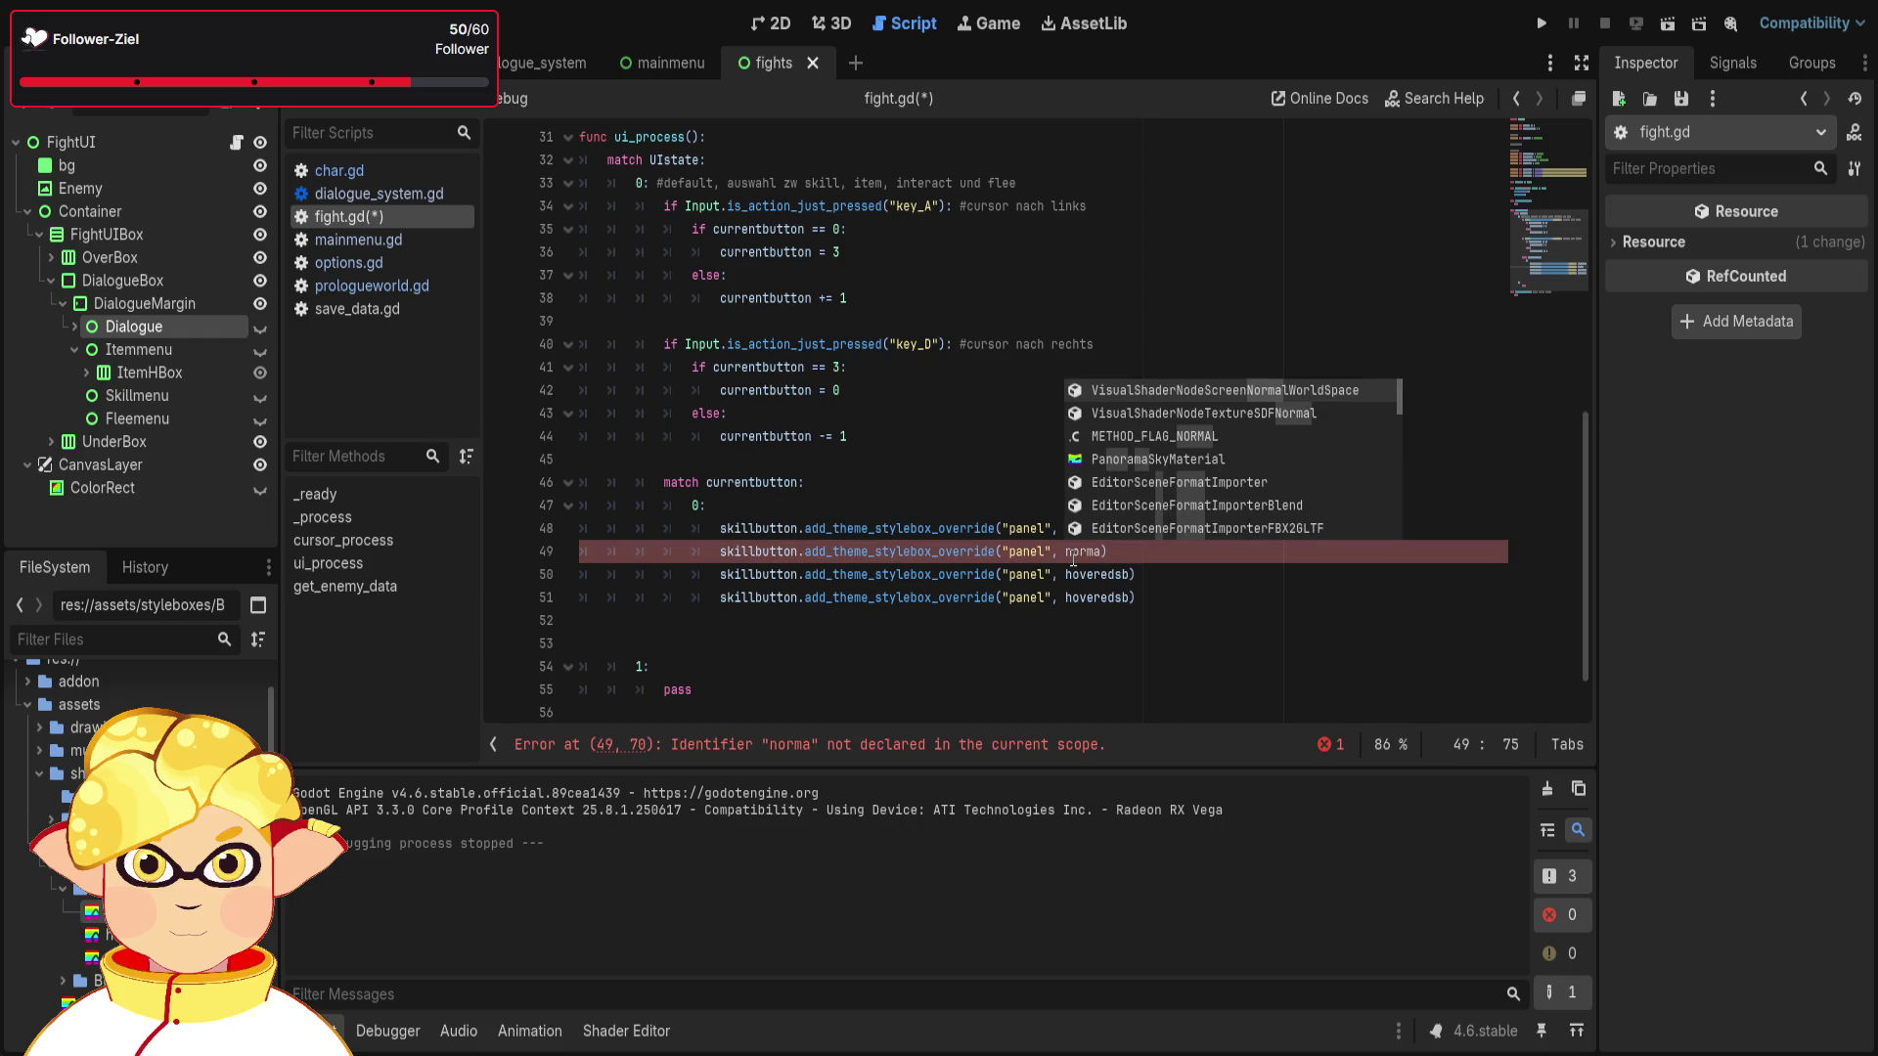
key("BackSpace")
key("BackSpace")
key("BackSpace")
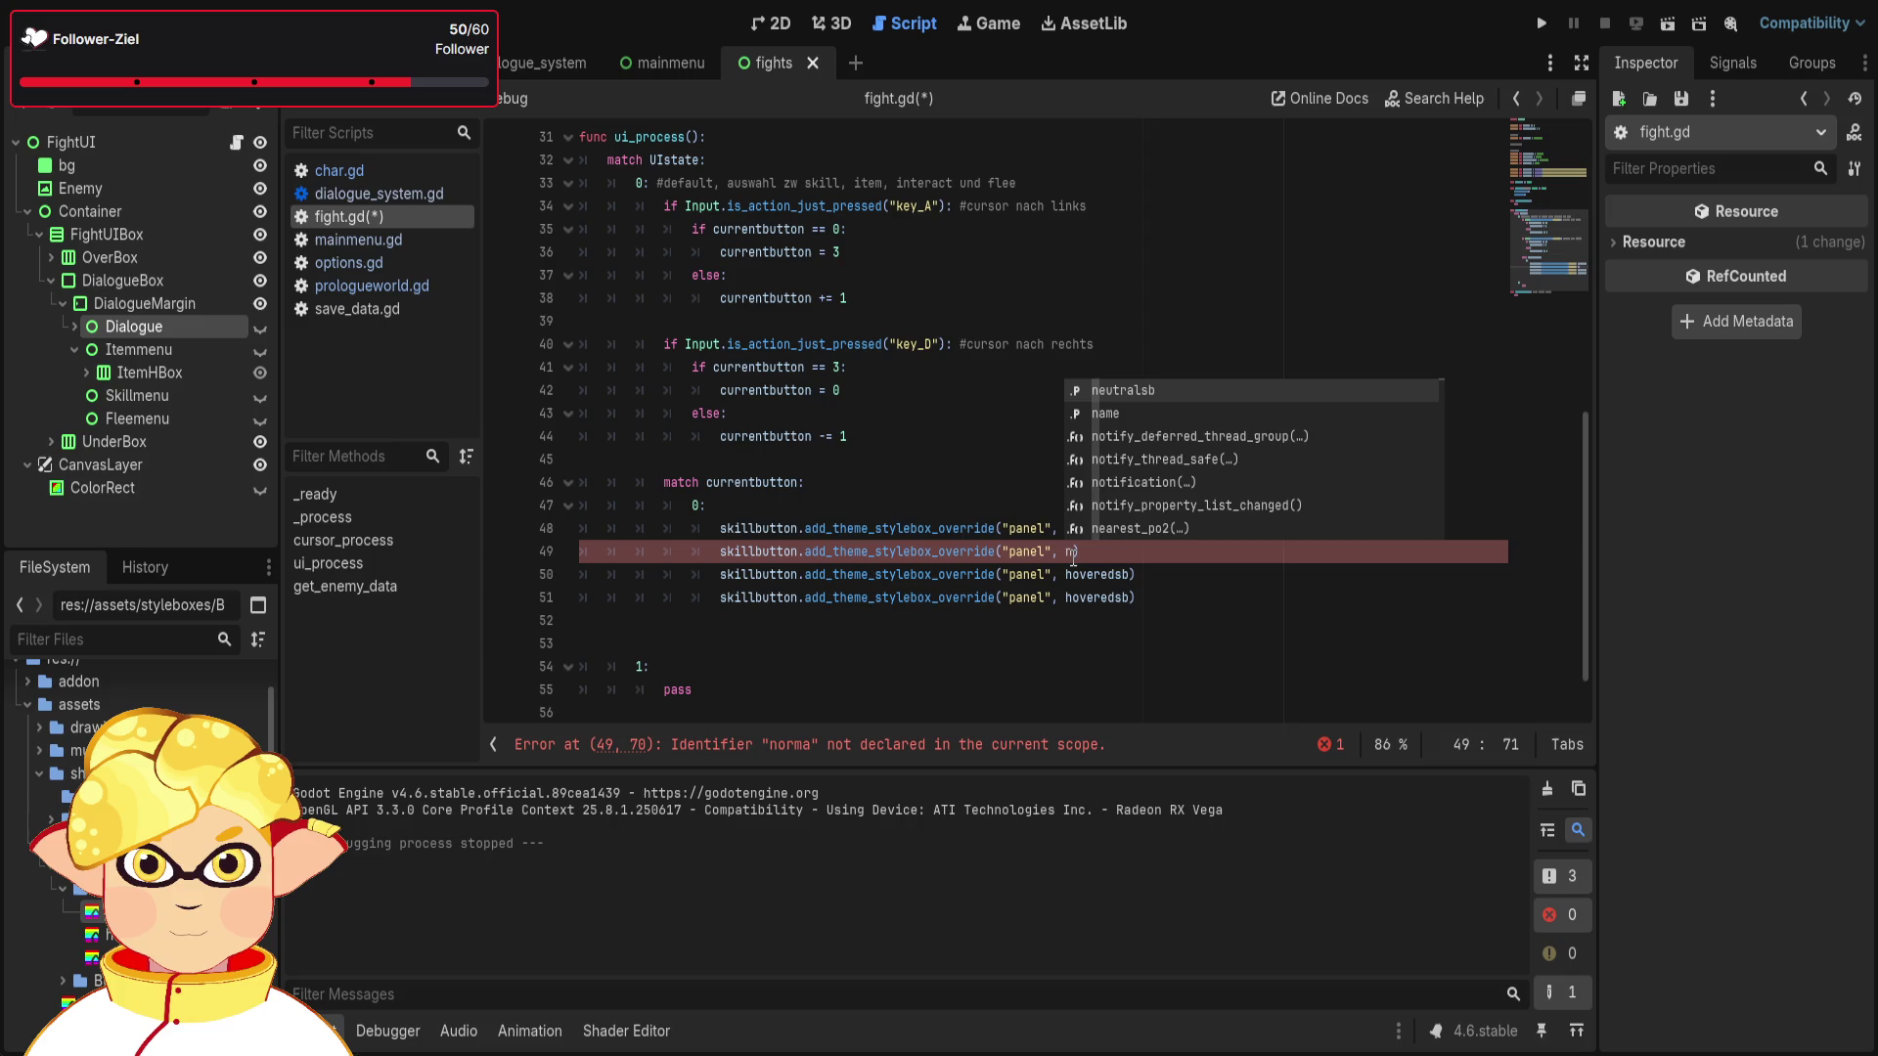
type("neu")
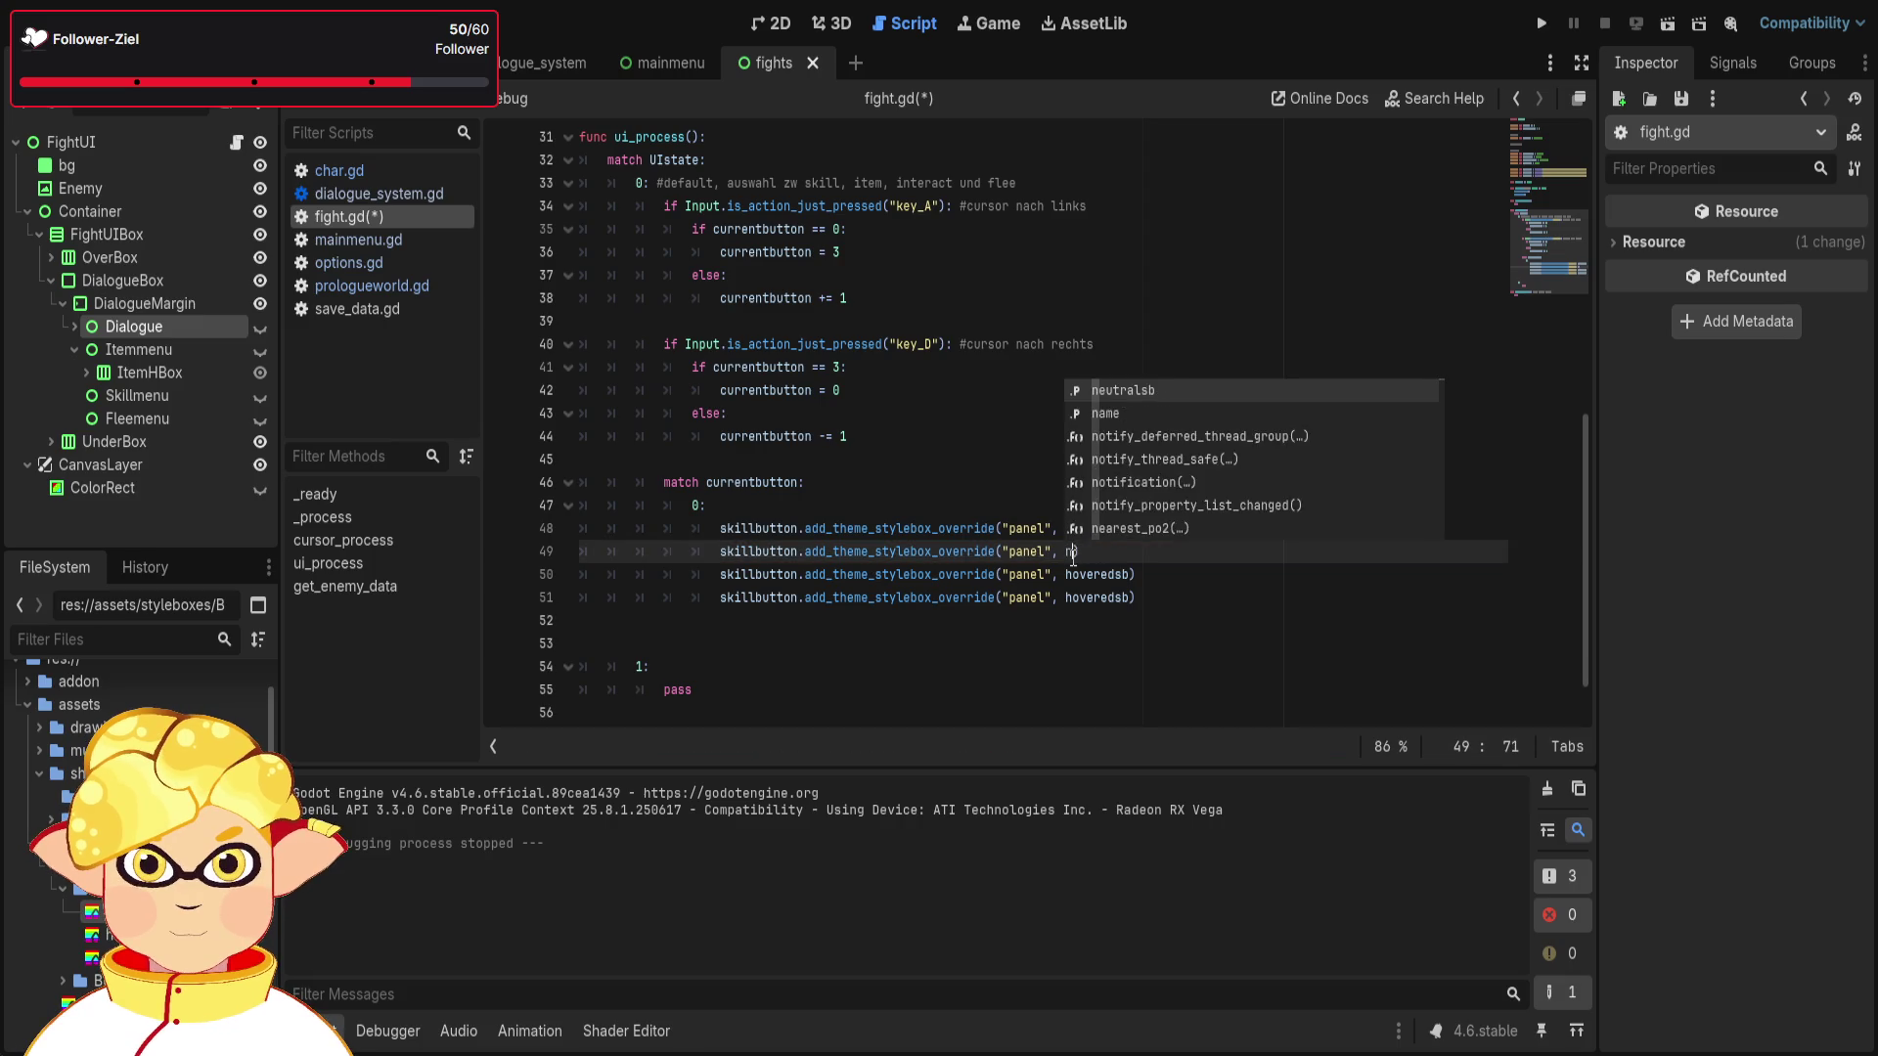
key("Return")
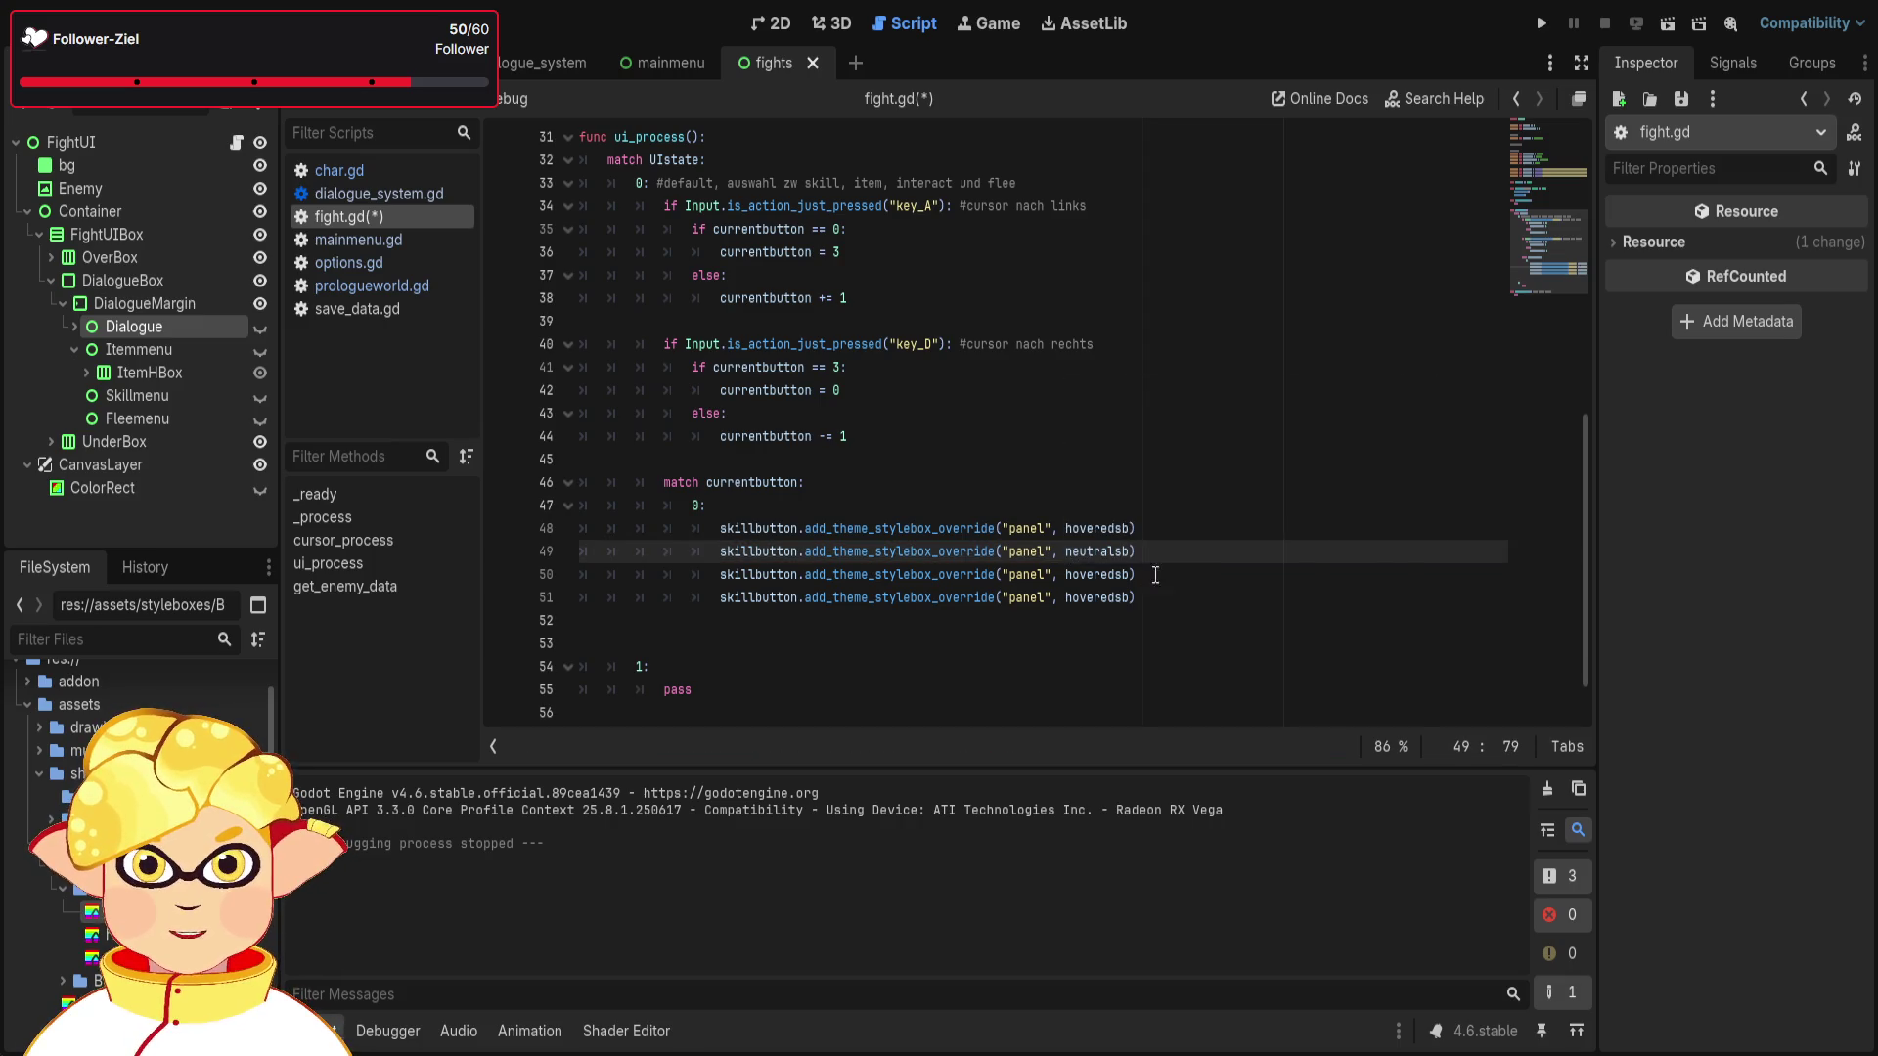
- Replace hoveredsb with neutralsb on lines 50 and 51
left_click_drag(1131, 575, 1066, 585)
type("neutral")
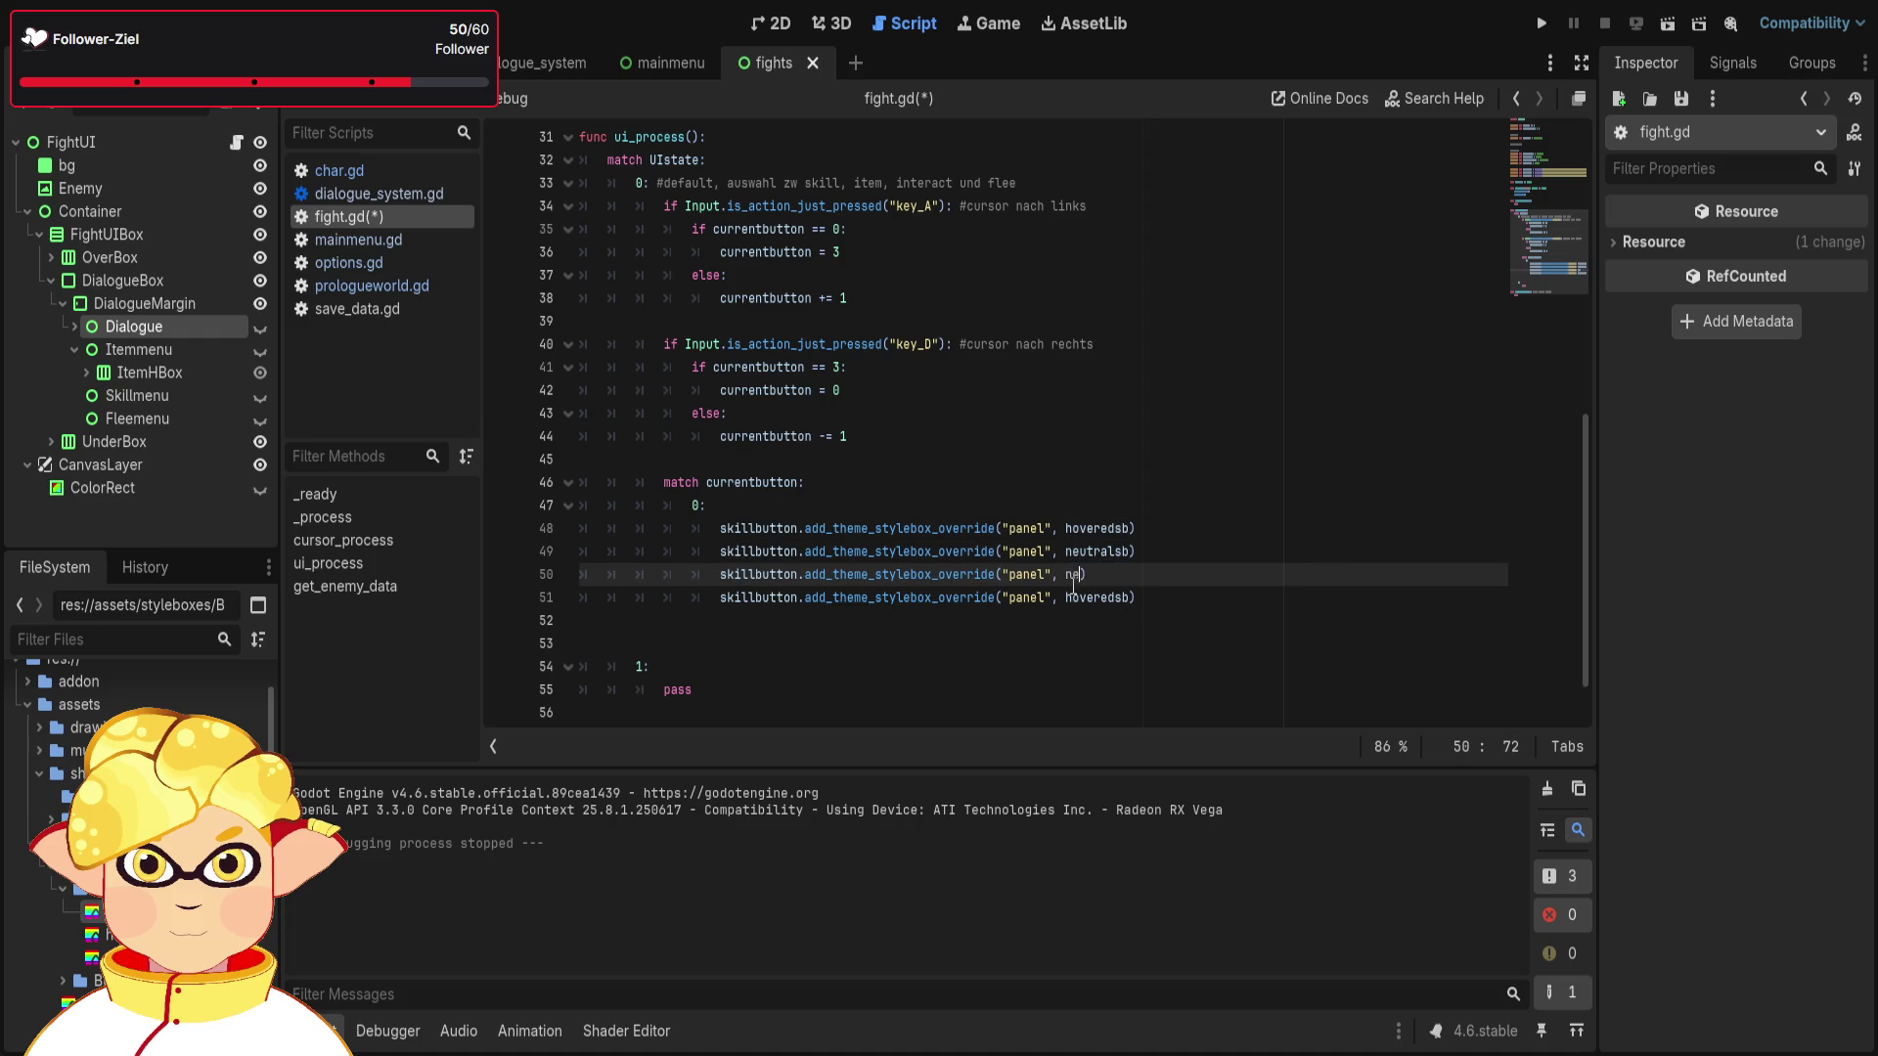
key("Return")
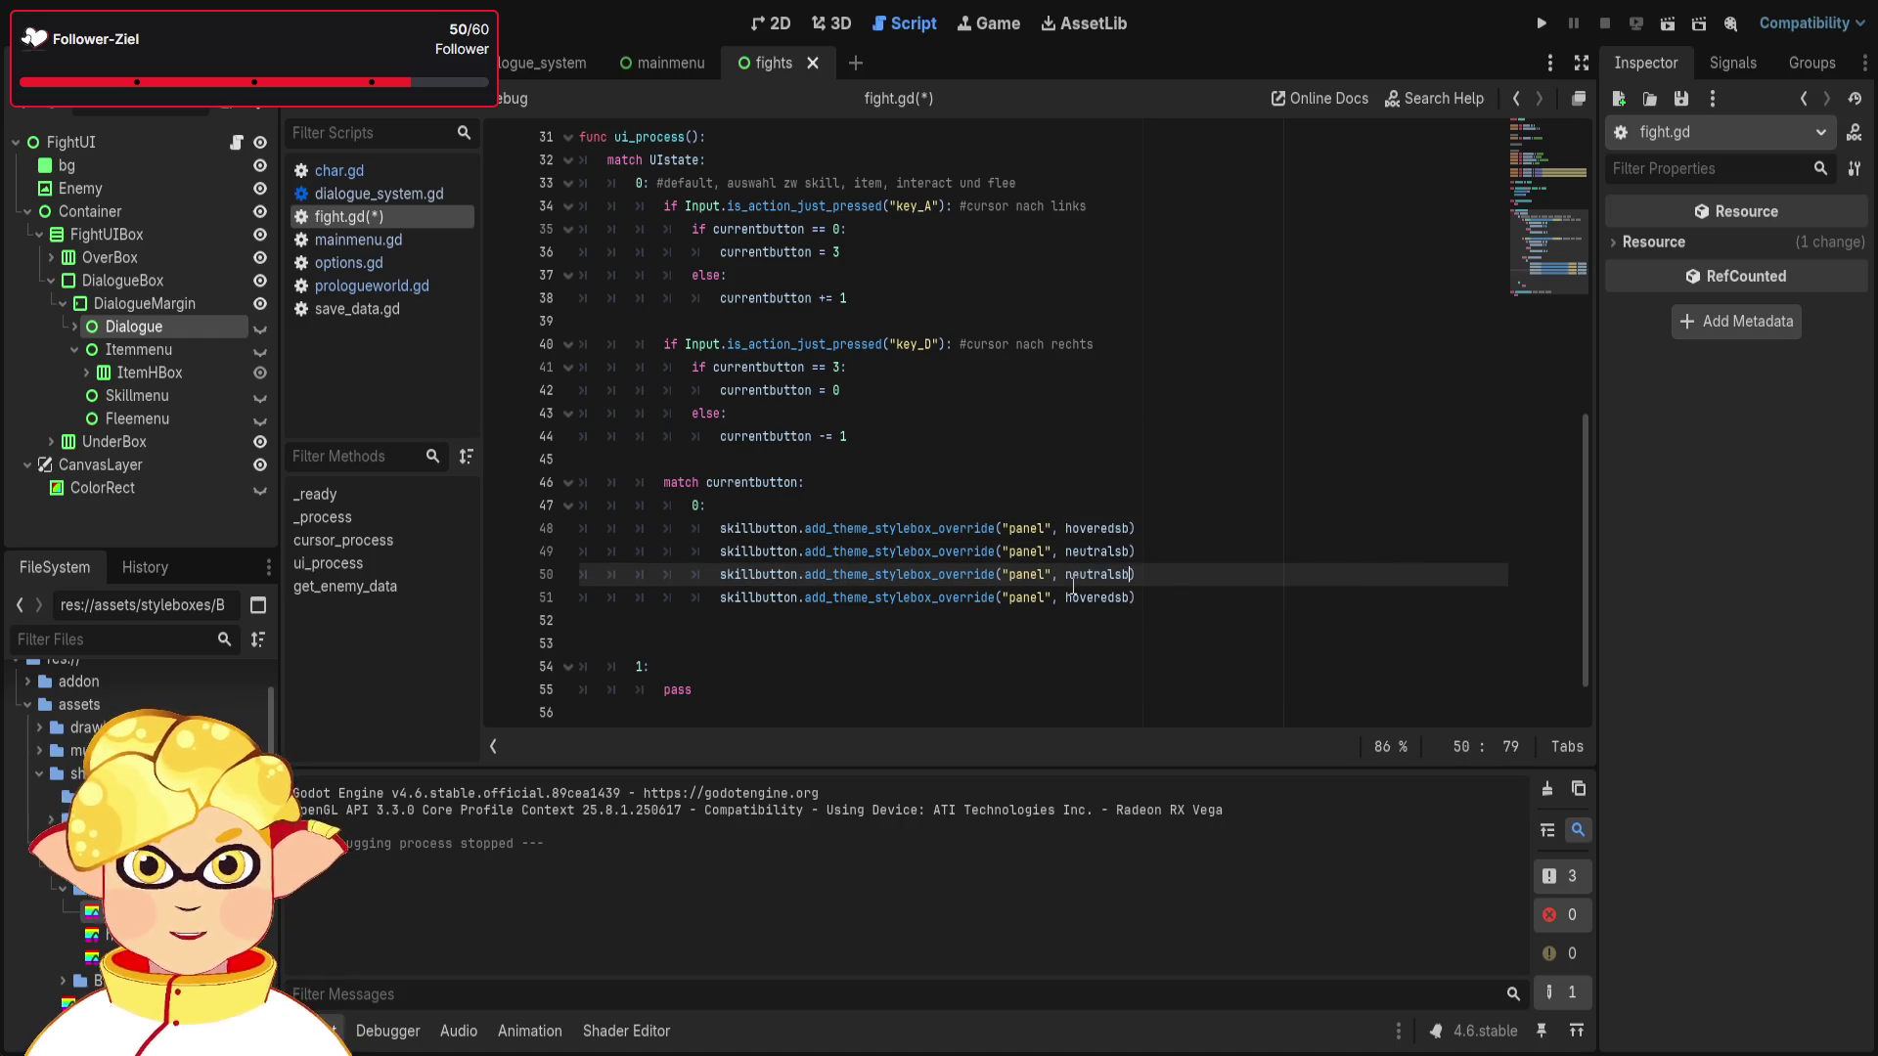
left_click_drag(1114, 599, 1068, 600)
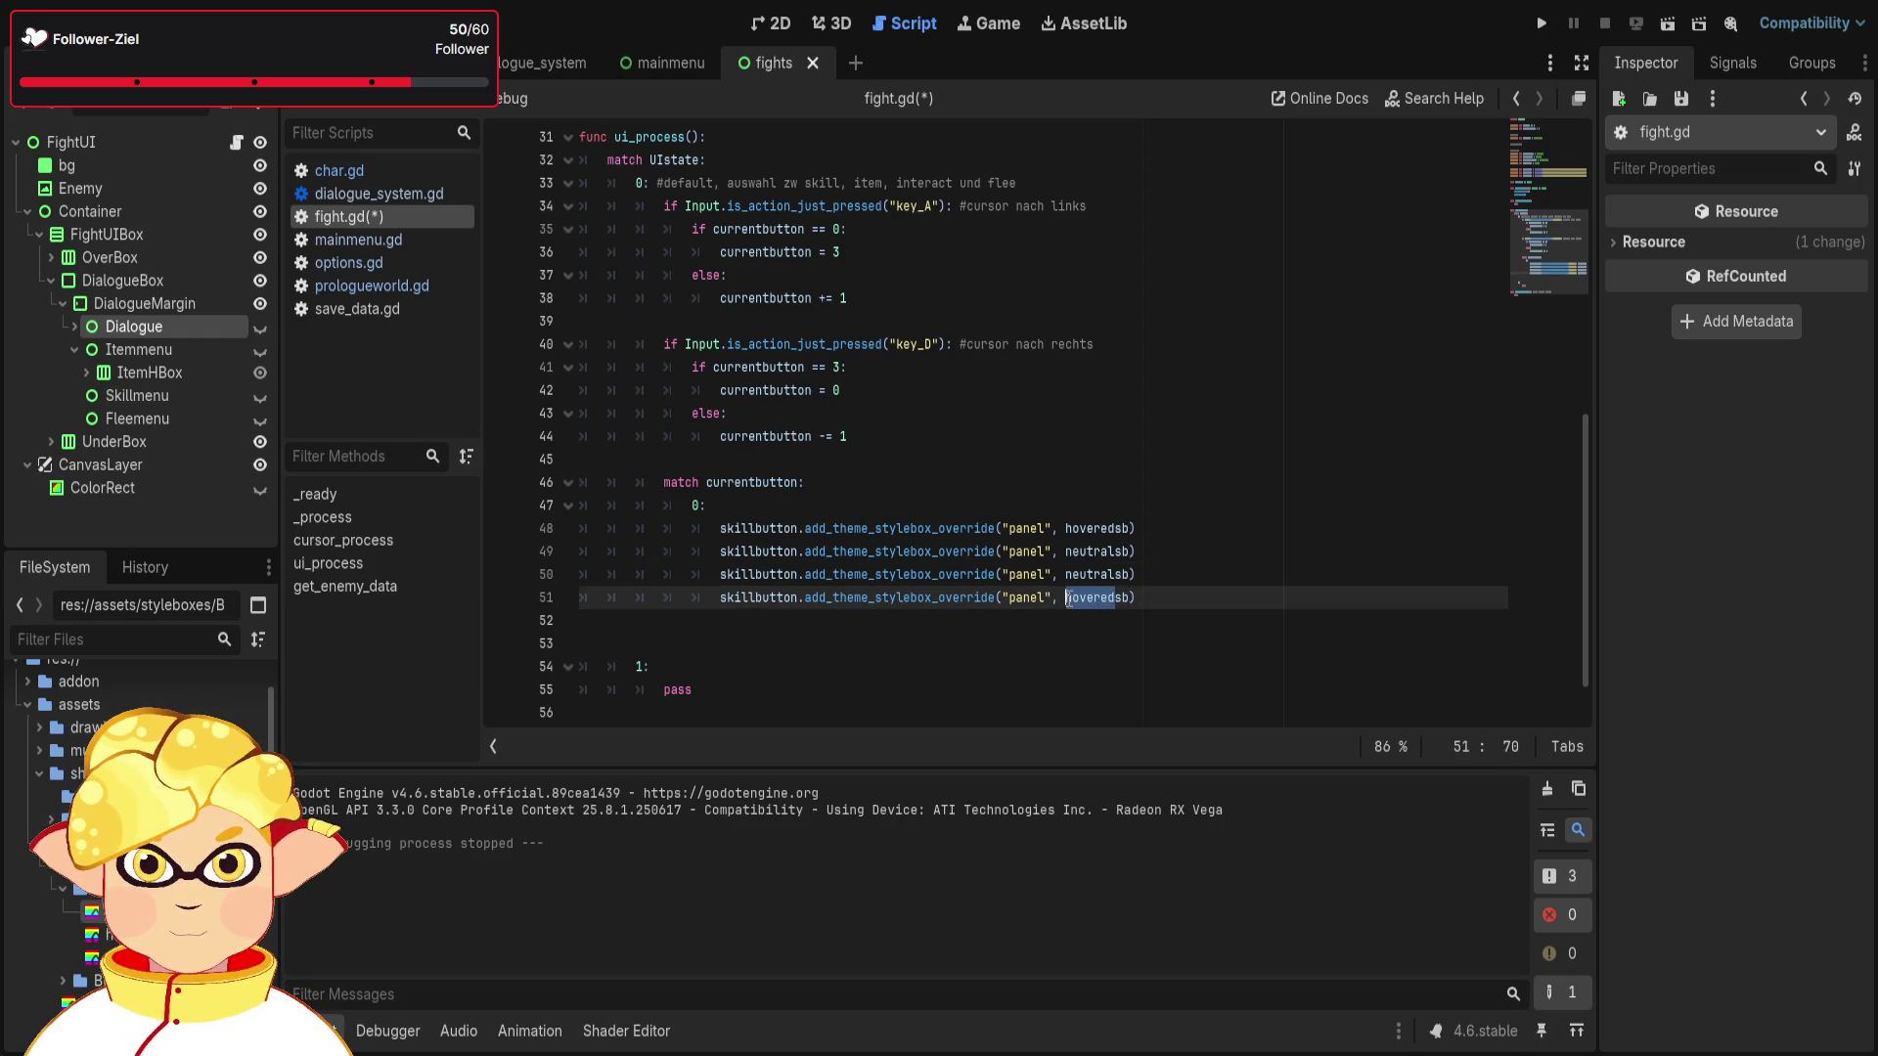
type("neutral")
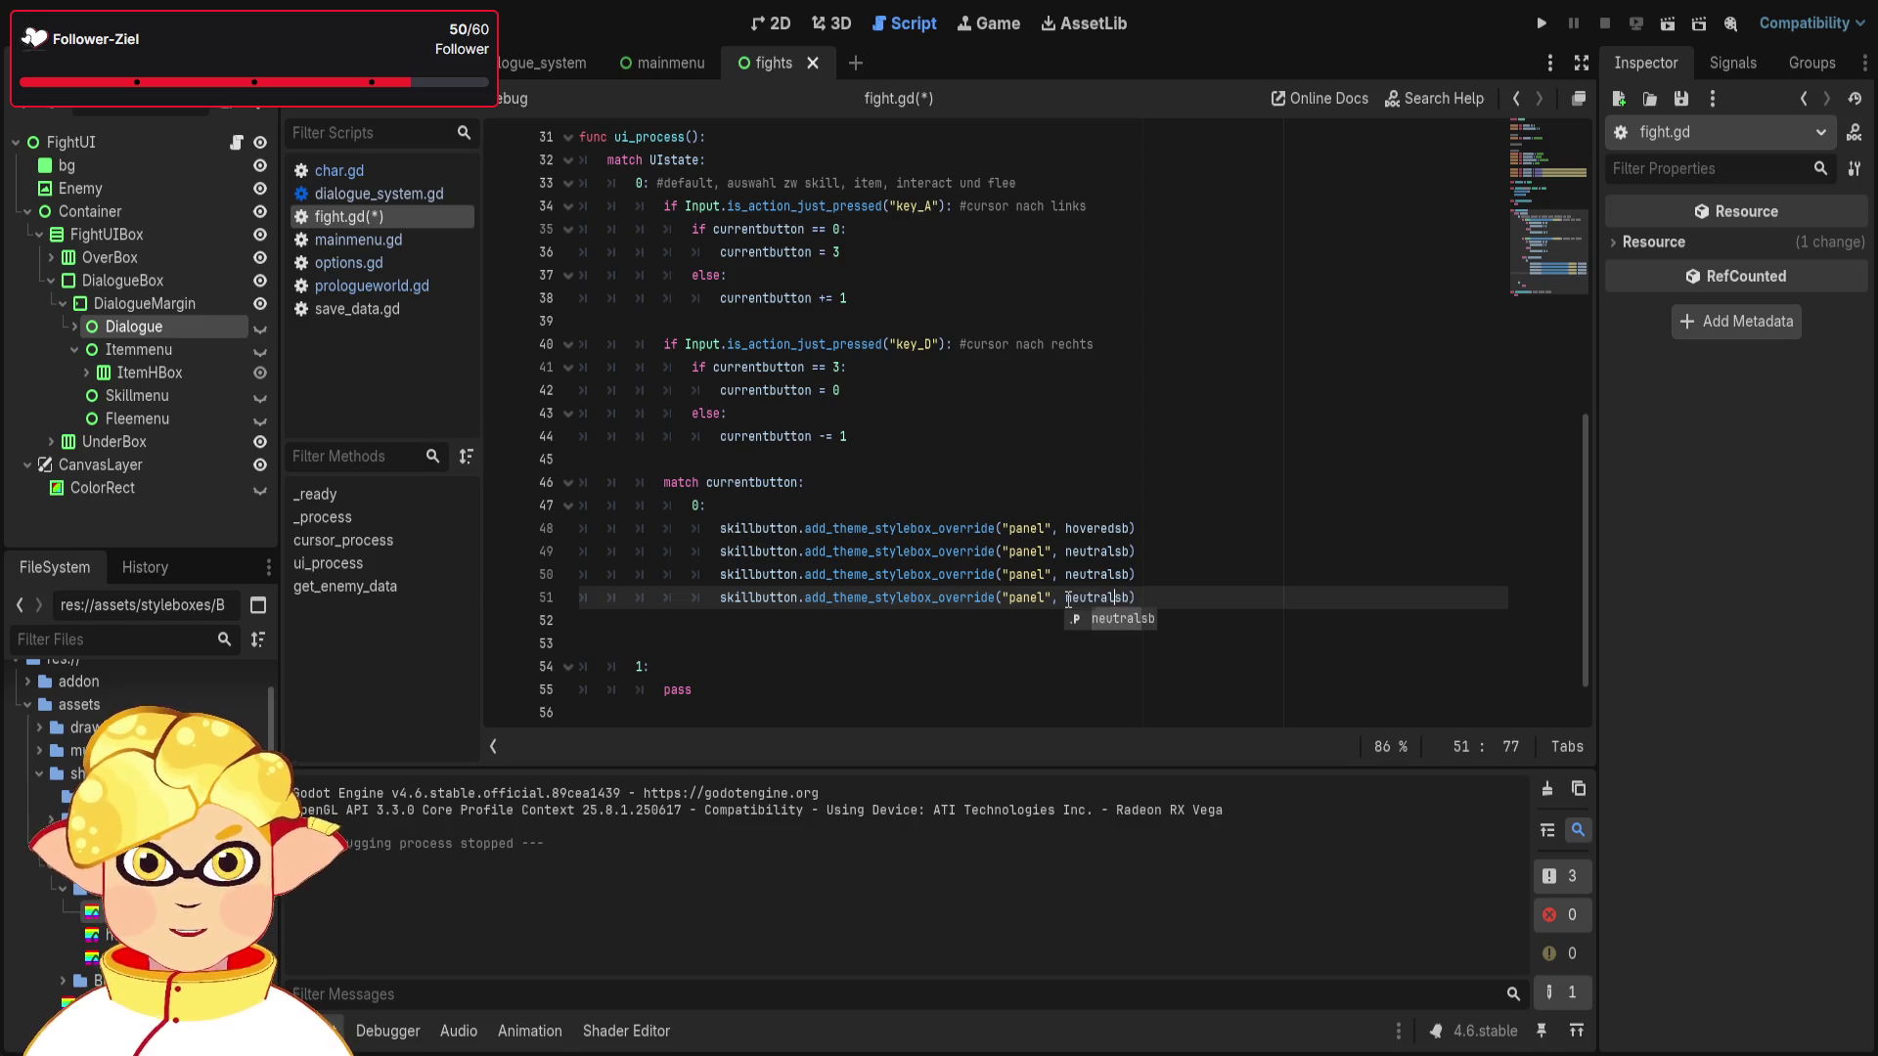
key("Return")
- Rename skillbutton to itembutton on line 49 and to interactbutton on line 50
left_click(1327, 584)
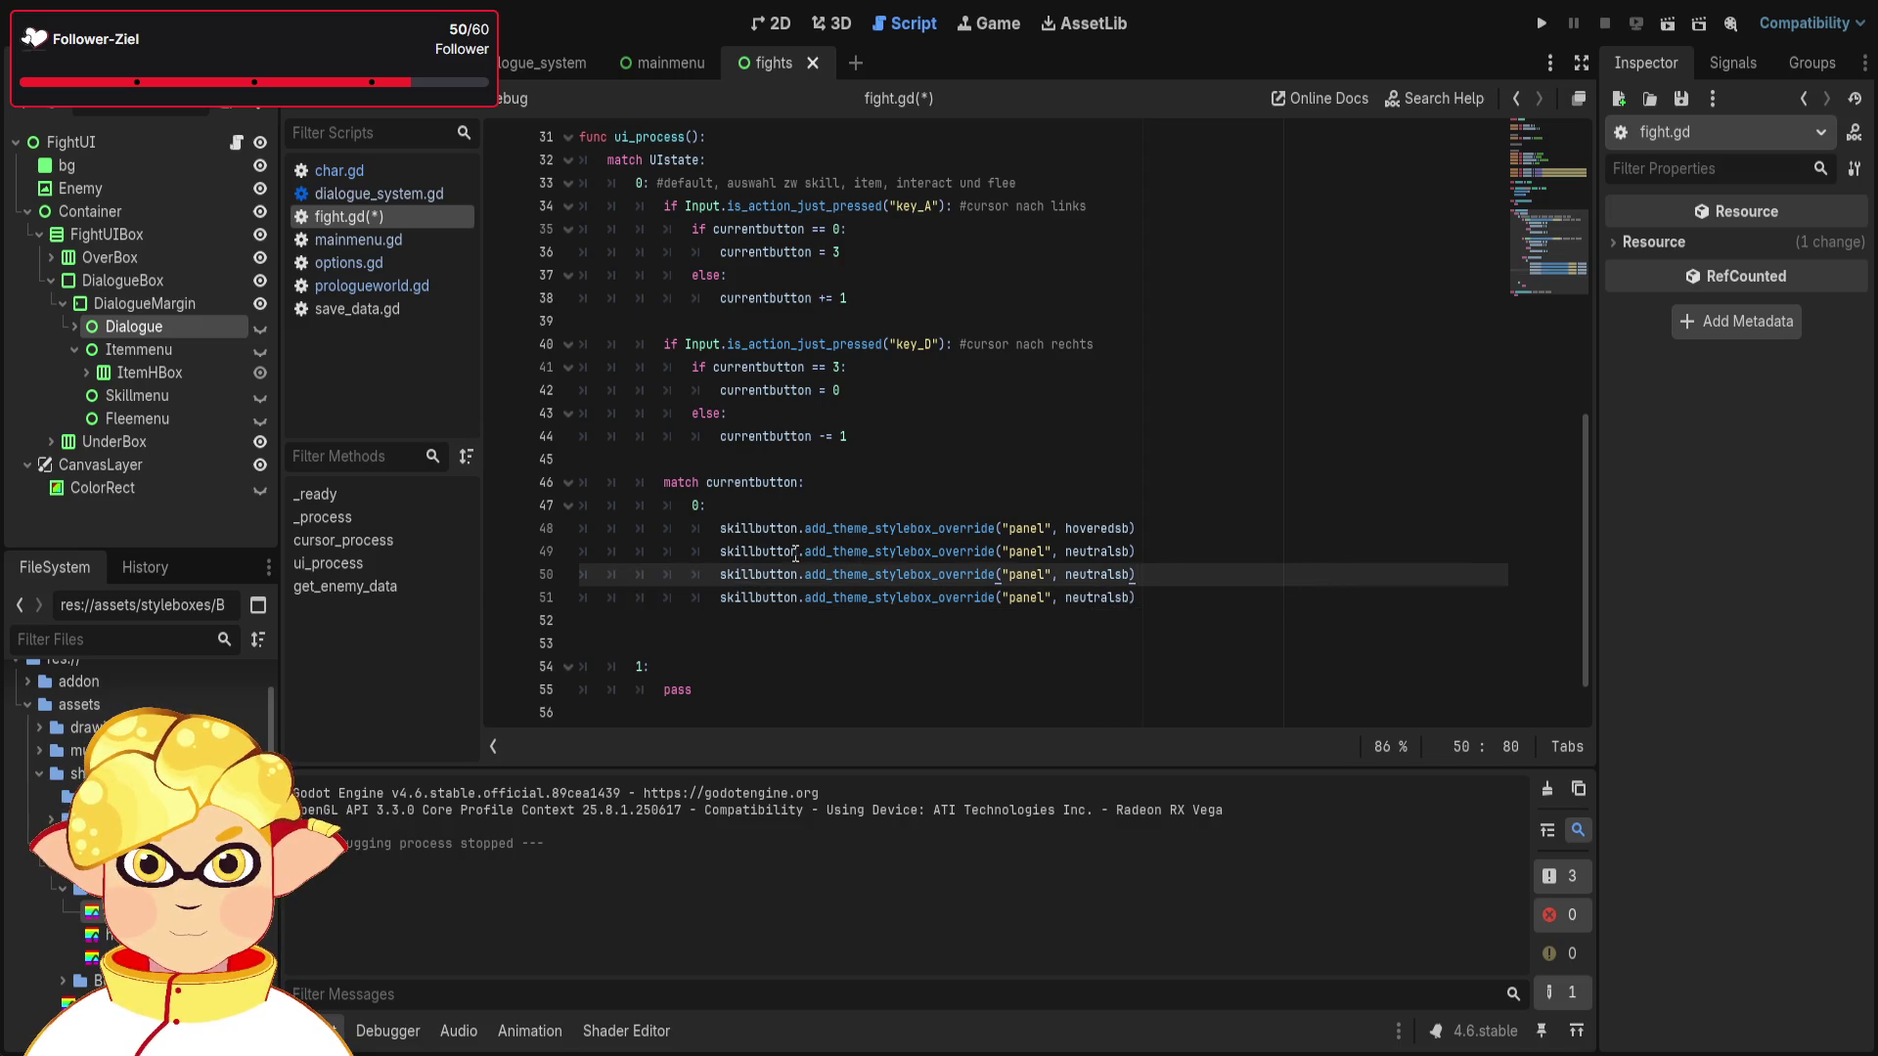
left_click_drag(759, 552, 722, 552)
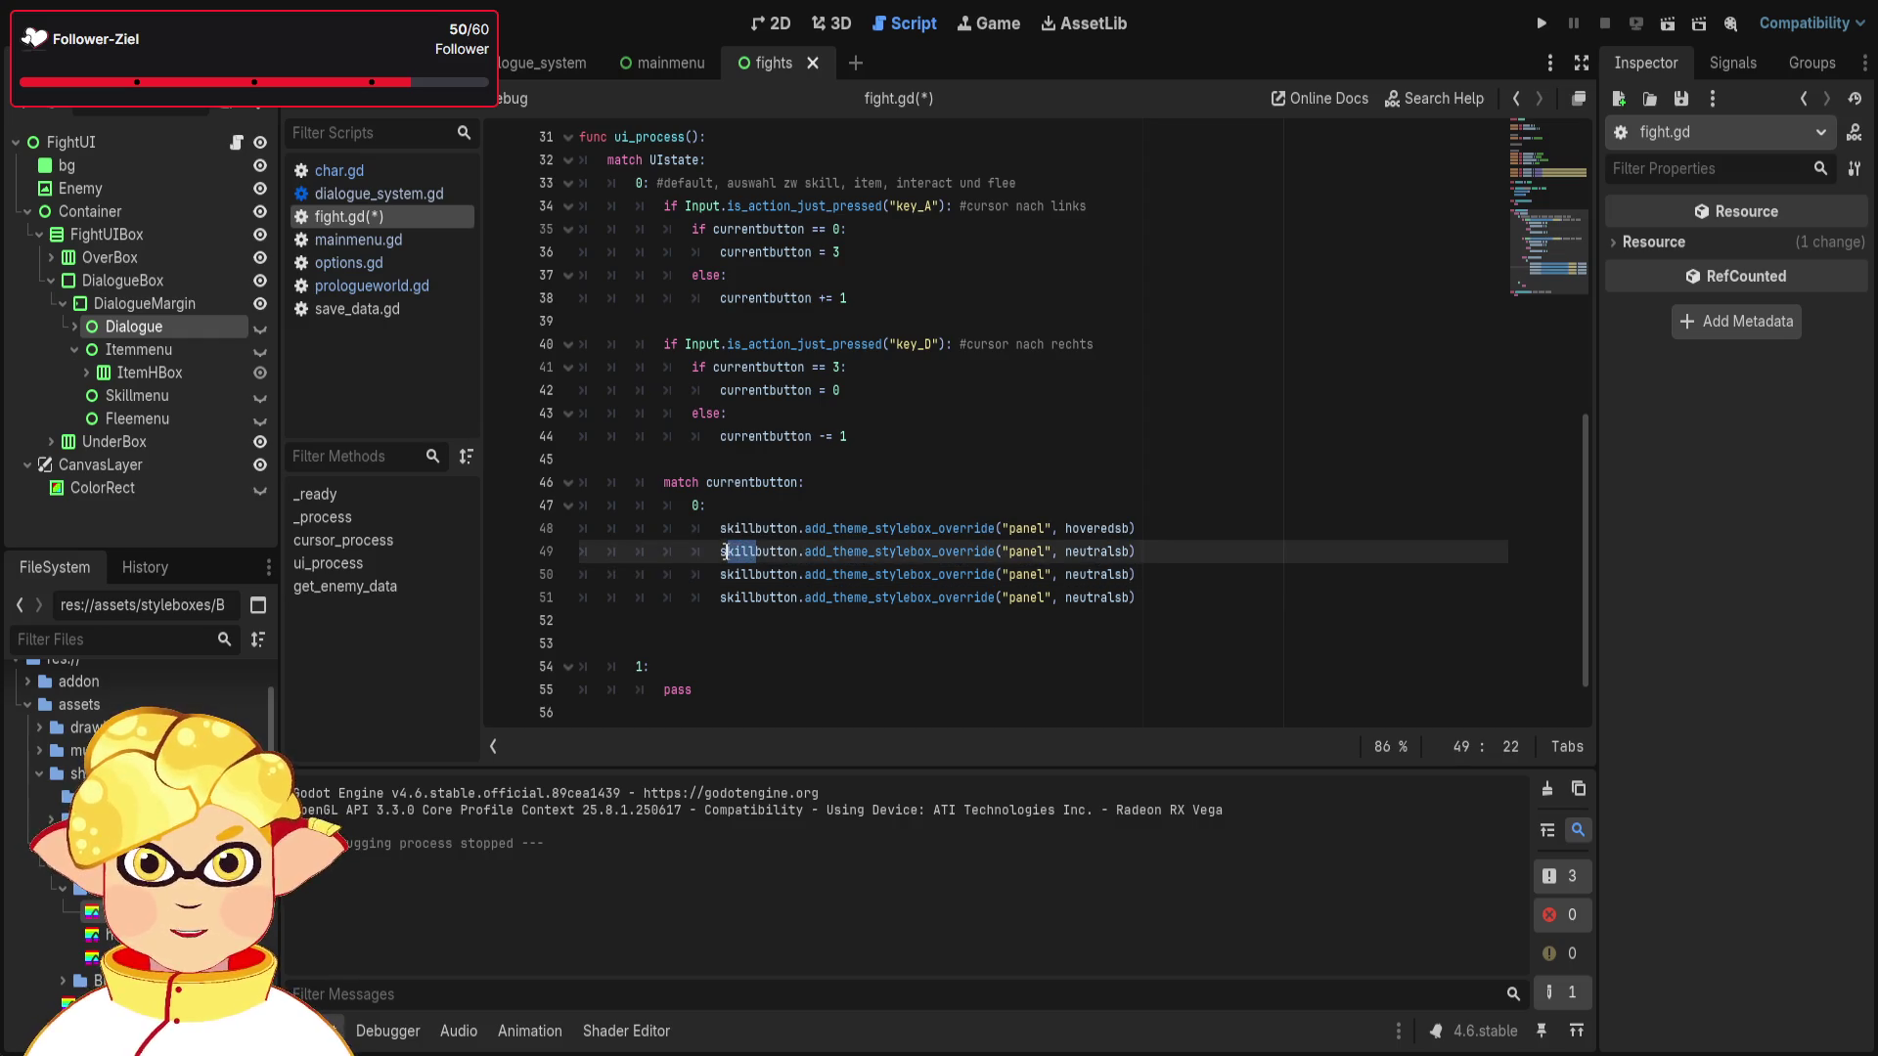
type("item")
left_click(758, 574)
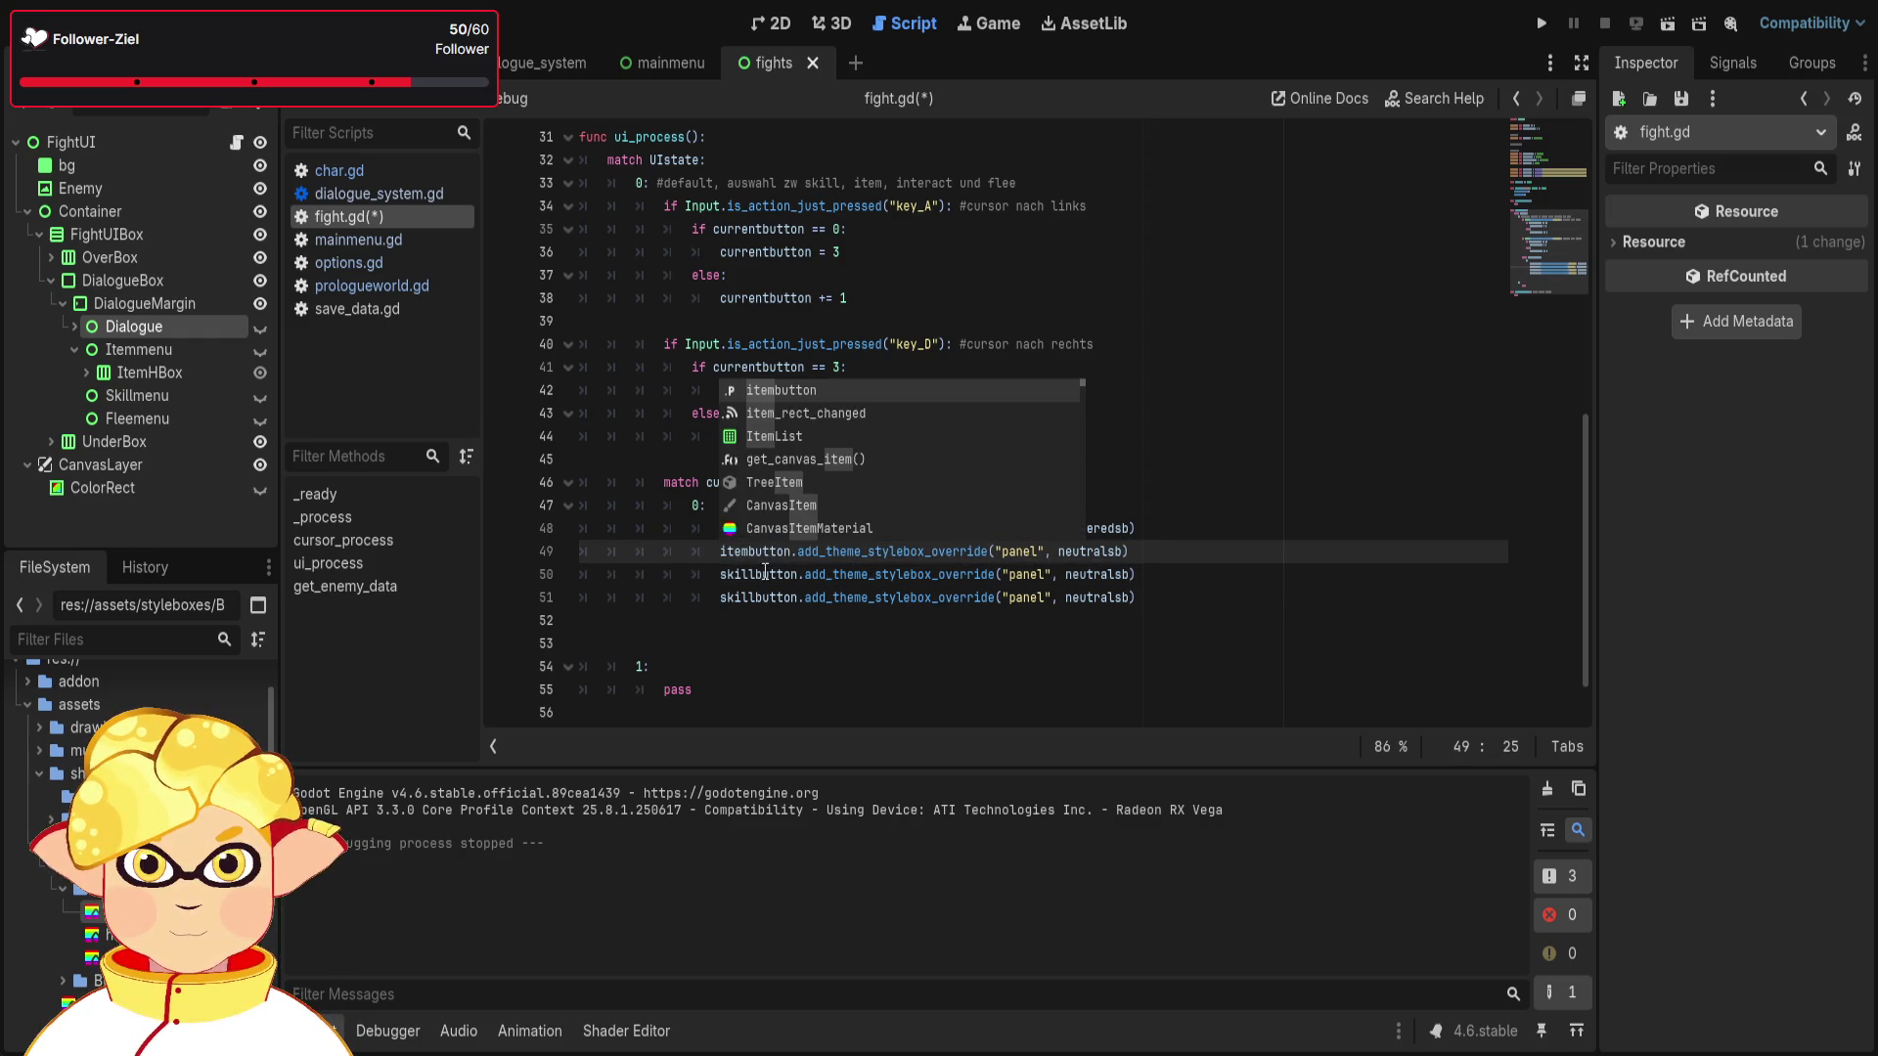
left_click_drag(758, 574, 721, 574)
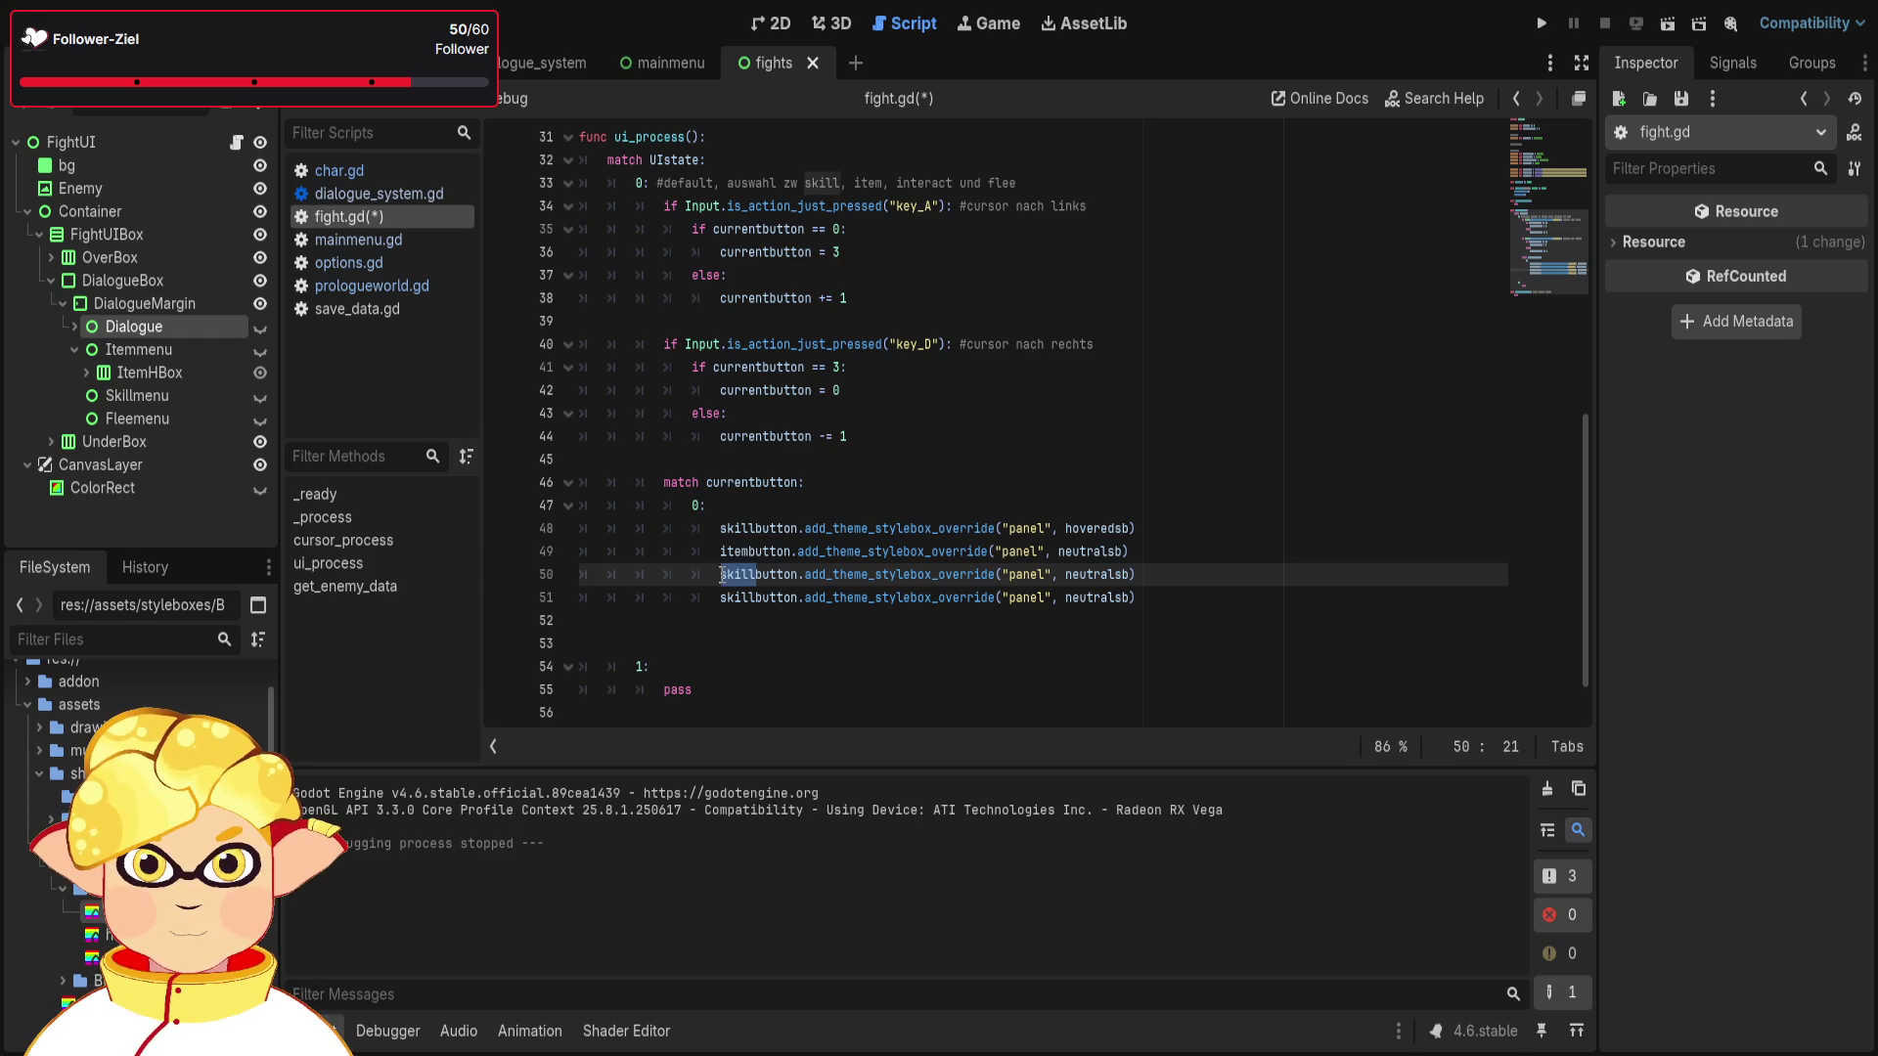
type("inte")
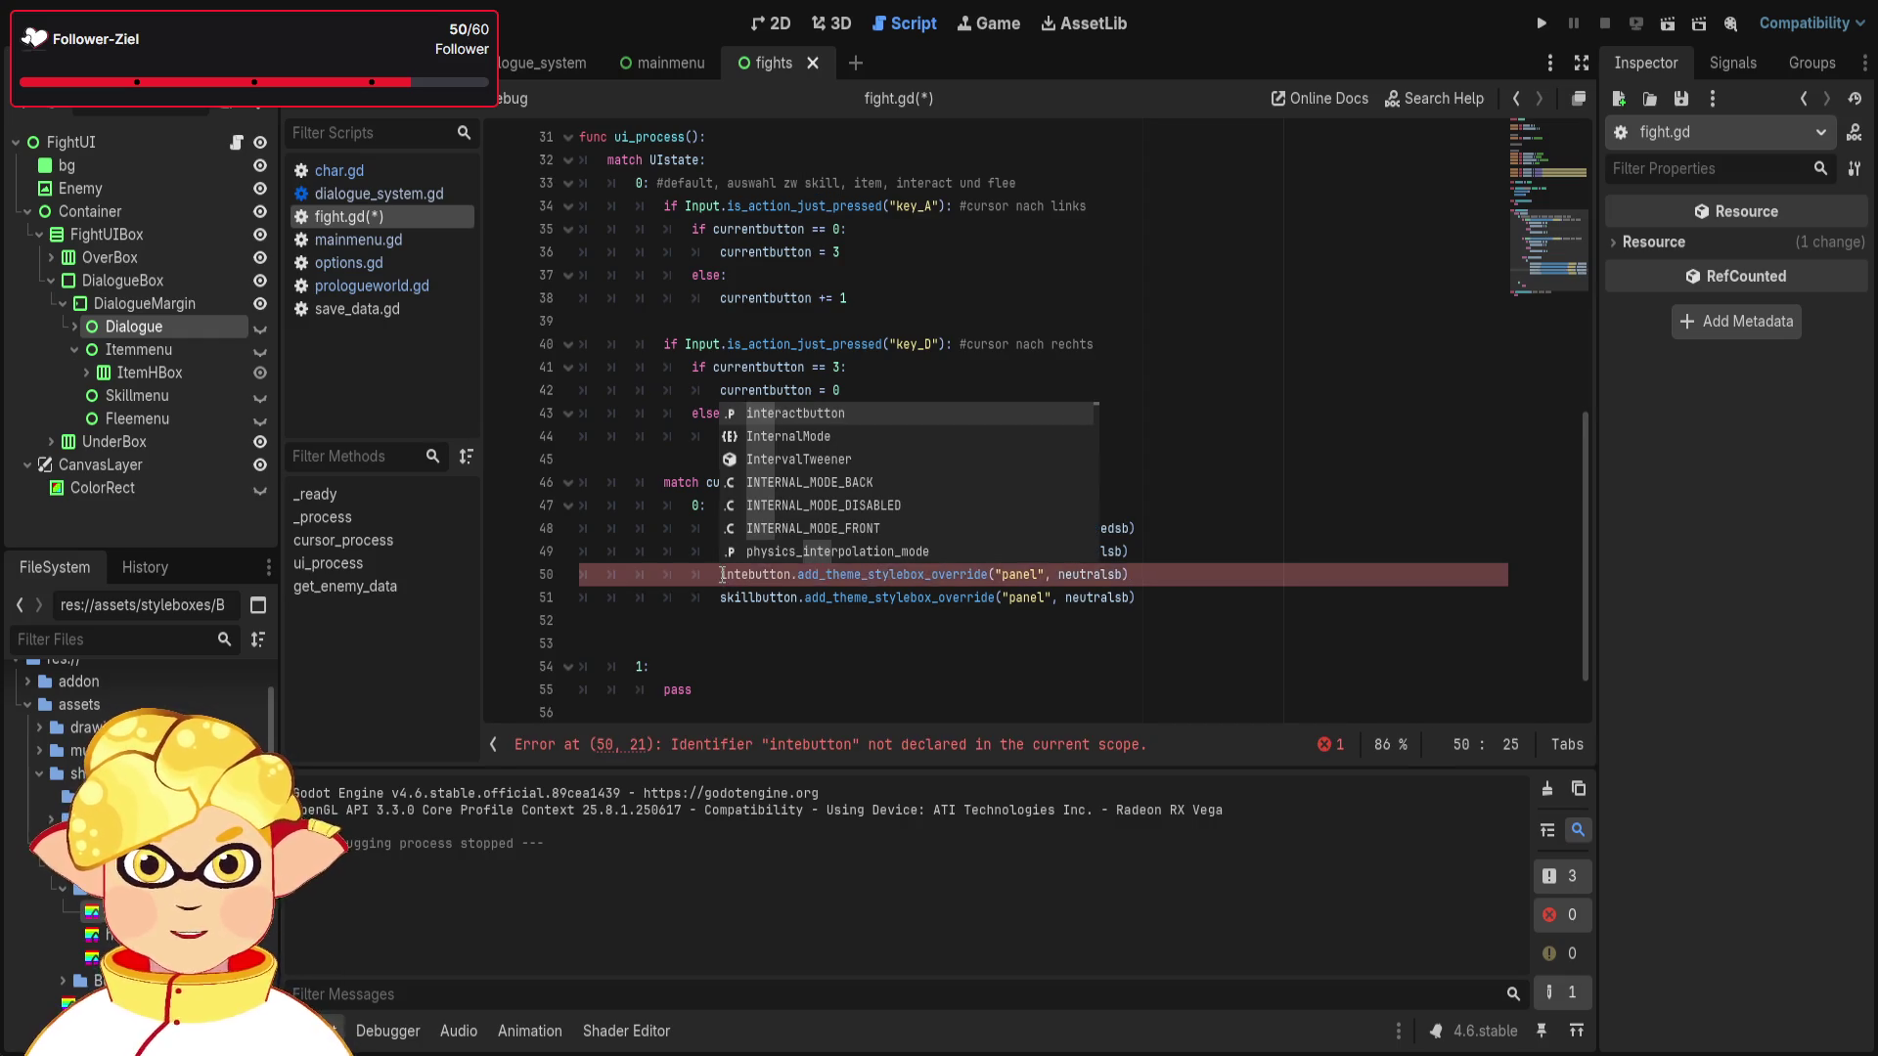
key("Tab")
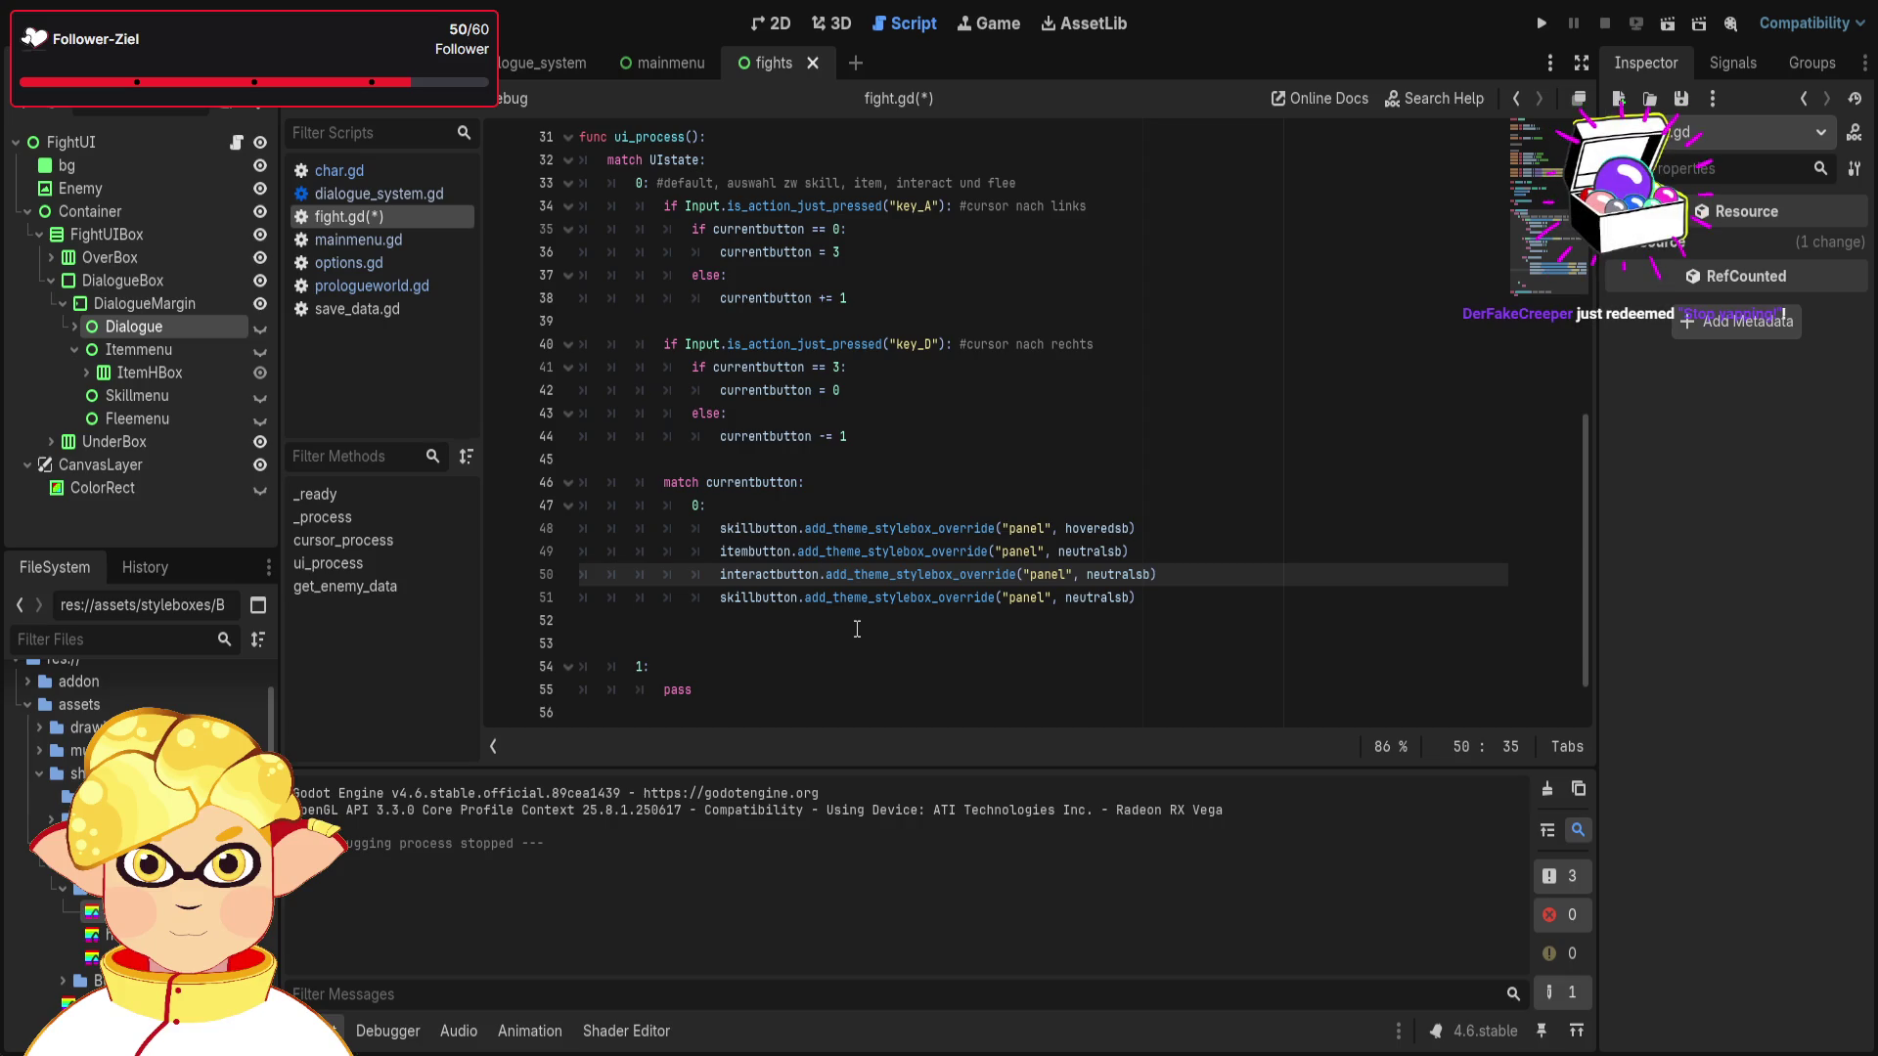
- Move the caret to the empty line after the styling calls
left_click(841, 643)
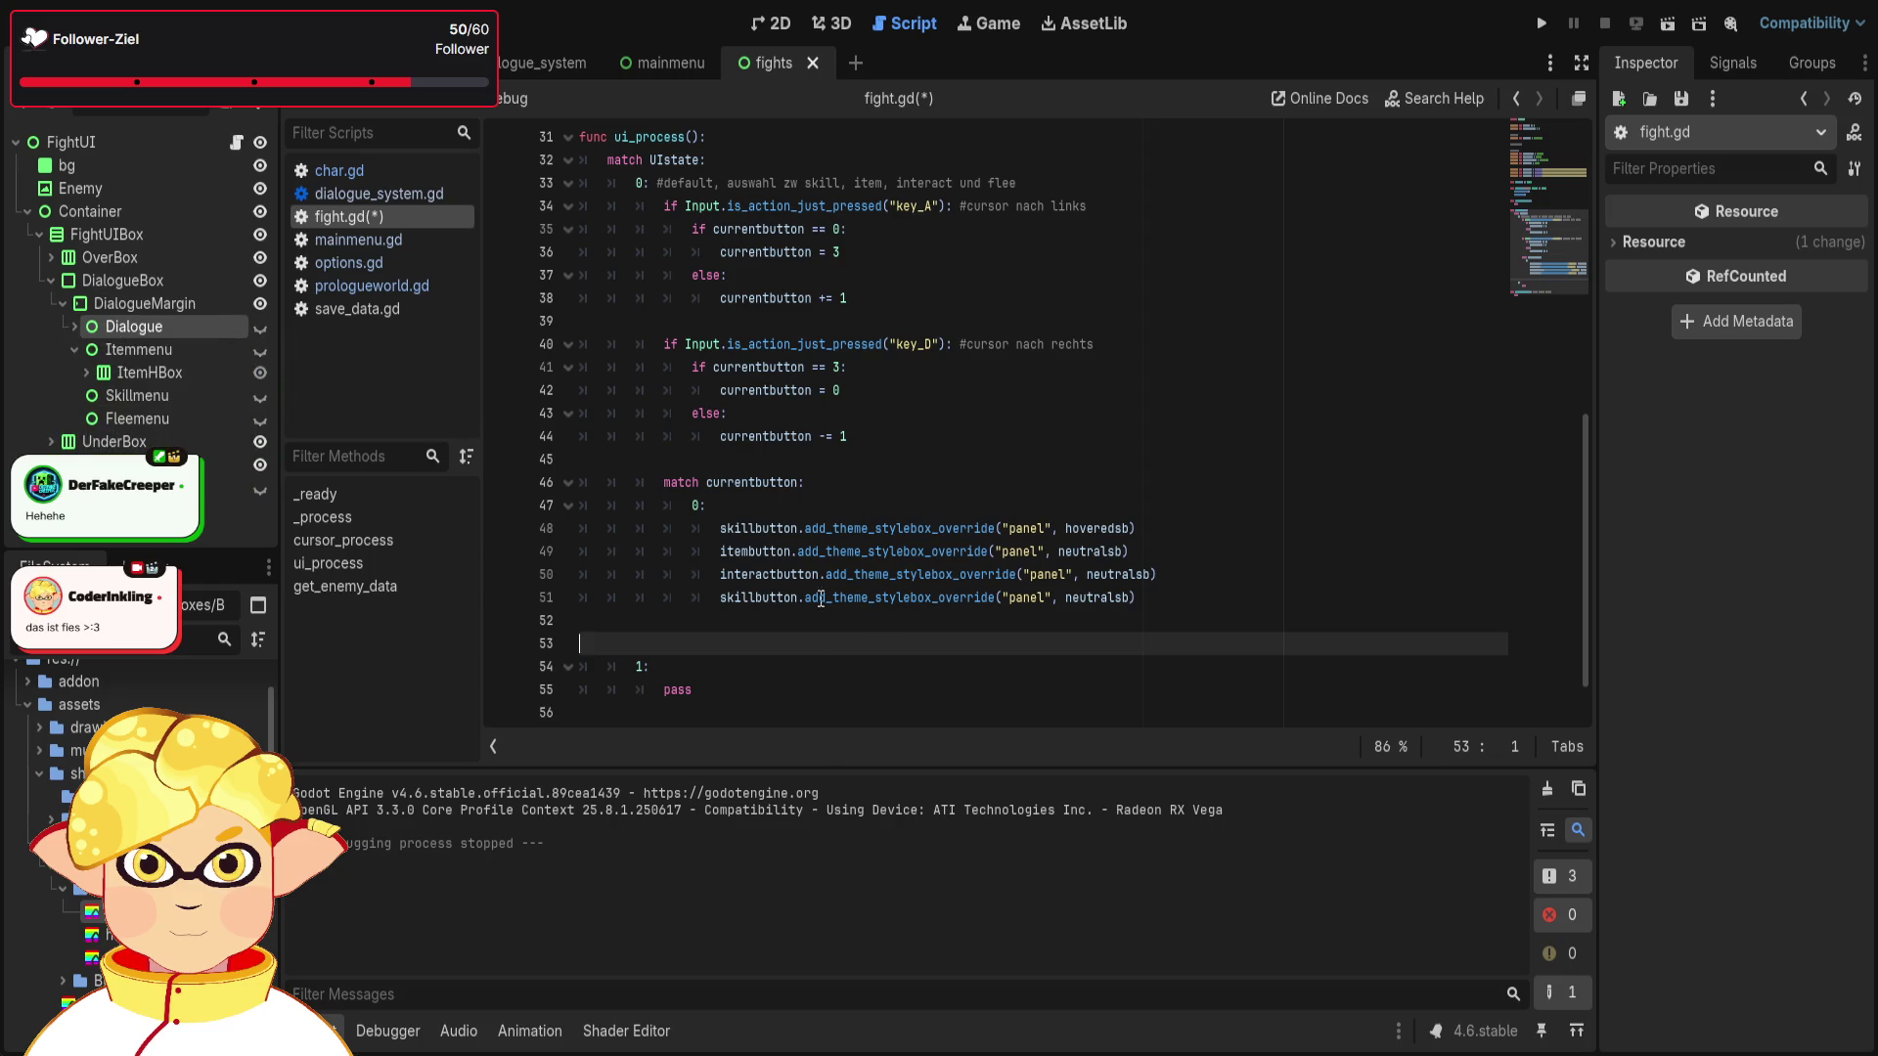
- Change skillbutton to fleebutton in line 51's styling call
left_click_drag(756, 597, 727, 597)
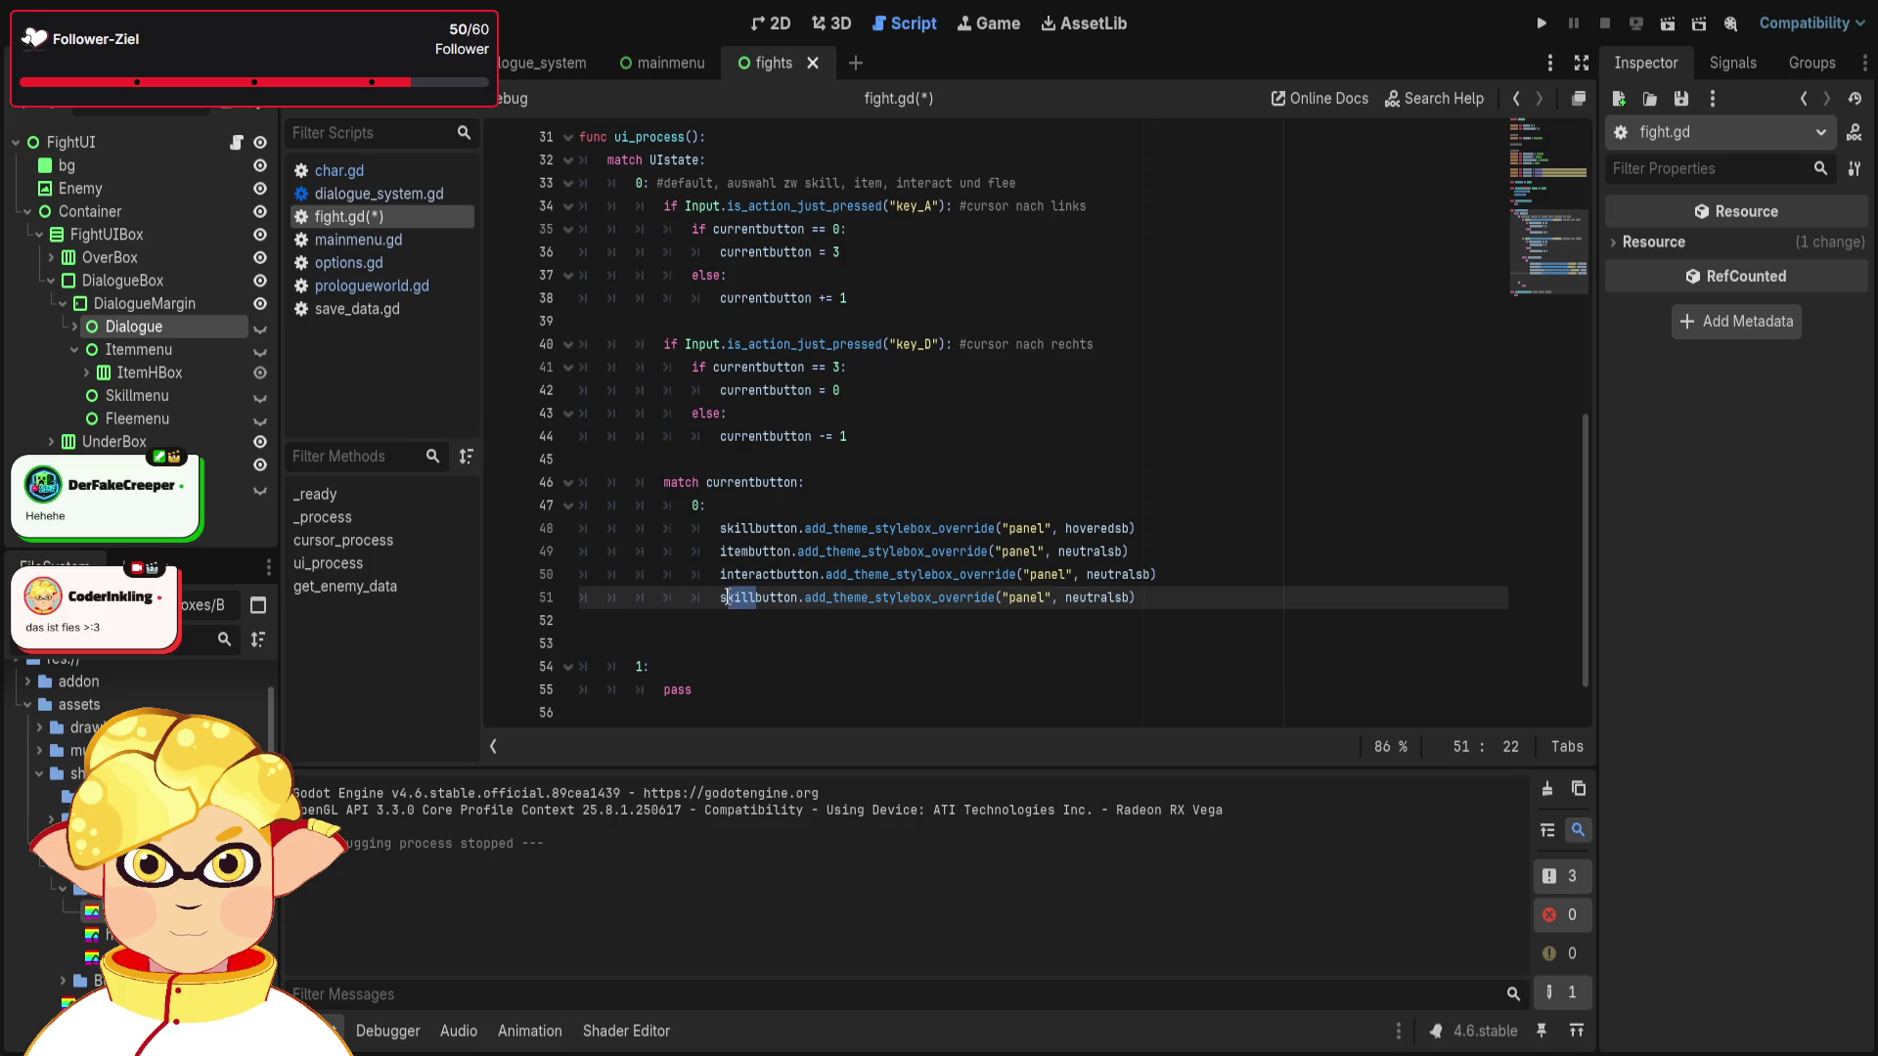
key("BackSpace")
key("BackSpace")
type("flee")
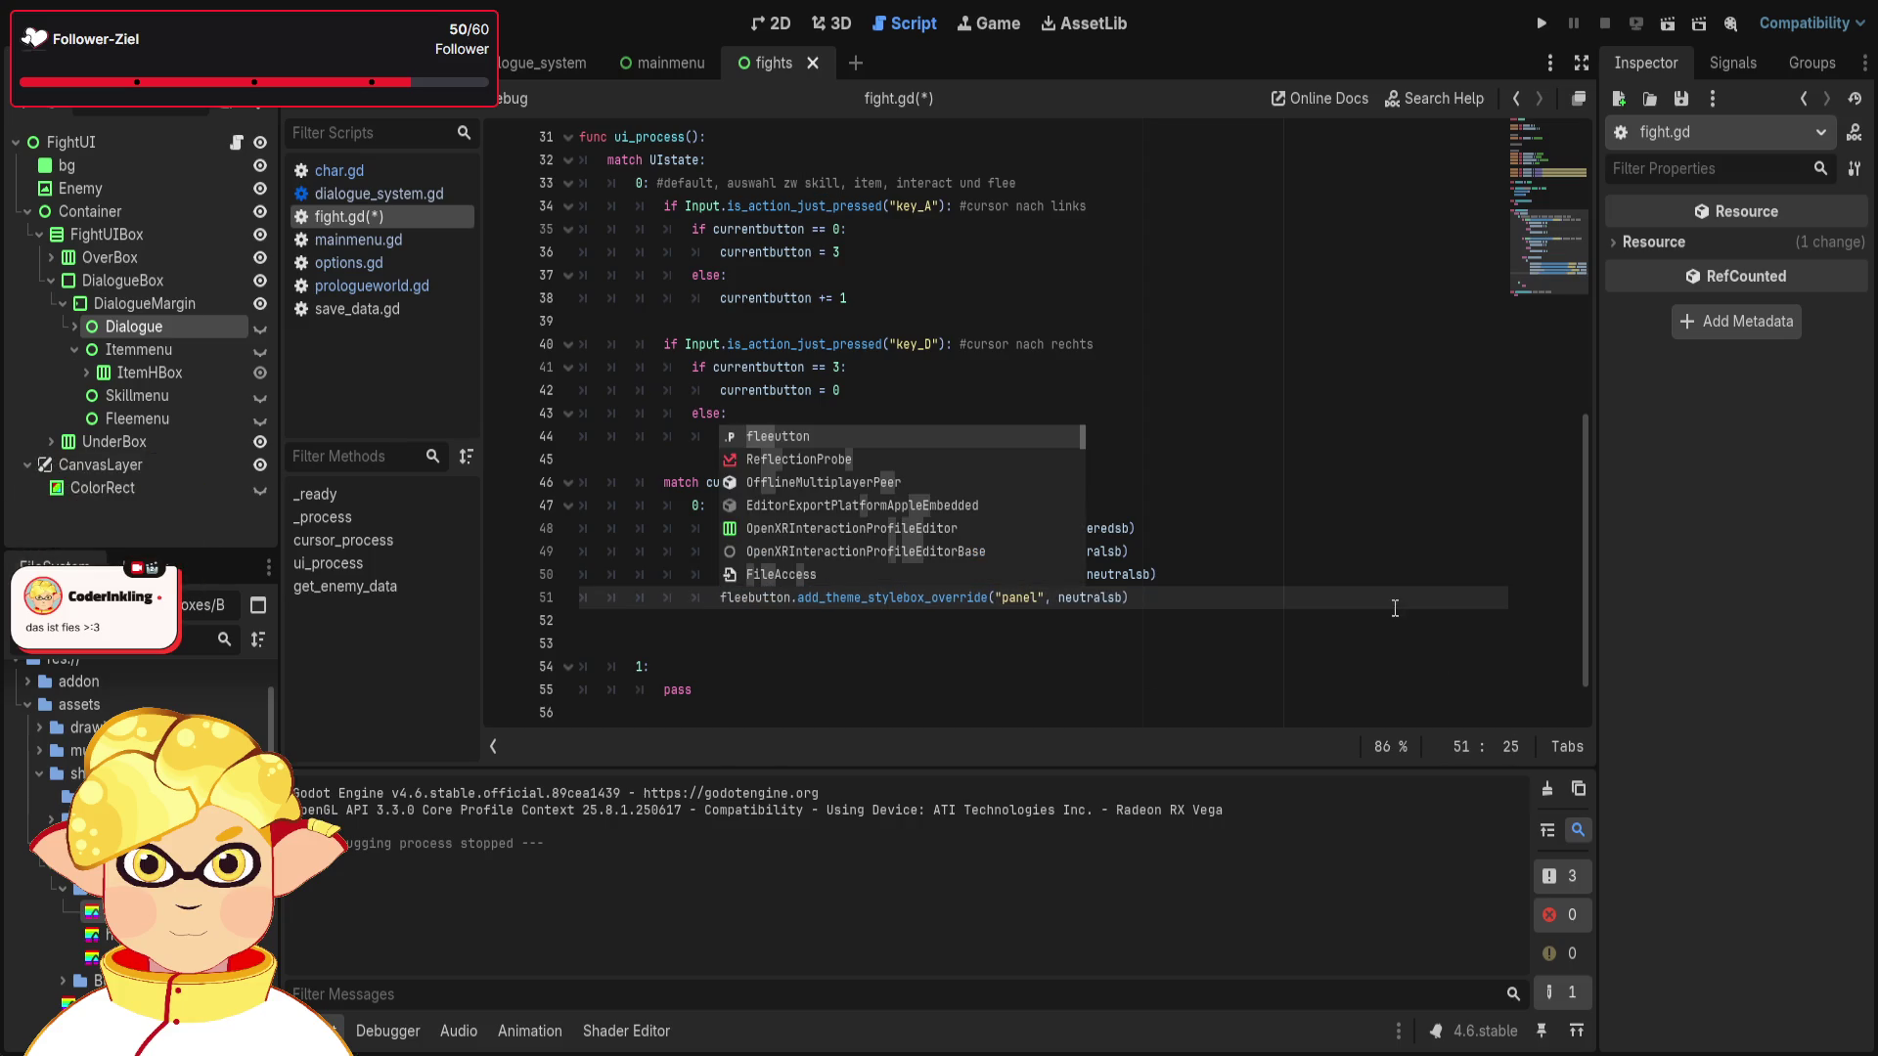
key("Escape")
left_click(1117, 645)
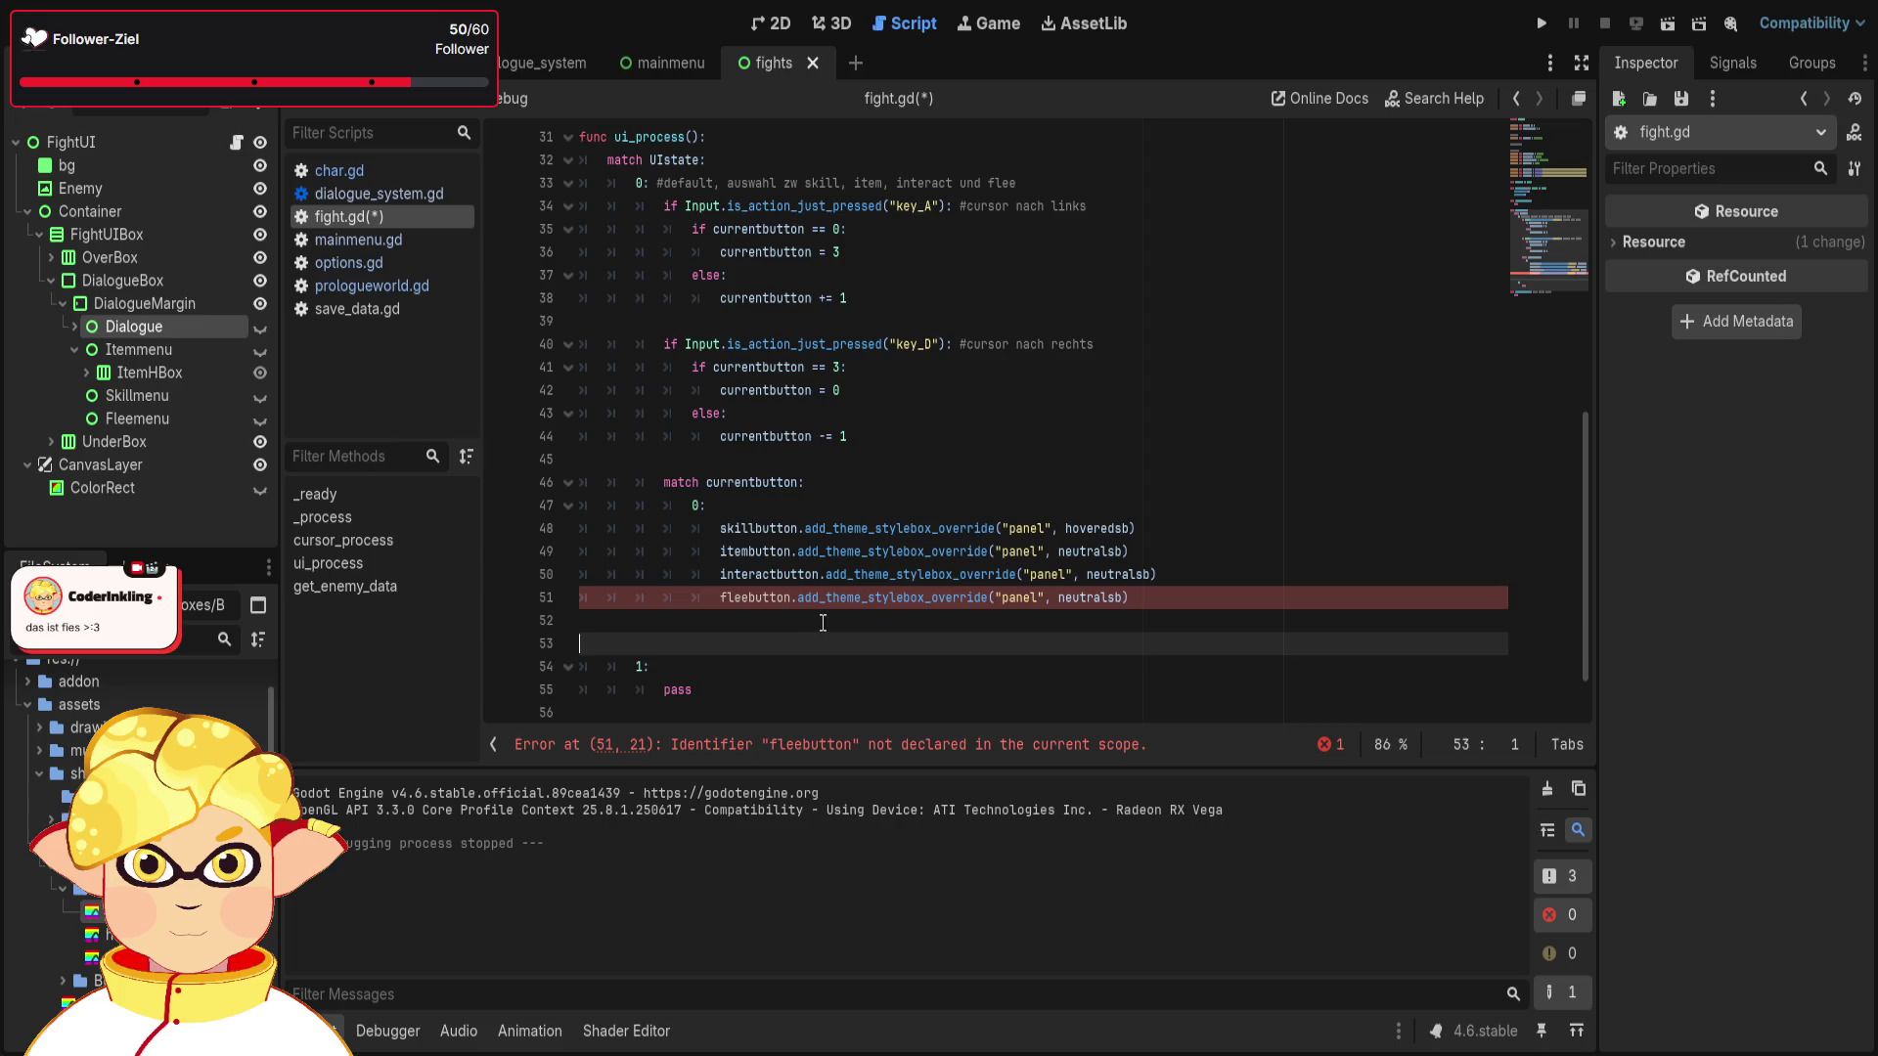
scroll(761, 441, "up", 2)
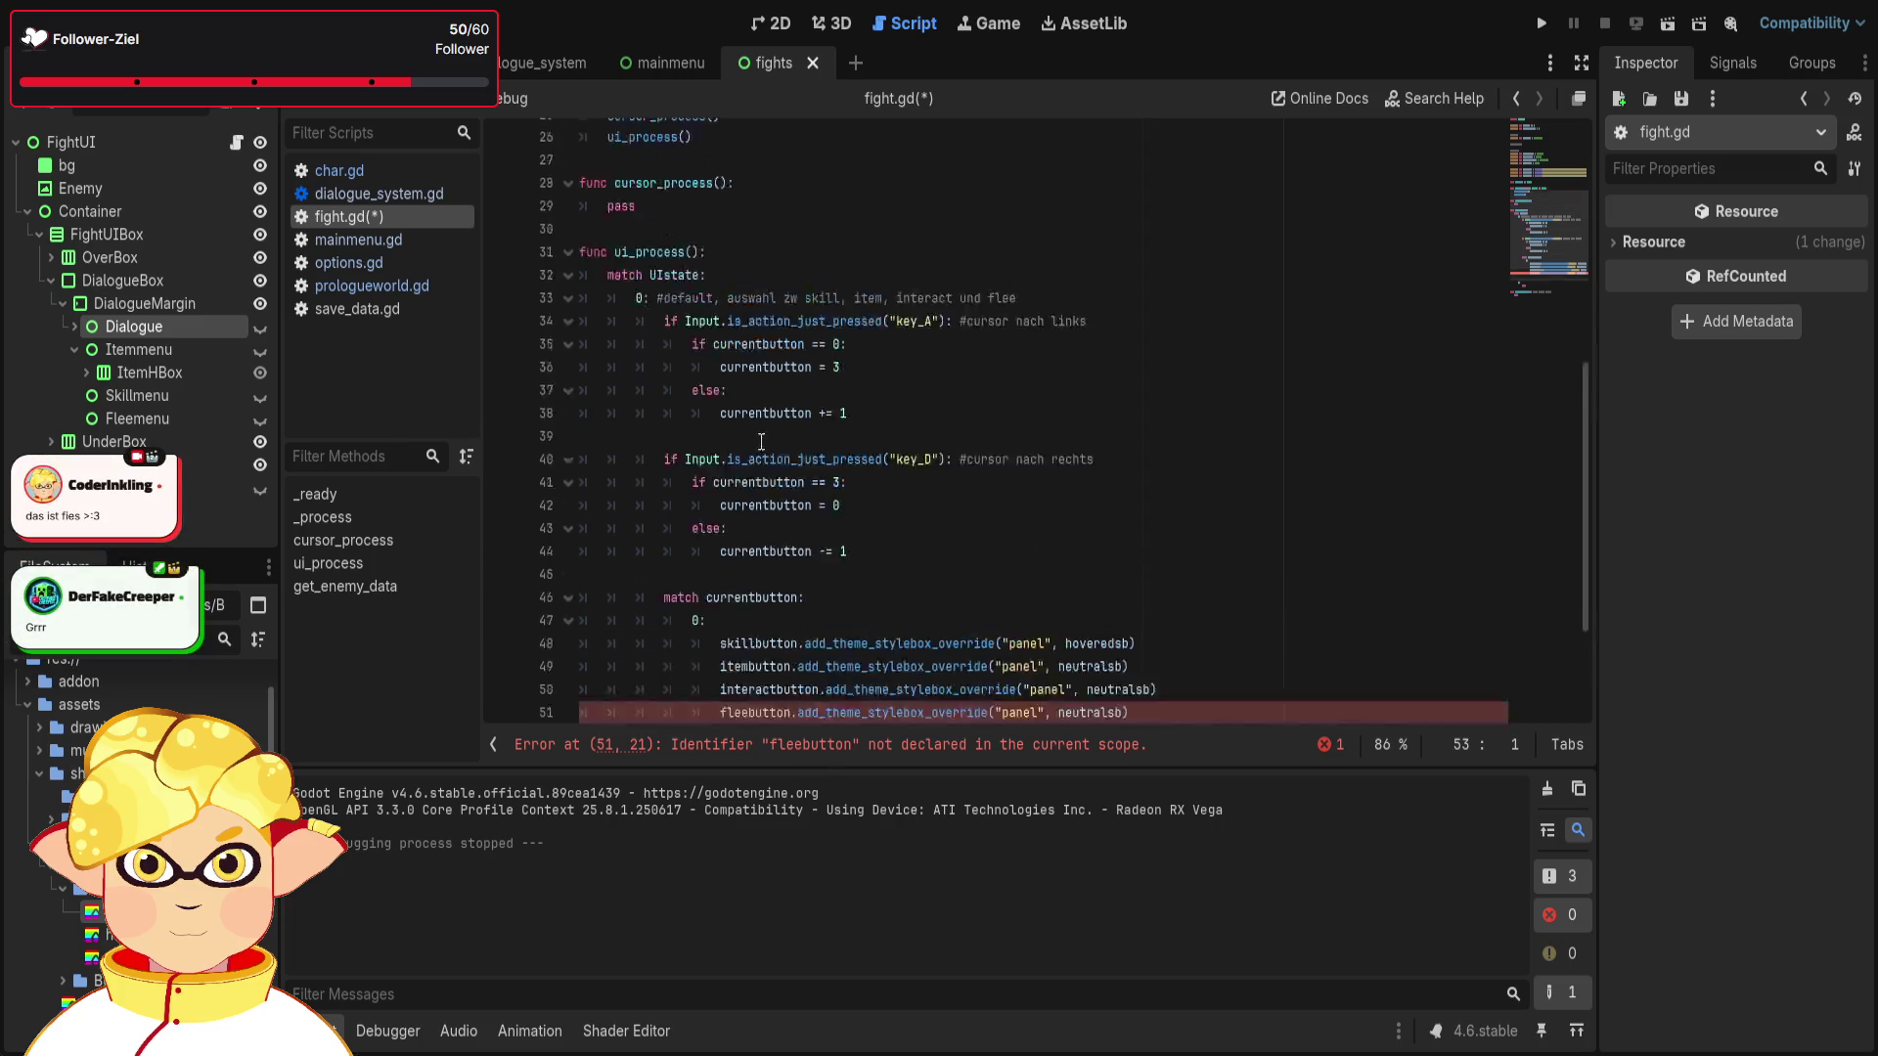
scroll(761, 441, "up", 7)
left_click(705, 344)
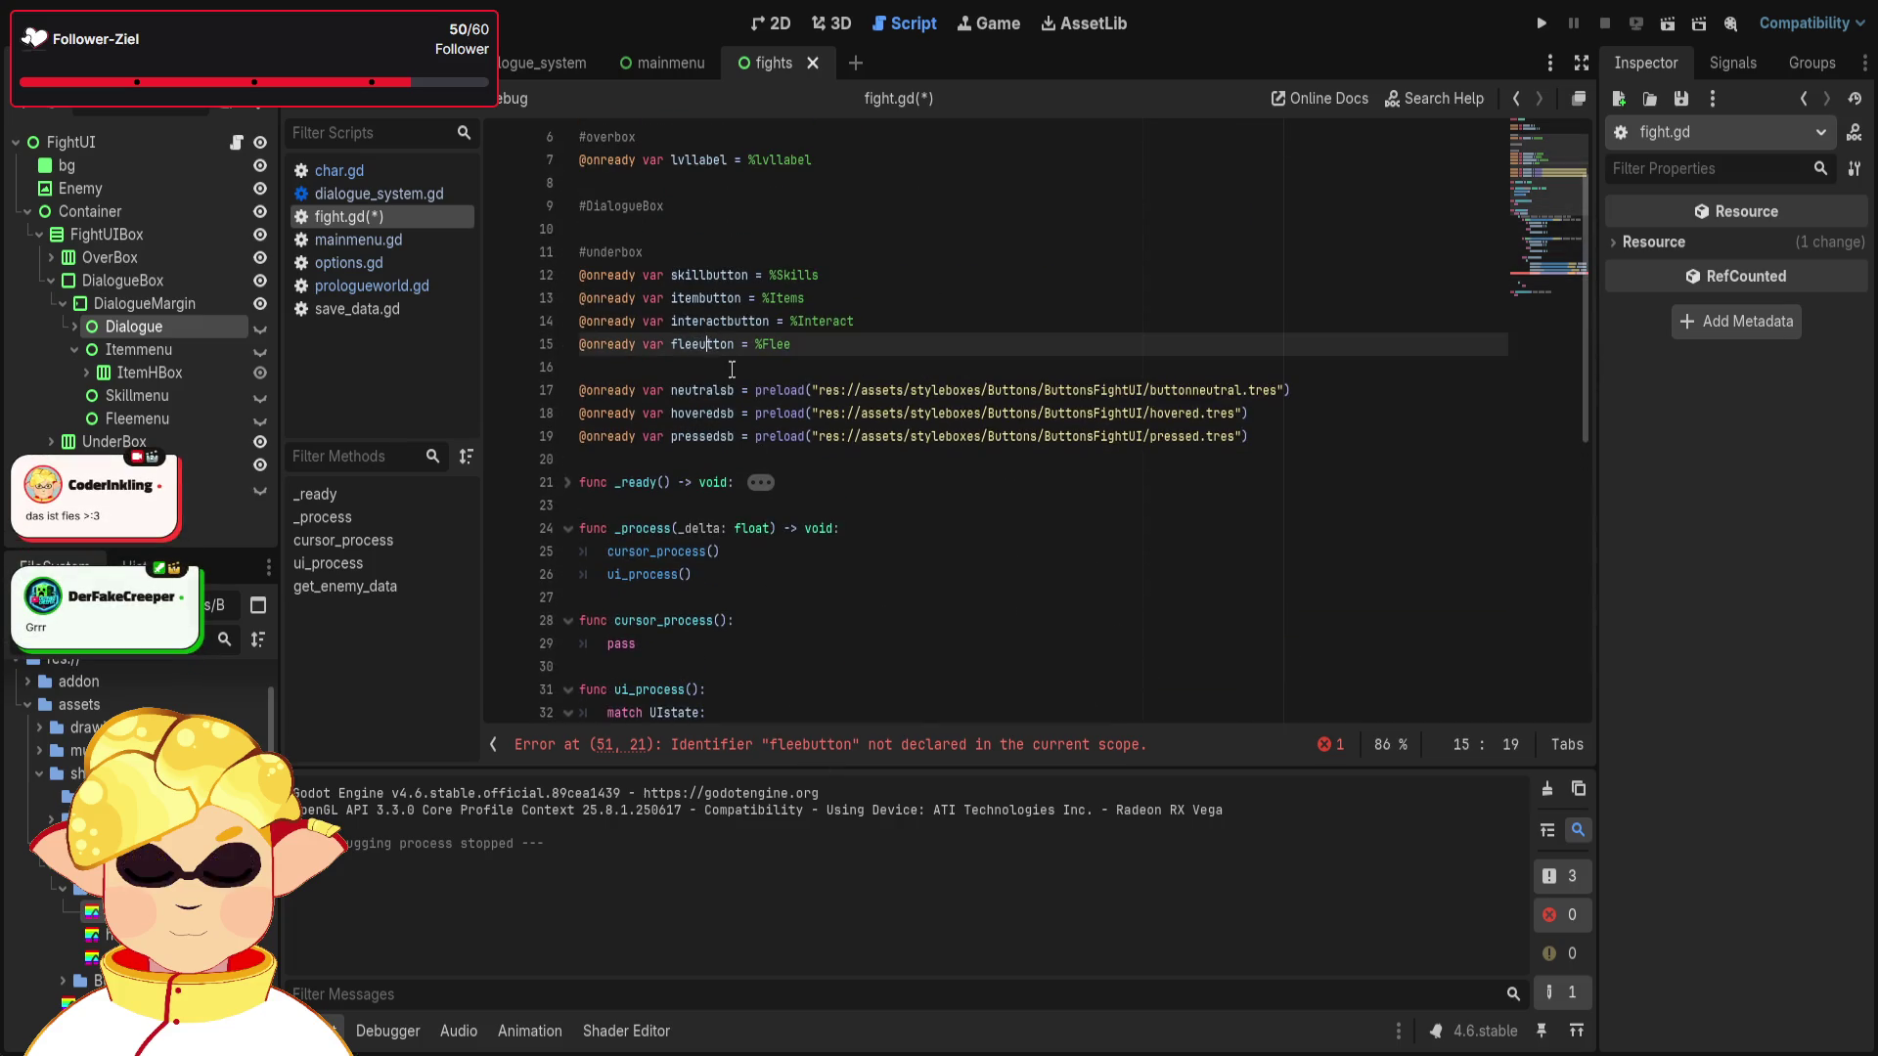
scroll(782, 401, "down", 3)
scroll(782, 401, "up", 3)
type("b")
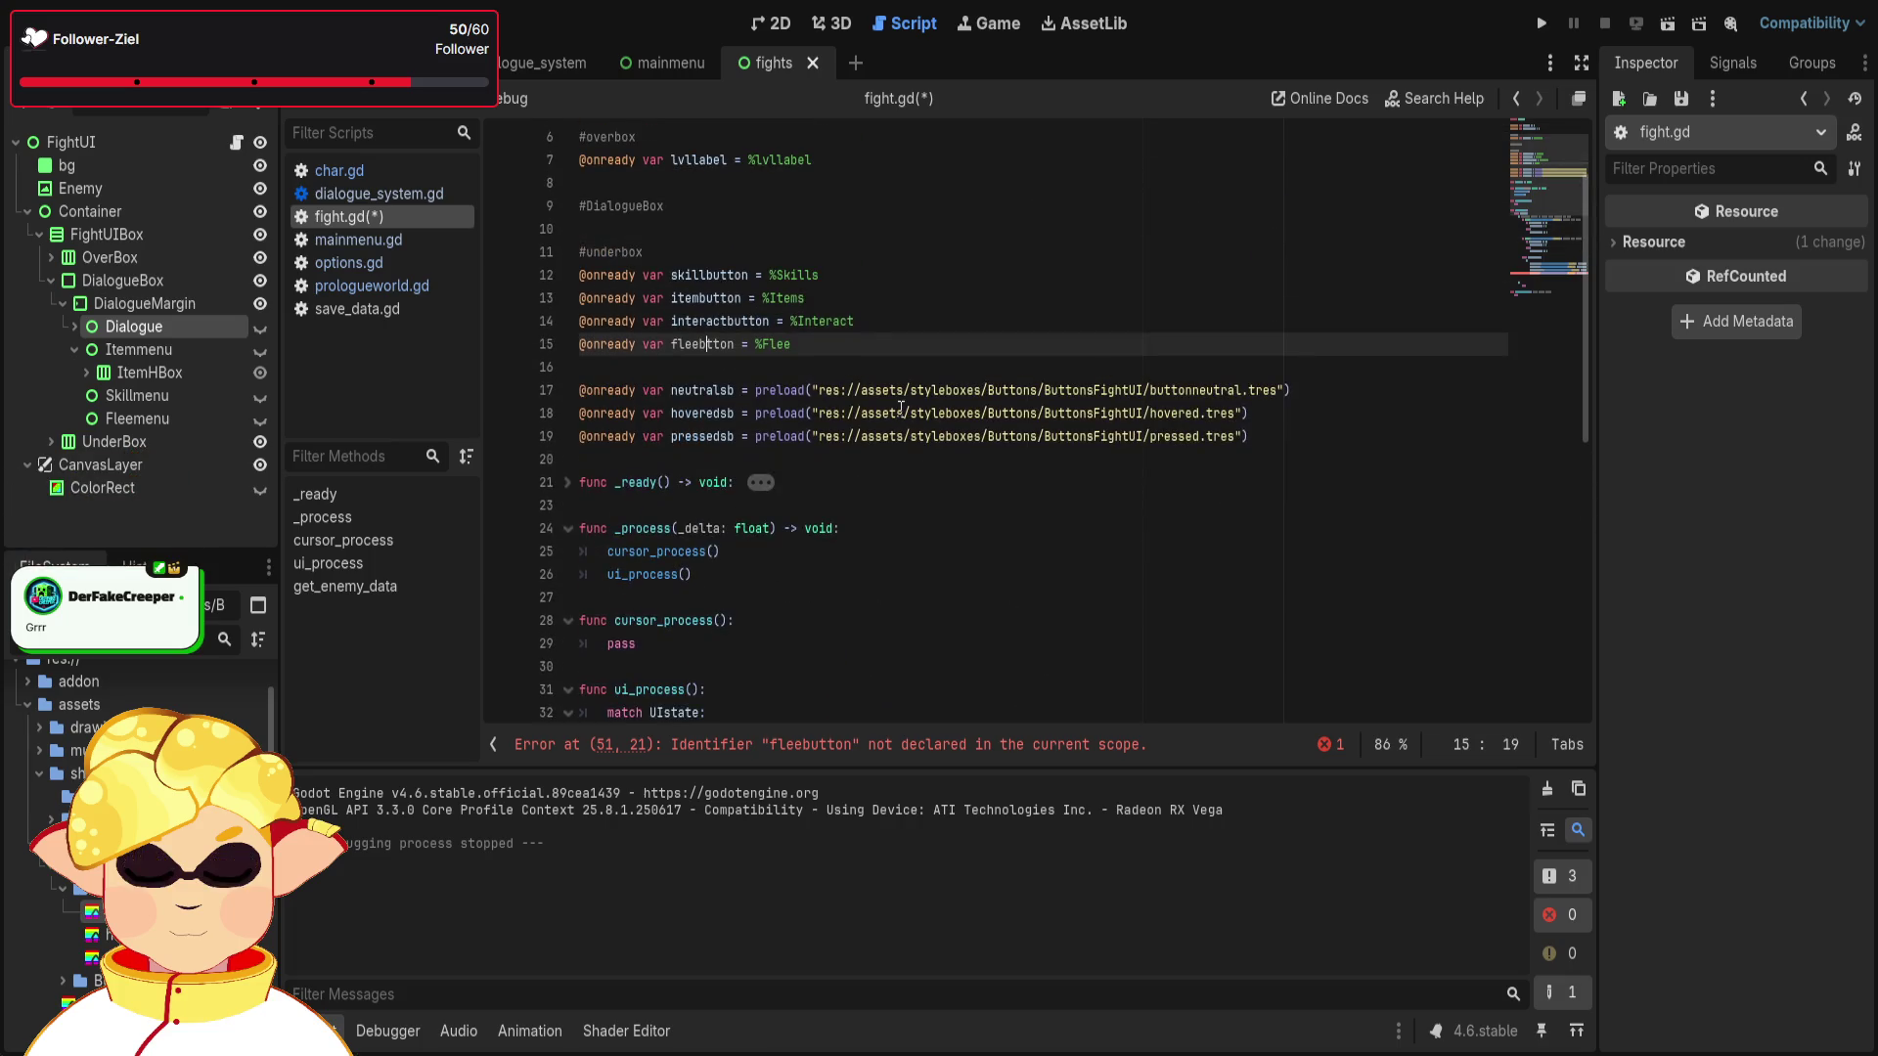
scroll(897, 412, "down", 4)
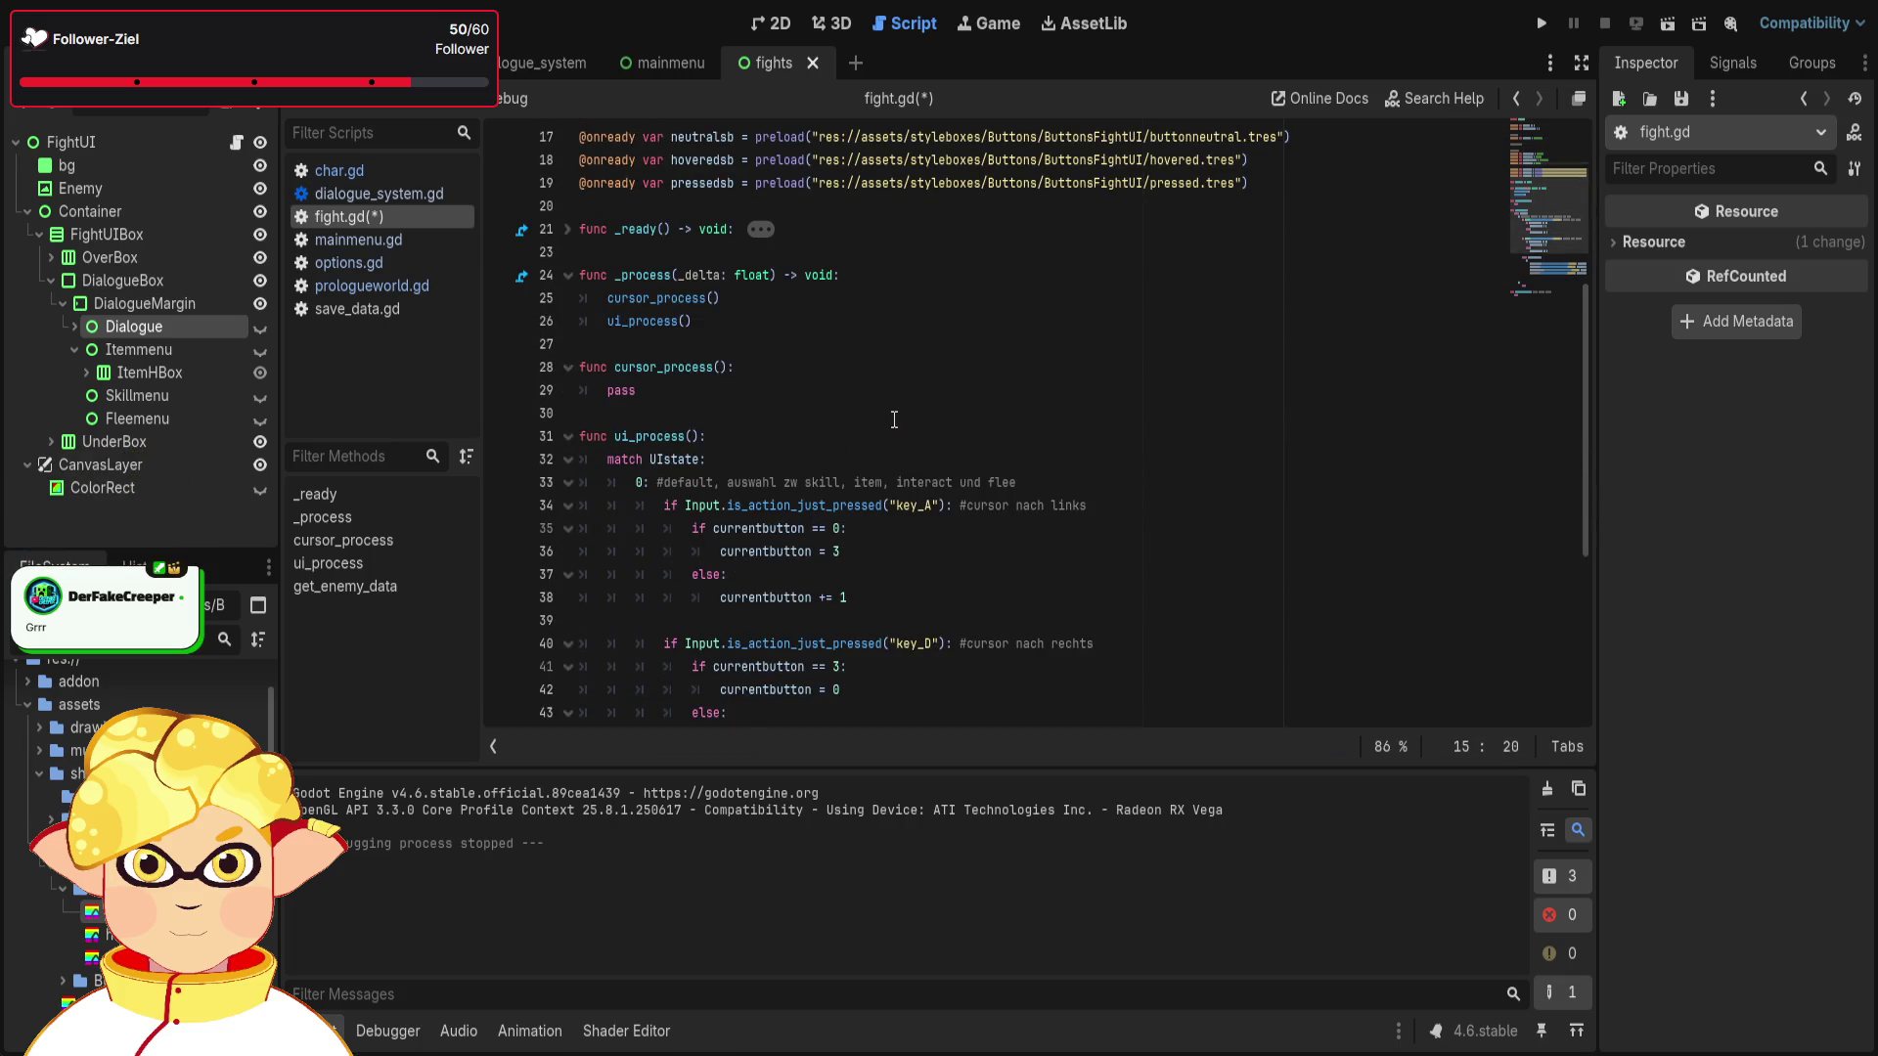
scroll(893, 420, "down", 6)
- Insert a new line 53 with the comment '#creeper hat eingelöst, dass ich die klappe halten so'
left_click(776, 563)
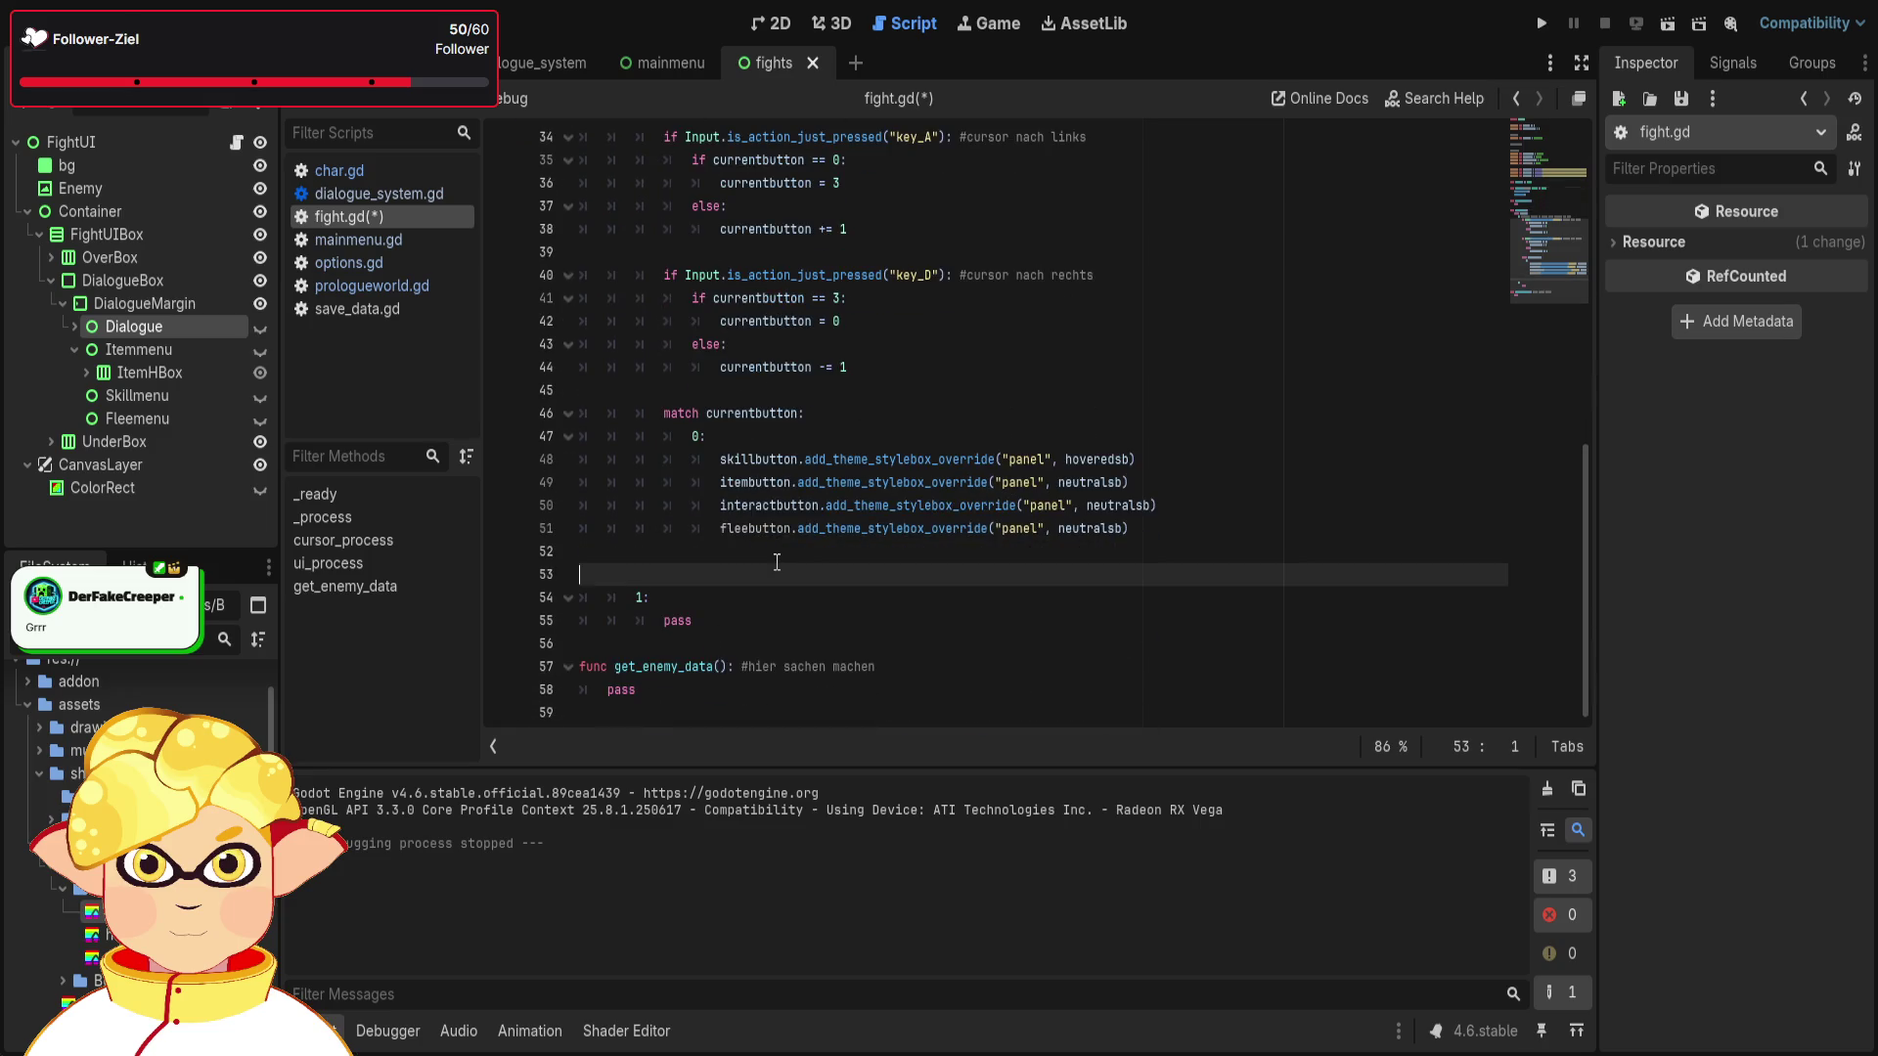
key("Return")
type("#")
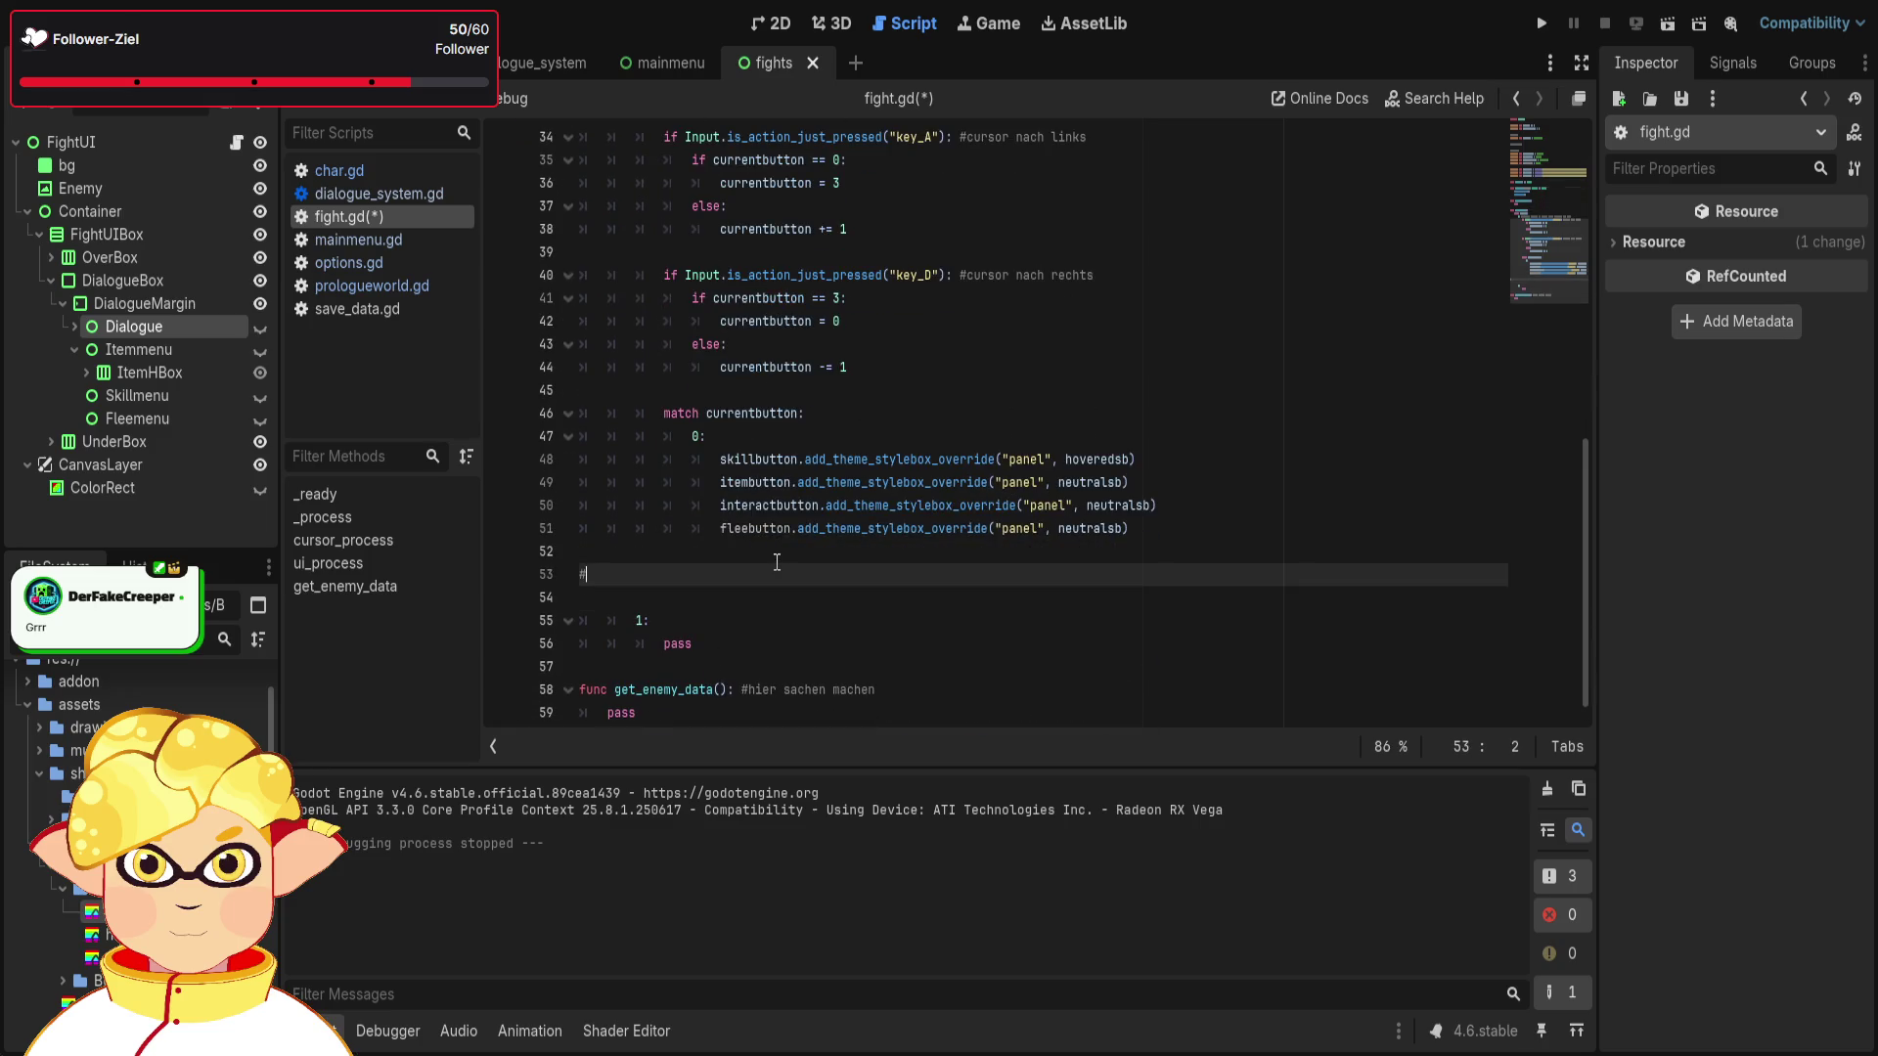
type("creeper h")
type("at eingelö")
type("st, da")
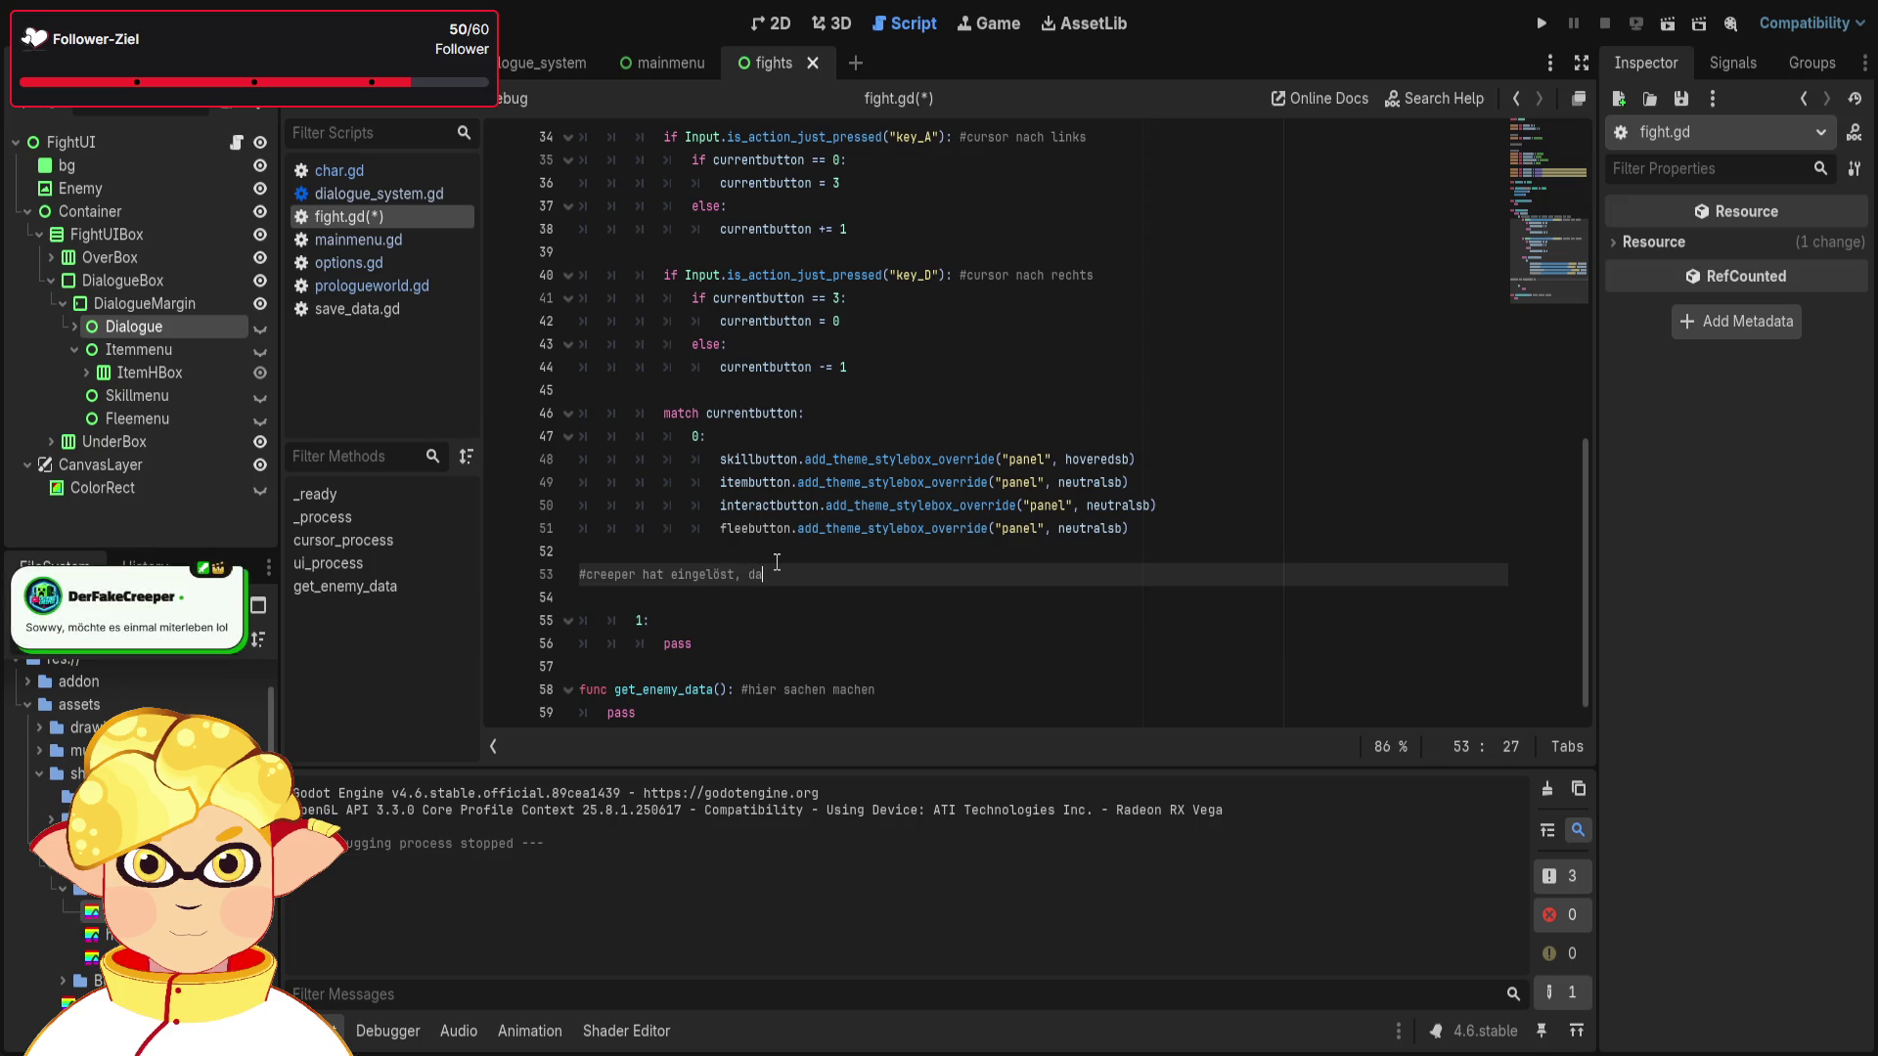
type("ss ich die k")
type("lappe halten soll")
left_click_drag(999, 577, 579, 577)
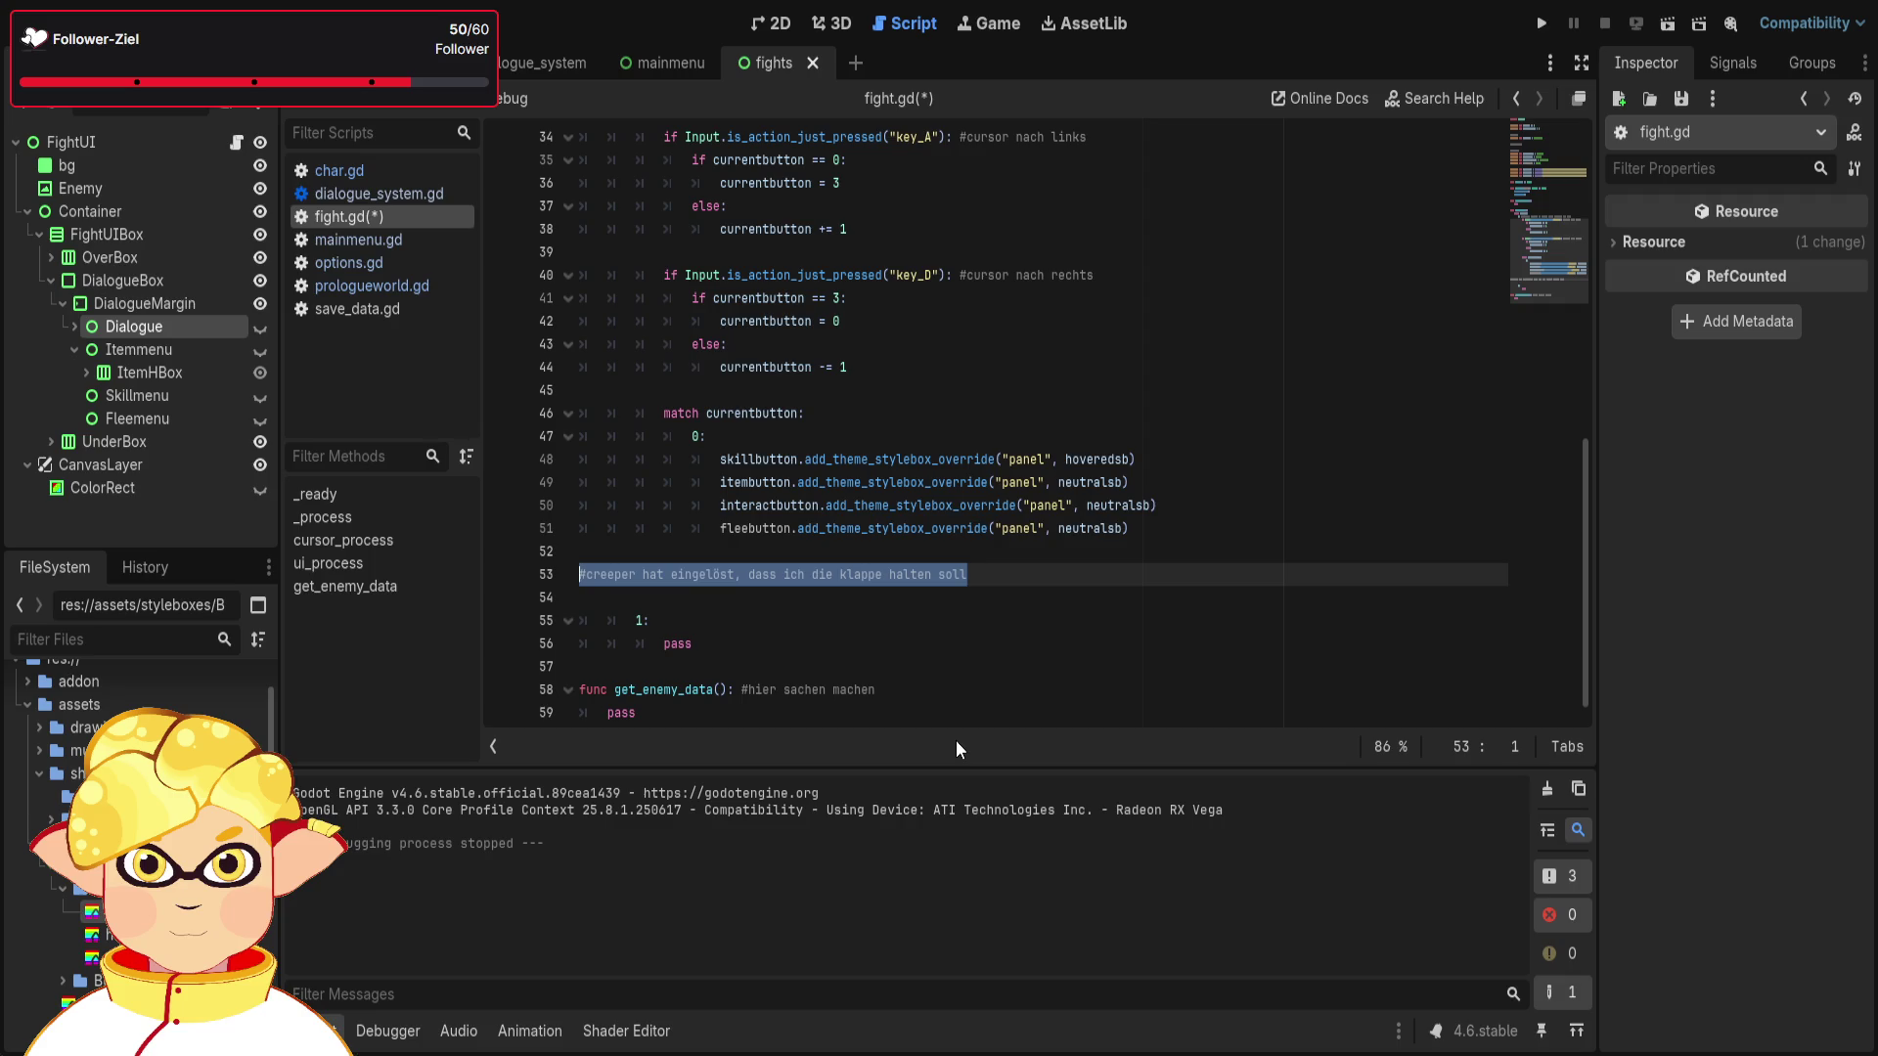
key("BackSpace")
key("BackSpace")
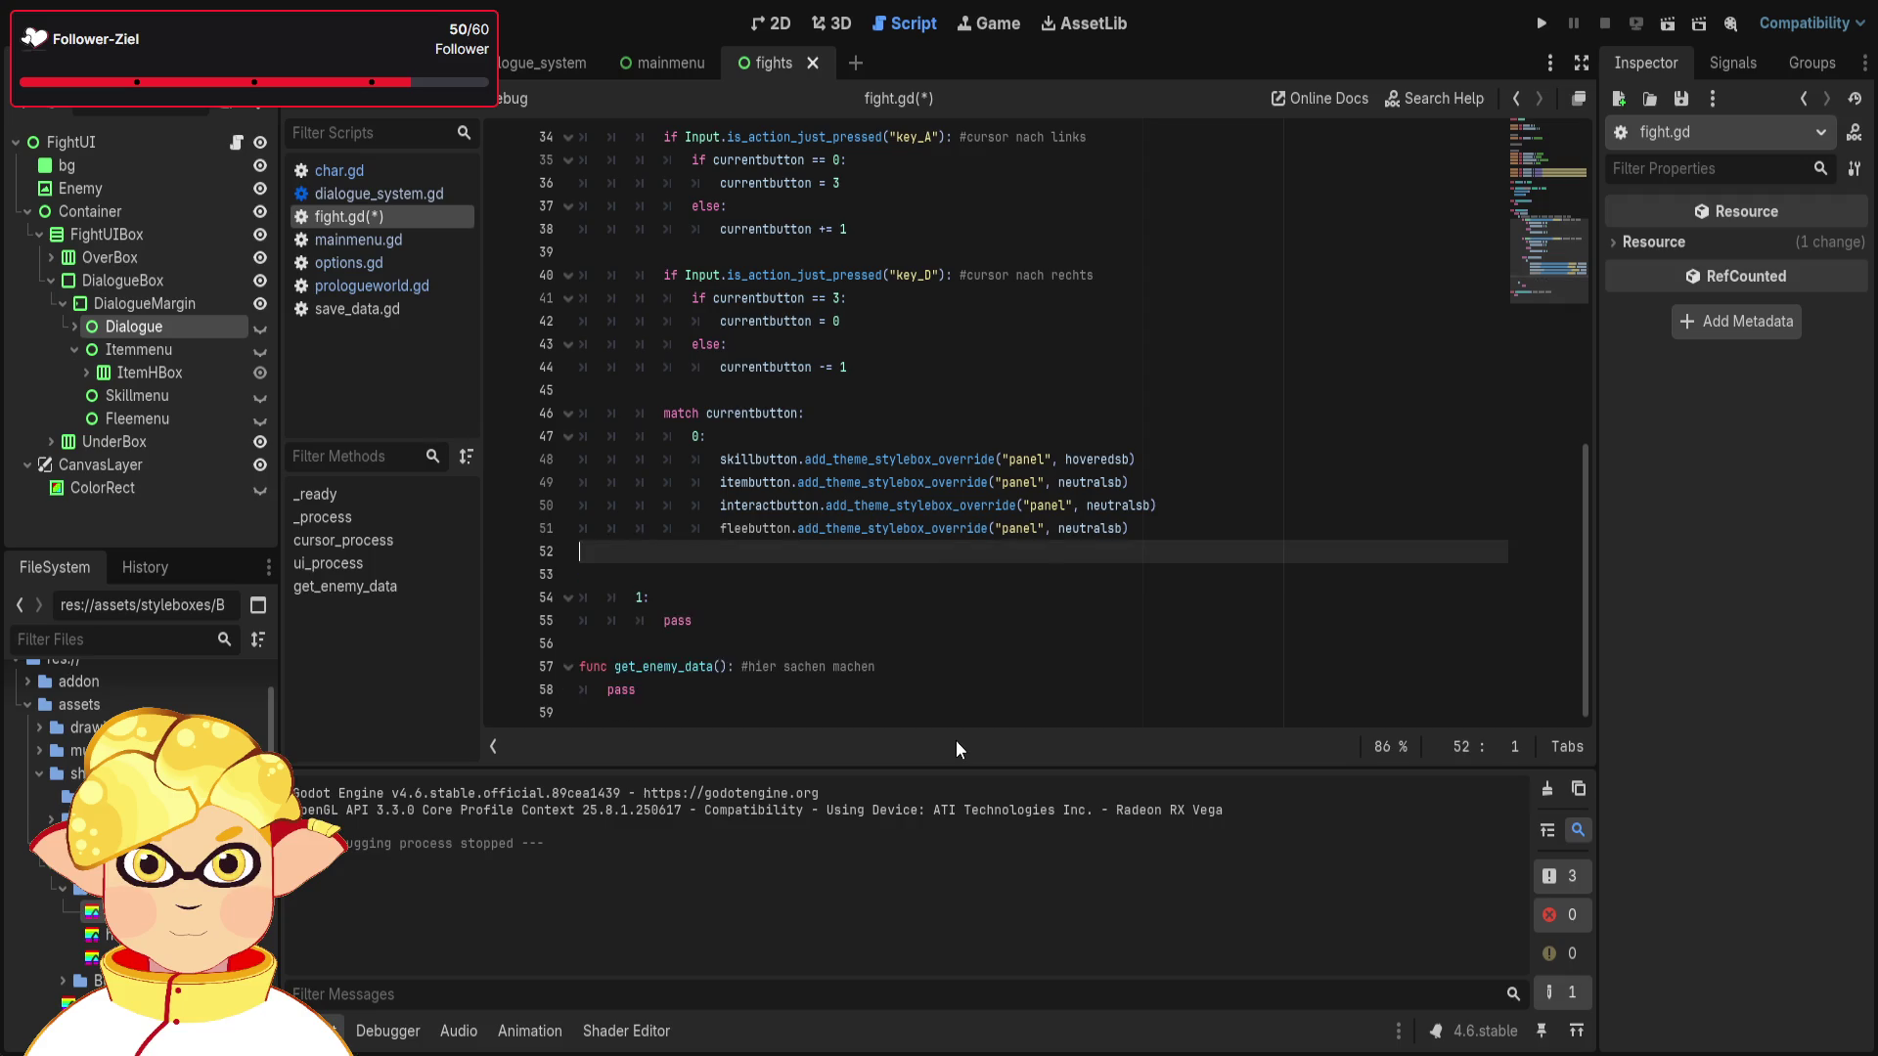
- Delete empty line 52 and place the caret after the case 1 label
key("BackSpace")
scroll(995, 650, "up", 1)
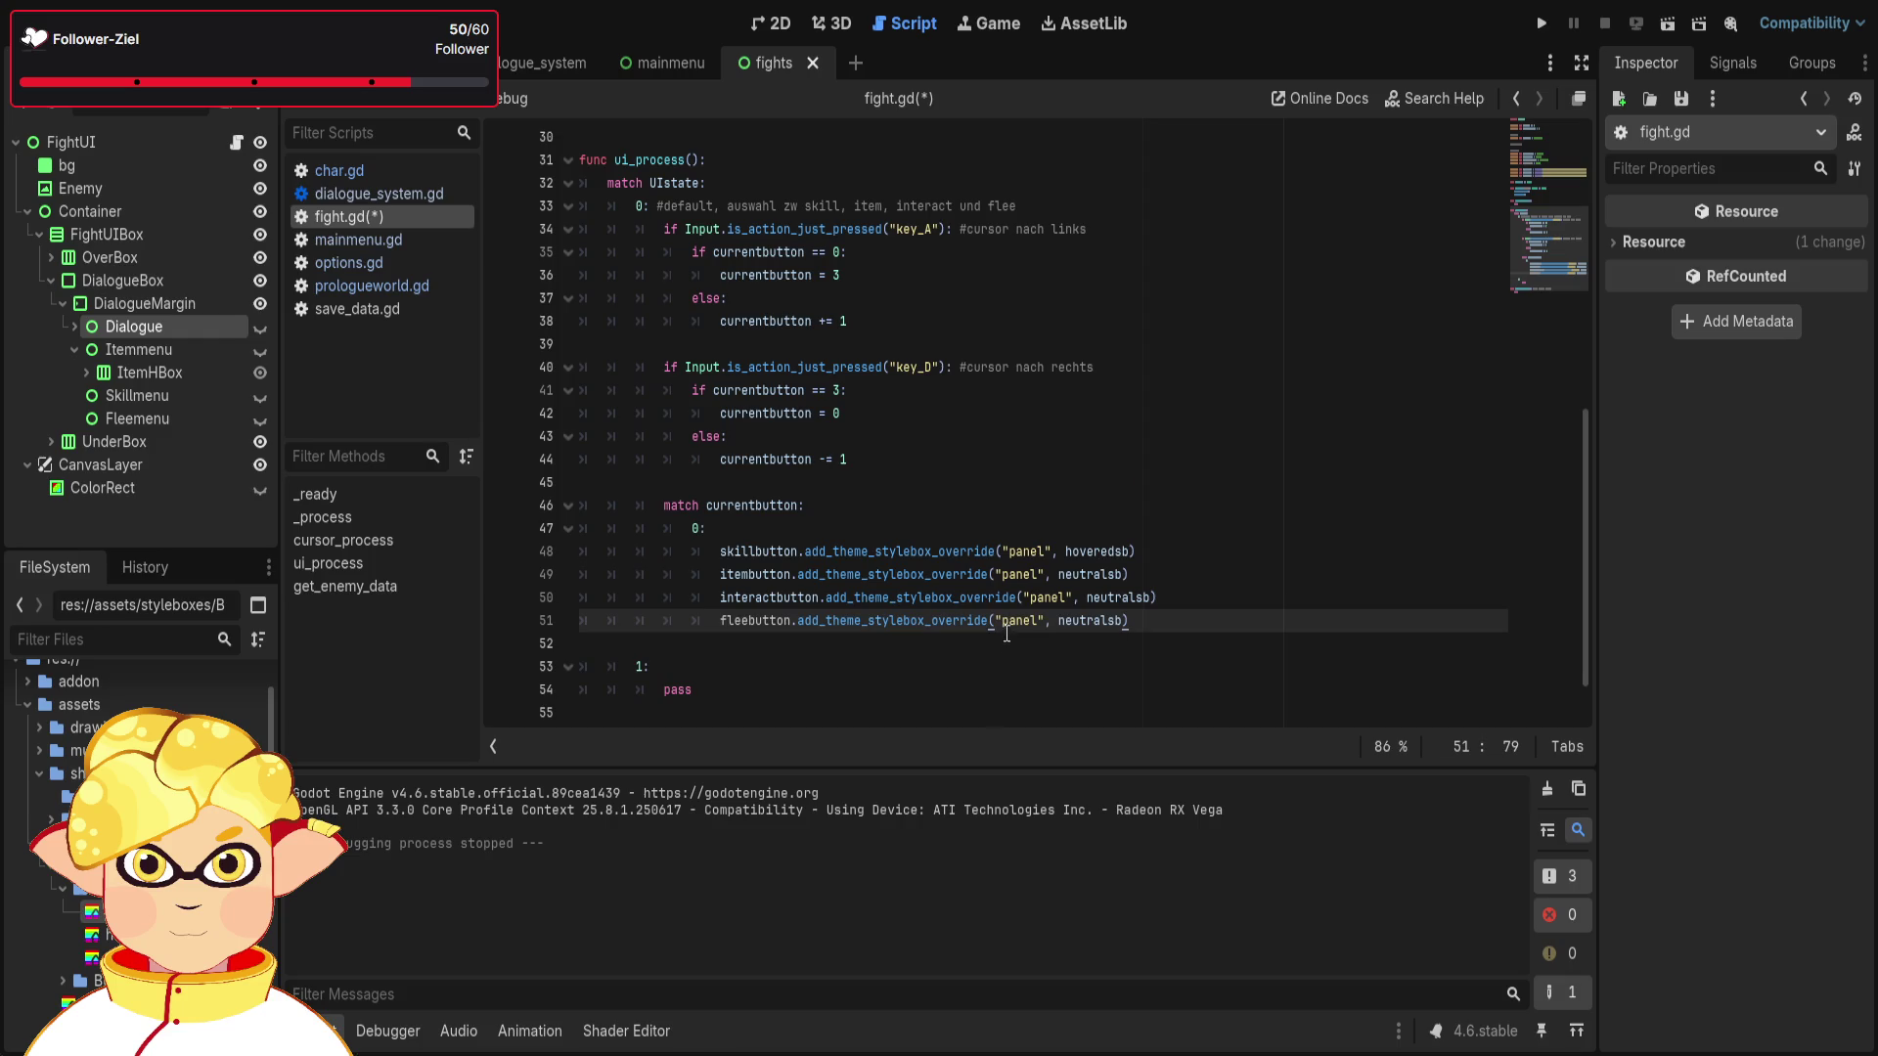
left_click(553, 505)
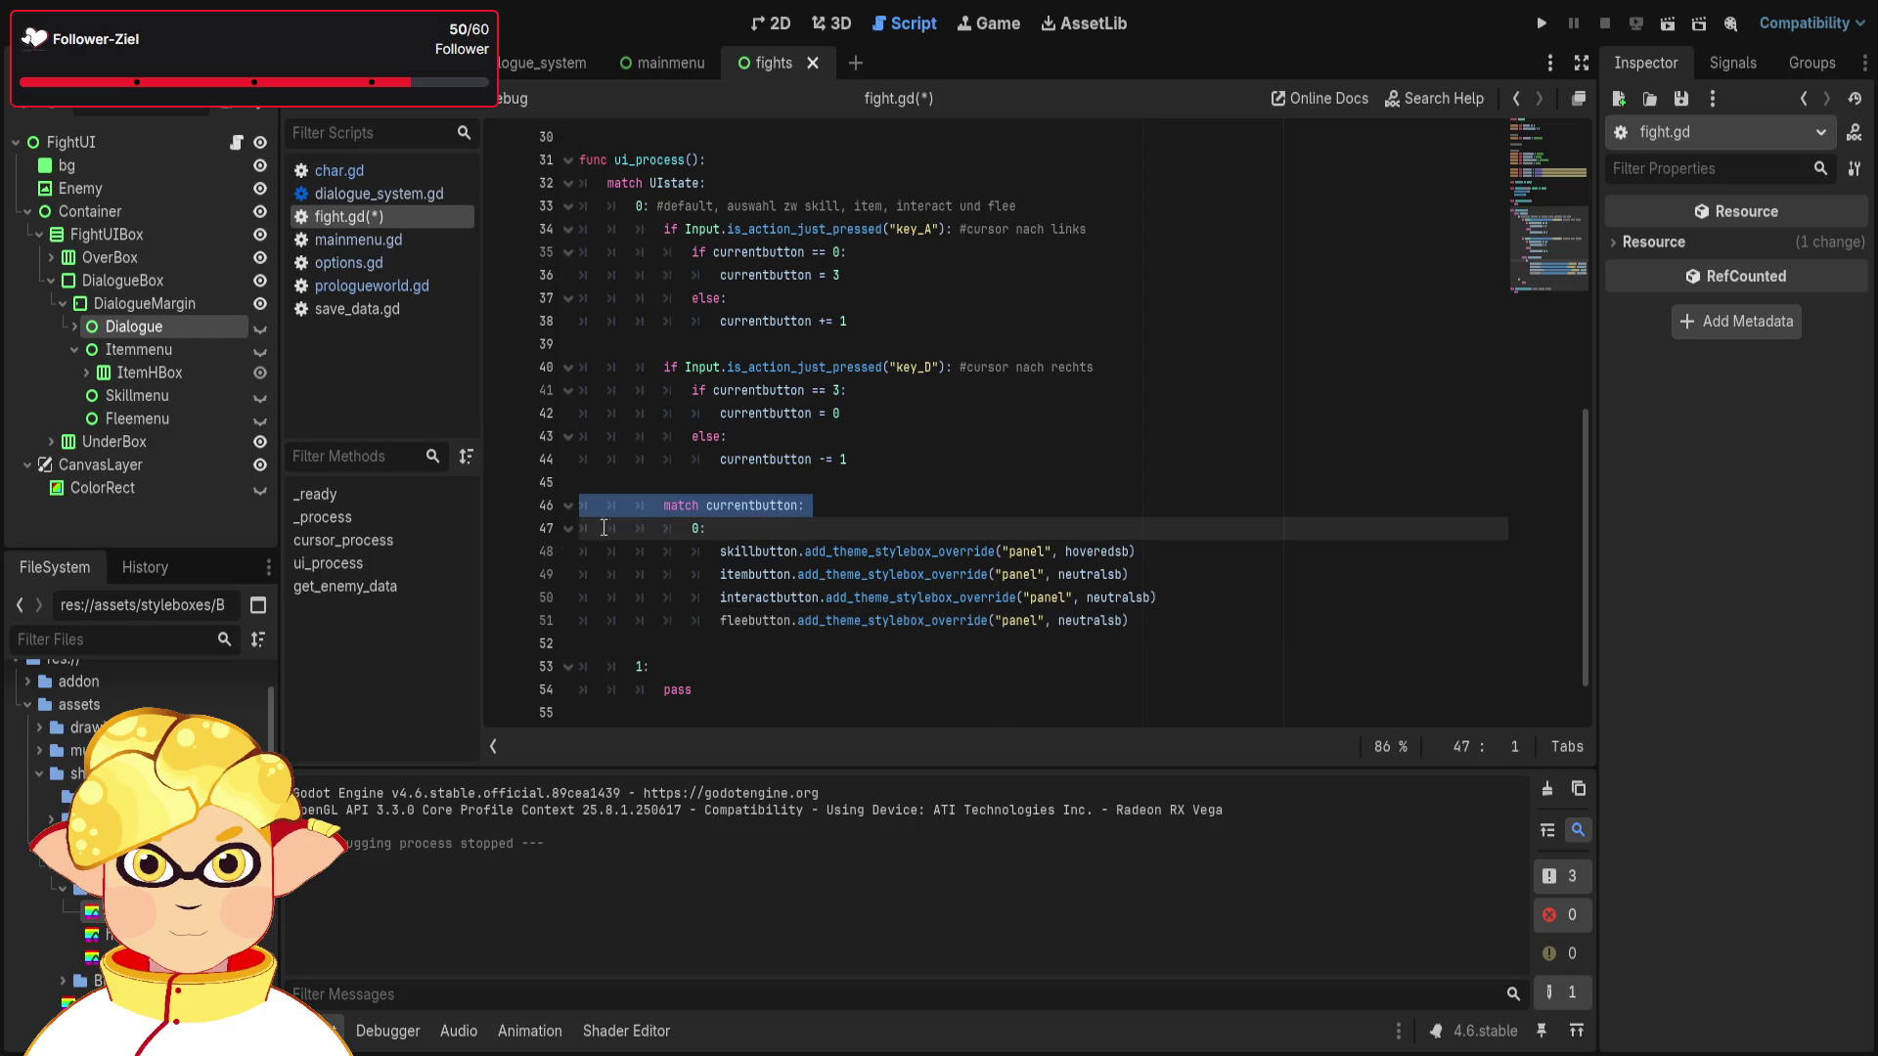
left_click(1201, 611)
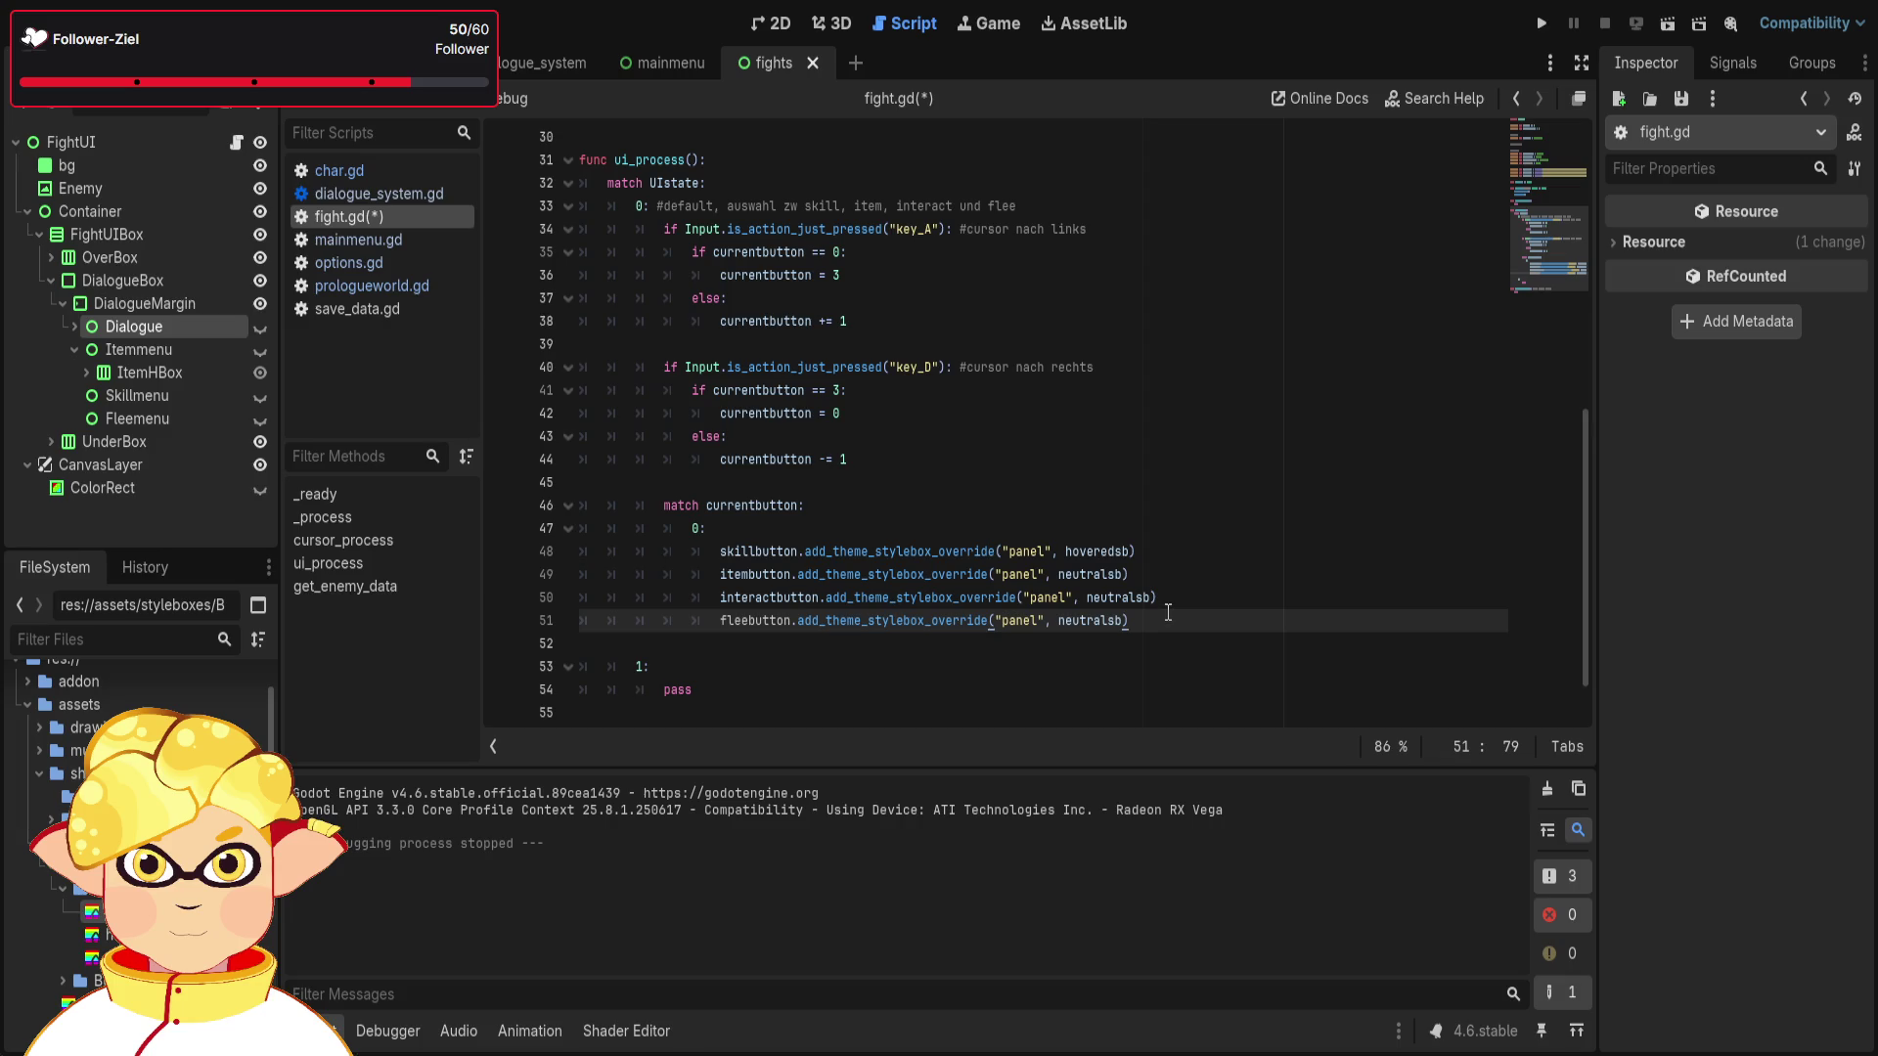
scroll(1168, 612, "down", 1)
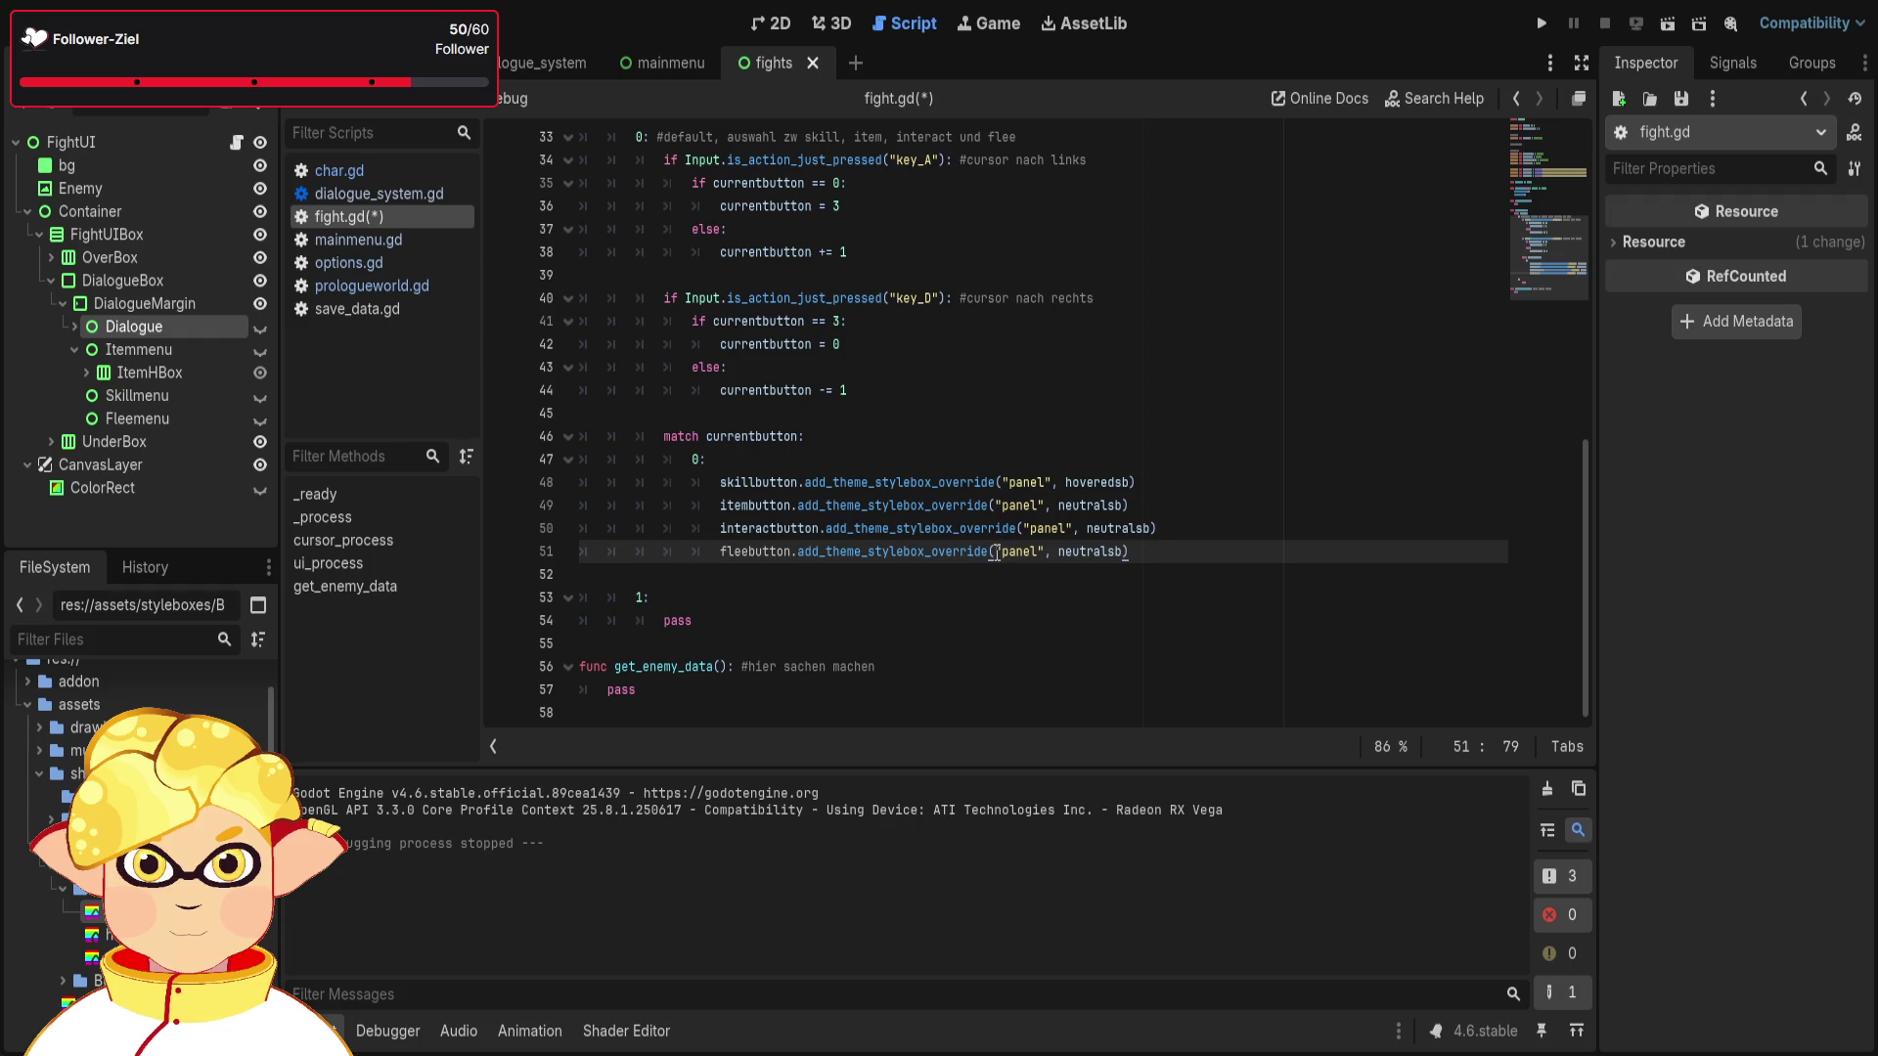
scroll(995, 552, "up", 2)
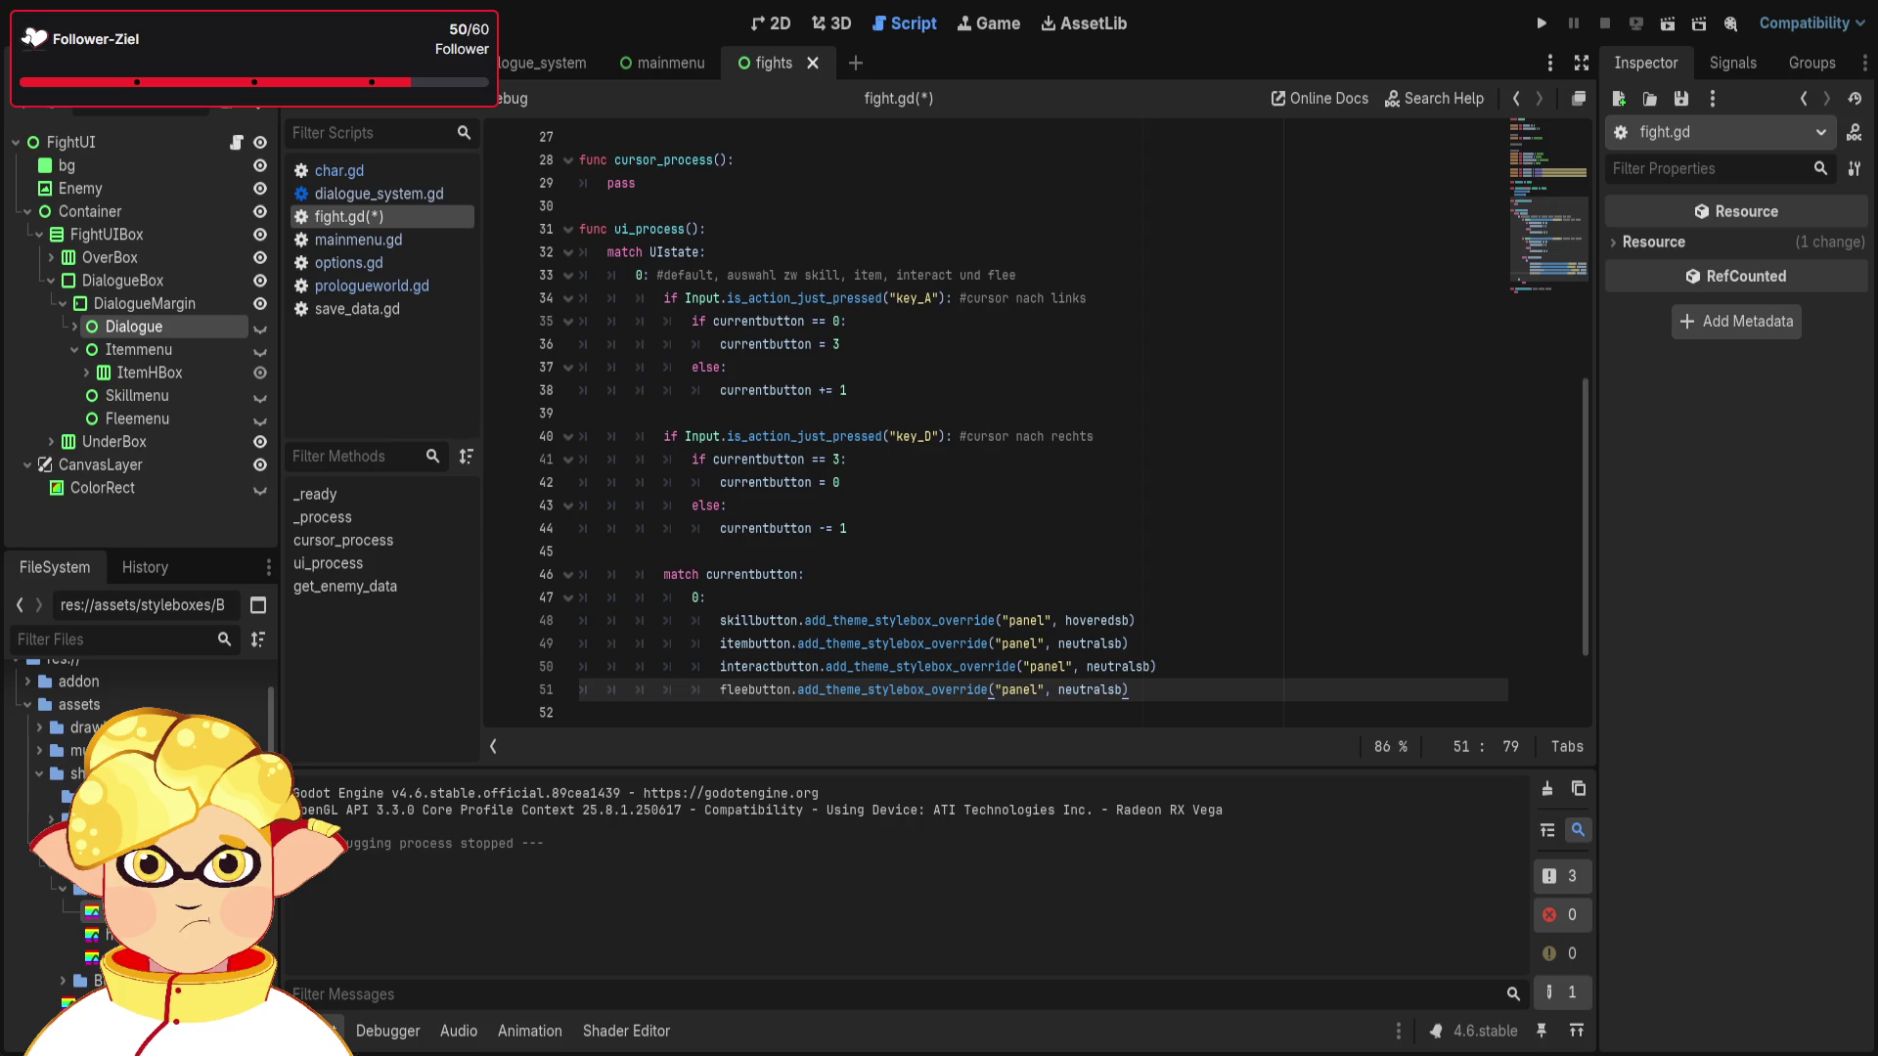
left_click(1134, 370)
scroll(1104, 489, "down", 2)
left_click(1104, 598)
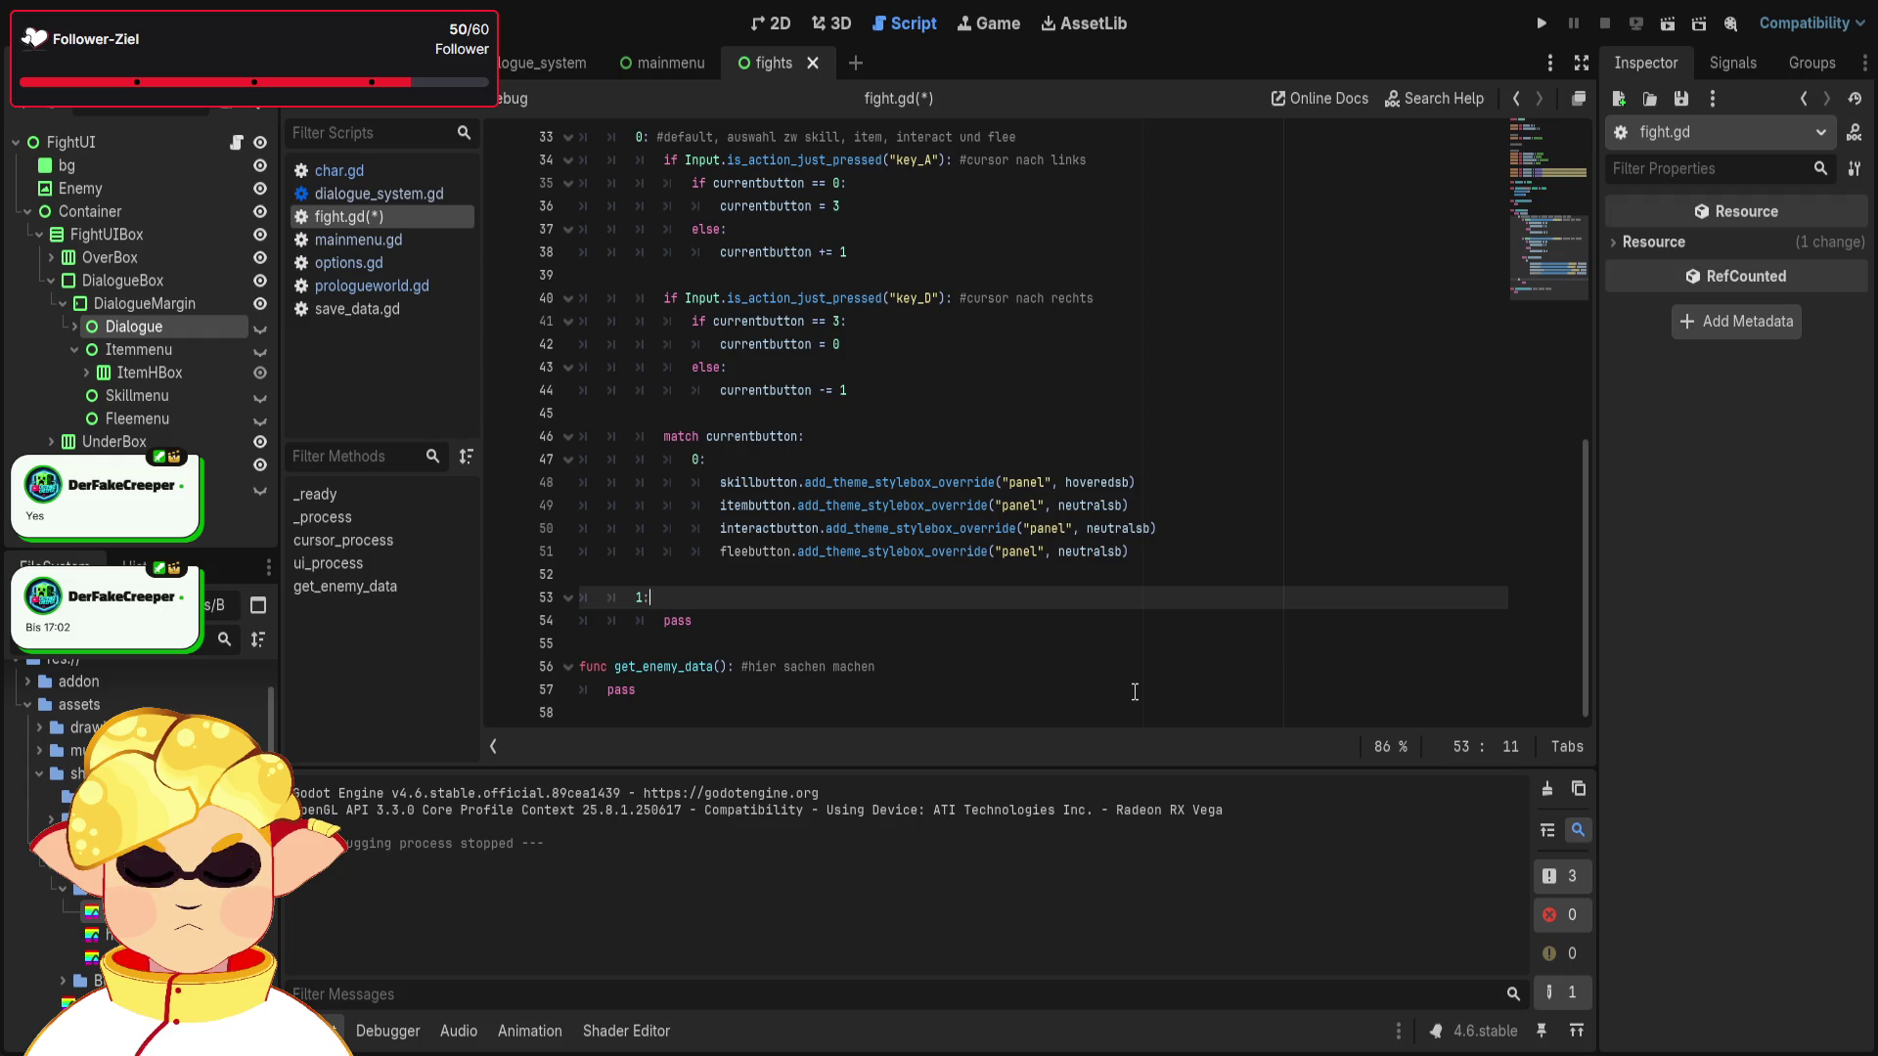
- Fold ui_process and add blank lines above it for a new function
left_click(1145, 618)
left_click(1100, 599)
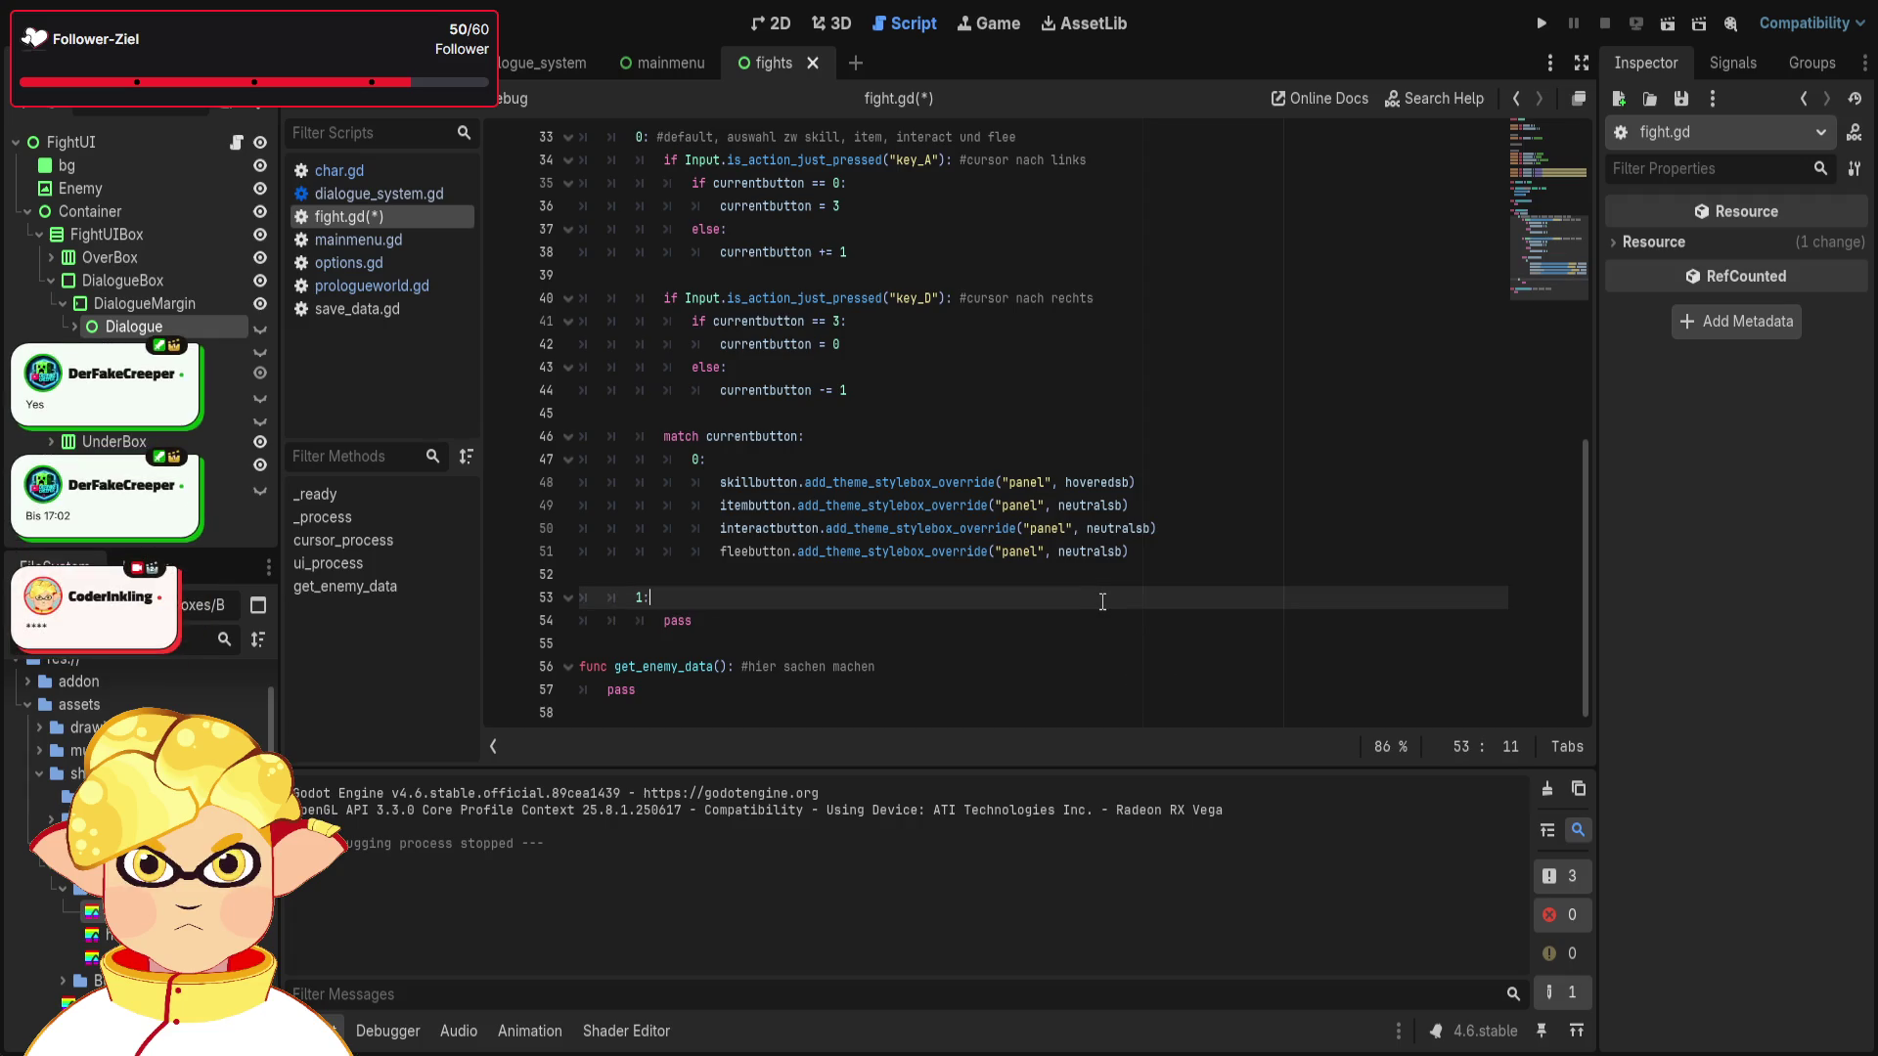
scroll(1125, 617, "up", 1)
left_click(1153, 629)
scroll(1153, 629, "up", 5)
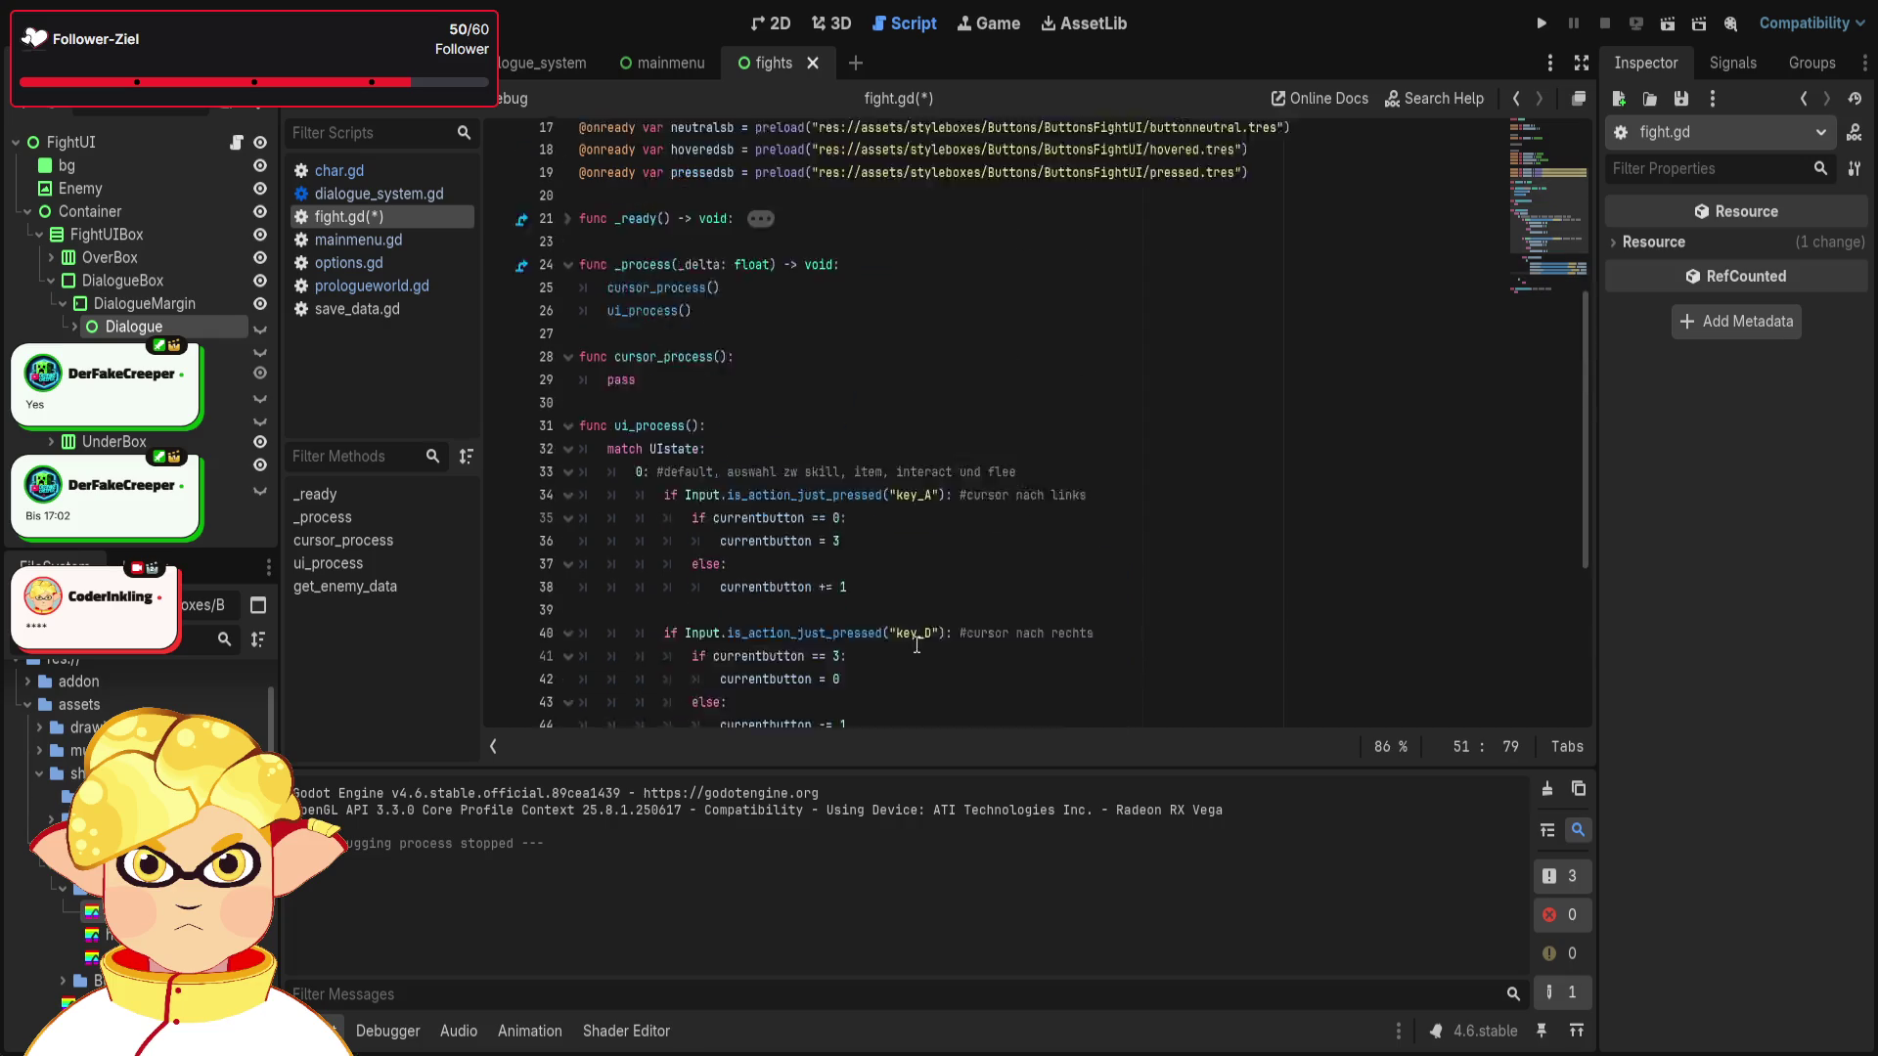
left_click(568, 505)
left_click(704, 484)
key("Return")
key("Return")
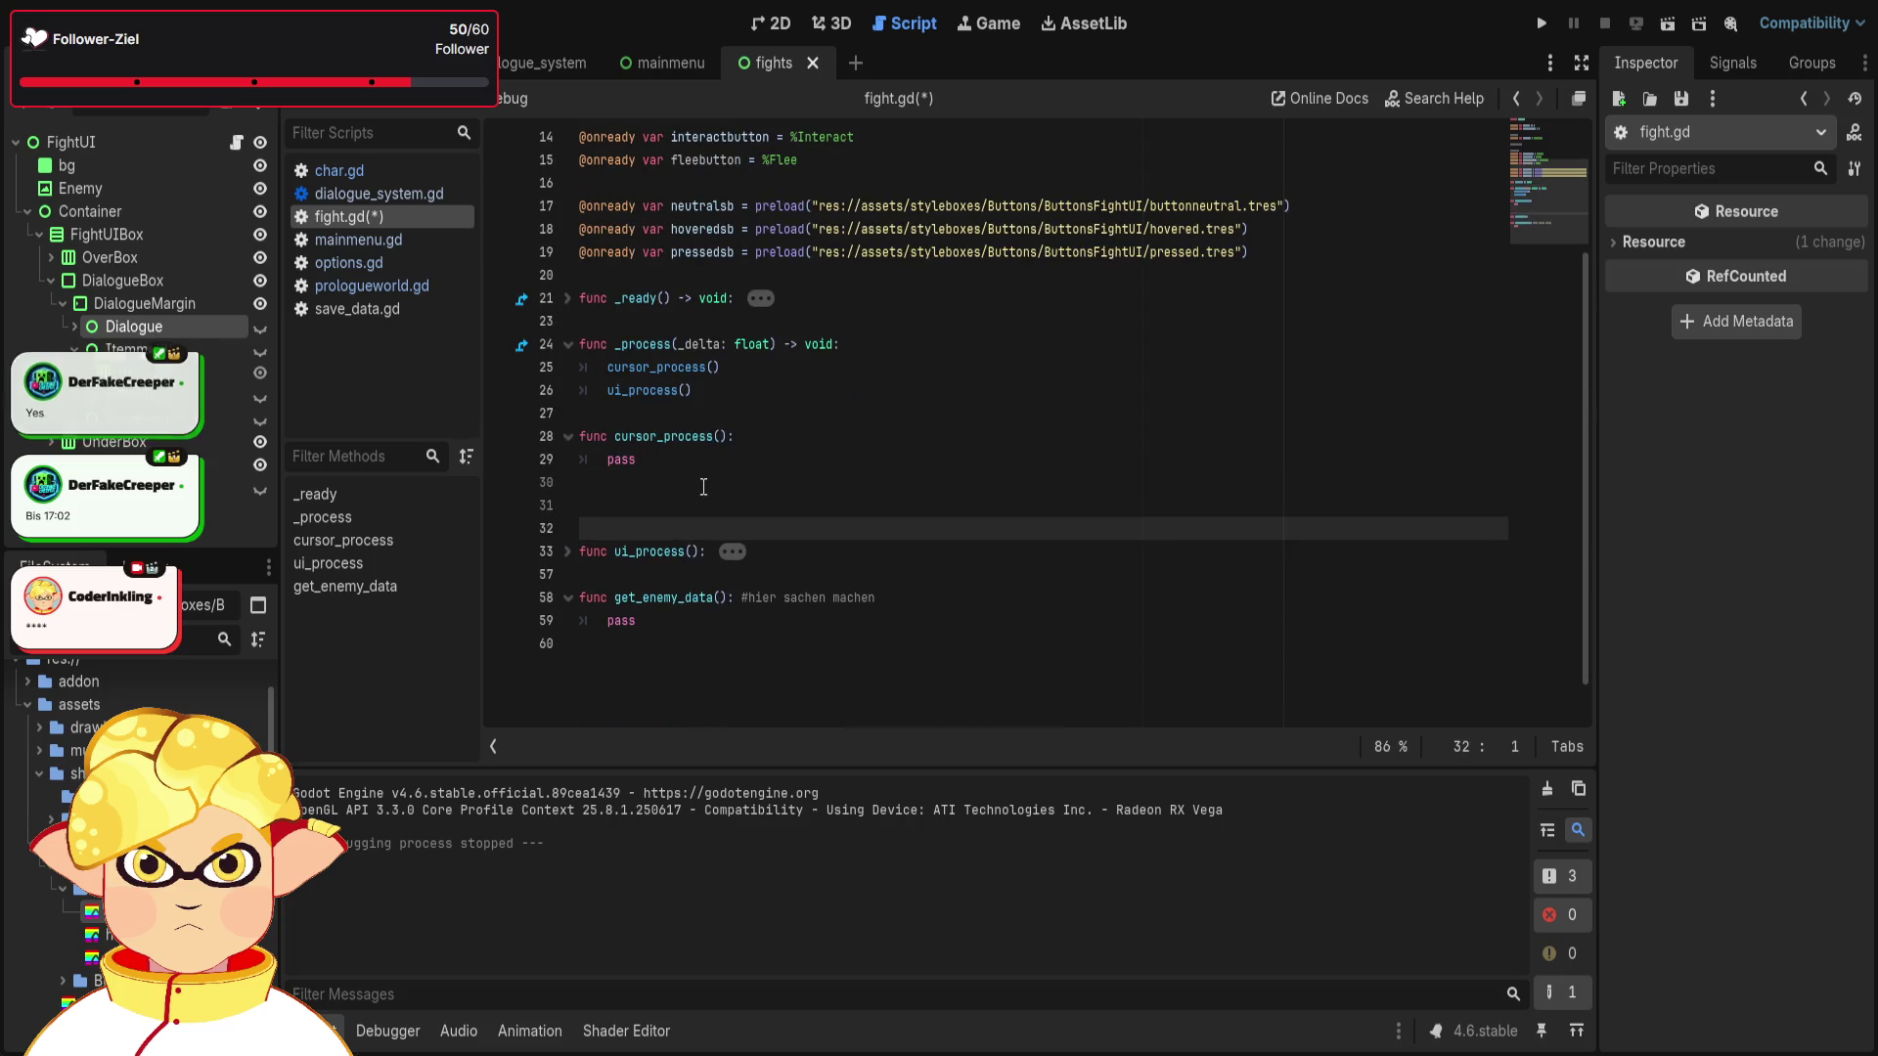
key("Up")
- Declare func underboxbutton_process():, fixing the doubled d in the name
type("unc ")
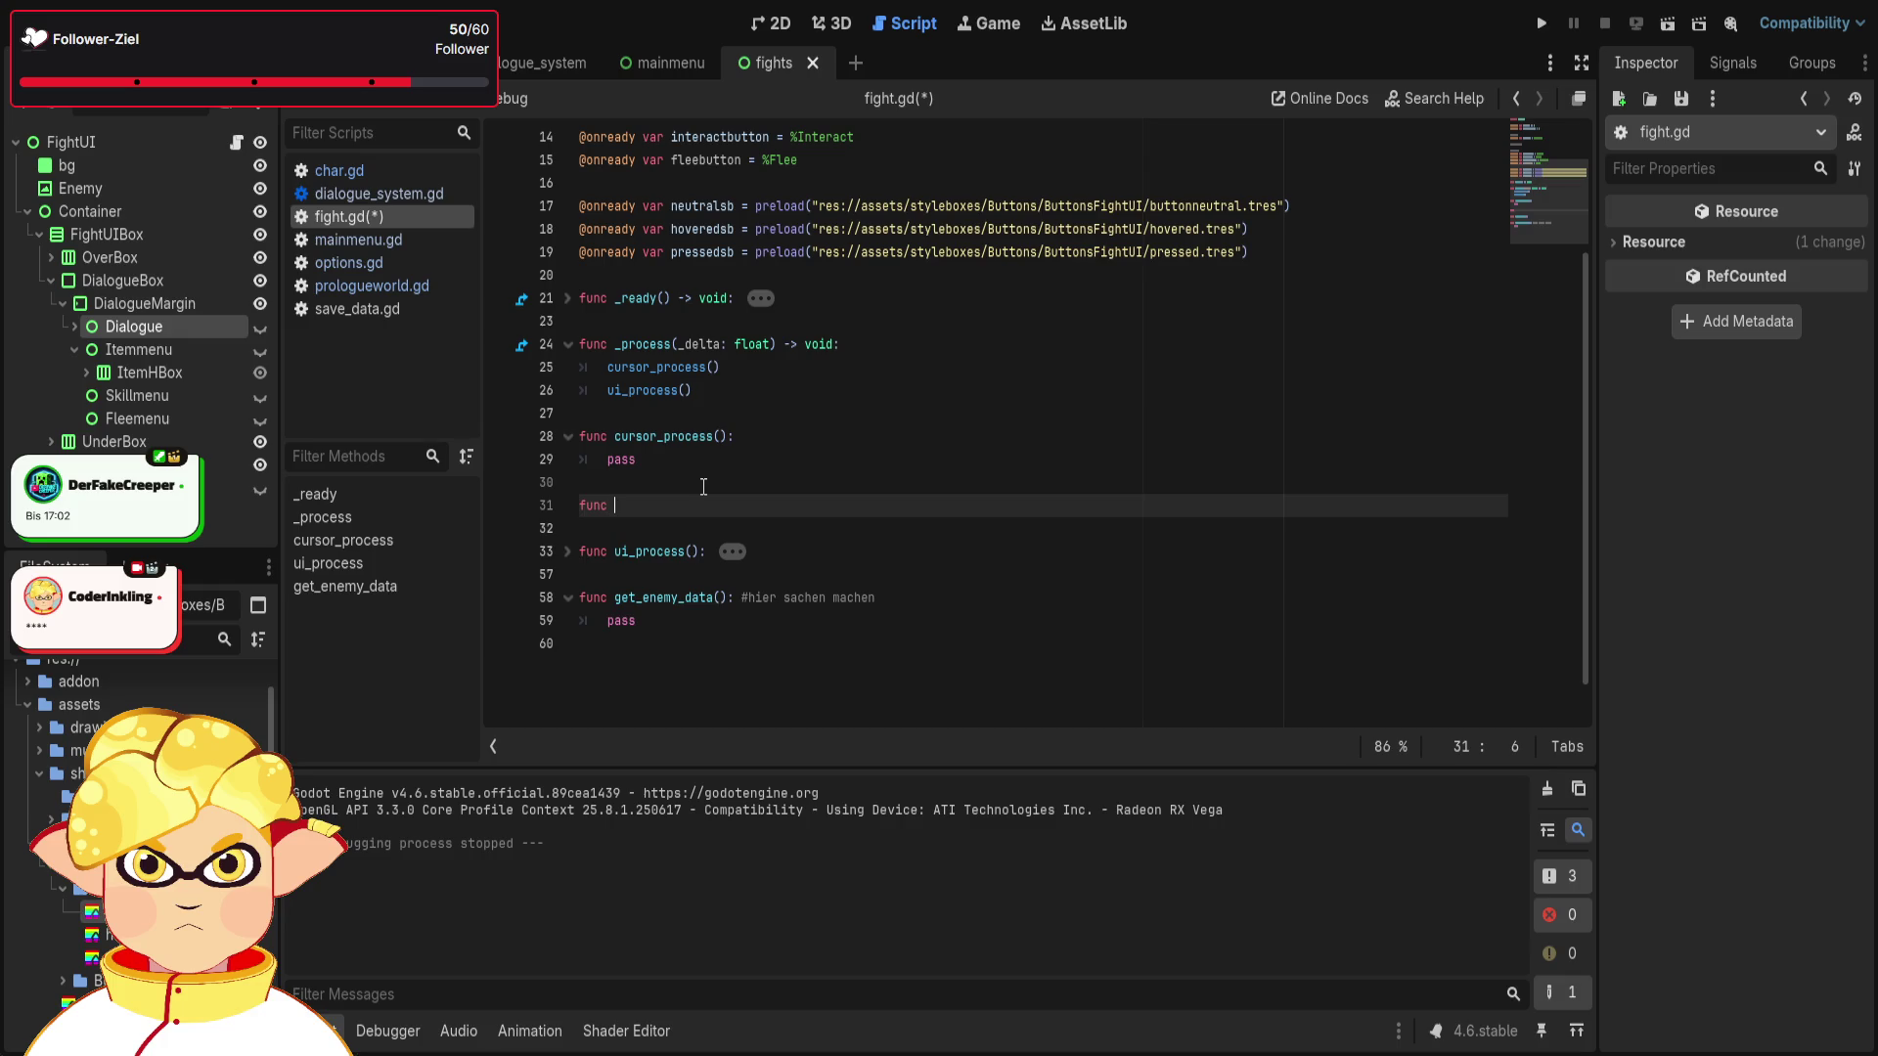
type("un")
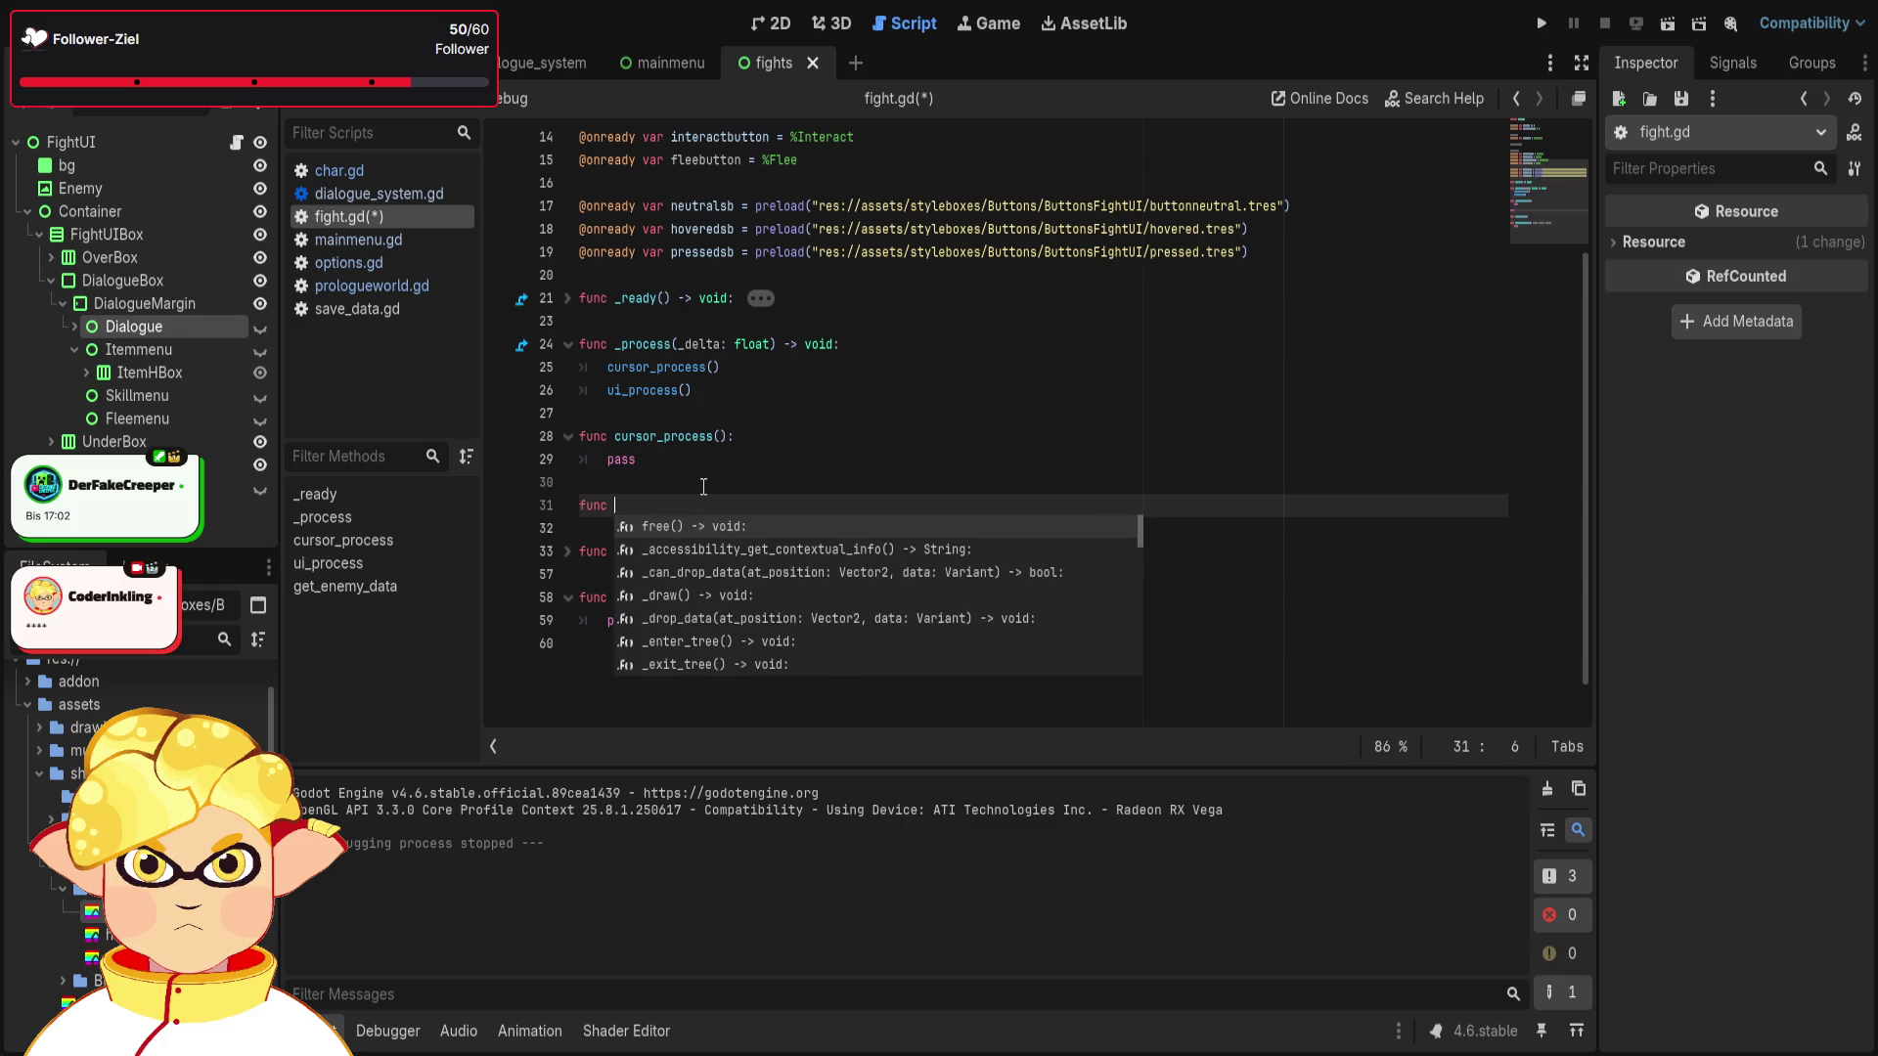
type("dder")
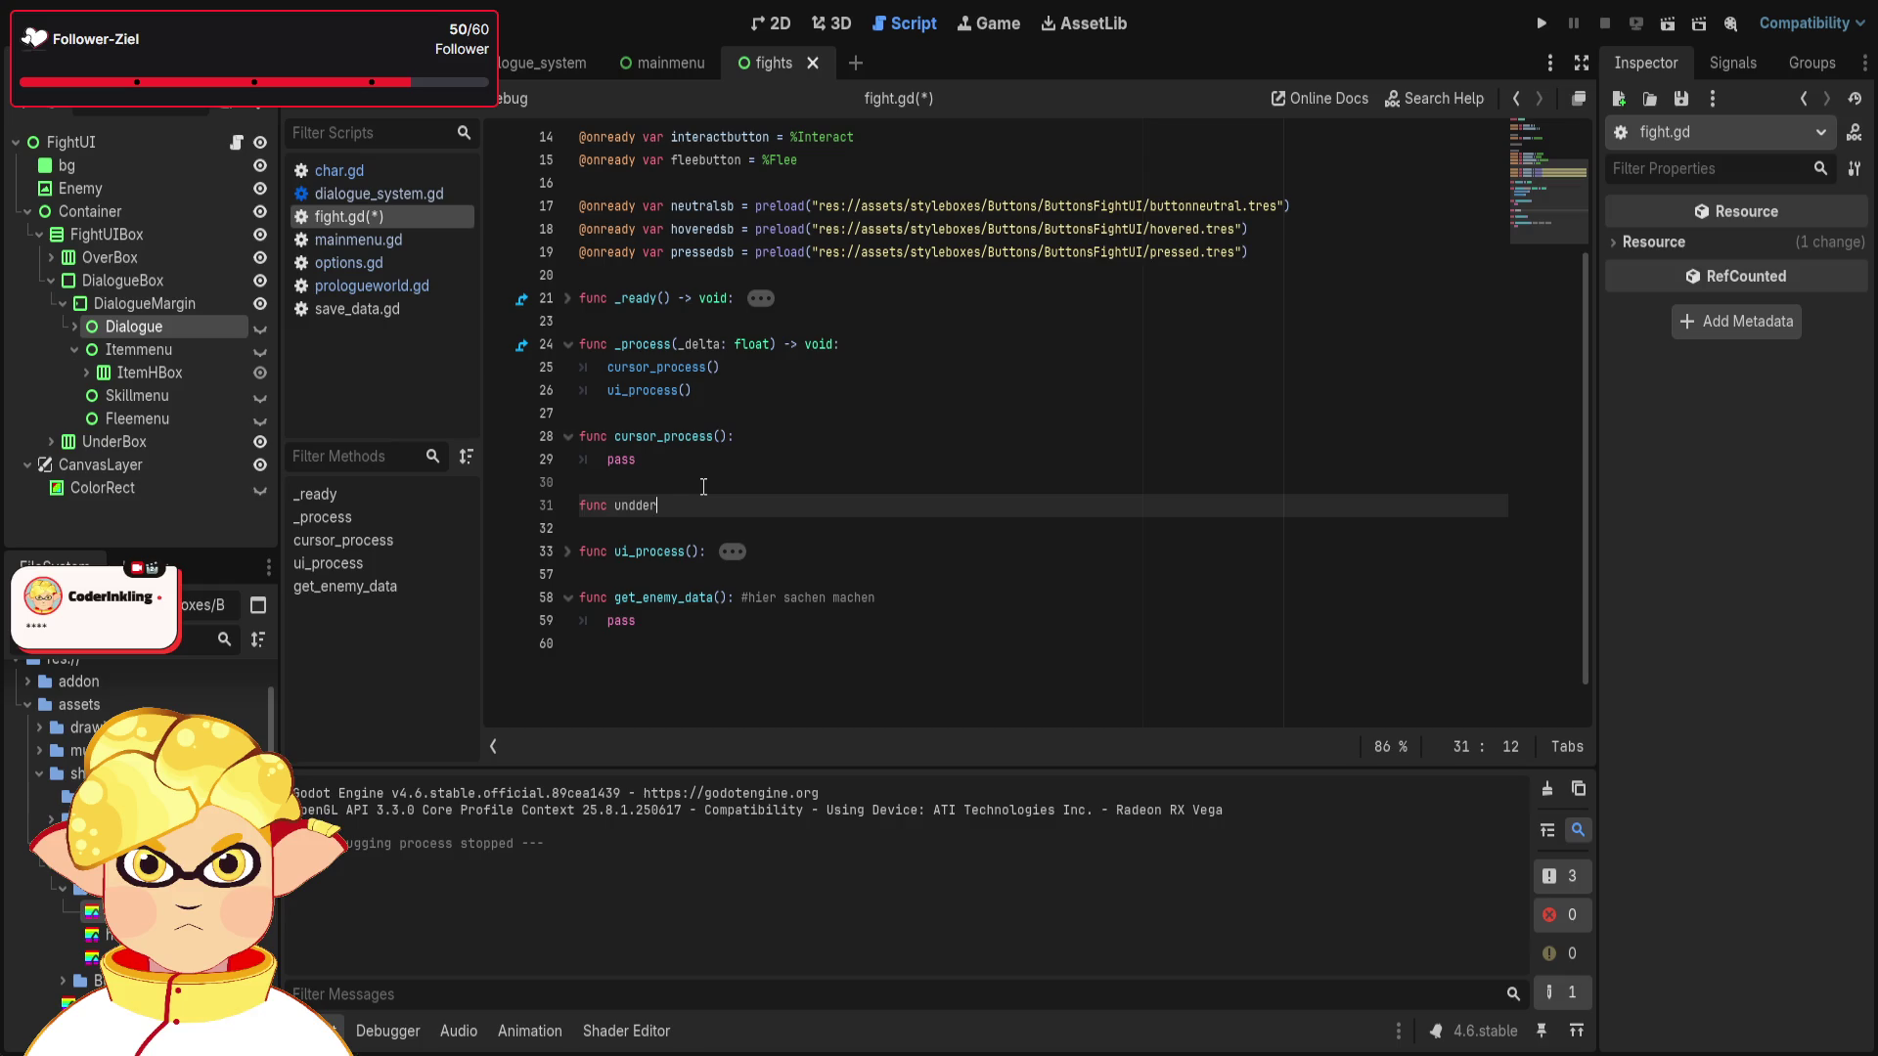
scroll(704, 486, "up", 1)
type("boxbutt")
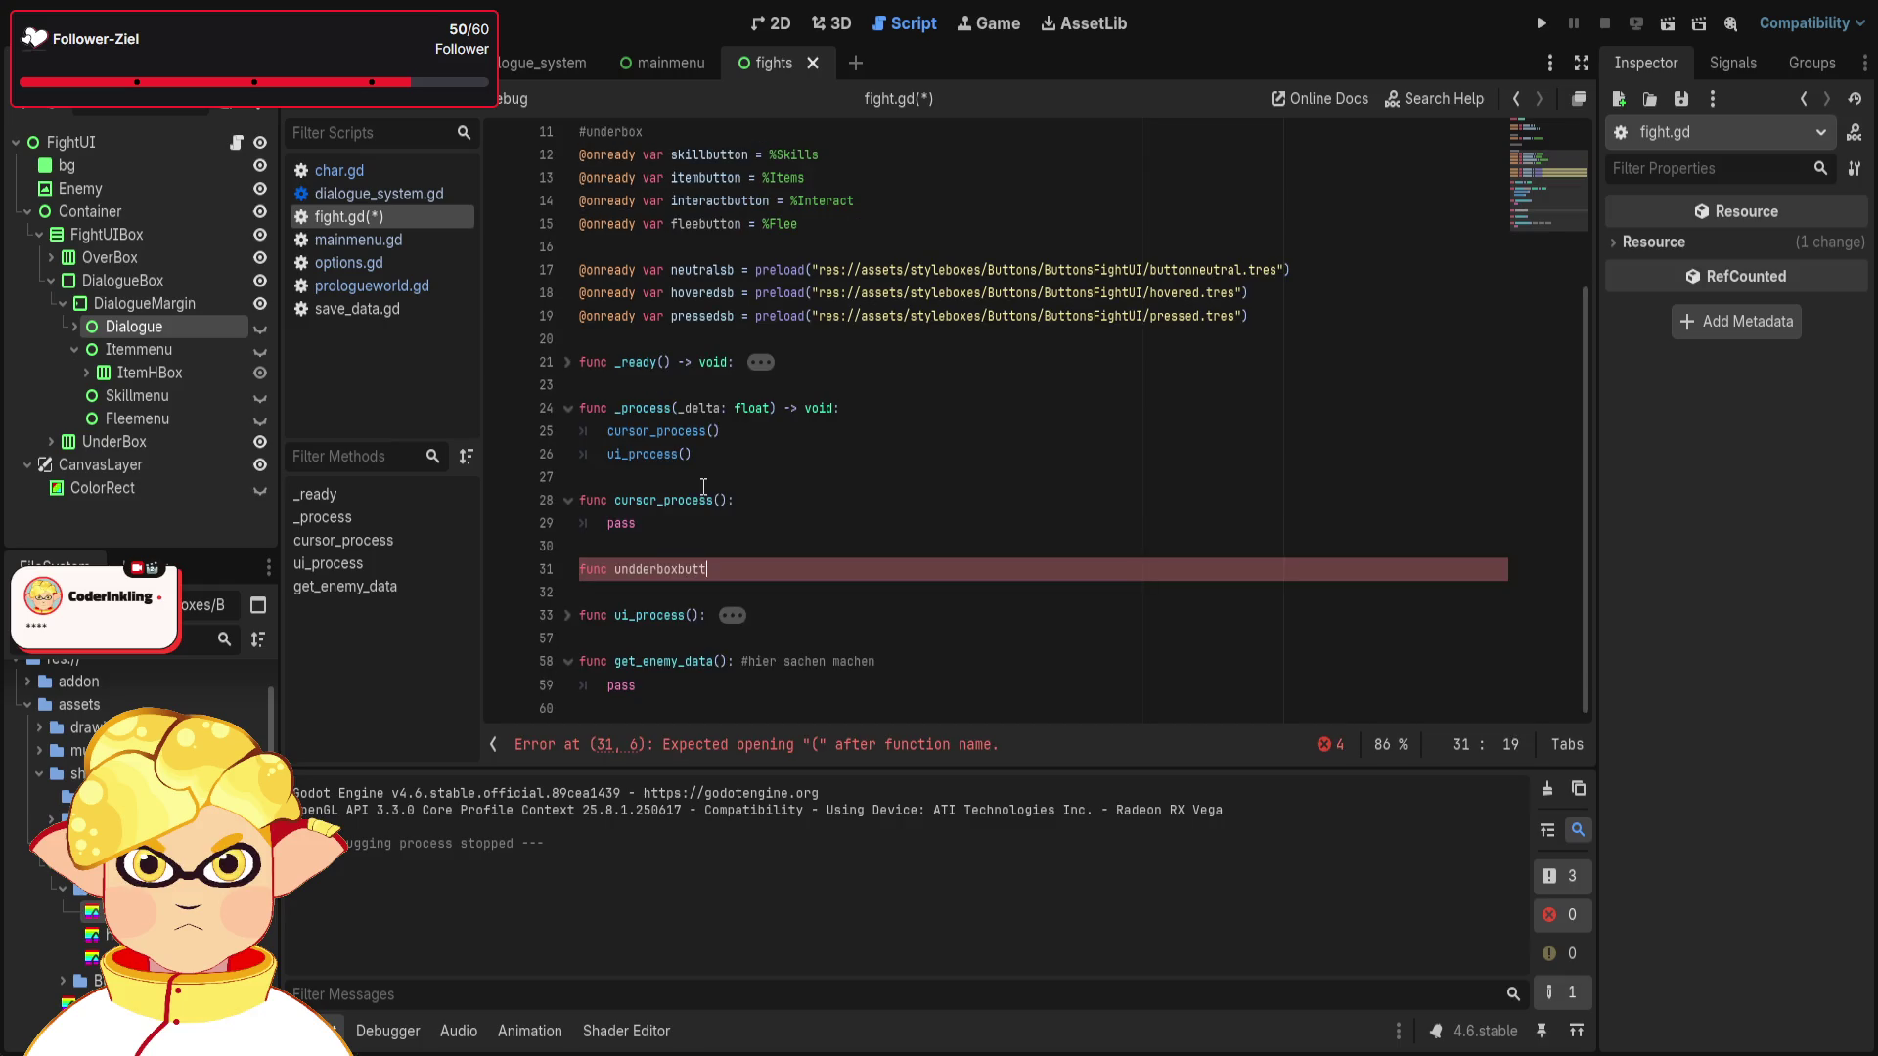
type("on")
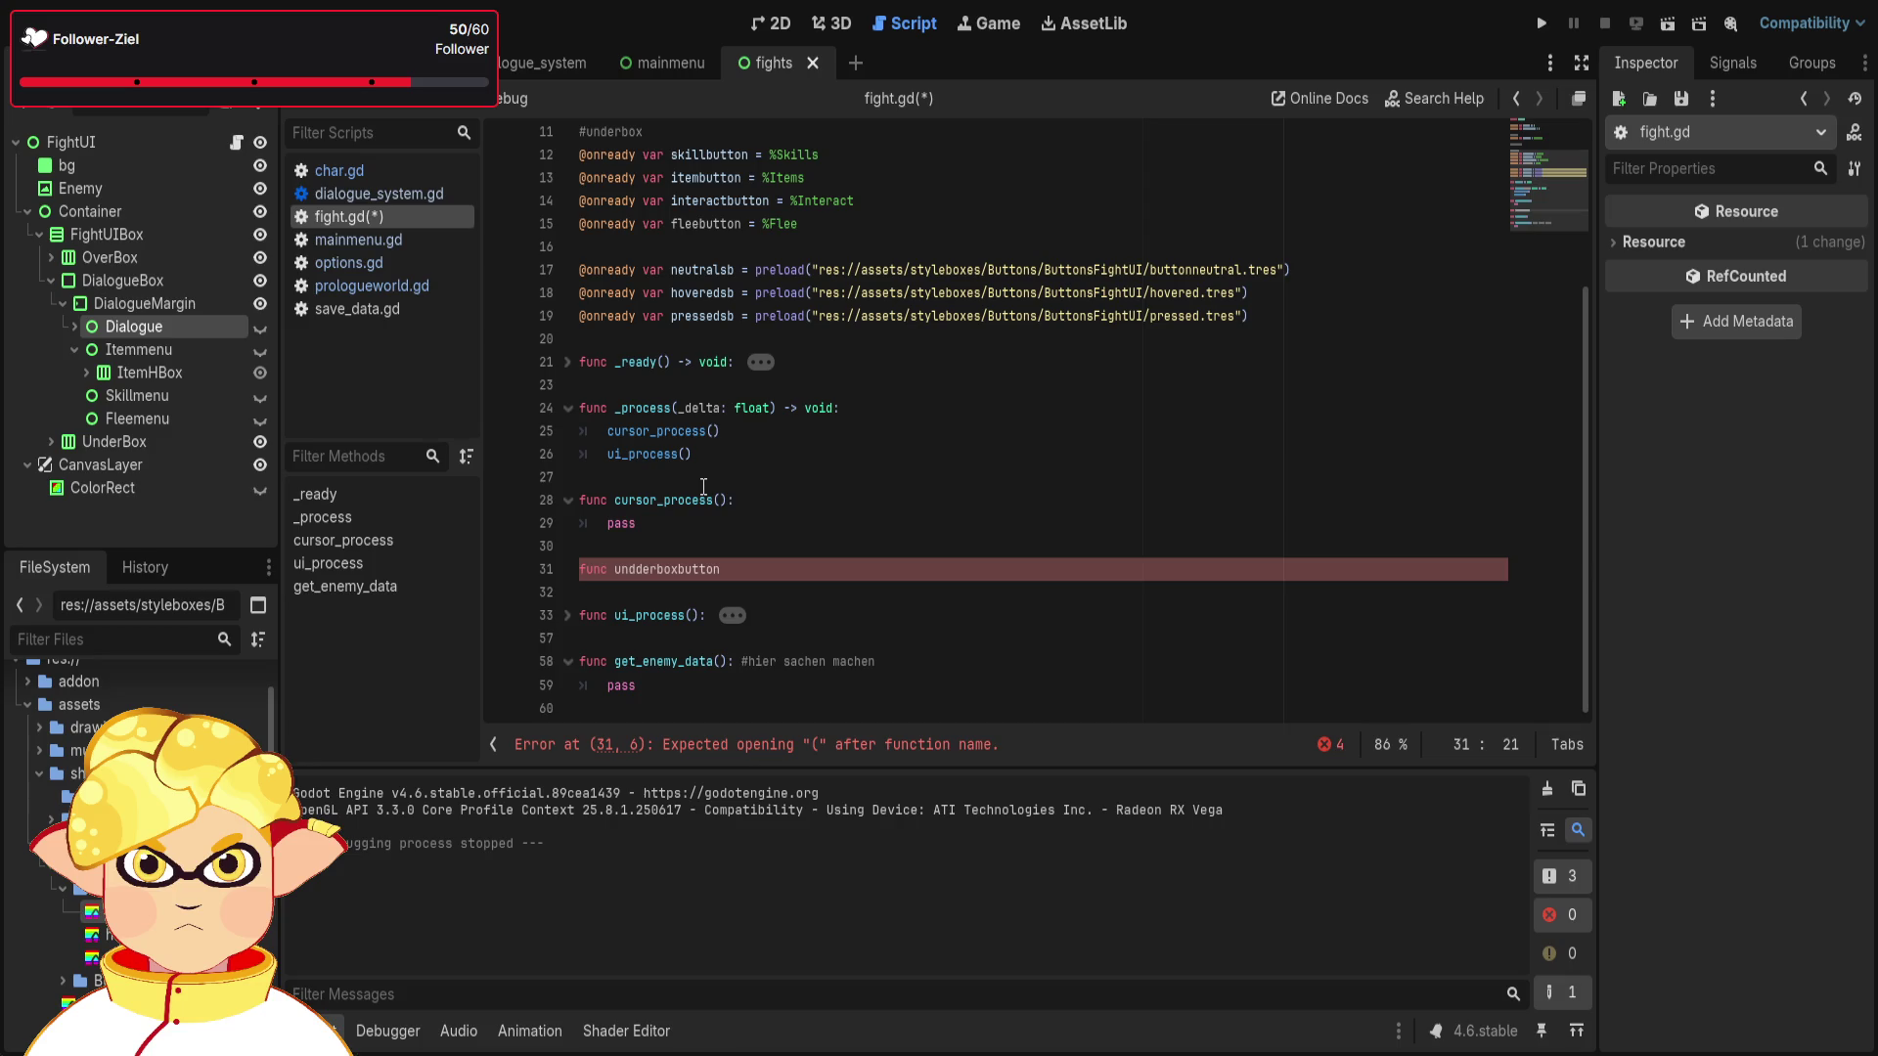
left_click(641, 569)
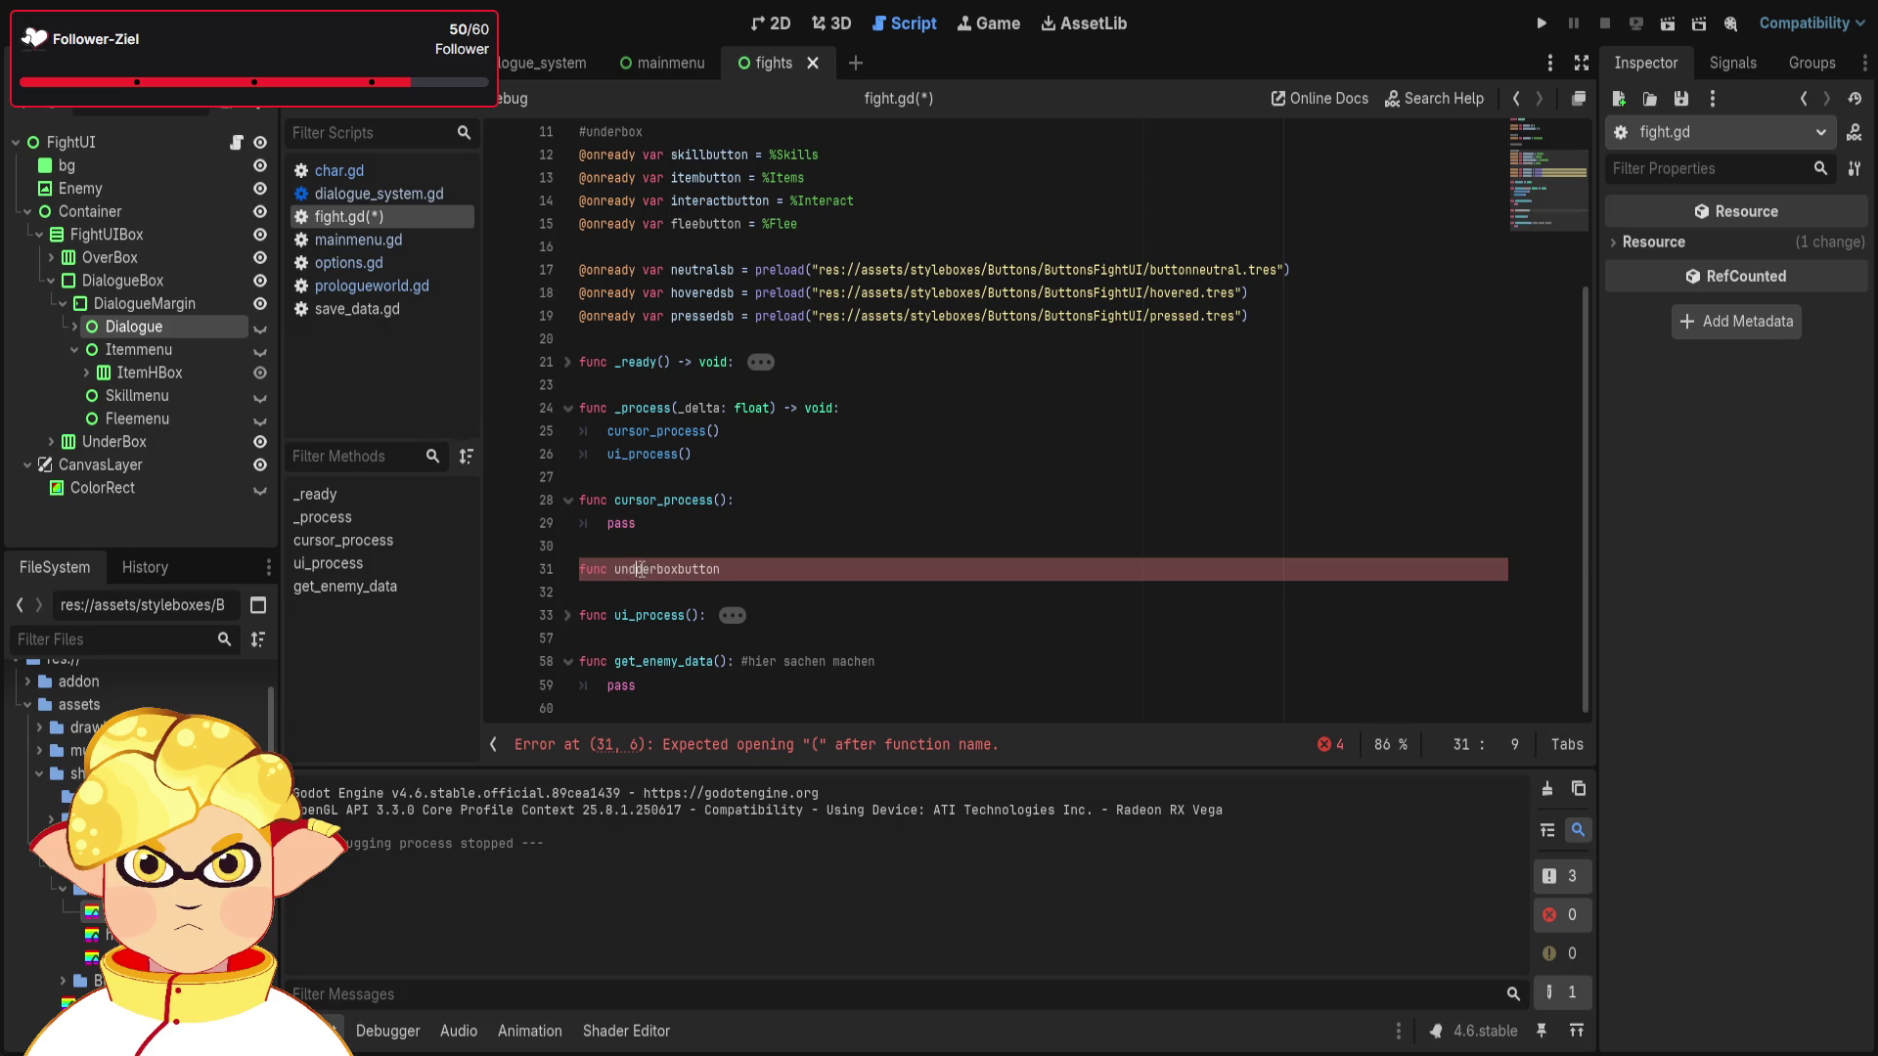
key("BackSpace")
left_click(768, 569)
type("process")
type("():")
key("Return")
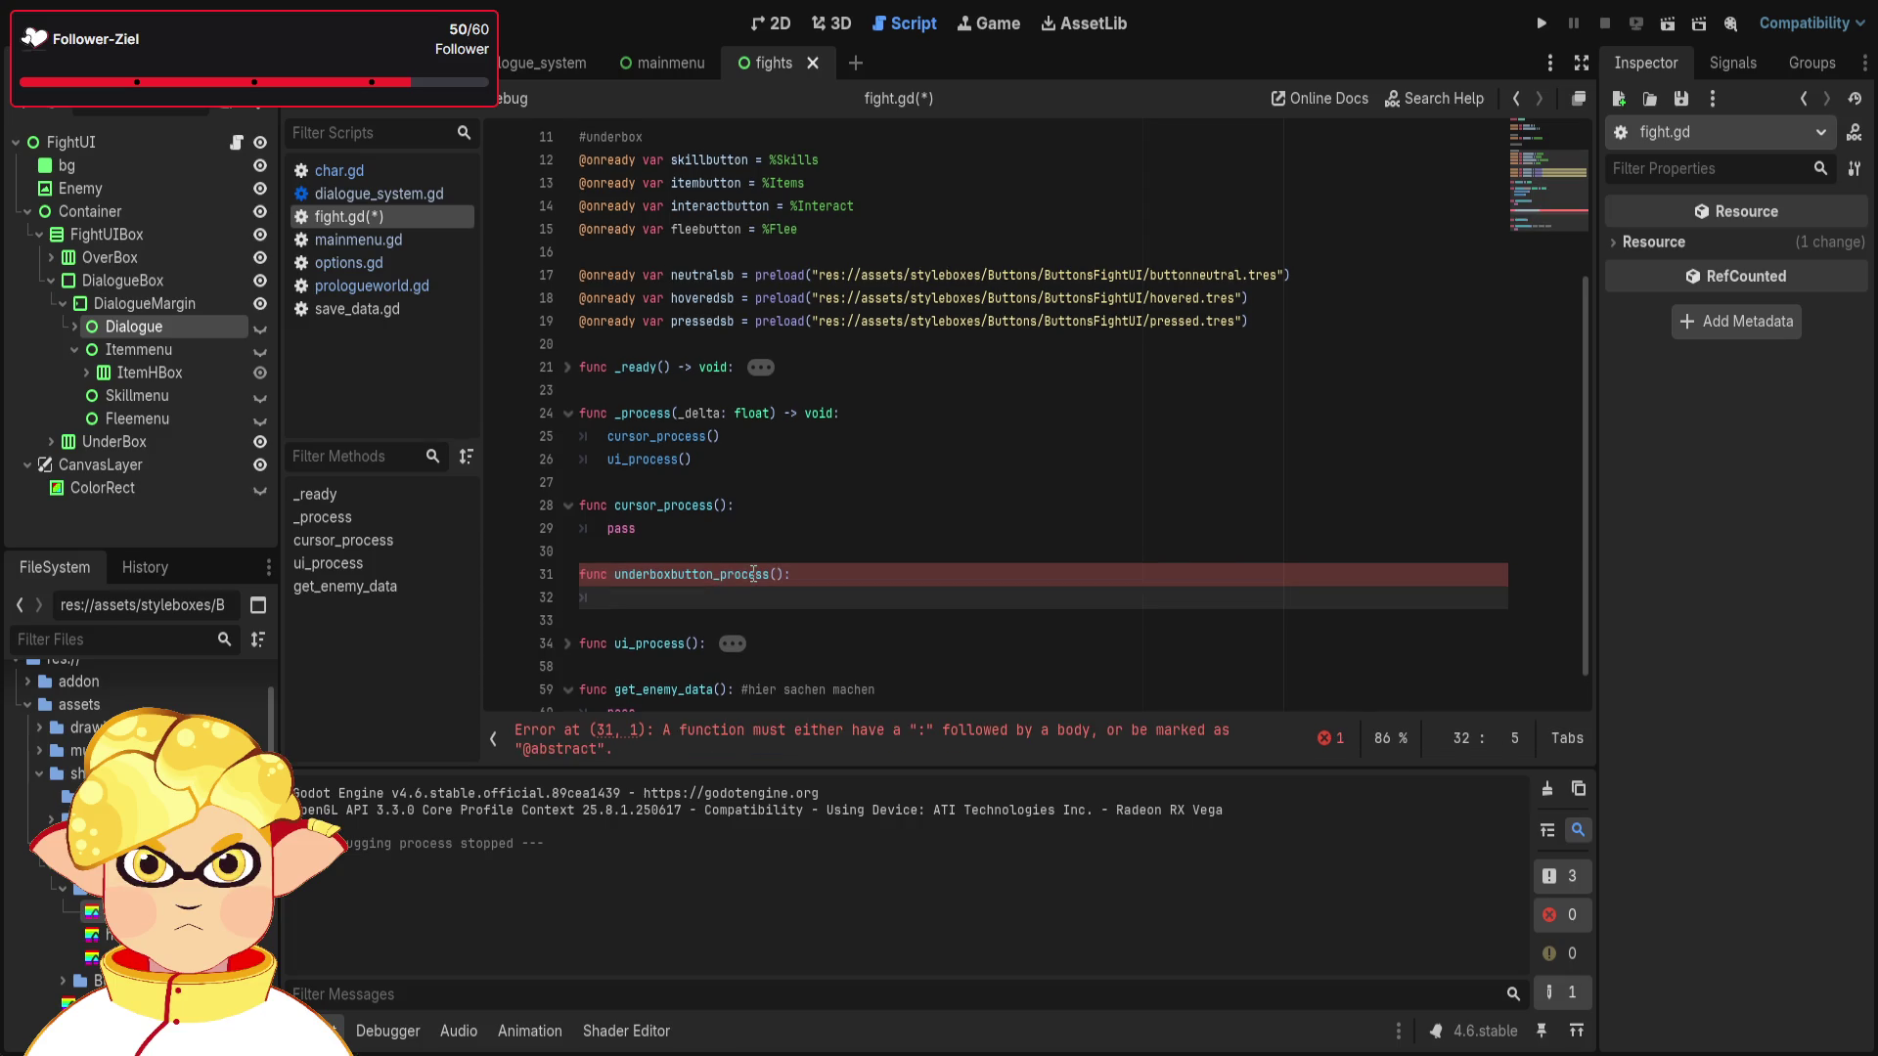
- Open the function body with match currentbutton:
scroll(749, 510, "down", 1)
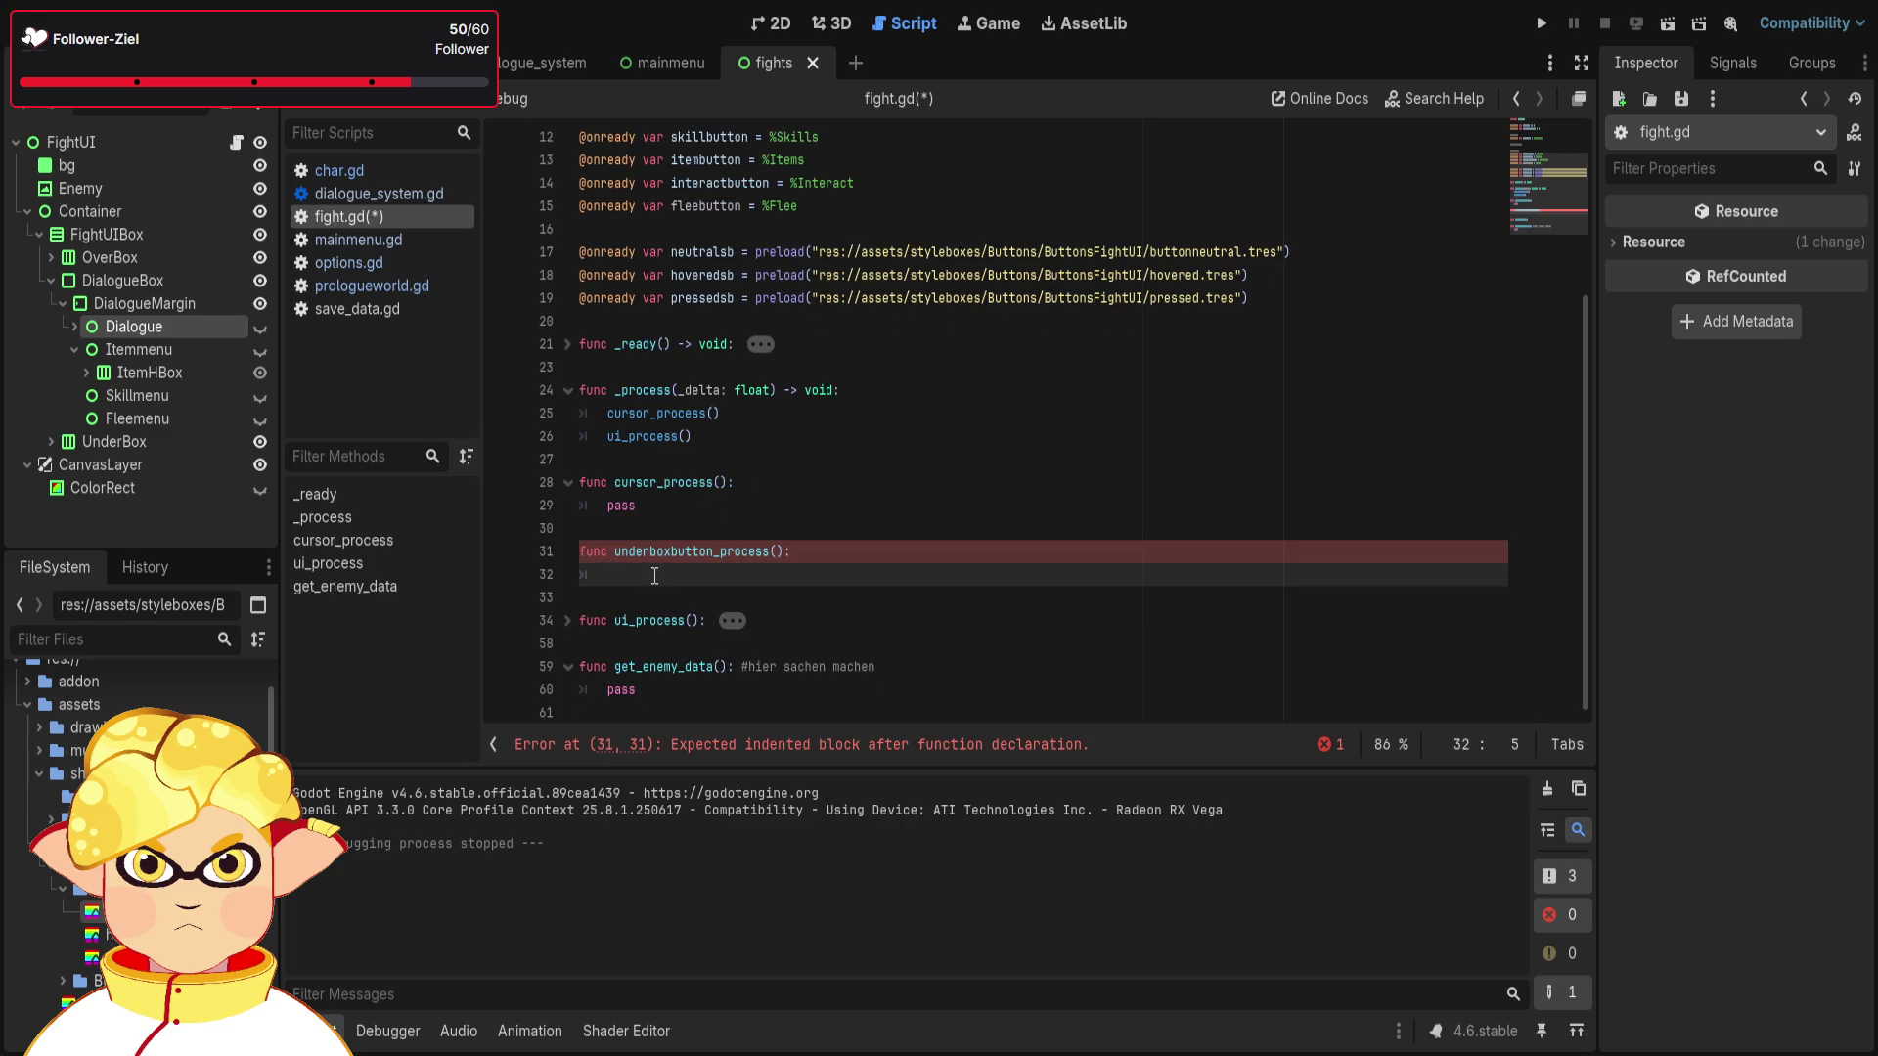
type("match")
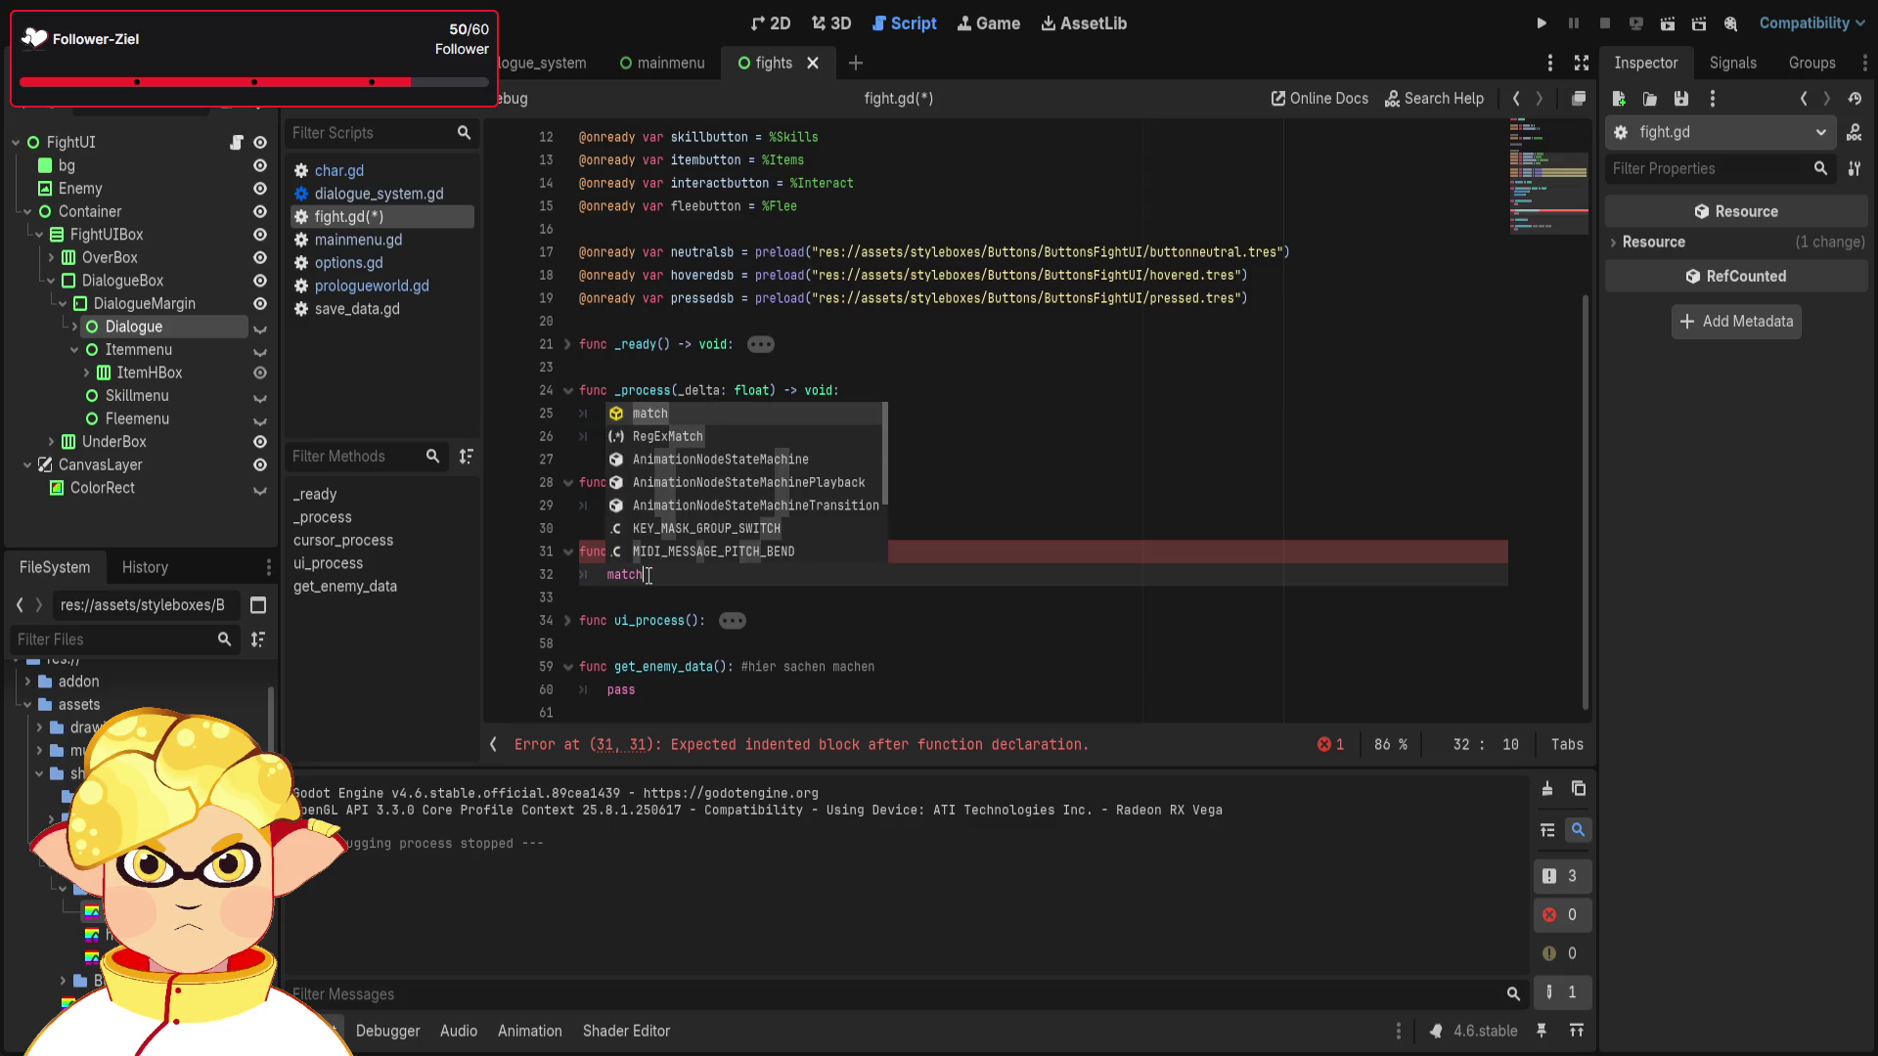
type(" curren")
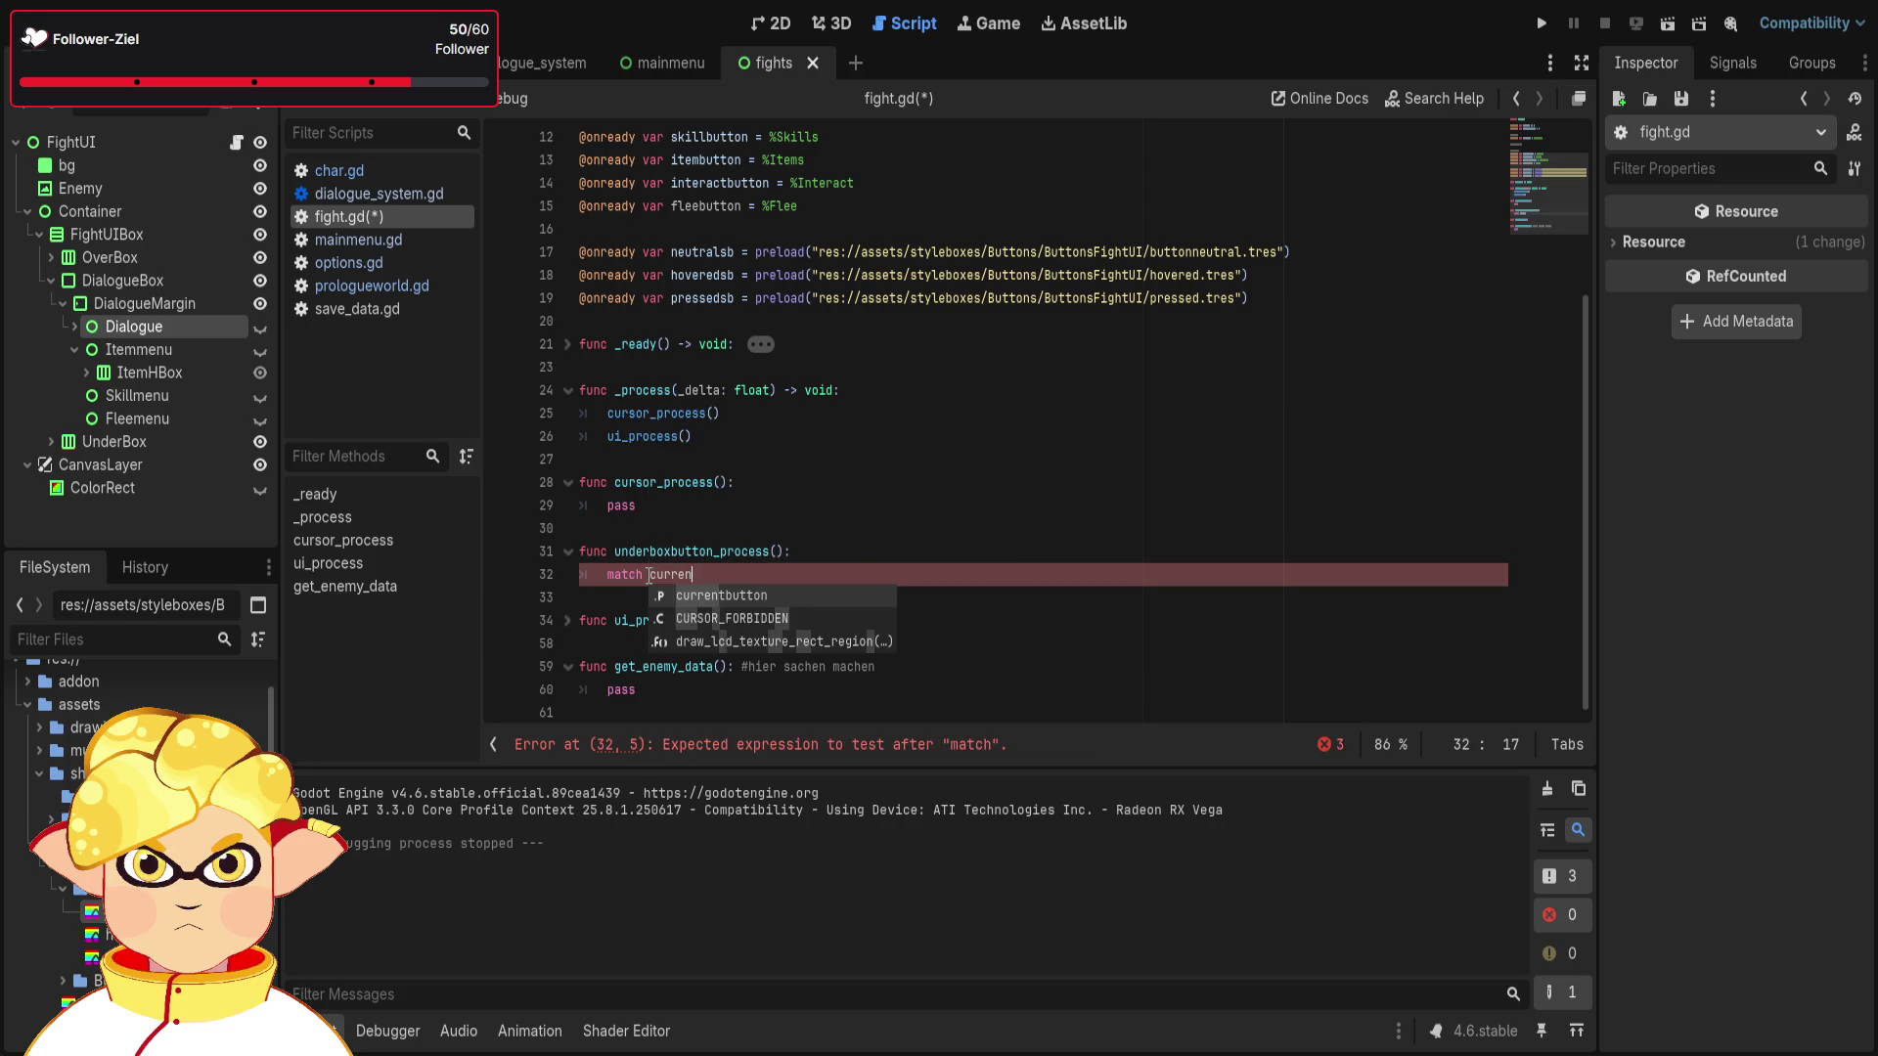
key("Return")
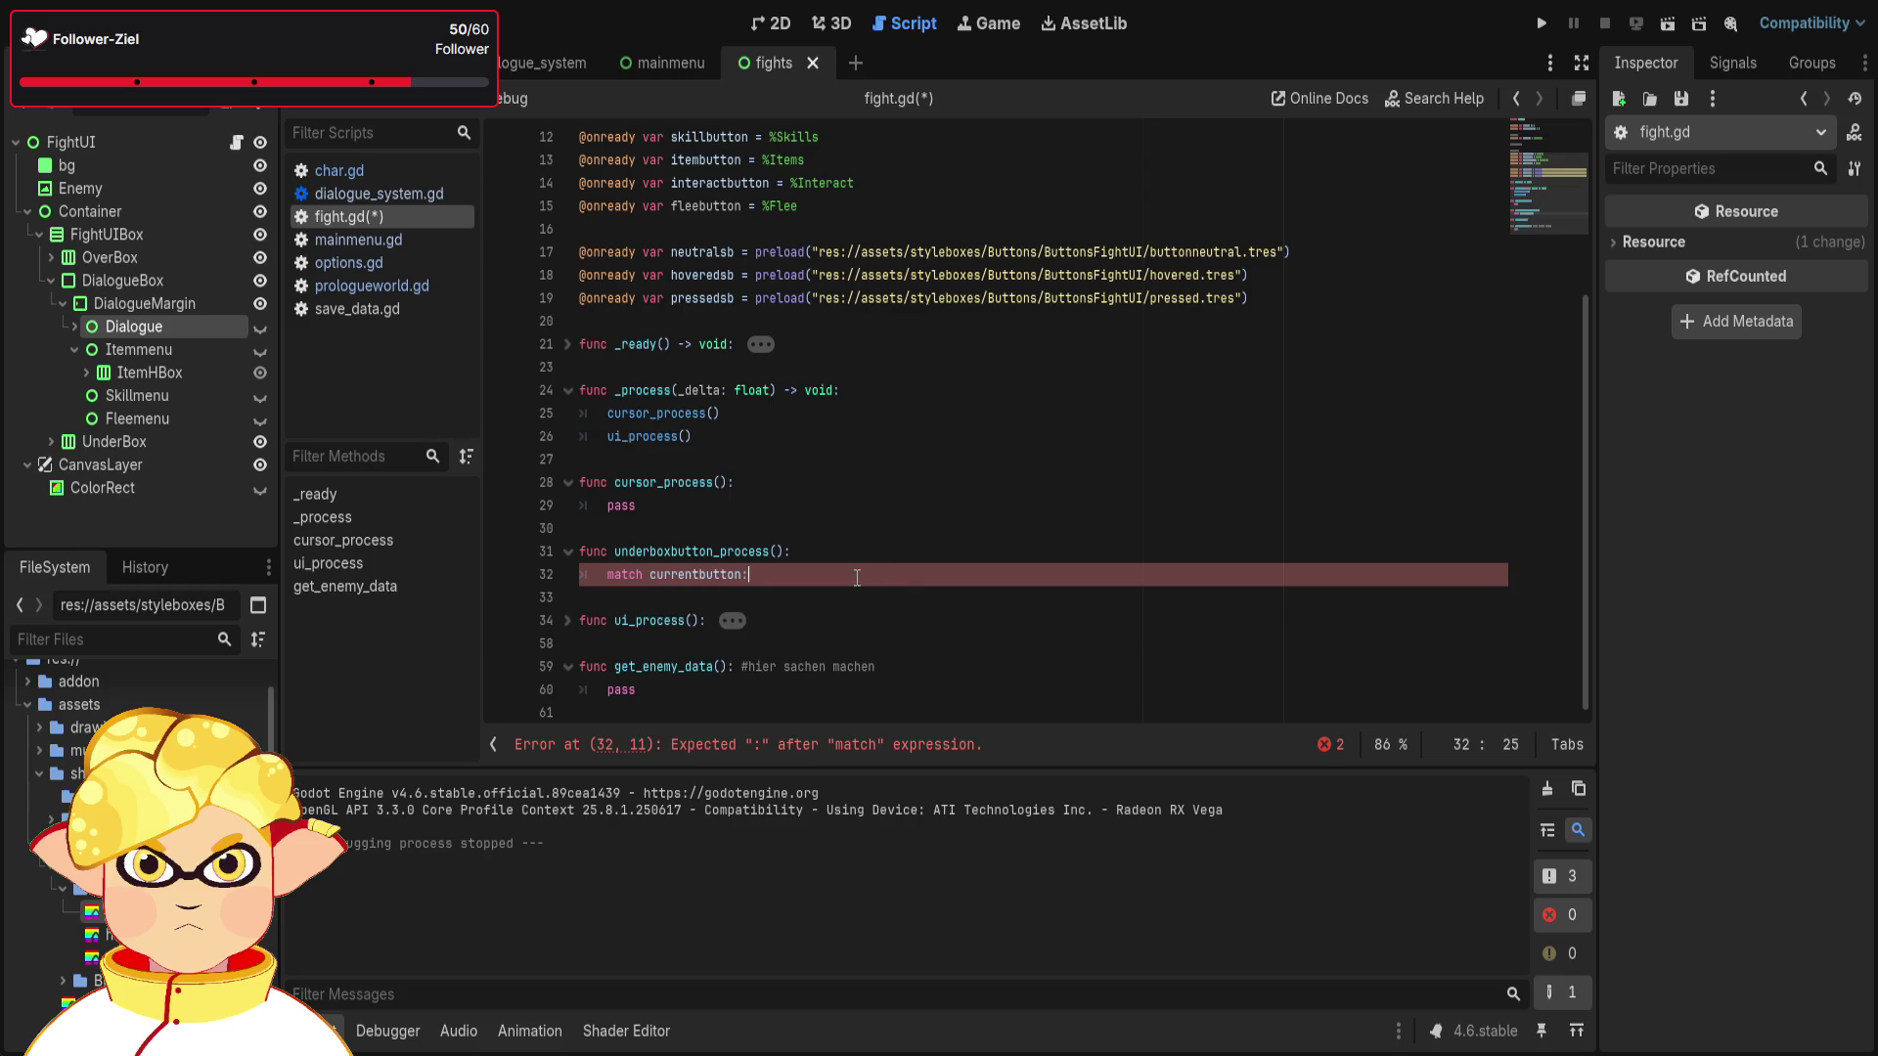
key("Return")
left_click(568, 620)
scroll(978, 440, "down", 8)
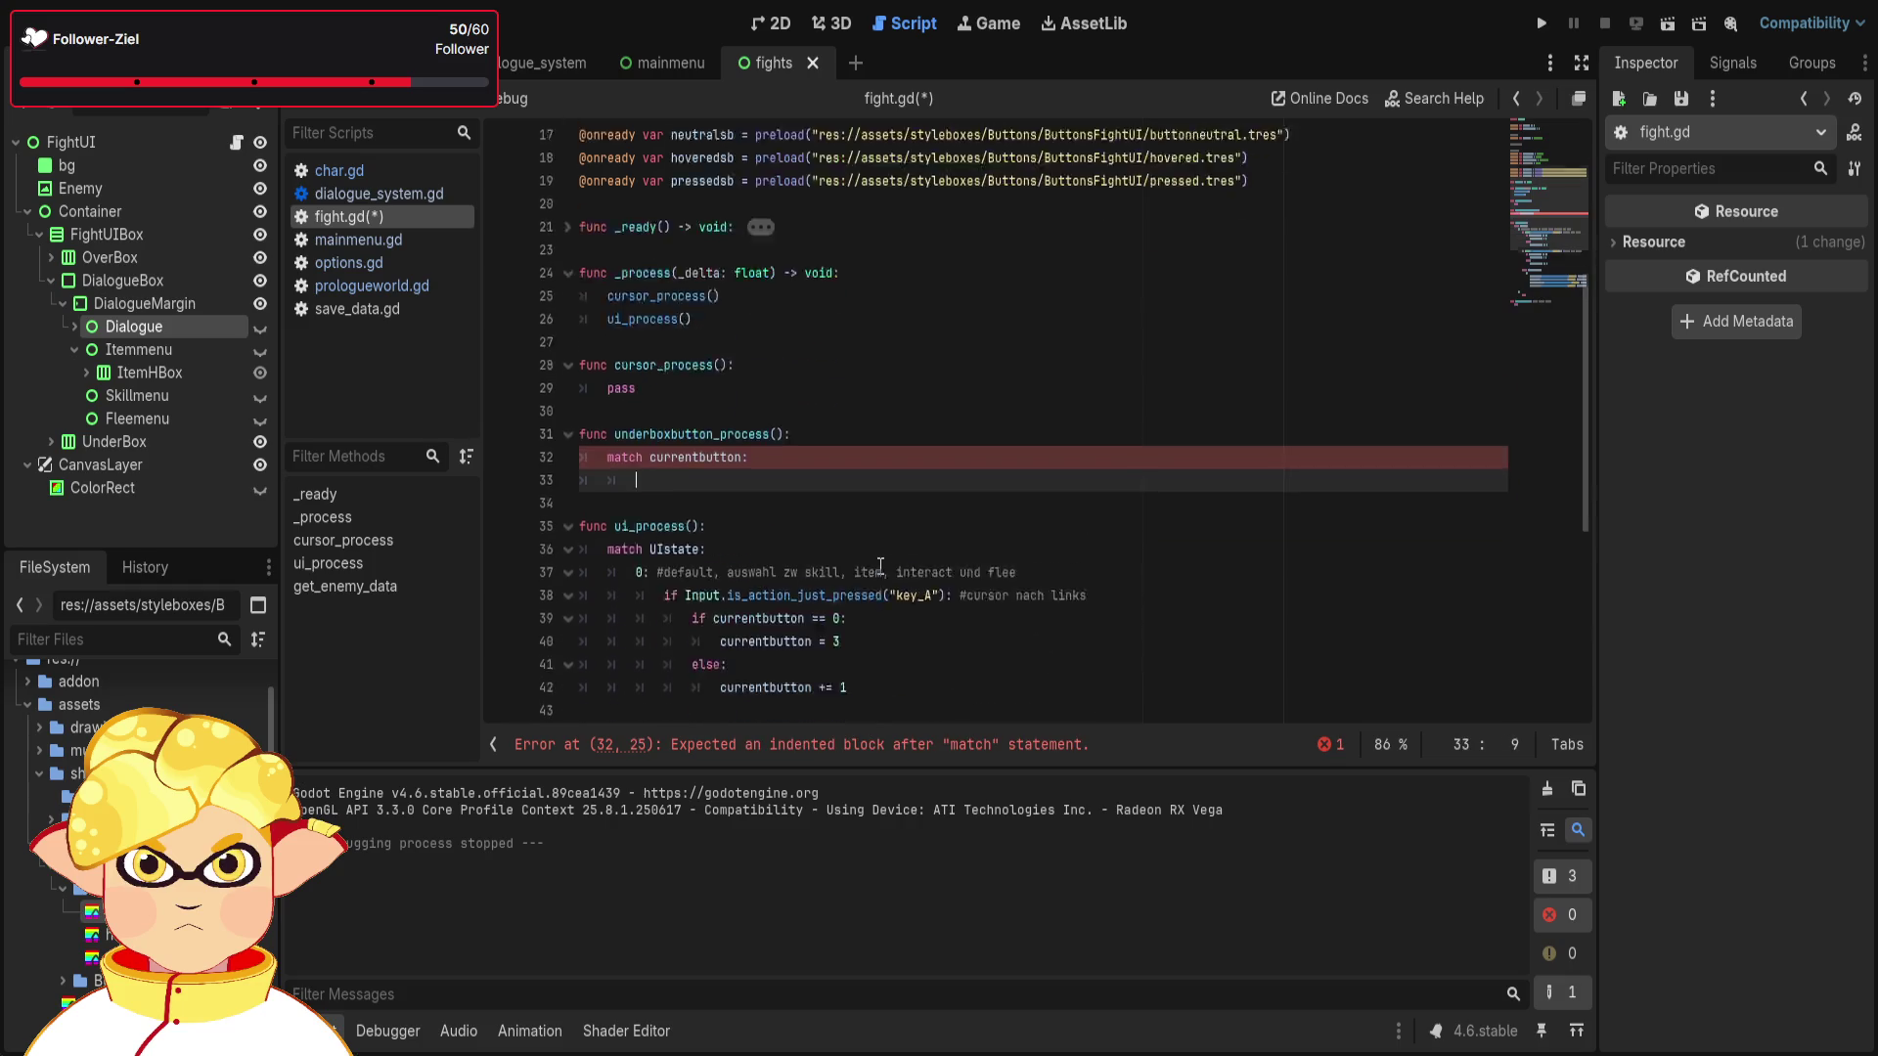
- Cut the currentbutton match block from ui_process and paste it into underboxbutton_process
left_click(1205, 554)
mouse_move(1206, 555)
left_mouse_down()
mouse_move(666, 450)
mouse_move(1090, 552)
mouse_move(584, 469)
mouse_move(579, 437)
left_mouse_up()
key("ctrl+c")
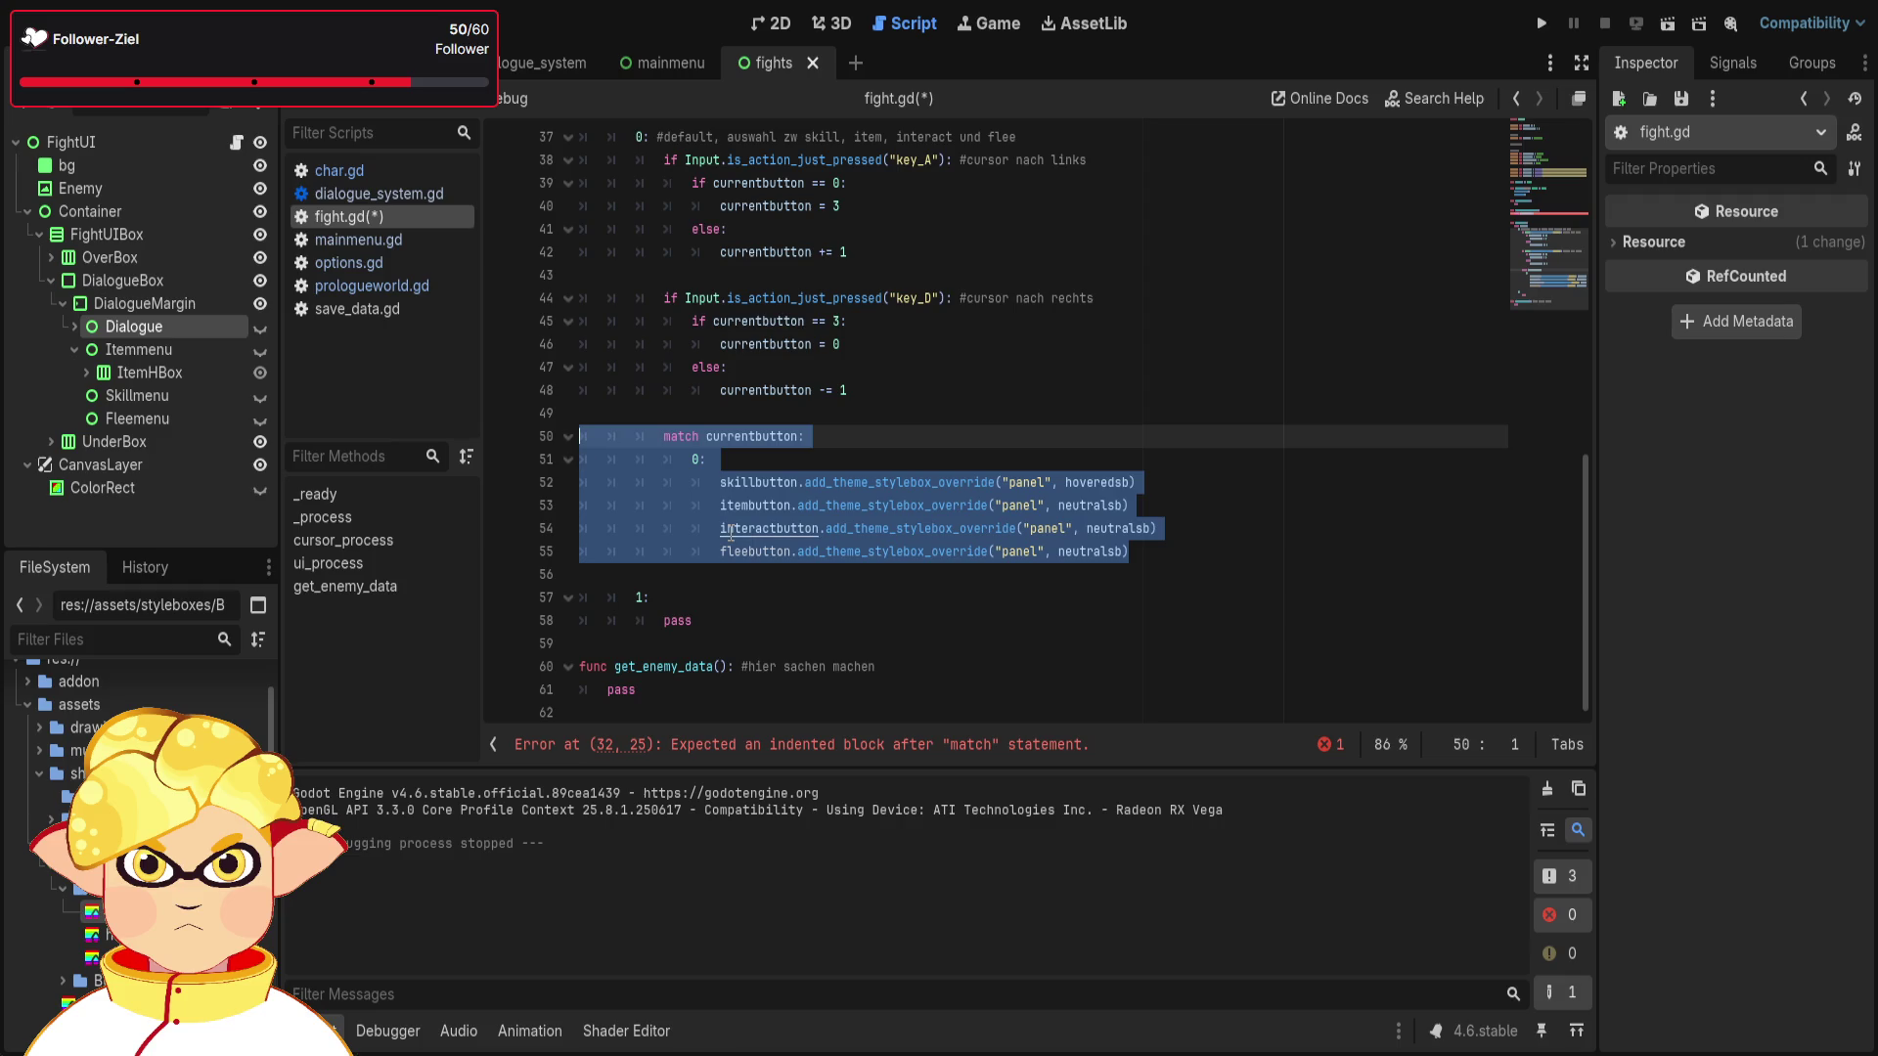
key("BackSpace")
key("BackSpace")
key("BackSpace")
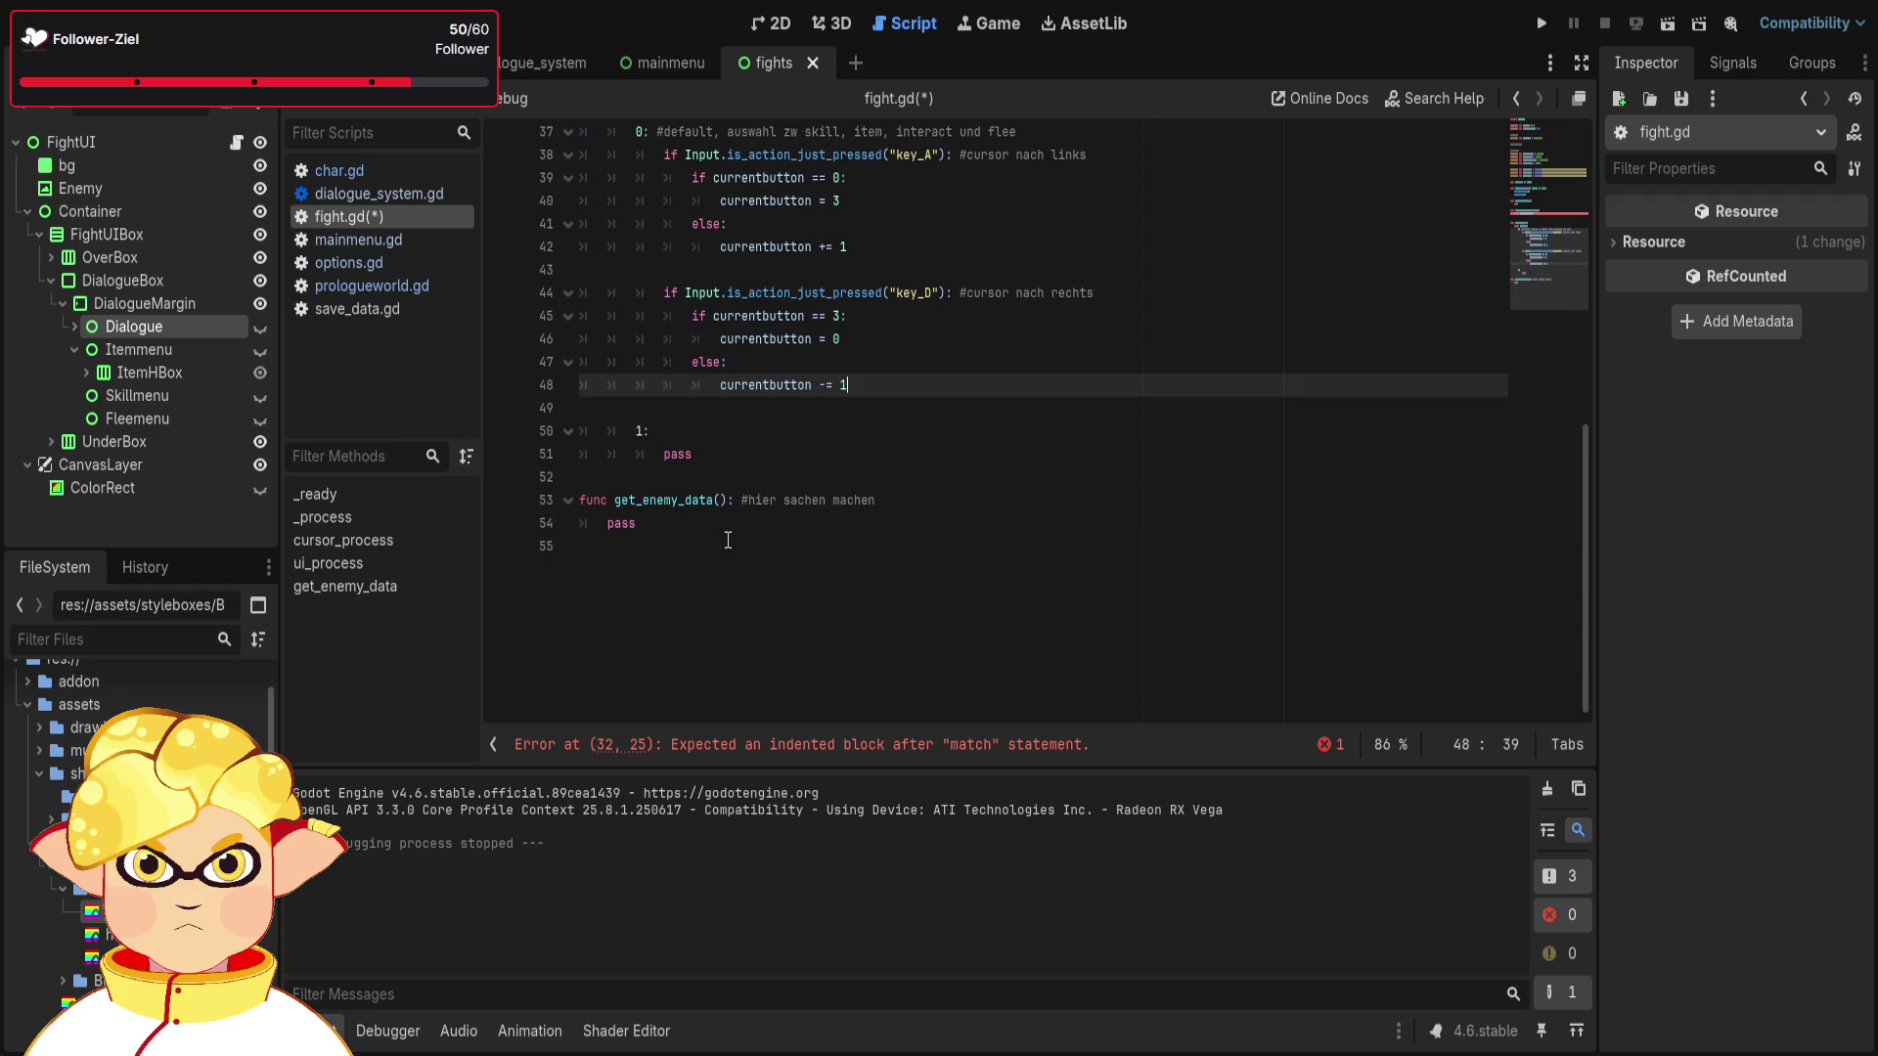
scroll(759, 473, "up", 8)
left_click_drag(800, 533, 577, 526)
key("ctrl+v")
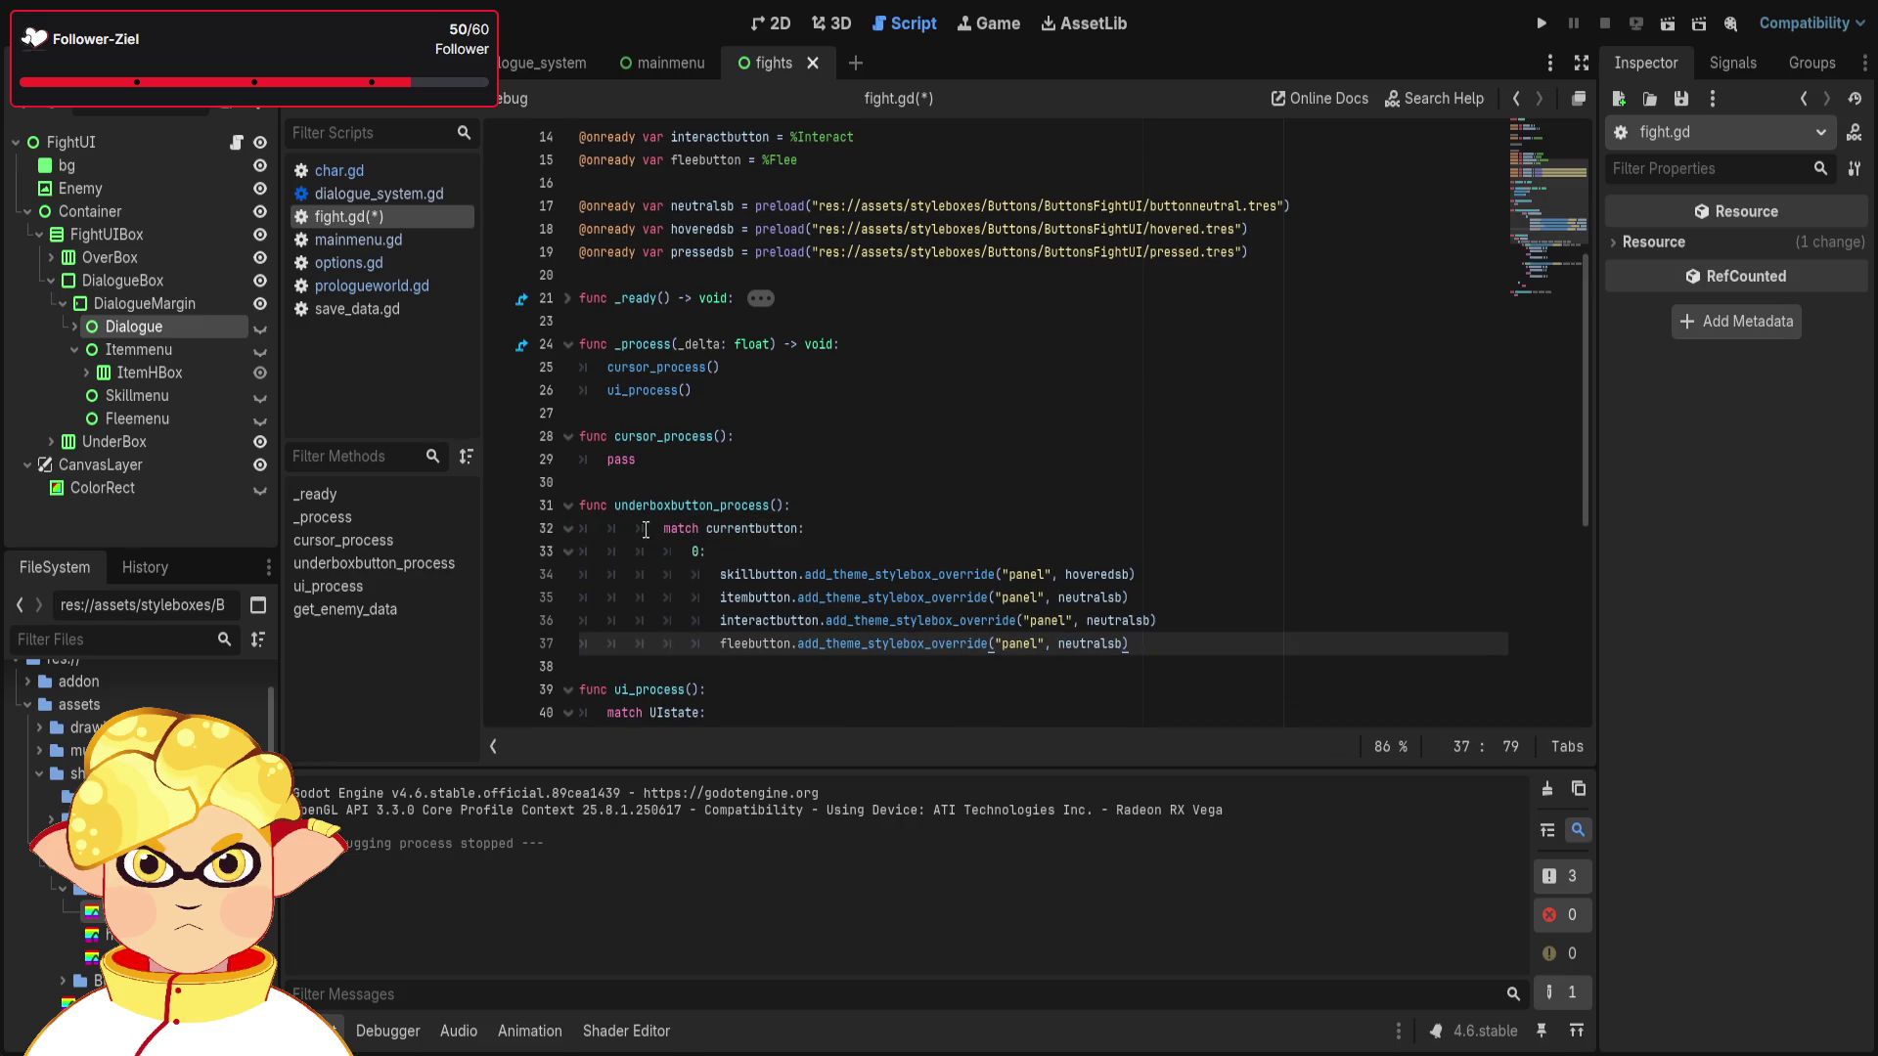
- Remove one indentation level from the match, case 0 and four styling lines
left_click(663, 528)
key("BackSpace")
key("BackSpace")
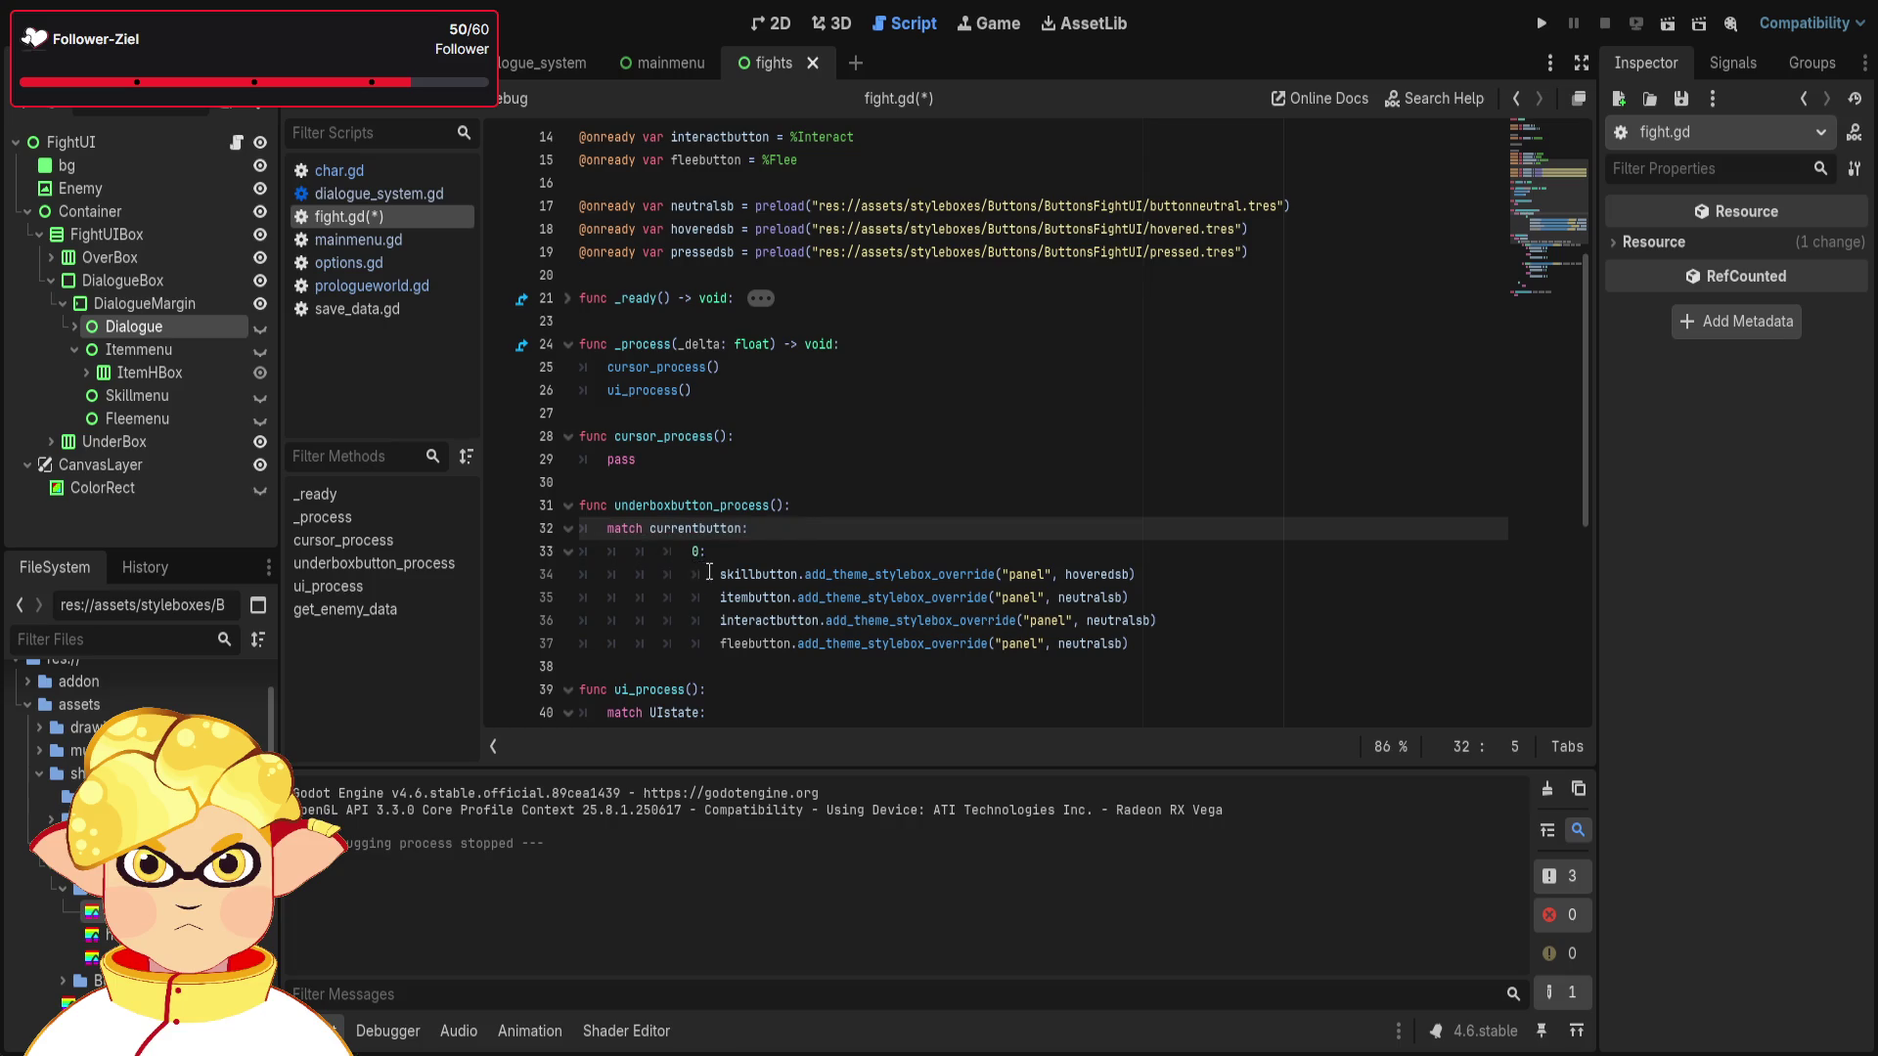
key("Down")
key("BackSpace")
key("BackSpace")
left_click(721, 574)
key("BackSpace")
key("BackSpace")
key("Down")
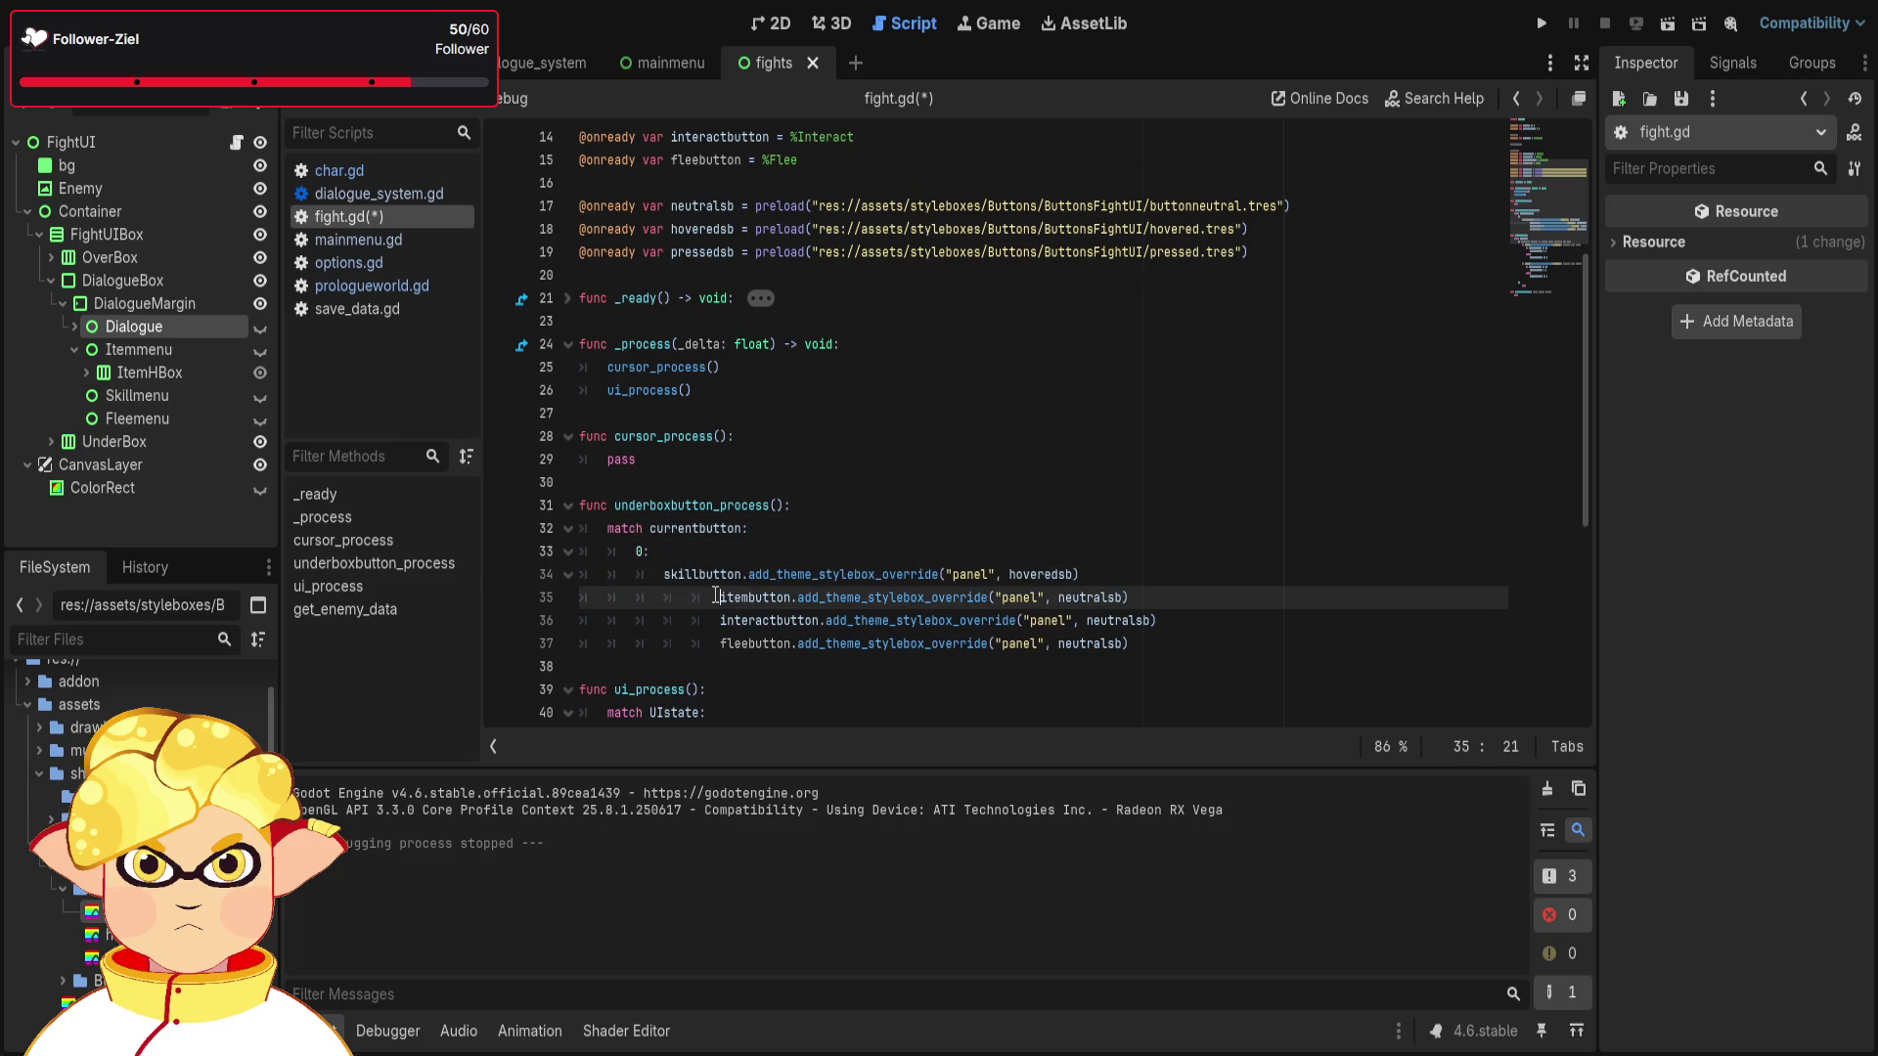
key("BackSpace")
key("BackSpace")
left_click(720, 622)
key("BackSpace")
key("BackSpace")
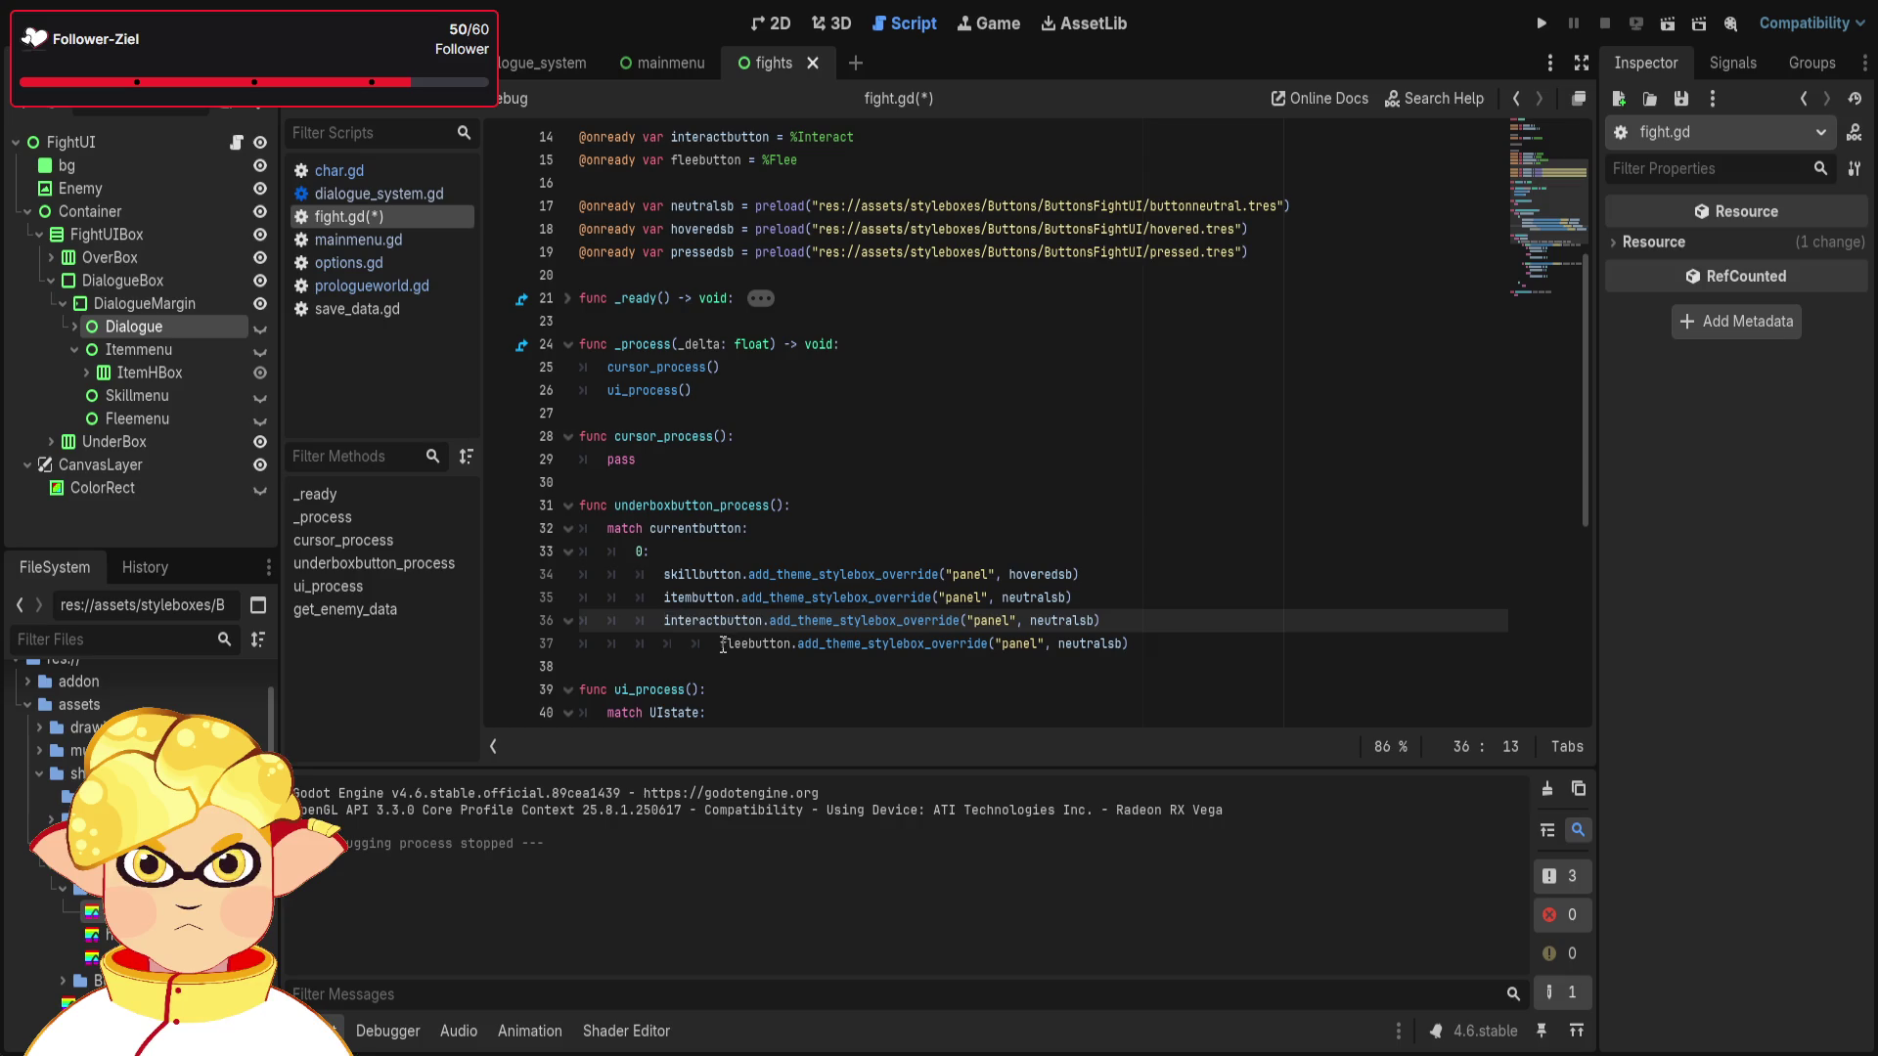
left_click(721, 644)
key("BackSpace")
key("BackSpace")
- Paste a copy of the case 0 block right after it
left_click_drag(1075, 644, 572, 560)
key("ctrl+c")
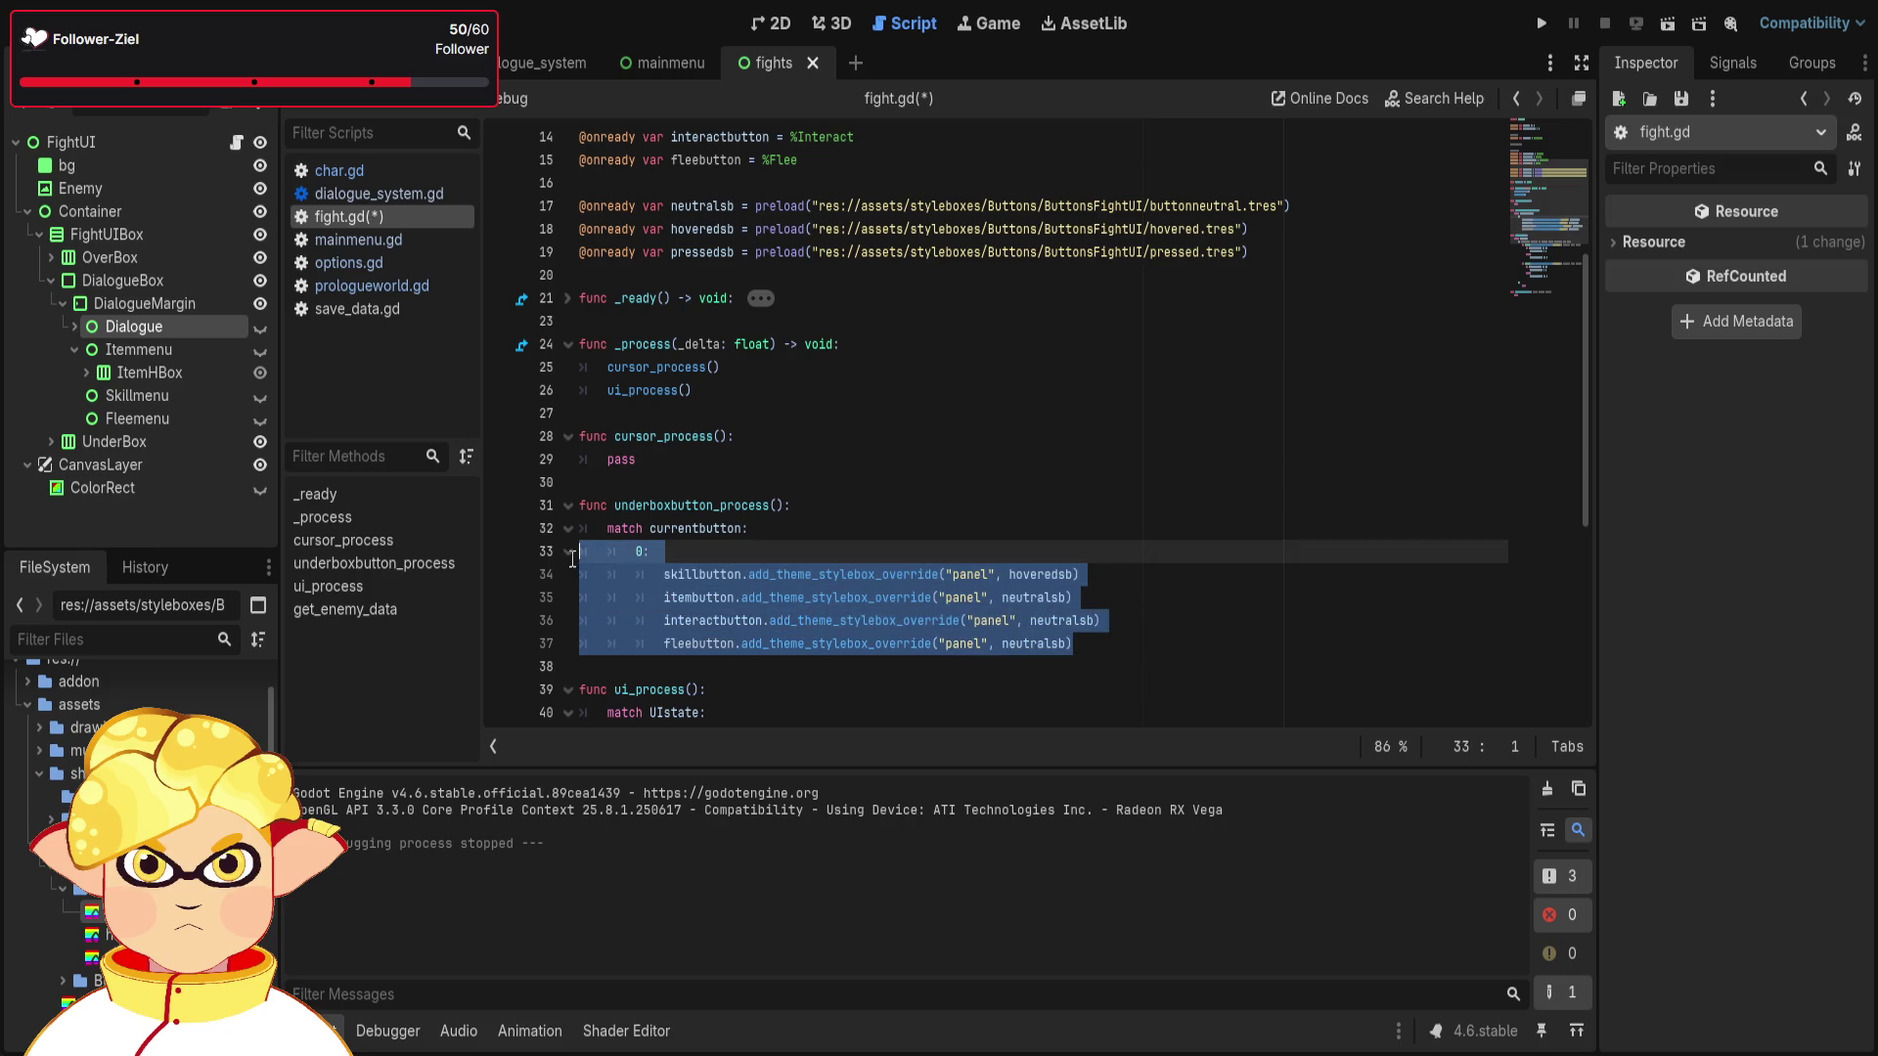
left_click(1093, 638)
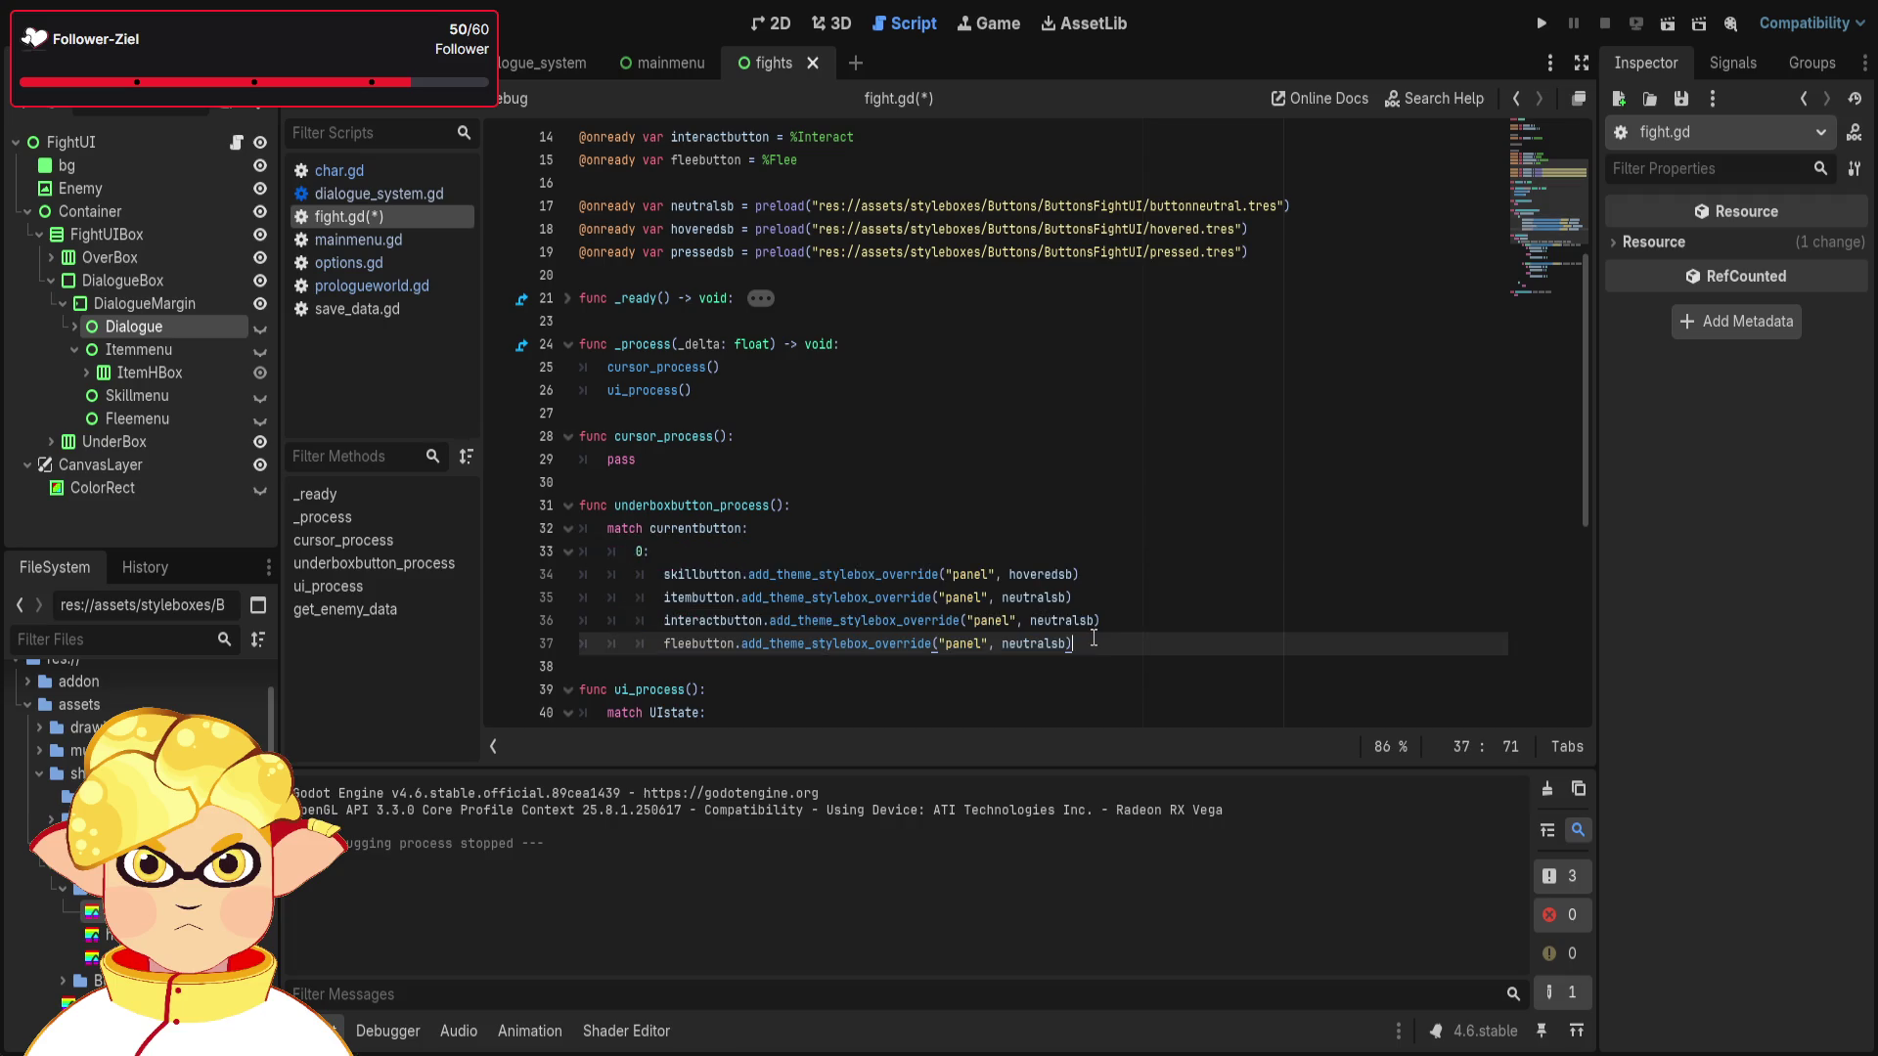
key("Return")
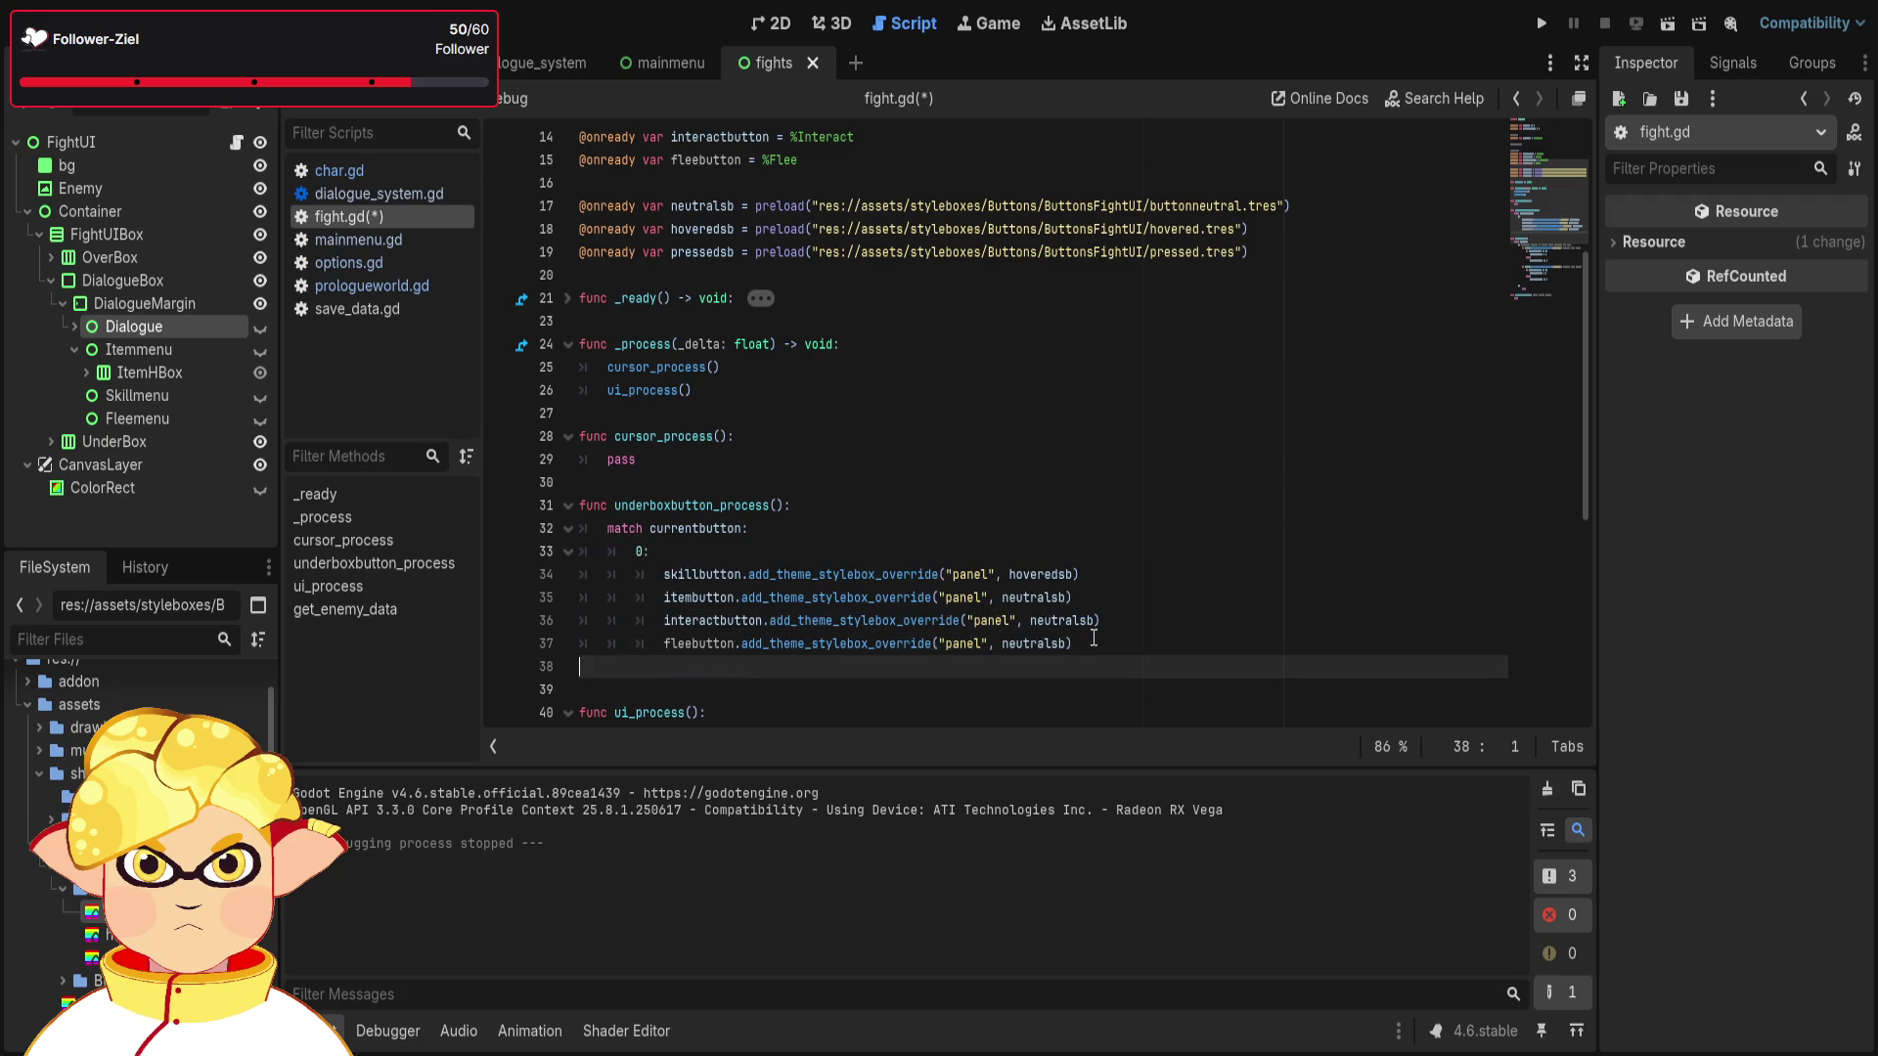
key("ctrl+v")
- Tidy the blank lines after the duplicated case block
key("Return")
key("BackSpace")
key("BackSpace")
key("BackSpace")
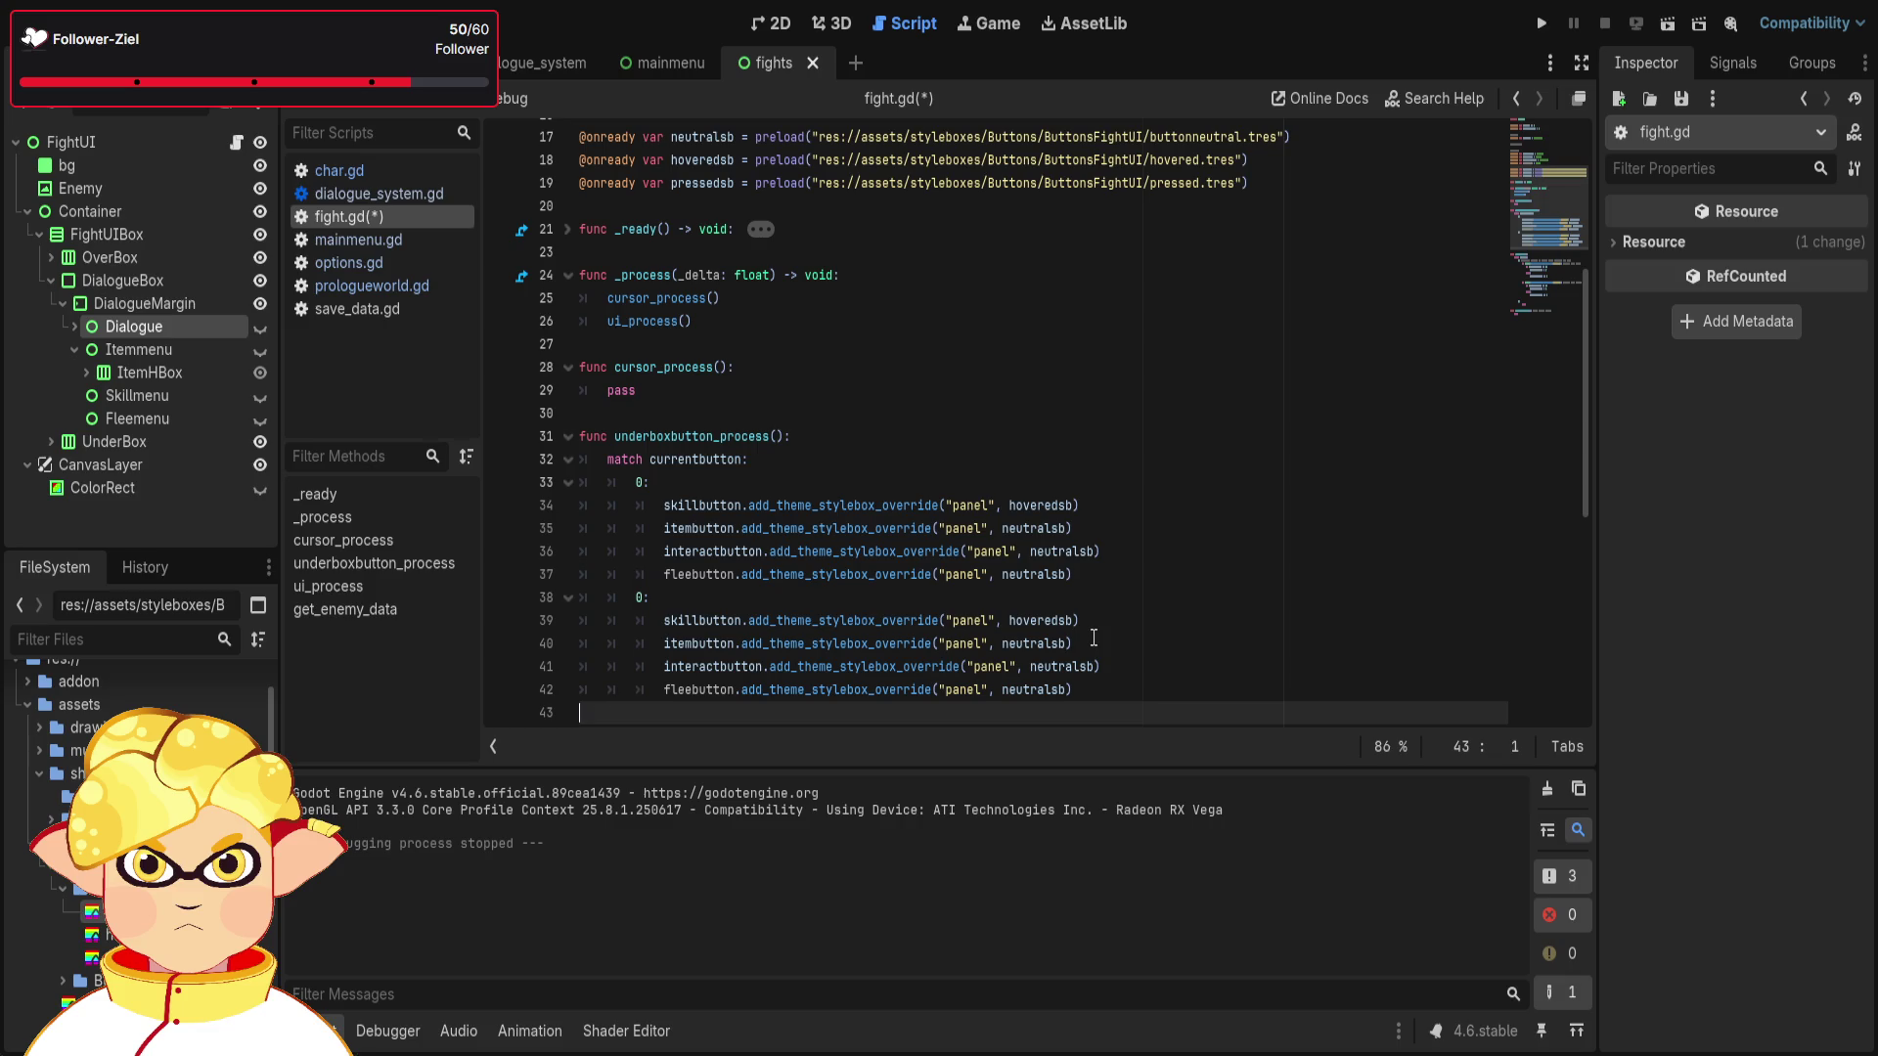
key("Return")
scroll(813, 552, "down", 3)
left_click(813, 552)
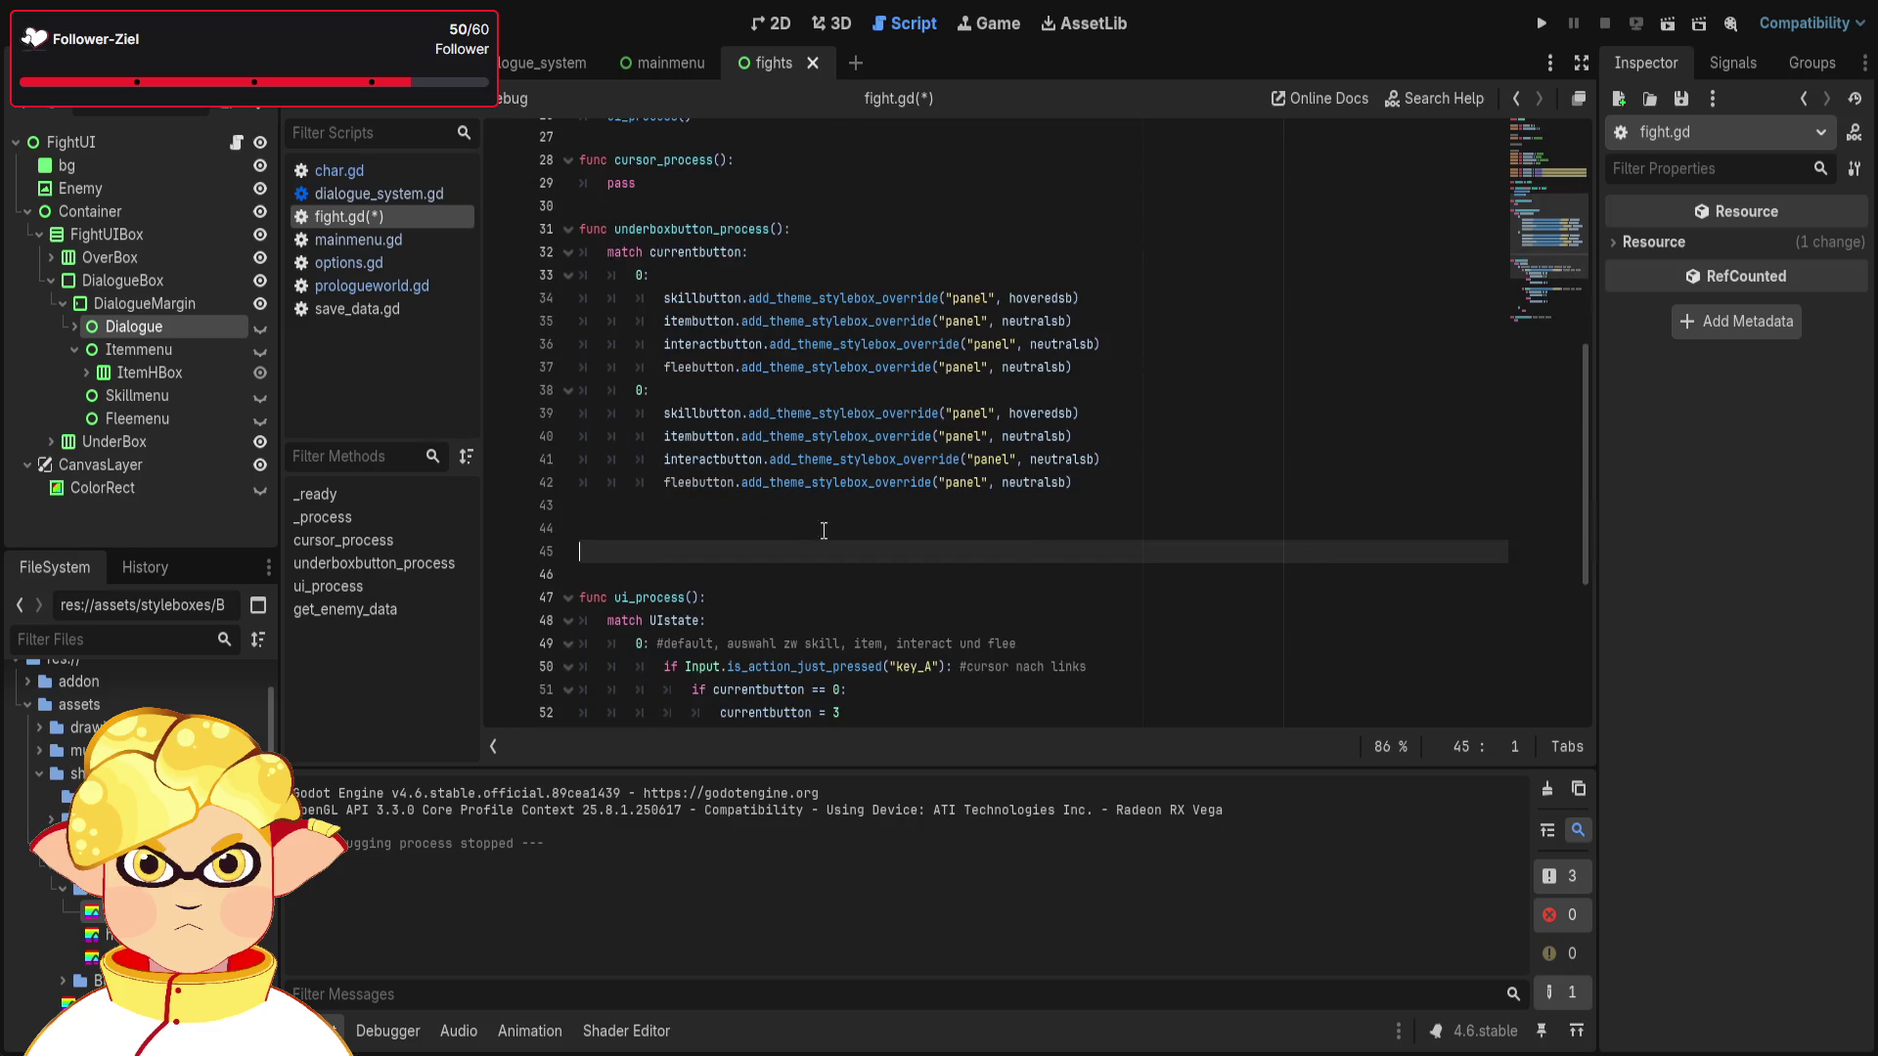
key("BackSpace")
key("BackSpace")
- Paste two more case blocks to reach four cases and step through their numbers
mouse_move(1137, 486)
left_mouse_down()
mouse_move(636, 377)
mouse_move(556, 291)
left_mouse_up()
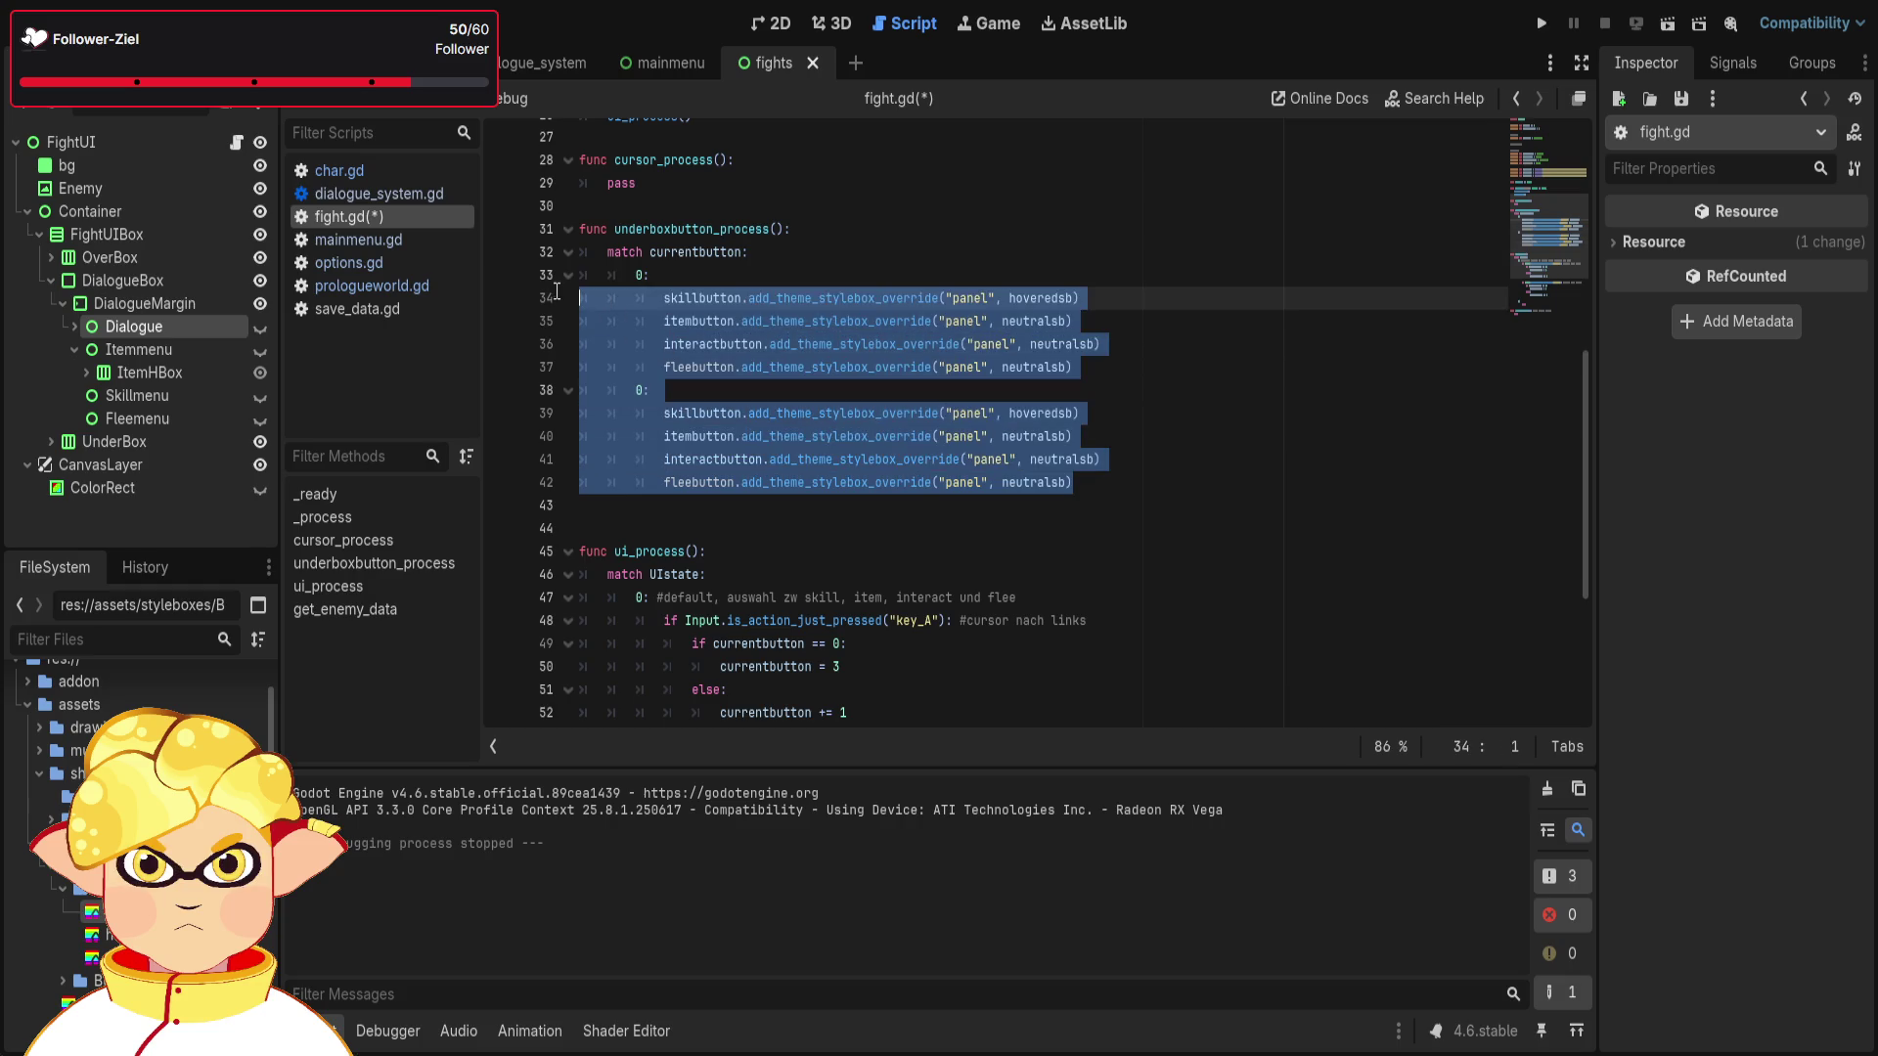
left_click(1123, 483)
key("Return")
key("BackSpace")
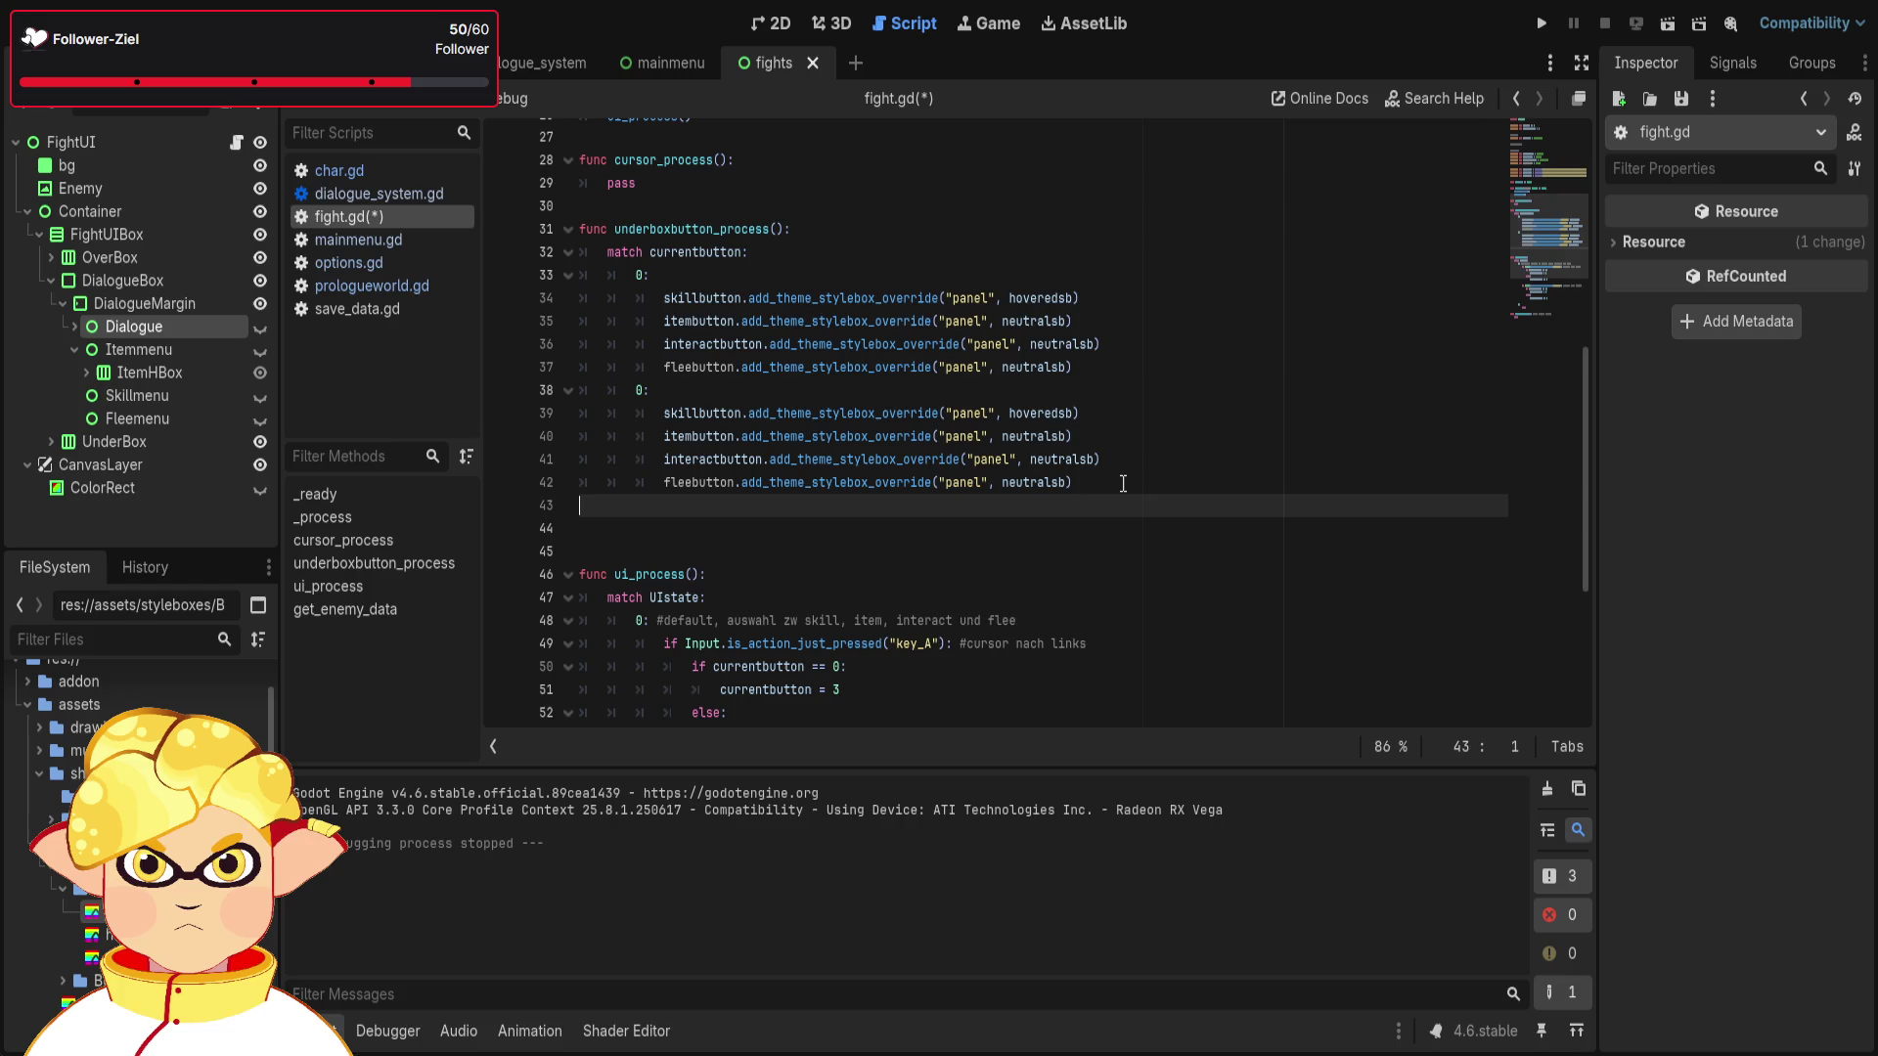
key("ctrl+v")
scroll(1120, 482, "down", 1)
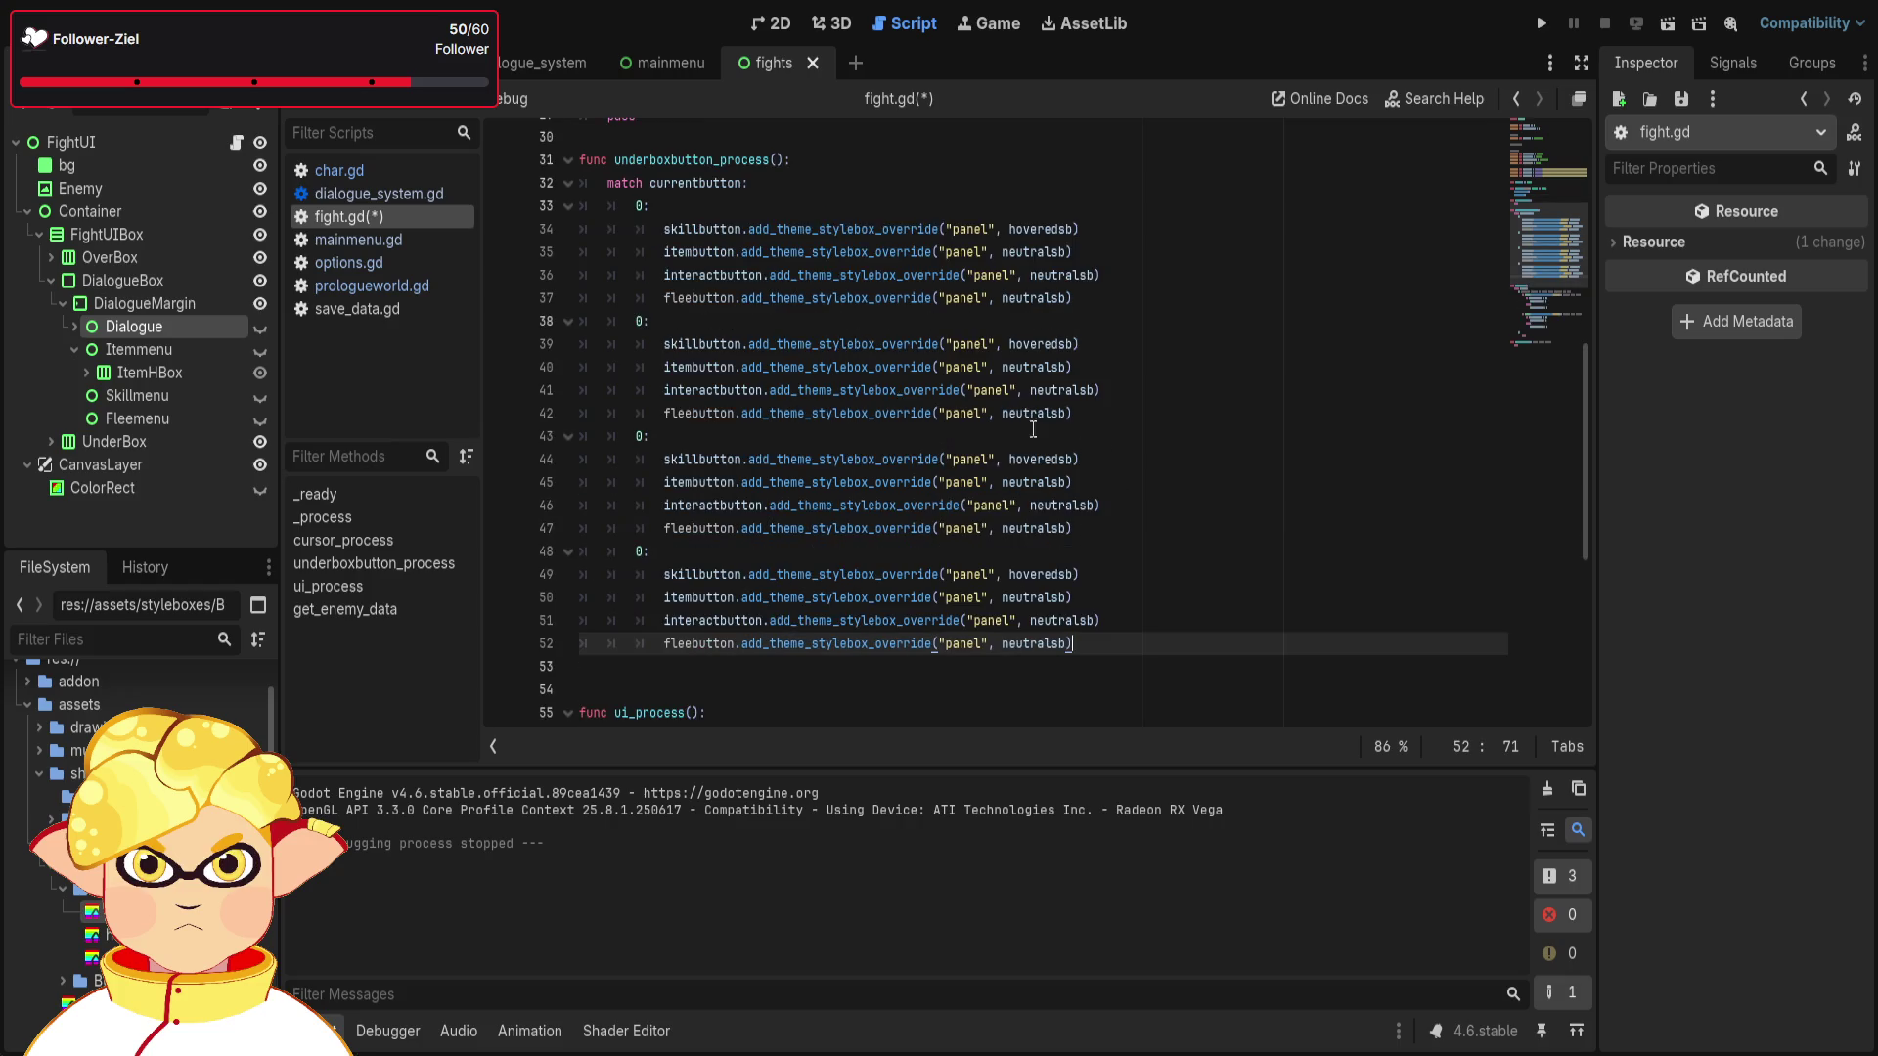
left_click(641, 321)
key("Down")
key("Down")
key("Down")
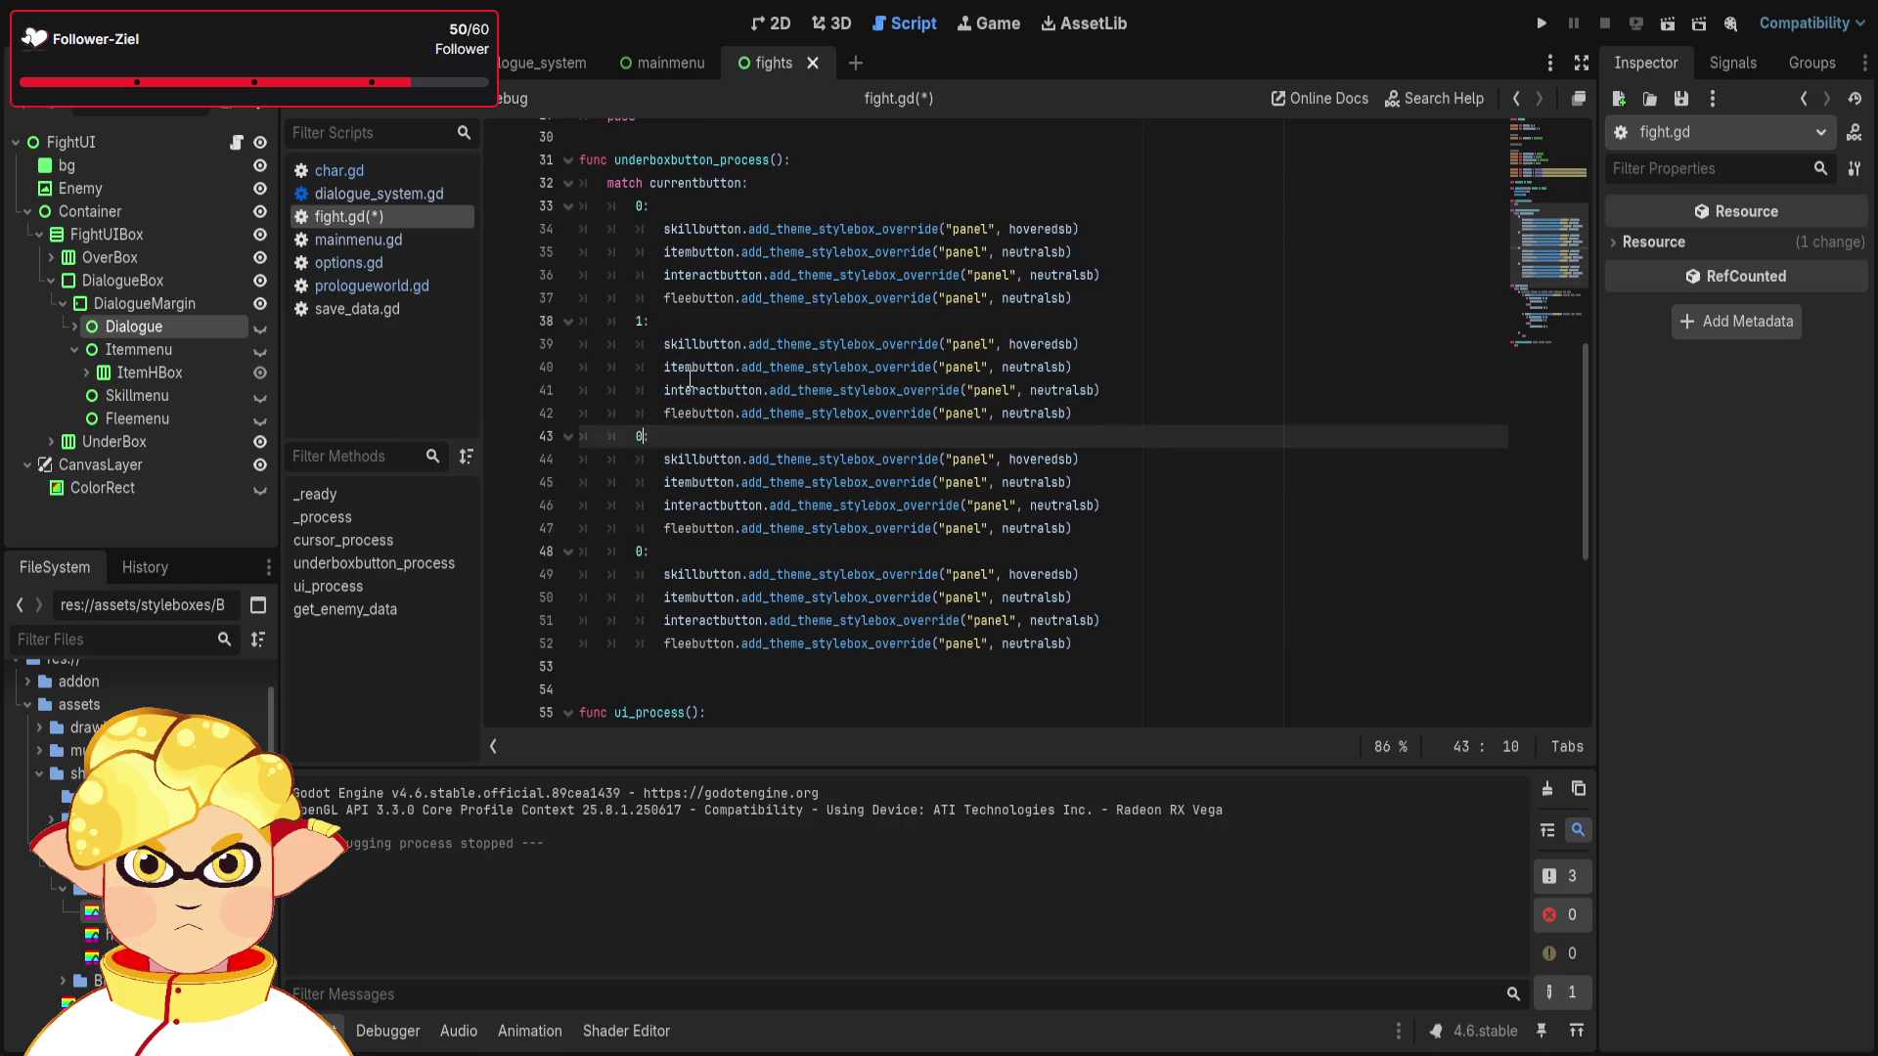
key("Down")
key("Down")
key("Down")
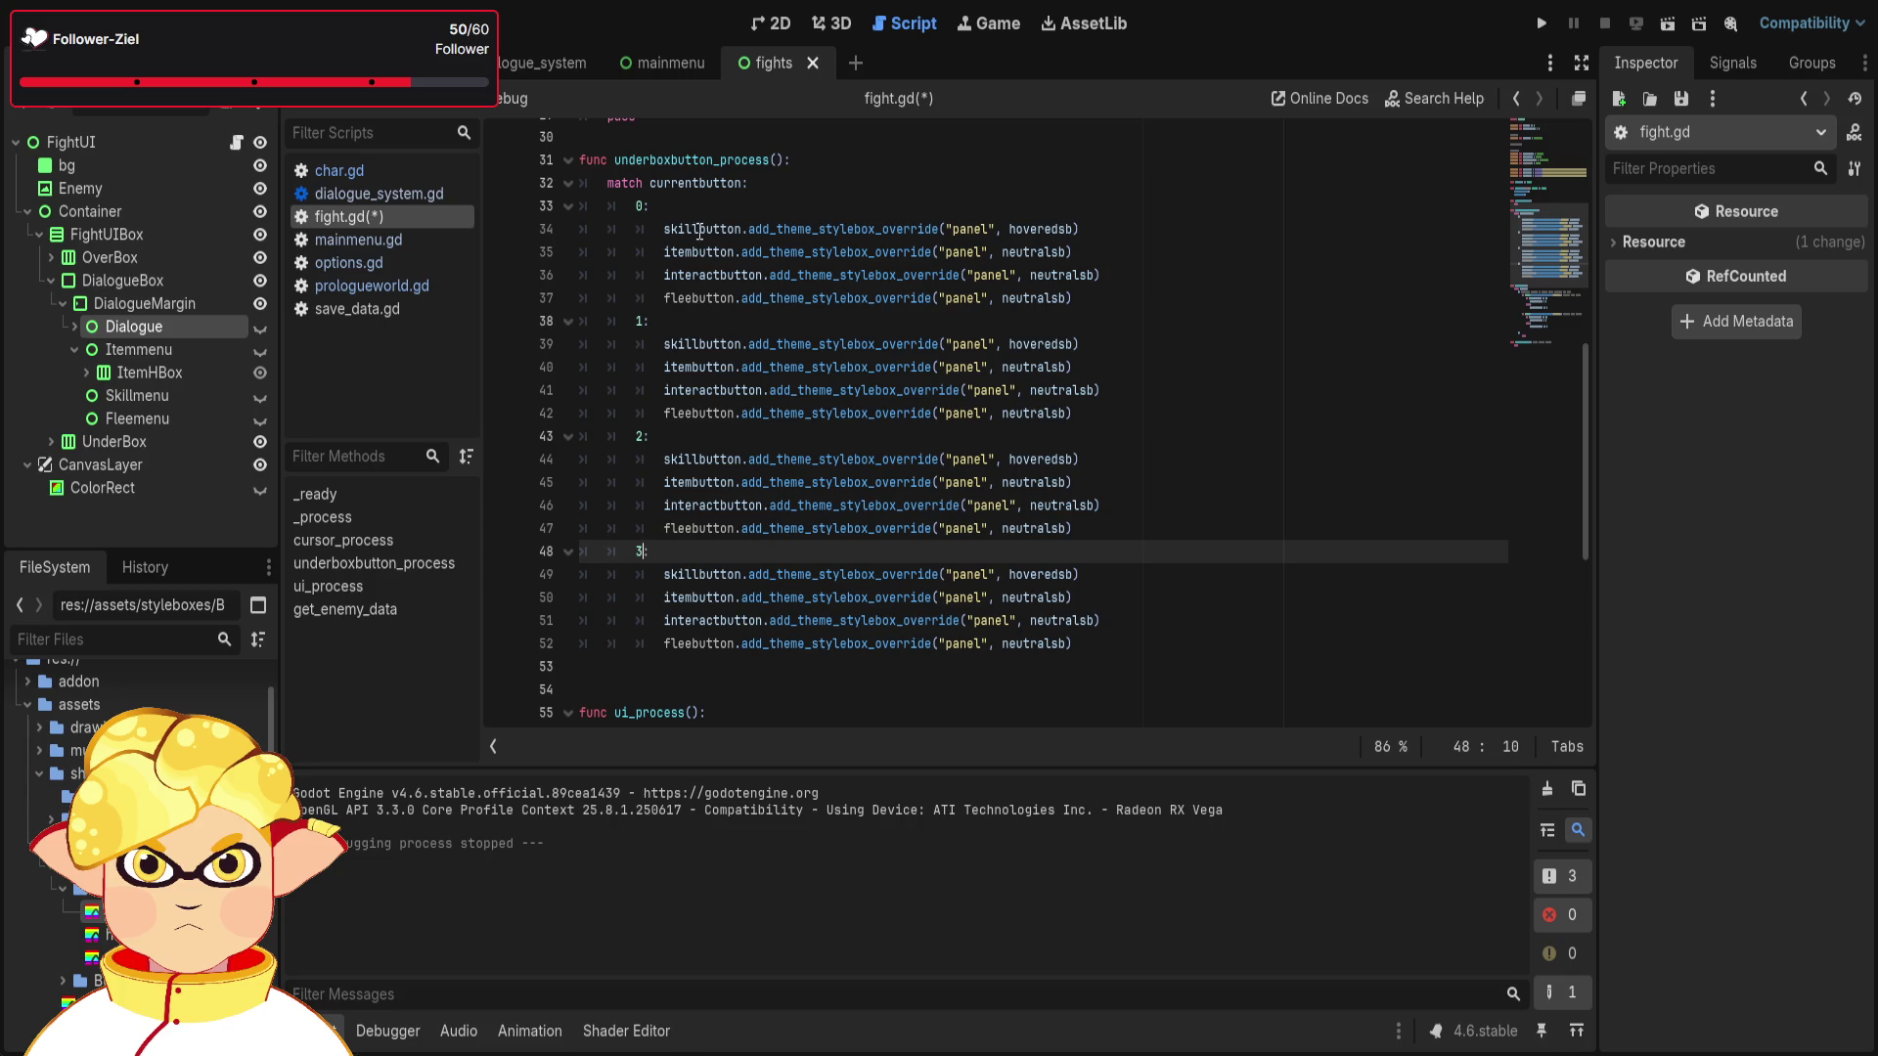
- Make case 1 hover itembutton by swapping the skill and item names
left_click_drag(699, 232, 664, 232)
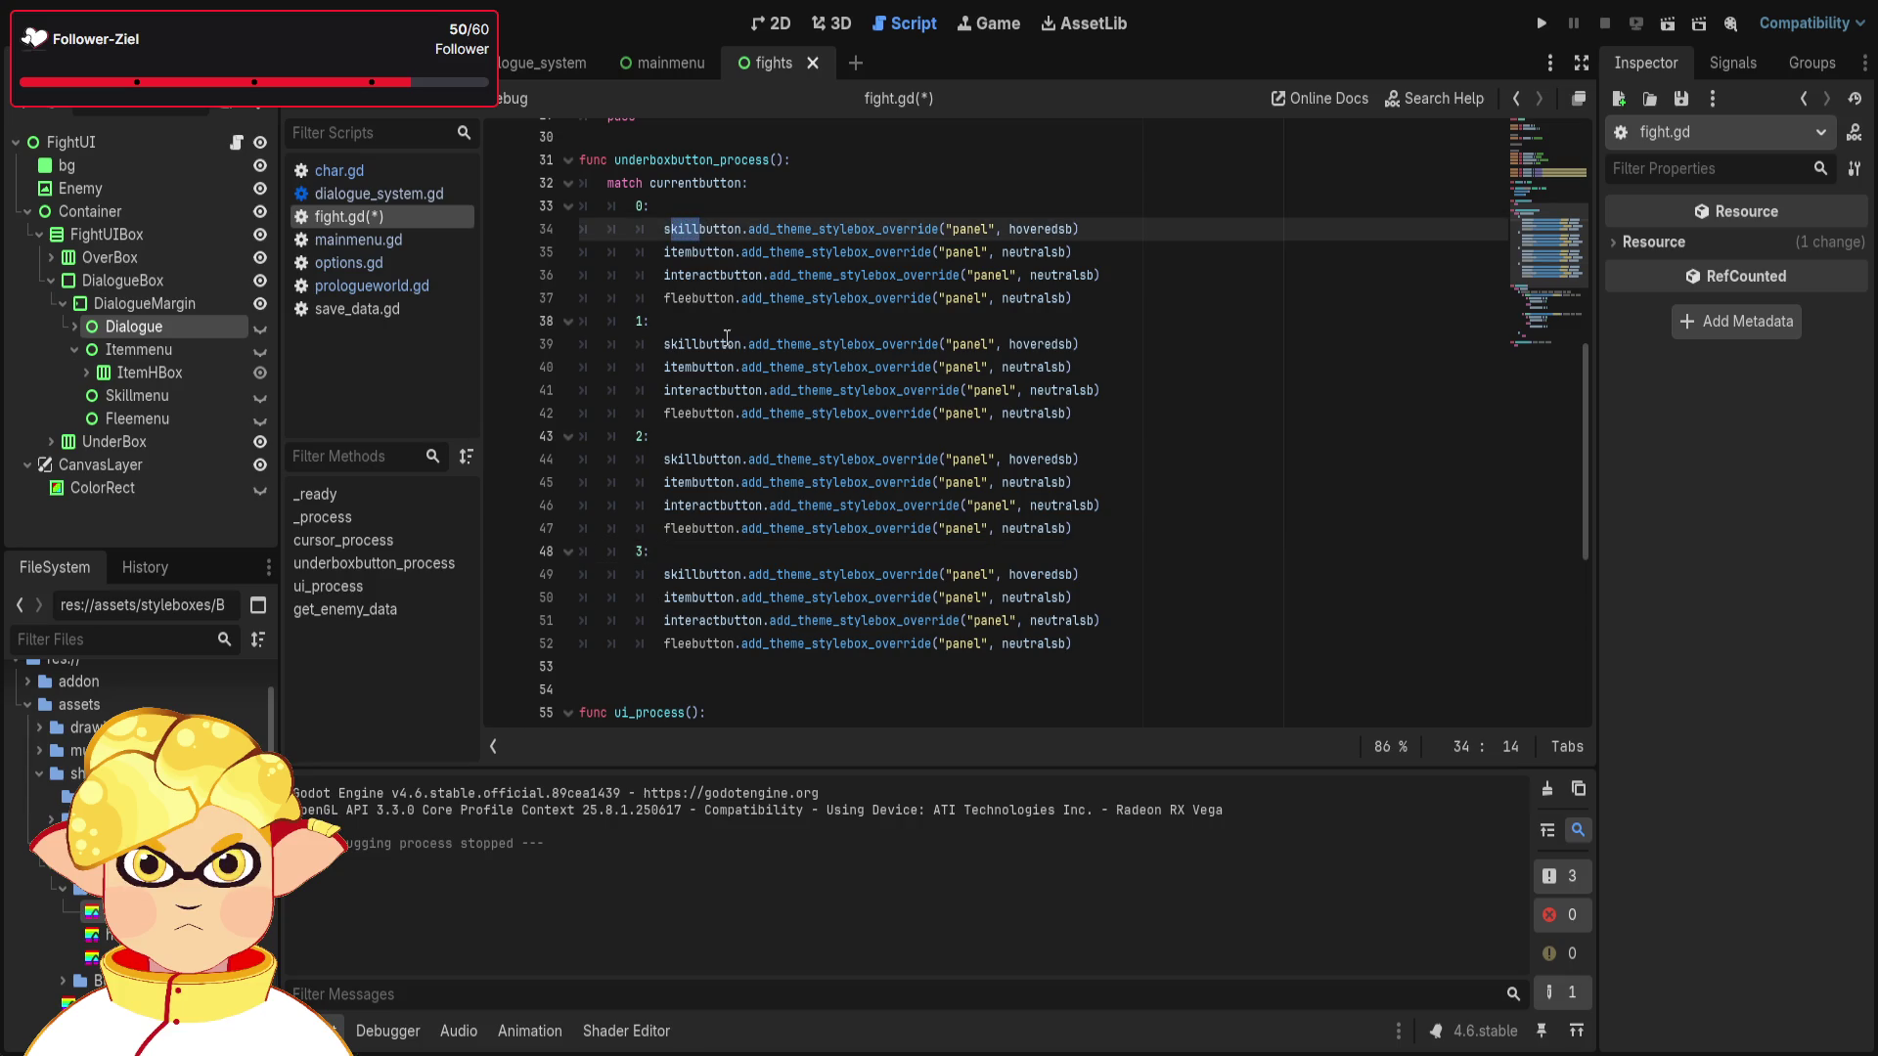
left_click_drag(700, 344, 665, 344)
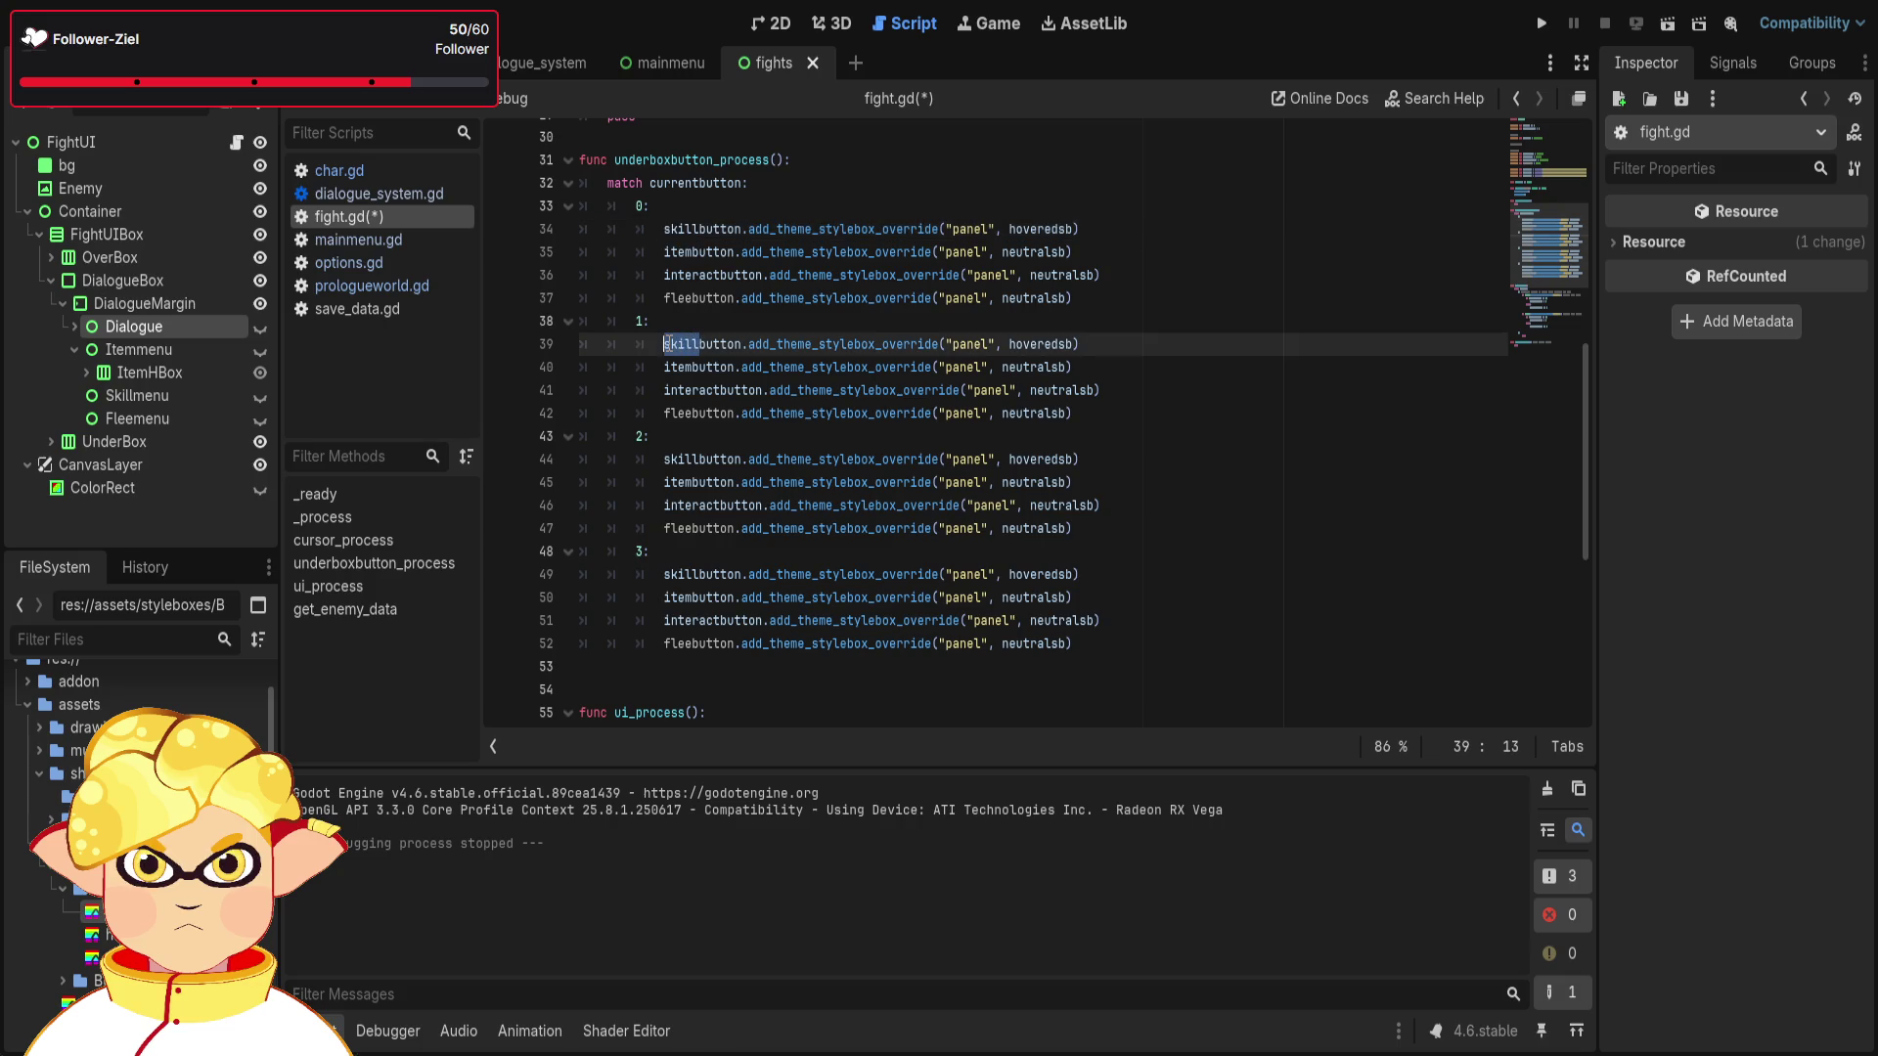
type("item")
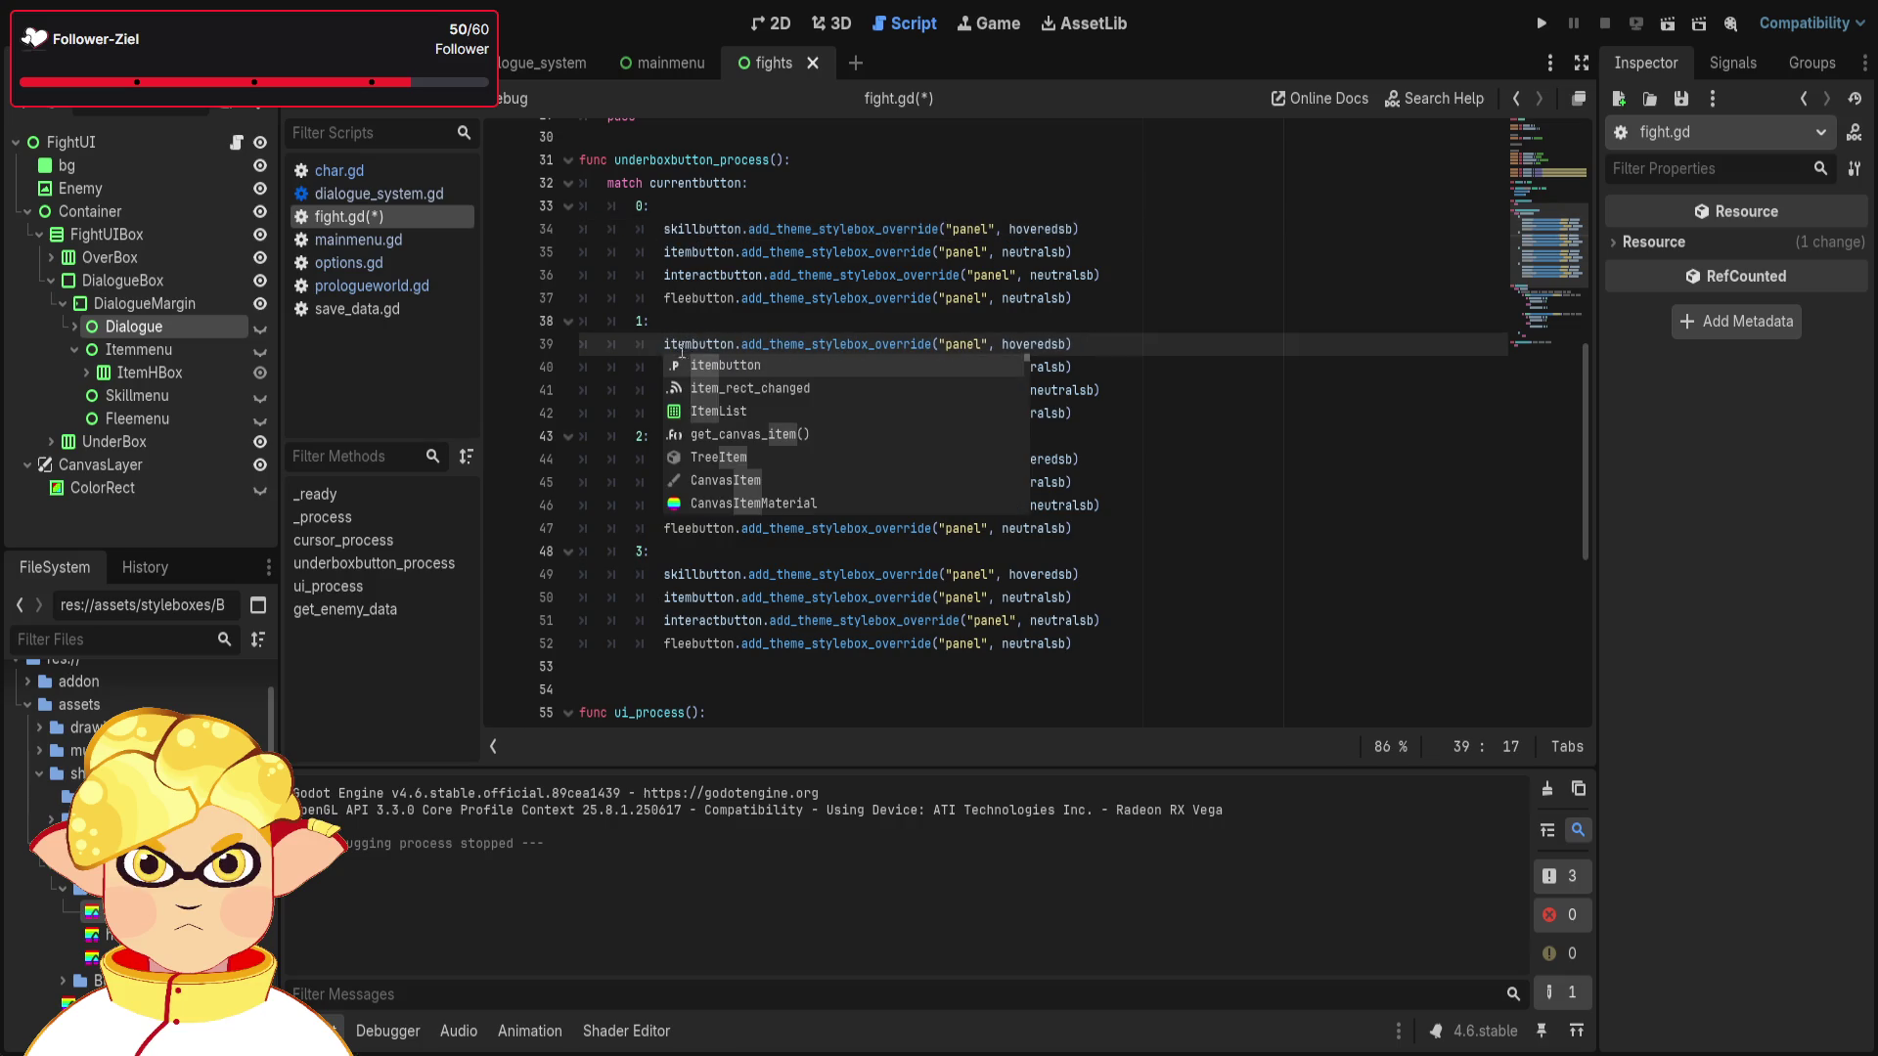
left_click(673, 369)
left_click(693, 368)
left_click_drag(693, 368, 664, 368)
type("skill")
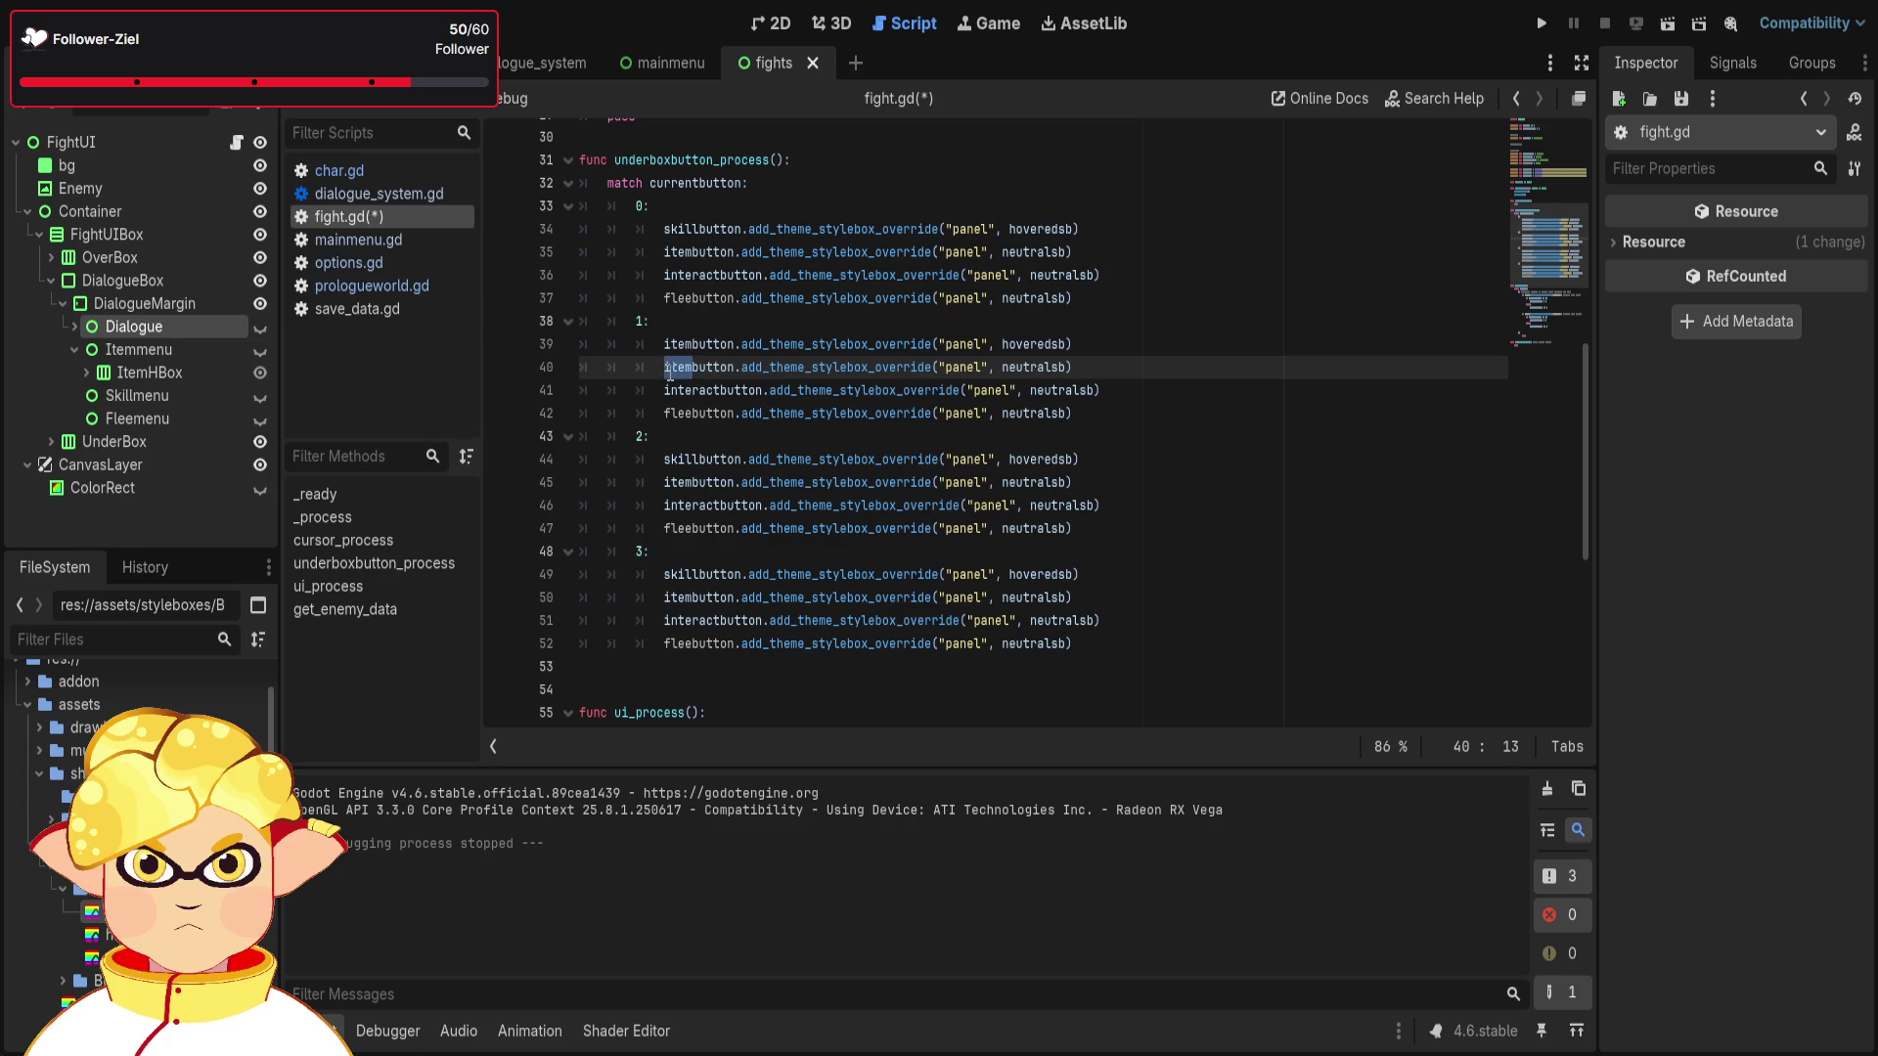
- Make case 2 hover interactbutton, moving skillbutton to the neutral line 46
left_click(698, 460)
left_click_drag(698, 460, 665, 460)
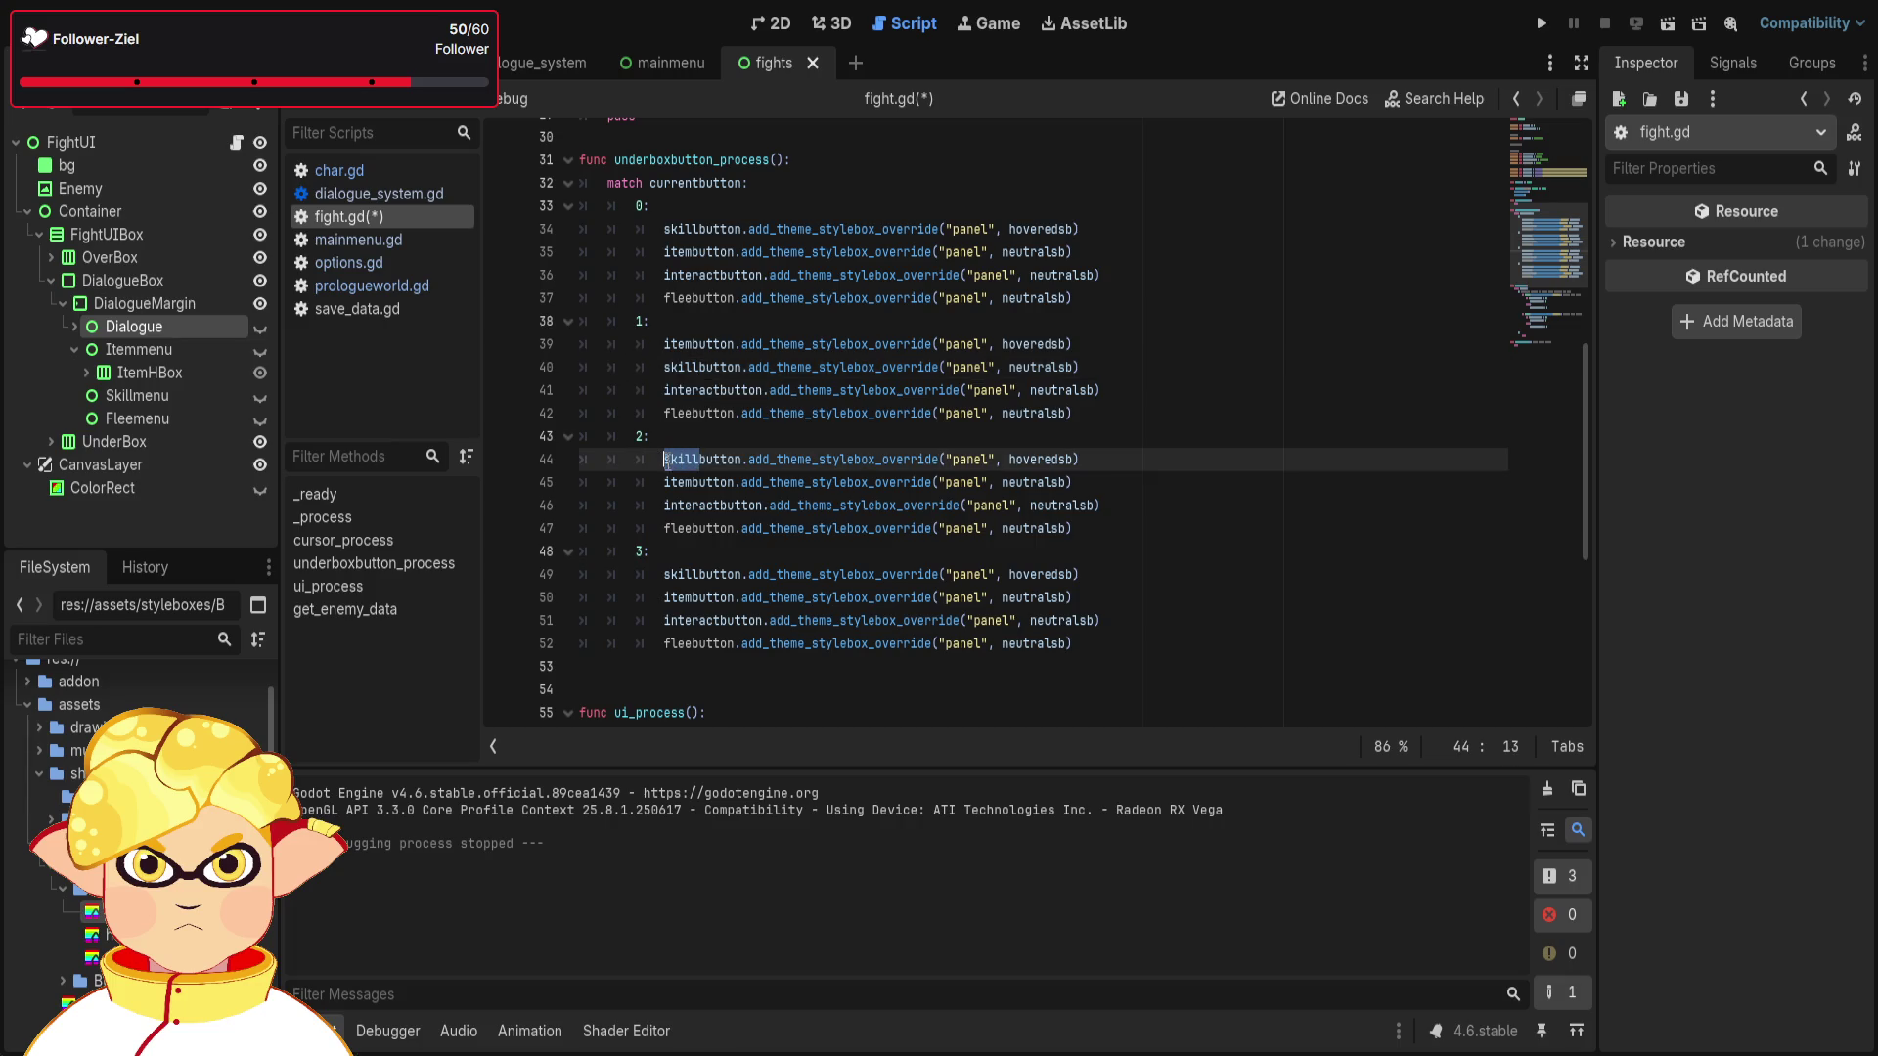
type("interact")
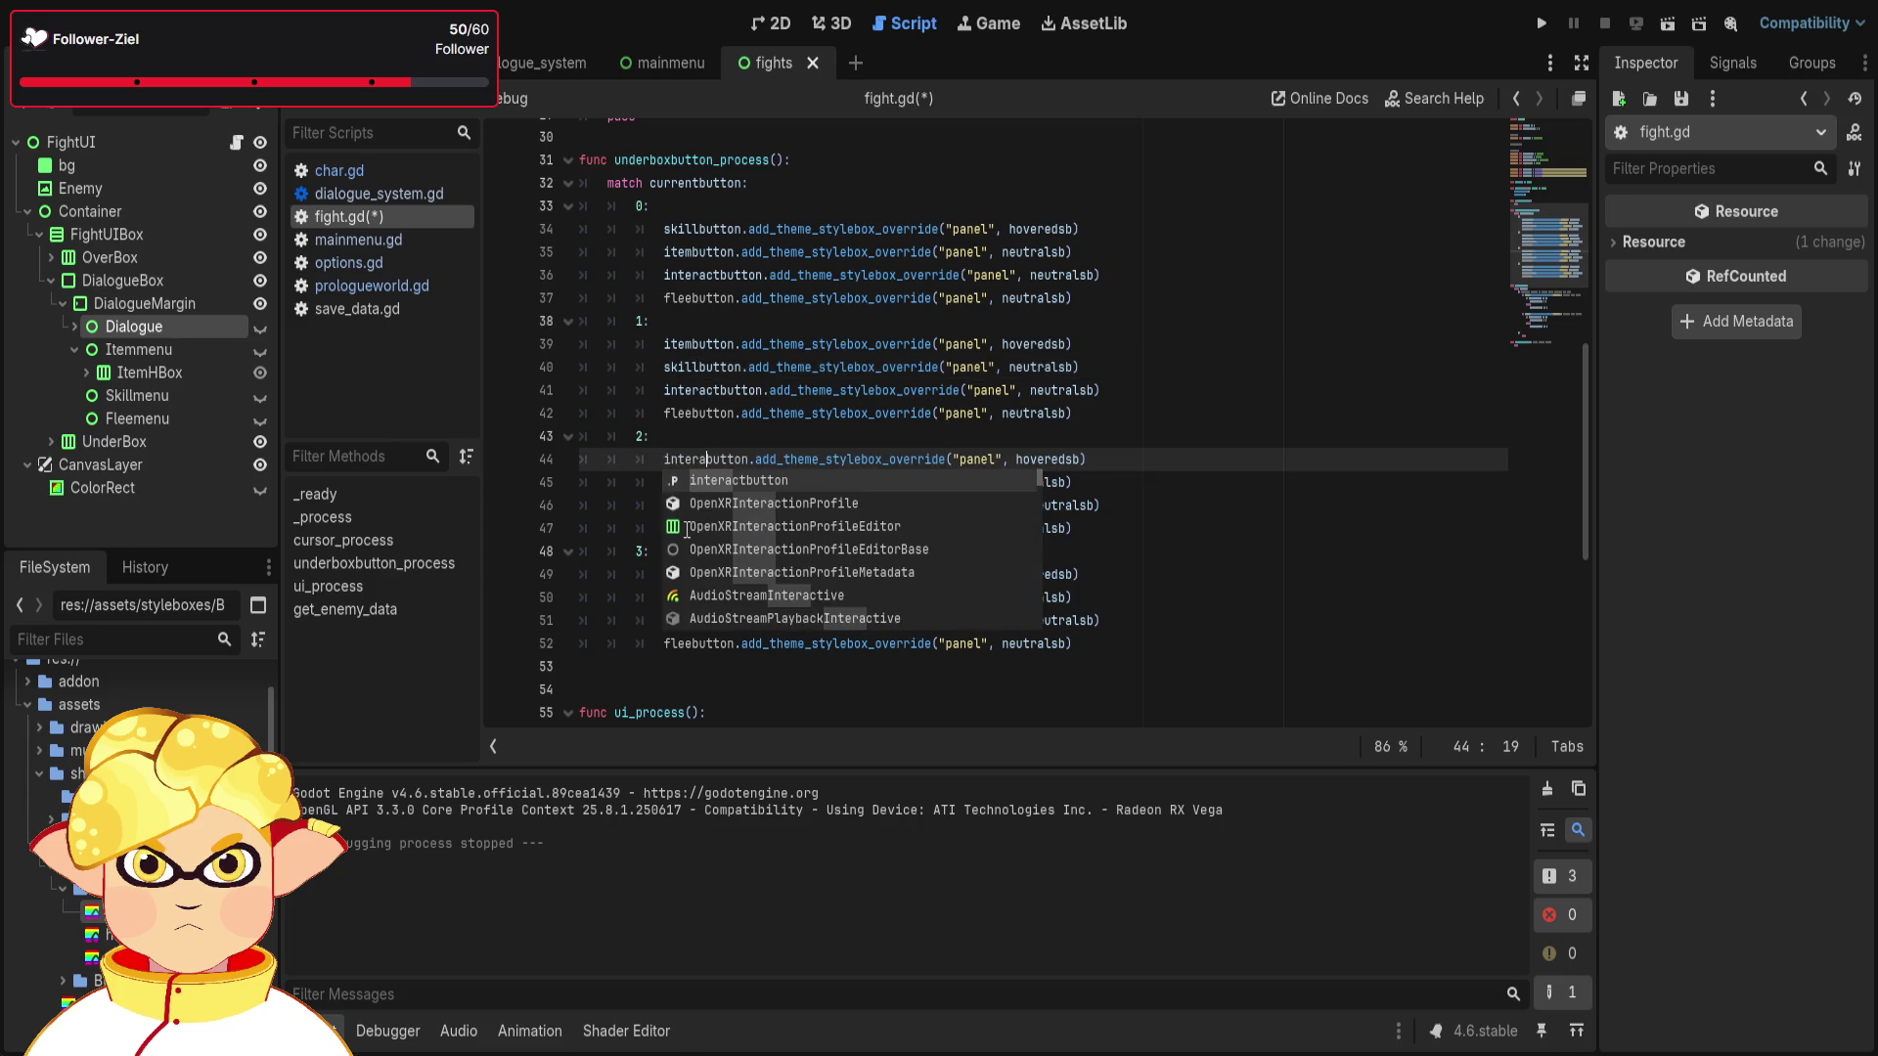
key("Return")
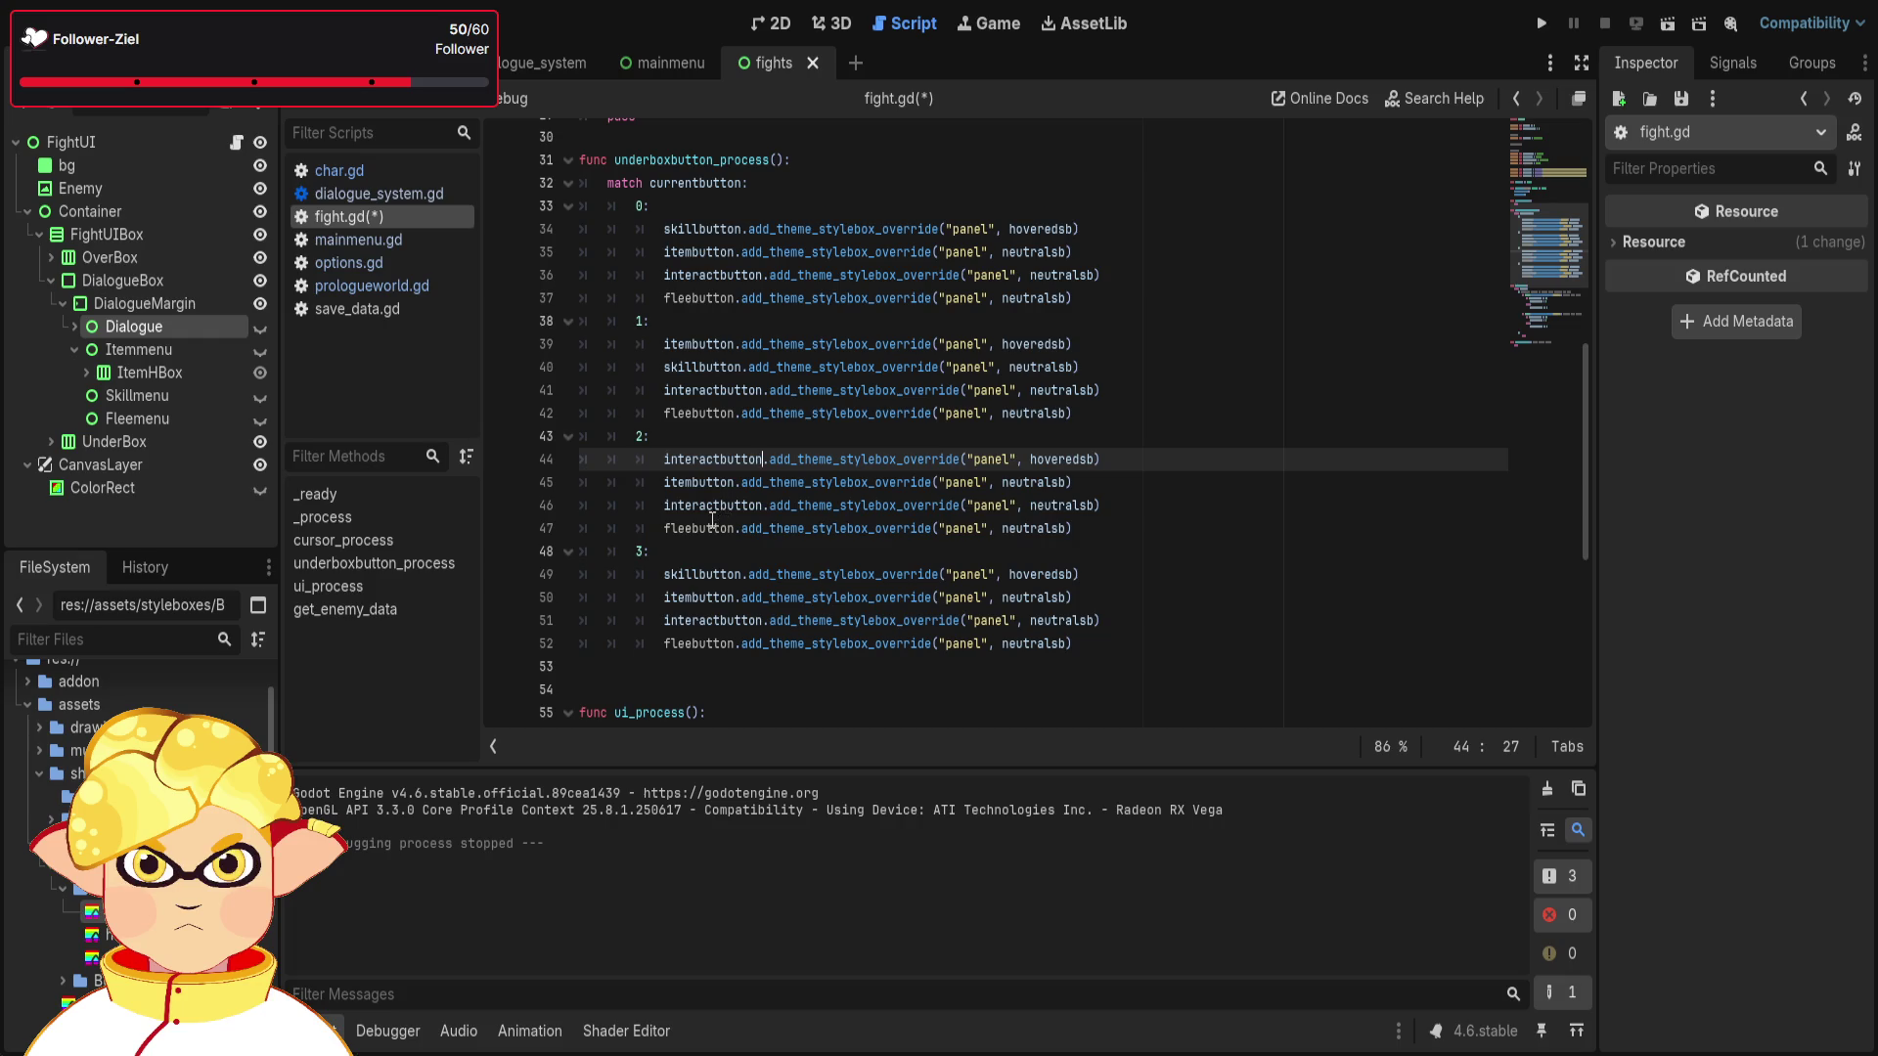
left_click_drag(721, 506, 665, 507)
type("skill")
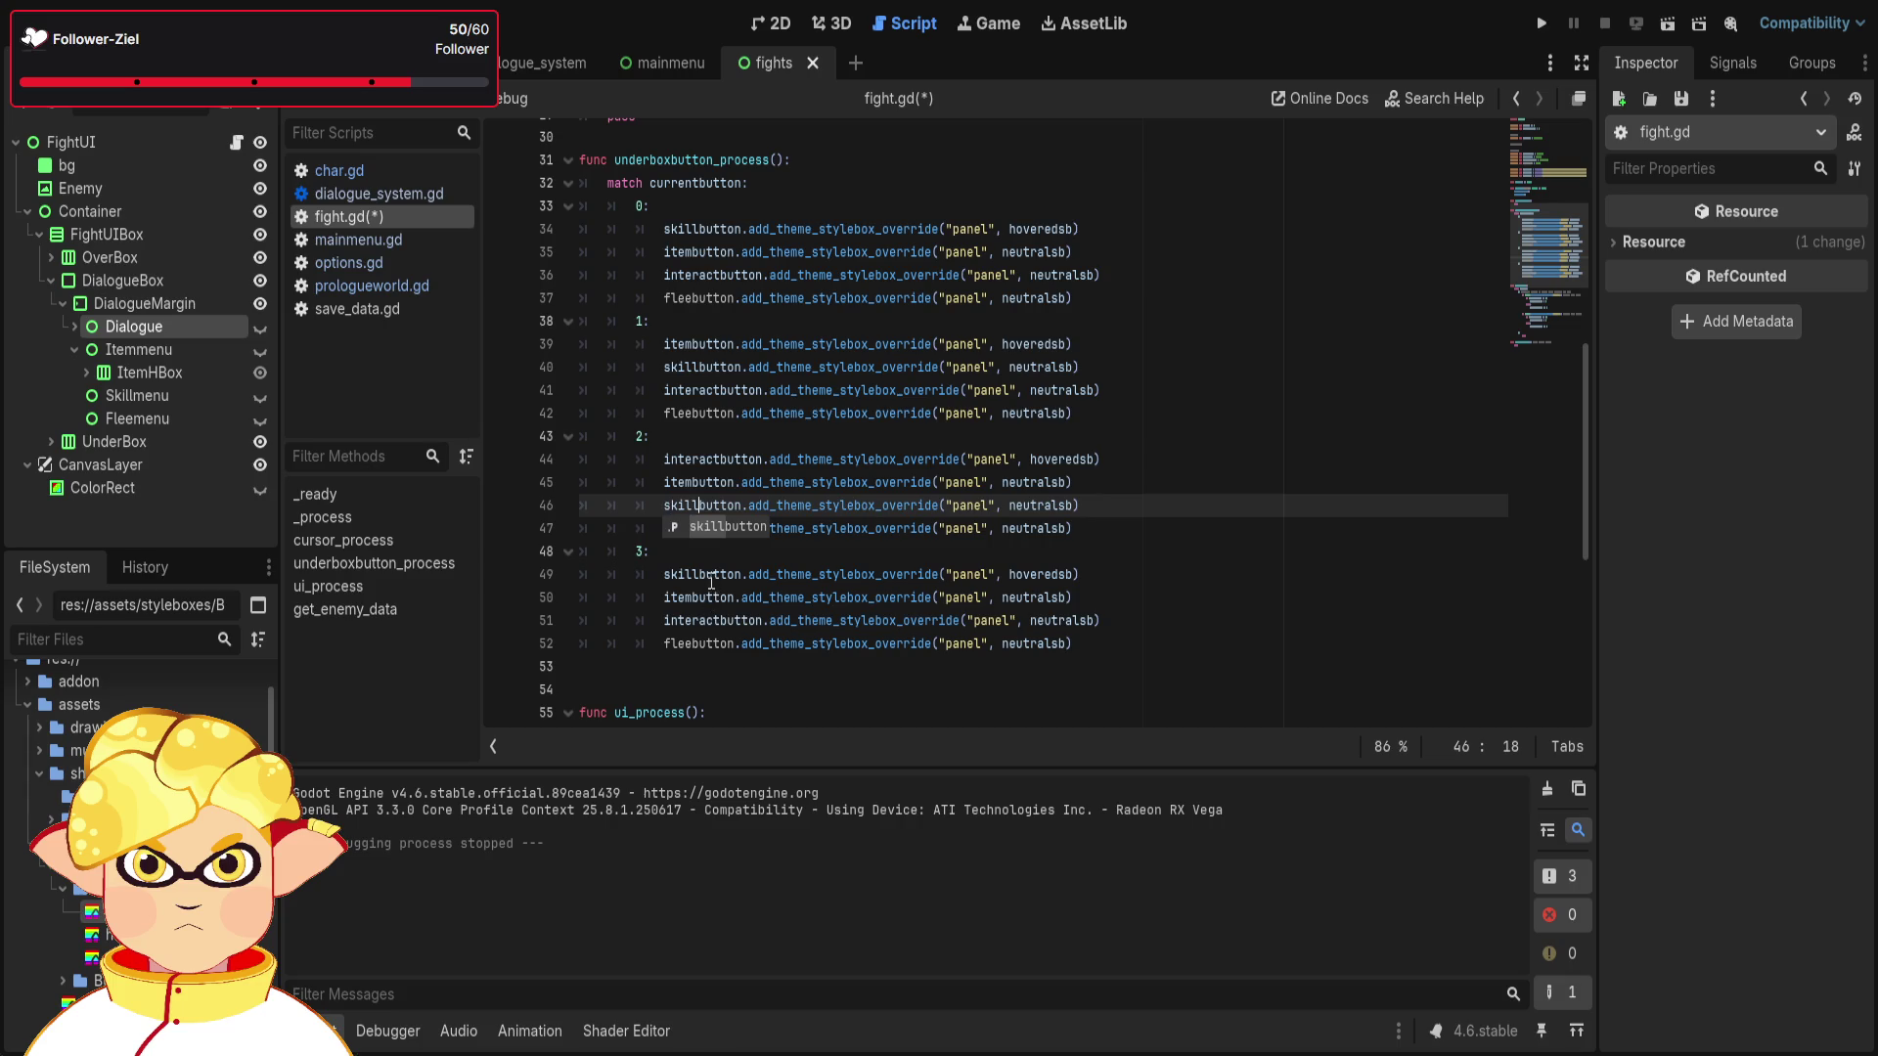
- Make case 3 hover fleebutton, renaming line 52's button to interactbutton
left_click_drag(700, 575, 665, 575)
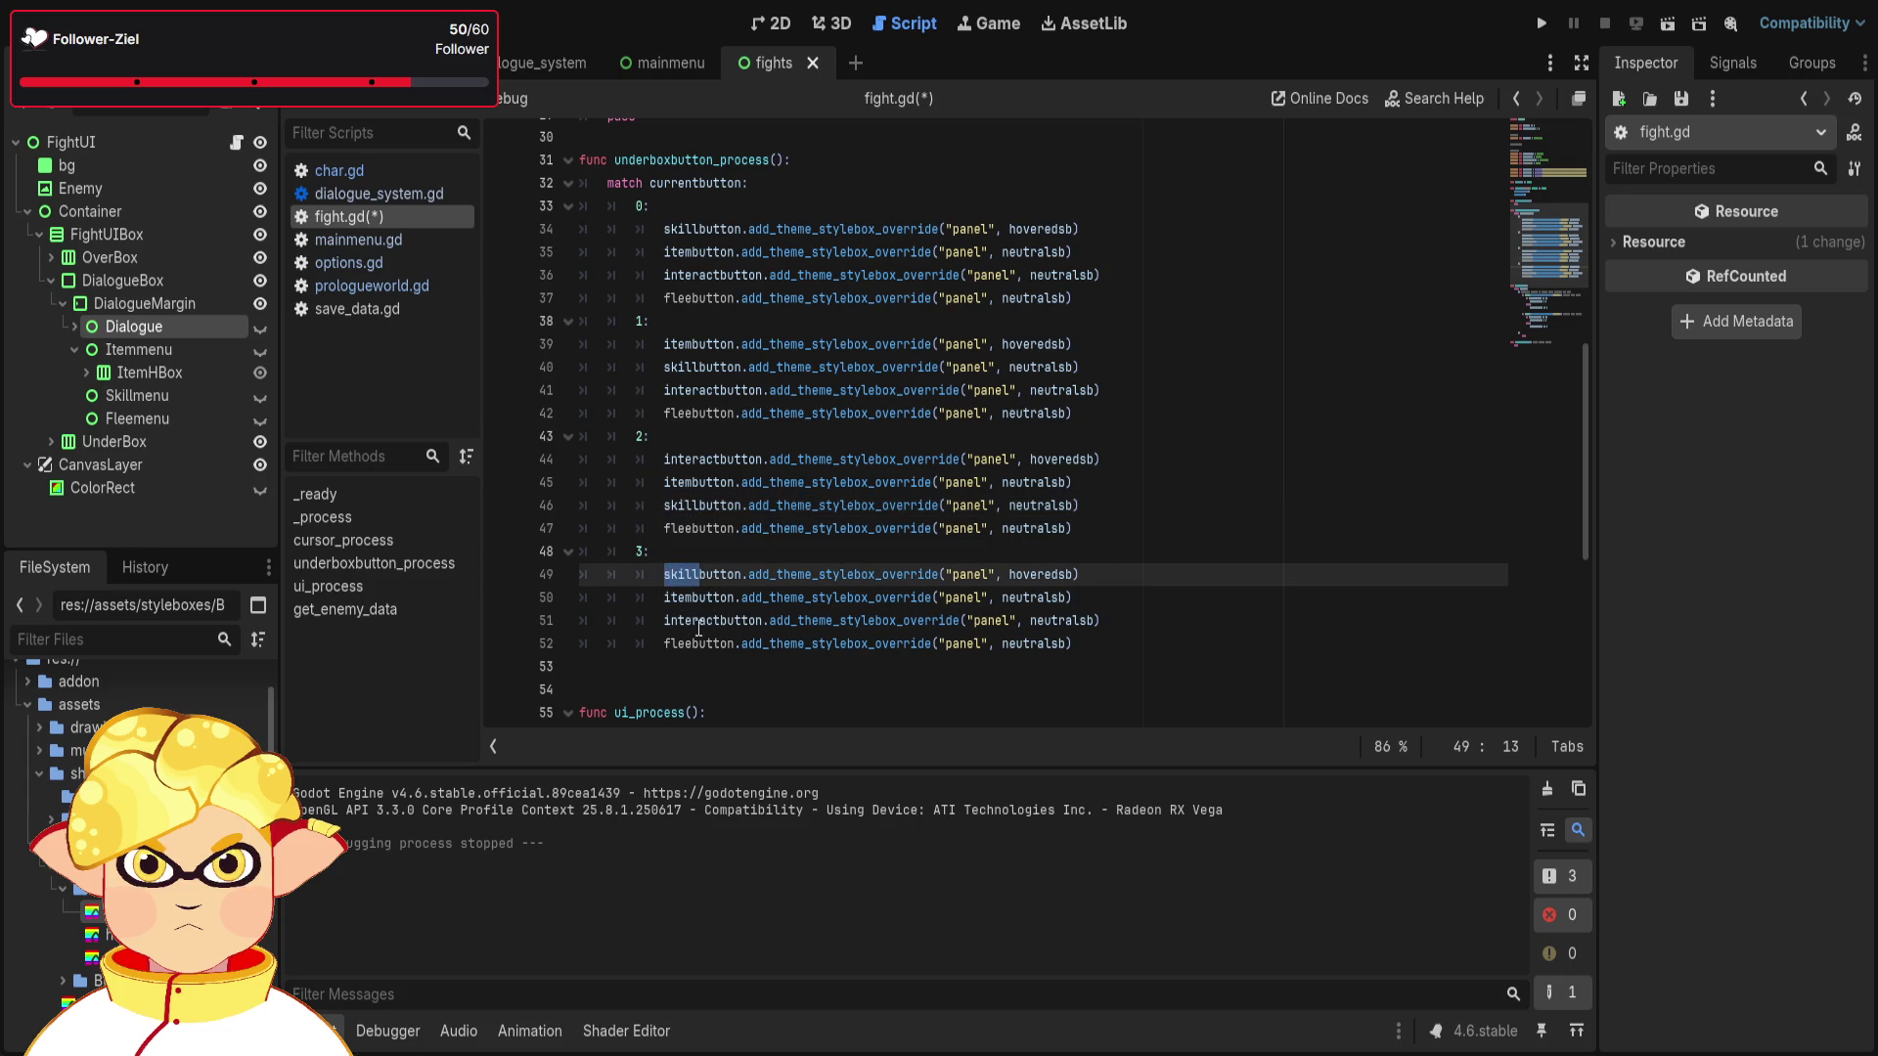
type("flee")
left_click_drag(693, 644, 664, 643)
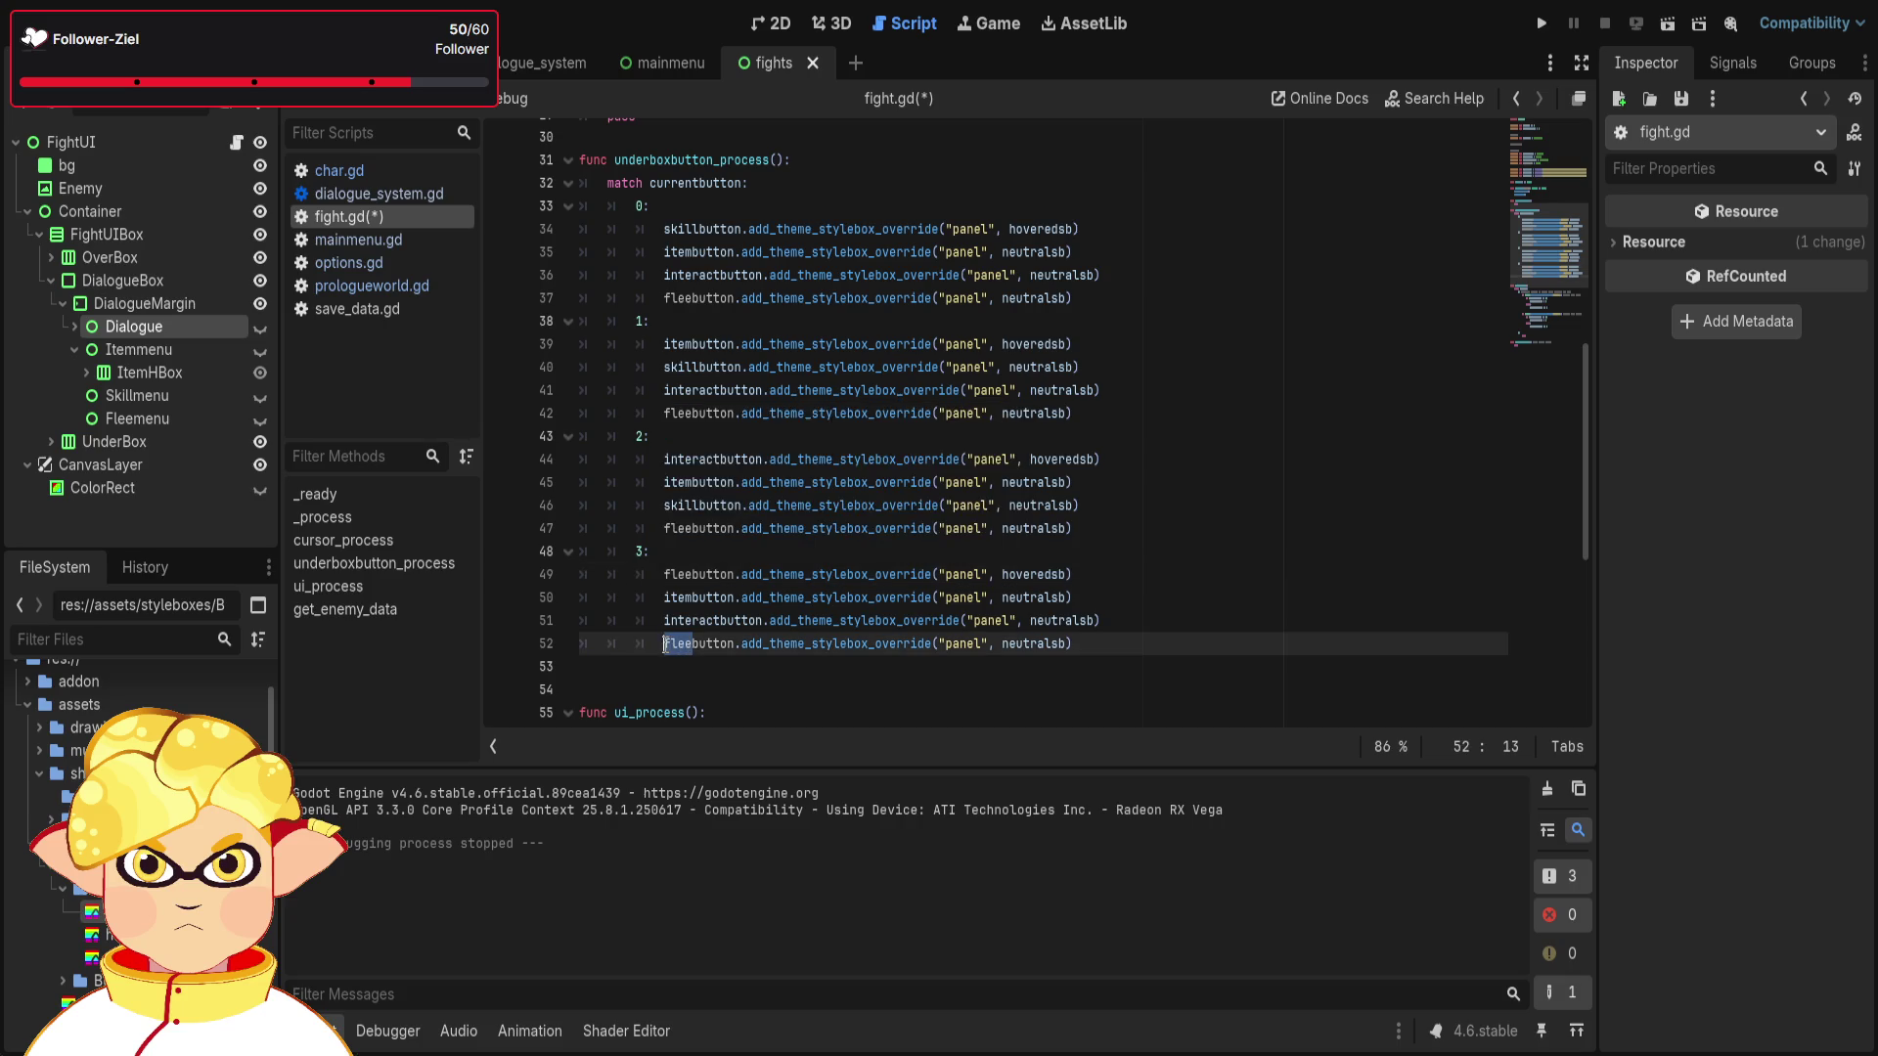
type("intera")
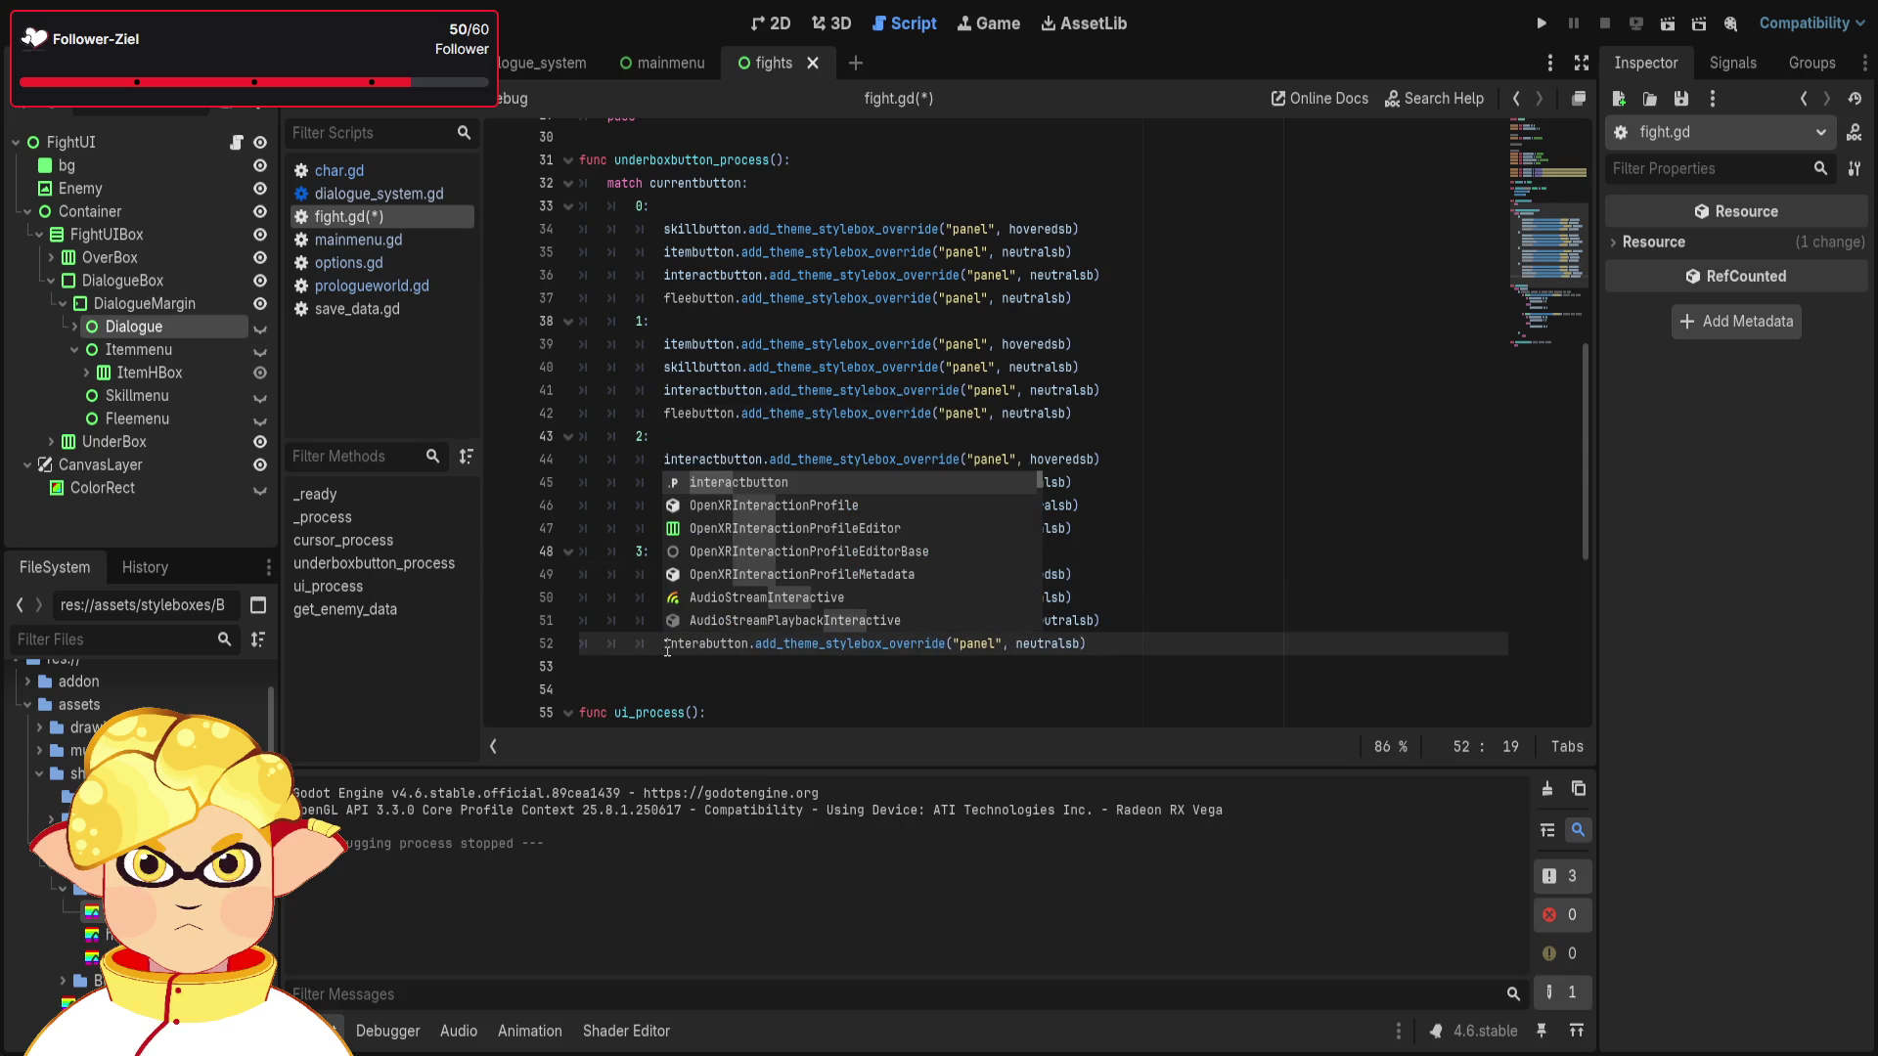
key("Tab")
scroll(679, 476, "up", 2)
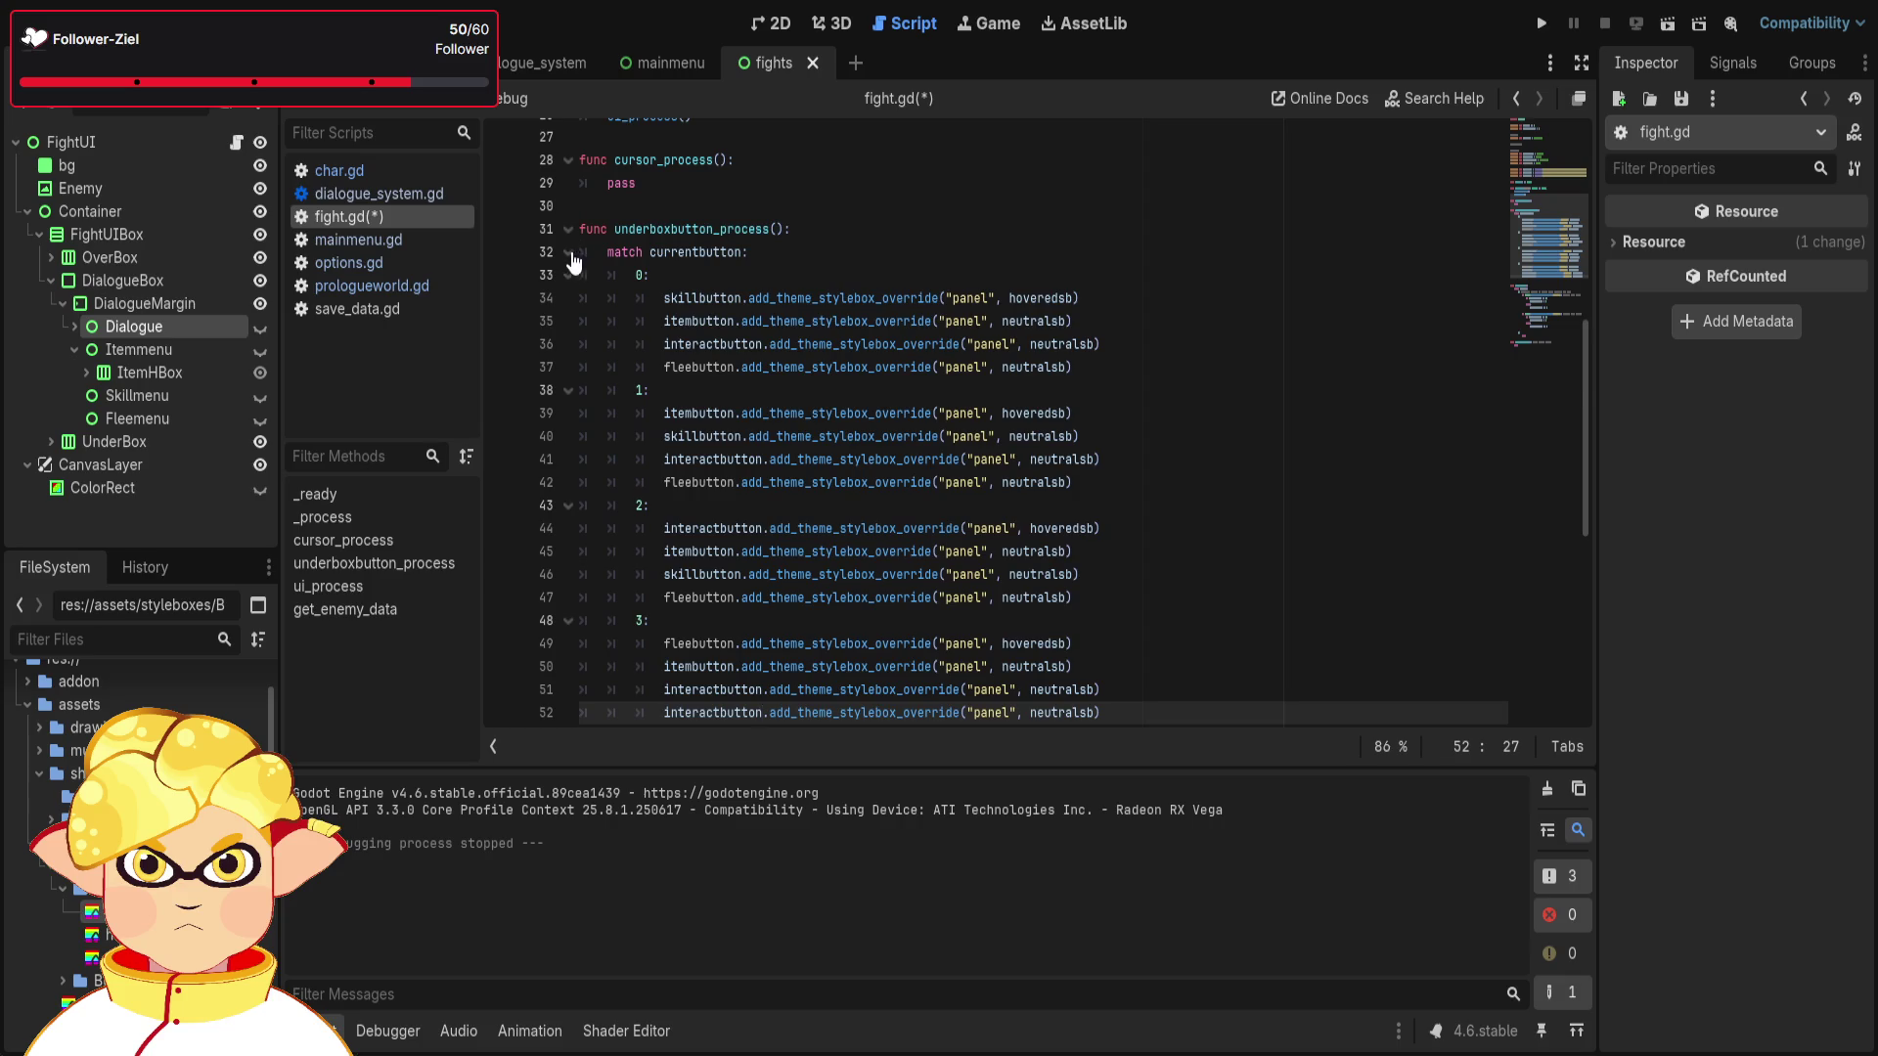
- Fold and unfold the underboxbutton_process function to inspect its match currentbutton block
left_click(569, 252)
left_click(569, 231)
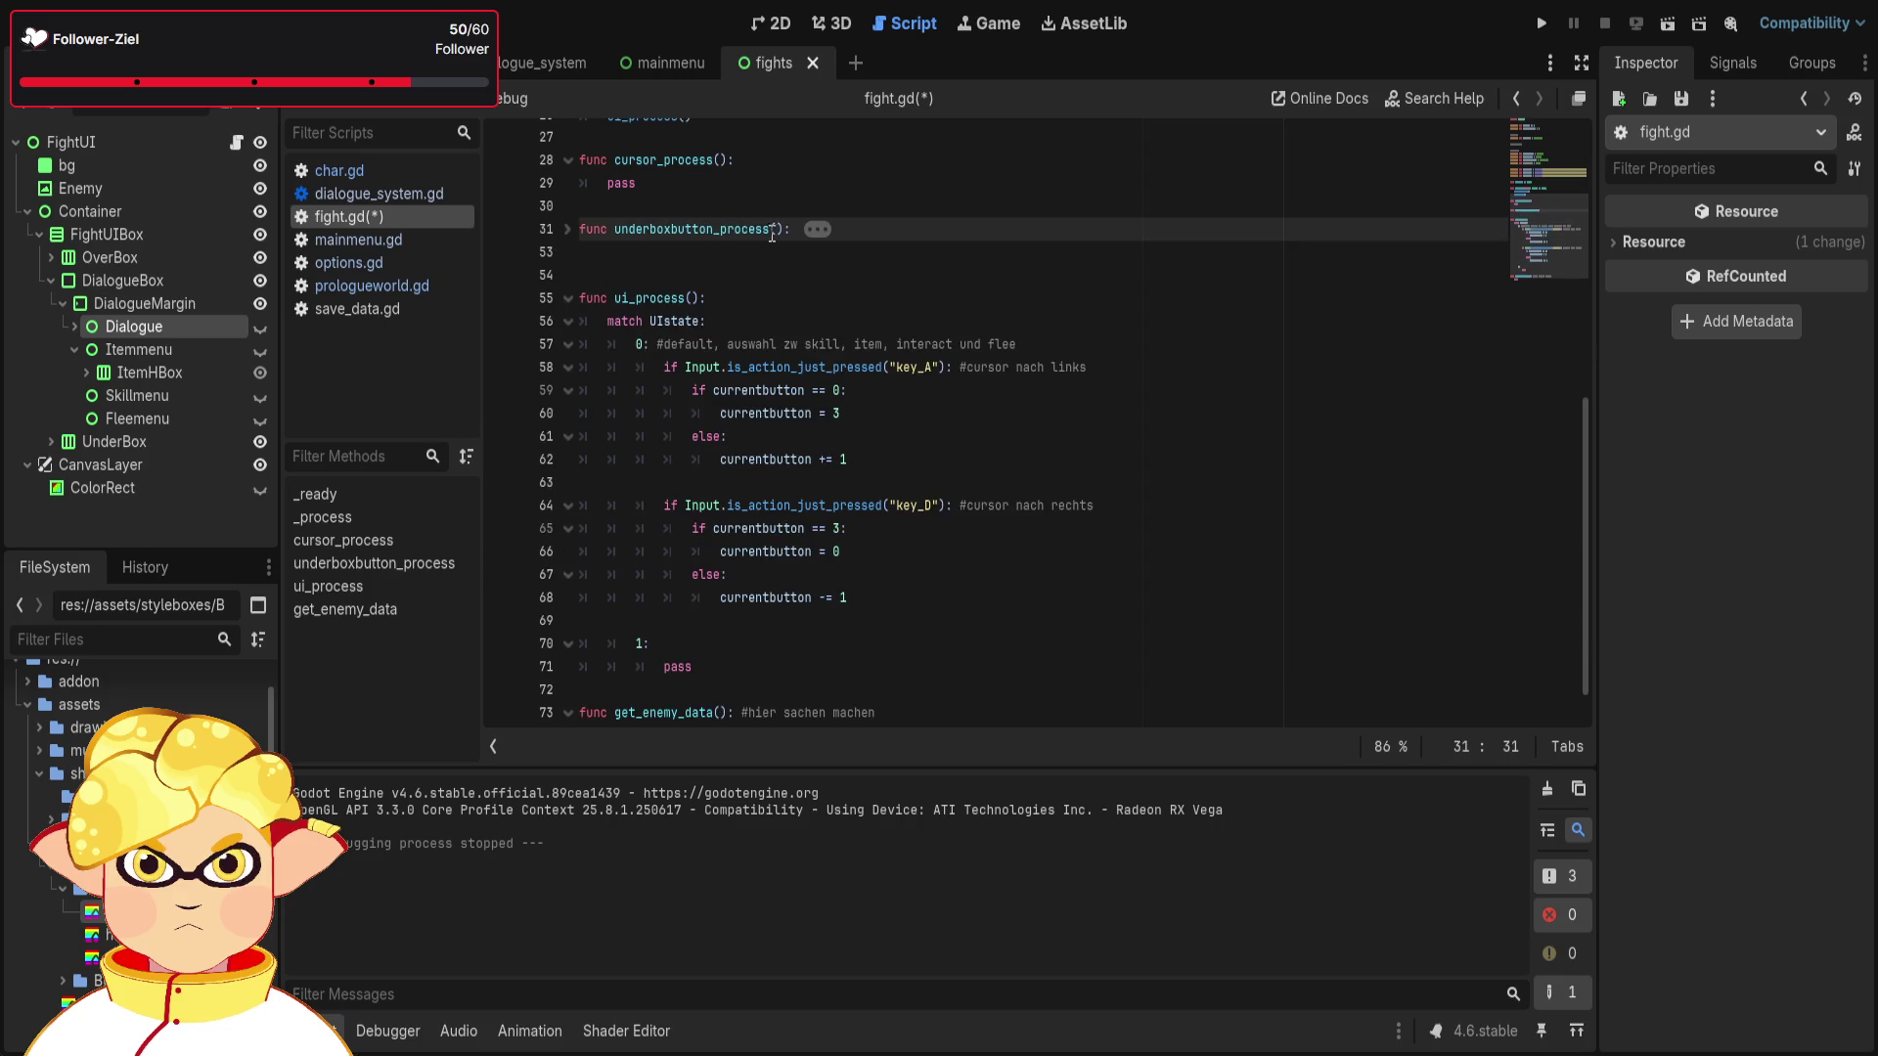
left_click_drag(783, 229, 616, 229)
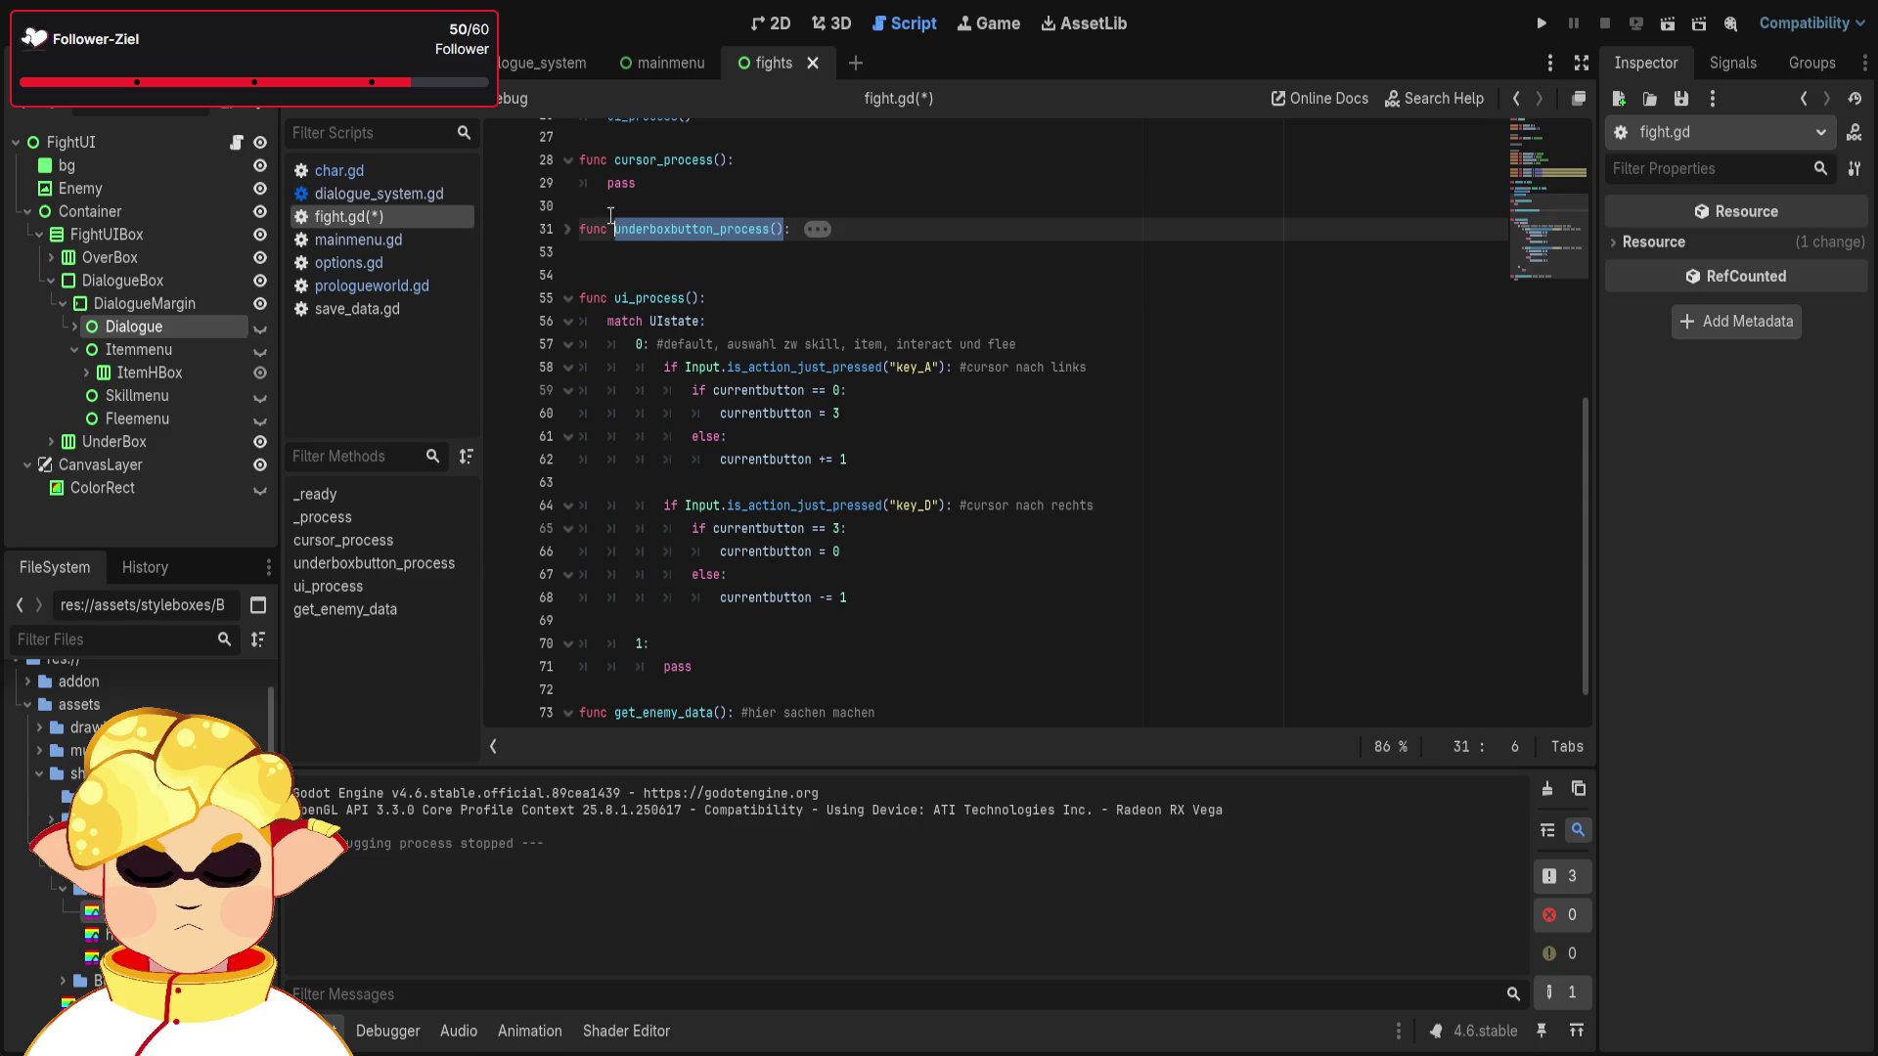
left_click(568, 230)
scroll(673, 326, "down", 1)
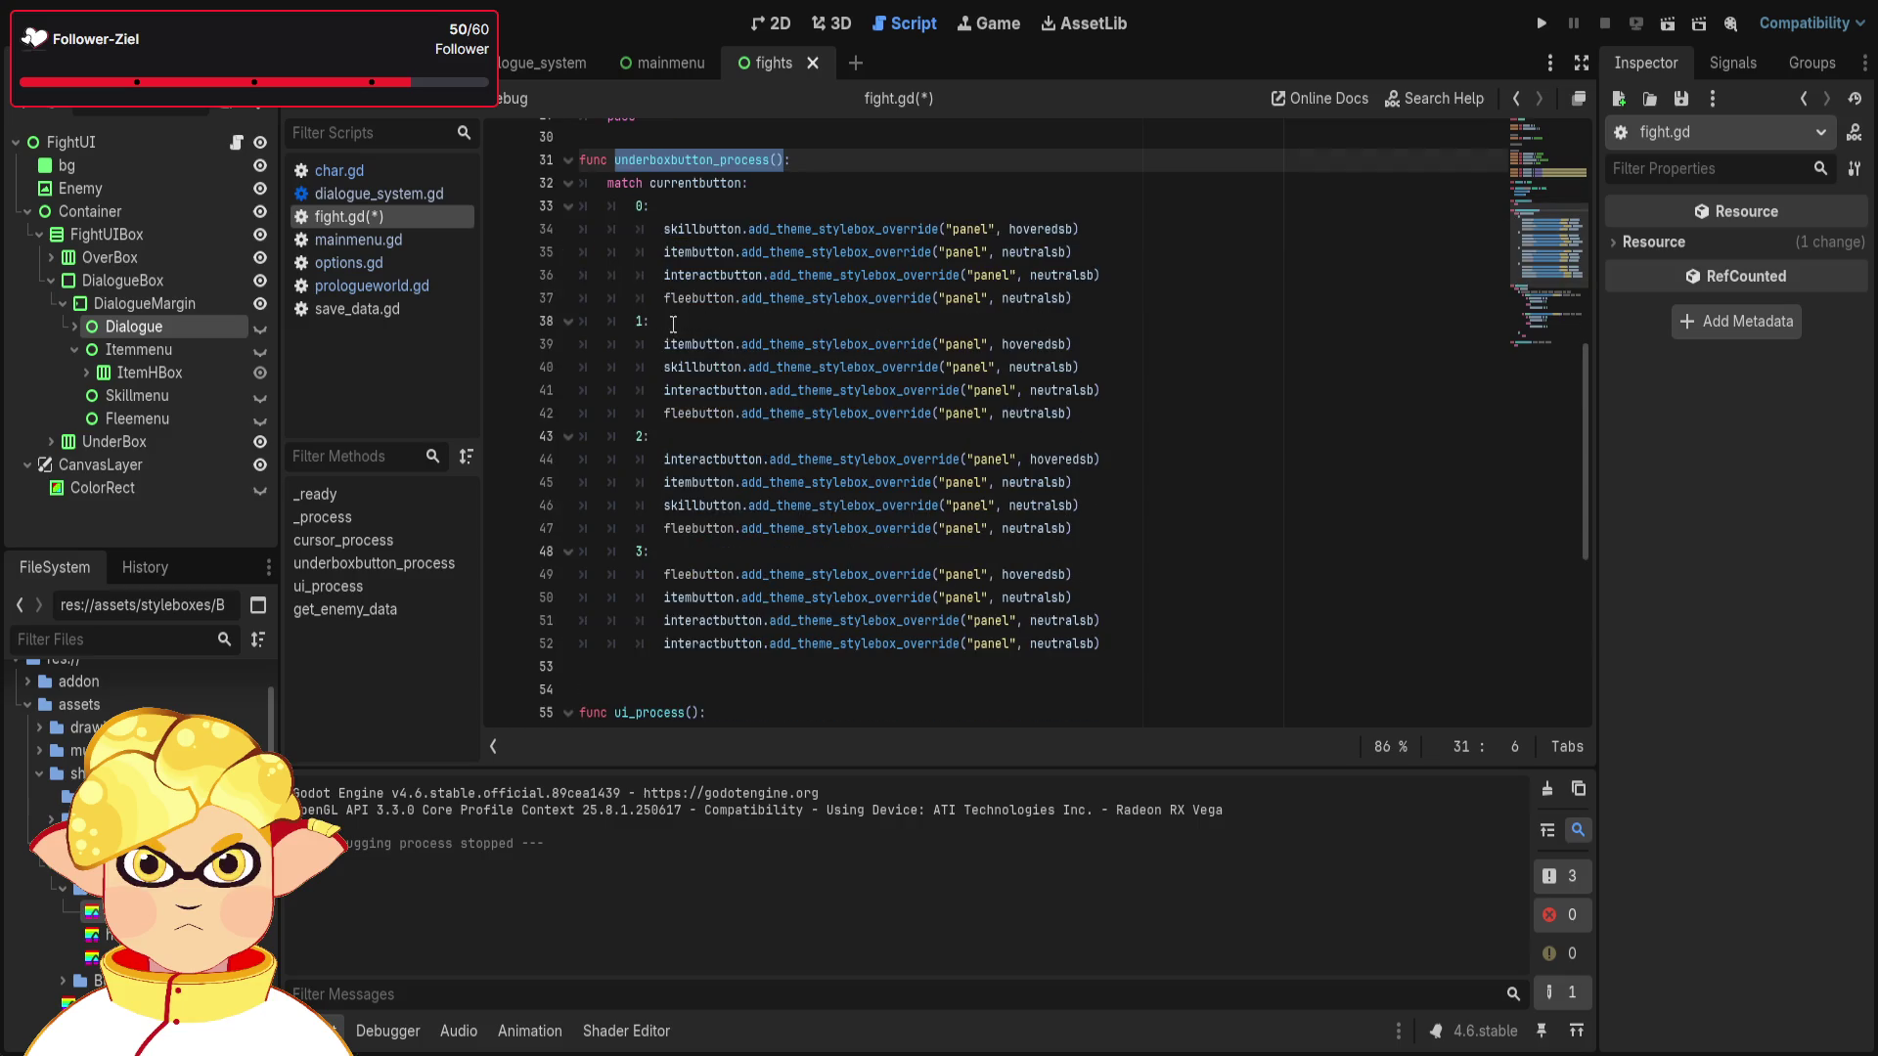
left_click(751, 554)
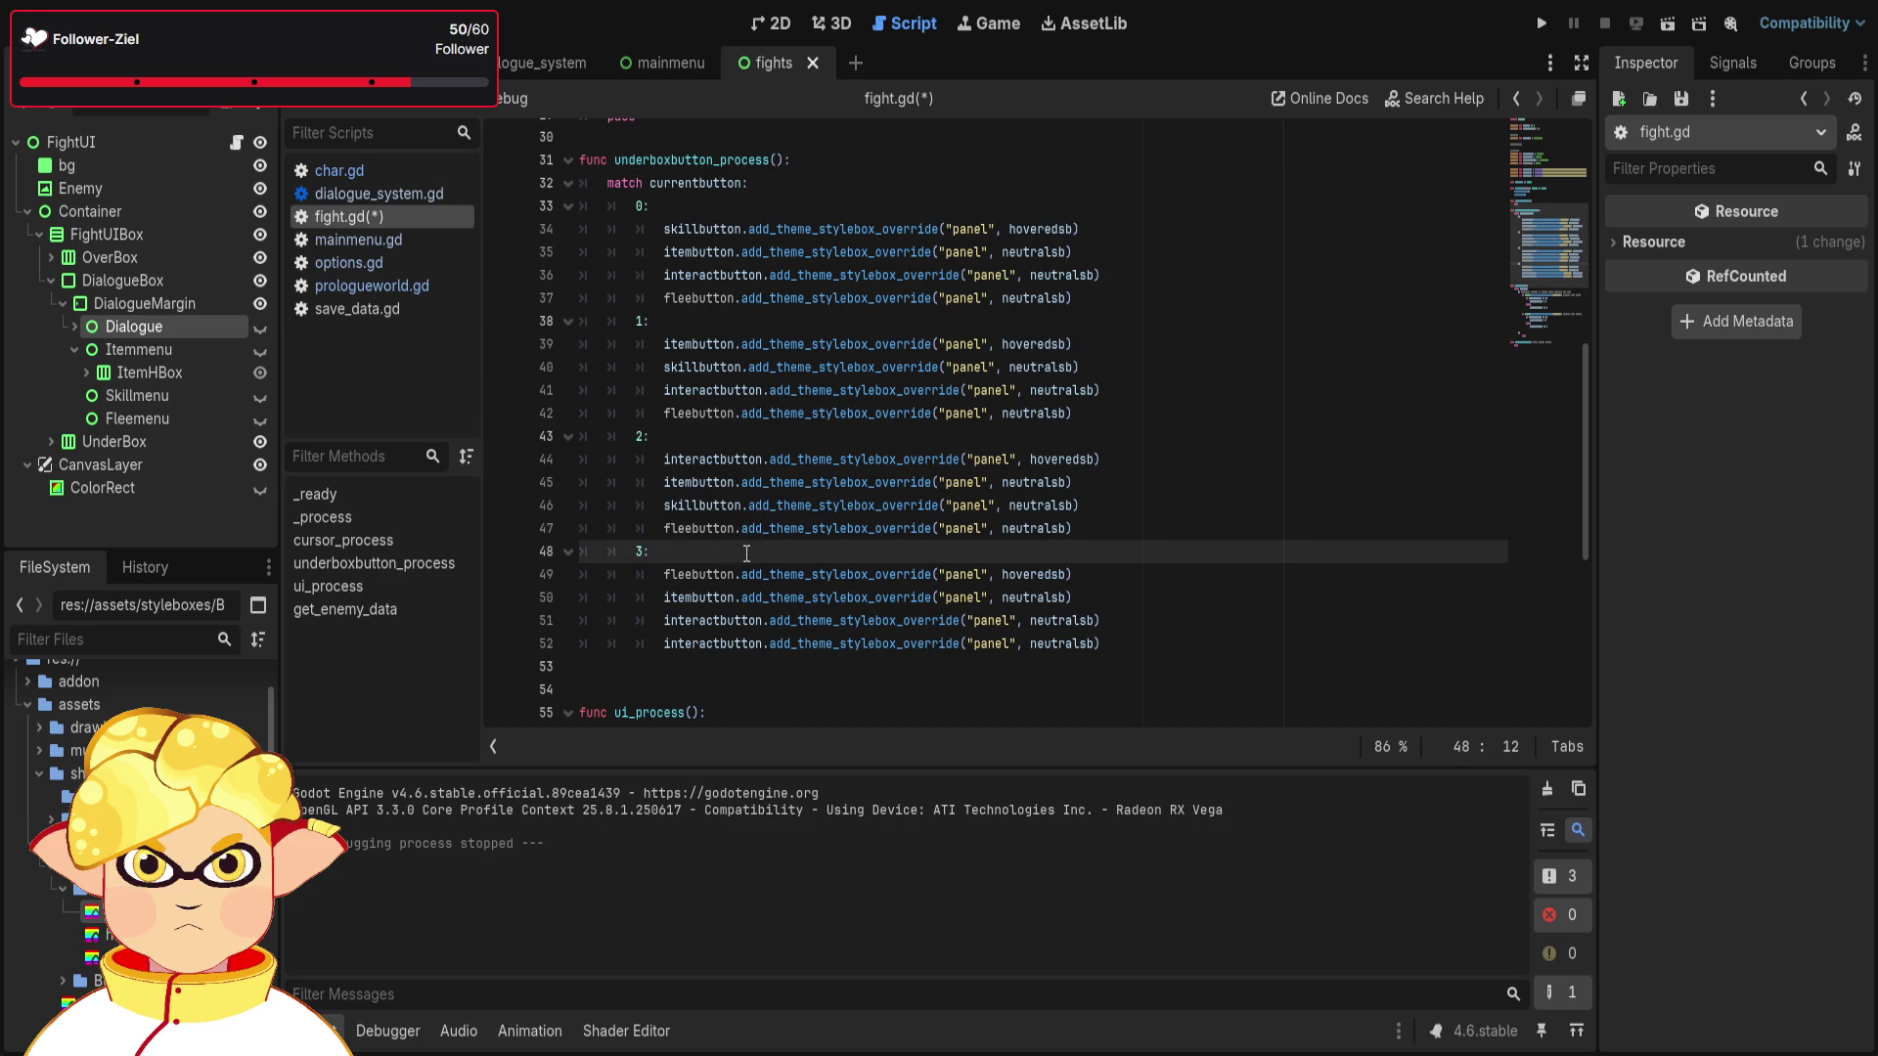
scroll(744, 554, "up", 4)
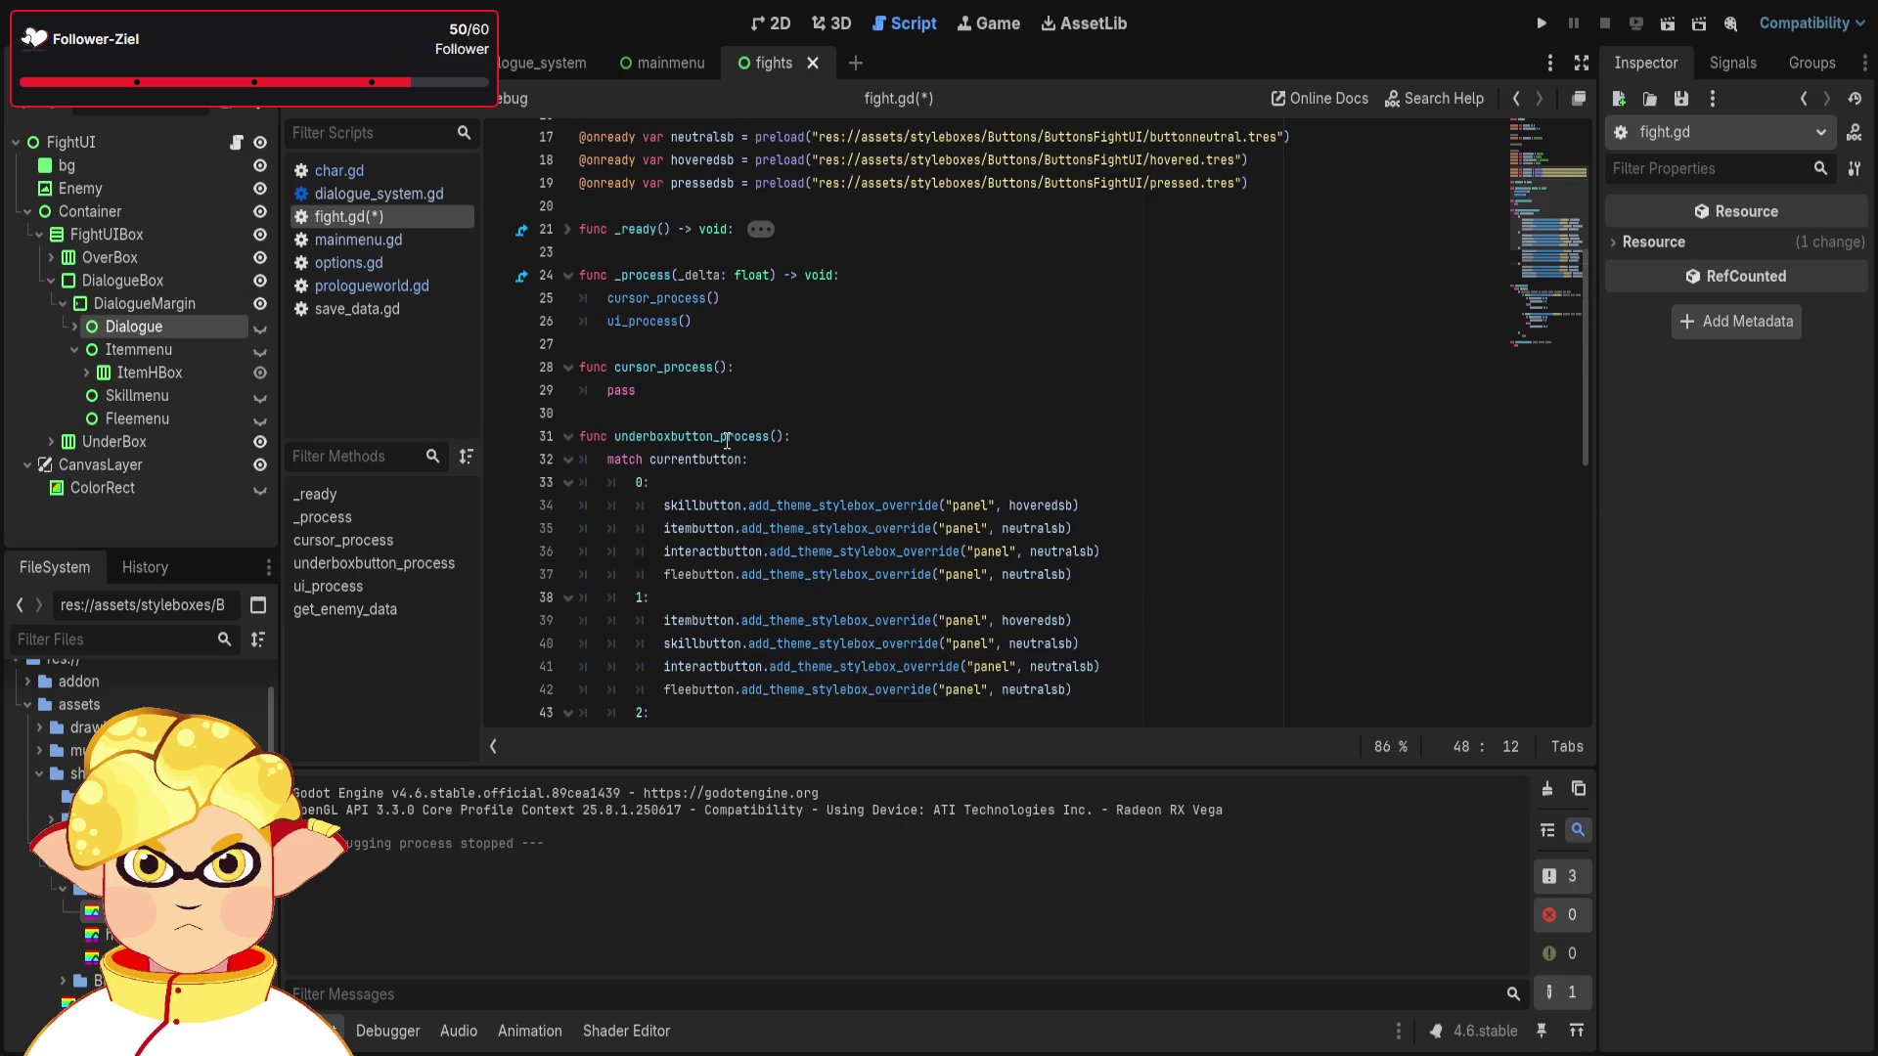
- Insert 'hovered' before 'process' to rename the function to underboxbutton_hoveredprocess
left_click(720, 436)
type("hover")
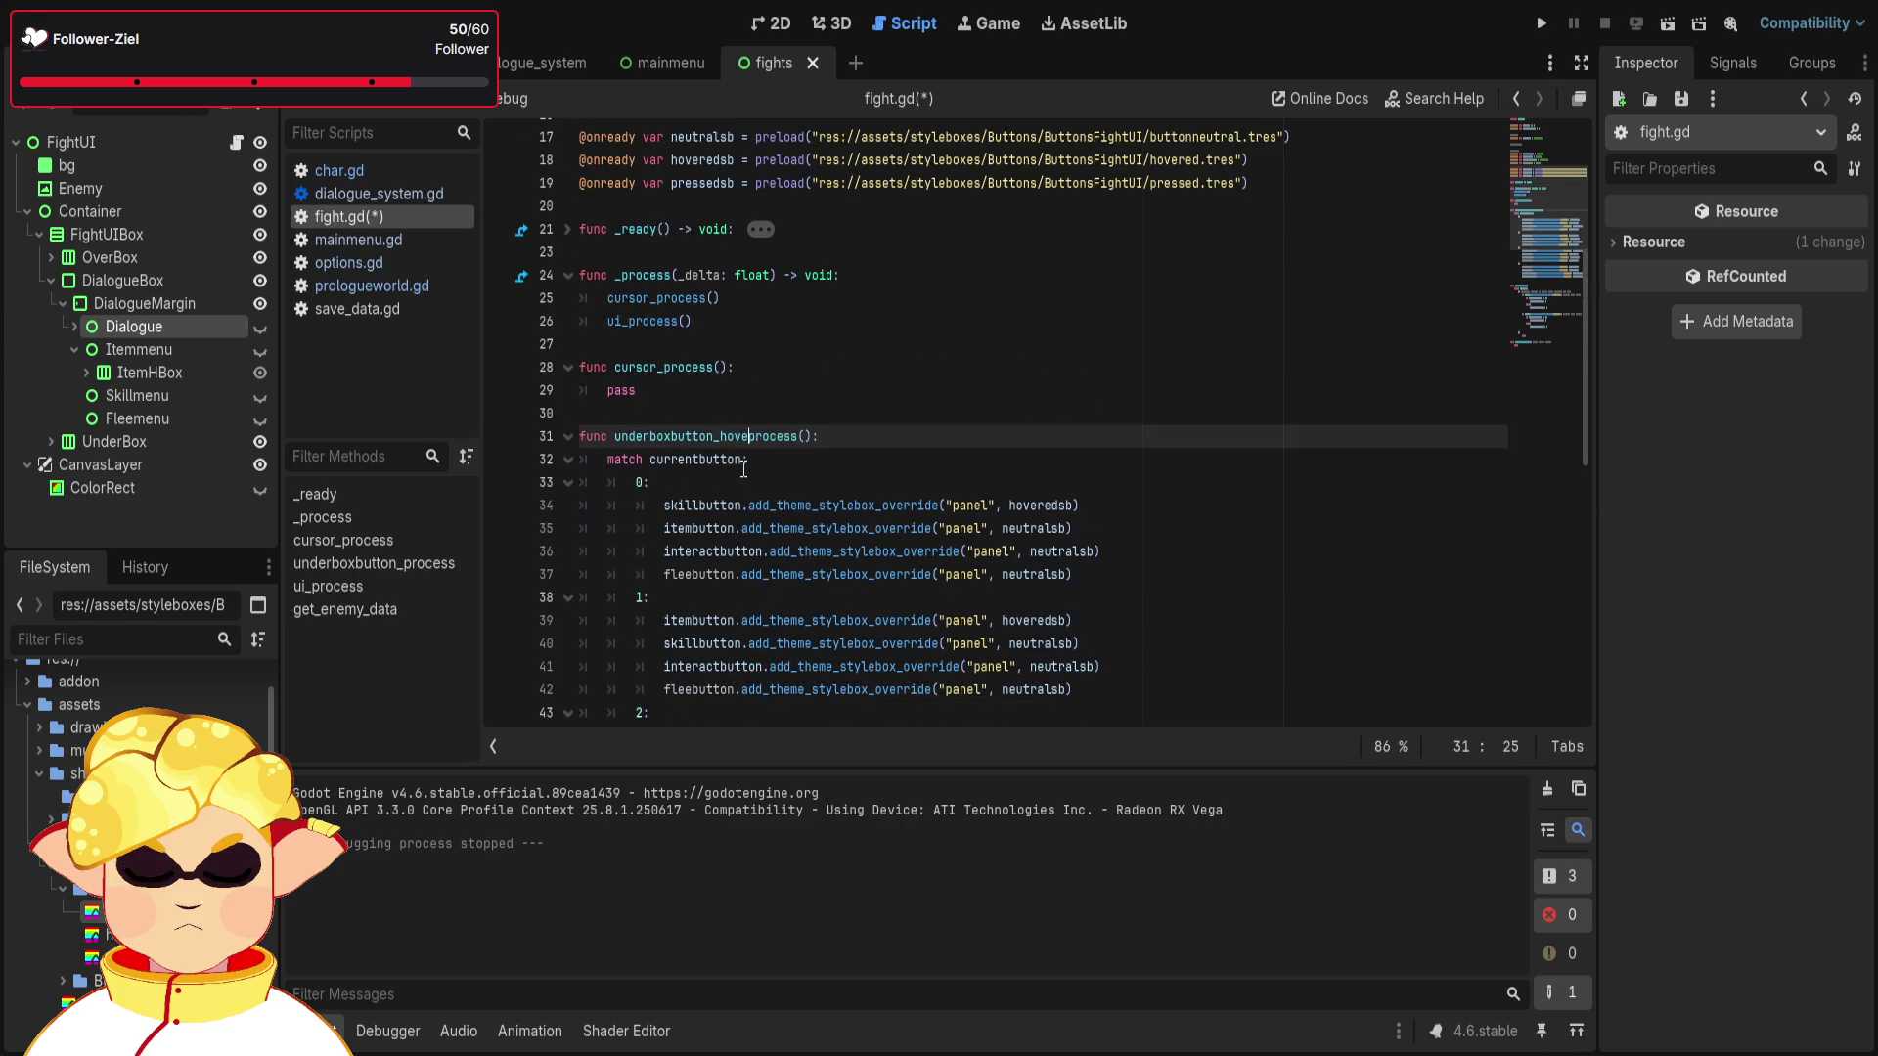
type("ed")
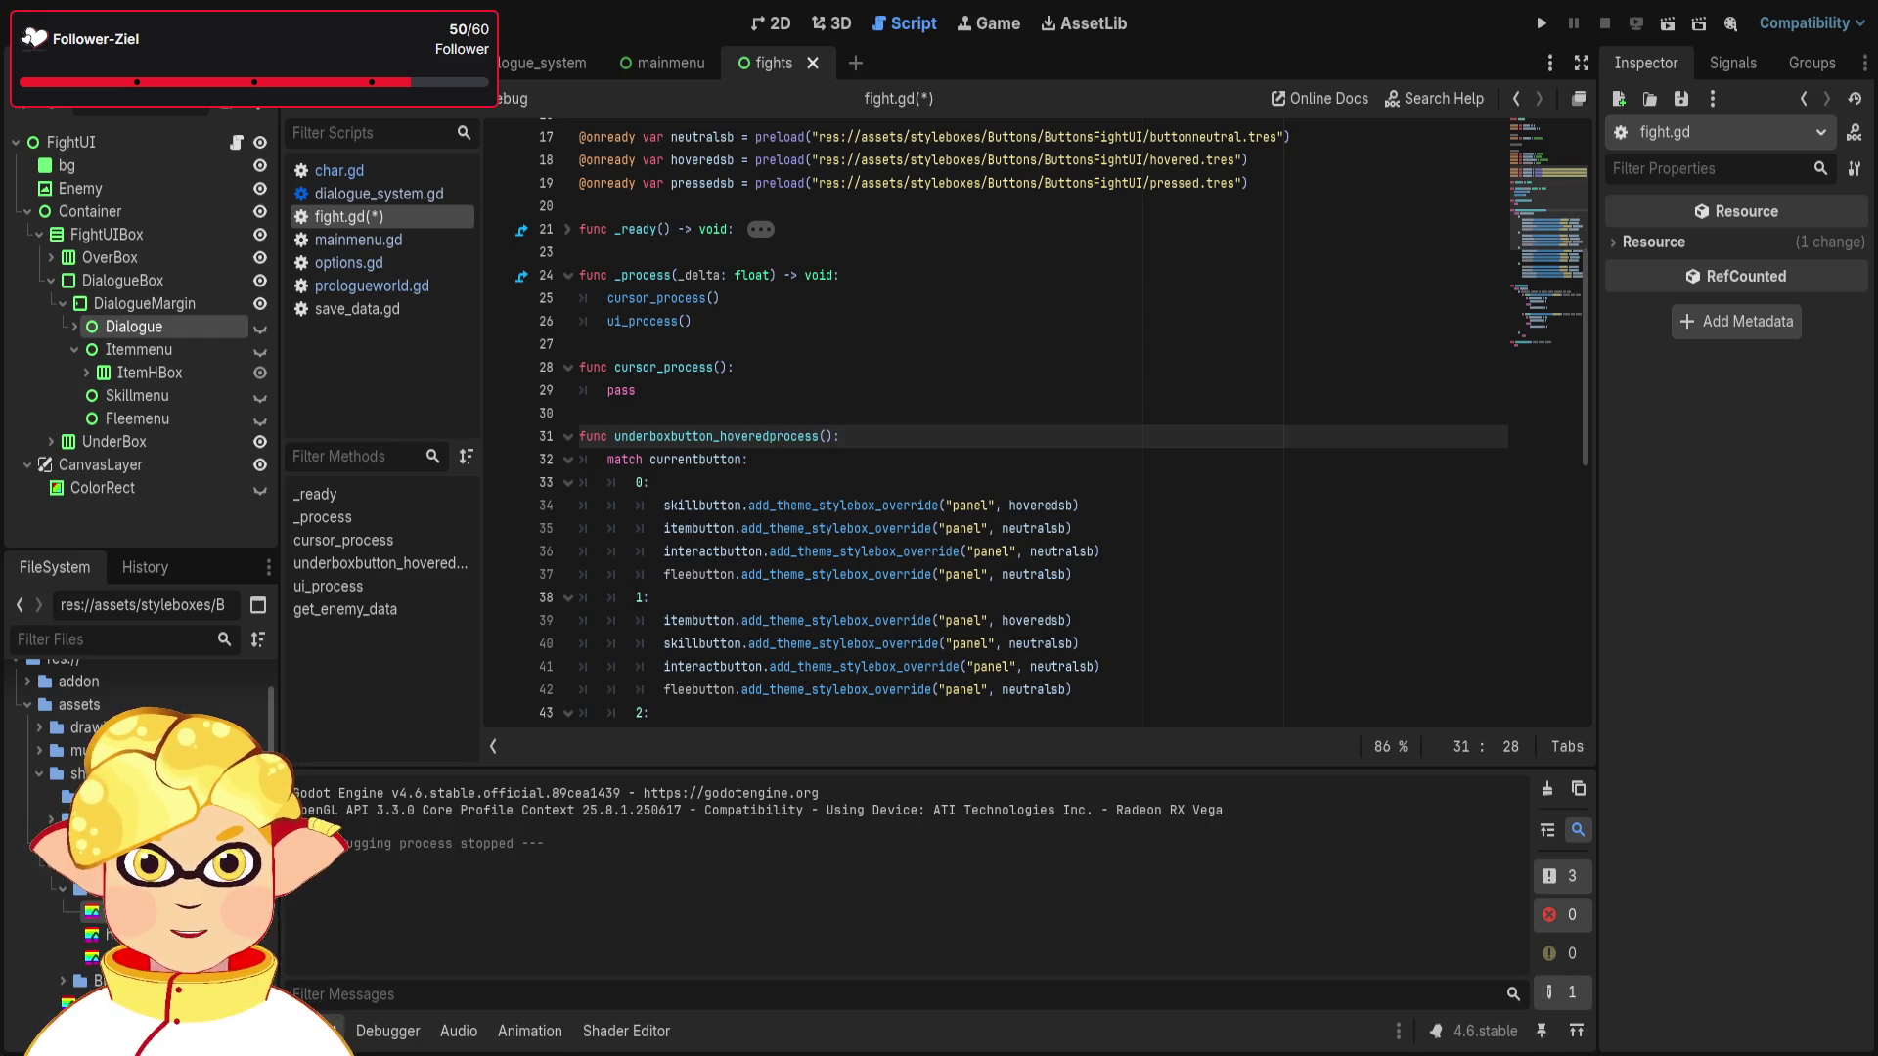
left_click(1247, 591)
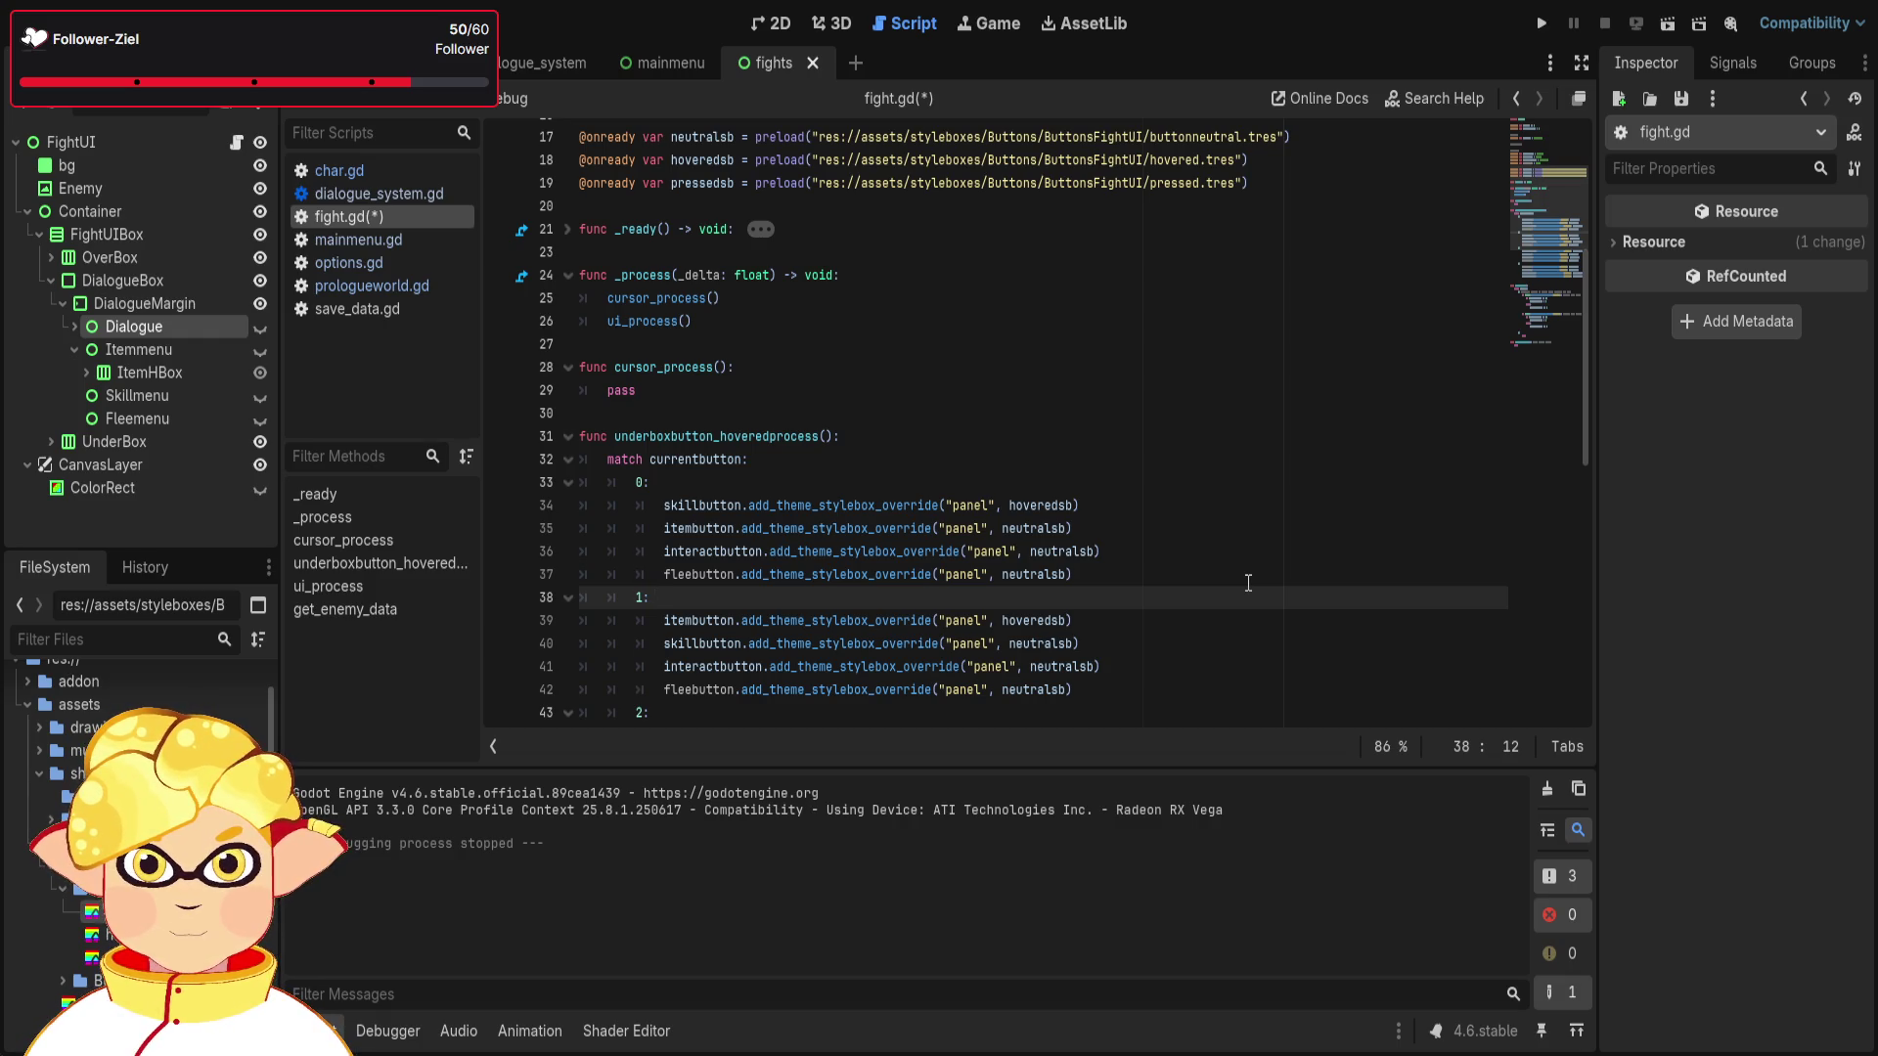
scroll(1142, 494, "down", 5)
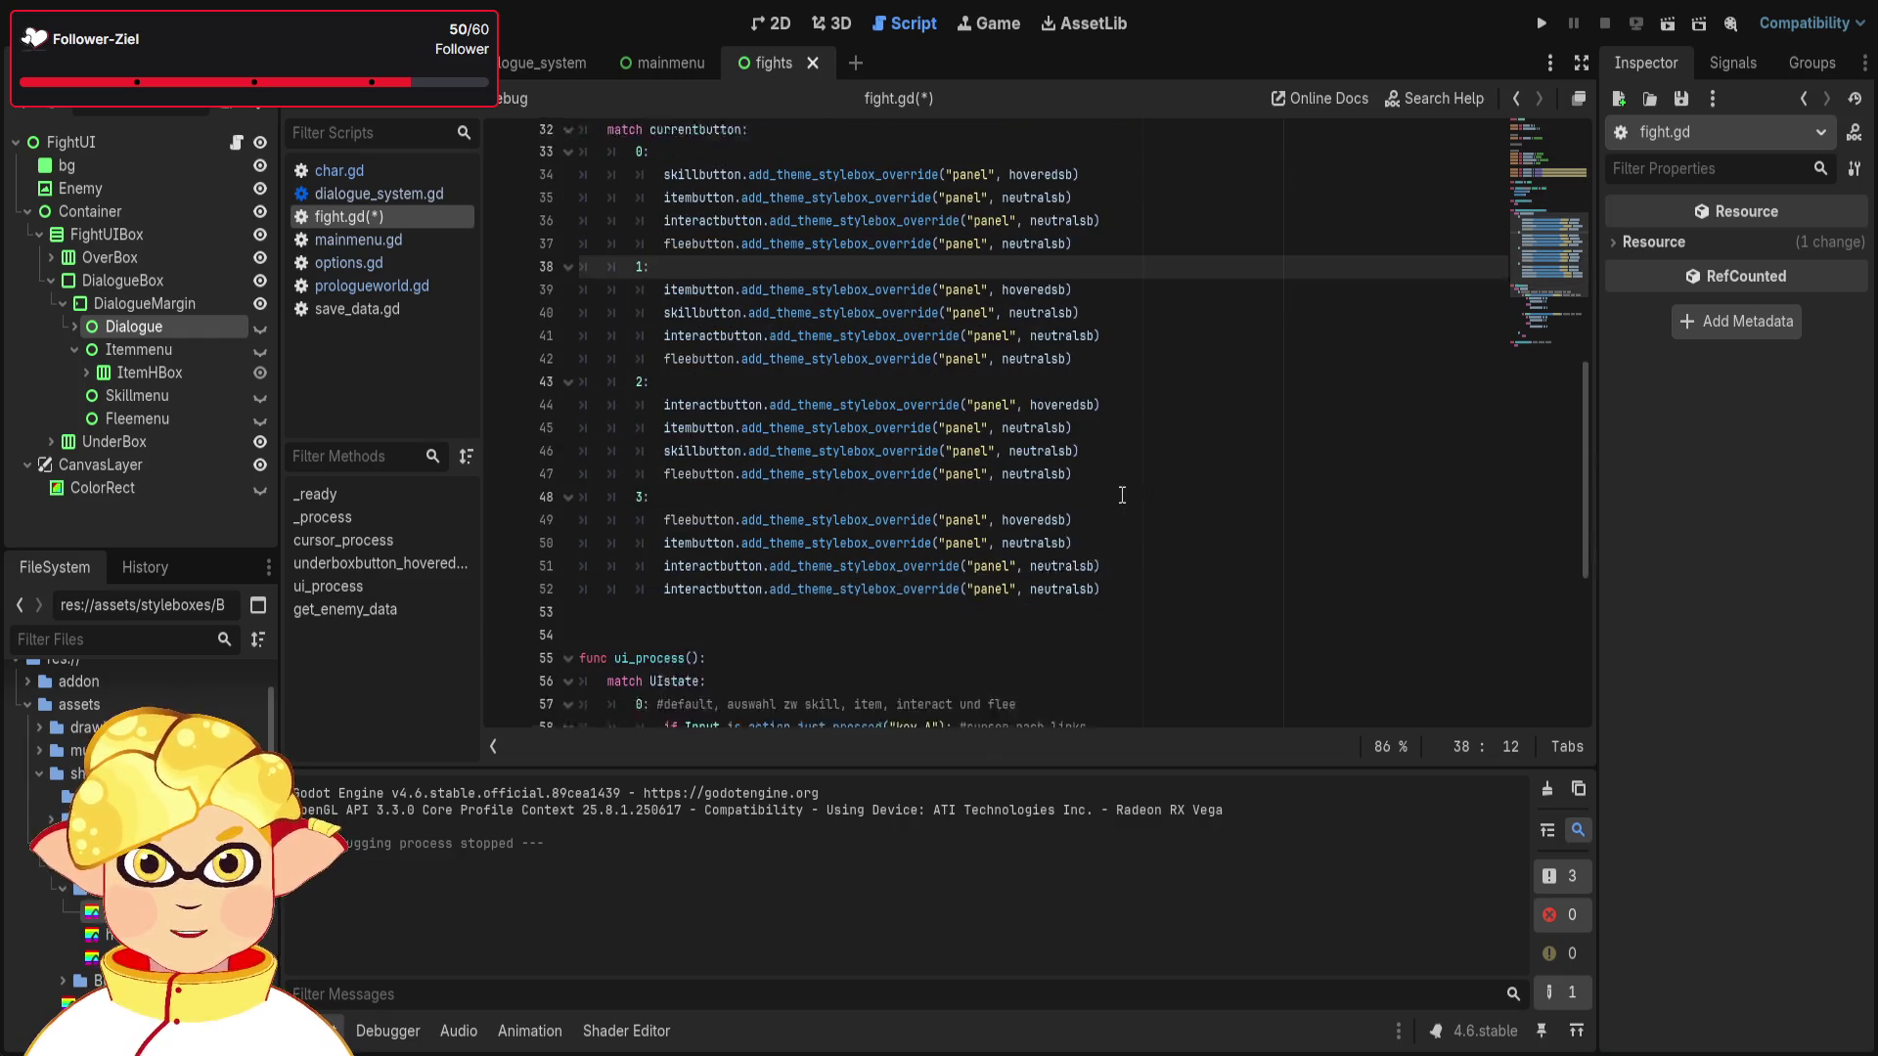
- Fold the underboxbutton_hoveredprocess function and delete the extra blank line below it
left_click(757, 598)
scroll(757, 605, "up", 5)
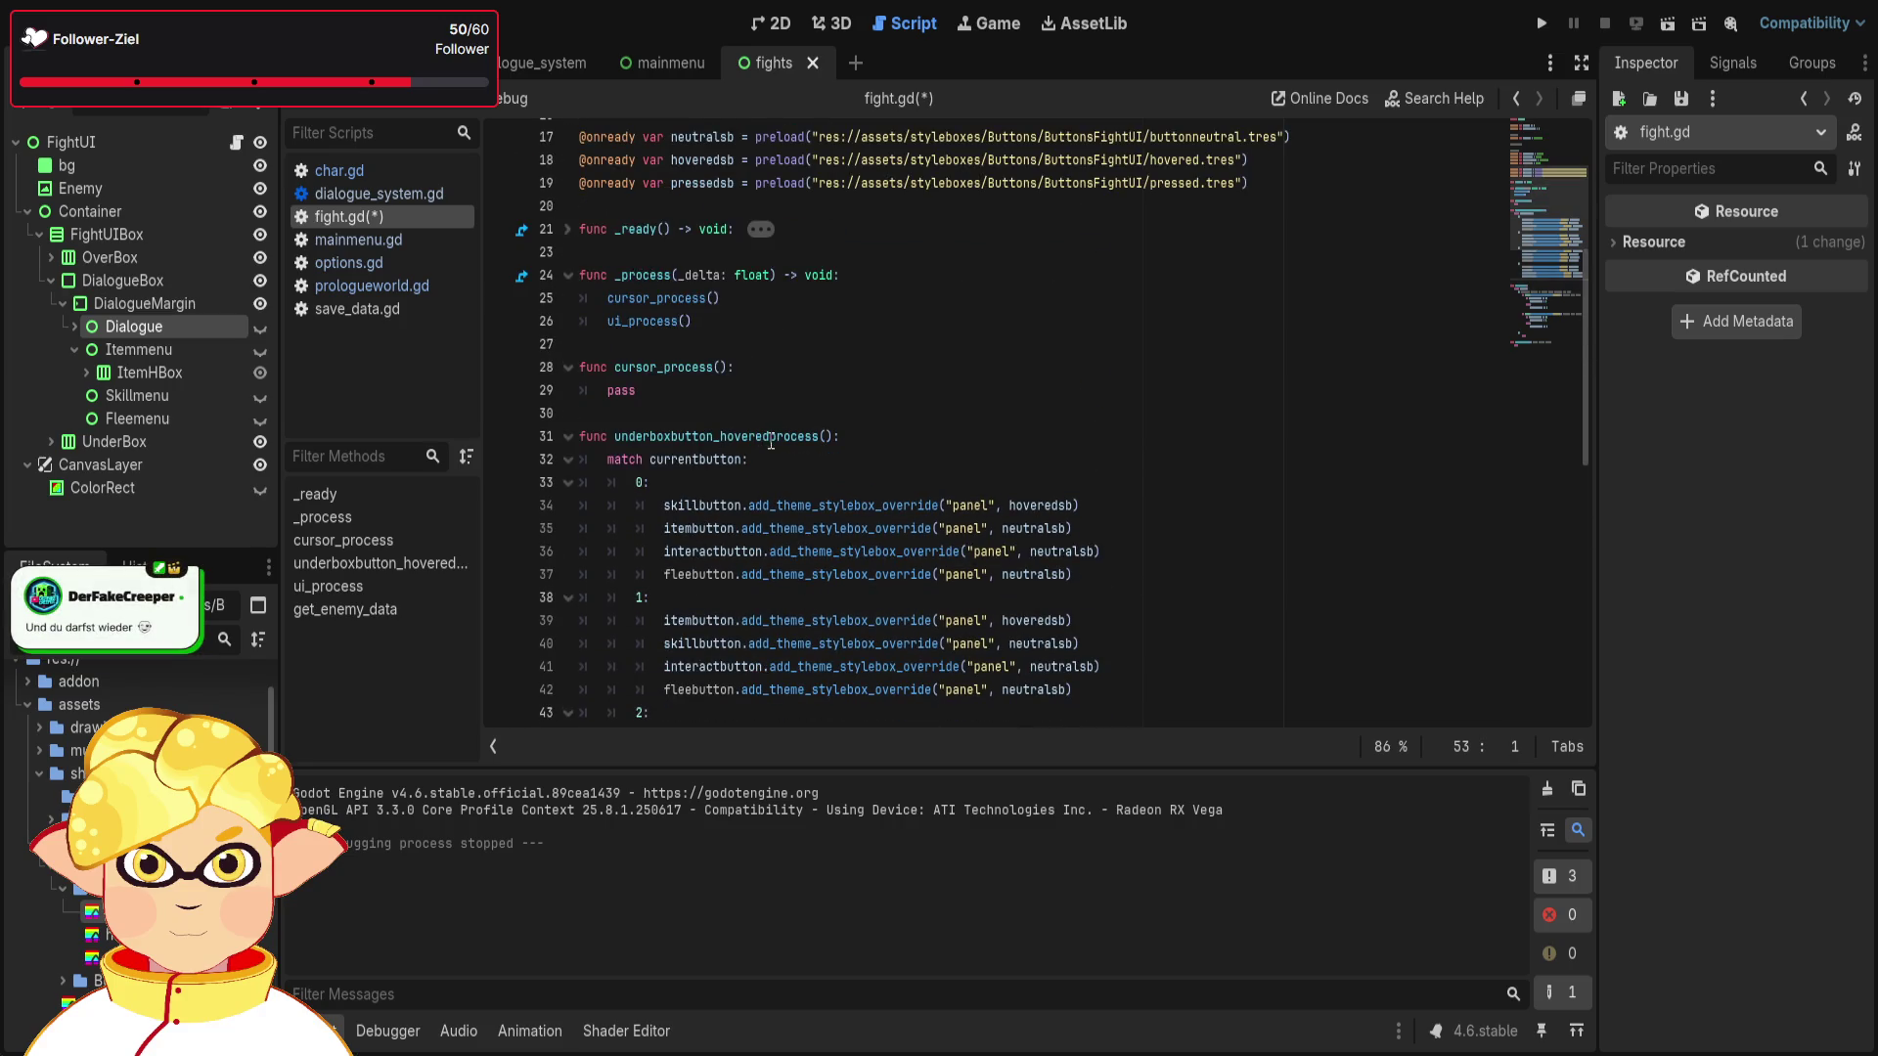
left_click_drag(819, 437, 612, 440)
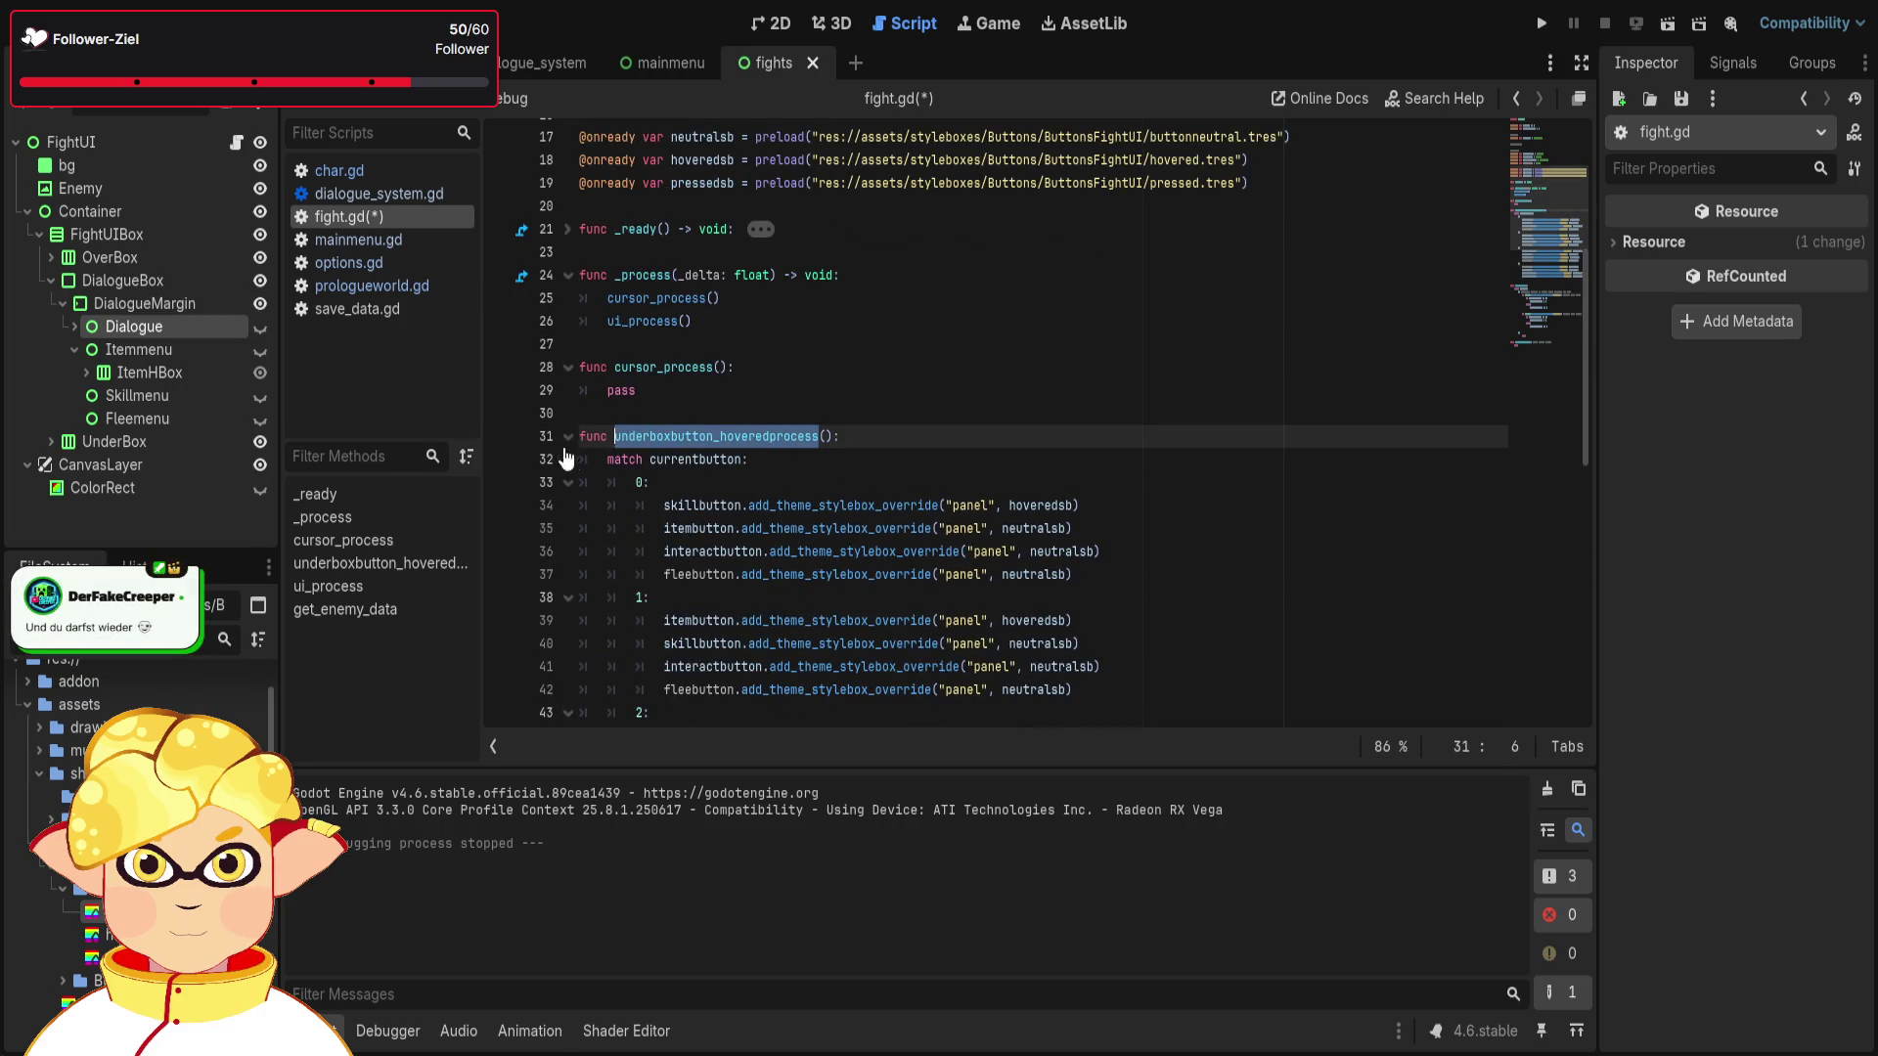
left_click(567, 436)
left_click(684, 481)
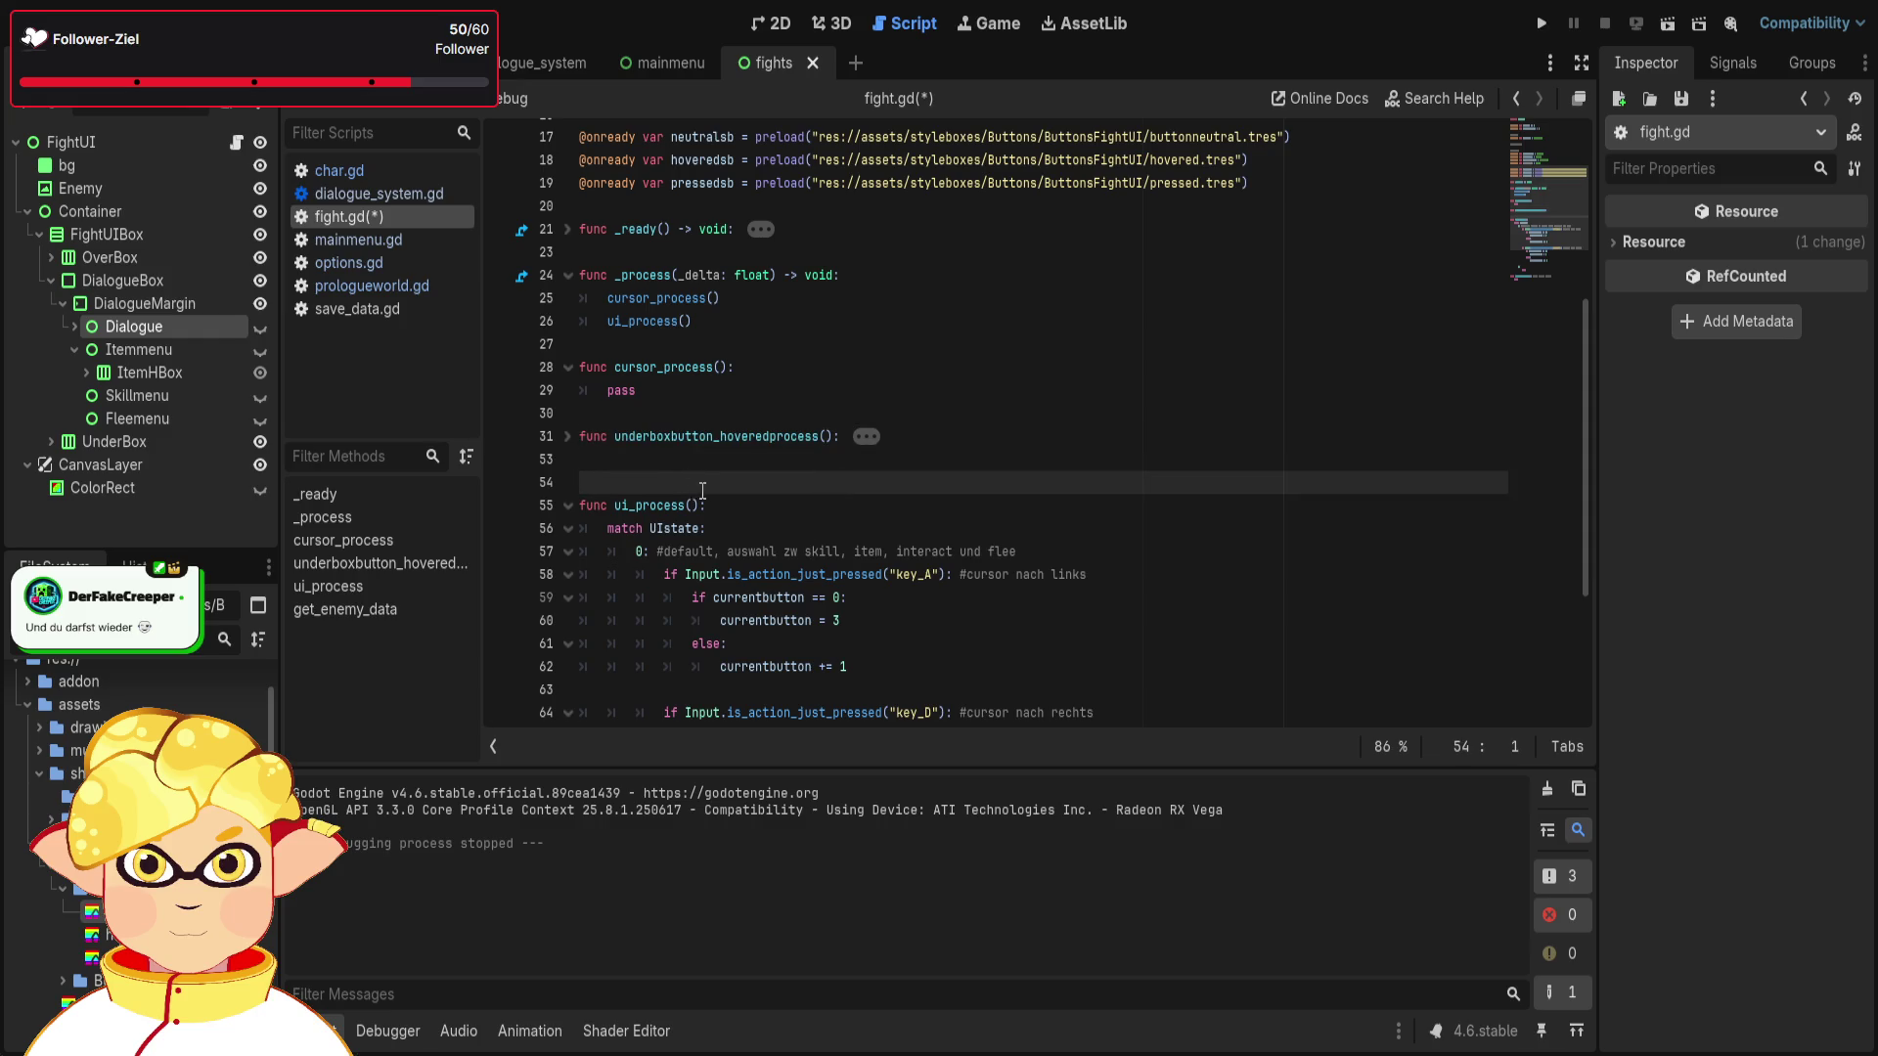
key("BackSpace")
scroll(860, 538, "down", 3)
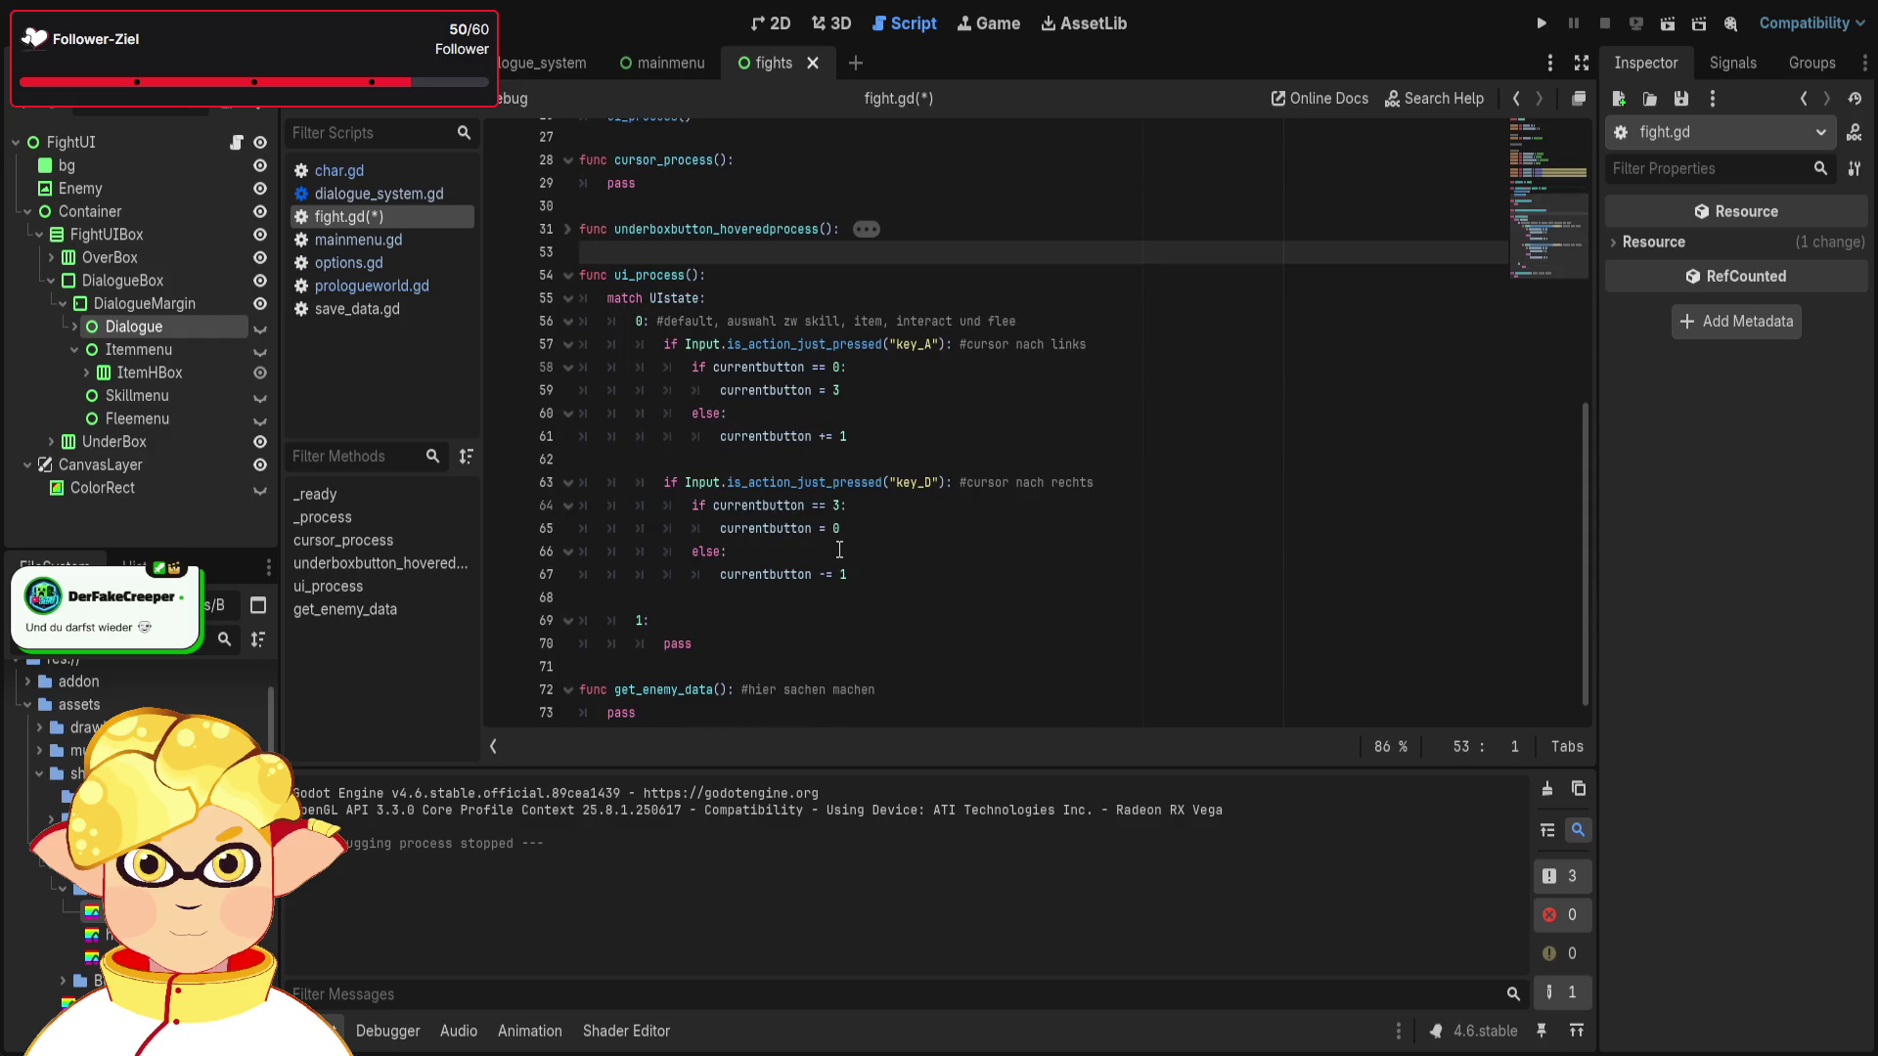
- Start a new indented 'if' line after the key_D branch in ui_process
left_click(758, 593)
key("Return")
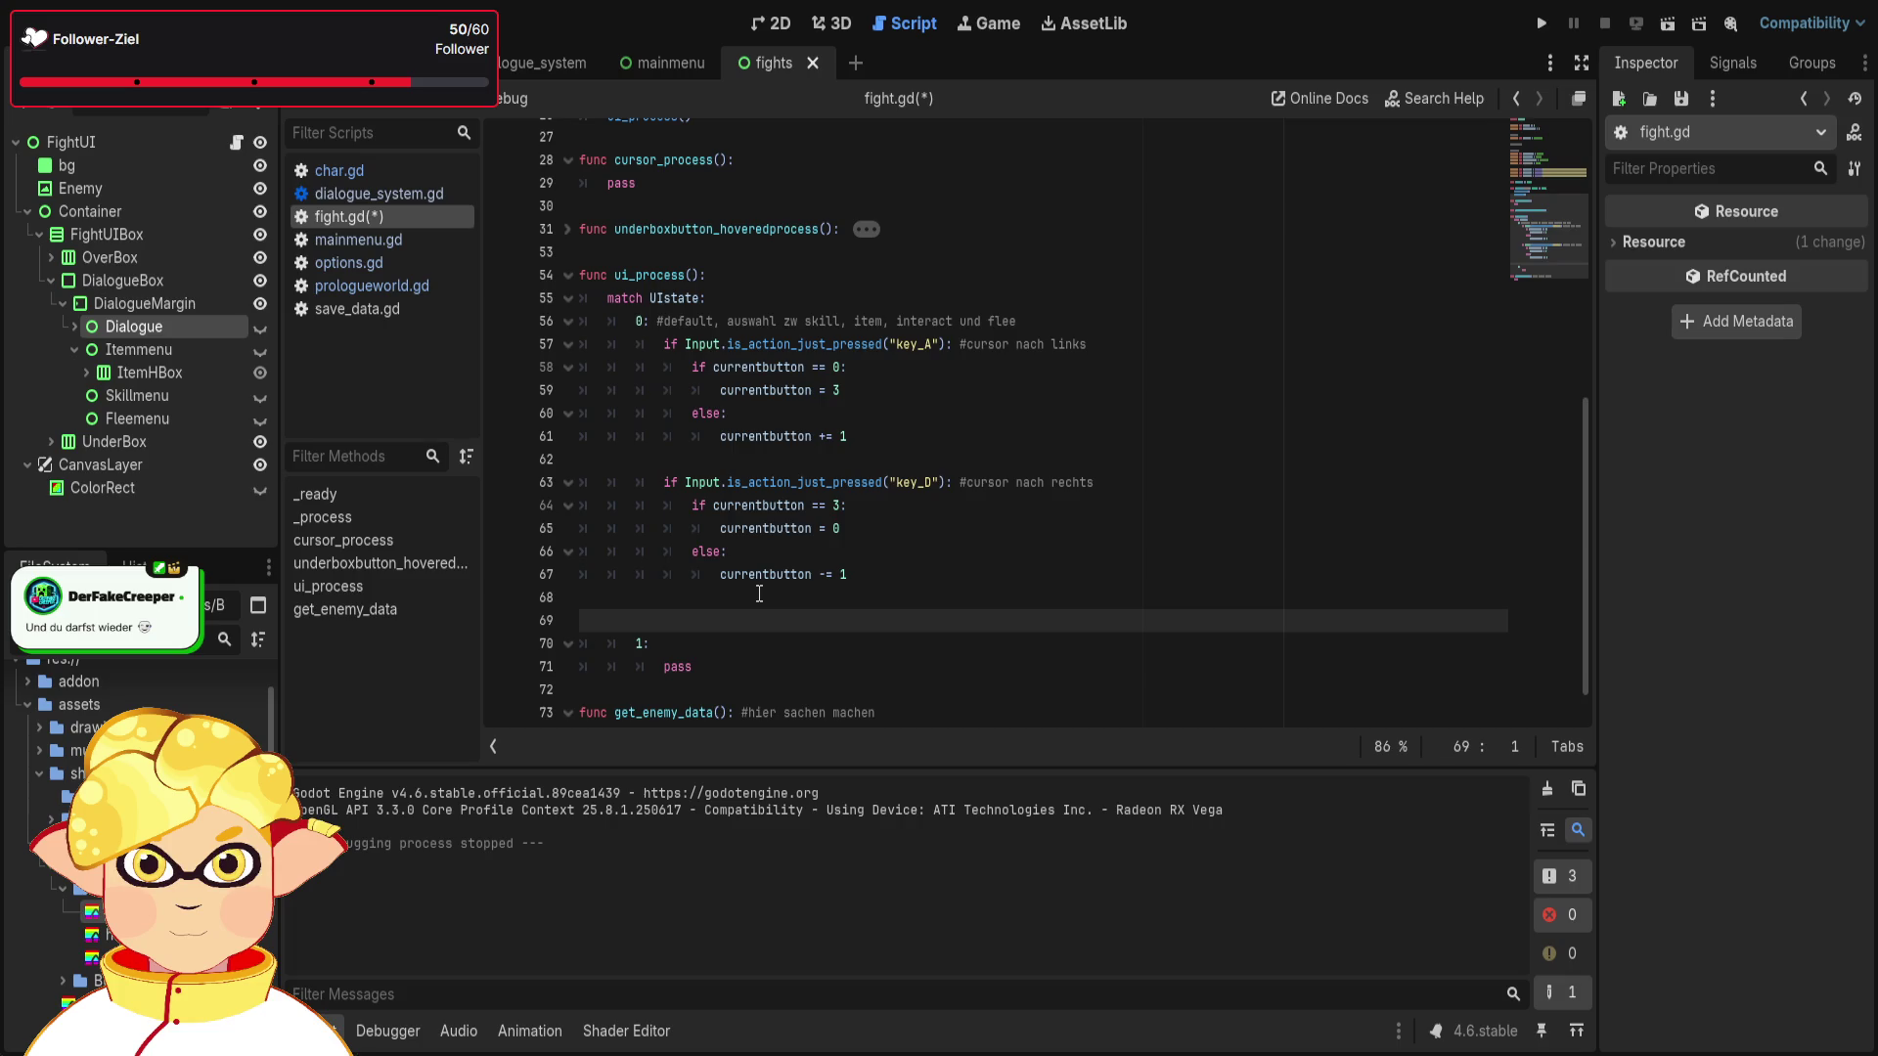
key("Tab")
key("Tab")
key("Tab")
type("if")
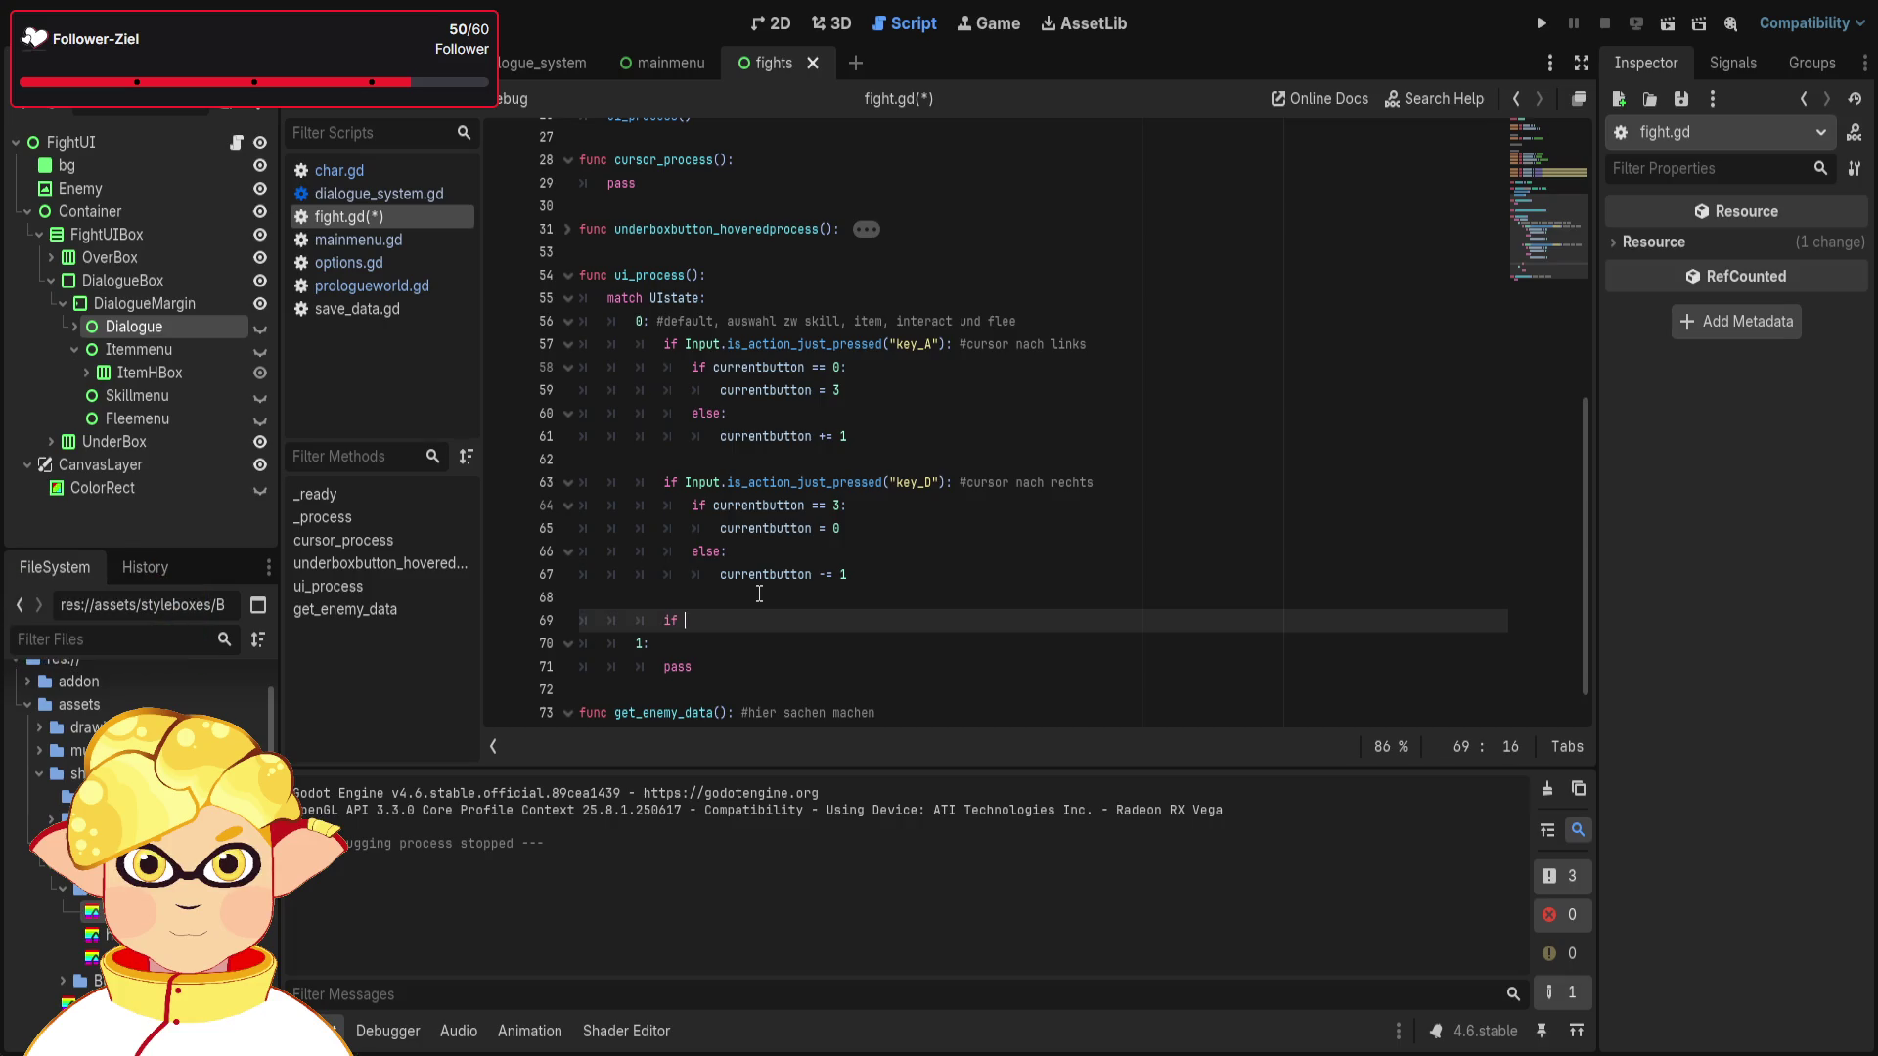
scroll(758, 593, "up", 1)
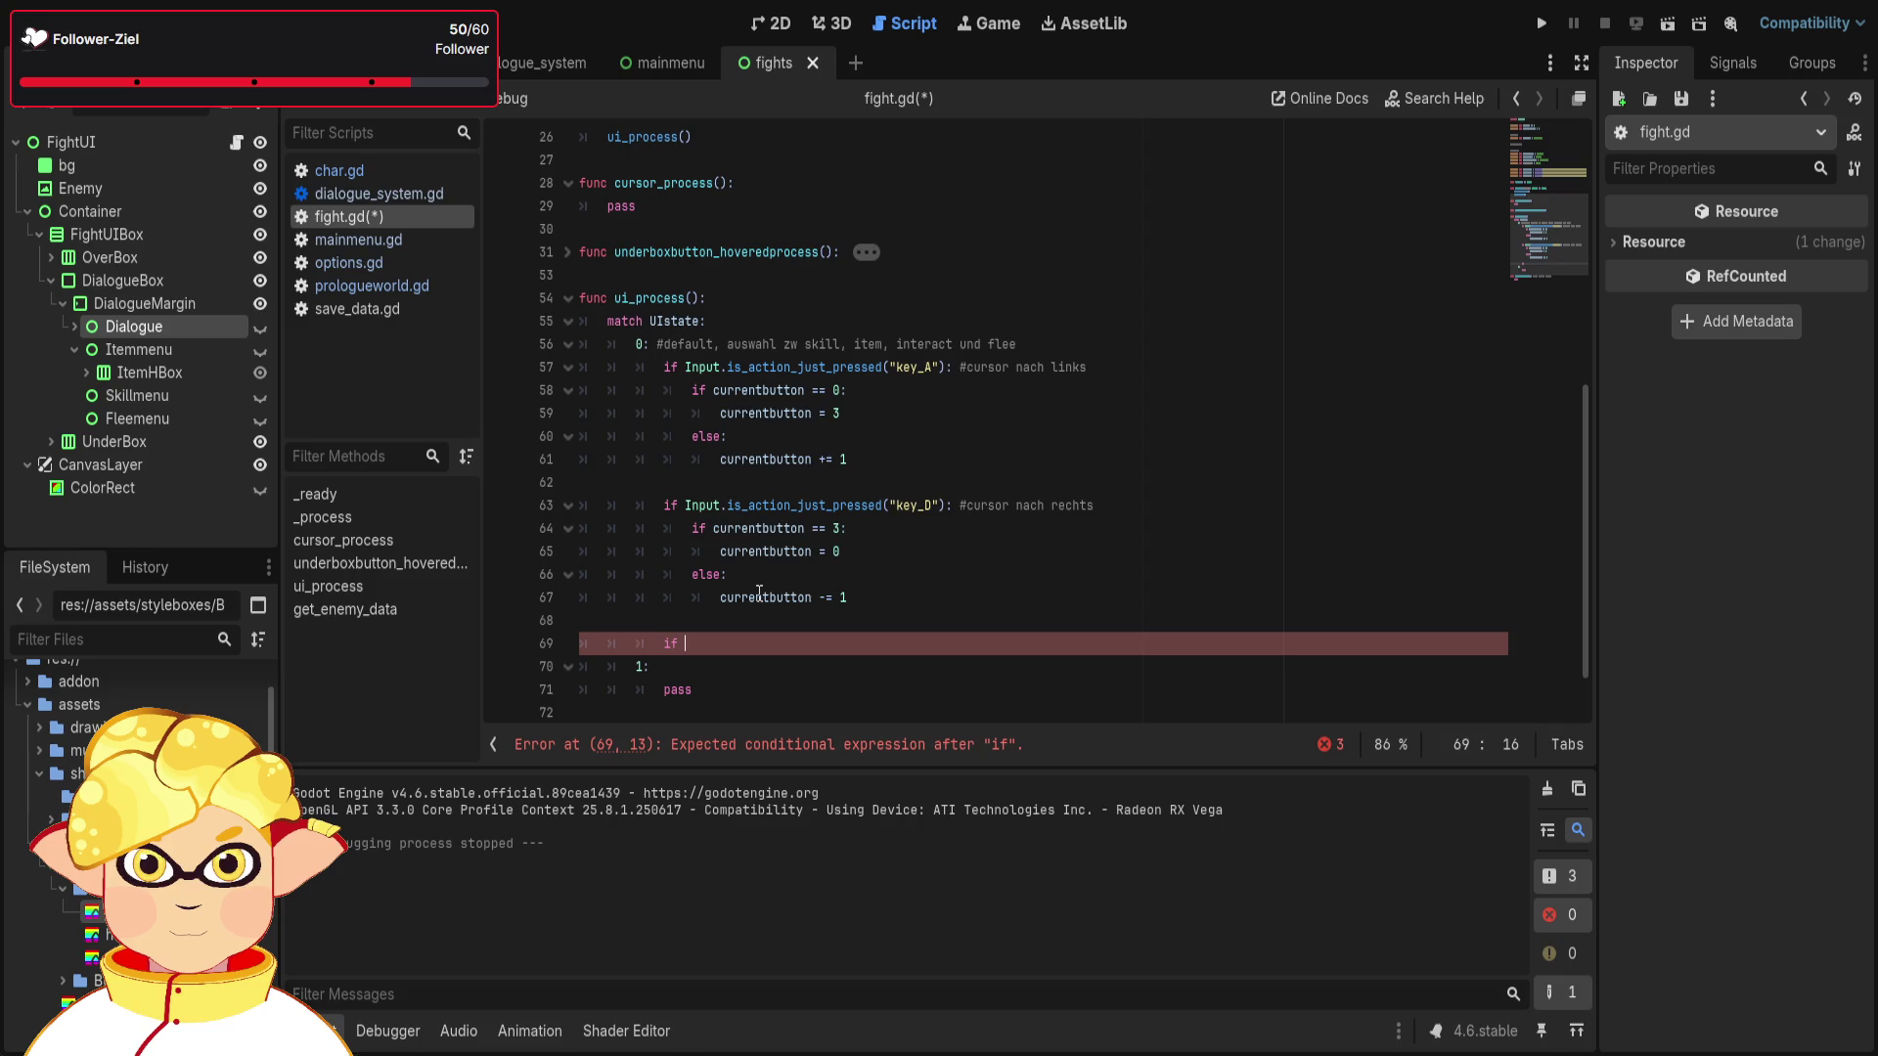
type("cu")
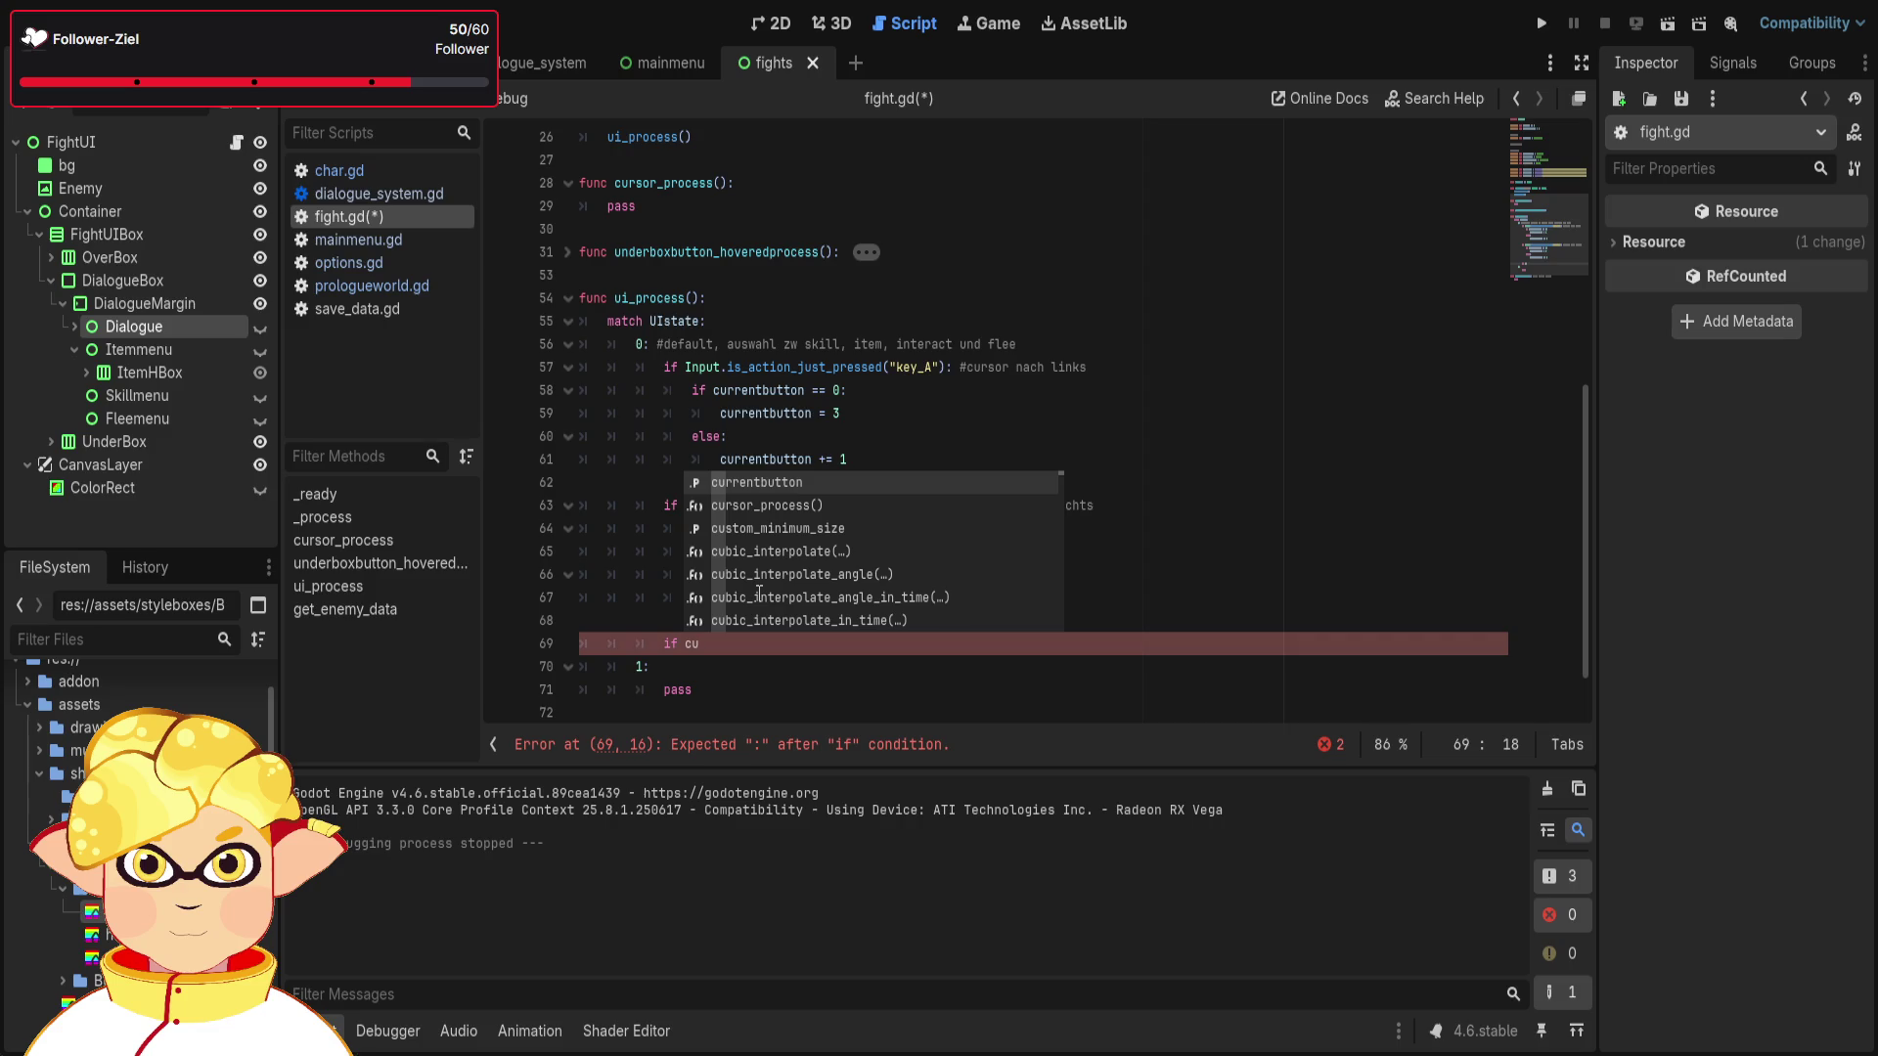
key("BackSpace")
key("BackSpace")
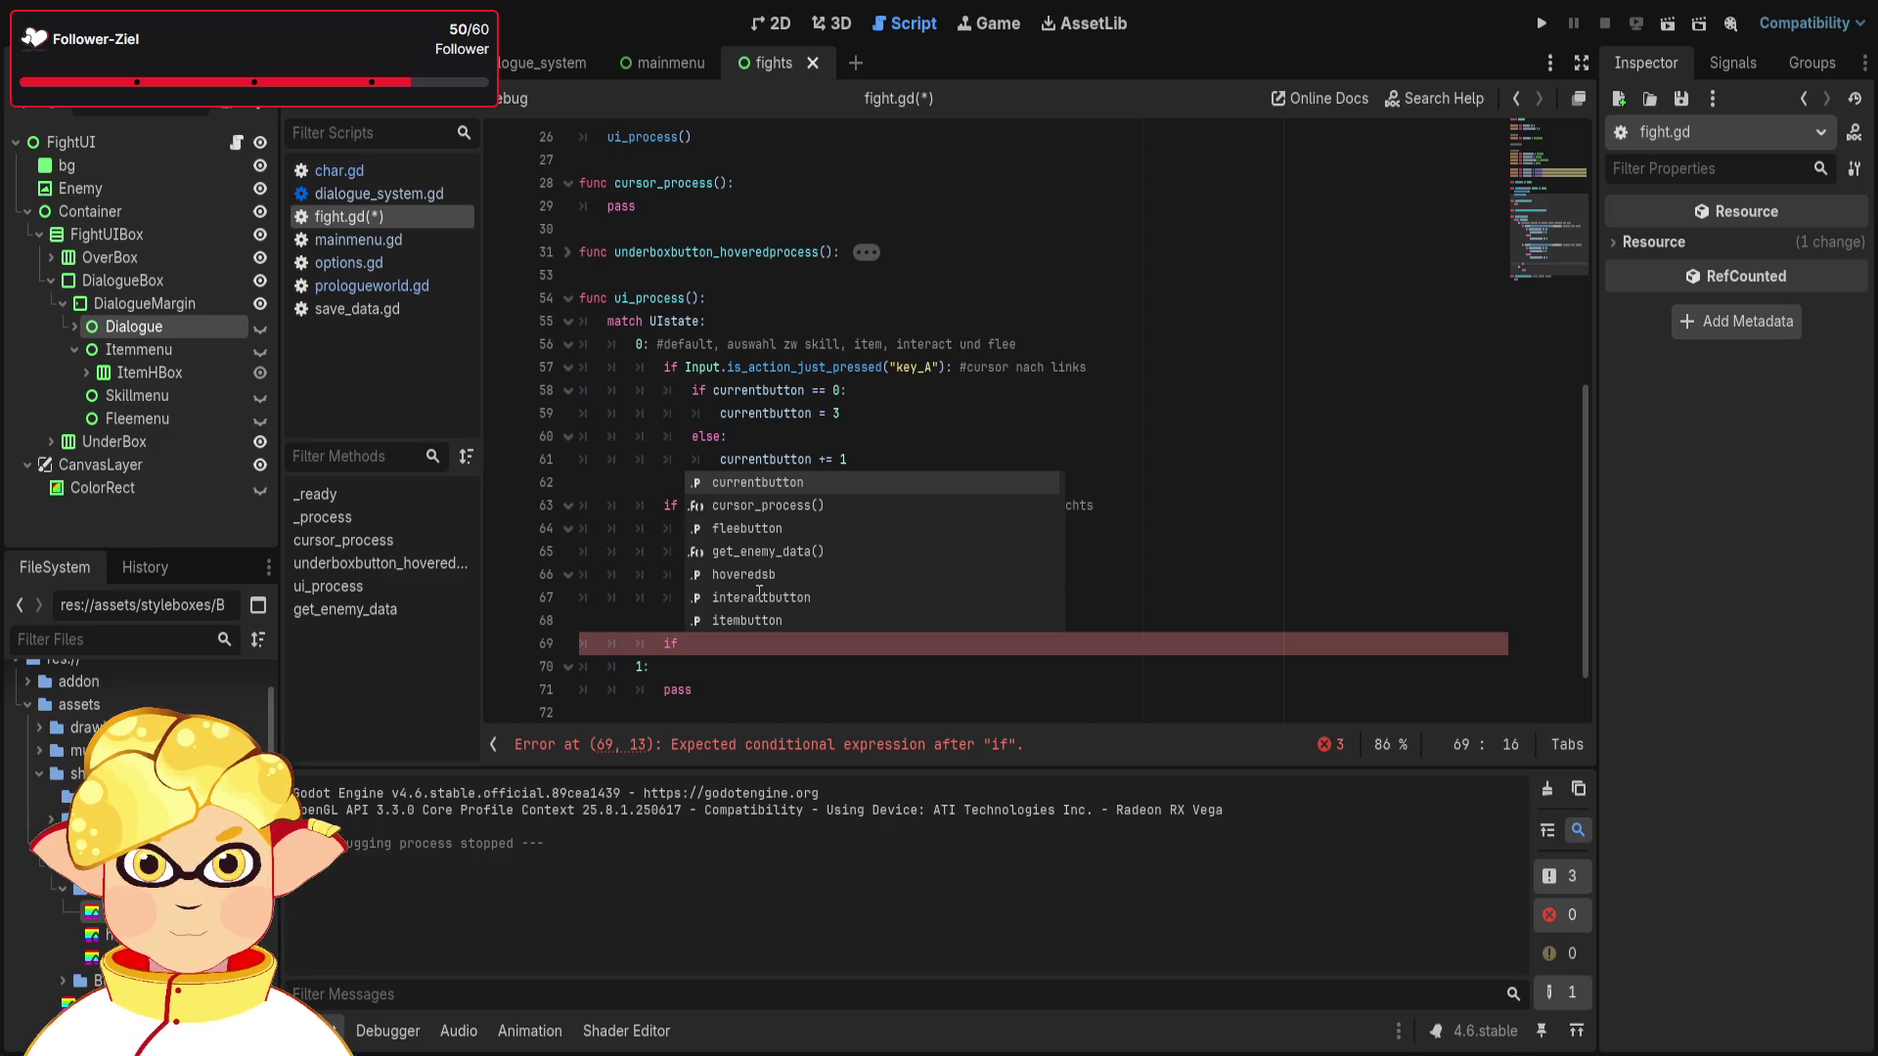
key("Escape")
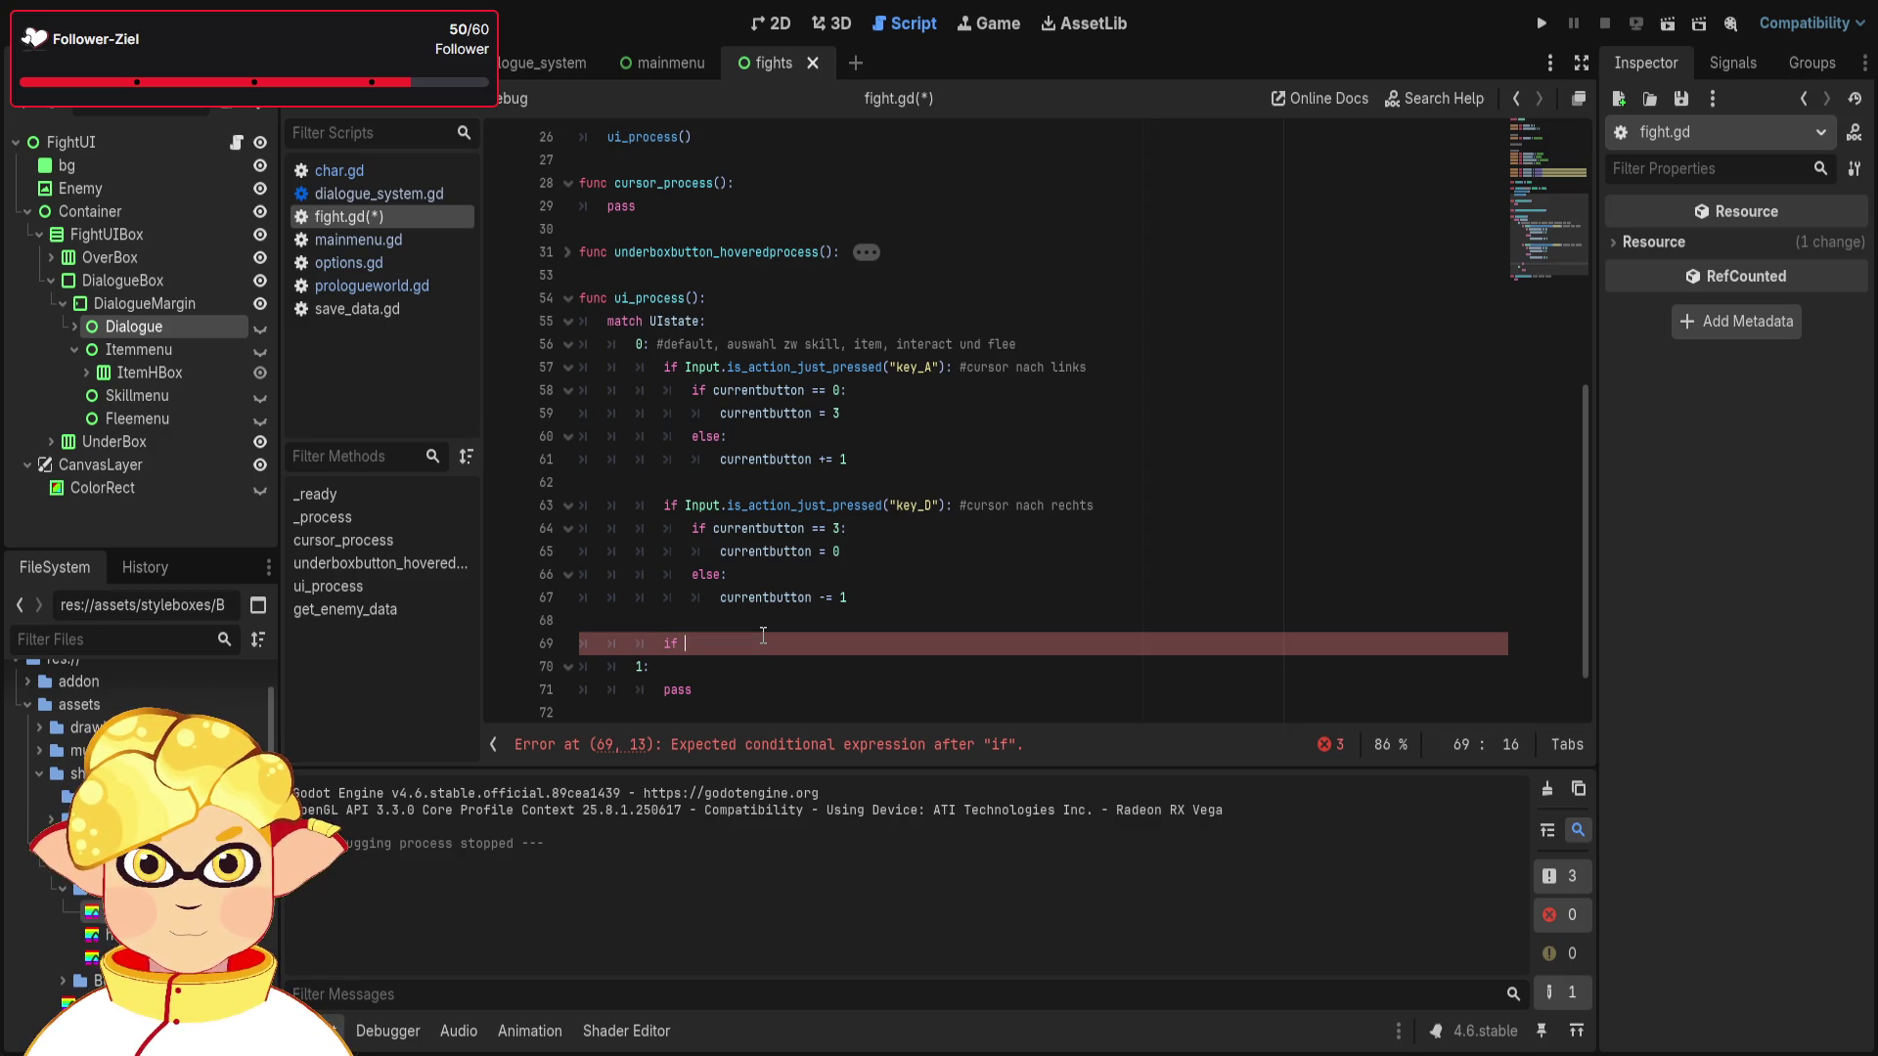
- Complete line 69 as if Input.is_action_just_pressed("key_SPACE"): and show the fights scene in 2D
type("Inpu")
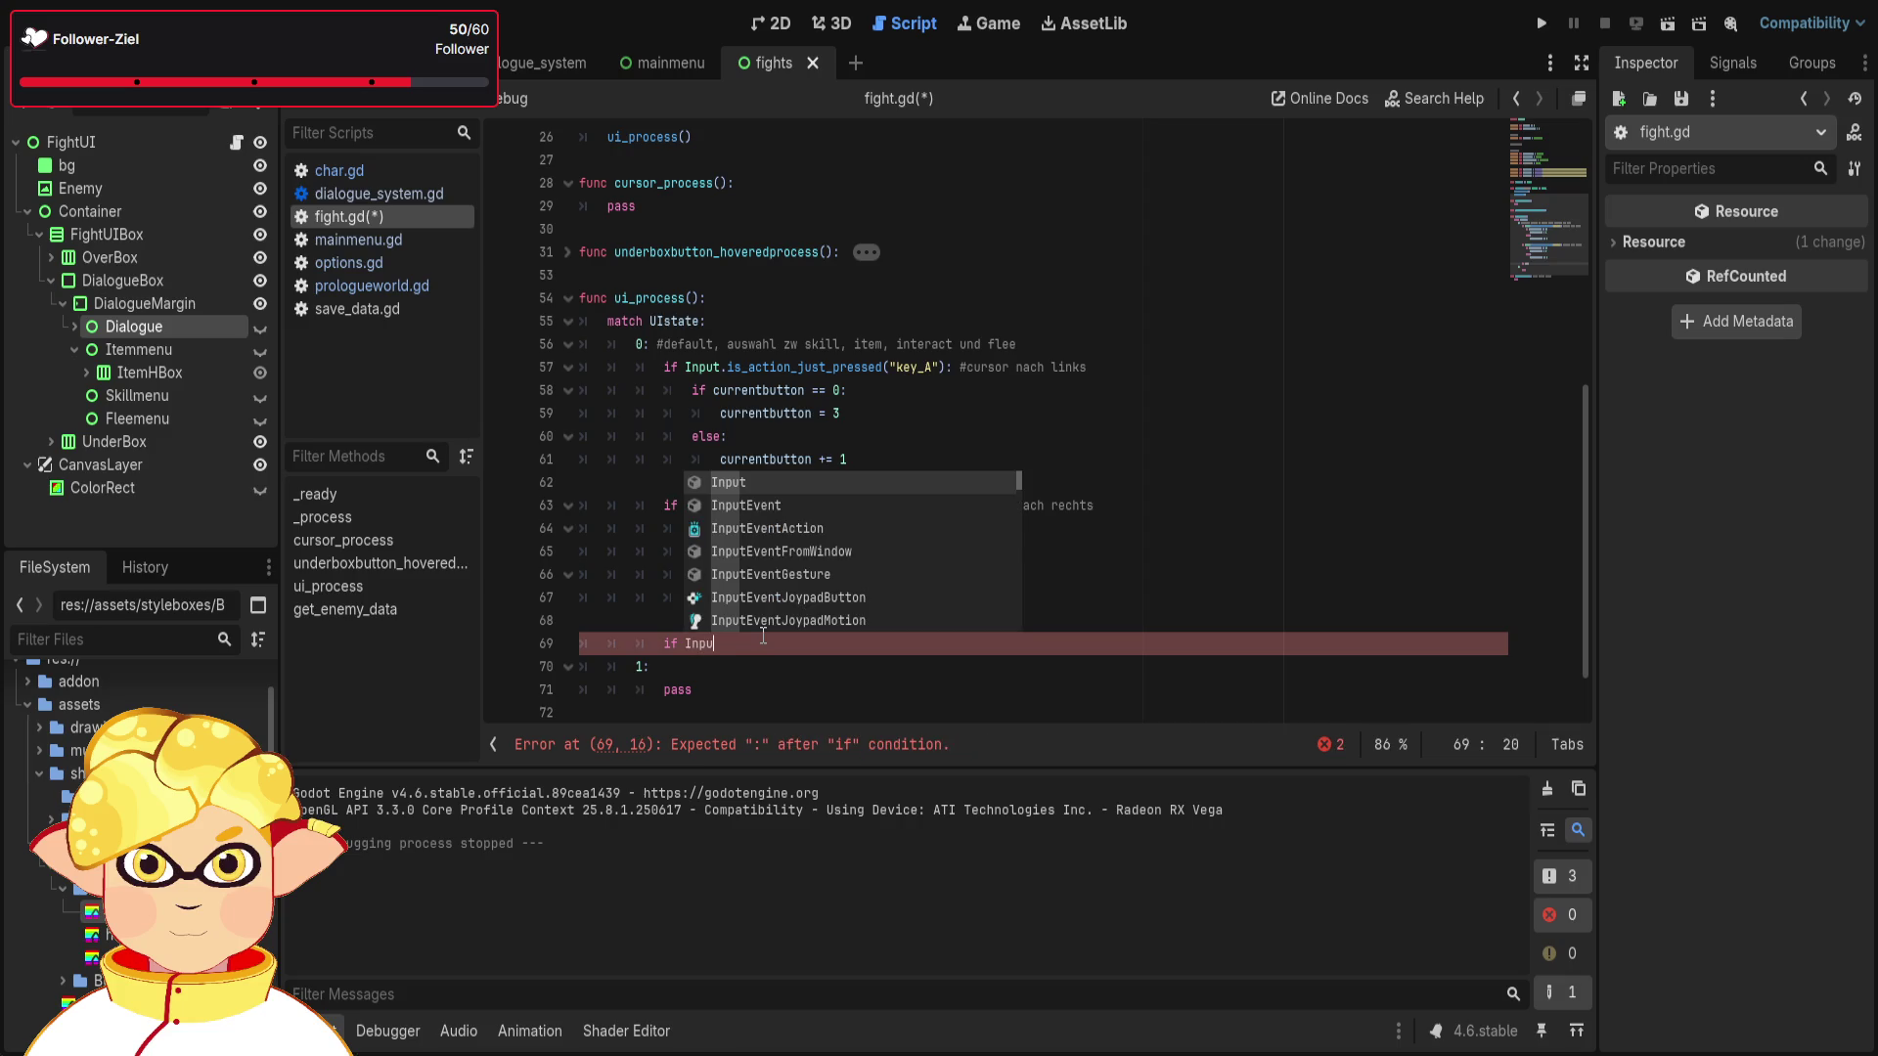
type("t.ac")
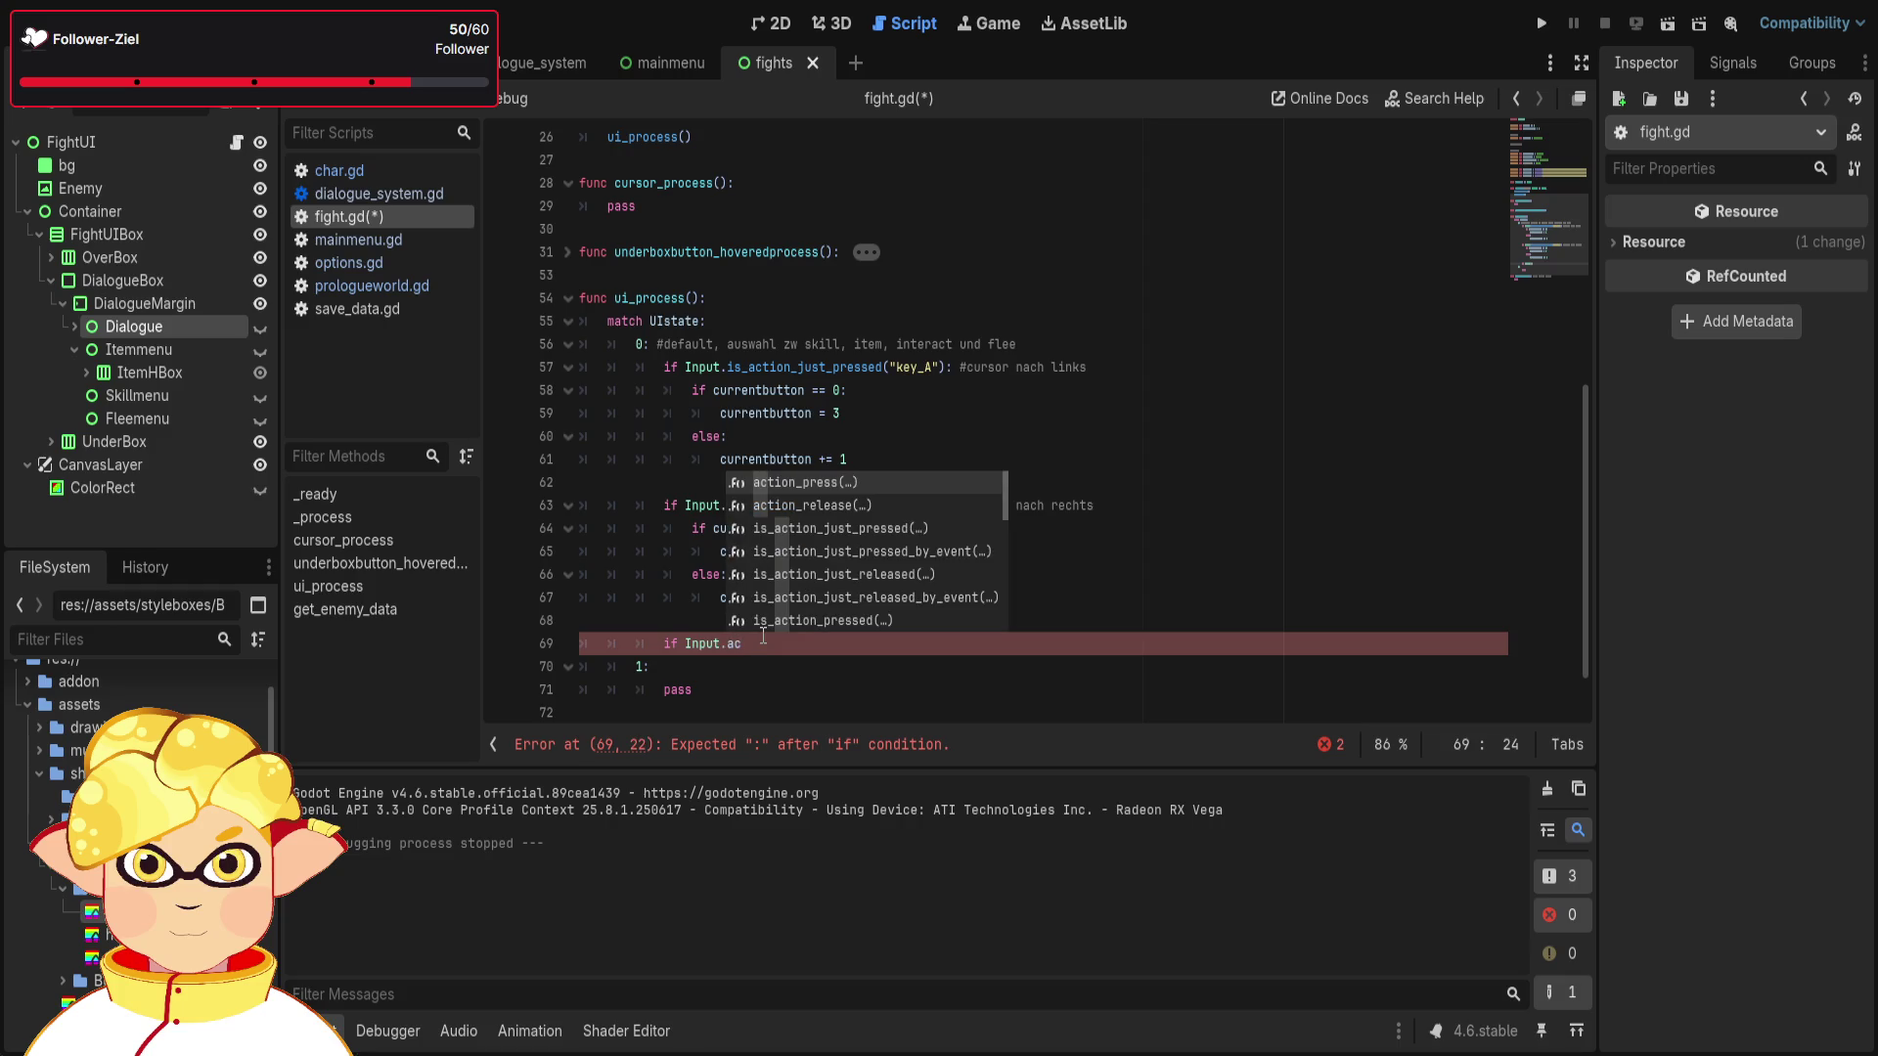
key("Down")
key("Down")
key("Return")
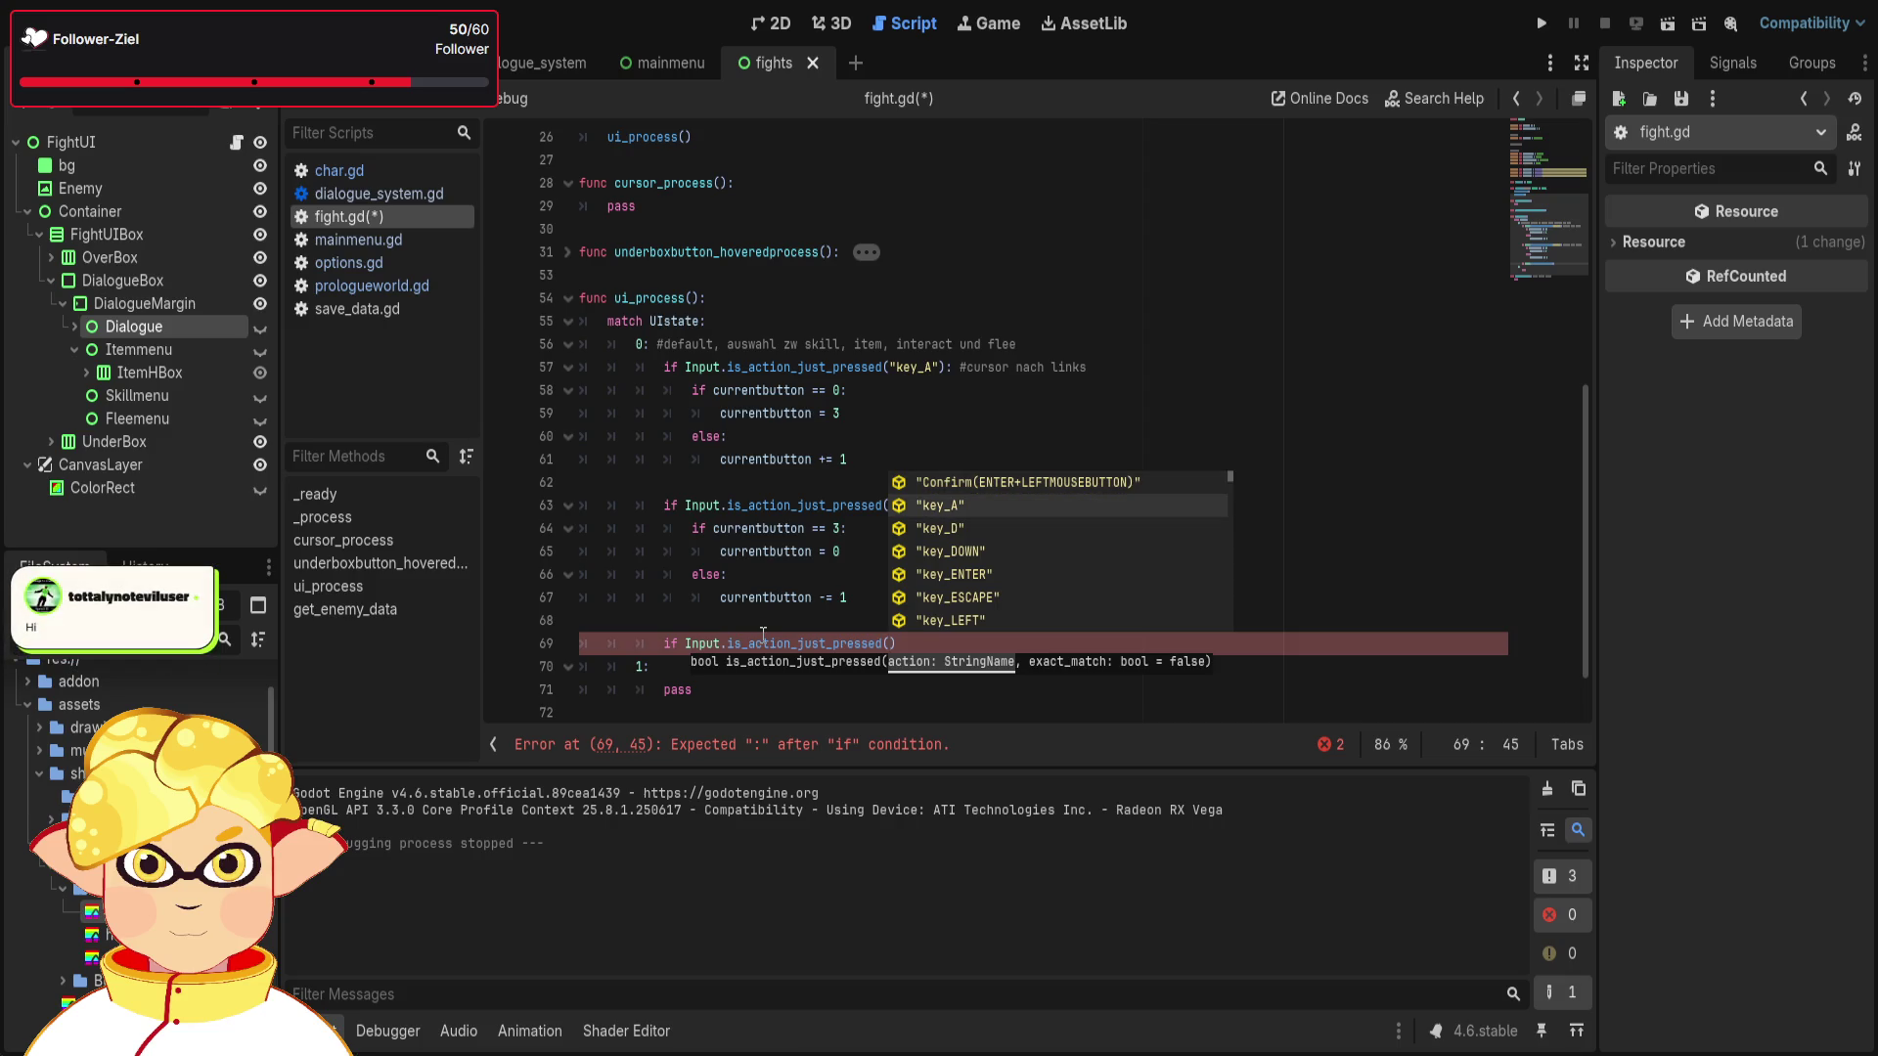
key("Up")
key("Down")
key("Down")
key("Down")
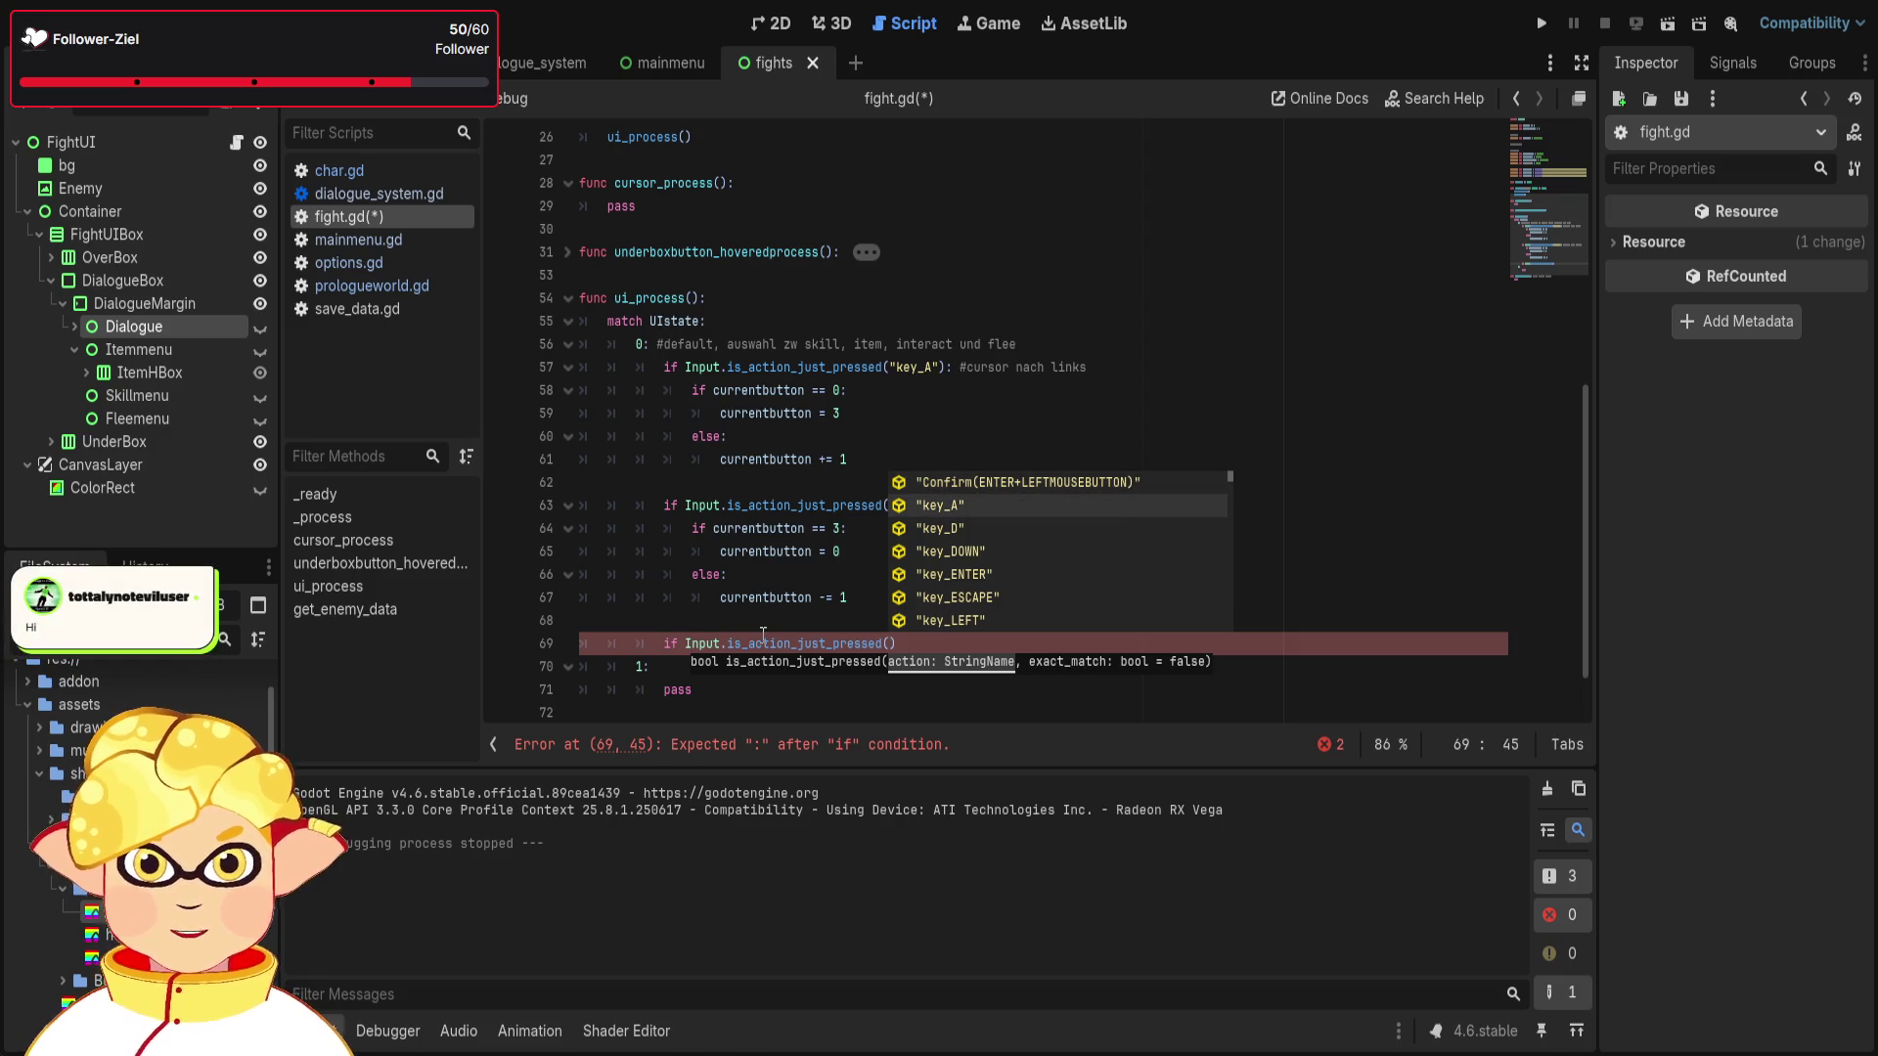
key("Down")
key("Down")
key("Down")
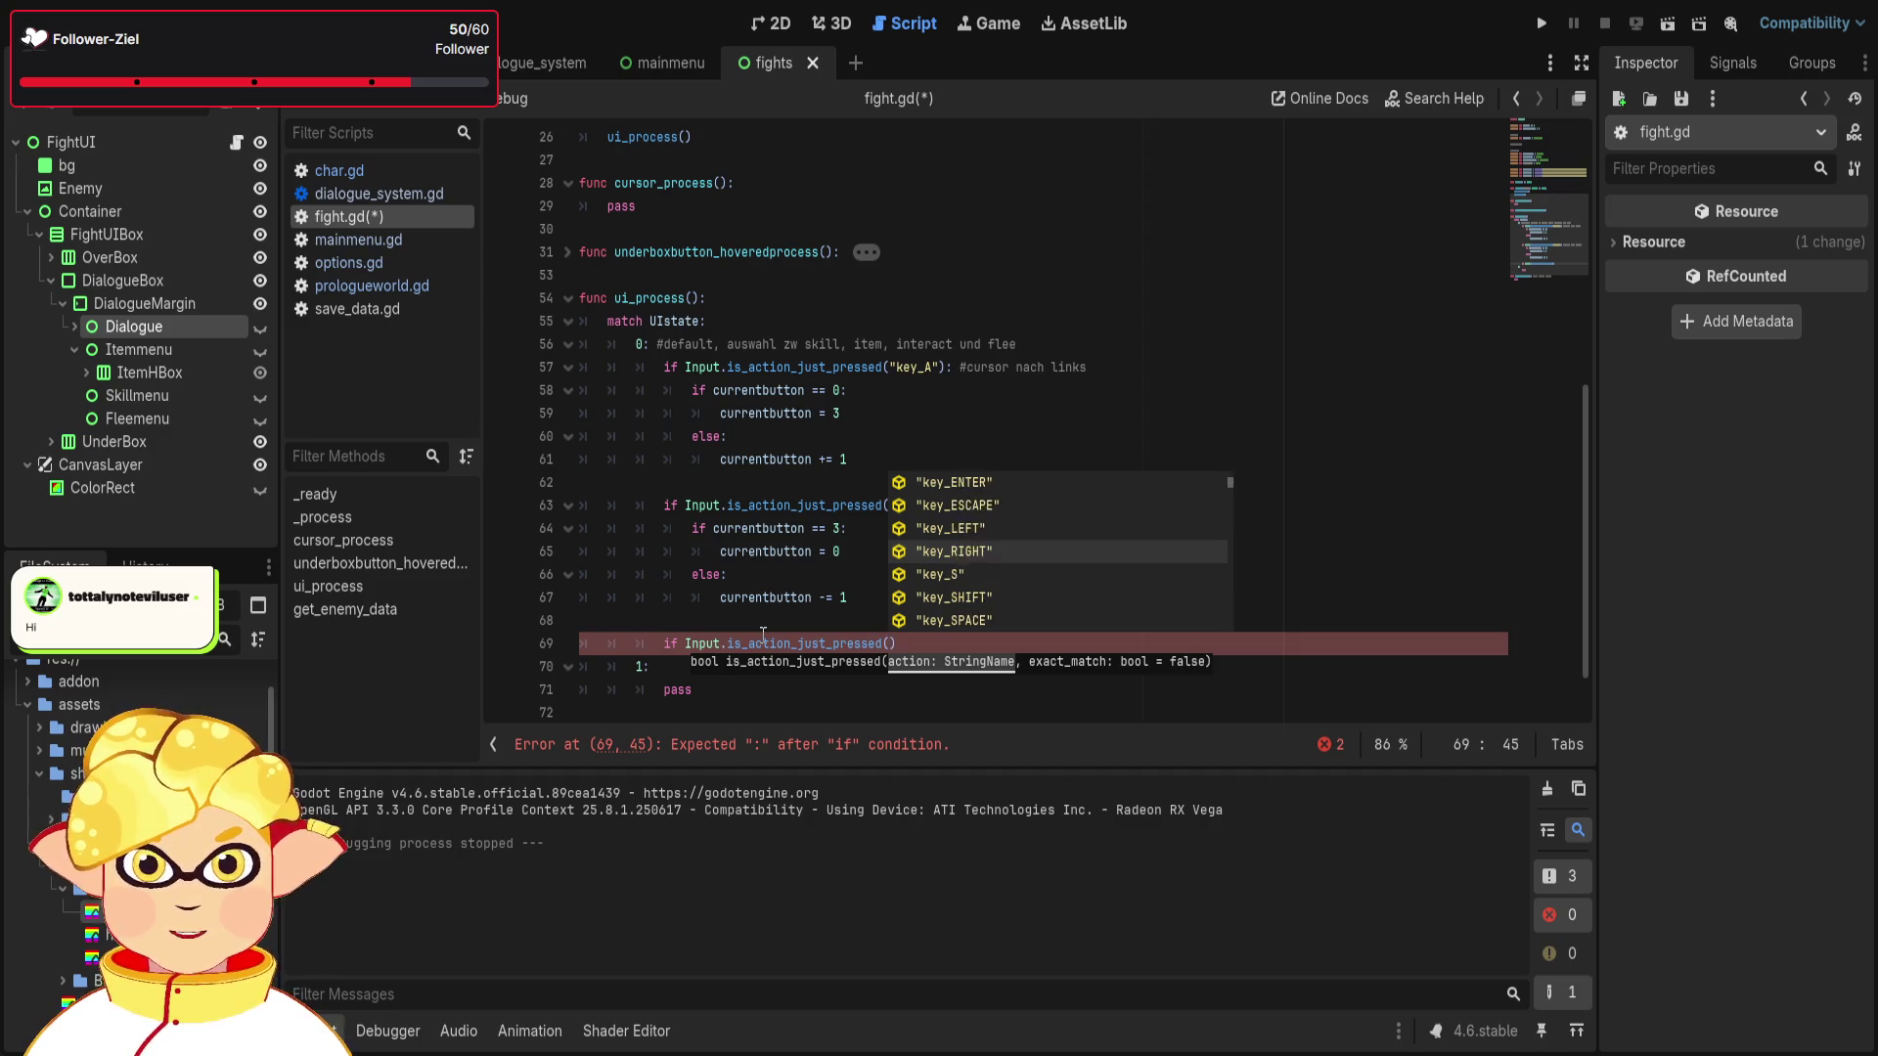
key("Down")
key("Return")
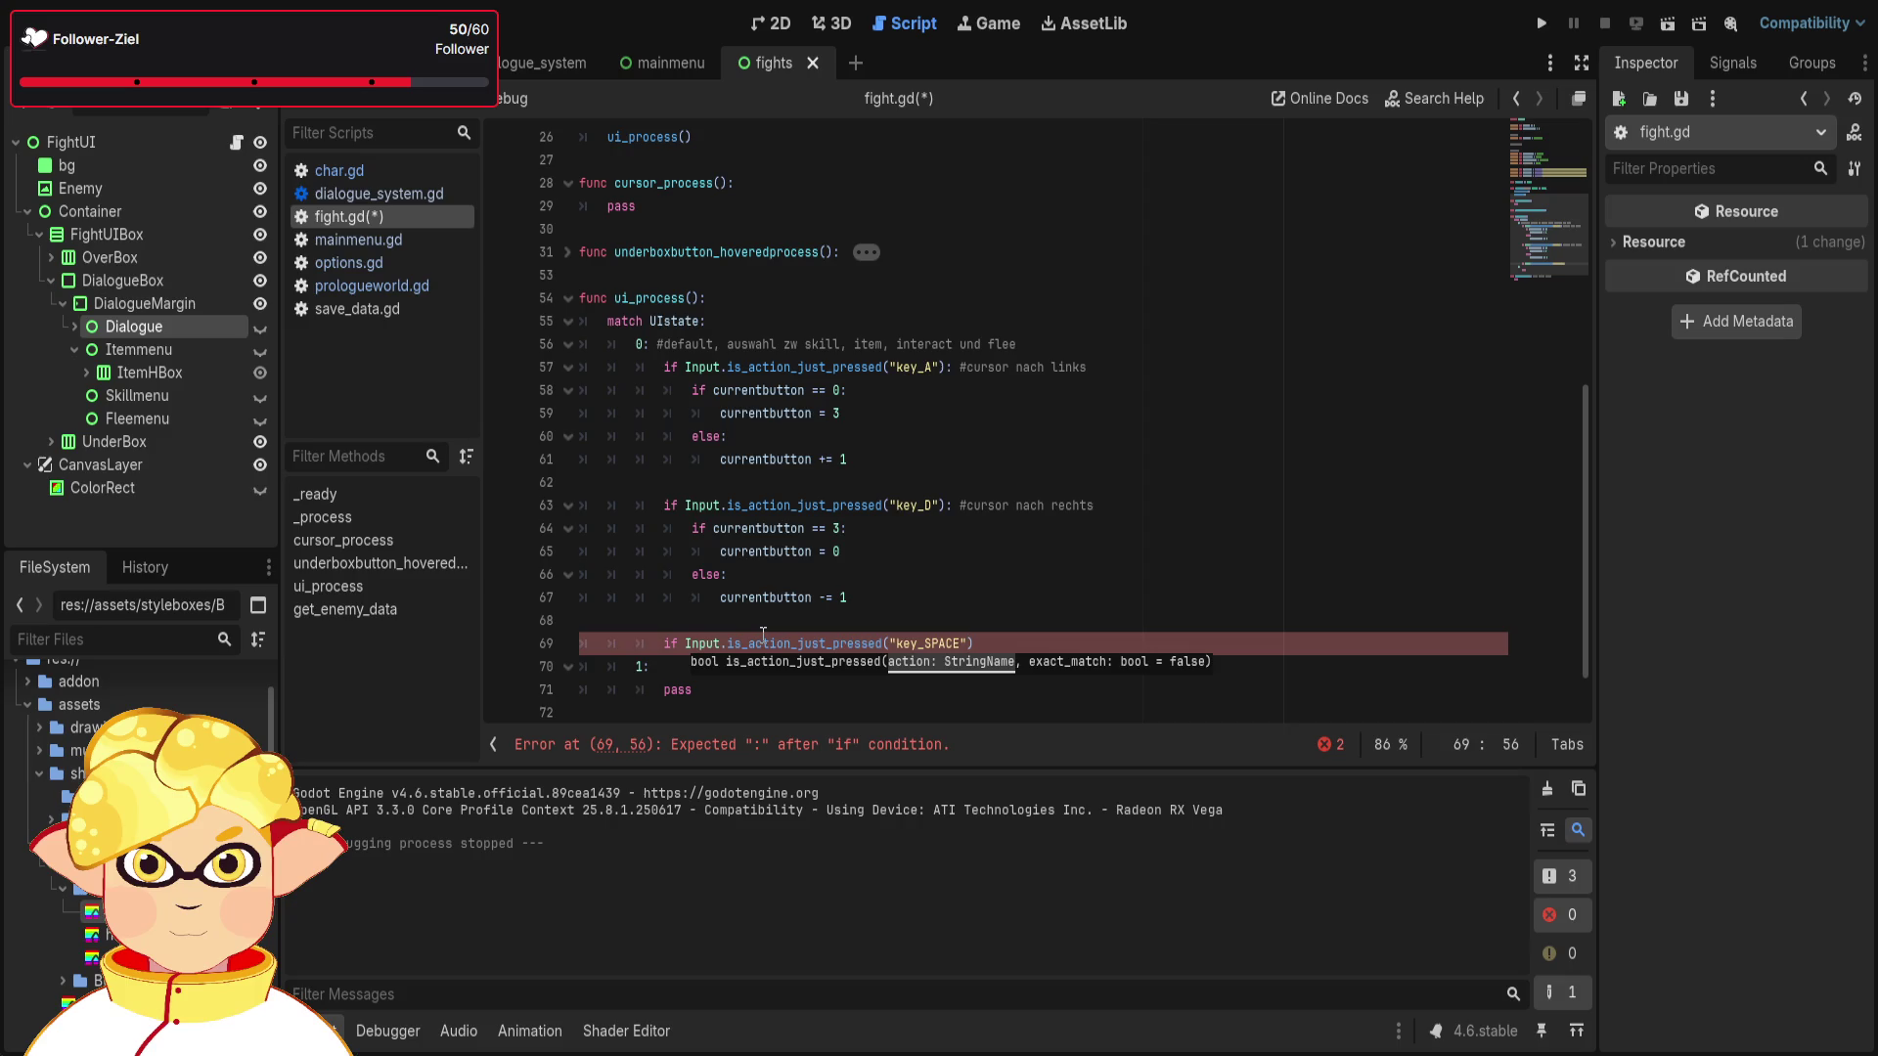
left_click(985, 642)
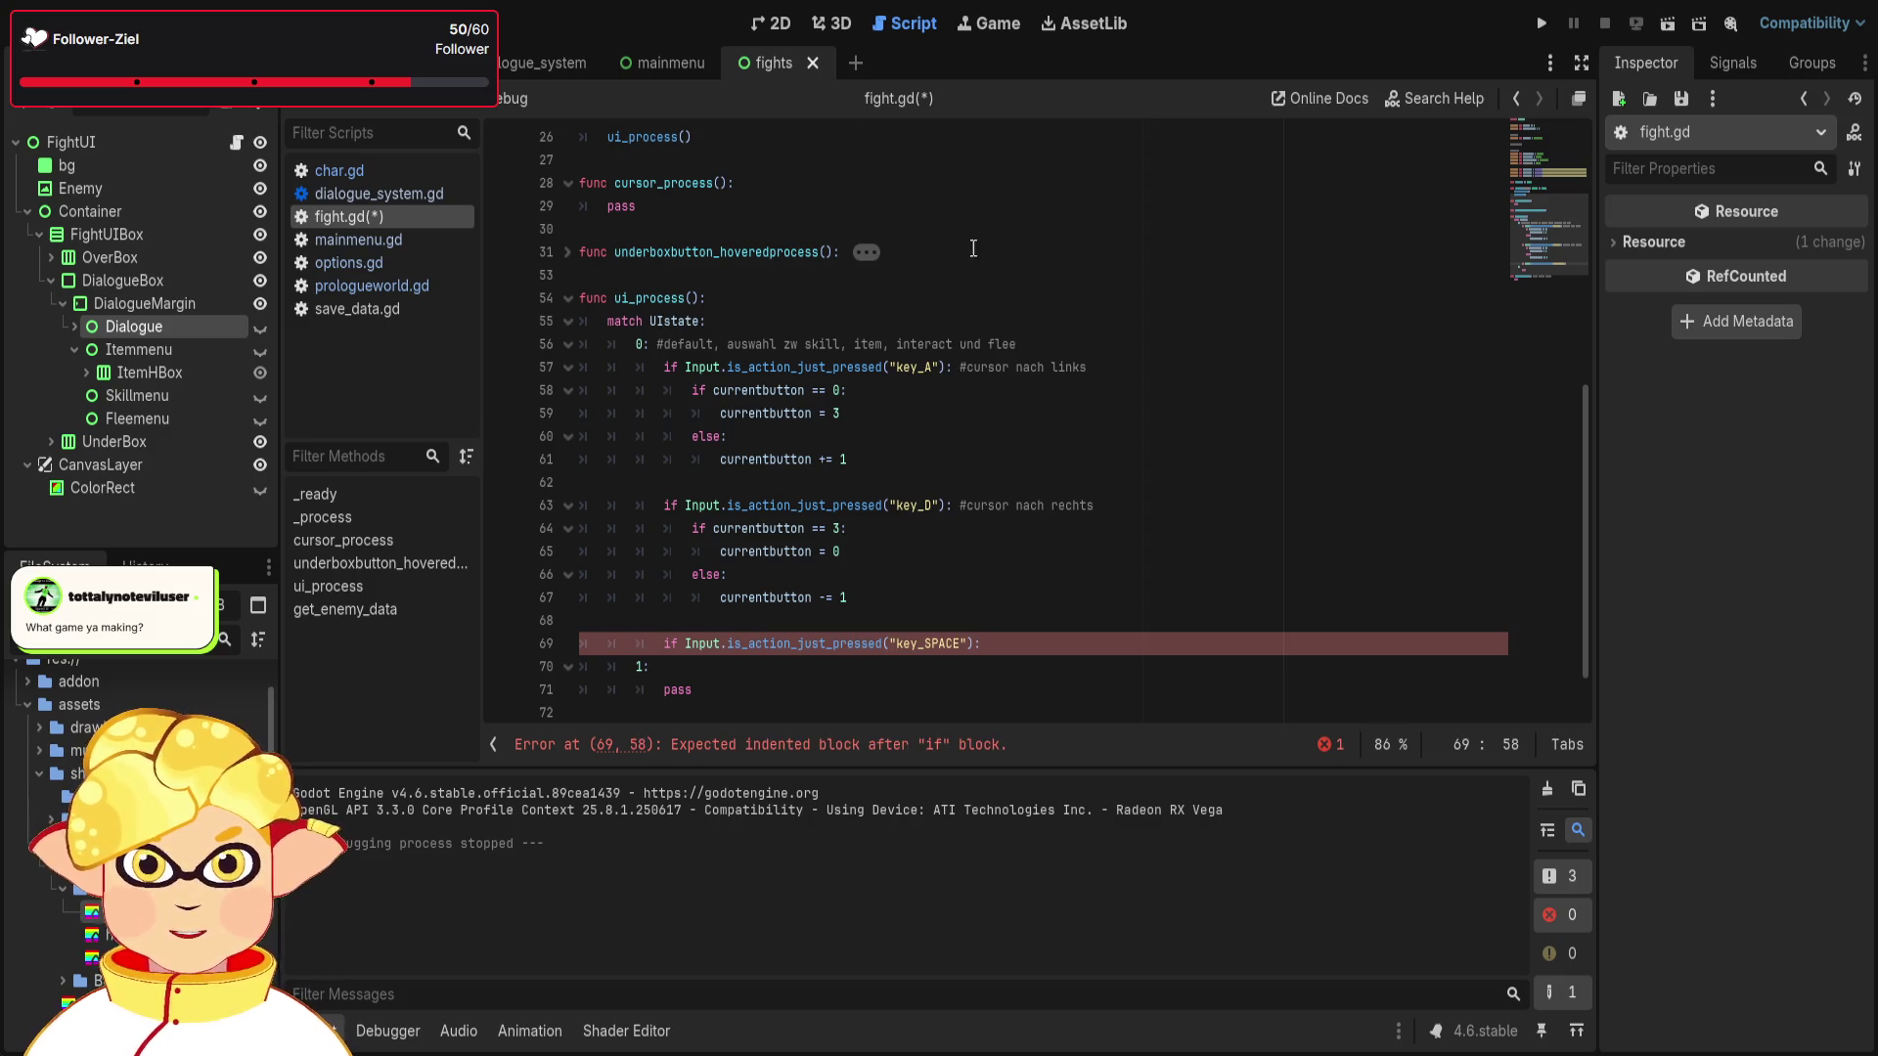
key("ctrl+F1")
scroll(993, 553, "down", 1)
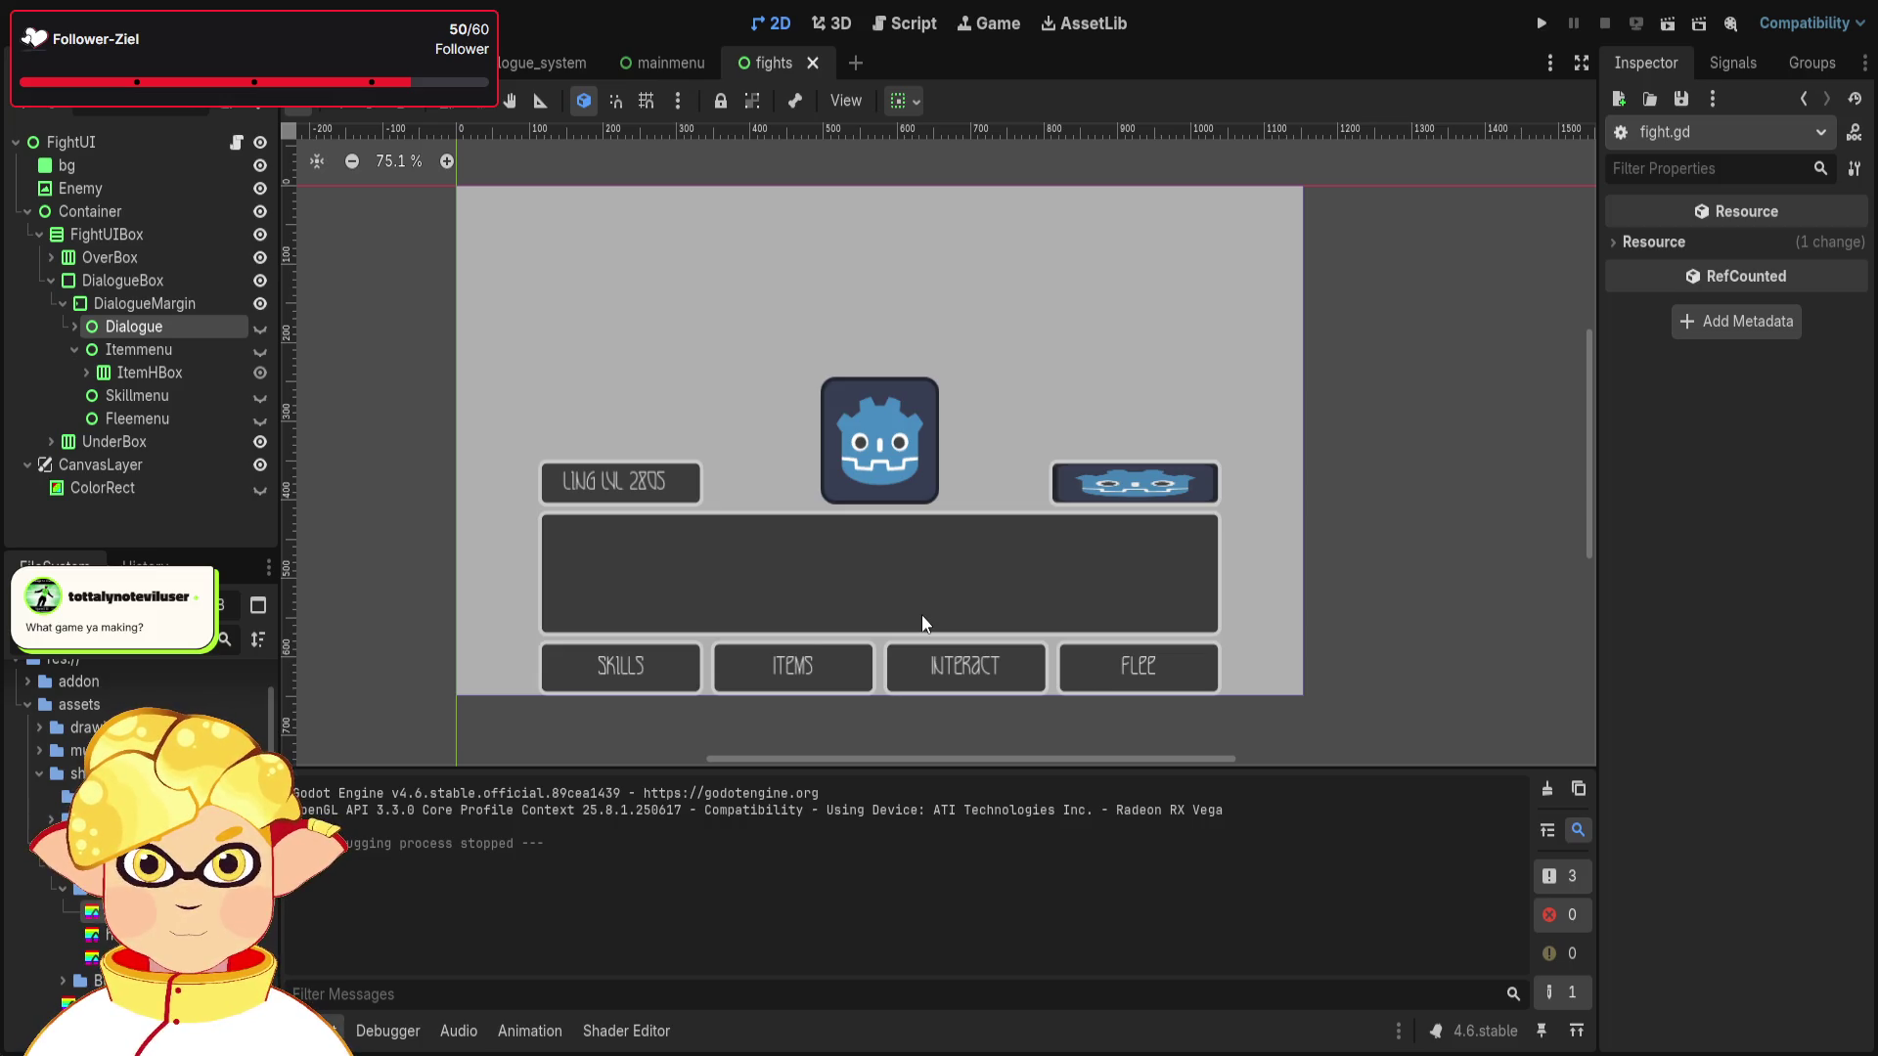
- Run the game with F5, stop it with Escape, and reopen fight.gd from the fights scene
key("F5")
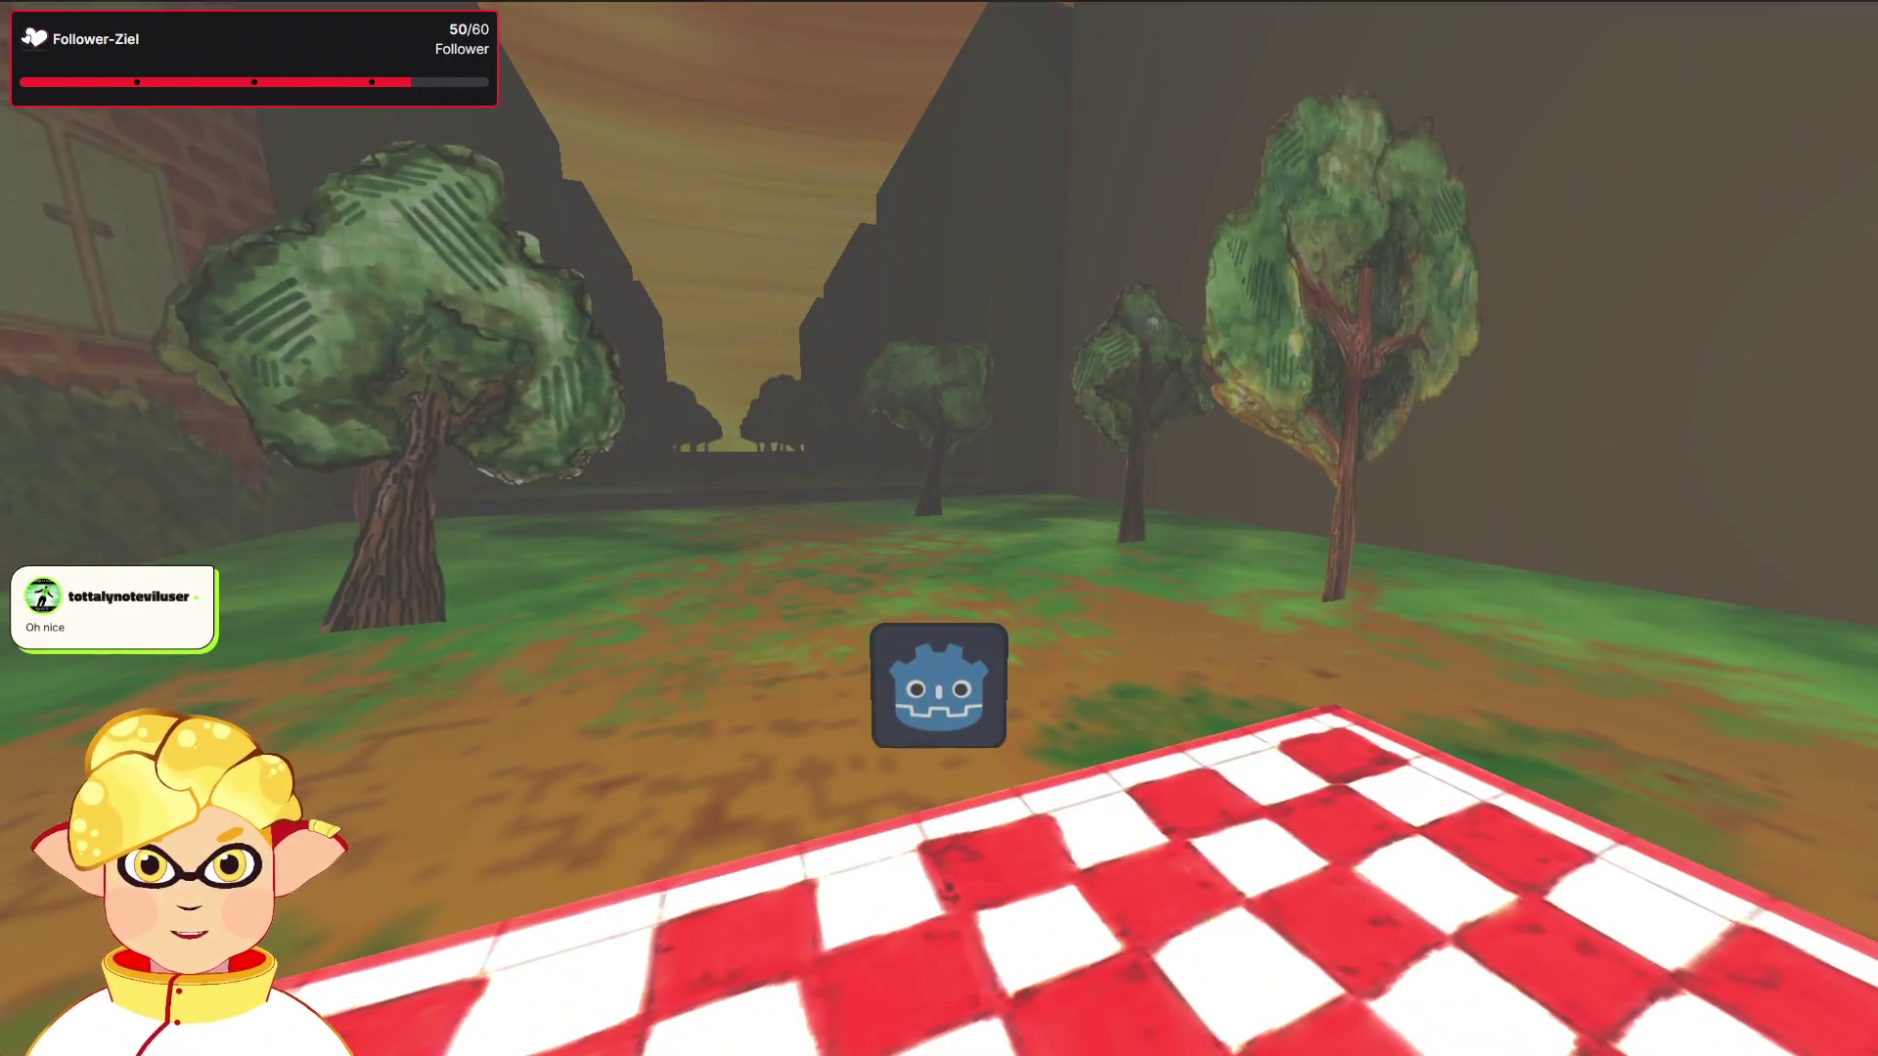
key("Escape")
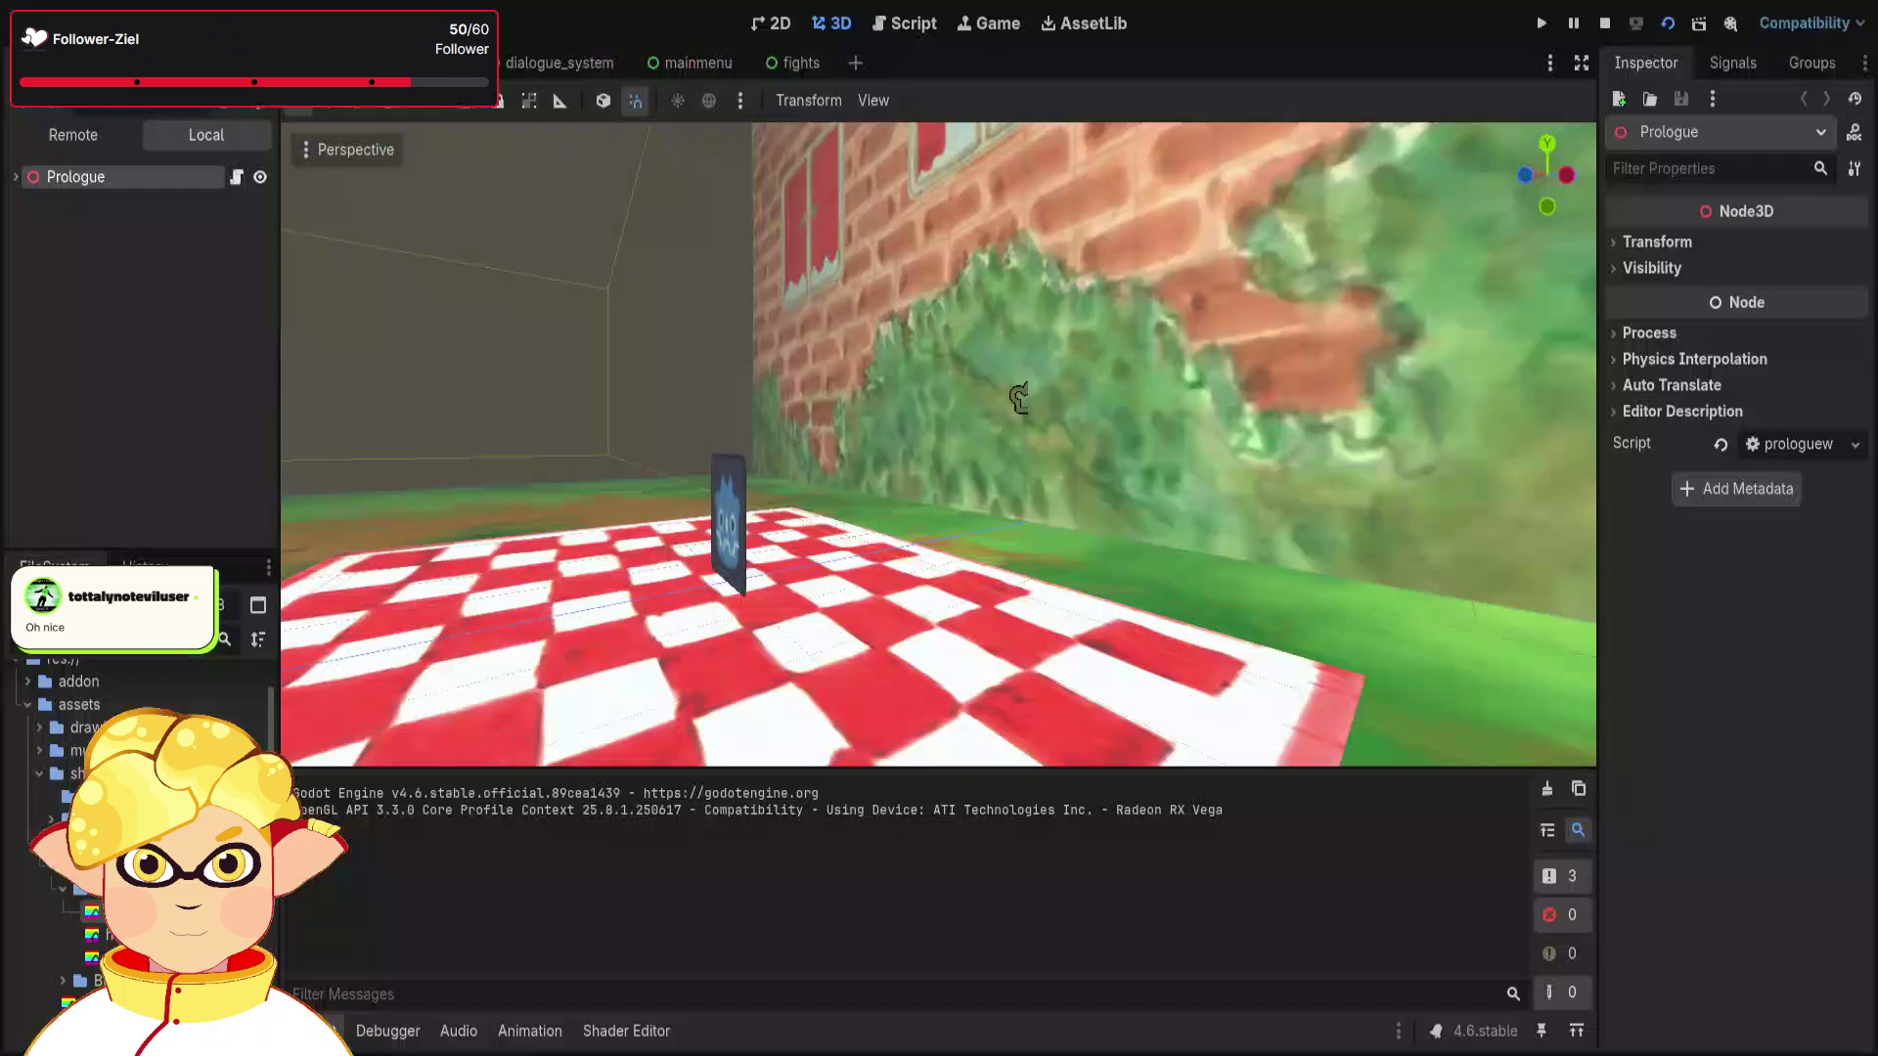
left_click(788, 63)
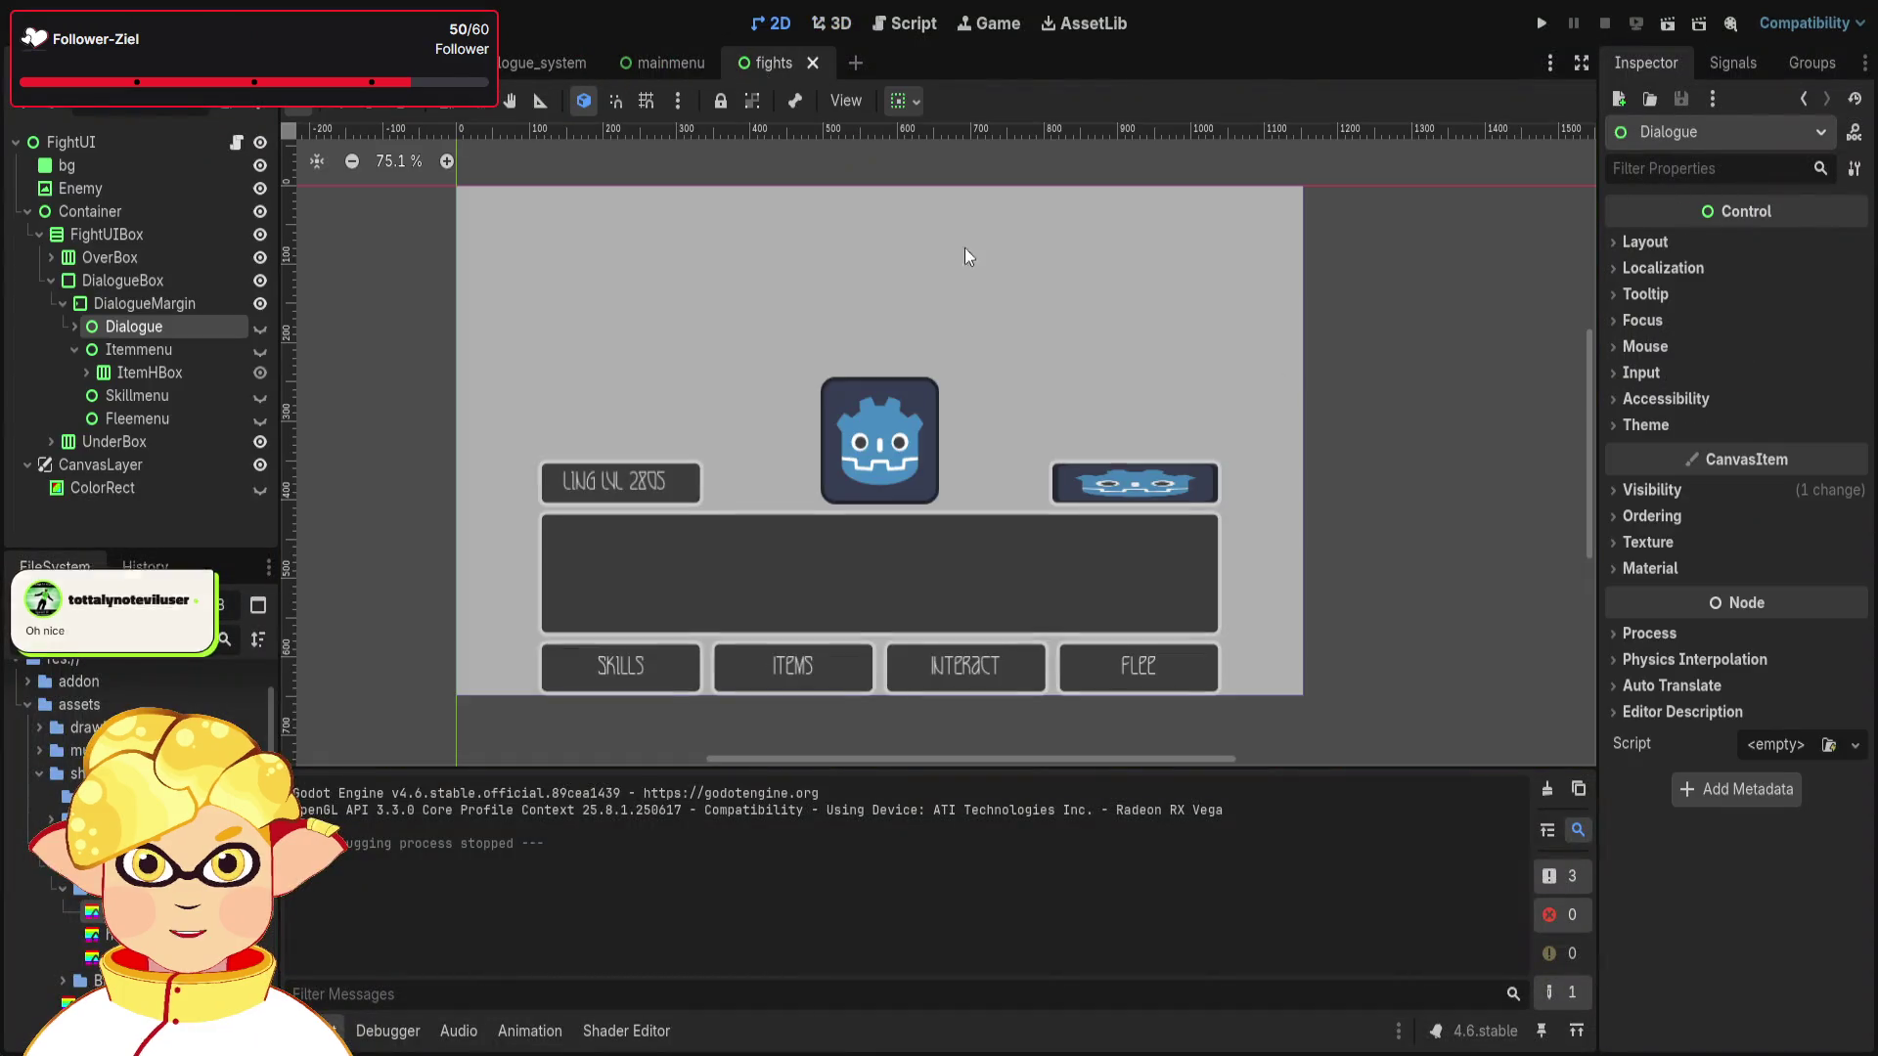
left_click(904, 24)
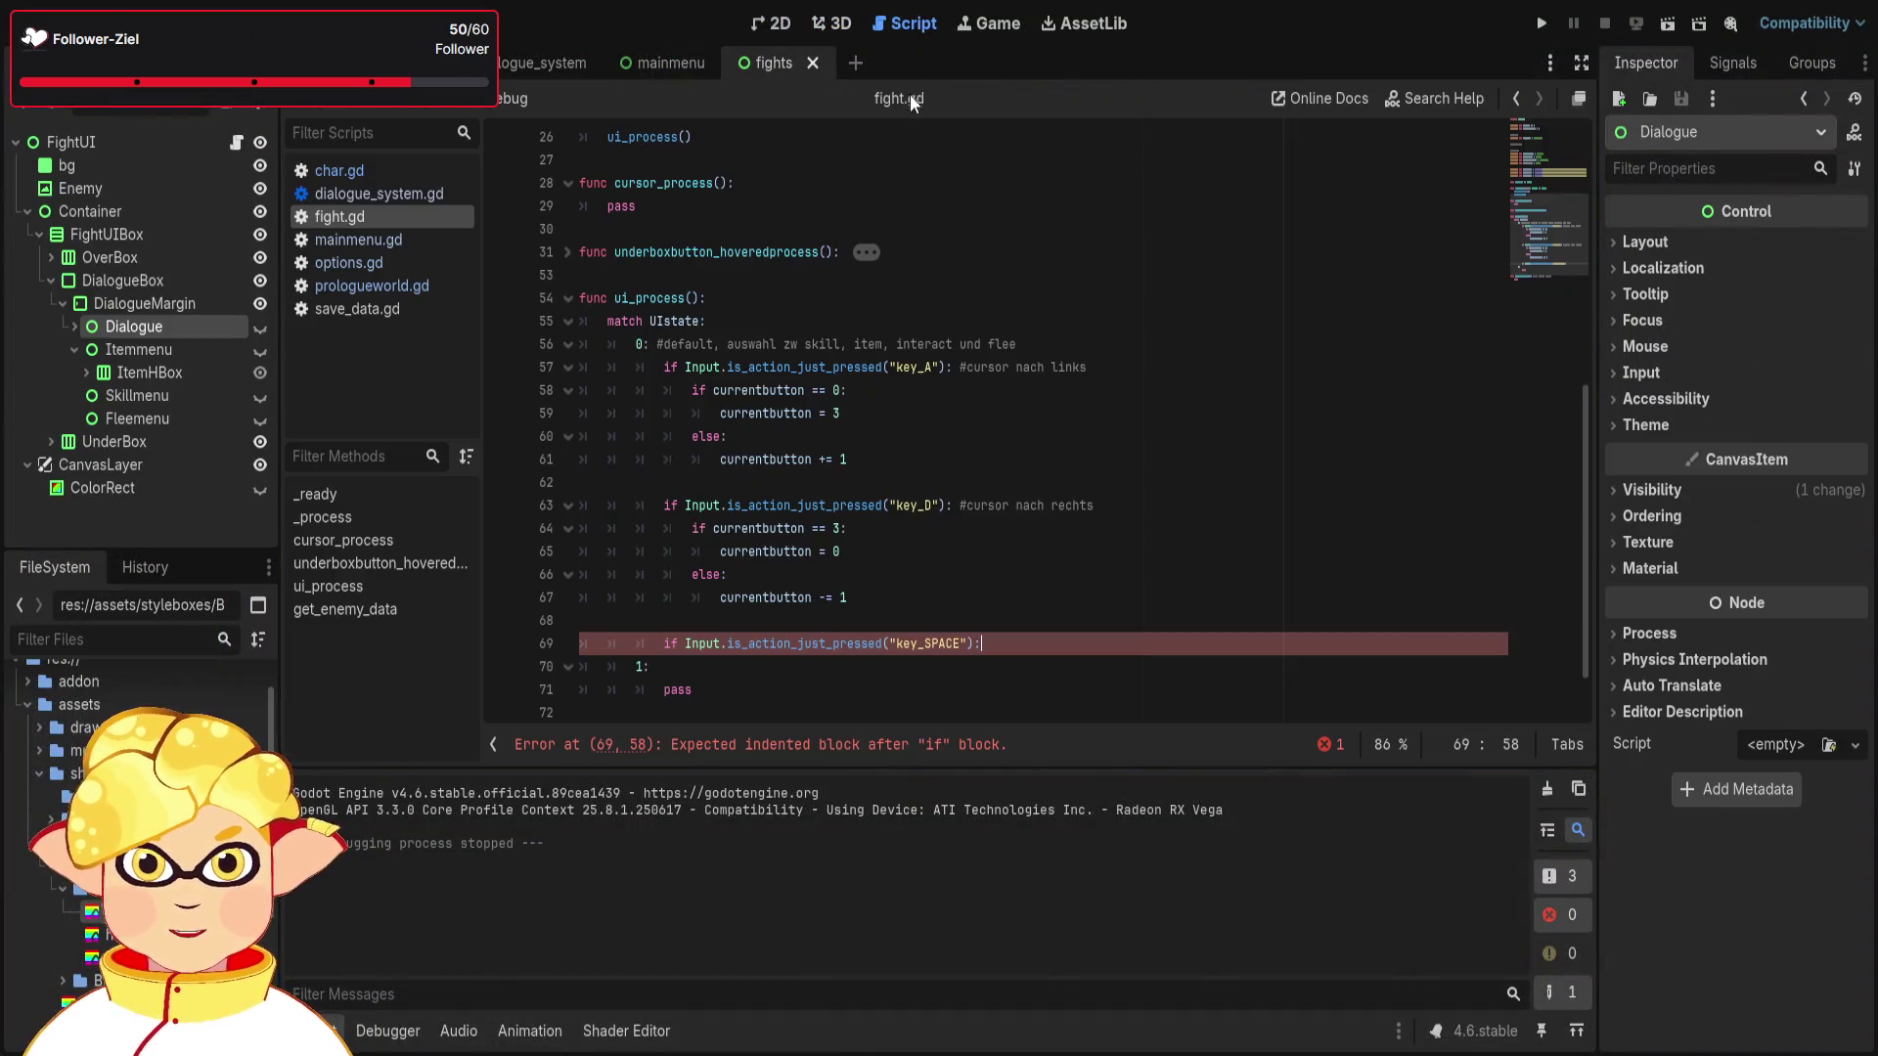
- Add a new line under the key_SPACE if on line 69
scroll(990, 659, "down", 1)
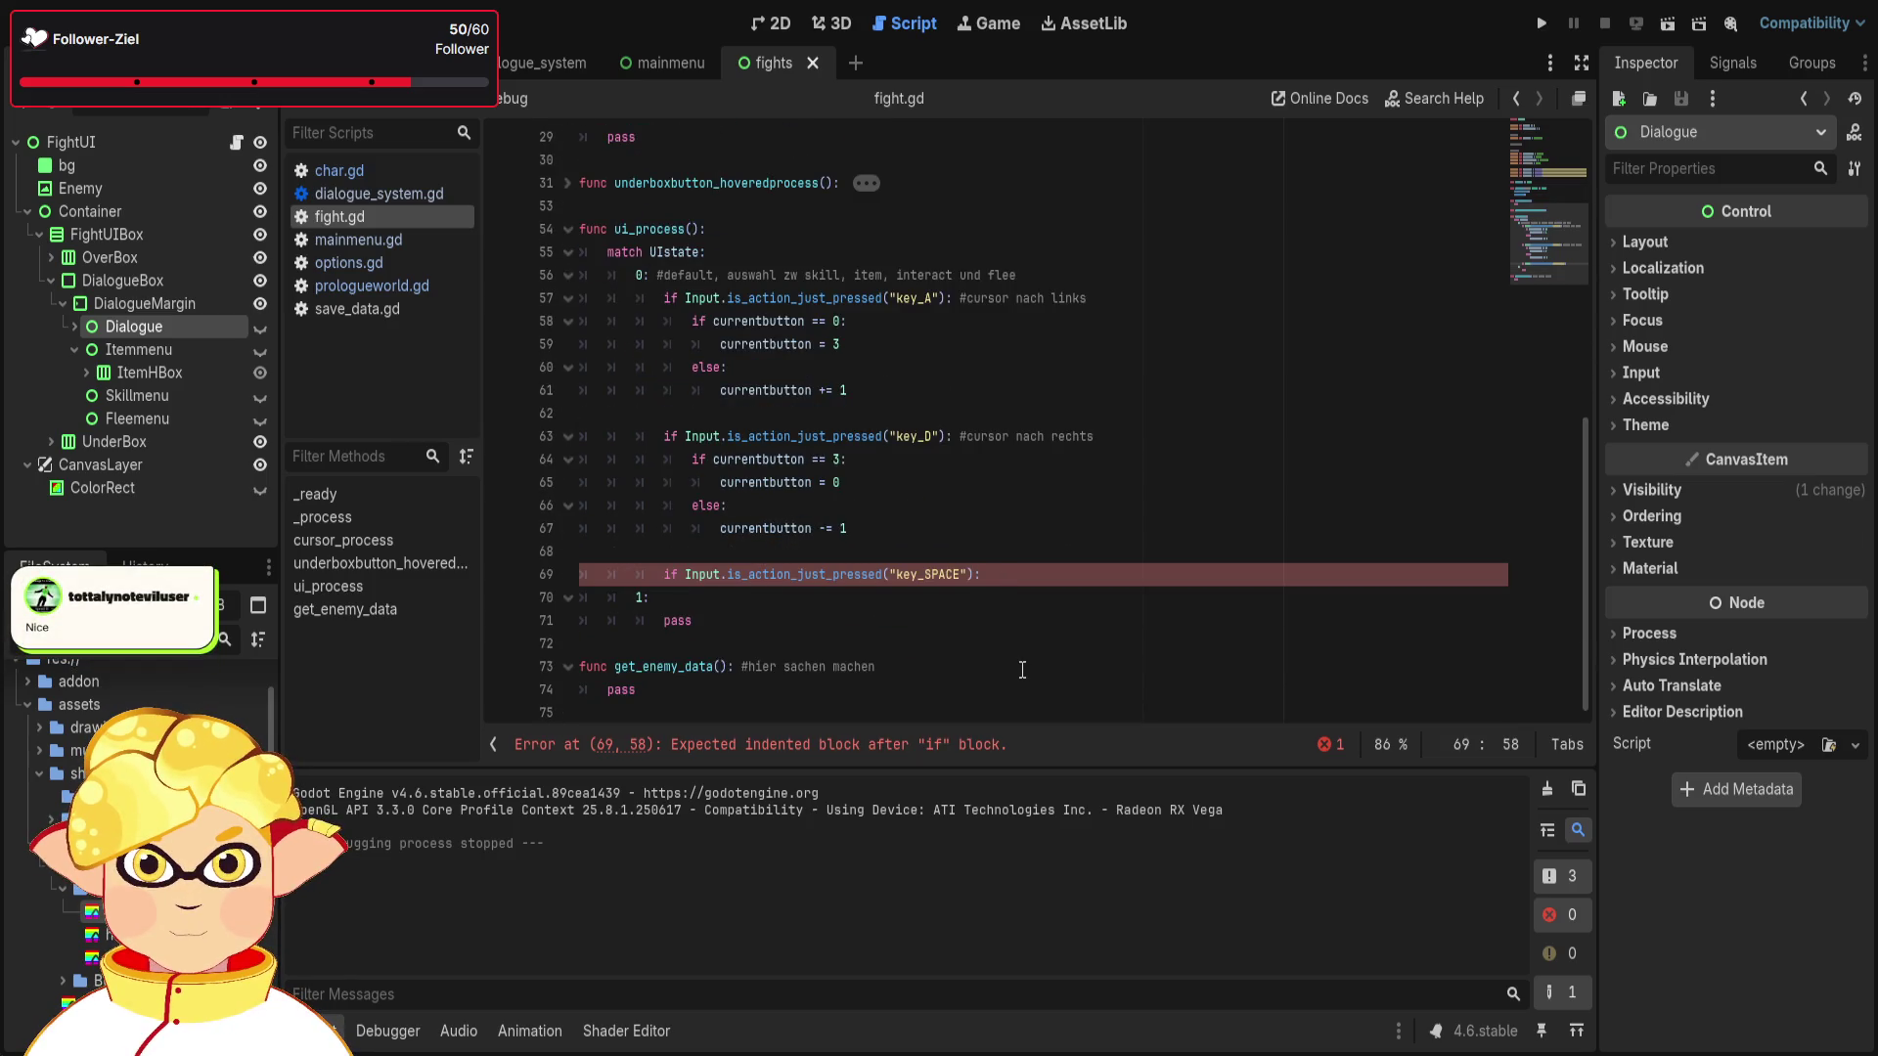
key("Return")
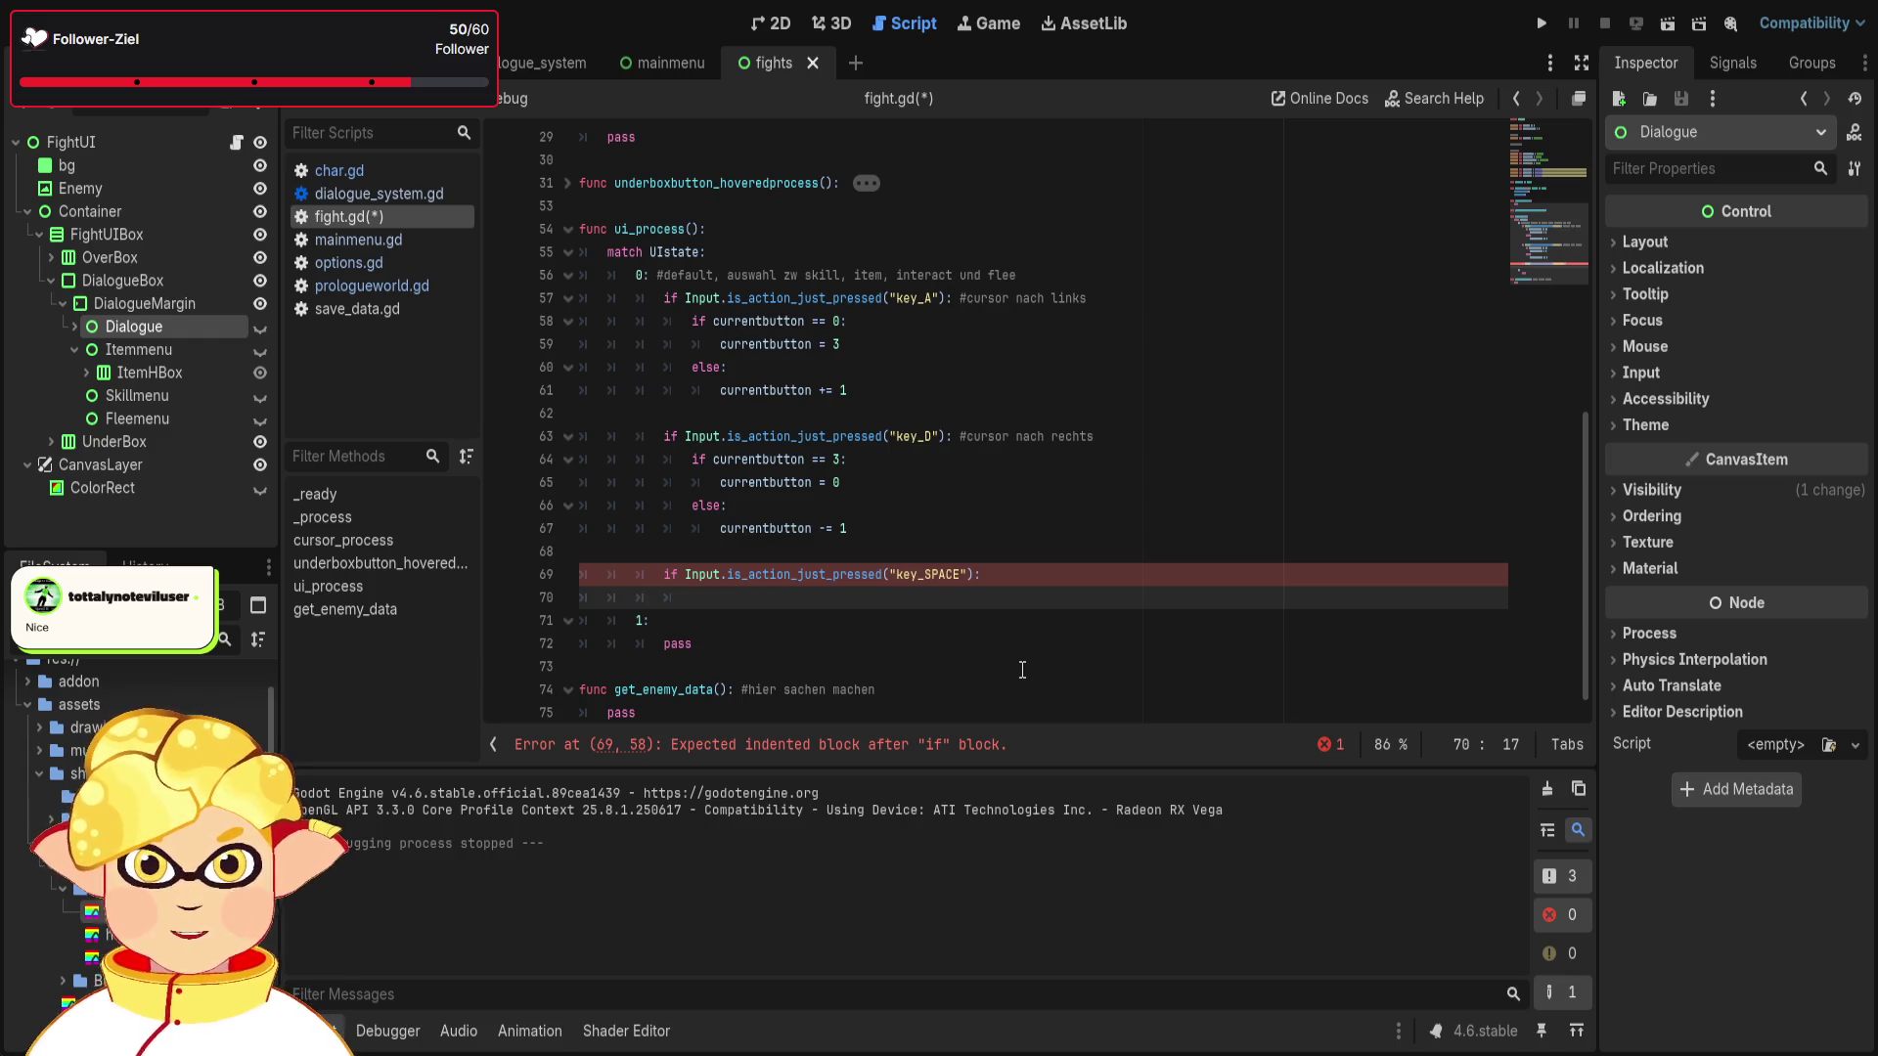
scroll(1021, 670, "up", 3)
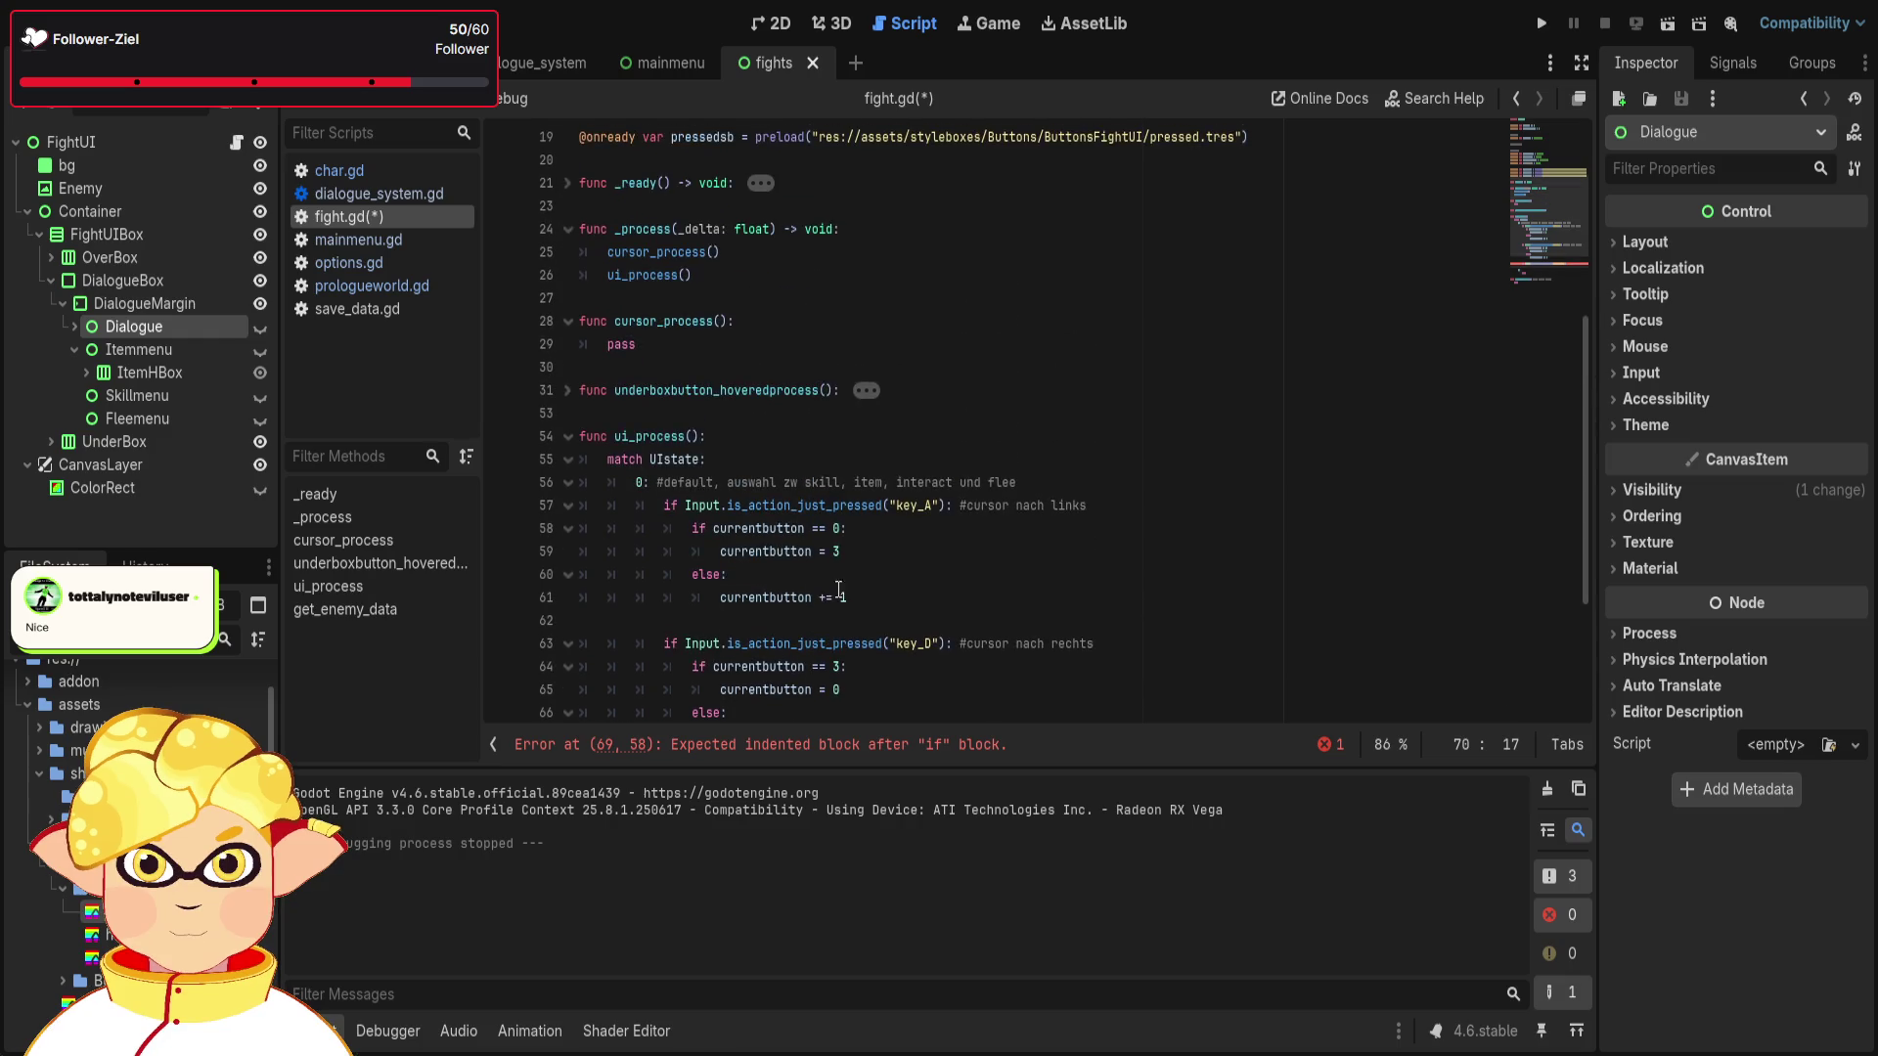
left_click(611, 412)
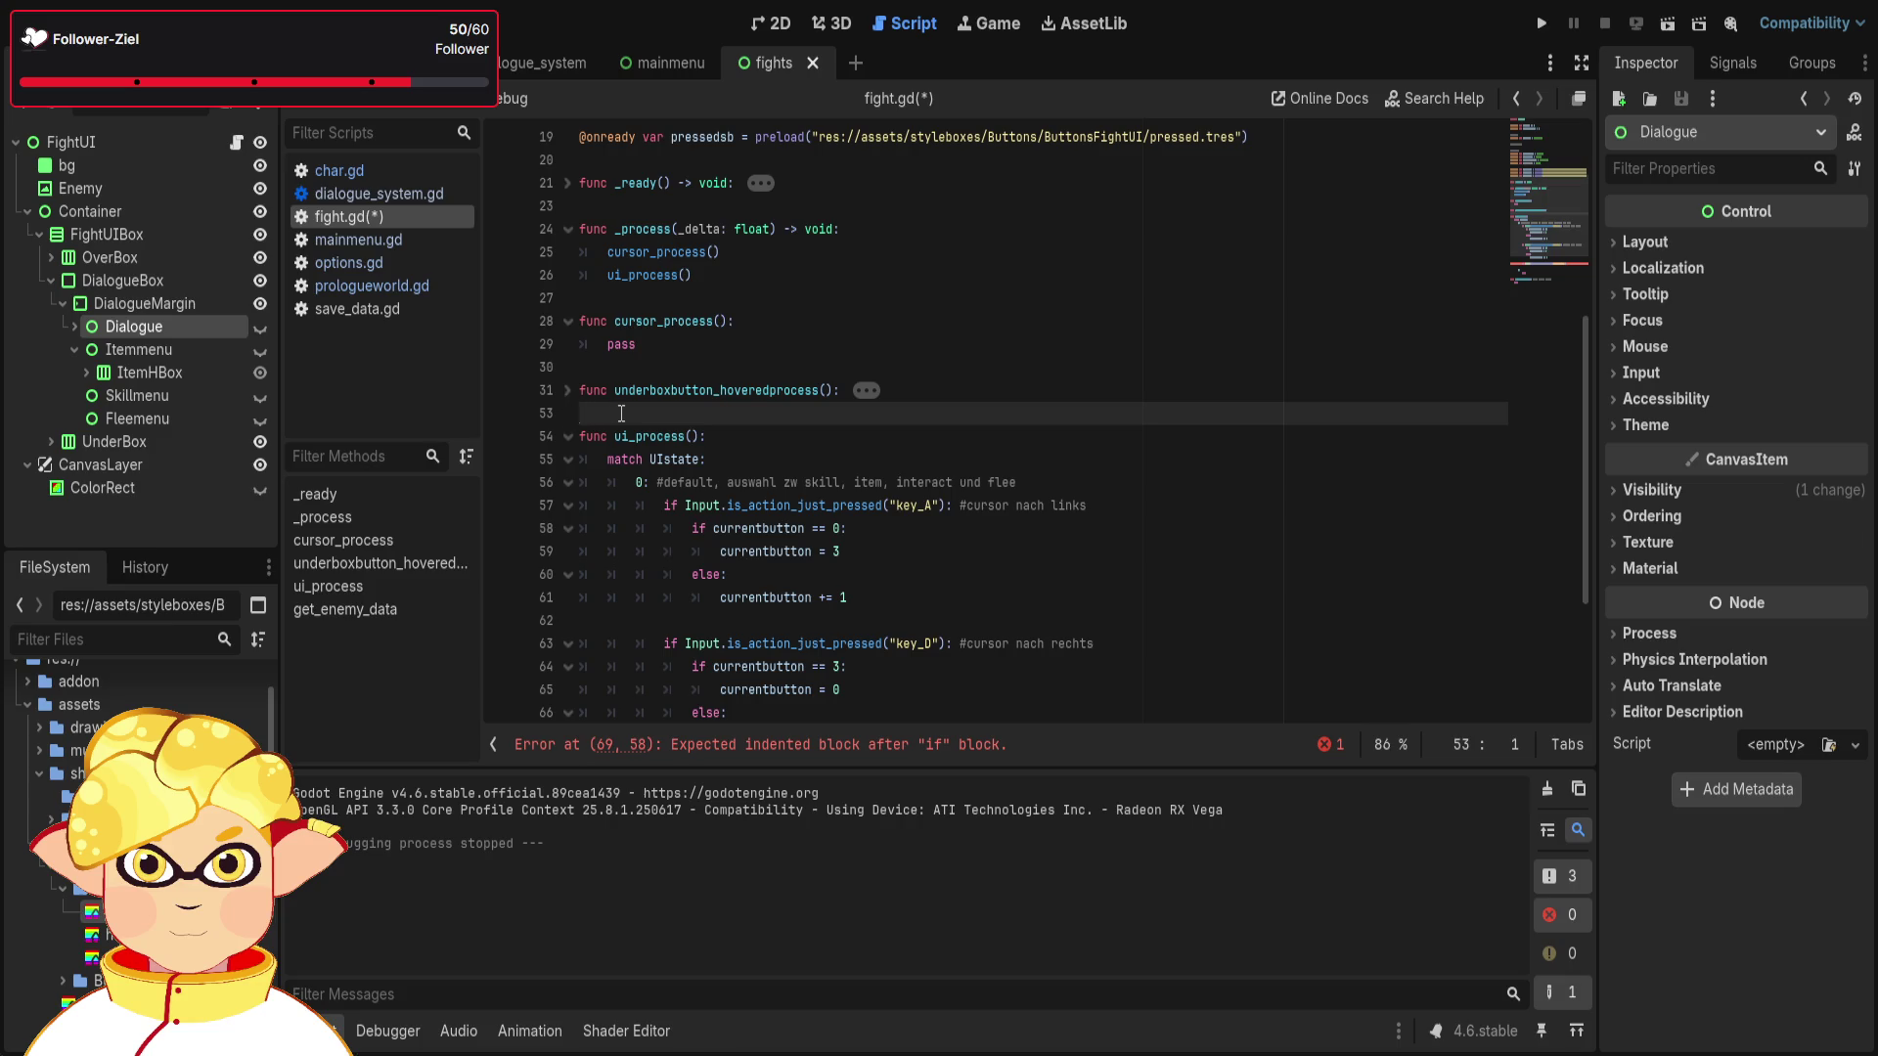
scroll(621, 413, "down", 2)
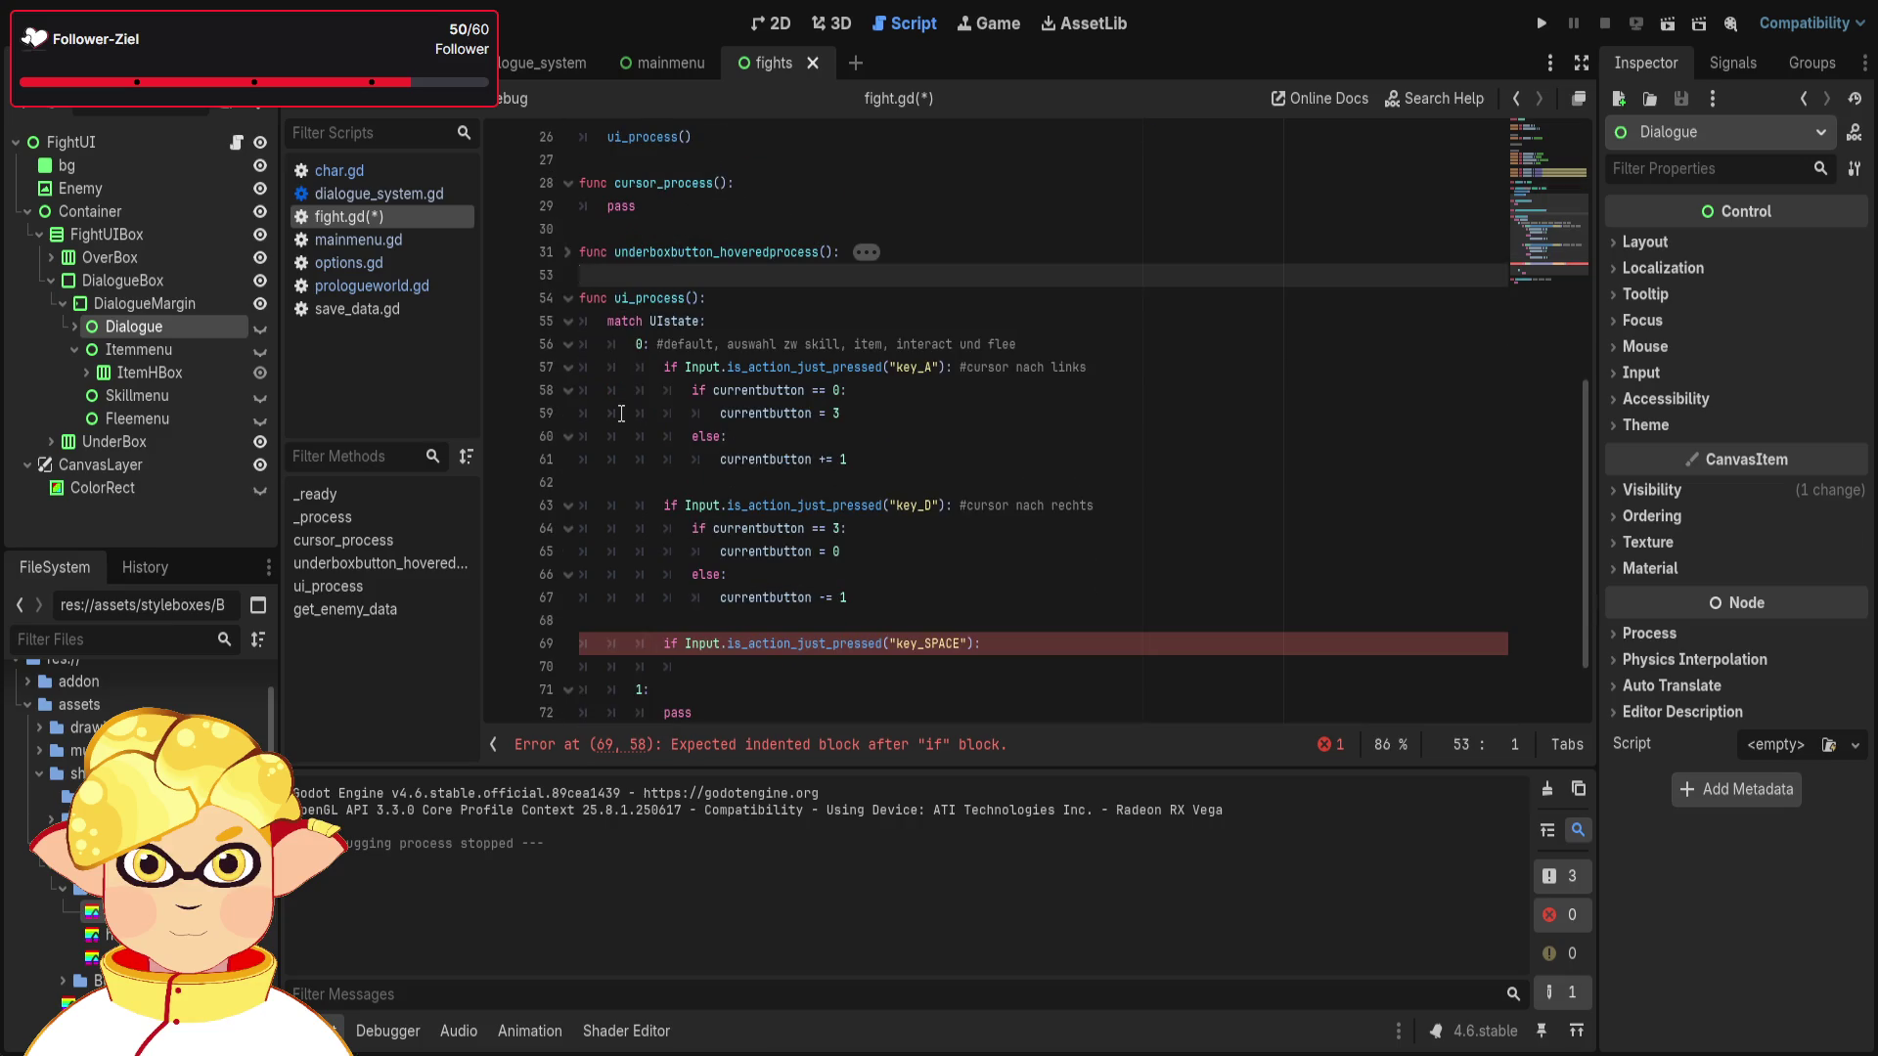
scroll(621, 414, "down", 1)
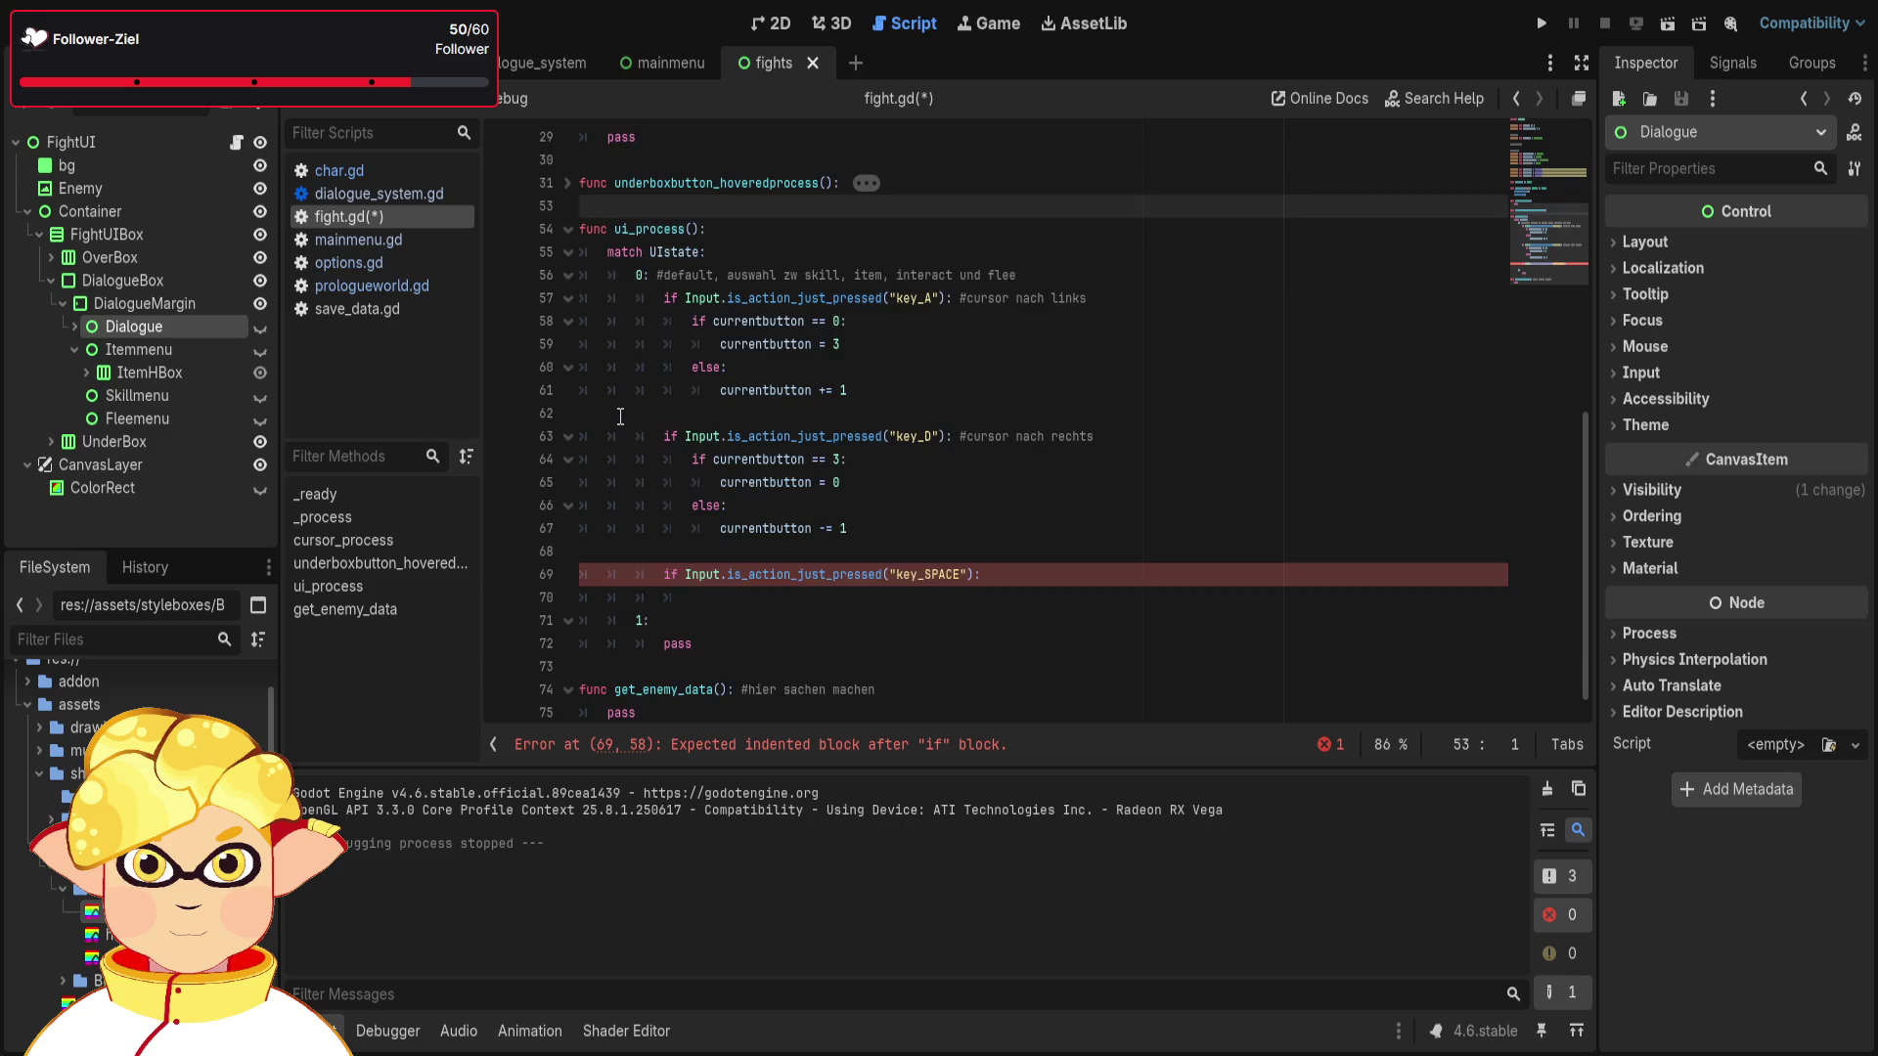
- Insert blank lines above the 1: case and correct their indentation
left_click(778, 620)
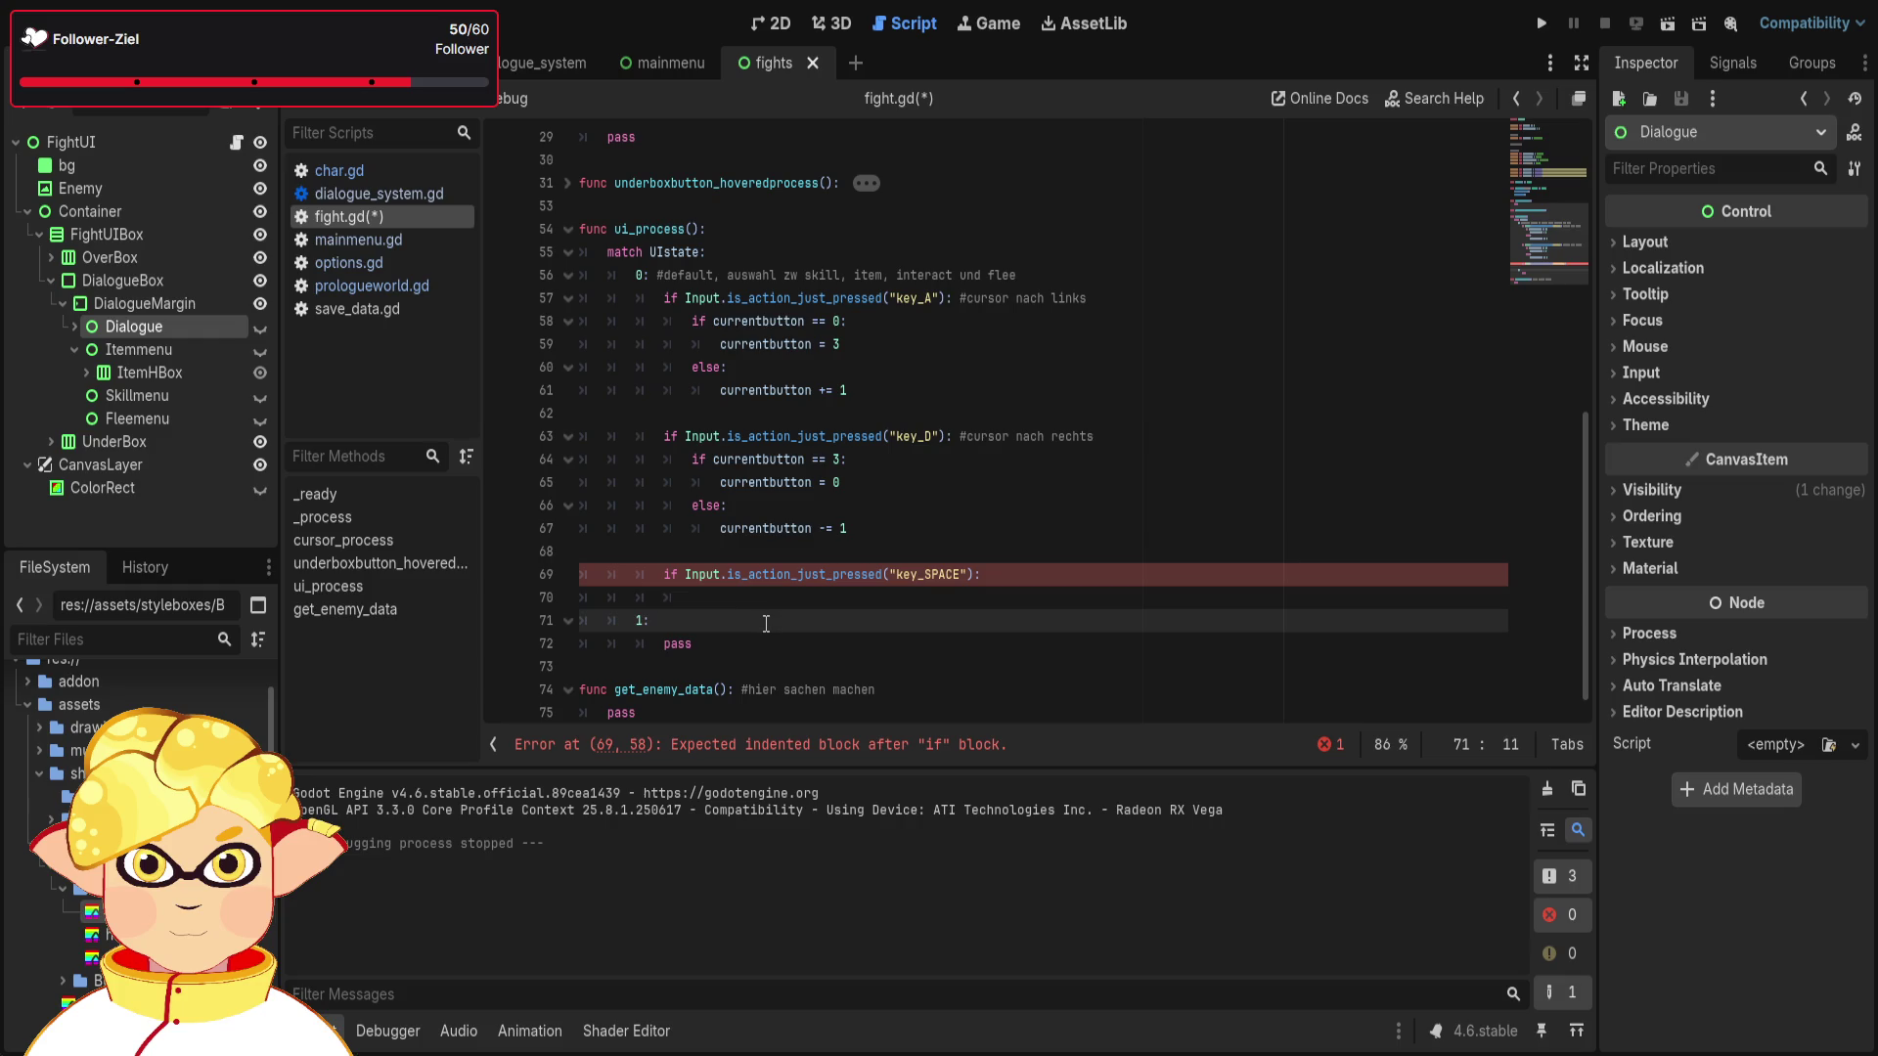
left_click(759, 605)
key("Return")
key("Return")
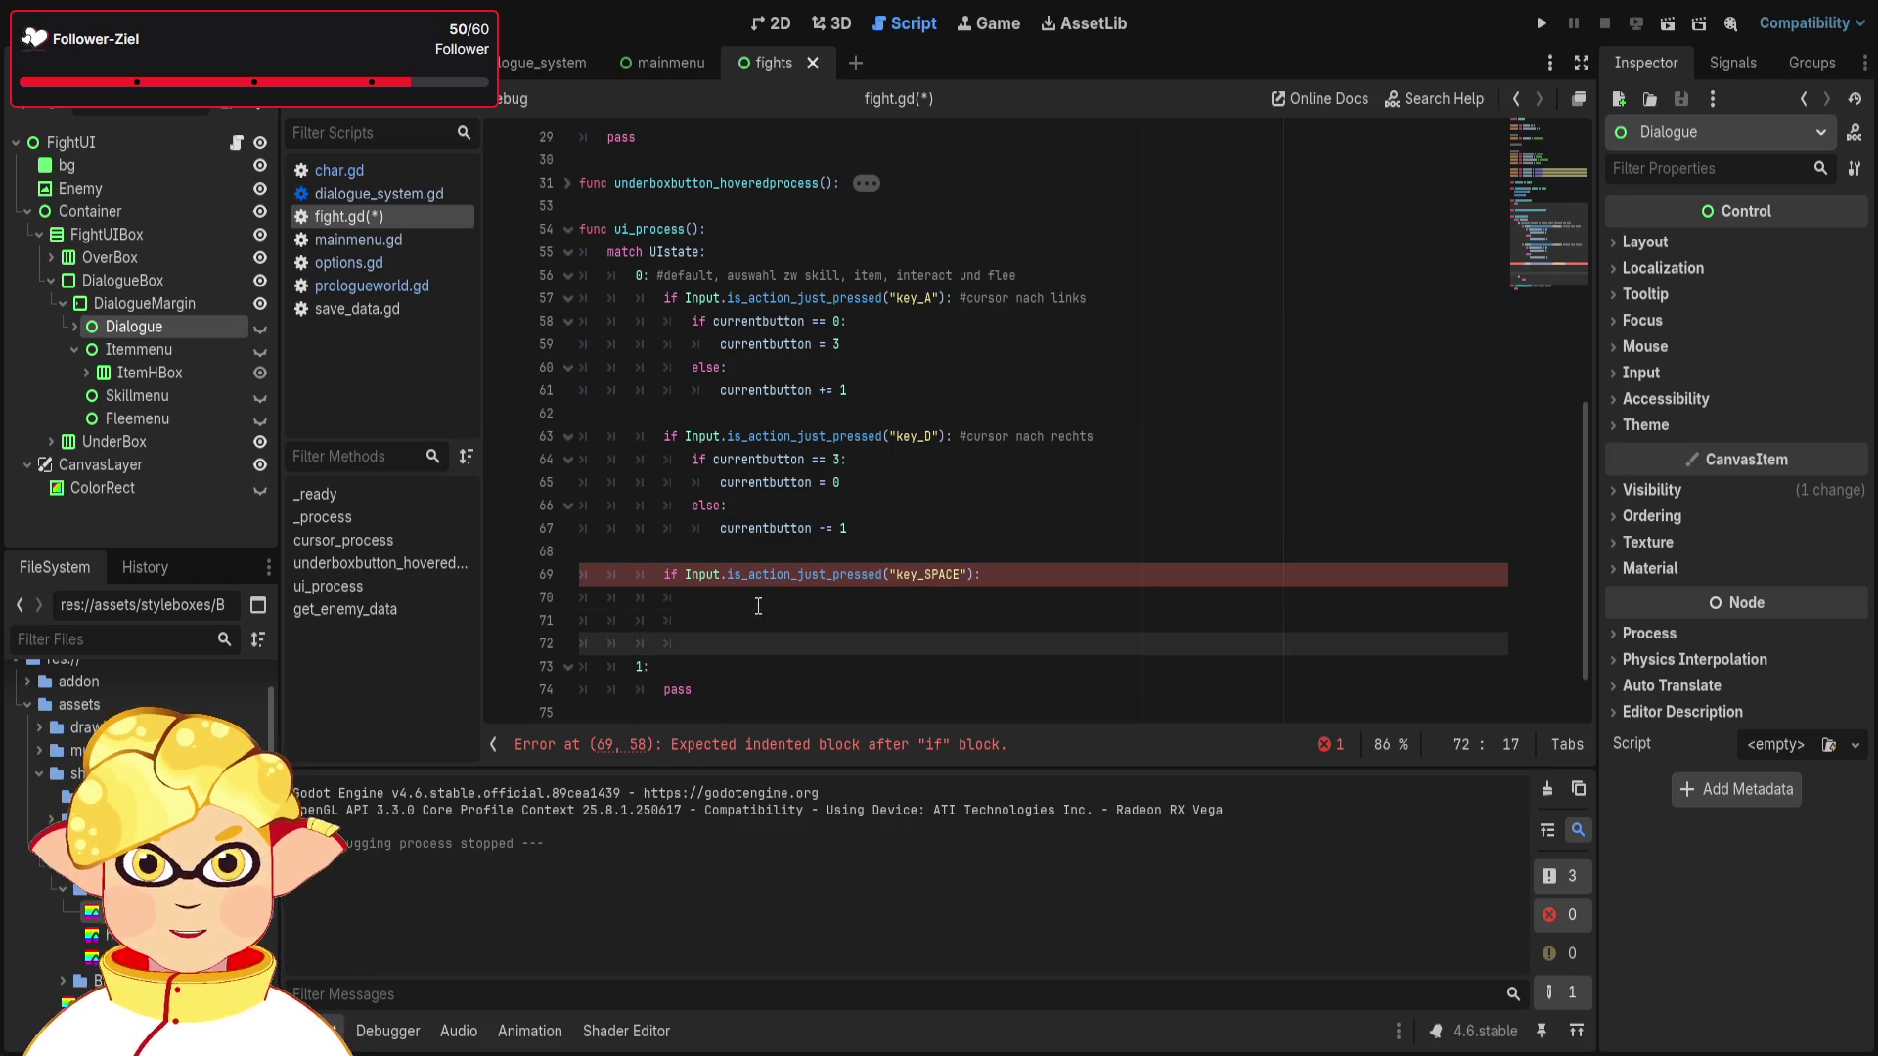
left_click(757, 614)
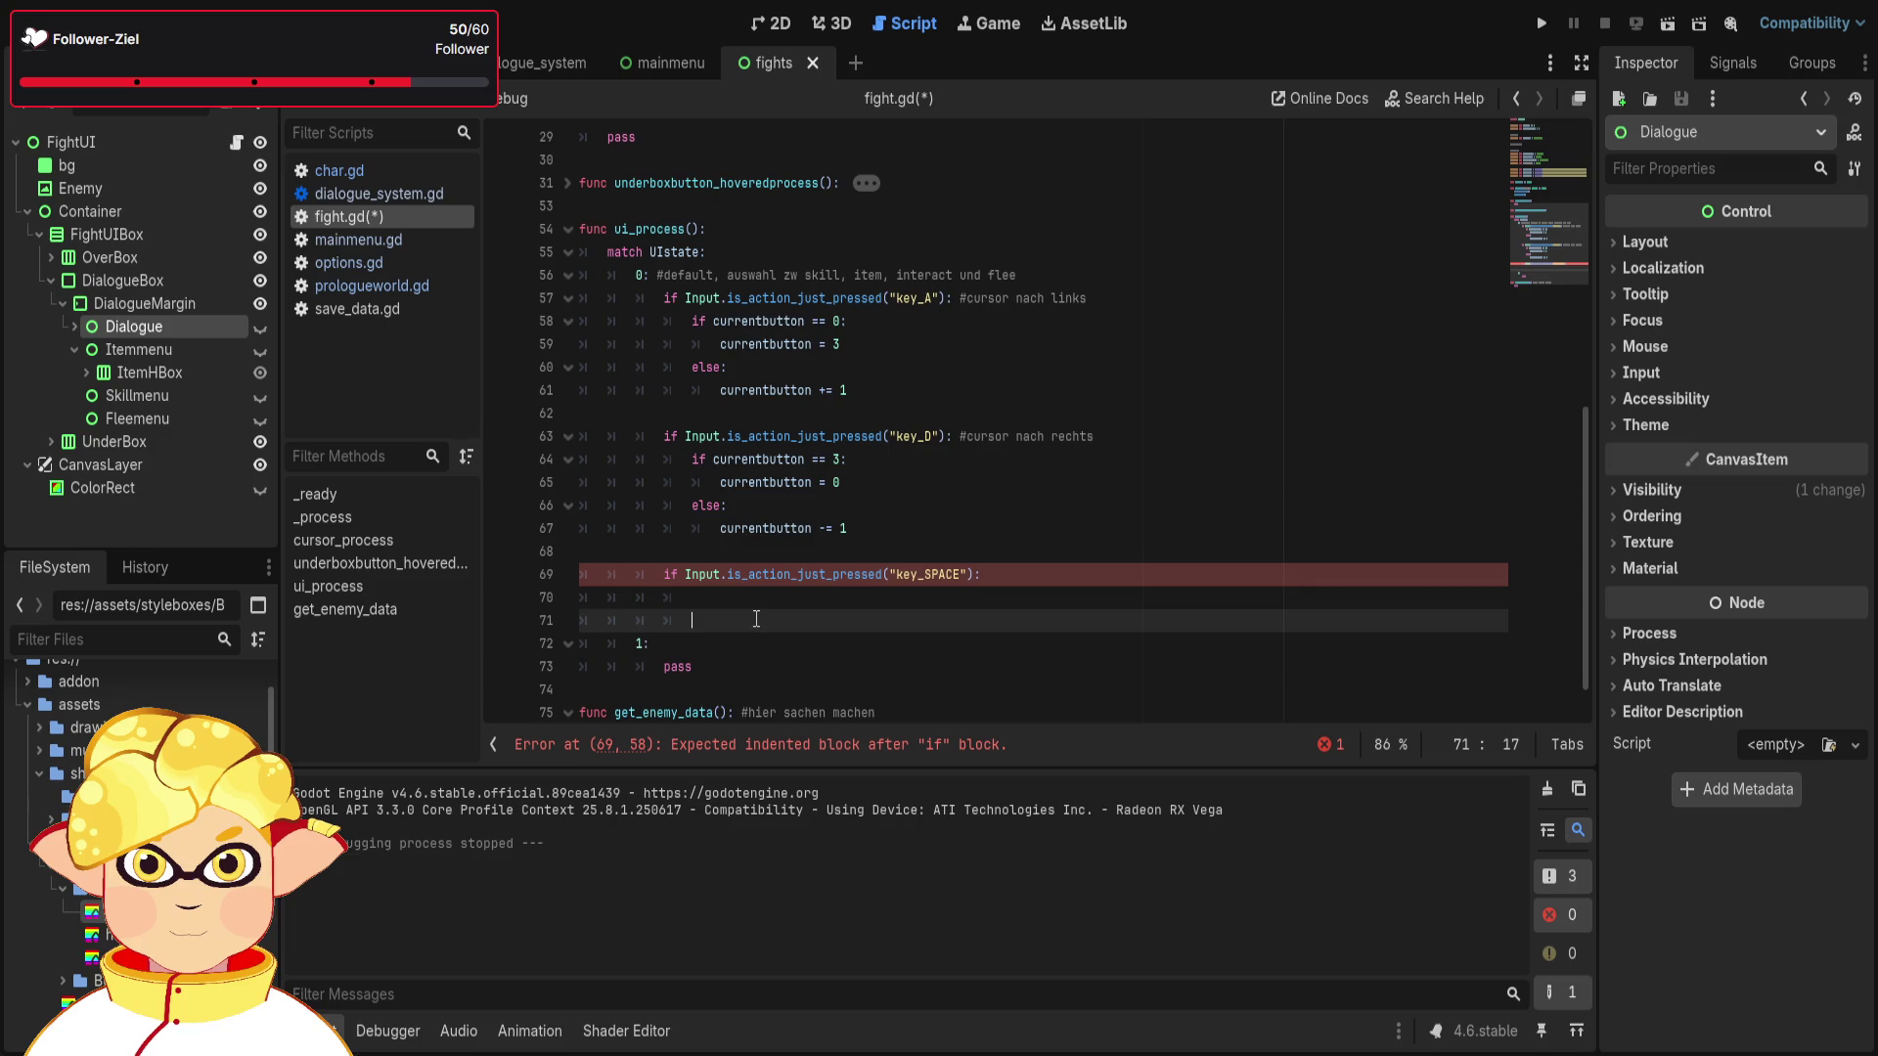
key("Down")
key("Tab")
left_click_drag(725, 656, 587, 656)
key("BackSpace")
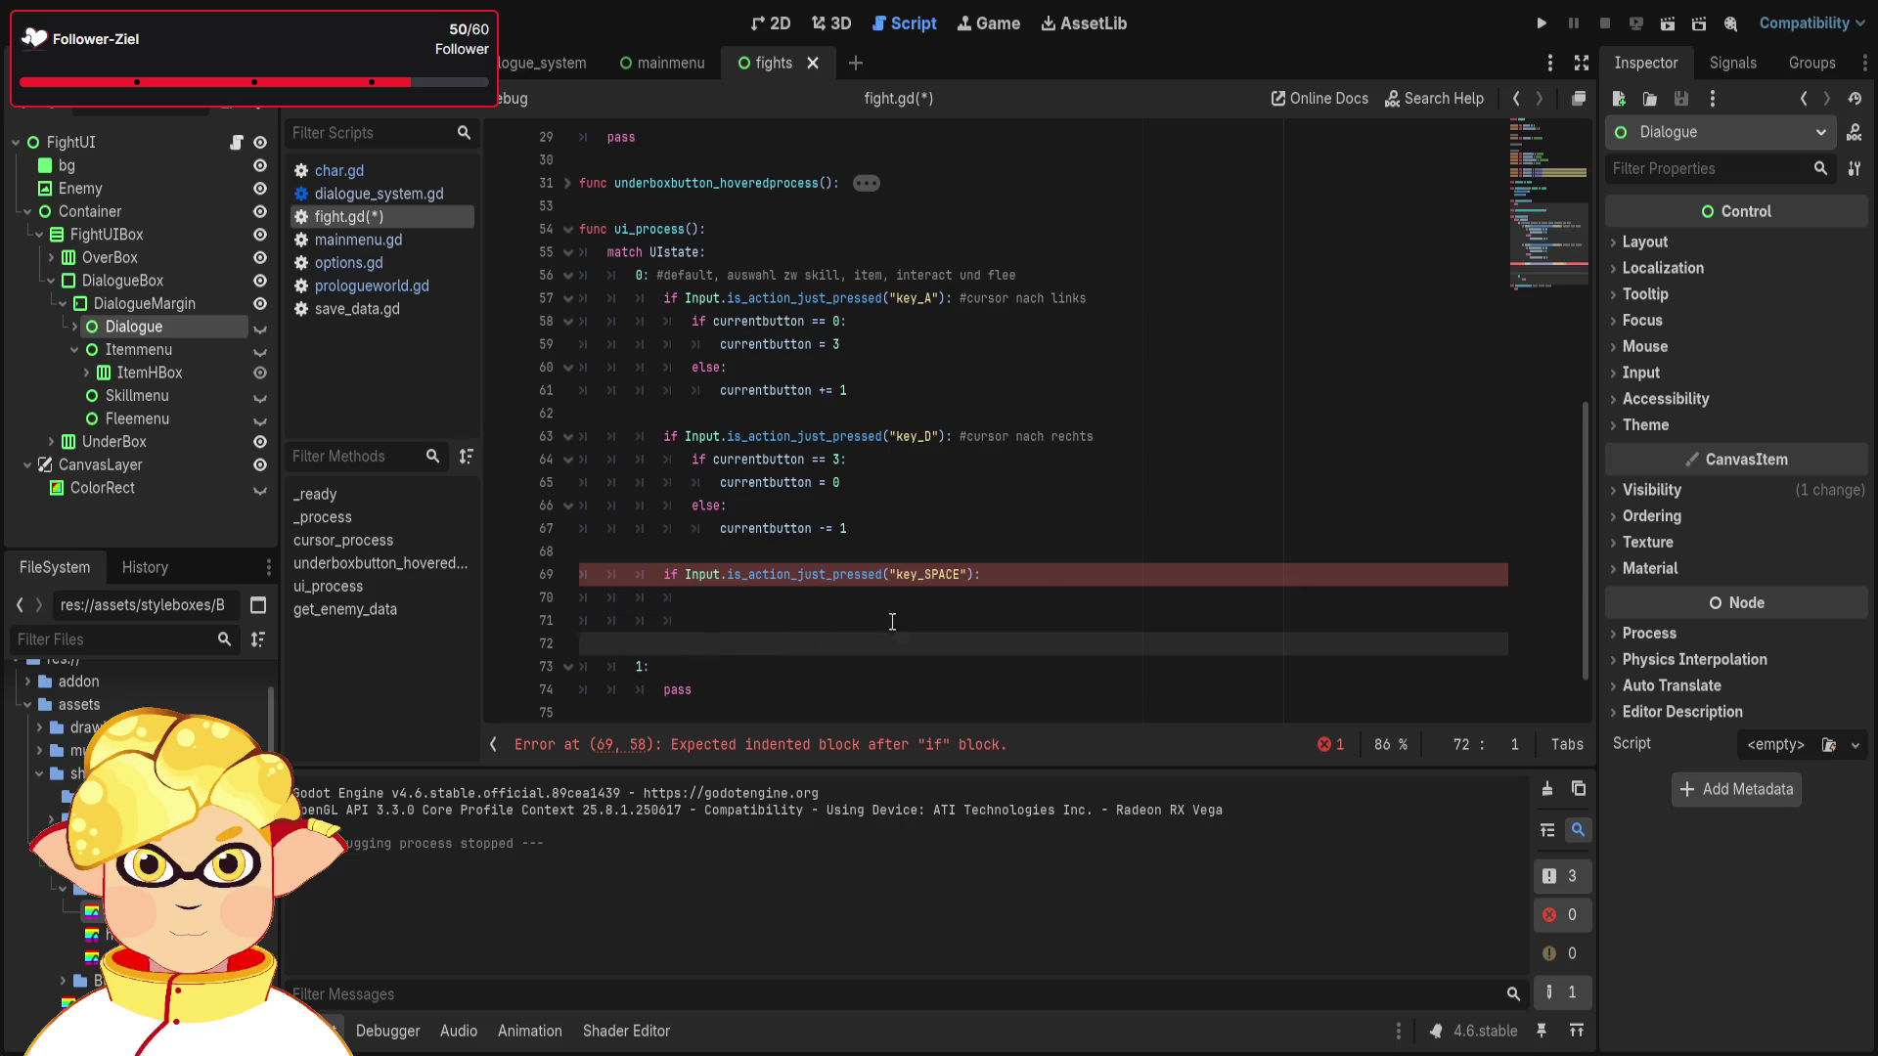
- Append the comment #bestaetigen to line 69, spelling the umlaut as 'ae'
left_click(1057, 578)
type("#bestätige")
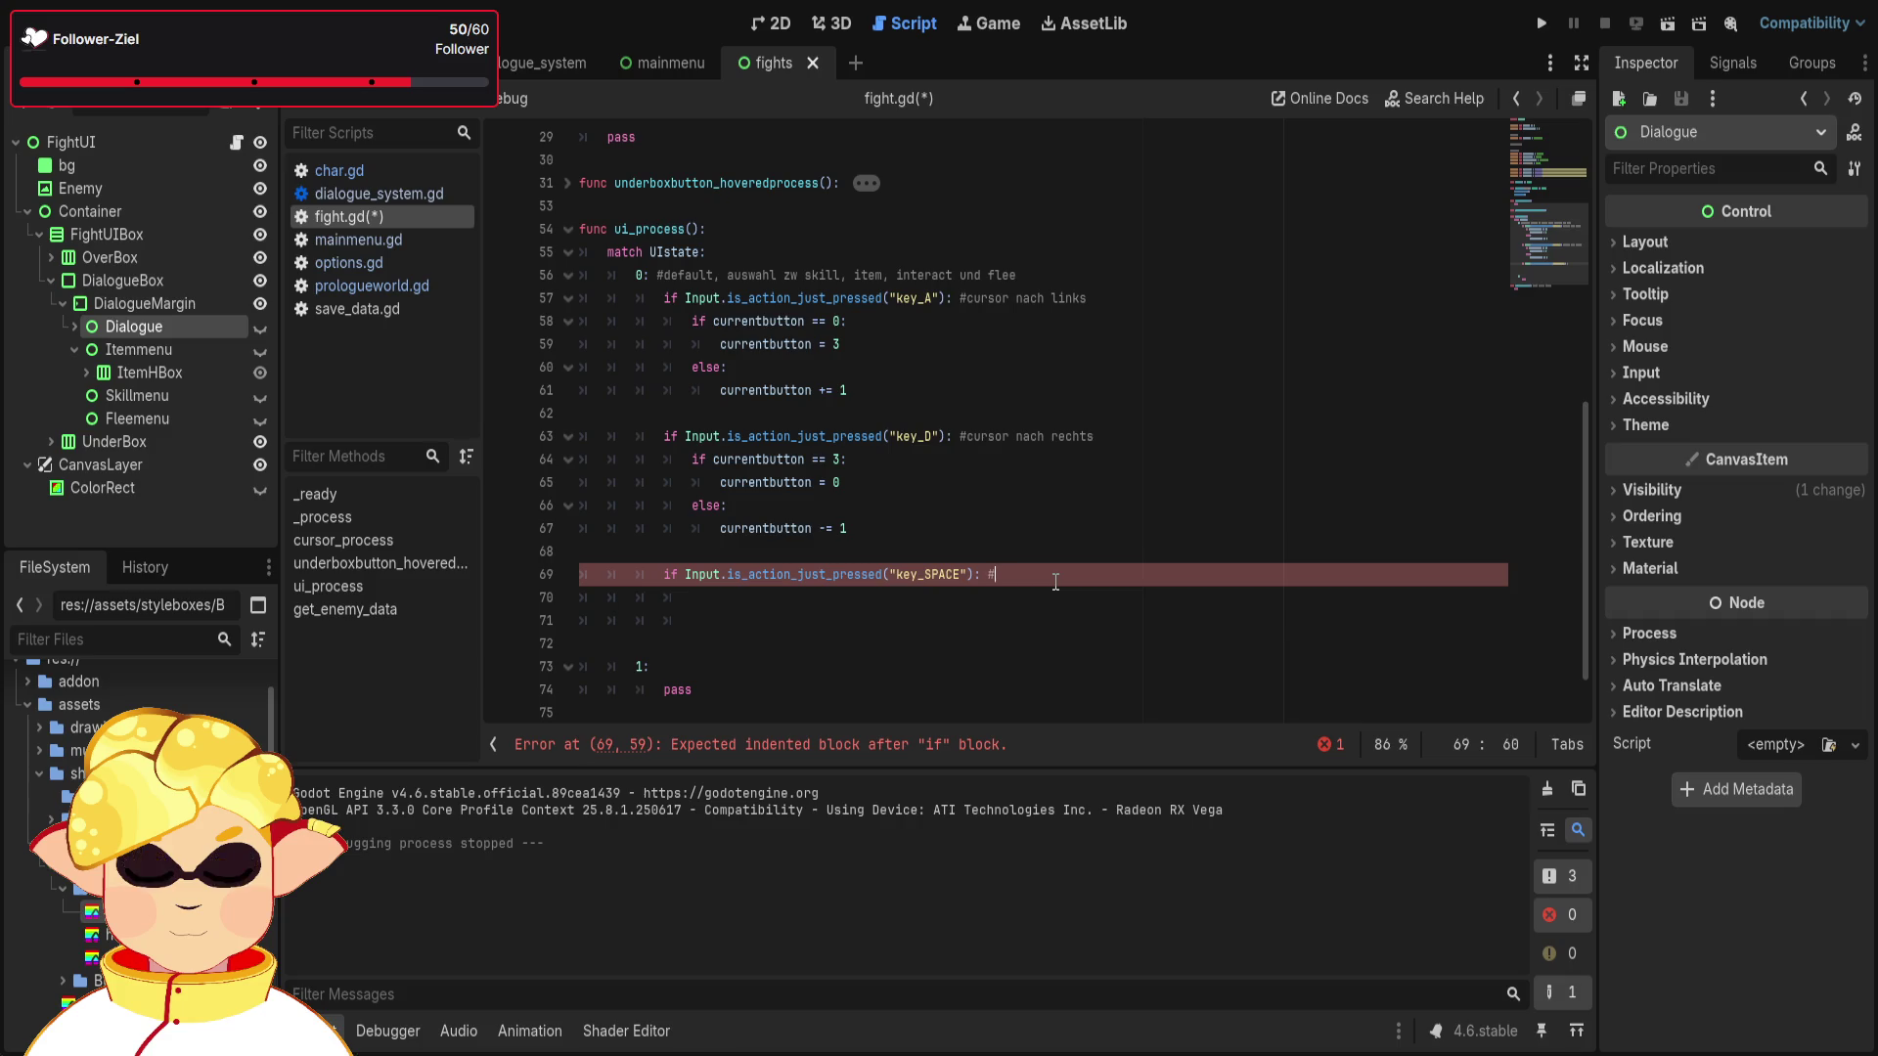
type("n")
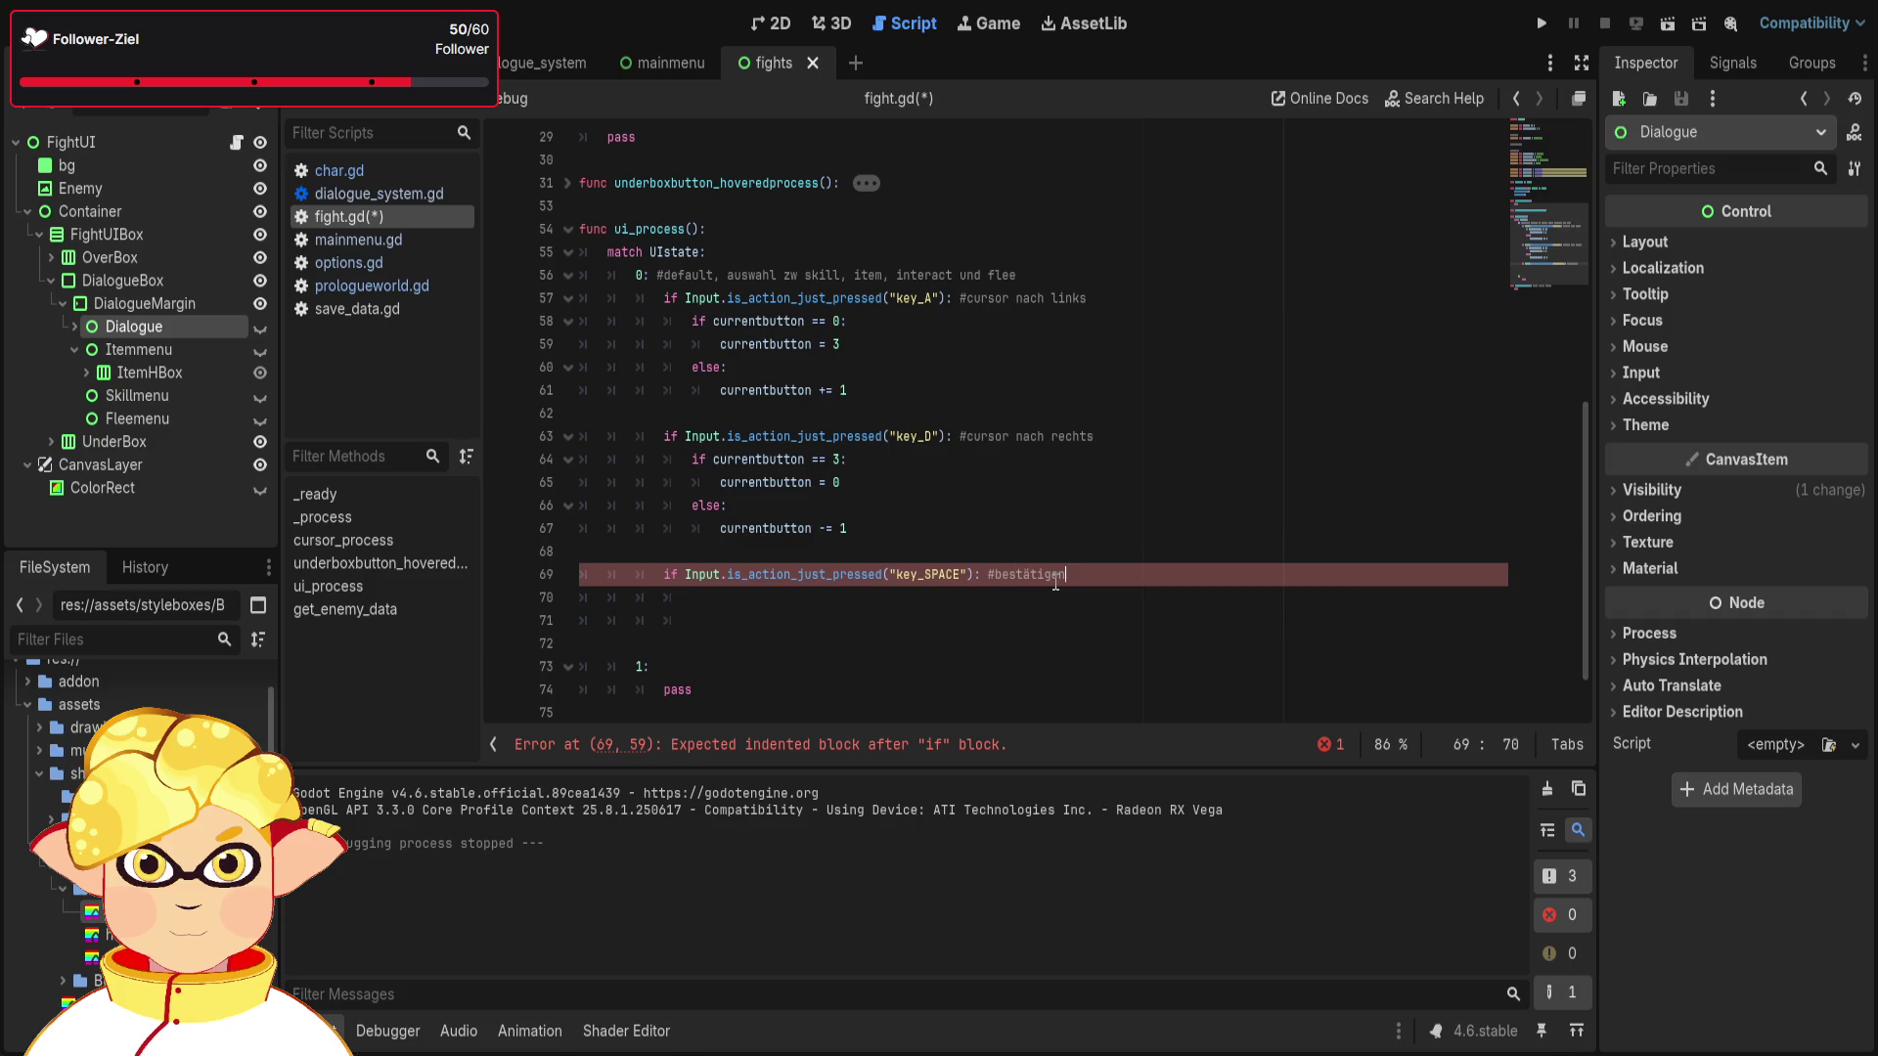
key("Left")
key("Left")
key("Left")
key("BackSpace")
type("ae")
key("End")
left_click(837, 597)
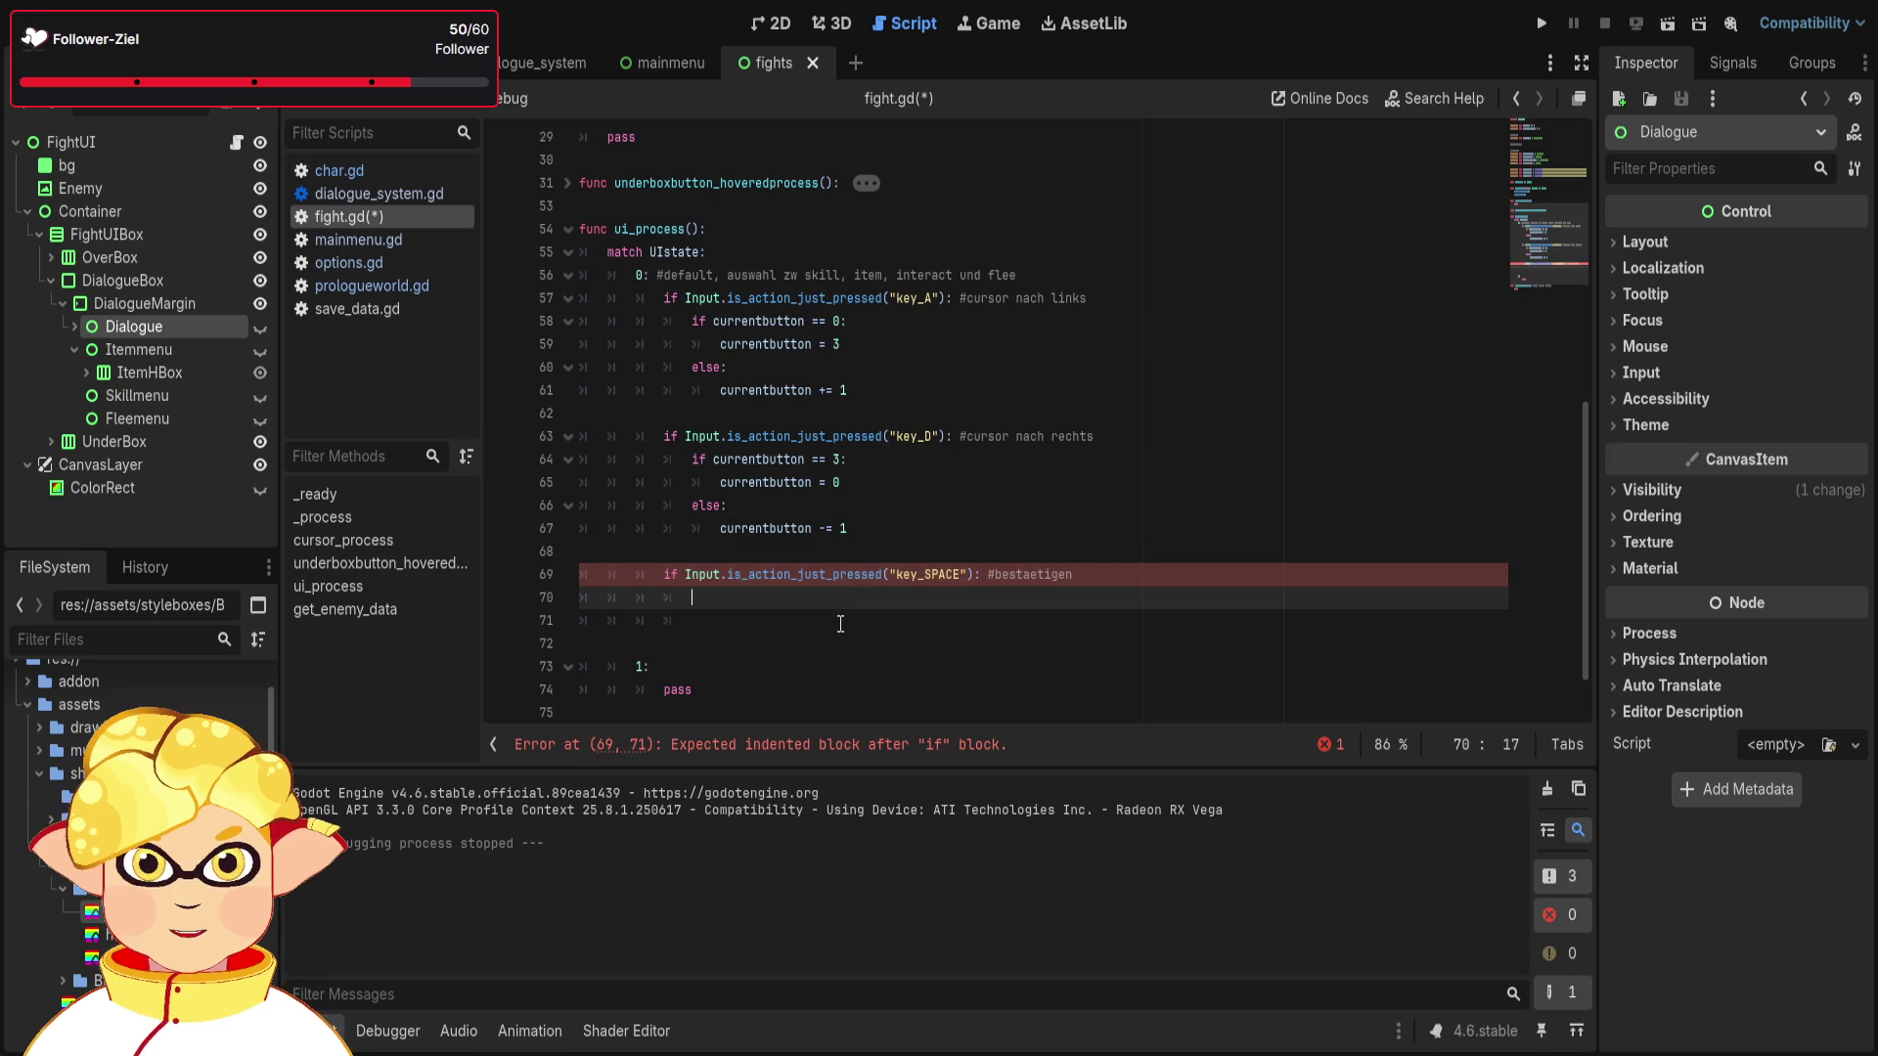
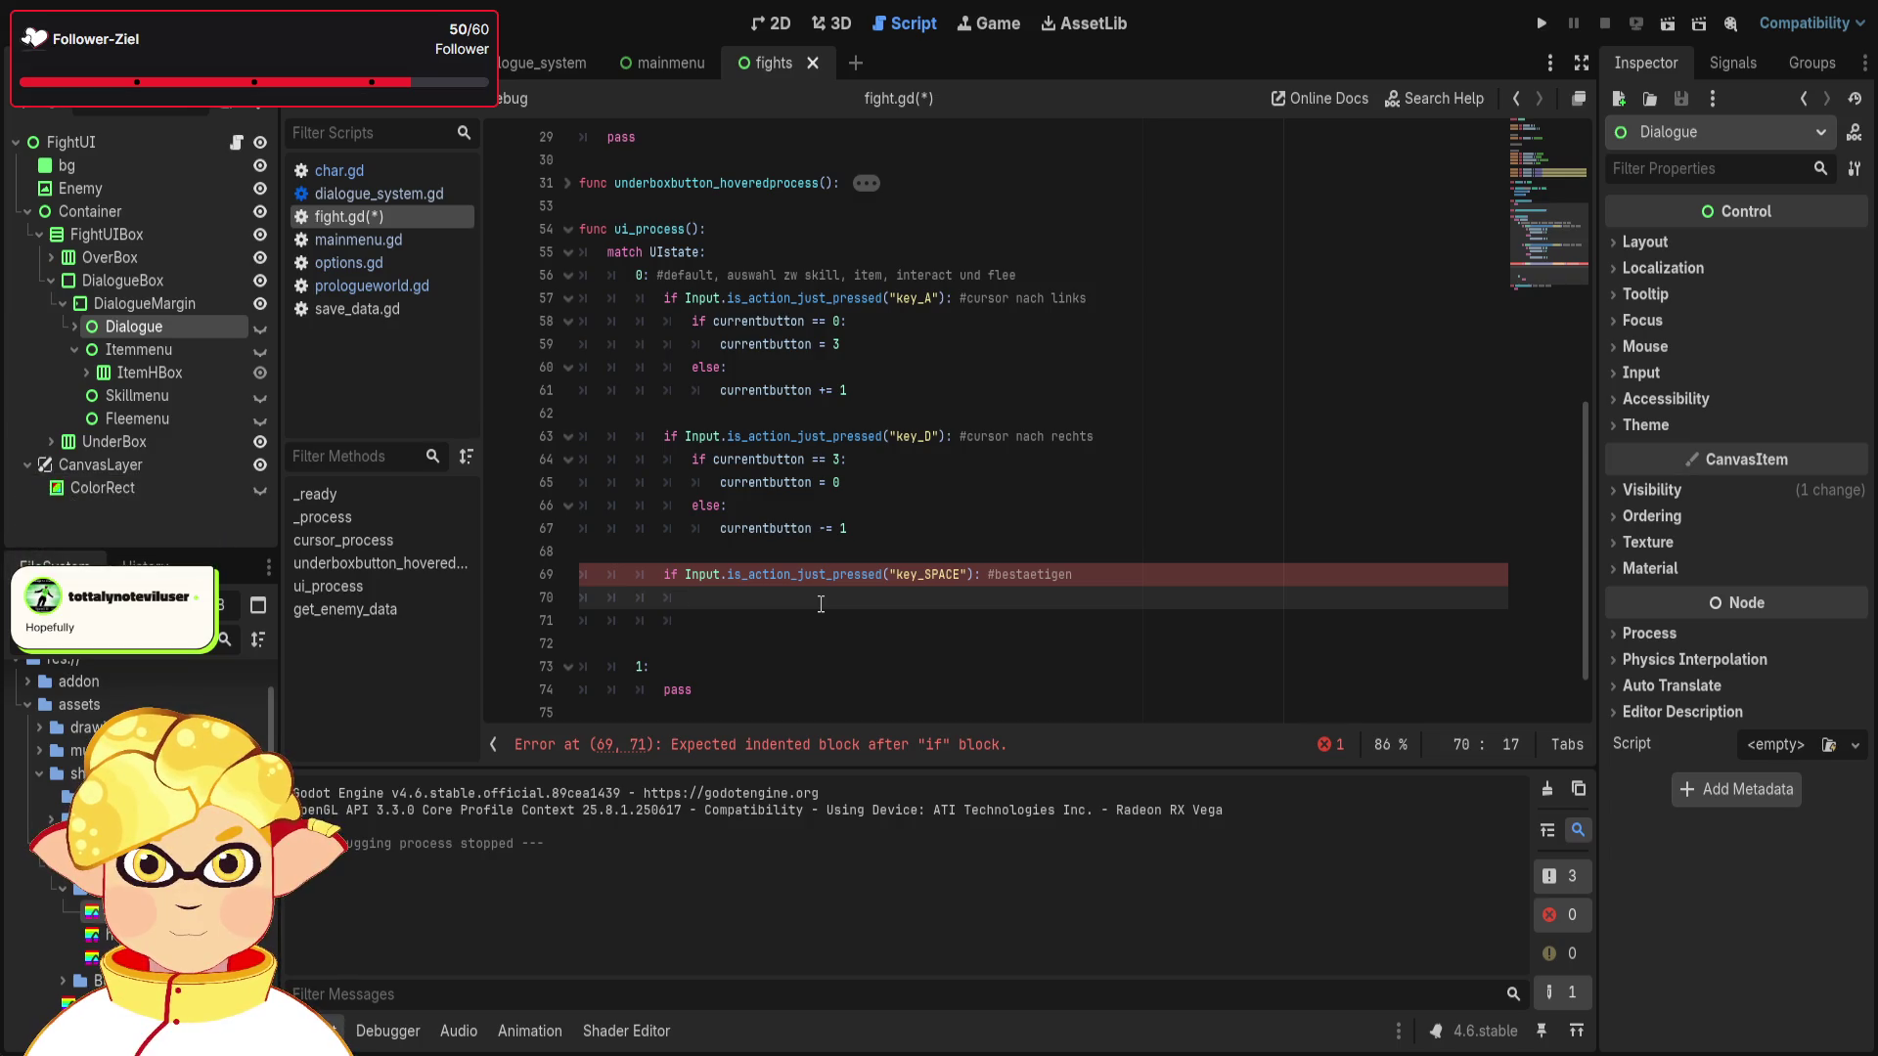
- Clear the stray letter on line 70 and delete 'hovered' from underboxbutton_hoveredprocess's name
type("u")
key("BackSpace")
key("BackSpace")
scroll(811, 602, "up", 5)
left_click(566, 460)
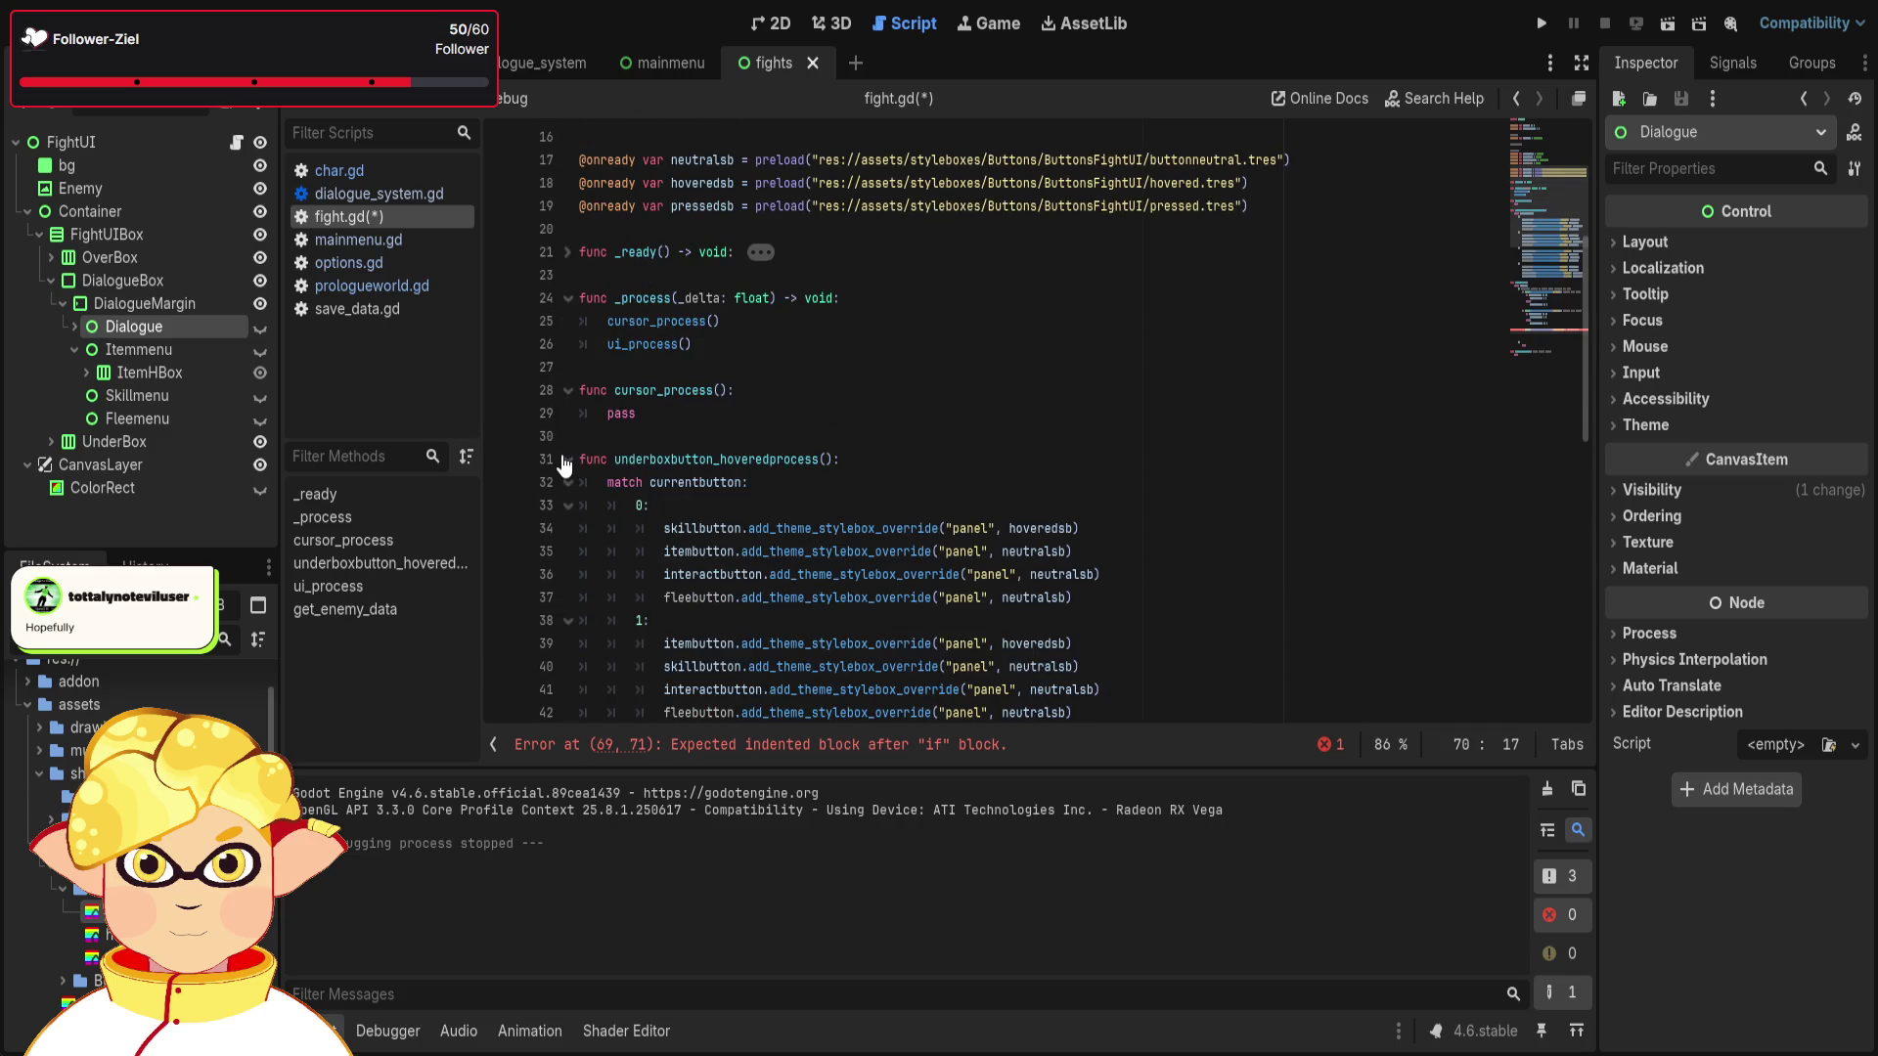
scroll(563, 463, "down", 2)
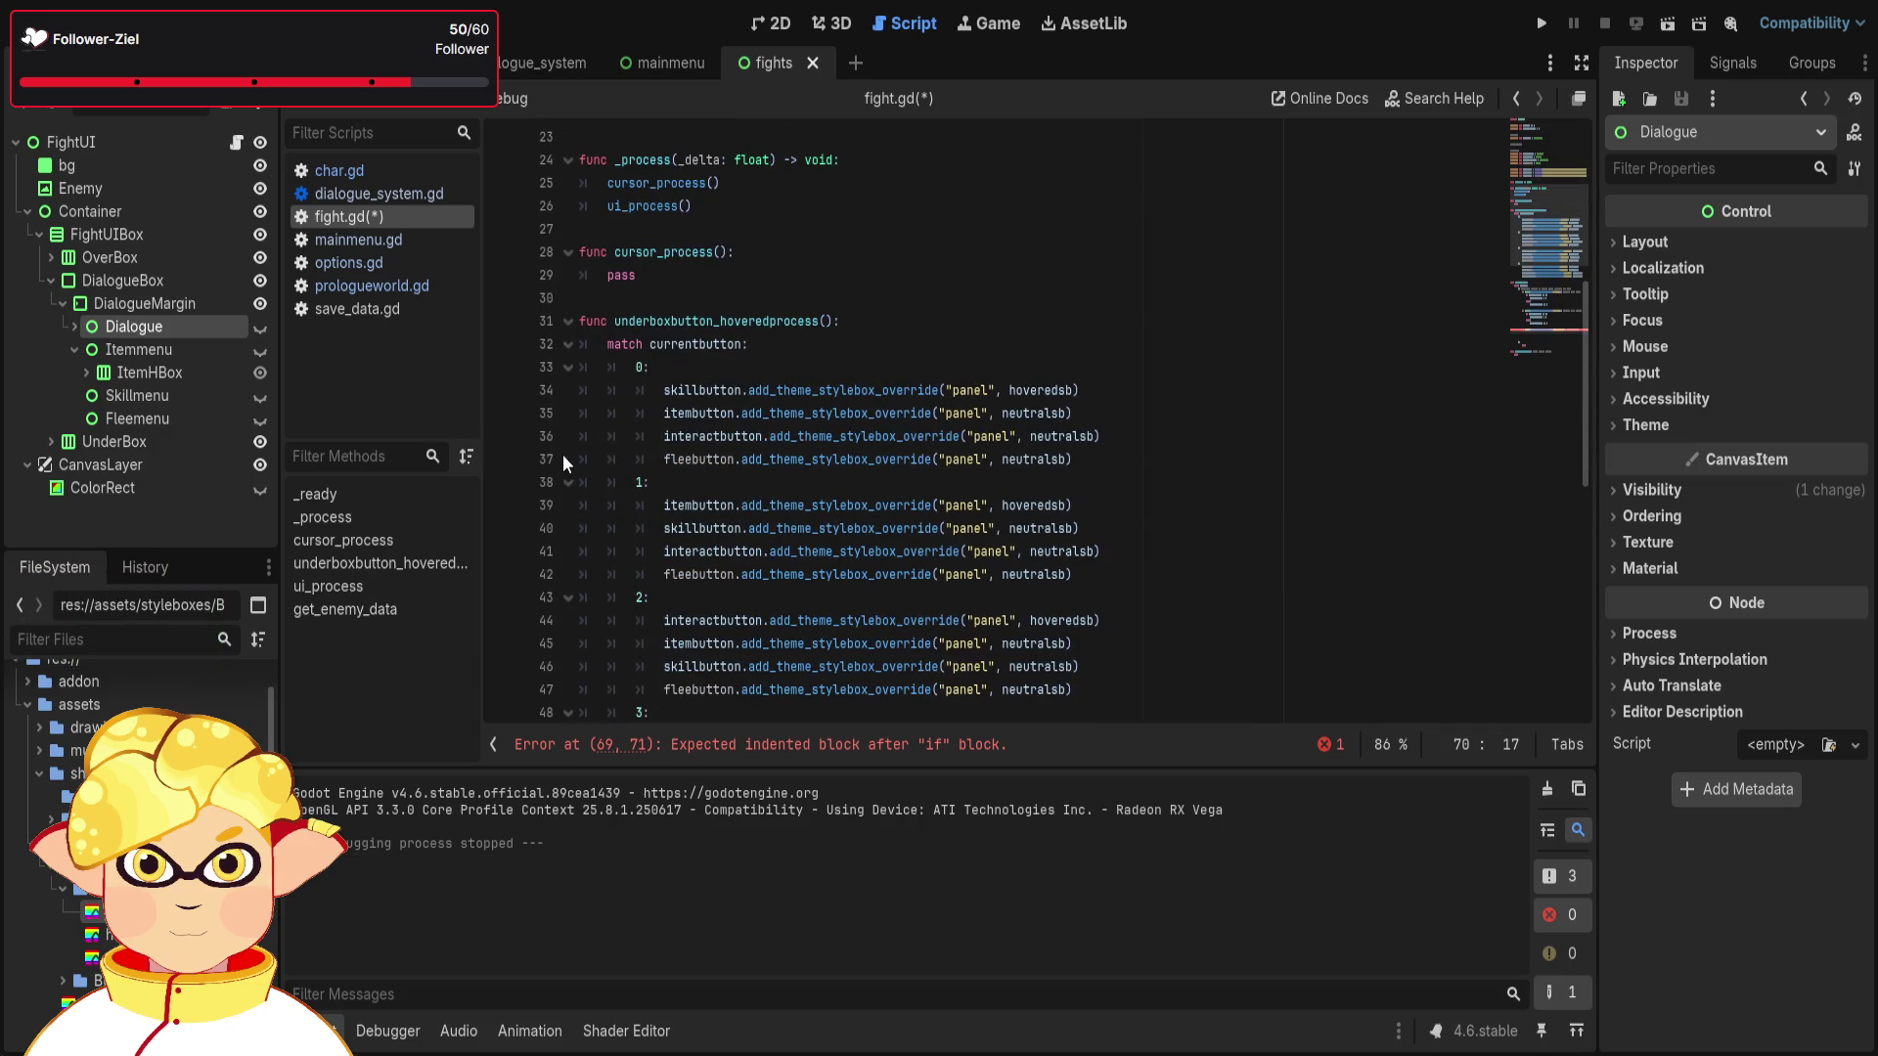
scroll(565, 459, "down", 2)
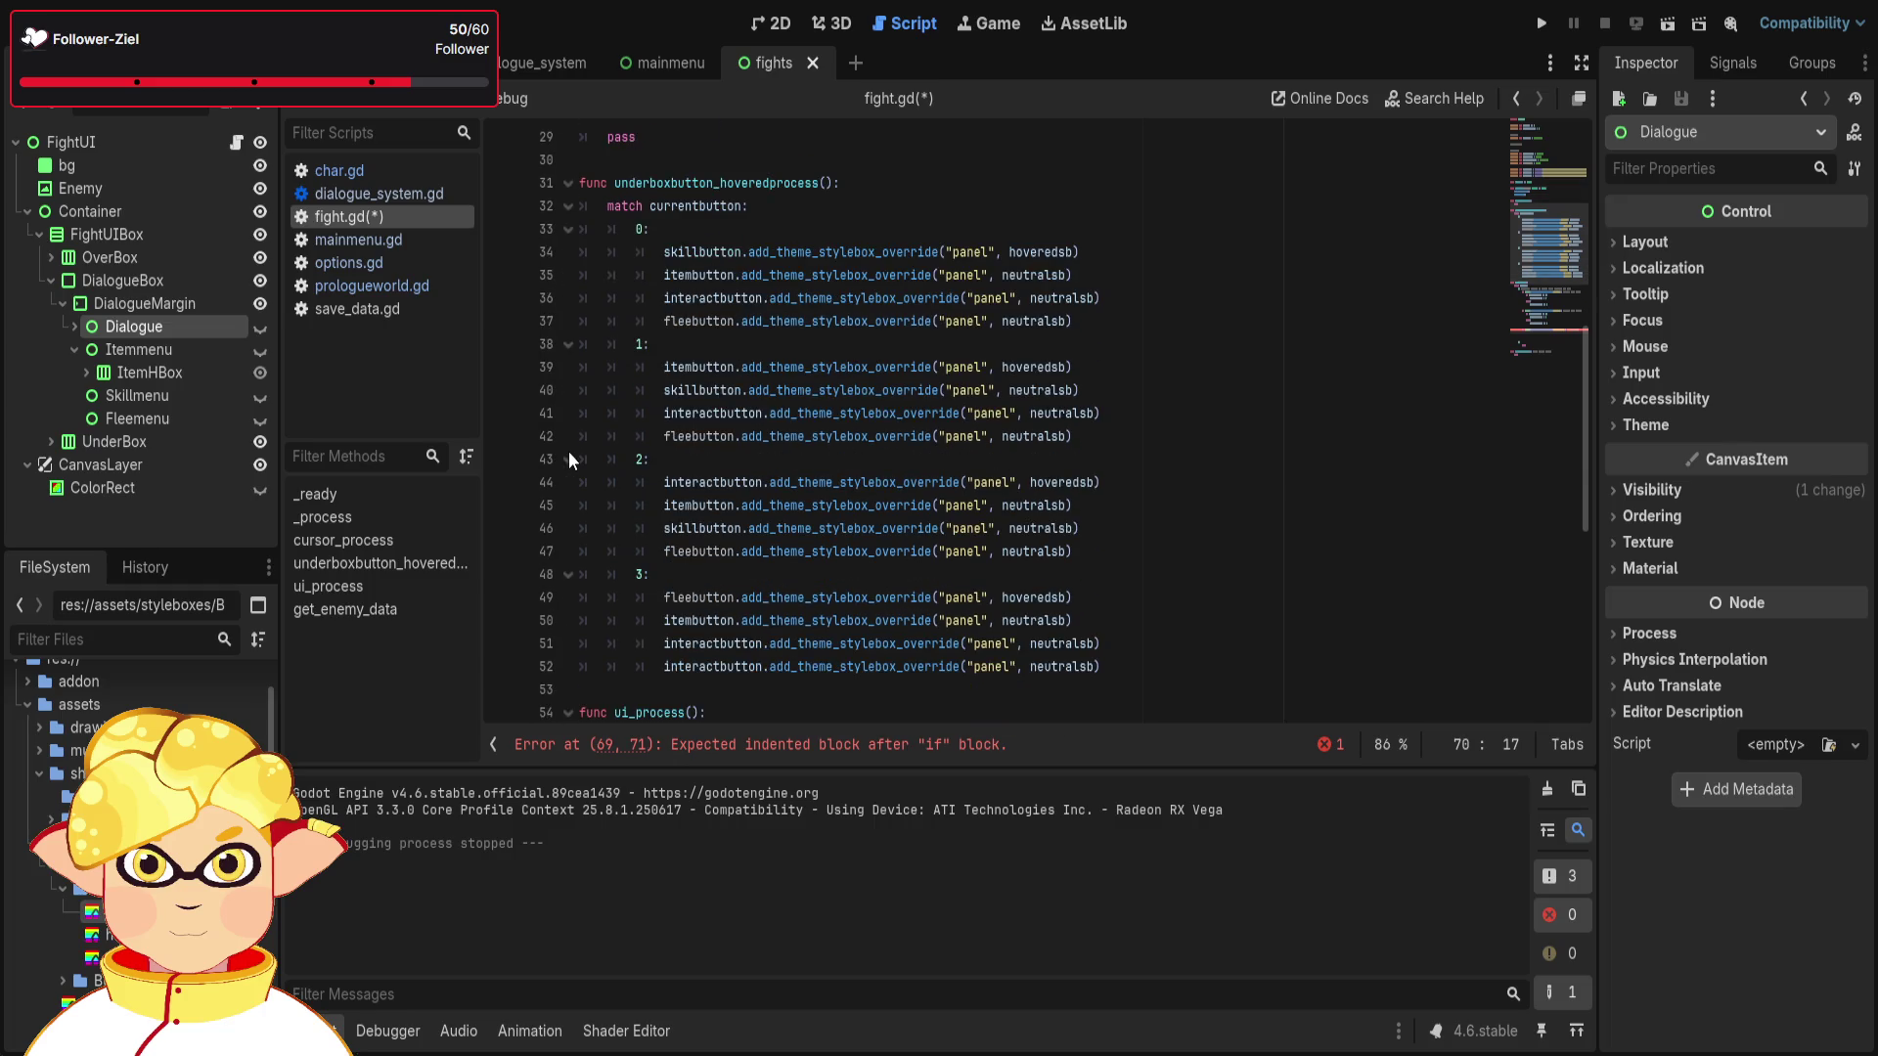
scroll(570, 459, "up", 1)
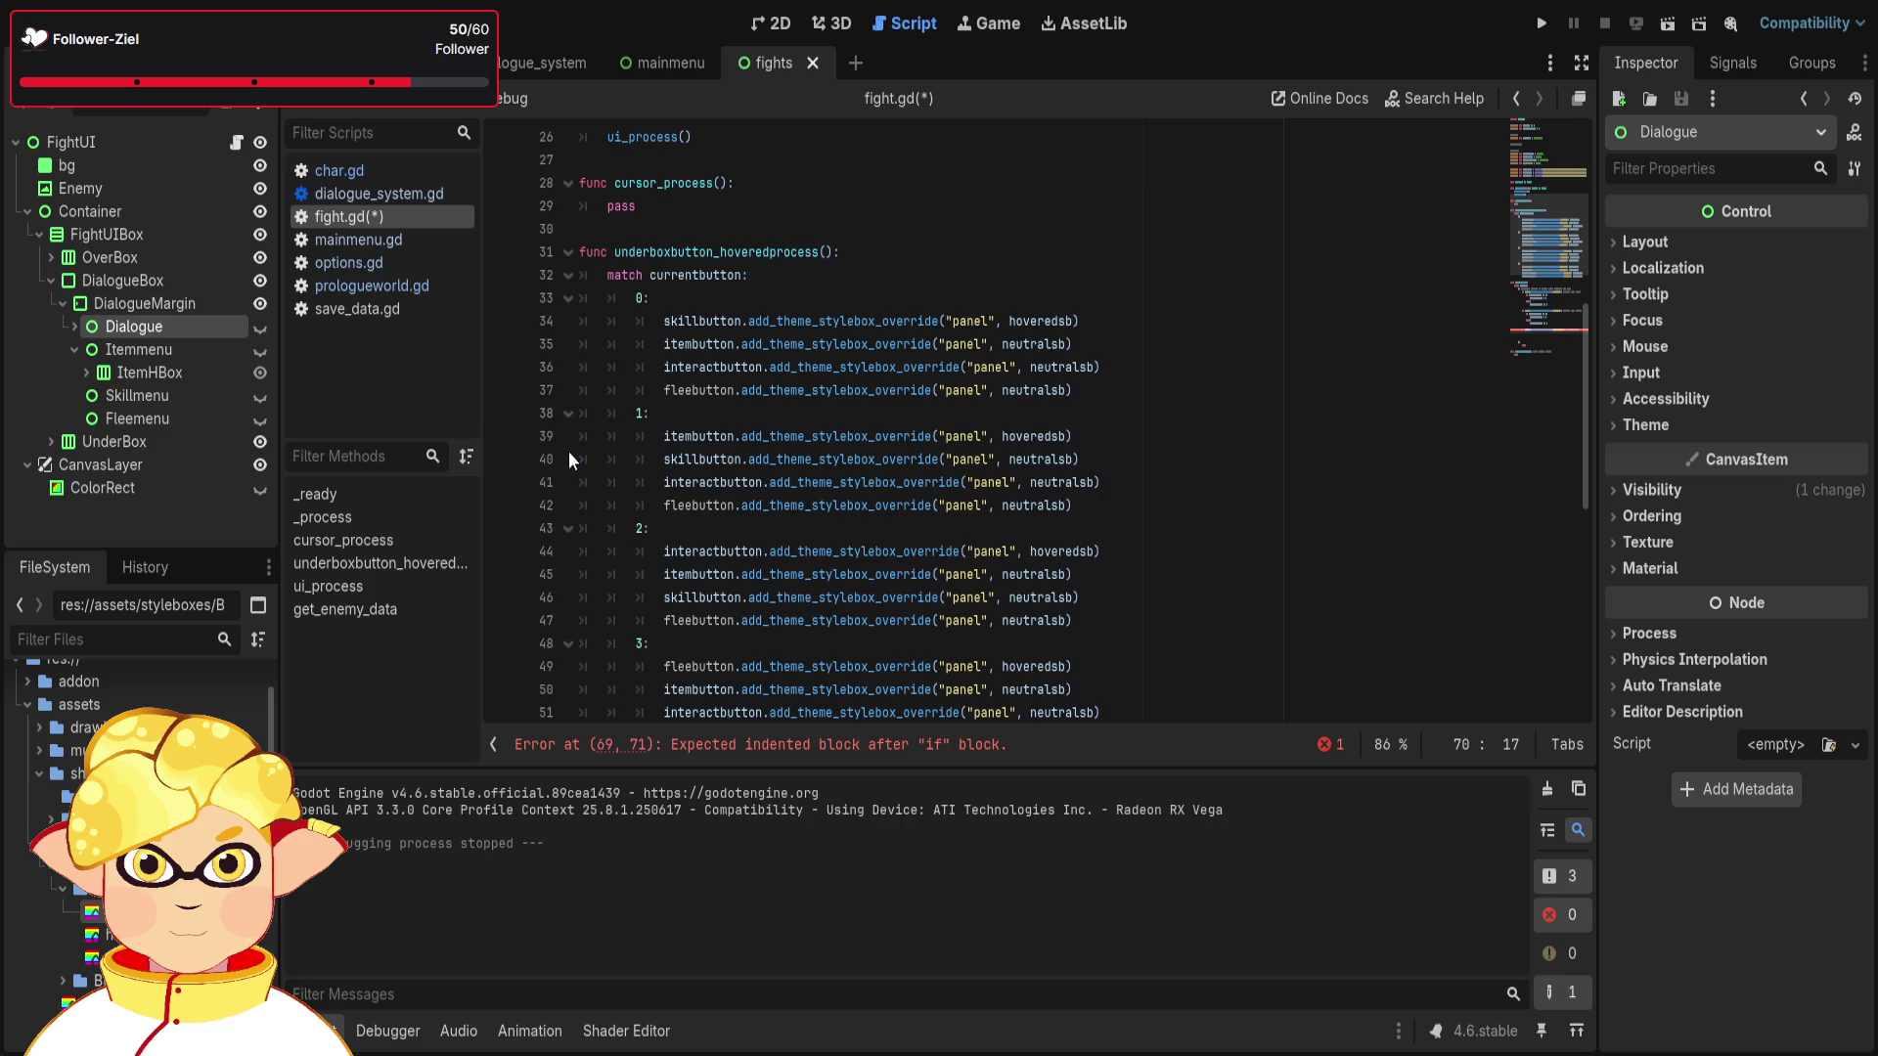
scroll(569, 457, "up", 2)
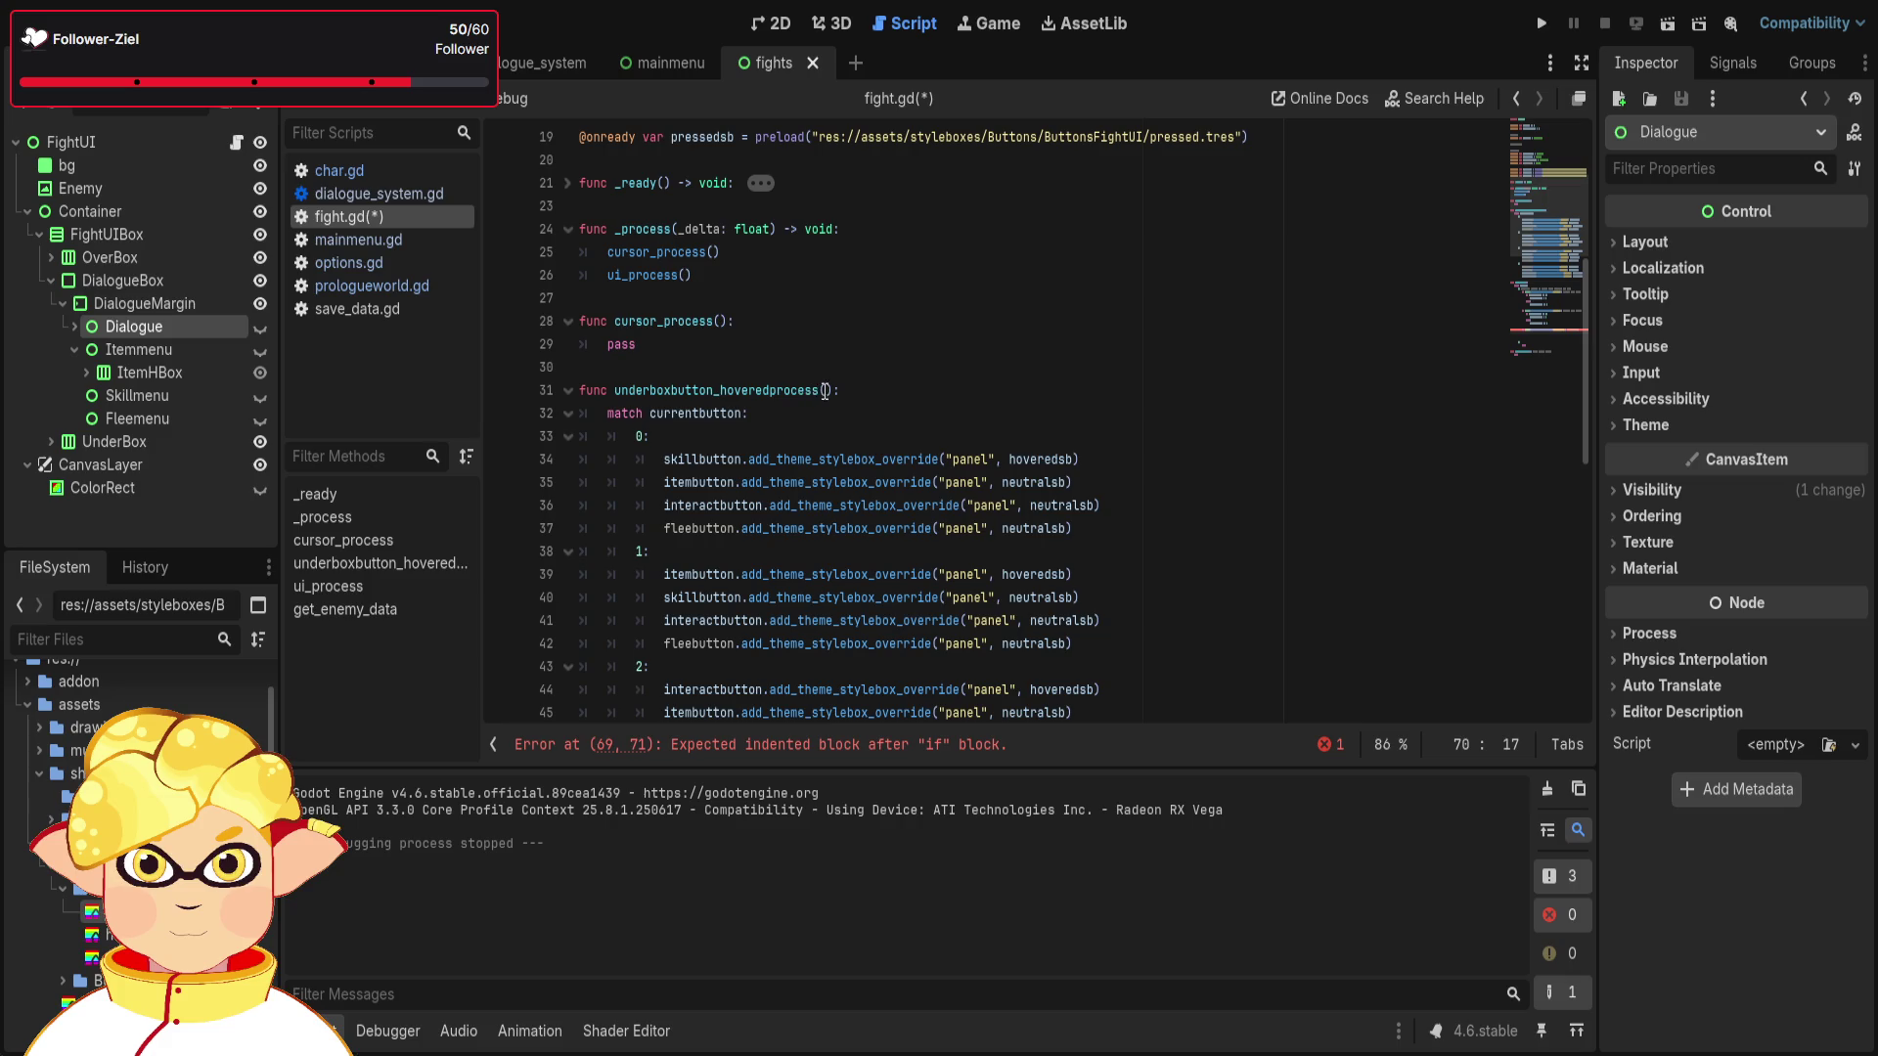
left_click_drag(769, 393, 721, 395)
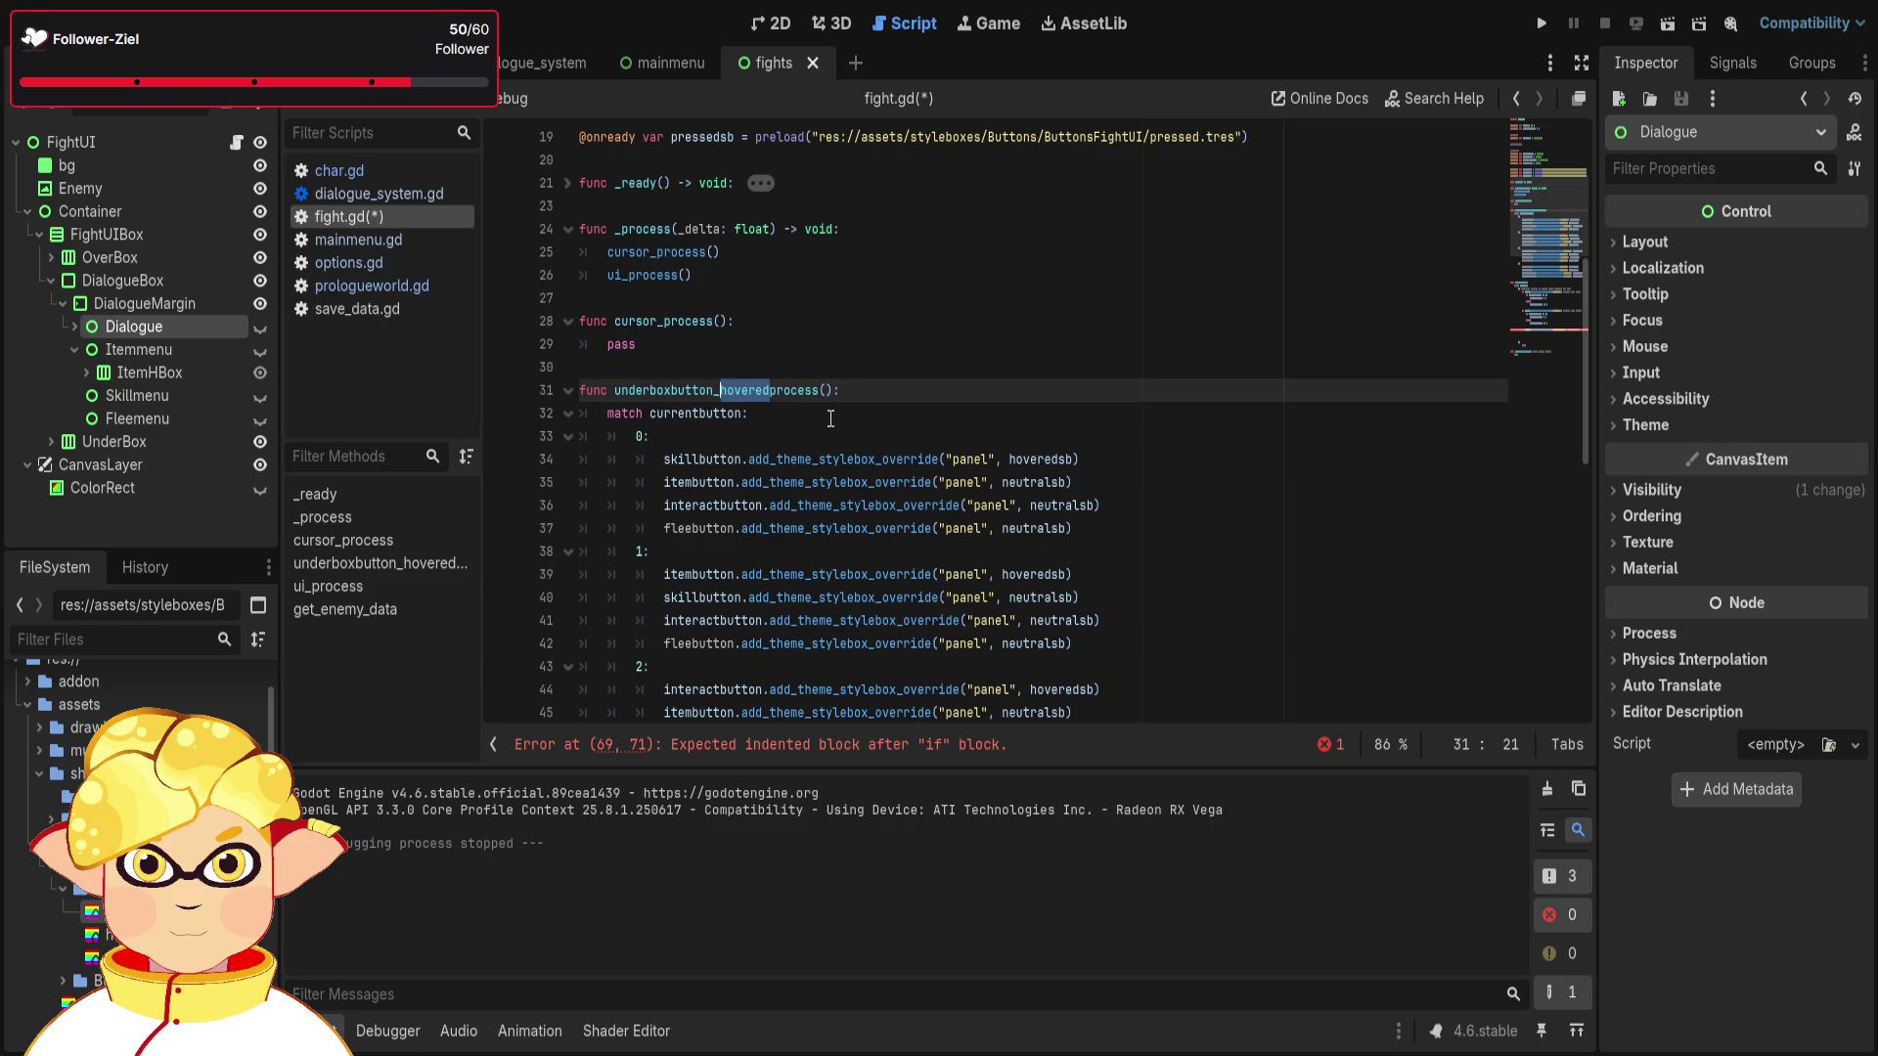
key("BackSpace")
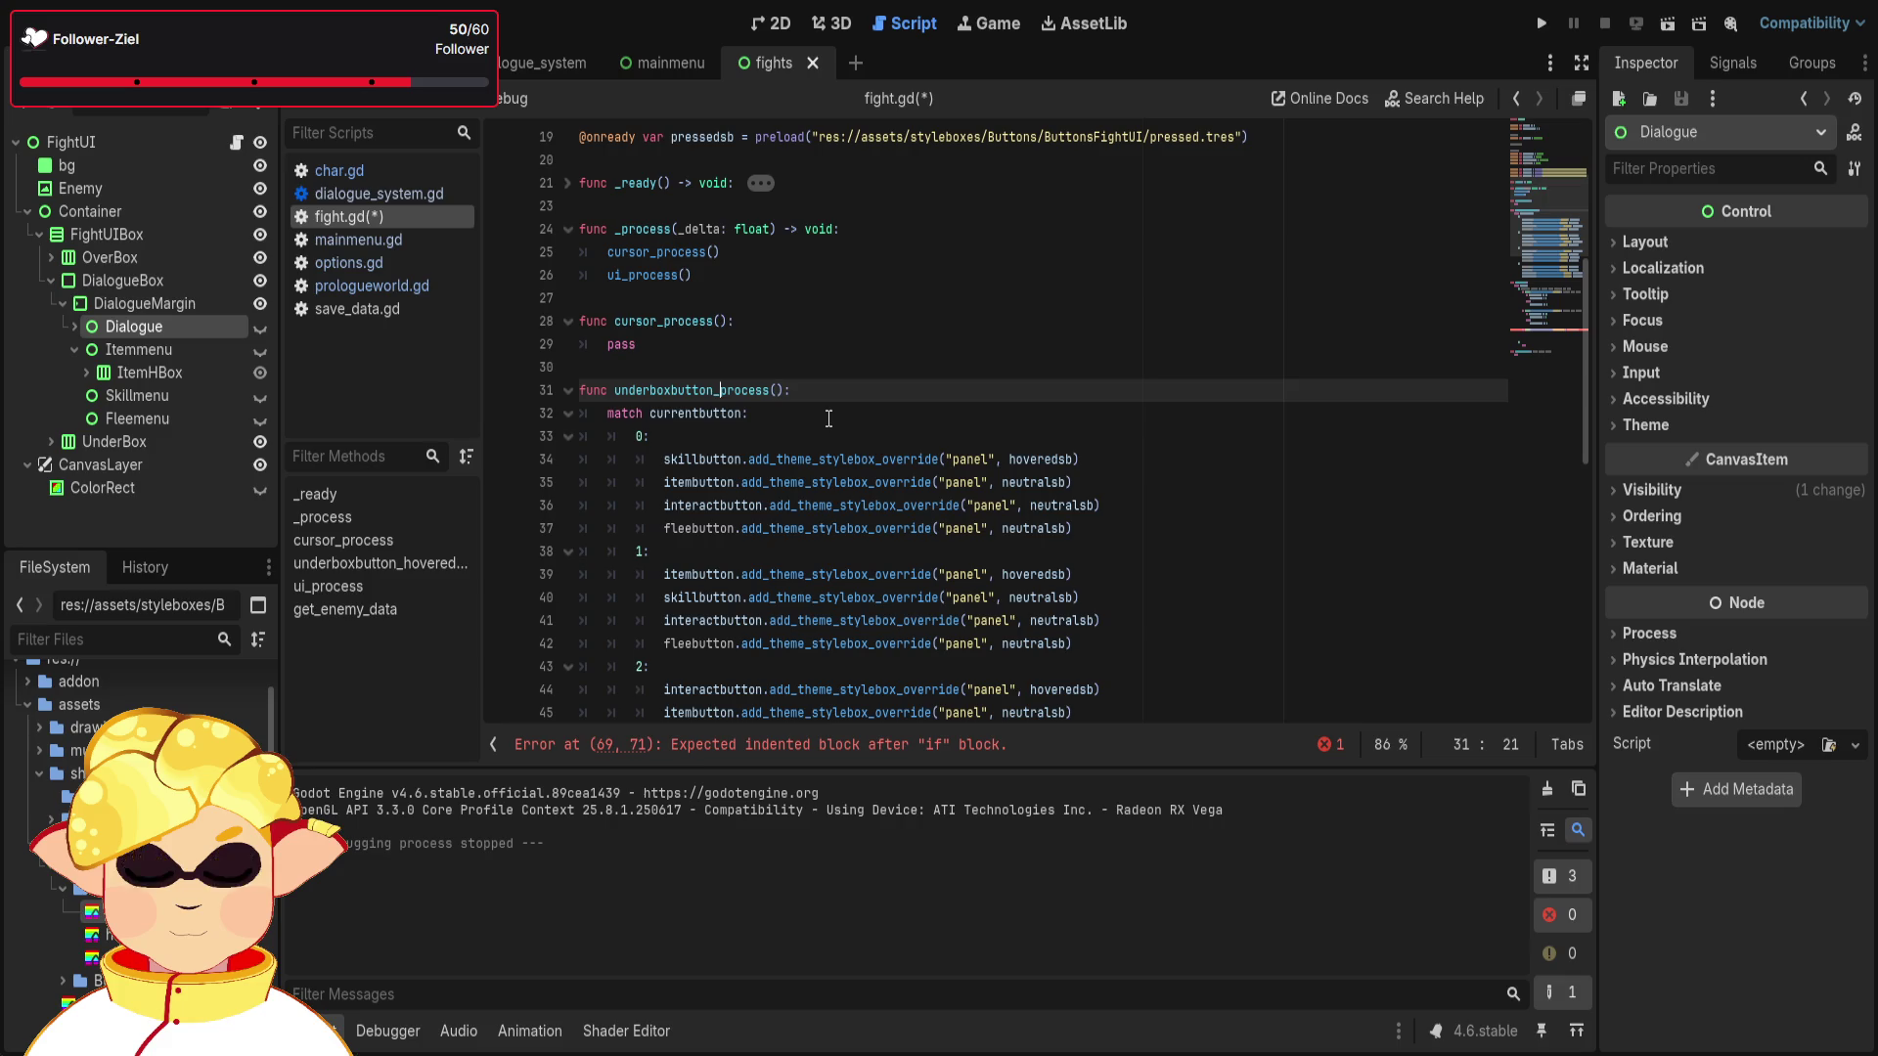
- Add a mode parameter to the underboxbutton_process() signature
left_click(782, 393)
type("mopd")
type("de")
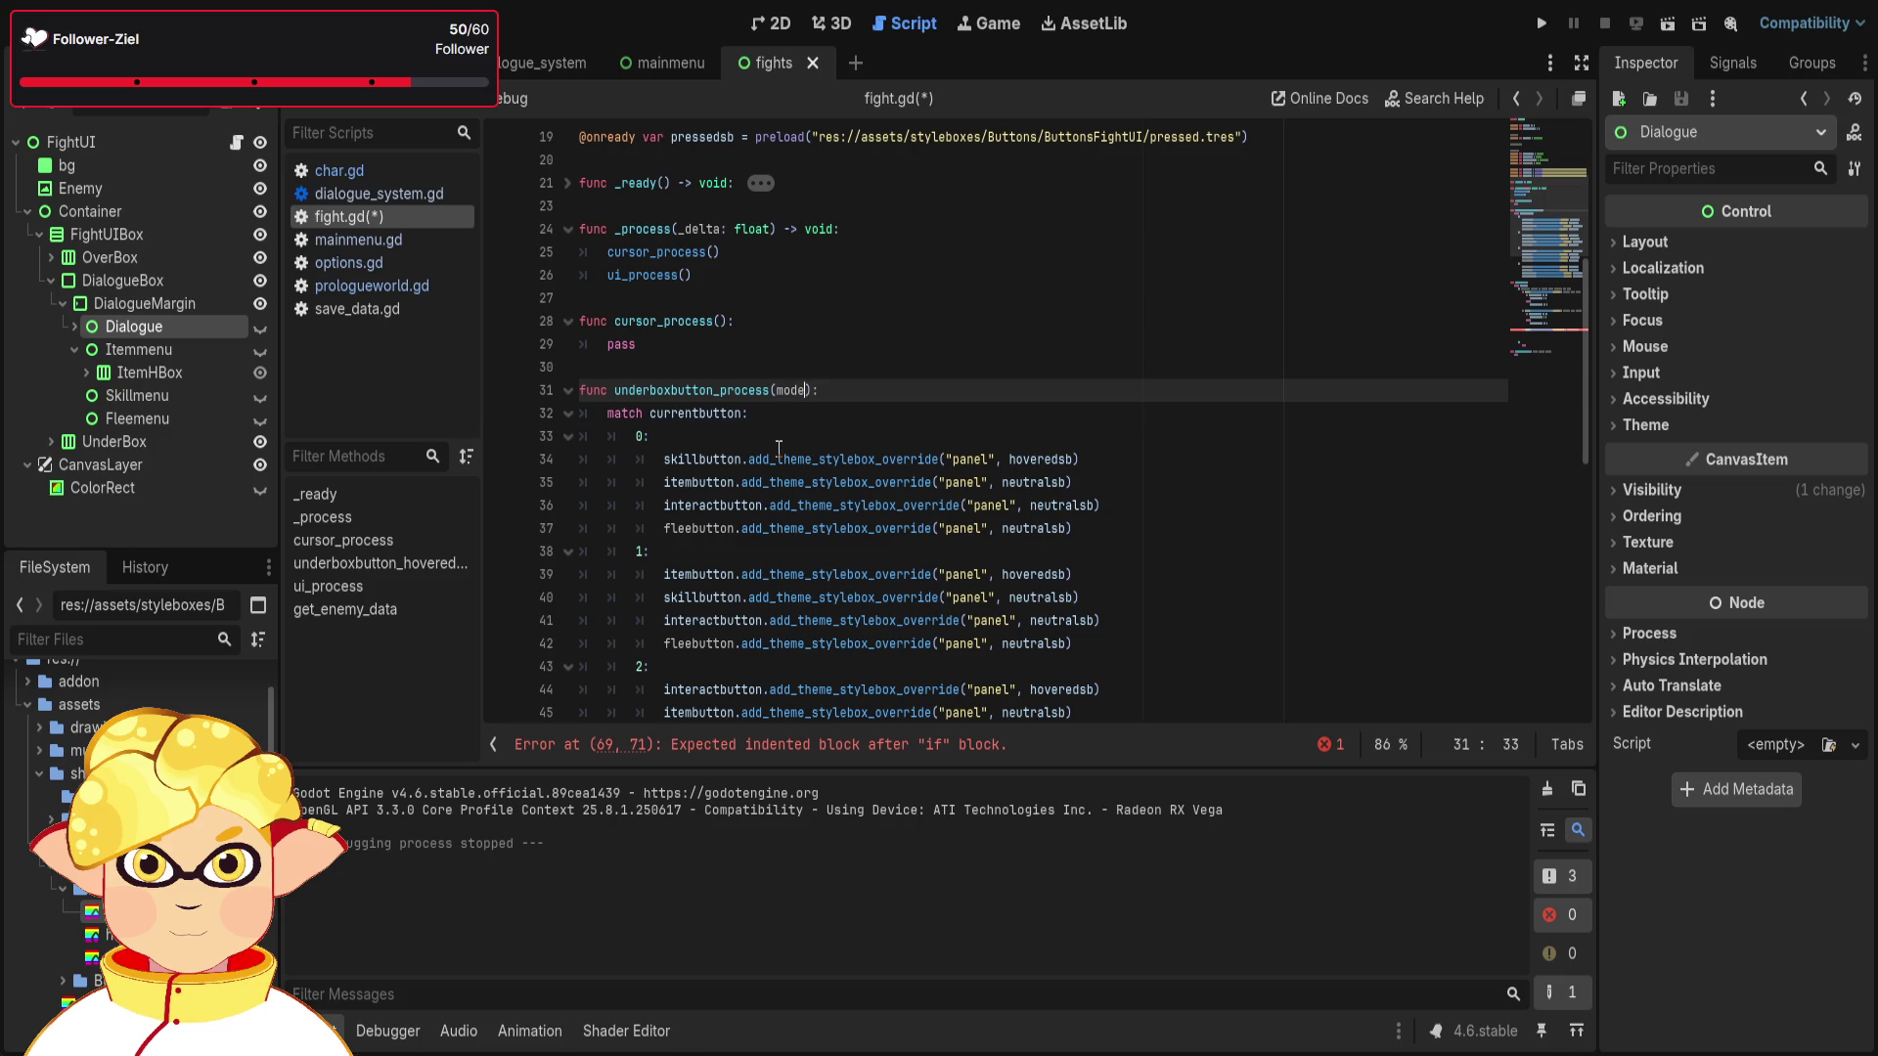
left_click(904, 415)
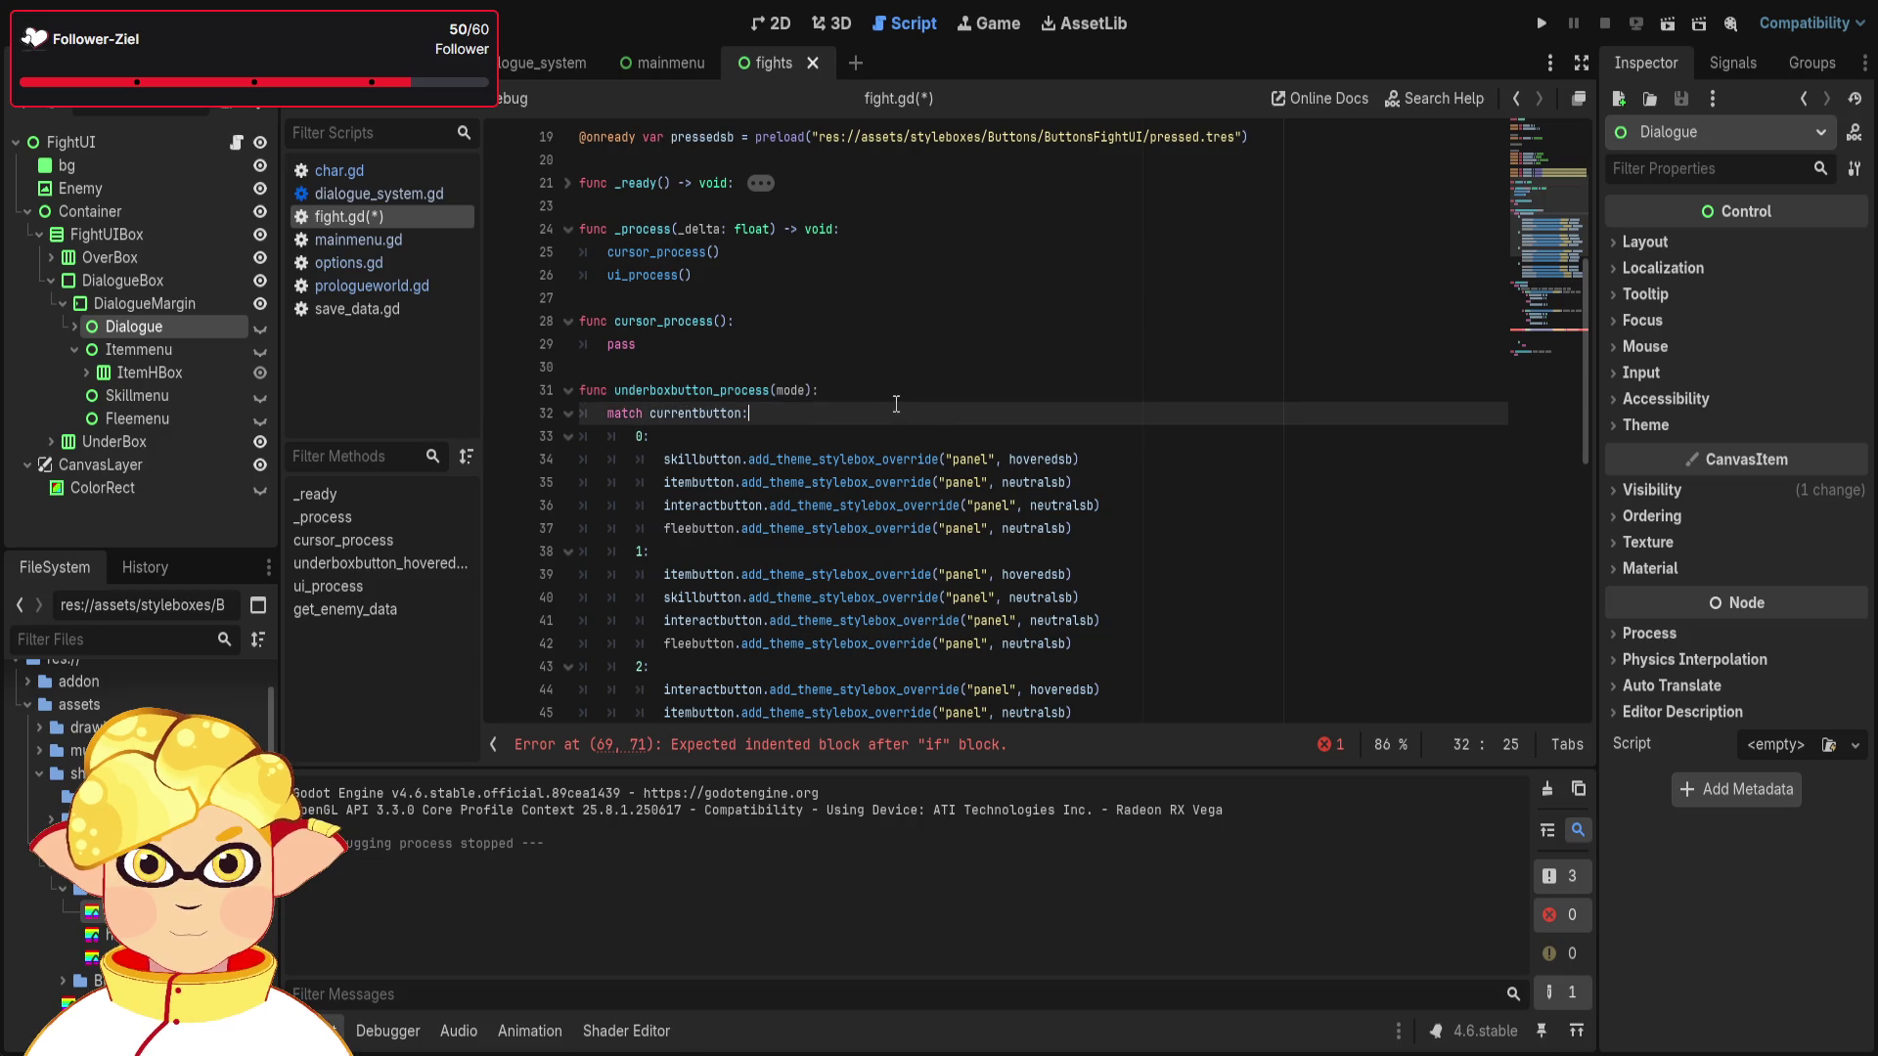
scroll(892, 396, "down", 1)
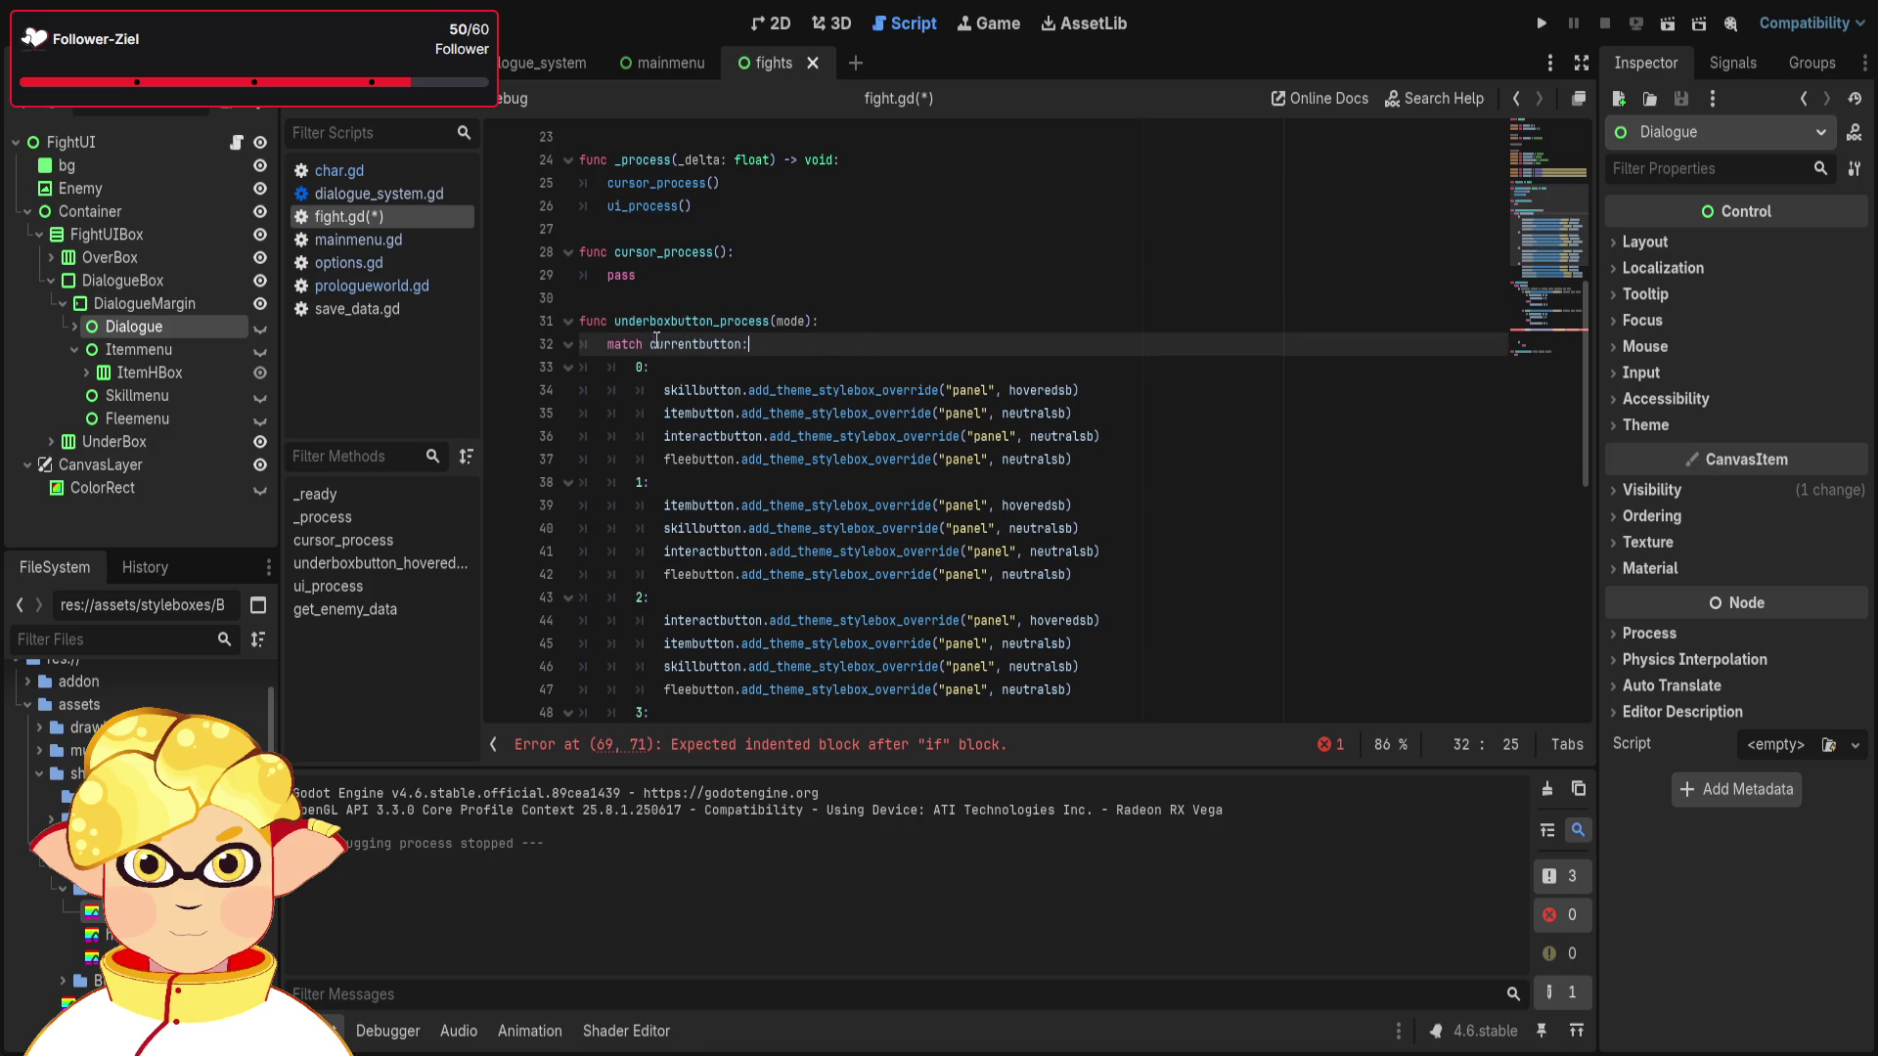
left_click(567, 346)
scroll(567, 352, "up", 1)
left_click(567, 414)
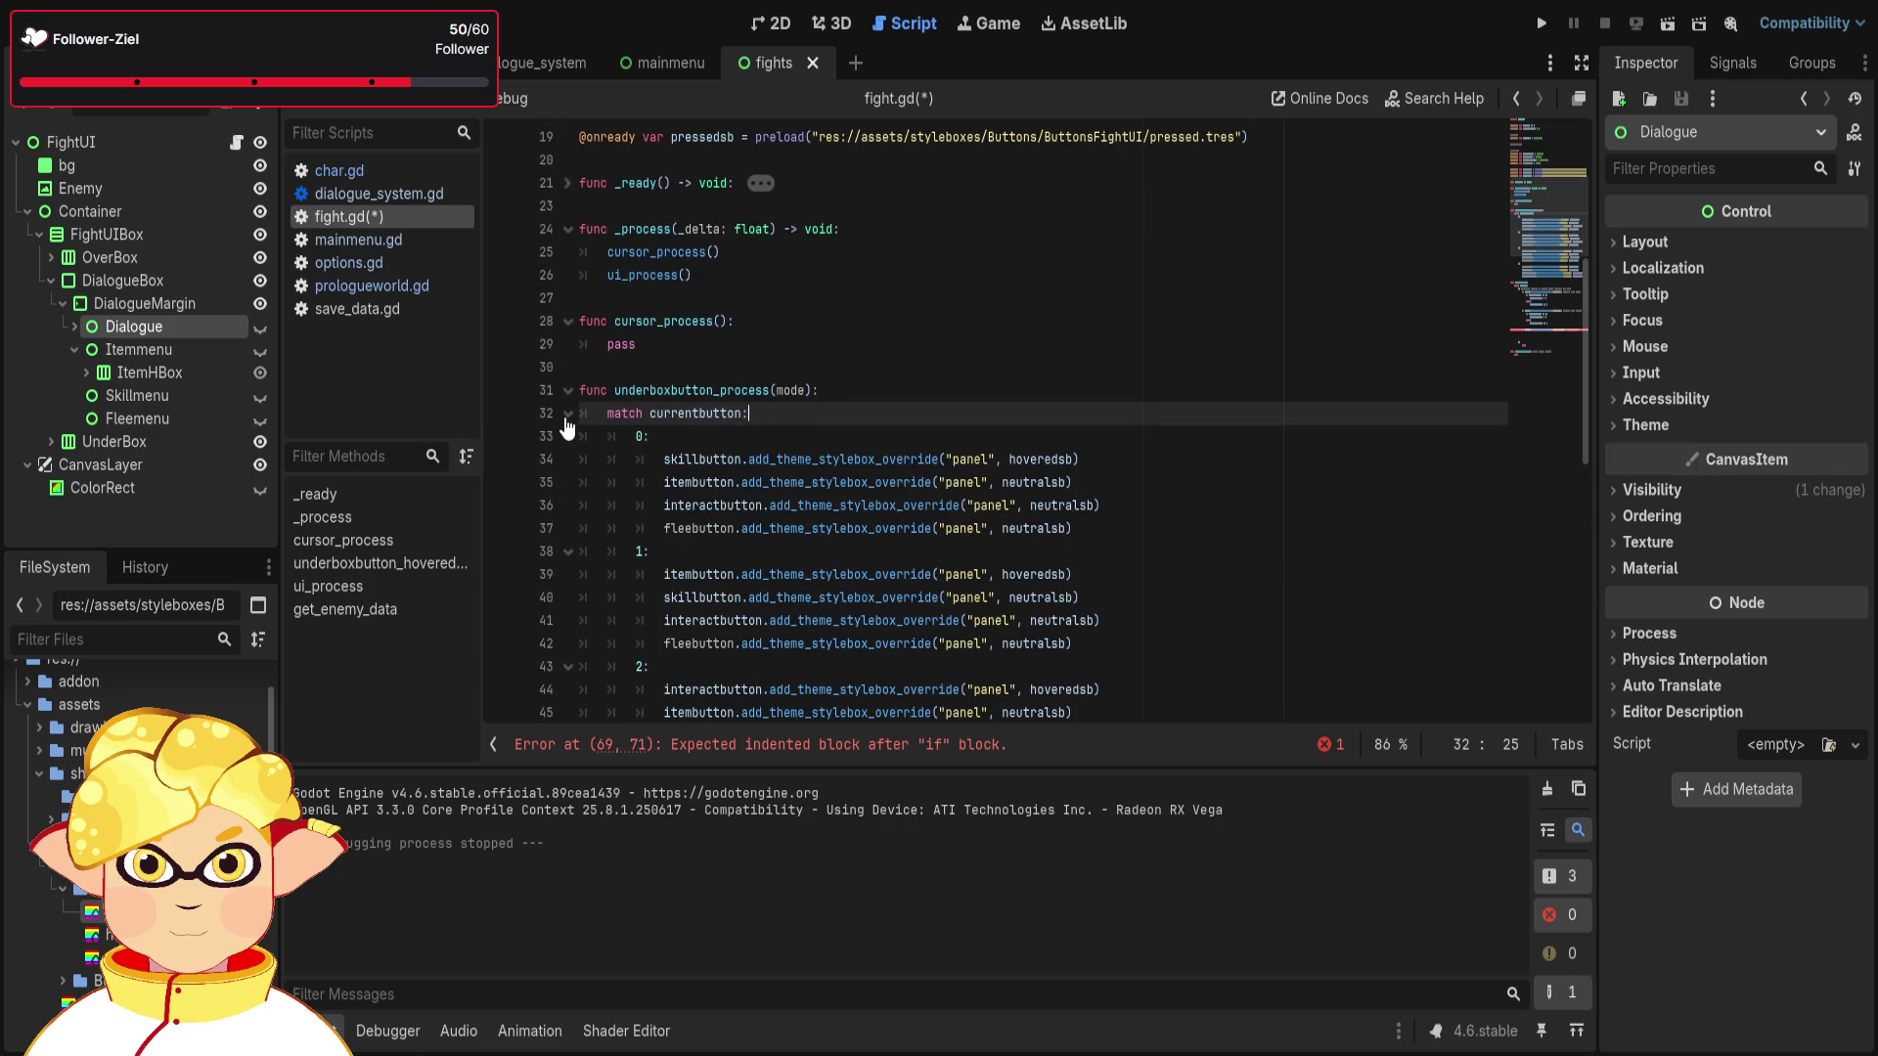
scroll(851, 489, "down", 4)
- Insert an unindented empty line after line 52, the function's last statement
left_click(1125, 598)
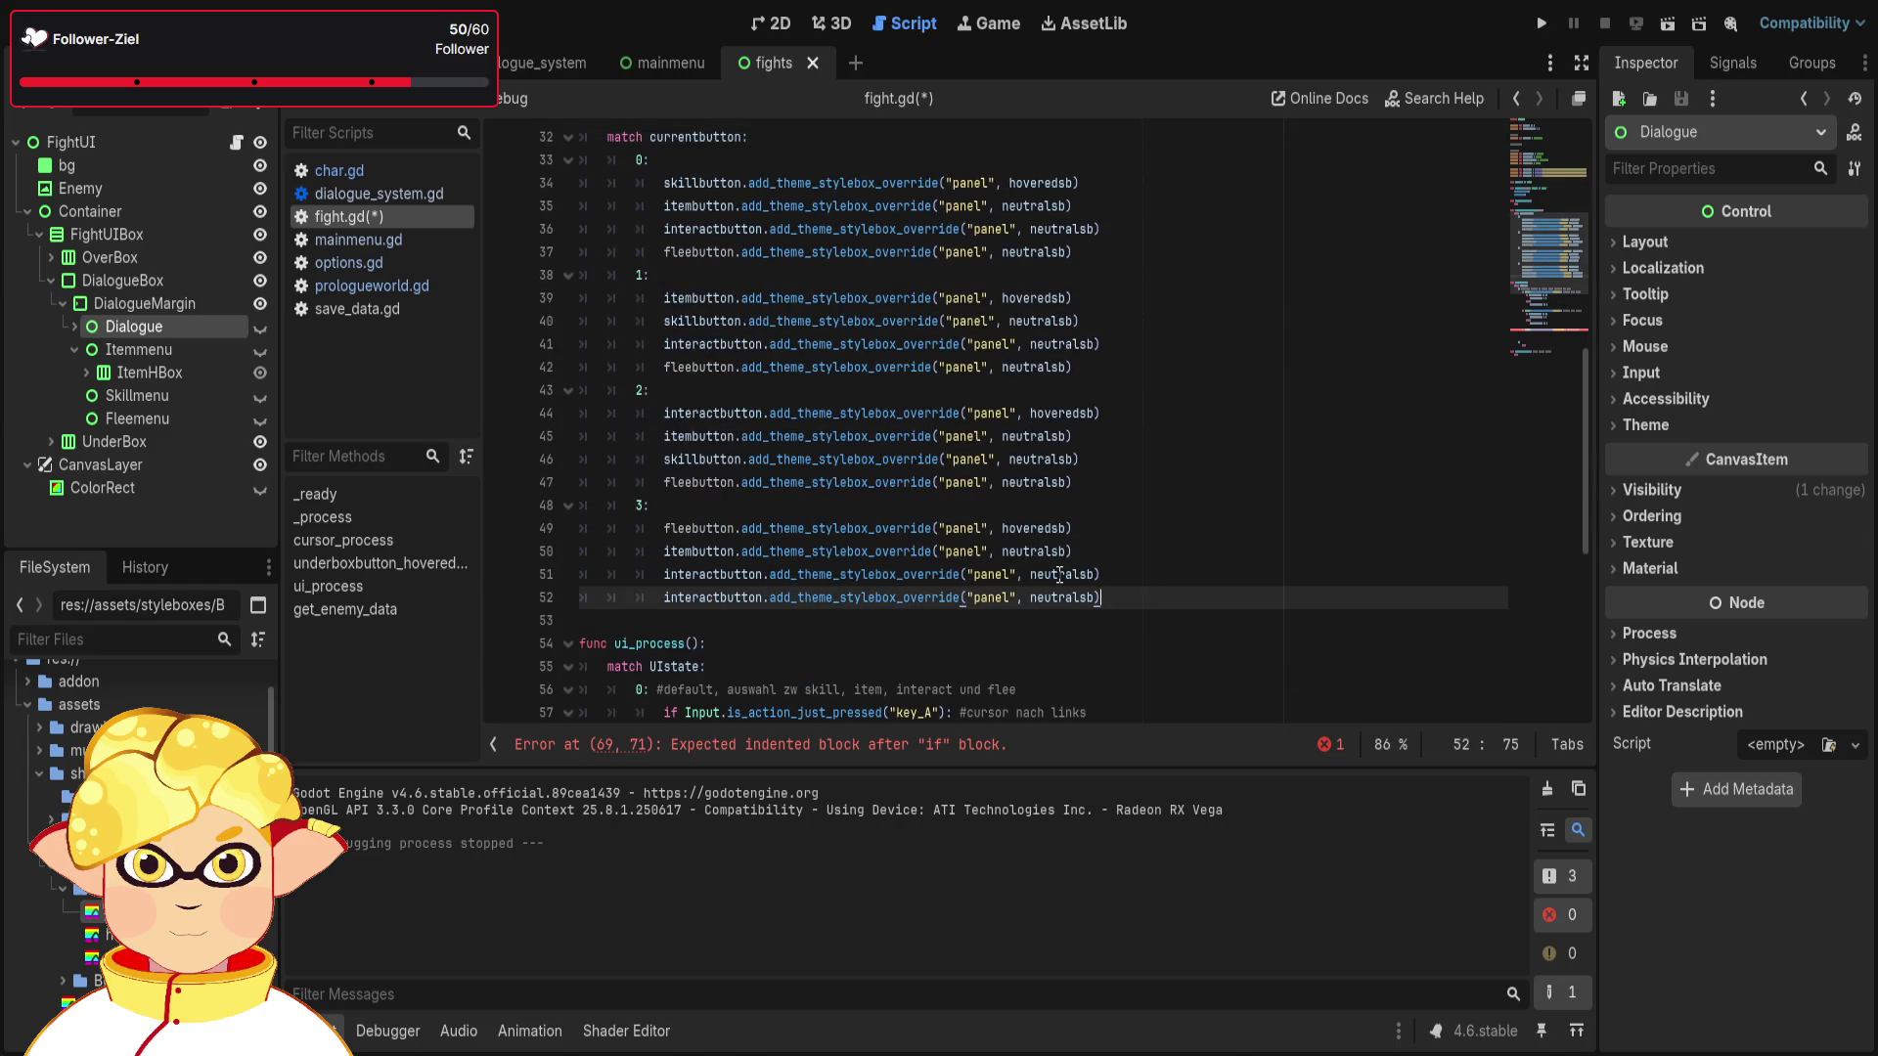
key("Return")
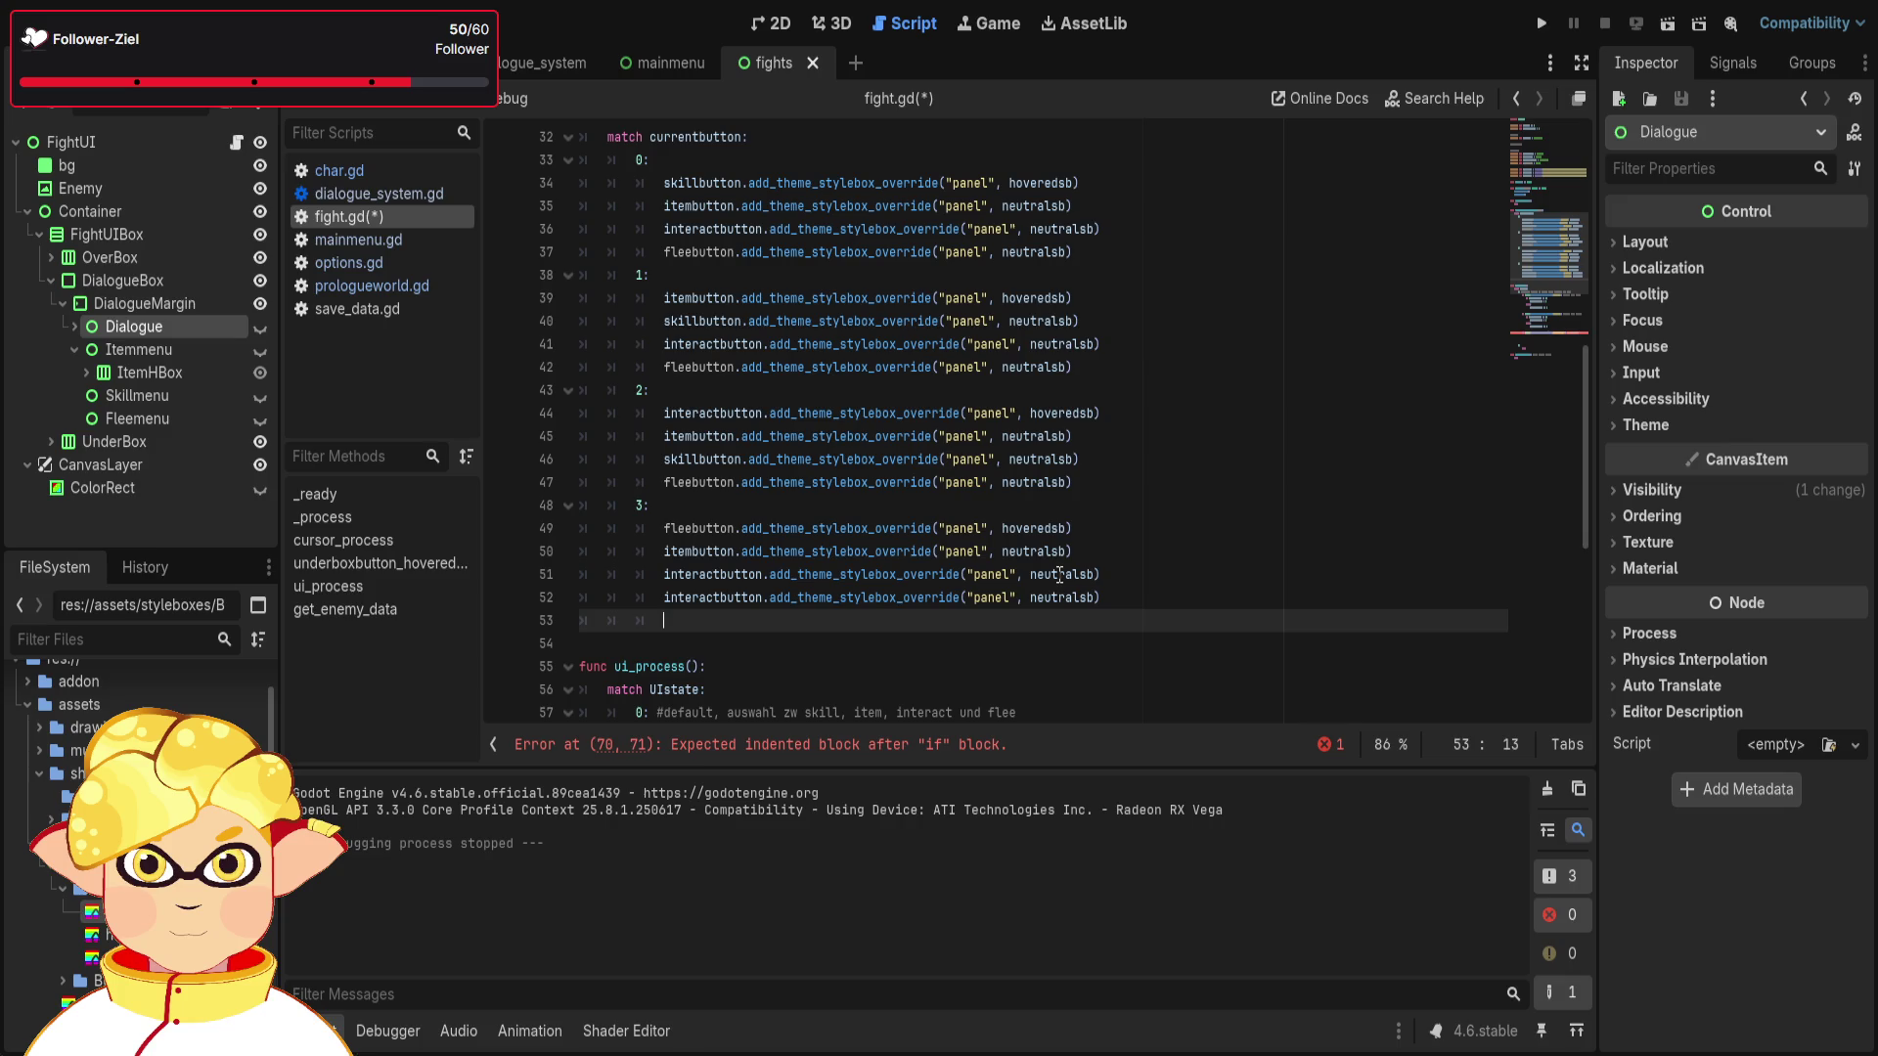
key("BackSpace")
key("BackSpace")
key("BackSpace")
left_click(1210, 551)
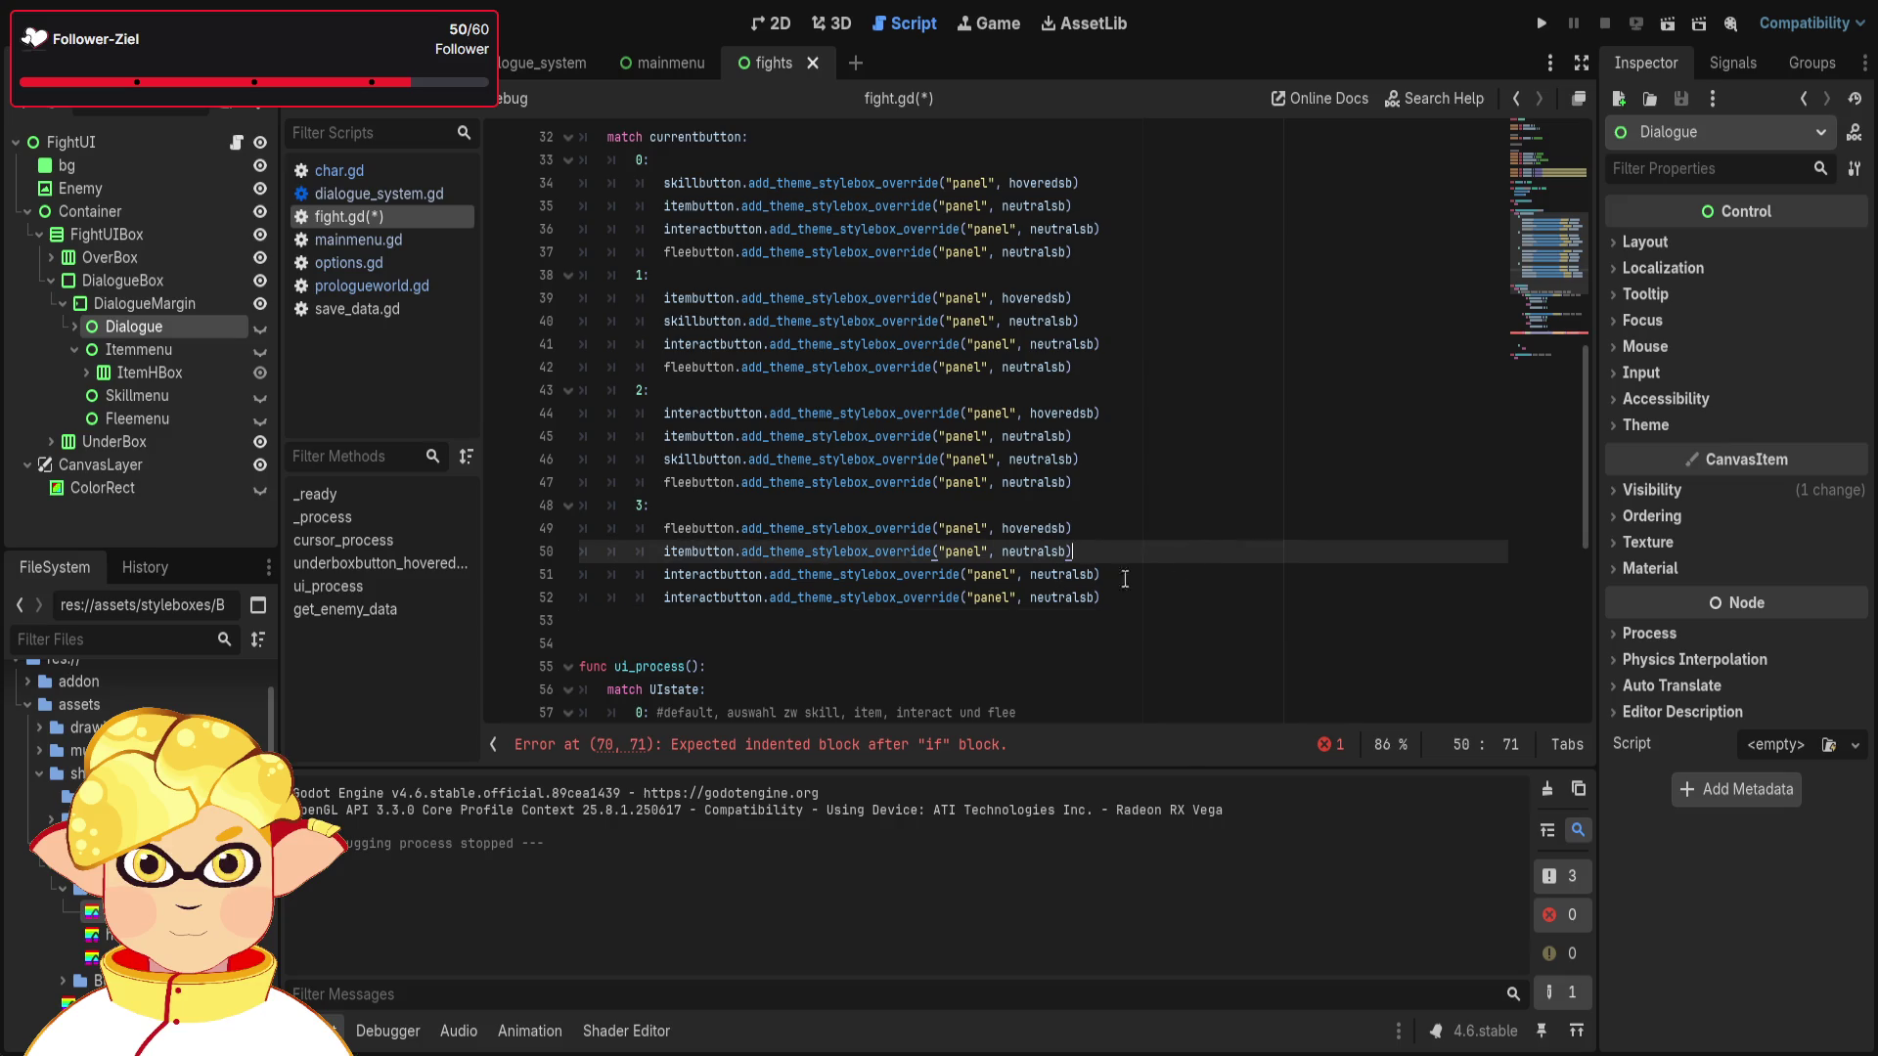
scroll(1124, 579, "up", 2)
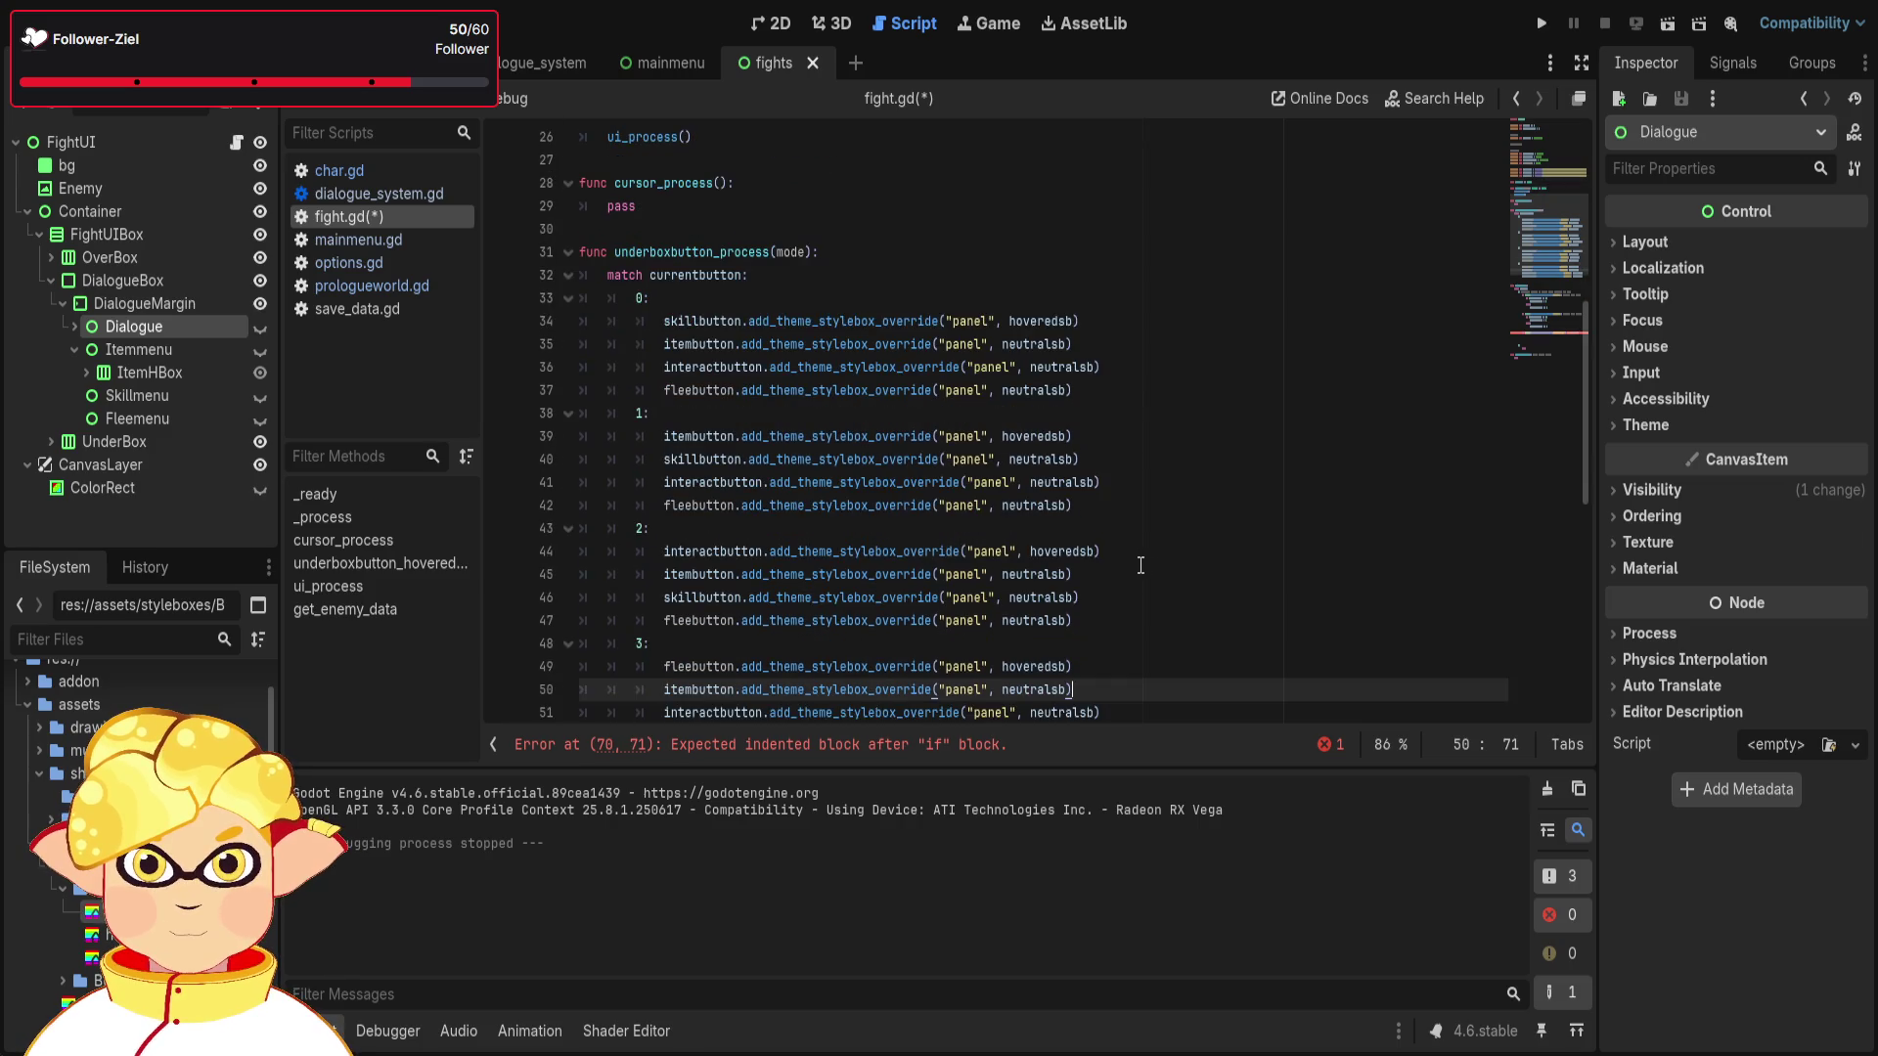
scroll(1129, 567, "down", 1)
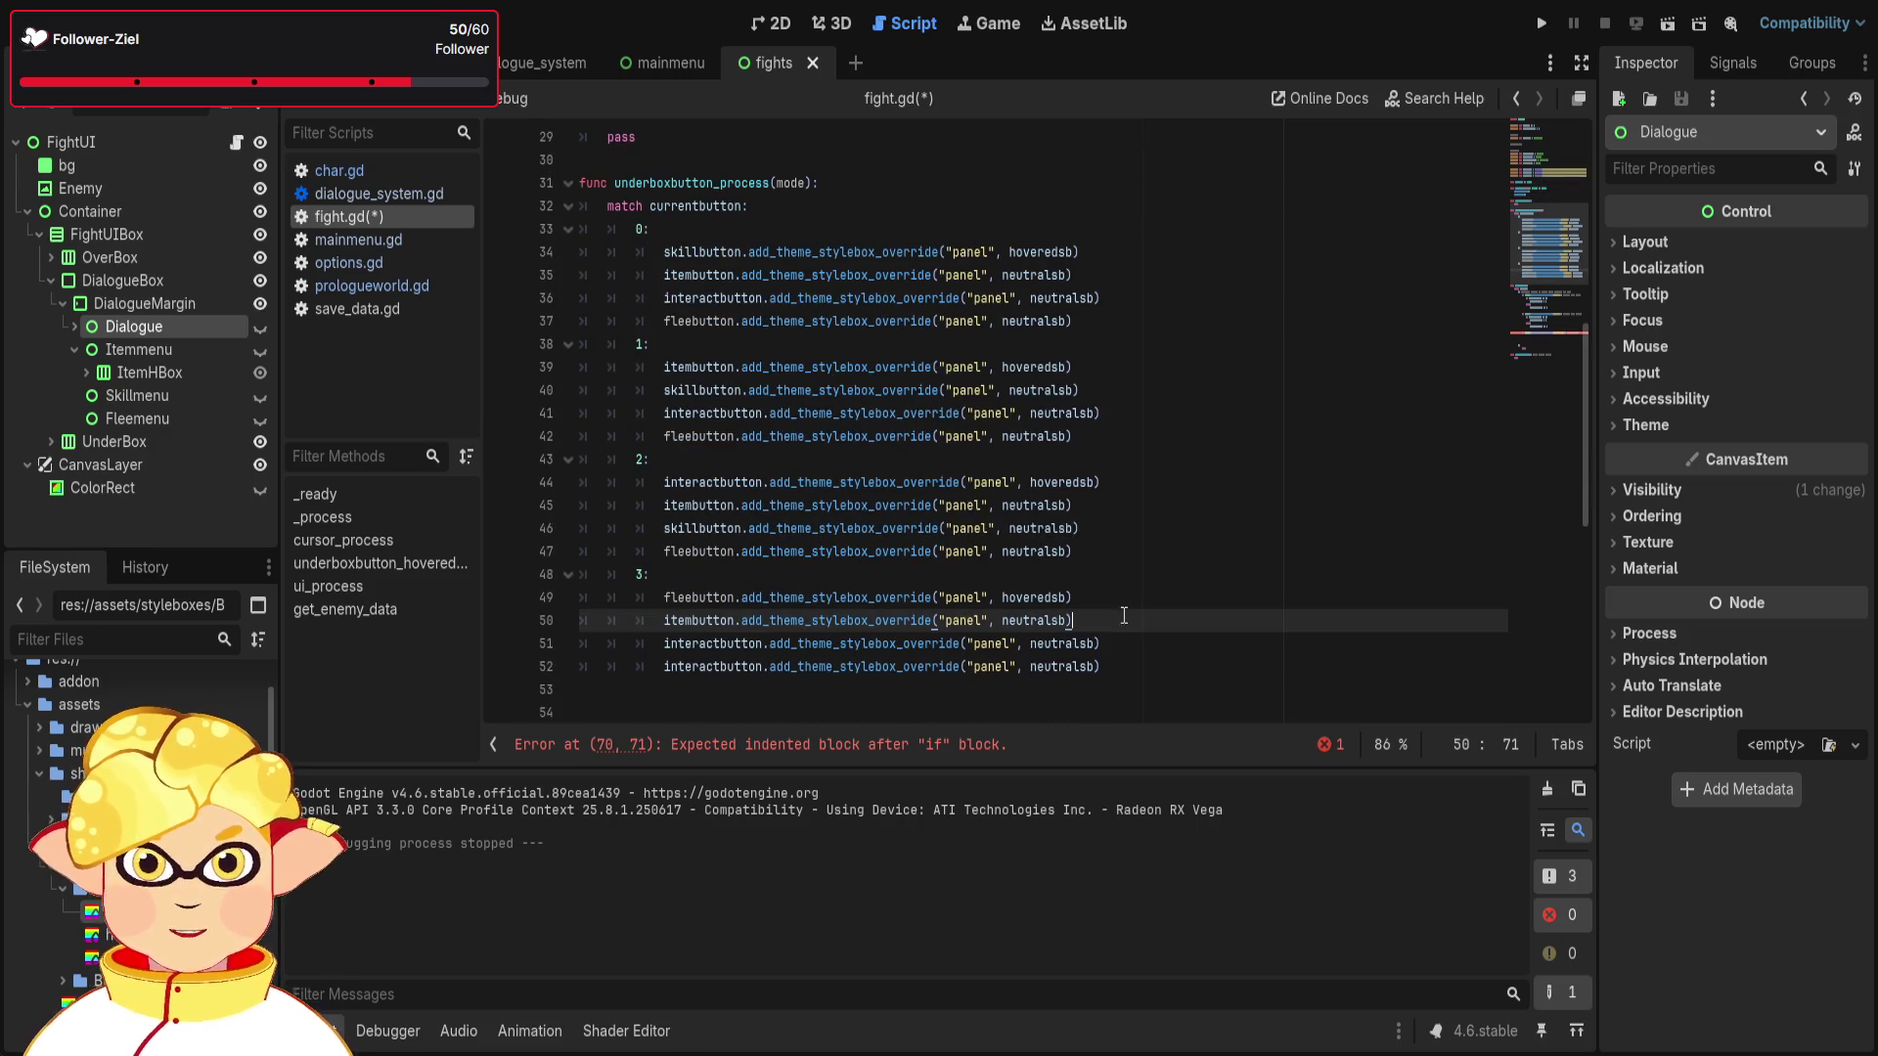
left_click(1091, 690)
scroll(1091, 693, "down", 1)
scroll(1022, 674, "up", 1)
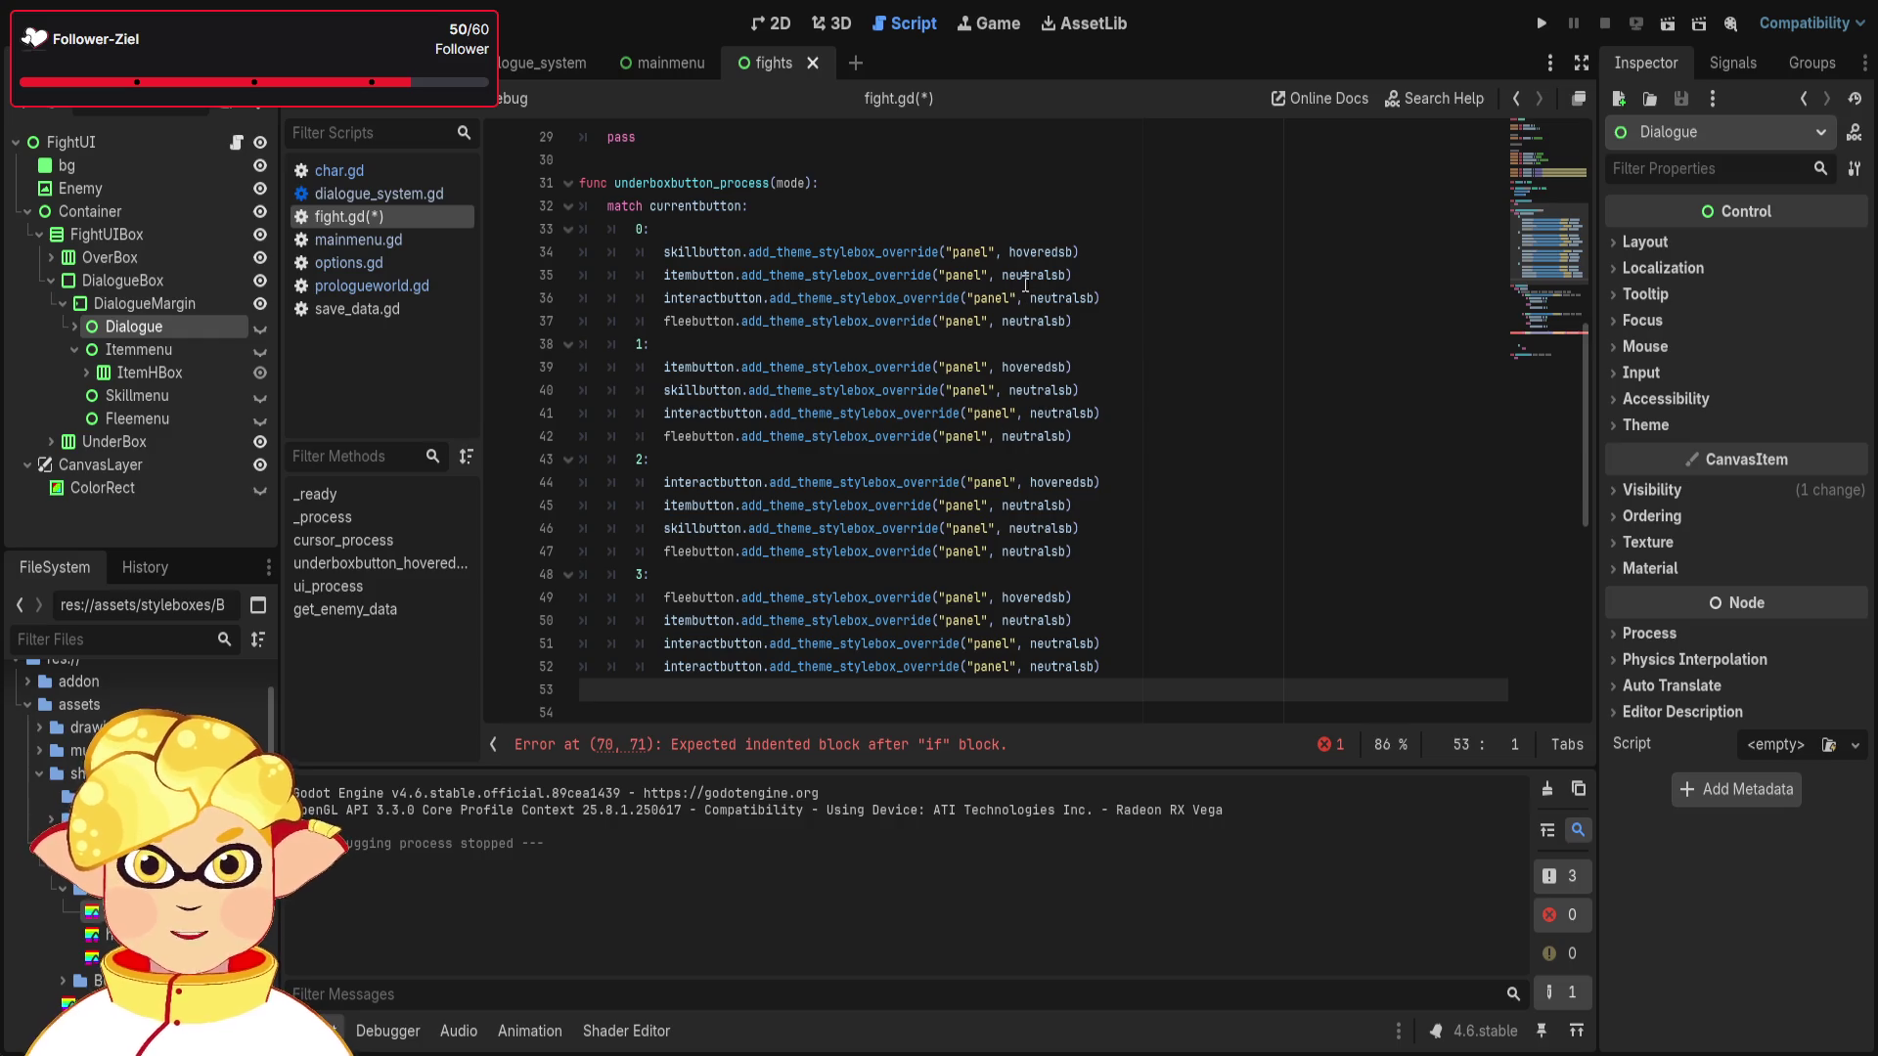
scroll(810, 360, "up", 10)
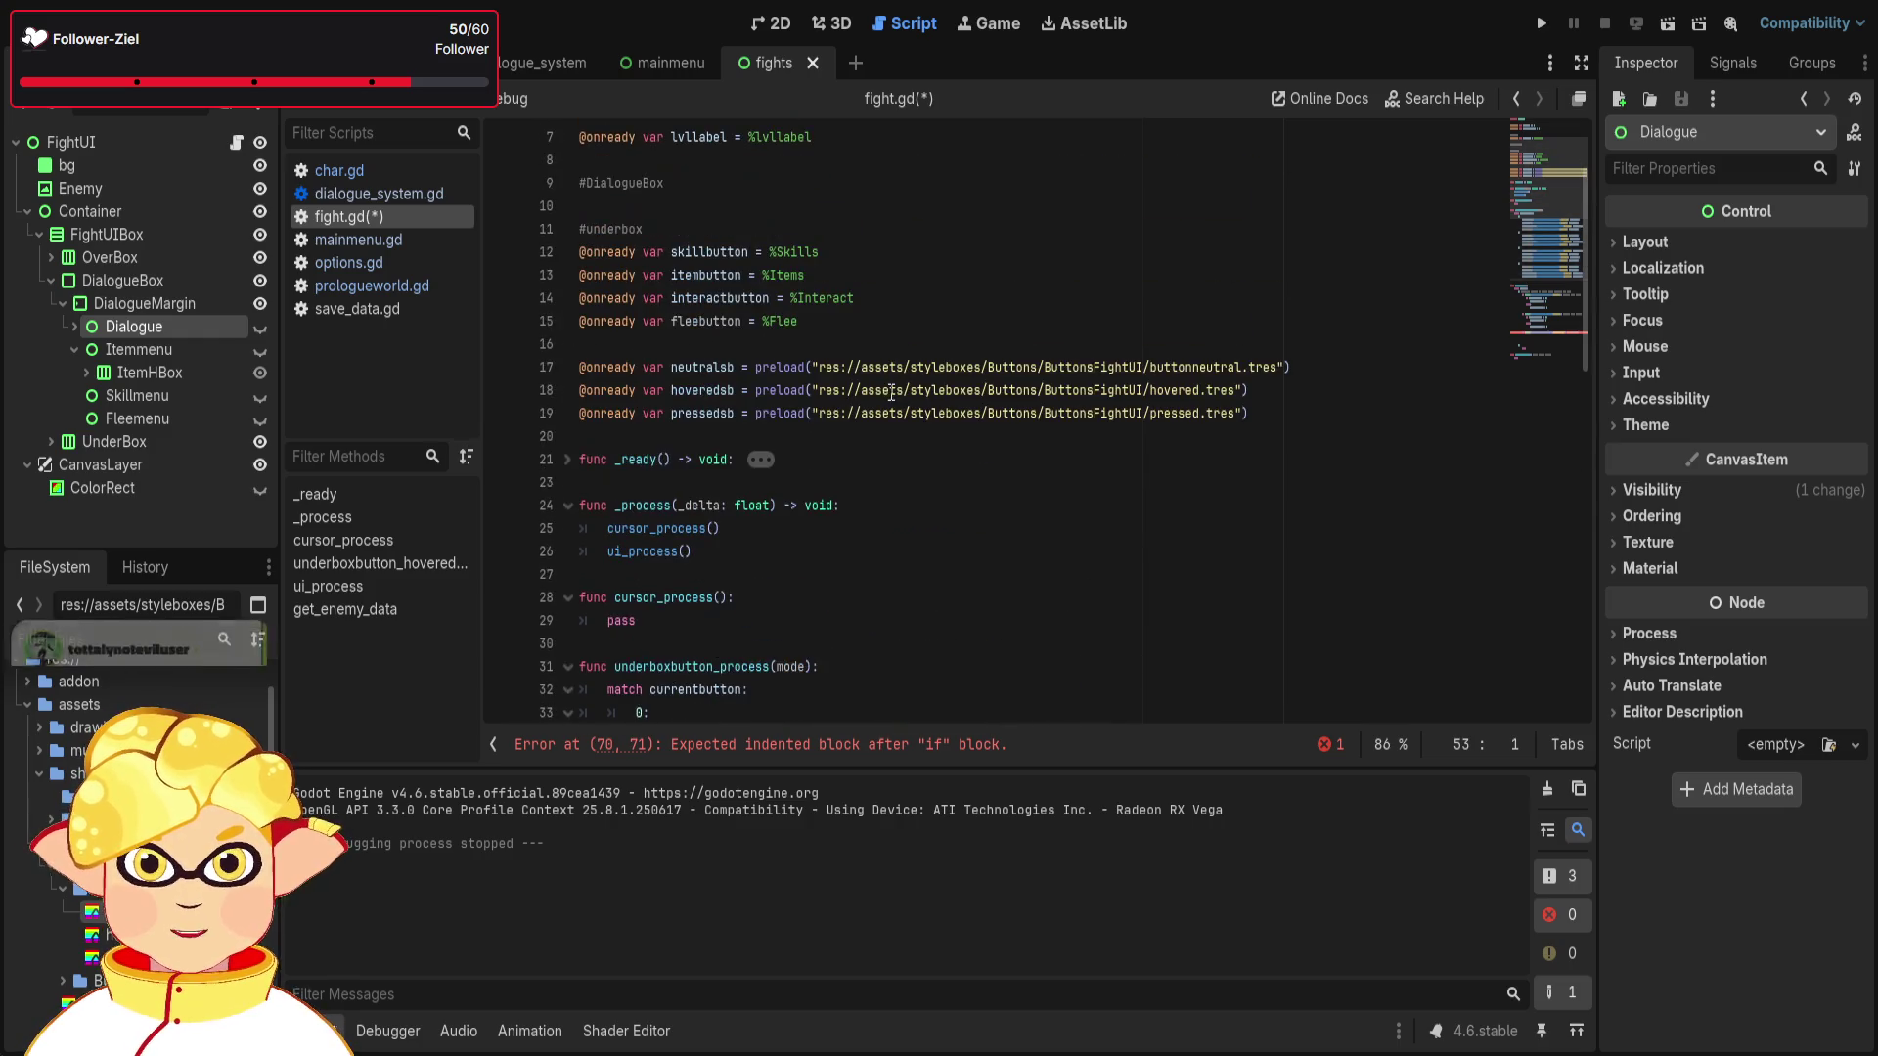
- Delete mode from the signature so it reads underboxbutton_process() again
scroll(879, 441, "down", 15)
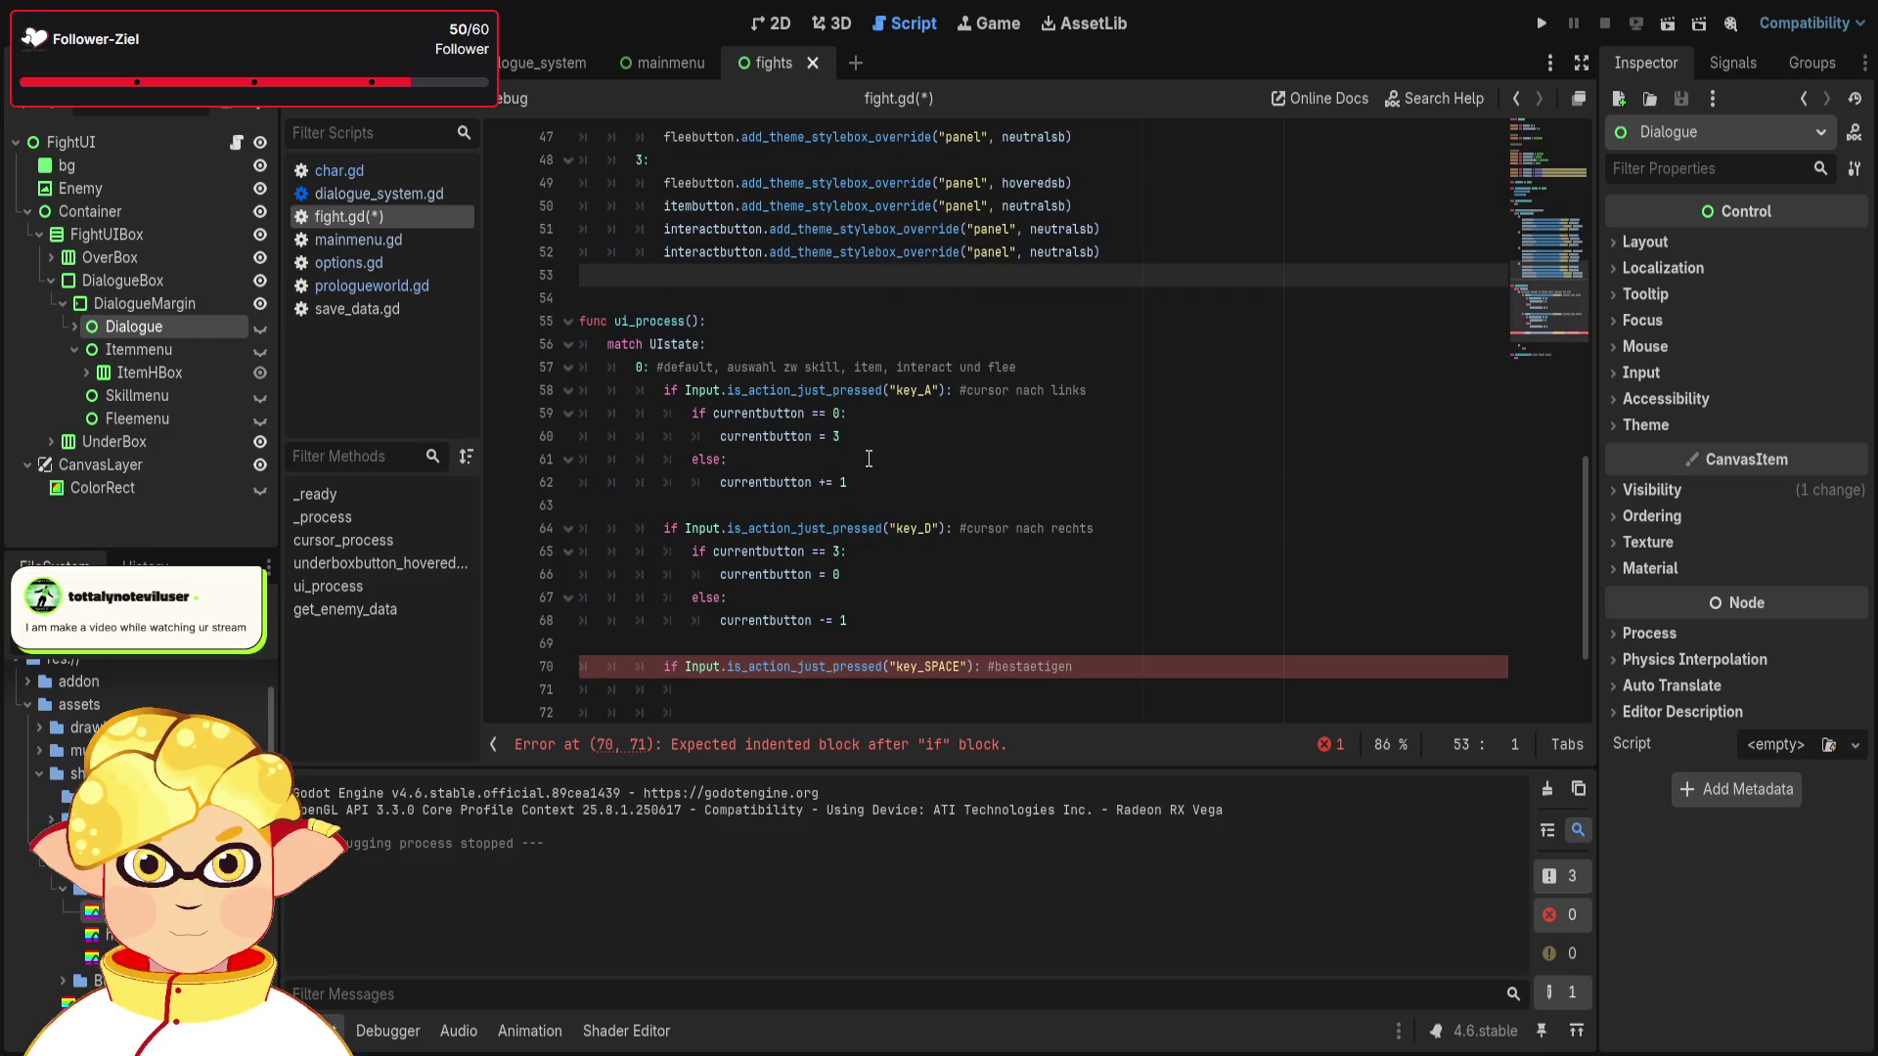
scroll(868, 459, "down", 2)
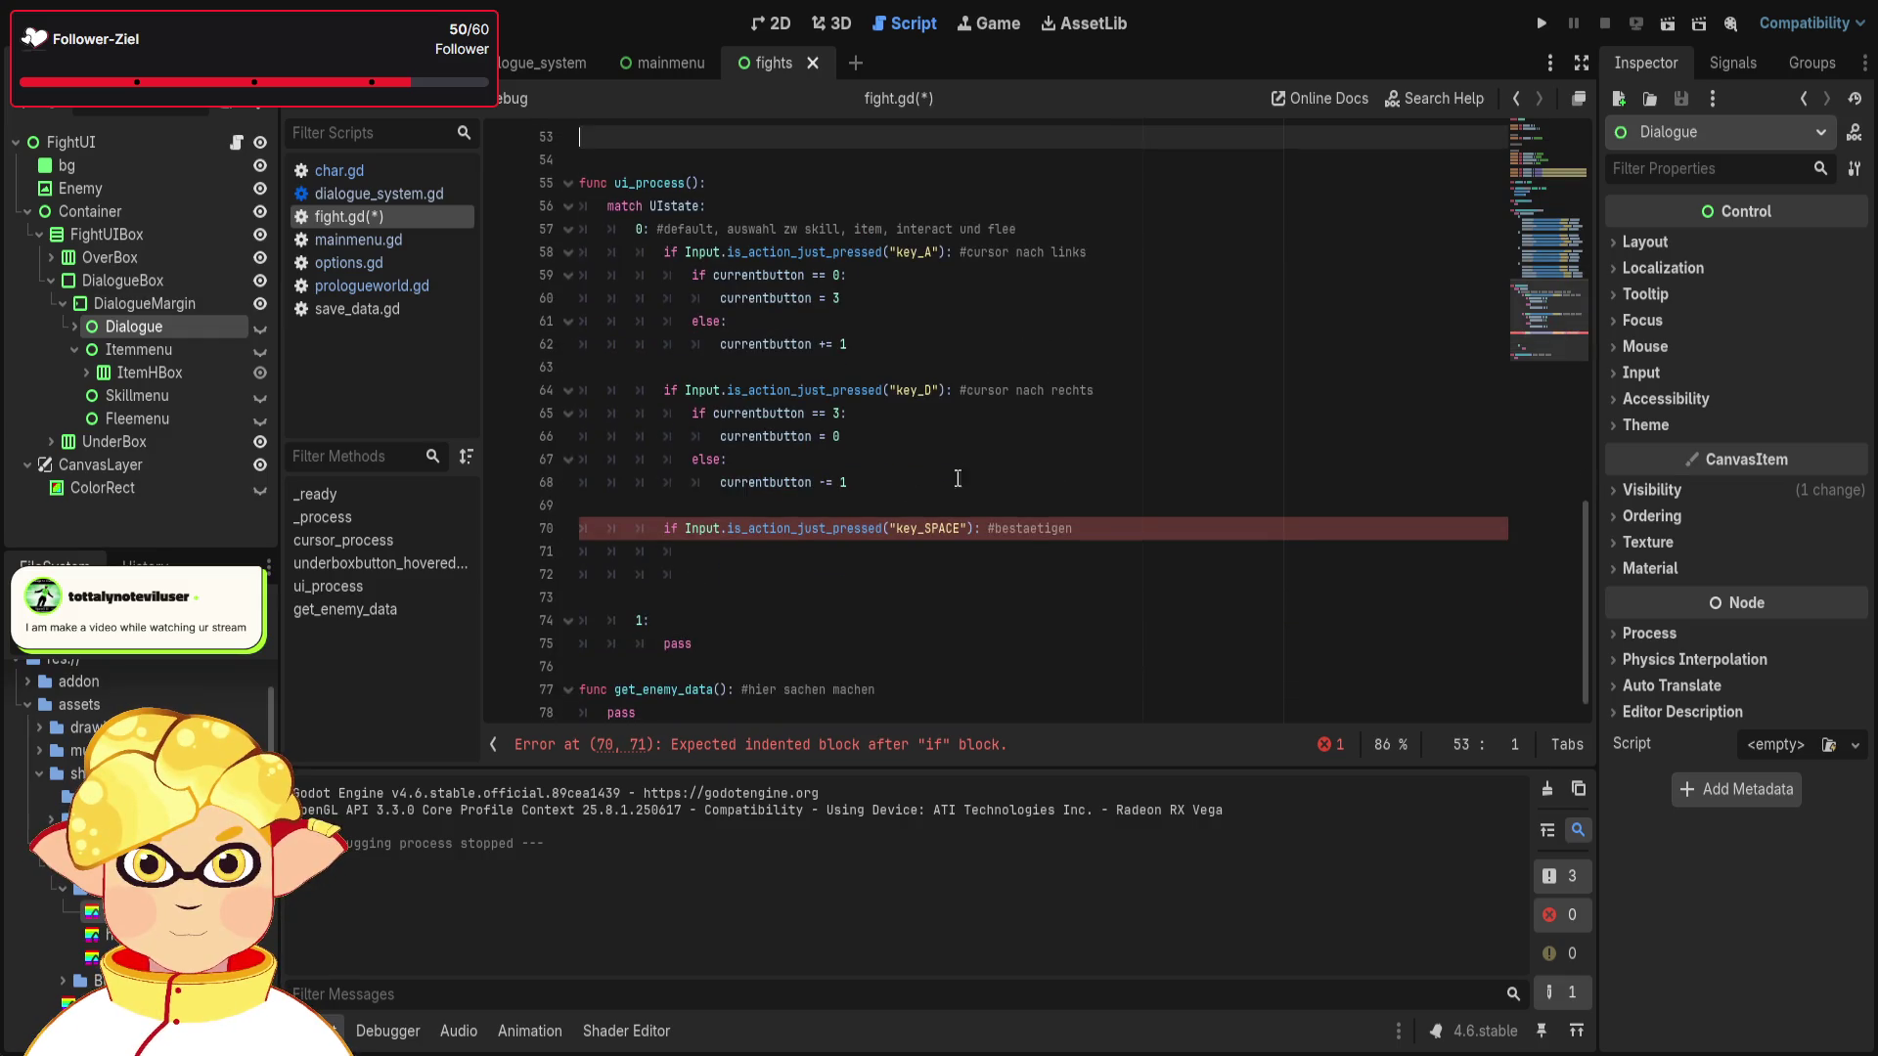
left_click(808, 559)
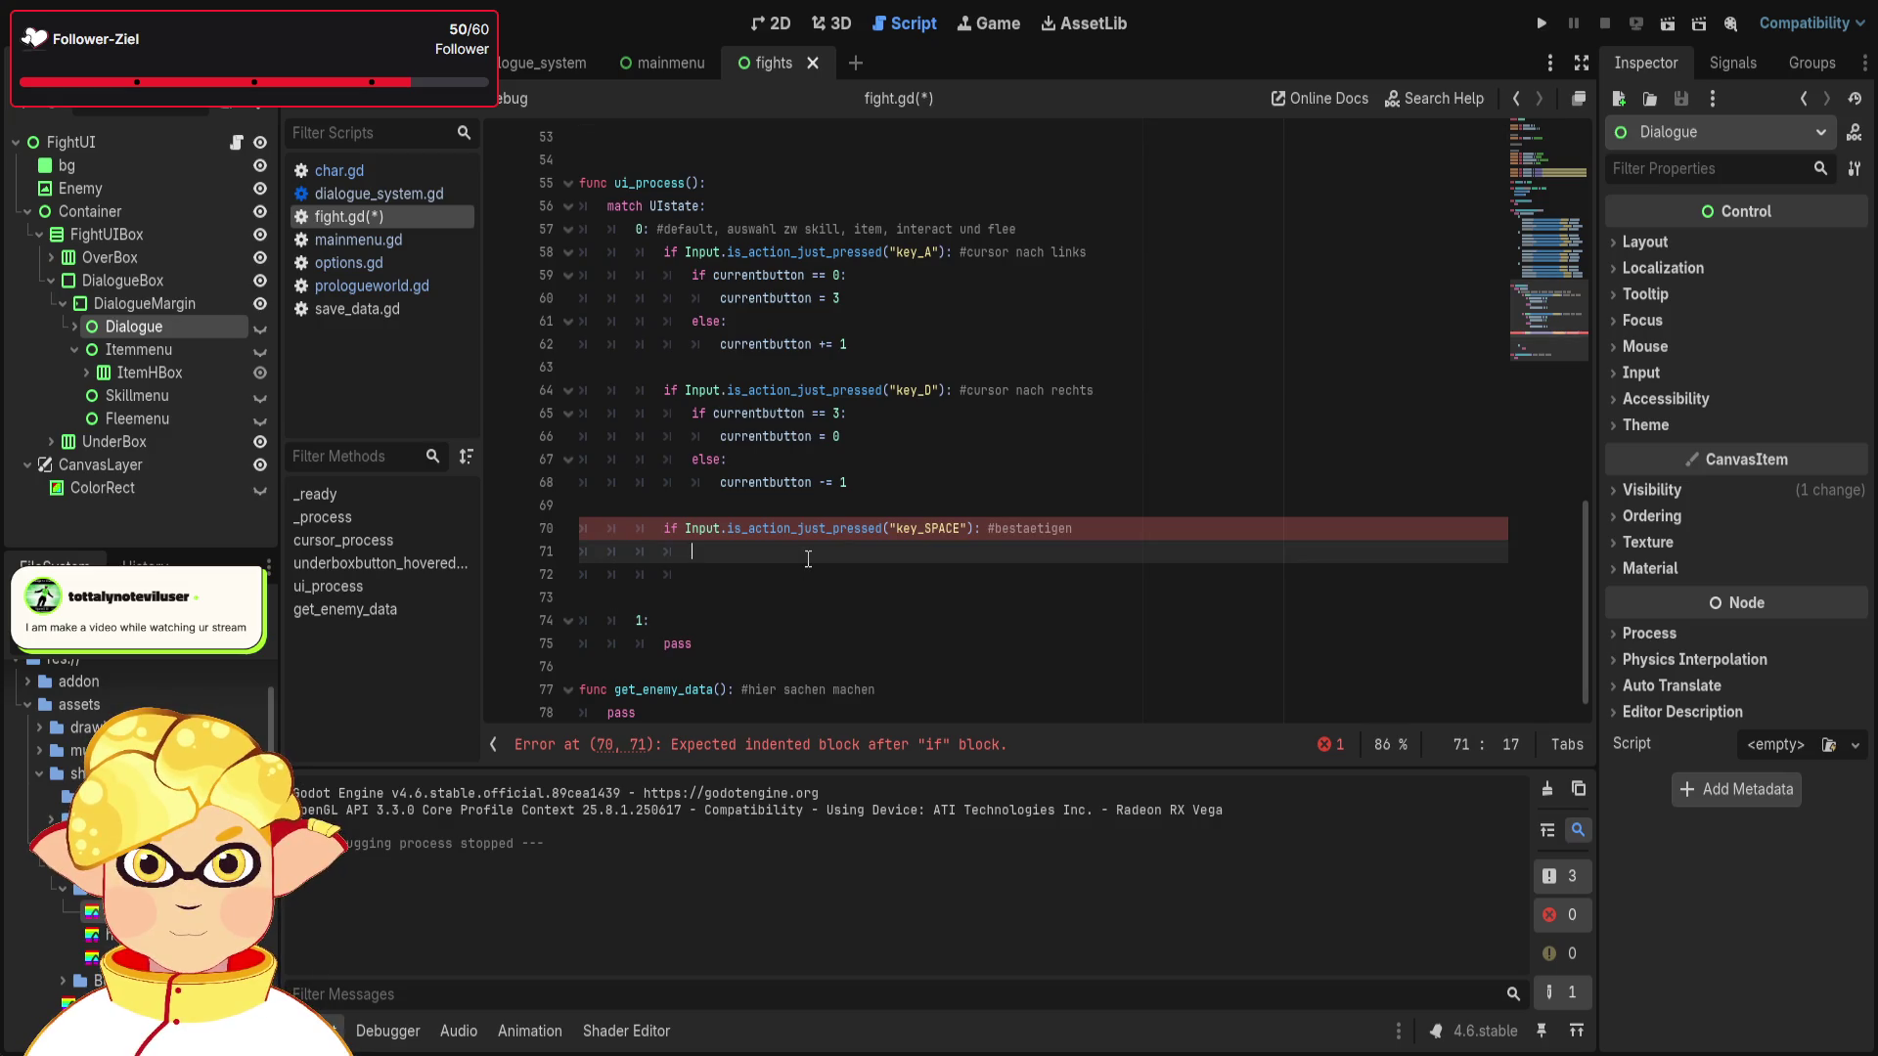
scroll(808, 558, "up", 8)
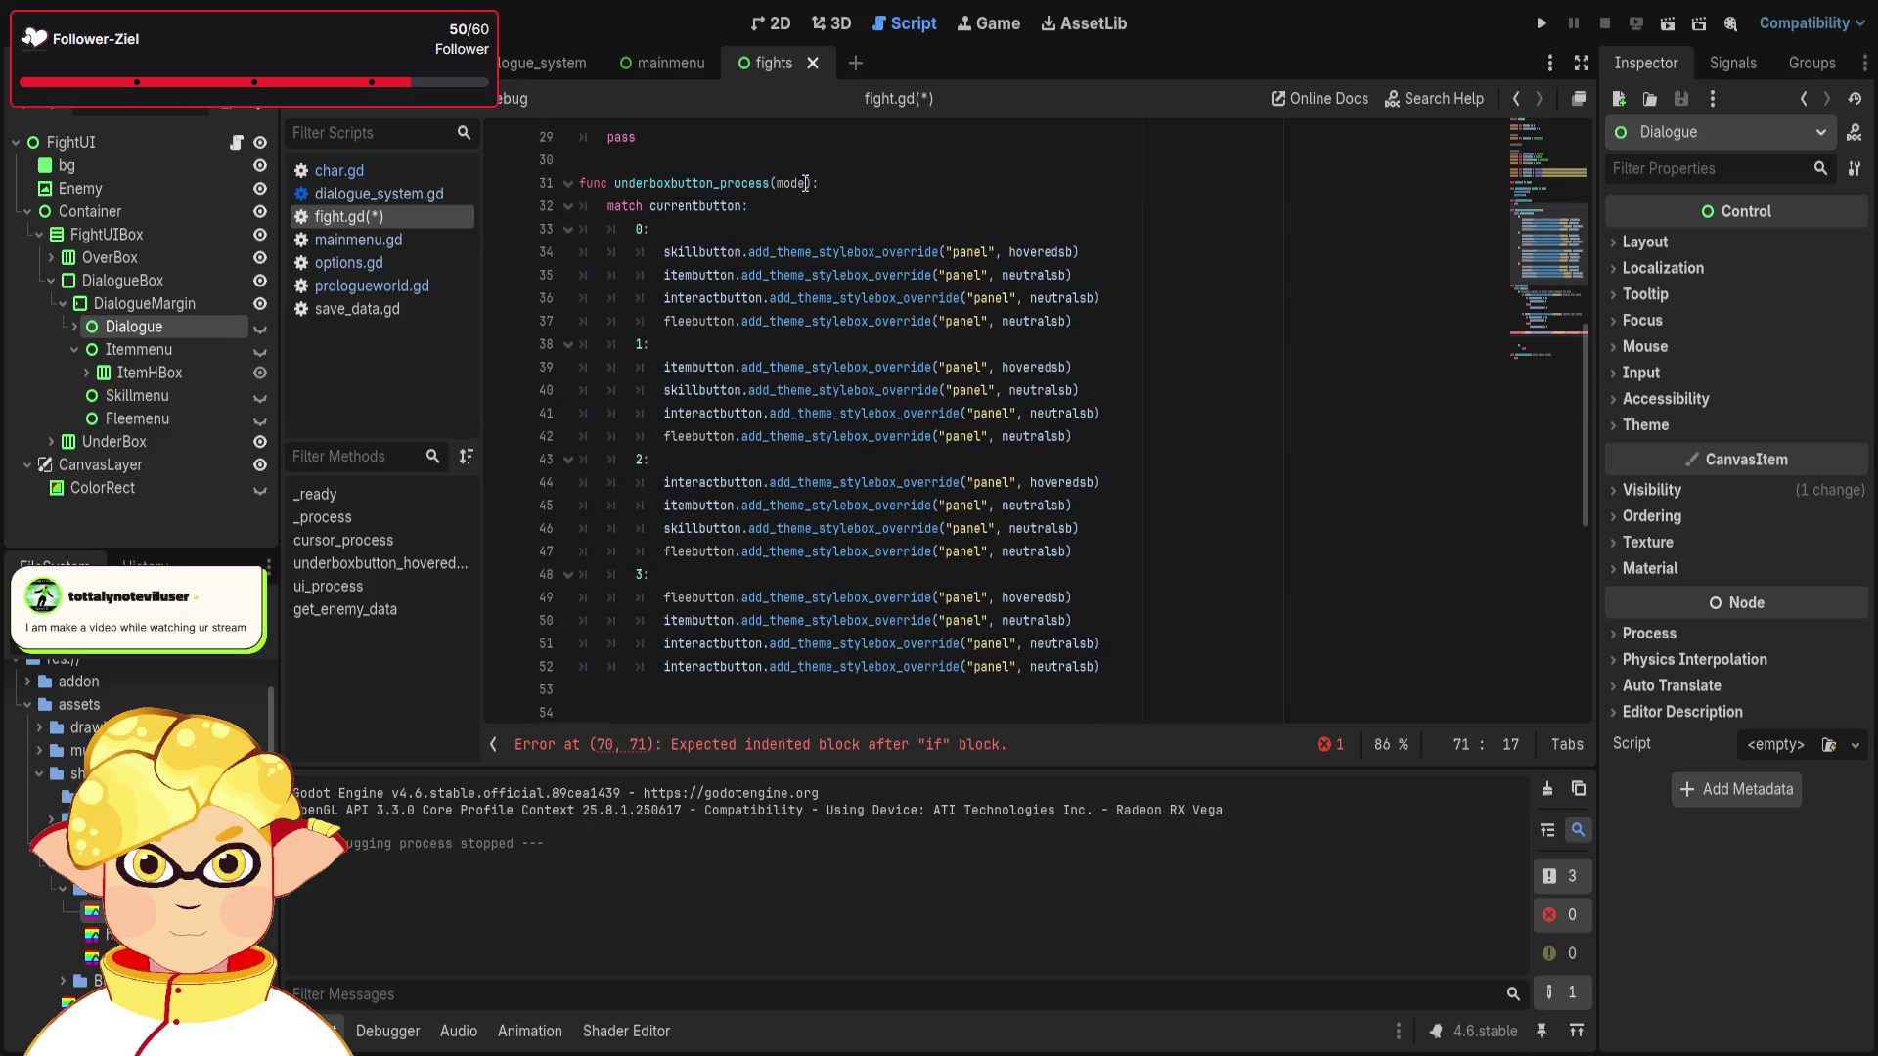
left_click_drag(805, 183, 778, 182)
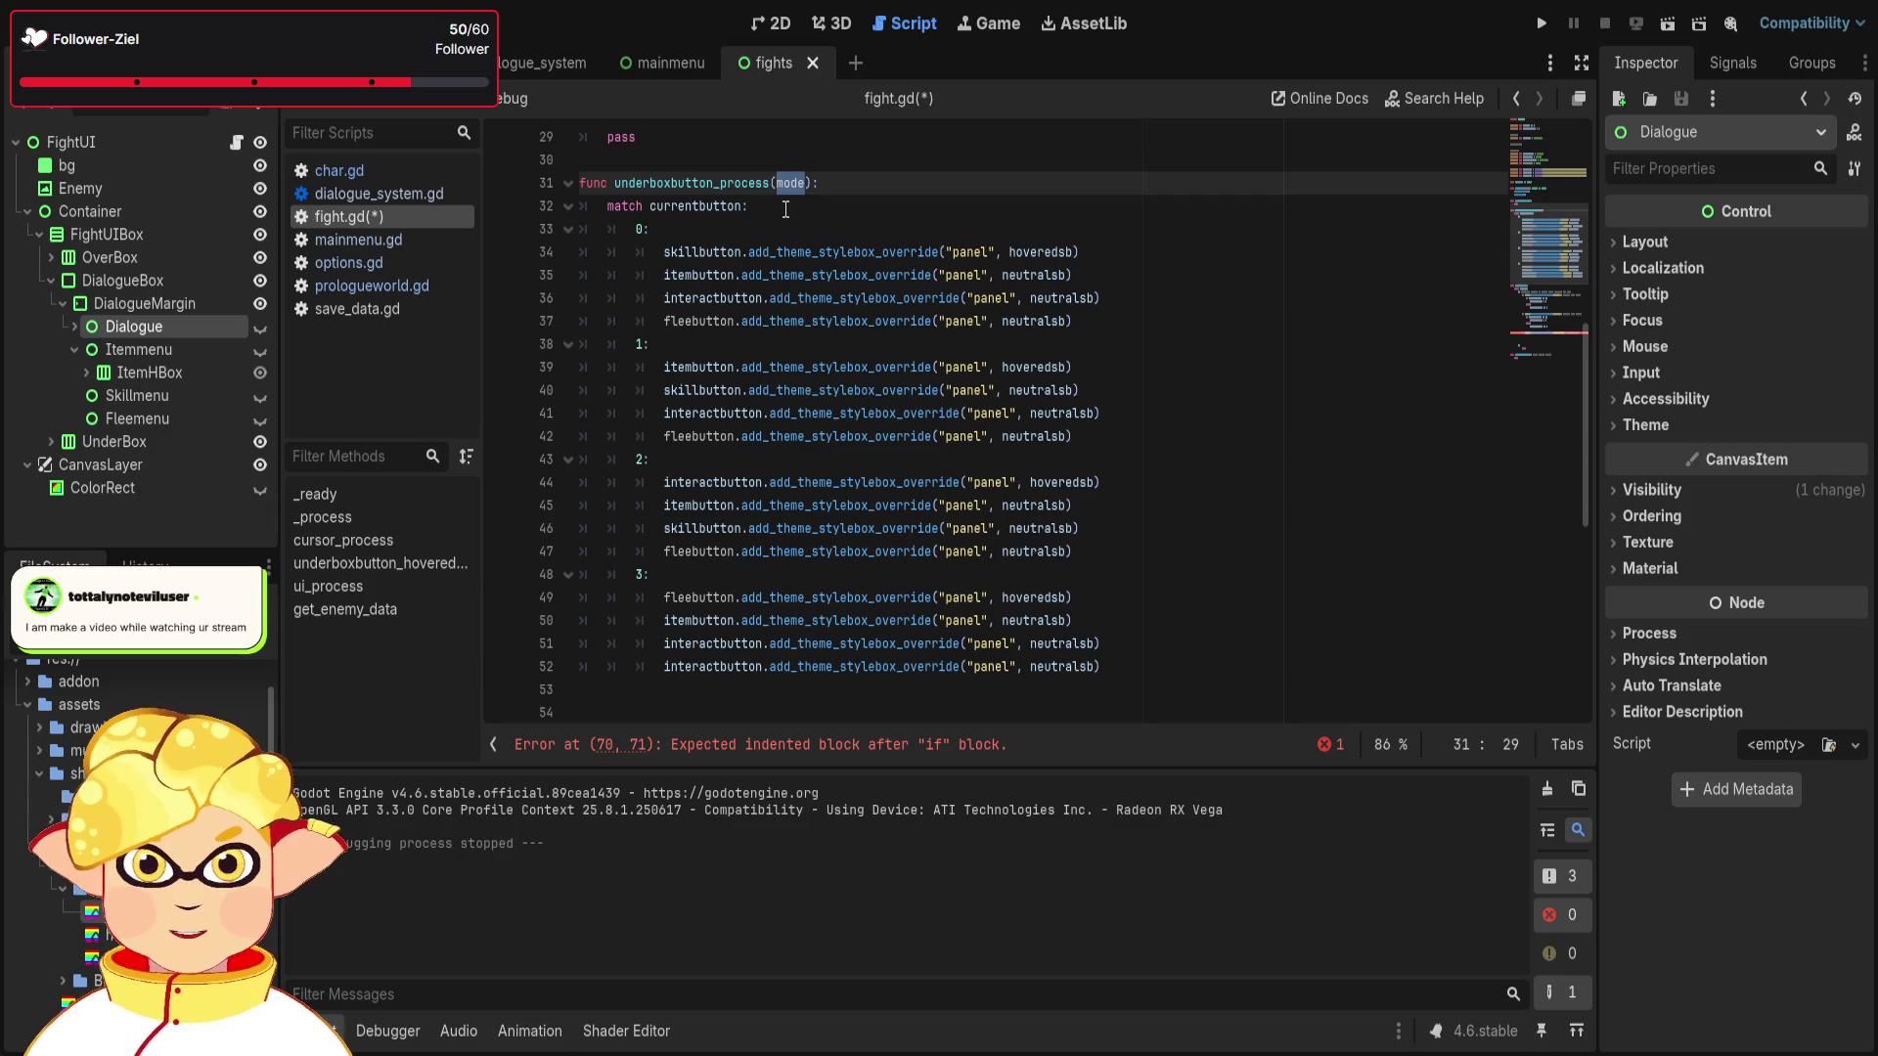
key("BackSpace")
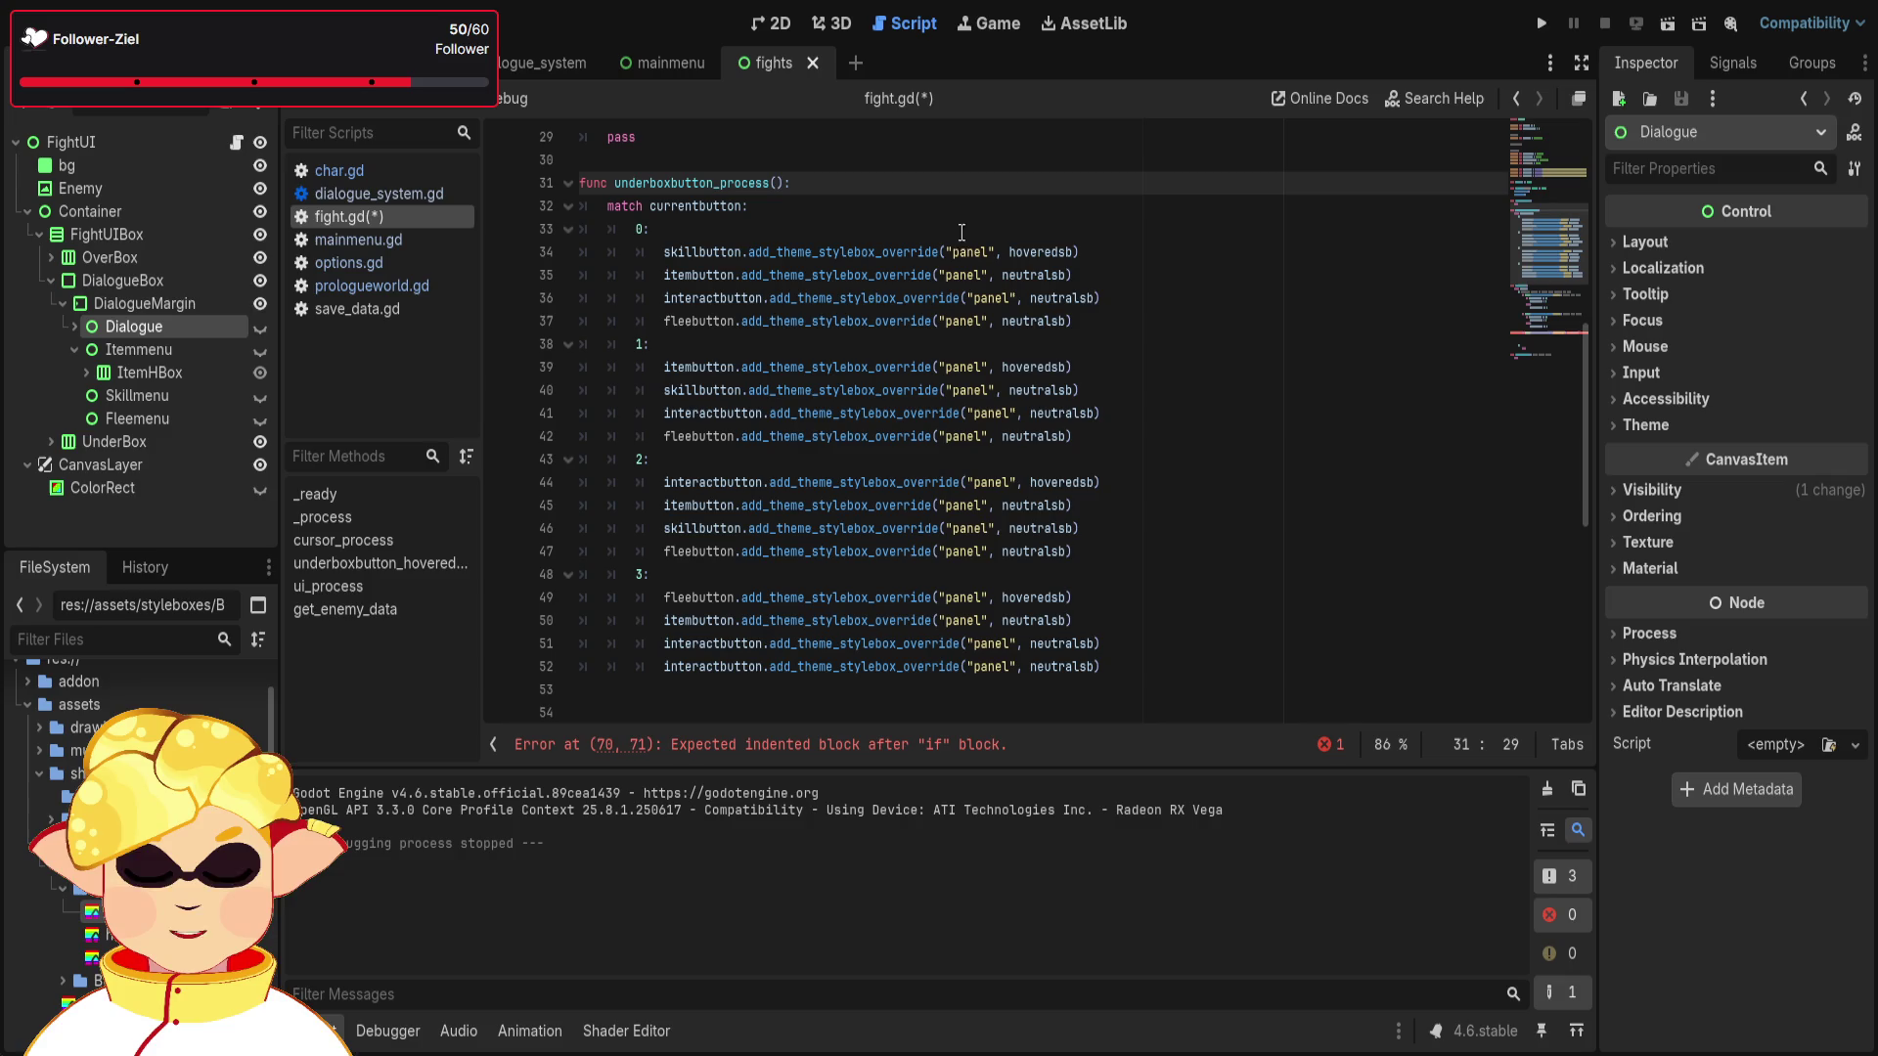
key("Down")
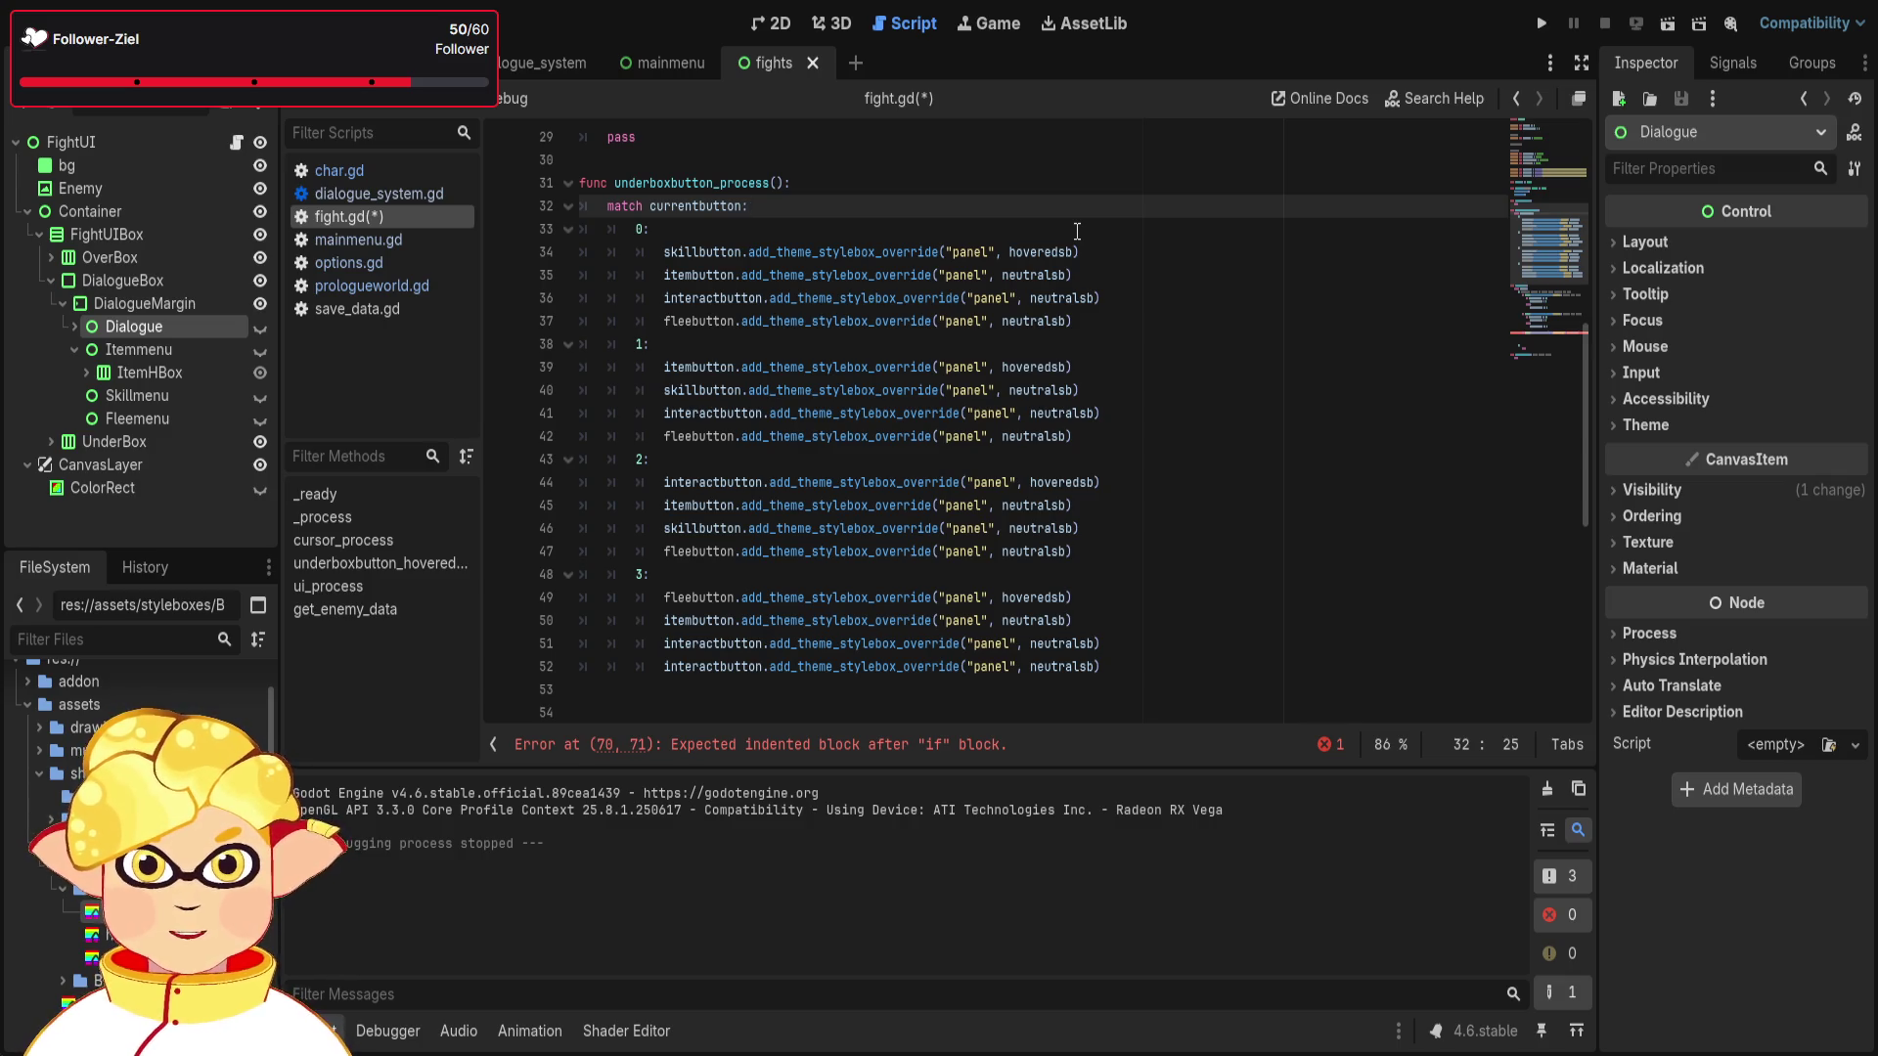
- Restore the function name to underboxbutton_hoveredprocess
left_click(567, 184)
left_click(721, 186)
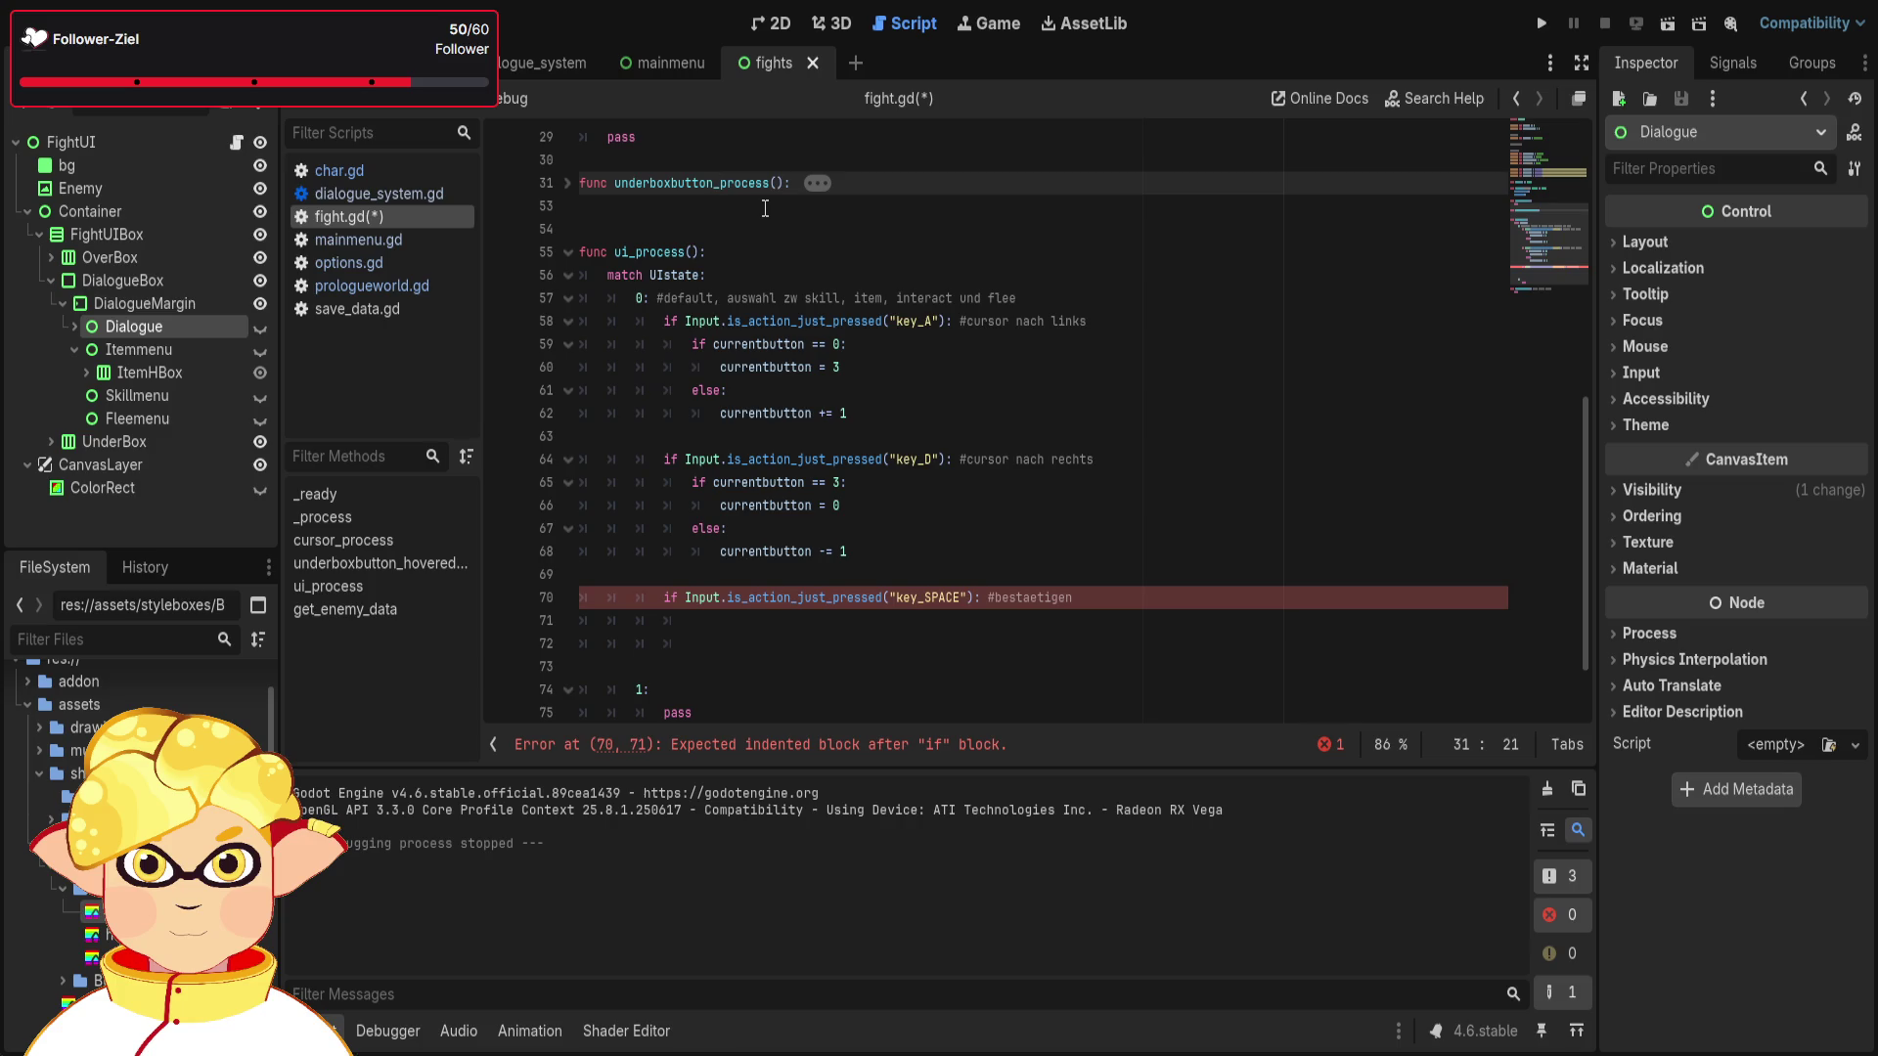
type("hover")
type("ed")
- Declare a new function 'func underboxbutton_pressedprocess():' below it
left_click(818, 224)
left_click(728, 206)
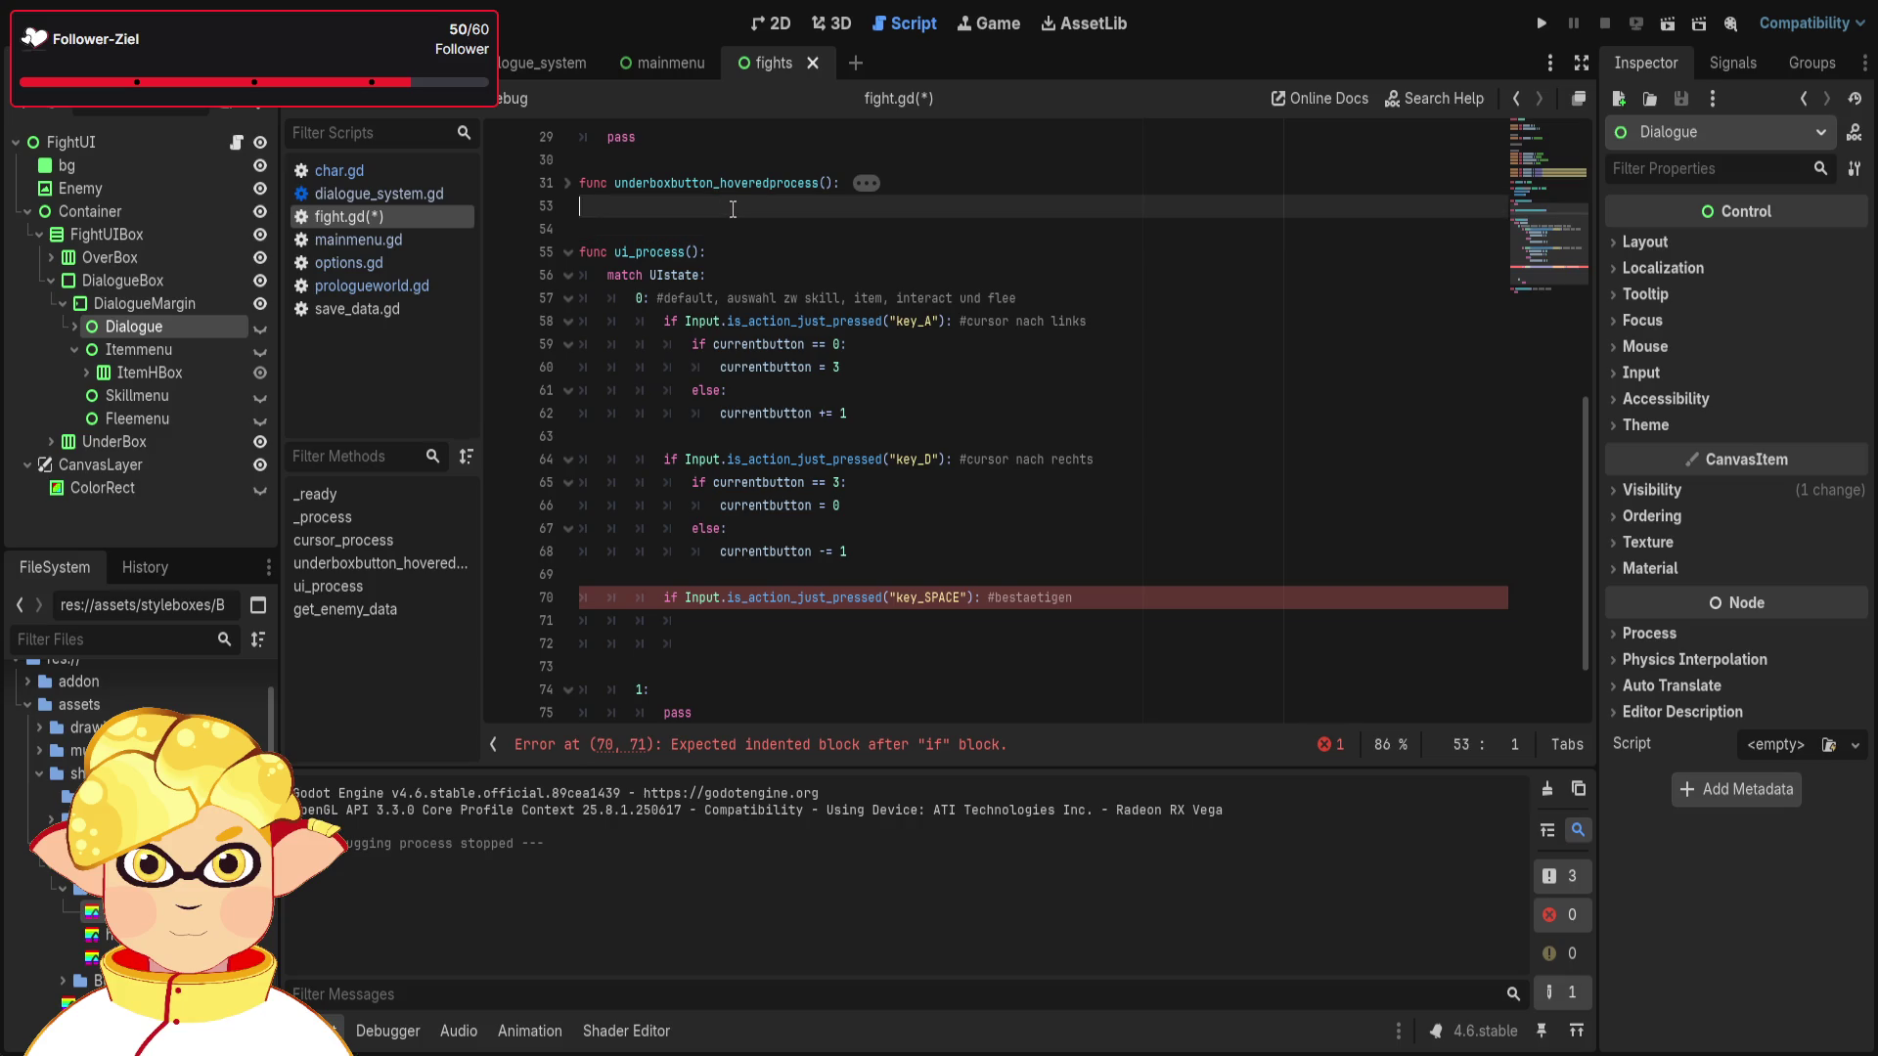
key("Return")
type("c underboxb")
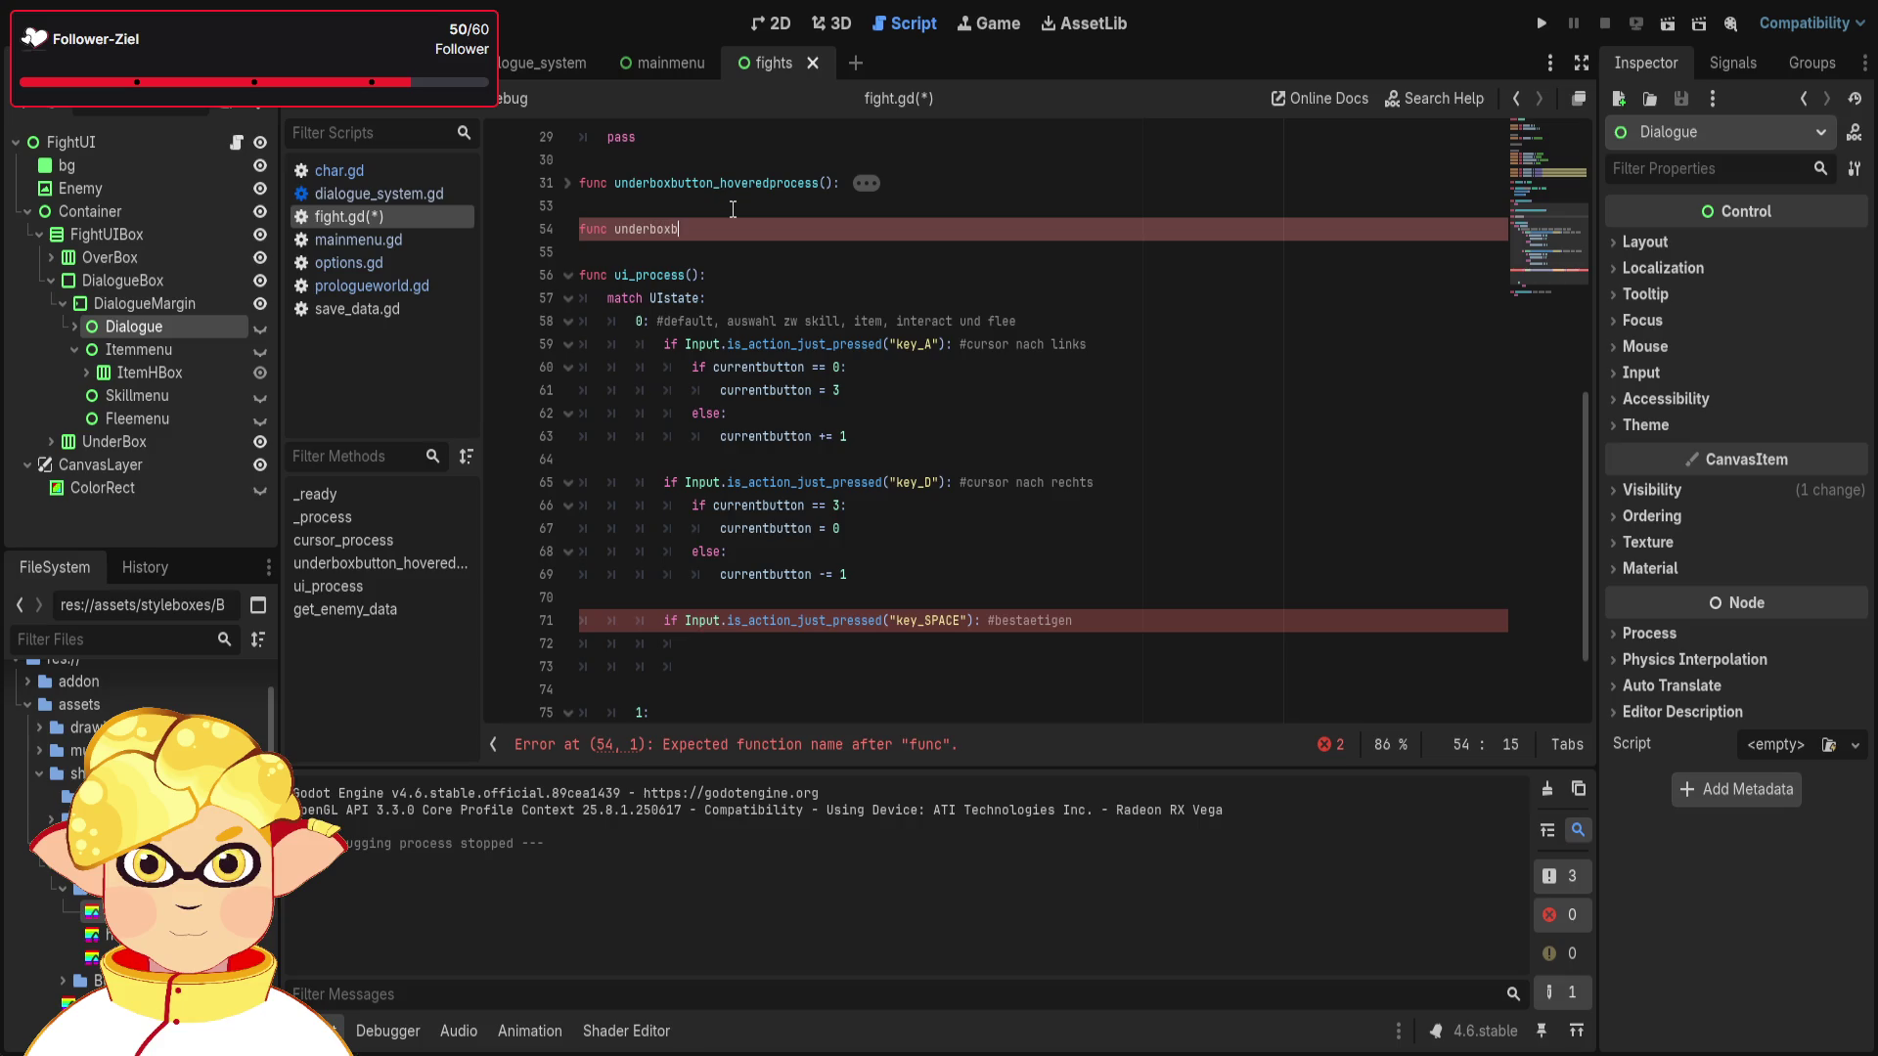
type("utton_")
type("con")
key("BackSpace")
key("BackSpace")
key("BackSpace")
type("pressed")
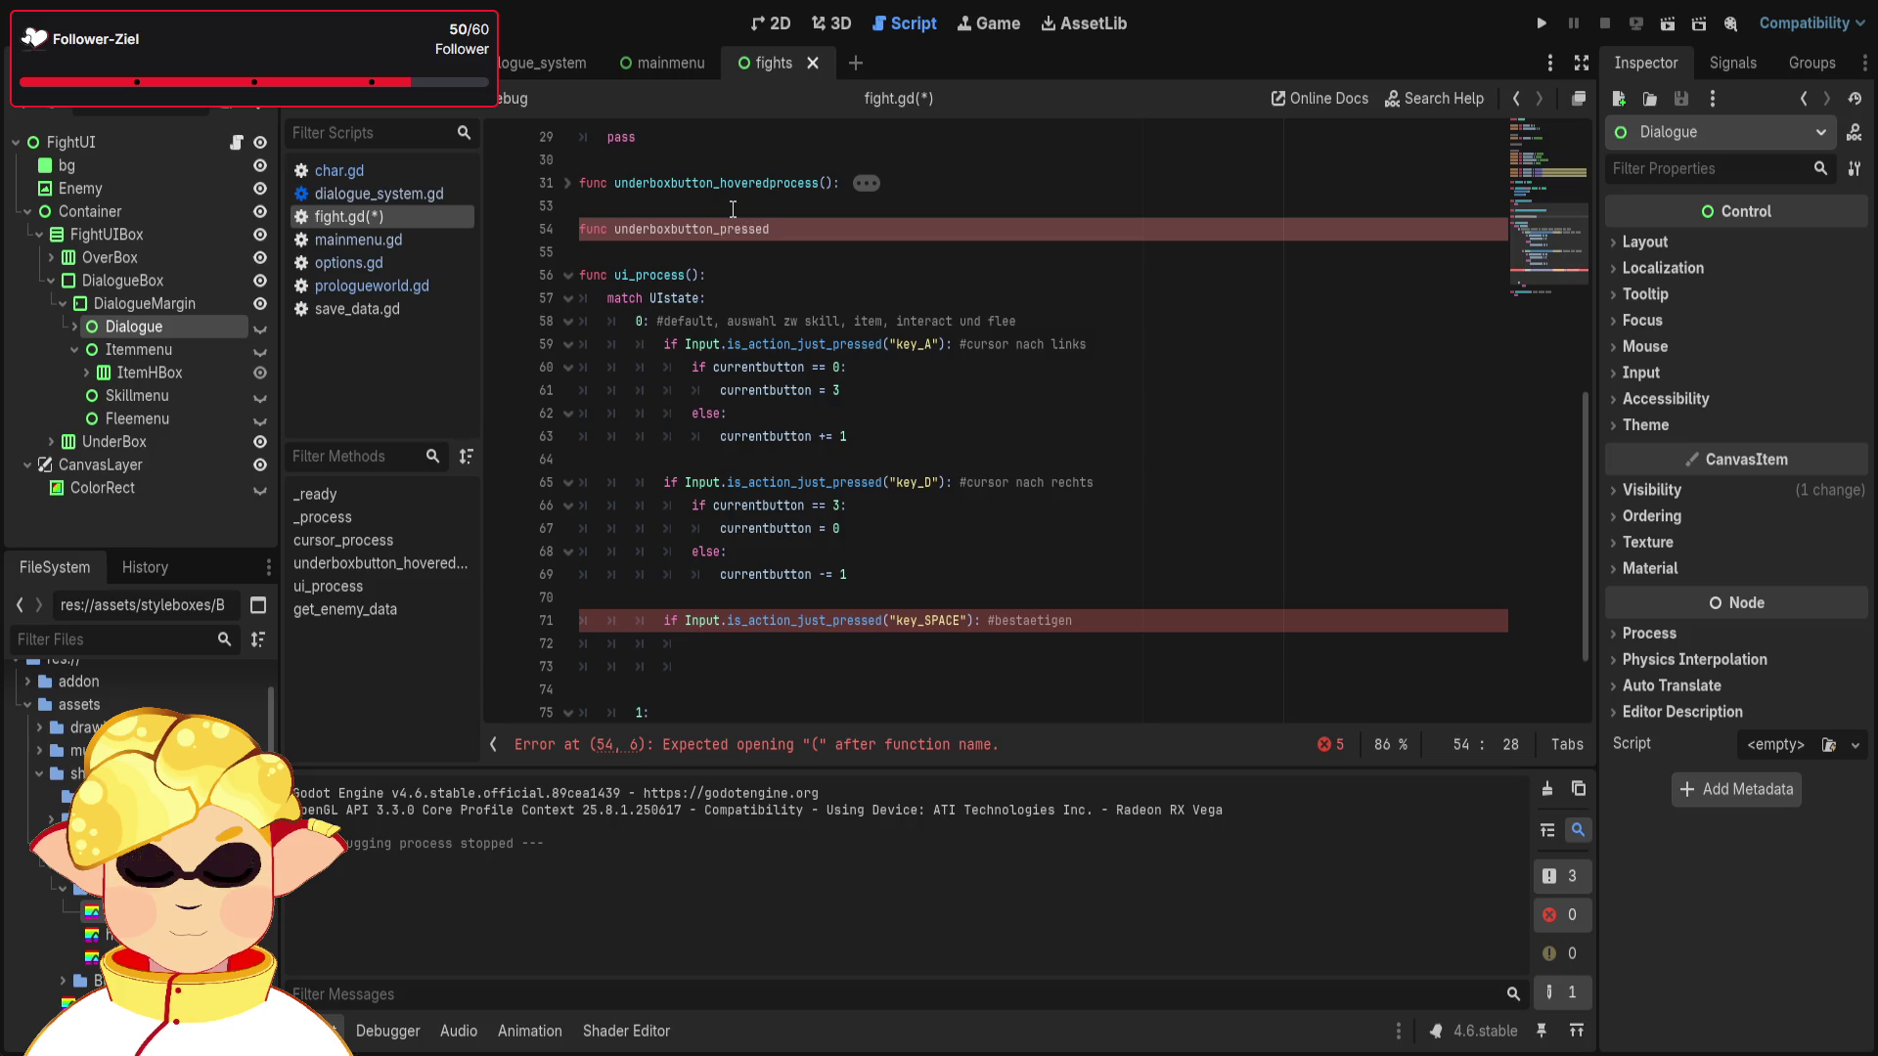
type("process()_")
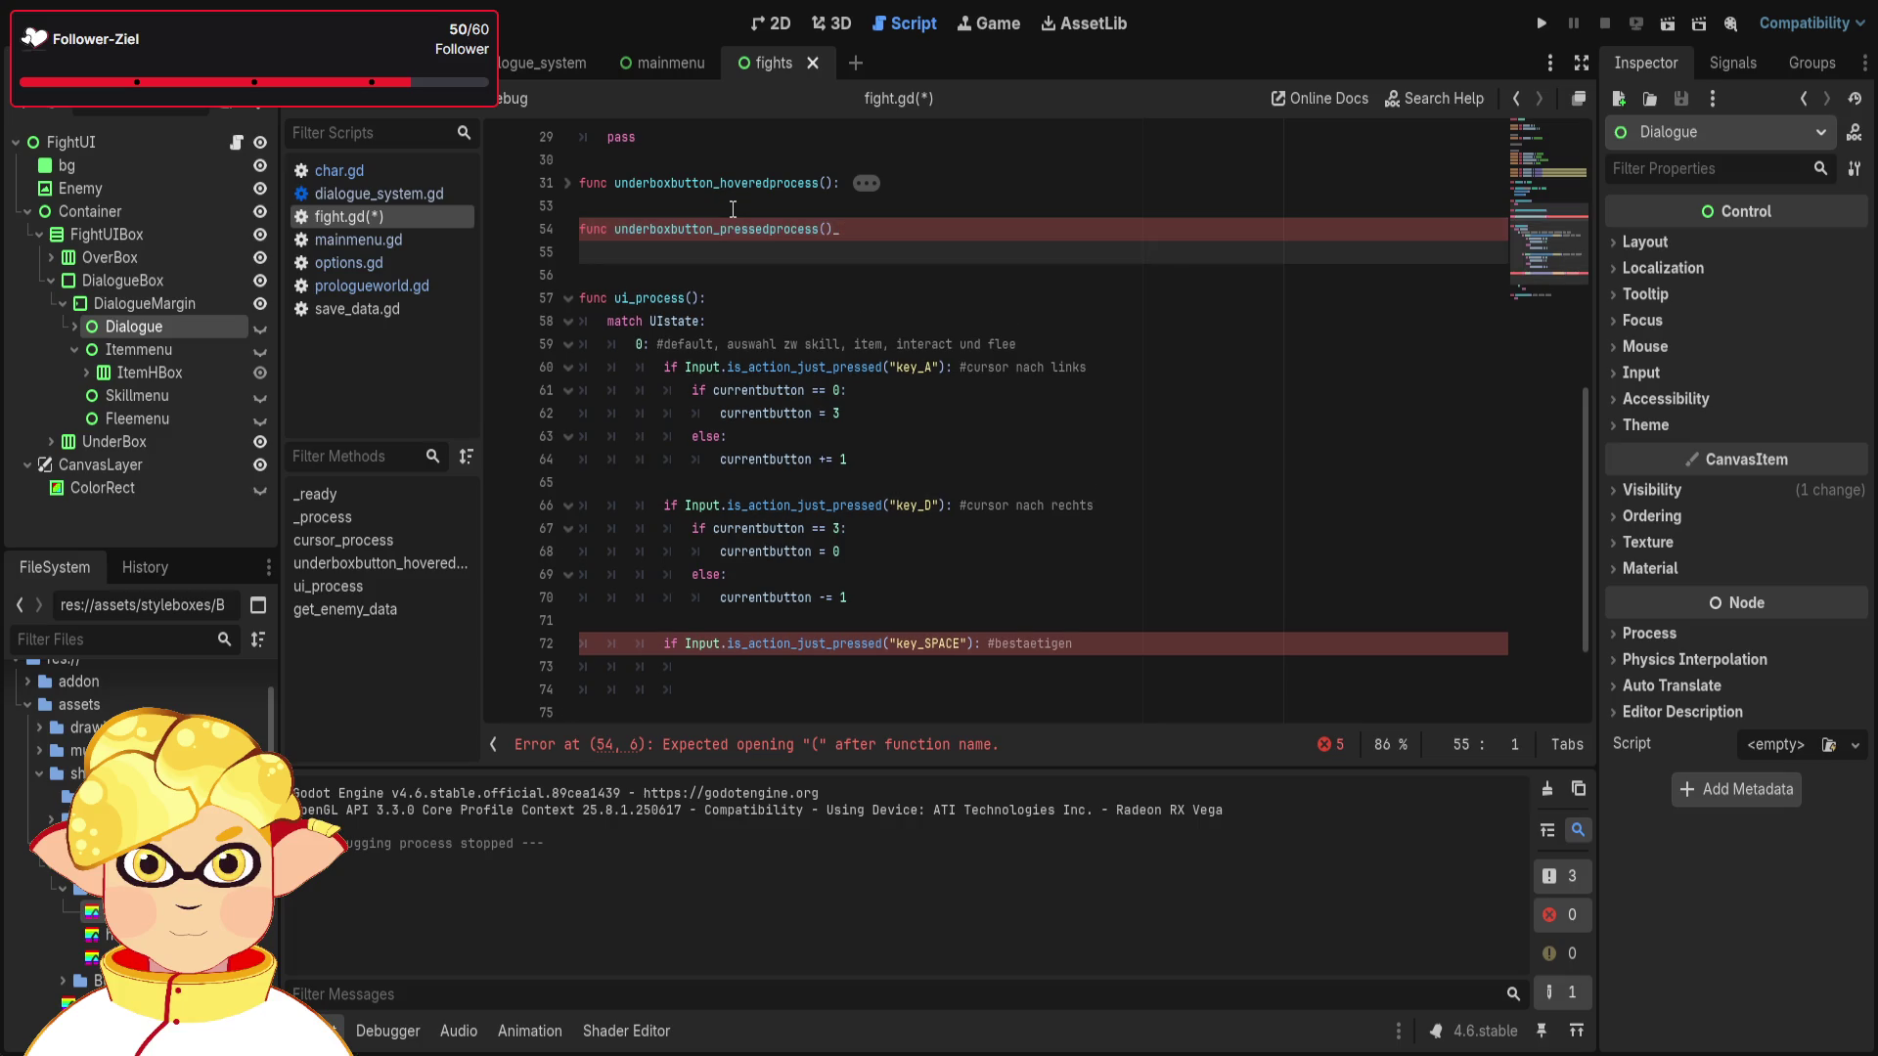
key("BackSpace")
key("BackSpace")
type(":")
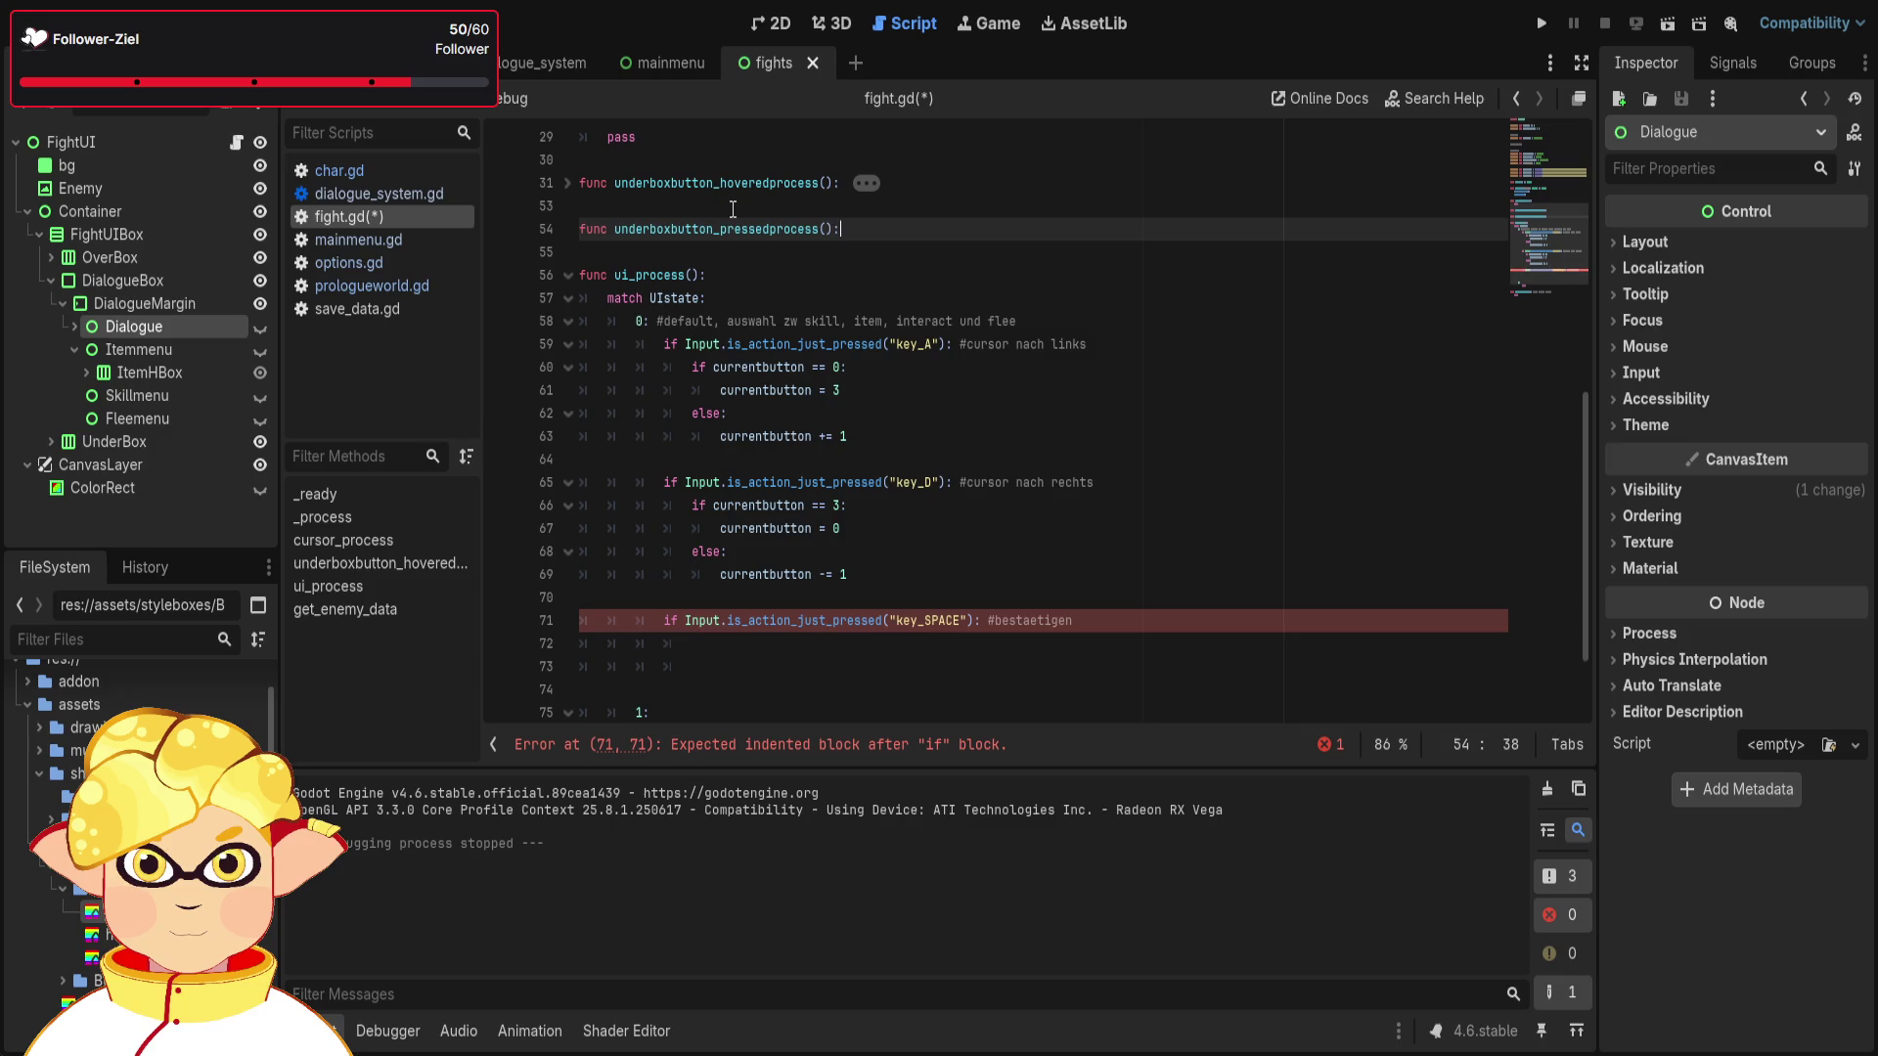
key("Return")
- Copy the match currentbutton header and first skill case from underboxbutton_hoveredprocess
left_click(572, 191)
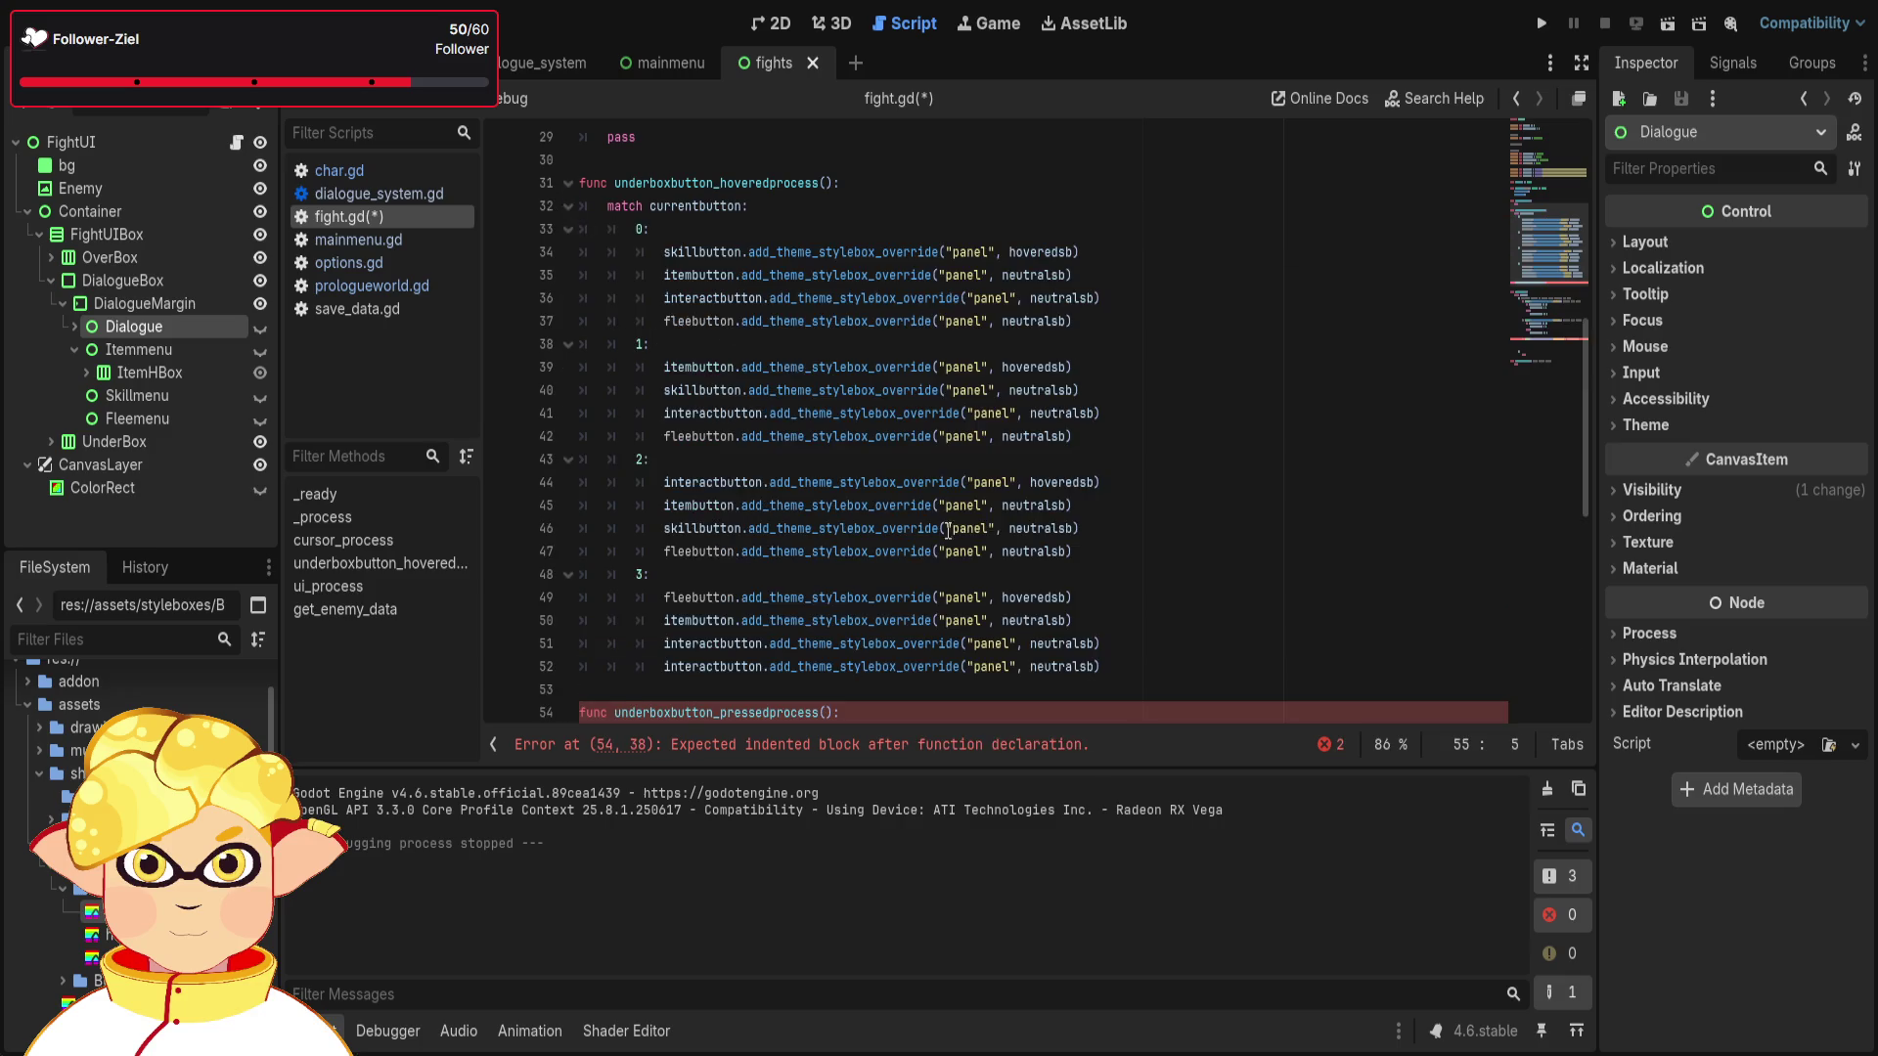
scroll(1134, 607, "down", 1)
left_click(1140, 601)
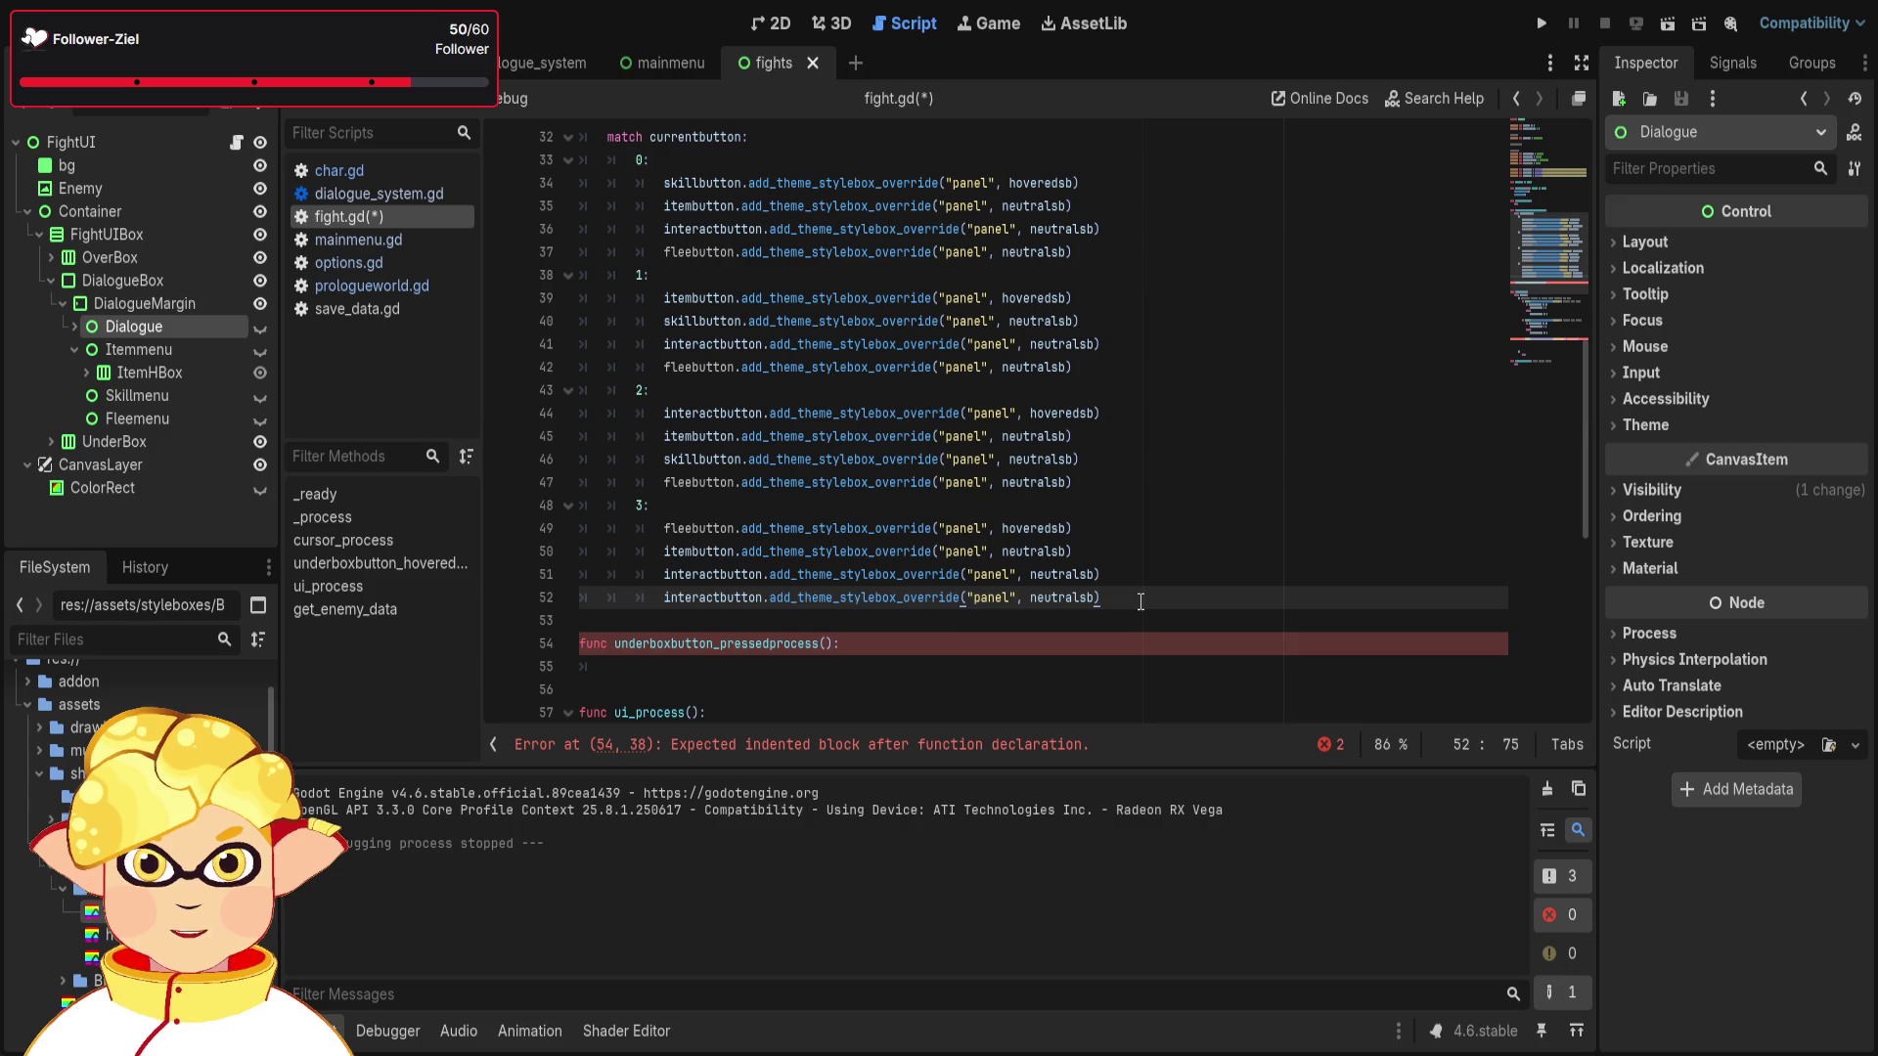
scroll(1138, 600, "up", 1)
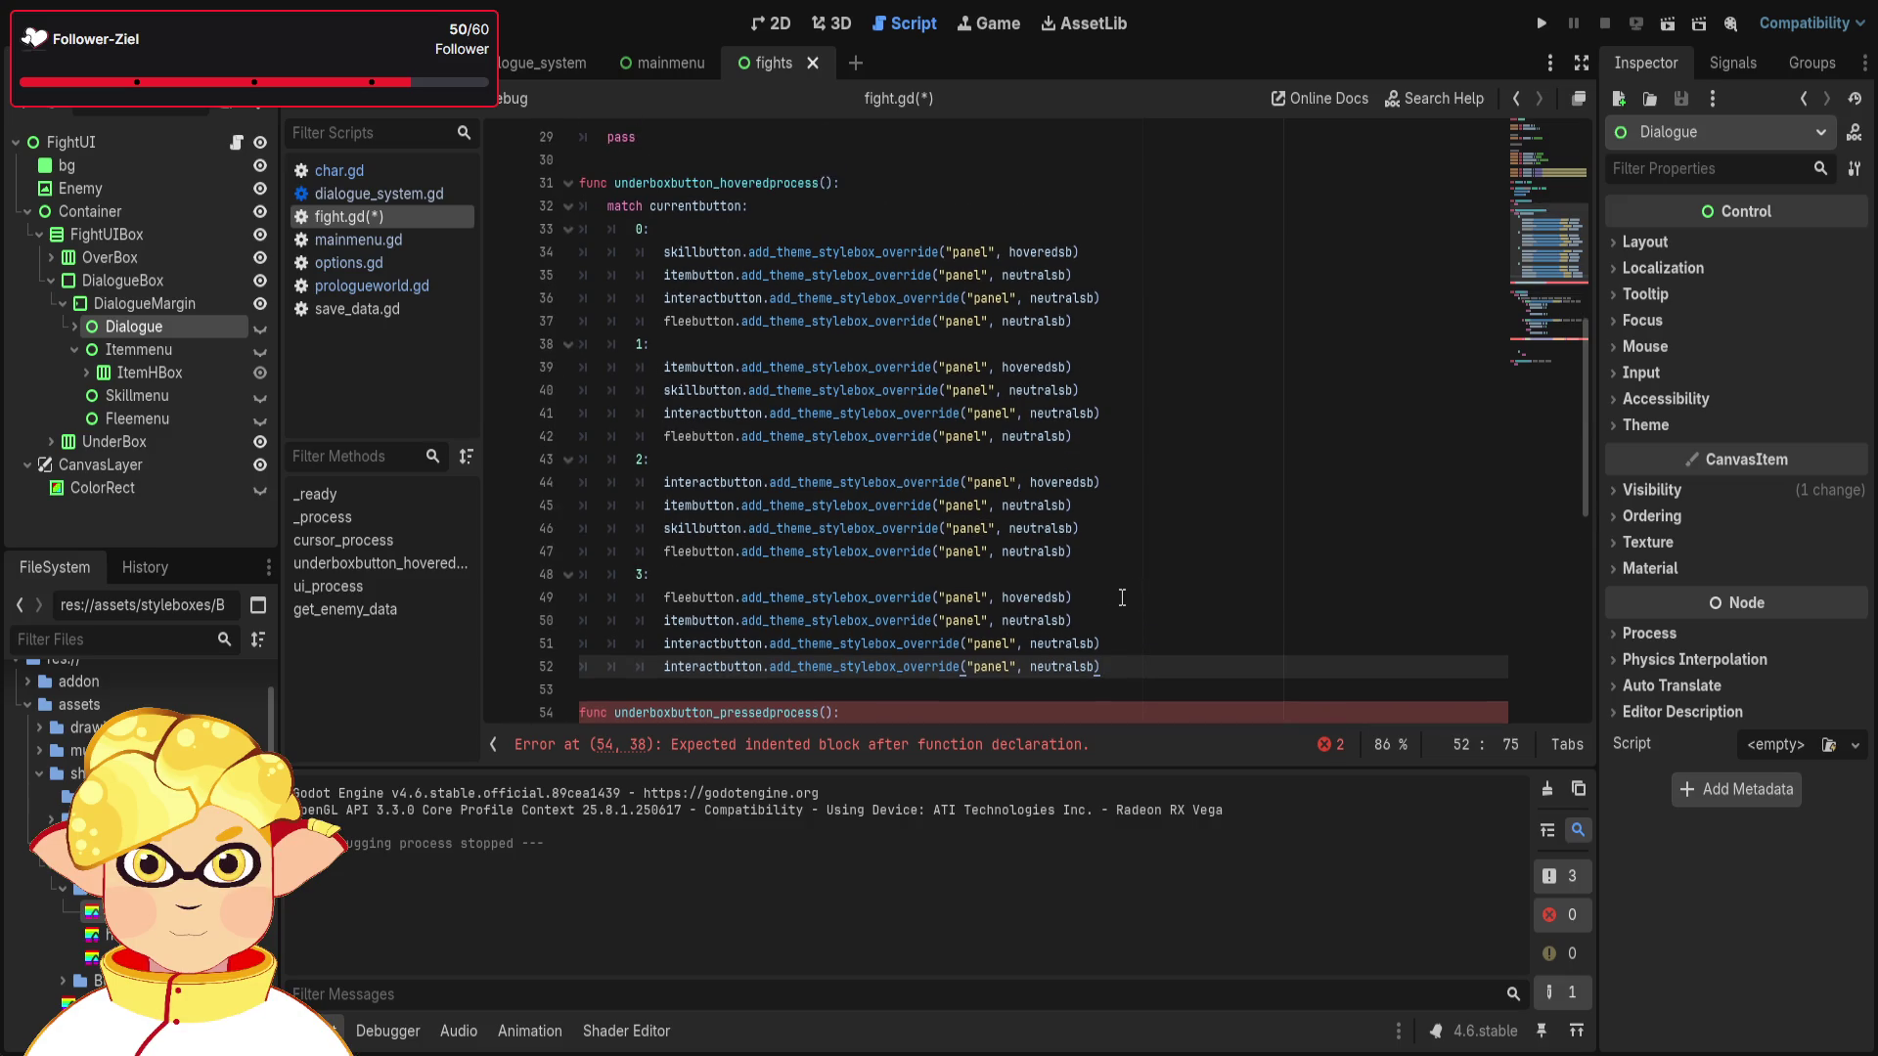
mouse_move(1138, 600)
left_mouse_down()
mouse_move(1095, 549)
mouse_move(566, 216)
mouse_move(569, 231)
left_mouse_up()
mouse_move(1131, 247)
left_mouse_down()
mouse_move(663, 252)
mouse_move(578, 225)
left_mouse_up()
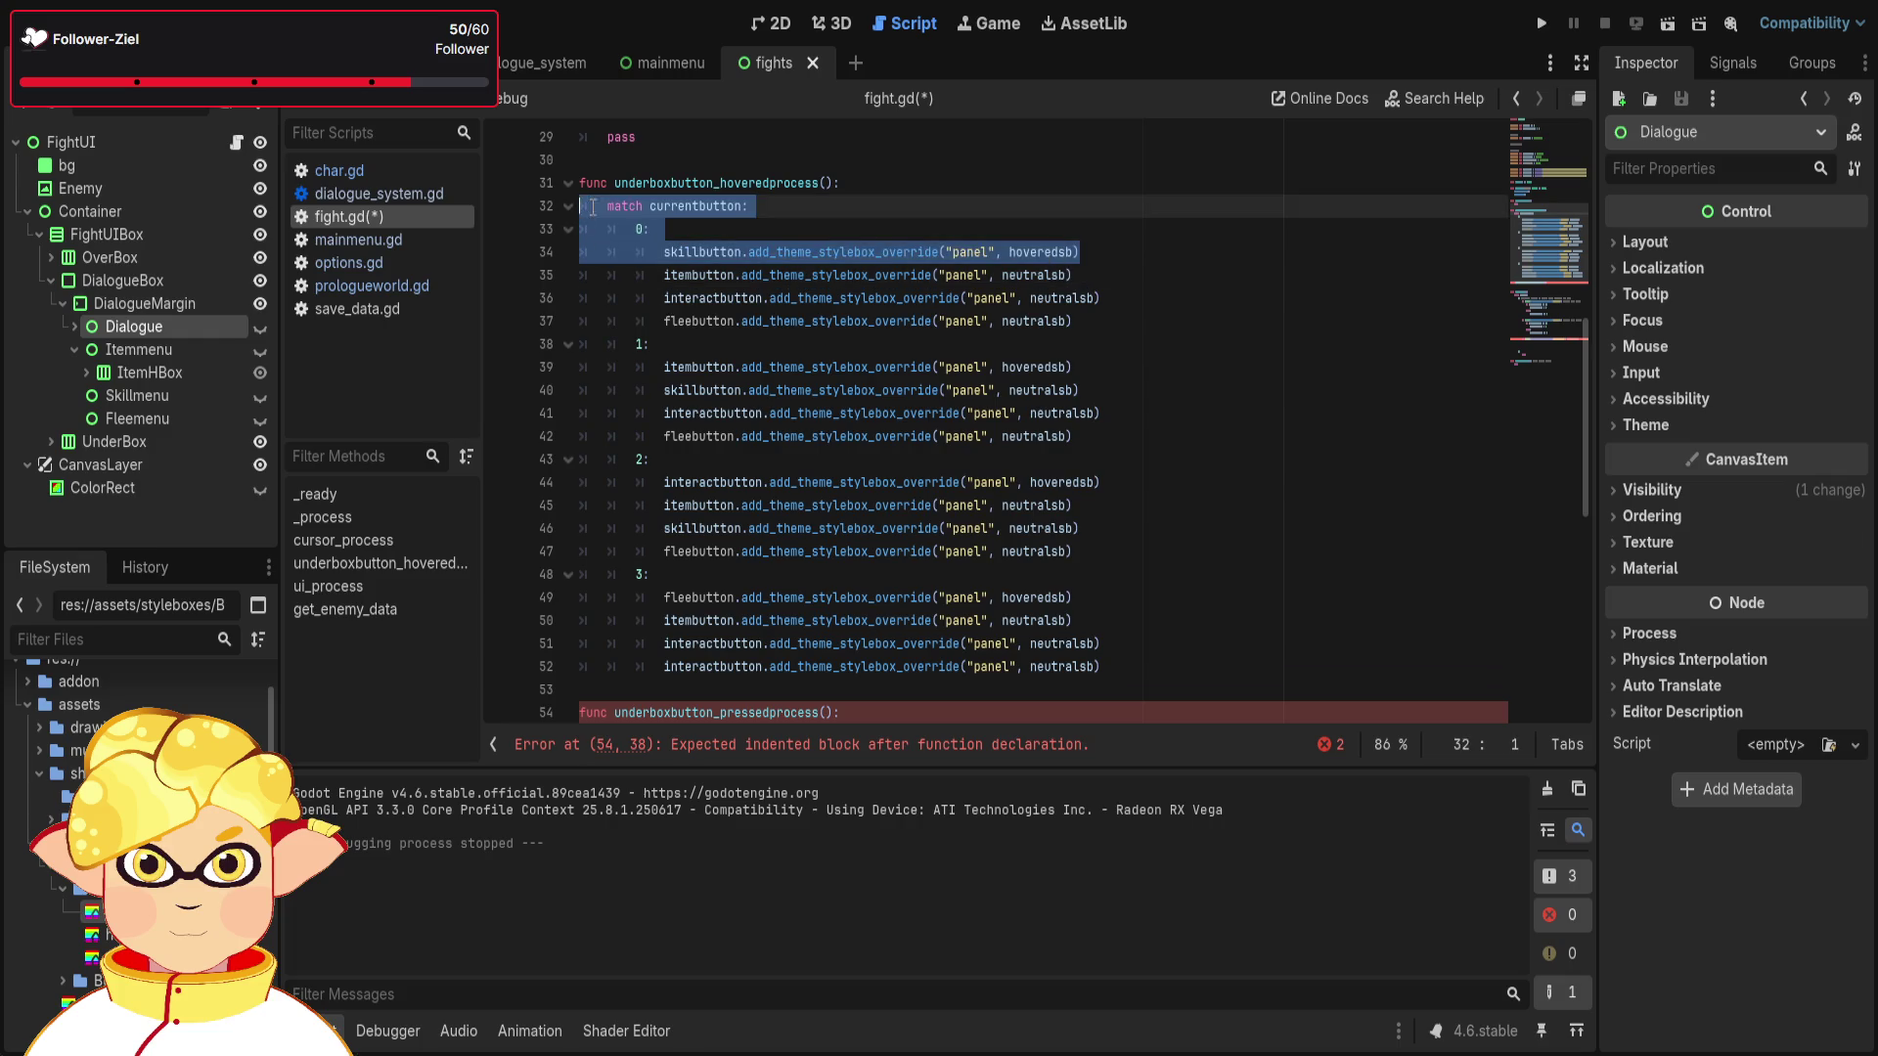
left_click(567, 183)
left_click(671, 245)
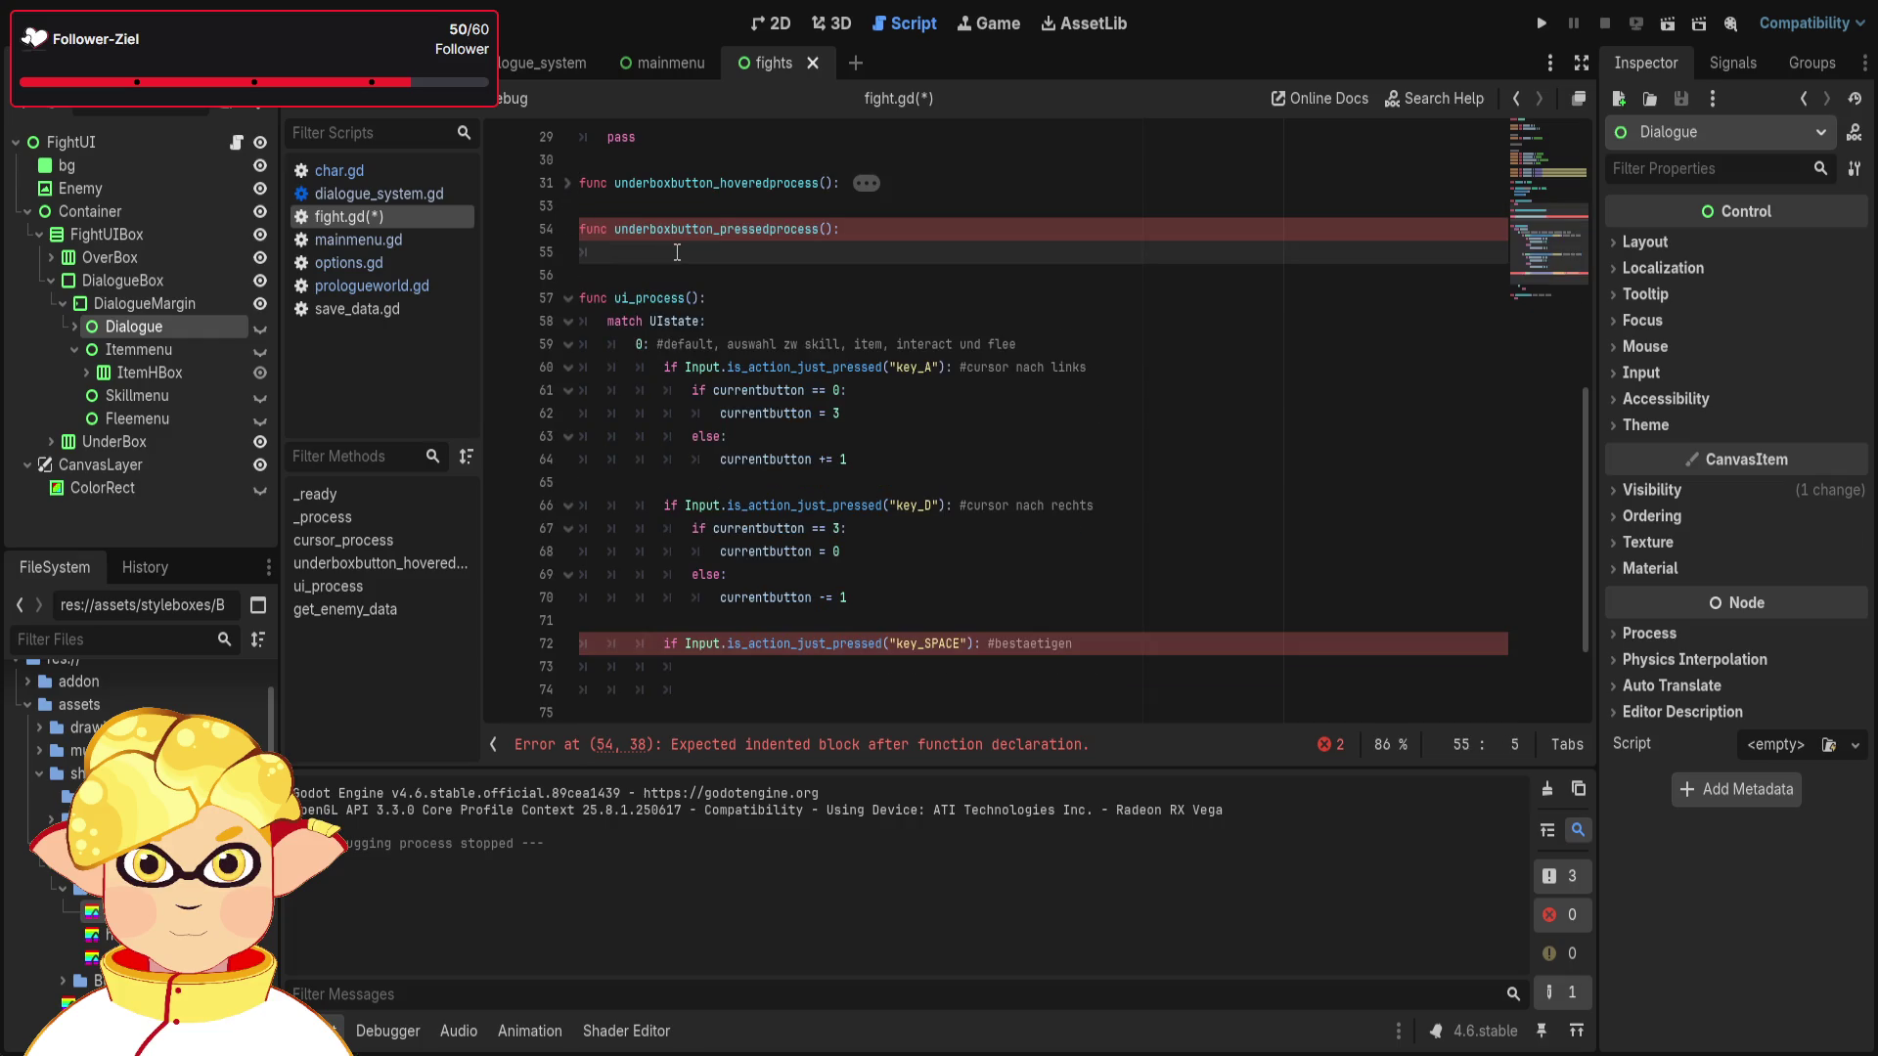
- Paste the match block into underboxbutton_pressedprocess and change hoveredsb to pressedsb
key("ctrl+v")
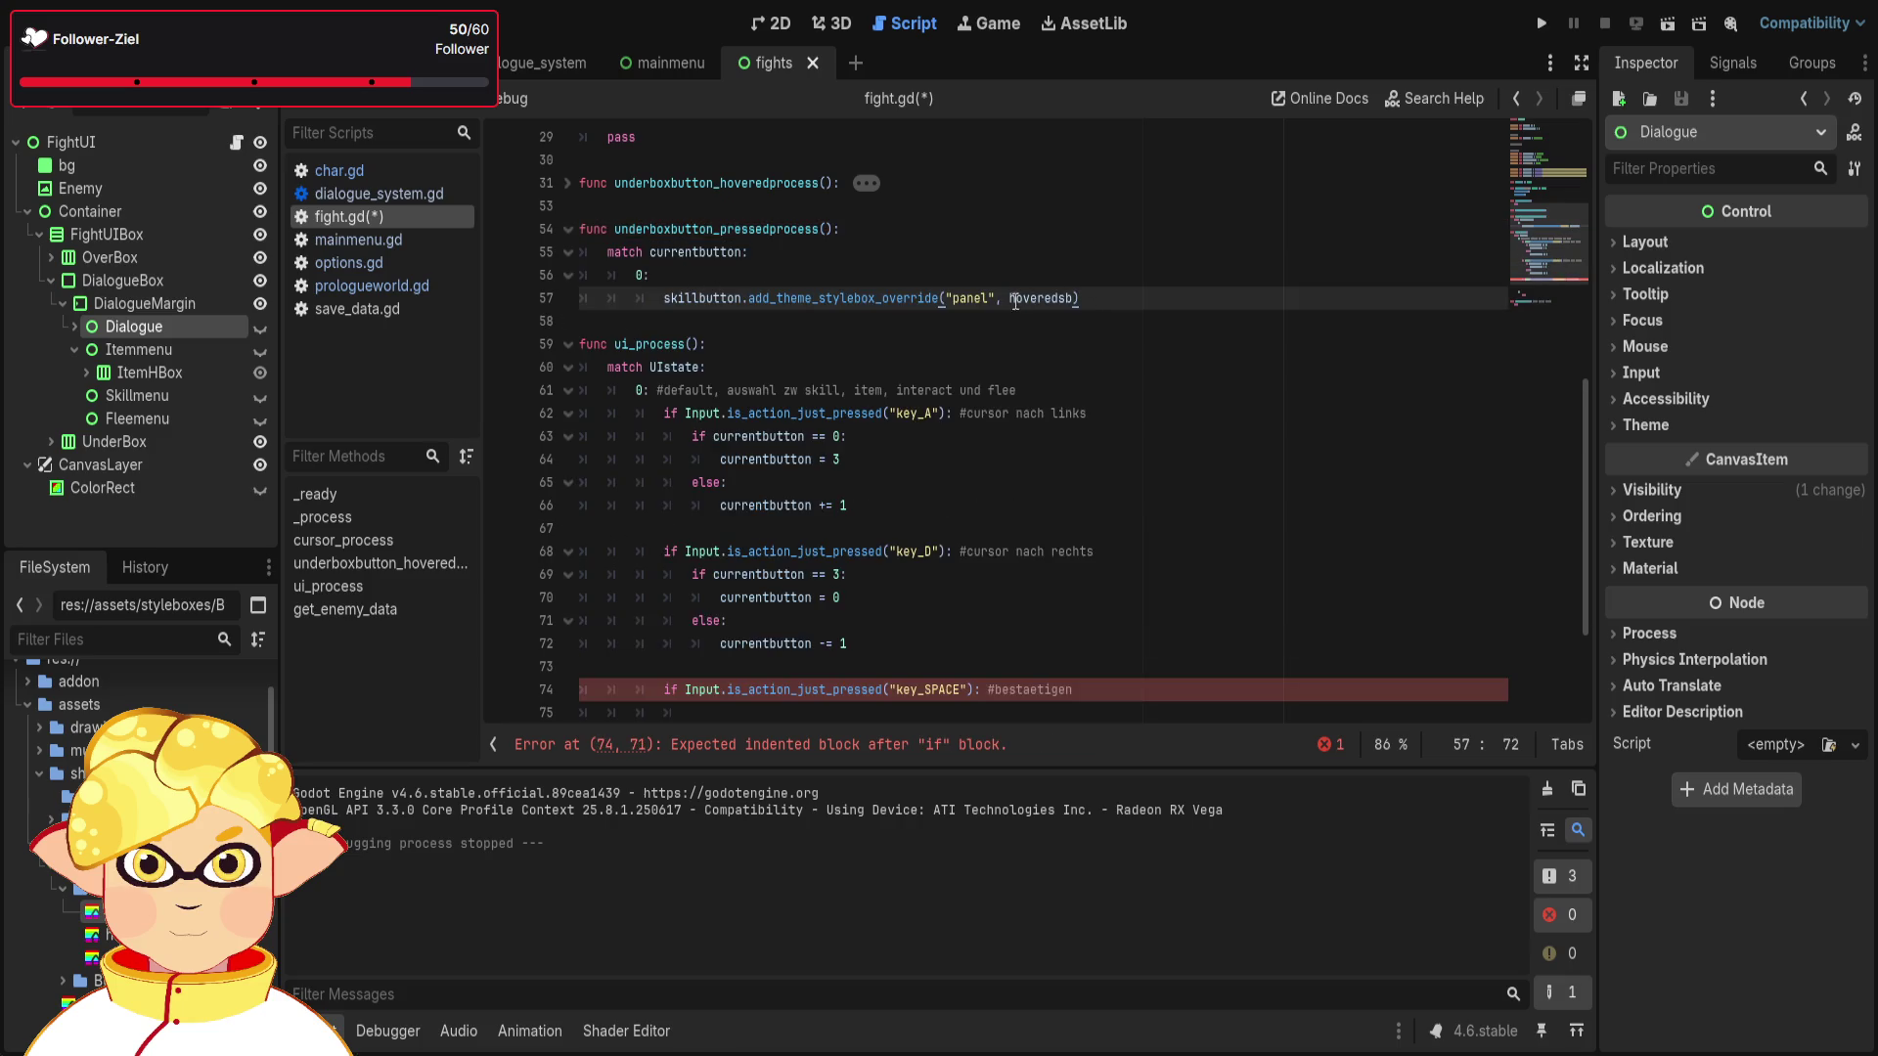
left_click_drag(1061, 298, 1011, 300)
type("pressed")
- Duplicate the case 0 skillbutton block three times, giving four cases
left_click(1171, 296)
left_click_drag(1168, 297, 593, 280)
key("ctrl+c")
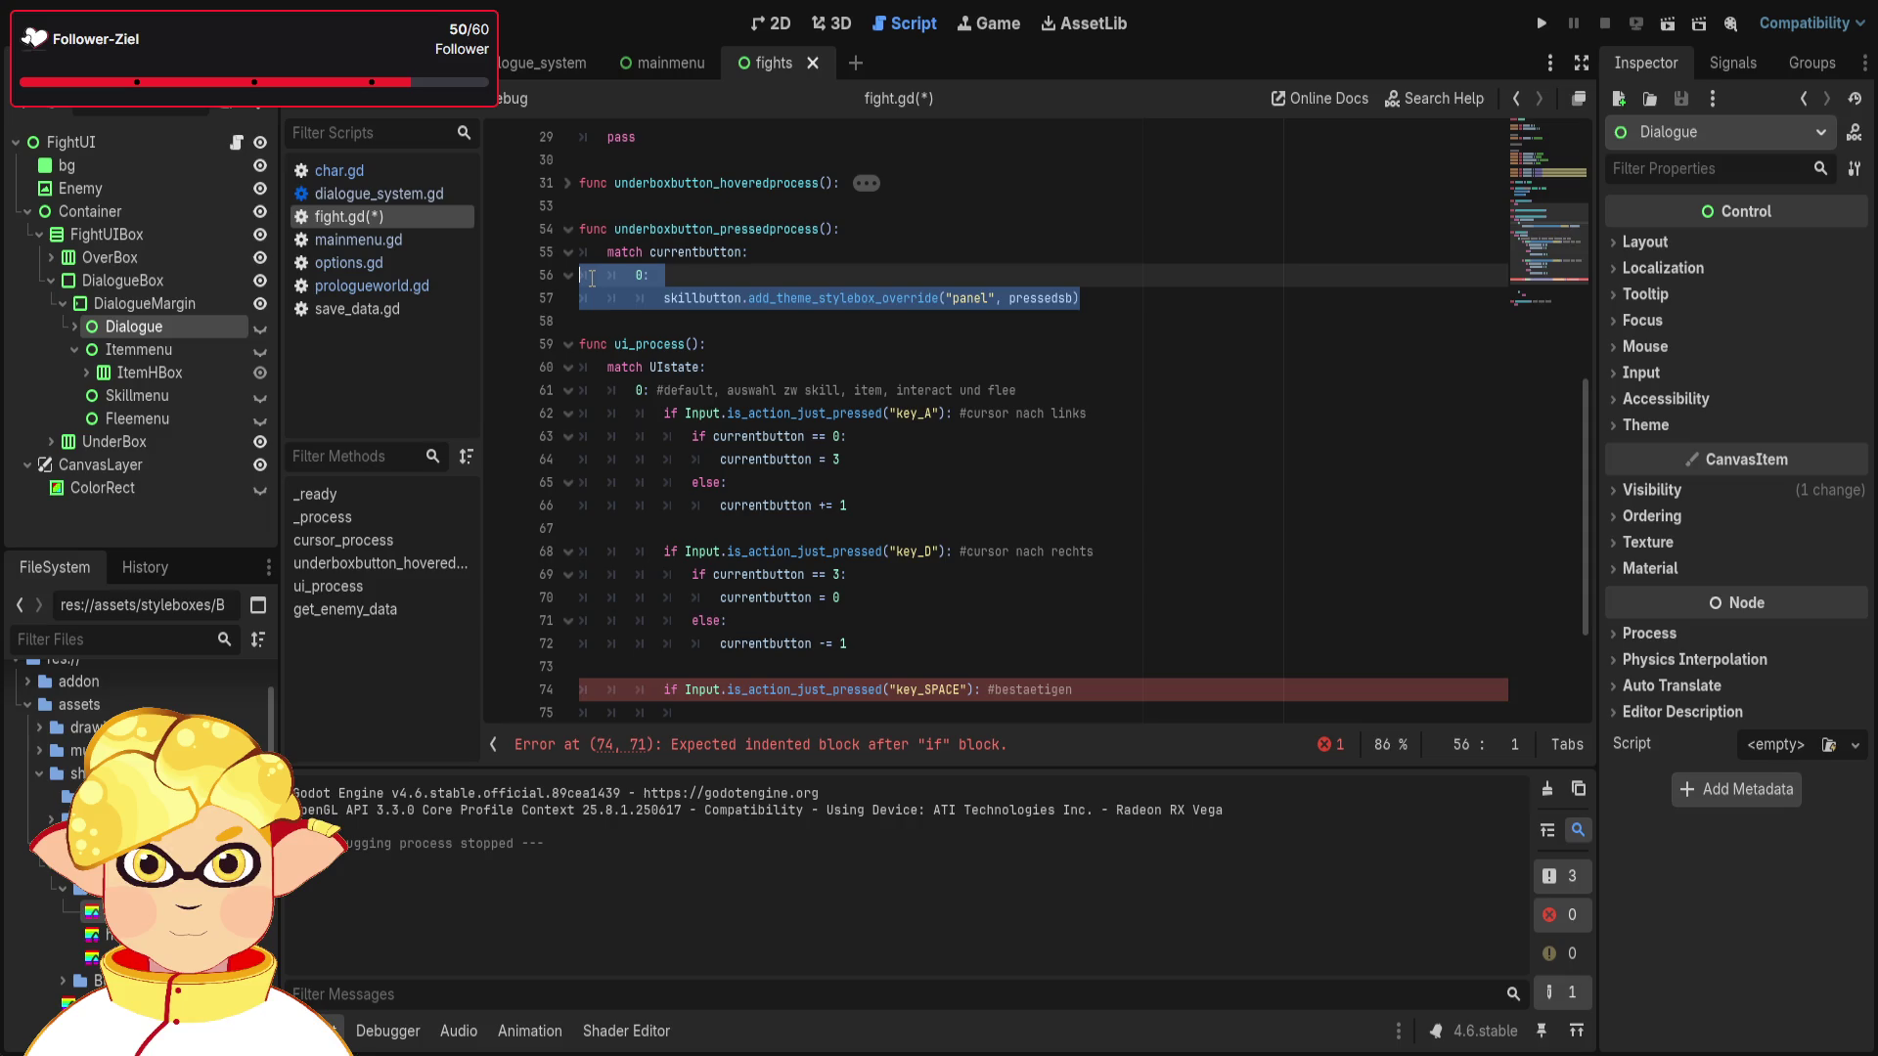
left_click(1115, 297)
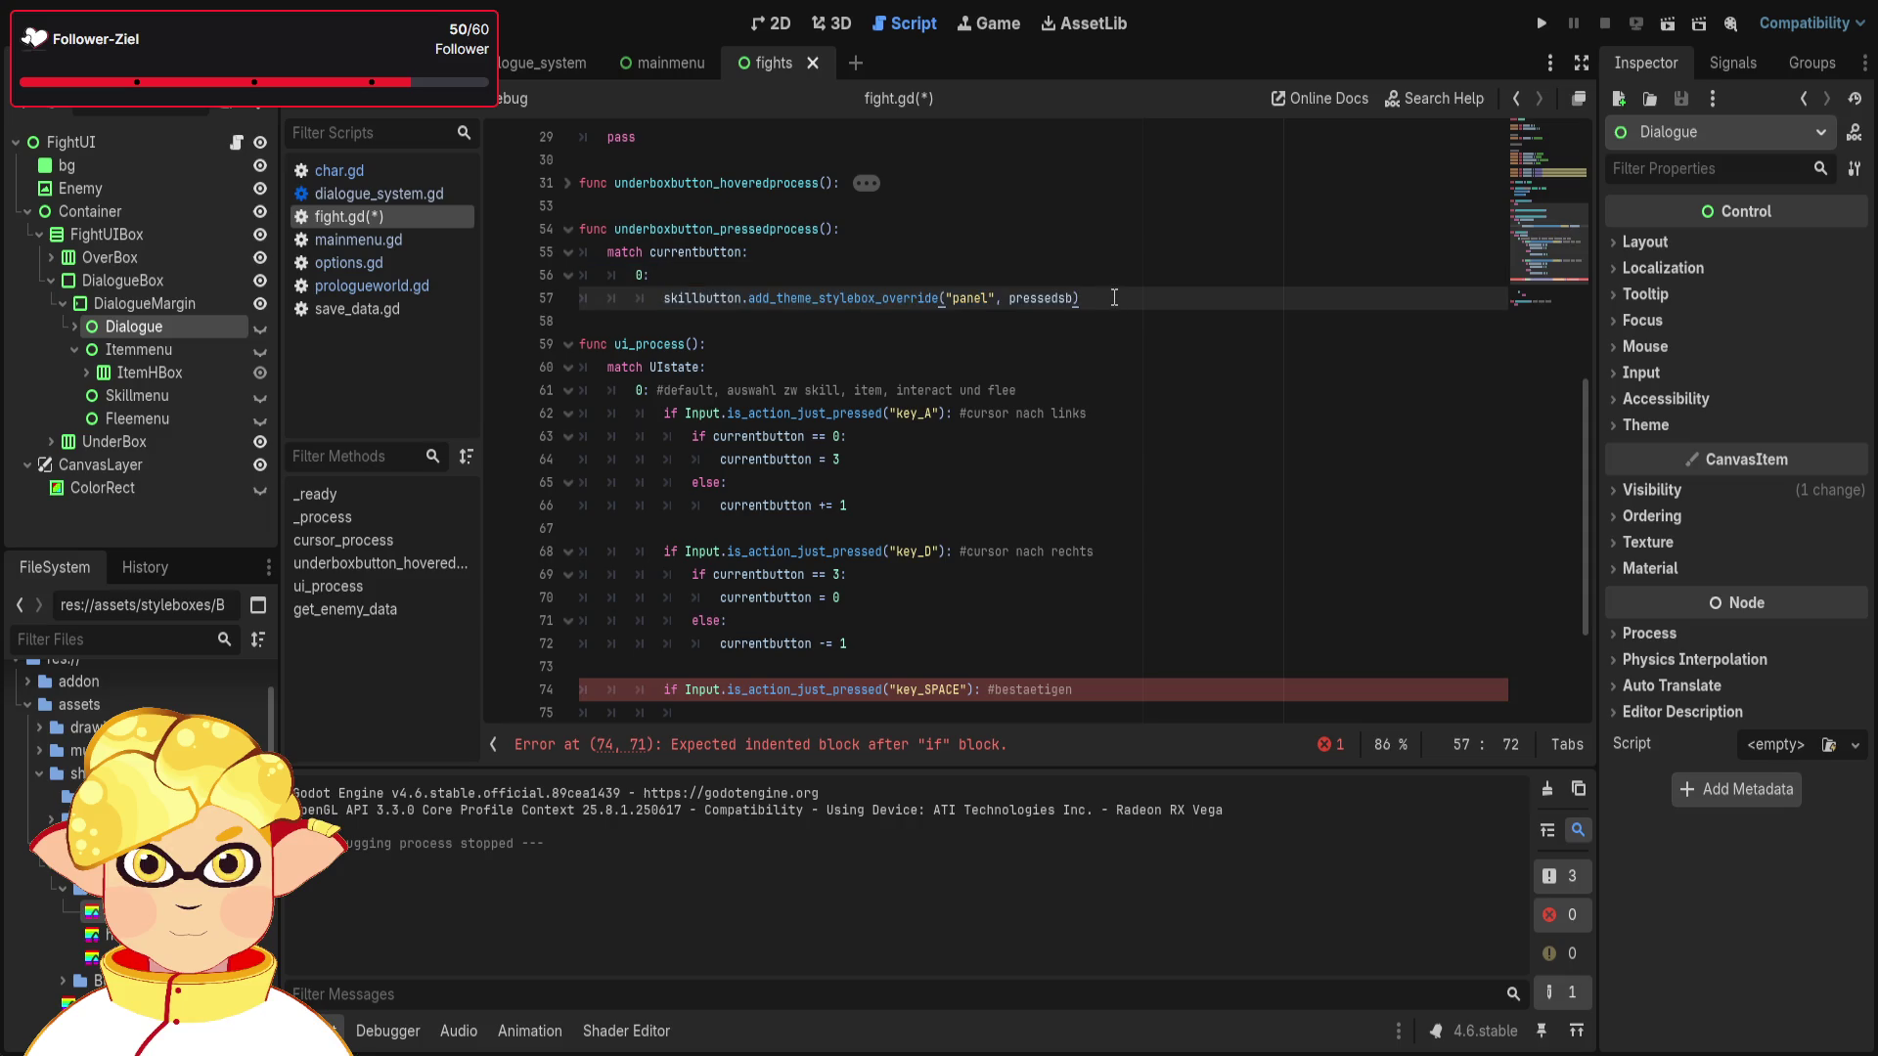
key("Return")
key("ctrl+v")
key("Return")
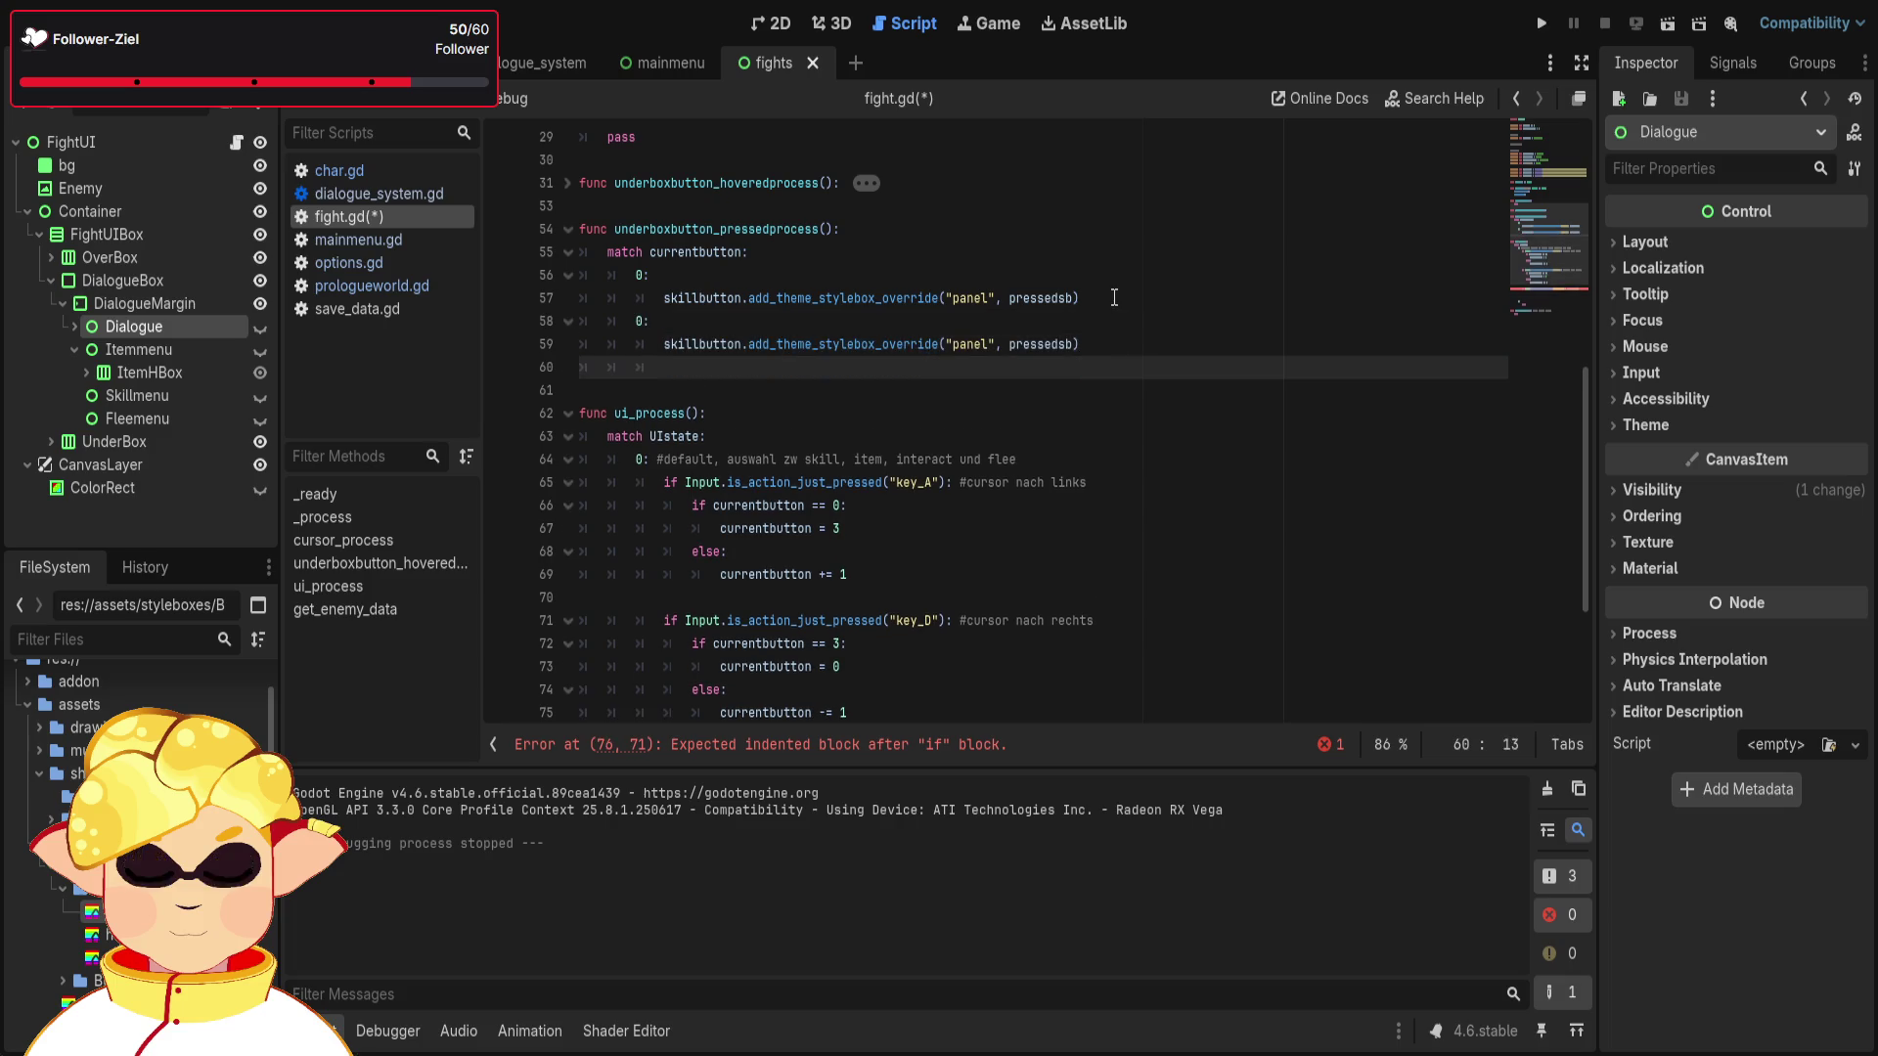
key("ctrl+v")
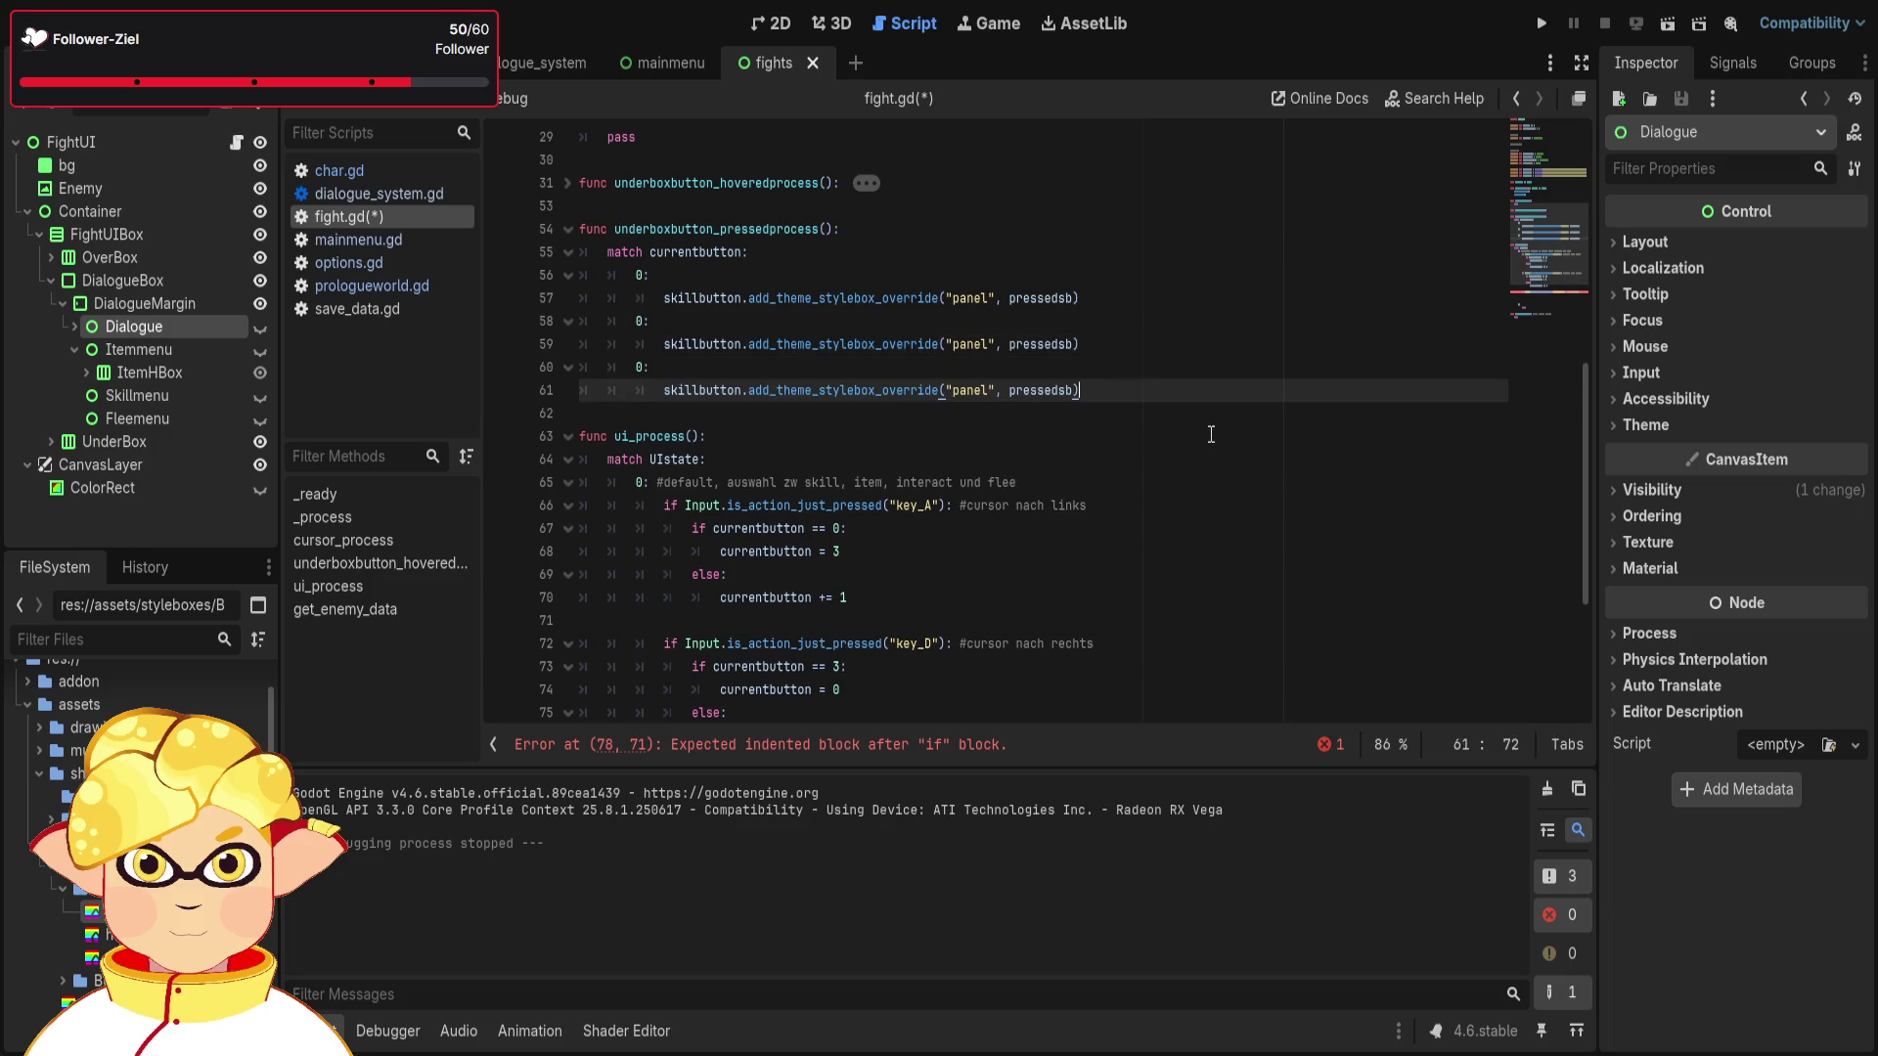
key("Return")
key("ctrl+v")
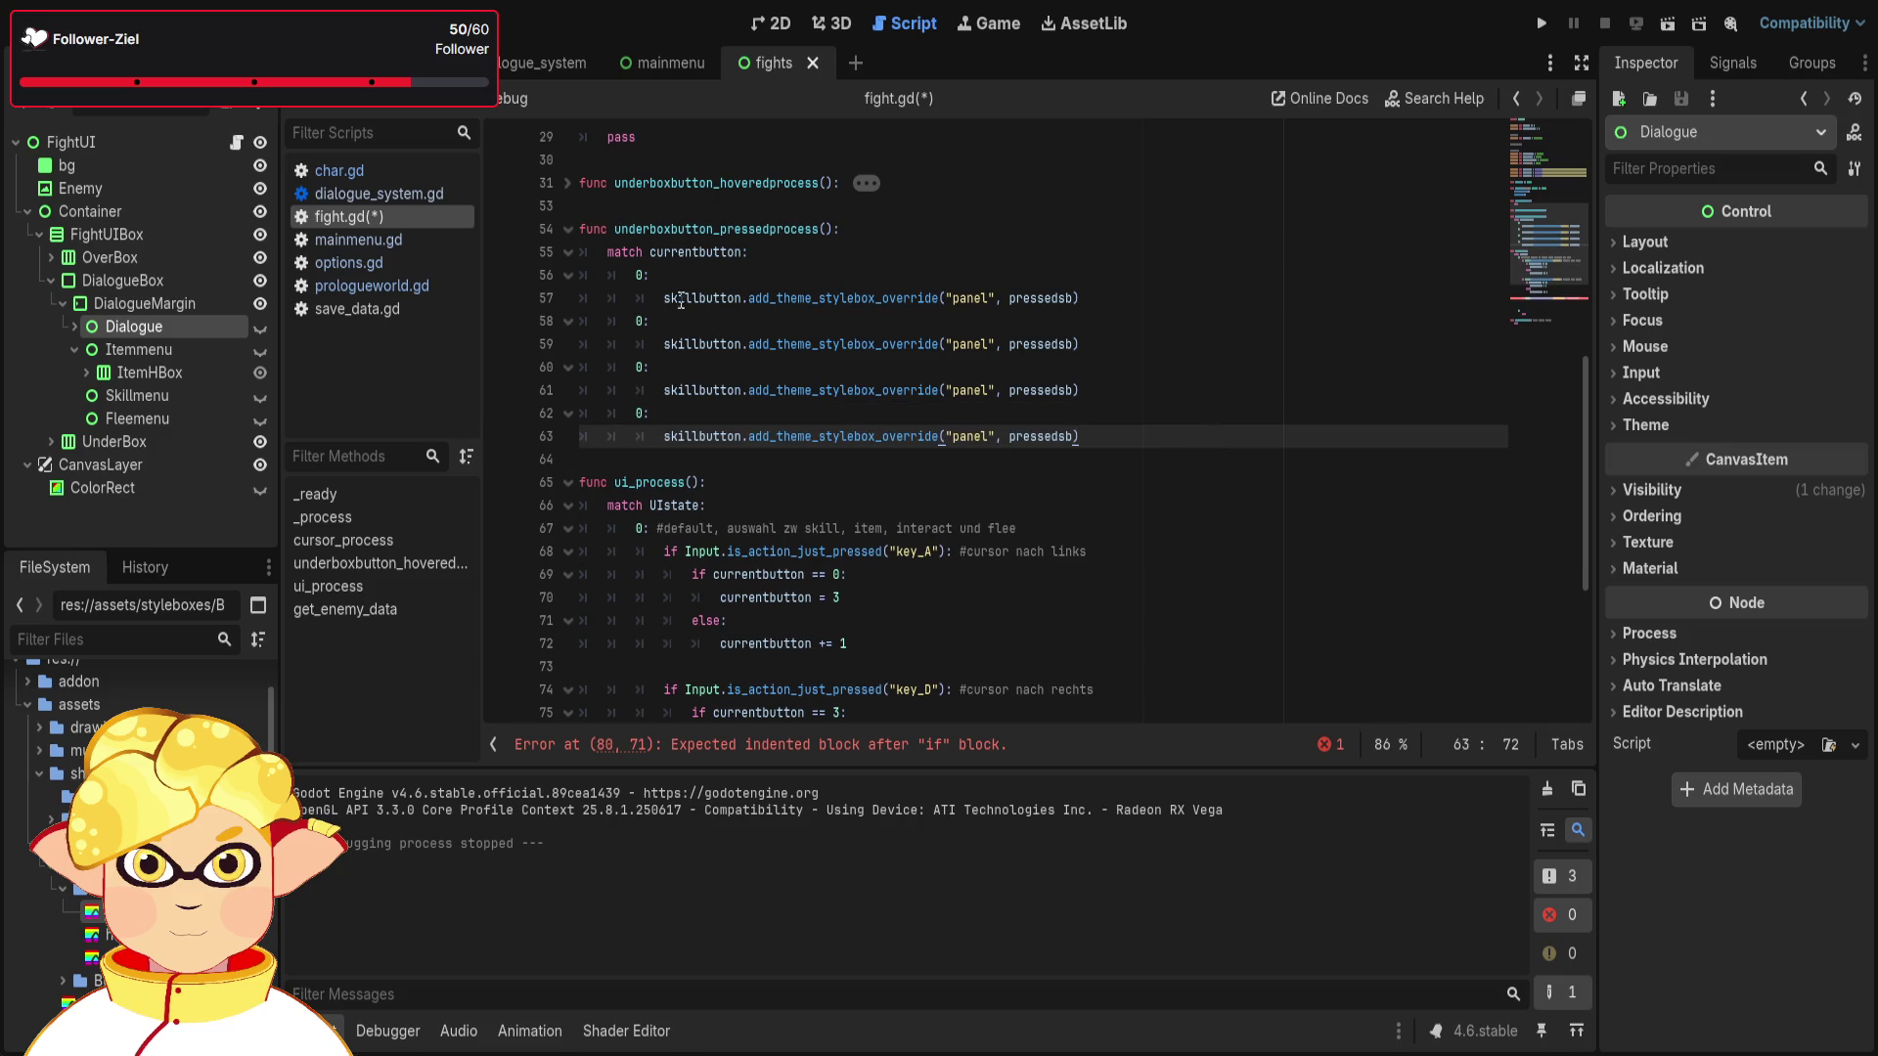
- Renumber the copied cases to 1, 2 and 3
left_click(649, 319)
key("BackSpace")
type("1")
left_click(657, 358)
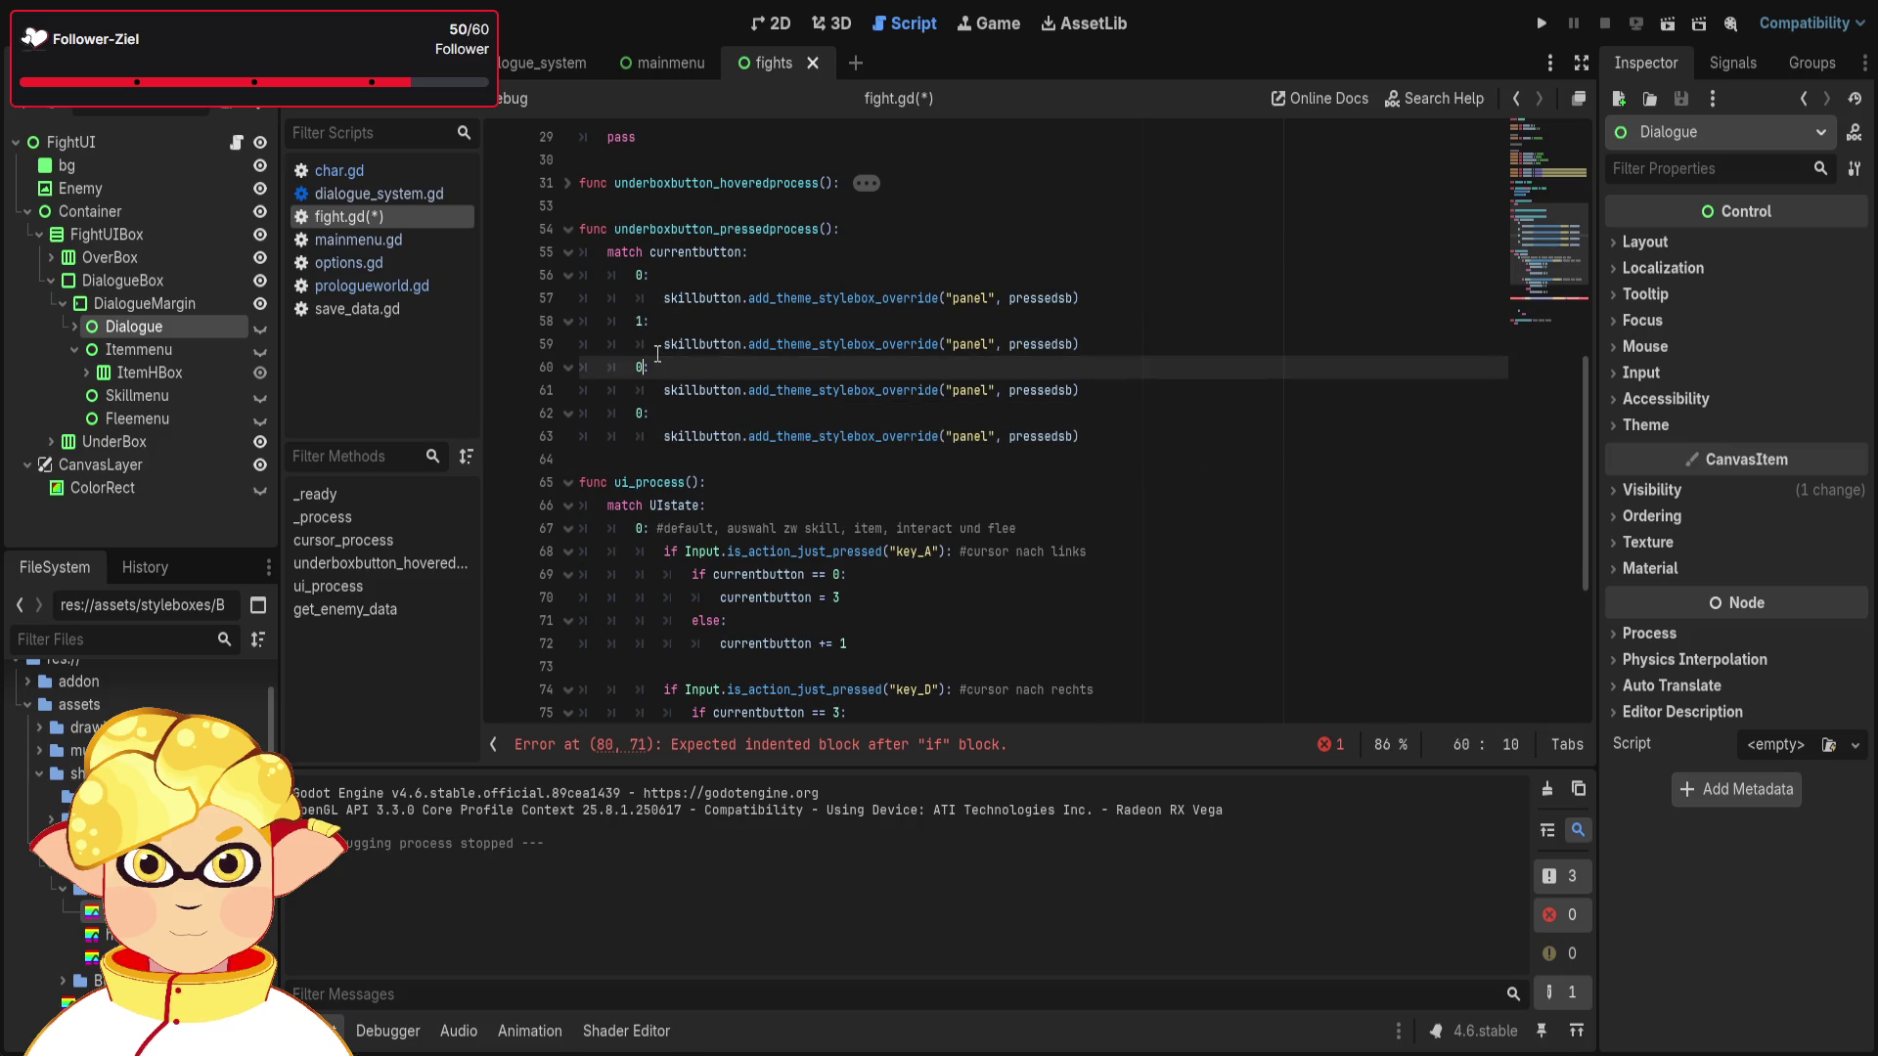
key("Down")
key("Down")
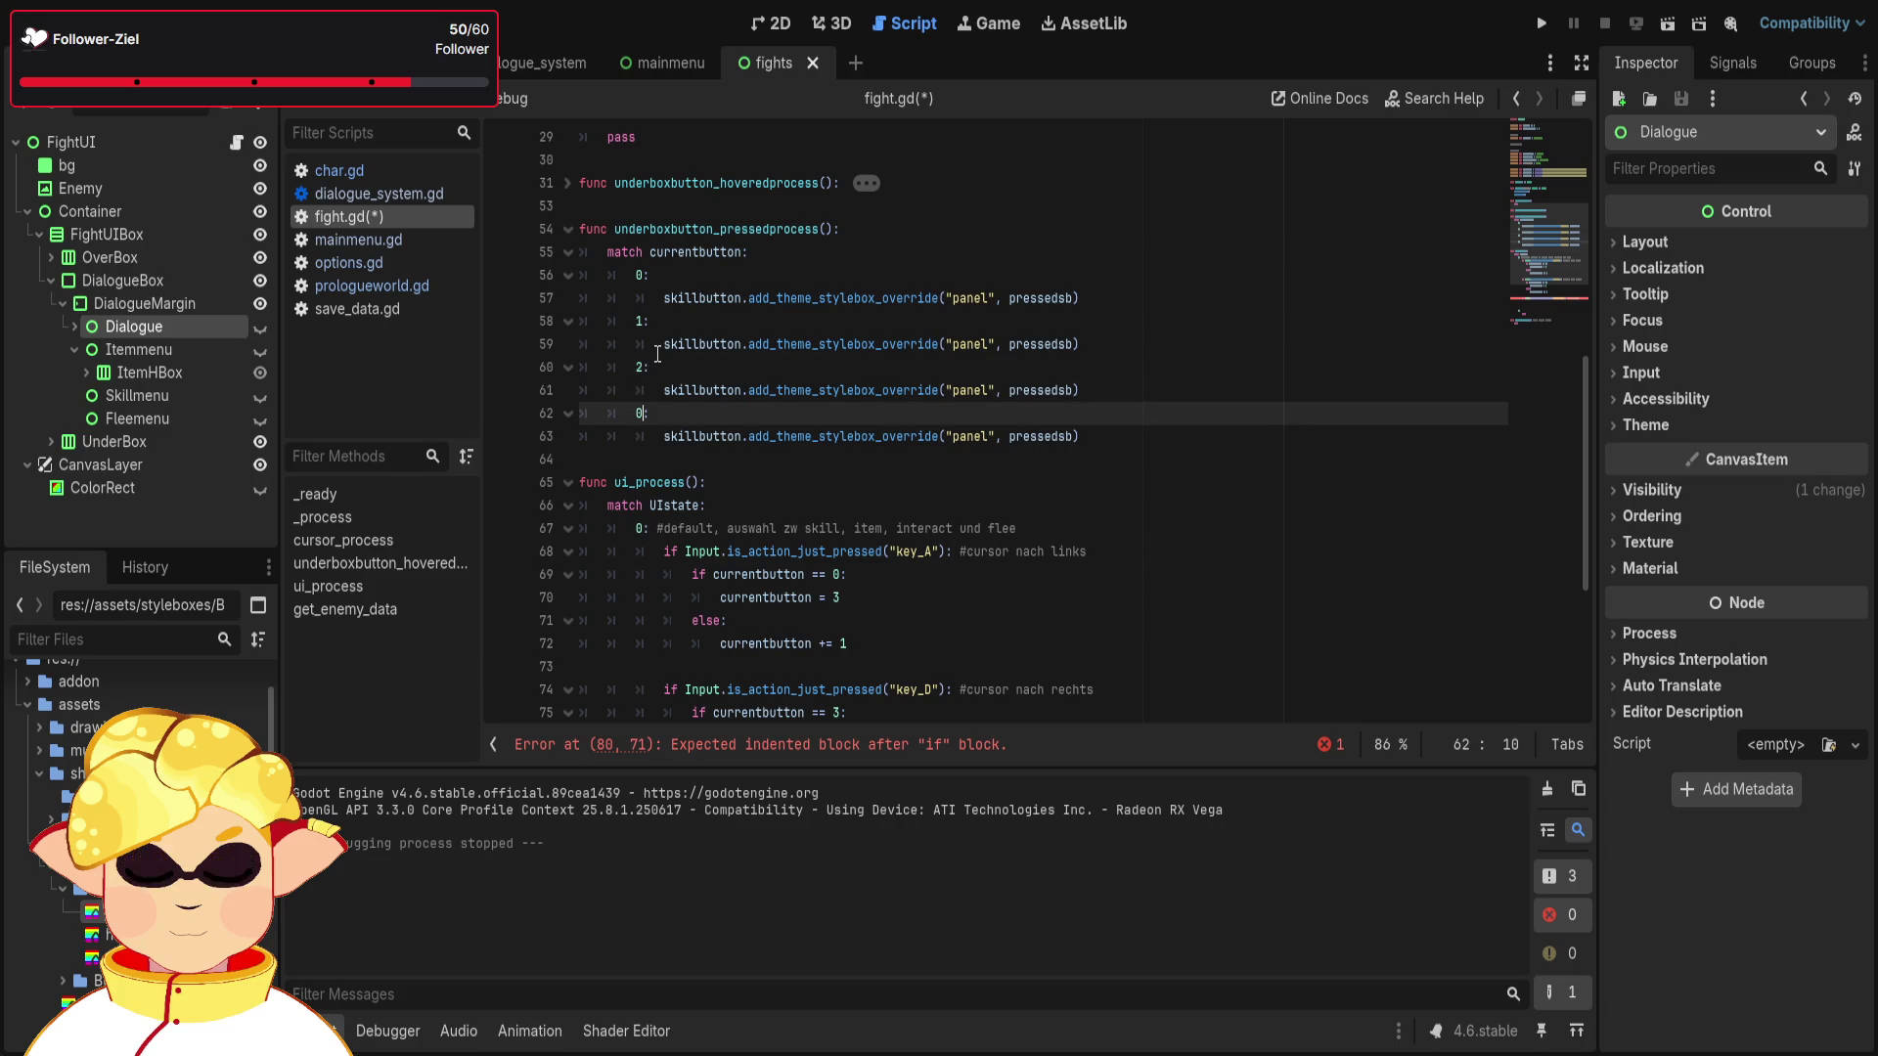
key("BackSpace")
type("3")
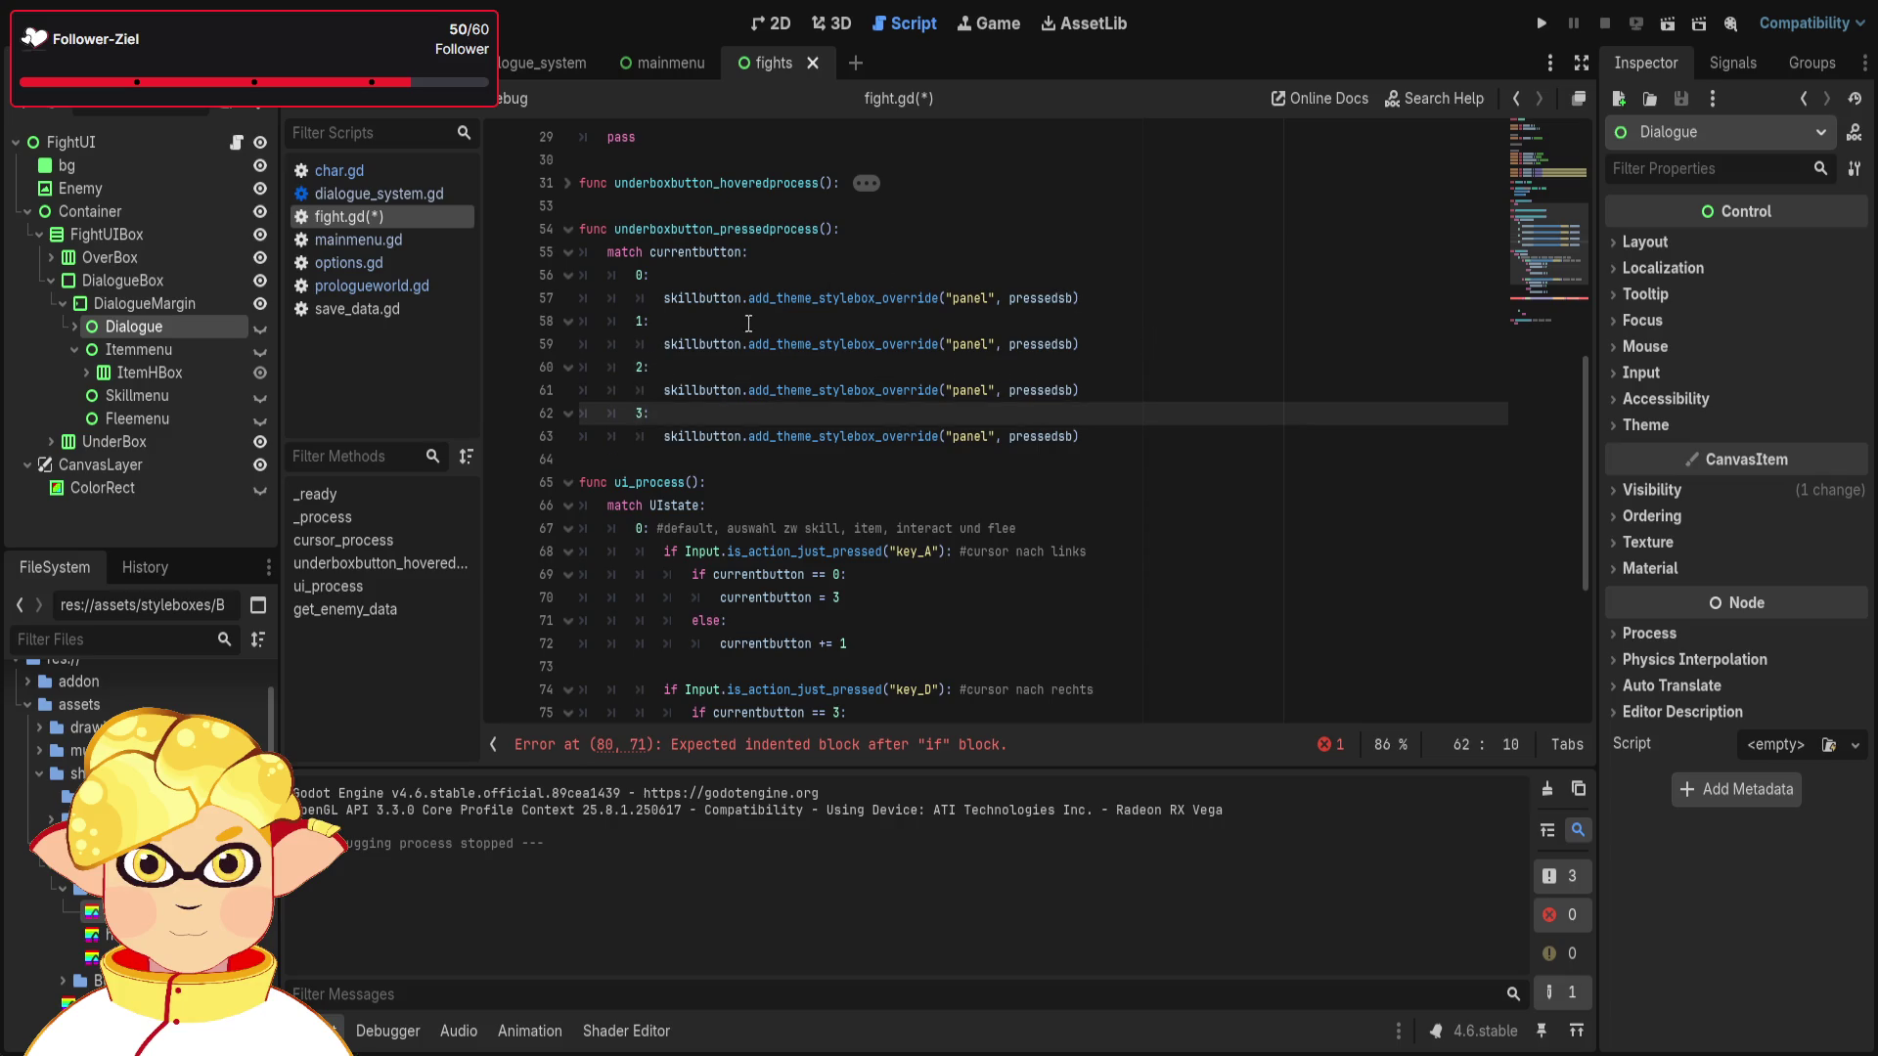
- Rename the buttons in cases 1–3 to itembutton, interactbutton and fleebutton
left_click_drag(700, 344, 664, 344)
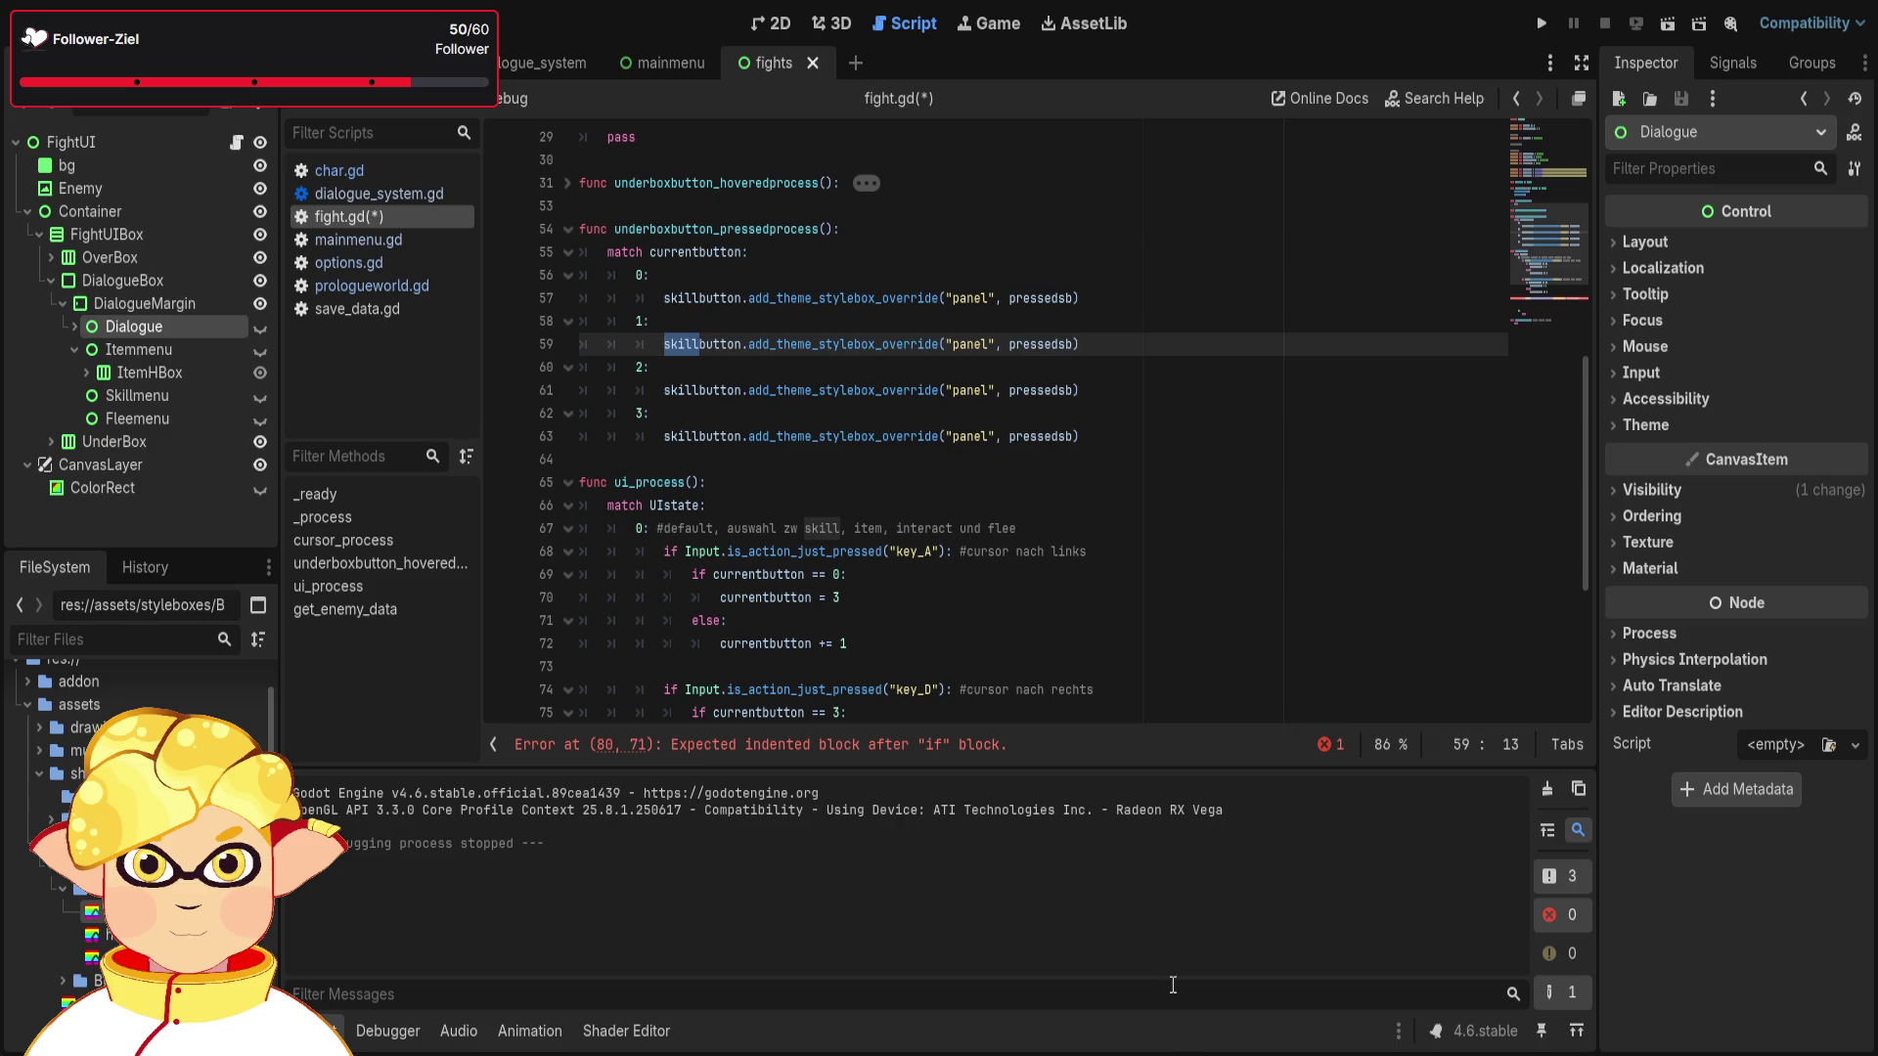
double_click(699, 344)
left_click(700, 344)
left_click_drag(700, 344, 664, 344)
type("item")
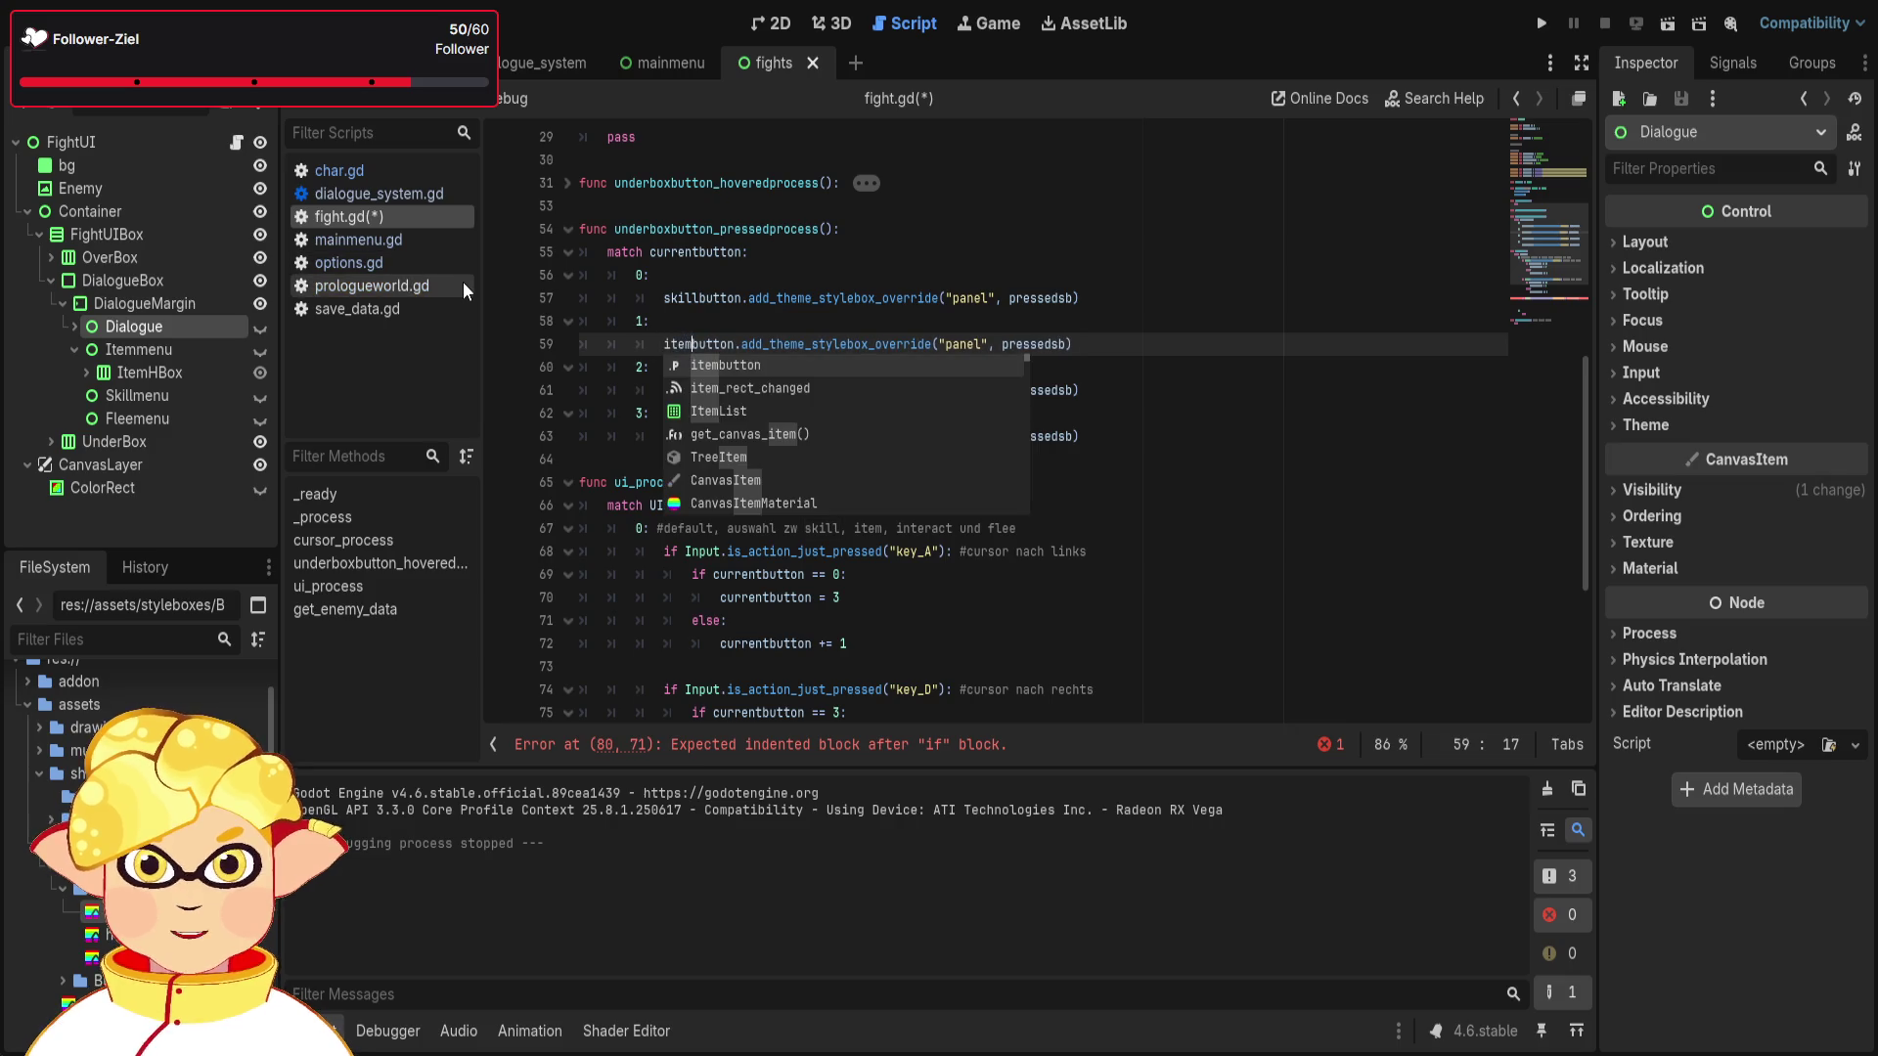
left_click(699, 390)
left_click_drag(699, 391, 664, 390)
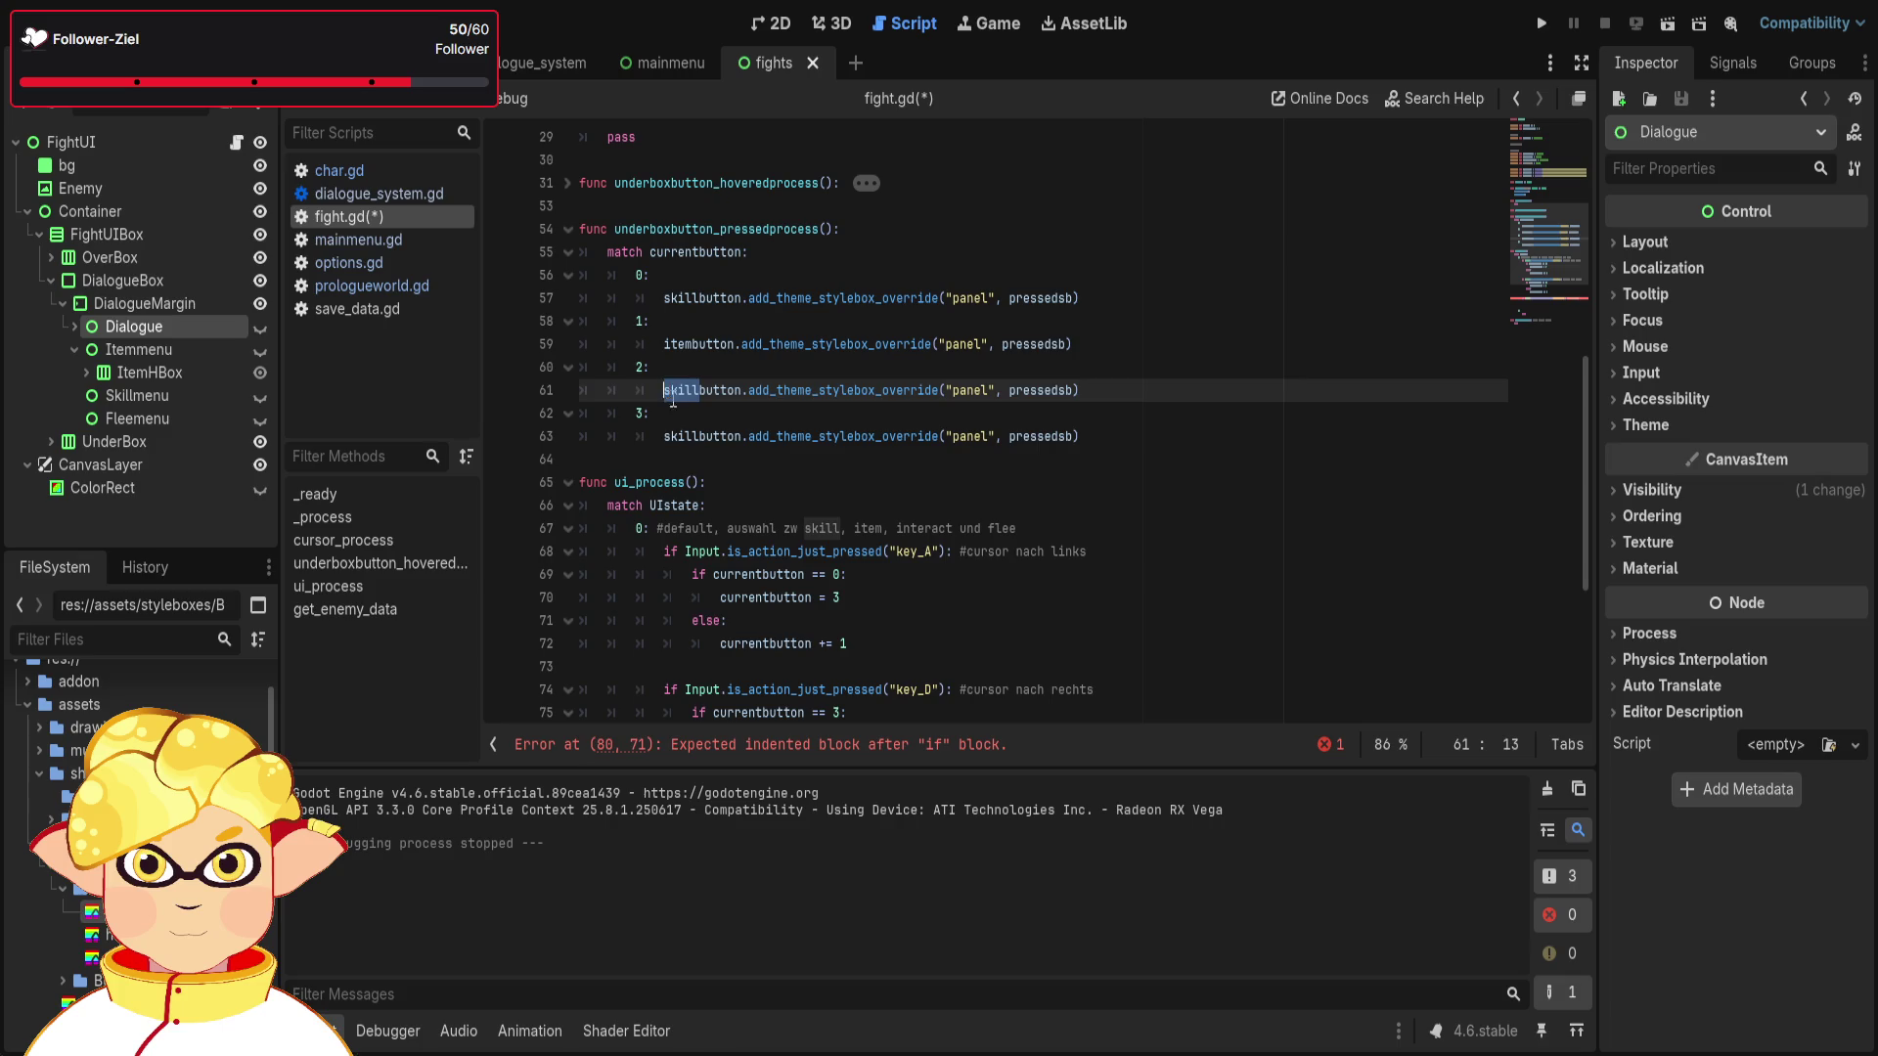
type("interact")
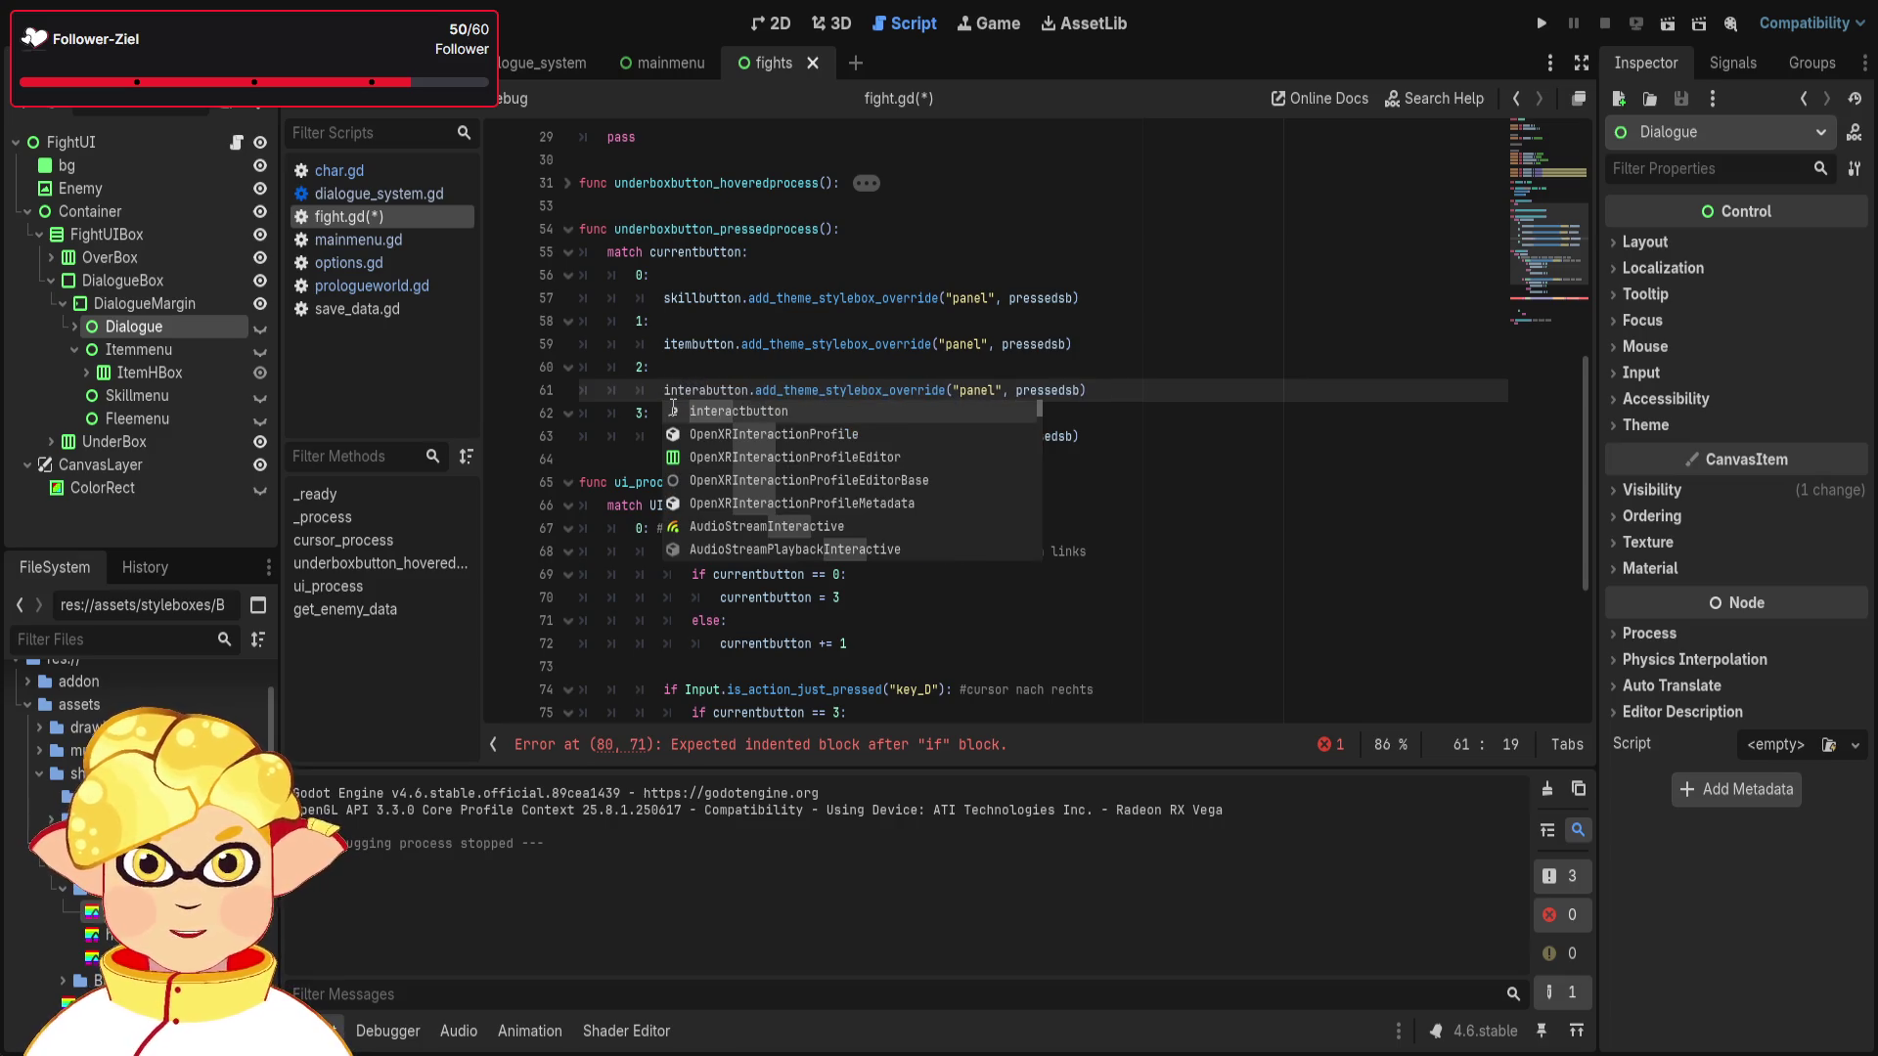
key("Tab")
left_click_drag(699, 436, 664, 436)
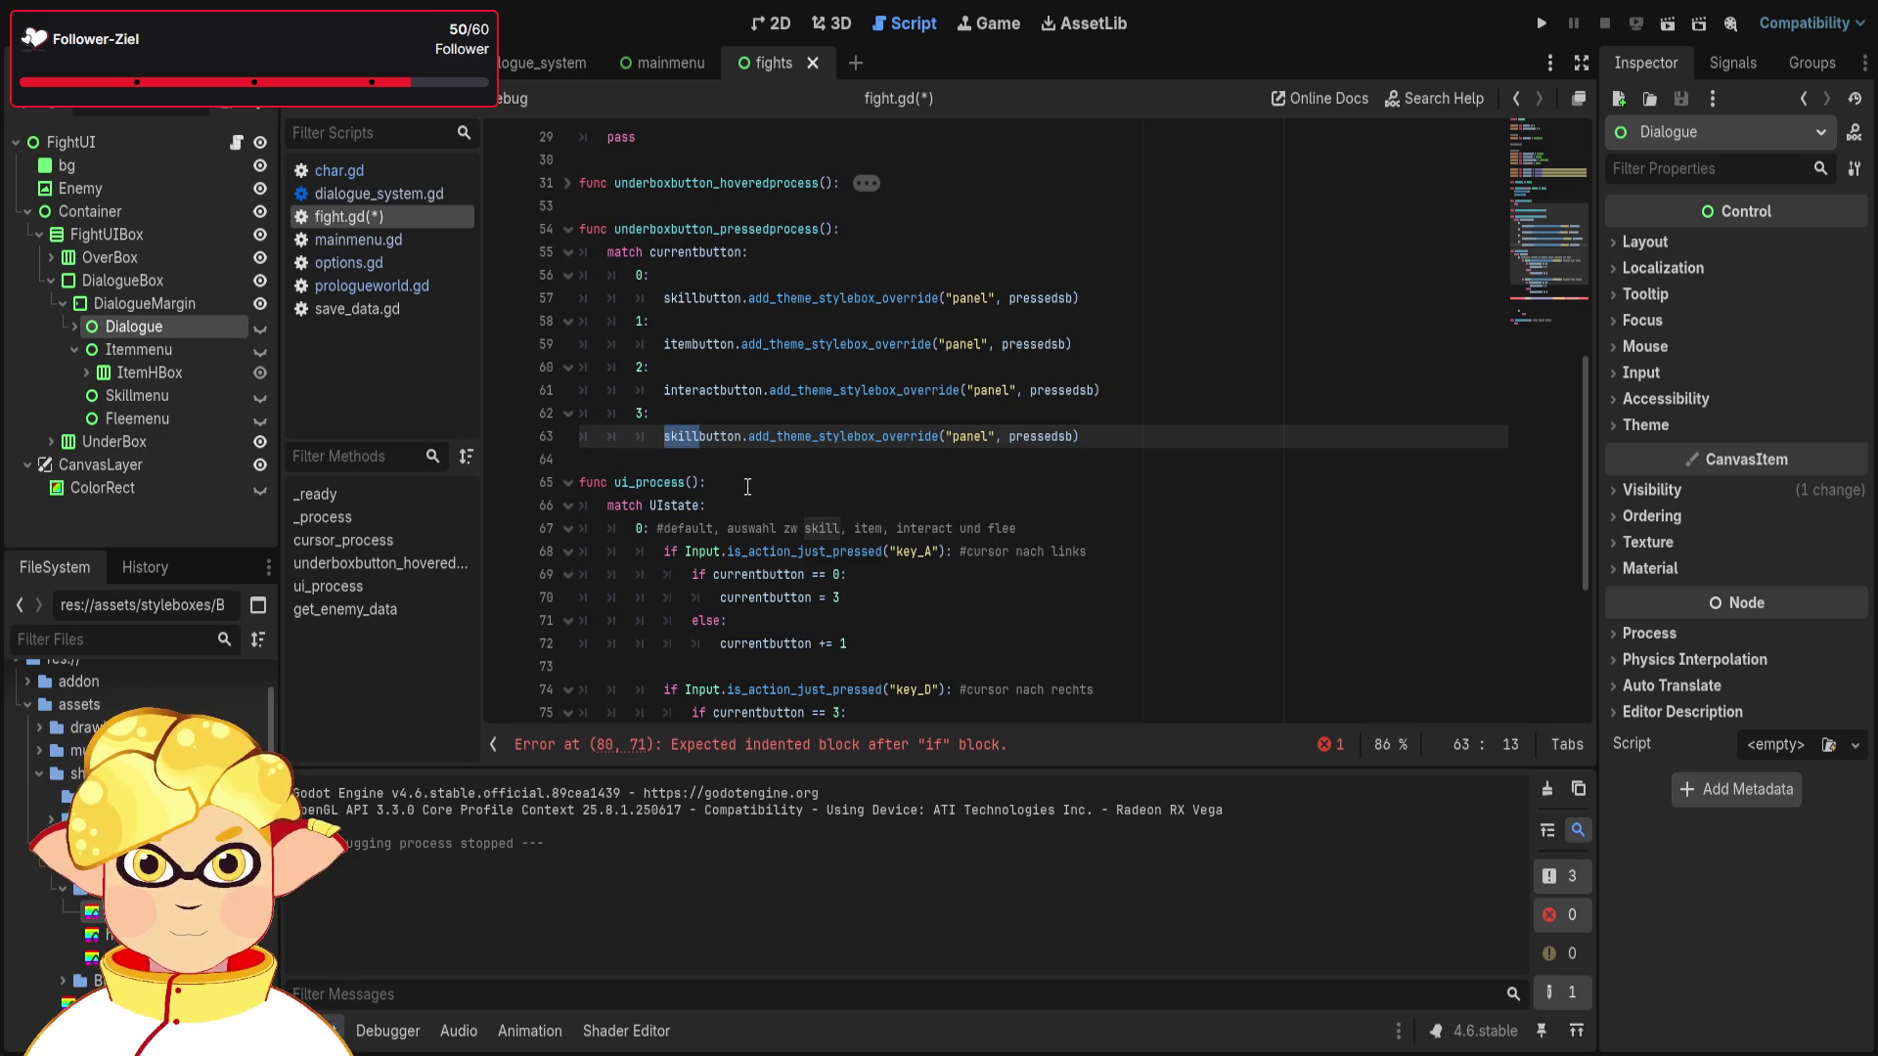
type("flee")
key("Escape")
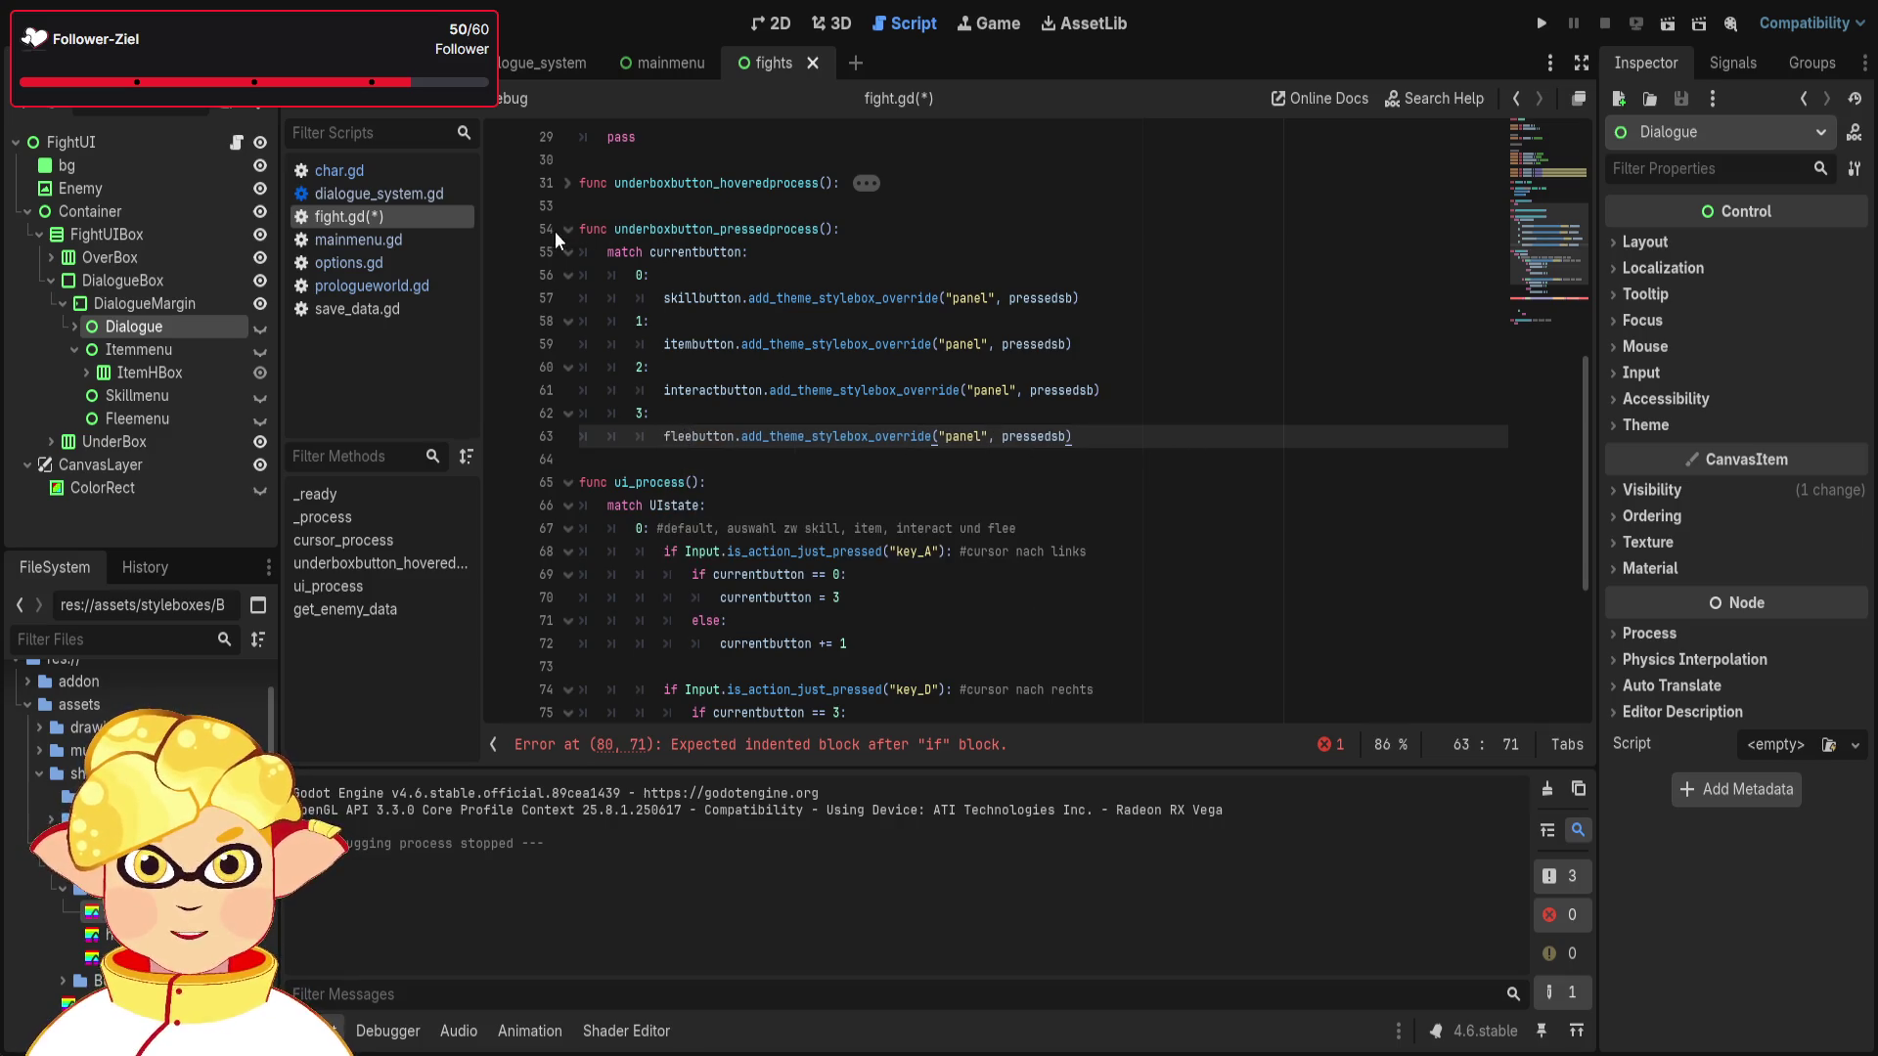
left_click(555, 229)
left_click(566, 229)
- Add an underboxbutton_hoveredprocess() call after currentbutton -= 1 in the move branch
left_click(769, 459)
scroll(770, 588, "down", 1)
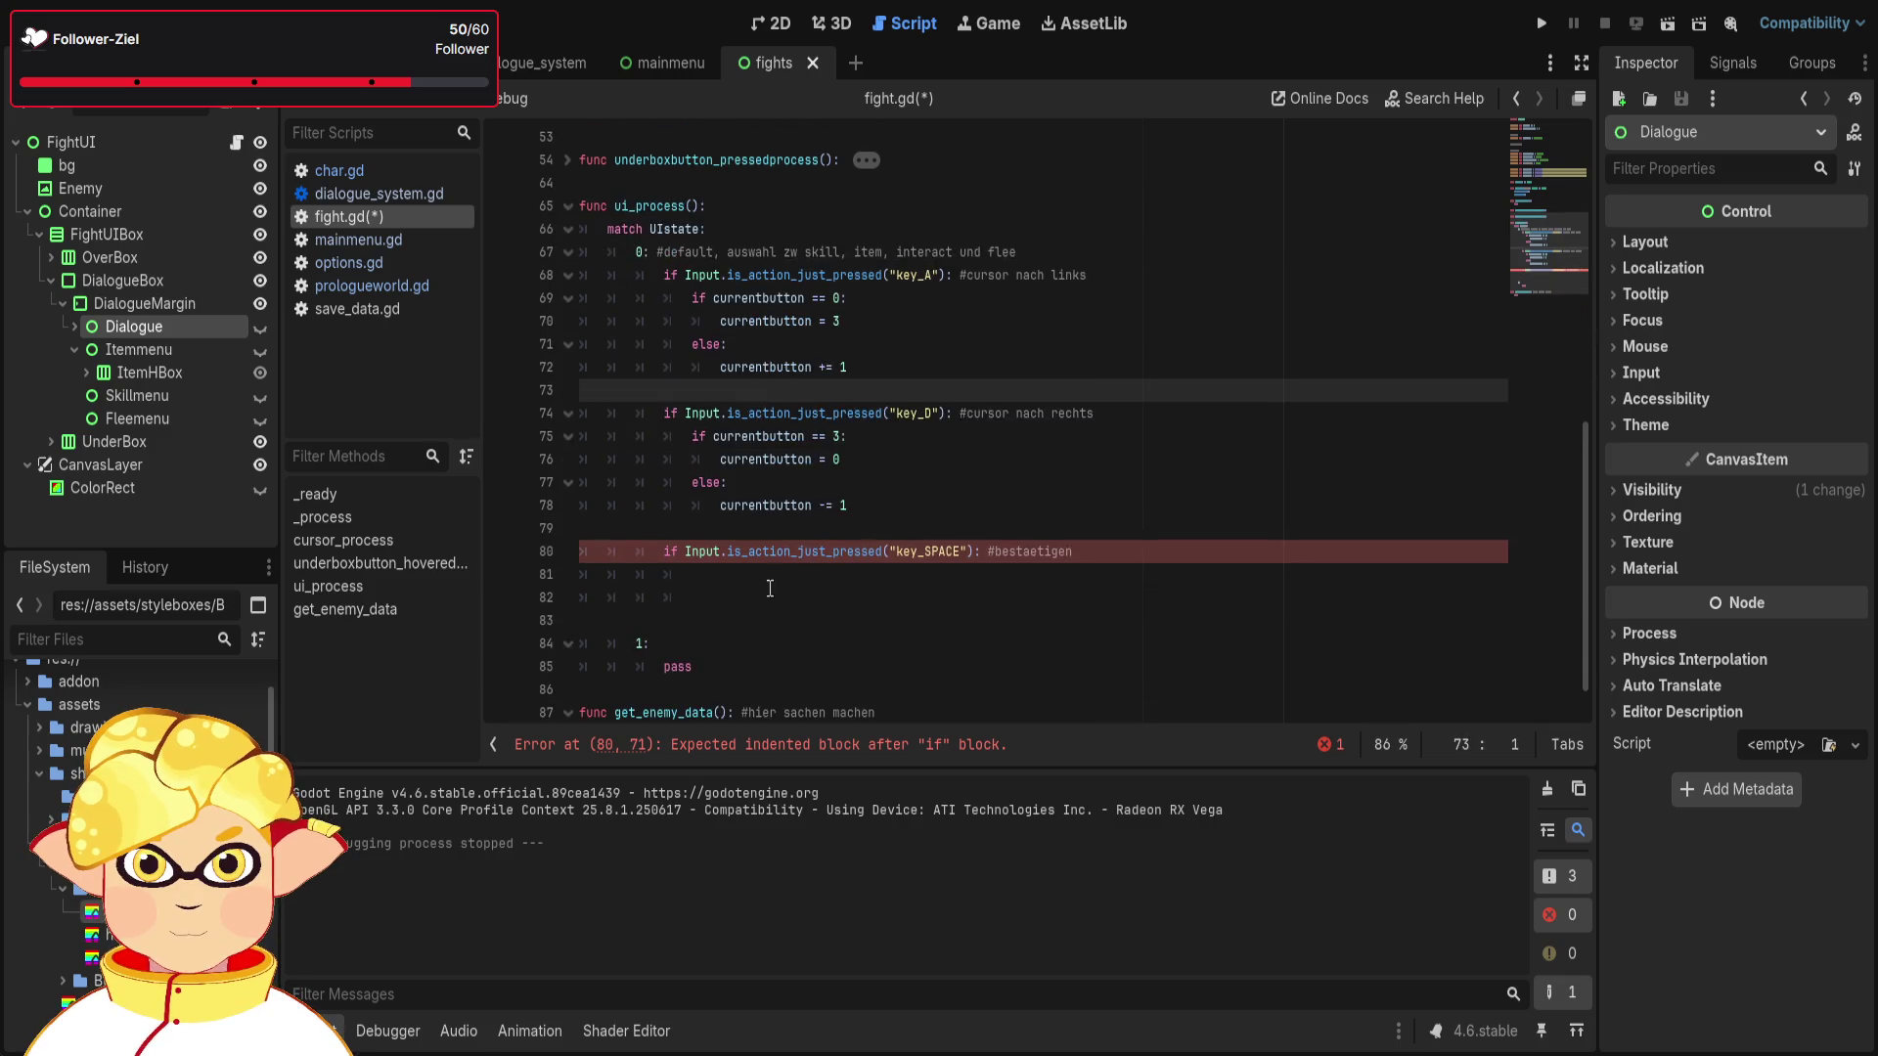
left_click(748, 593)
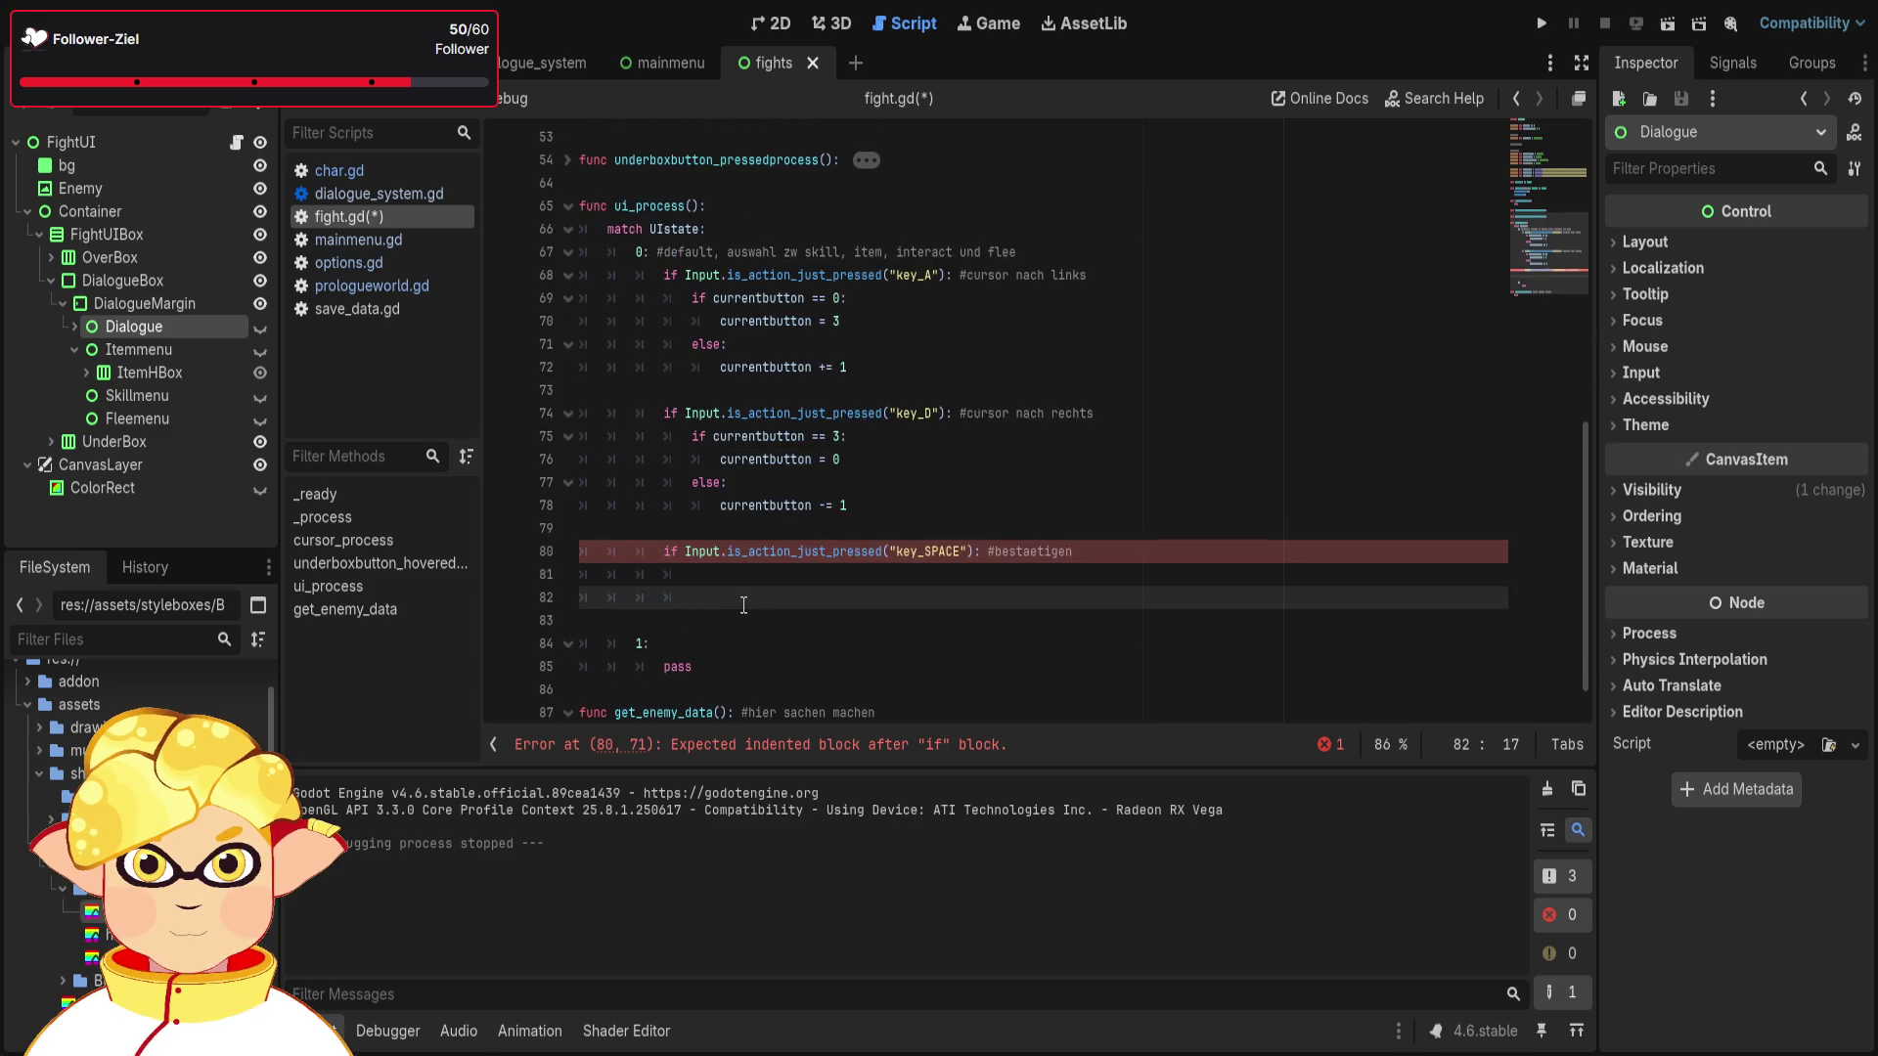
scroll(899, 581, "up", 1)
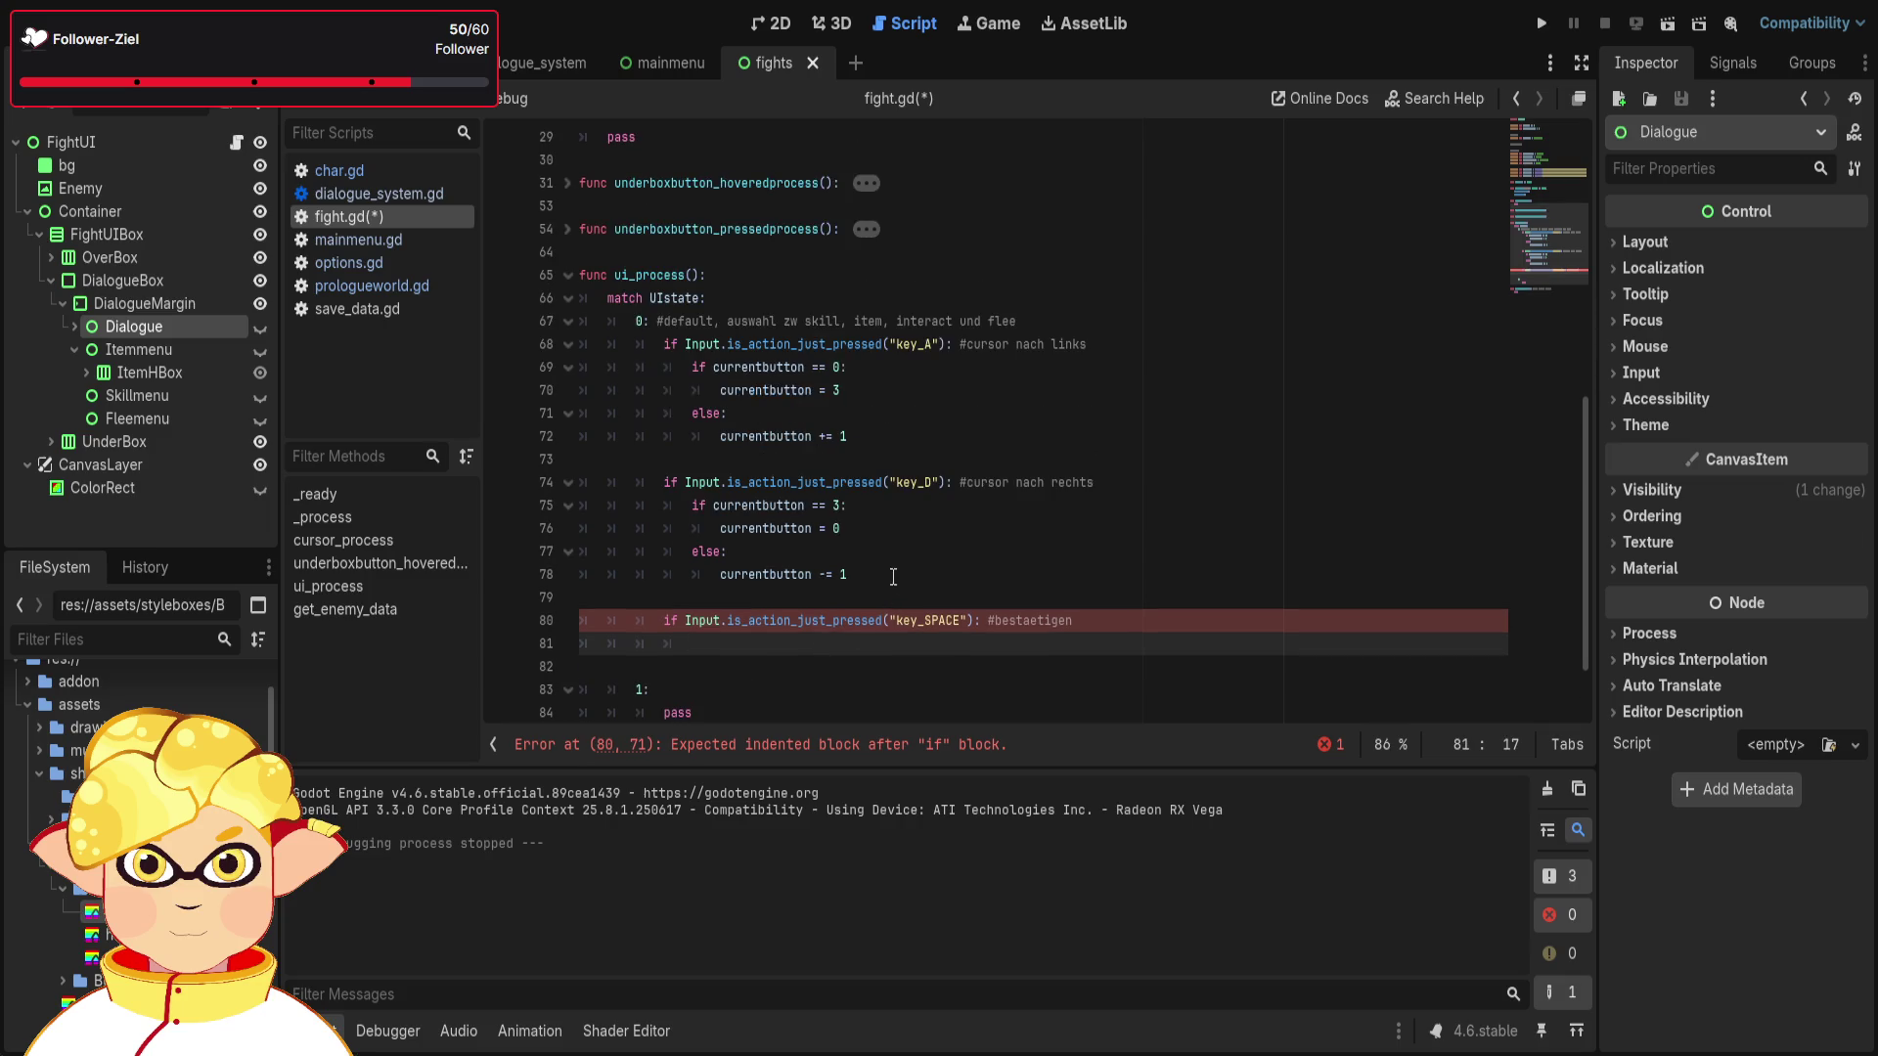
left_click(898, 581)
key("Return")
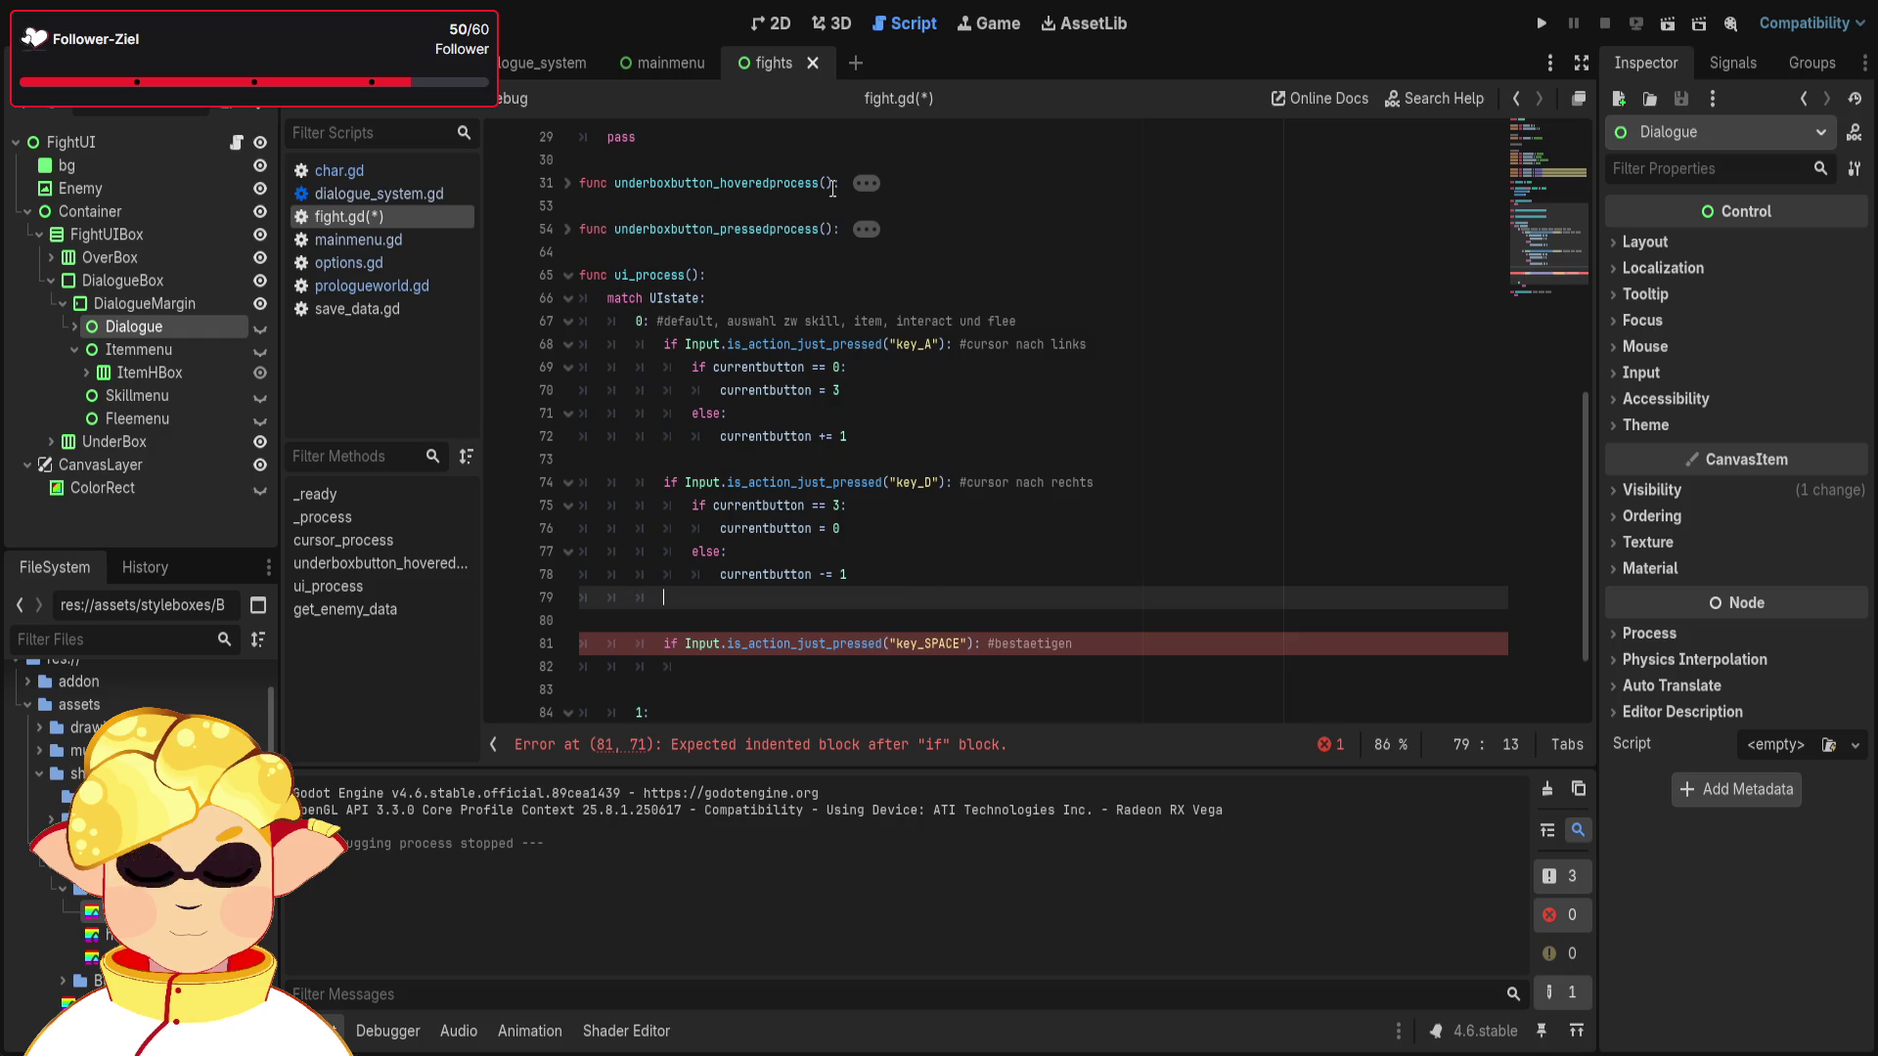
left_click_drag(827, 183, 620, 186)
left_click_drag(827, 185, 665, 598)
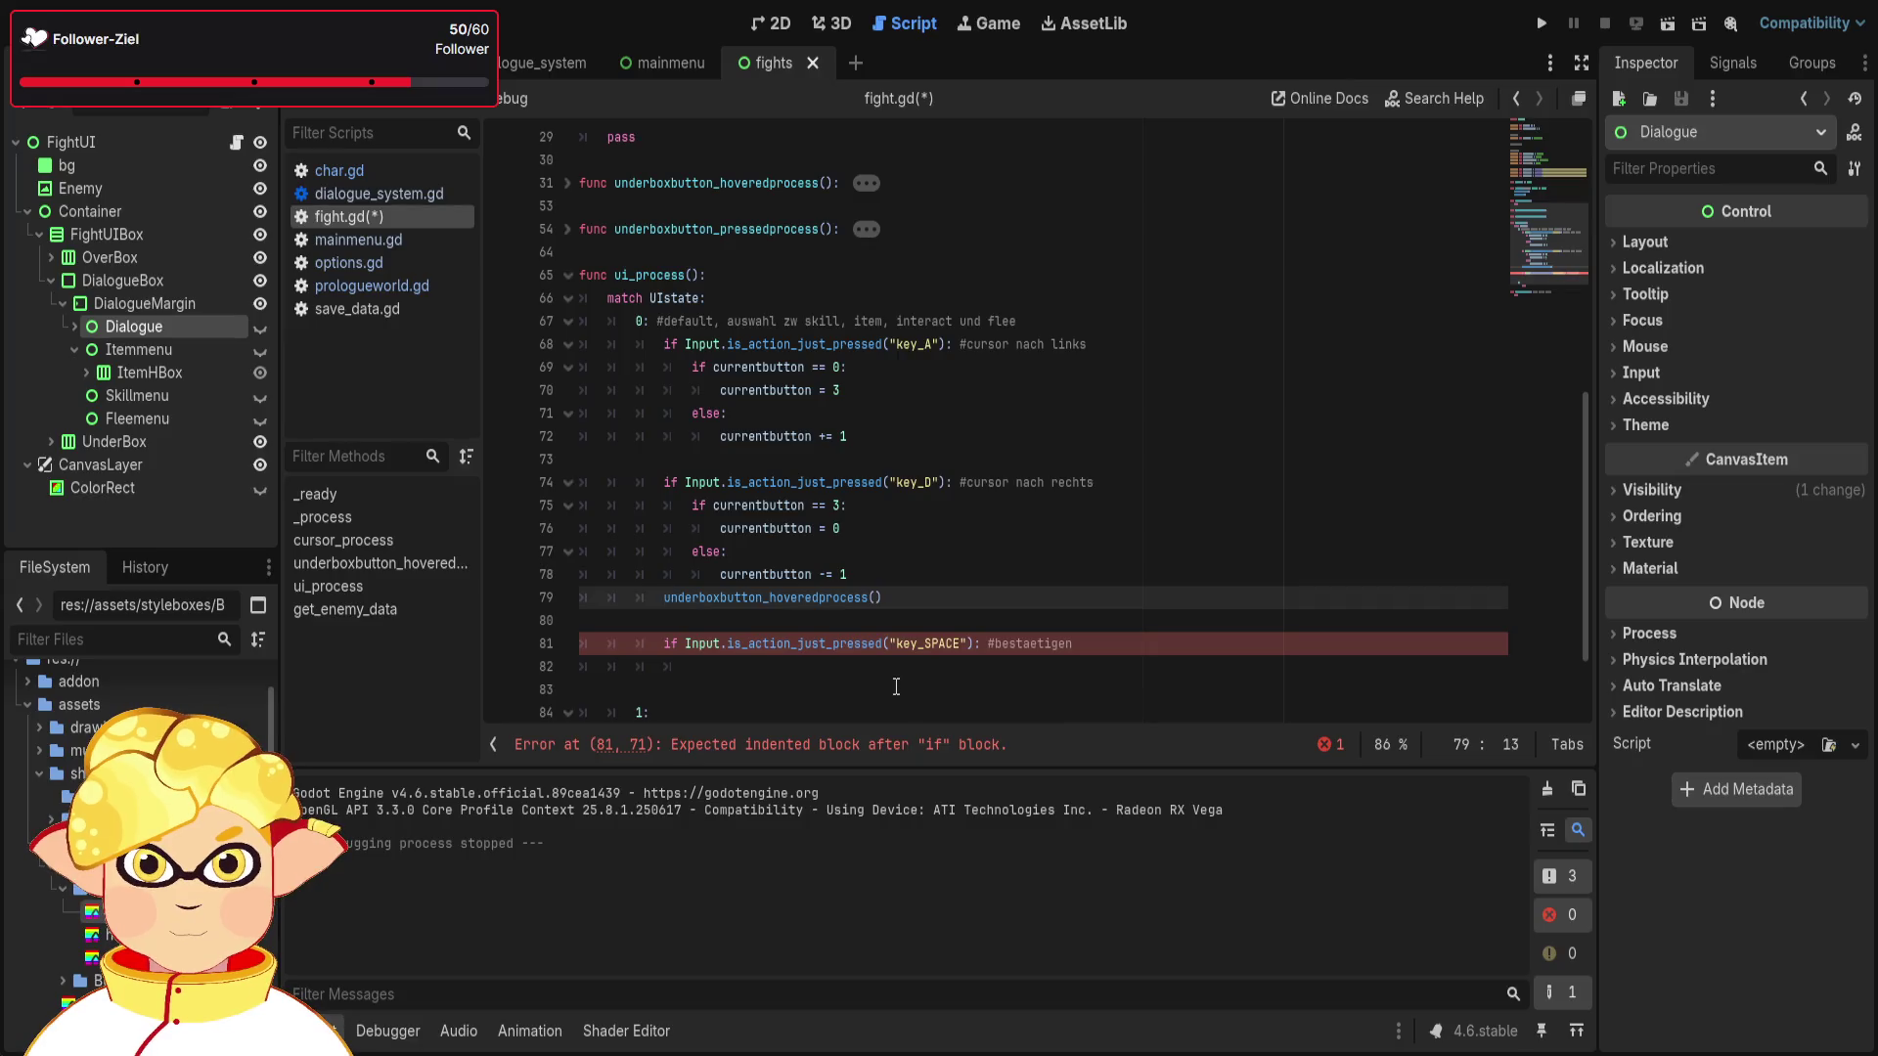
key("Tab")
key("ctrl+z")
left_click(997, 596)
left_click_drag(895, 599, 666, 598)
key("ctrl+c")
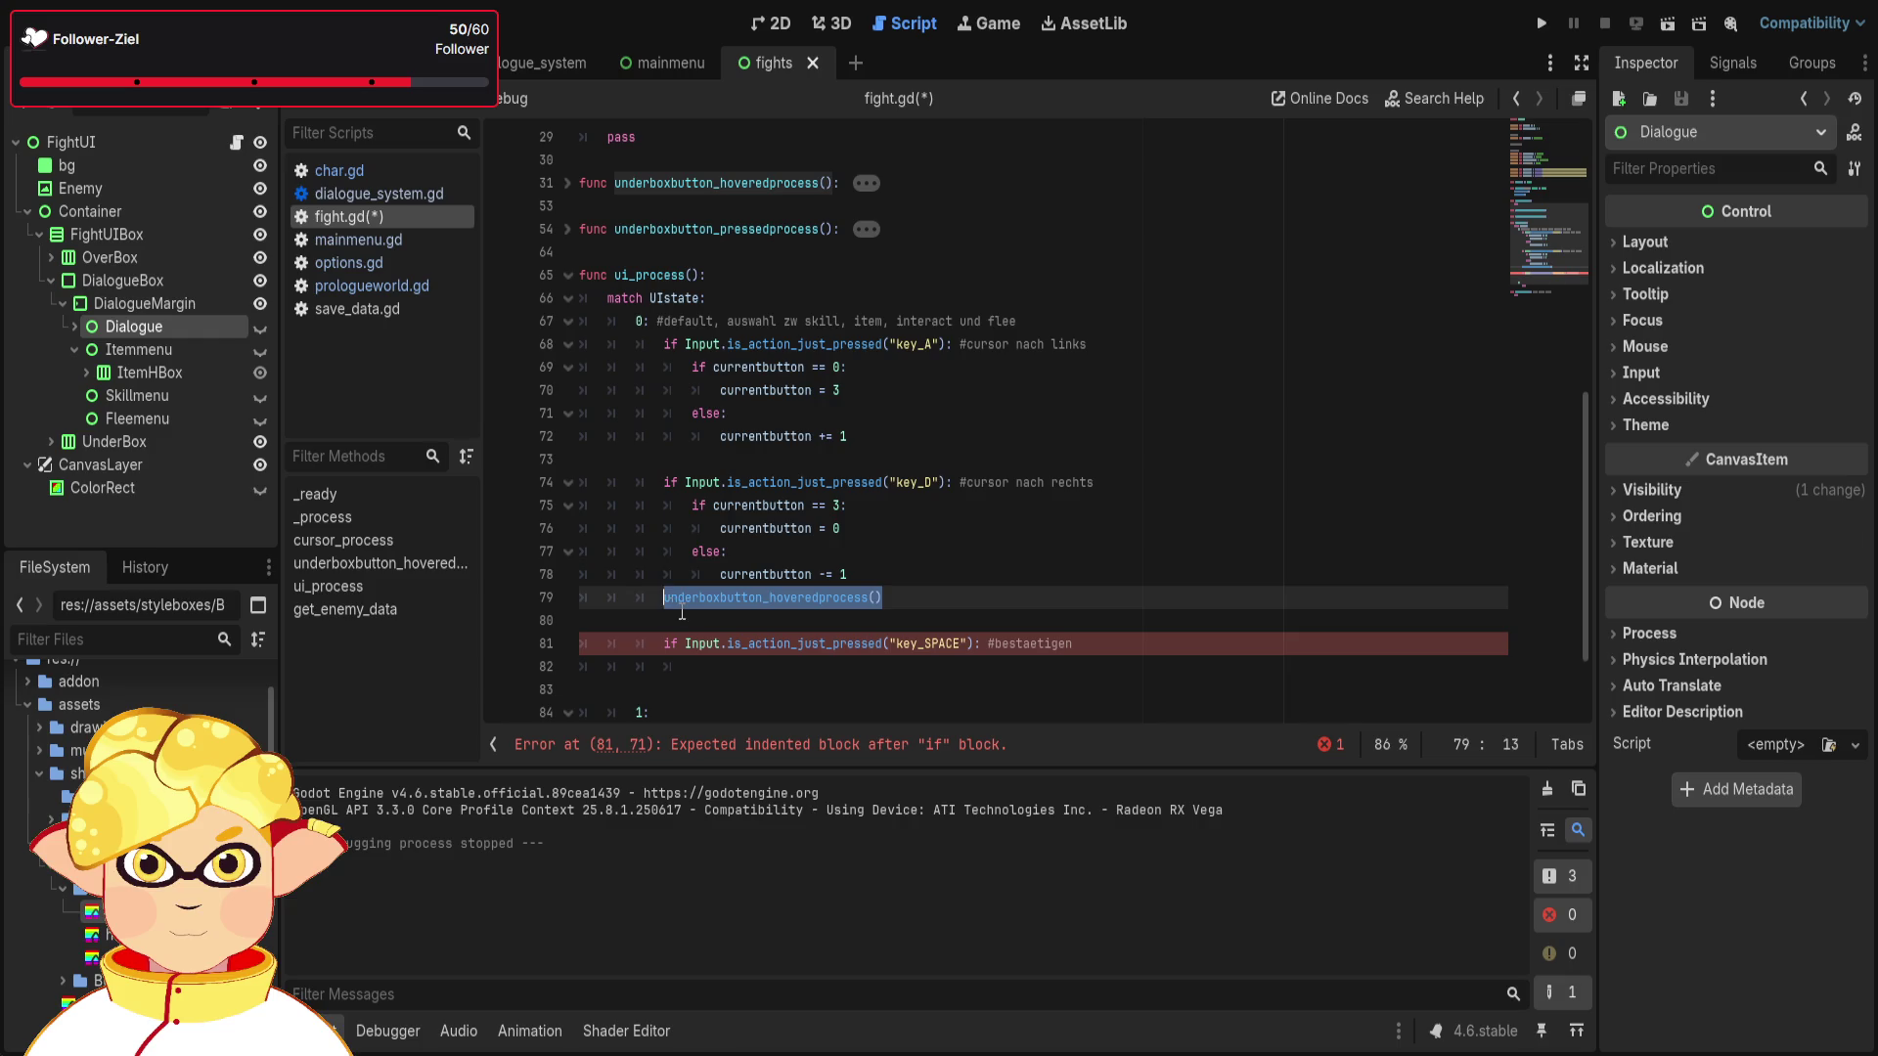
key("BackSpace")
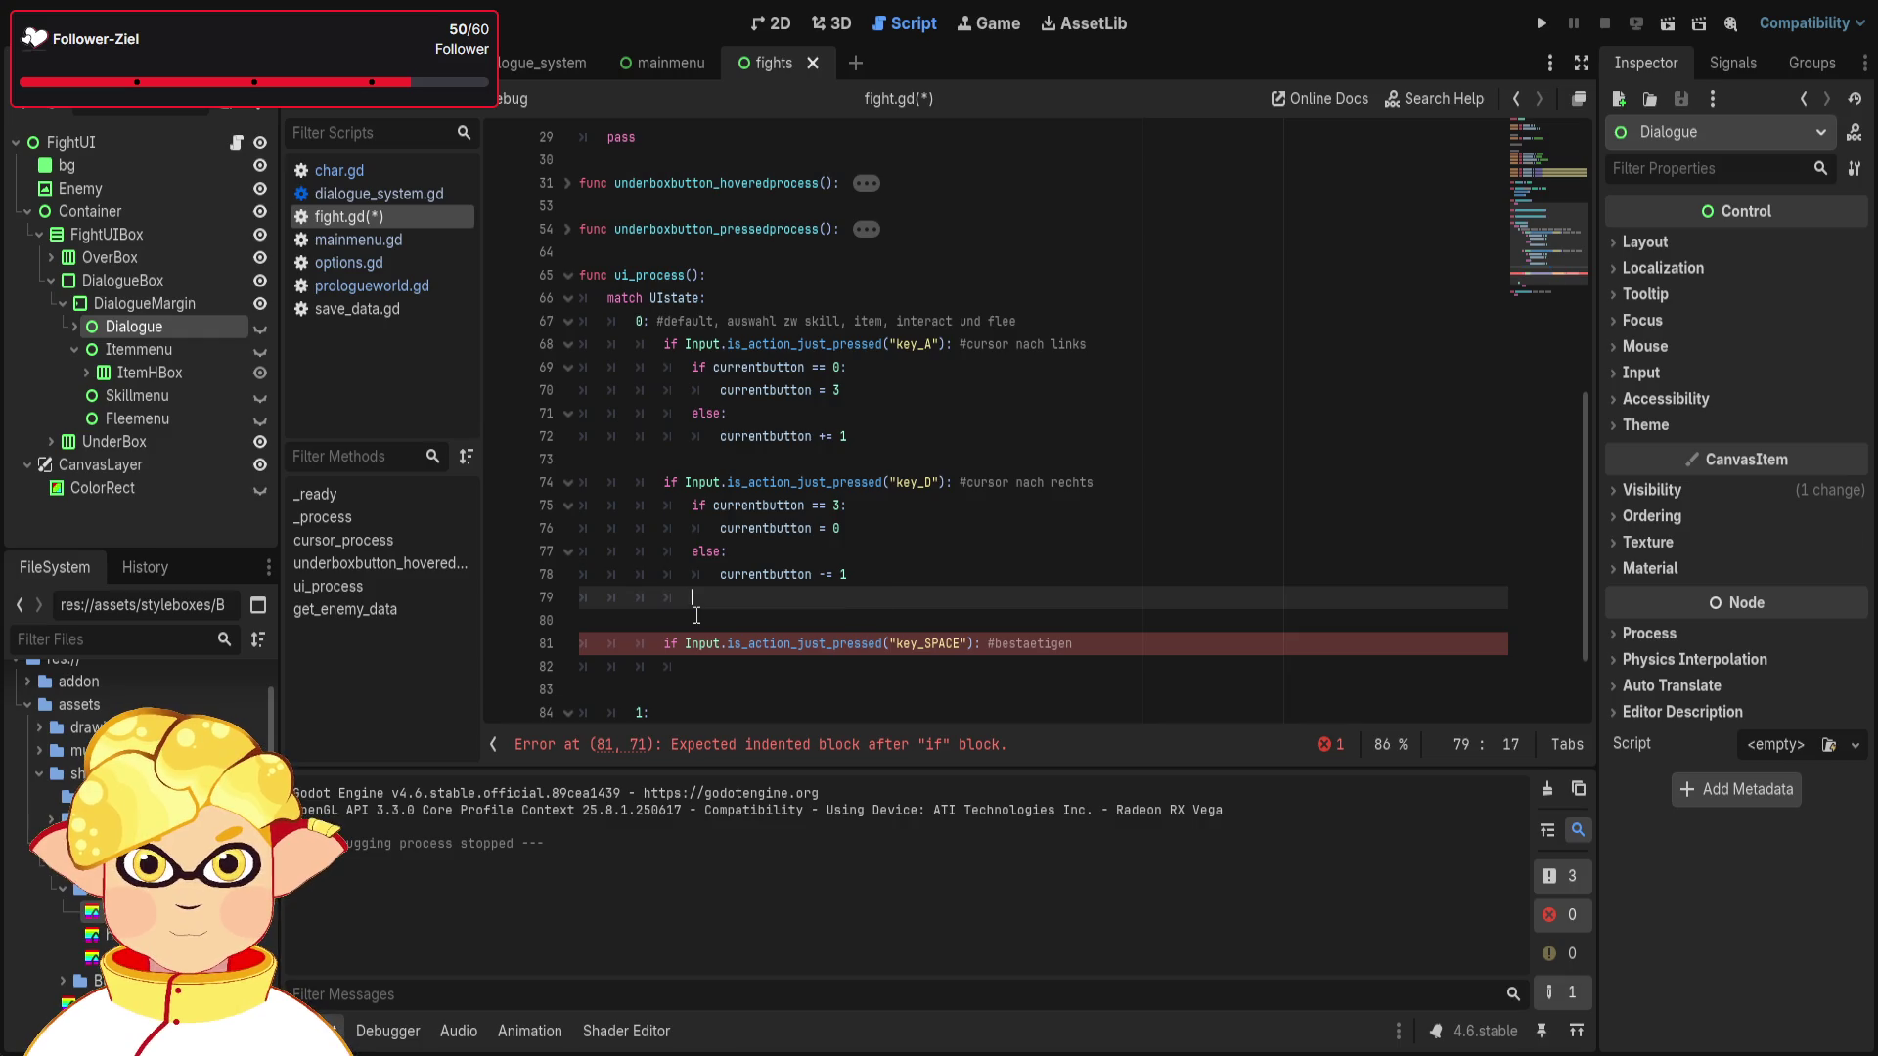
key("ctrl+z")
- Add the same underboxbutton_hoveredprocess() call to the other move branch
left_click(935, 432)
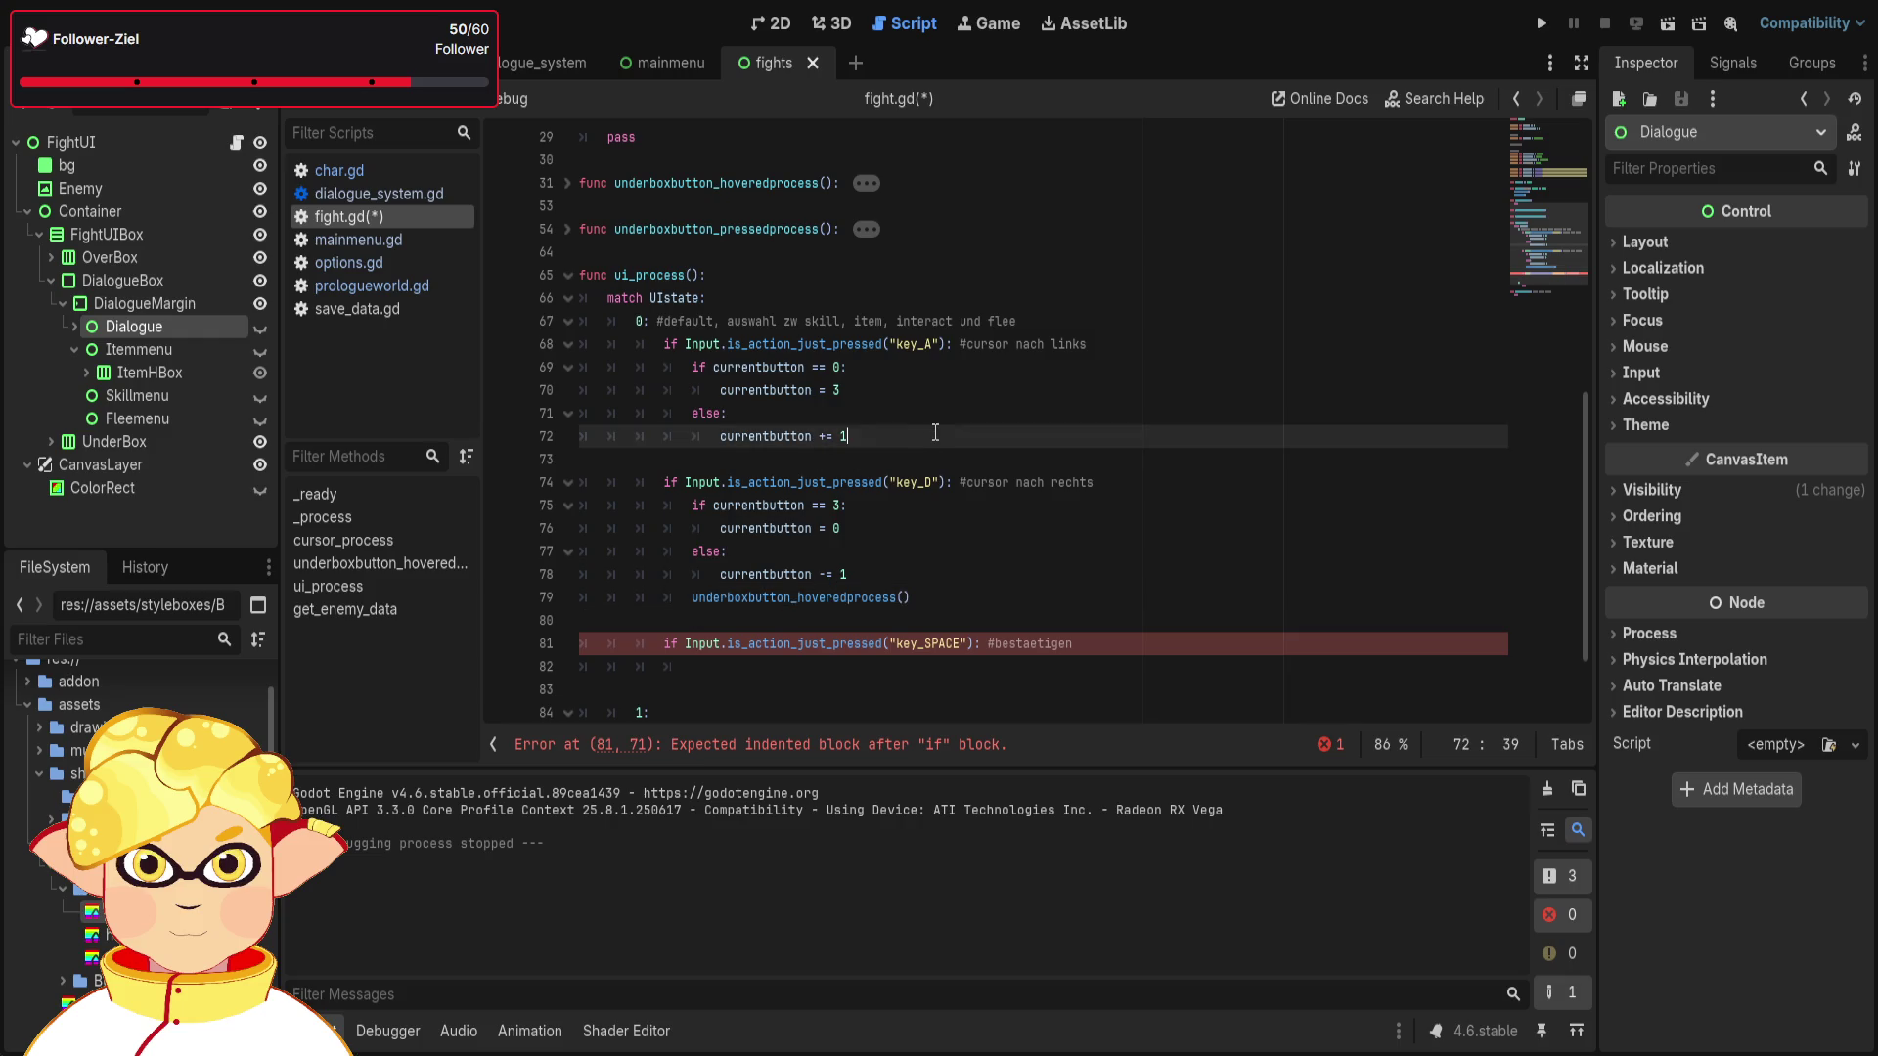
key("Return")
key("ctrl+v")
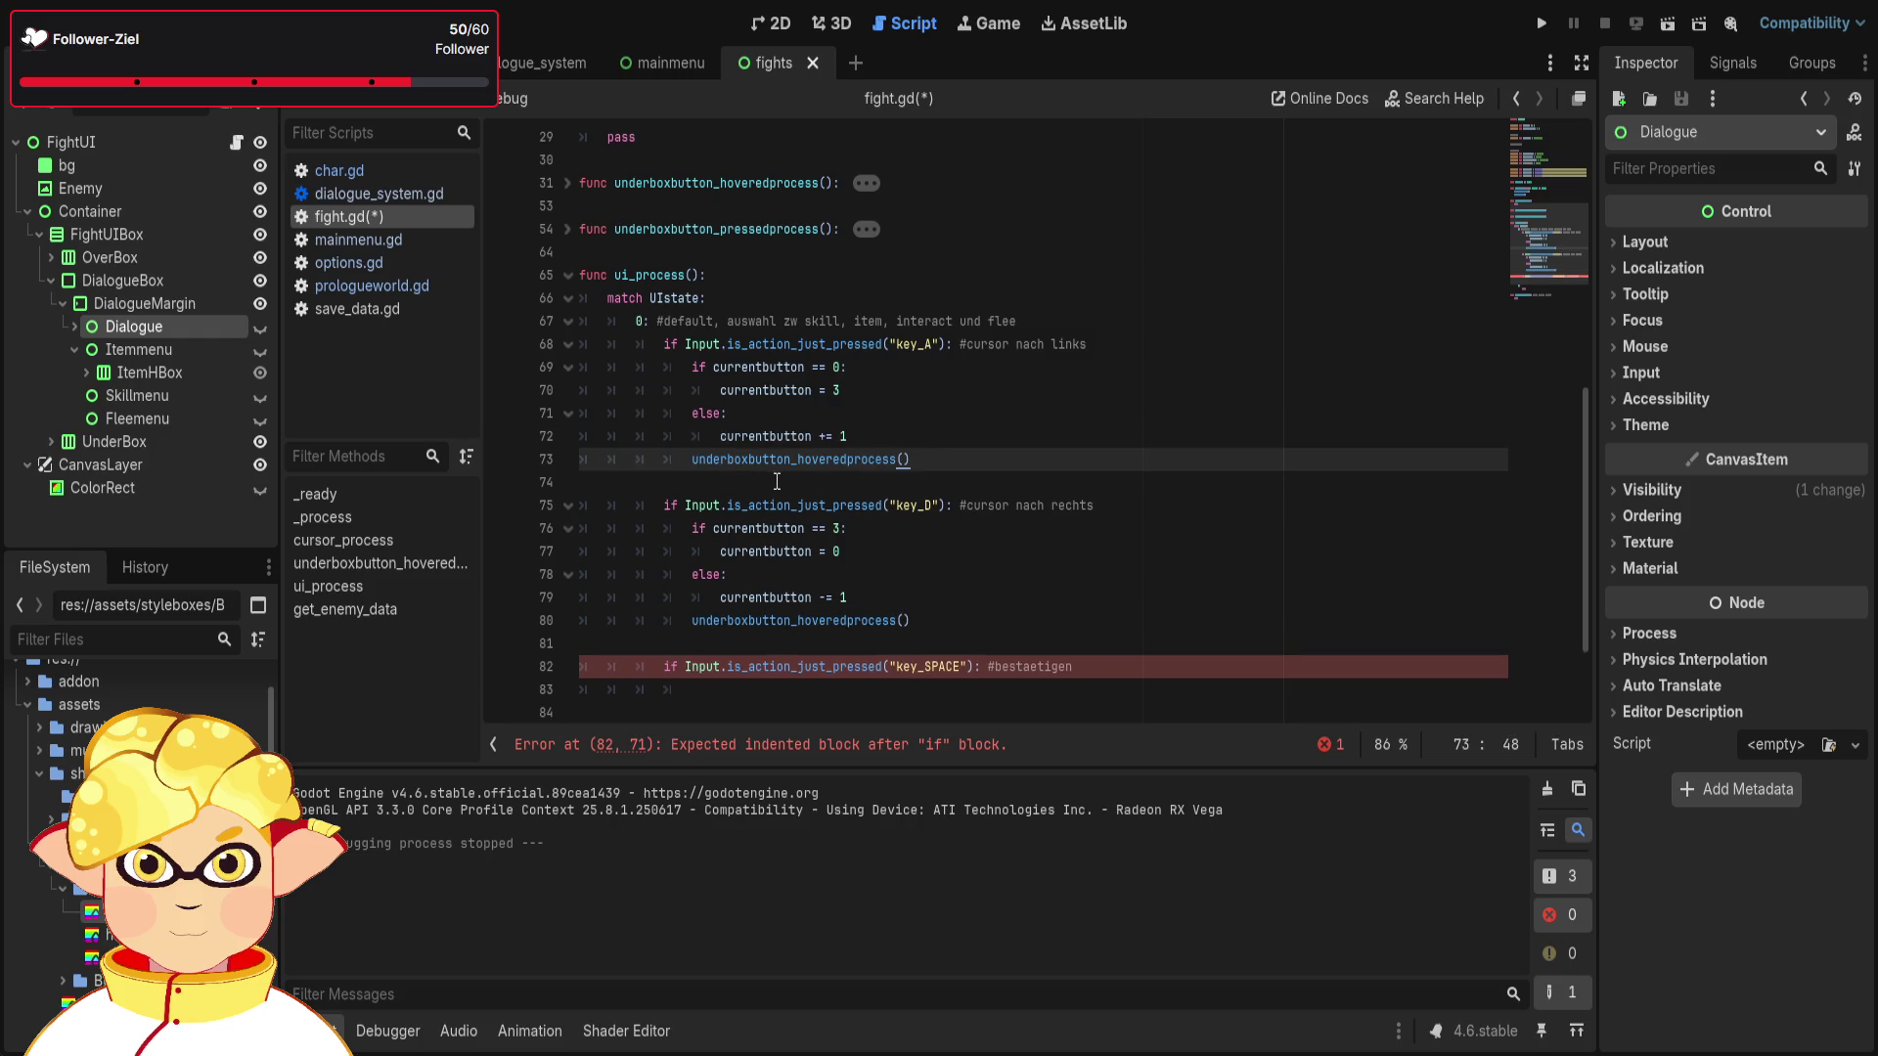
- Call underboxbutton_pressedprocess() under the key_SPACE check, then save and run with F5
scroll(777, 481, "down", 1)
left_click(760, 619)
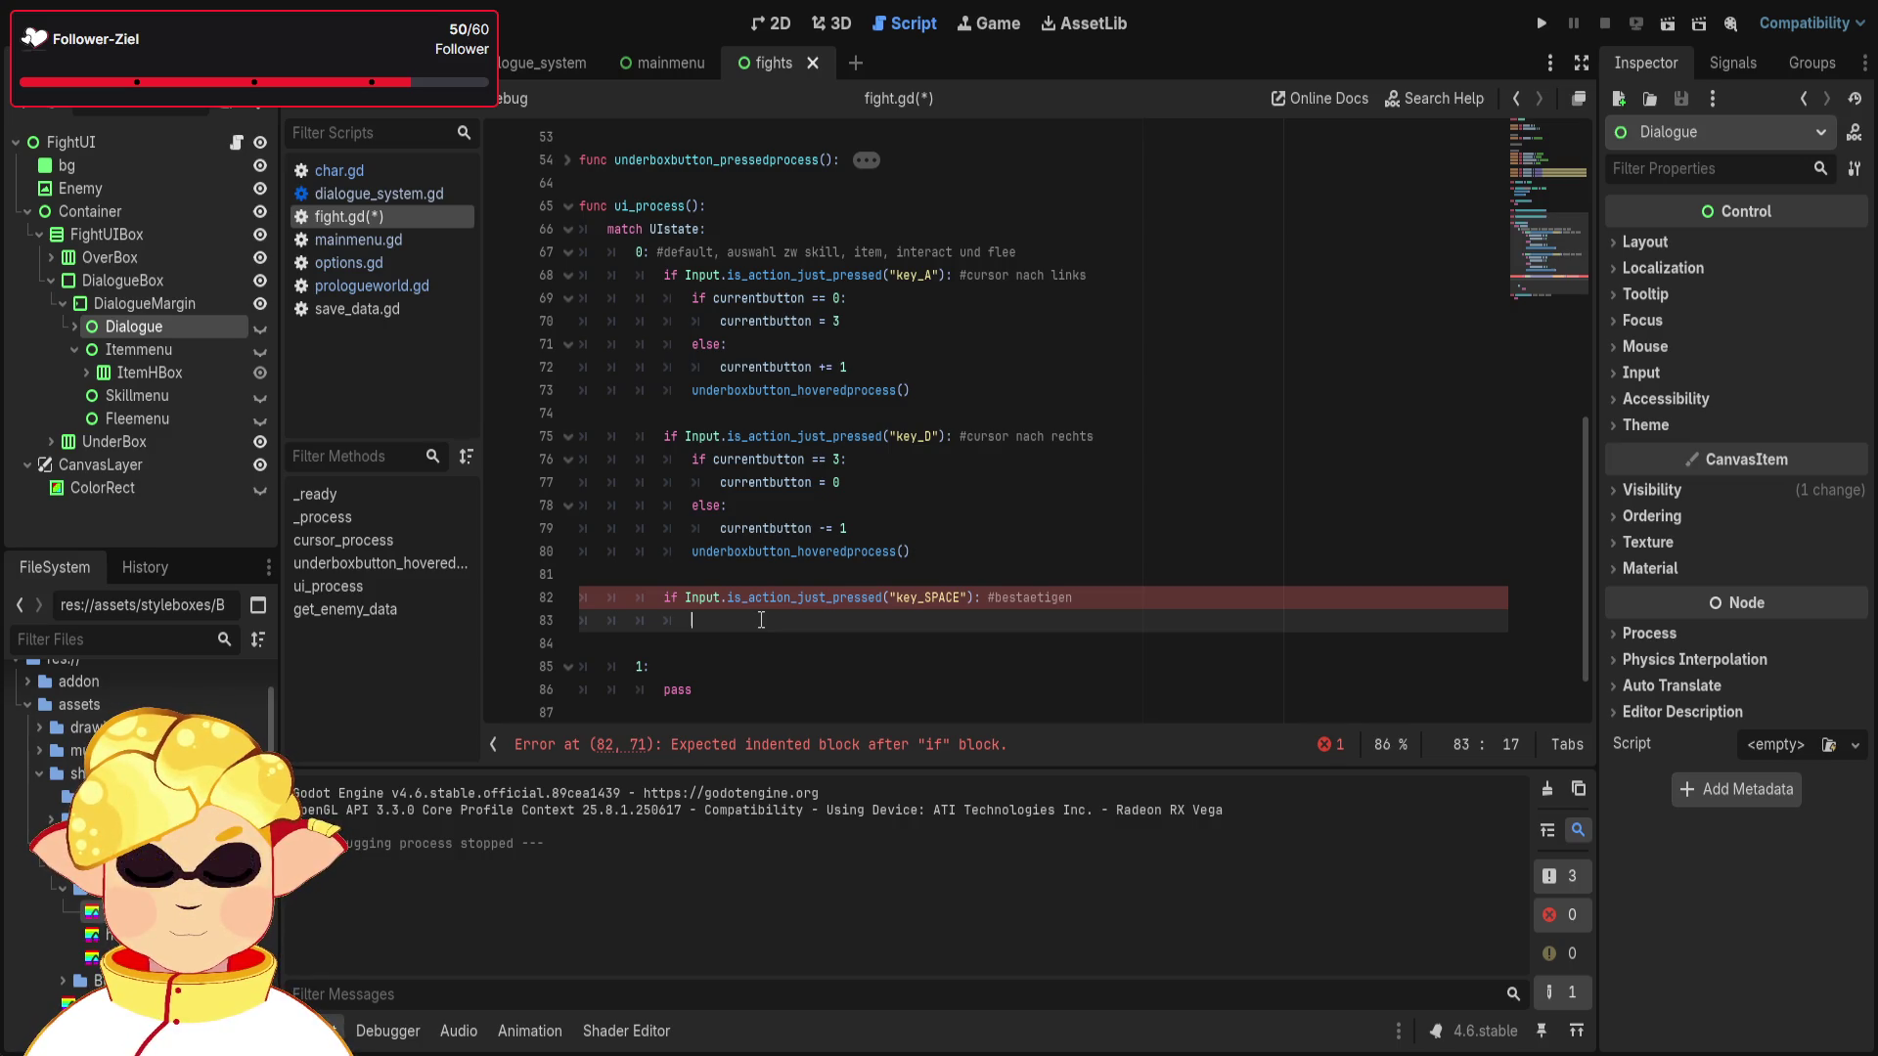
left_click(815, 159)
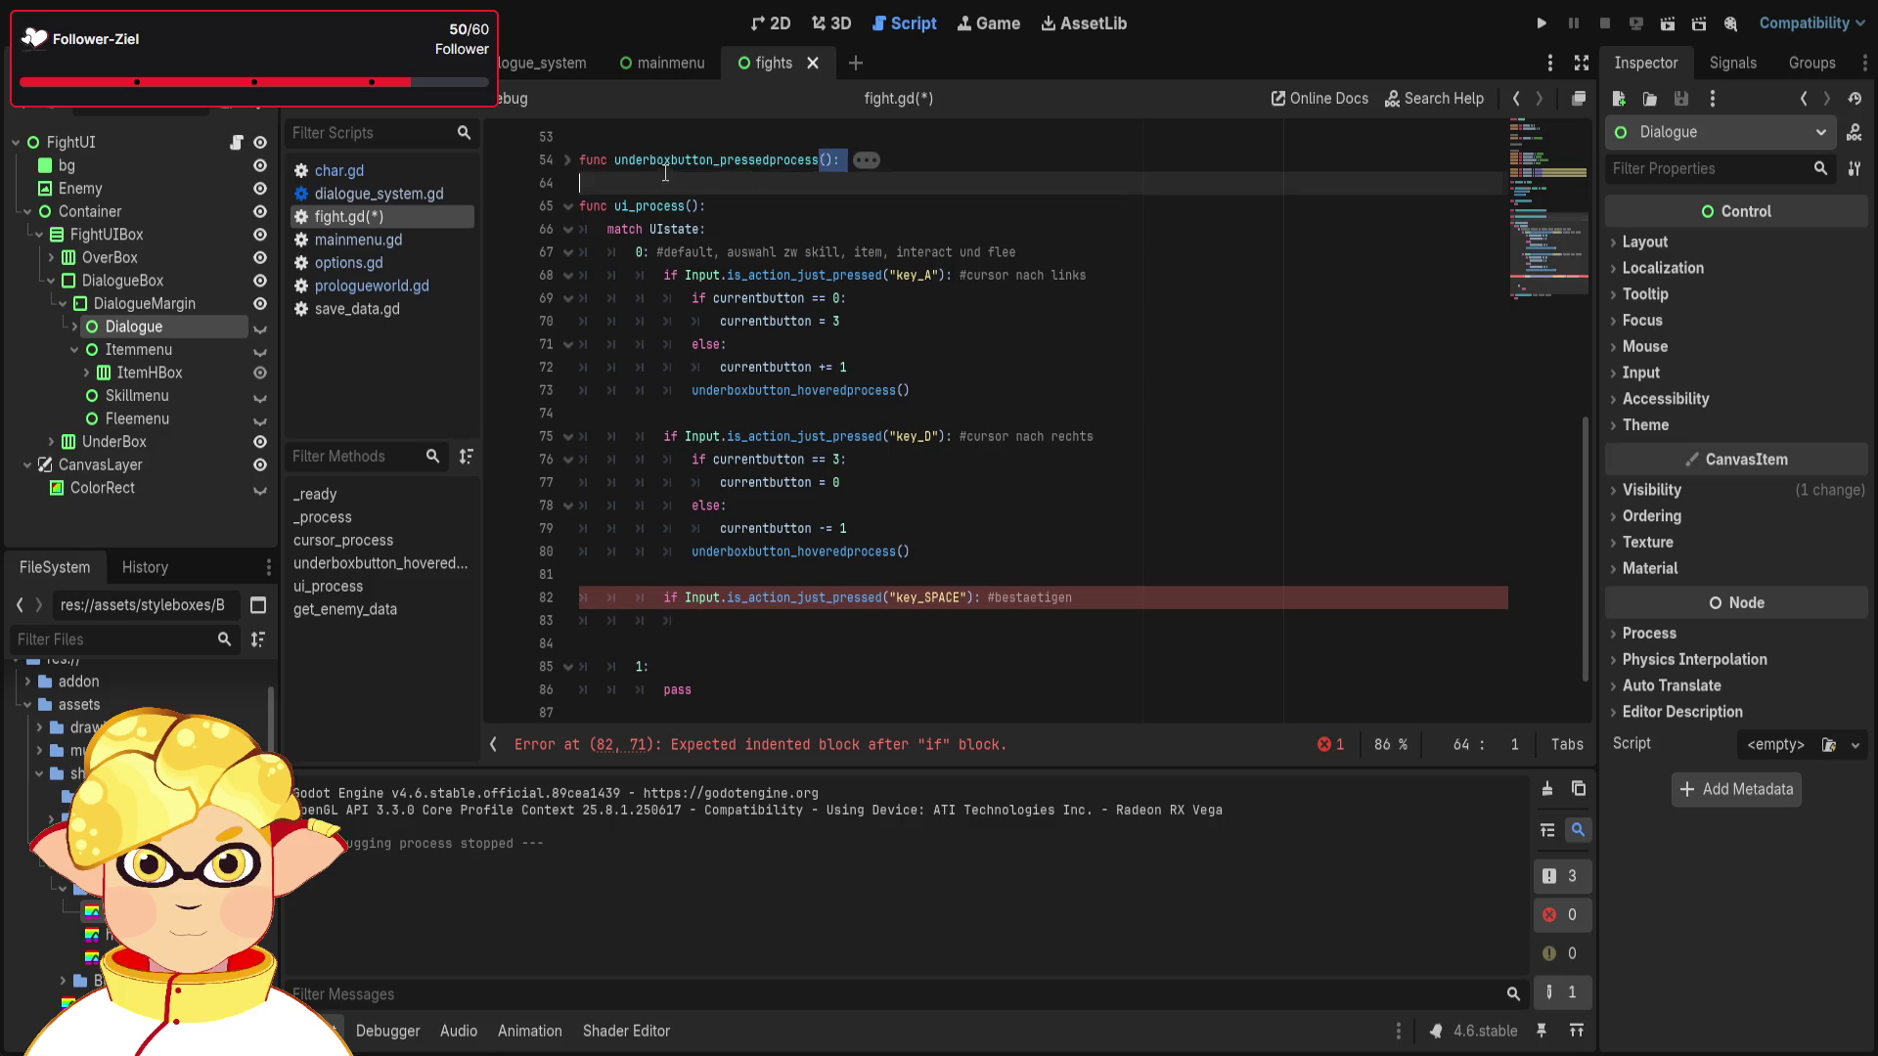
left_click_drag(833, 160, 616, 160)
key("ctrl+c")
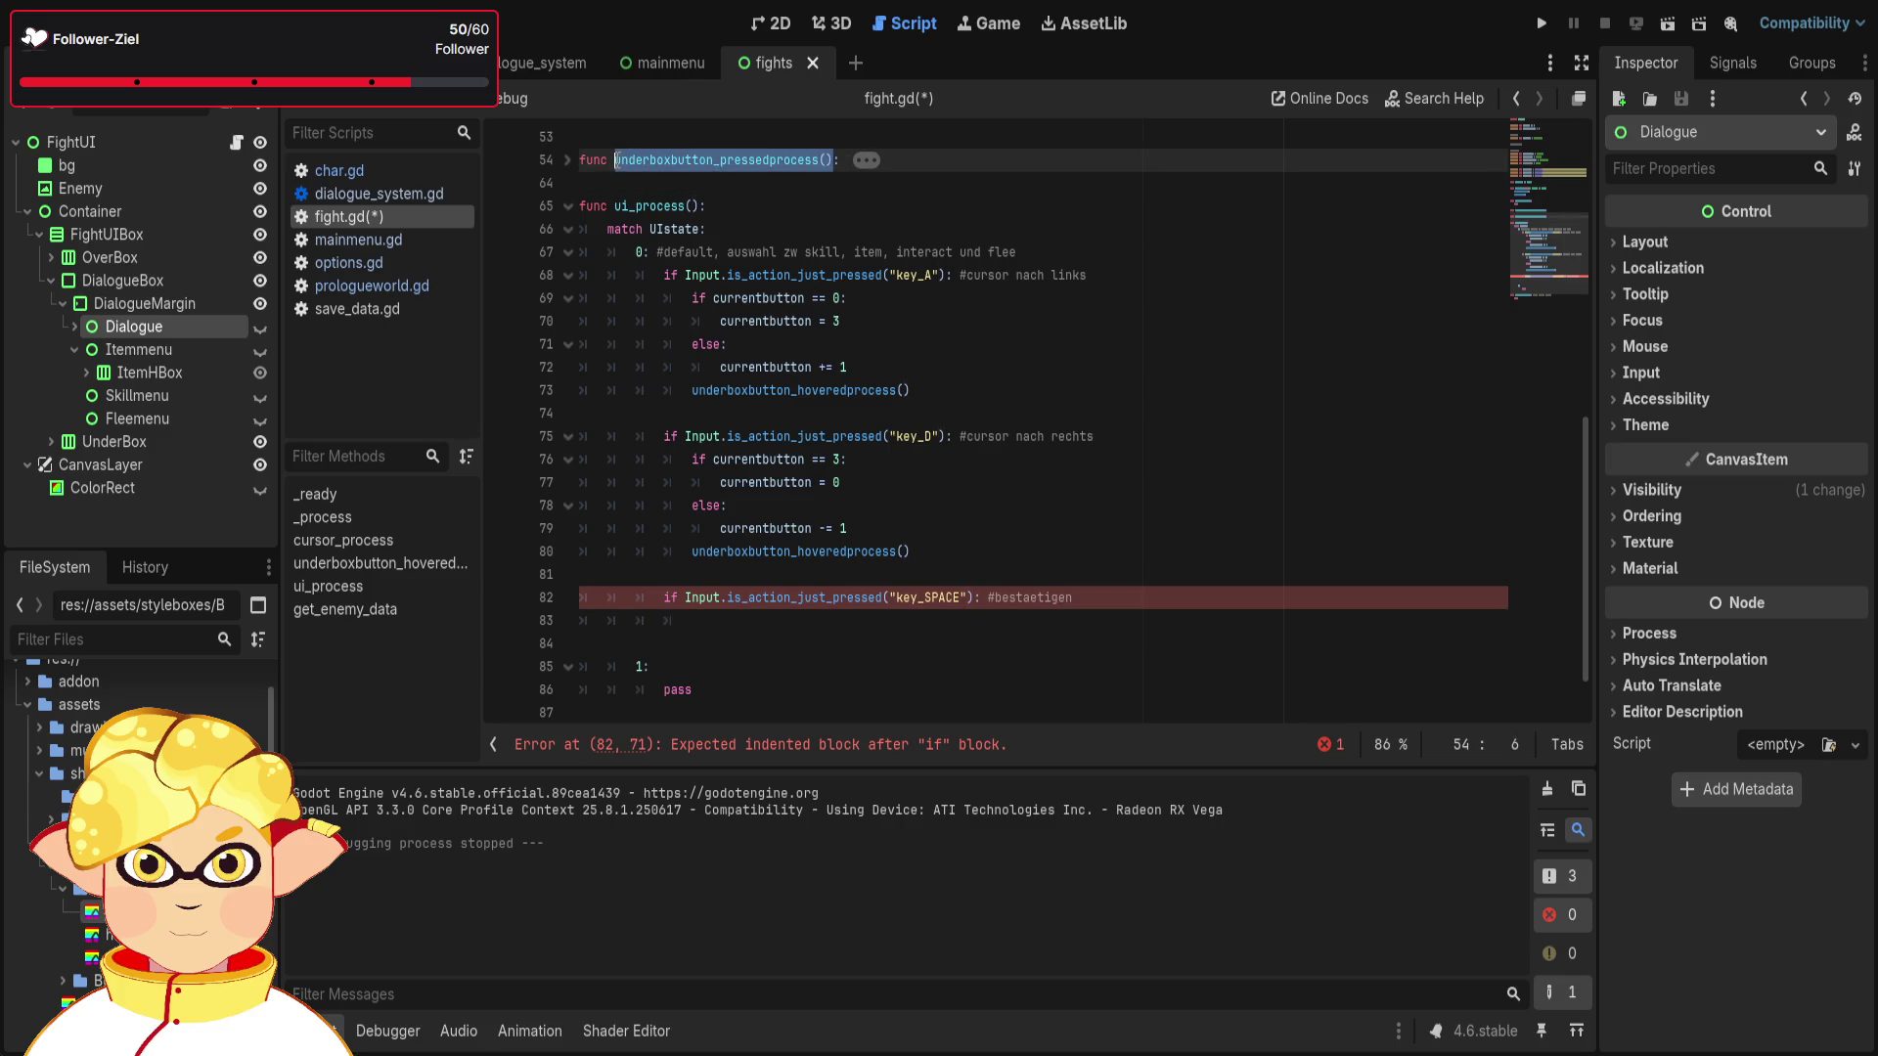
left_click(756, 626)
key("ctrl+v")
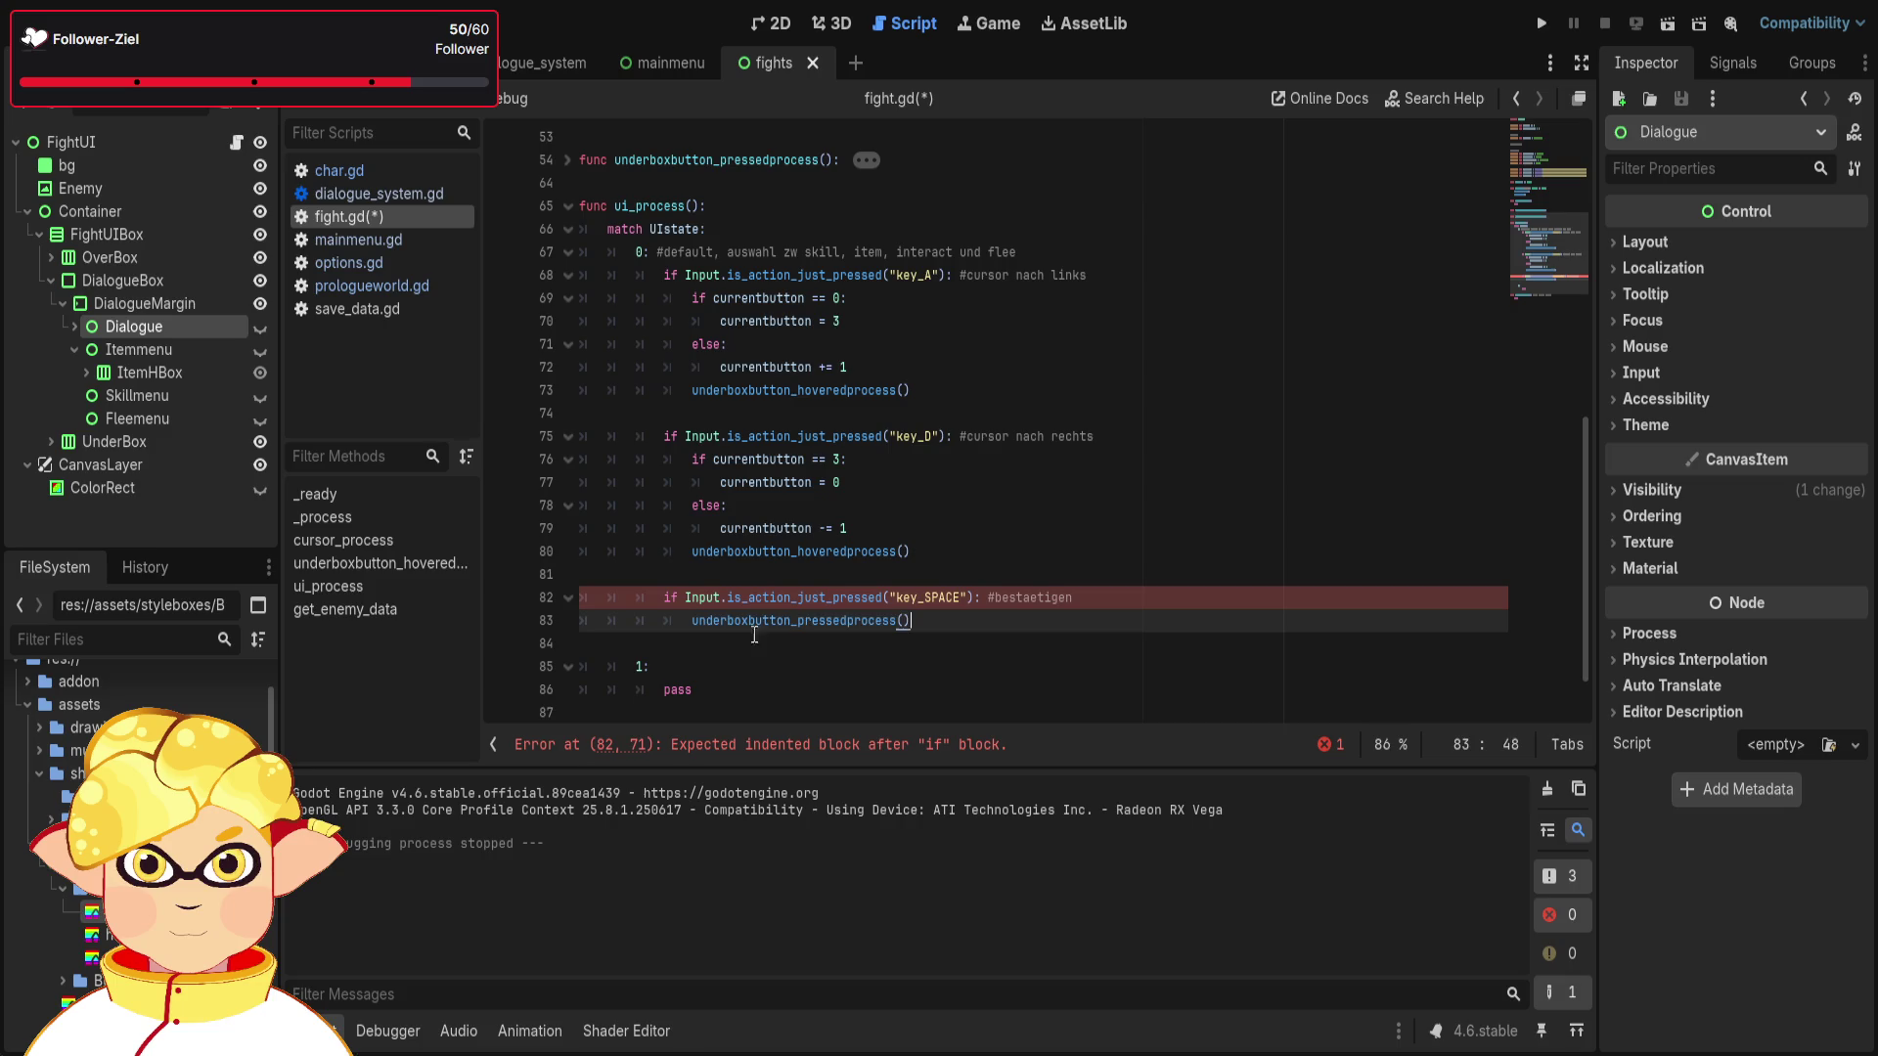
left_click(1168, 597)
key("F5")
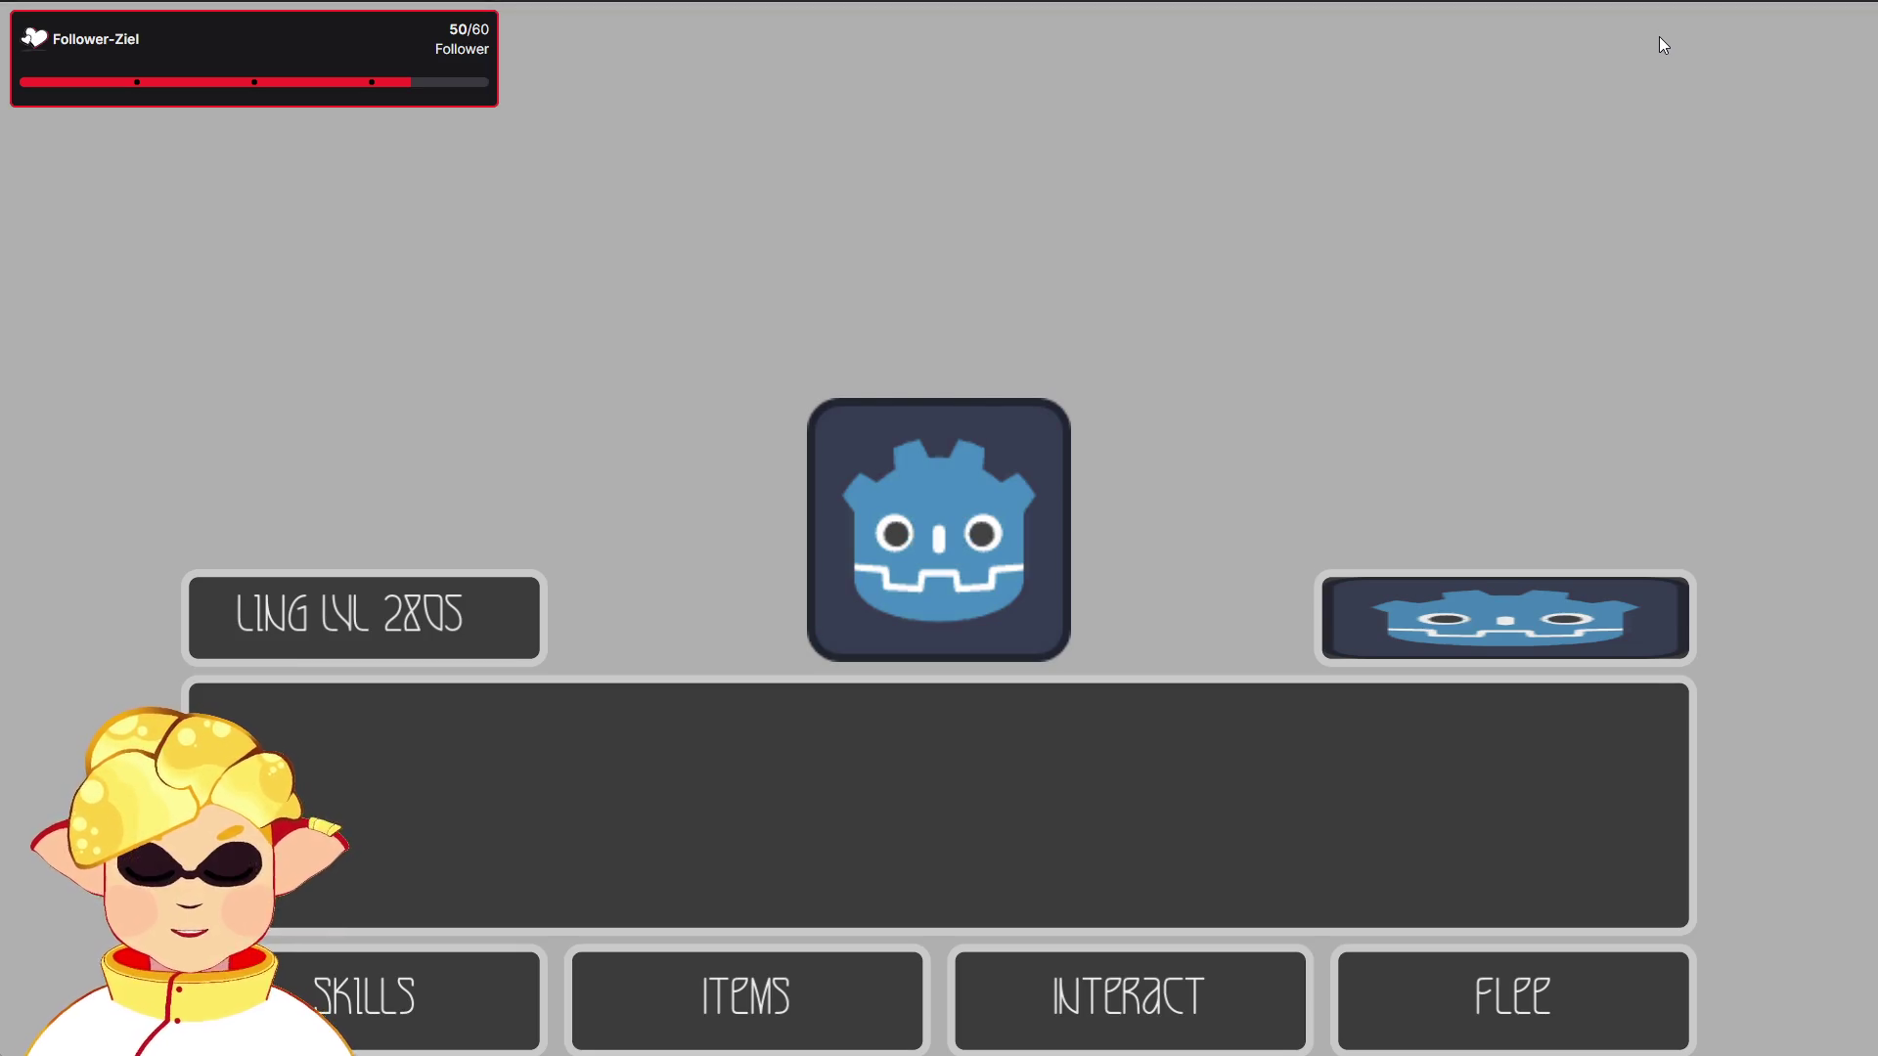
- Close the running game and delete the cursor_process() call from _process
key("alt+F4")
scroll(1046, 448, "up", 1)
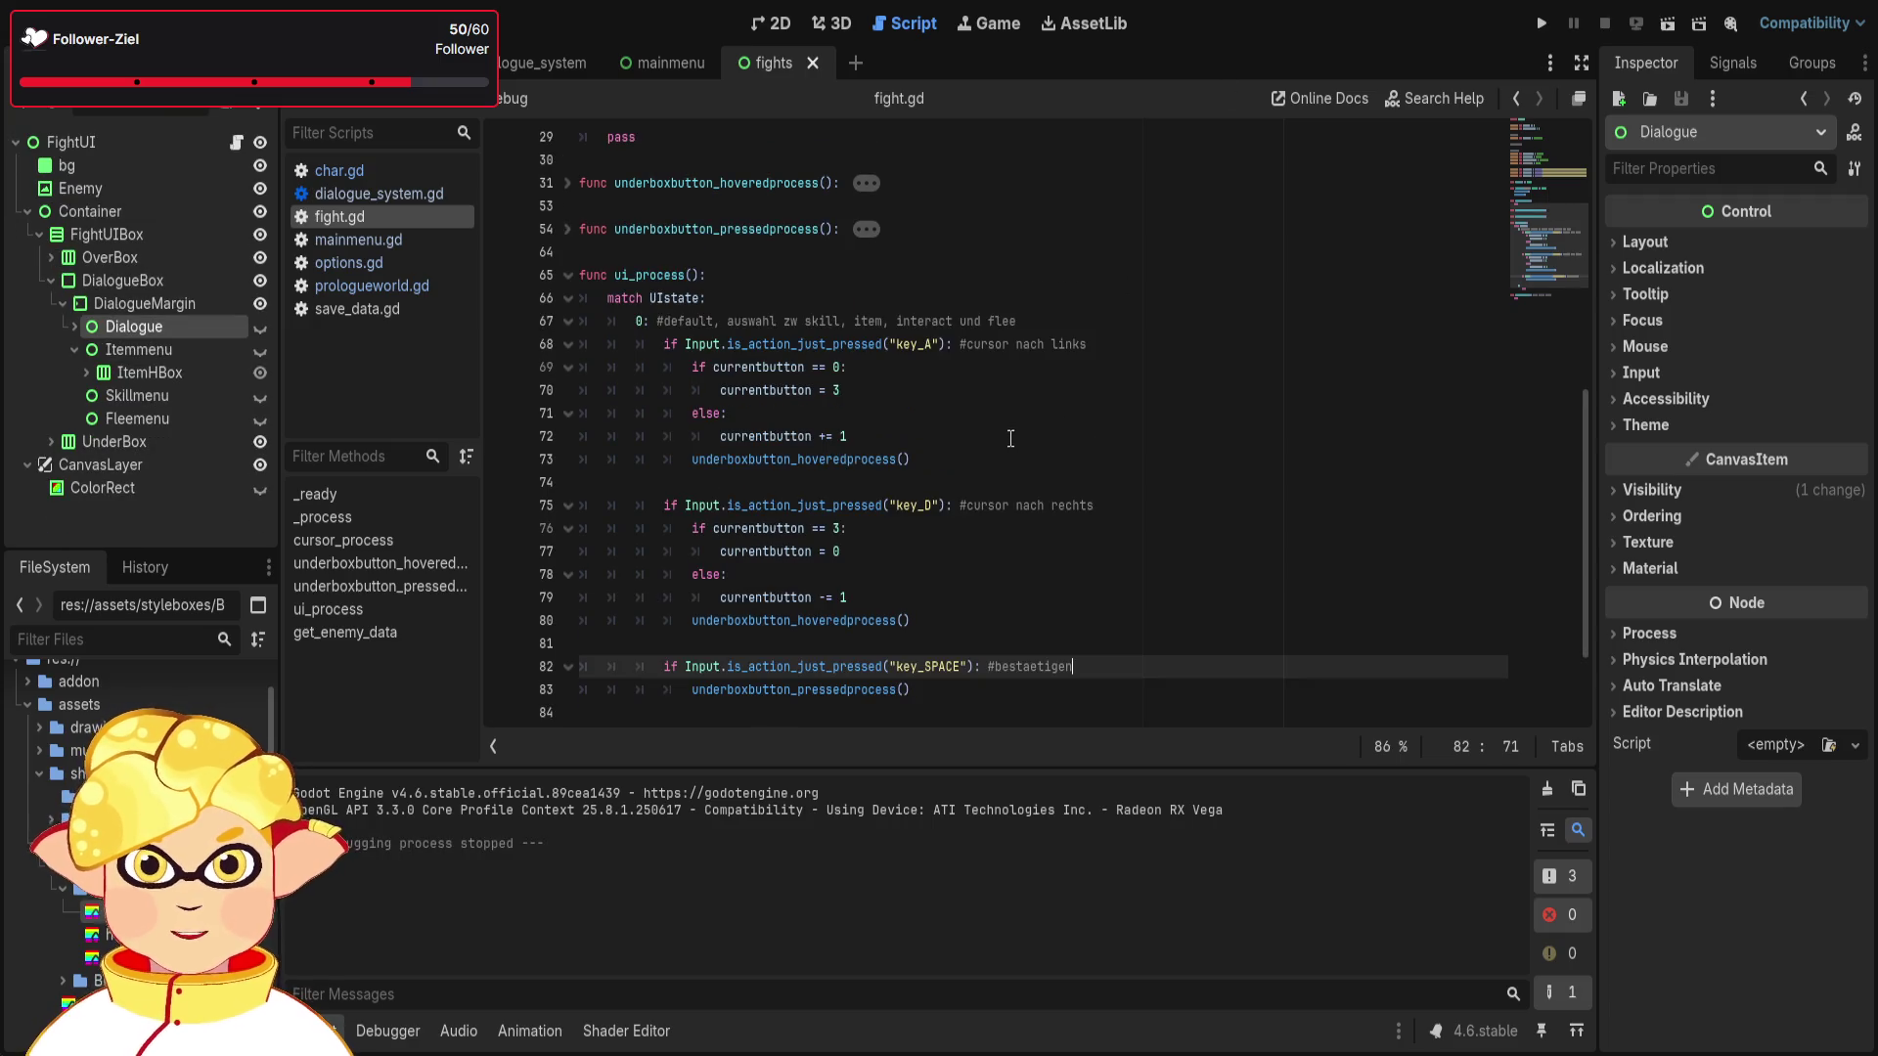
left_click(567, 274)
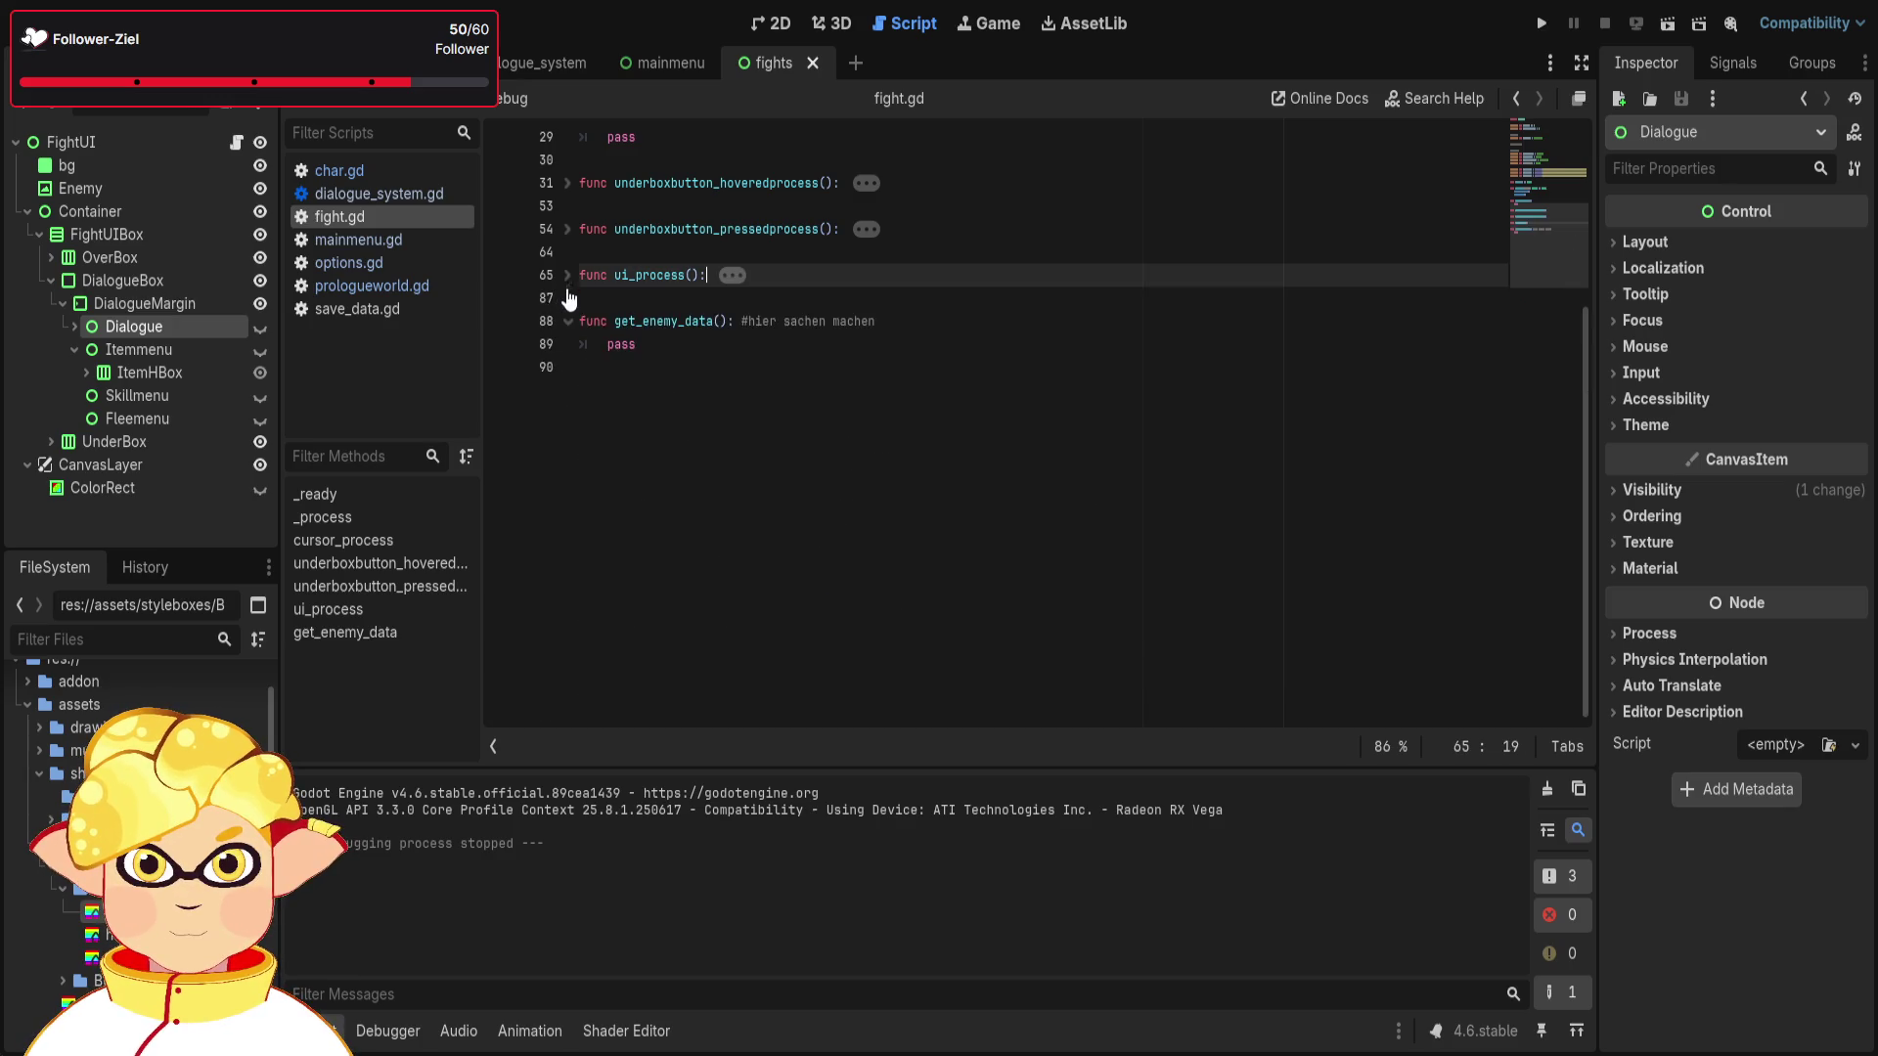
scroll(577, 391, "up", 5)
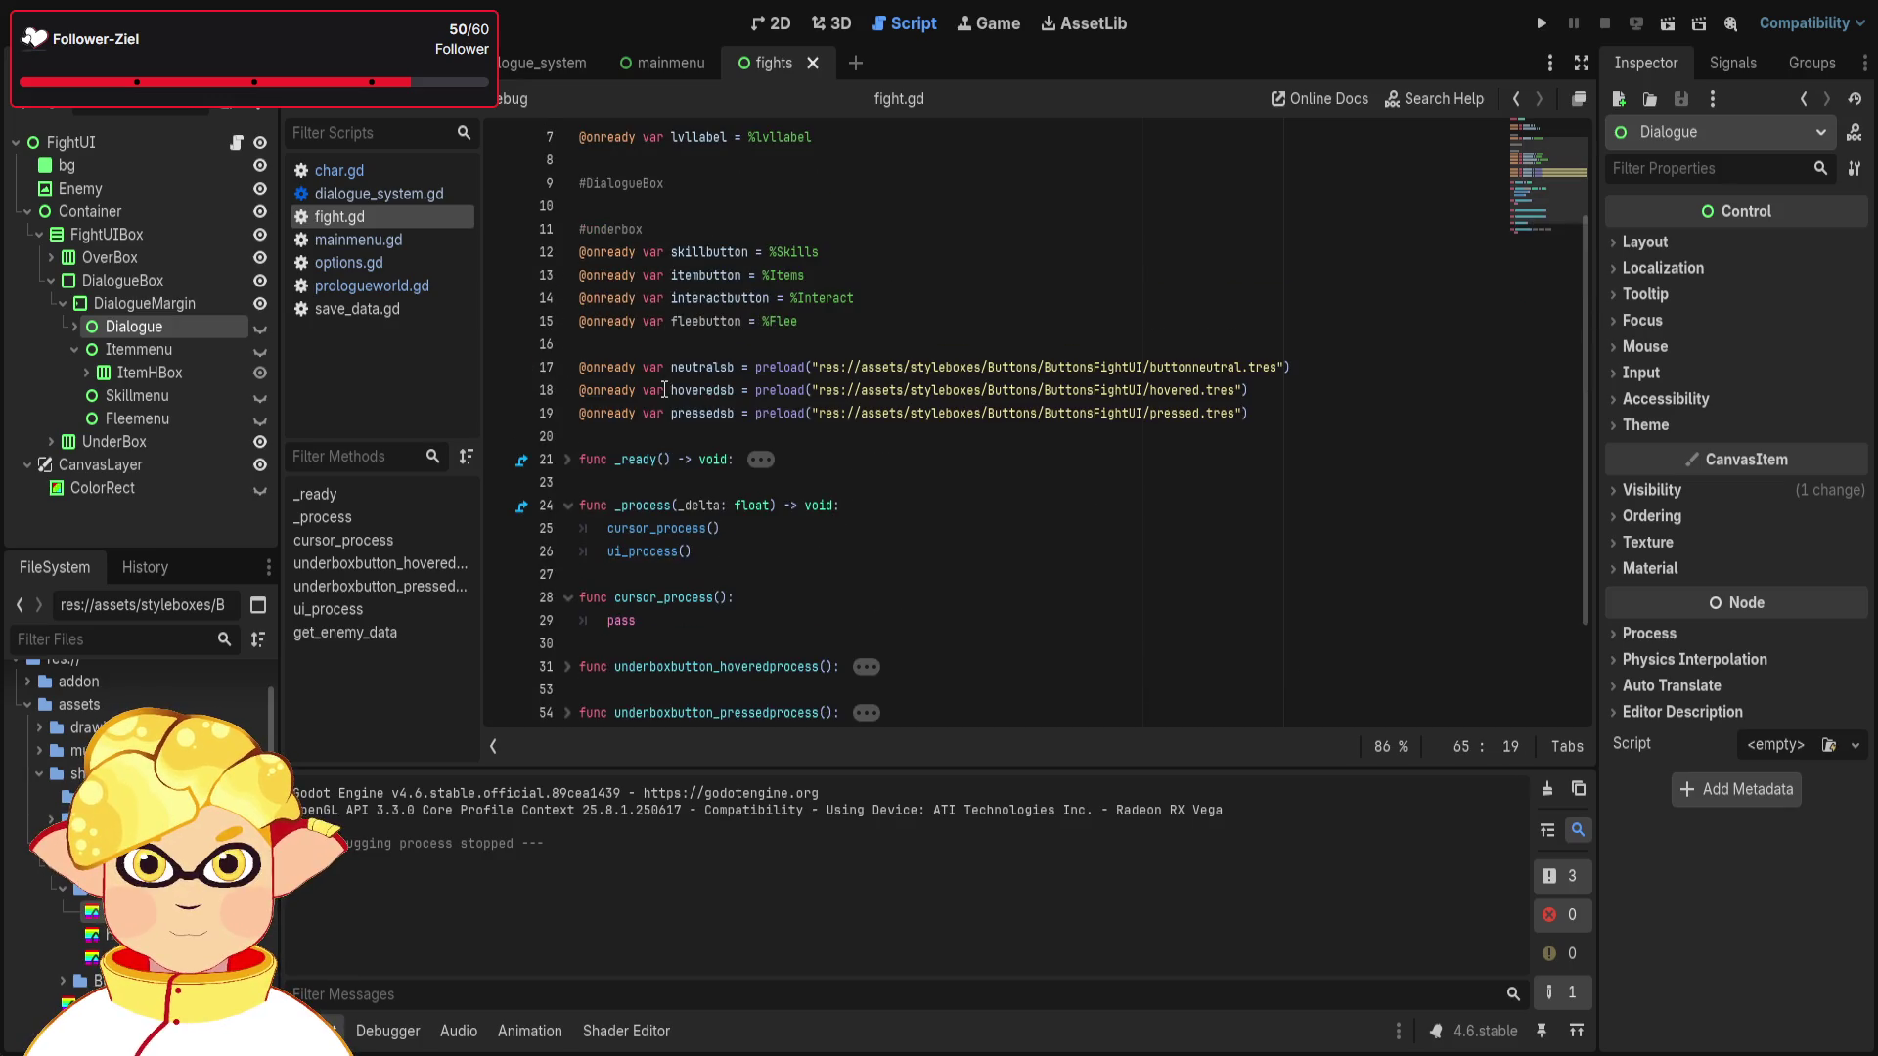
left_click(571, 528)
key("BackSpace")
key("BackSpace")
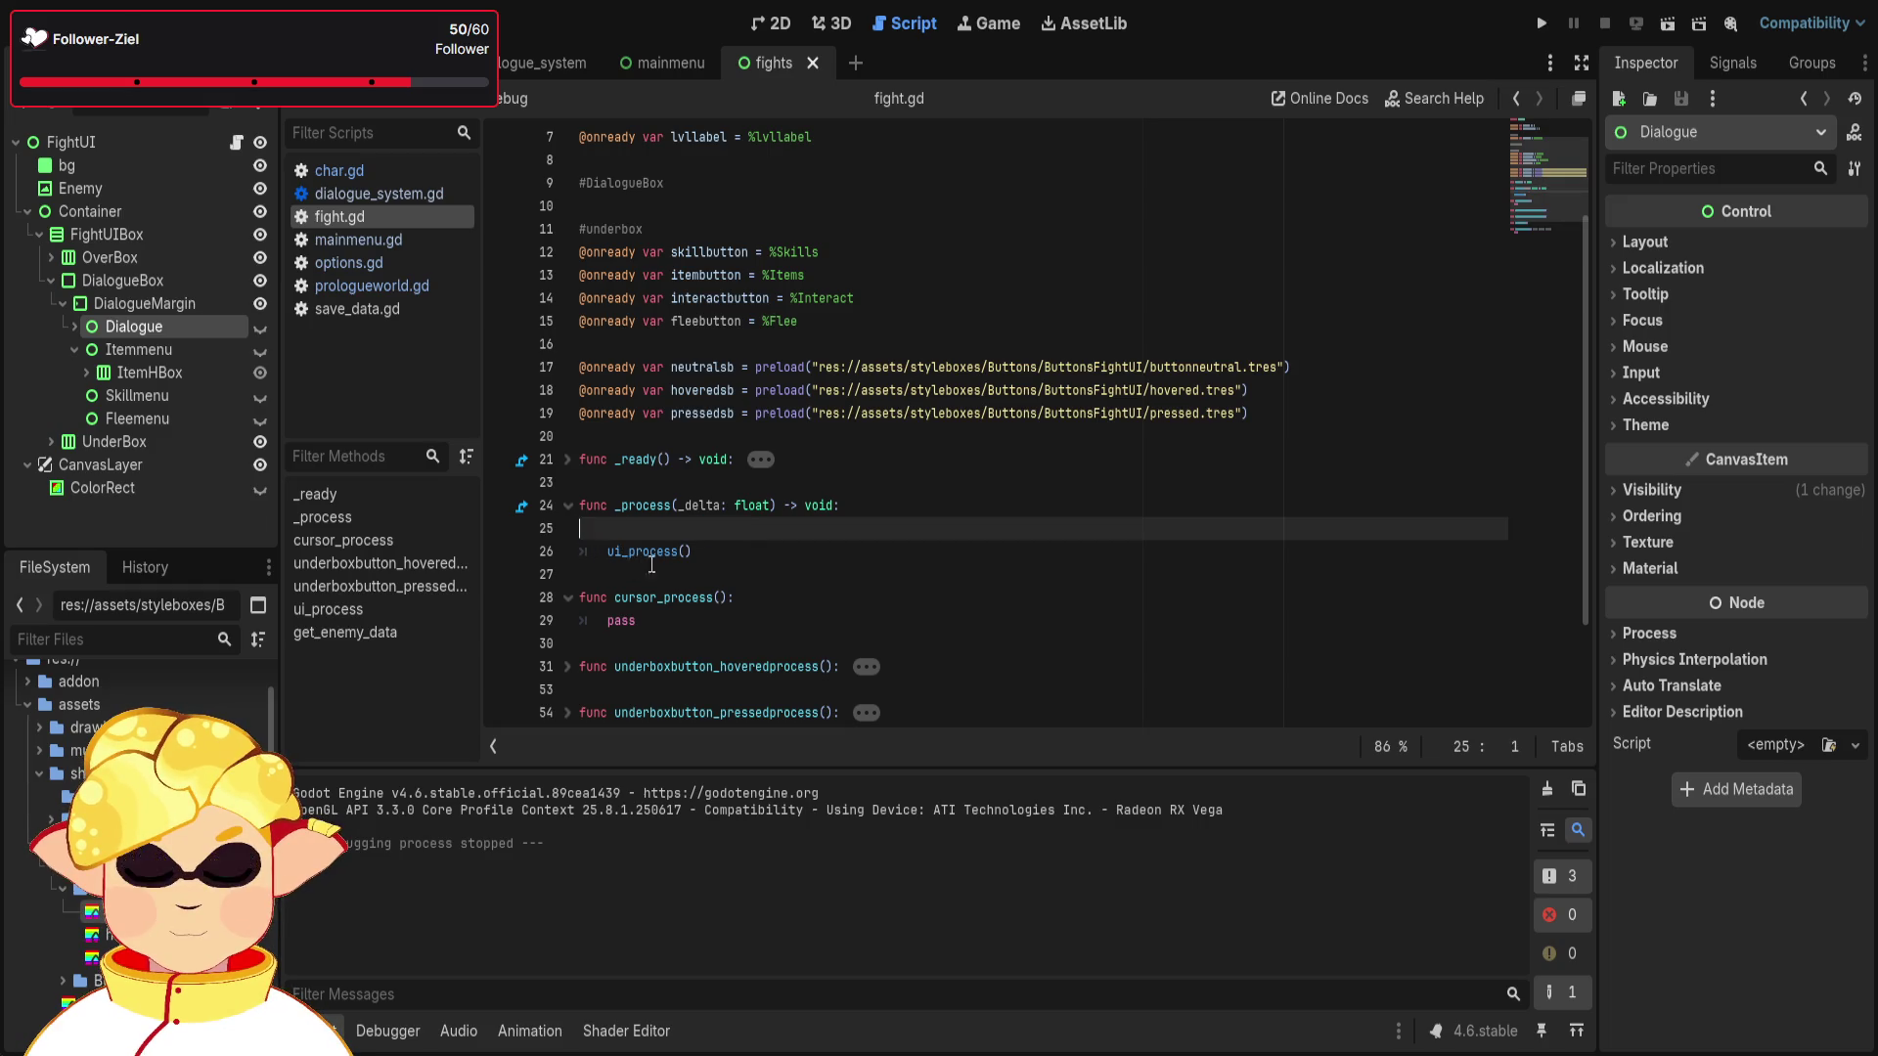
- Delete the unused cursor_process function and run the project again
scroll(705, 558, "down", 1)
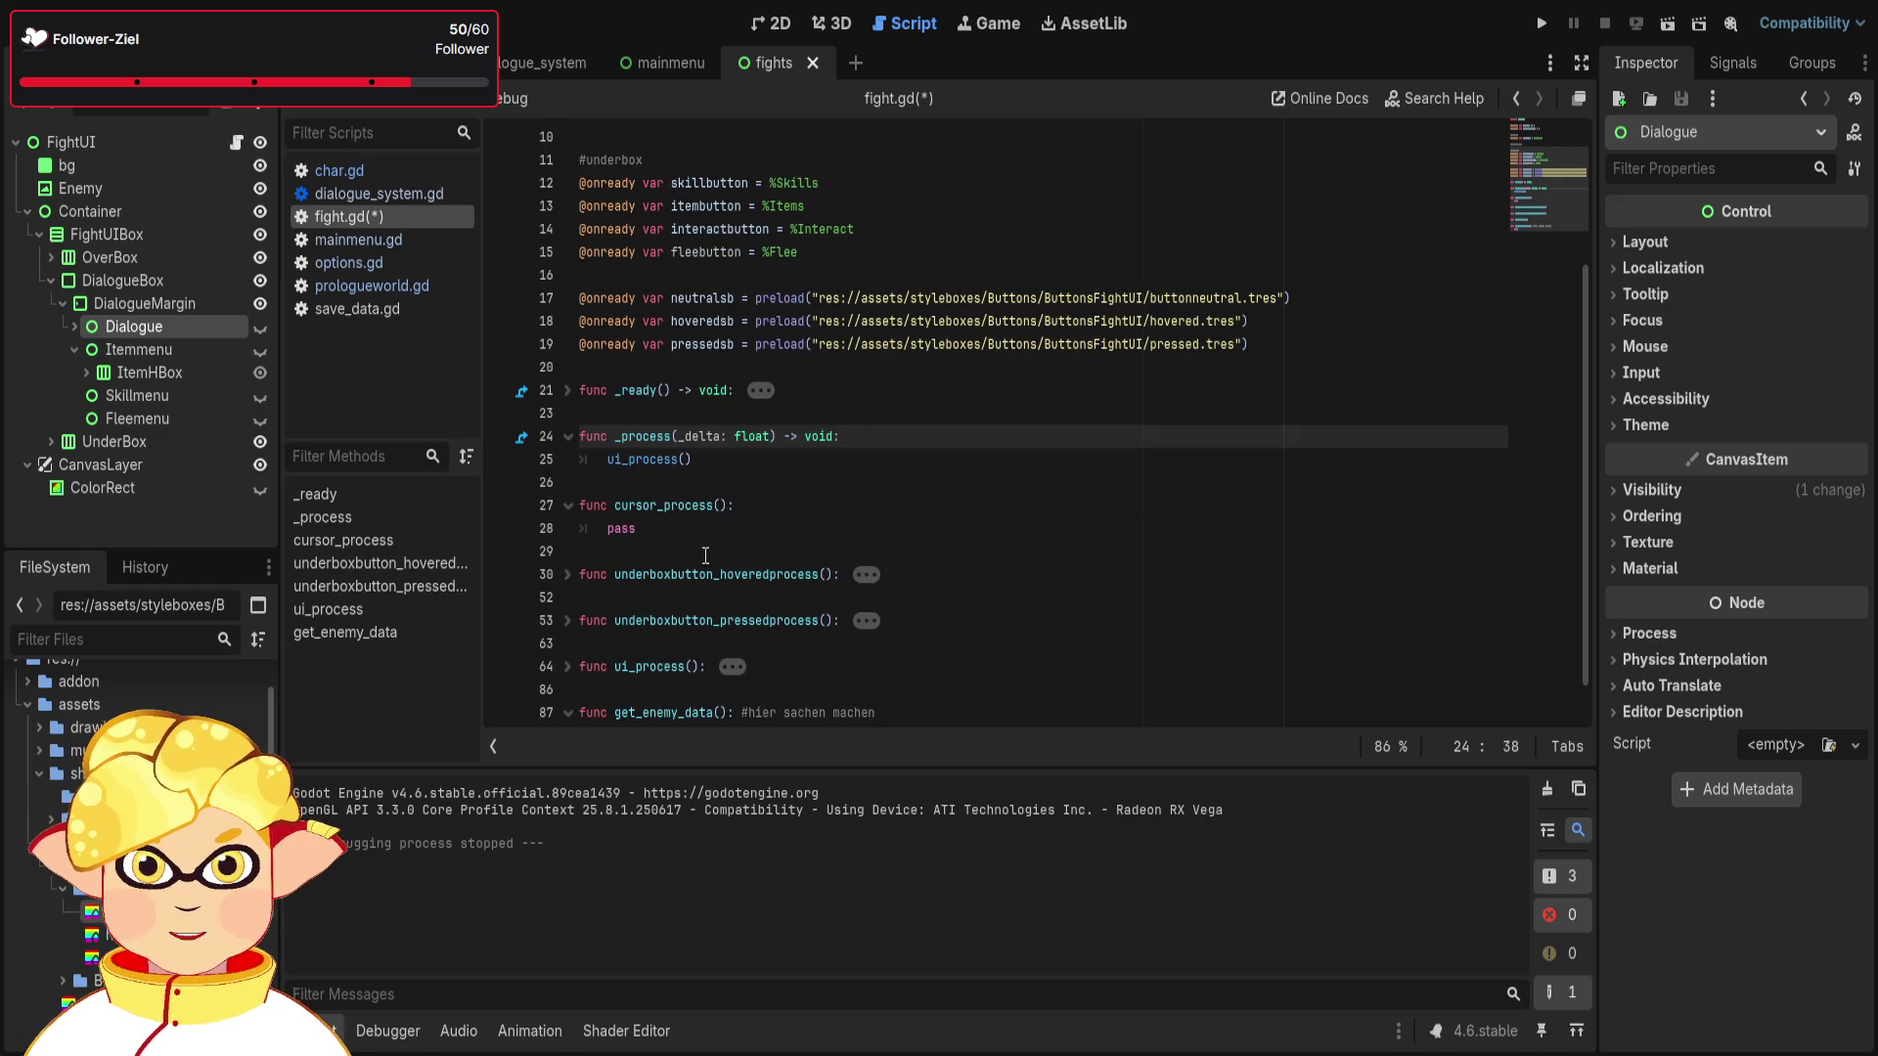
left_click_drag(550, 506, 550, 532)
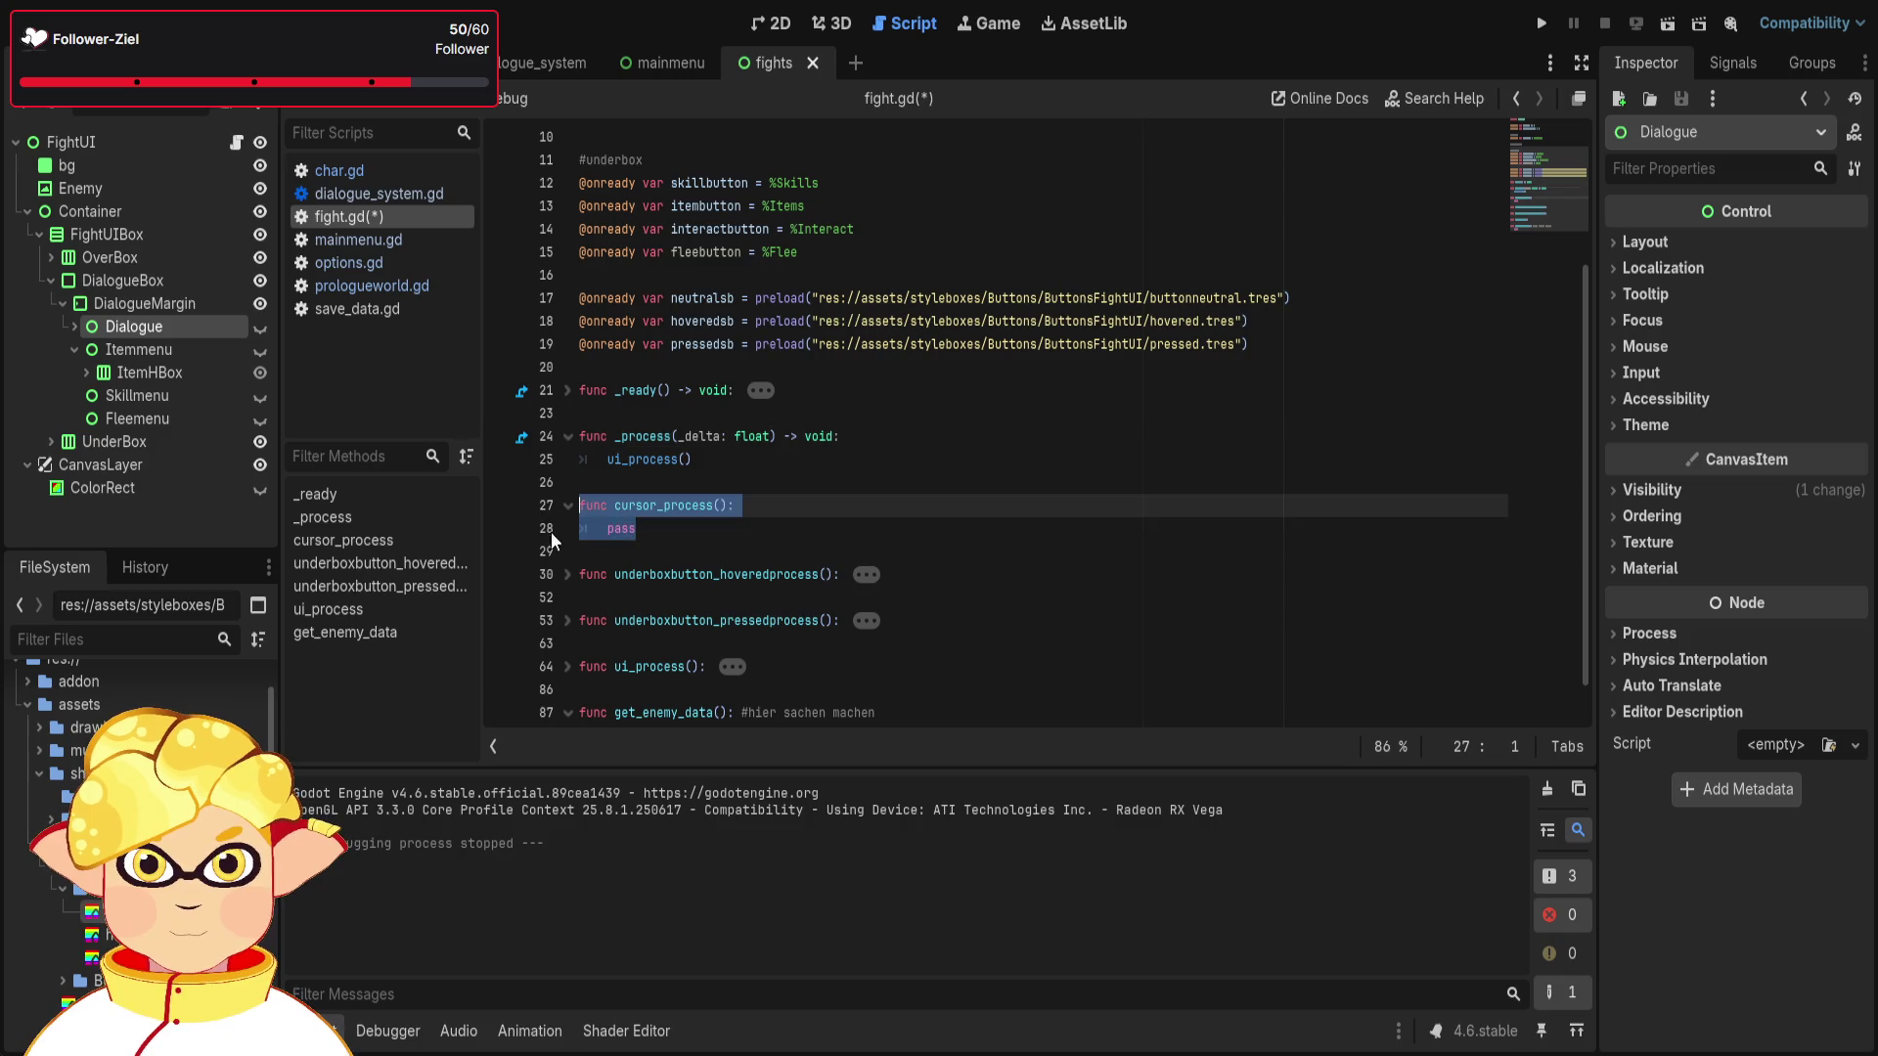
key("BackSpace")
key("BackSpace")
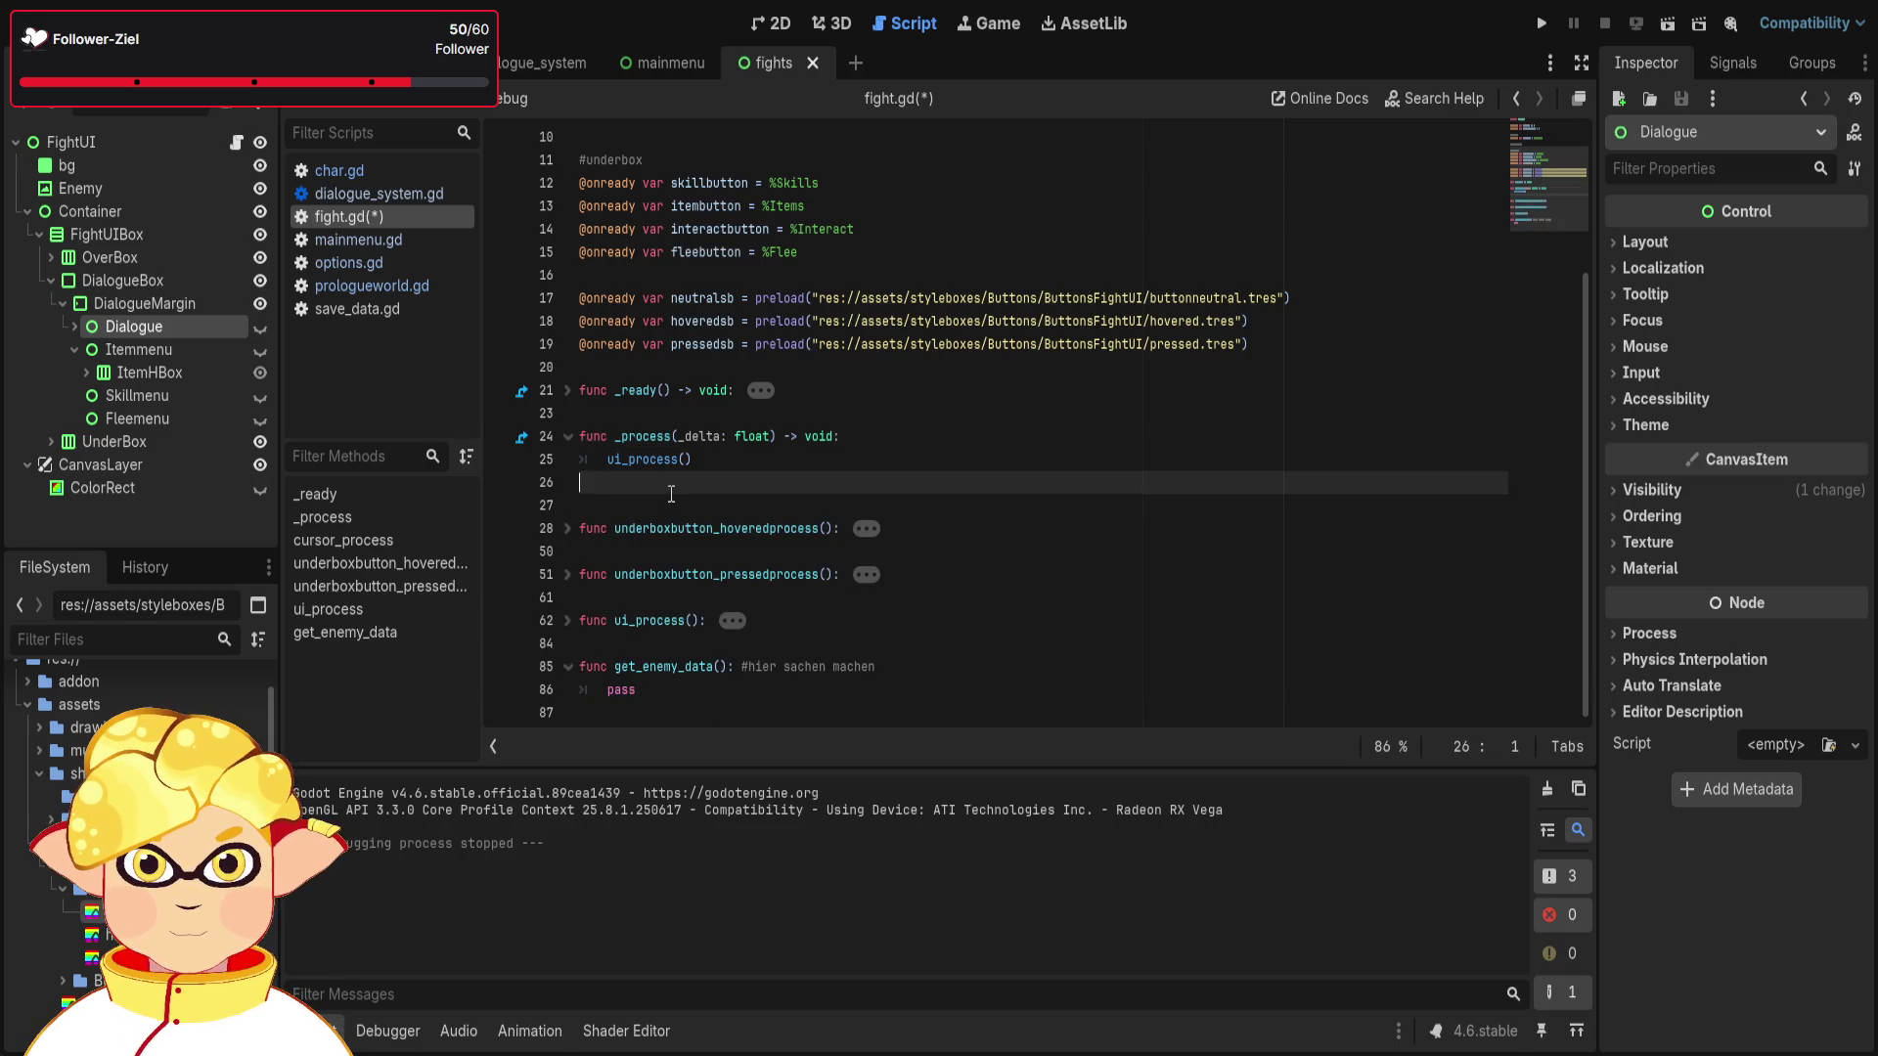
scroll(960, 415, "up", 2)
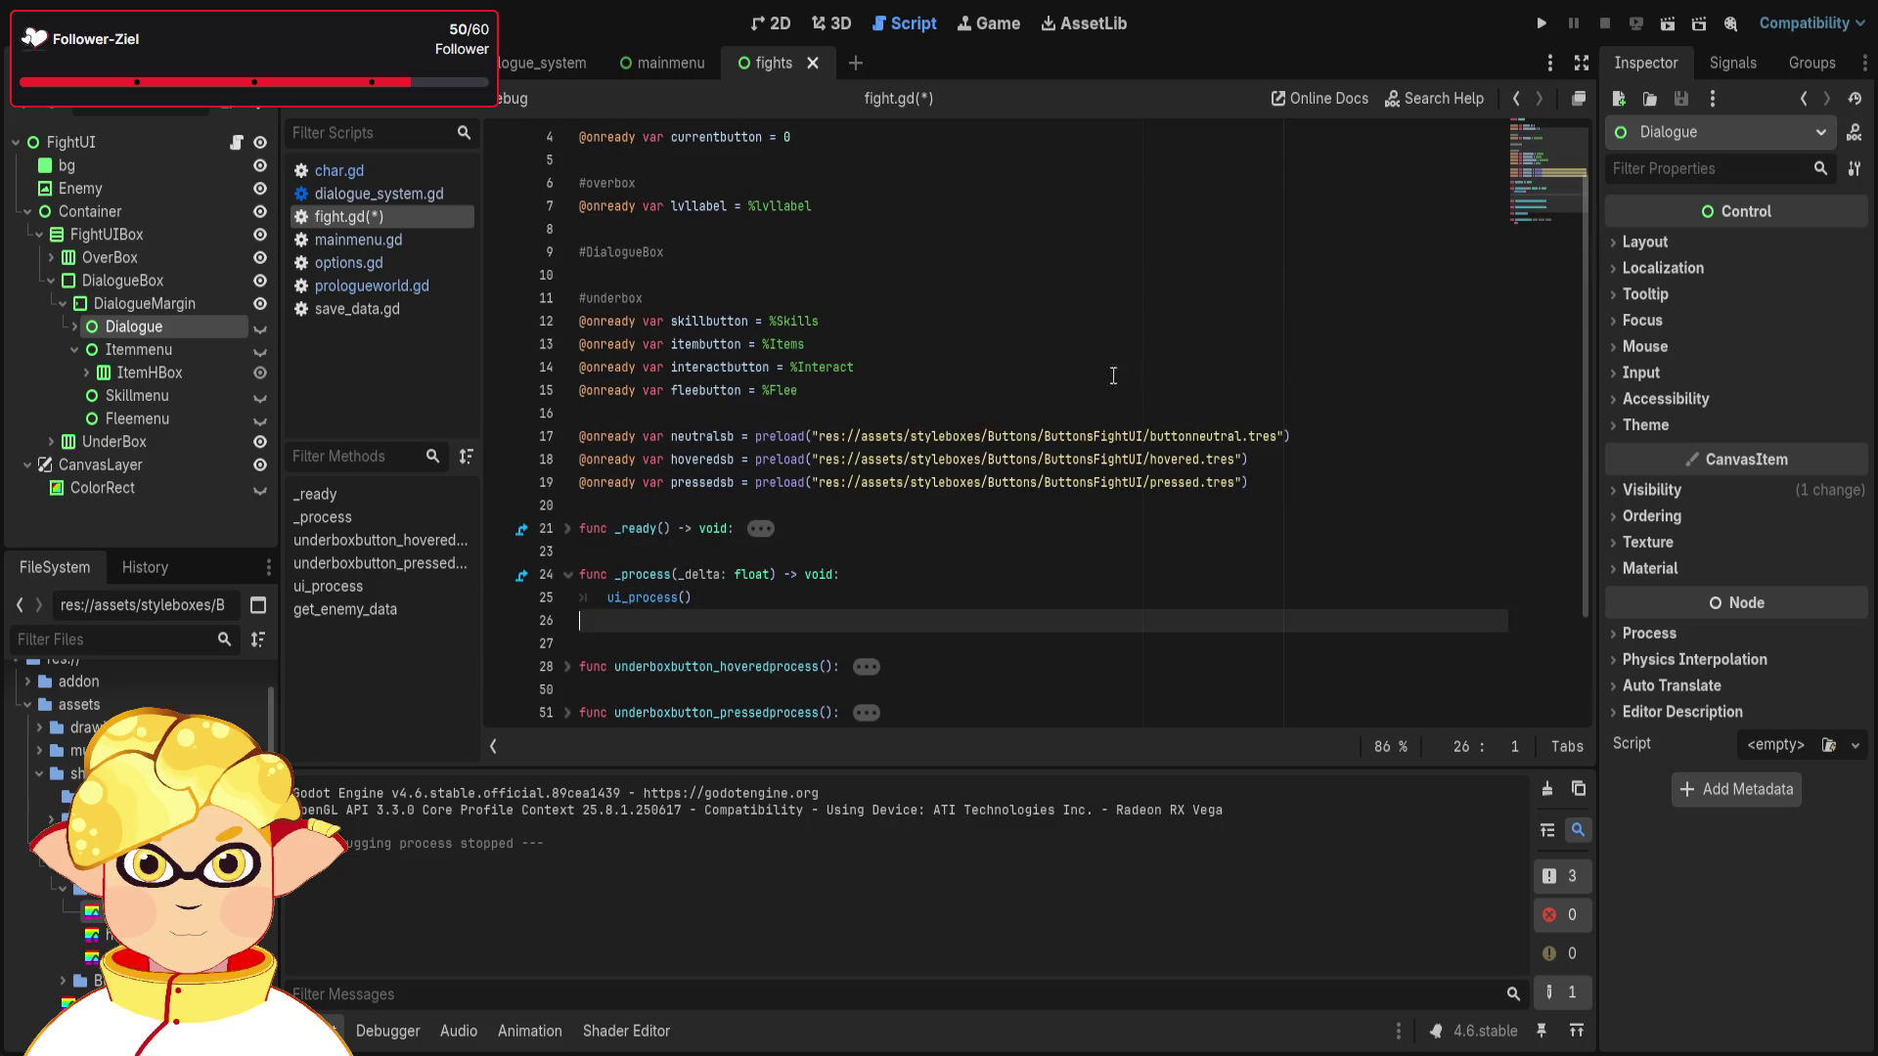
scroll(1071, 401, "down", 1)
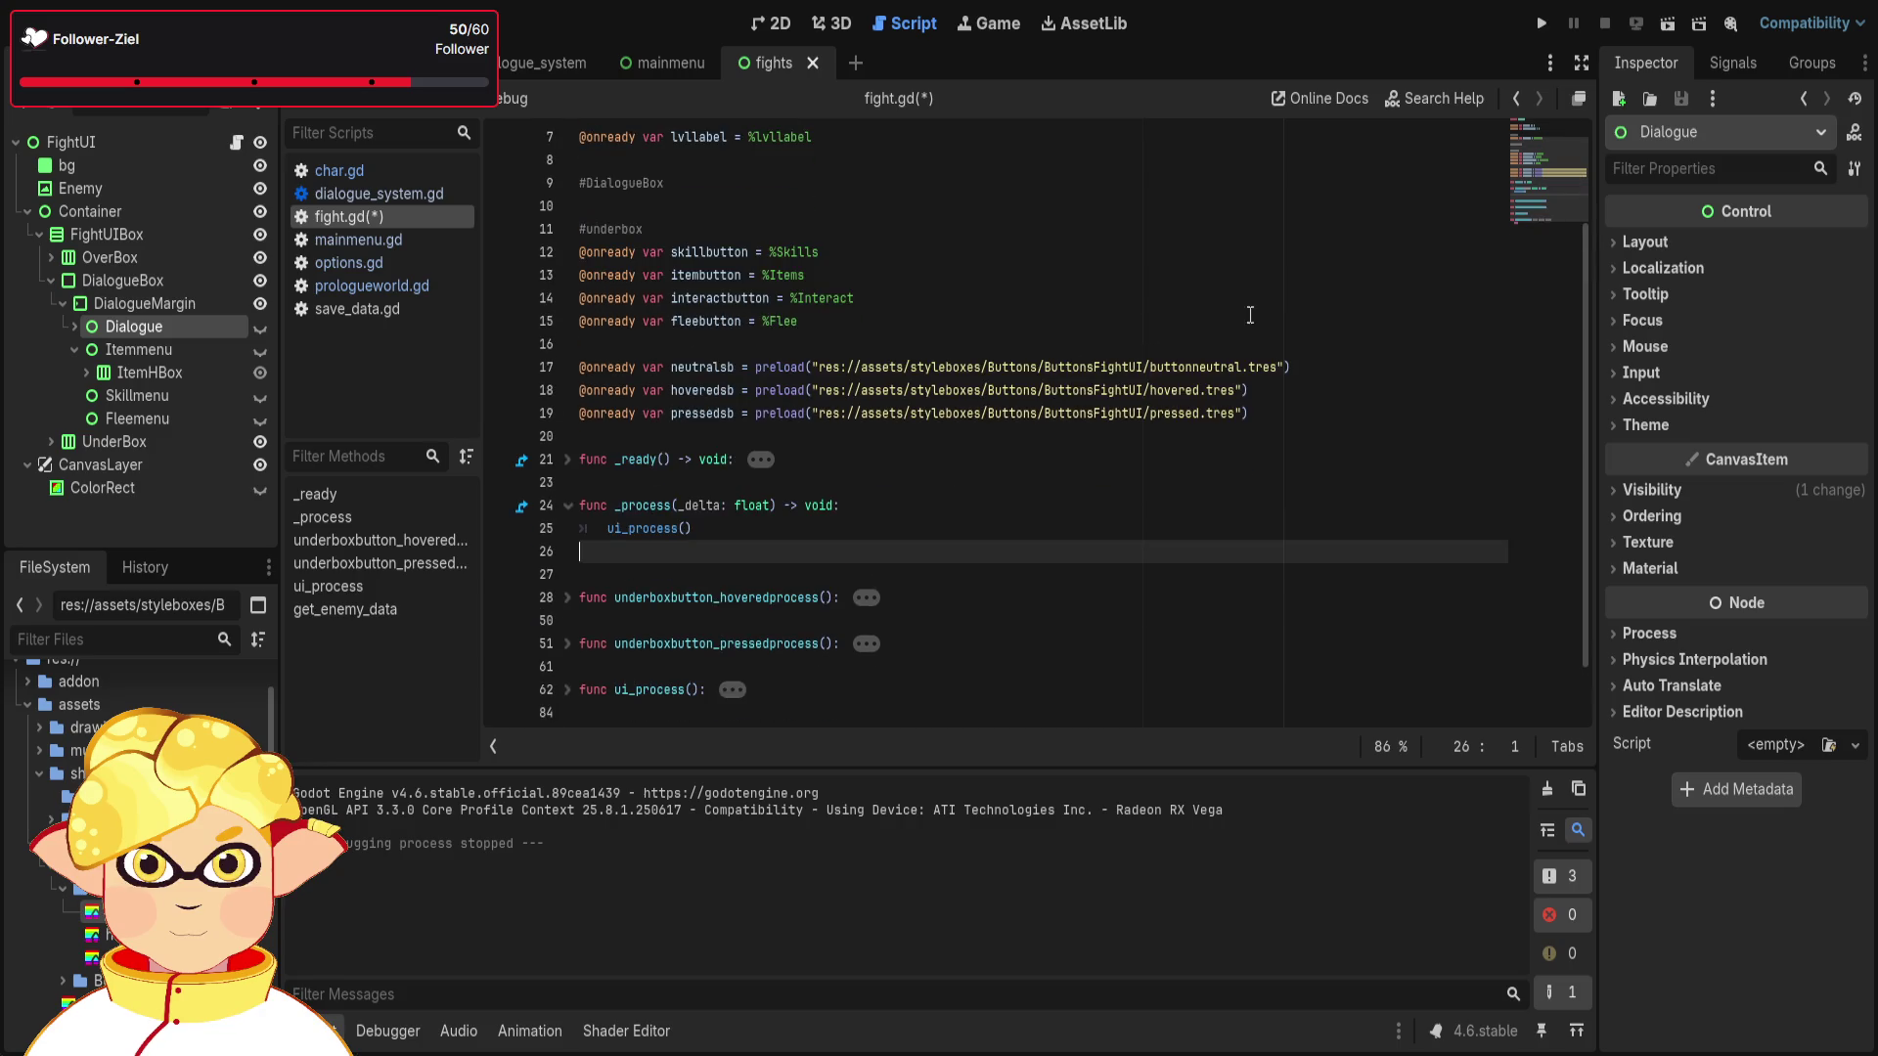
left_click(1673, 26)
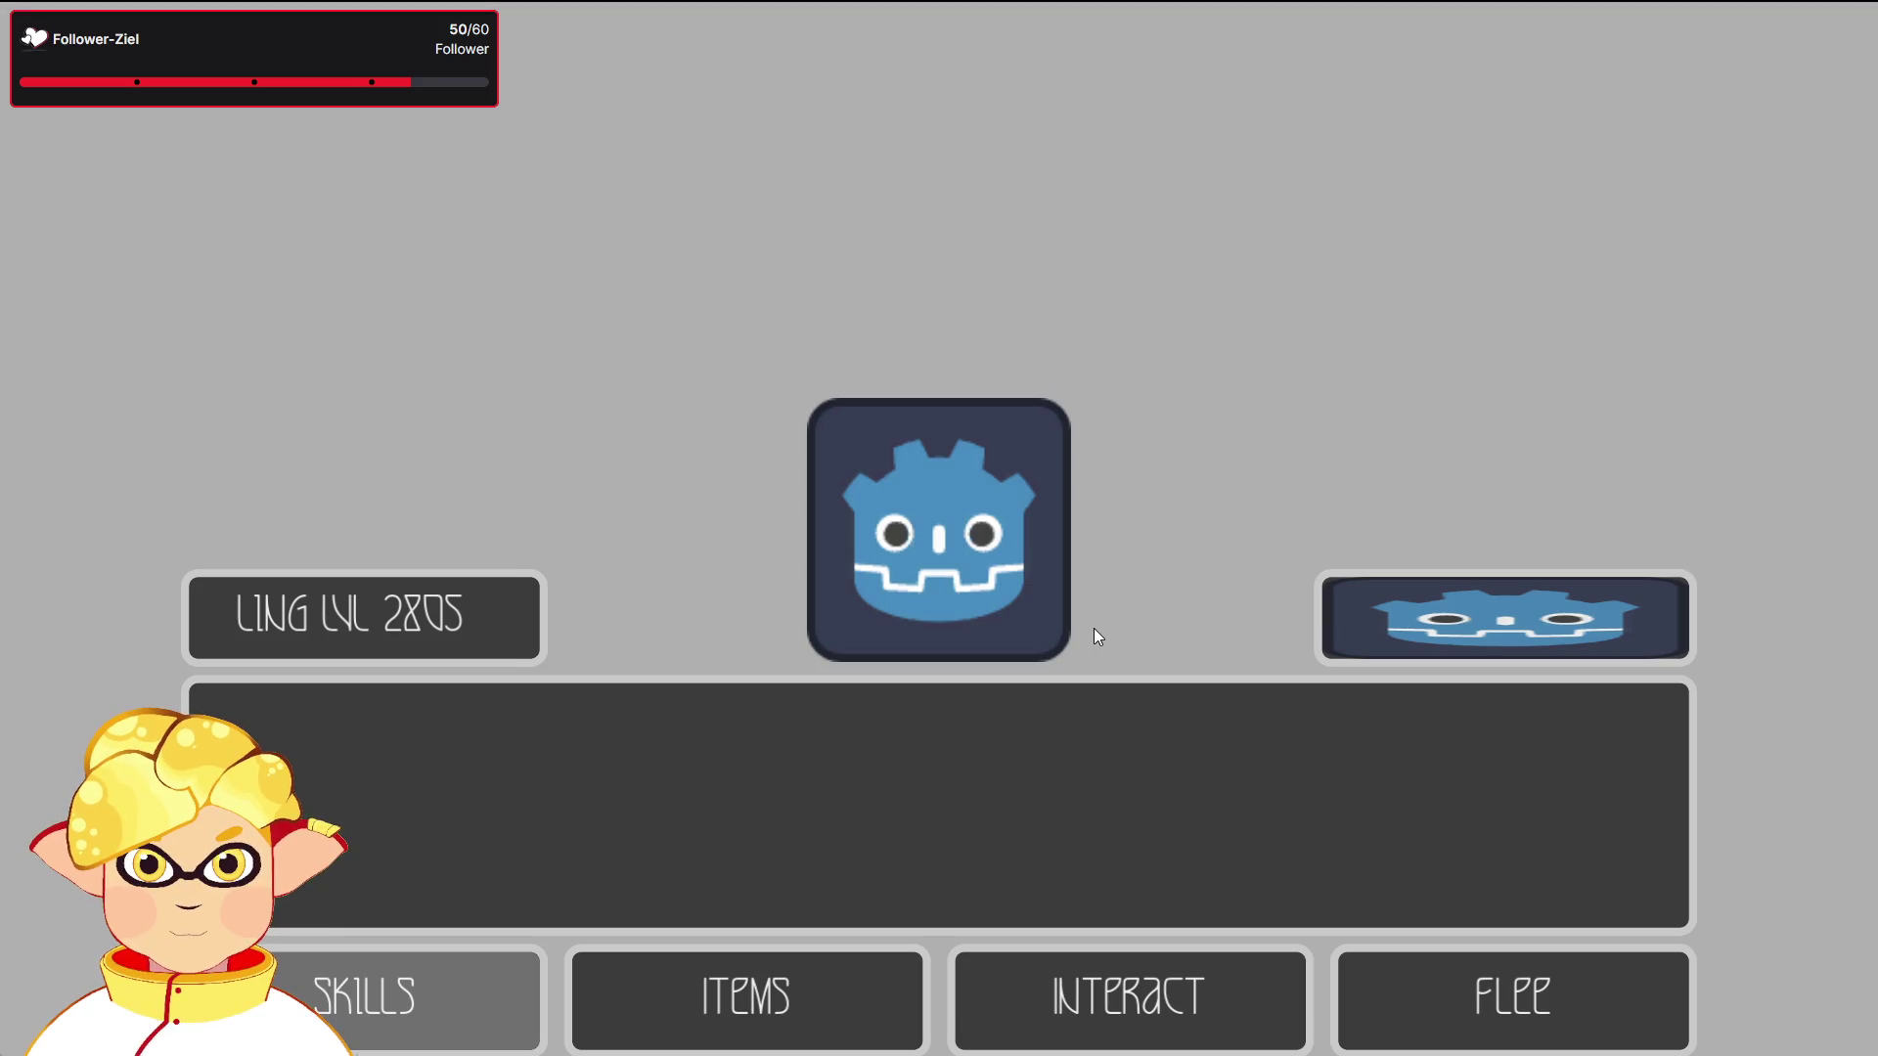
- Close the game, delete the blank line after _process, and unfold underboxbutton_hoveredprocess
key("alt+F4")
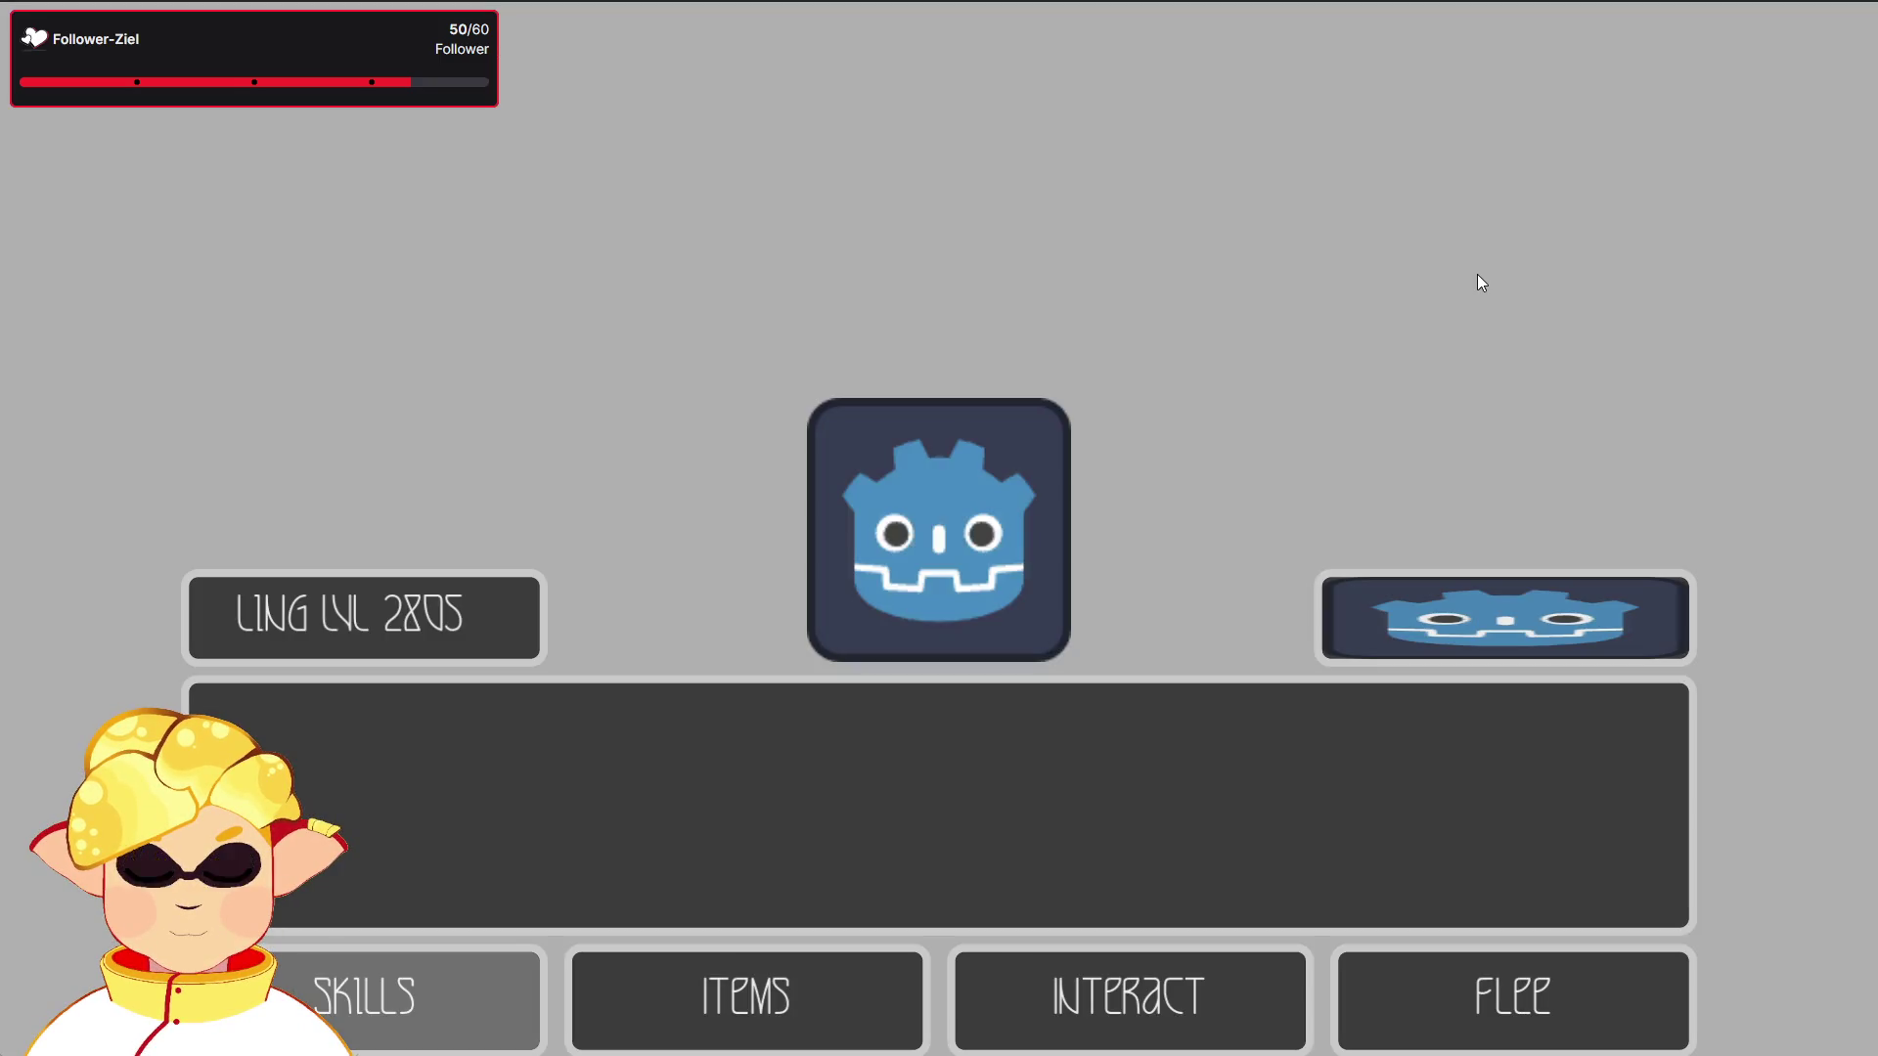
key("alt+F4")
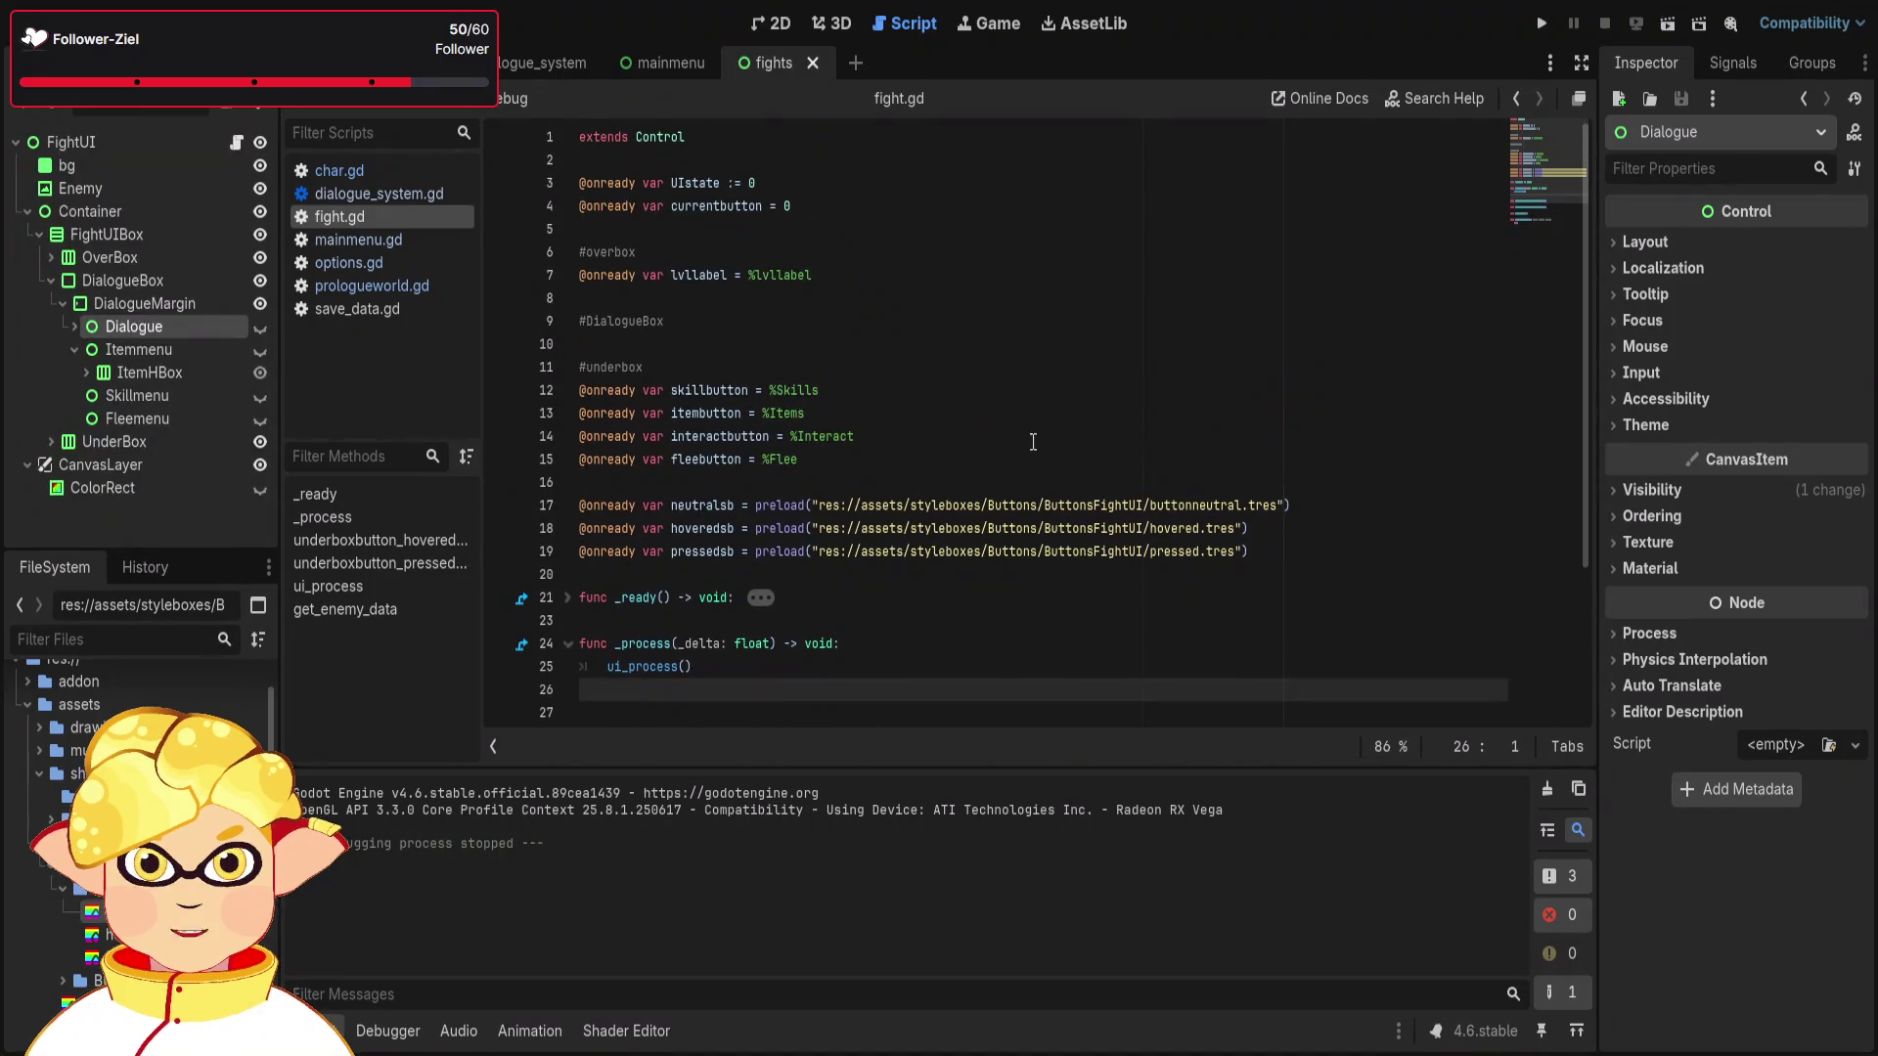
left_click(817, 206)
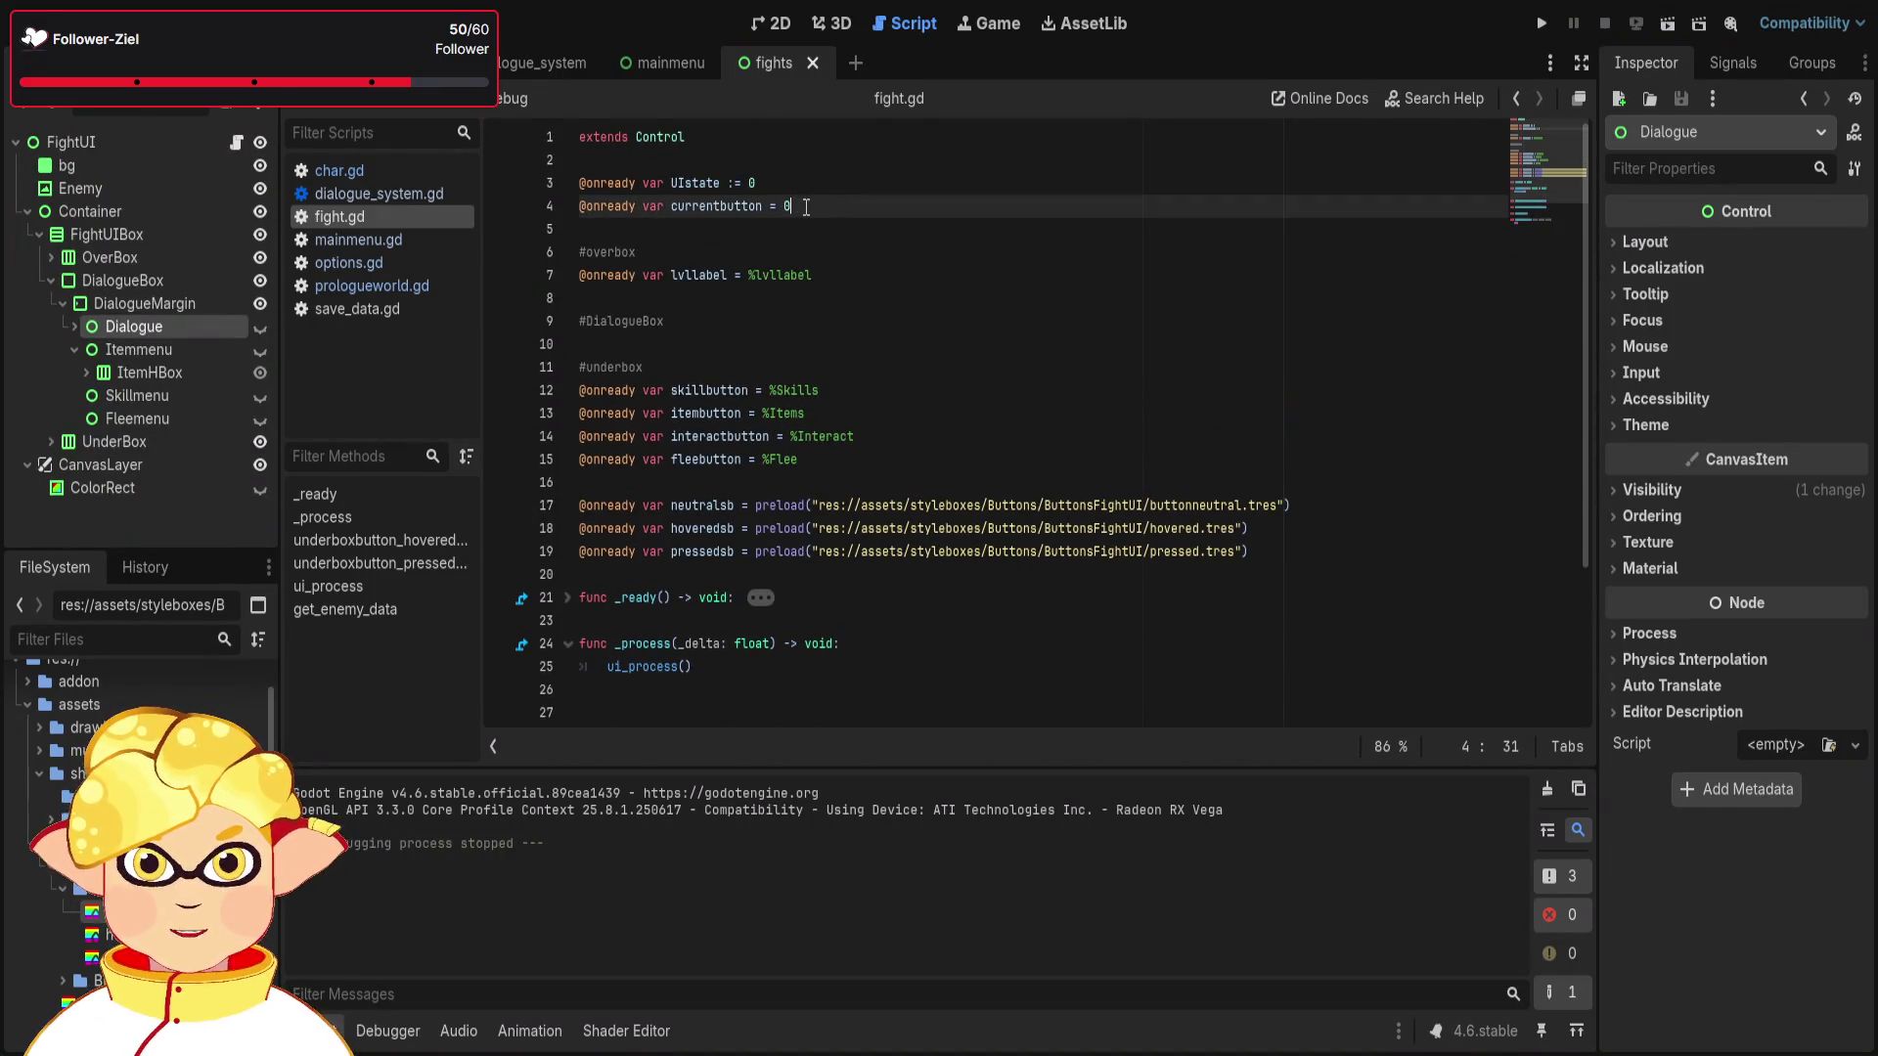
scroll(800, 430, "down", 3)
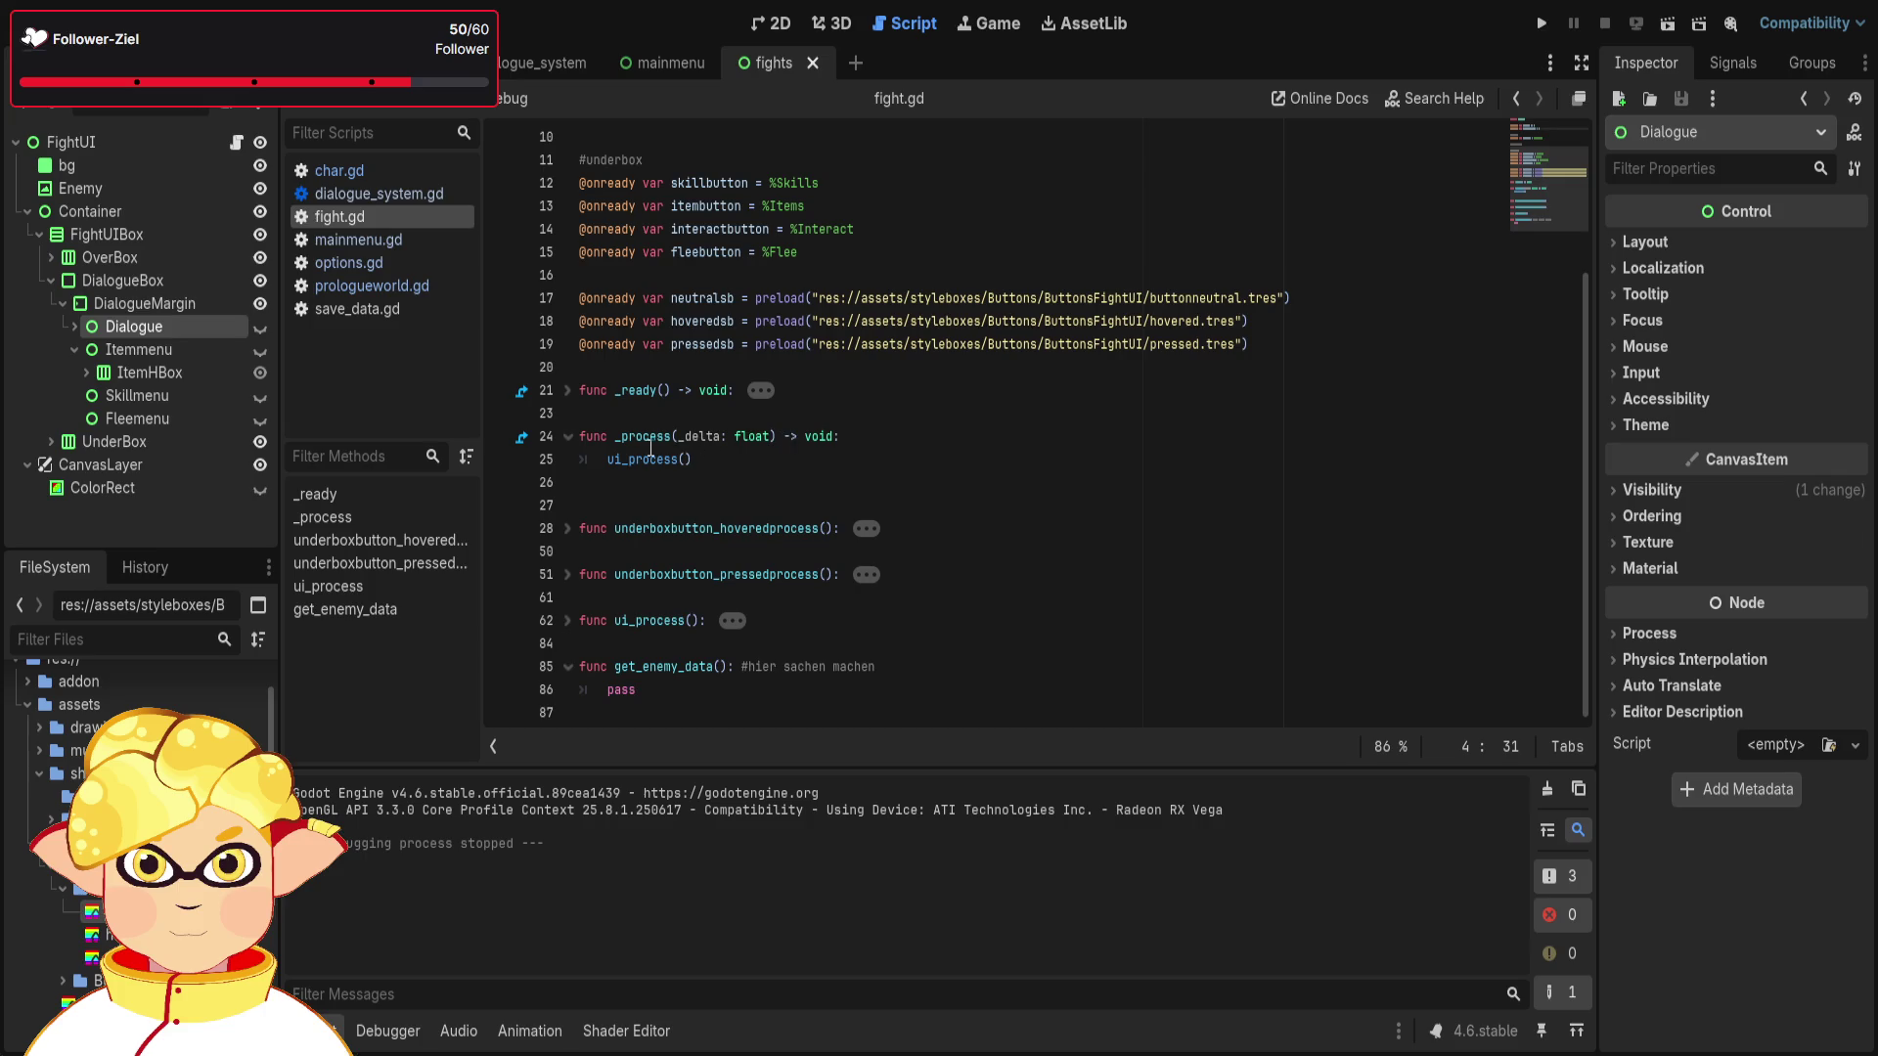
left_click(587, 482)
key("Delete")
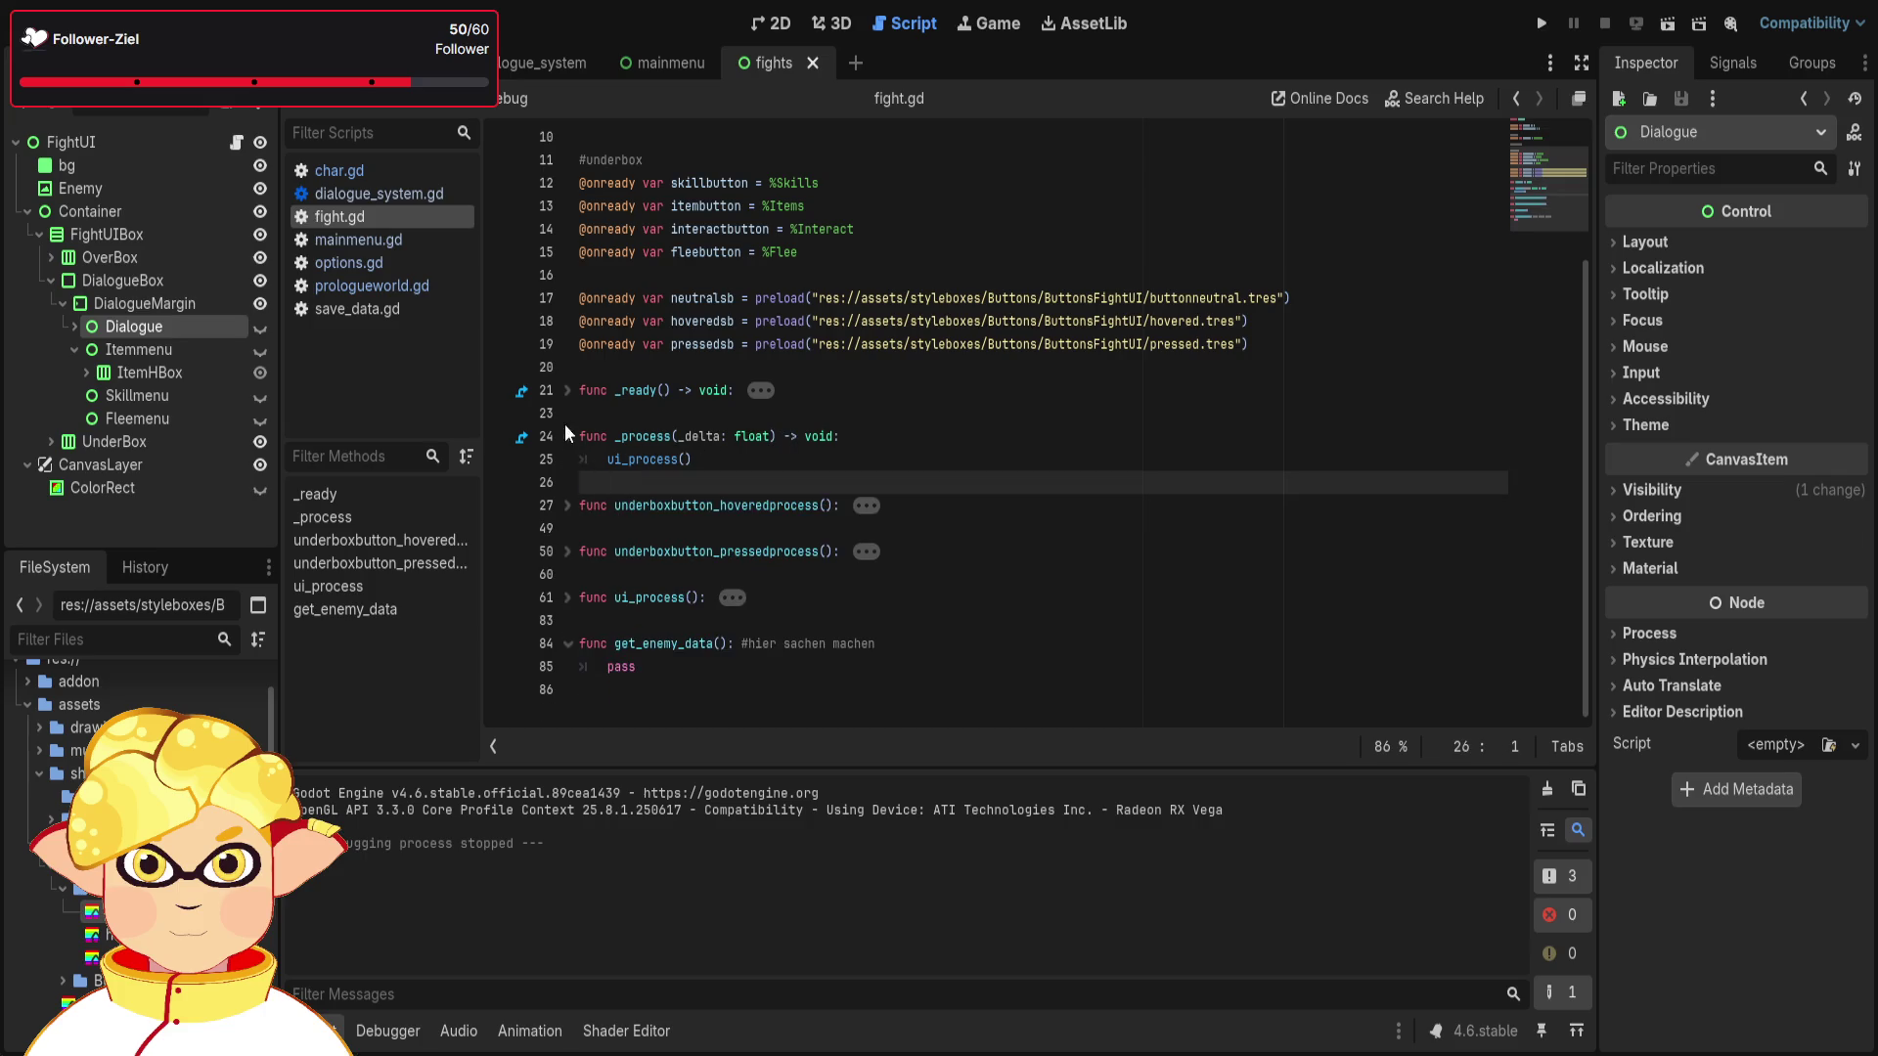
left_click(567, 436)
left_click(570, 483)
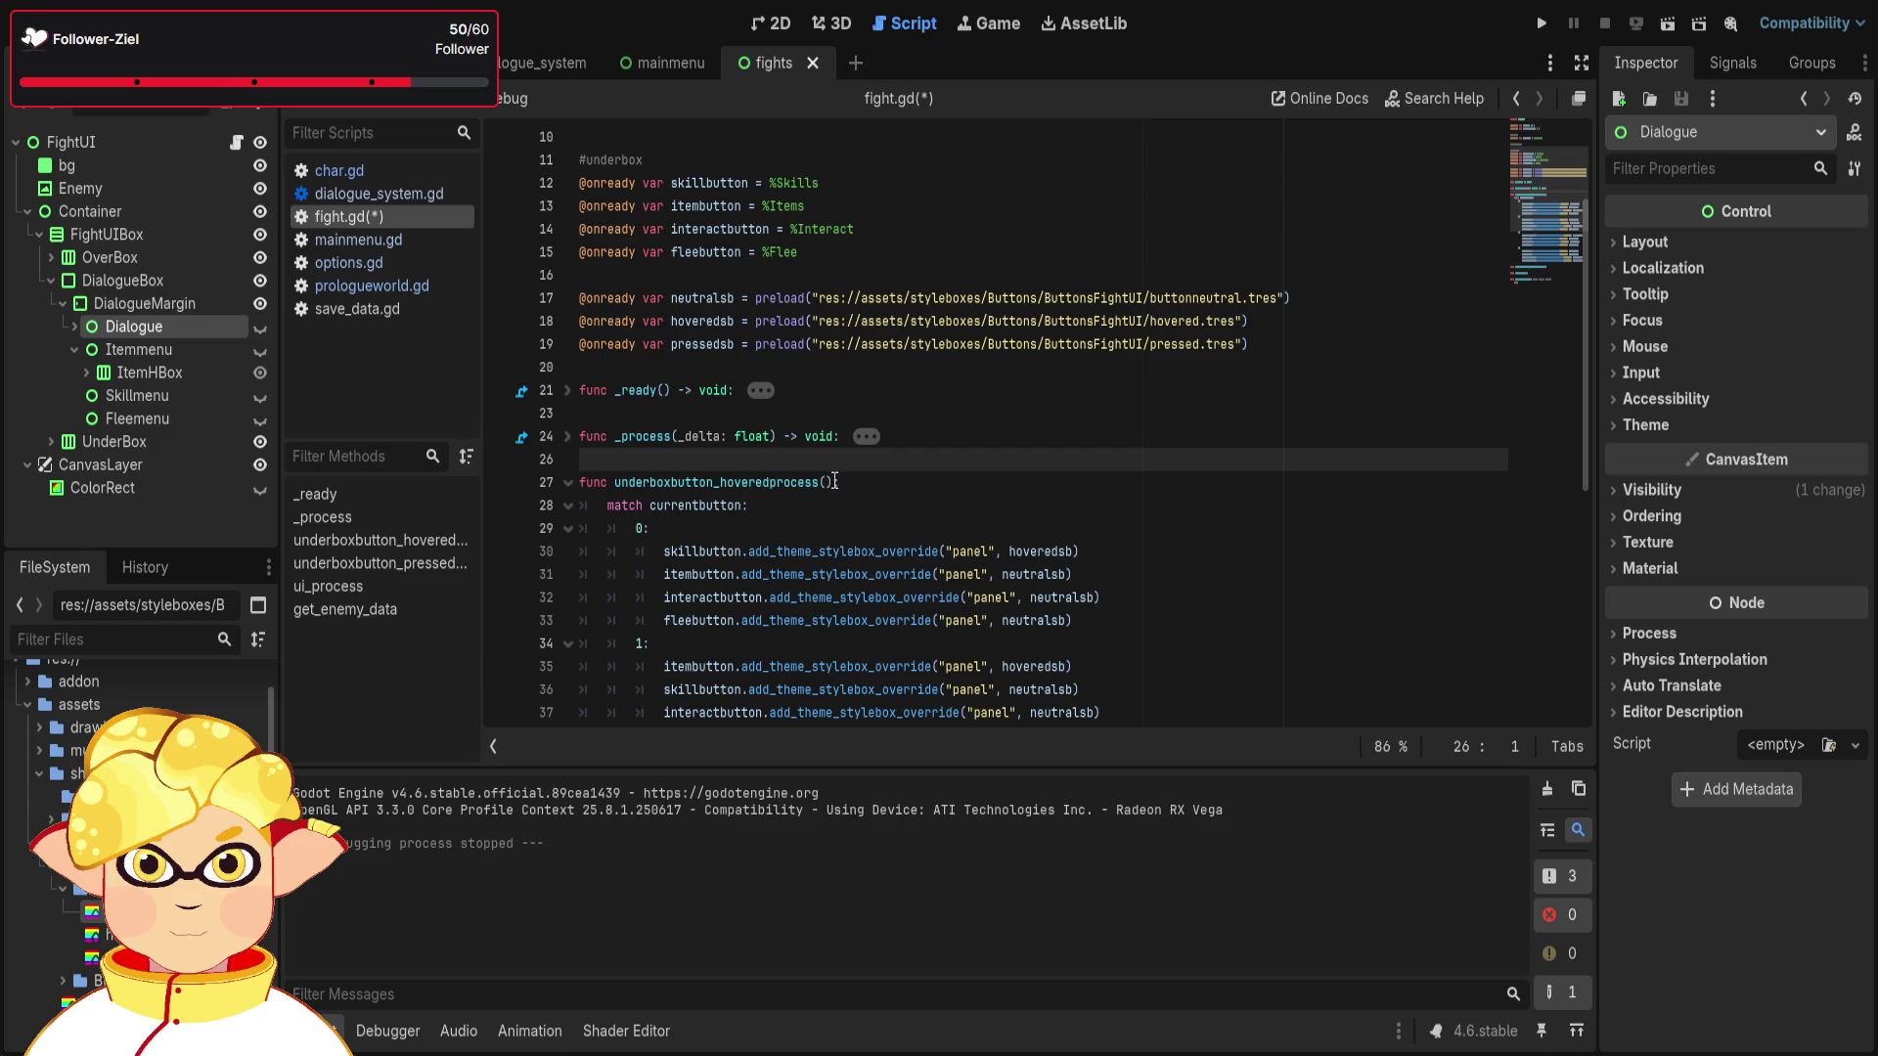
- Remove the underboxbutton_hoveredprocess() calls from both cursor-move branches of ui_process
left_click_drag(834, 481, 616, 484)
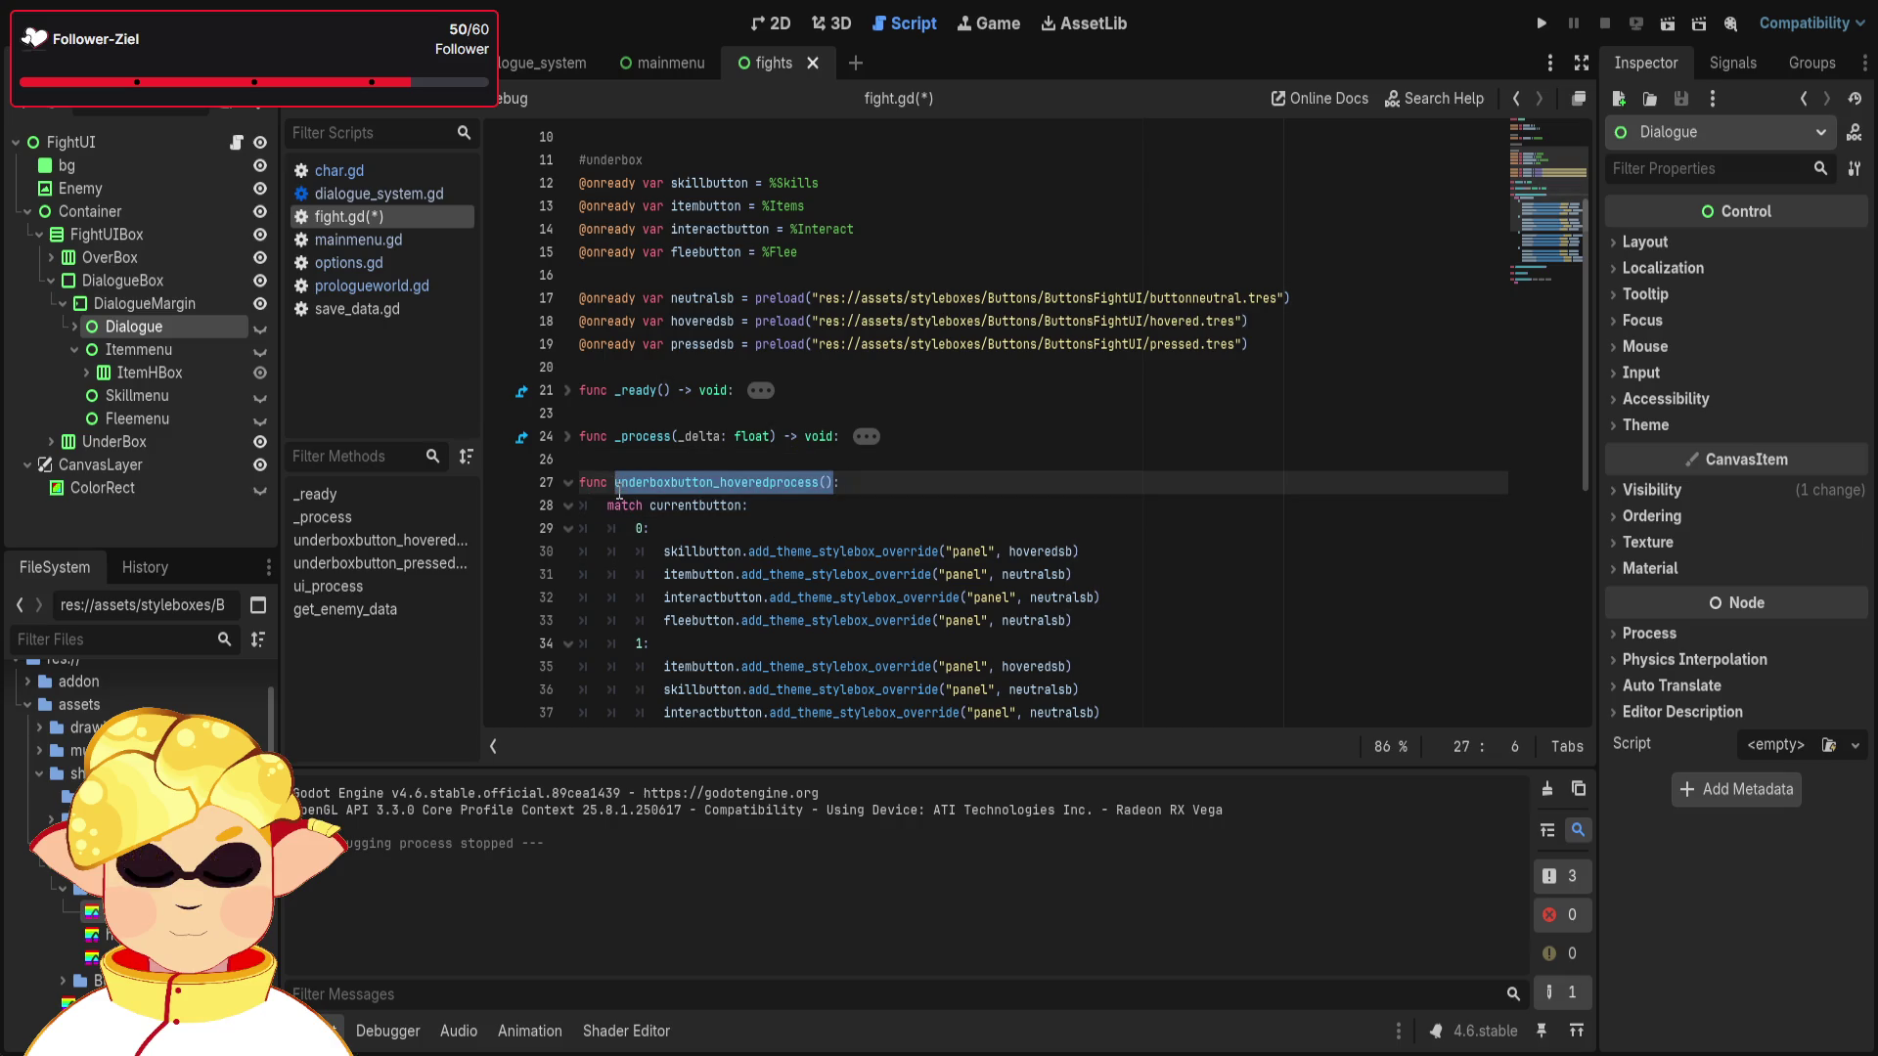
left_click(567, 482)
left_click(576, 505)
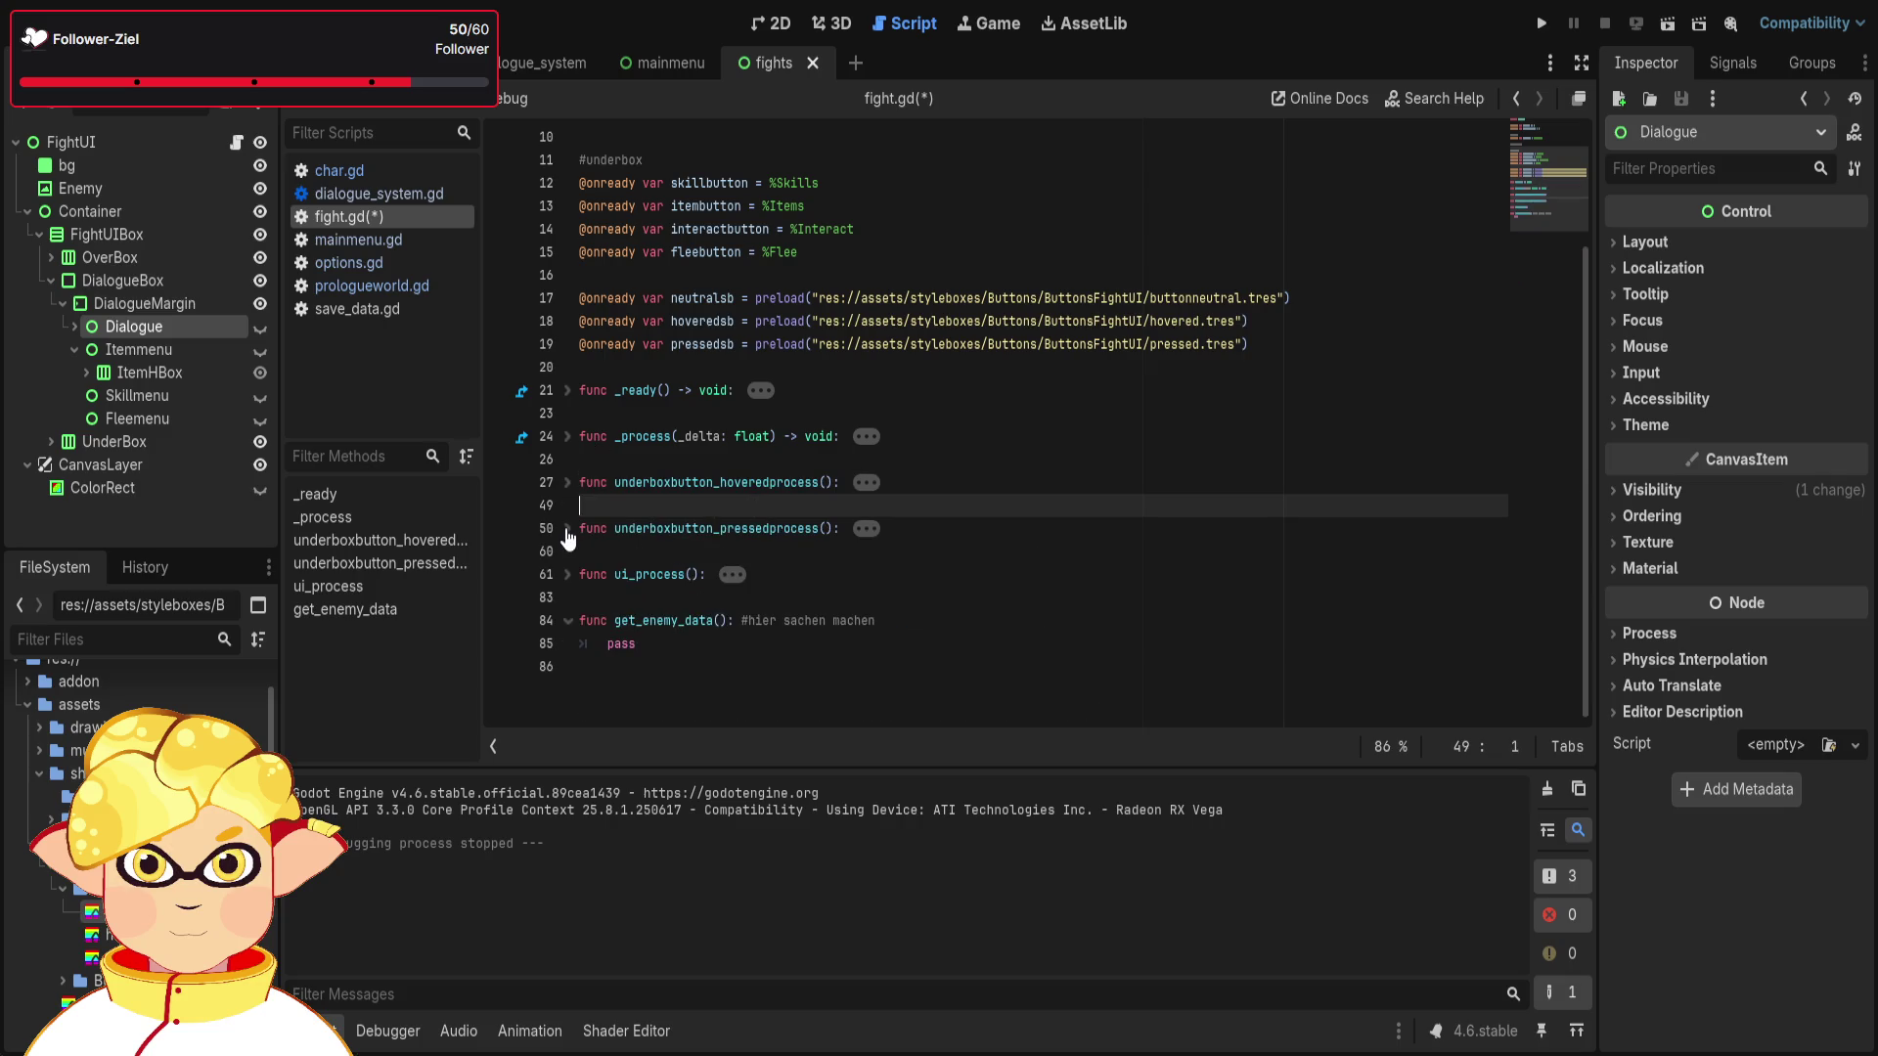
left_click(567, 574)
scroll(568, 574, "down", 2)
left_click_drag(910, 597, 539, 599)
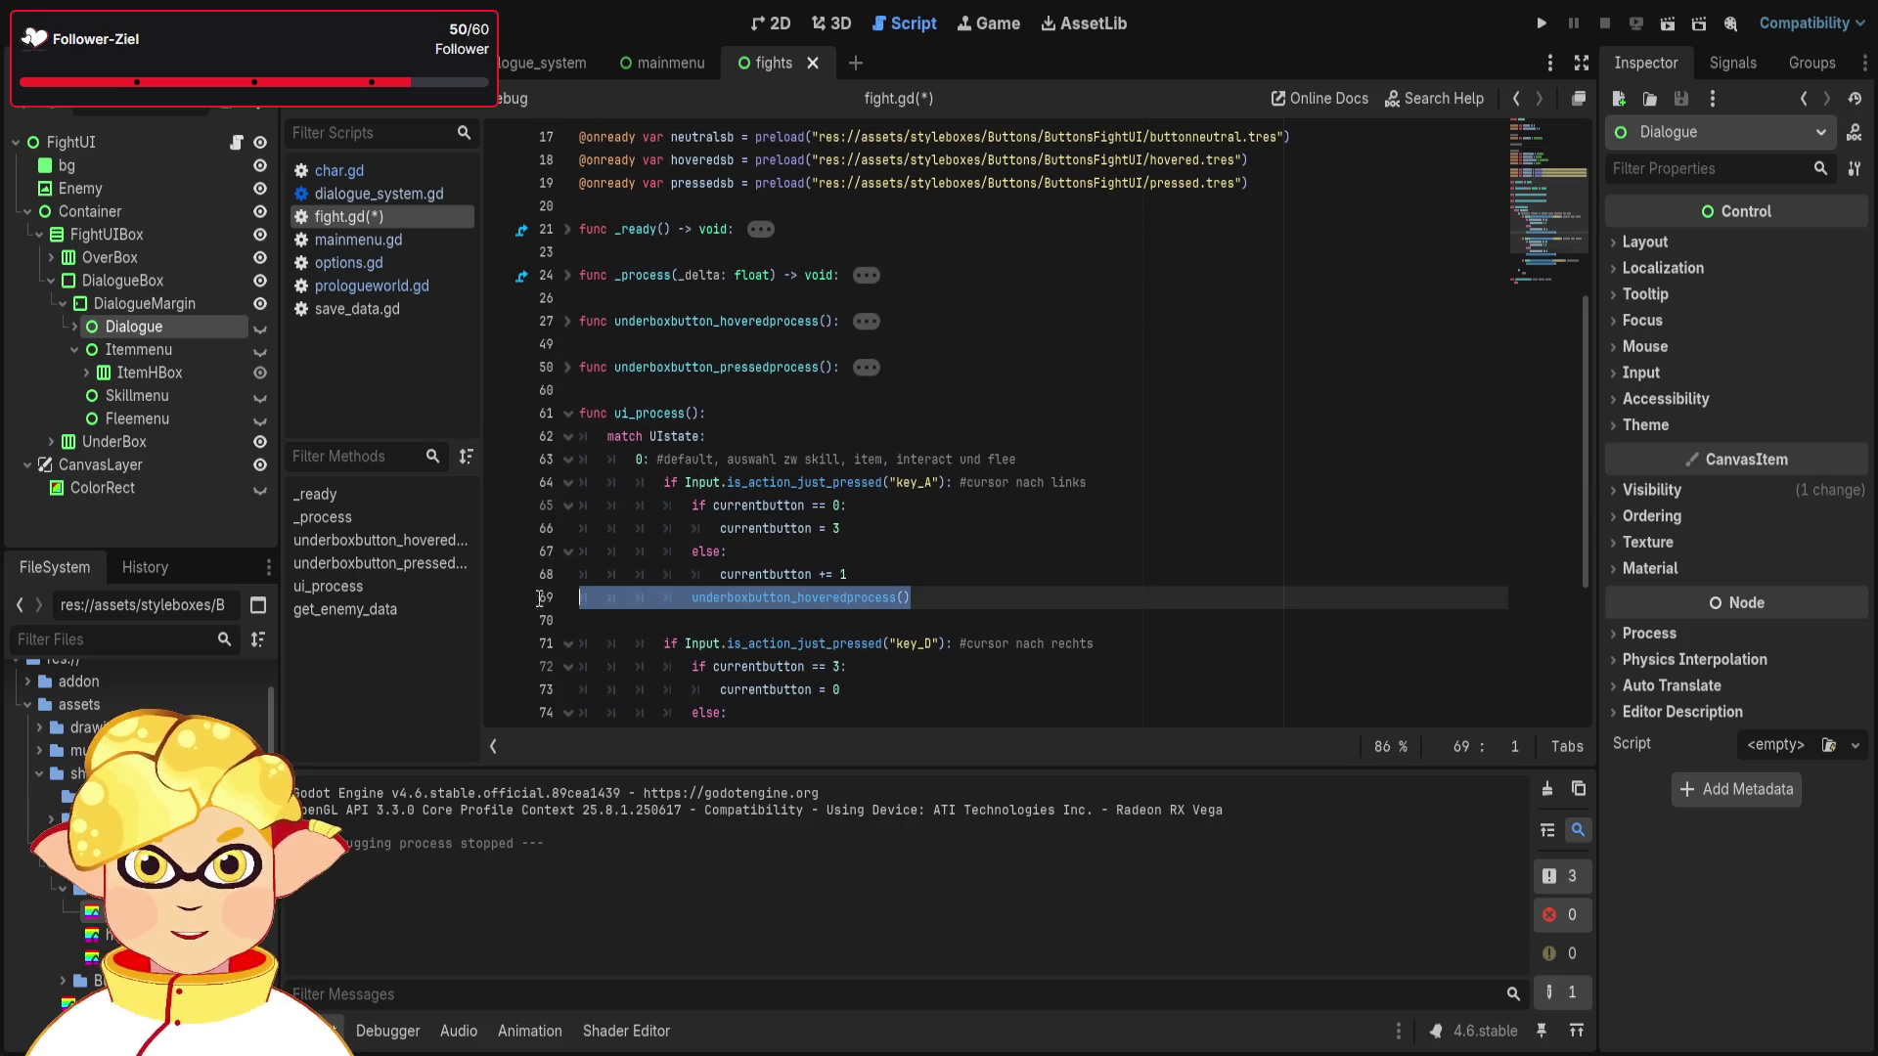
key("BackSpace")
key("BackSpace")
scroll(916, 560, "down", 3)
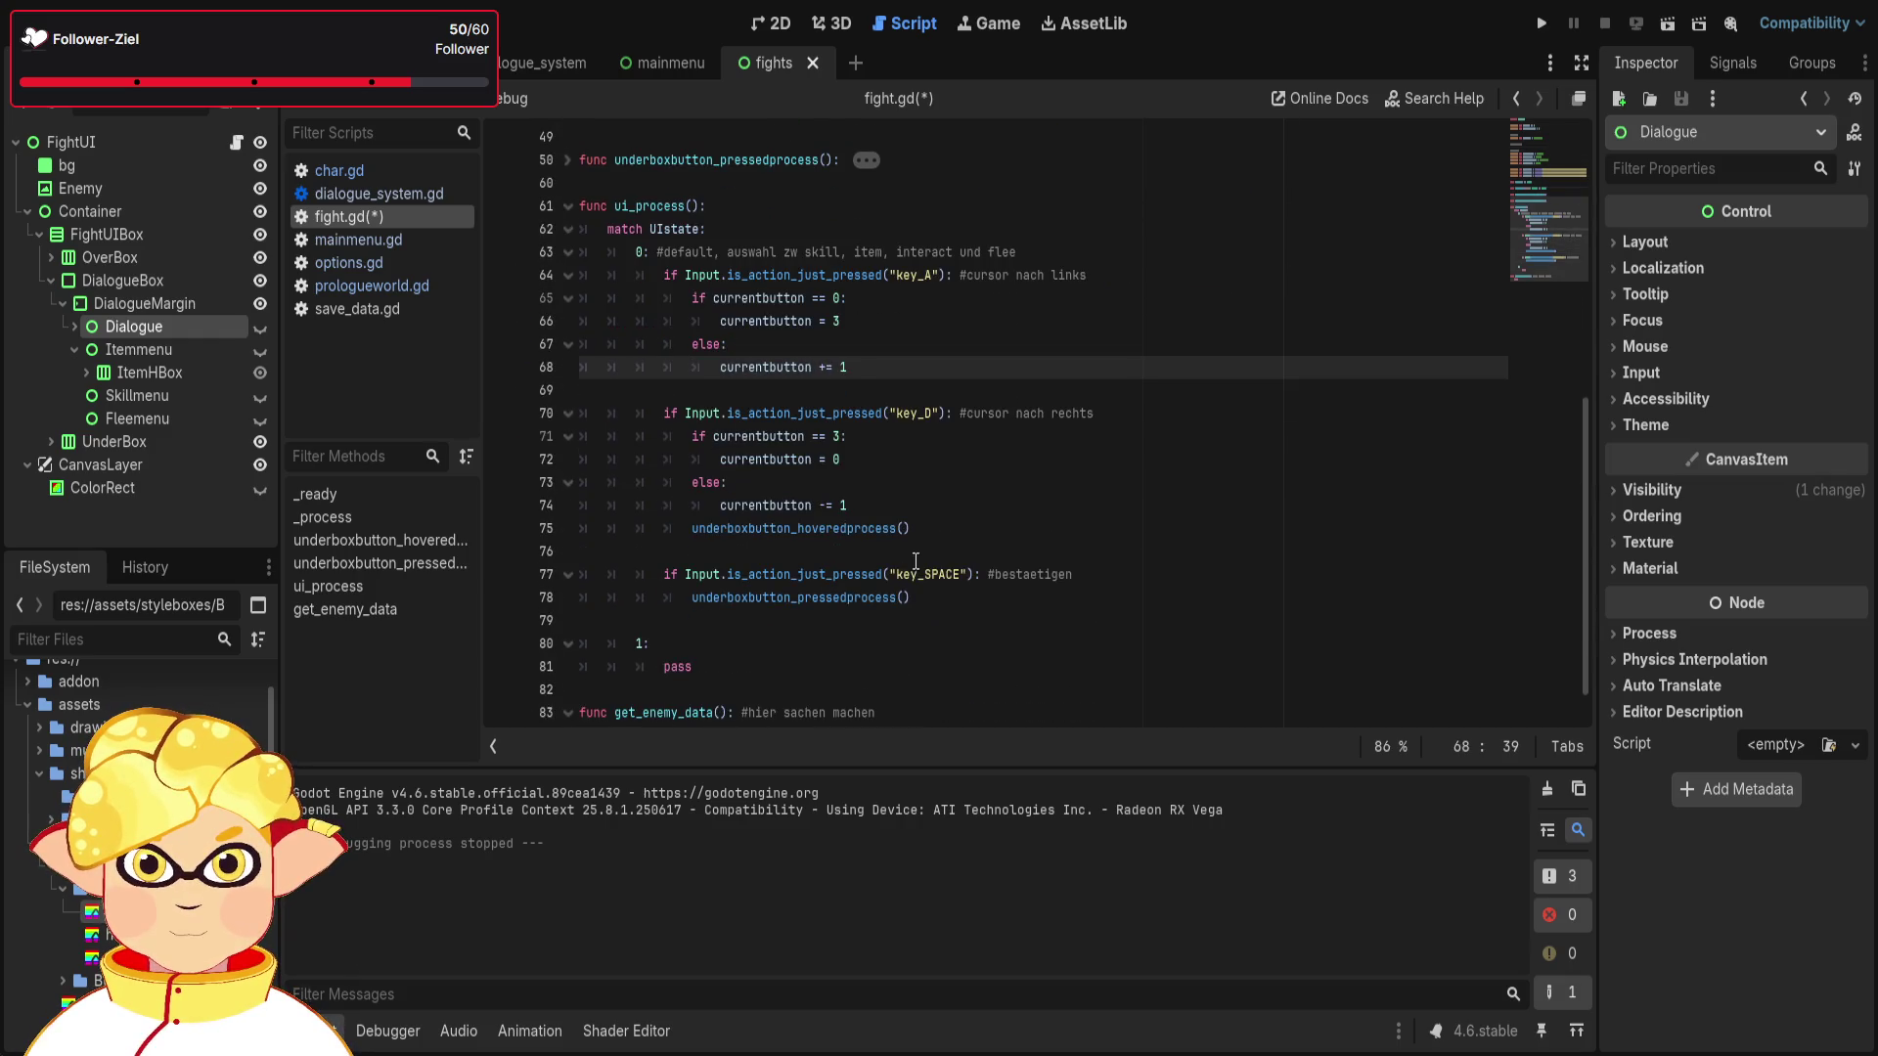
left_click(795, 546)
left_click_drag(914, 528, 579, 533)
key("BackSpace")
key("BackSpace")
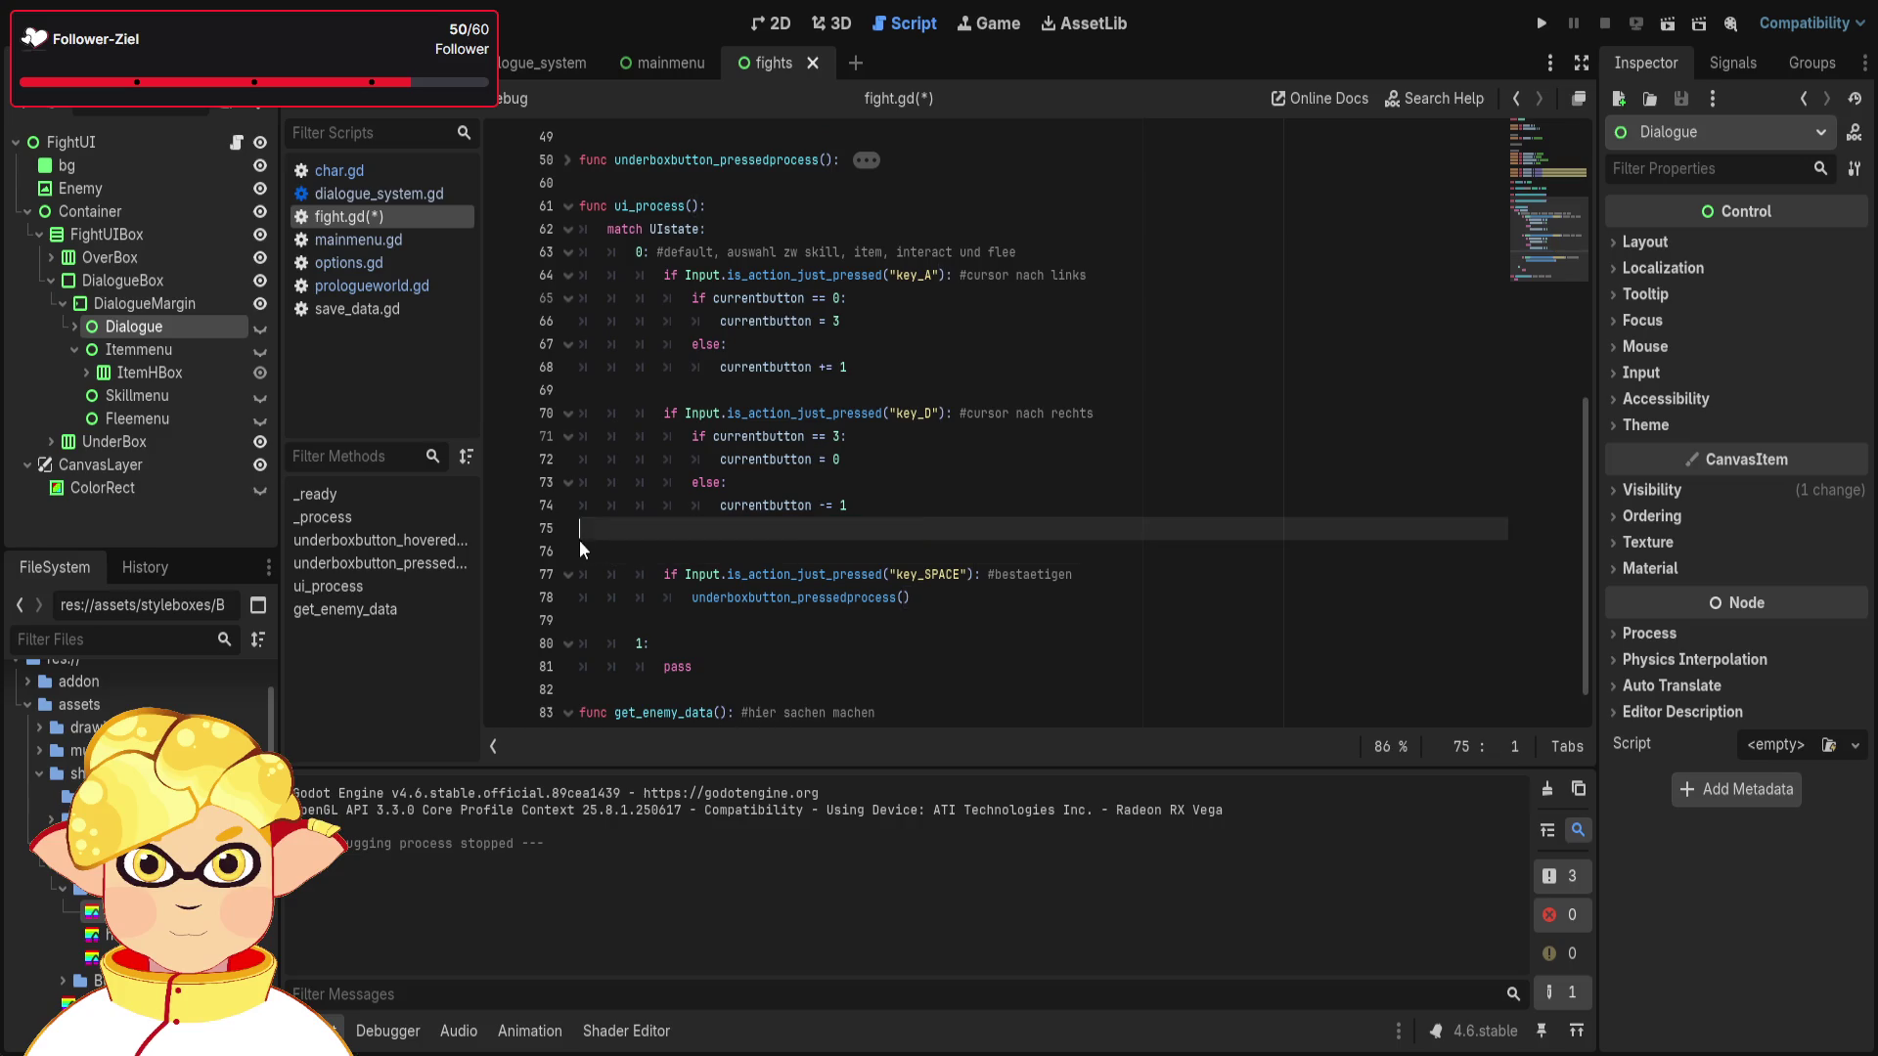
- Open a blank, unindented line after ui_process() inside _process for the new call
scroll(819, 587, "up", 3)
scroll(819, 588, "up", 1)
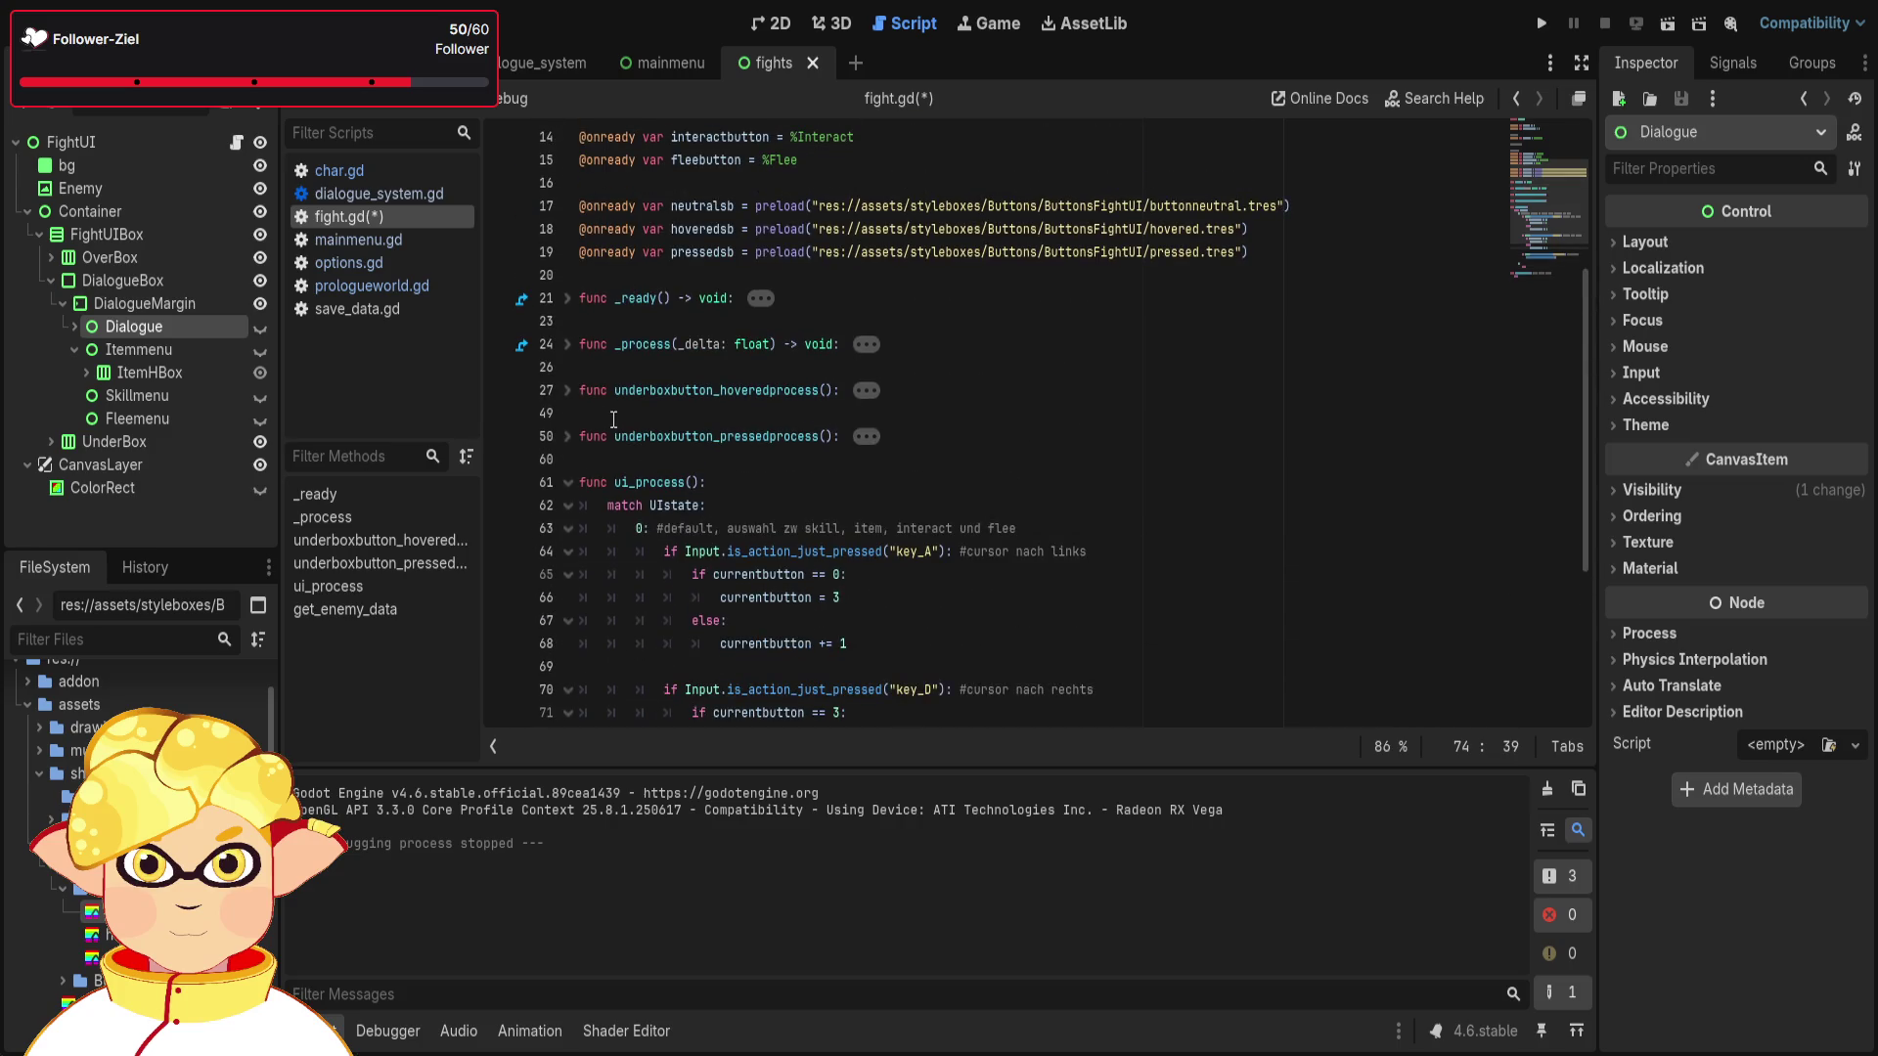
left_click(591, 359)
left_click(692, 380)
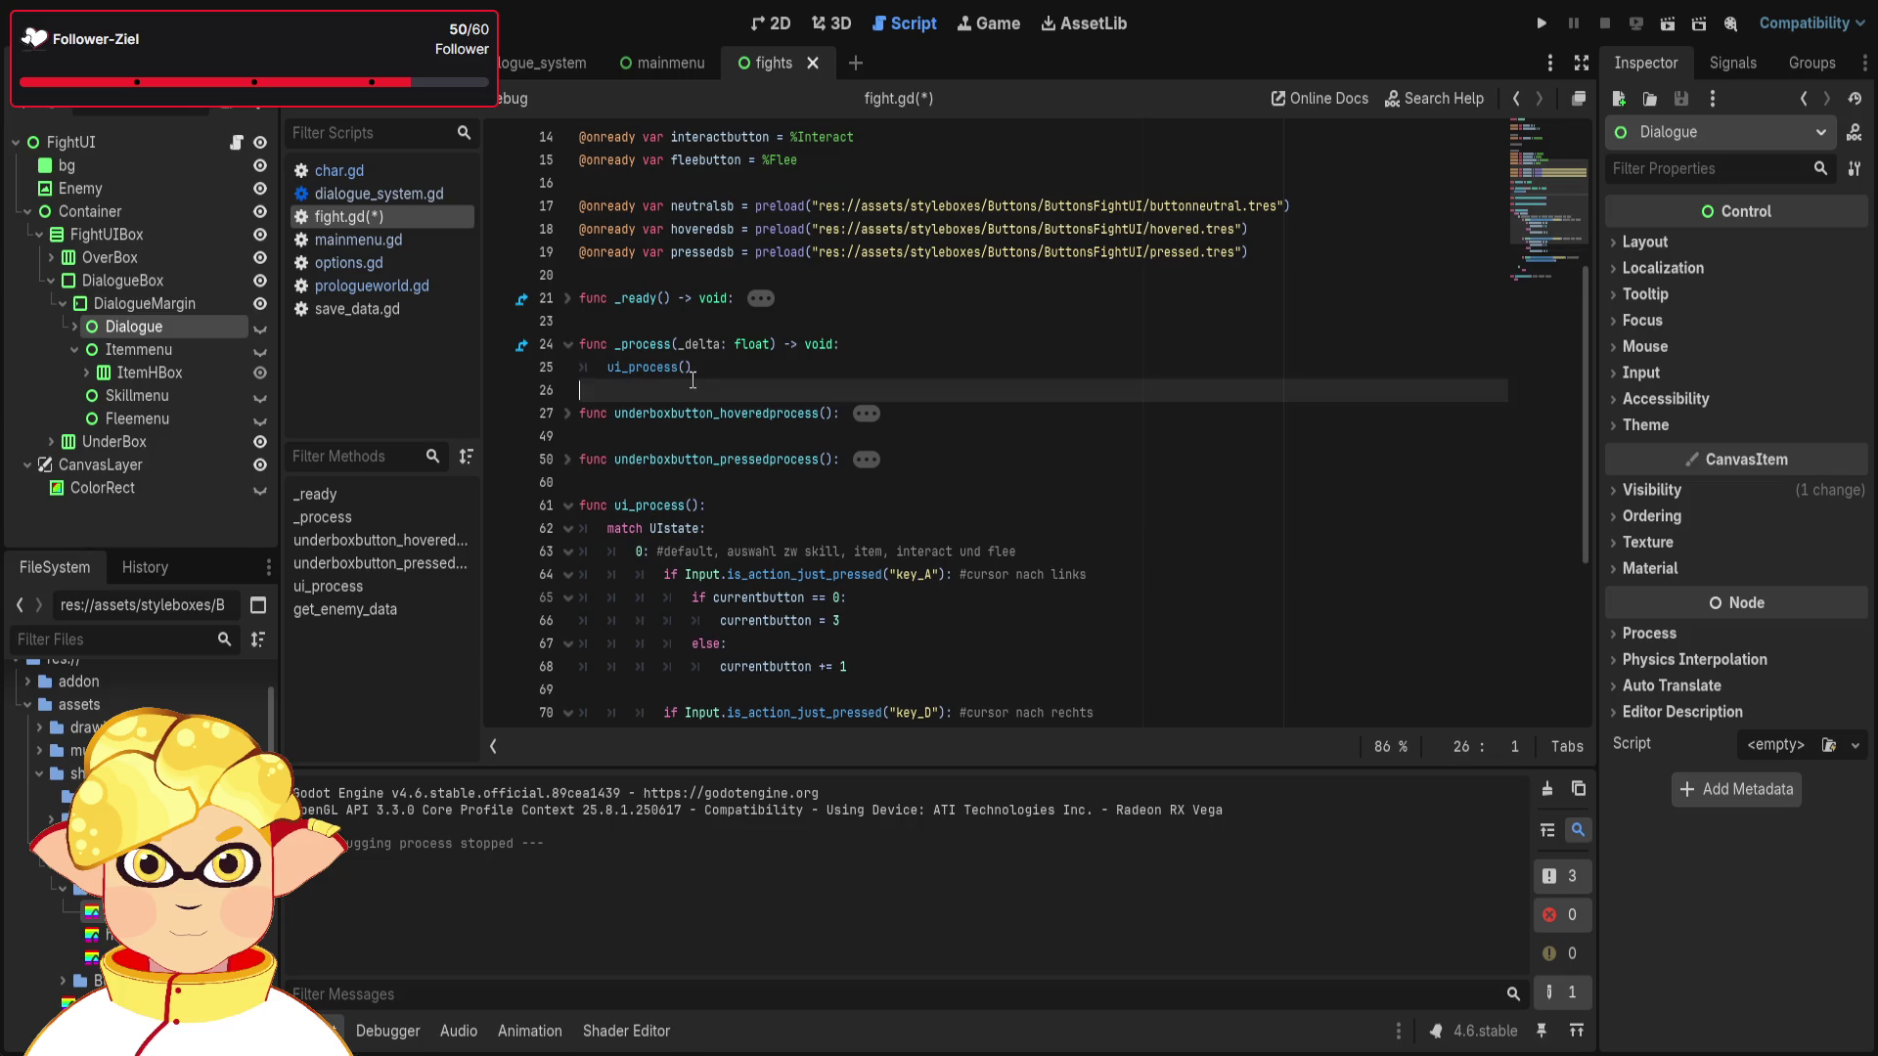
key("Return")
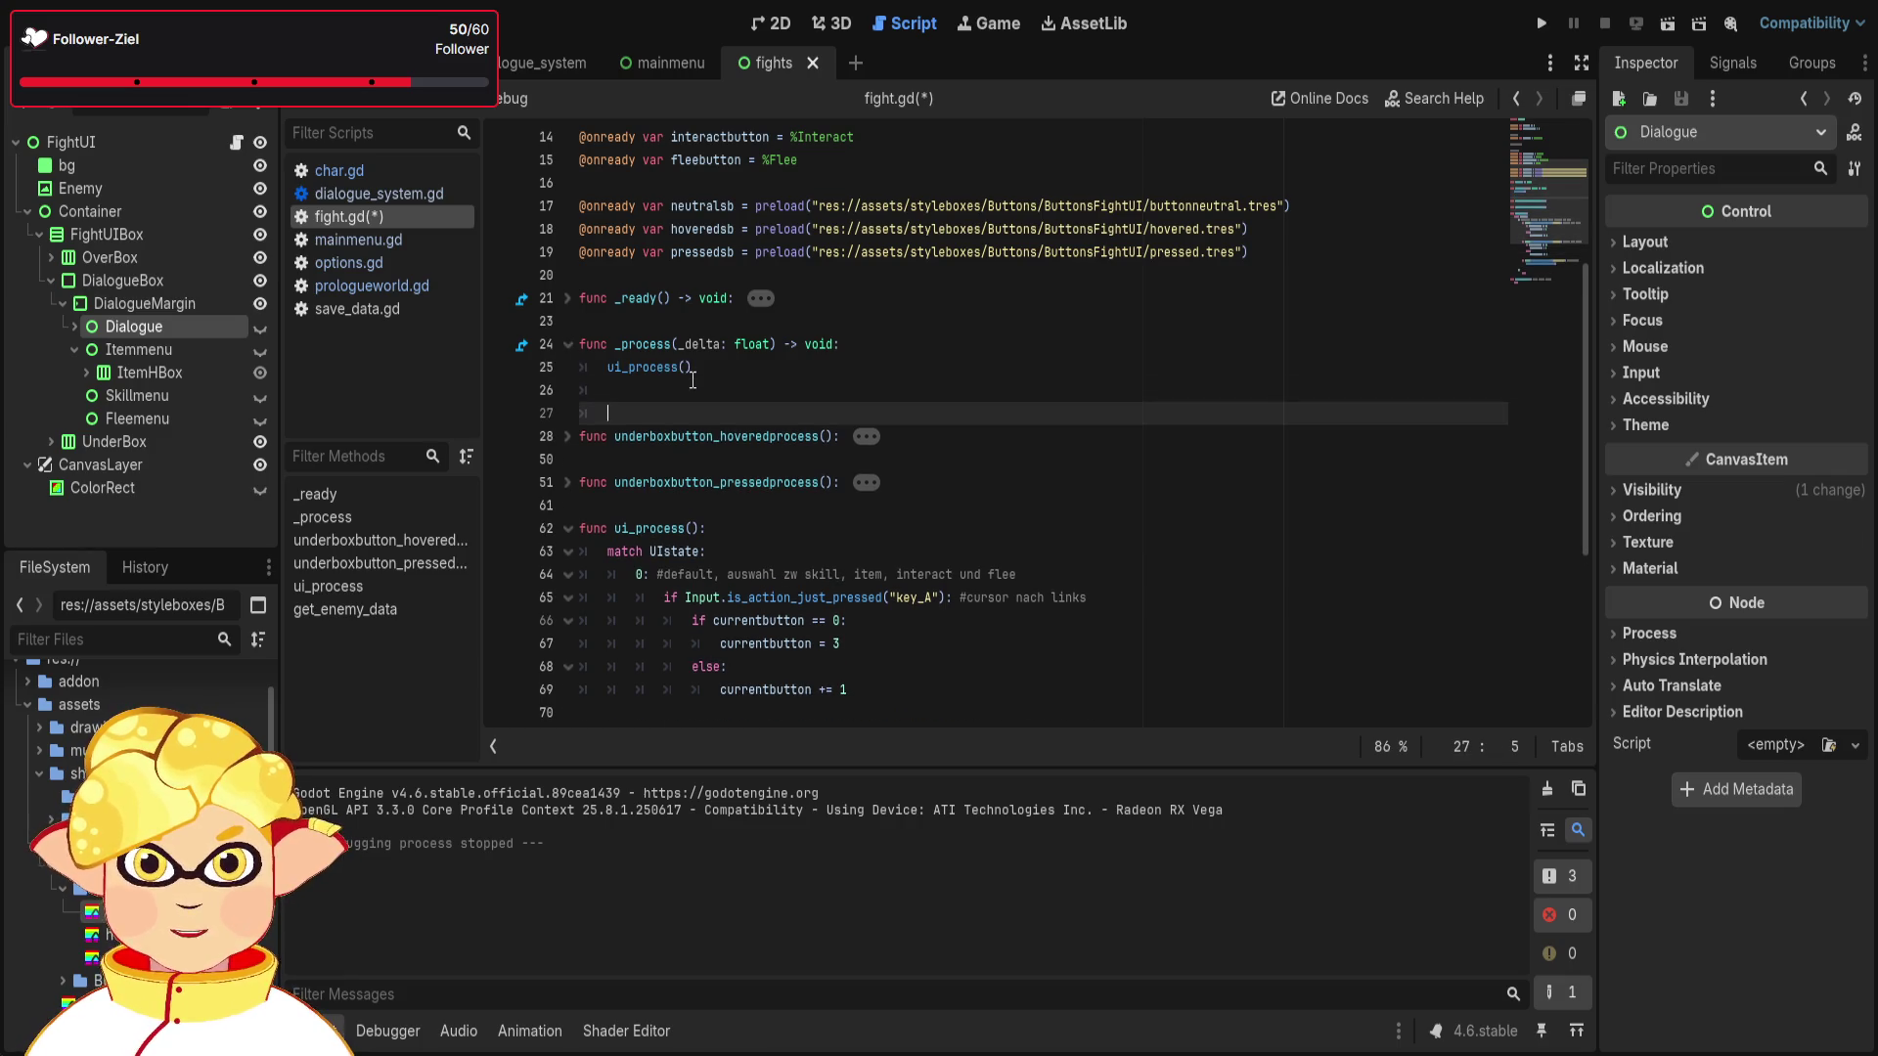
key("BackSpace")
key("Up")
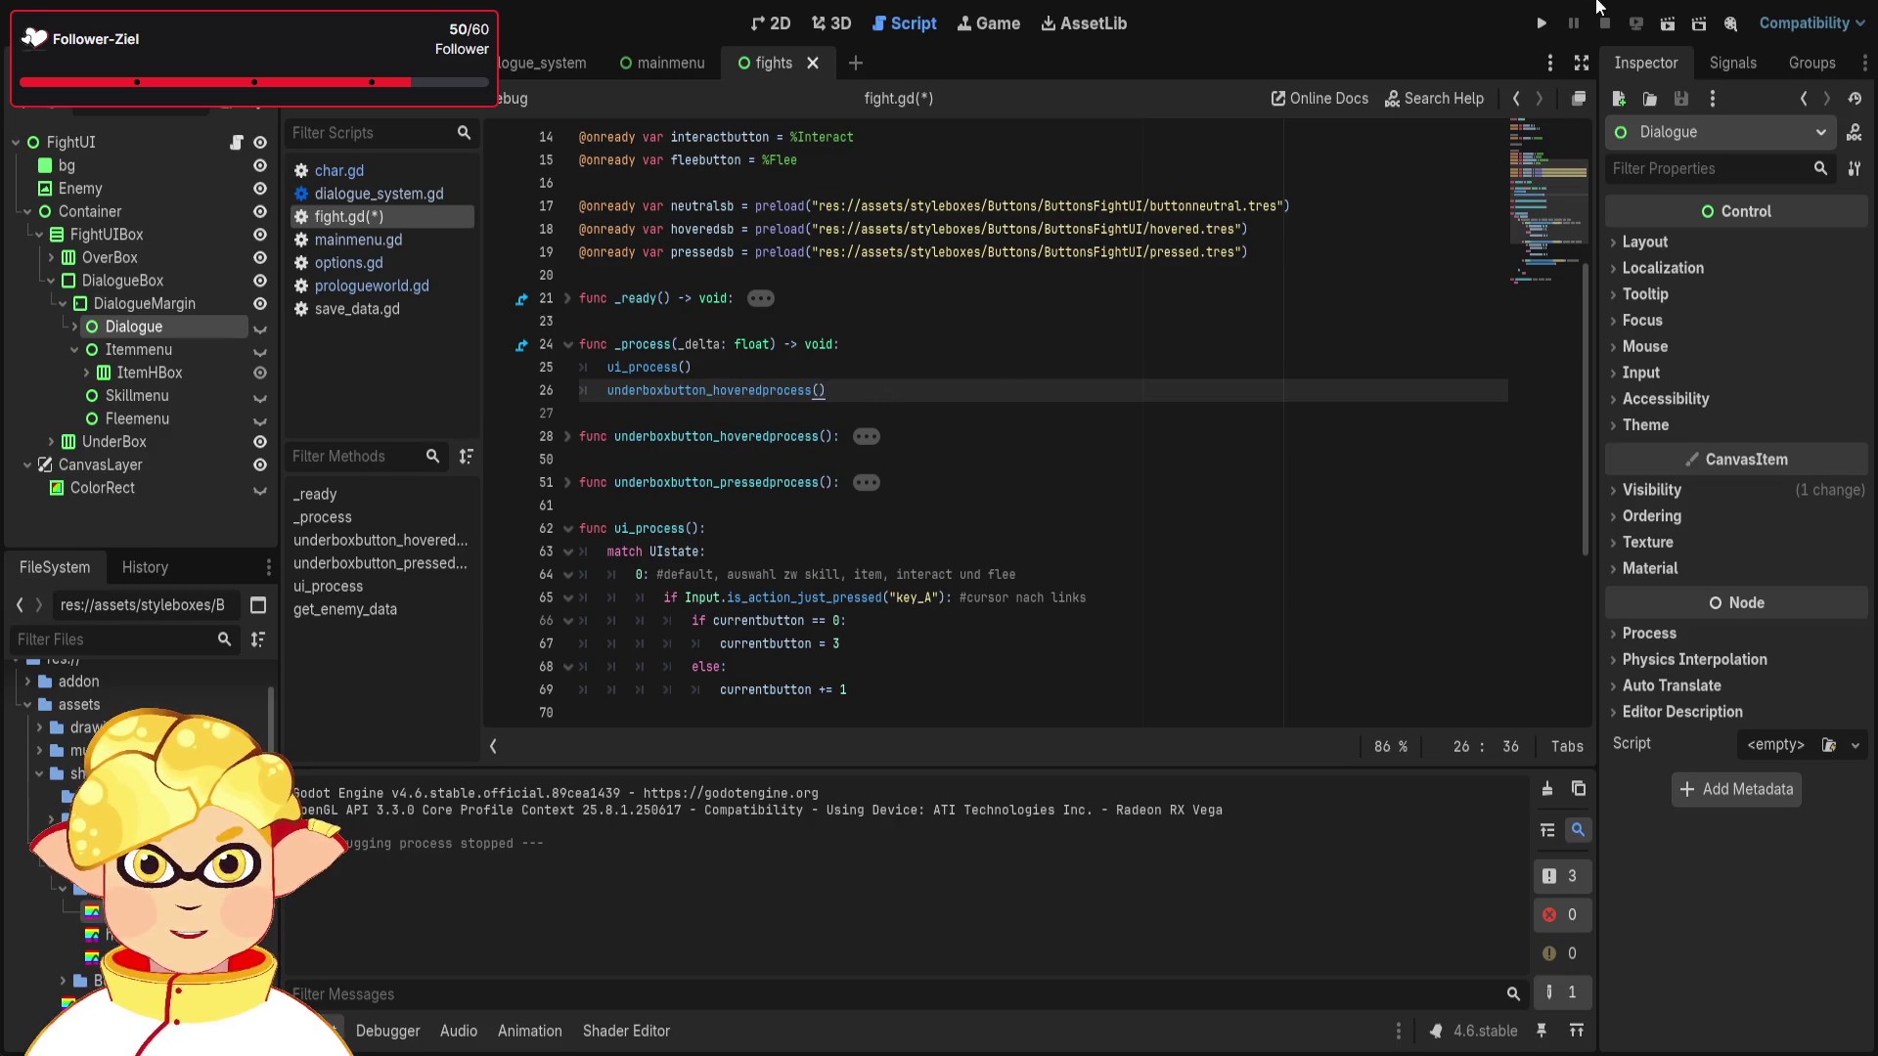
- Test-run the fight scene, close it, and look through fight.gd
left_click(1664, 37)
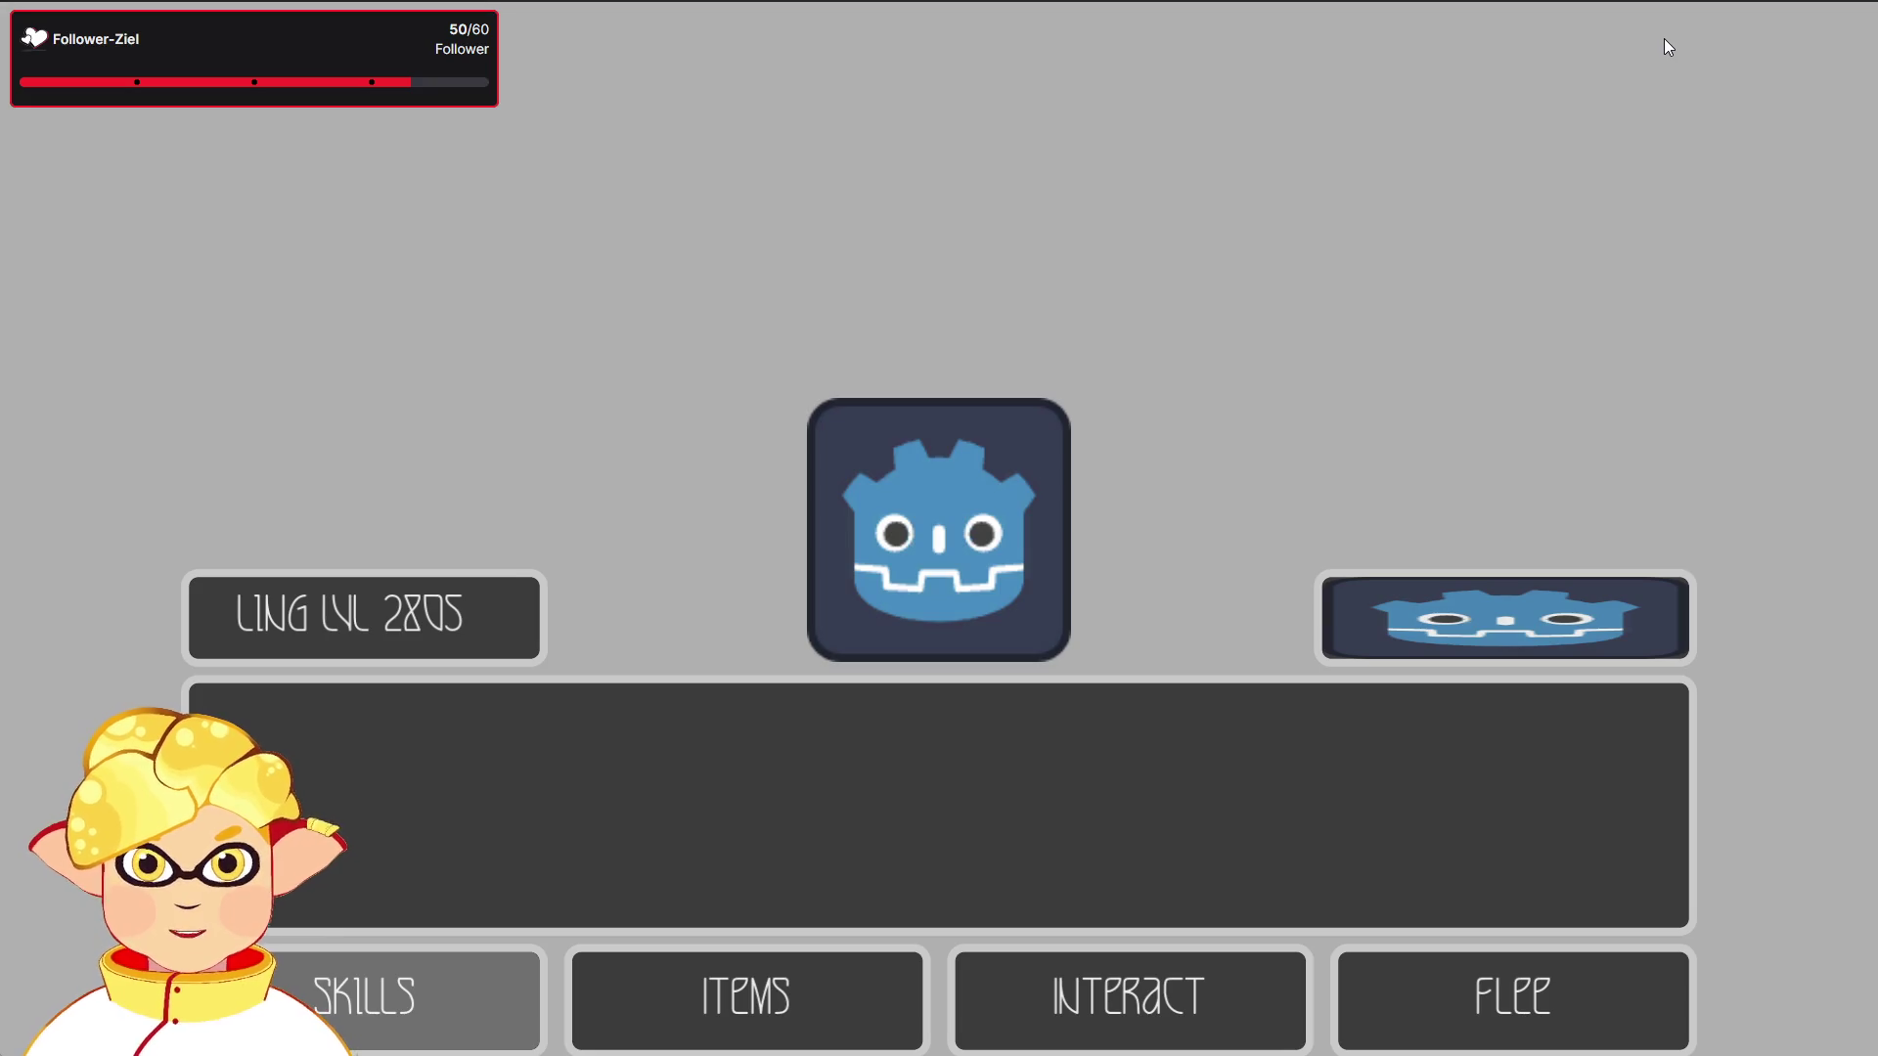
key("alt+F4")
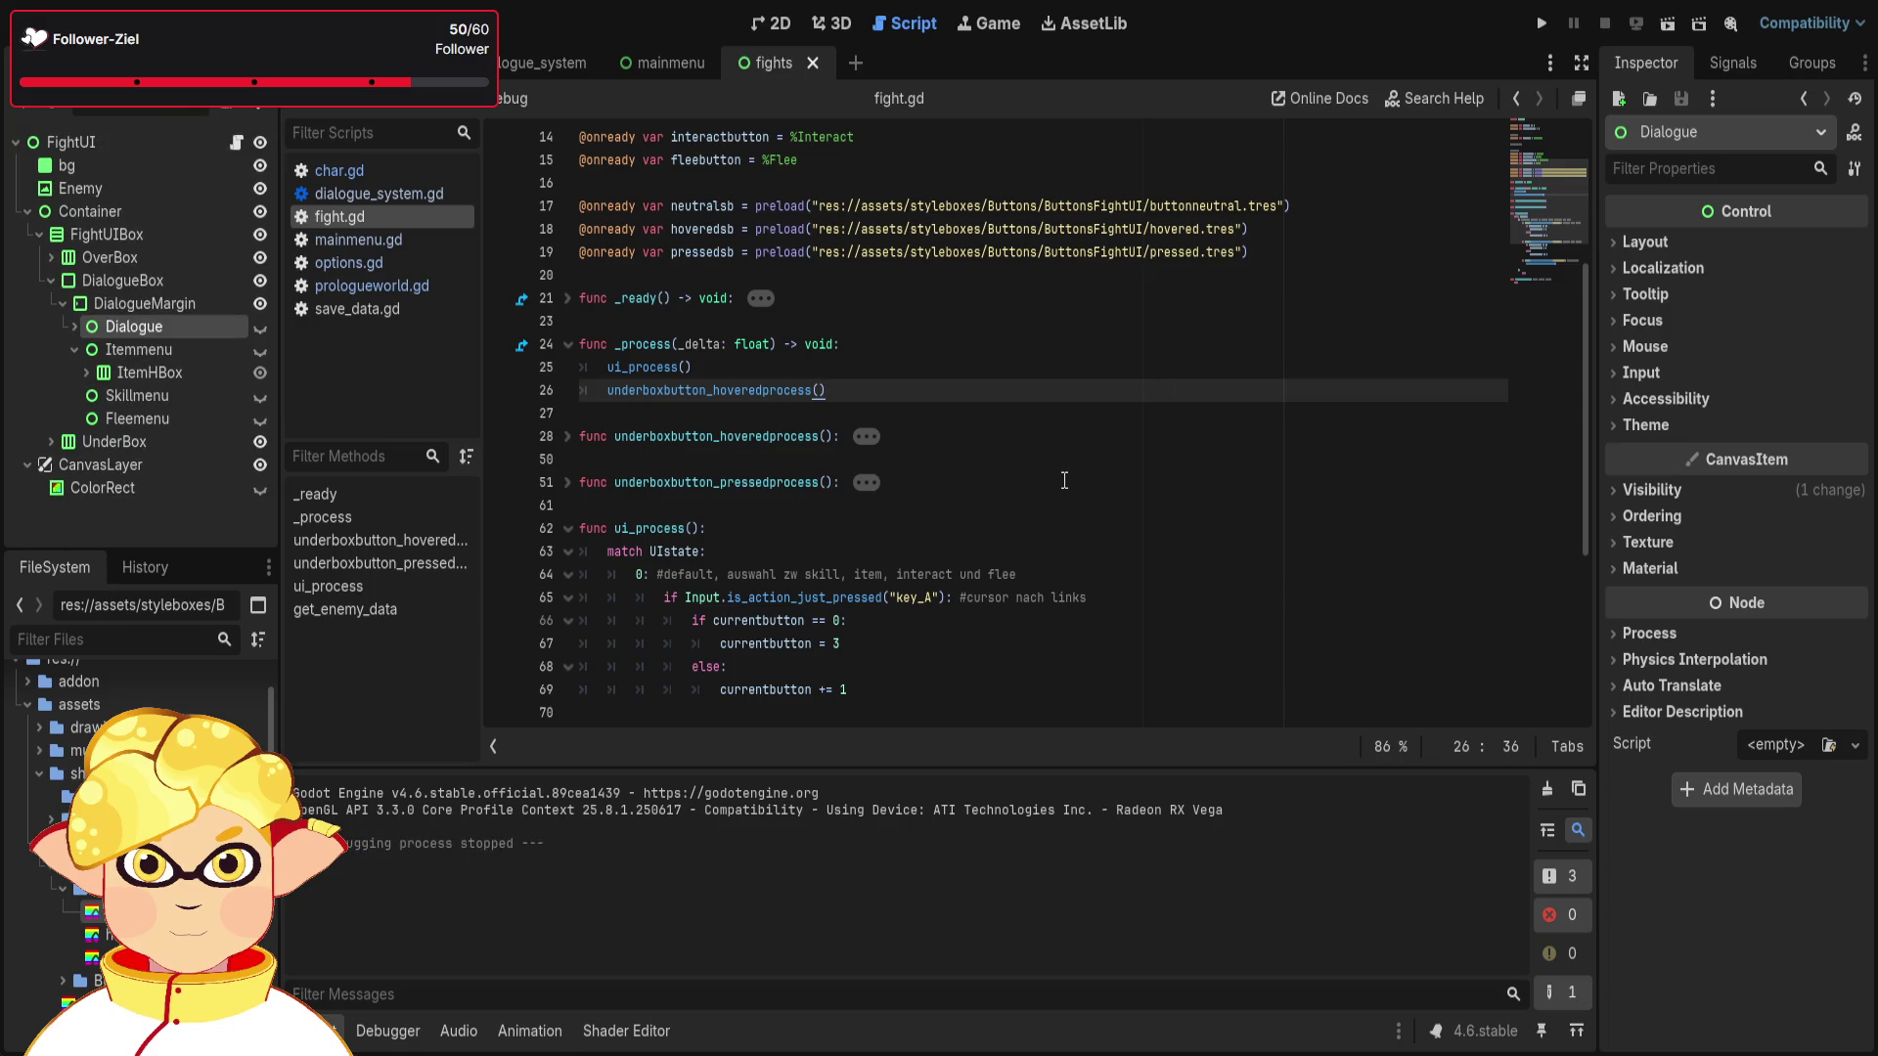
scroll(987, 498, "down", 1)
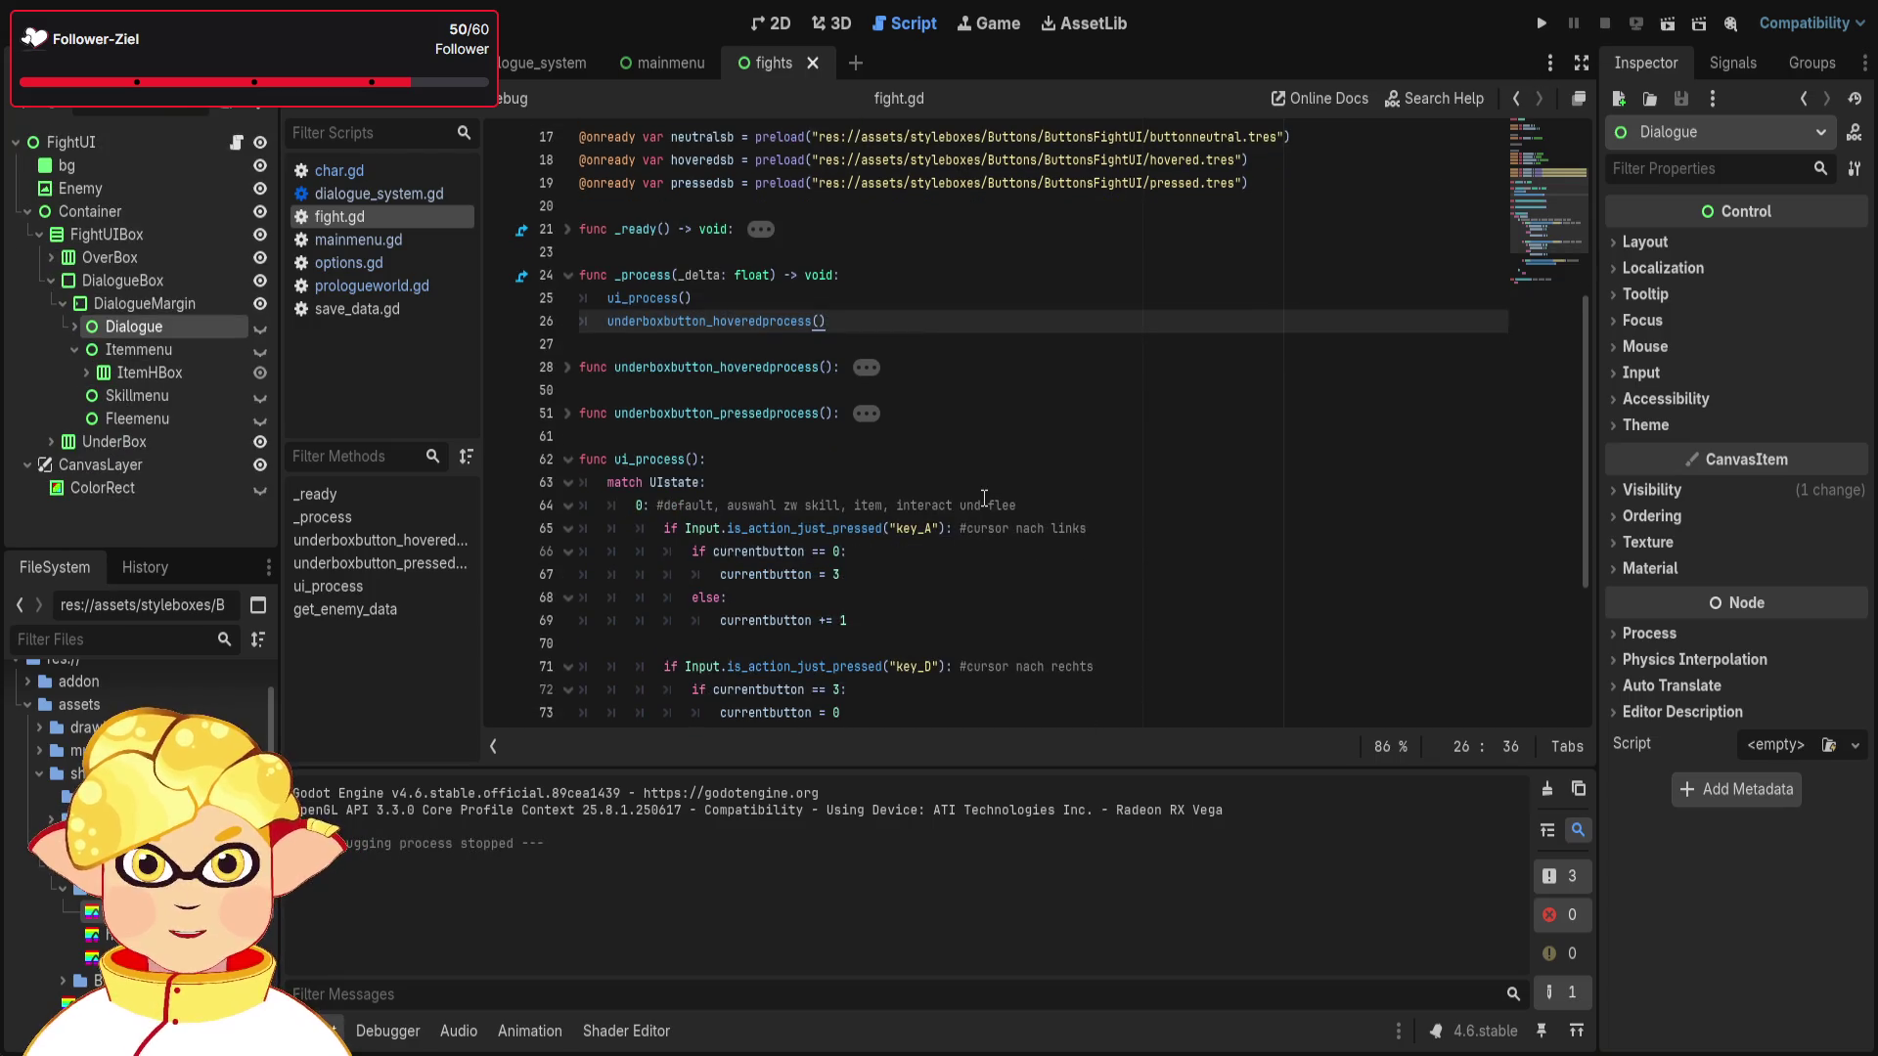
scroll(983, 498, "down", 1)
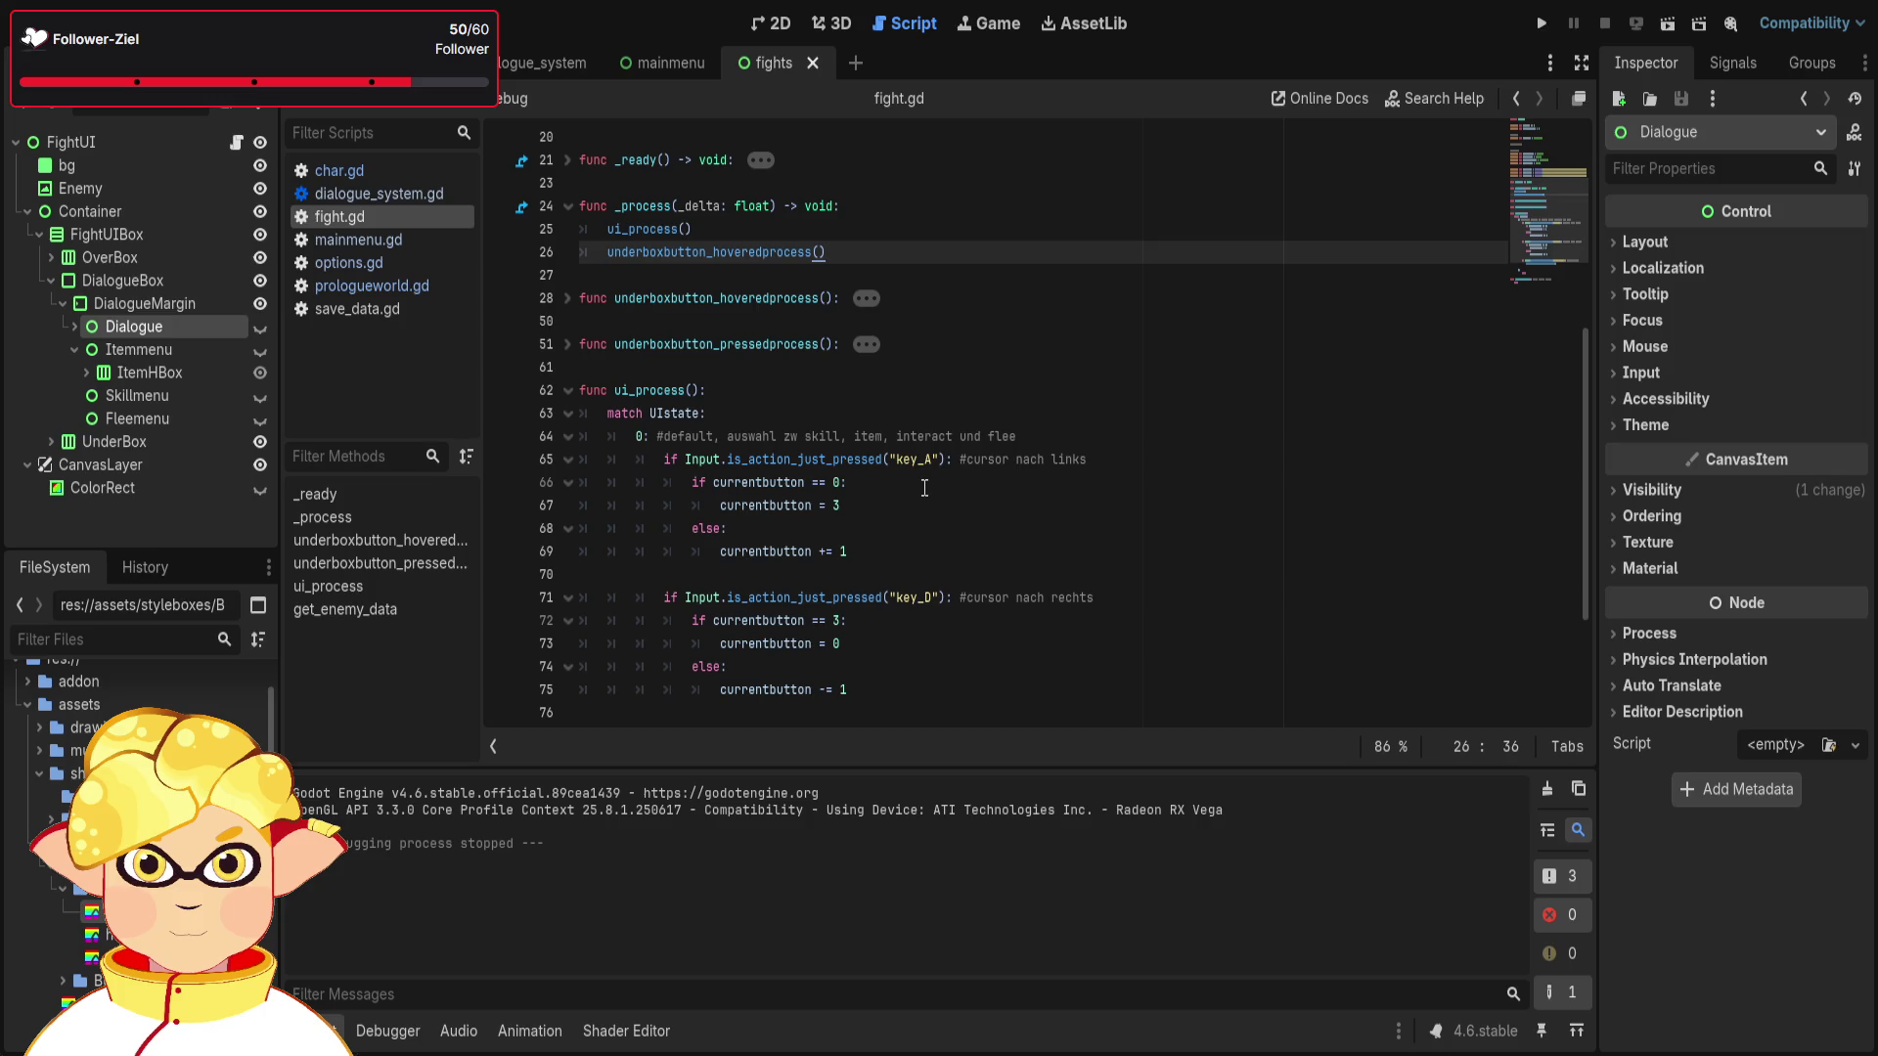
scroll(922, 487, "down", 1)
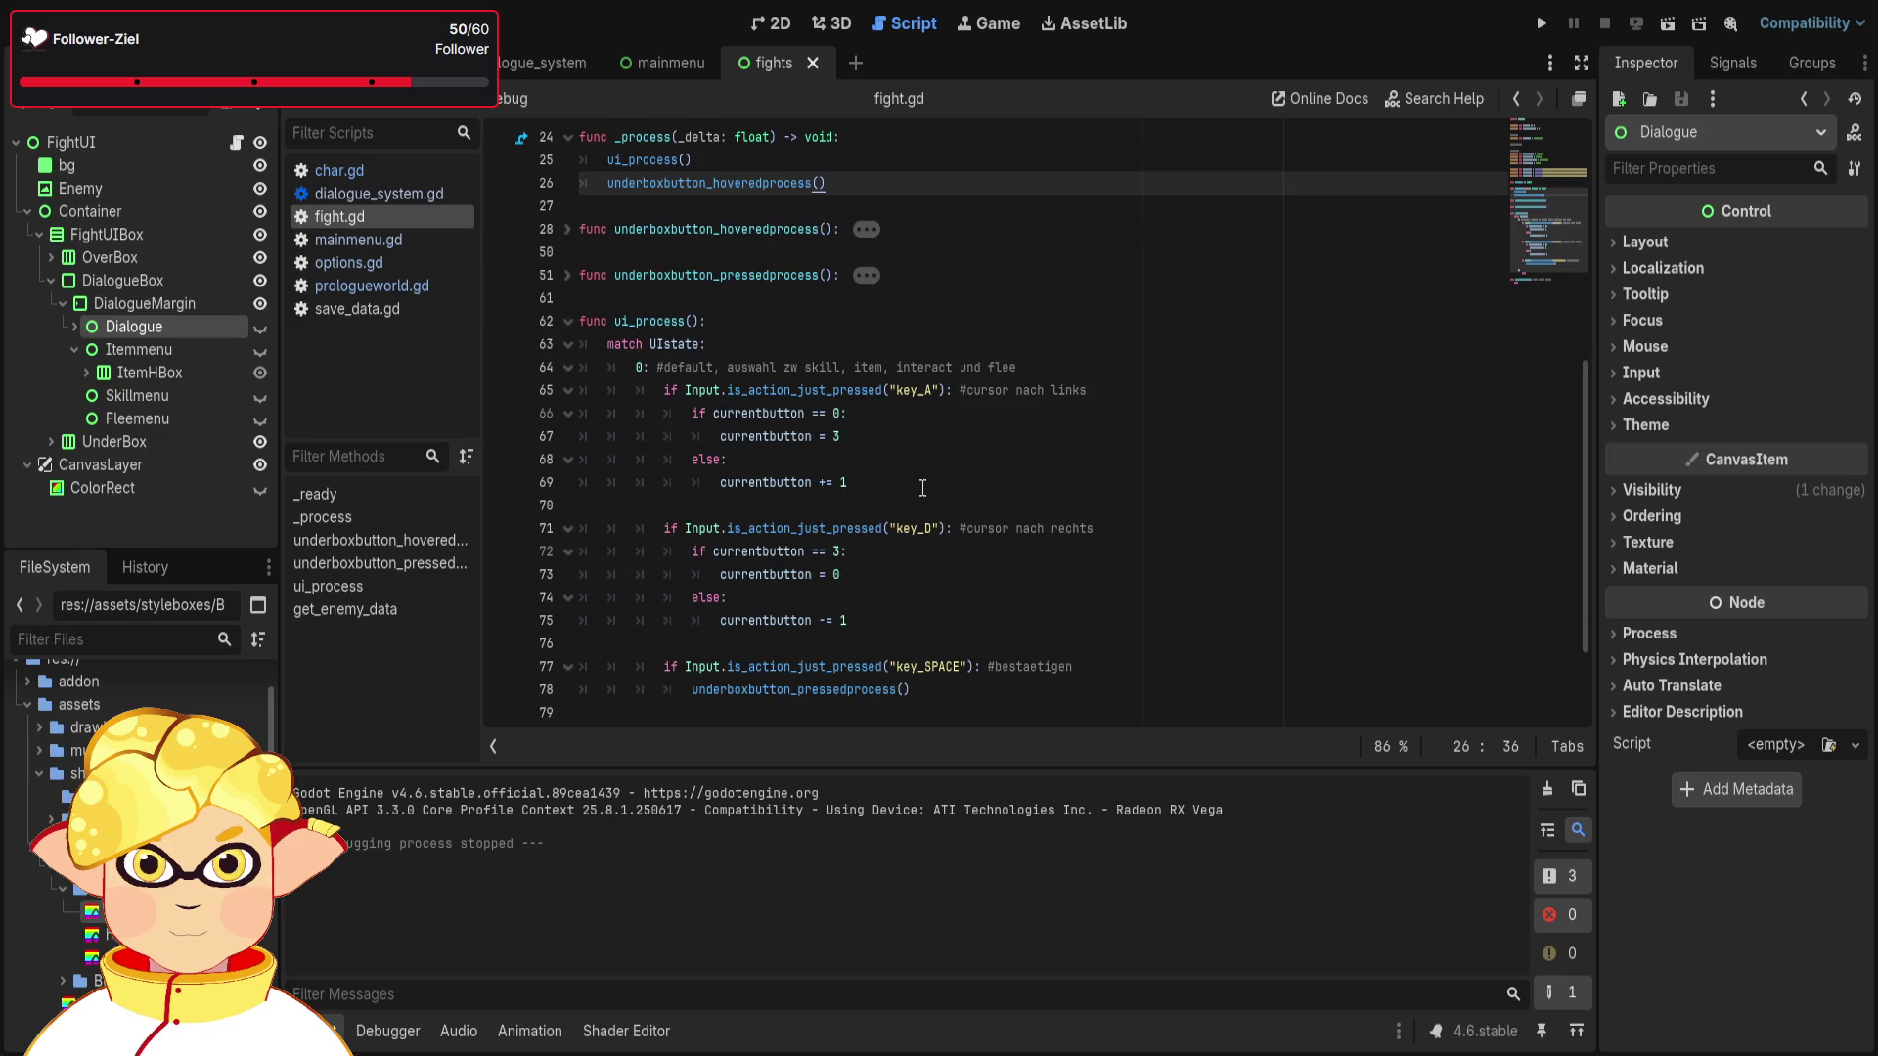
scroll(922, 487, "down", 1)
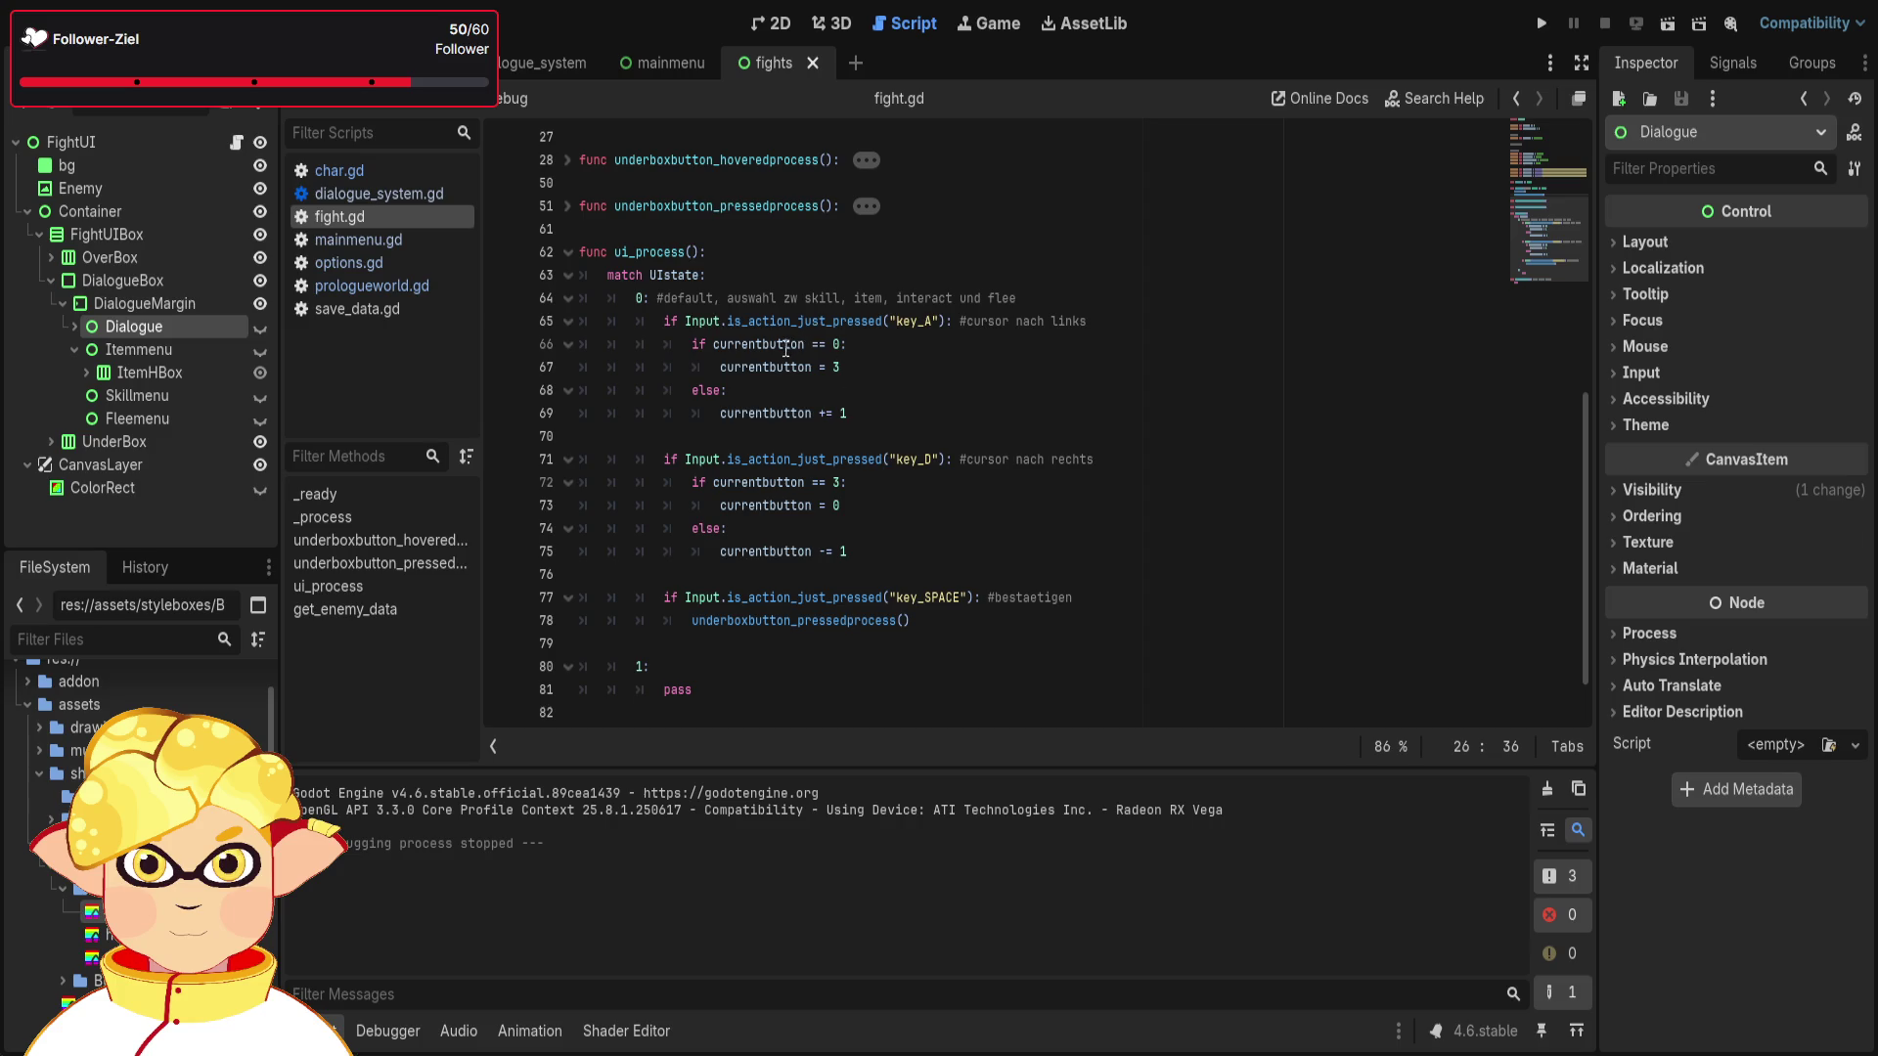
scroll(779, 354, "up", 9)
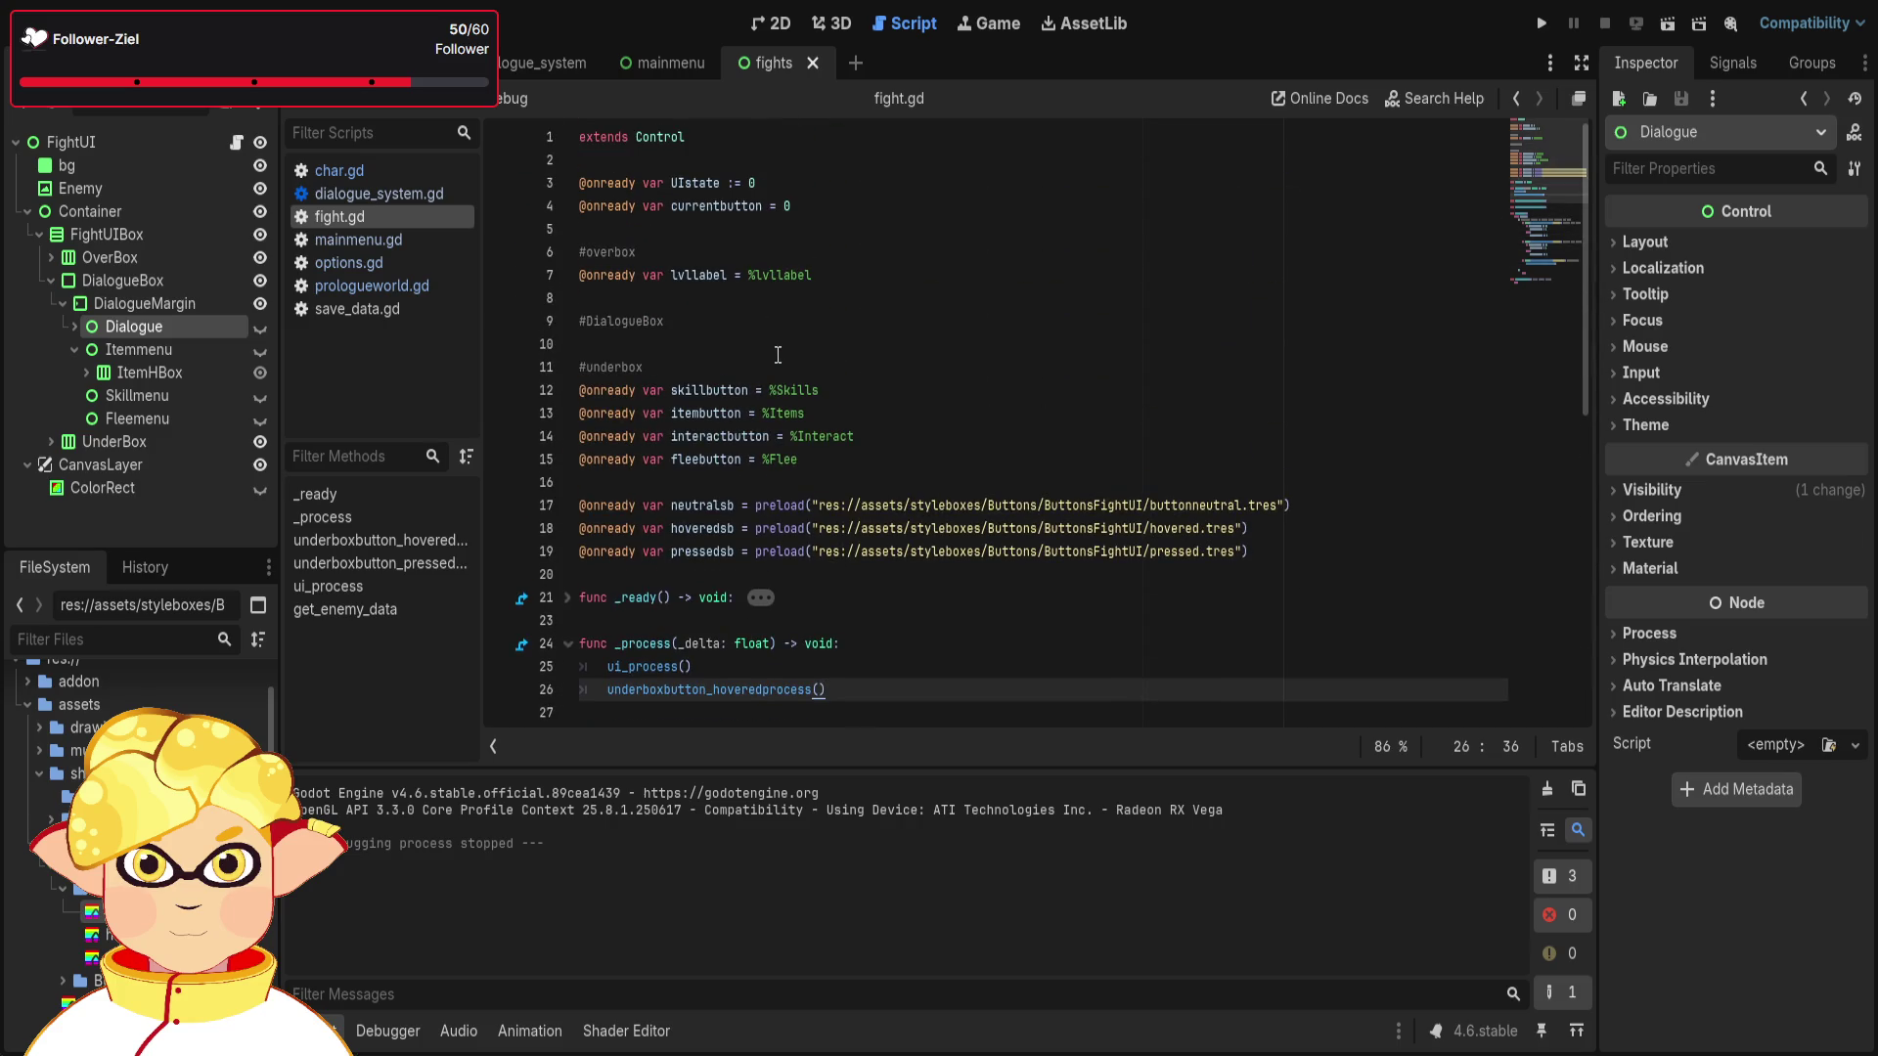
- Change line 3 to 'UIstate = 0' and rerun the fight scene, then close it
left_click(773, 181)
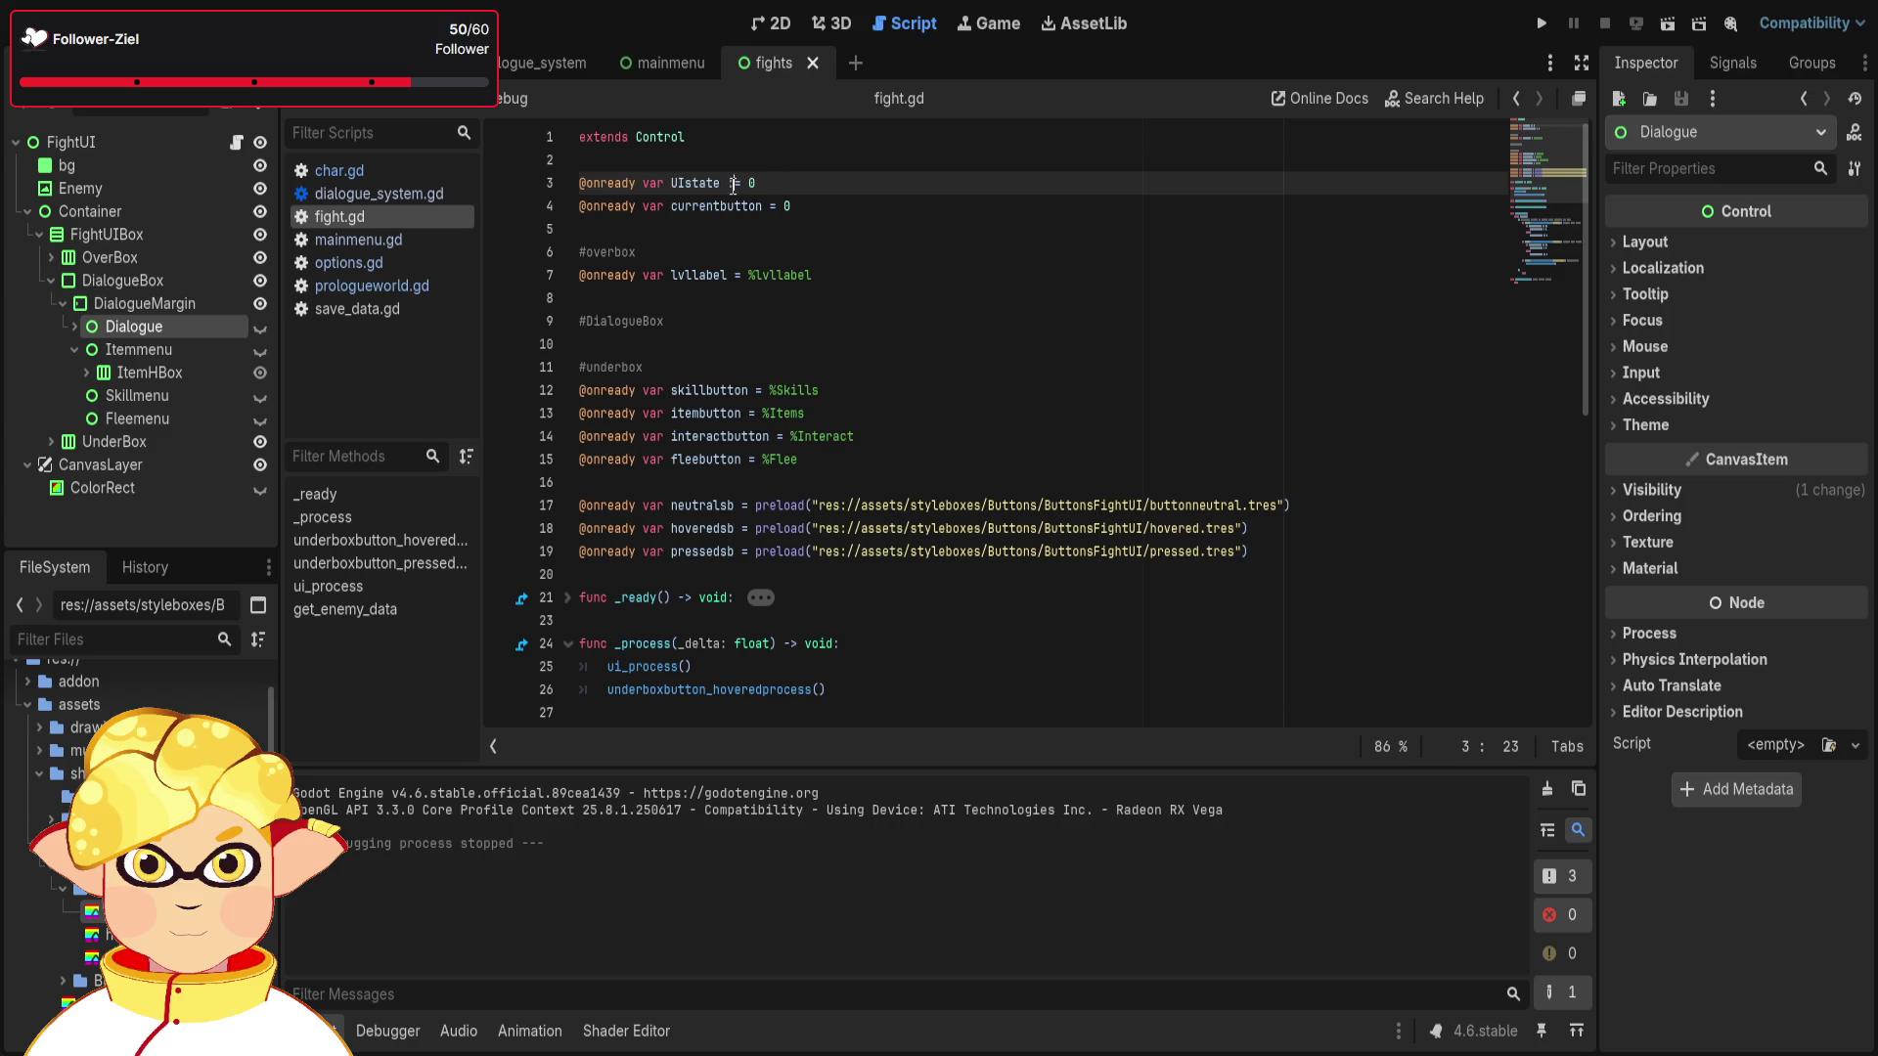
key("BackSpace")
key("Down")
key("Down")
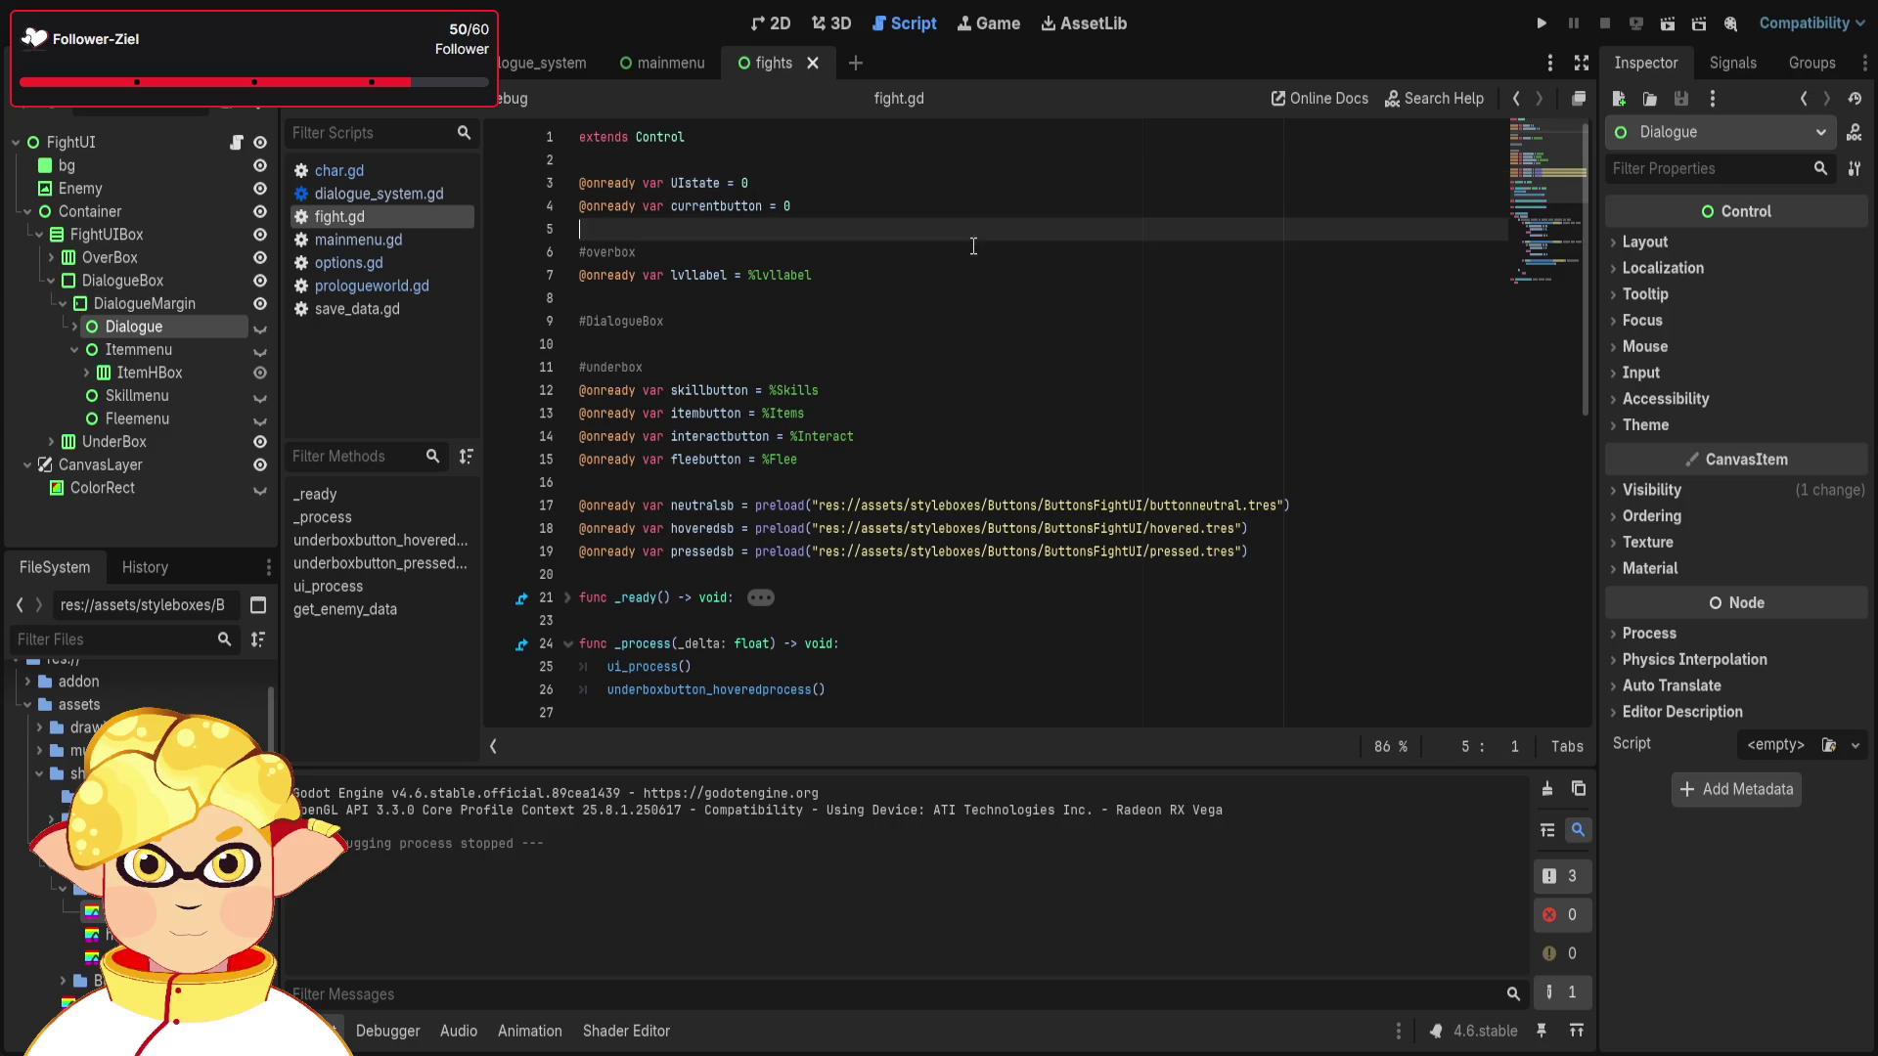
left_click(1661, 28)
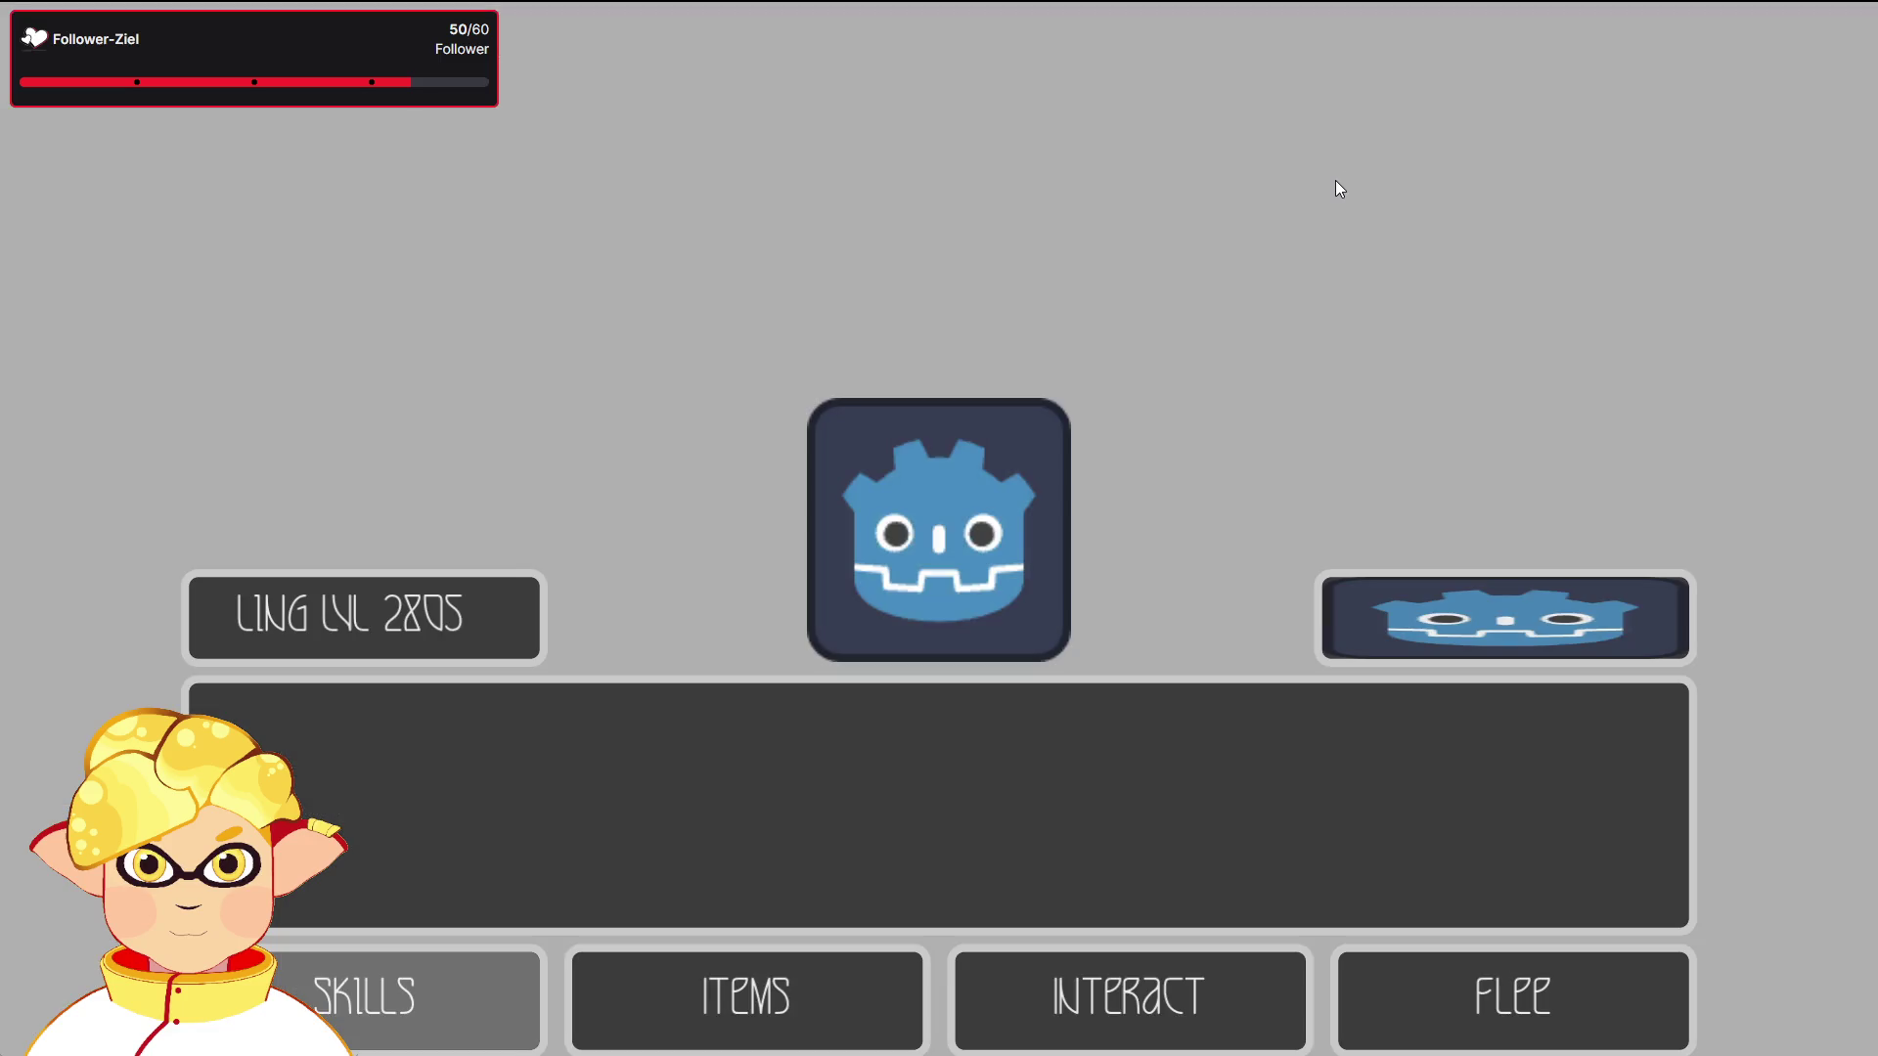
key("F8")
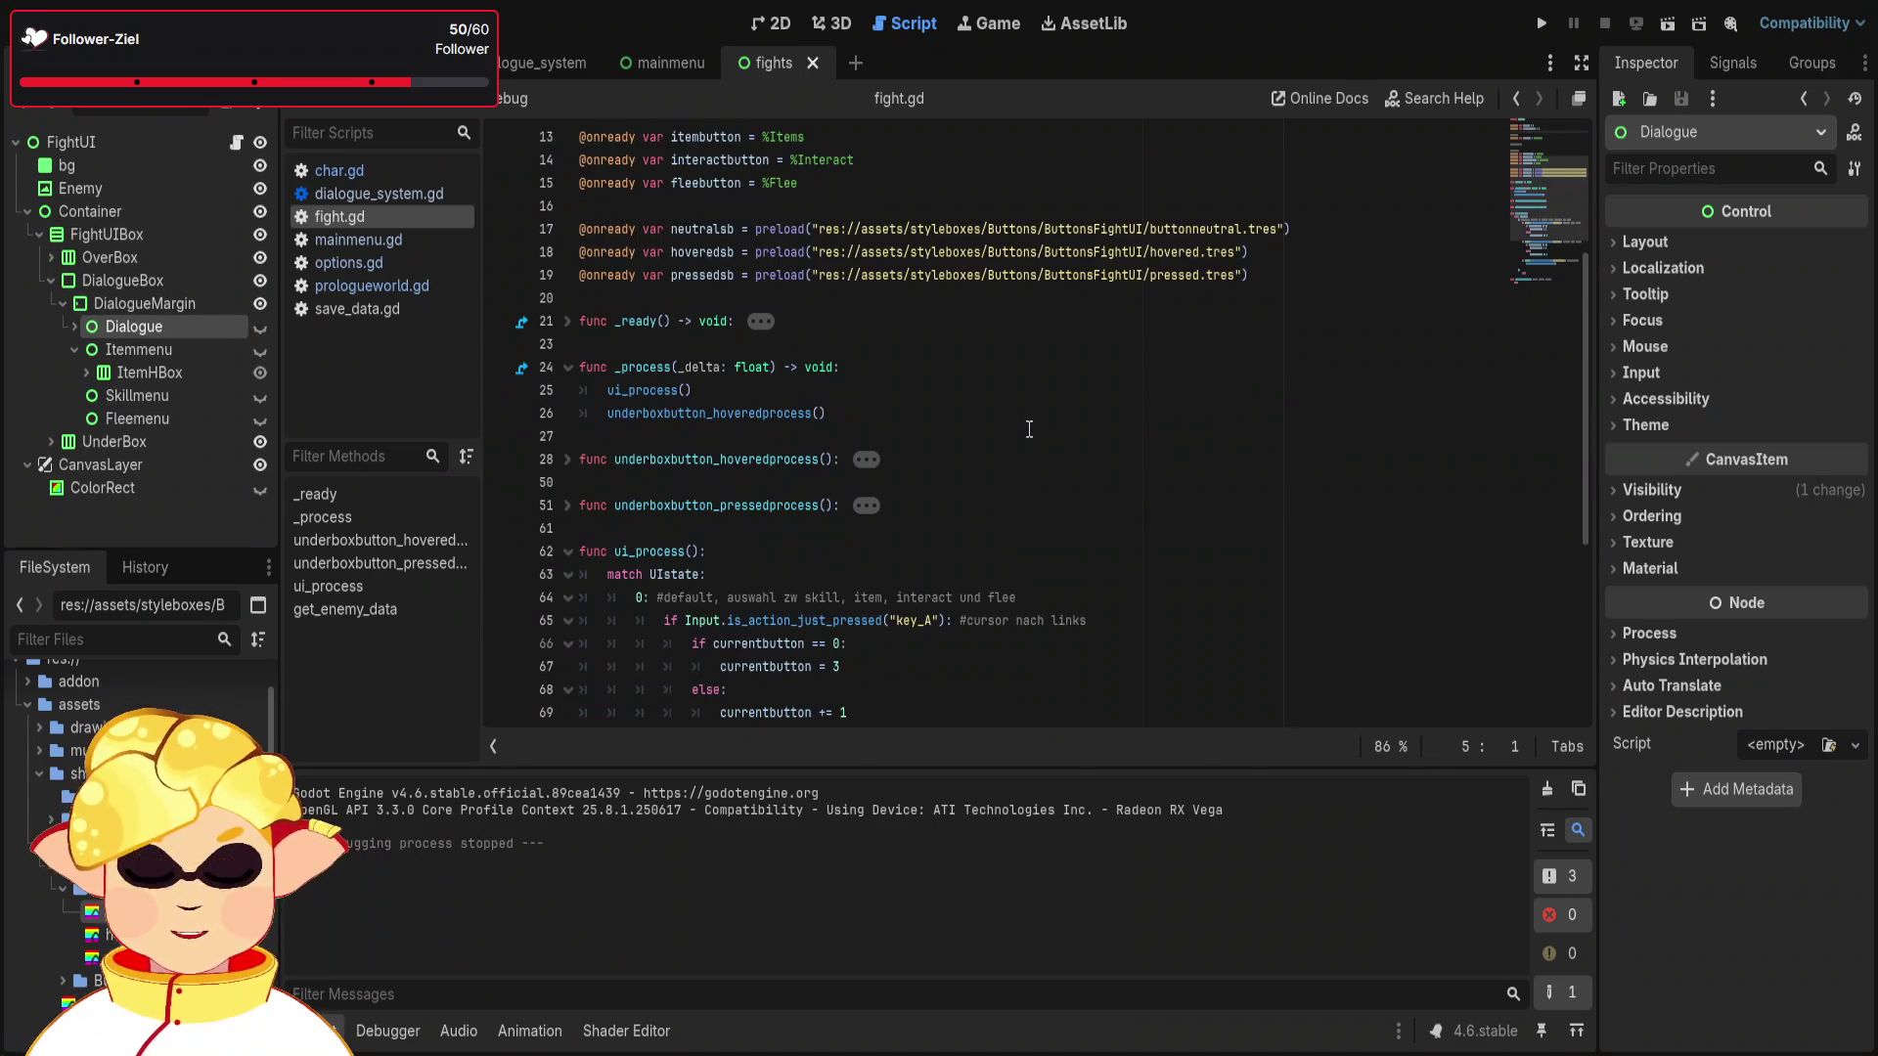
scroll(1029, 429, "down", 1)
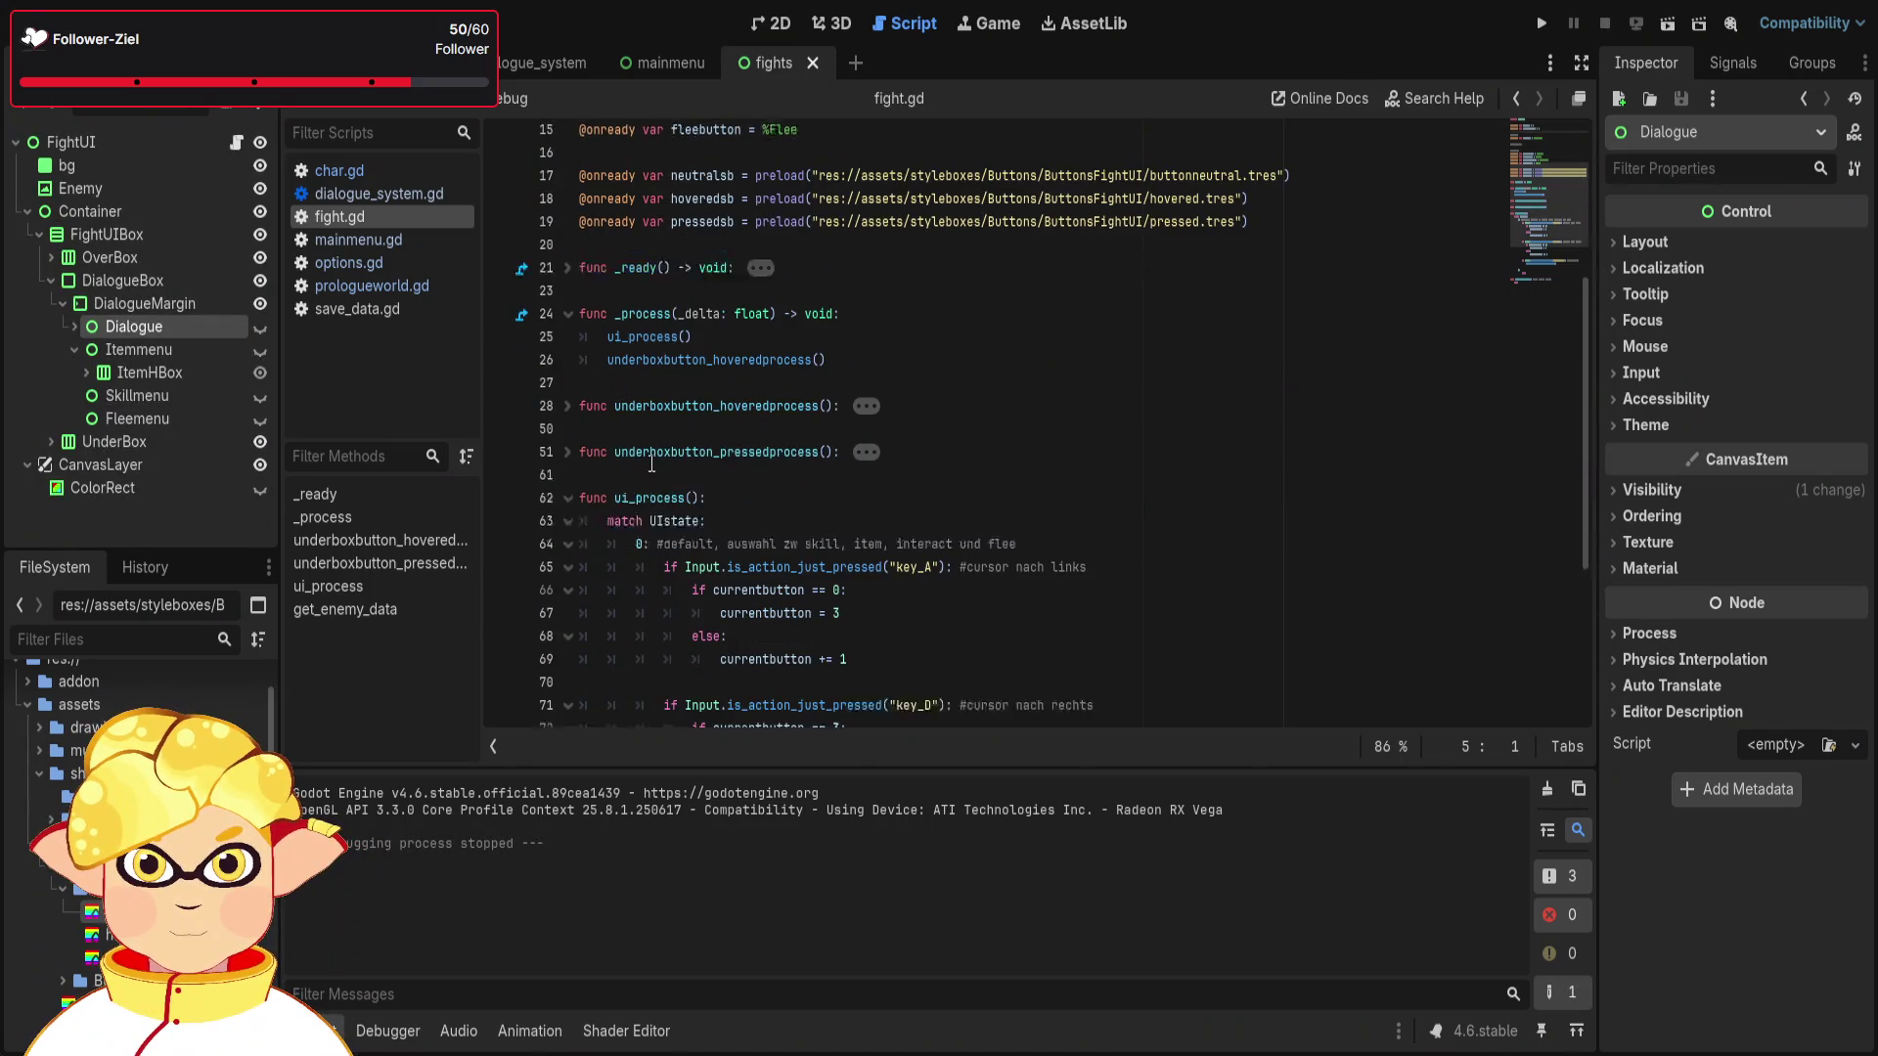
left_click(1121, 482, "shift")
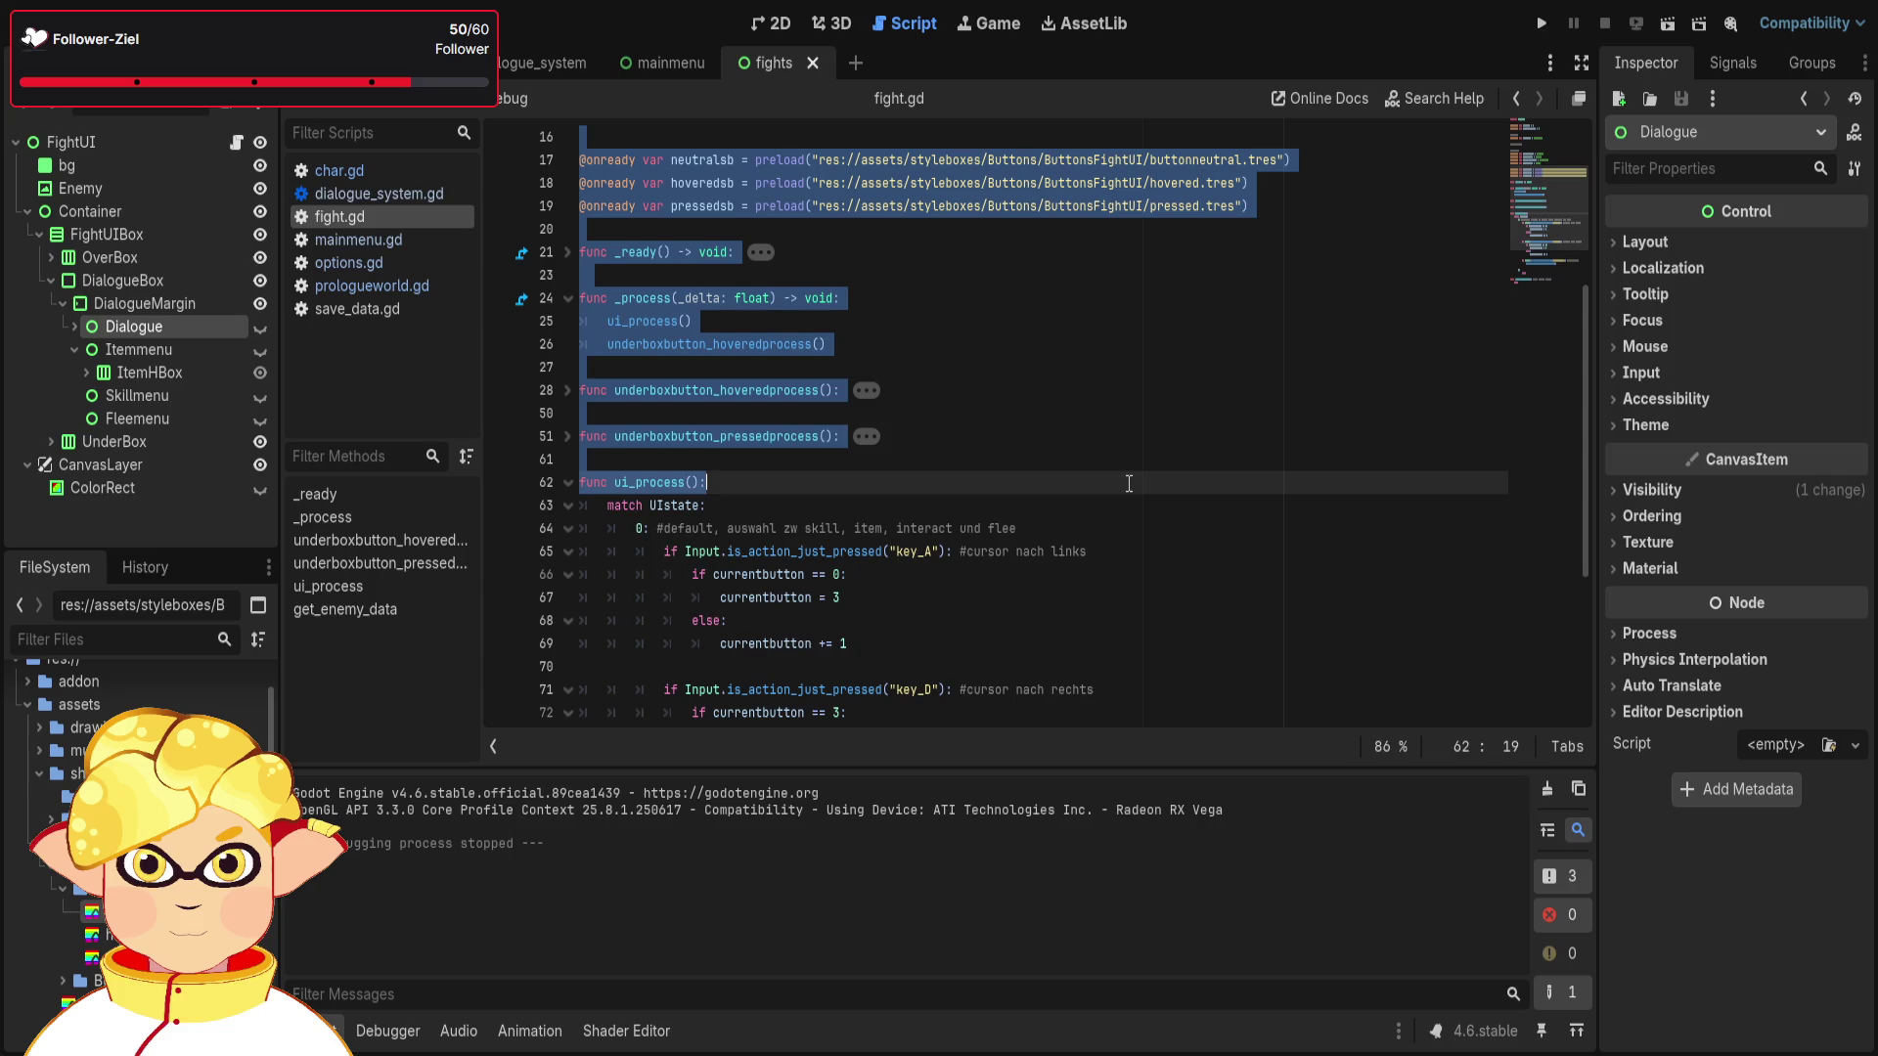
left_click(1129, 484)
key("ctrl+a")
left_click(1126, 483)
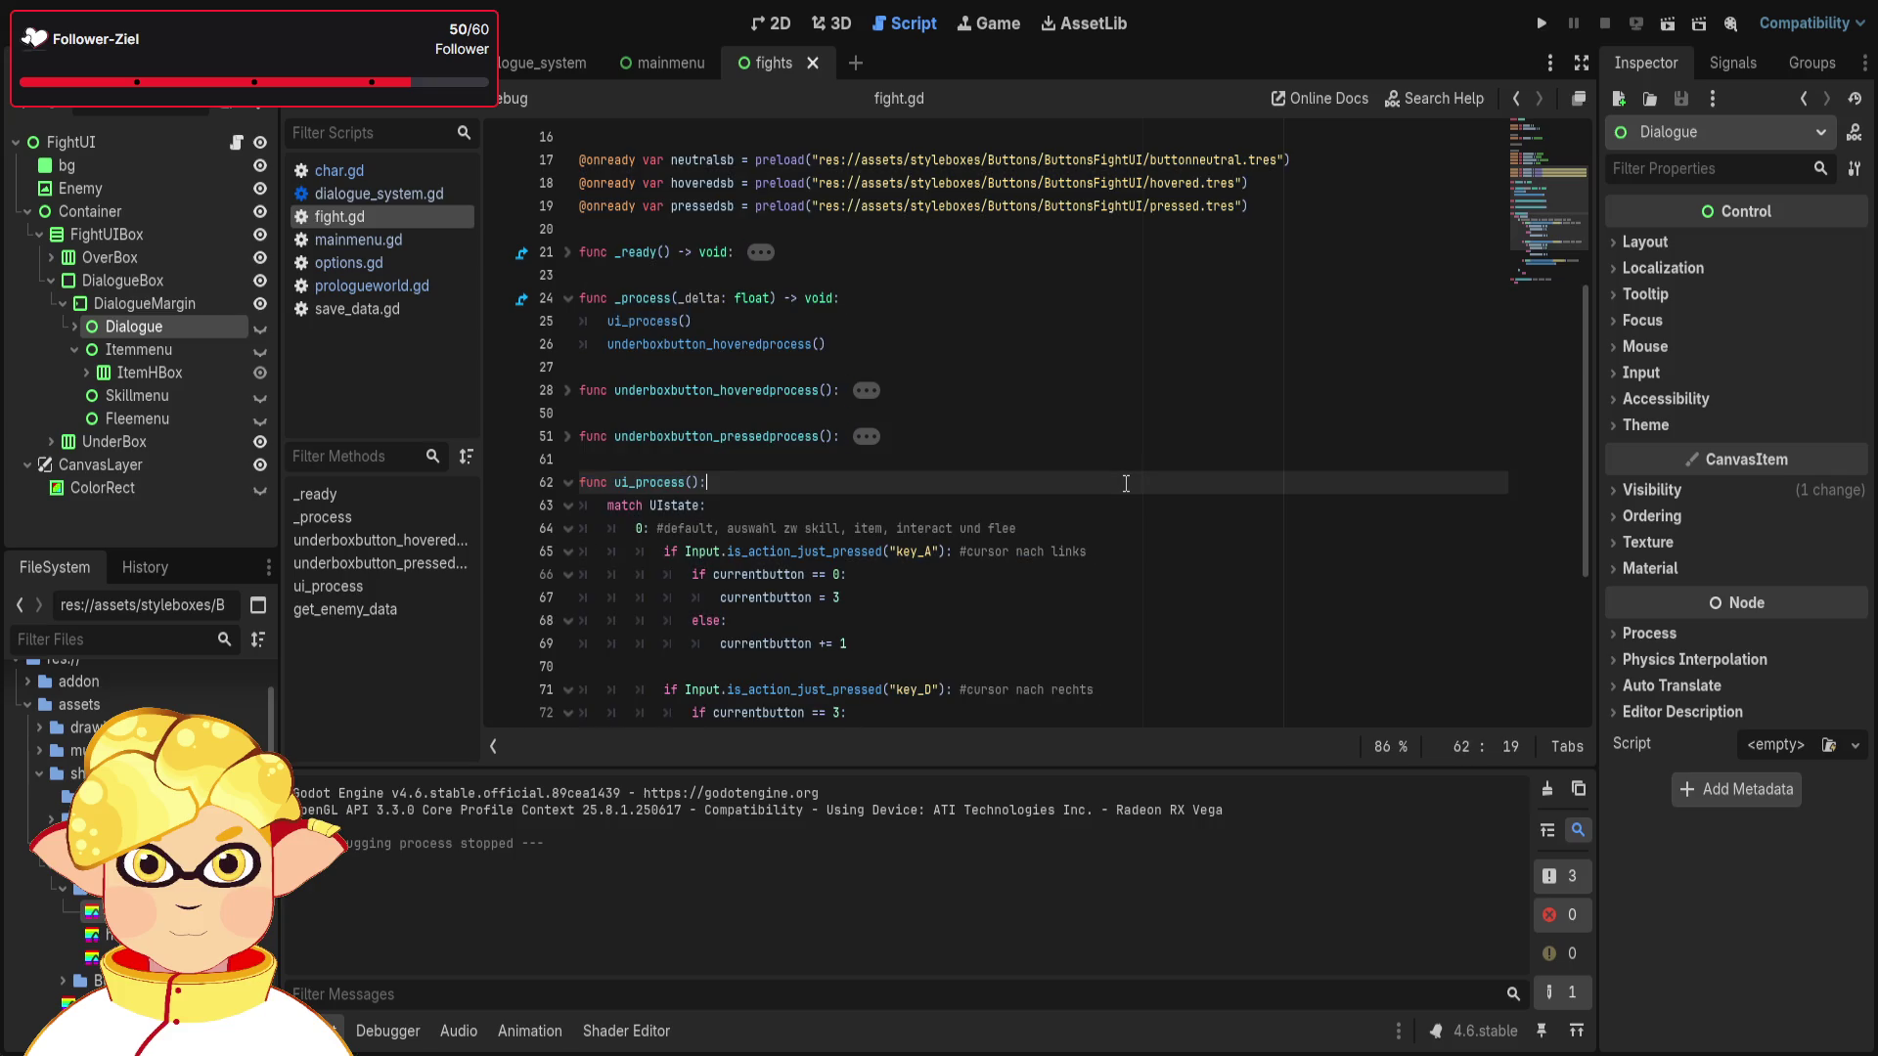
scroll(1126, 483, "down", 4)
left_click(1125, 483)
scroll(1126, 489, "down", 1)
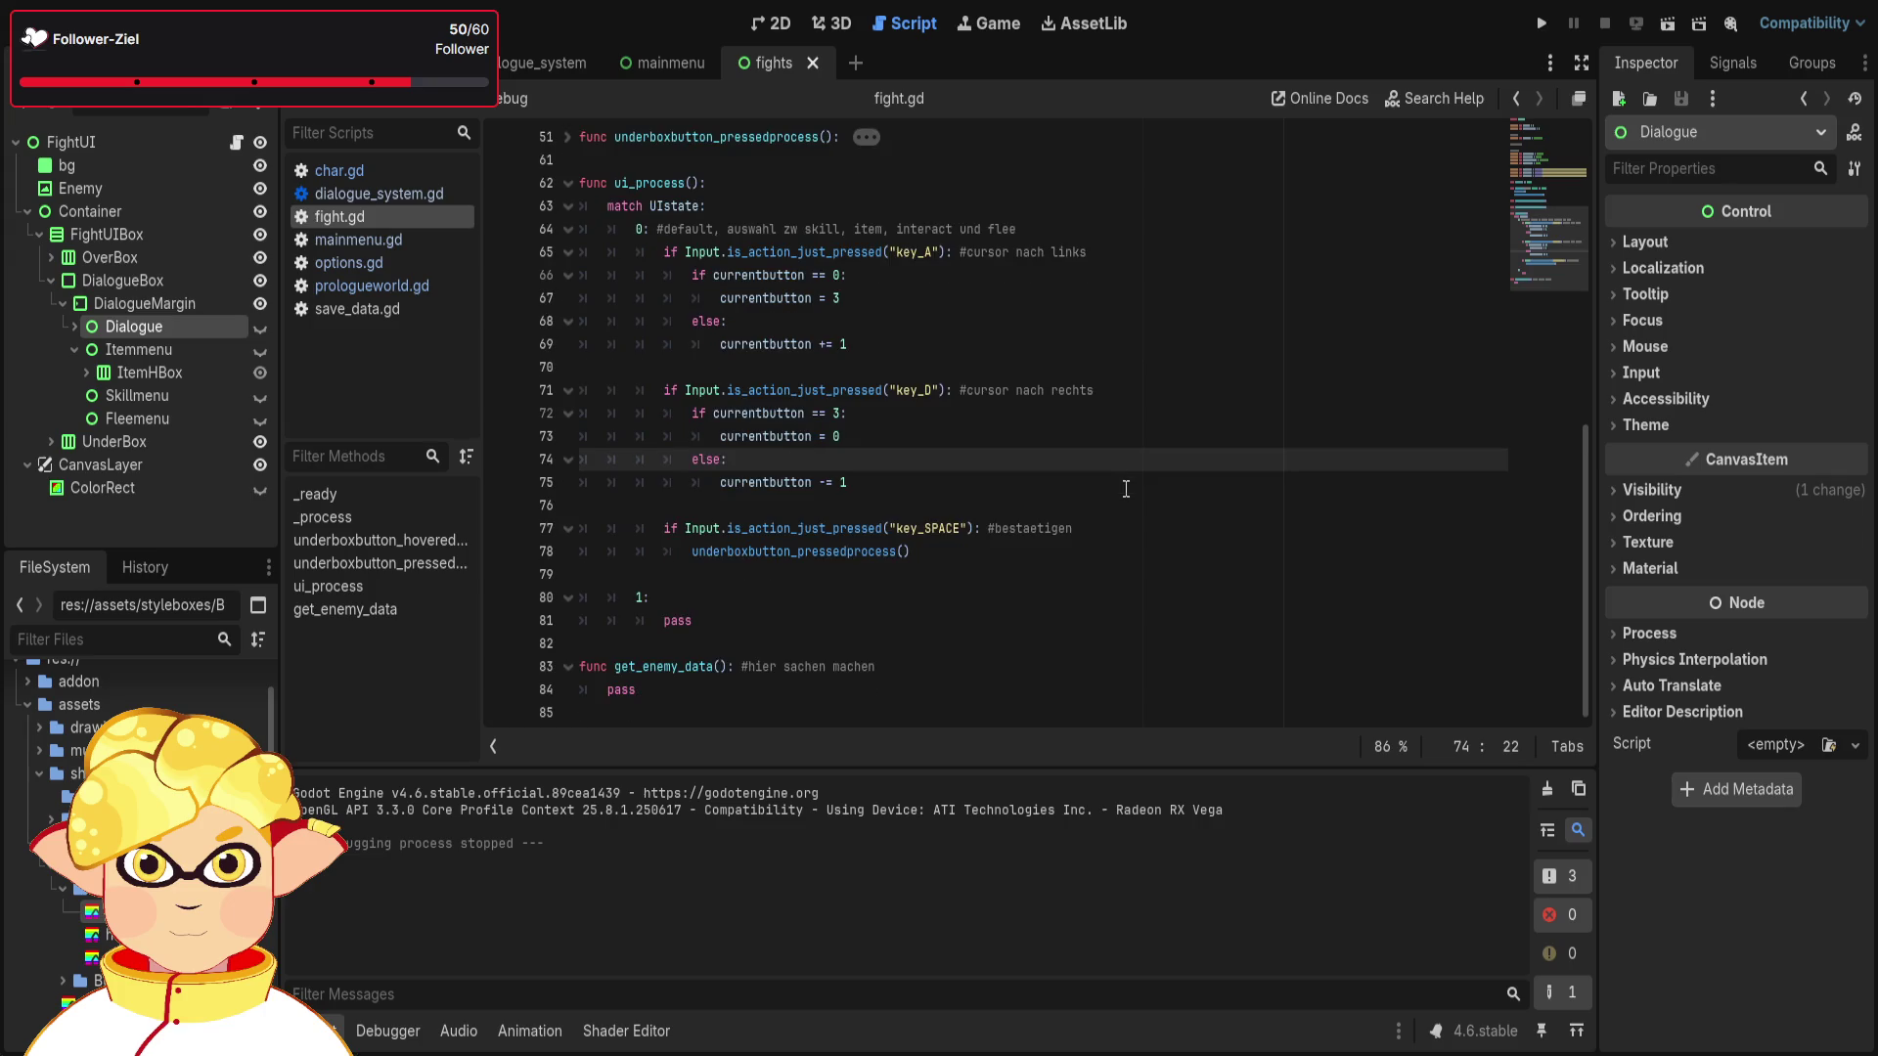
left_click(1154, 582)
left_click(1032, 694)
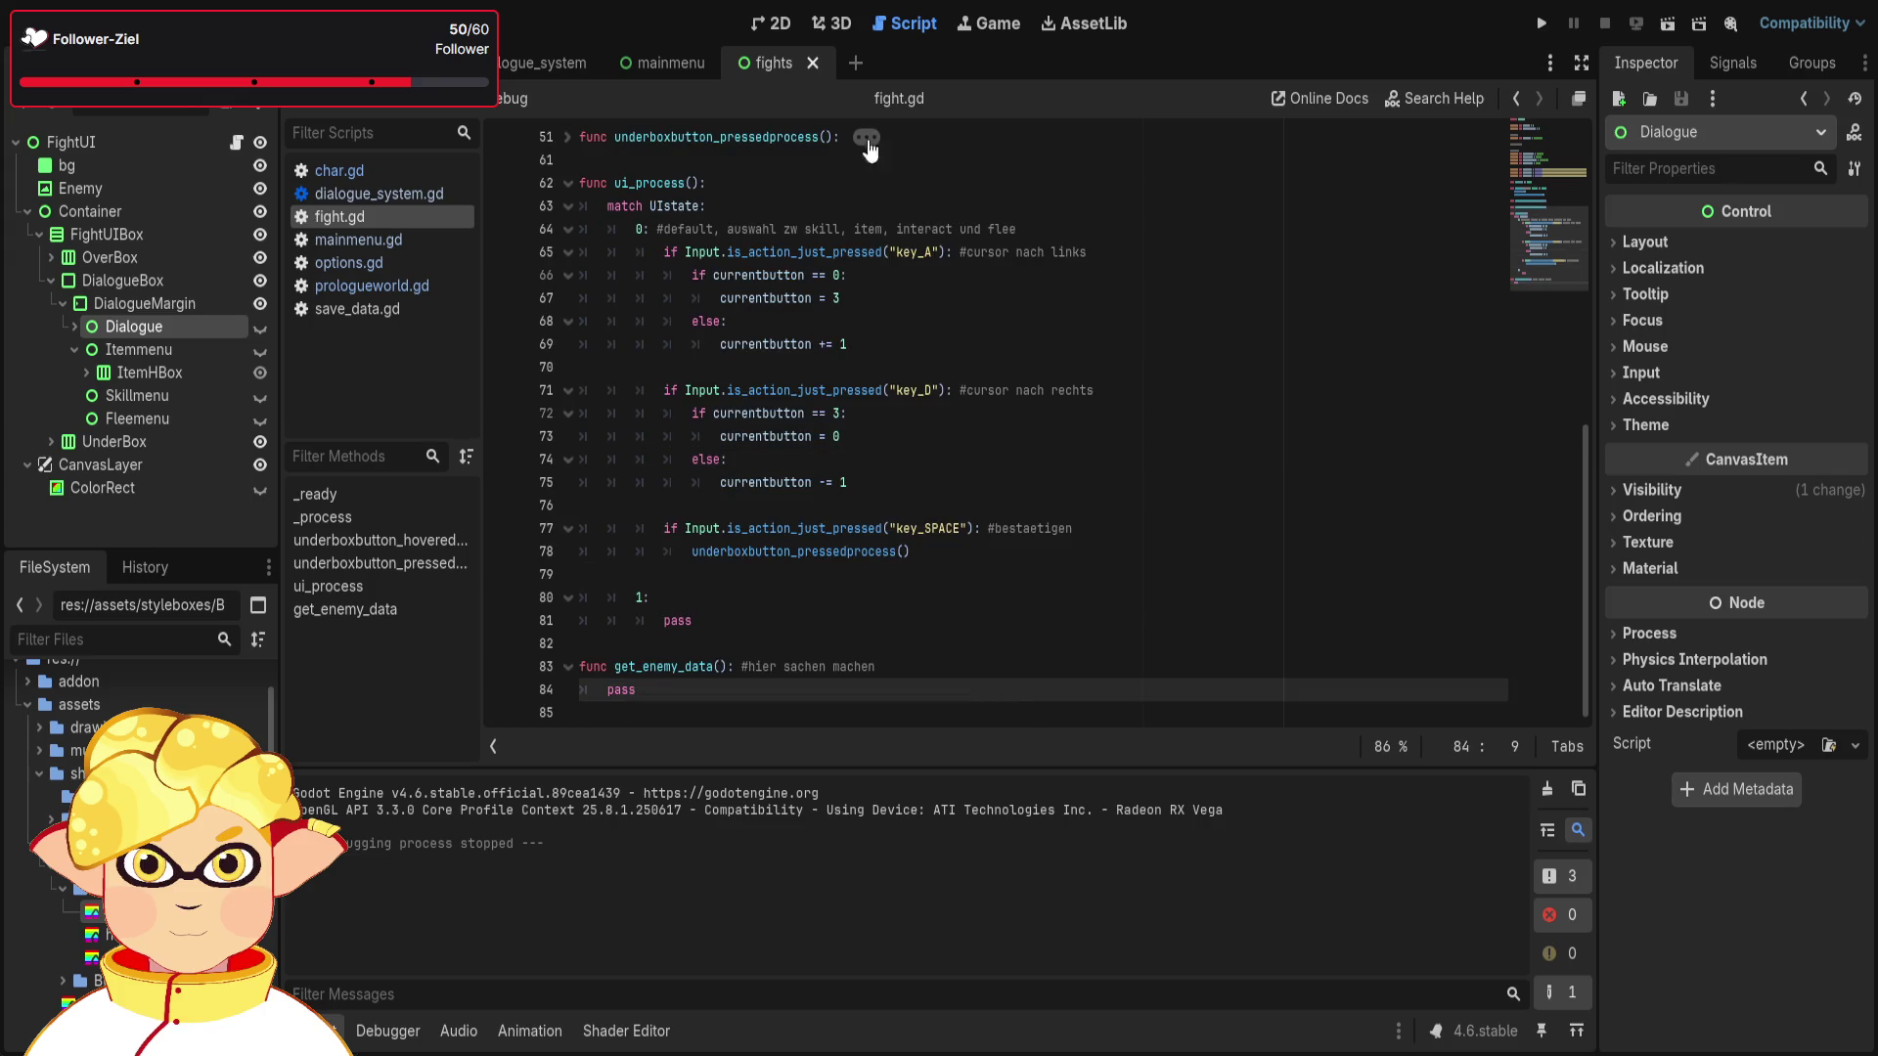
left_click(774, 29)
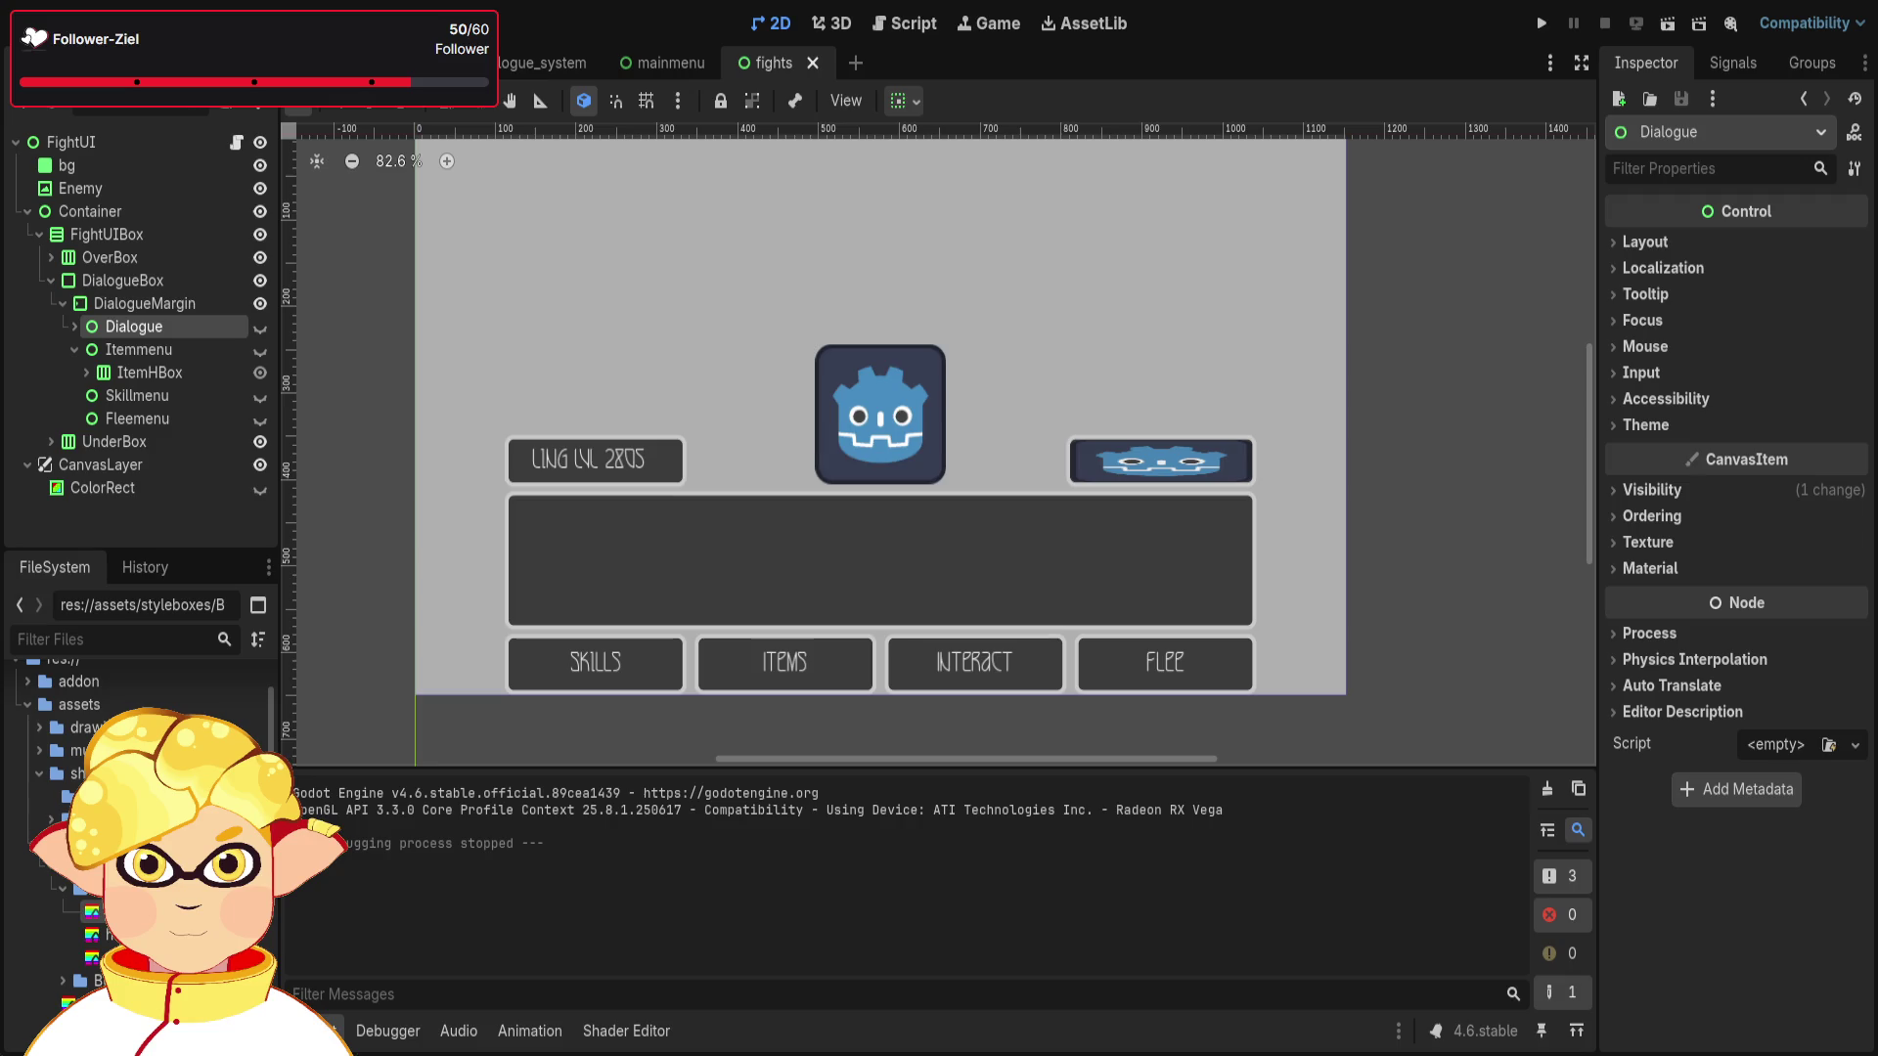
left_click(829, 24)
left_click(886, 21)
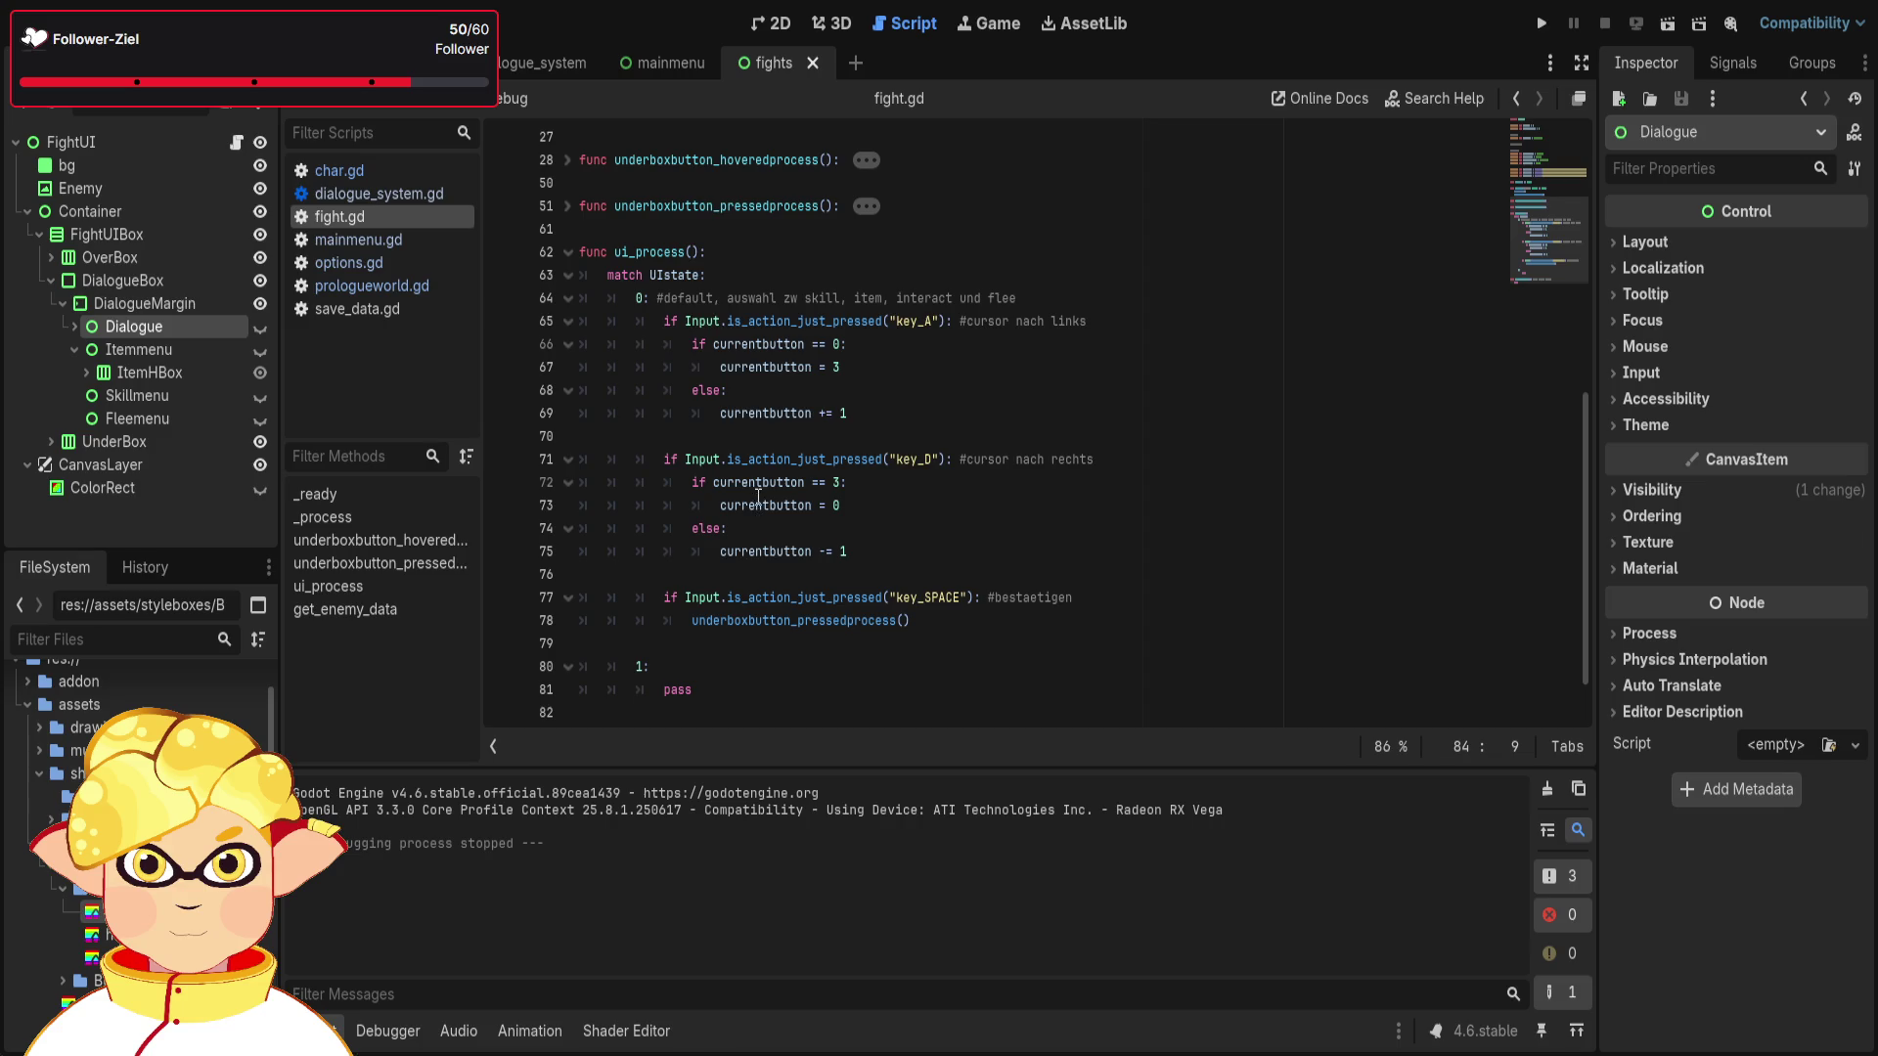
scroll(763, 499, "down", 1)
scroll(782, 502, "up", 1)
left_click(880, 411)
scroll(661, 371, "up", 2)
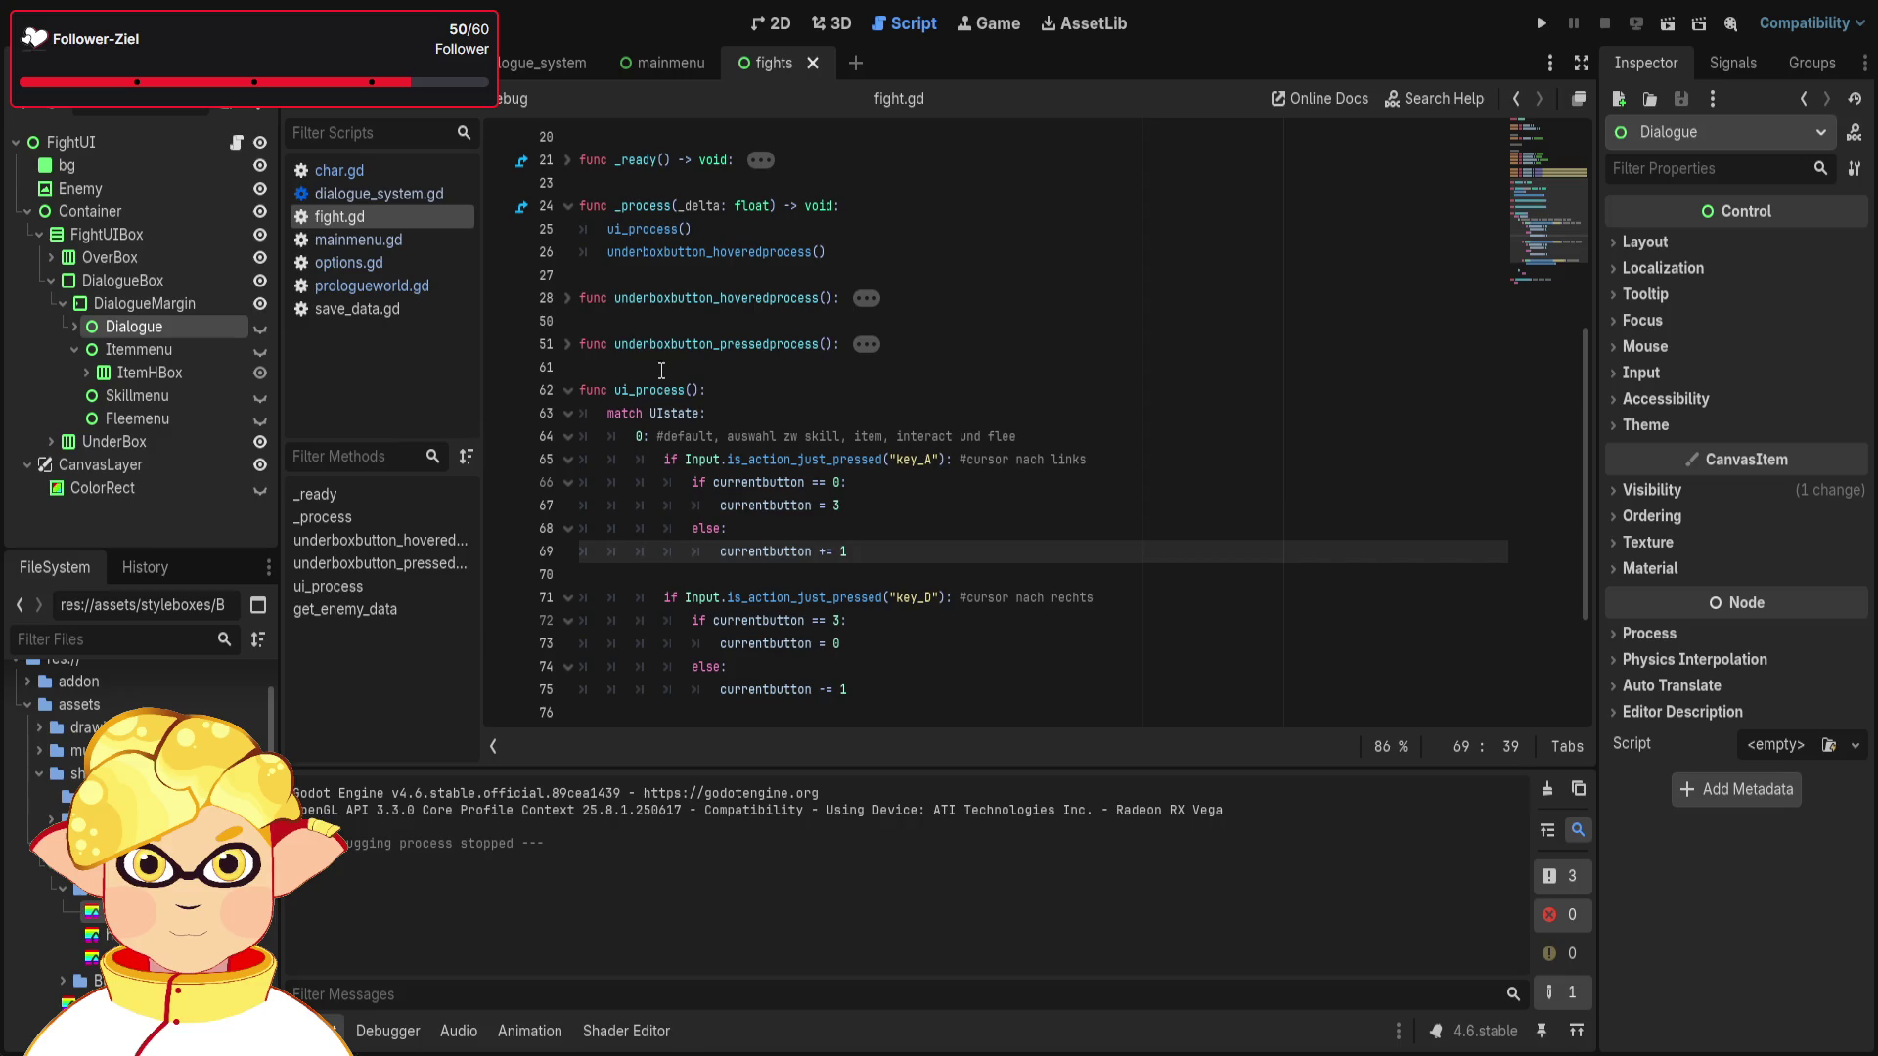
left_click(568, 298)
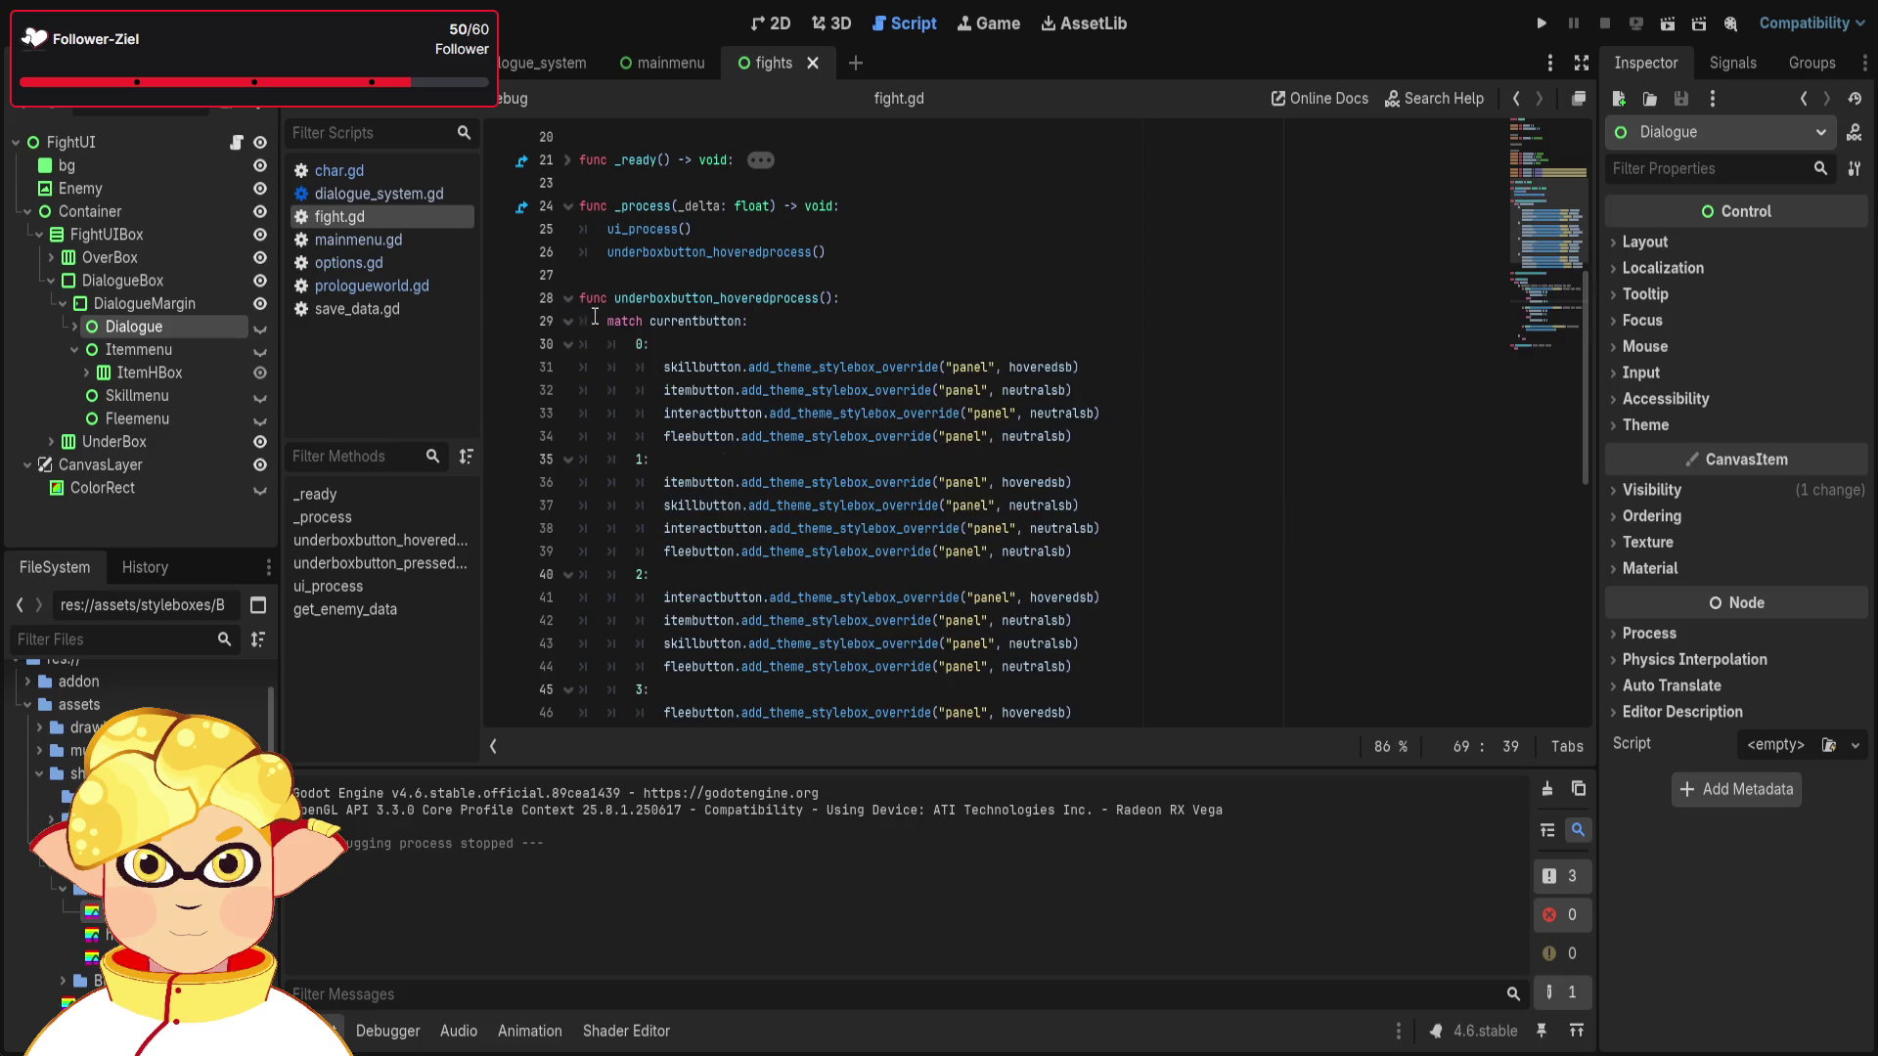
left_click(902, 299)
key("Return")
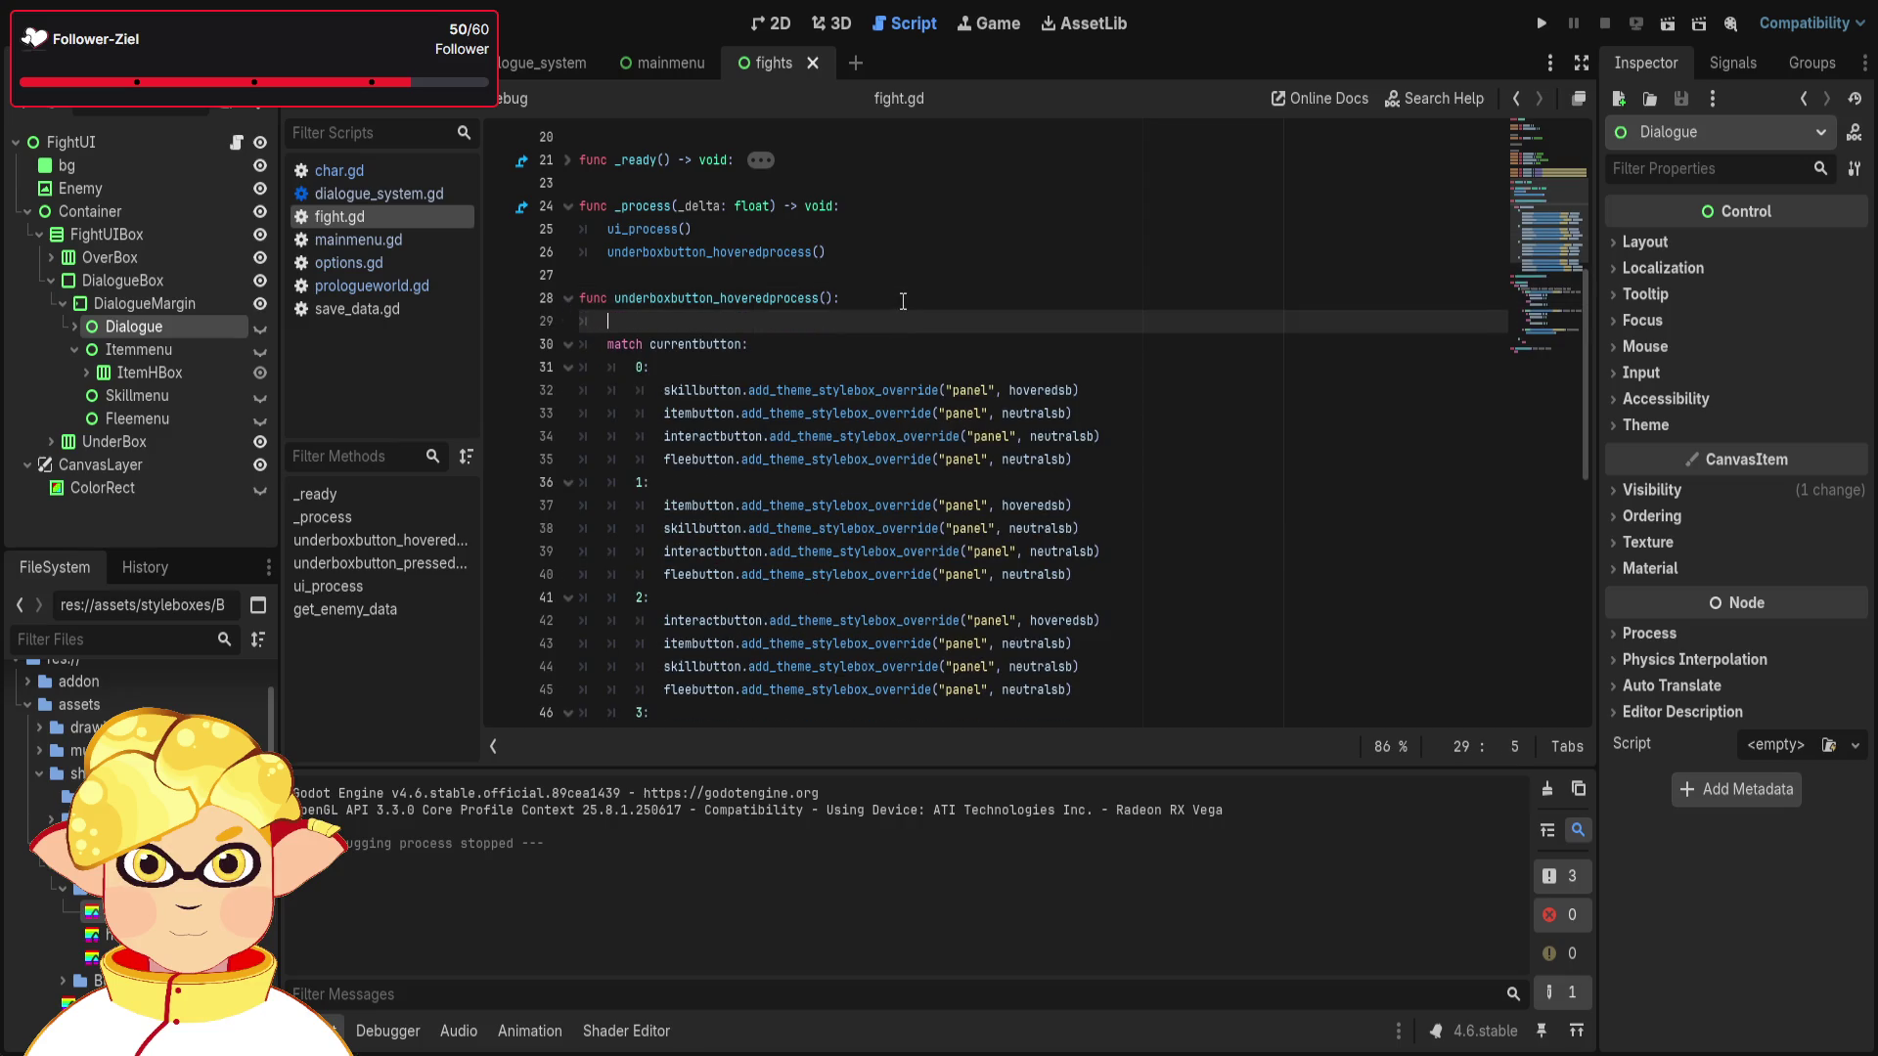
type("nt")
key("Return")
type("t")
key("Return")
left_click(1668, 27)
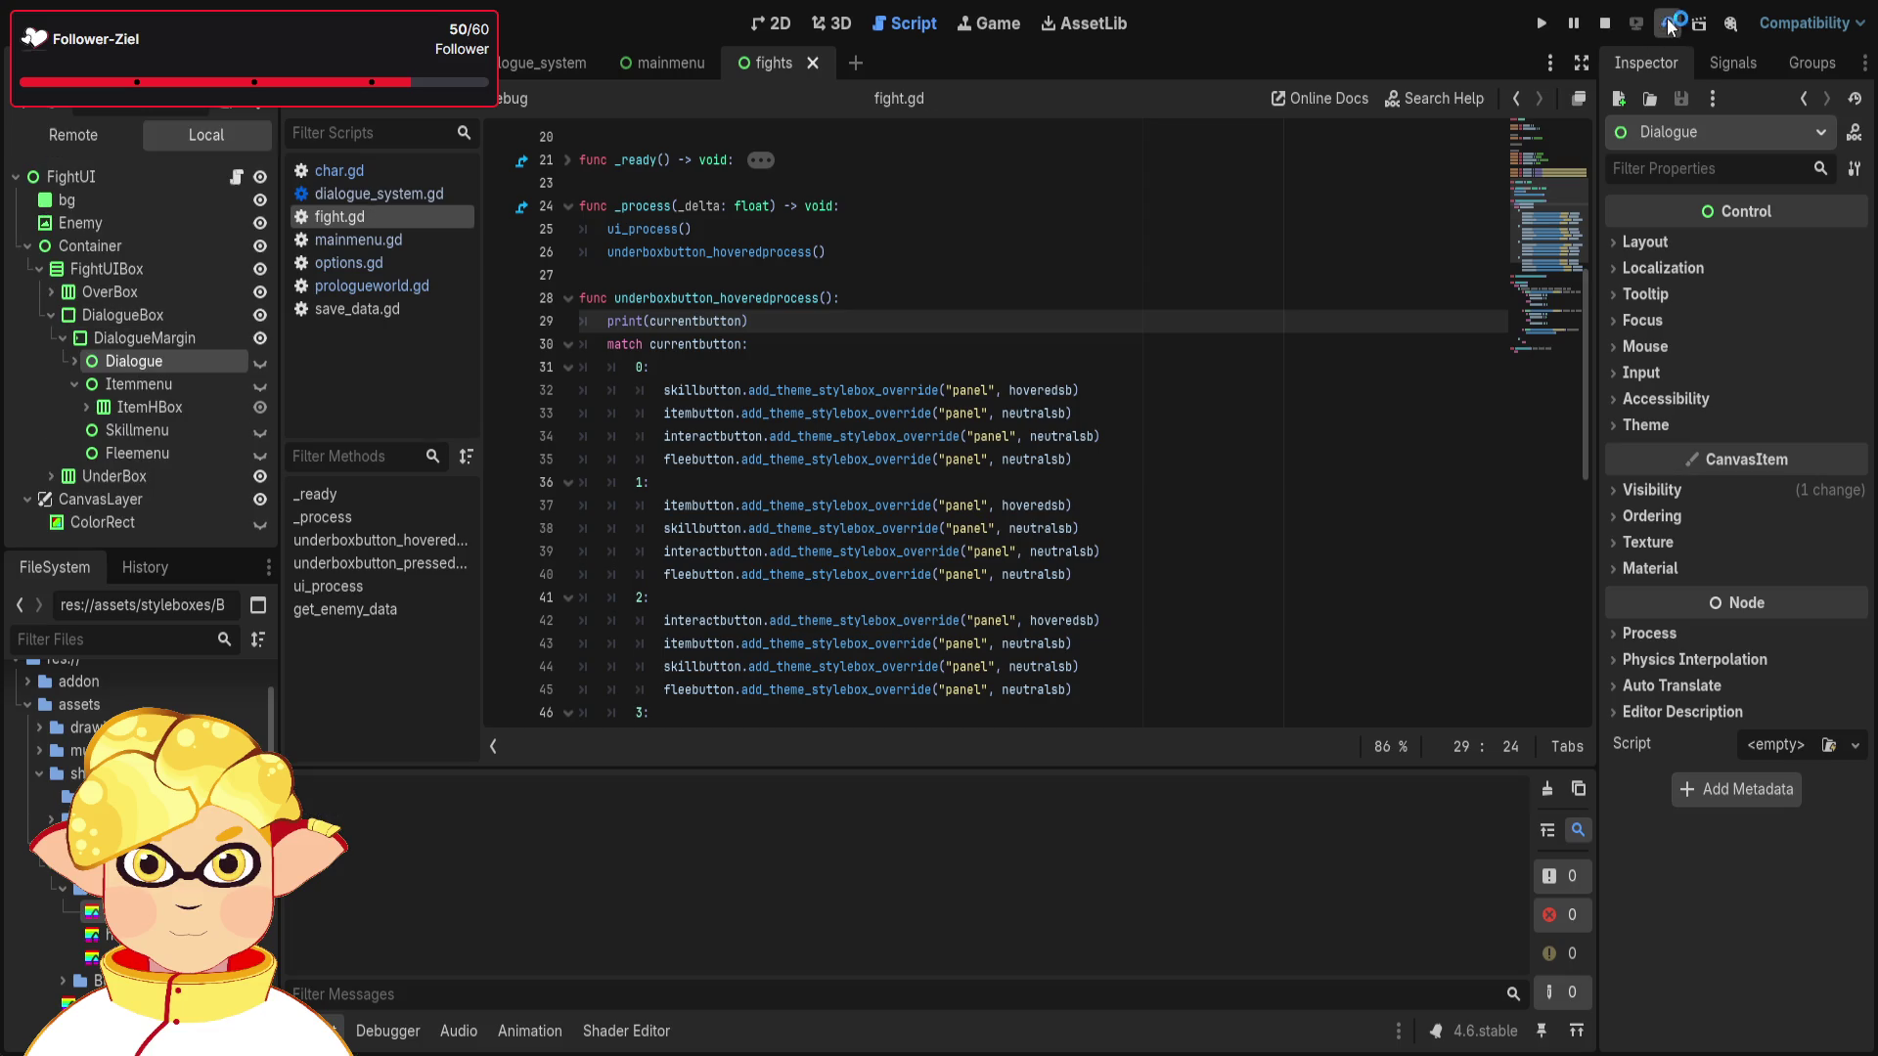
key("F8")
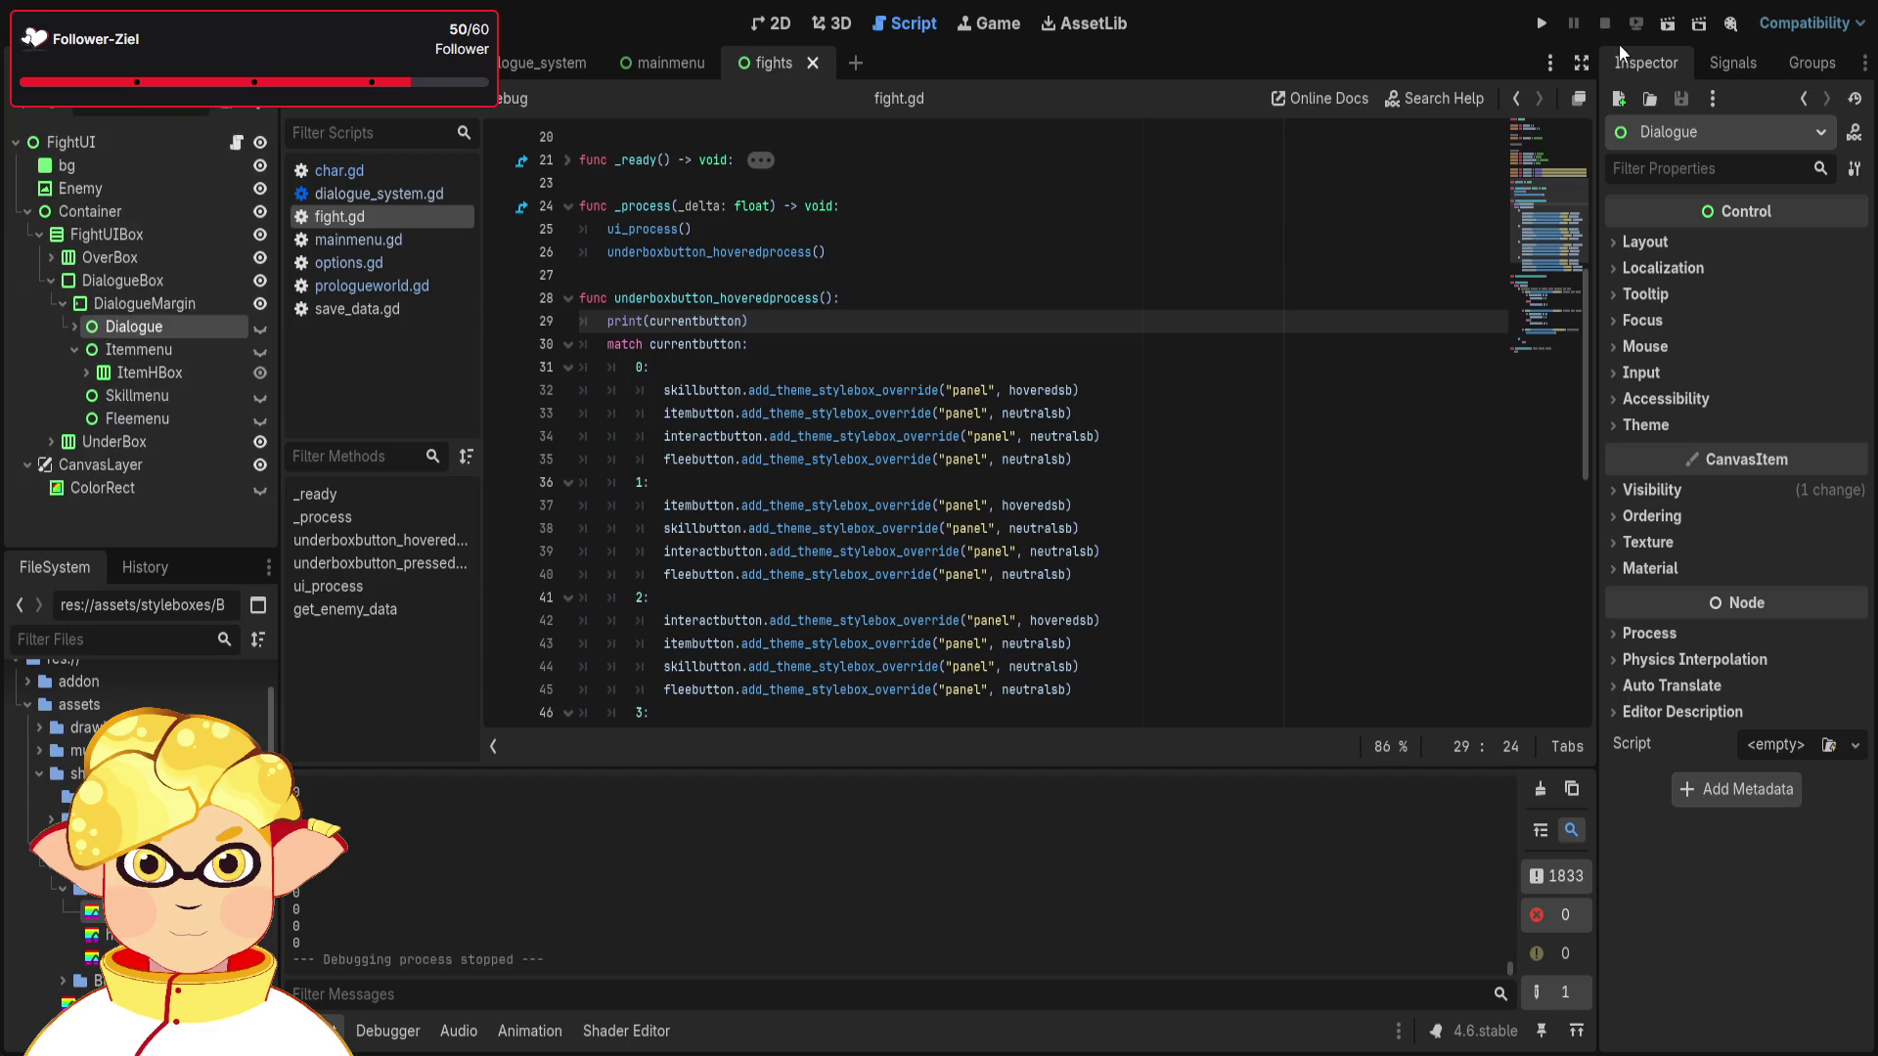
scroll(362, 910, "up", 1)
left_click(1666, 29)
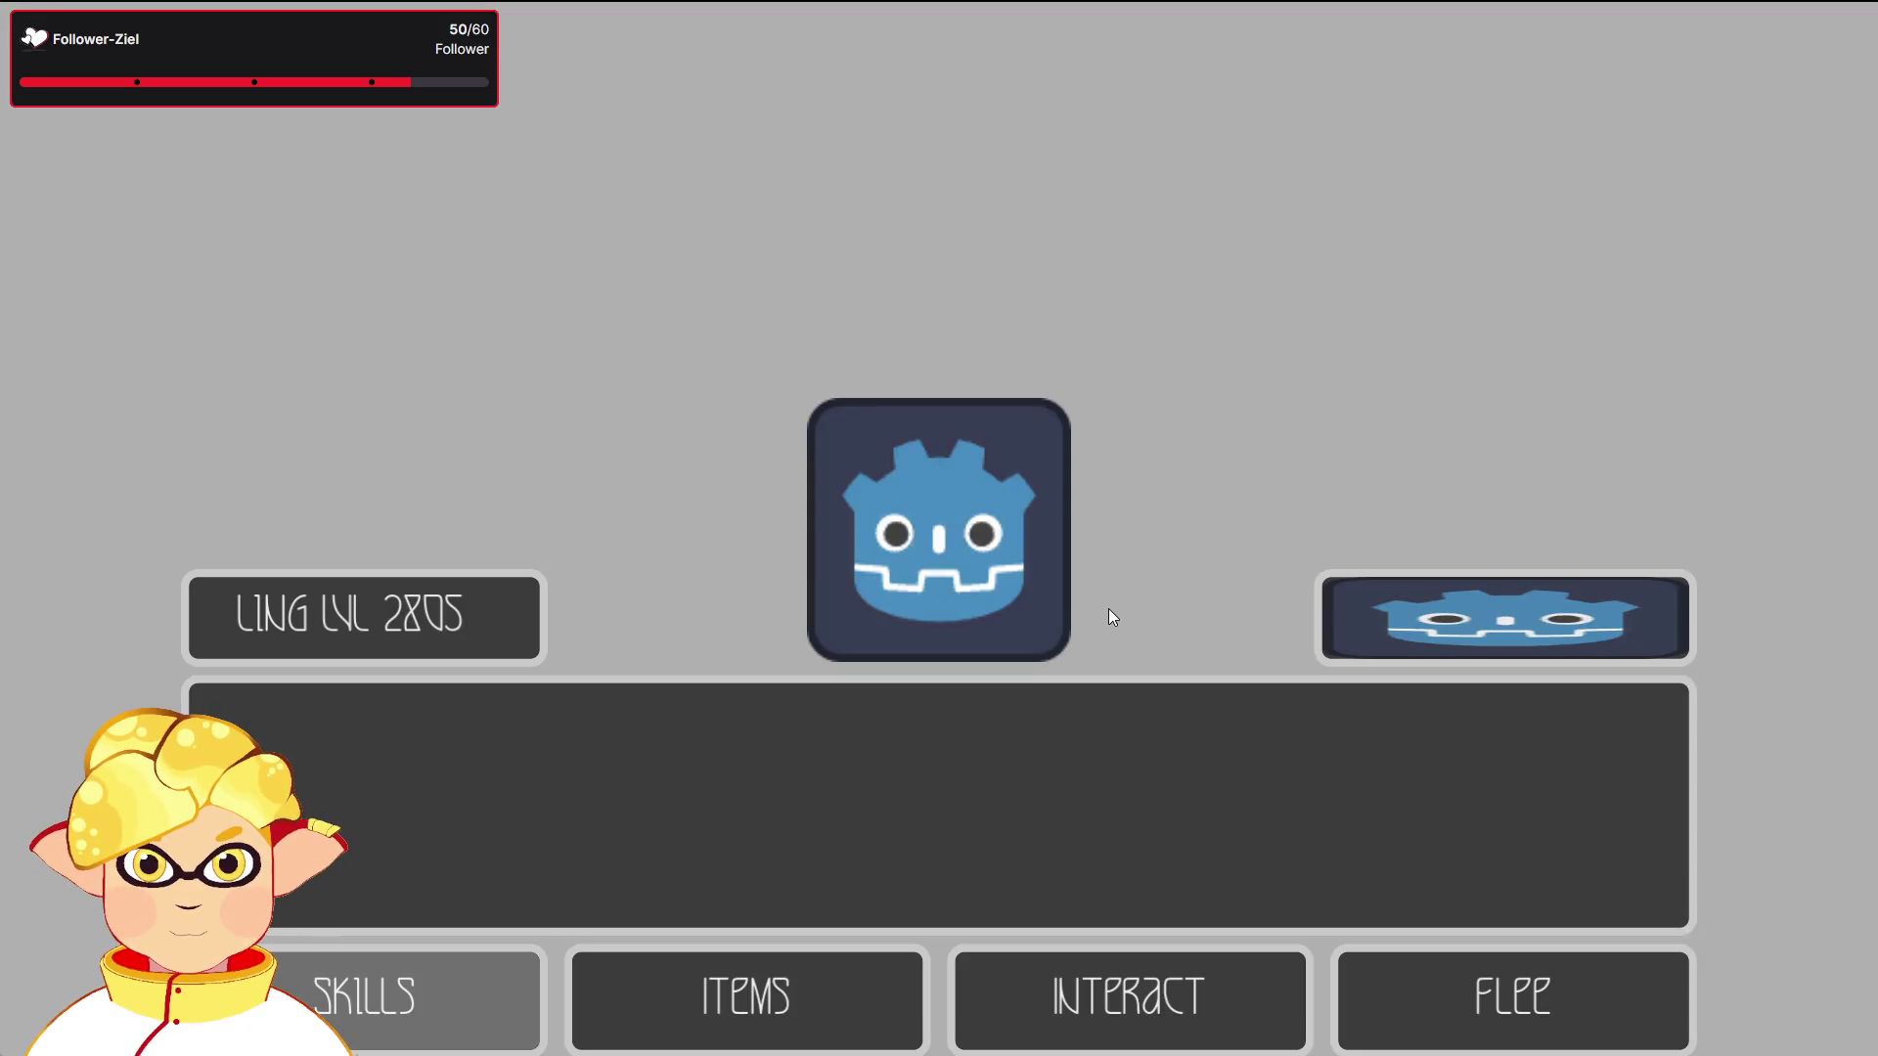
key("alt+F4")
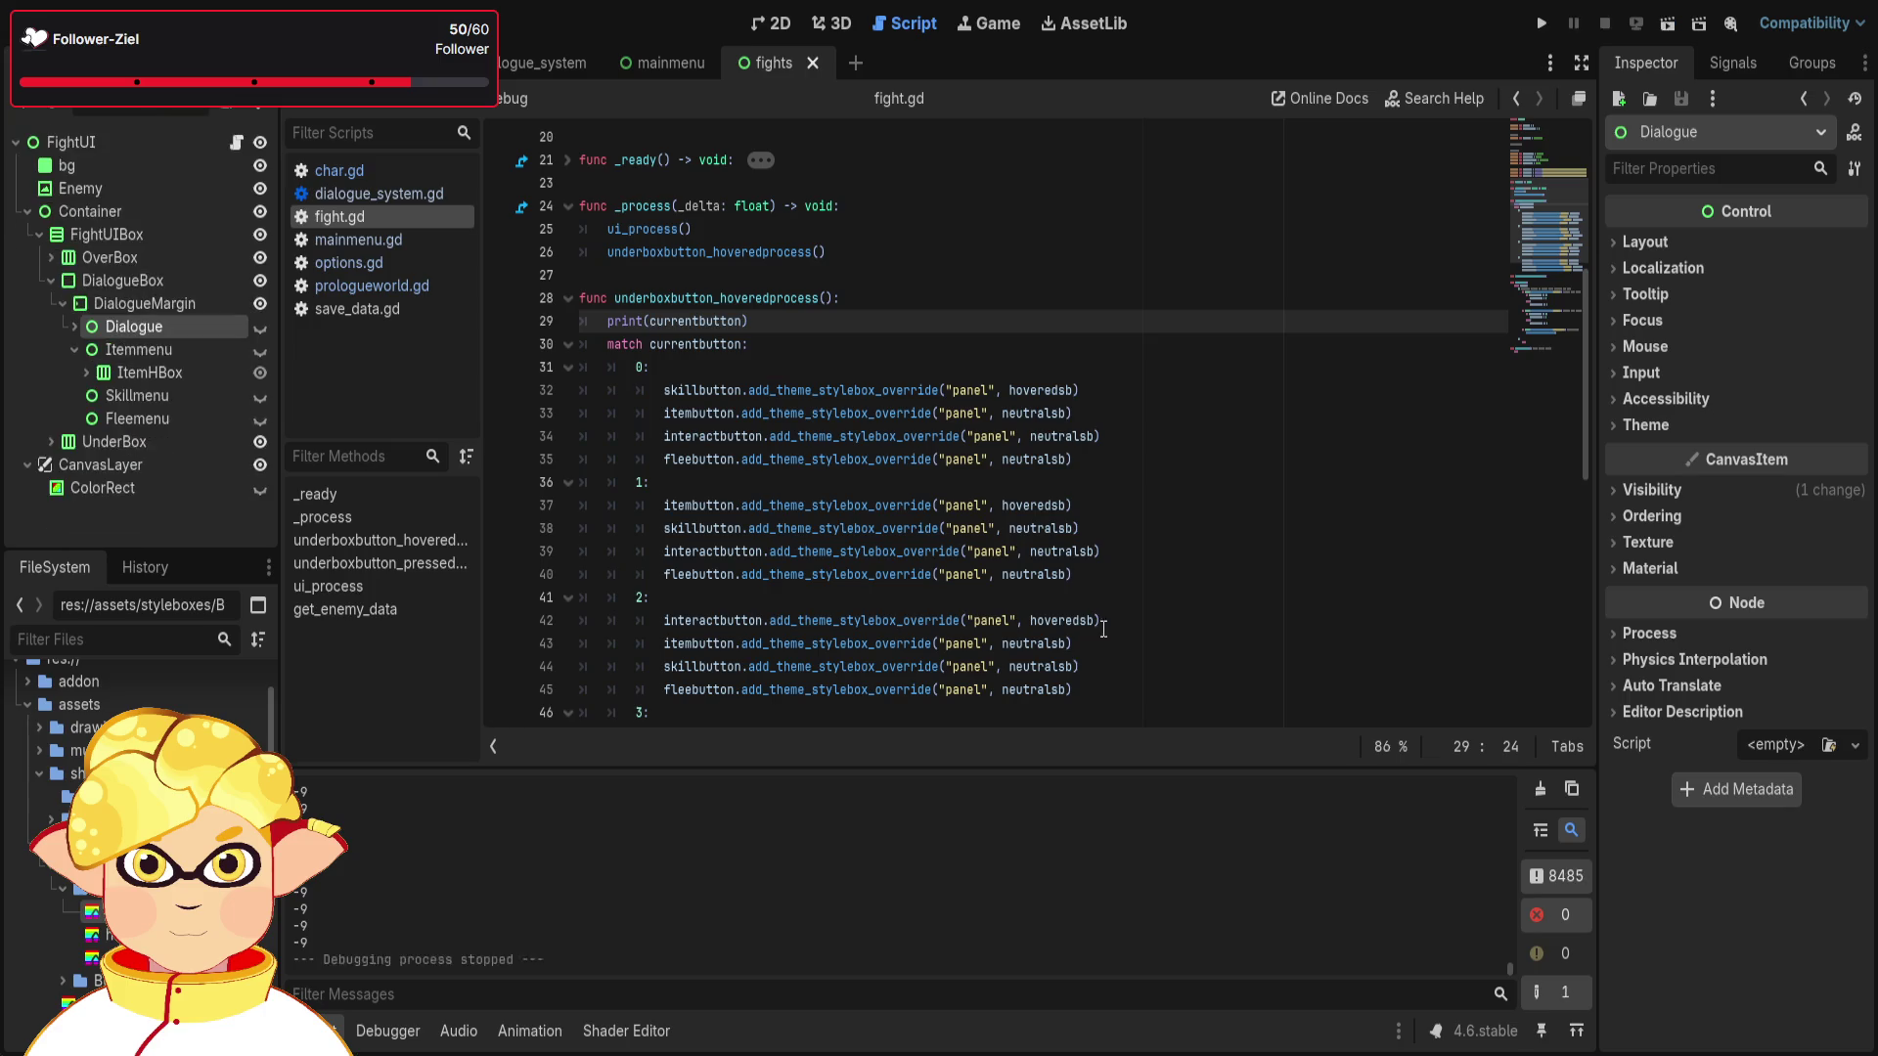
scroll(485, 925, "up", 2)
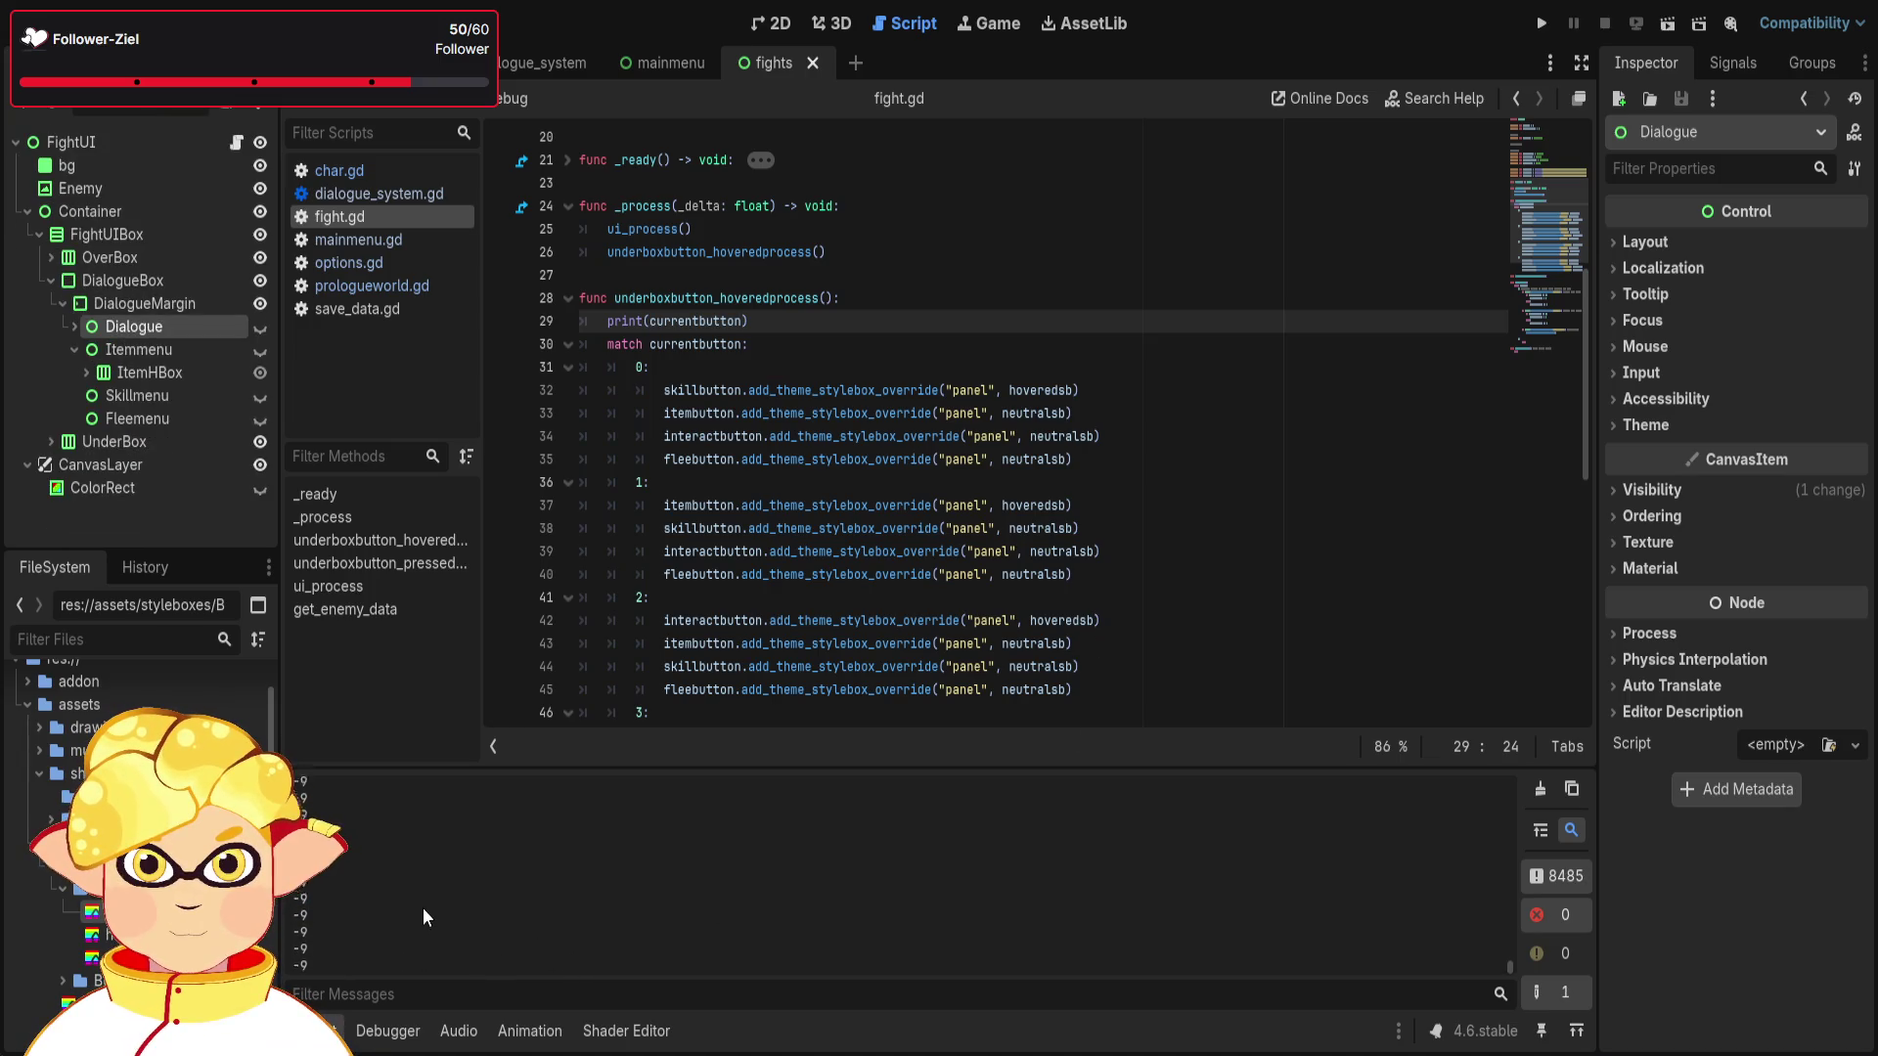
scroll(424, 912, "down", 1)
mouse_move(1514, 973)
left_mouse_down()
mouse_move(1477, 778)
mouse_move(1475, 796)
left_mouse_up()
scroll(987, 592, "down", 5)
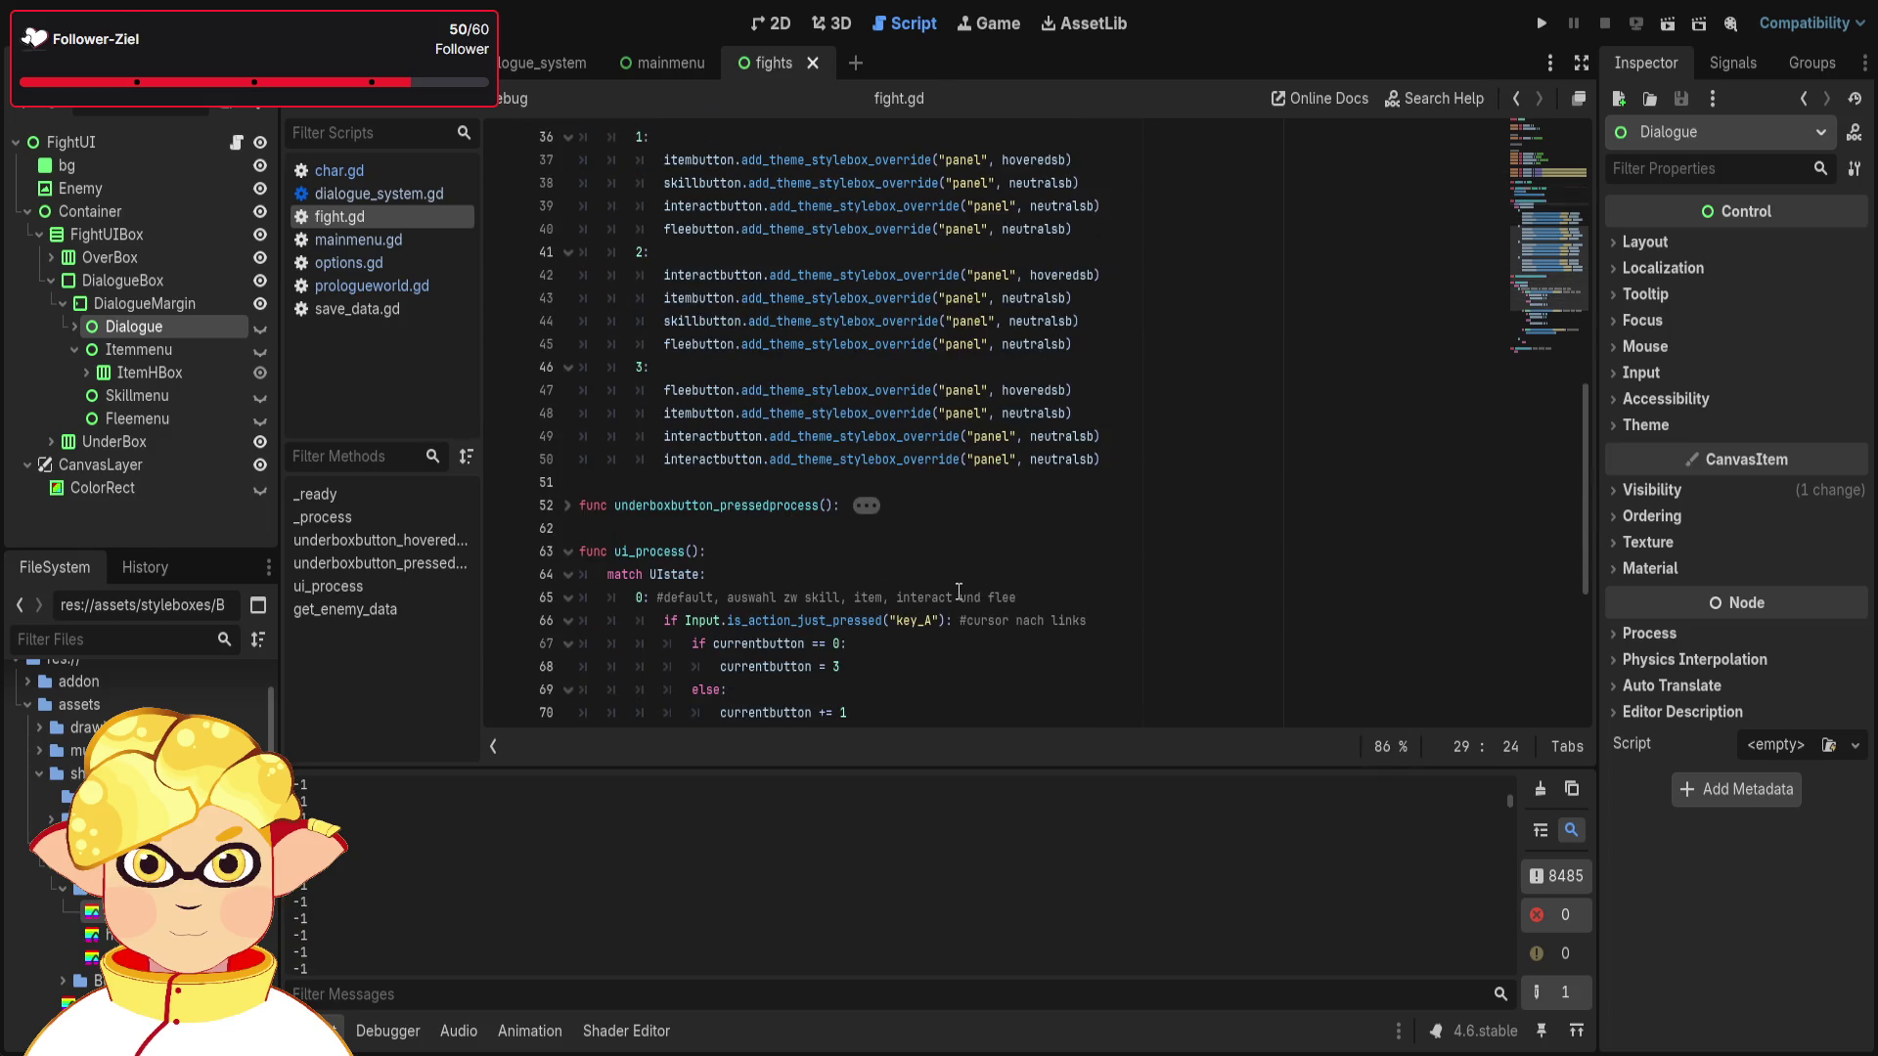
scroll(894, 581, "down", 2)
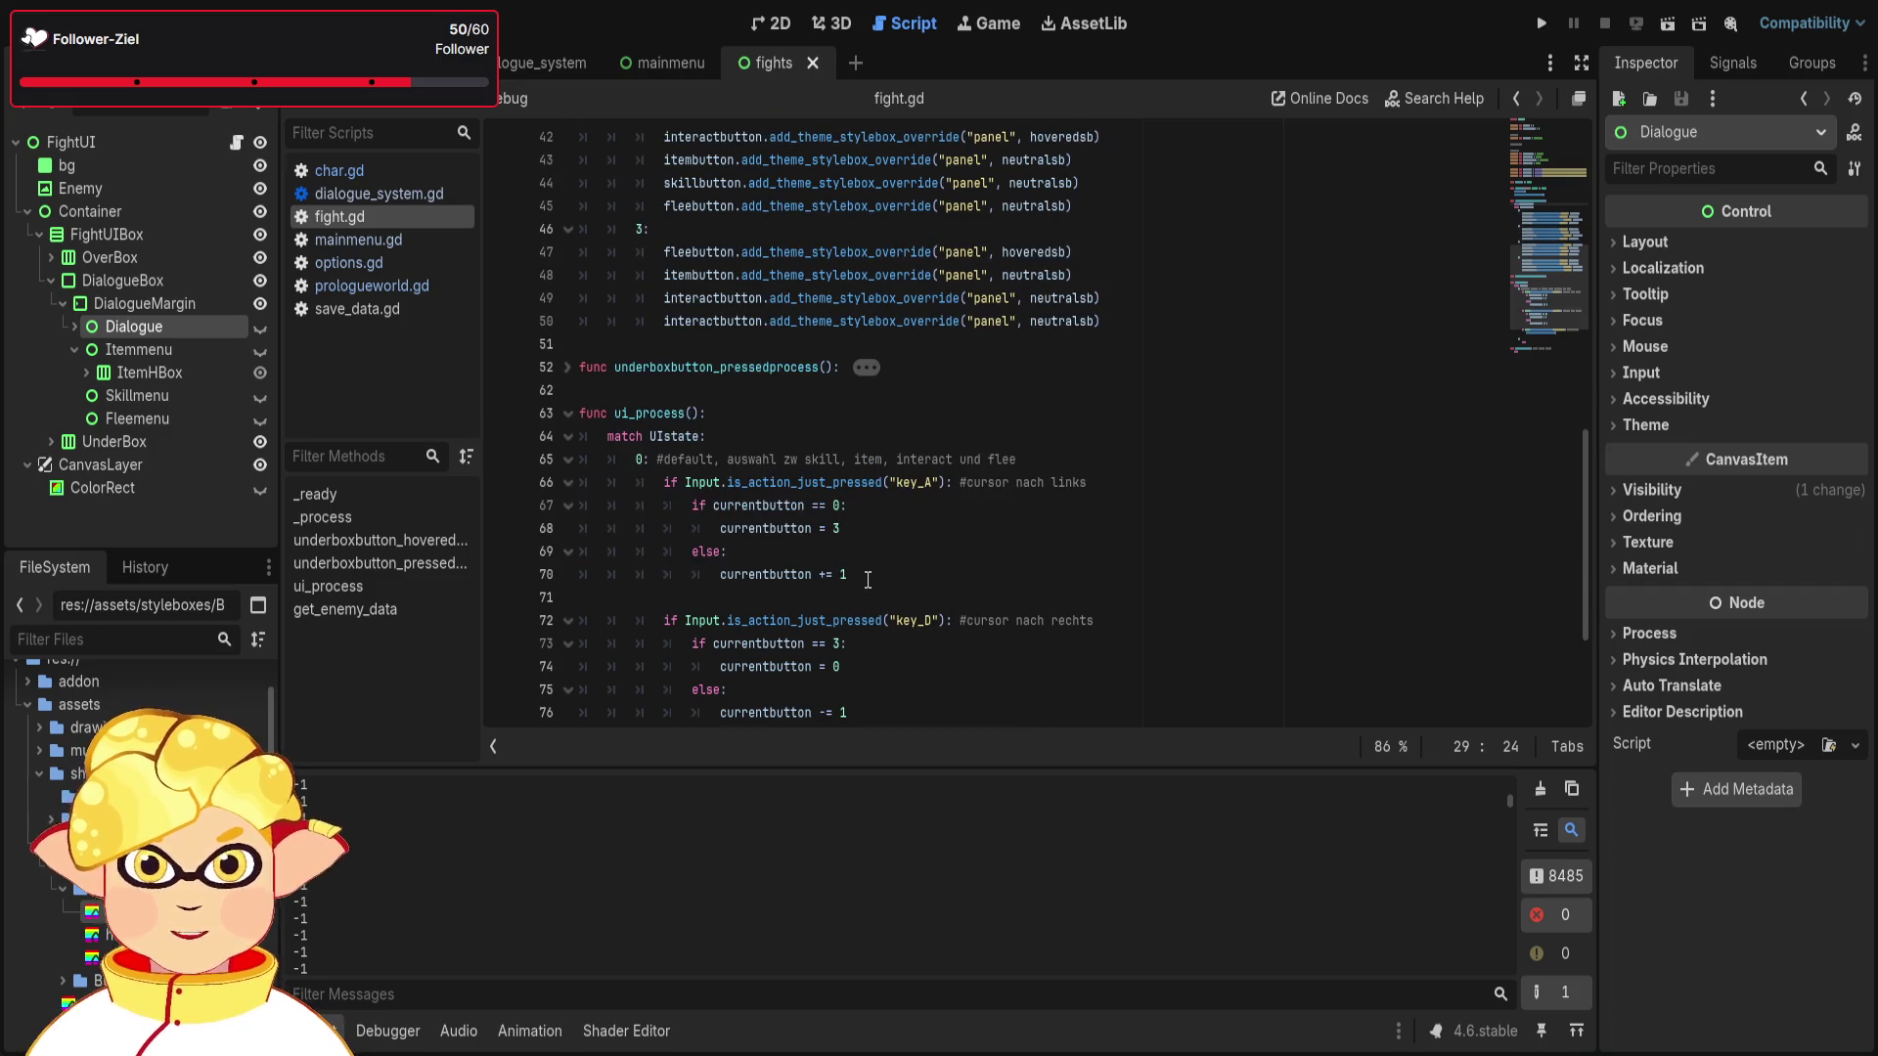
left_click(822, 484)
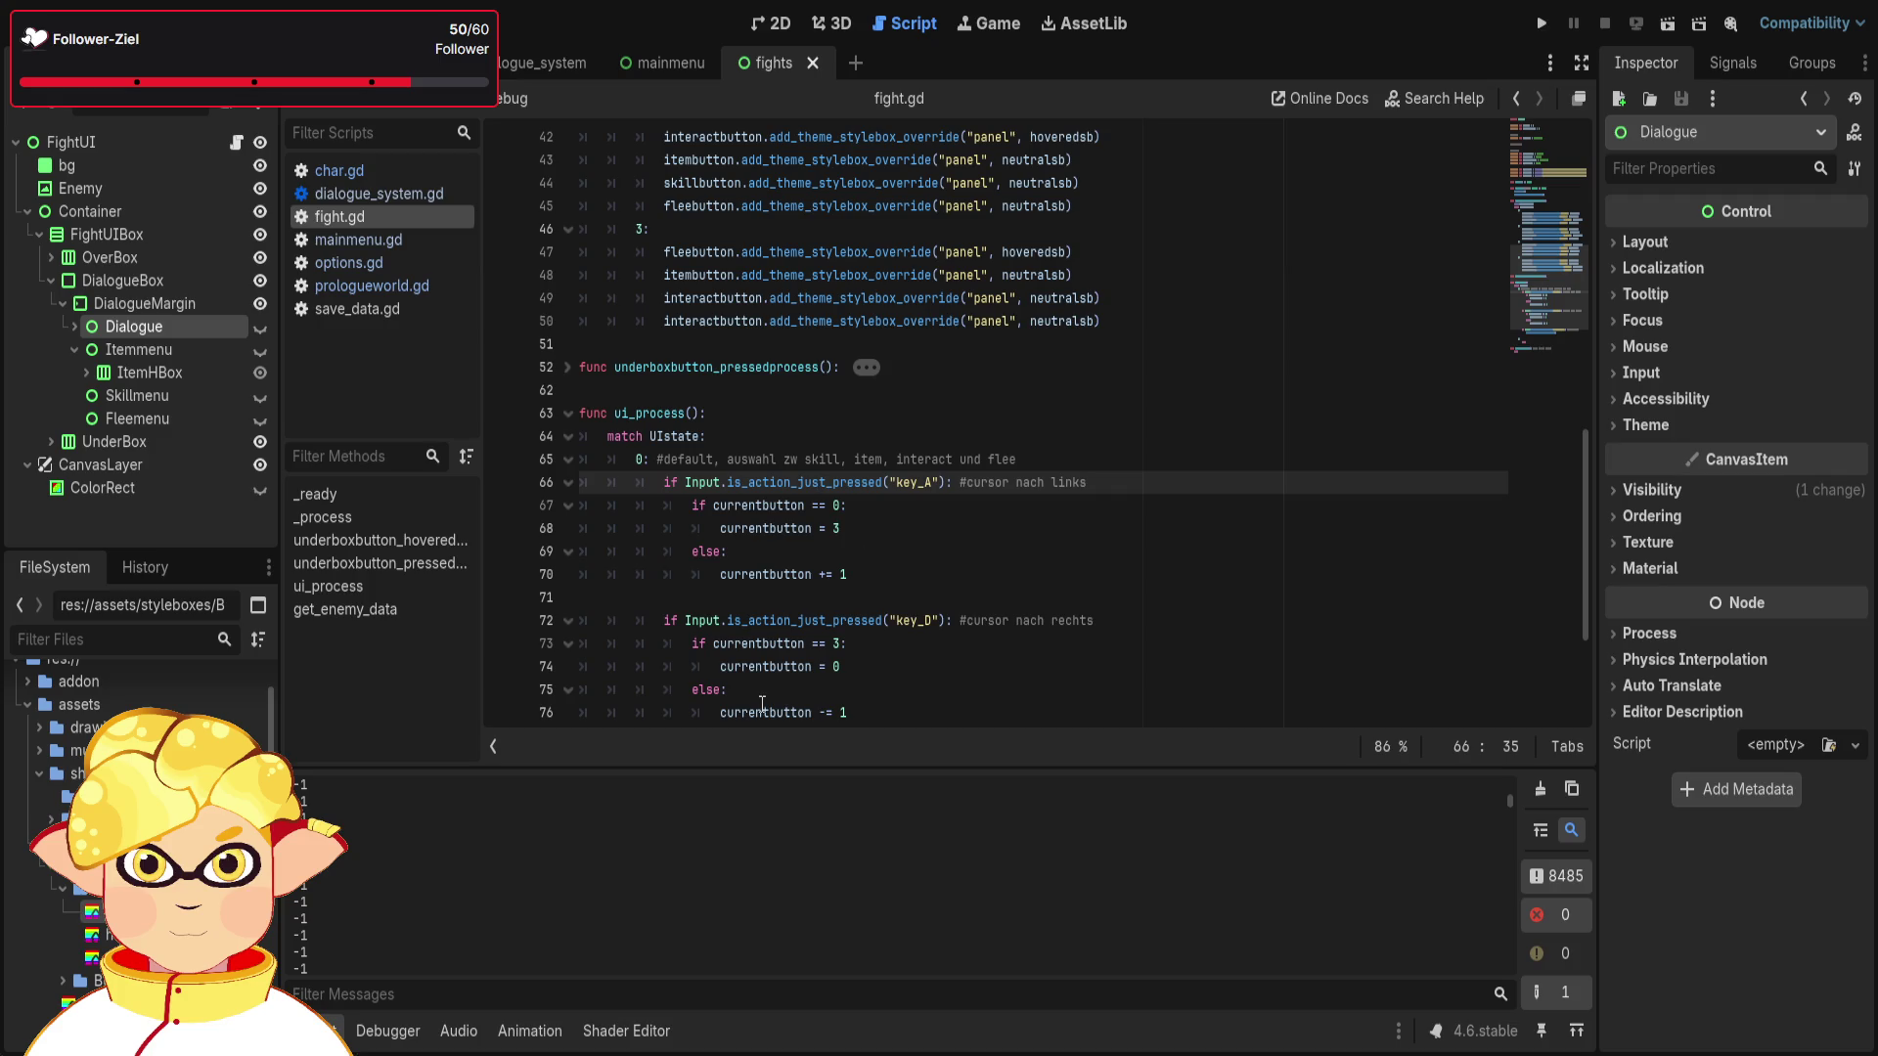
scroll(871, 550, "up", 1)
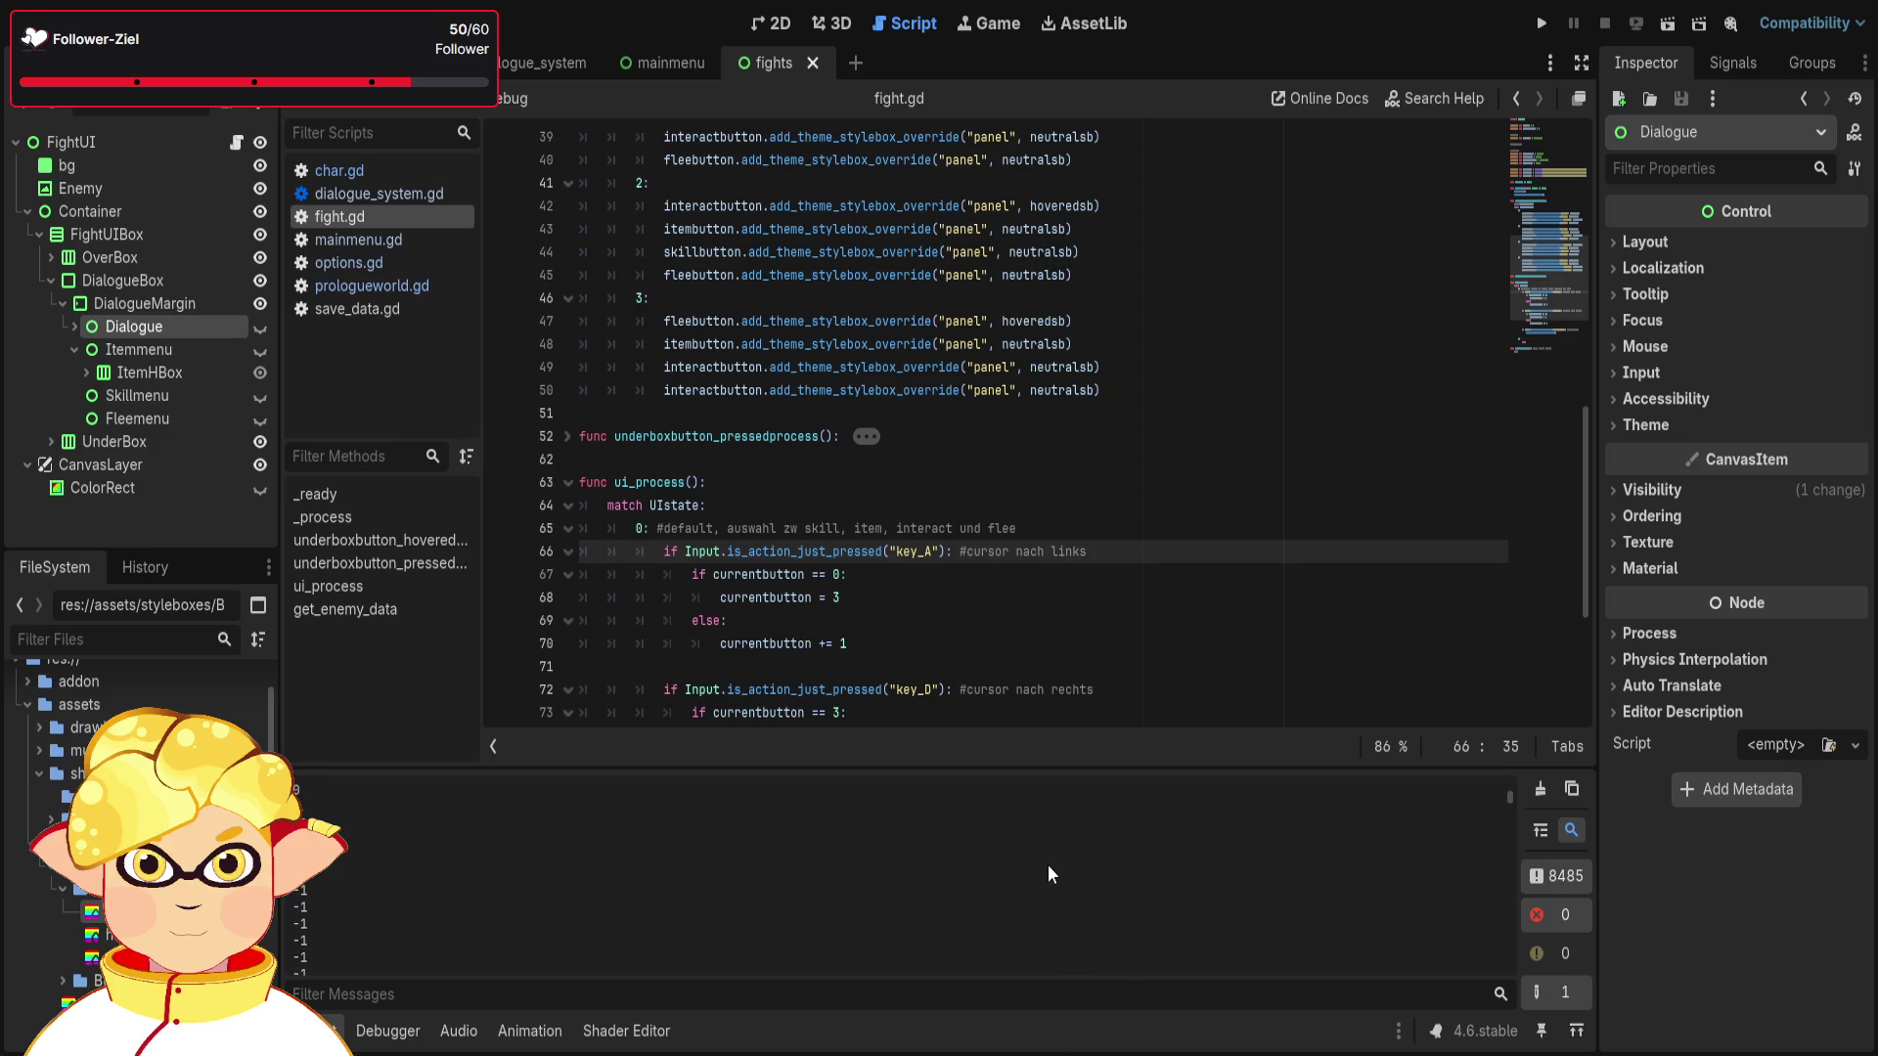
left_click(1663, 31)
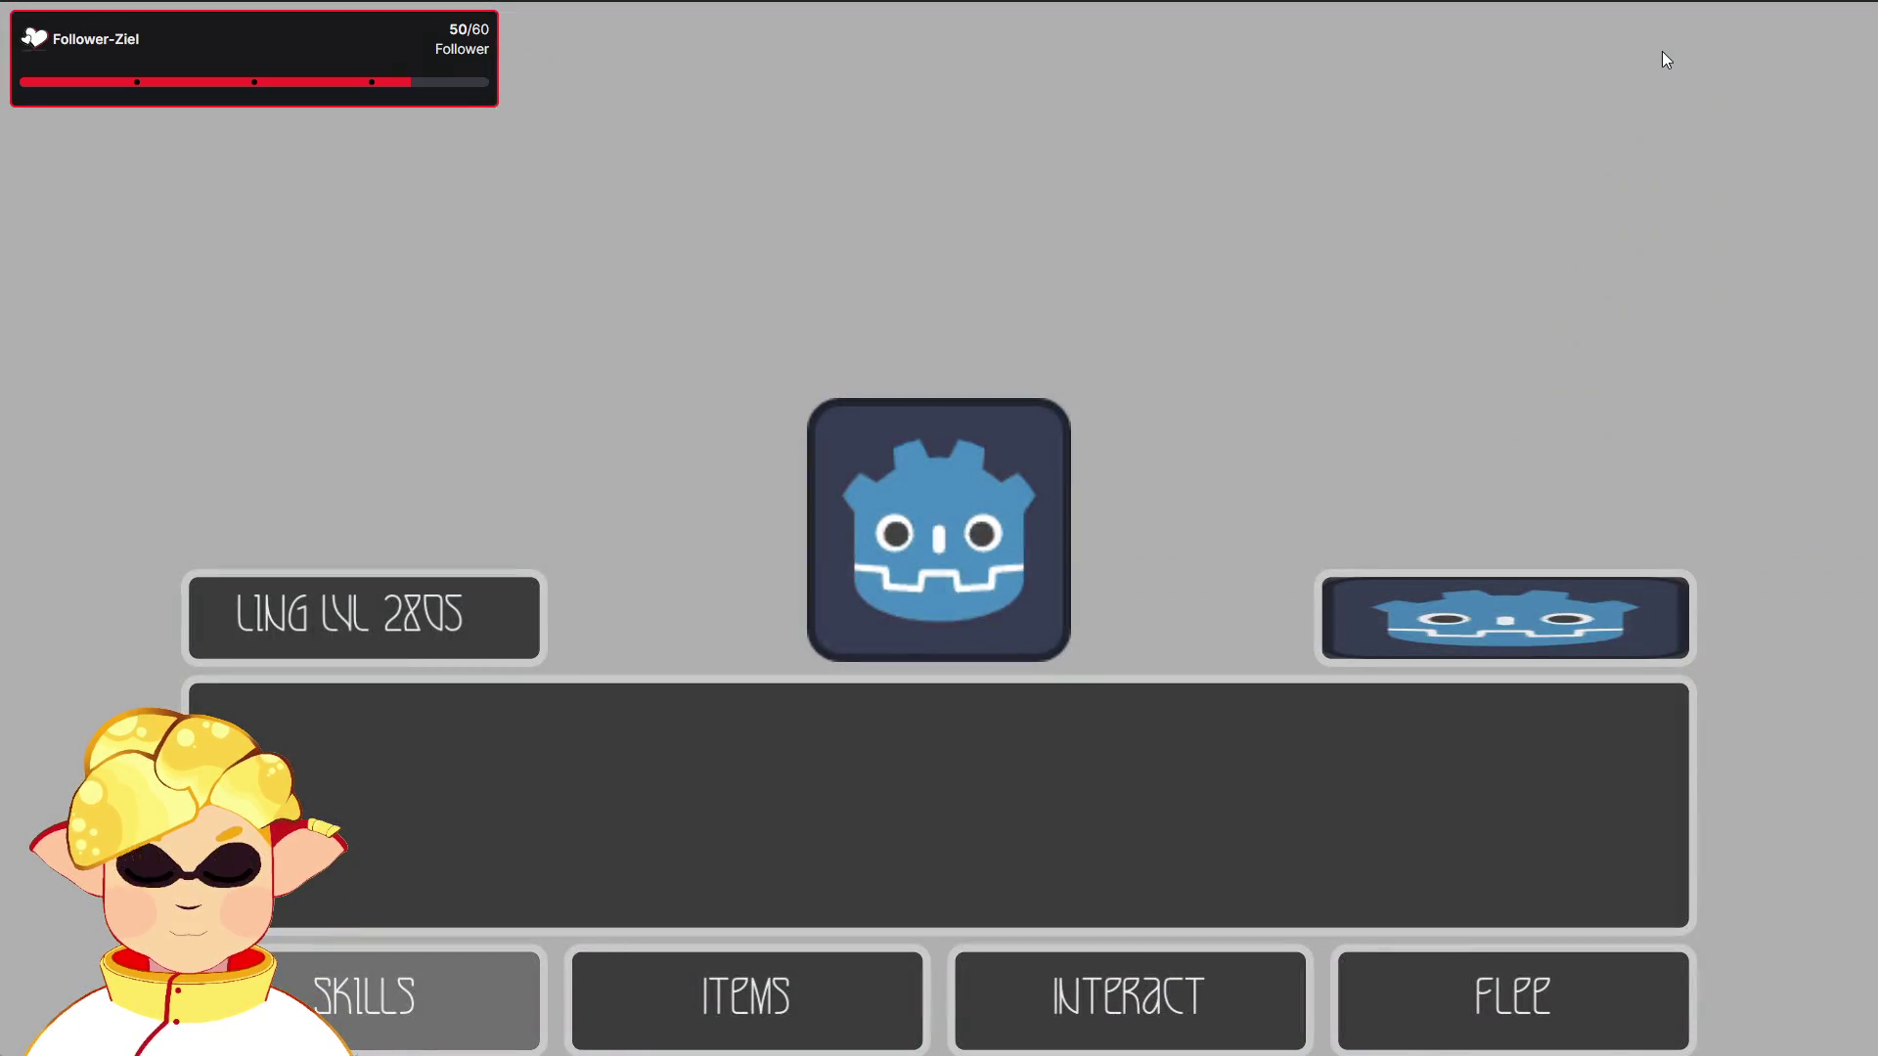
key("F8")
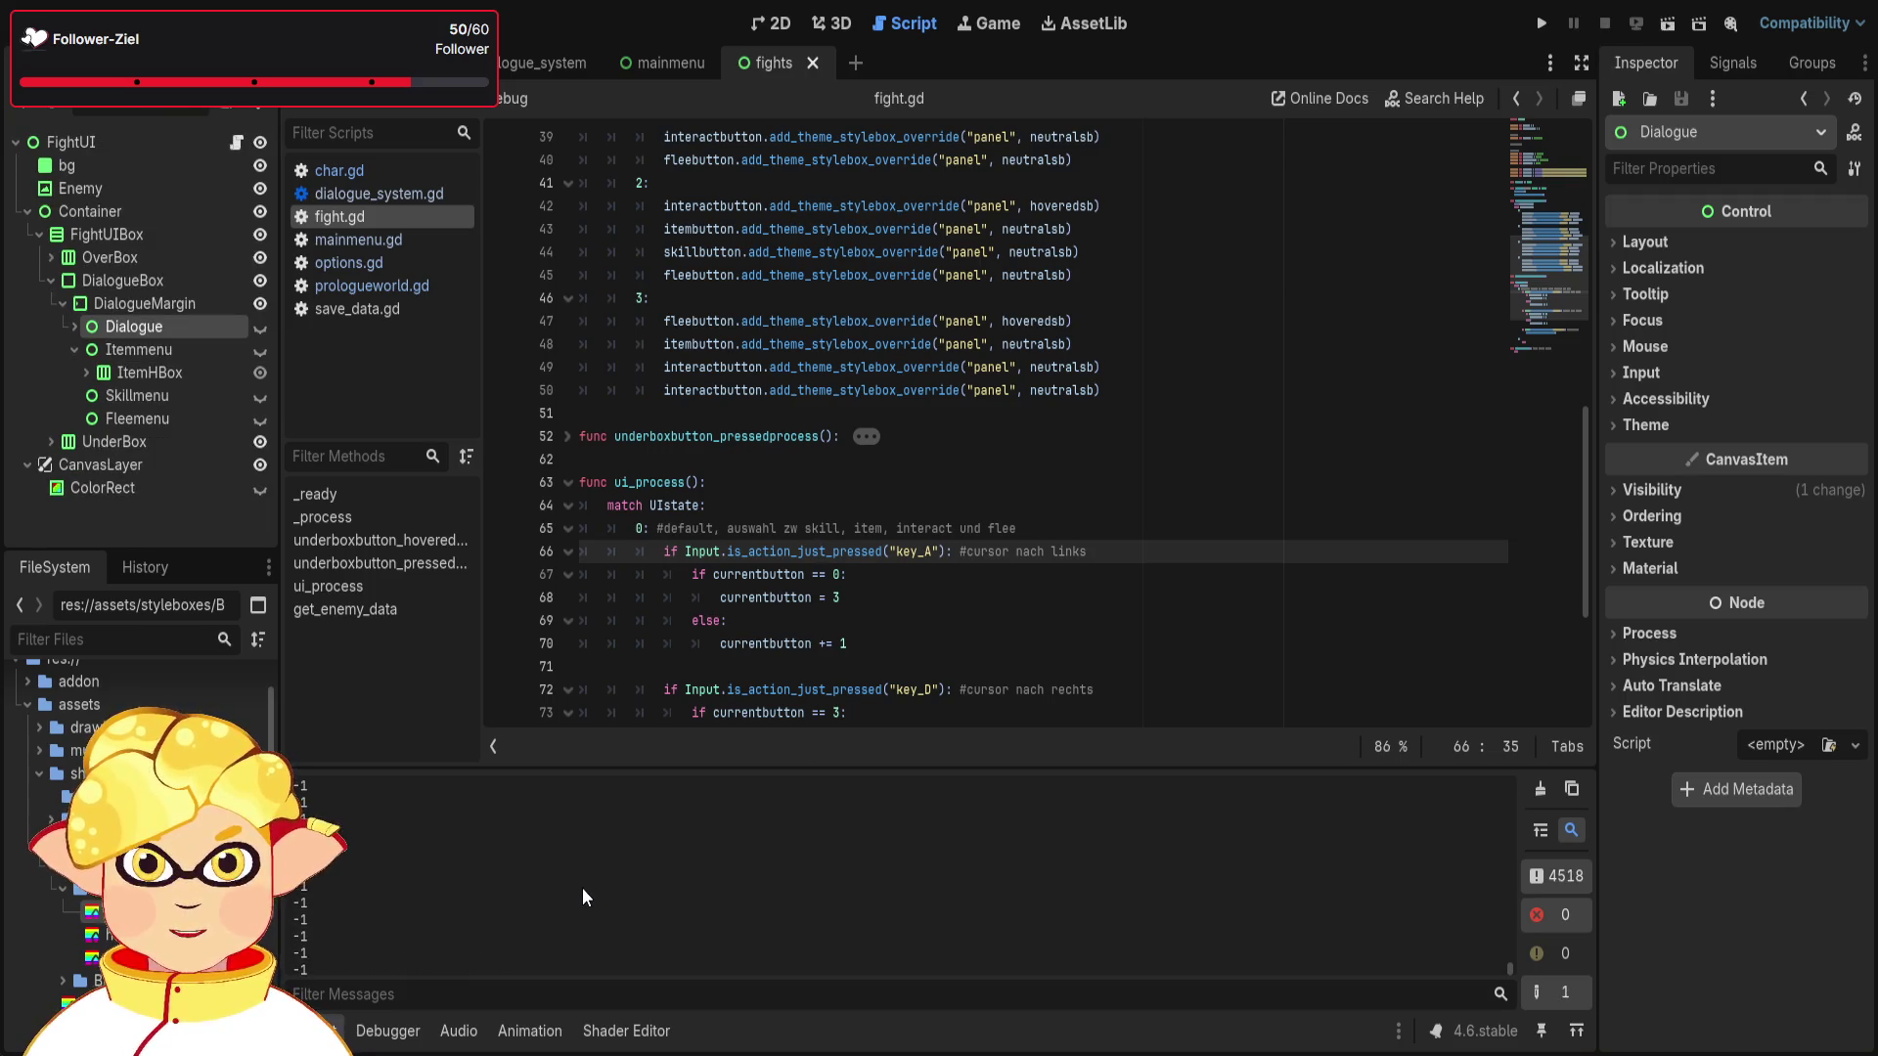
scroll(778, 694, "down", 2)
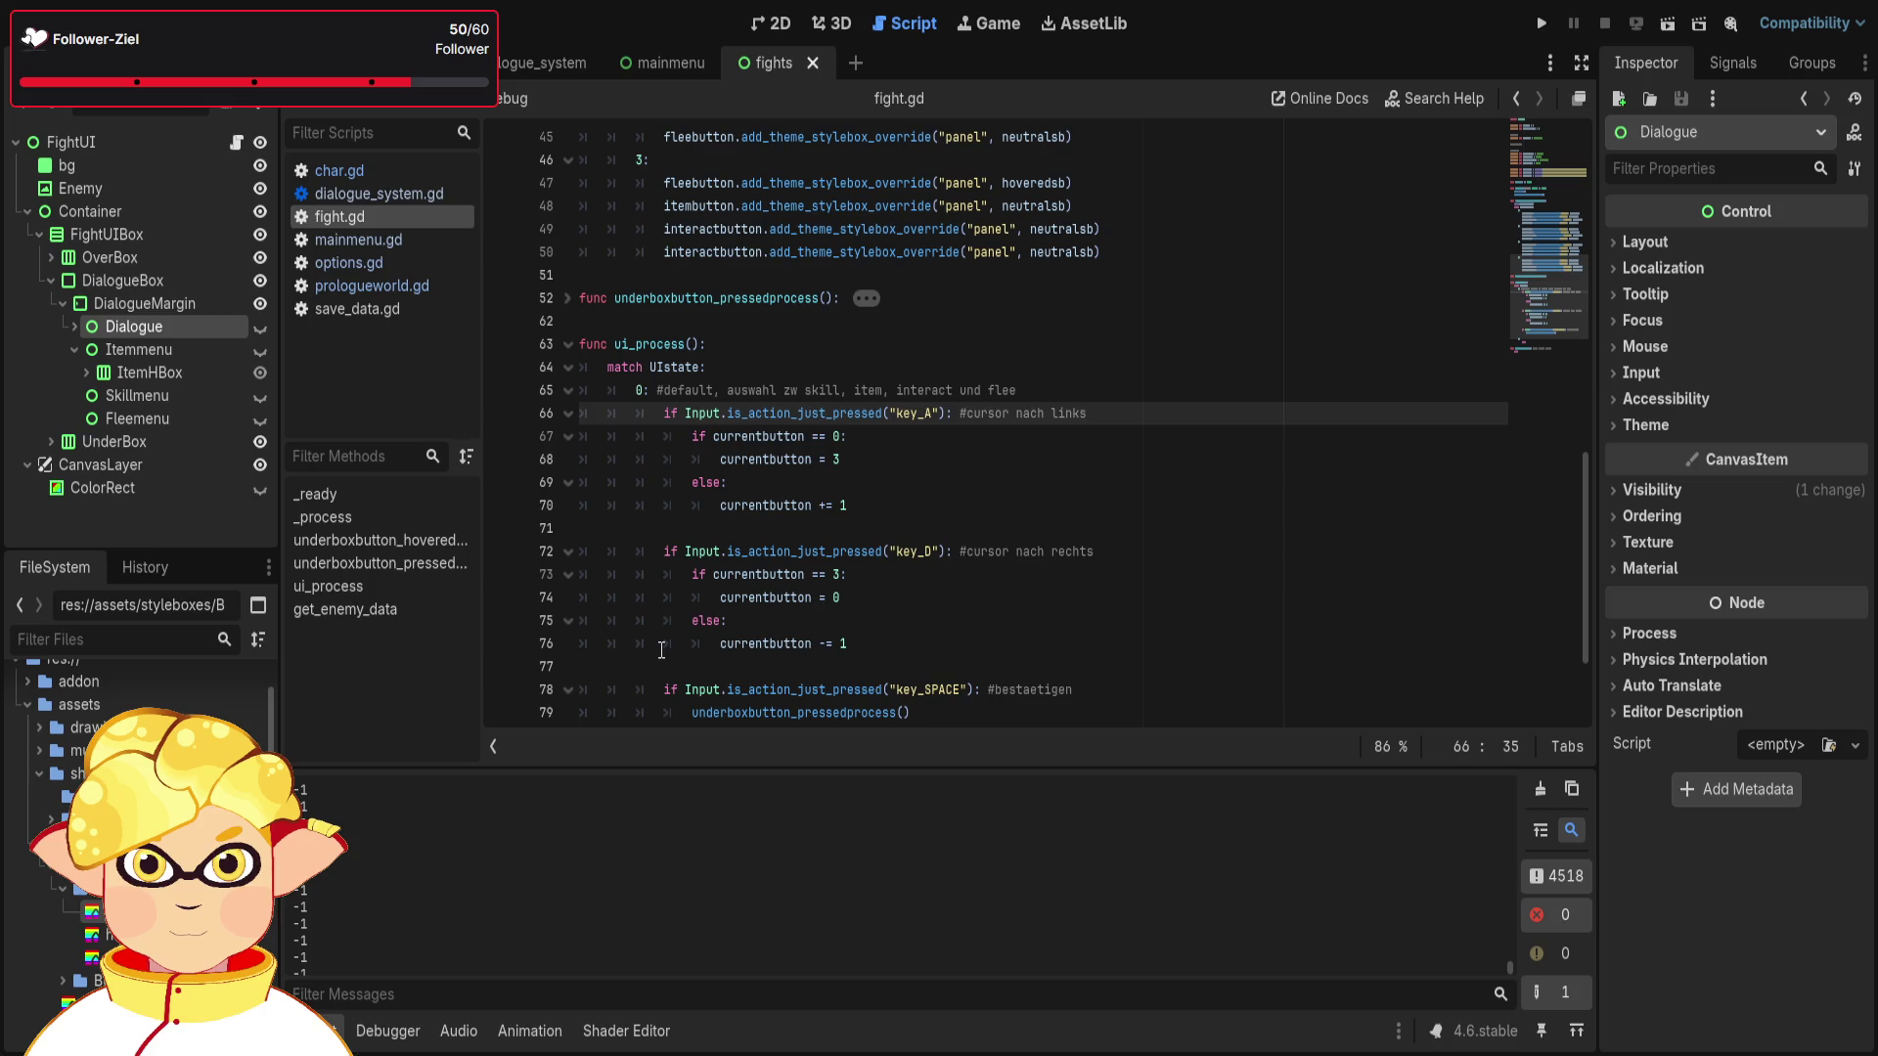
- Make line 76 'currentbutton += 1' and line 70 'currentbutton -= 1'
left_click(827, 644)
key("BackSpace")
type("+")
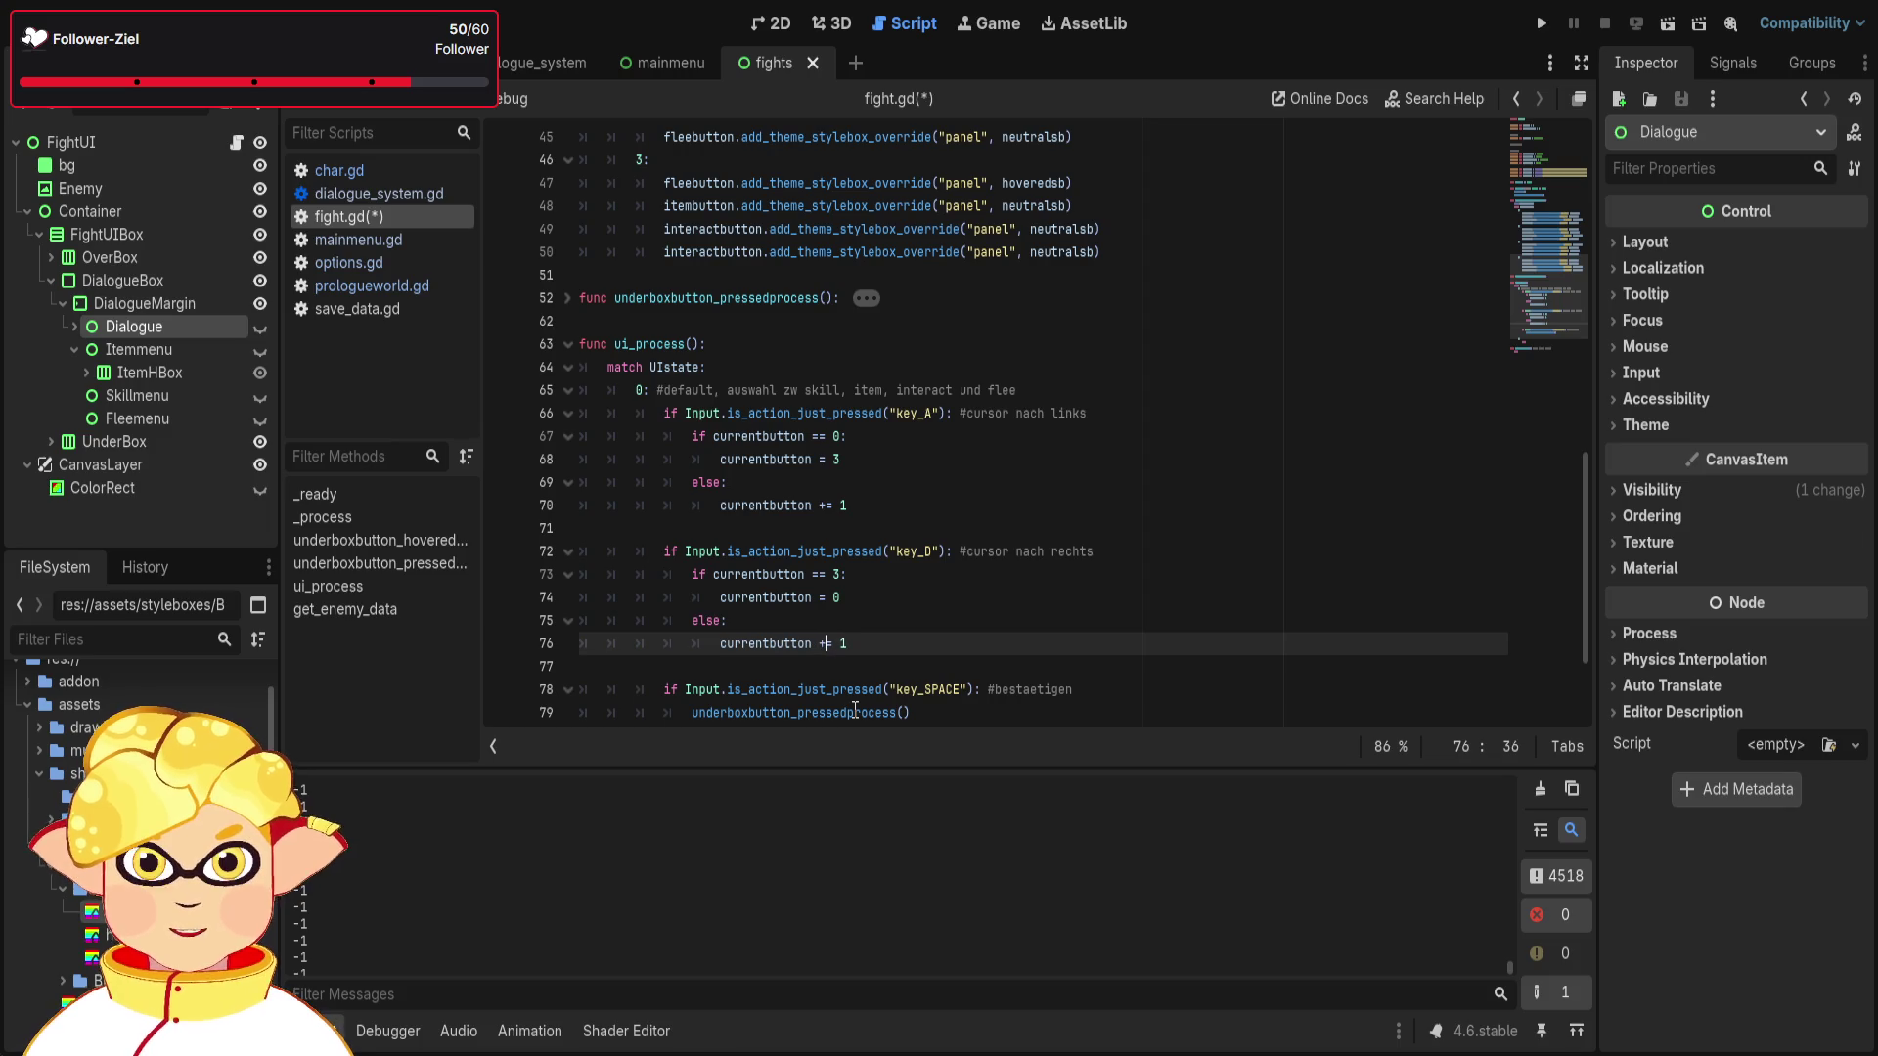
key("Up")
key("Up")
key("Up")
key("Down")
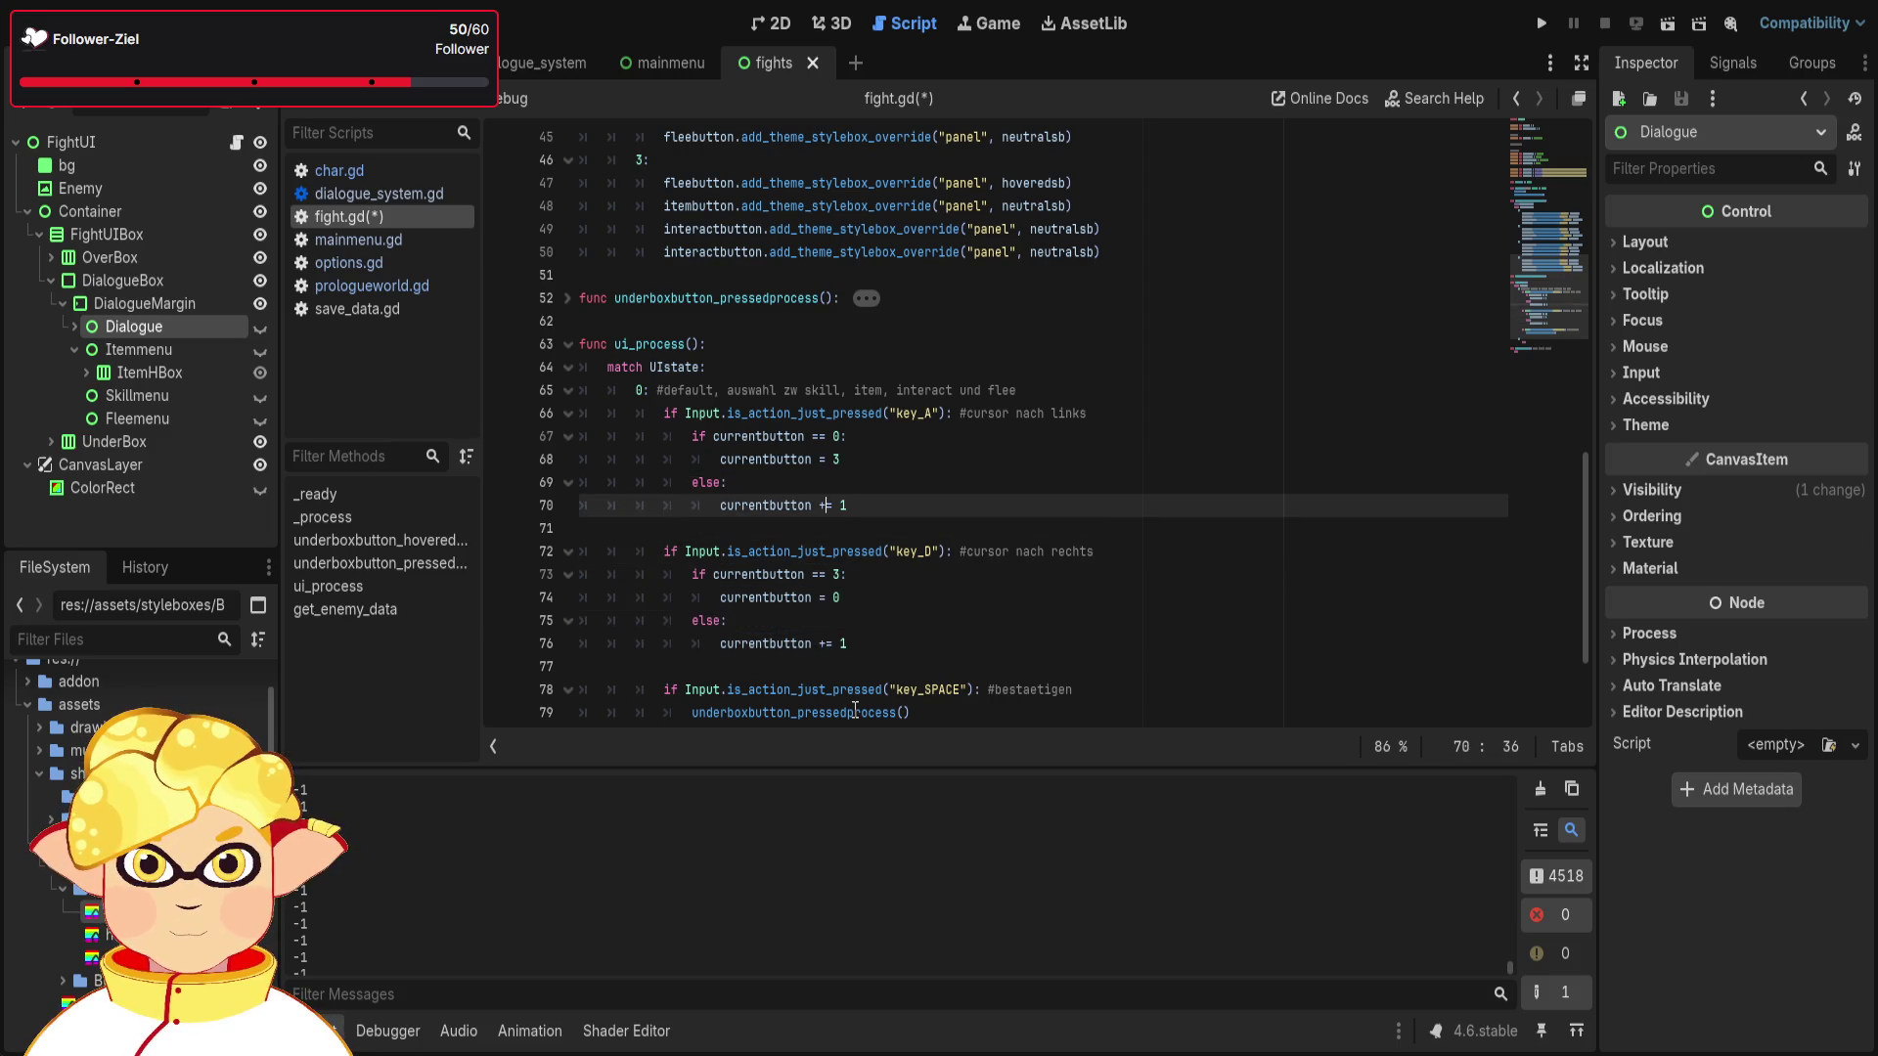
key("BackSpace")
left_click(957, 503)
- Save and run the scene, cycling the button highlight both ways to check wrapping, then stop the game
left_click(1670, 29)
key("Right")
key("Right")
key("Right")
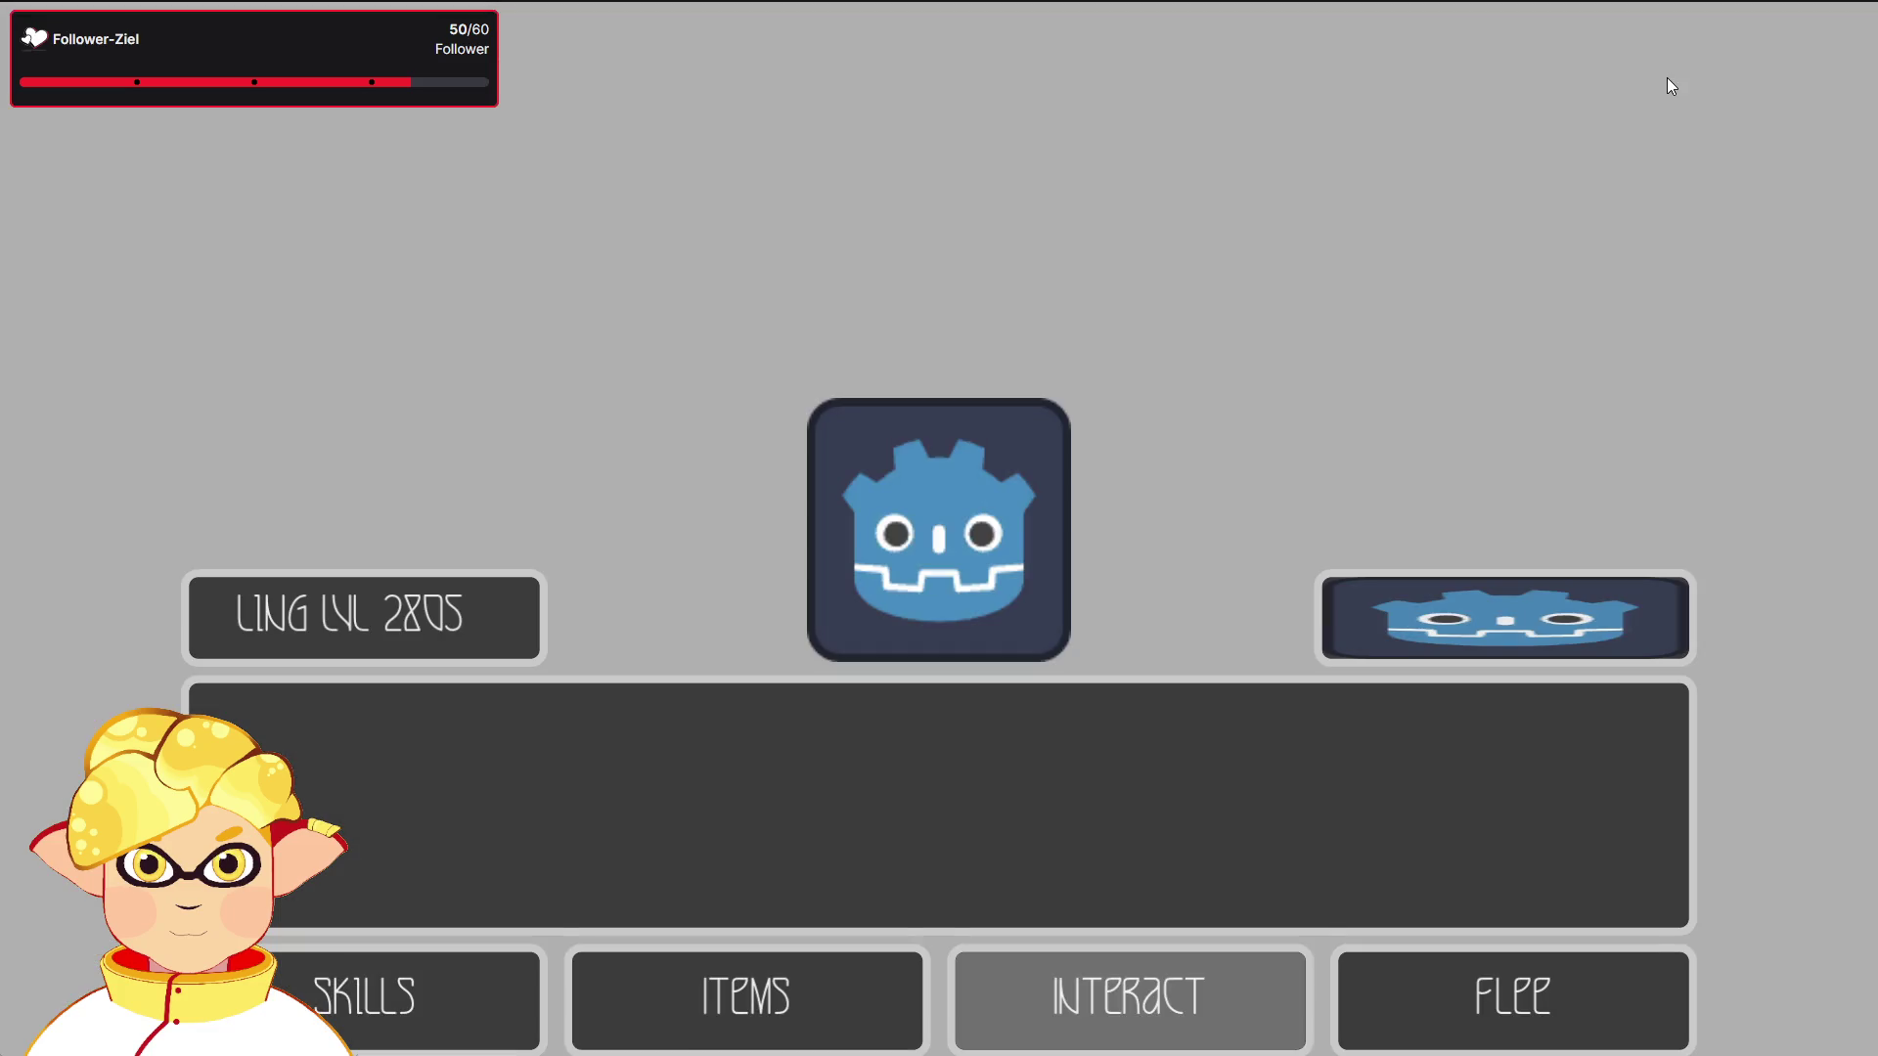
key("Right")
key("Right")
key("Right")
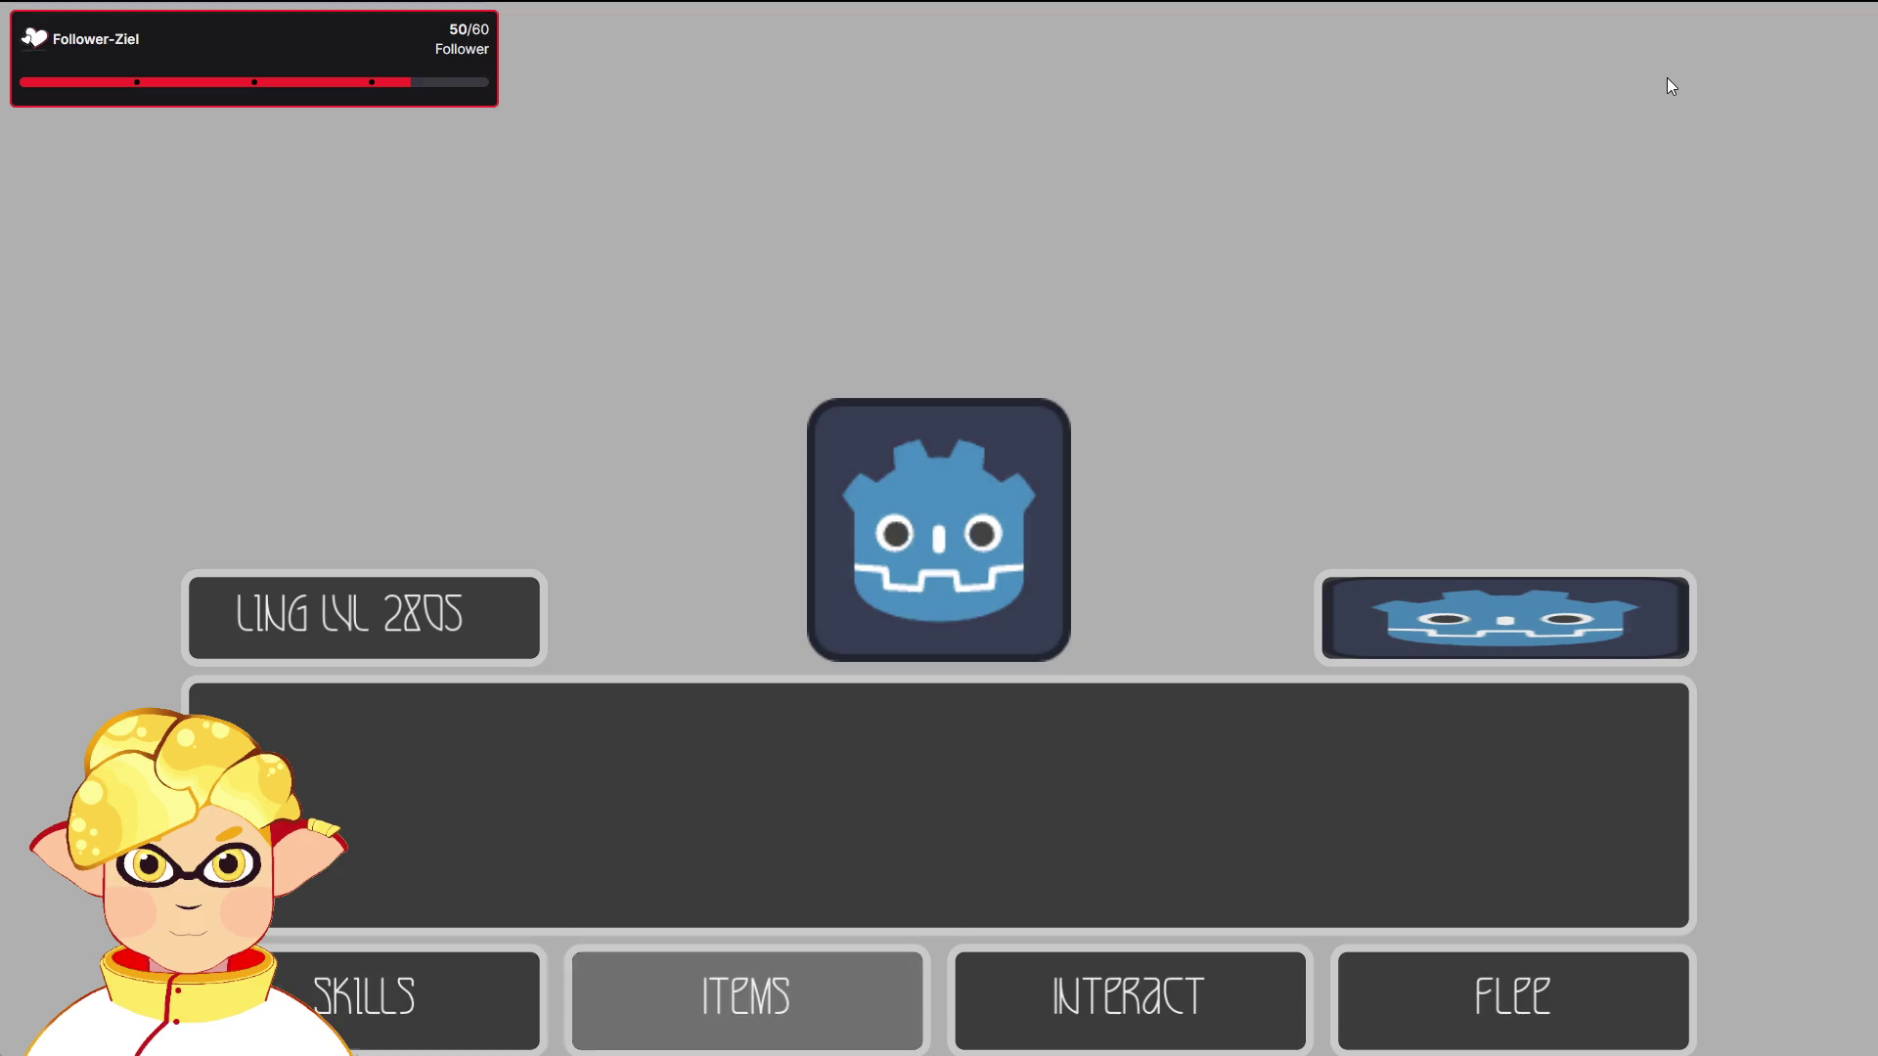
key("Left")
key("Left")
key("Left")
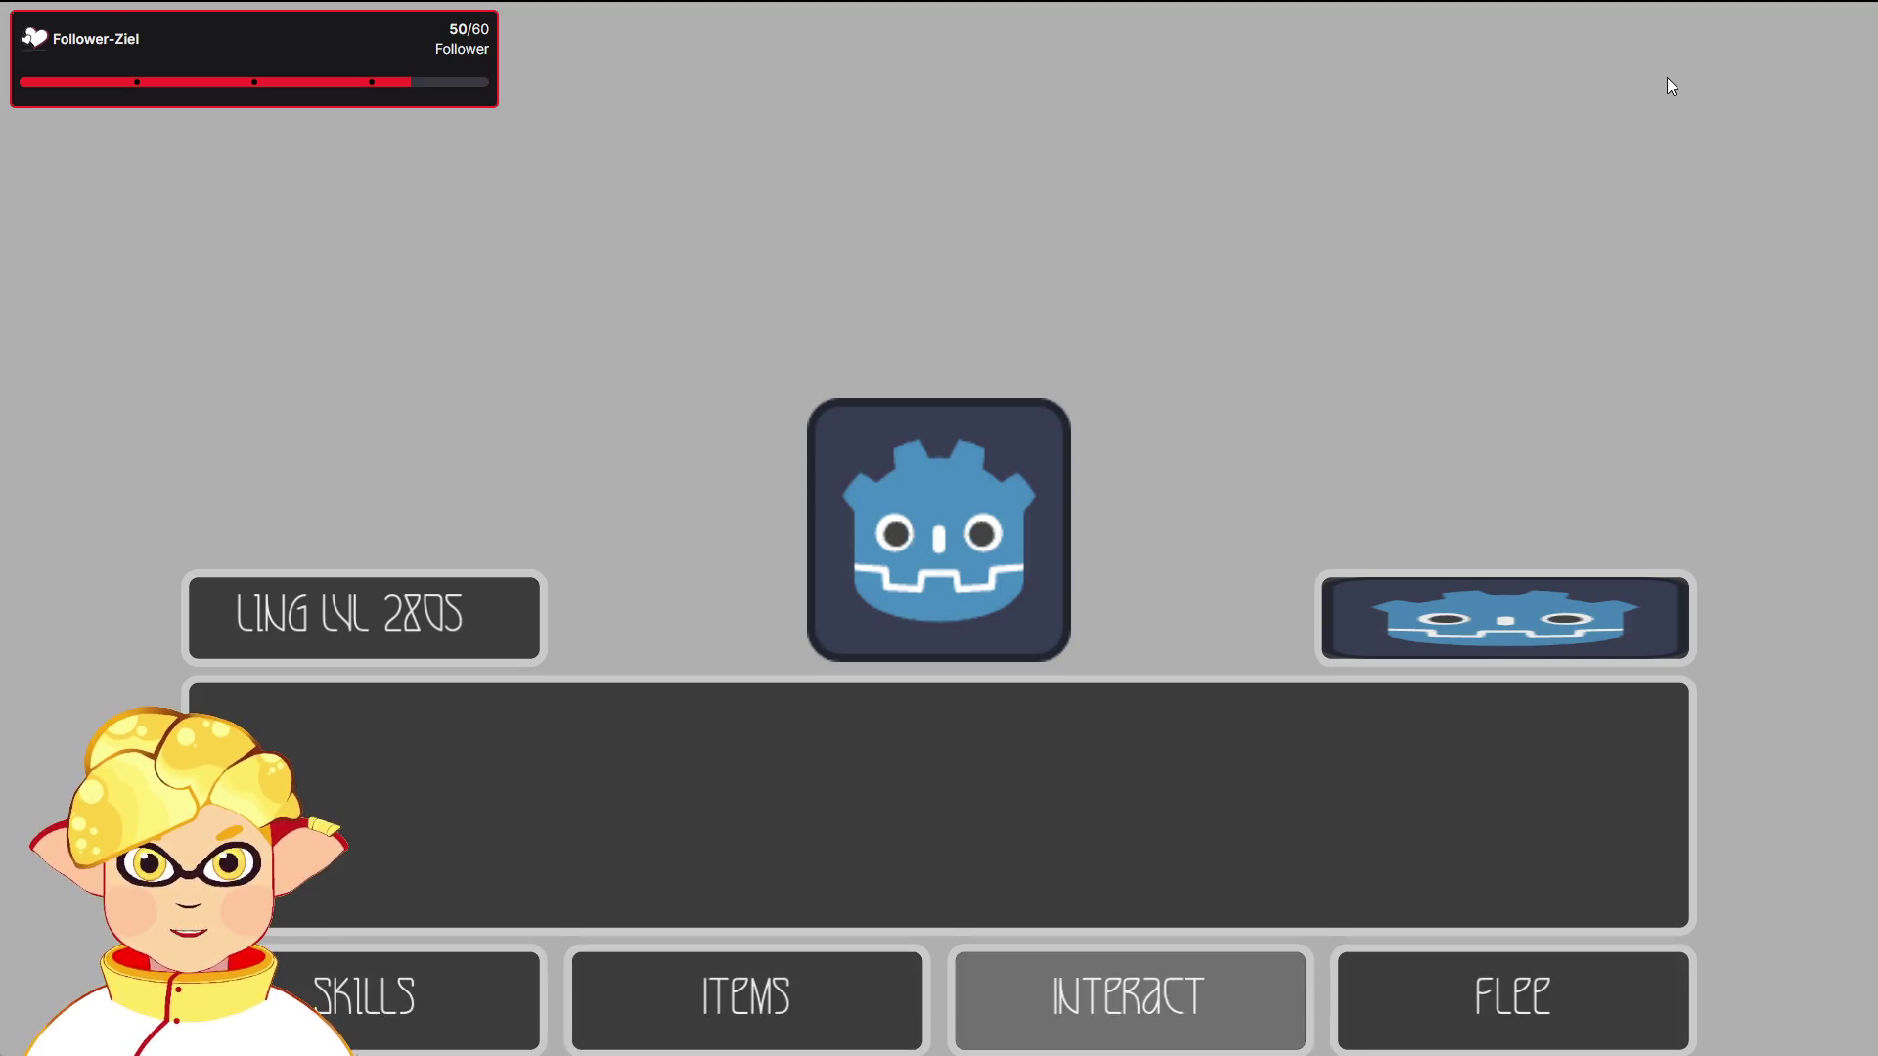
key("Right")
key("Left")
key("Right")
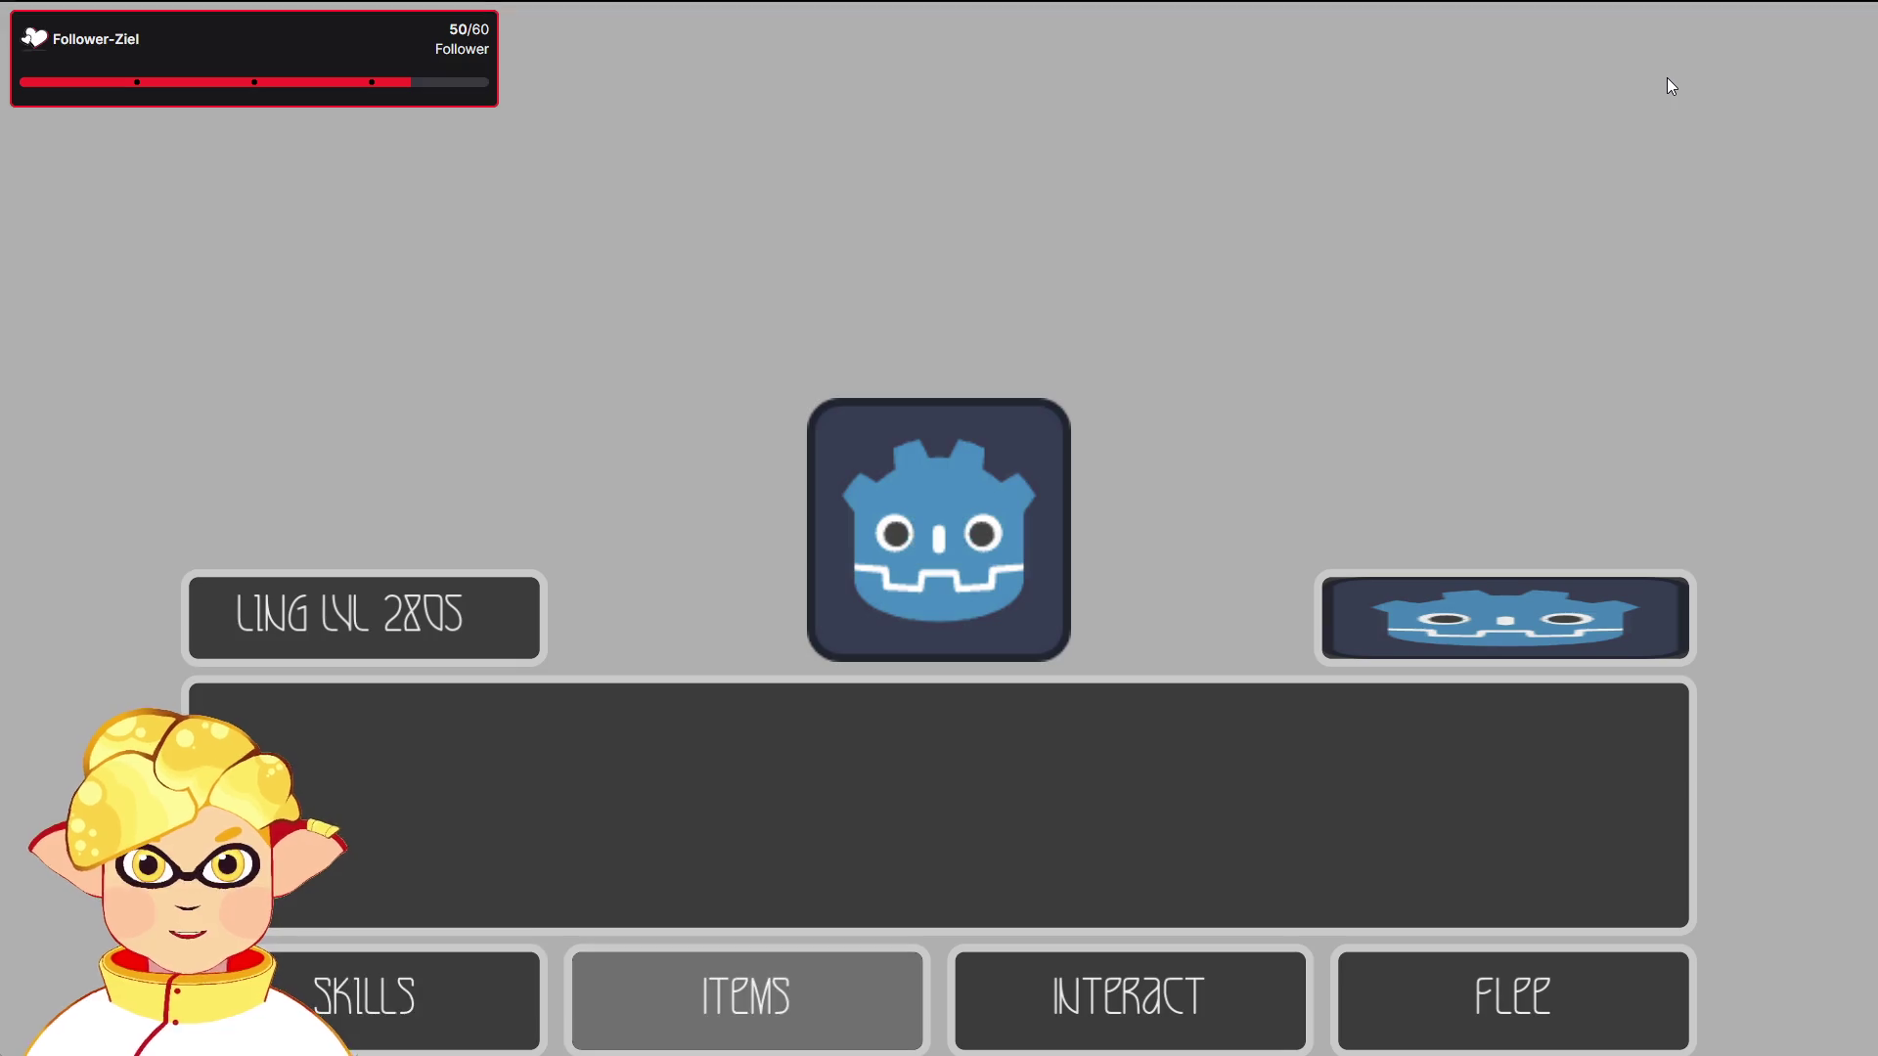
key("Right")
key("Right")
key("Right")
key("Left")
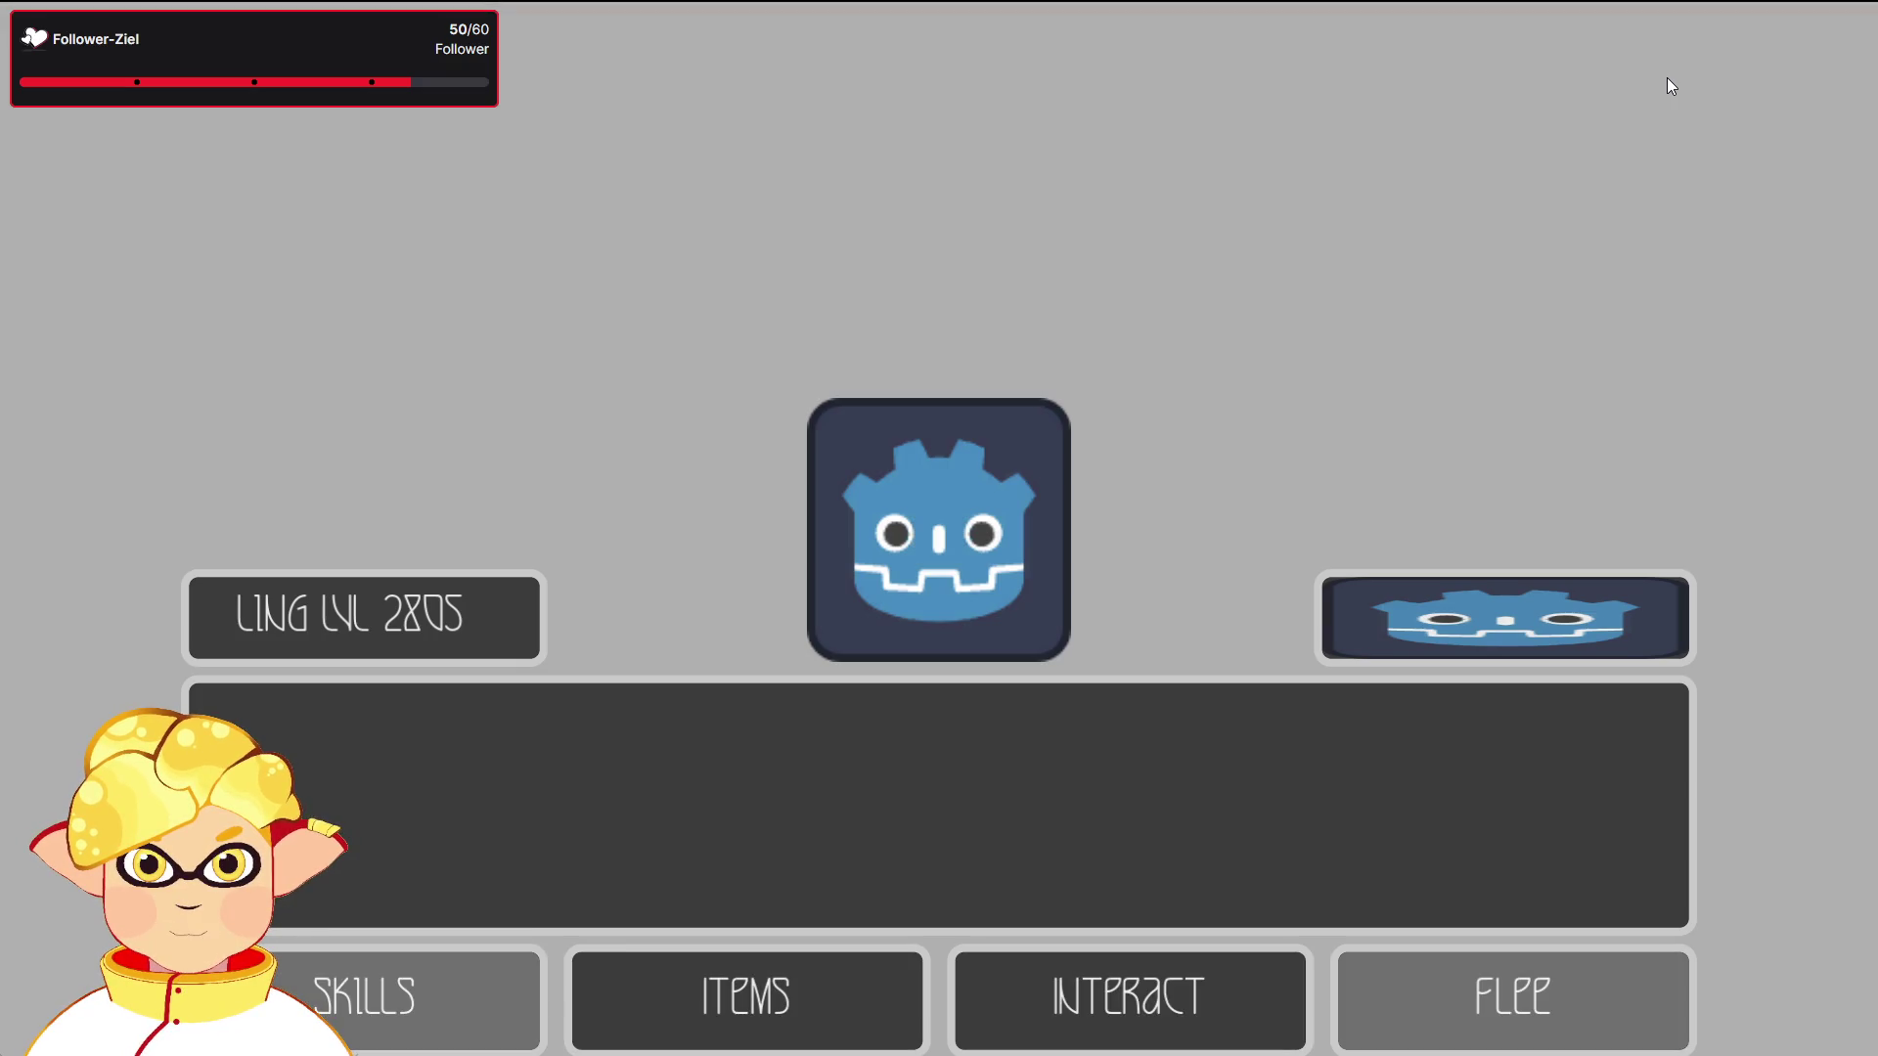
key("Left")
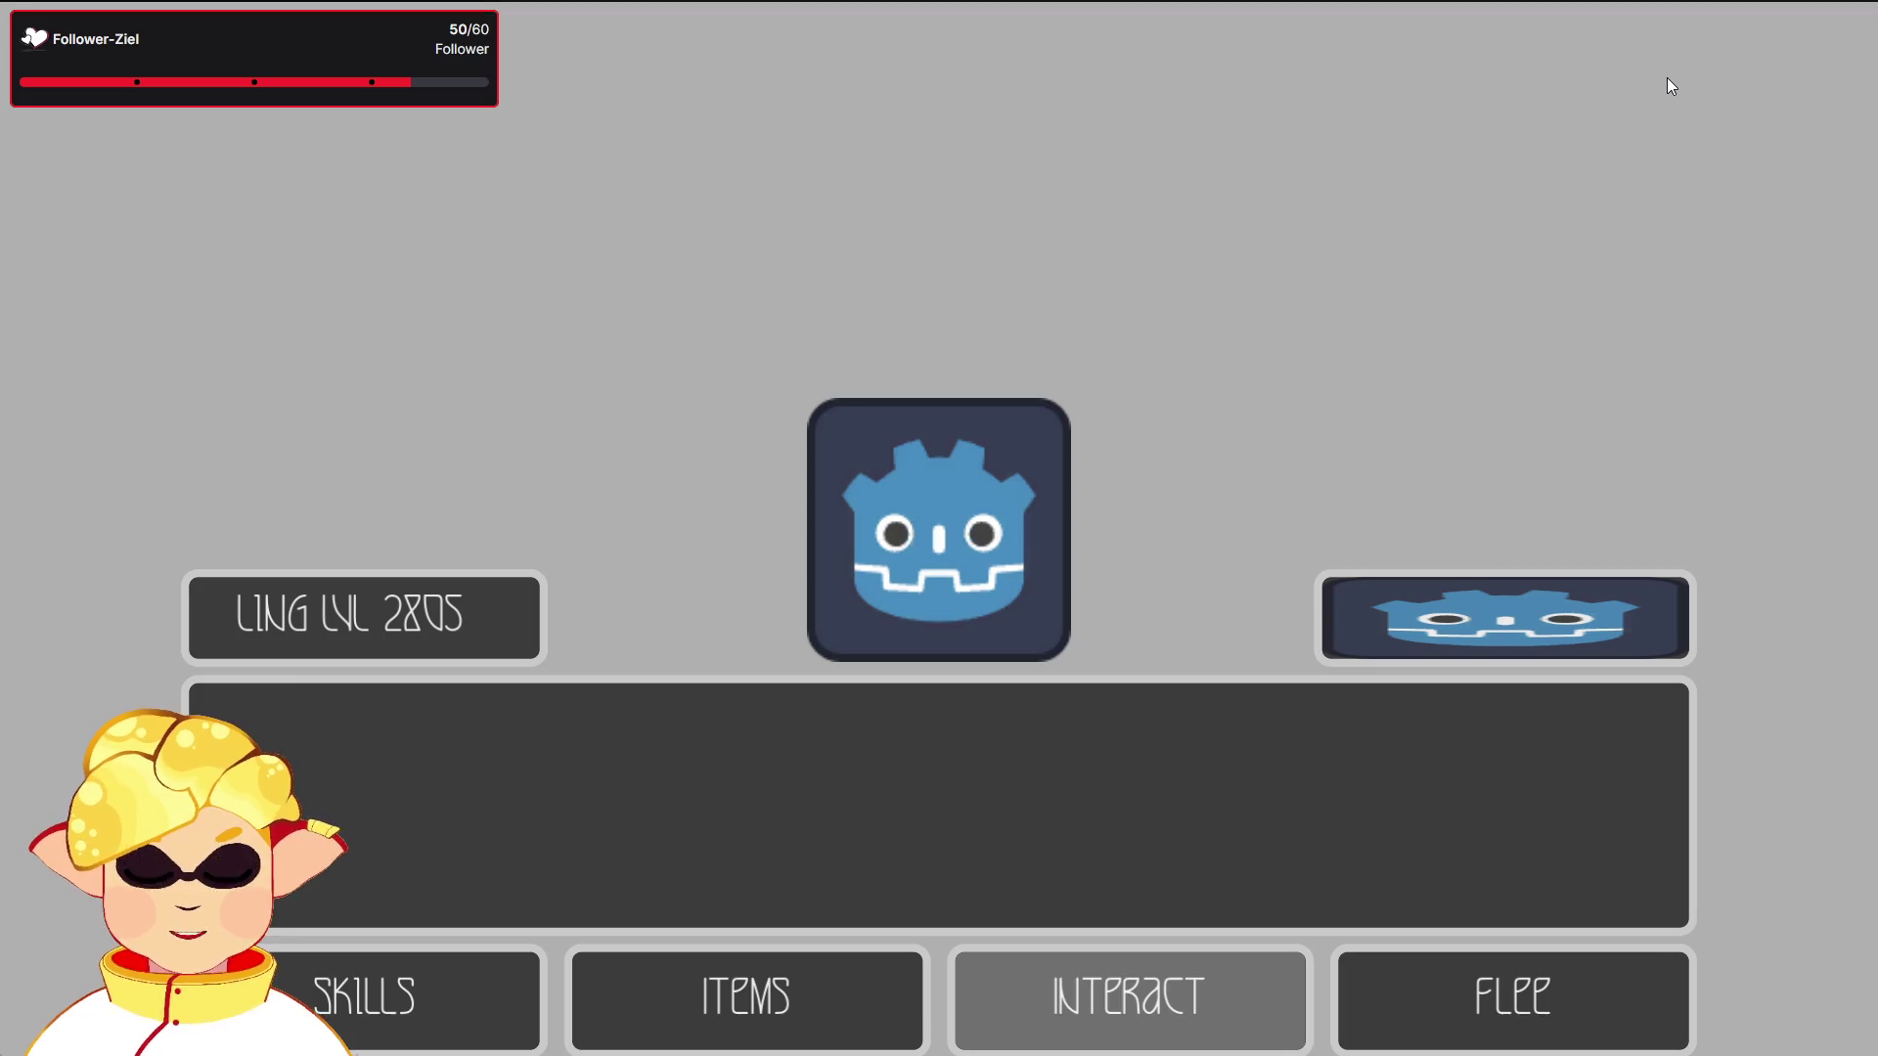
key("Right")
key("Right")
key("Right")
key("Left")
key("Left")
key("Right")
key("Left")
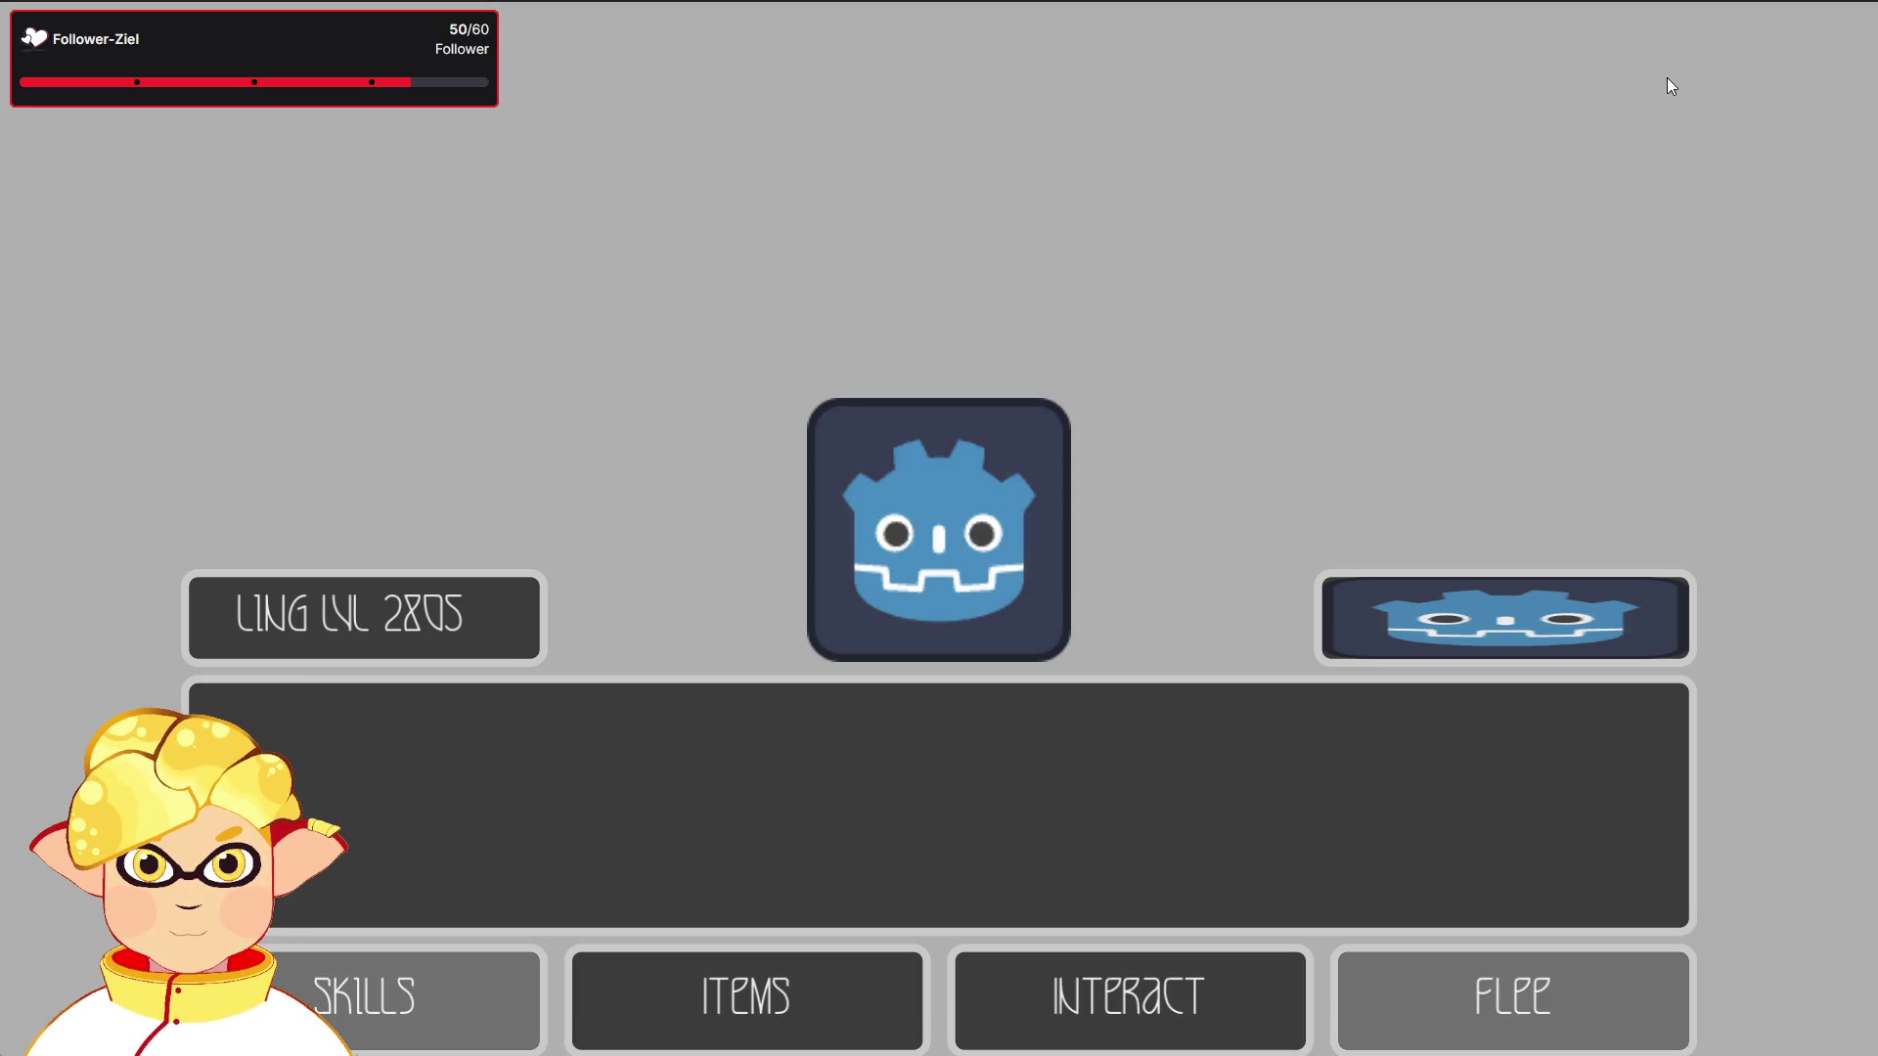
key("F8")
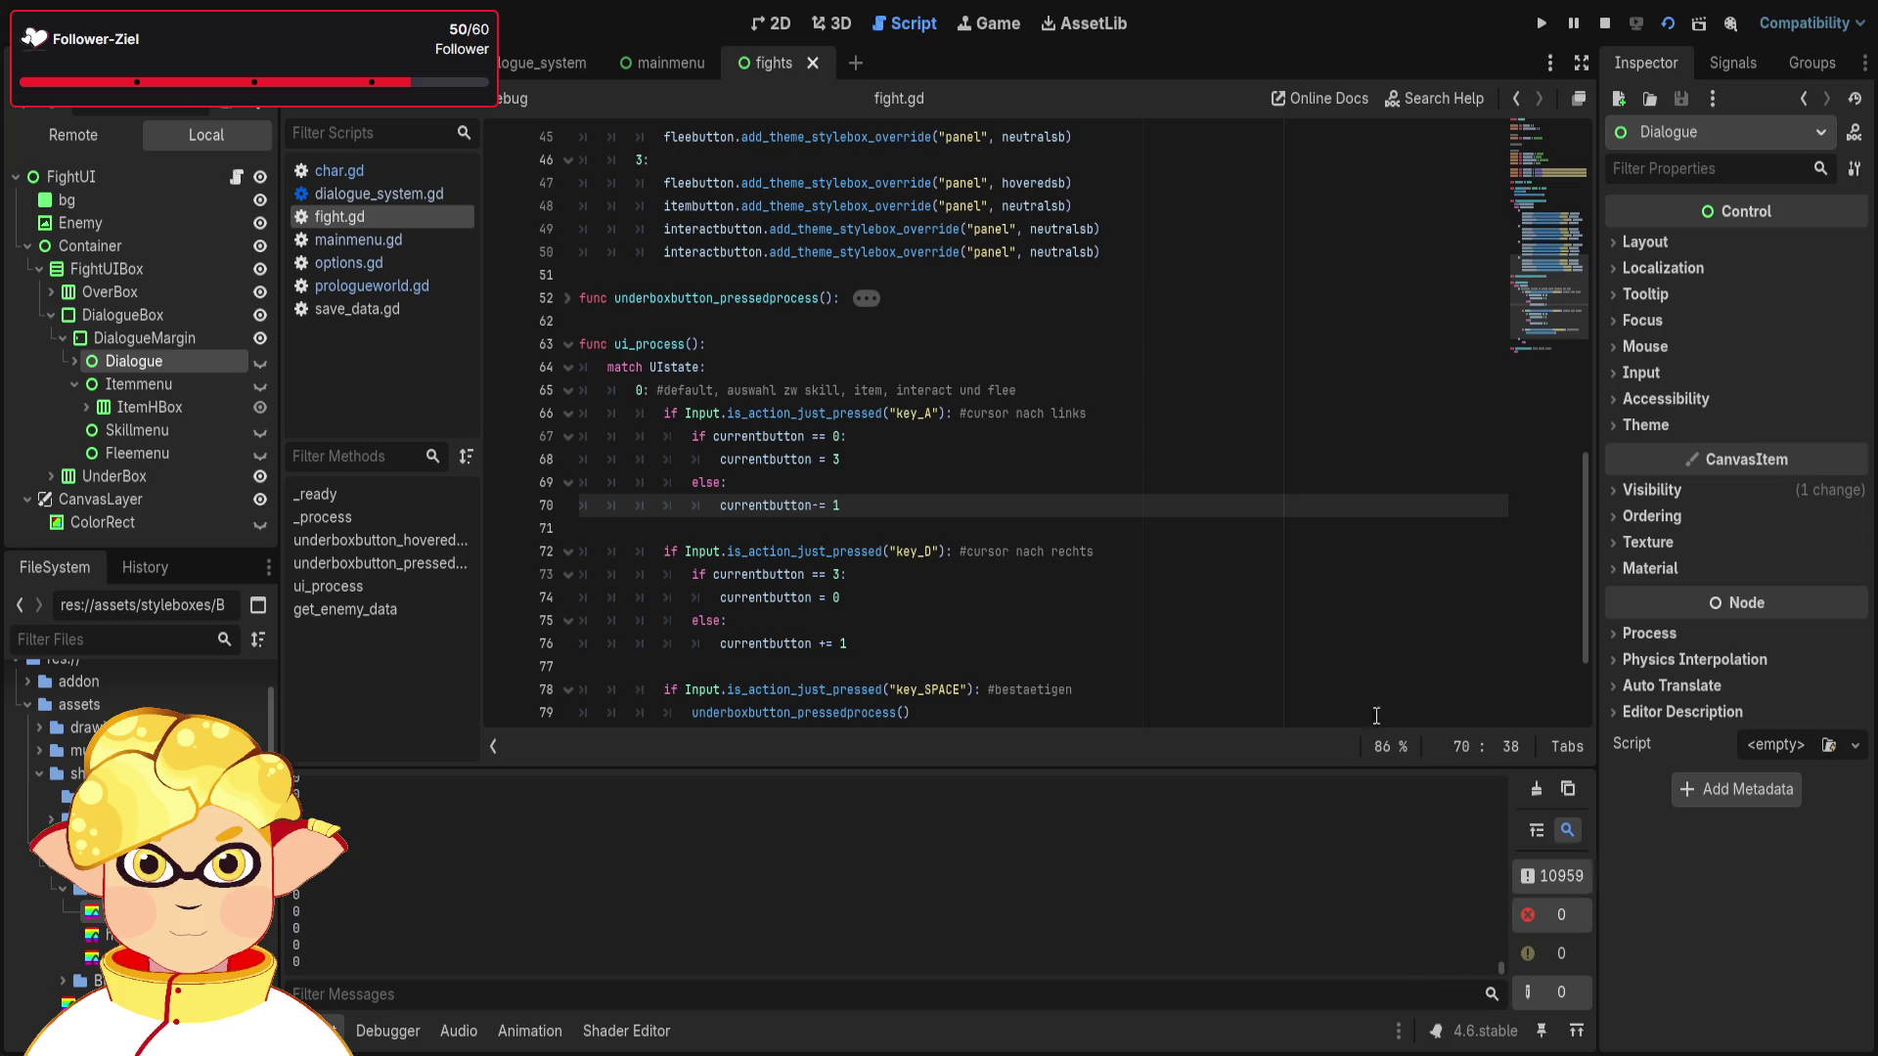
key("F8")
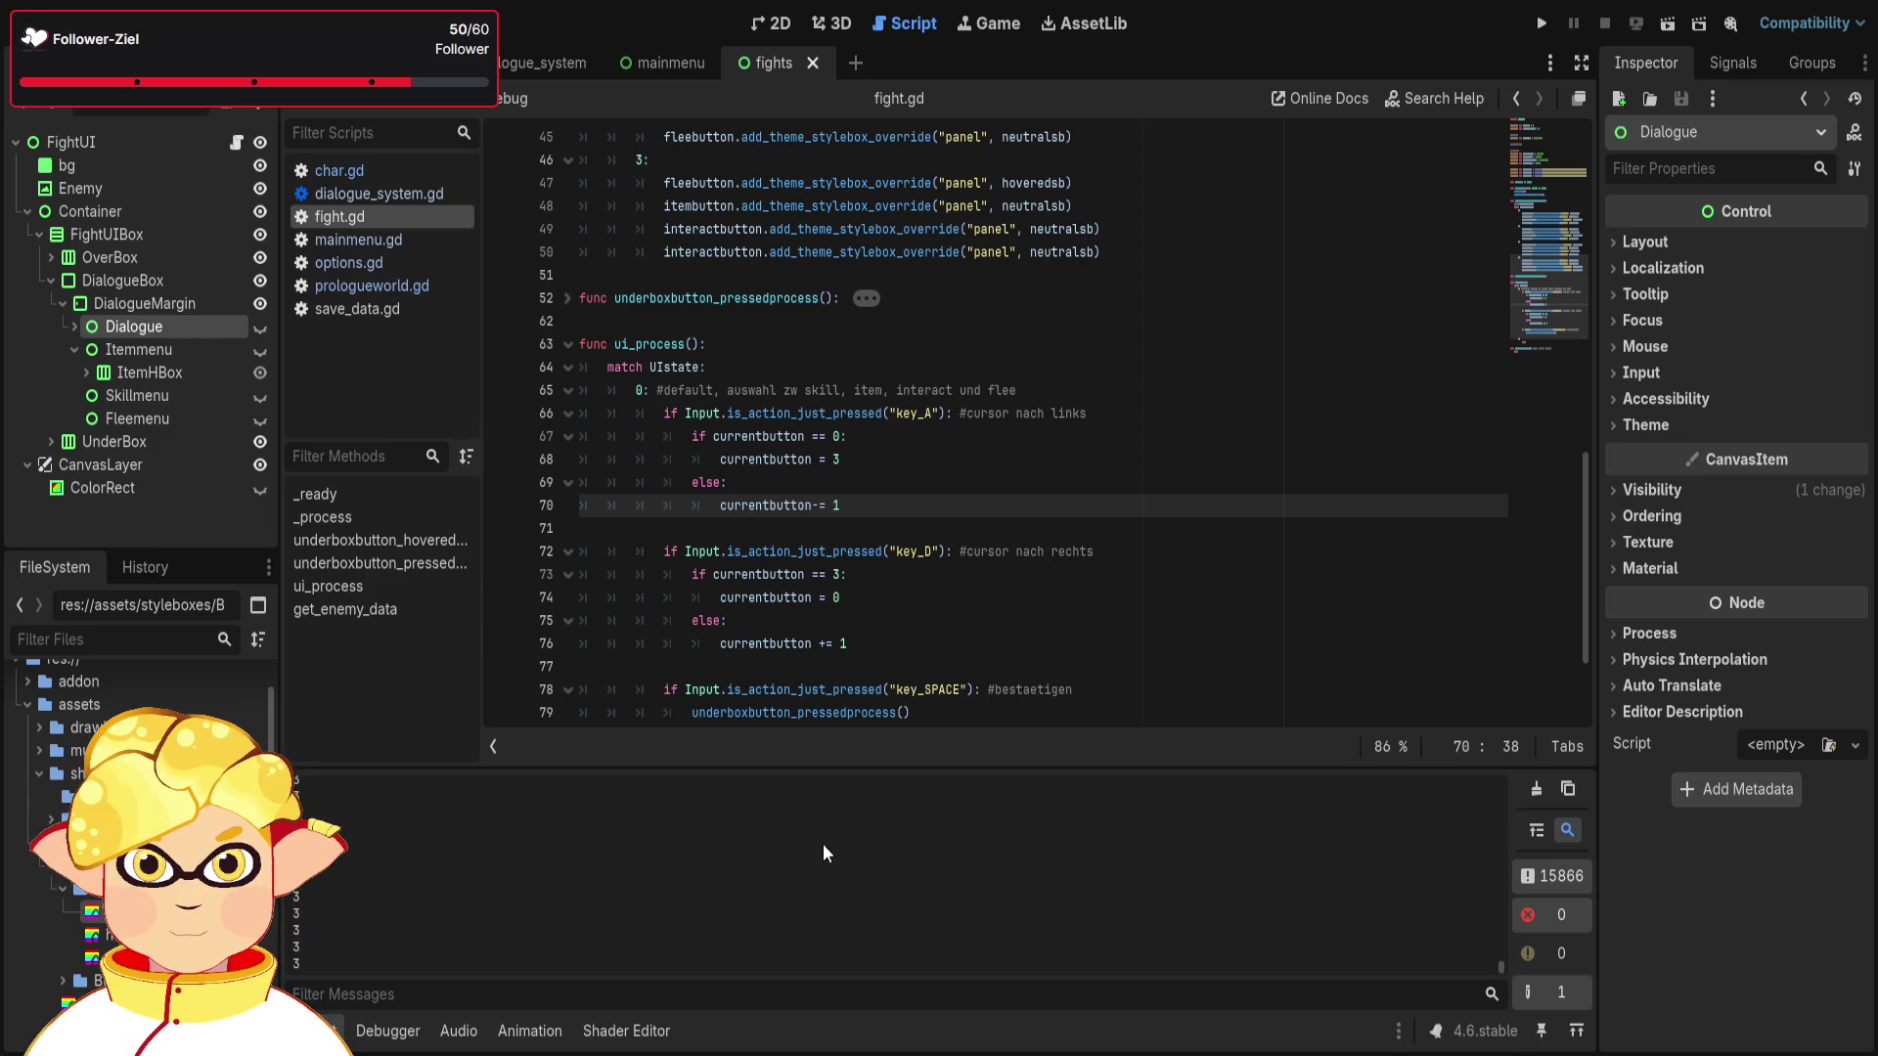
scroll(801, 639, "down", 1)
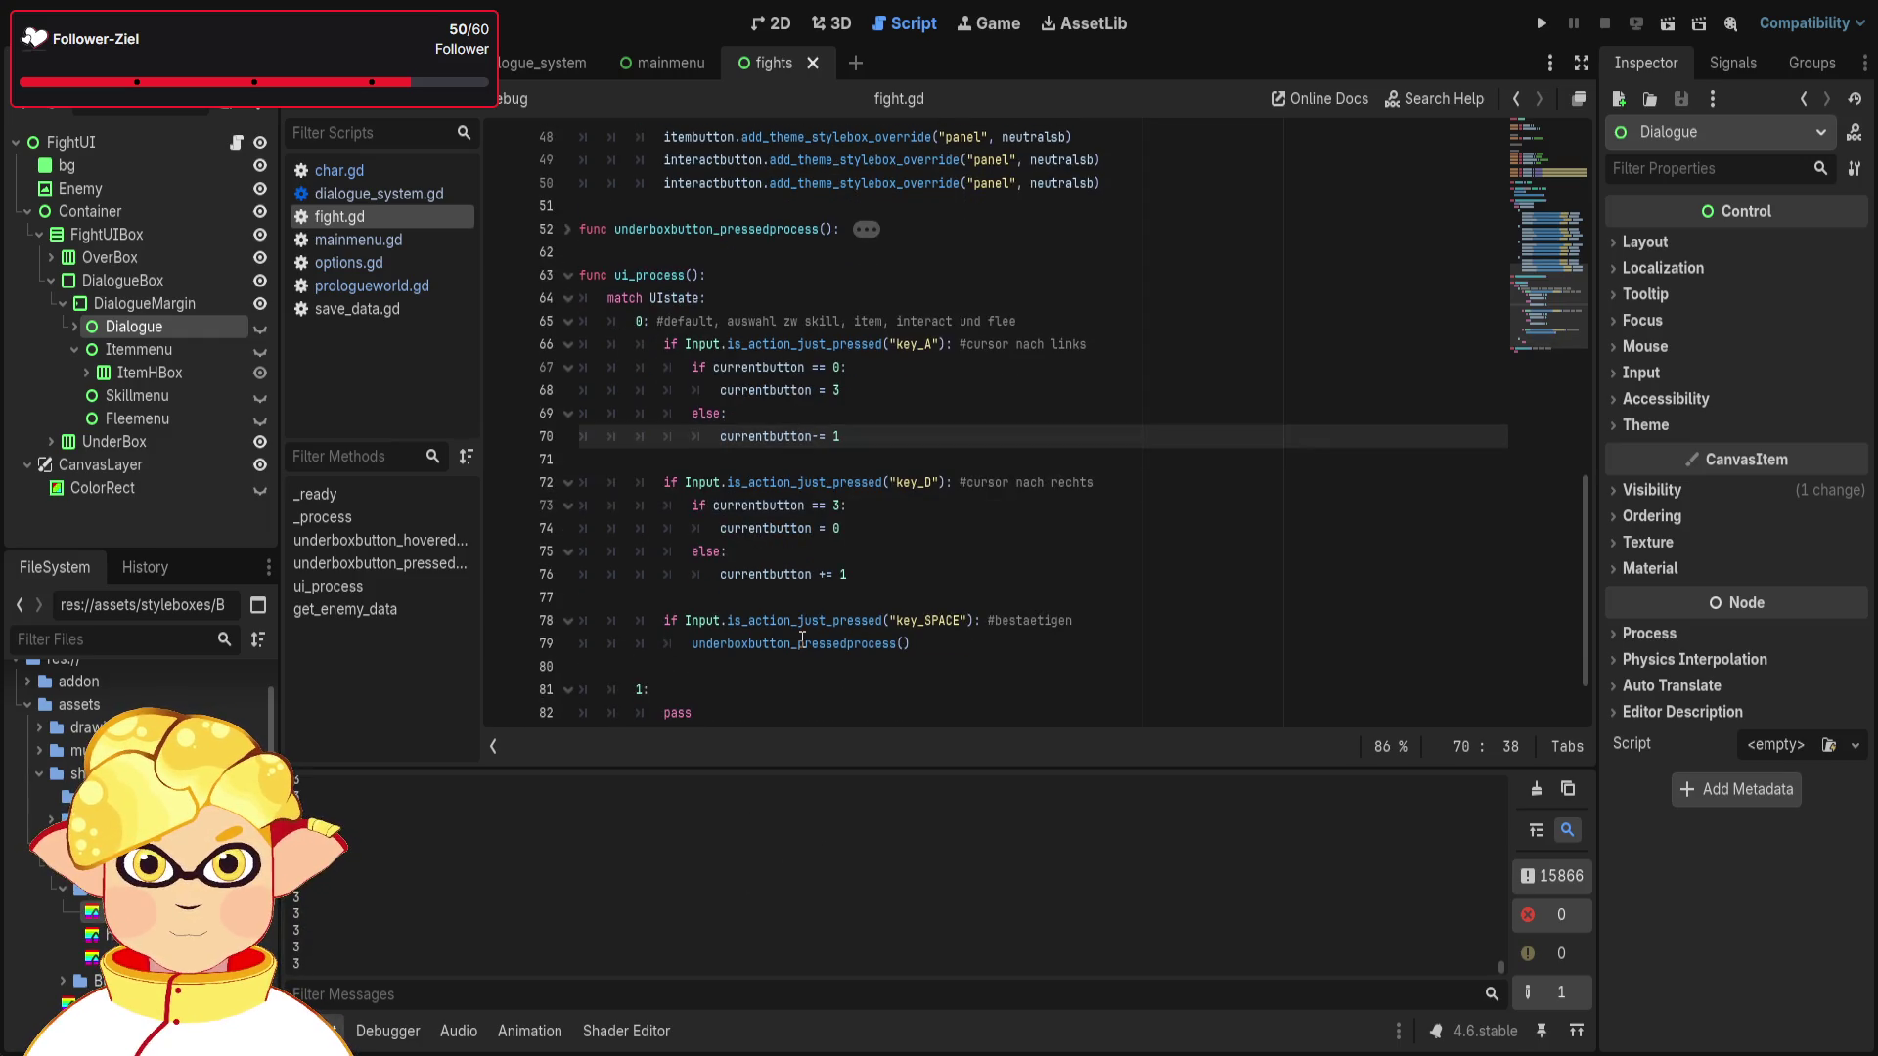
- Delete the underboxbutton_hoveredprocess() line from _process so only ui_process() remains
left_click(754, 685)
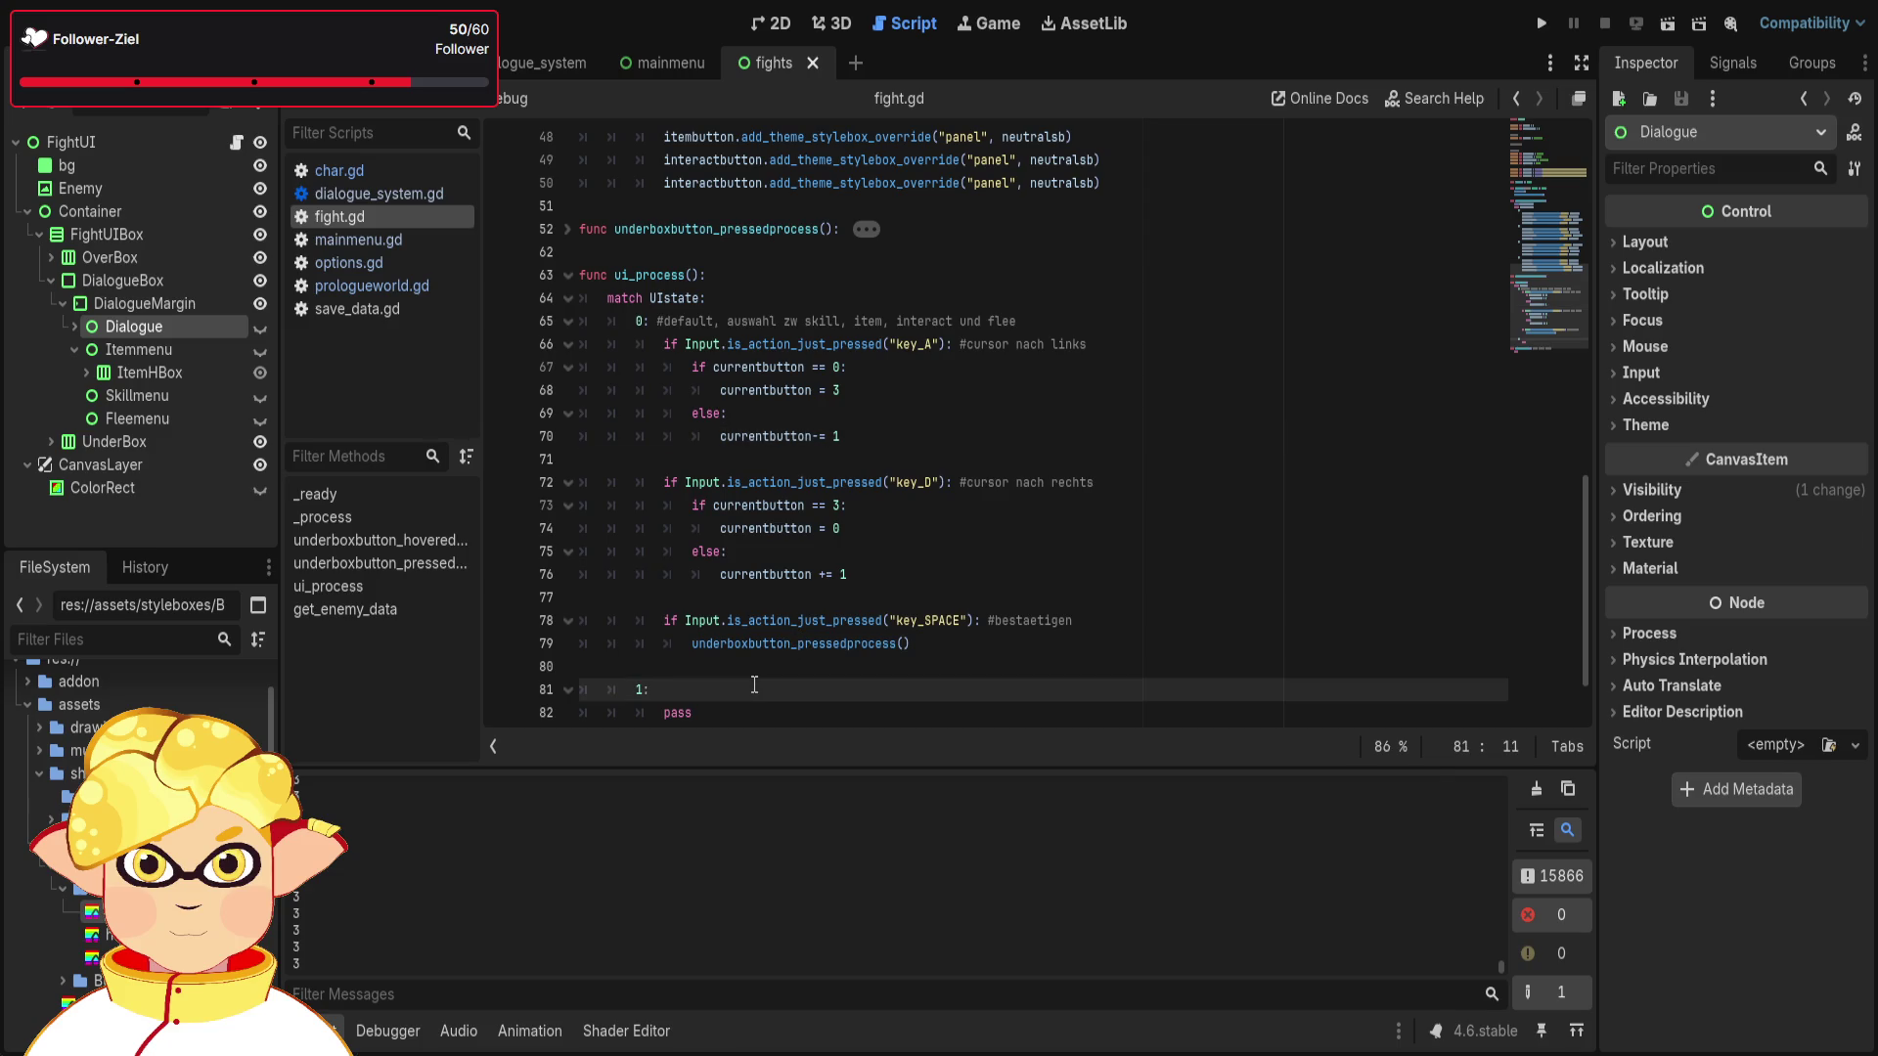
scroll(750, 678, "up", 5)
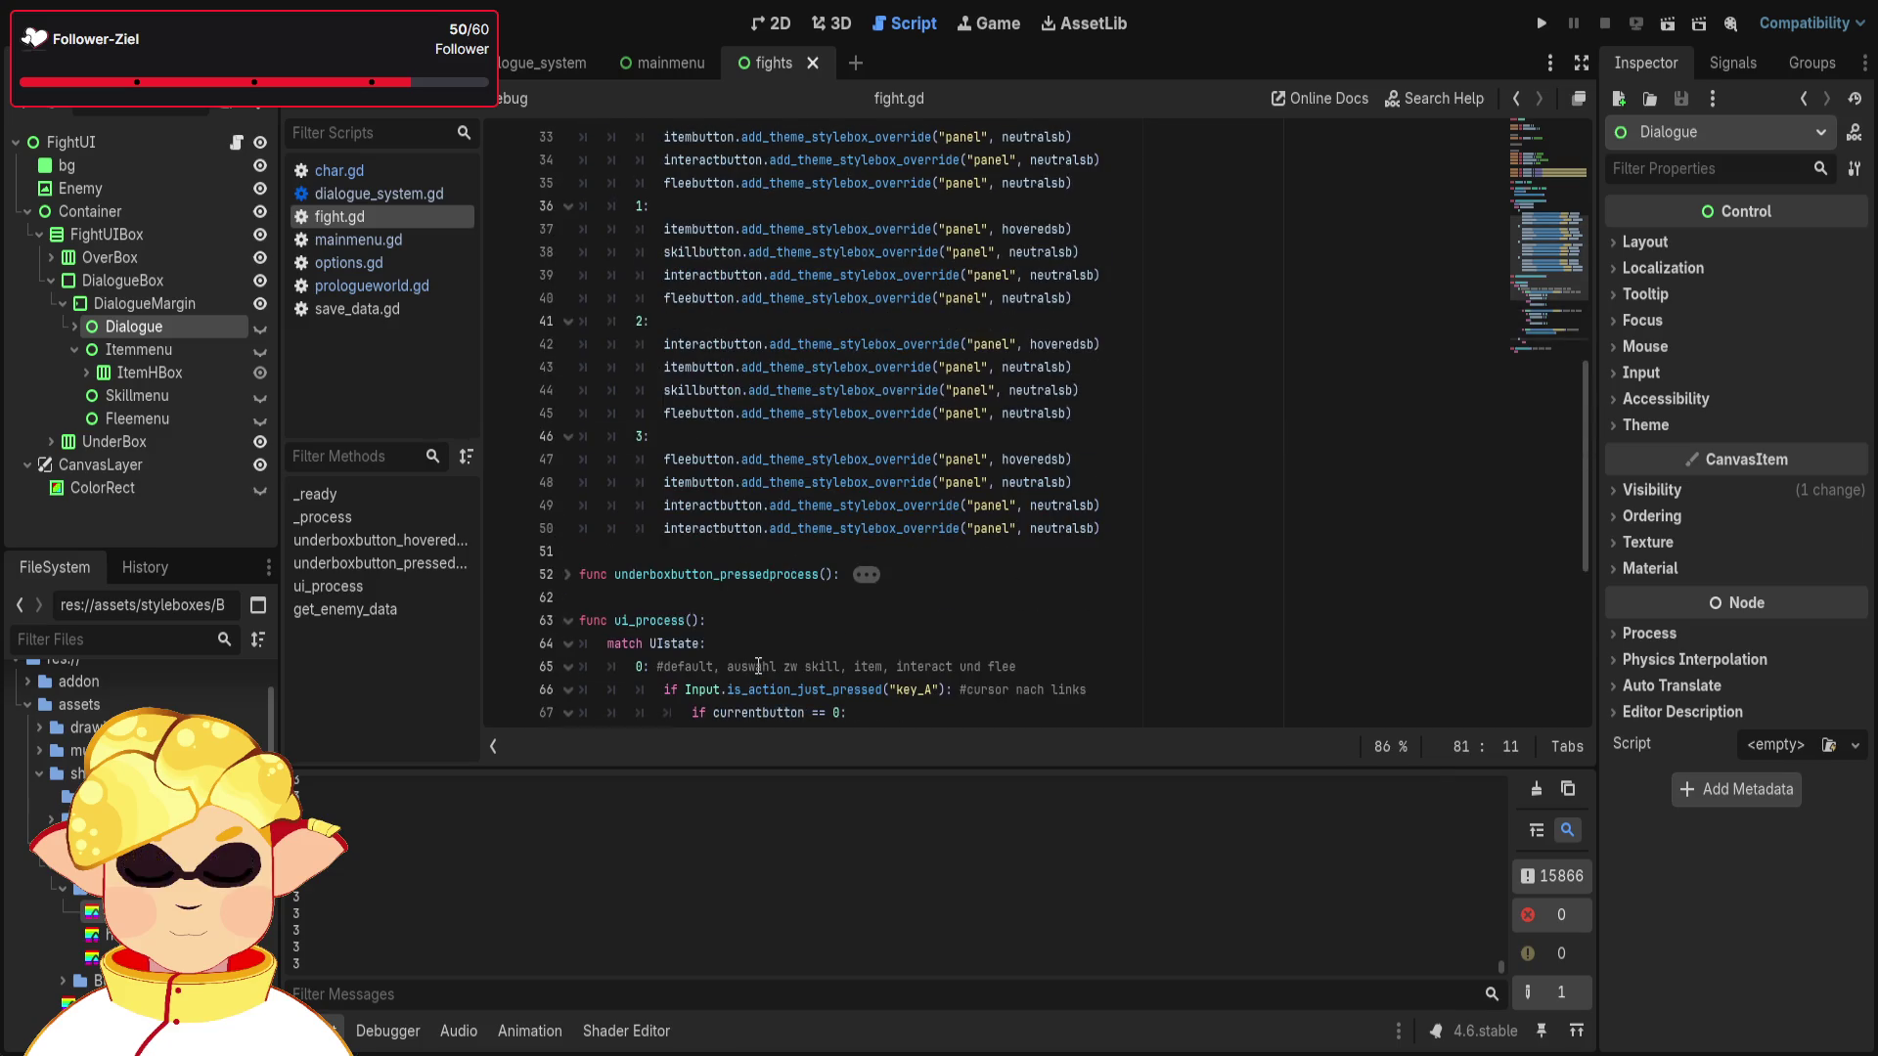
left_click(571, 579)
scroll(684, 558, "down", 3)
left_click(567, 367)
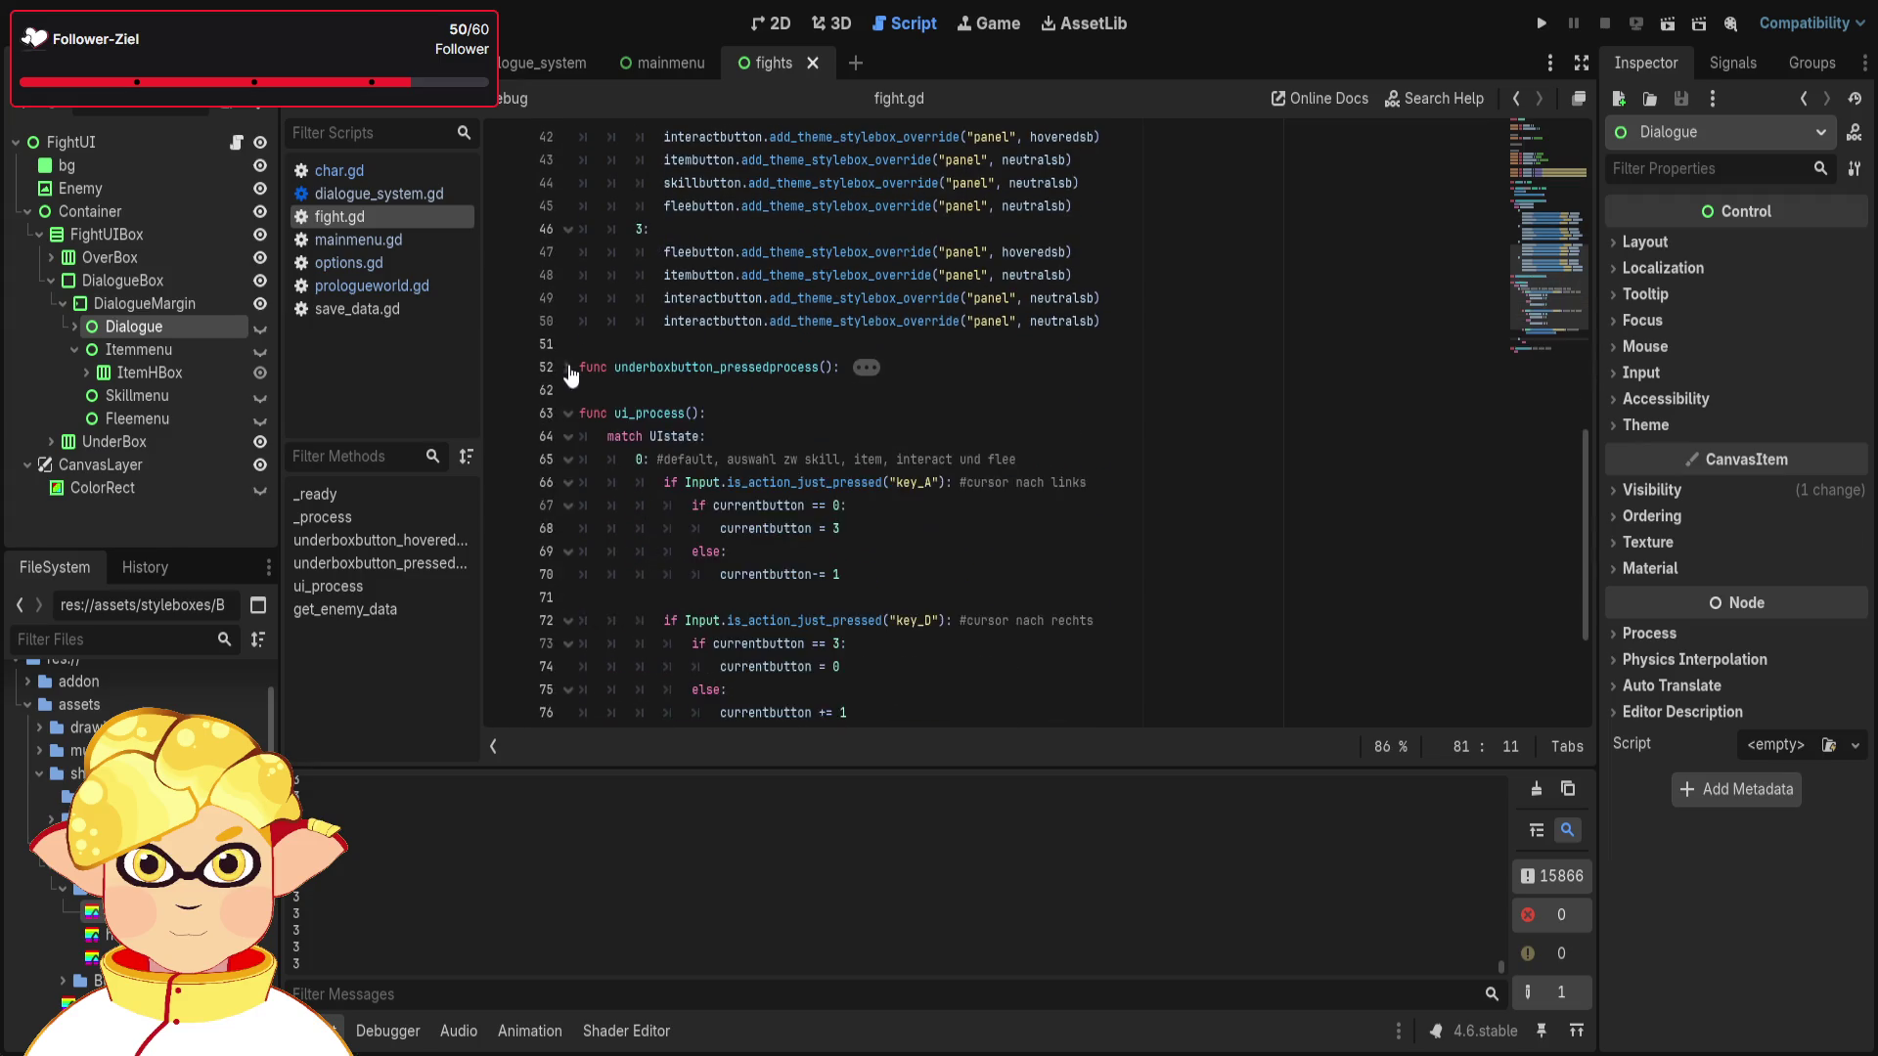
scroll(567, 352, "up", 7)
left_click(567, 298)
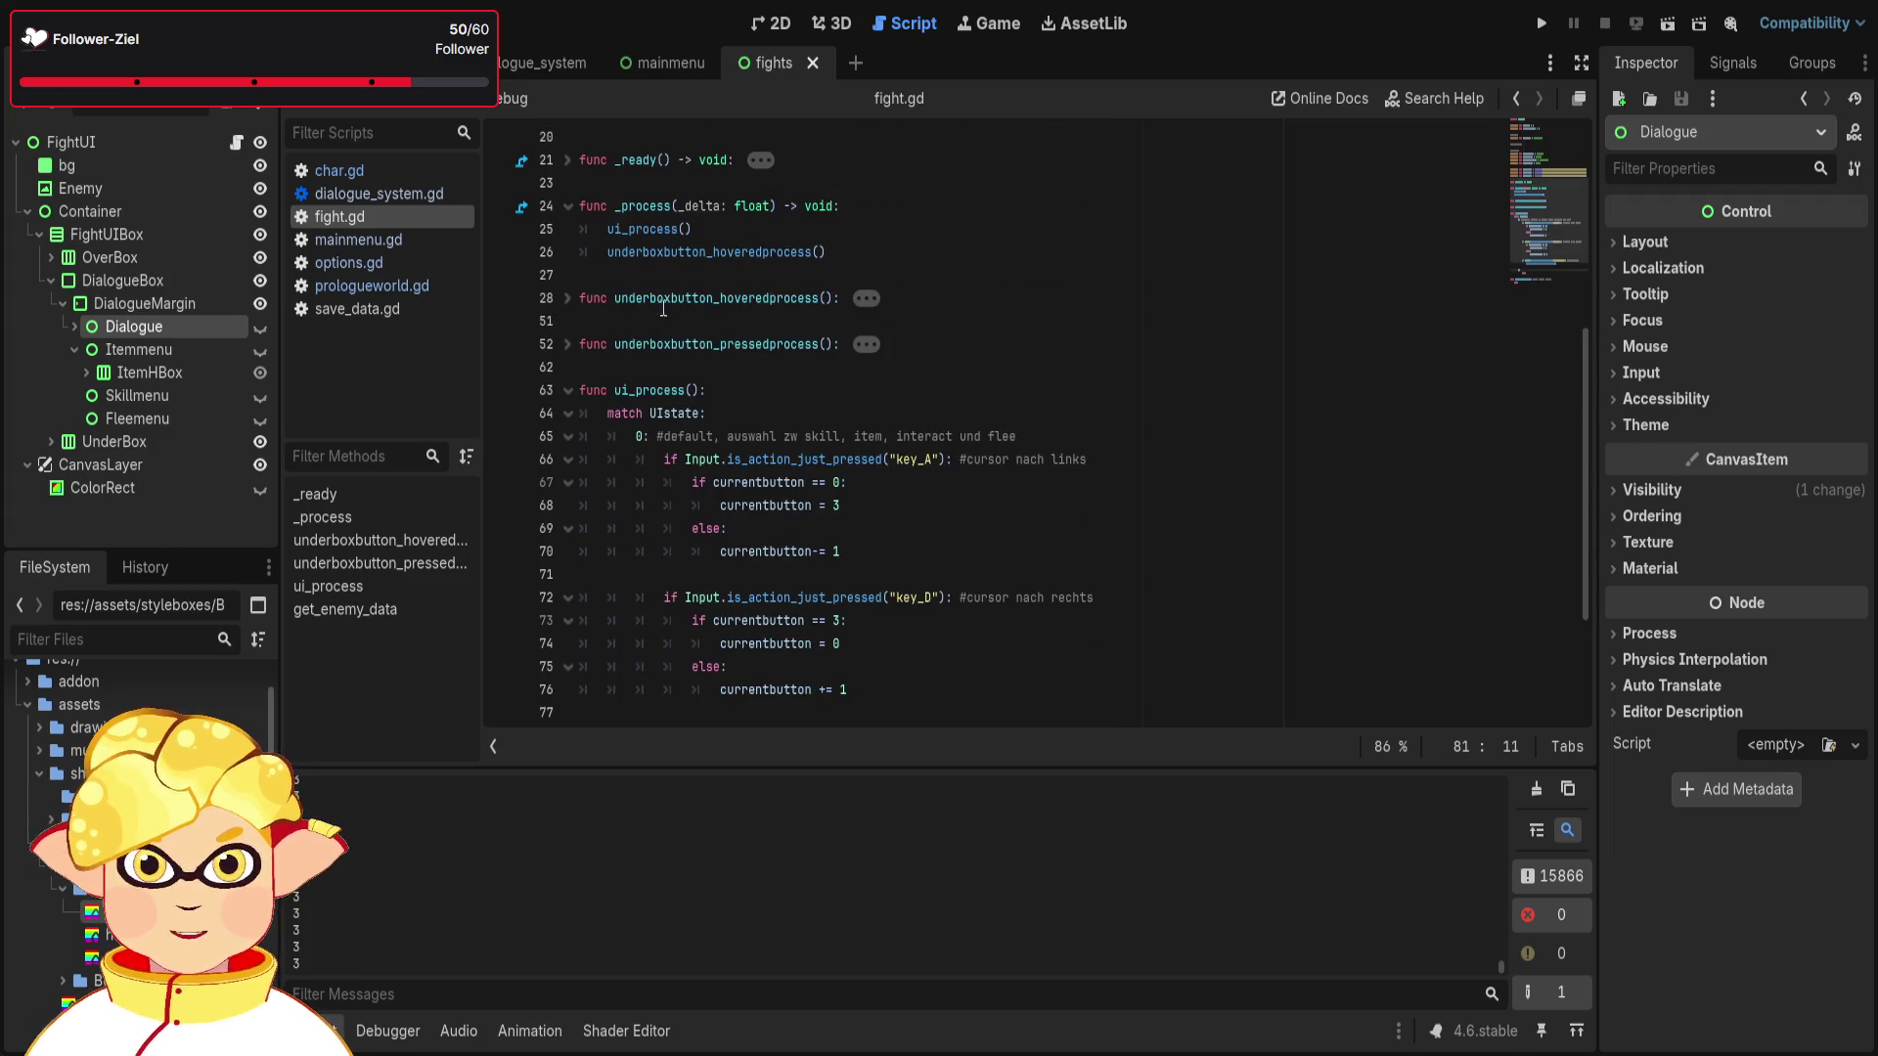
left_click(822, 302)
left_click_drag(824, 301, 614, 302)
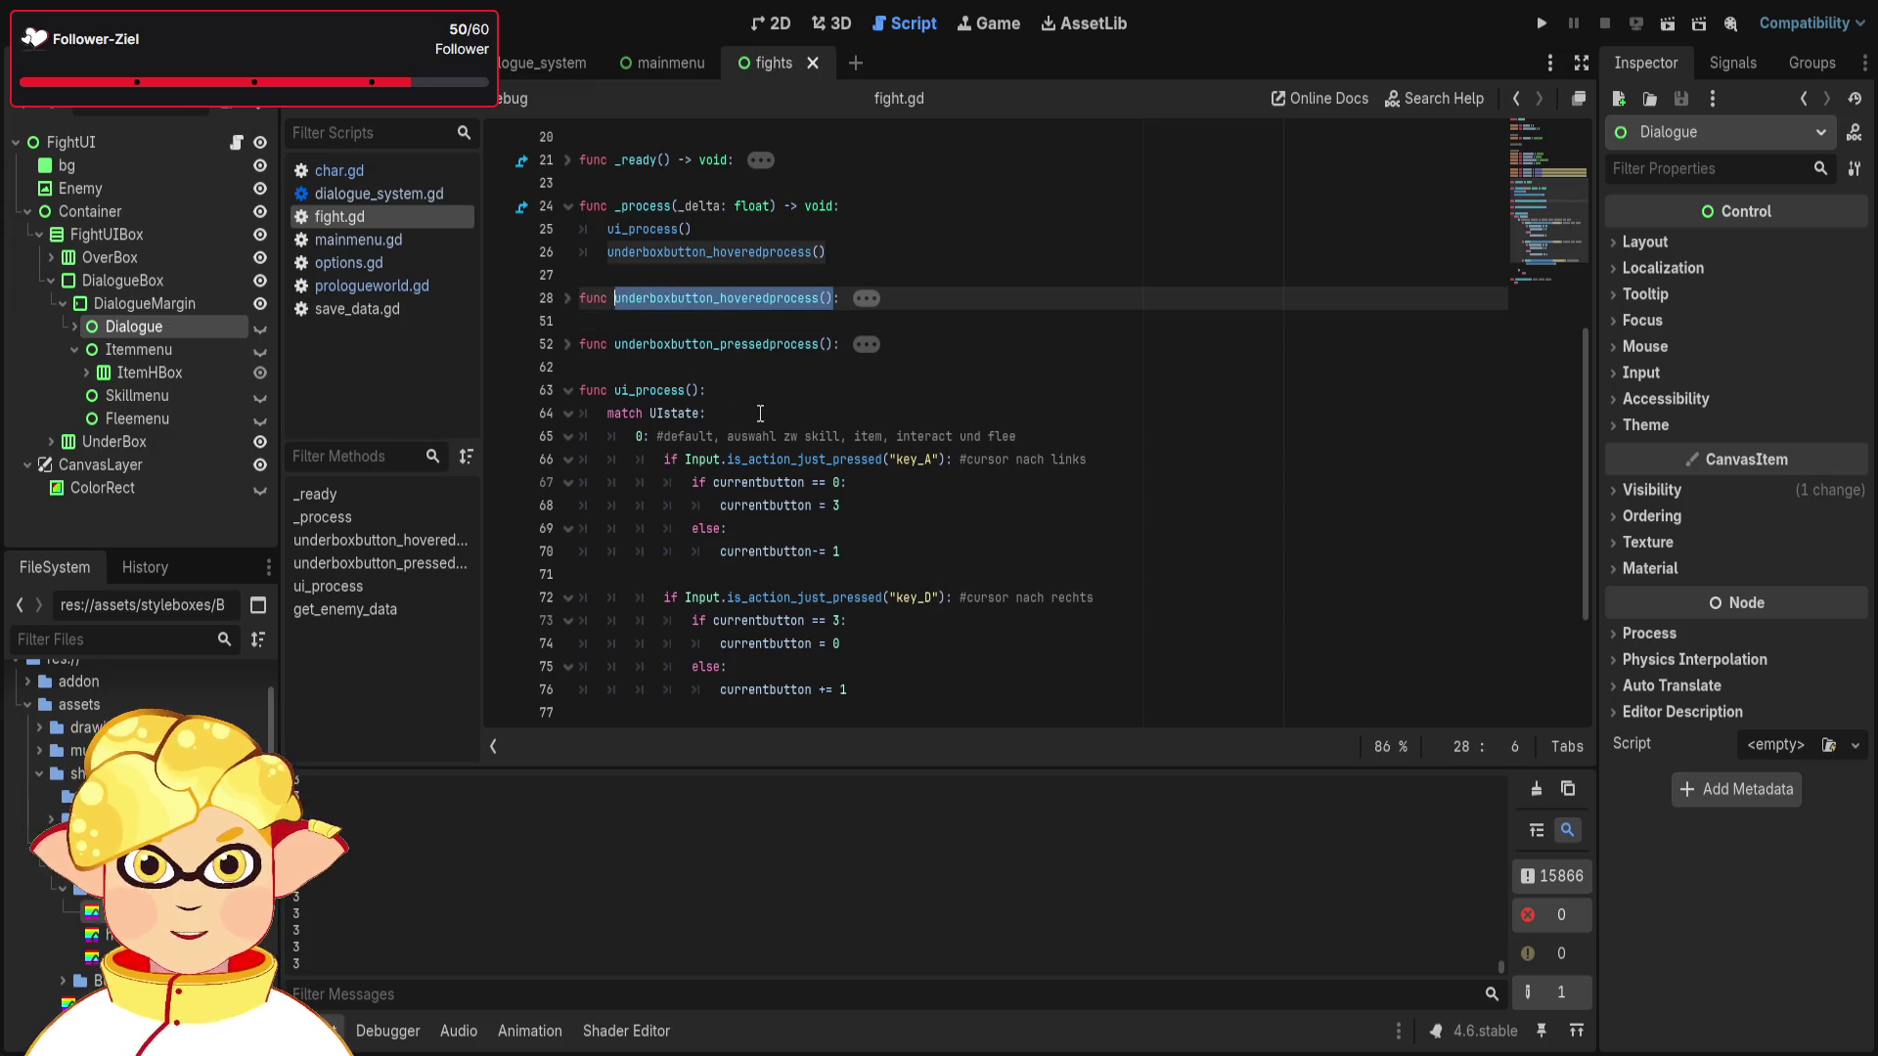
triple_click(788, 251)
key("ctrl+c")
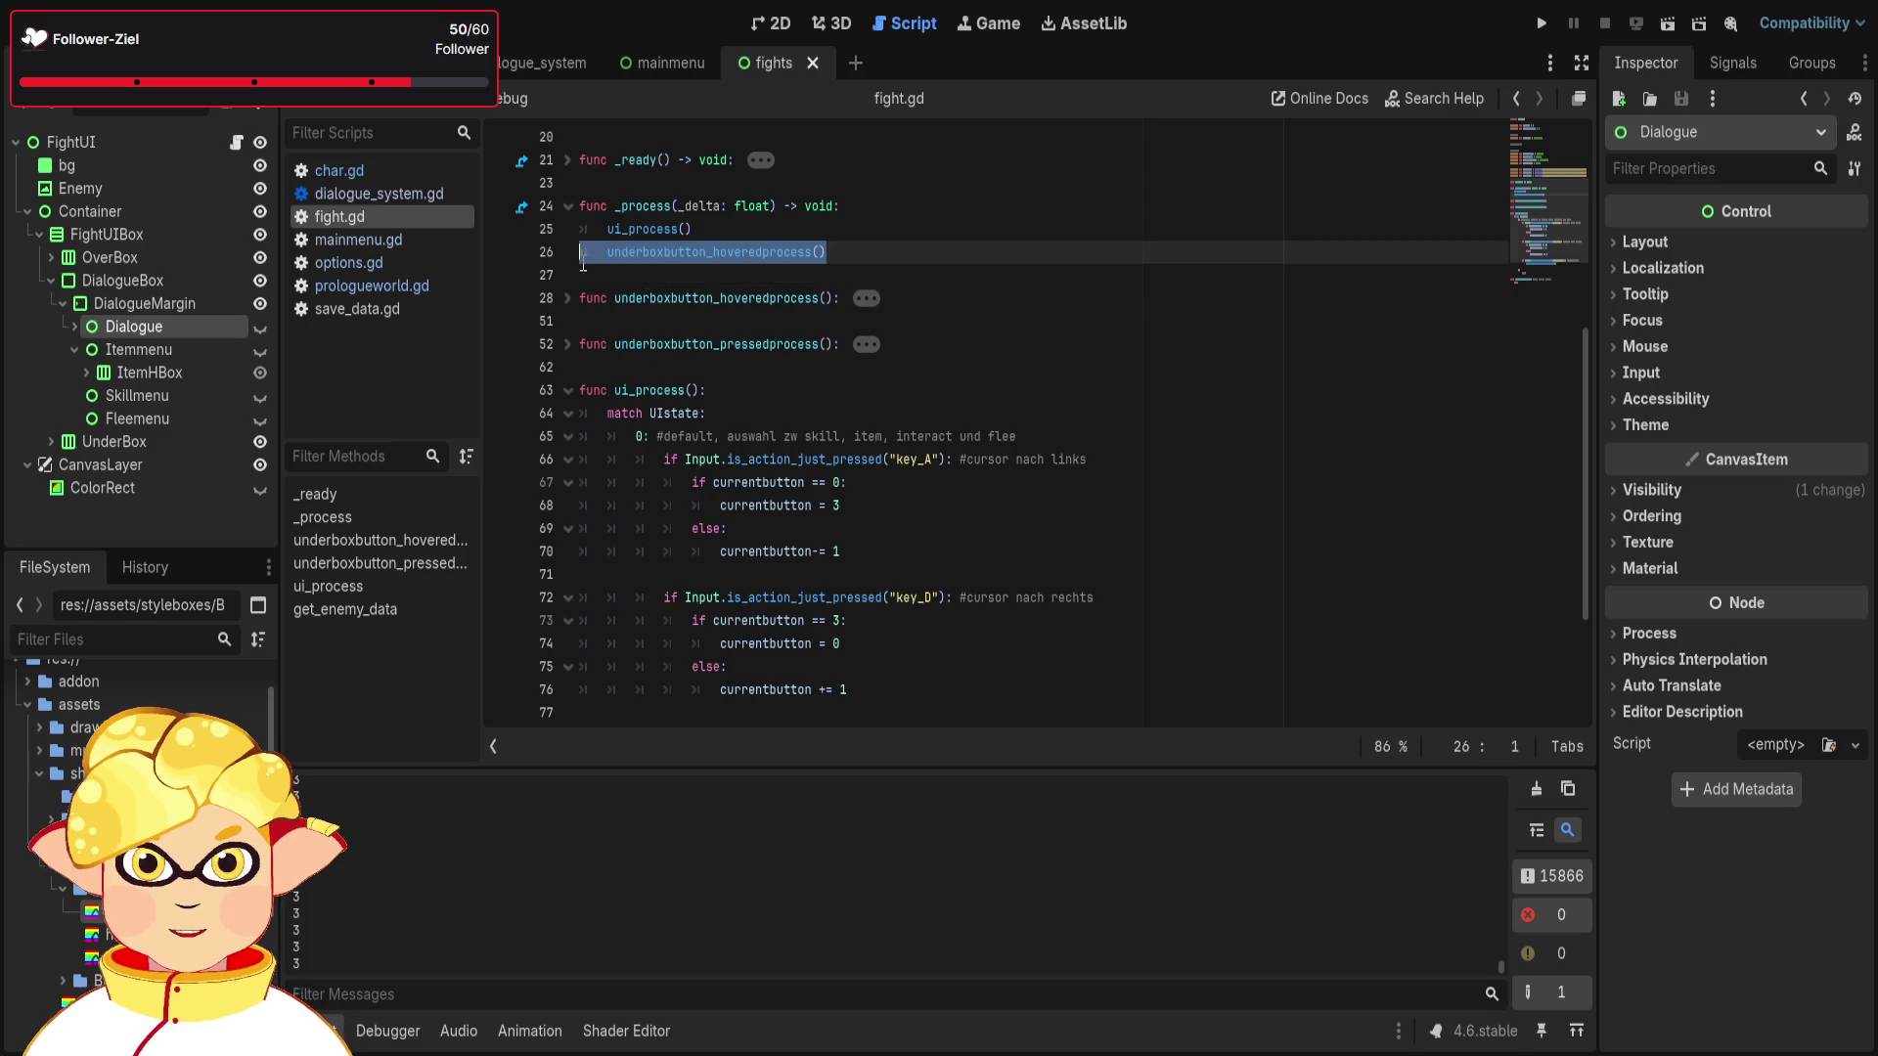
key("BackSpace")
key("BackSpace")
left_click(577, 184)
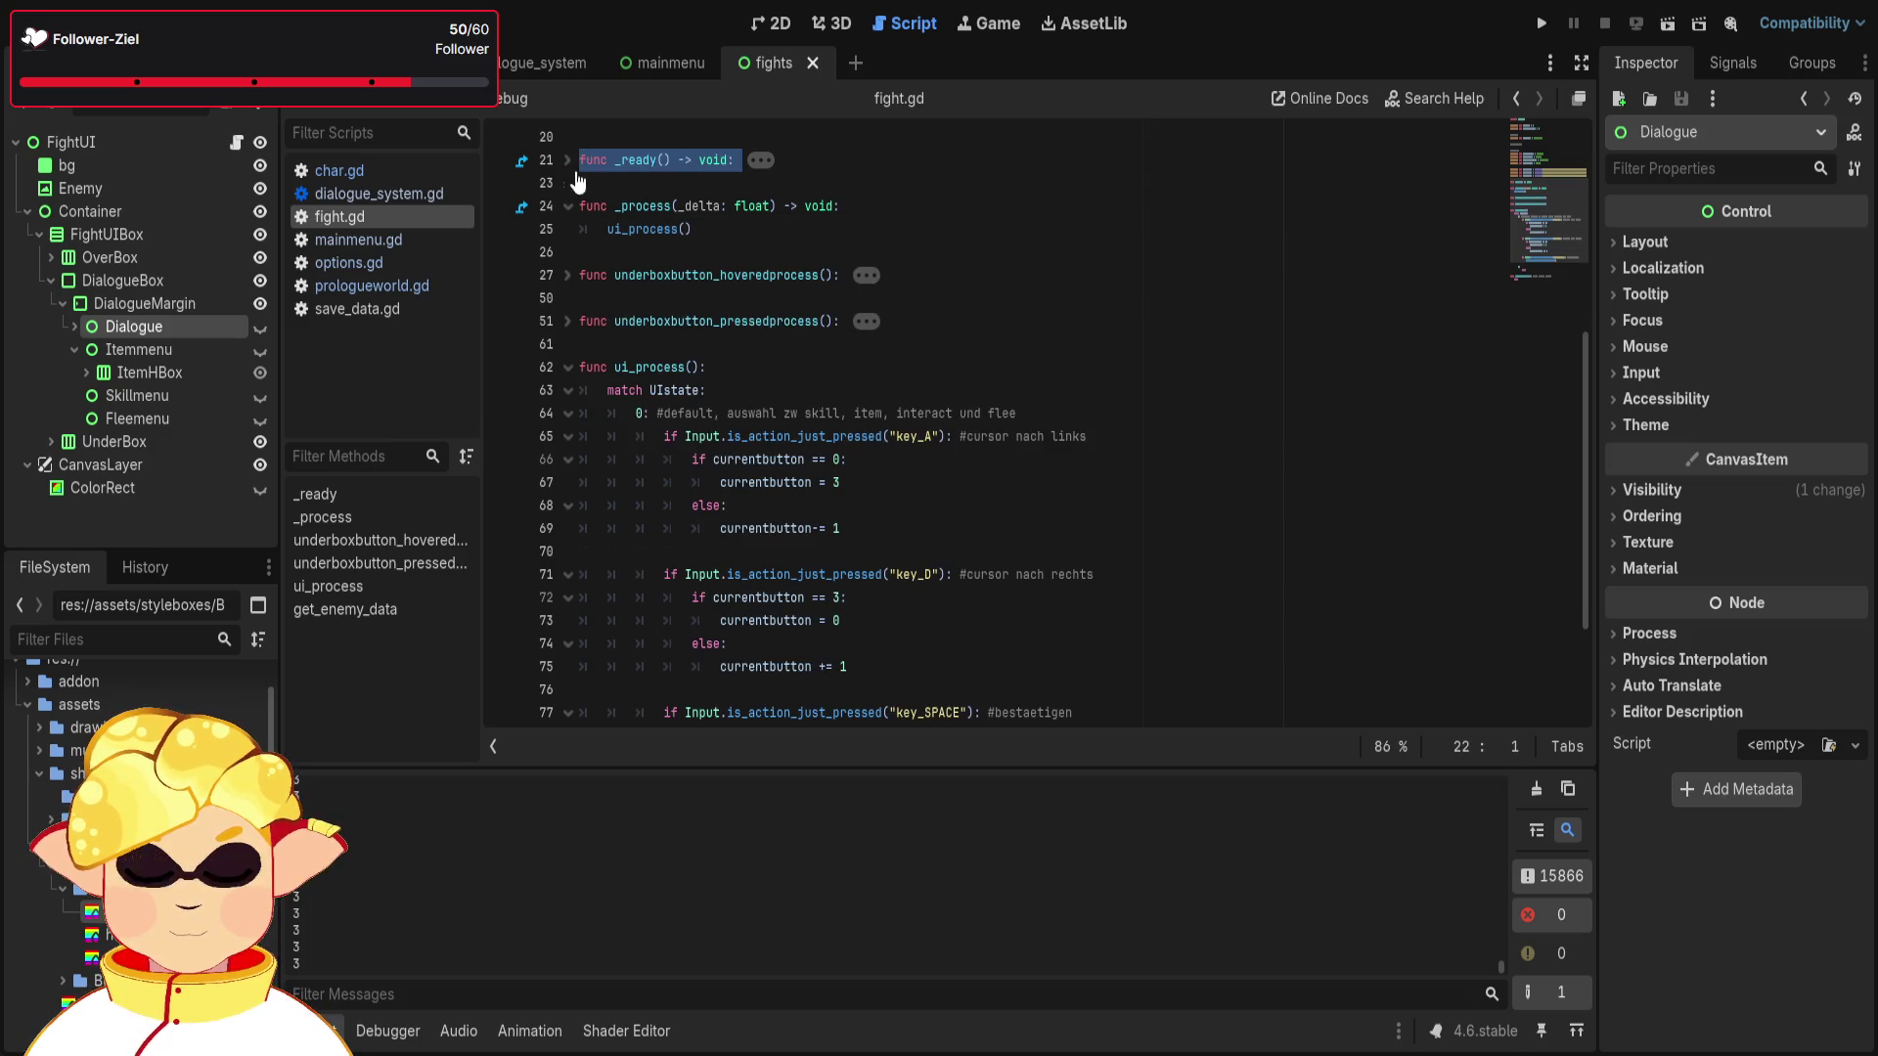
- Paste an underboxbutton_hoveredprocess() call into _ready
key("Tab")
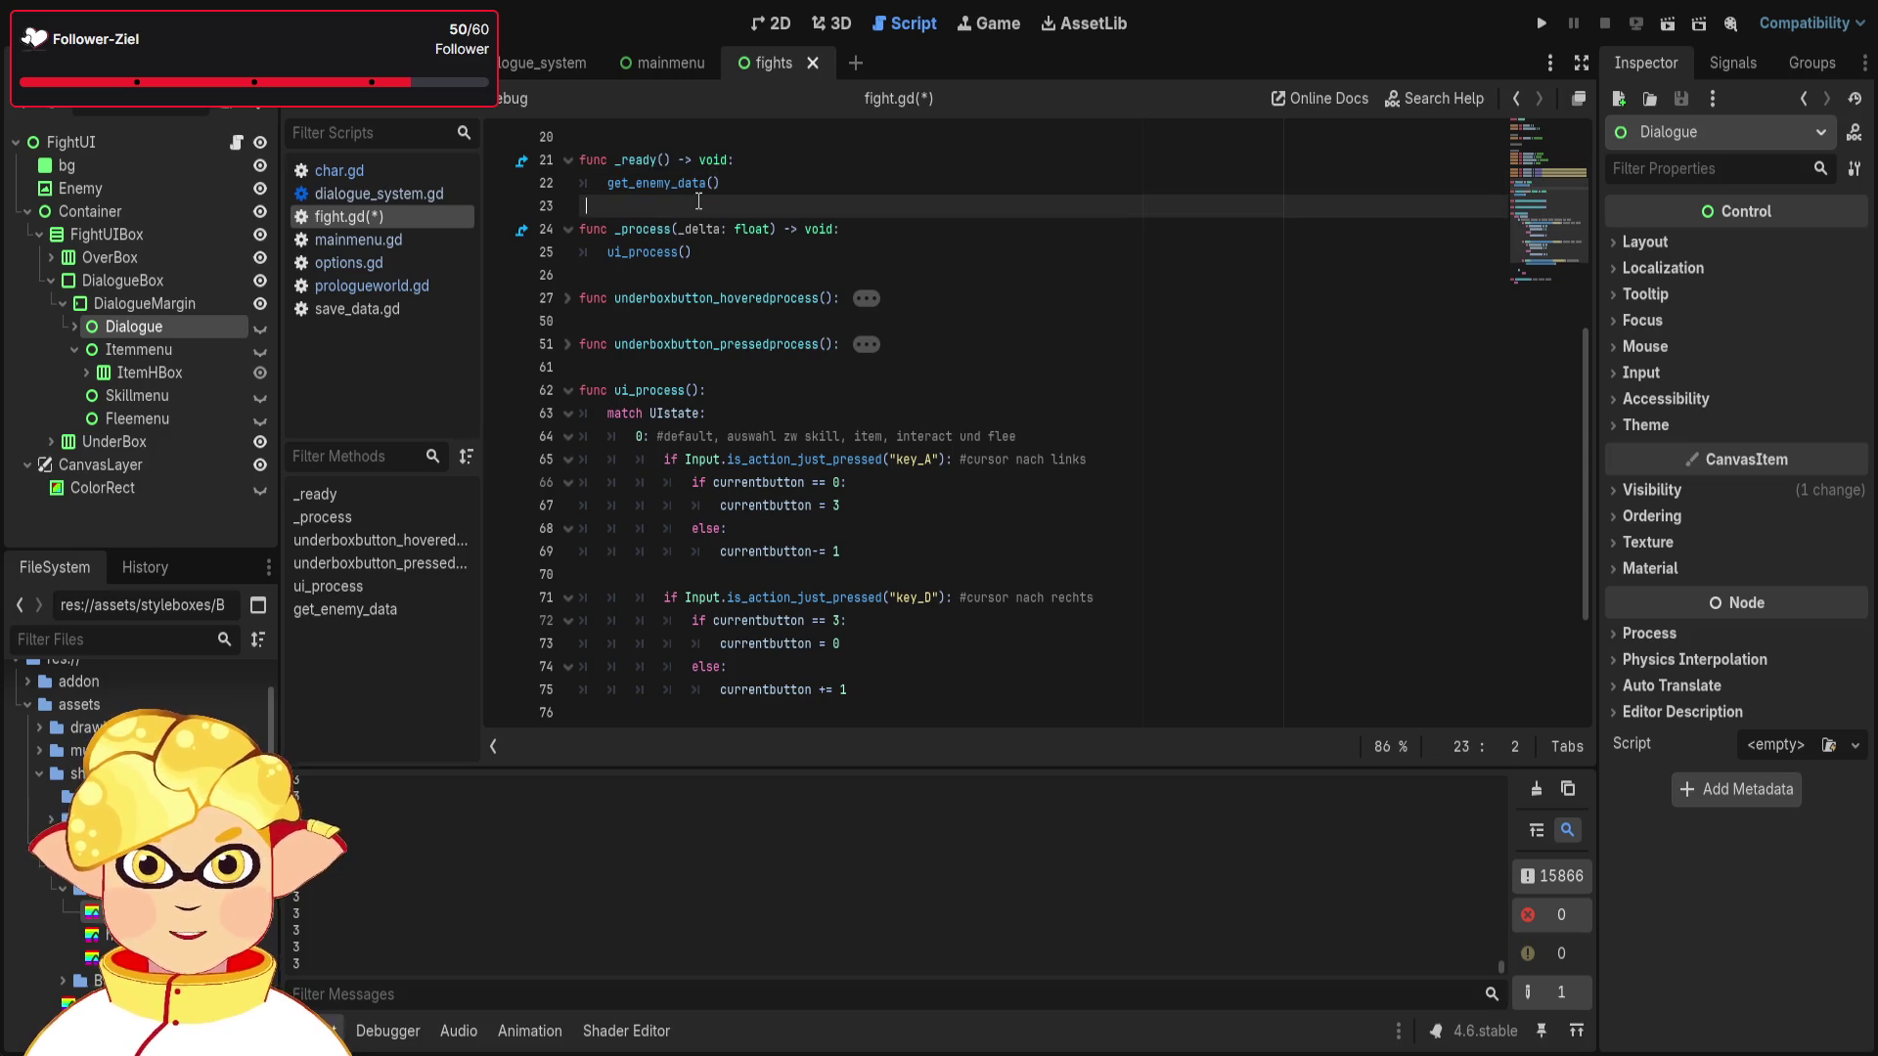
key("Return")
left_click(698, 202)
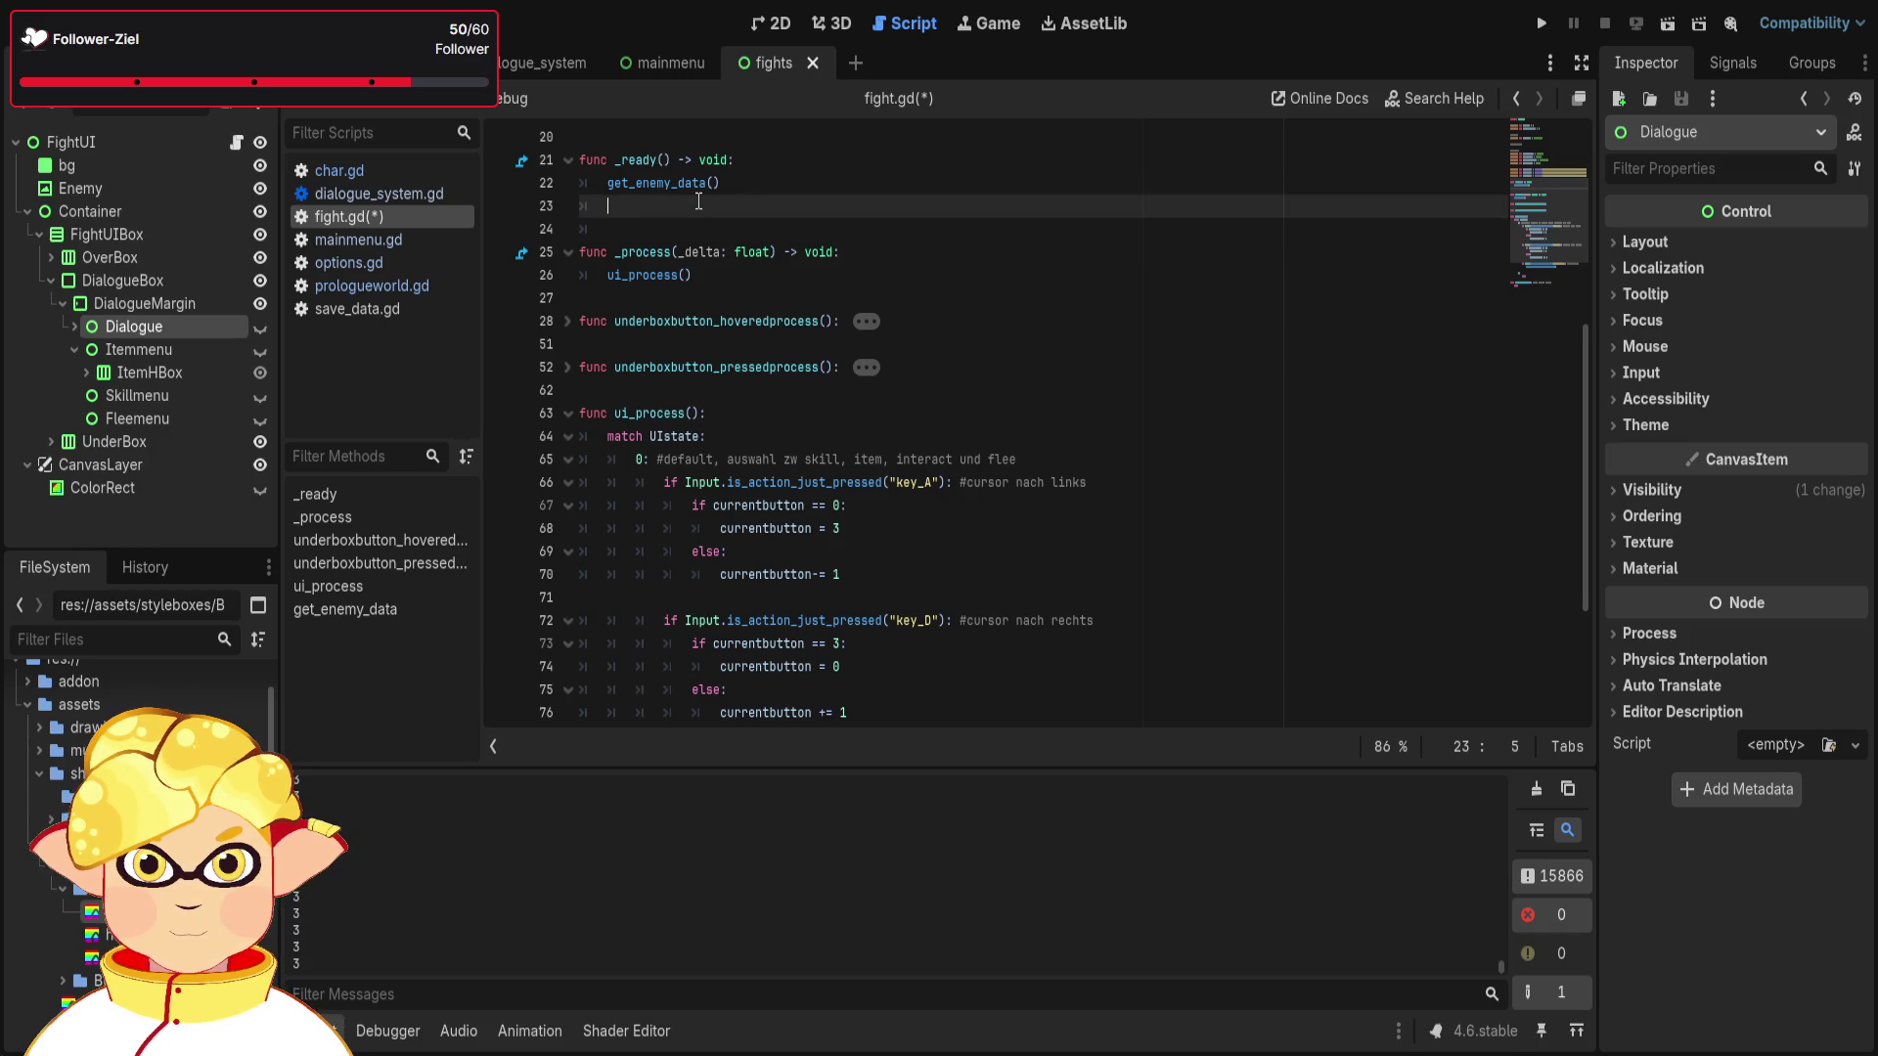
key("BackSpace")
key("ctrl+v")
- Add underboxbutton_hoveredprocess() after 'currentbutton -= 1' and 'currentbutton += 1', then run the scene and press D
left_click(567, 159)
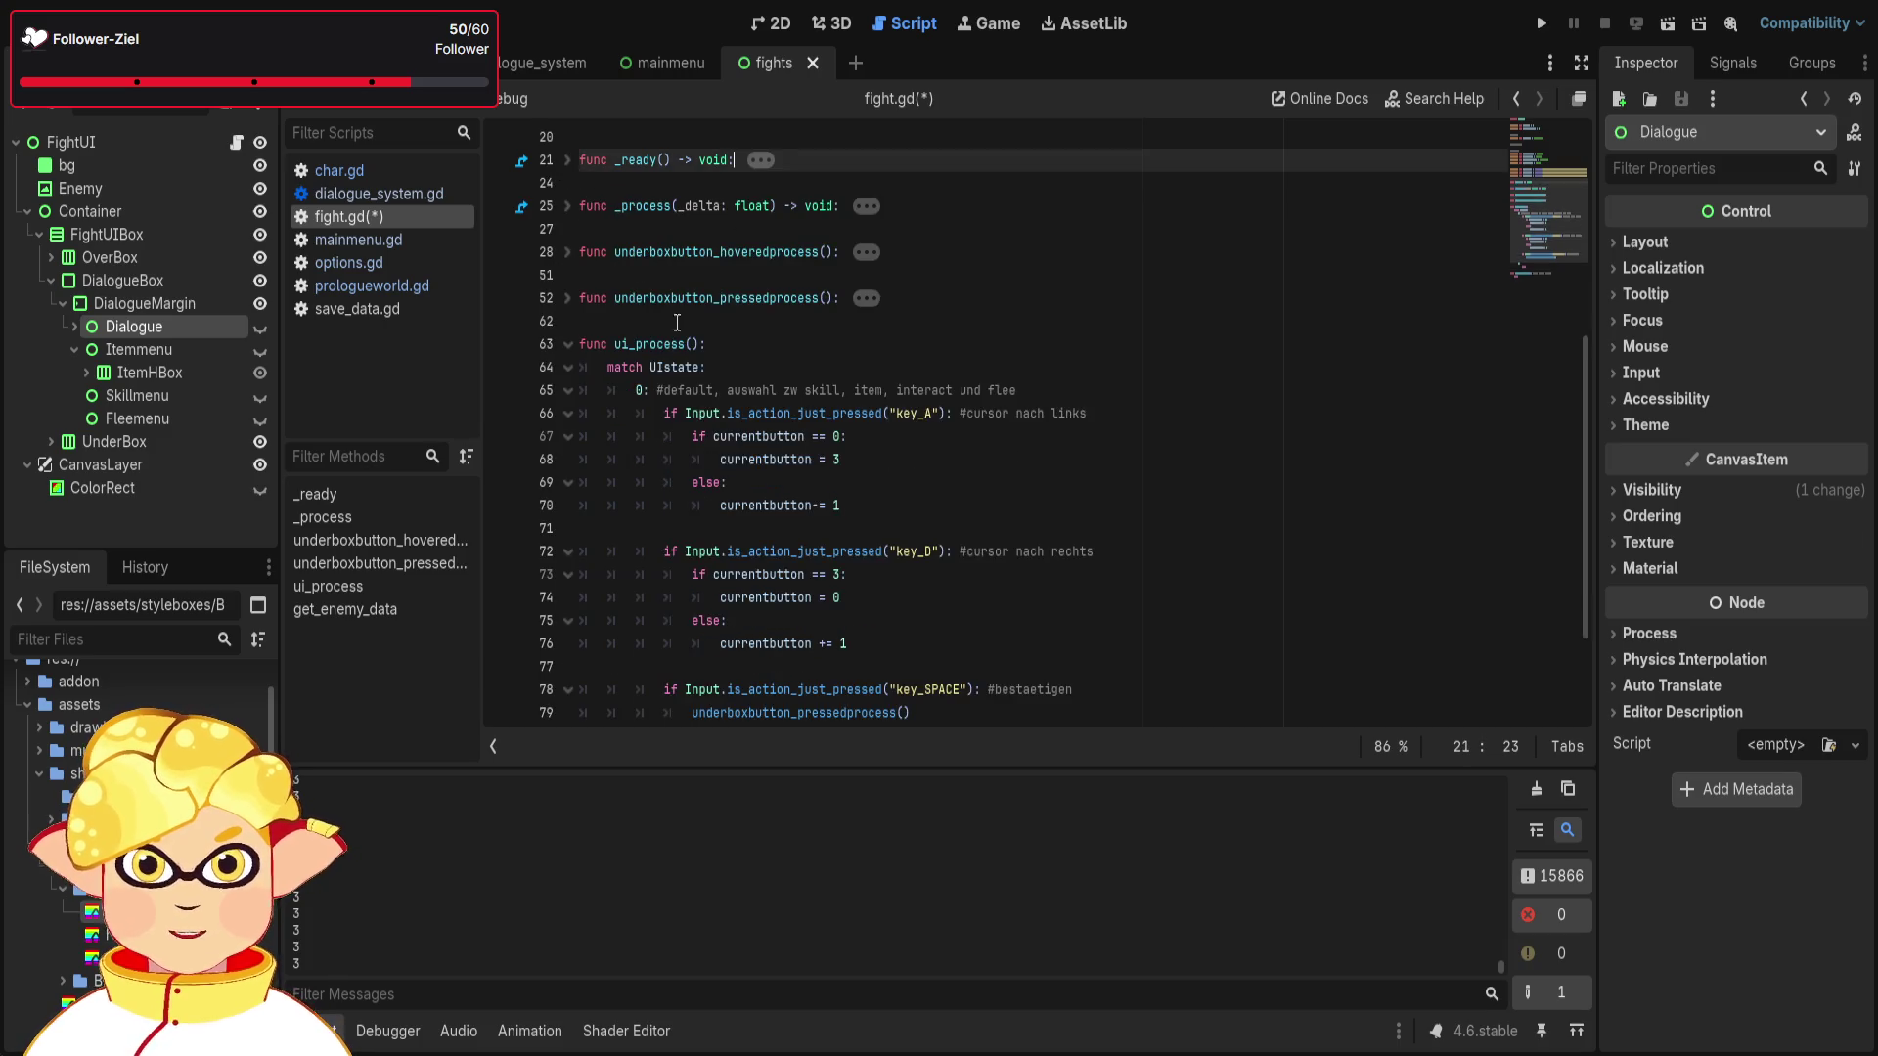
left_click(567, 183)
scroll(844, 416, "down", 1)
left_click(885, 437)
key("Return")
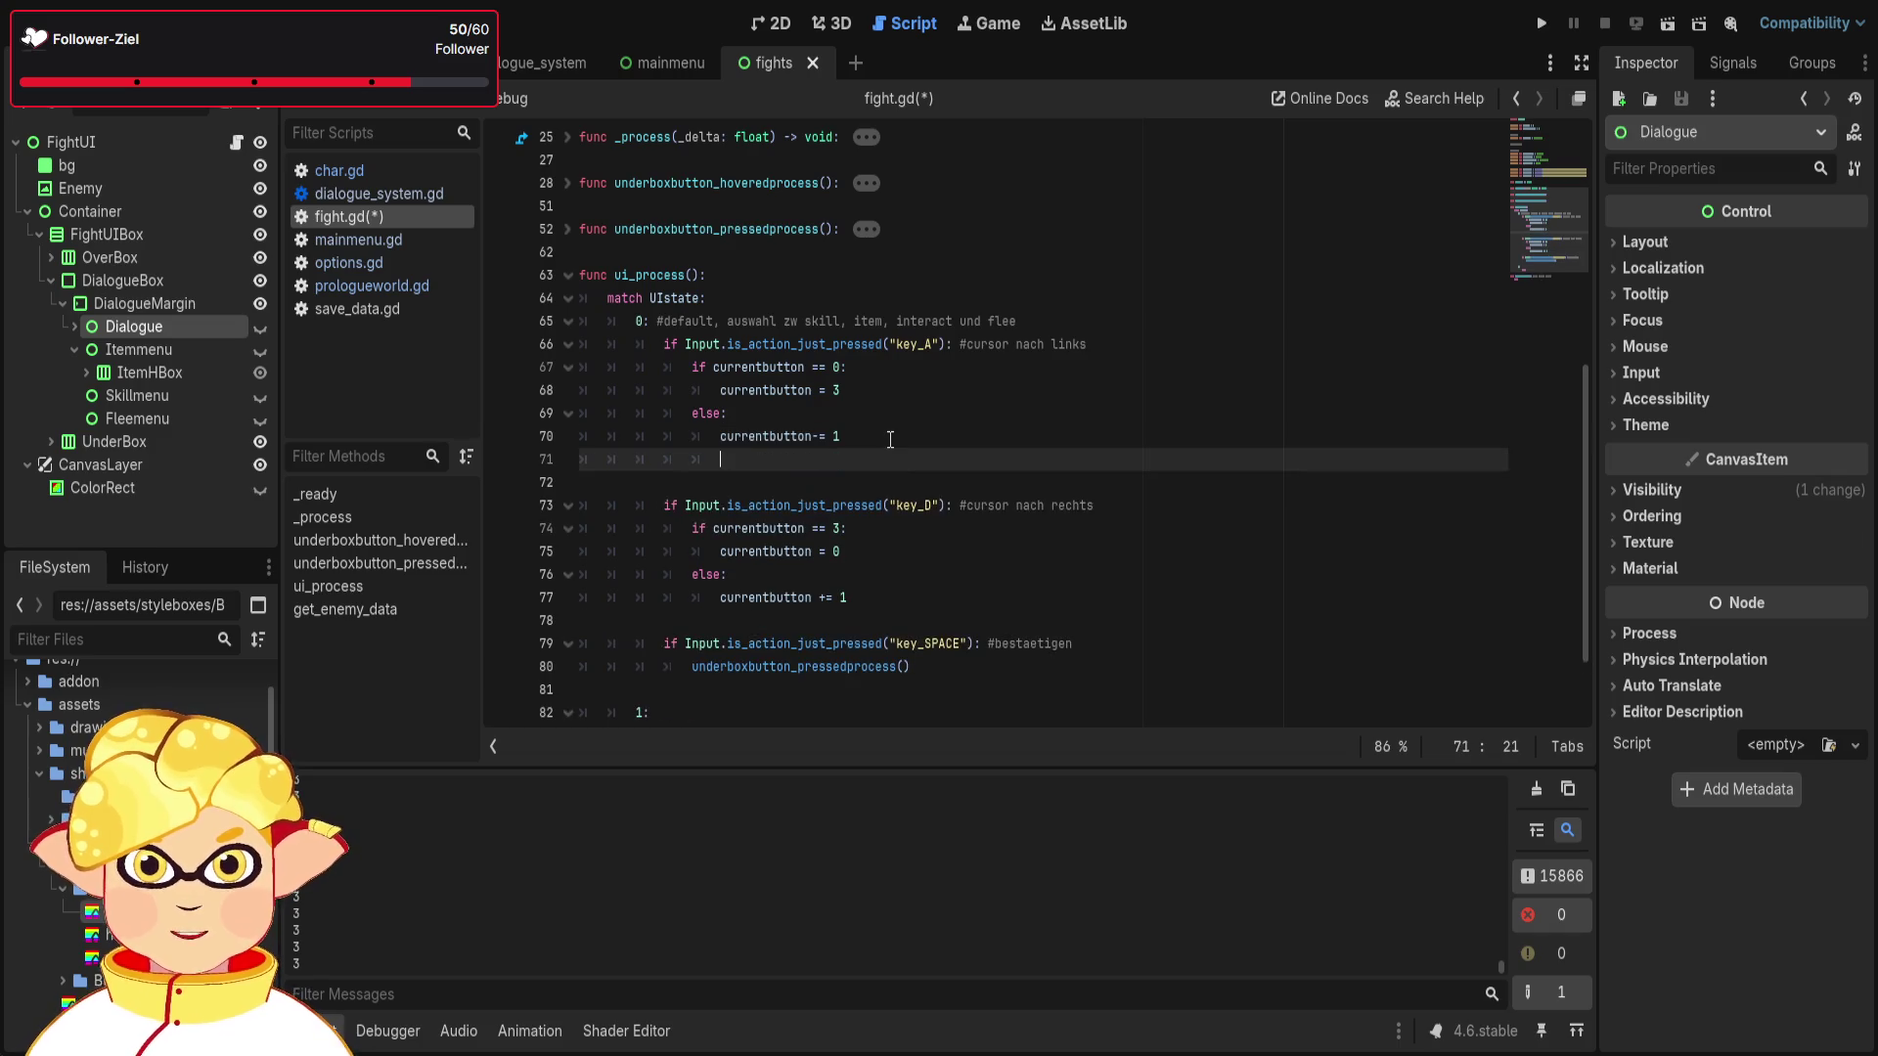
type("underboxbutton_hoveredprocess()")
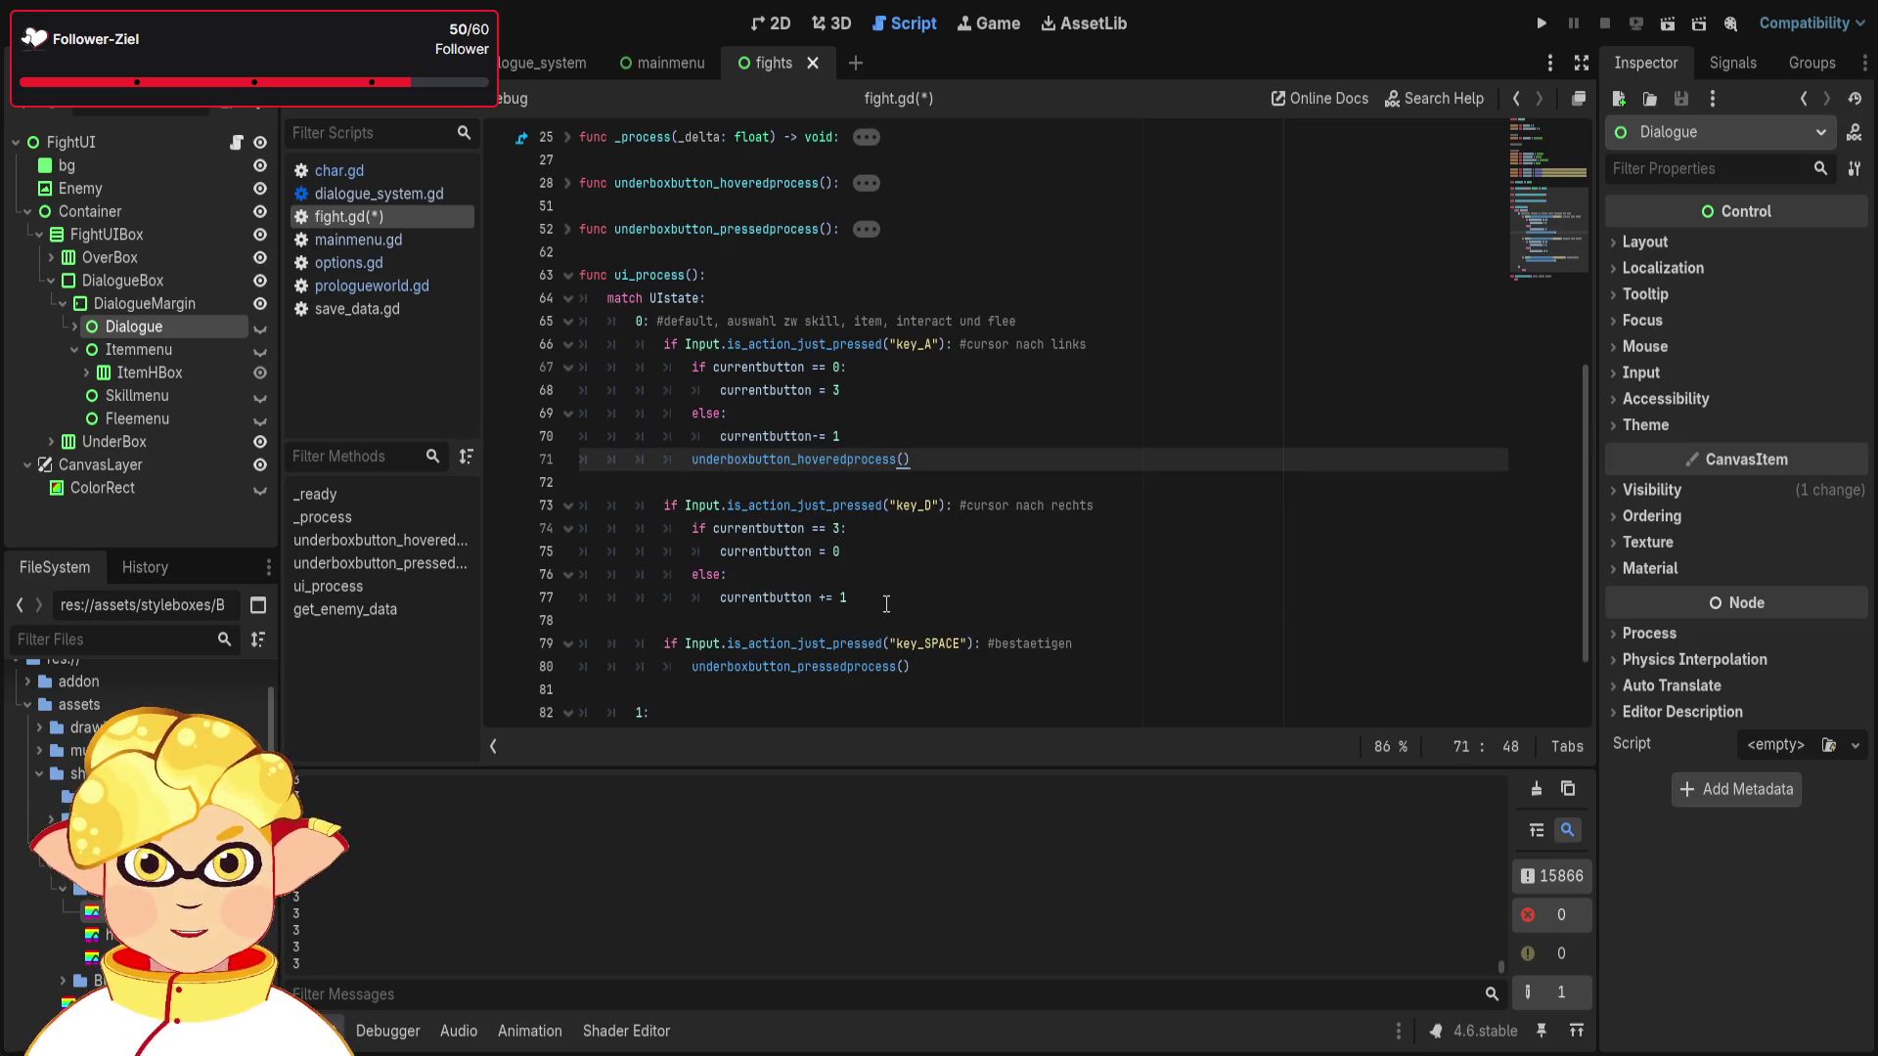
left_click(892, 597)
key("Return")
type("underboxbutton_hoveredprocess()")
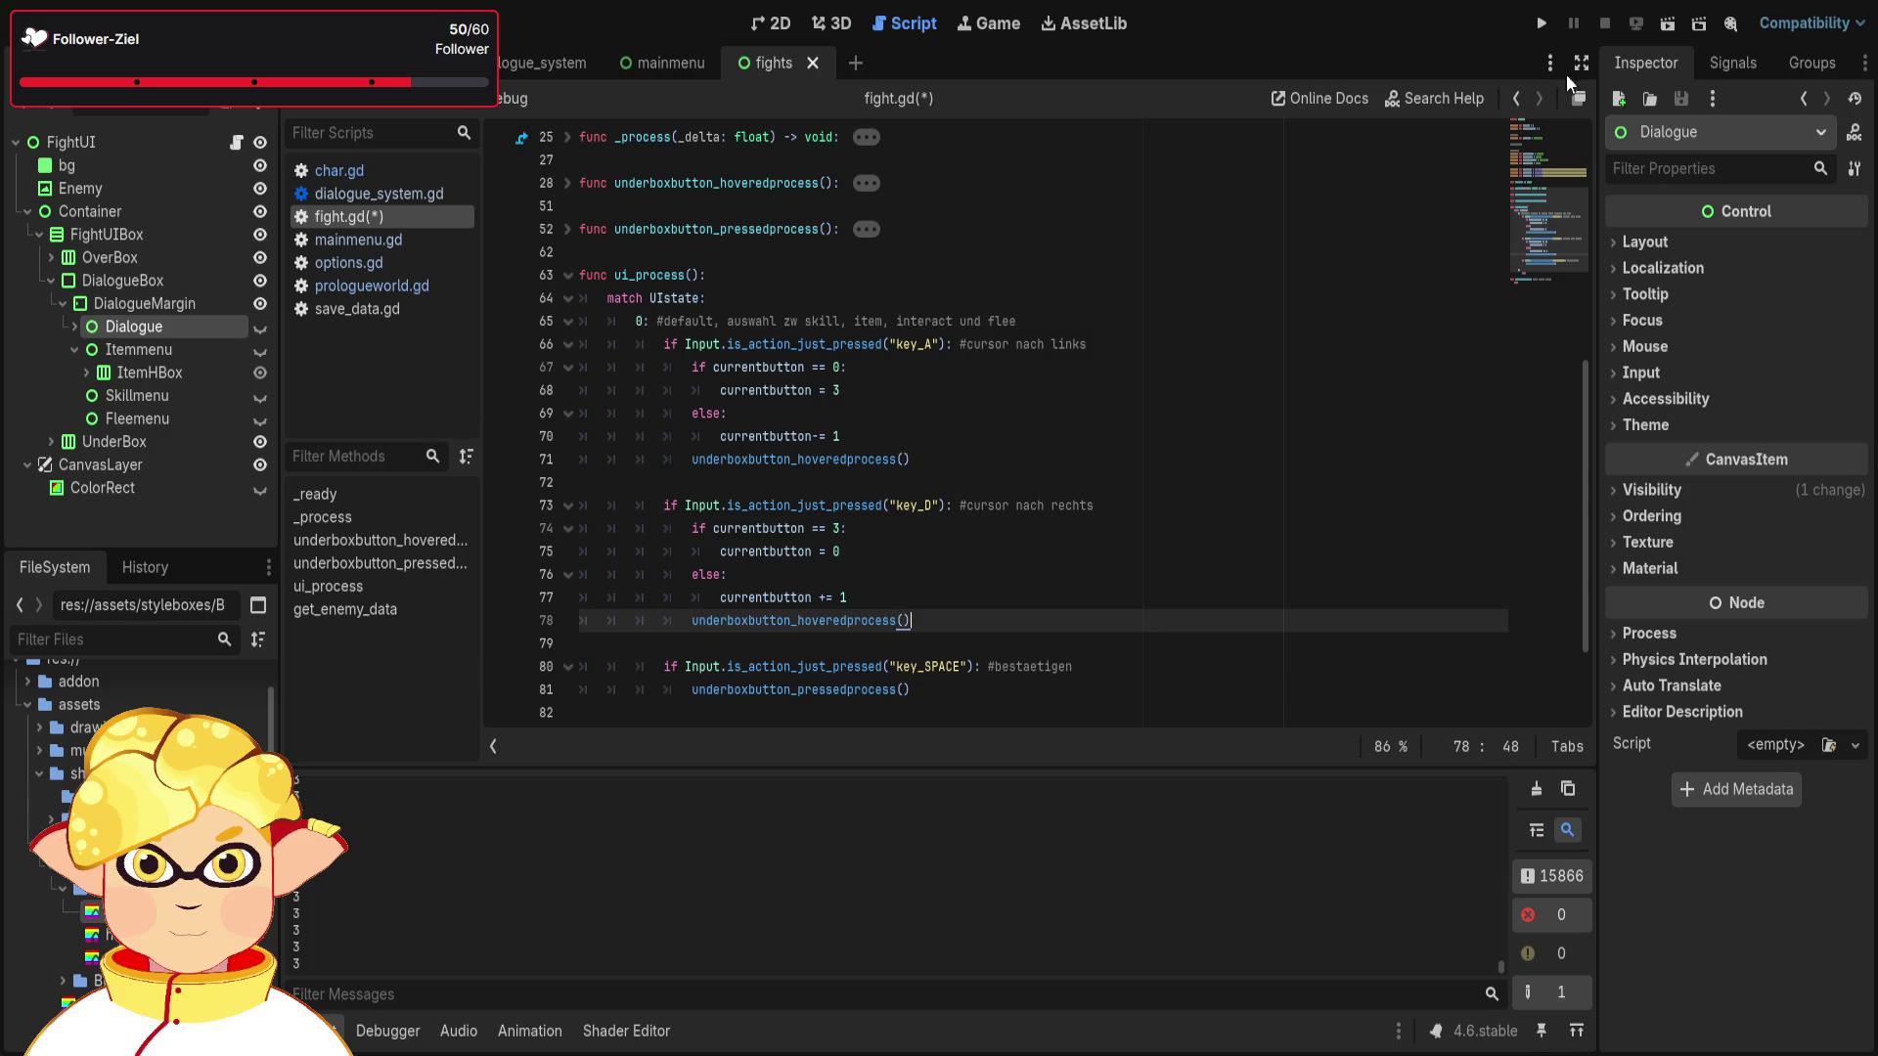
left_click(1676, 20)
key("d")
key("d")
key("d")
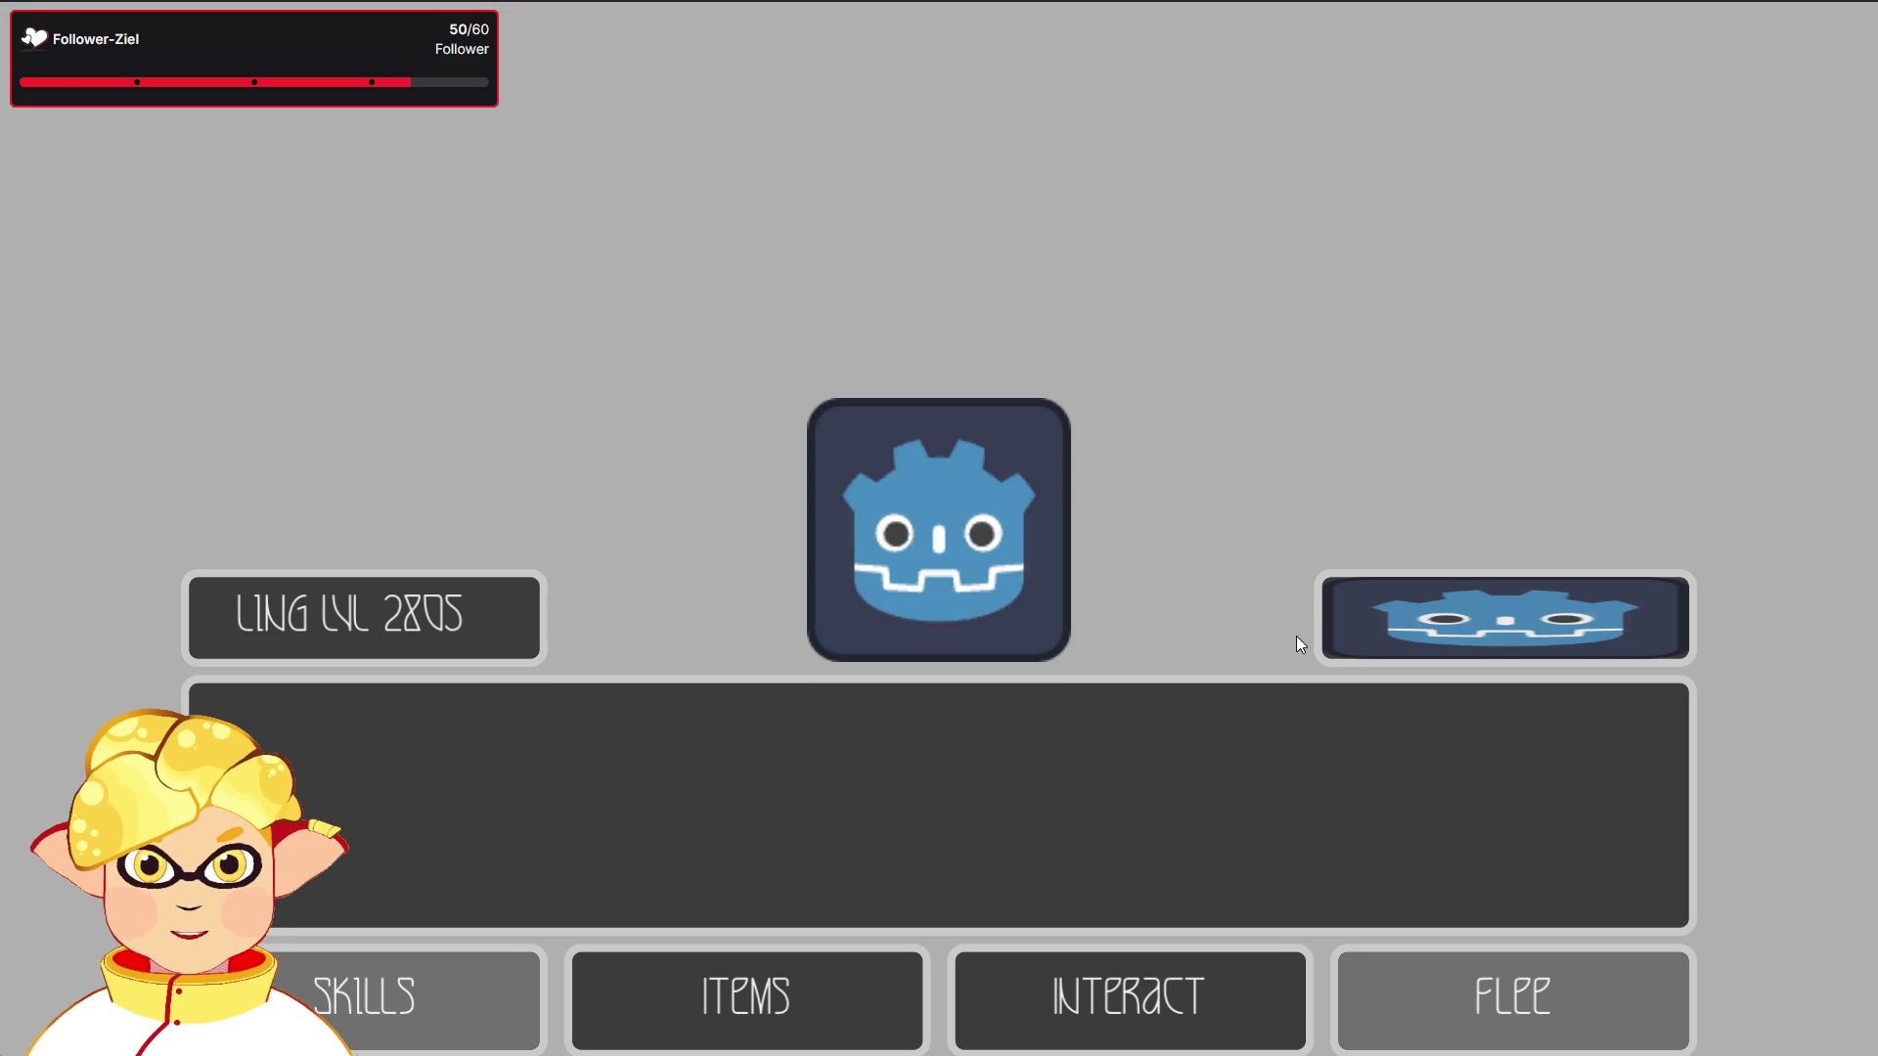
- Change 'interact' to 'skills' in line 50's neutral style reset and relaunch the scene
key("alt+F4")
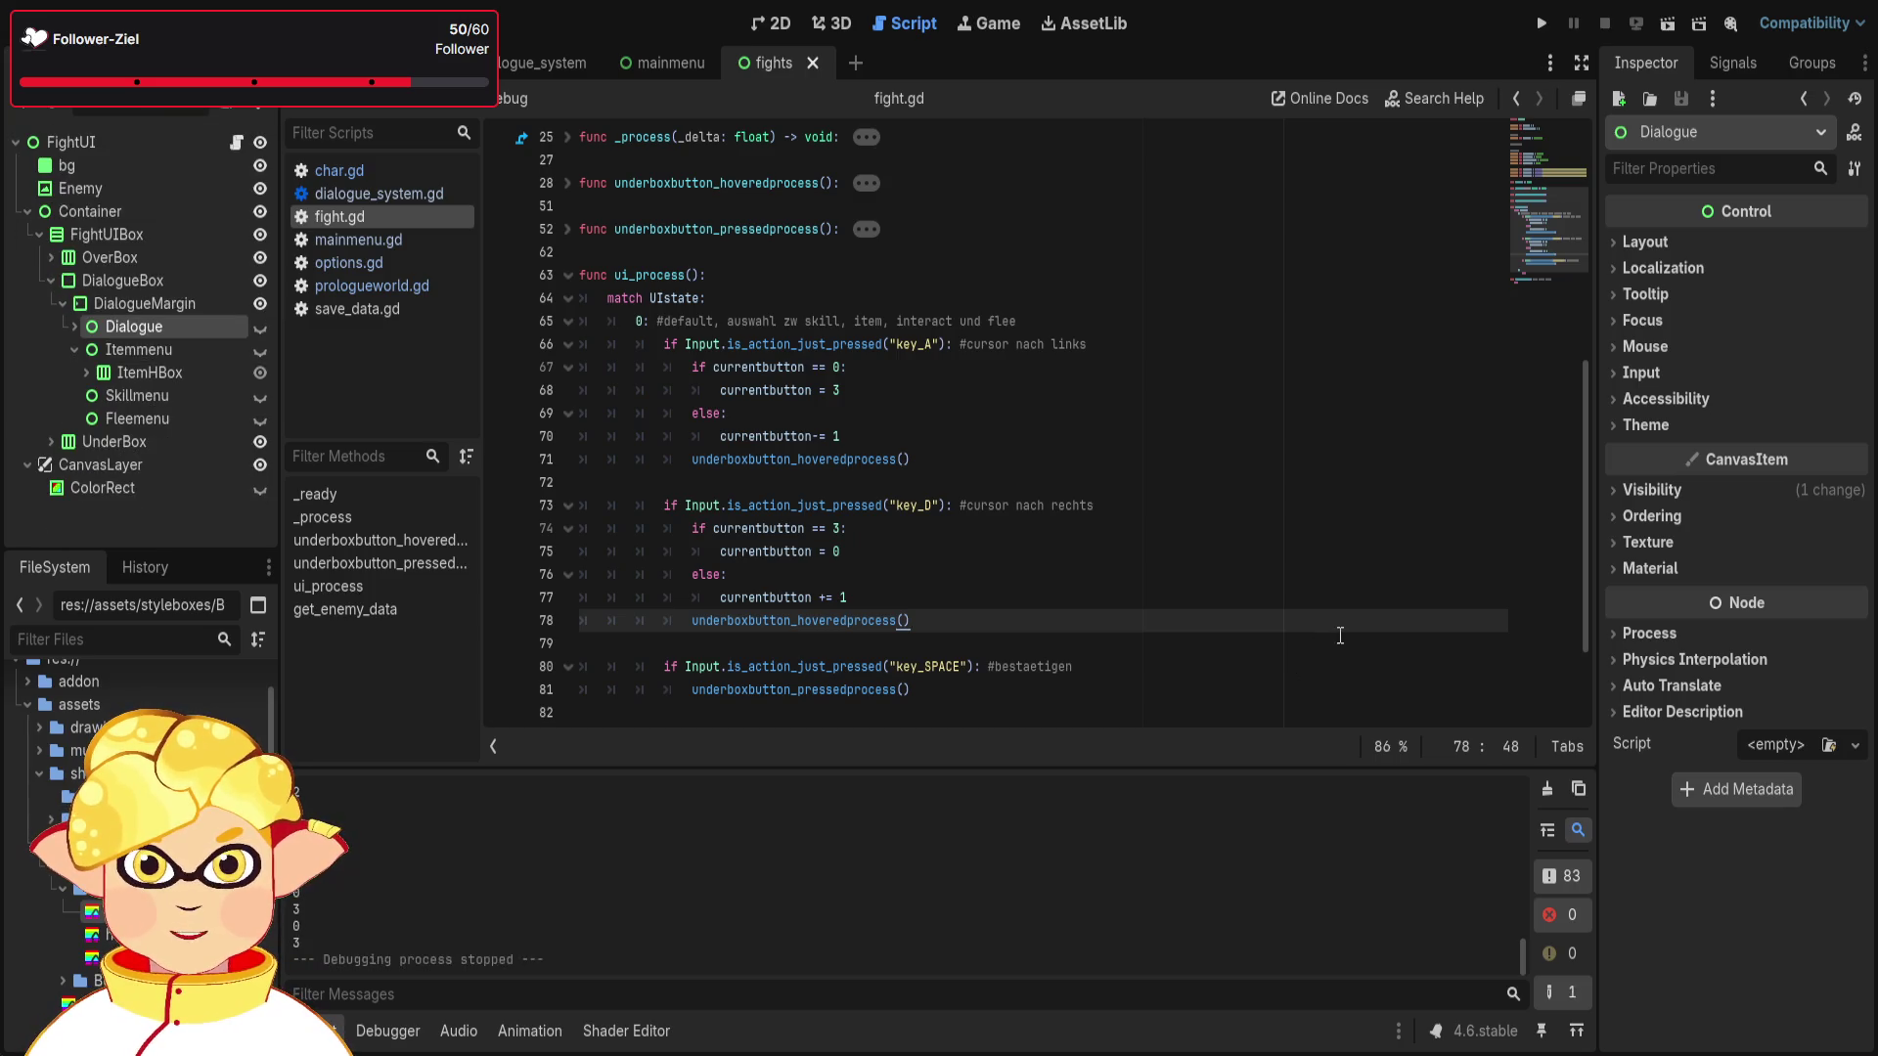
scroll(618, 422, "up", 3)
left_click(567, 390)
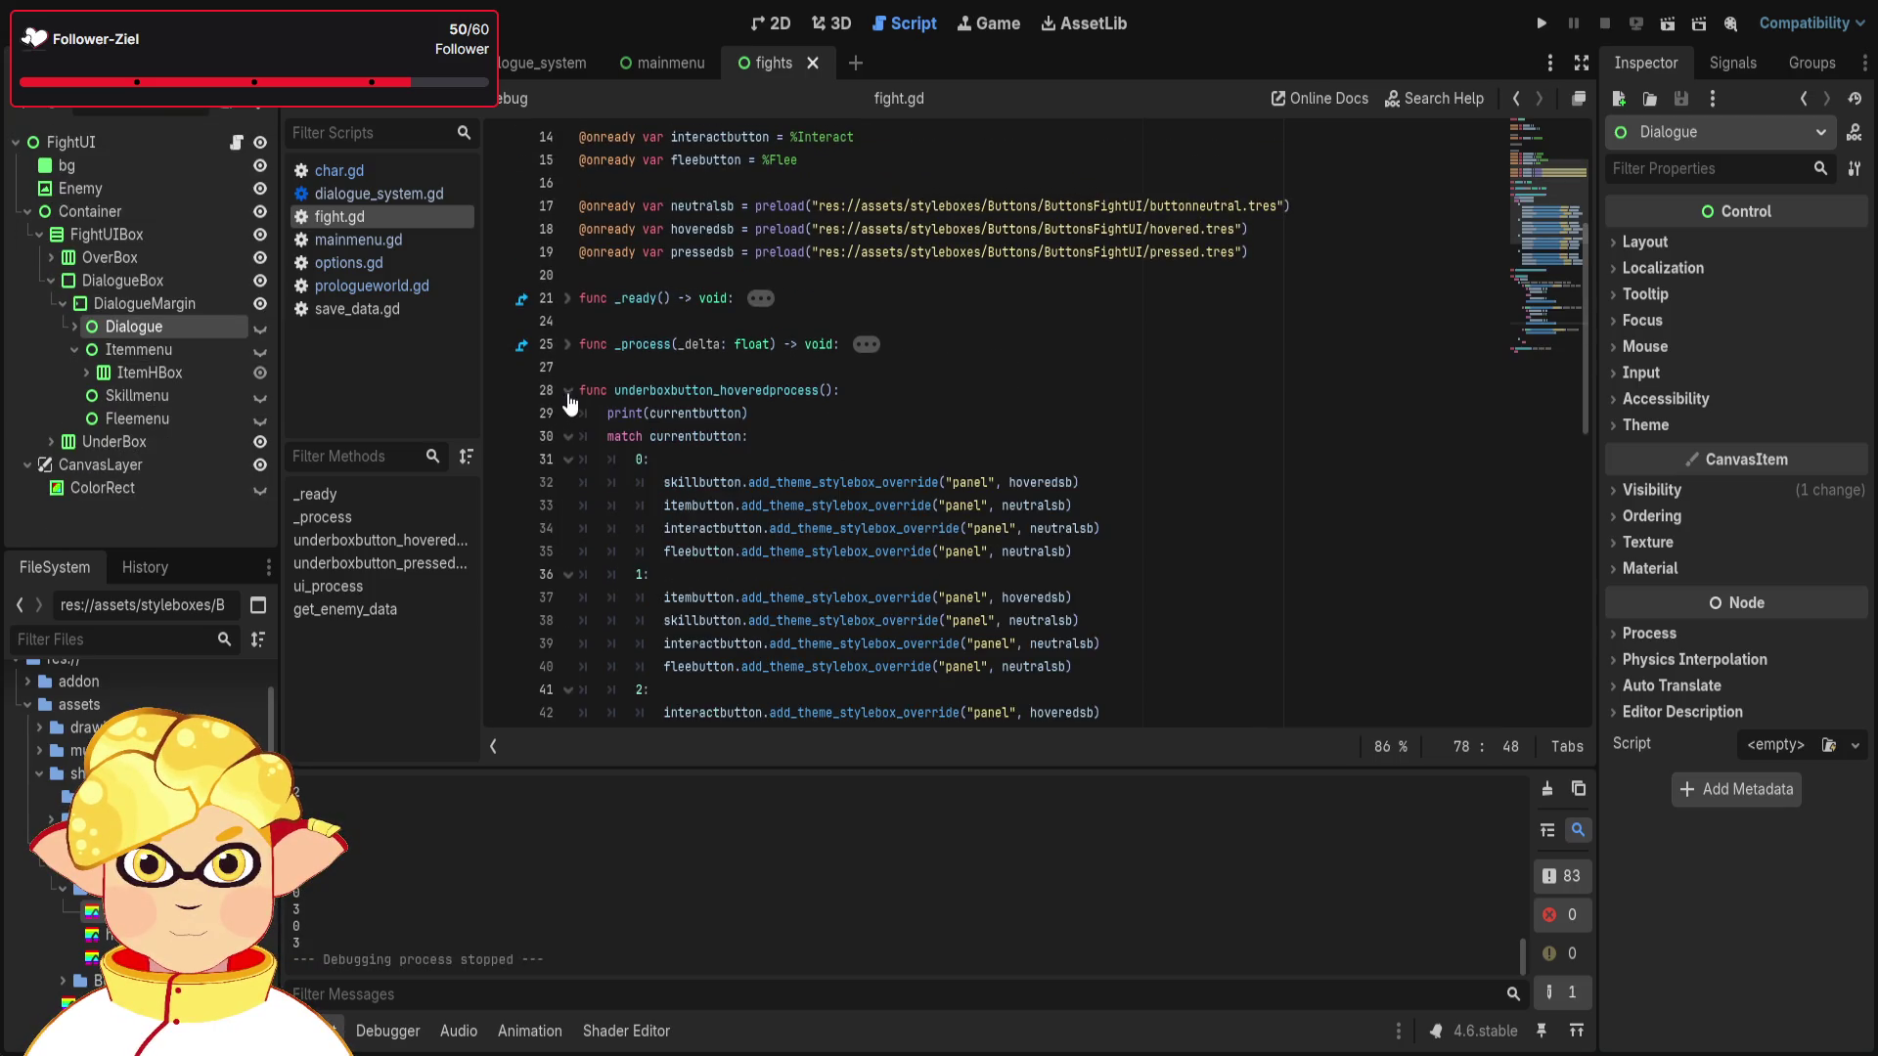
scroll(581, 389, "down", 5)
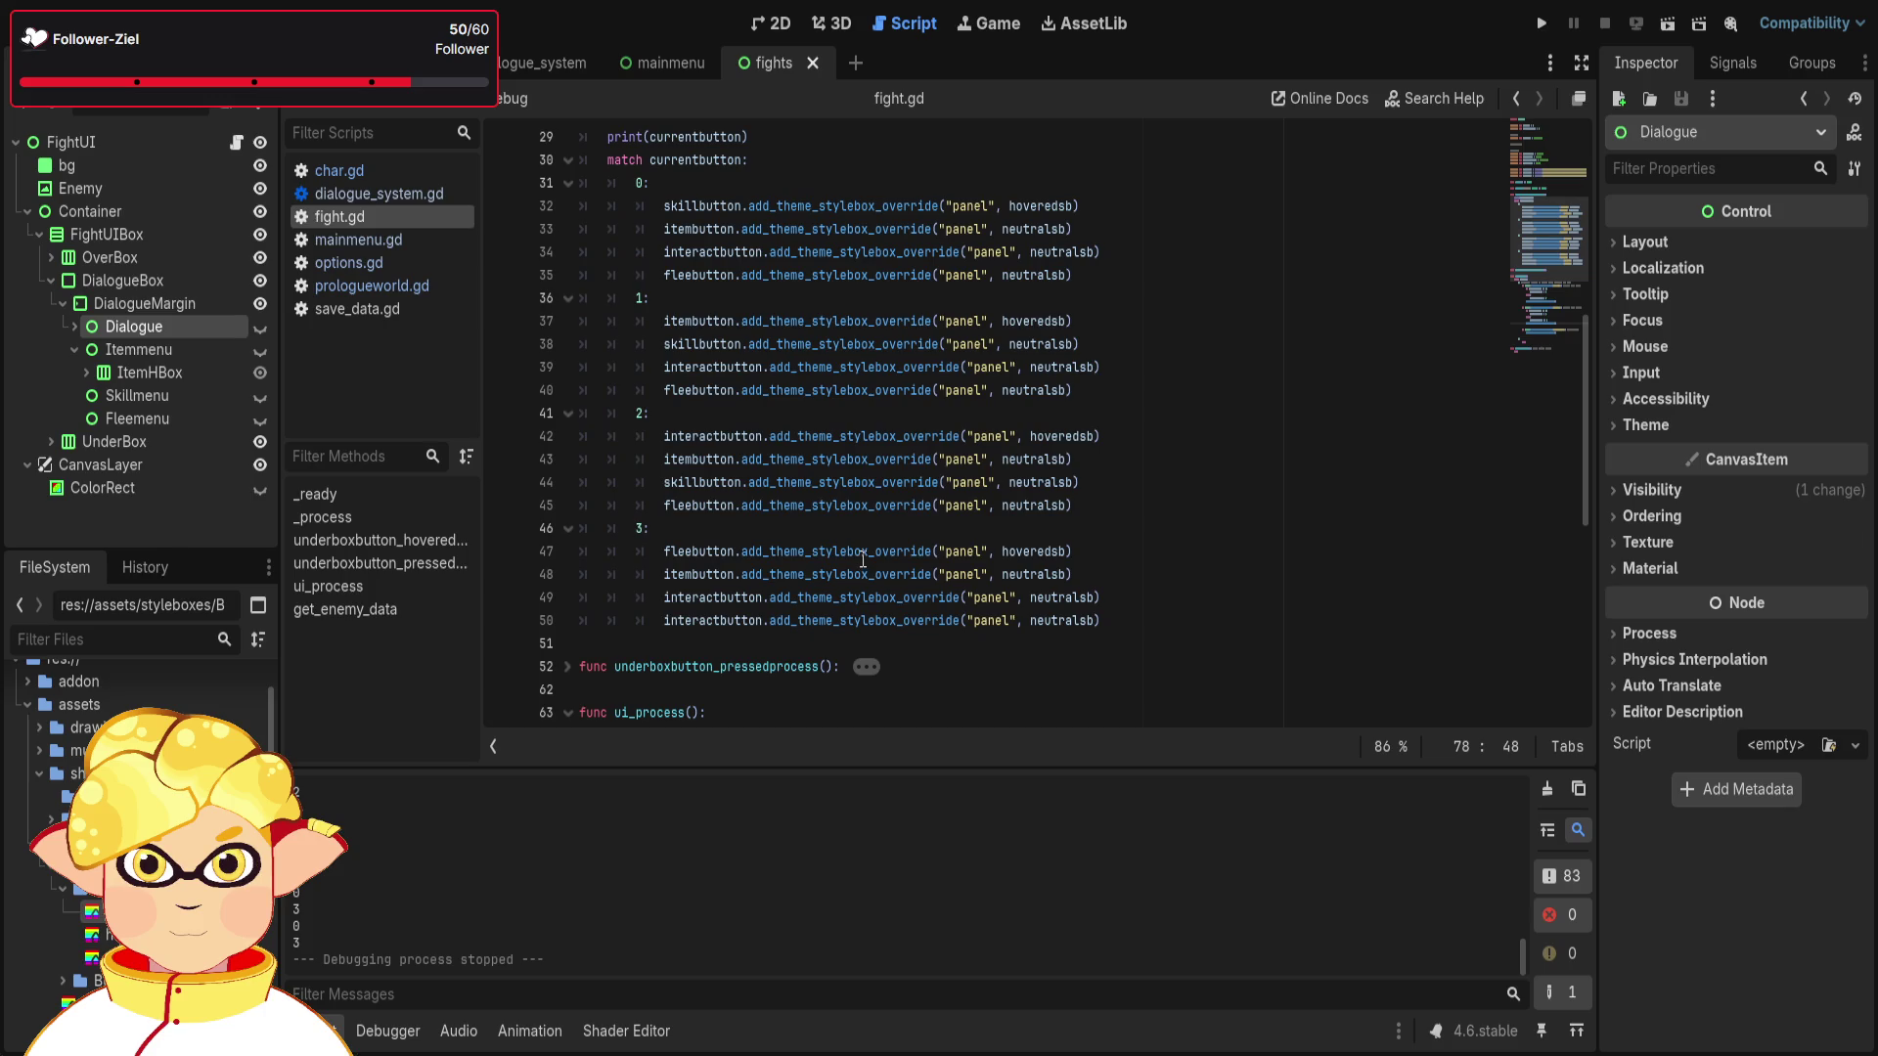
left_click_drag(721, 622, 692, 626)
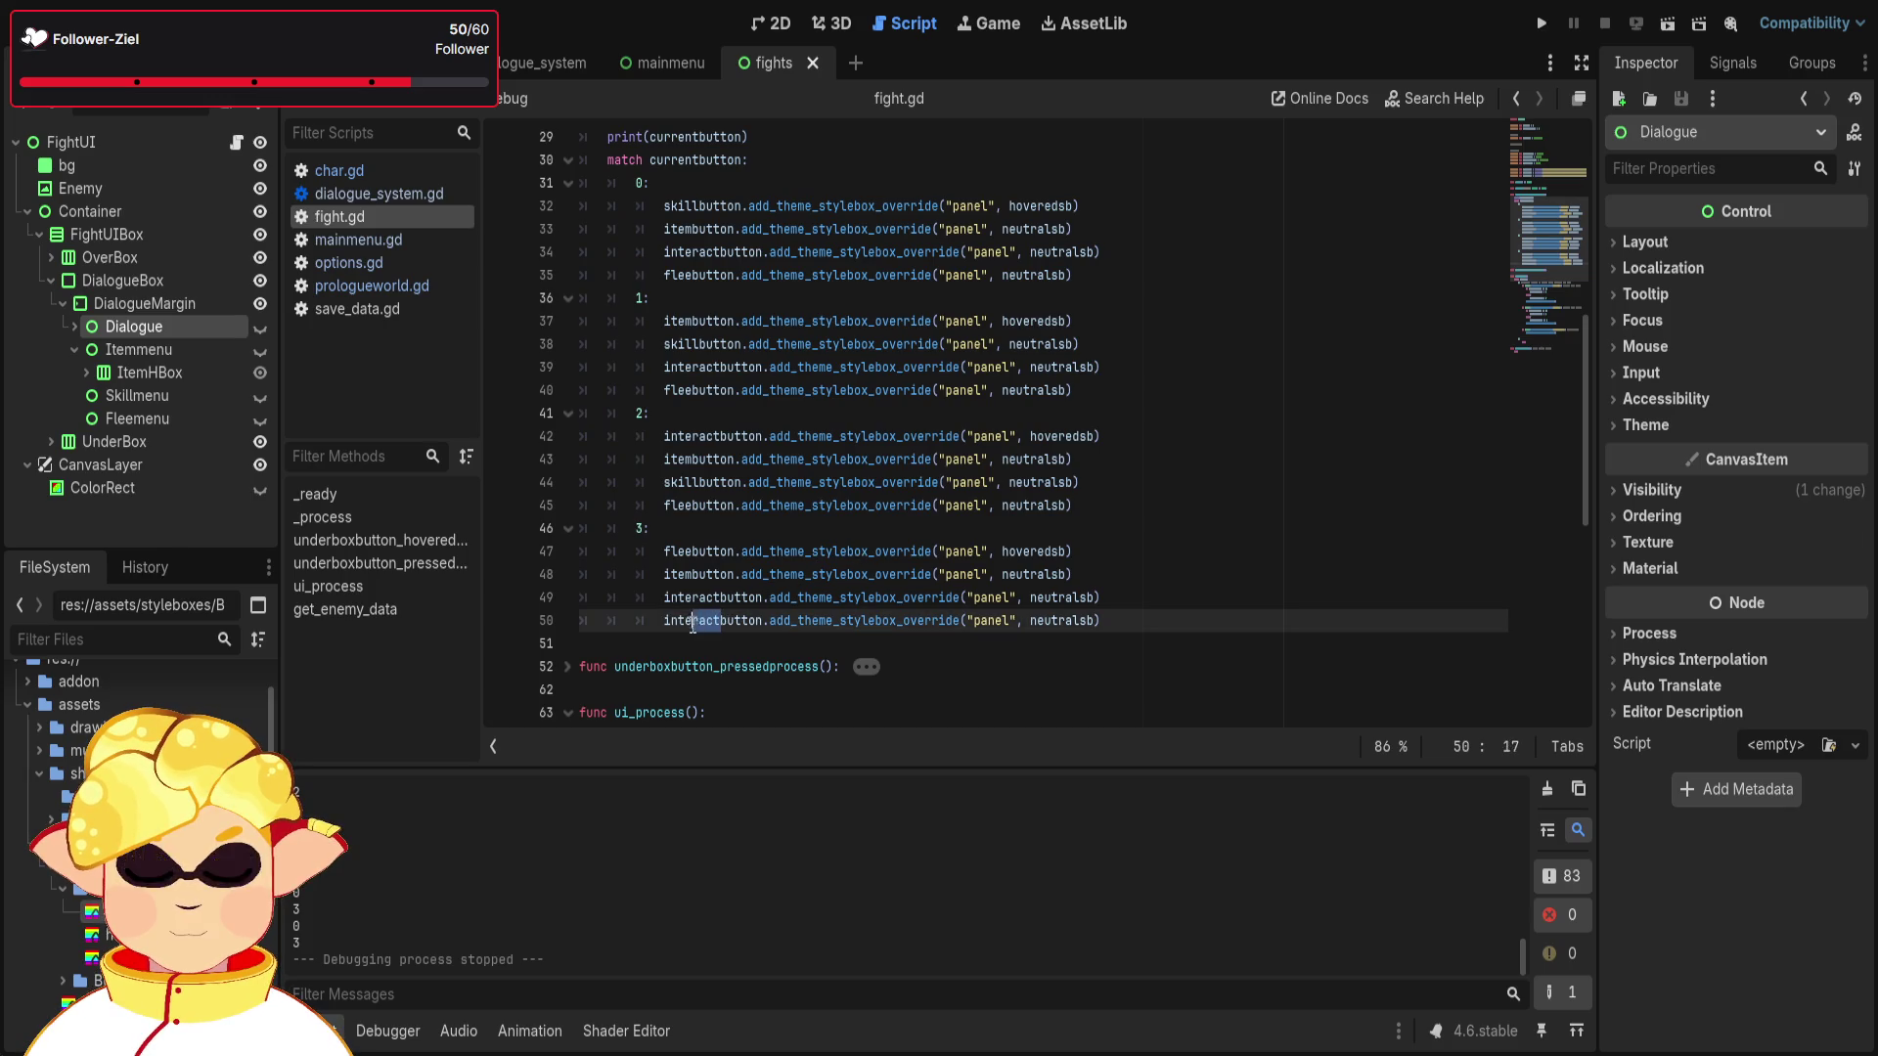
type("skills")
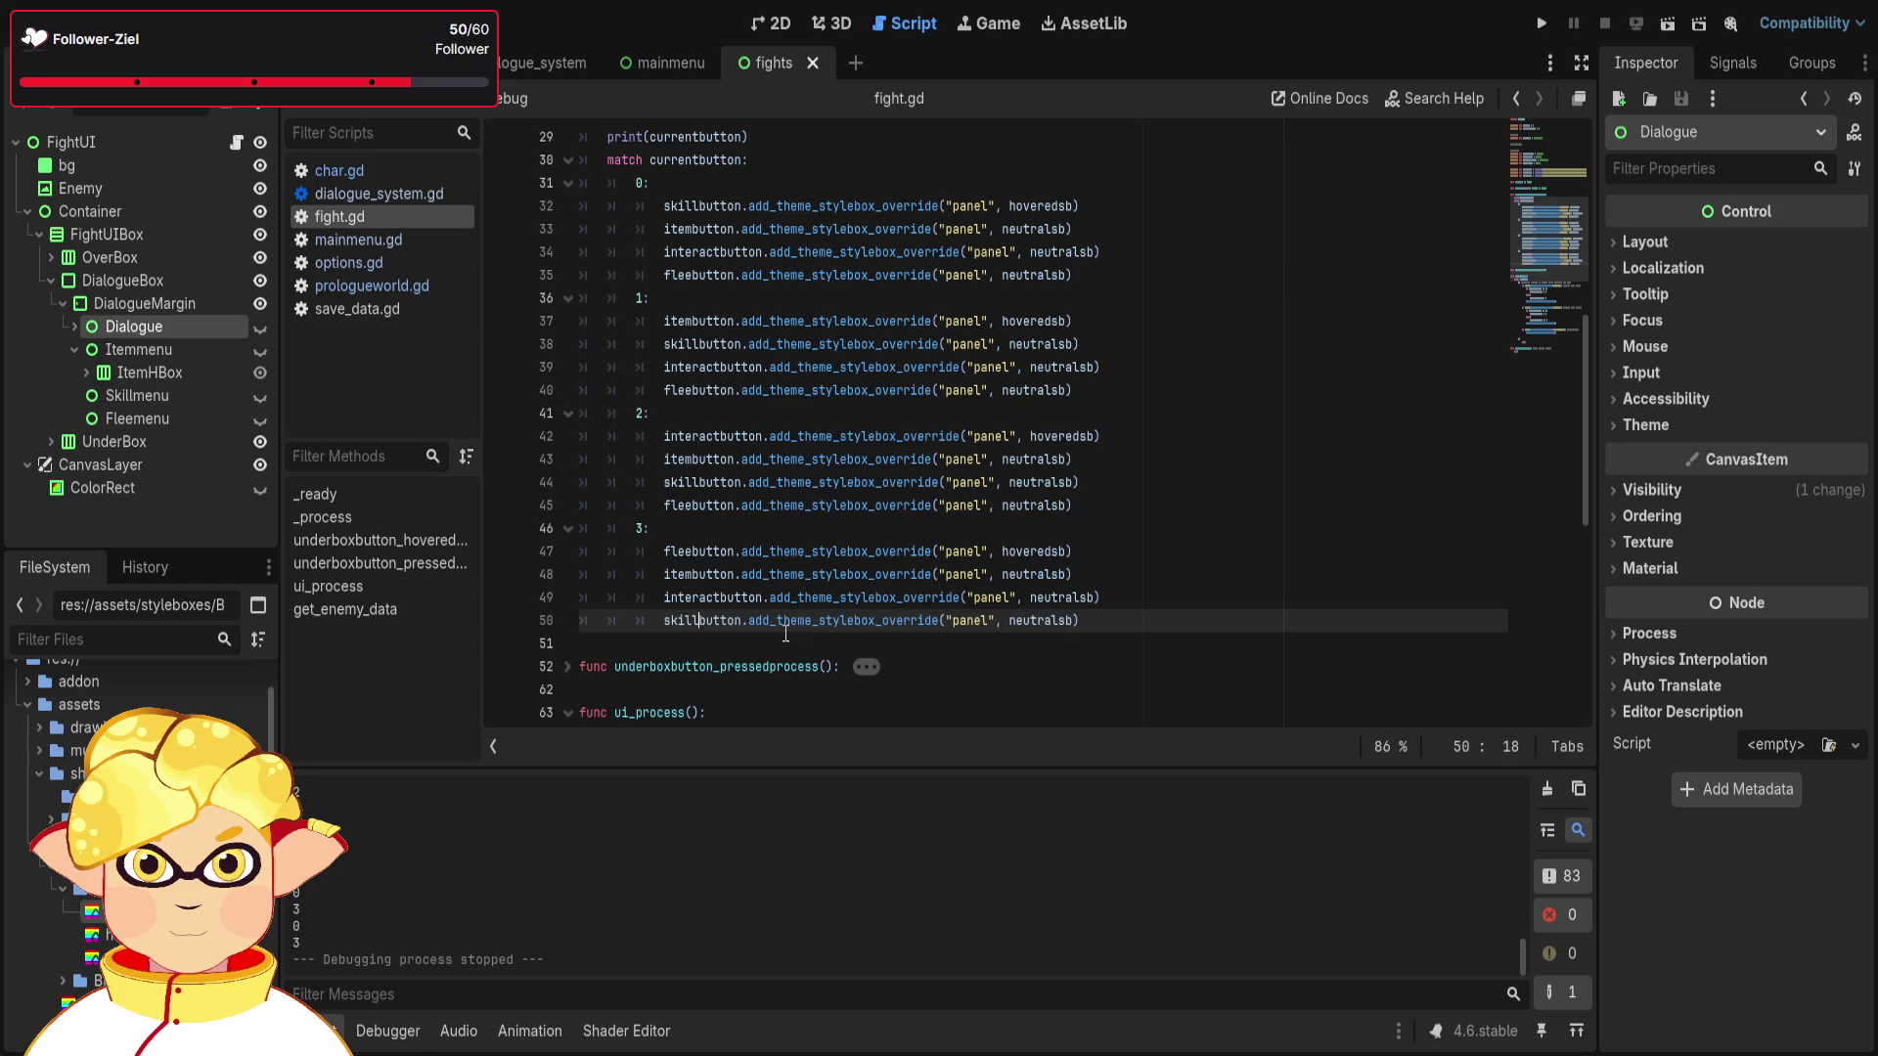
key("F5")
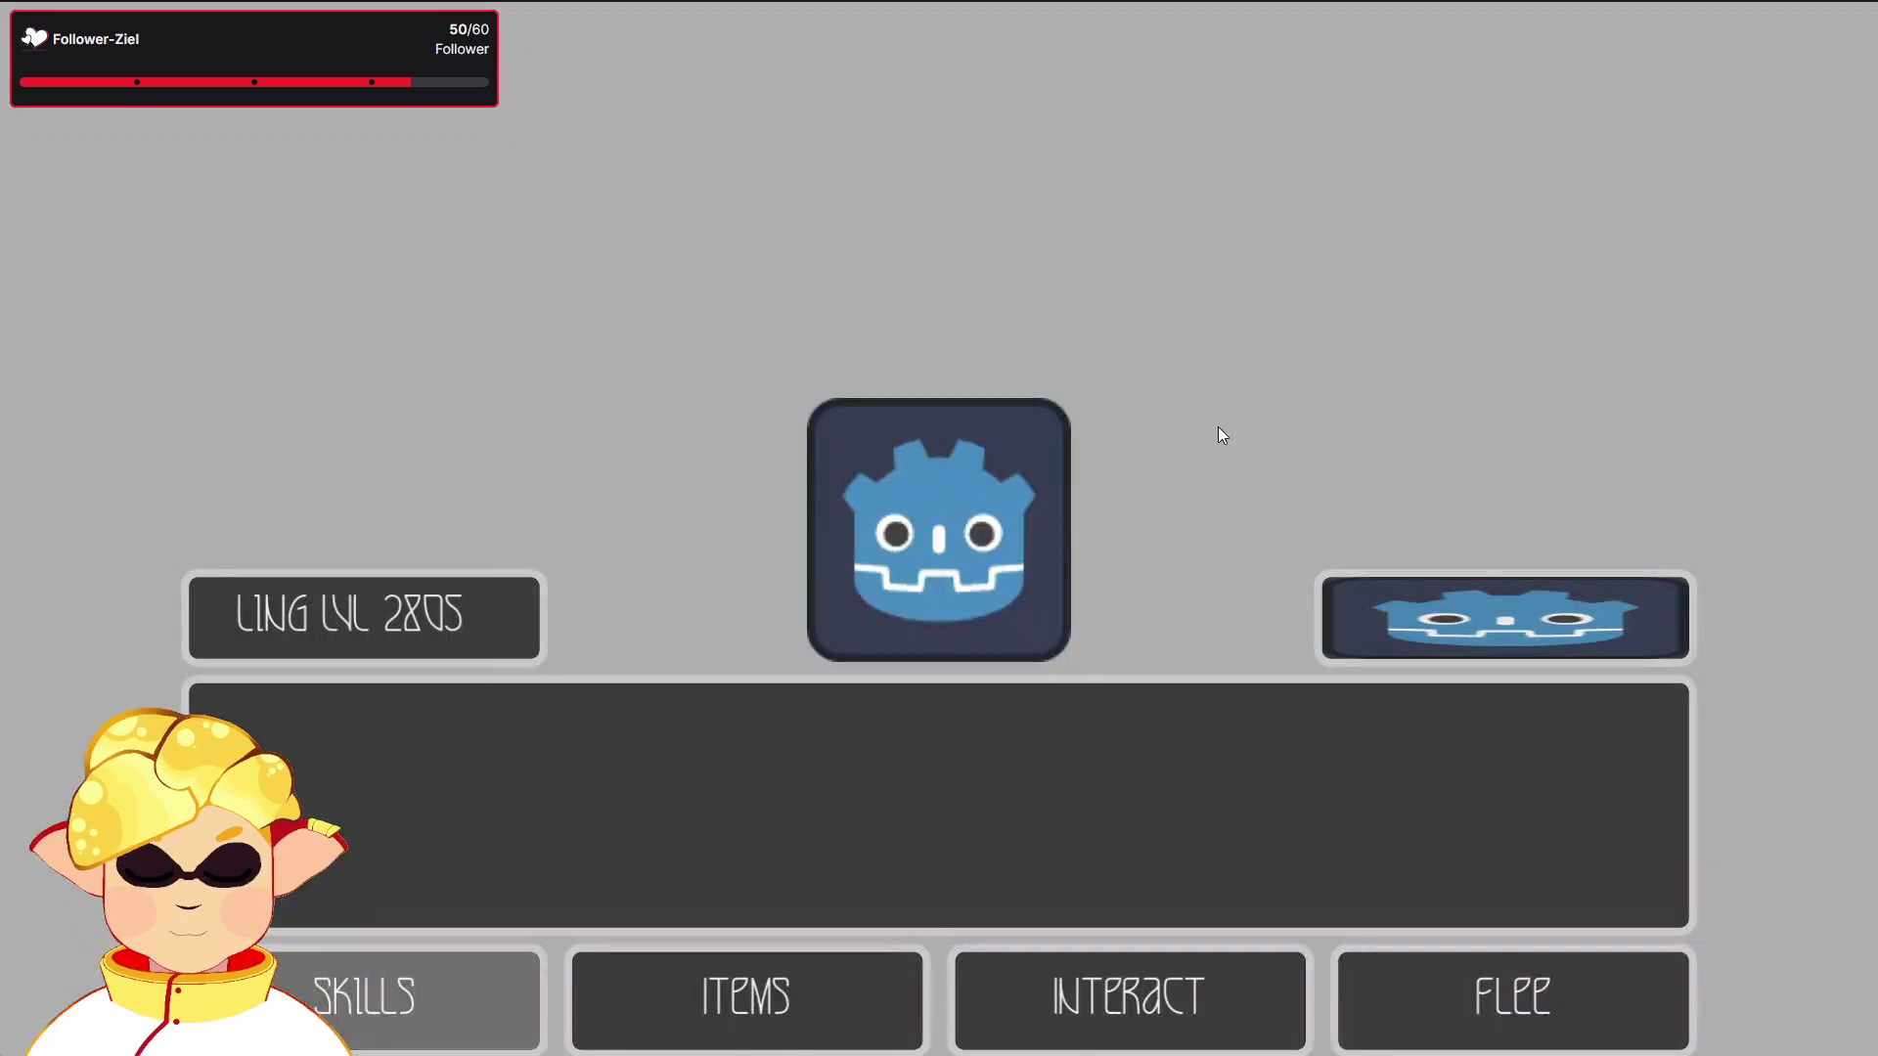
- Press A and D repeatedly to move the highlight between Skills and Items, then close the game
key("a")
key("d")
key("d")
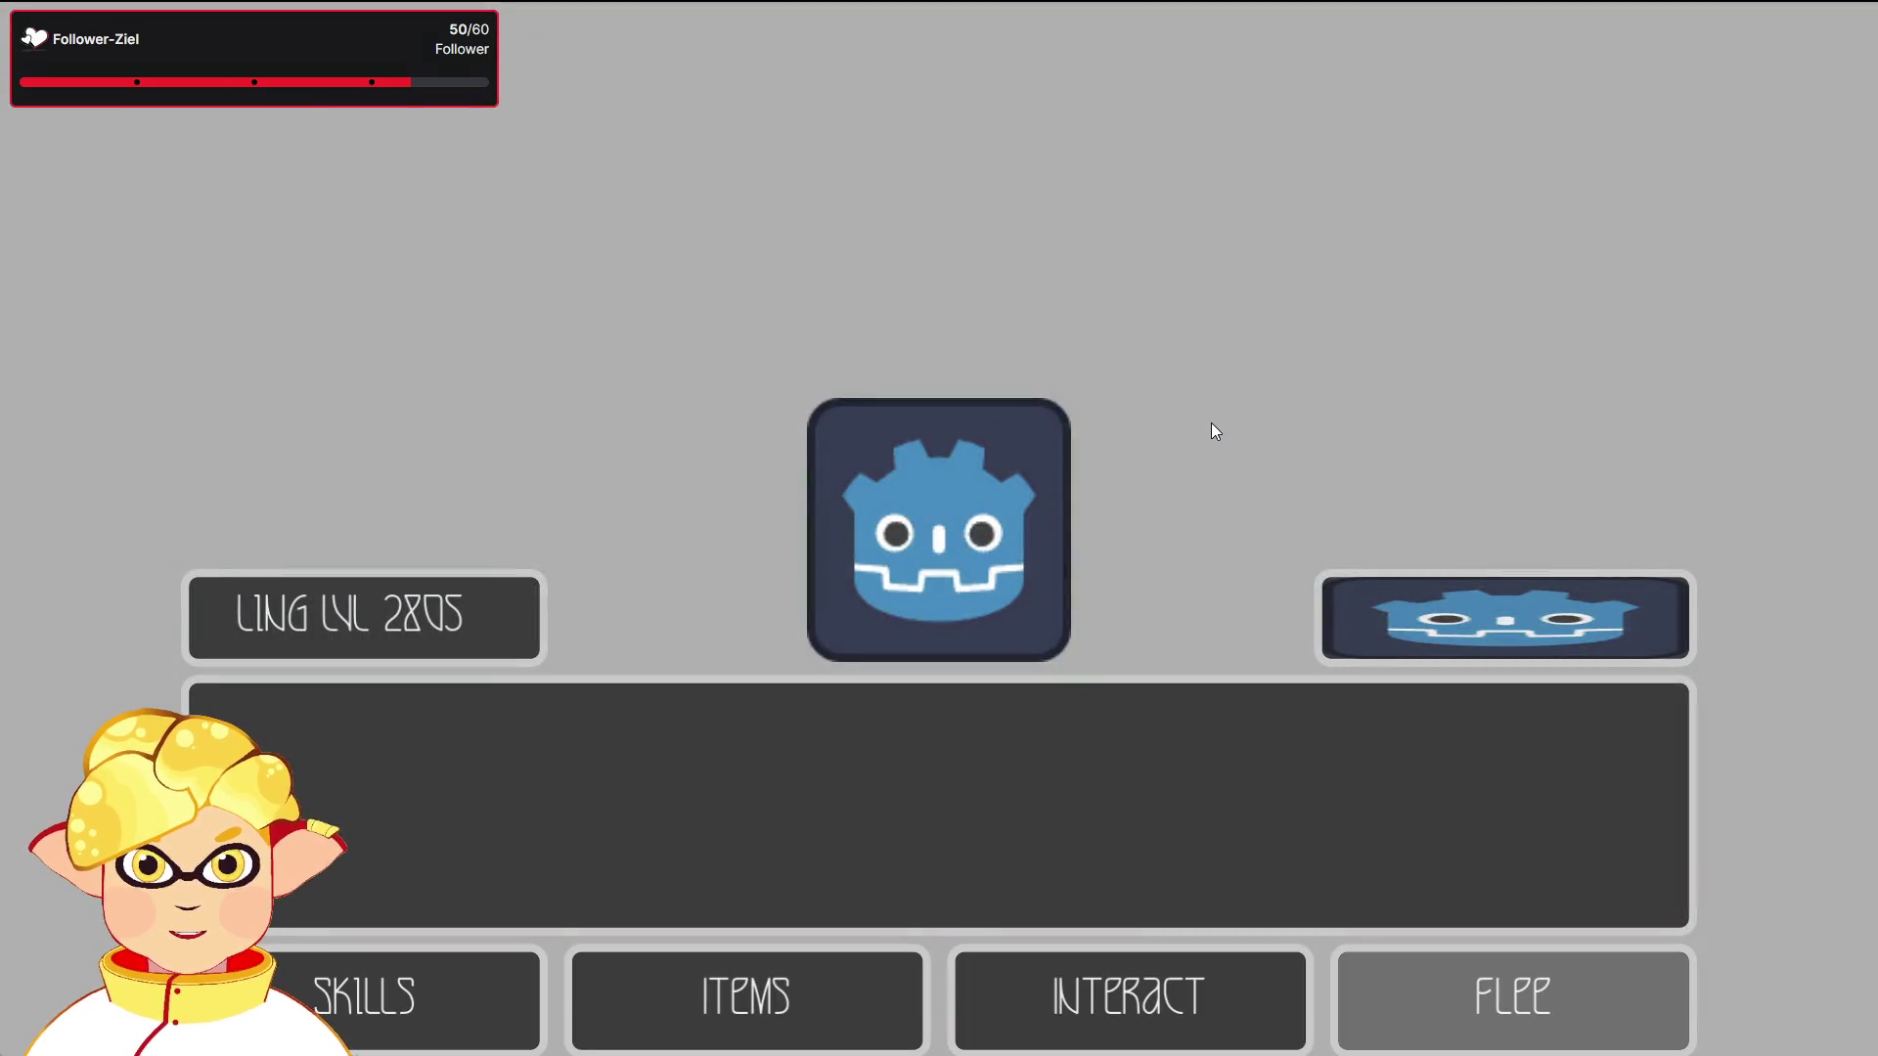
key("d")
key("d")
key("d")
key("d")
key("d")
key("d")
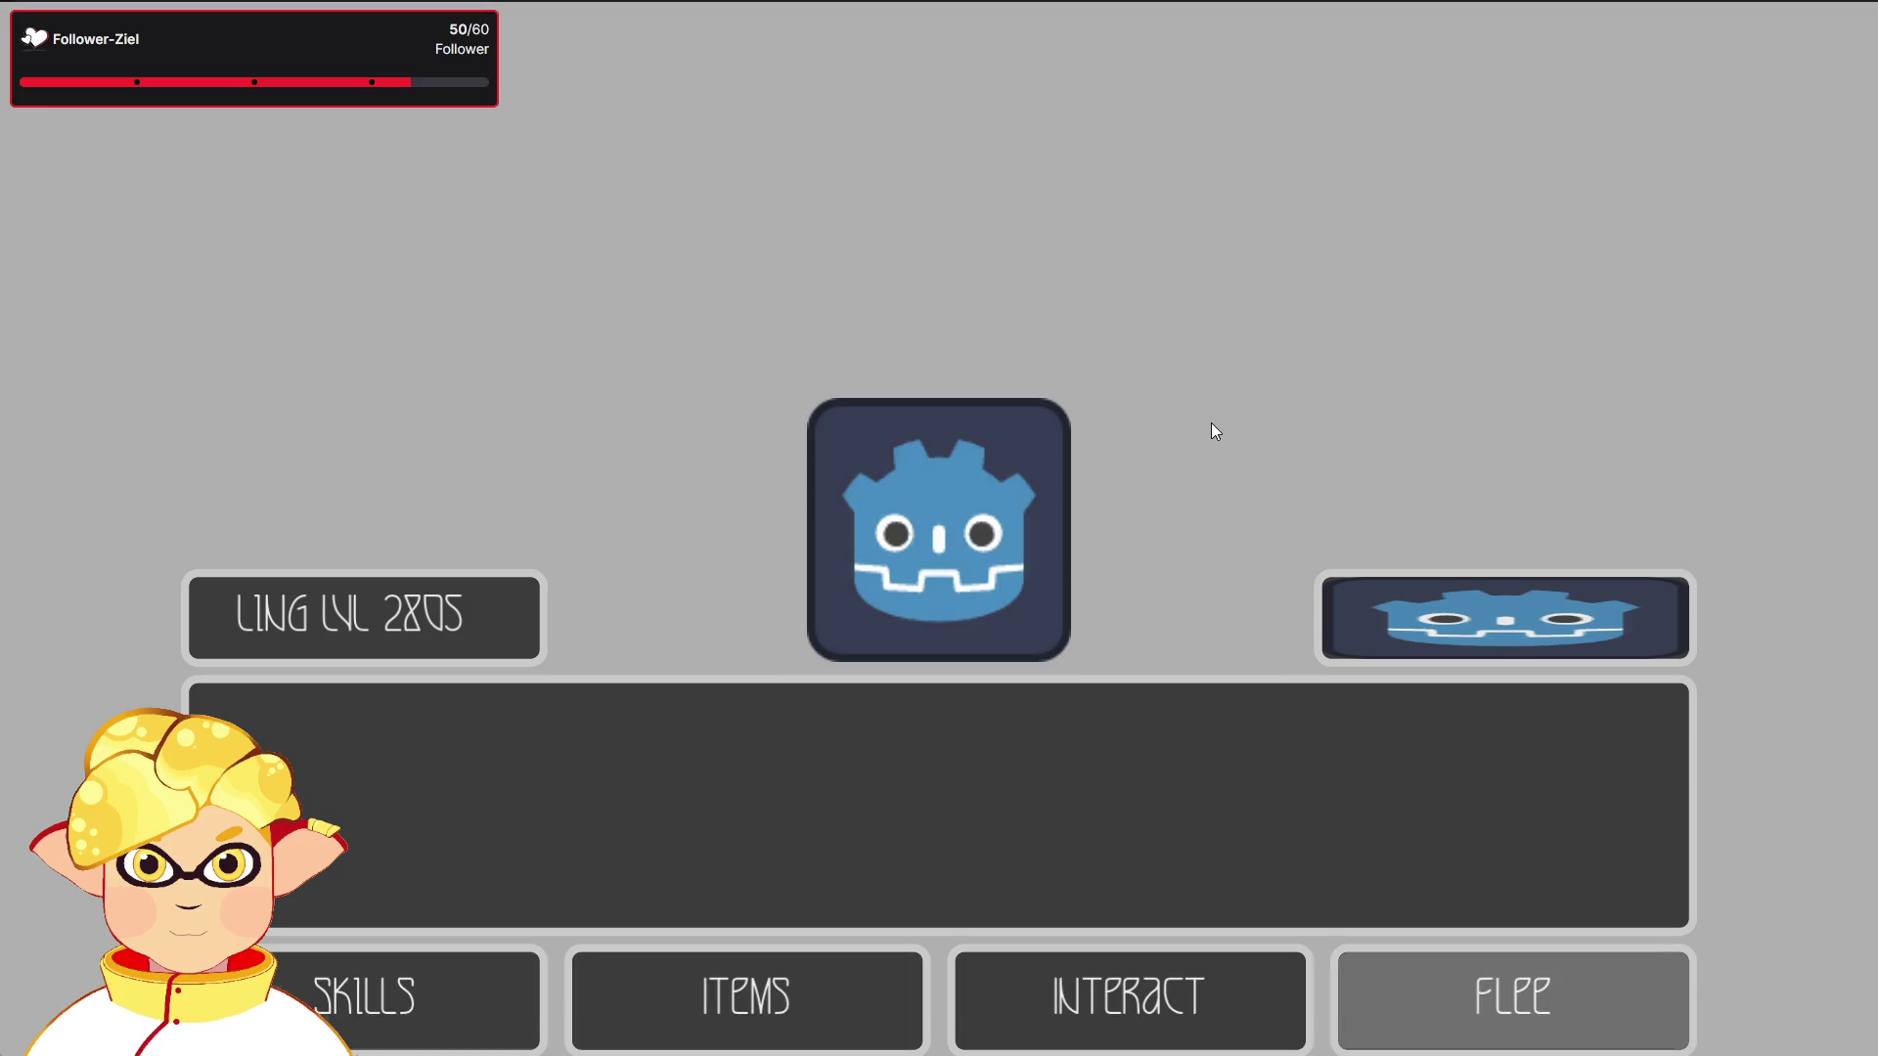
key("d")
key("d")
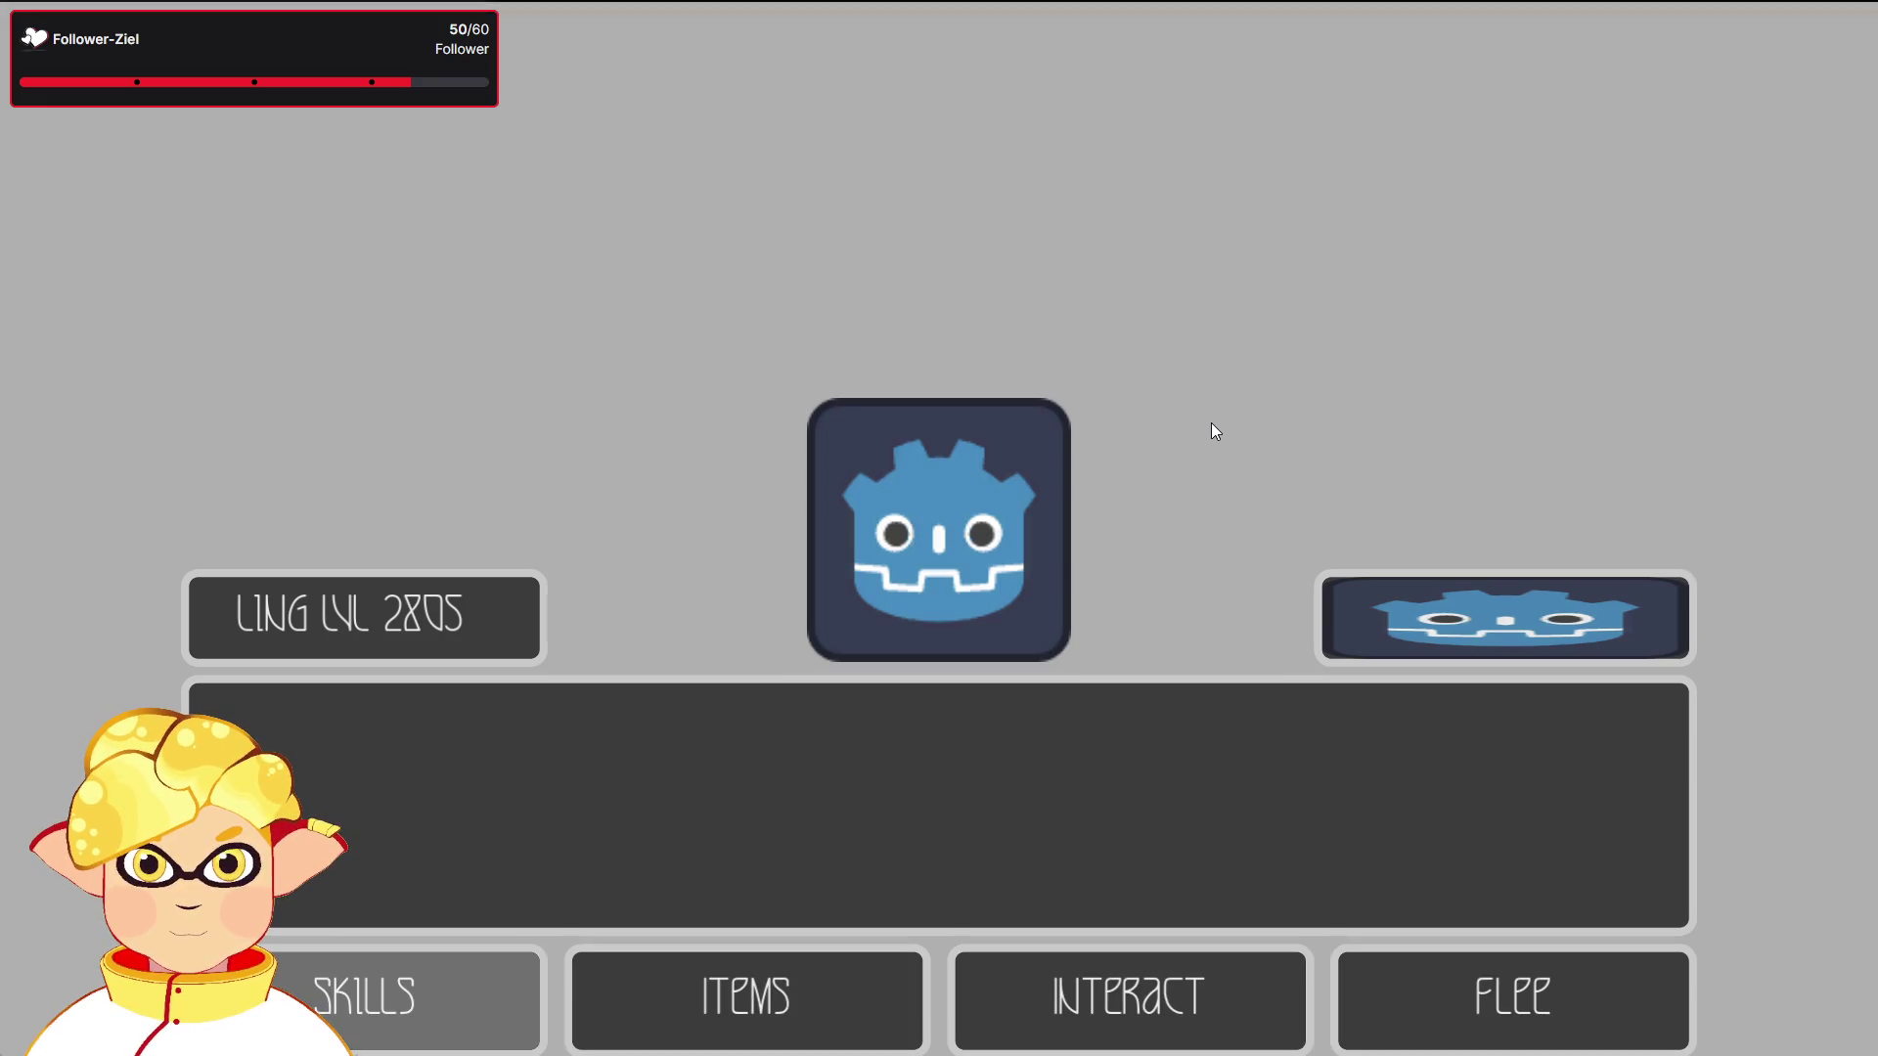
key("d")
key("a")
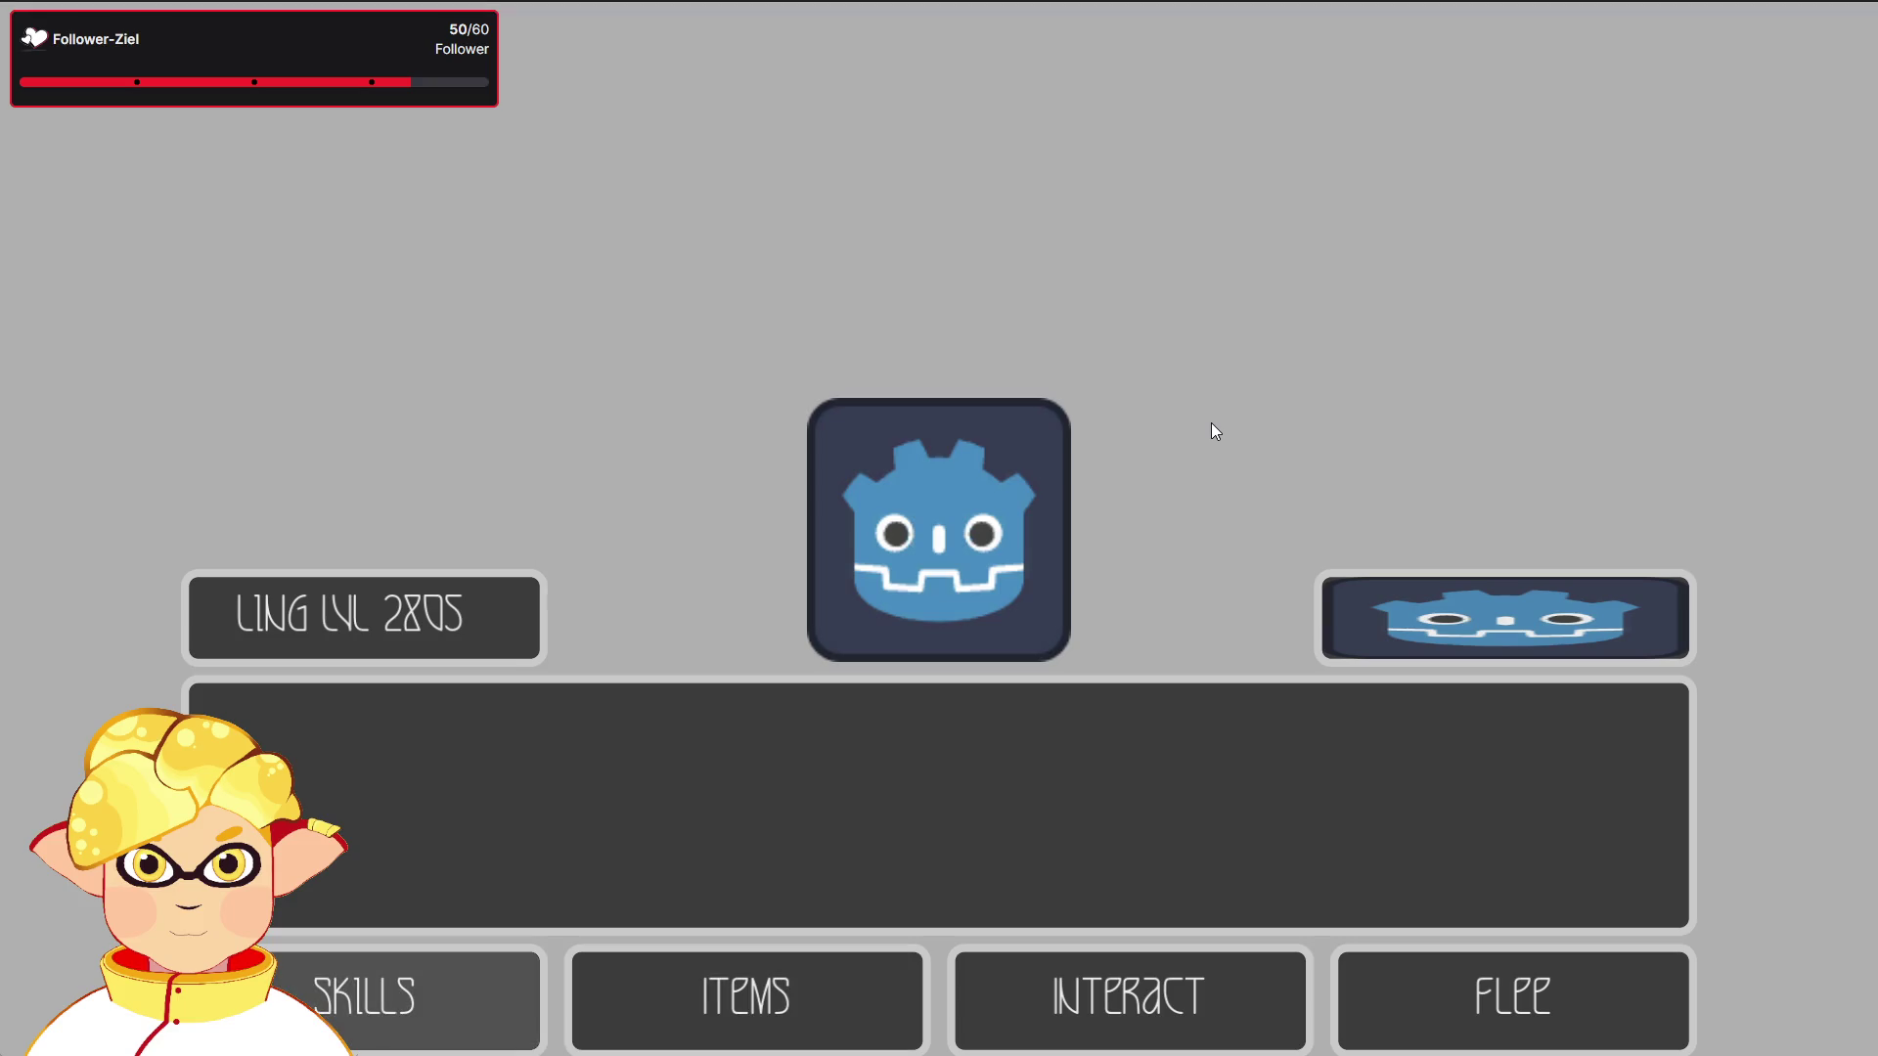
key("d")
key("a")
key("d")
key("a")
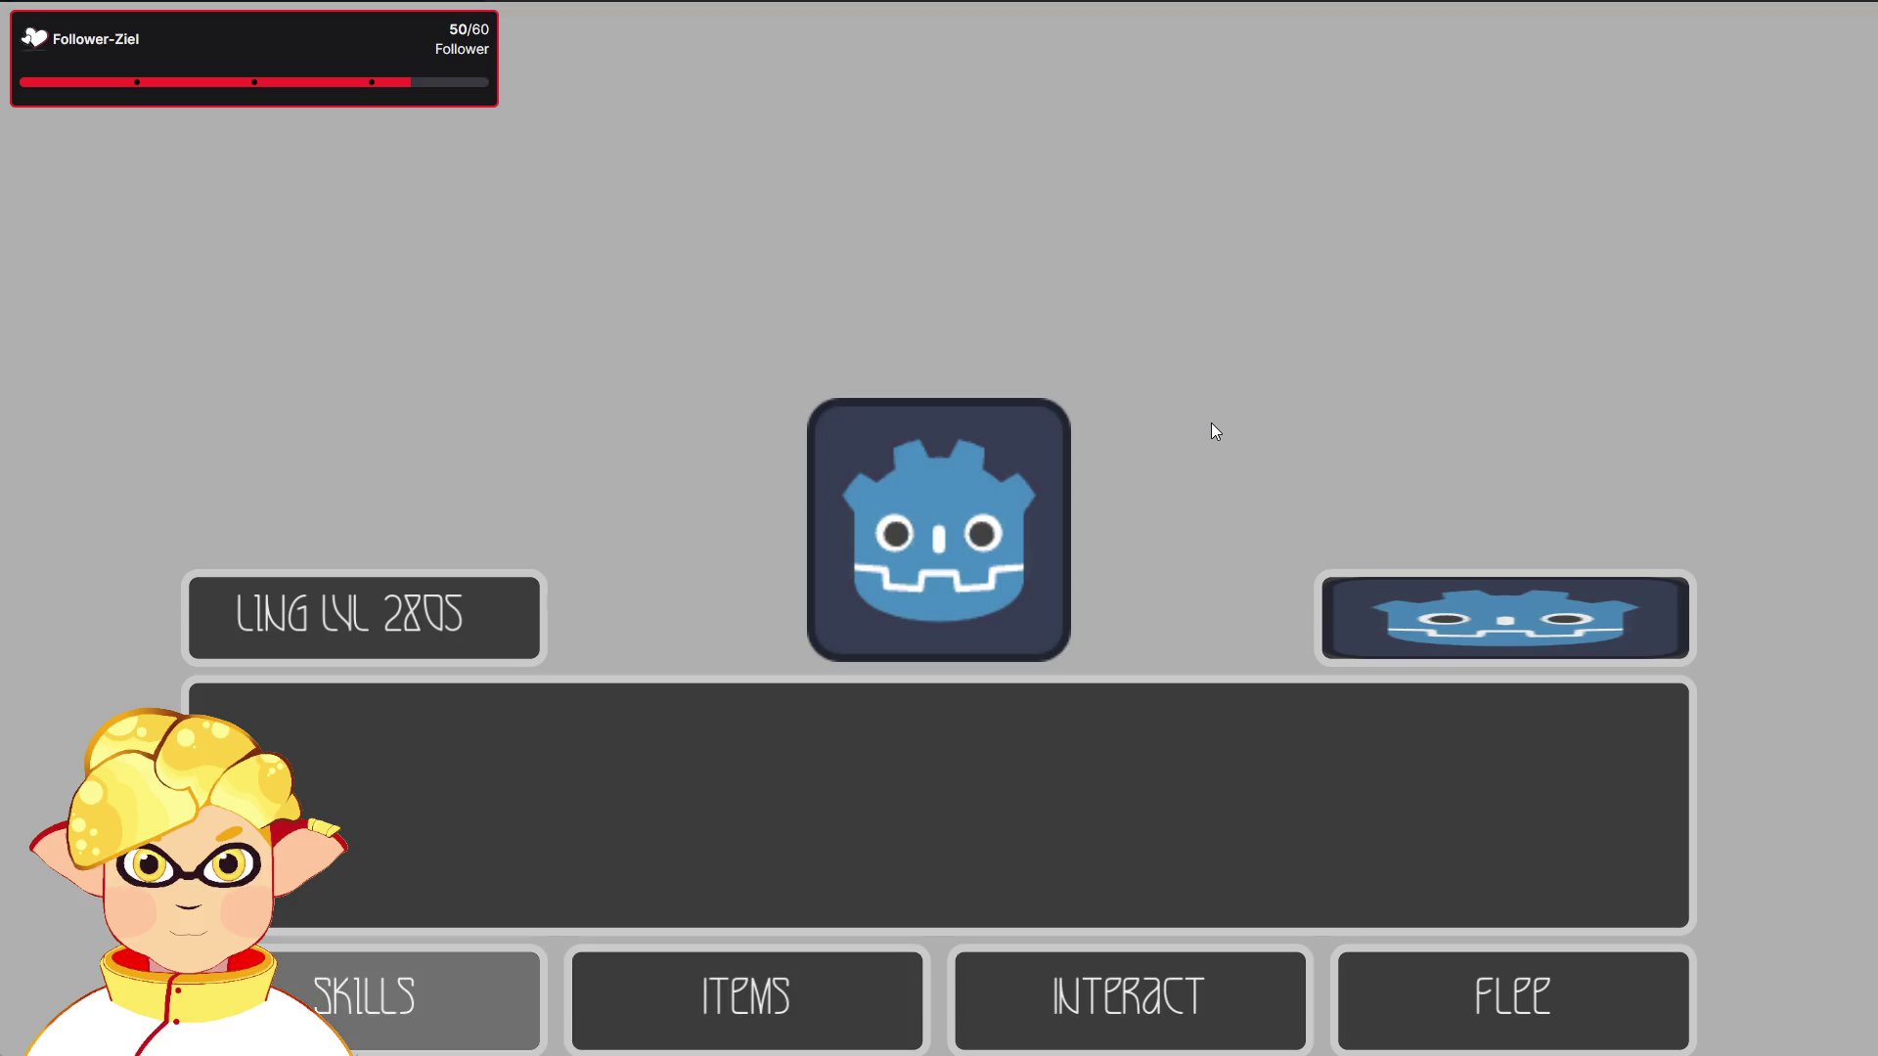
key("d")
key("a")
key("d")
key("a")
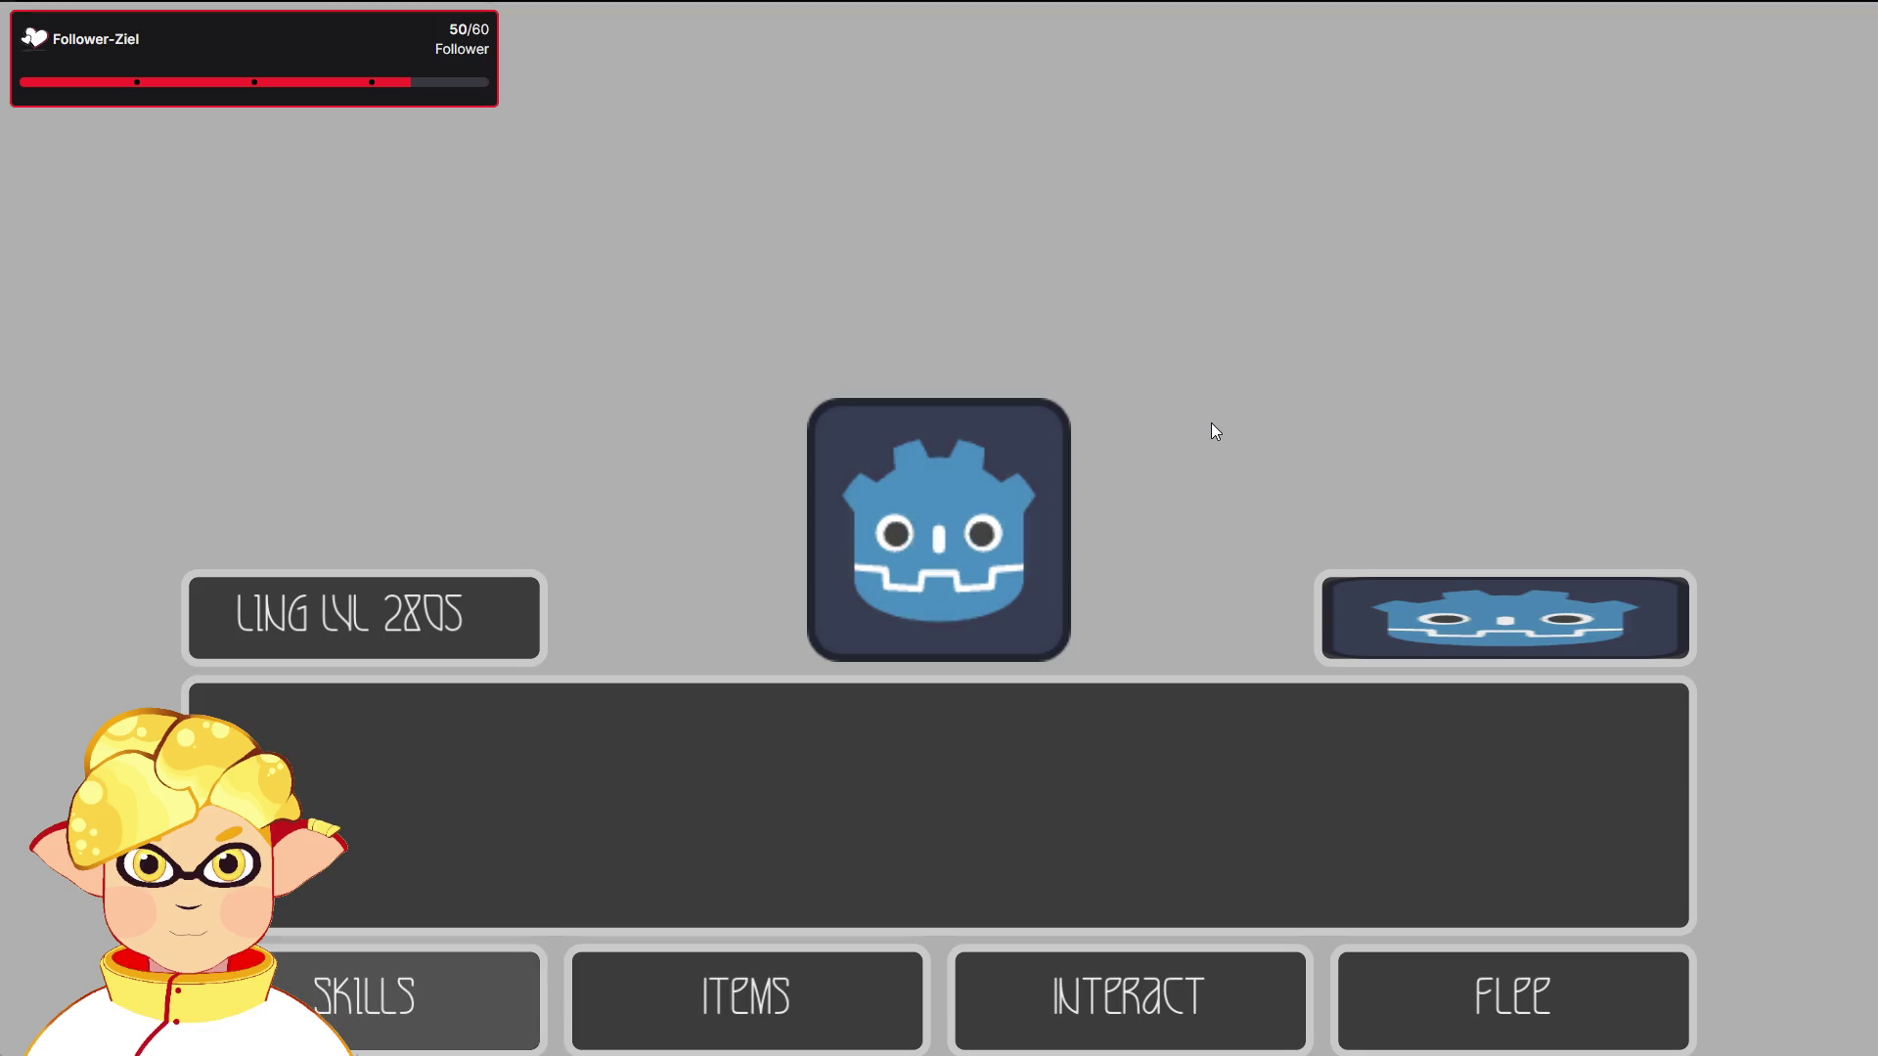
key("d")
key("a")
key("d")
key("a")
key("d")
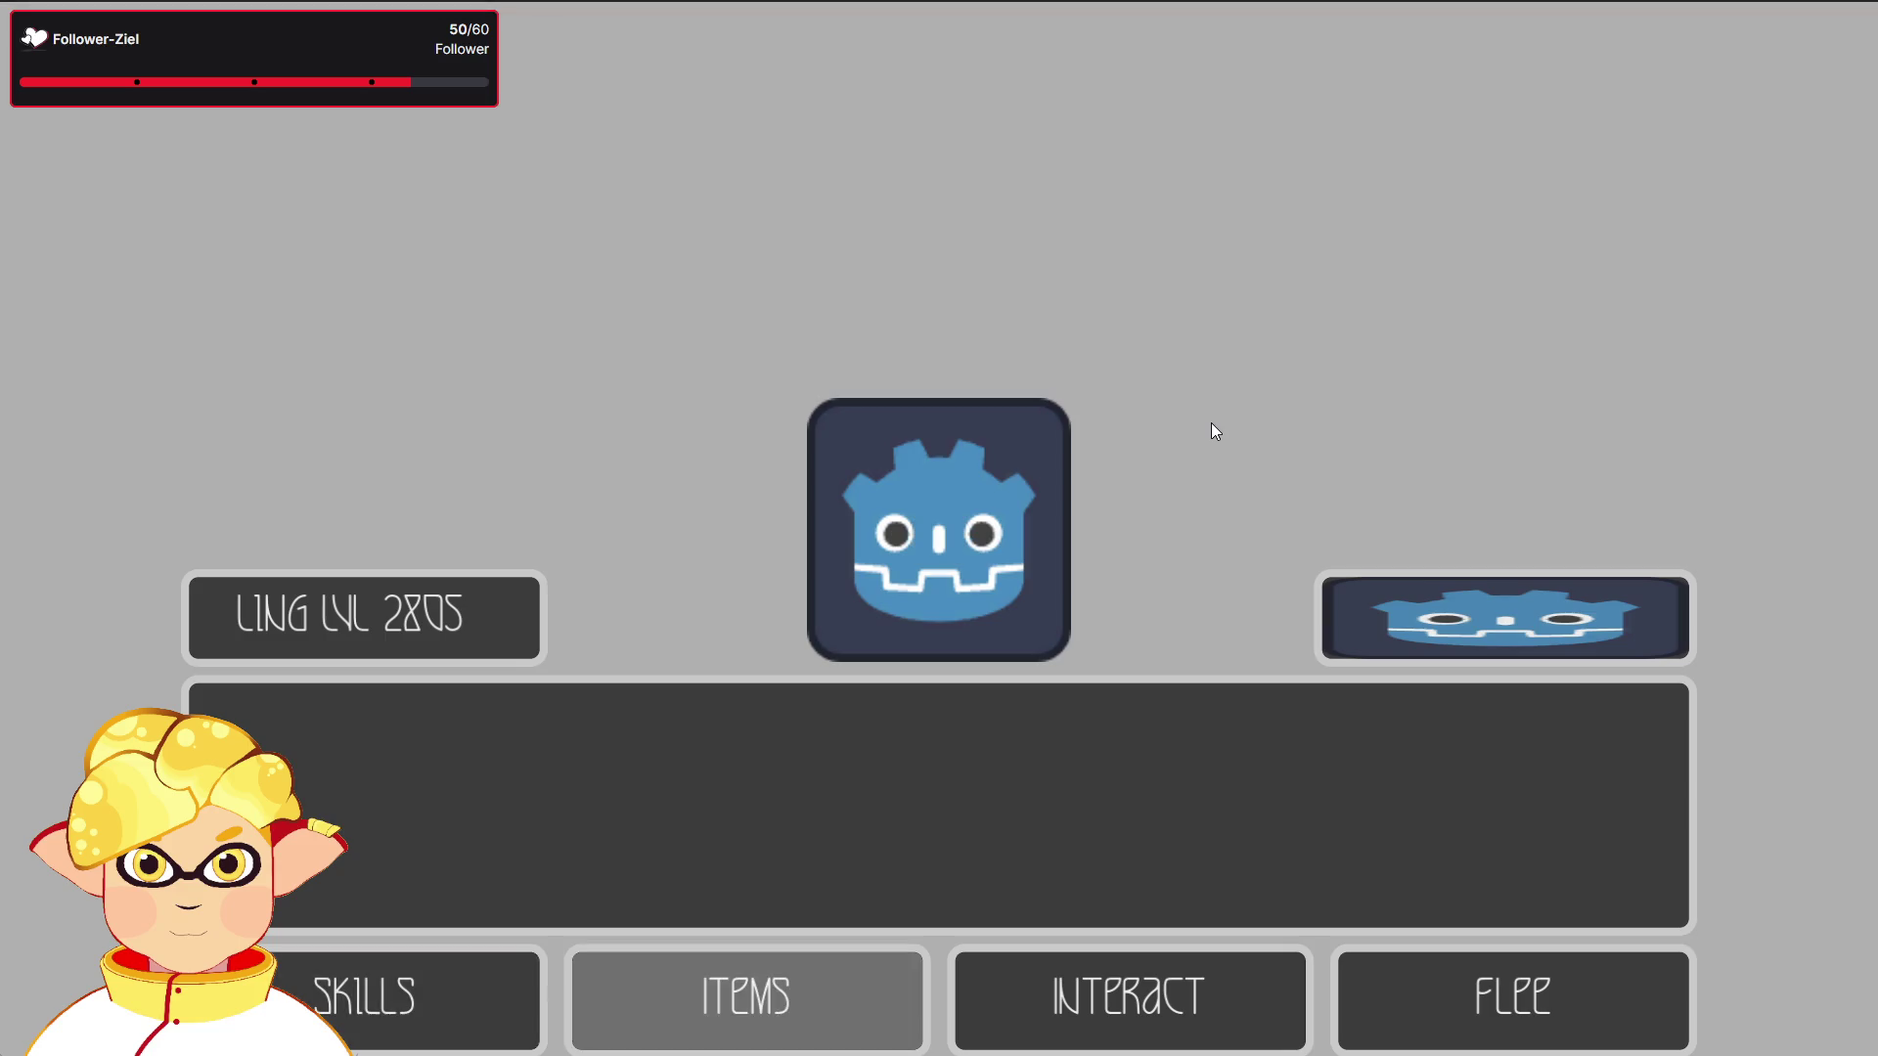
key("a")
key("d")
key("a")
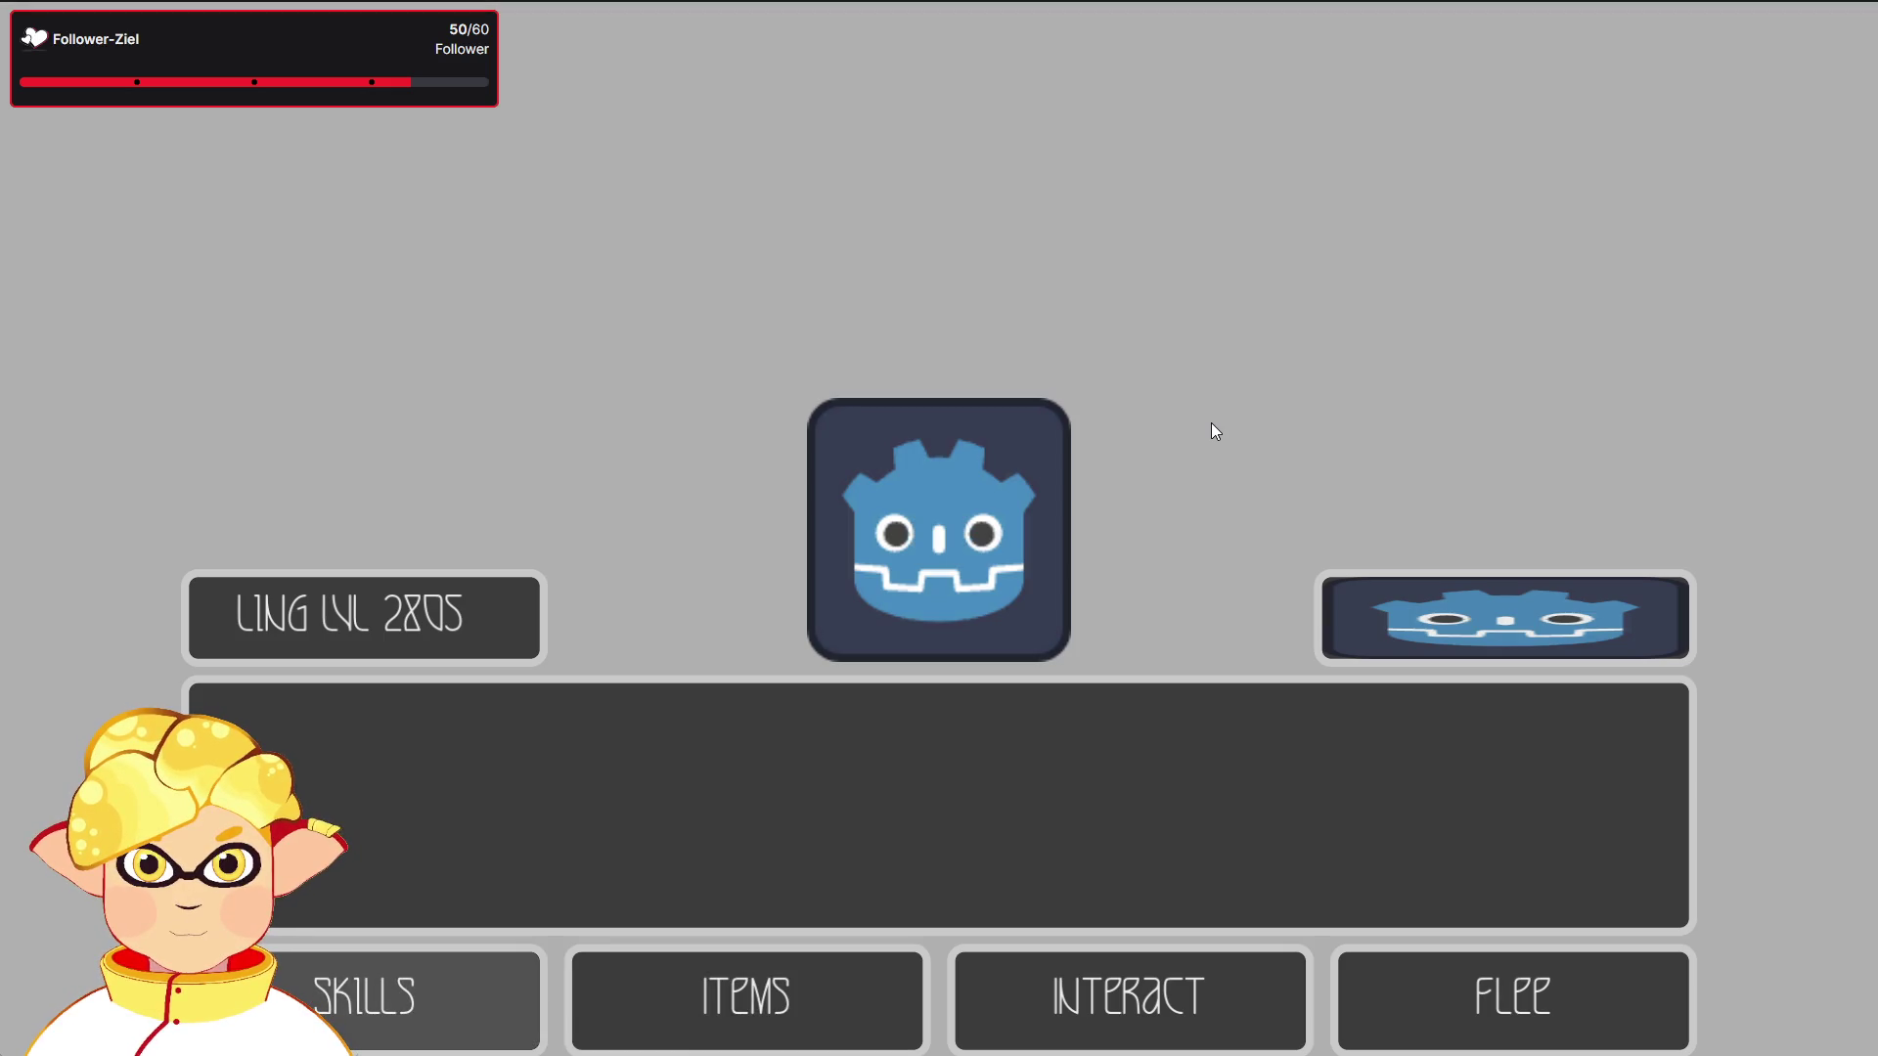
key("alt+F4")
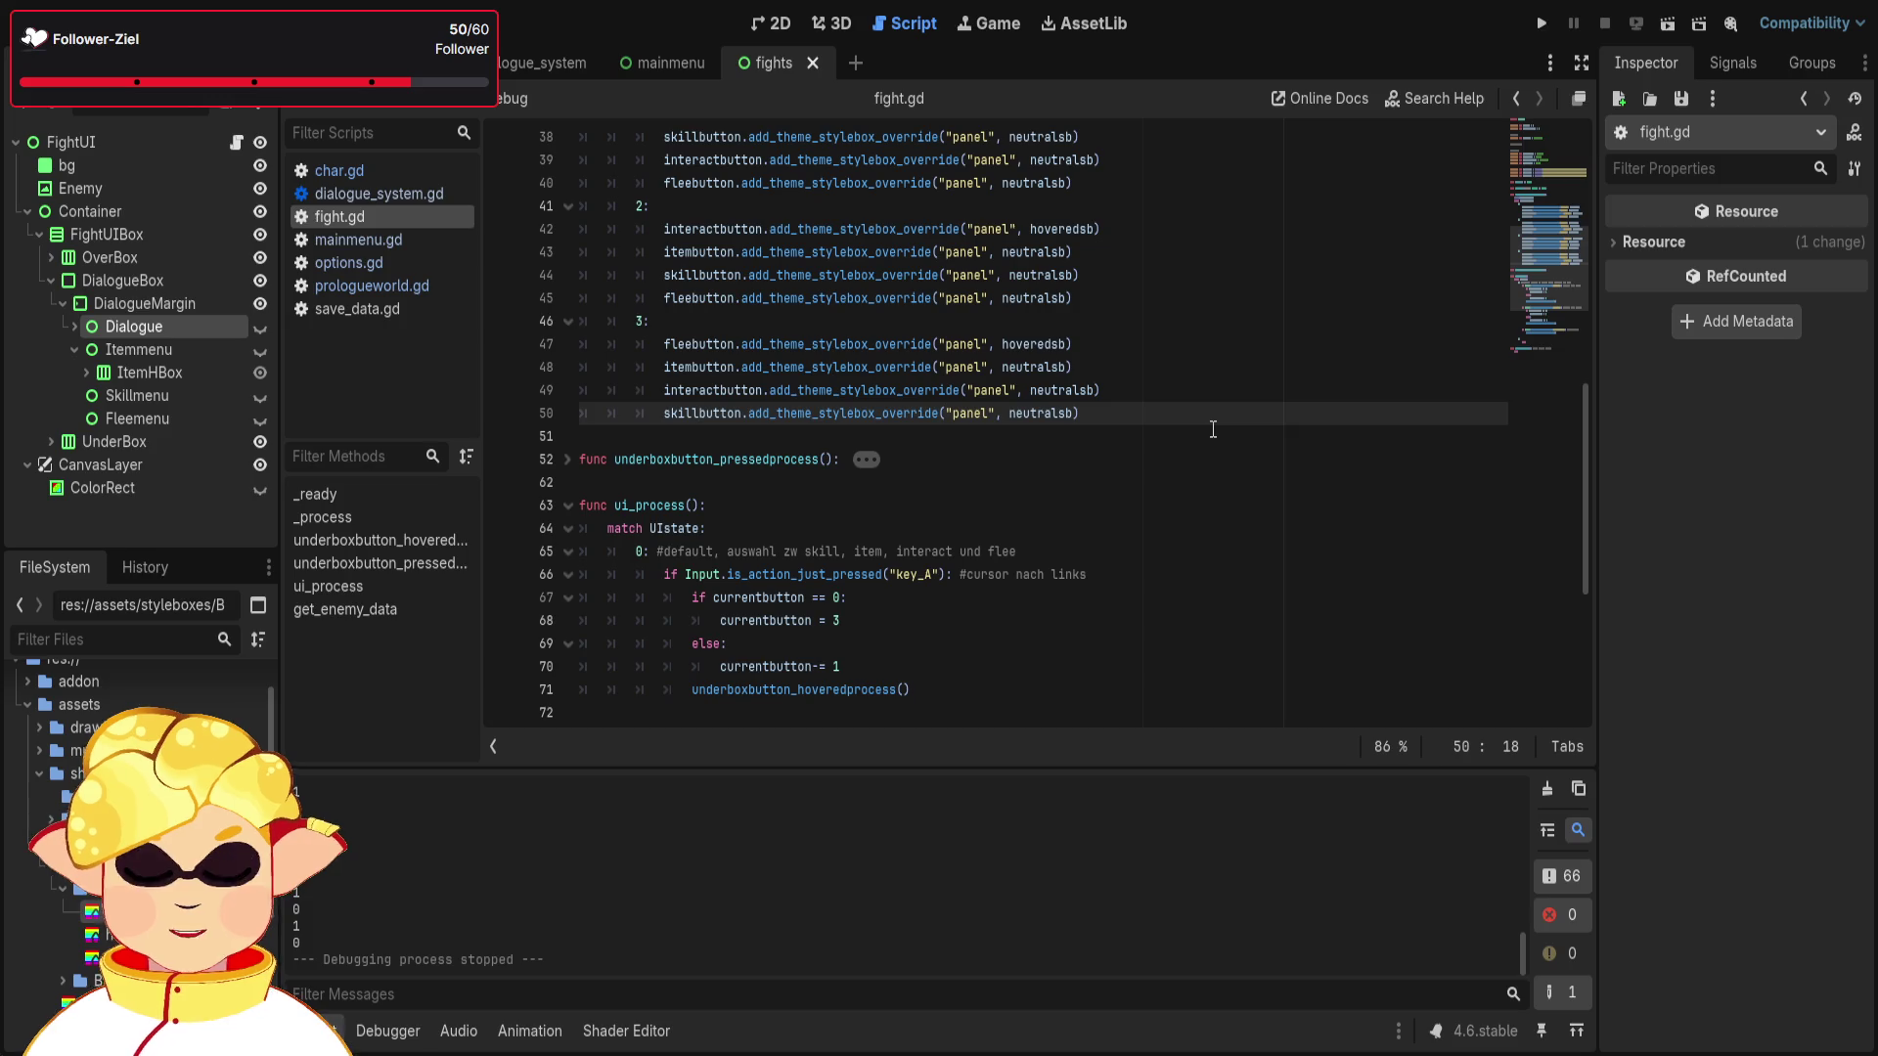
scroll(1086, 315, "down", 1)
scroll(1086, 315, "down", 3)
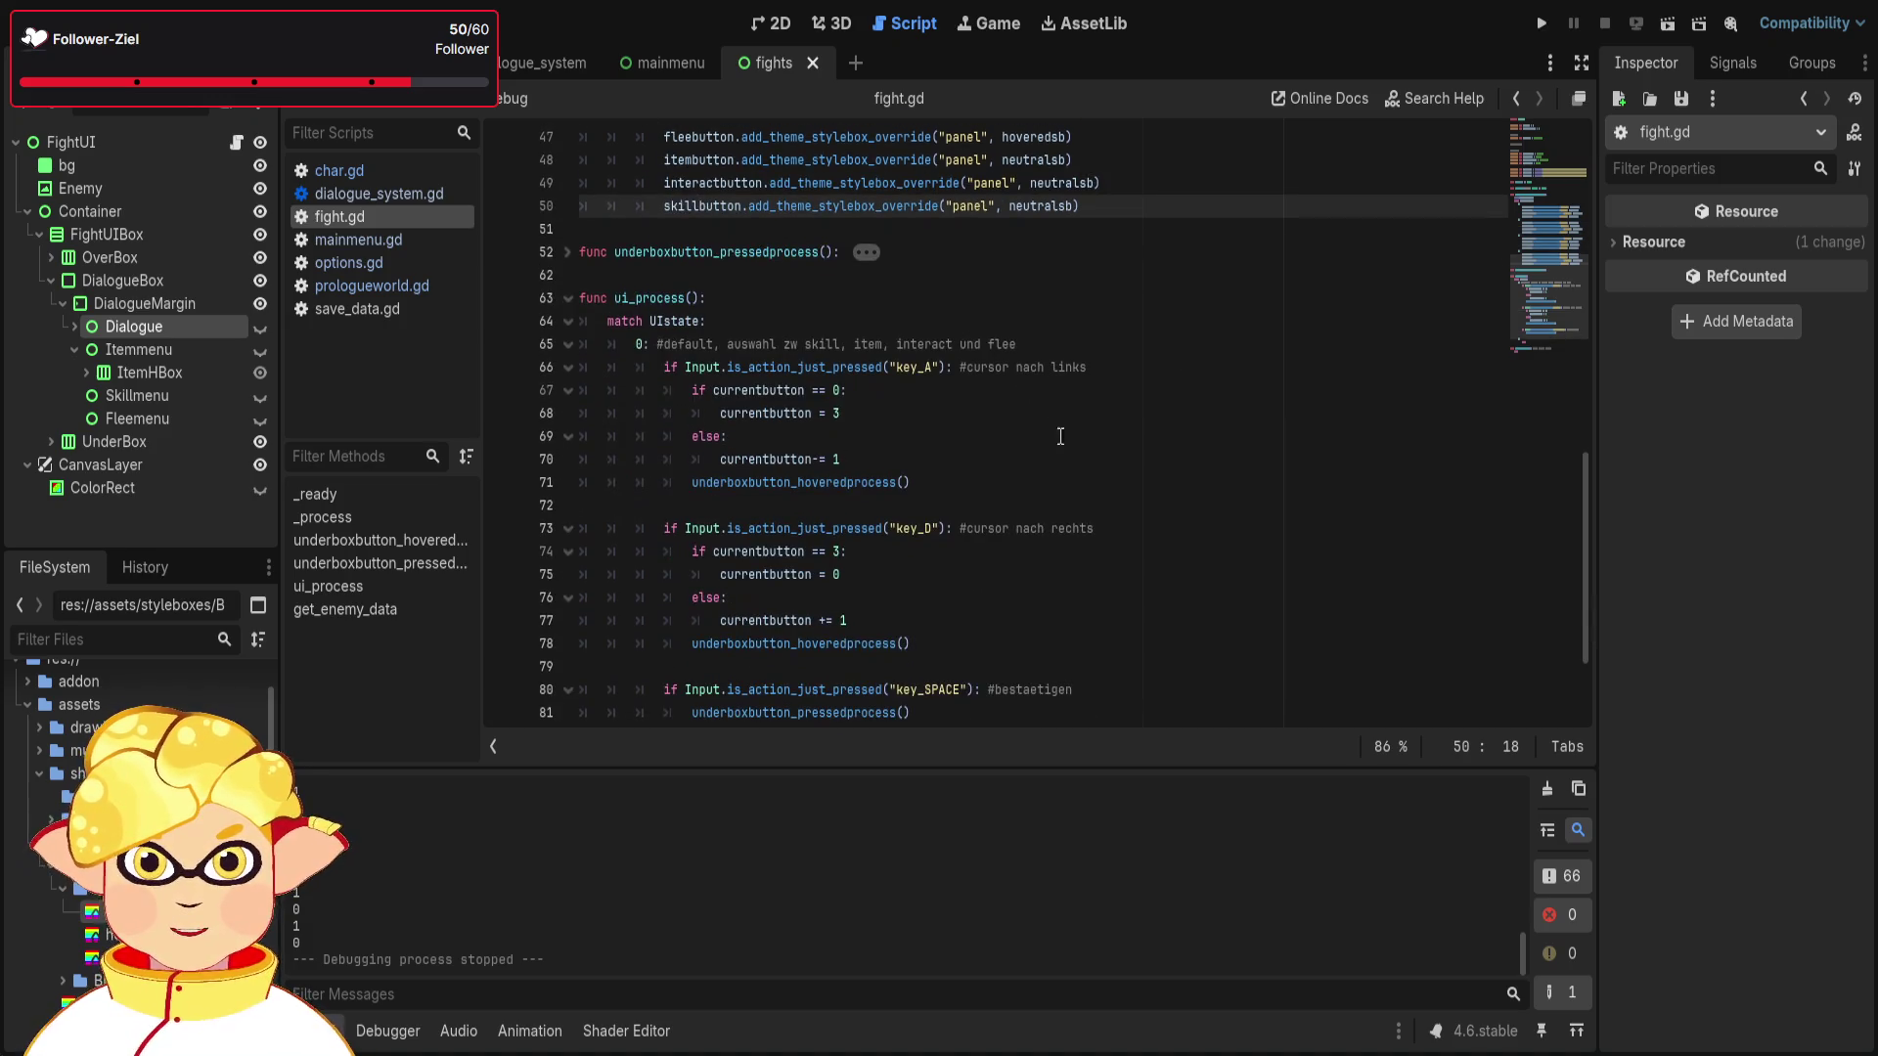
left_click(568, 344)
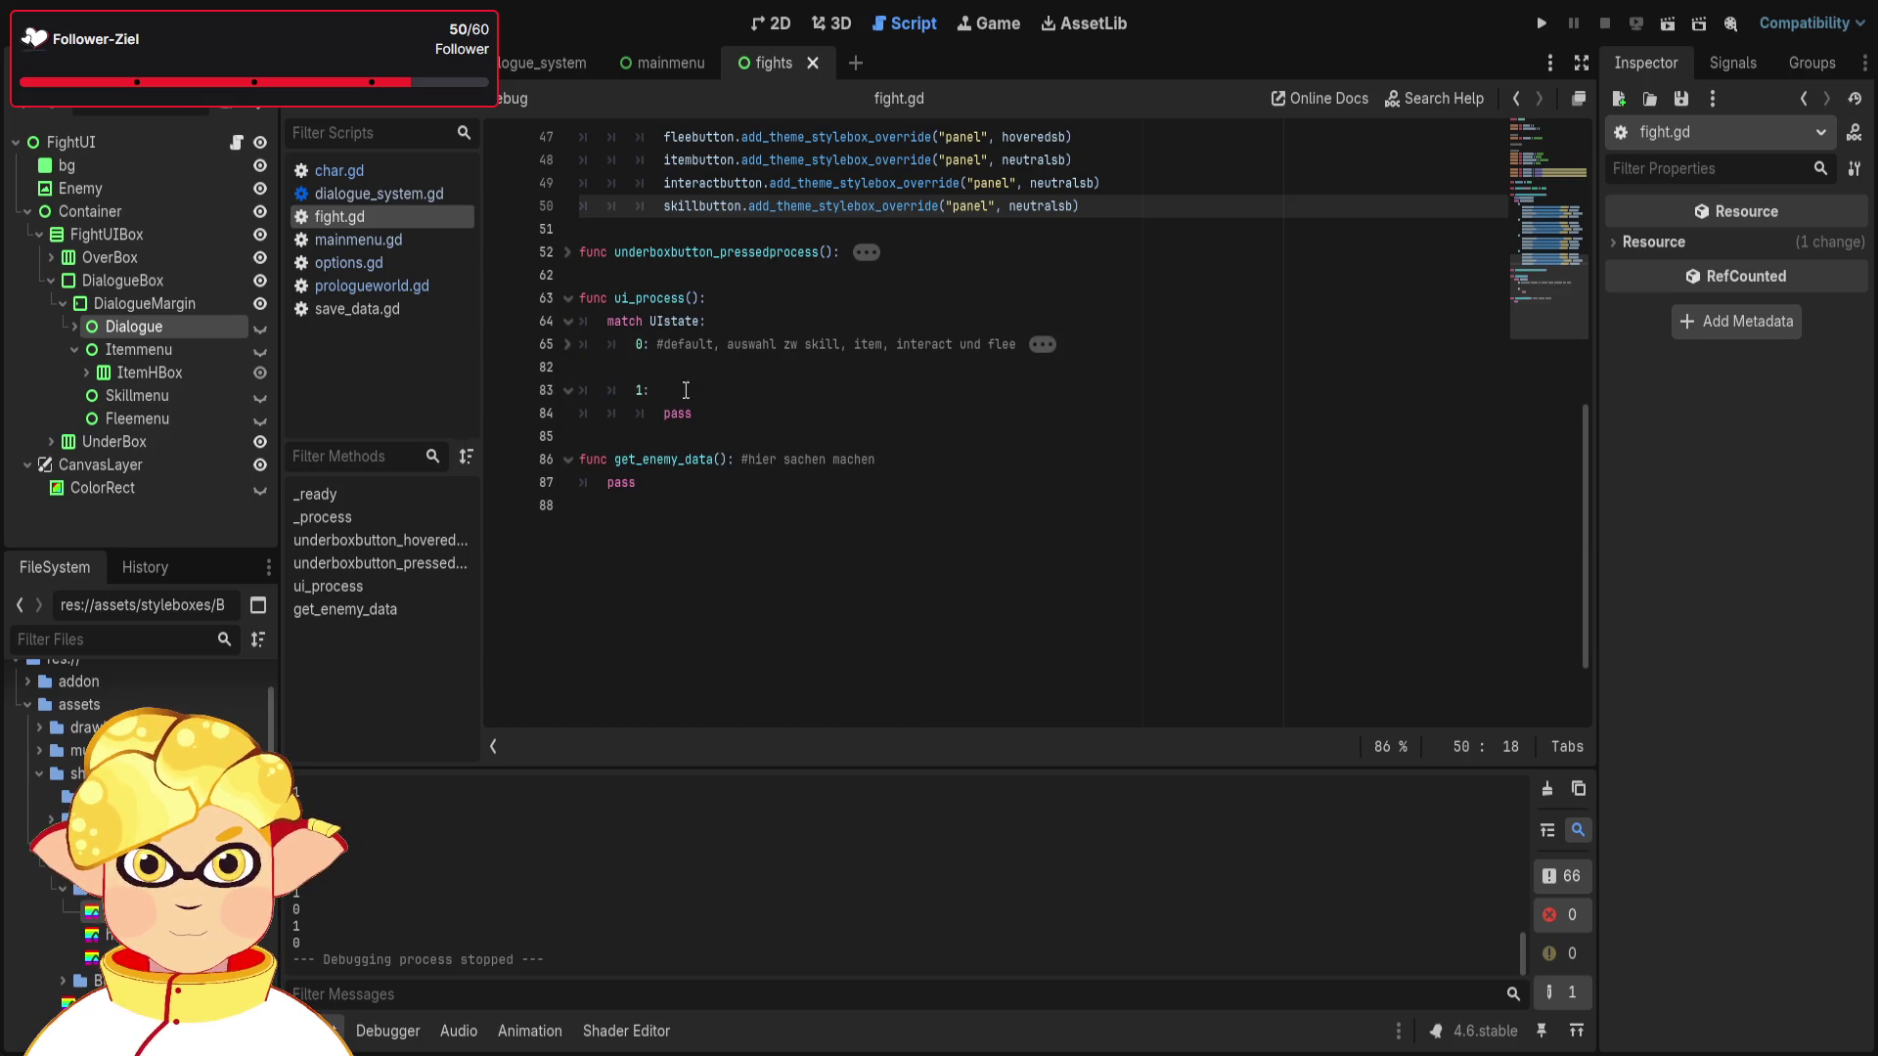
left_click(685, 368)
left_click(568, 344)
scroll(760, 427, "up", 3)
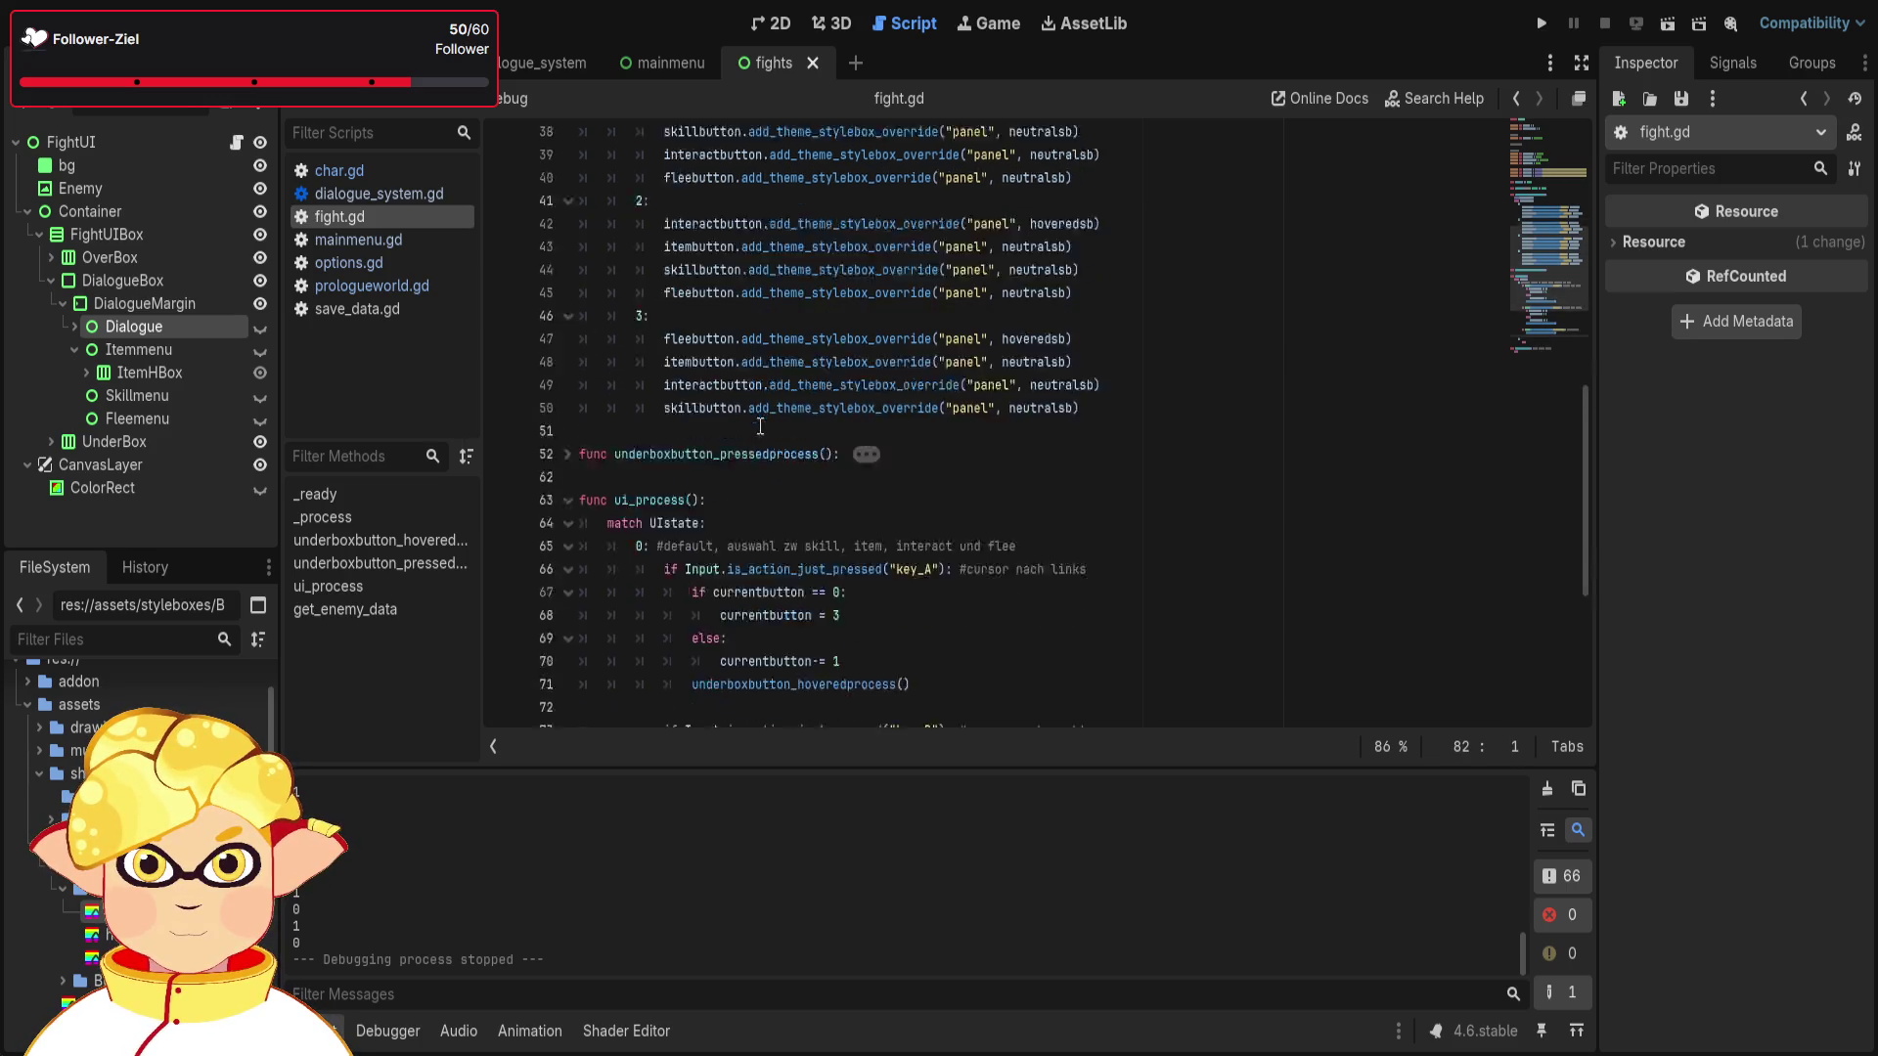
scroll(753, 431, "up", 3)
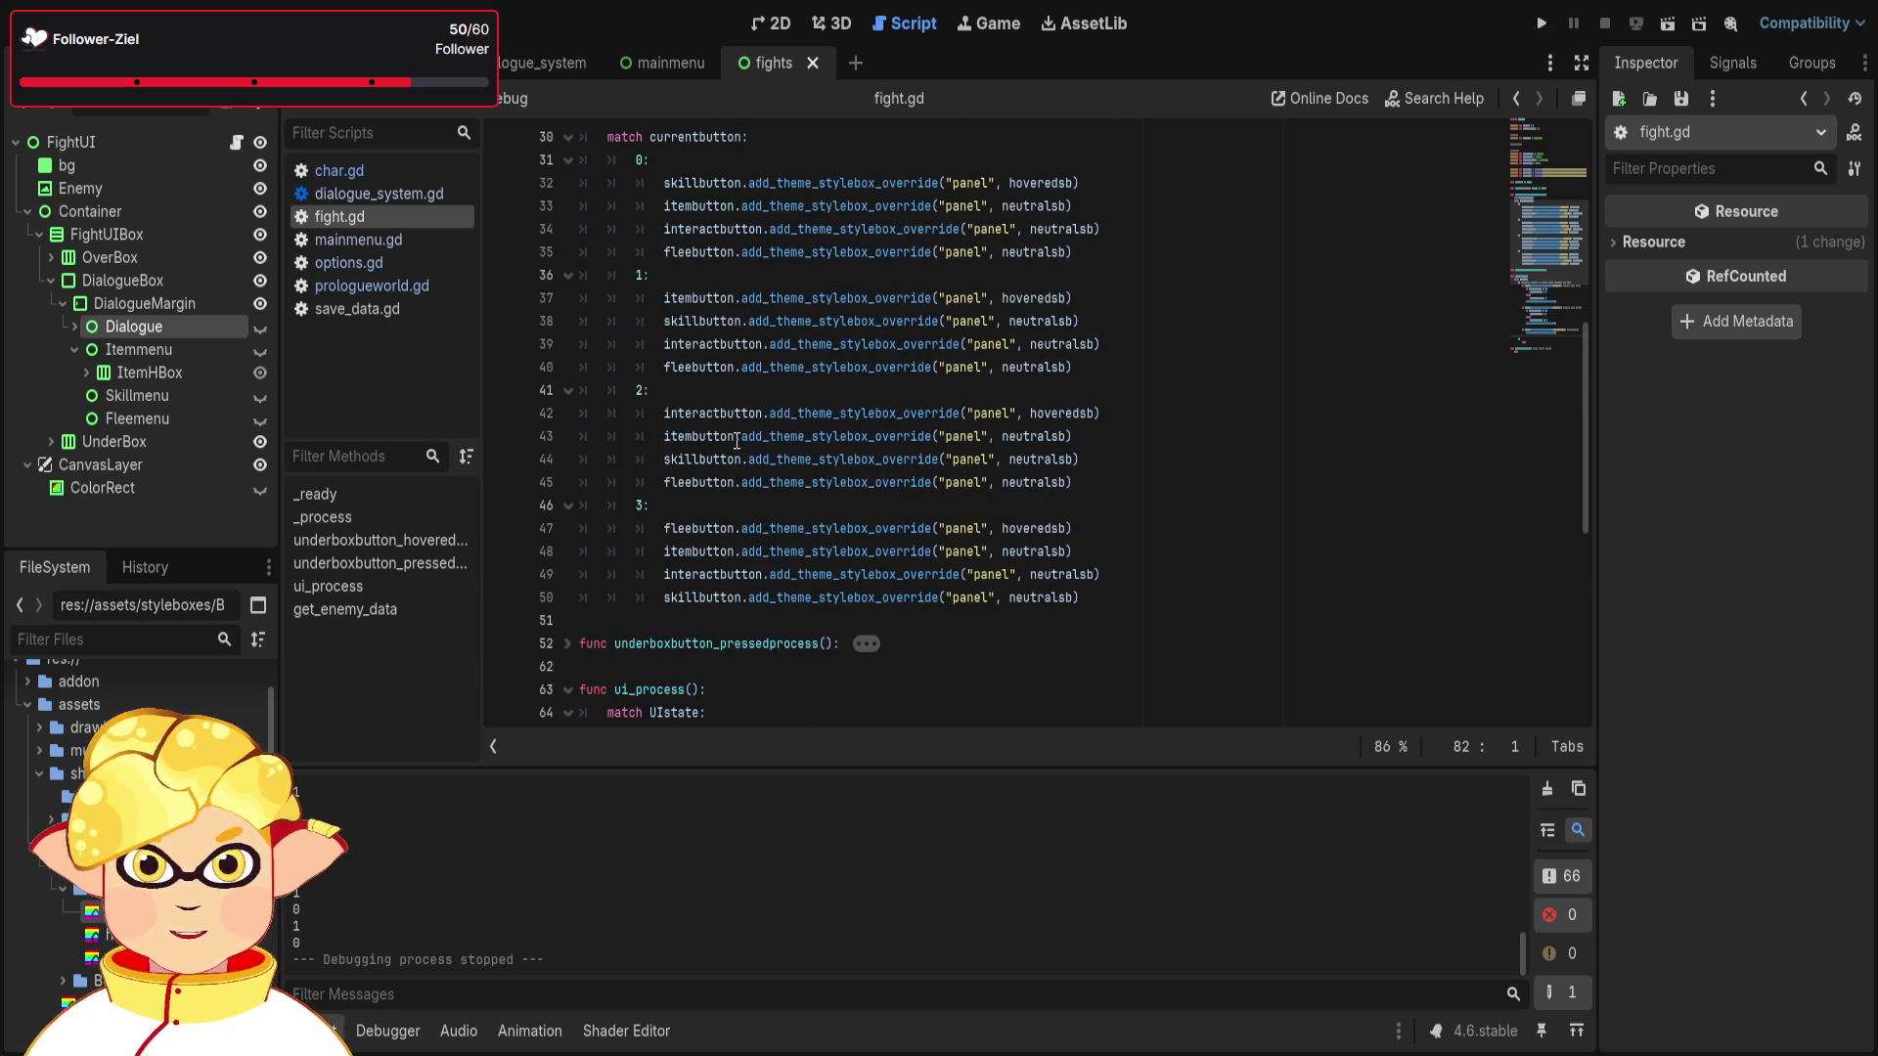
scroll(612, 291, "up", 1)
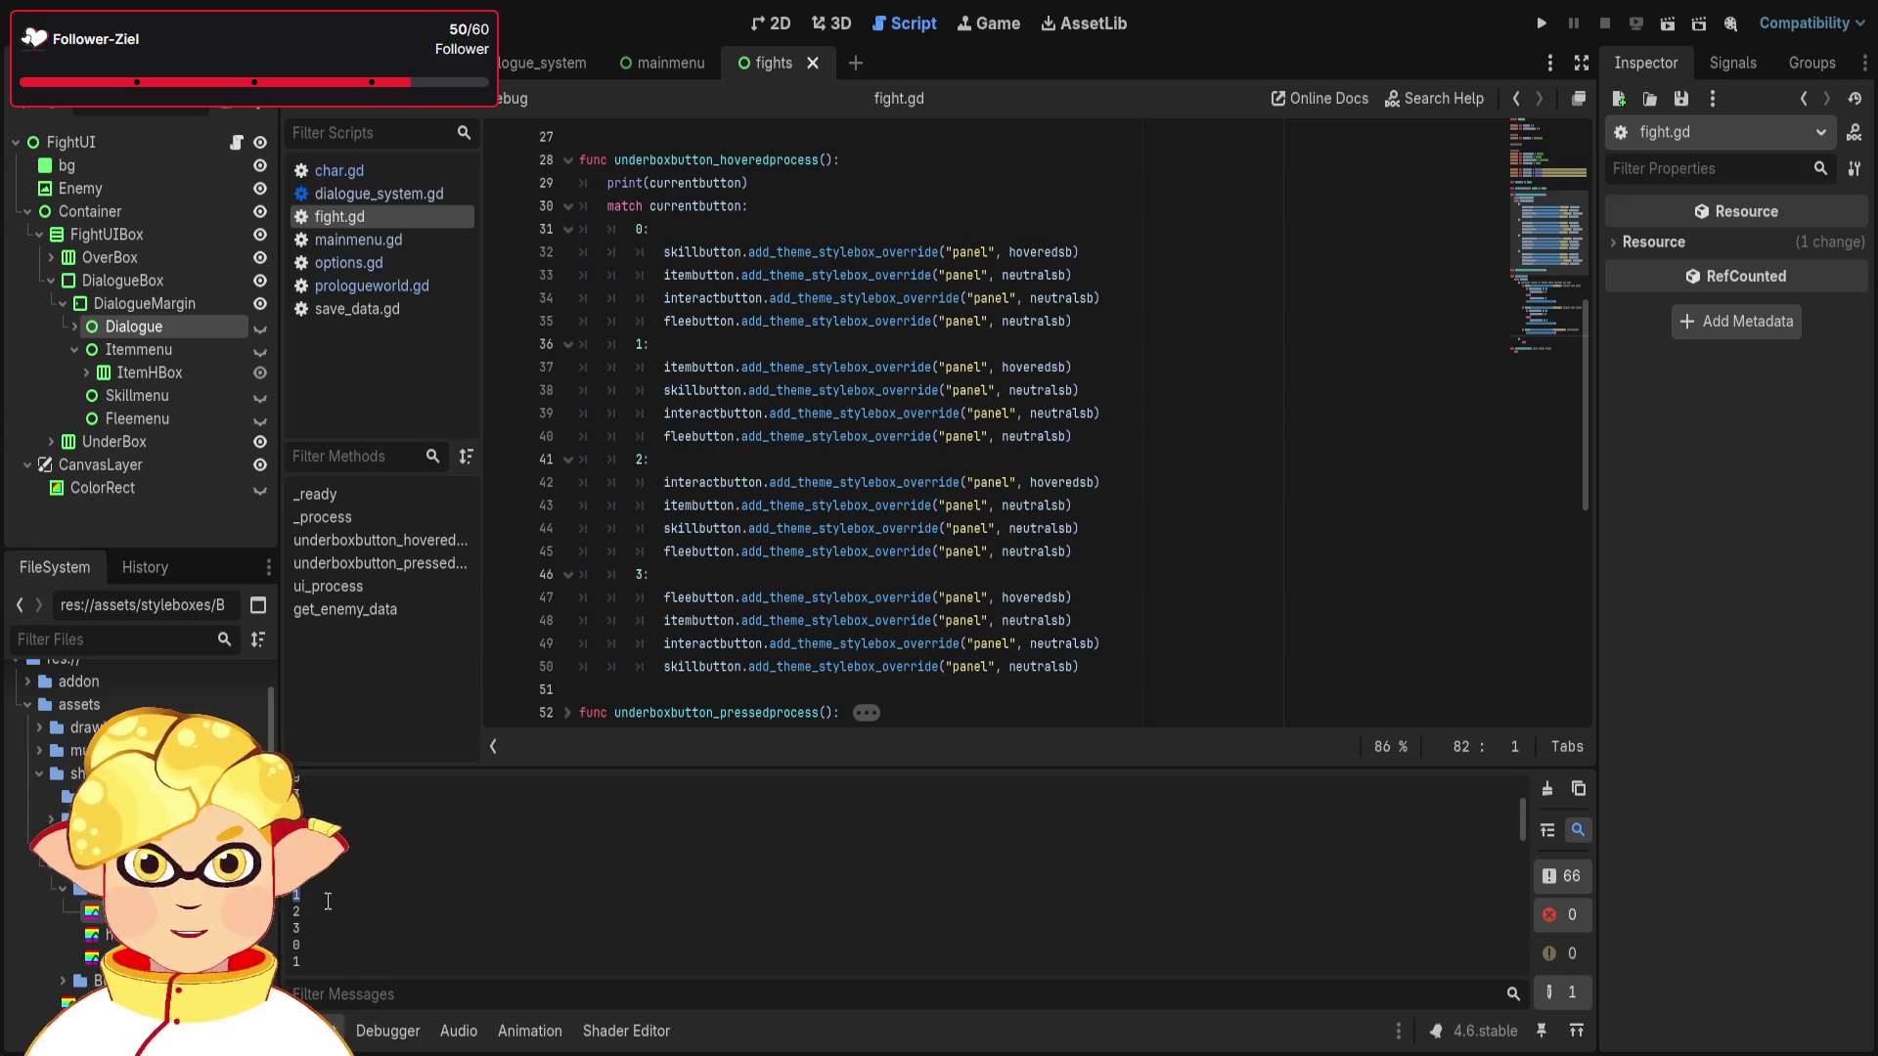
left_click_drag(313, 876, 348, 917)
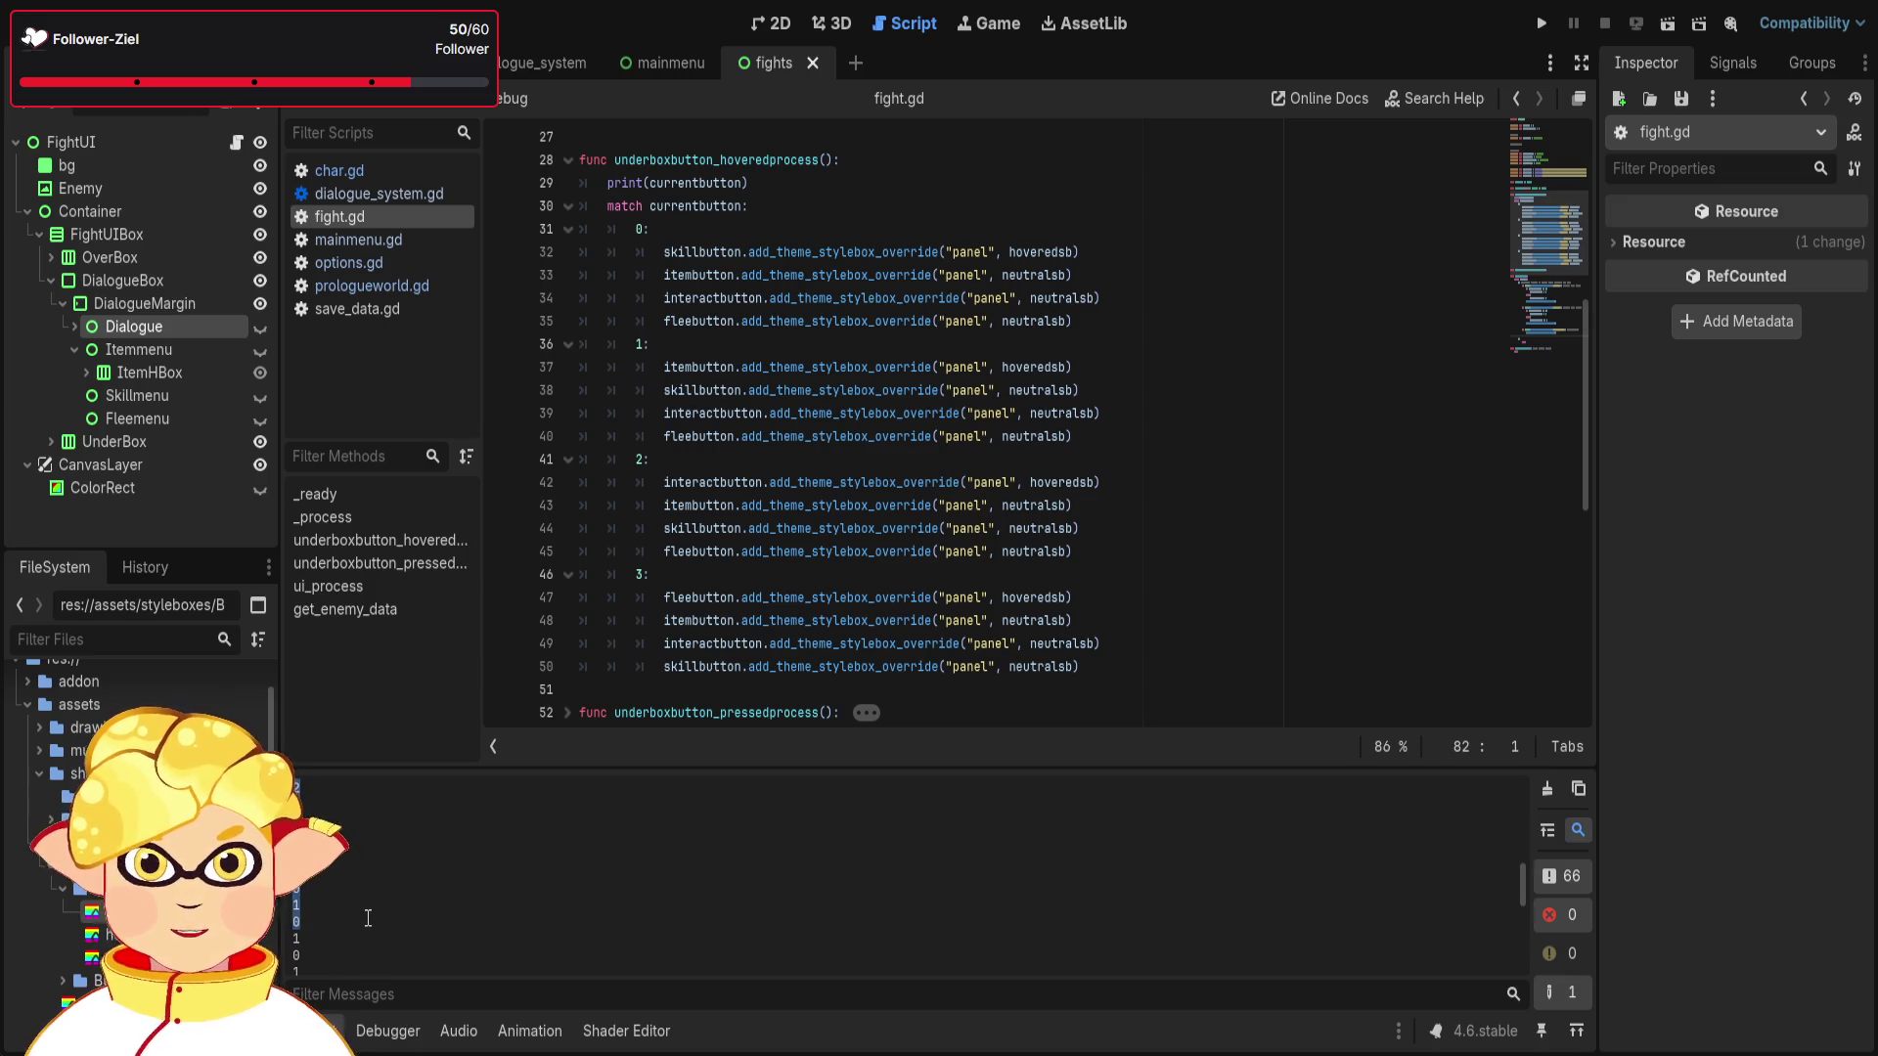
scroll(698, 596, "down", 2)
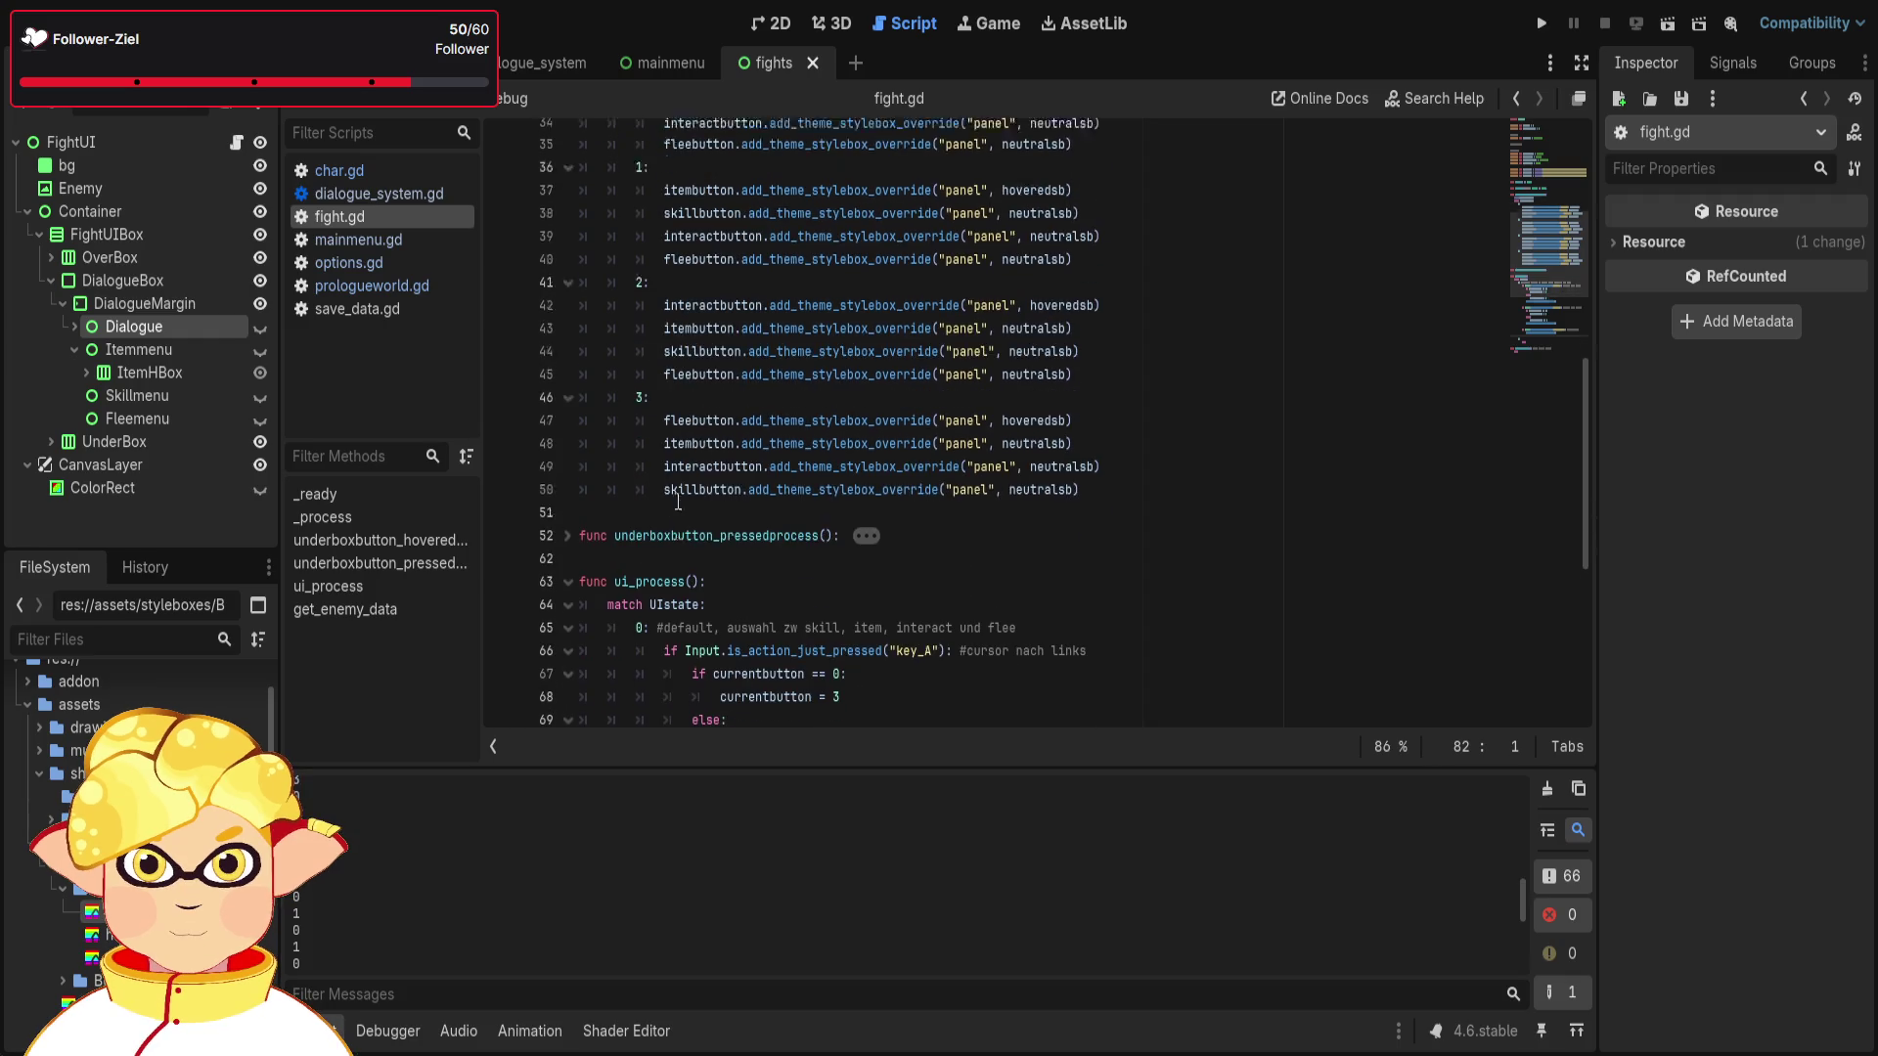
scroll(613, 236, "up", 3)
left_click(567, 229)
left_click(567, 275)
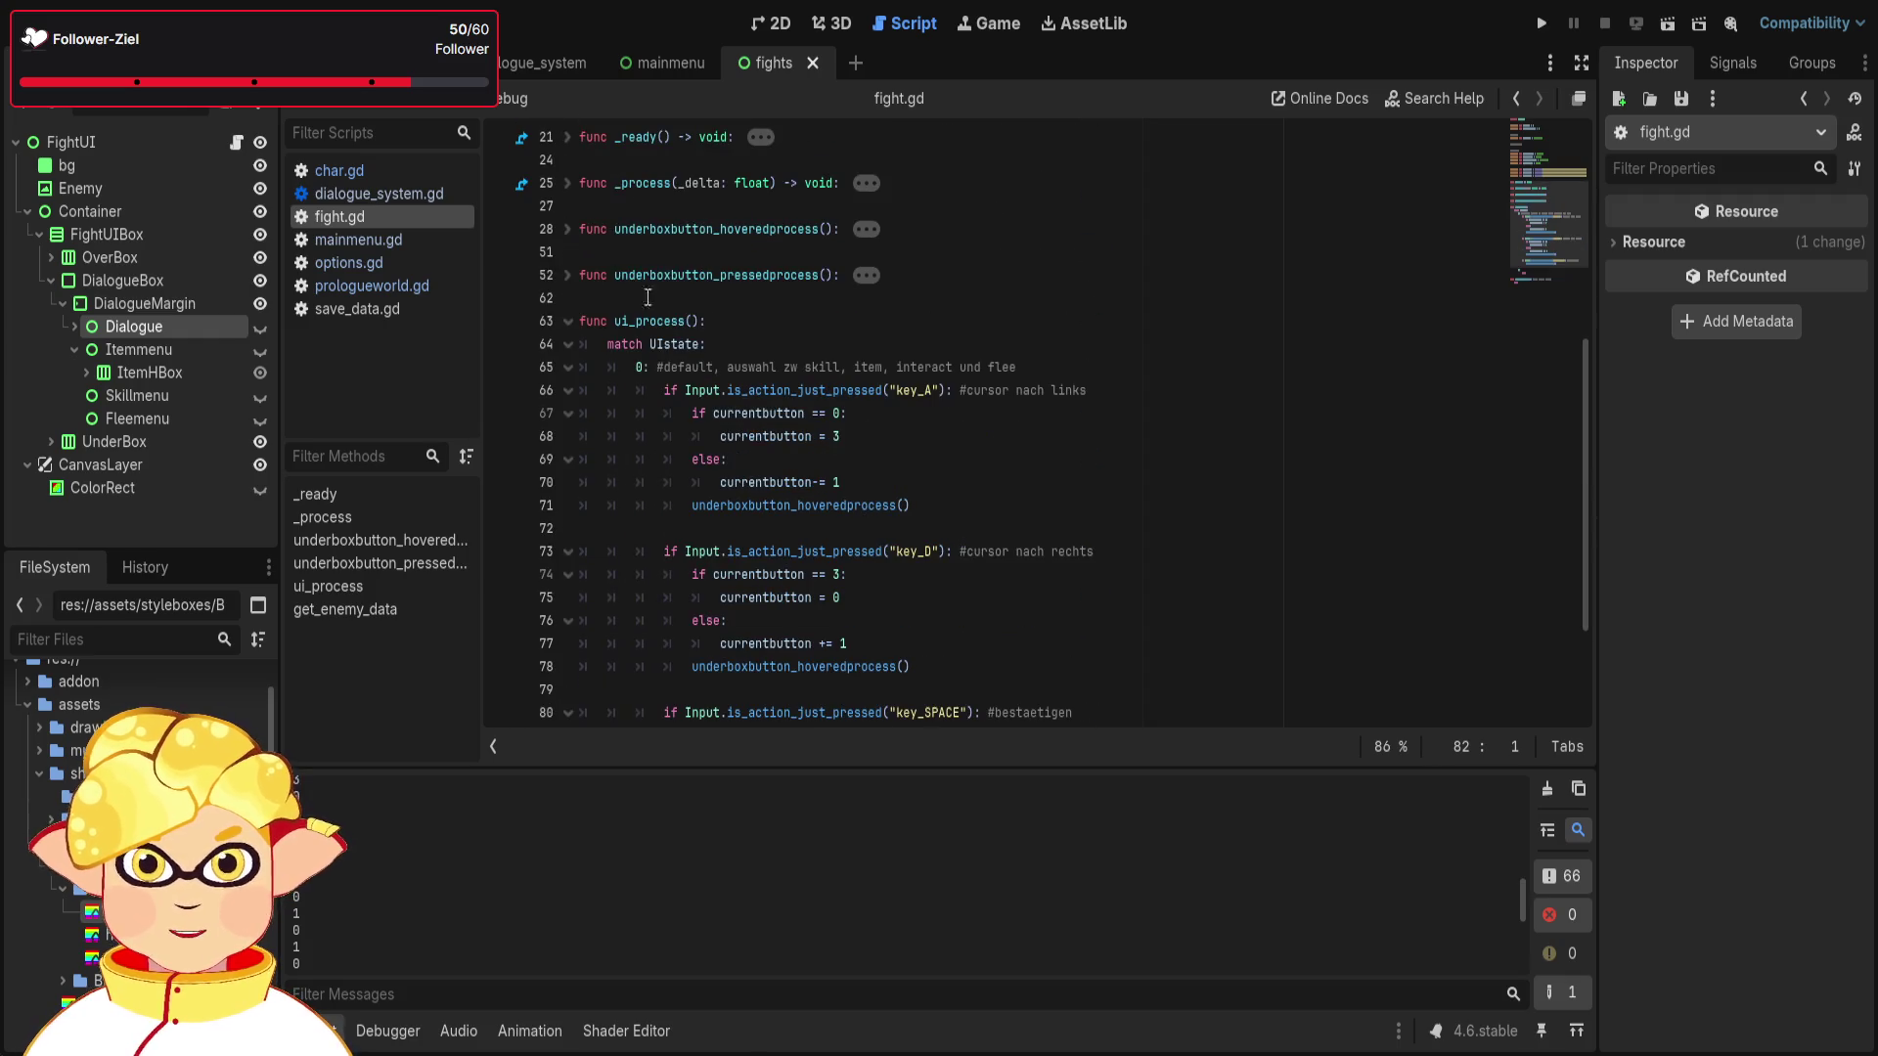
scroll(917, 618, "down", 2)
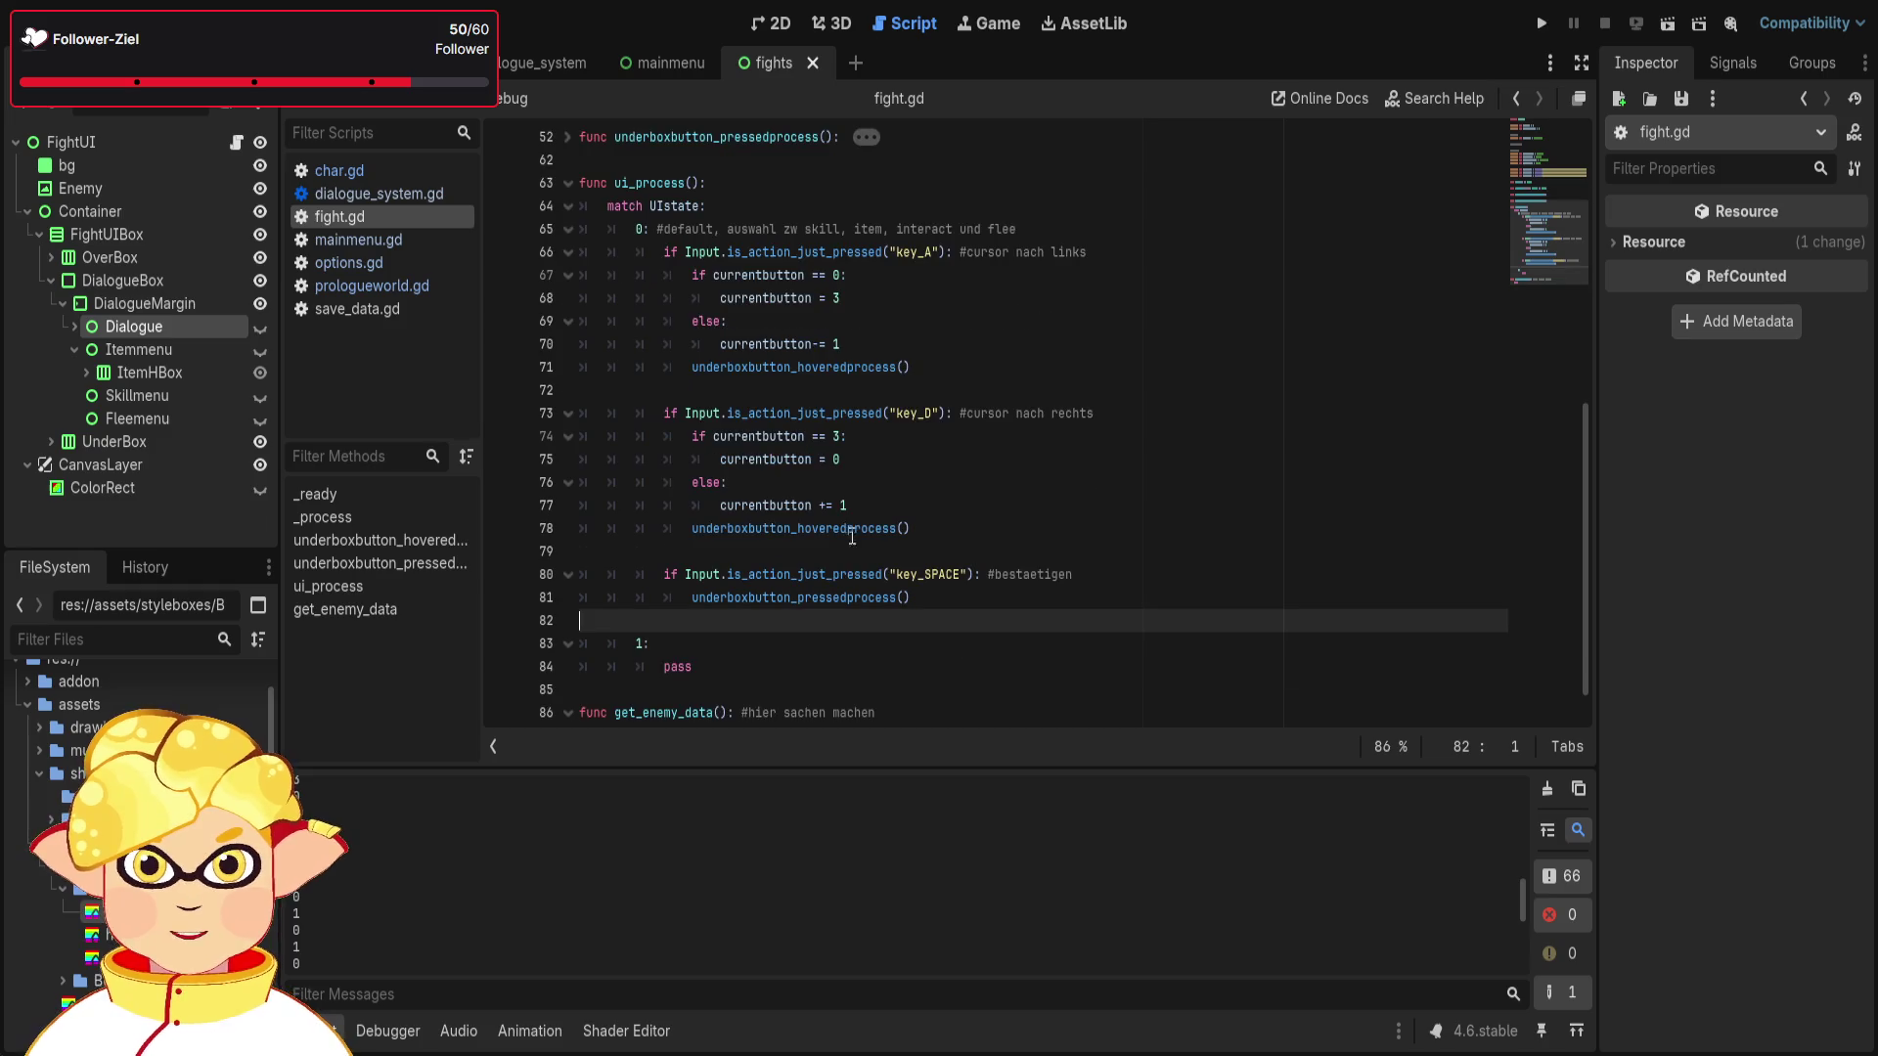
- Add 'UIstate = 1' on line 82 under the key_SPACE branch
key("Return")
left_click(843, 620)
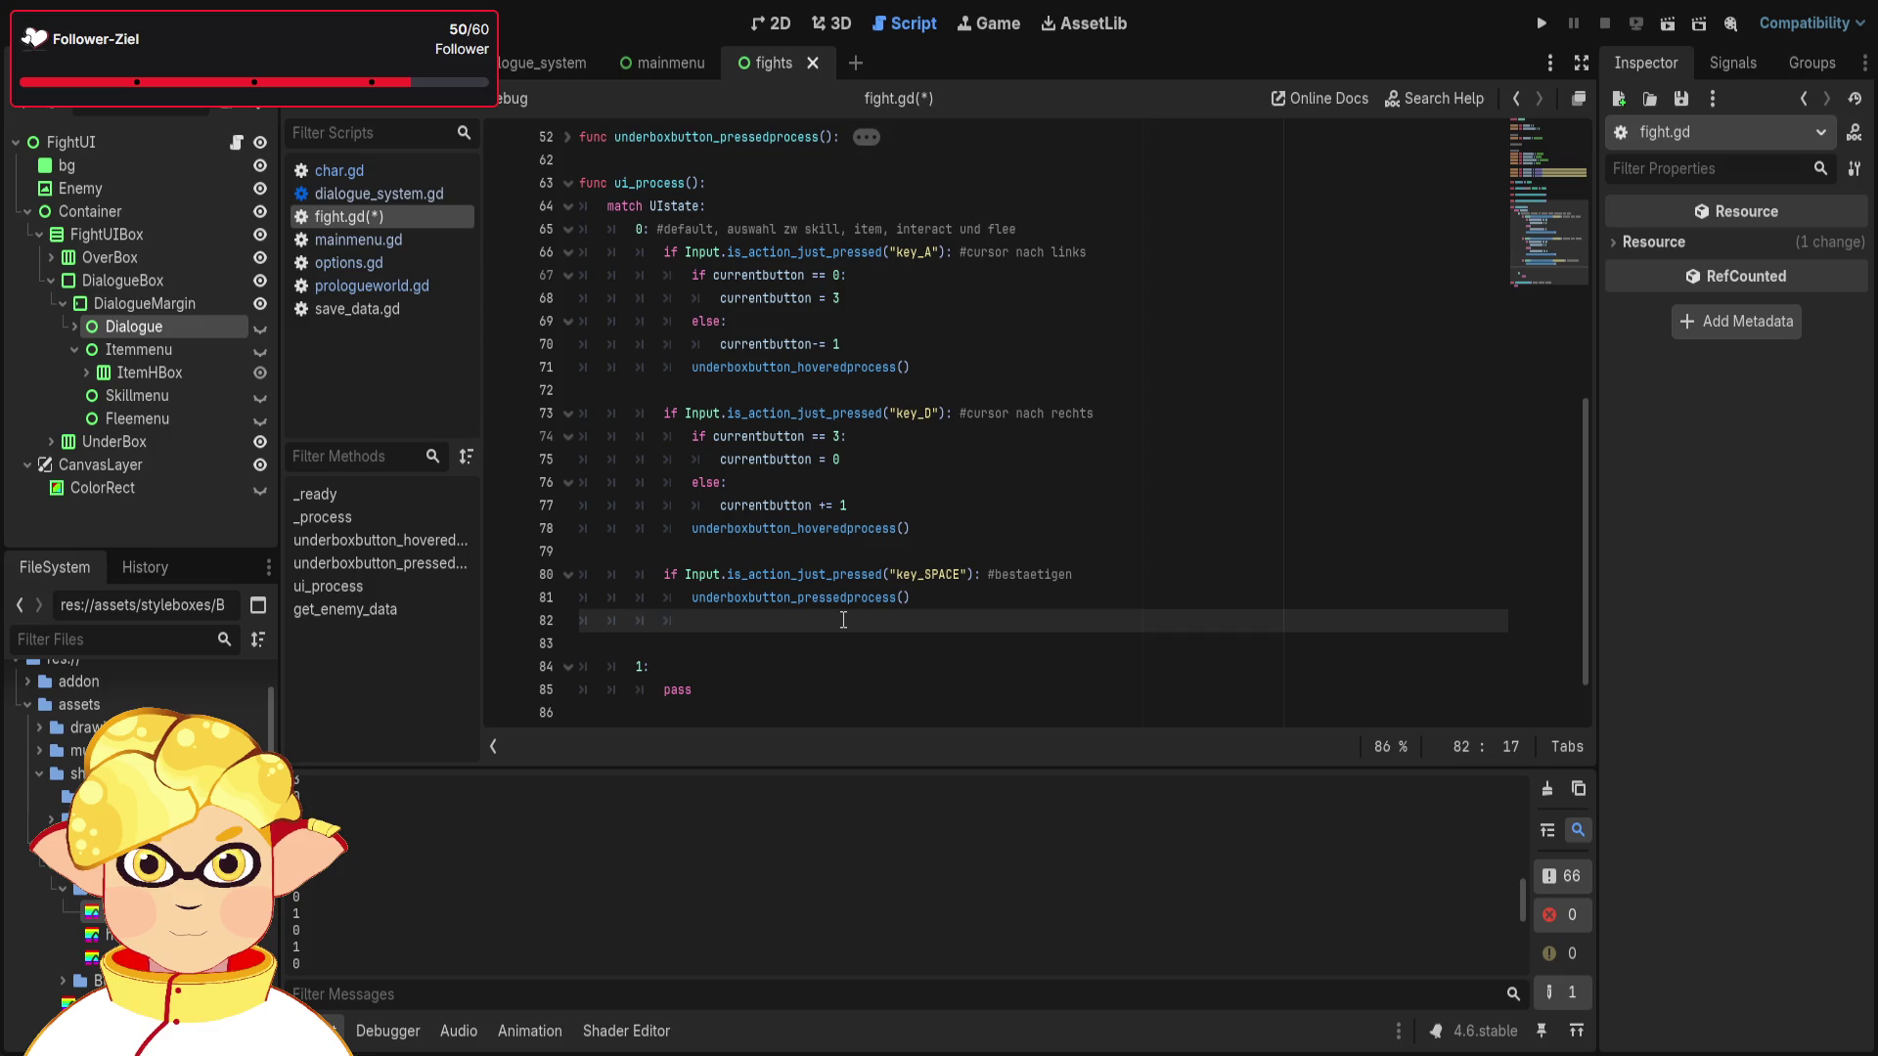
type("UI")
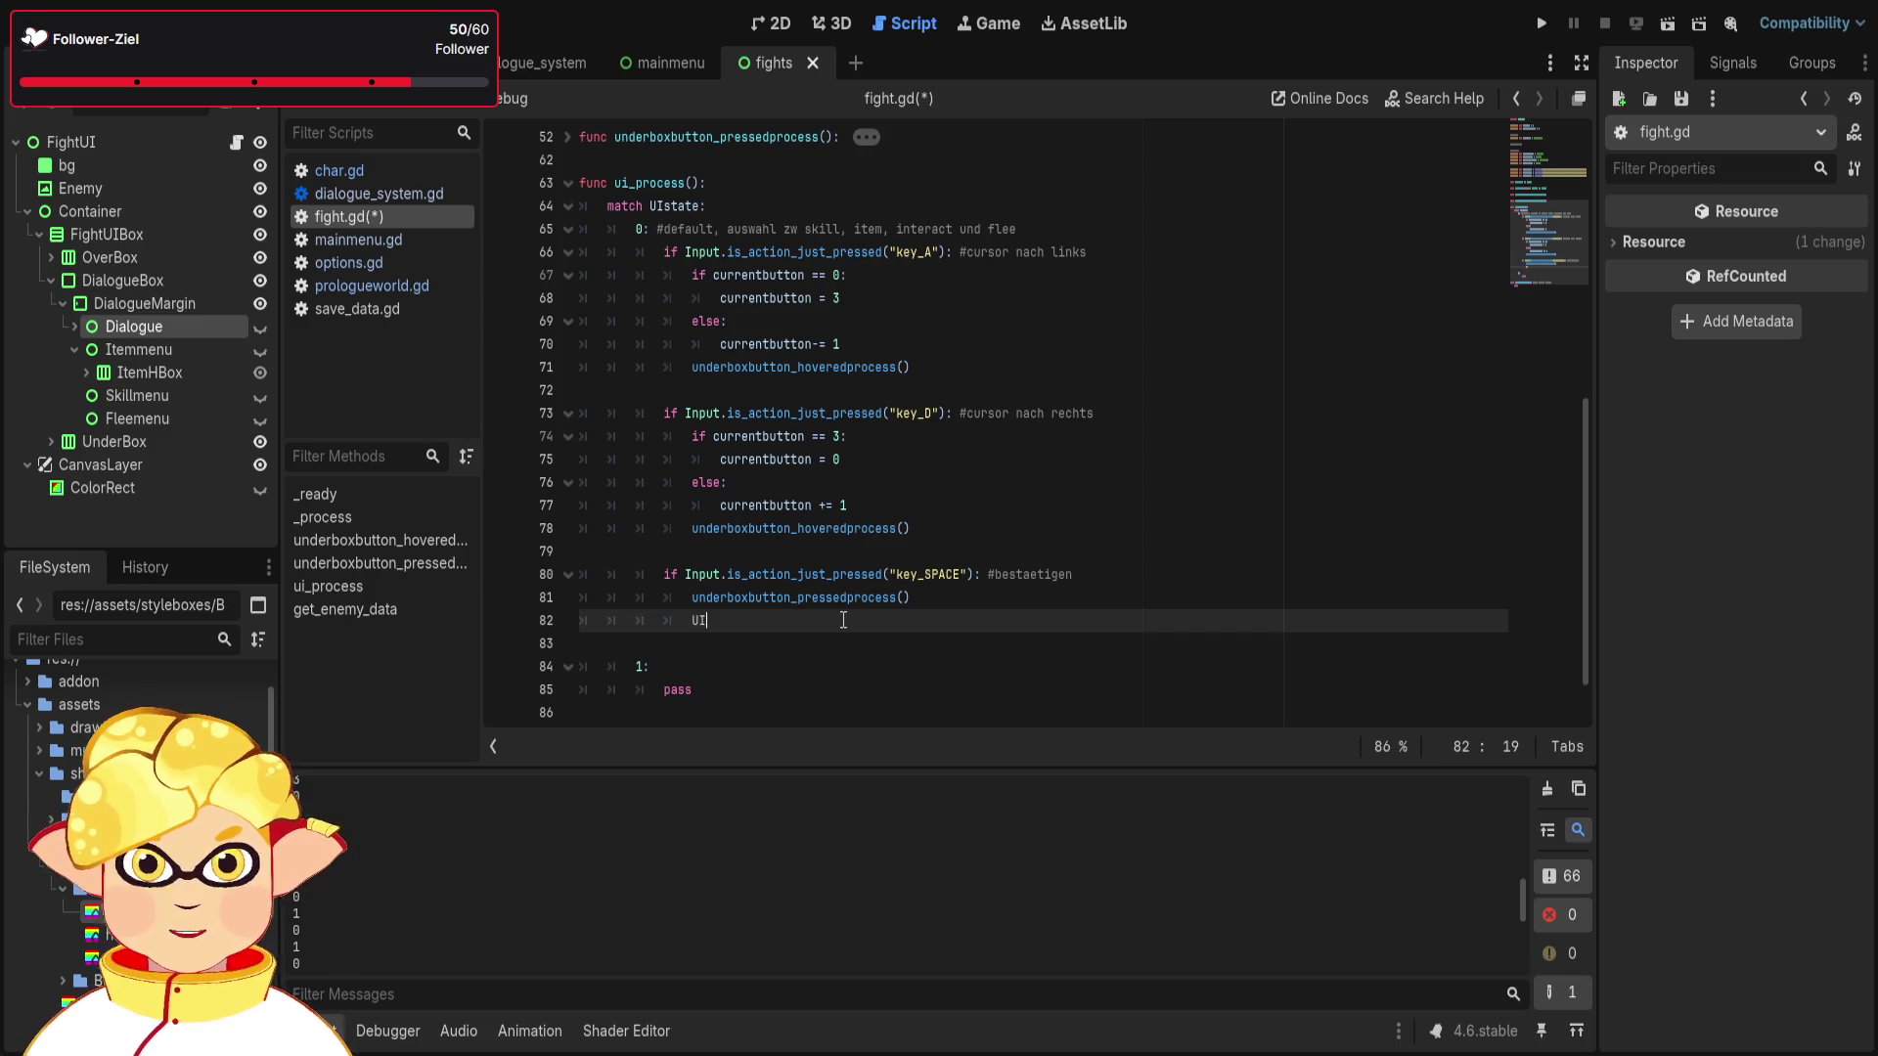
type("state")
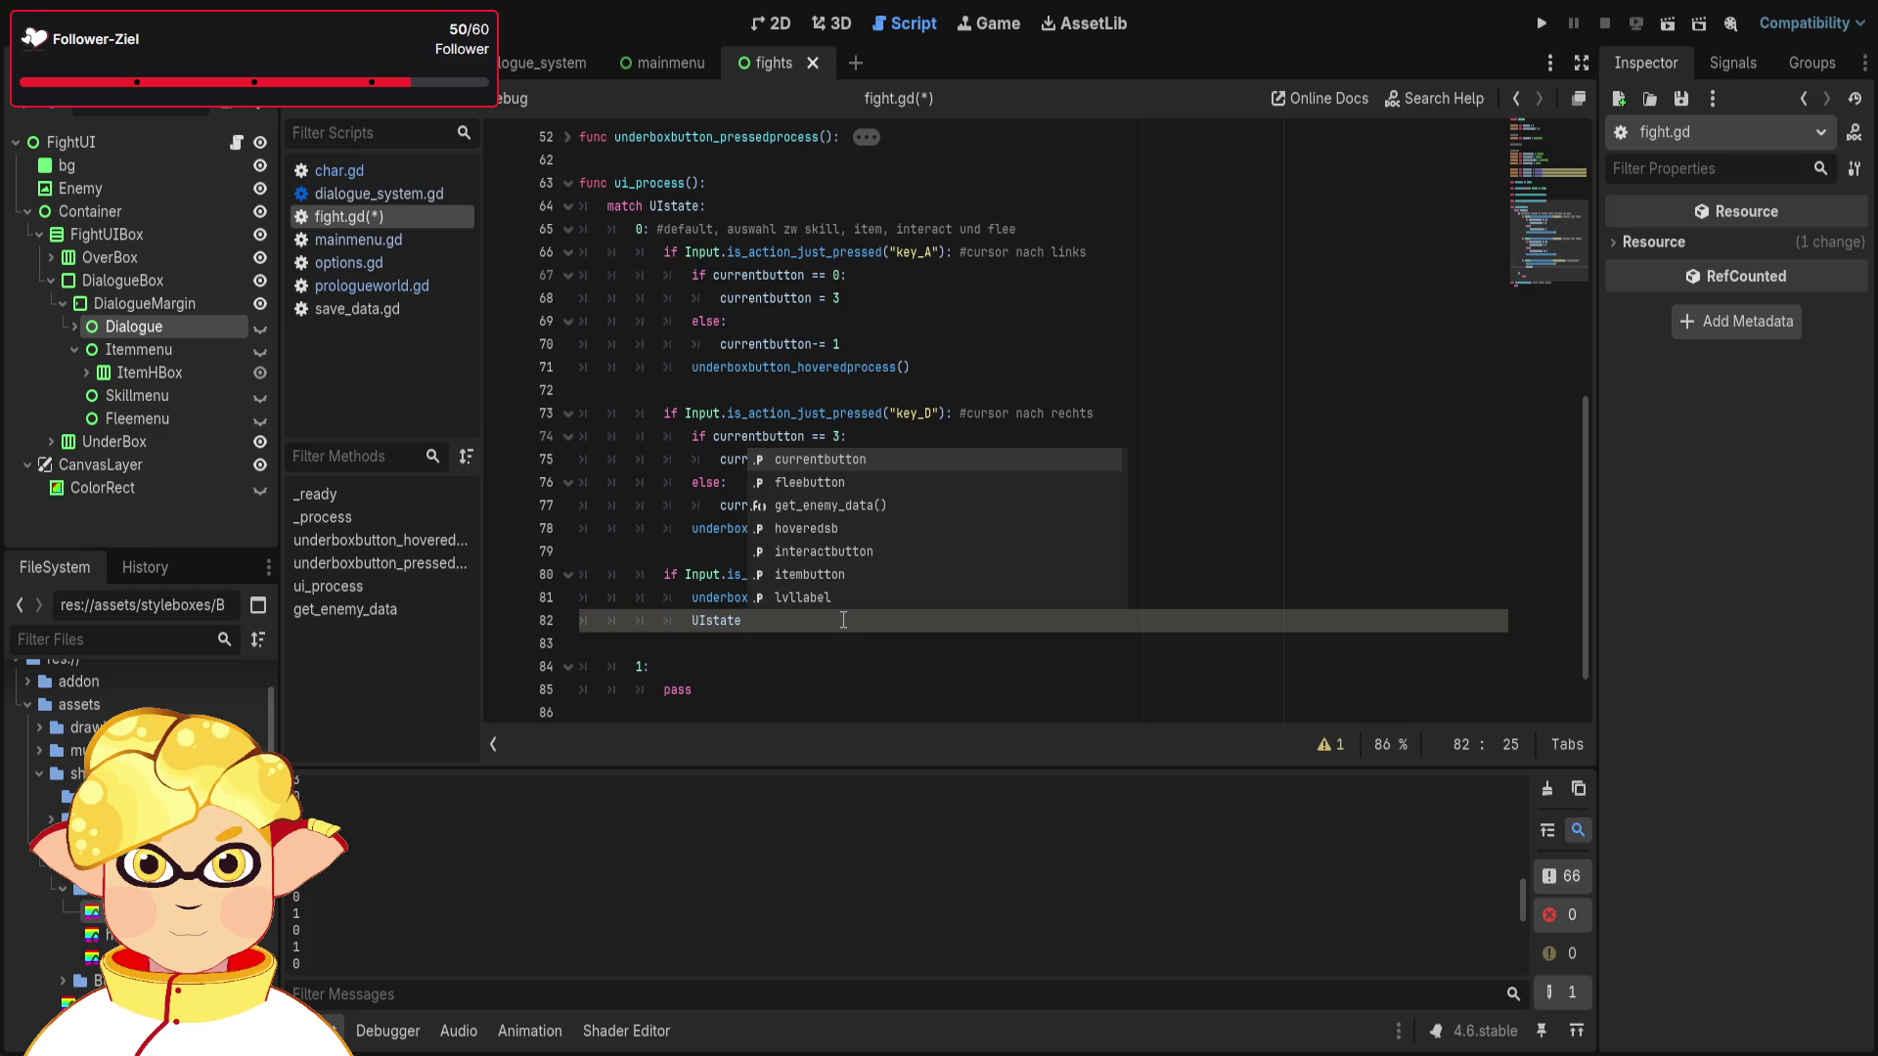
type("= 1")
left_click(1077, 533)
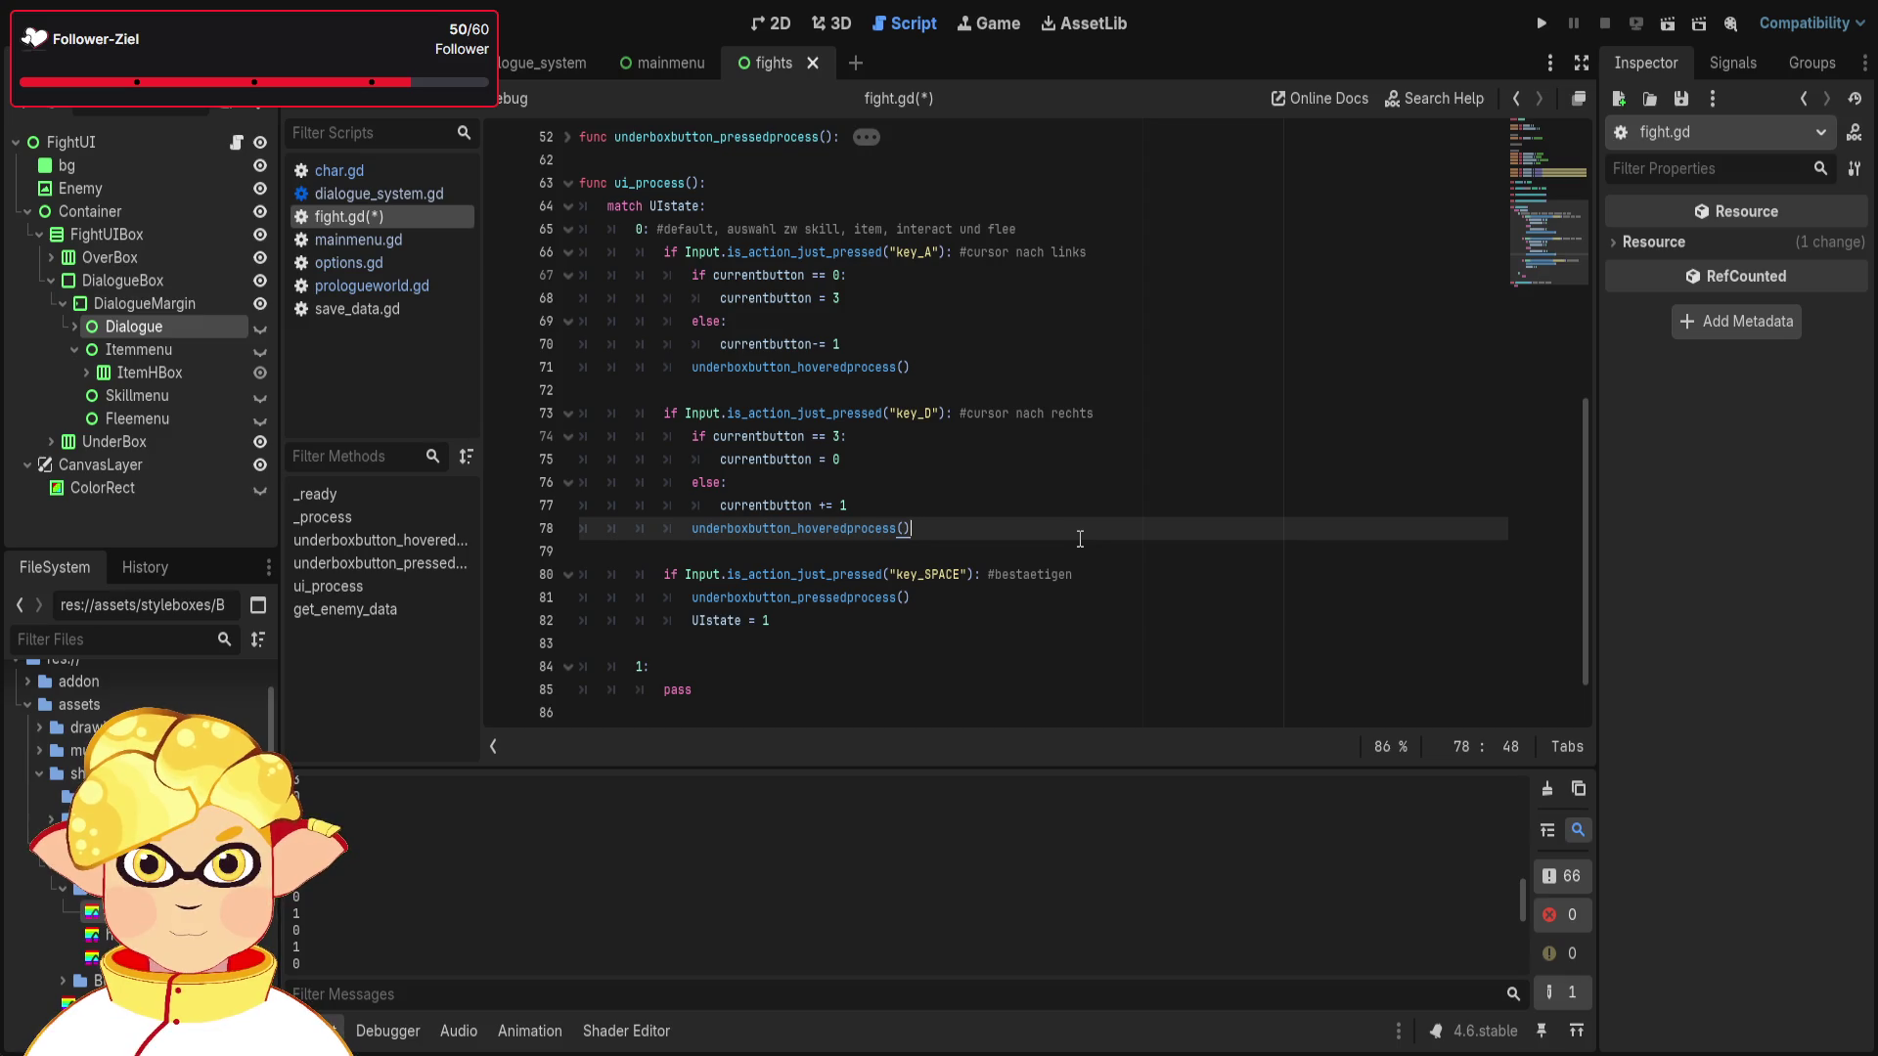
- Unfold and refold underboxbutton_pressedprocess to inspect its body
scroll(783, 411, "up", 2)
left_click(568, 280)
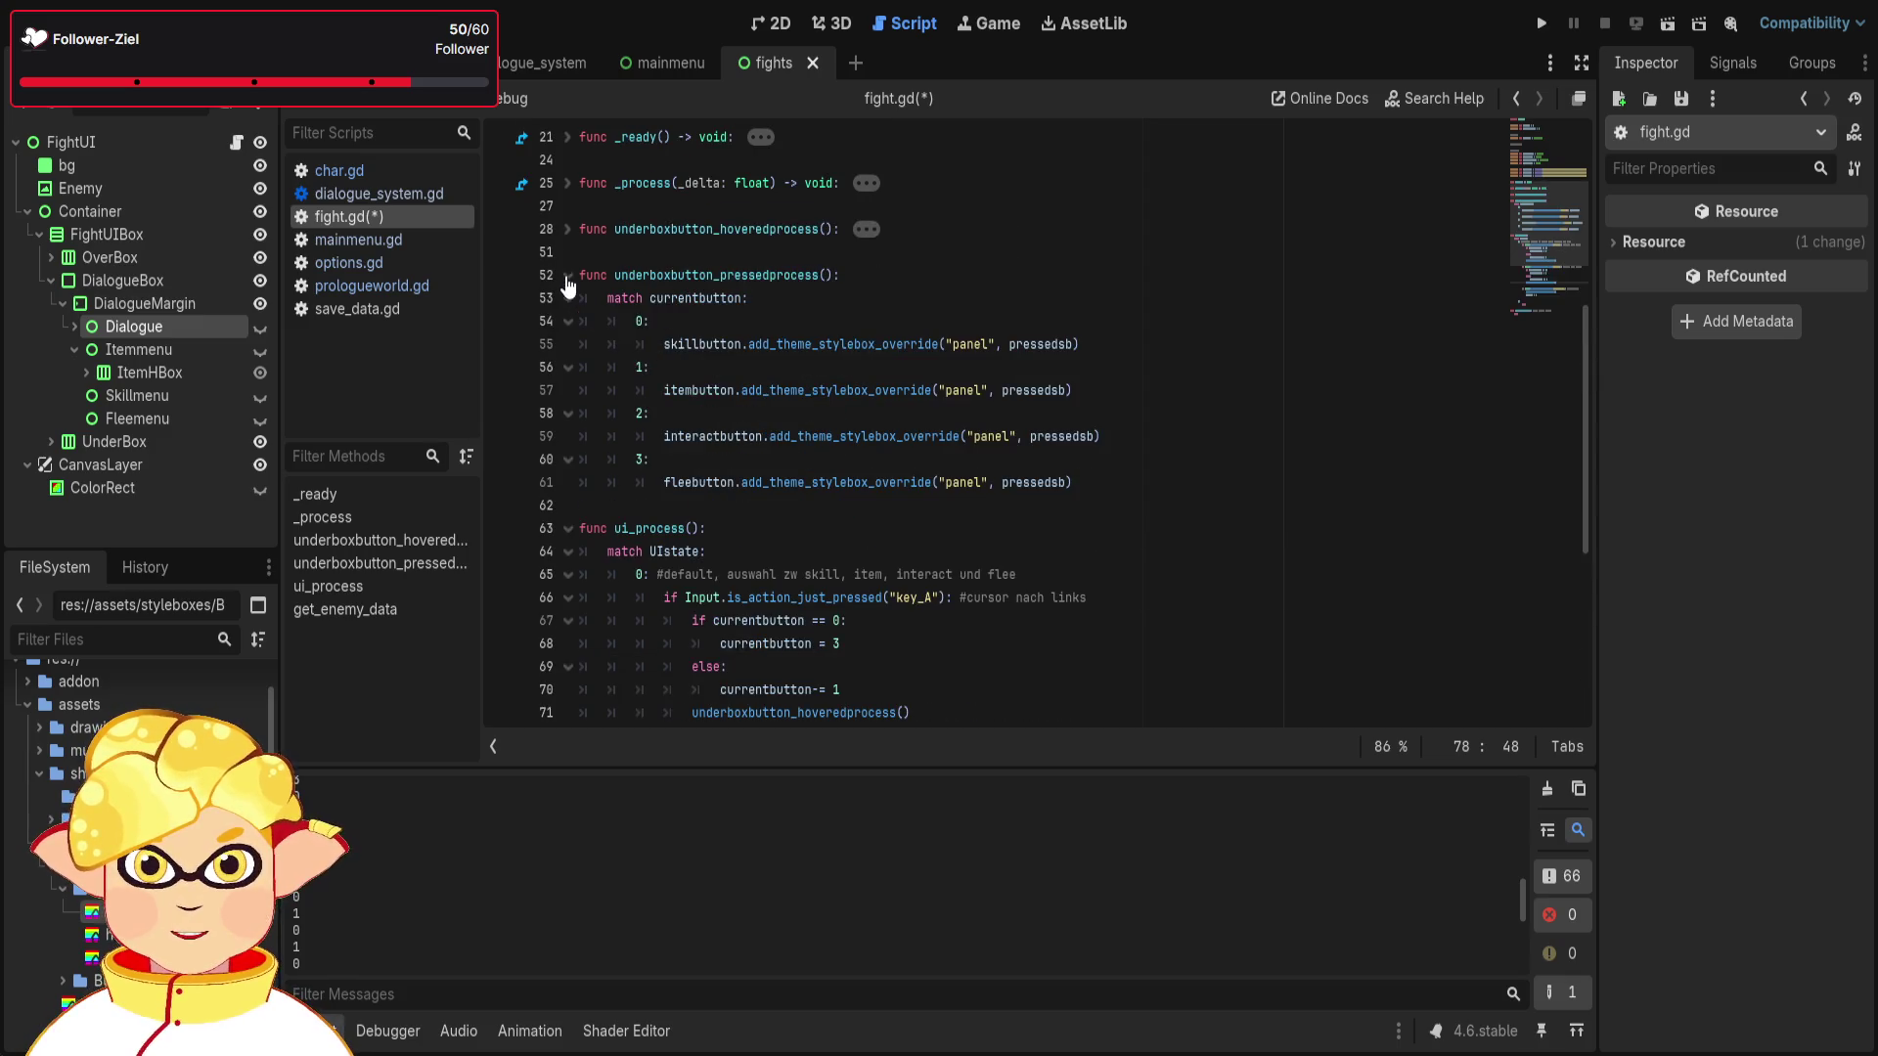
left_click(567, 280)
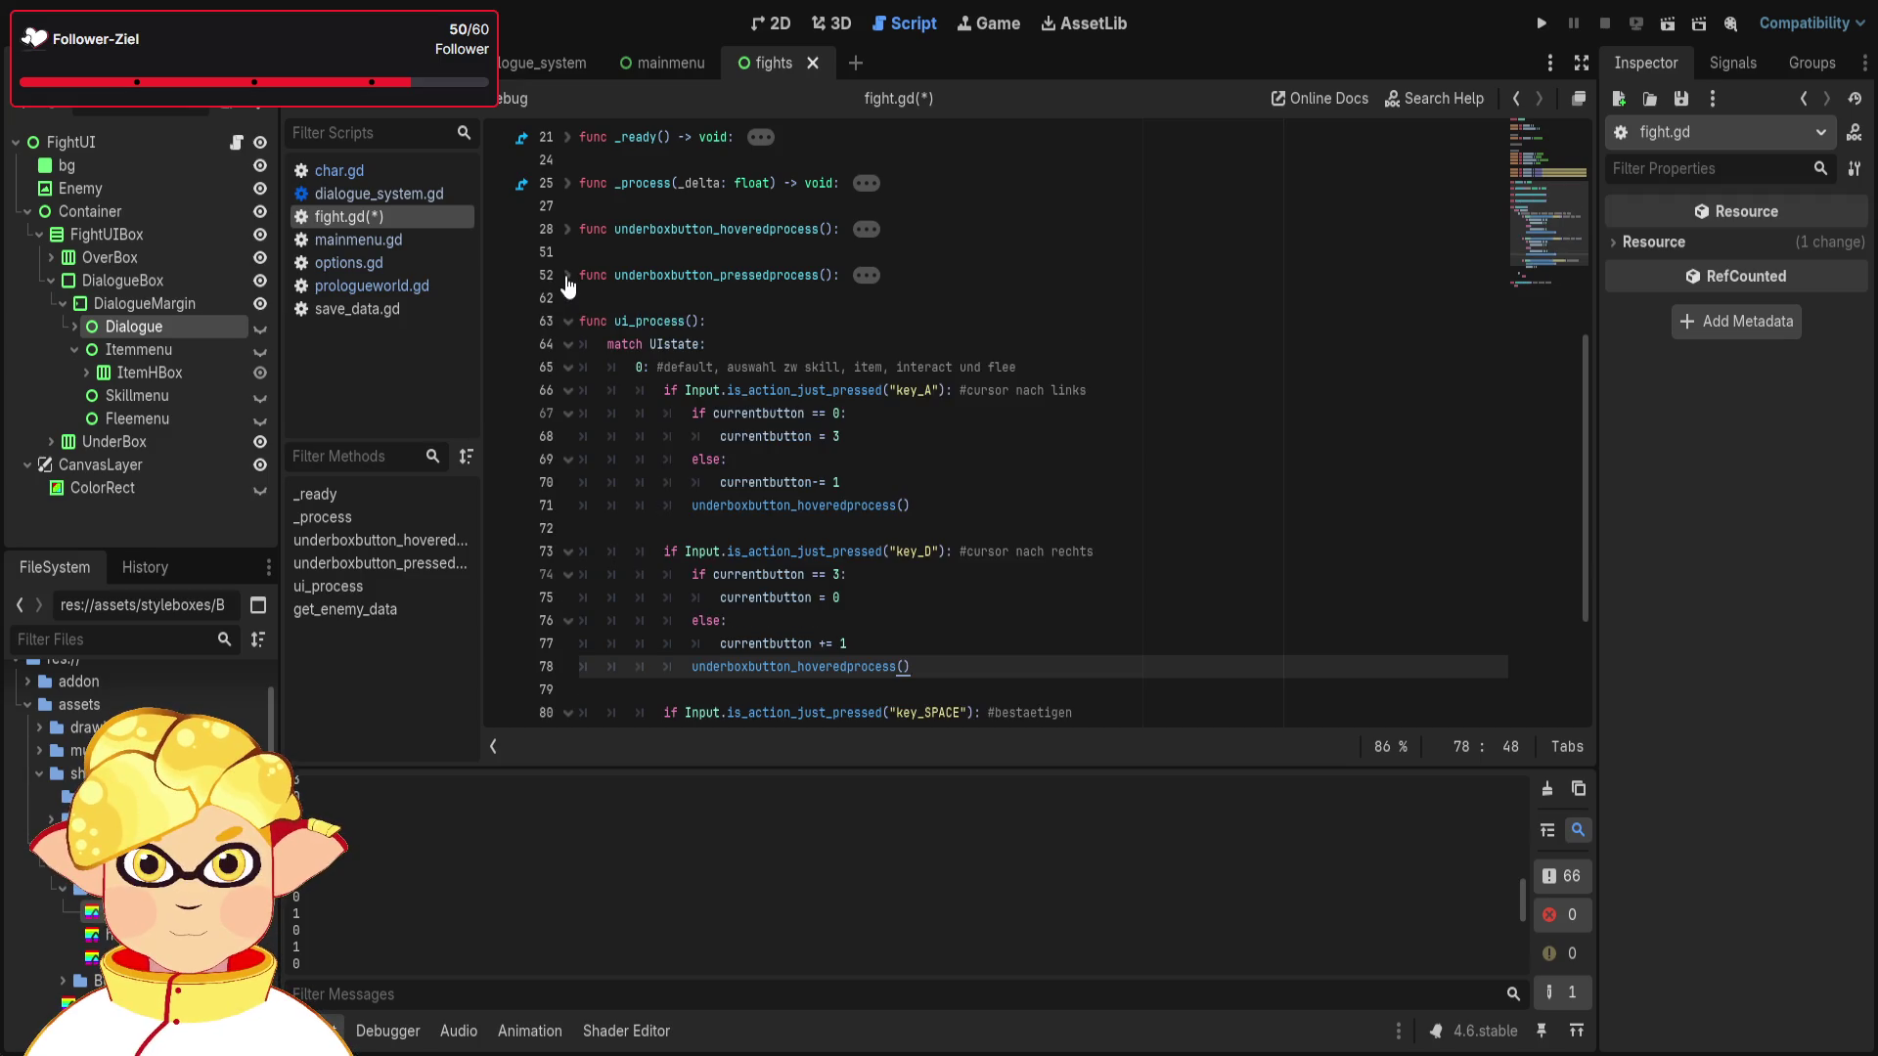
left_click(567, 277)
left_click(567, 278)
left_click(583, 297)
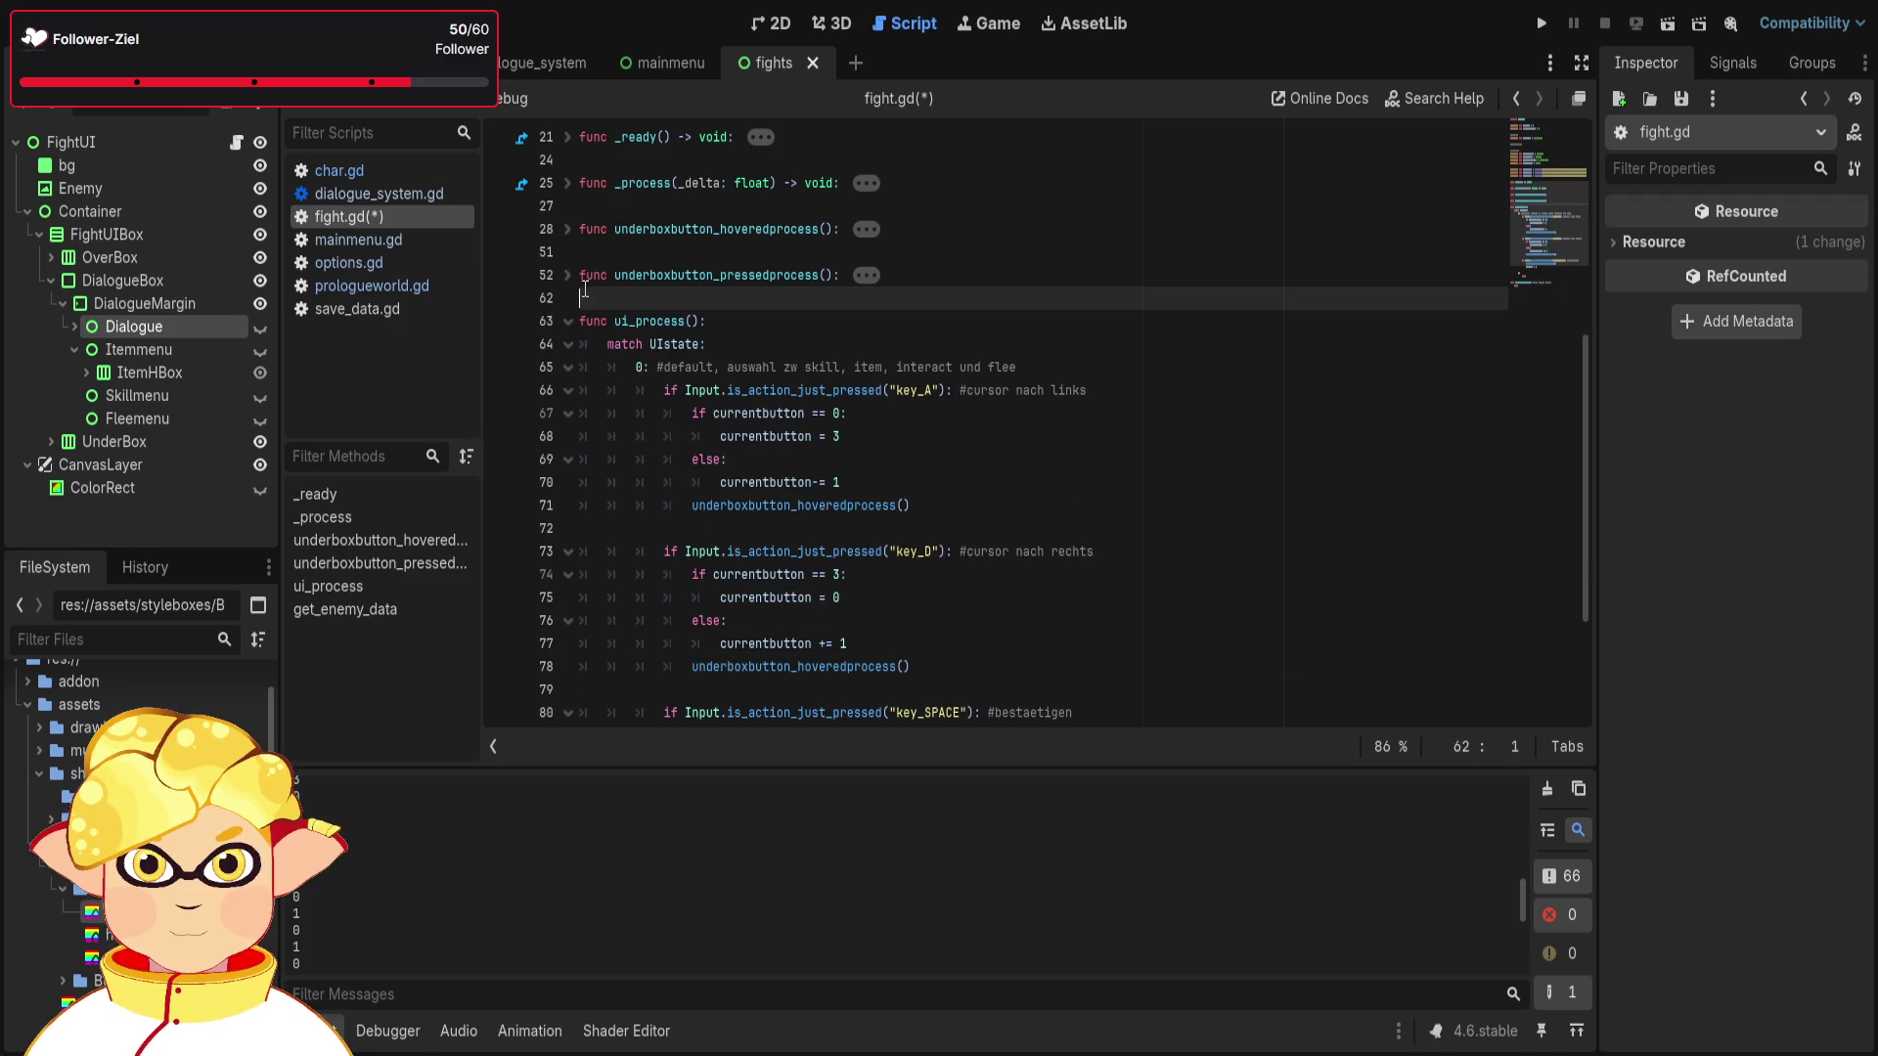
key("Return")
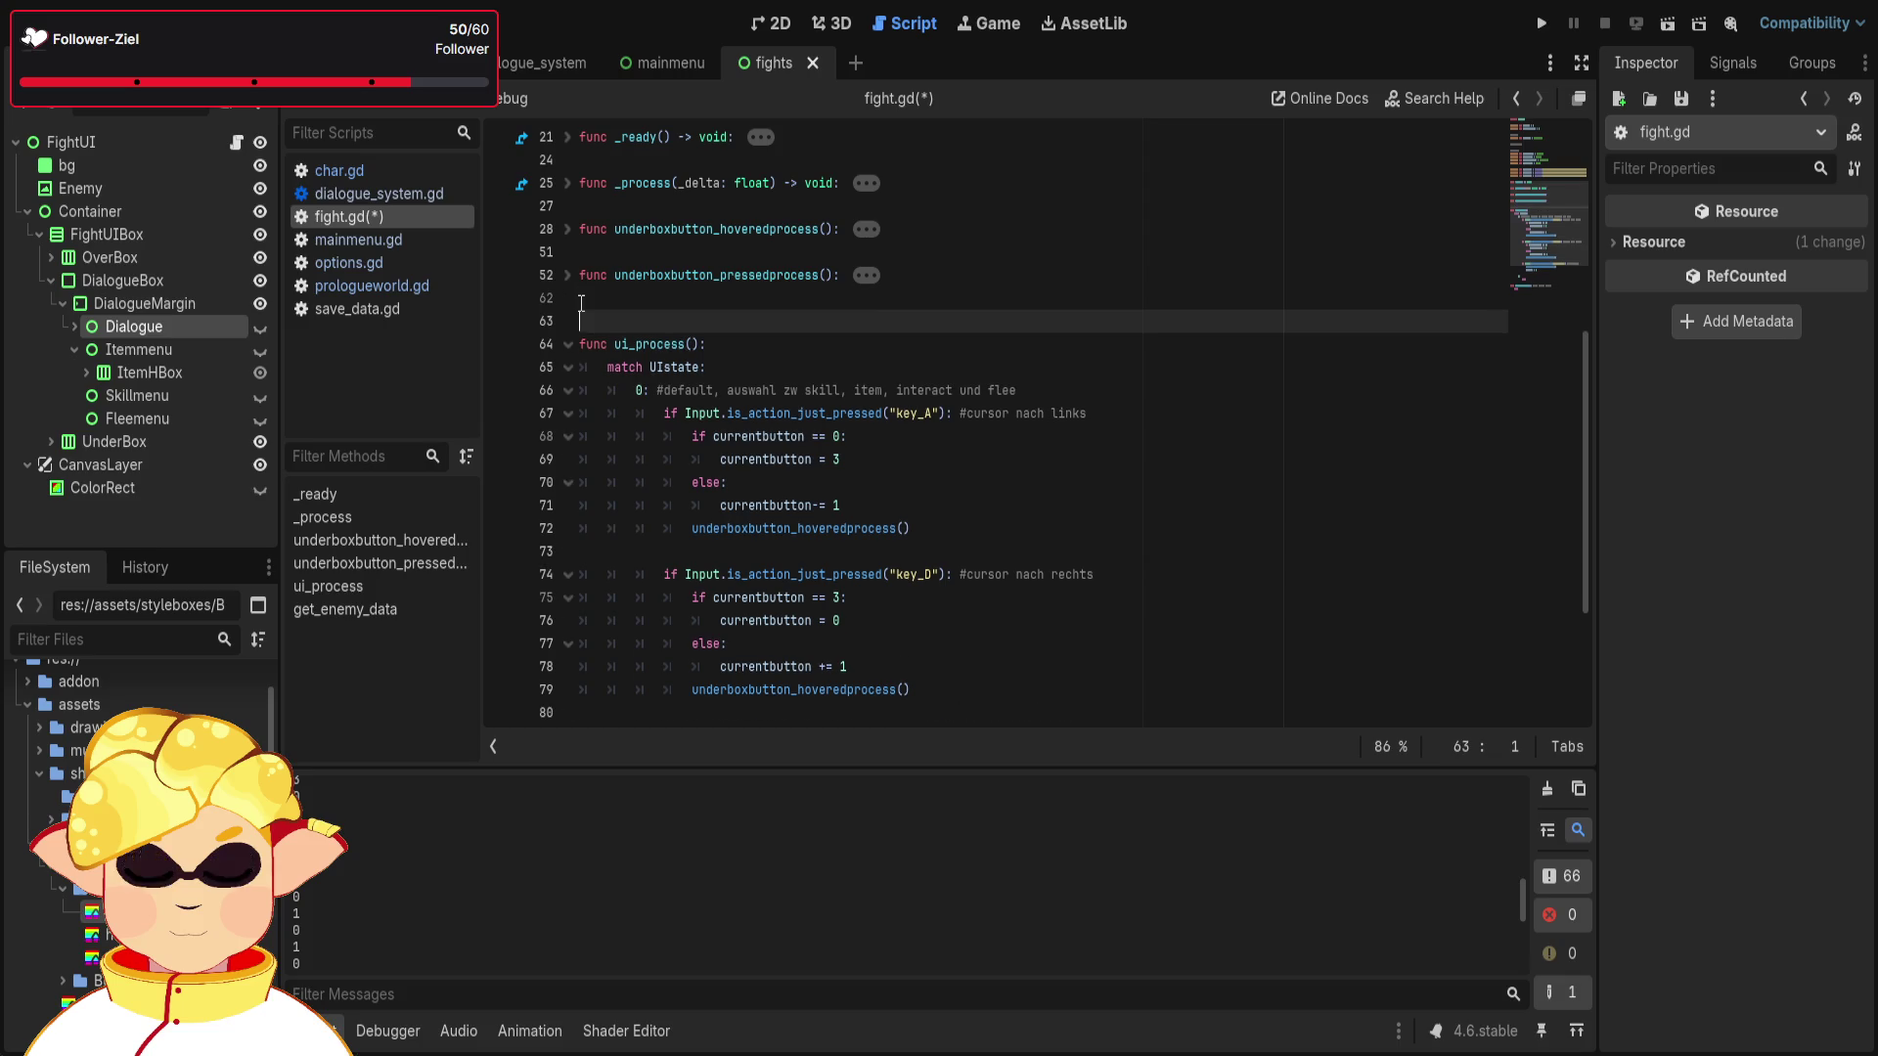
key("Return")
key("Up")
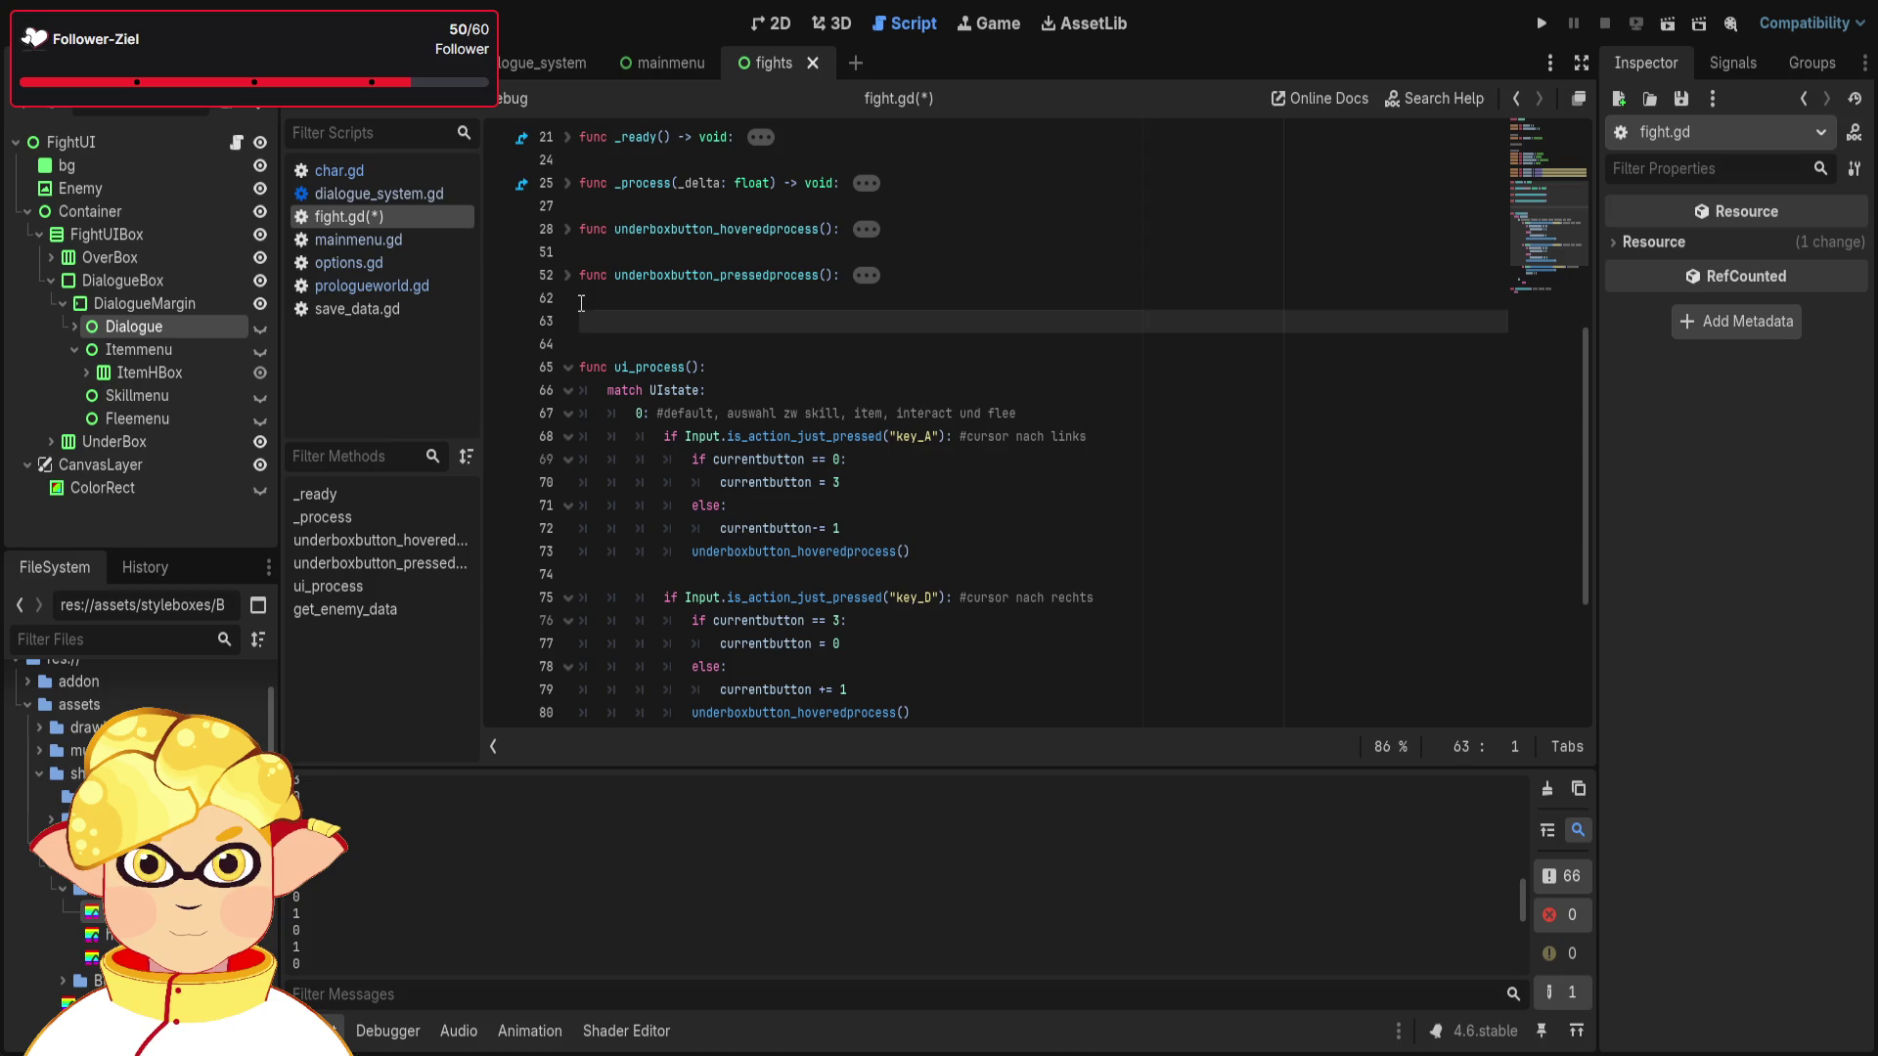
key("Down")
key("BackSpace")
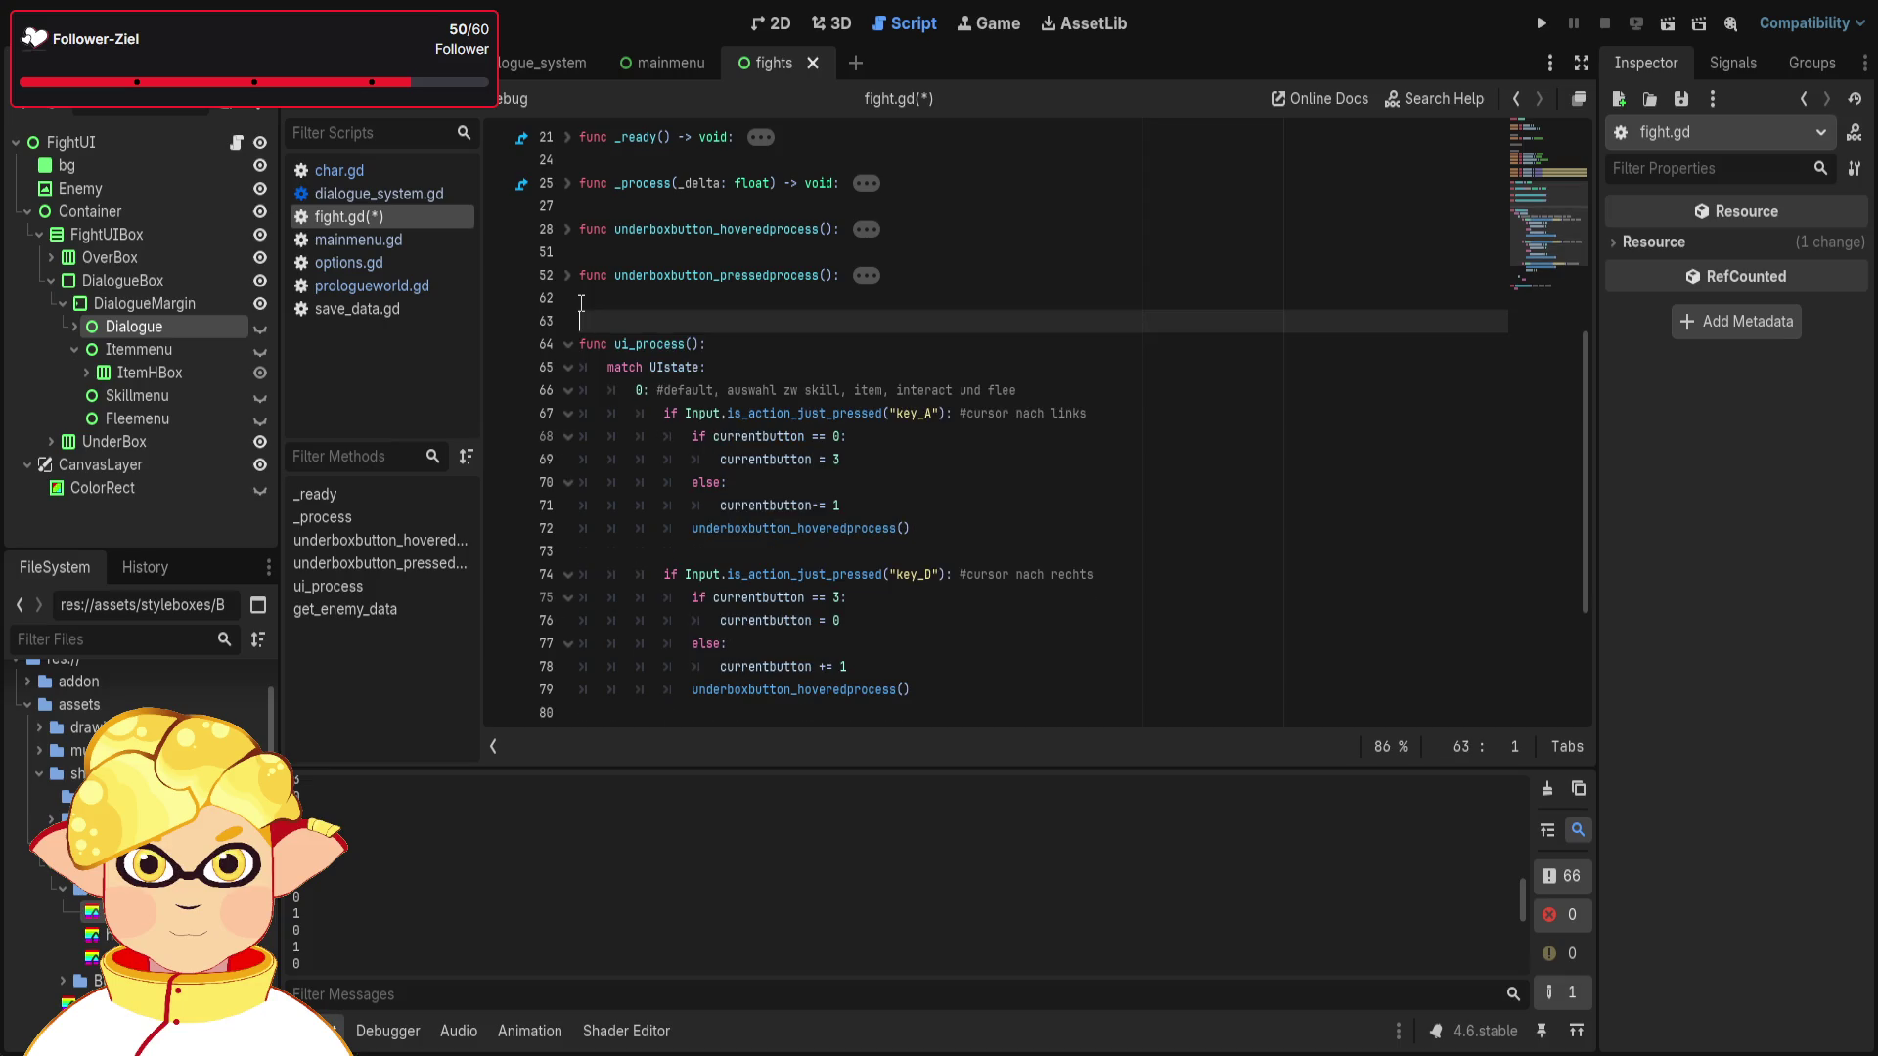
key("Up")
key("Down")
key("Return")
key("Up")
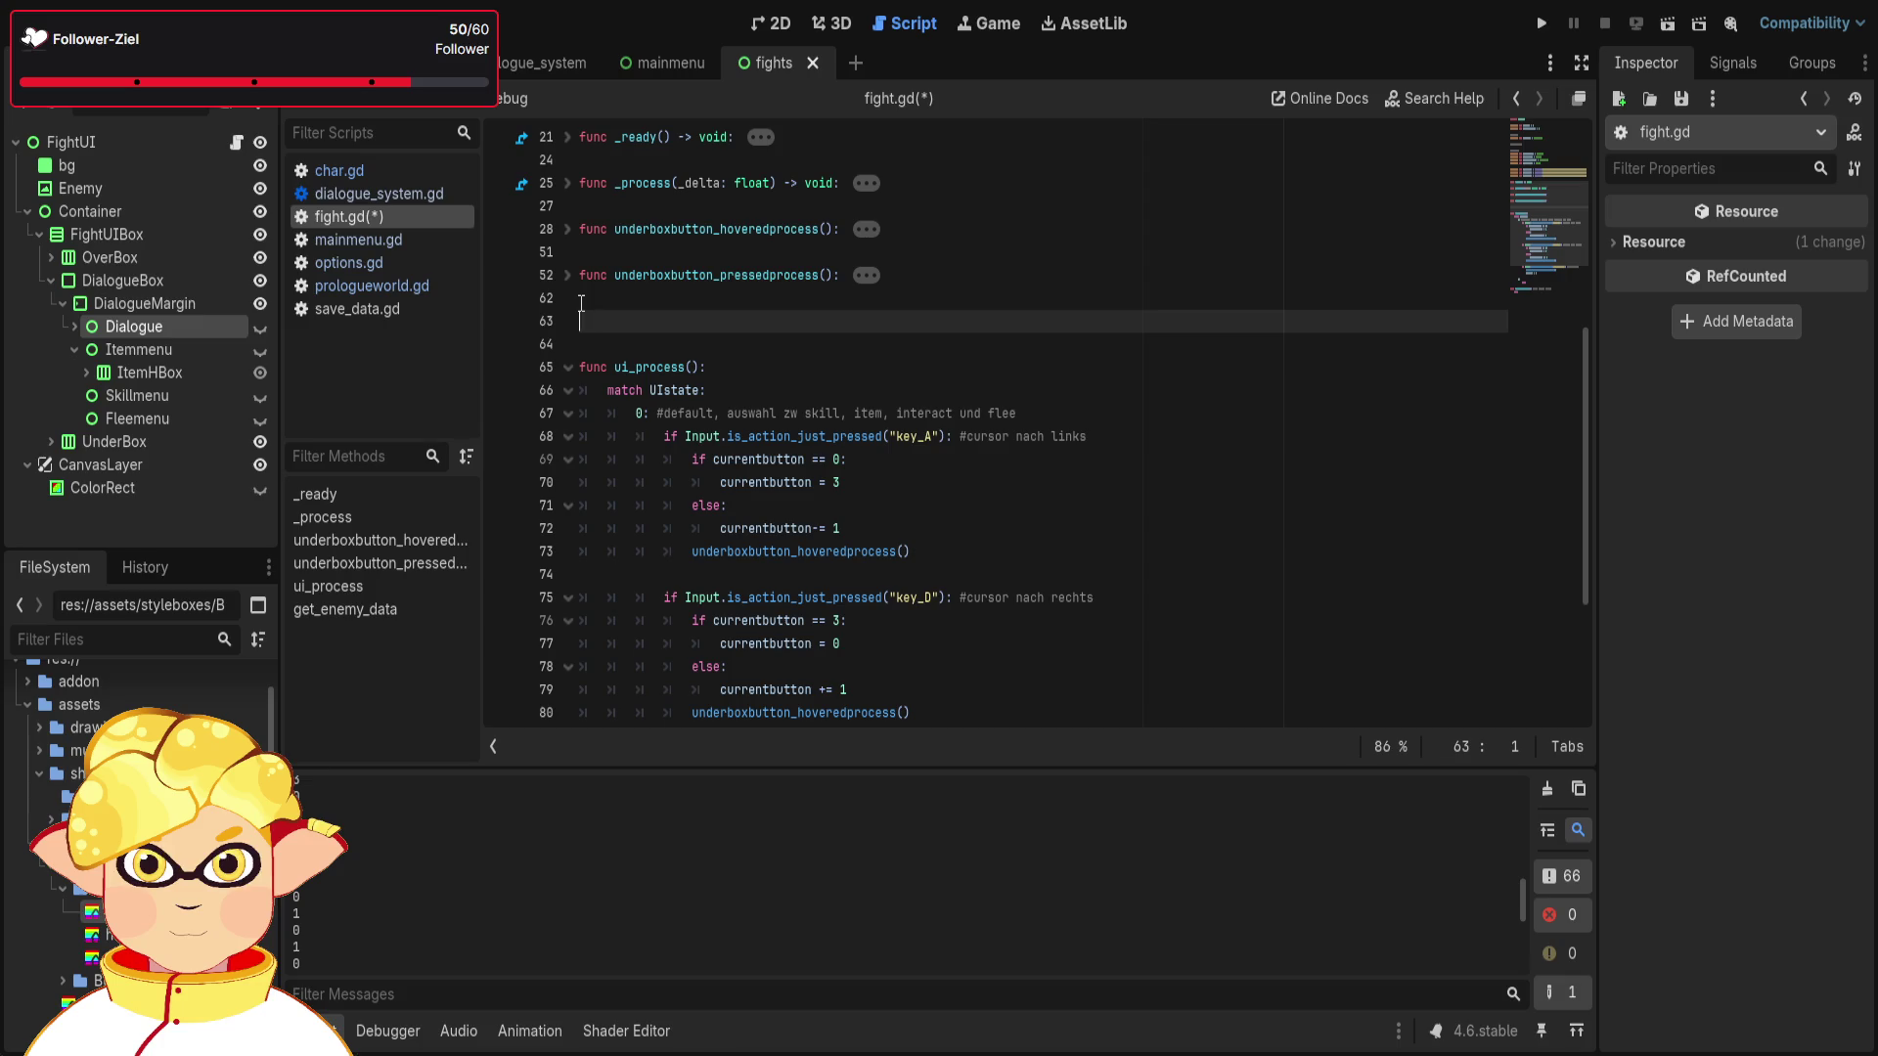
type("func znde")
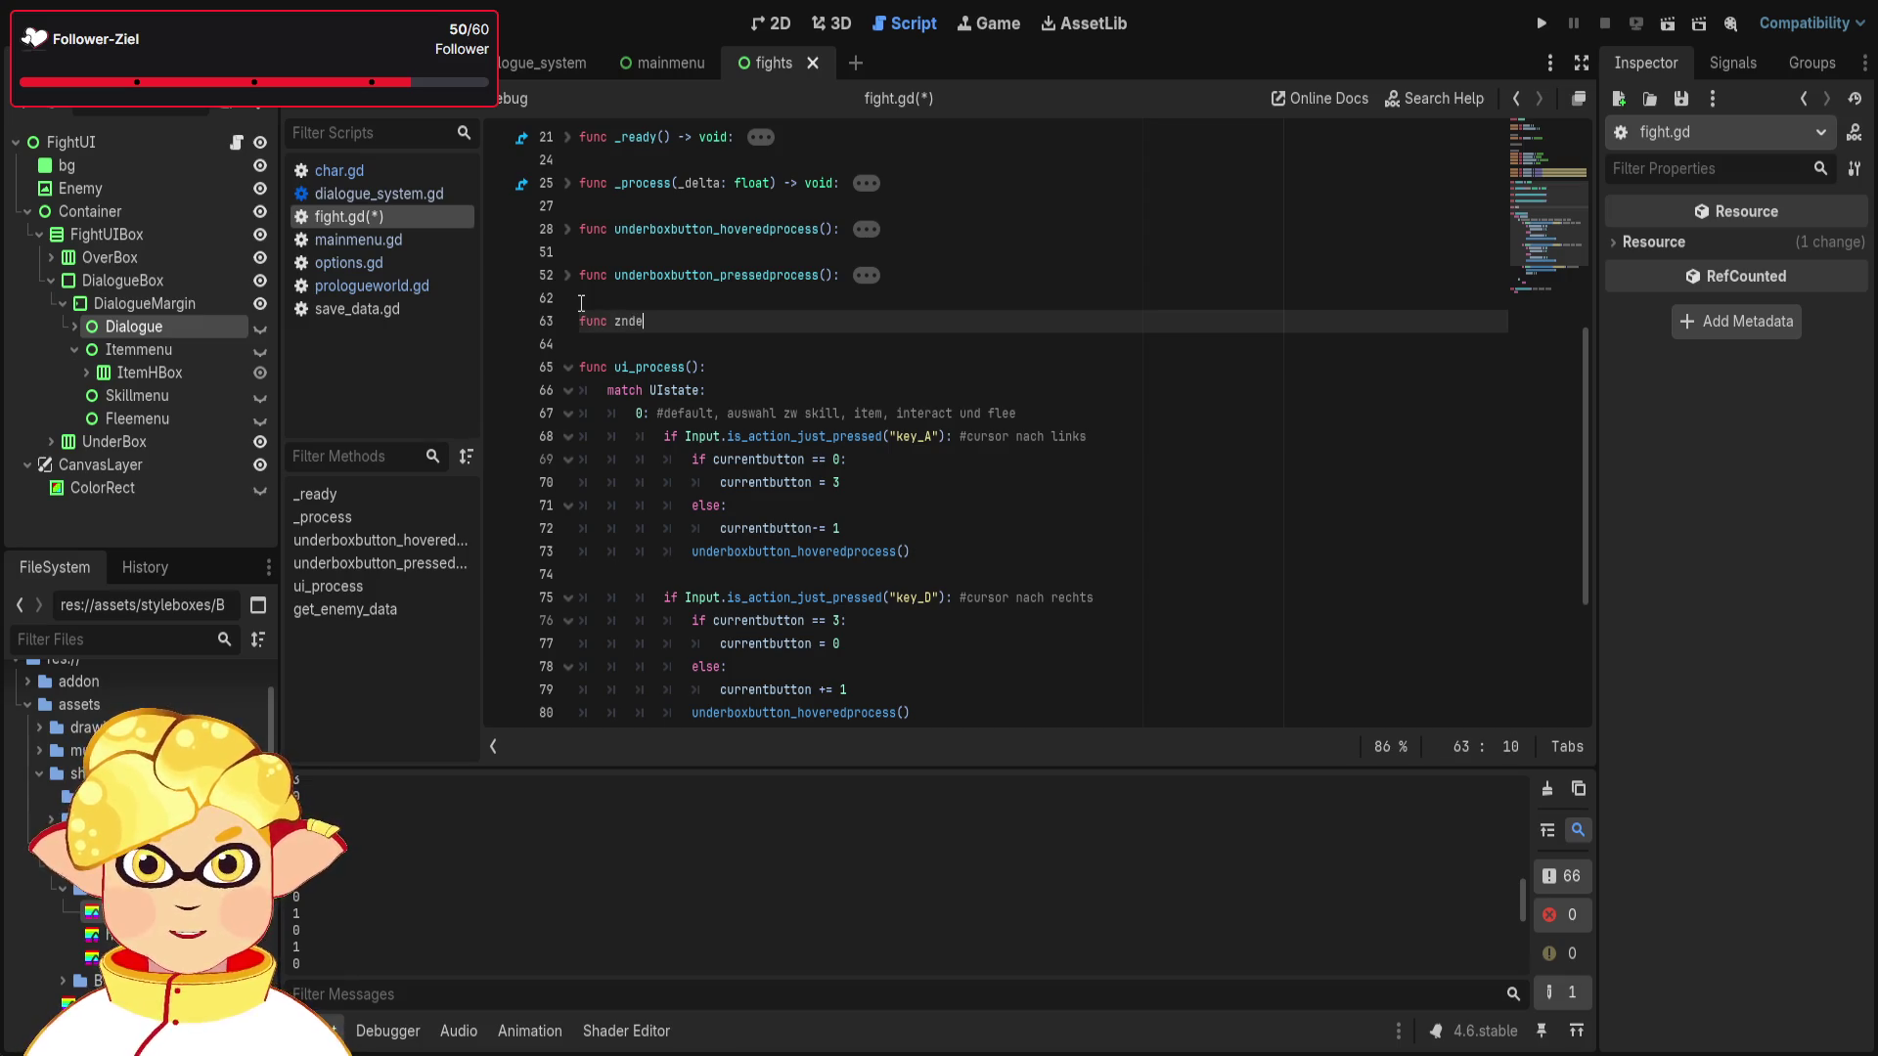
key("BackSpace")
key("BackSpace")
key("BackSpace")
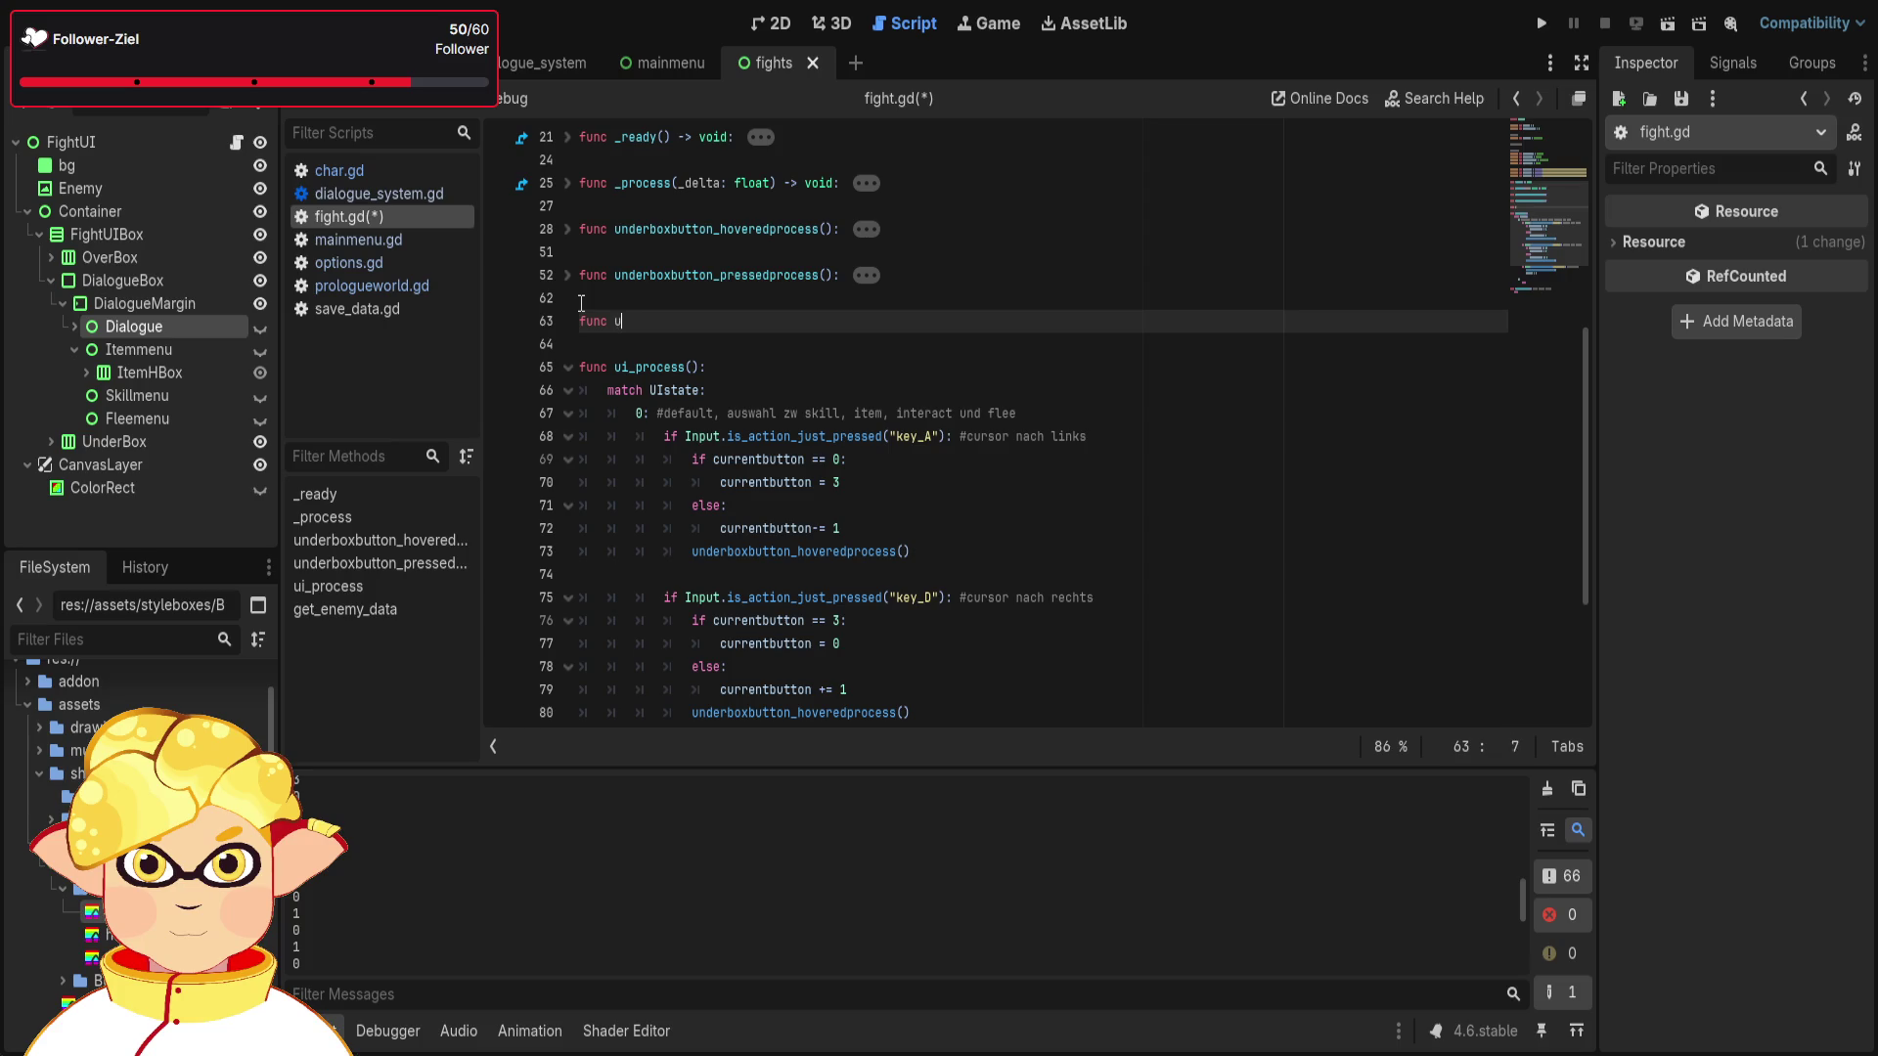
type("nderboxbu")
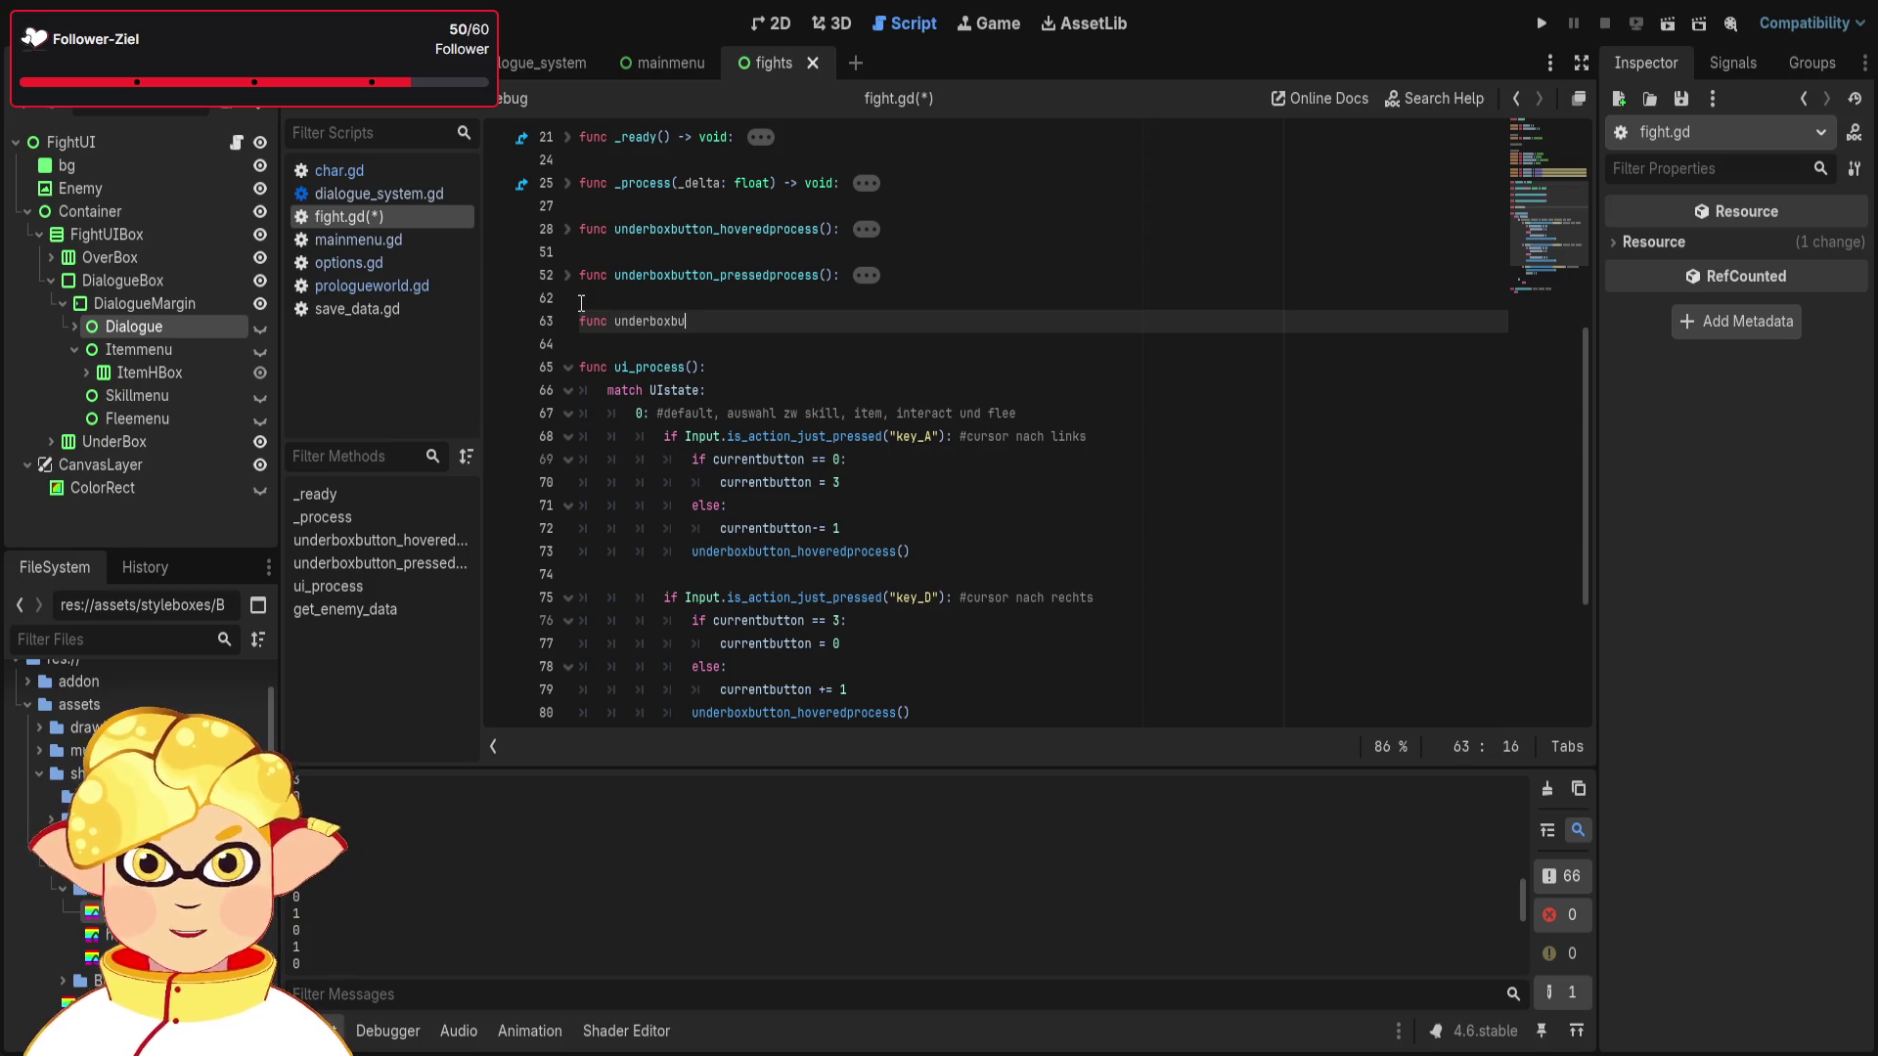
type("tton_pr")
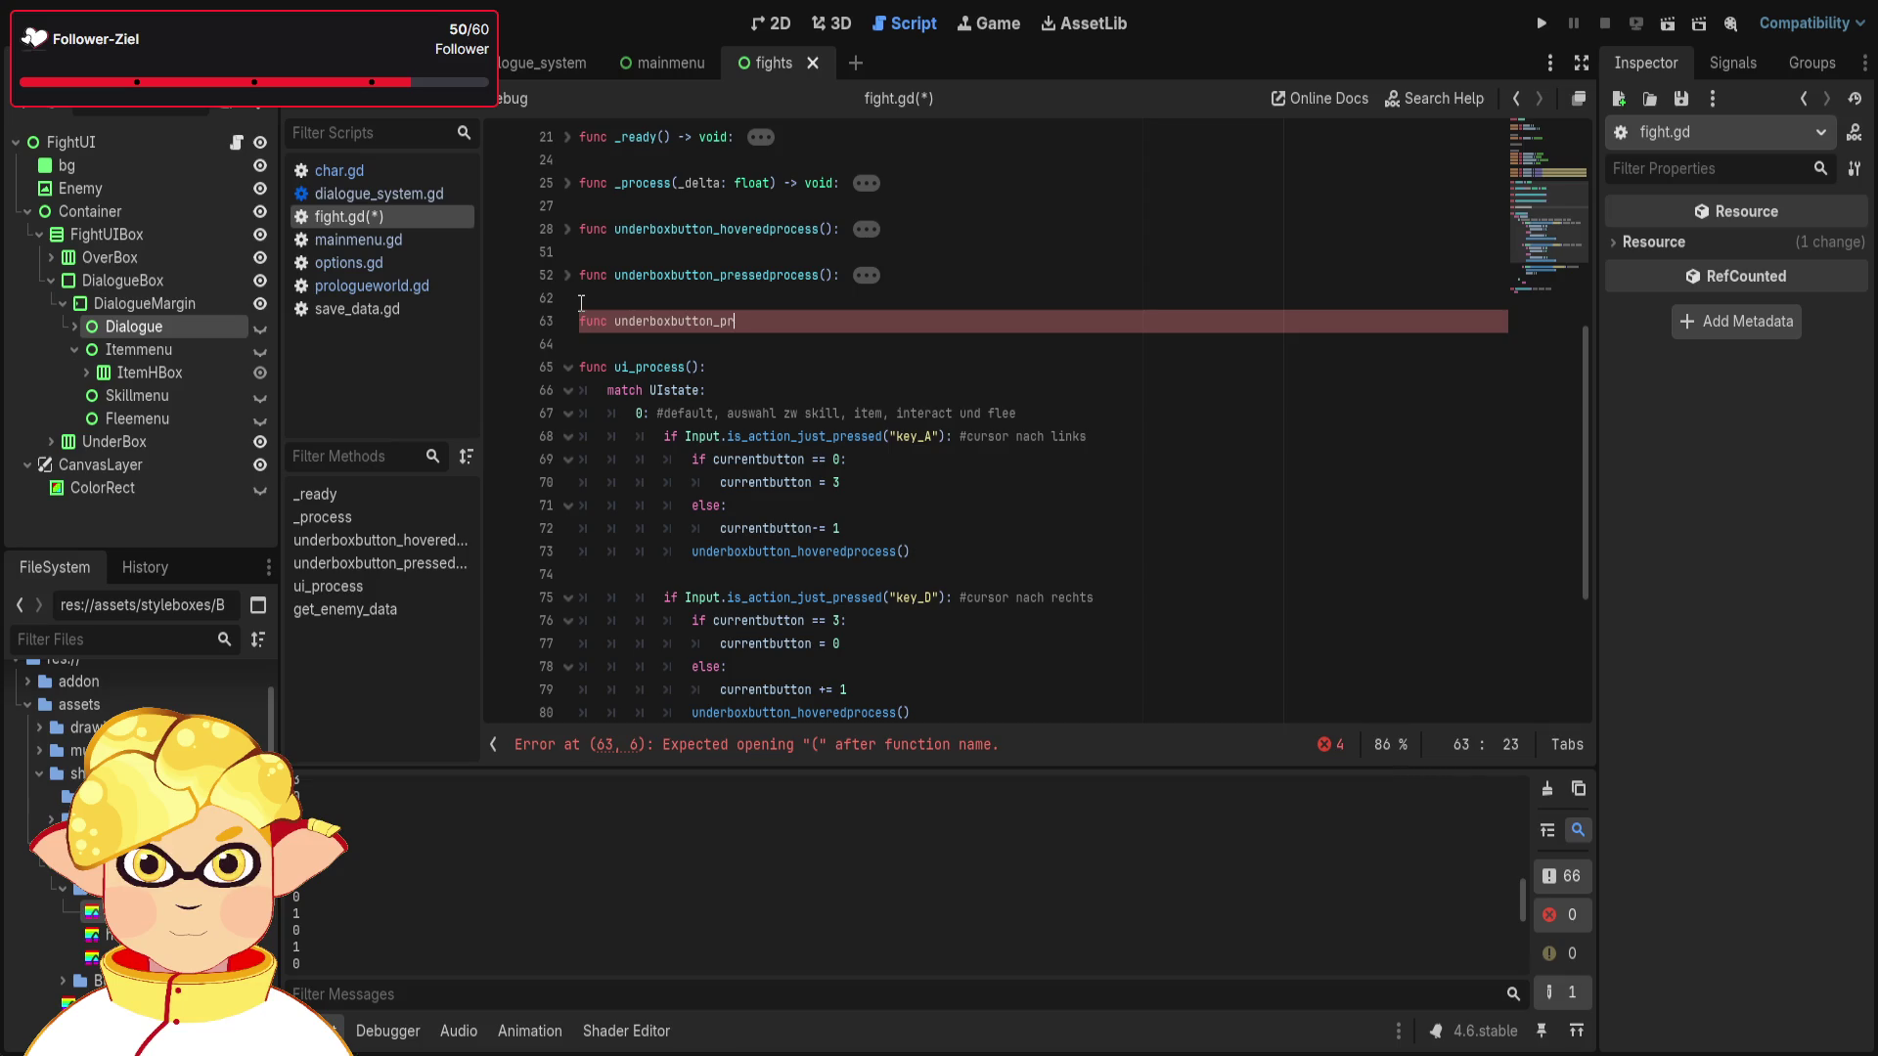
key("BackSpace")
key("BackSpace")
key("BackSpace")
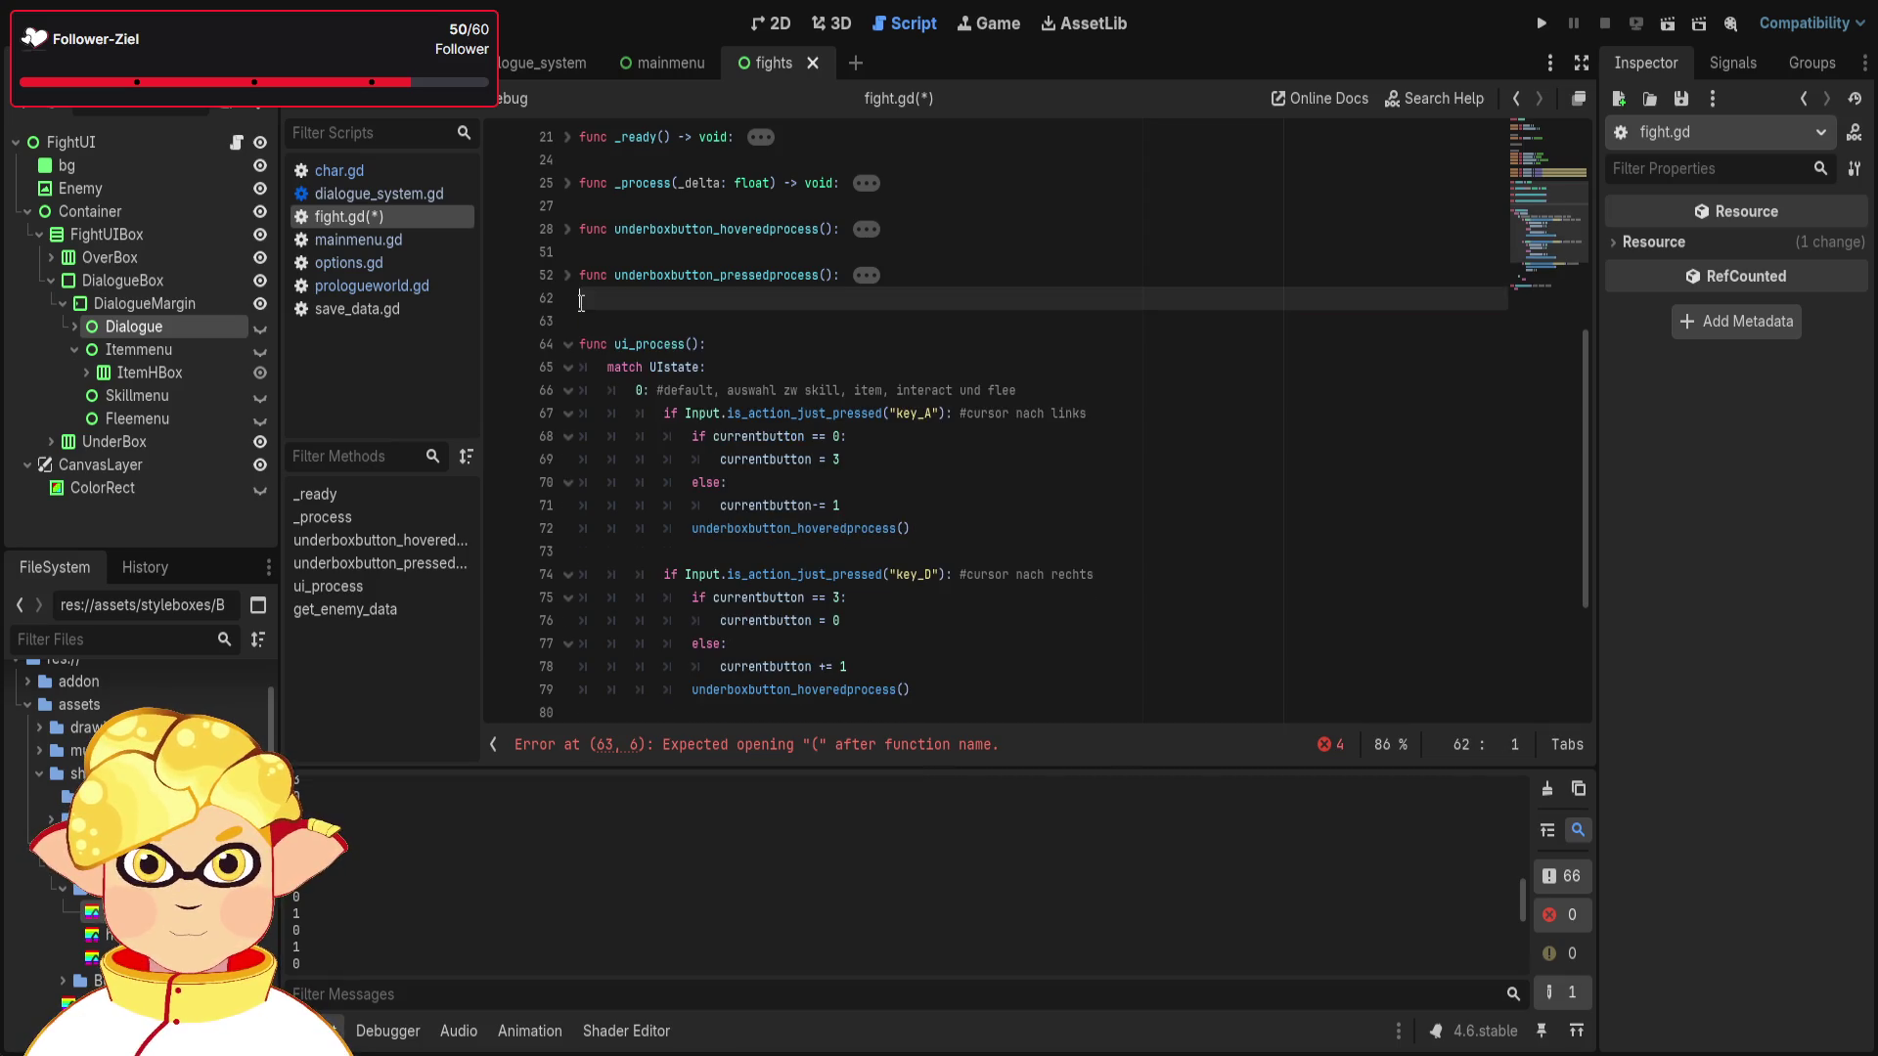
- Add 'UIstate = 1' to the Skills case of underboxbutton_pressedprocess
key("BackSpace")
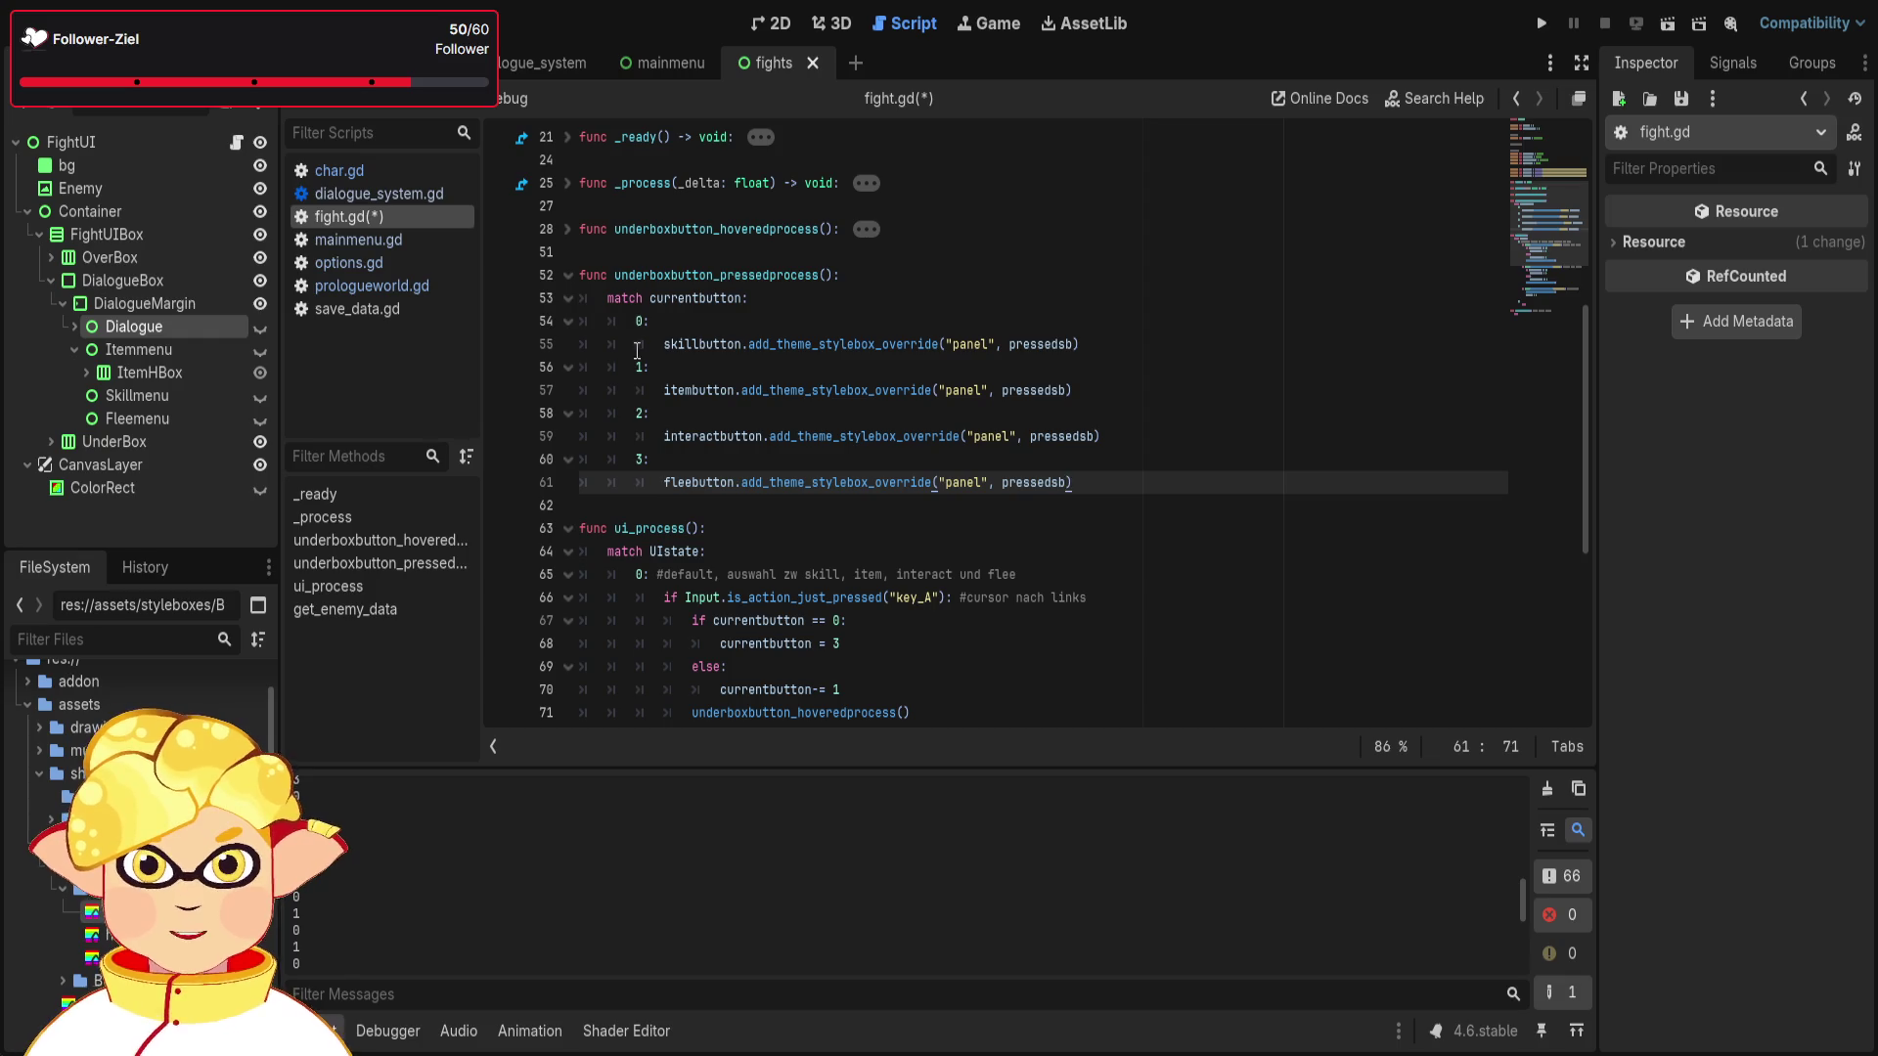
left_click(1112, 343)
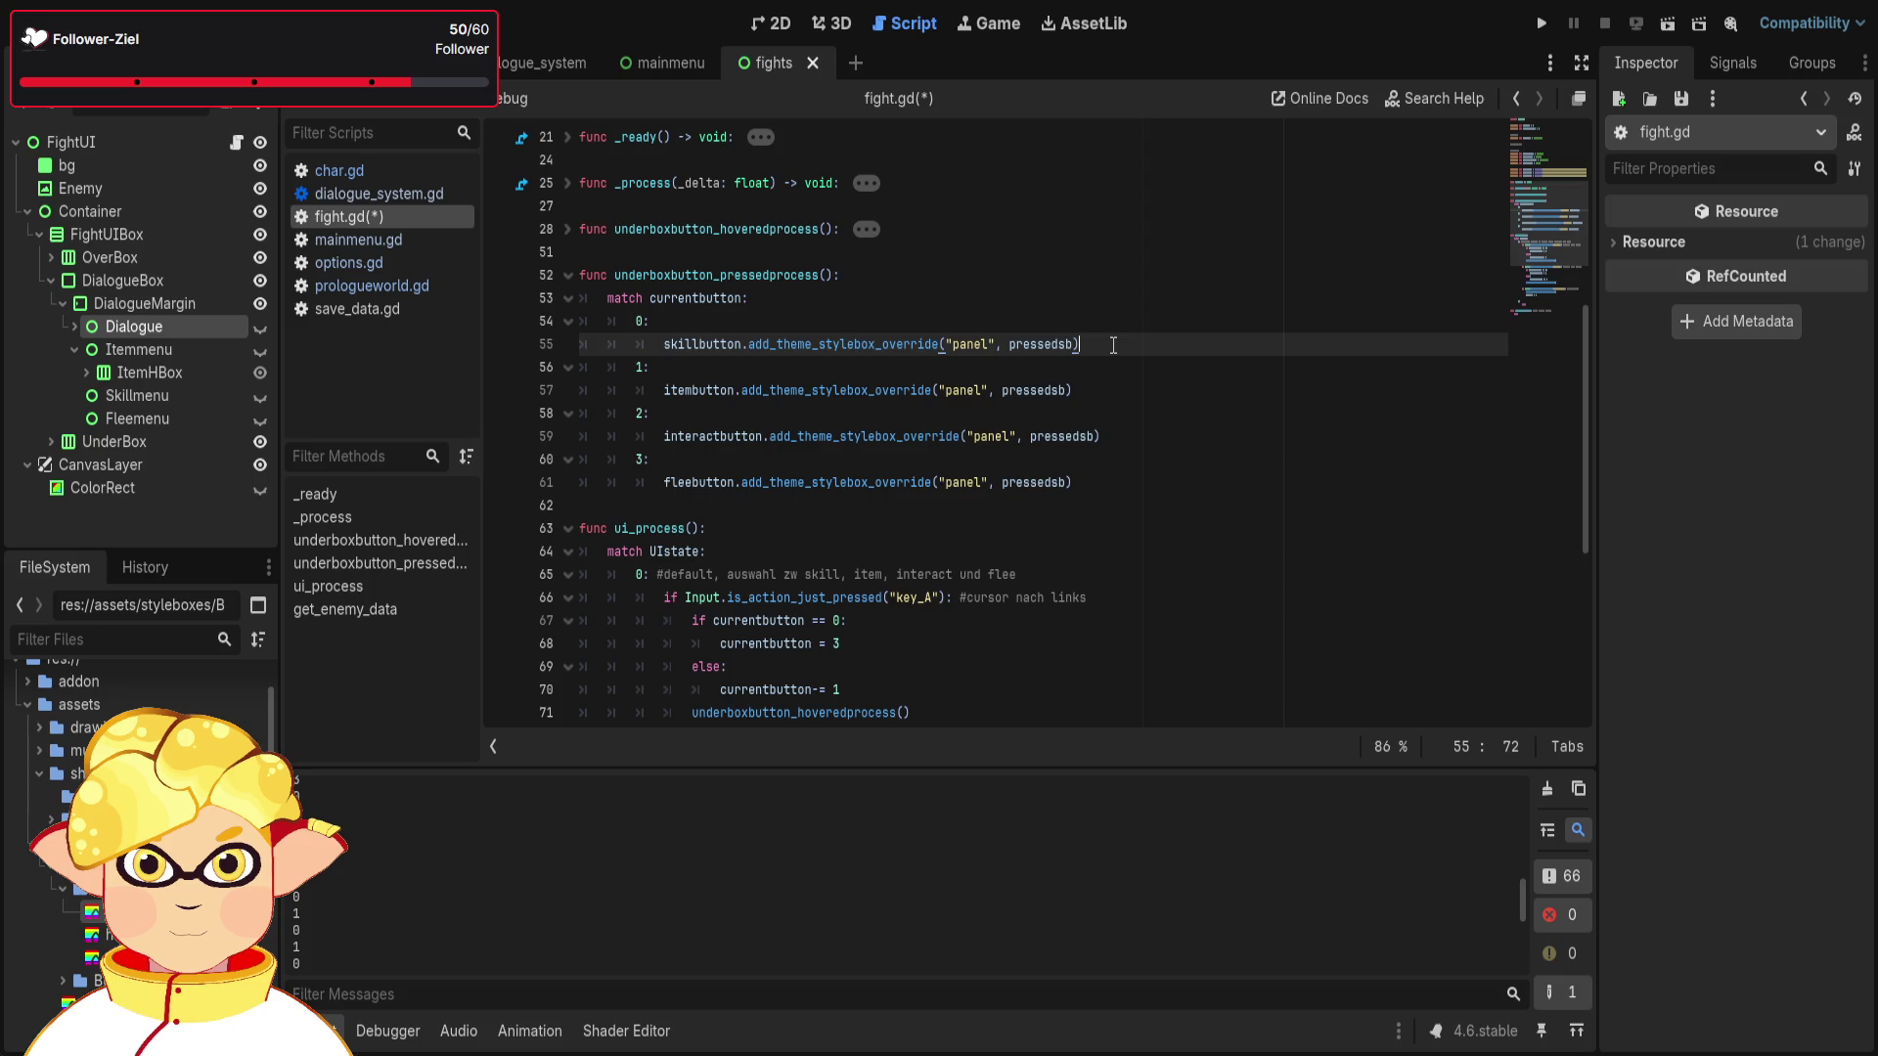
key("Return")
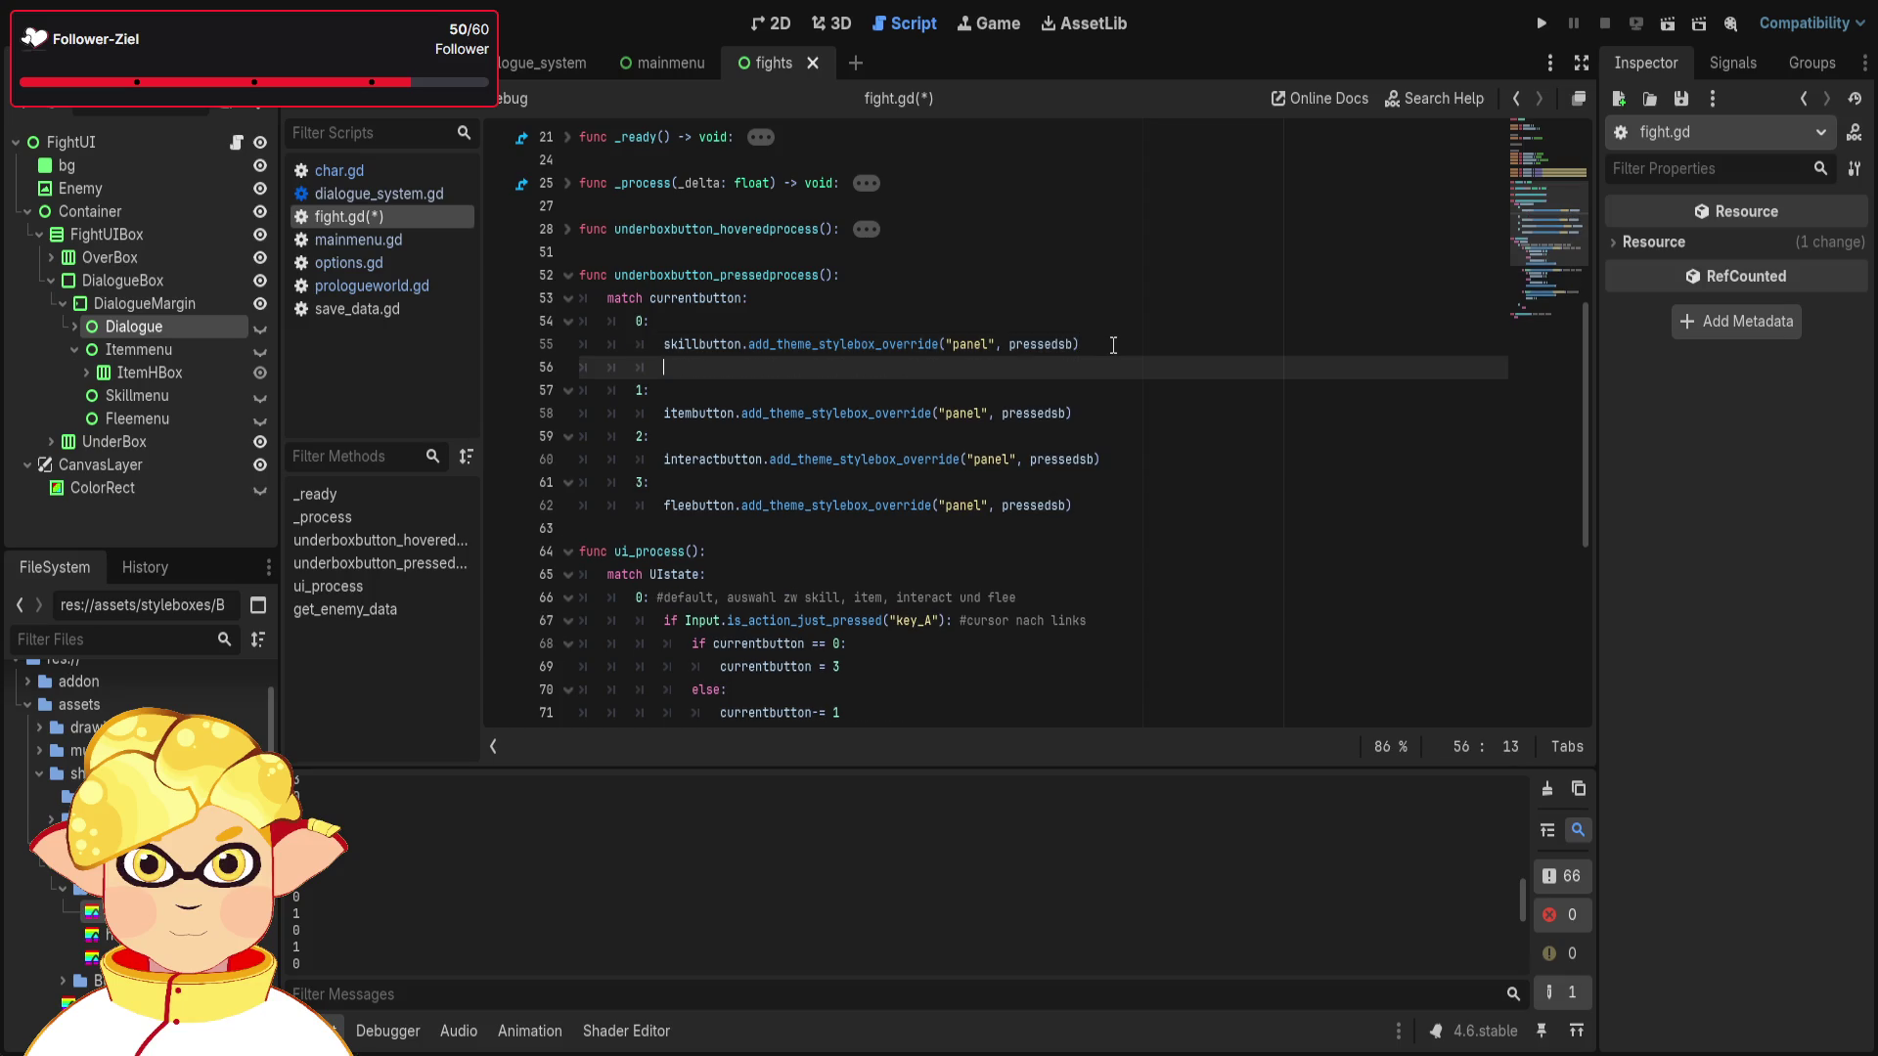
type("UIs")
key("Return")
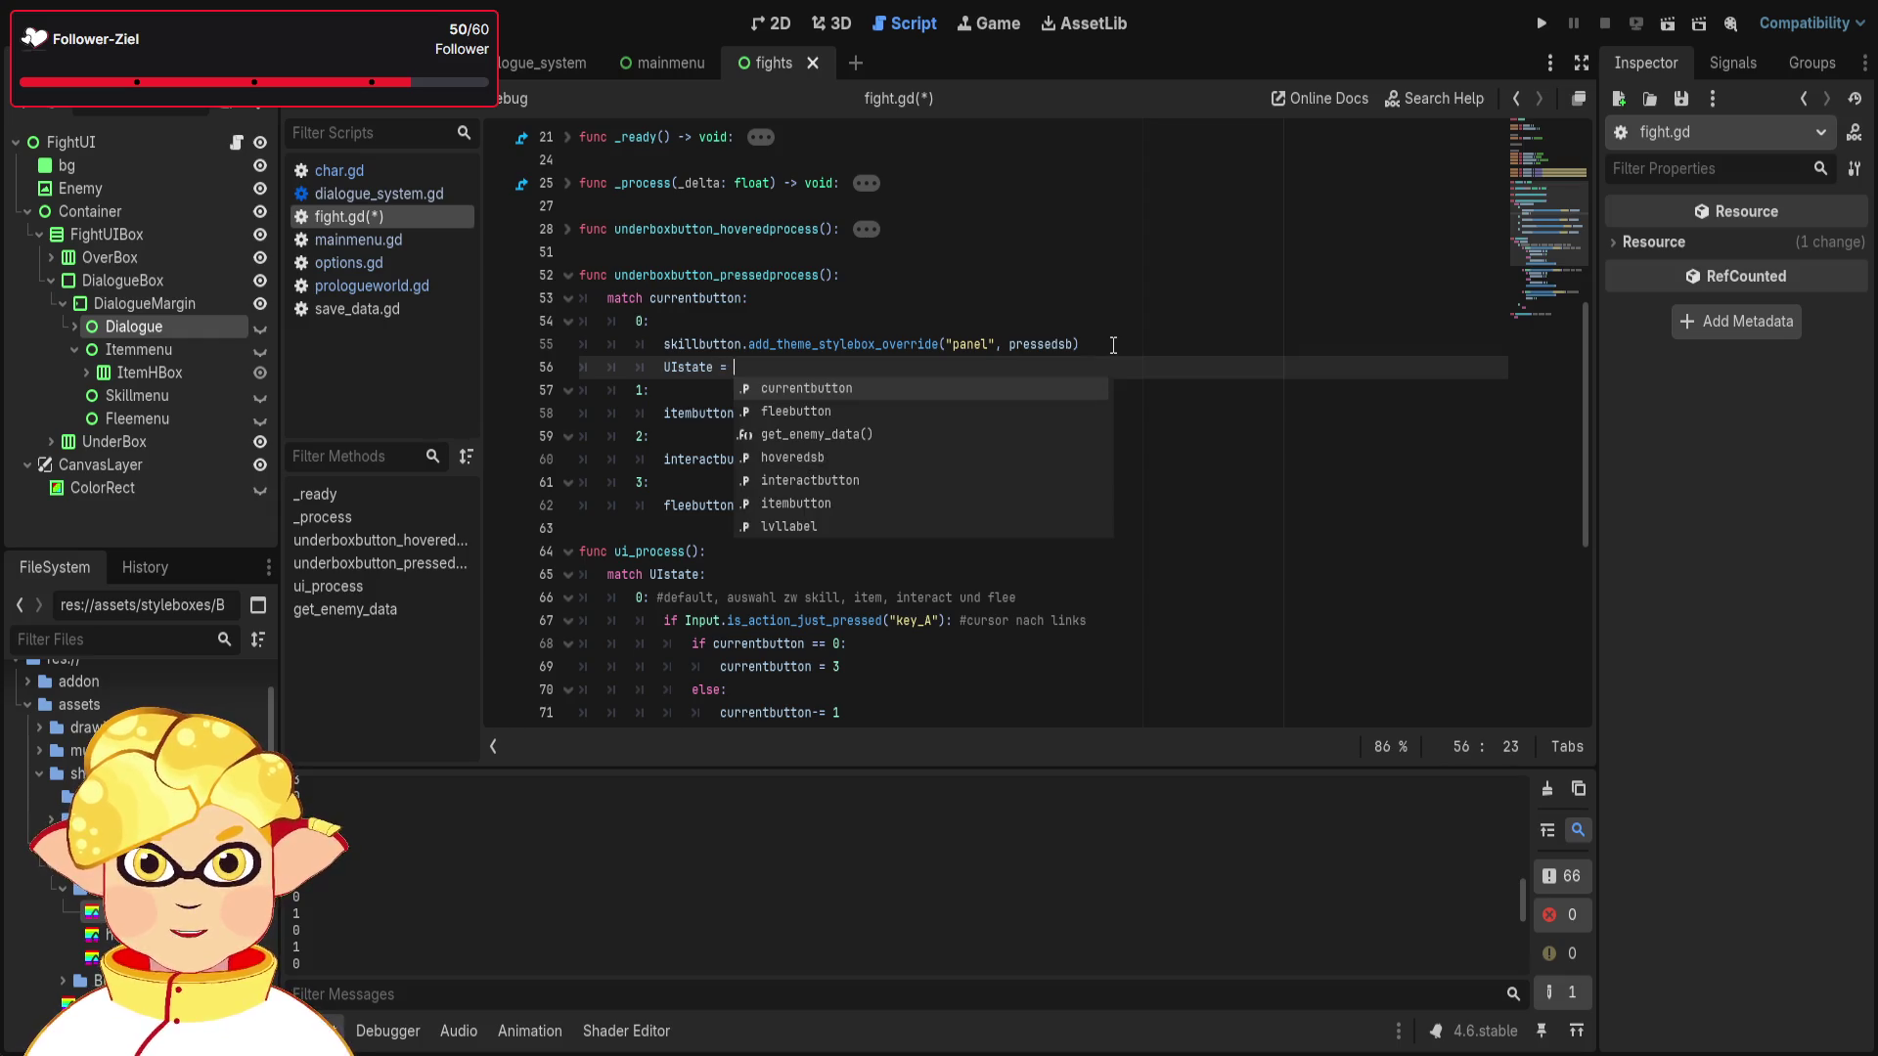
type("1")
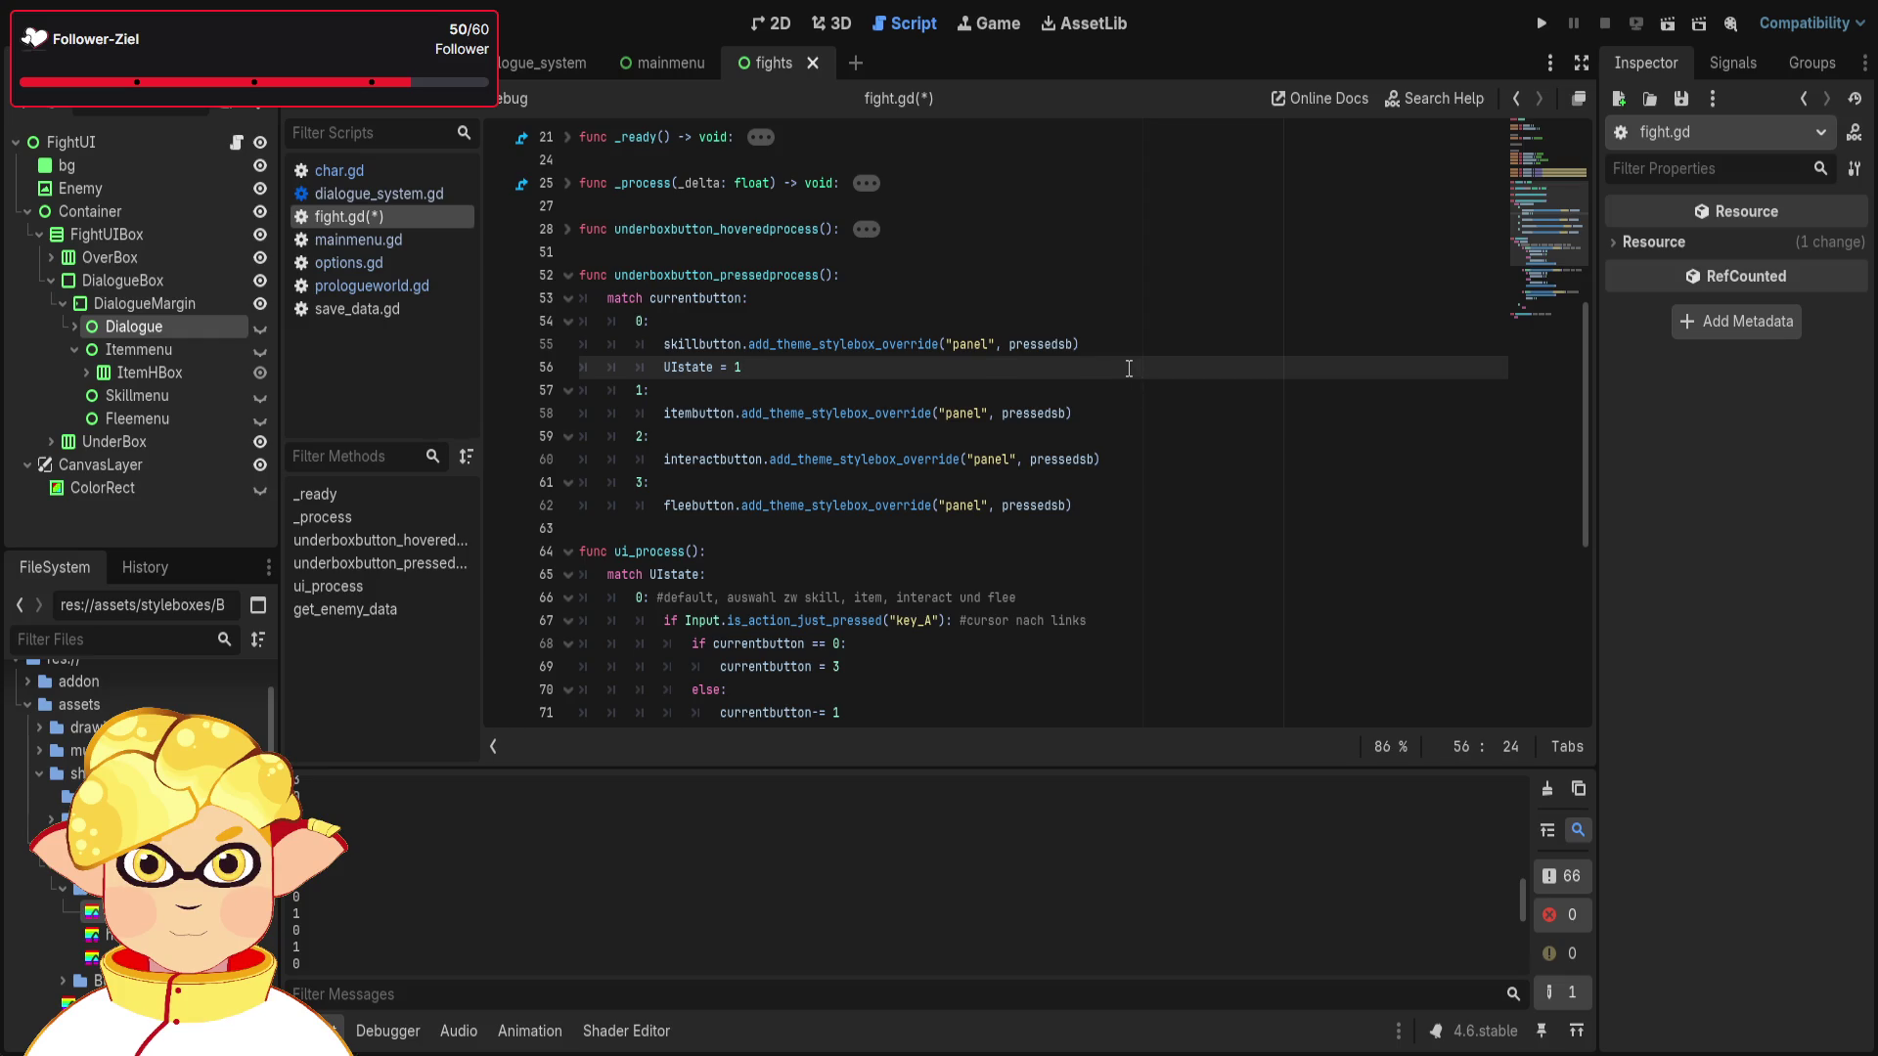
left_click_drag(773, 377, 589, 356)
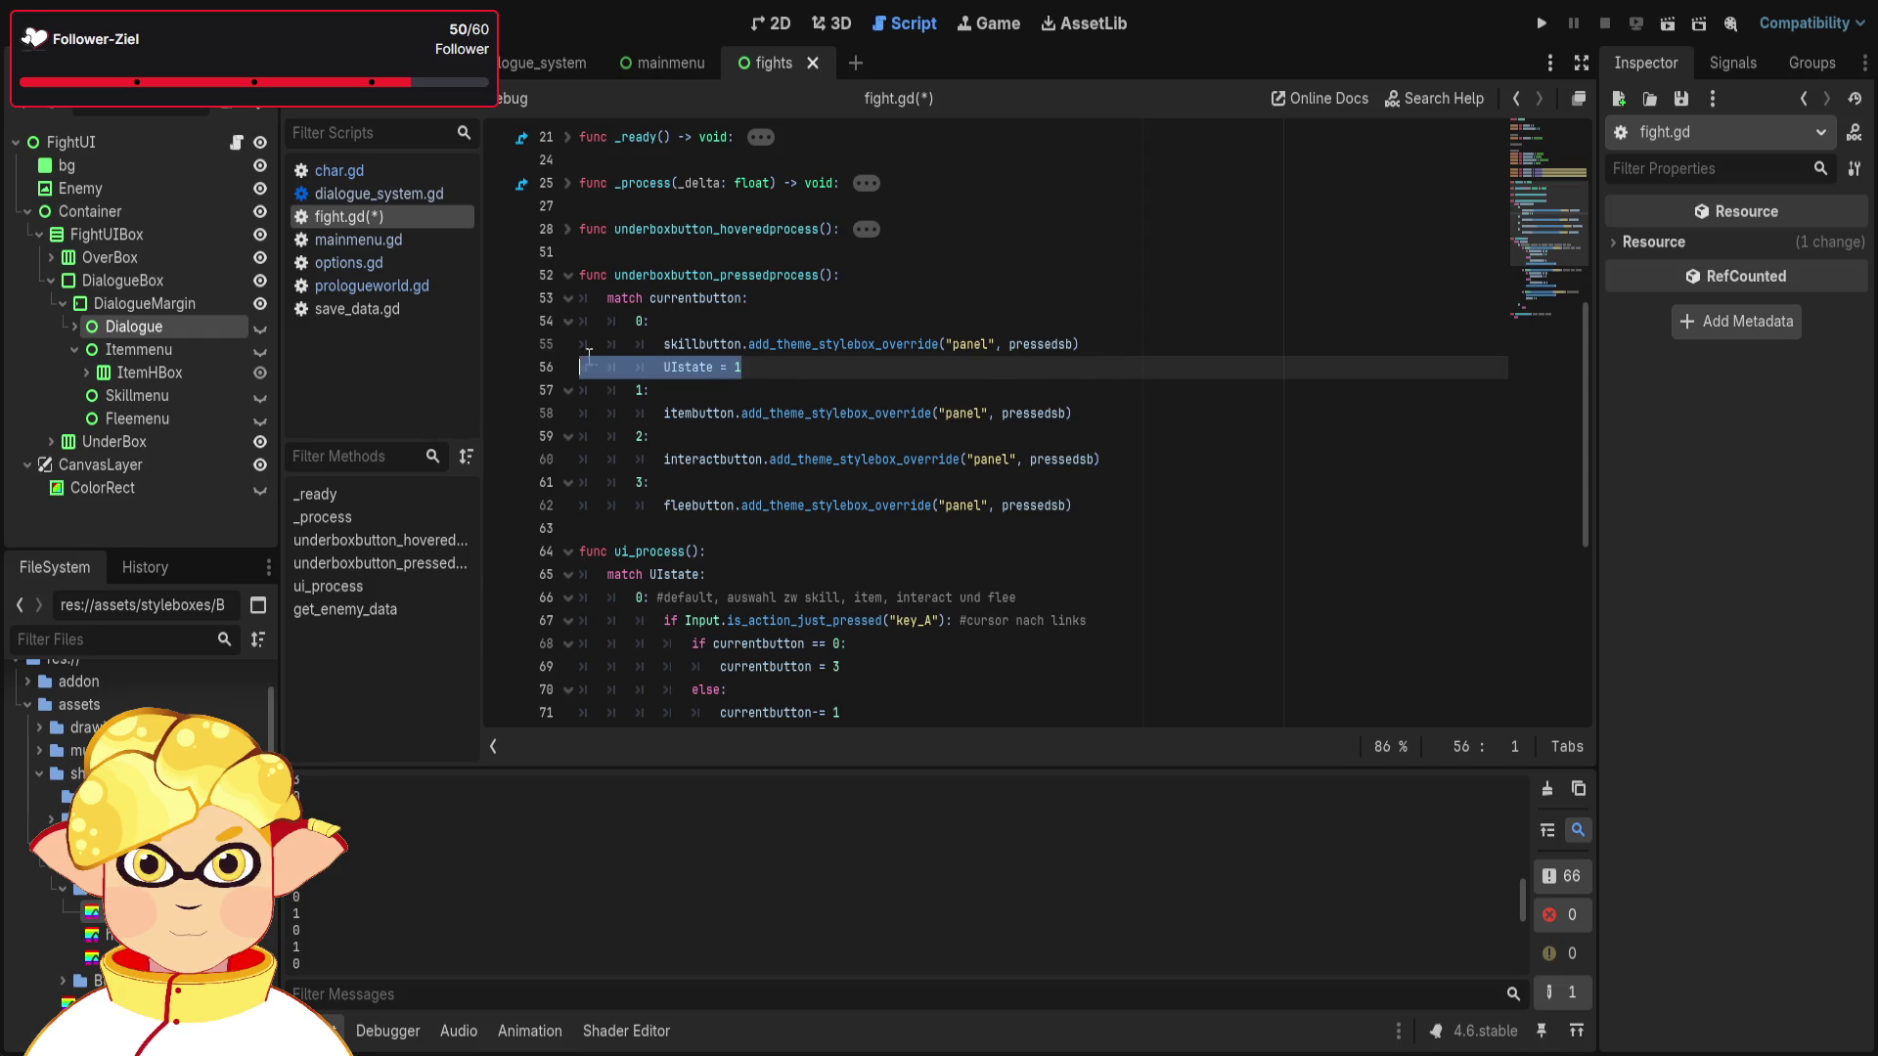
- Add 'UIstate = 1' lines to the Items, Interact and Flee cases
left_click(1126, 413)
key("Return")
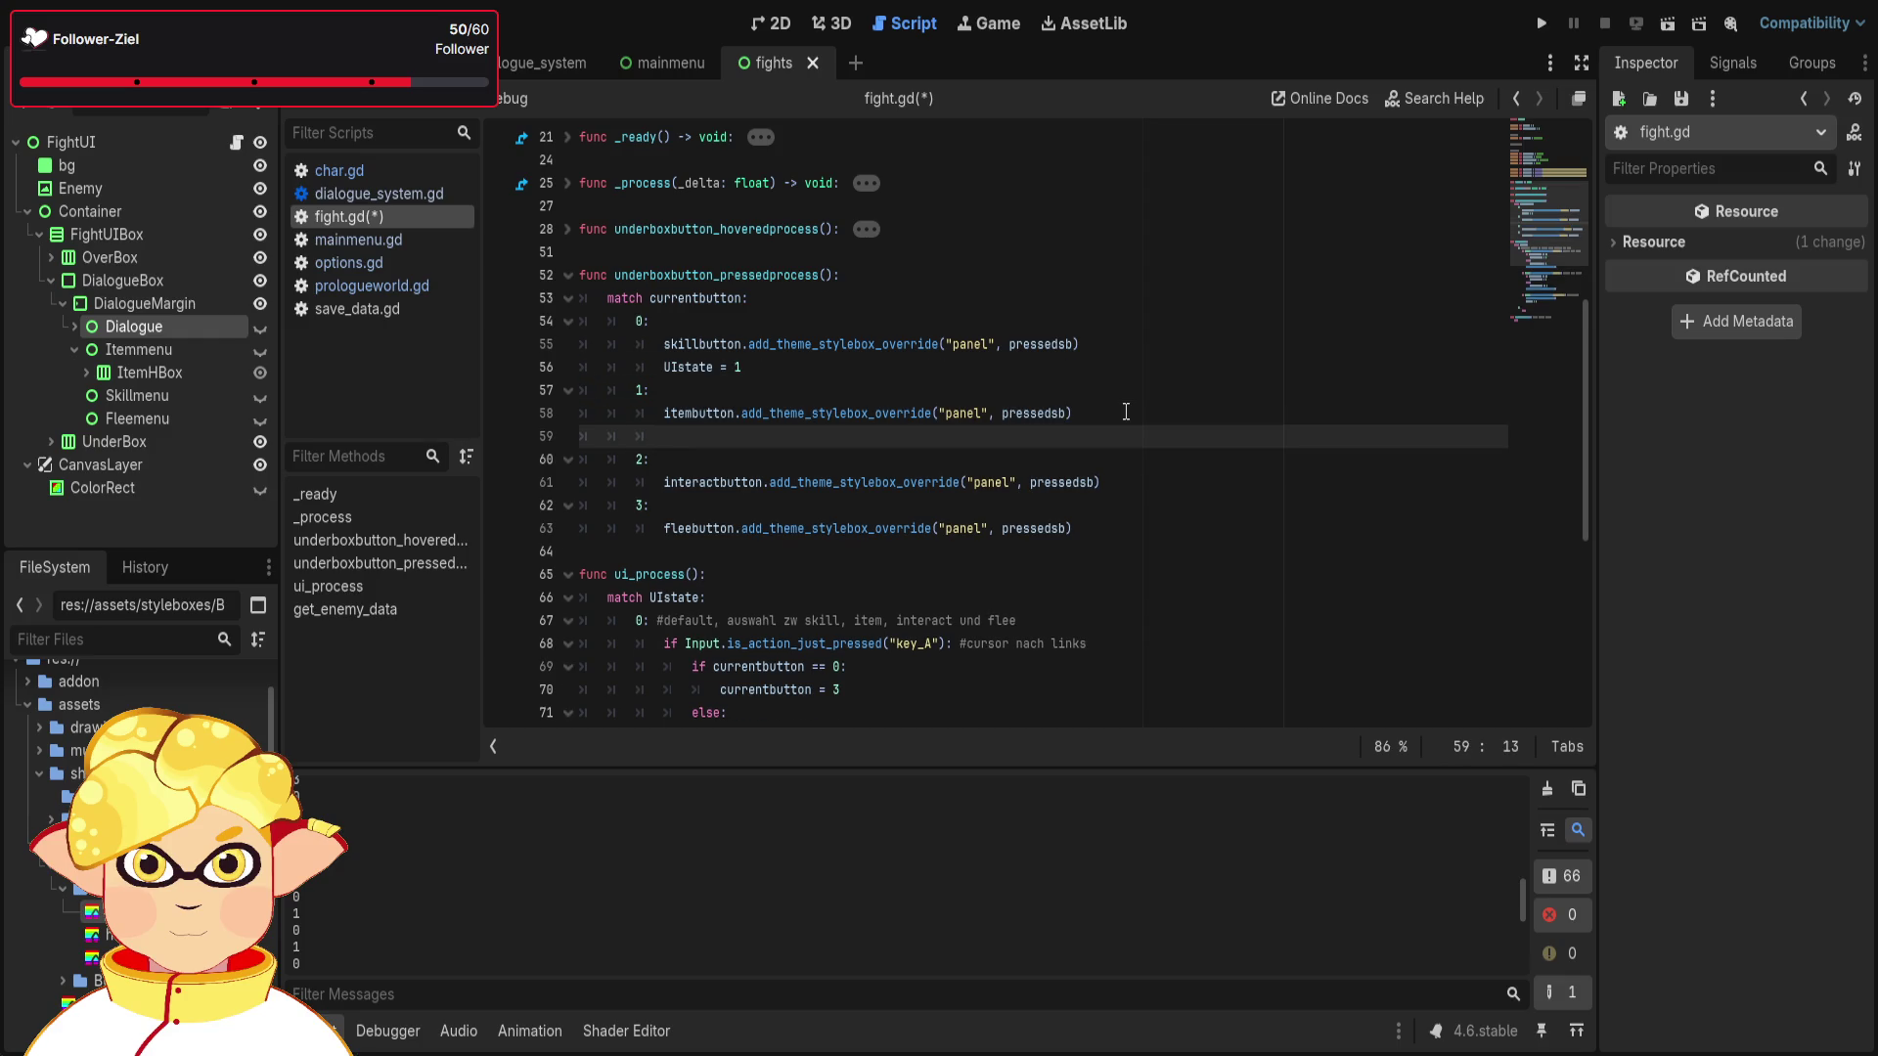
left_click_drag(744, 367, 665, 368)
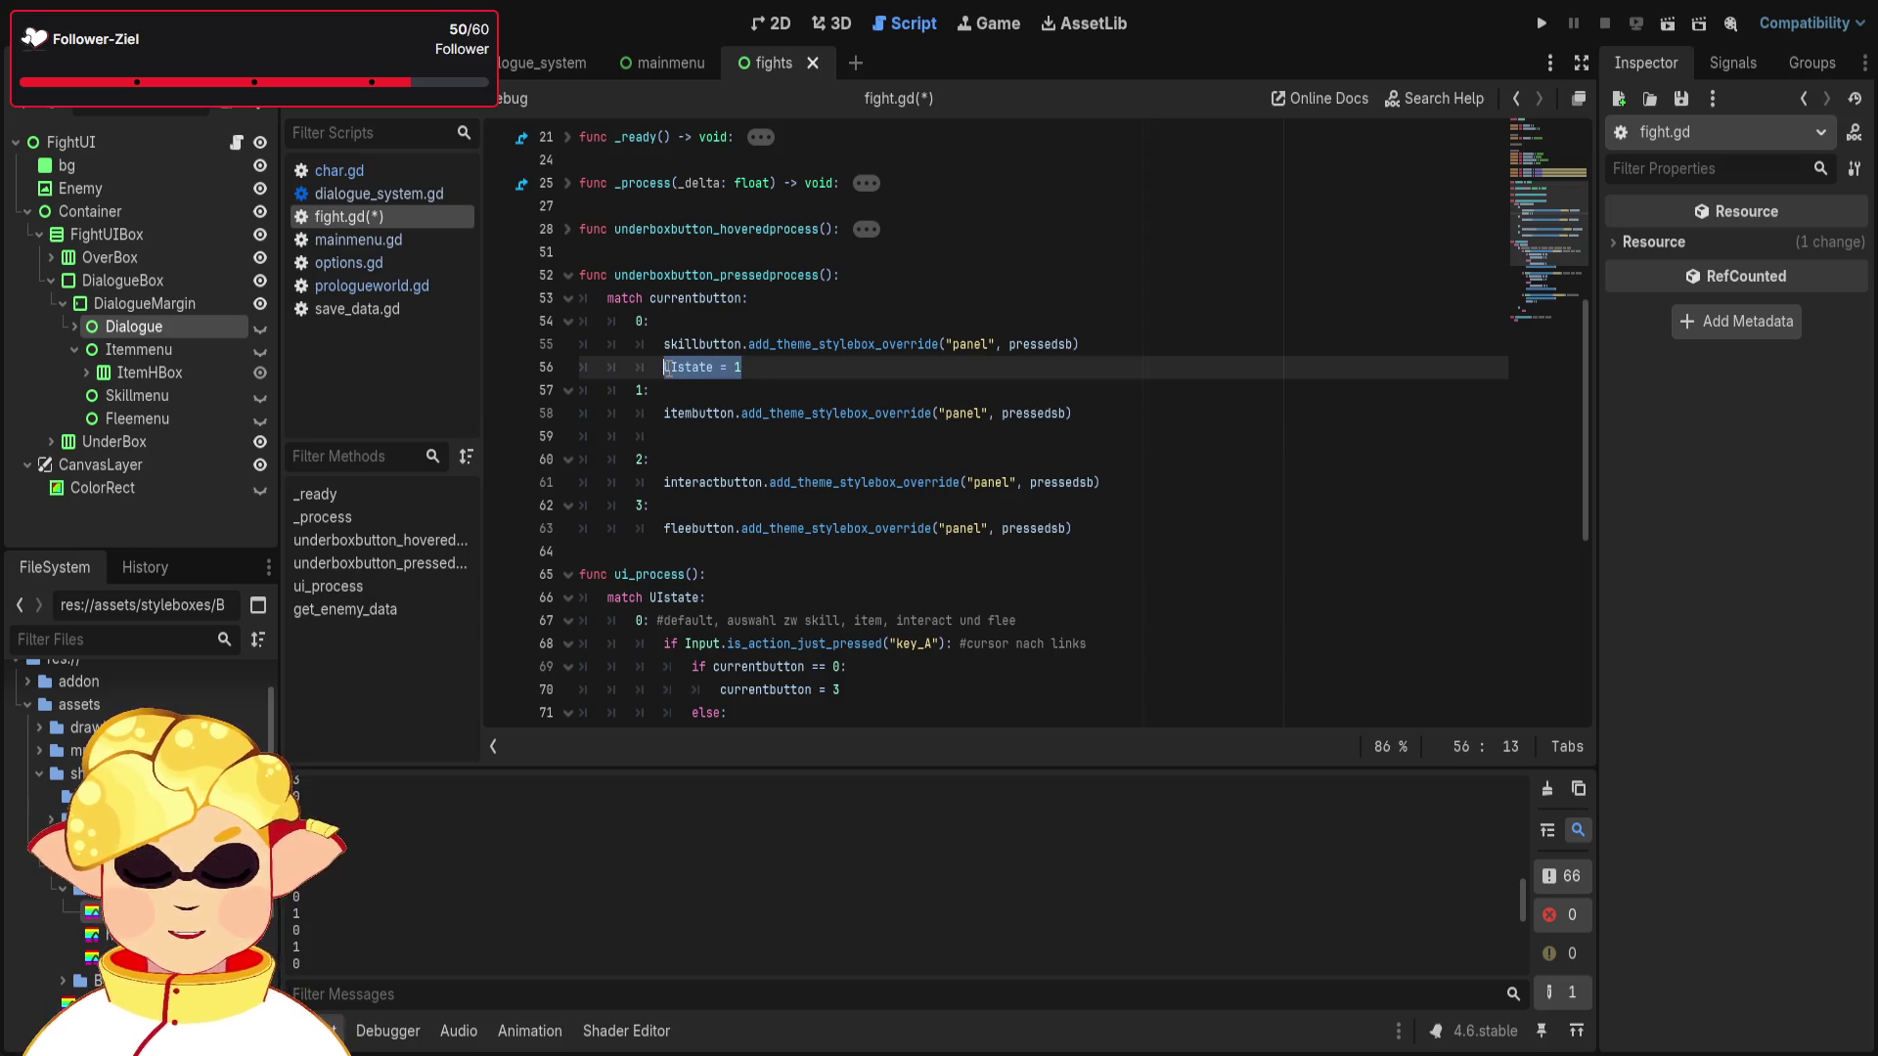
key("Tab")
key("Tab")
key("Tab")
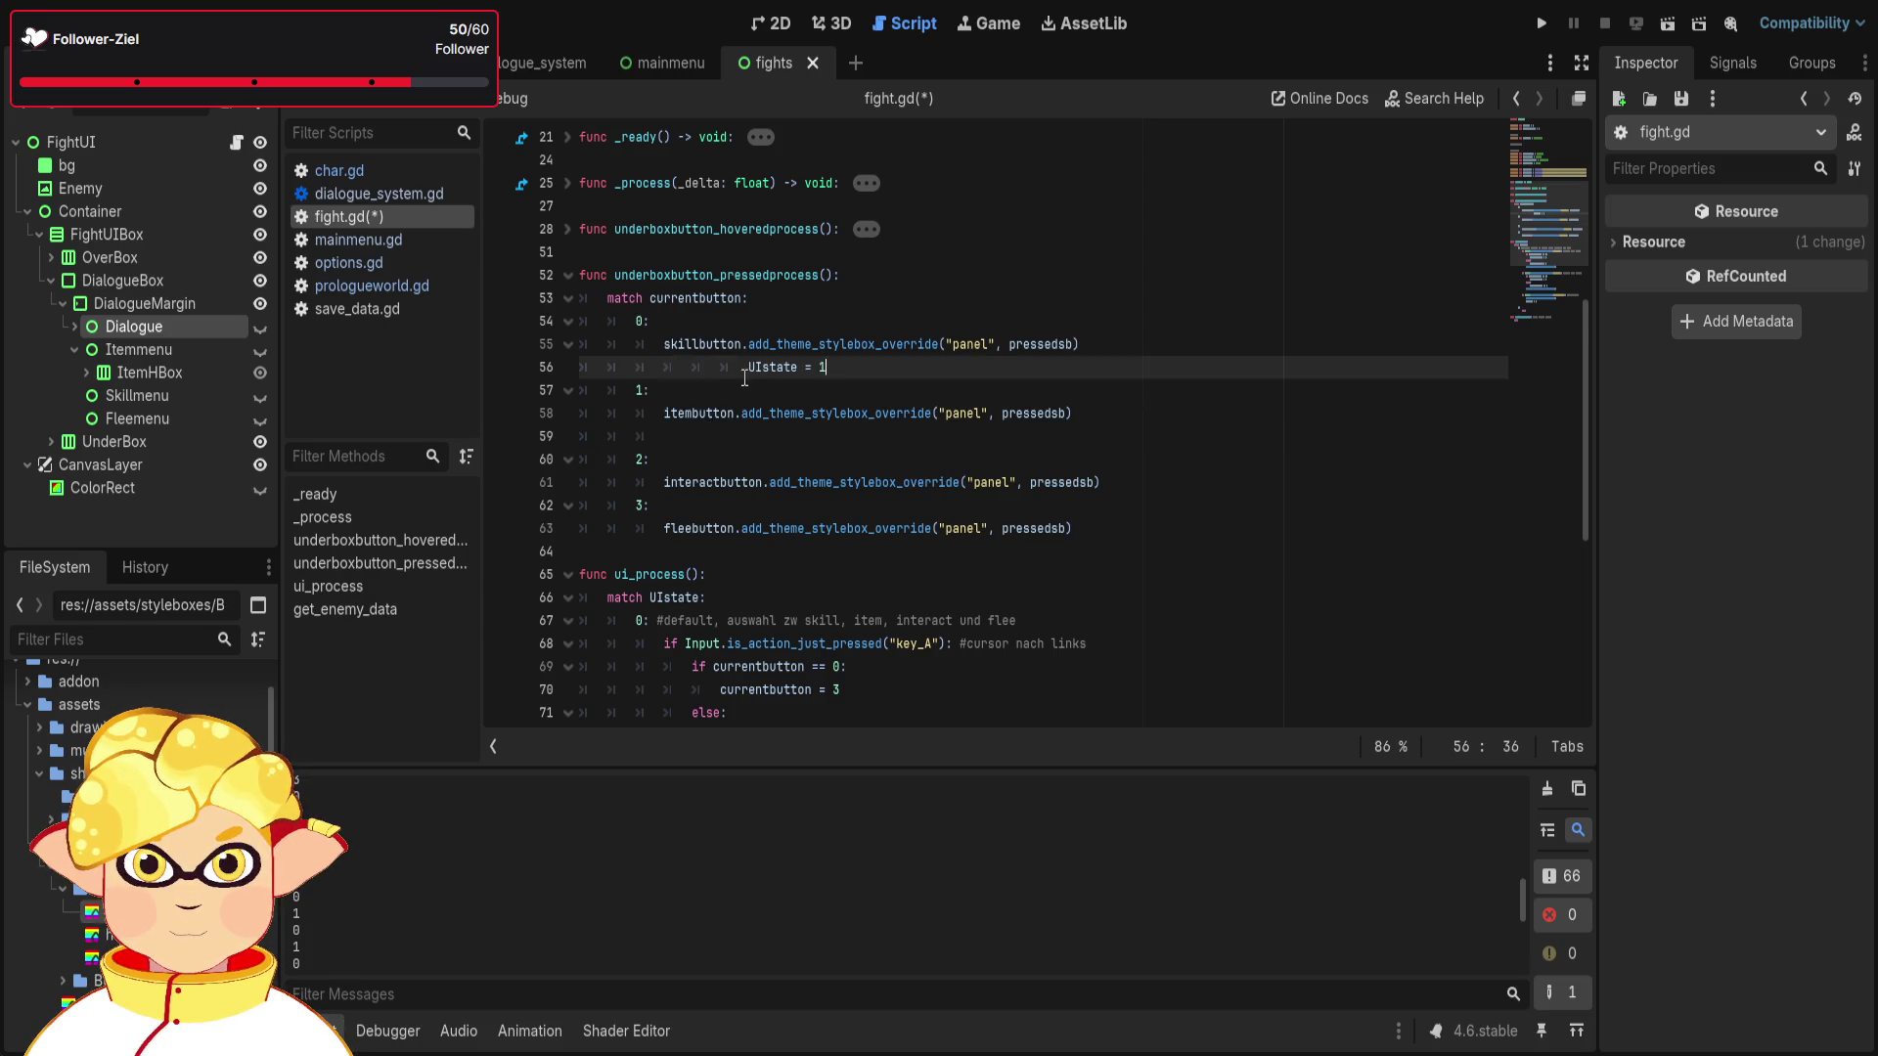
key("ctrl+z")
left_click(697, 431)
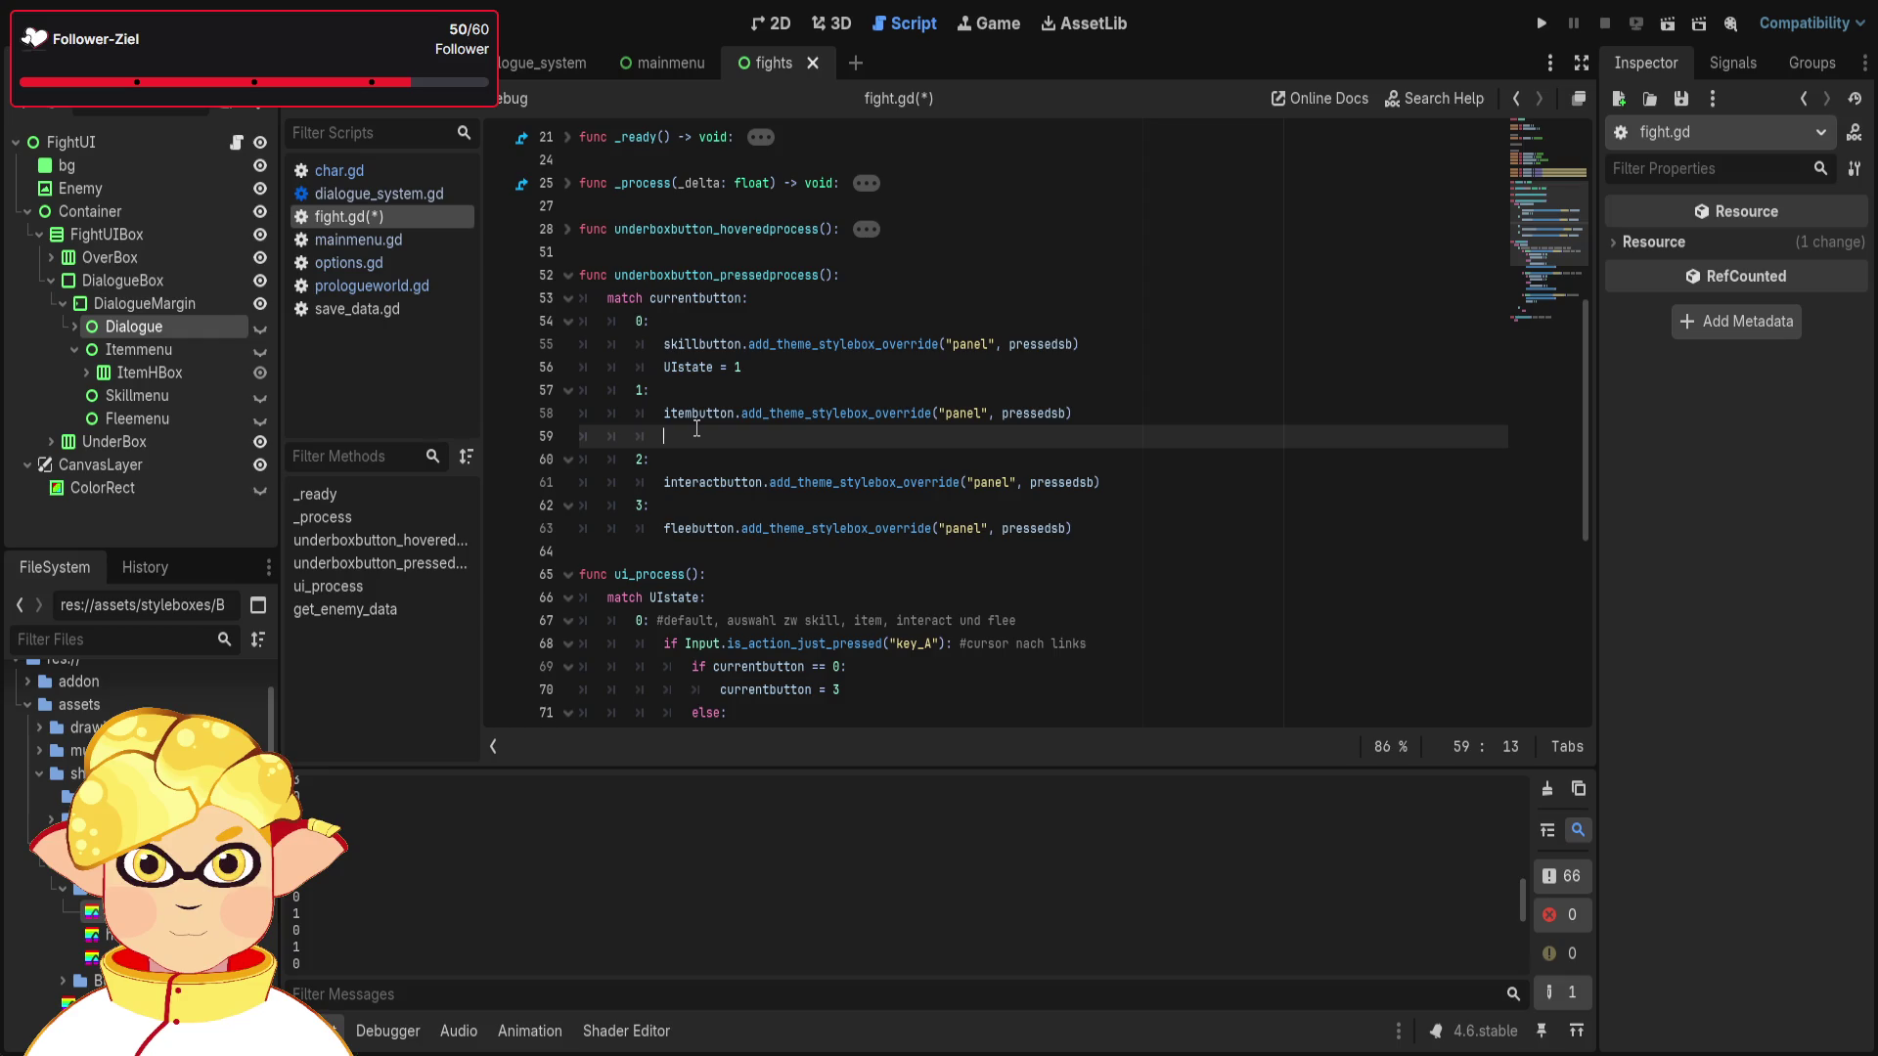
left_click(1155, 490)
key("Return")
type("UIstate = 1")
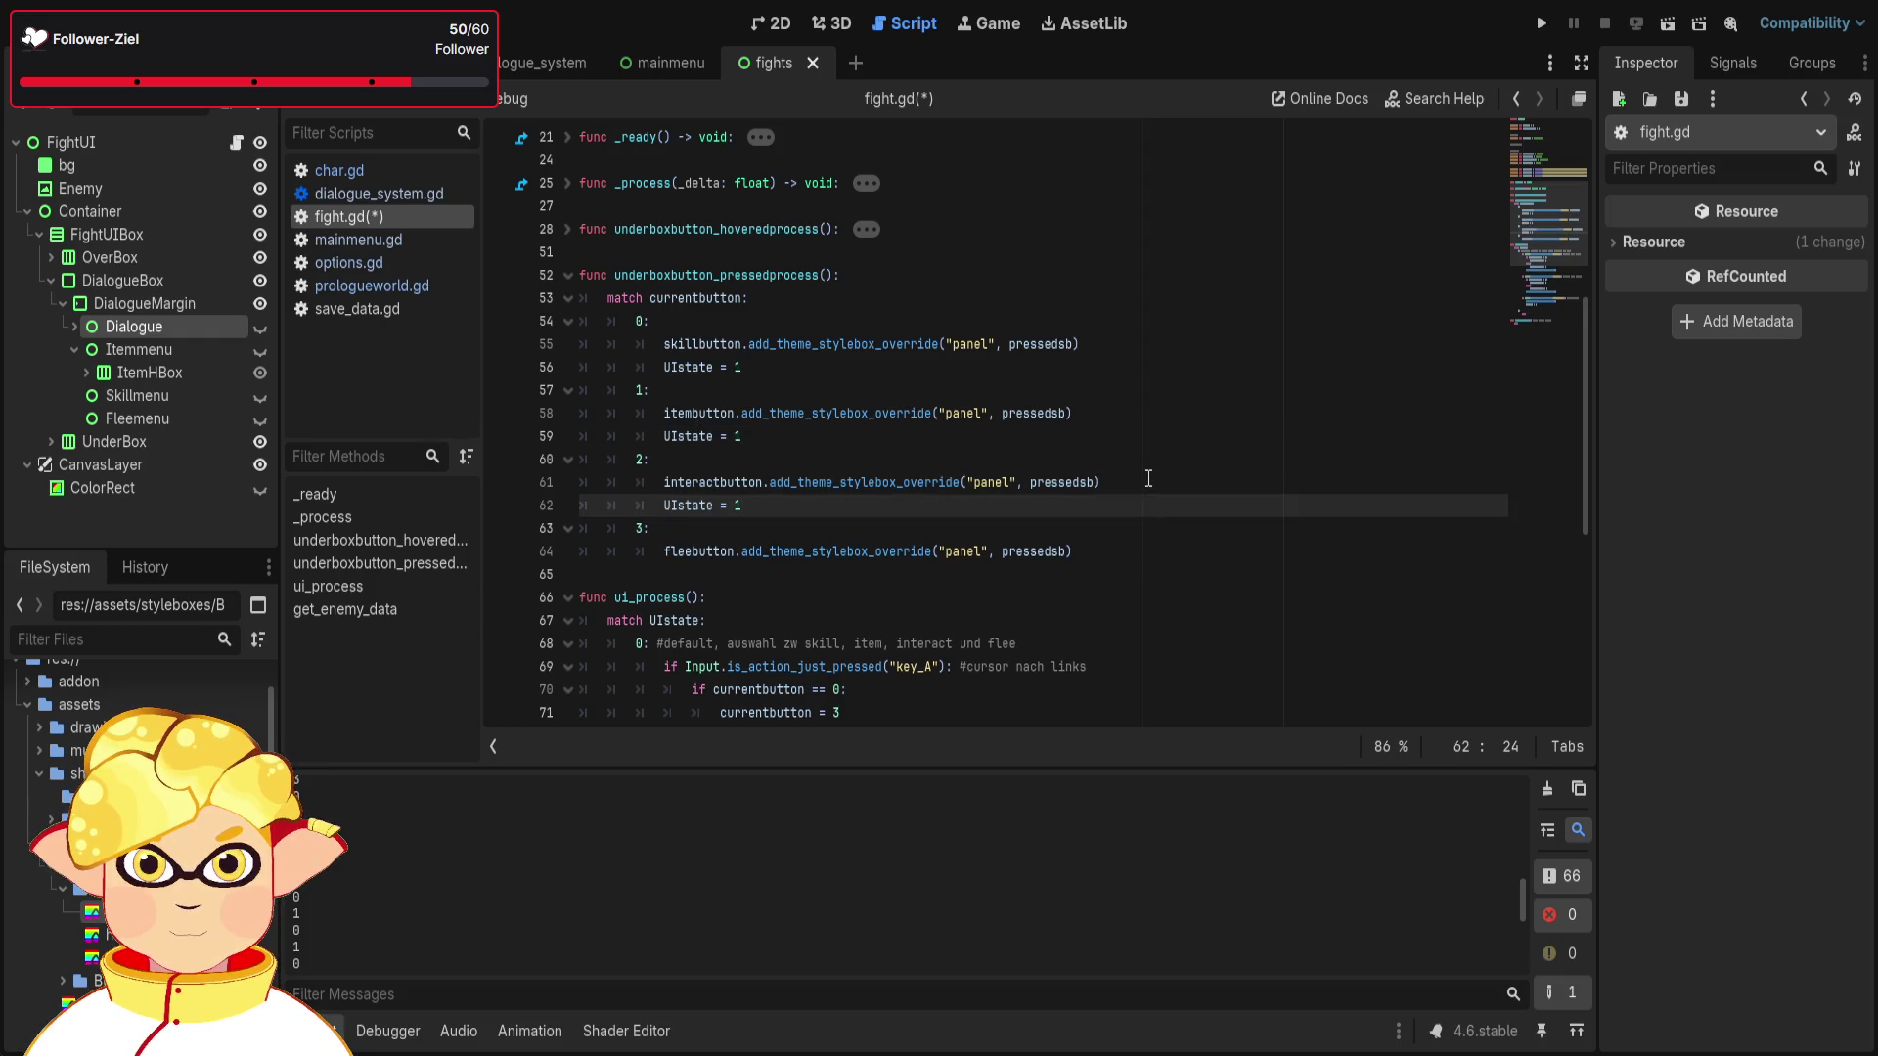
left_click(1137, 552)
key("Return")
type("UIstate = 1")
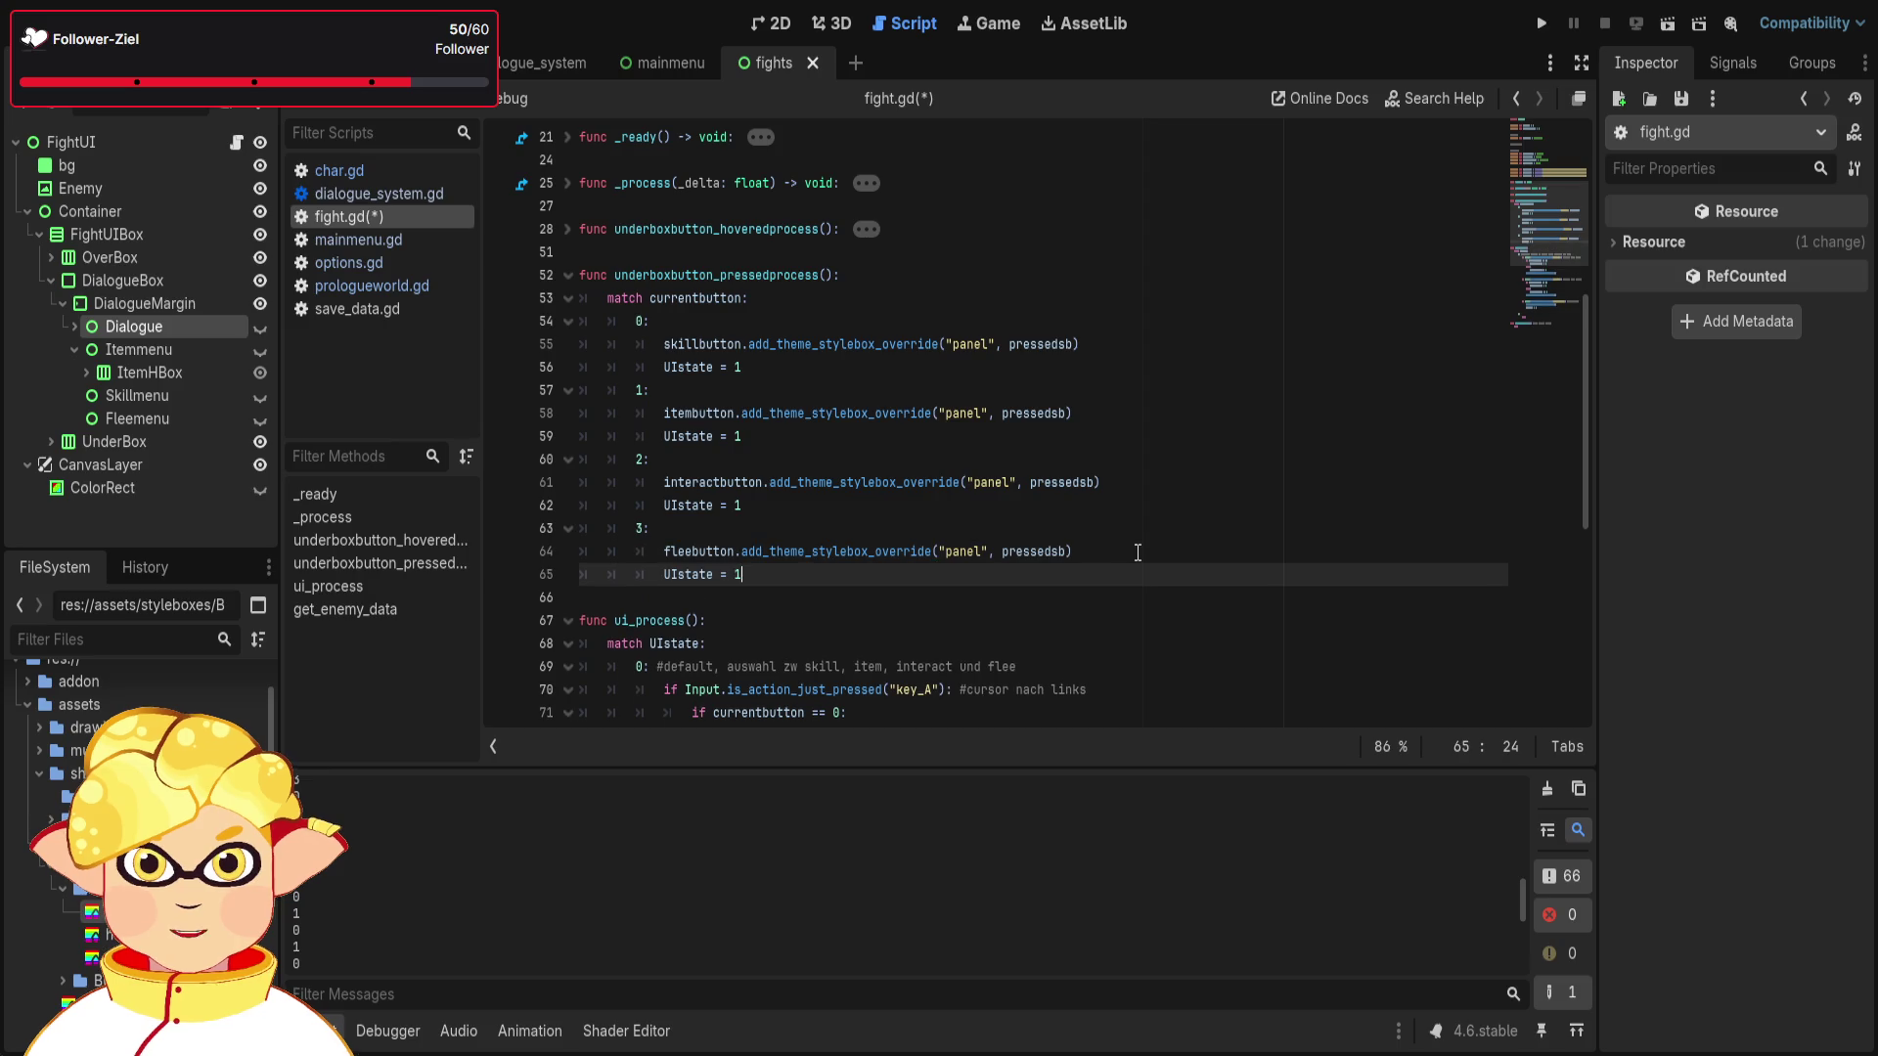
- Change the Items, Interact and Flee values to 2, 3 and 4, fold the function, and run the scene
left_click(773, 367)
left_click(788, 437)
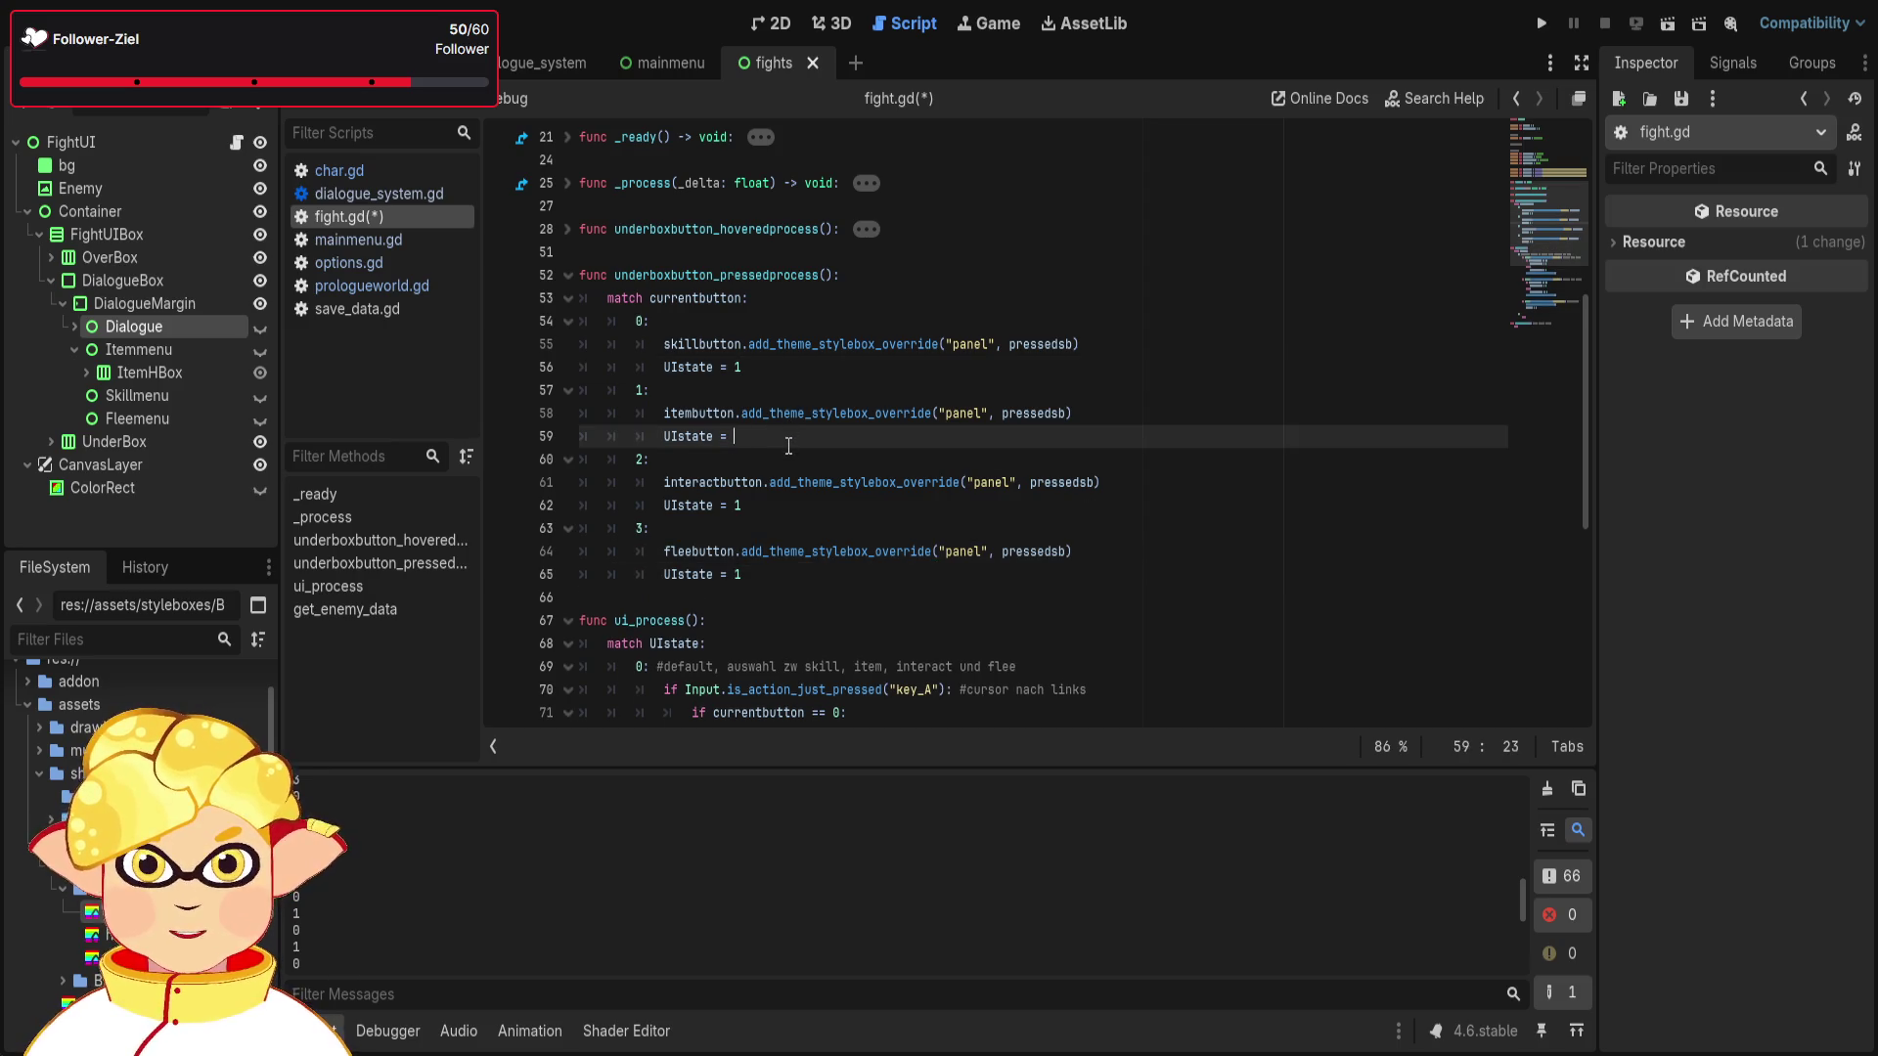
type("2")
key("Down")
key("Down")
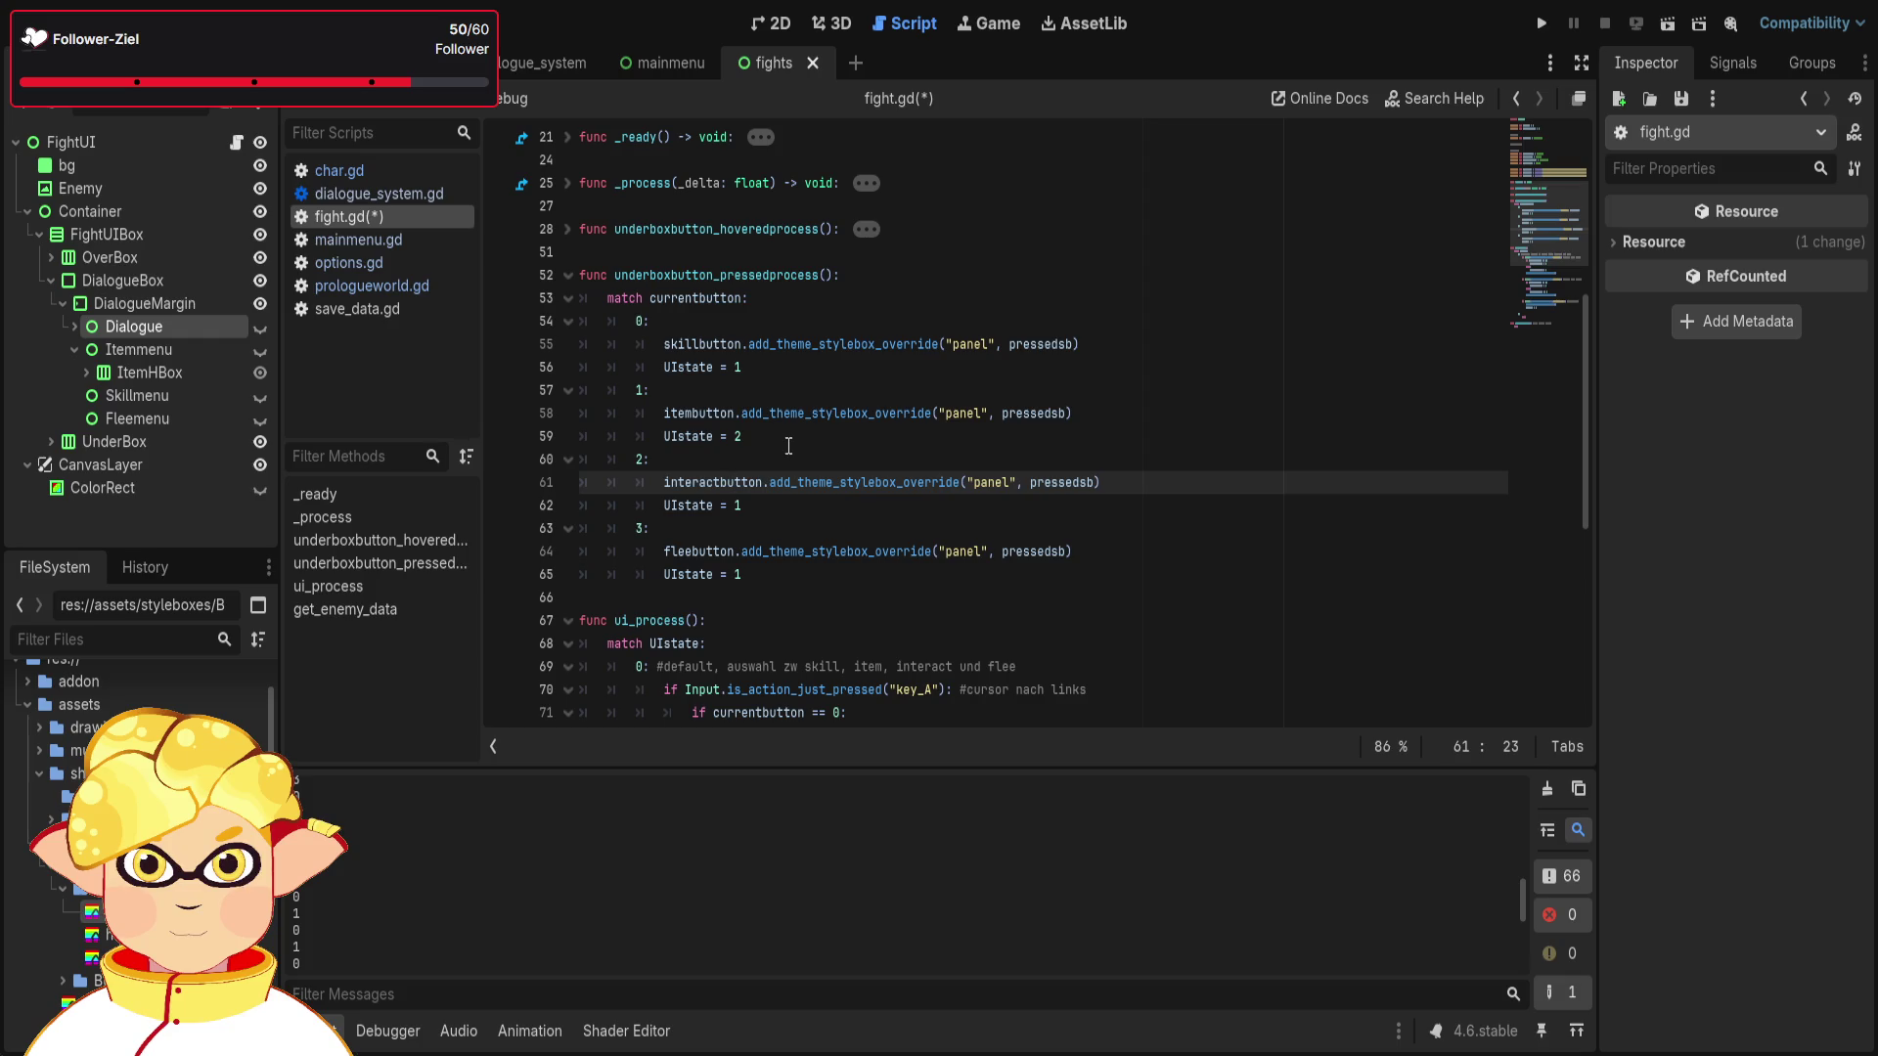
key("Down")
key("Down")
key("Up")
key("Up")
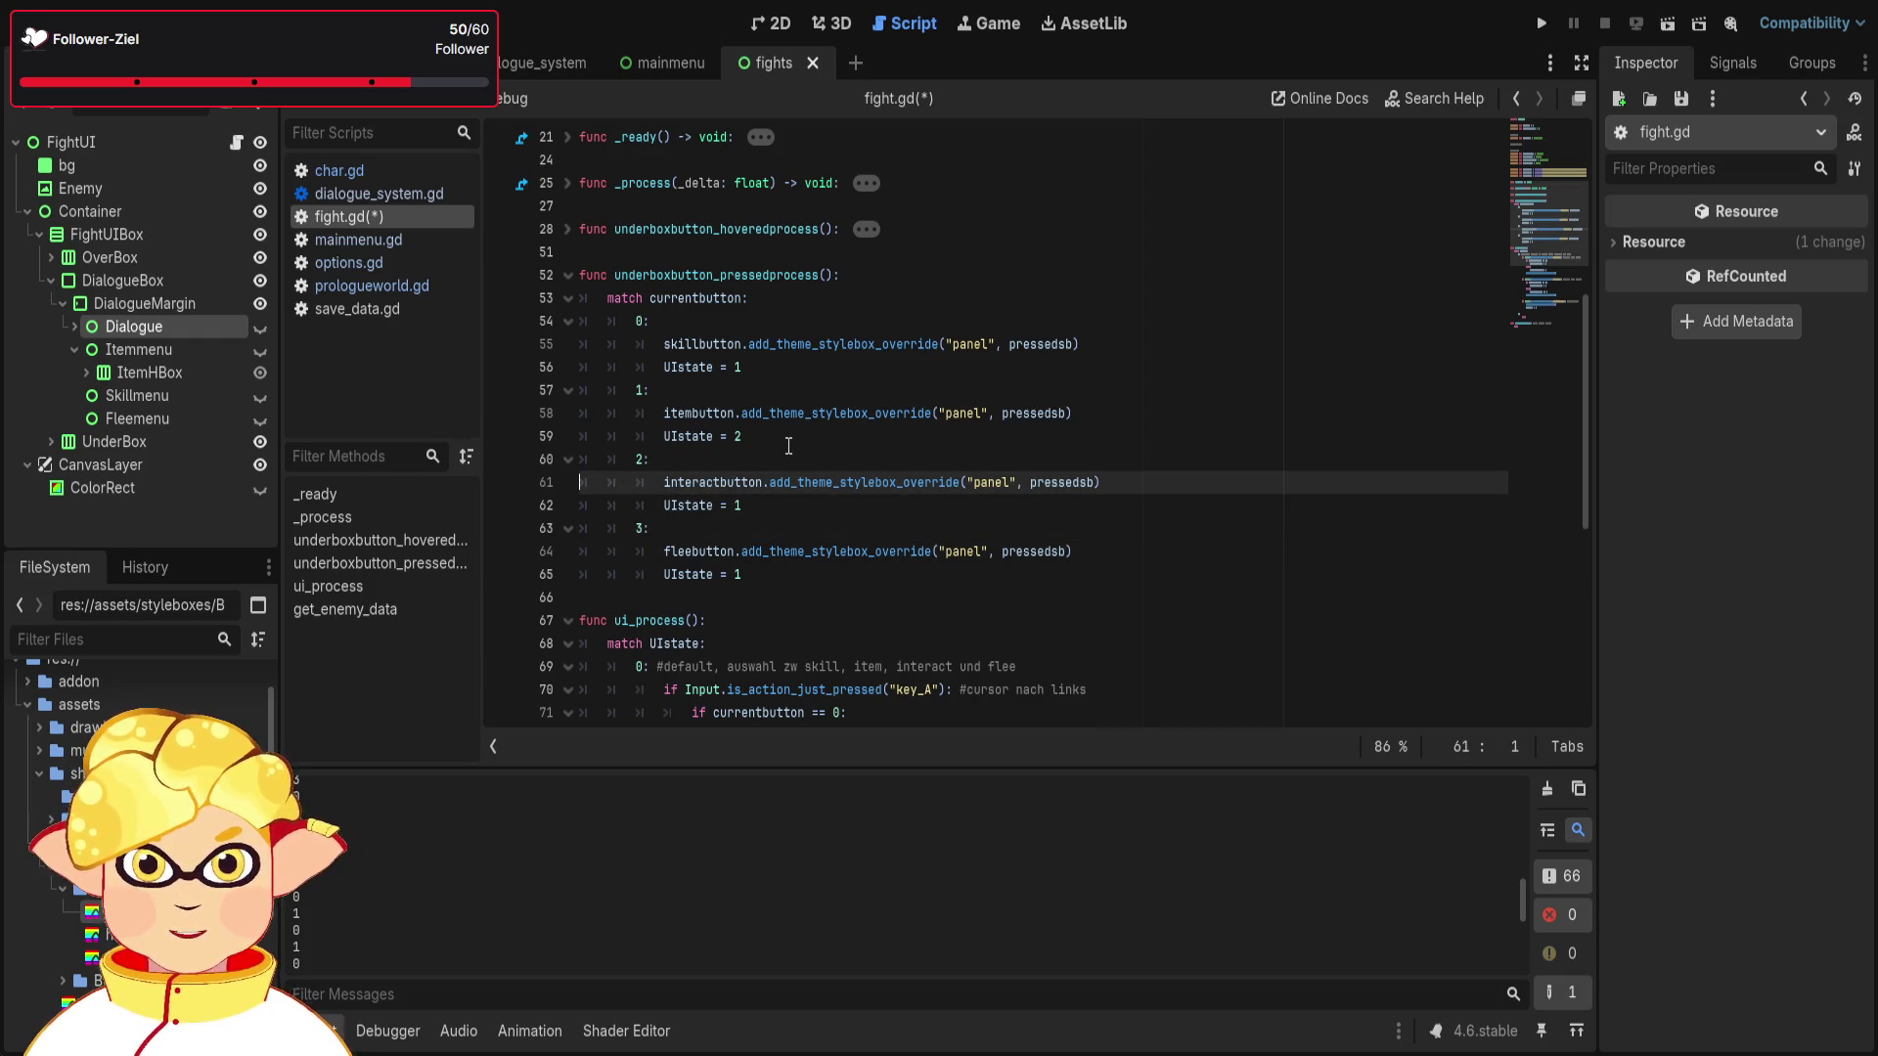
key("Up")
key("Down")
key("Down")
key("Right")
key("Right")
key("Right")
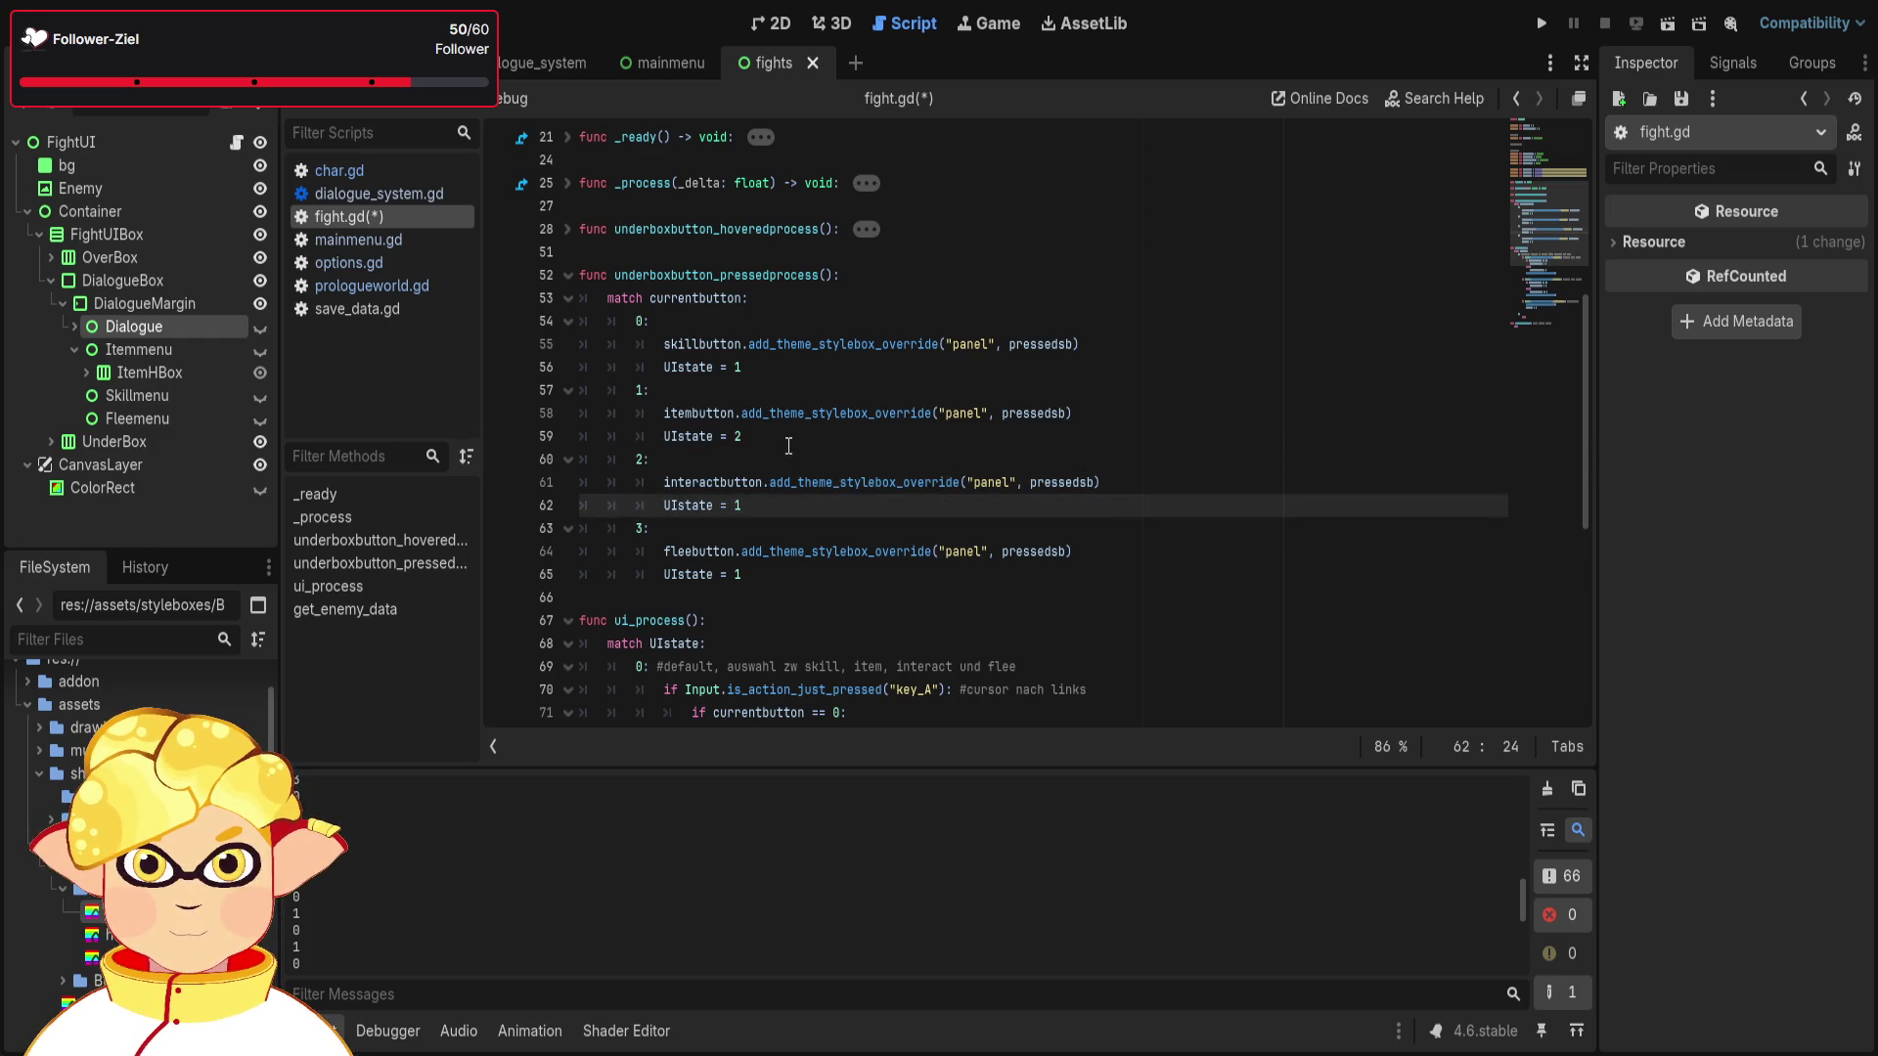
key("Down")
key("Down")
key("Down")
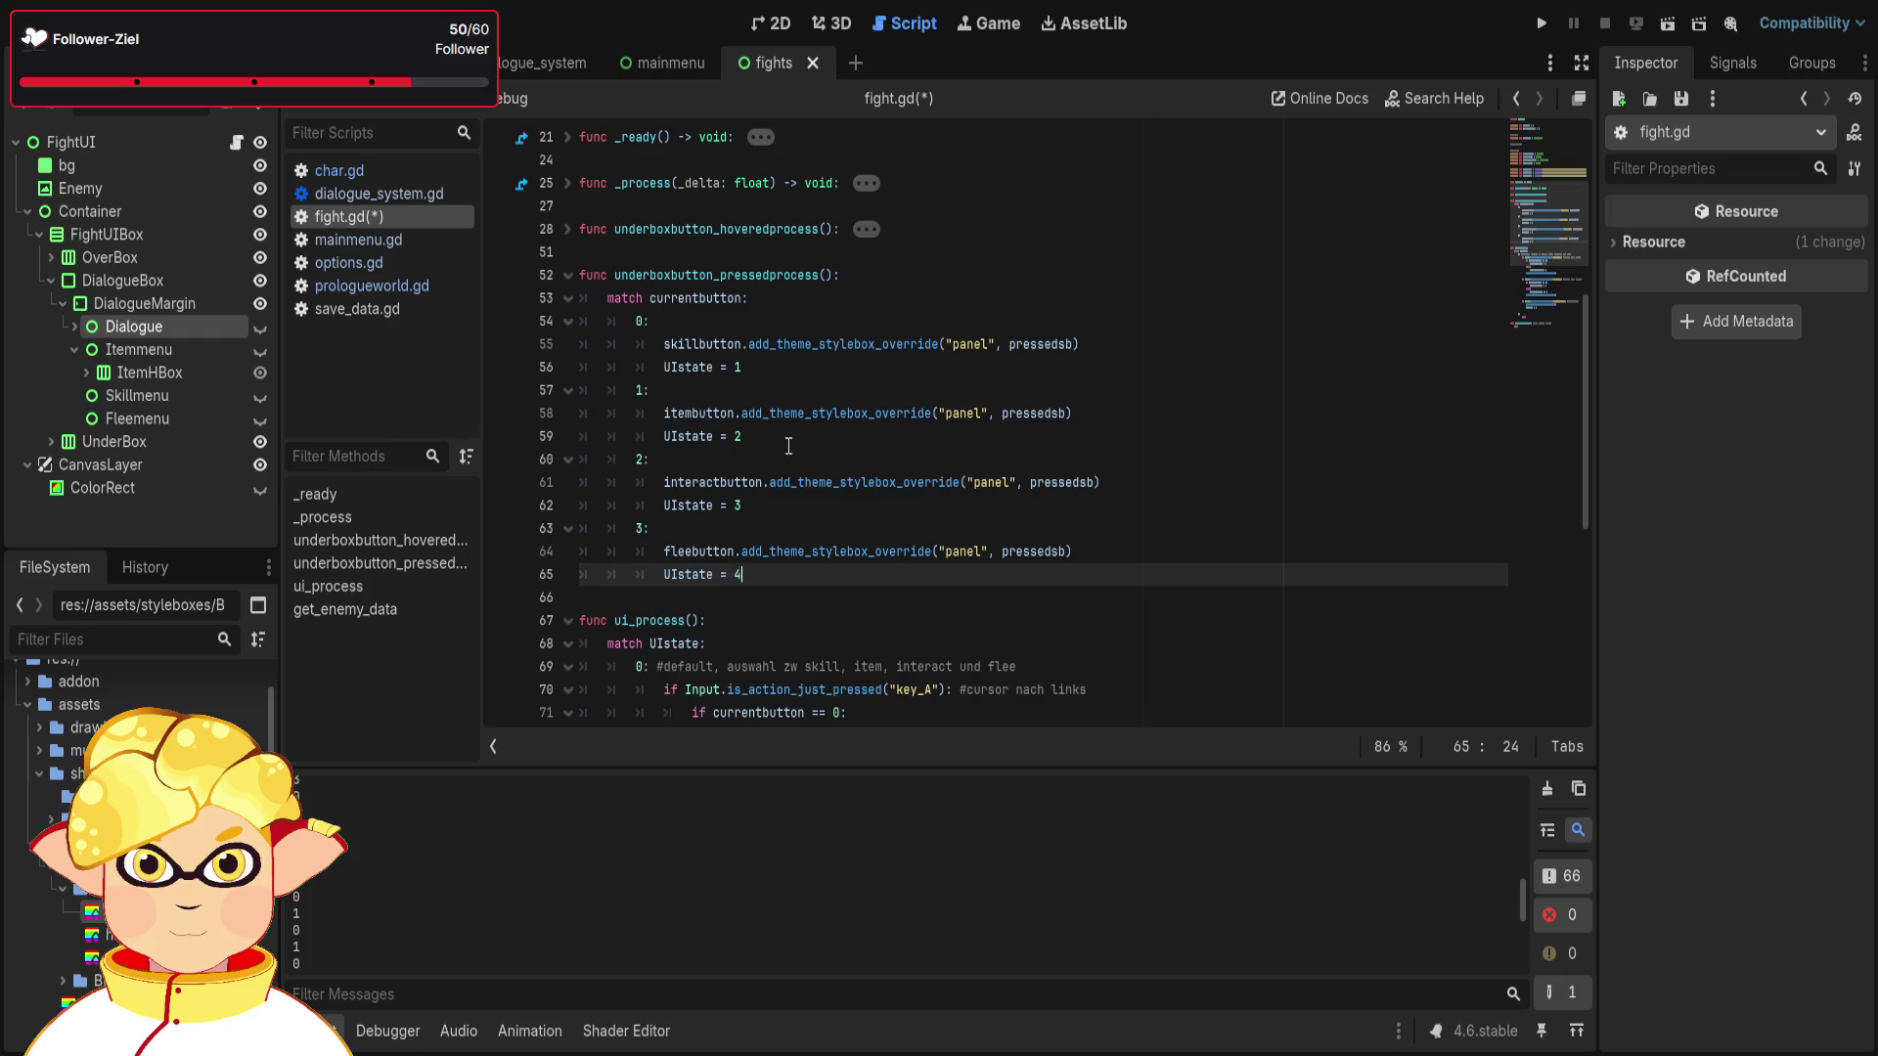
left_click(568, 275)
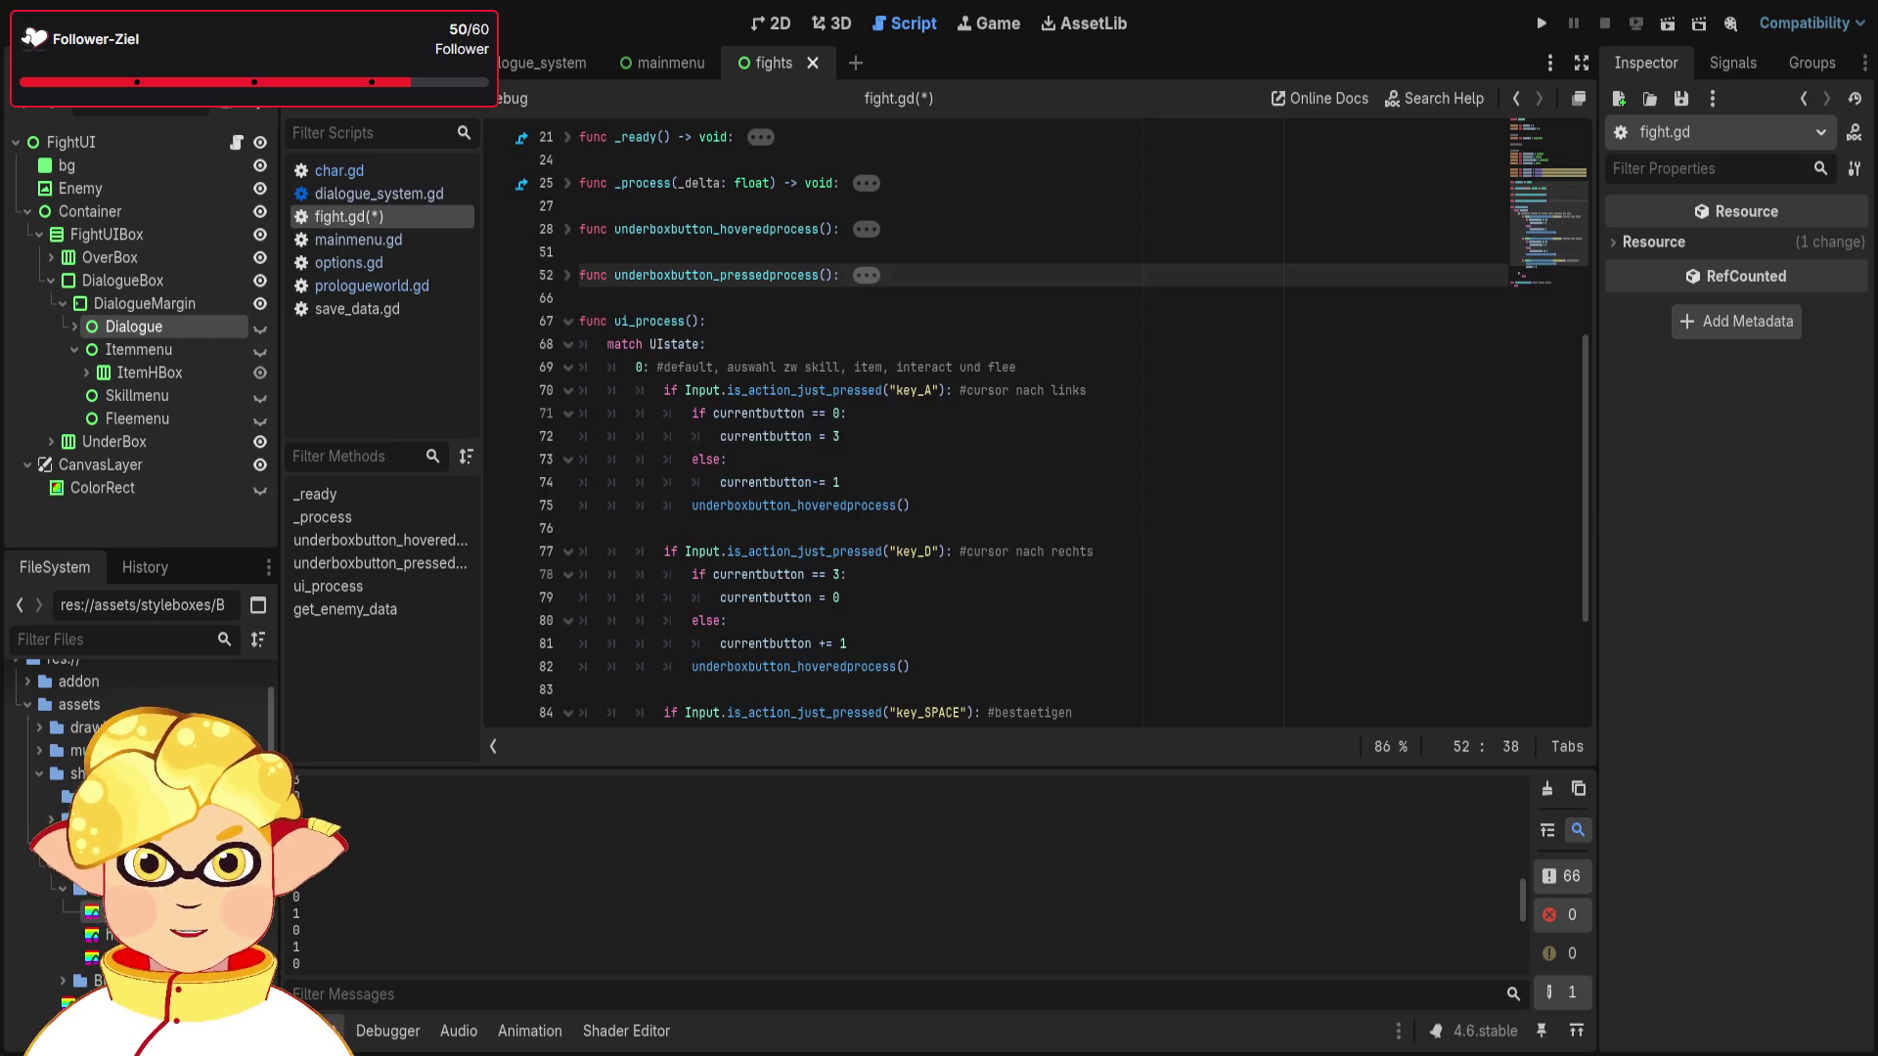
left_click(1674, 24)
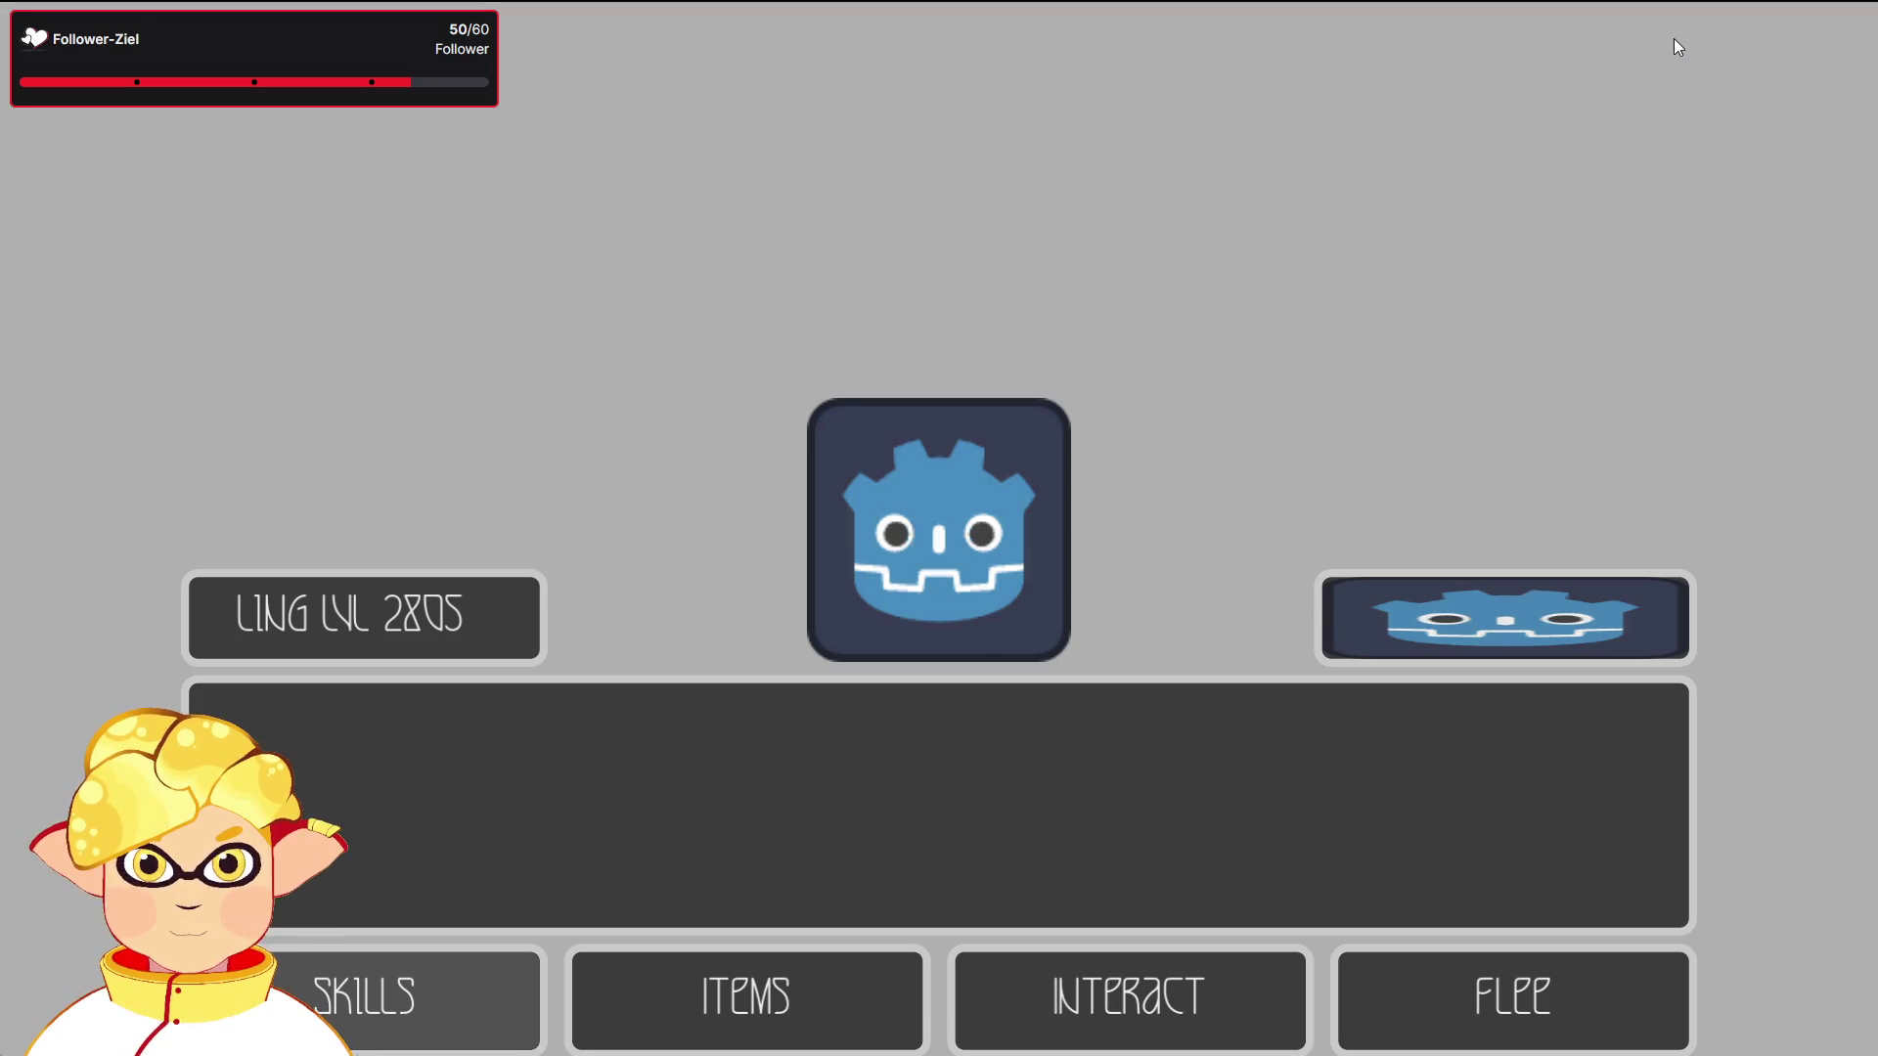
- Close the running fight scene game window
key("alt+F4")
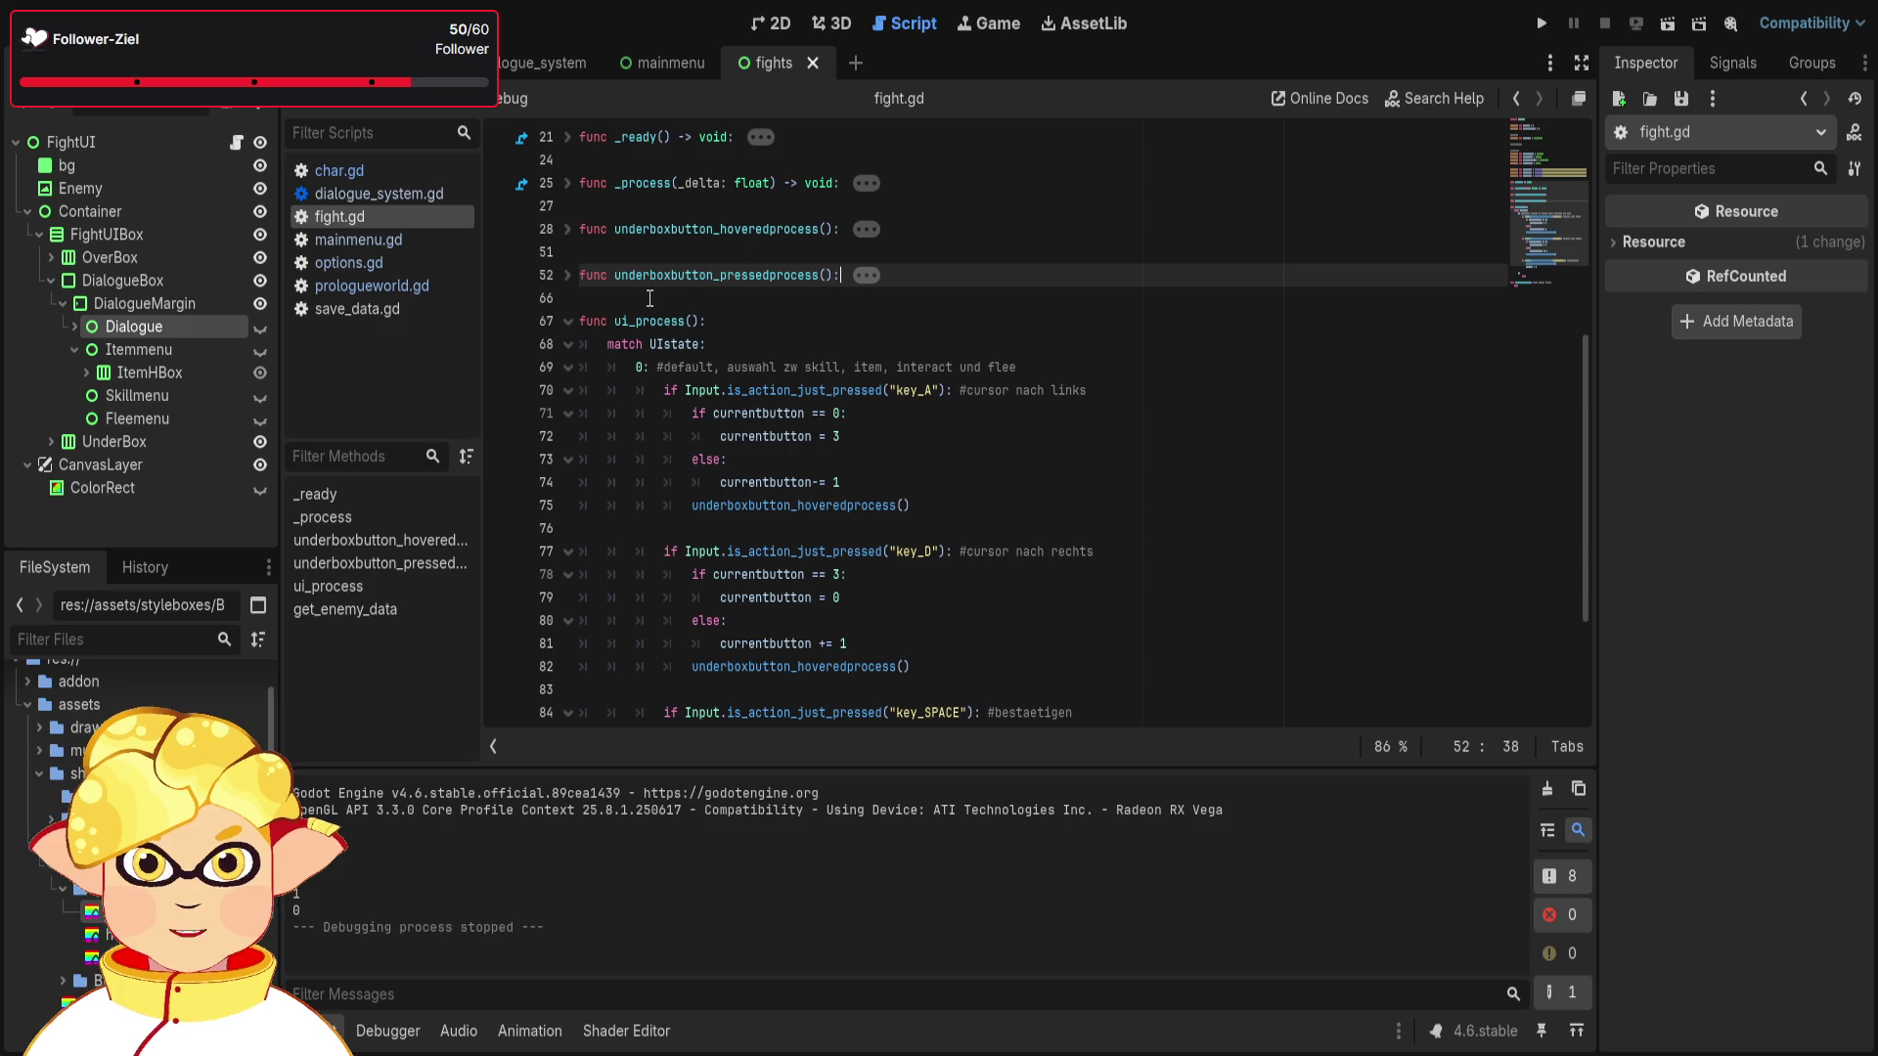
- Review the match UIstate branch and the underboxbutton_pressedprocess function
left_click(568, 367)
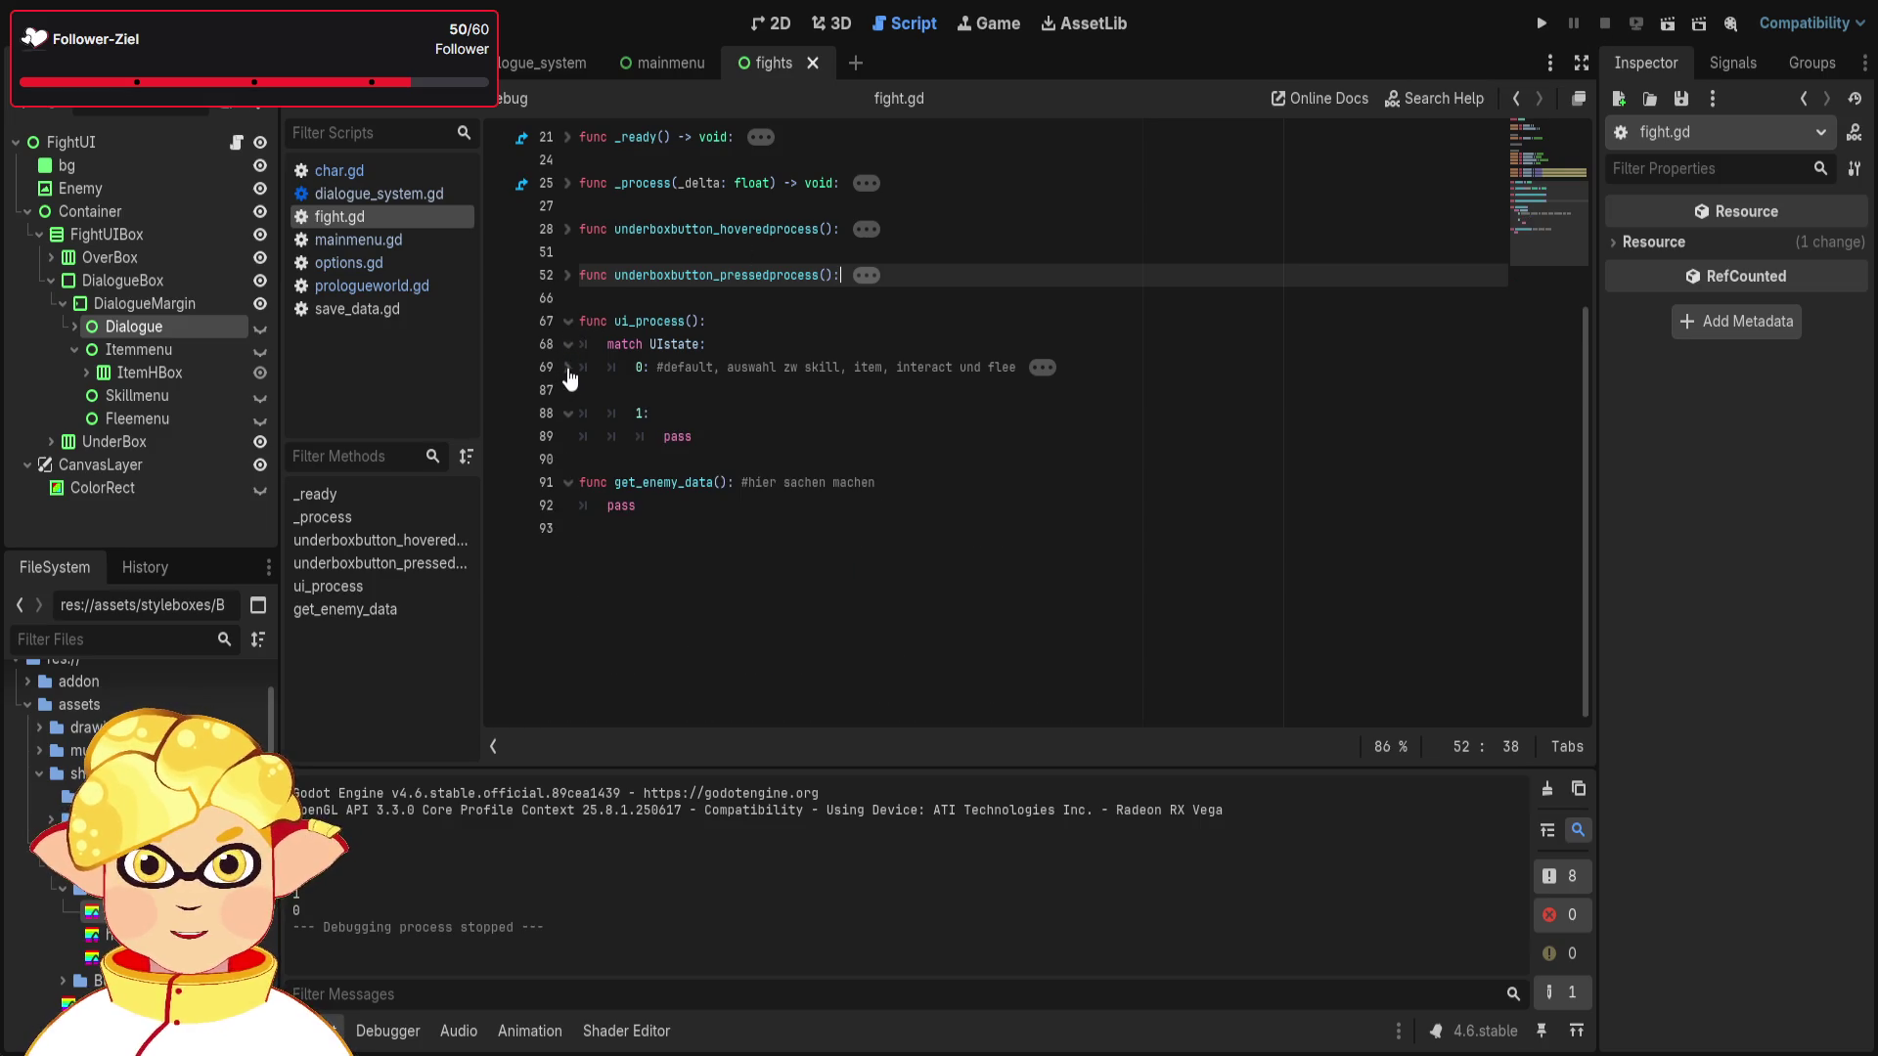
left_click(569, 367)
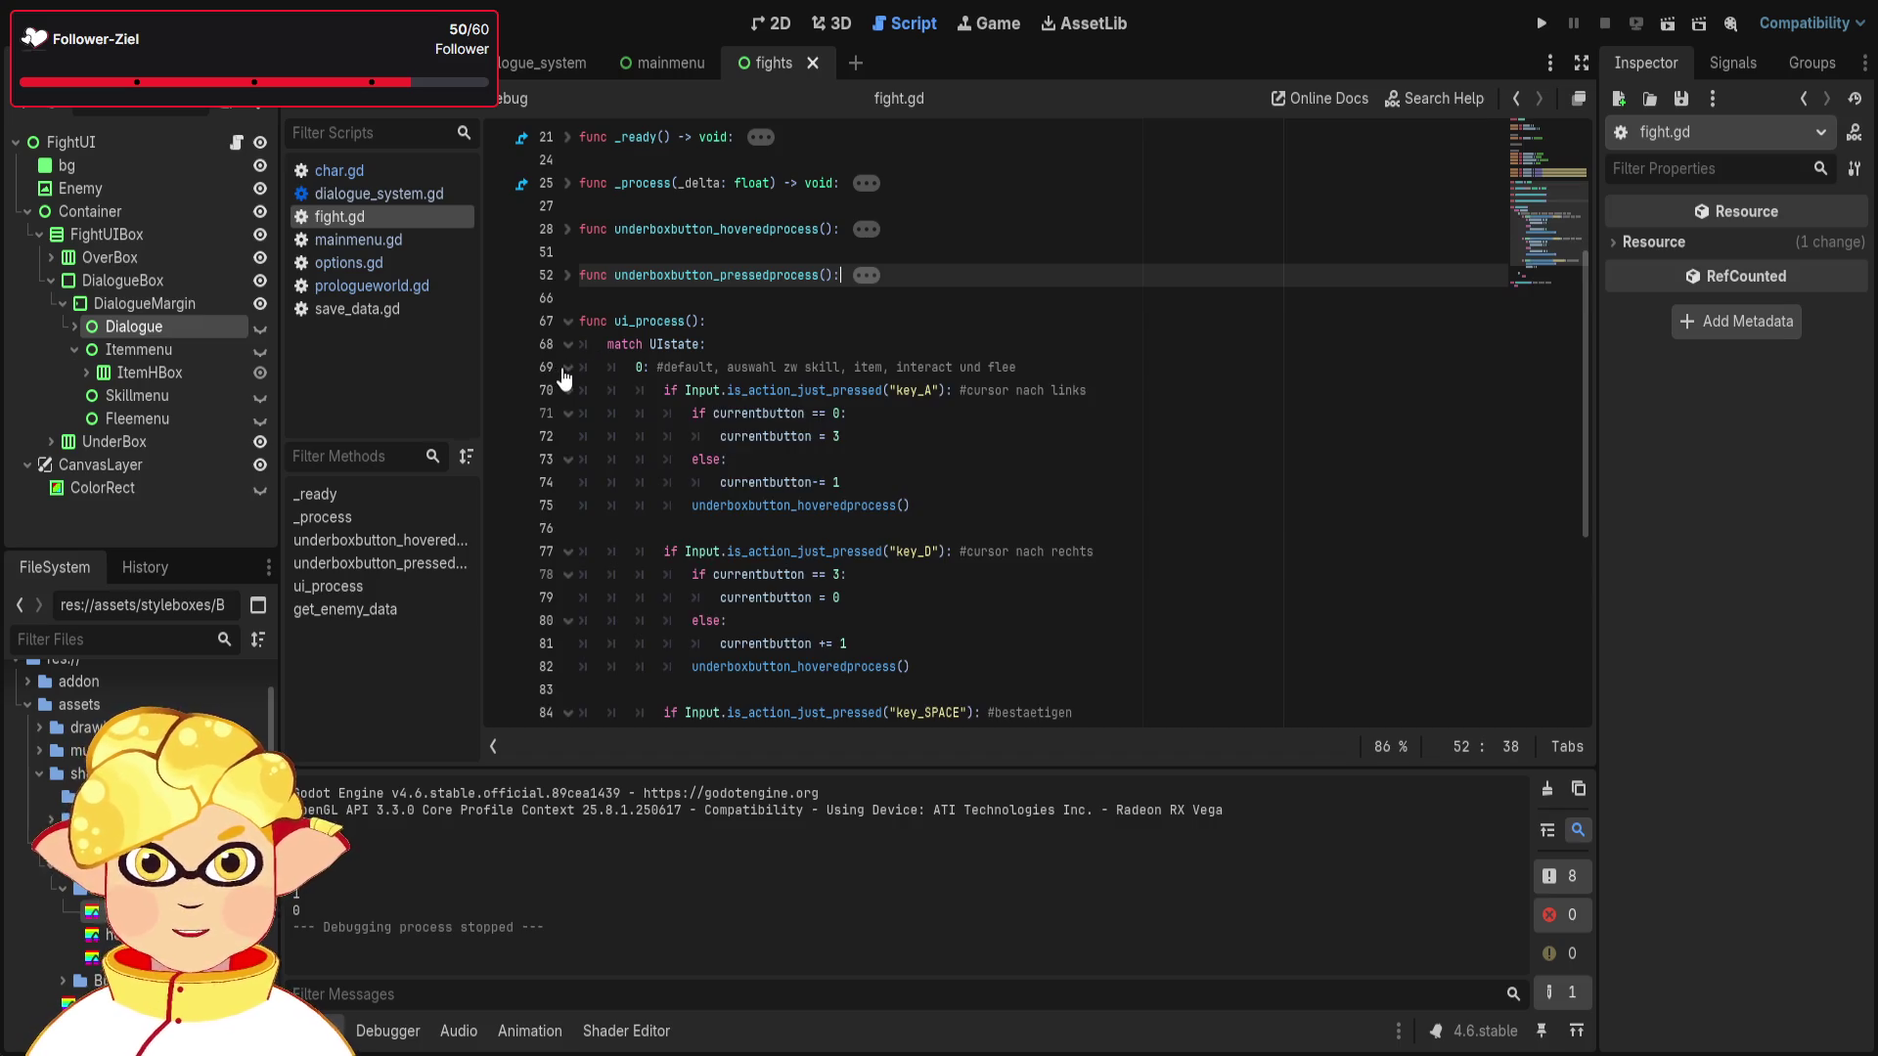
scroll(819, 520, "up", 2)
scroll(820, 519, "up", 1)
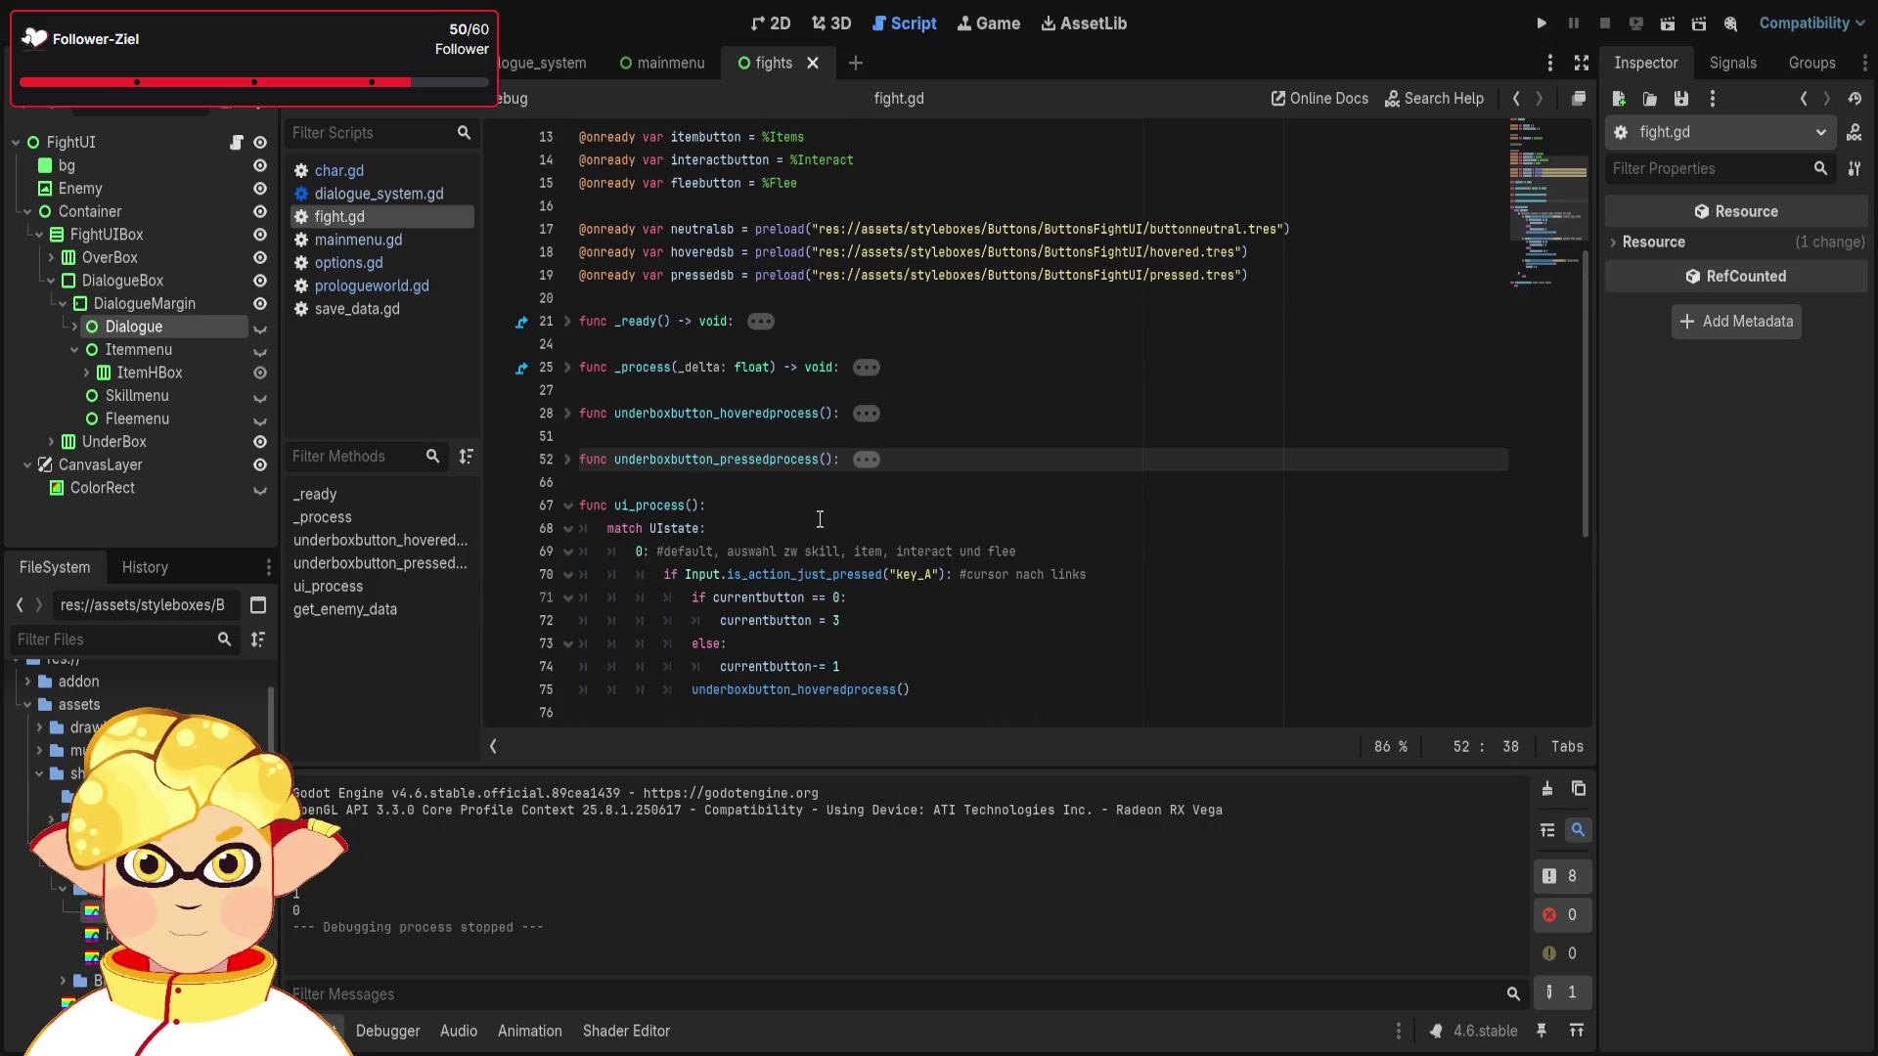
left_click(1118, 528)
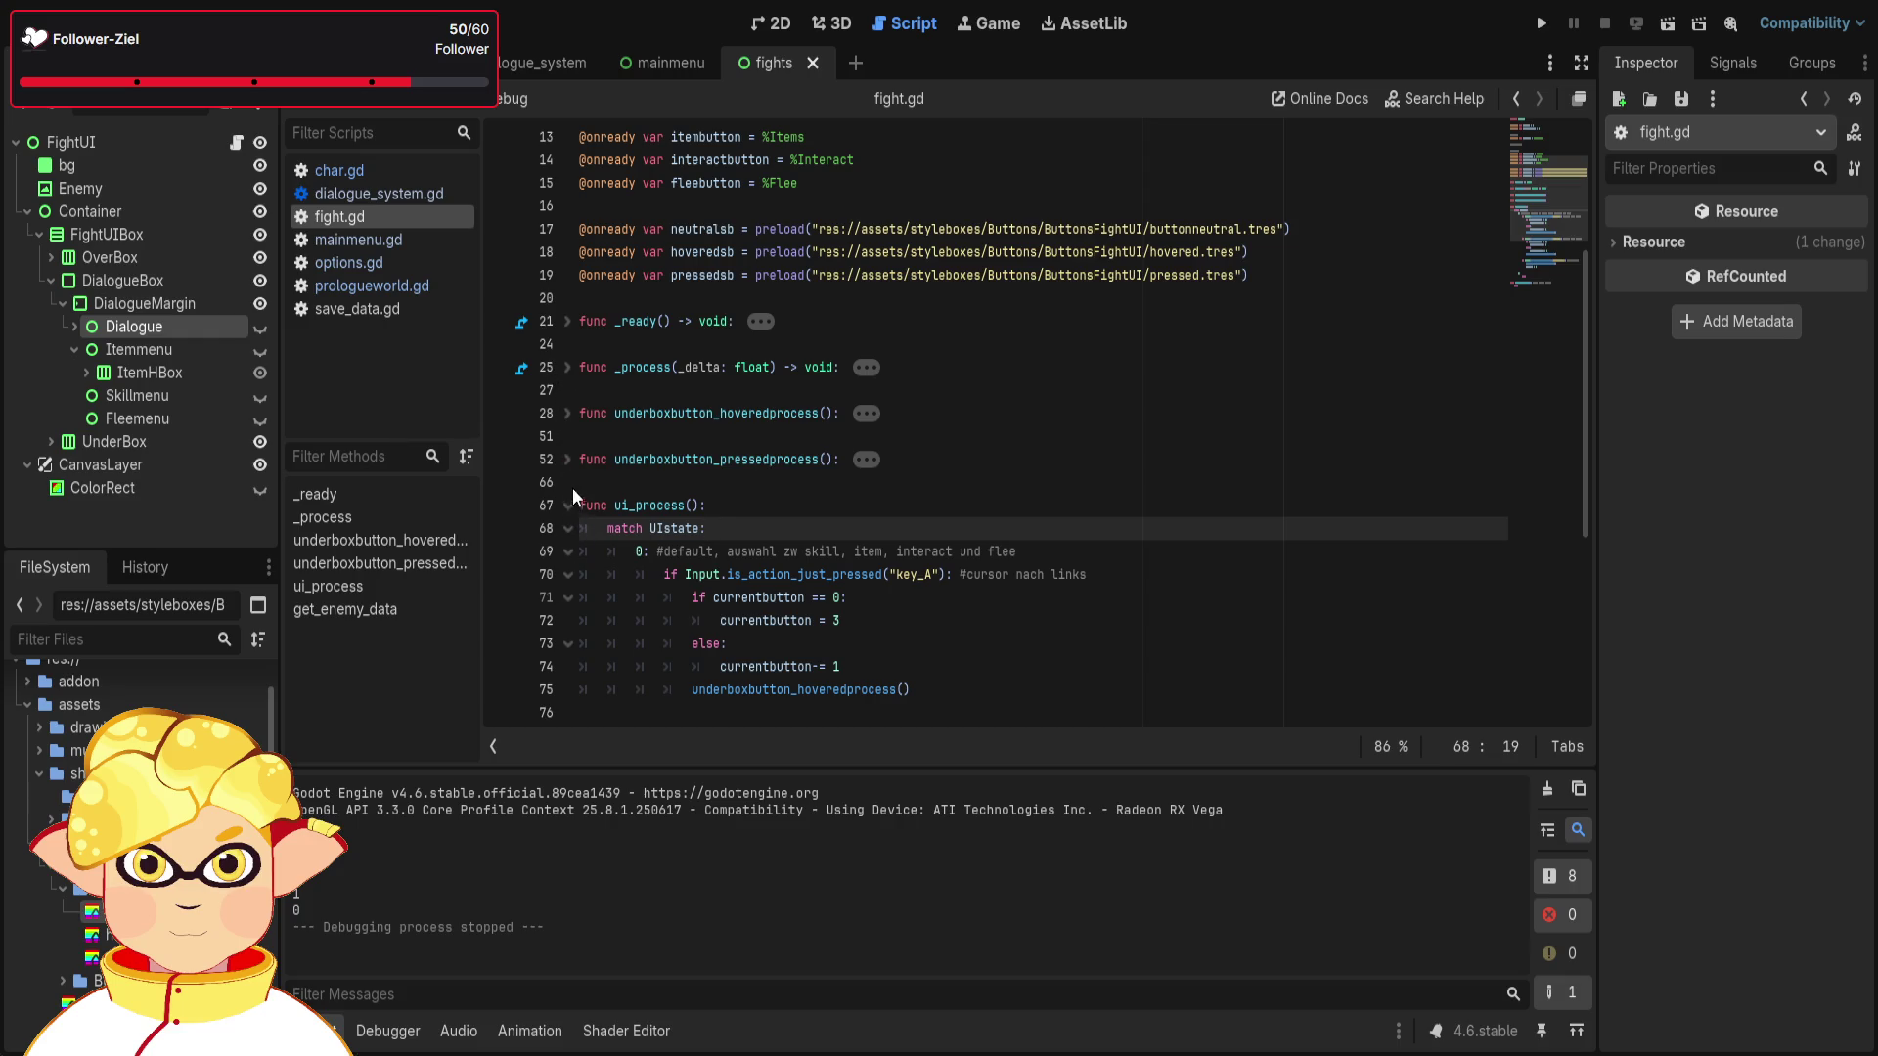
left_click(568, 459)
scroll(658, 470, "down", 3)
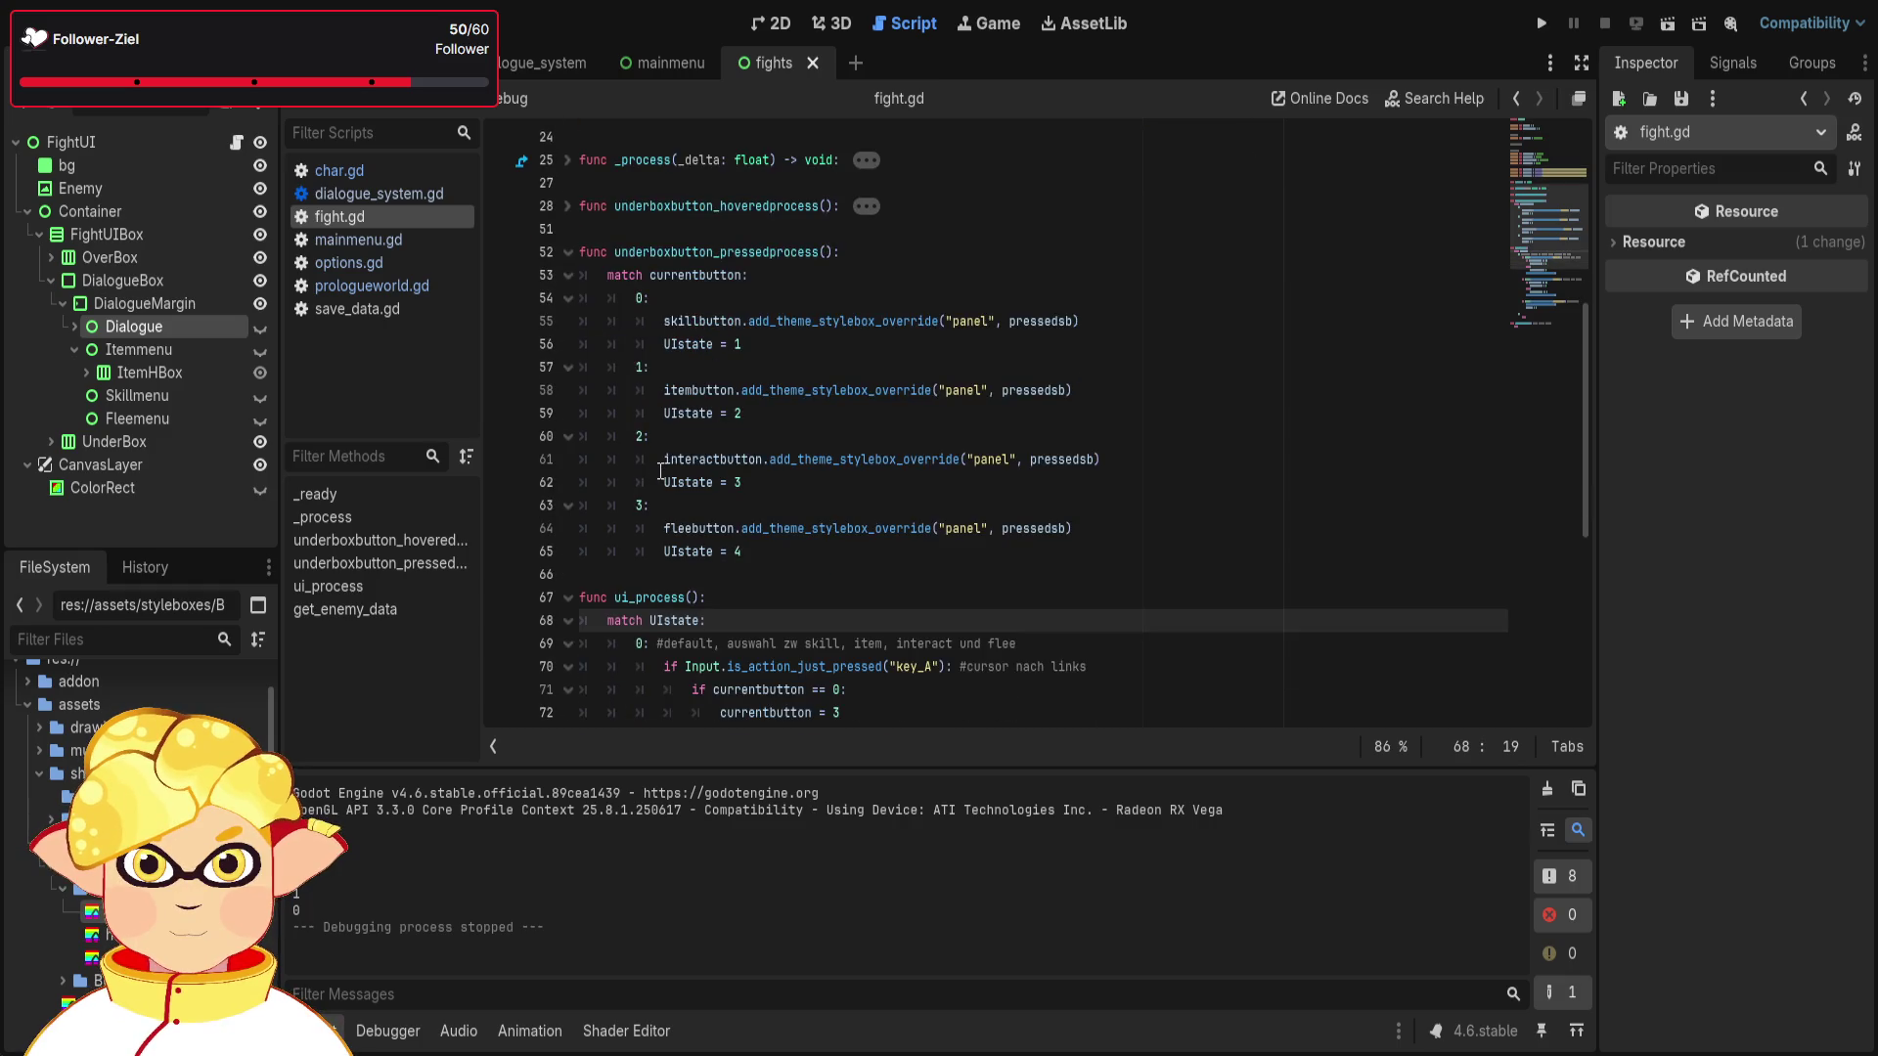
left_click(569, 251)
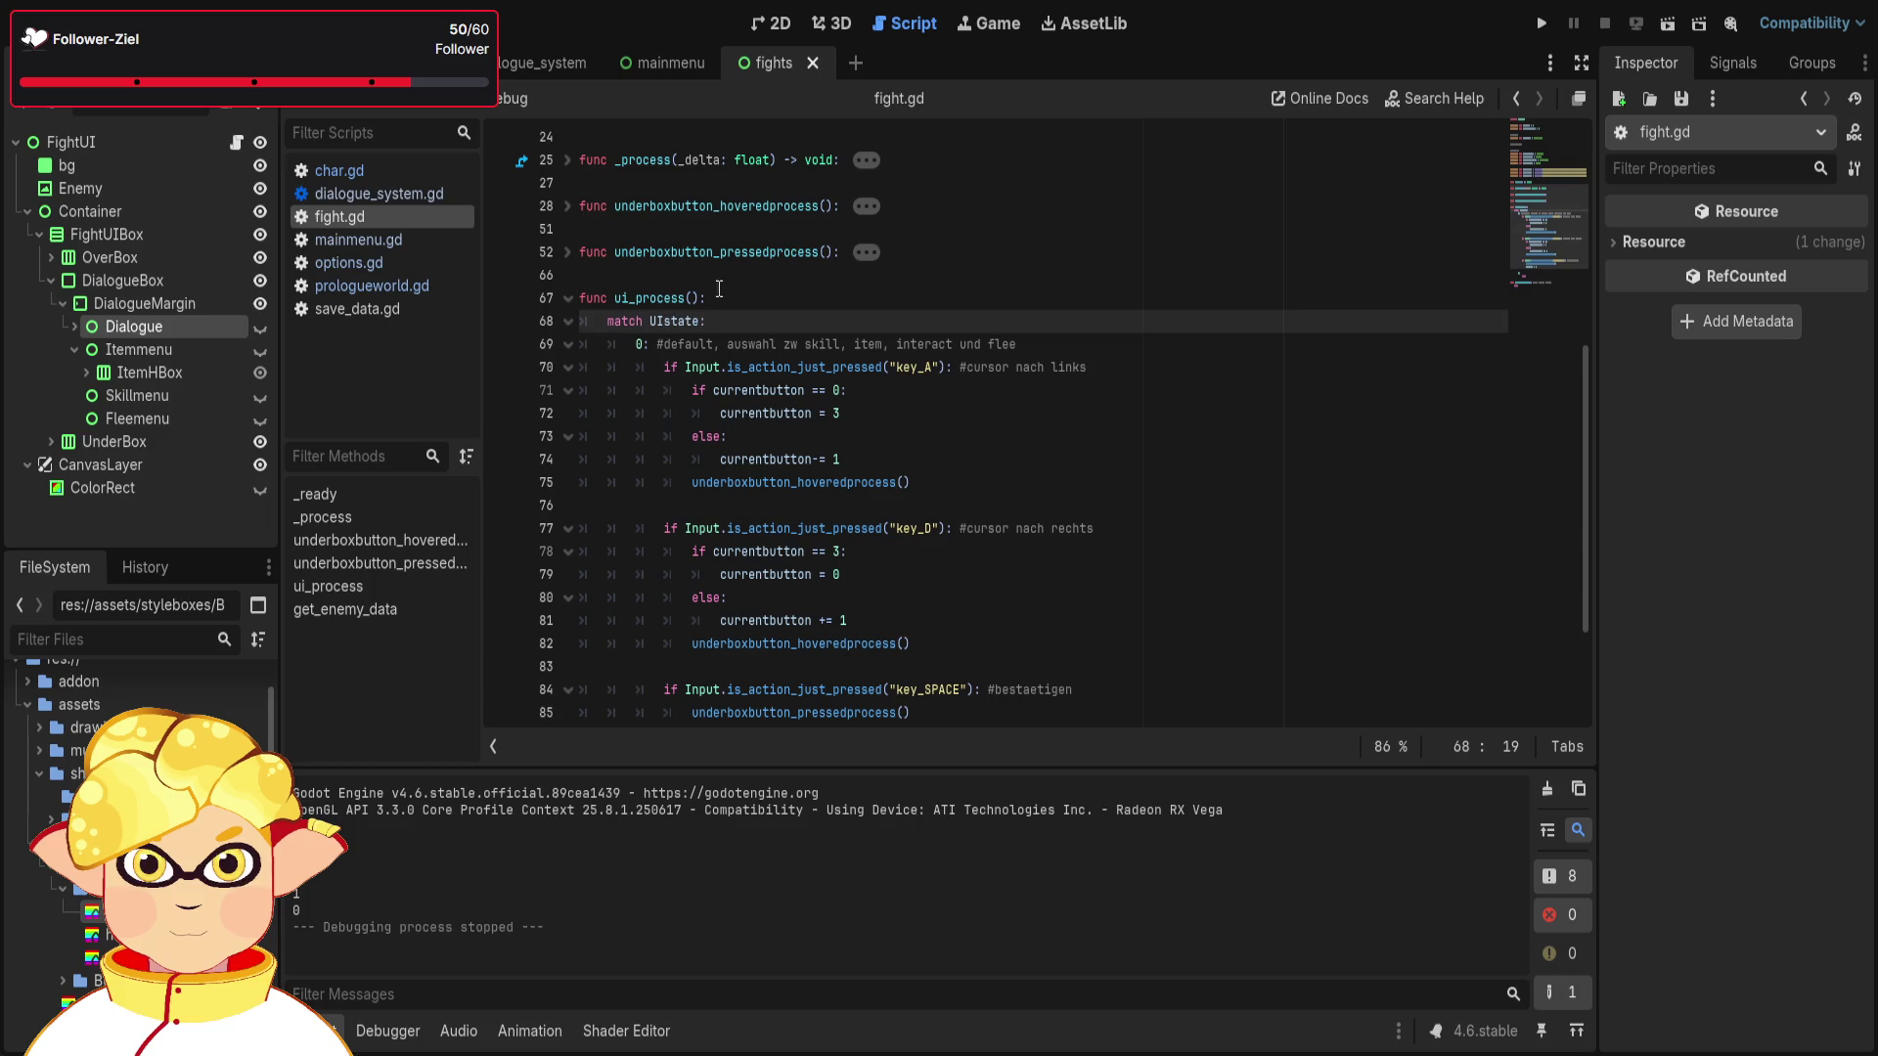
- Delete the redundant 'UIstate = 1' line under the key_SPACE check in ui_process
scroll(723, 565, "down", 1)
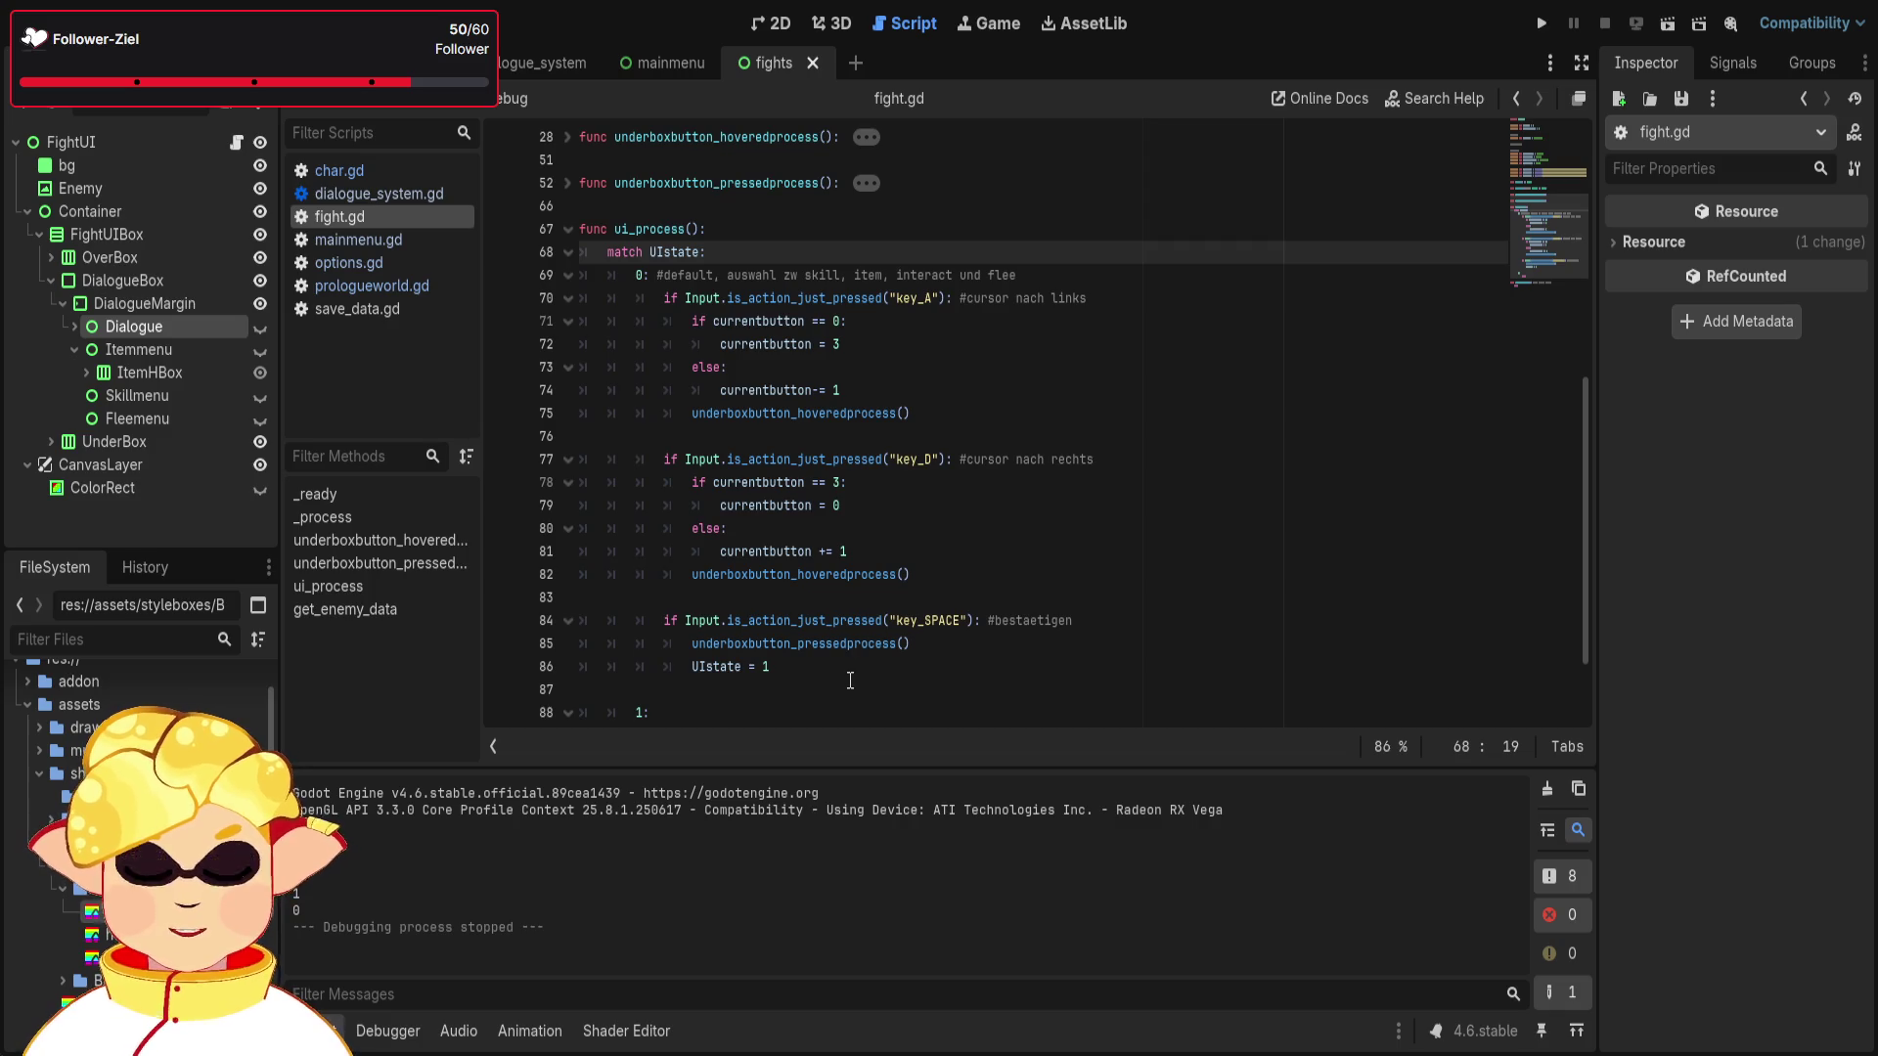
left_click_drag(772, 669, 587, 645)
left_click(787, 671)
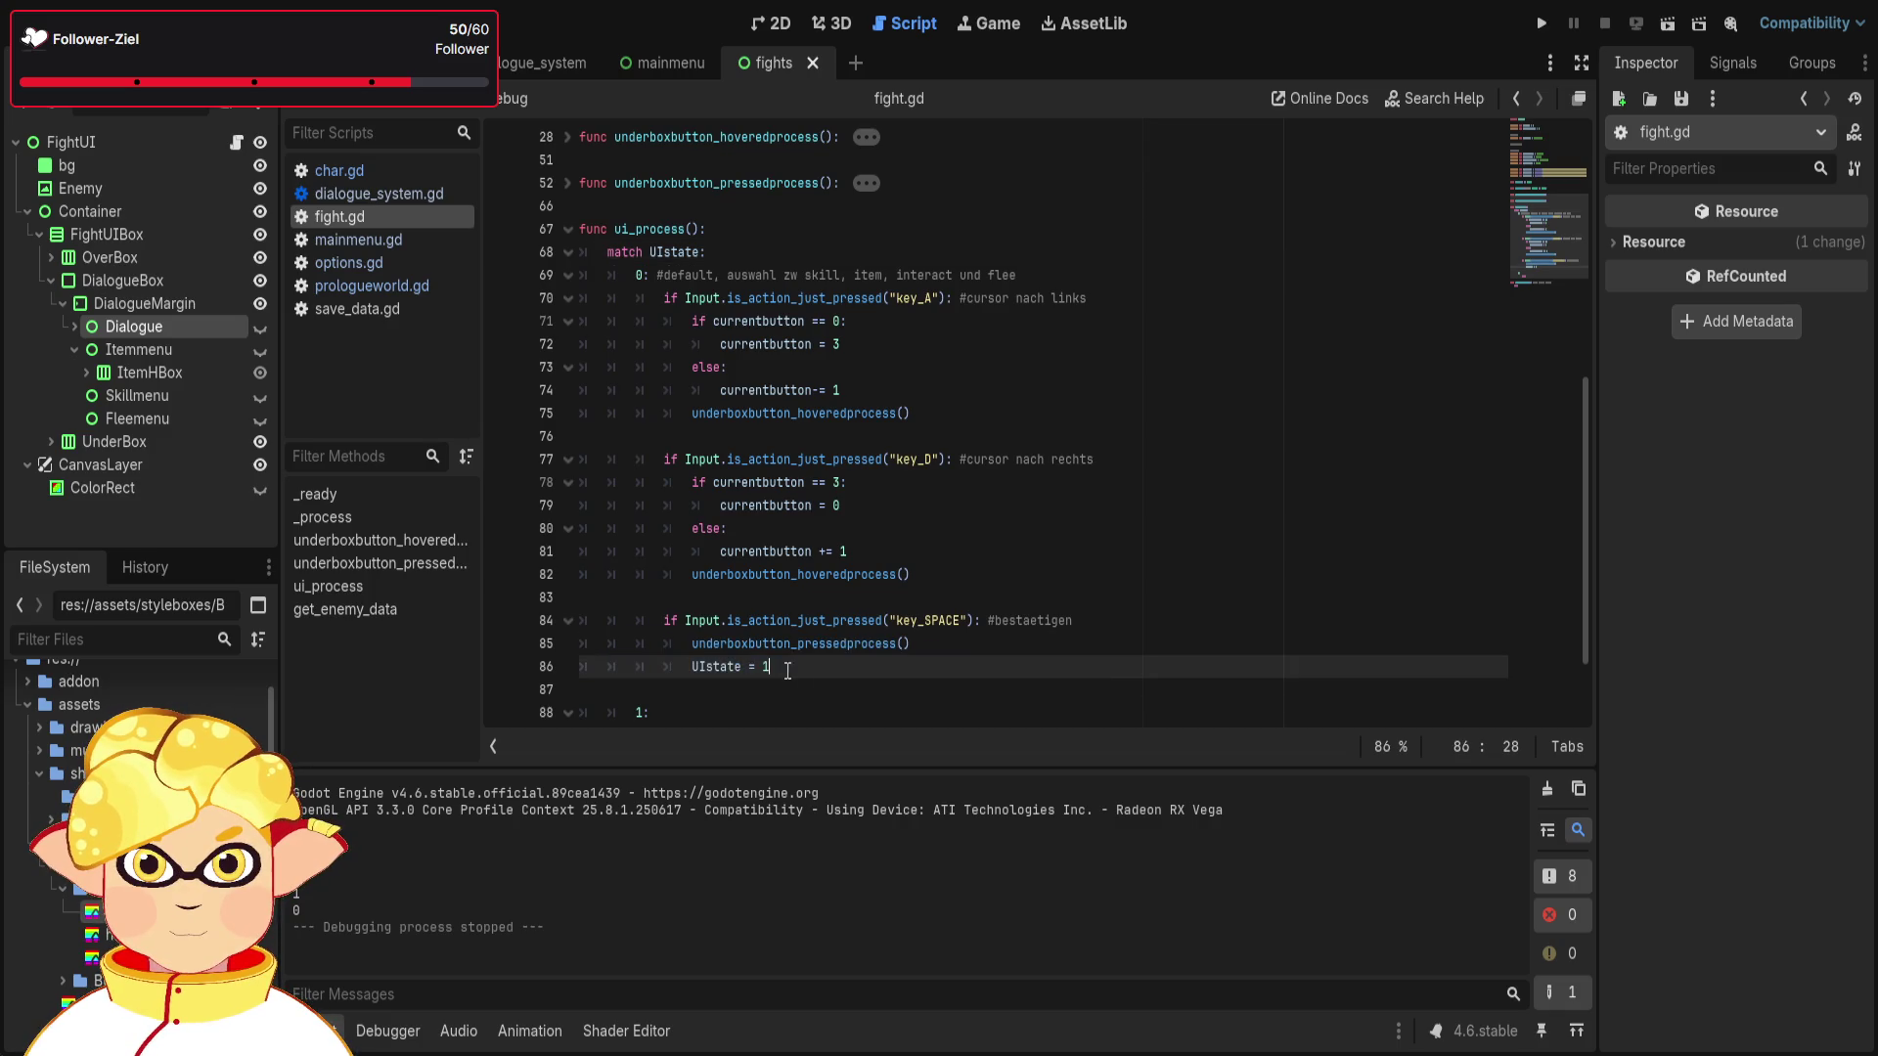
left_click_drag(787, 671, 580, 669)
key("BackSpace")
key("BackSpace")
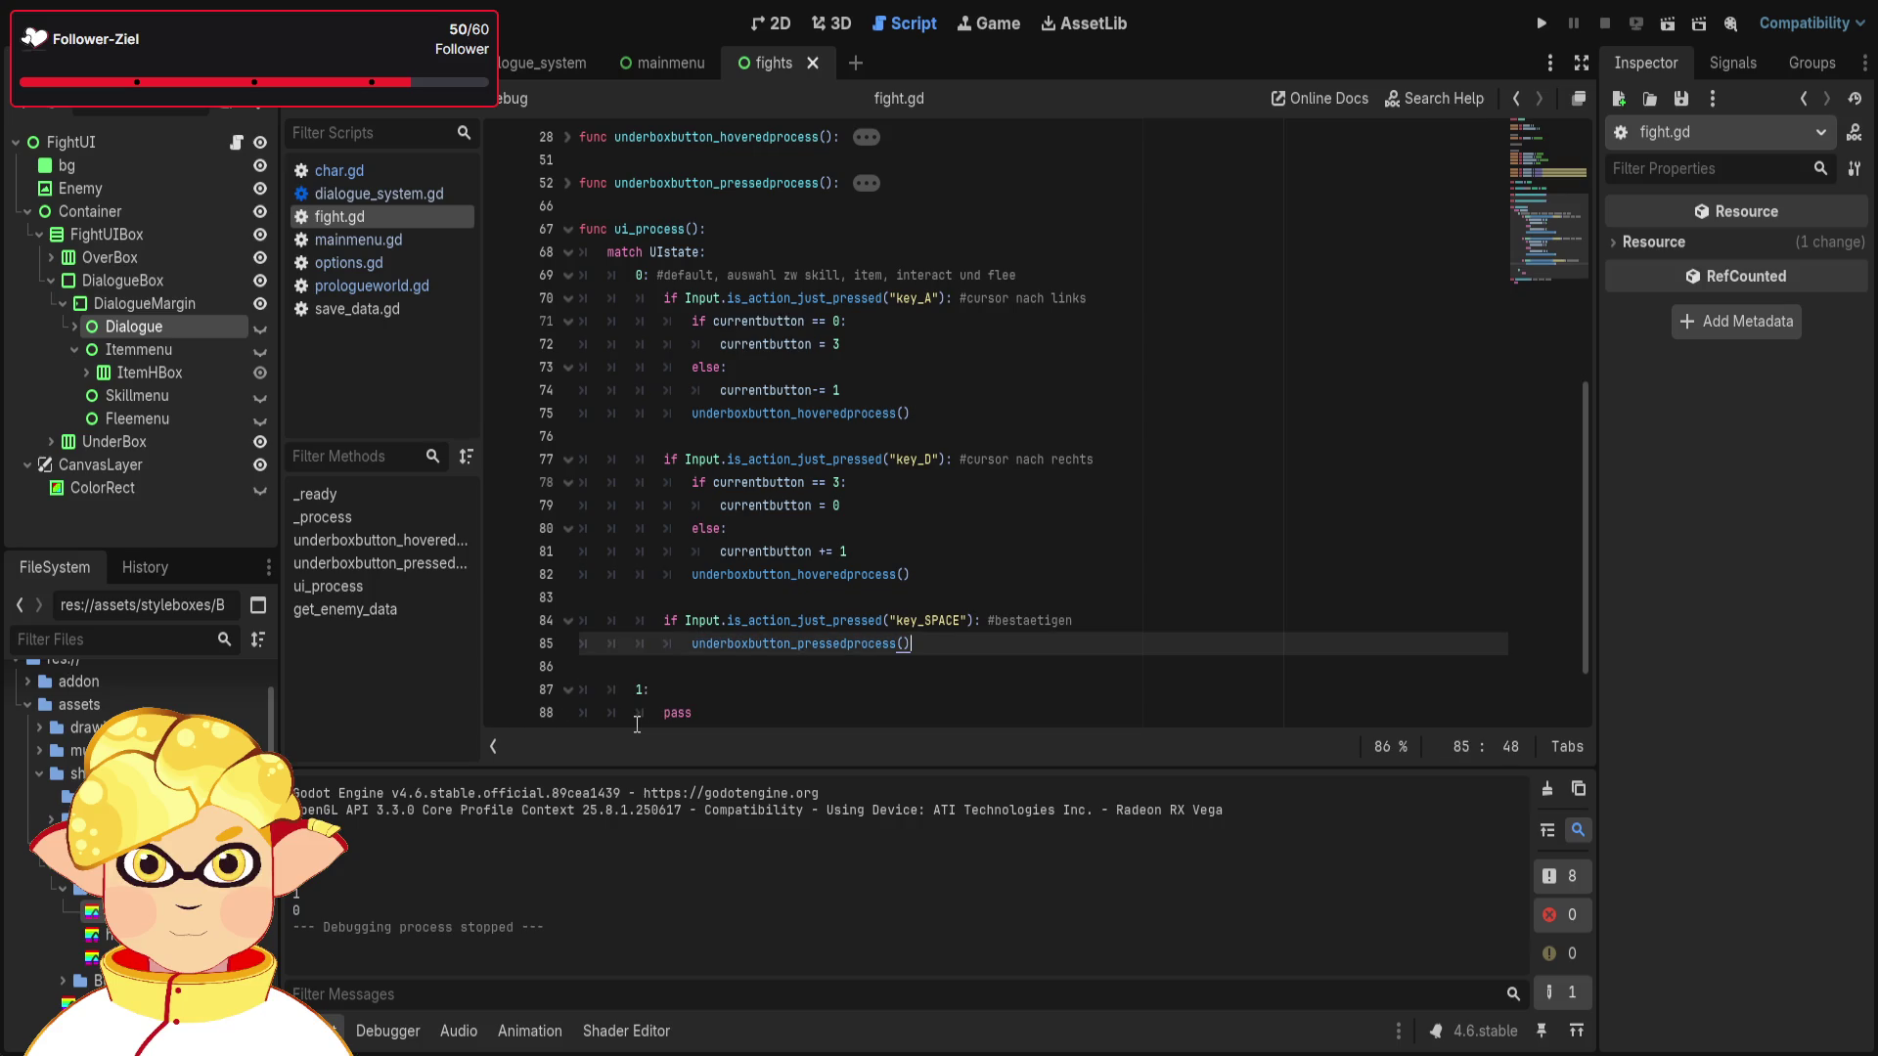
- Fold ui_process, test-run the fight scene, then stop it
left_click(568, 229)
left_click(968, 386)
left_click(1668, 22)
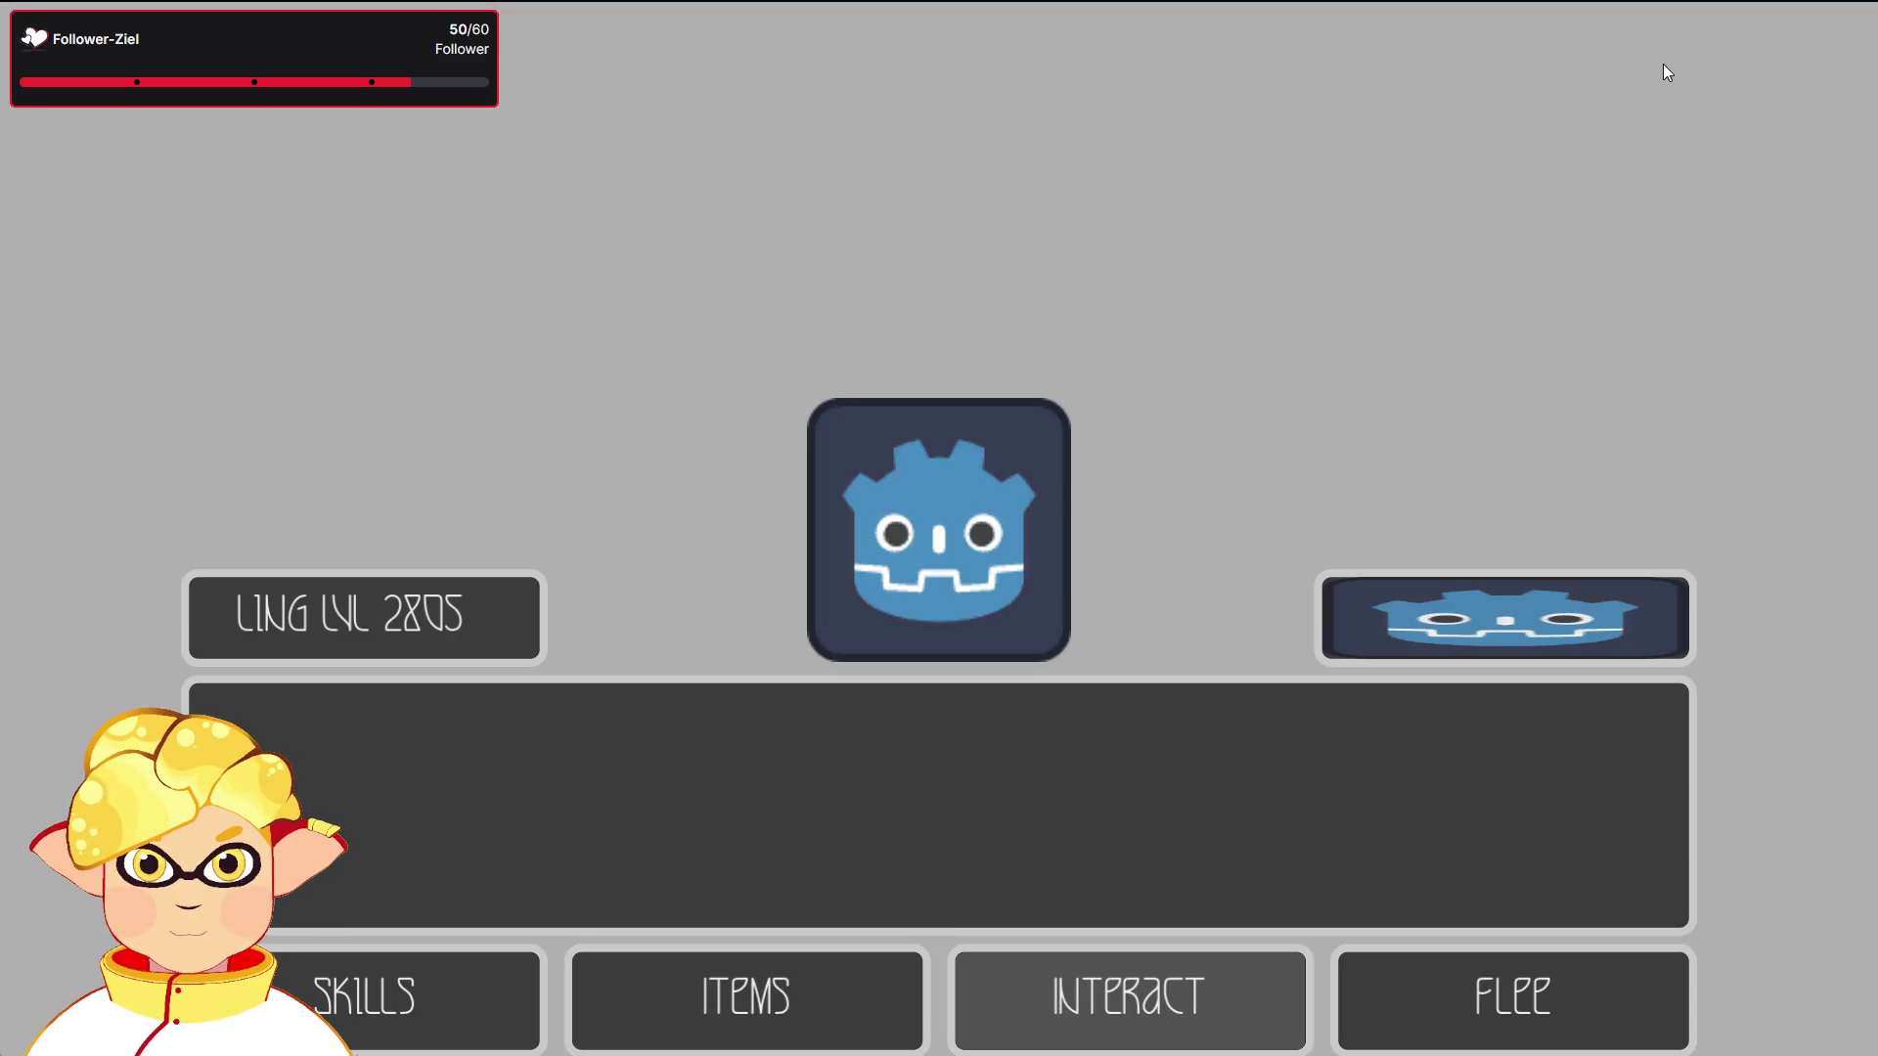
key("F8")
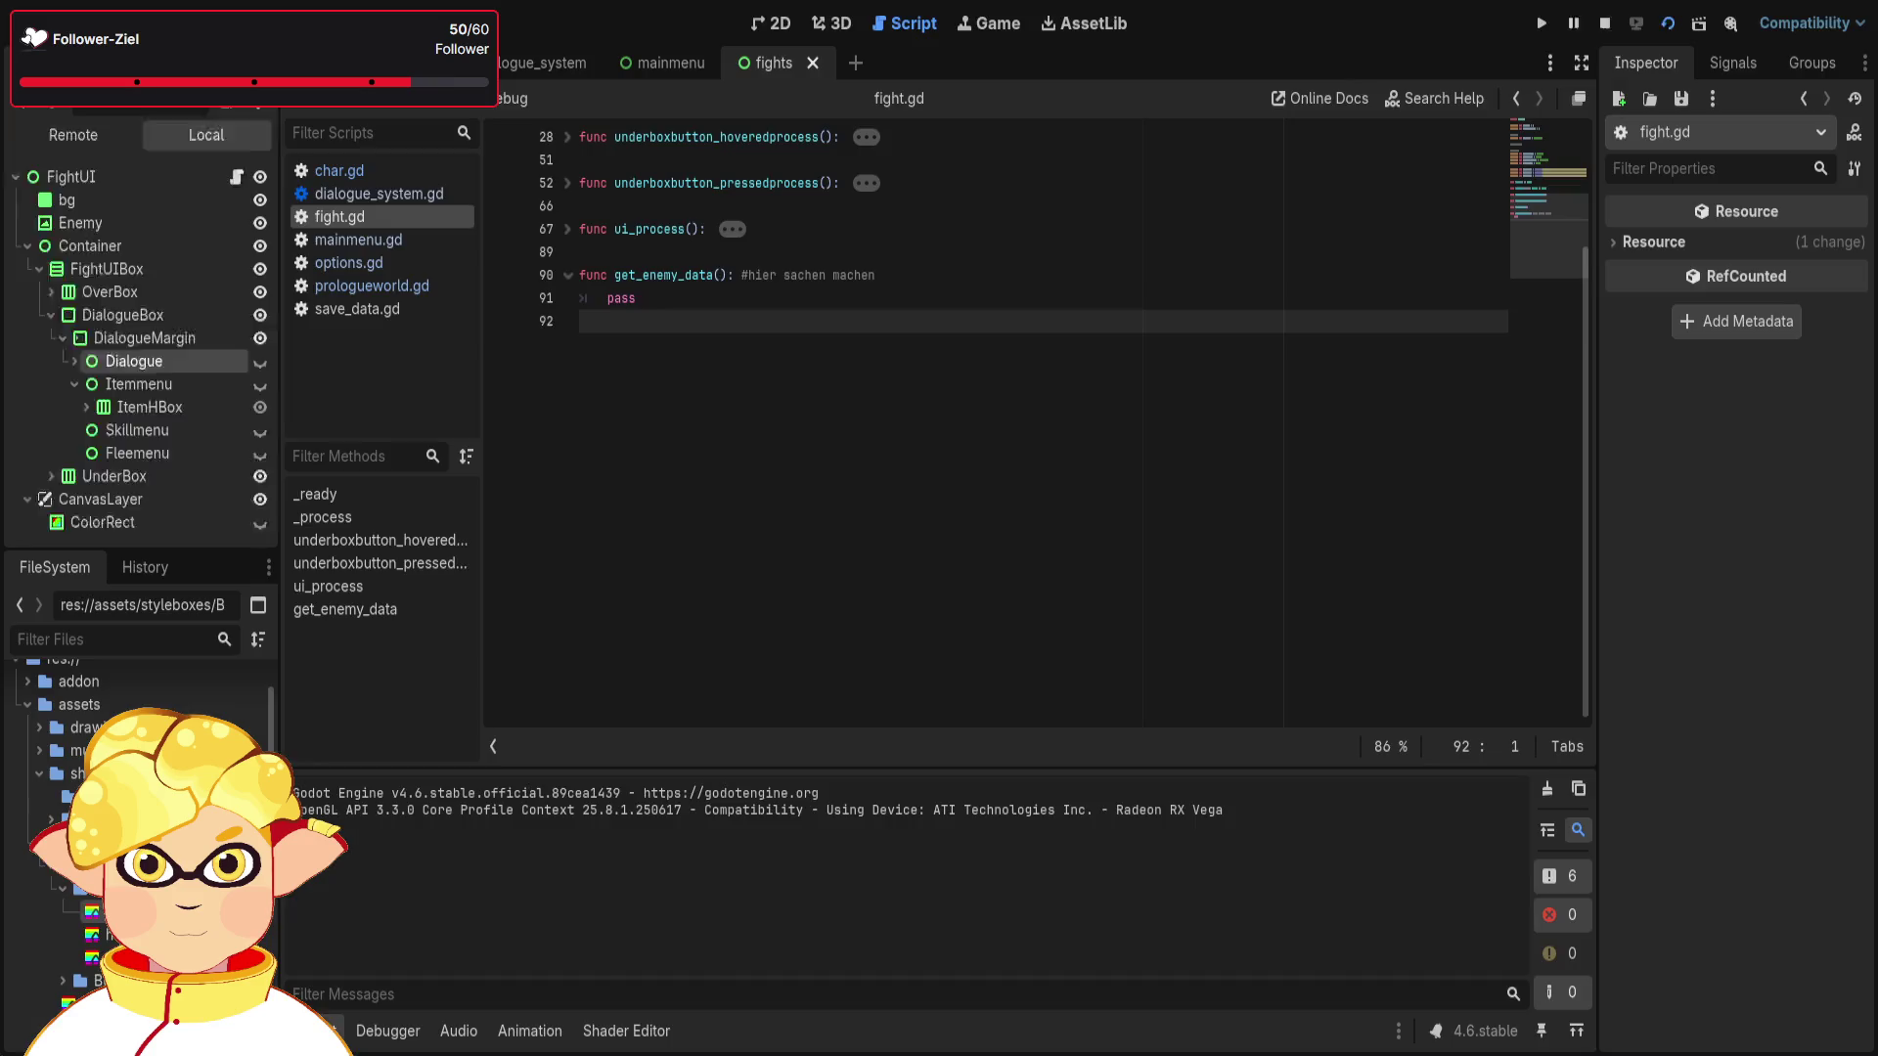
- Run the fight scene a second time, stop it, and return to the _ready function
key("F6")
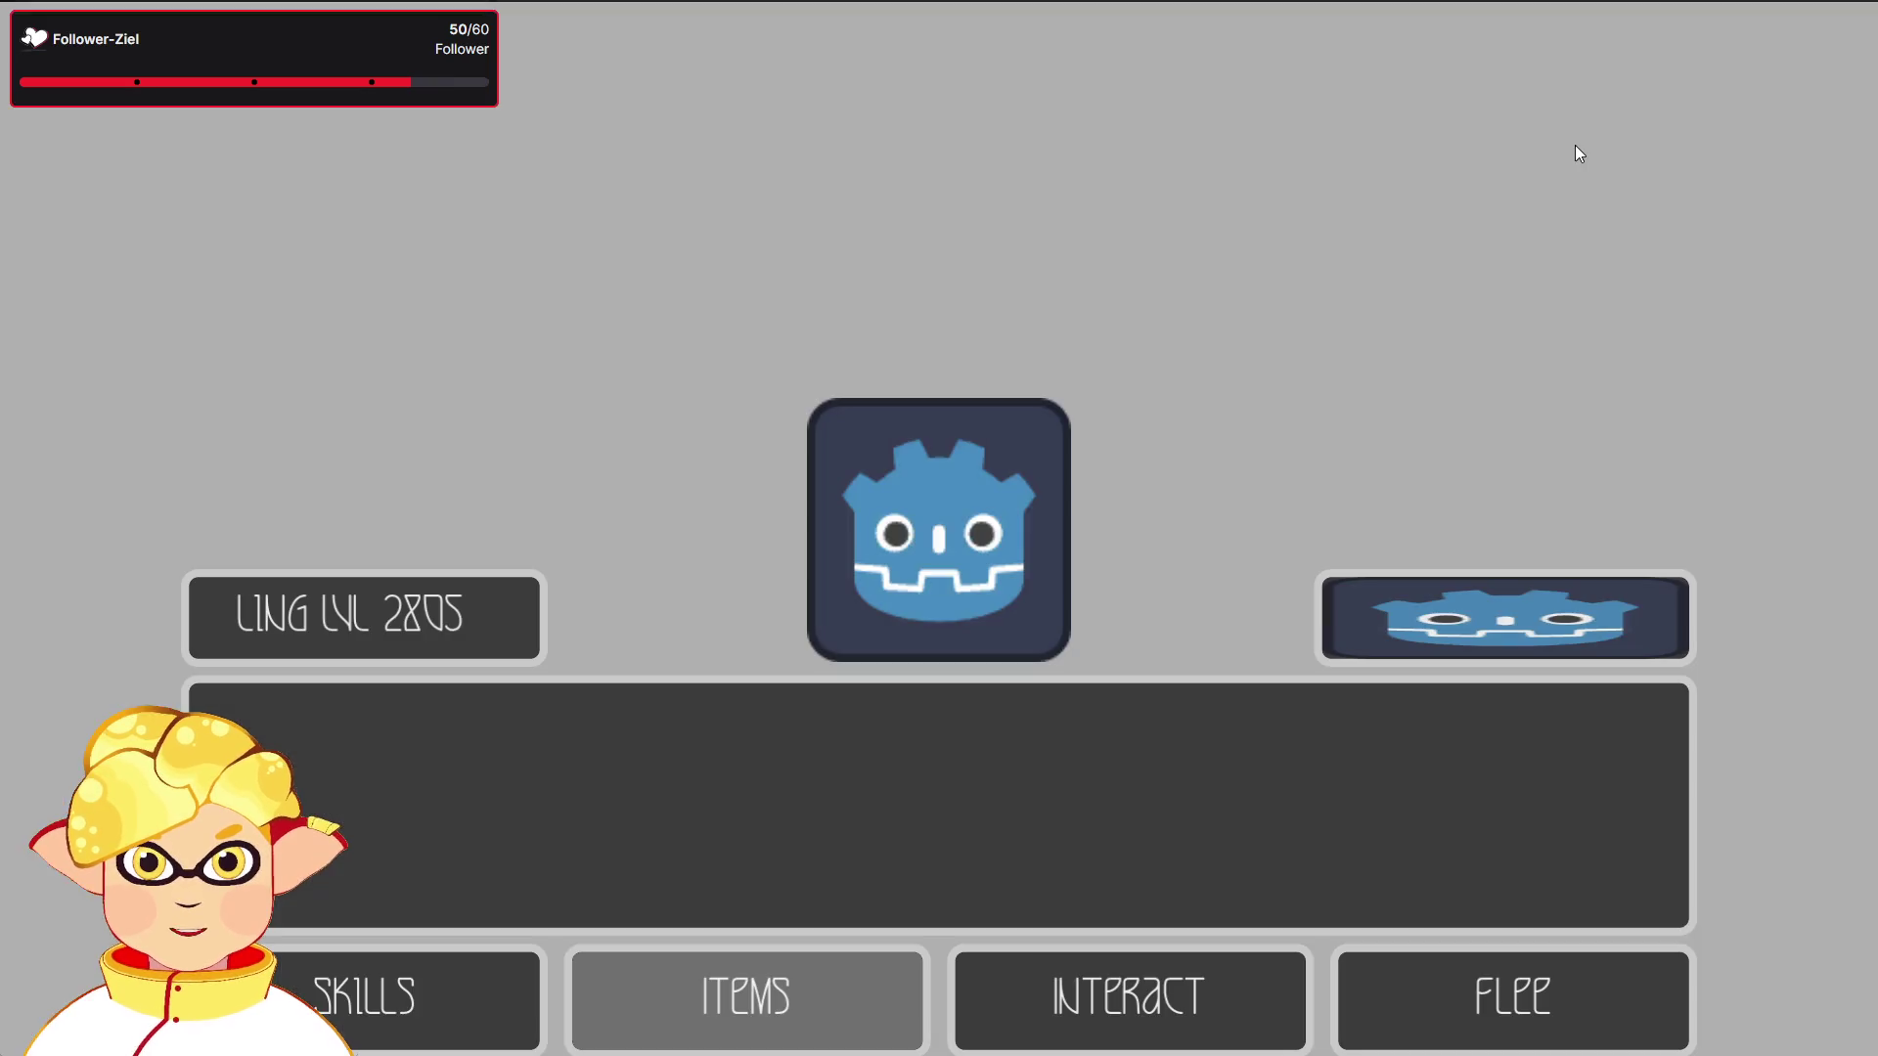
key("F8")
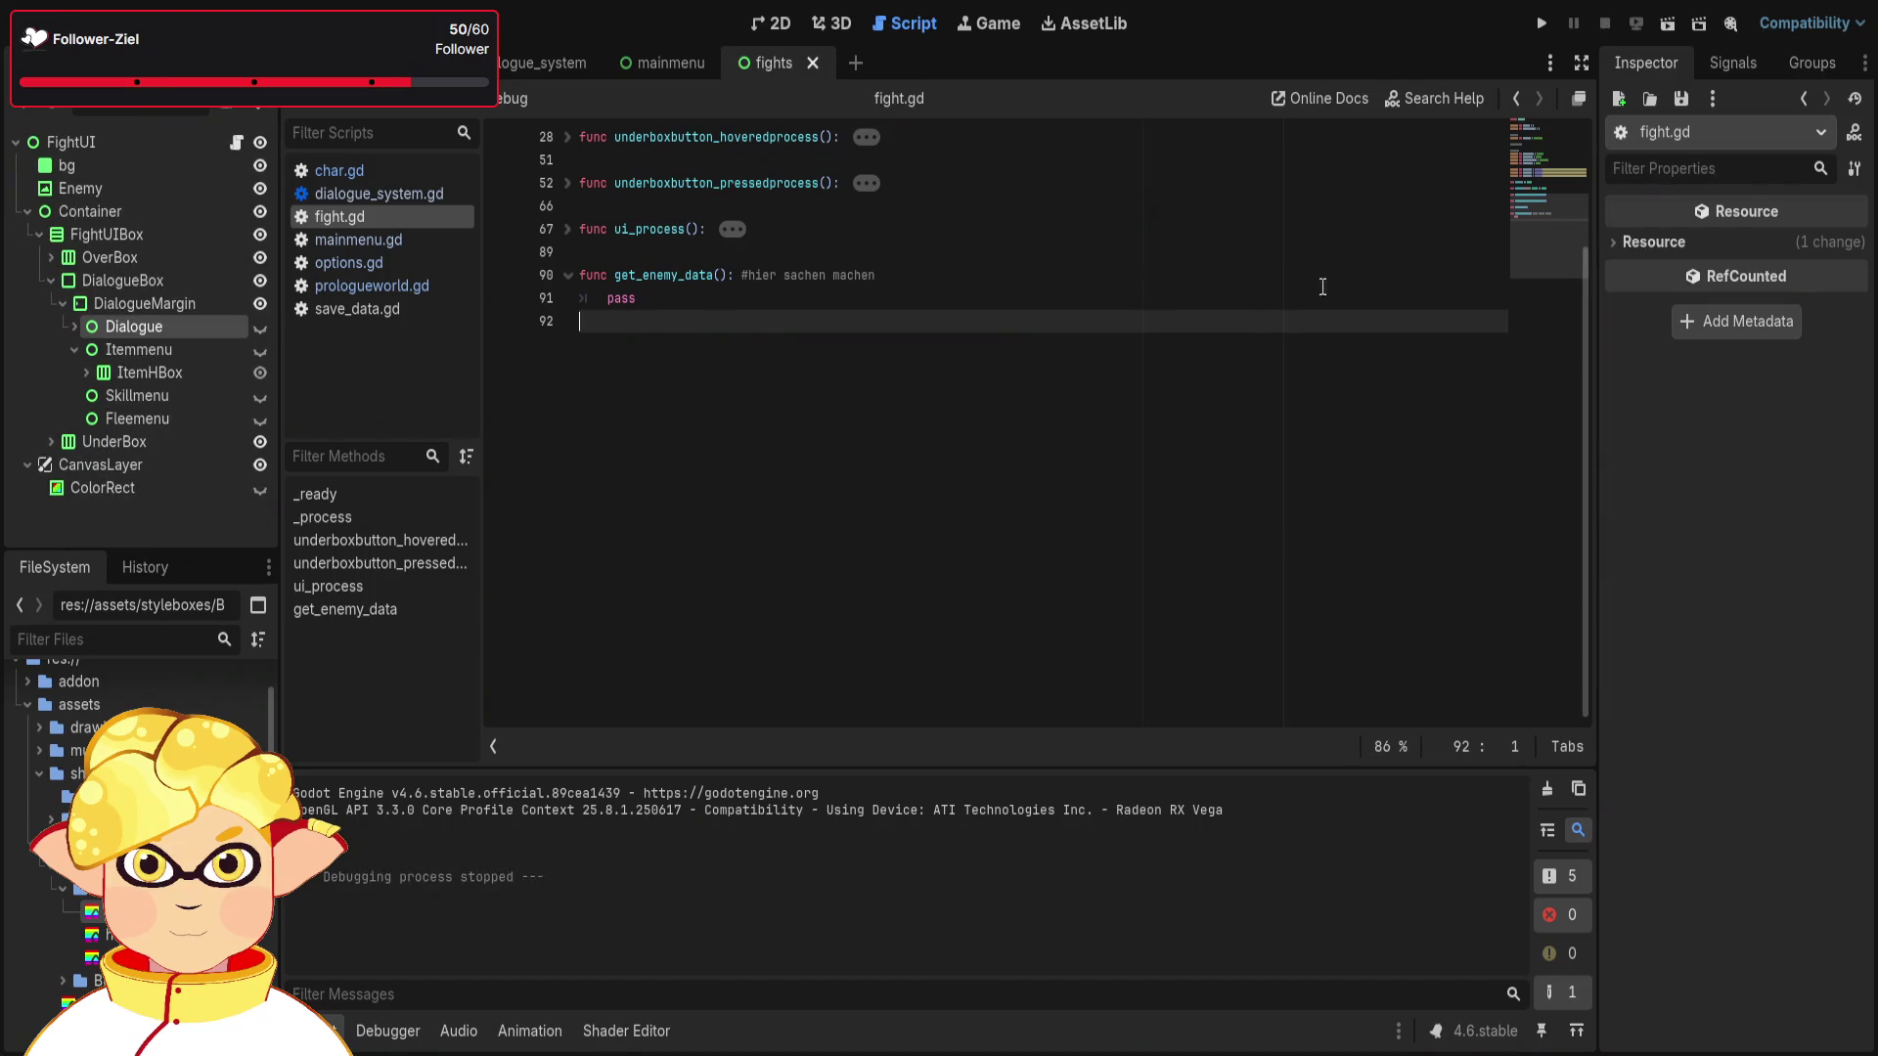
scroll(695, 357, "up", 5)
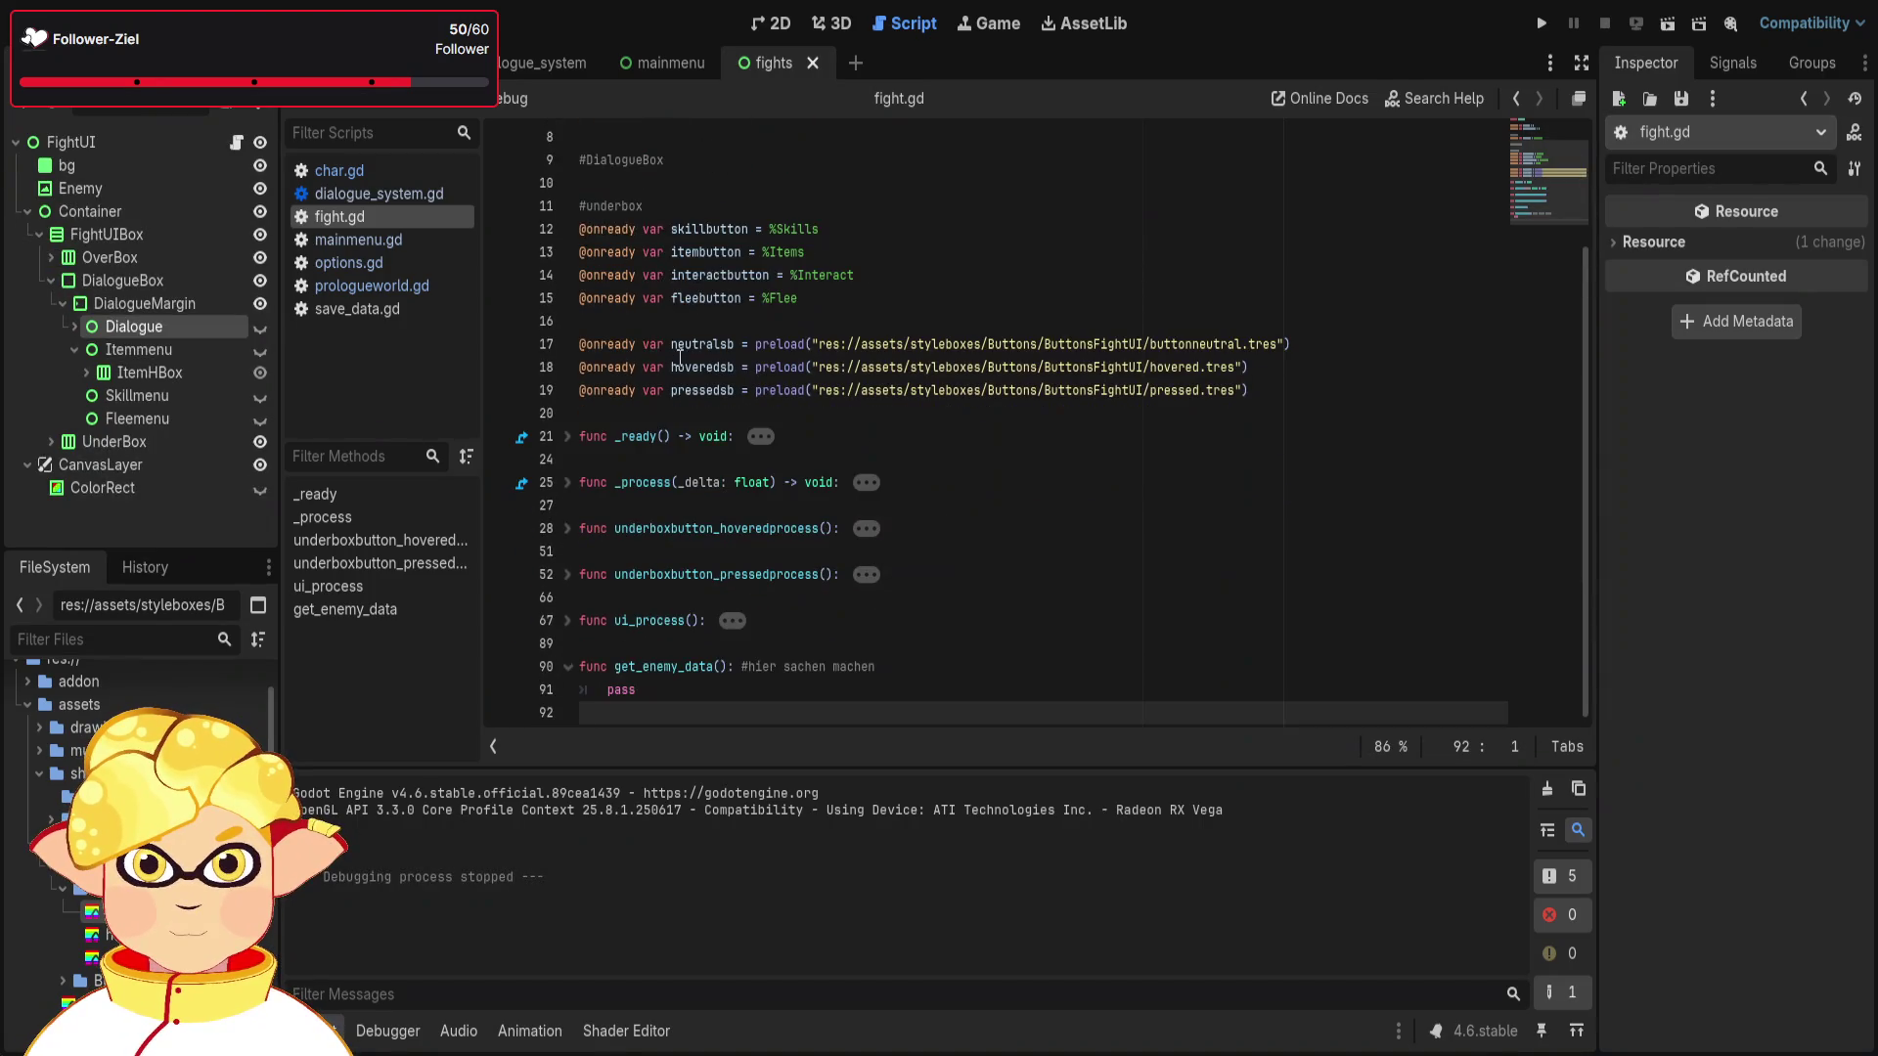
left_click(1020, 437)
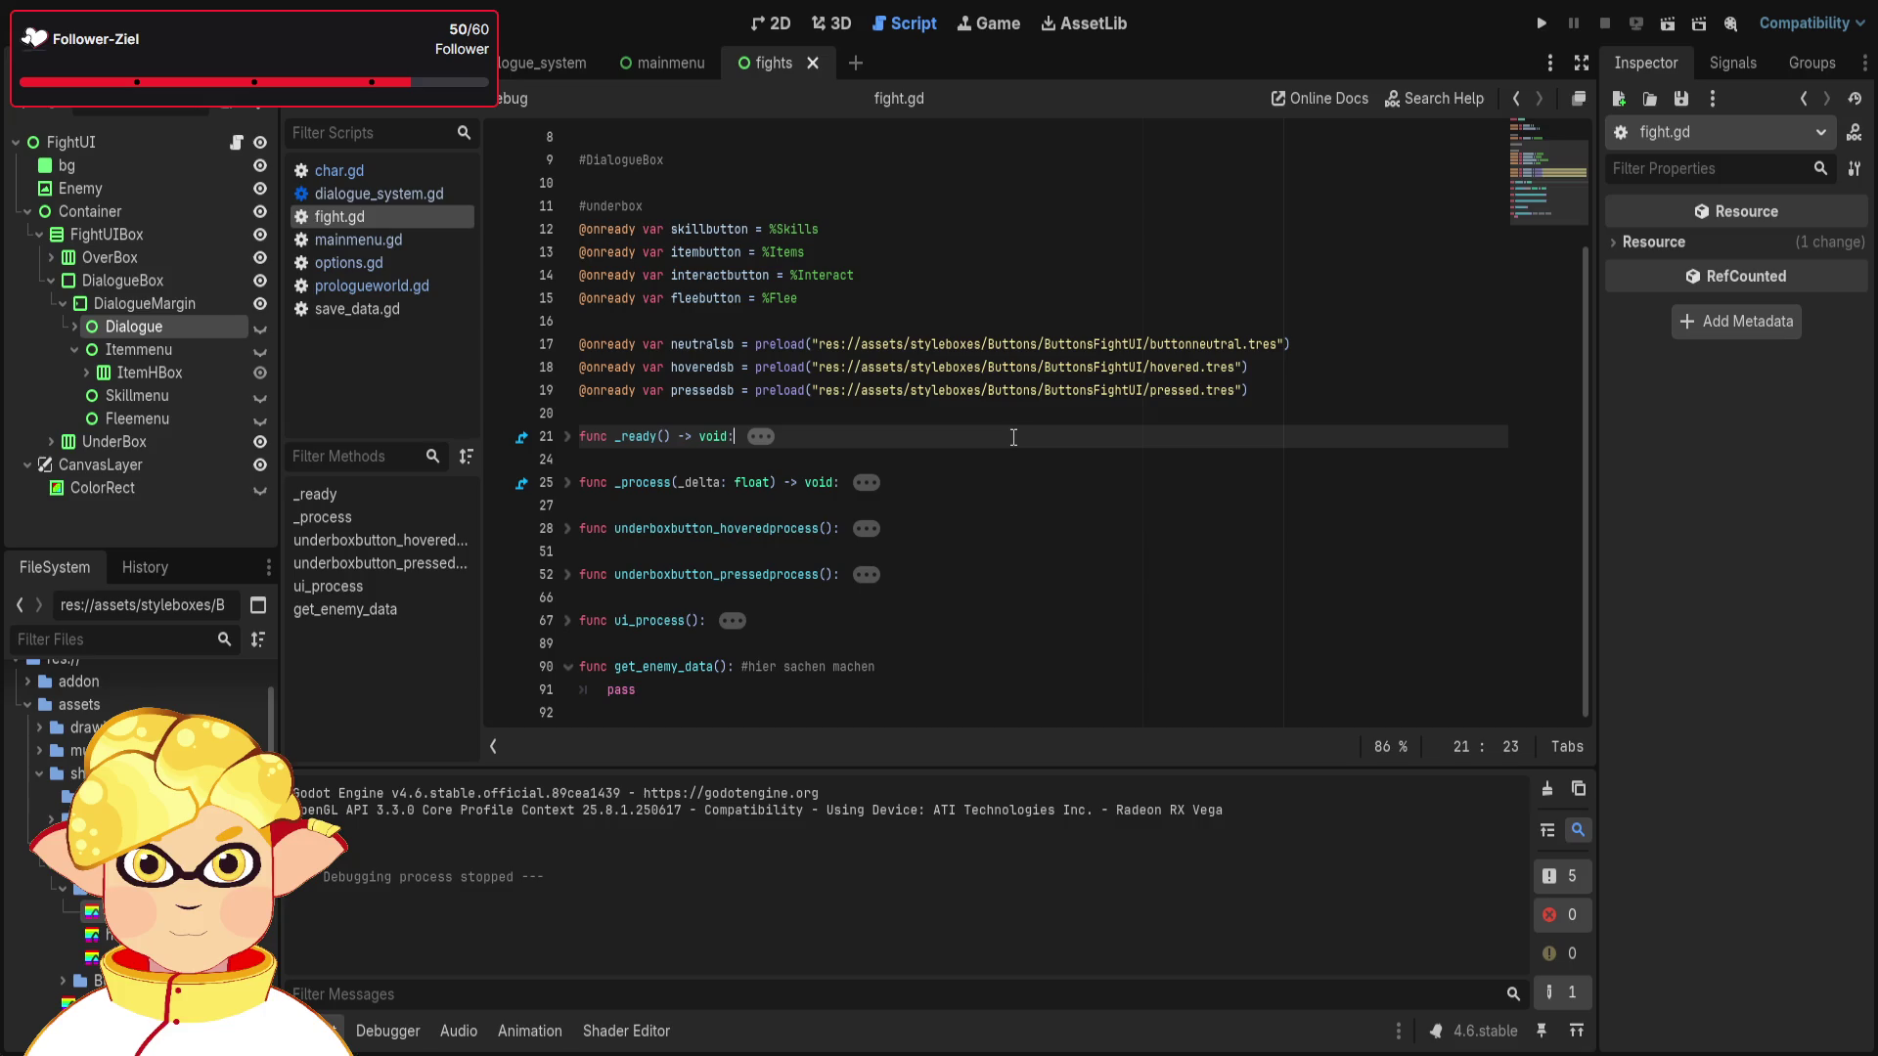
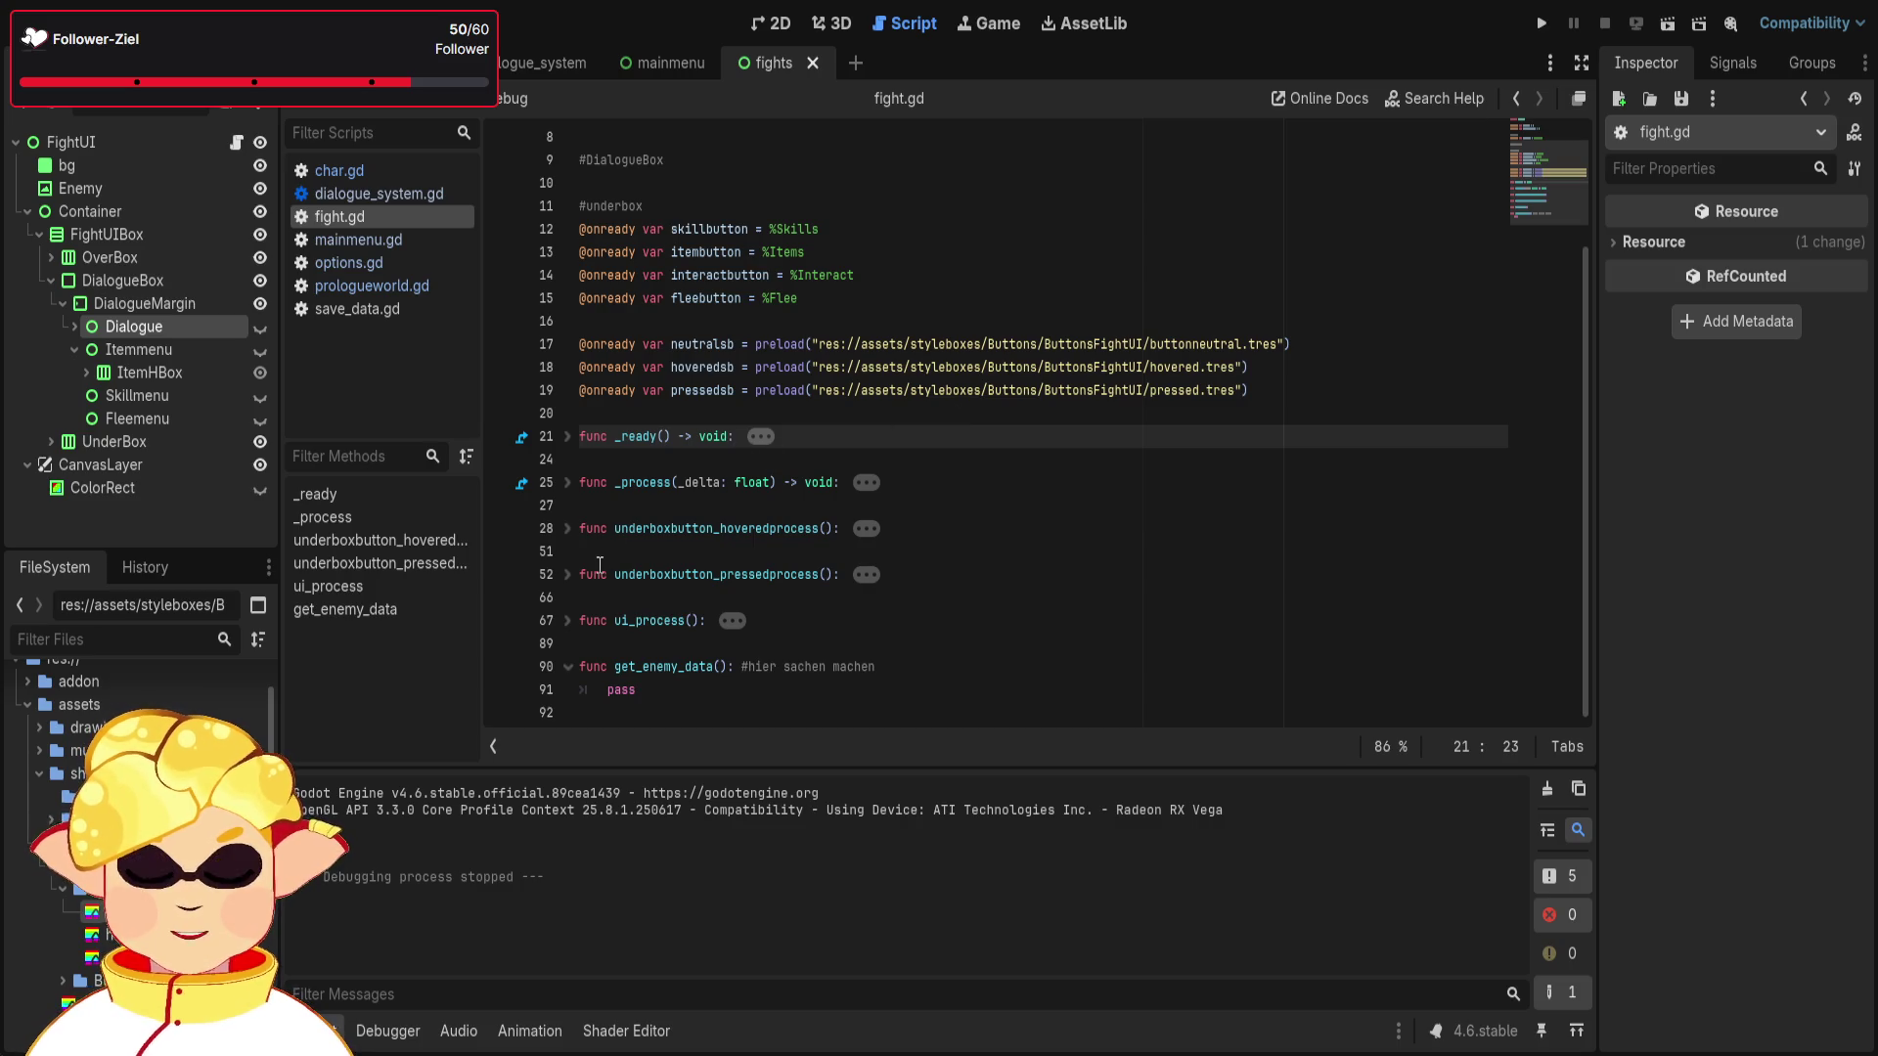
- Expand ui_process and add the comment '#Skillmenu yay' after match case 1
left_click(568, 620)
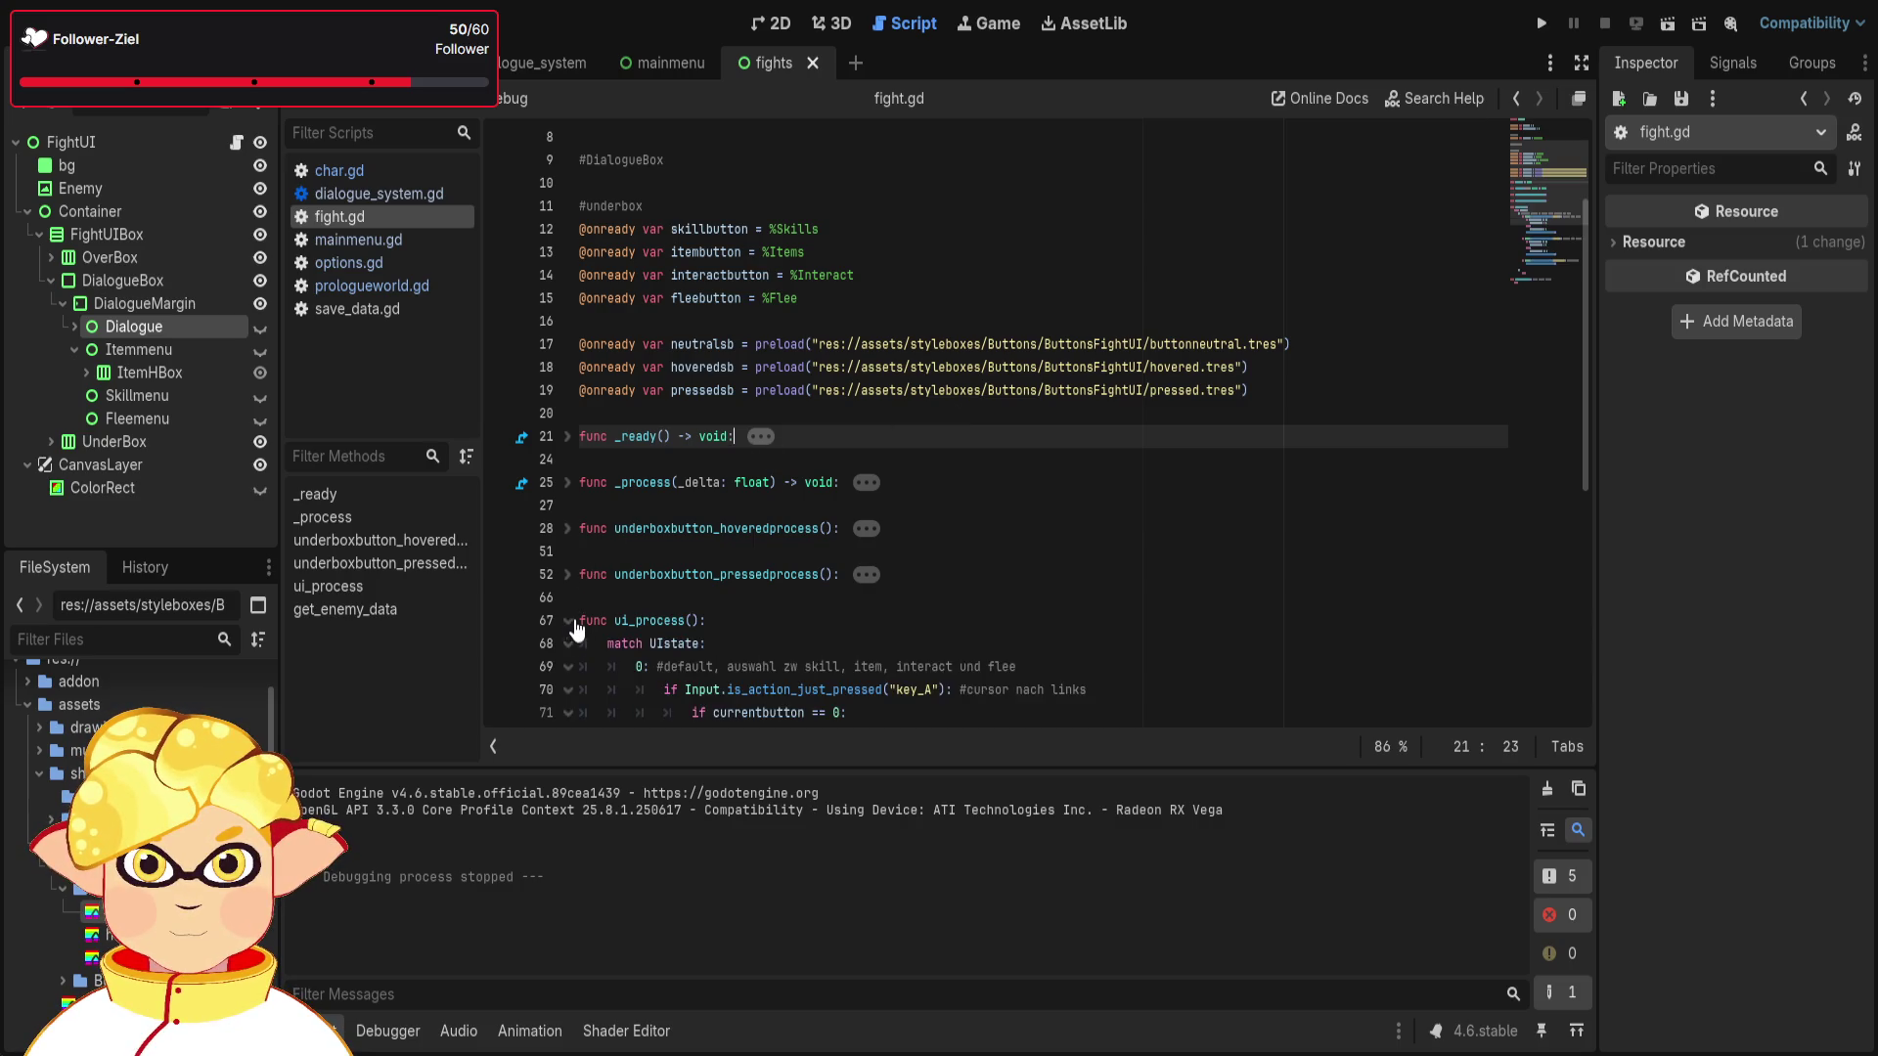
scroll(618, 580, "down", 6)
scroll(616, 582, "up", 1)
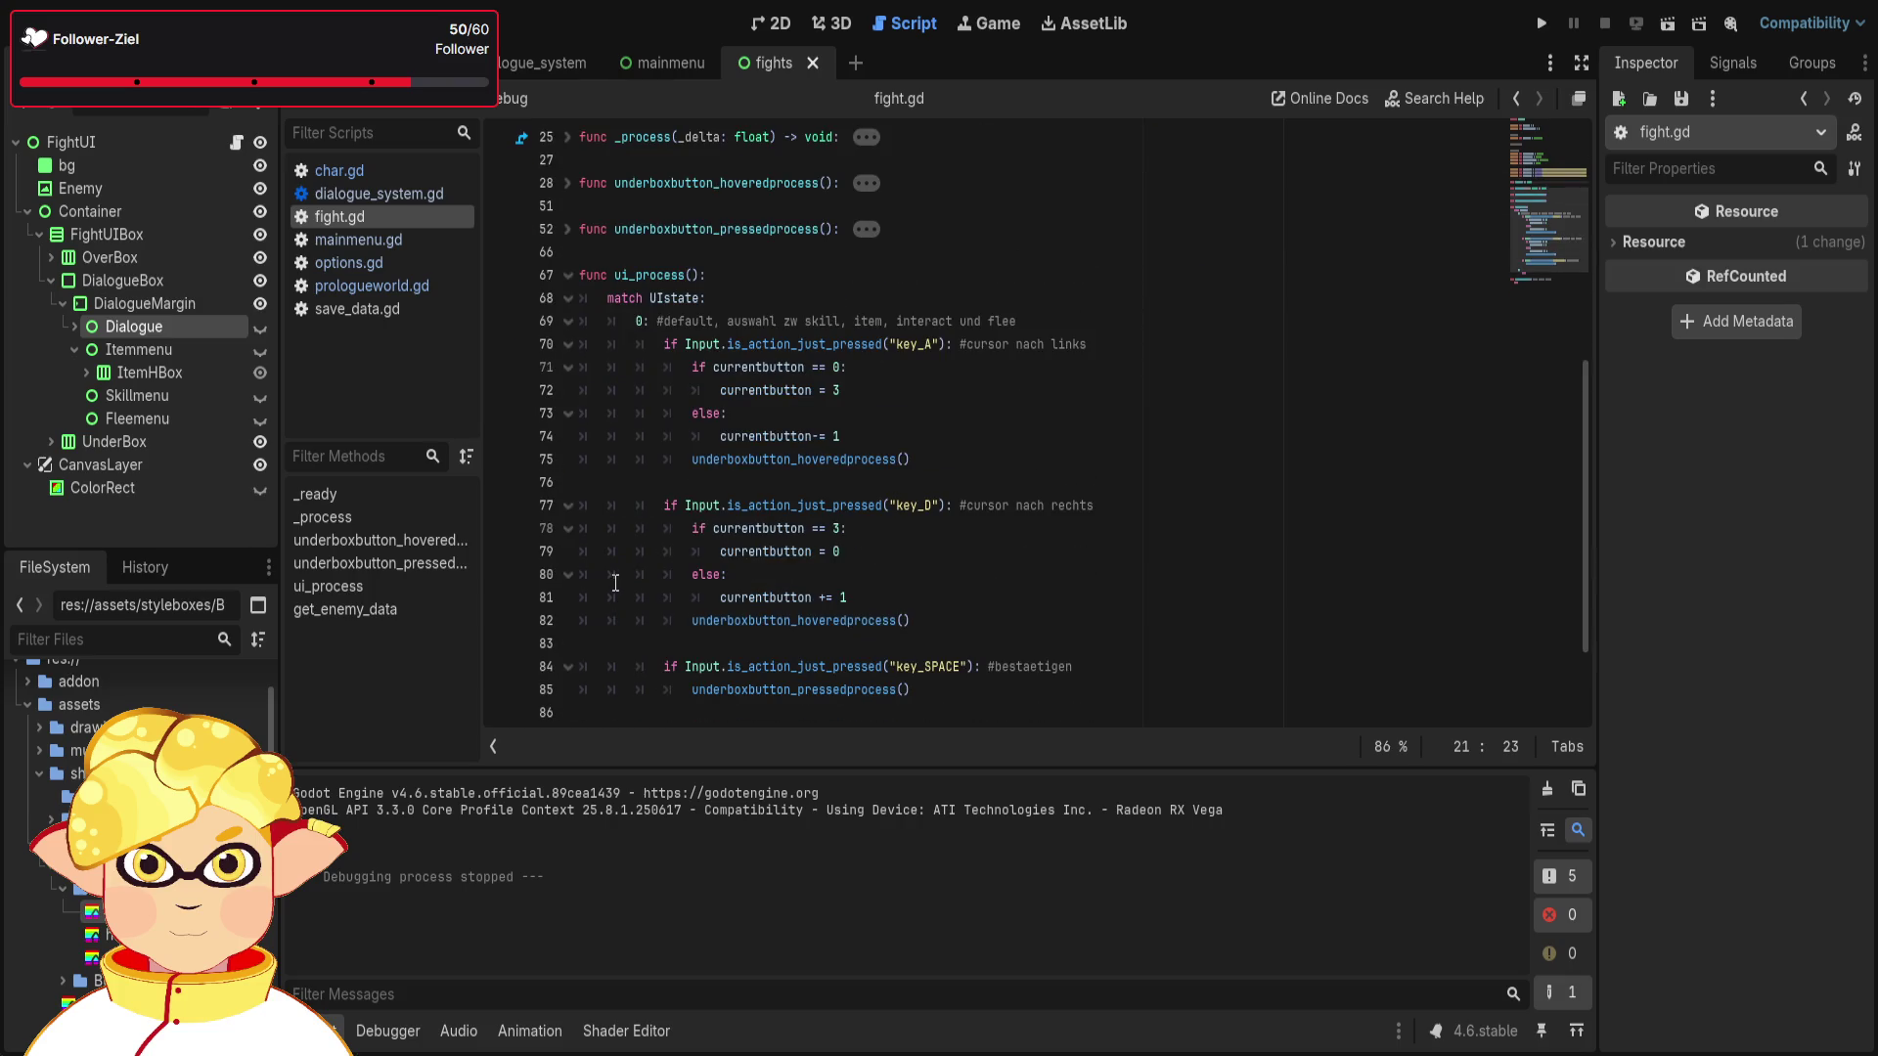
scroll(613, 584, "down", 1)
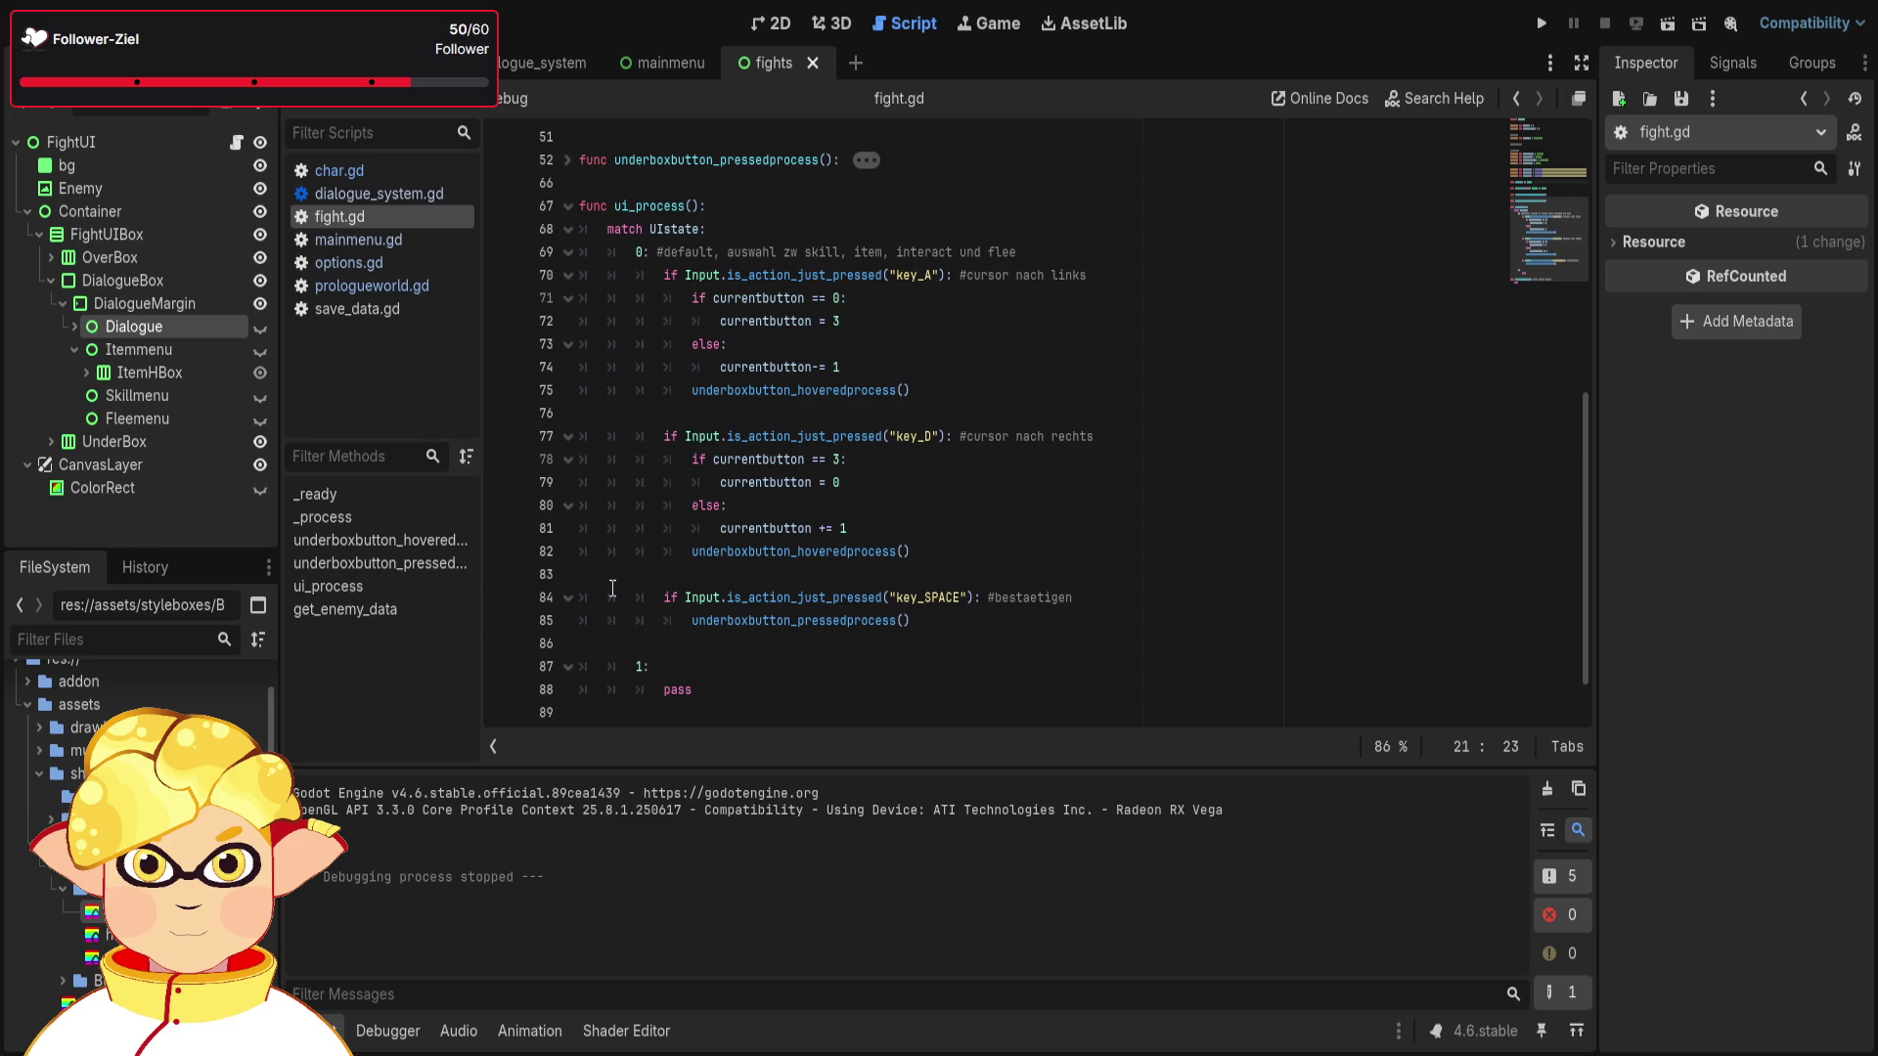
left_click(700, 670)
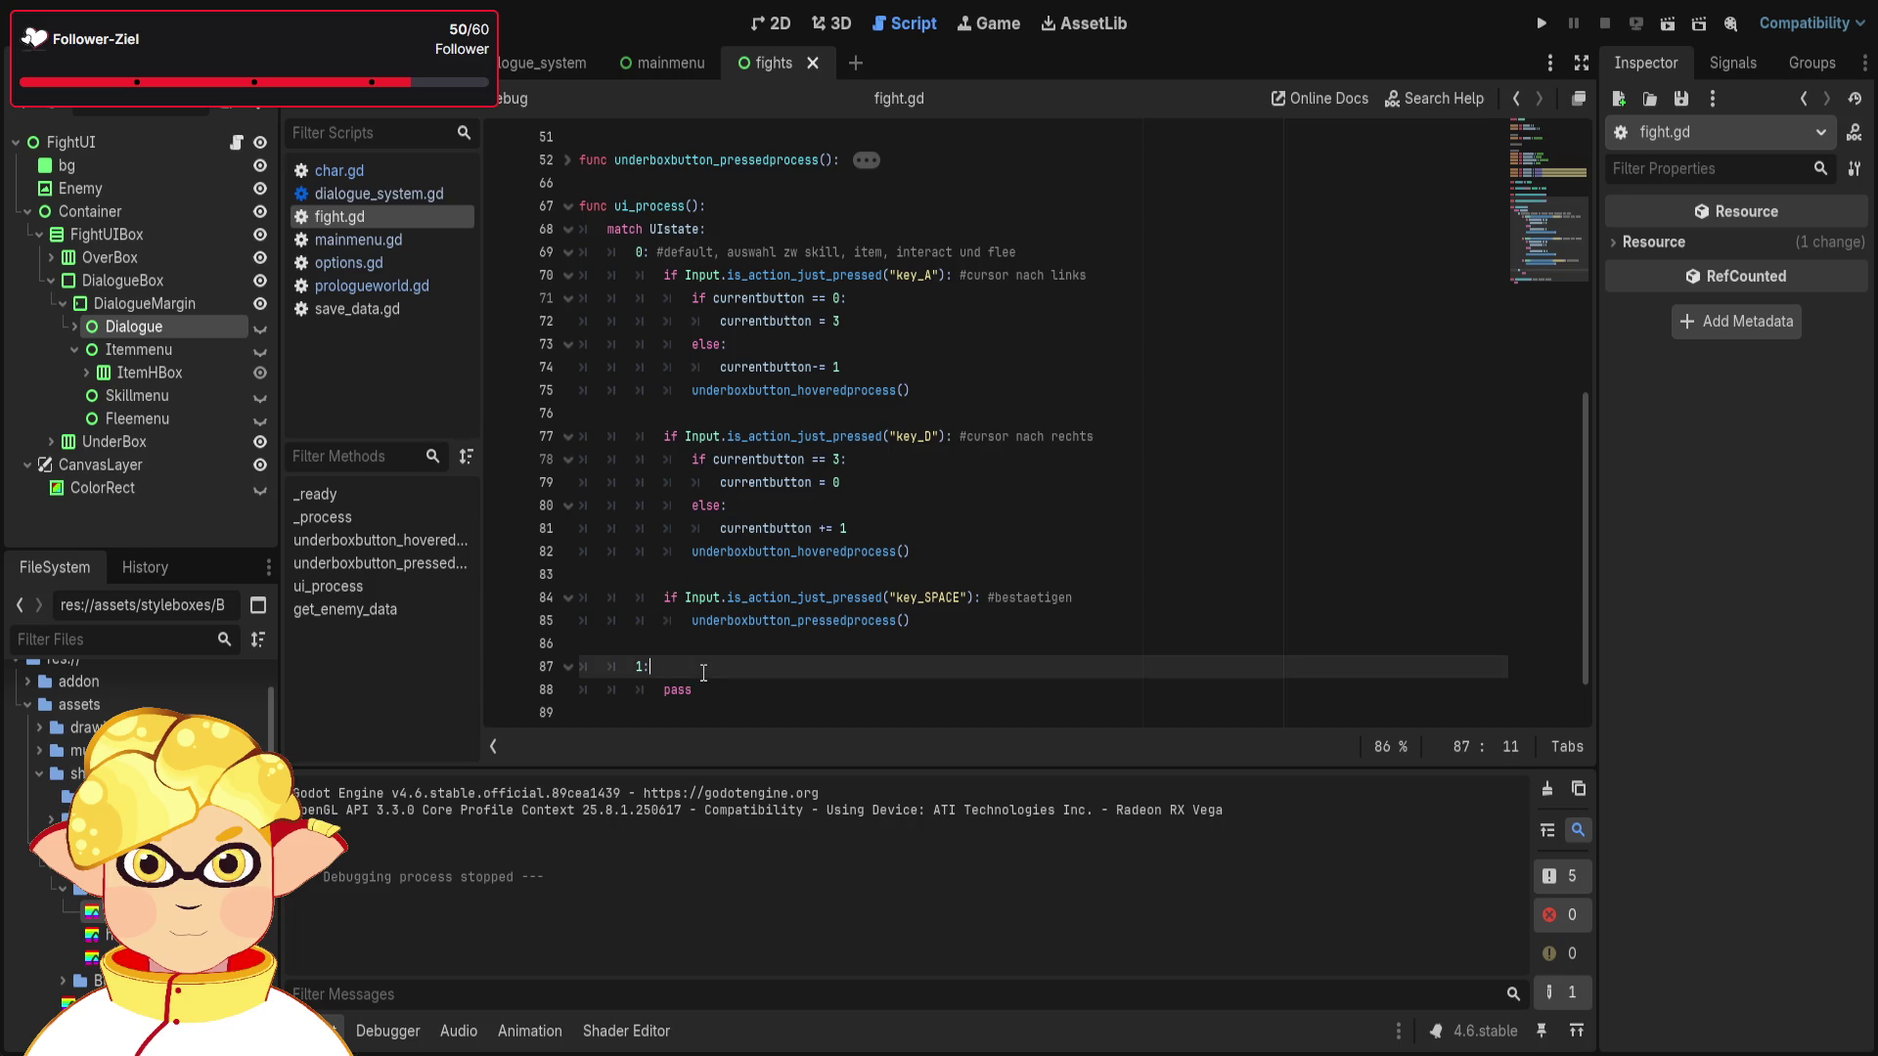
type("Skill")
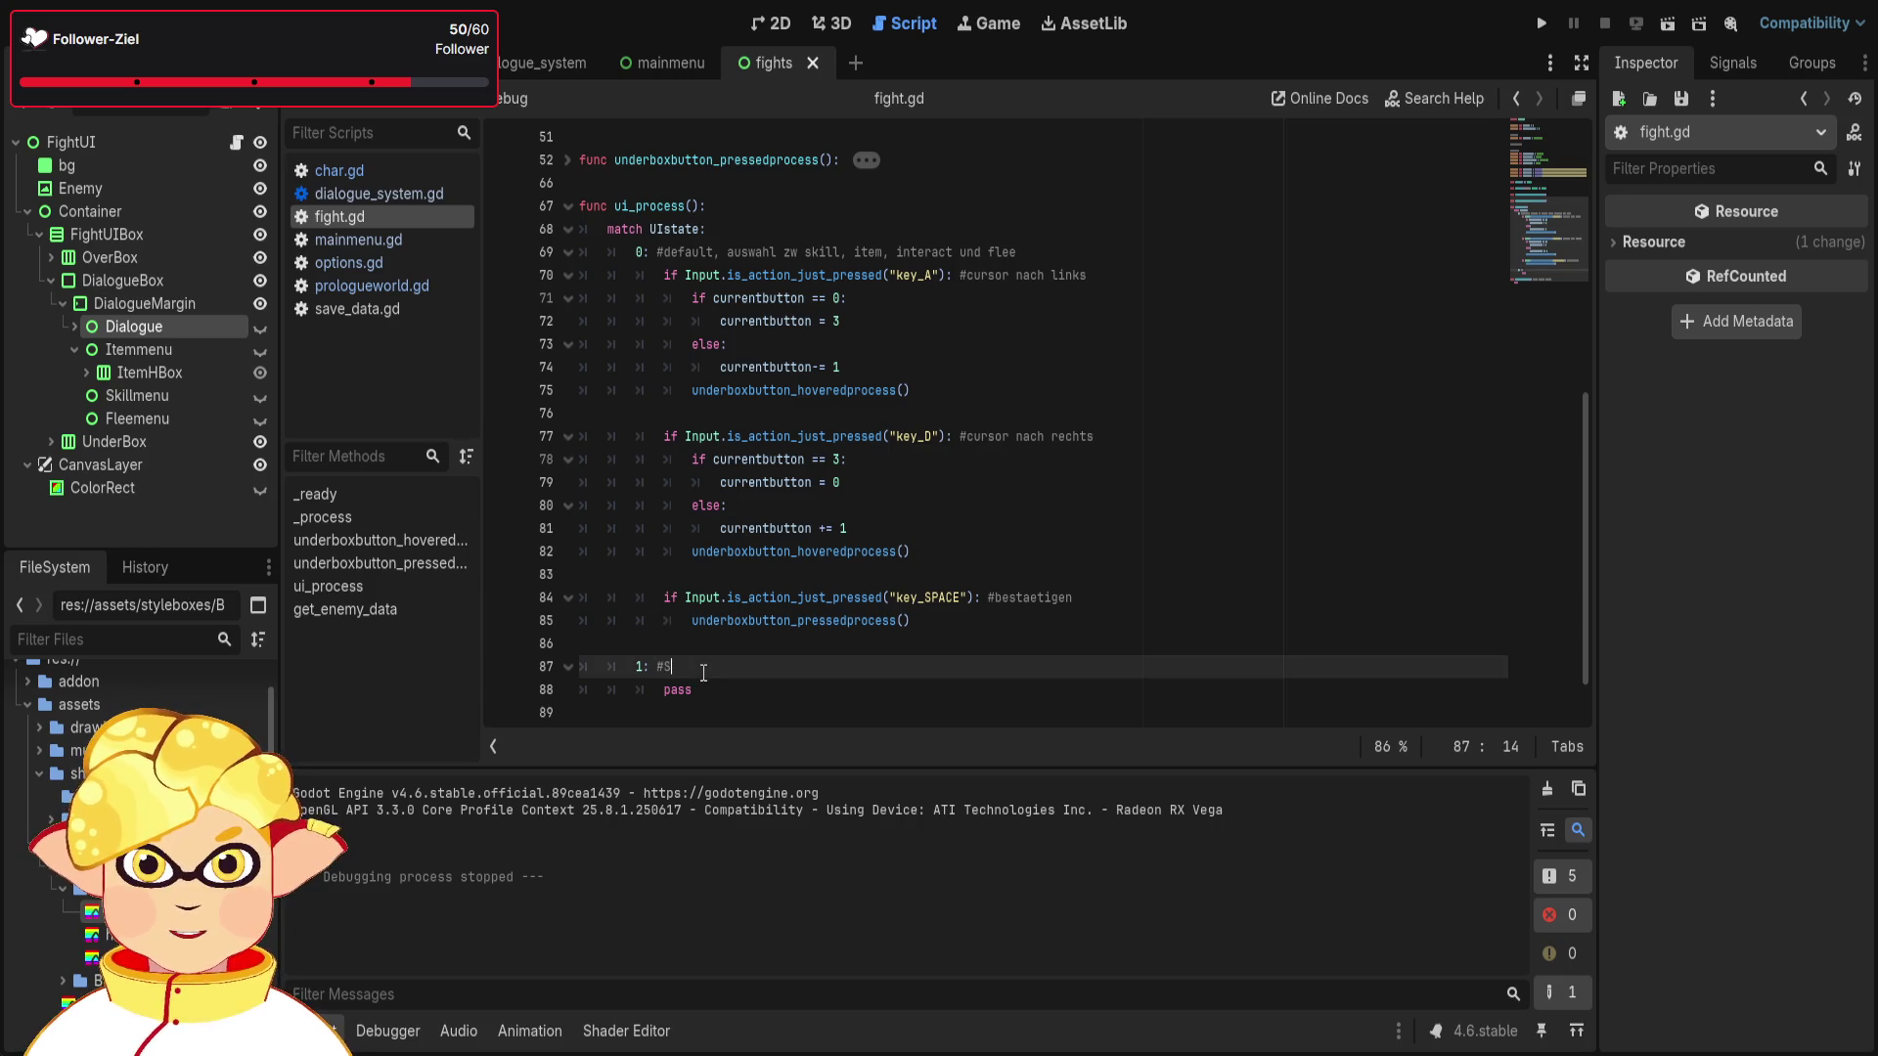
type("menu yay")
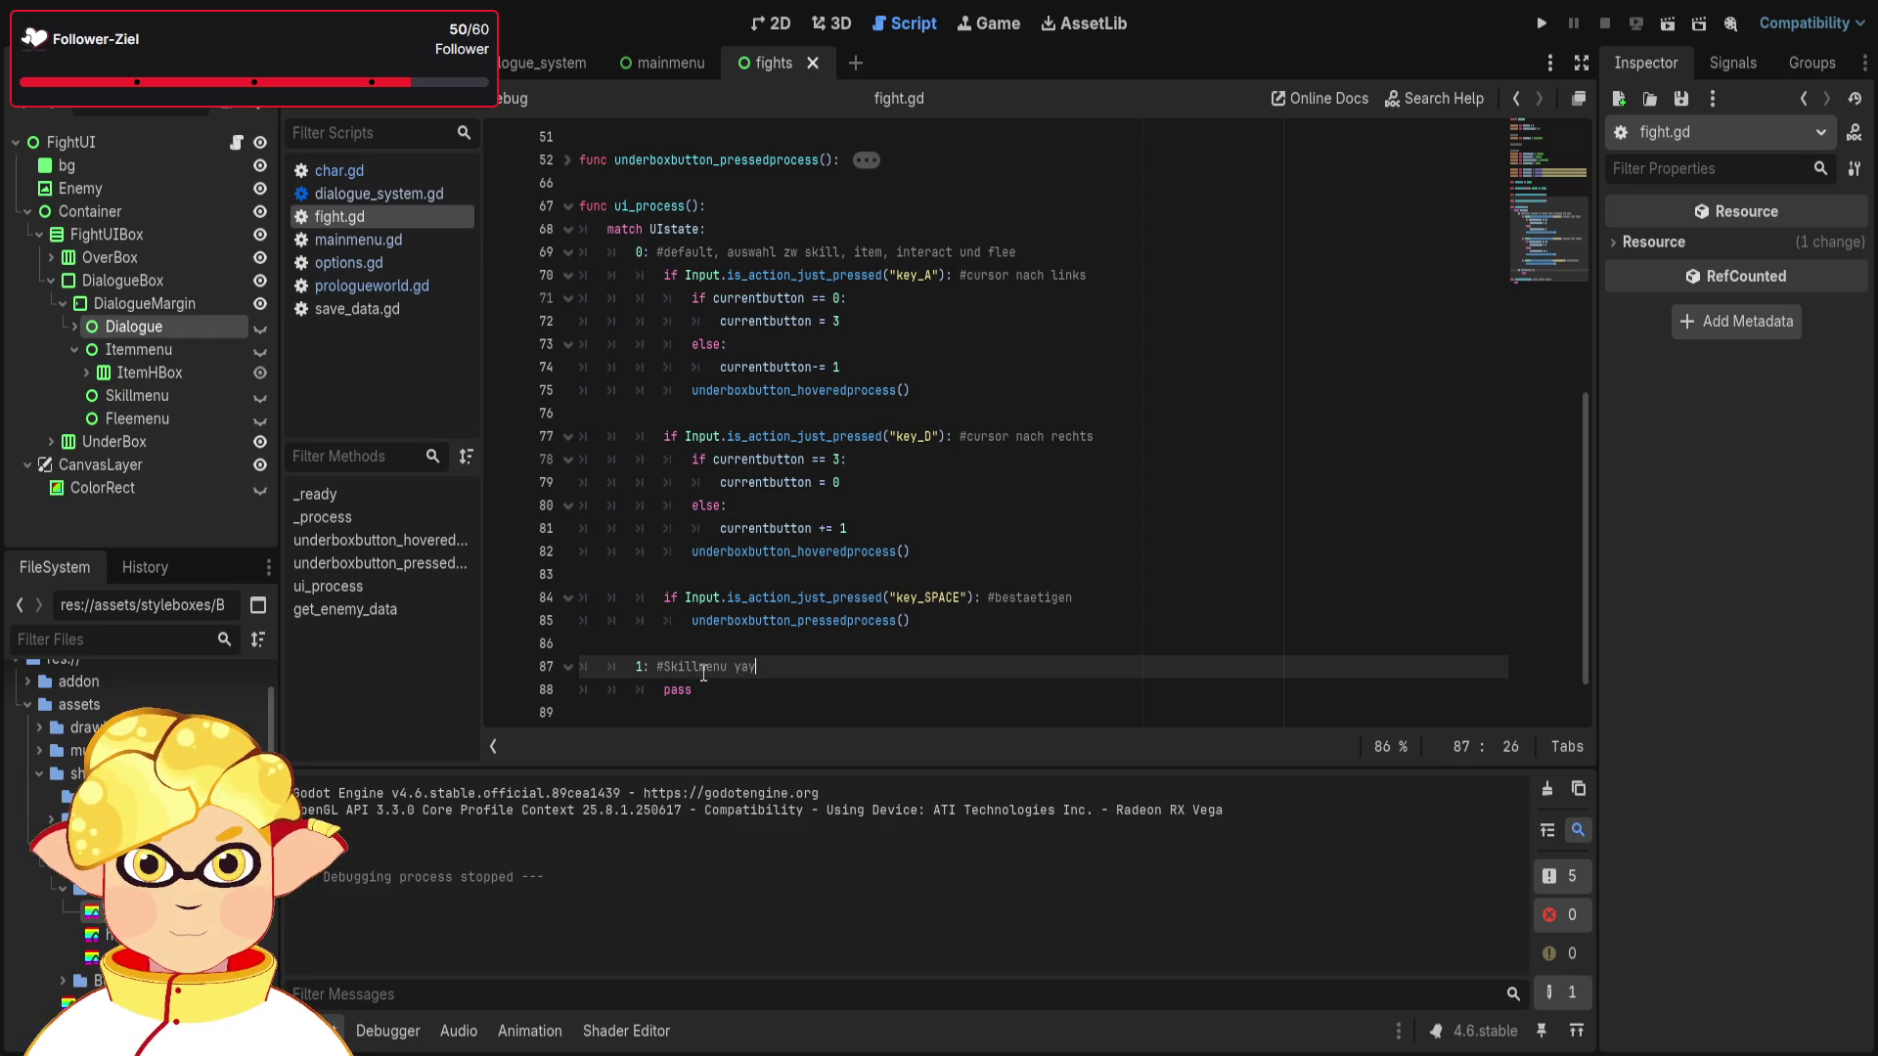
- Copy the case 1 block and paste a duplicate below it after a blank line
scroll(777, 671, "down", 1)
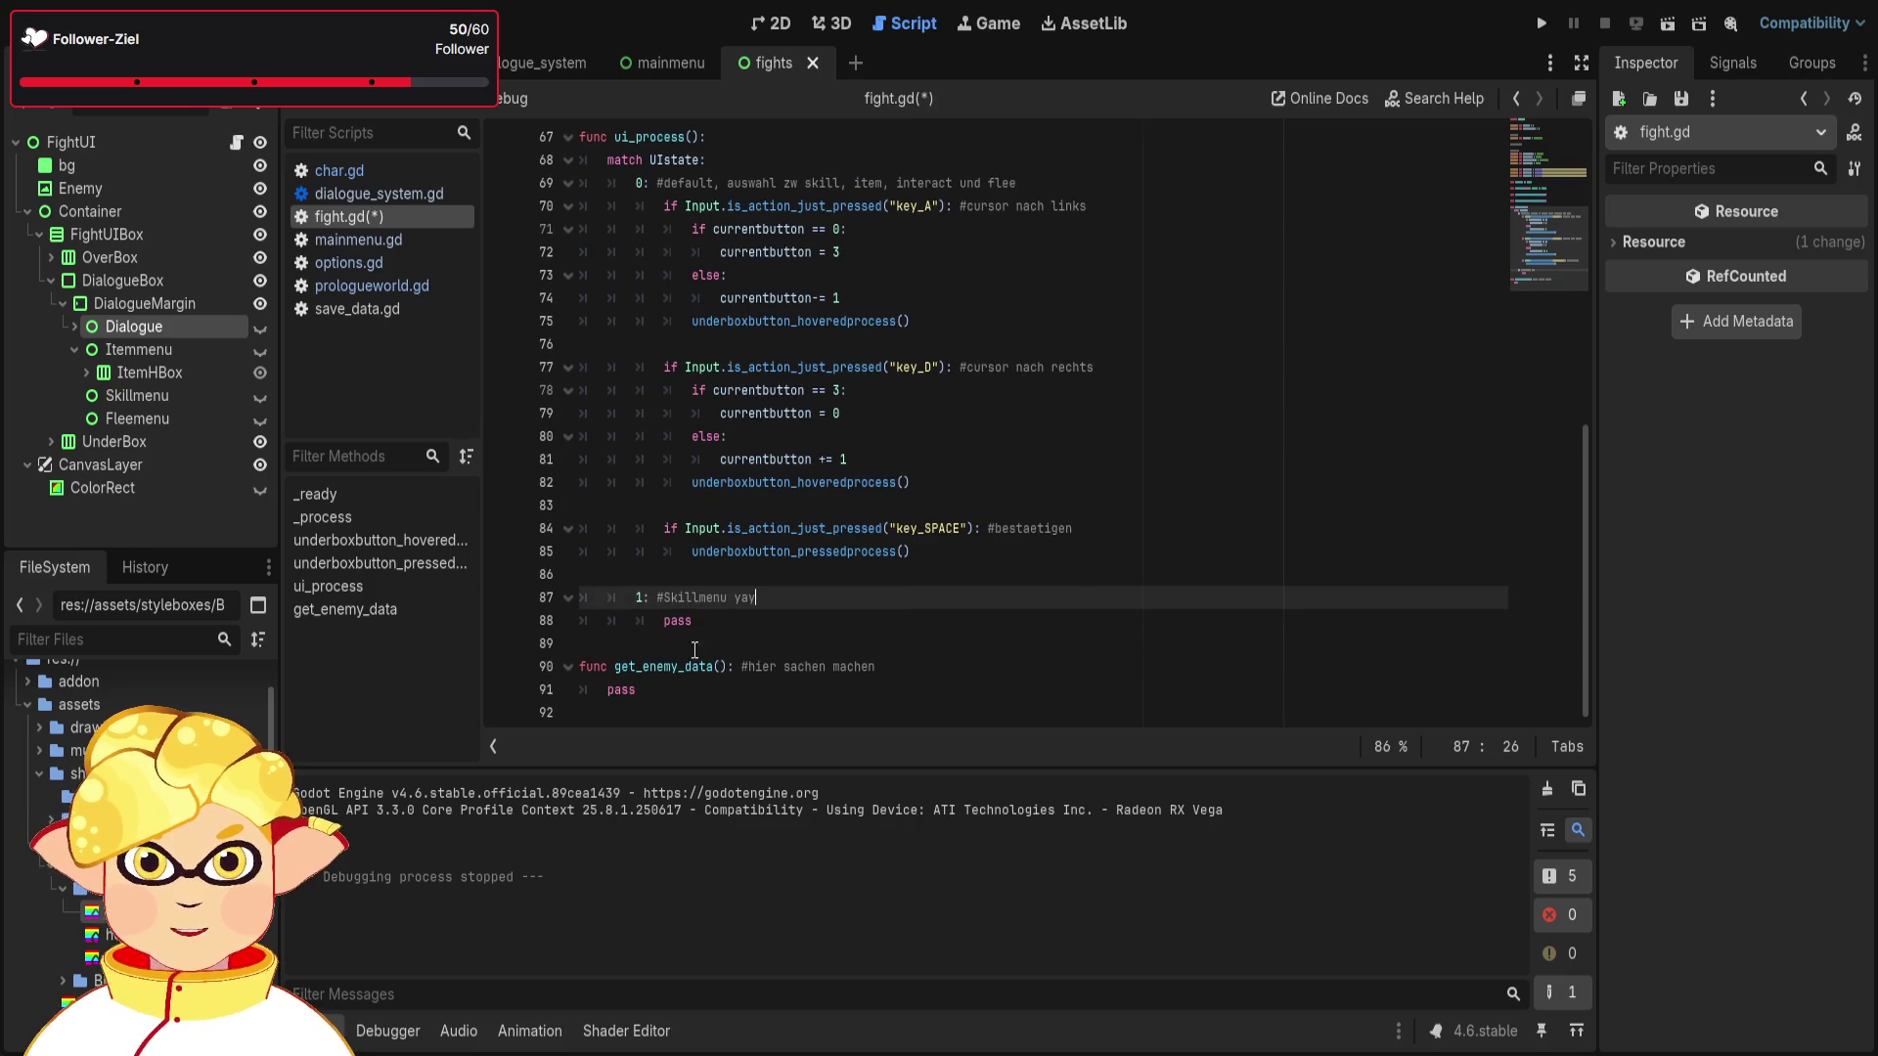
left_click_drag(758, 597, 709, 596)
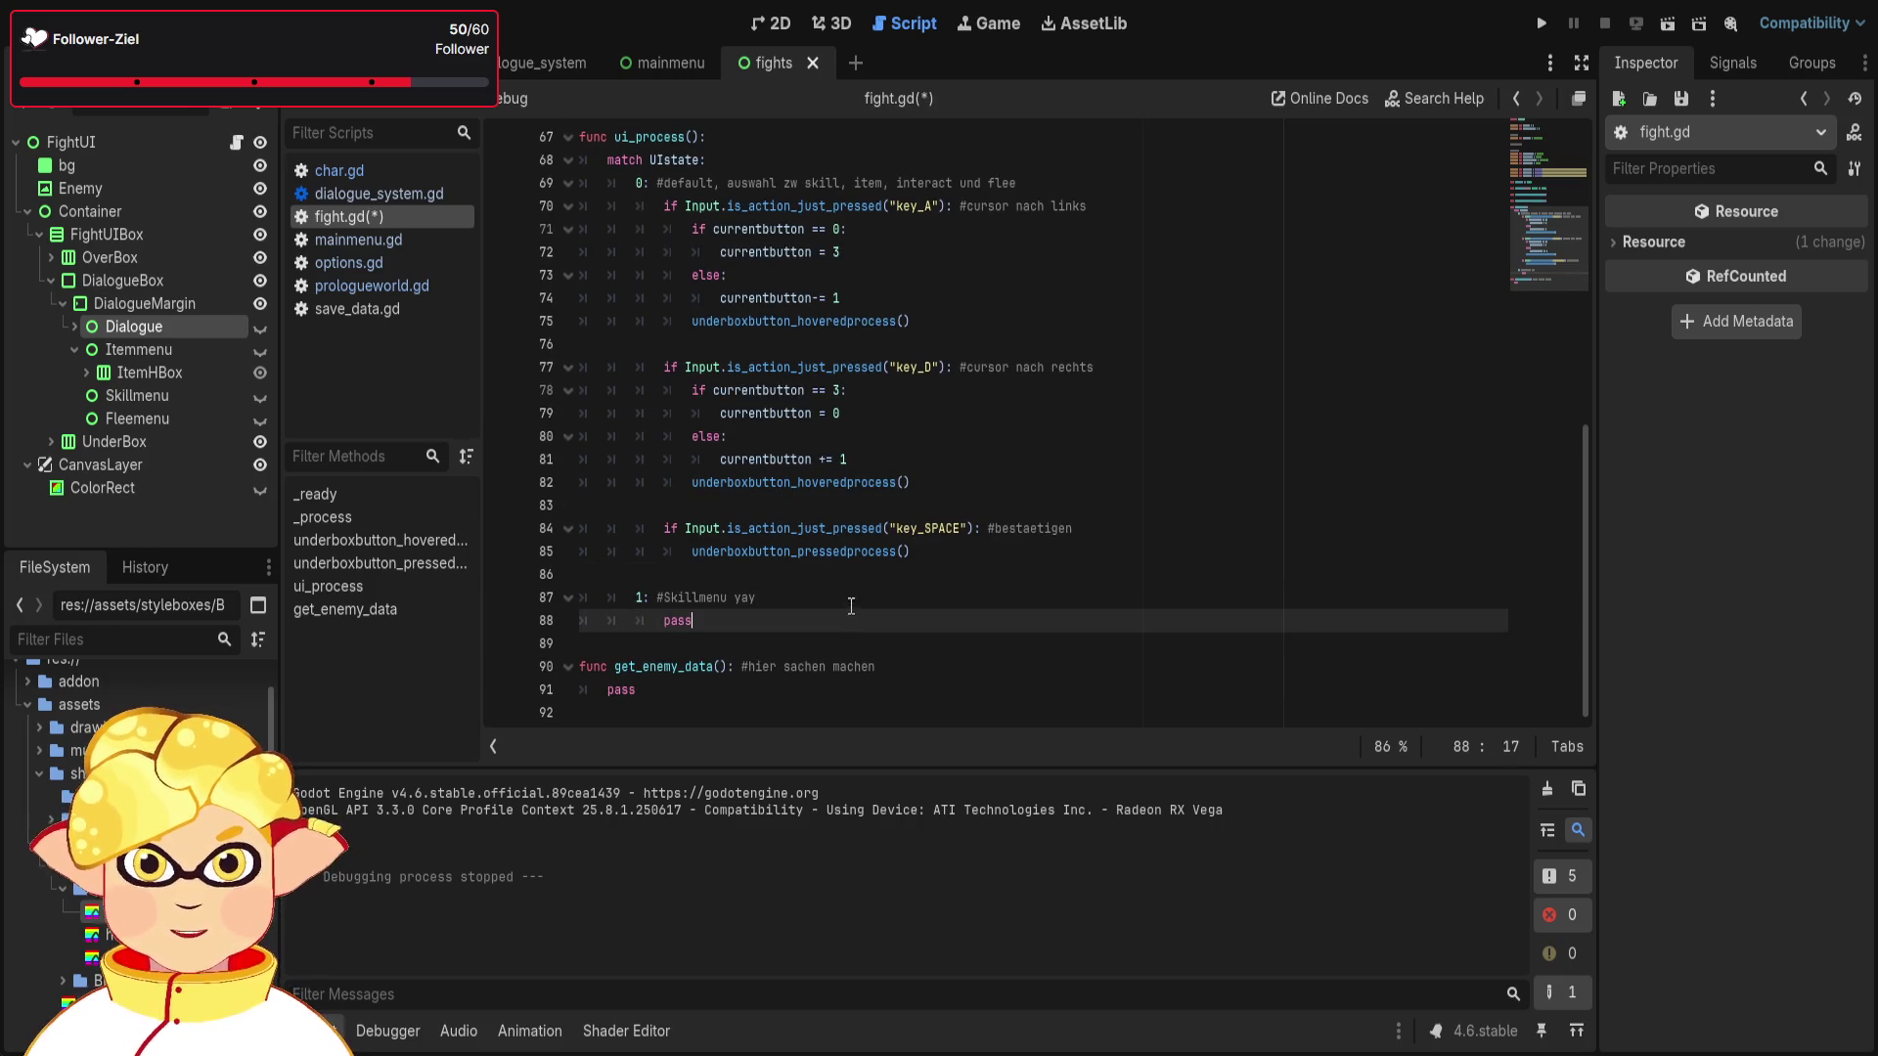
left_click(835, 618)
left_click_drag(835, 615, 763, 602)
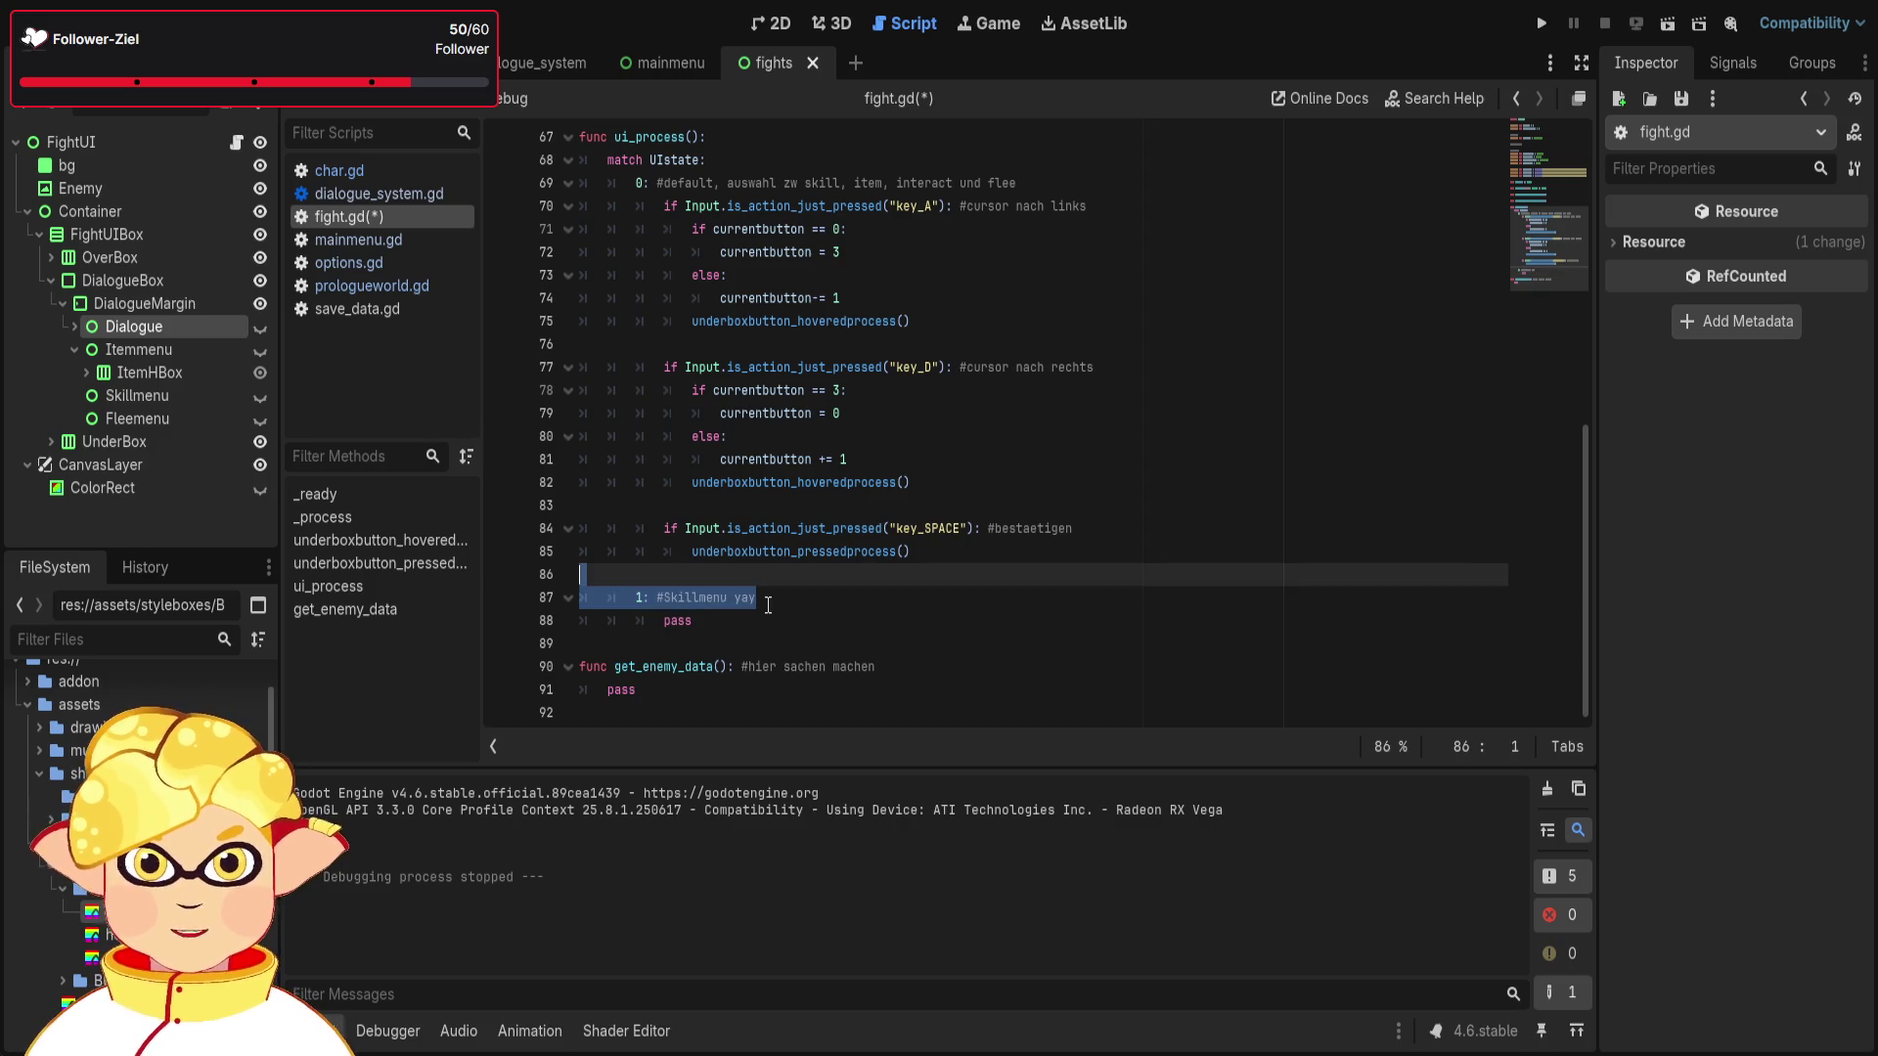
left_click(758, 620)
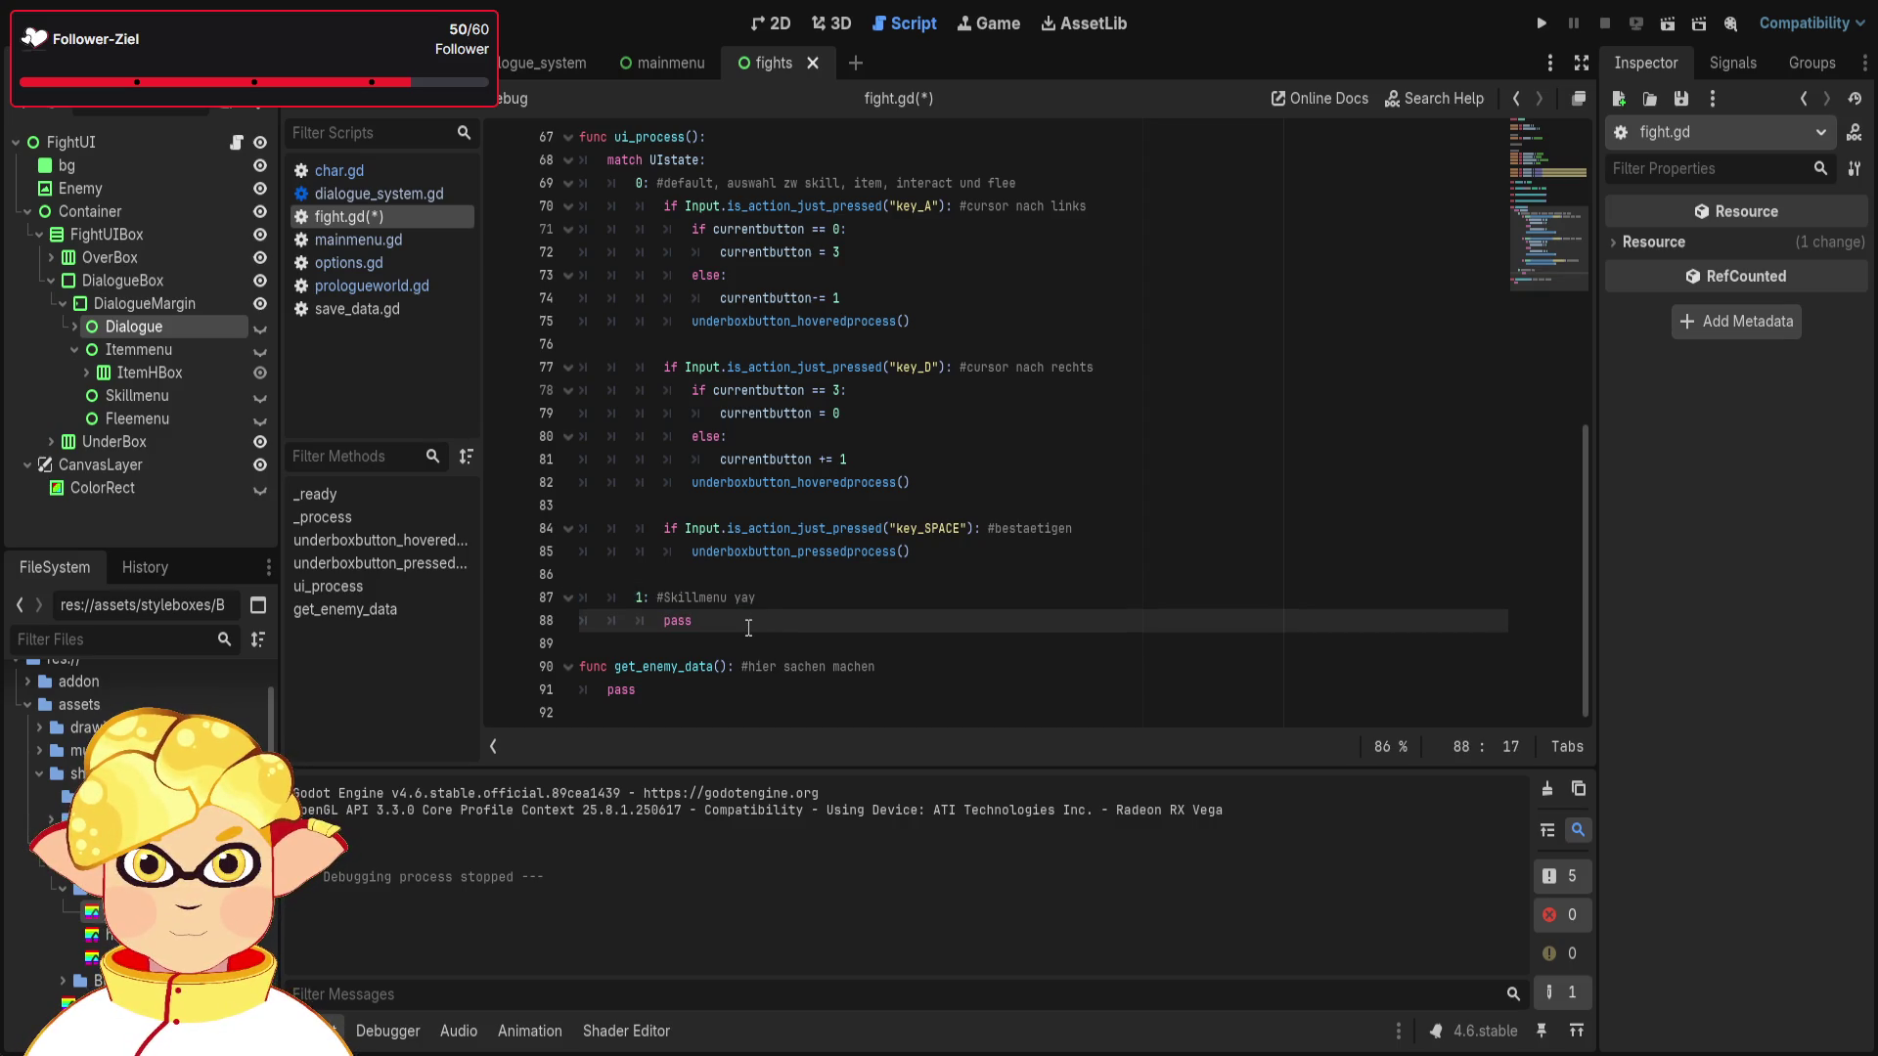
key("shift+Up")
key("shift+Home")
key("shift+Home")
key("ctrl+c")
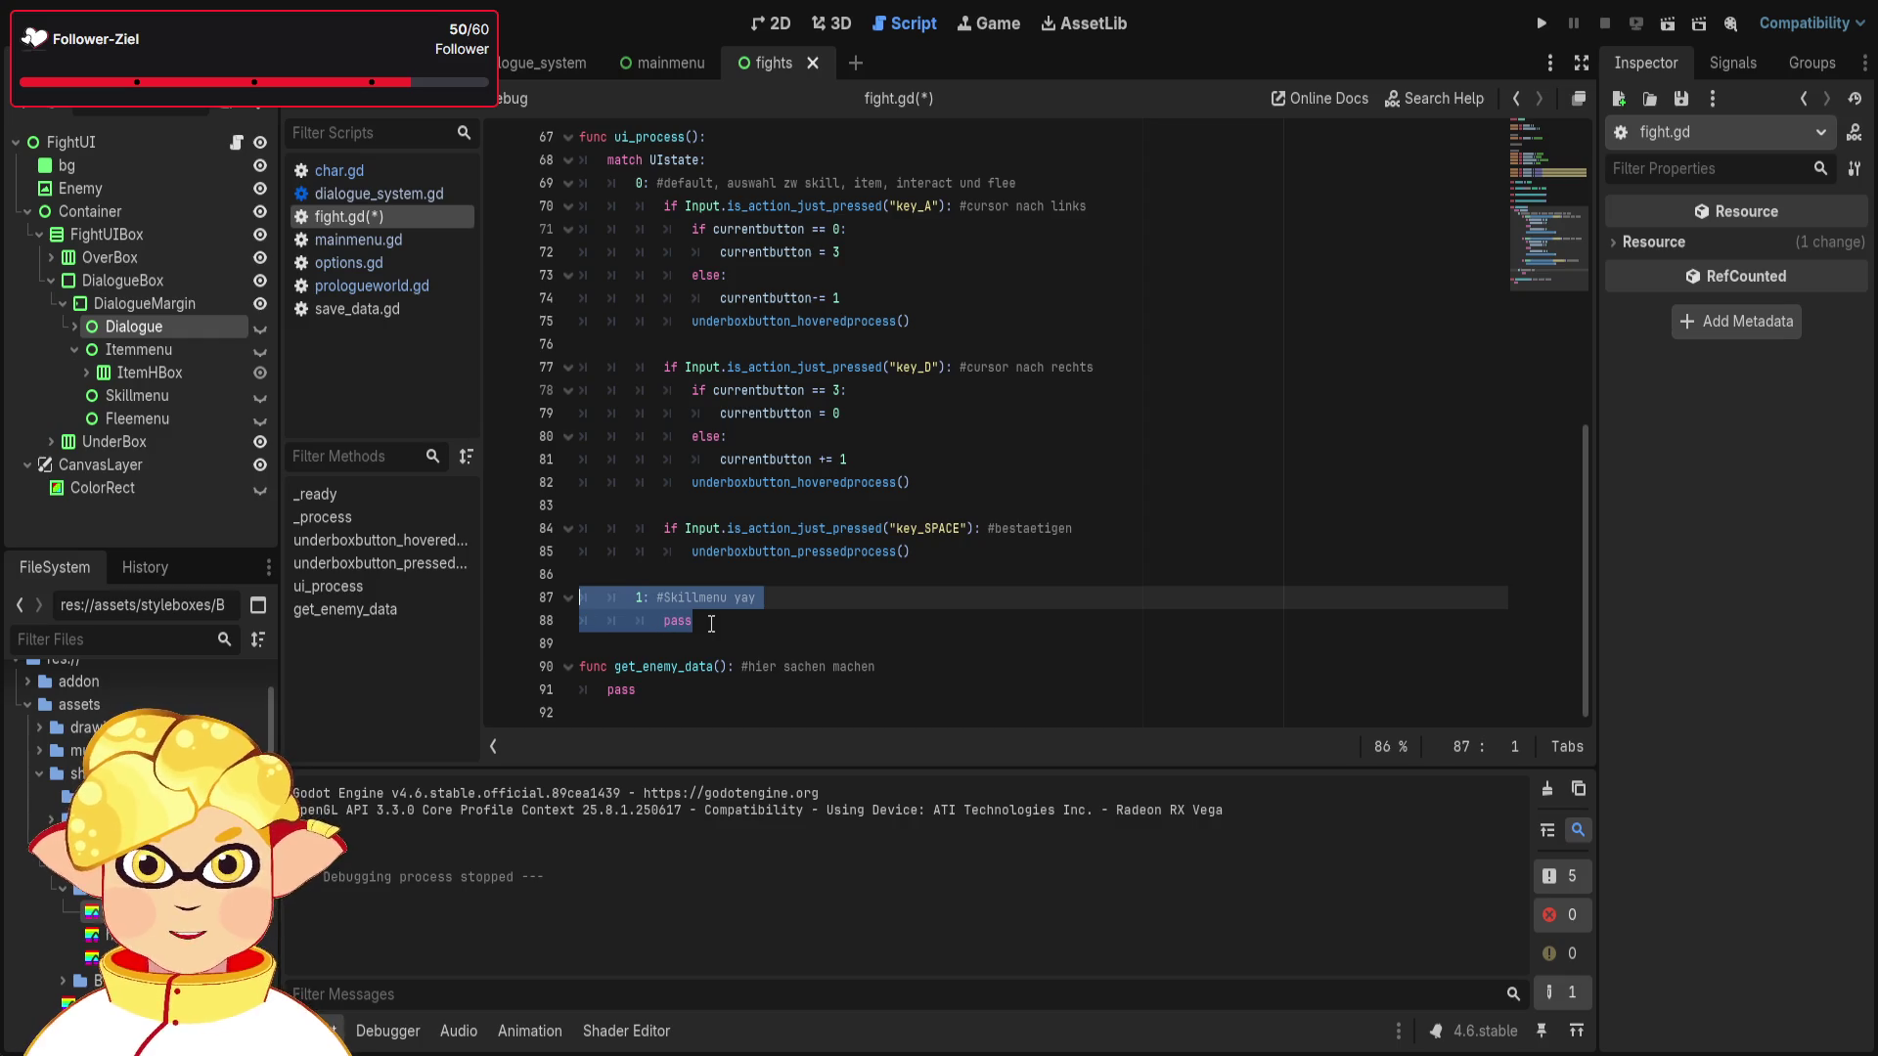
left_click(711, 623)
key("Return")
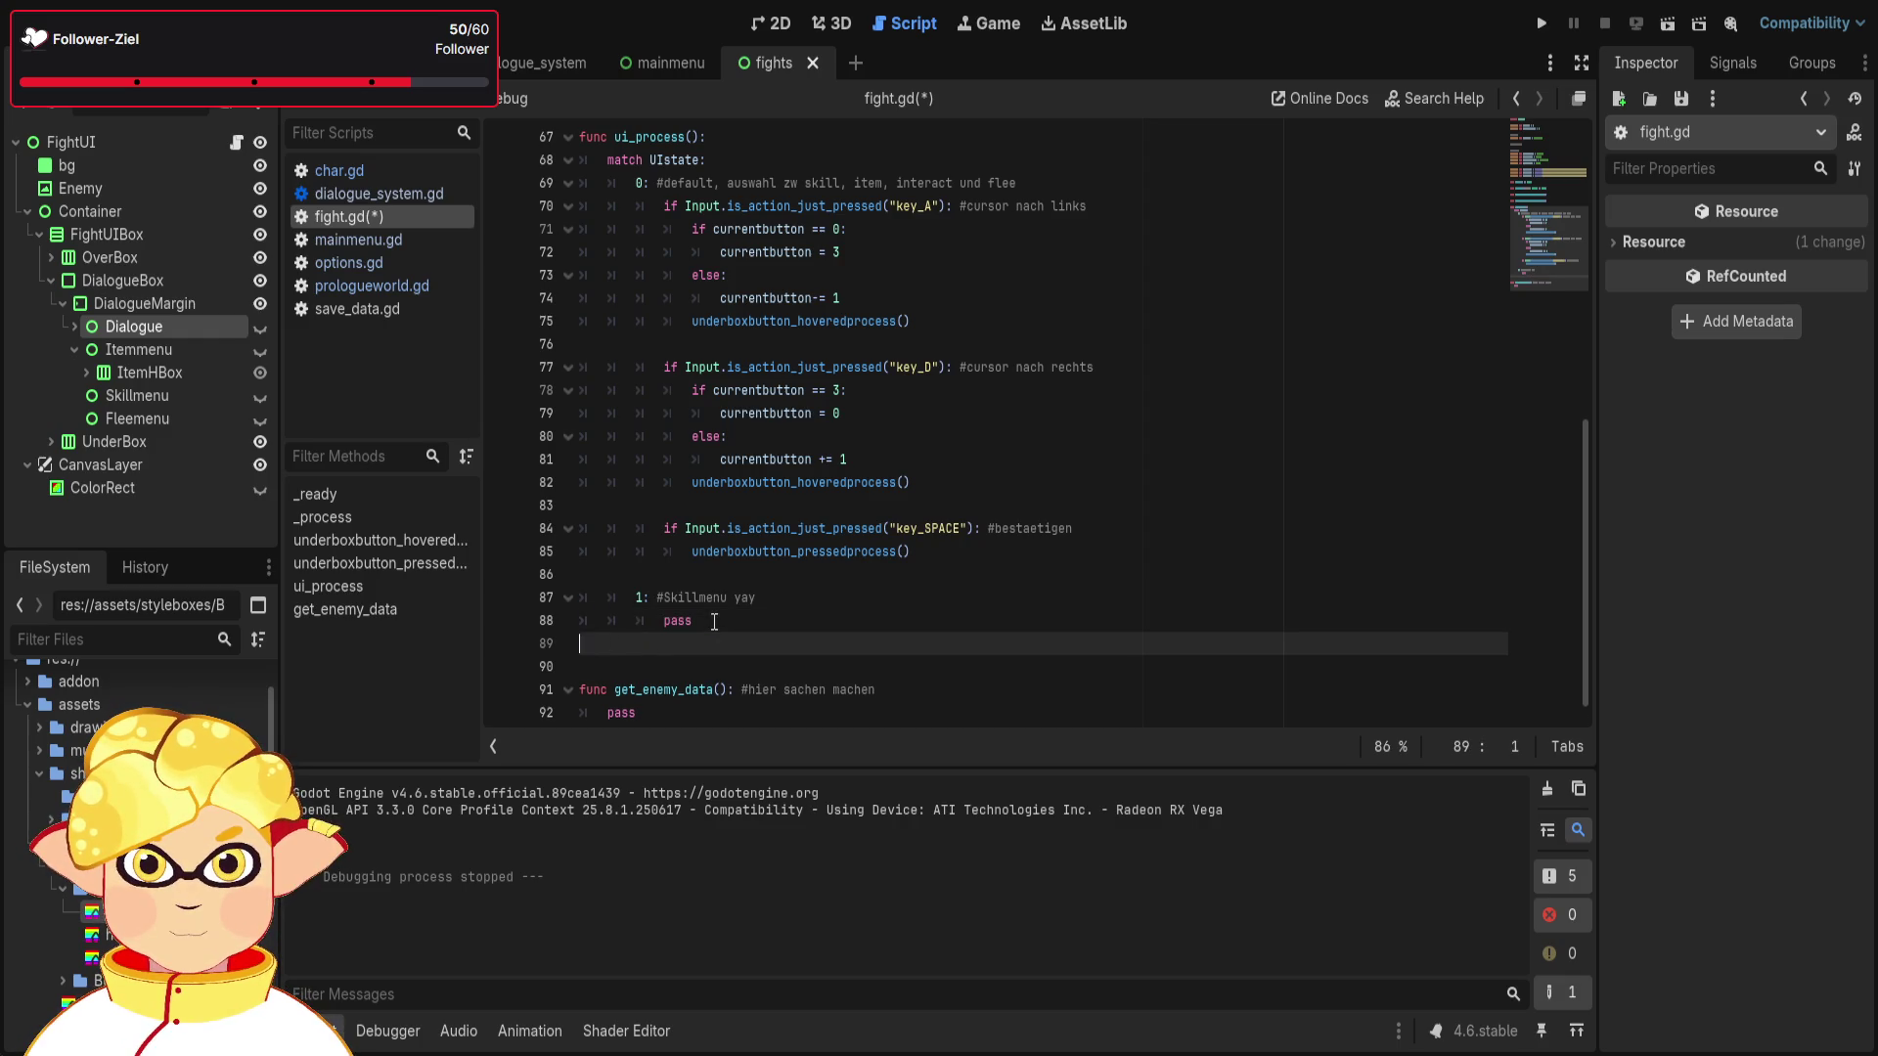
key("Return")
key("ctrl+v")
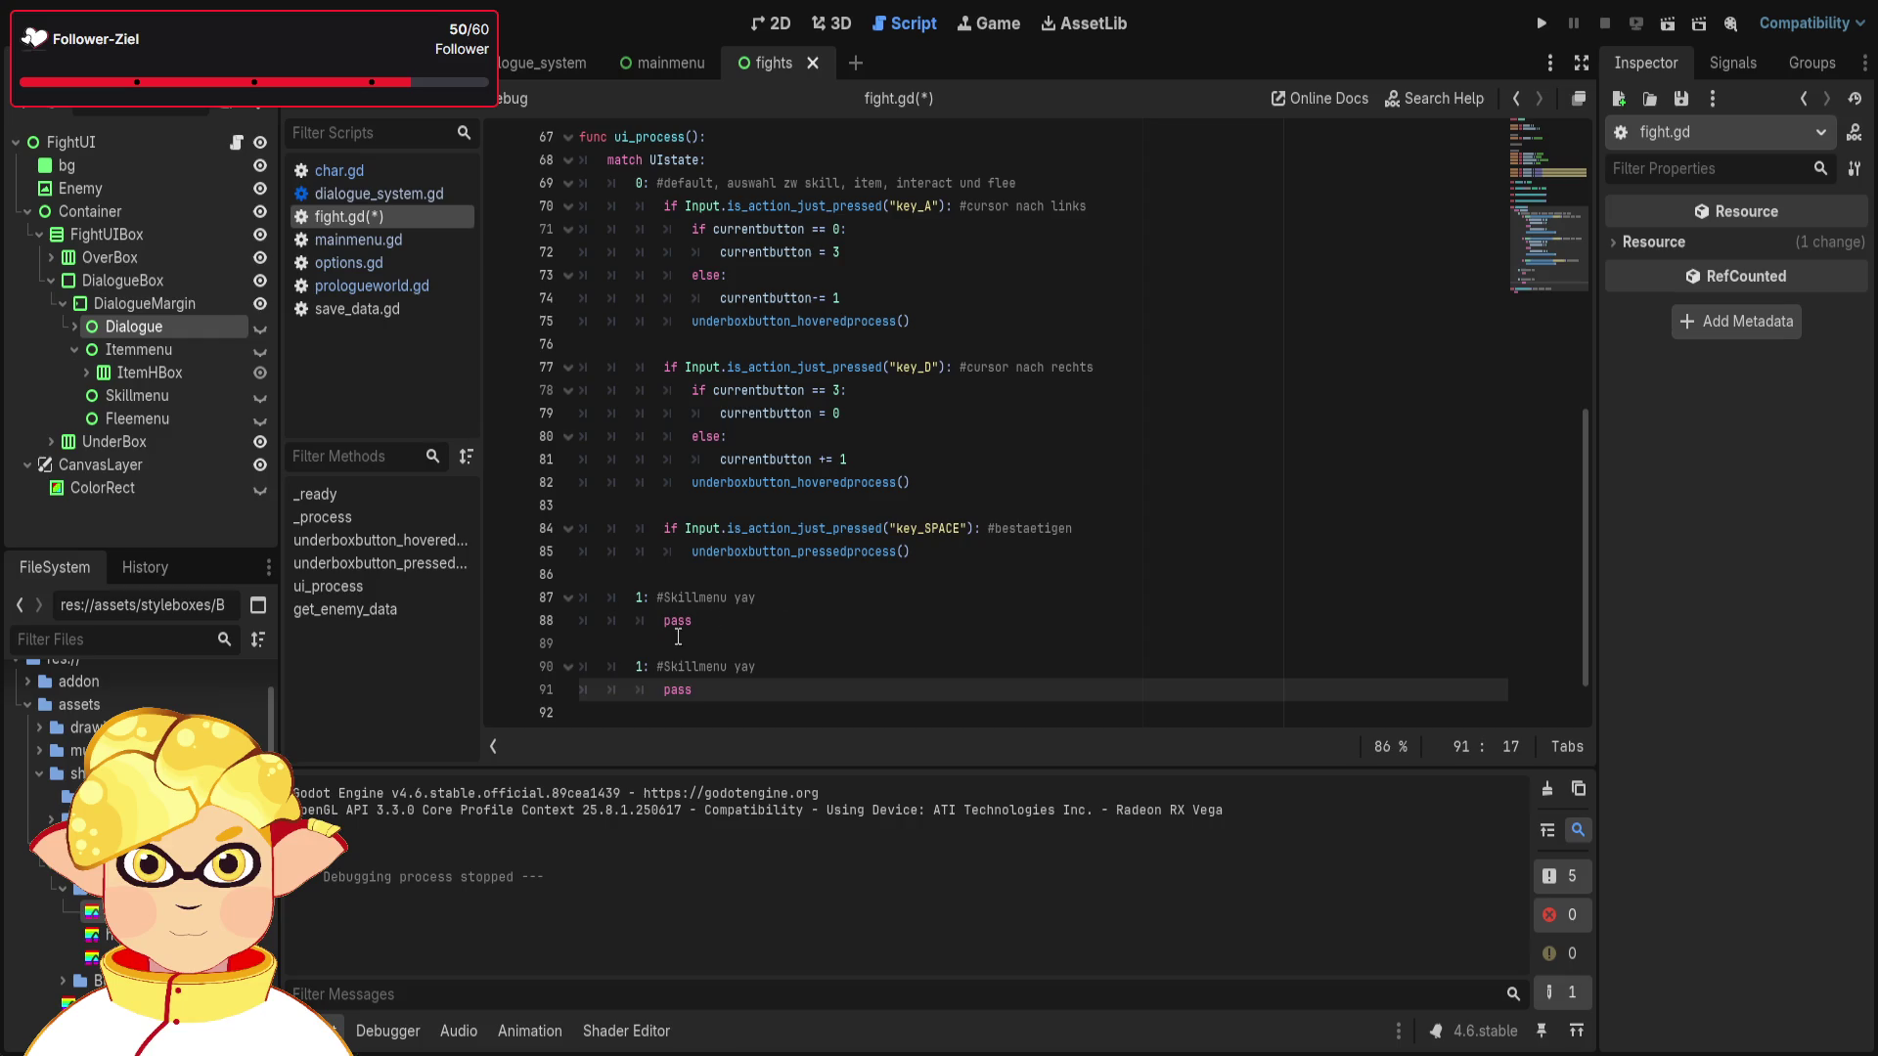
- Change the copied case number to 2 and rename its comment from Skillmenu to Itemmenu
double_click(642, 666)
type("2")
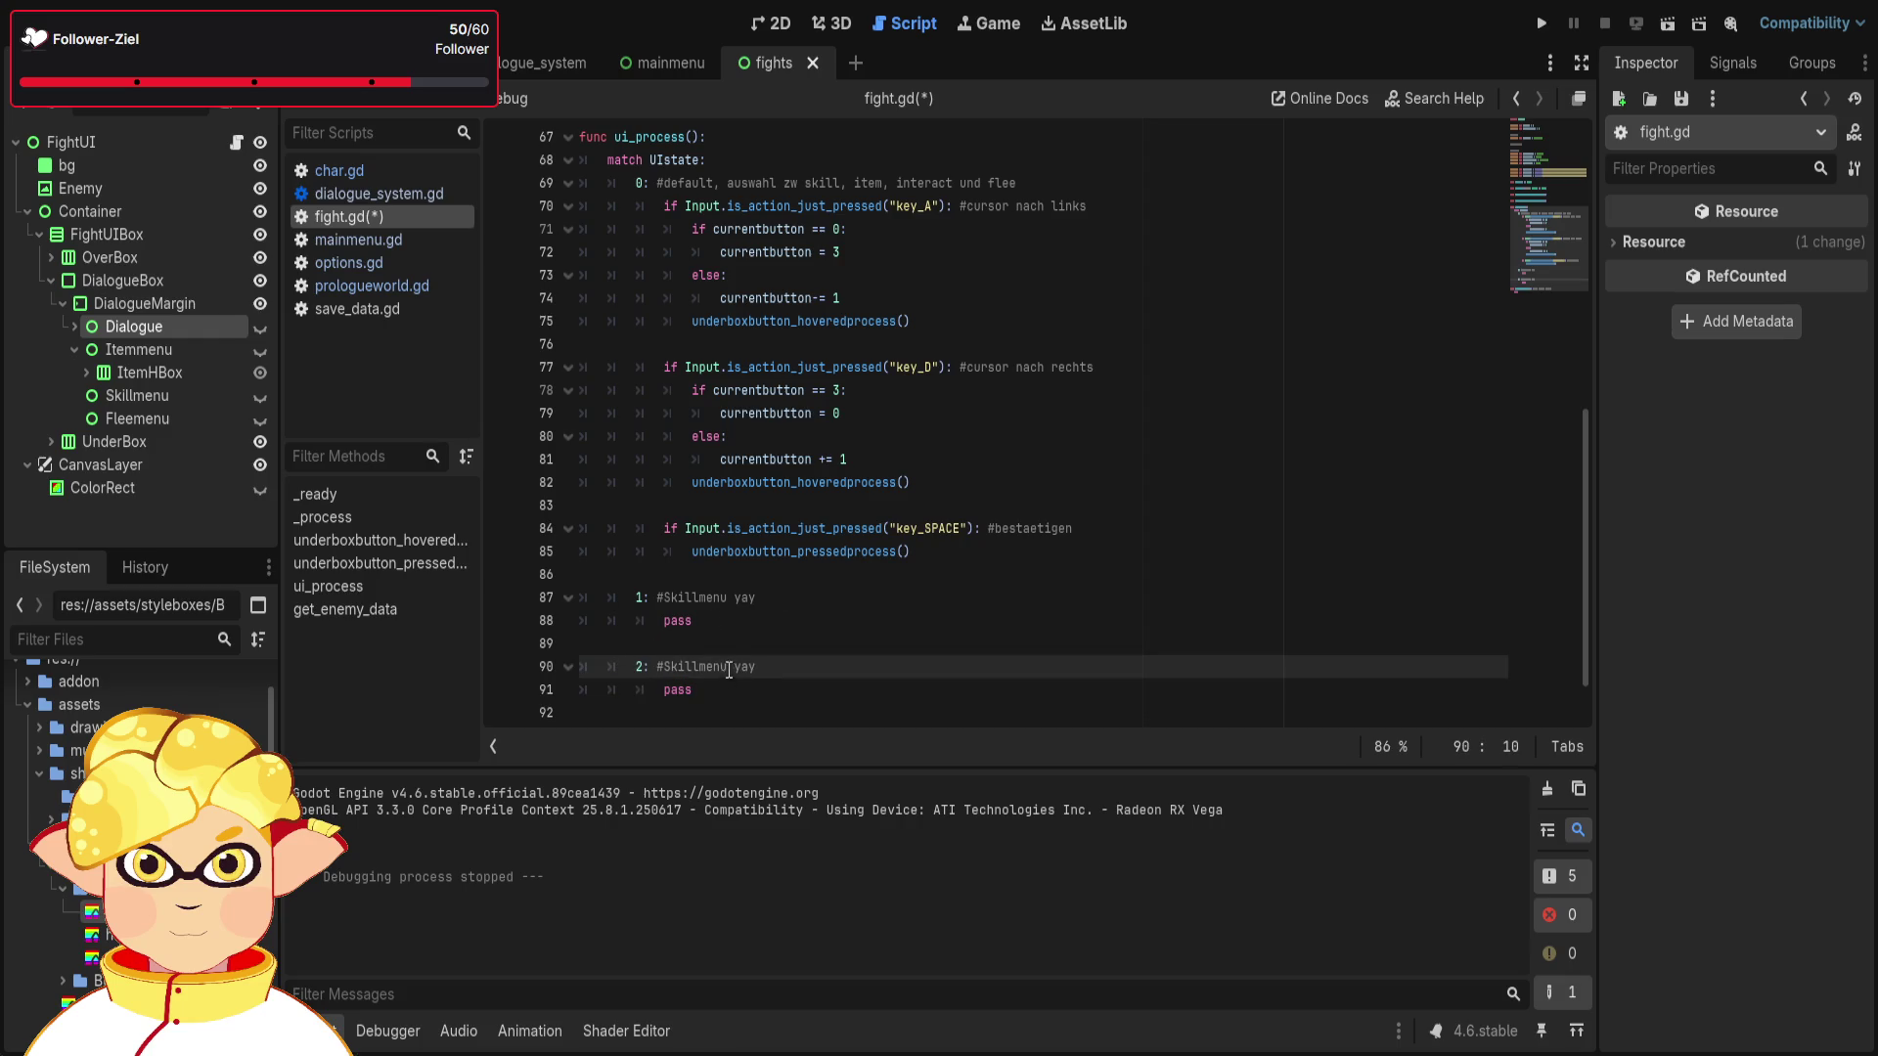
double_click(728, 668)
type("Item")
left_click(805, 645)
scroll(812, 641, "up", 3)
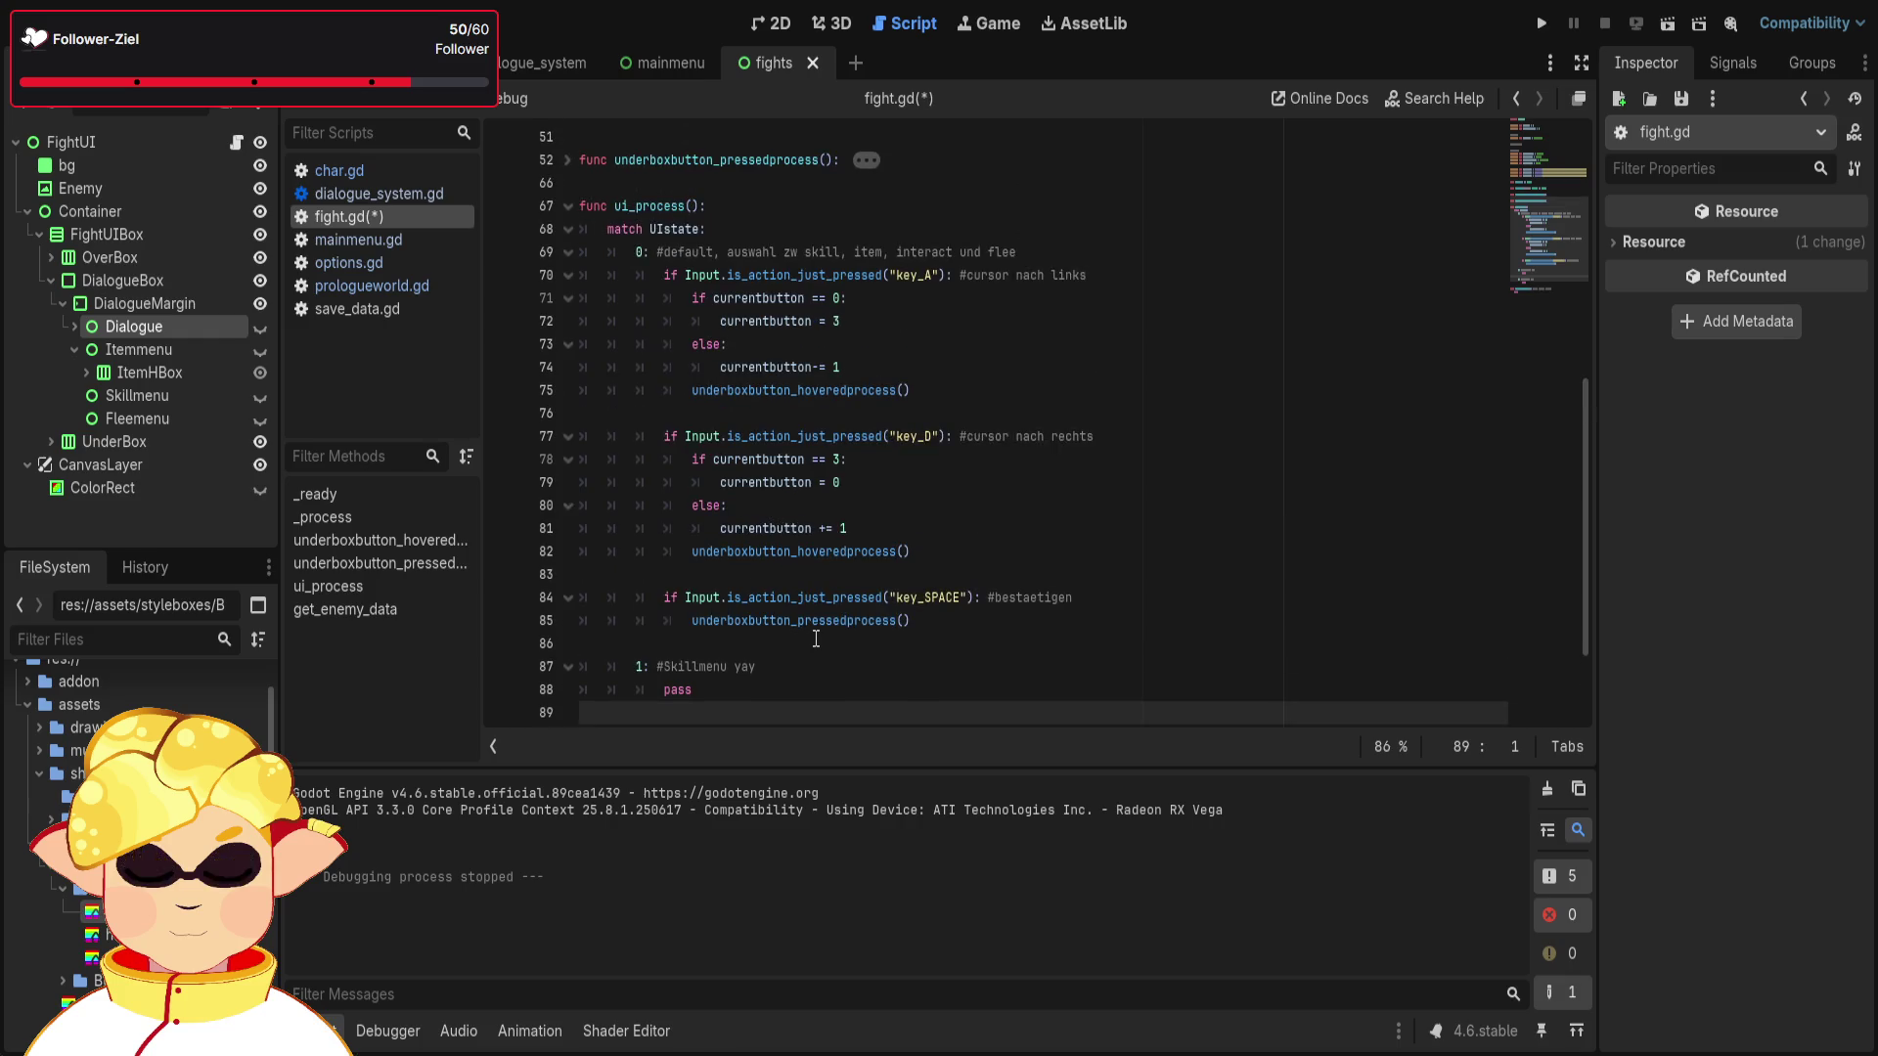
- Fold the case 0 and Skillmenu blocks, leaving the '2: #Itemmenu yay' case with pass unfolded
scroll(815, 637, "up", 8)
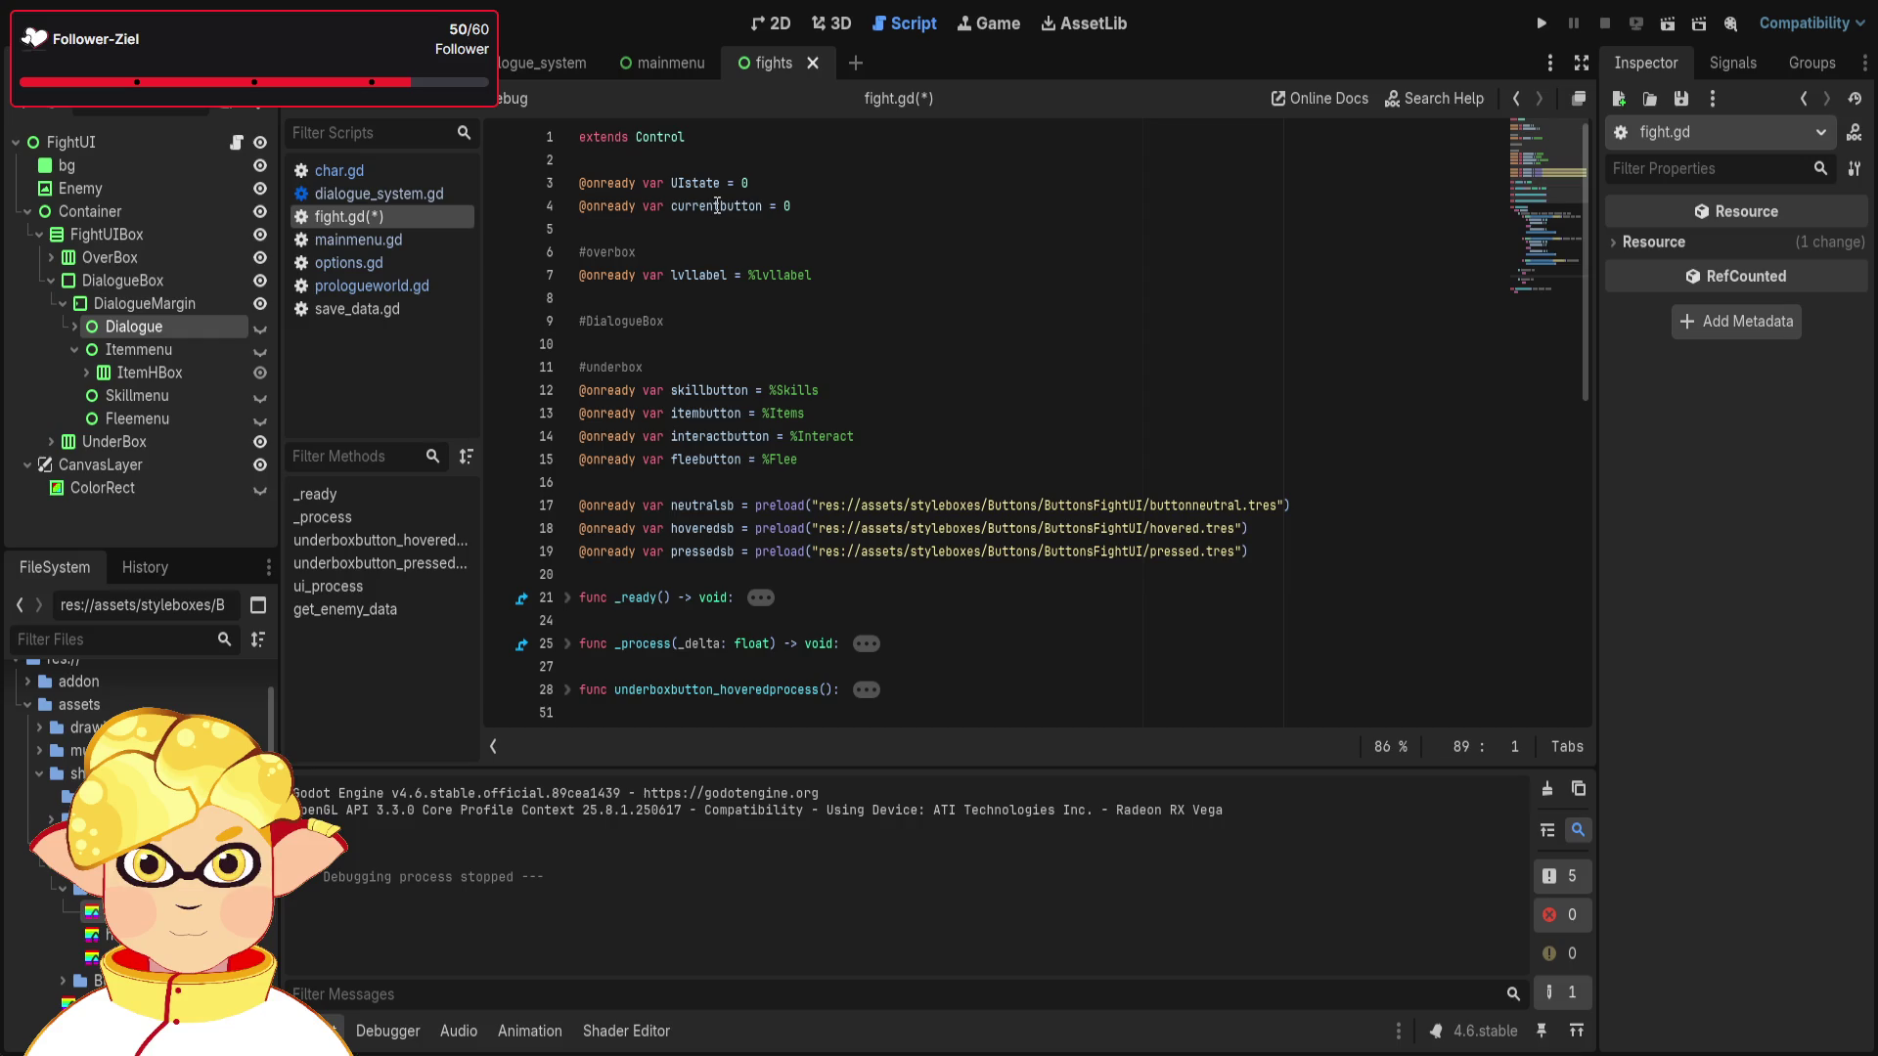
scroll(717, 206, "down", 10)
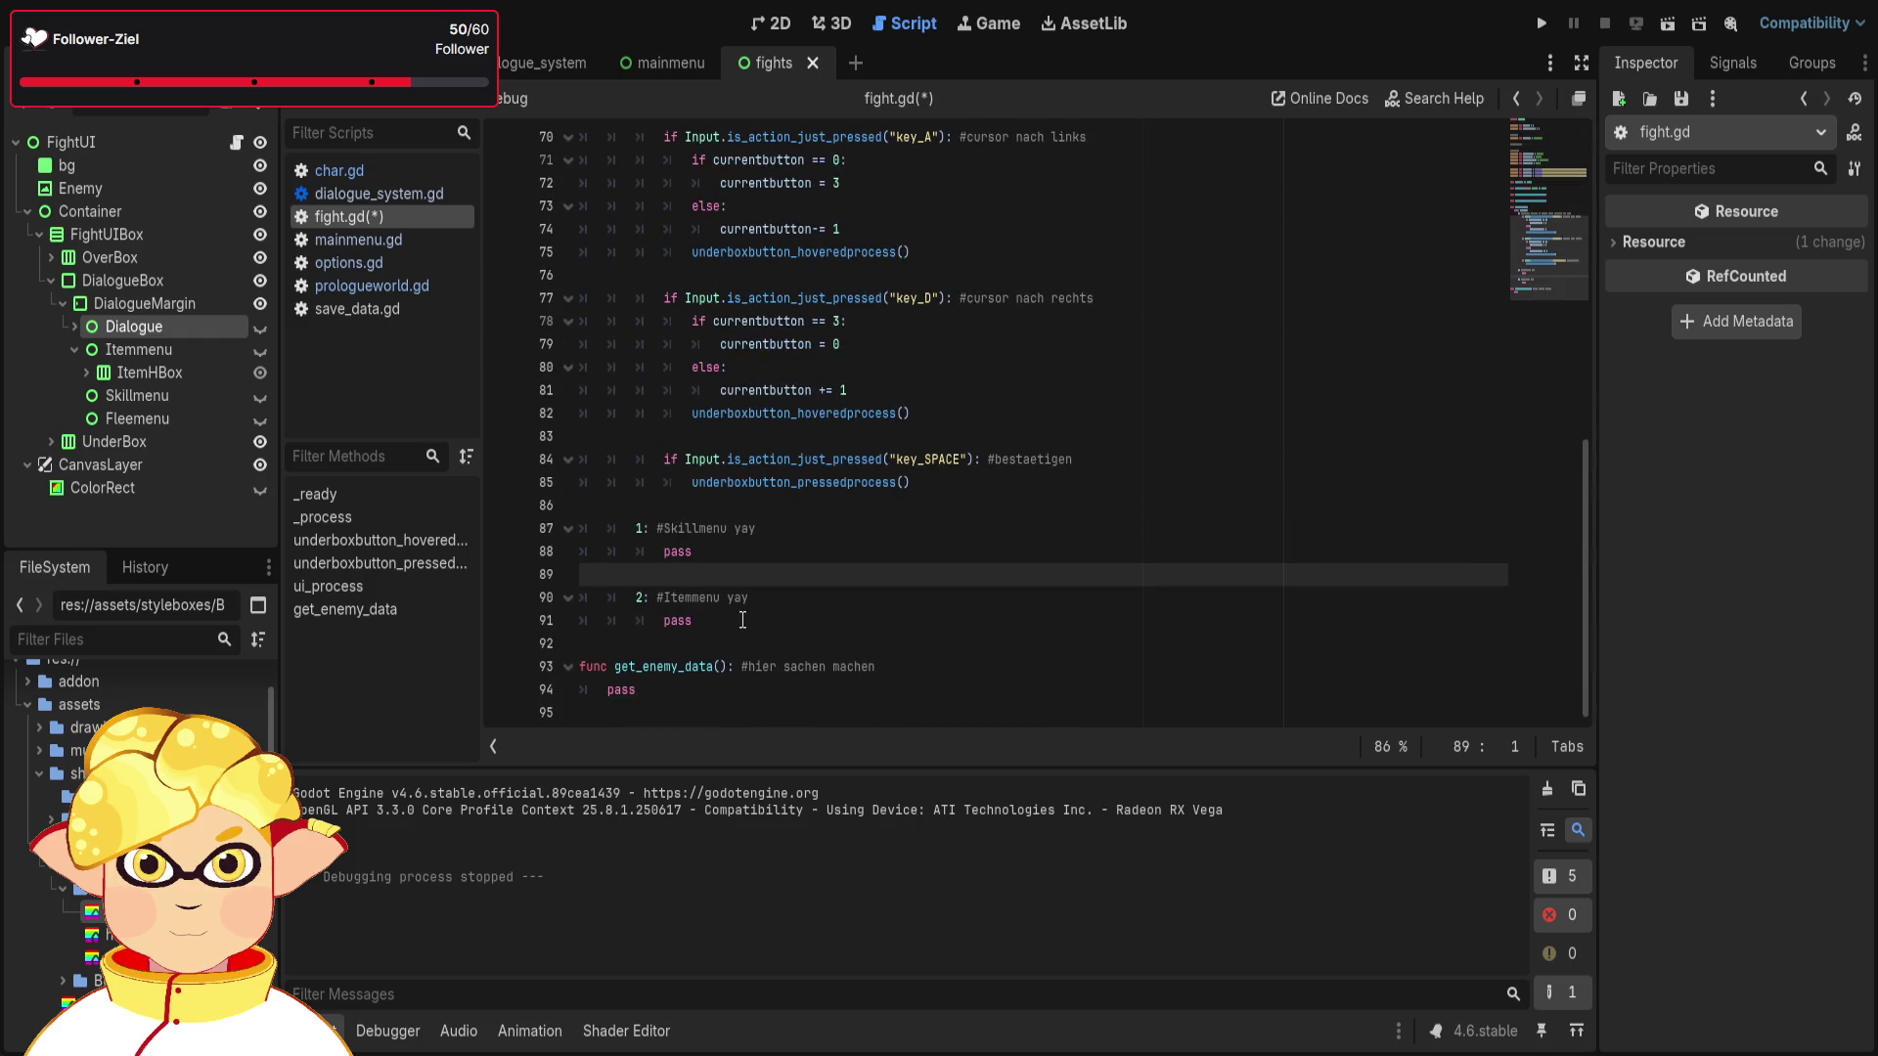
left_click(742, 620)
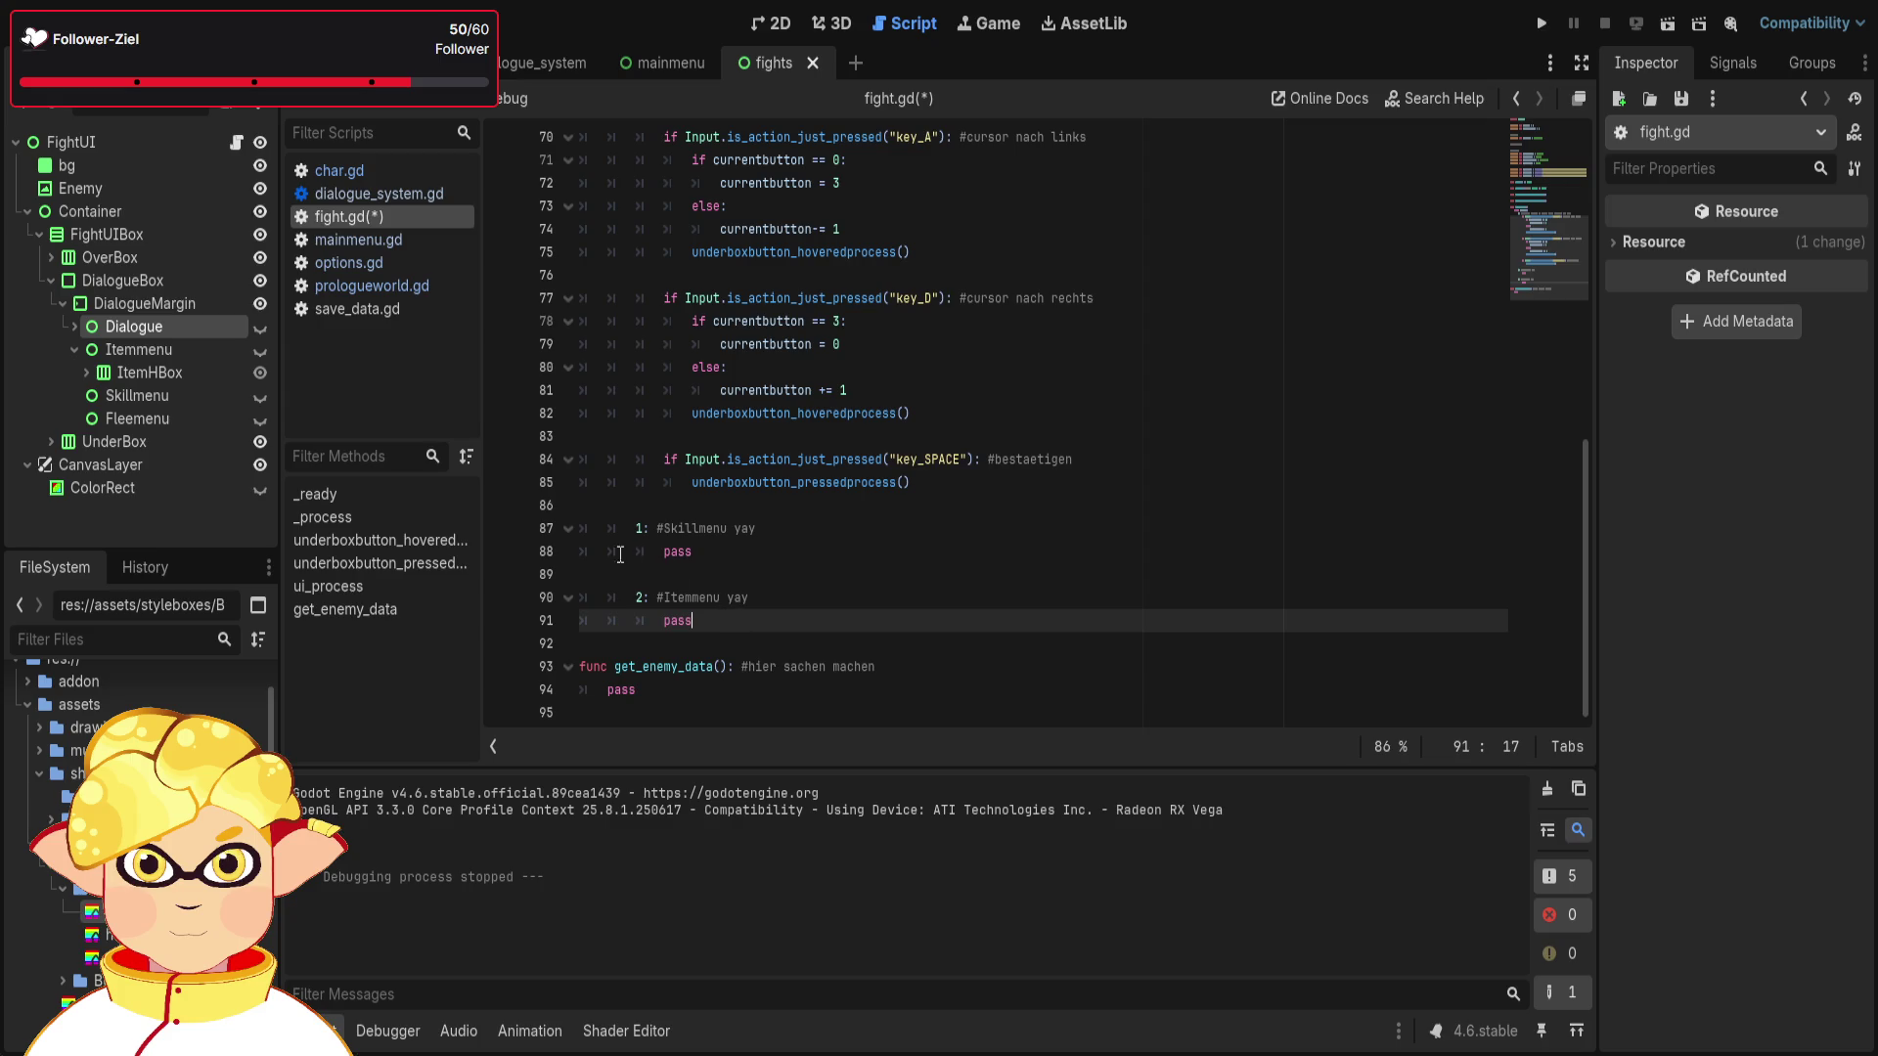
scroll(591, 382, "up", 3)
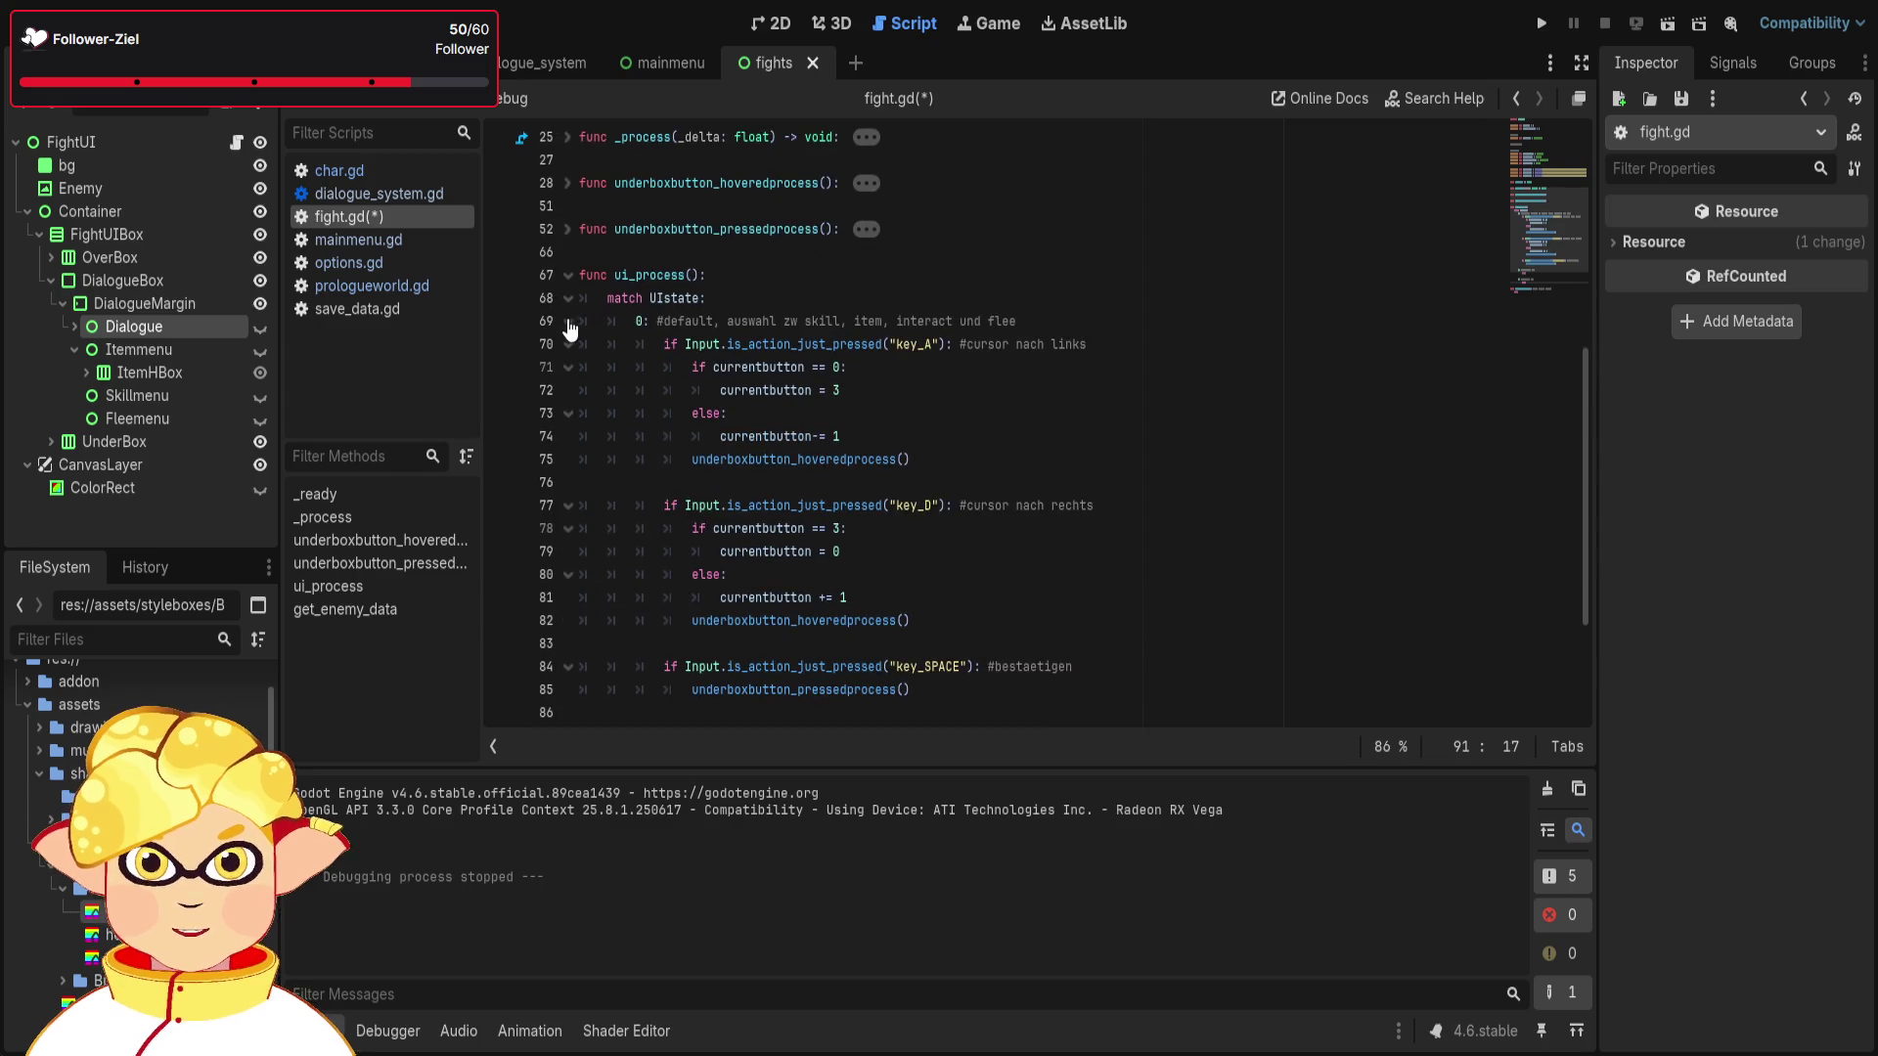
left_click(567, 321)
left_click(567, 367)
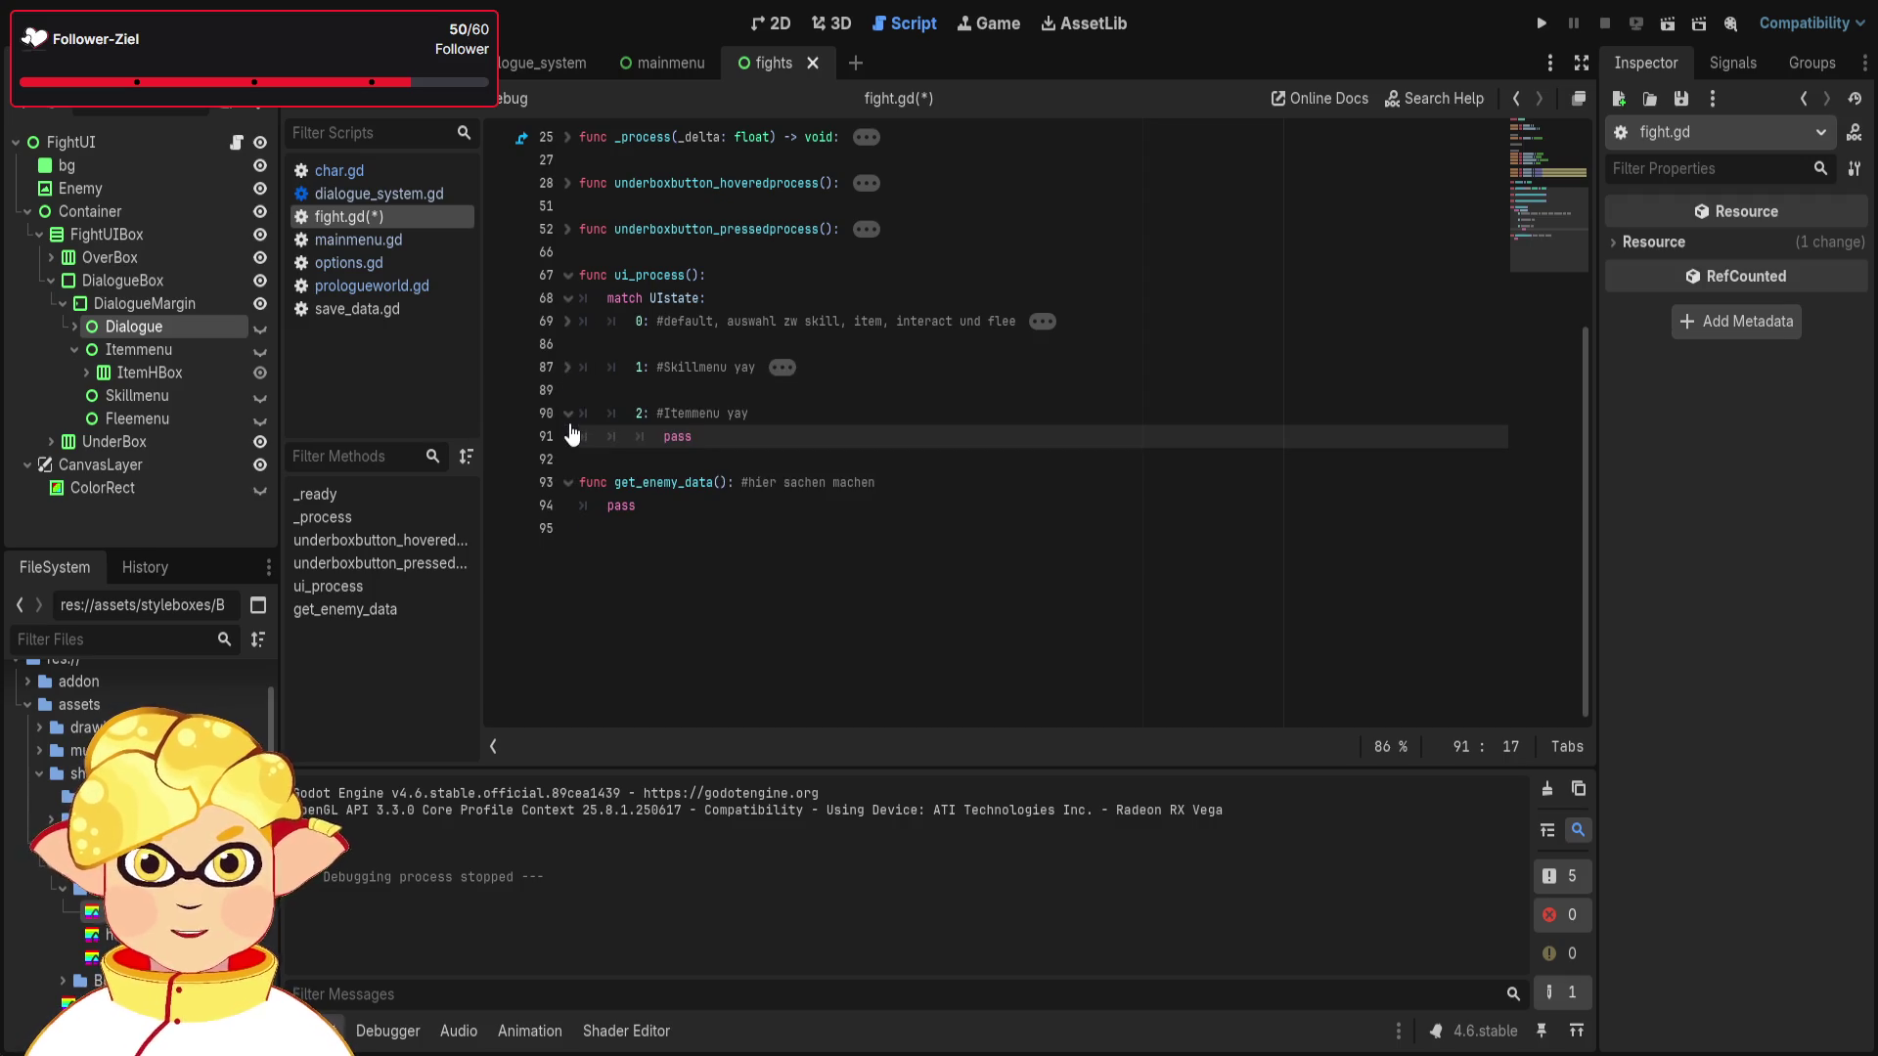
left_click(568, 413)
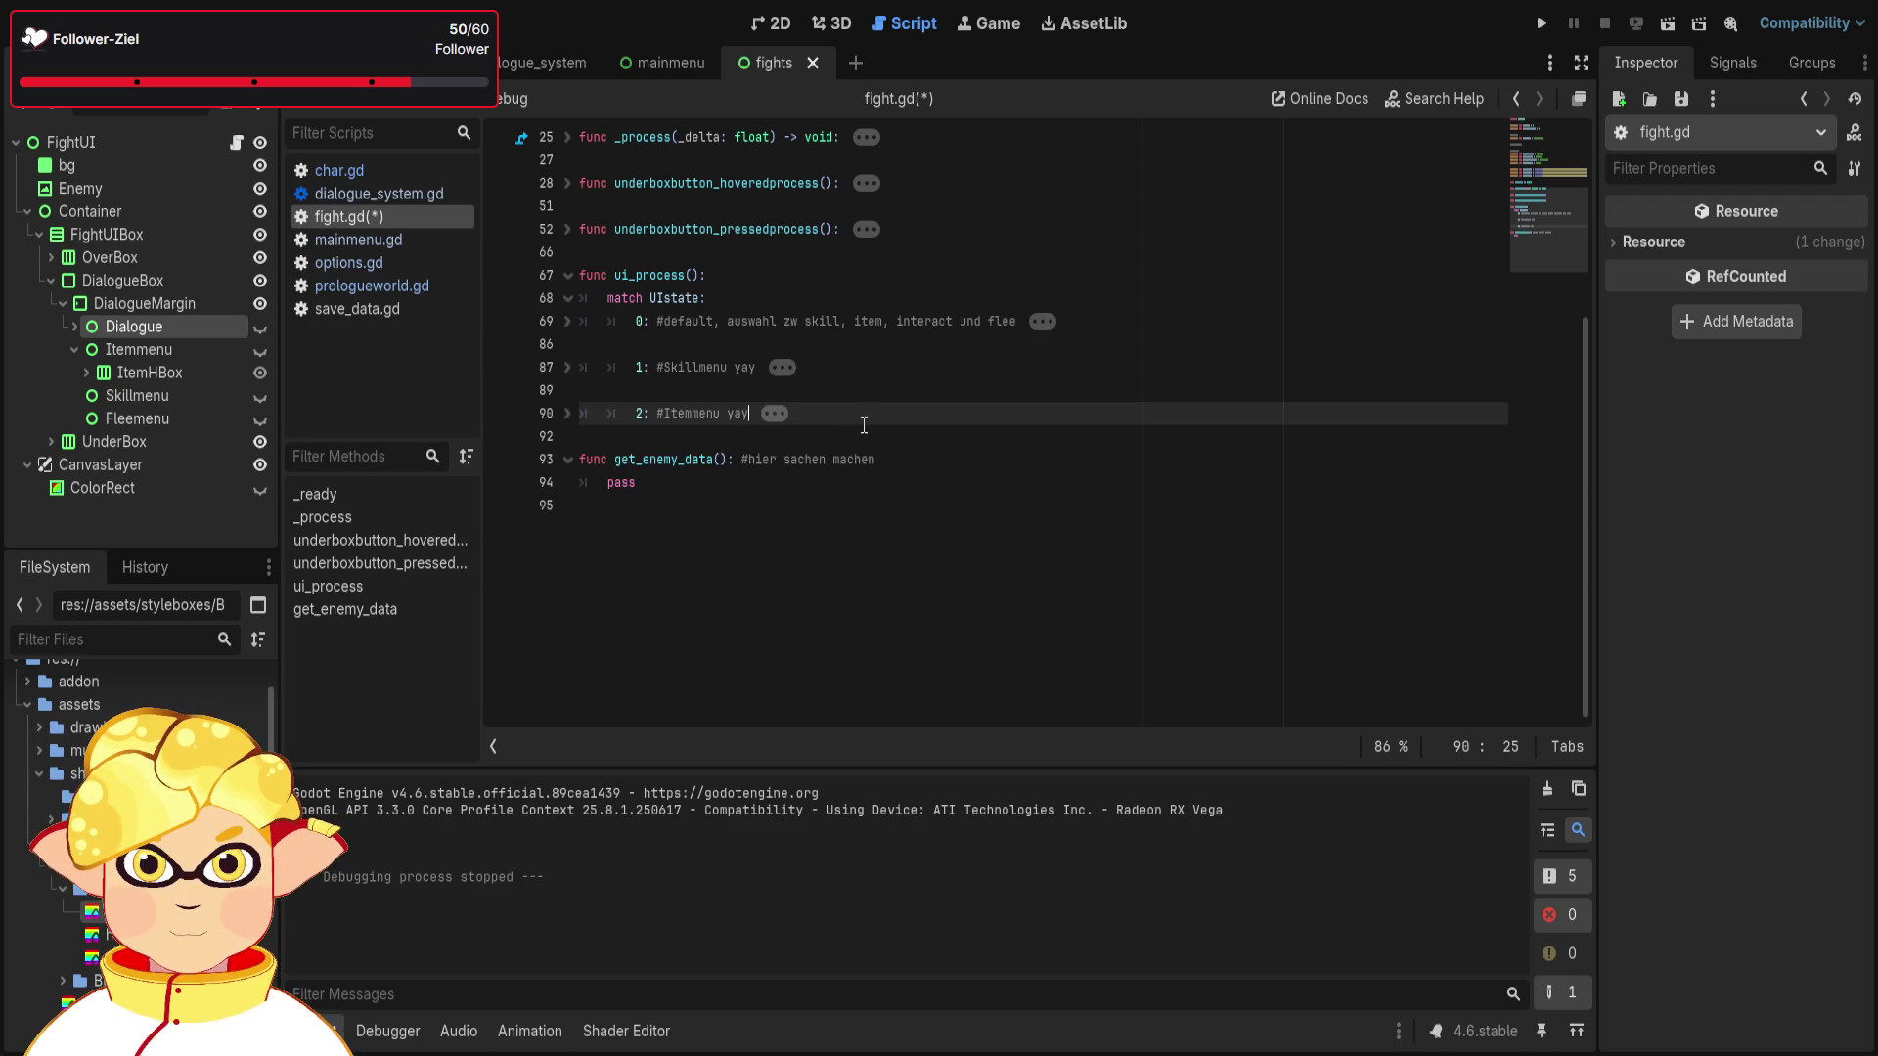
left_click(567, 413)
left_click(825, 438)
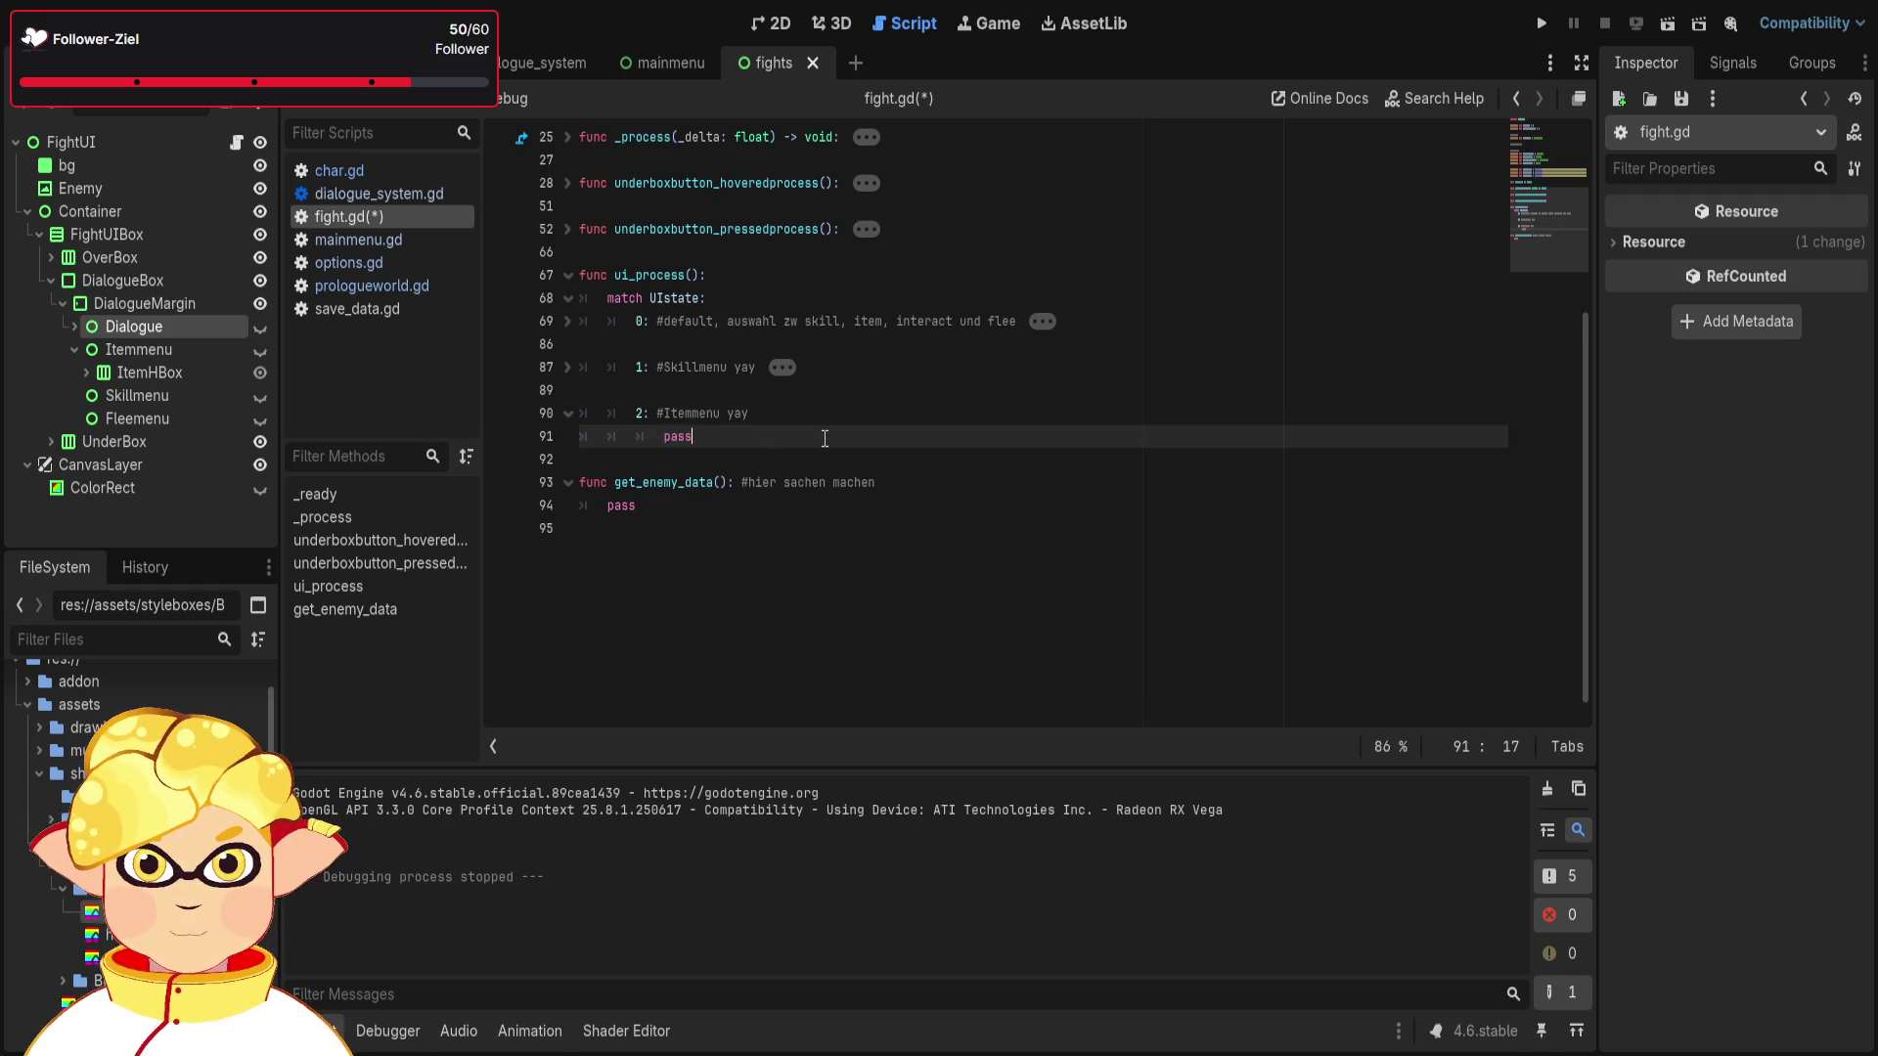
scroll(880, 415, "up", 4)
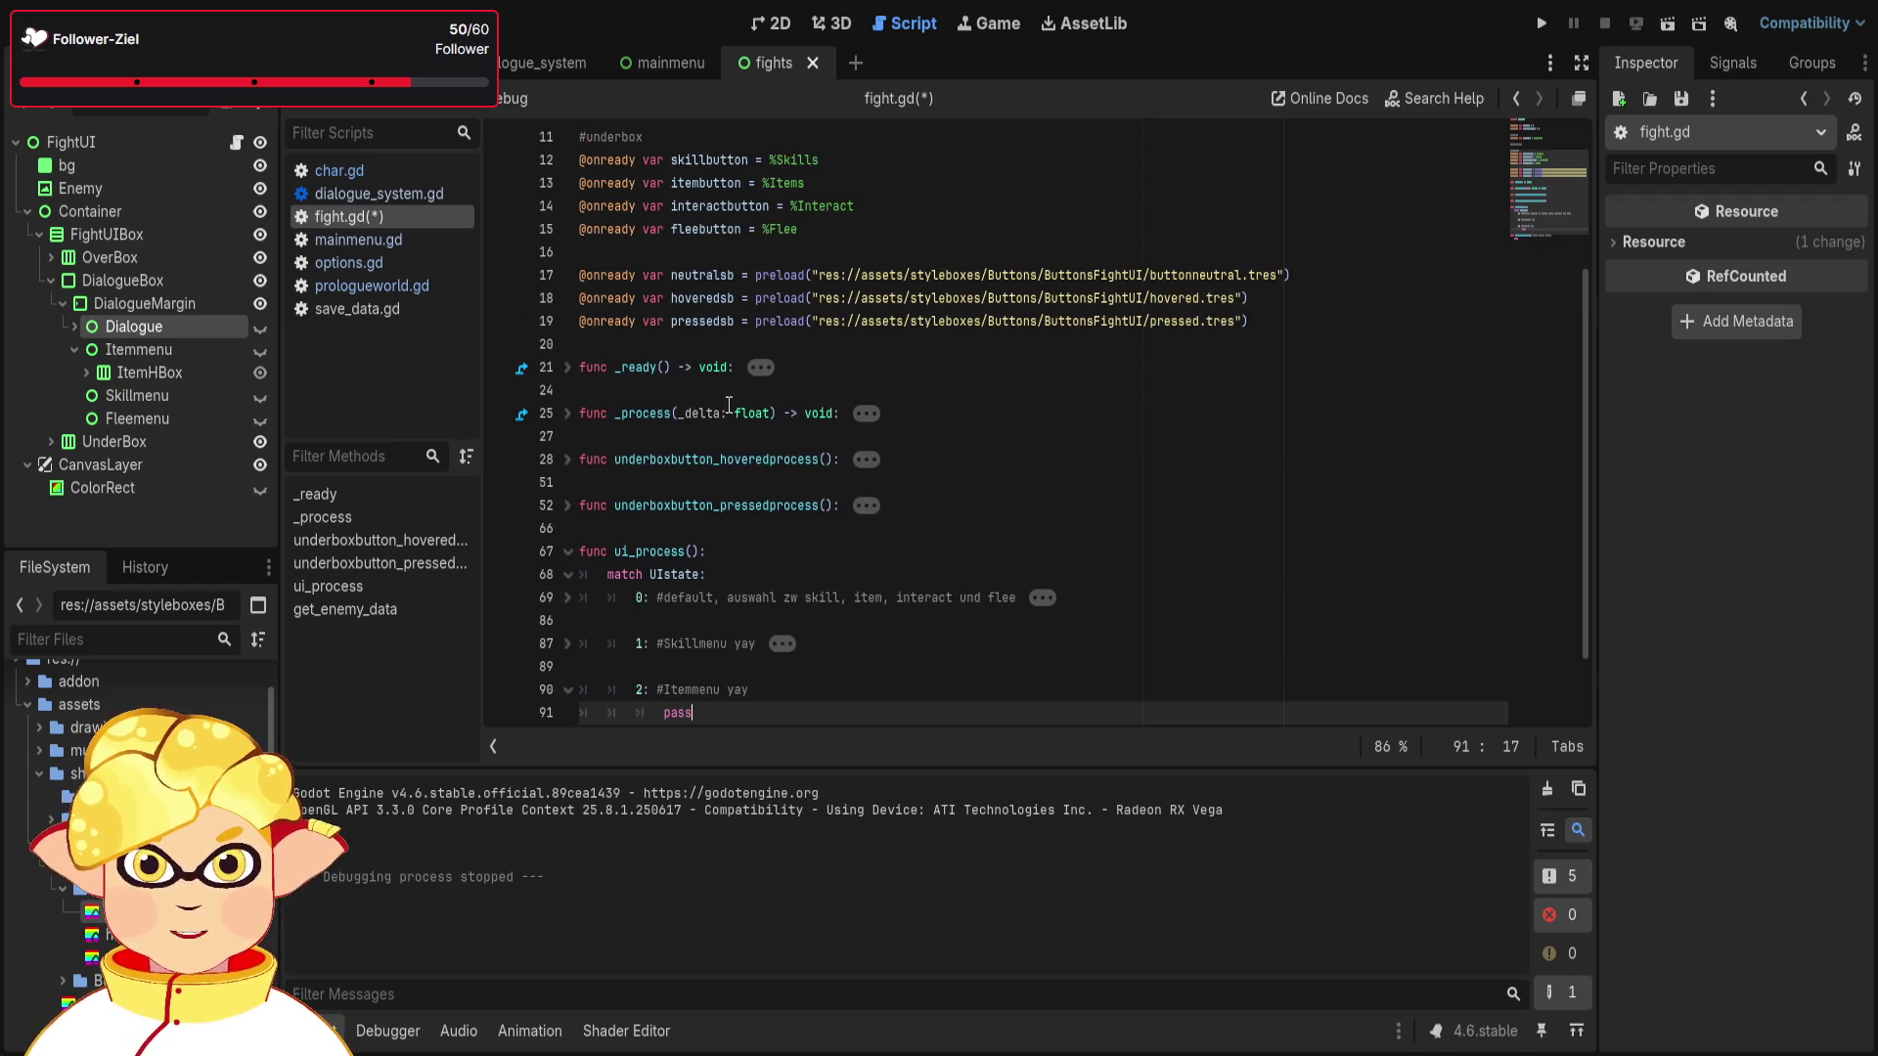
- Inspect the Skillmenu, Fleemenu and Dialogue nodes in the Scene dock
left_click(76, 351)
left_click(131, 326)
left_click(137, 393)
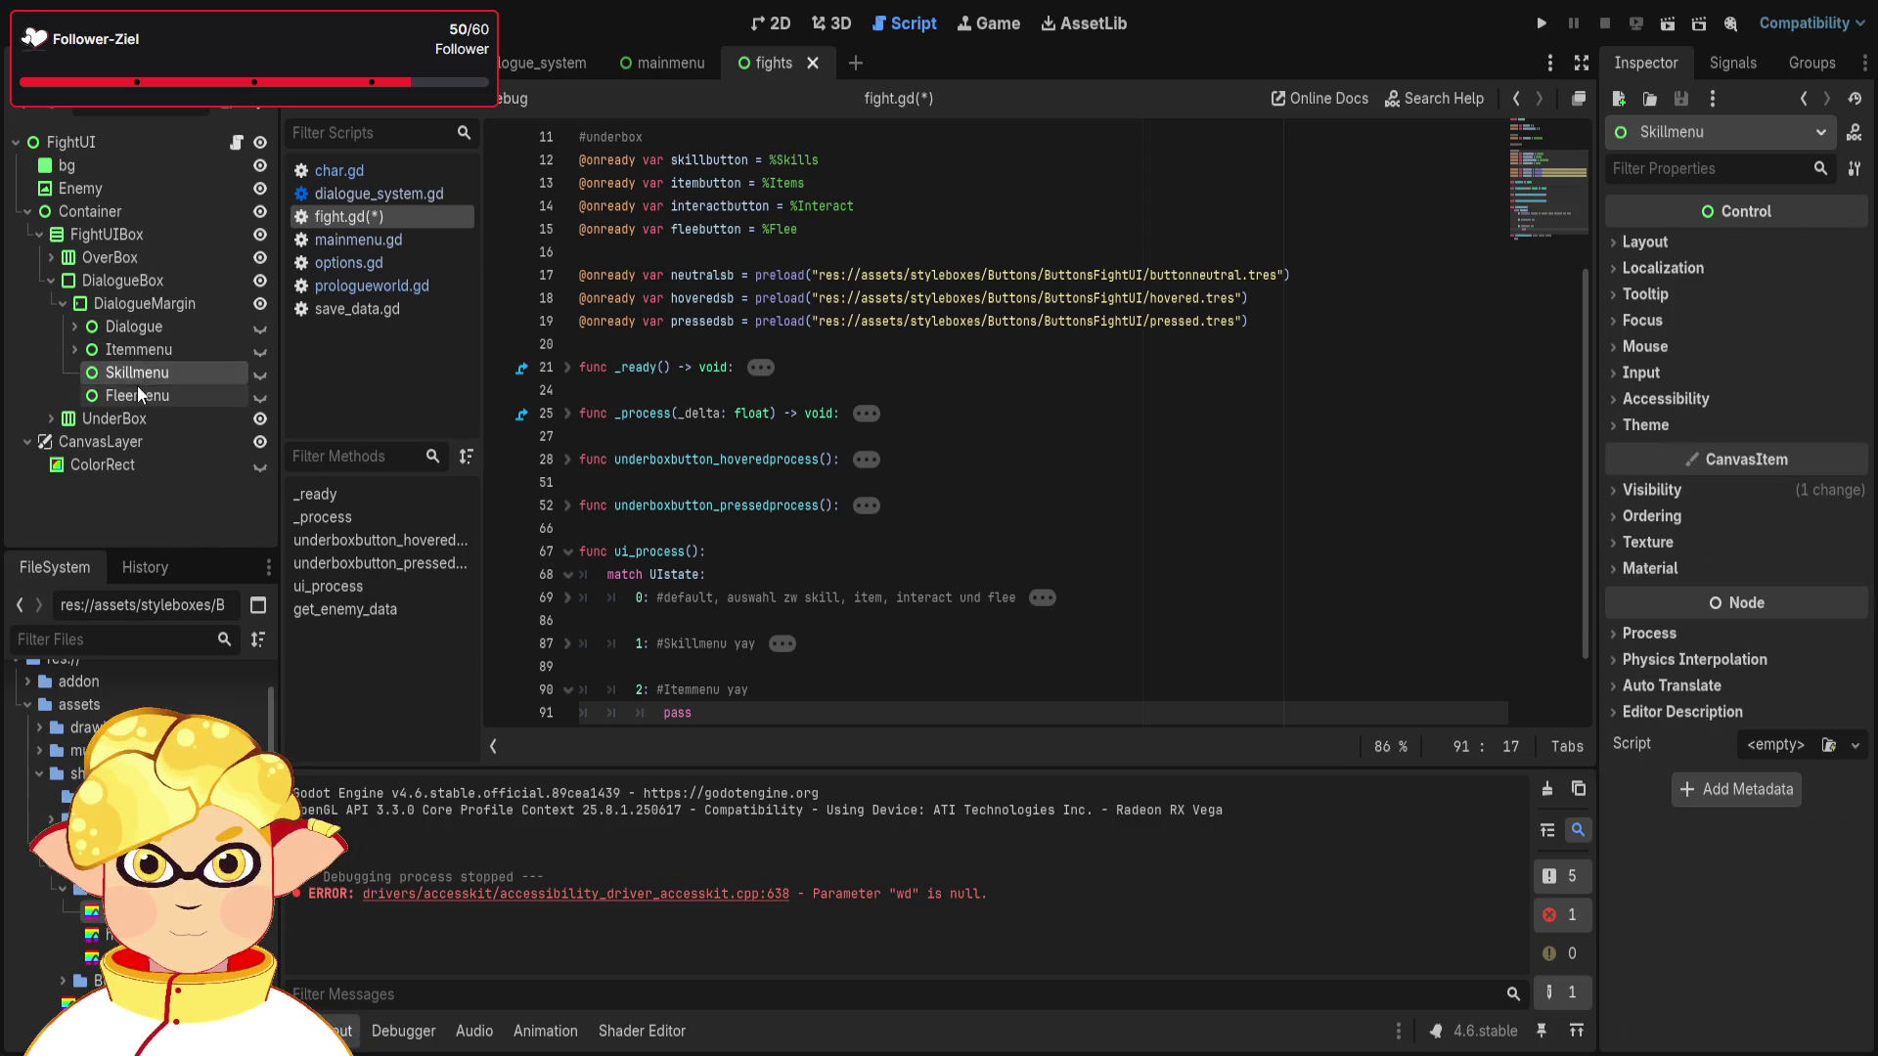
left_click(131, 327)
left_click(75, 327)
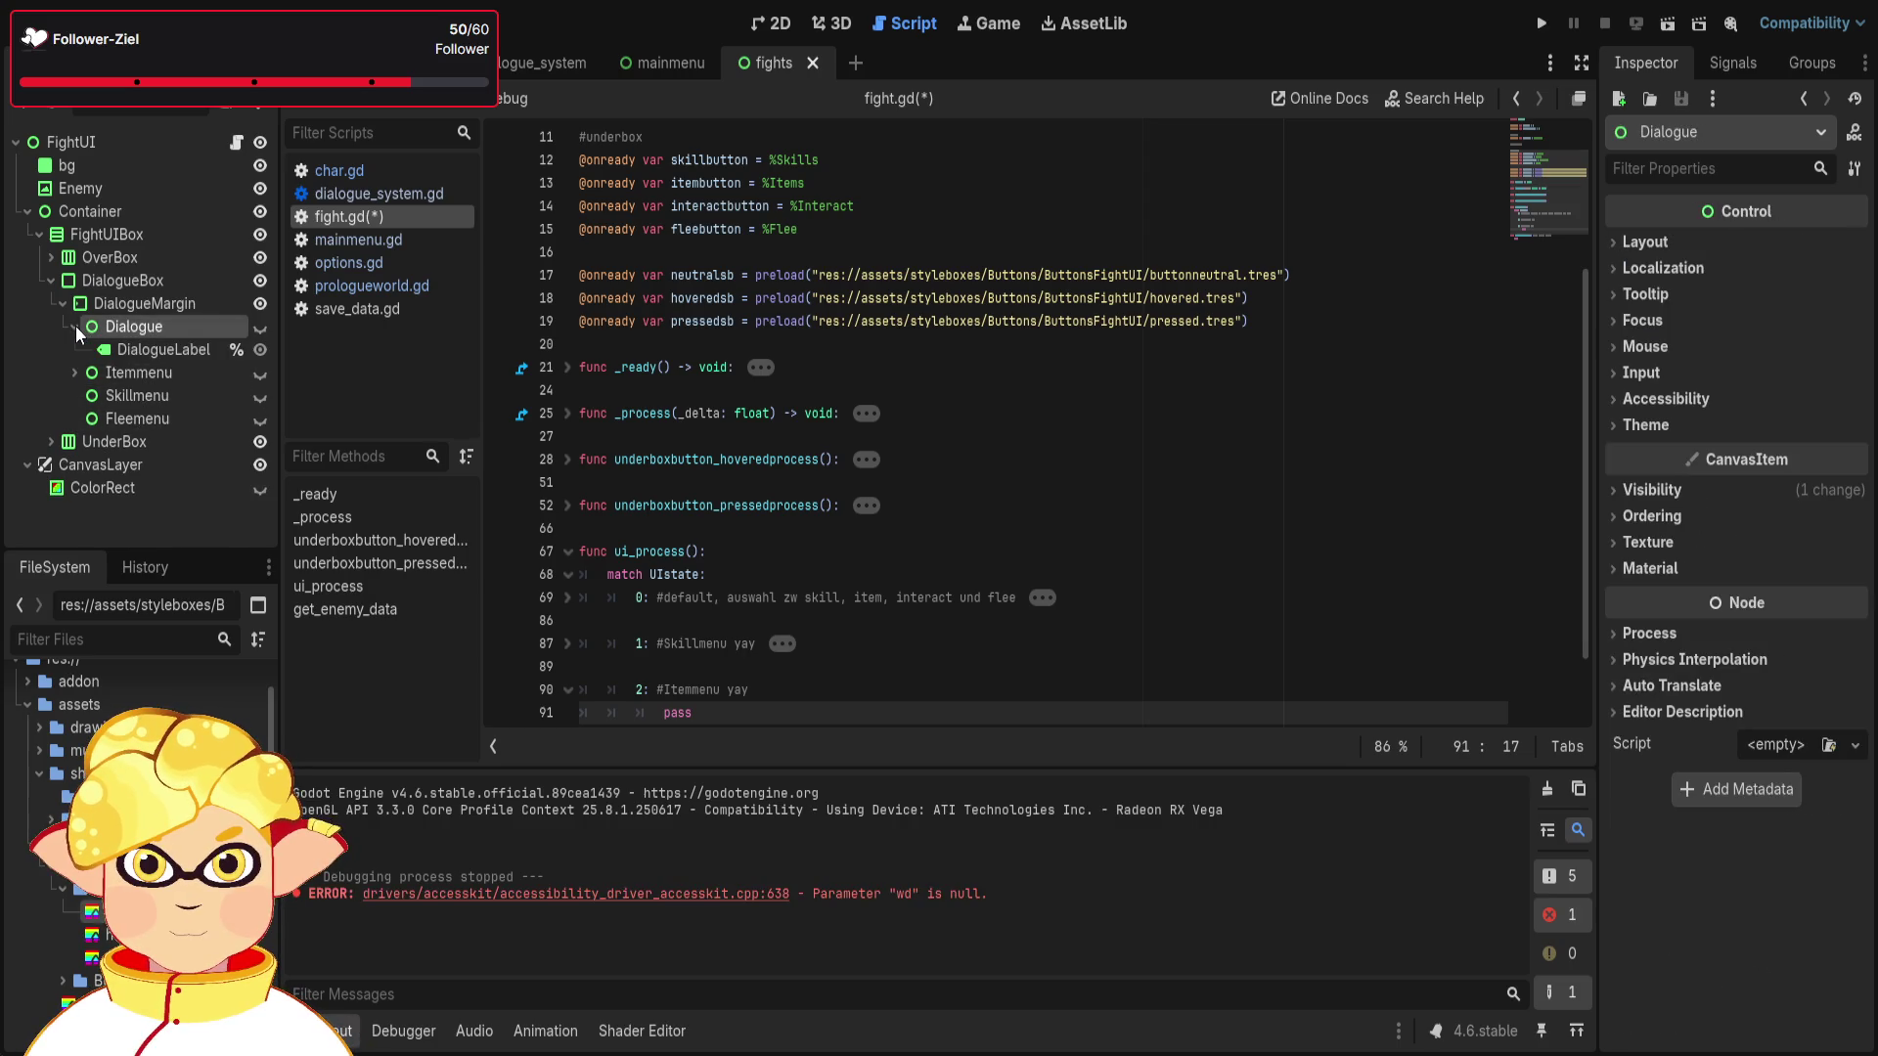
left_click(74, 325)
- Expand Itemmenu, ItemHBox and RightIcons to show S1–S4, and select Label5 ('Instant Noodles')
left_click(72, 348)
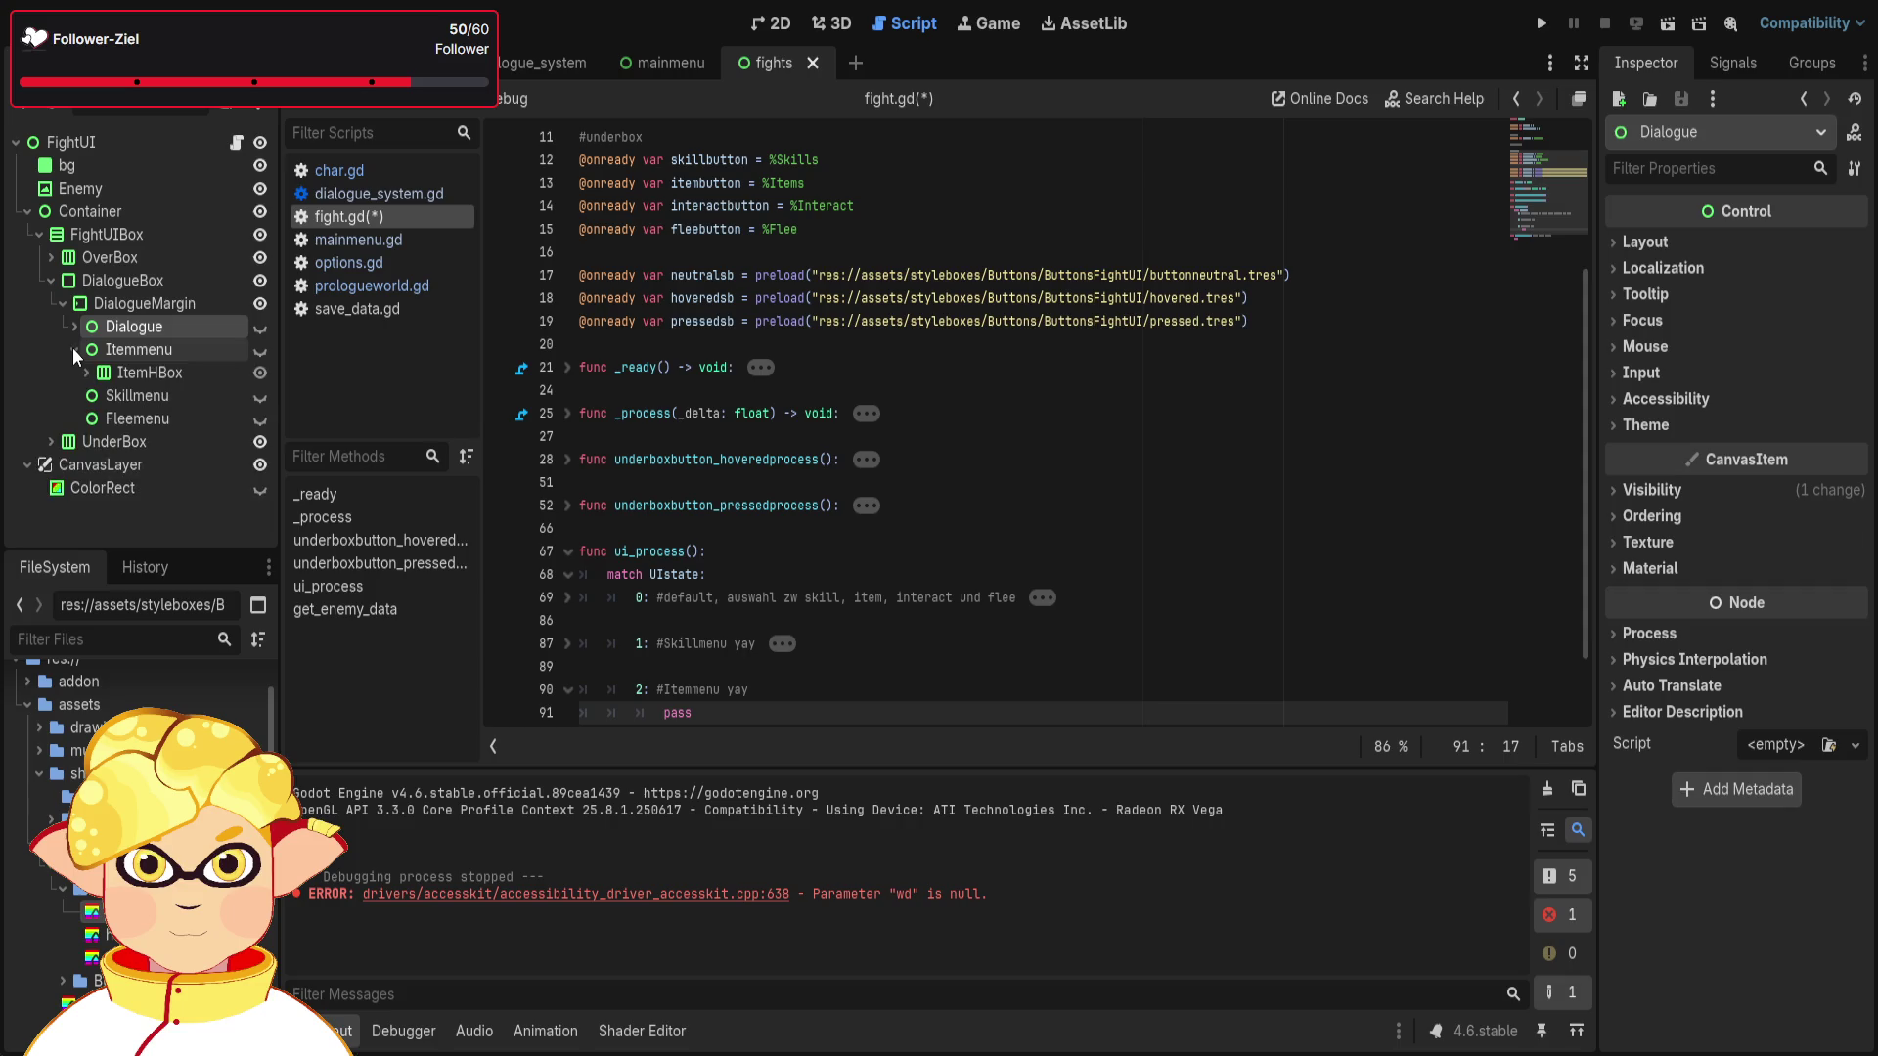
left_click(85, 372)
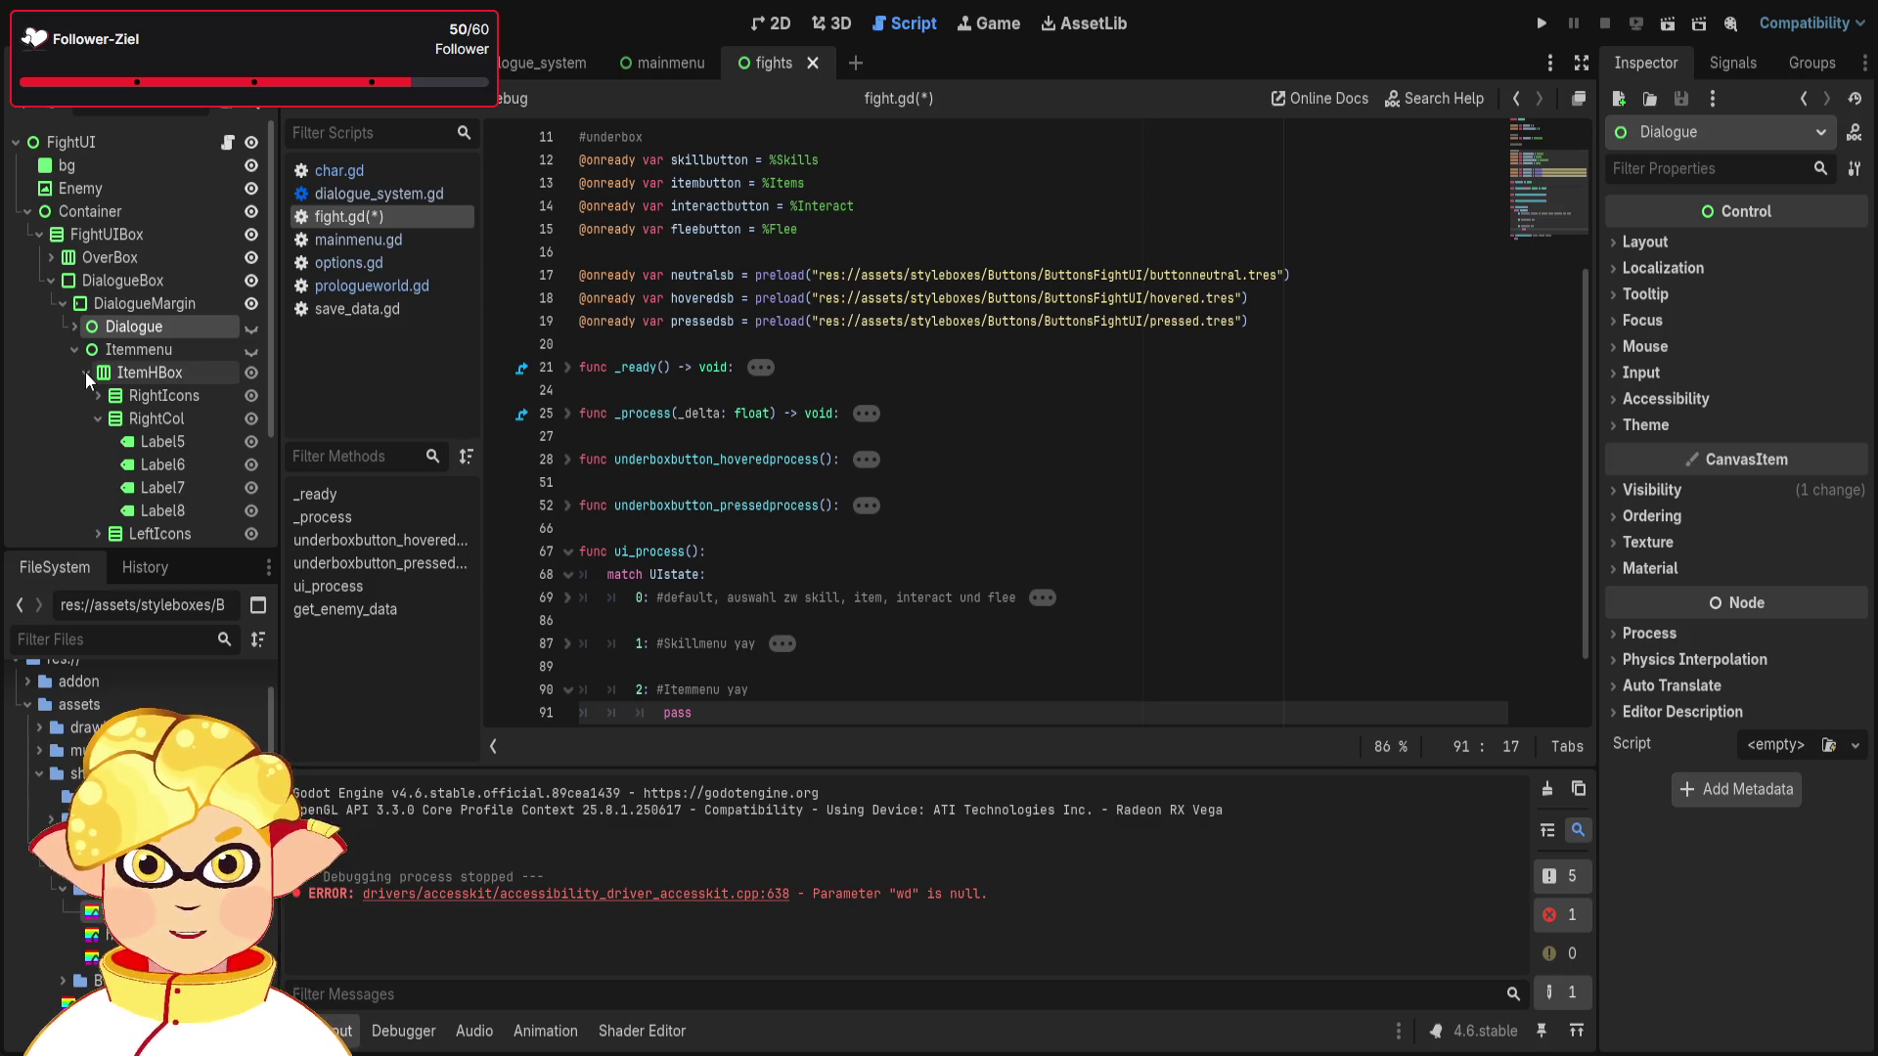
left_click(85, 372)
left_click(87, 372)
scroll(145, 365, "down", 3)
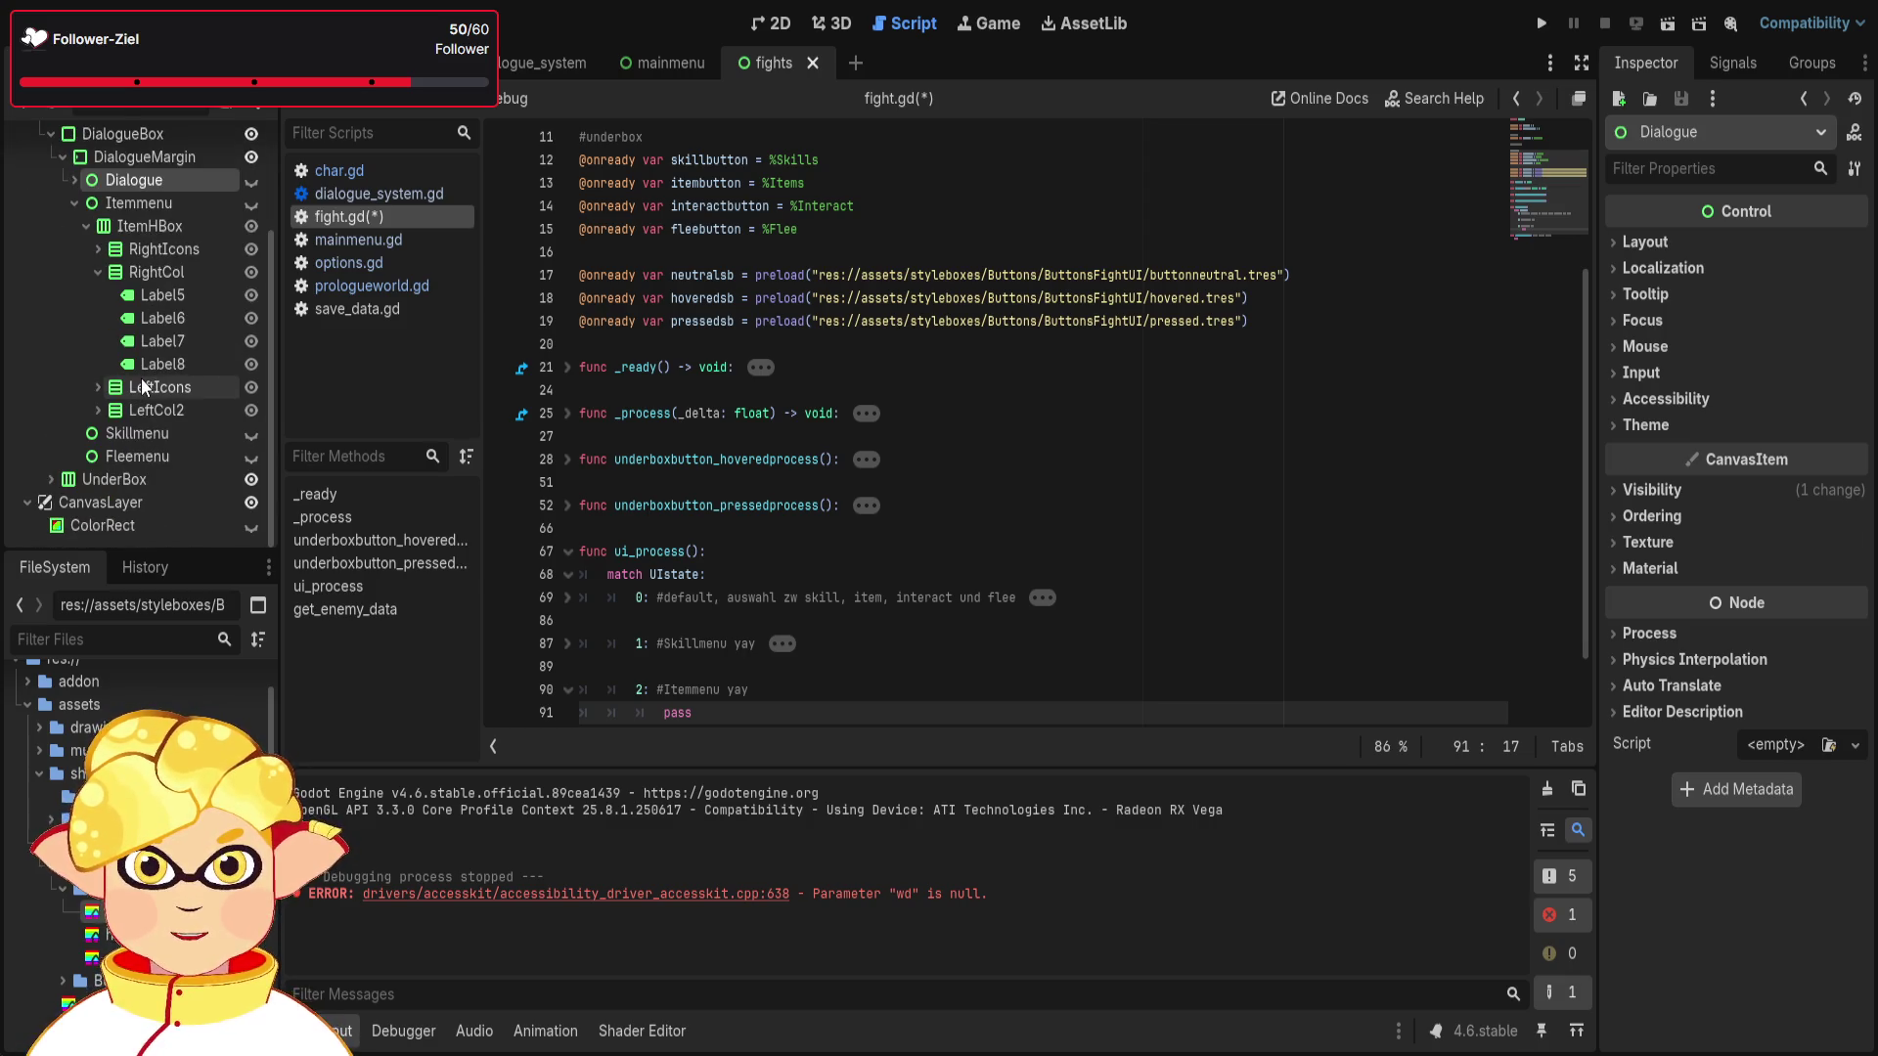
left_click(97, 249)
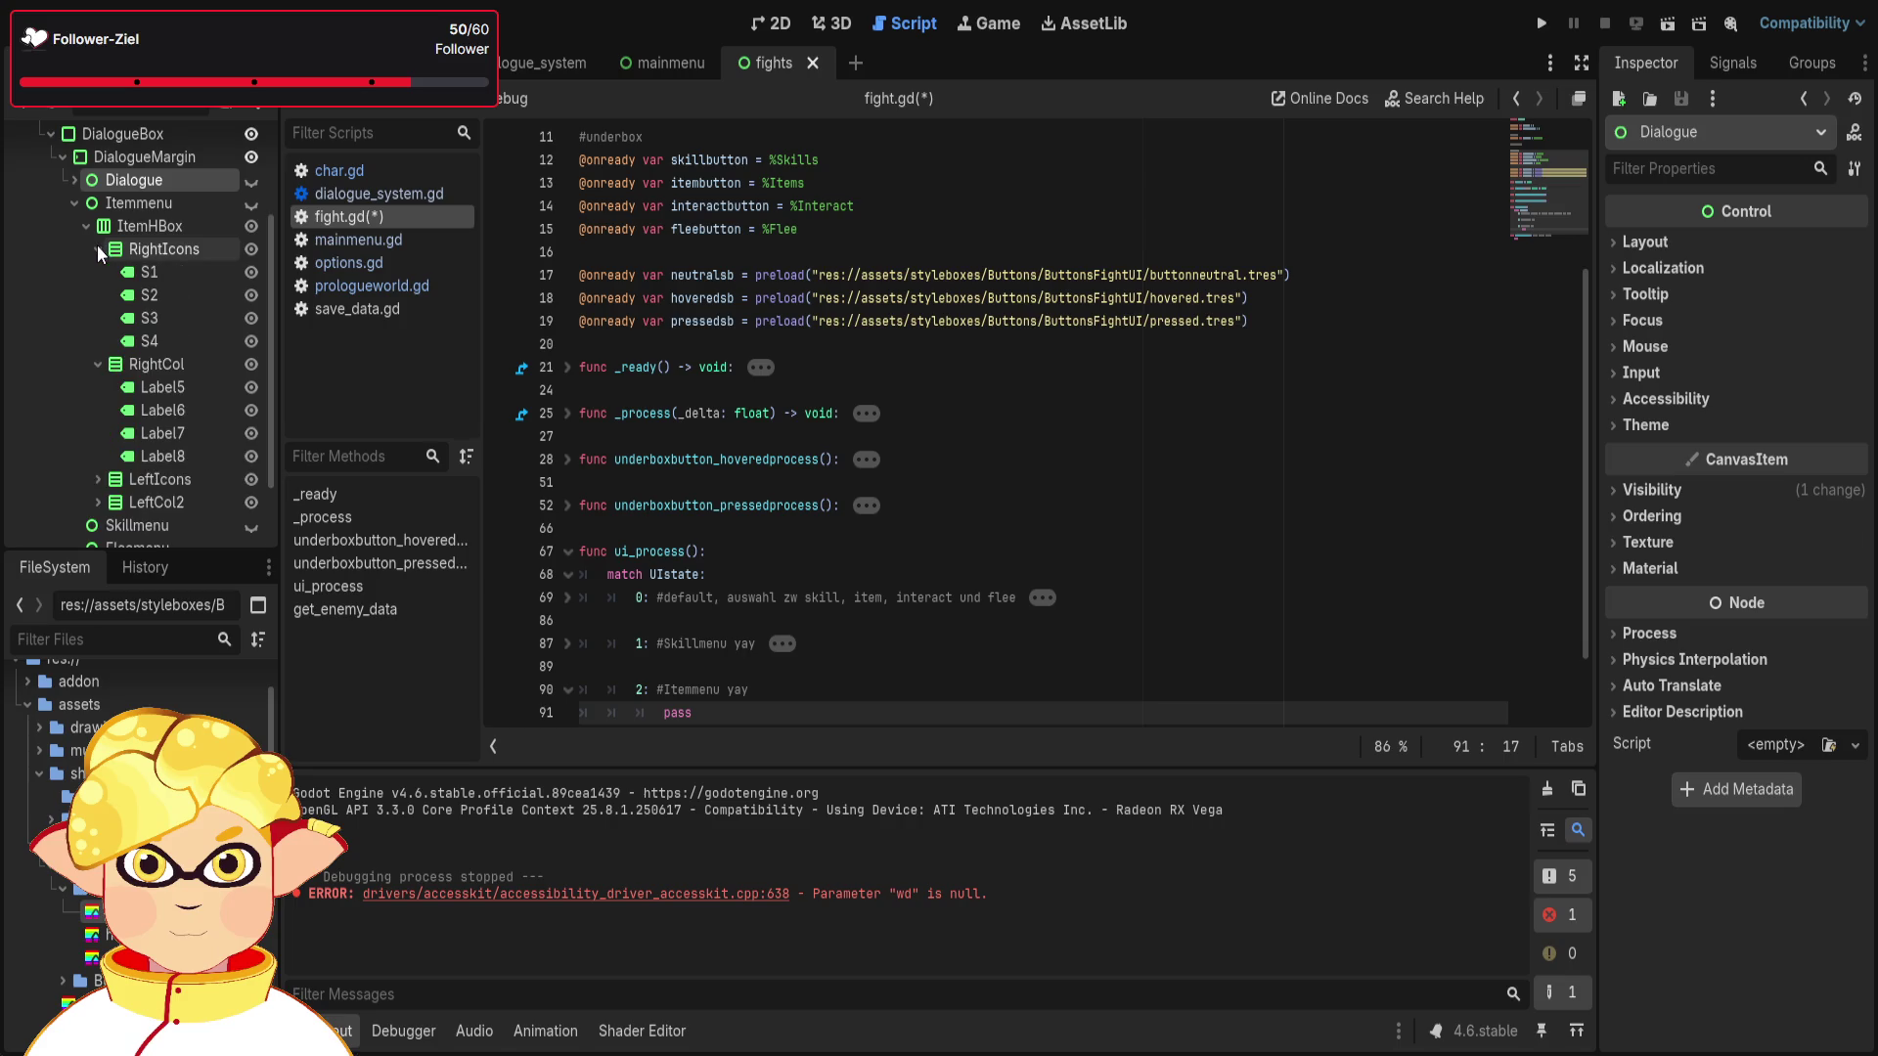
left_click(155, 387)
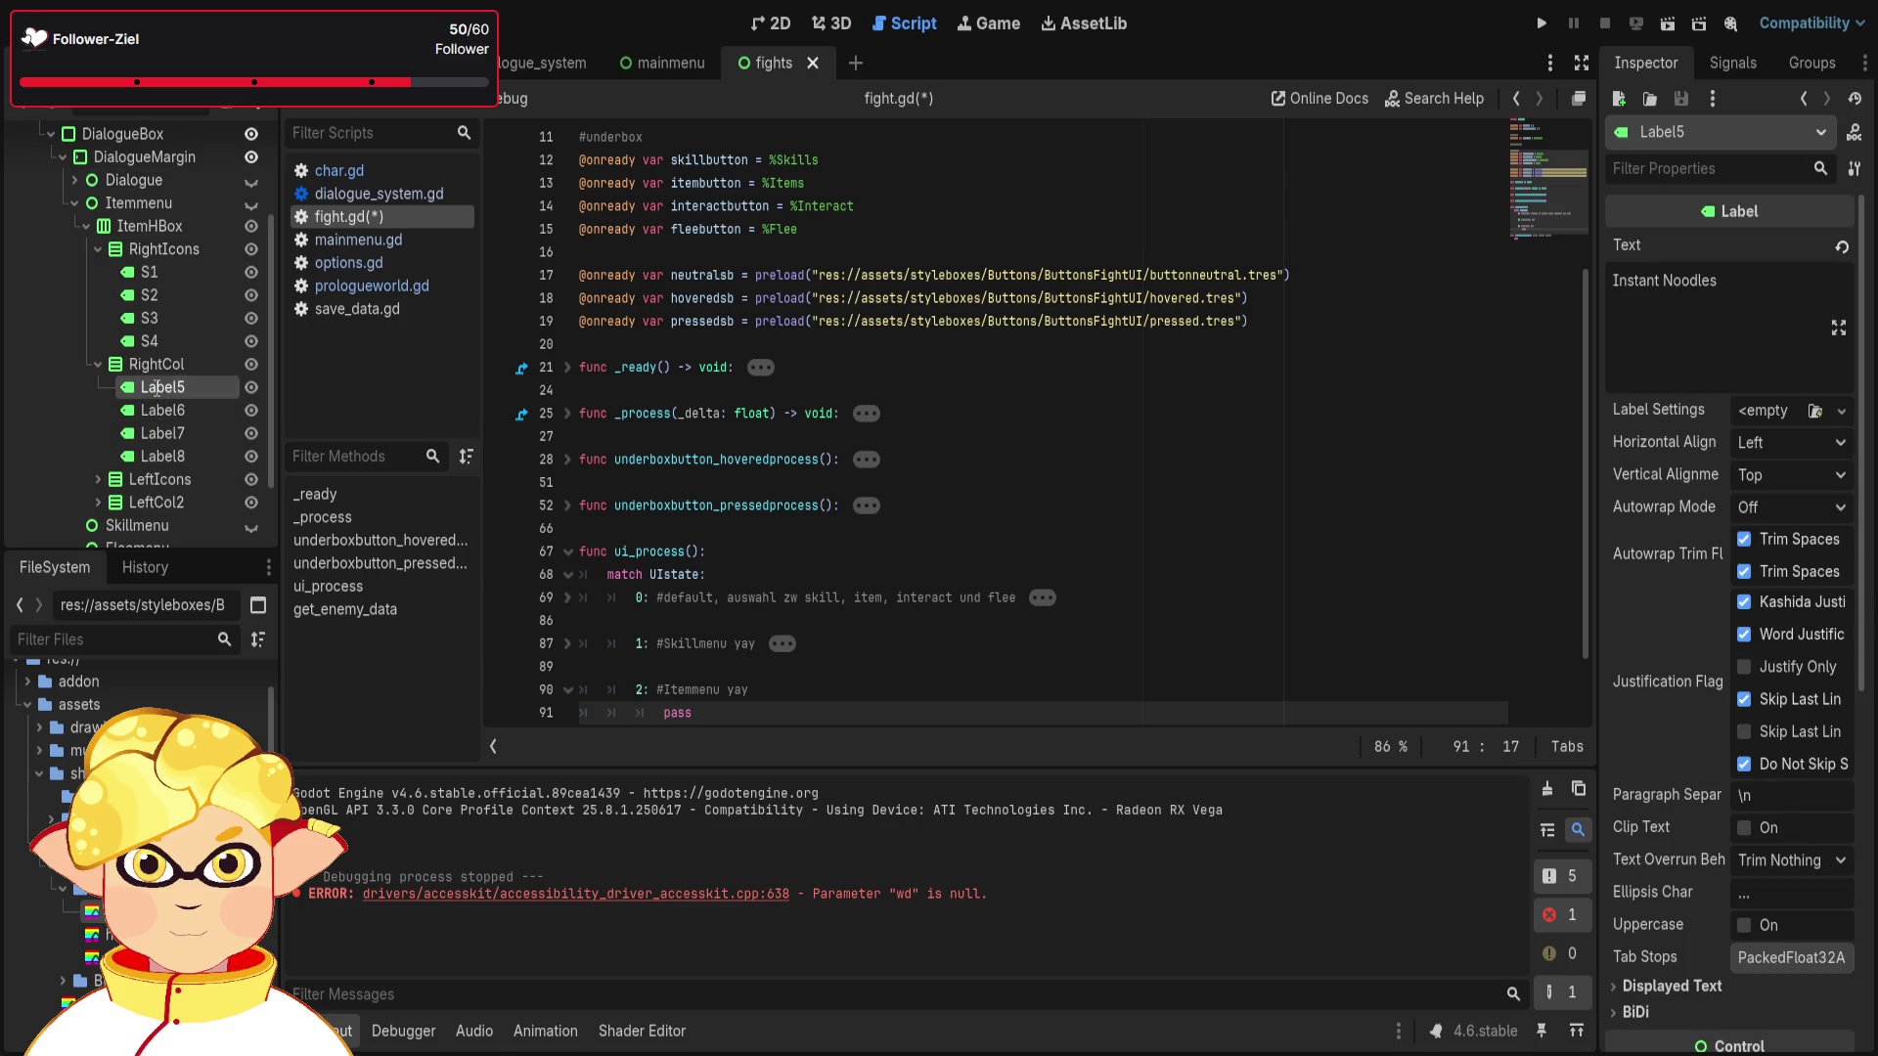
- Rename Label5 to S5 and Label6 to S6 under RightCol
double_click(155, 387)
type("S5")
key("Return")
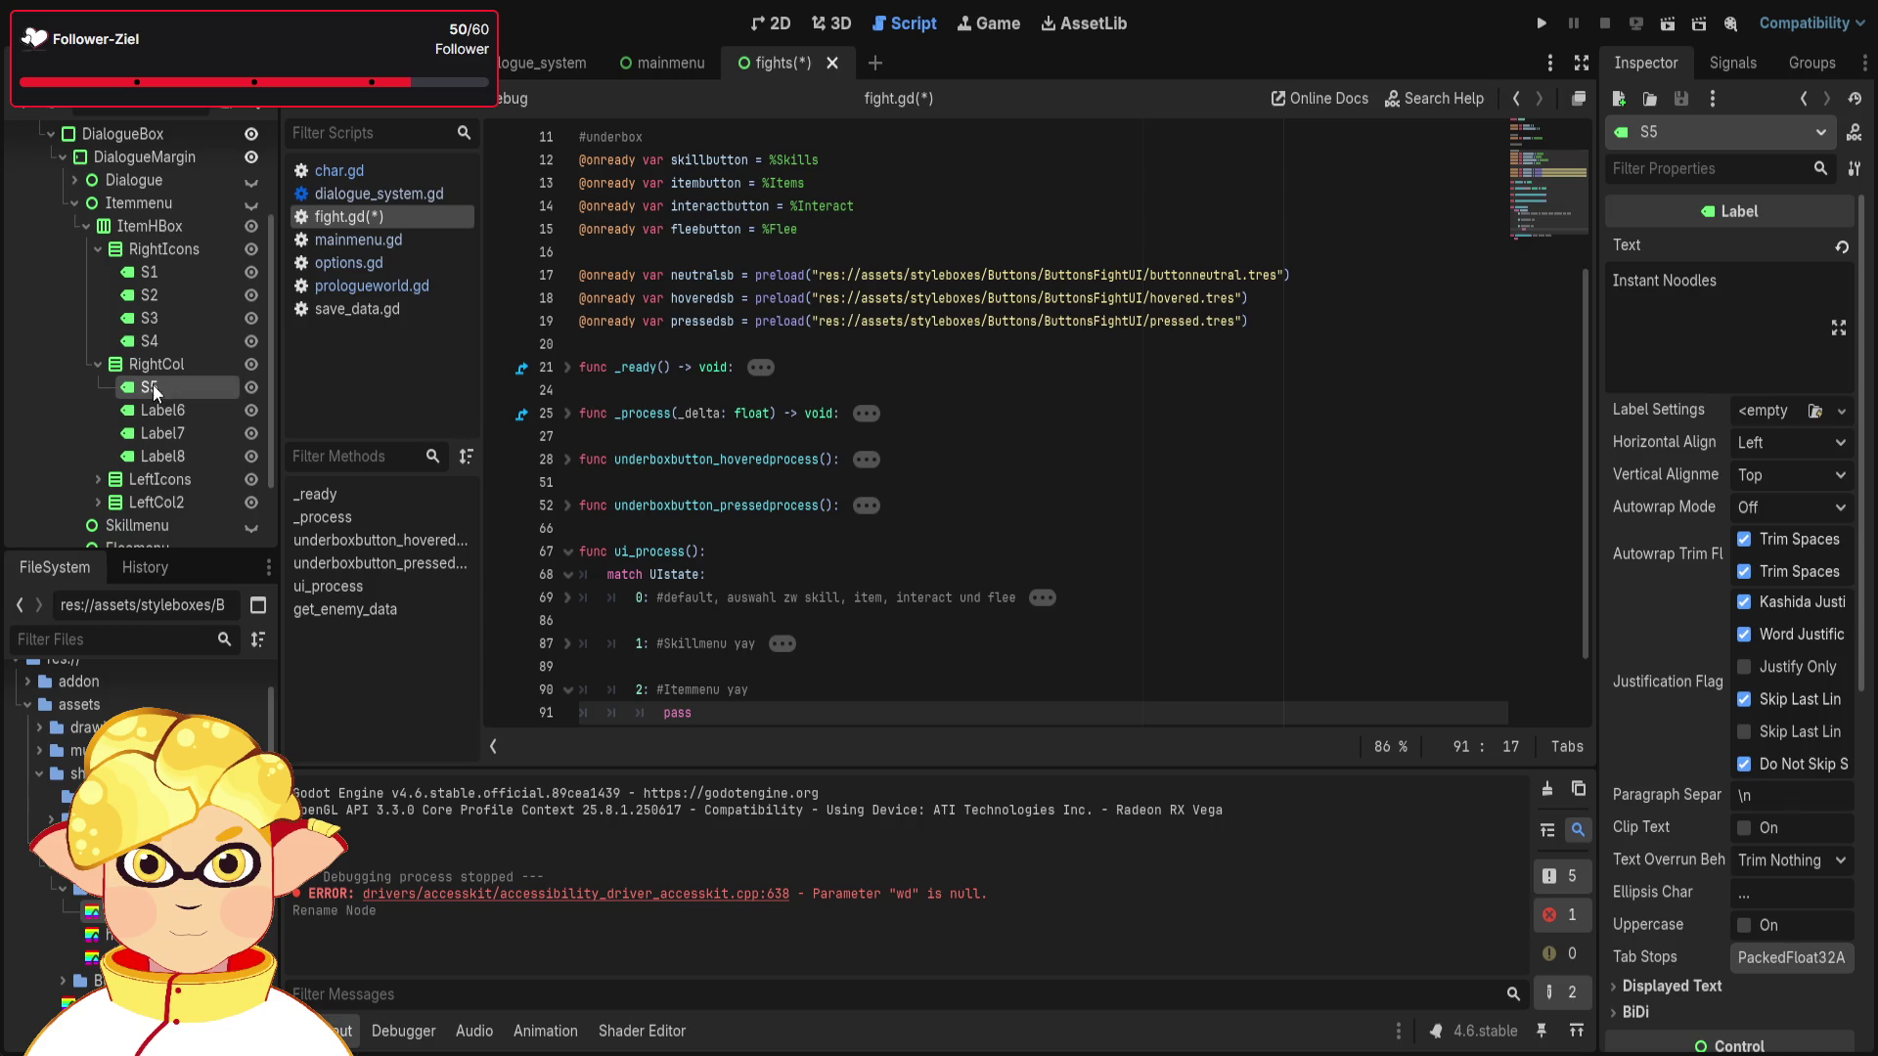
left_click(163, 410)
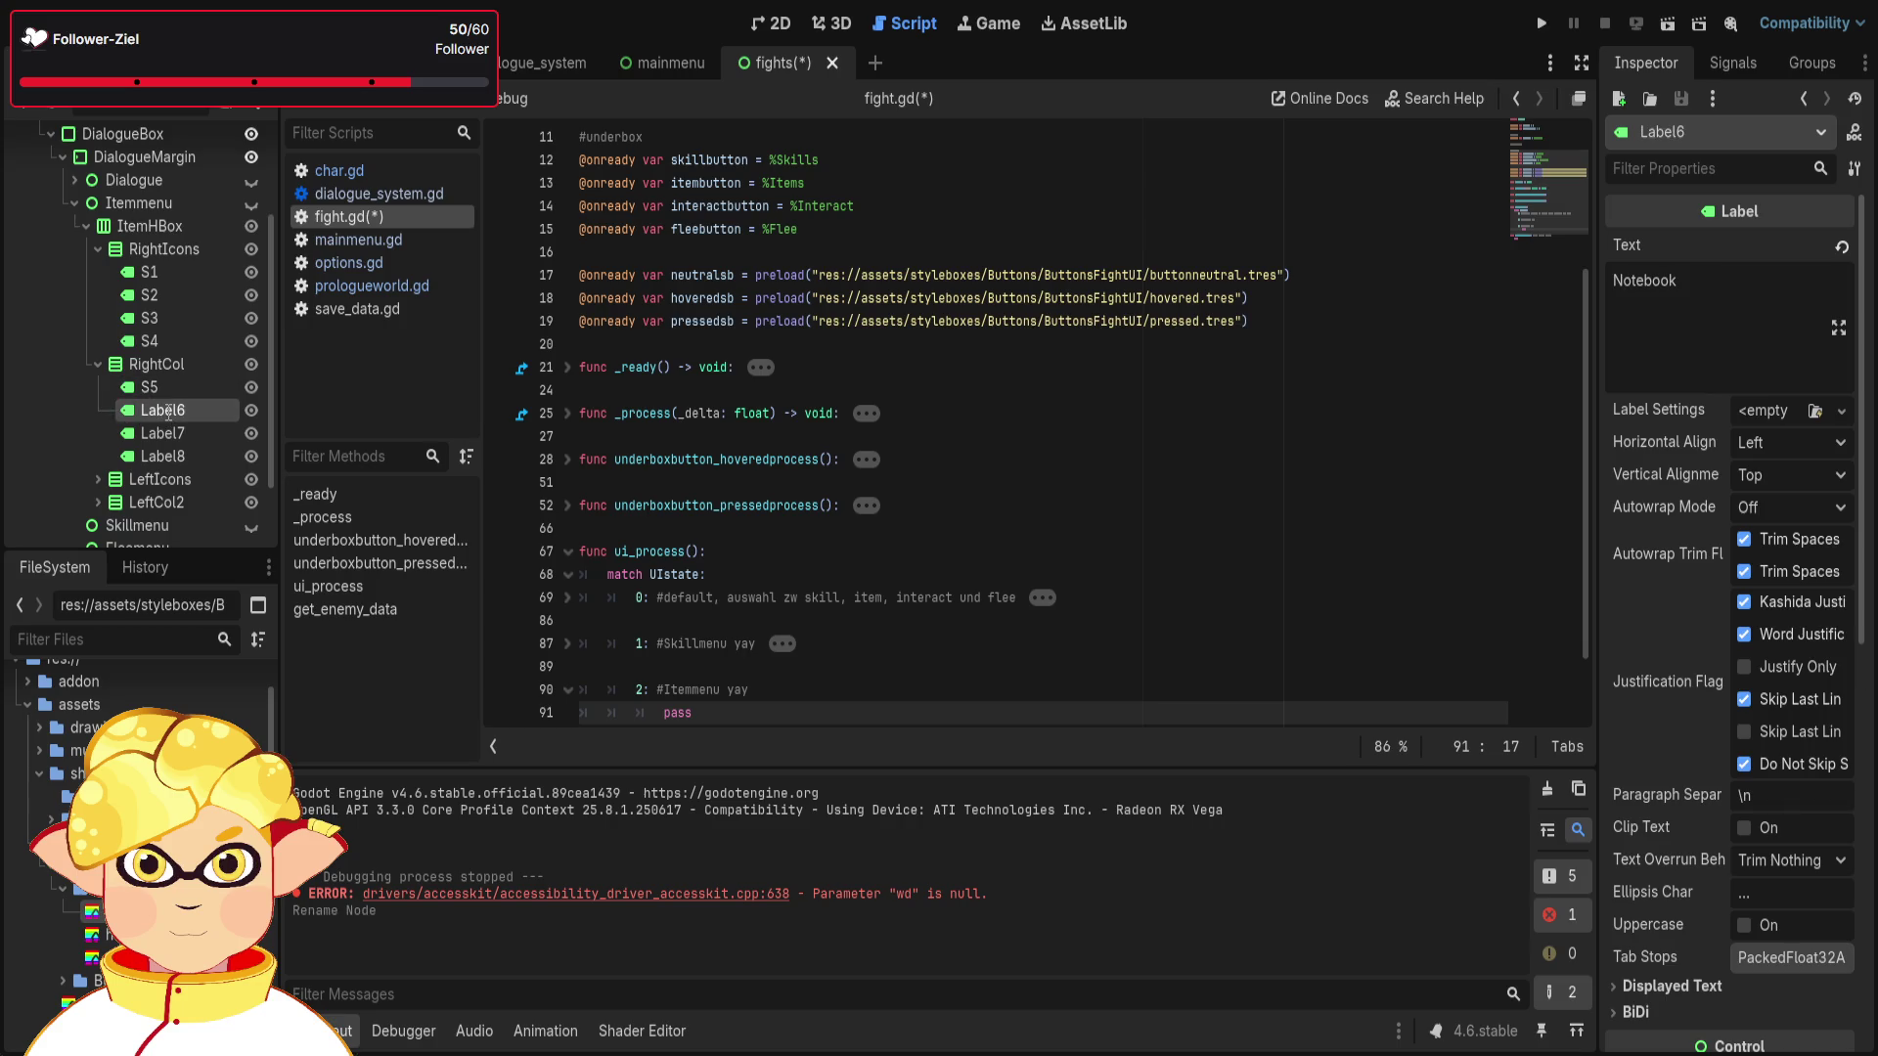
double_click(164, 411)
type("S6")
key("Return")
- Rename Label7 to S7 and Label8 to S8 under RightCol
left_click(163, 433)
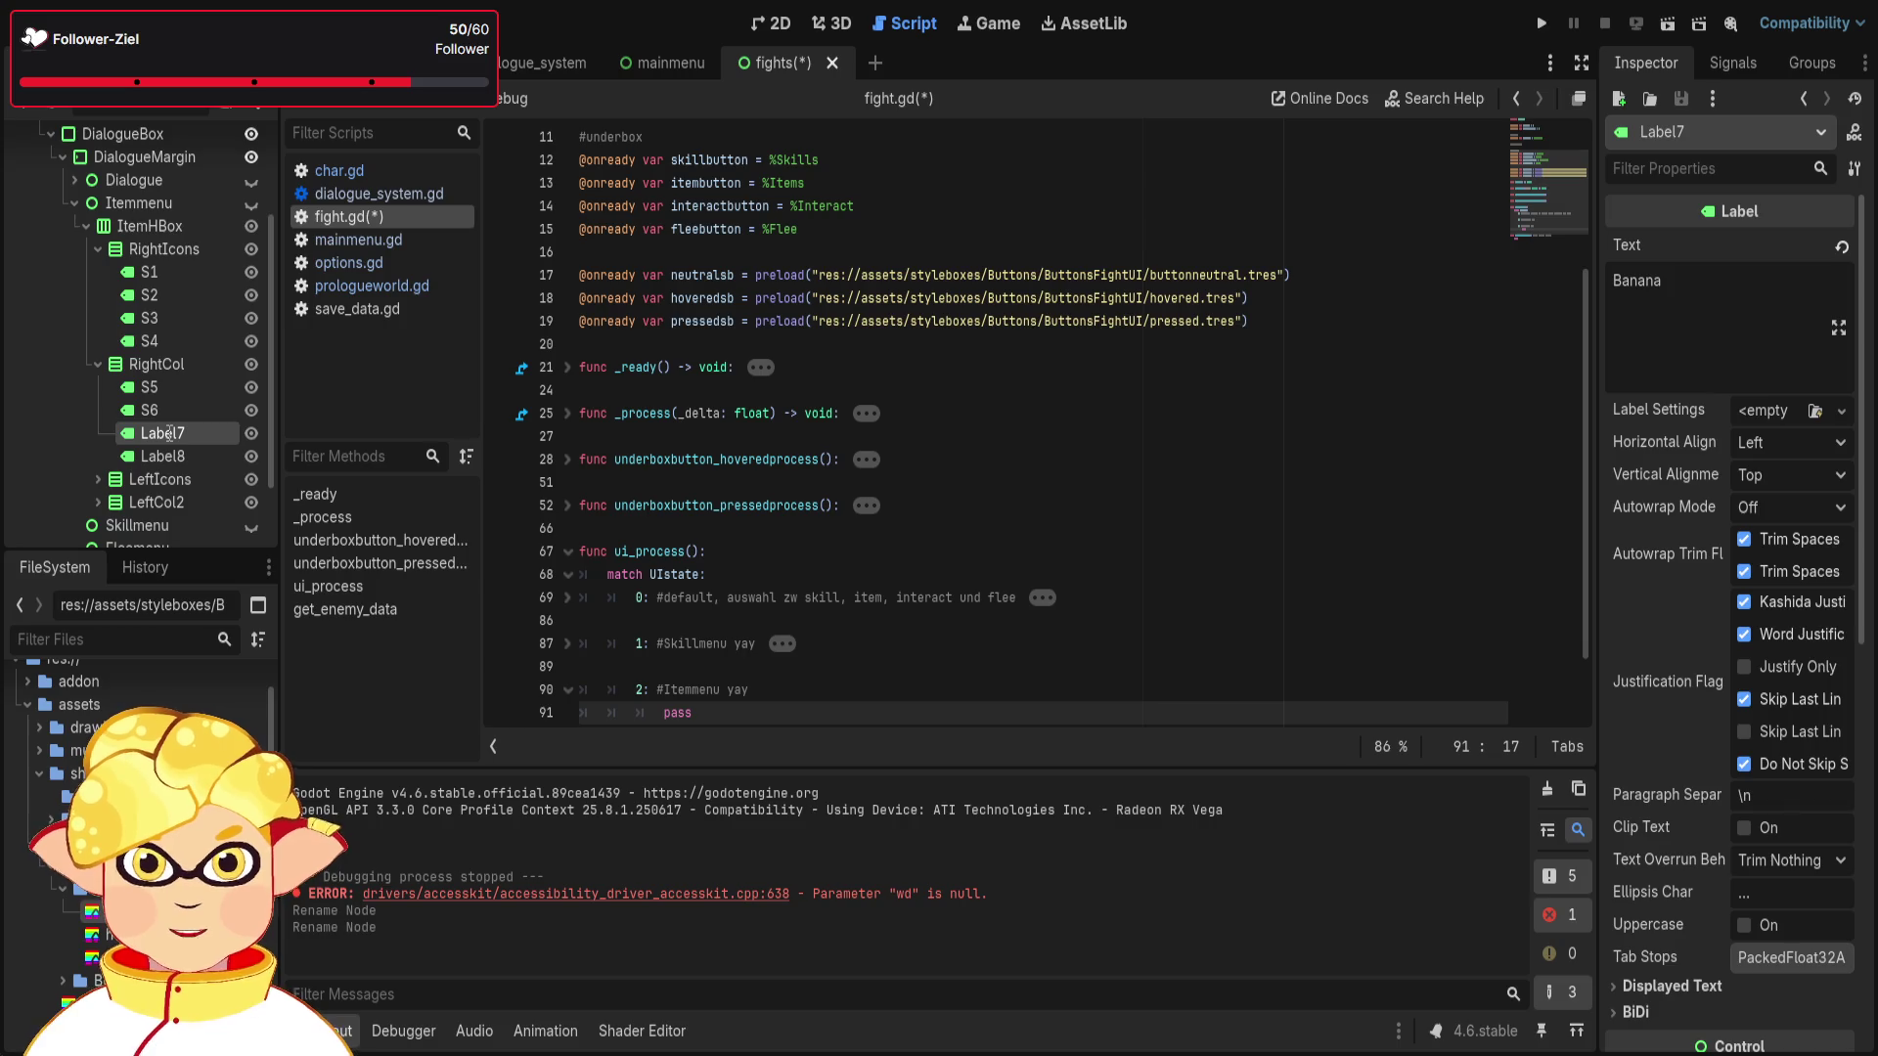
double_click(167, 433)
type("S7")
key("Return")
left_click(170, 451)
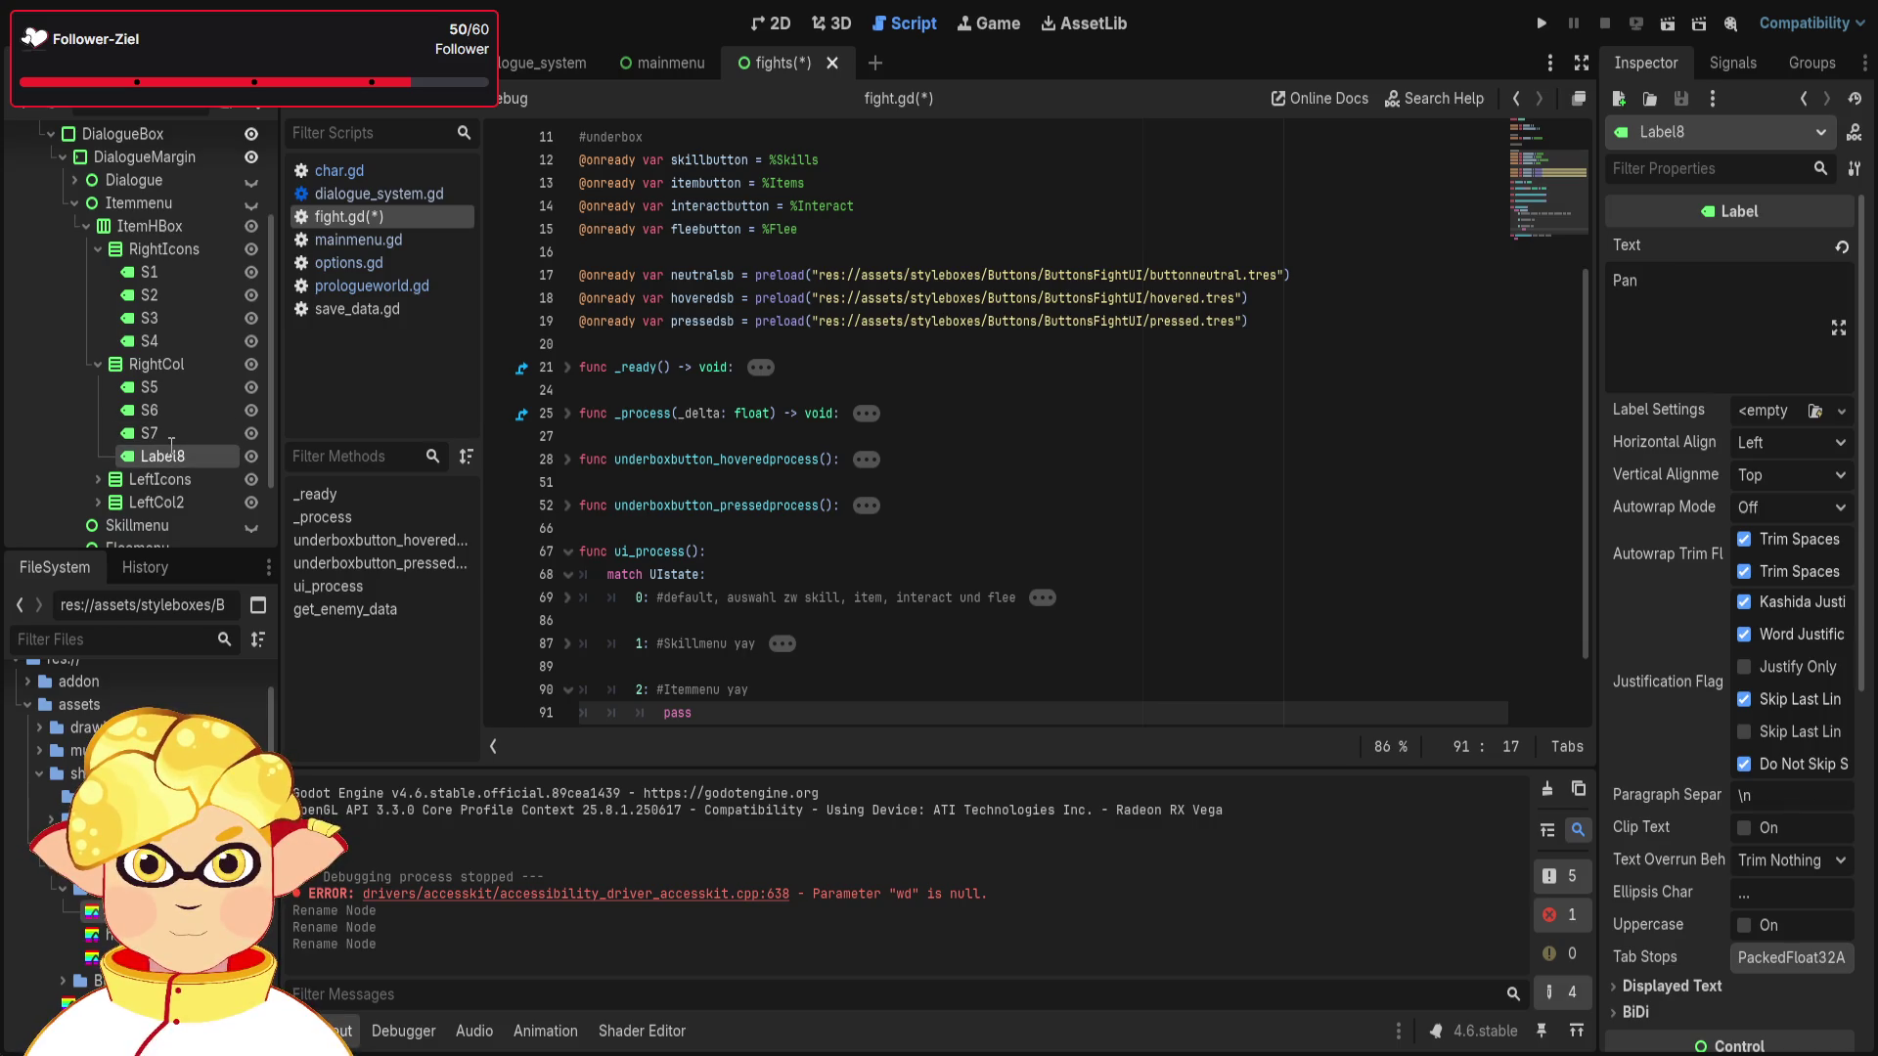
double_click(166, 456)
type("S8")
key("Return")
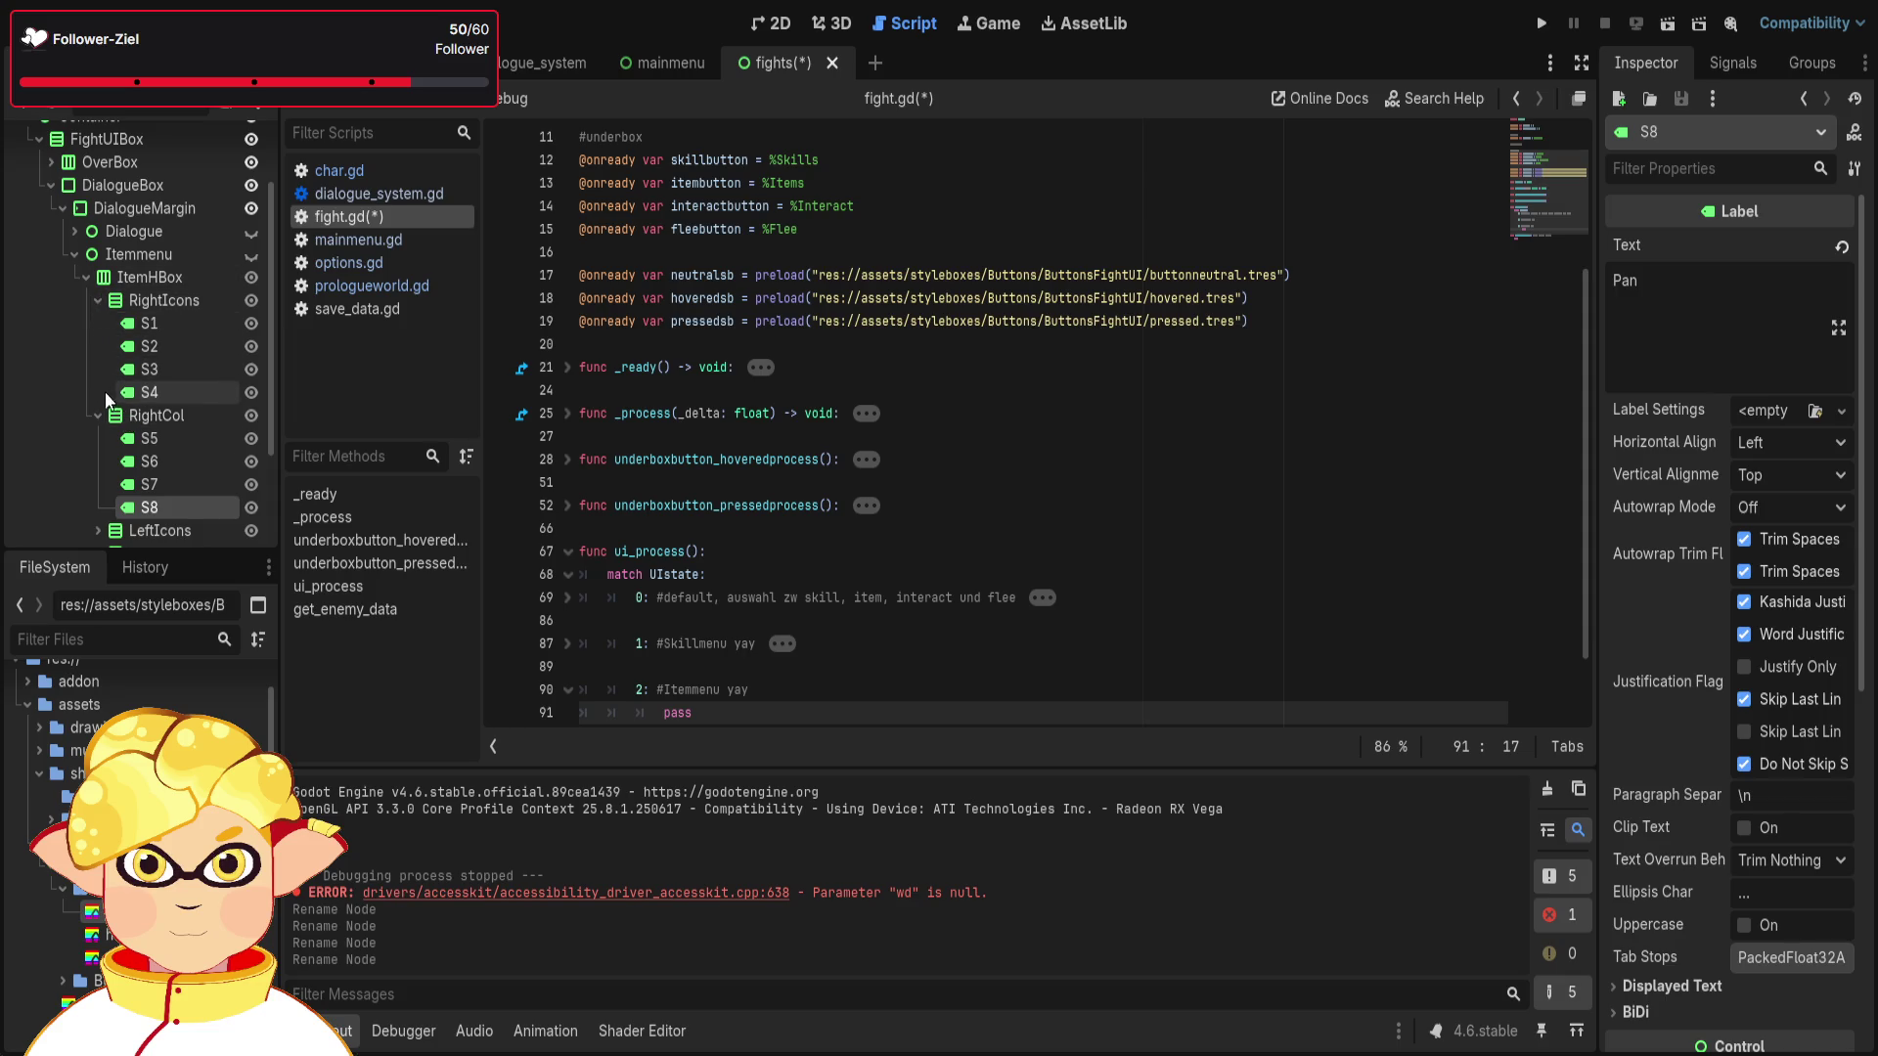
scroll(108, 381, "down", 1)
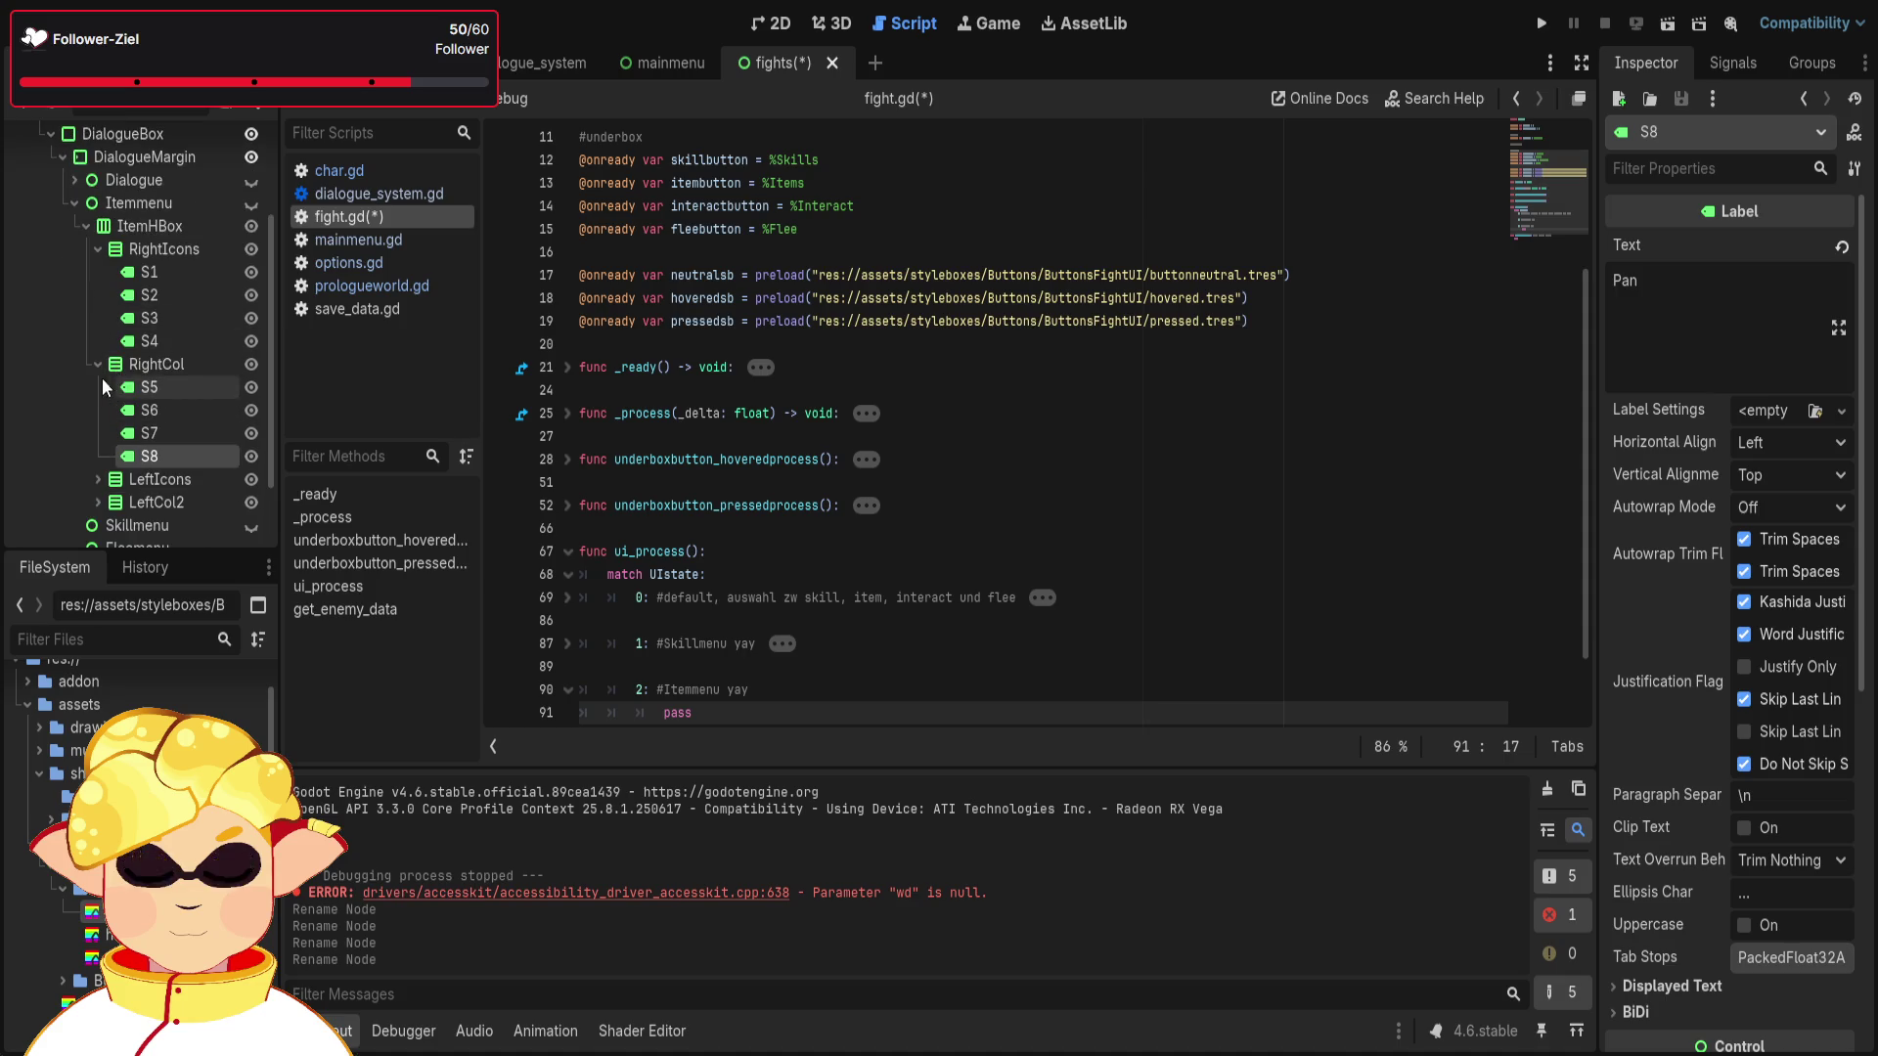
- Undo the earlier renames with Ctrl+Z and reselect the RightCol container
left_click(169, 366)
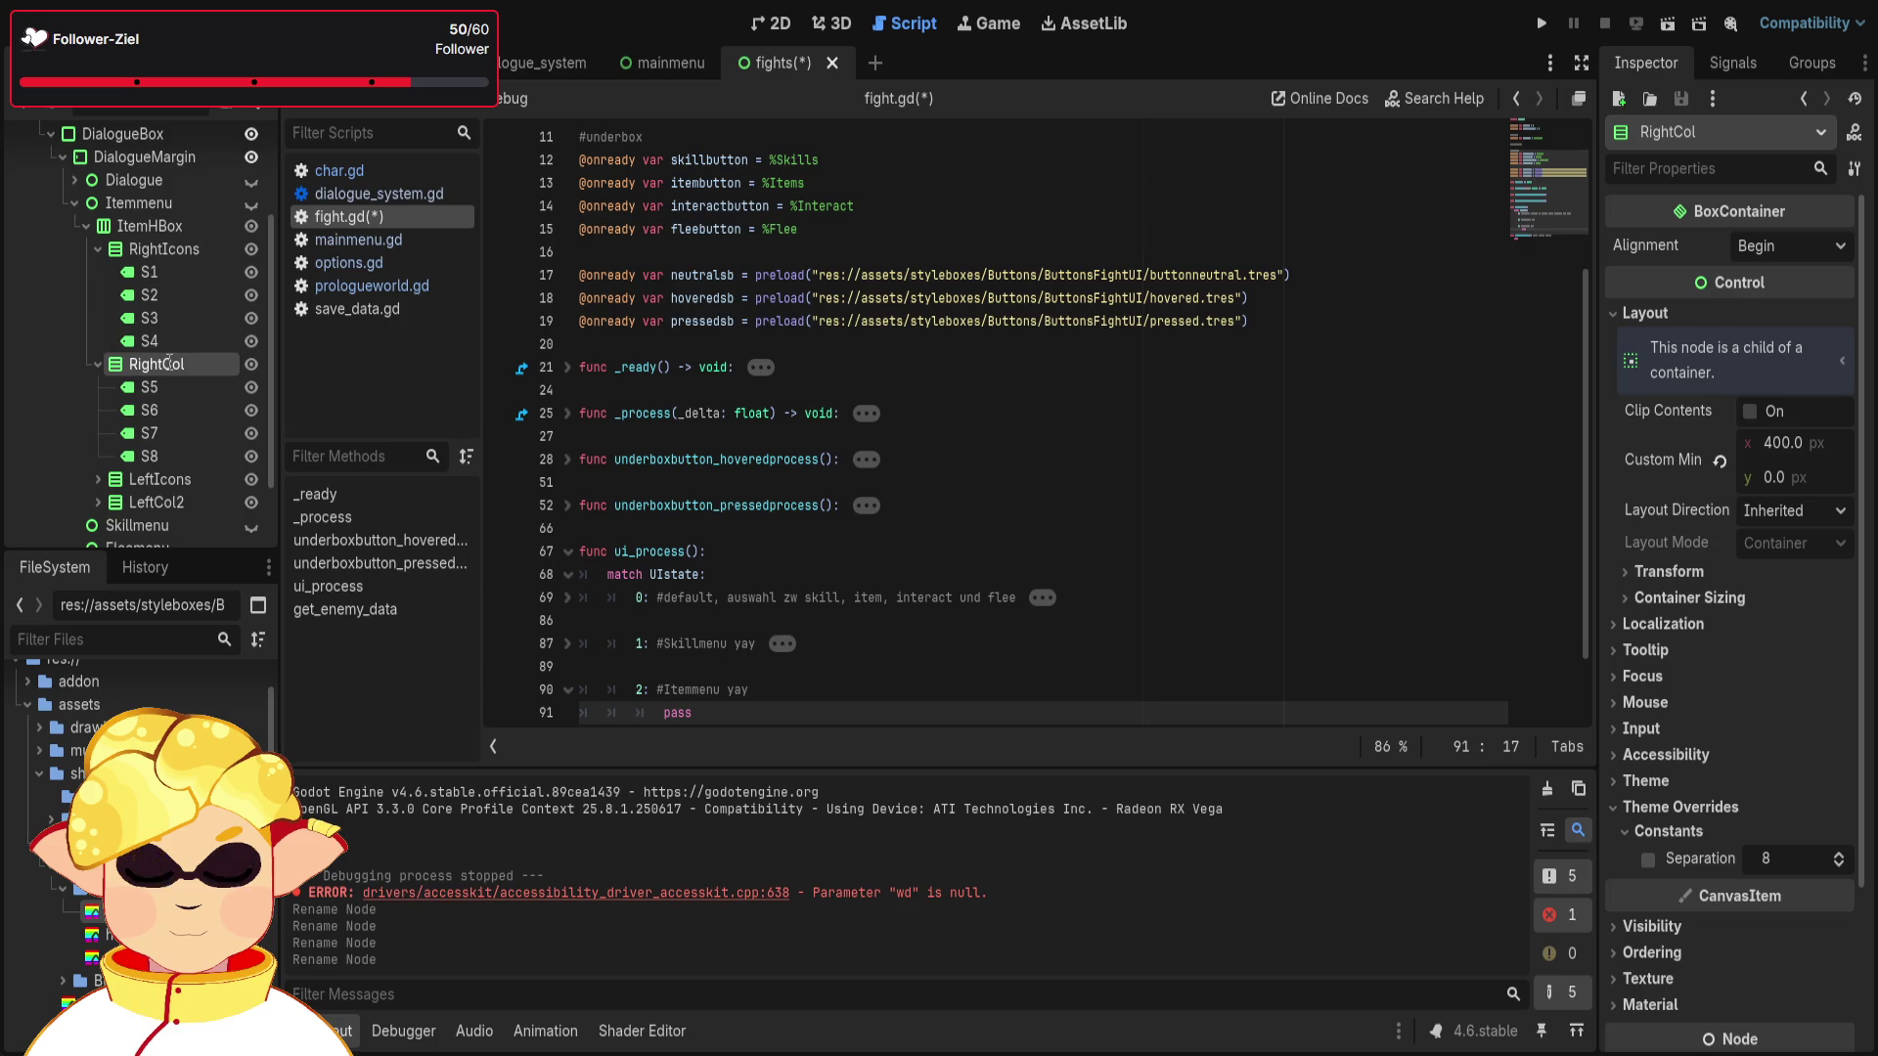
key("ctrl+z")
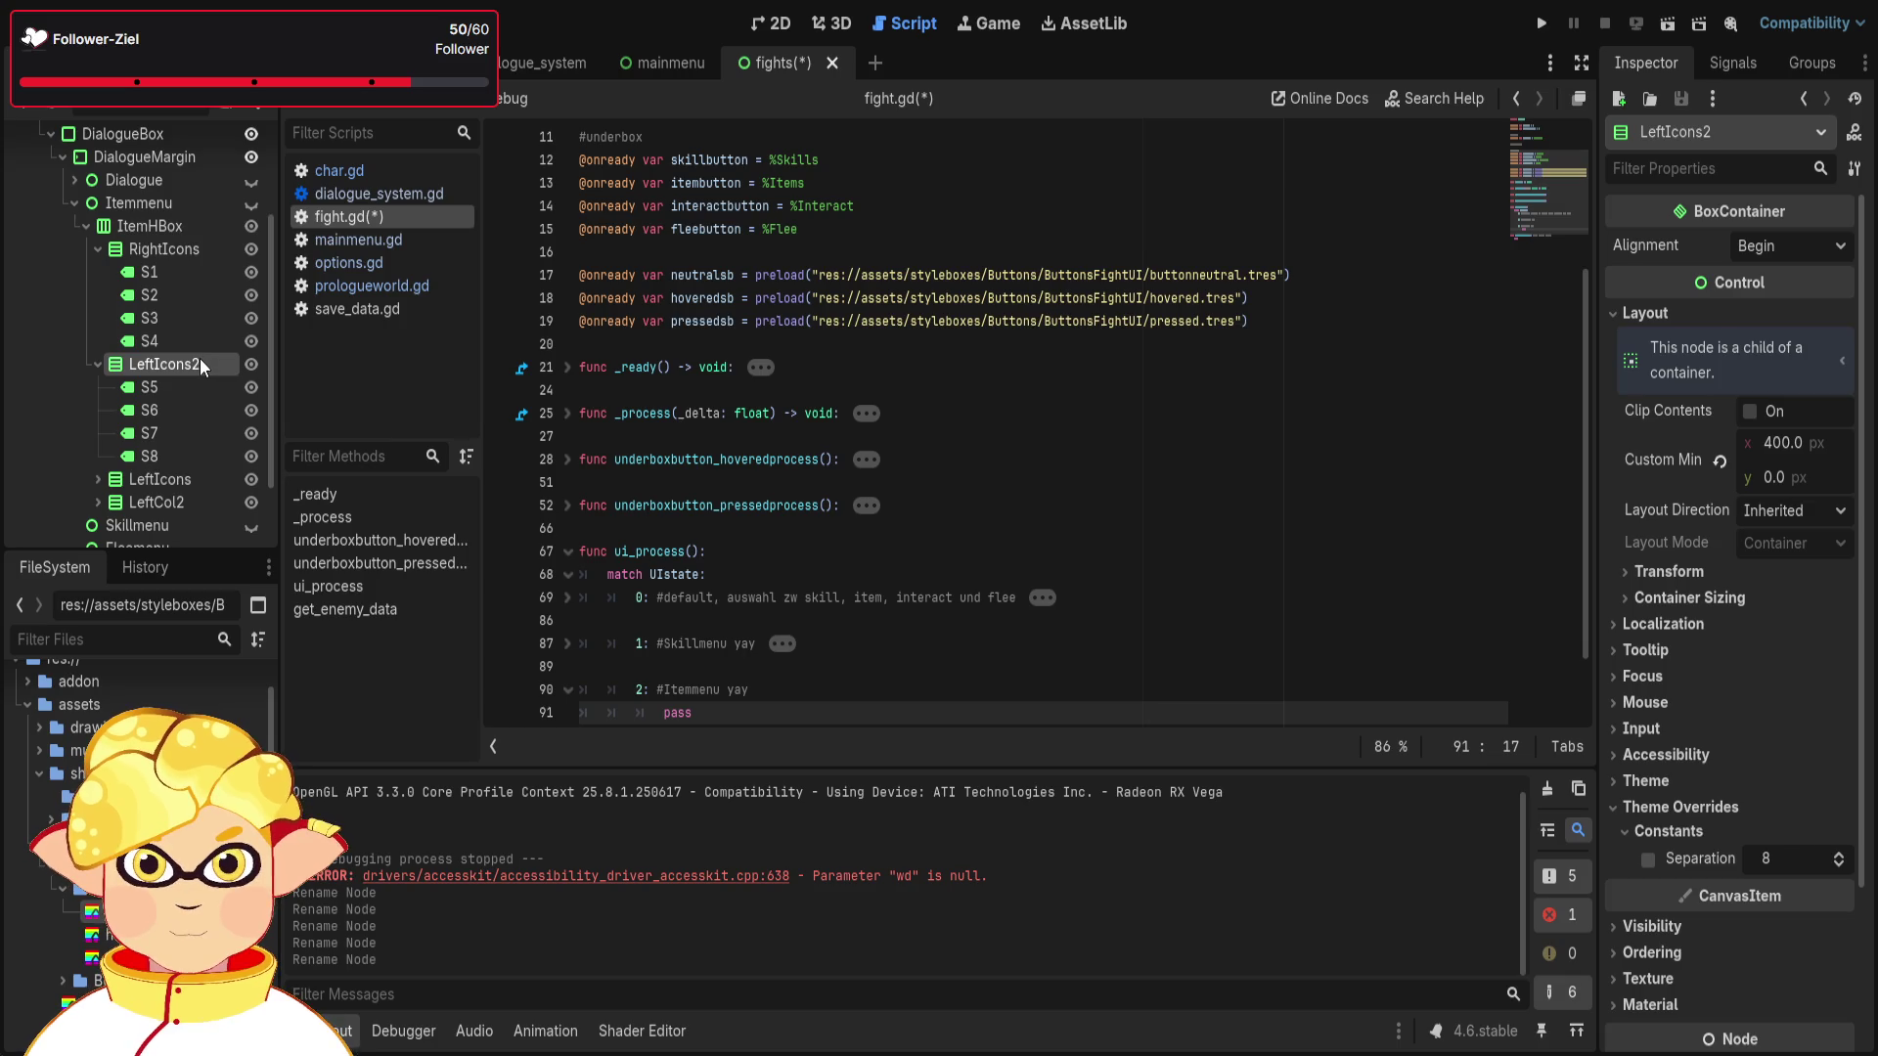
key("ctrl+z")
key("ctrl+z")
key("ctrl+z")
key("ctrl+z")
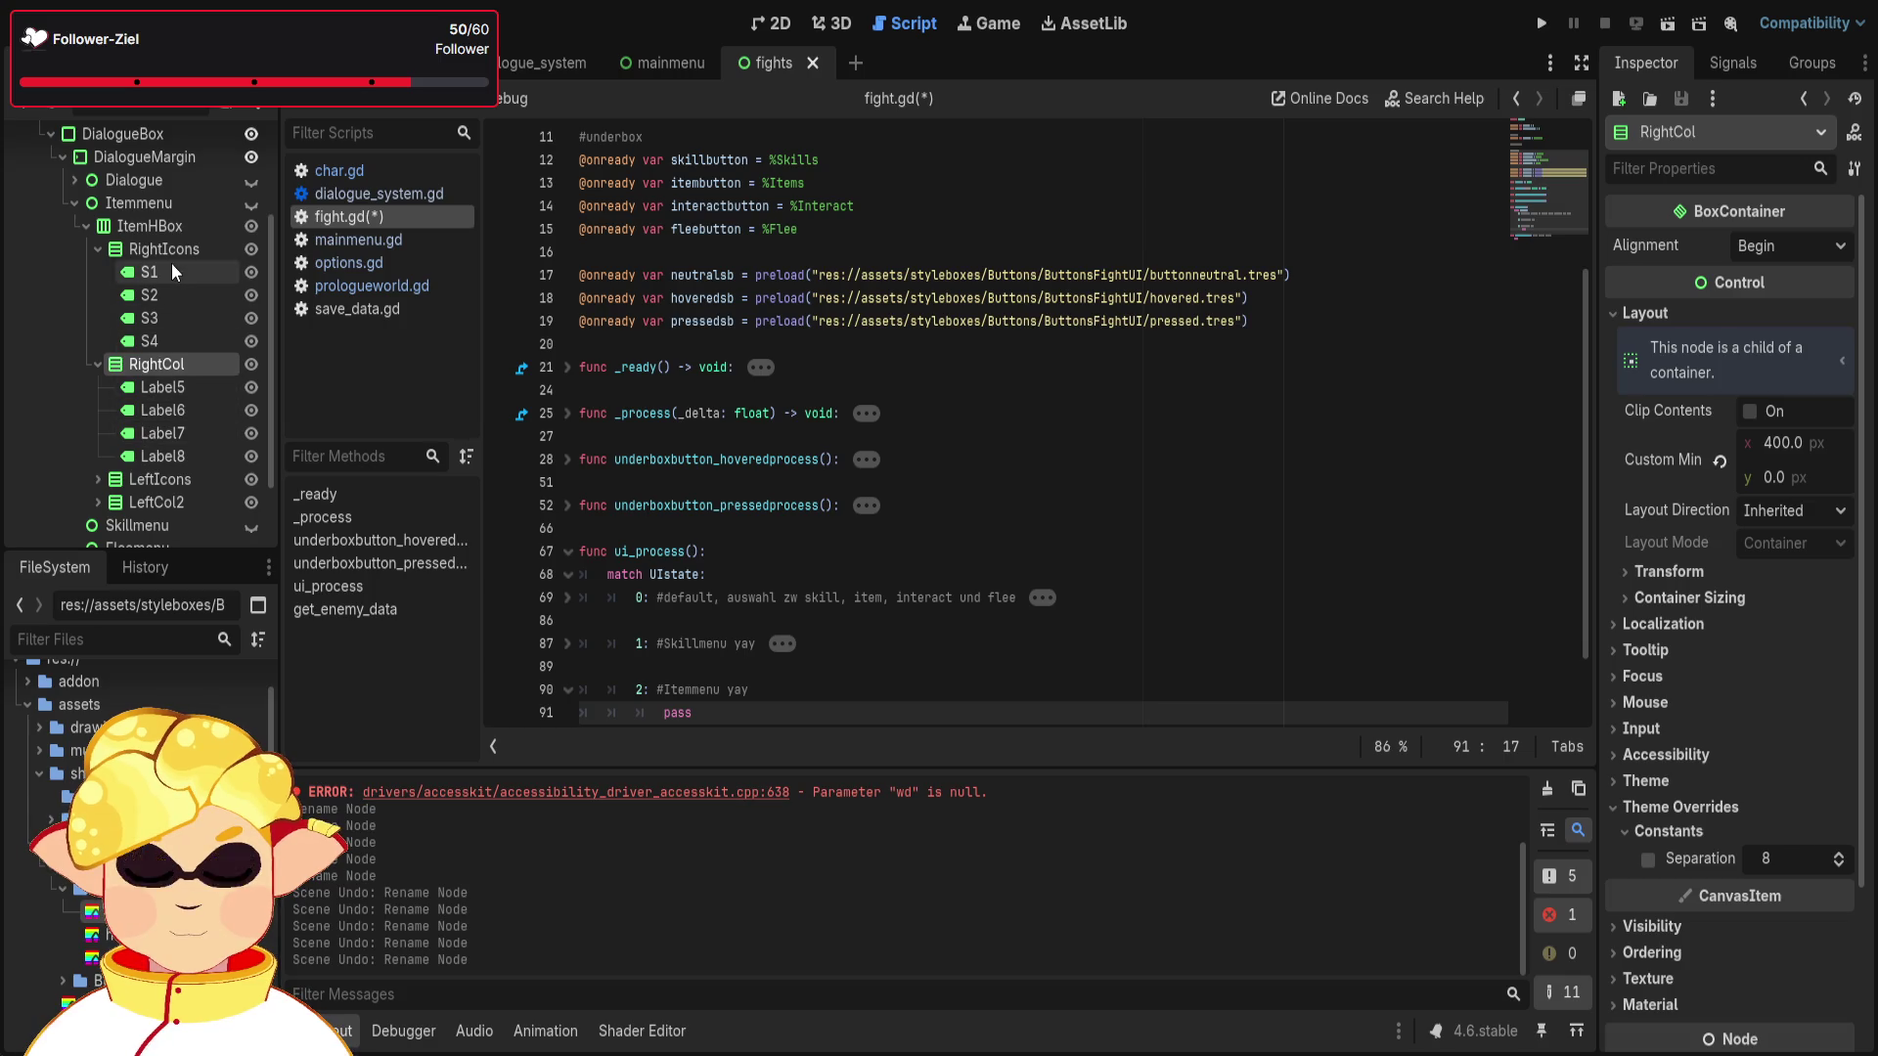
left_click(161, 294)
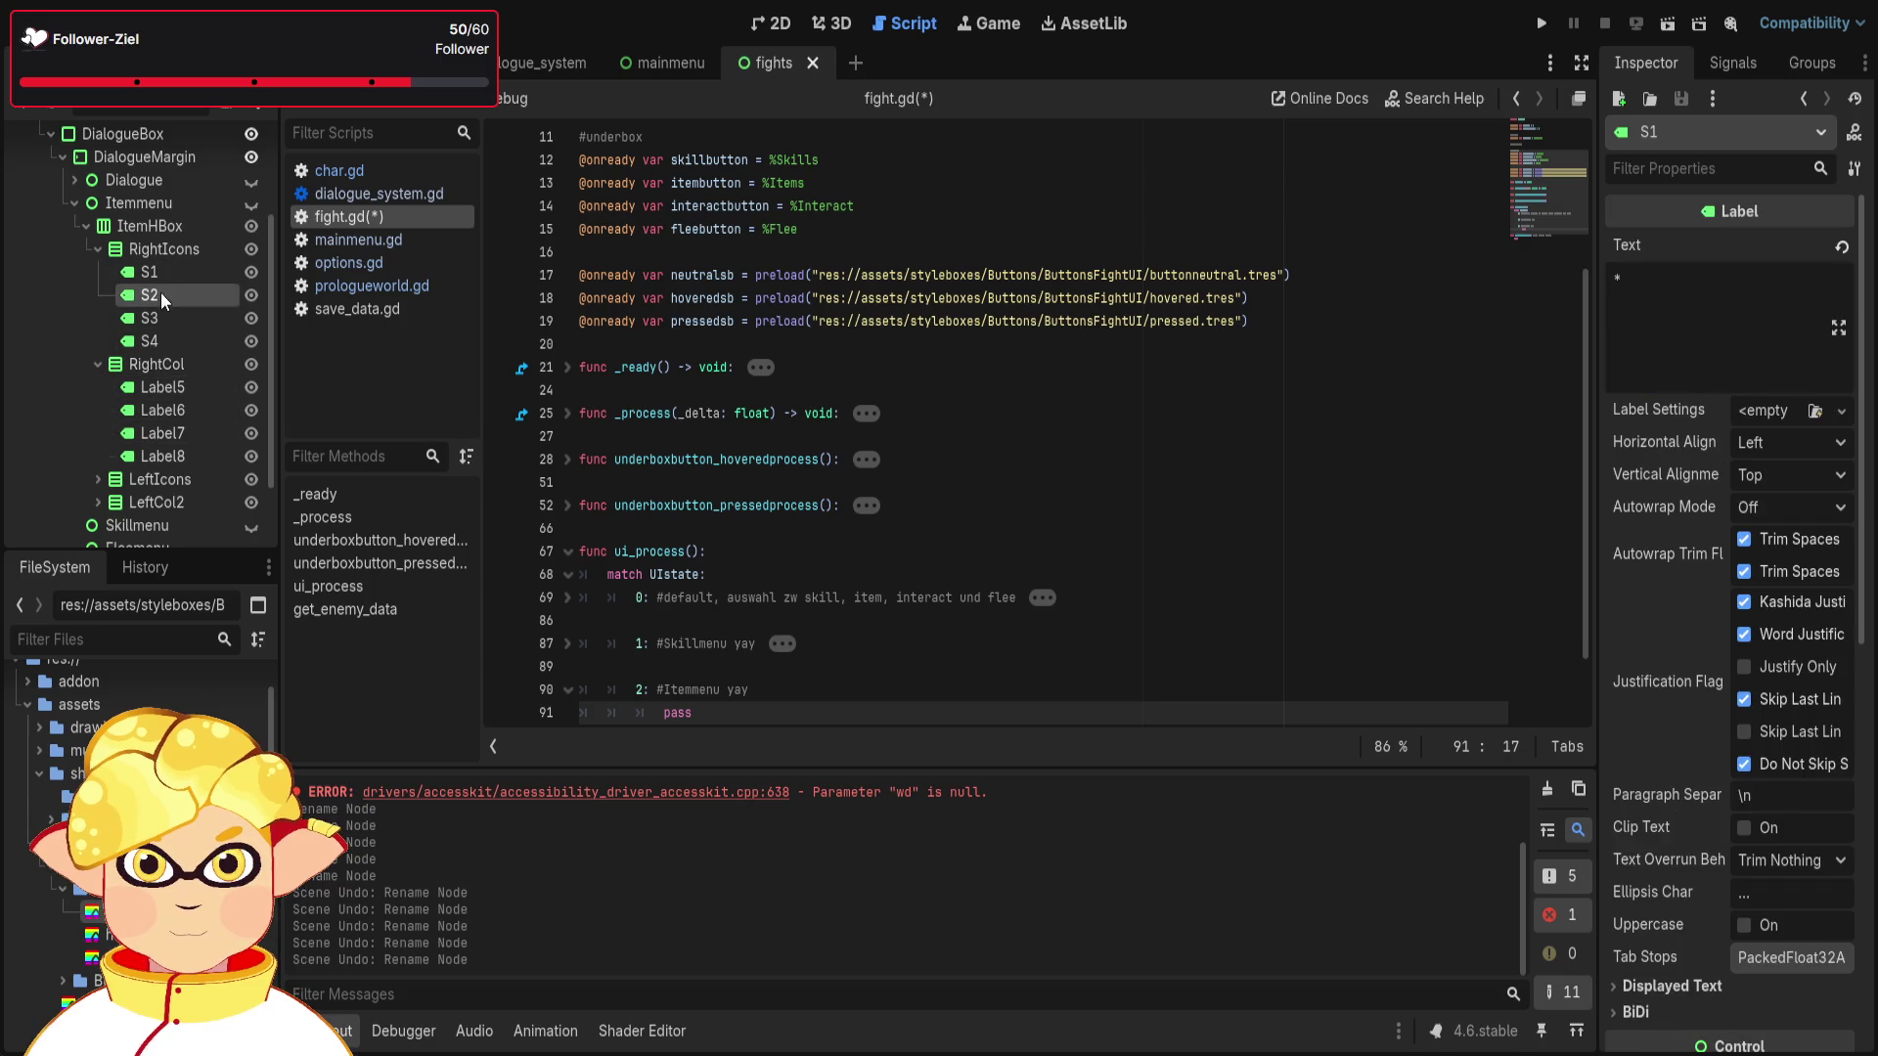
left_click(161, 364)
- Rename the first two RightCol labels to Item1 and Item2
left_click(173, 385)
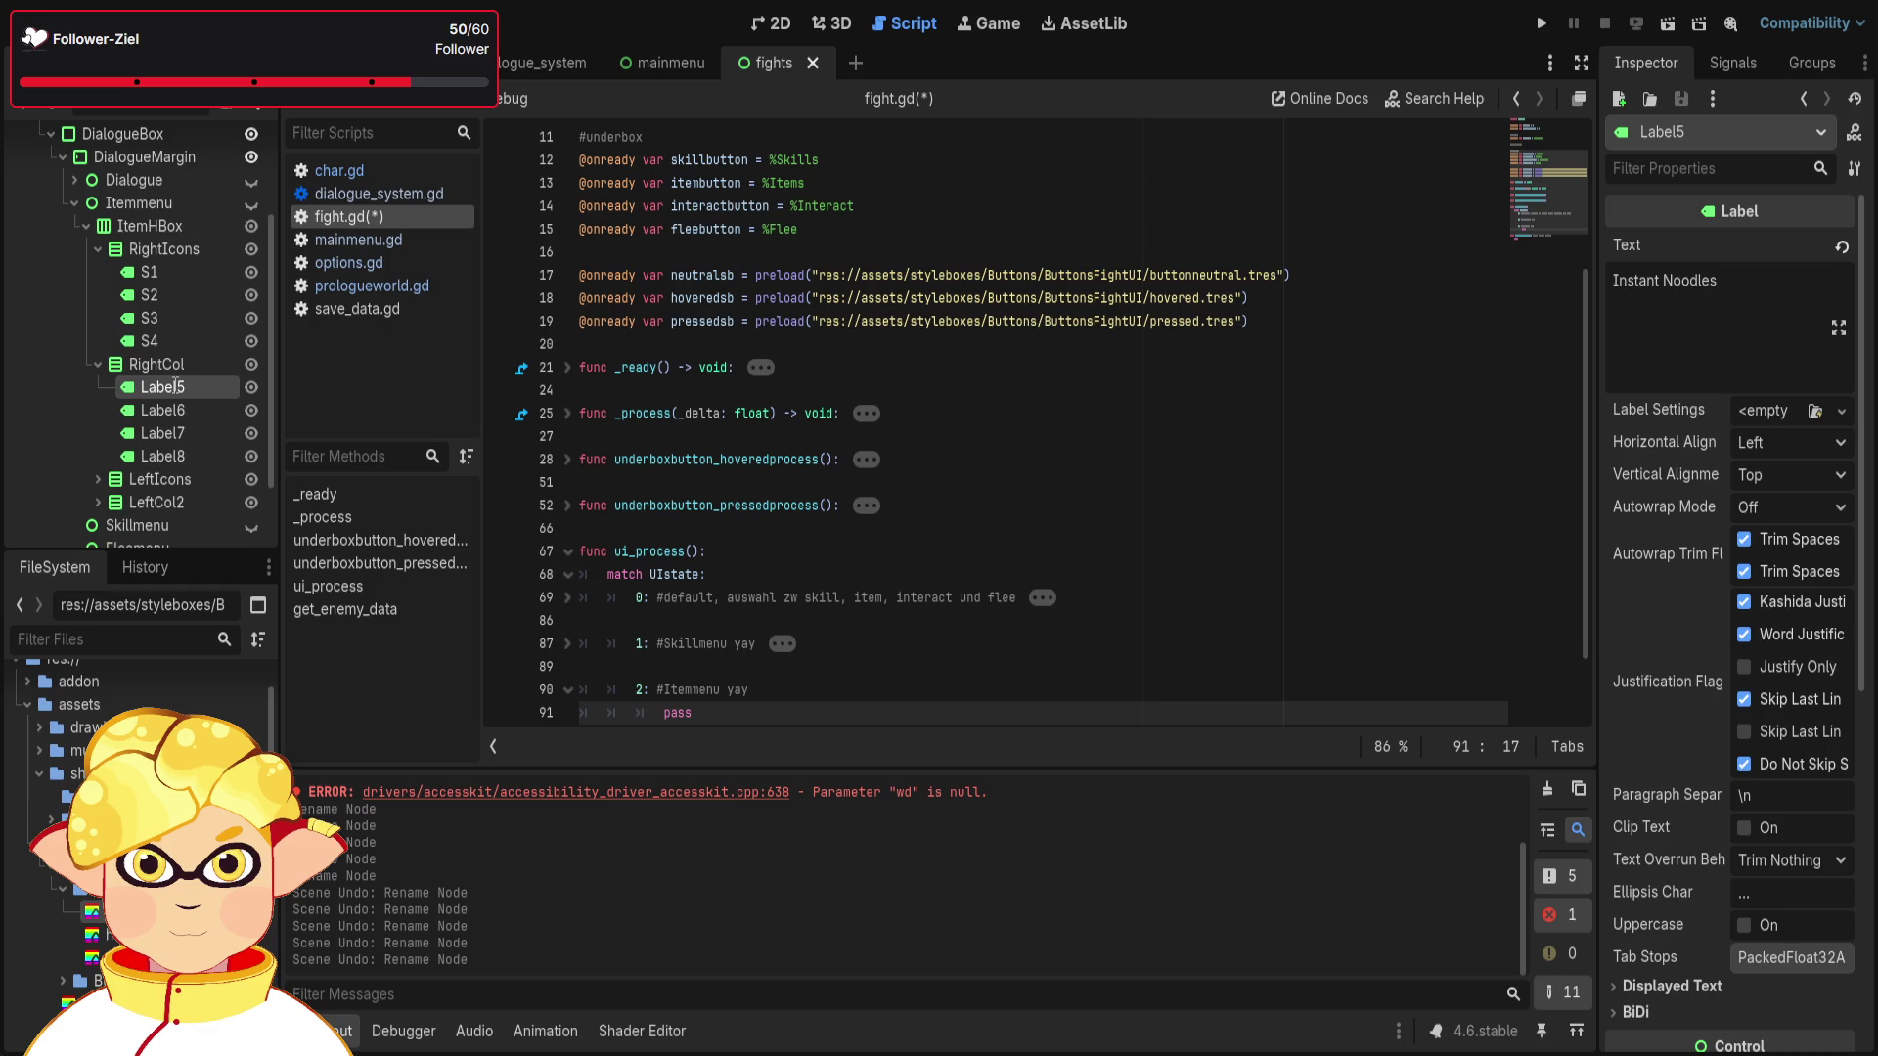
double_click(162, 387)
type("Item1")
key("Return")
left_click(179, 409)
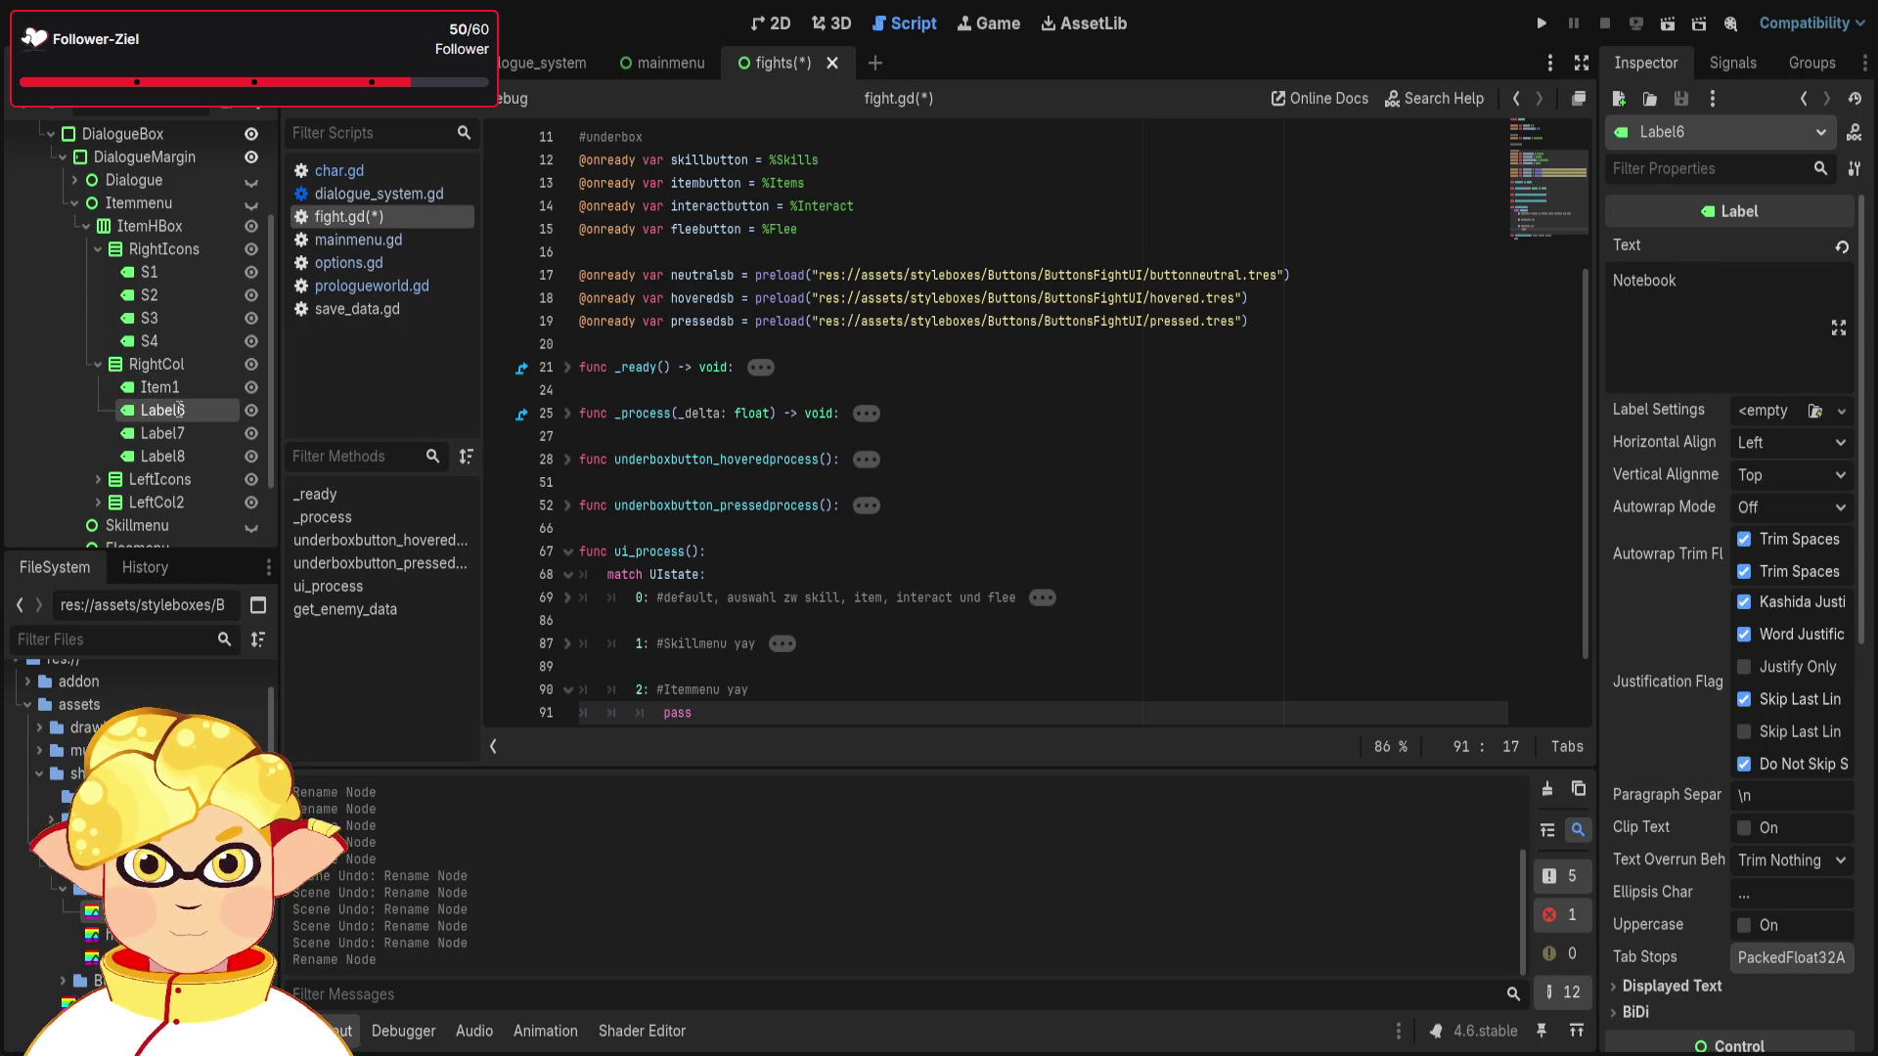
type("Item2")
key("Return")
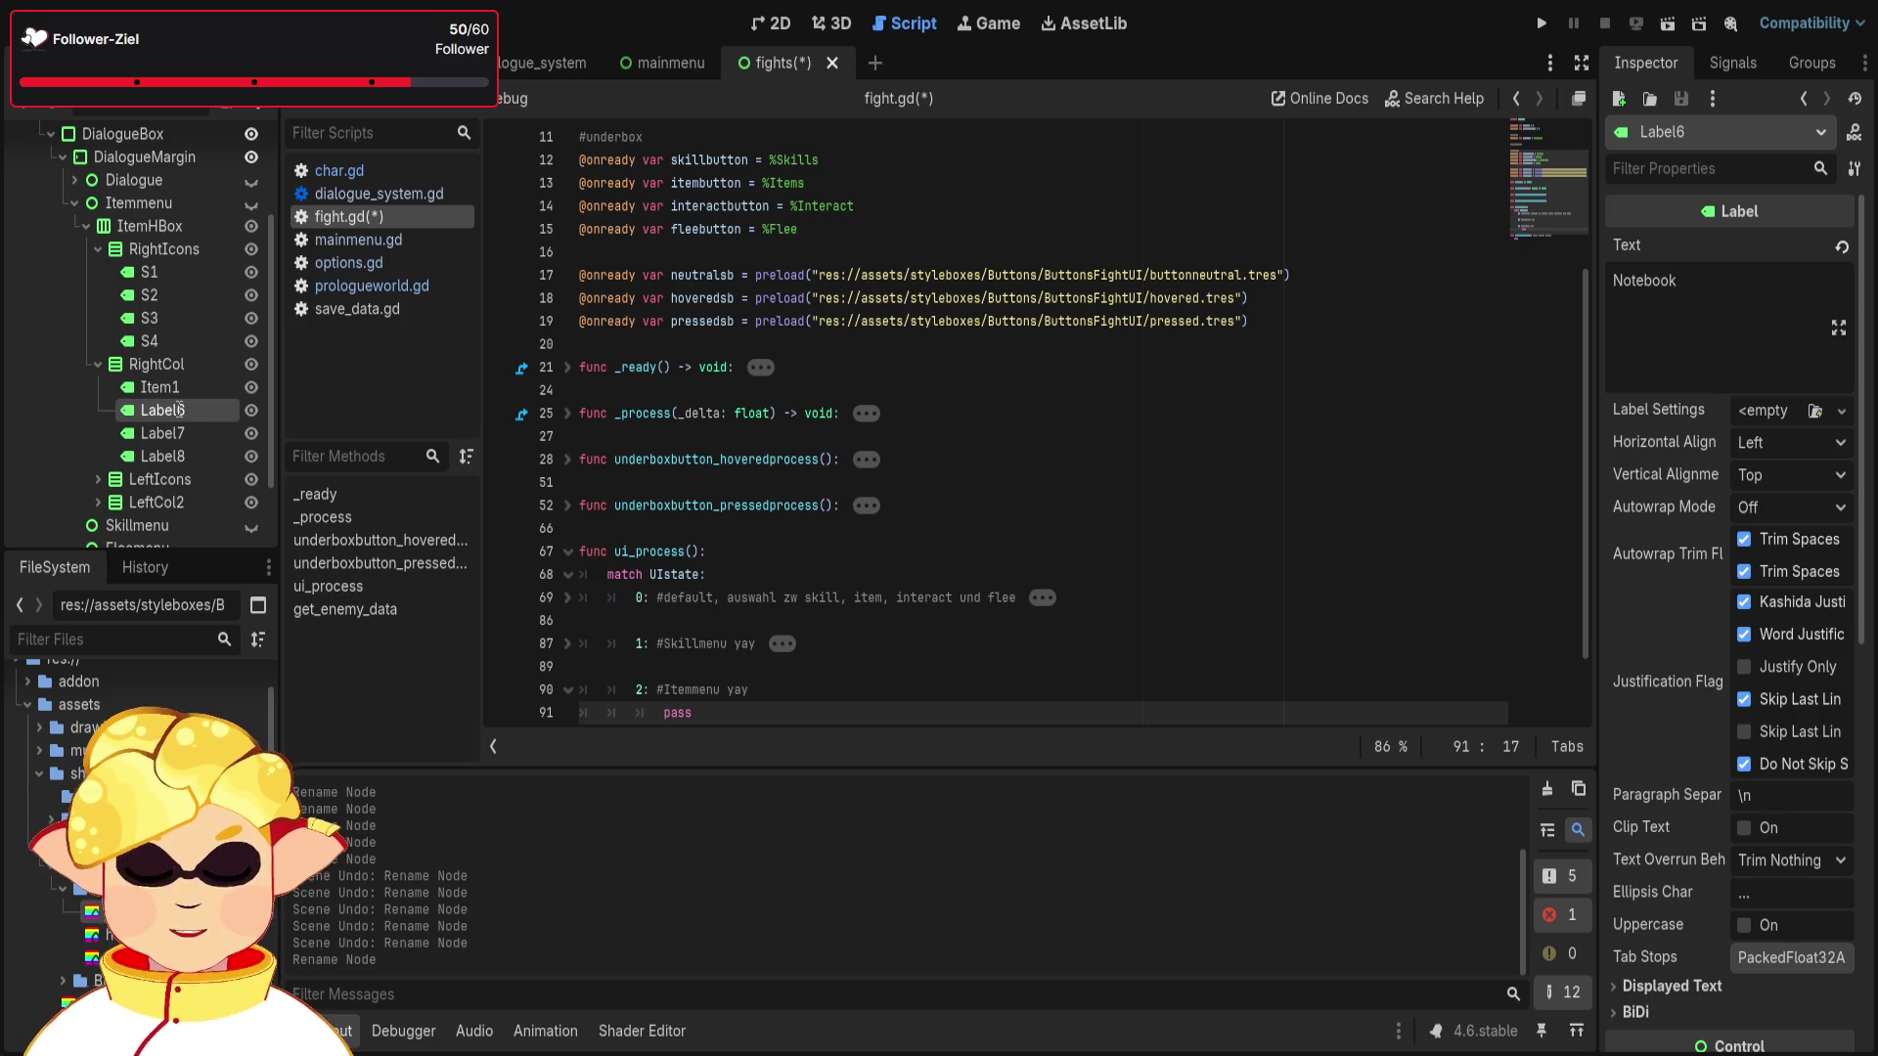
- Rename the remaining RightCol labels to Item3 and Item4
left_click(186, 436)
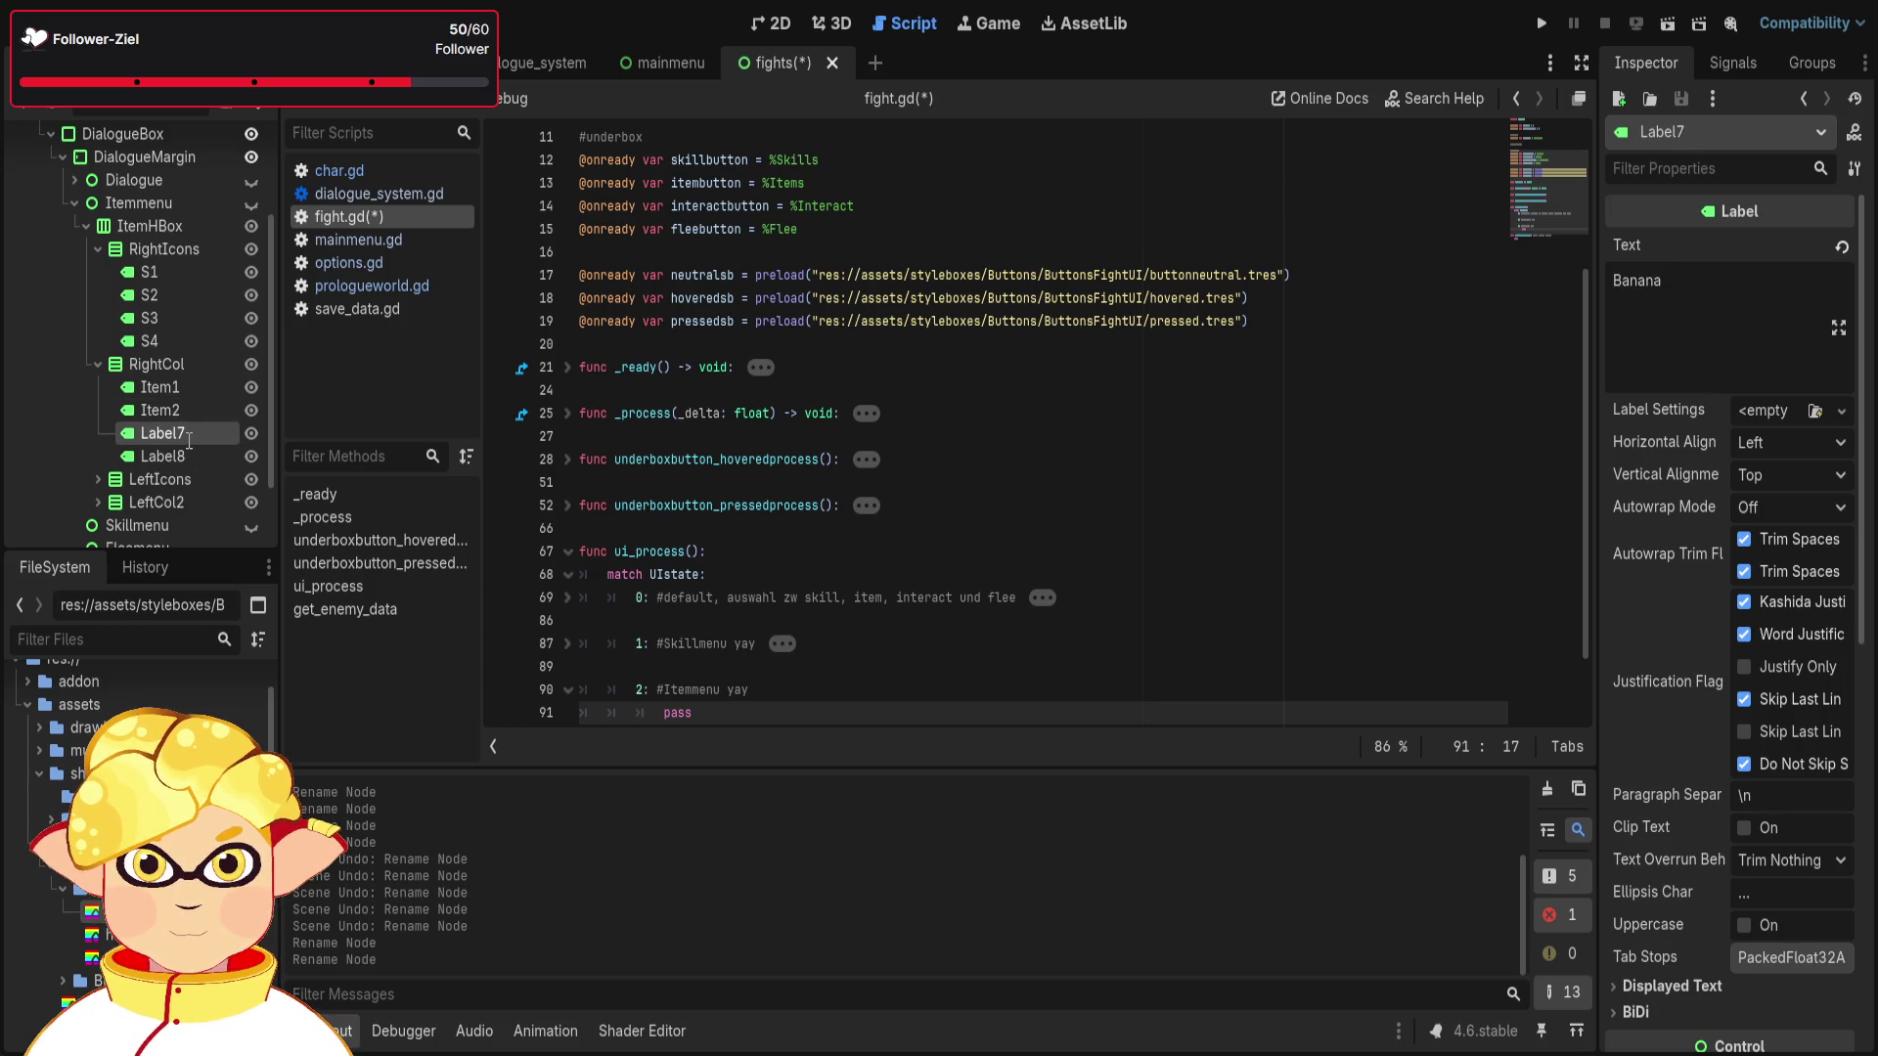
type("Item3")
key("Return")
left_click(186, 457)
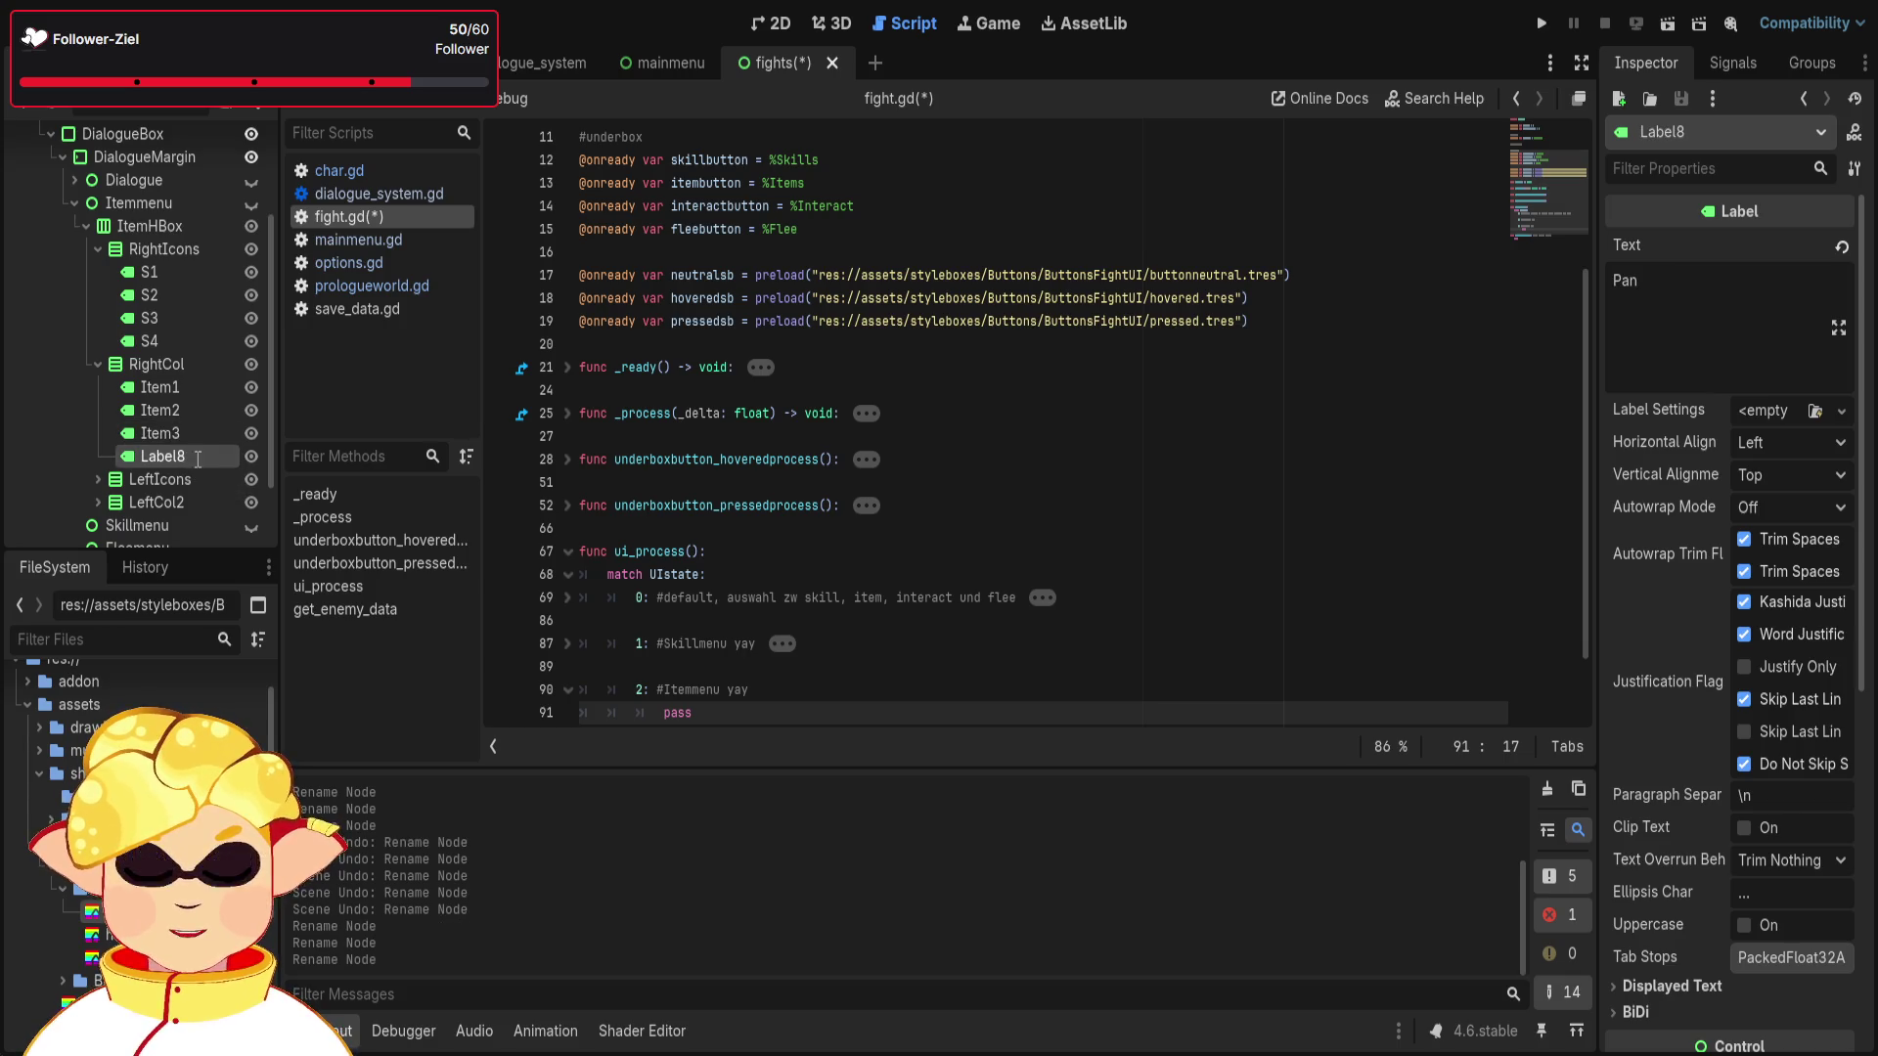
type("Item4")
key("Return")
- Expand the LeftIcons and LeftCol2 groups in the Scene dock
left_click(97, 479)
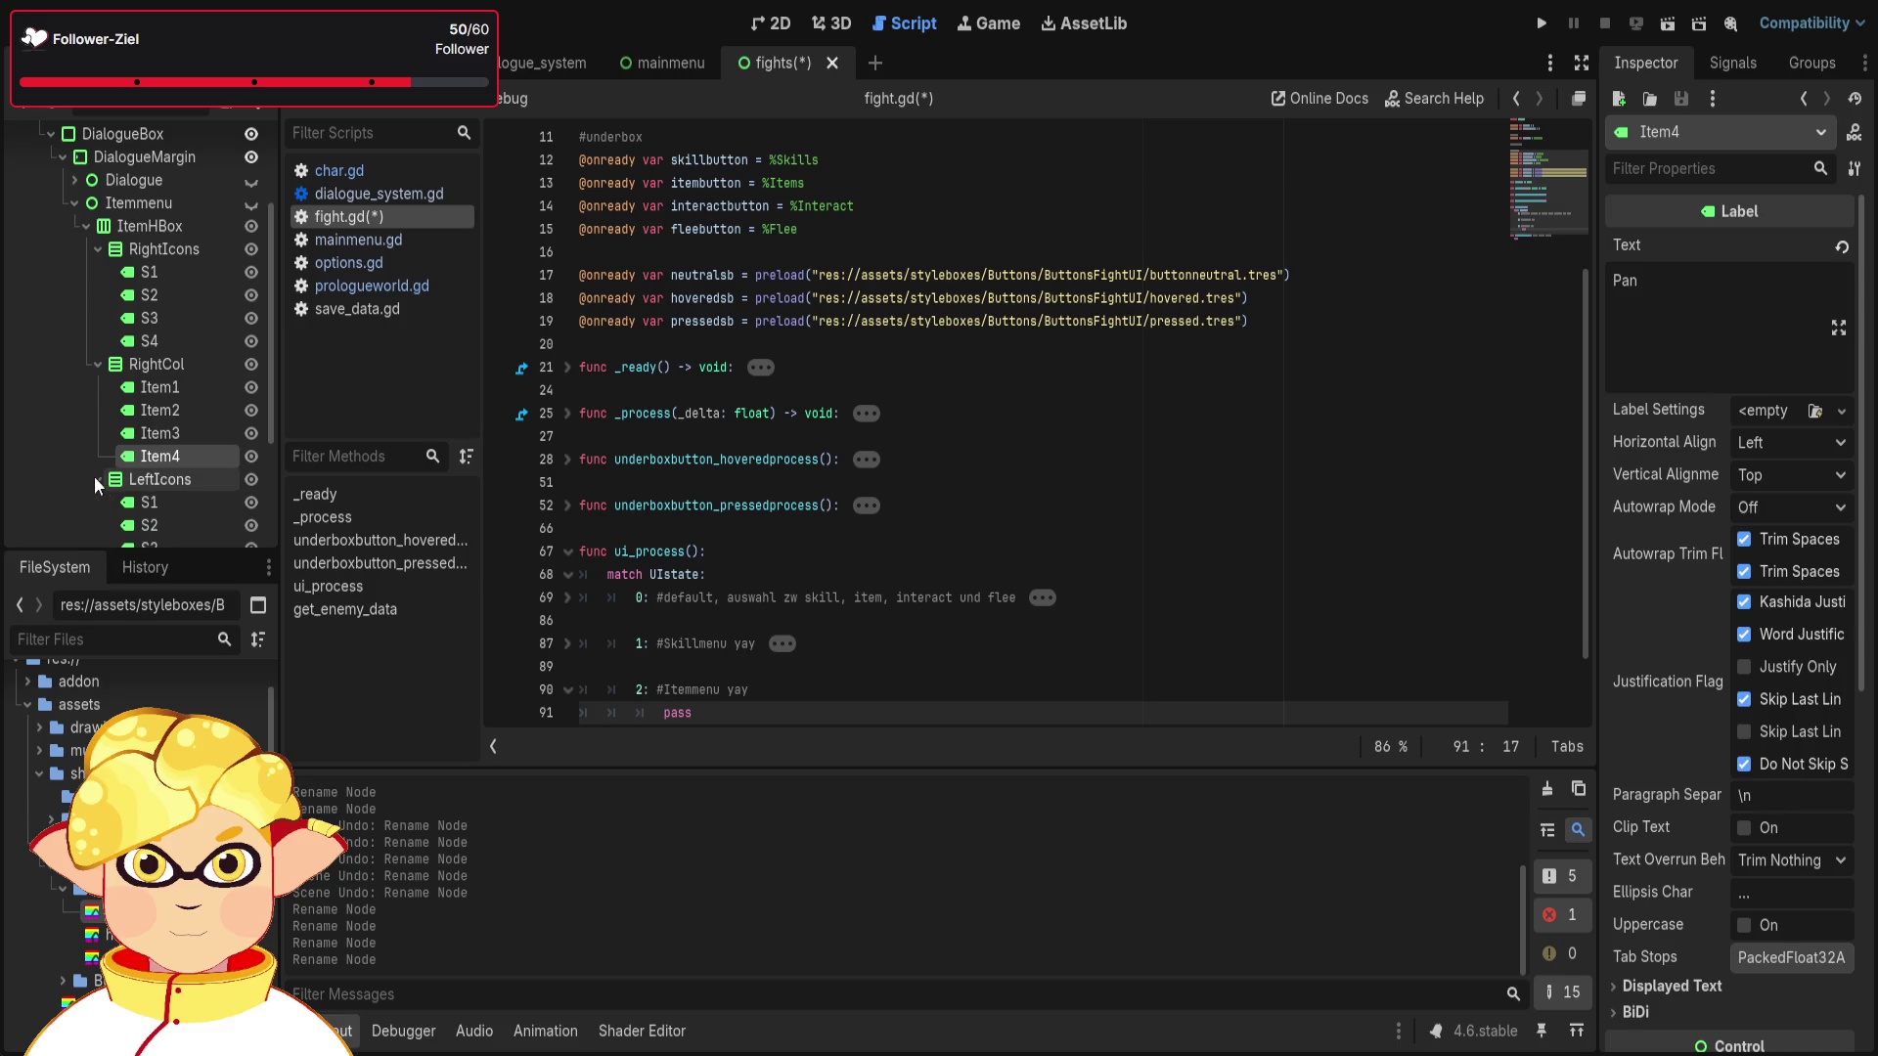
scroll(108, 477, "down", 2)
left_click(98, 493)
scroll(98, 489, "down", 2)
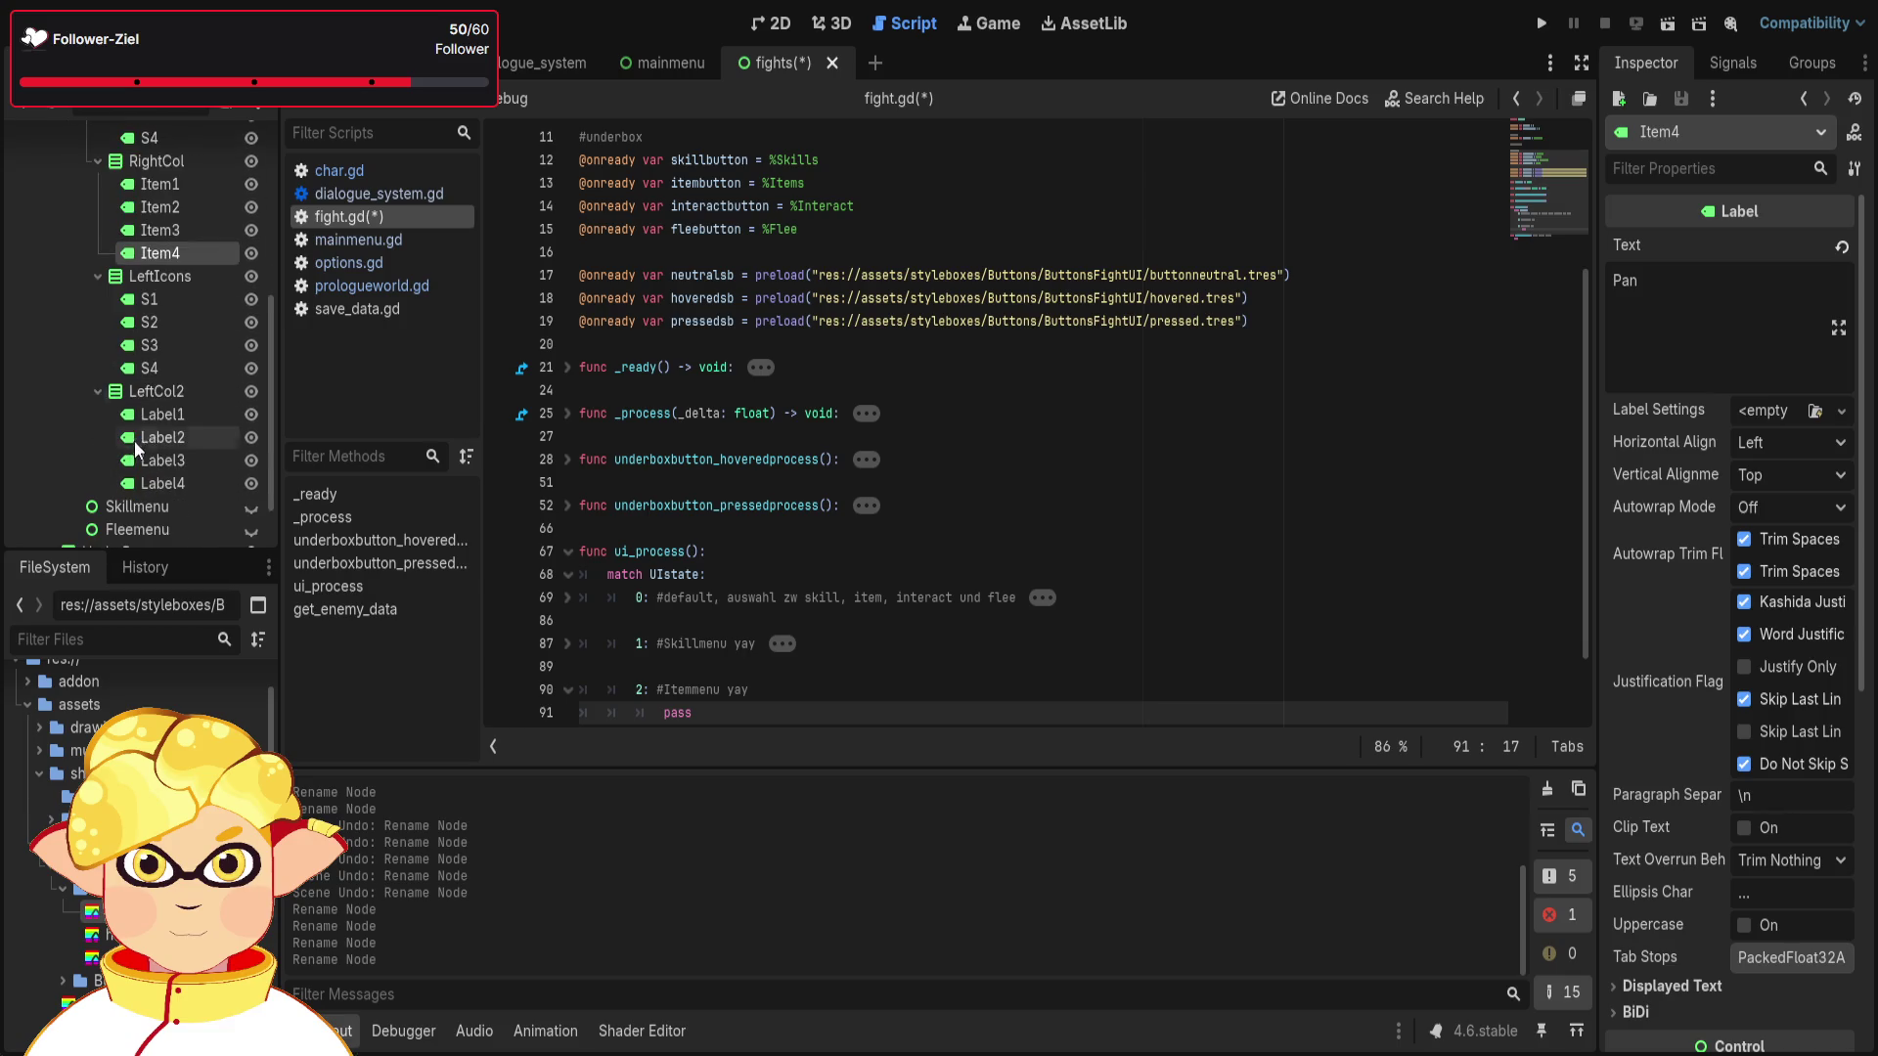
left_click(147, 415)
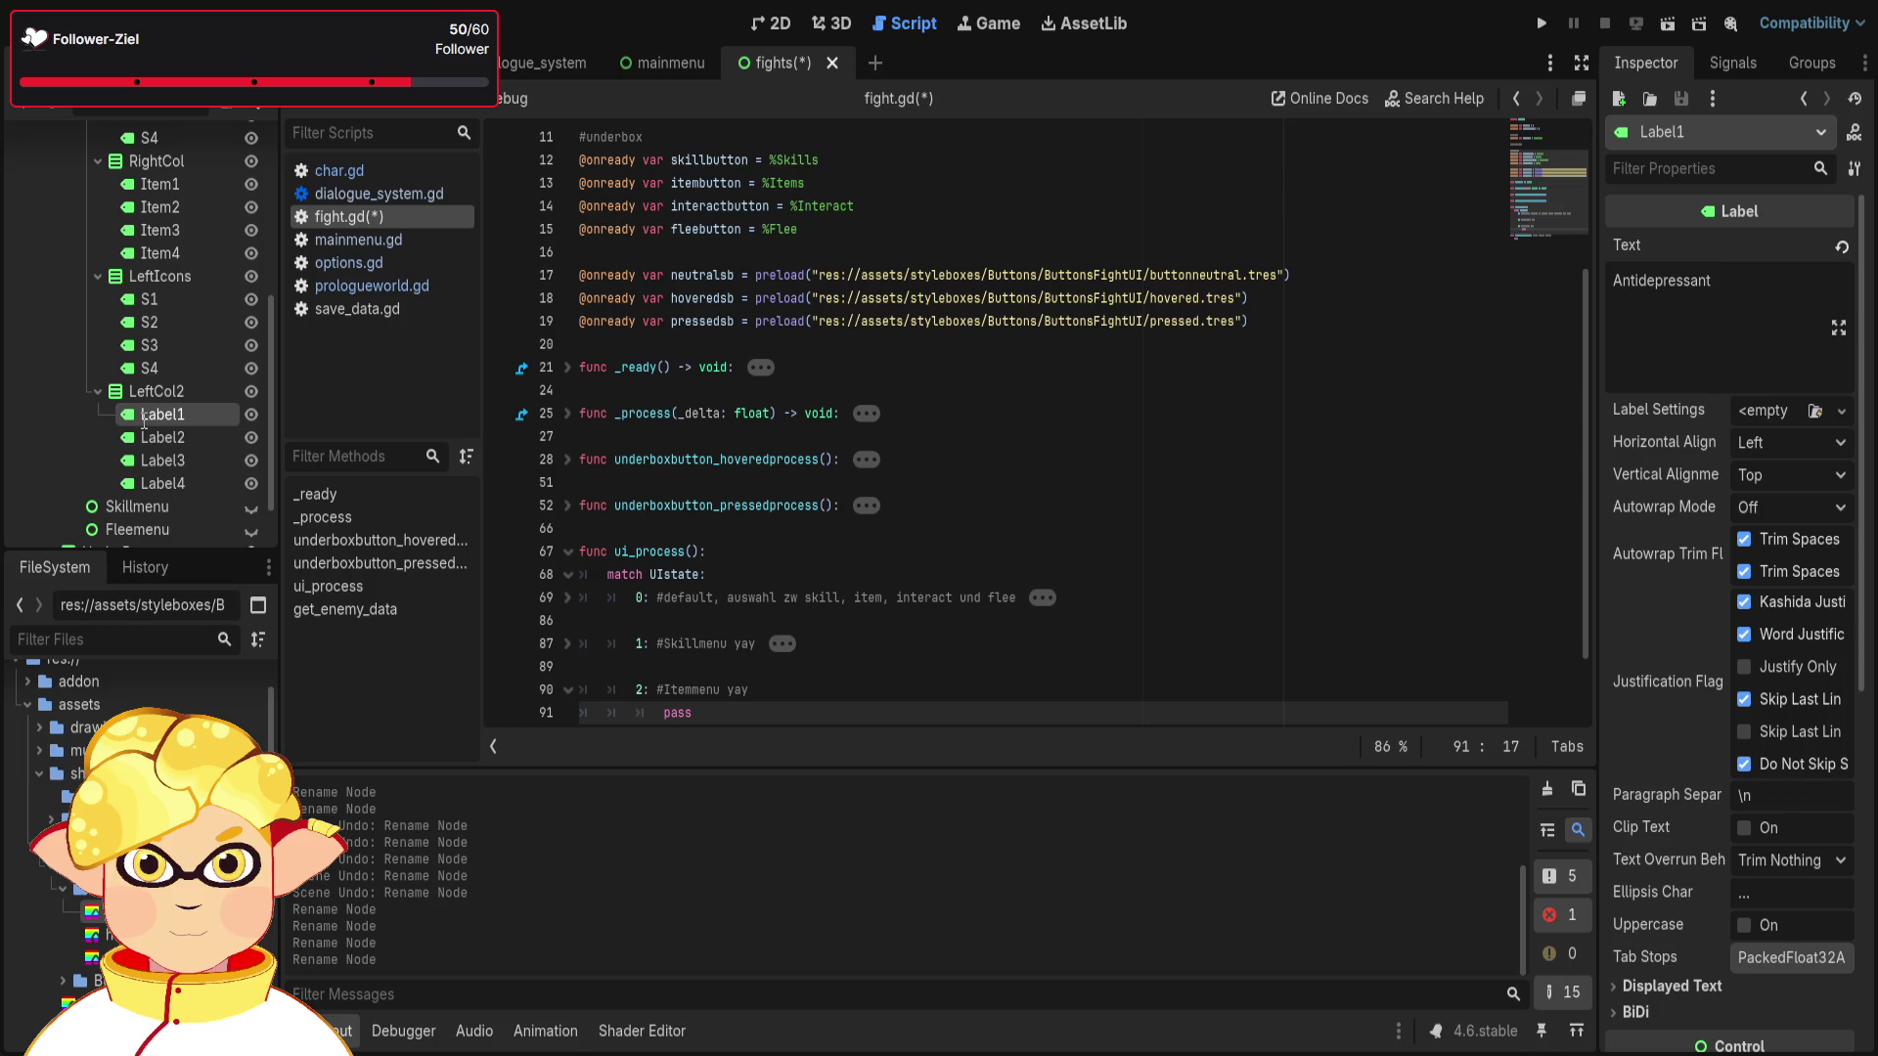
- Rename LeftIcons slots S1 and S2 to S5 and S6
left_click(177, 305)
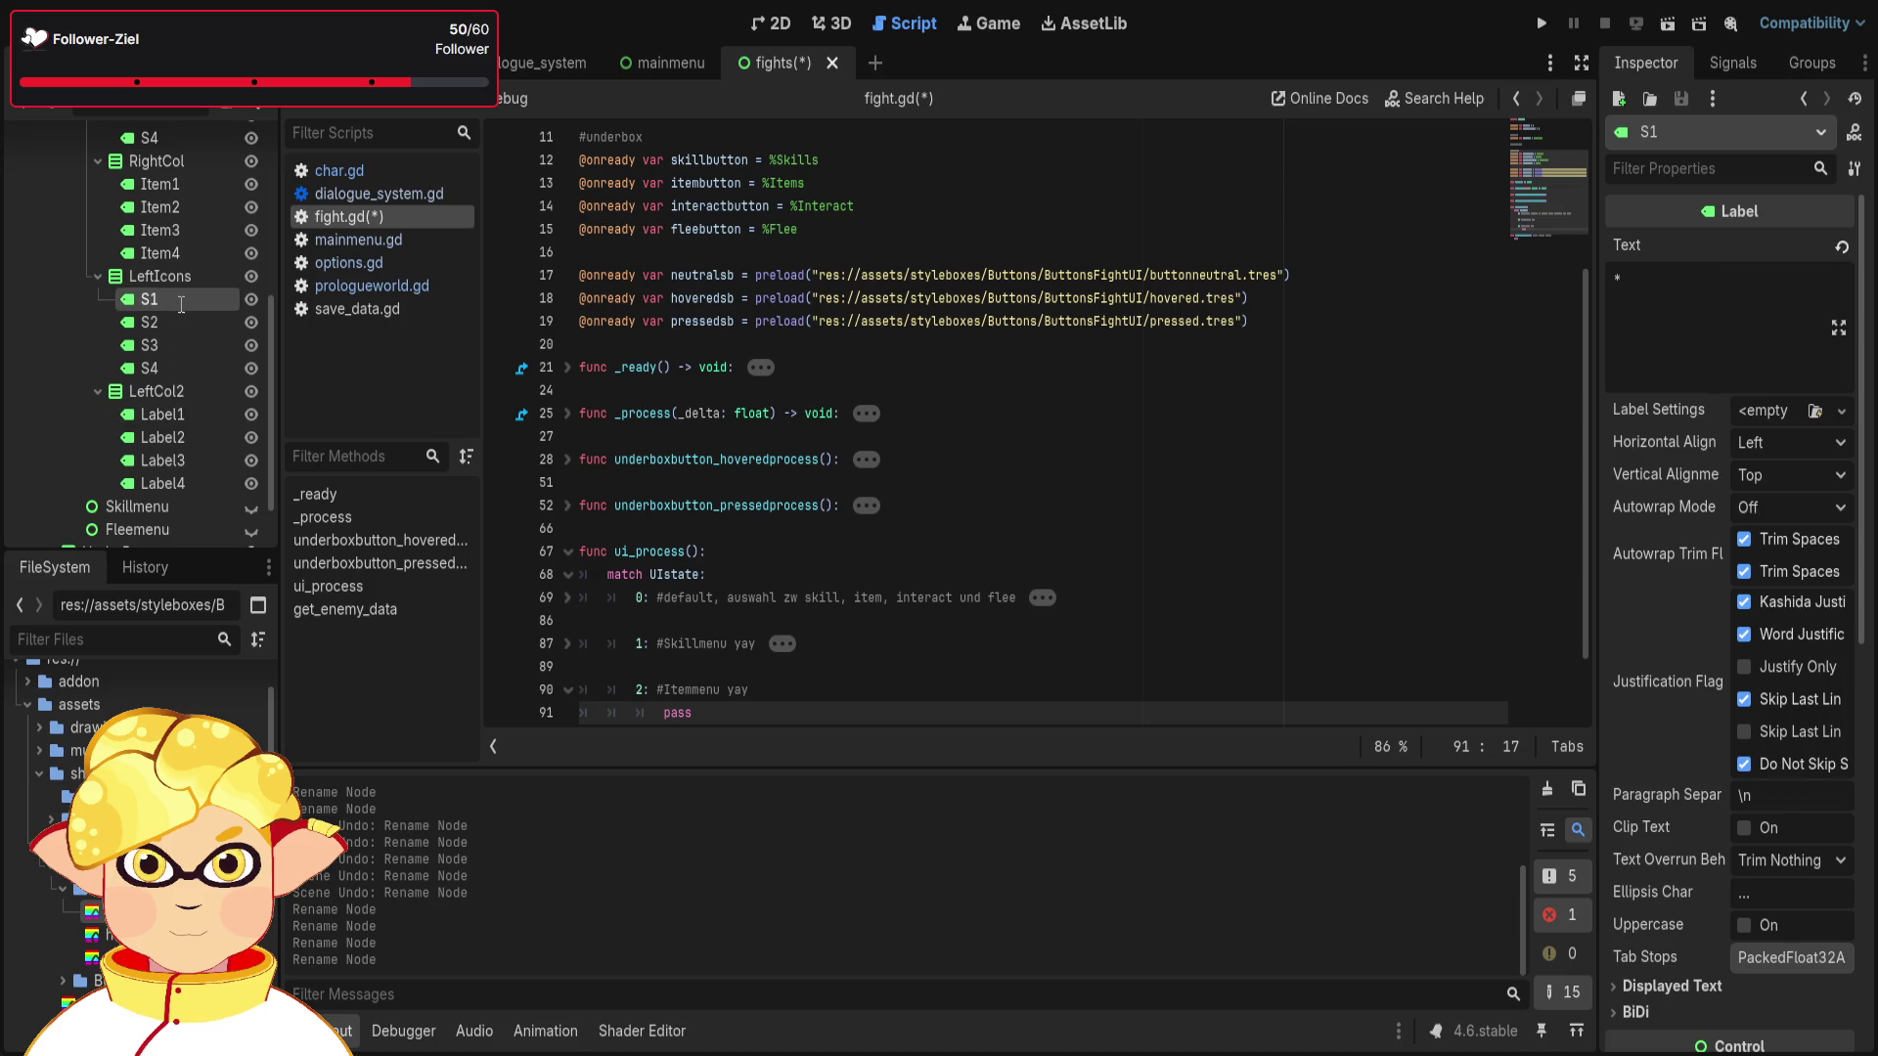
key("BackSpace")
type("5")
left_click(183, 313)
double_click(185, 310)
key("BackSpace")
type("6")
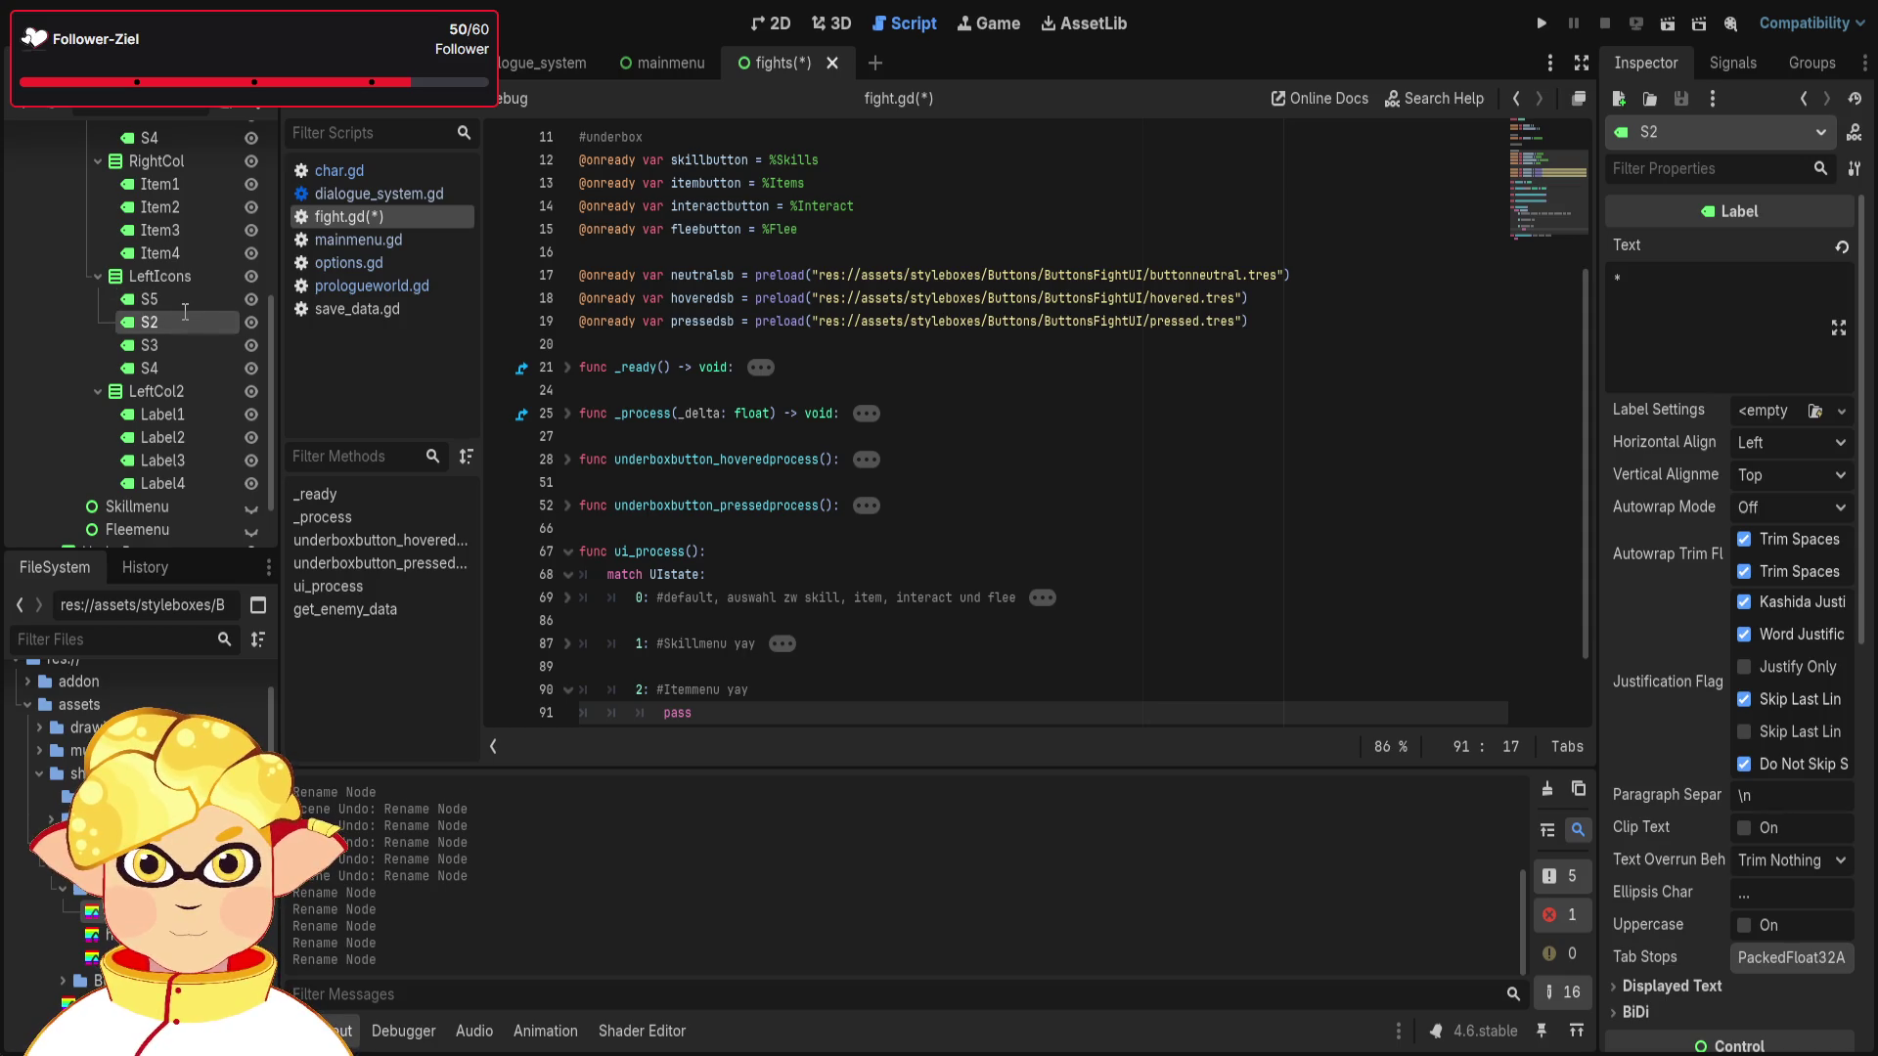
key("Return")
- Rename LeftIcons slots S3 and S4 to S7 and S8
left_click(192, 342)
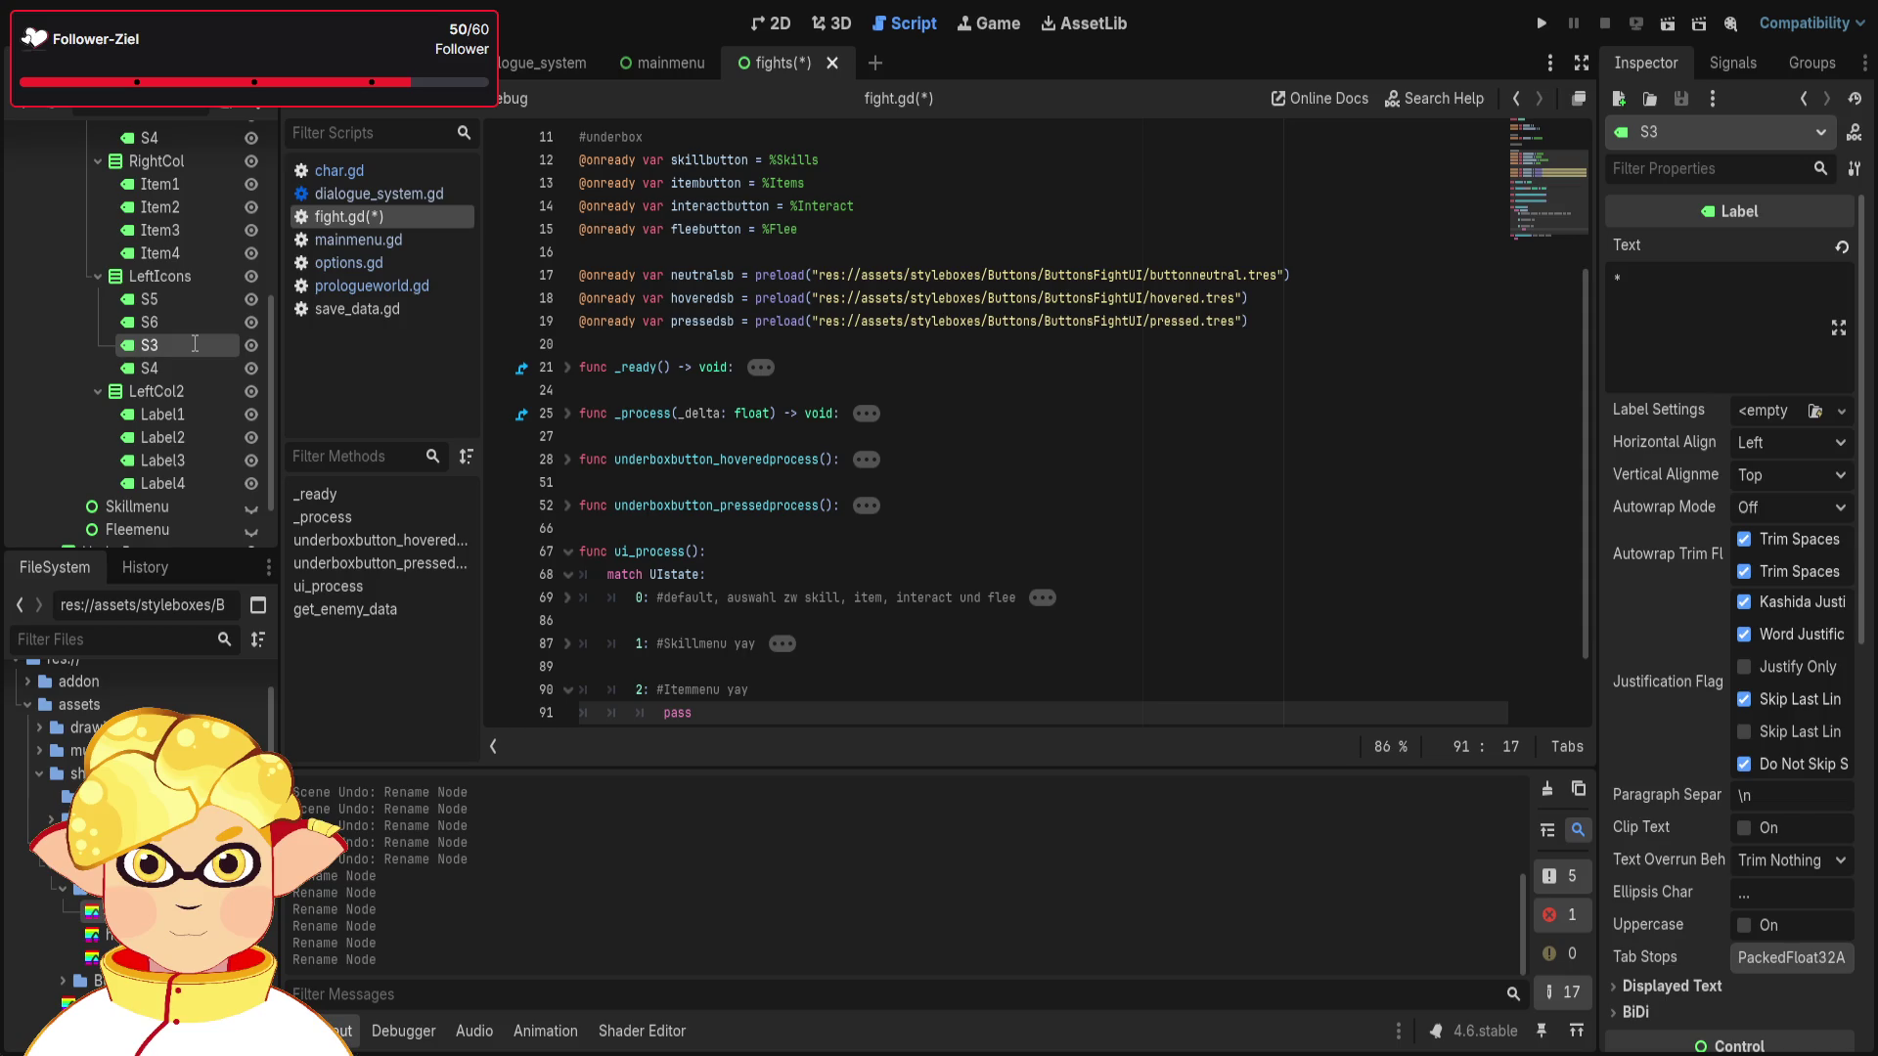
key("BackSpace")
type("7")
key("Return")
left_click(192, 369)
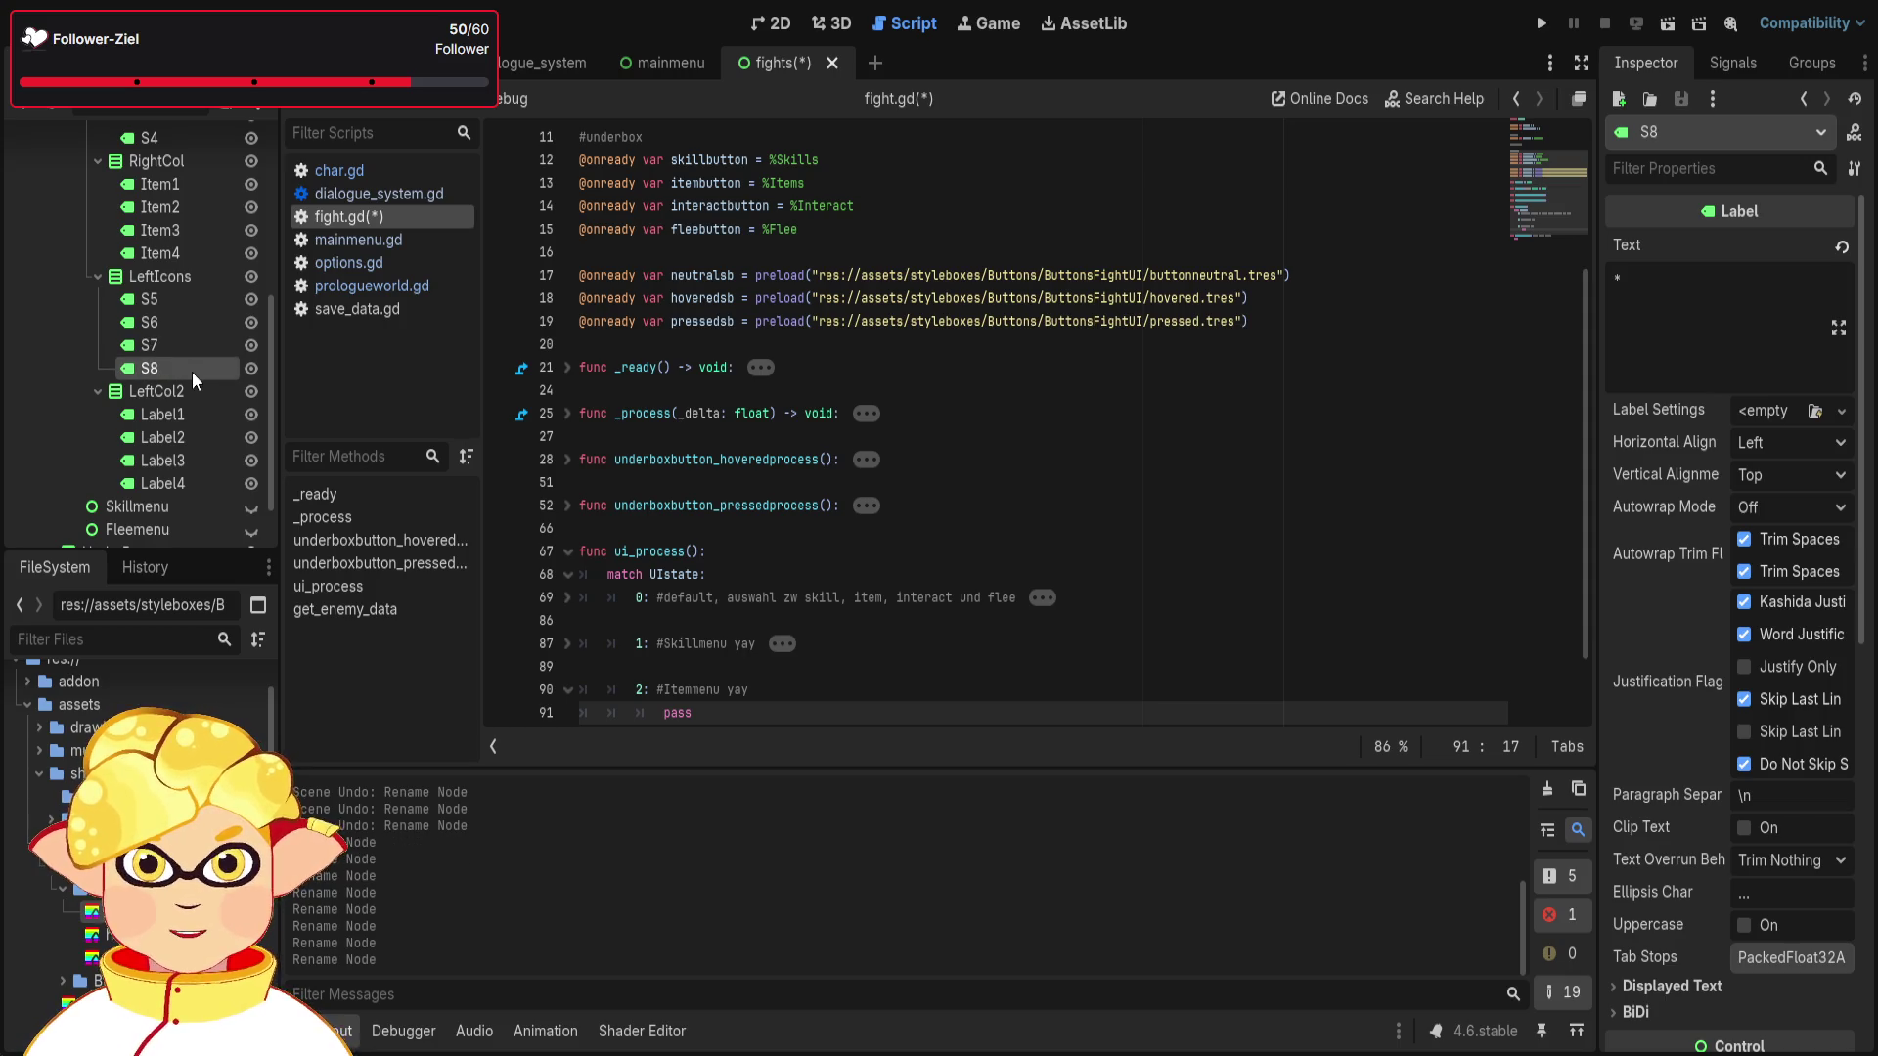
key("BackSpace")
type("8")
key("Return")
- Rename the LeftCol2 labels Label1–Label4 to Item5, Item6, Item7 and Item8
left_click(200, 413)
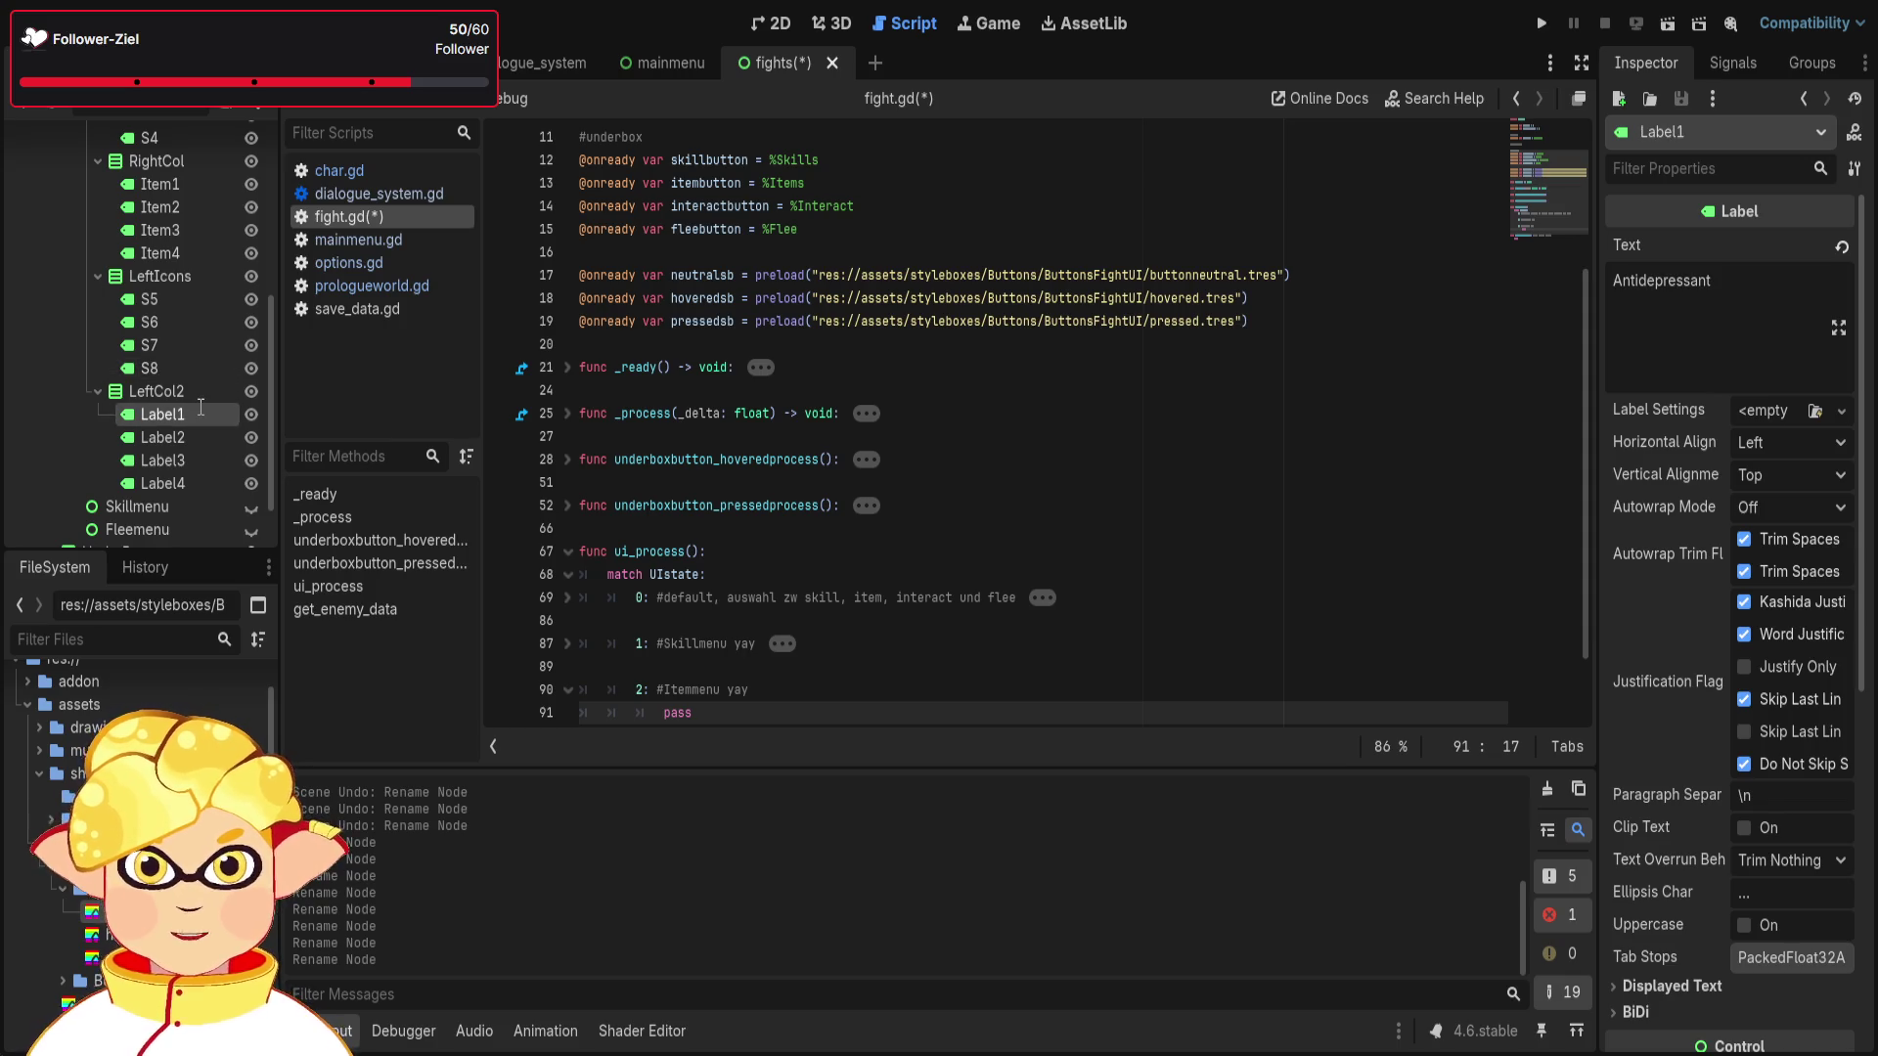
type("Item5")
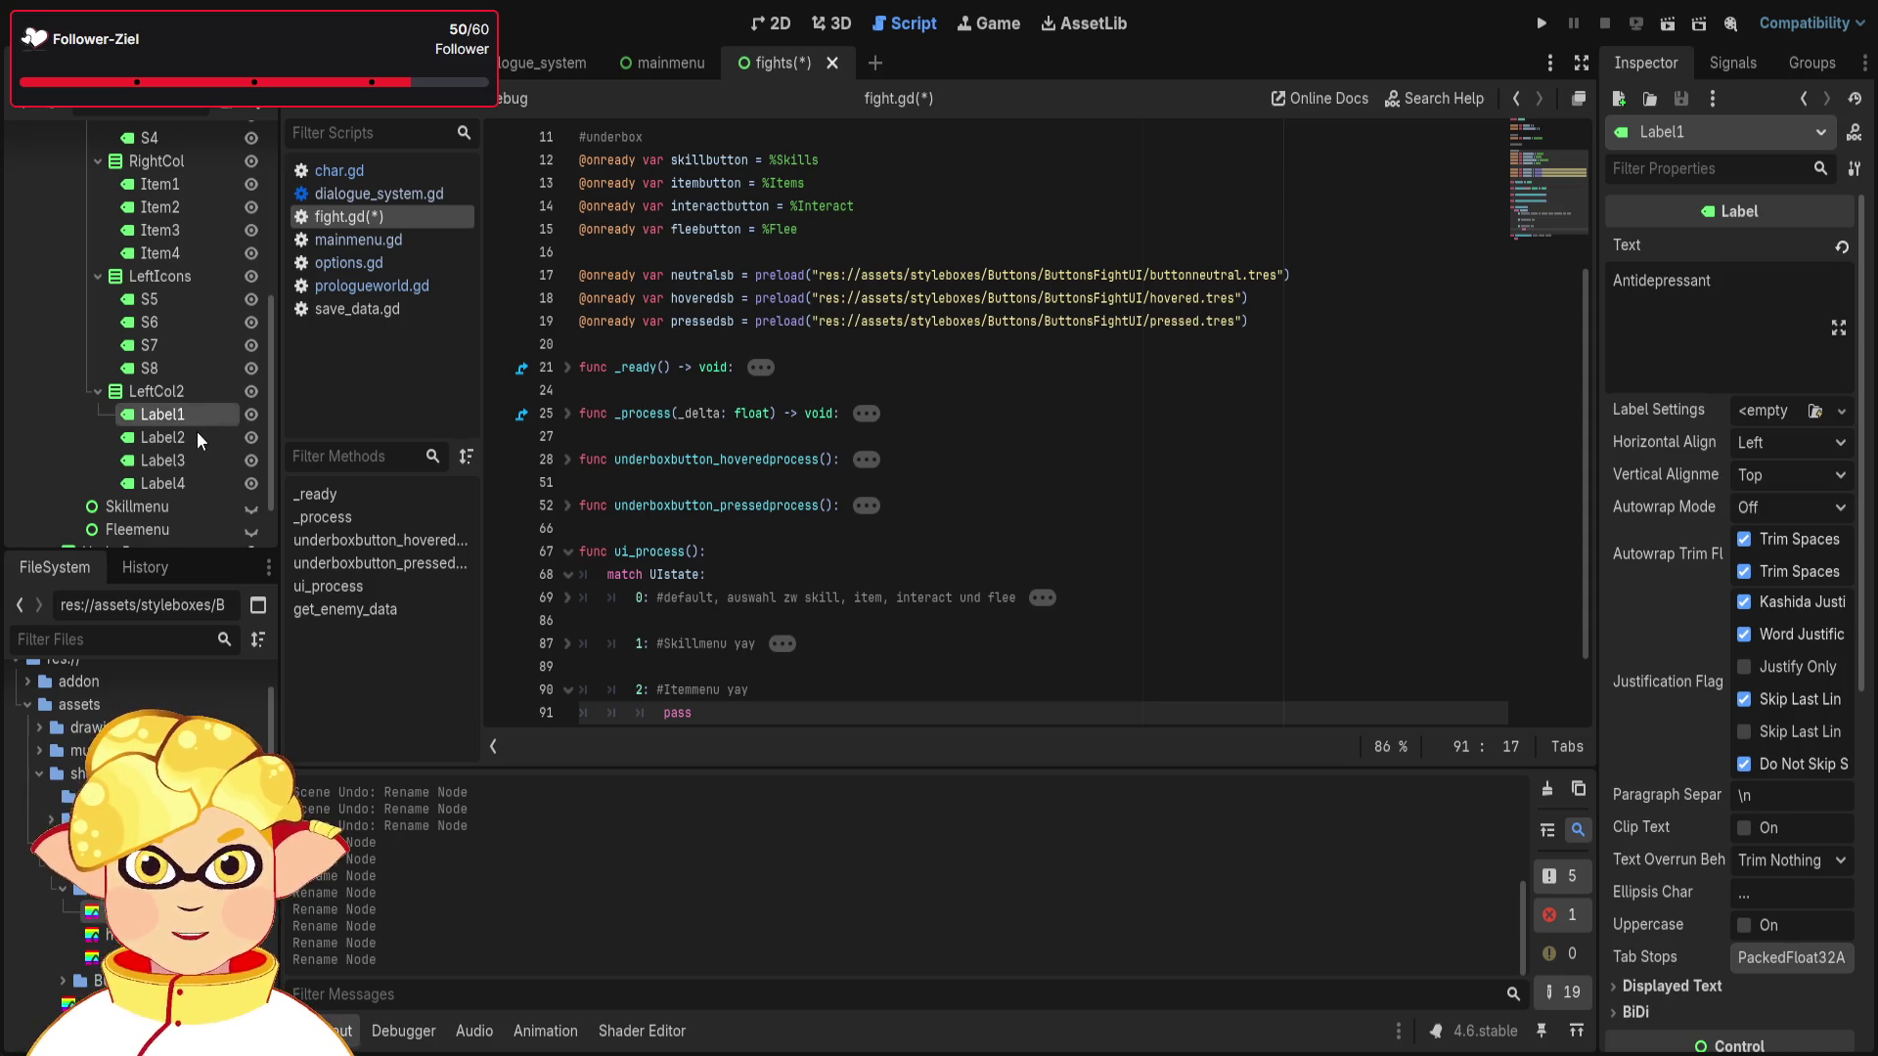
left_click(196, 437)
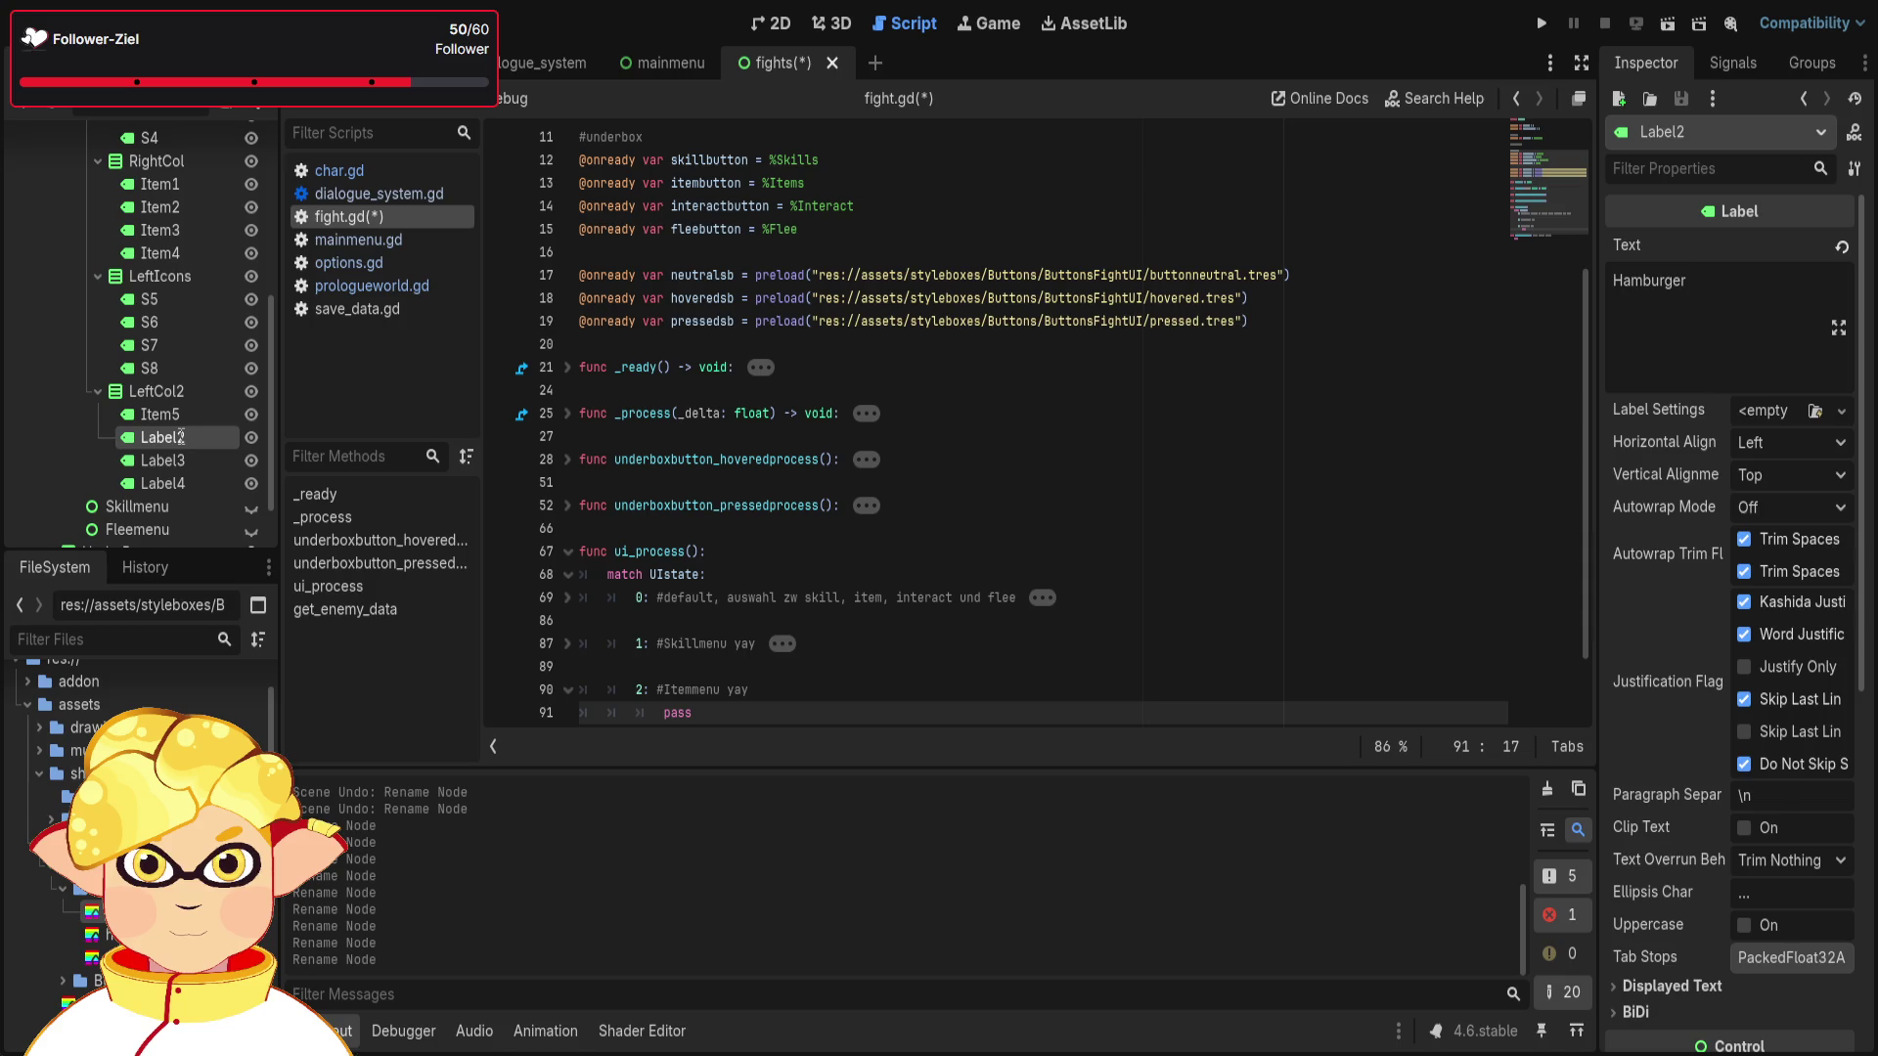
key("F2")
type("Item6")
left_click(185, 462)
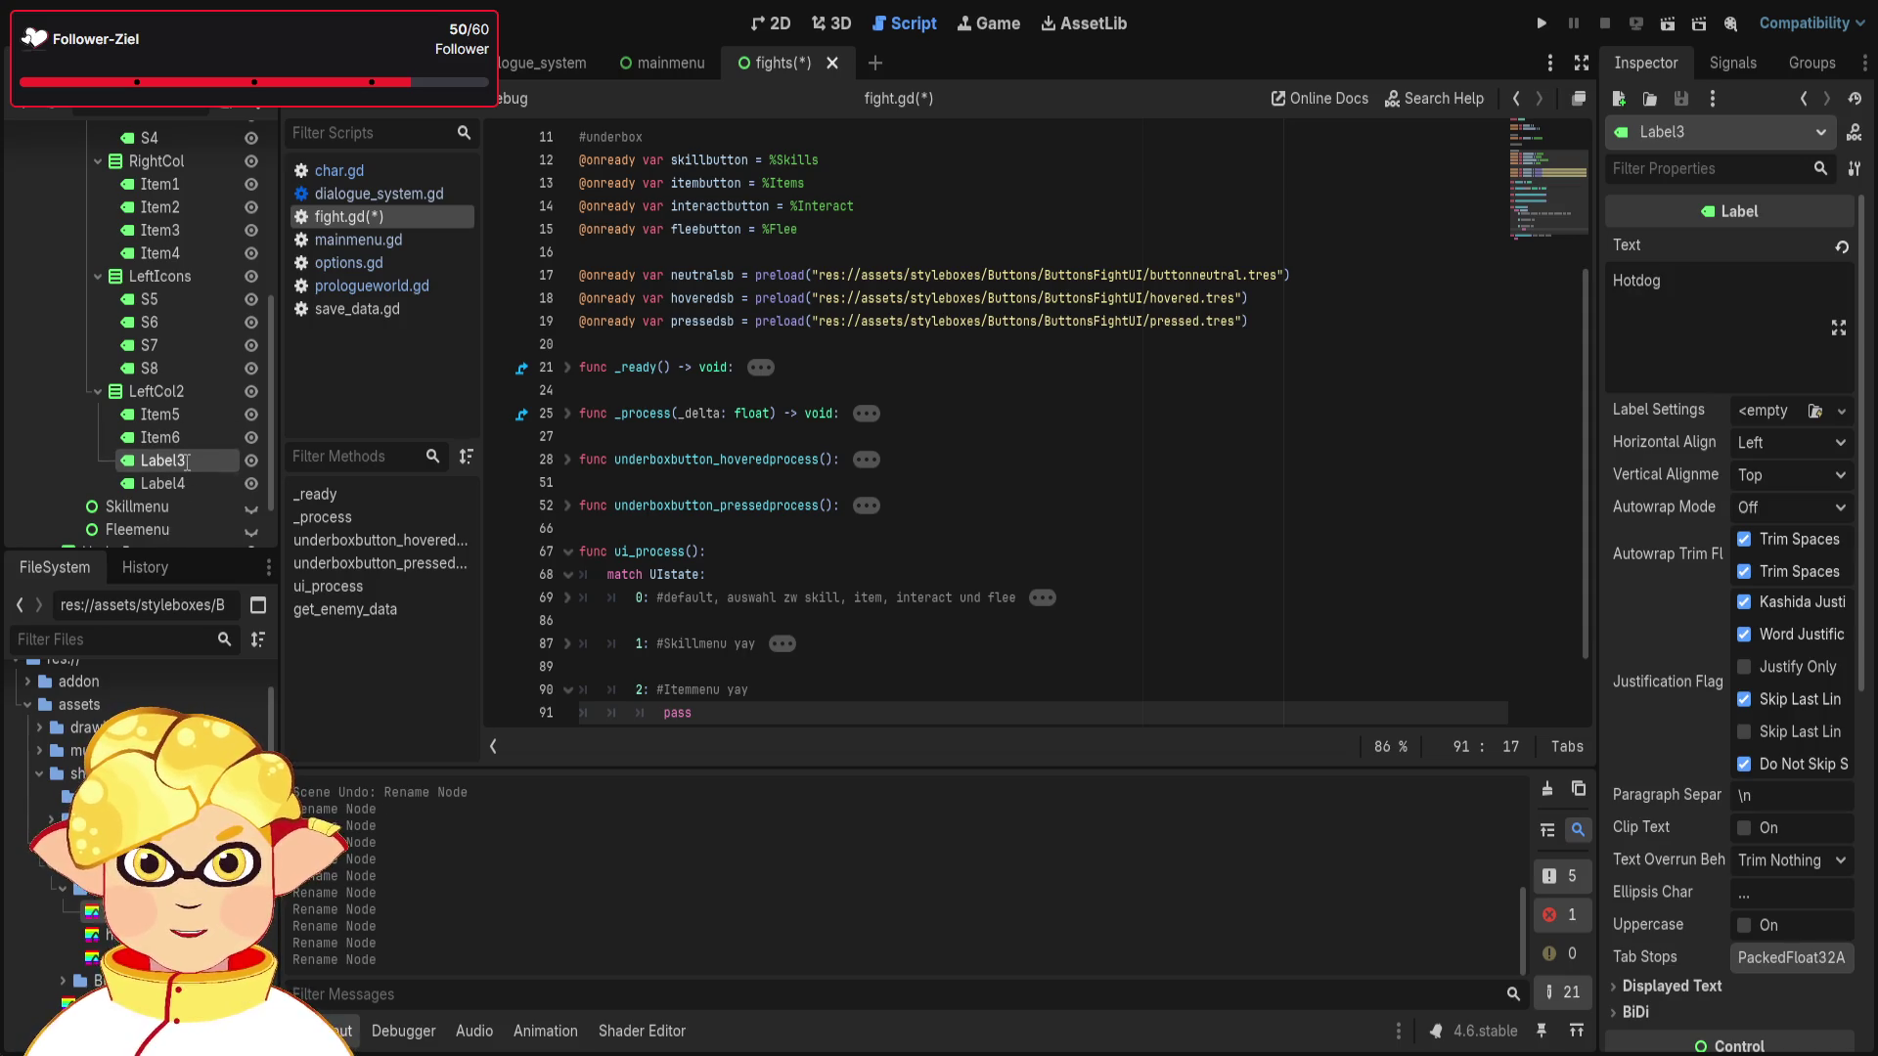
key("F2")
type("Item7")
left_click(179, 486)
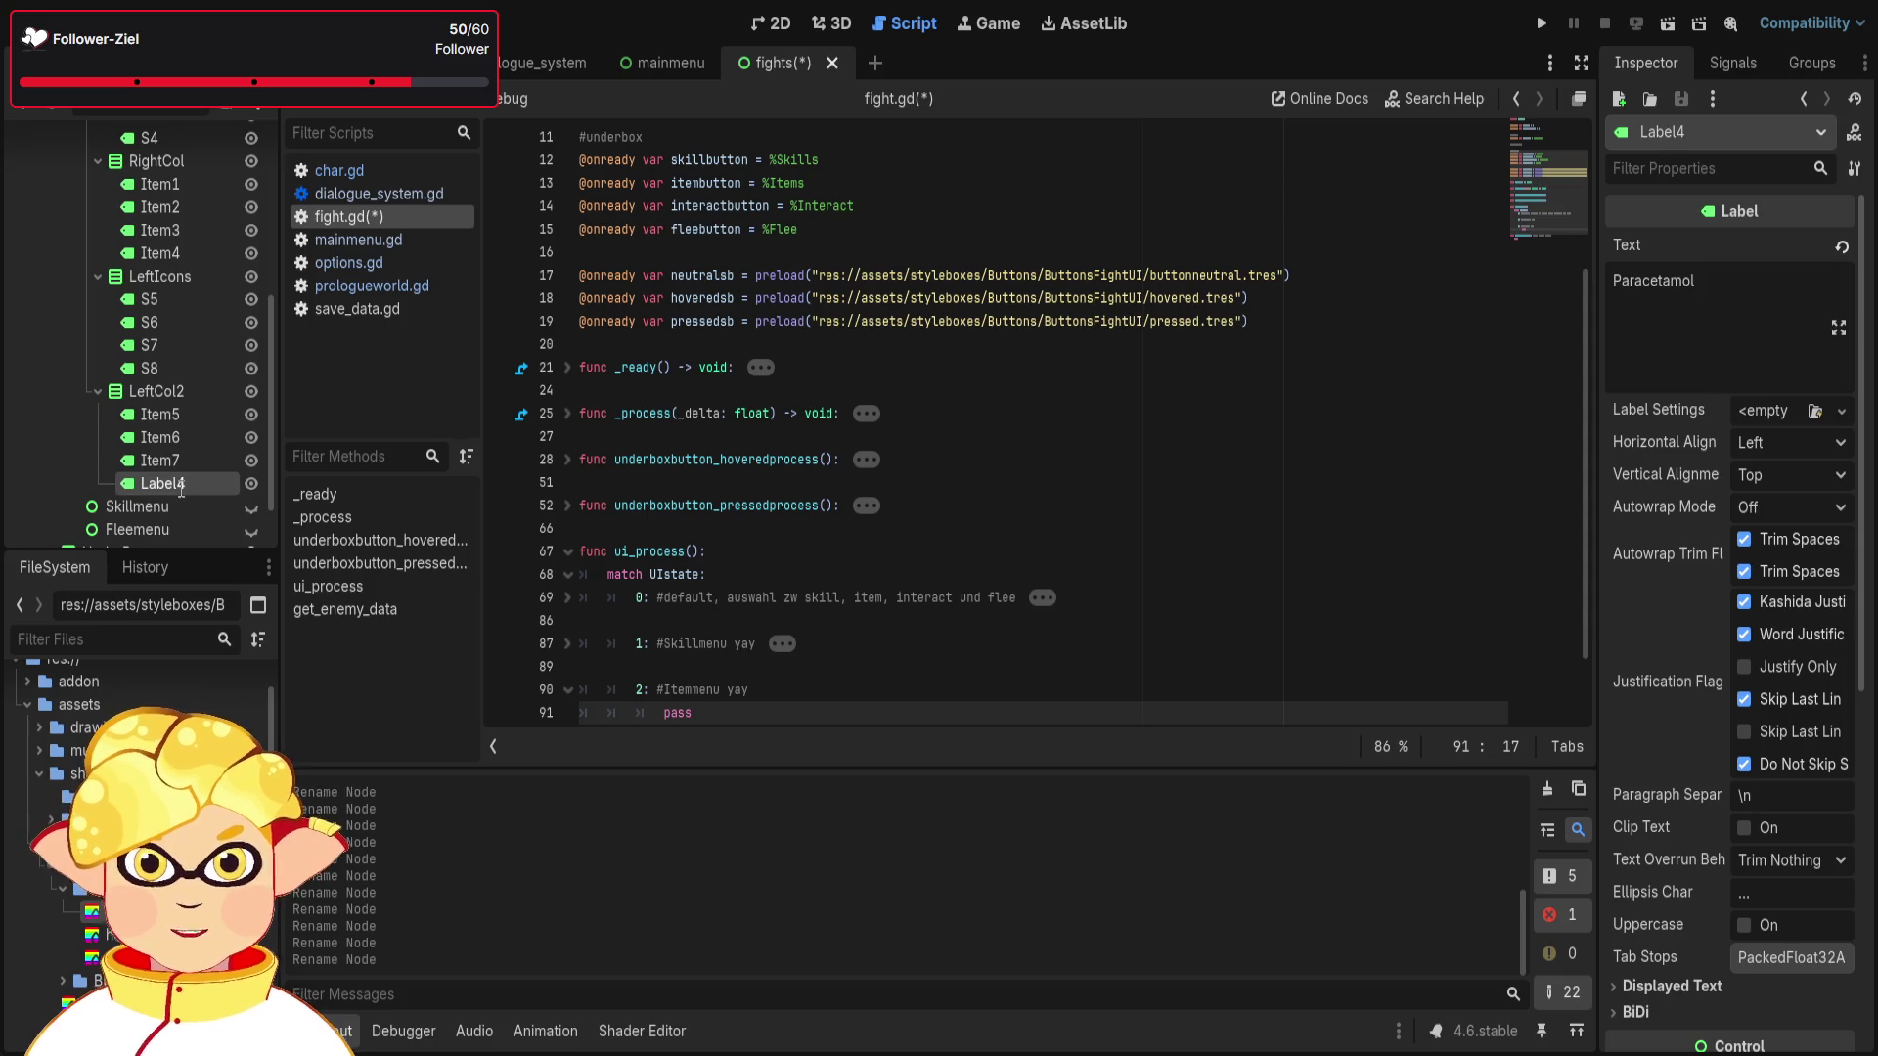
type("Item8")
key("Return")
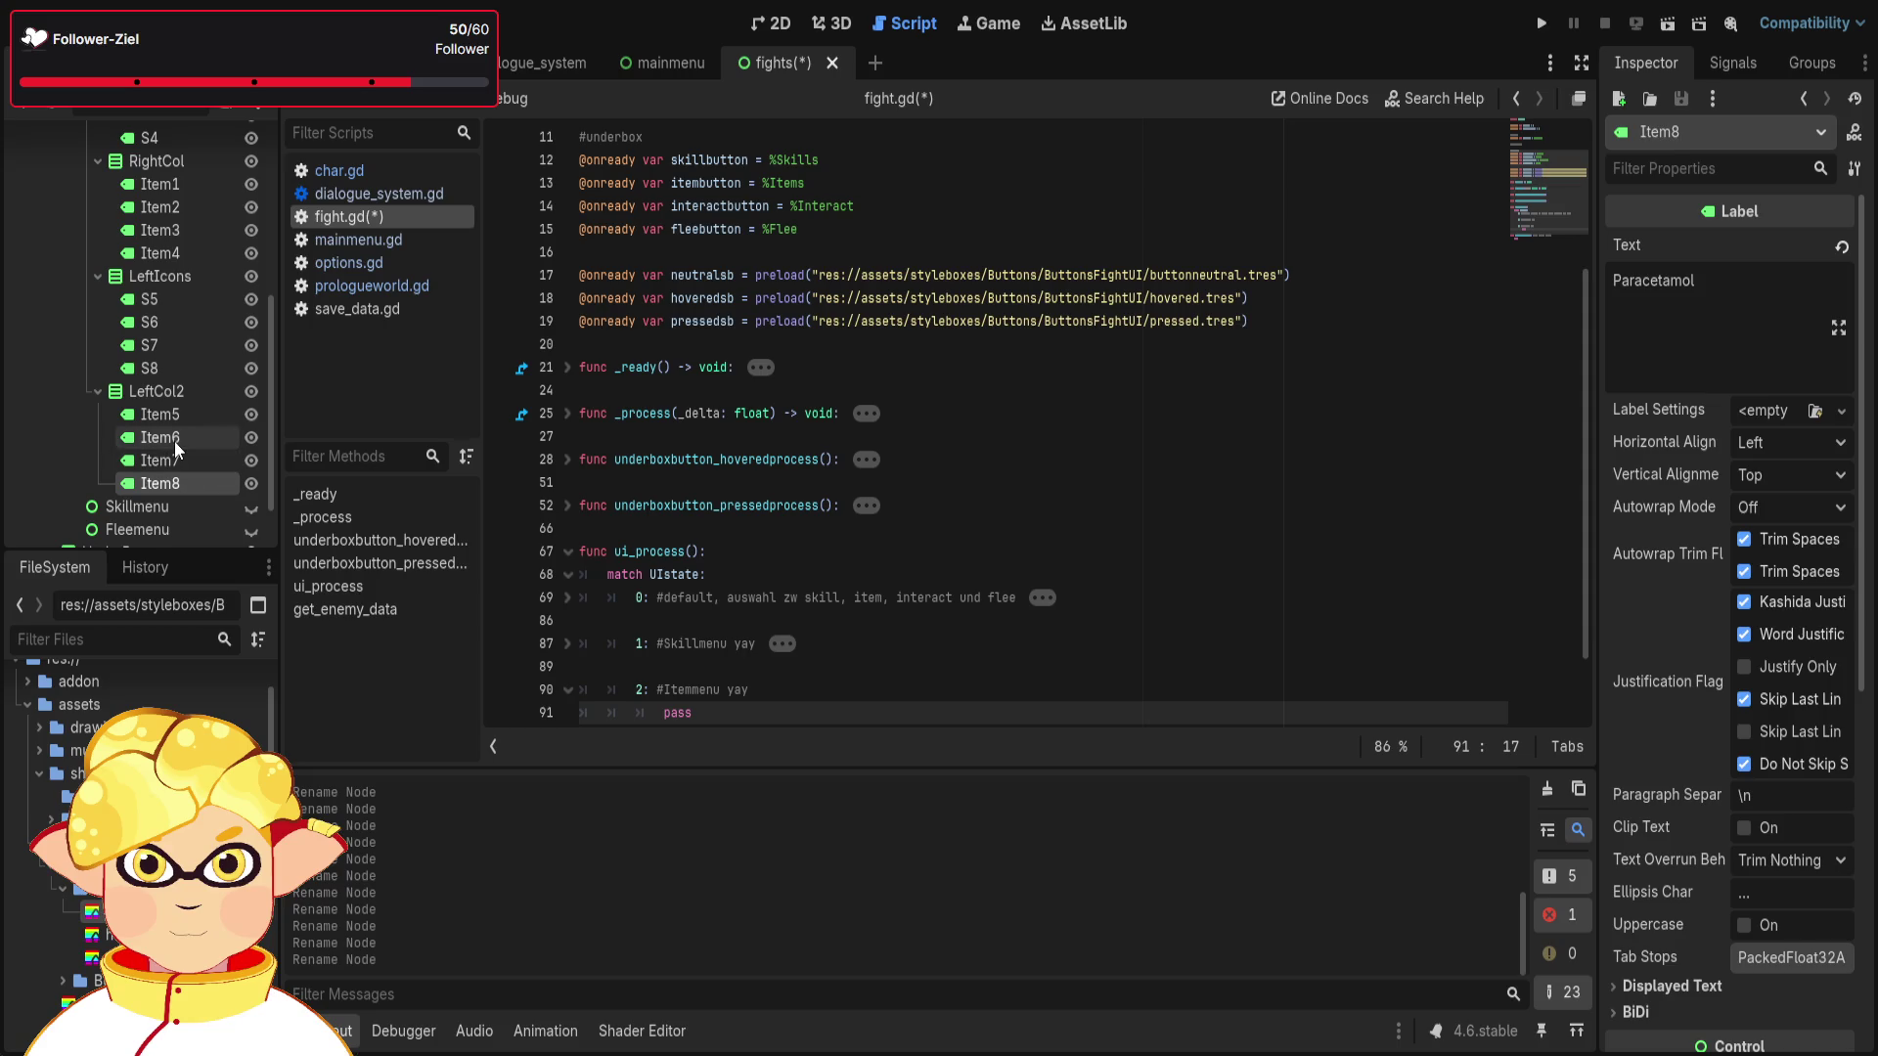
scroll(157, 442, "up", 4)
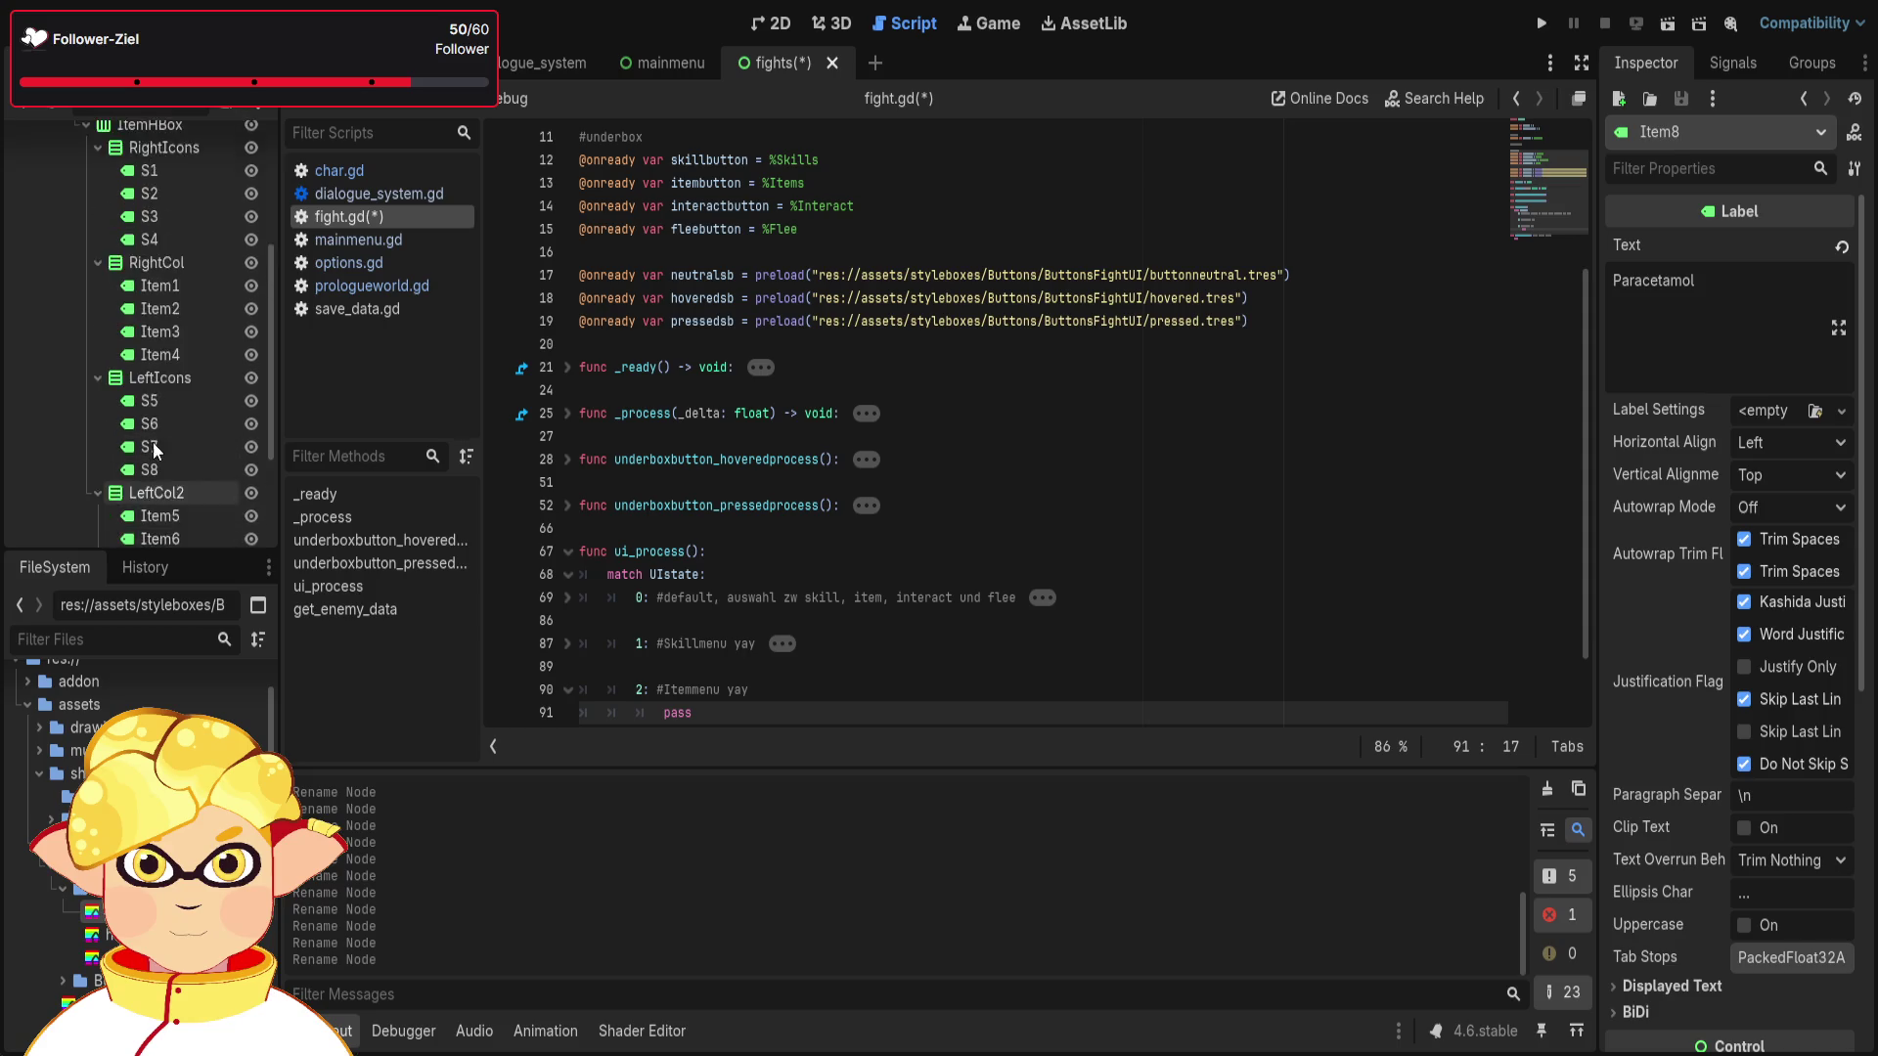
- Collapse ui_process and insert 'func load_inventory():' with a pass body above it
left_click(576, 549)
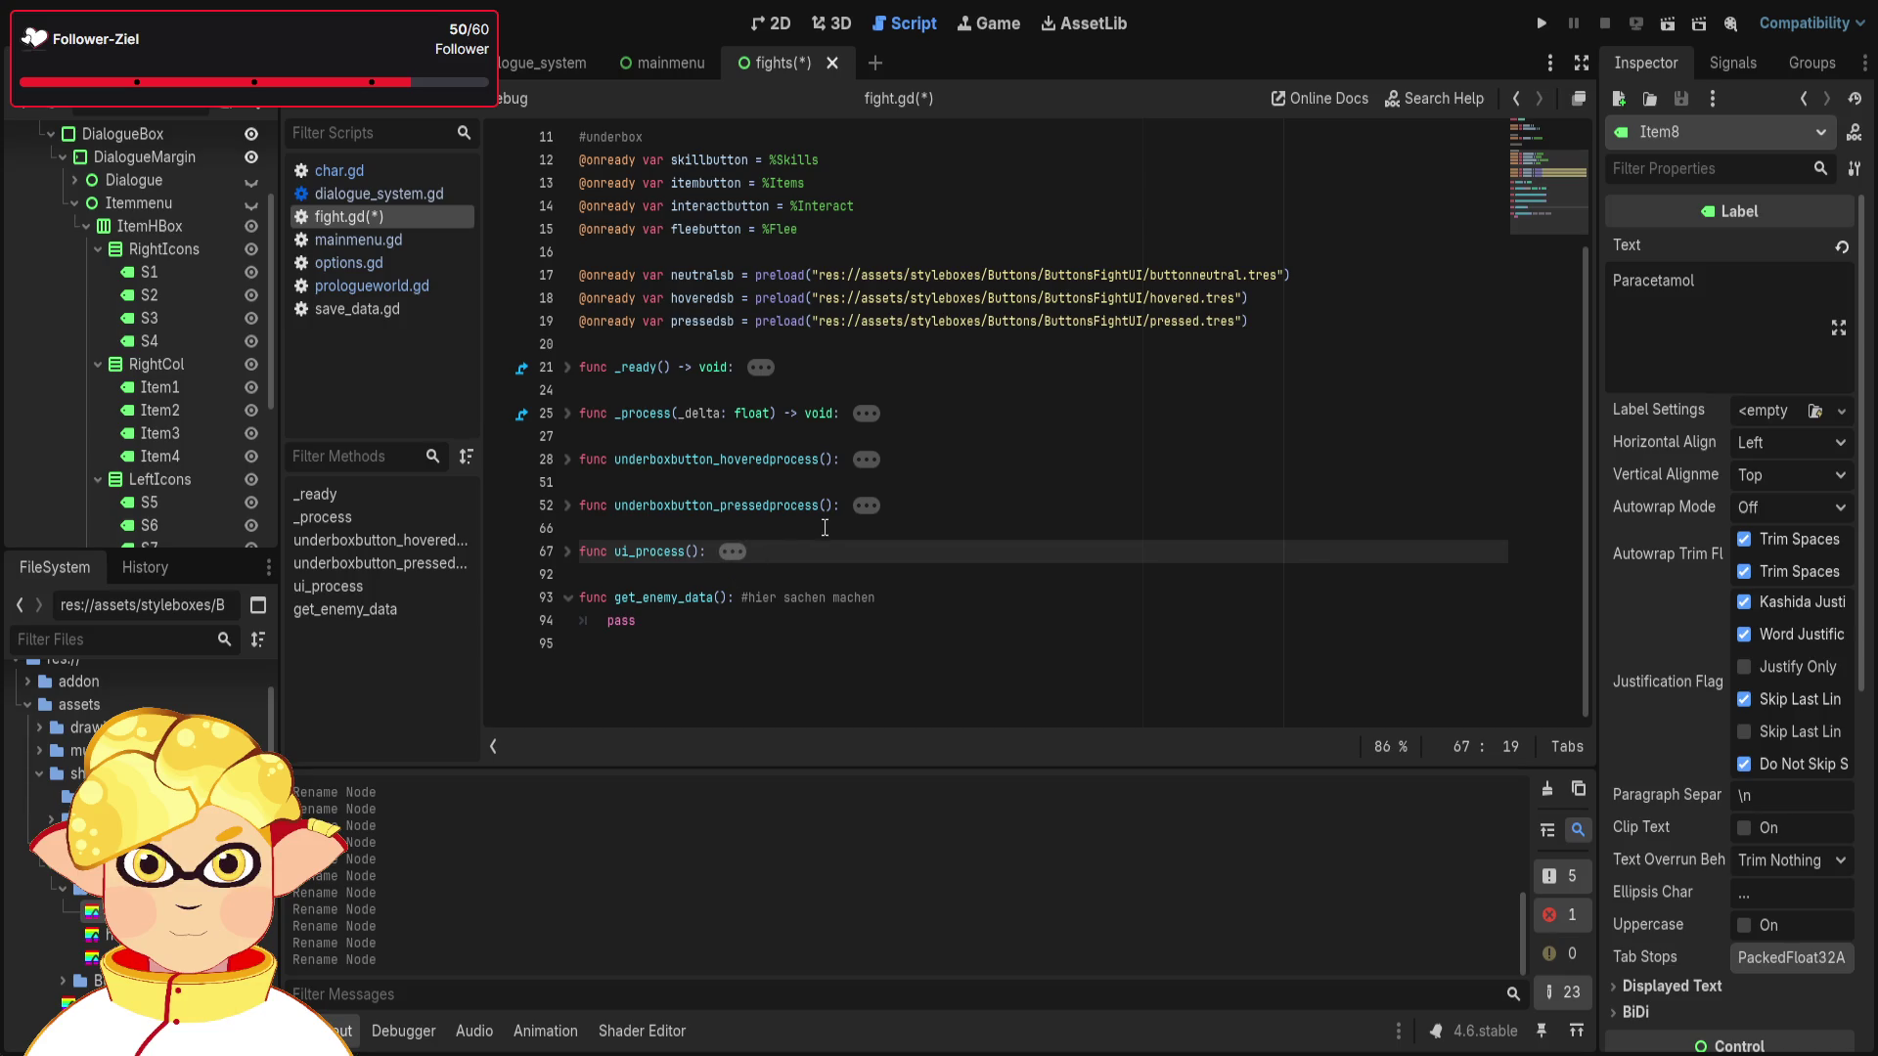
key("ctrl+shift+Return")
key("ctrl+shift+Return")
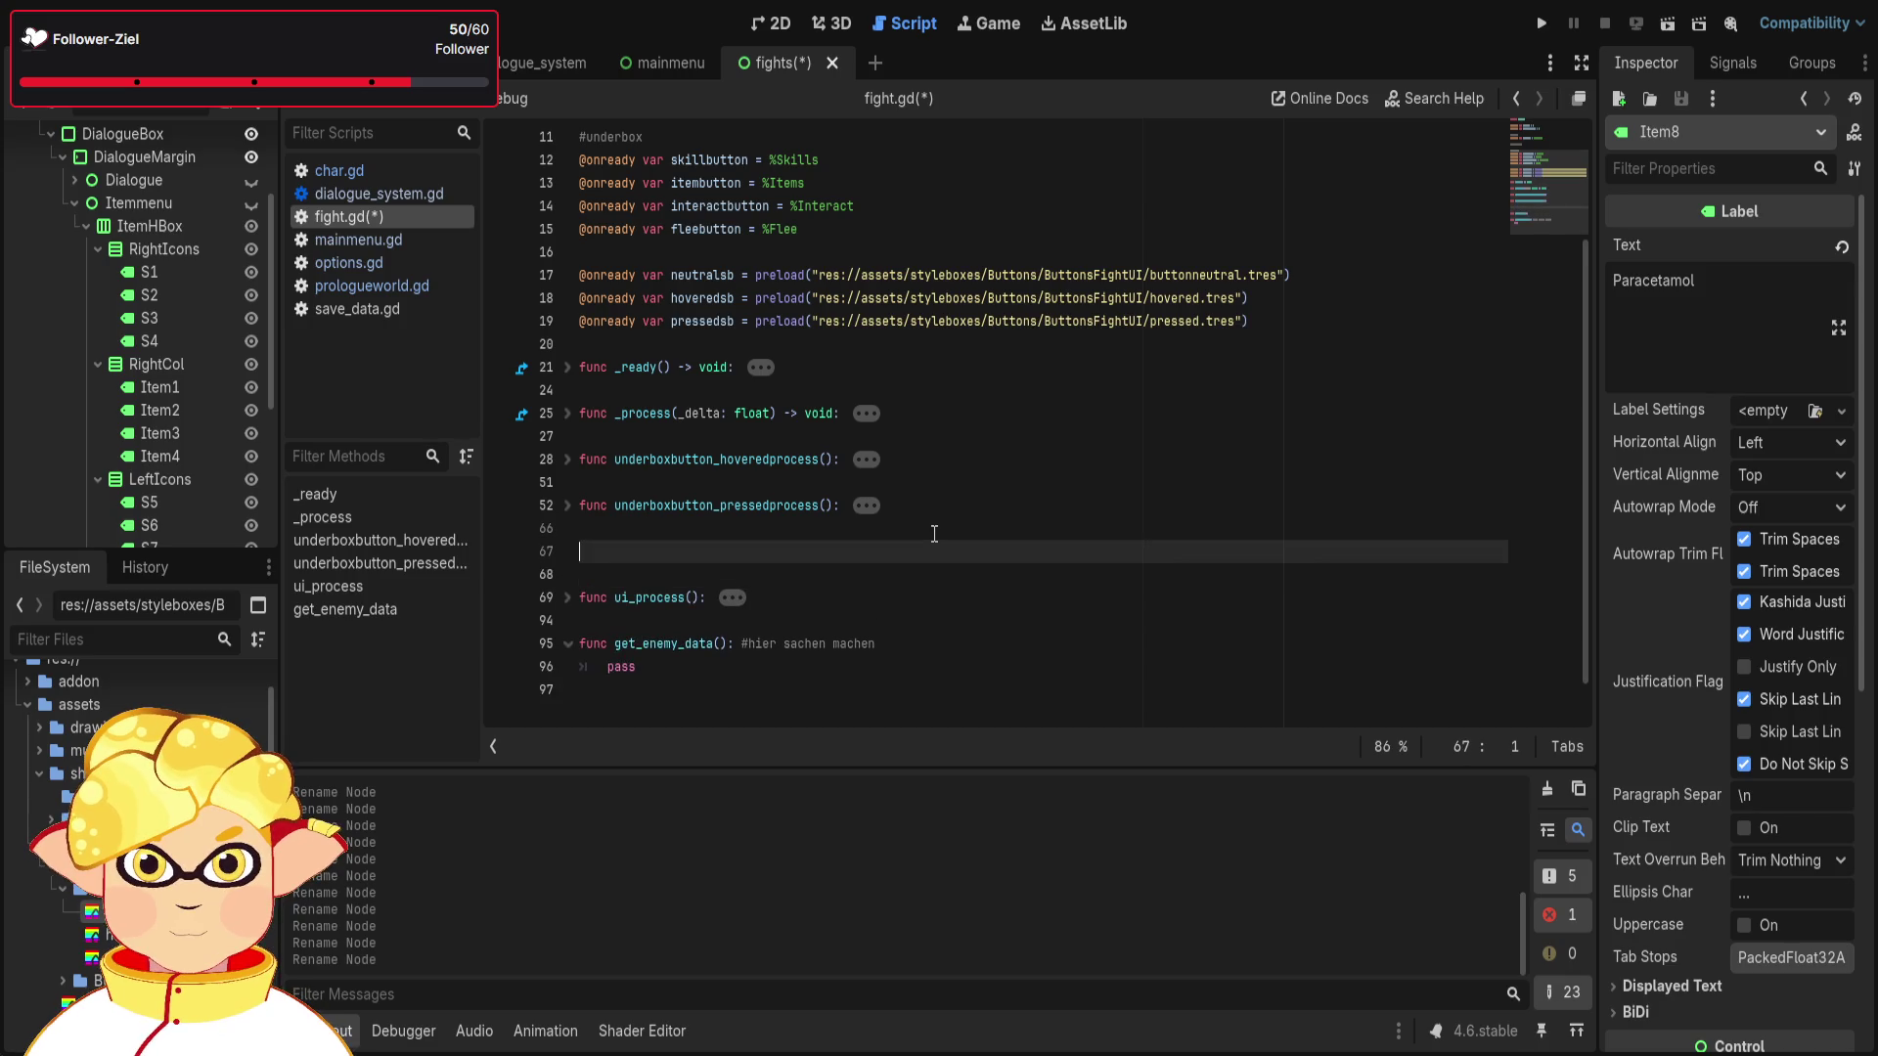
type("unc ")
type("load_i")
type("nve")
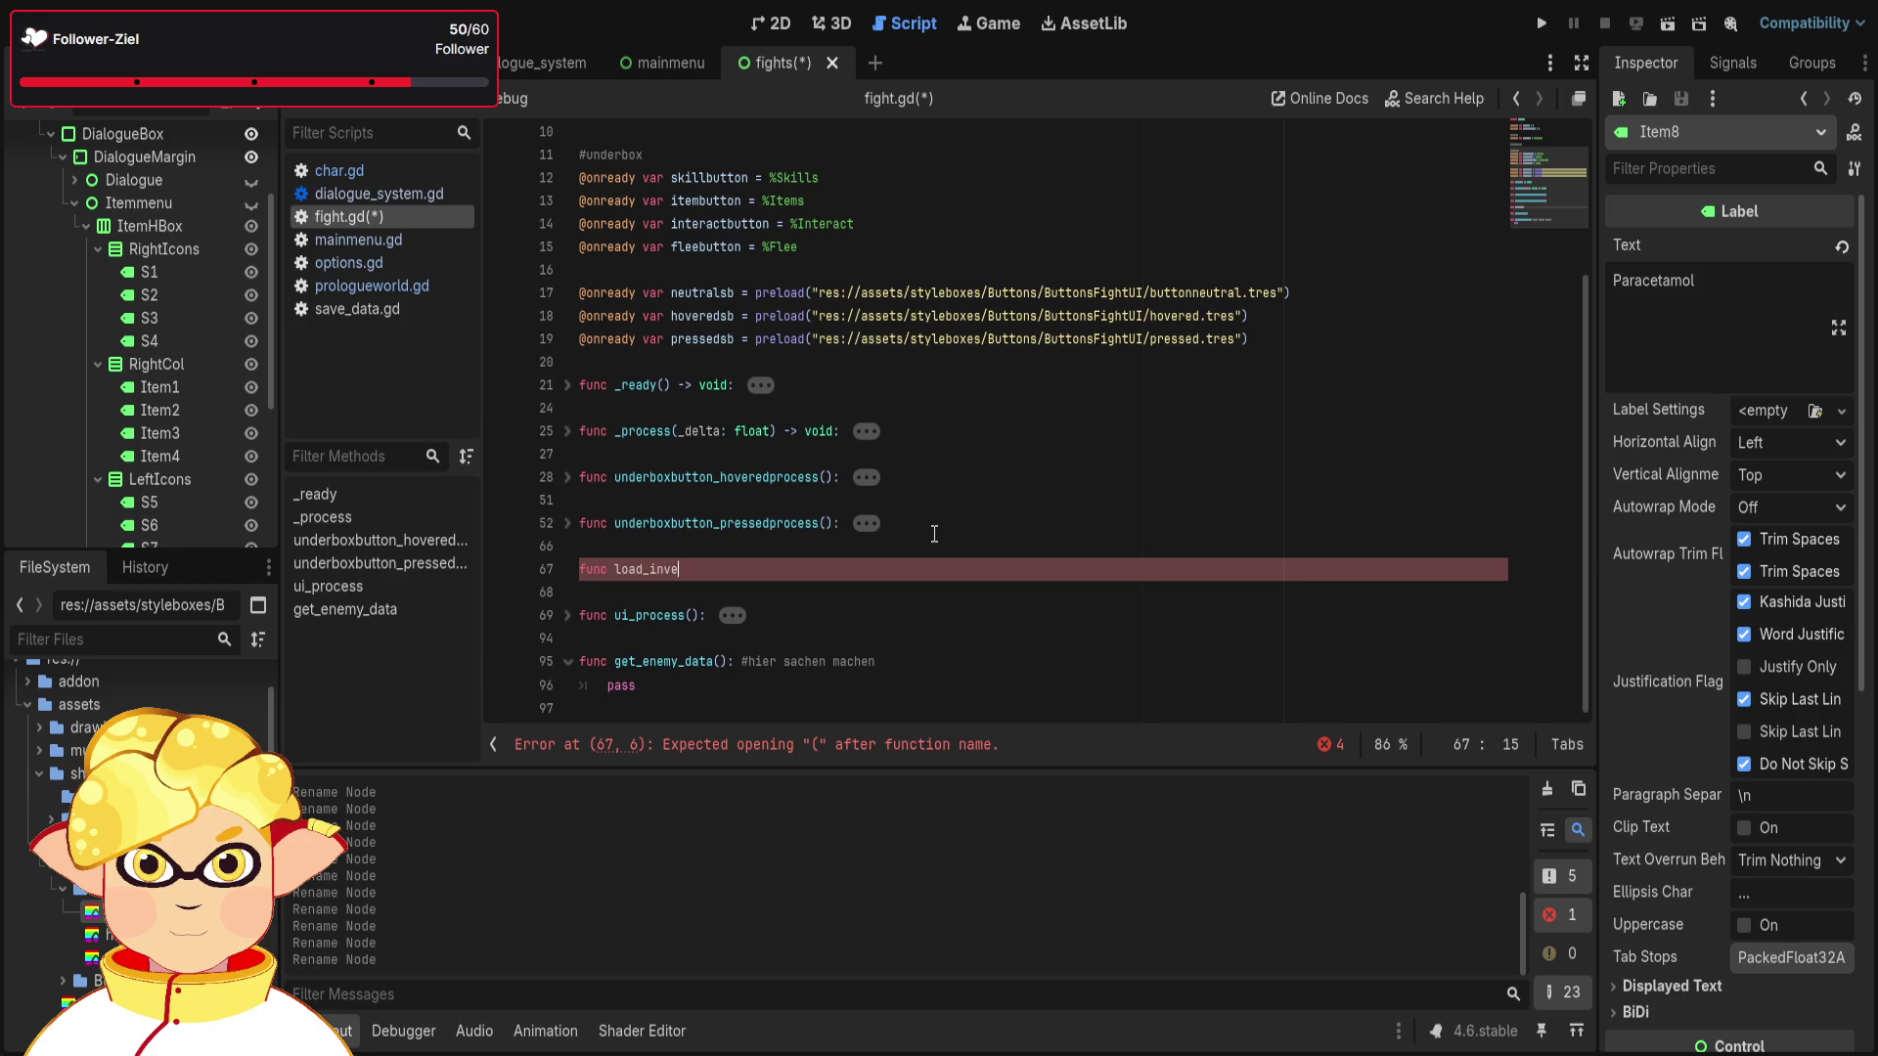
type("ntory()")
type(":")
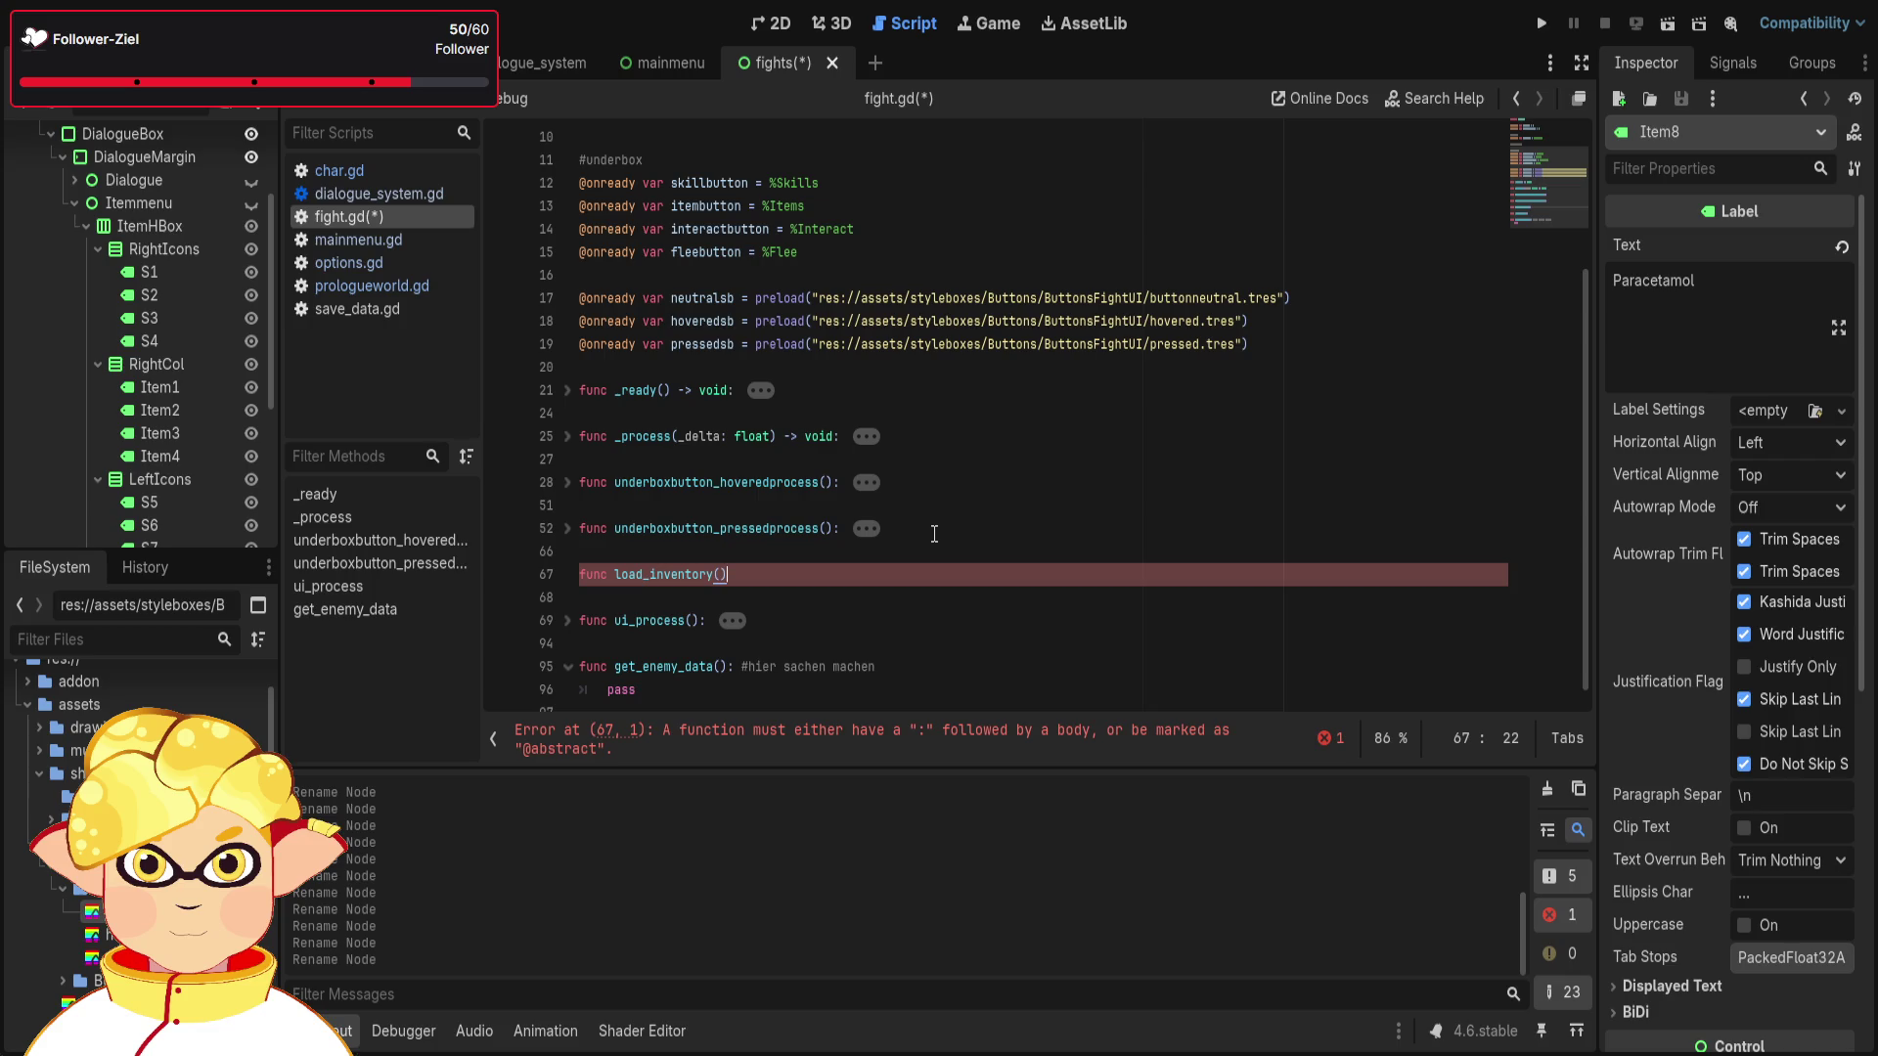
key("Return")
type("pass")
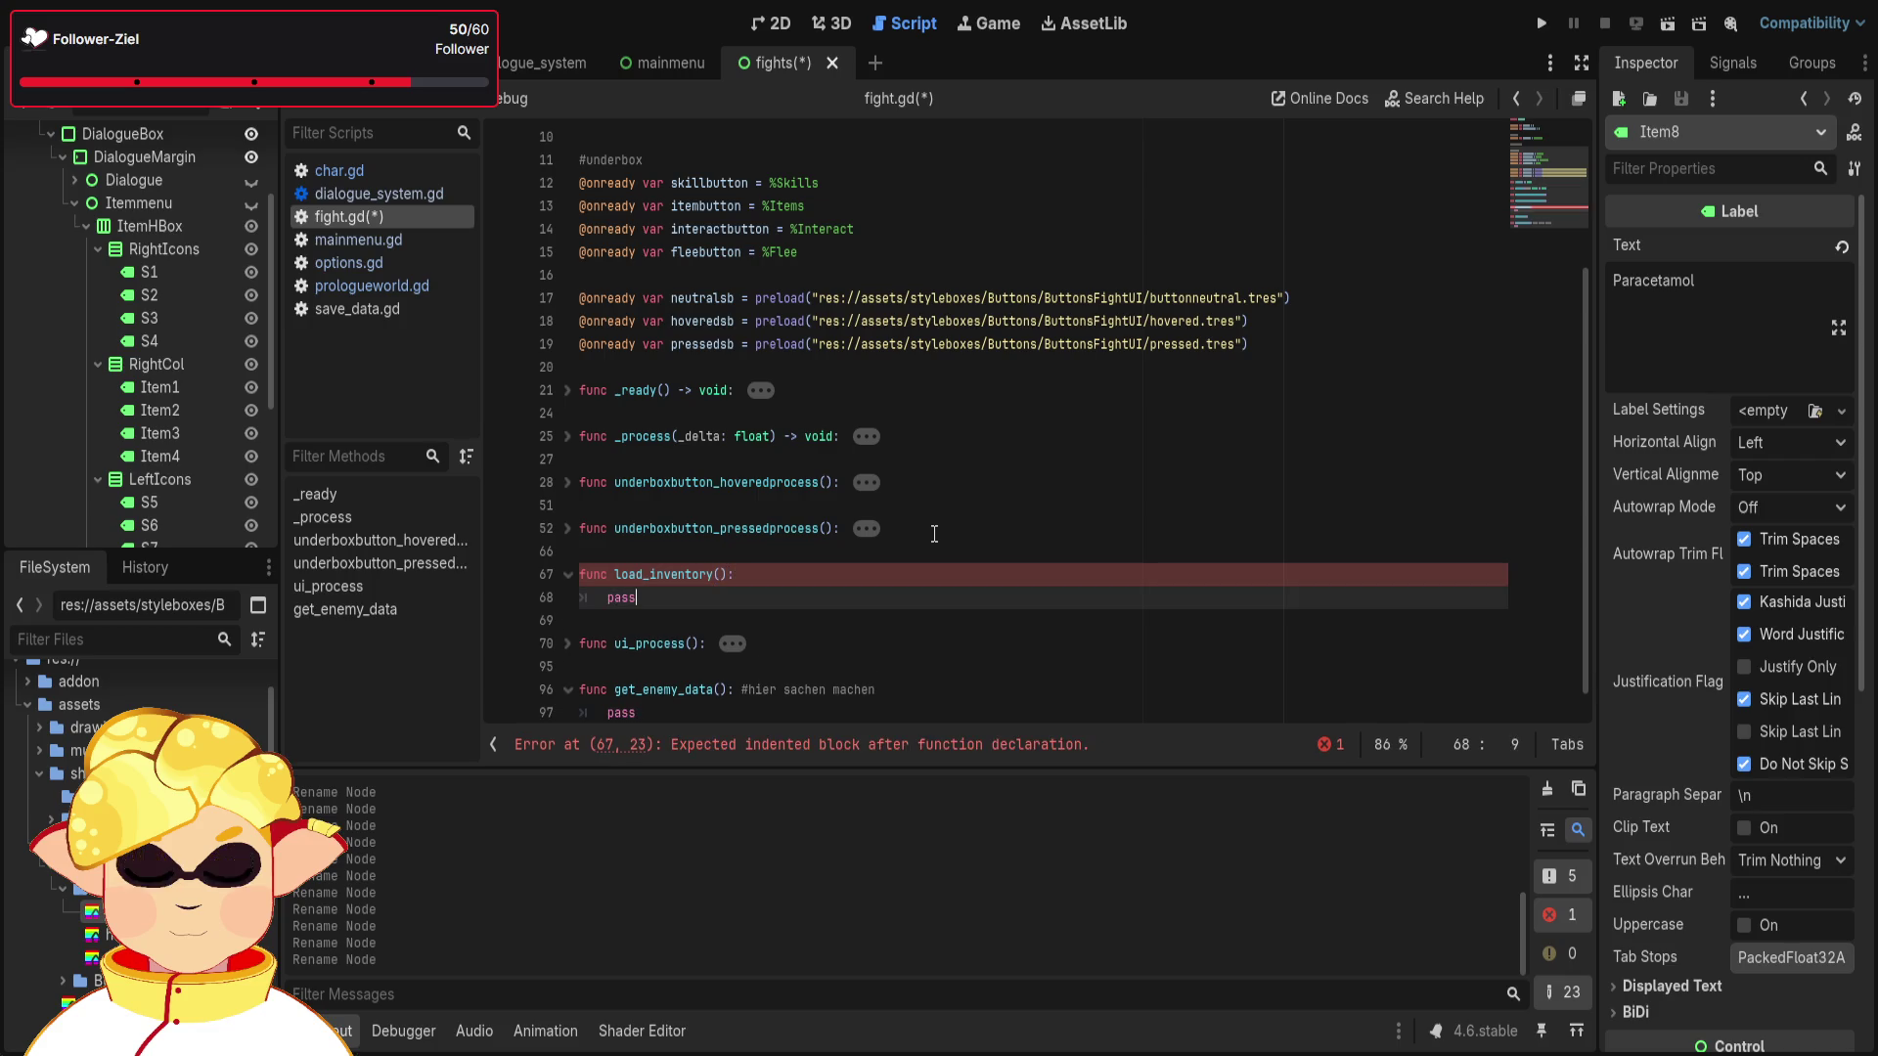
left_click(934, 533)
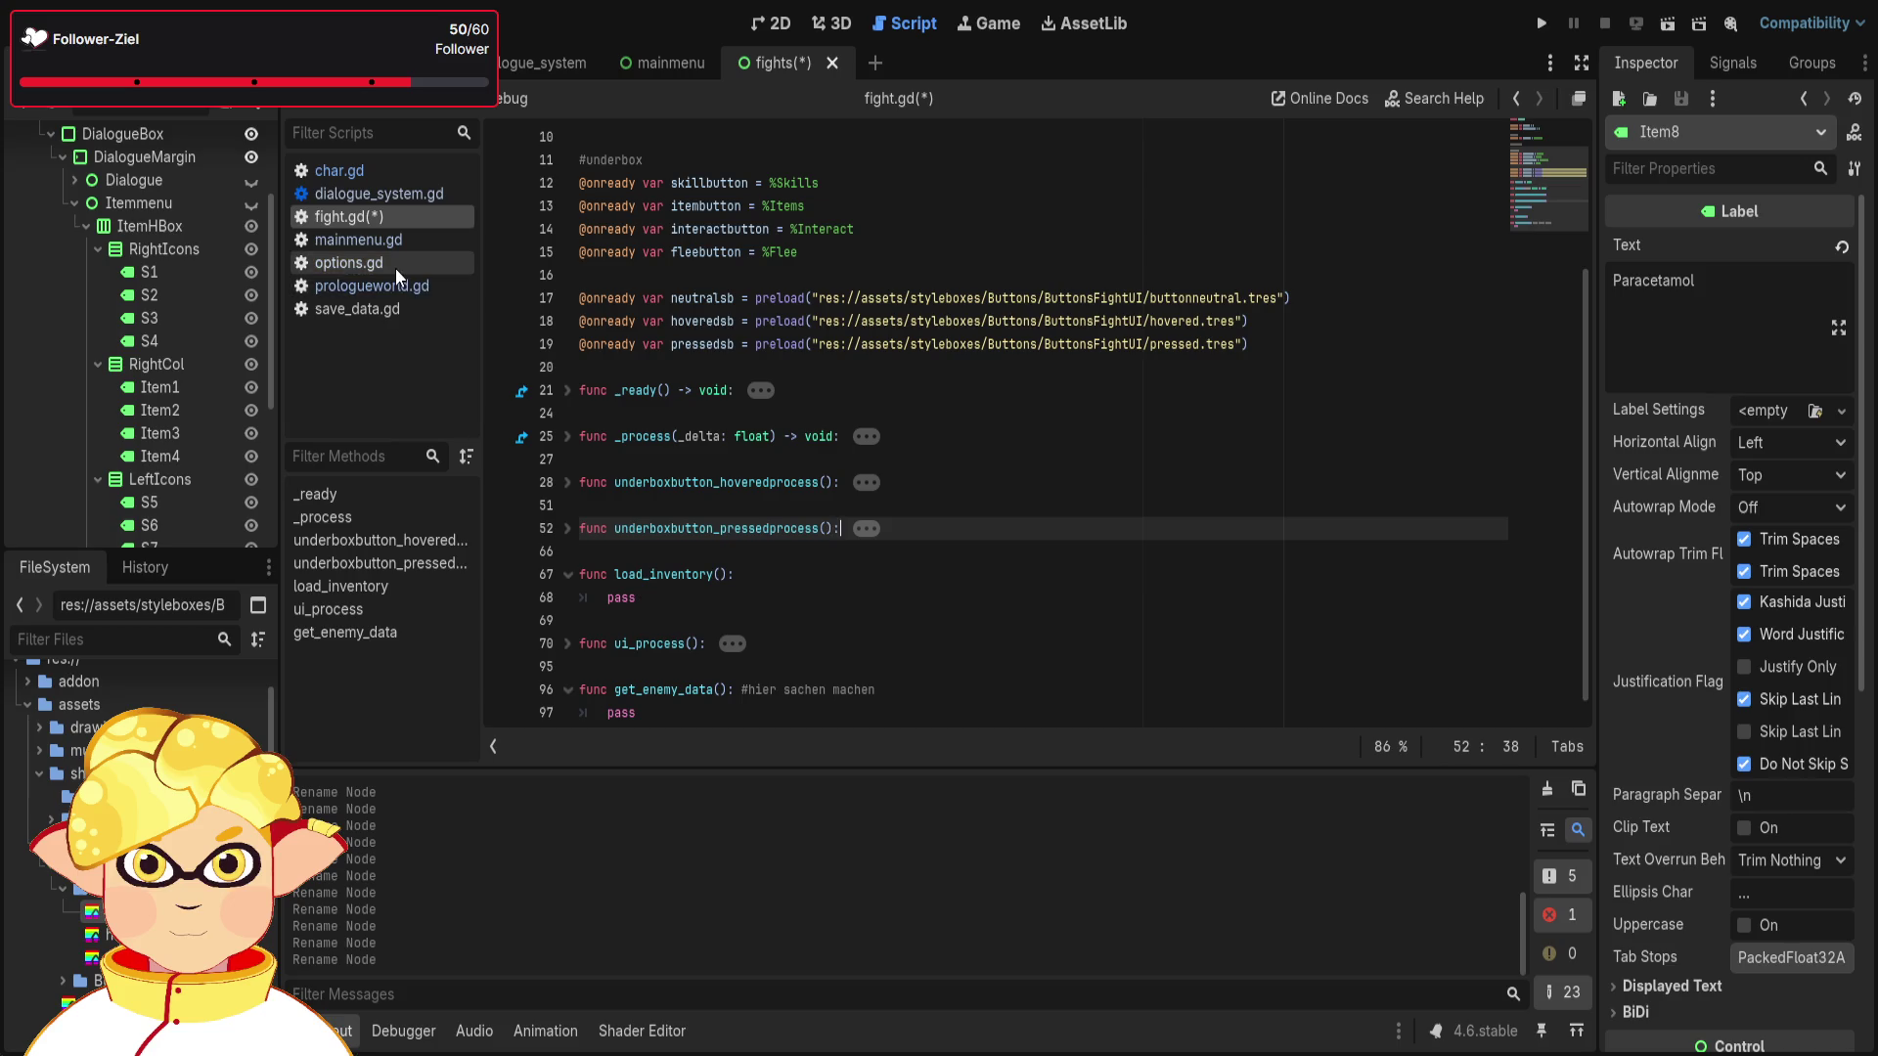
left_click(390, 311)
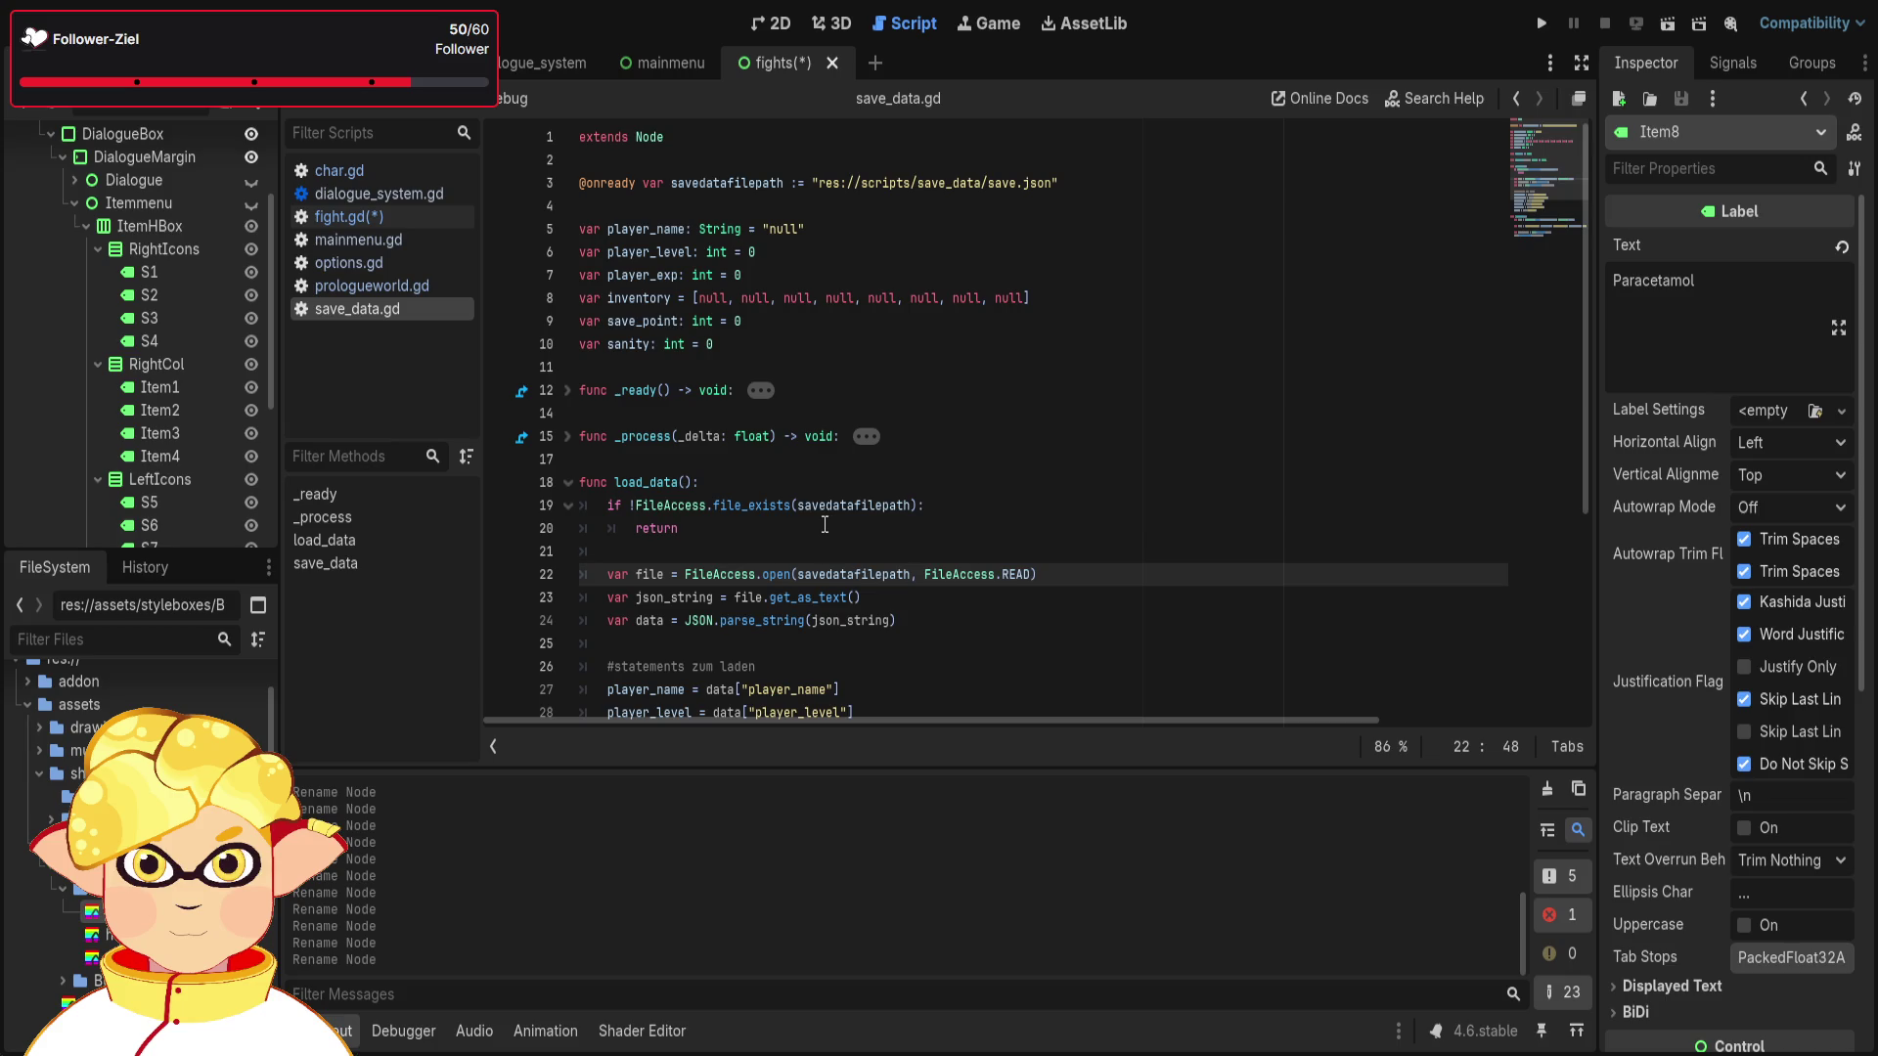
left_click(1027, 344)
left_click(1063, 298)
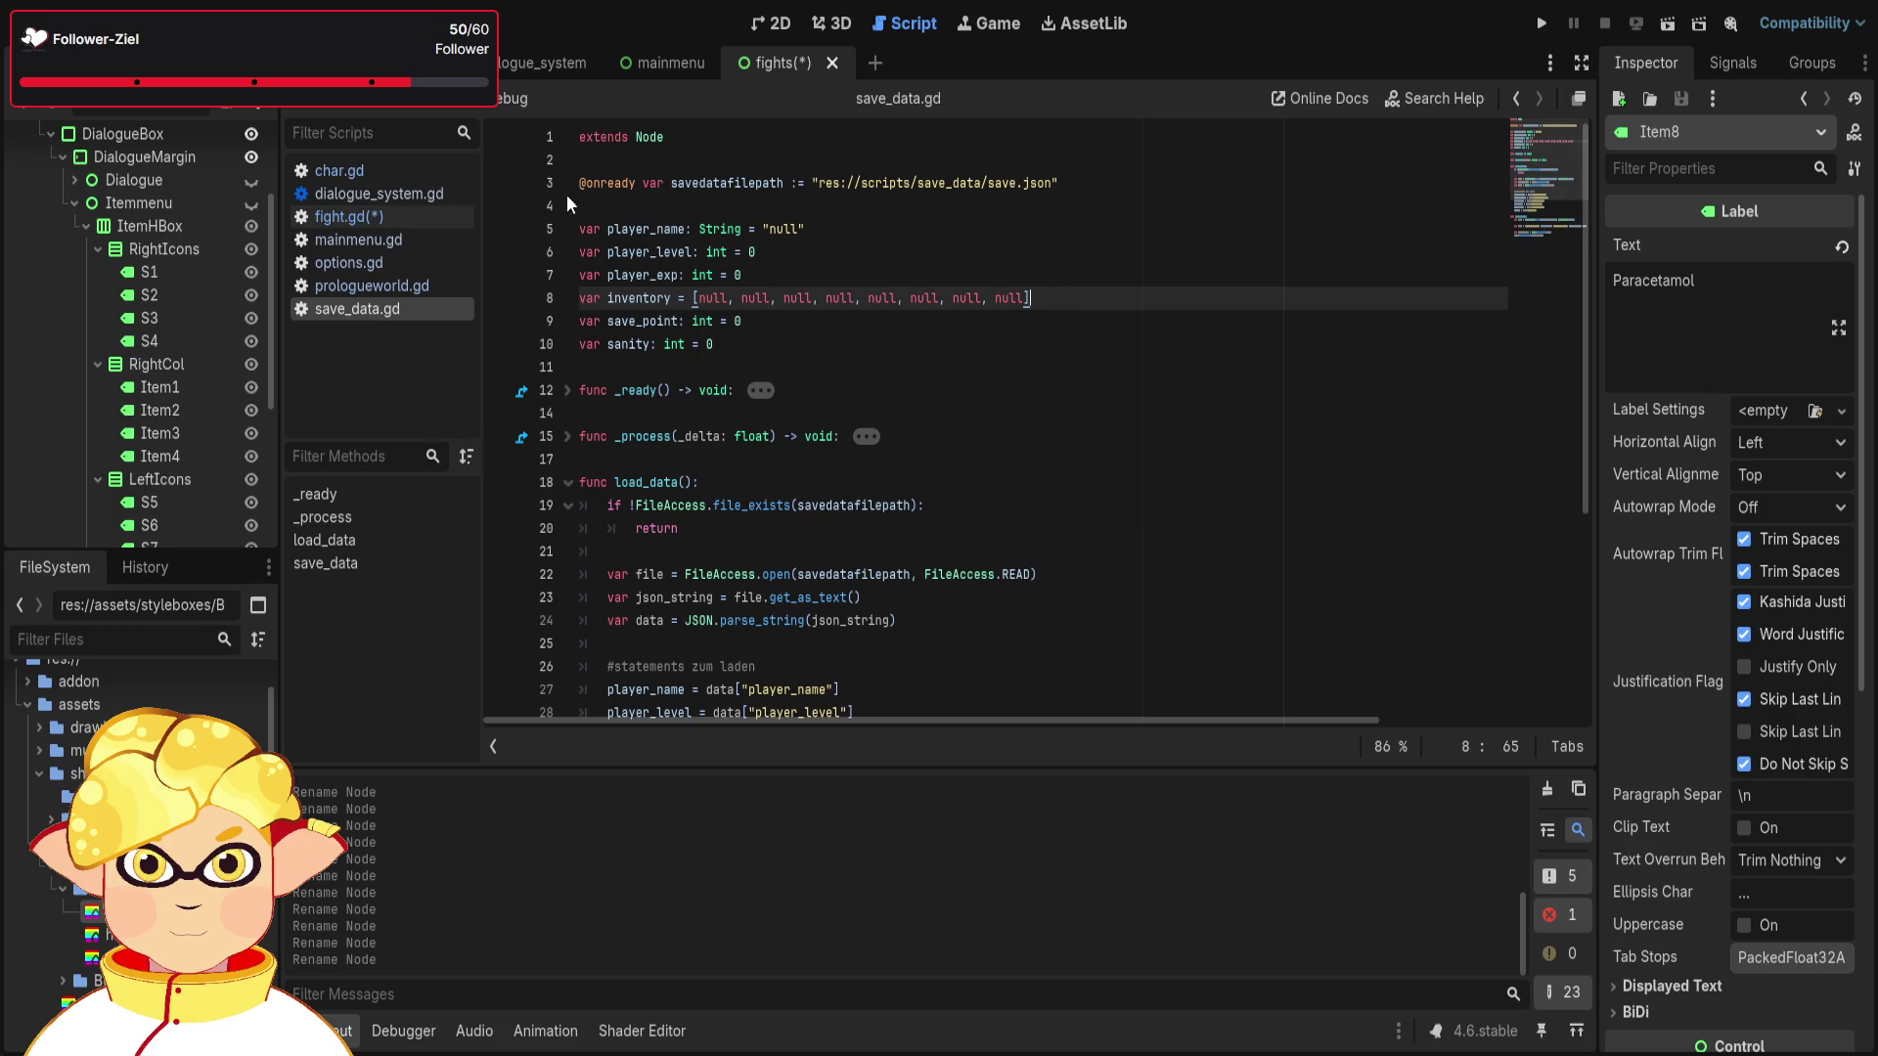
left_click(416, 219)
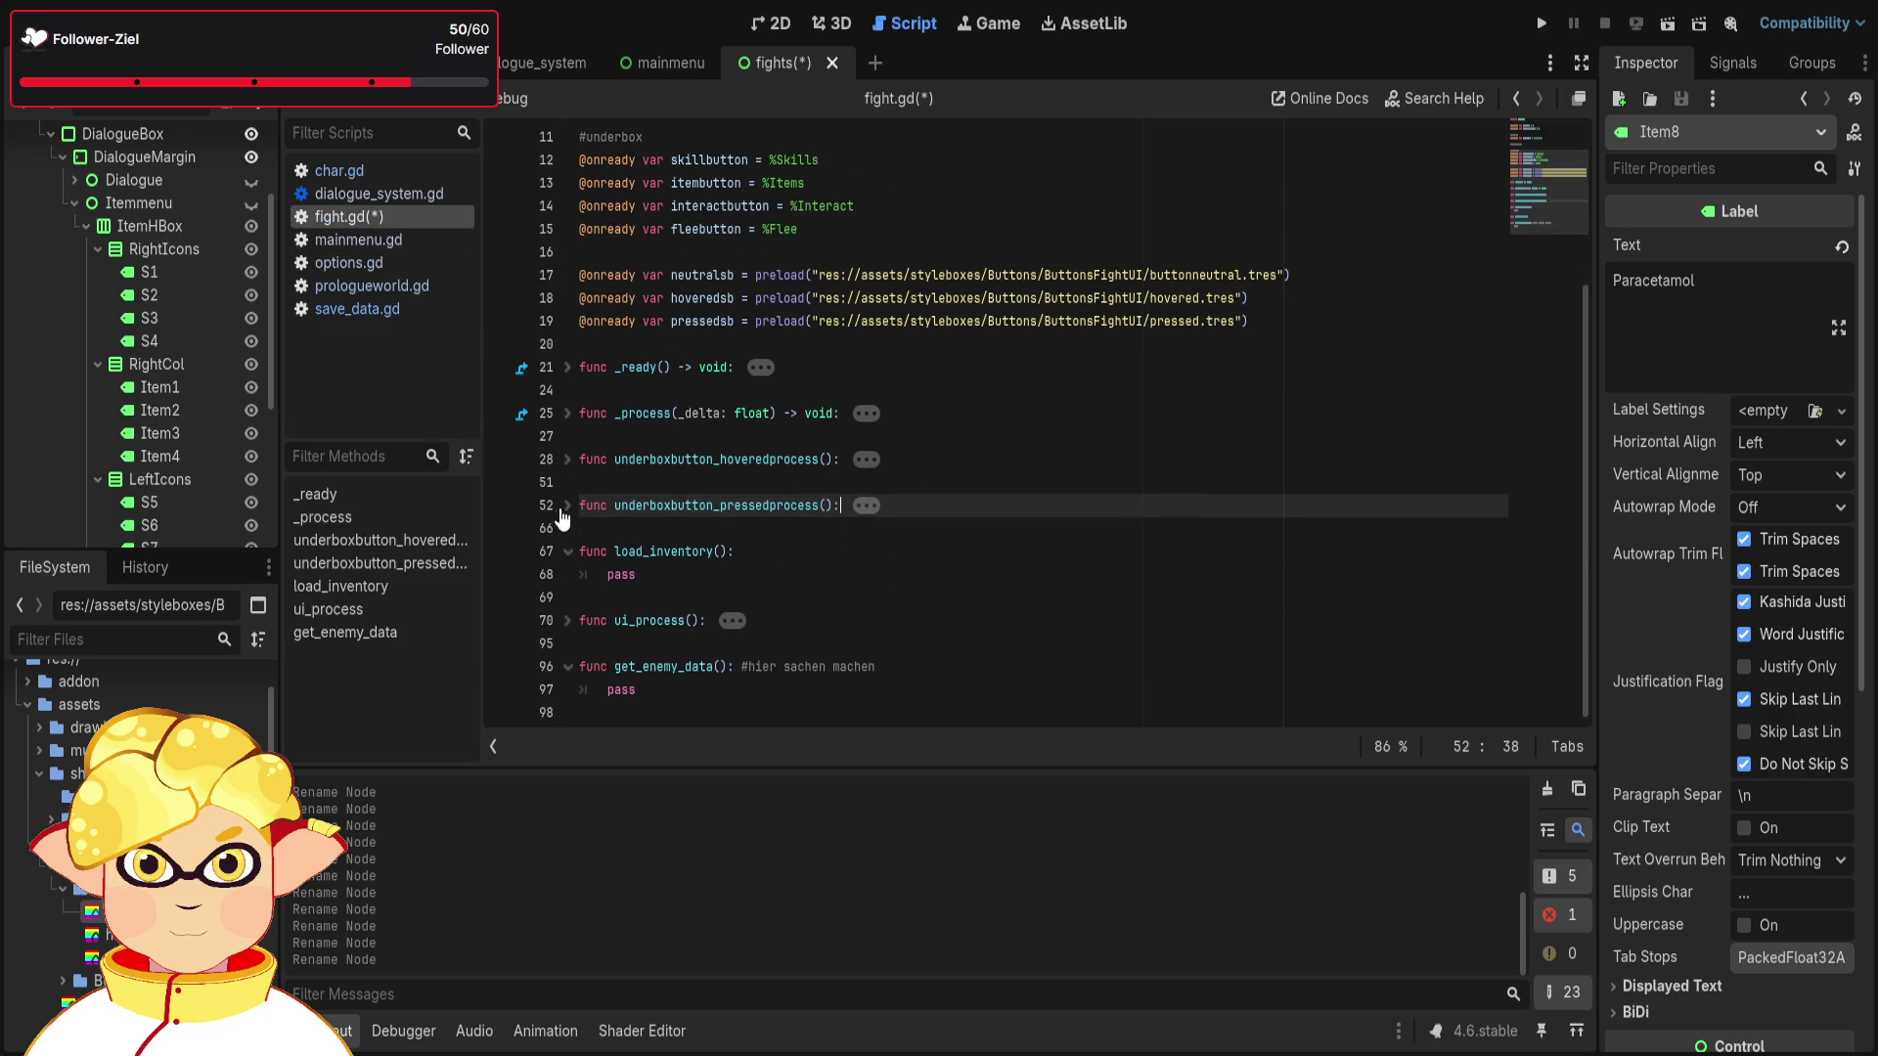
- Replace pass in load_inventory with SaveData.inventory using autocomplete
double_click(610, 575)
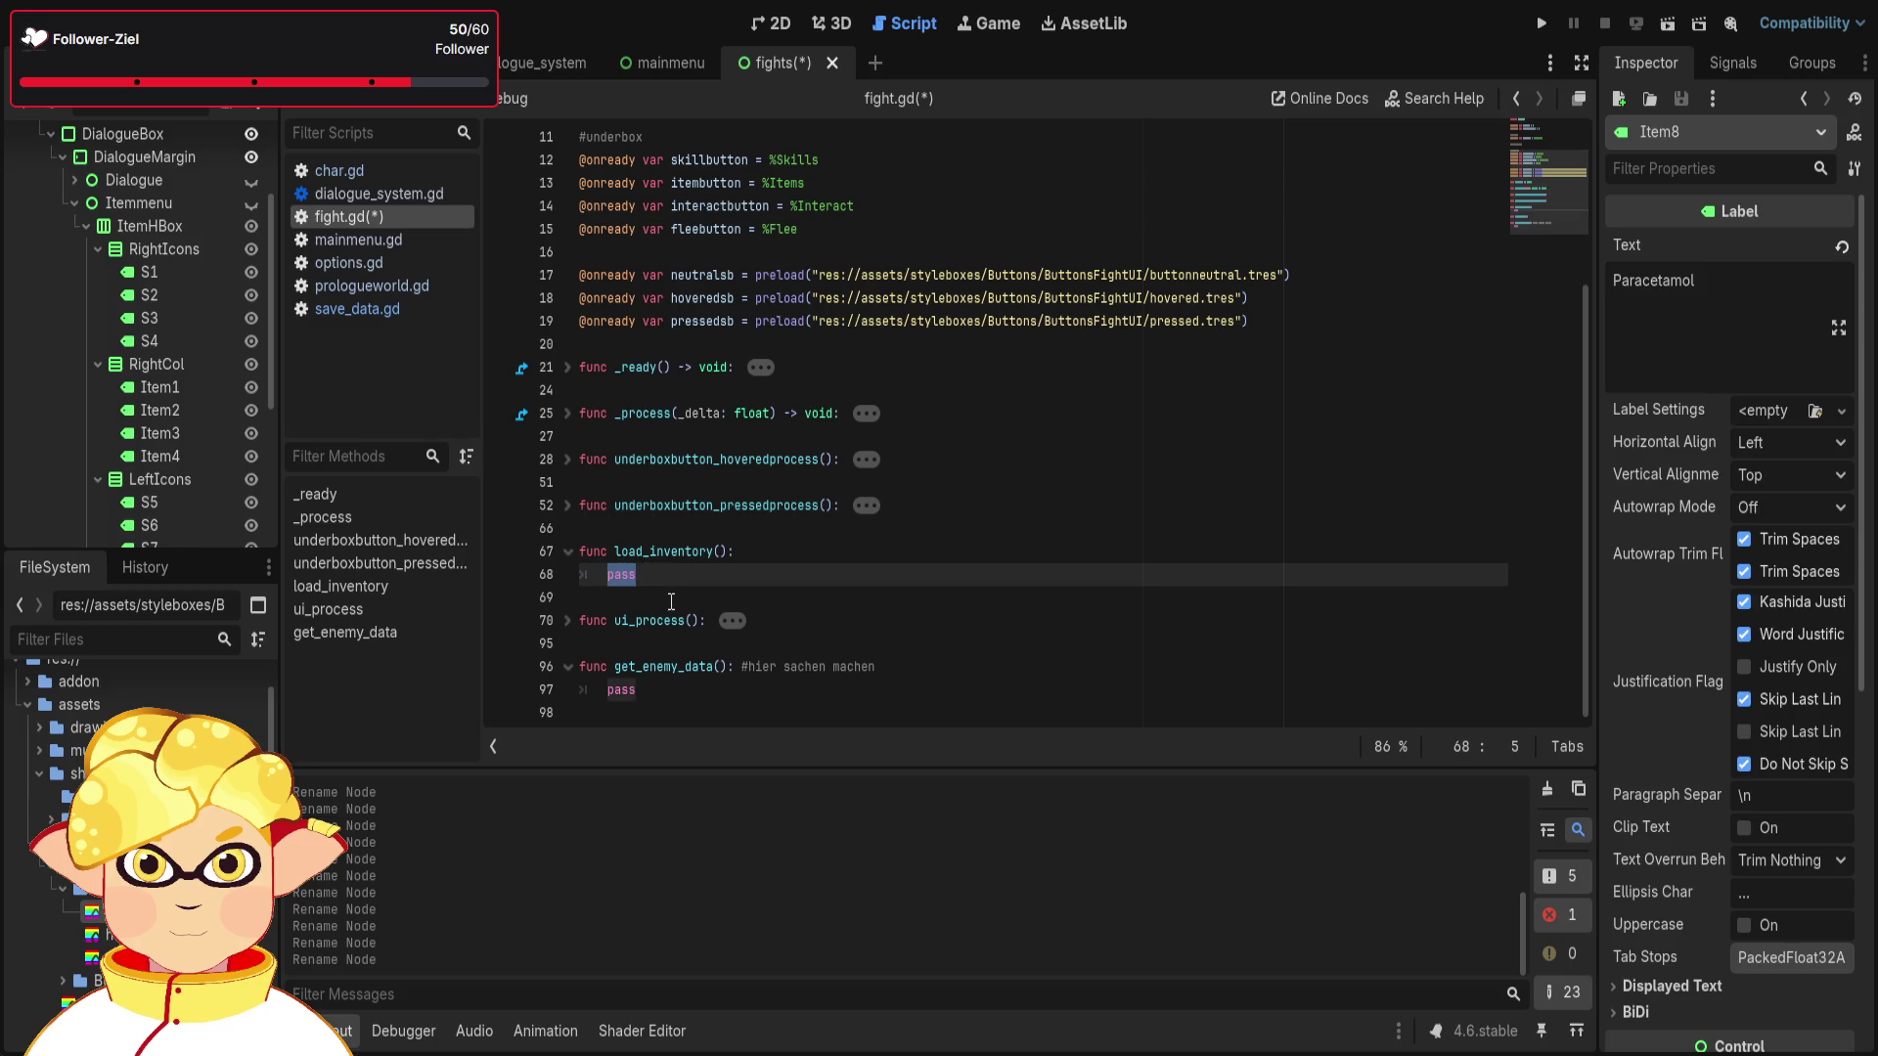
type("save")
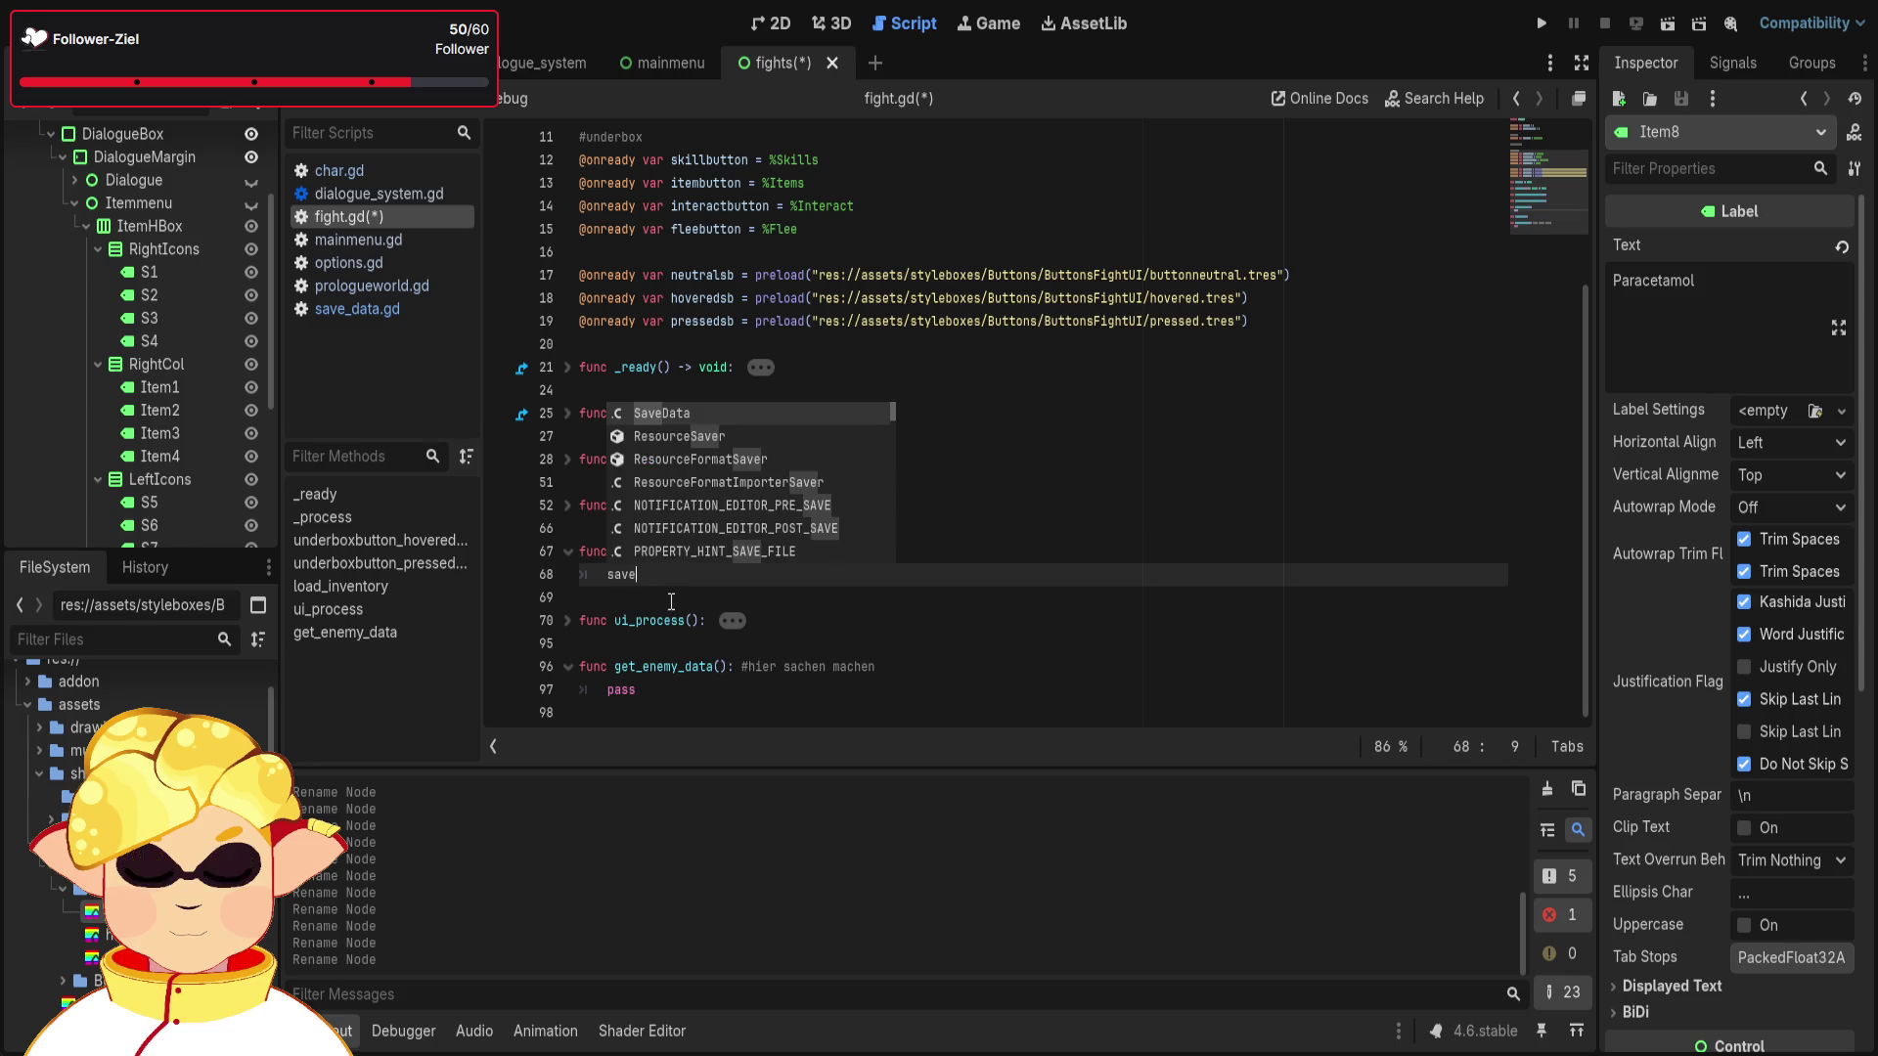
key("Return")
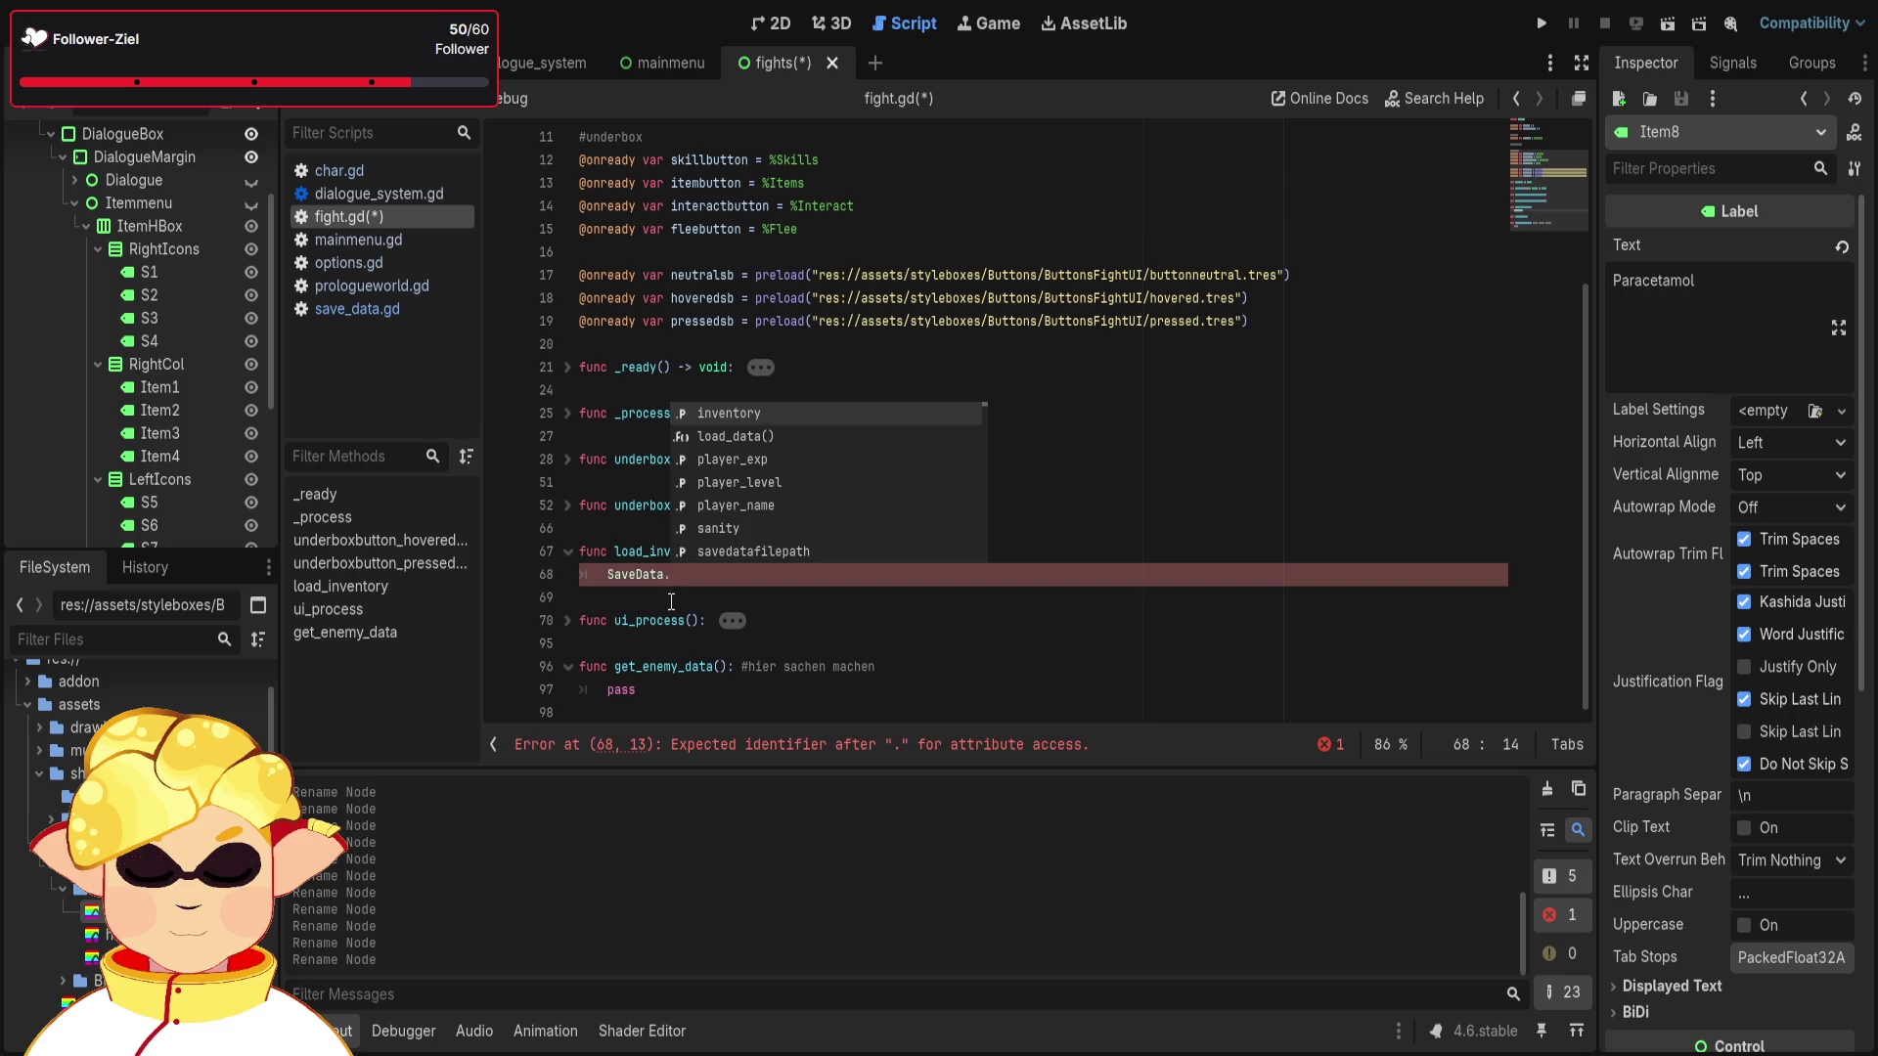
key("Down")
key("Down")
key("Down")
key("Down")
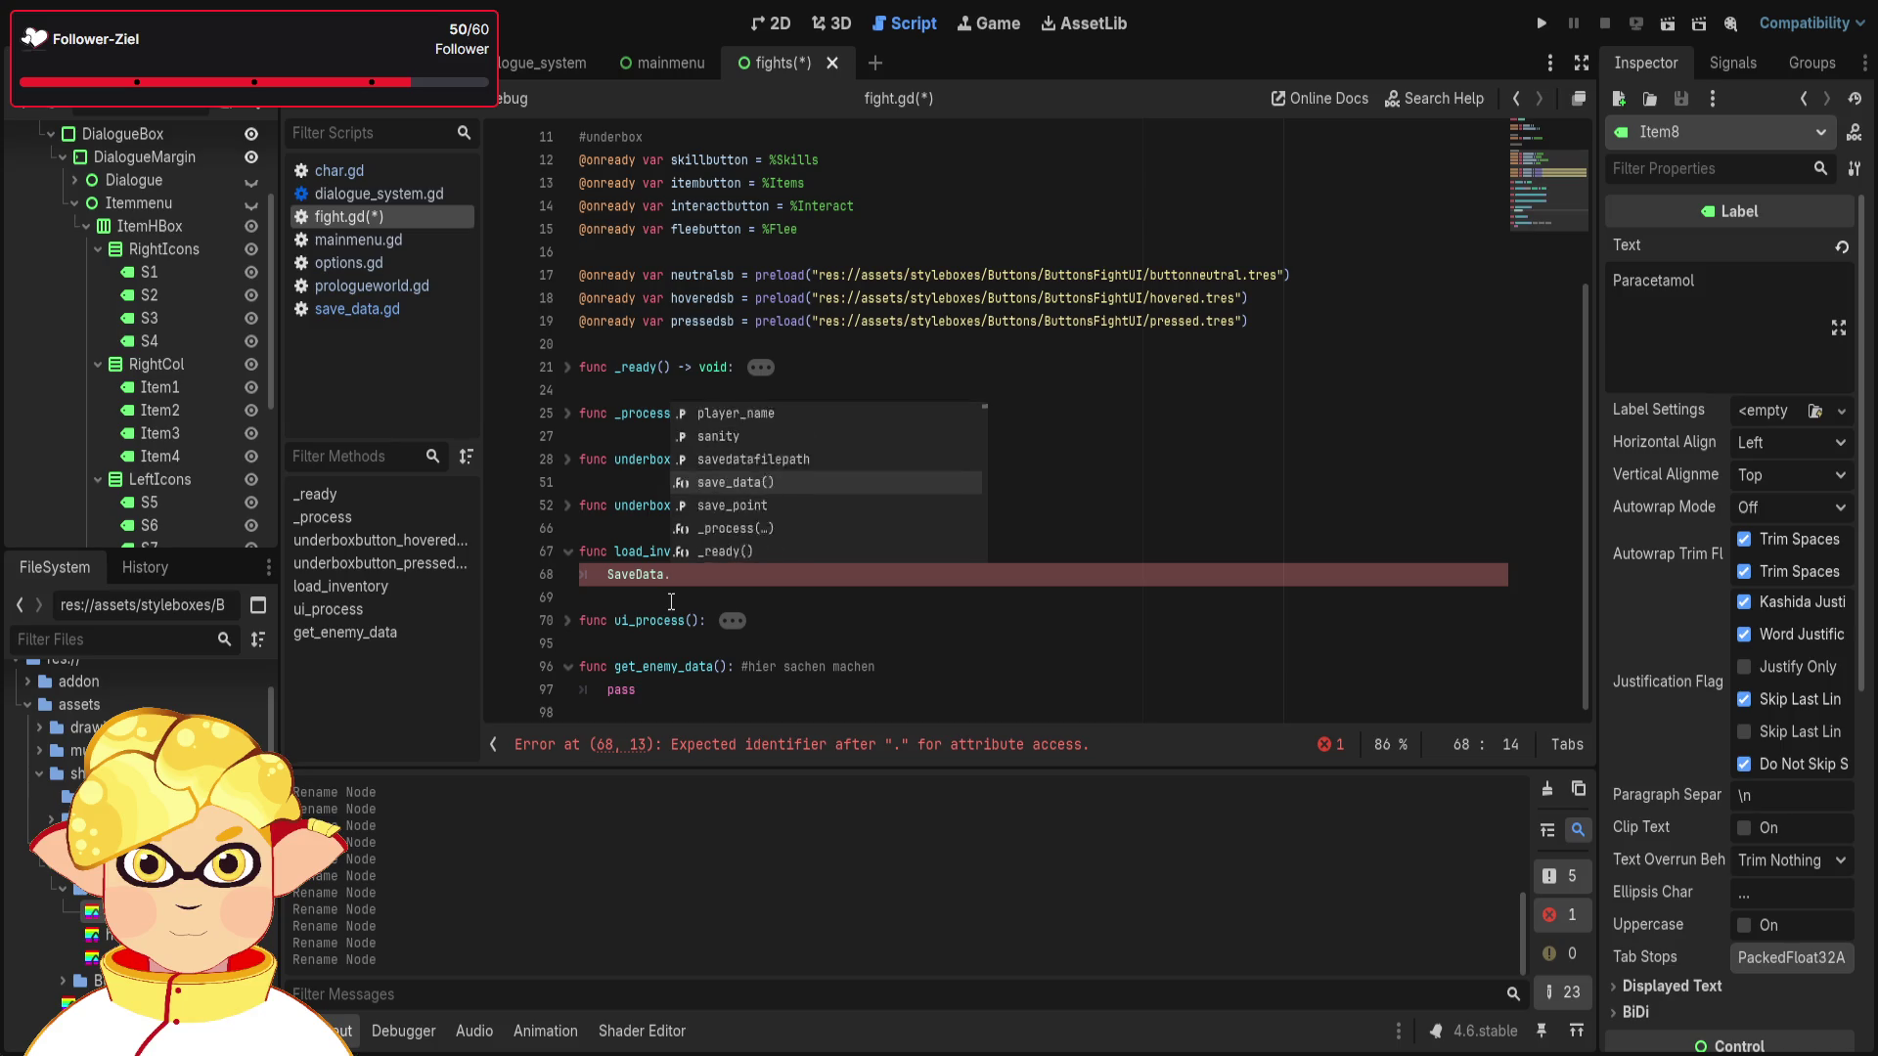
key("Up")
key("Up")
key("Up")
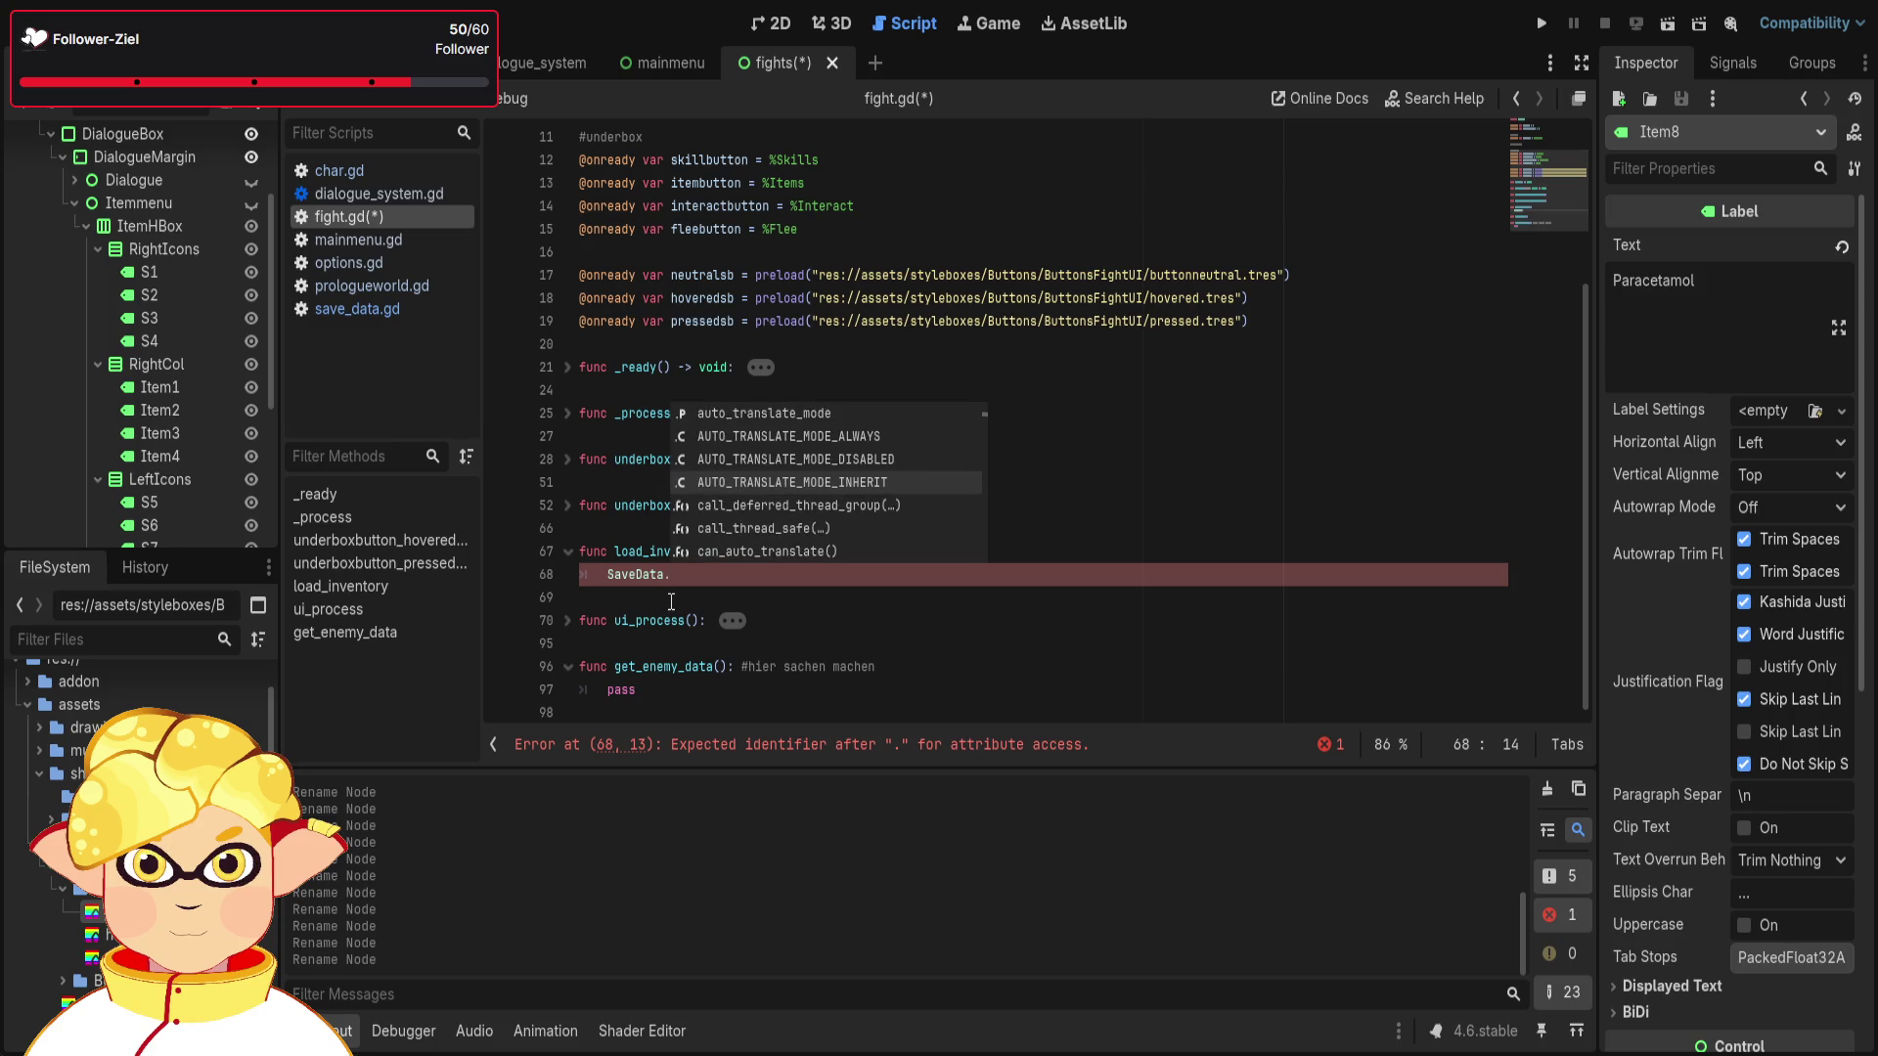
key("Down")
key("Down")
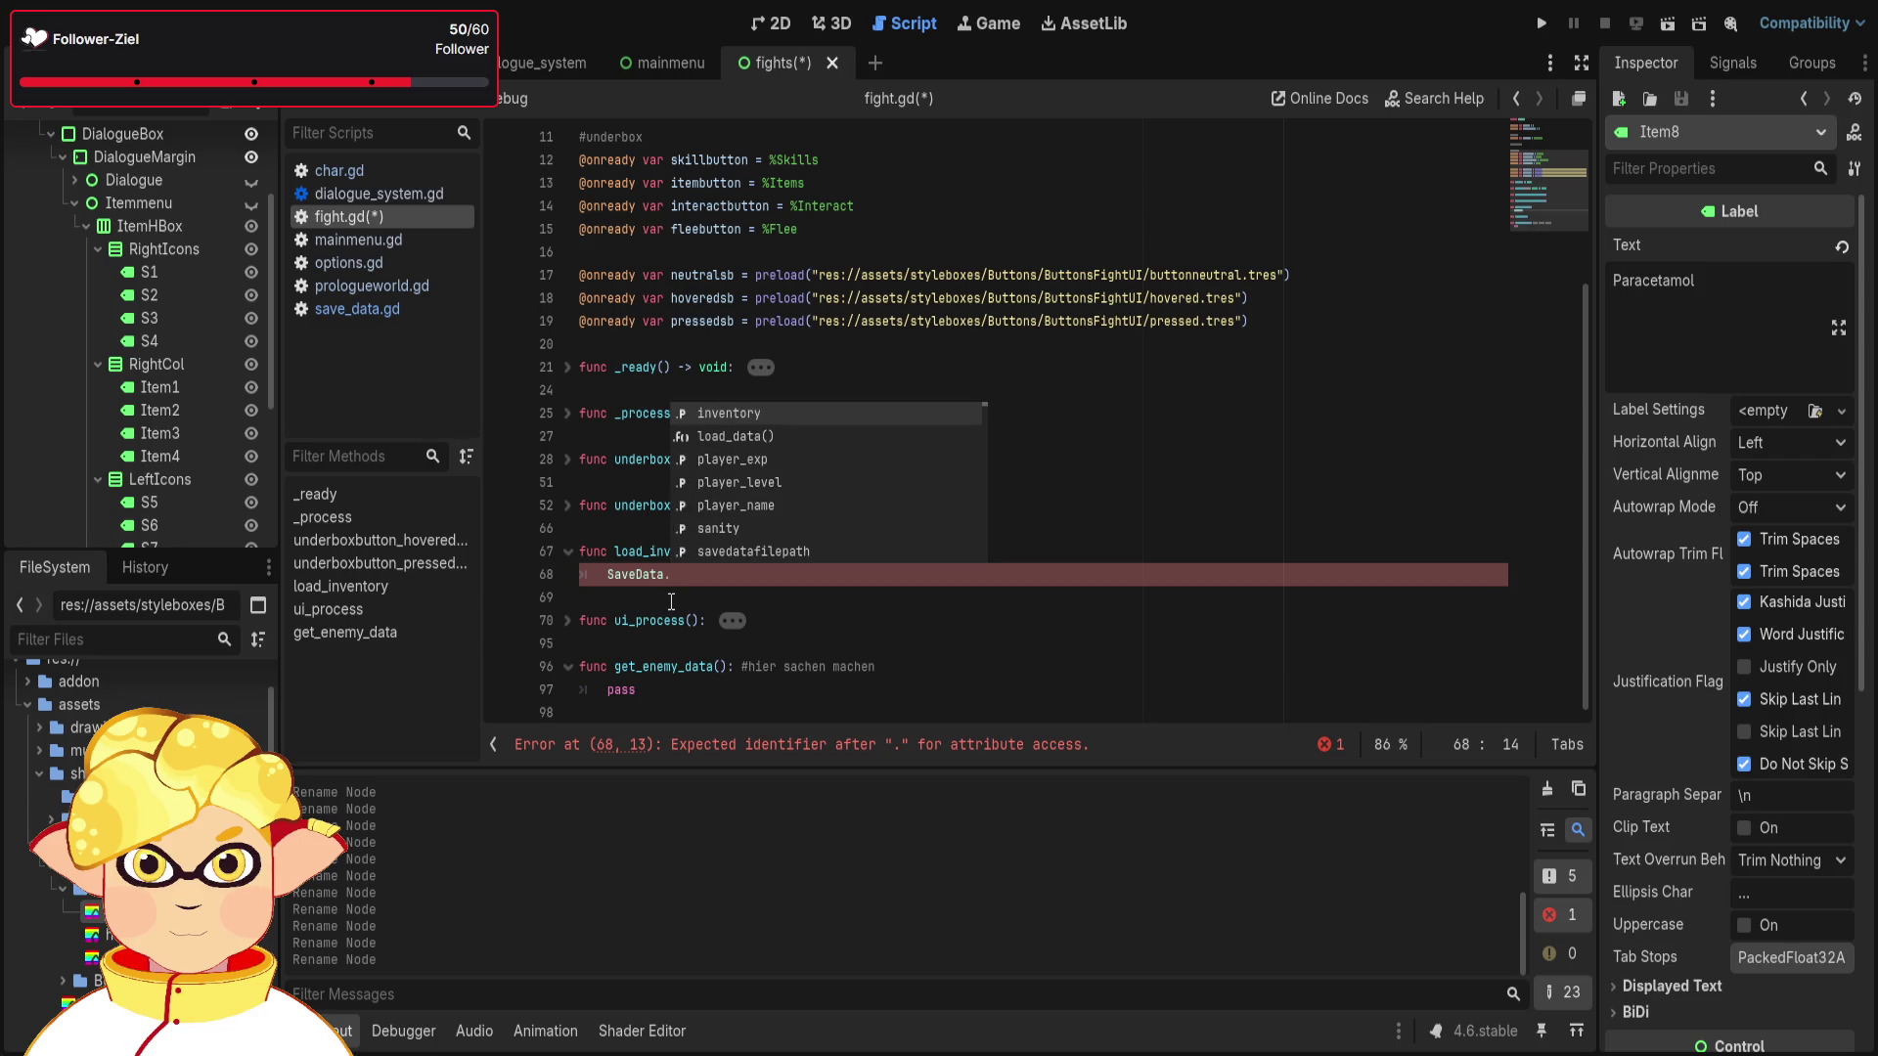
key("Return")
key("Home")
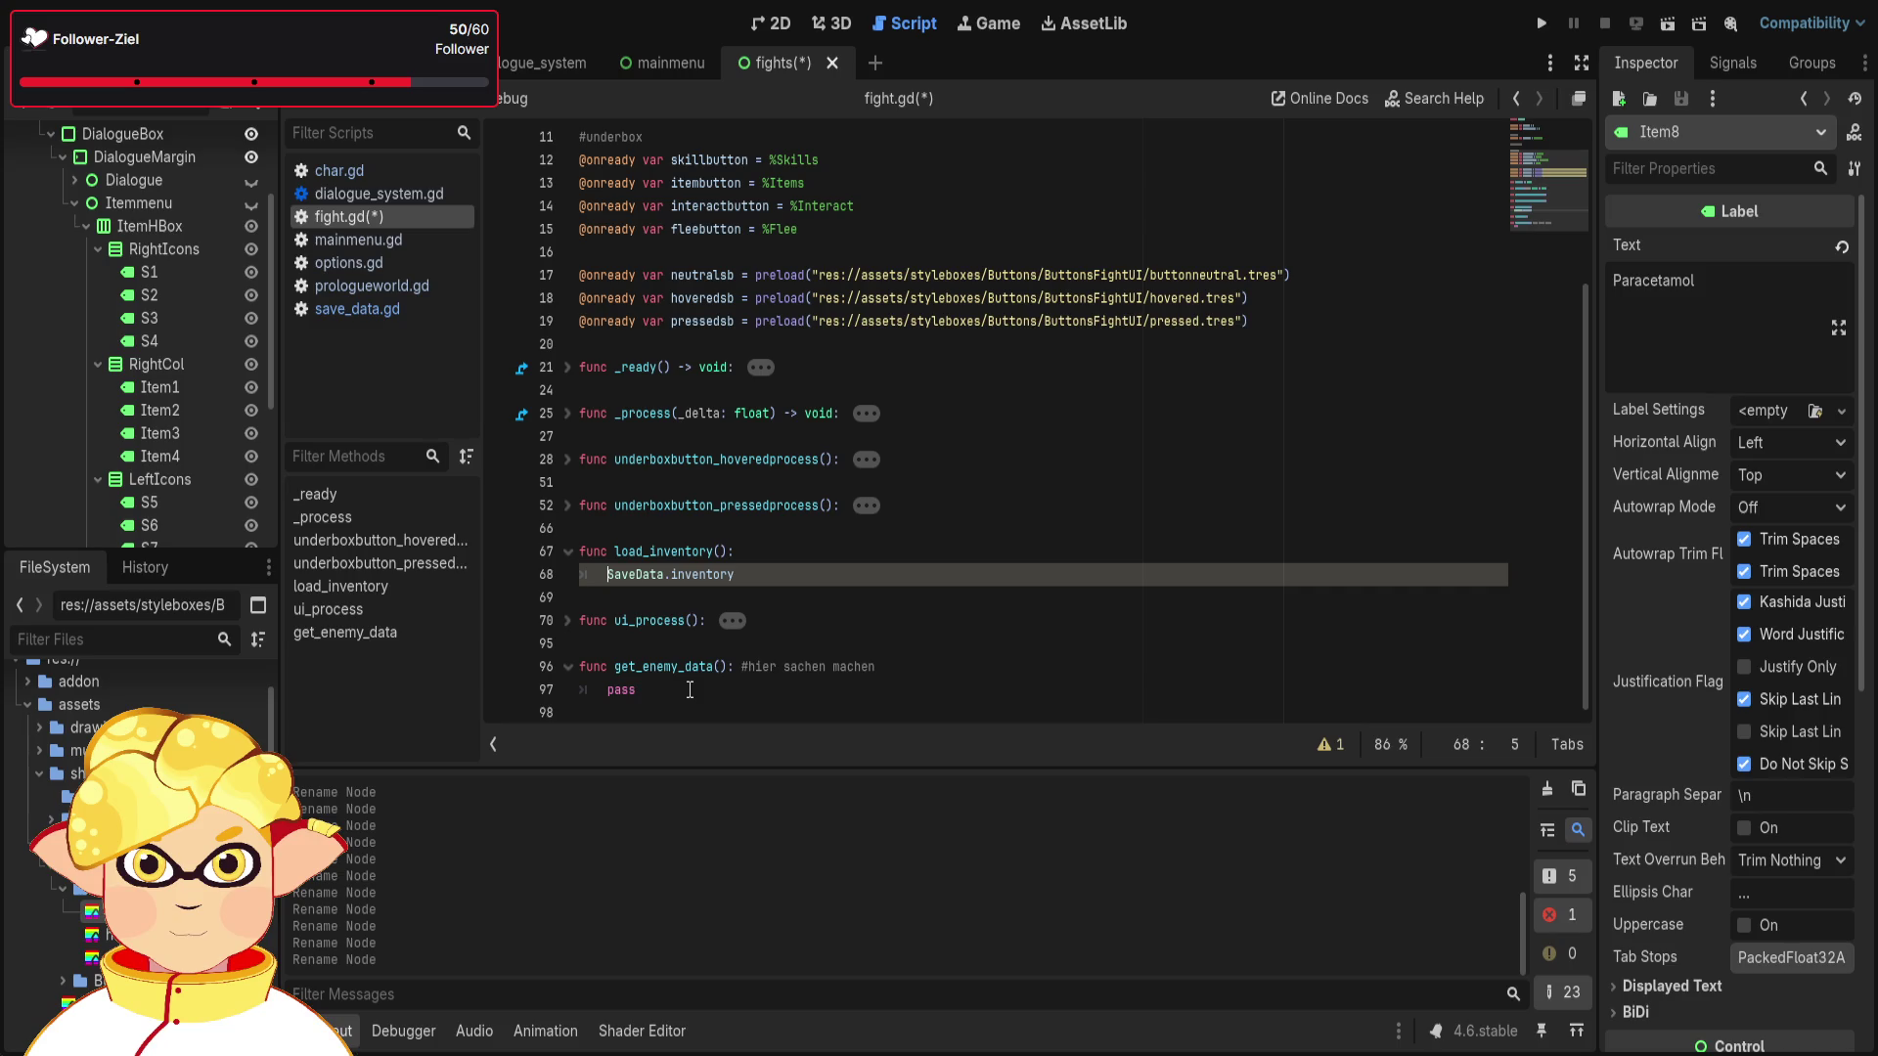
scroll(672, 270, "up", 4)
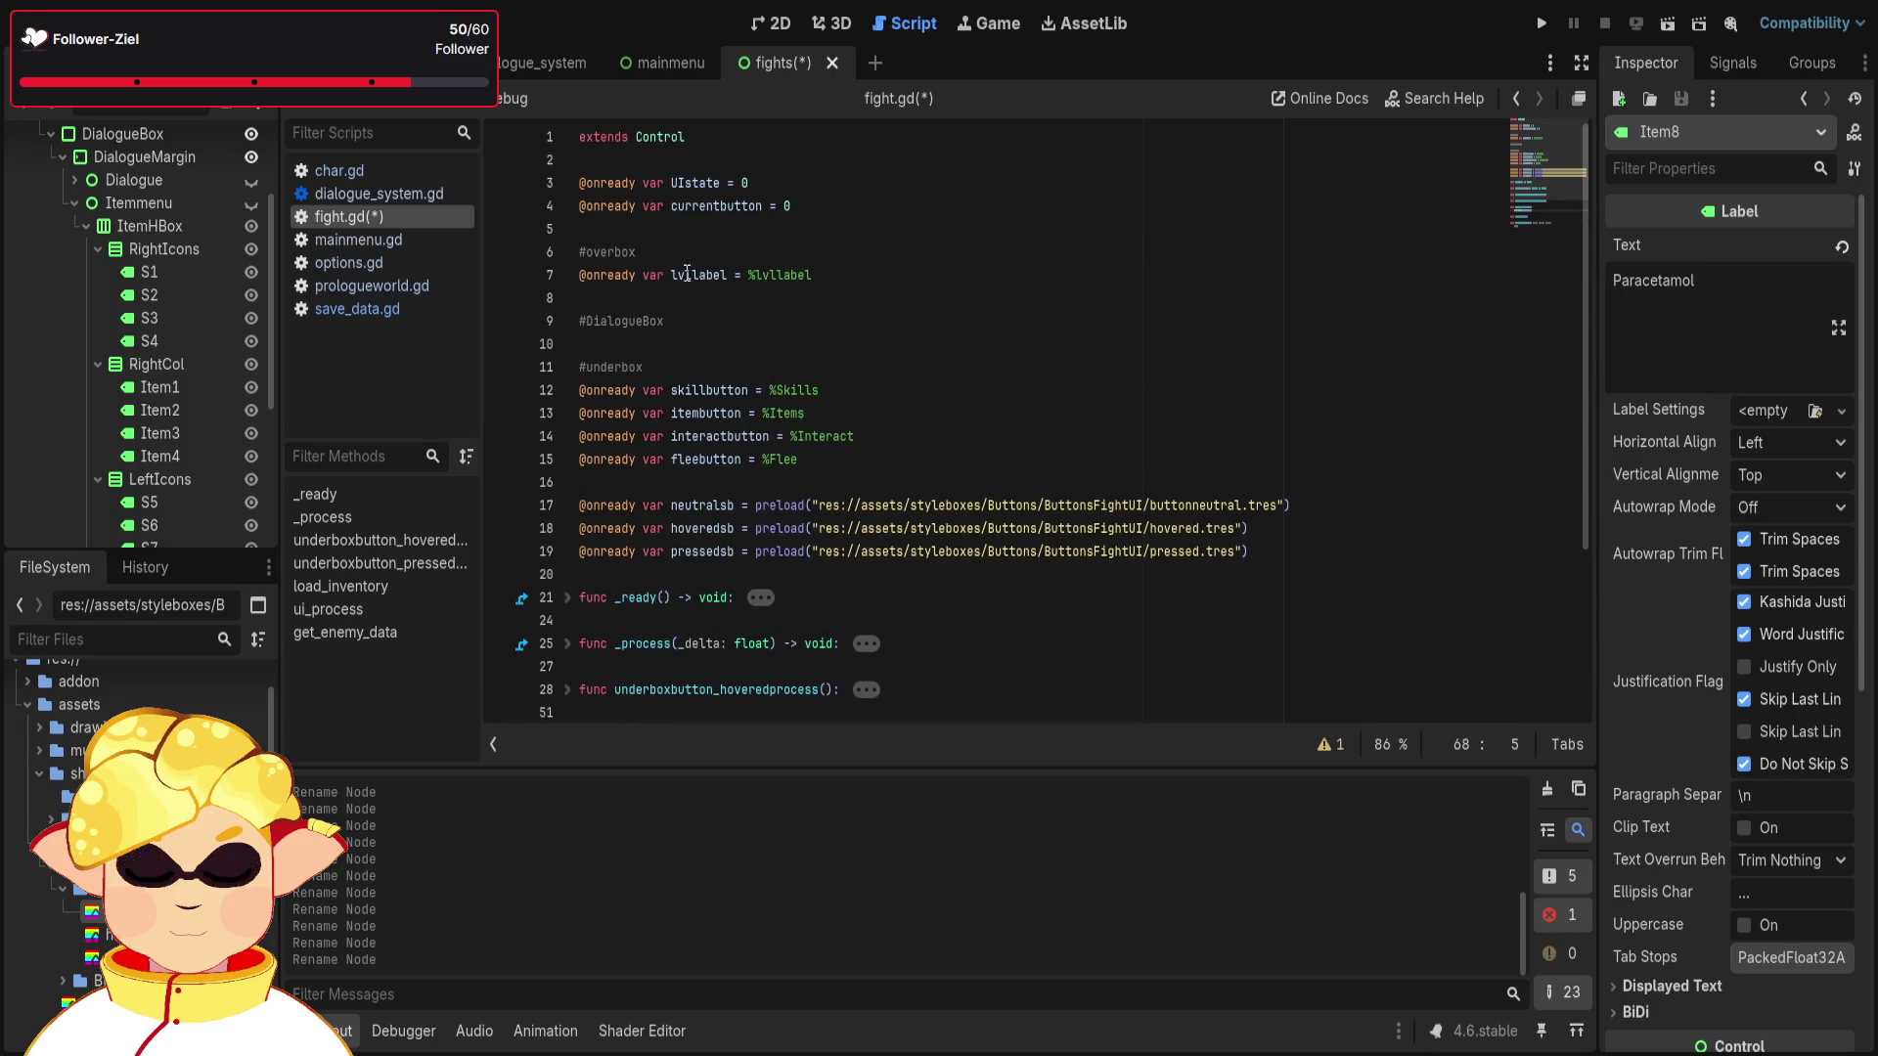
left_click(718, 225)
key("Return")
key("Up")
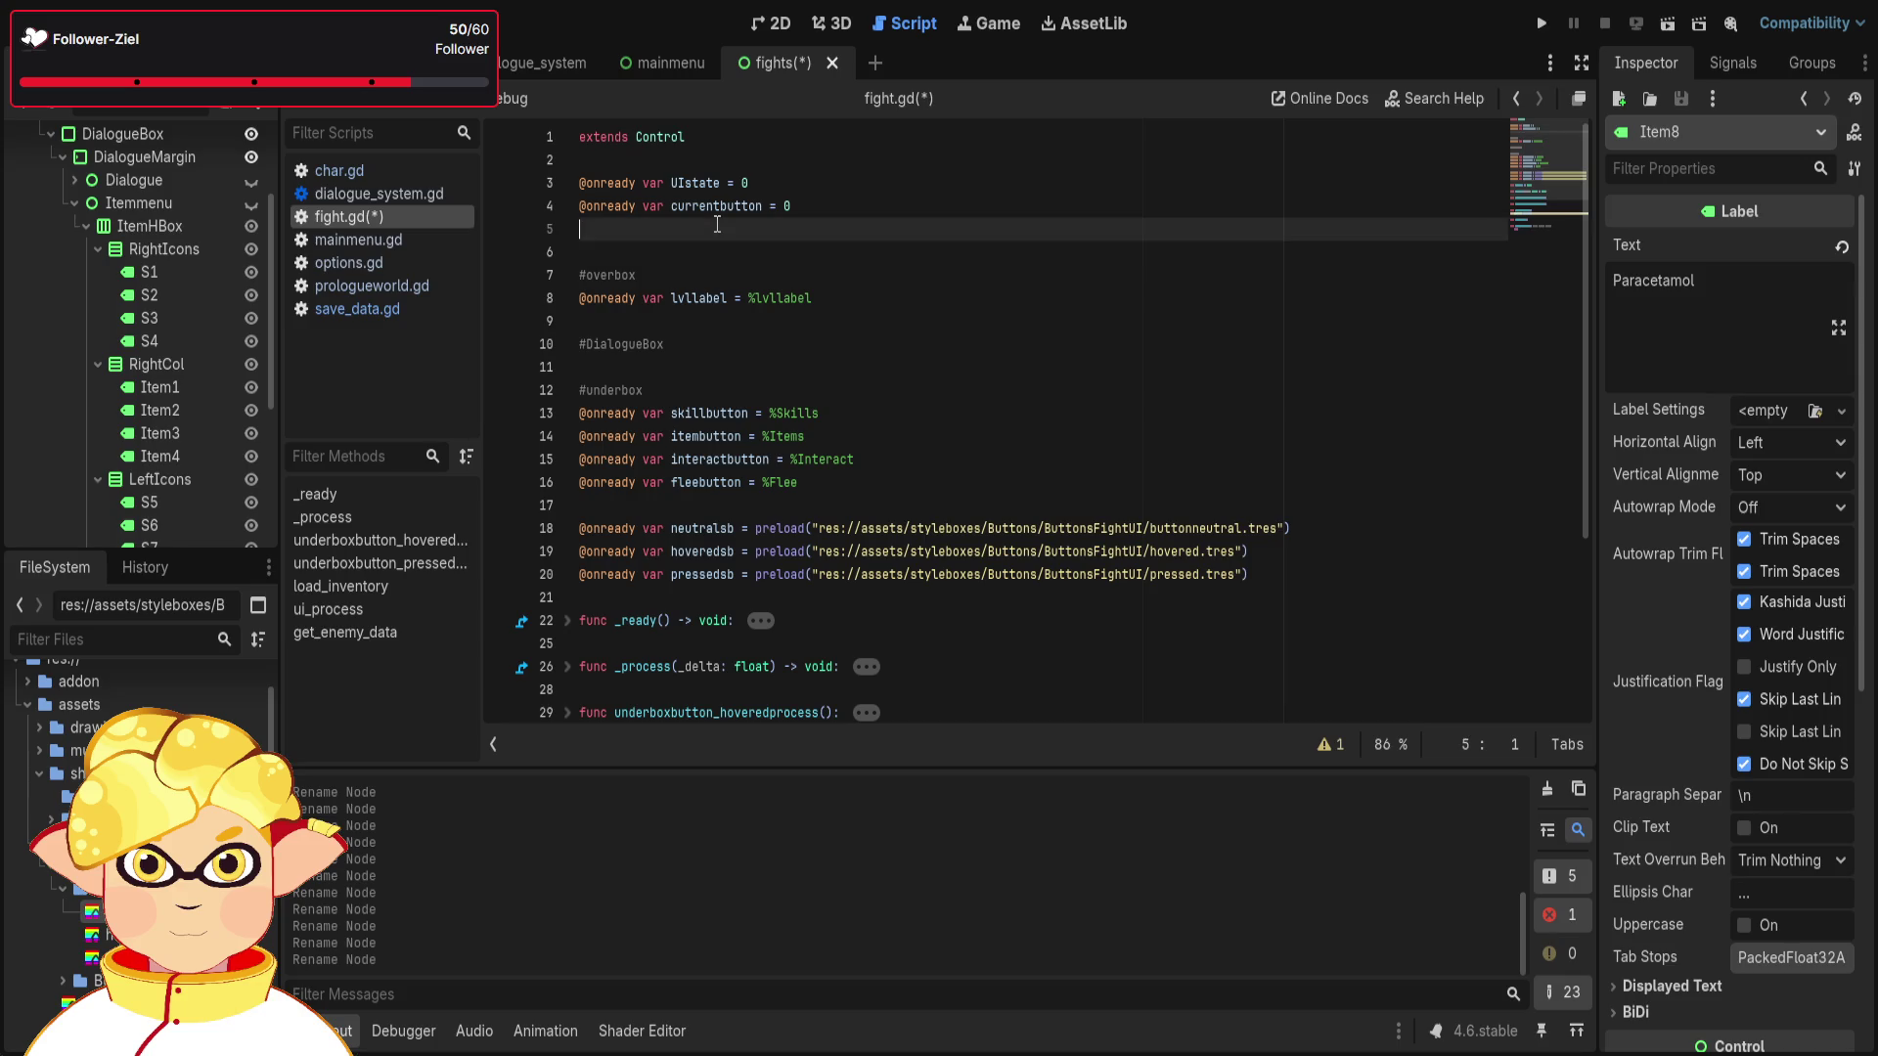
type("@onre")
key("Return")
type("var in")
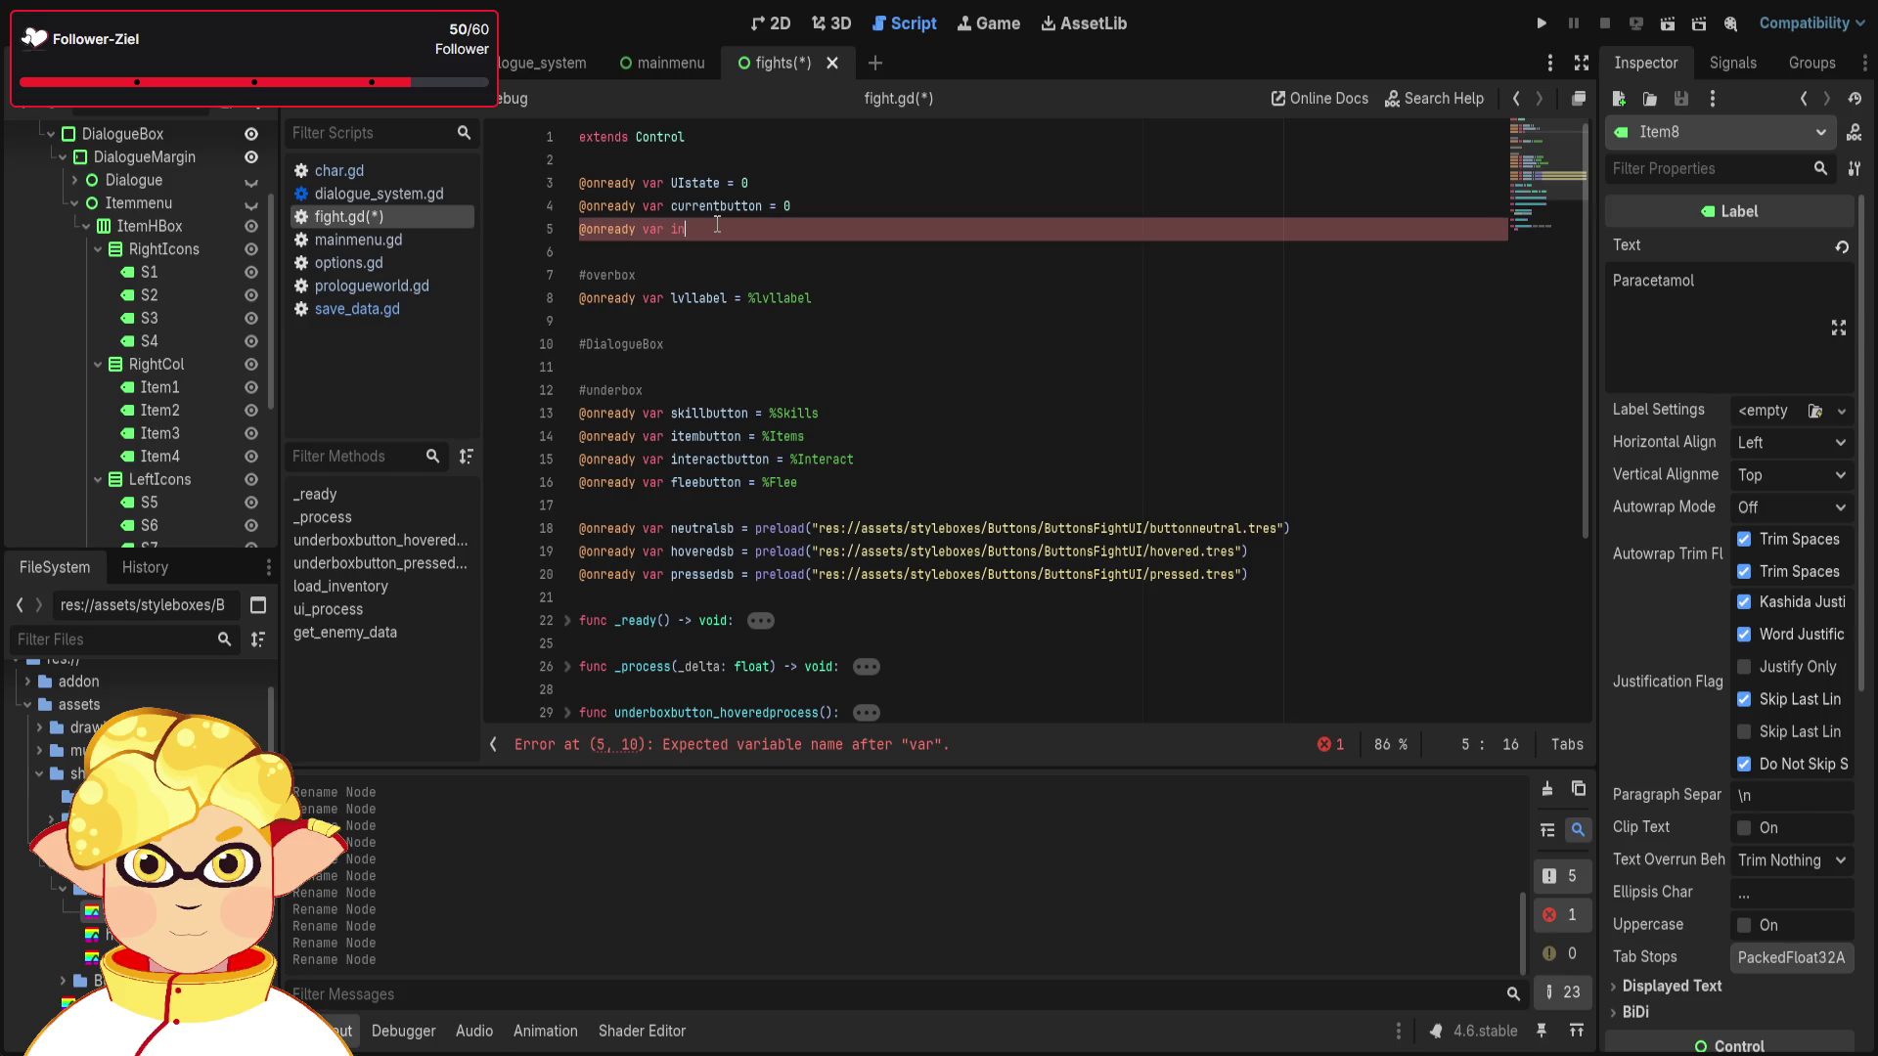
type("ventorycon")
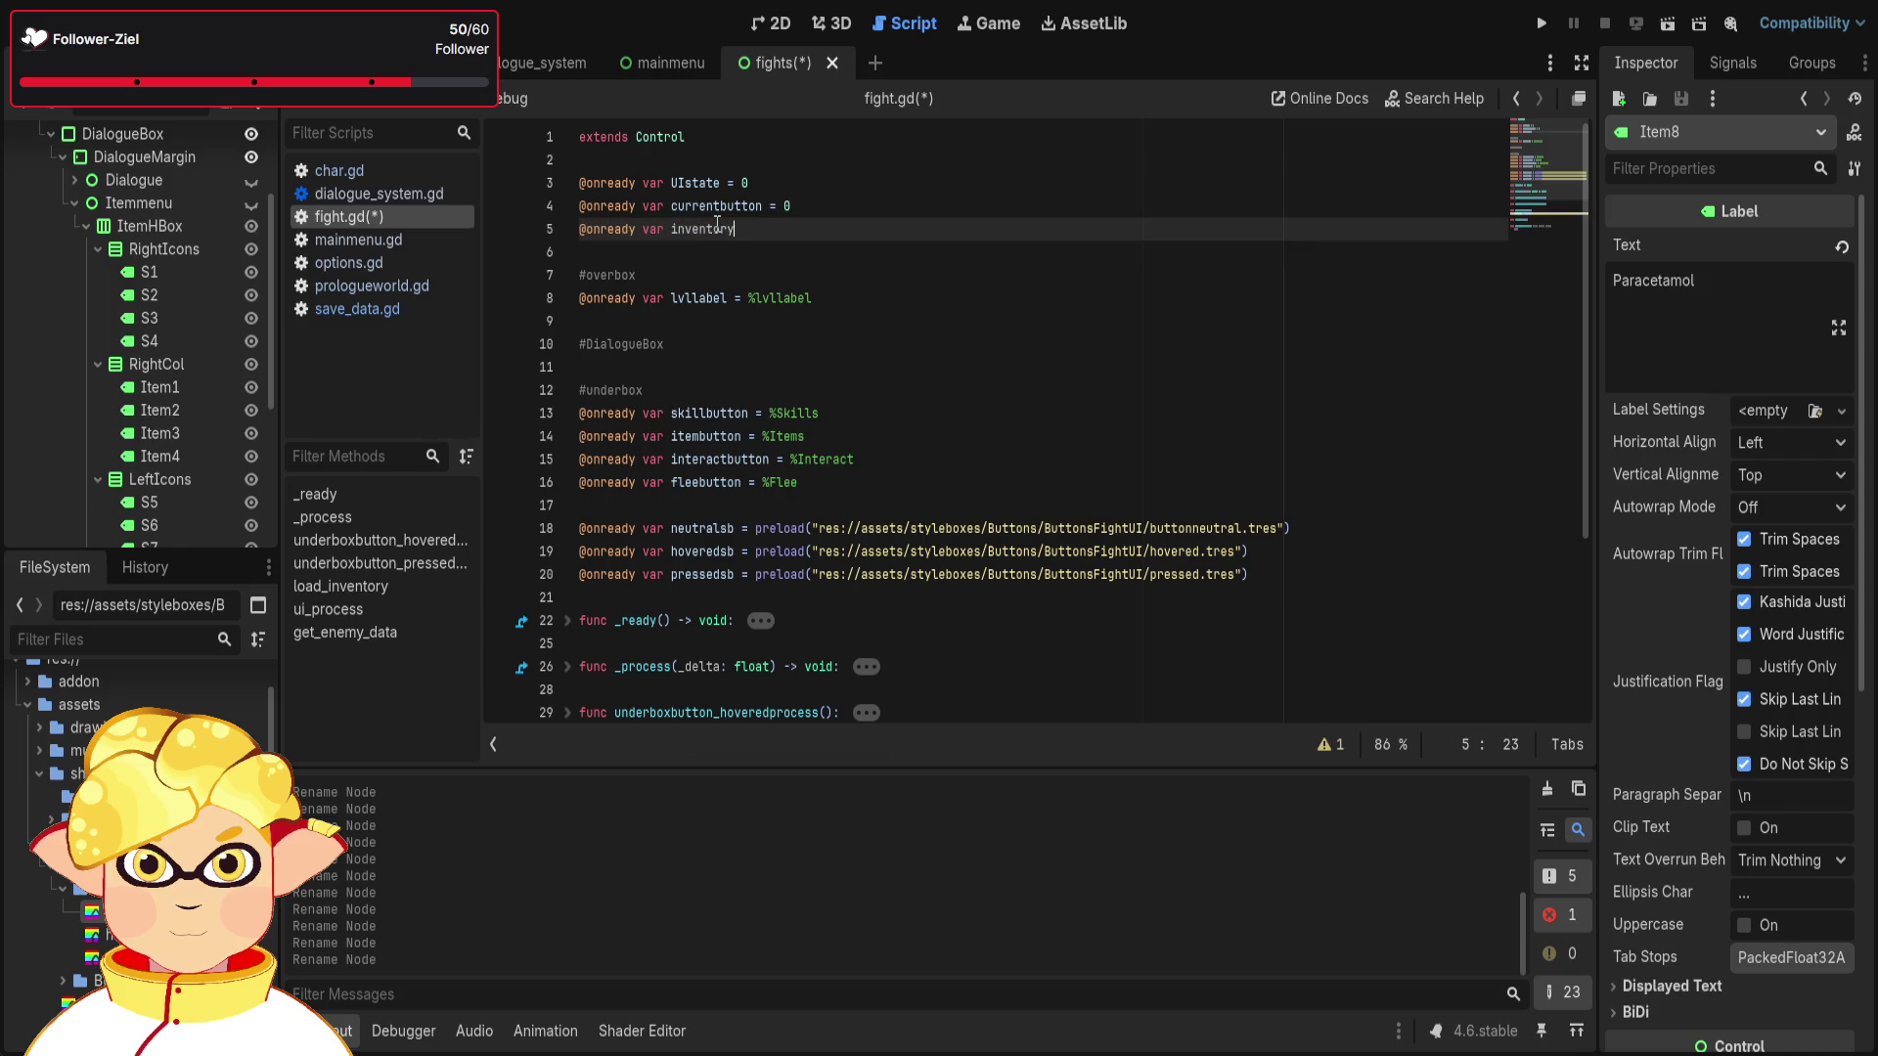
type("tent")
- Change line 69 in load_inventory to 'inventorycontent = SaveData.inventory'
scroll(880, 294, "down", 4)
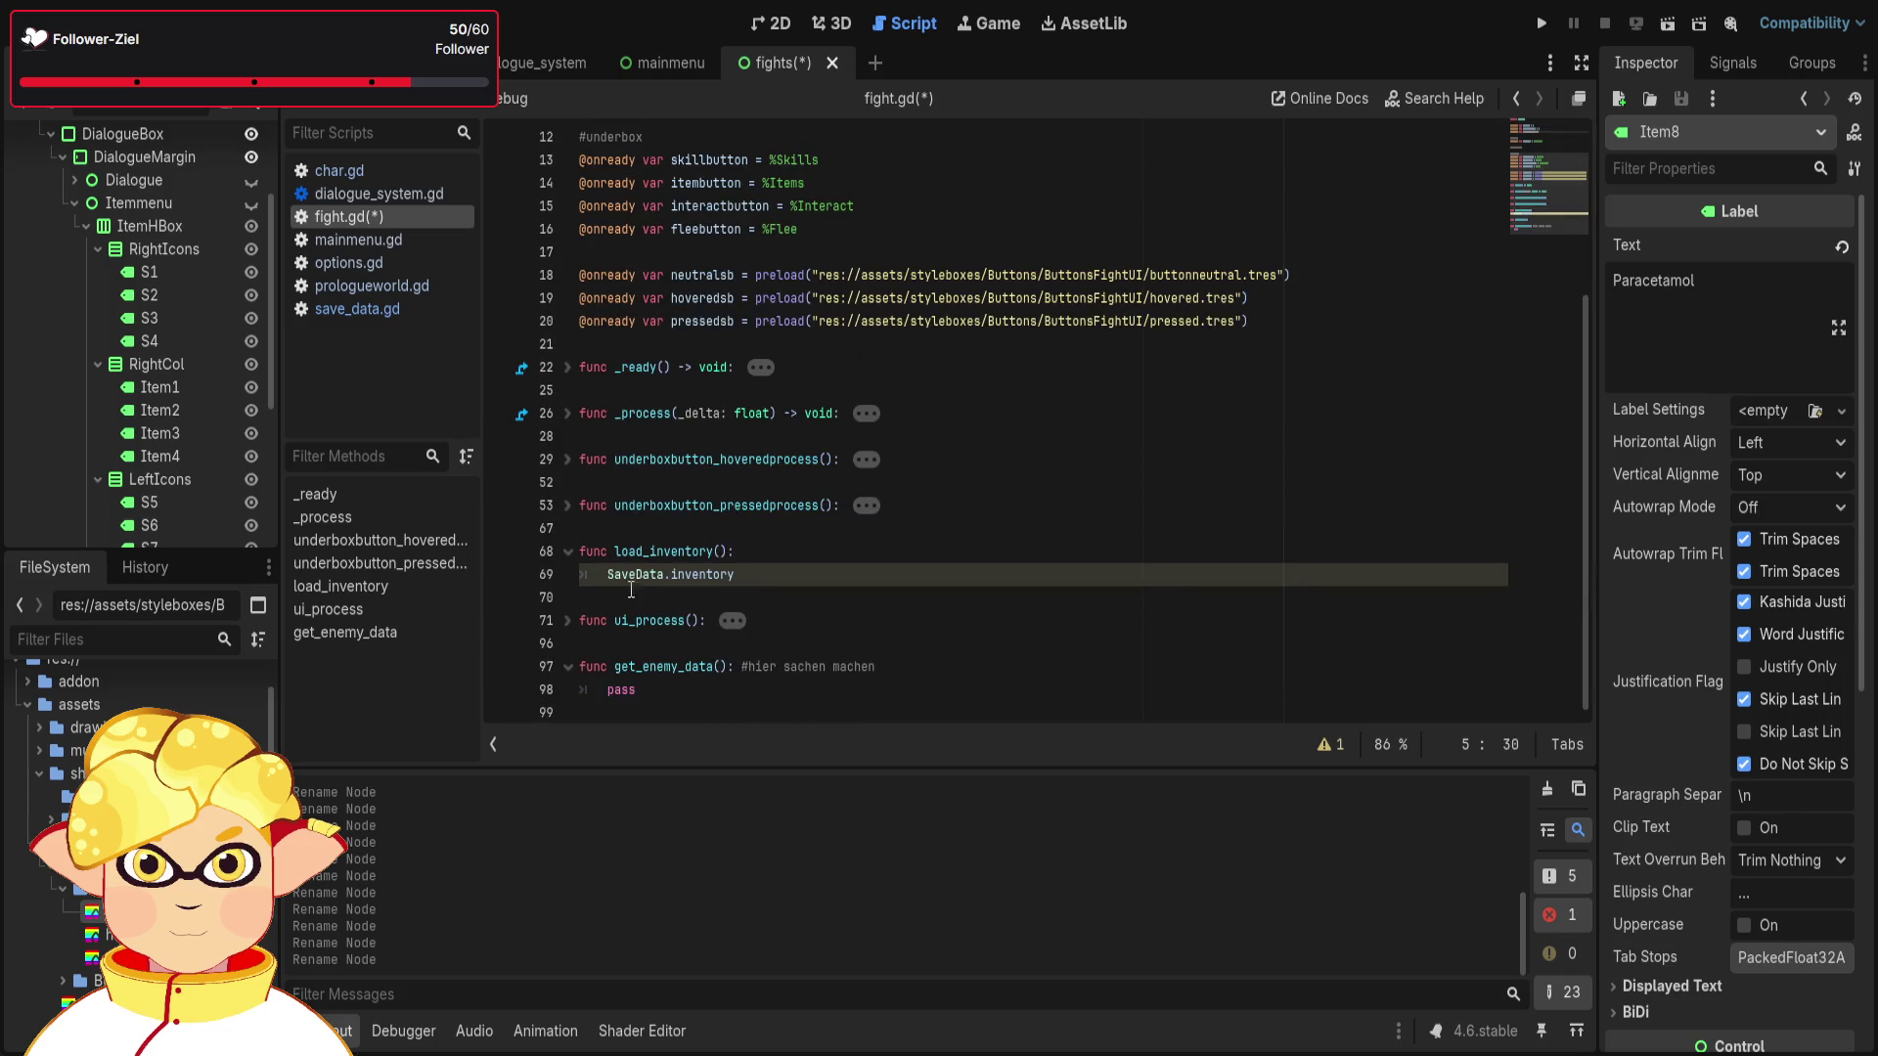
left_click(609, 577)
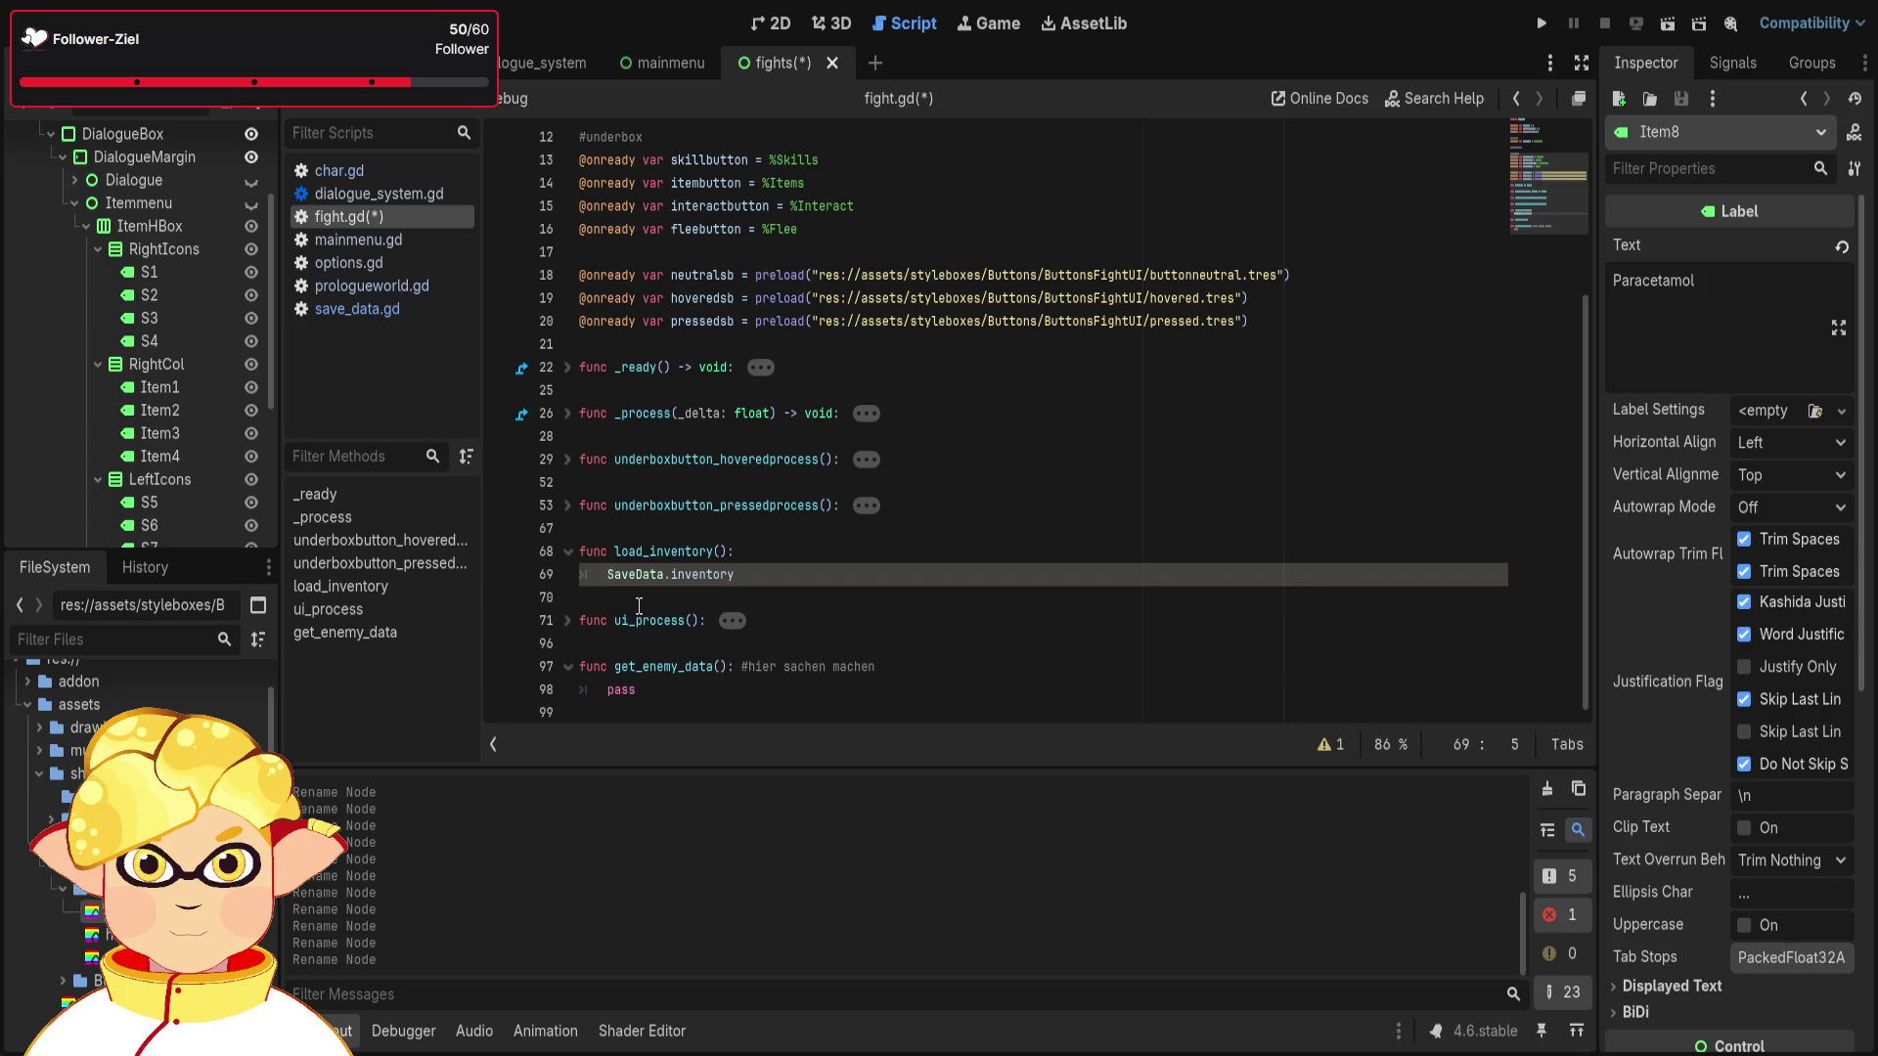
type("invento")
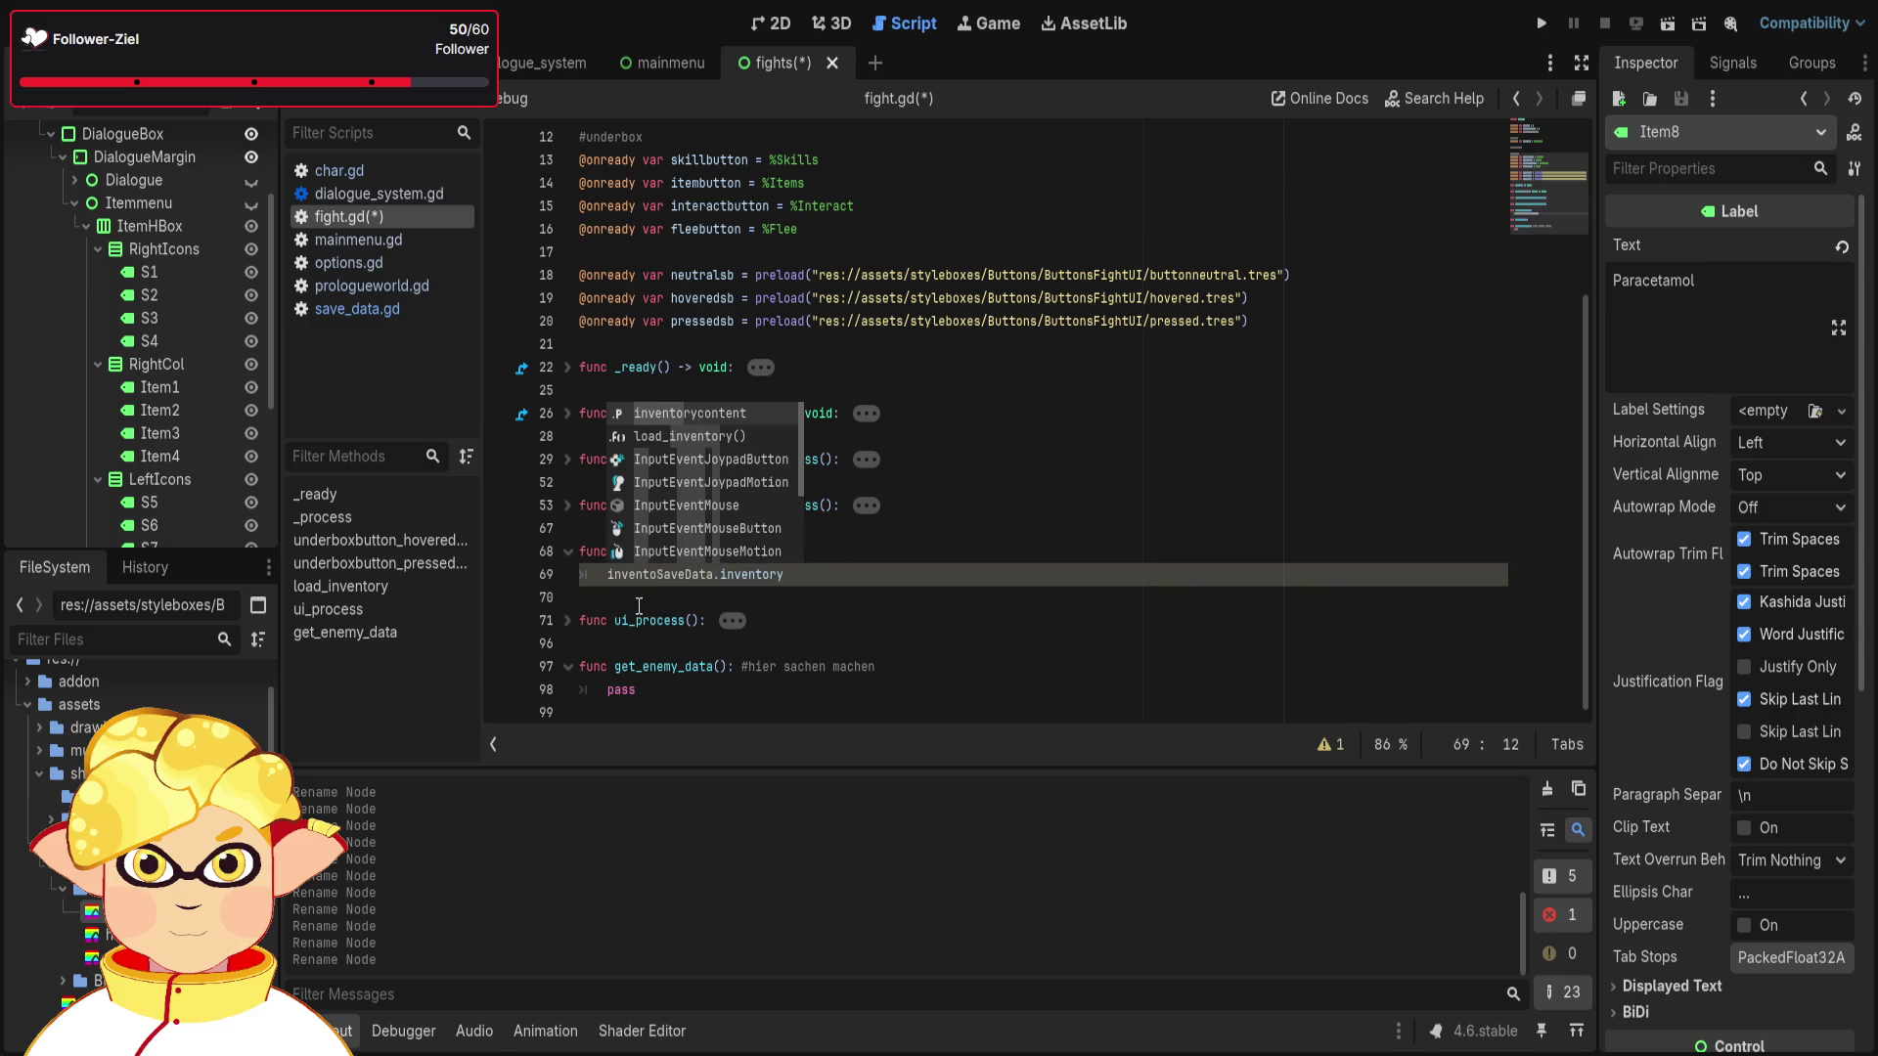
key("Tab")
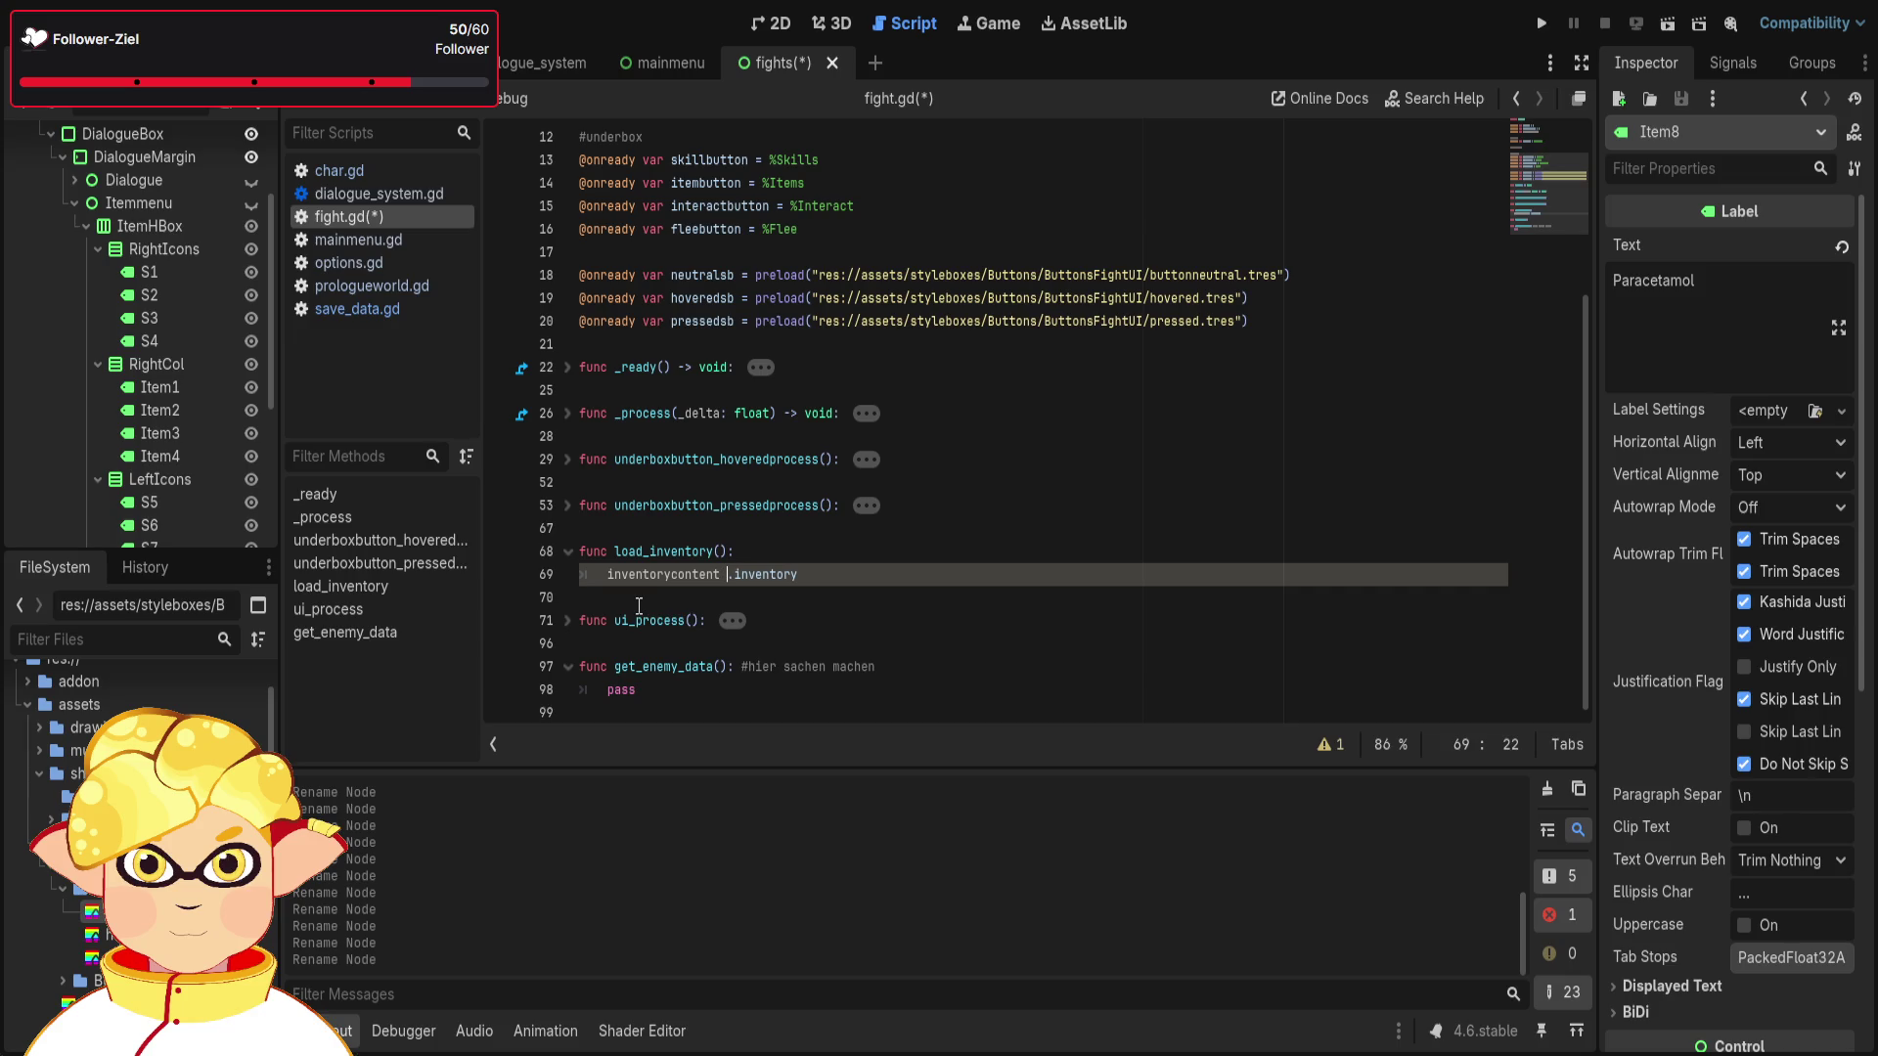
type("= Sa")
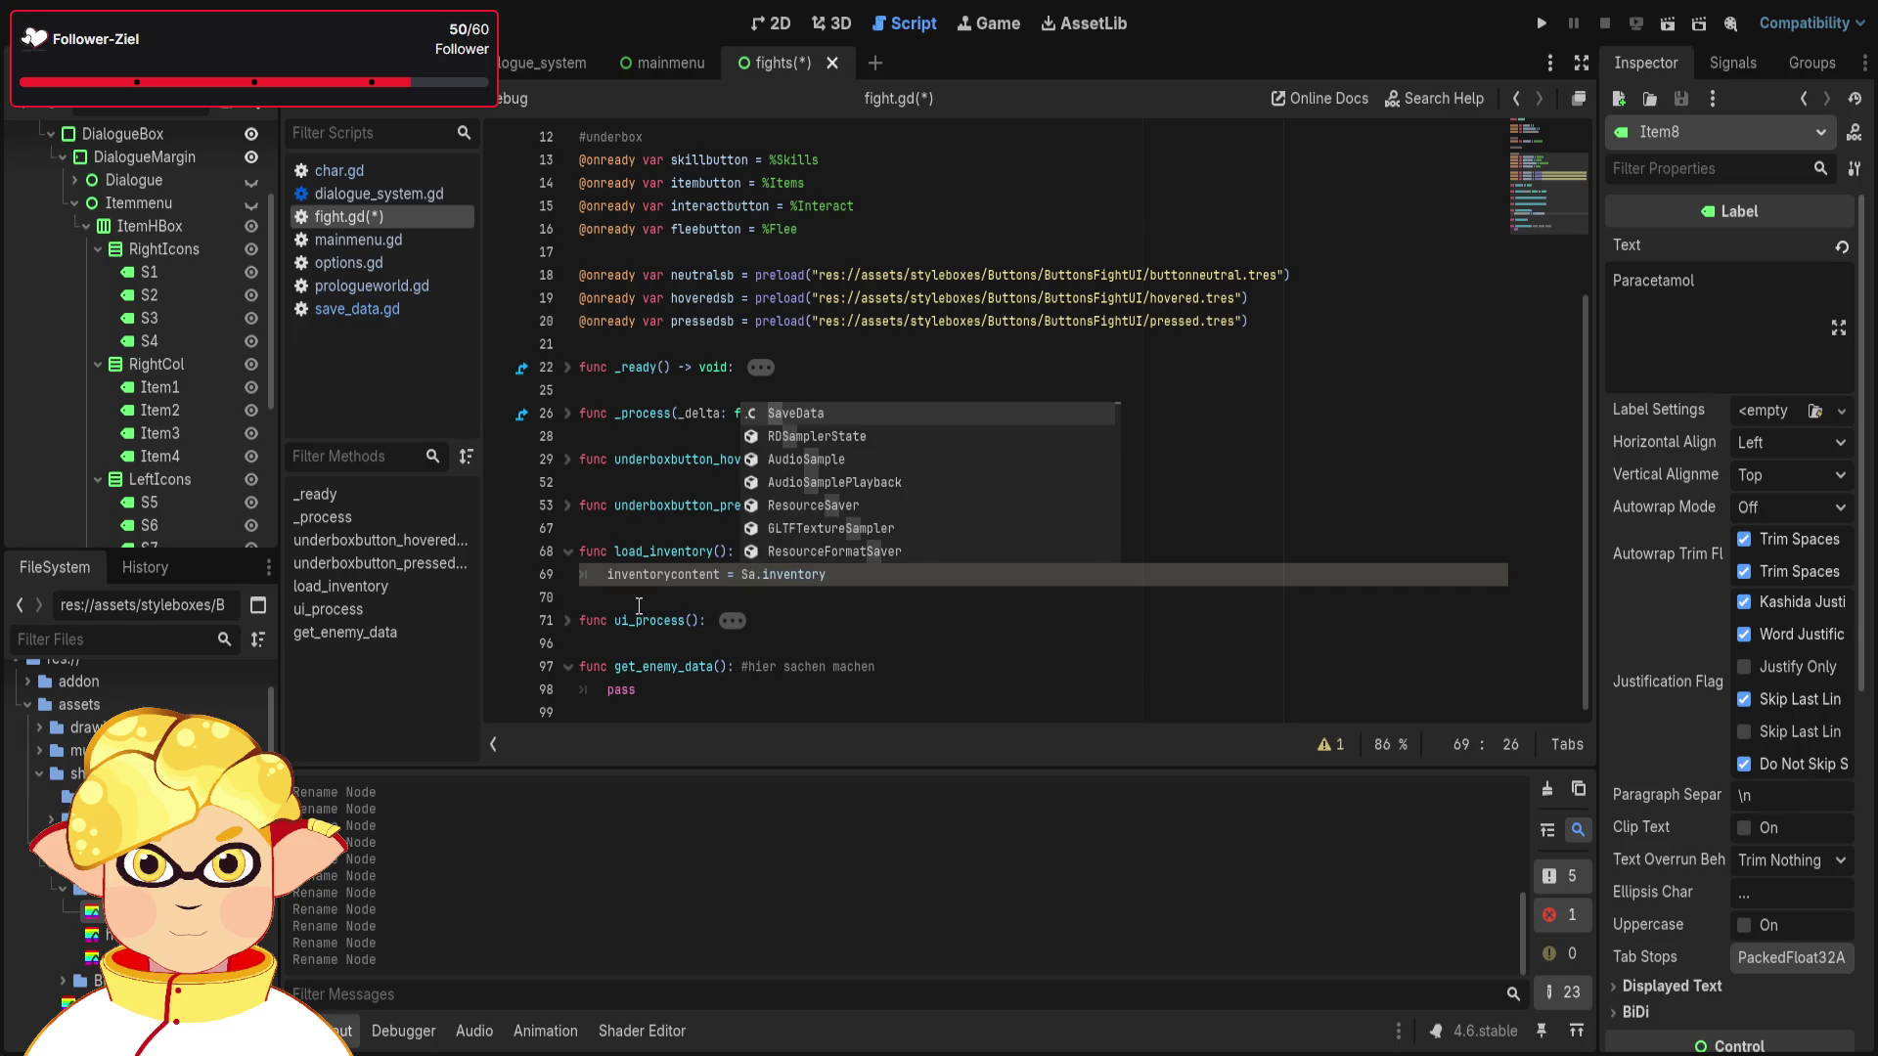
key("Return")
left_click(951, 575)
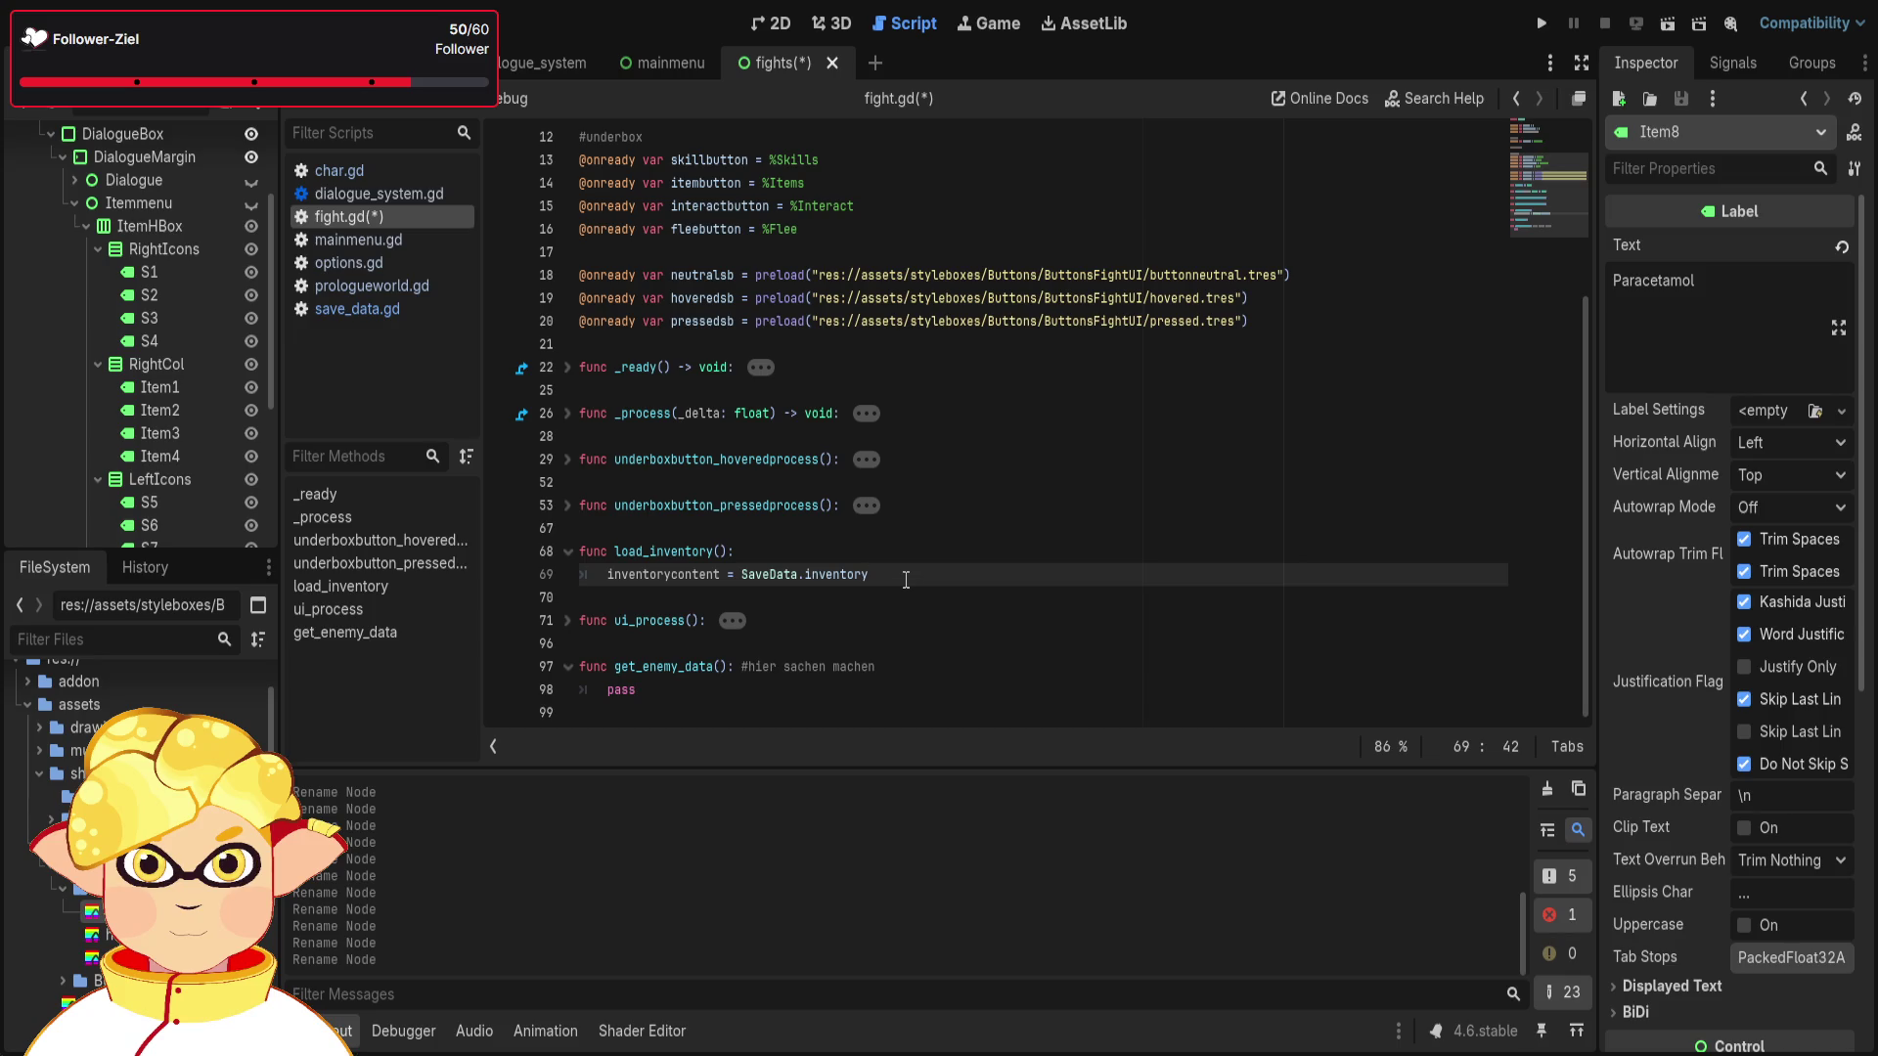
- Unfold the _ready function and begin a new 'print' line at its end
left_click(558, 361)
left_click(909, 412)
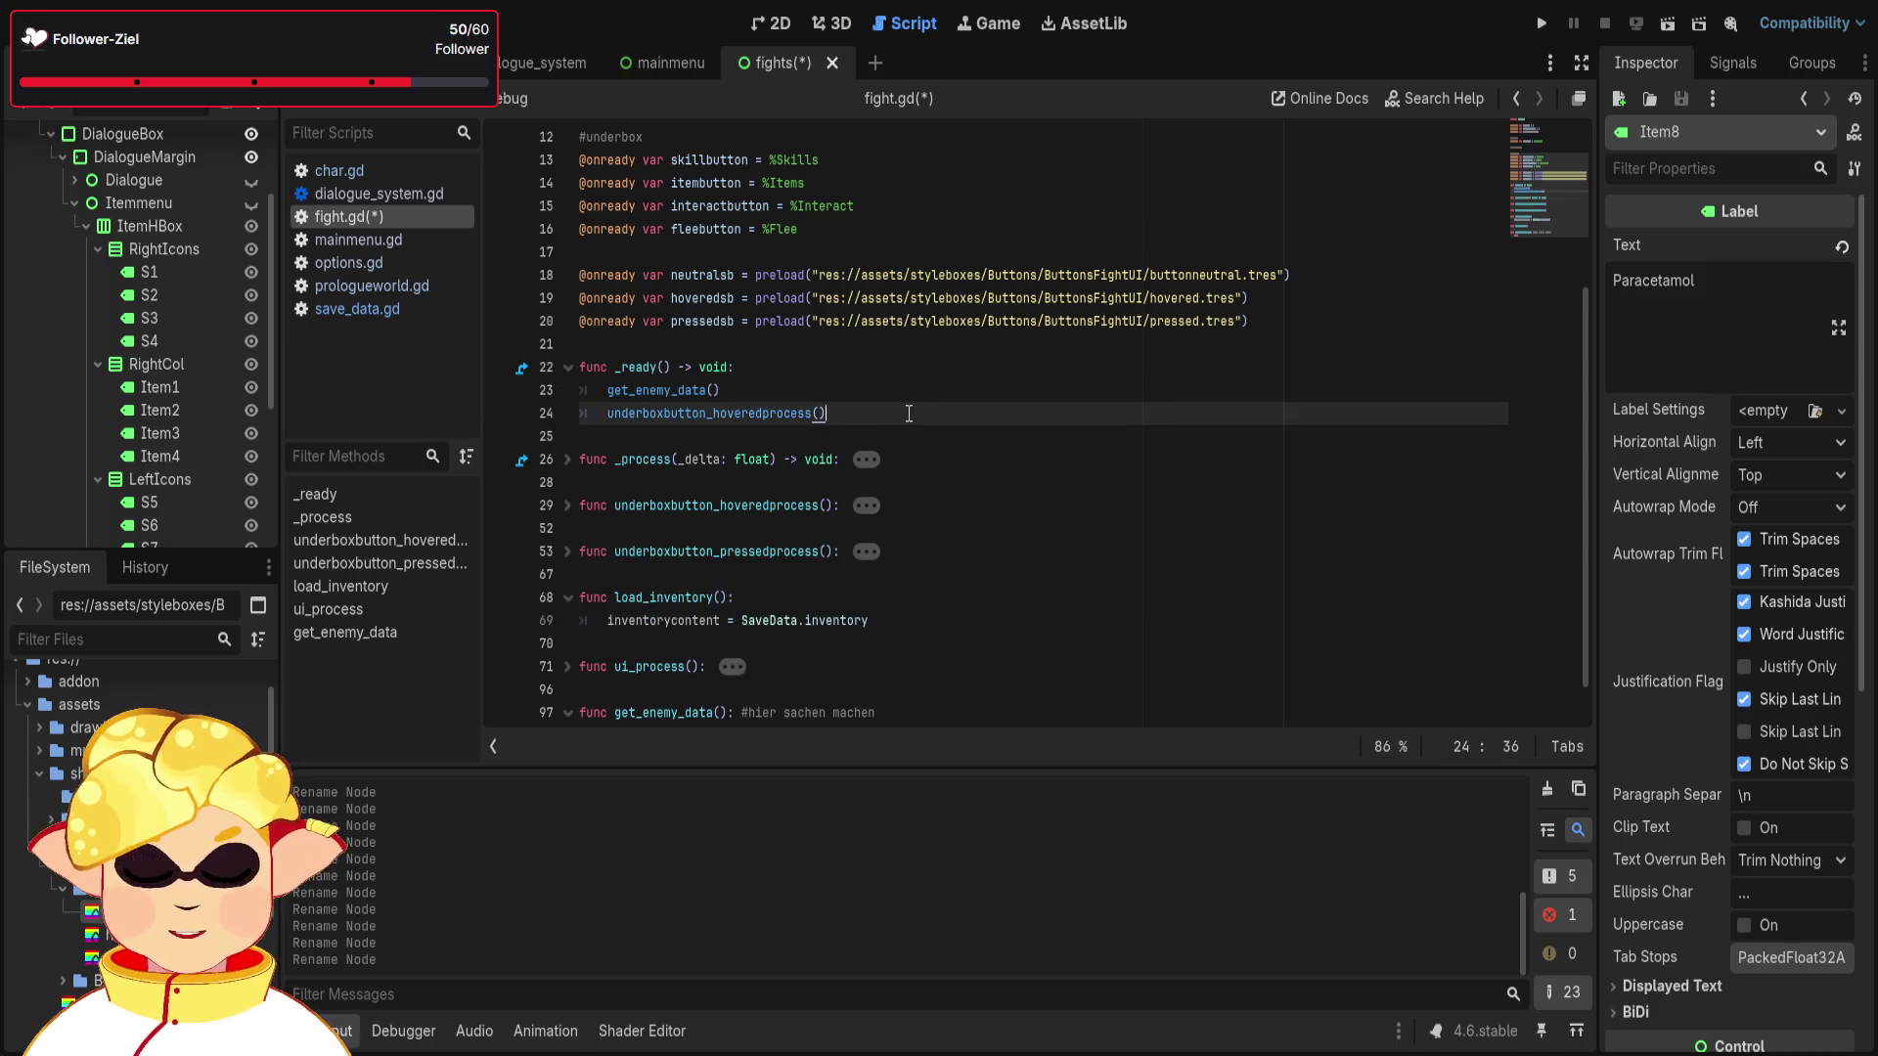
key("Return")
type("print")
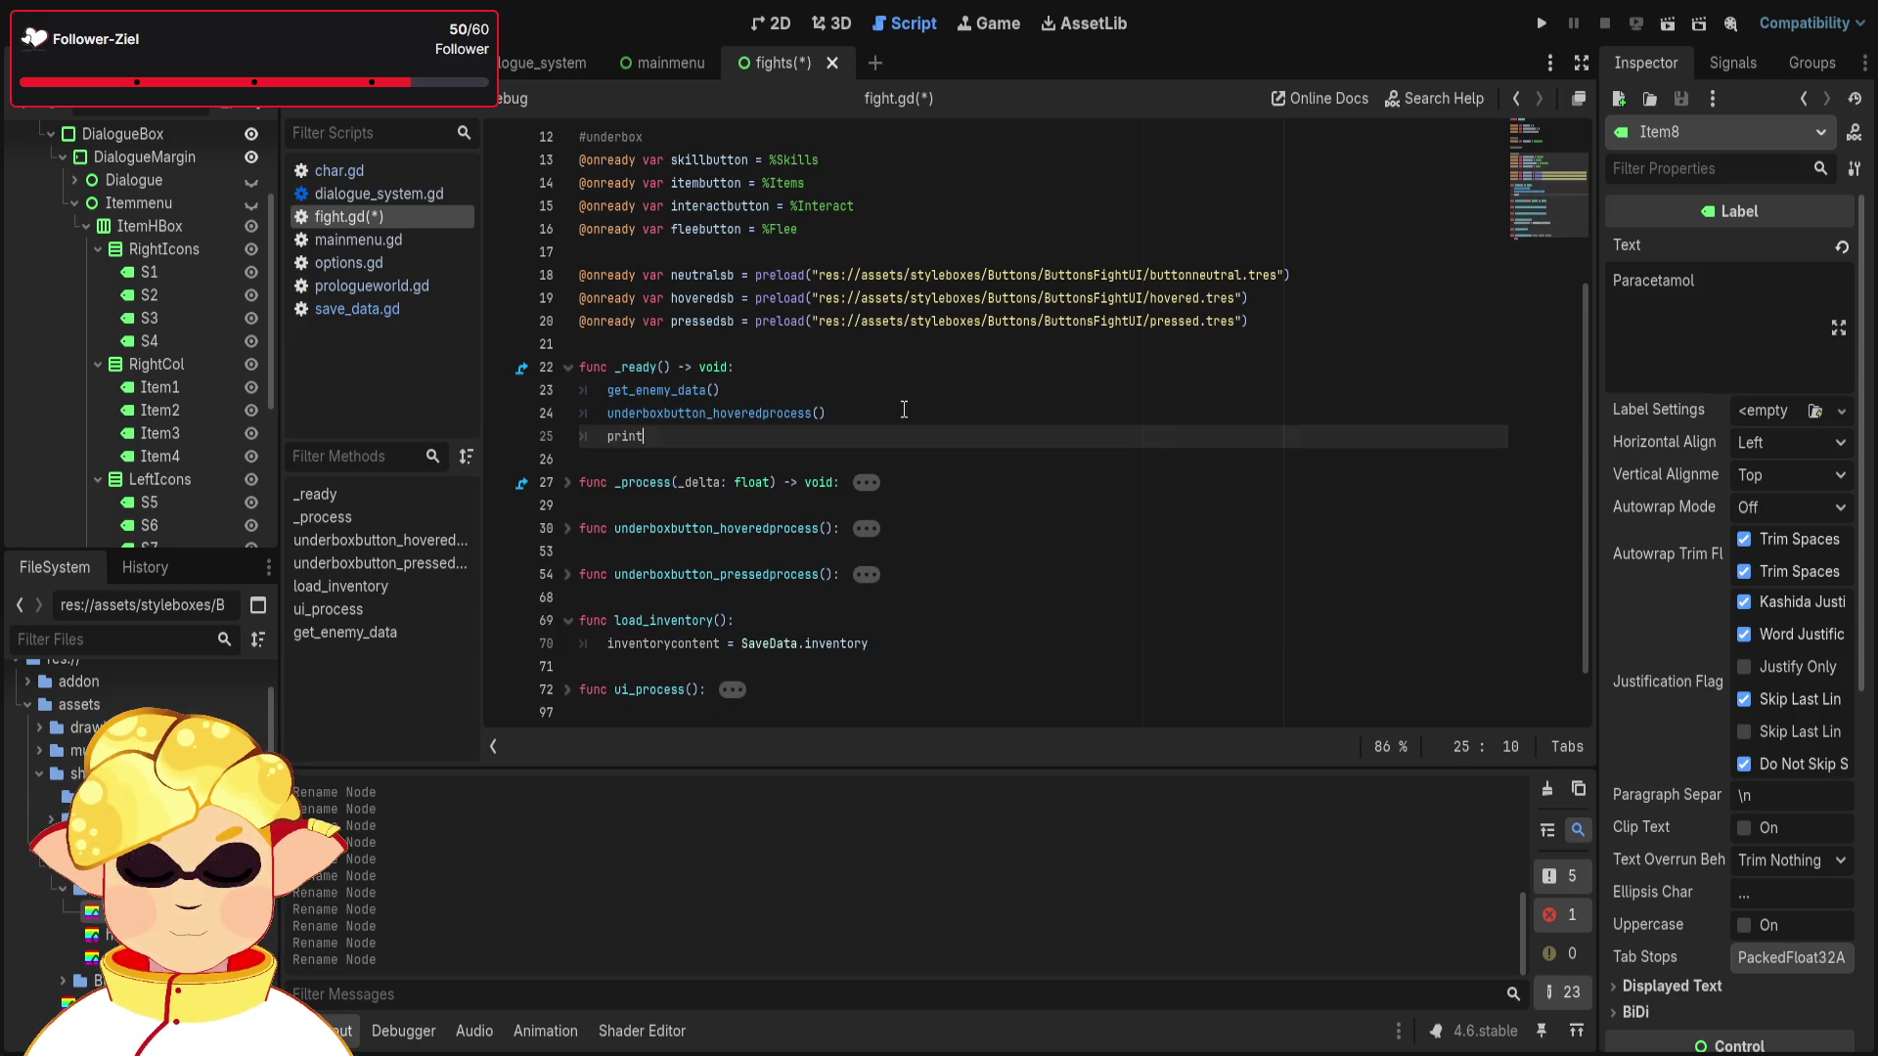